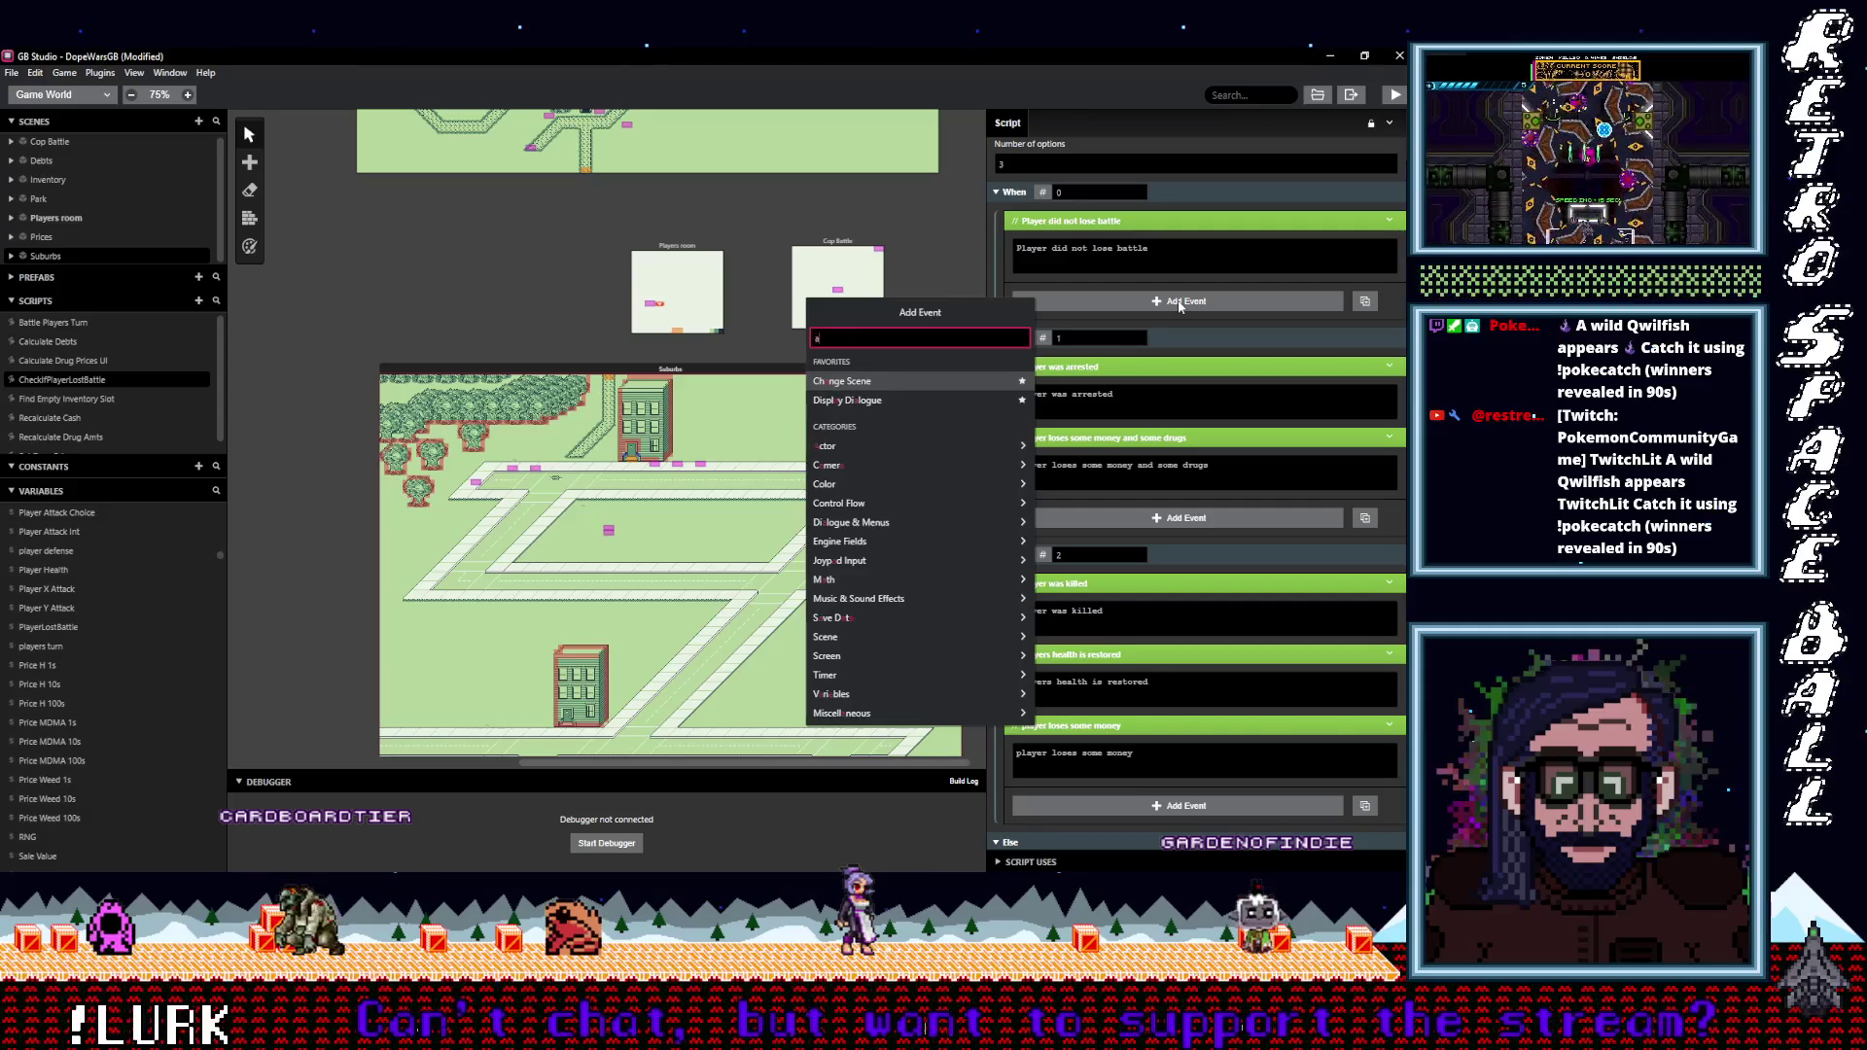
Search the event list for 'set actor pos', then clear the search and close it without adding anything.
key("Down")
key("Down")
key("Return")
type("set")
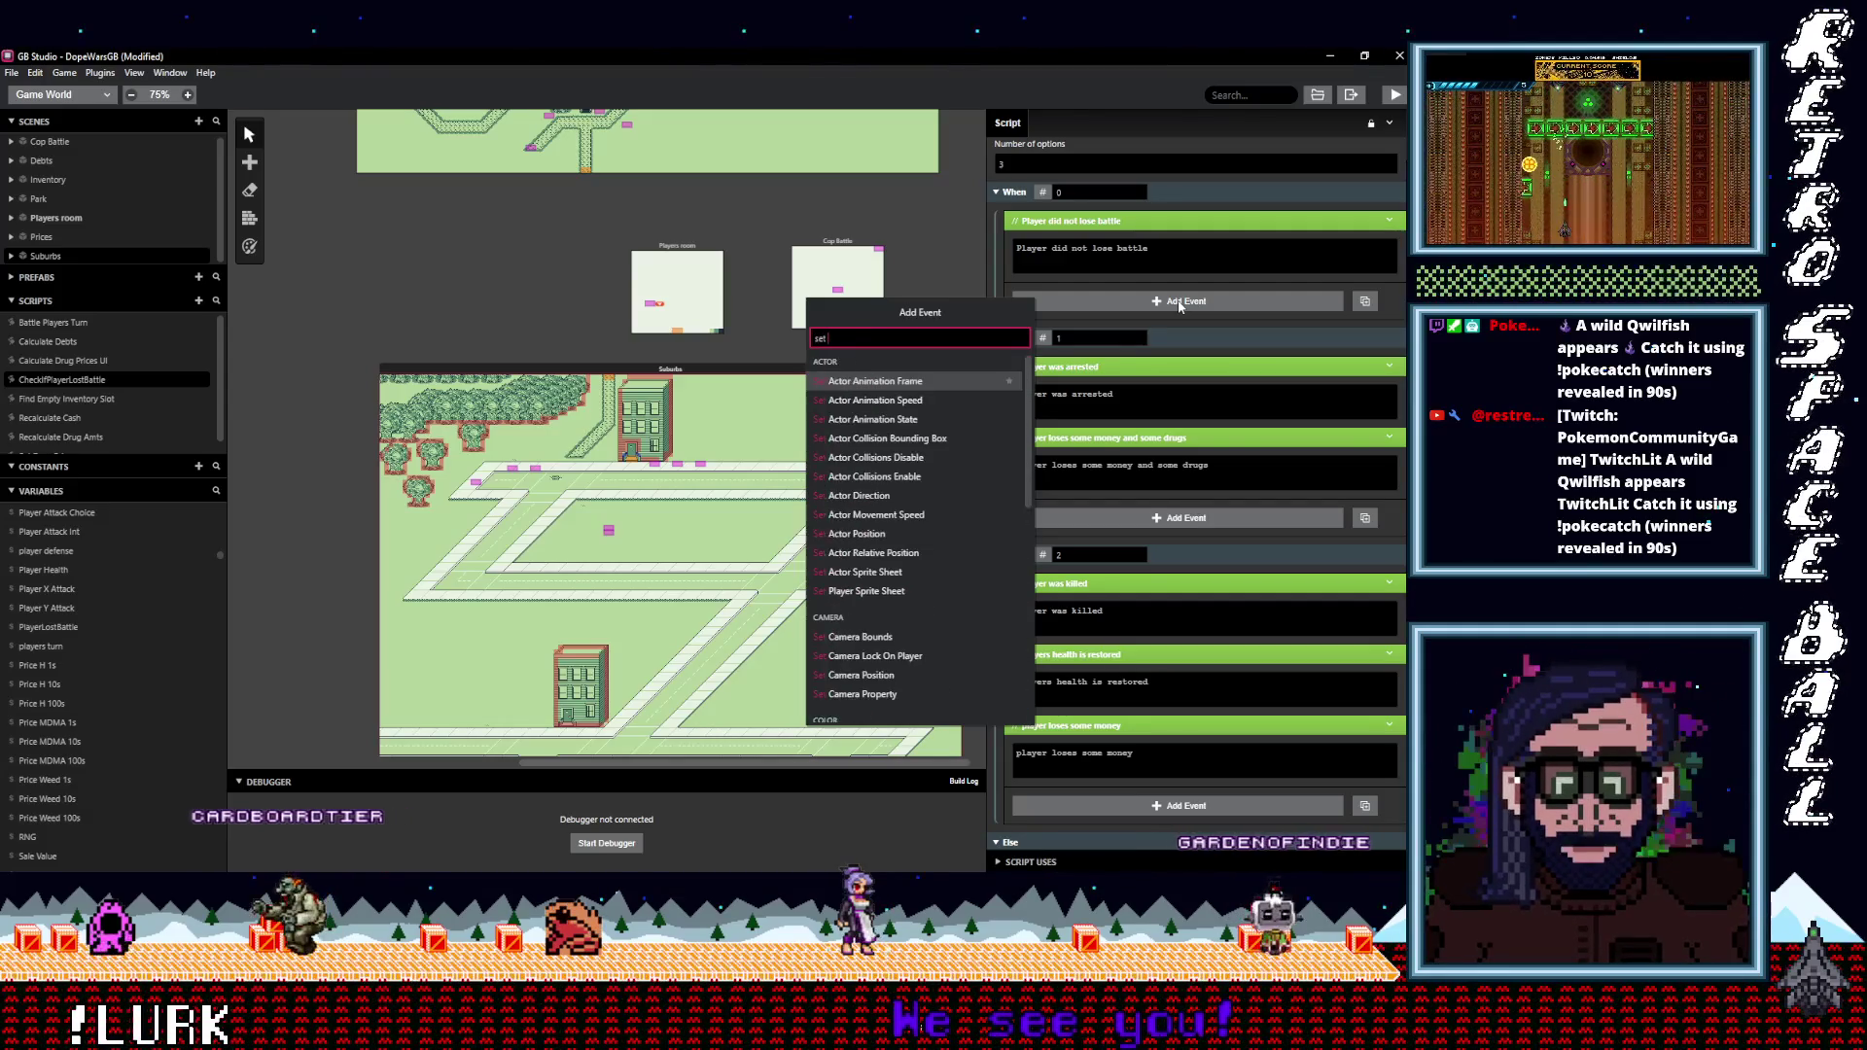
type(" actor")
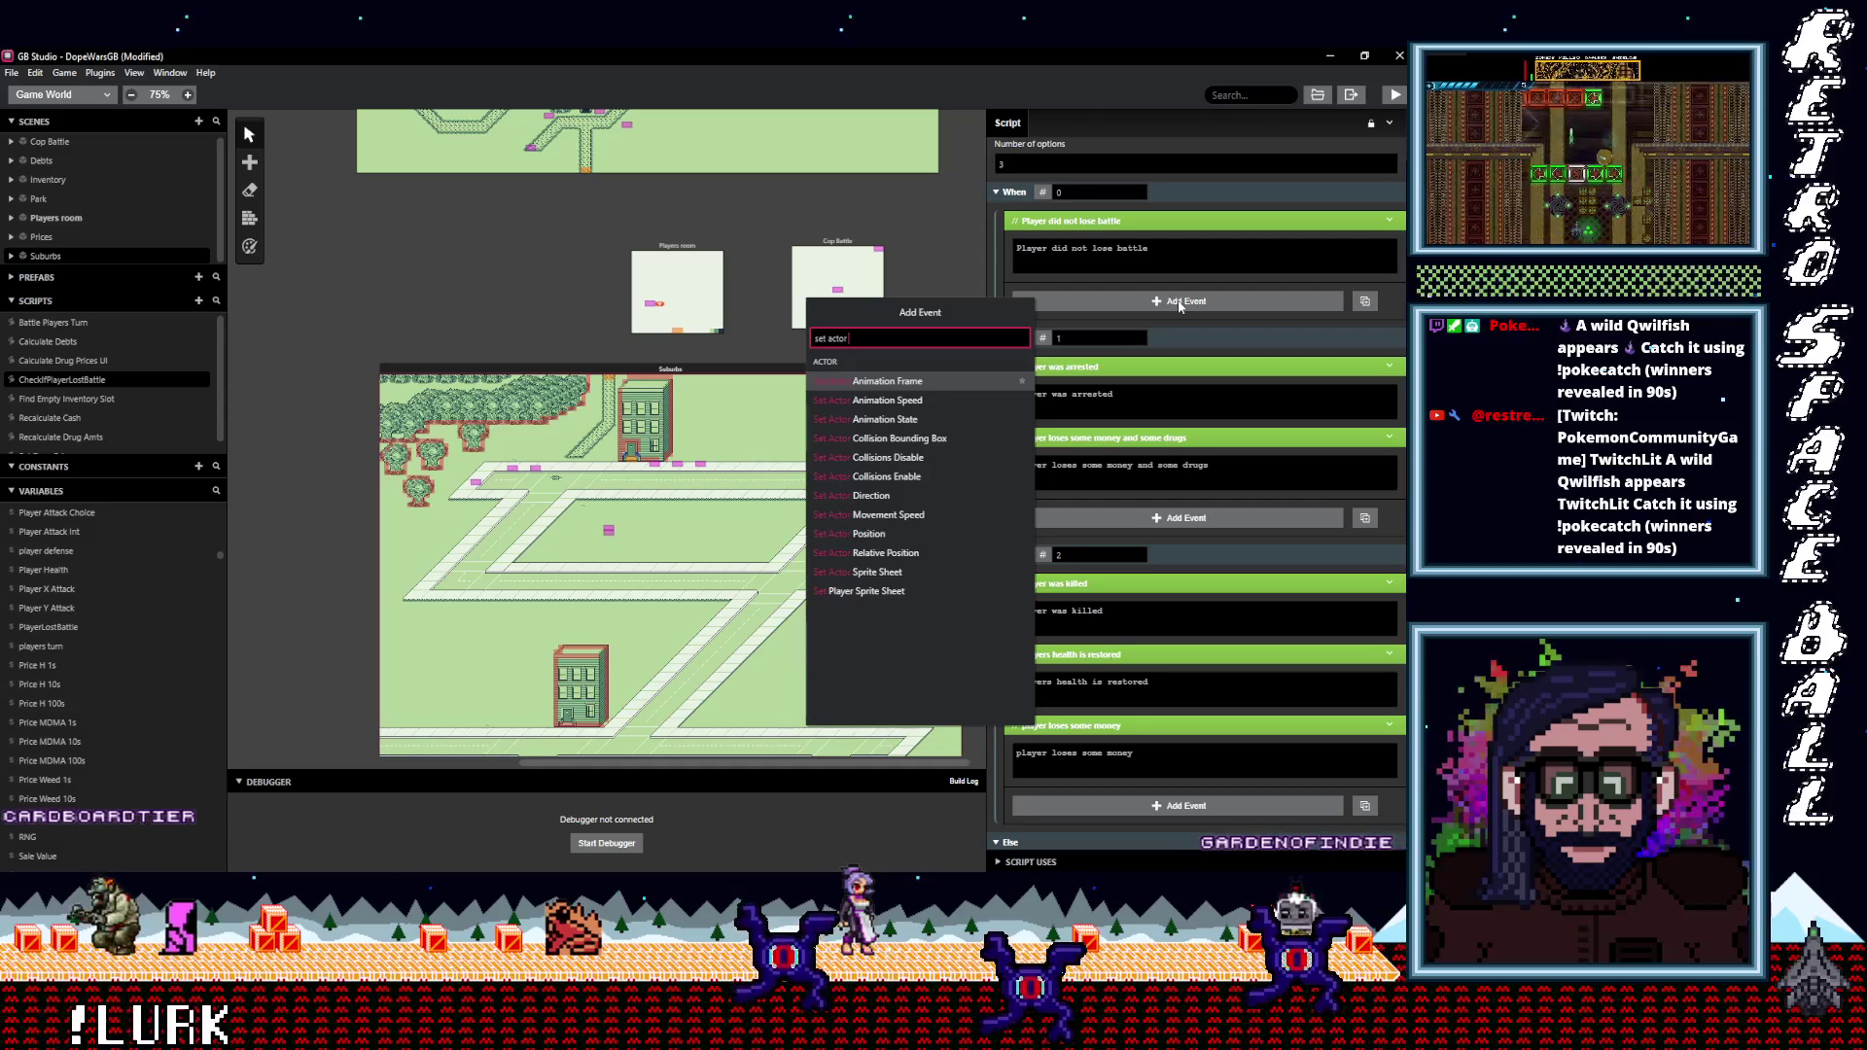
type(" pos")
key("BackSpace")
key("BackSpace")
key("BackSpace")
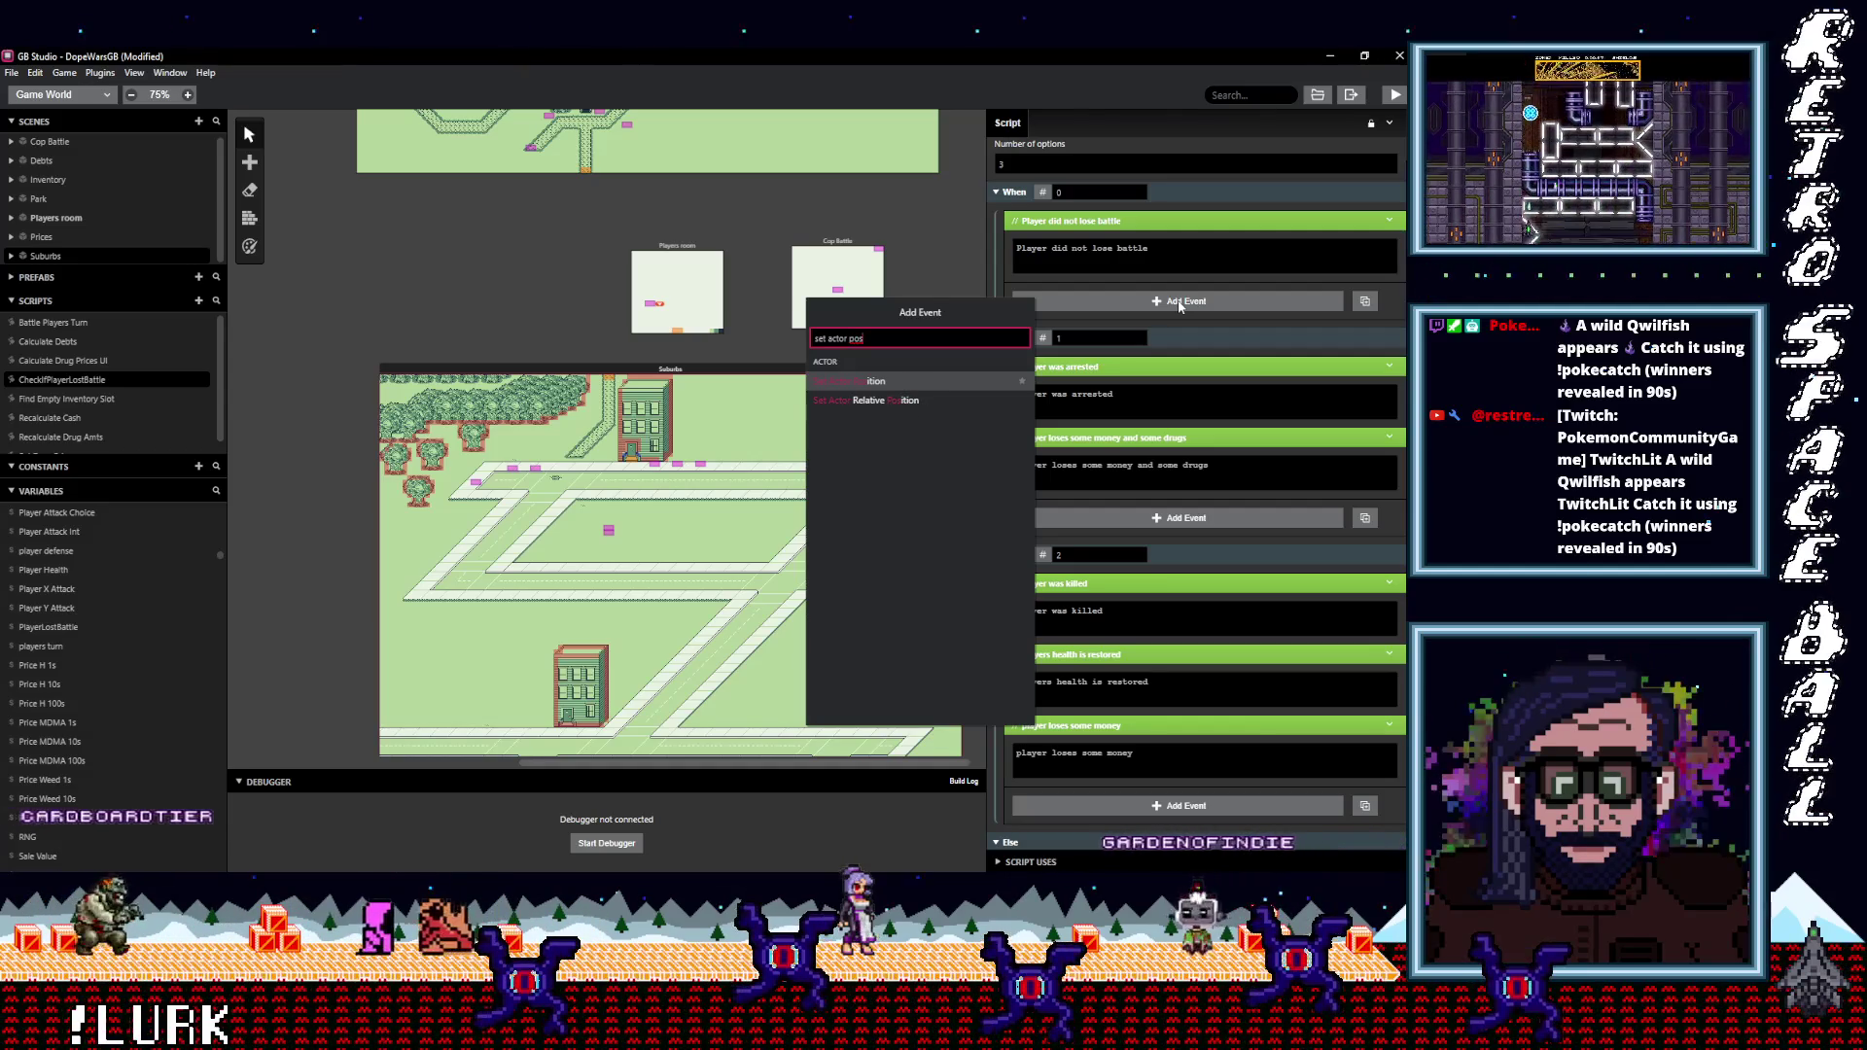
key("BackSpace")
key("BackSpace")
key("BackSpace")
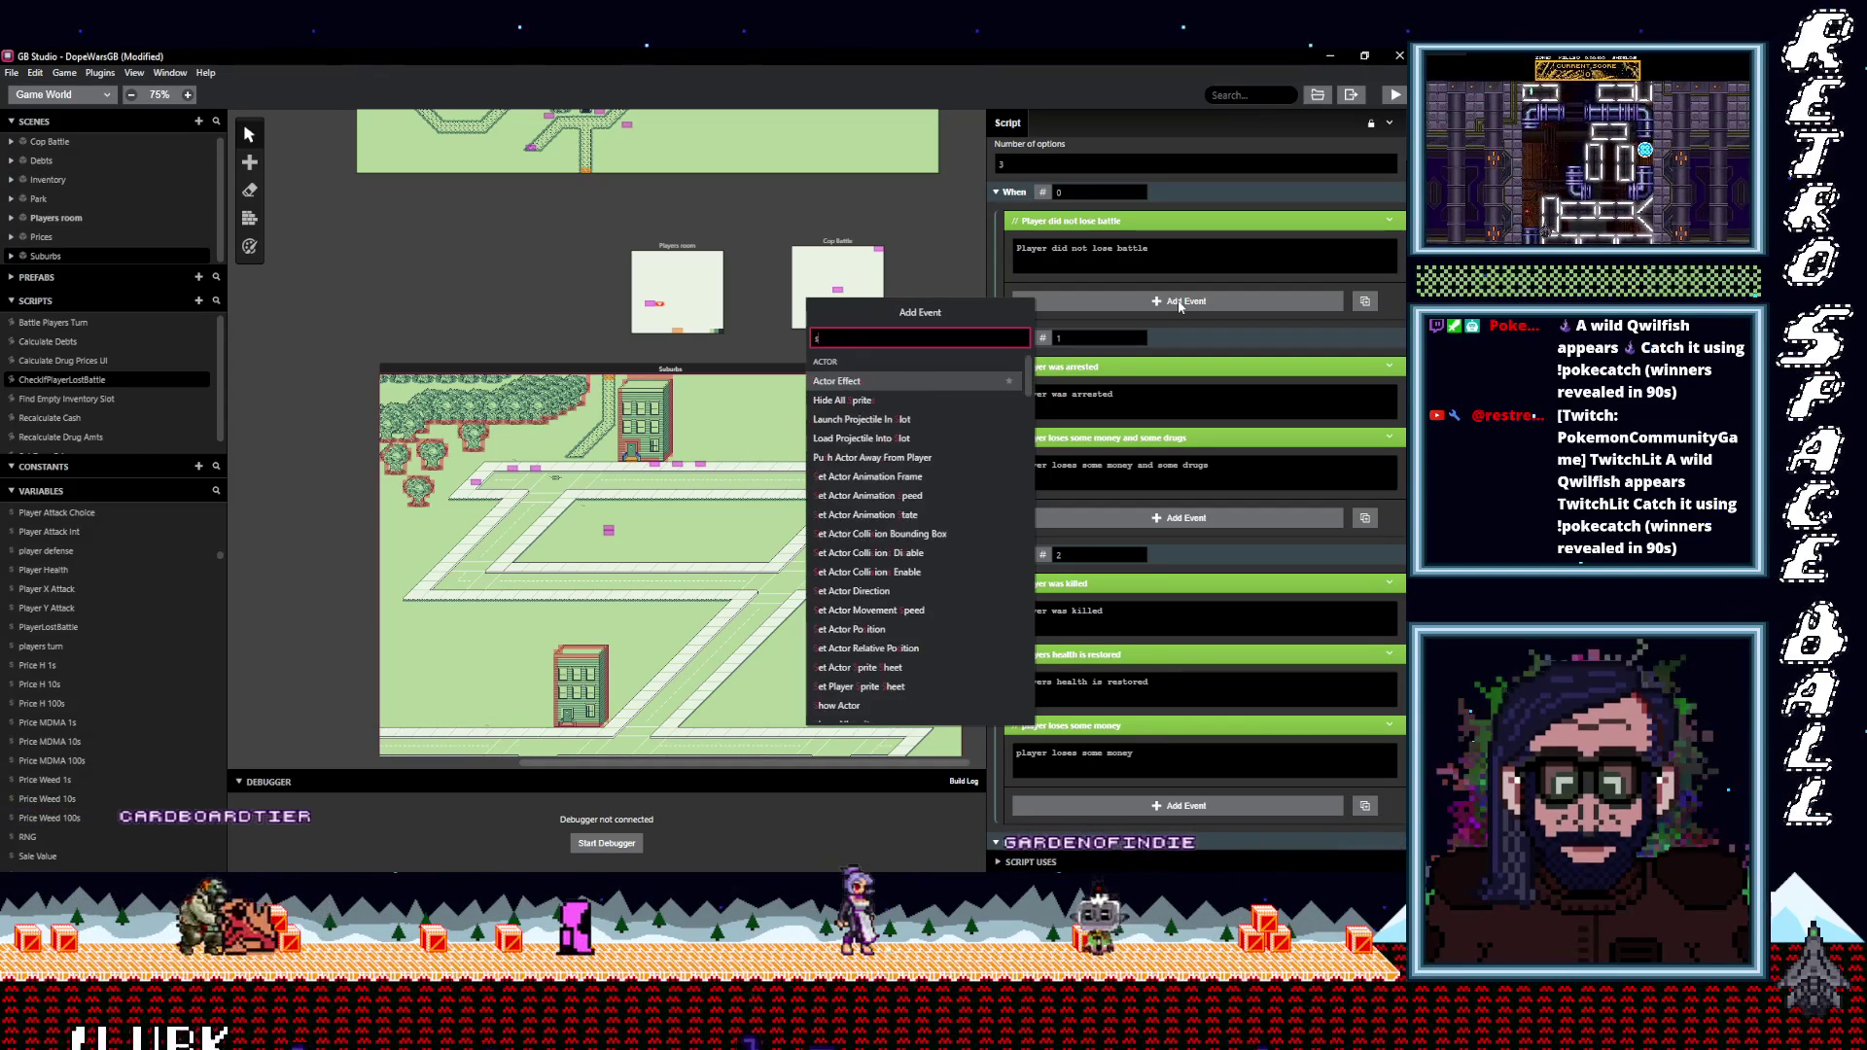
key("Escape")
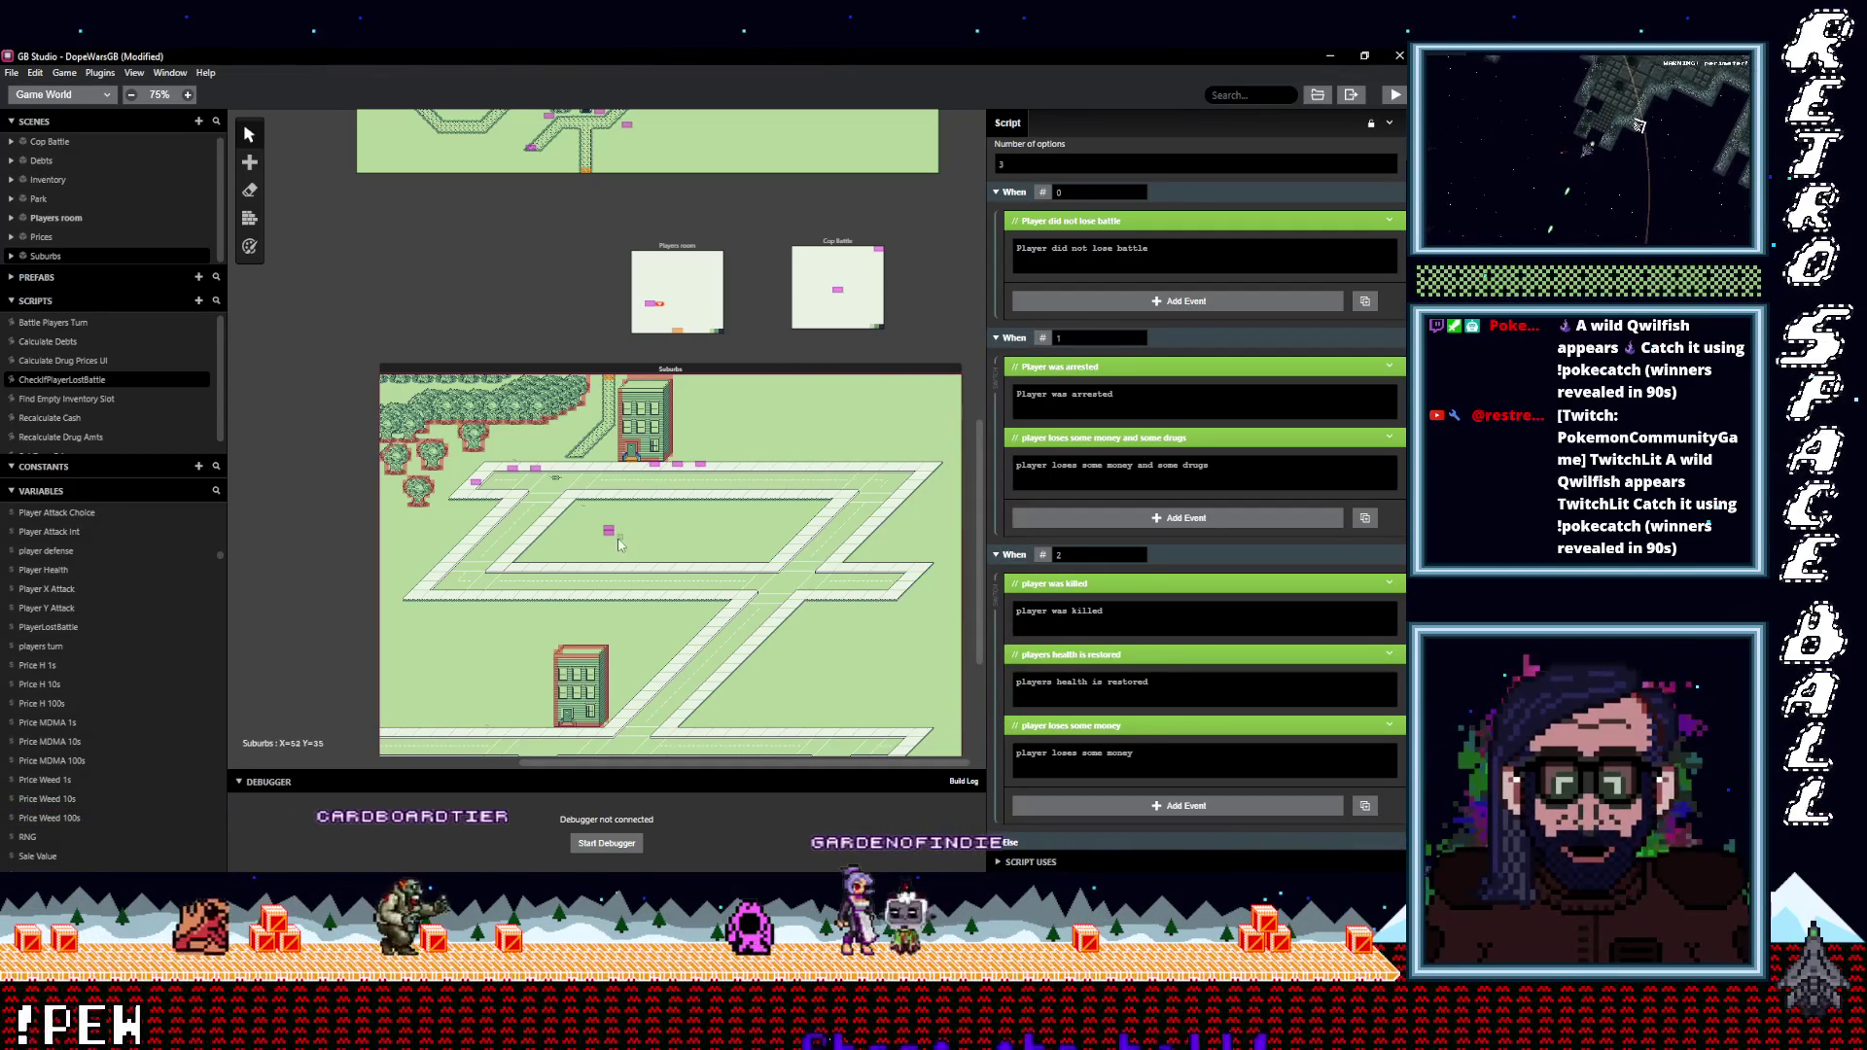
Select the Cop (Actor 7) on the Suburbs map and review its On Update and On Init scripts.
scroll(652, 457, "down", 3)
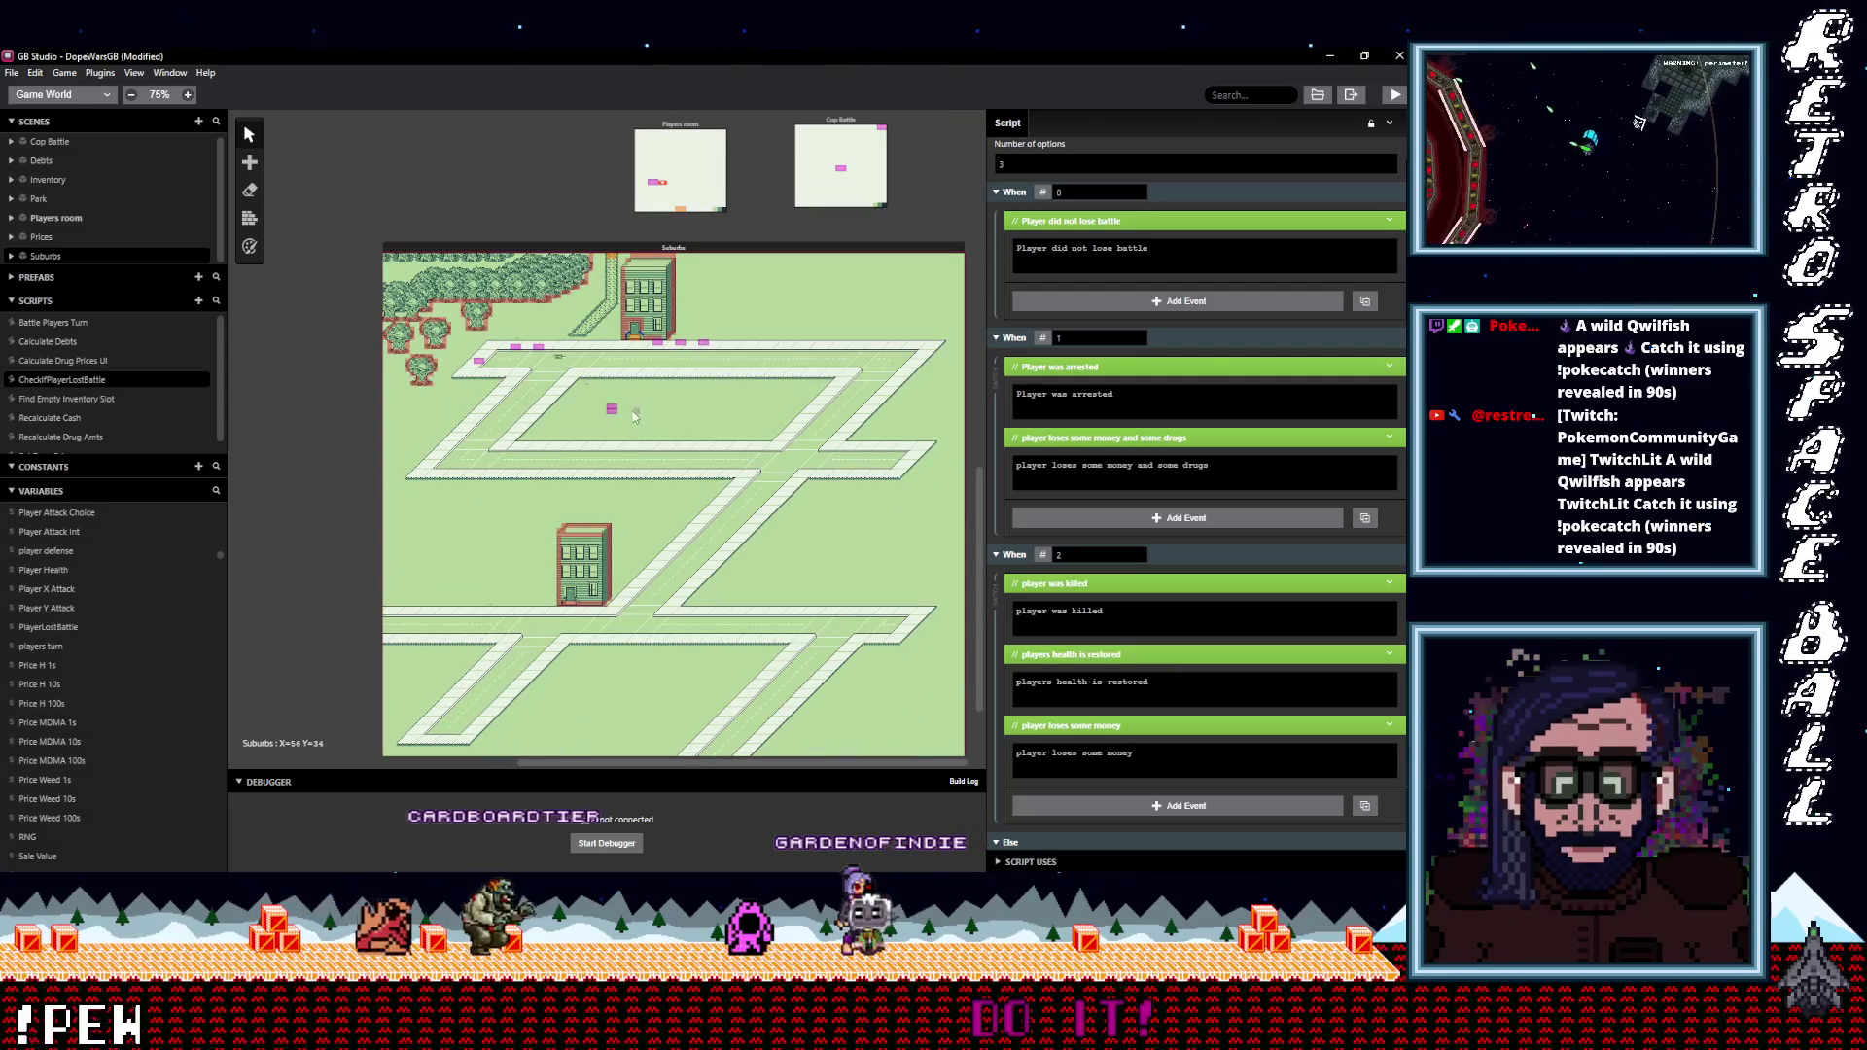
left_click(612, 409)
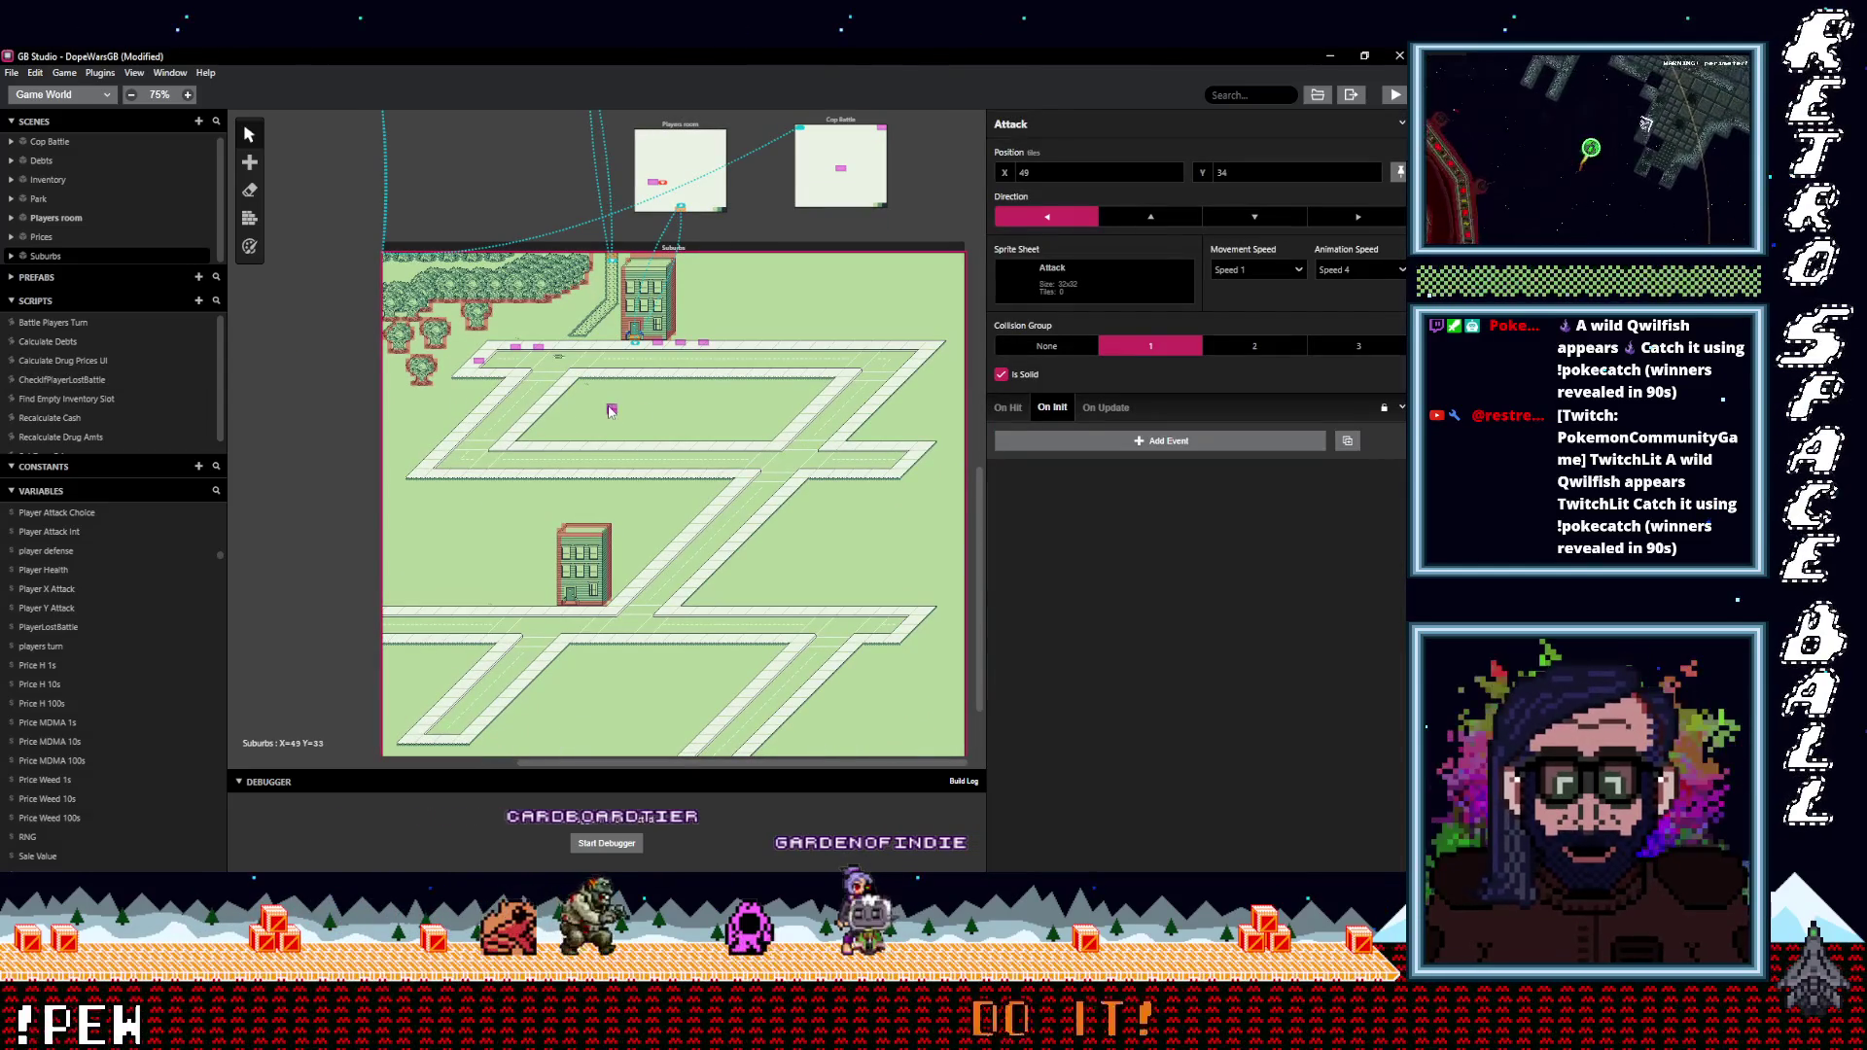
left_click(612, 406)
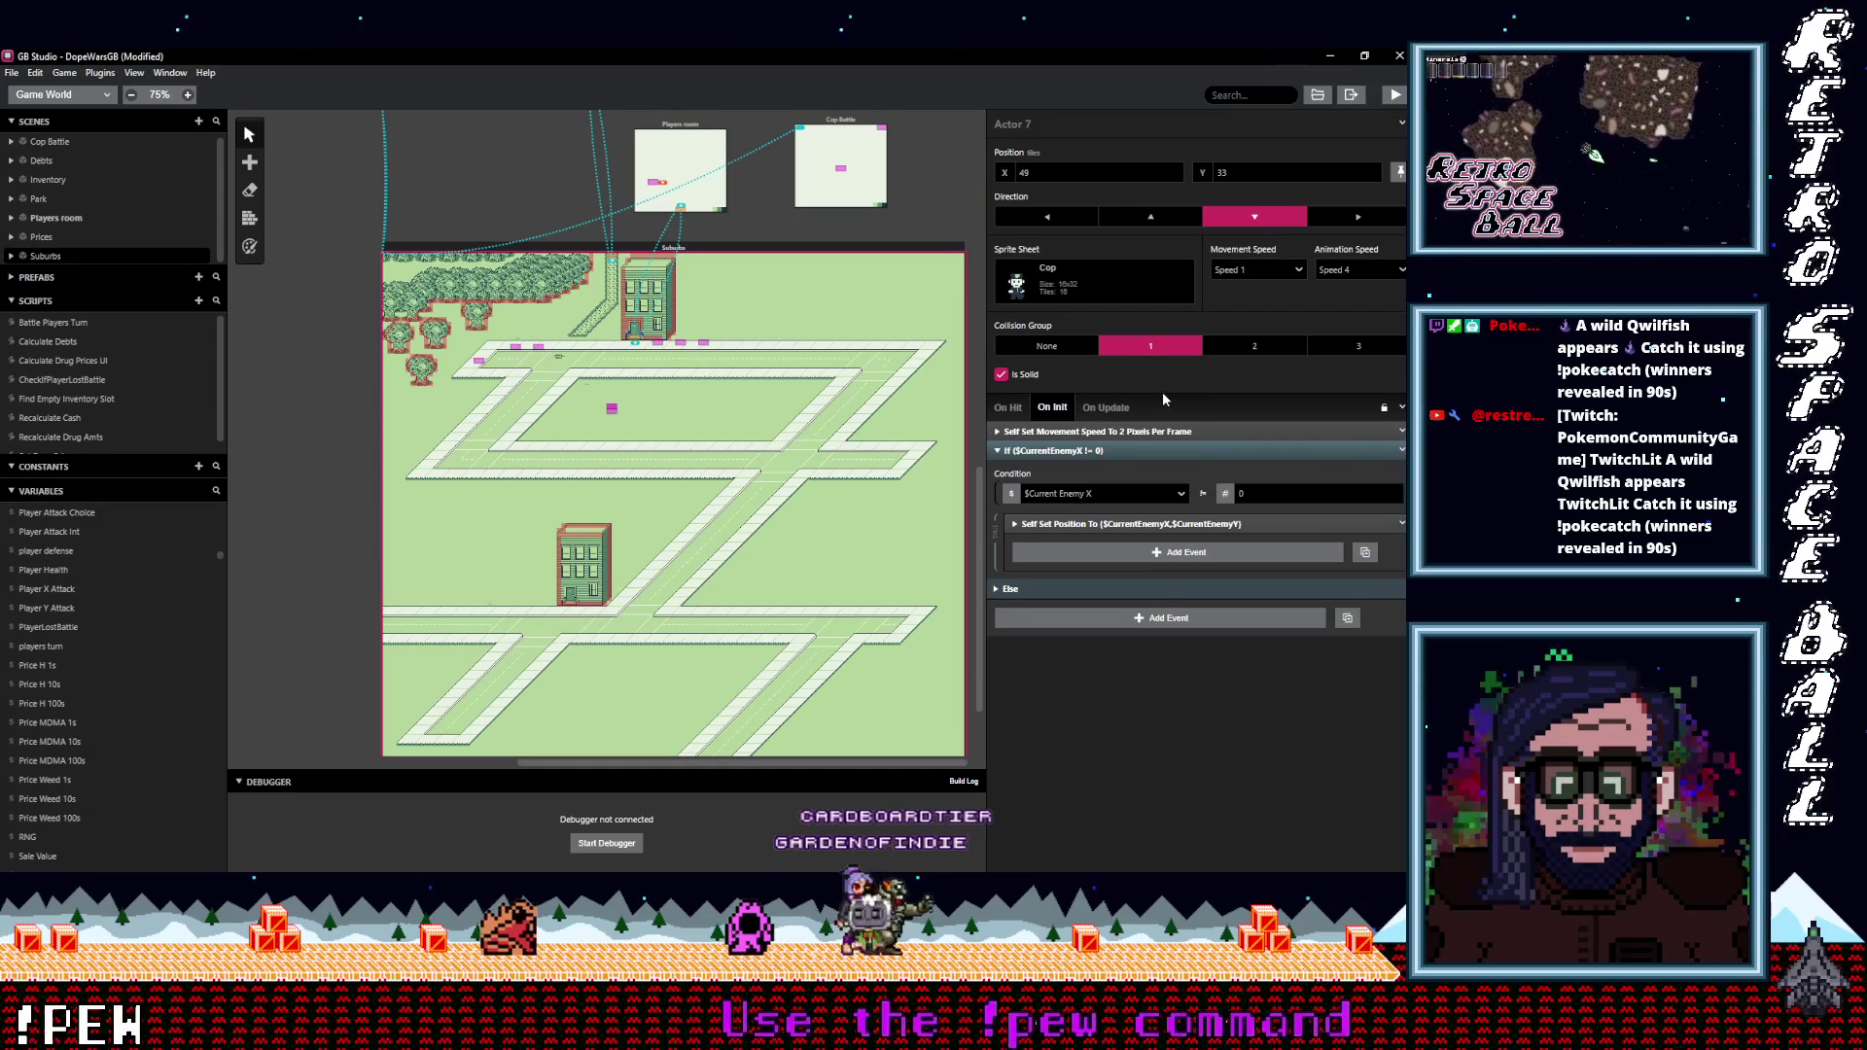
left_click(1109, 409)
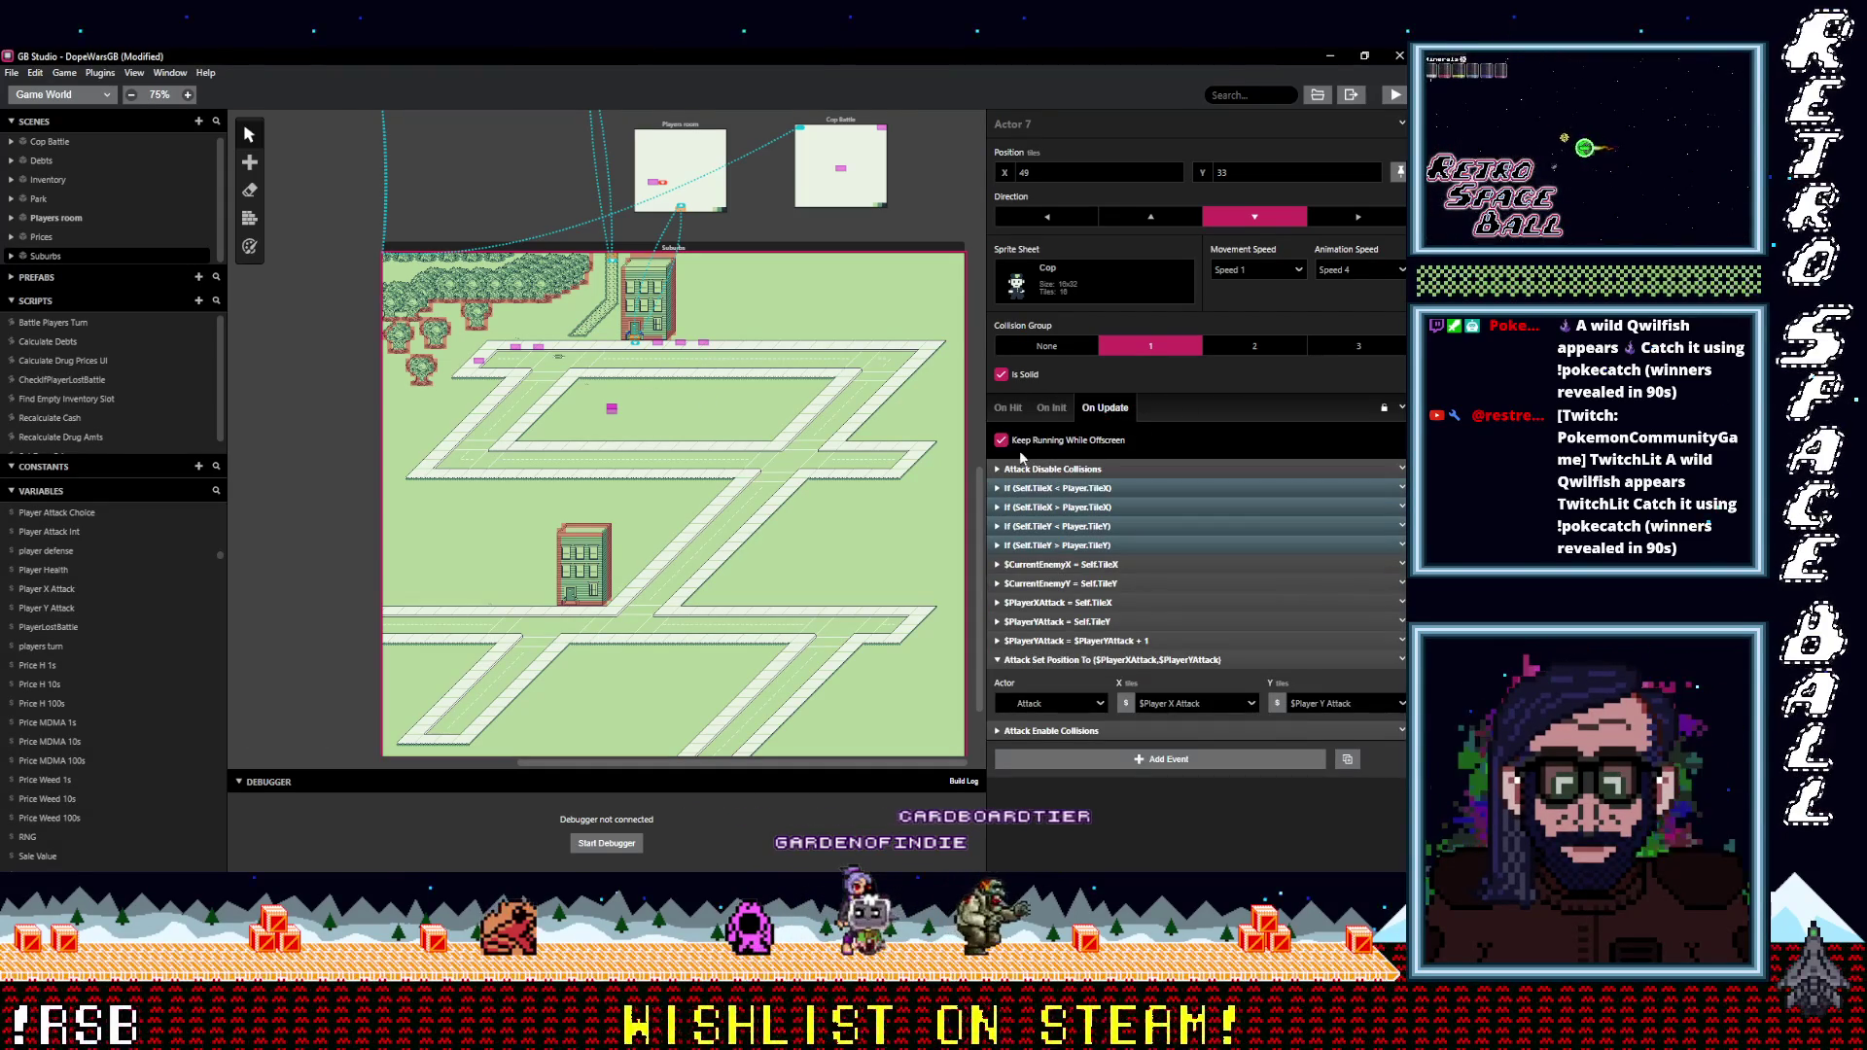
left_click(1052, 409)
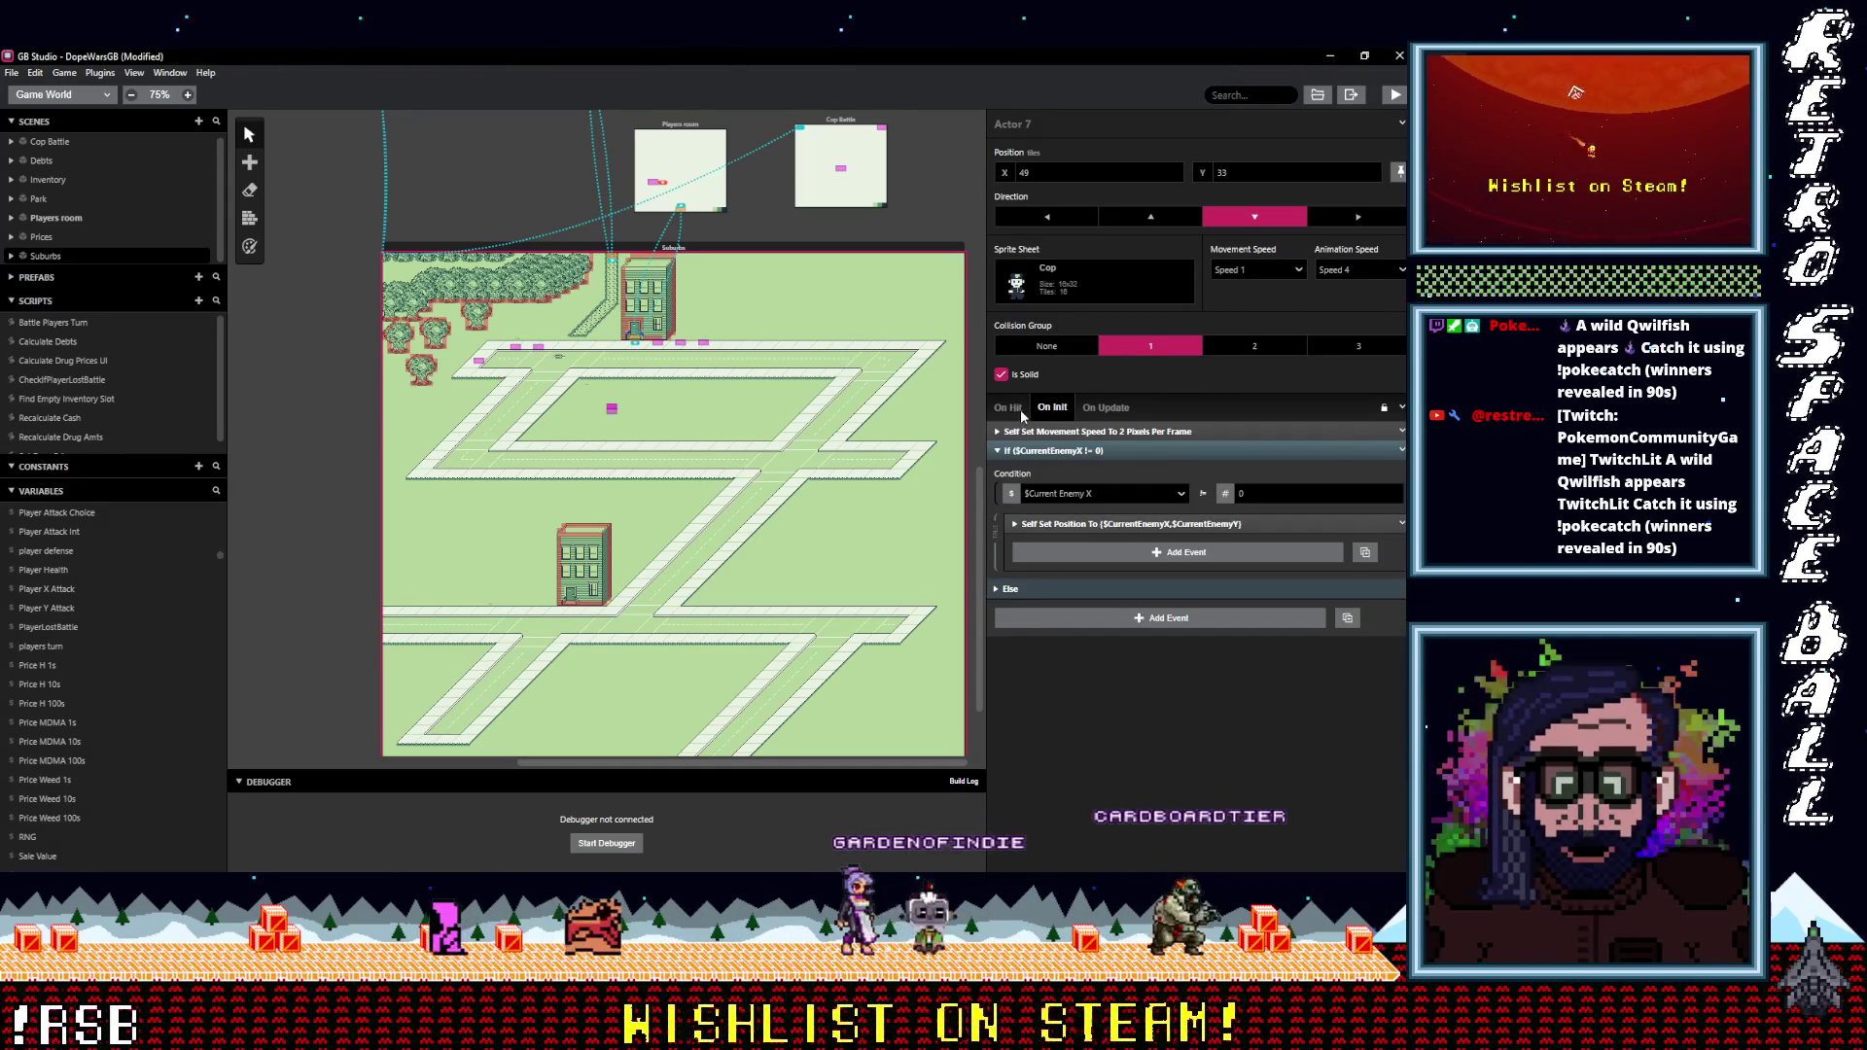
scroll(634, 416, "down", 3)
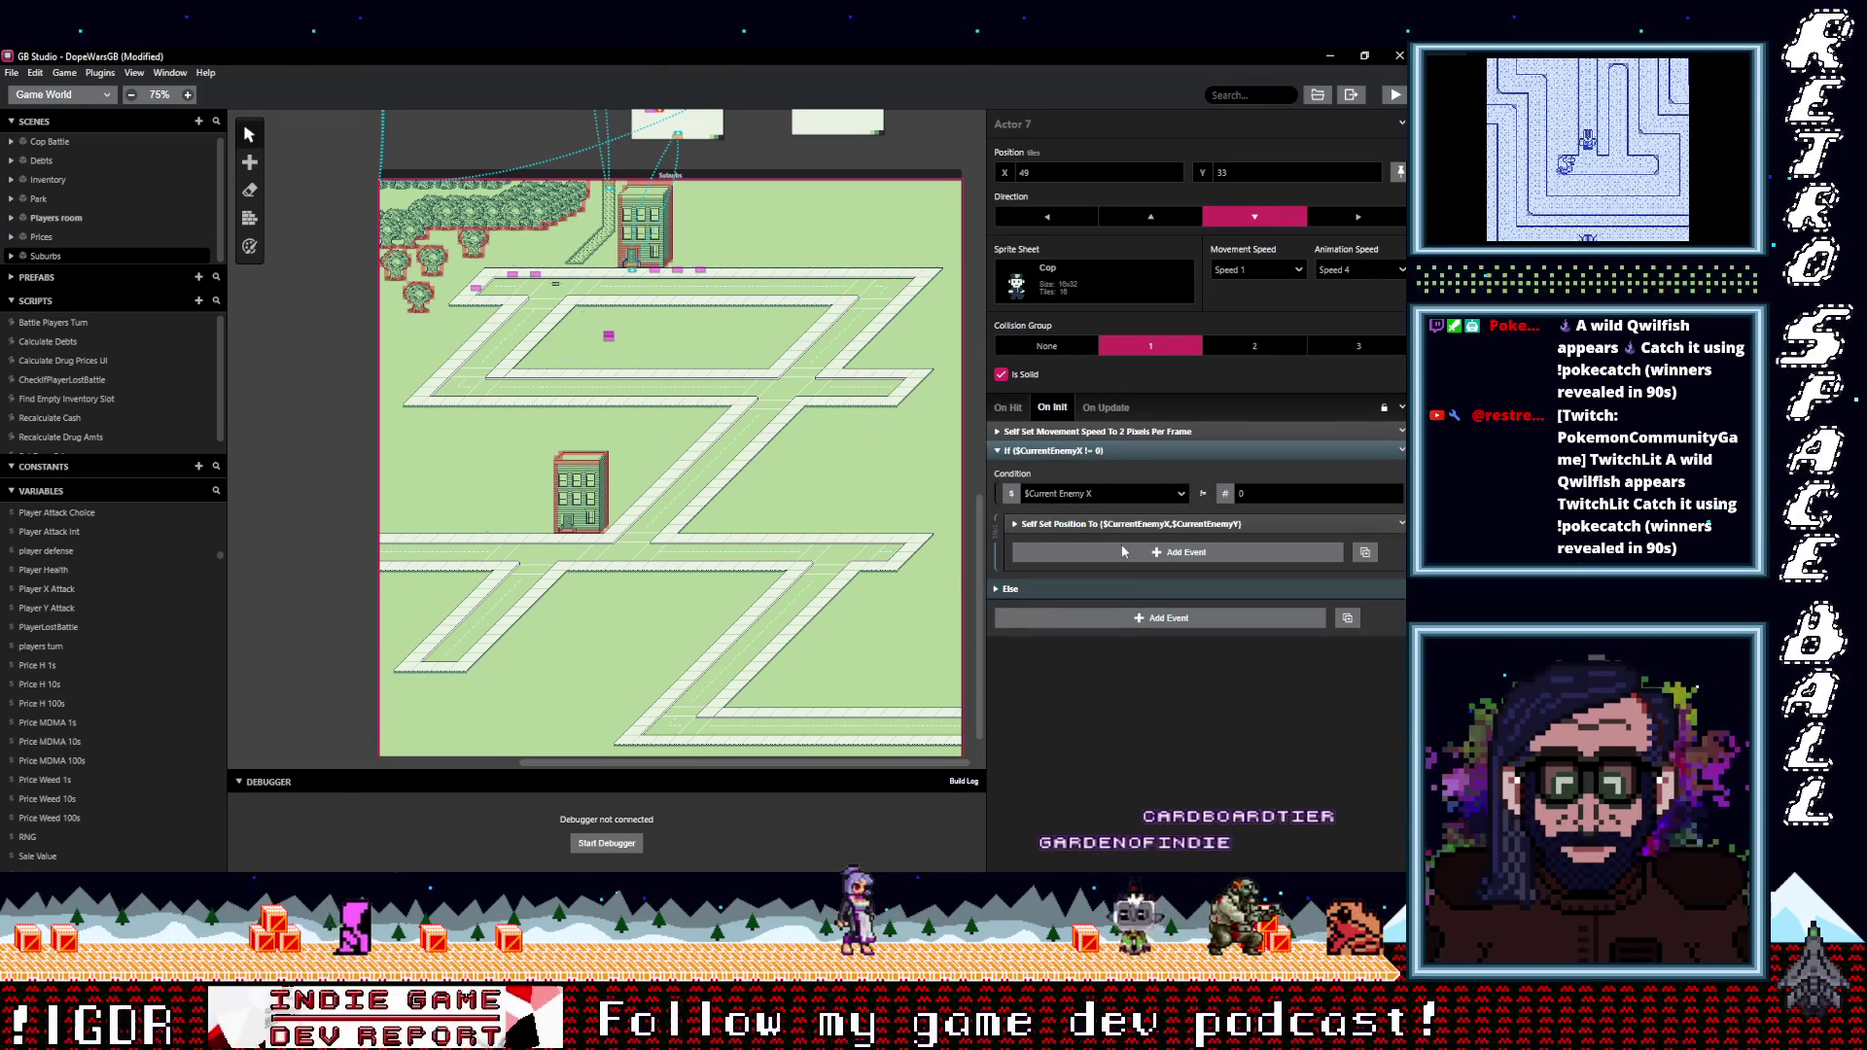
In the Cop's On Update, inspect the Self.TileX < Player.TileX branch and its (1,0) move, then add an event there.
left_click(1104, 408)
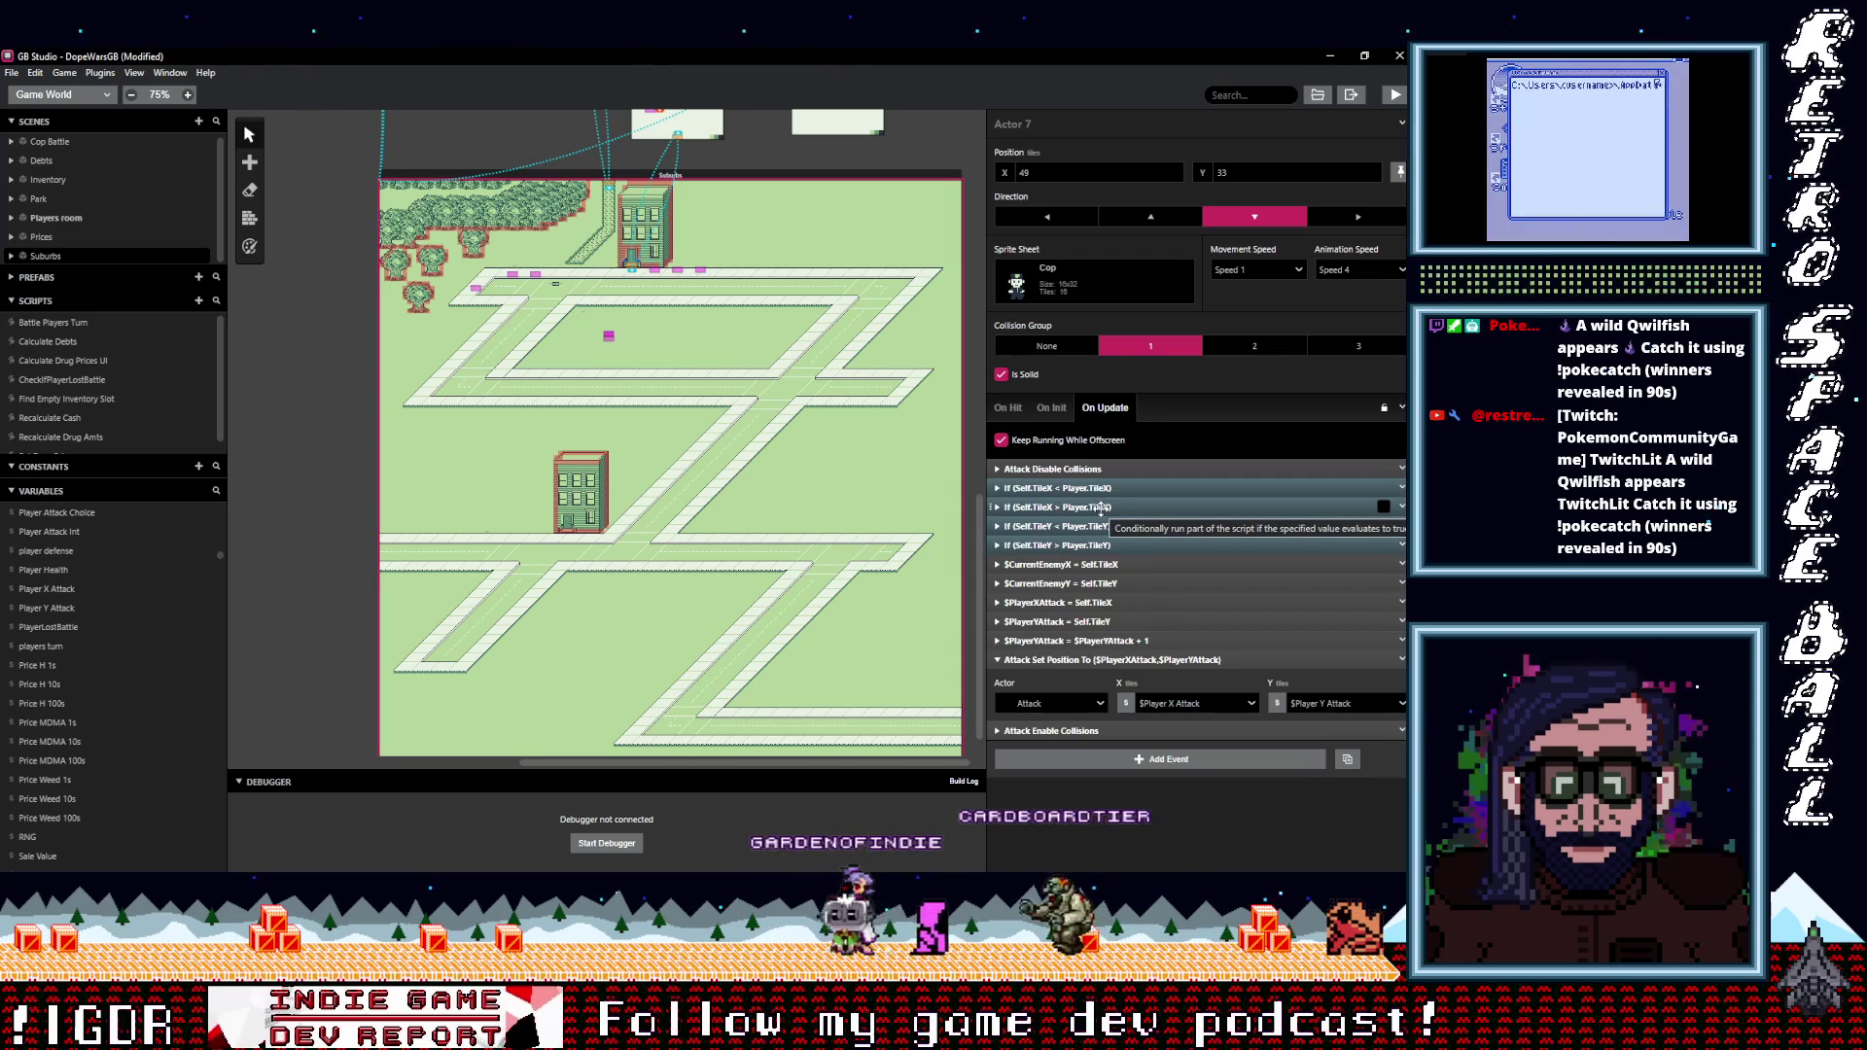
left_click(1064, 488)
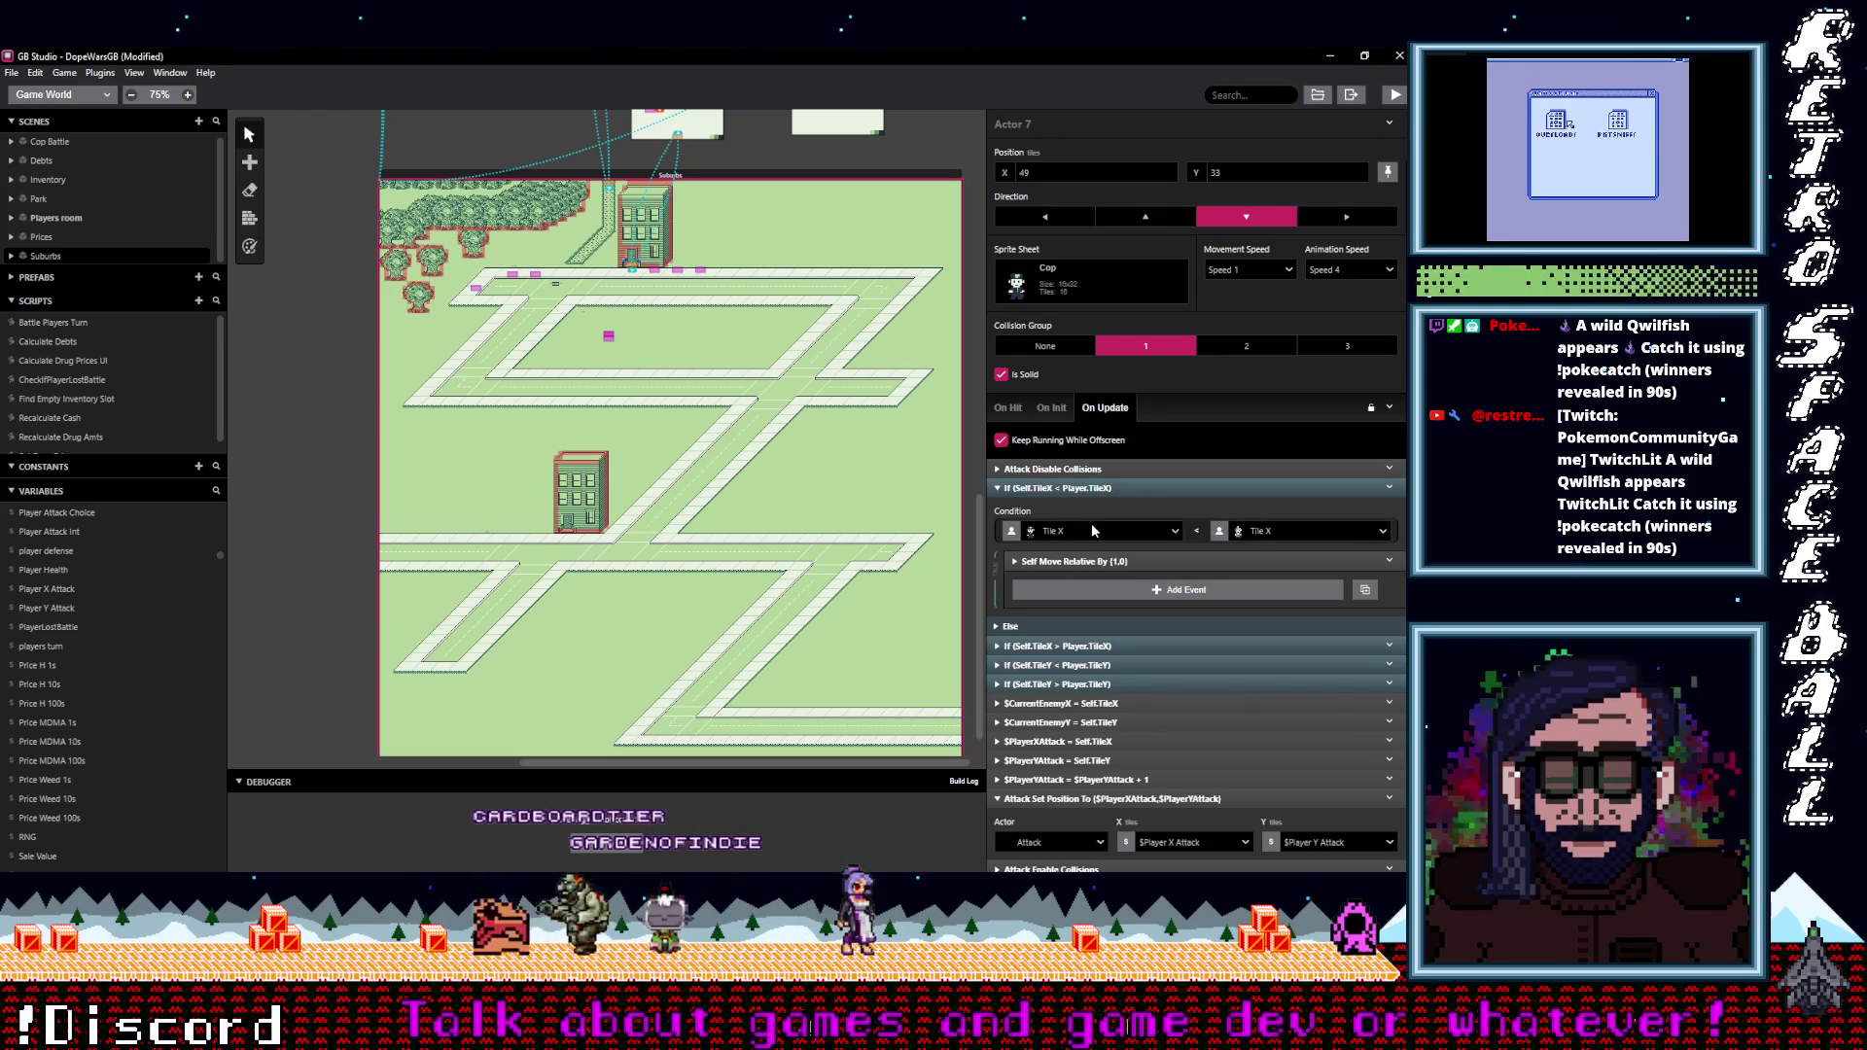
left_click(1076, 494)
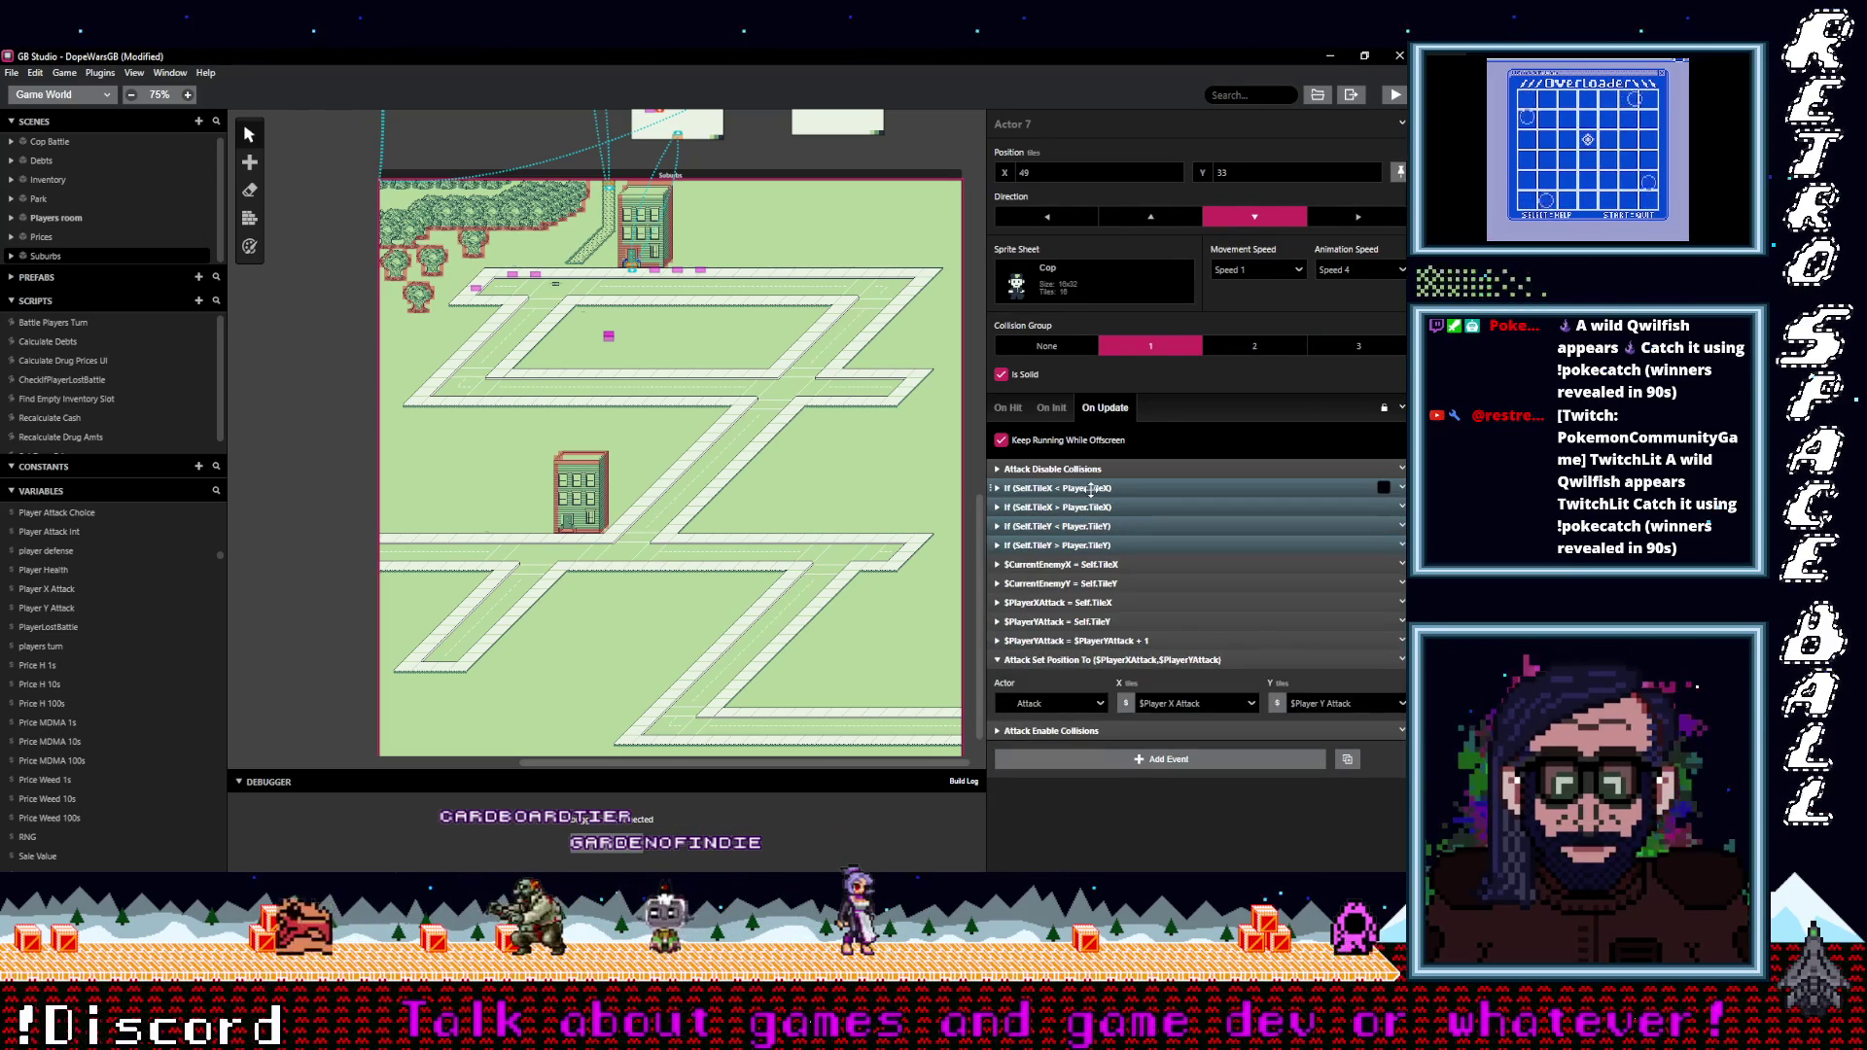
left_click(1090, 491)
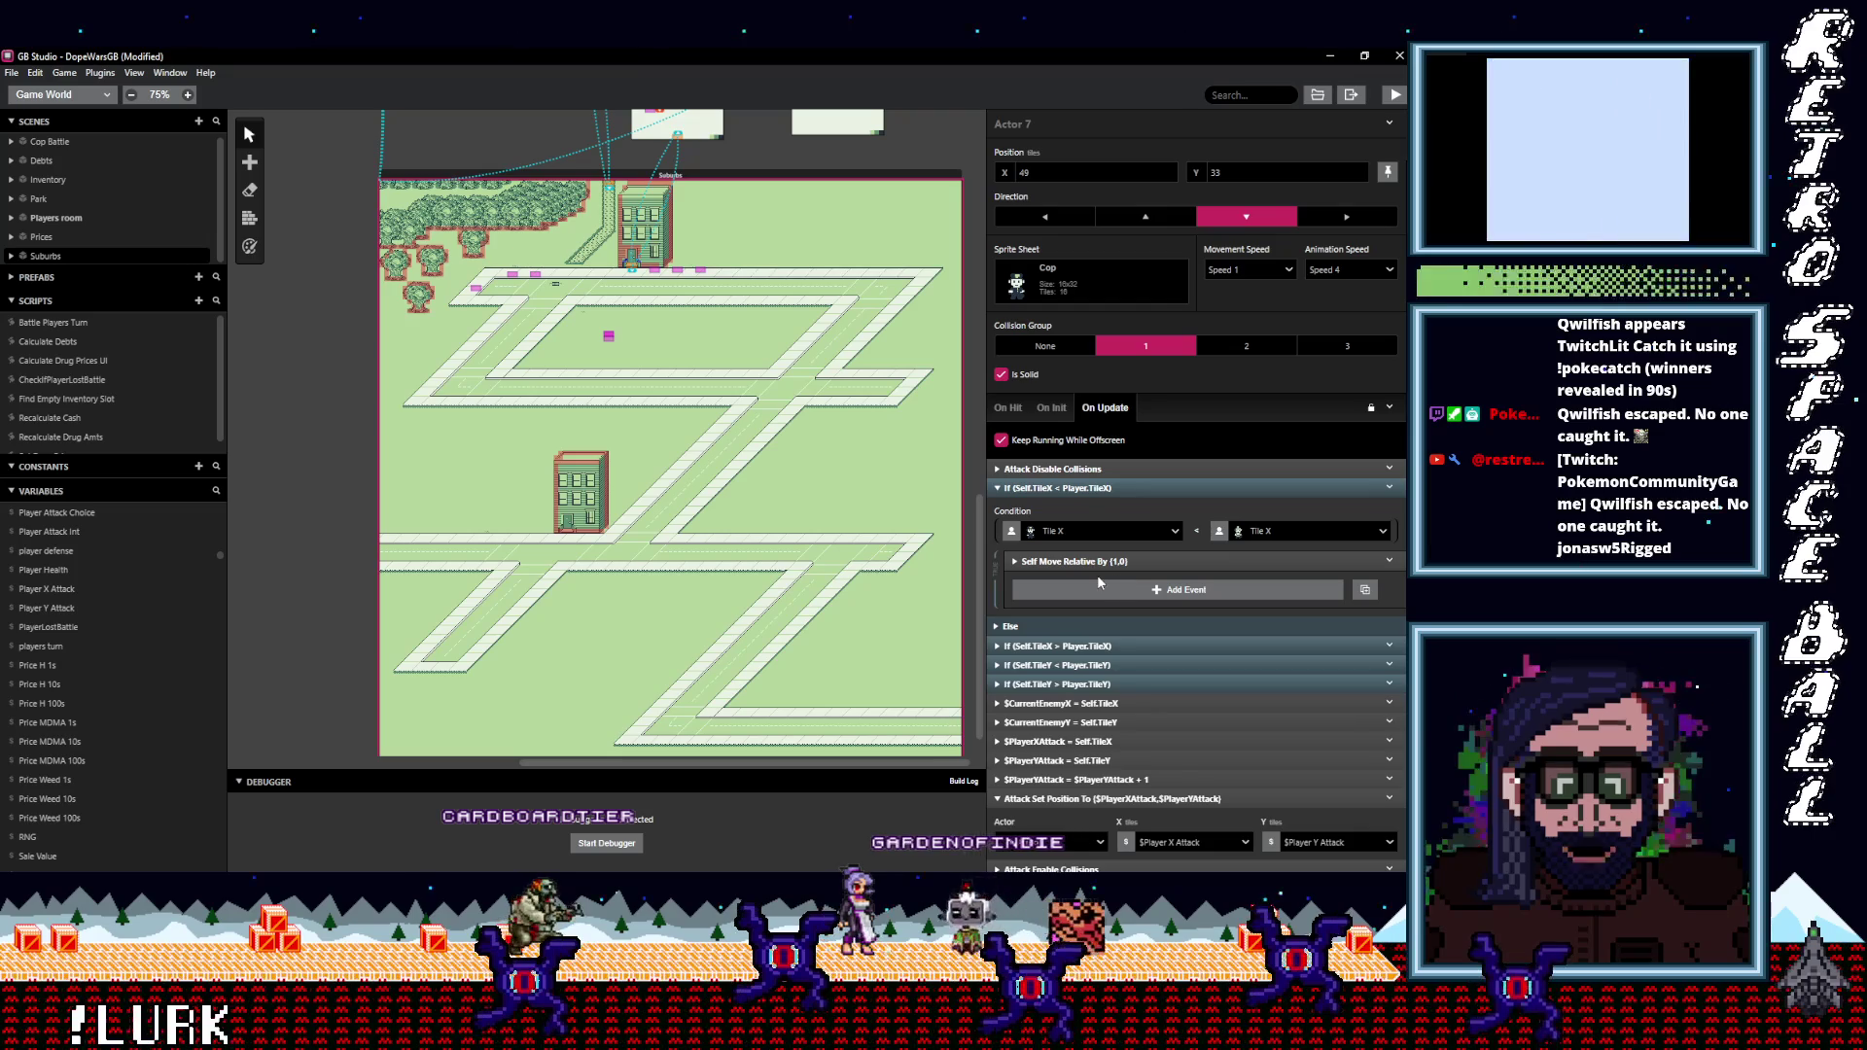
left_click(1128, 562)
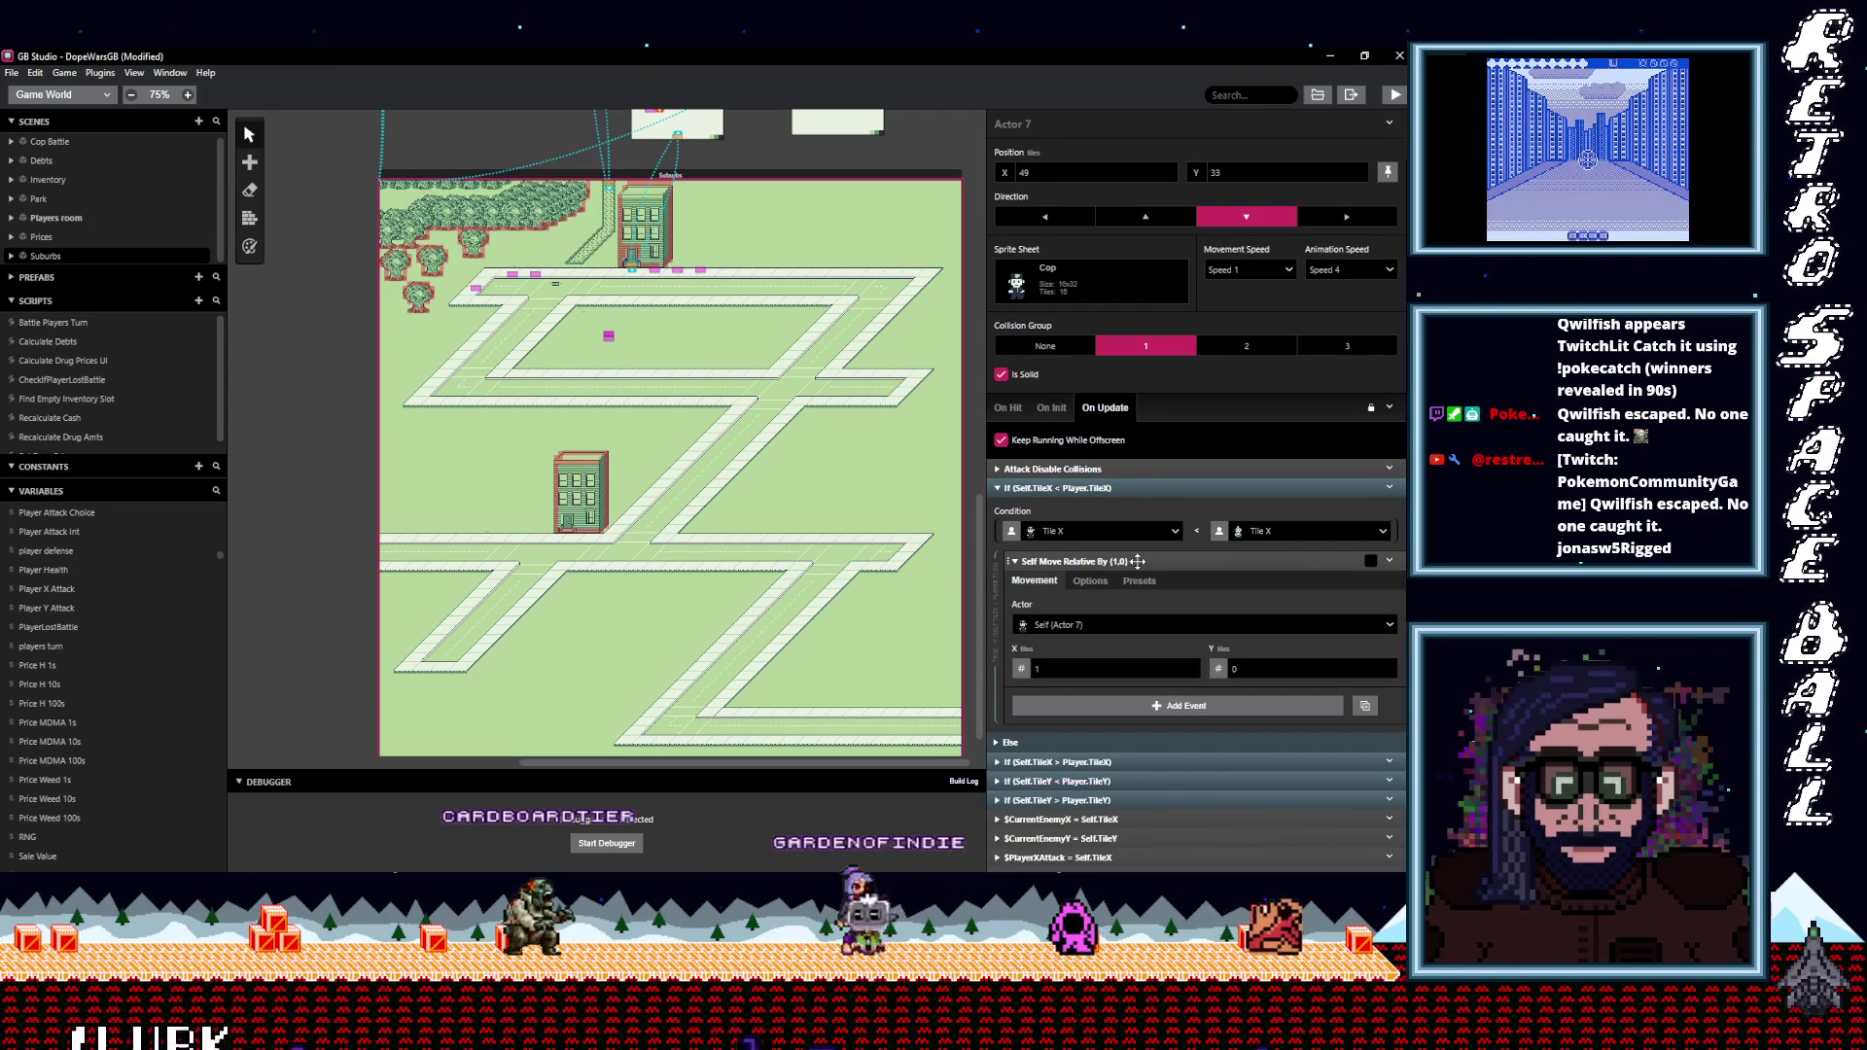
left_click(1137, 562)
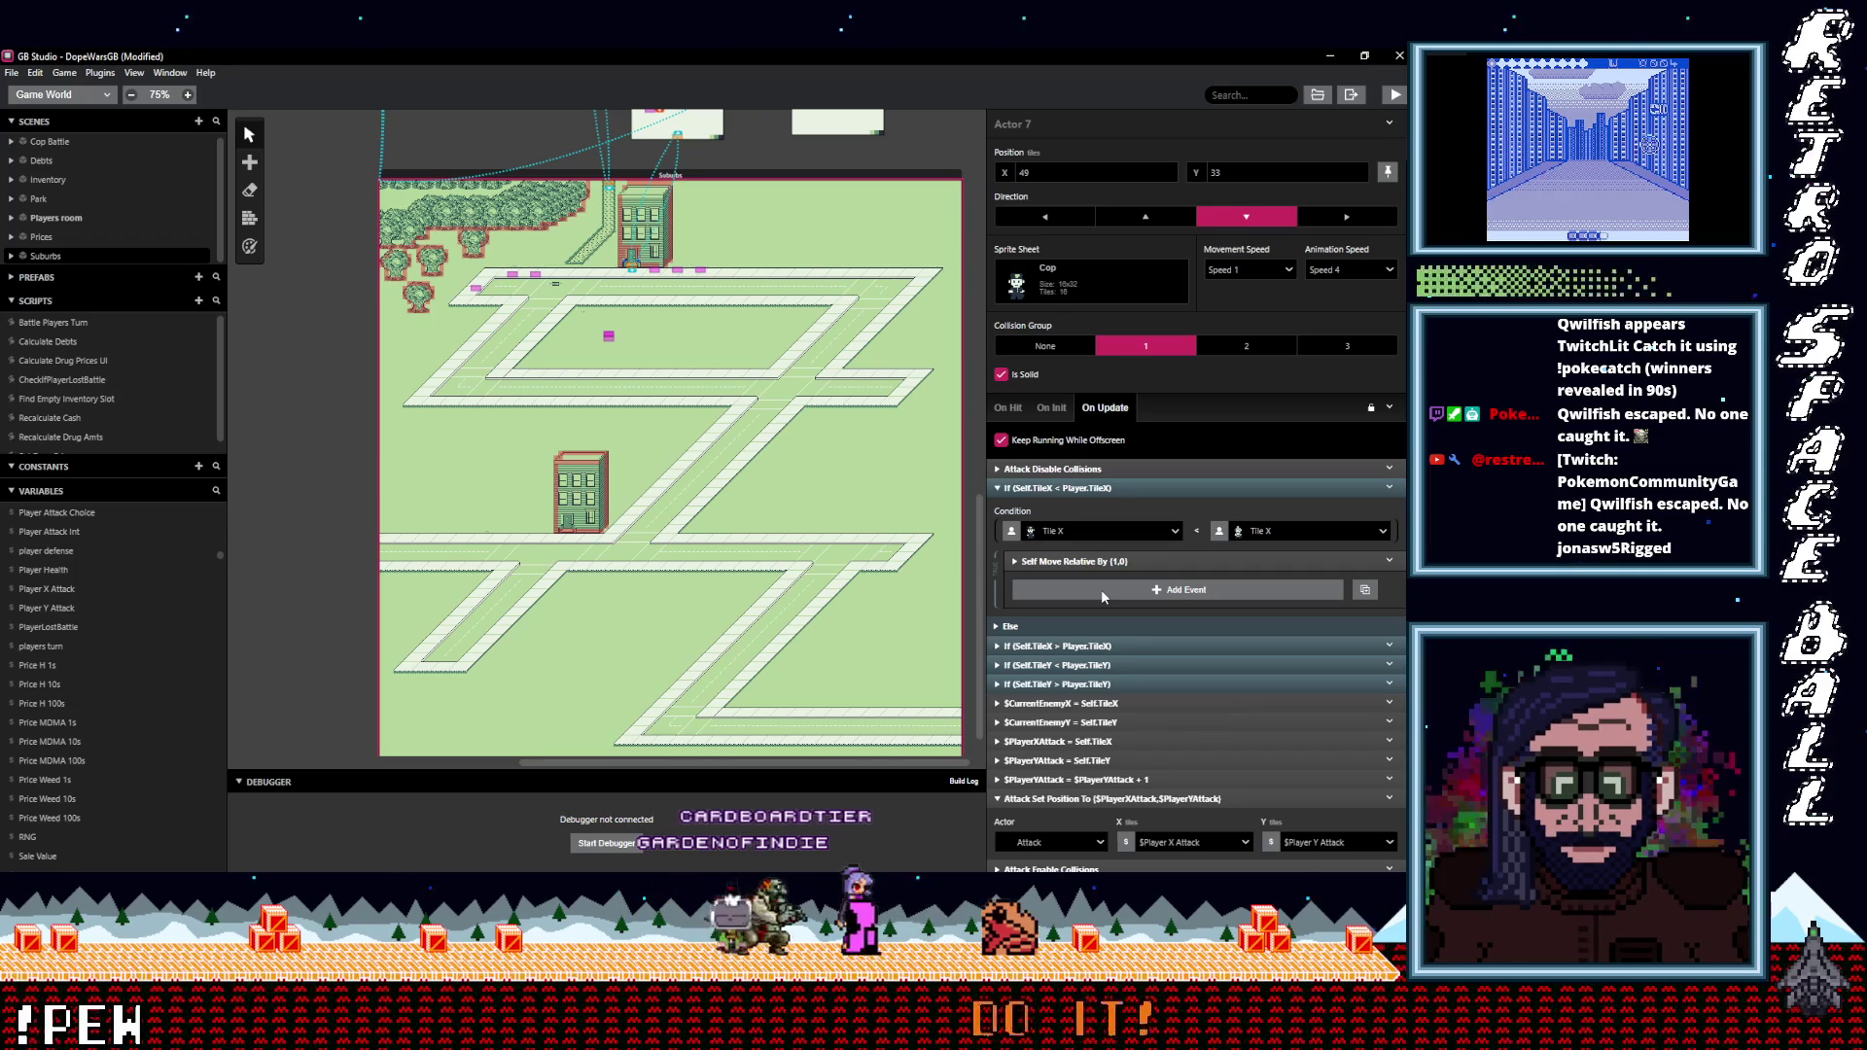
left_click(1101, 589)
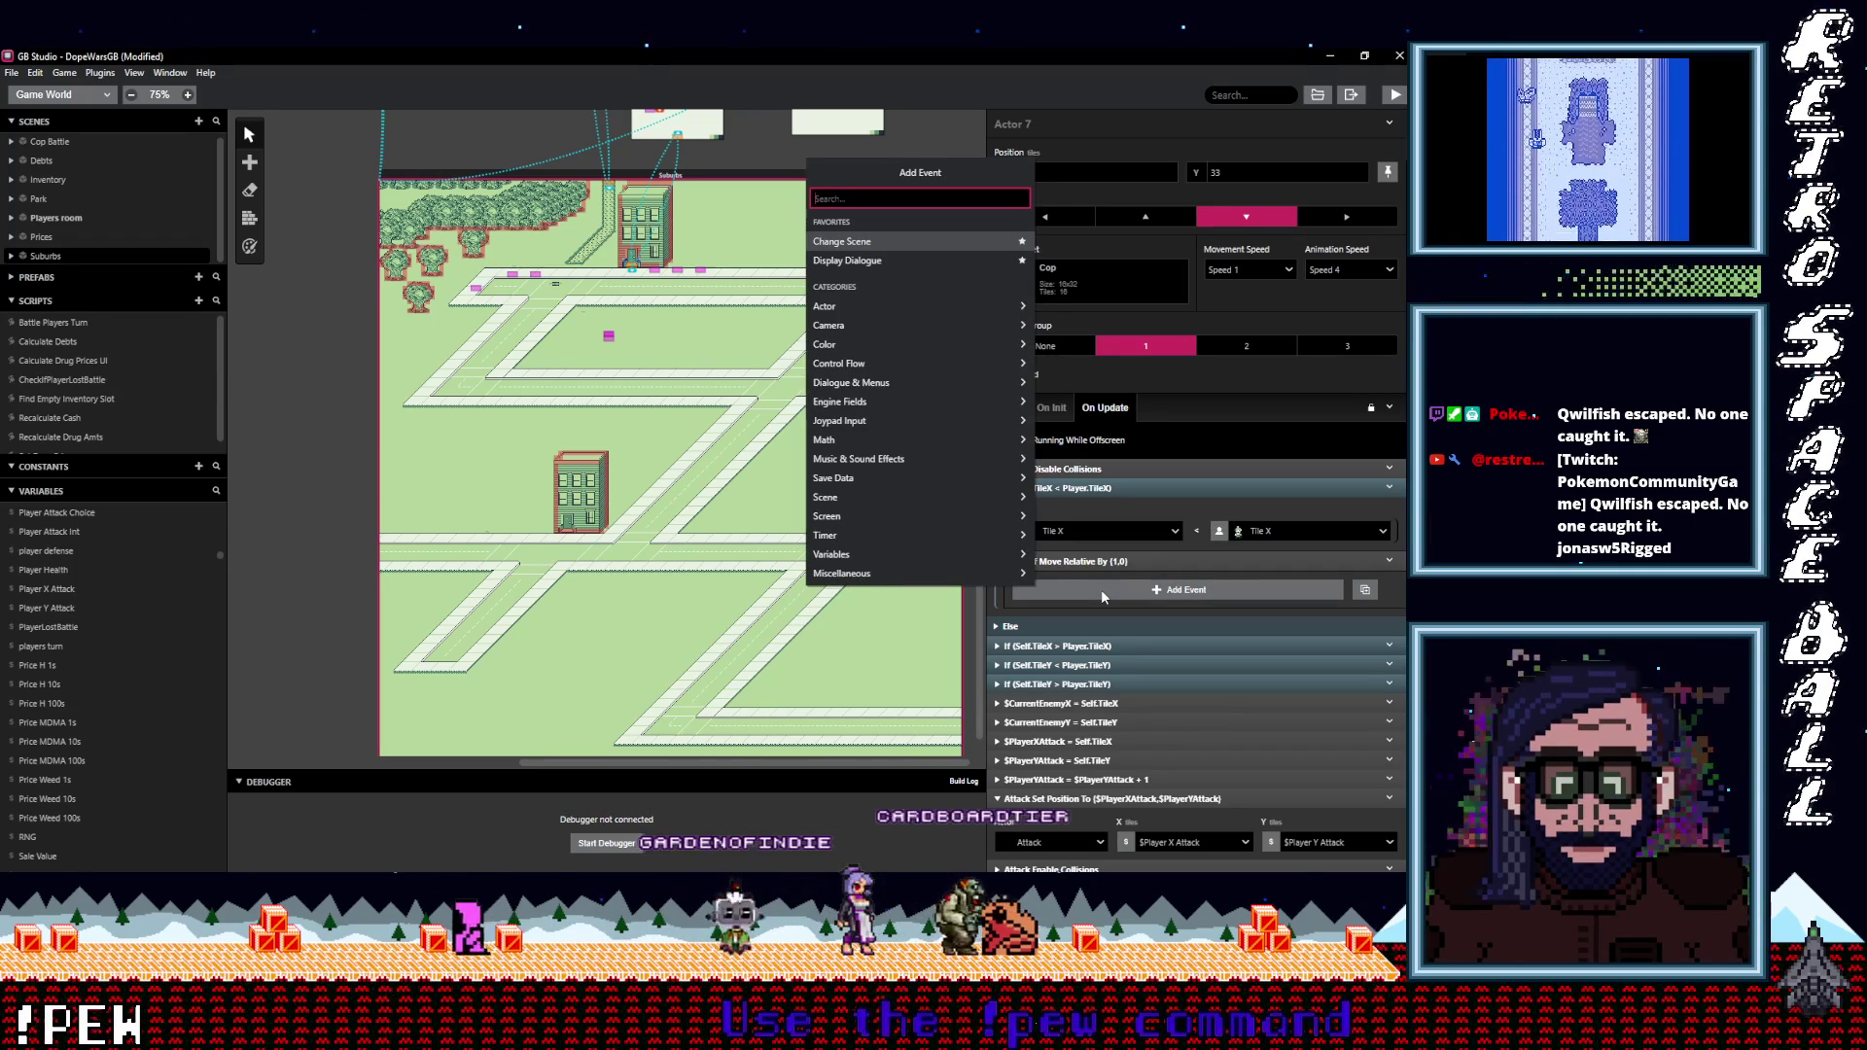
Insert a Variable Compare With Value event, If ($Local0 == 0), via the 'if var val' search.
type("if var val")
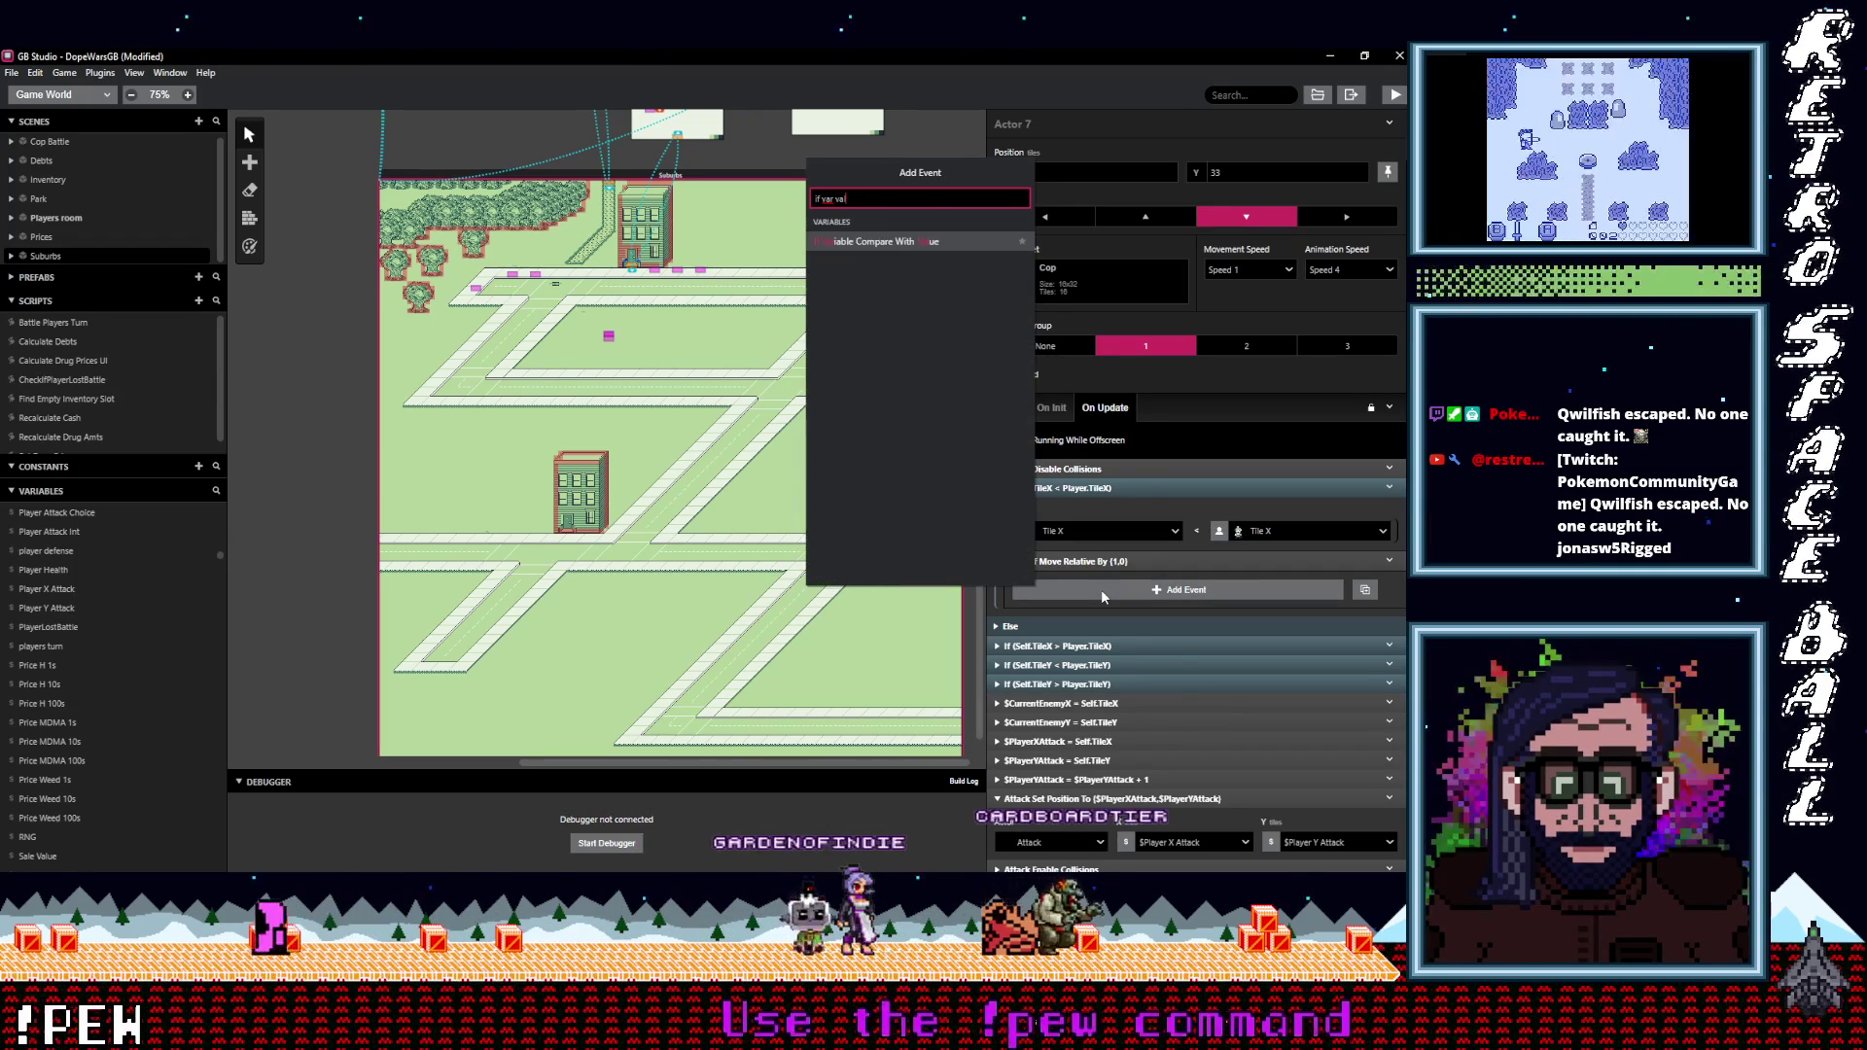
left_click(902, 243)
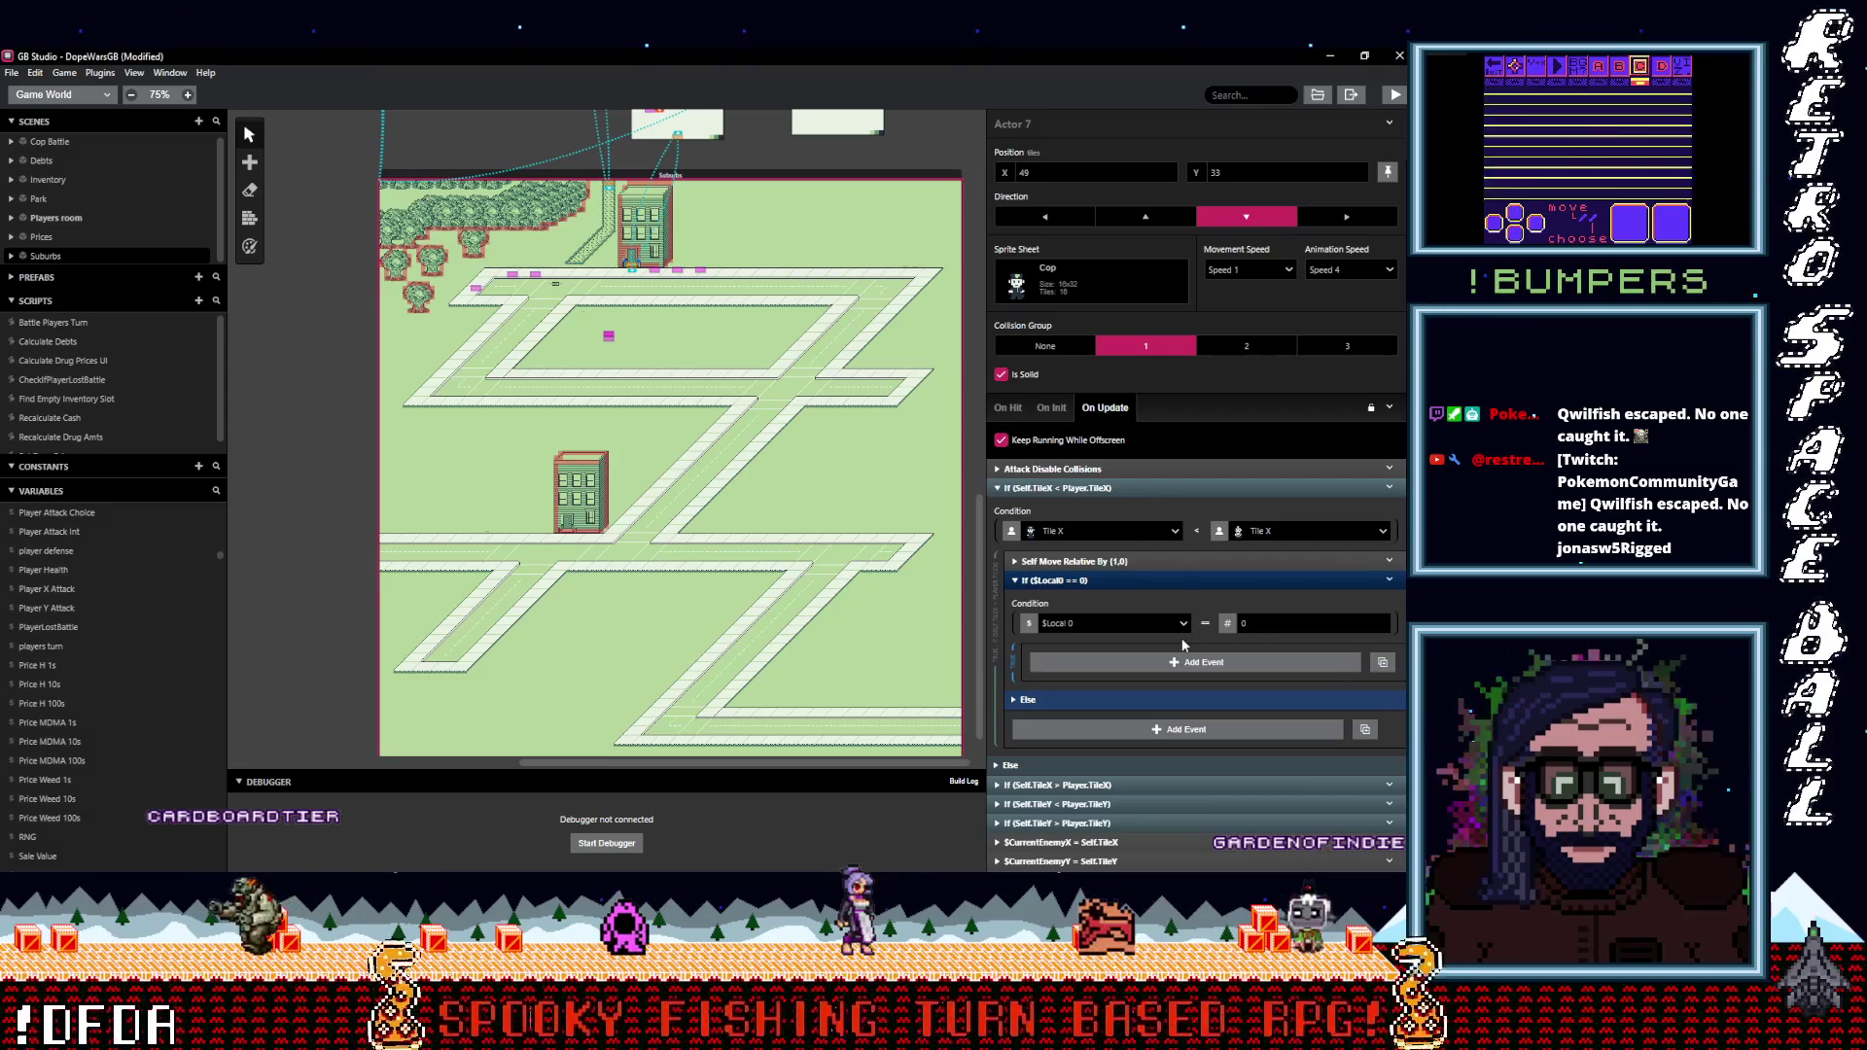
Move the If ($Local0 == 0) check above Self Move Relative By (1,0).
left_click(1113, 581)
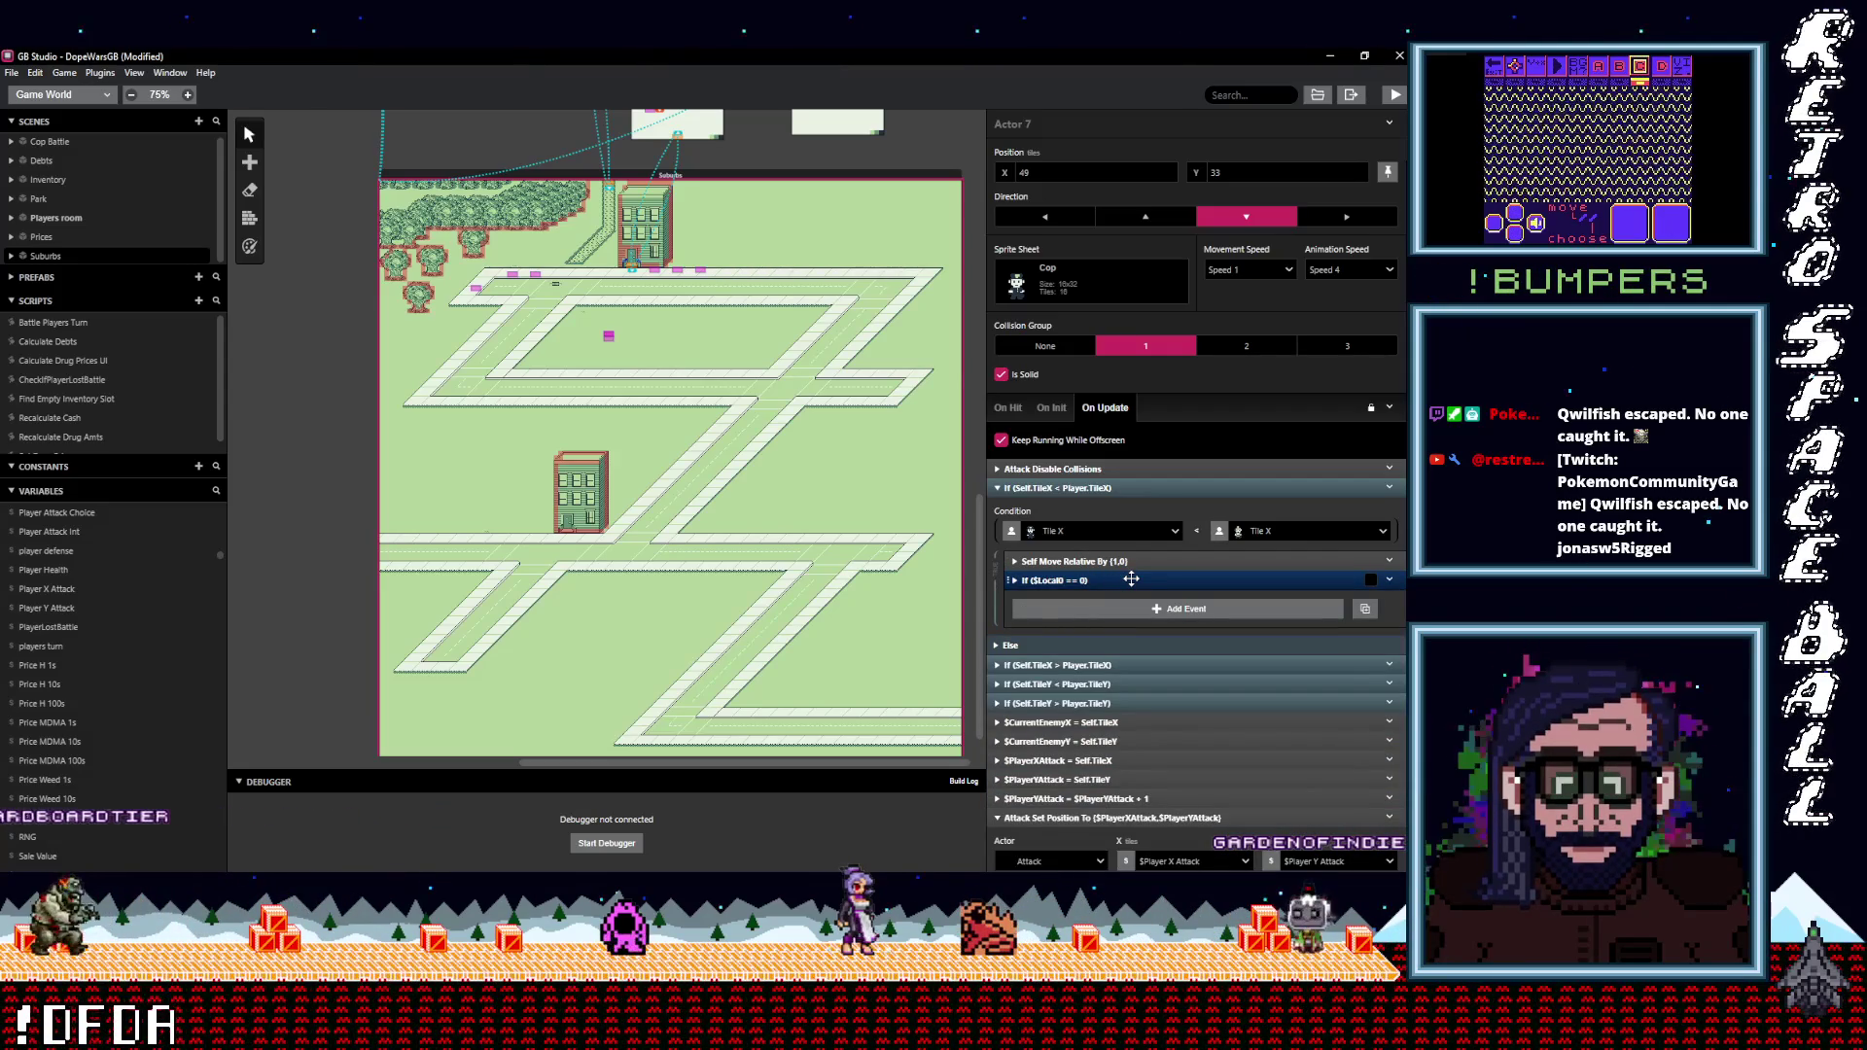
left_click_drag(1131, 580, 1108, 561)
left_click(1108, 560)
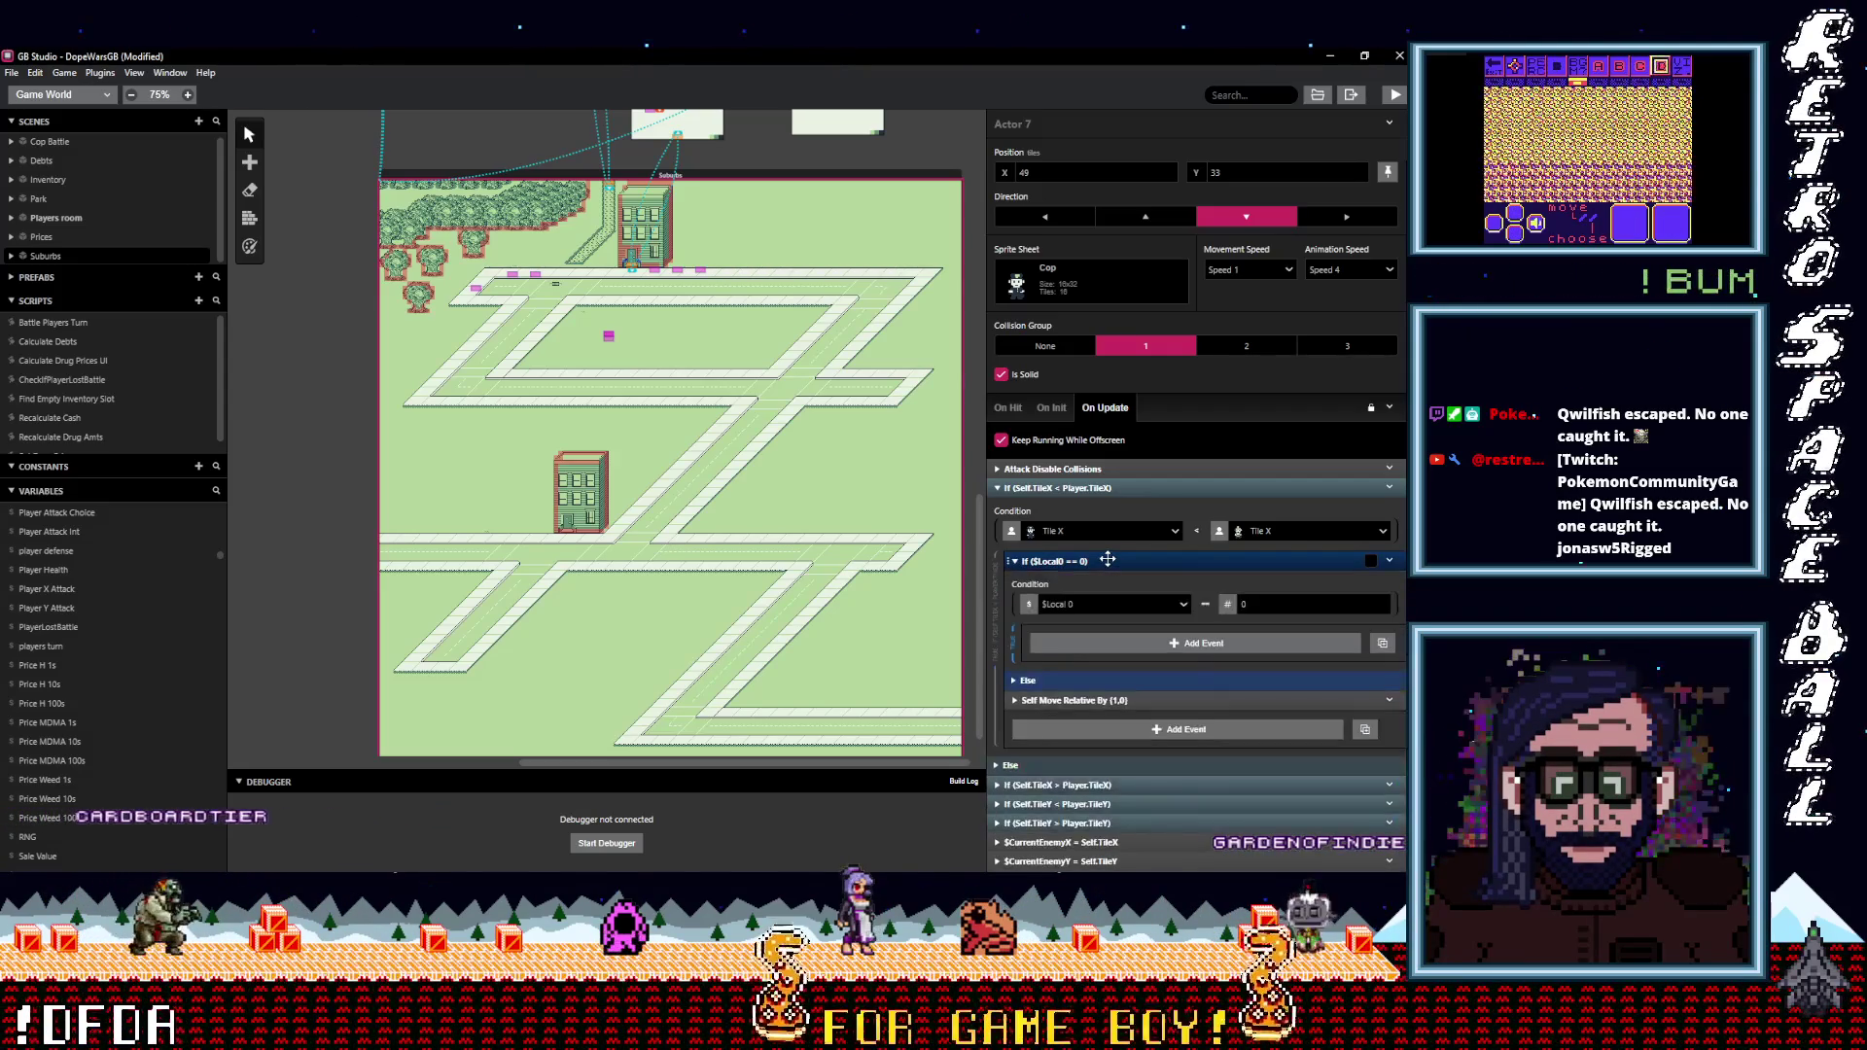
Review the check's variable and value-type options, leaving $Local0 == 0 unchanged, and collapse it.
left_click(1101, 609)
left_click(1028, 608)
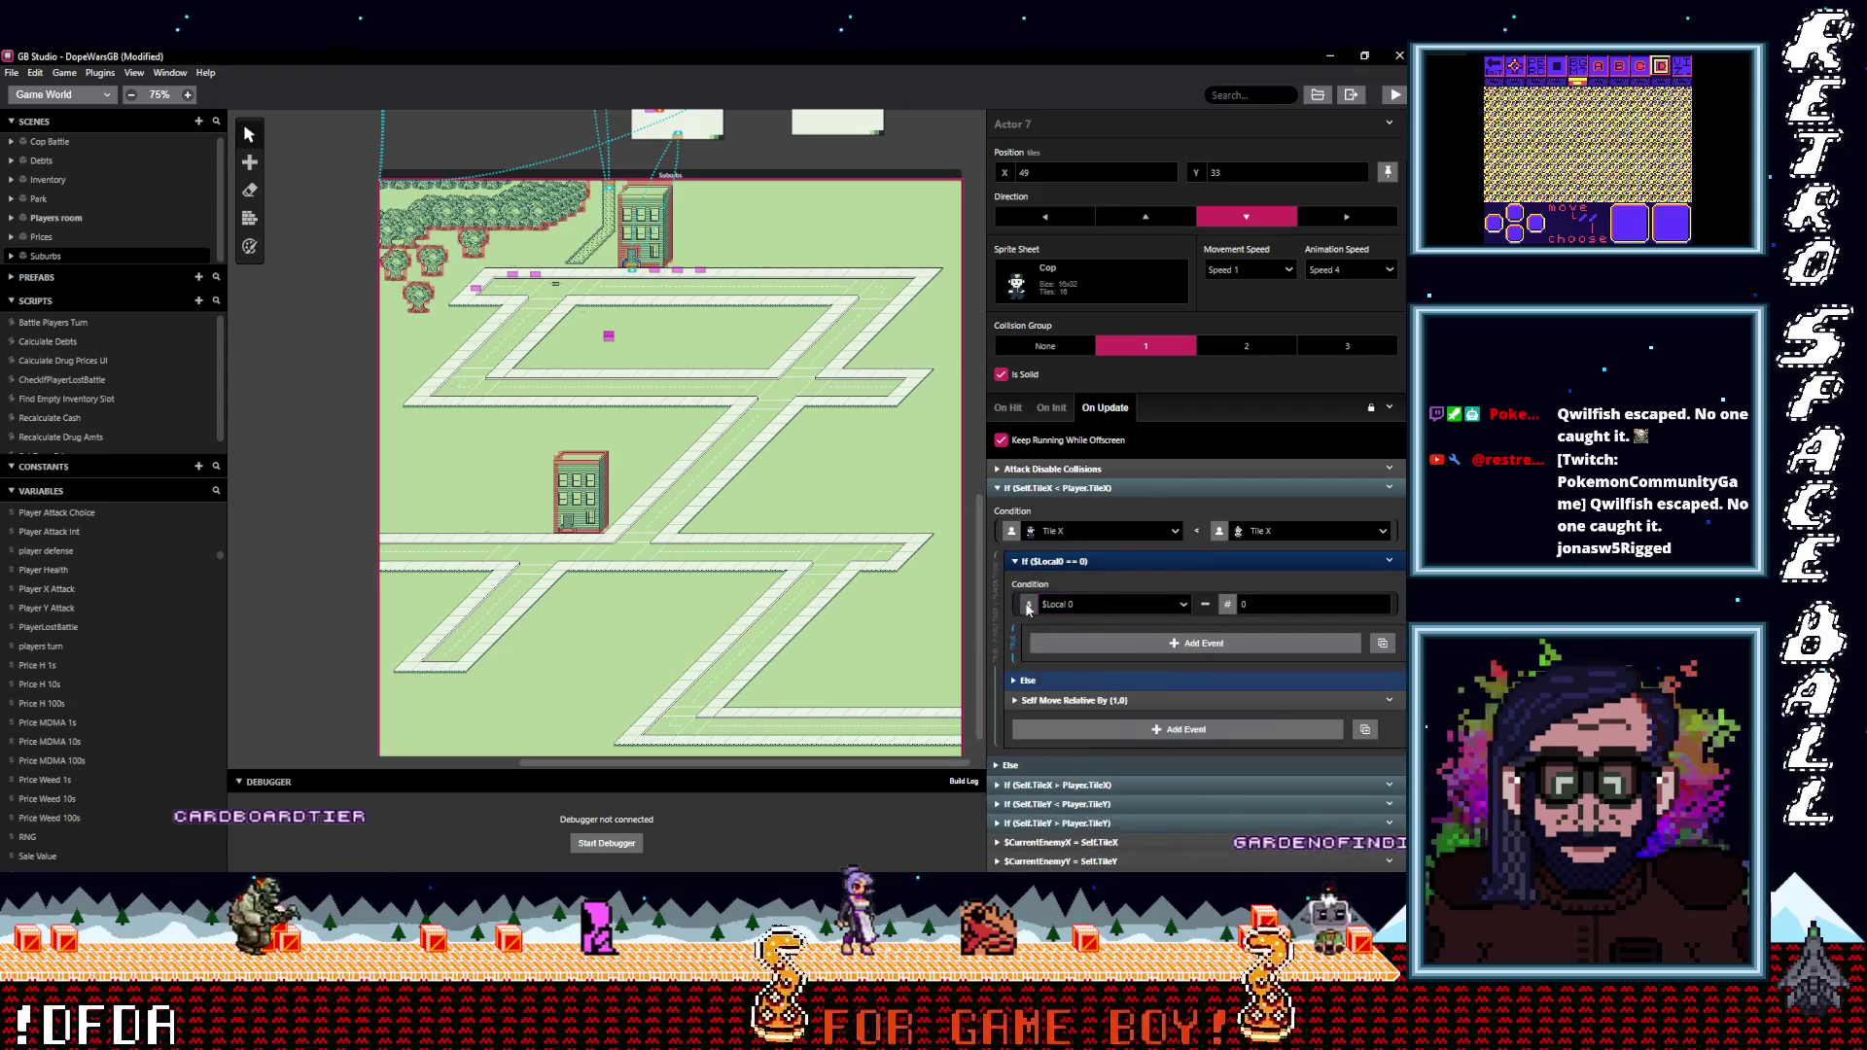
left_click(1028, 608)
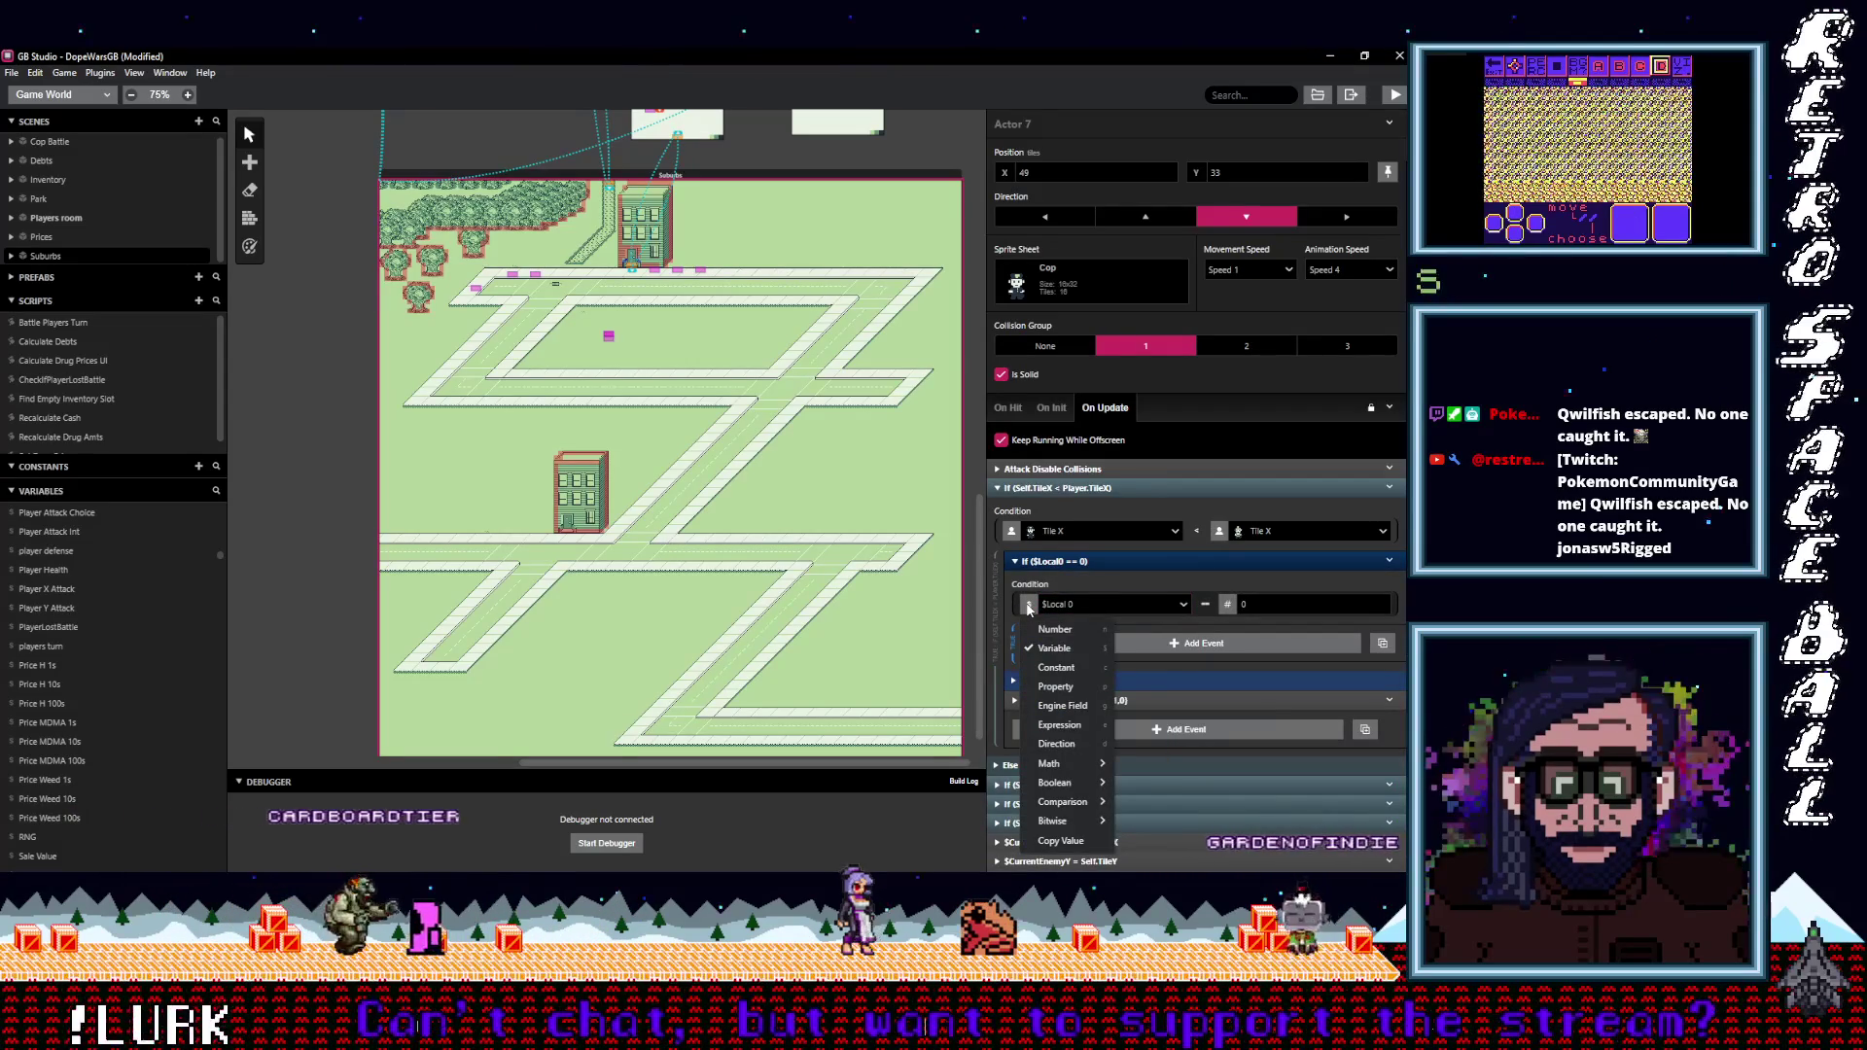
left_click(1091, 586)
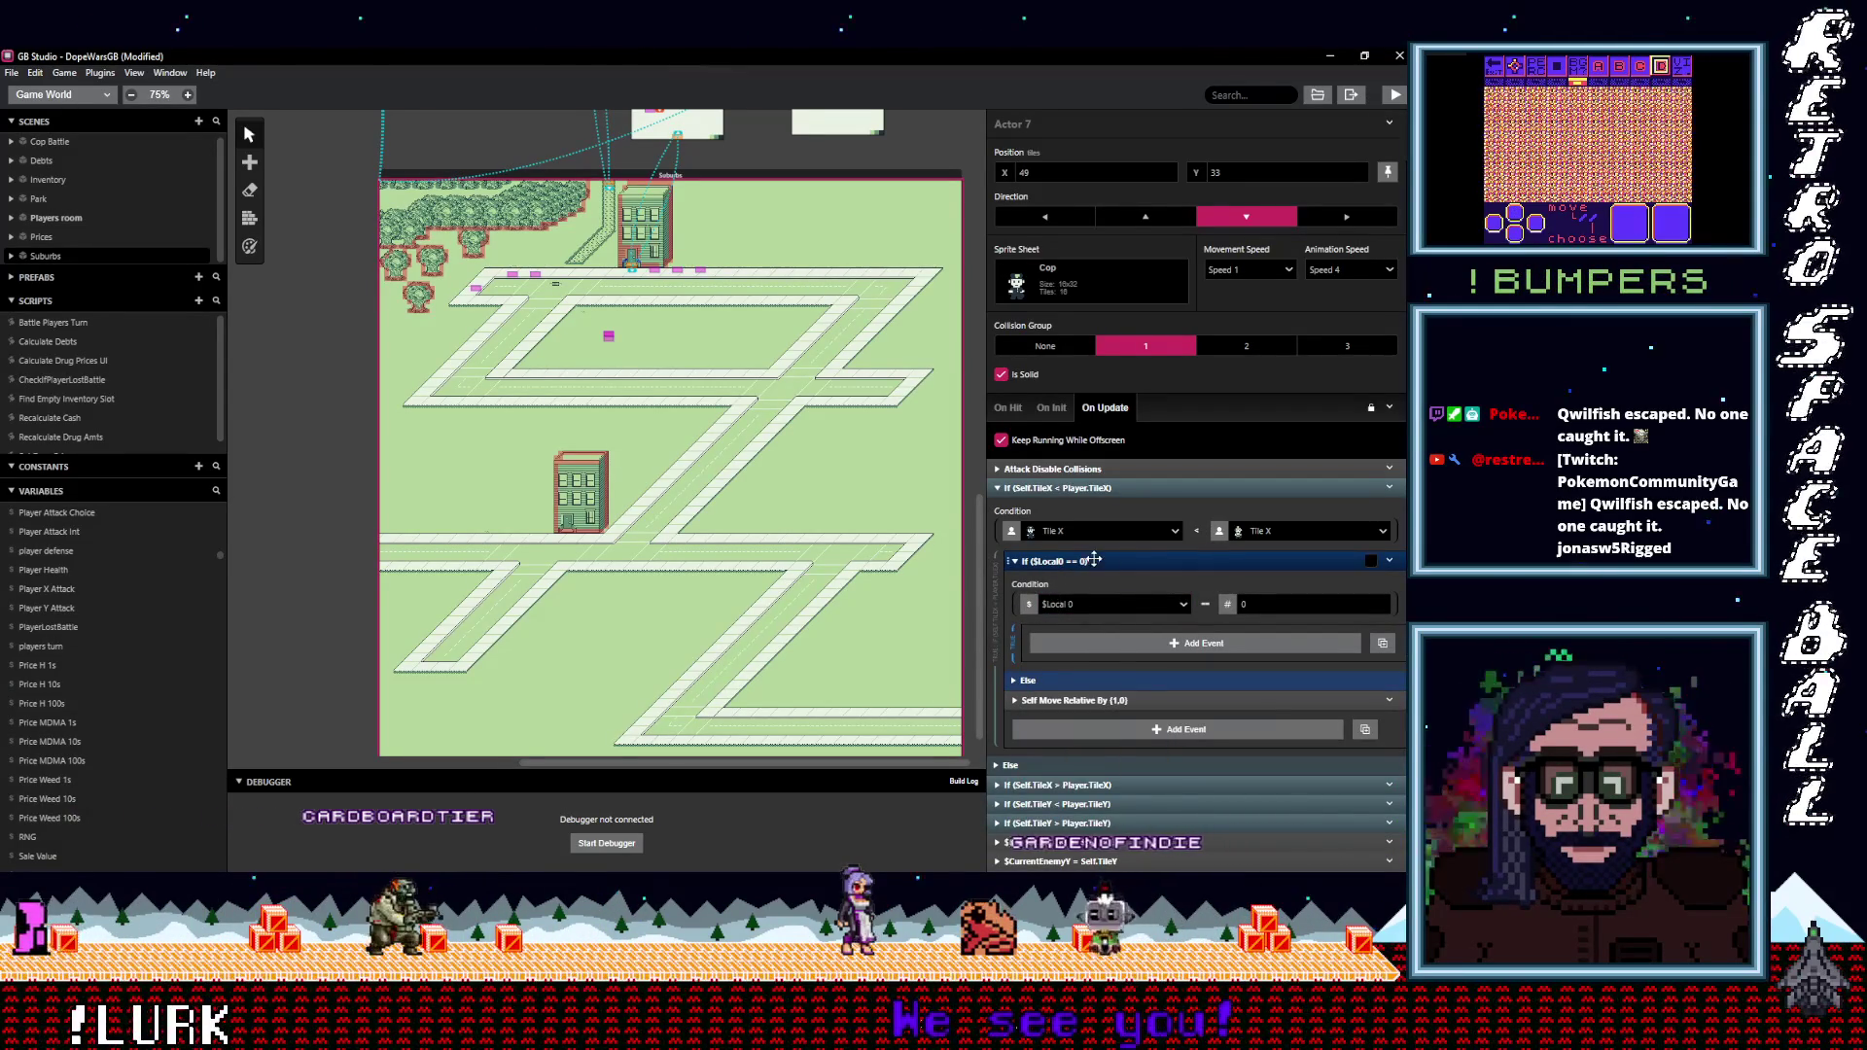
left_click(1091, 561)
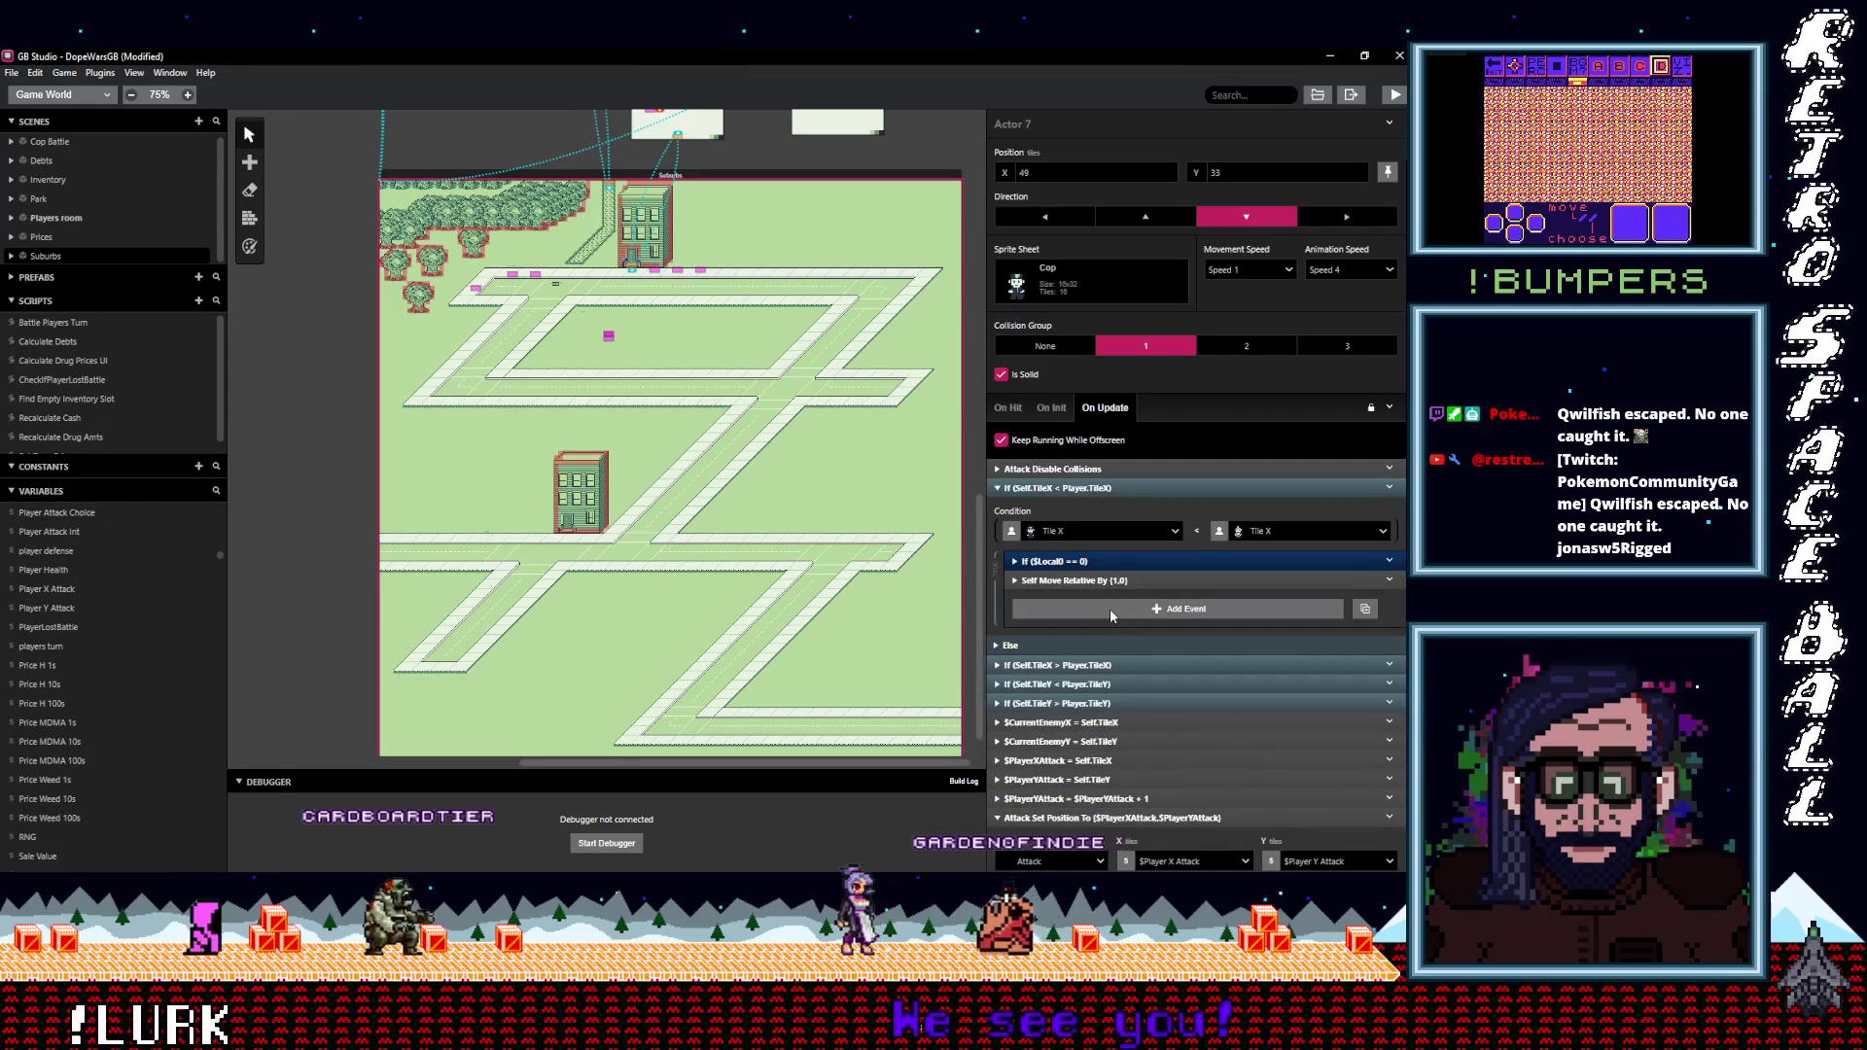
left_click(1110, 611)
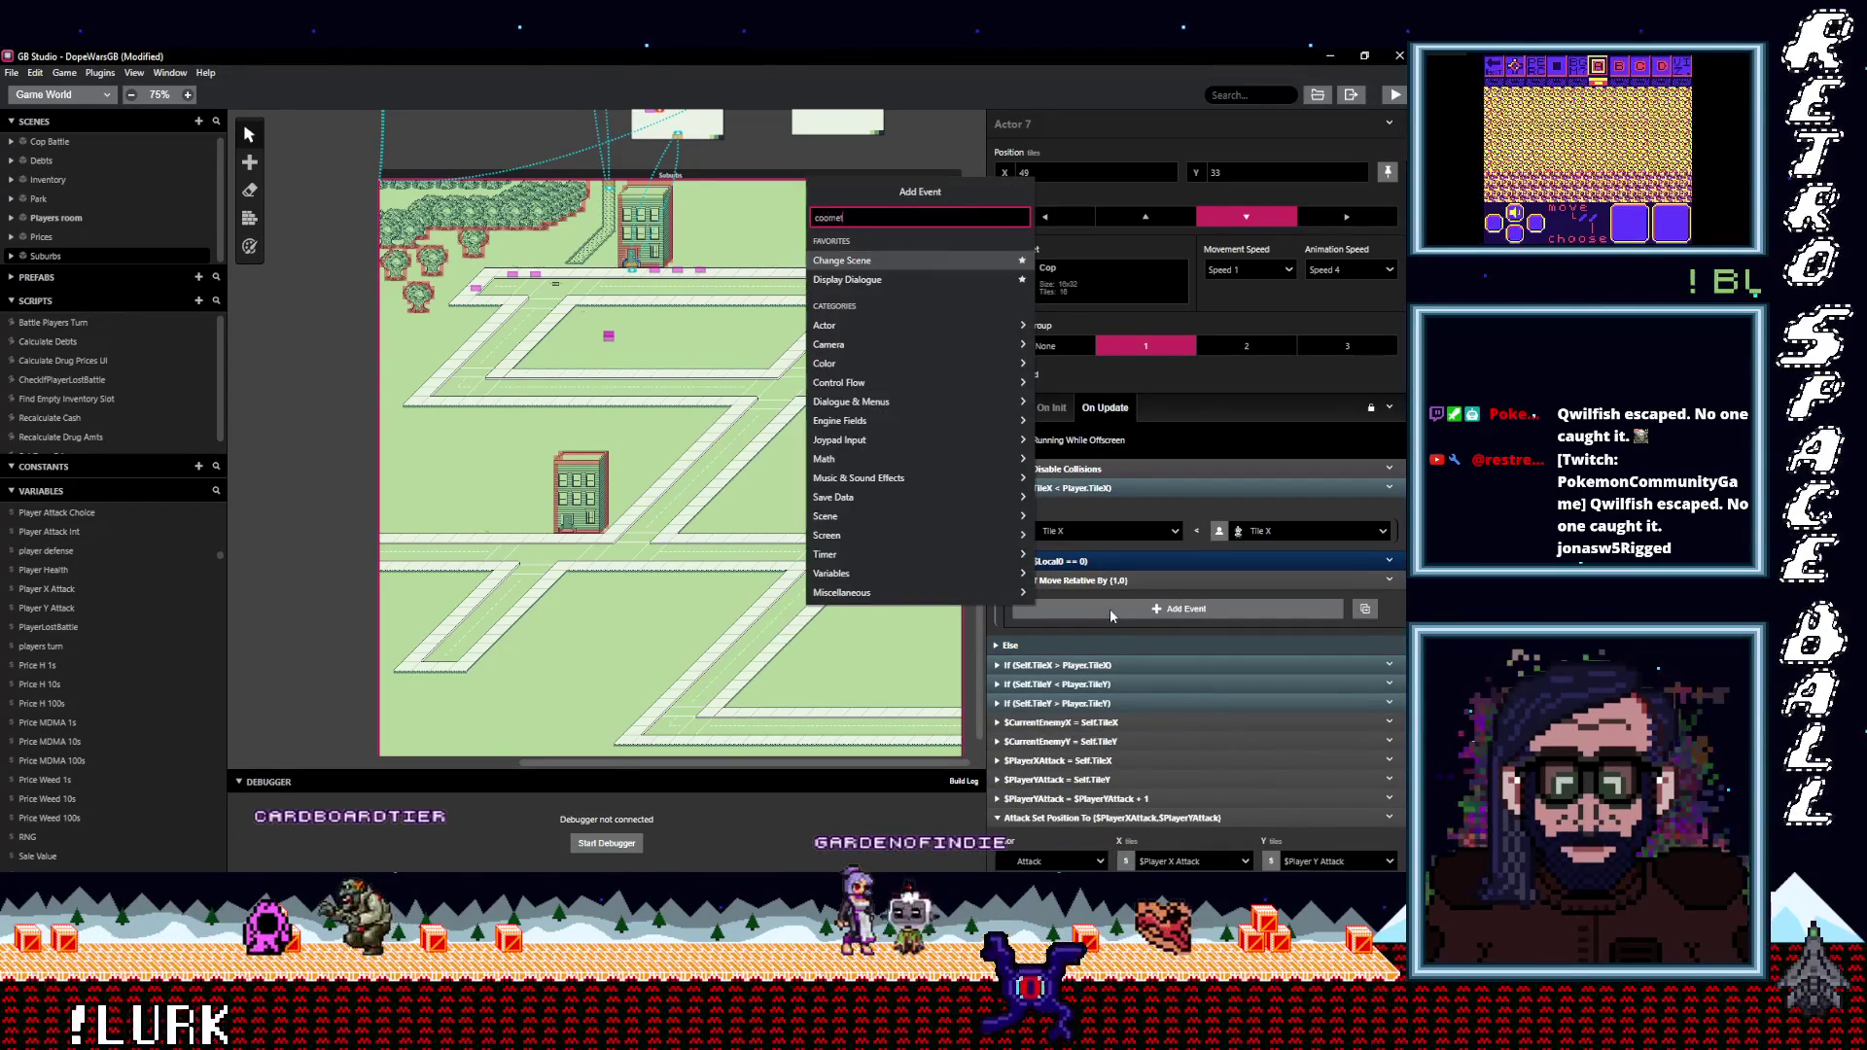
Insert a Comment event into the TileX branch and move it to the top.
type("coomet")
key("BackSpace")
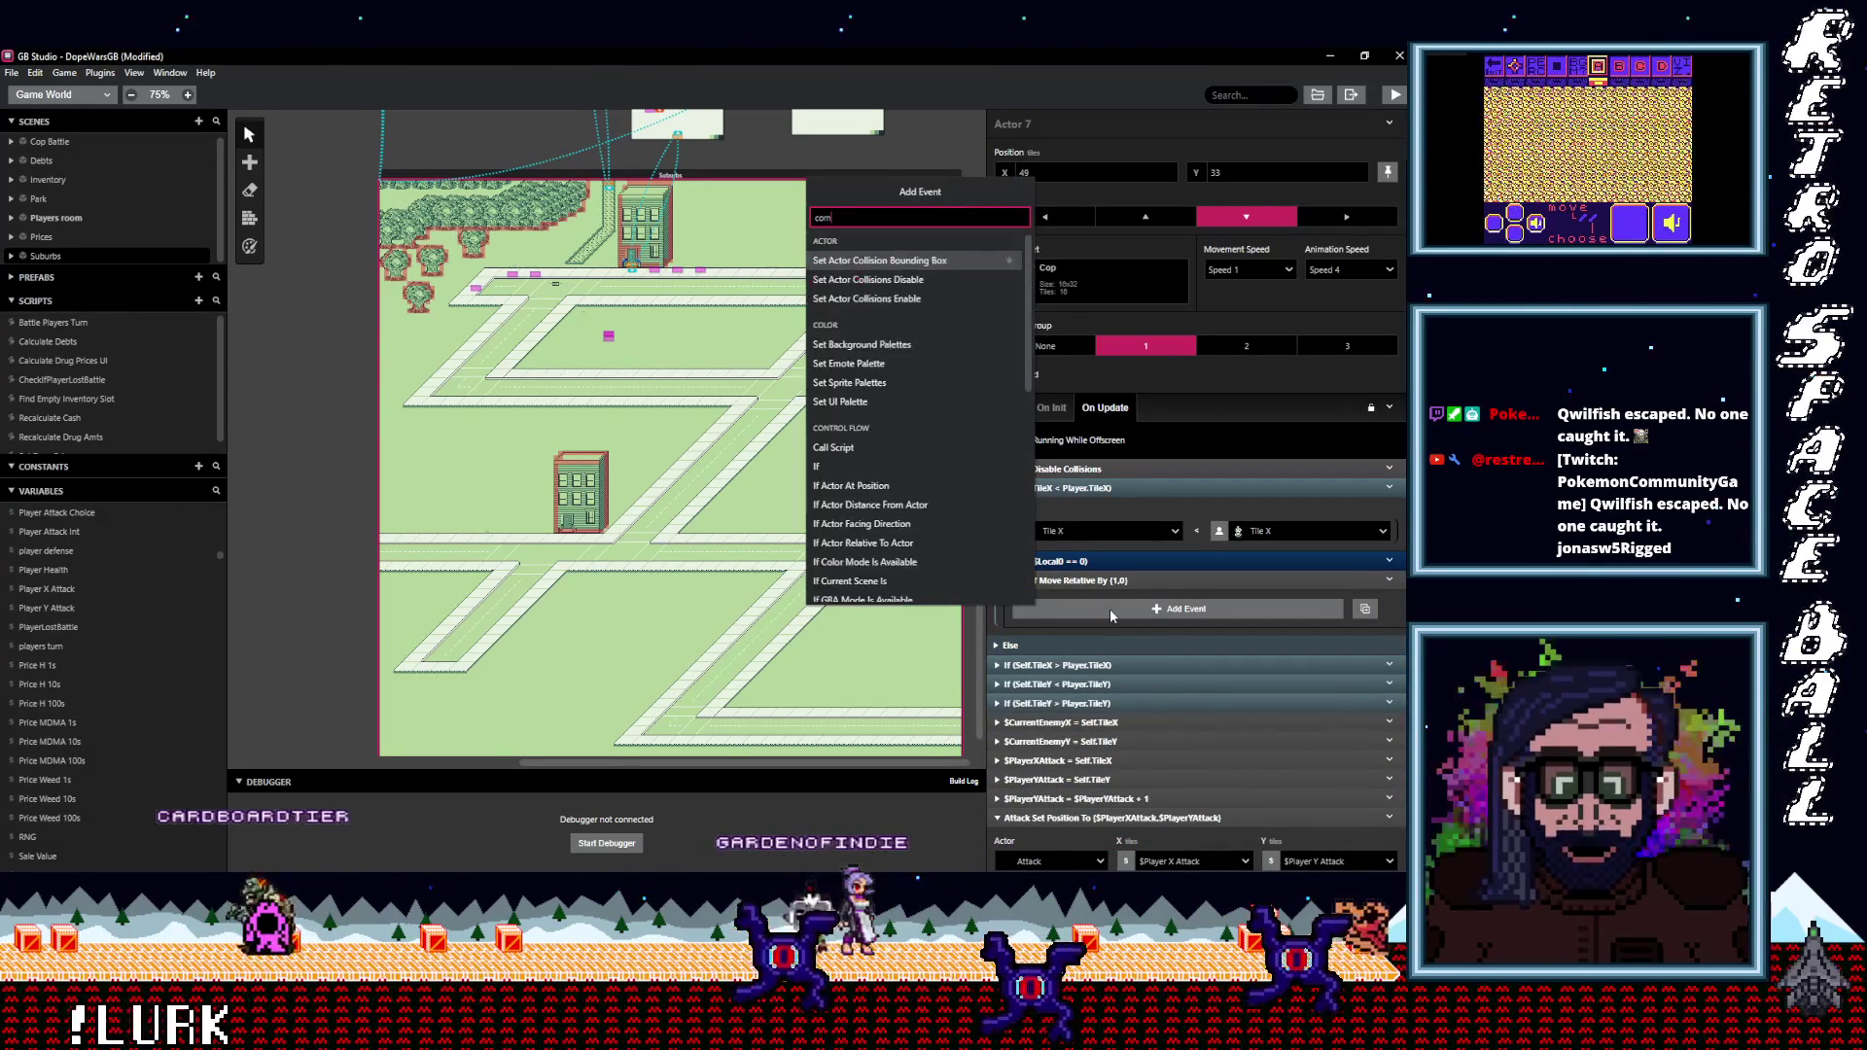
type("m")
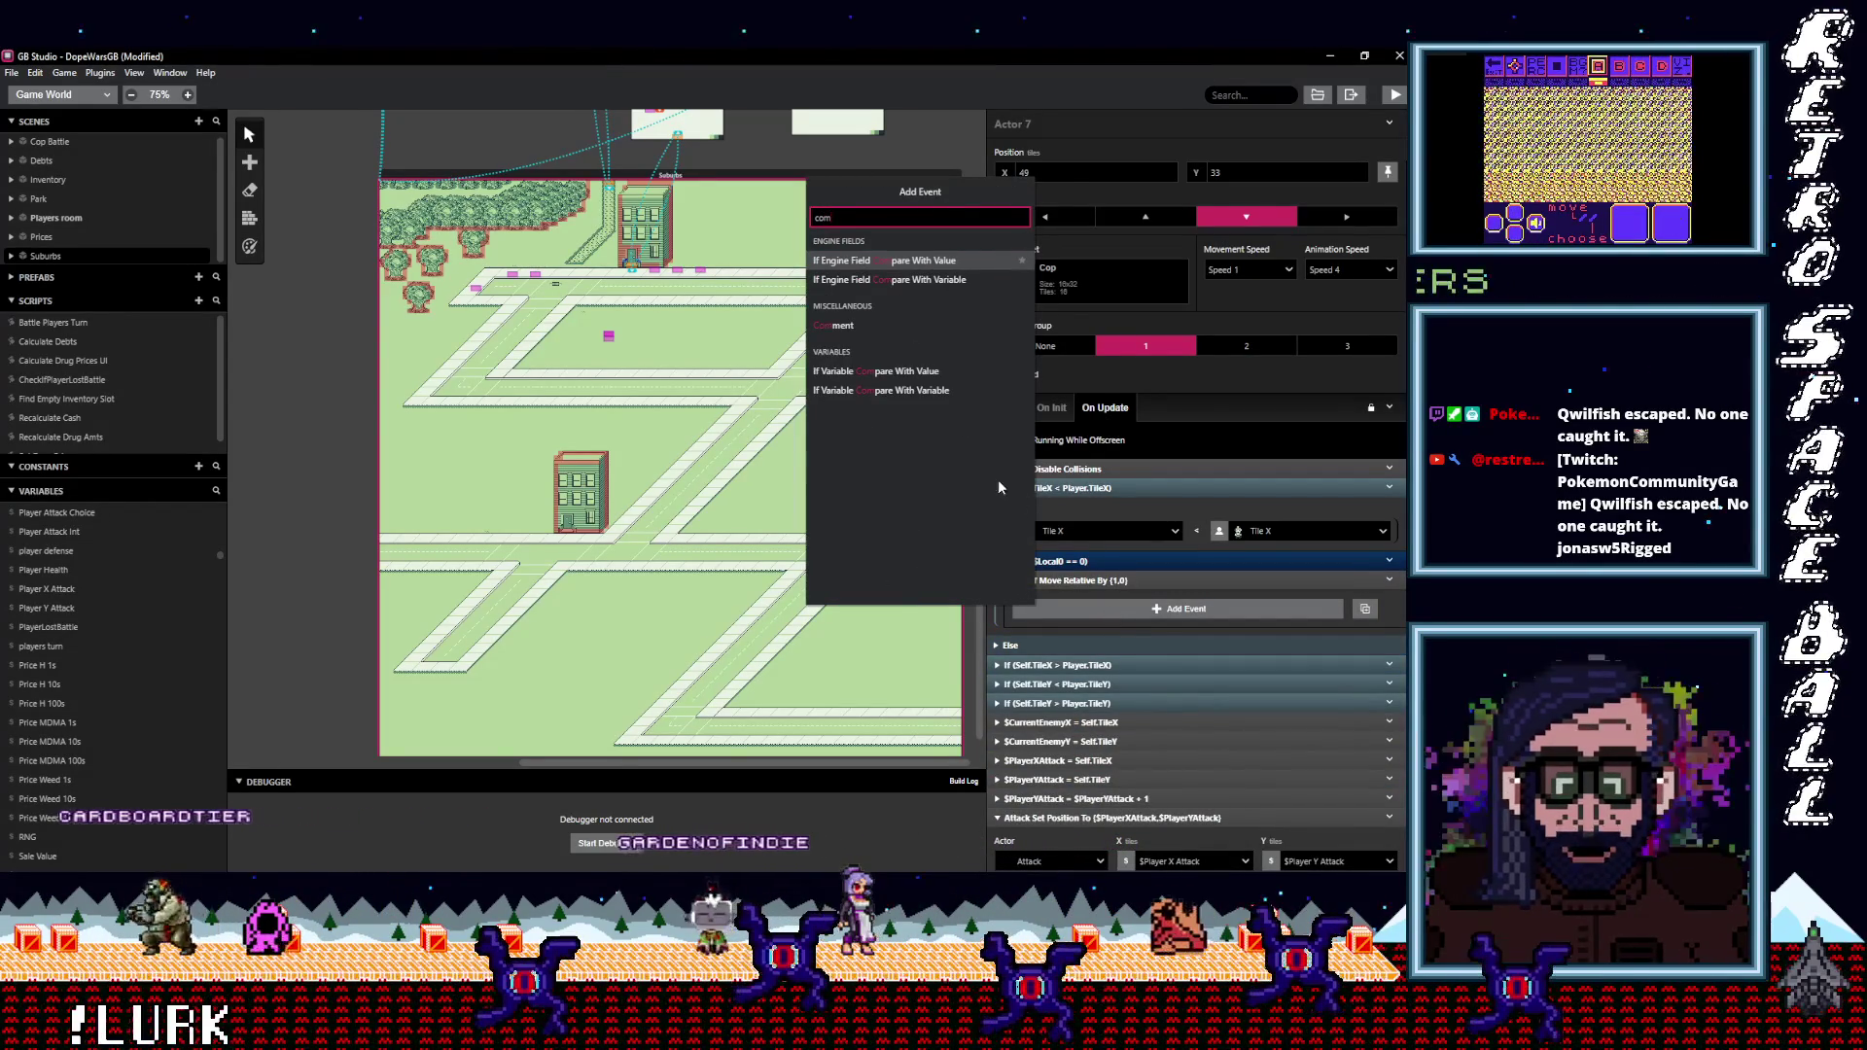
left_click(837, 325)
left_click_drag(1079, 600, 1081, 561)
Write the comment text 'get player tile and subtract cop find range'.
left_click(1087, 596)
type("get pl")
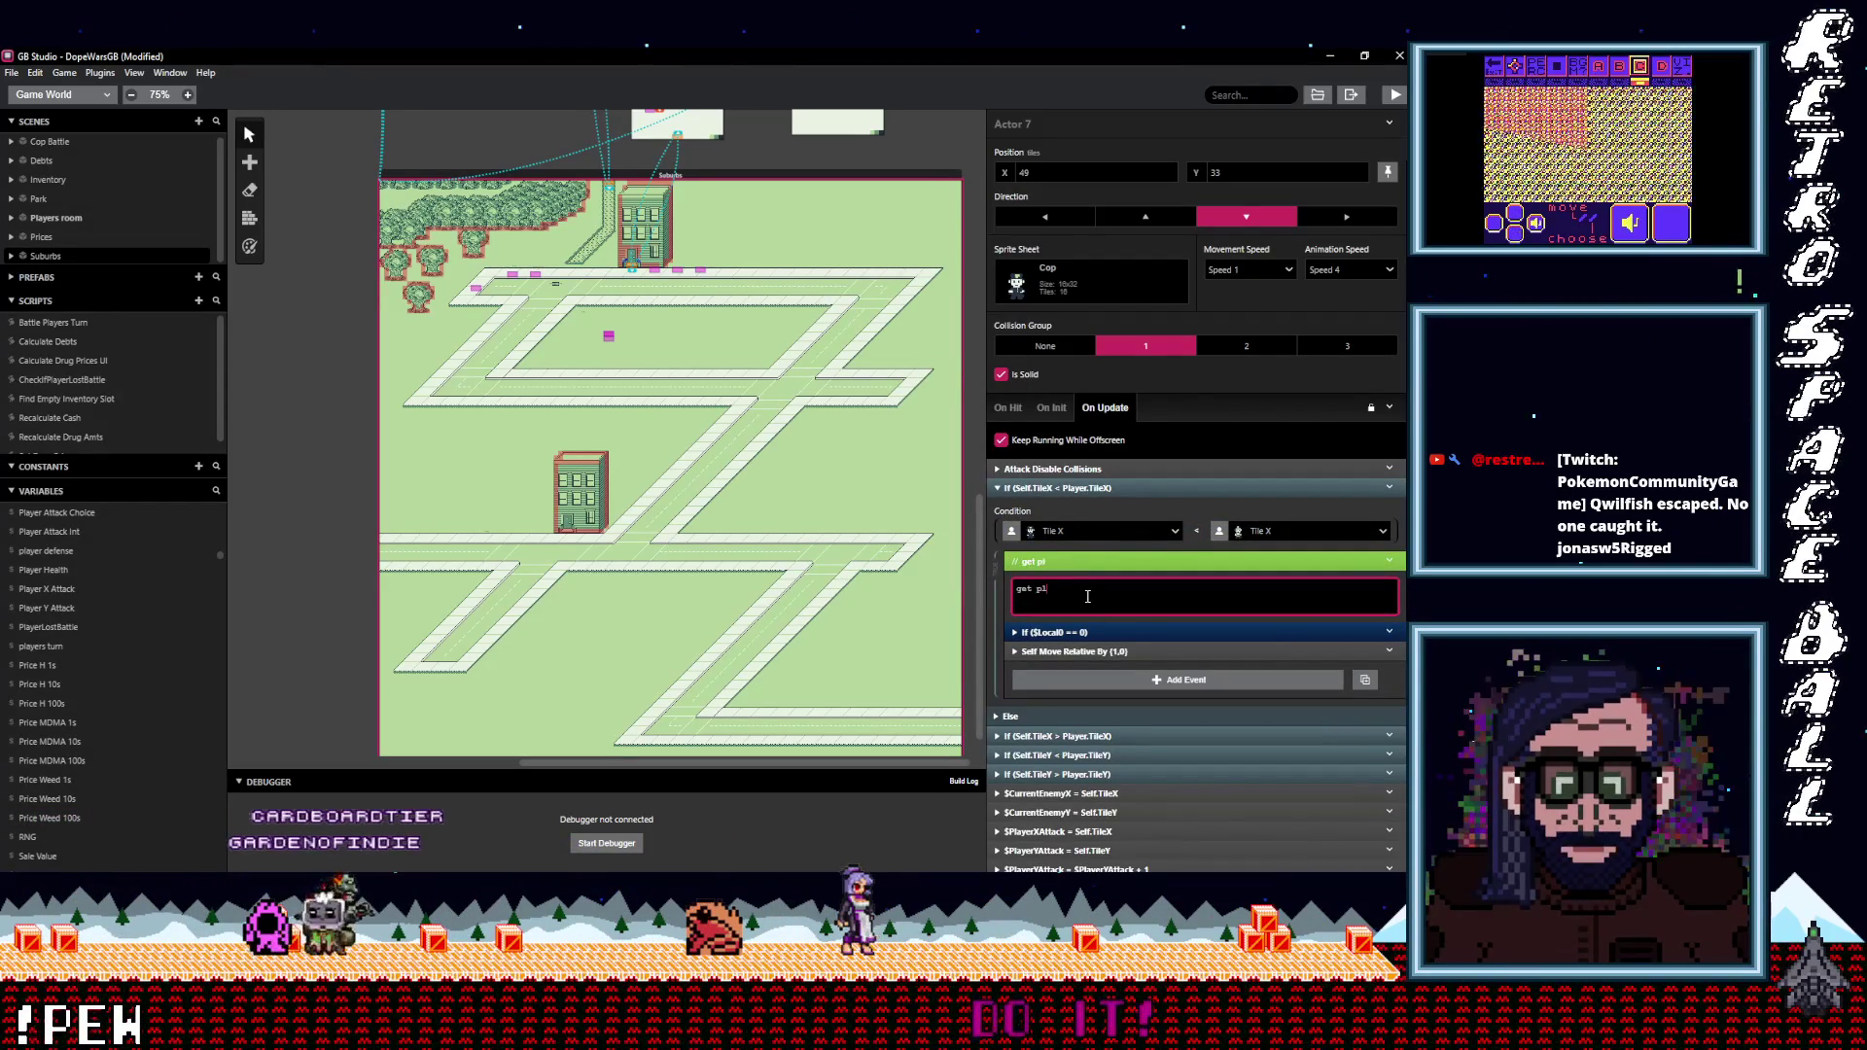
type("aye")
type("r tile and subtract 20")
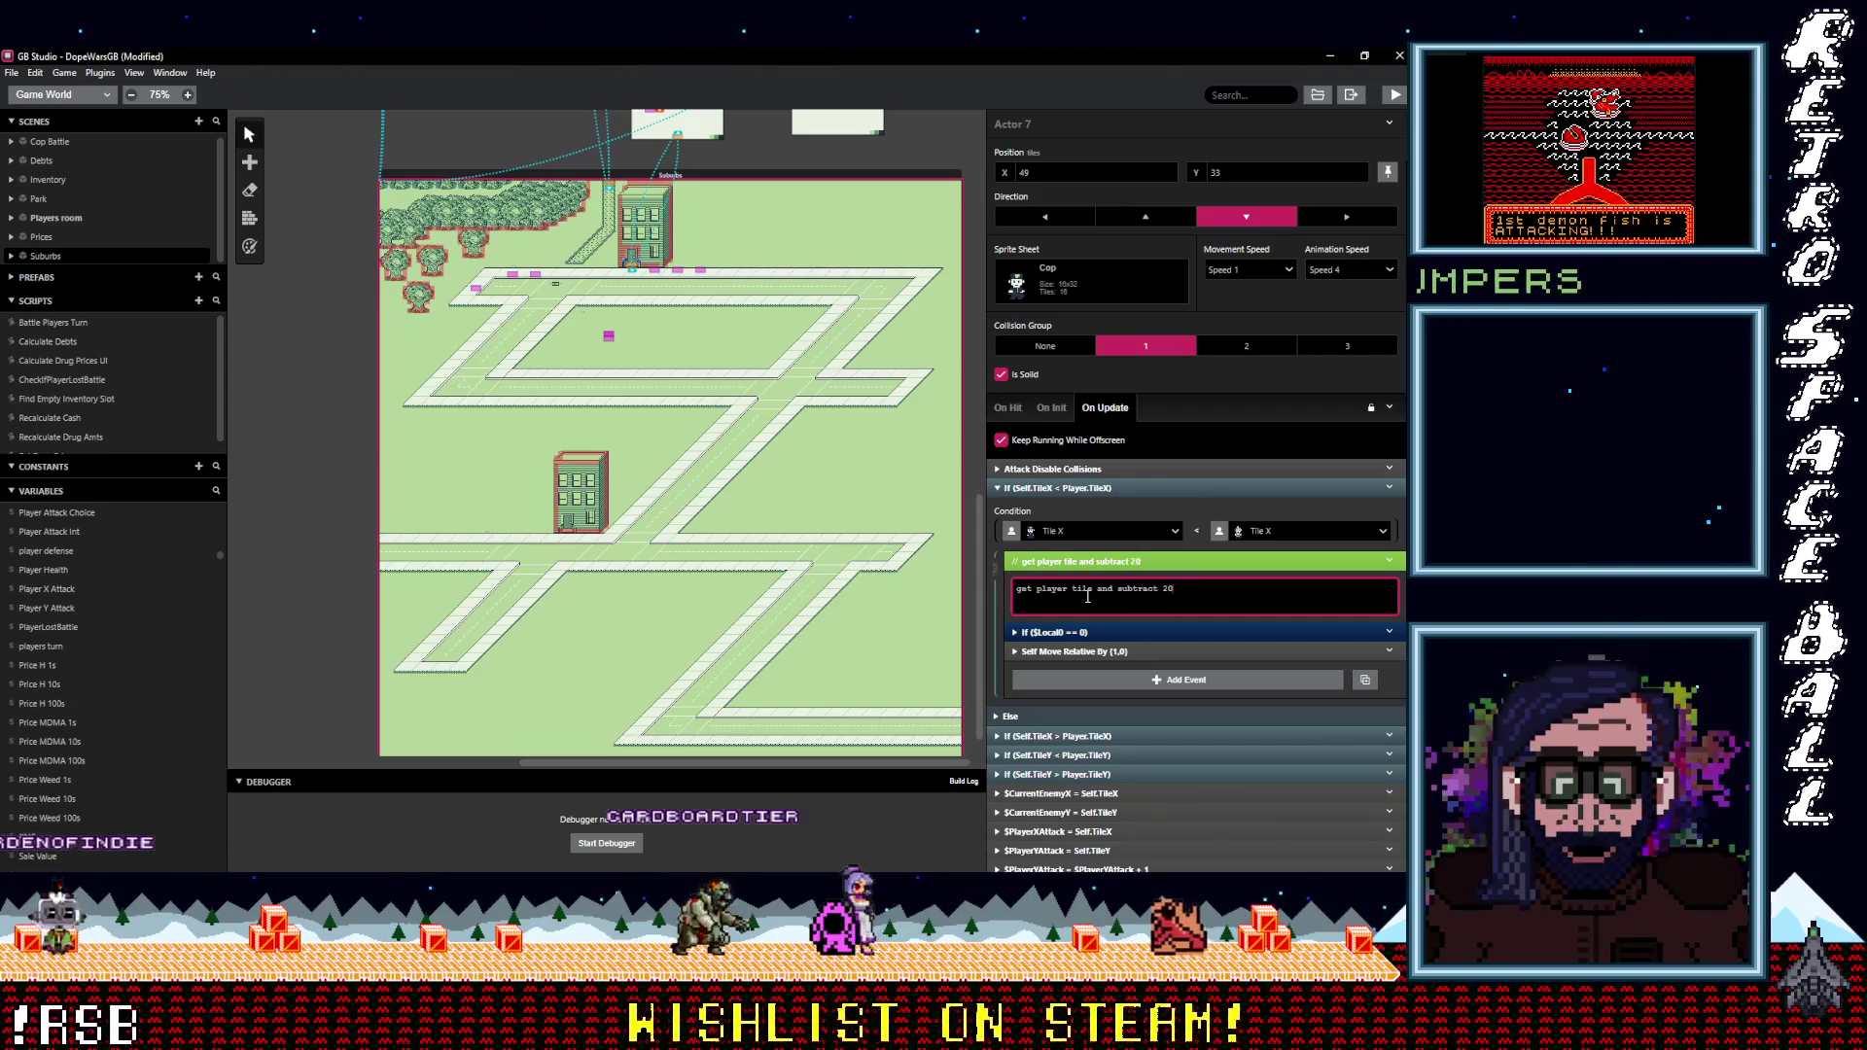
key("BackSpace")
key("BackSpace")
type("10 (ran")
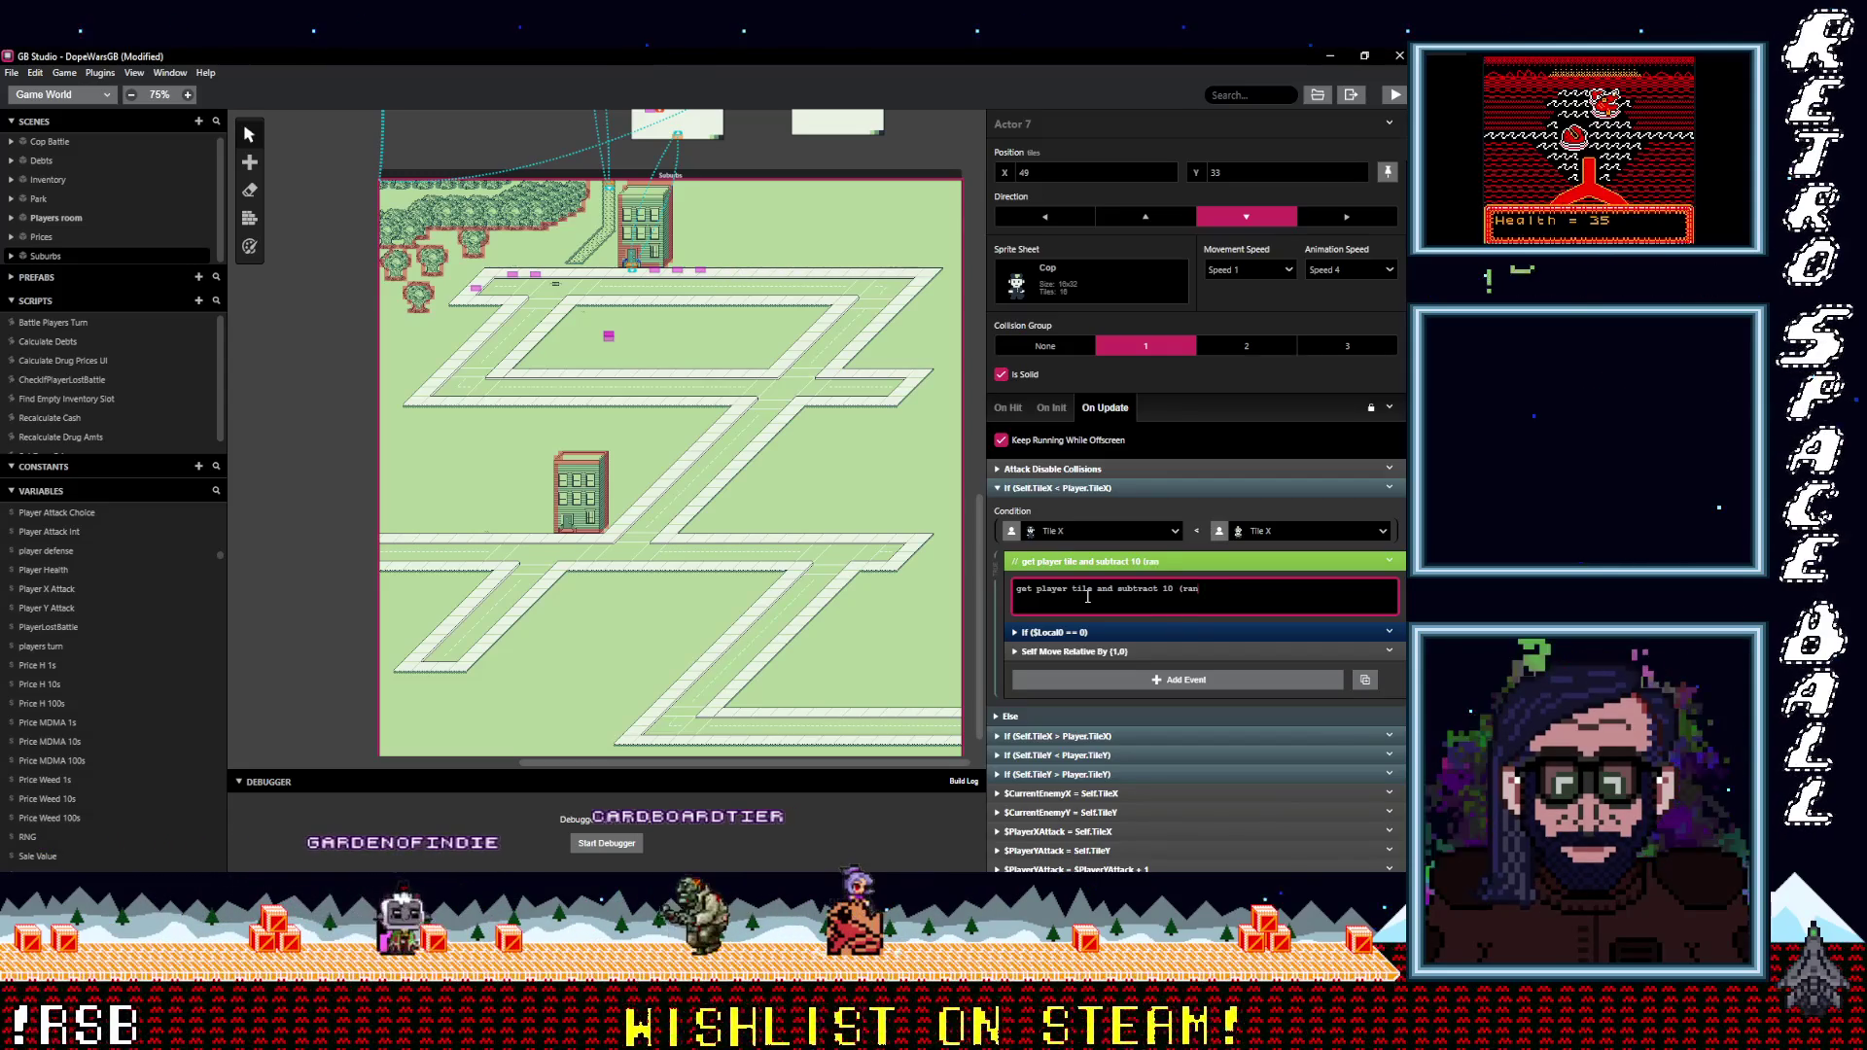
key("BackSpace")
key("BackSpace")
key("BackSpace")
type("din")
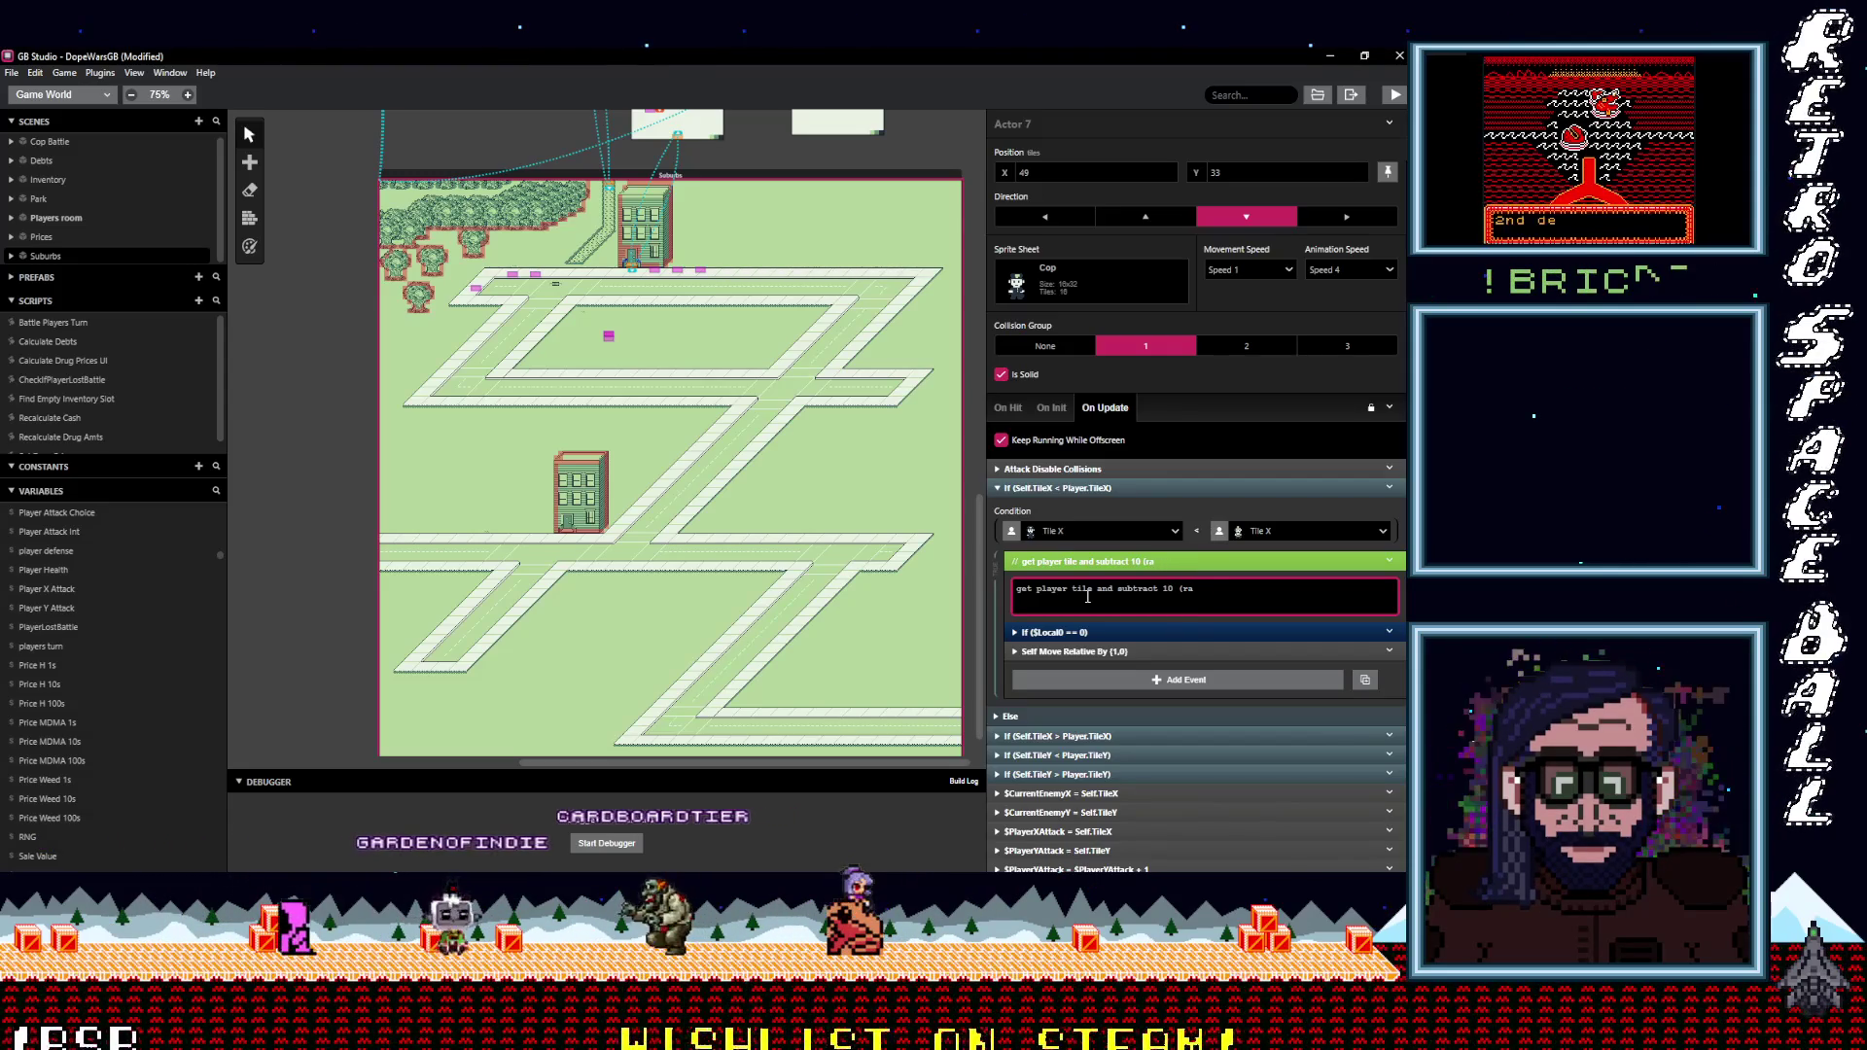
key("BackSpace")
key("BackSpace")
key("BackSpace")
type("fix")
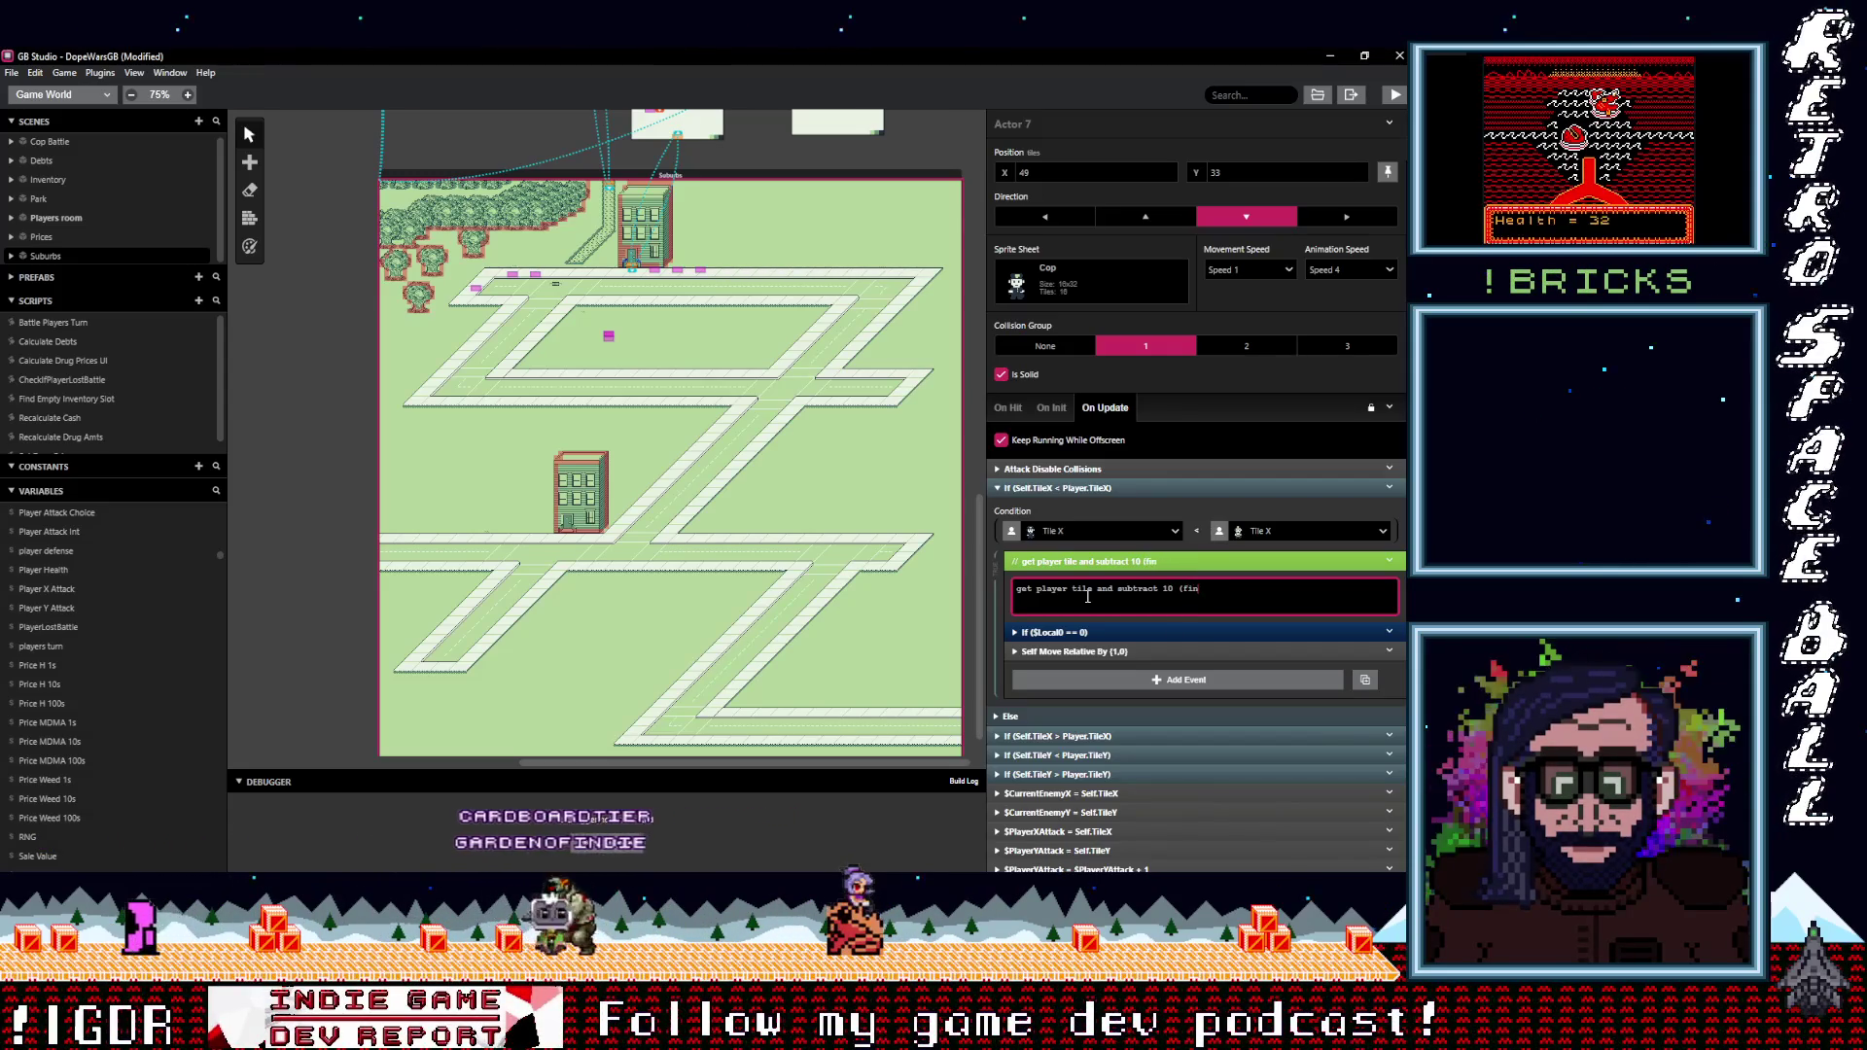
type("de")
key("BackSpace")
key("BackSpace")
key("BackSpace")
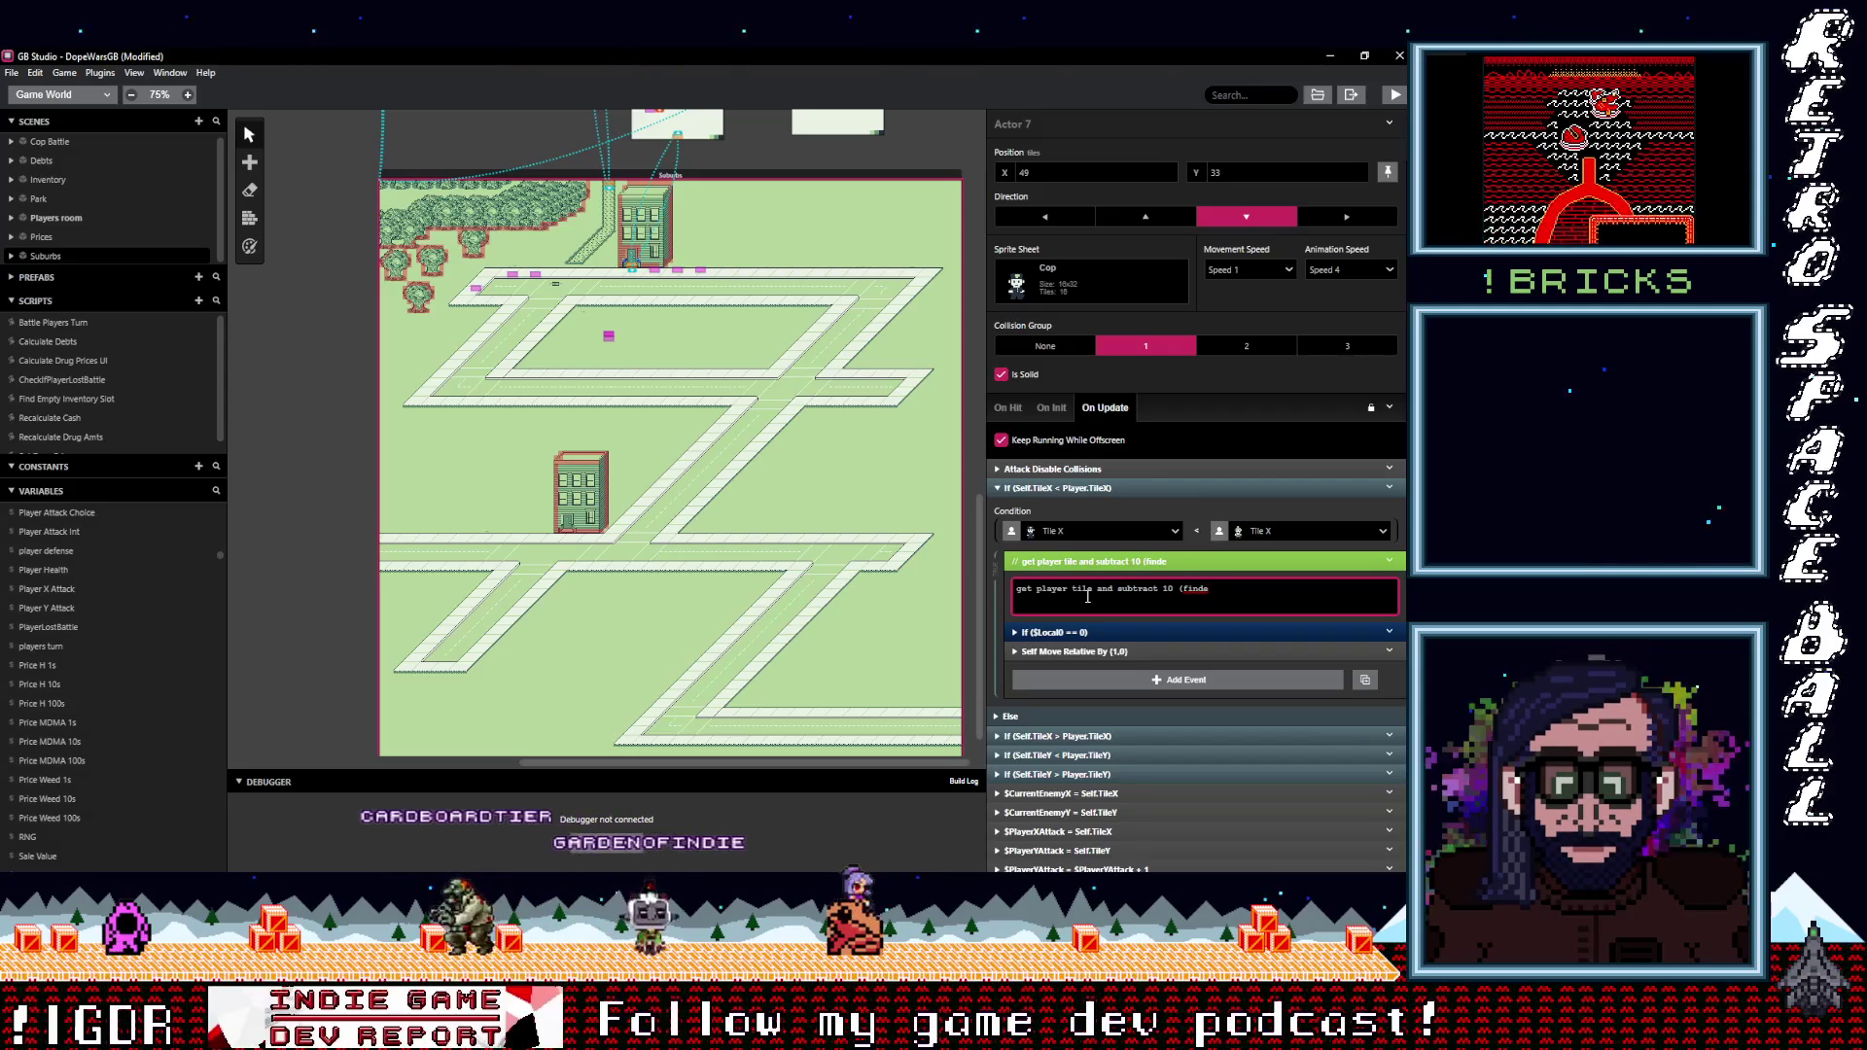
type("cop")
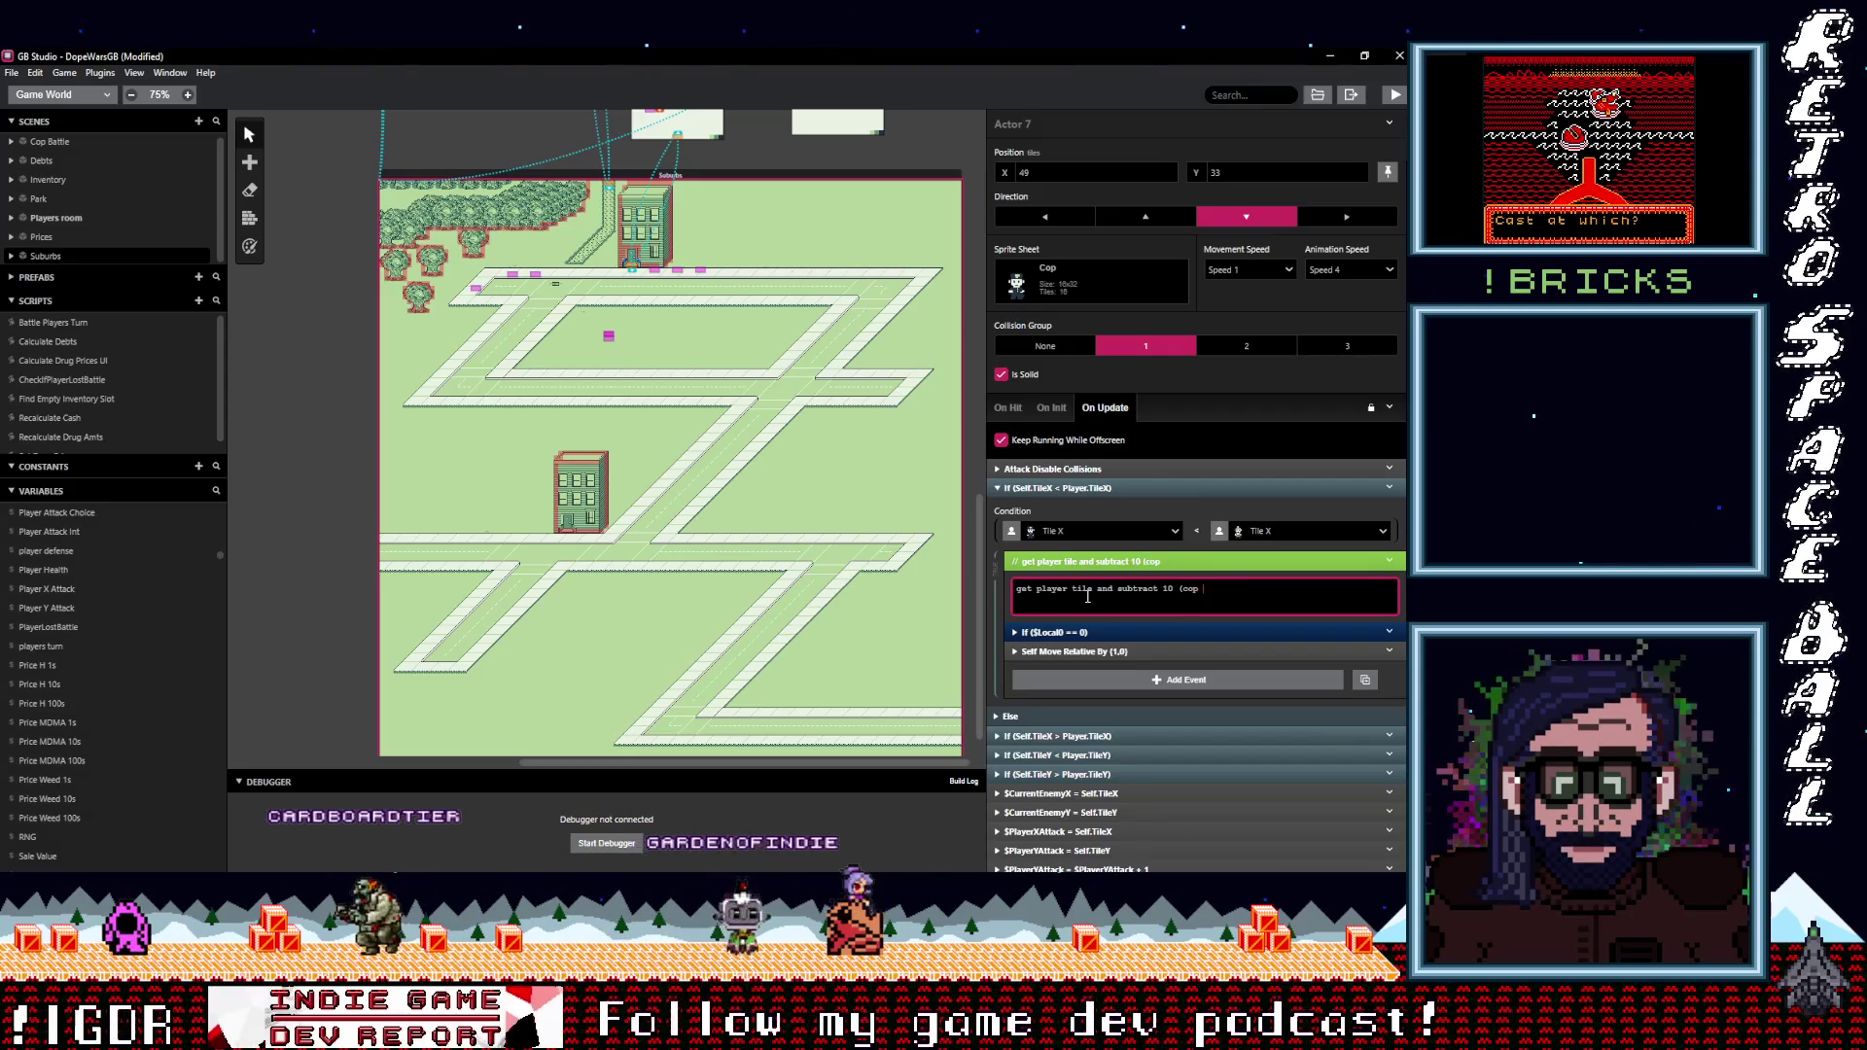
type("ff")
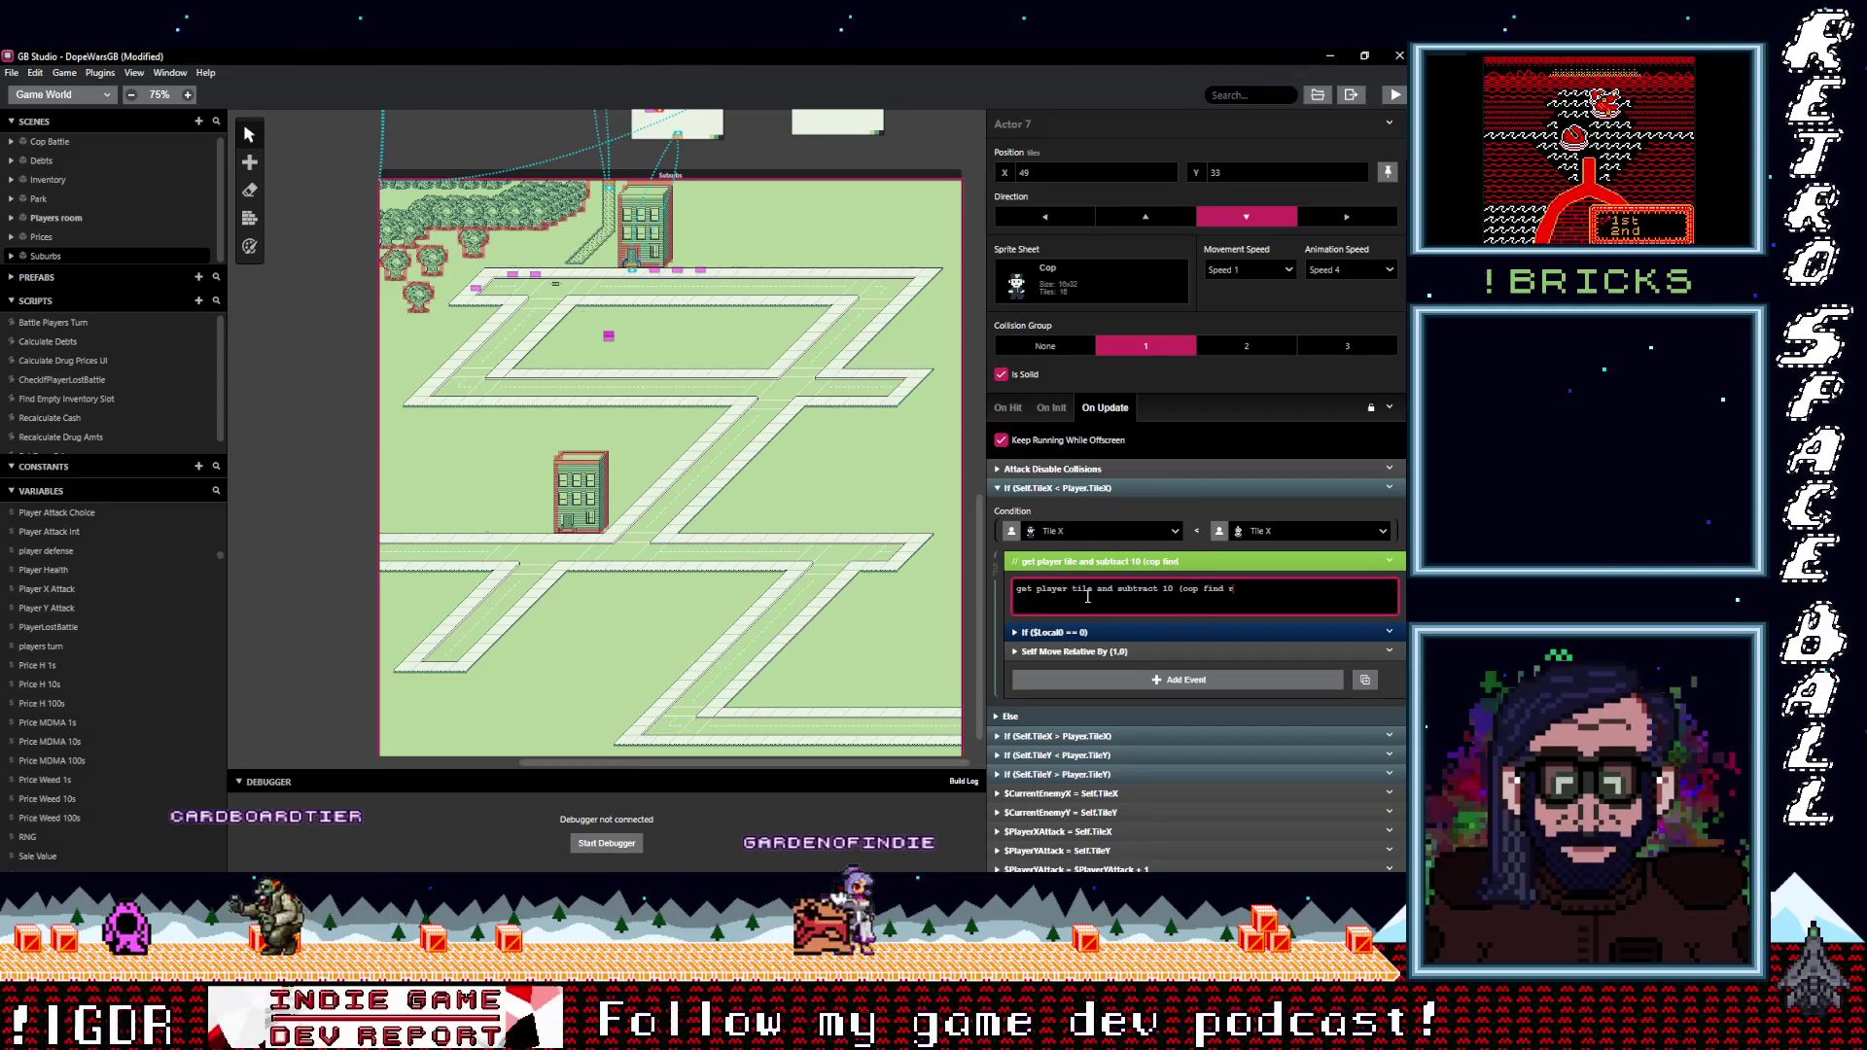
type("ange)")
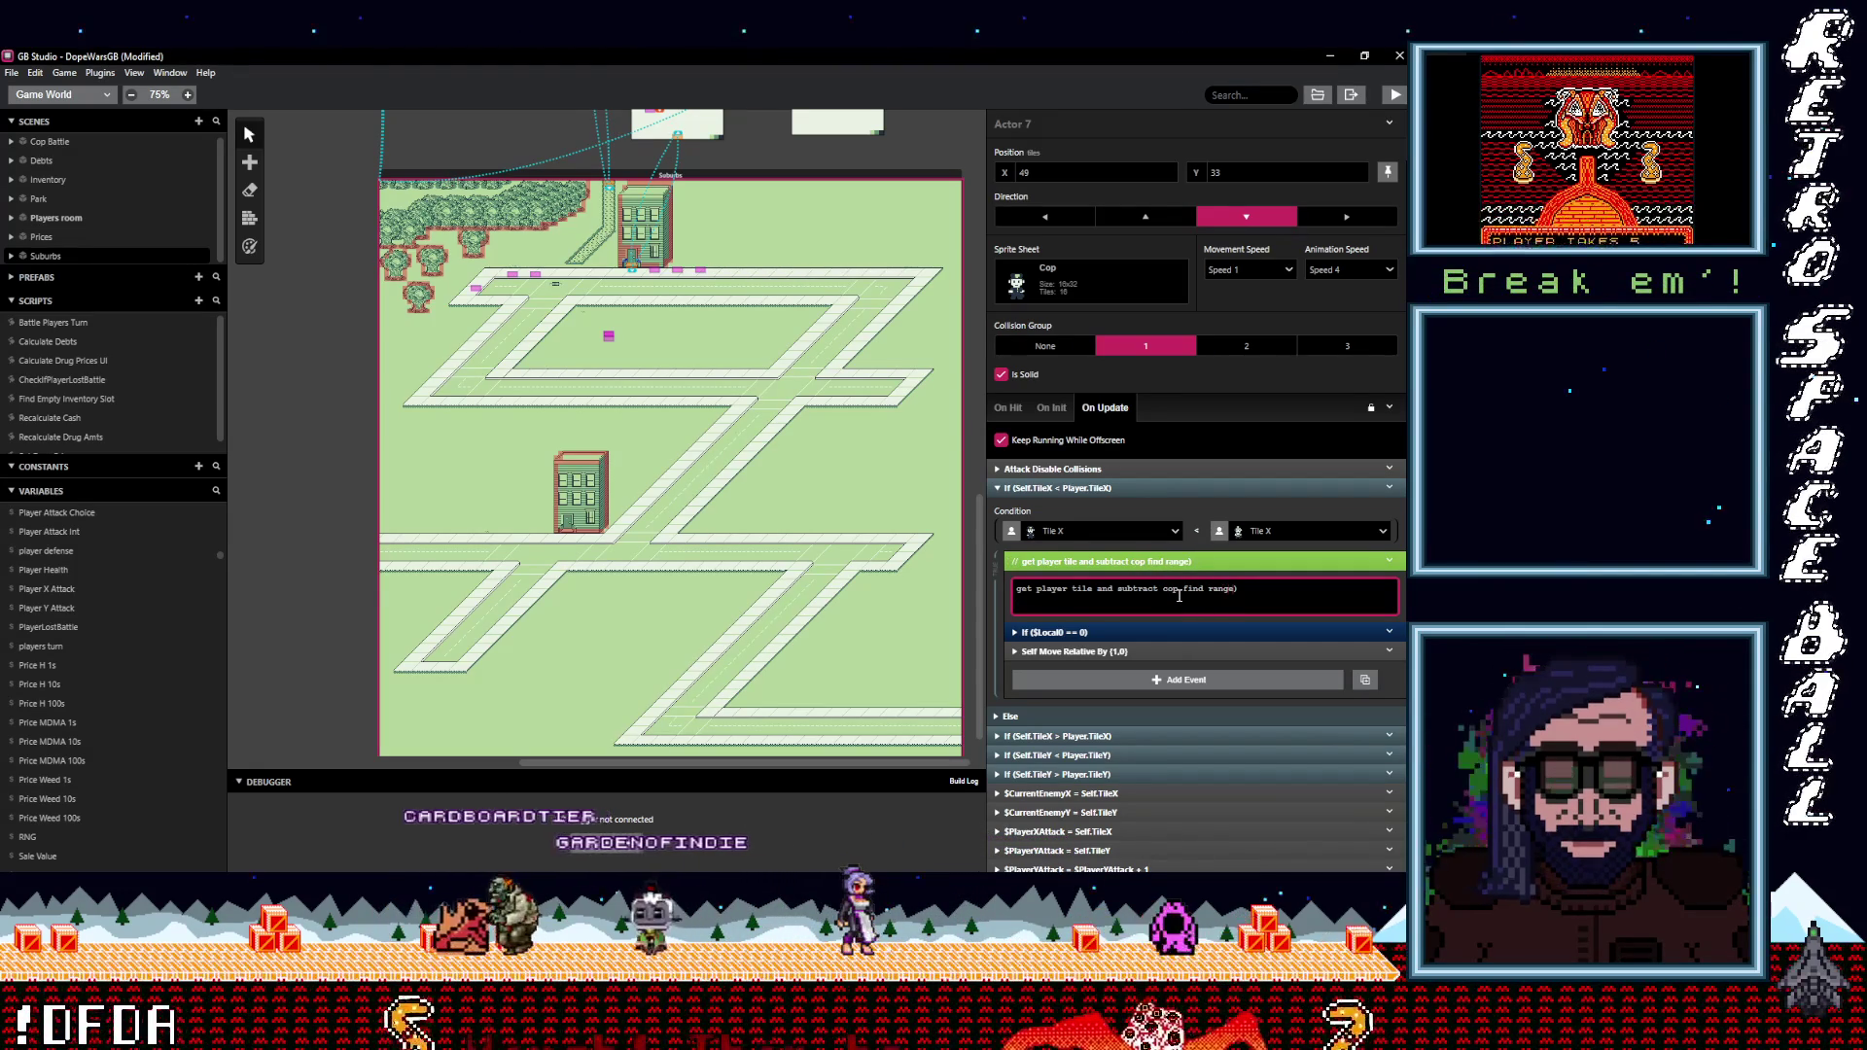
key("BackSpace")
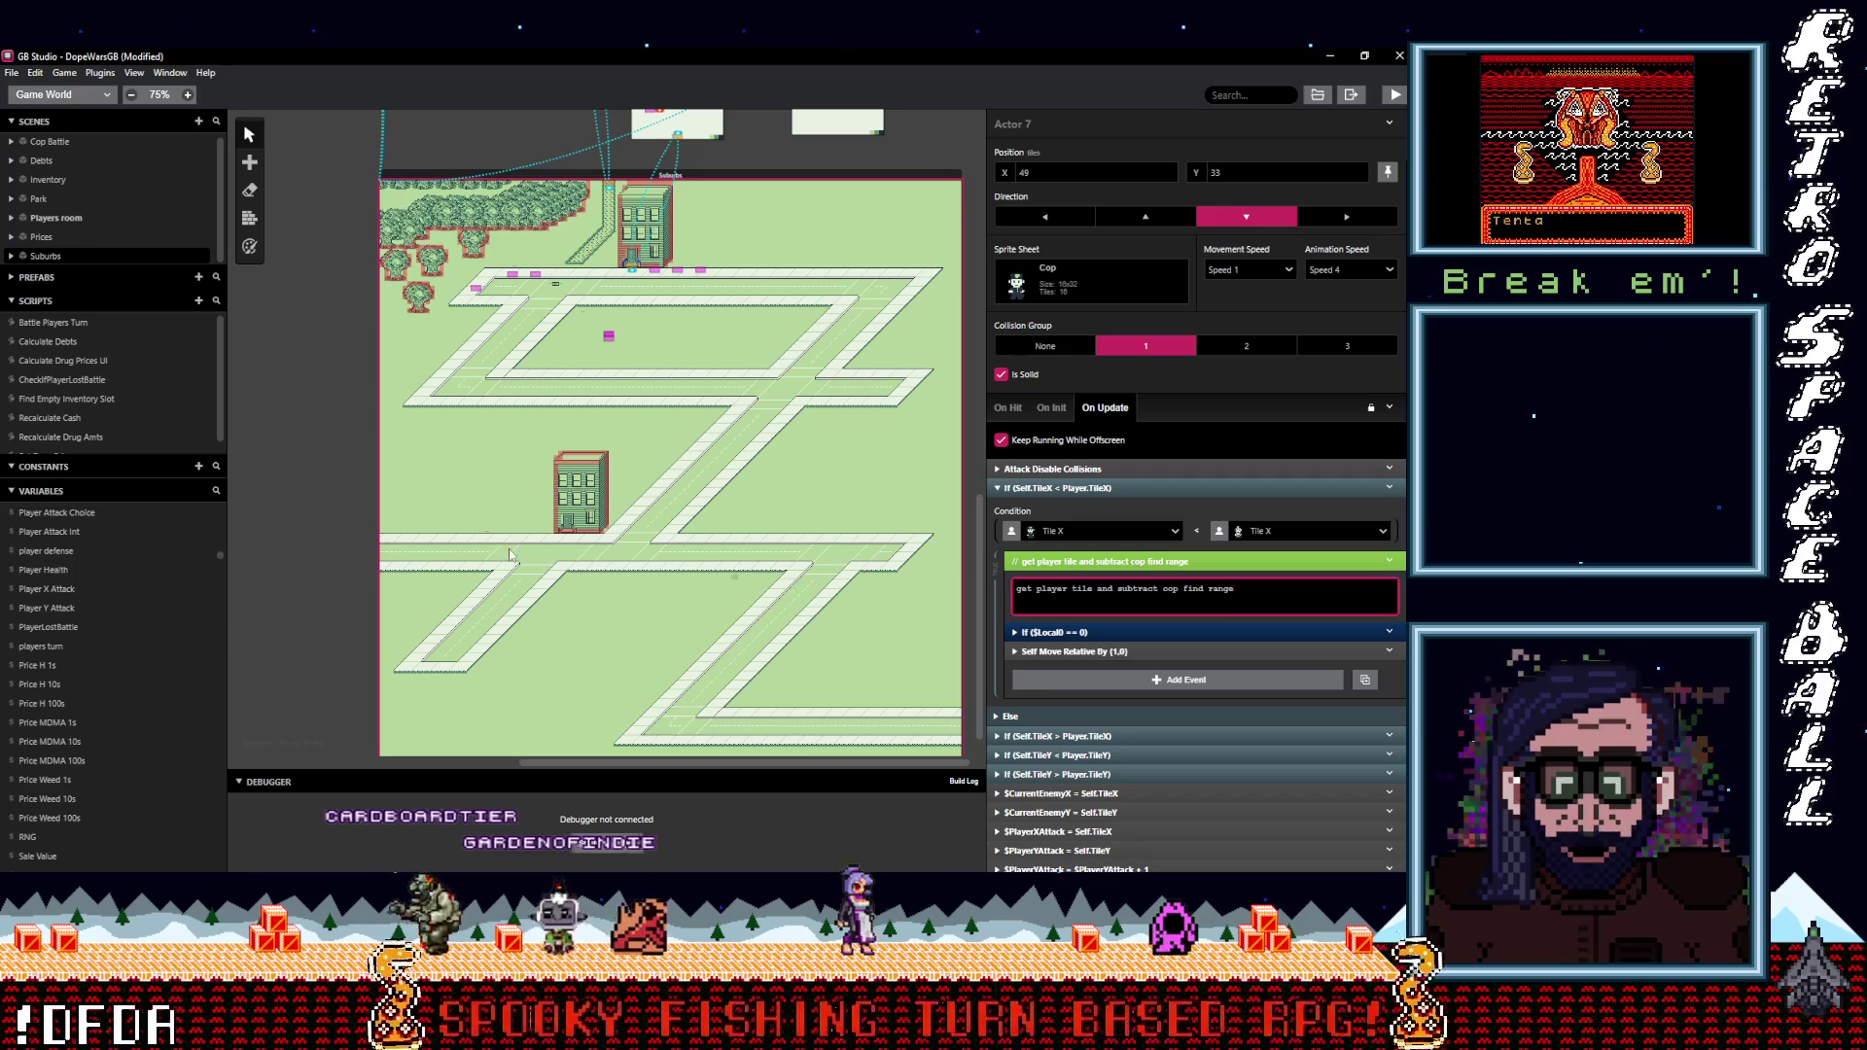
Rename Variable 90 to CopFindRange, then reselect the cop actor on the canvas.
scroll(94, 703, "down", 2)
left_click(44, 684)
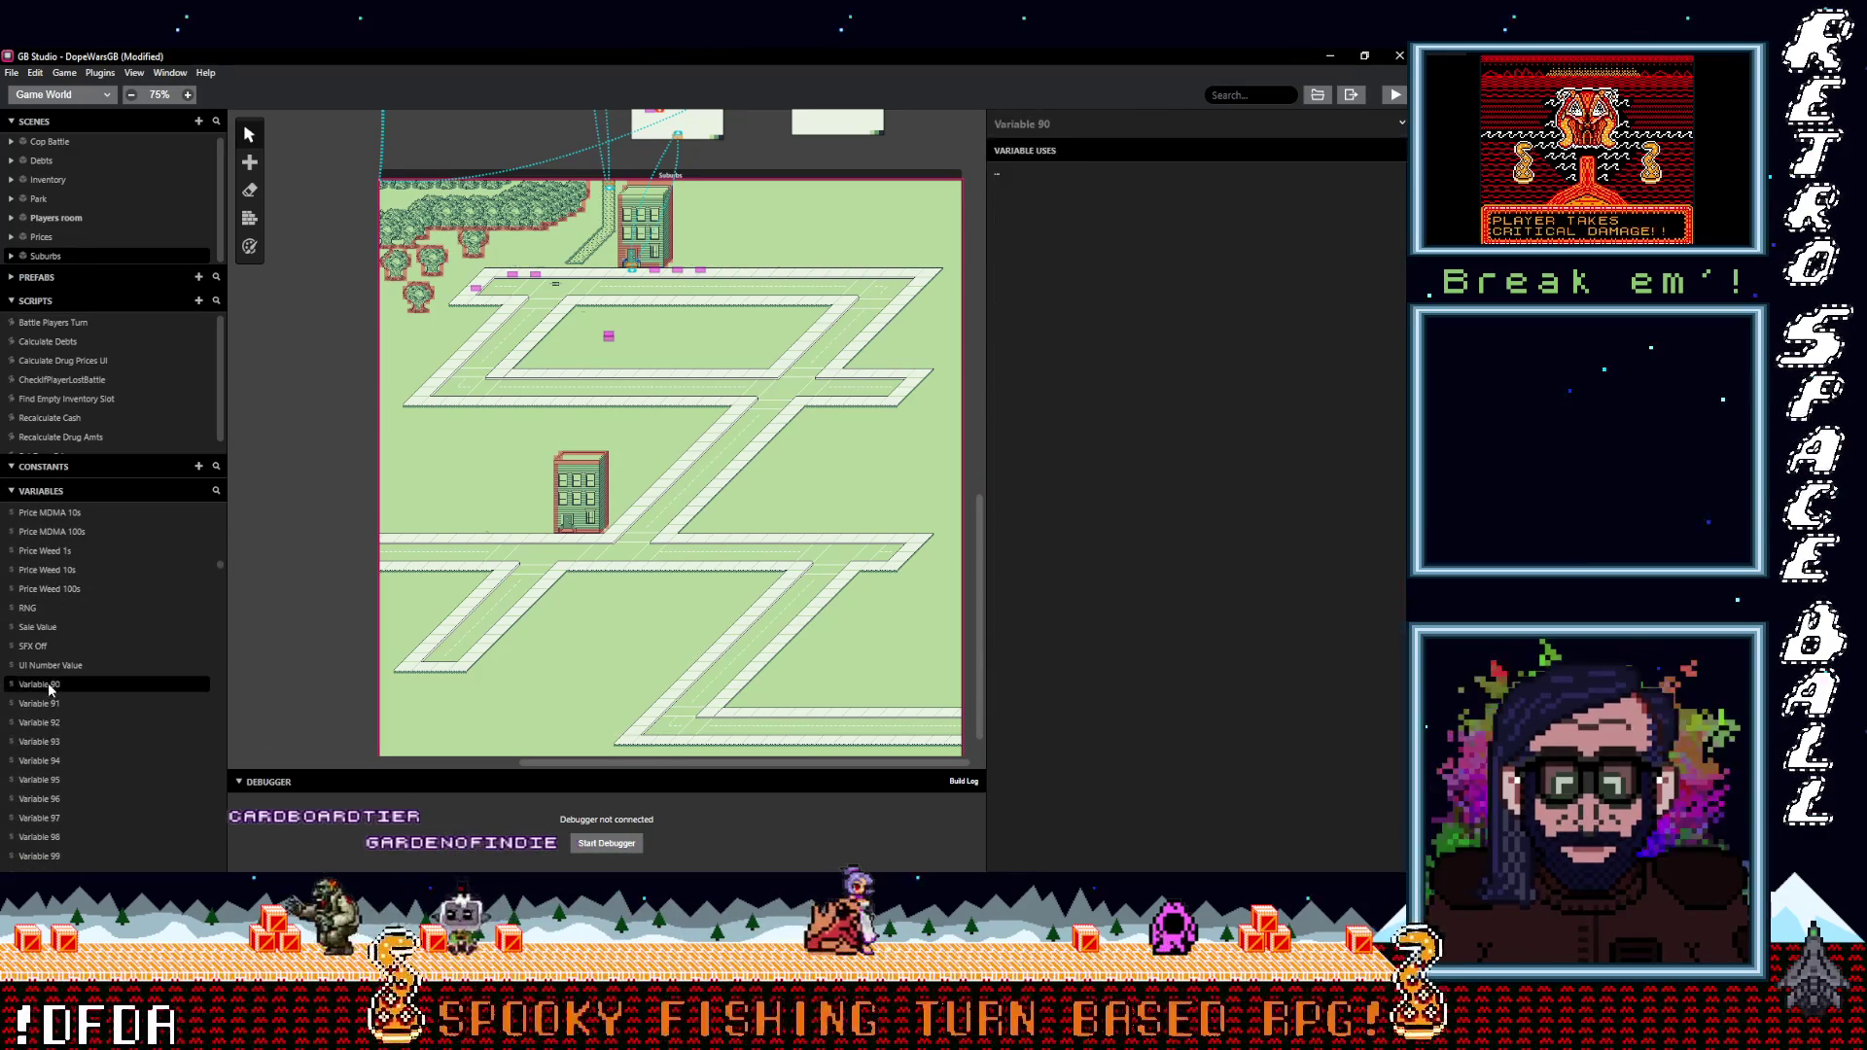
left_click(1070, 126)
type("Cop")
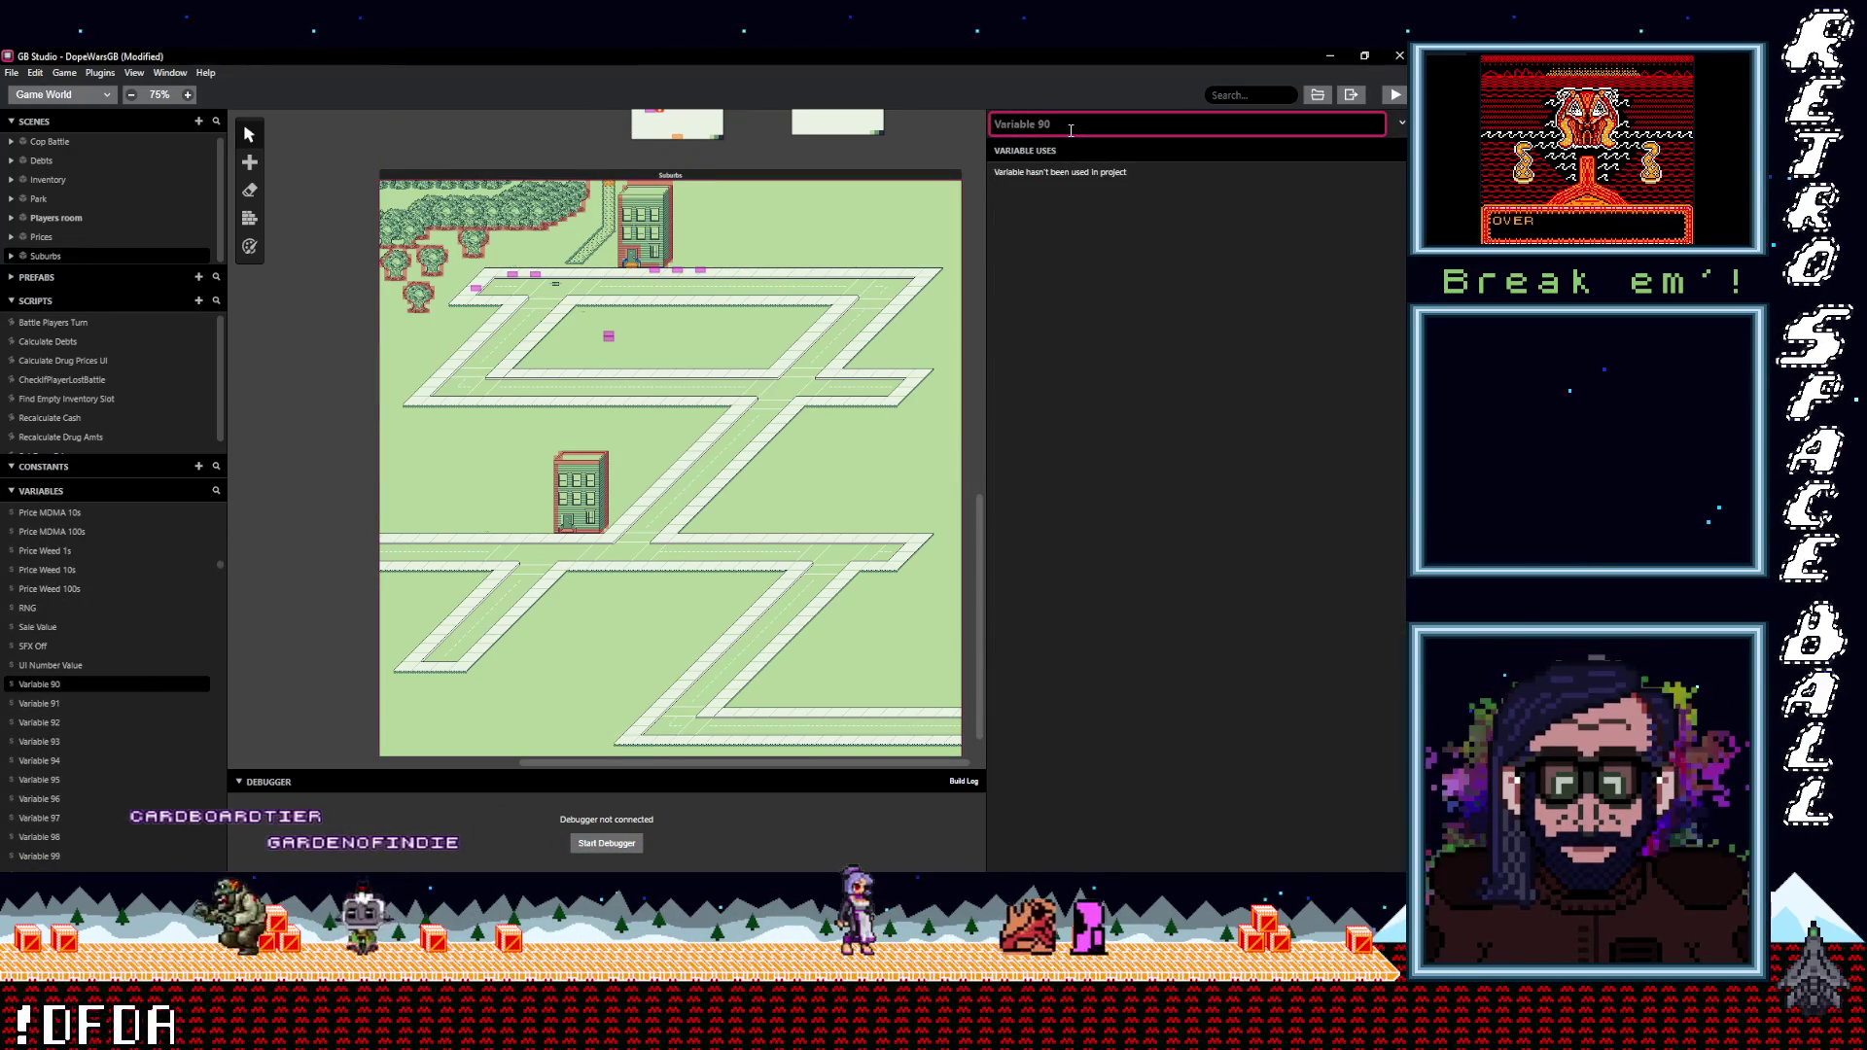
type("FindRange")
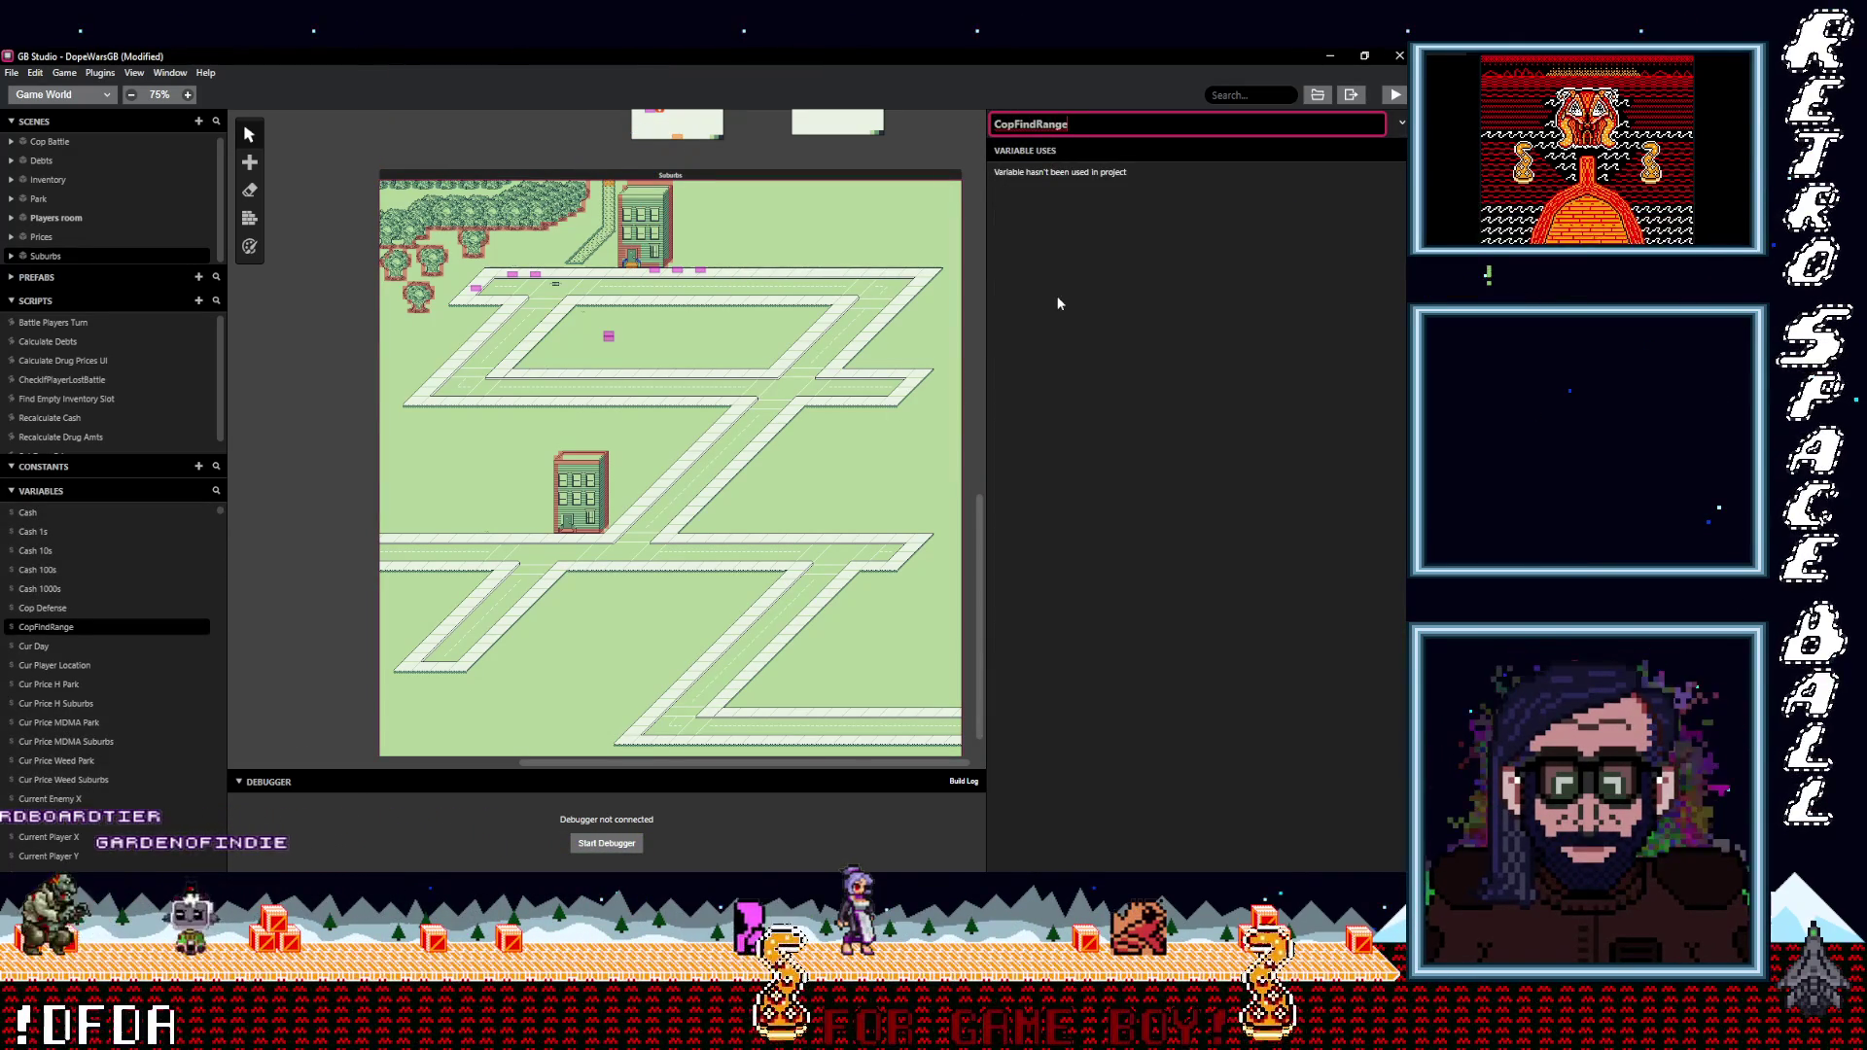
key("Return")
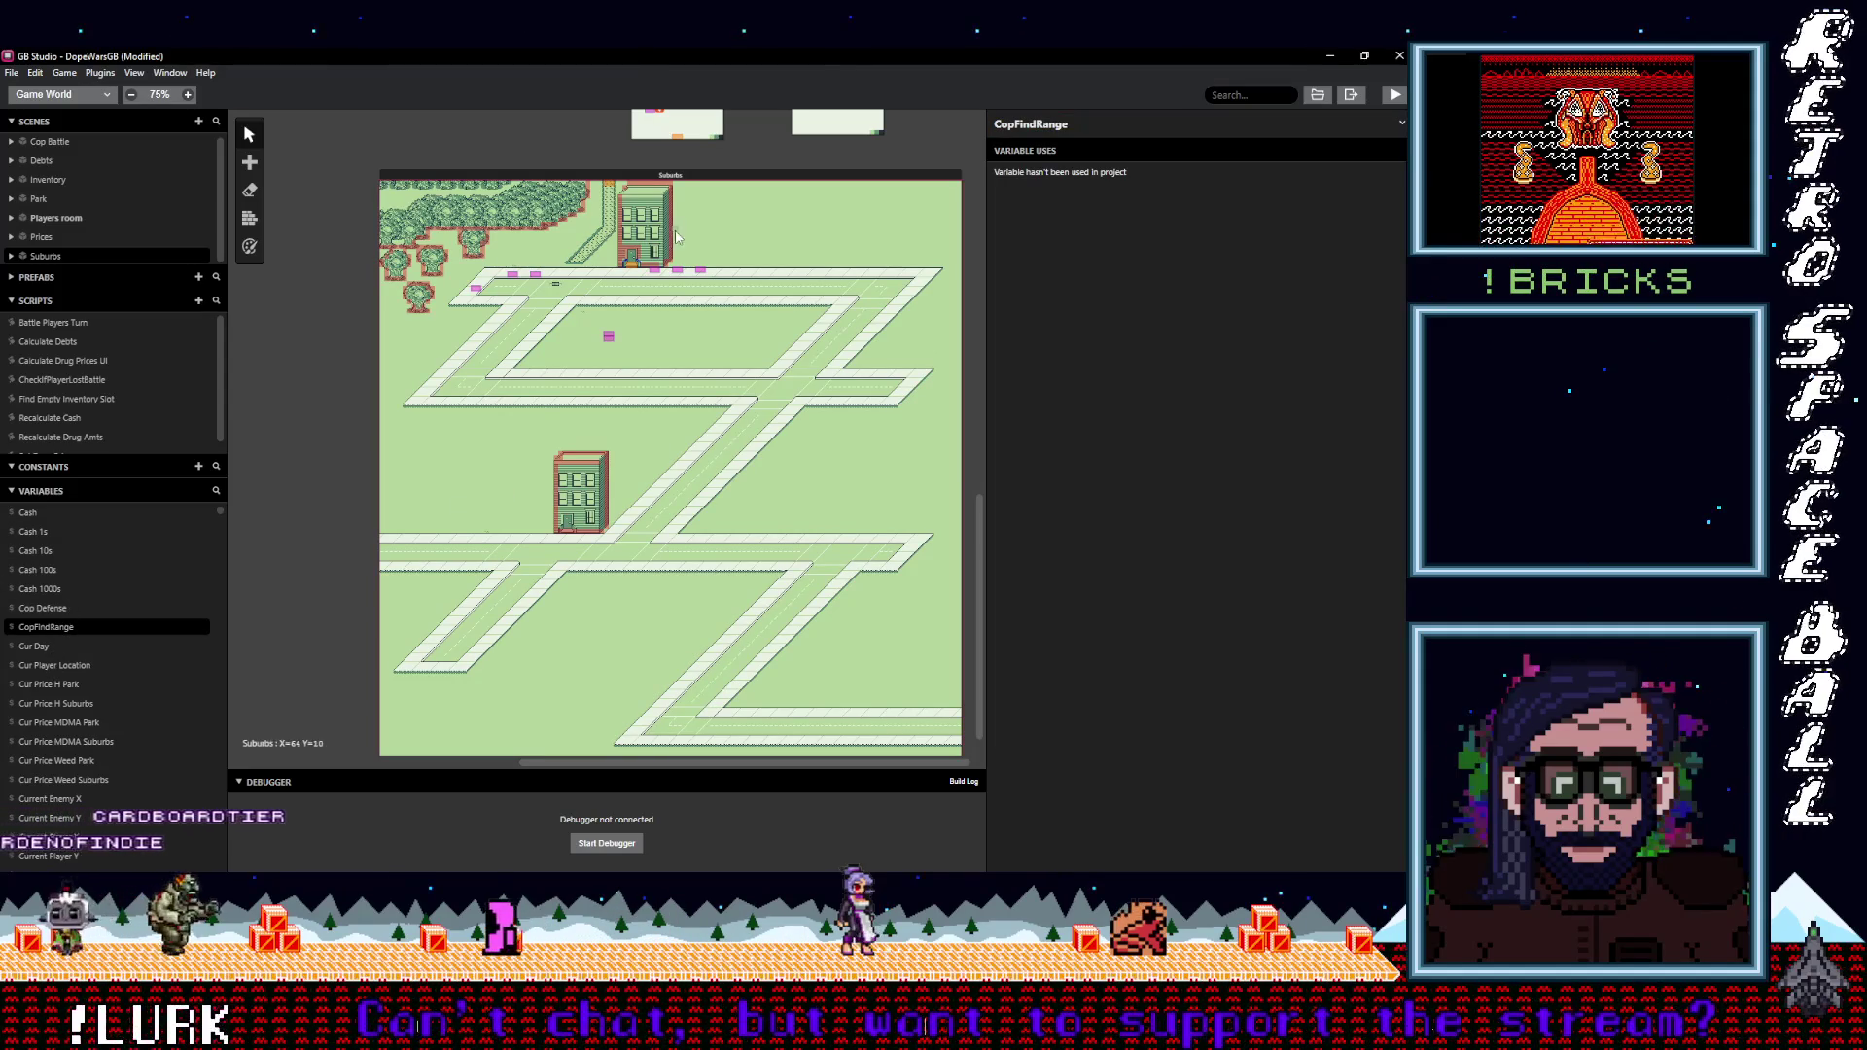
left_click(610, 336)
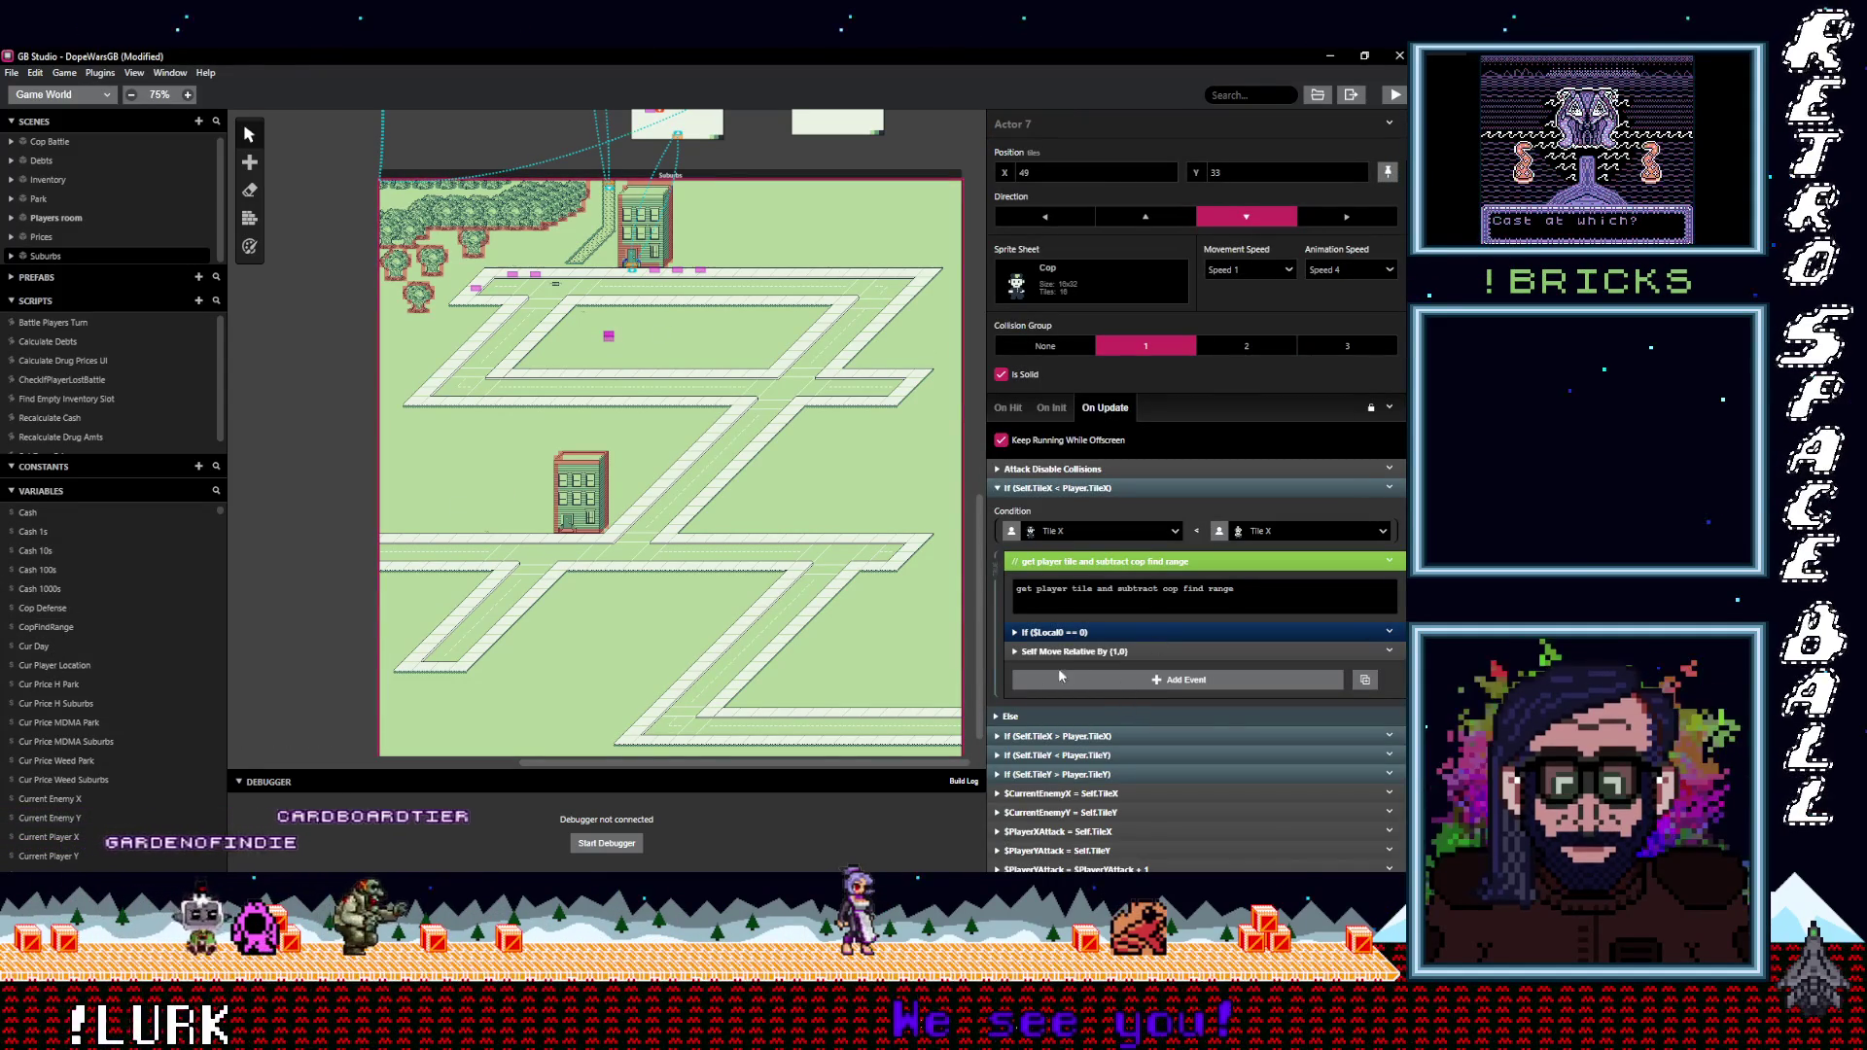
scroll(91, 727, "down", 3)
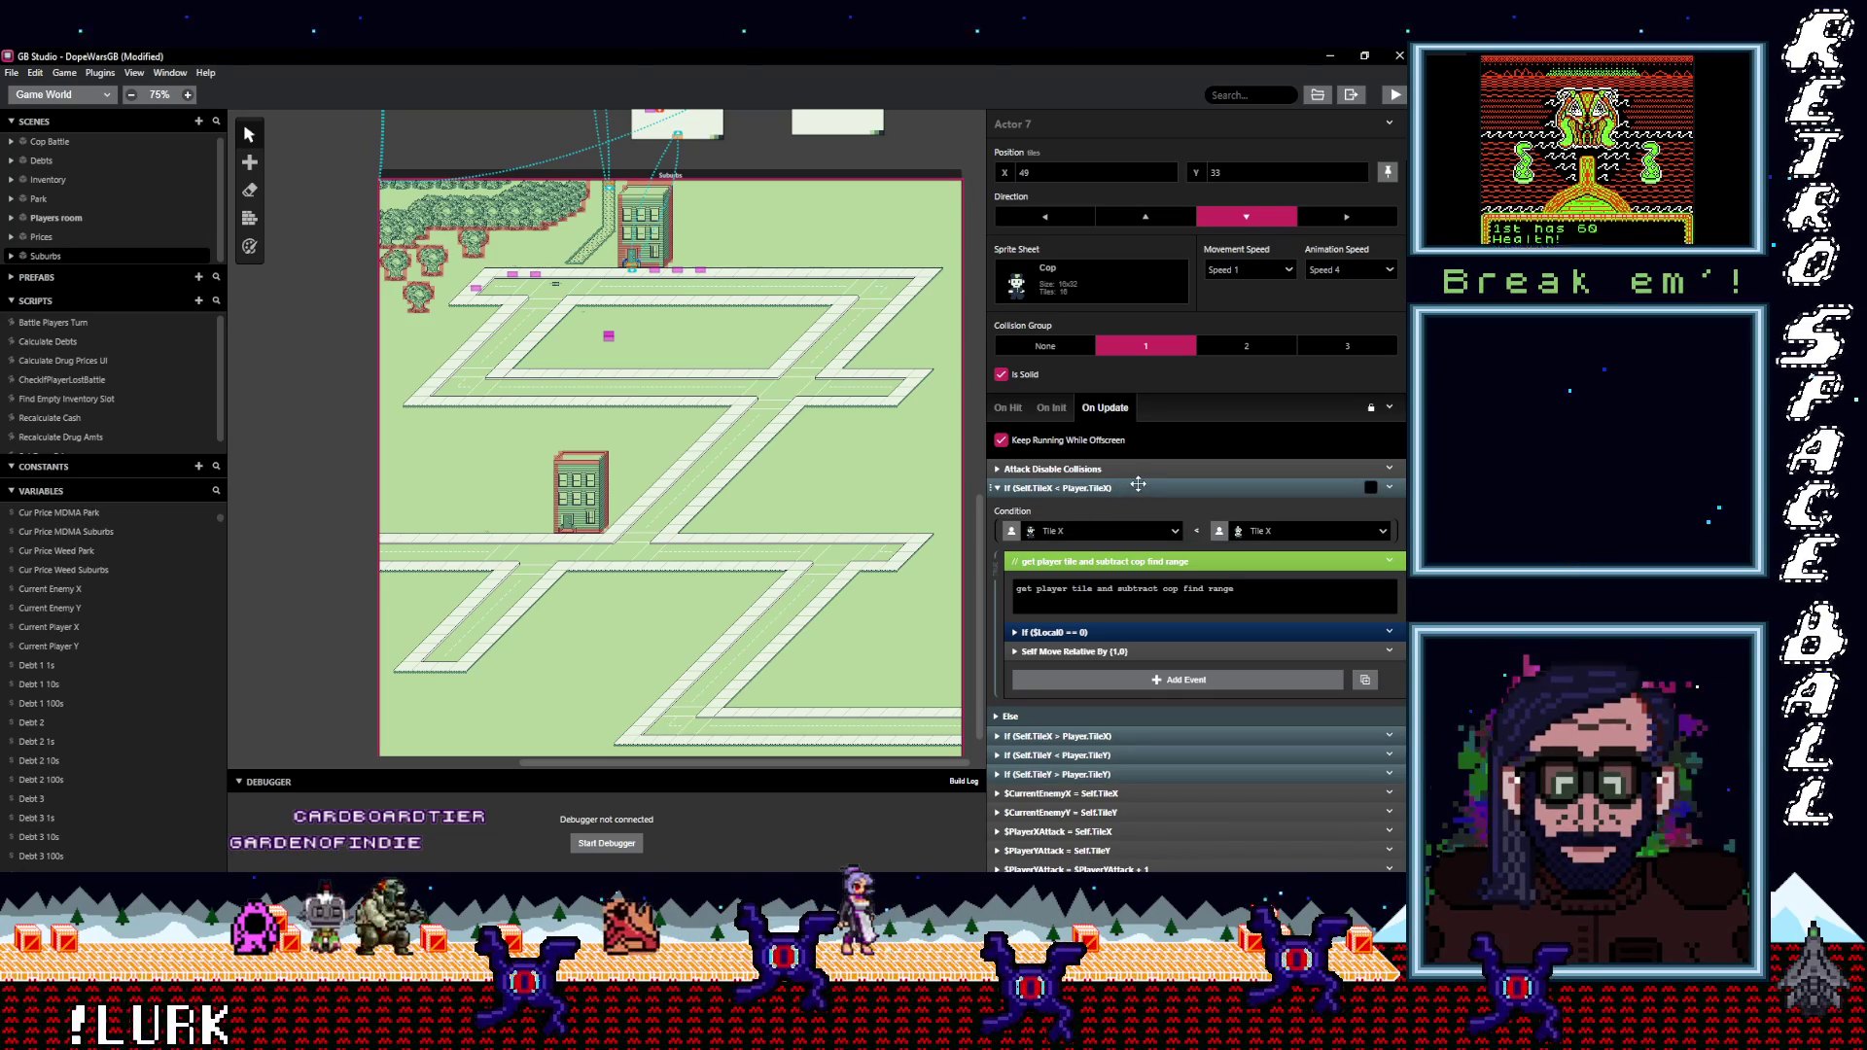
Review the $CurrentEnemyX, $CurrentEnemyY and If (Self.TileY > Player.TileY) events.
scroll(1128, 642, "down", 1)
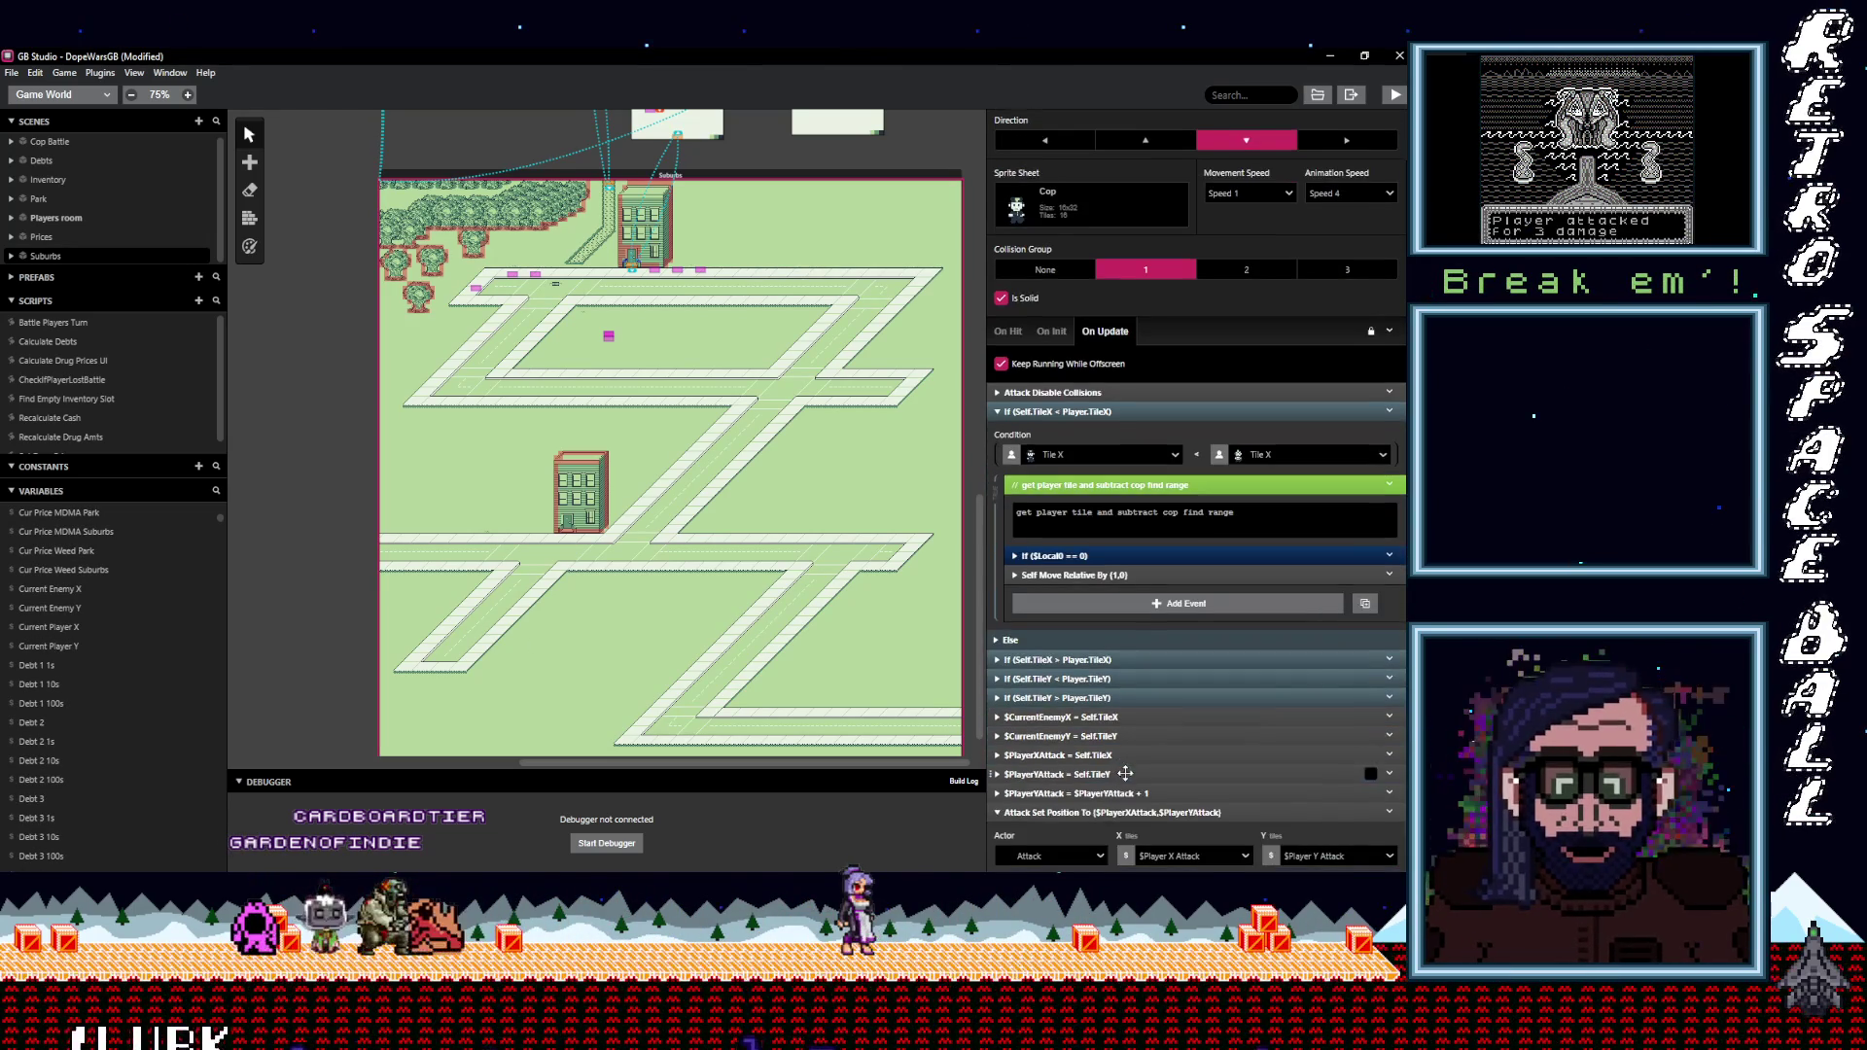
left_click(1124, 717)
left_click(1124, 716)
left_click(1120, 735)
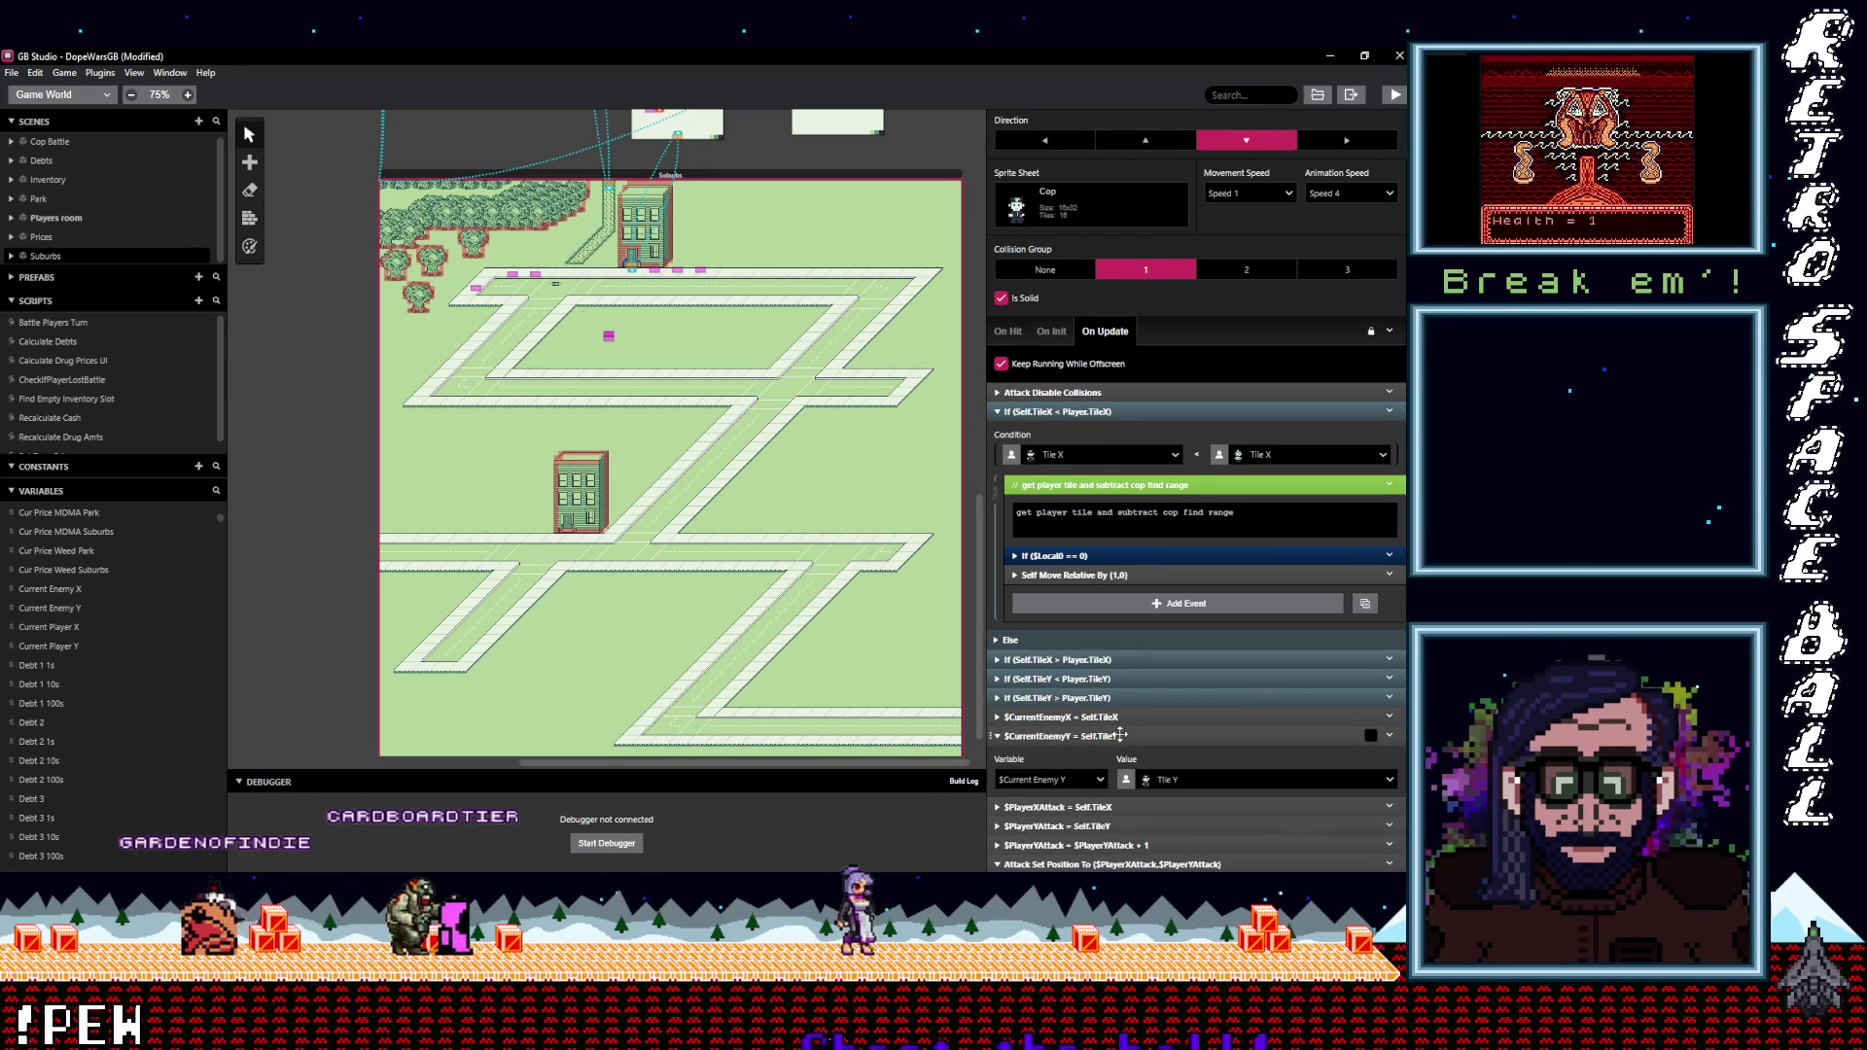
left_click(1120, 735)
left_click(1124, 697)
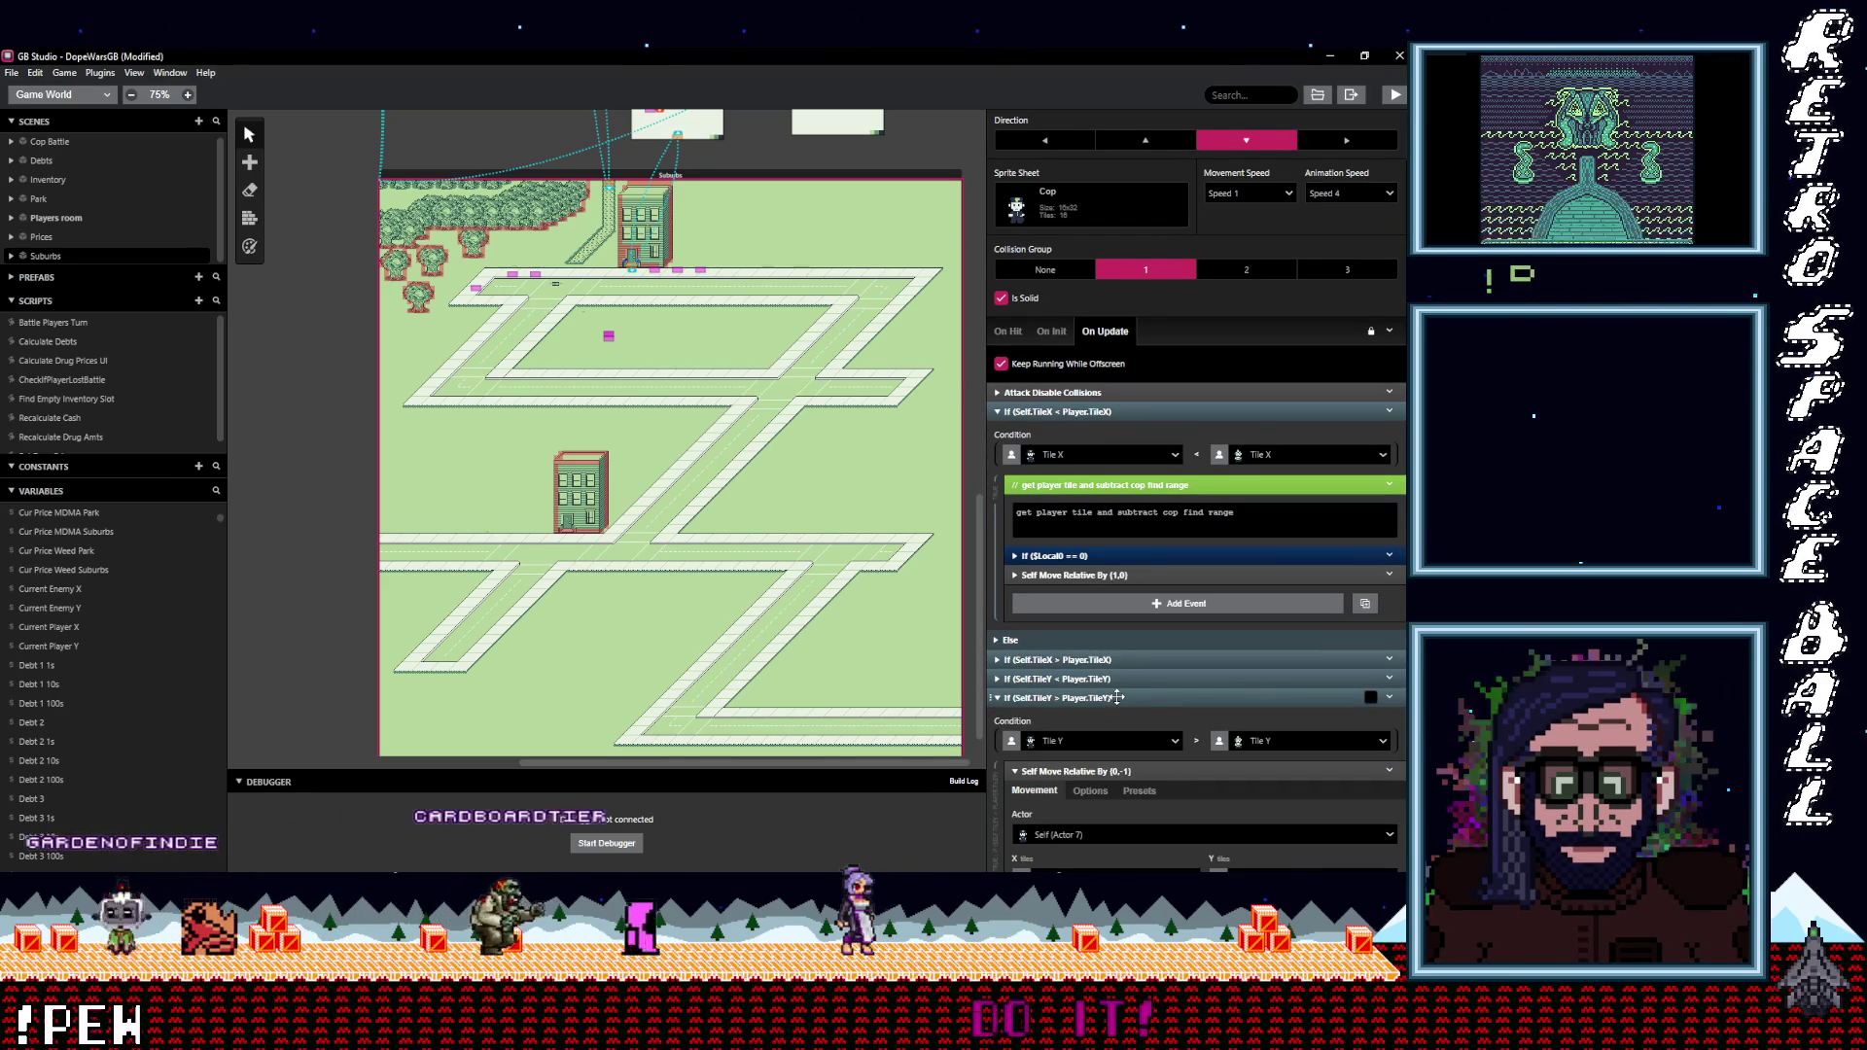
scroll(1134, 747, "down", 3)
left_click(1069, 471)
Expand the If ($Local0 == 0) check and bring up its actions menu.
scroll(1143, 636, "up", 4)
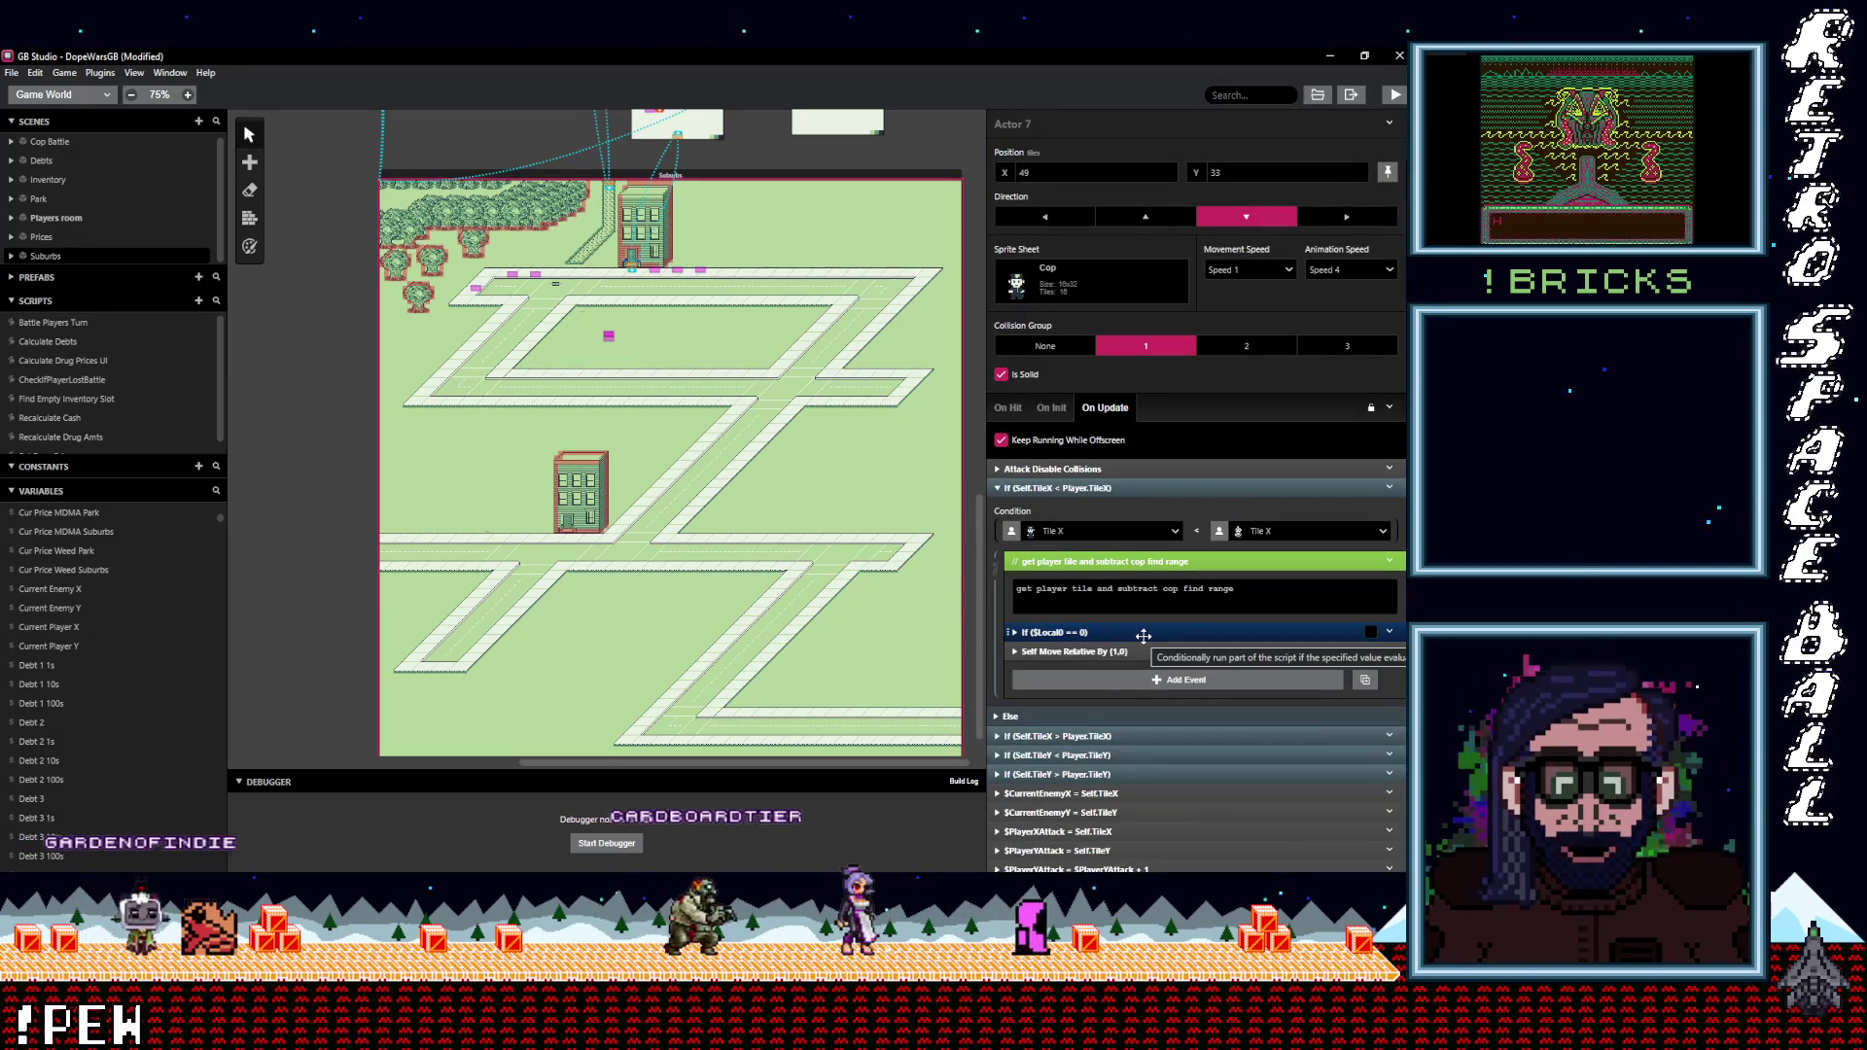
left_click(1094, 632)
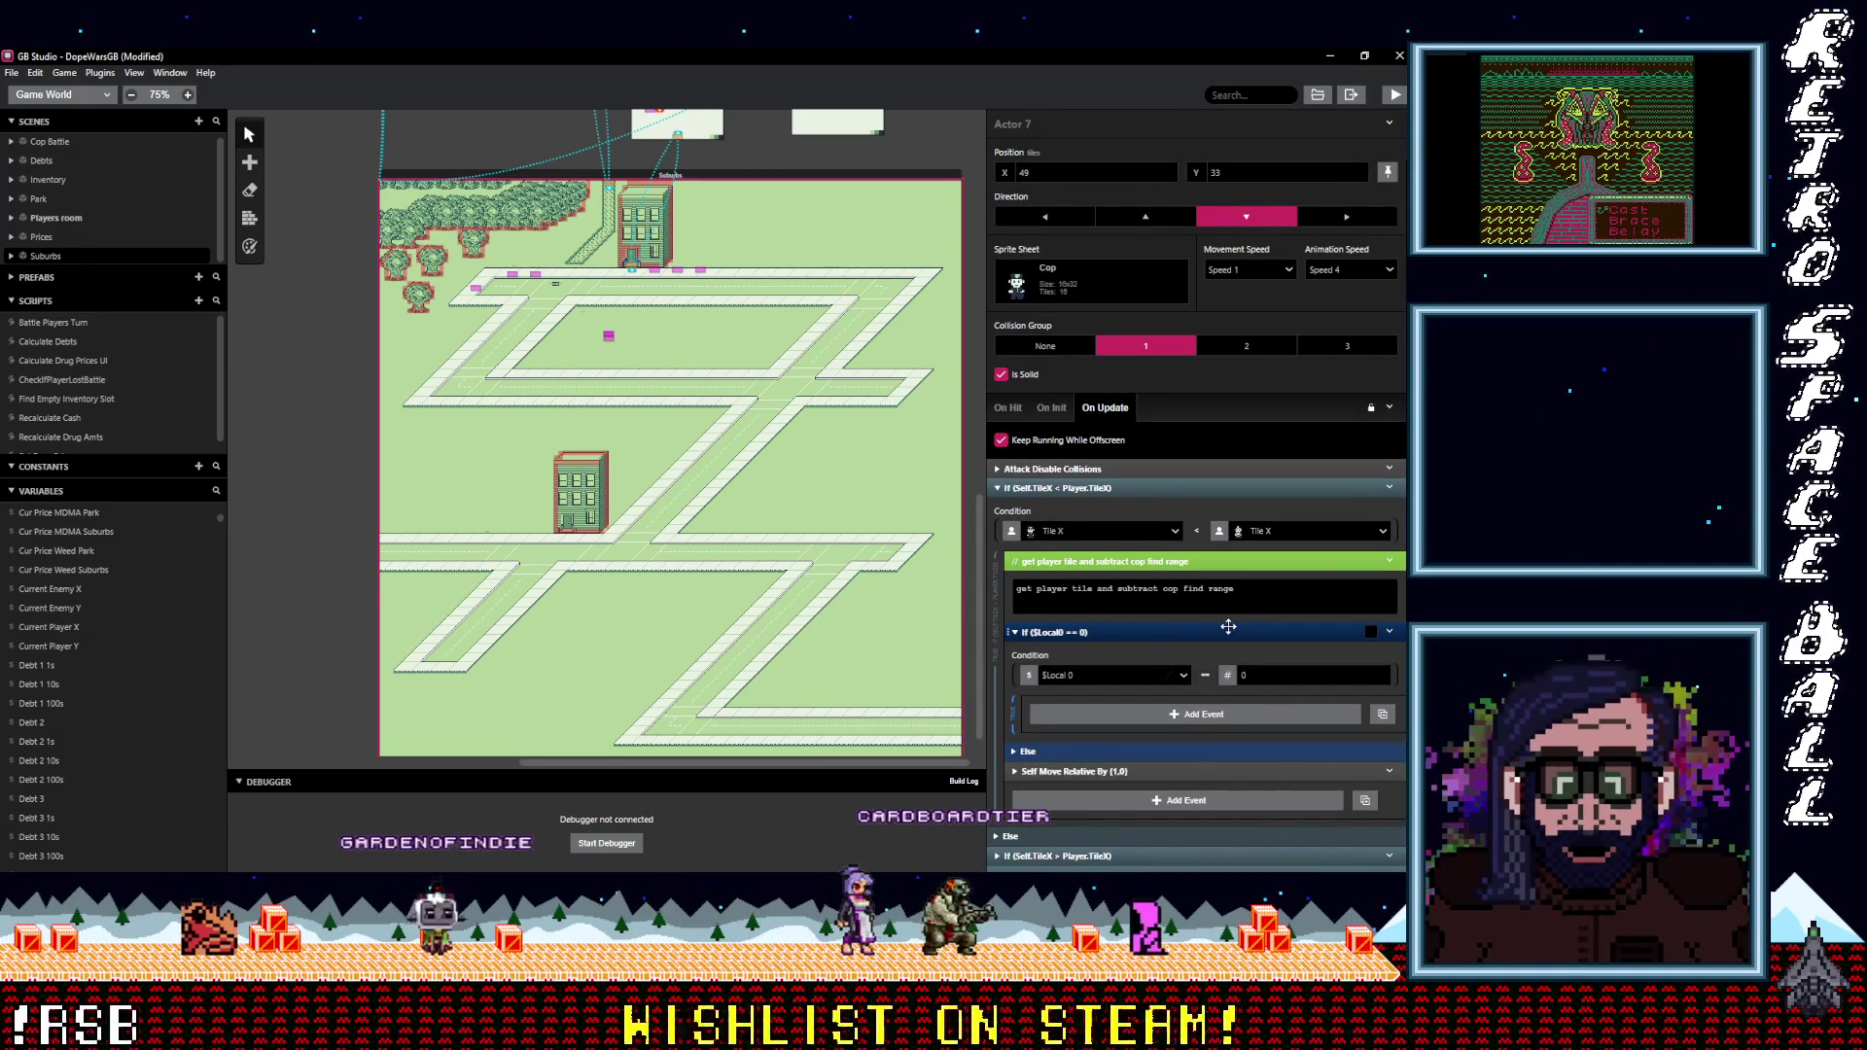
left_click(1391, 633)
Delete the If ($Local0 == 0) check and add a math set-variable event ($Local0 = True) to the branch.
left_click(1294, 768)
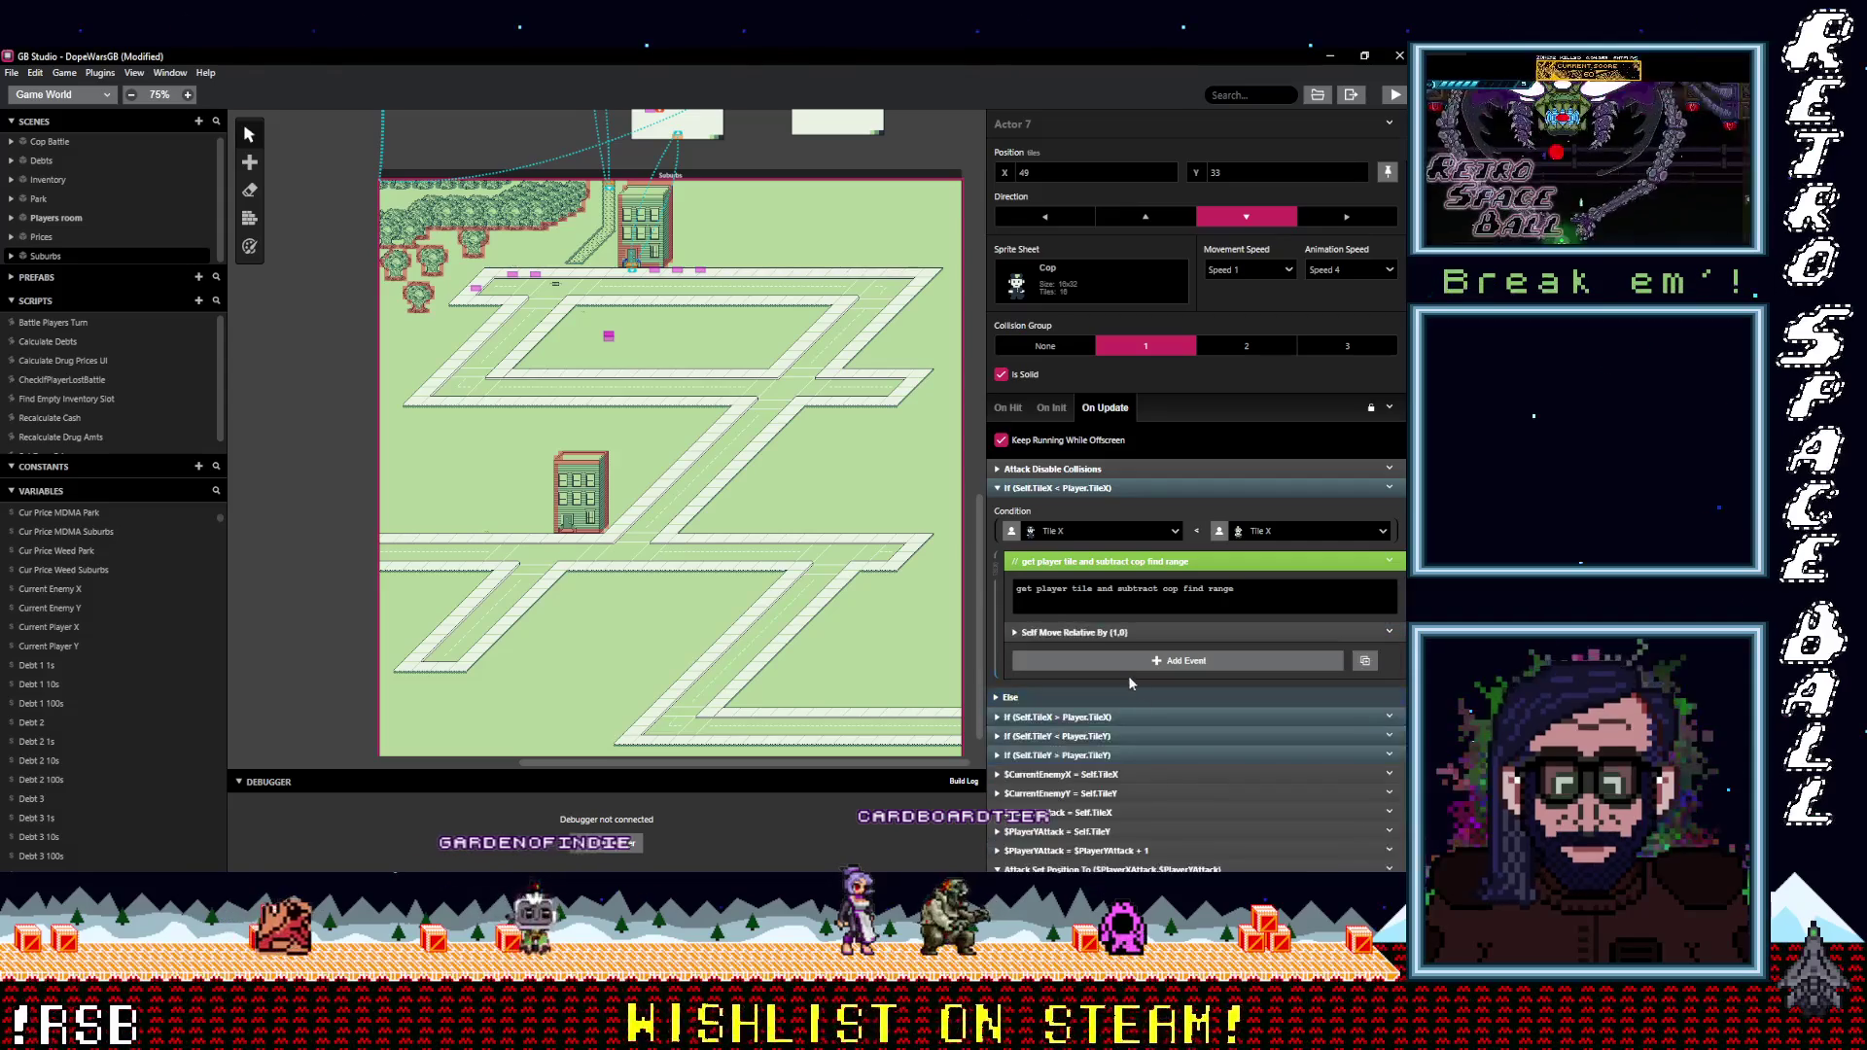
left_click(1129, 665)
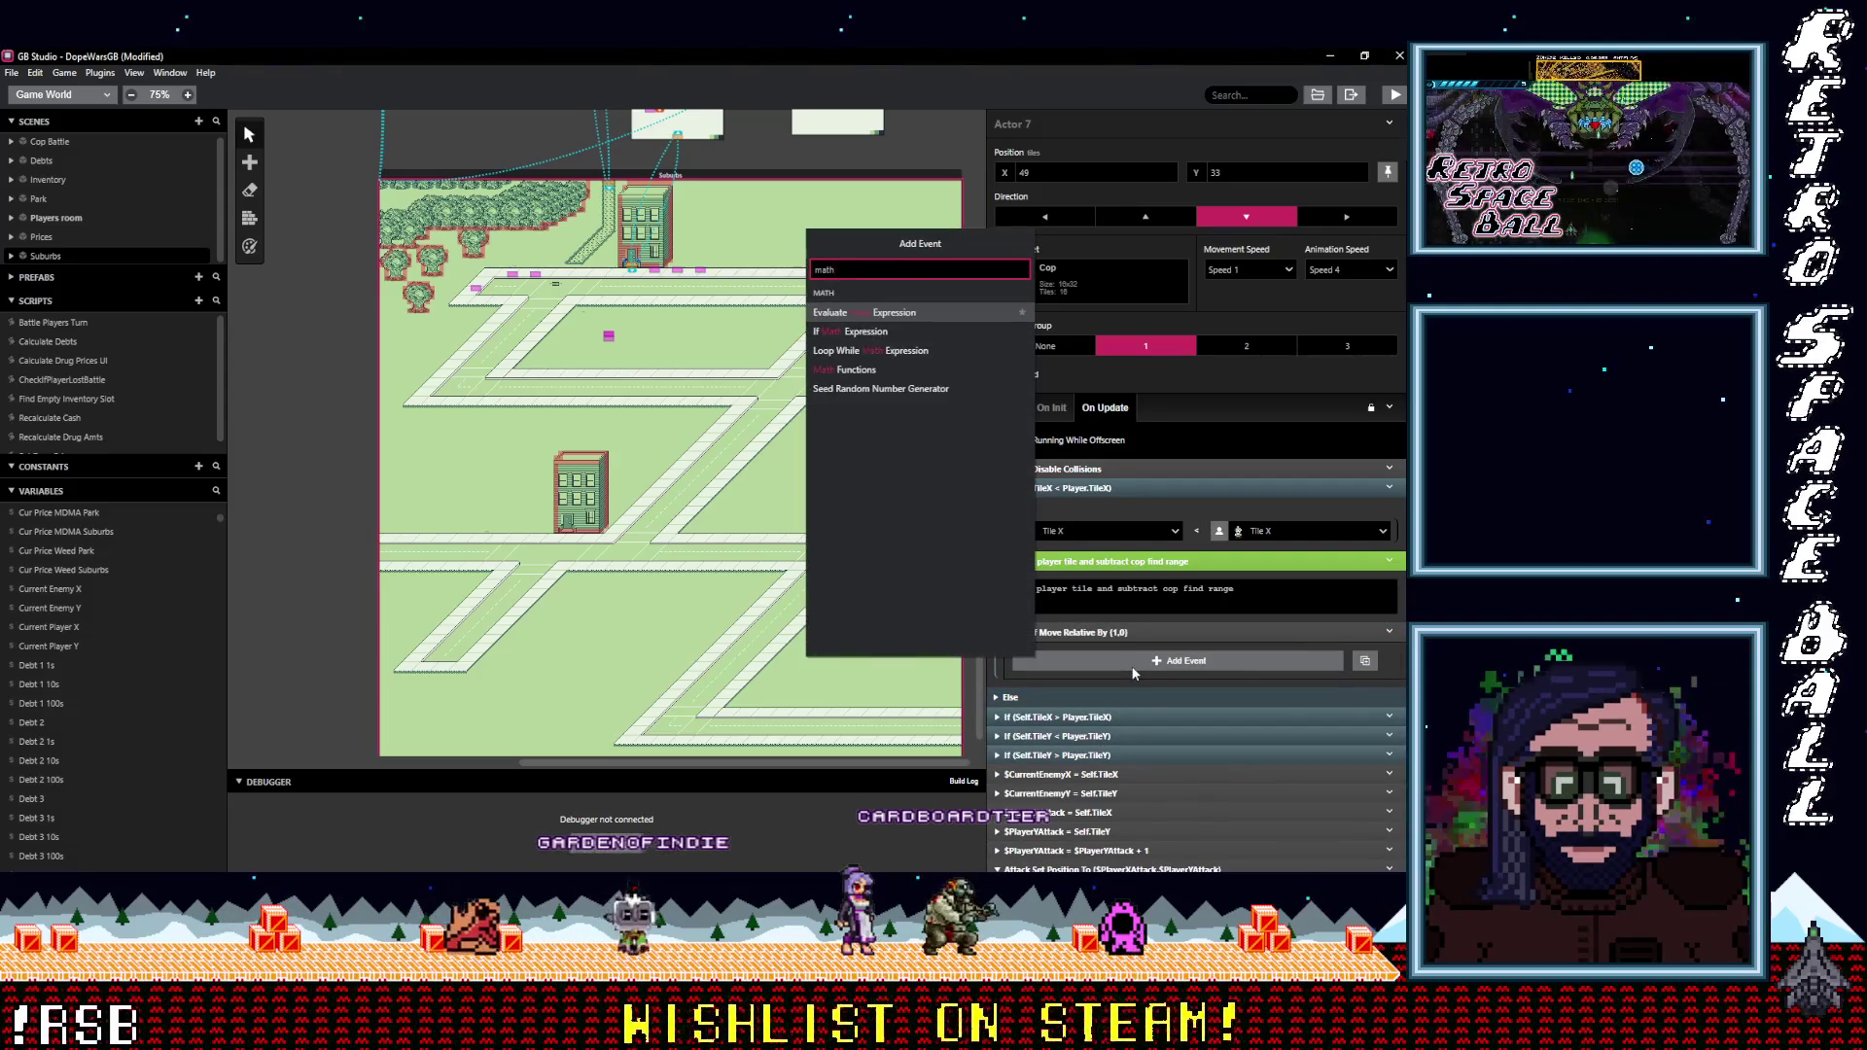
left_click(885, 368)
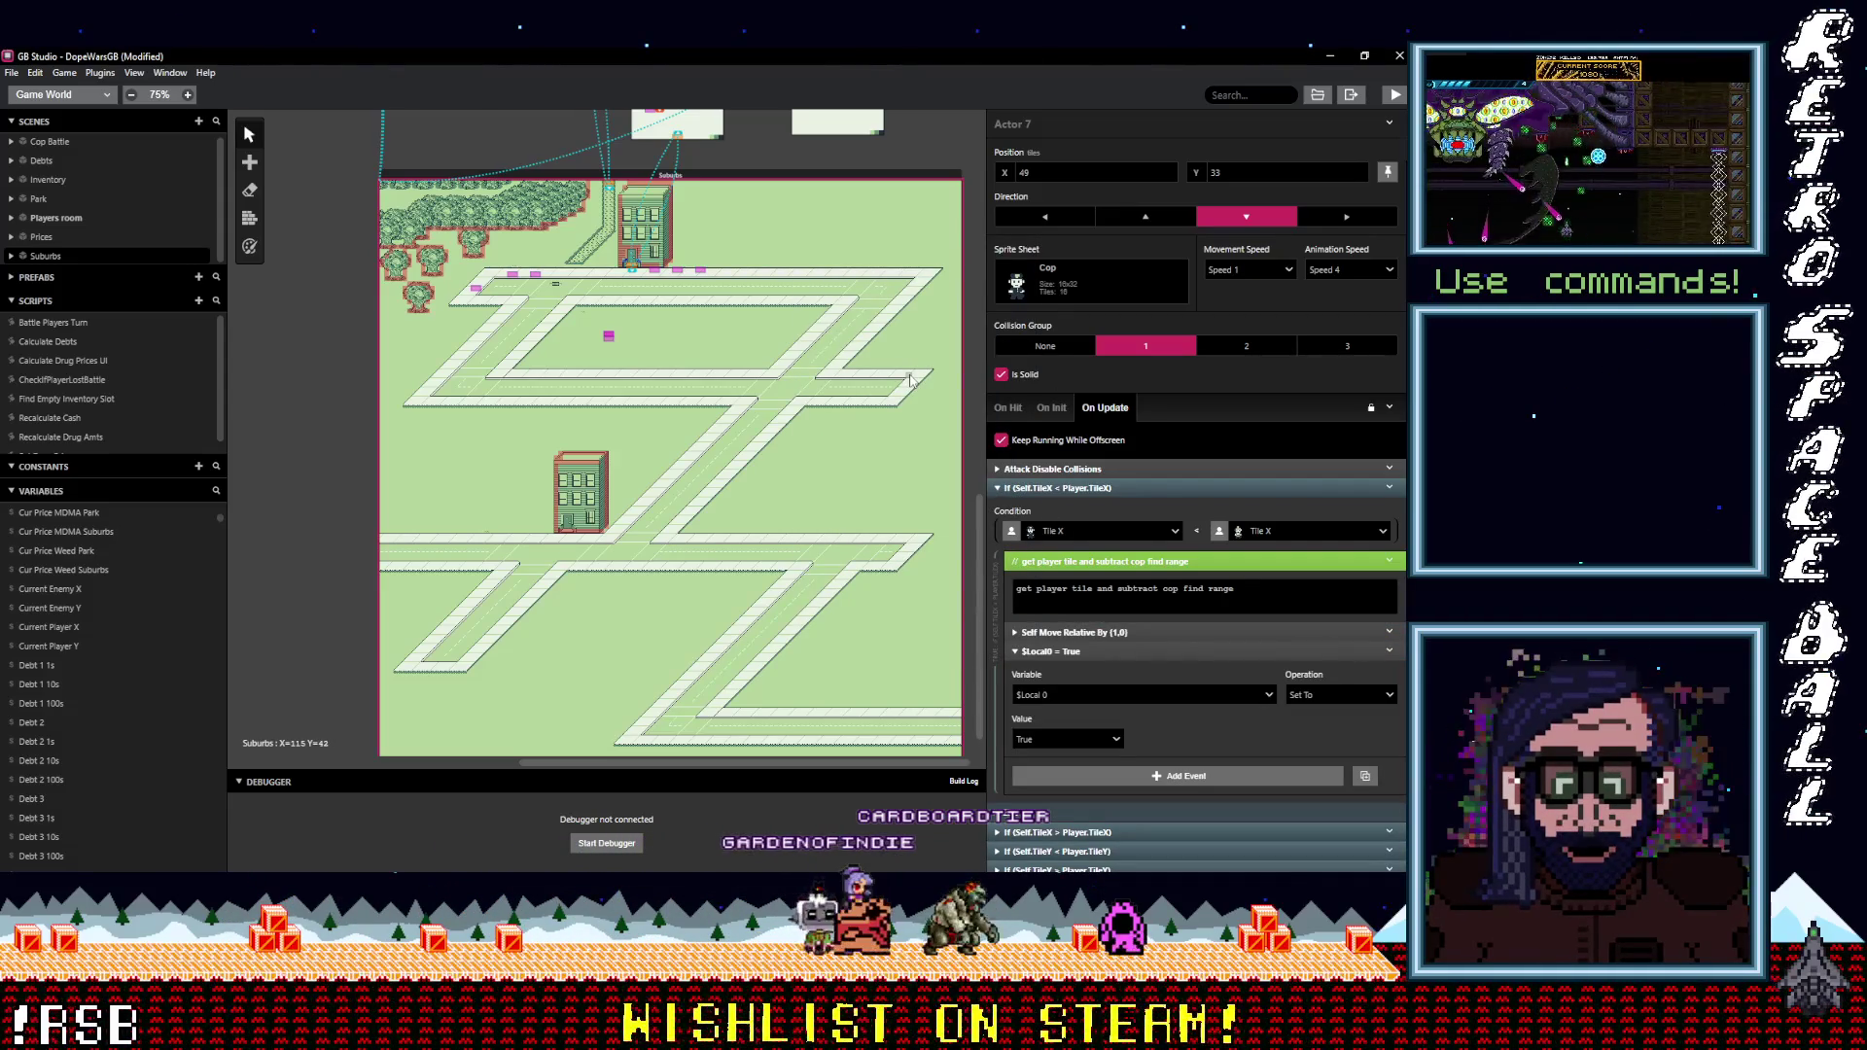
left_click(1079, 695)
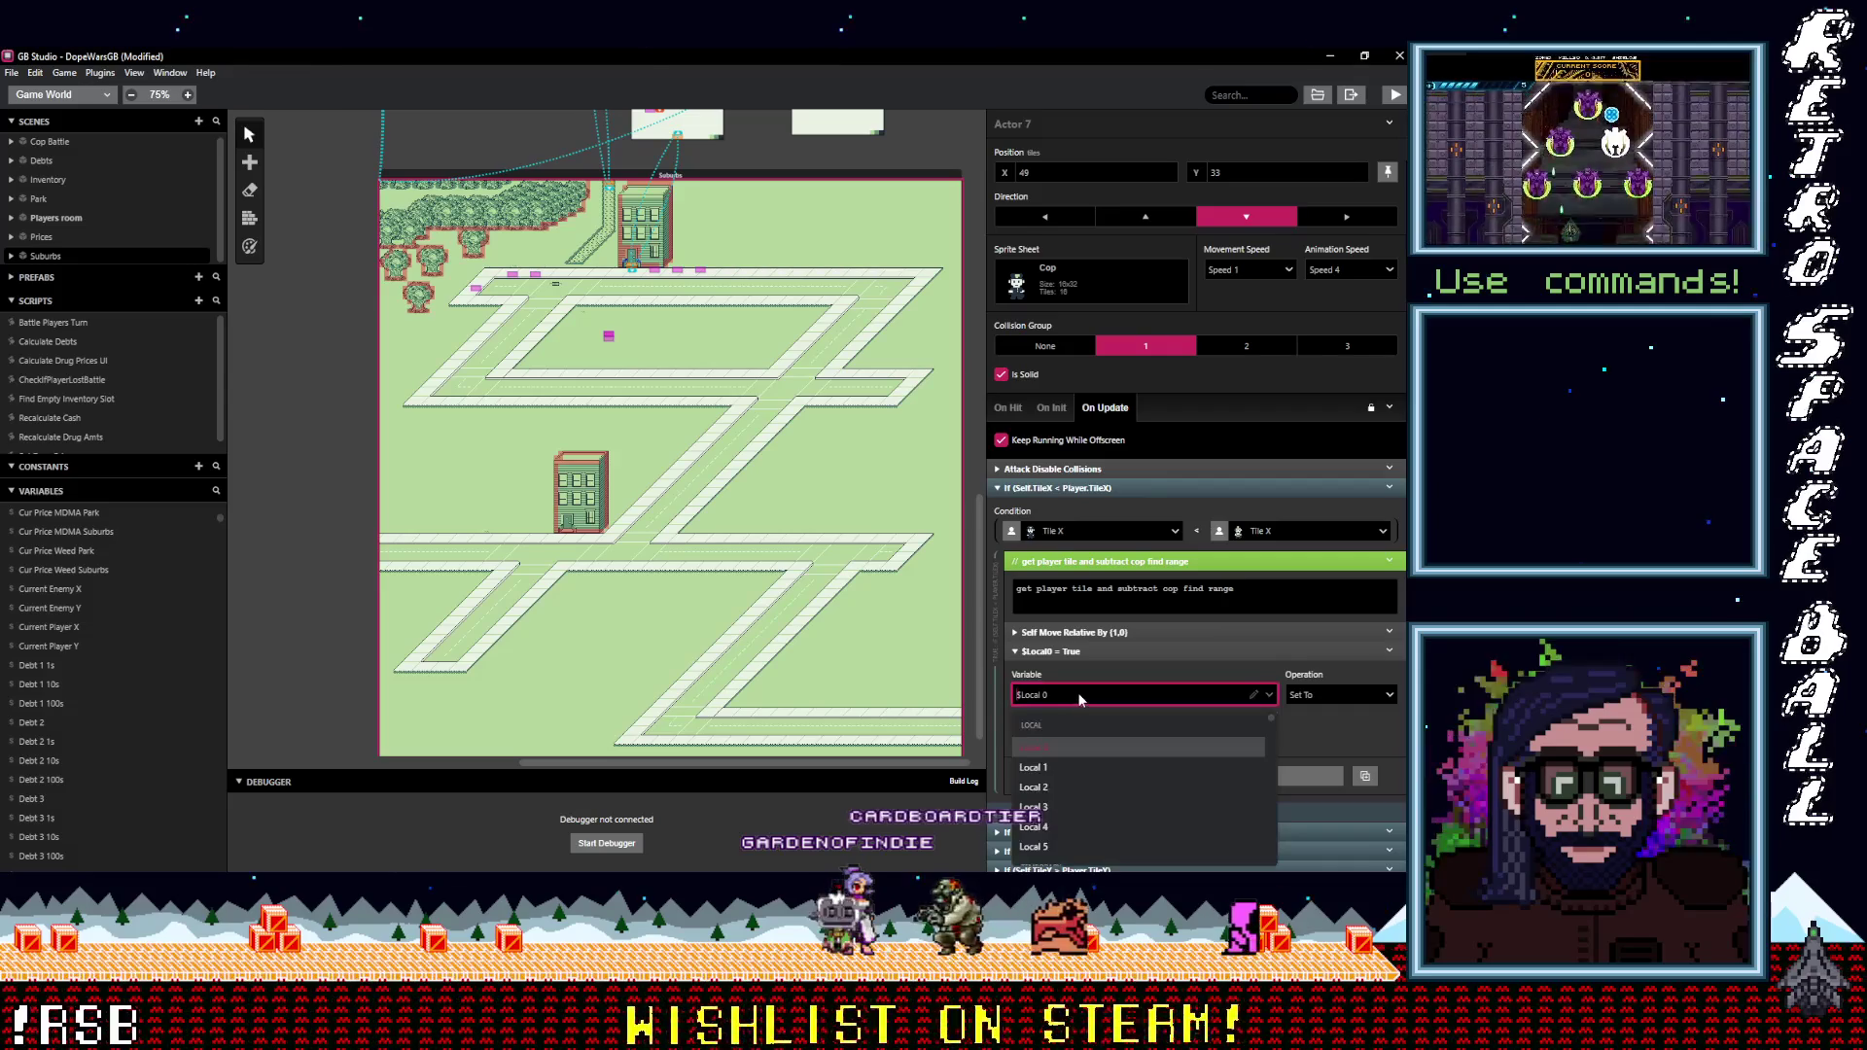
scroll(1081, 754, "down", 5)
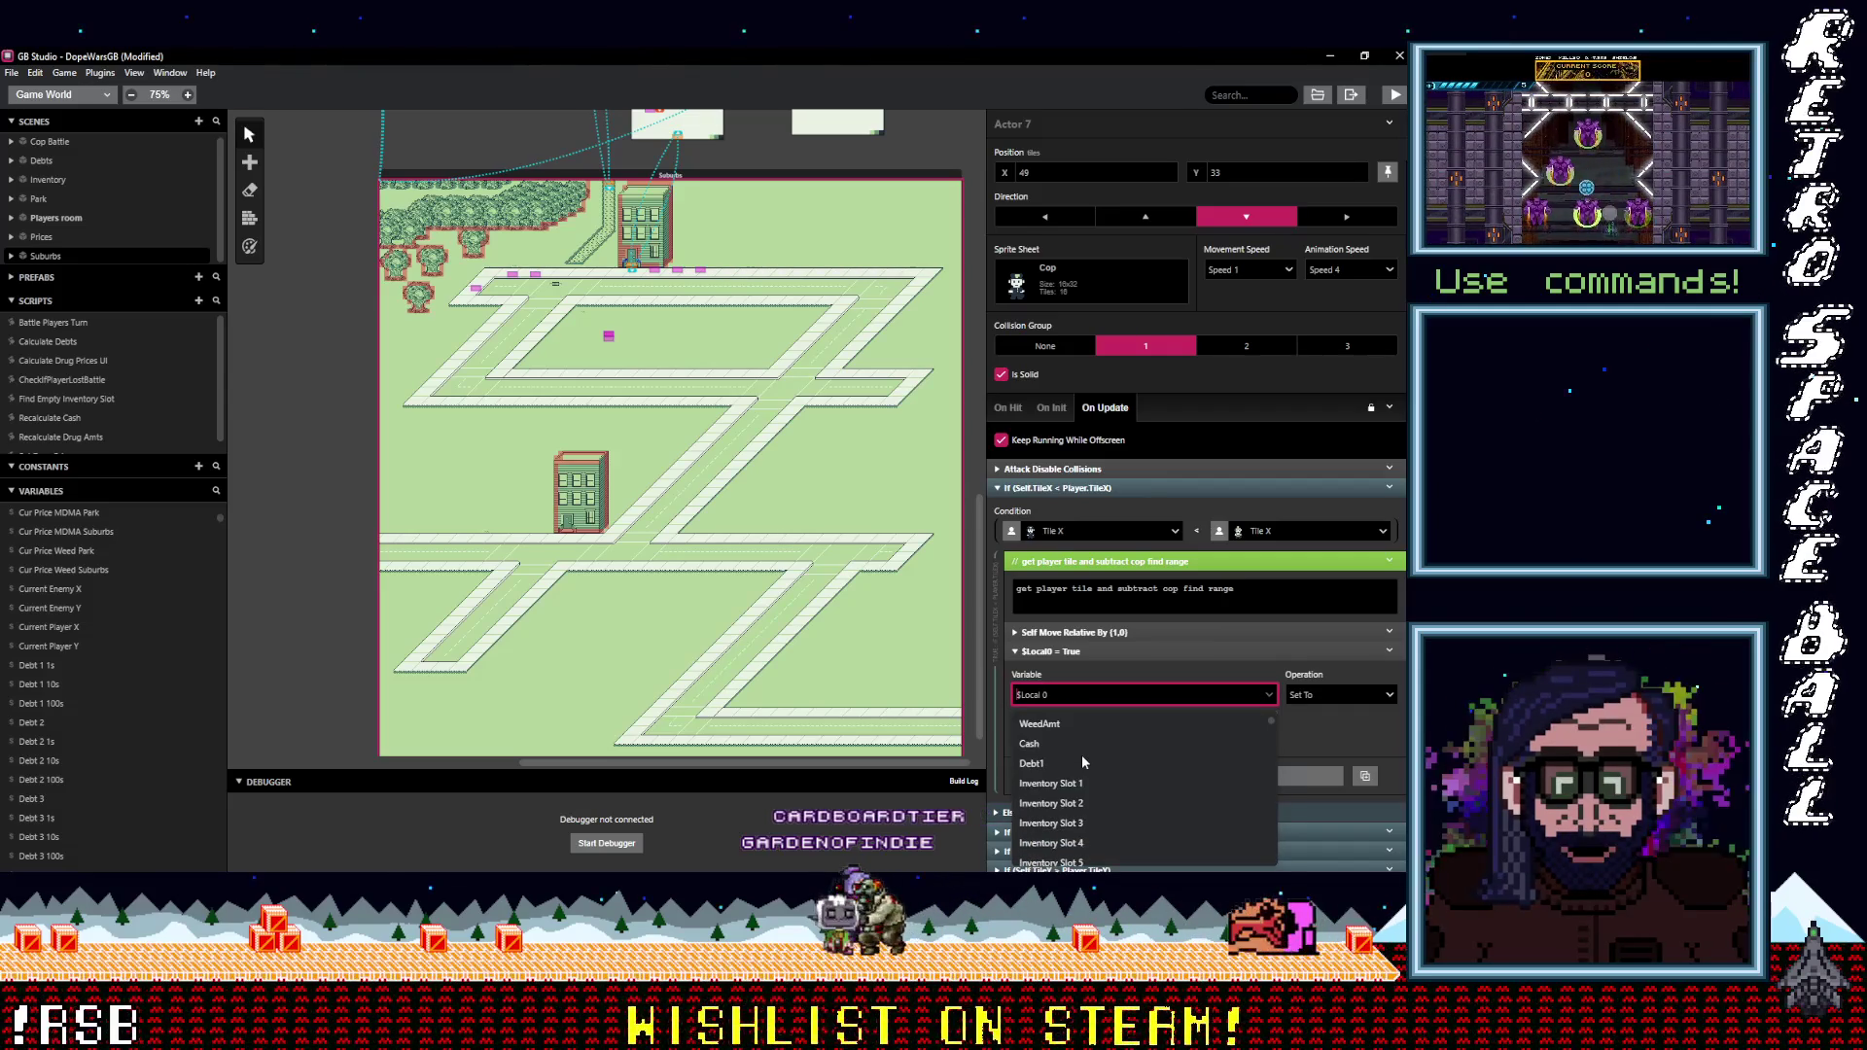
left_click(1122, 663)
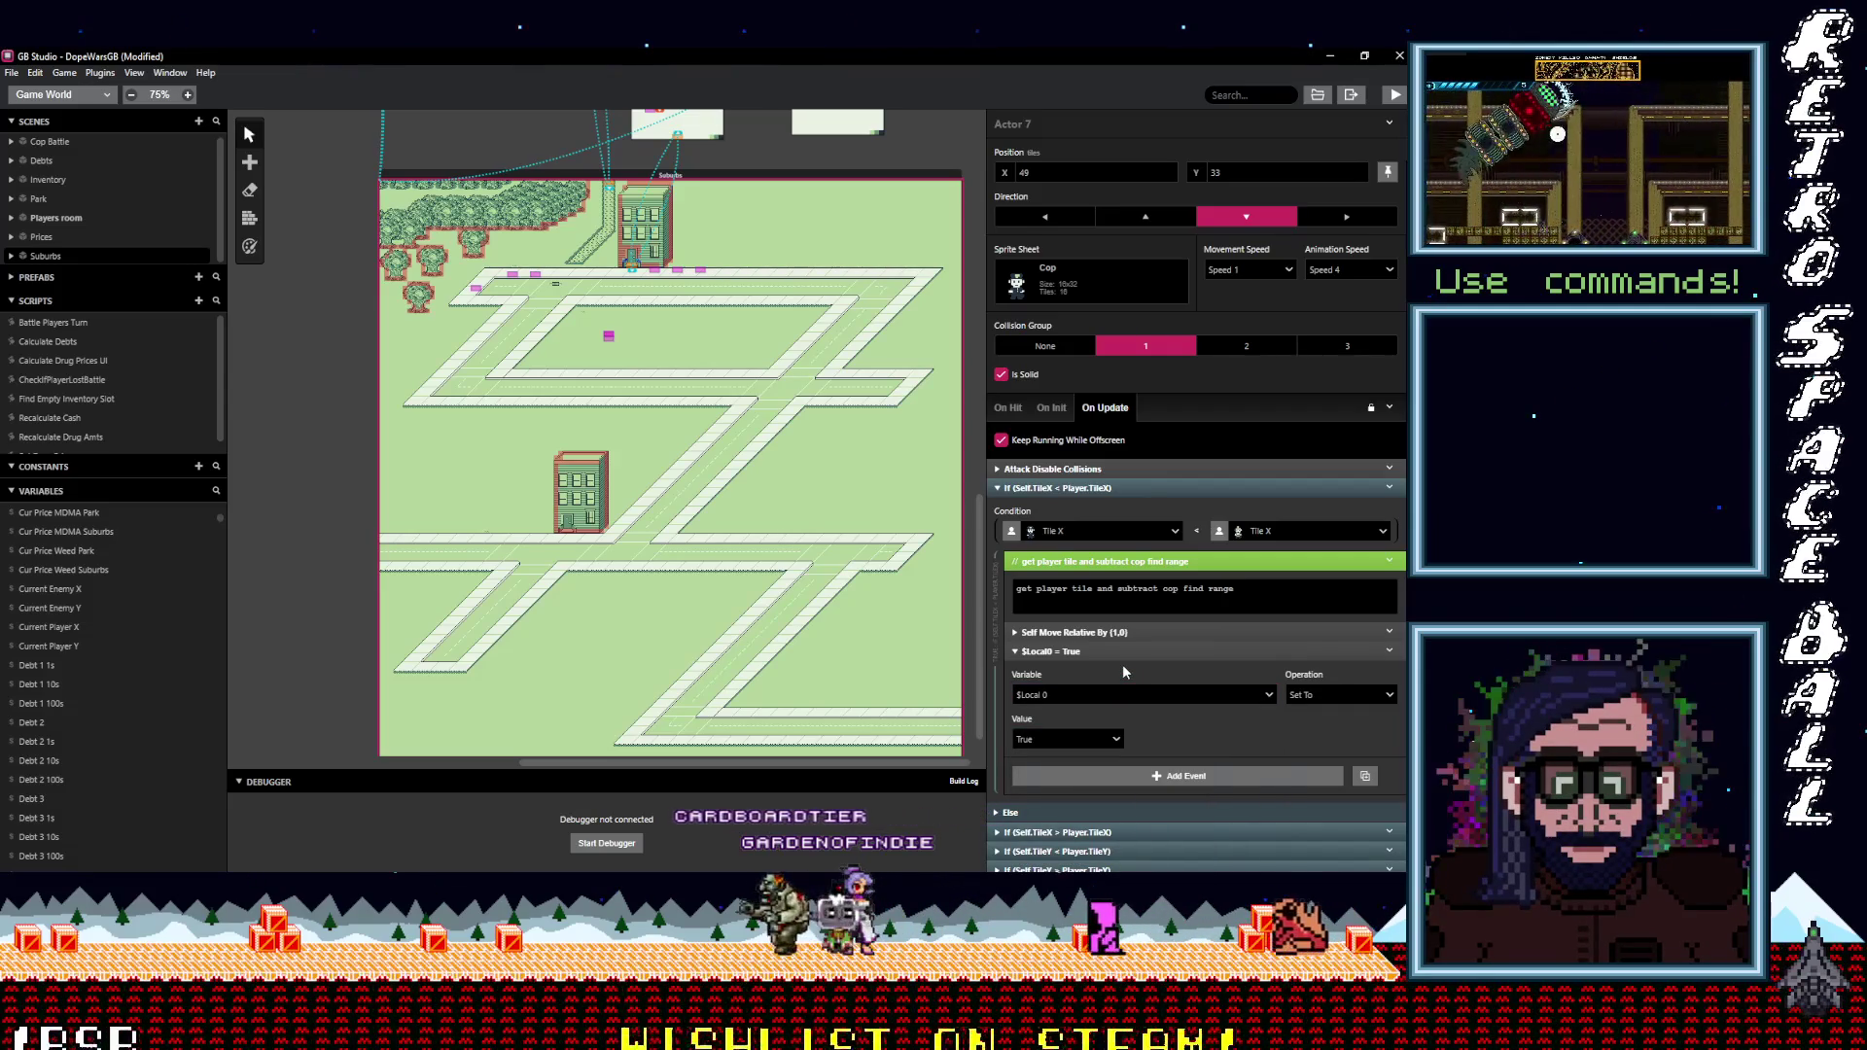
Add a Variable Set To Value event targeting Current Player X.
left_click(1179, 775)
type("var")
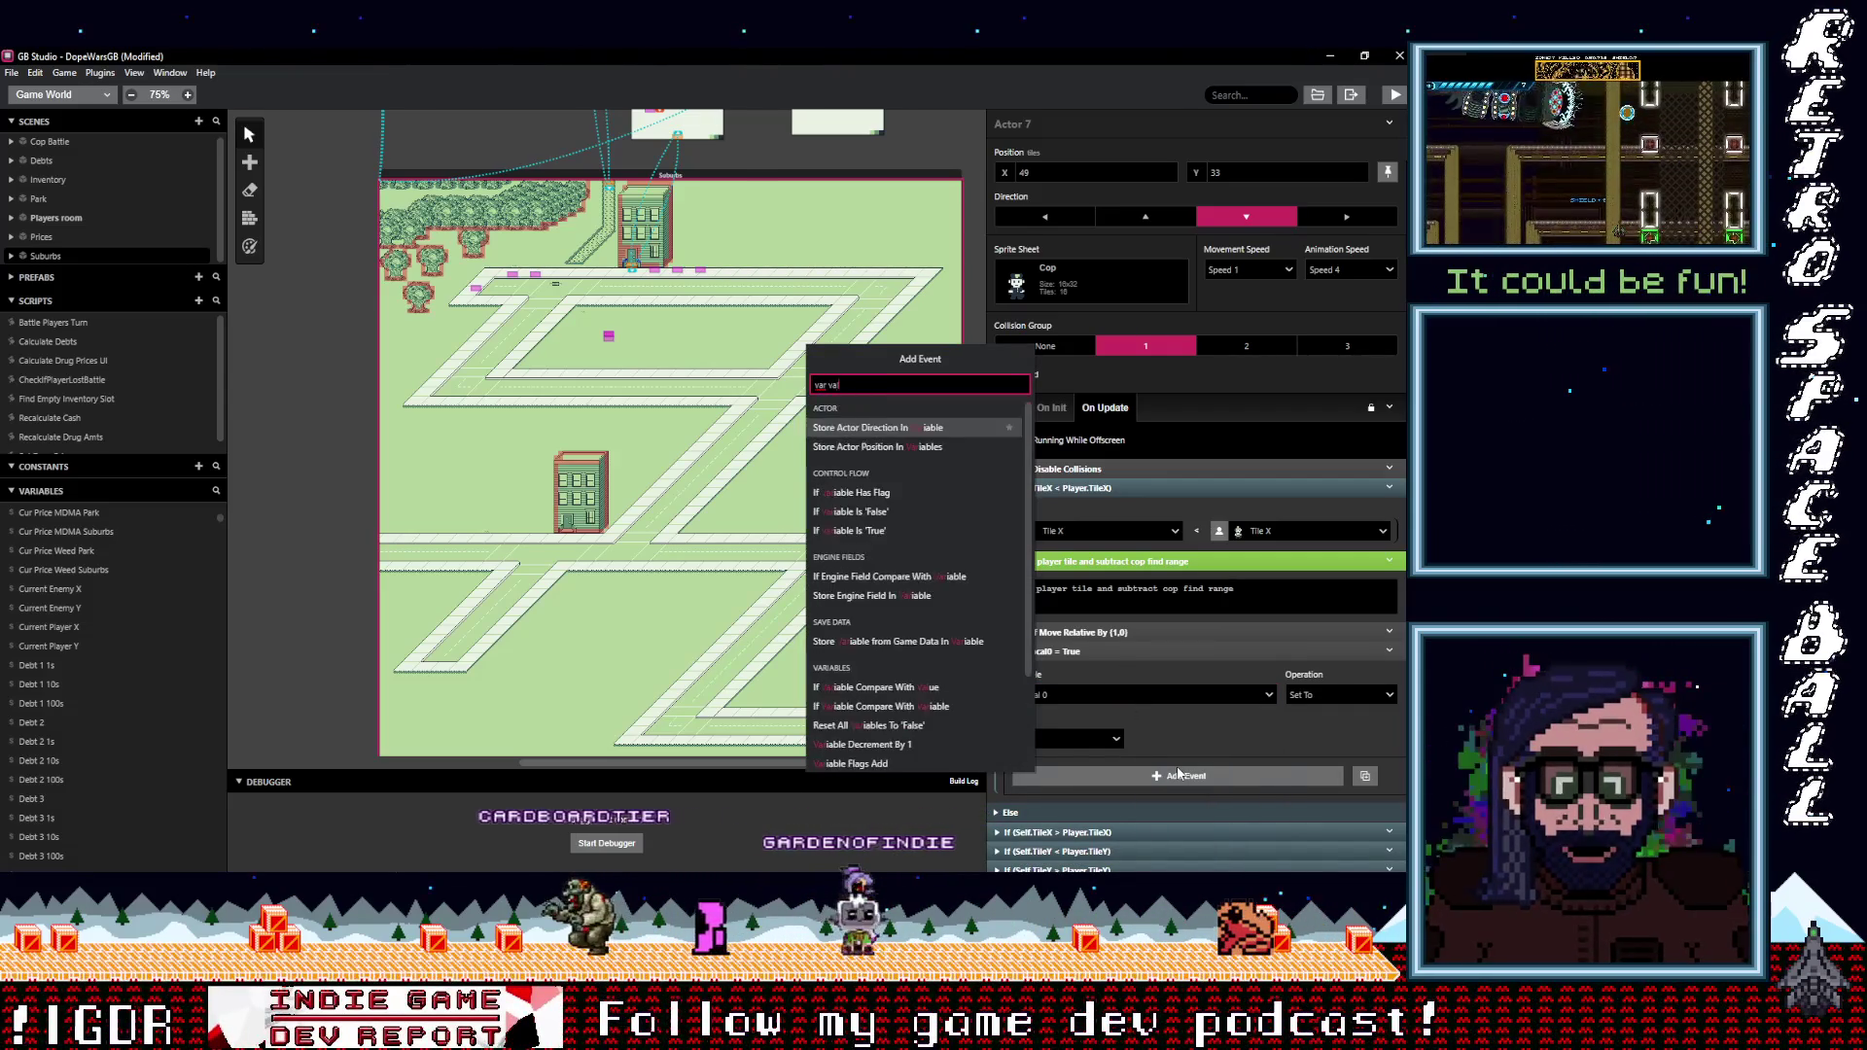
type("val")
key("Down")
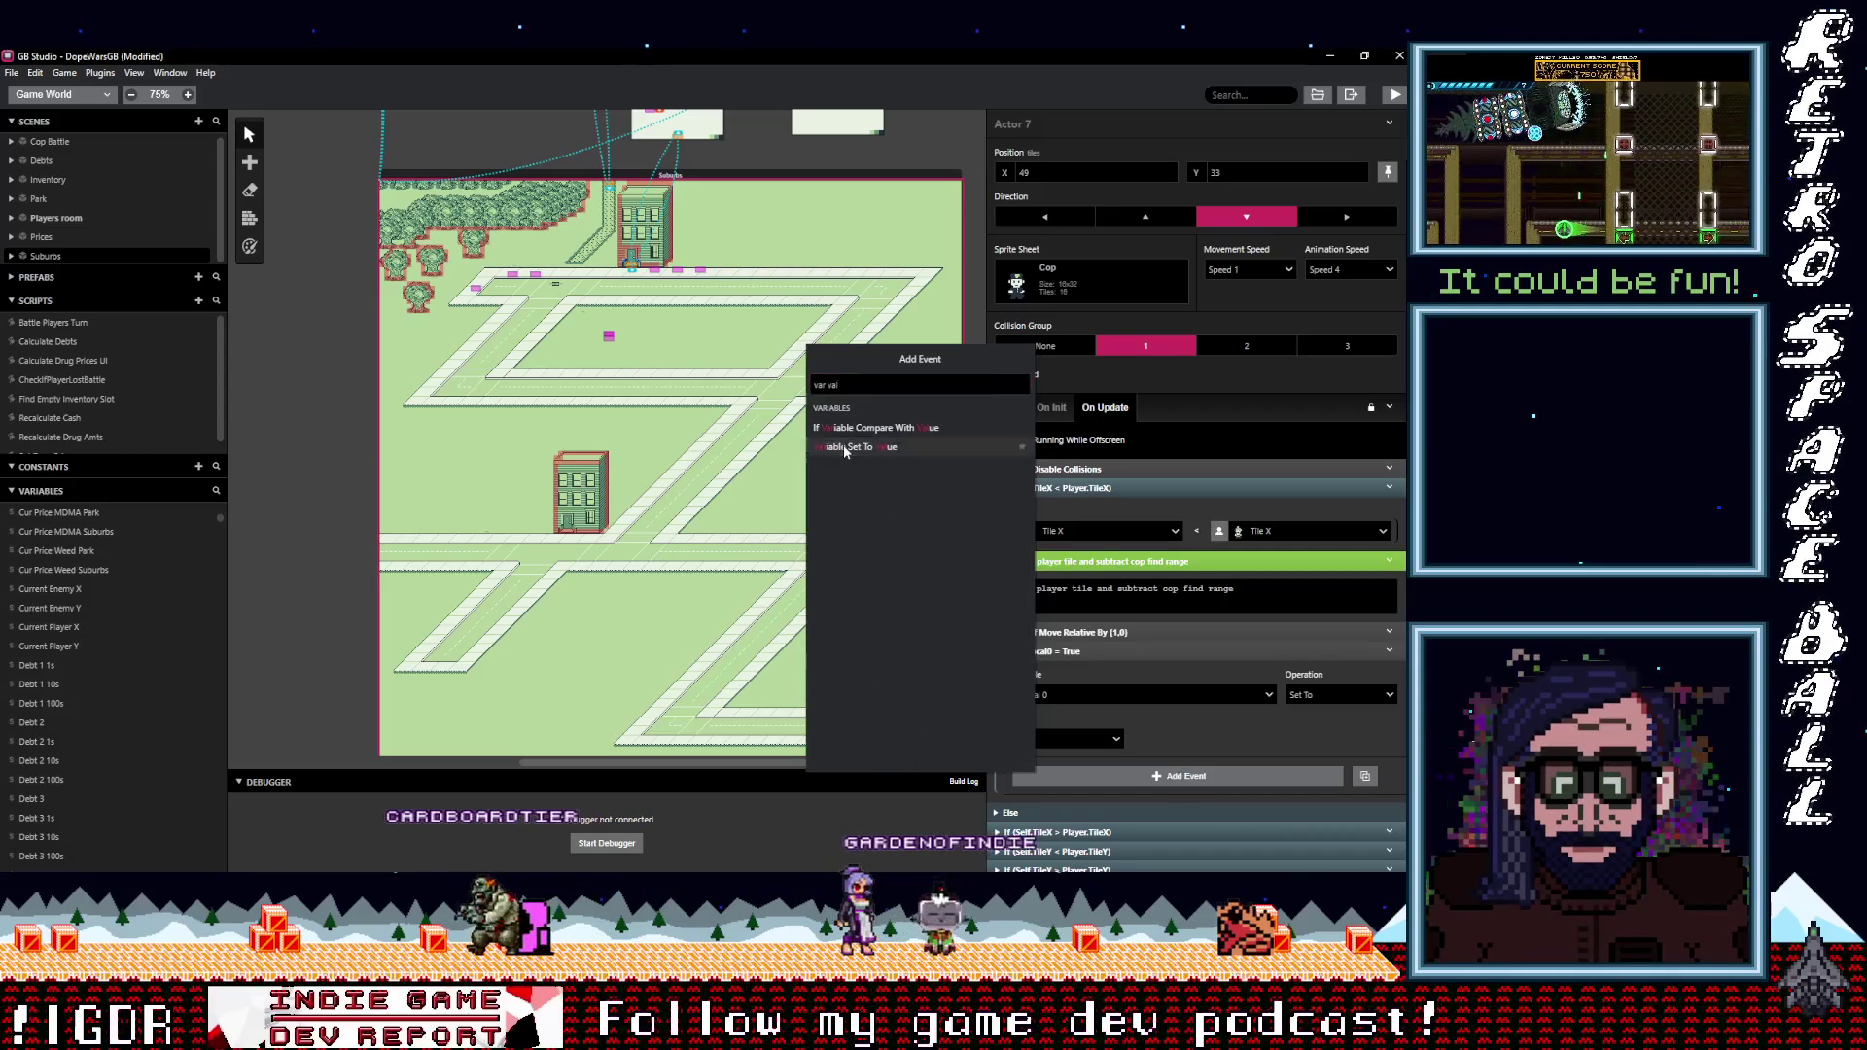
key("Return")
left_click(1067, 812)
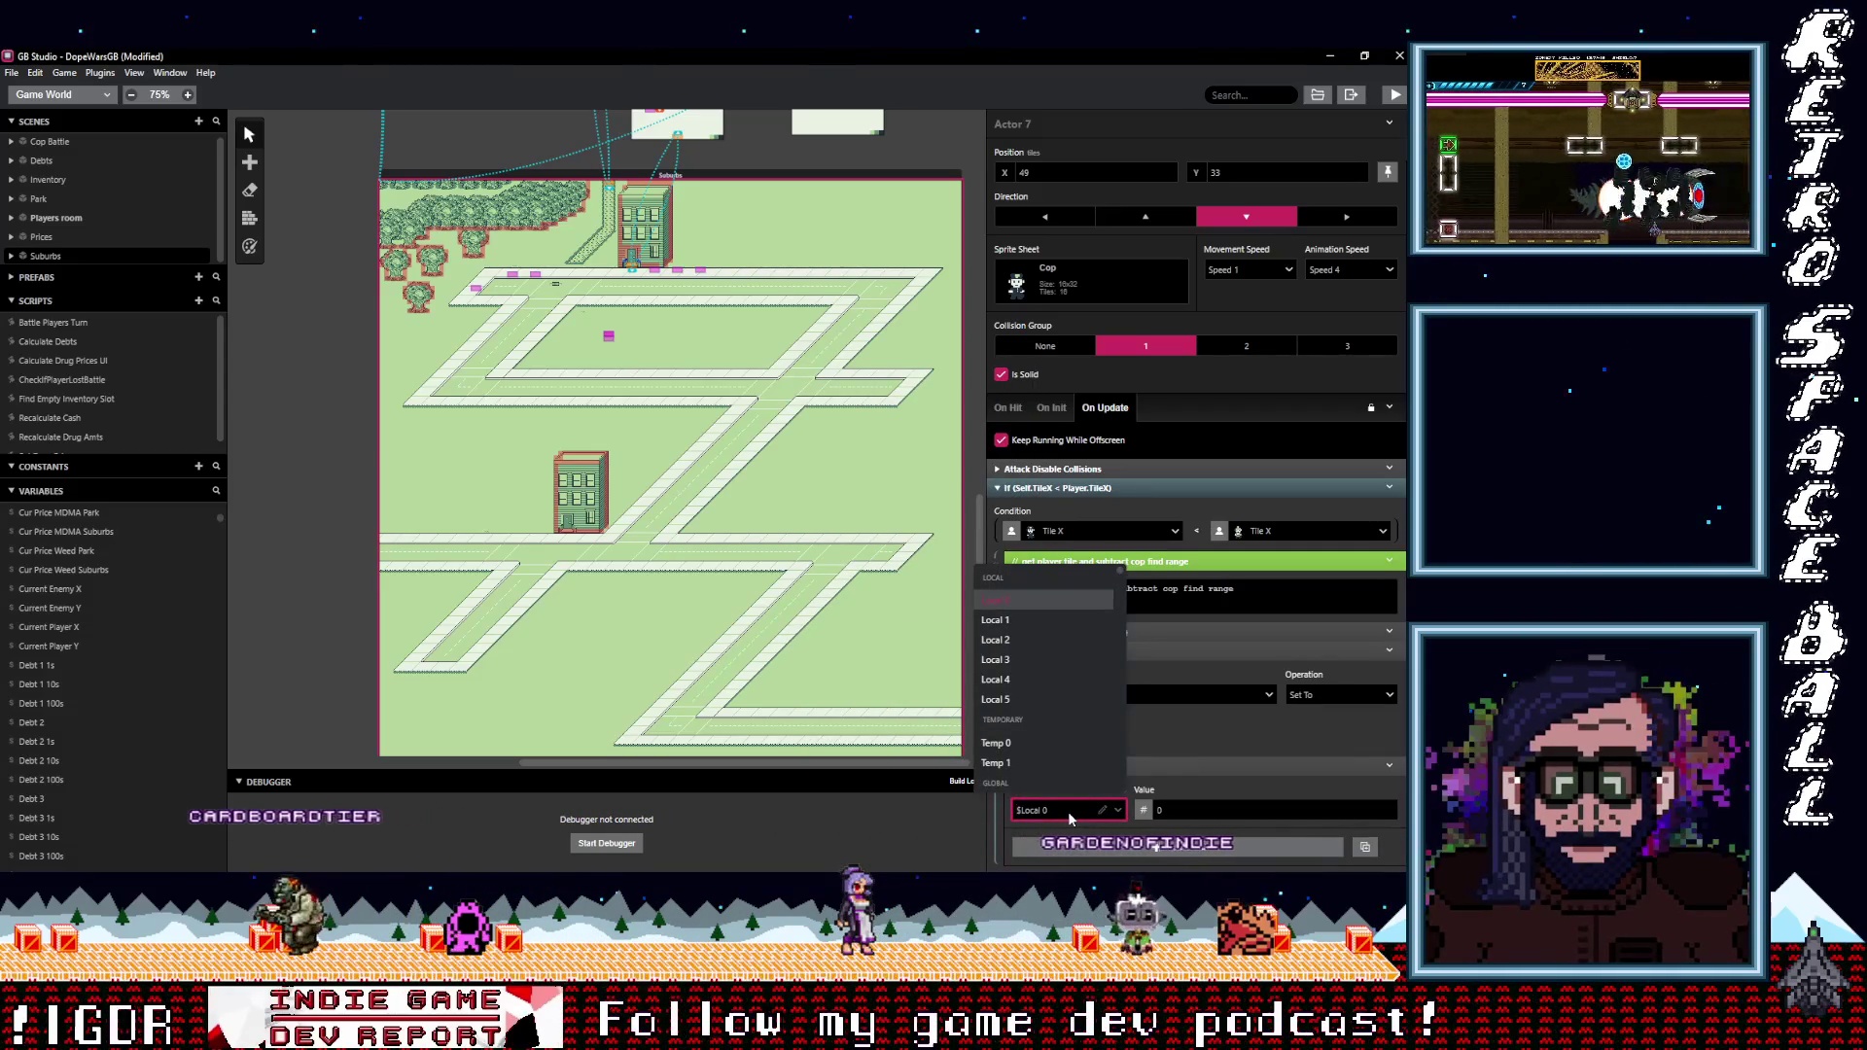
type("player")
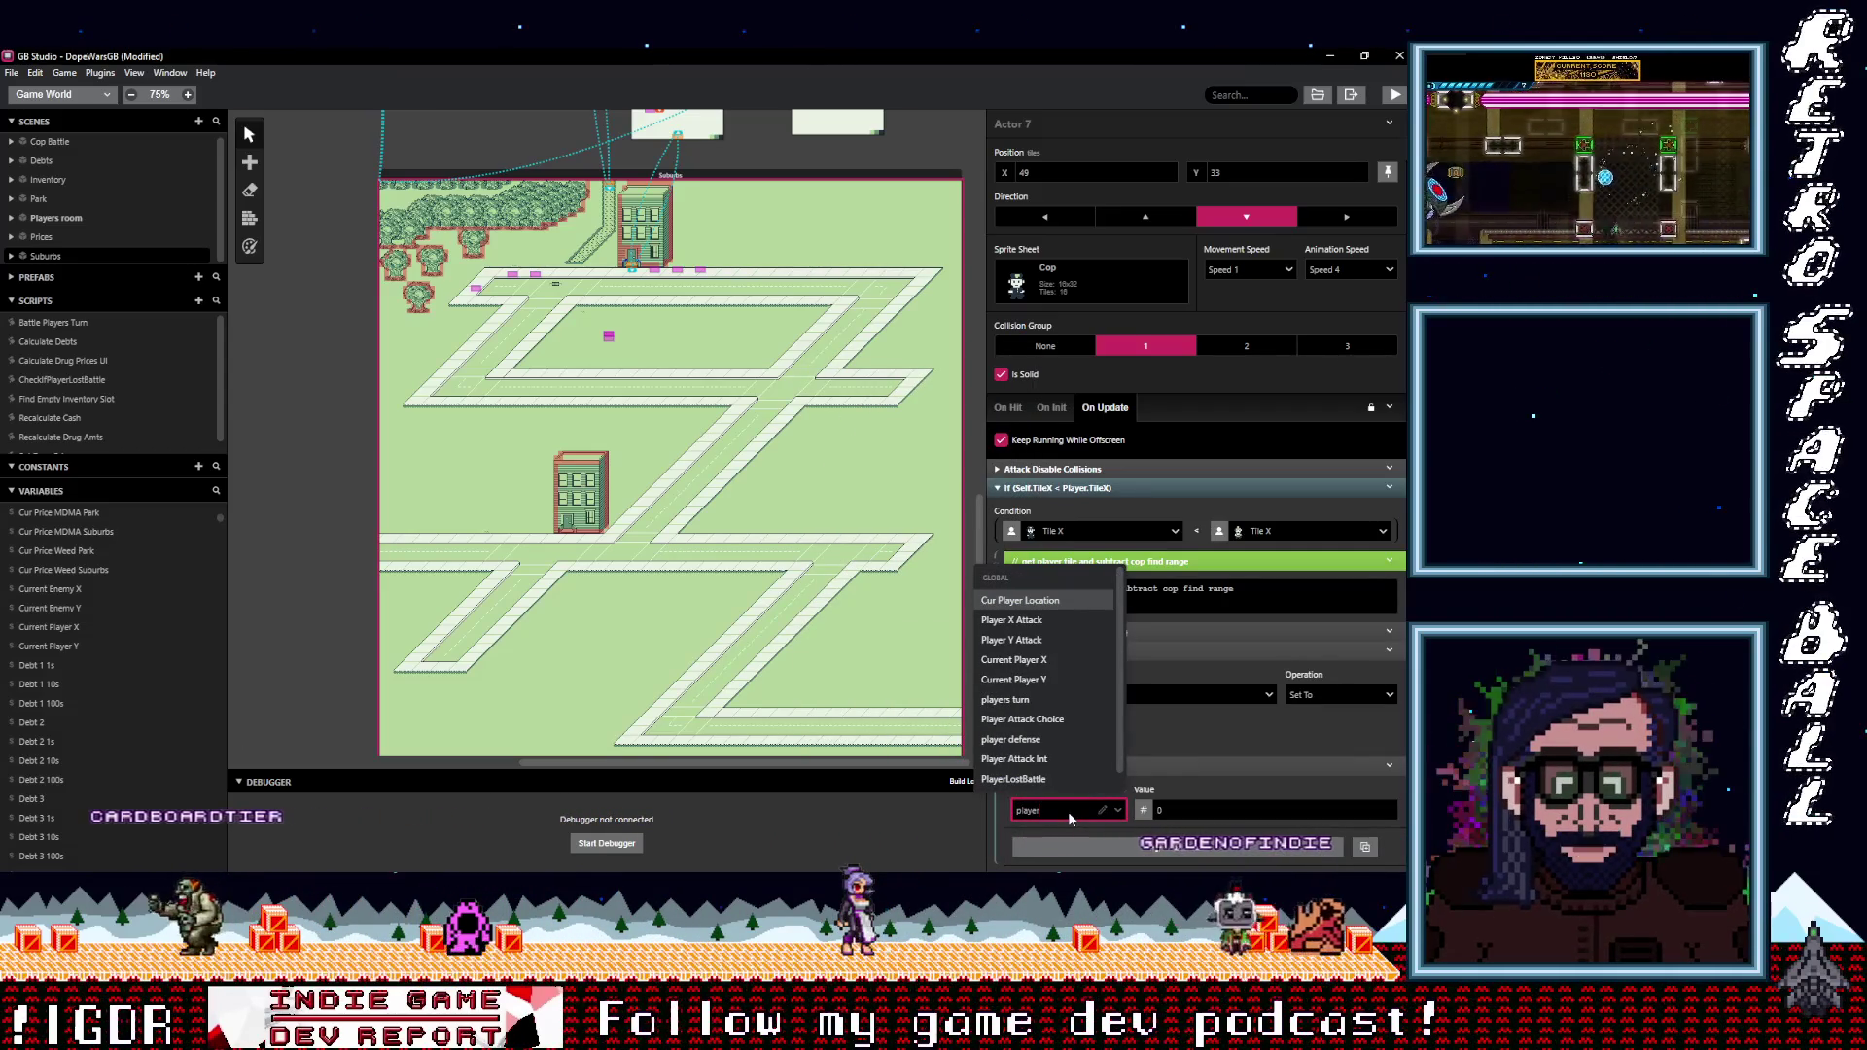
left_click(1016, 659)
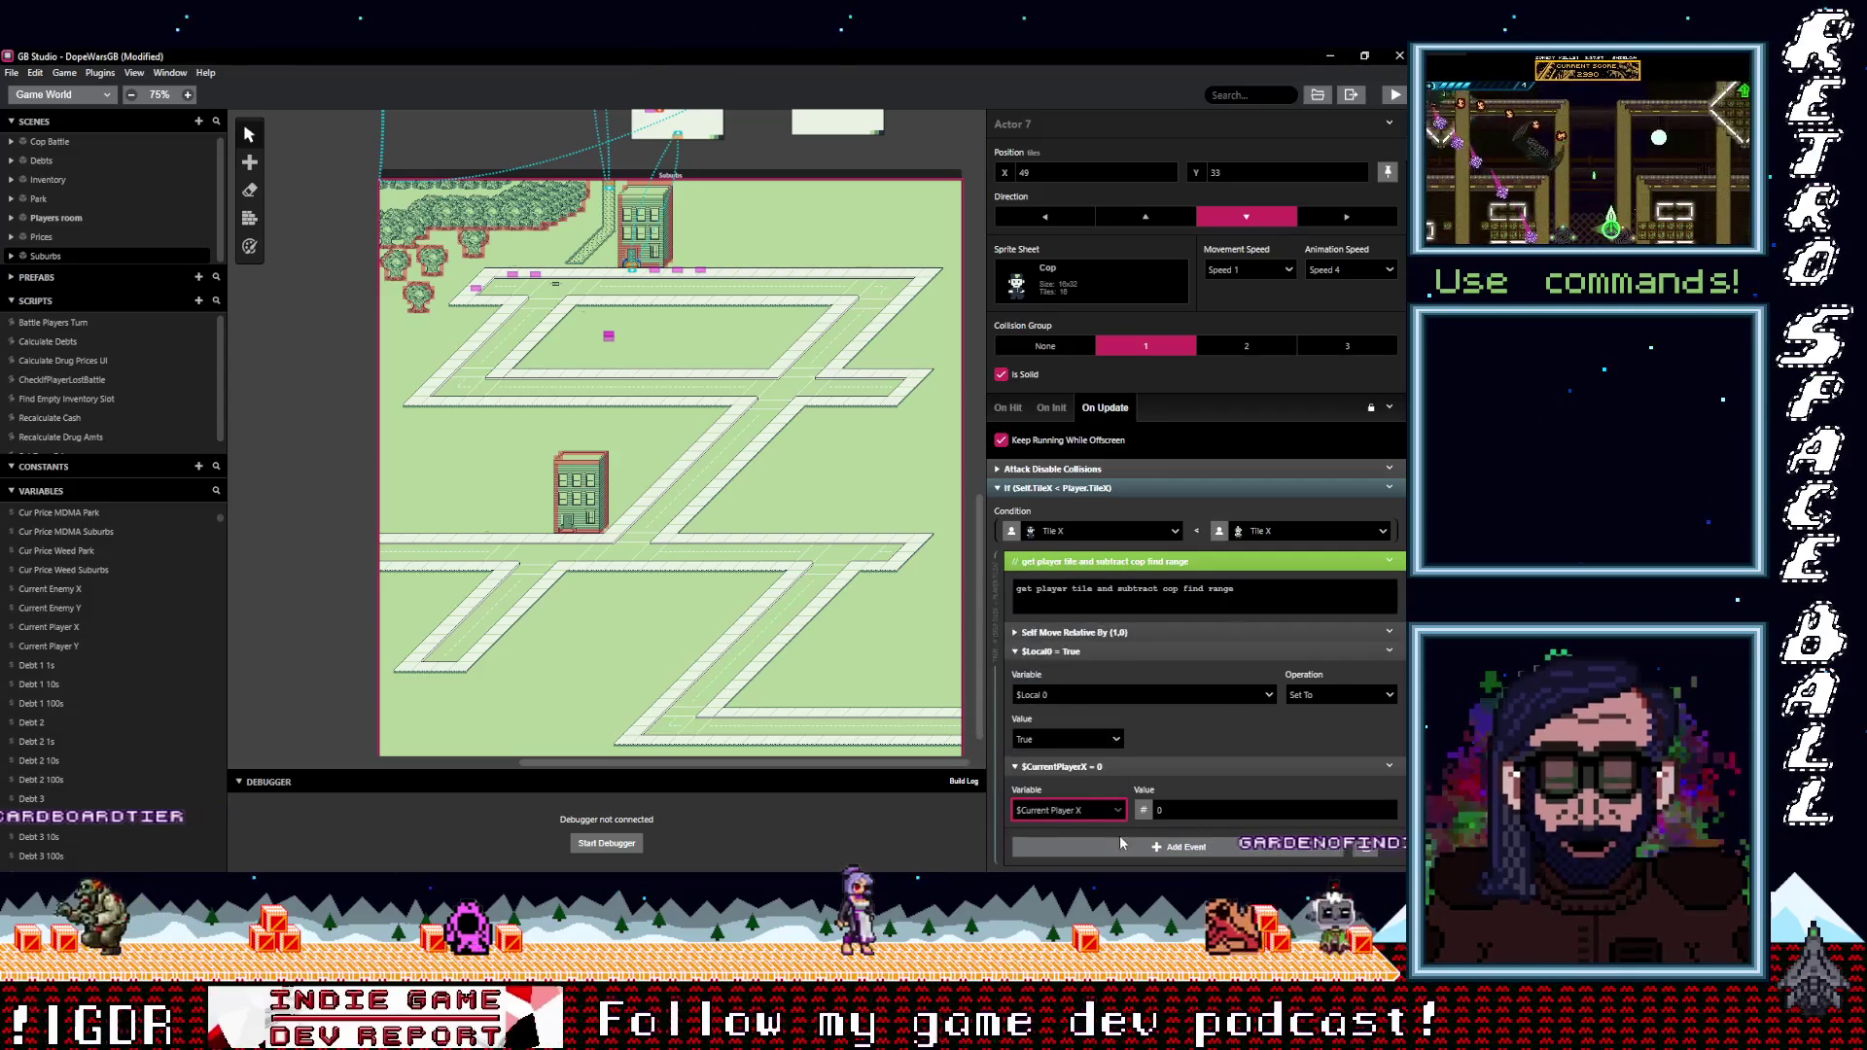
Set its value to the player's Tile X property and move it above $Local0 = True.
left_click(1143, 810)
mouse_move(1168, 811)
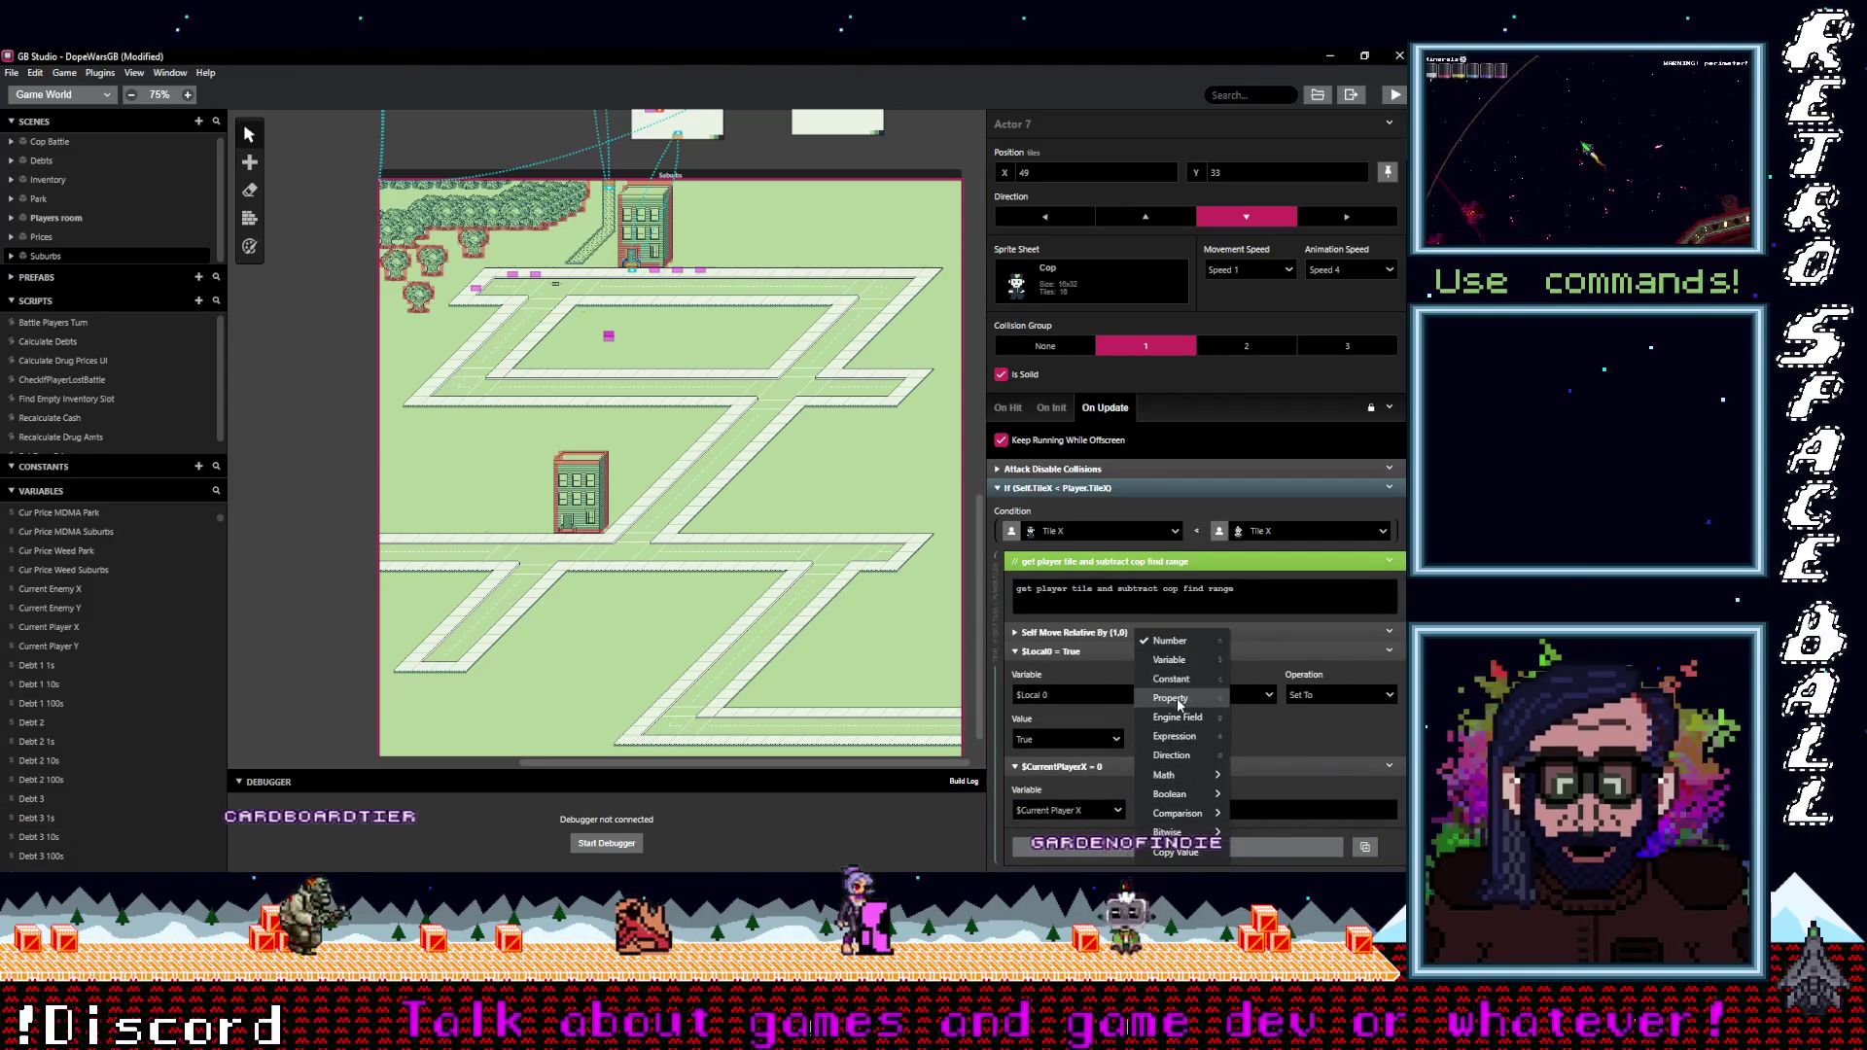
left_click(1175, 697)
left_click(1181, 812)
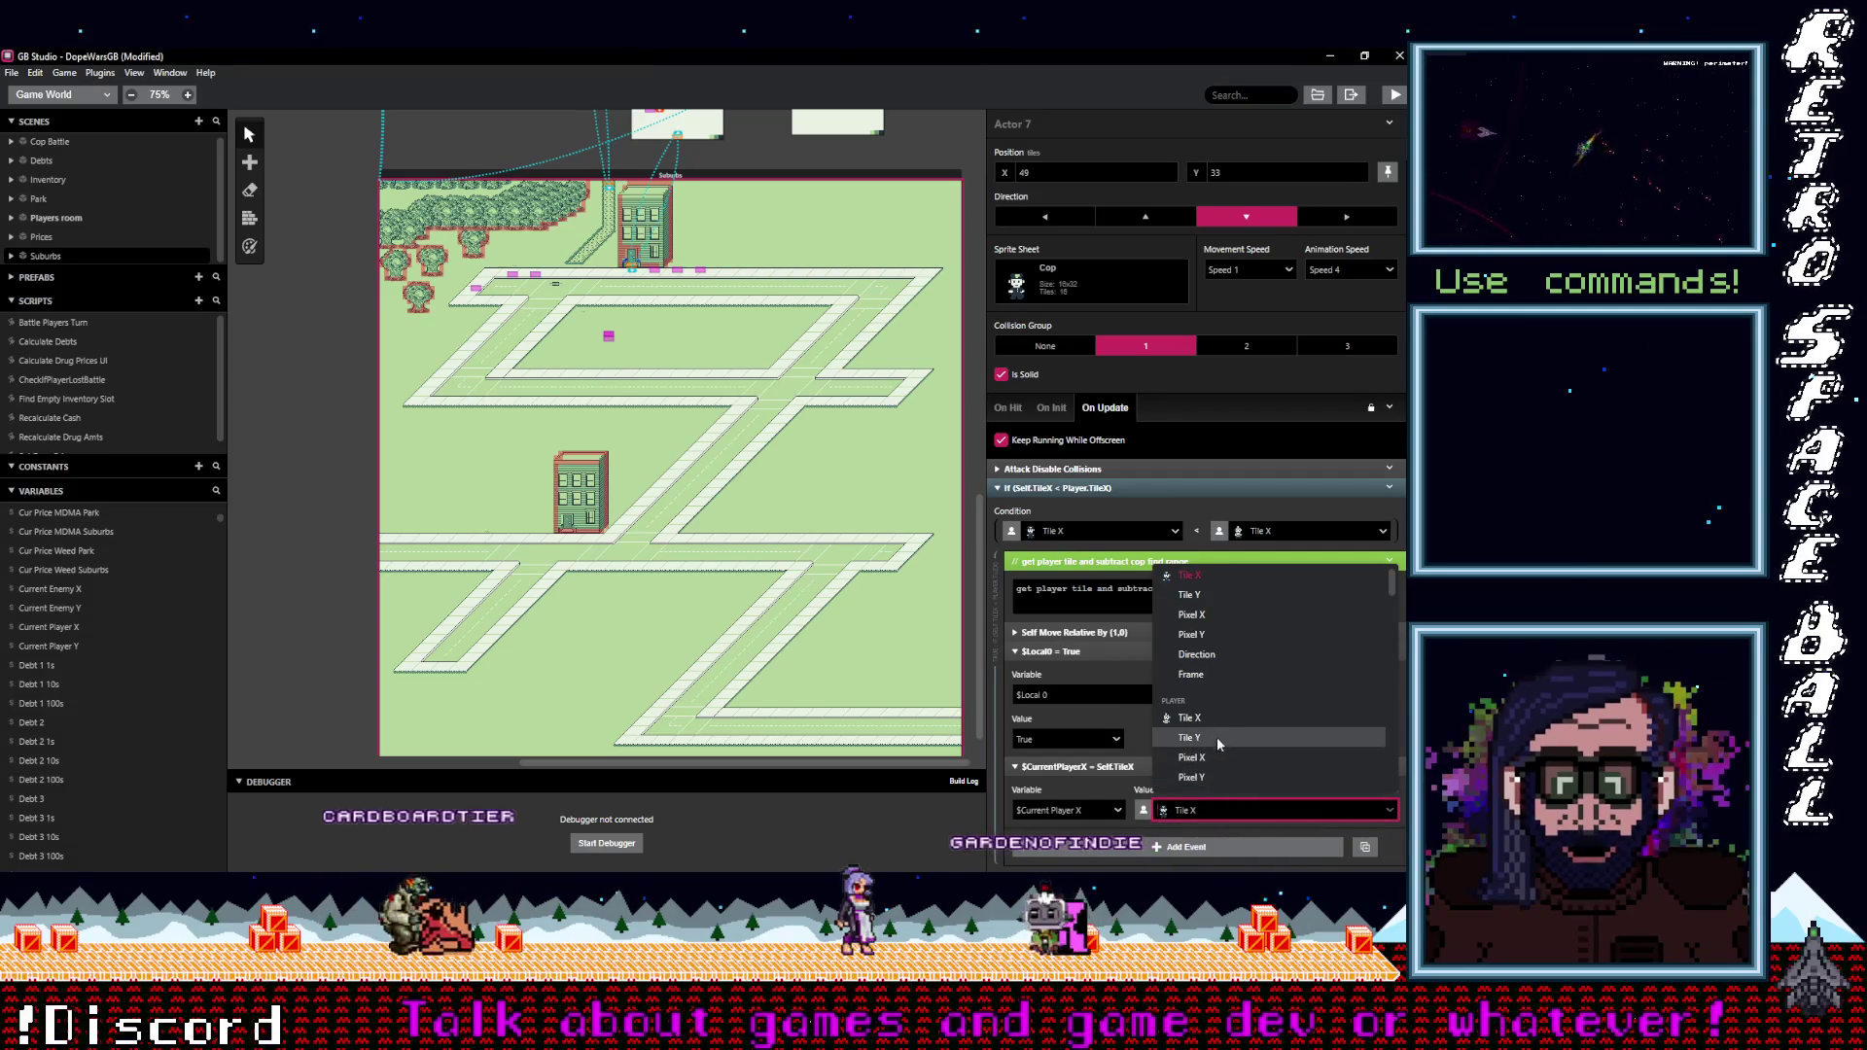
left_click(1209, 734)
mouse_move(1154, 766)
left_mouse_down()
mouse_move(1154, 661)
mouse_move(1129, 636)
left_mouse_up()
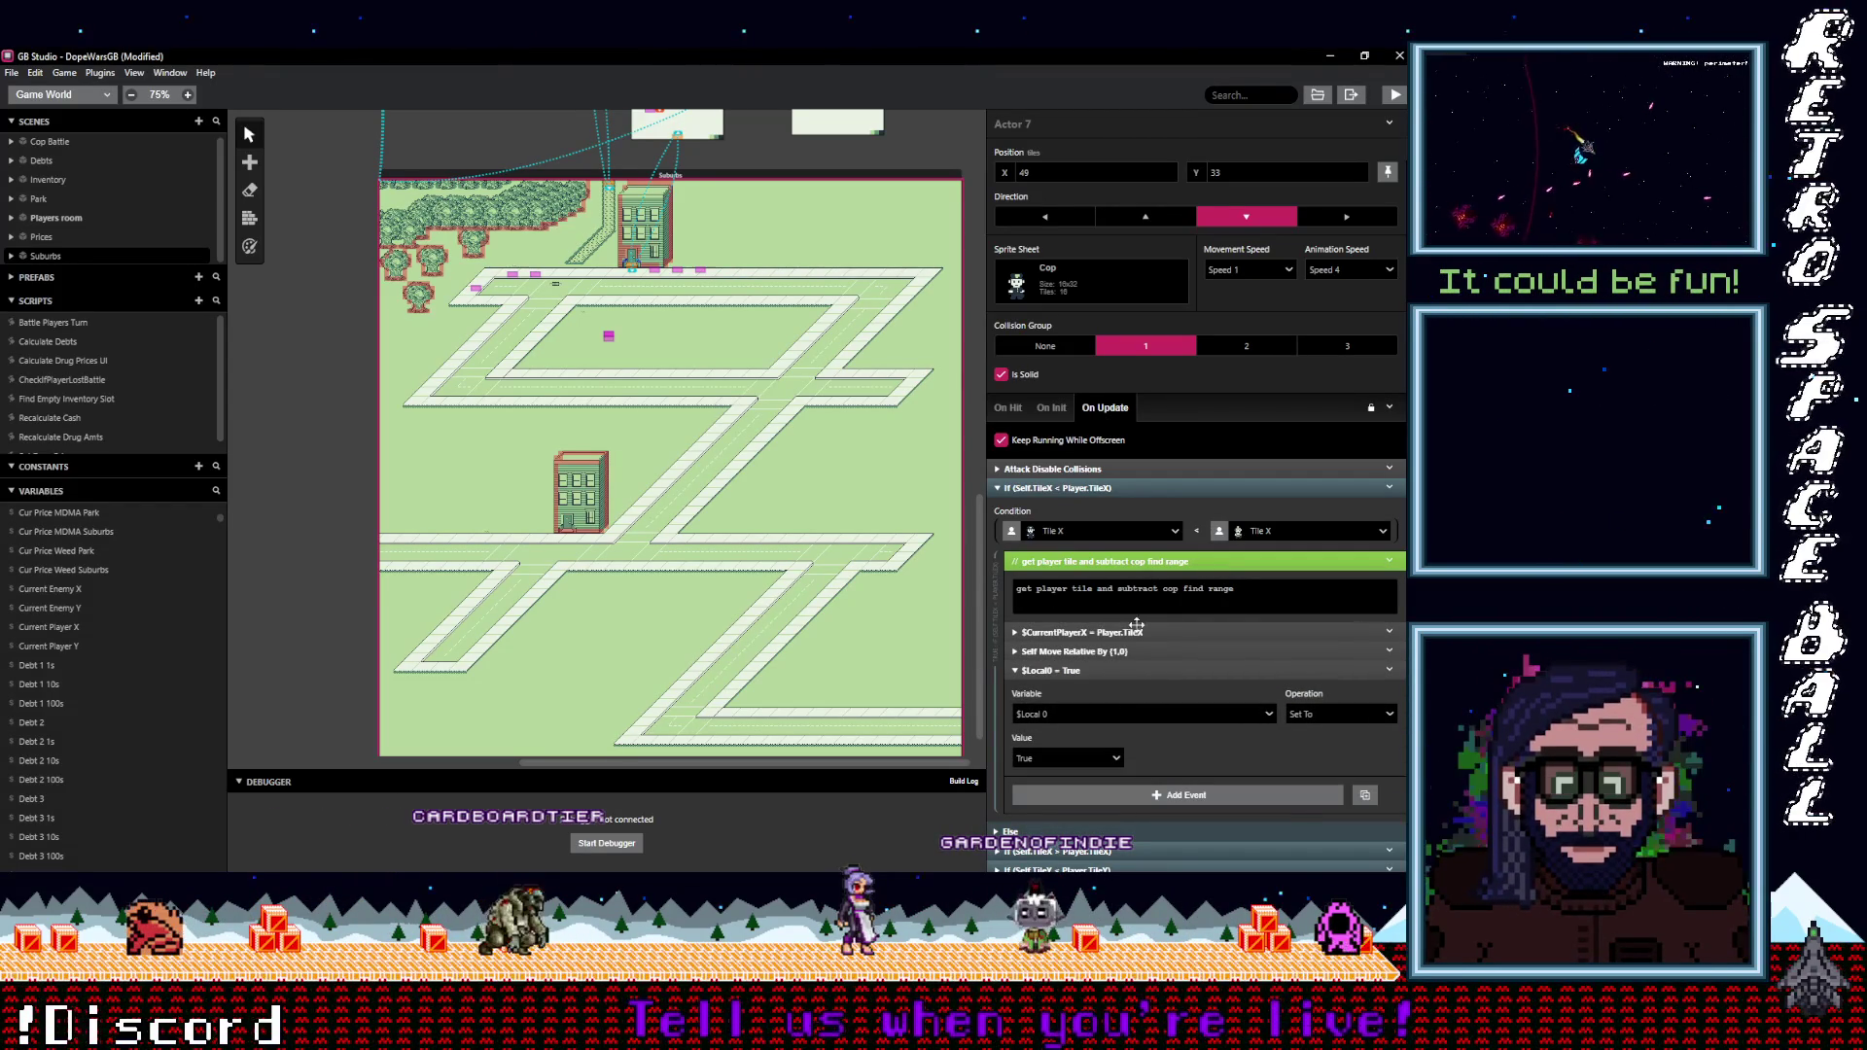
left_click_drag(1132, 670, 1128, 661)
Change $Local0 = True into $CurrentPlayerX = $CurrentPlayerX - $CopFindRange.
left_click(1075, 696)
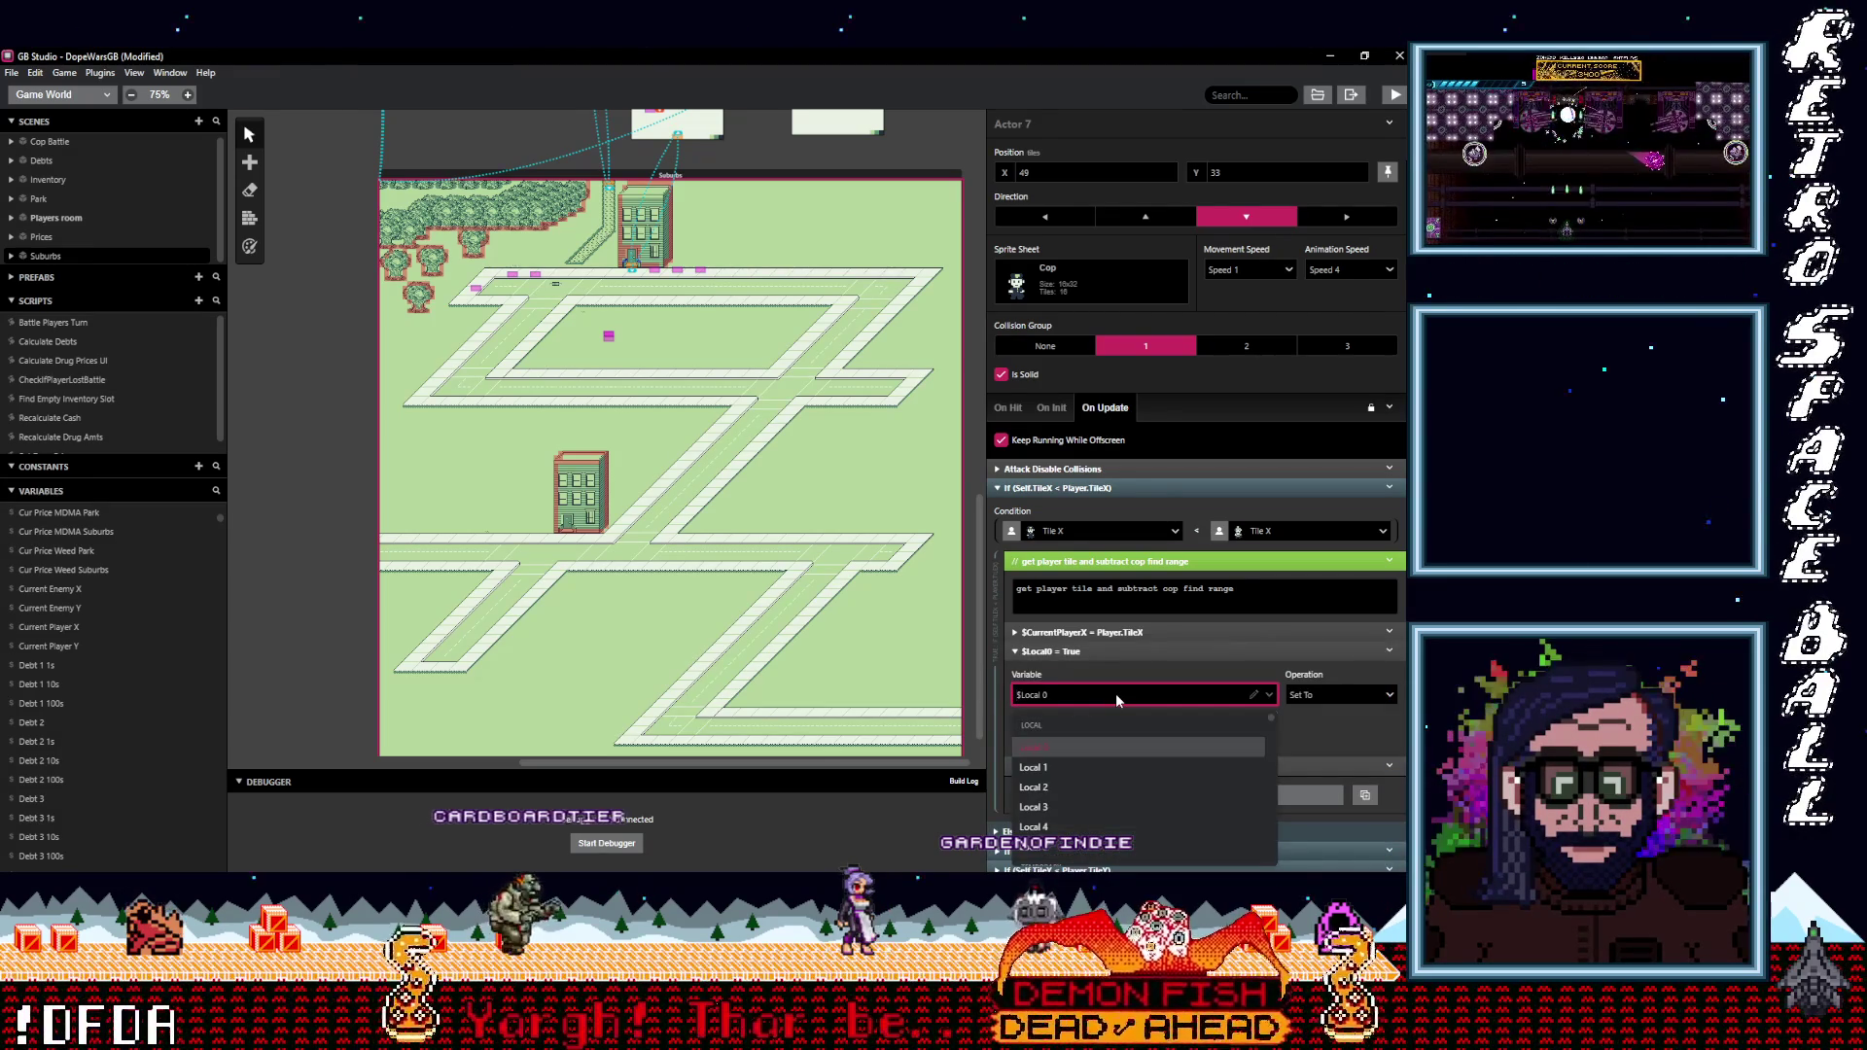
type("pla")
key("Page_Down")
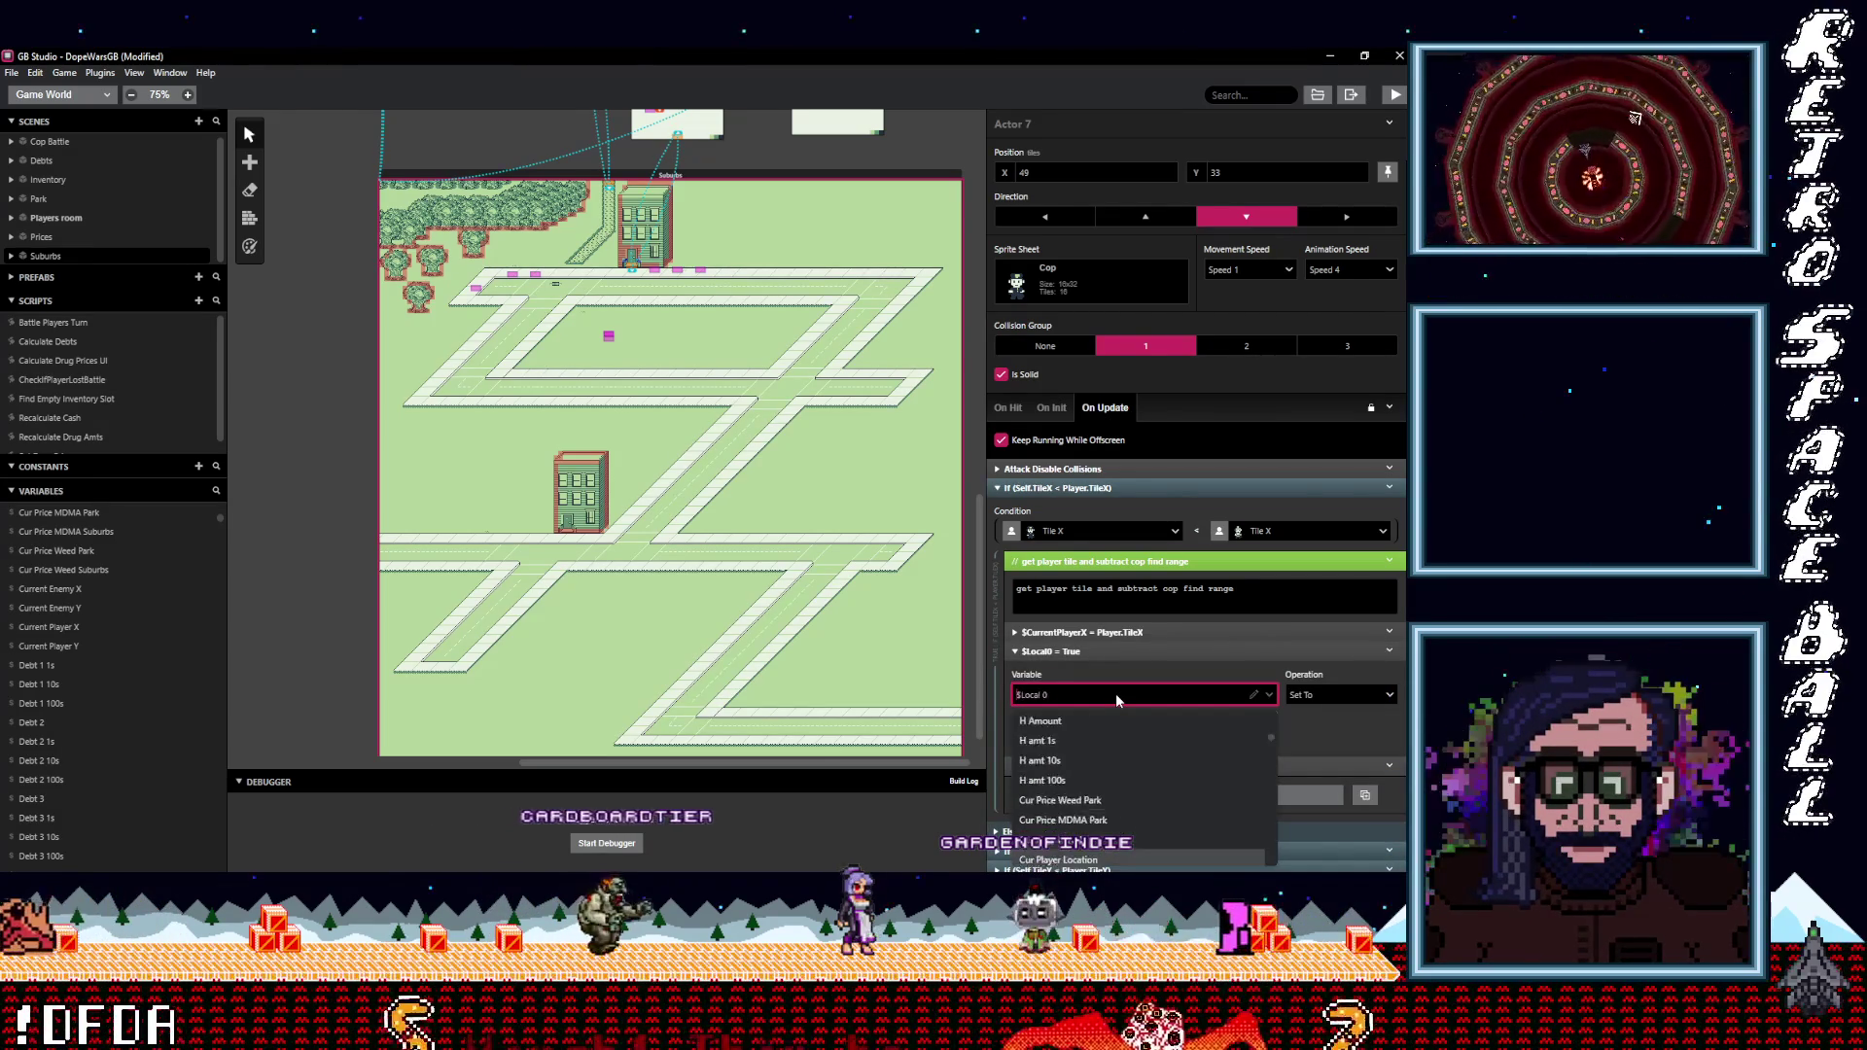
type("cur")
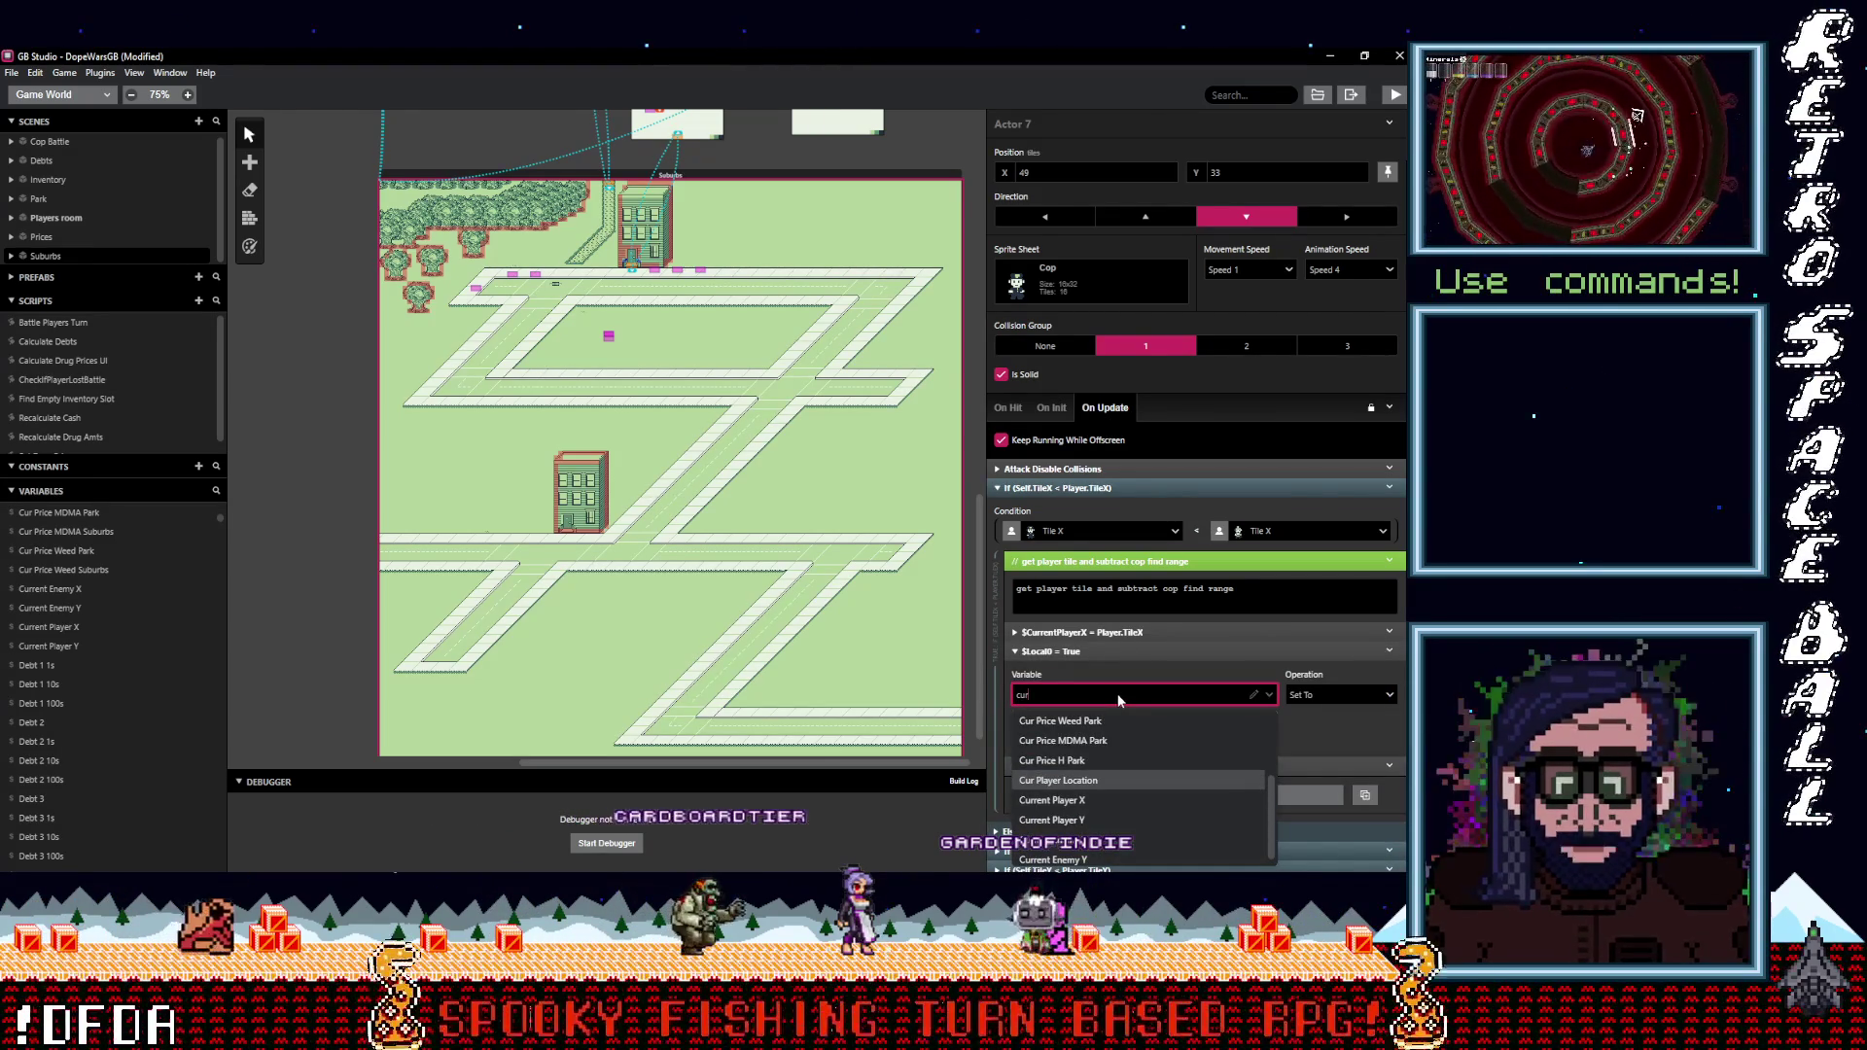
left_click(1079, 800)
left_click(1324, 696)
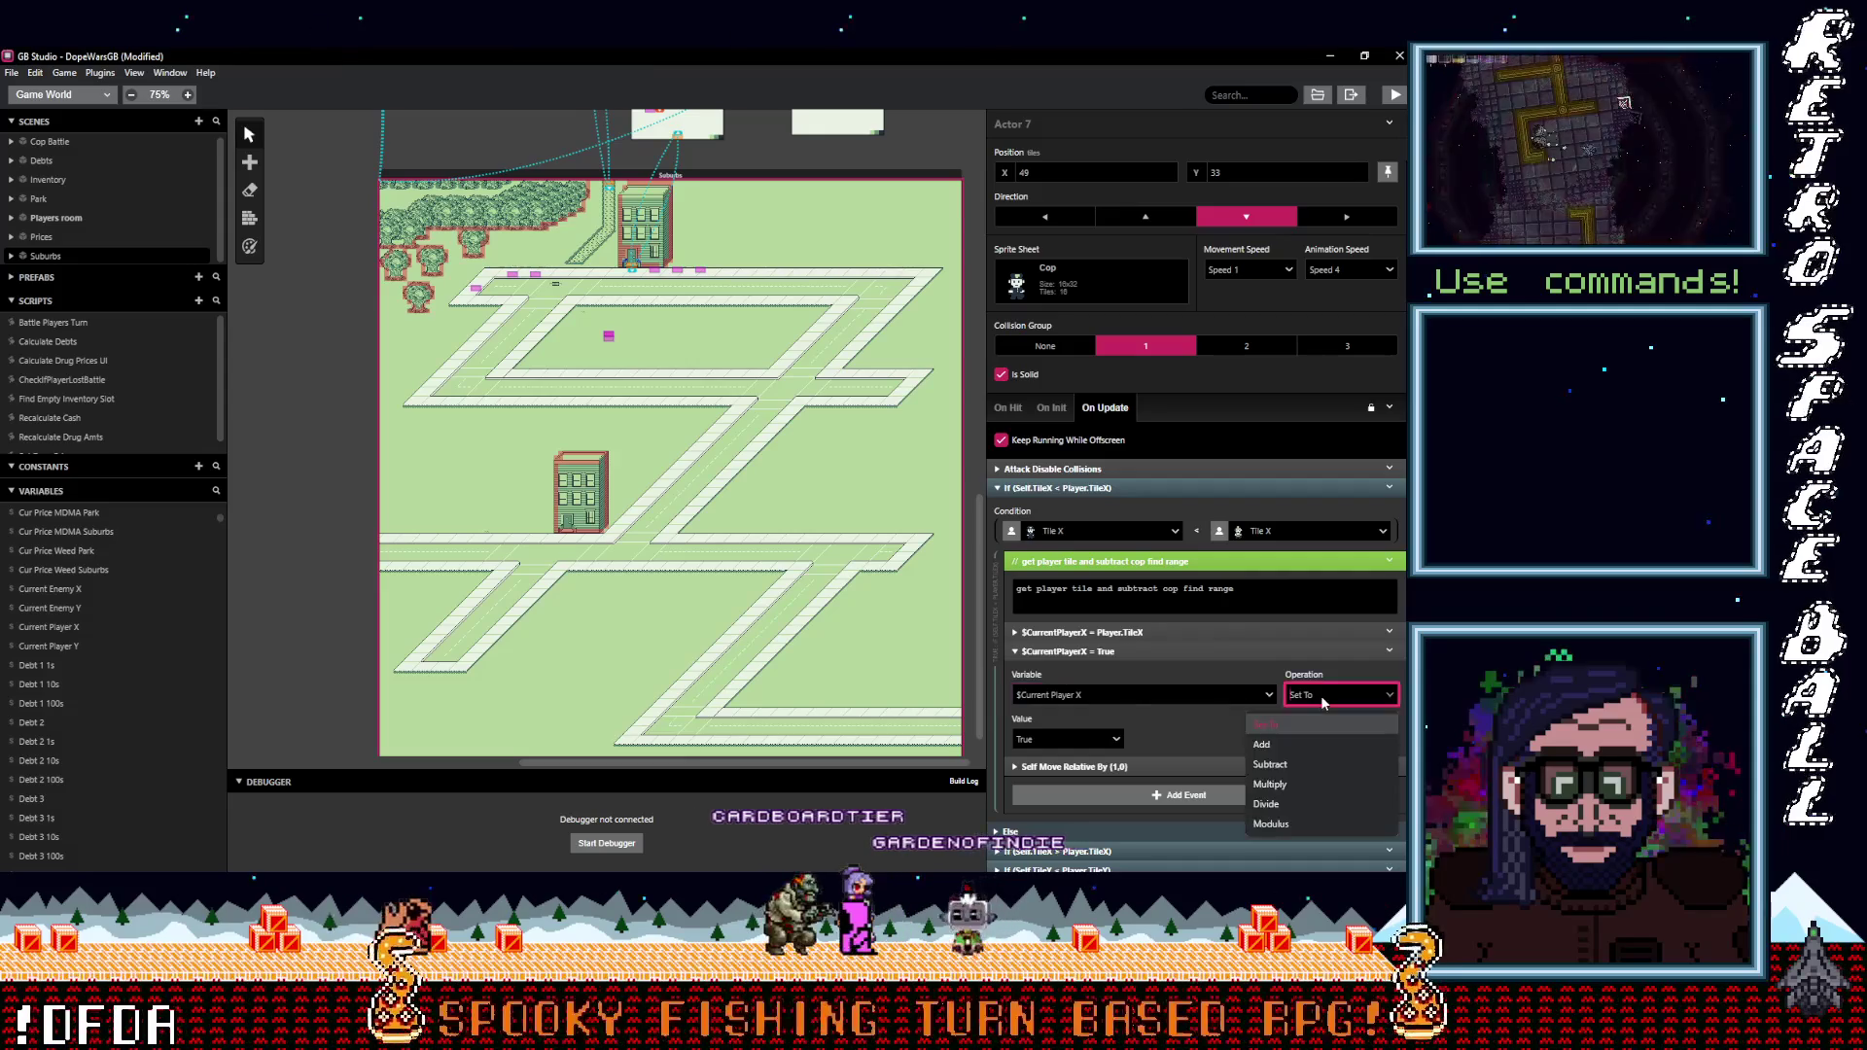
left_click(1268, 764)
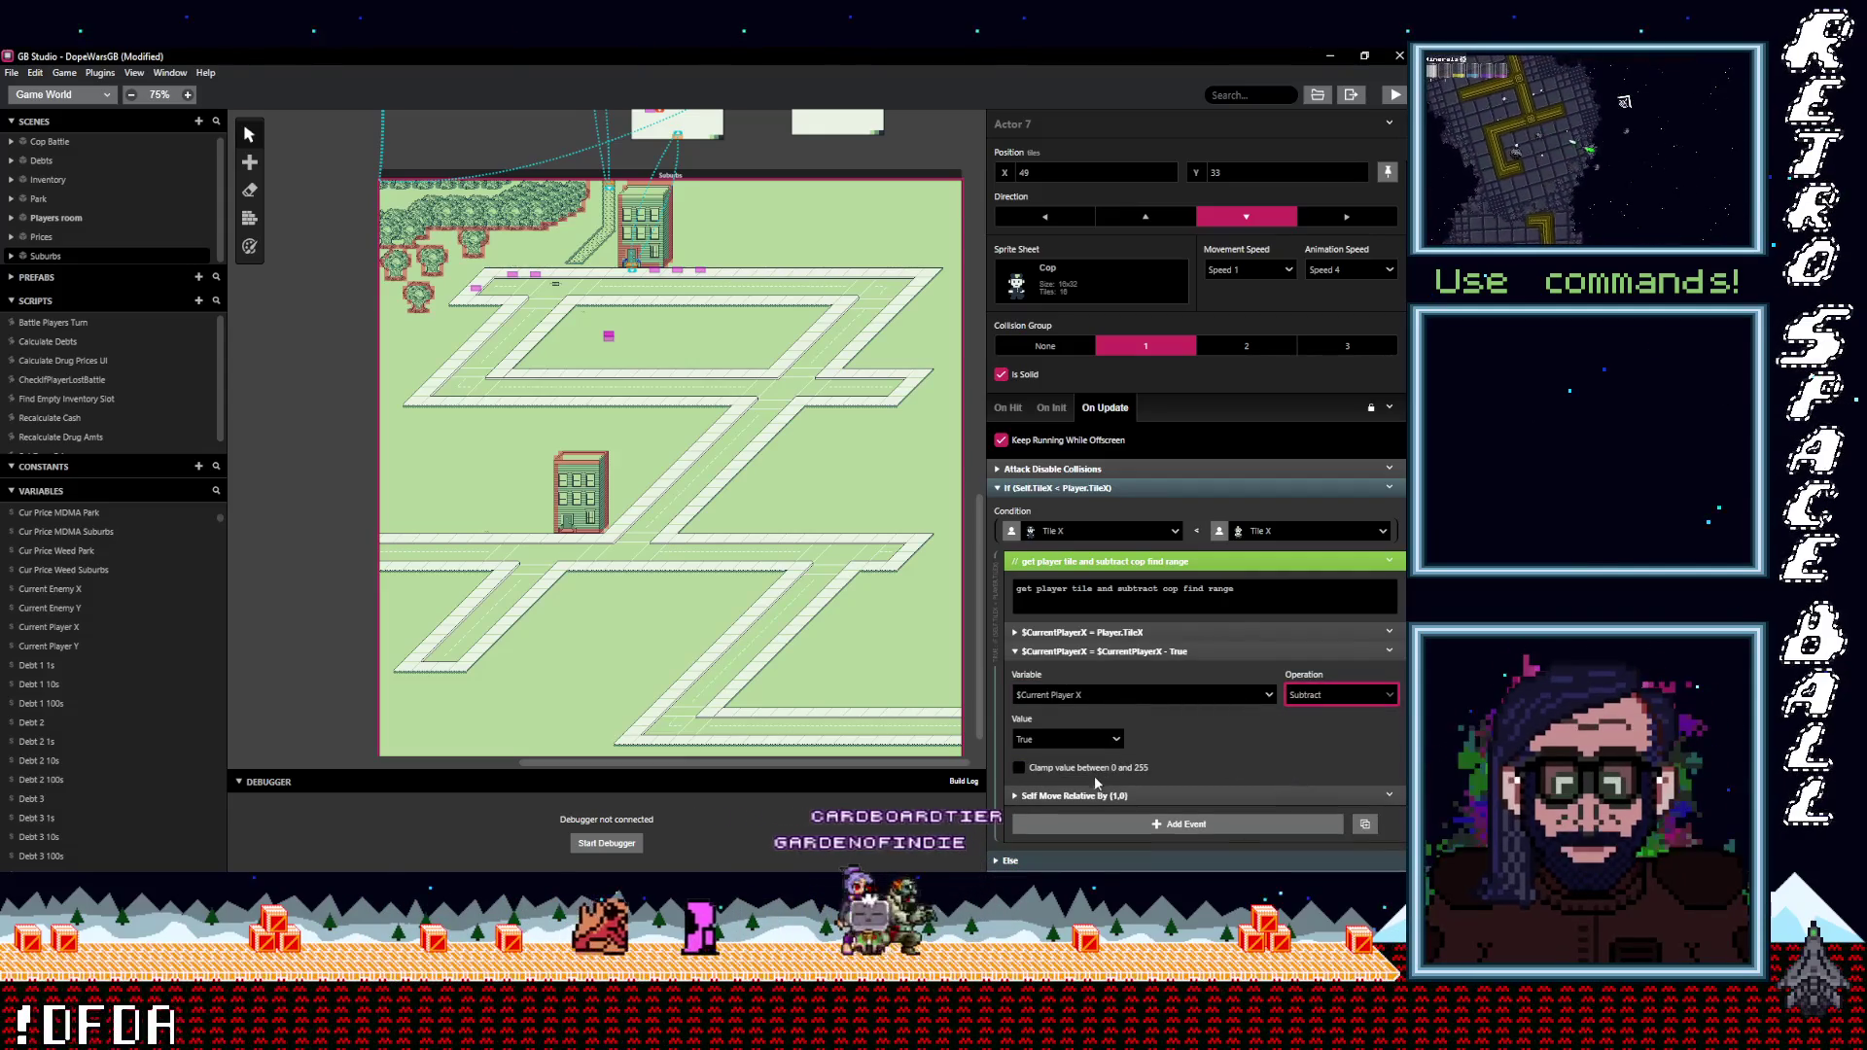
left_click(1106, 741)
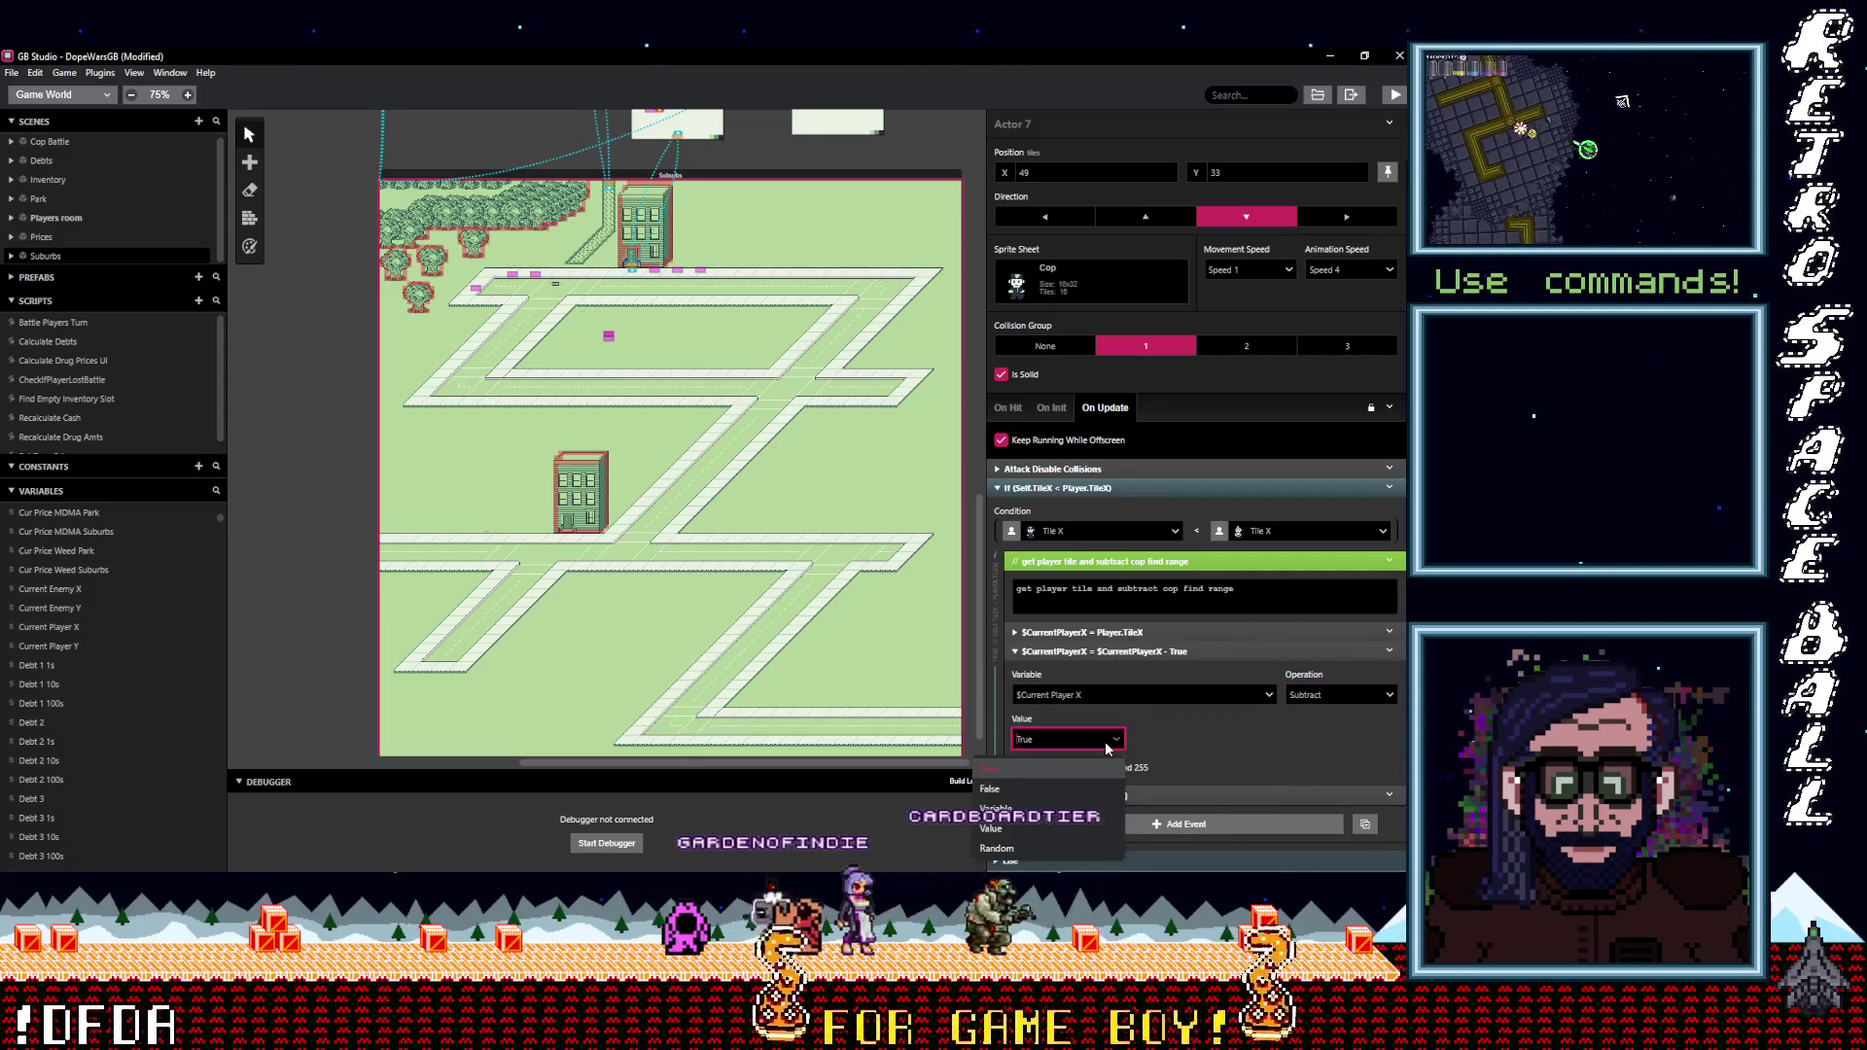
left_click(997, 808)
left_click(1208, 721)
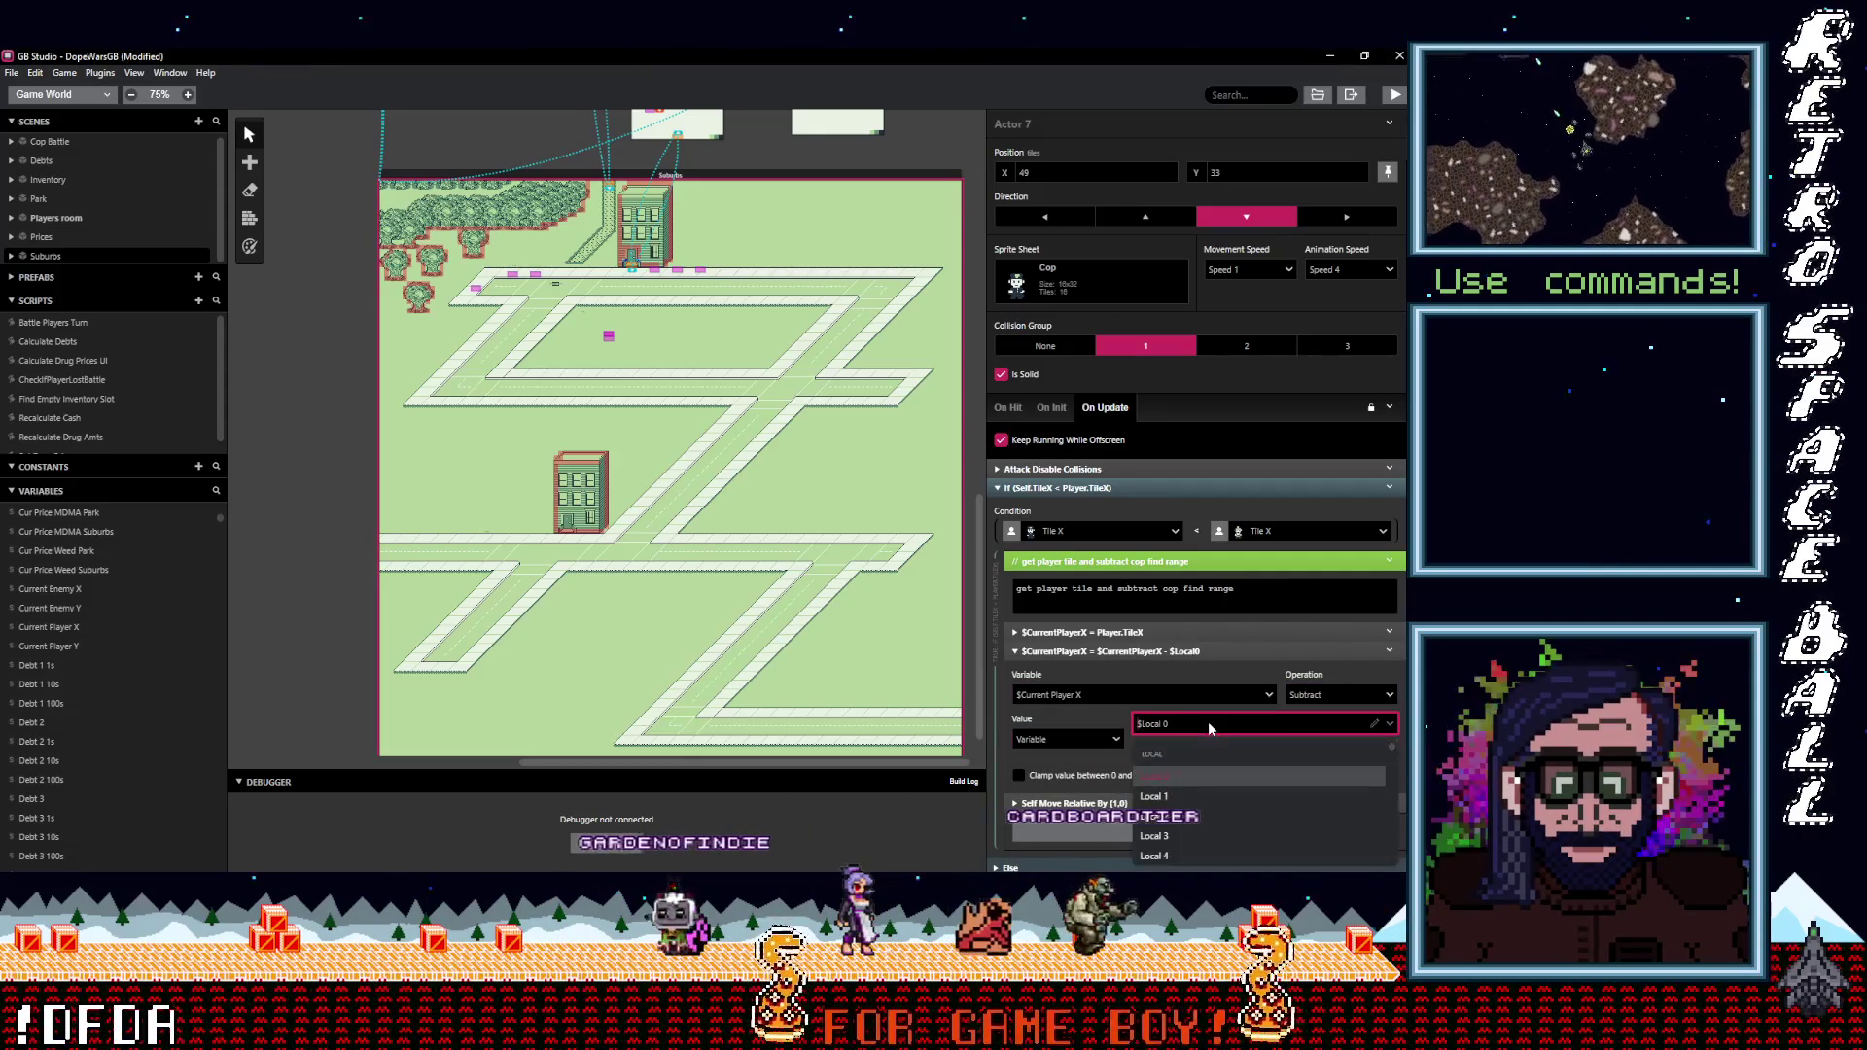
type("cop")
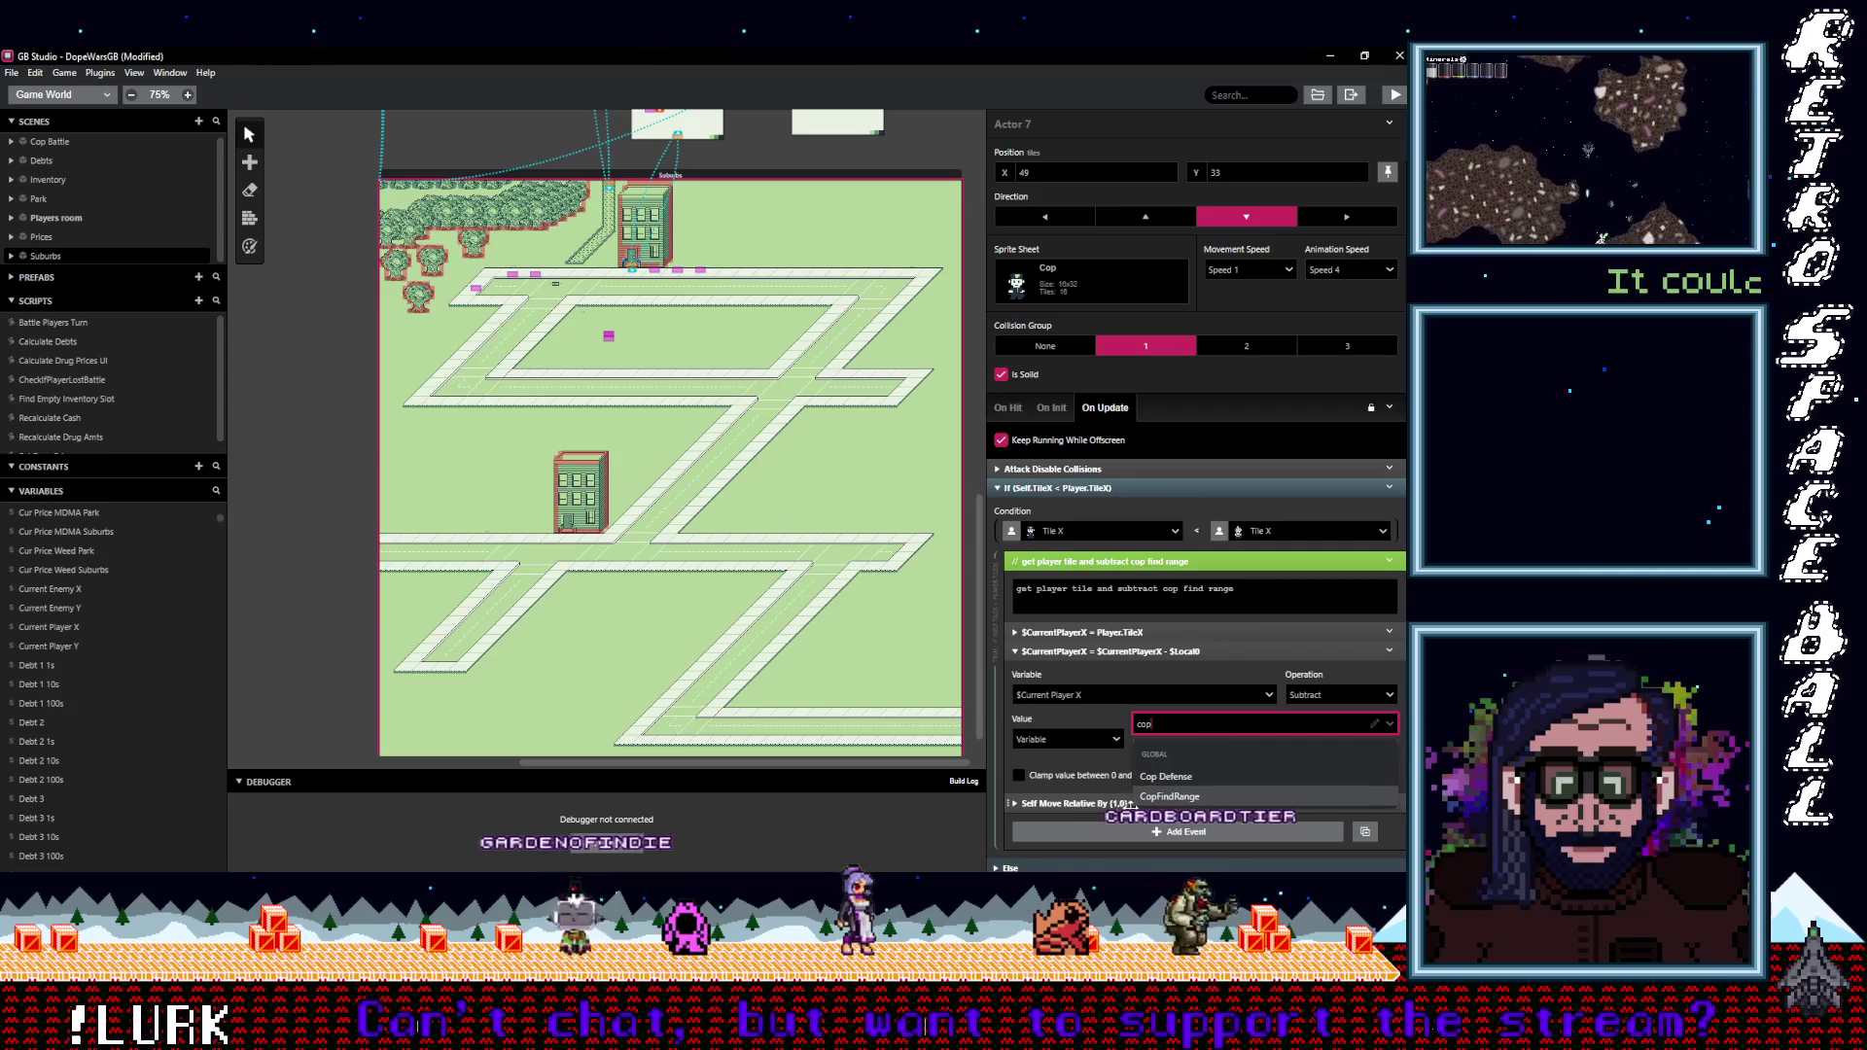
left_click(1166, 796)
left_click(1154, 653)
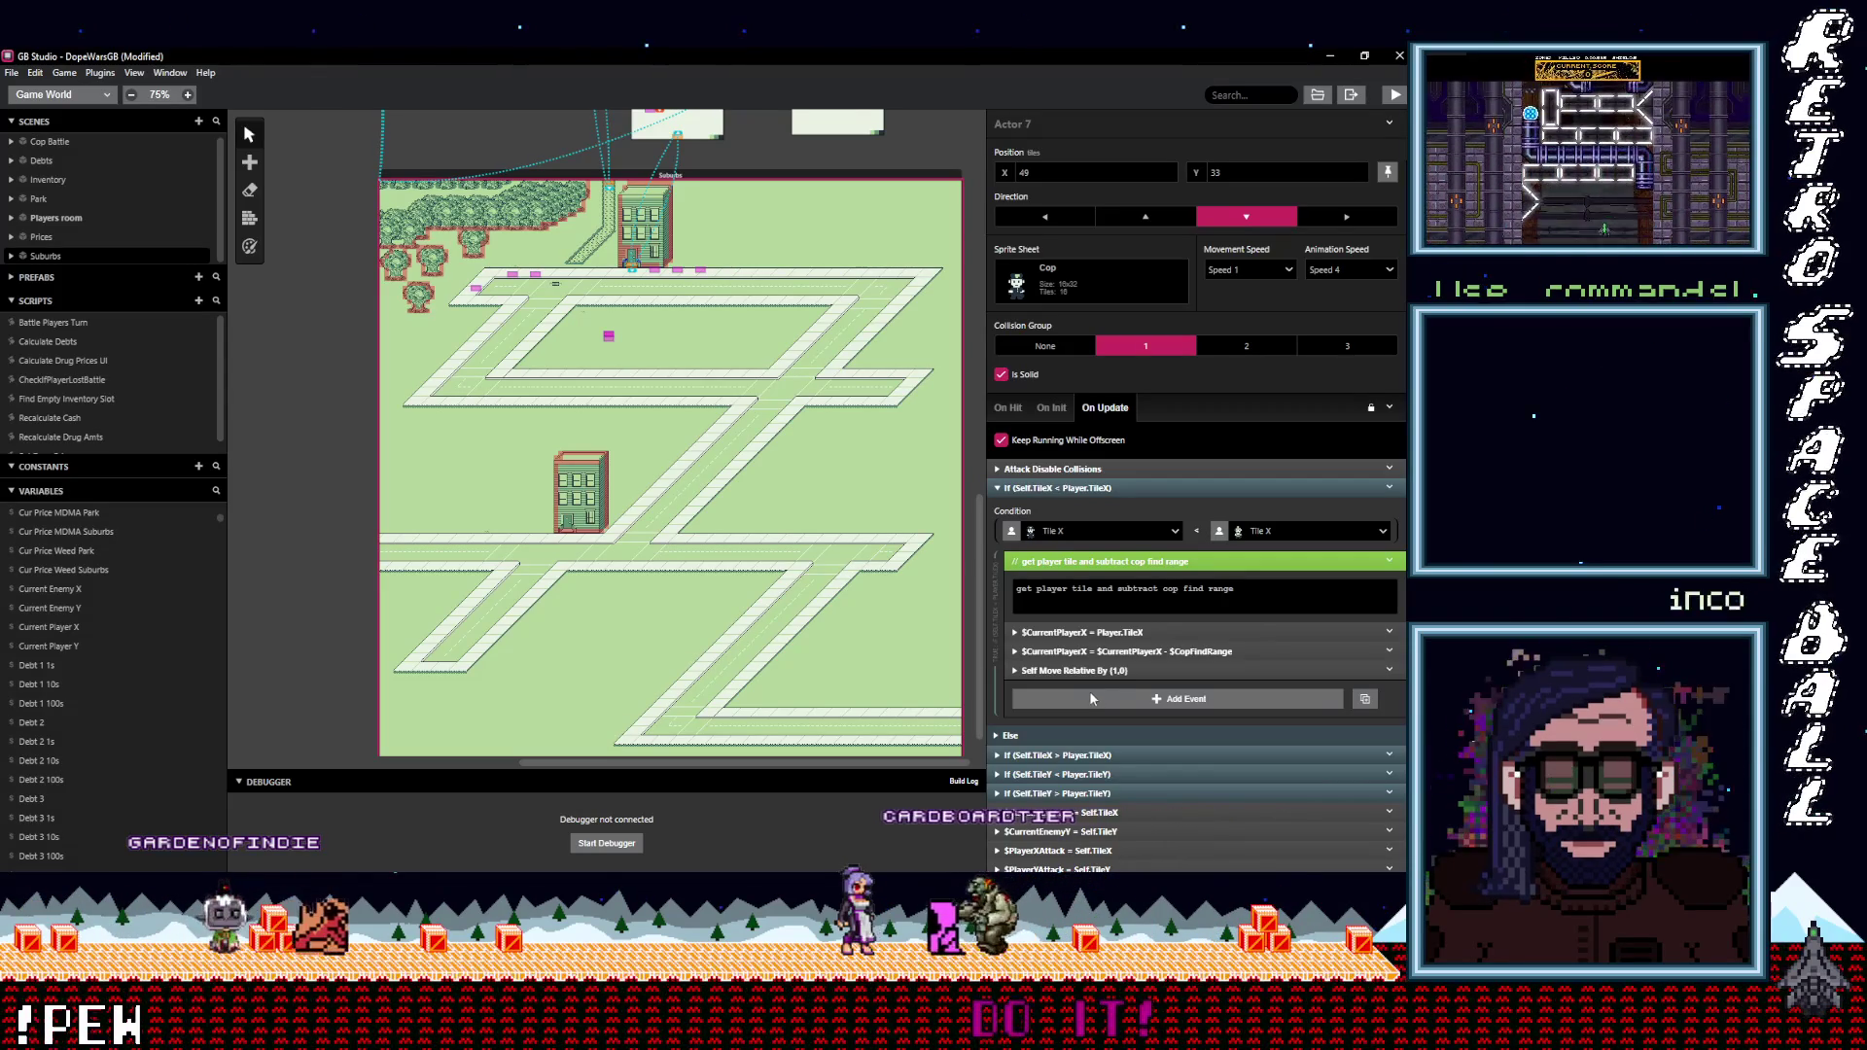
Add a second comment line reading 'get cop tile and check if its close enough'.
left_click(1257, 602)
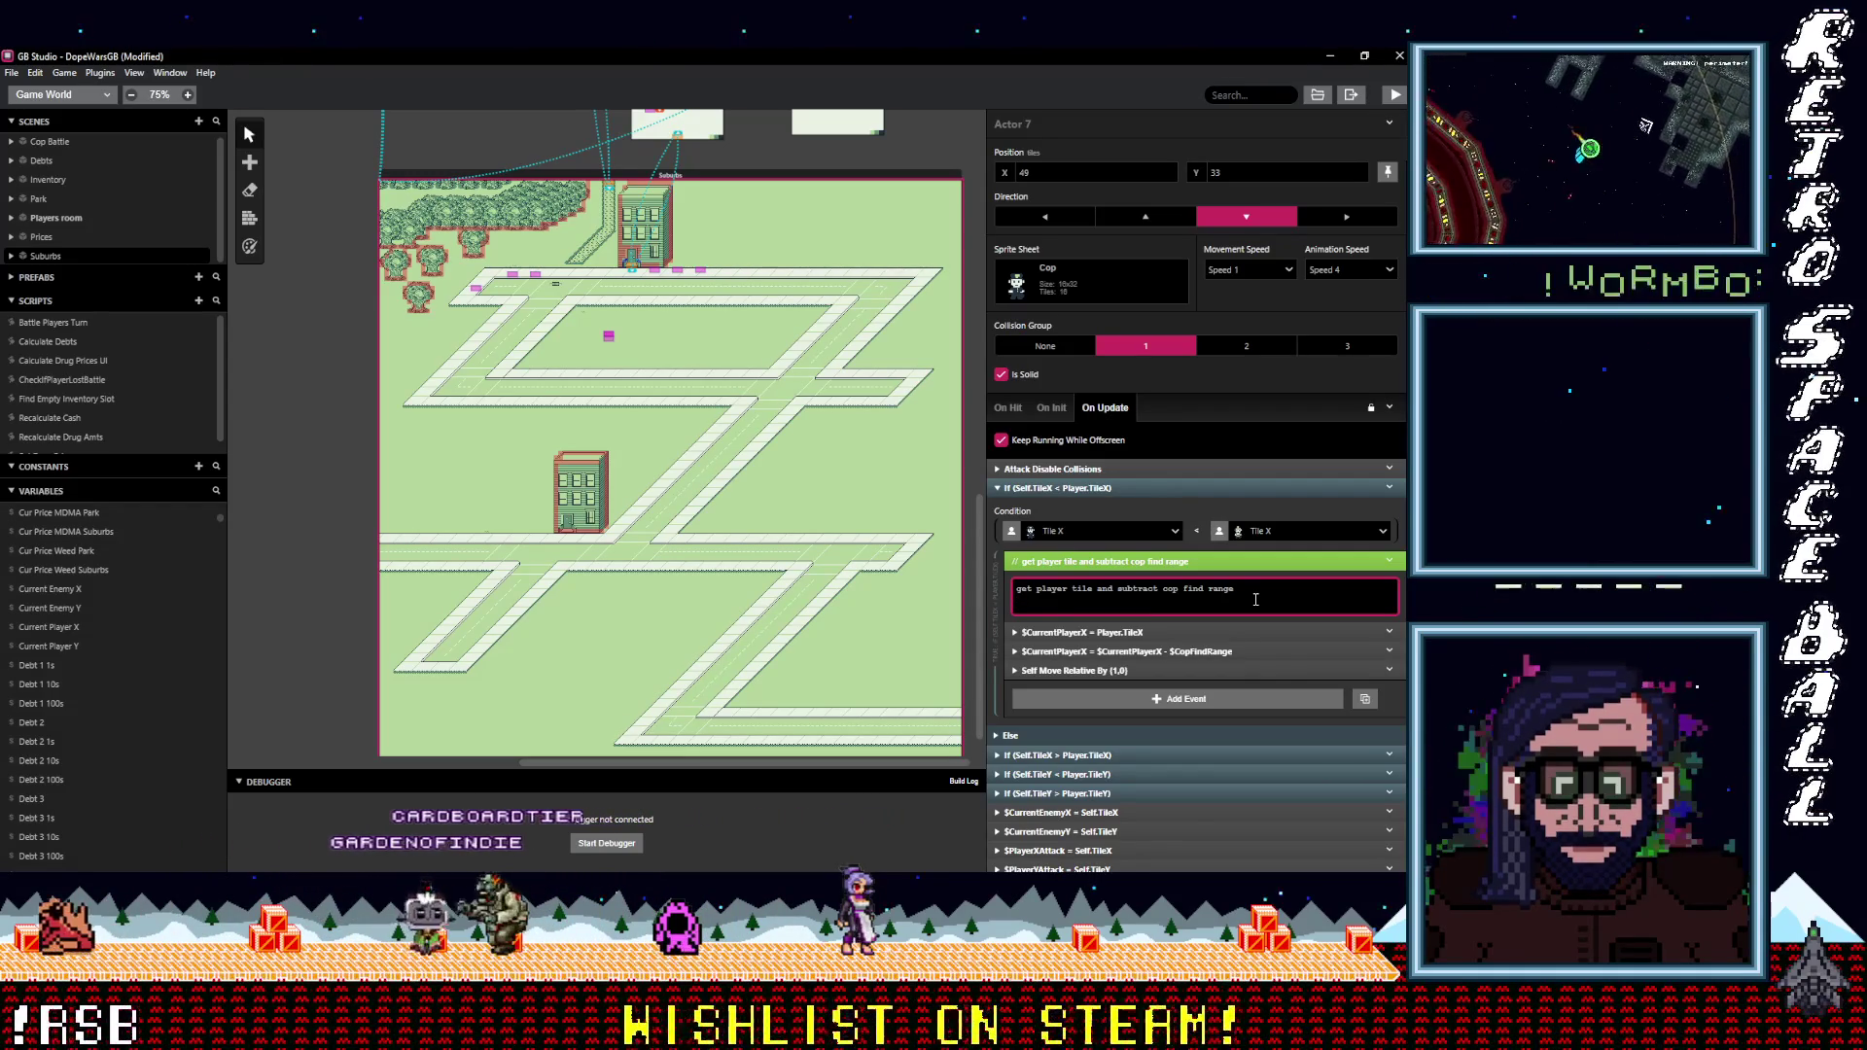
key("Return")
type("get cop tile and check if it")
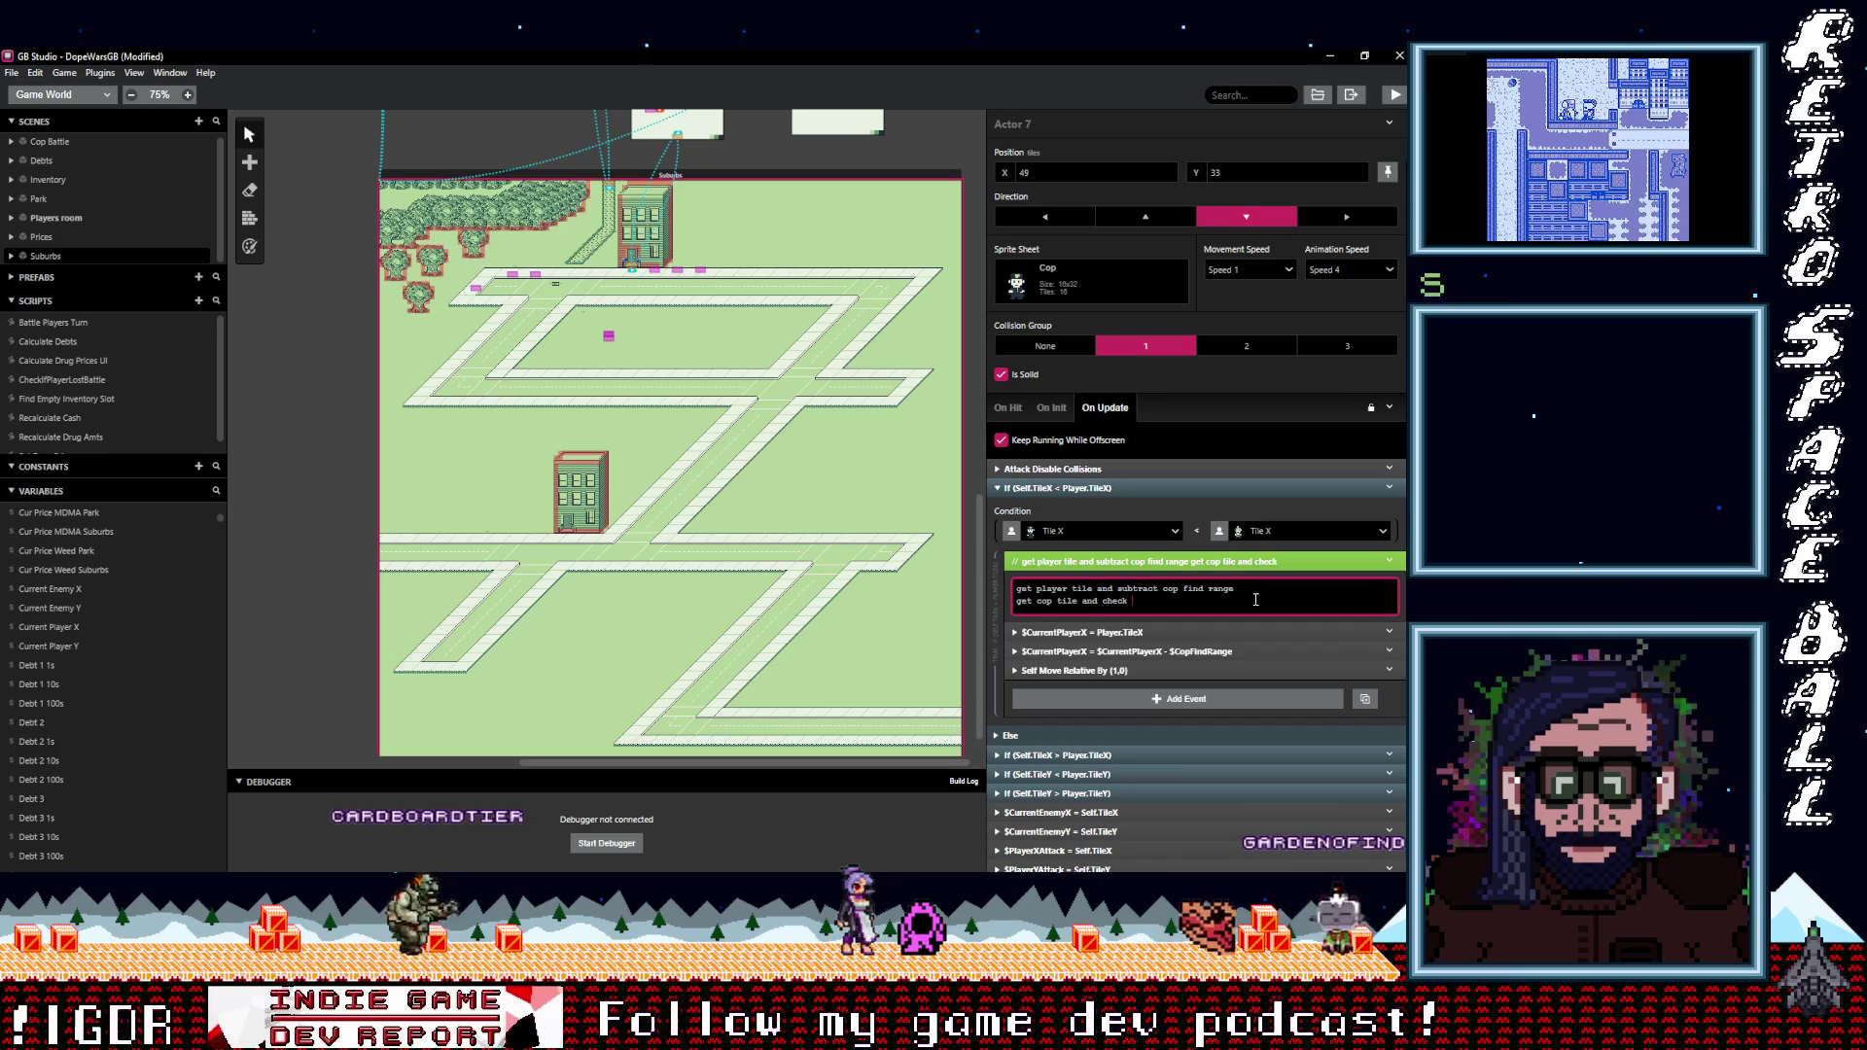
type("s")
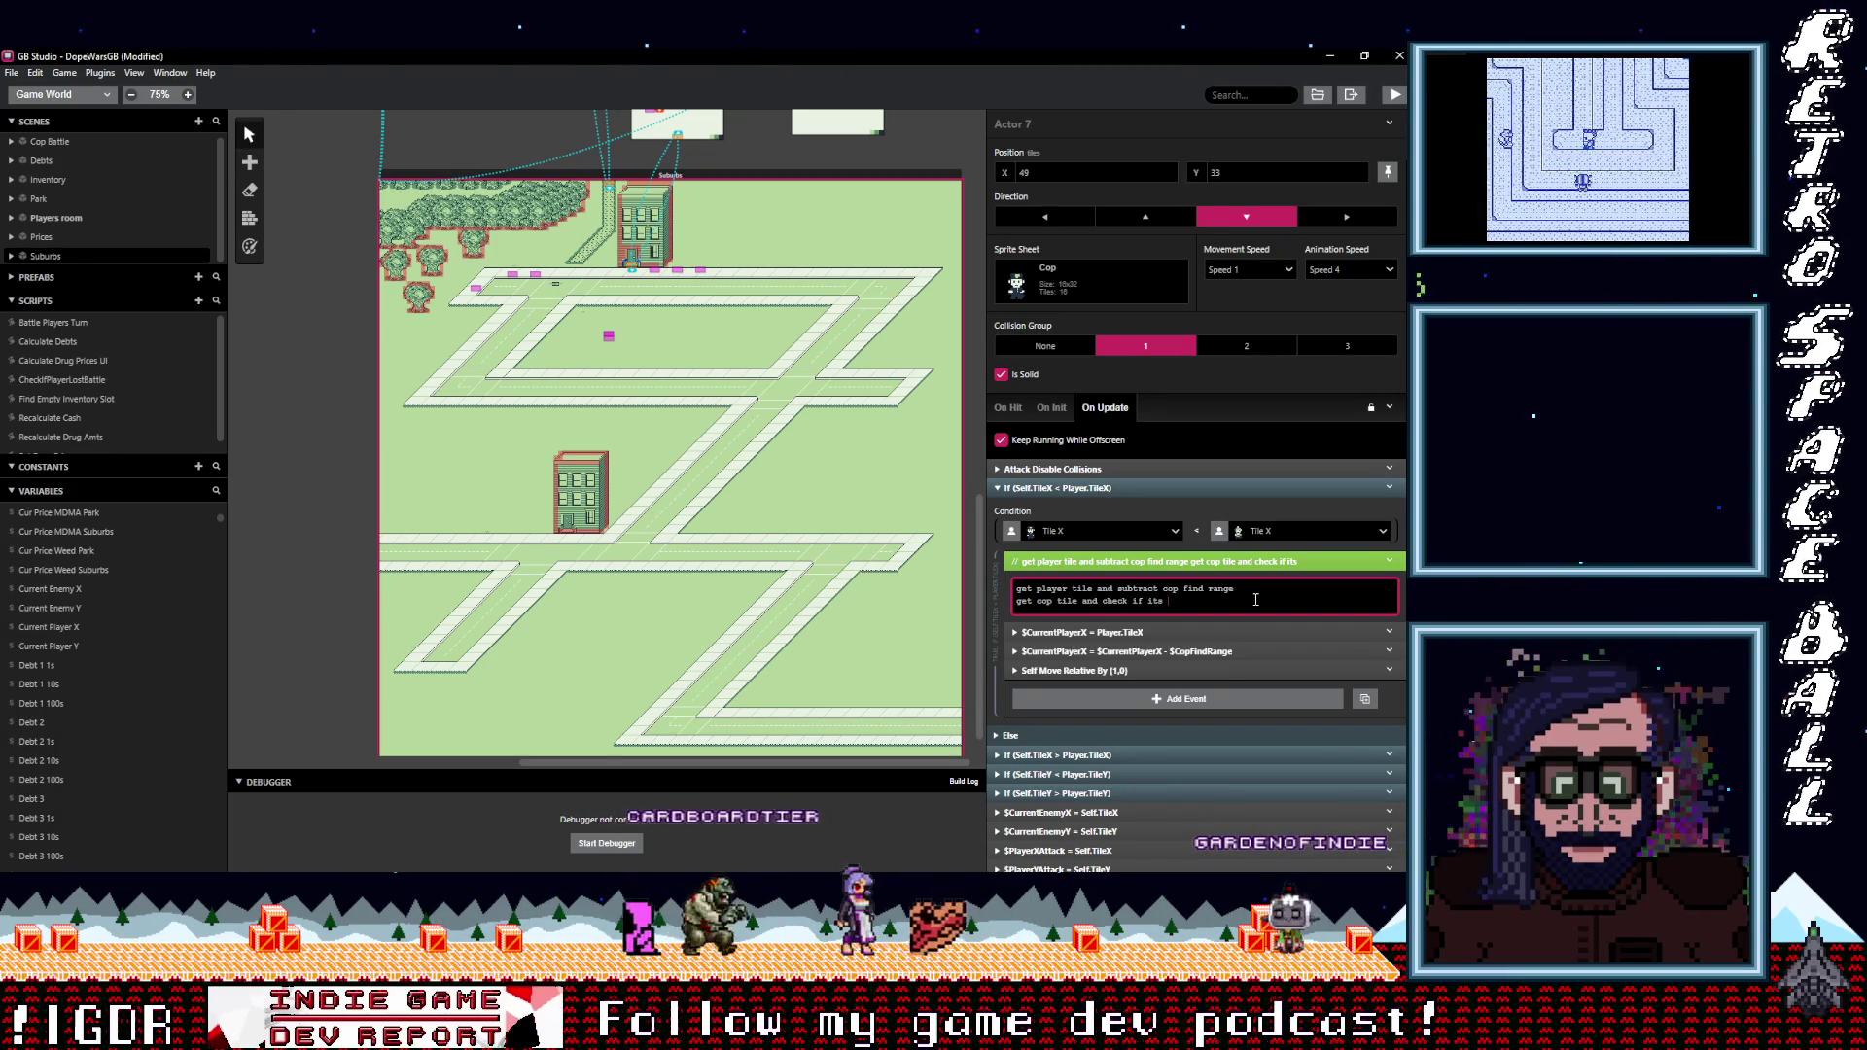
type("close")
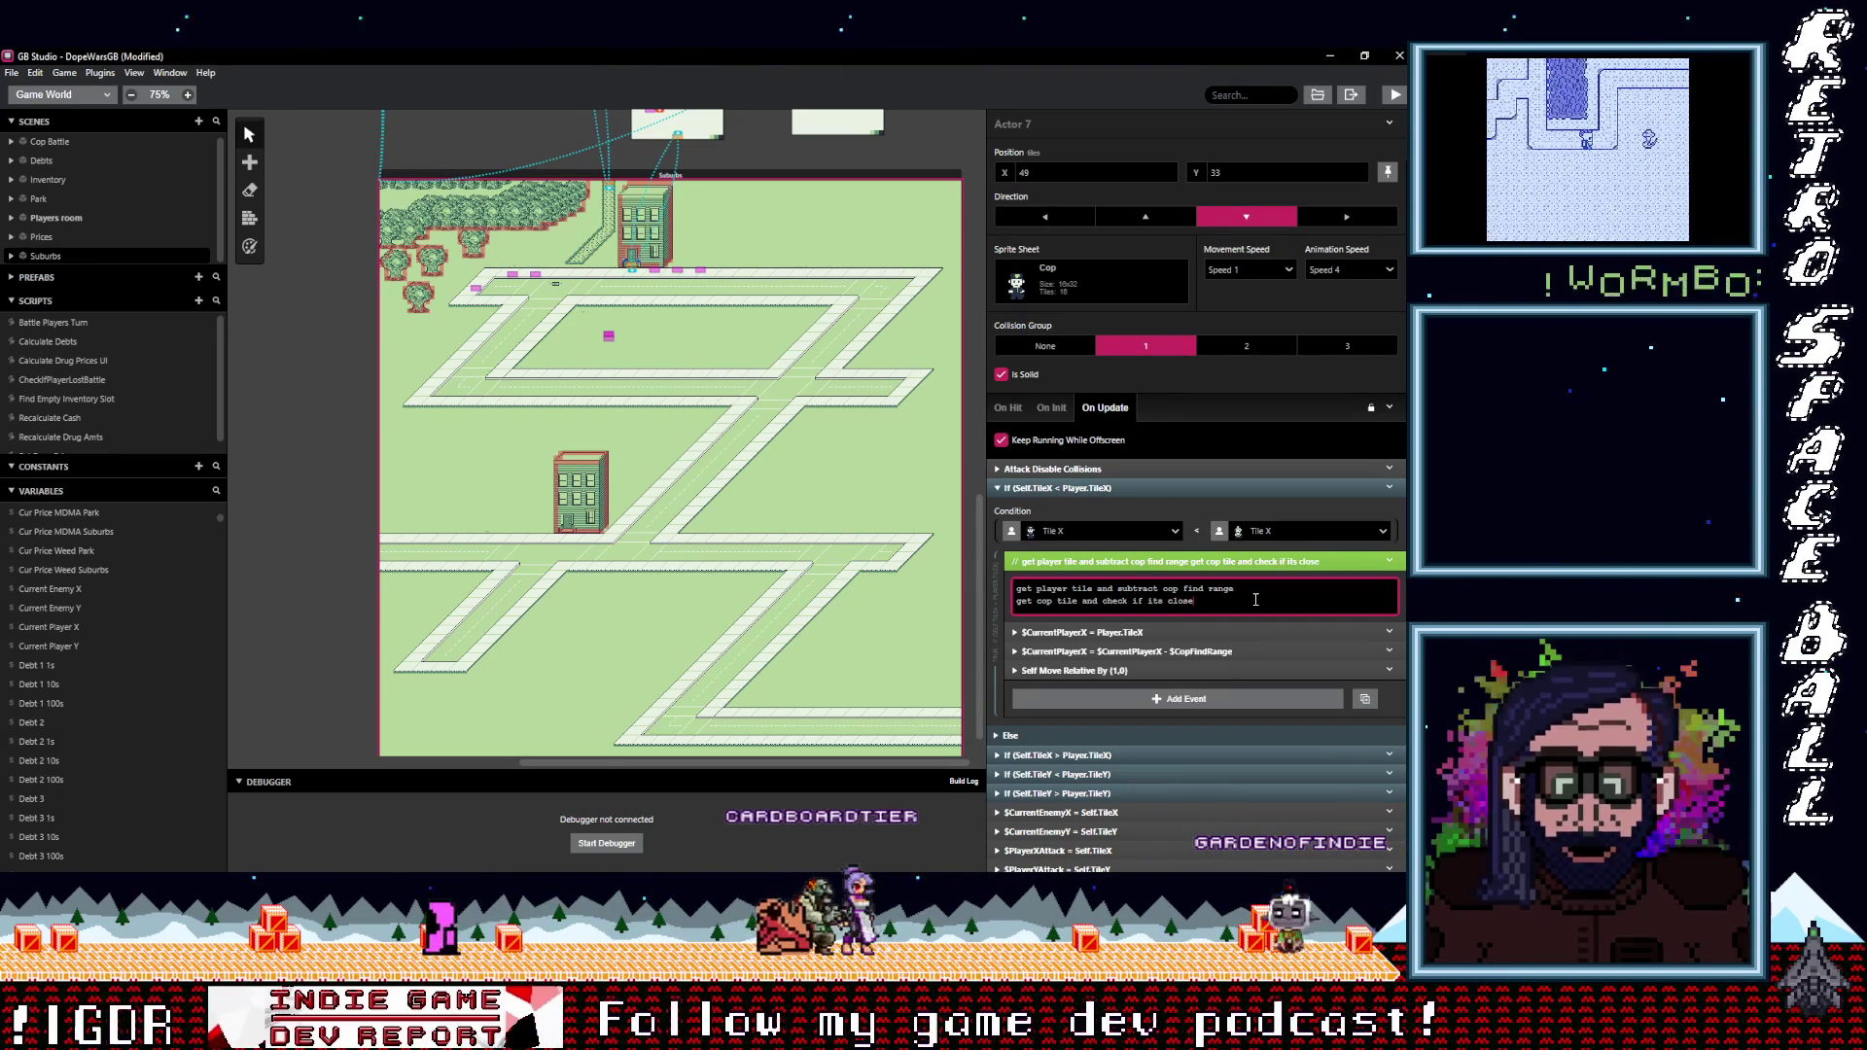
type(" enough")
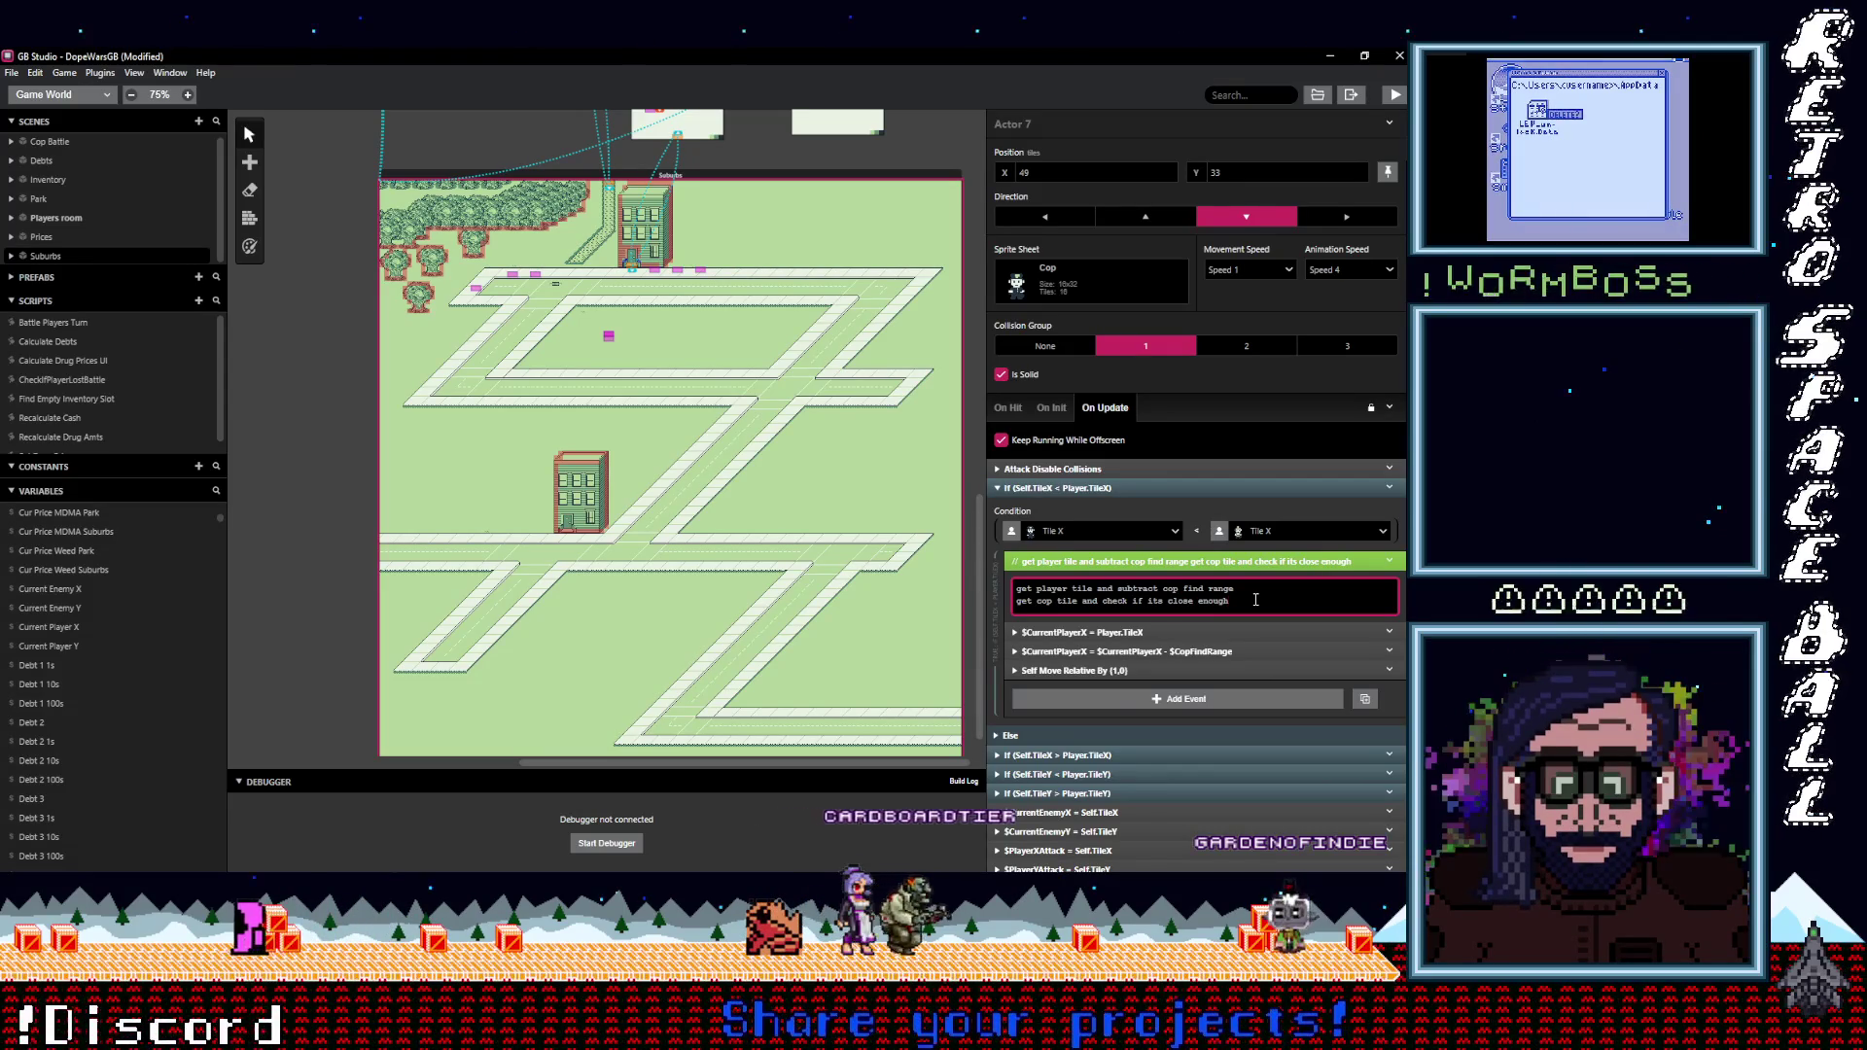
left_click(1109, 714)
Add a Variable Set To Value event setting $CurrentEnemyX to Self Tile X.
left_click(1087, 697)
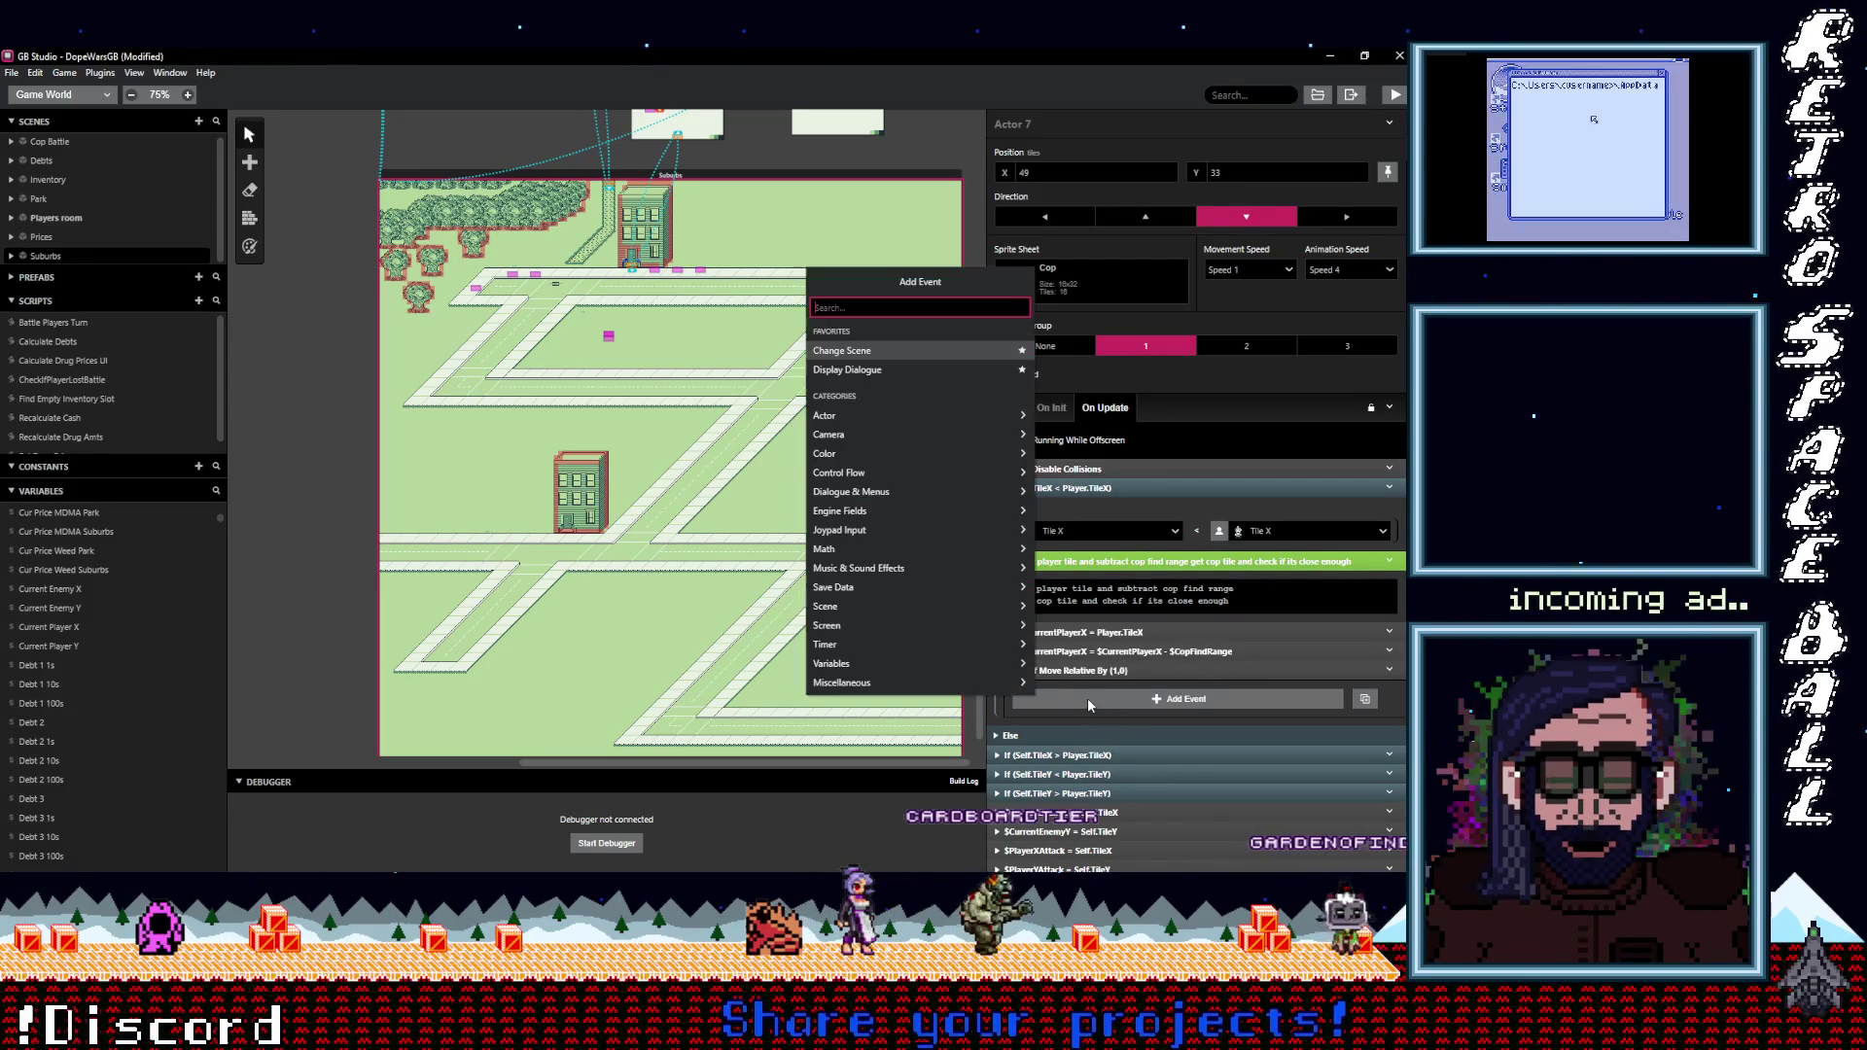
type("var val")
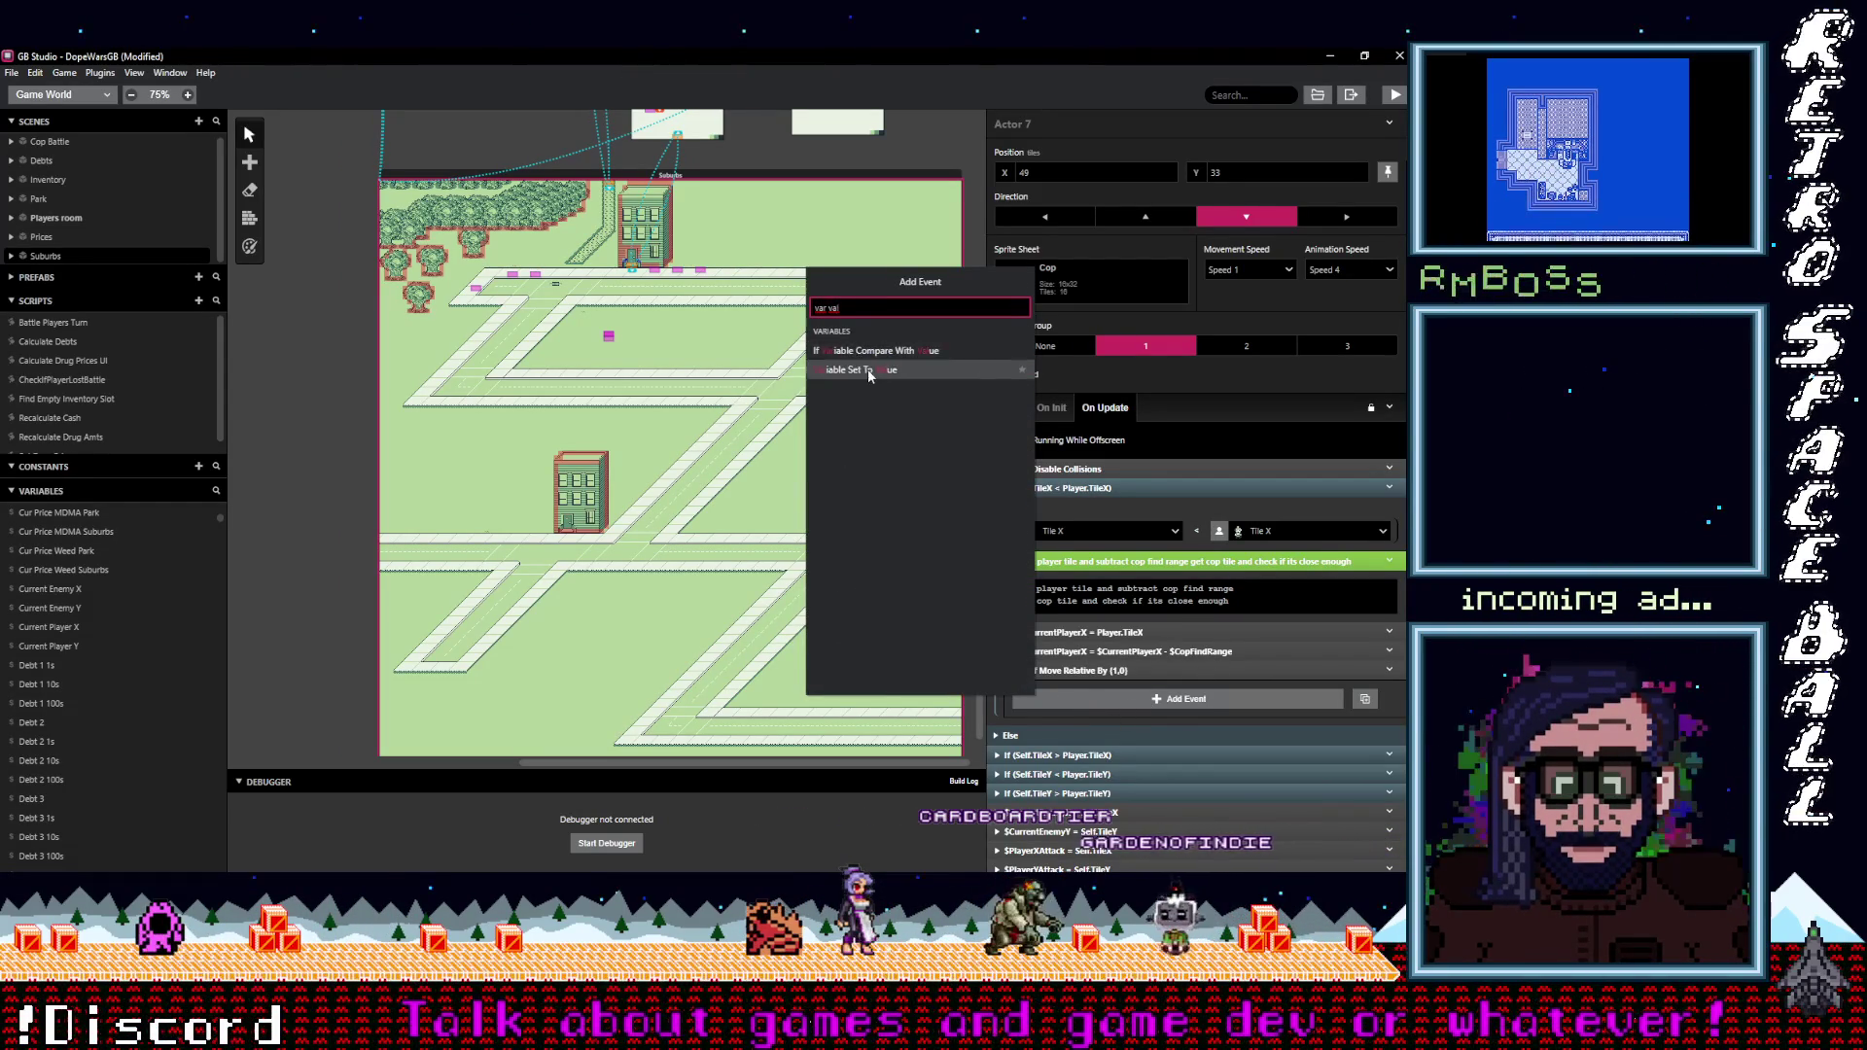
left_click(856, 370)
left_click(1062, 734)
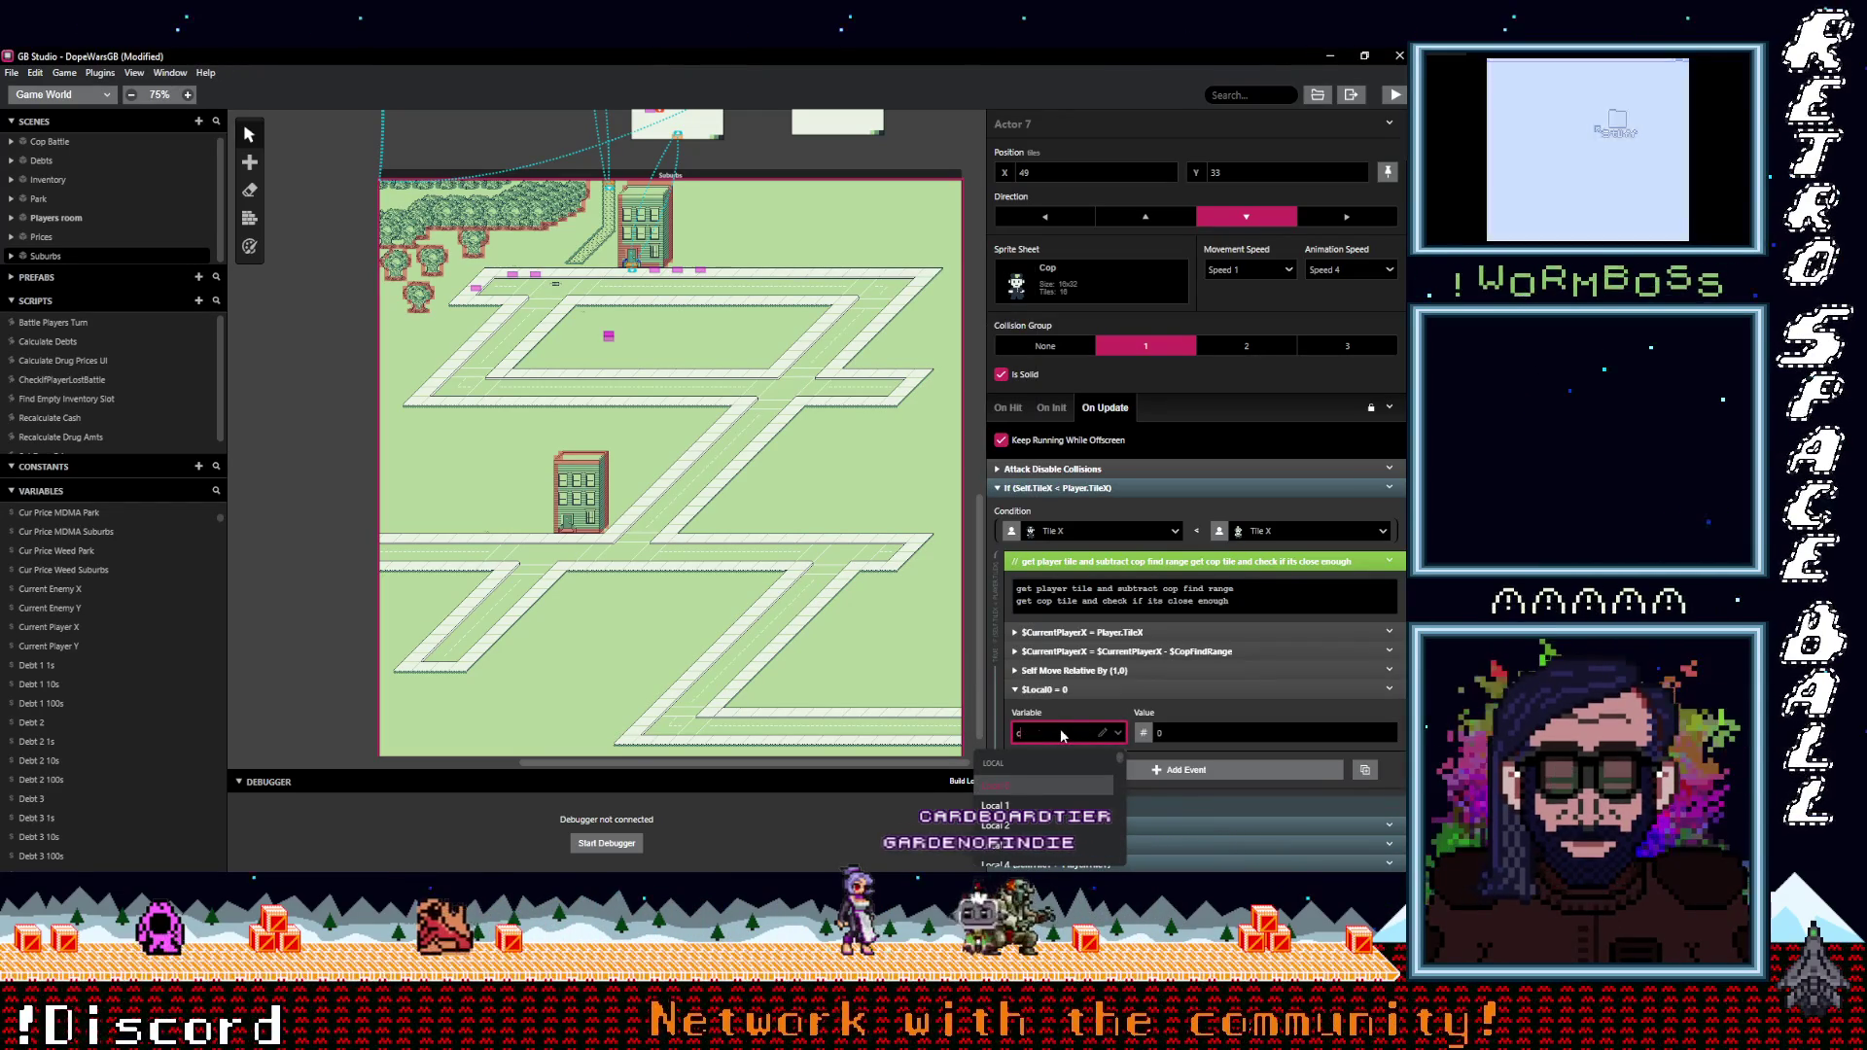
type("enem")
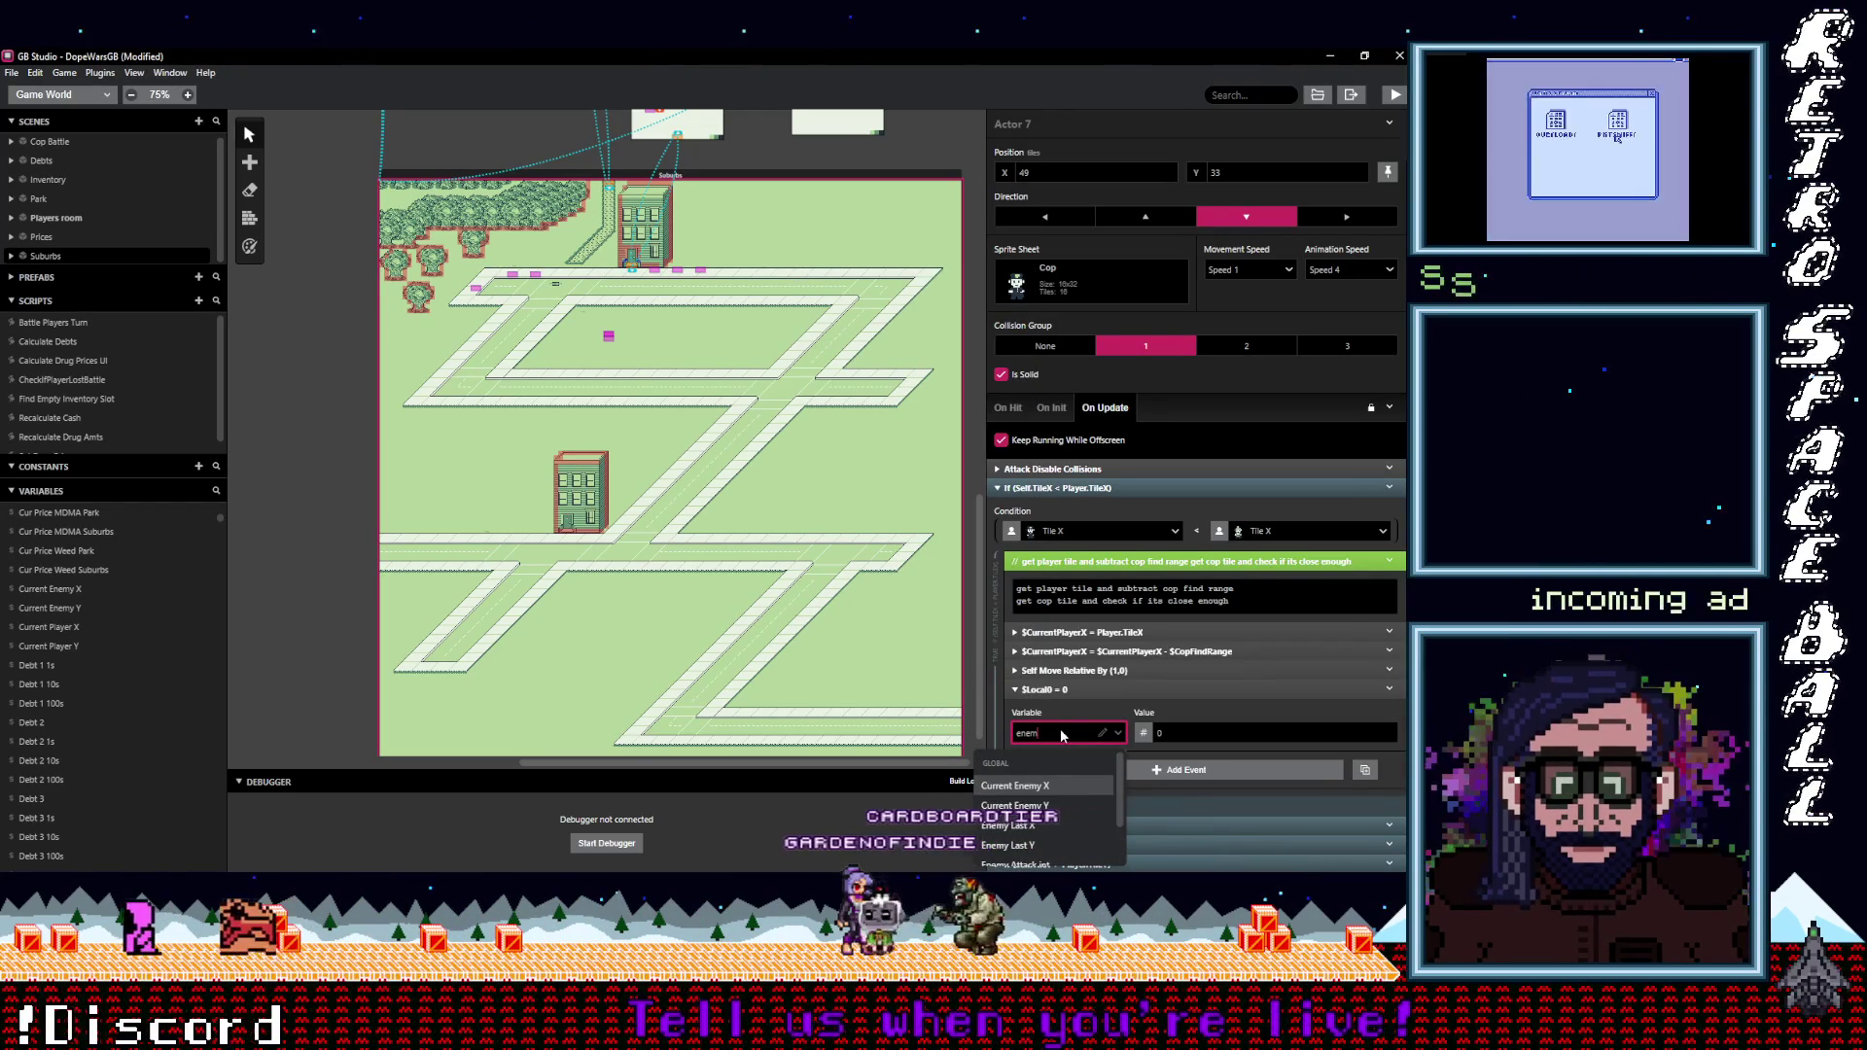
left_click(1065, 786)
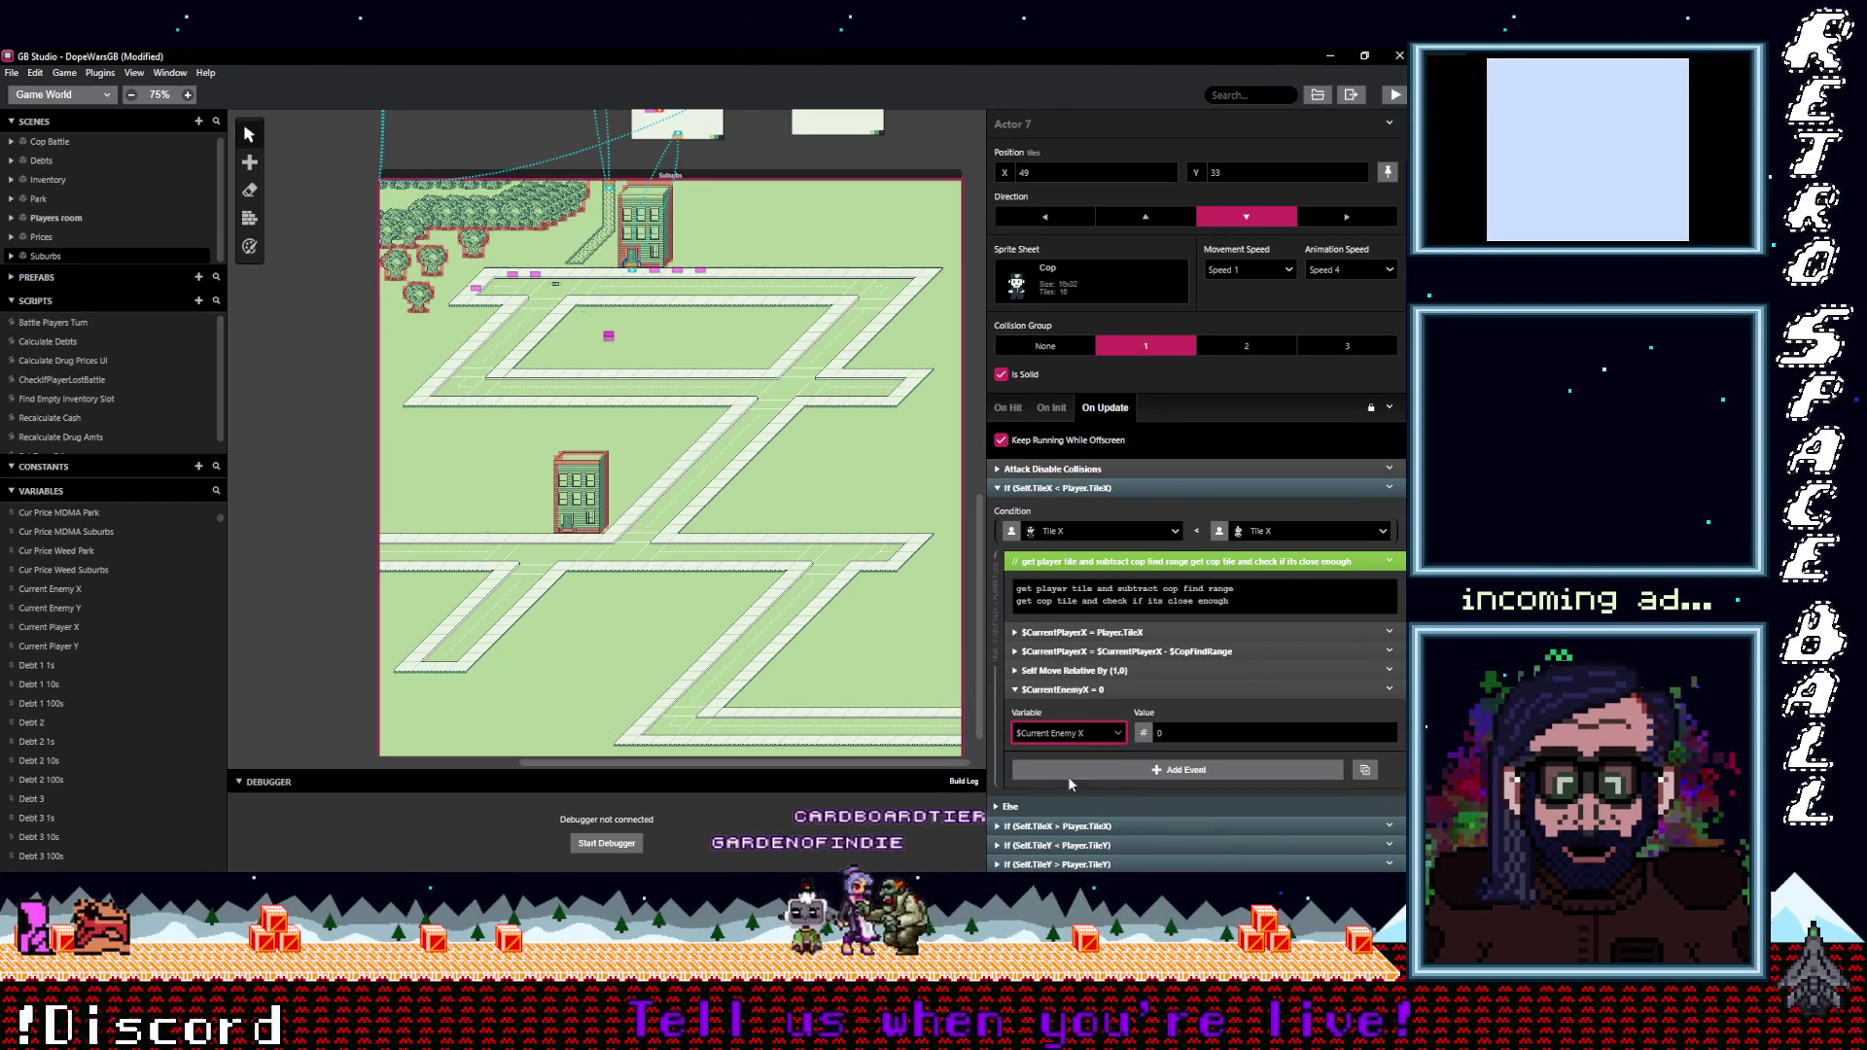
left_click(1144, 733)
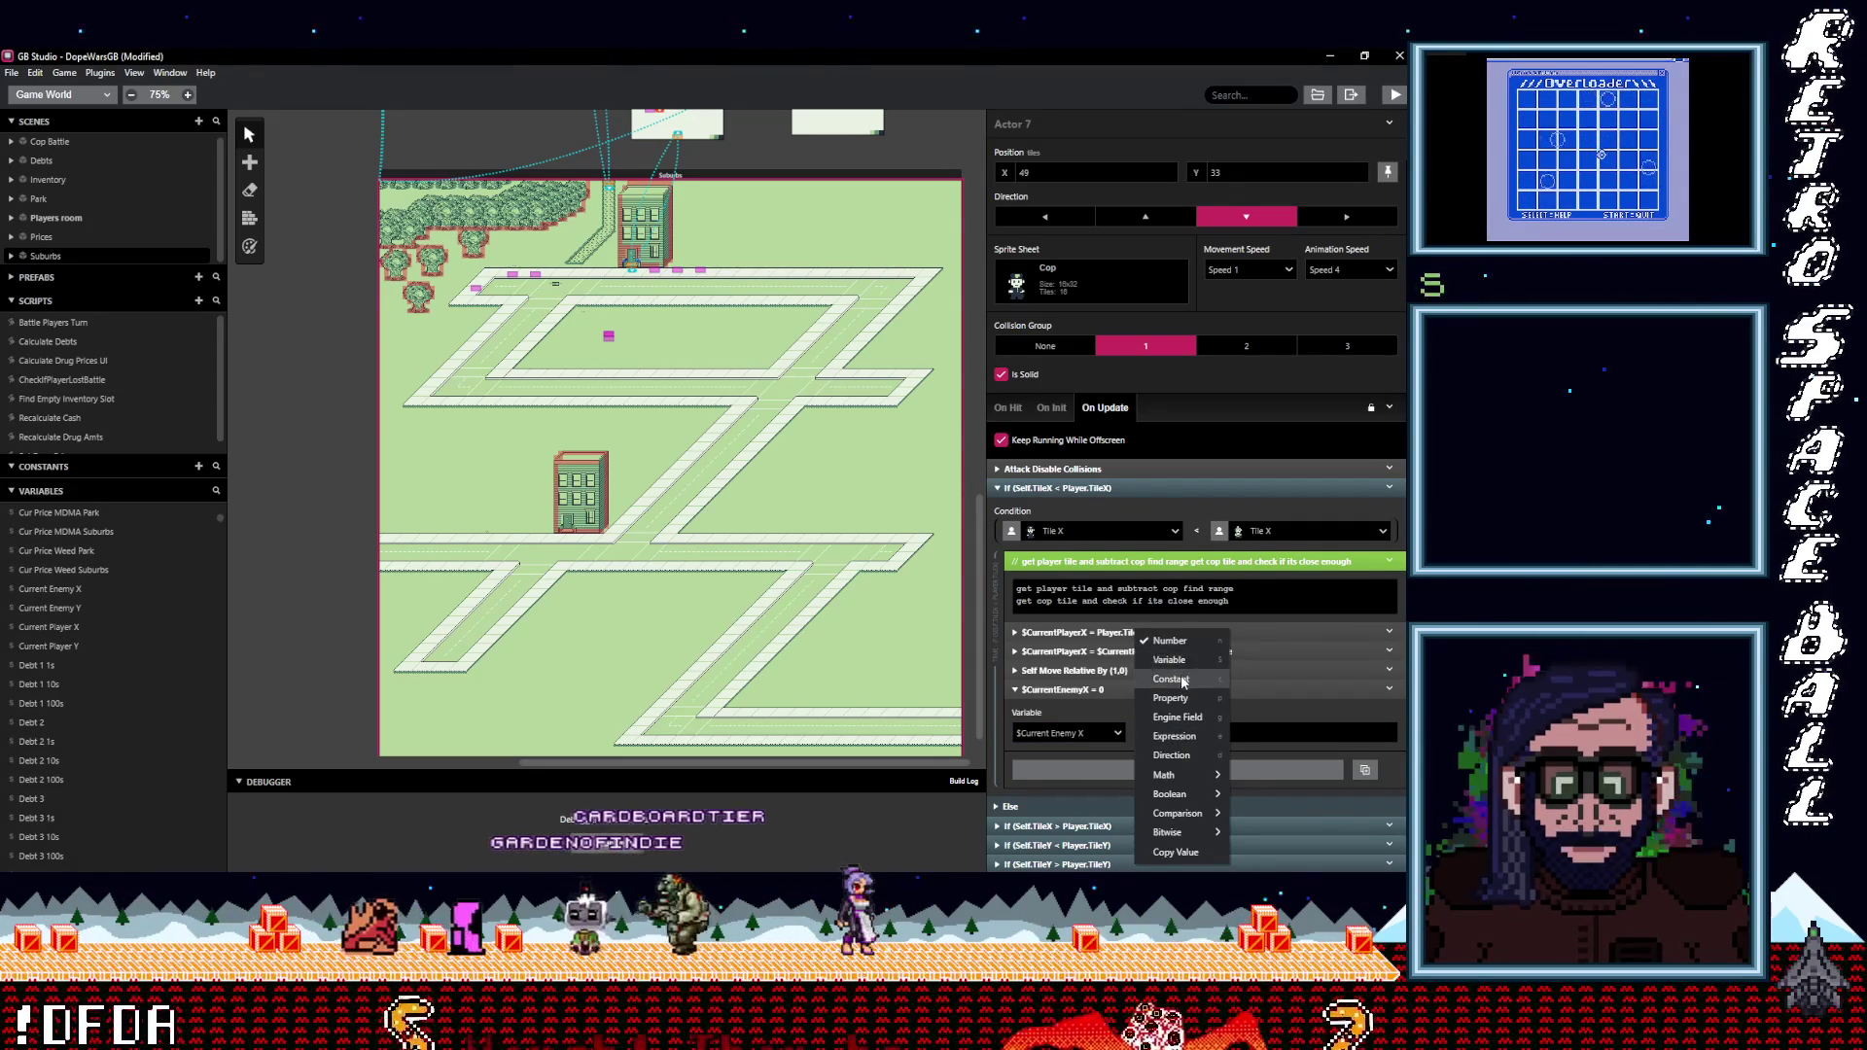
left_click(1173, 699)
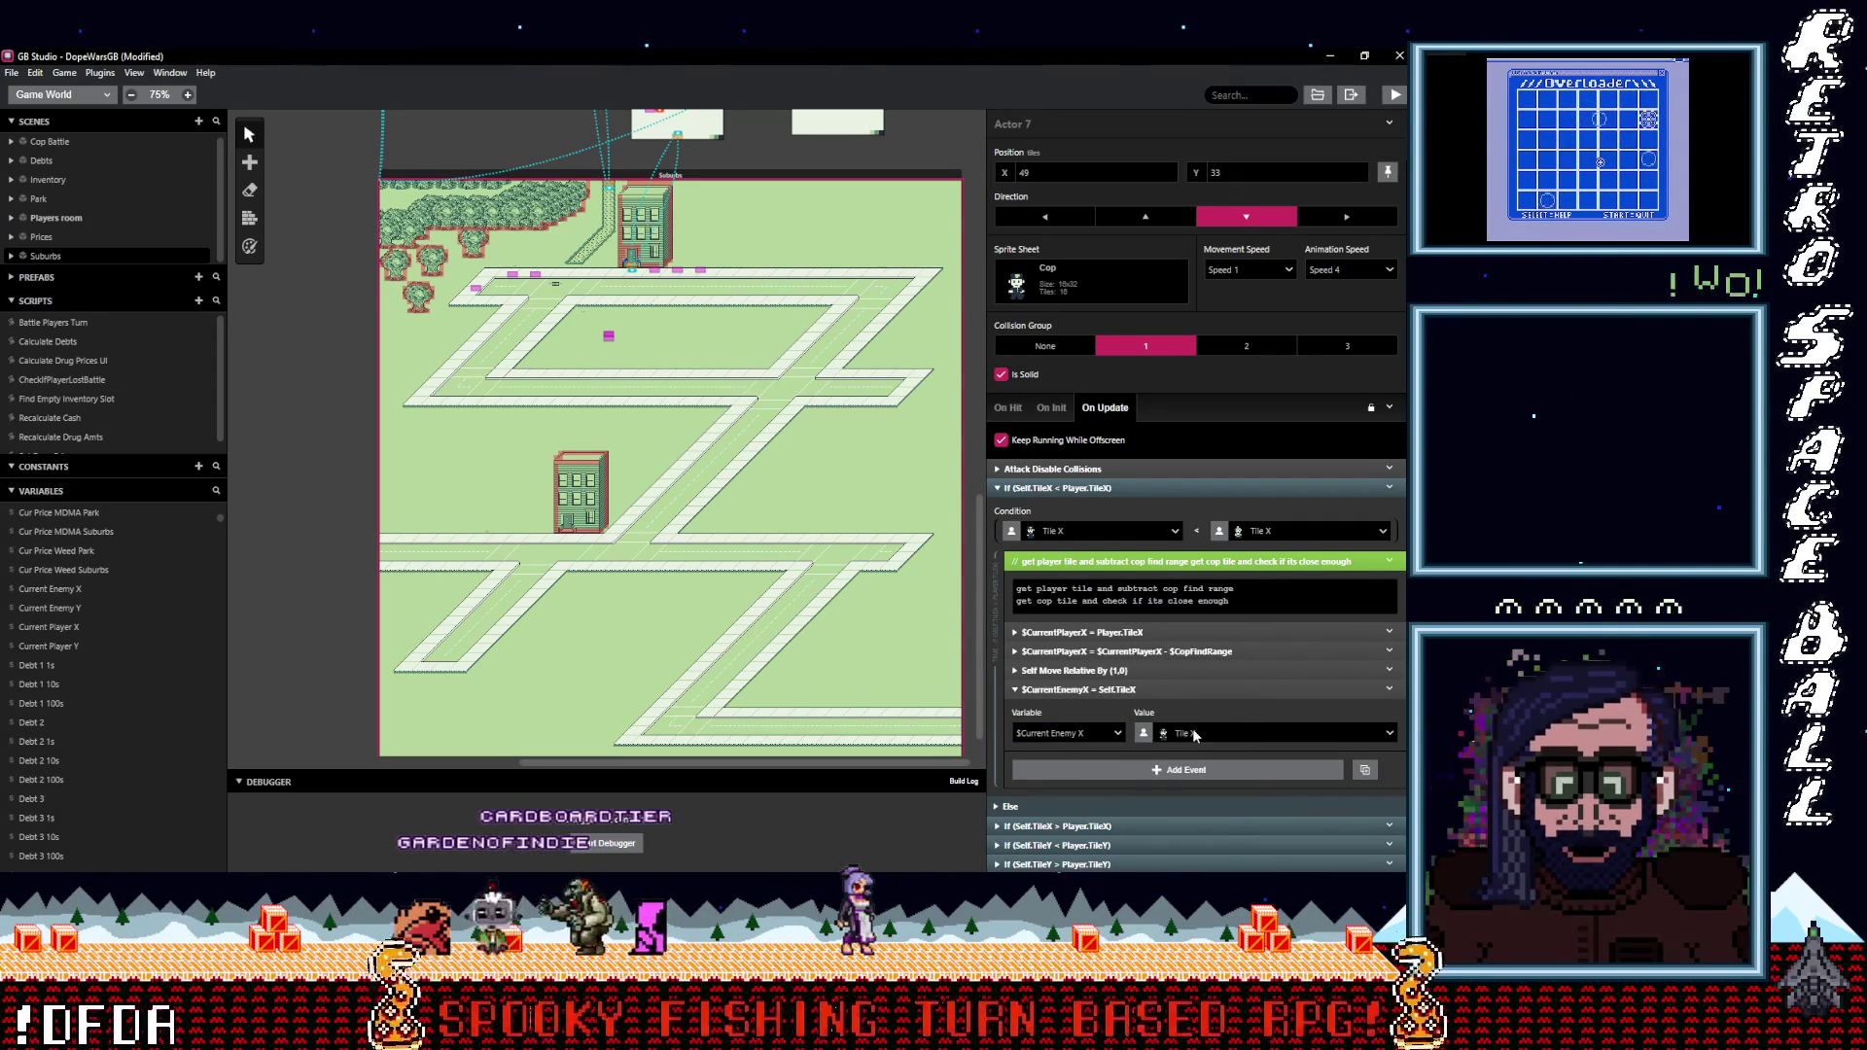
Move the $CurrentEnemyX = Self.TileX event above Self Move Relative By.
left_click(1125, 690)
left_click_drag(1128, 689, 1141, 675)
left_click(1142, 671)
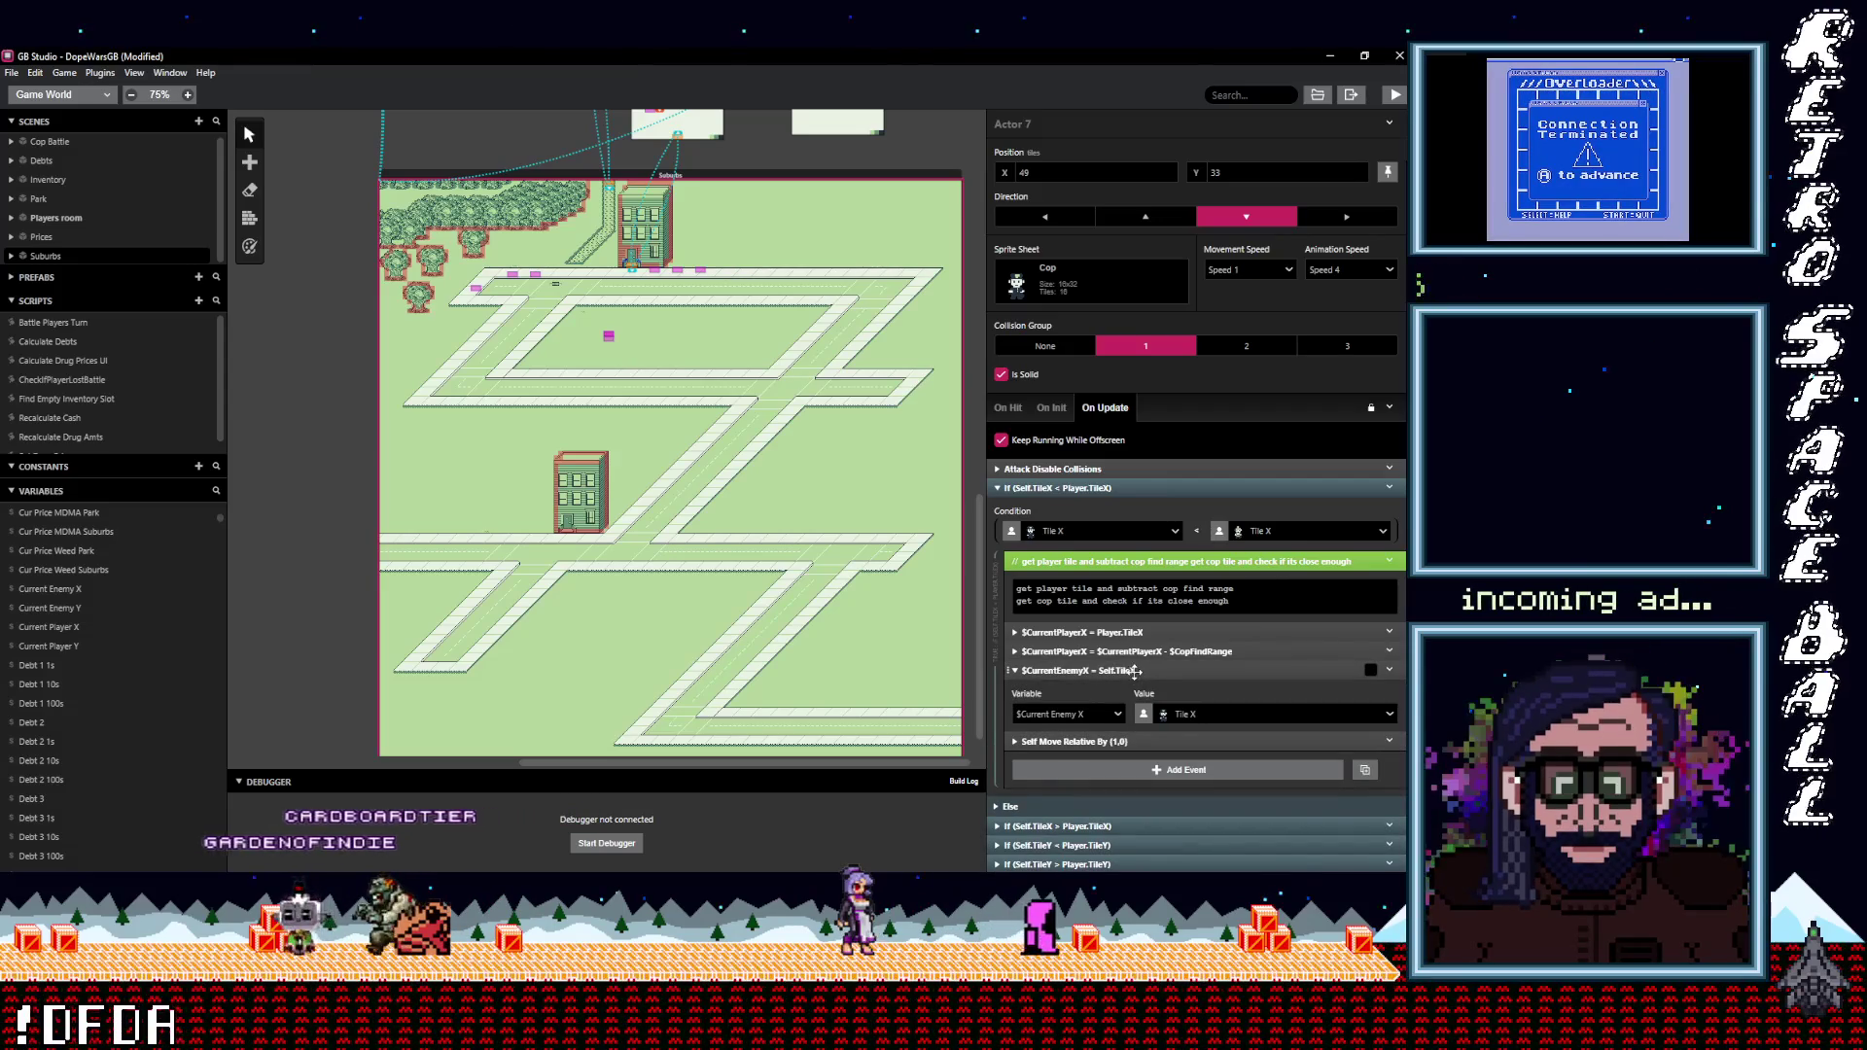
left_click(1151, 671)
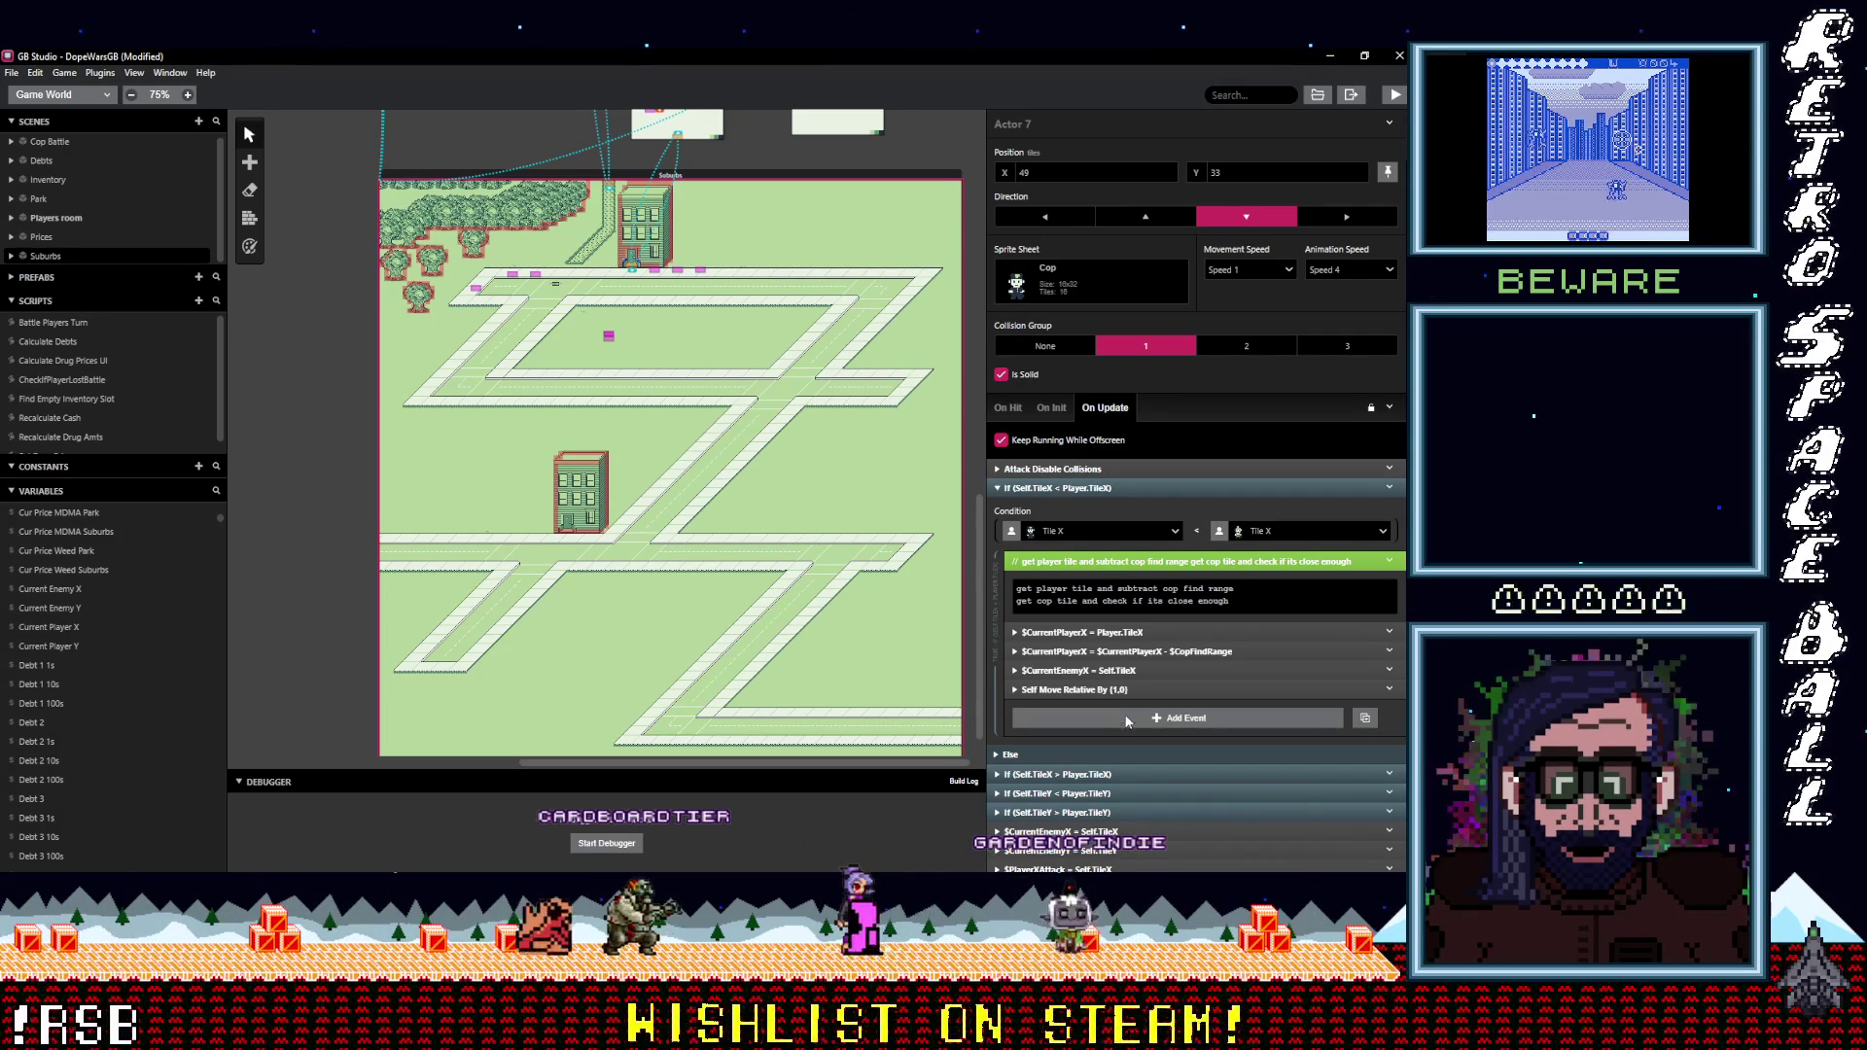
Change the range subtraction's variable to $CurrentEnemyX, so it reads $CurrentEnemyX - $CopFindRange.
left_click(1160, 652)
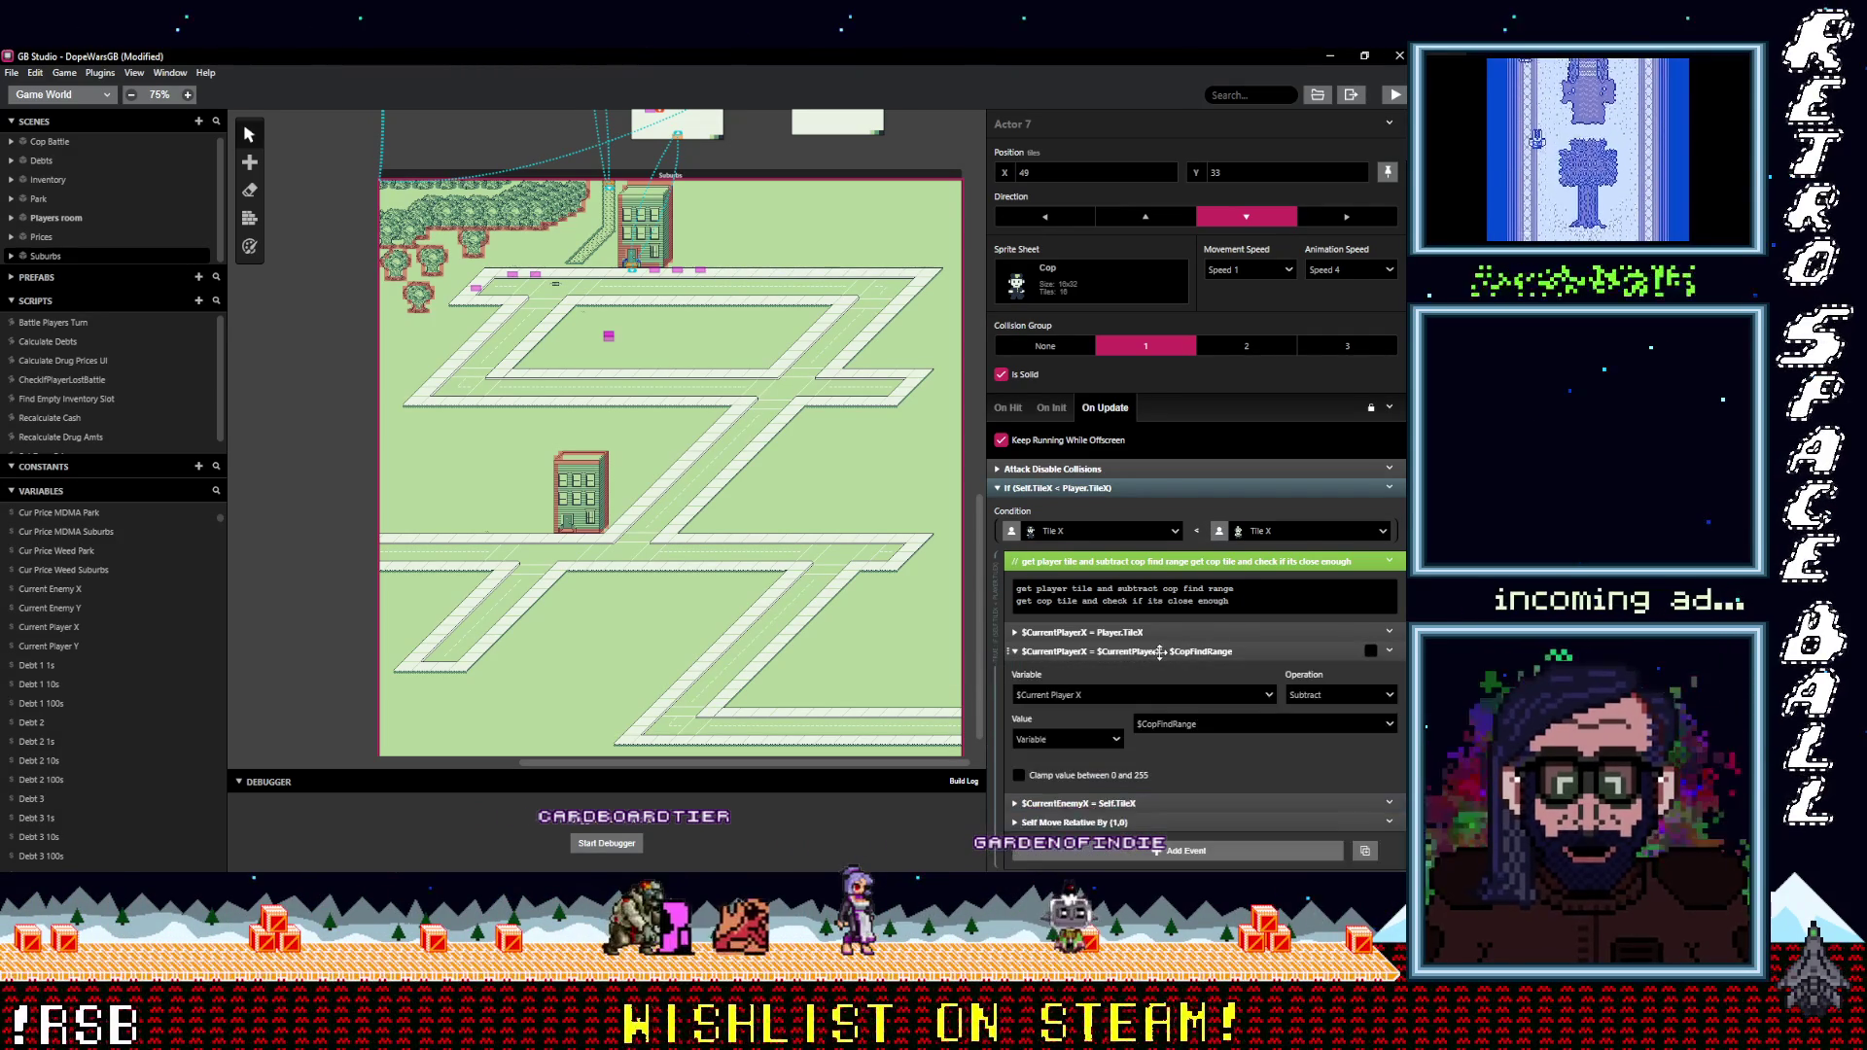
left_click(1160, 651)
left_click(1159, 651)
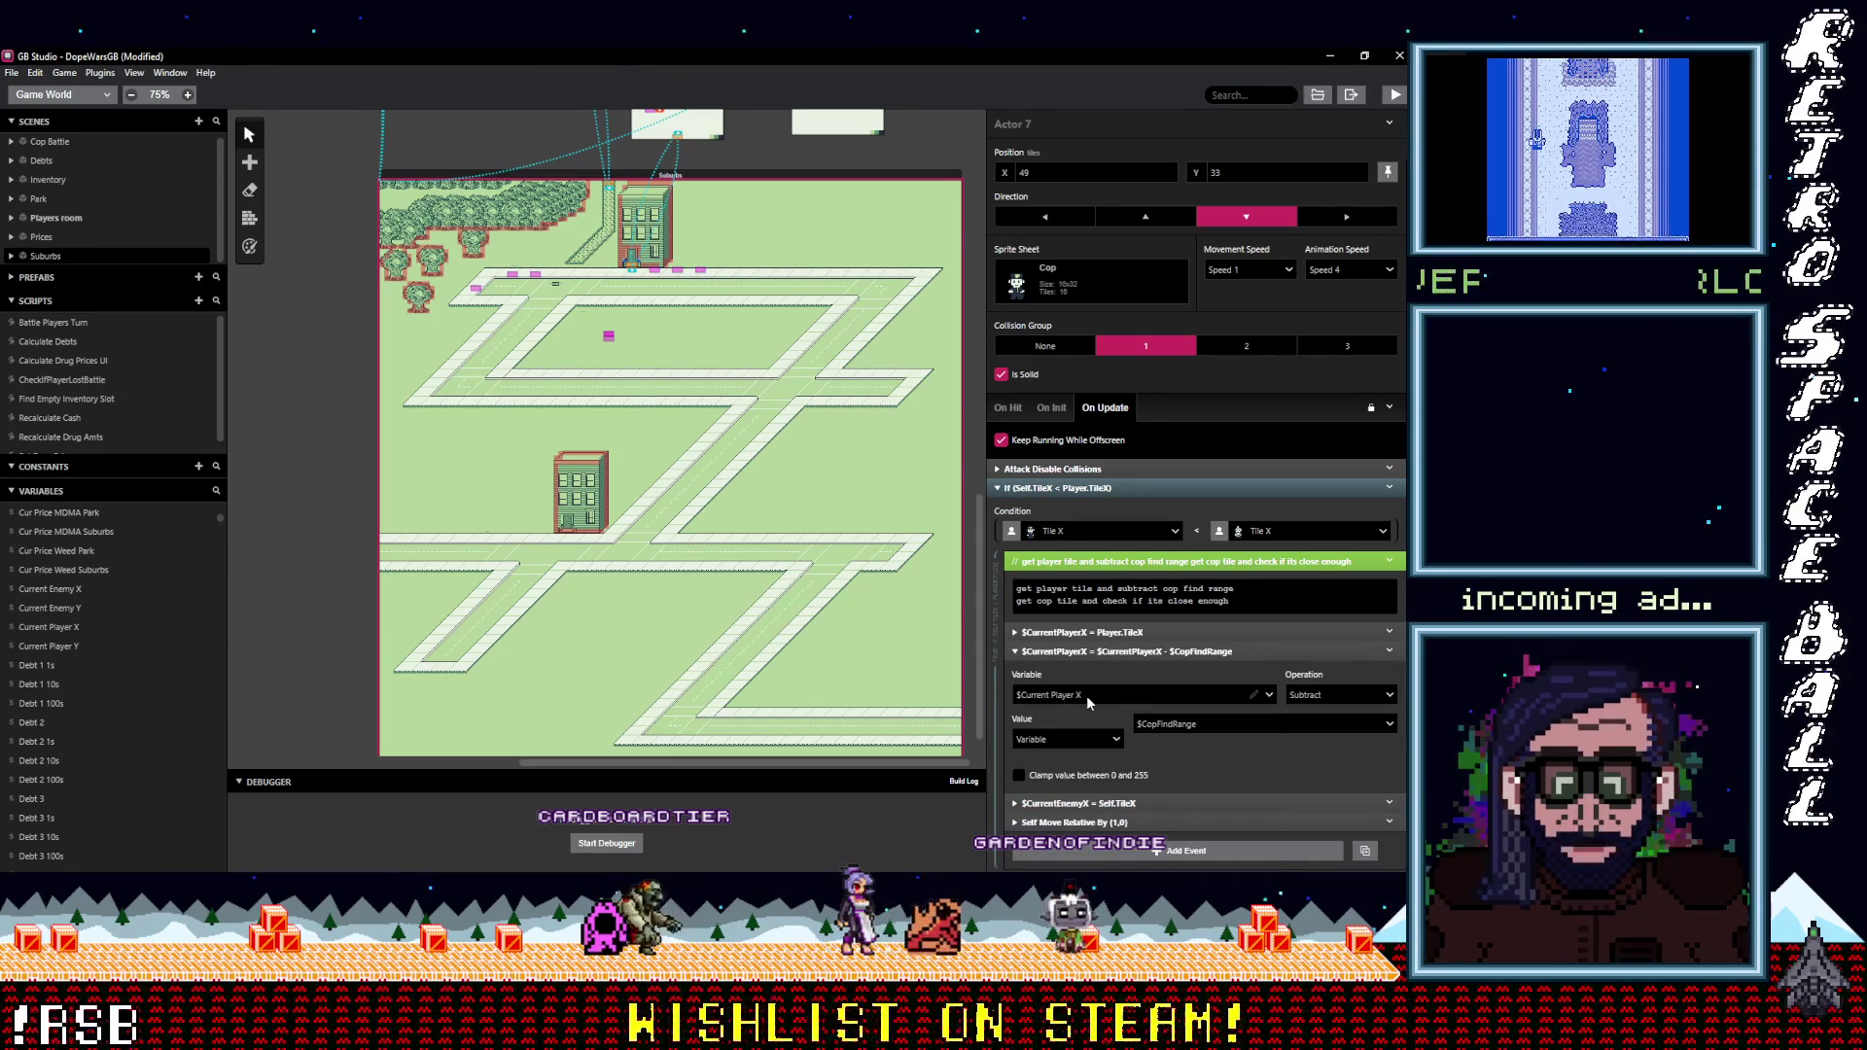
left_click(1087, 695)
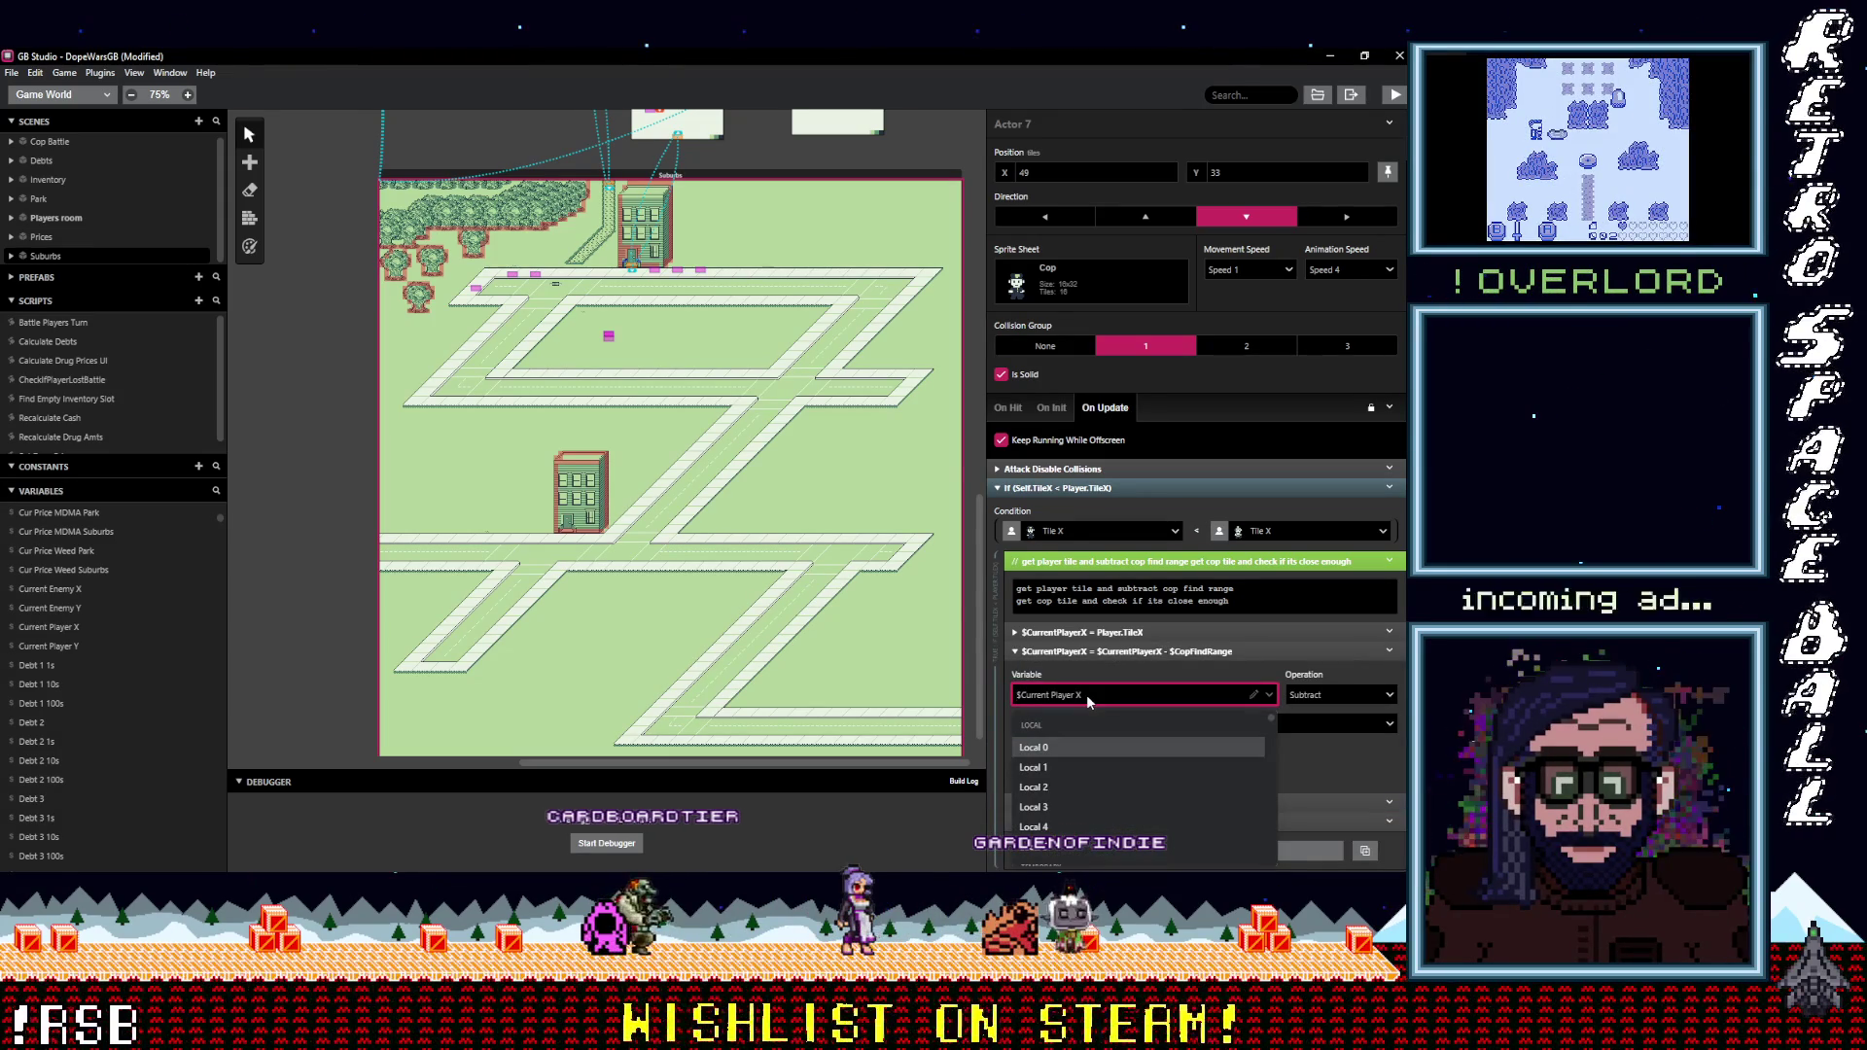
type("cur")
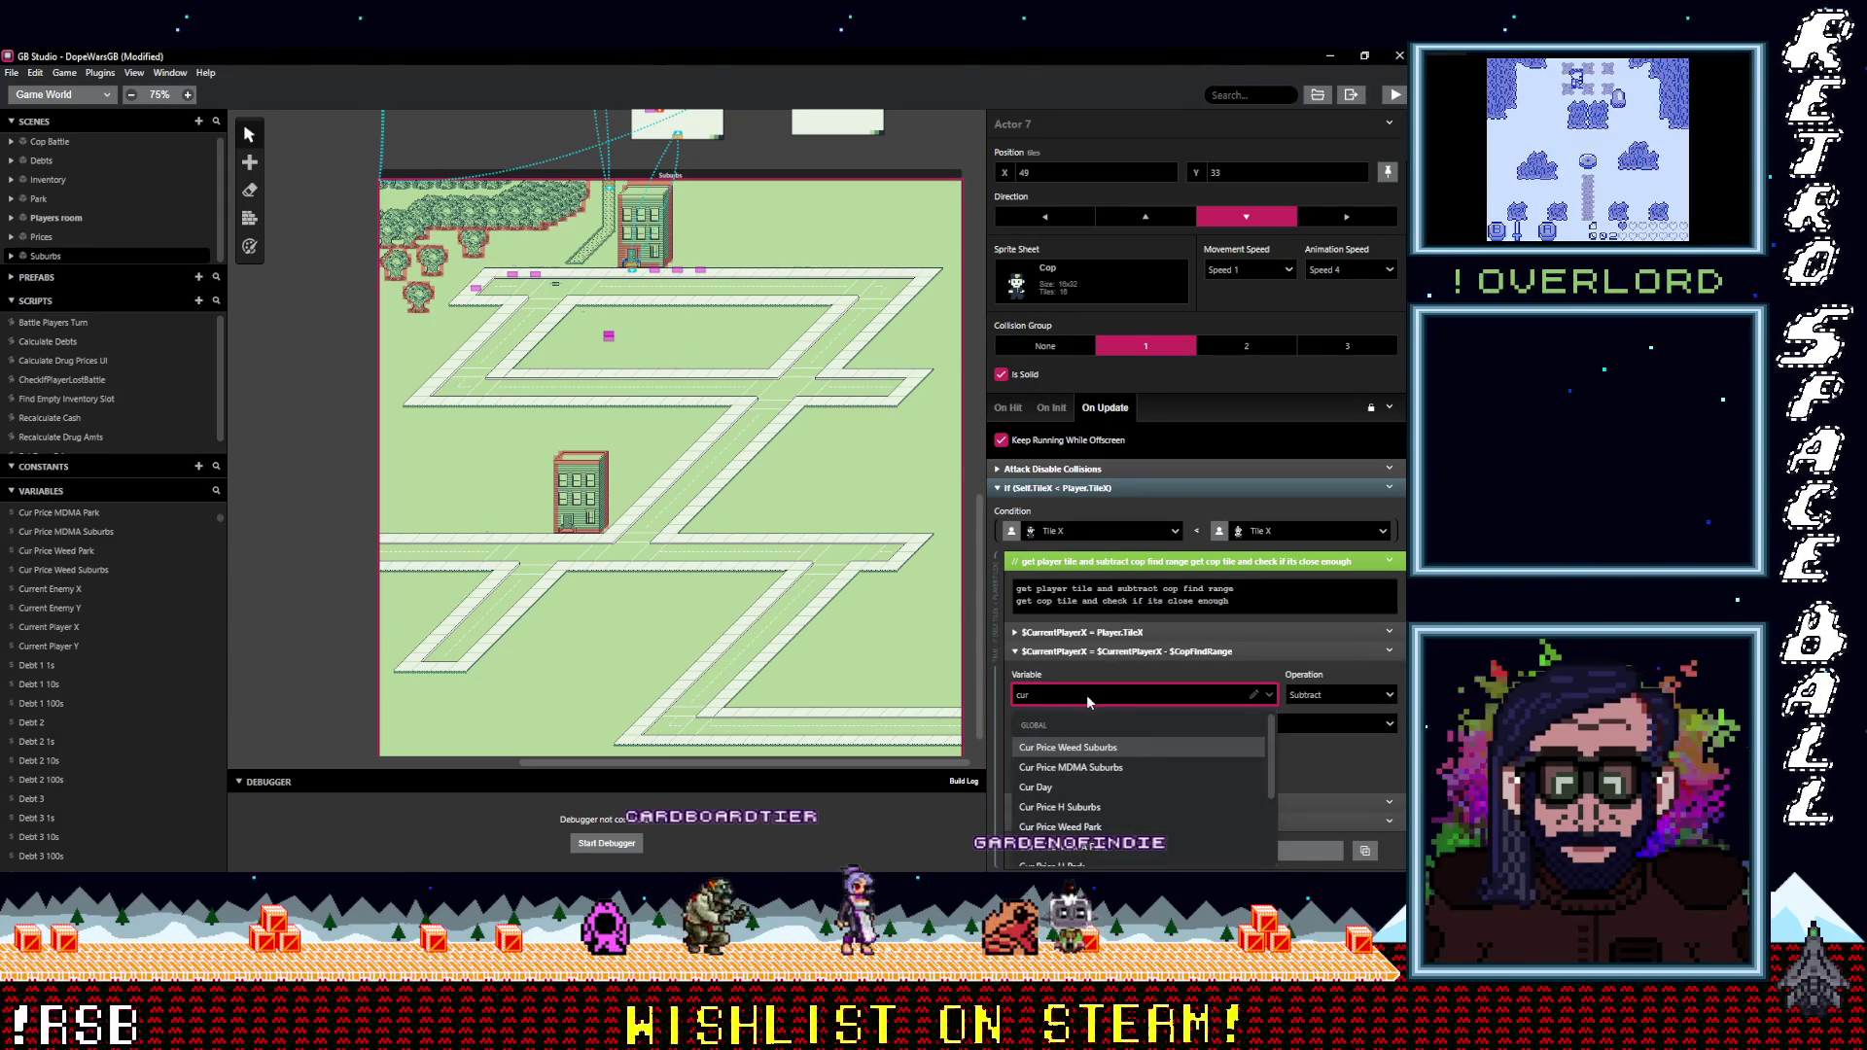
type(" en")
key("BackSpace")
key("BackSpace")
key("BackSpace")
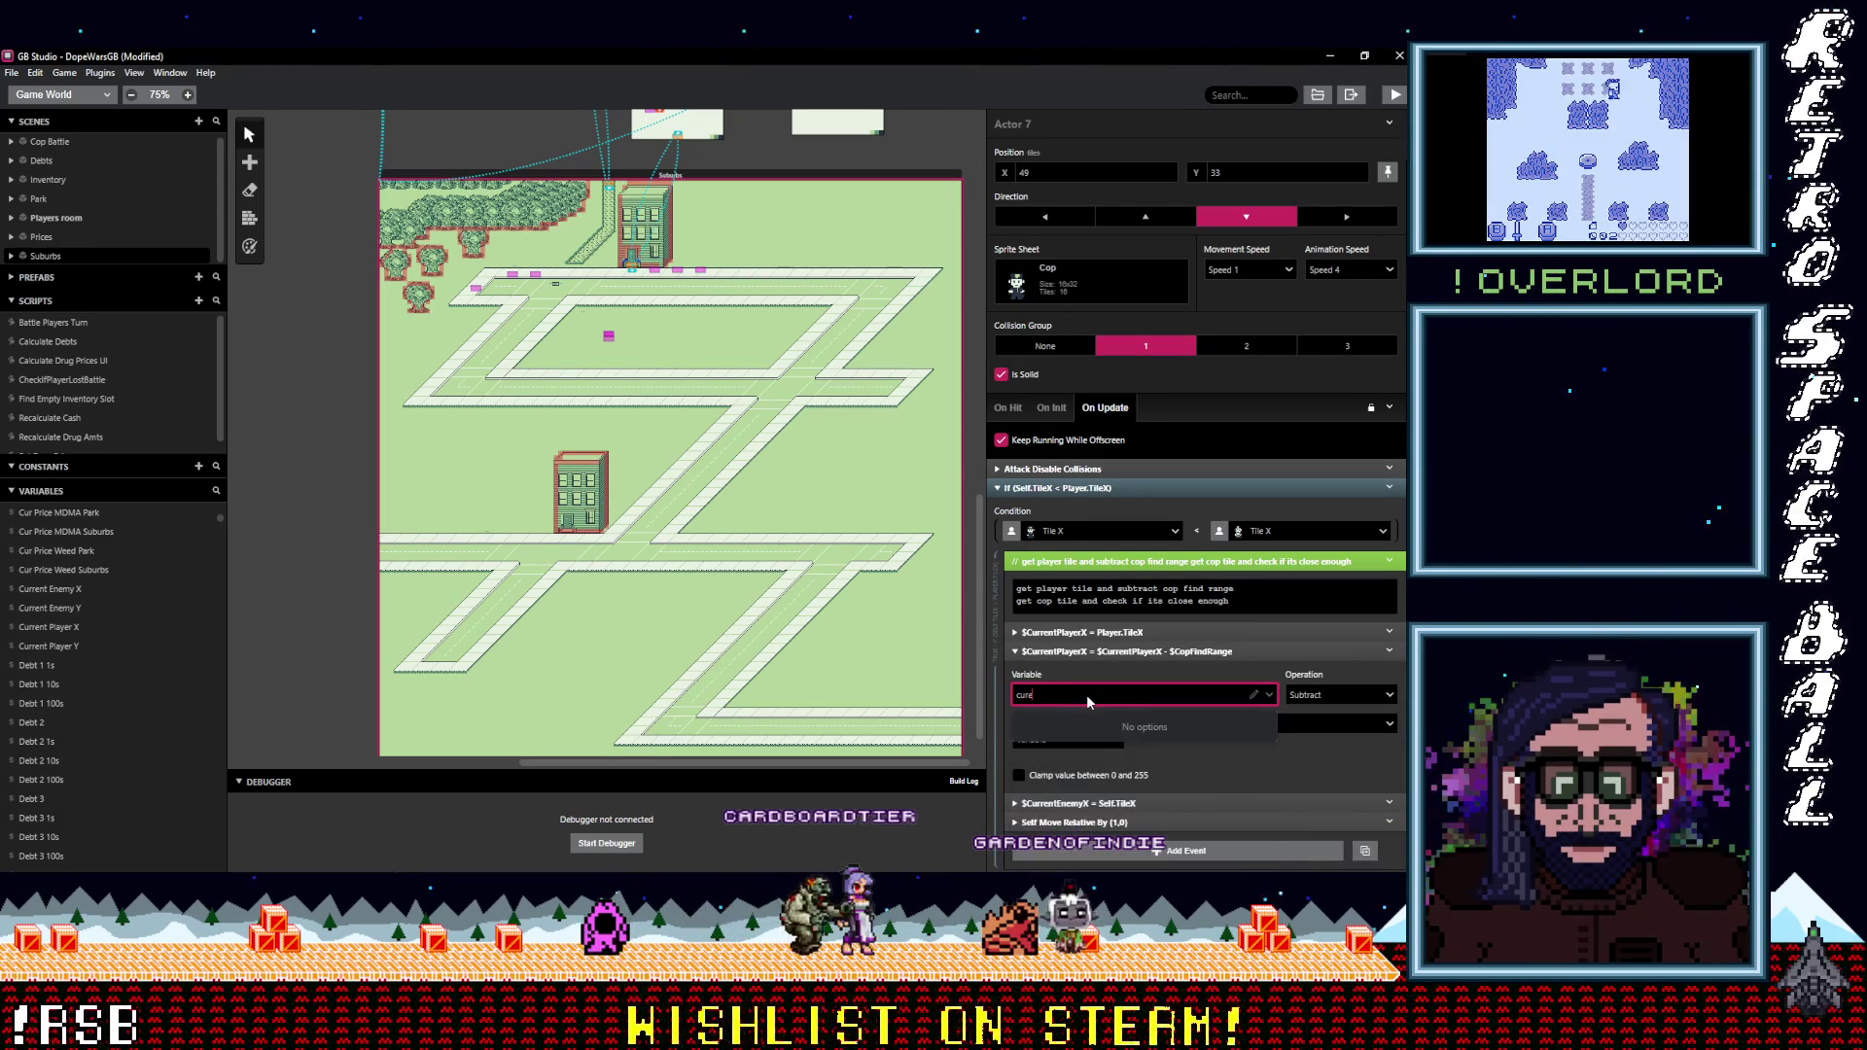
key("BackSpace")
type("enemy")
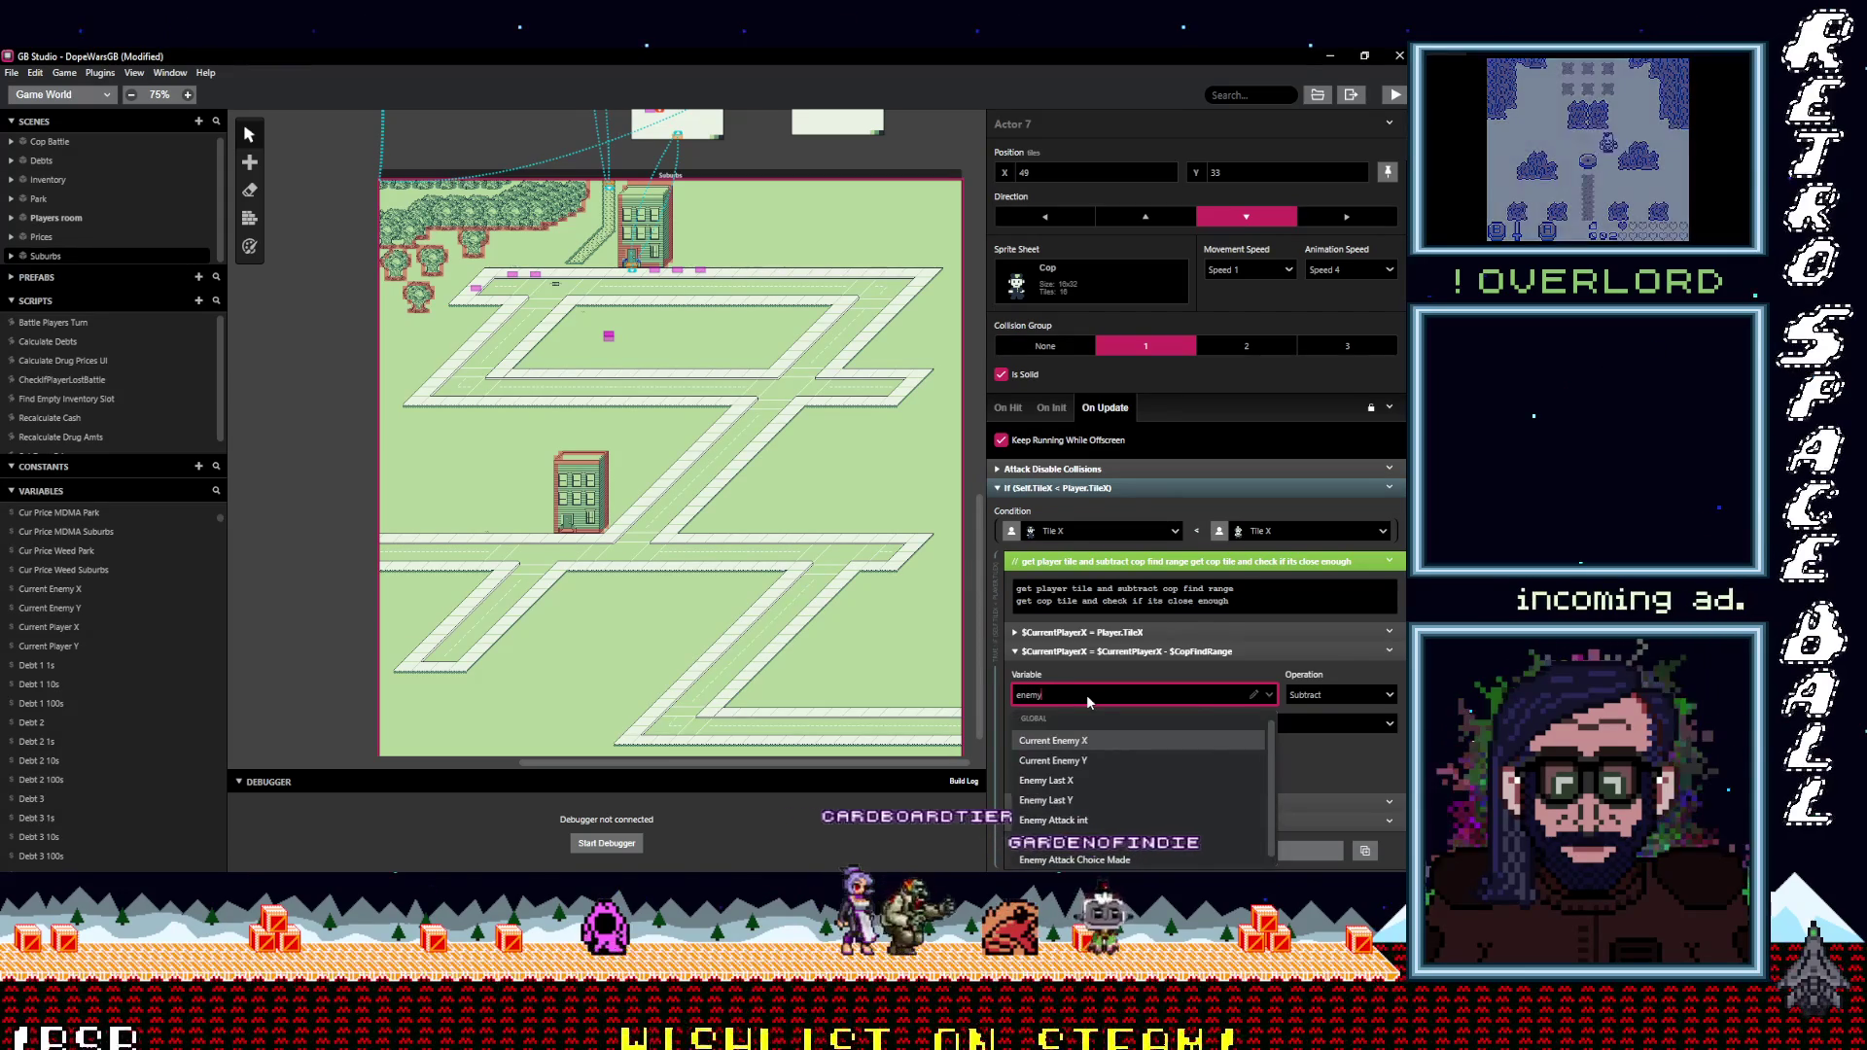
left_click(1095, 741)
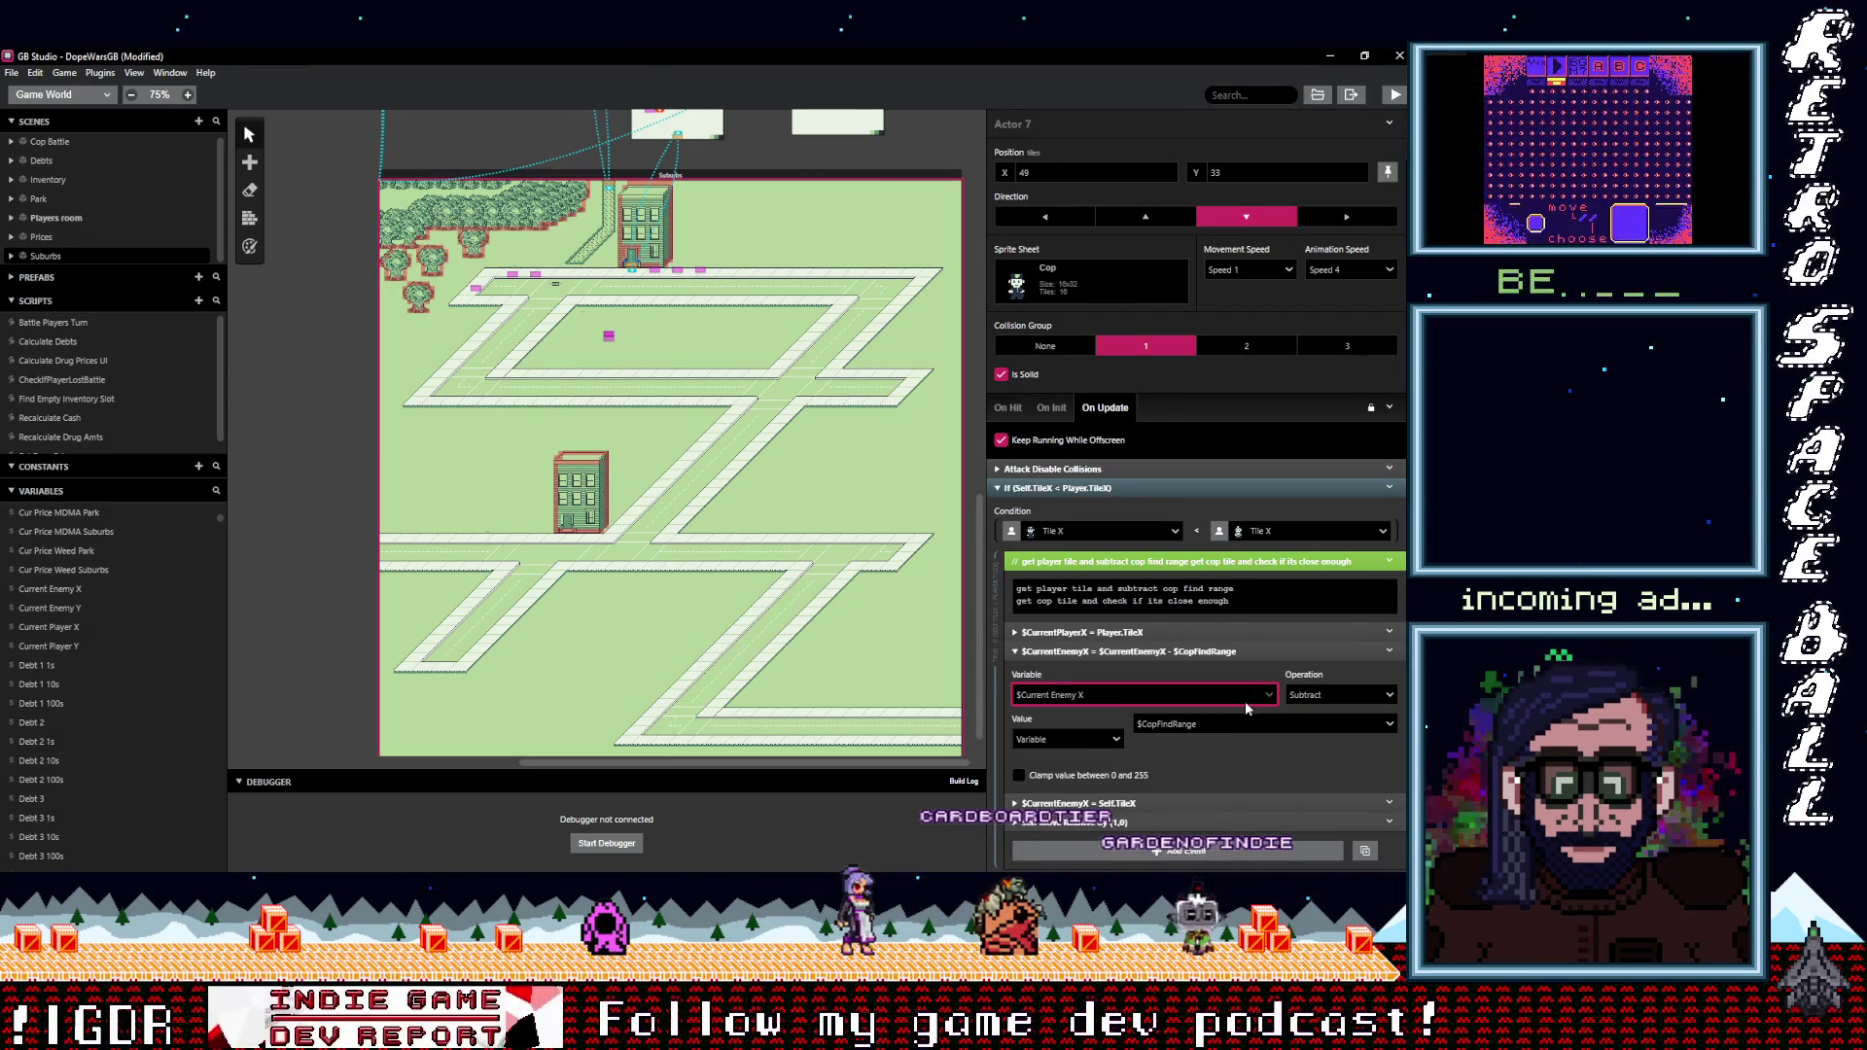
left_click(1198, 652)
left_click(1198, 652)
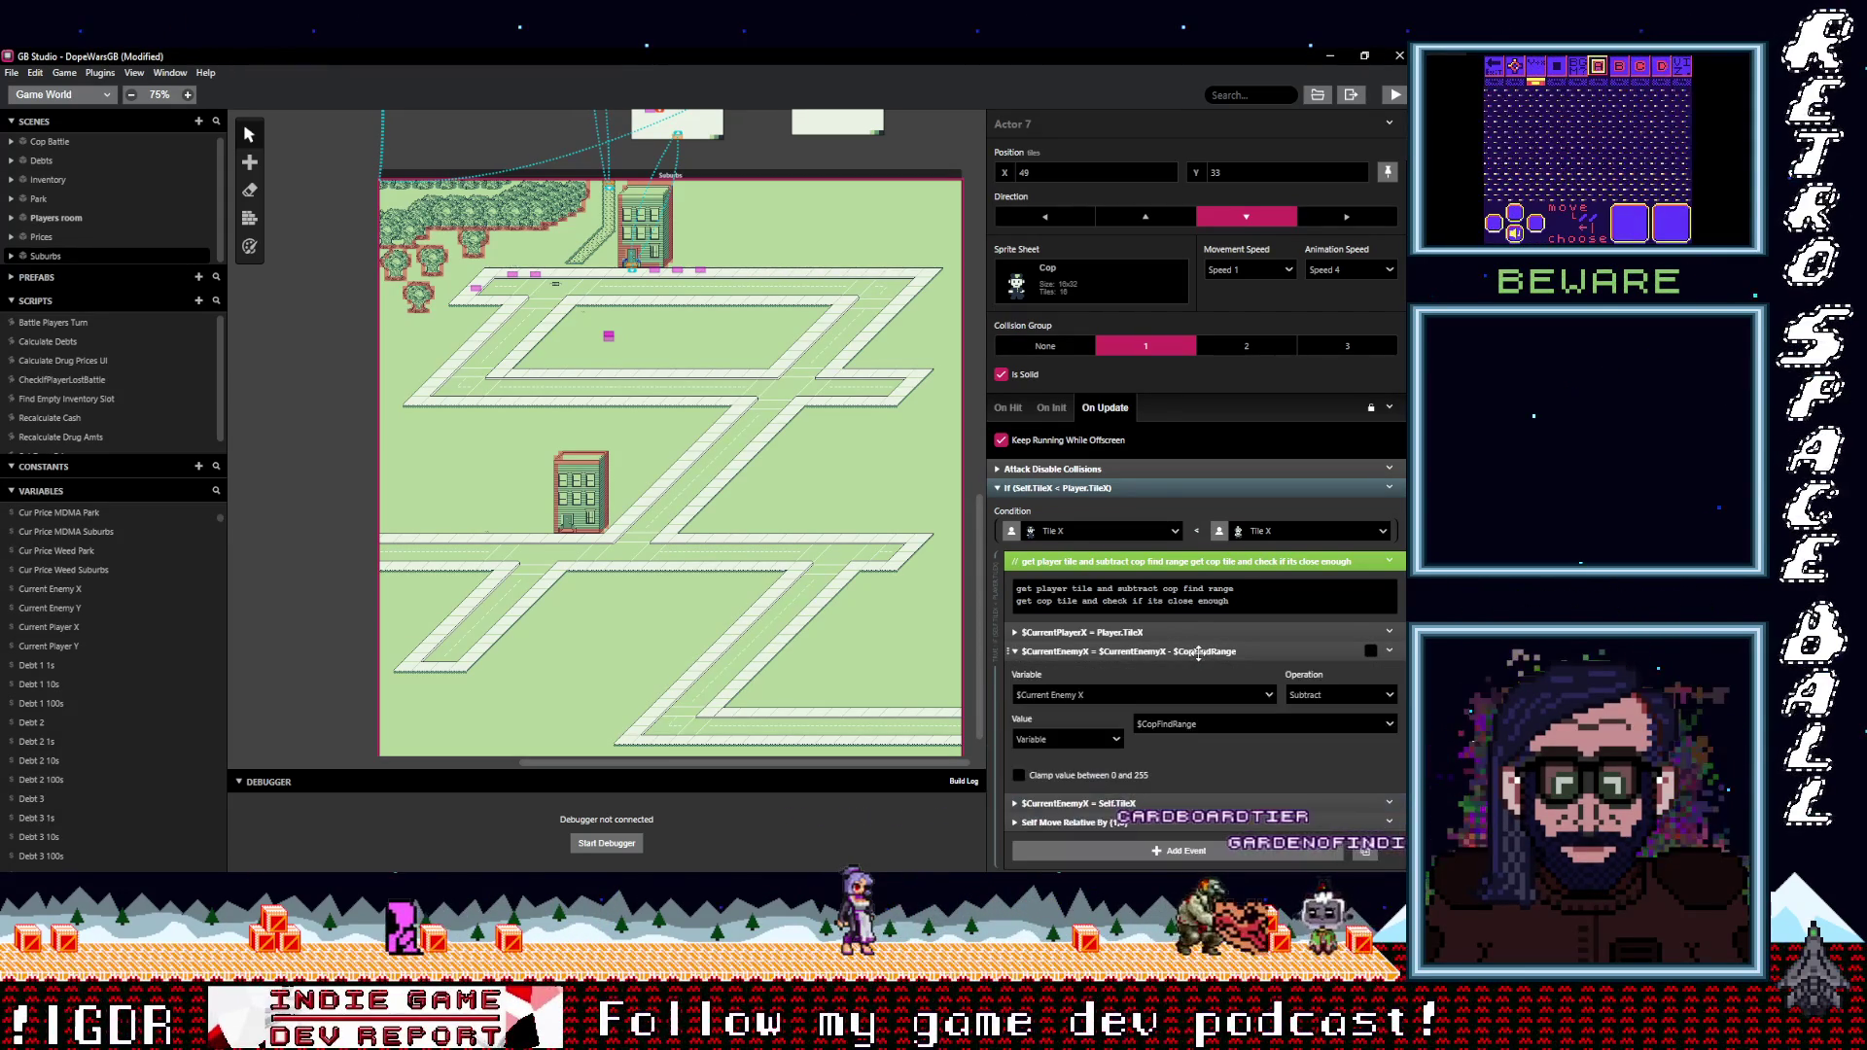
left_click(1199, 652)
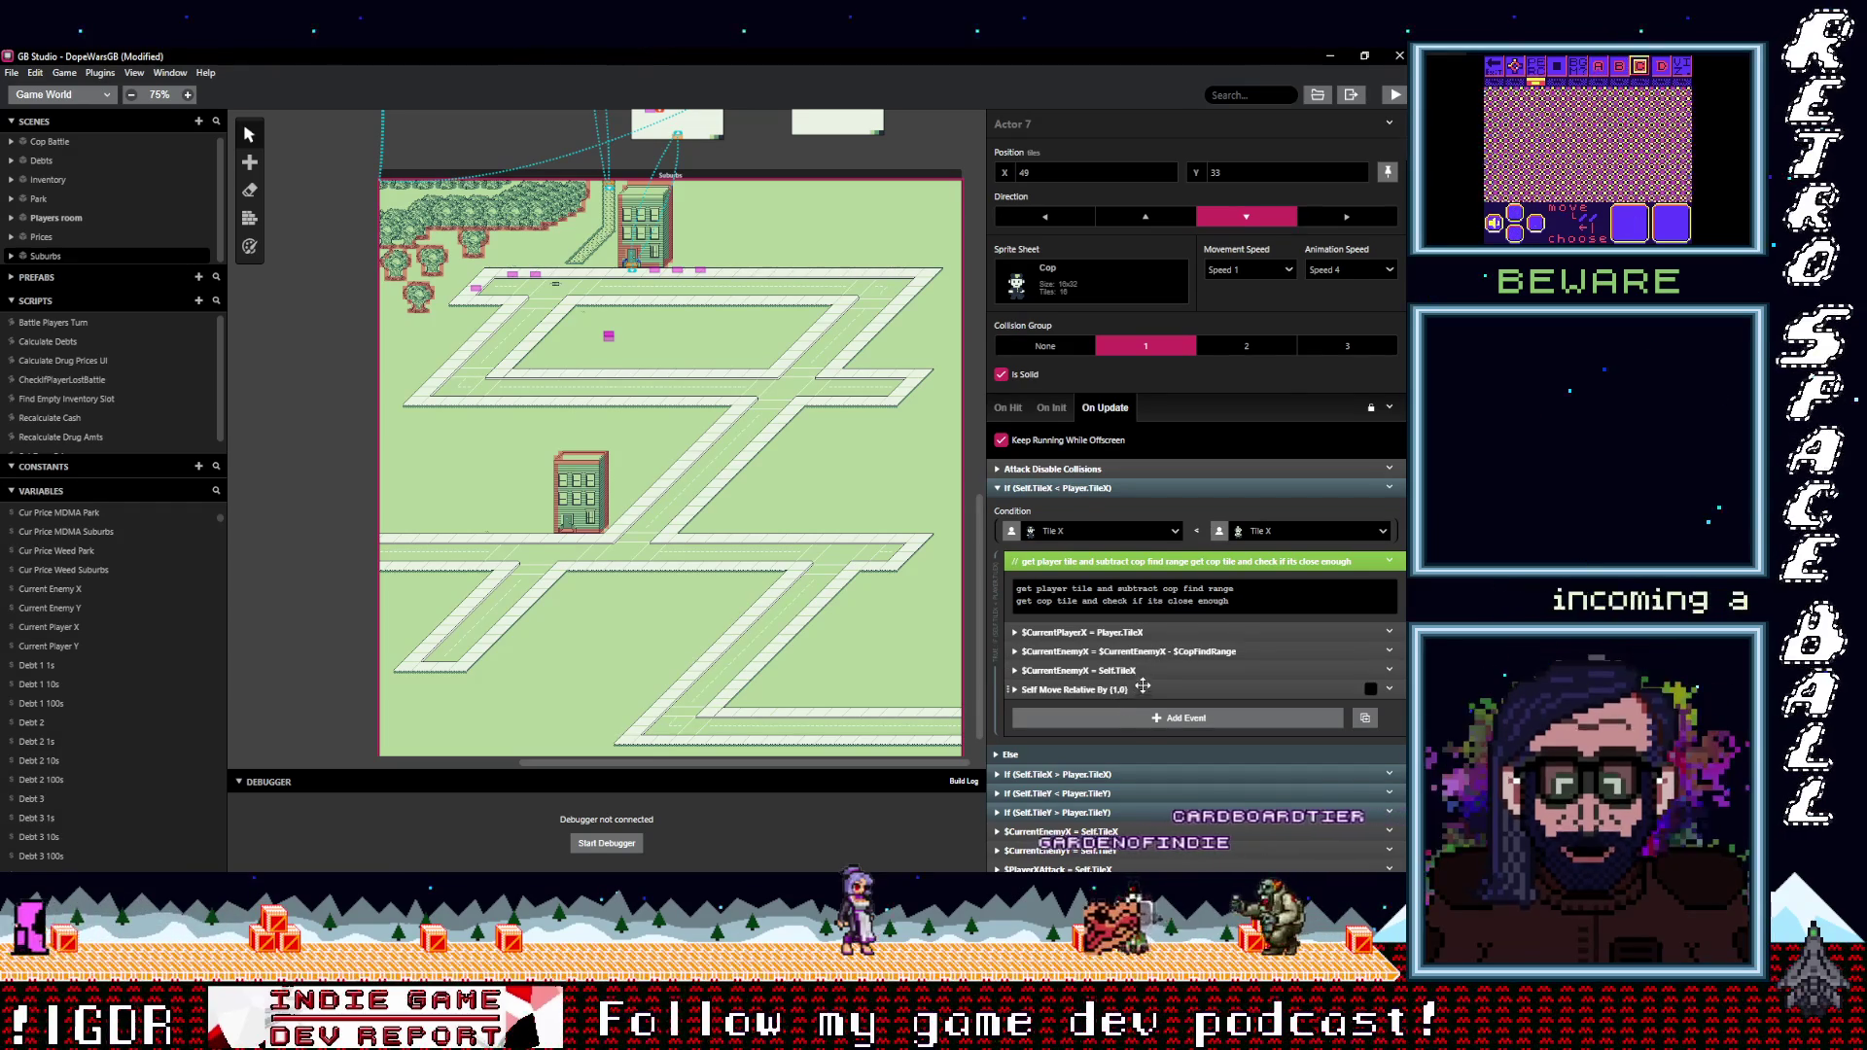
Delete the $CurrentEnemyX = Self.TileX event.
left_click(1079, 670)
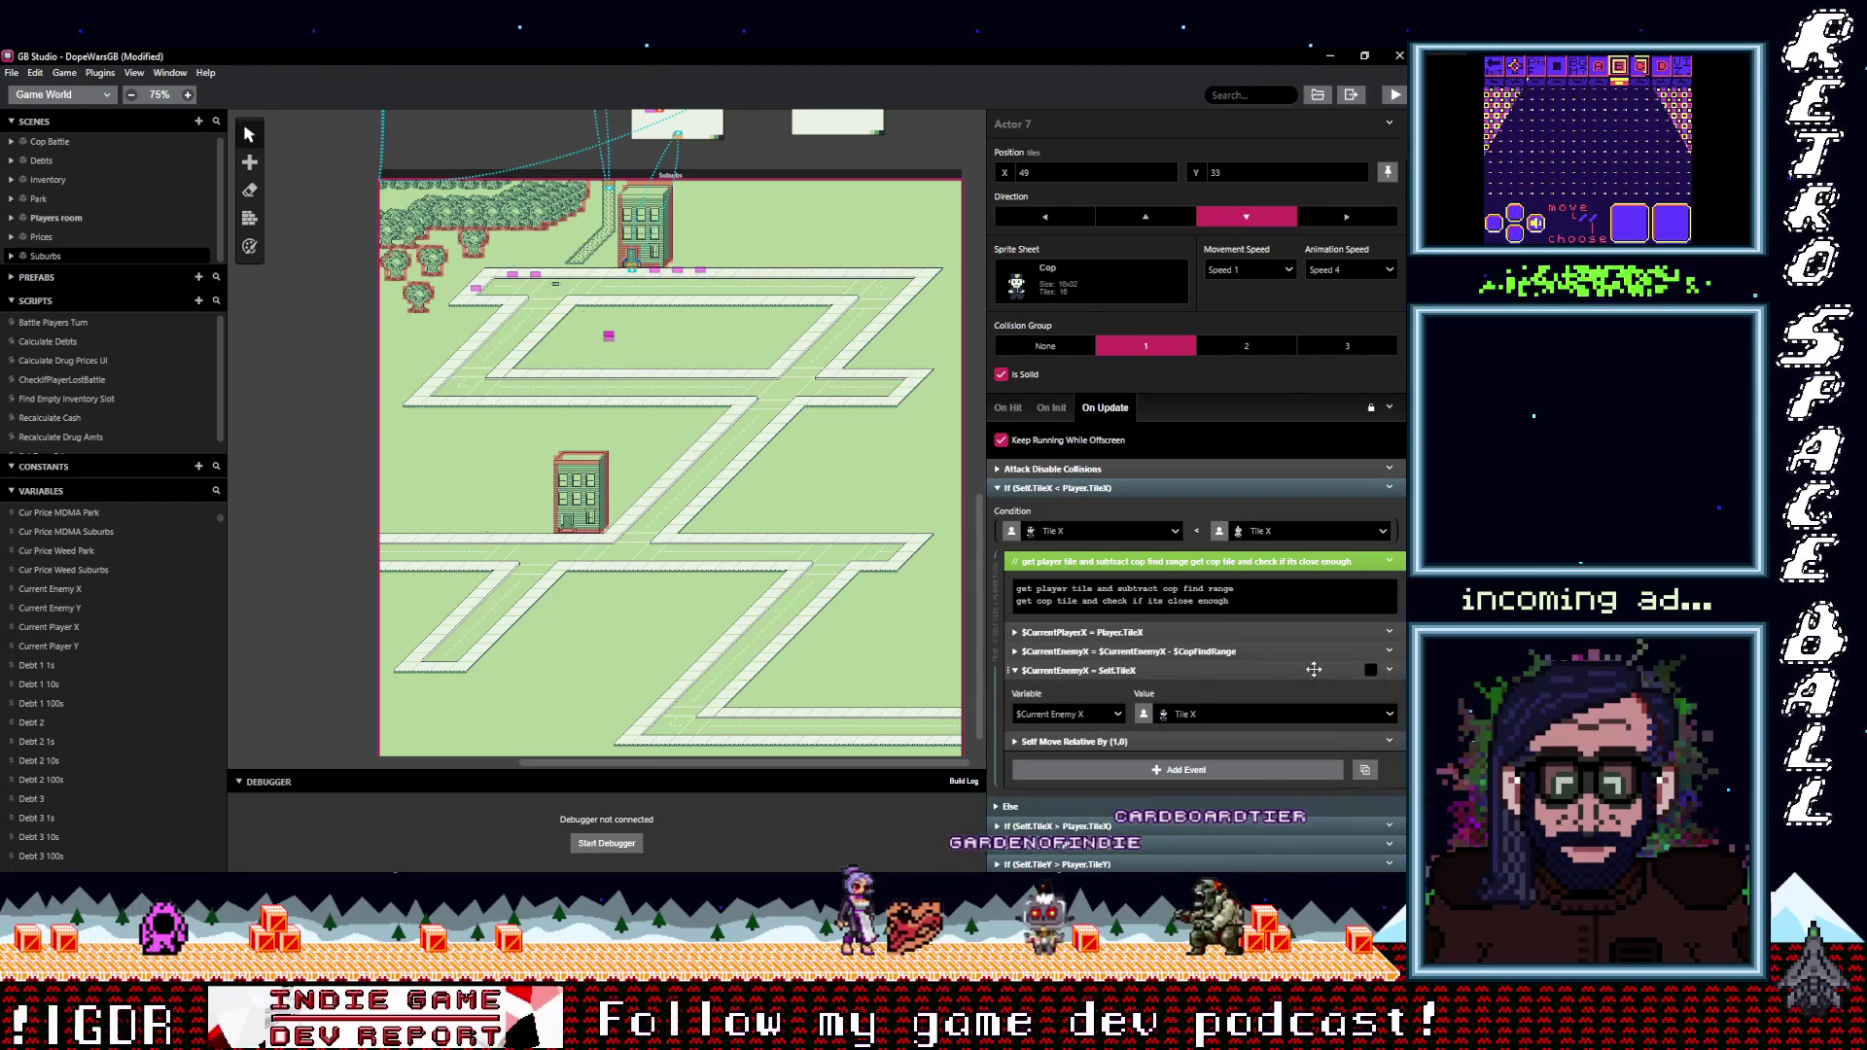
left_click(1388, 670)
left_click(1285, 852)
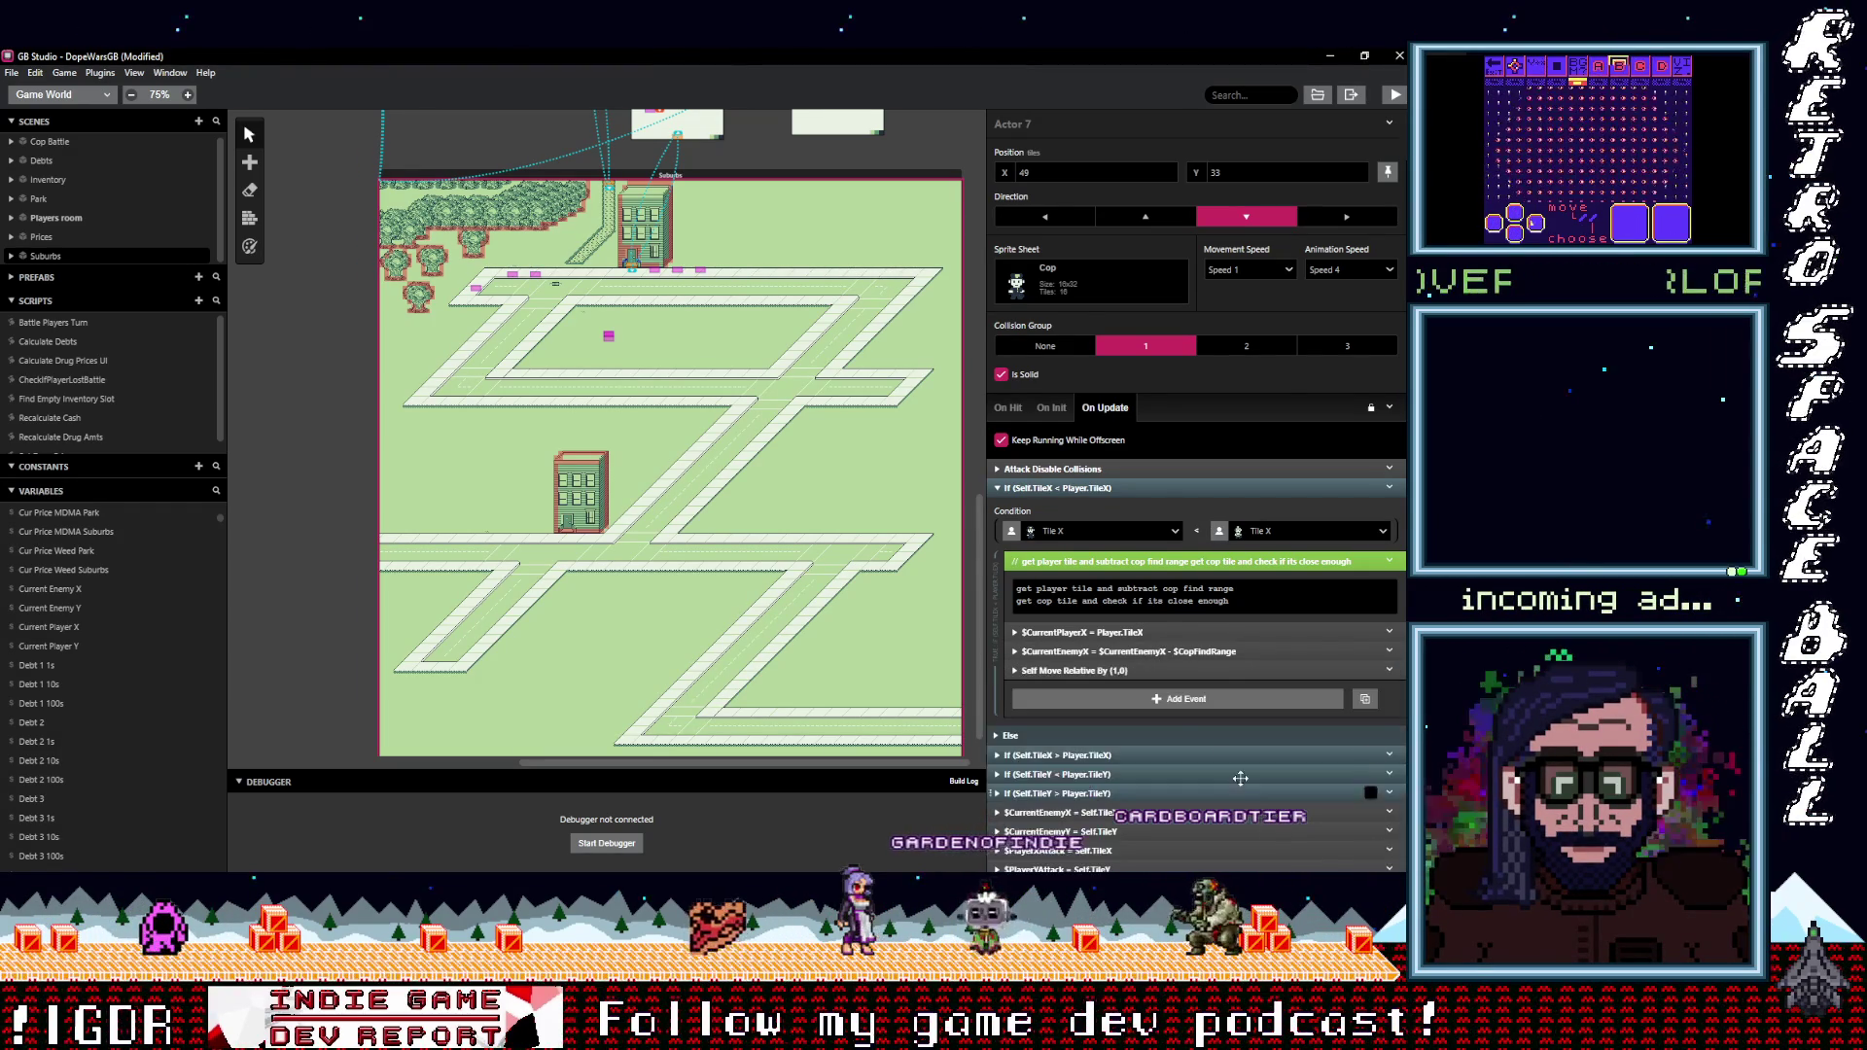
left_click(1128, 700)
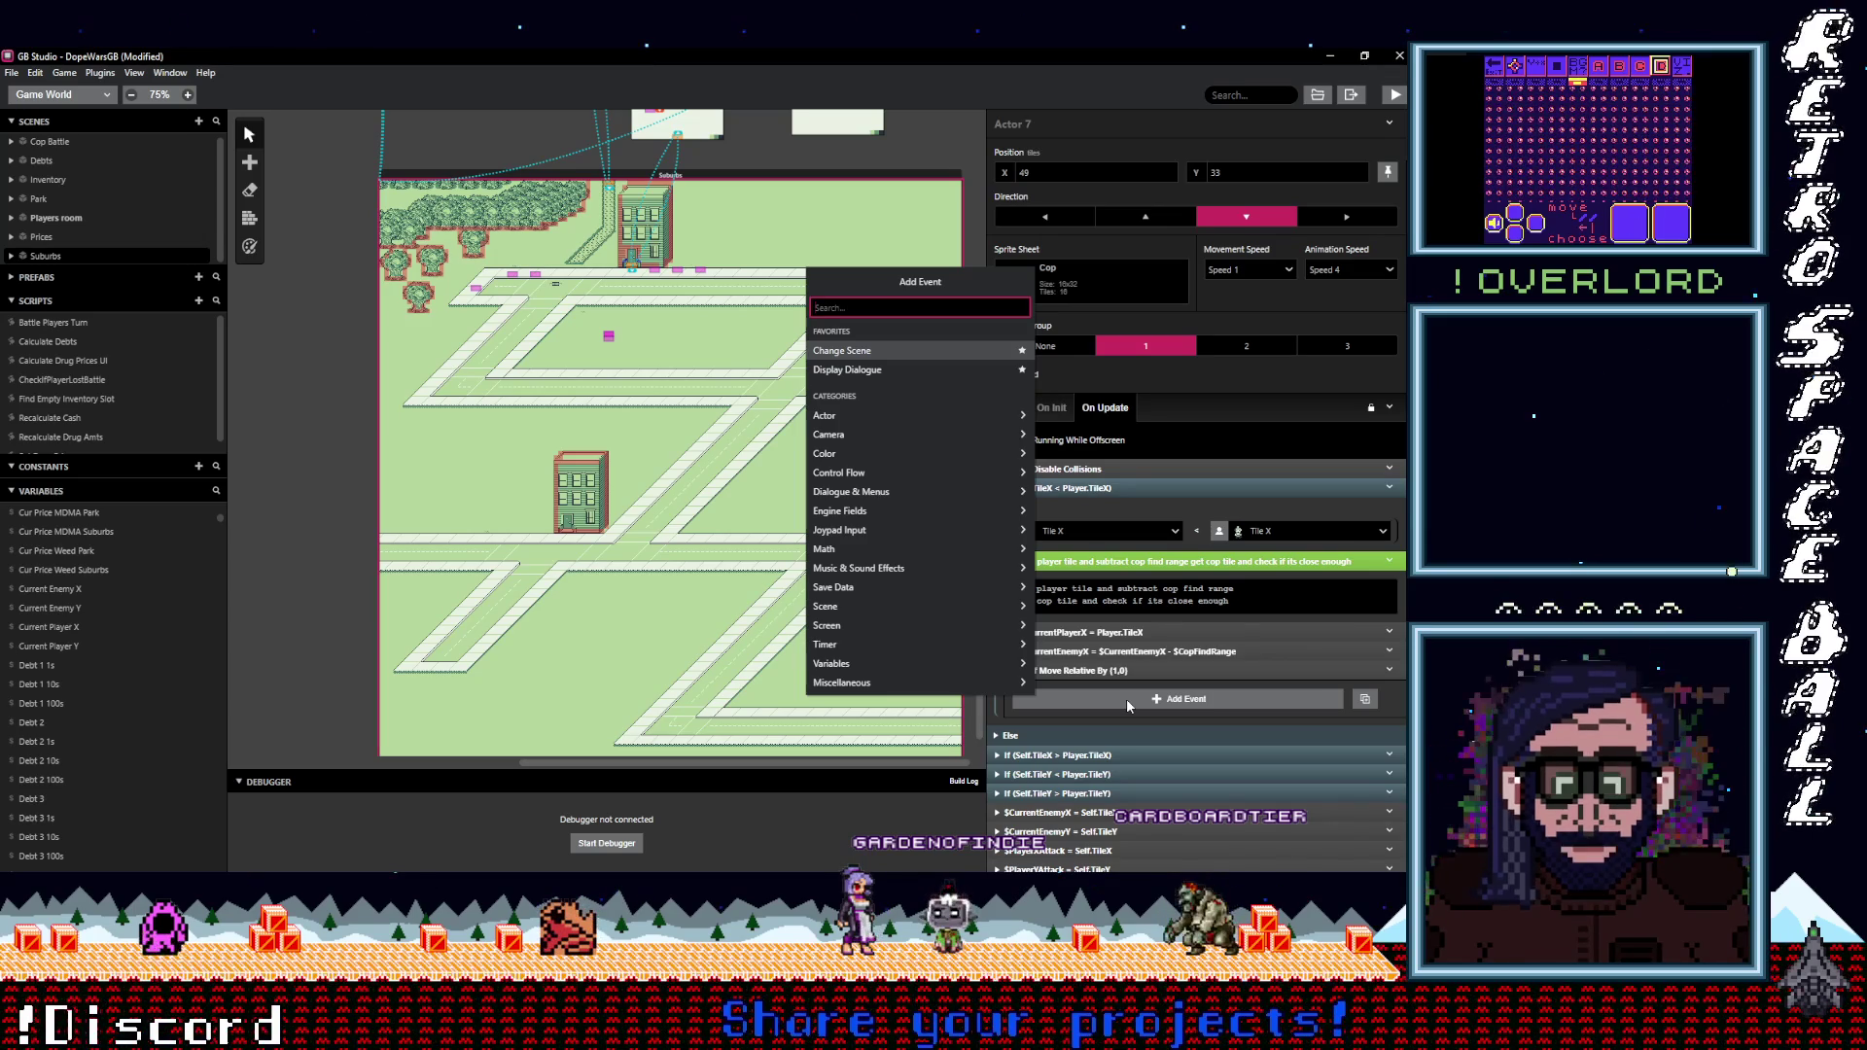
Add a Variable Compare event checking if $CurrentEnemyX is Less Than something.
type("var val")
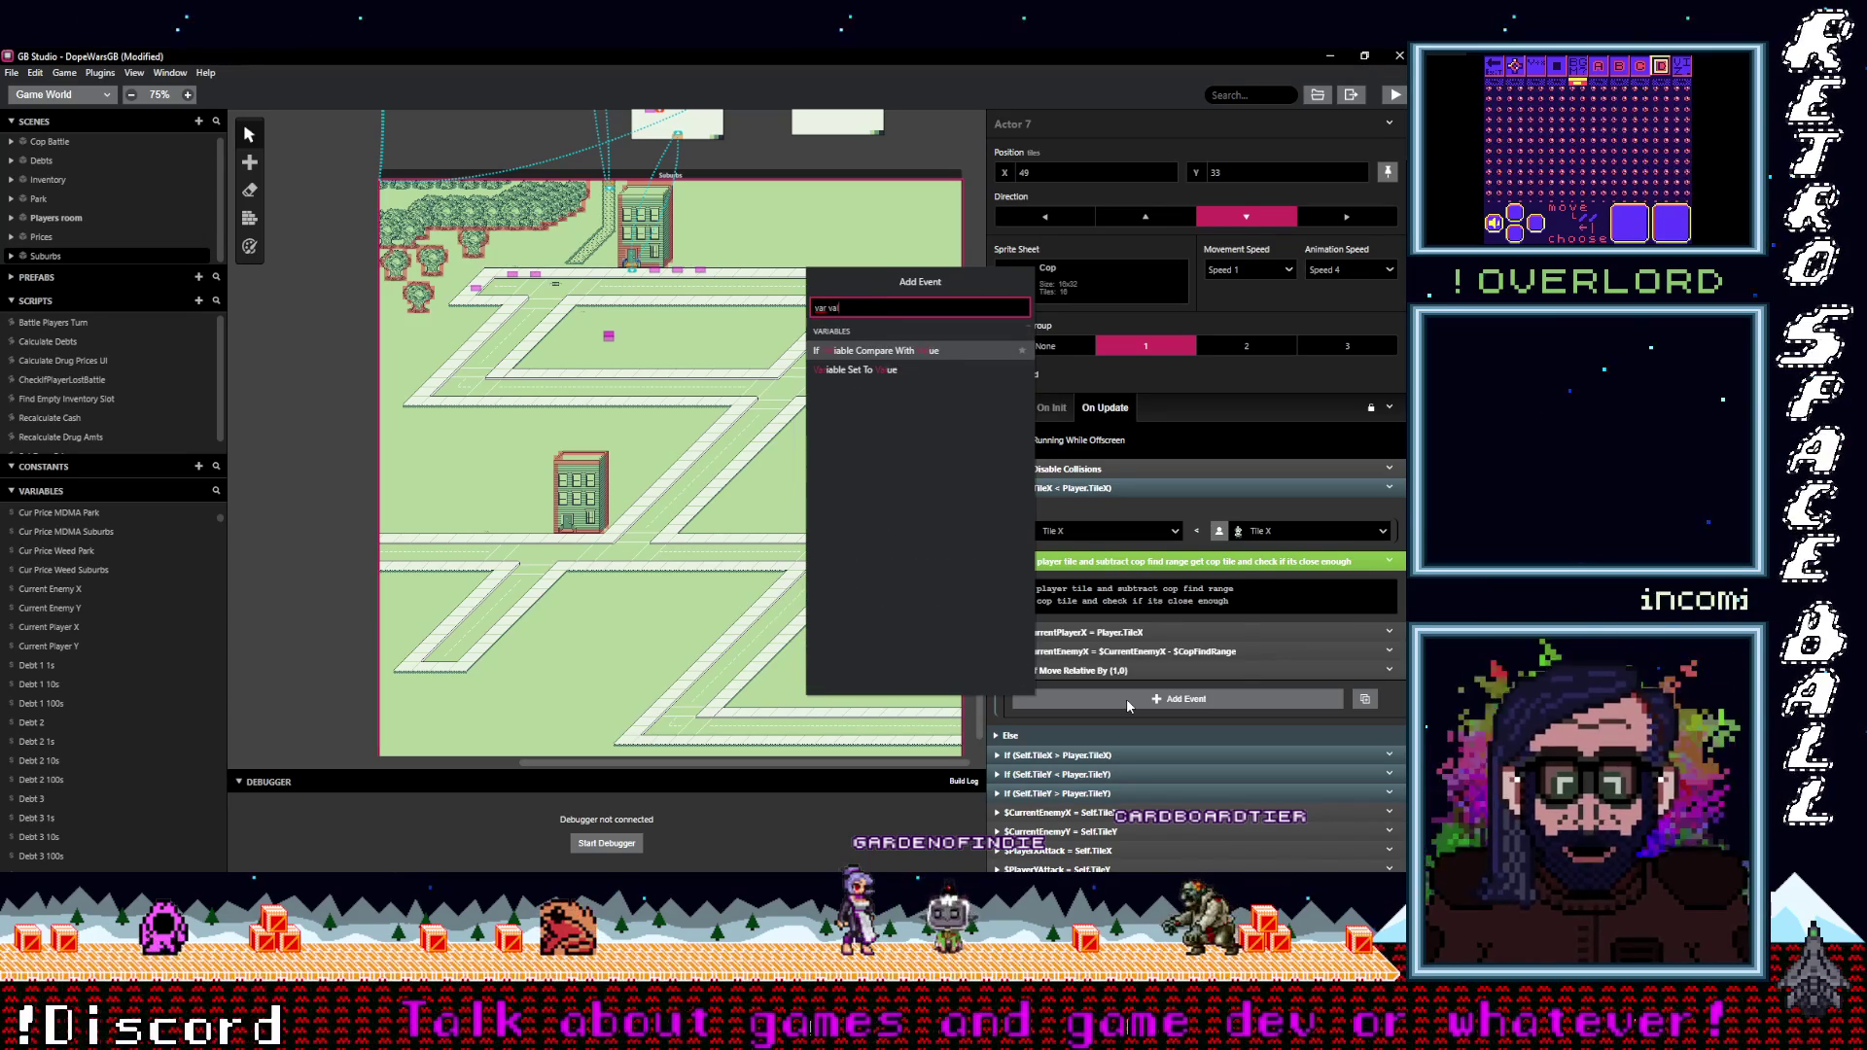
key("Return")
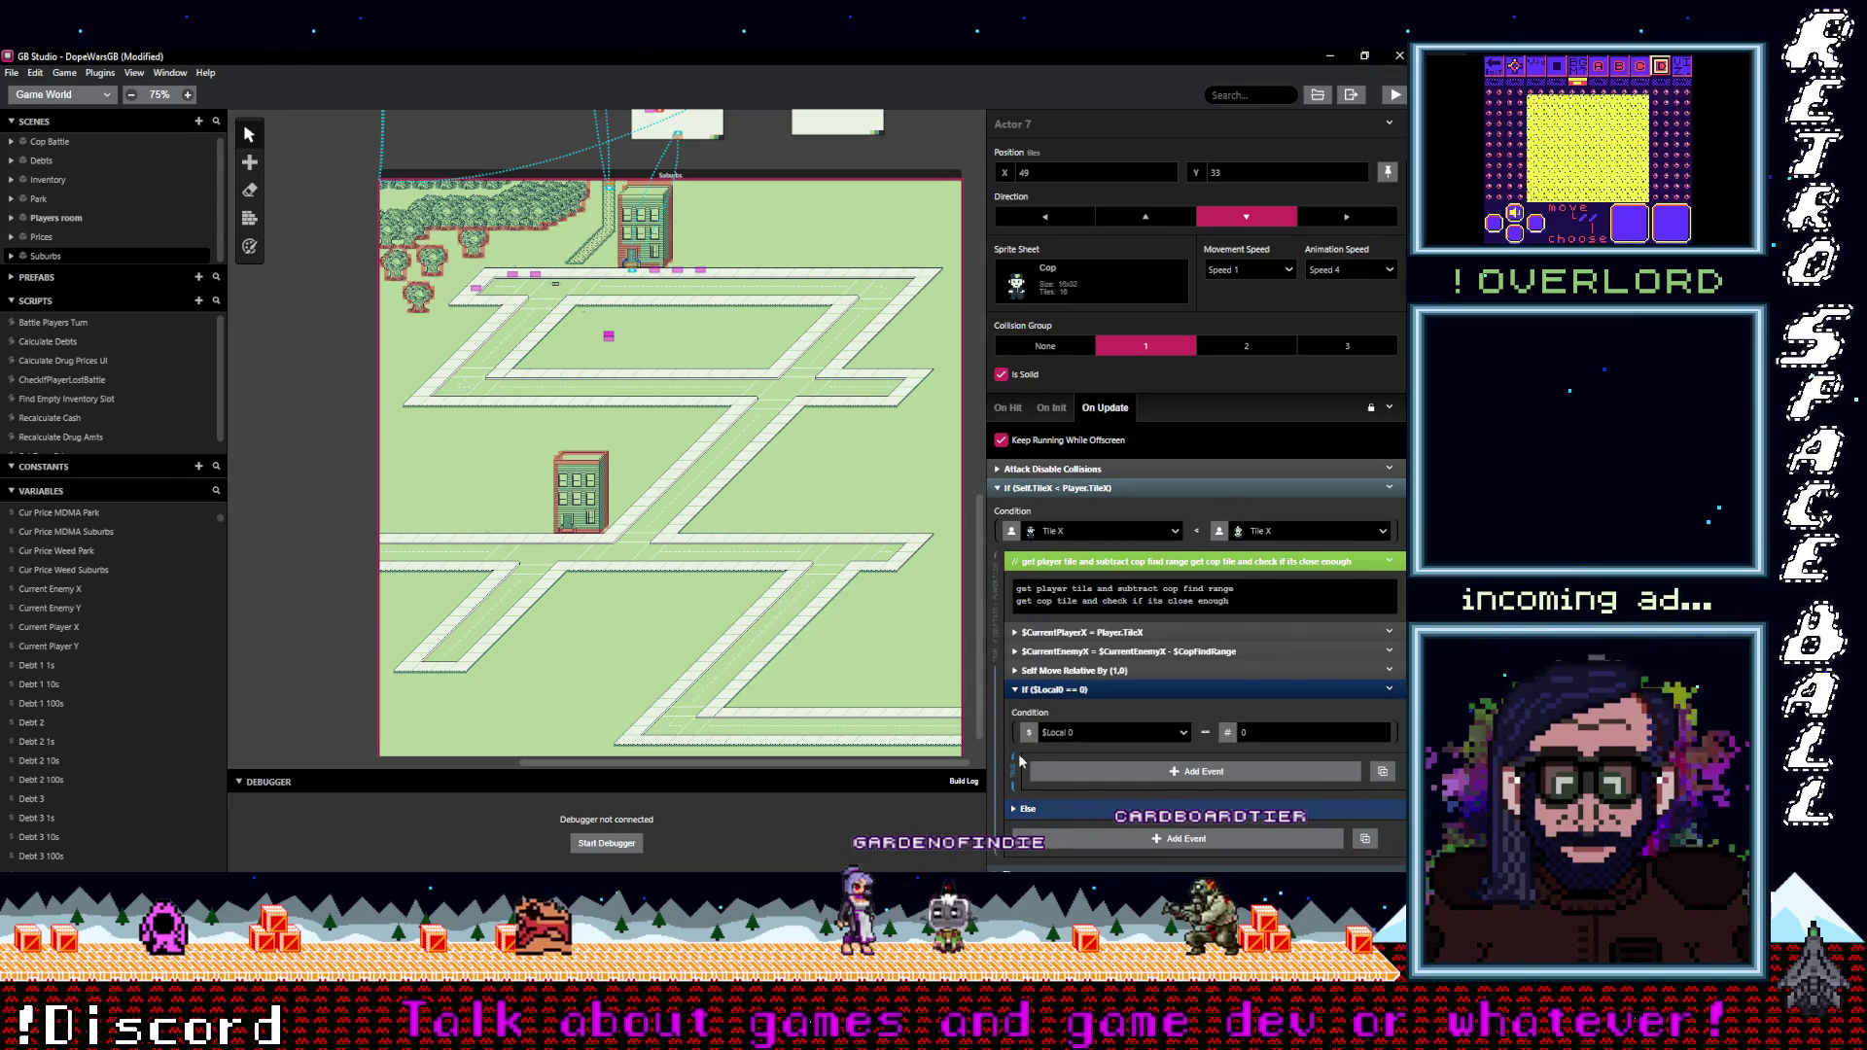
left_click(1100, 731)
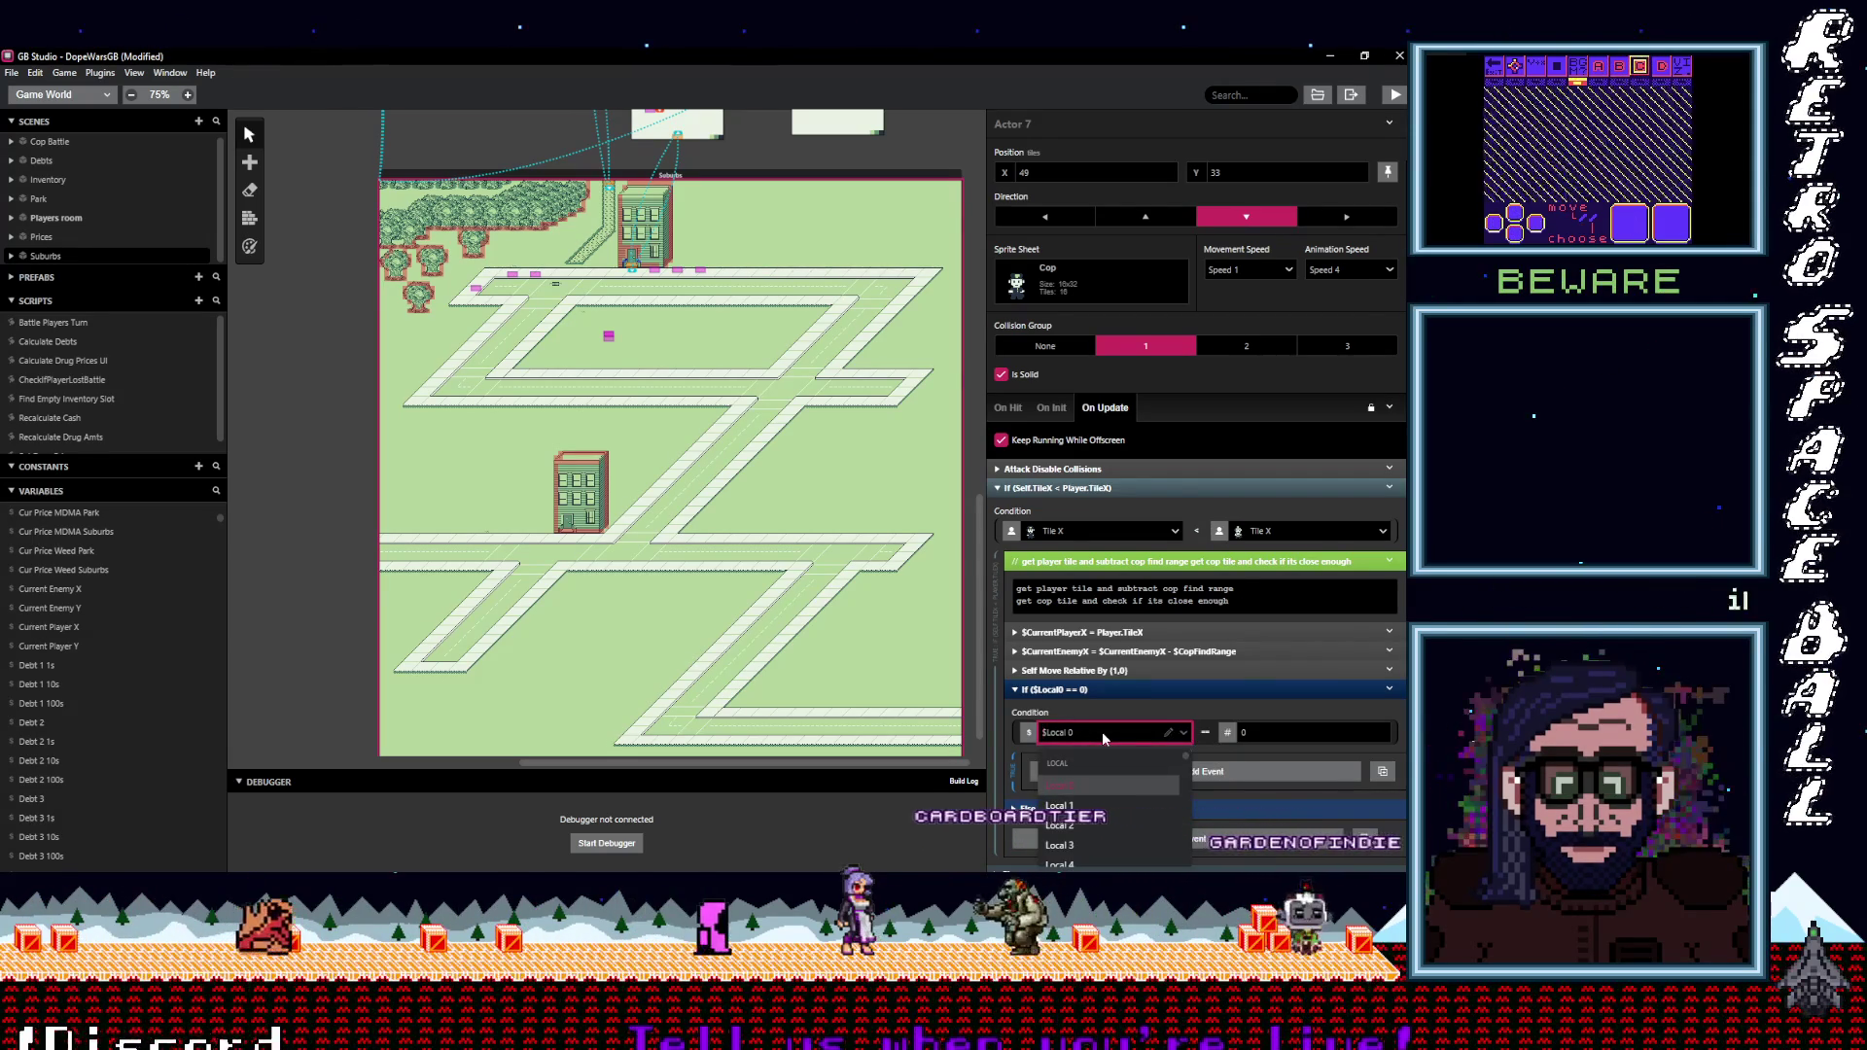
type("tenemy")
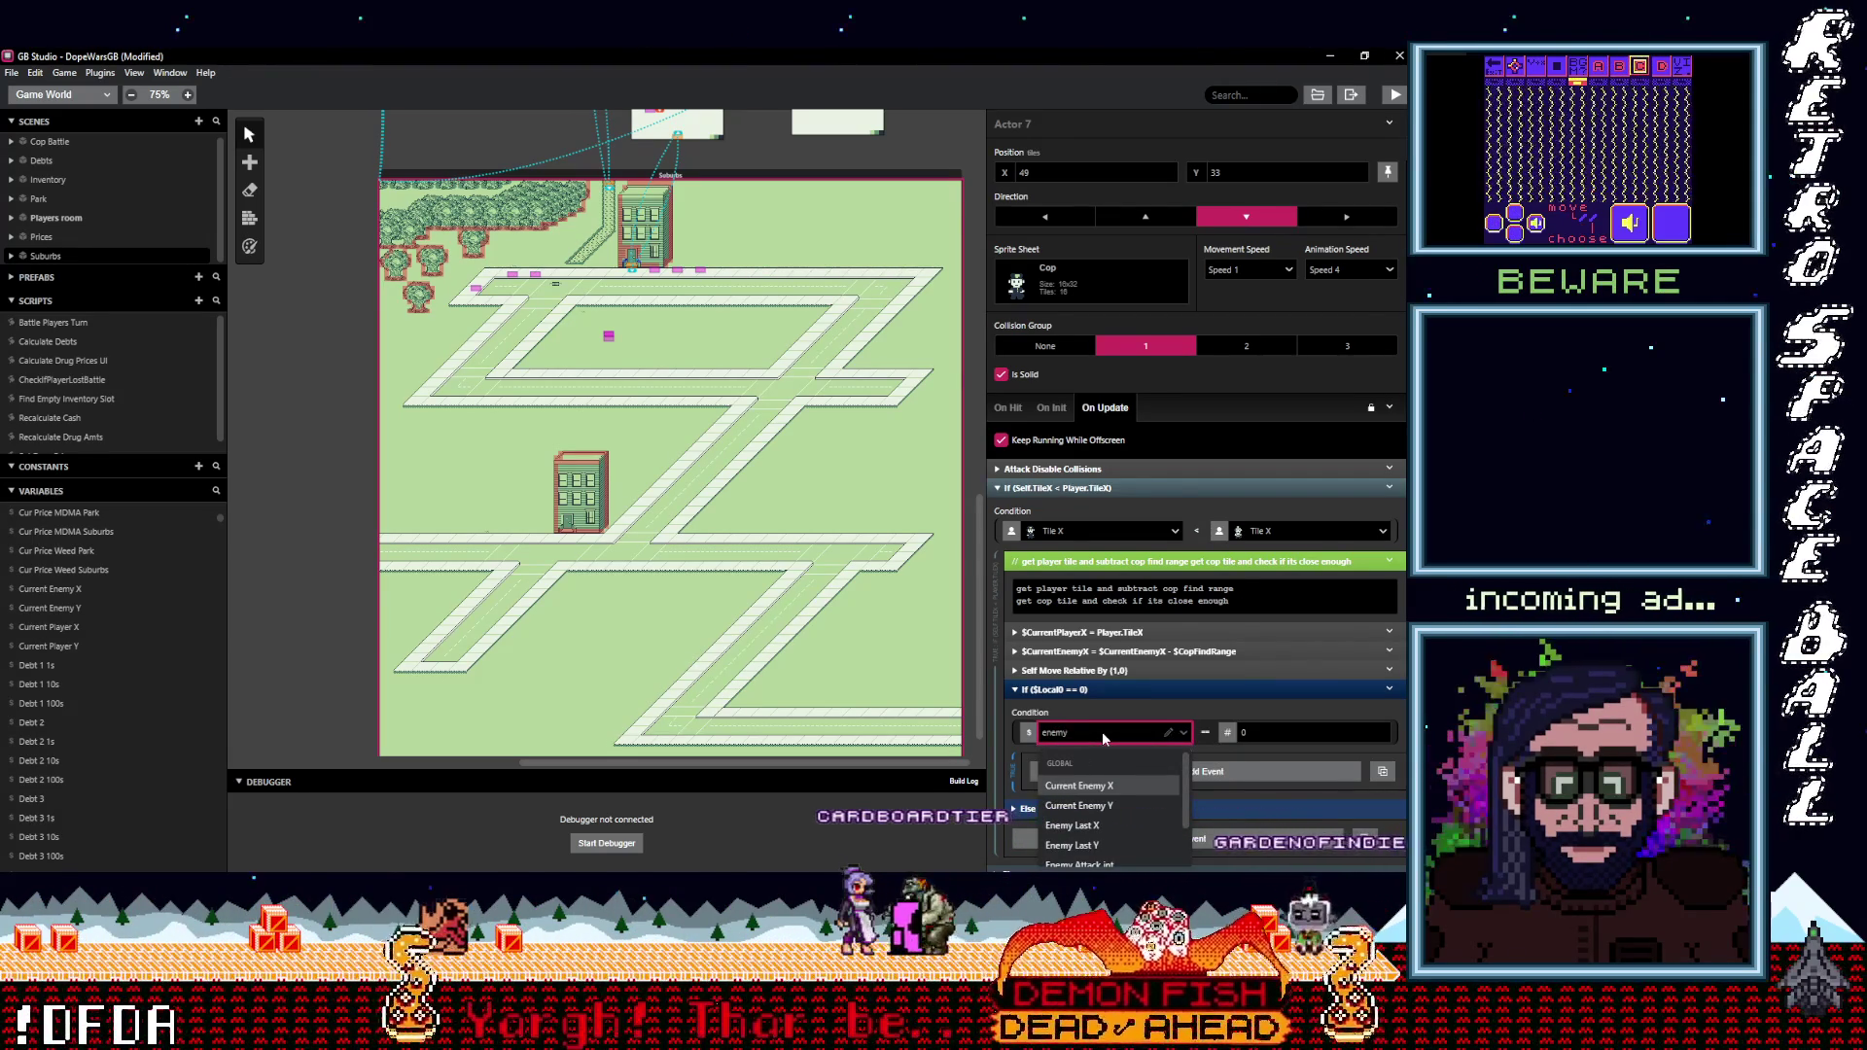
key("Return")
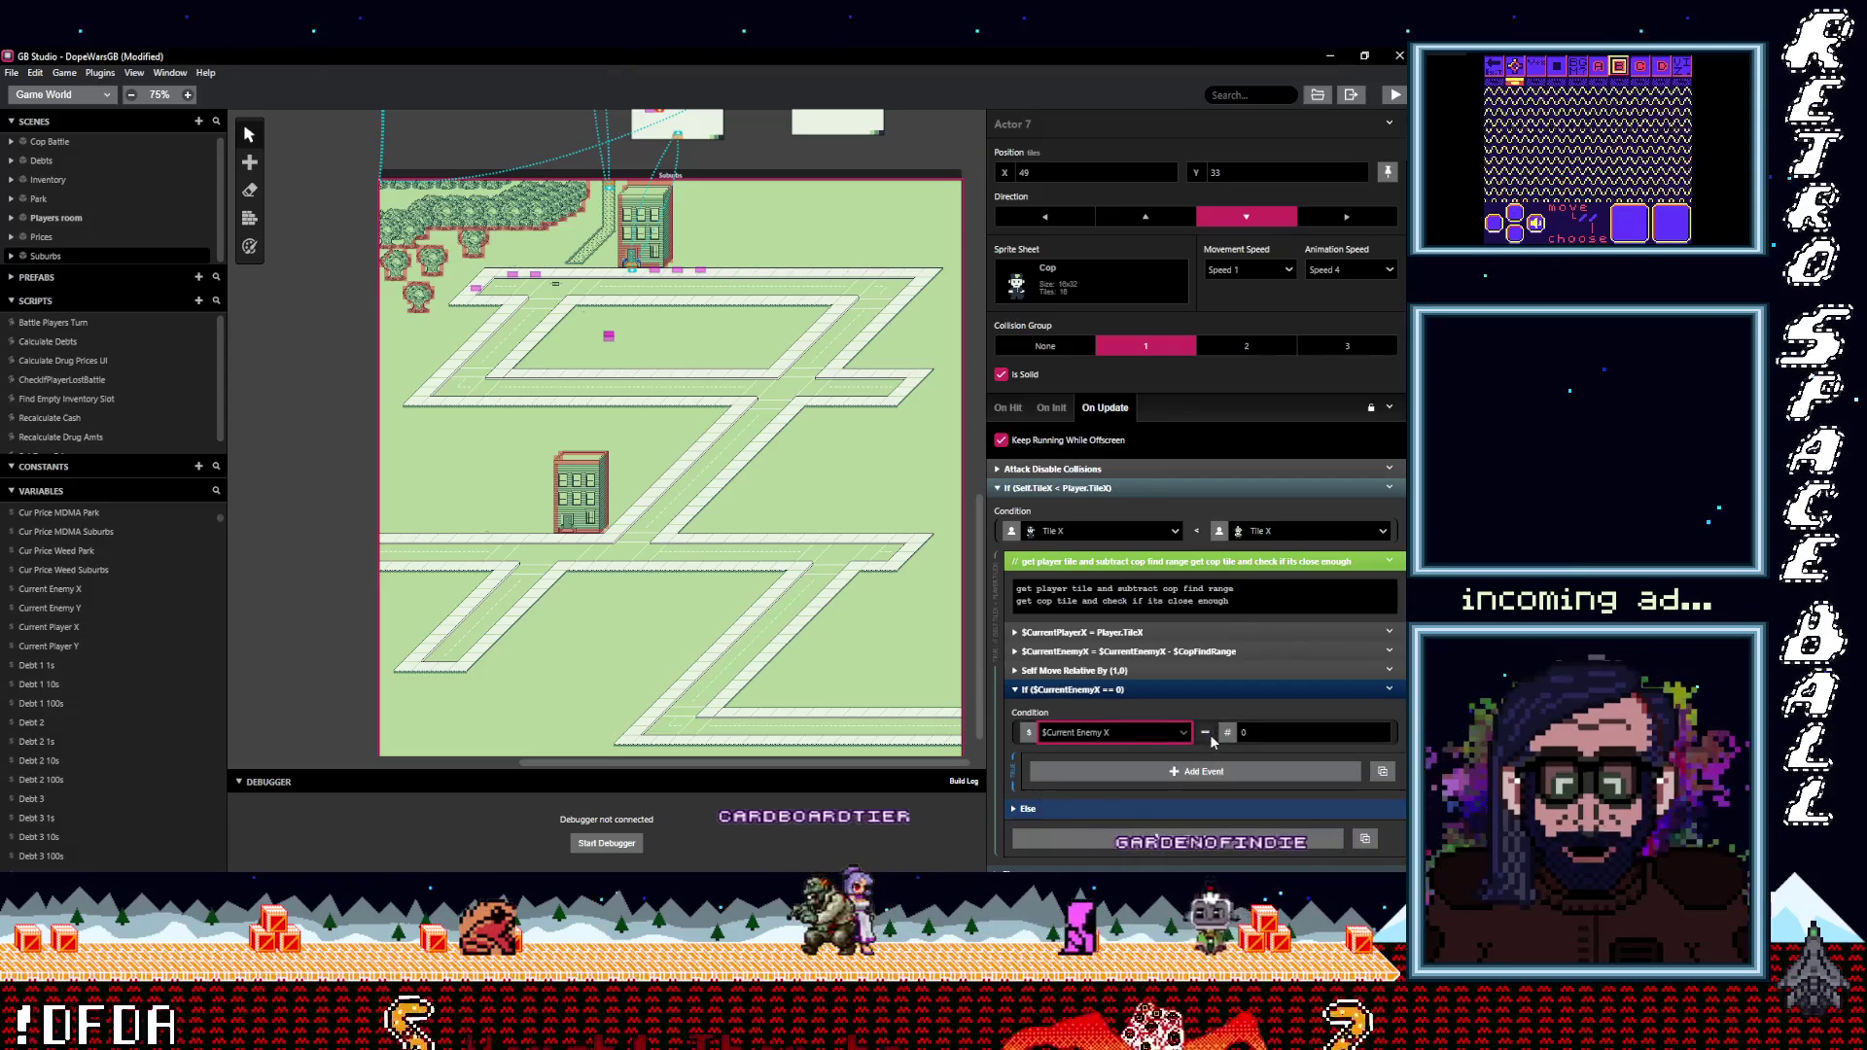
left_click(1210, 733)
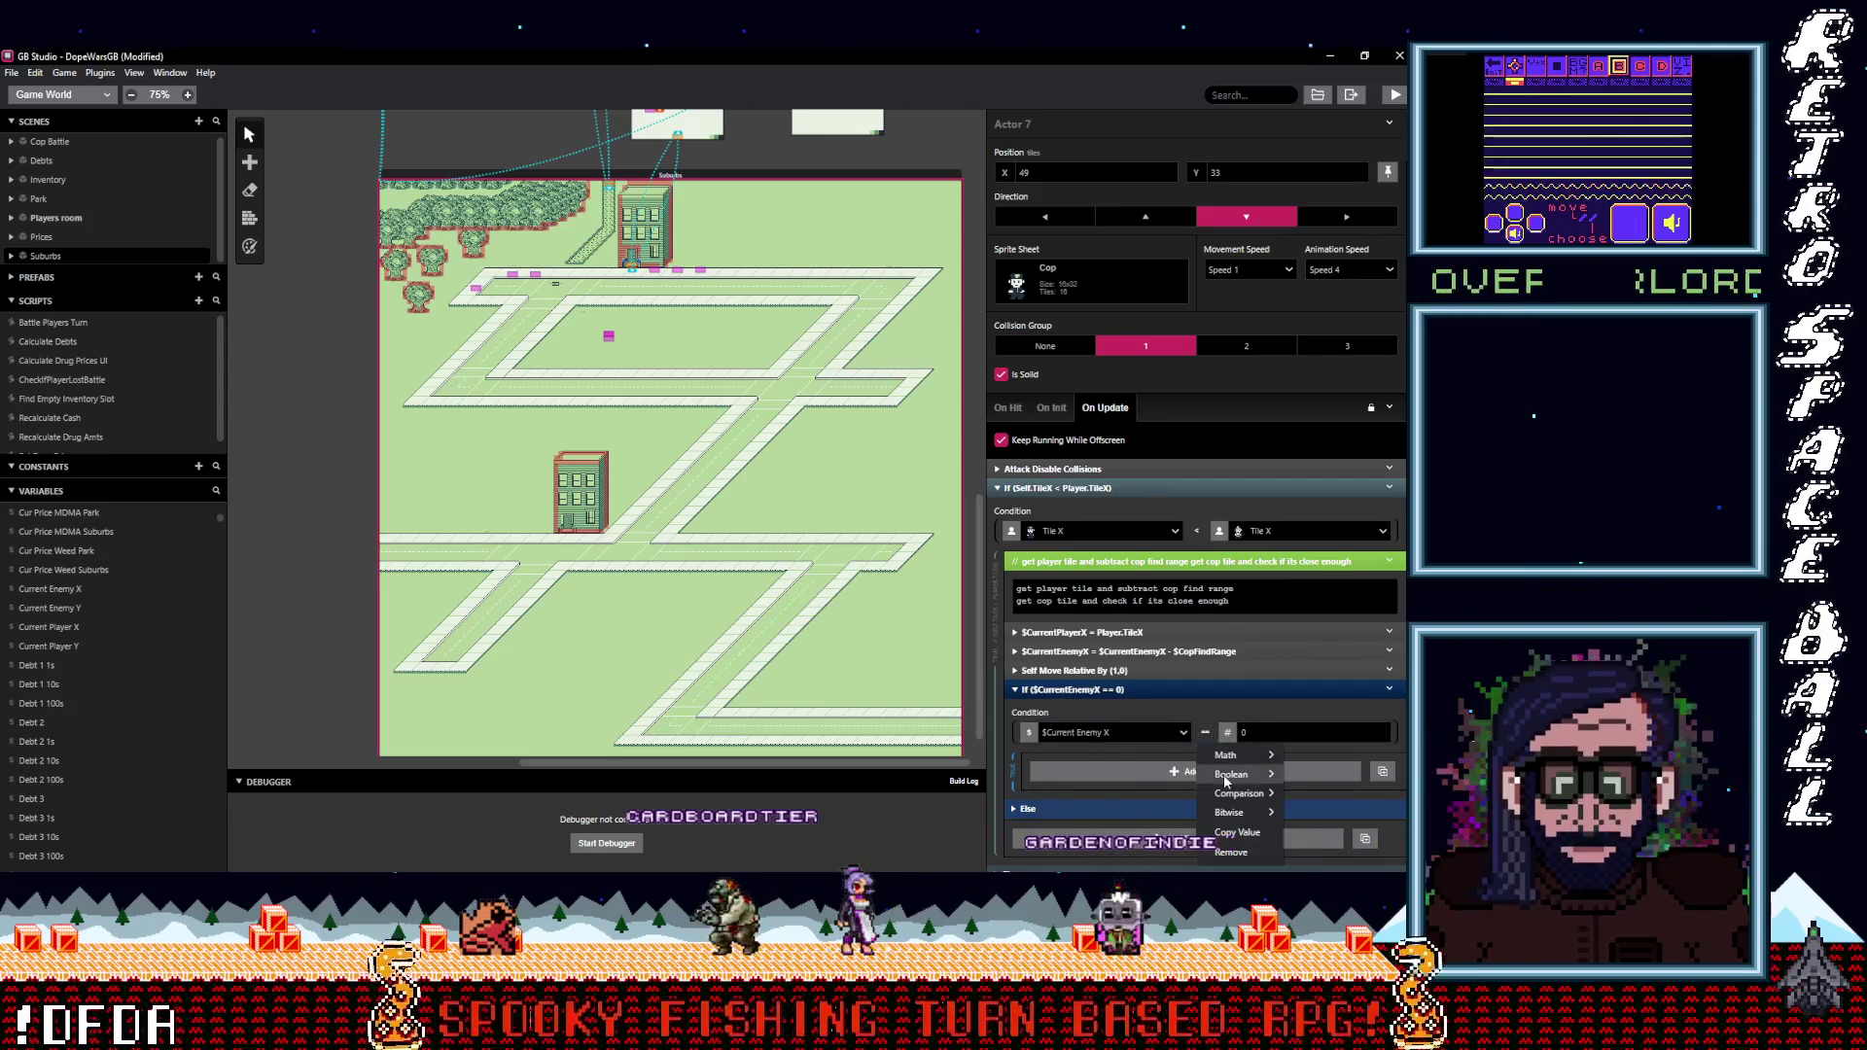
mouse_move(1227, 793)
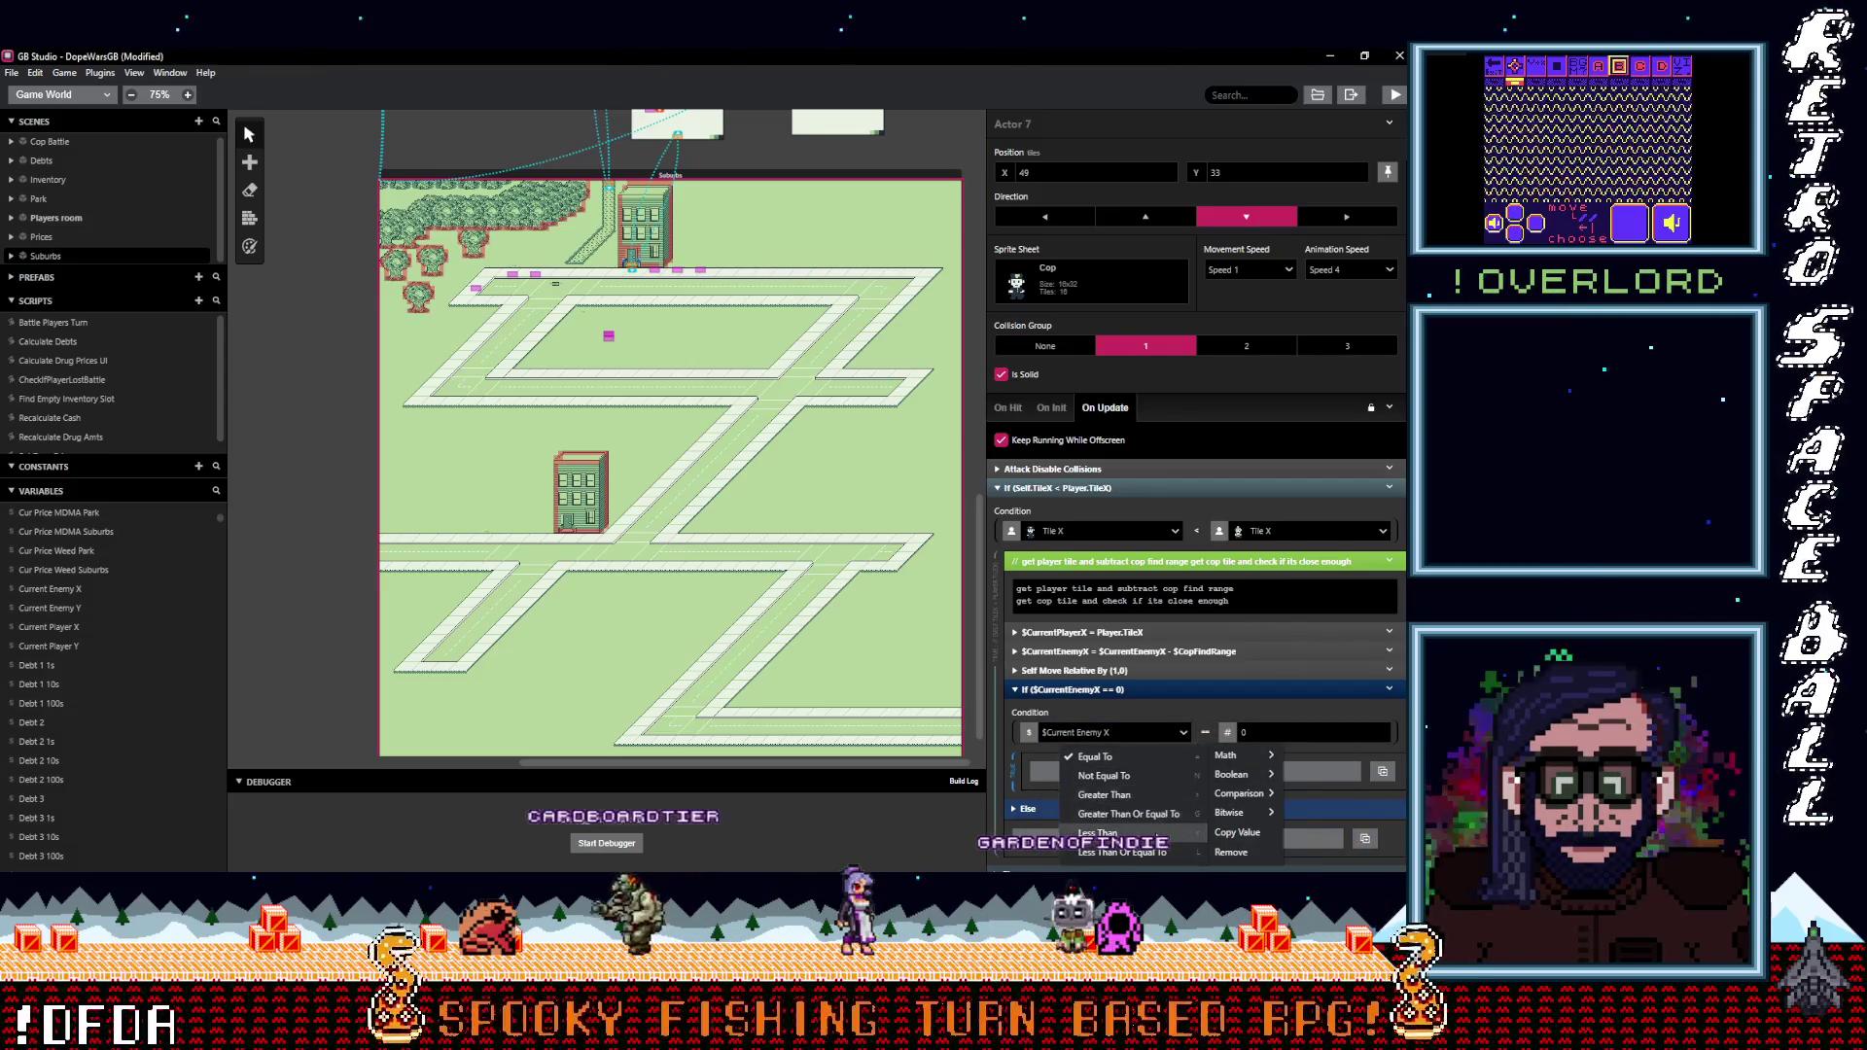
left_click(1098, 833)
Compare against the player's Tile X, then delete the $CurrentPlayerX = Player.TileX event.
left_click(1228, 732)
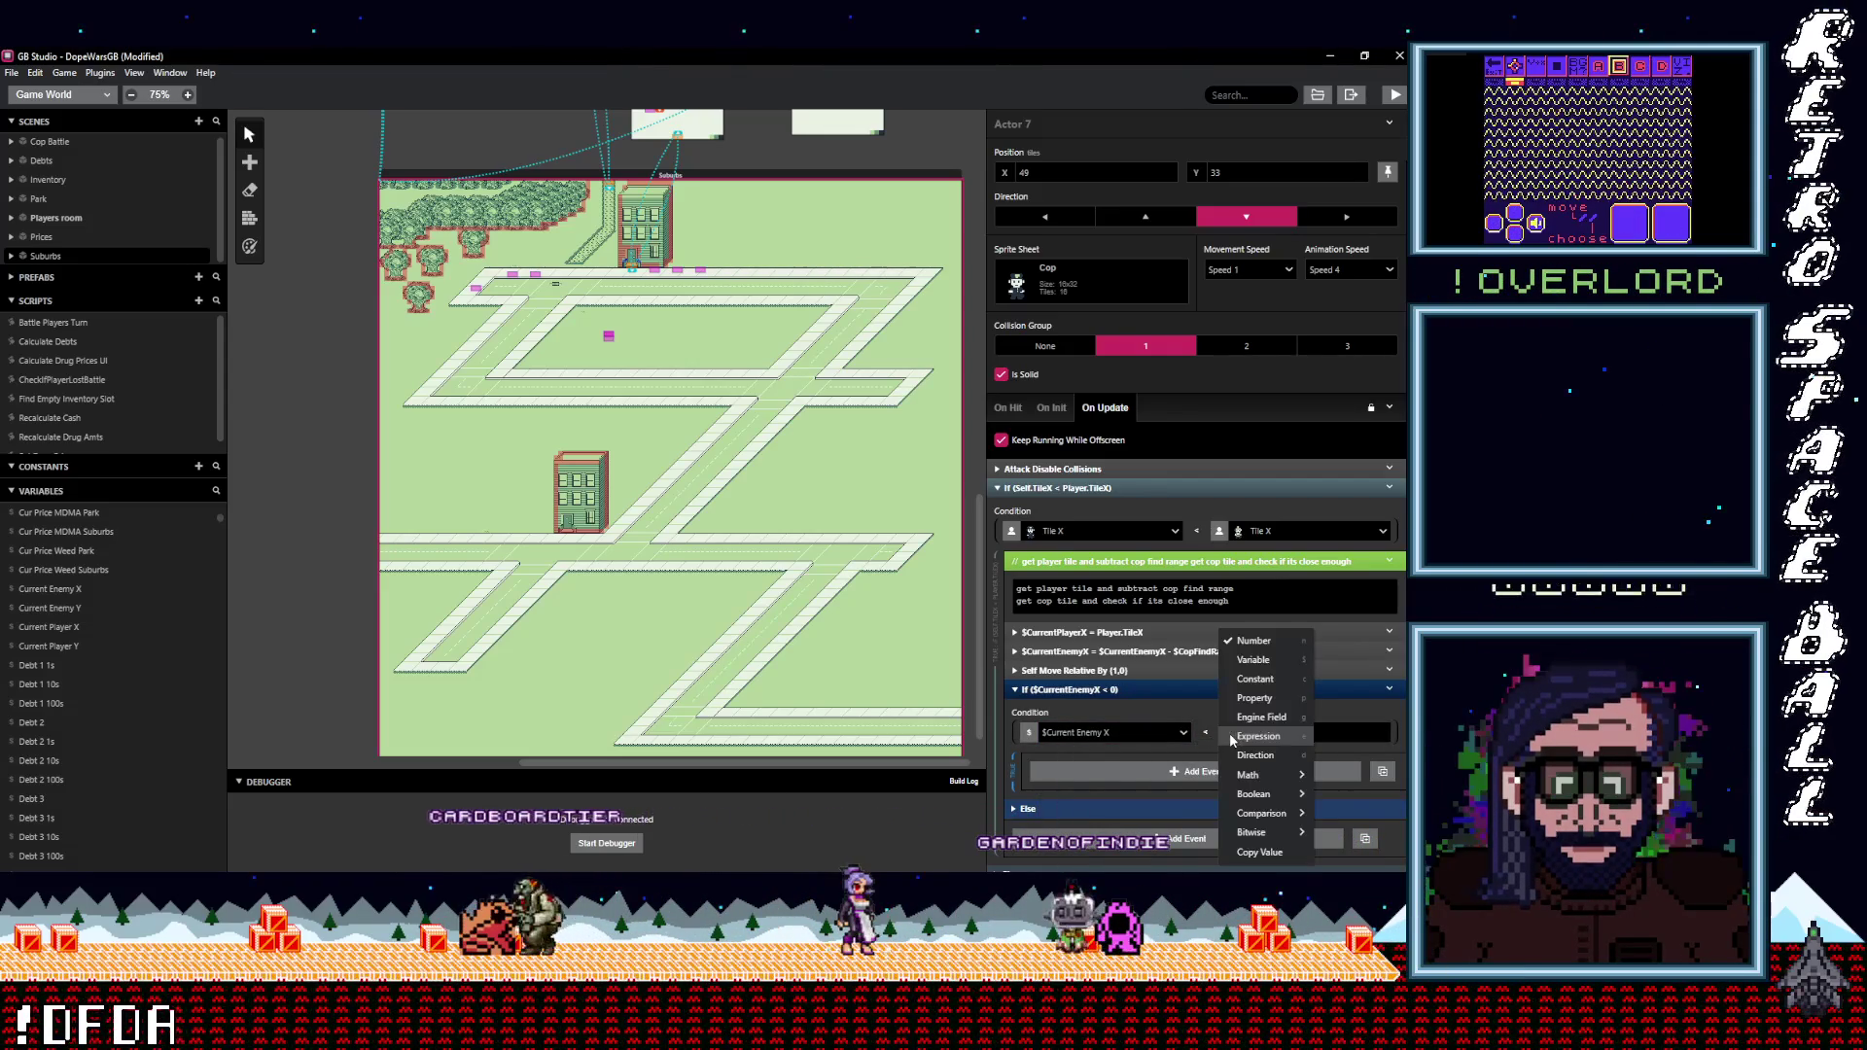
left_click(1256, 660)
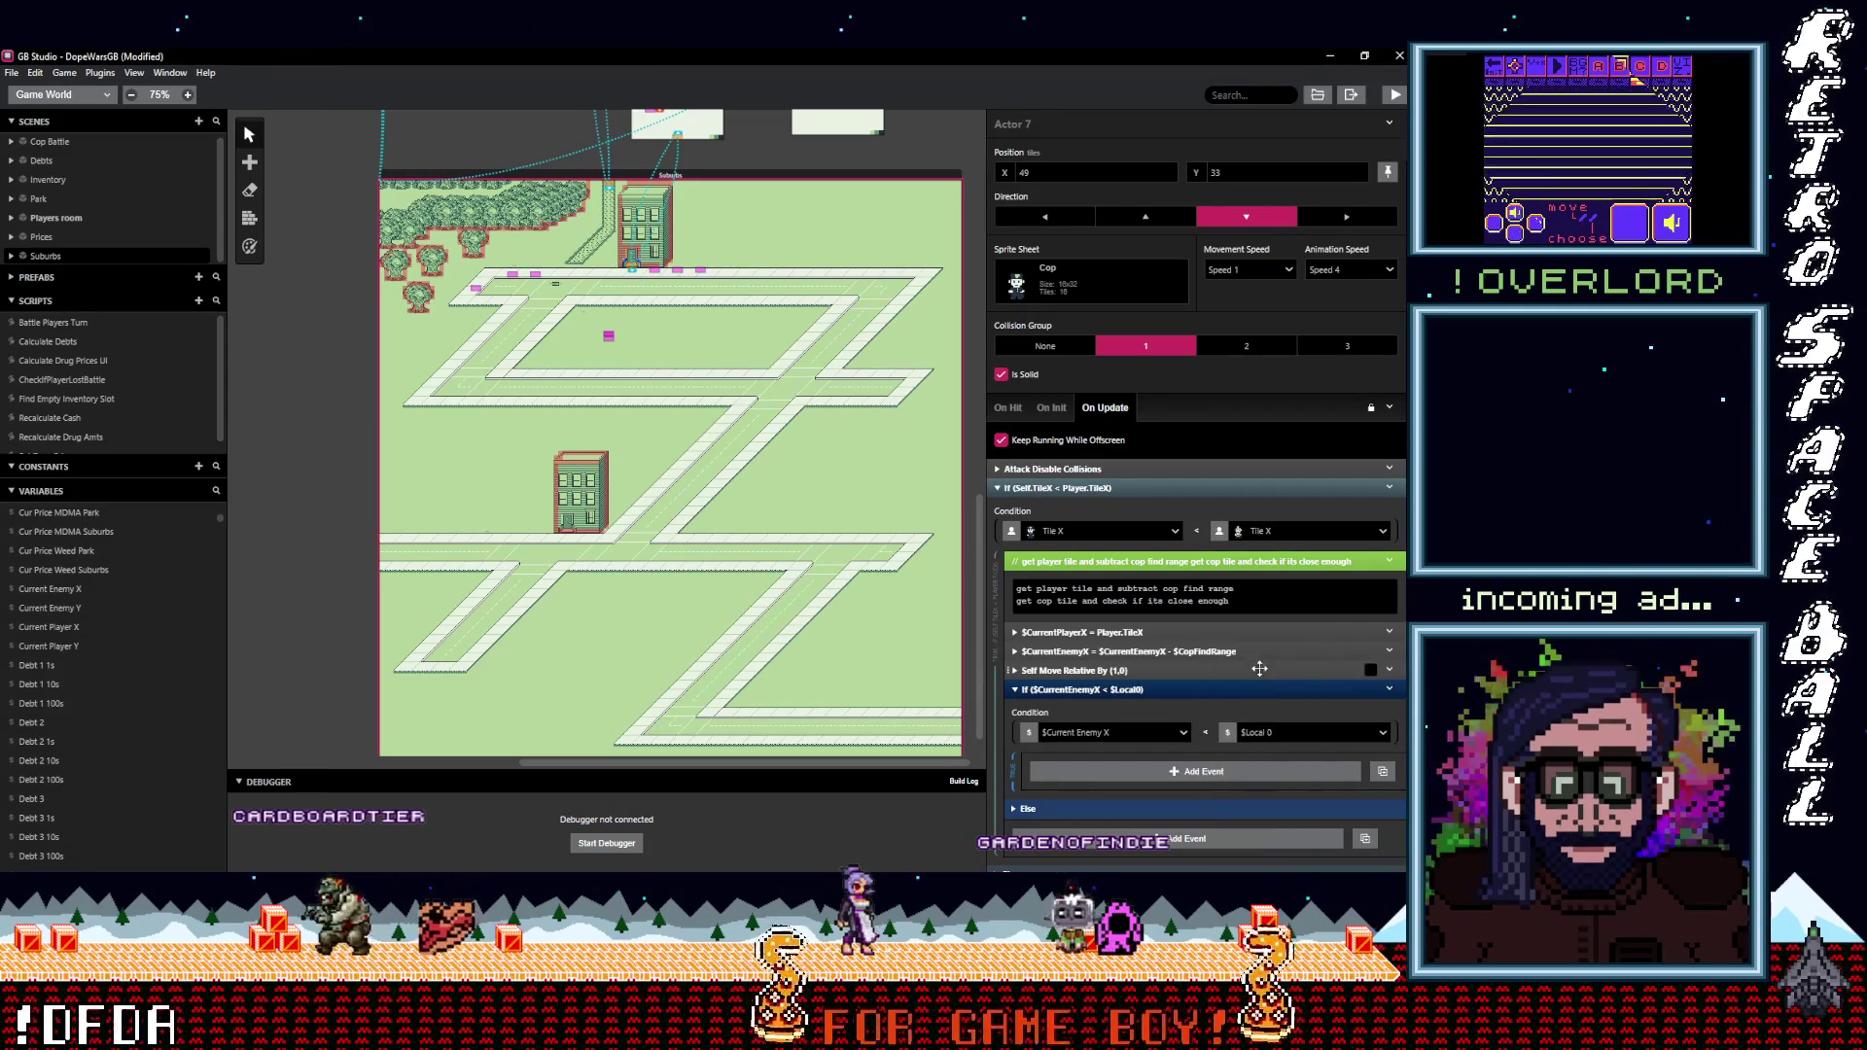
left_click(1227, 732)
left_click(1266, 731)
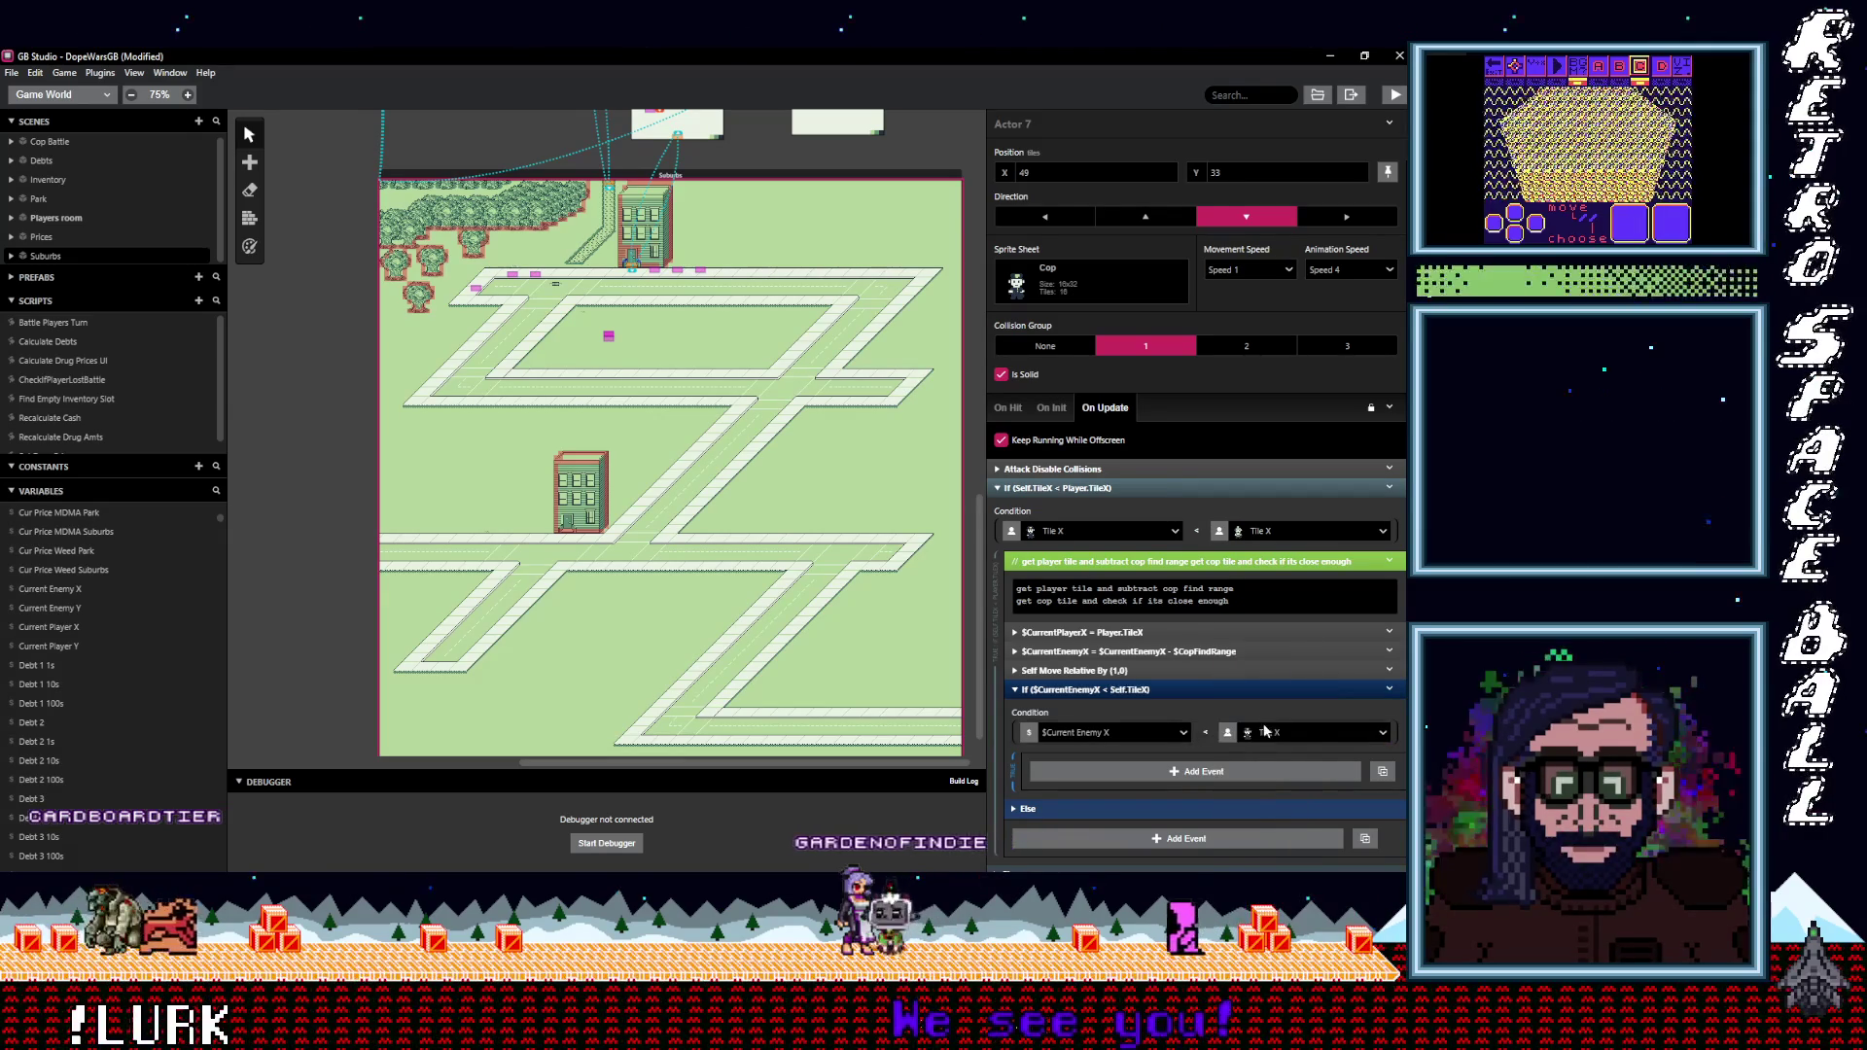
left_click(1266, 732)
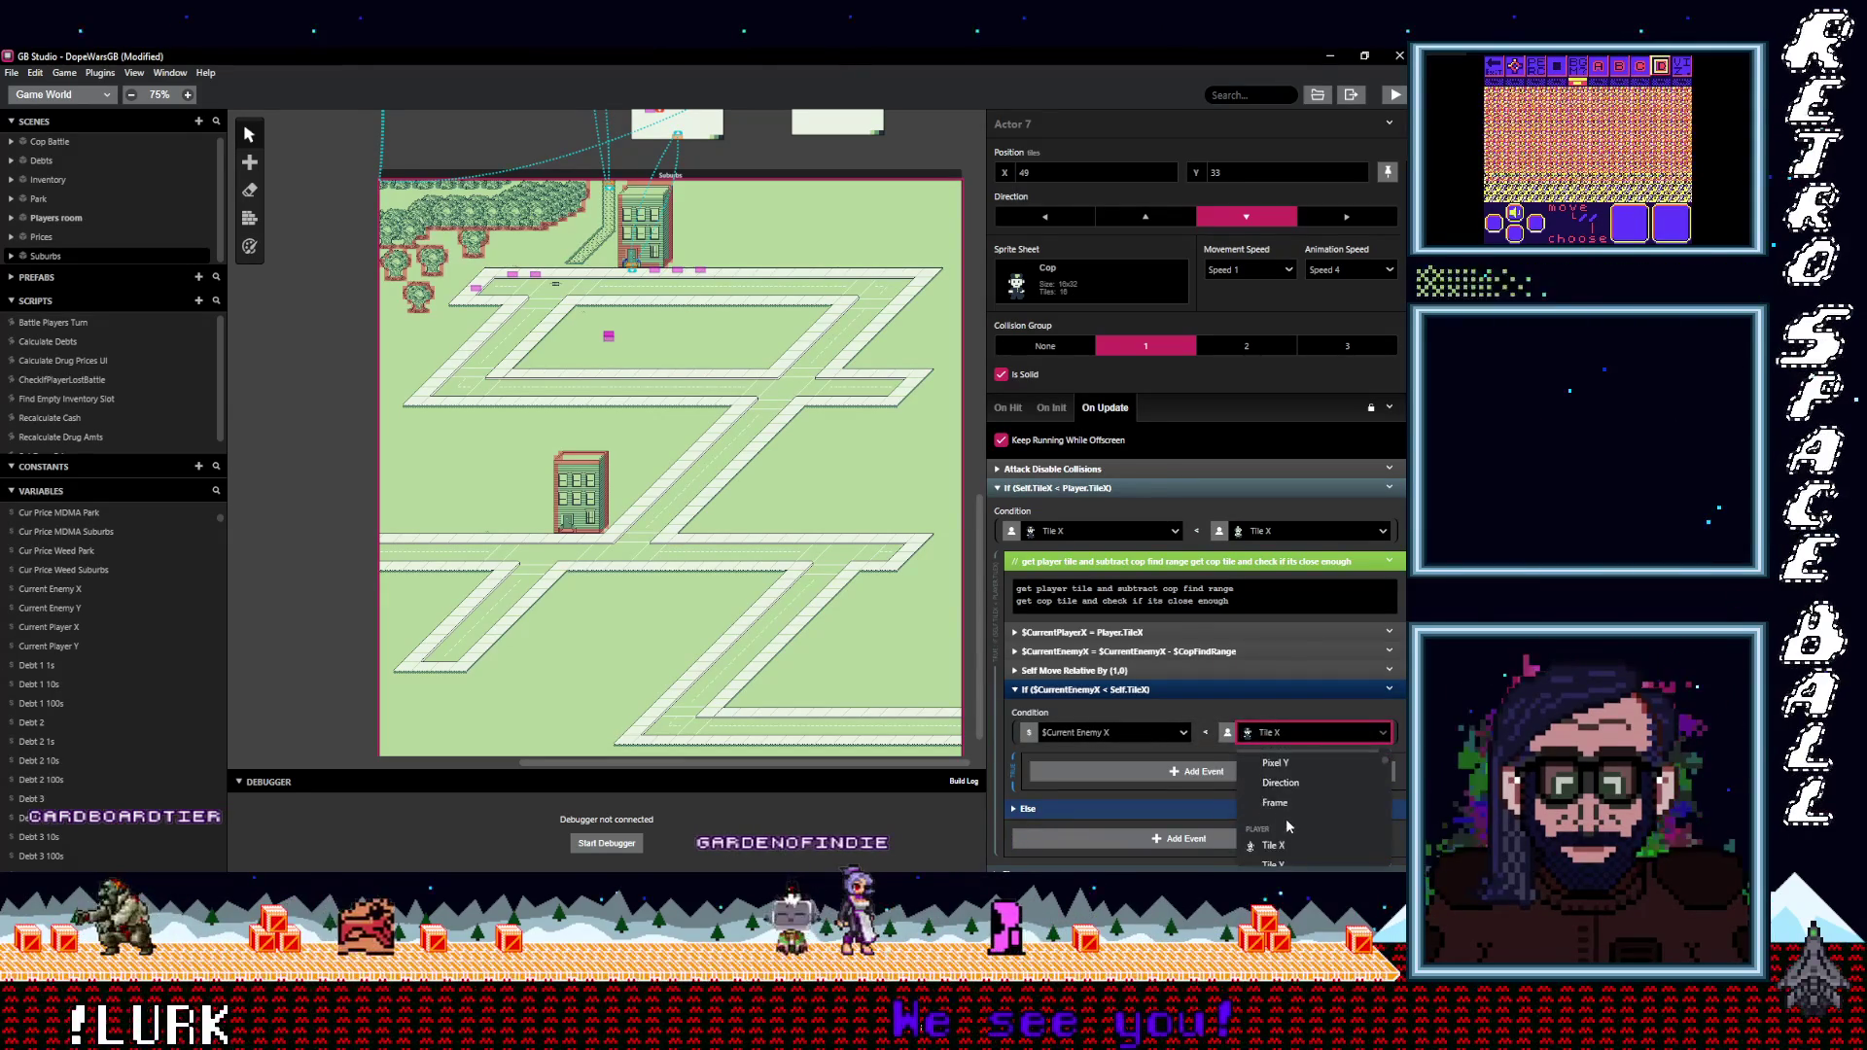
scroll(1286, 819, "down", 1)
left_click(1282, 767)
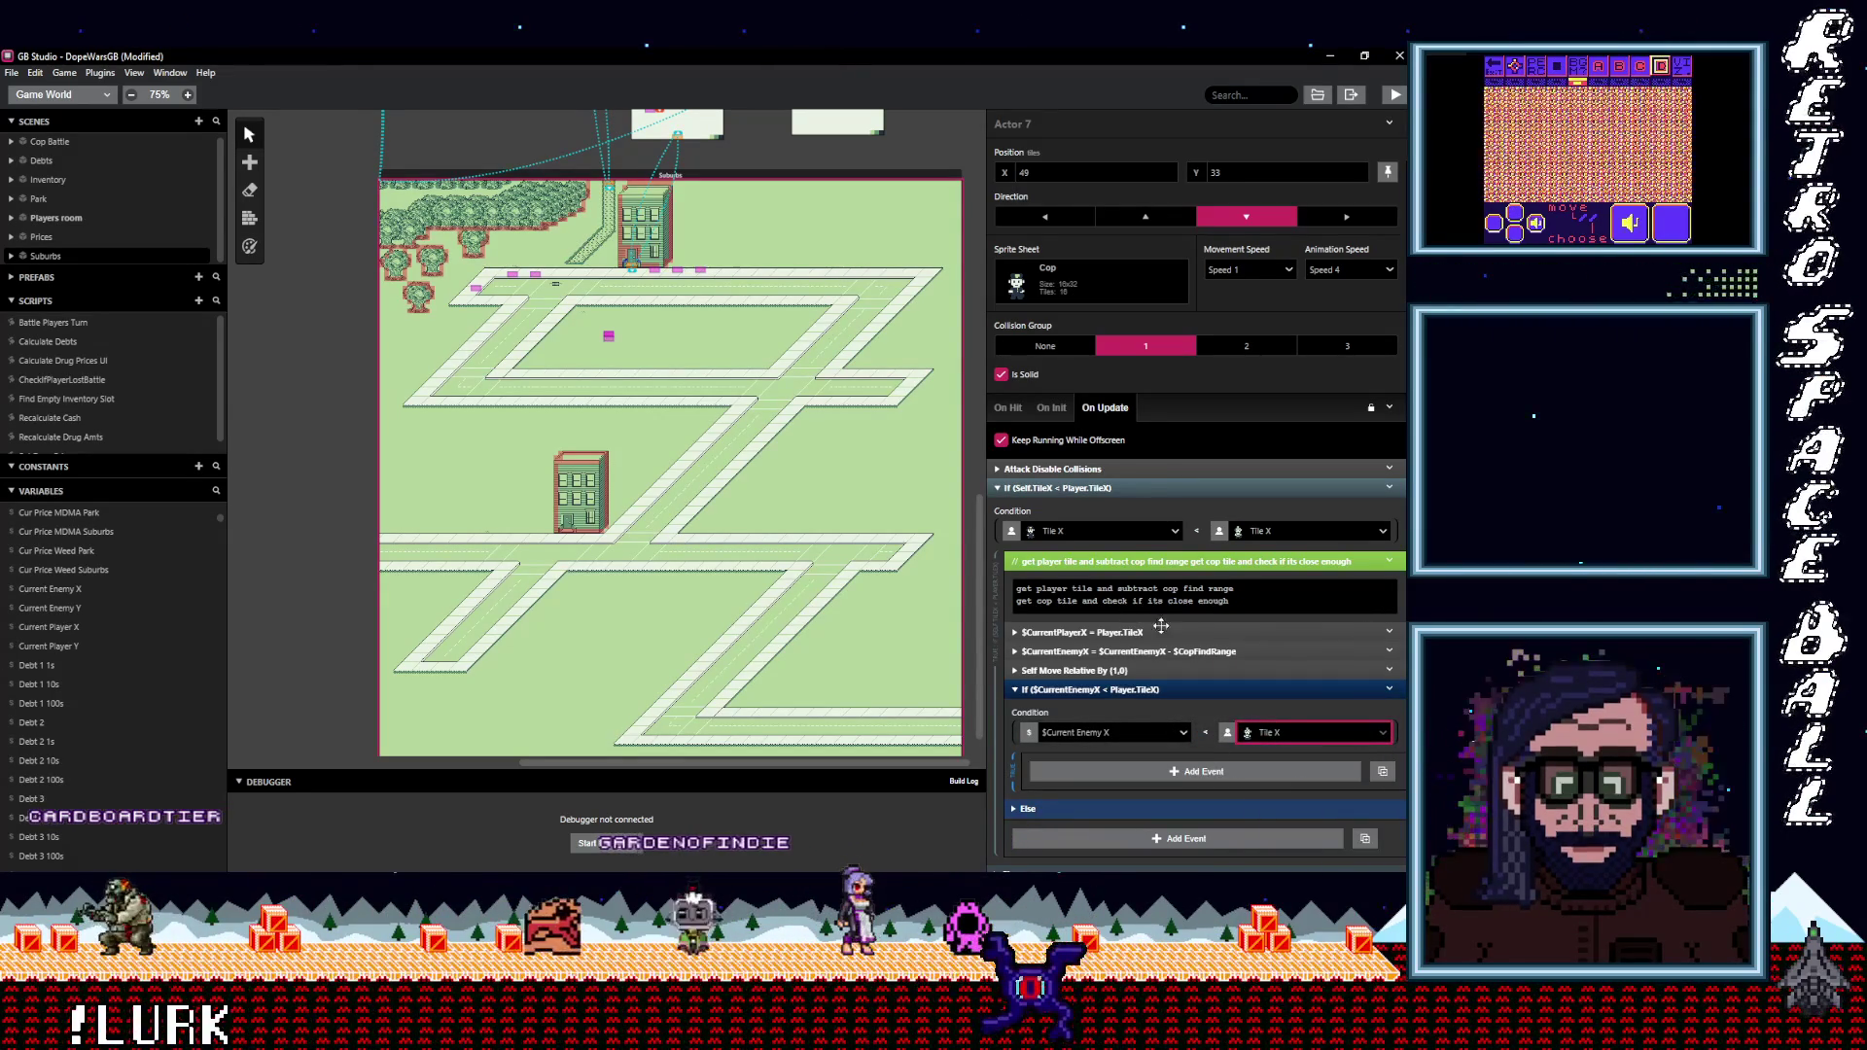
left_click(1388, 631)
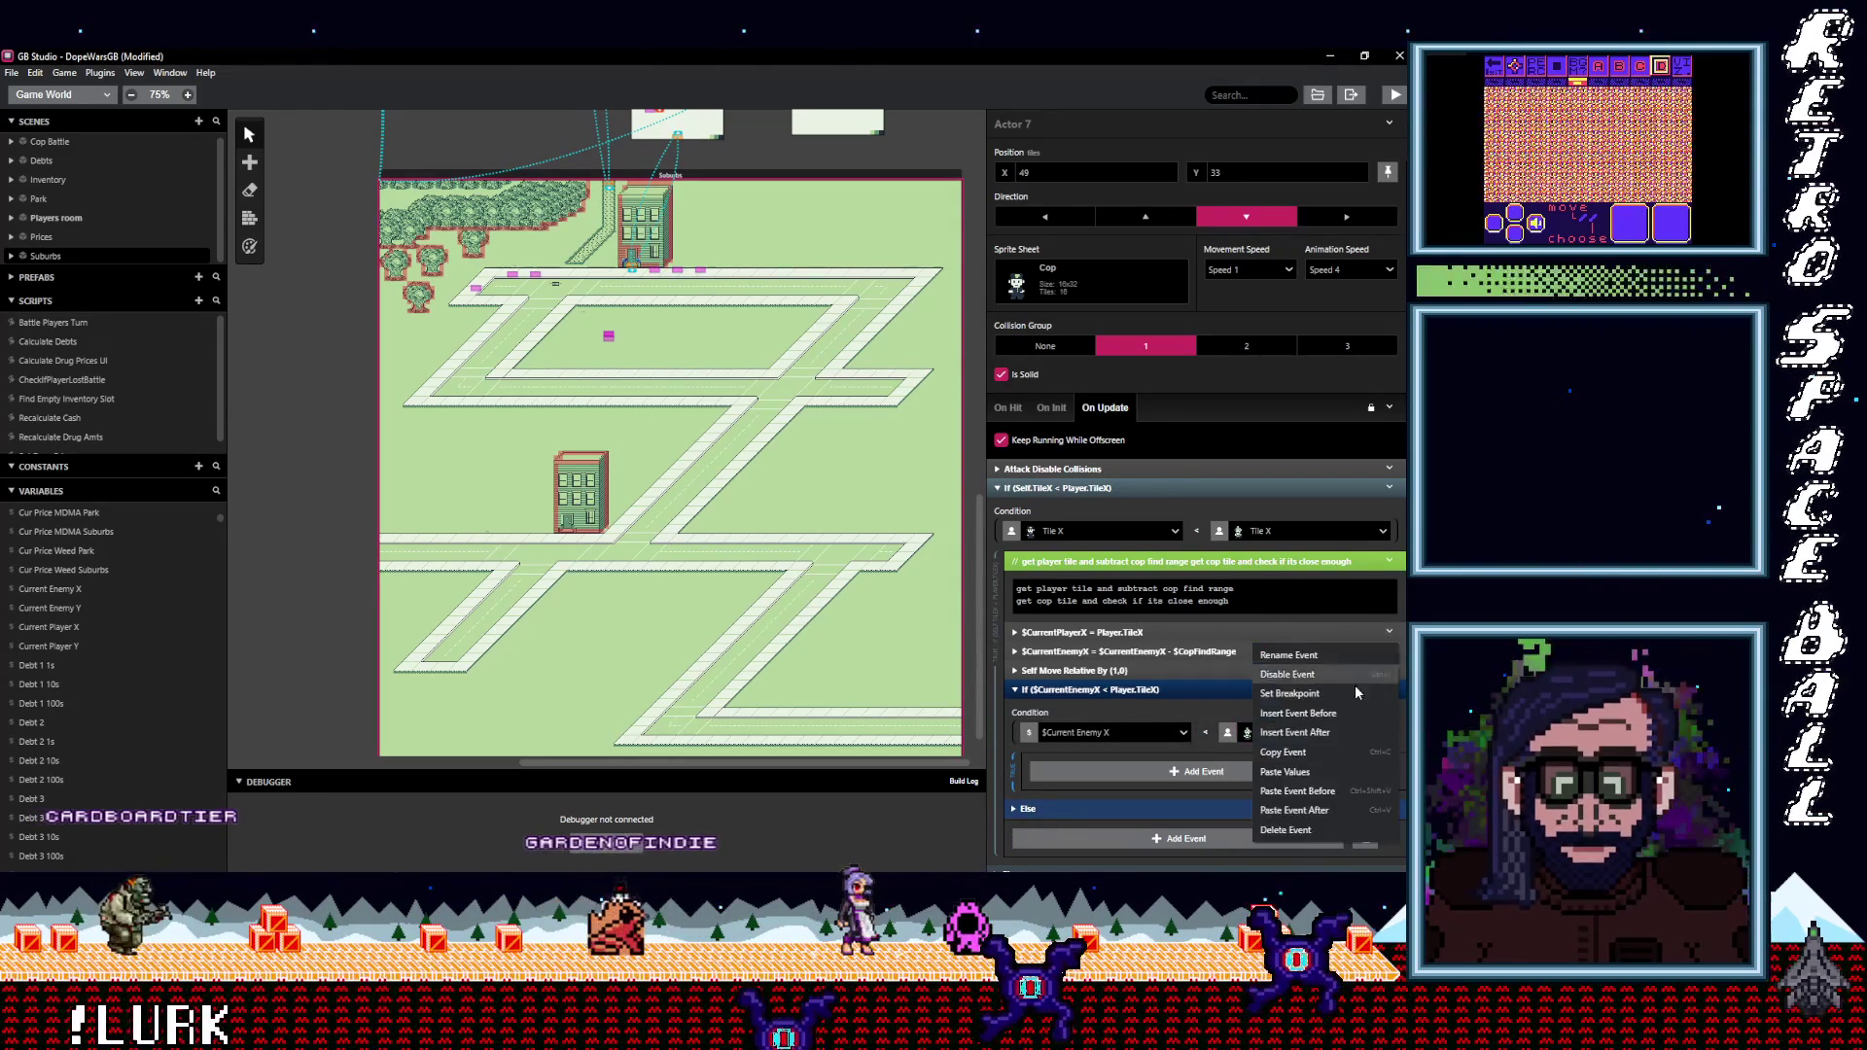
left_click(1293, 826)
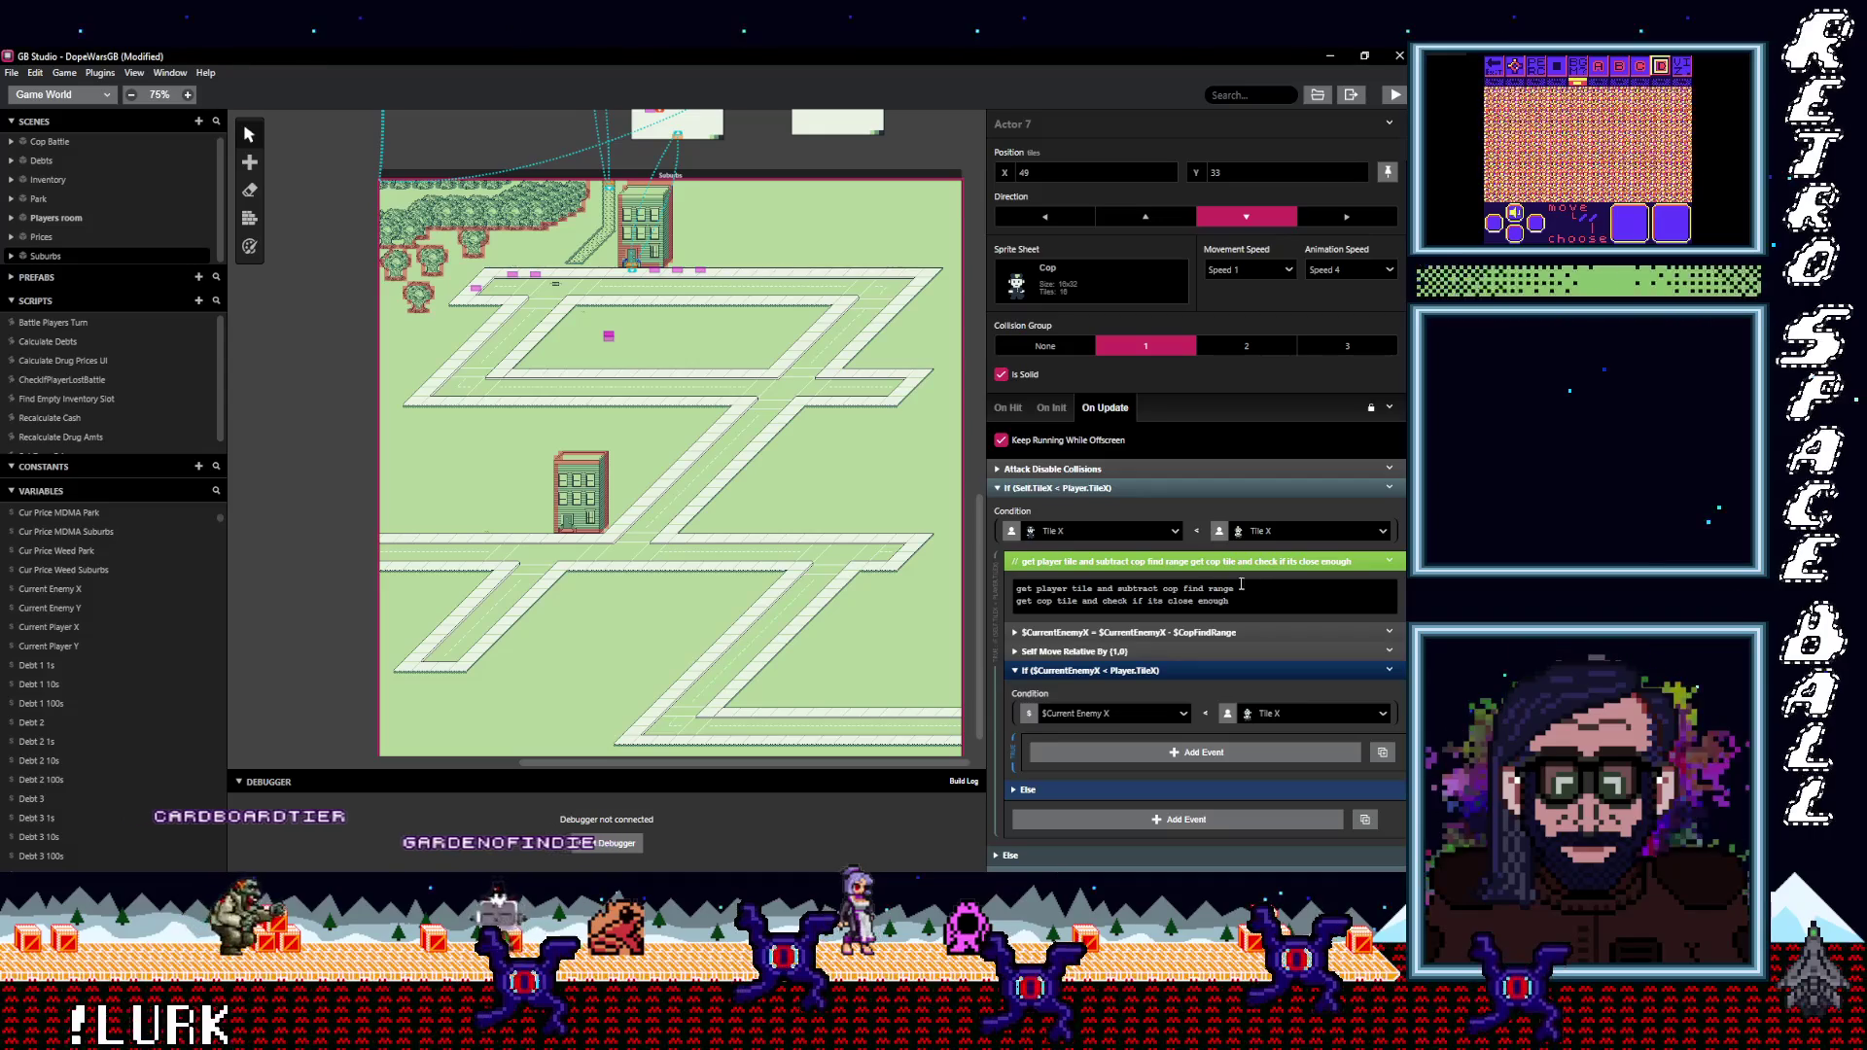
Reword the comment to 'check if new cop x is still less than the player x'.
double_click(1052, 588)
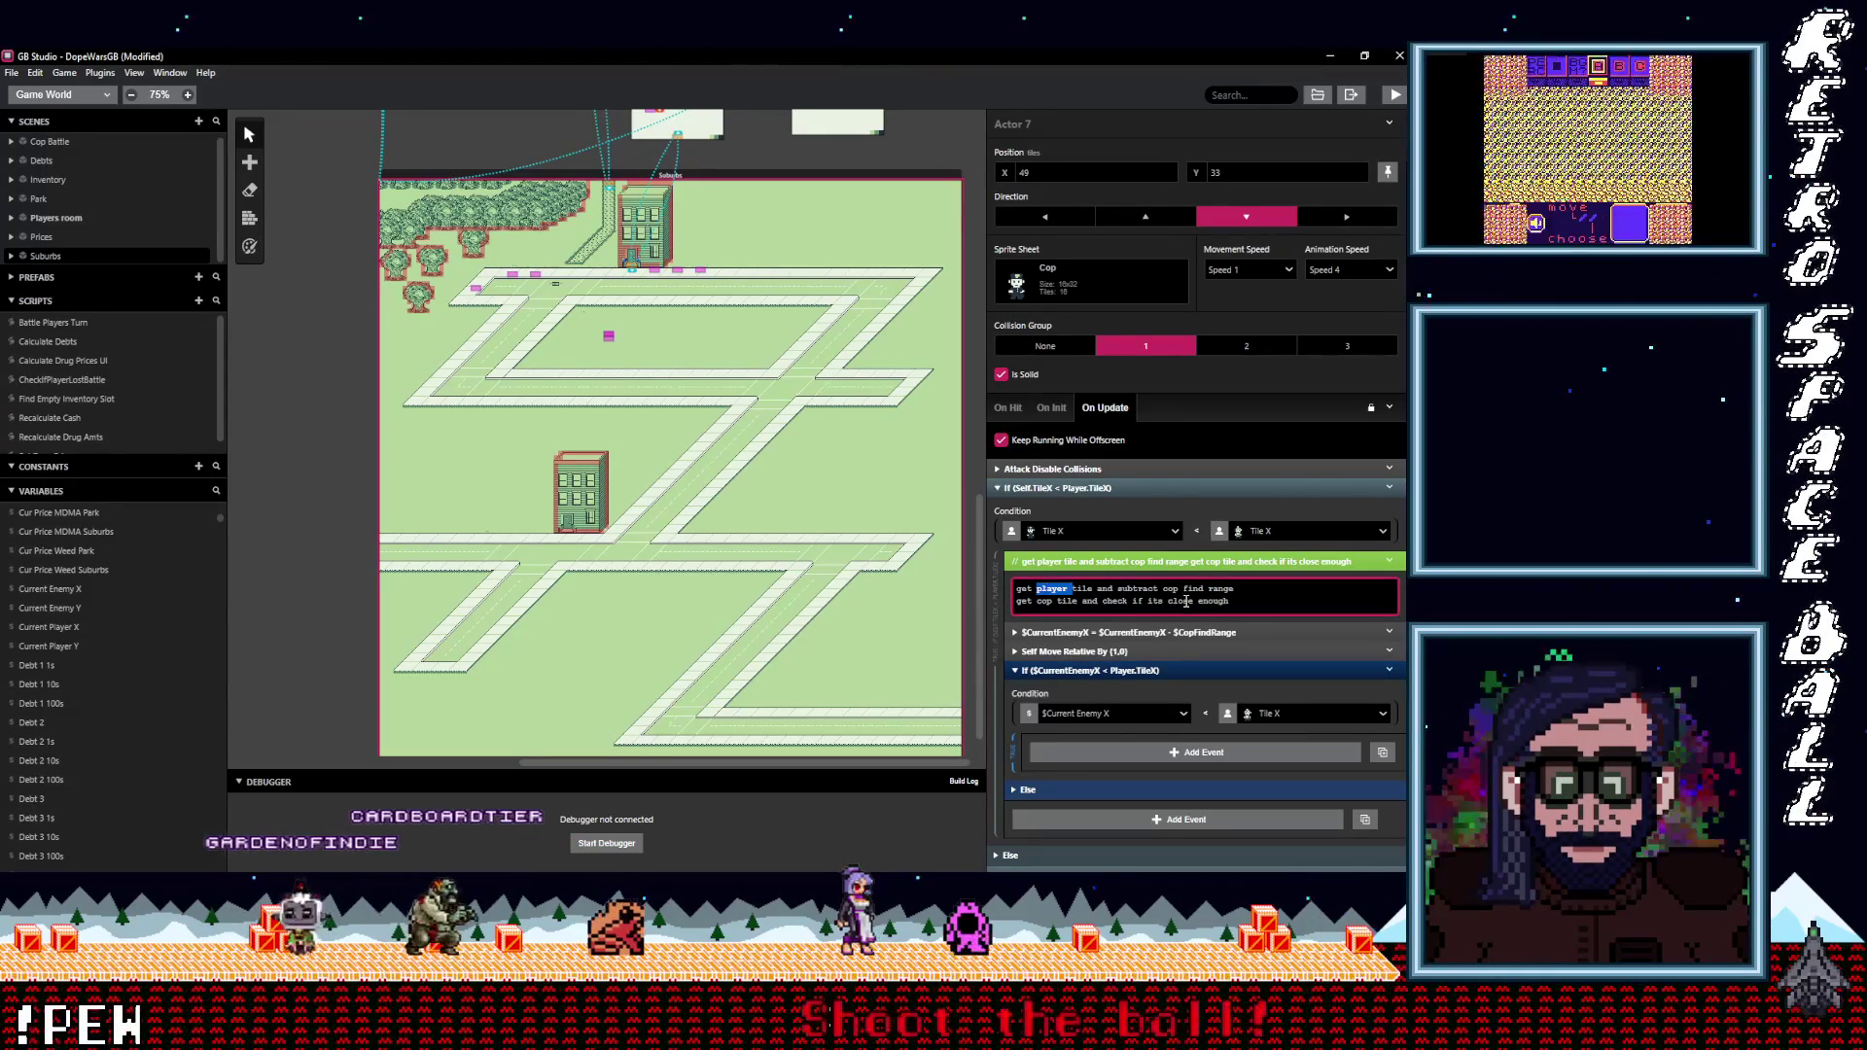
type("cop")
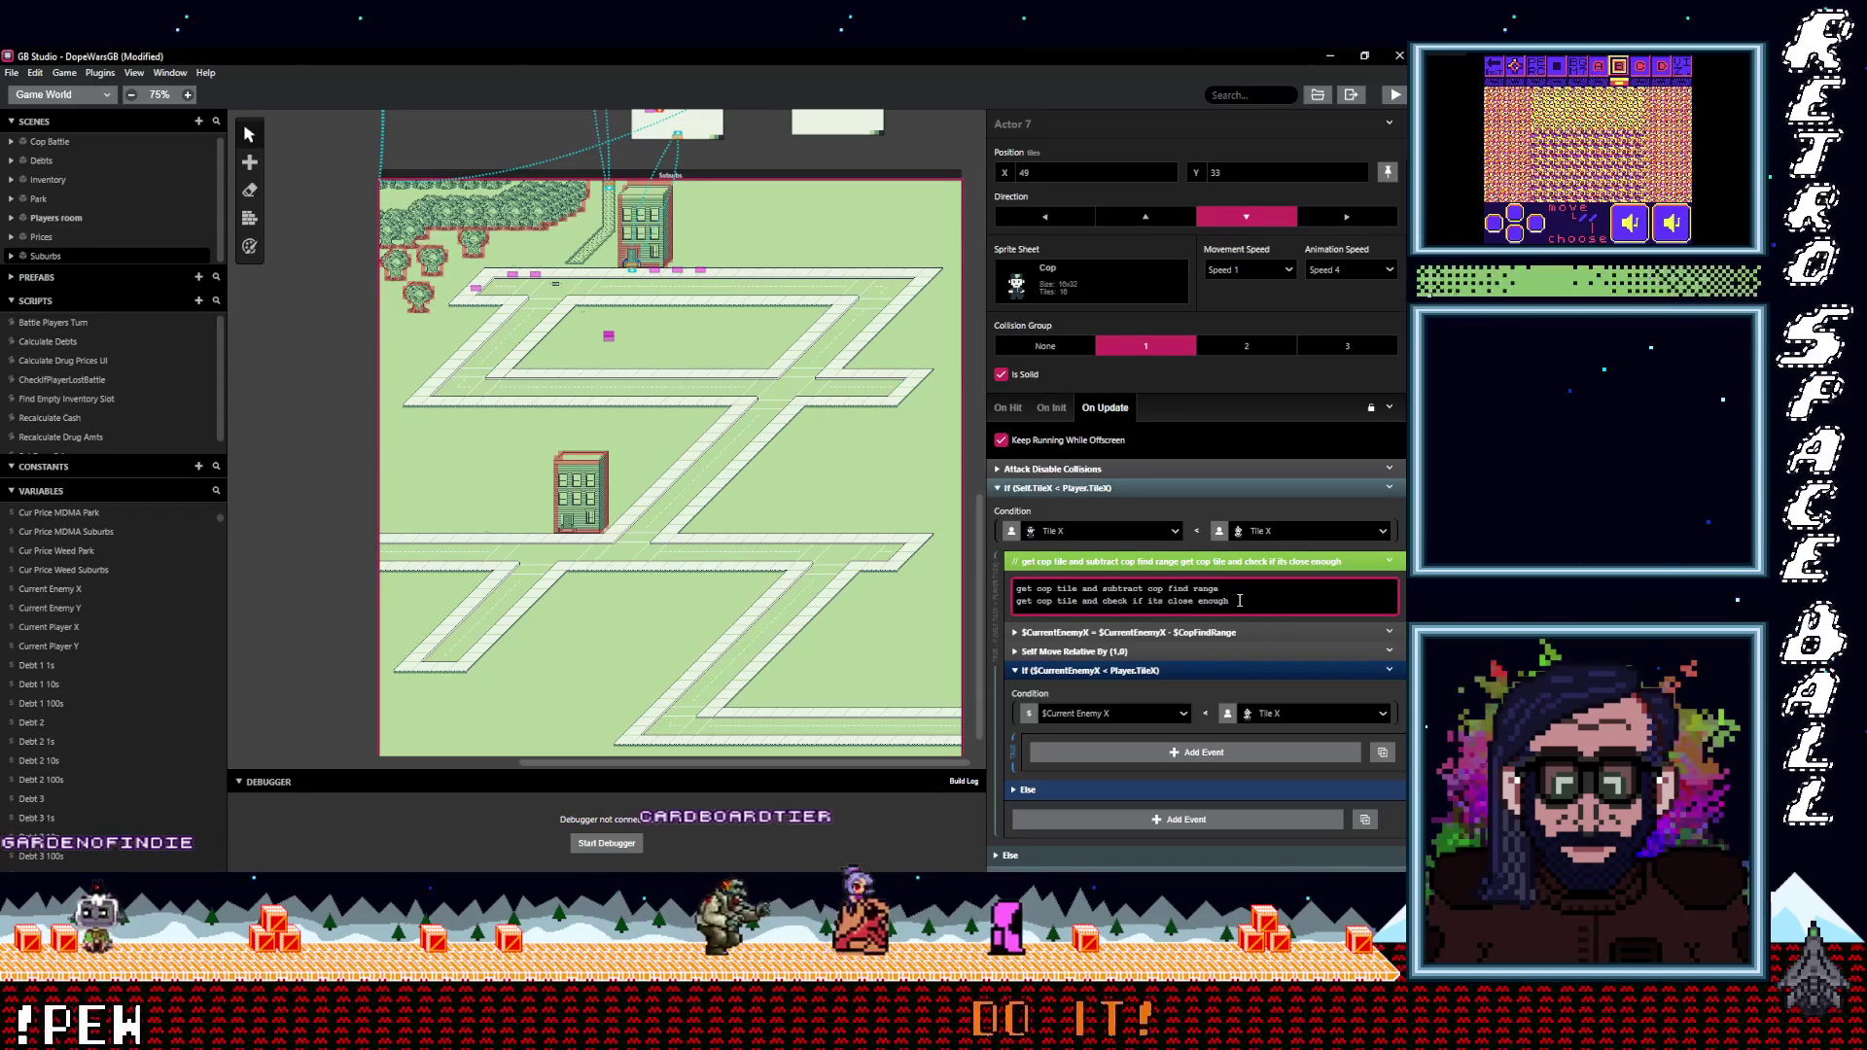
left_click_drag(1229, 601, 992, 612)
type("chec")
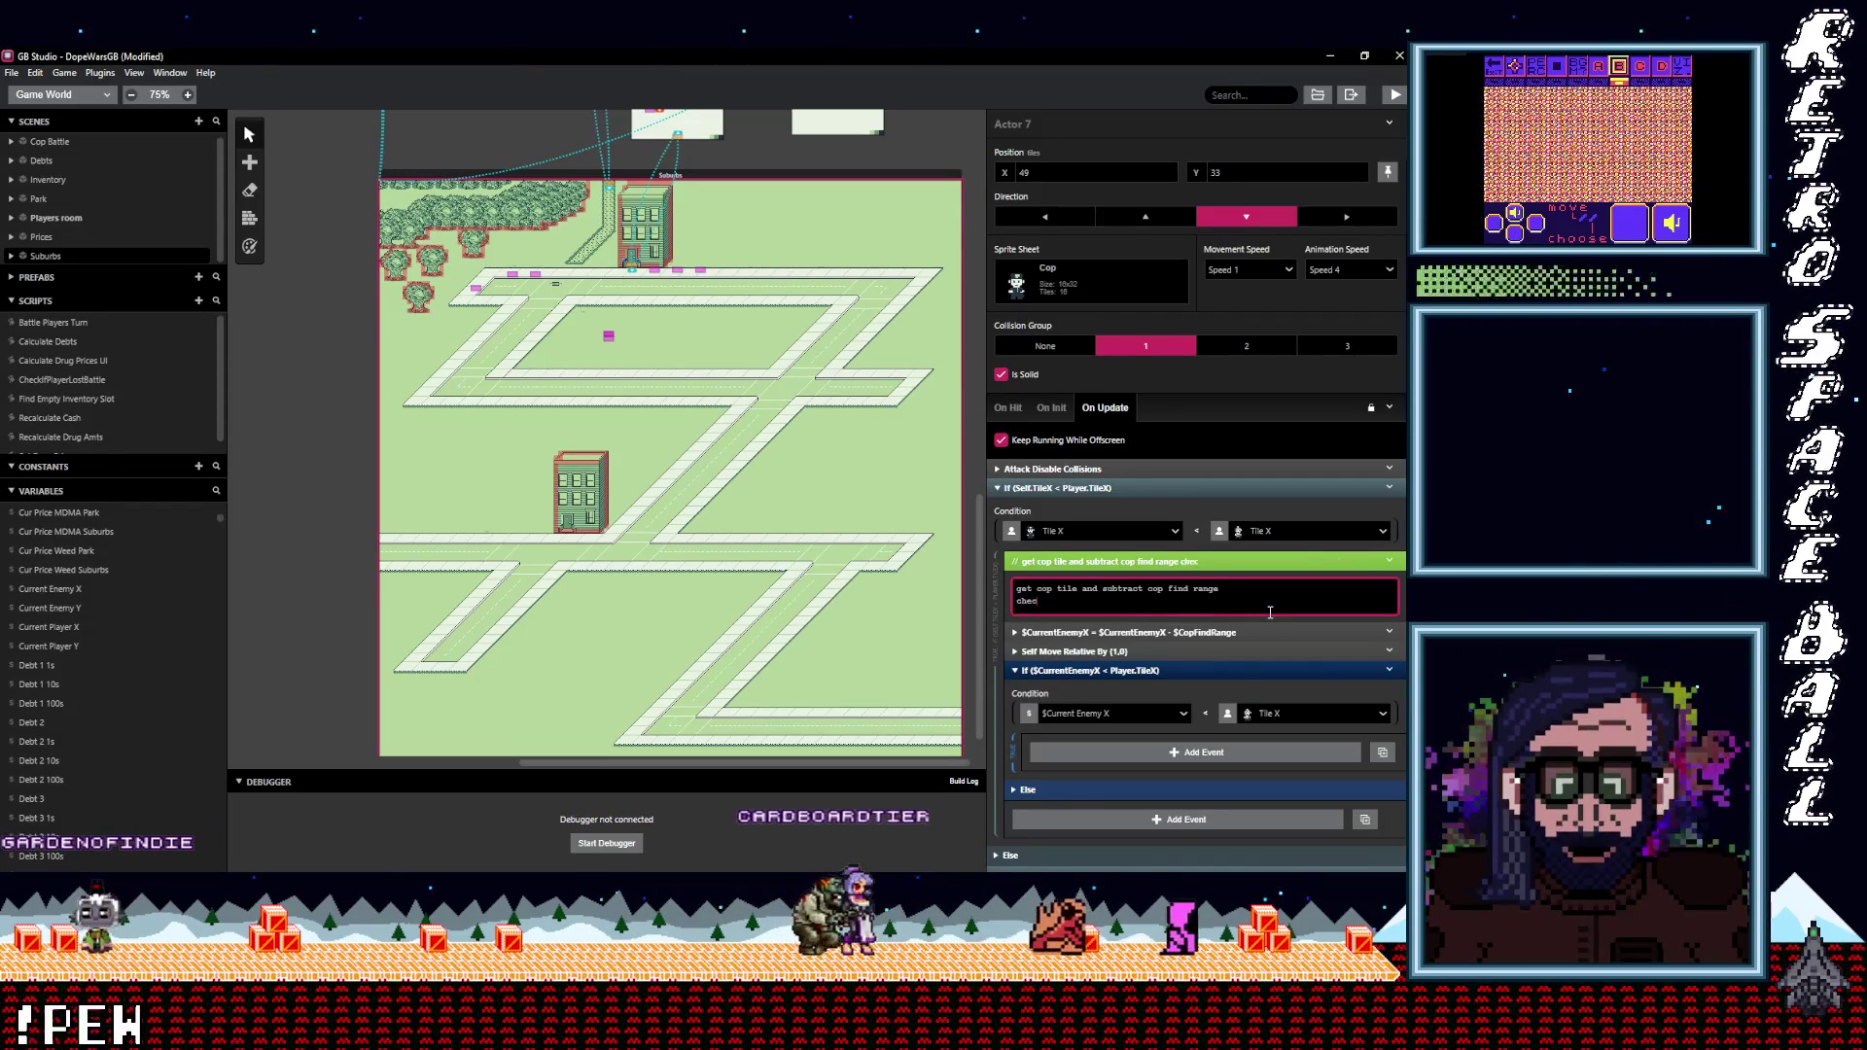
type("k if new cop")
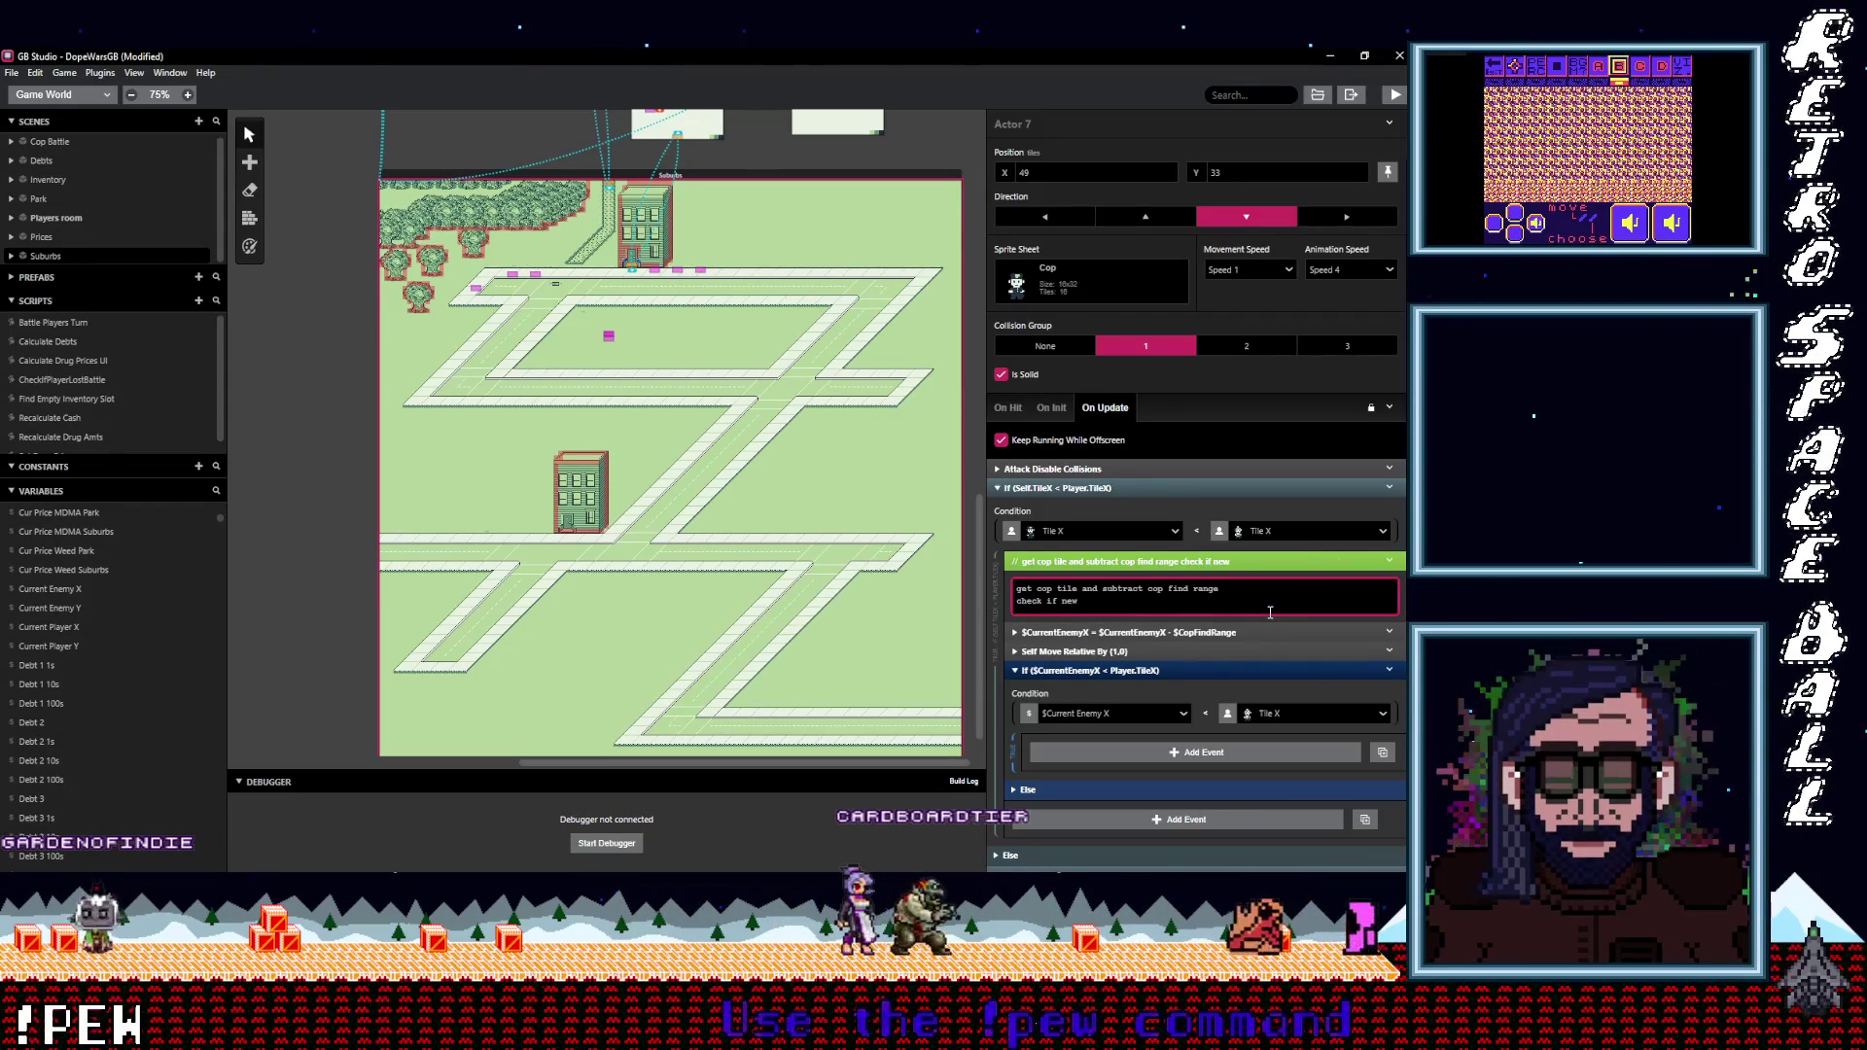
key("BackSpace")
key("BackSpace")
key("BackSpace")
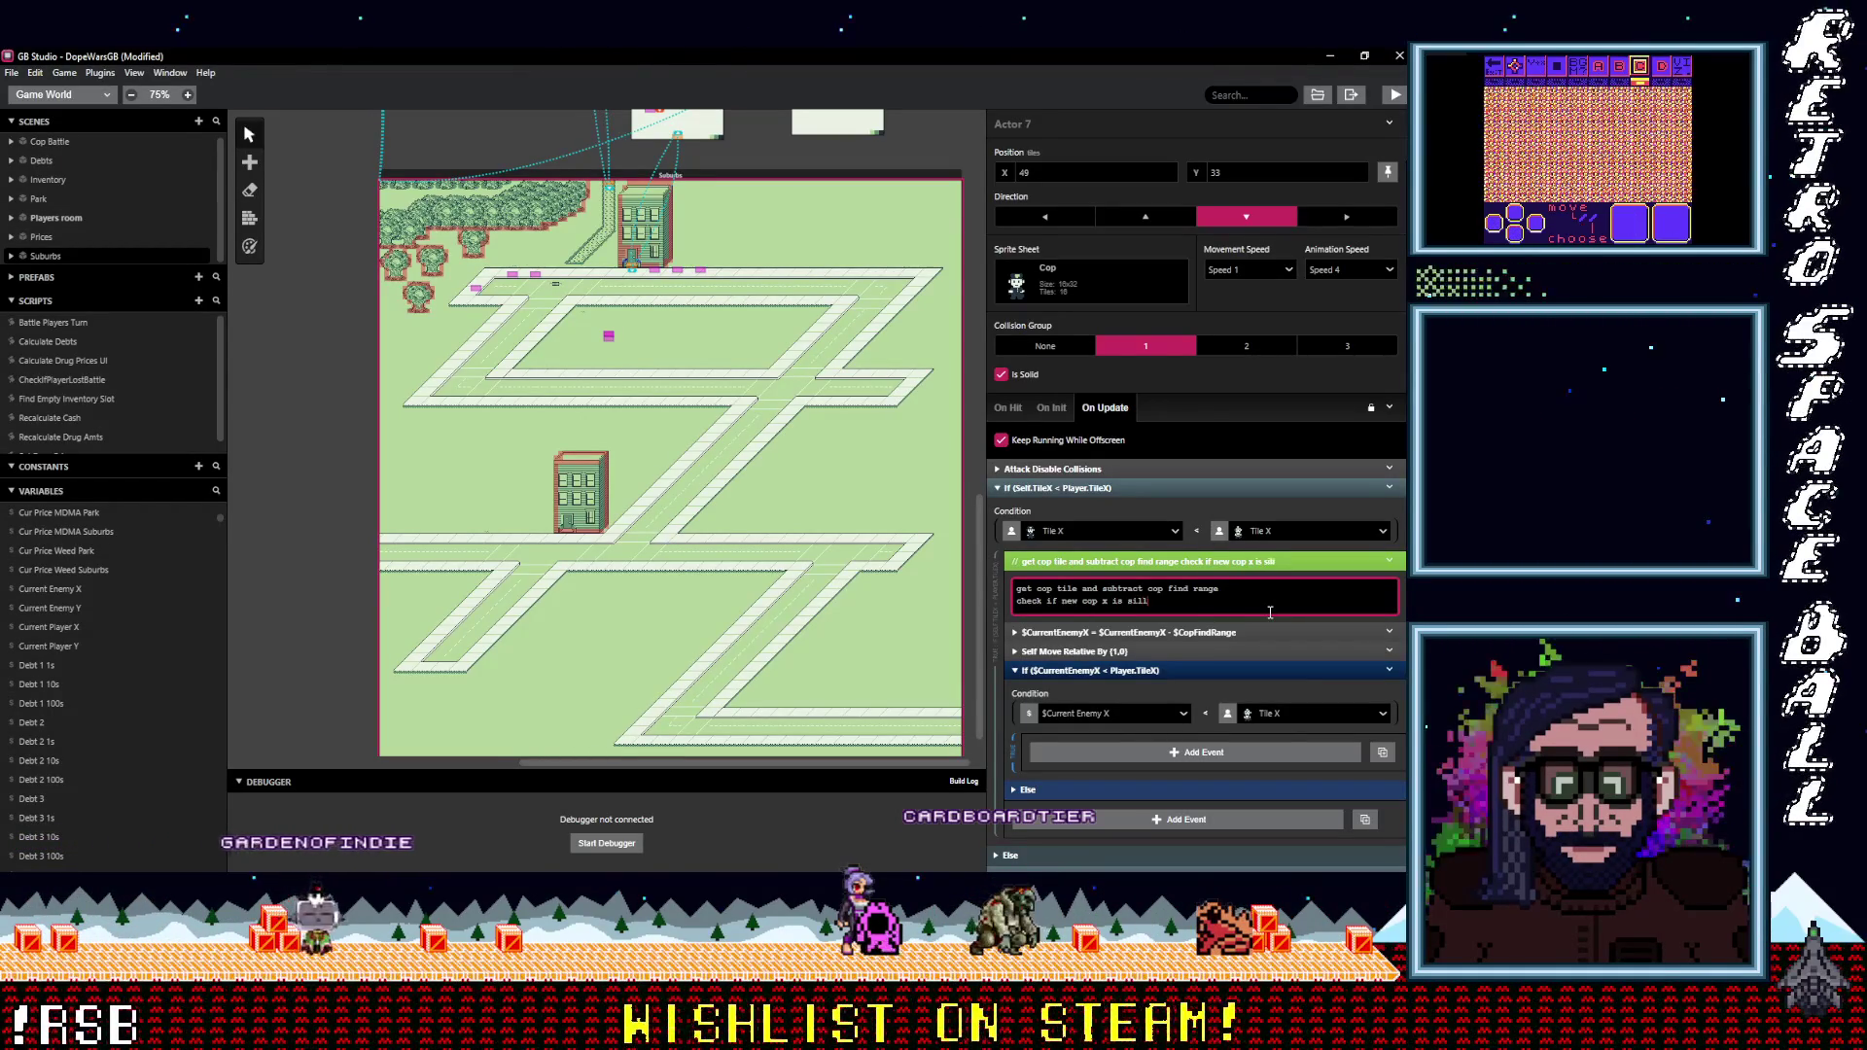
type("less than the player x")
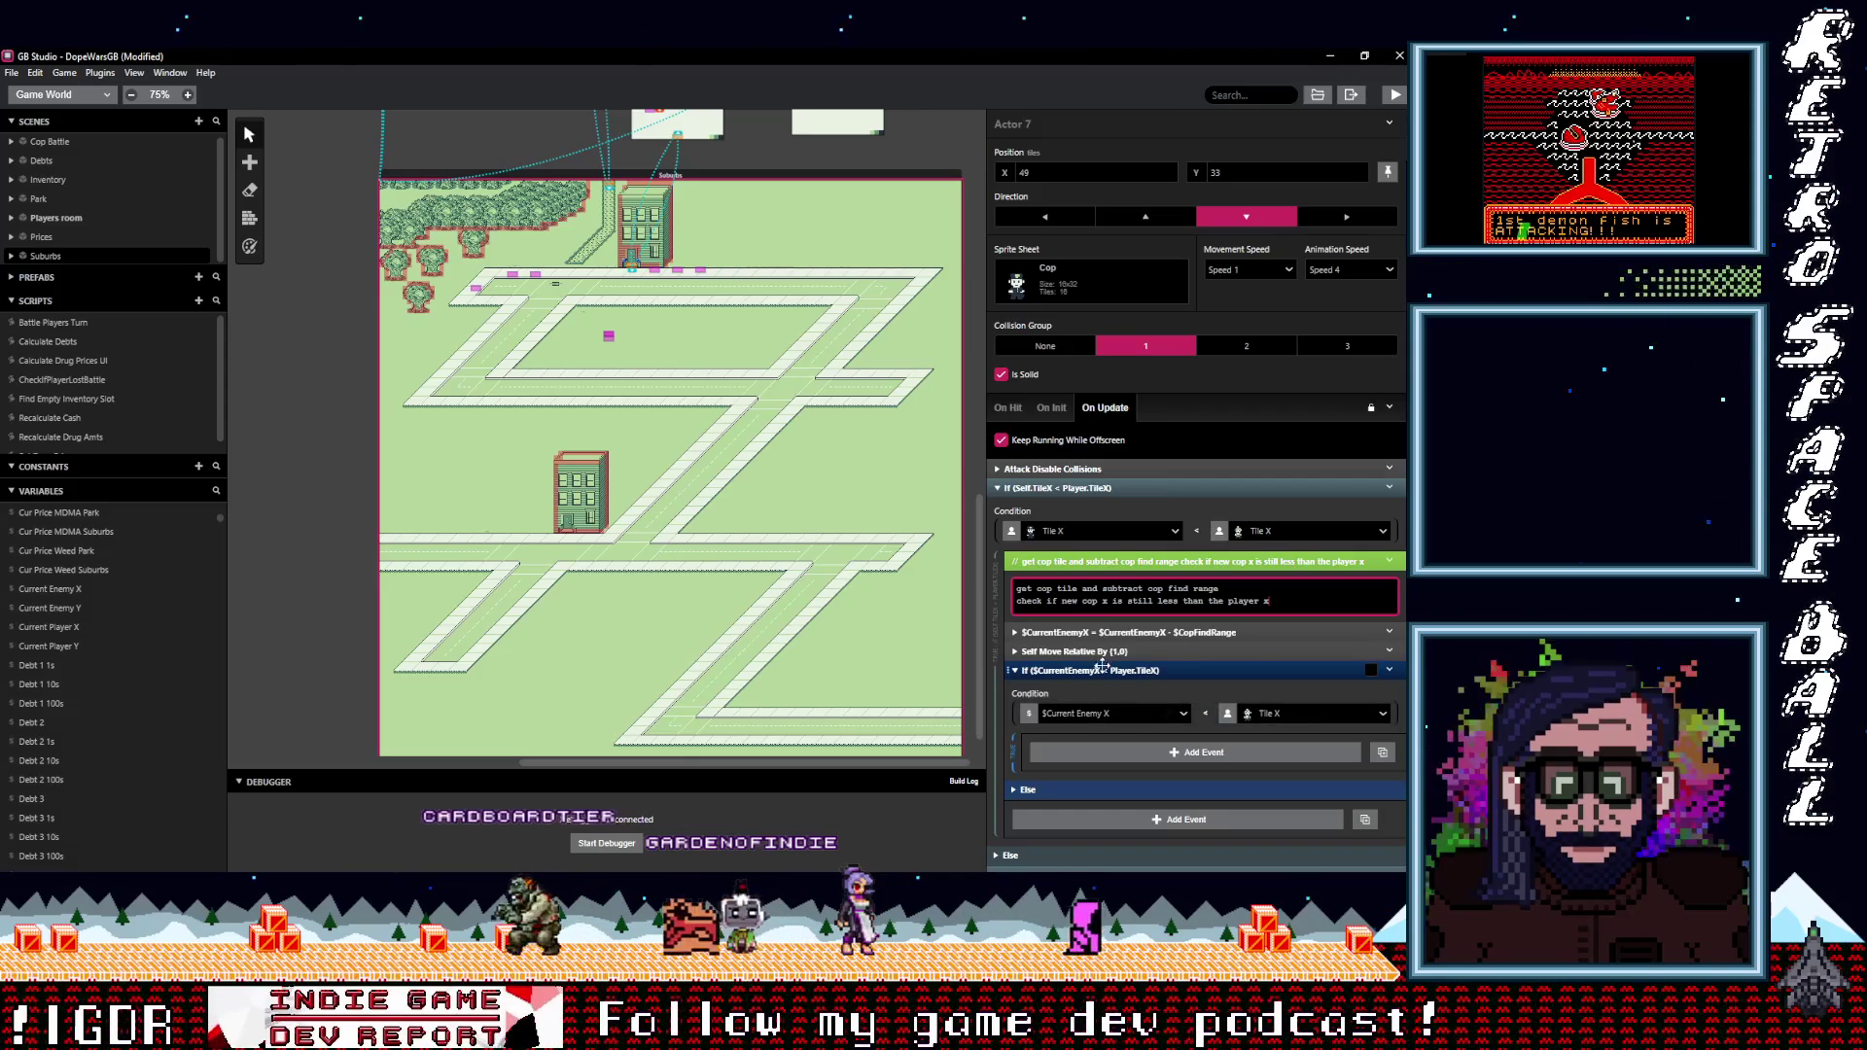
Move Self Move Relative By (1,0) inside the If ($CurrentEnemyX < Player.TileX) check.
mouse_move(1108, 652)
left_mouse_down()
mouse_move(1135, 752)
mouse_move(1124, 728)
left_mouse_up()
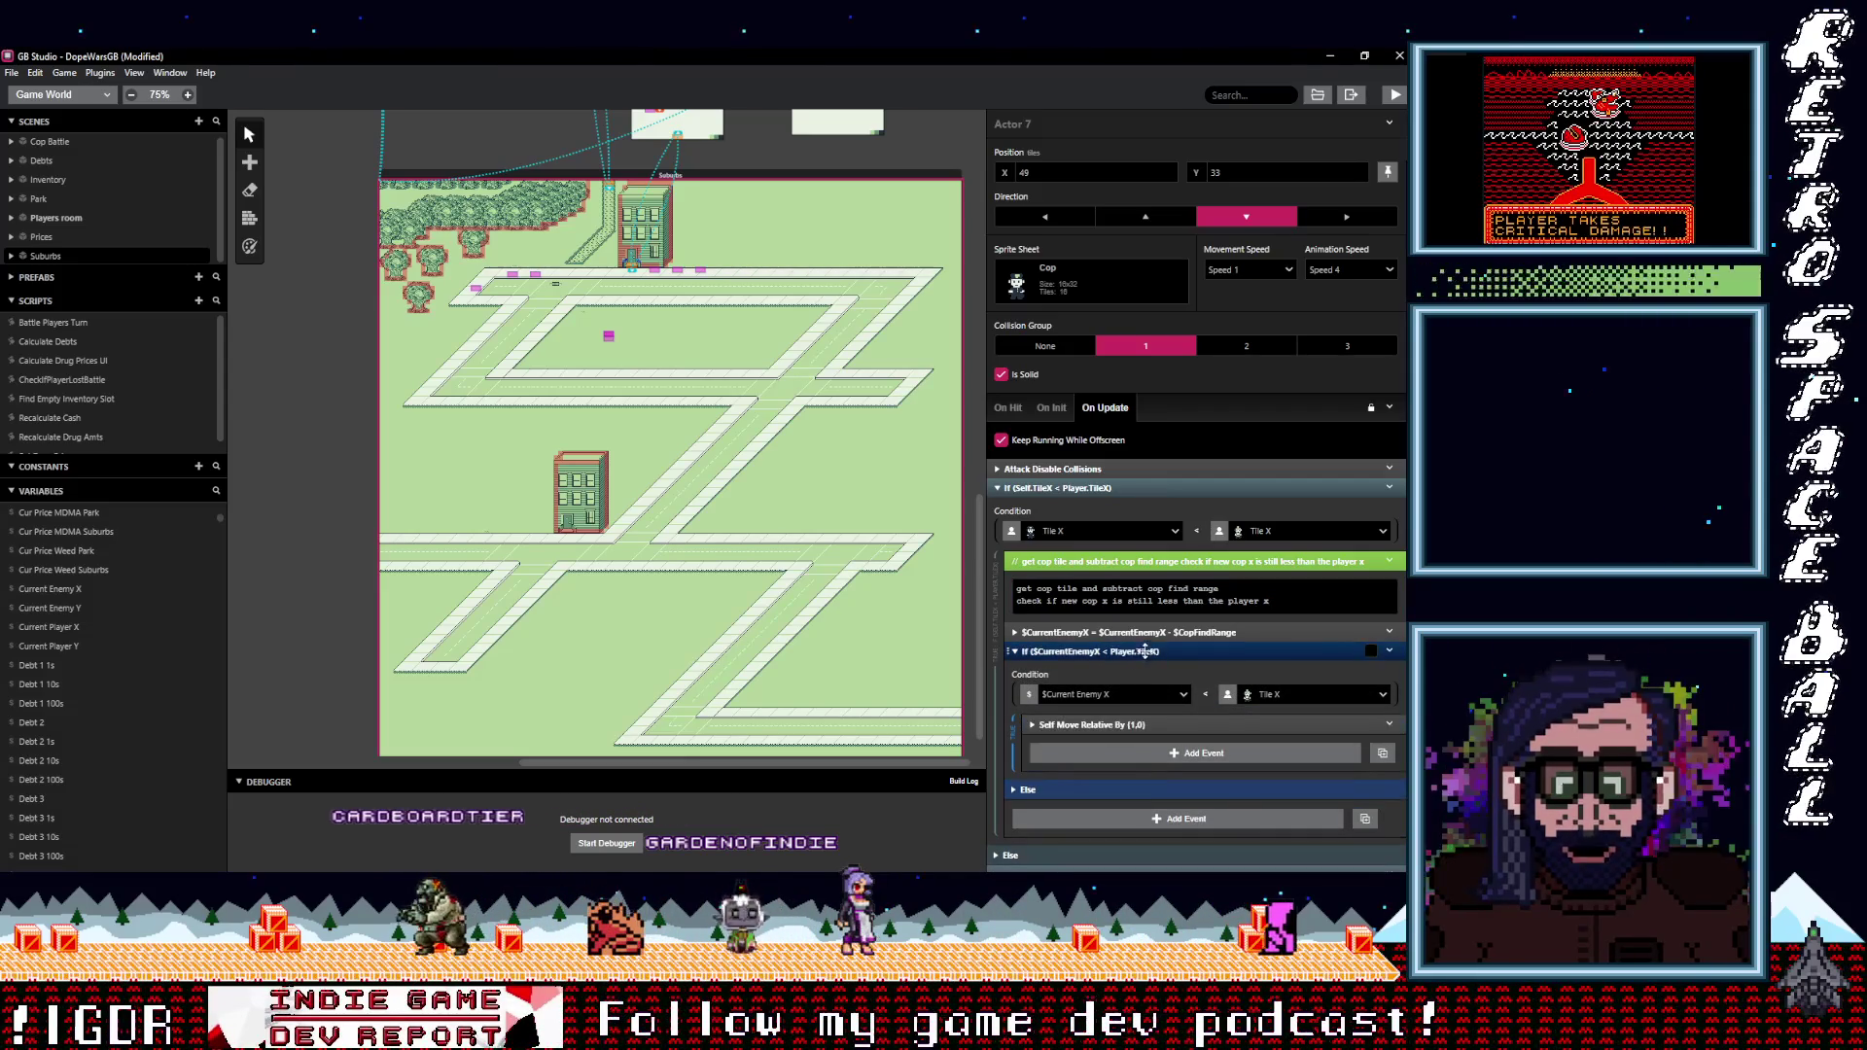
left_click(1166, 562)
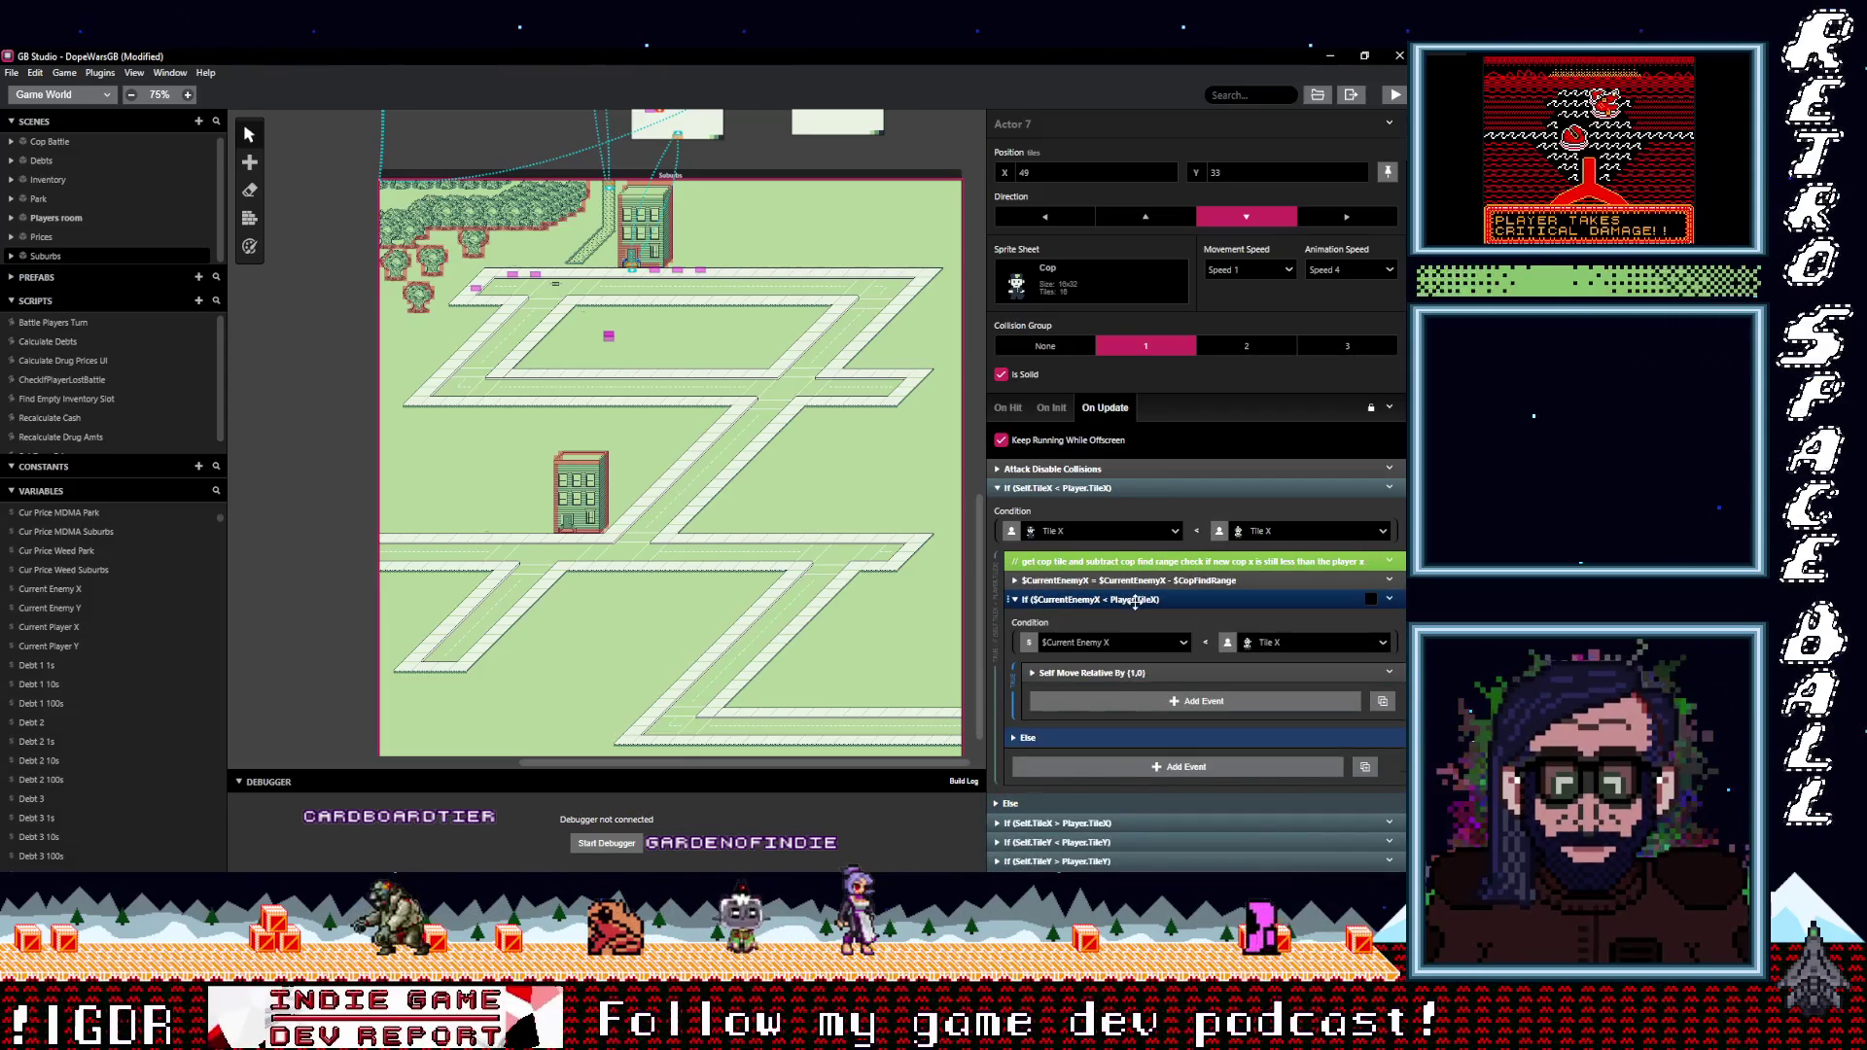
left_click(1136, 599)
left_click(1153, 630)
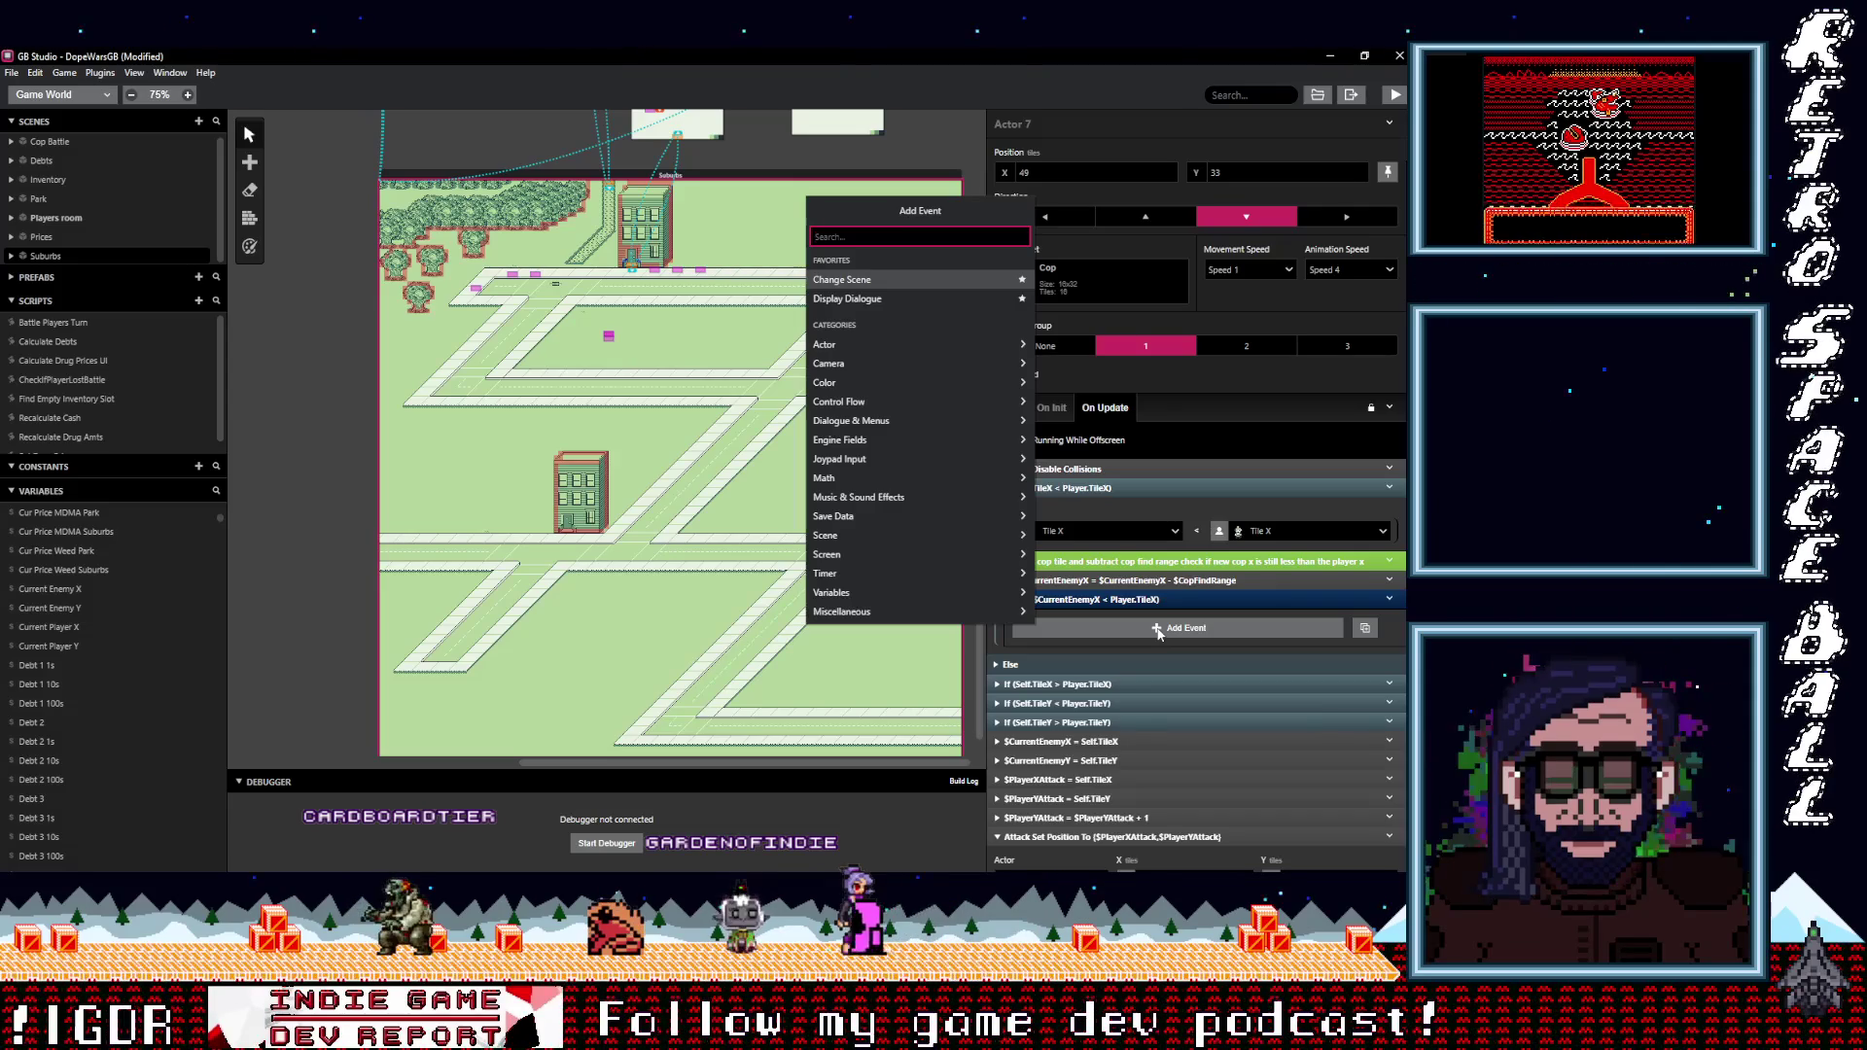
left_click(1183, 584)
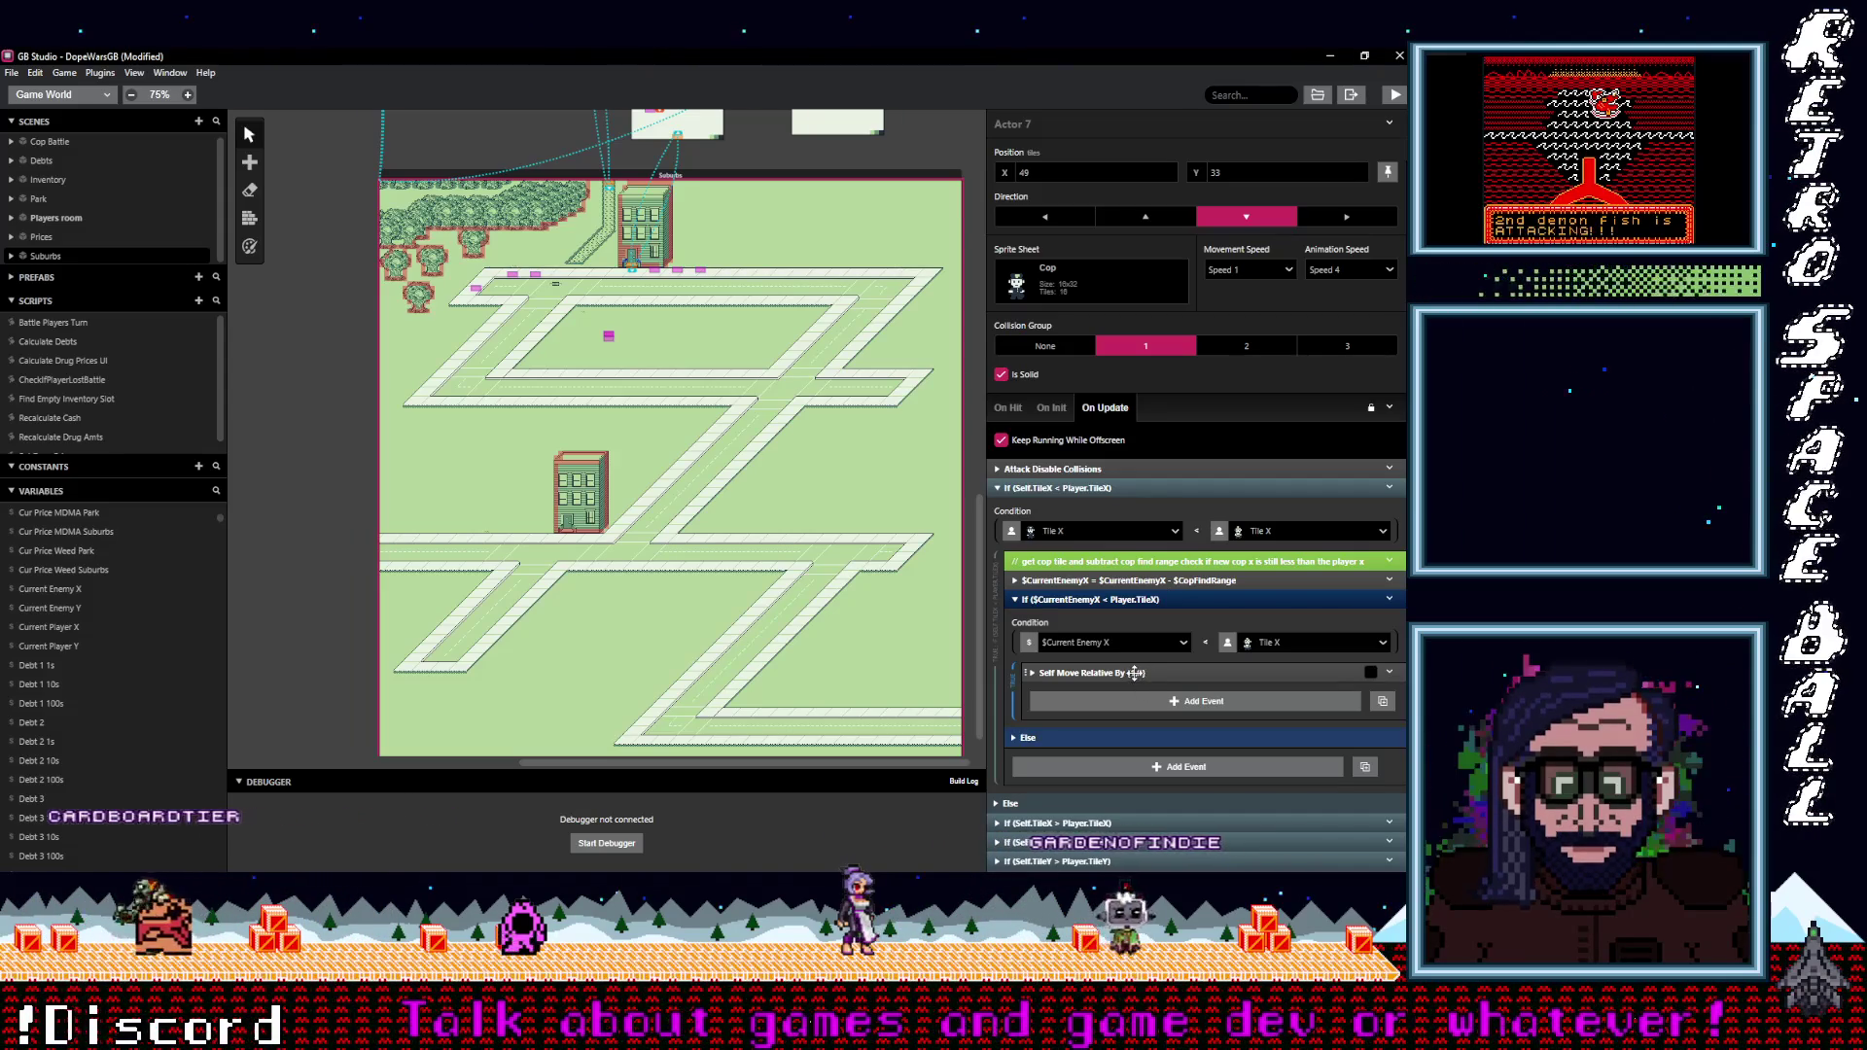
mouse_move(1135, 672)
left_mouse_down()
mouse_move(1135, 767)
mouse_move(1191, 603)
left_mouse_up()
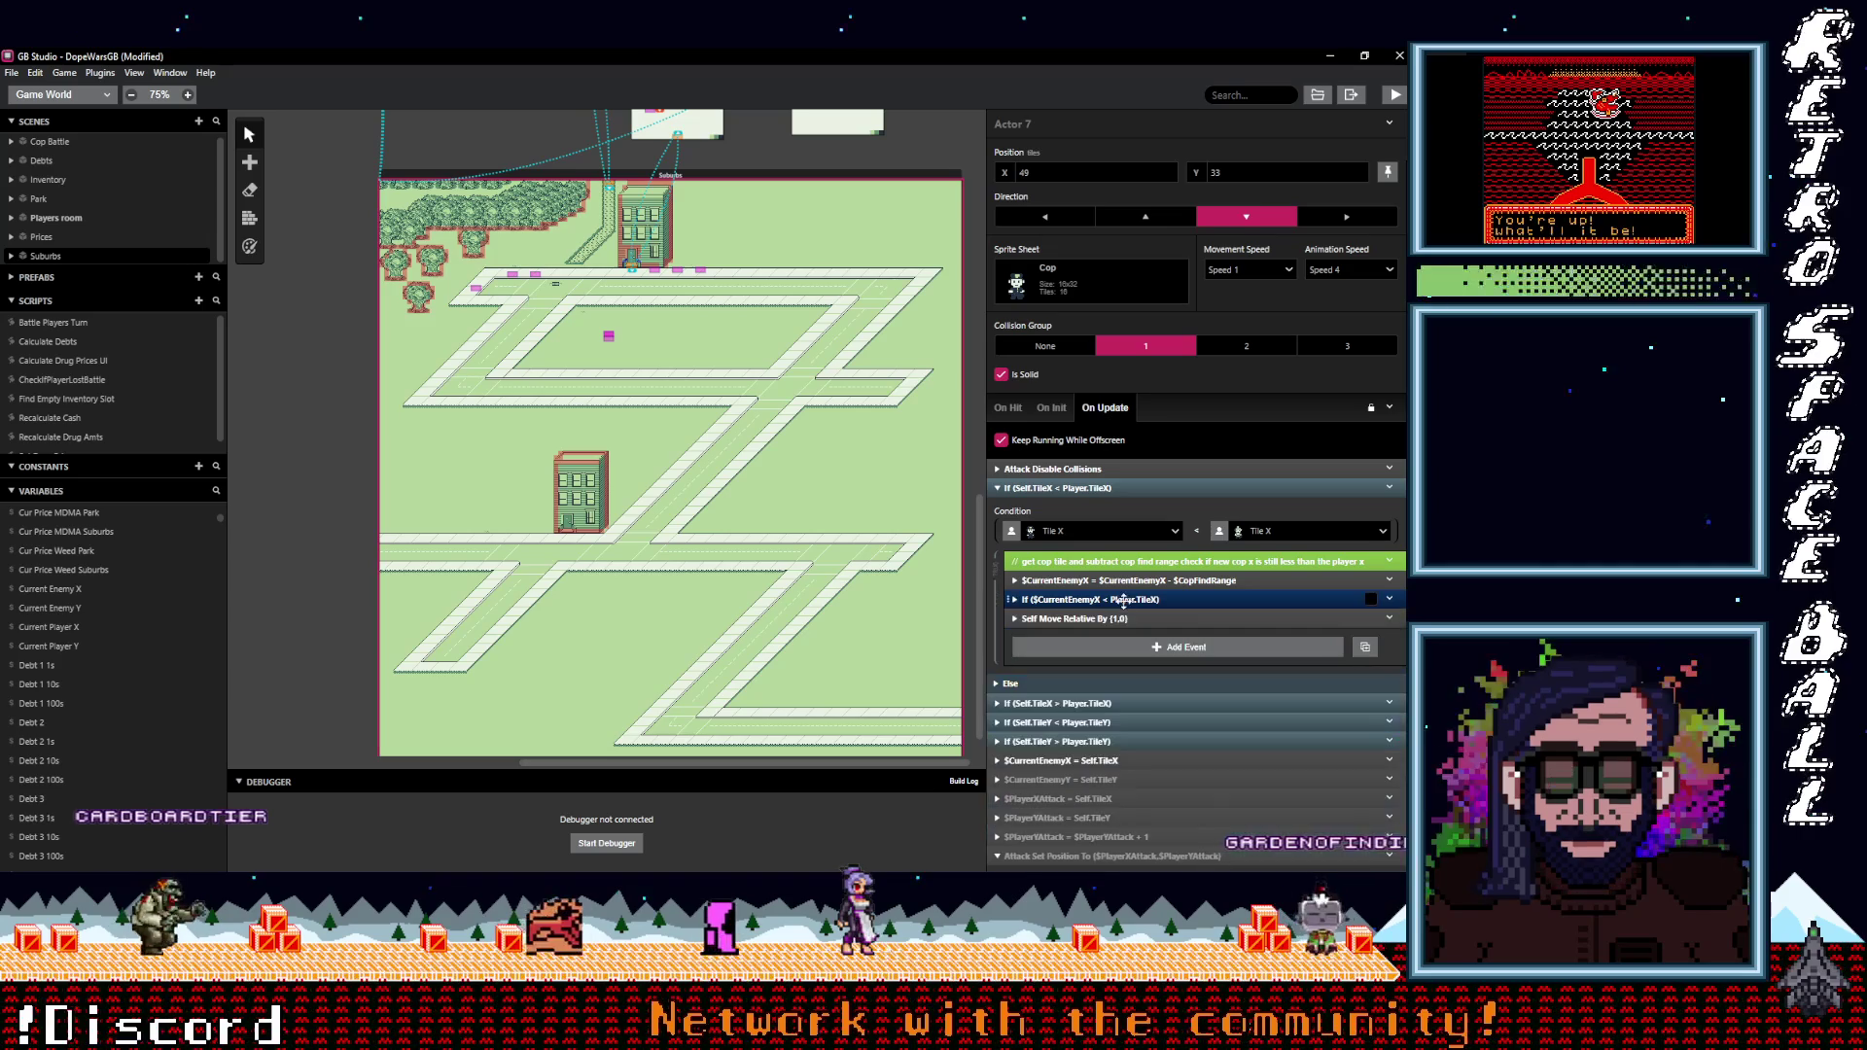
Copy the range-subtraction and comparison events, keeping the (1,0) move inside the check.
left_click(1193, 580)
left_click(1196, 599, "shift")
right_click(1253, 606)
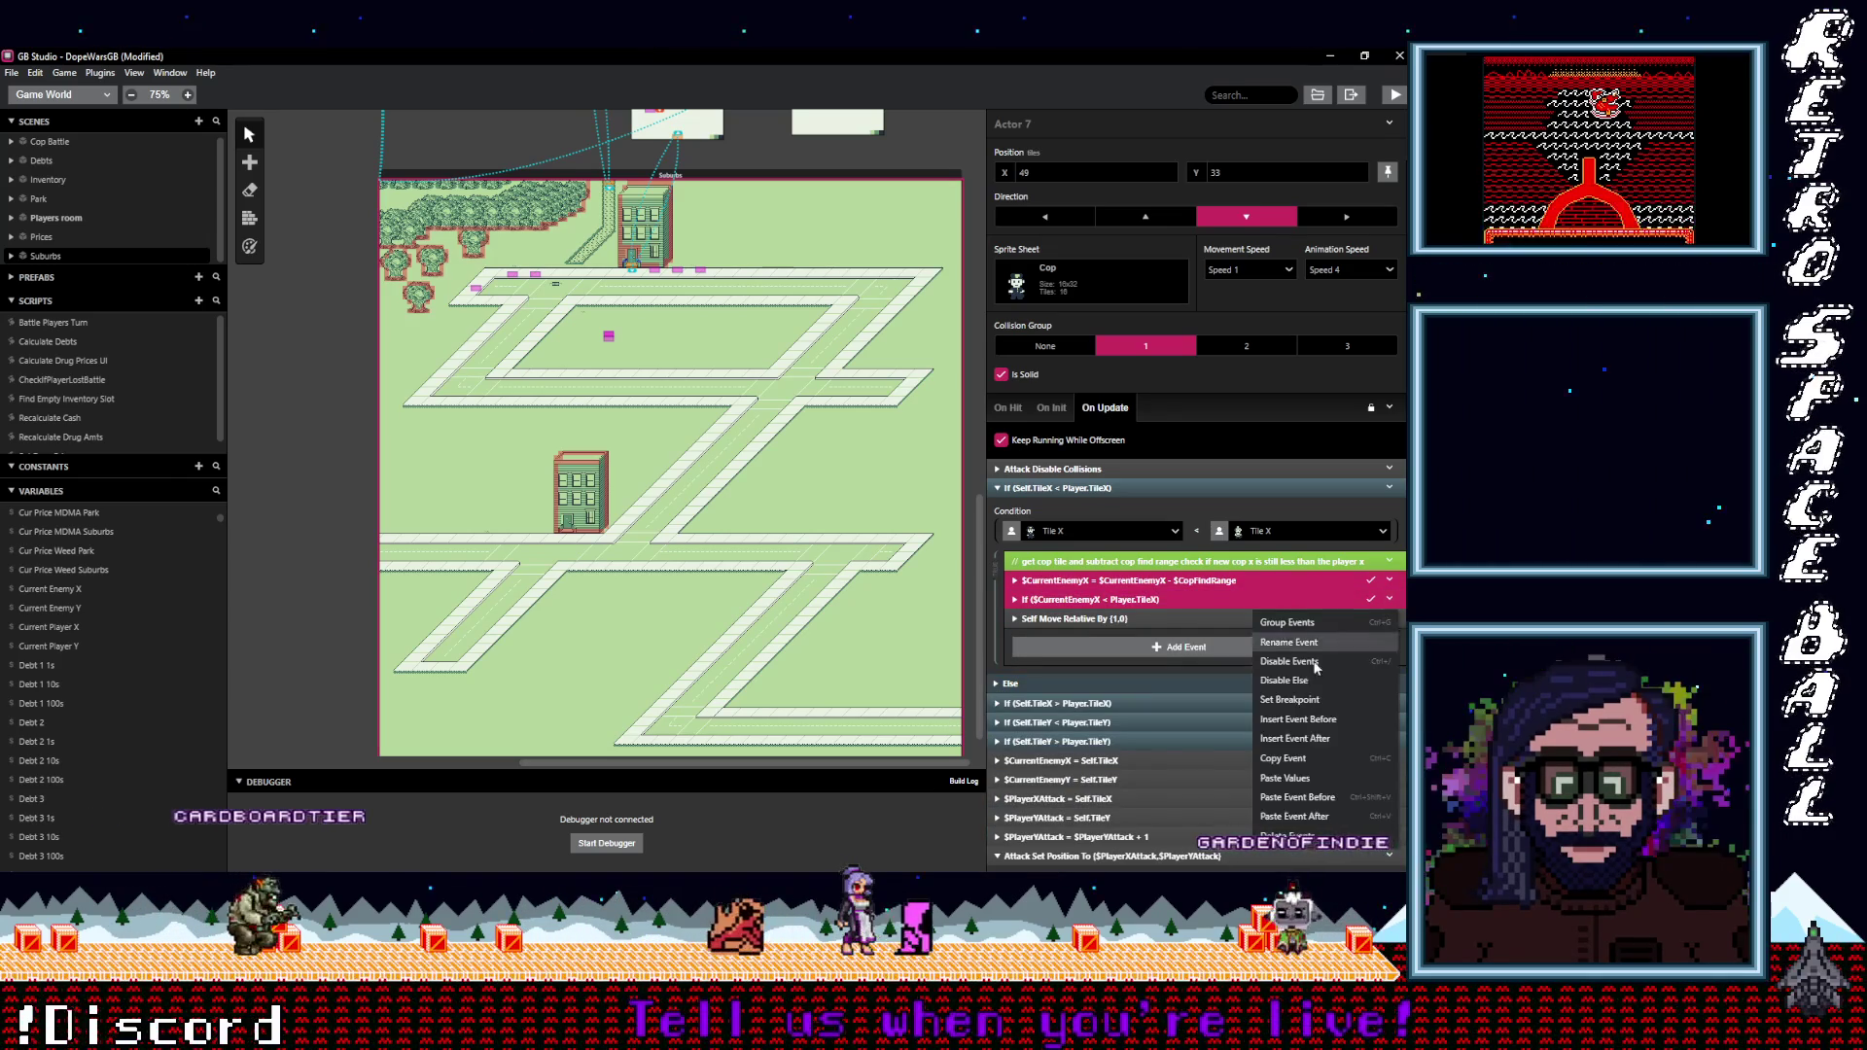
left_click(1282, 761)
left_click(1135, 600)
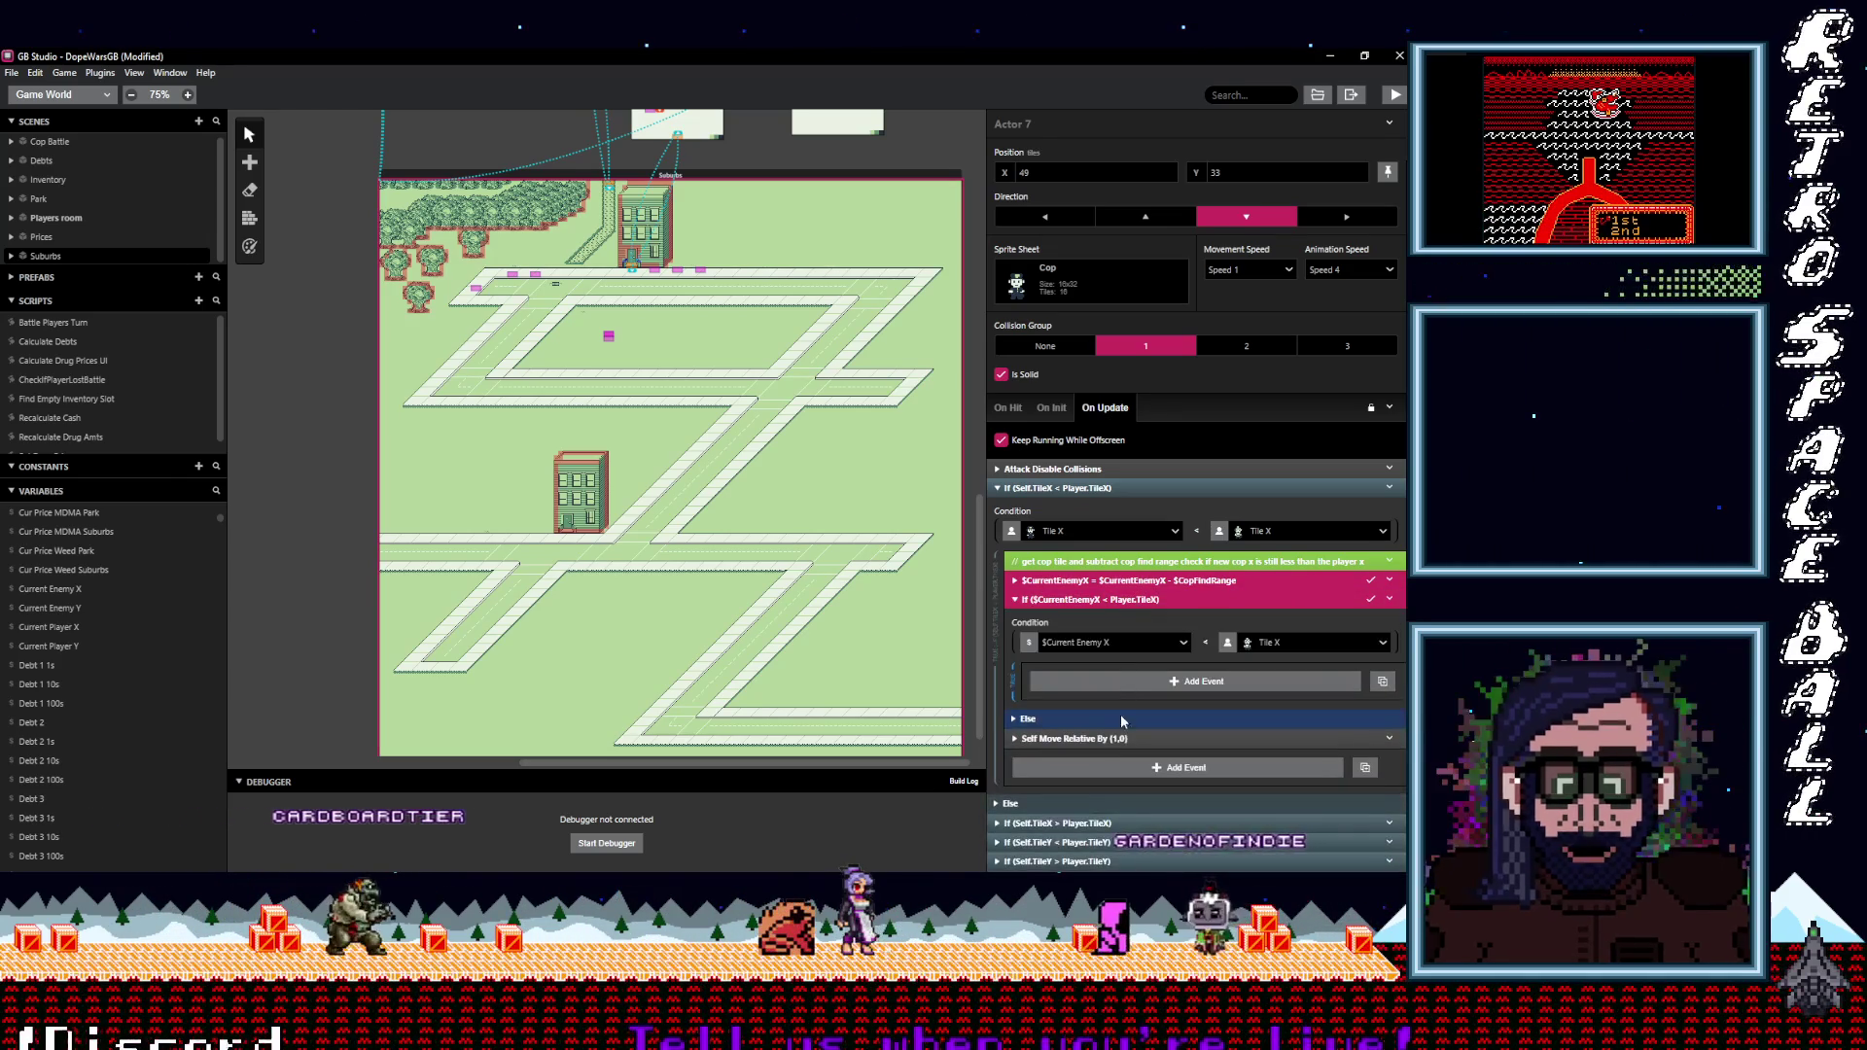
key("Delete")
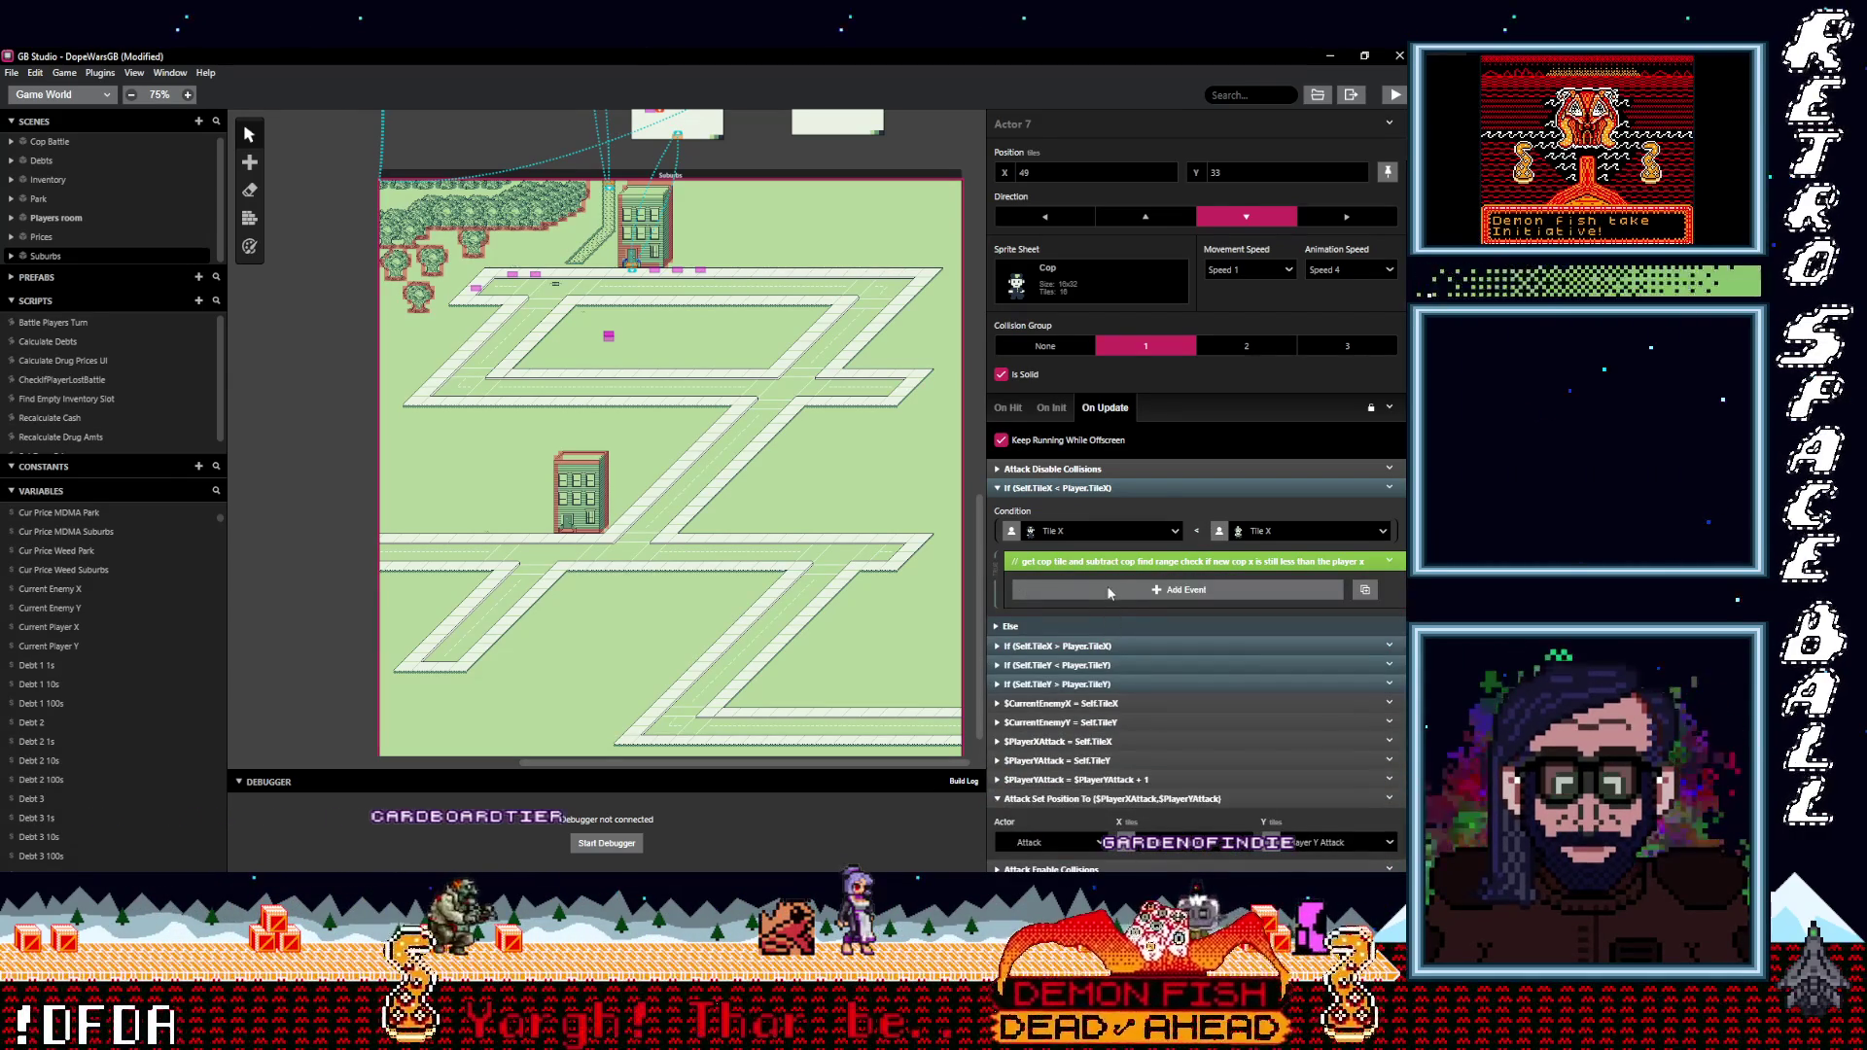
left_click(1173, 588, "alt")
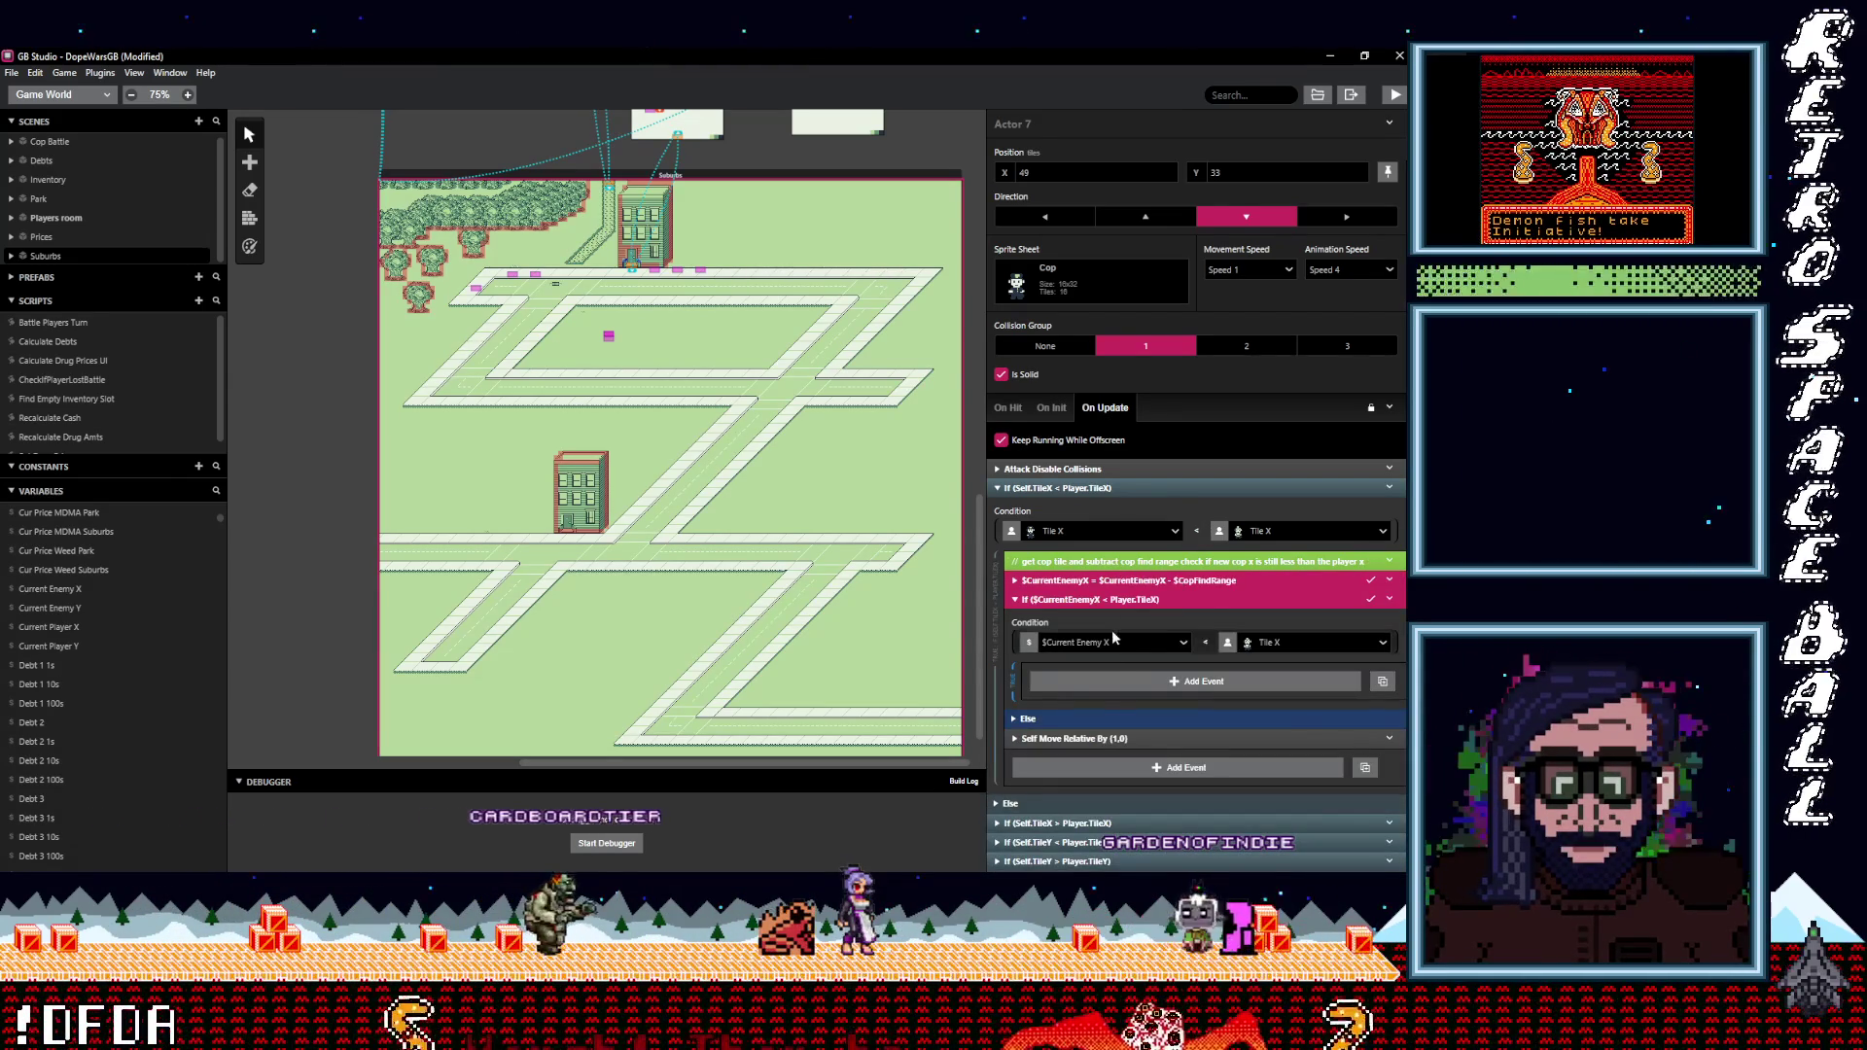
left_click_drag(1123, 698, 1121, 596)
key("Escape")
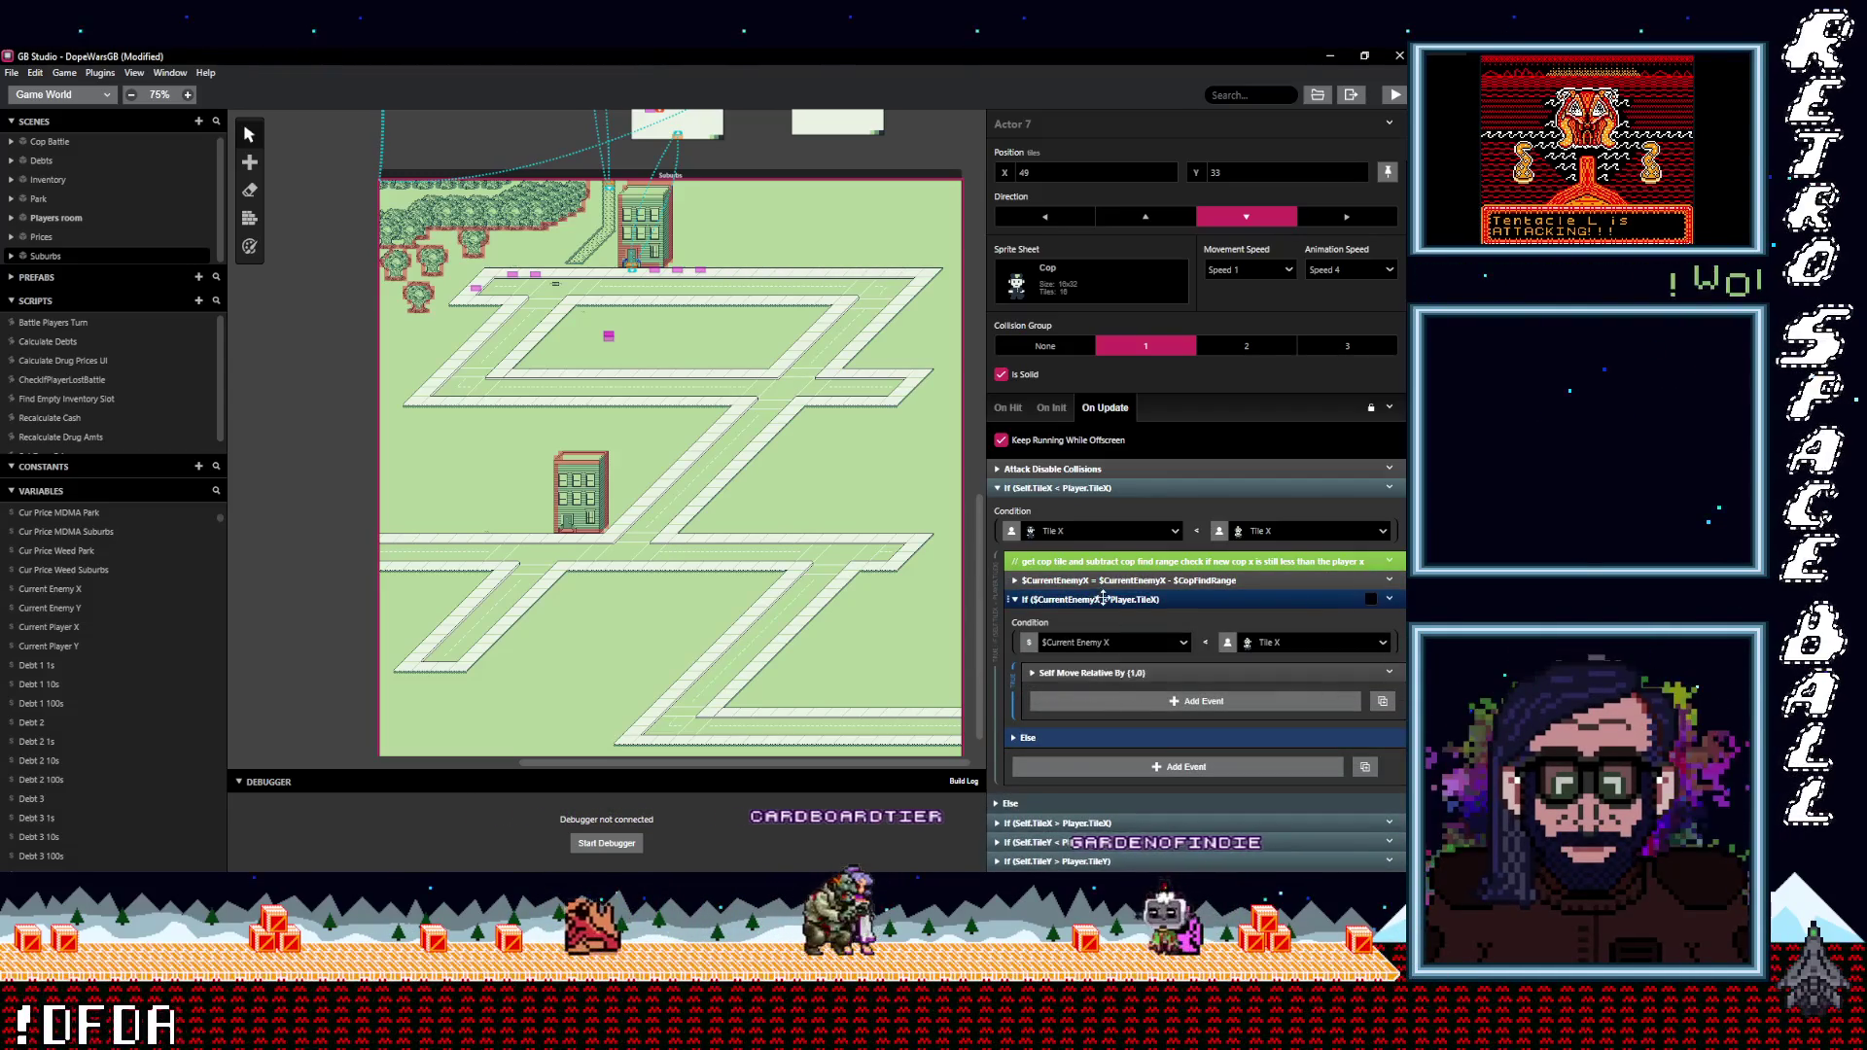
left_click(1059, 599)
left_click(1060, 580)
left_click(1074, 578)
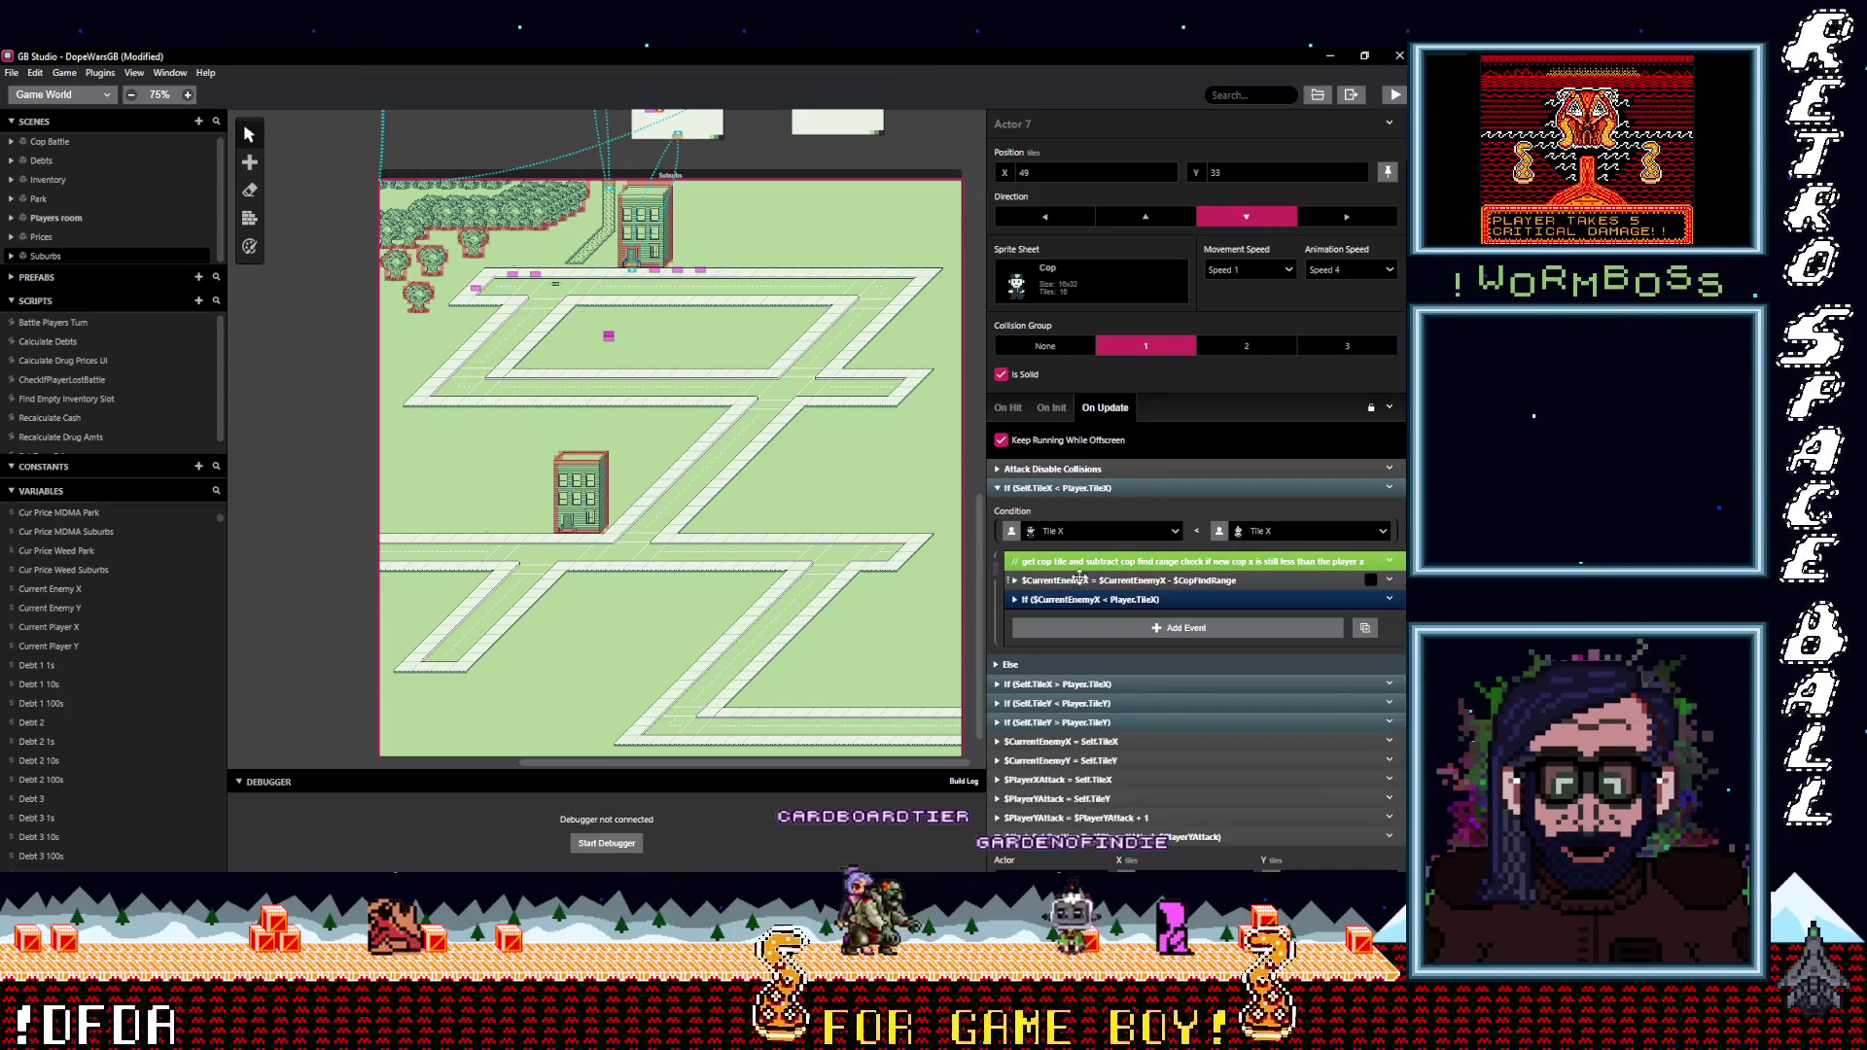
Paste the range events into the Self.TileX > Player.TileX branch, nesting the (-1,0) move inside.
left_click(1086, 683)
scroll(1108, 632, "down", 3)
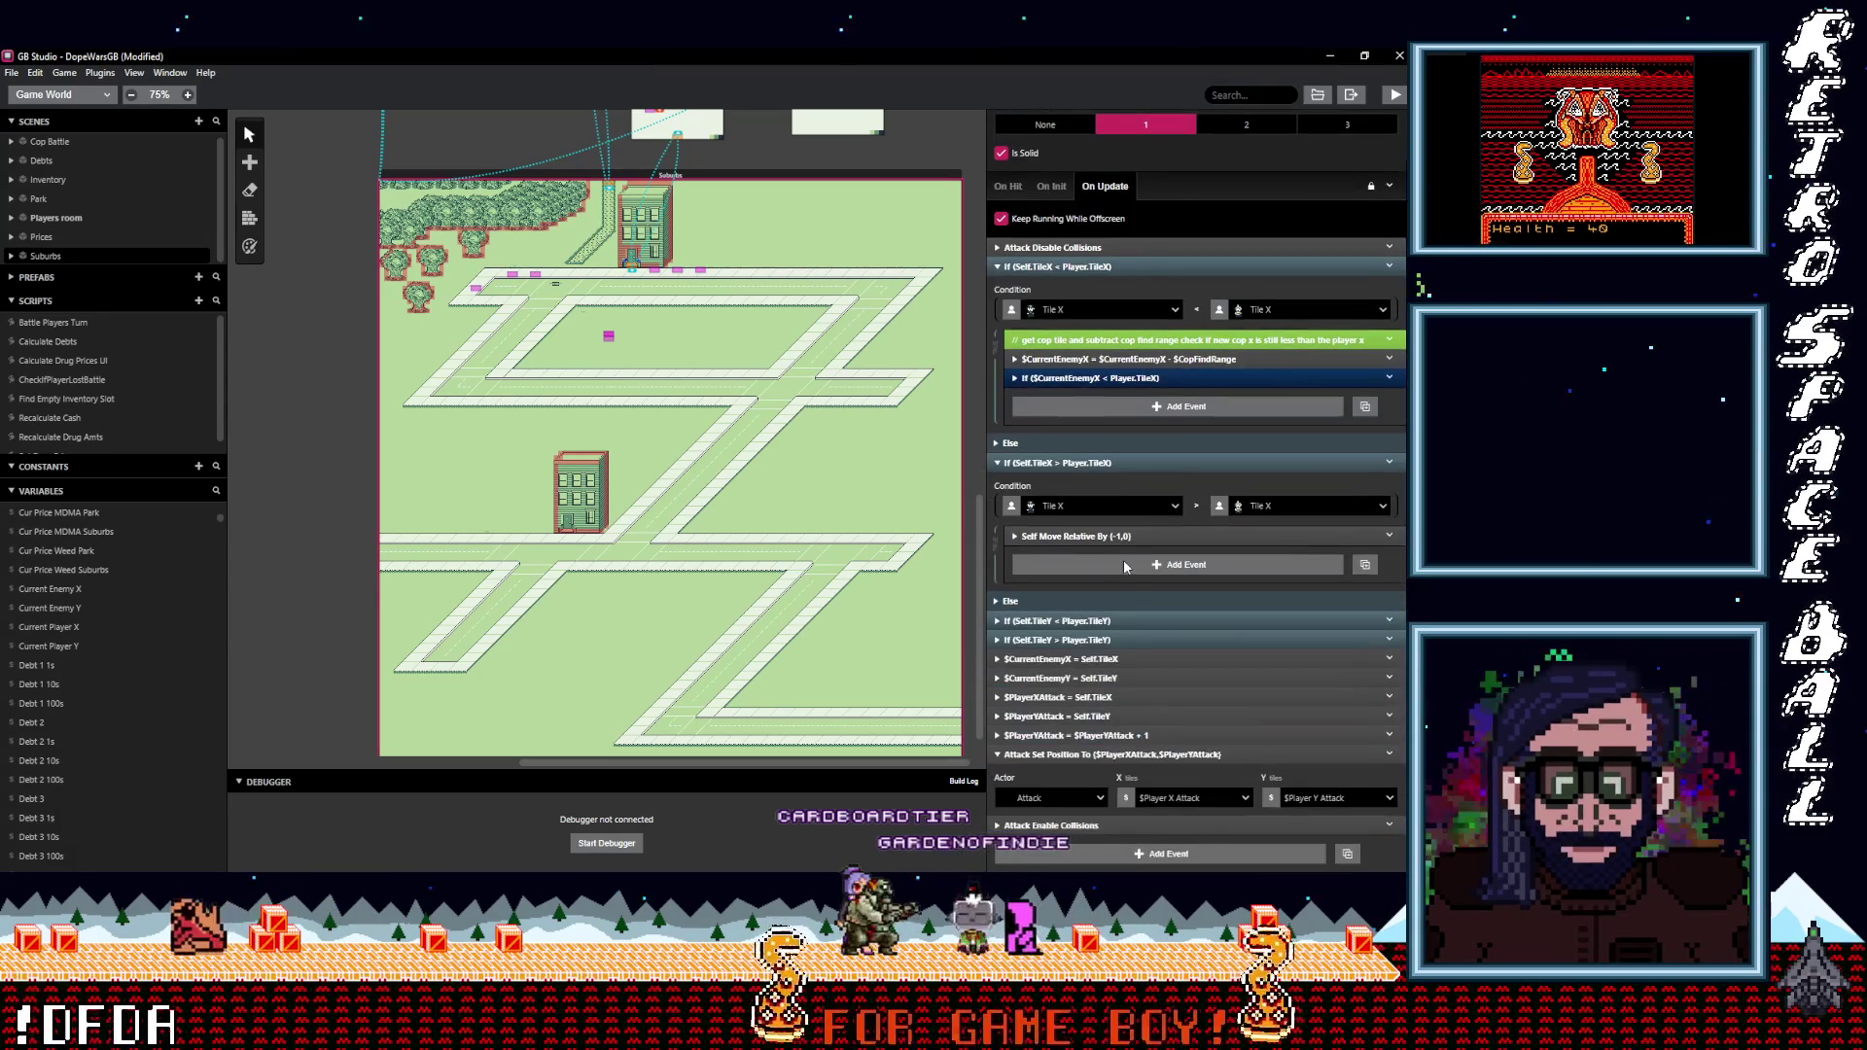
left_click(1114, 574, "alt")
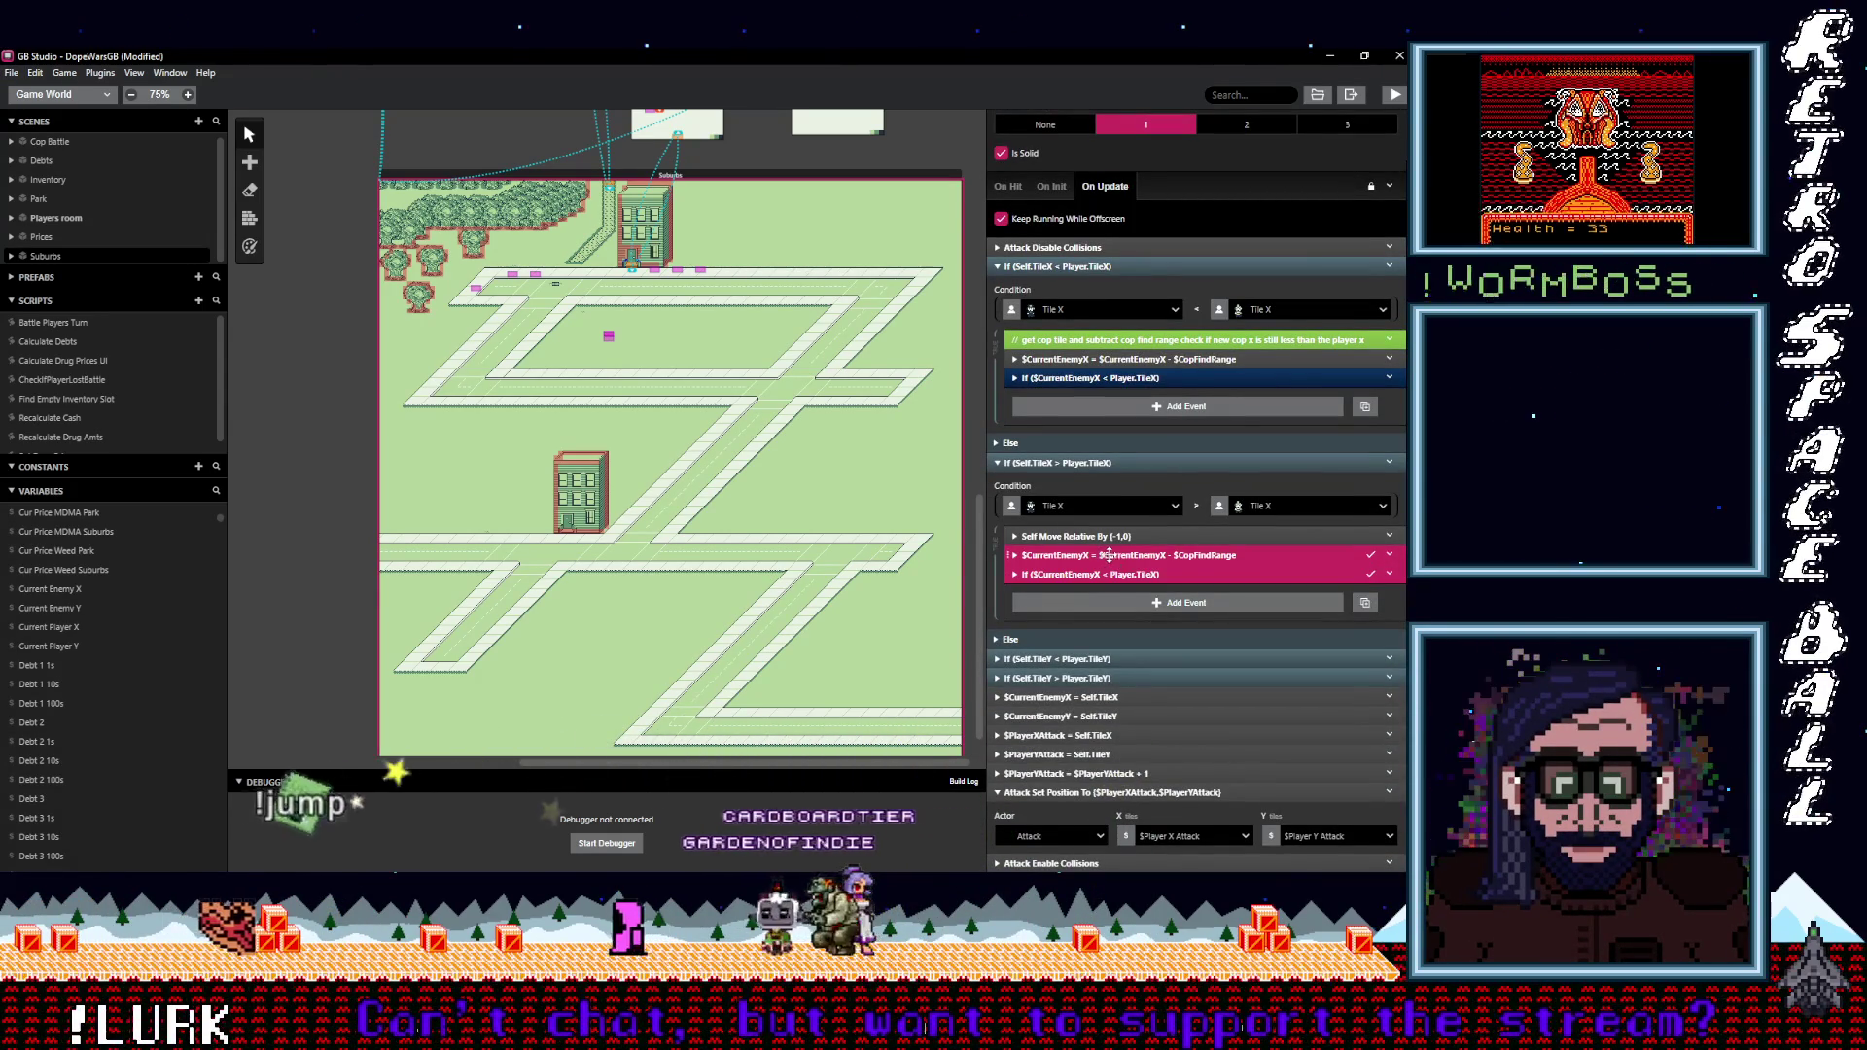
left_click(1099, 573)
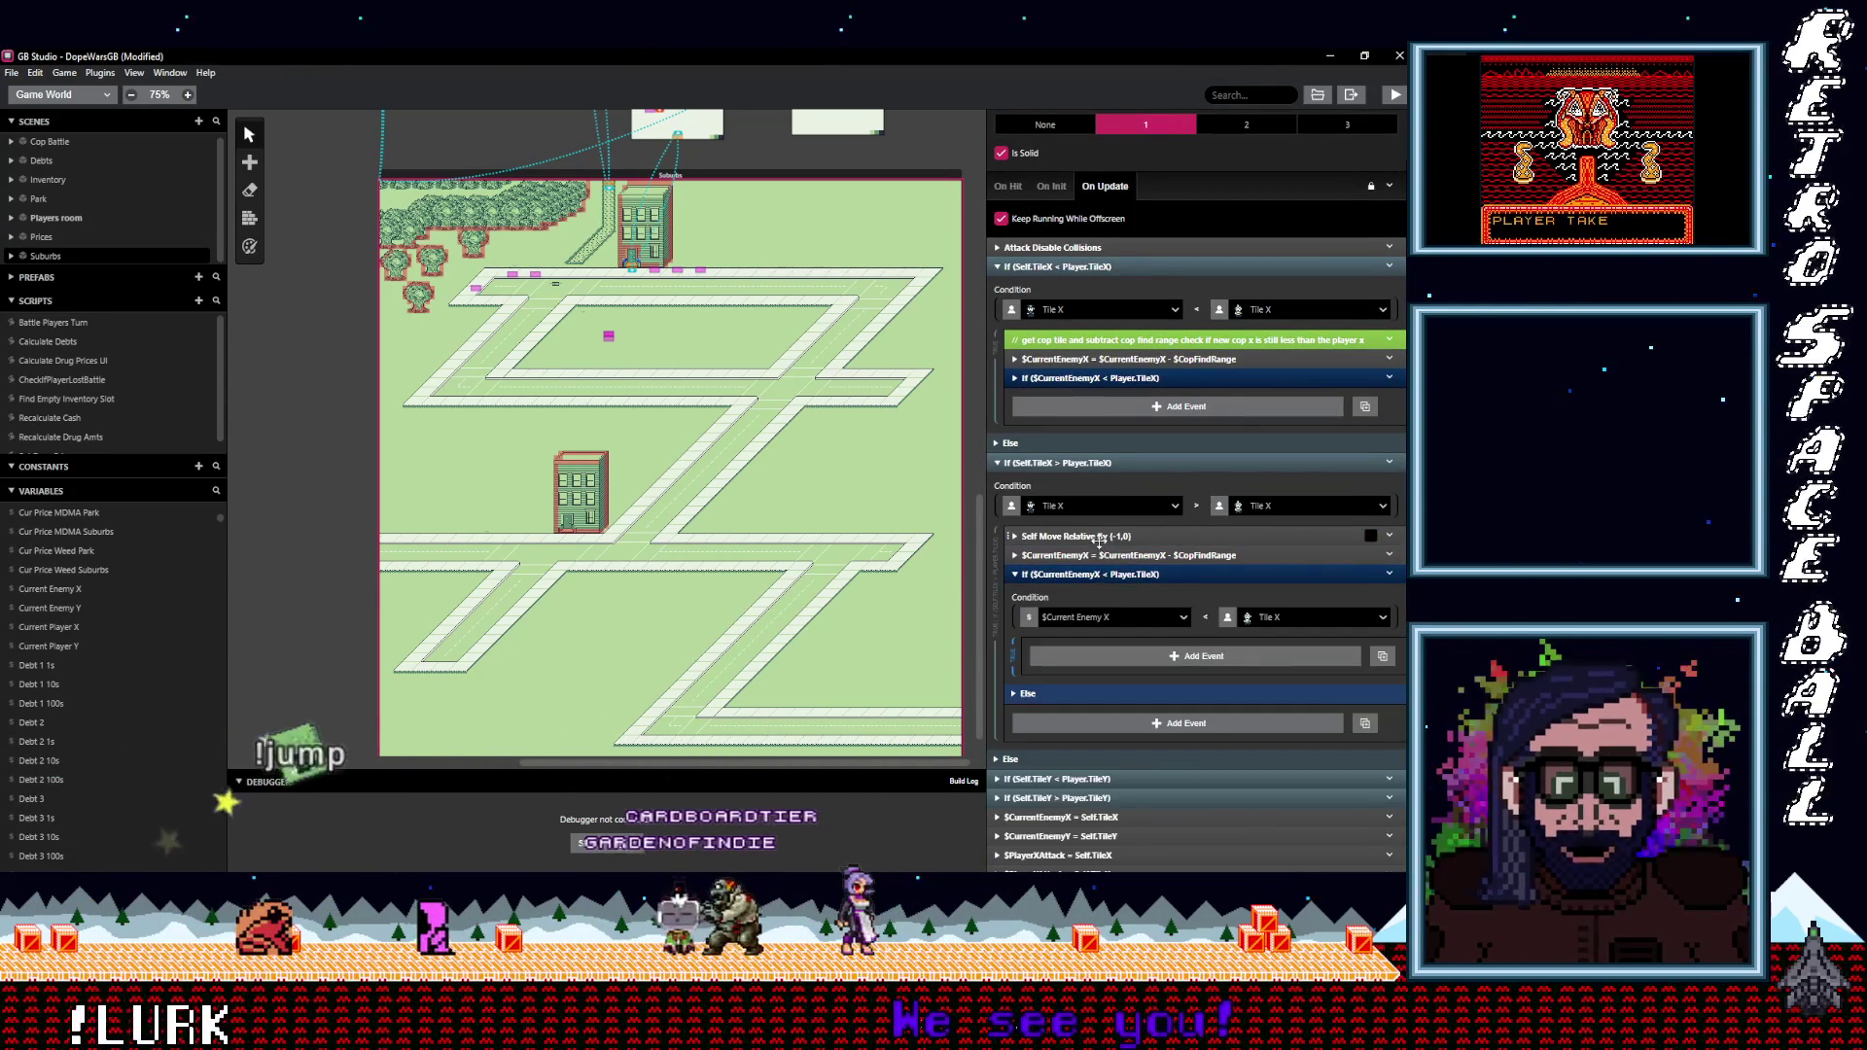
left_click_drag(1069, 536, 1119, 634)
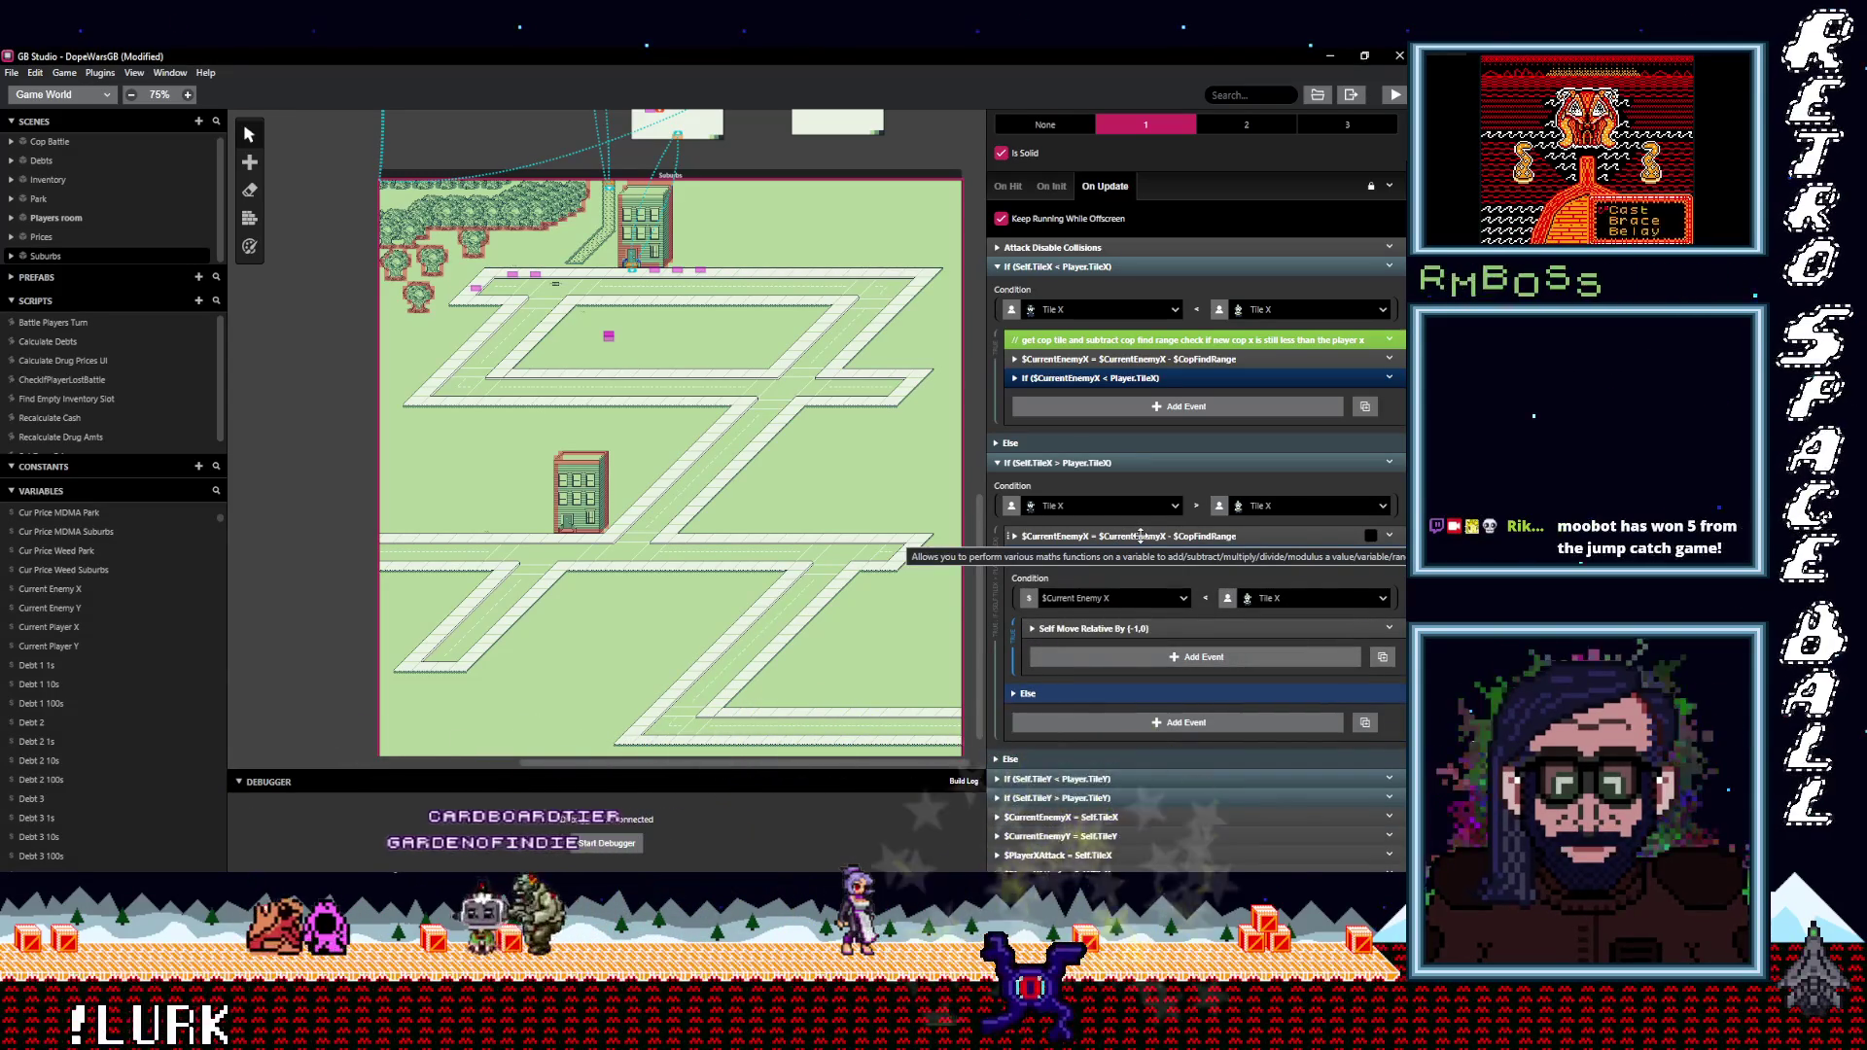
Change the pasted operation to Add and the comparison to Greater Than.
left_click(1130, 535)
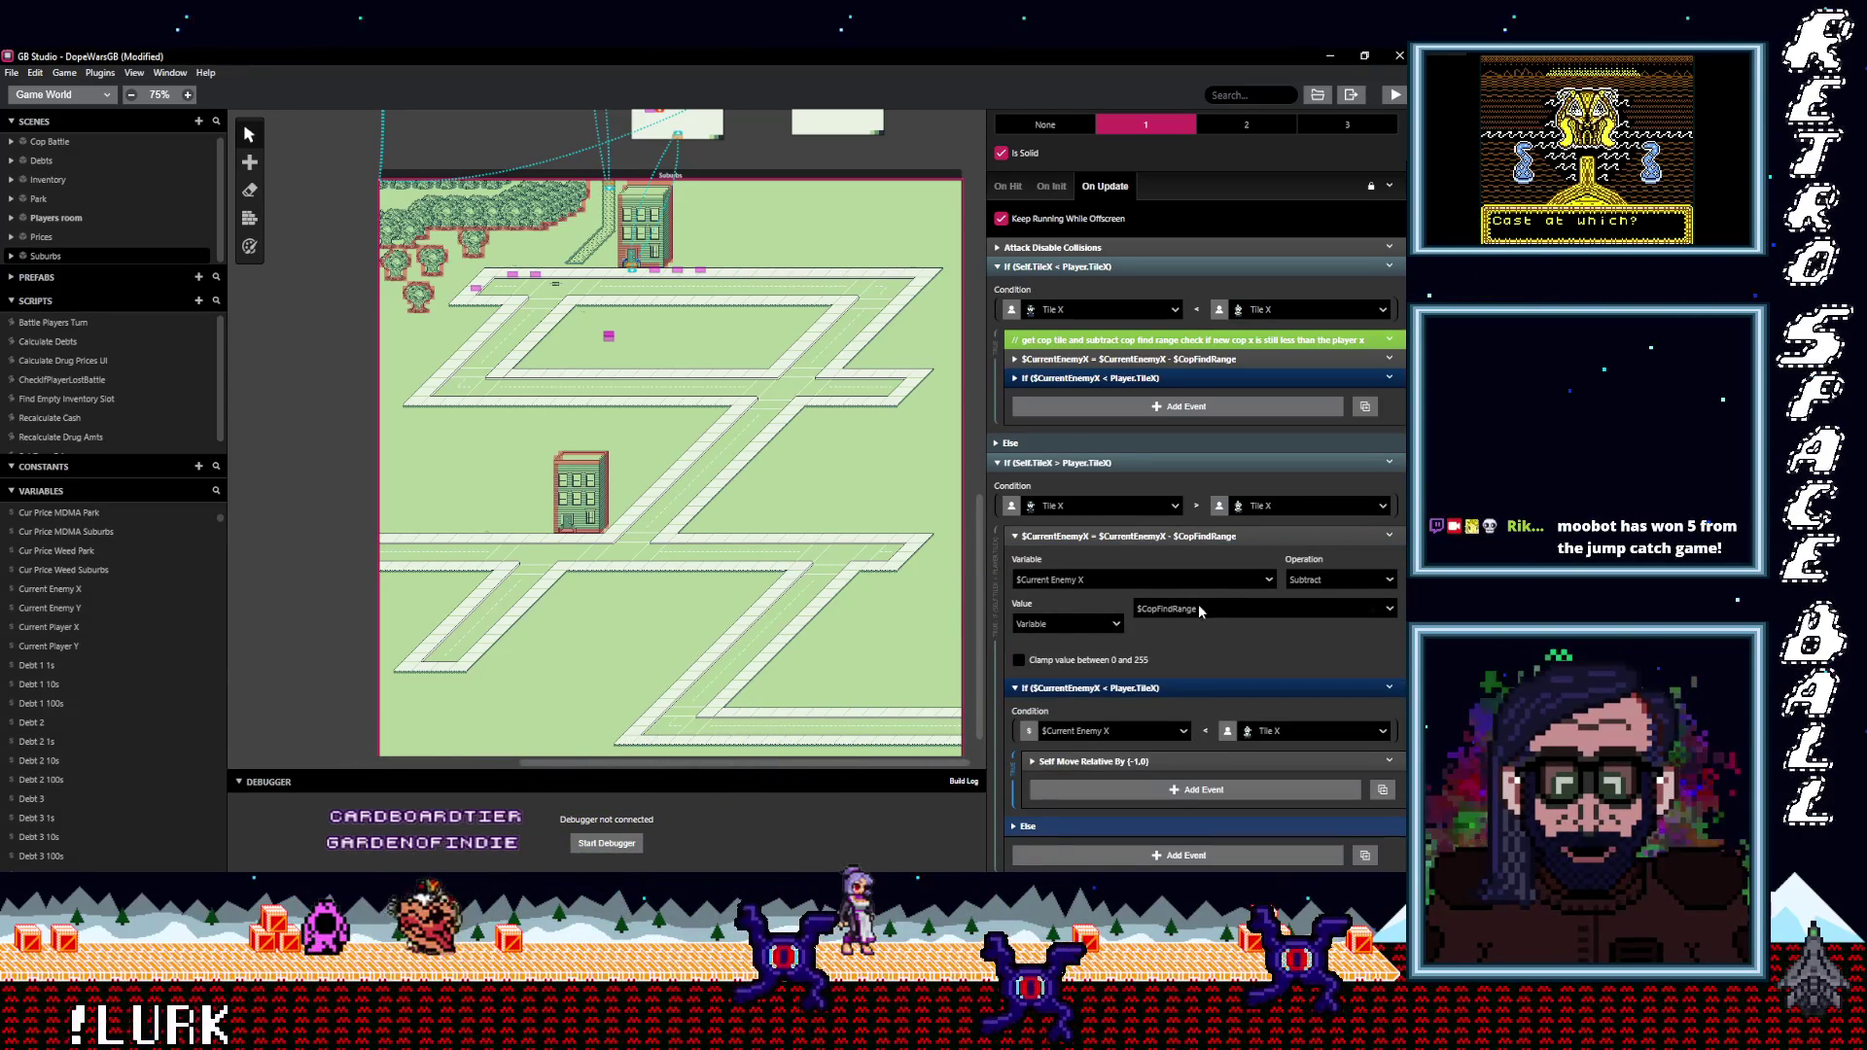
left_click(1293, 581)
left_click(1264, 629)
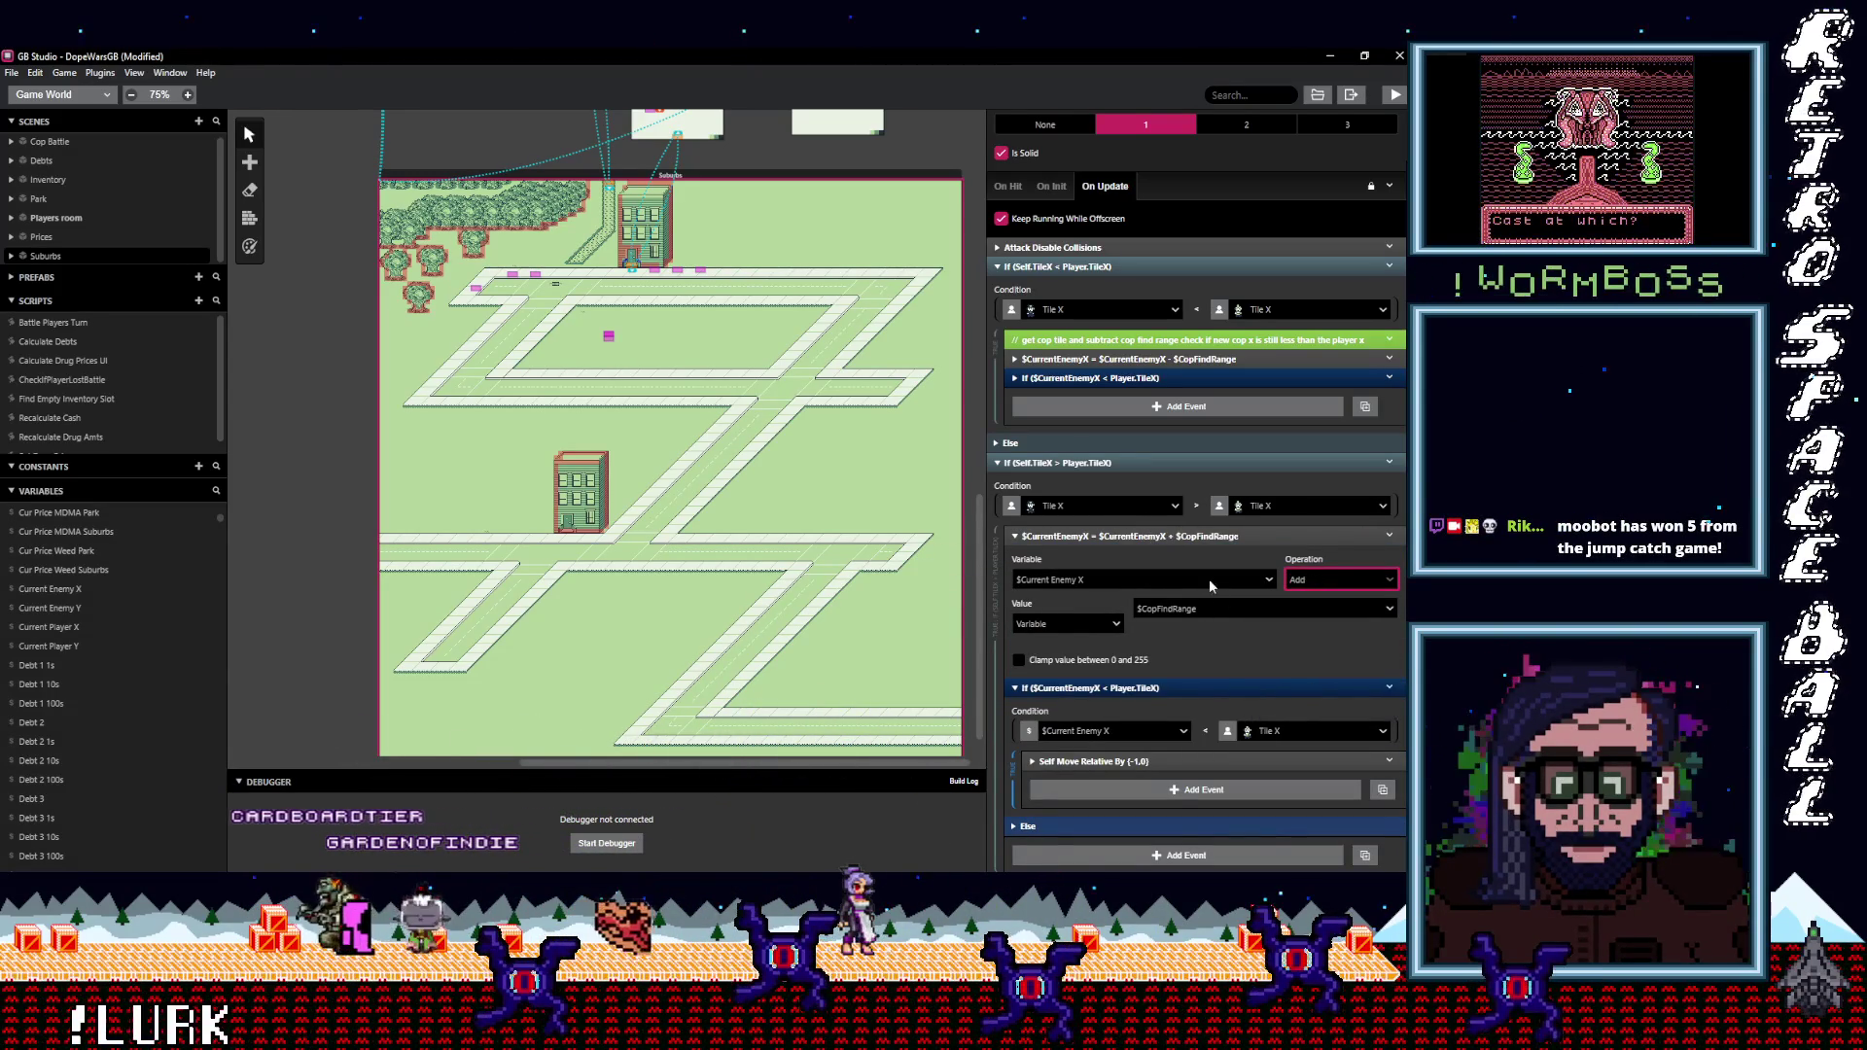
left_click(1198, 537)
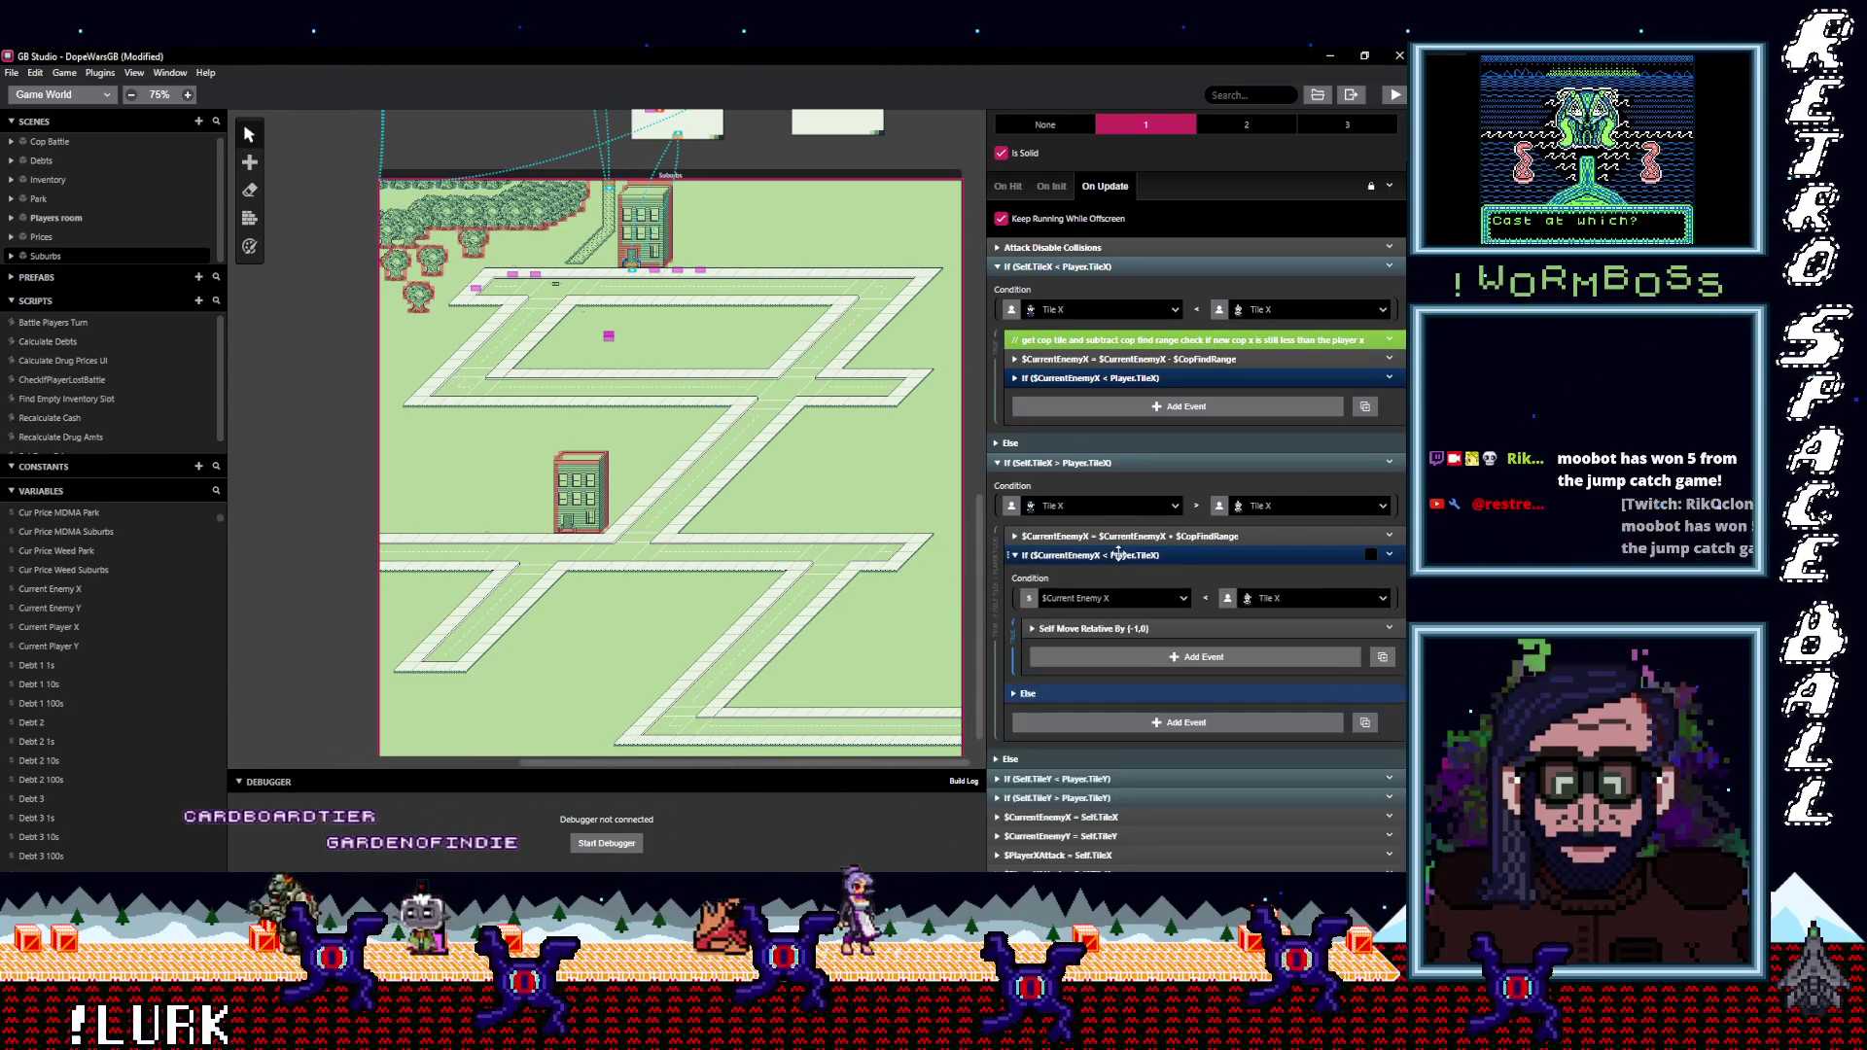
left_click(1208, 597)
mouse_move(1239, 659)
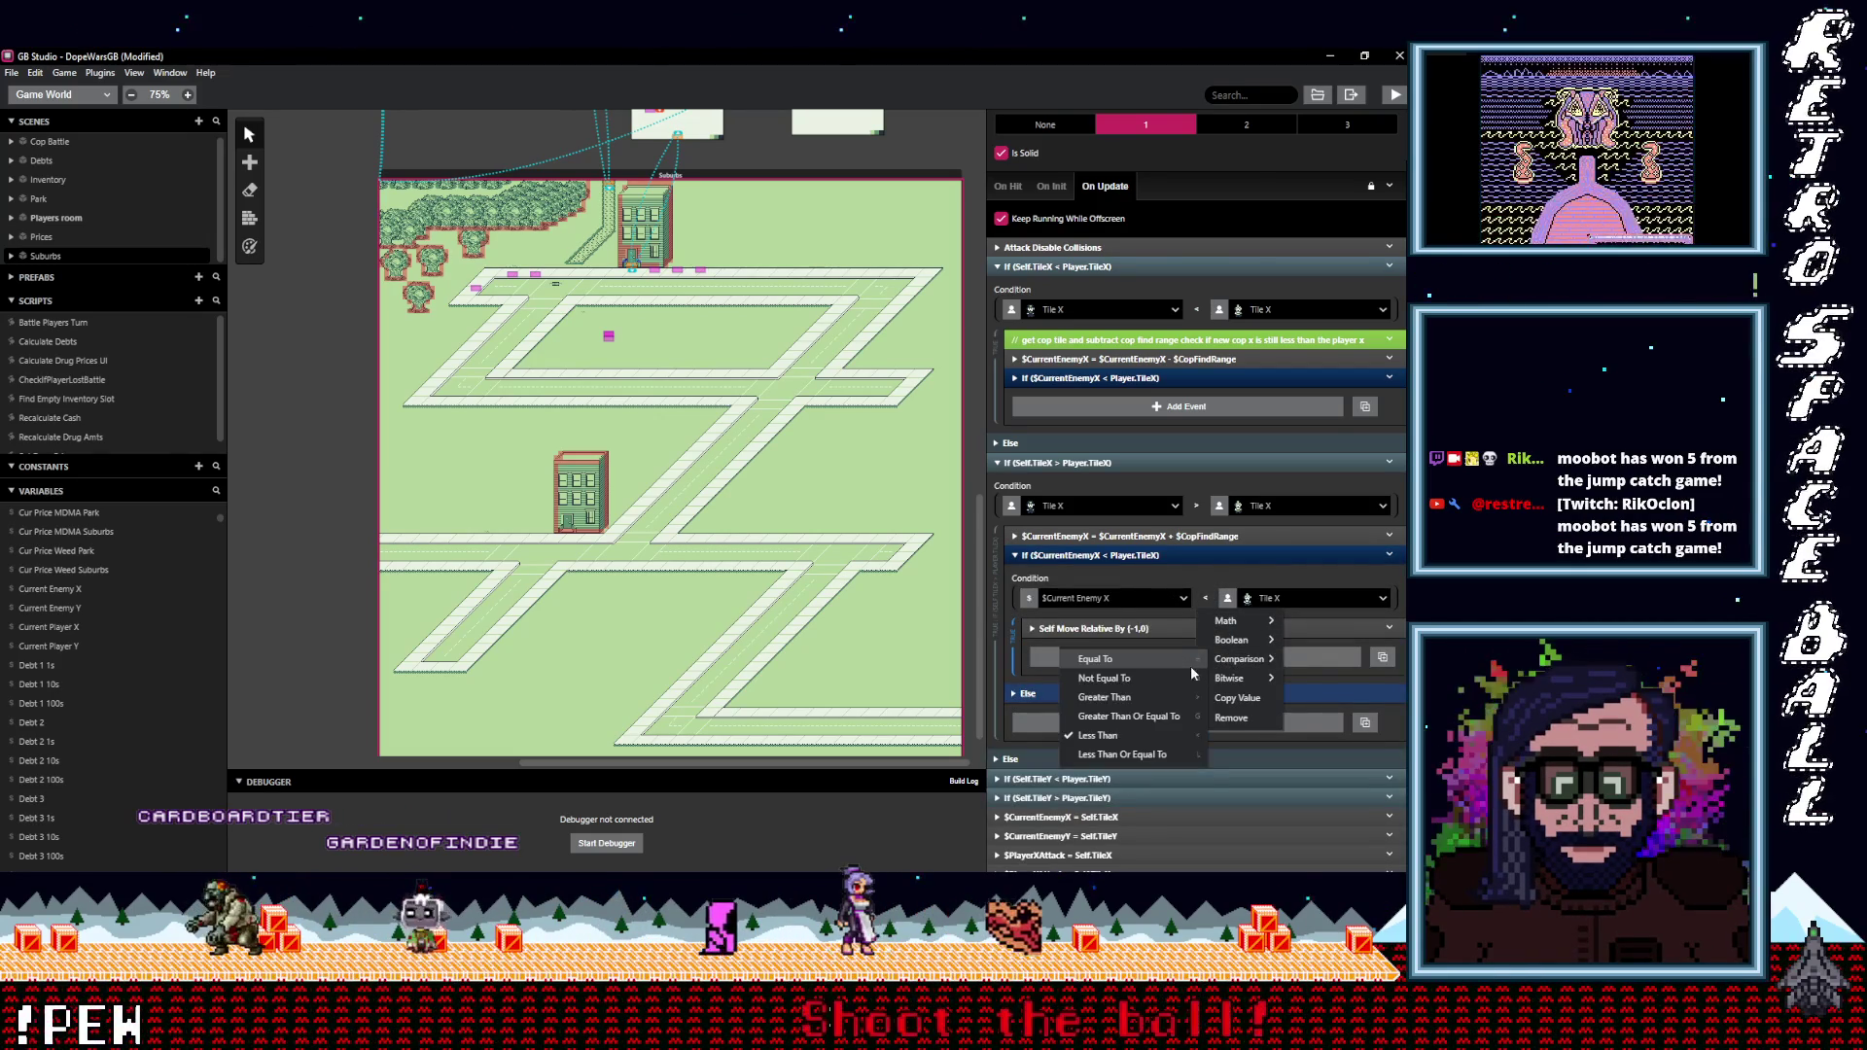
left_click(1157, 697)
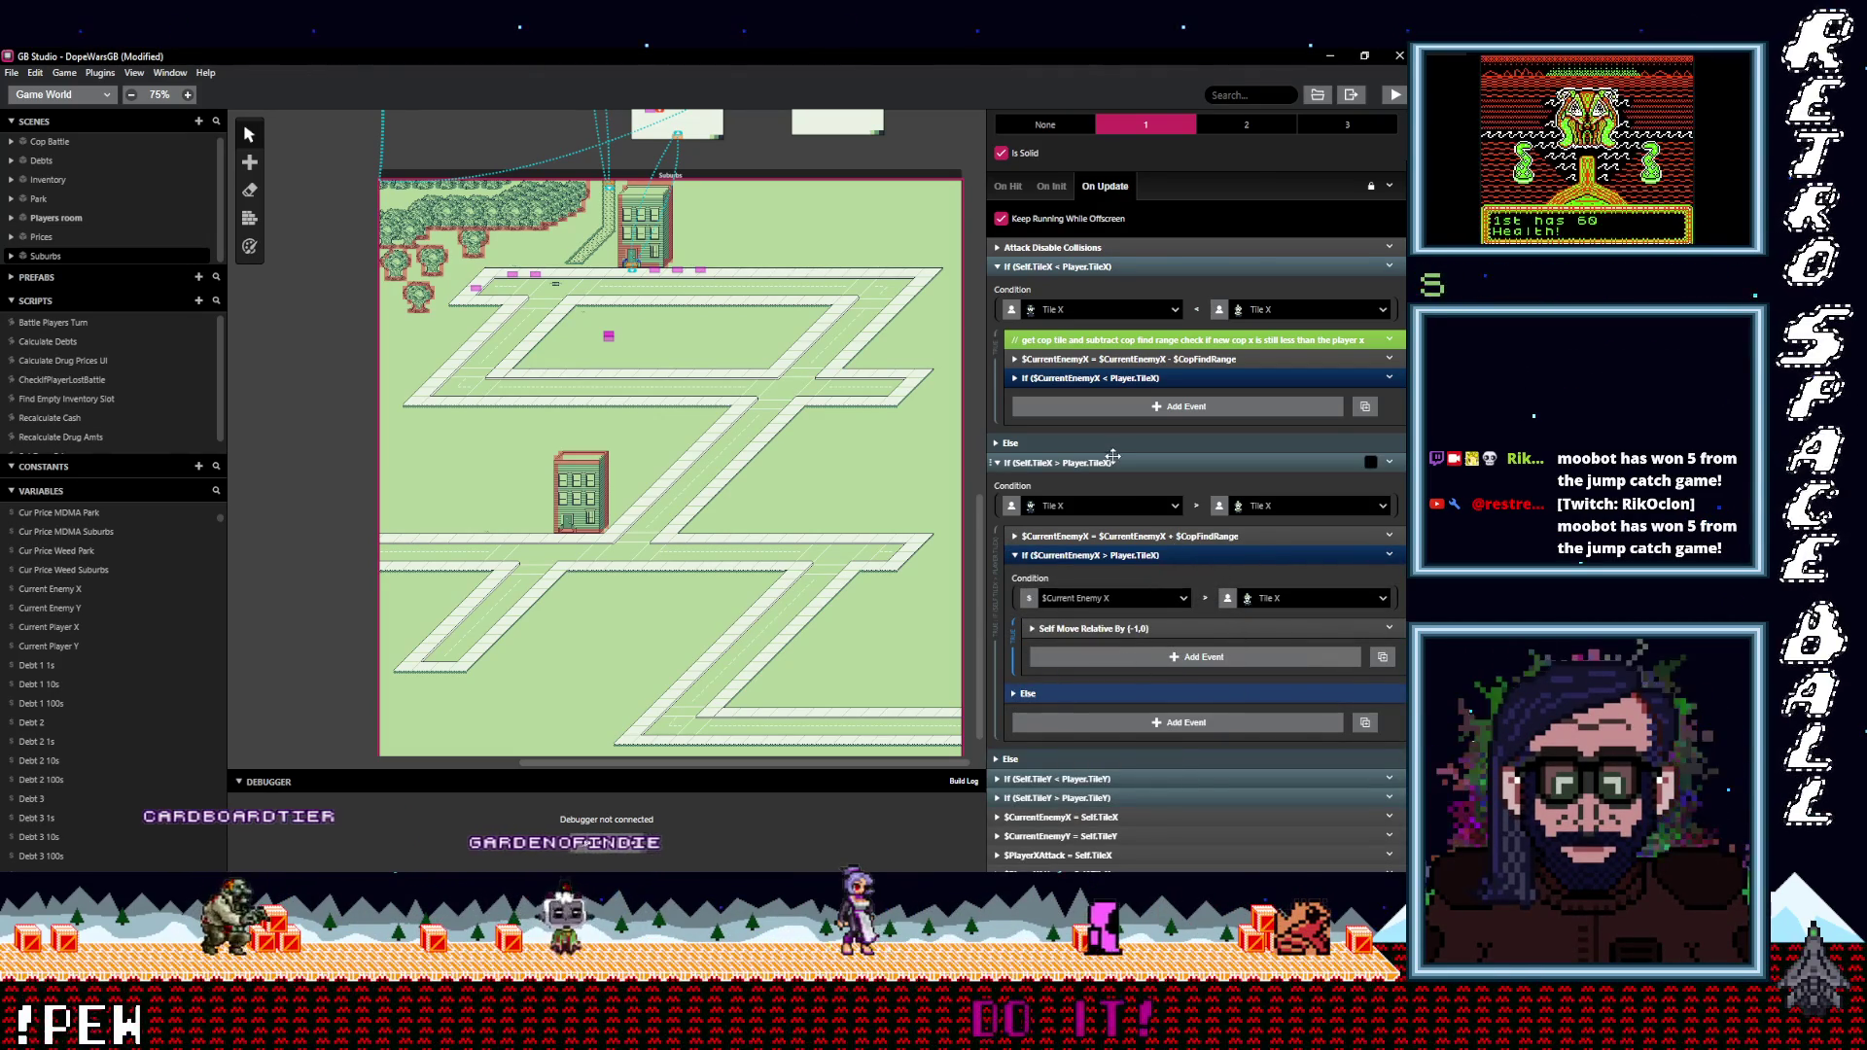
scroll(1103, 659, "down", 2)
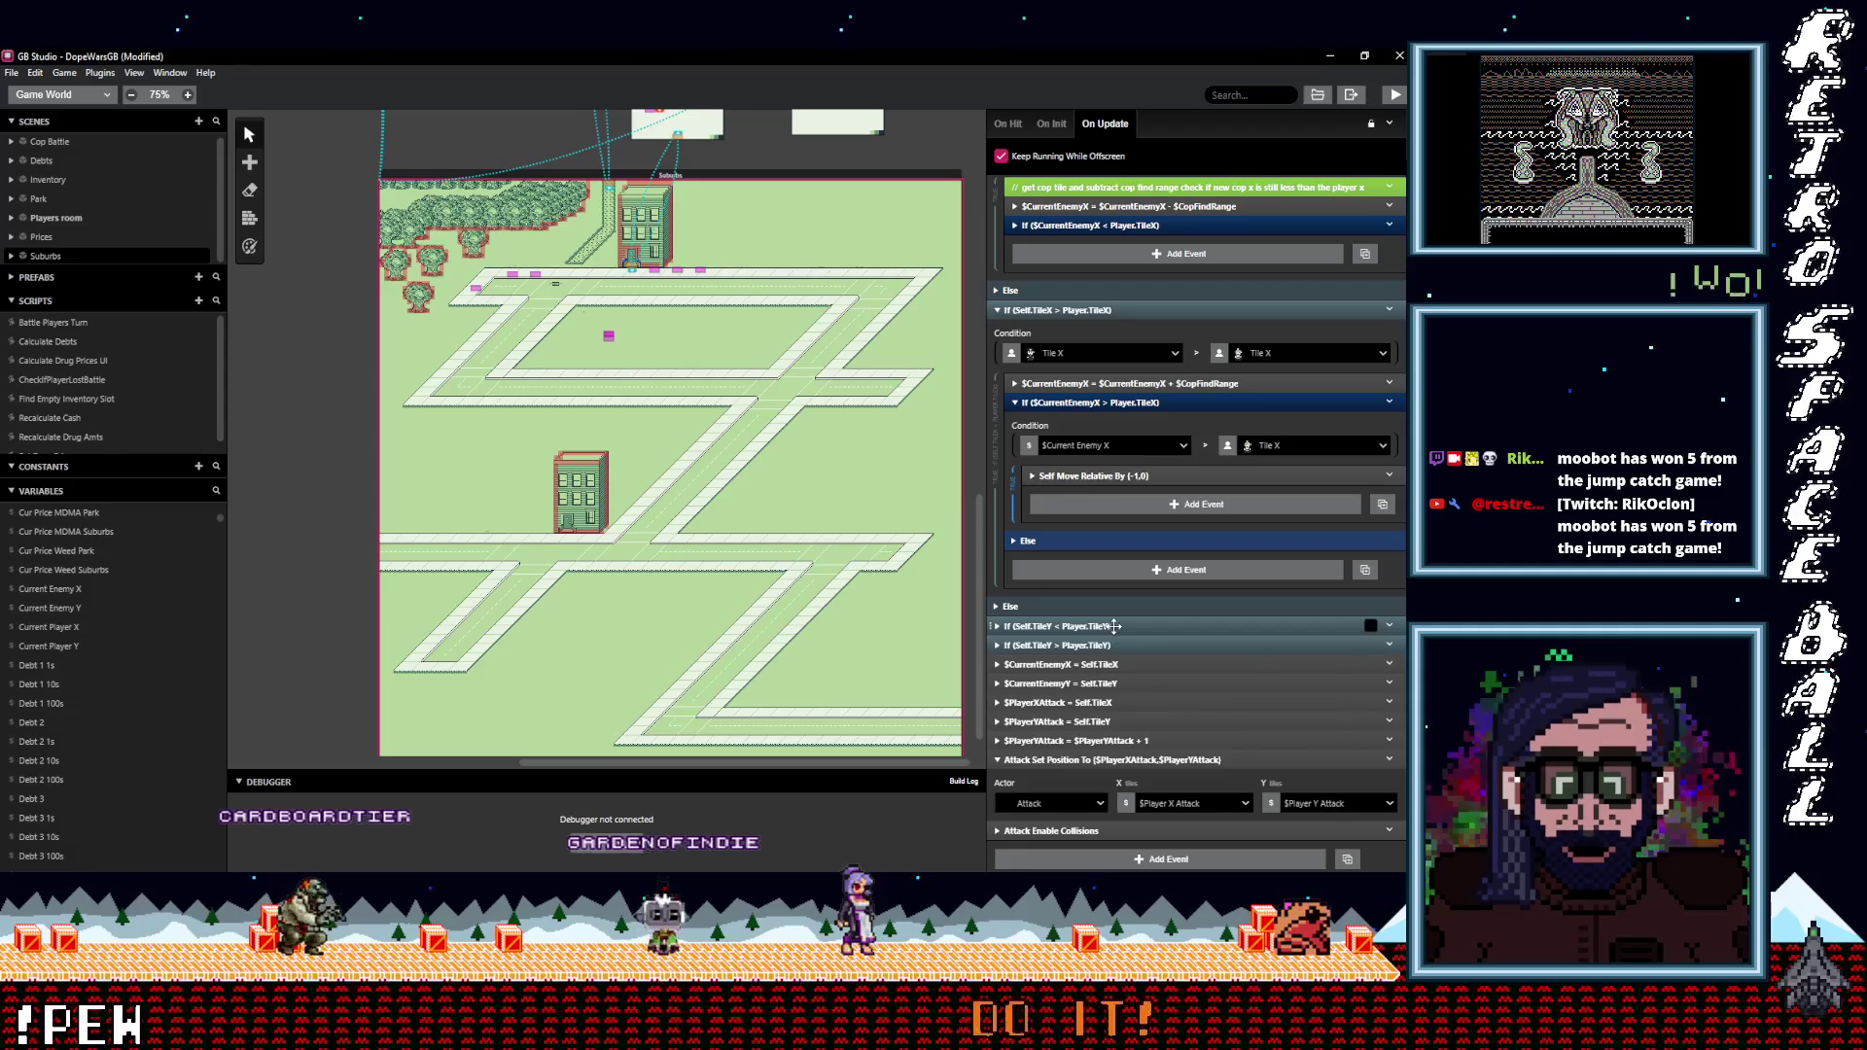
Paste the range events into the Self.TileY < Player.TileY branch, nesting the (0,1) move inside.
left_click(1130, 639)
scroll(1130, 639, "down", 2)
left_click(1113, 691, "alt")
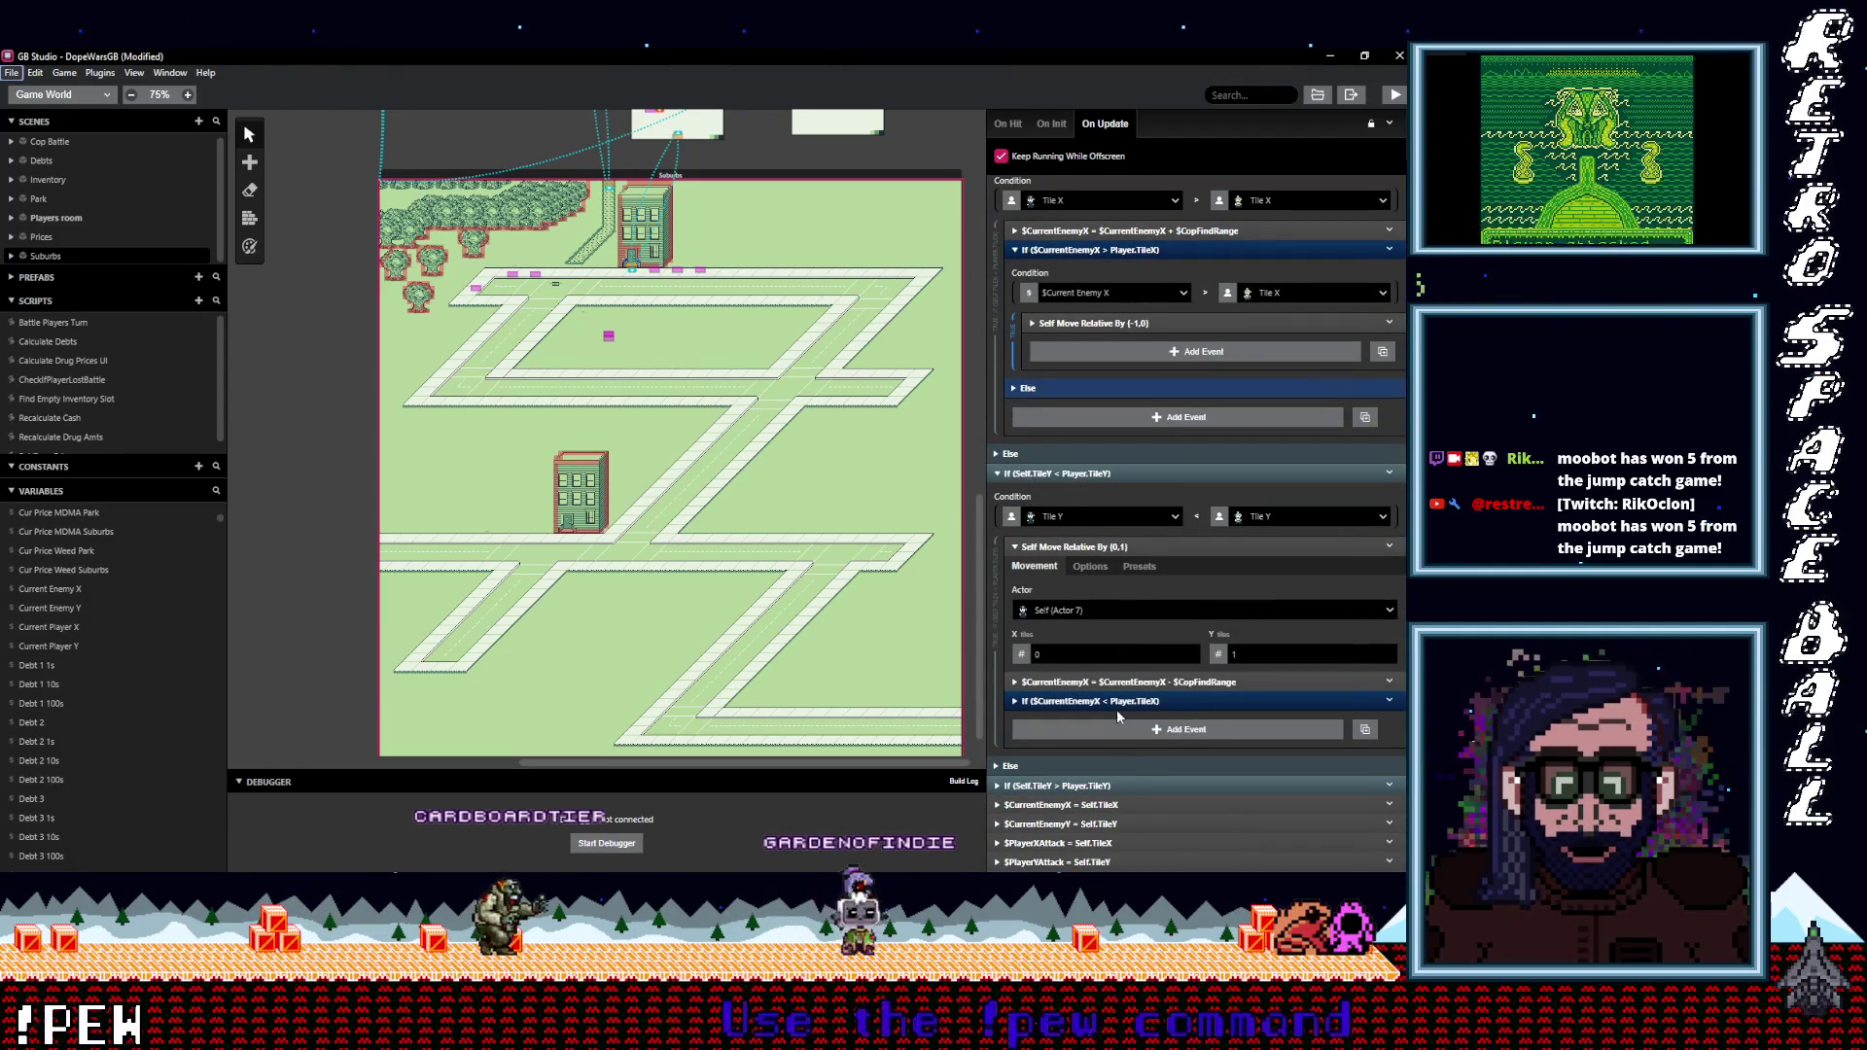
left_click(1117, 707)
left_click(1118, 547)
left_click_drag(1118, 547, 1143, 636)
Make the condition compare $CurrentEnemyY against the player's Tile Y.
left_click(1120, 611)
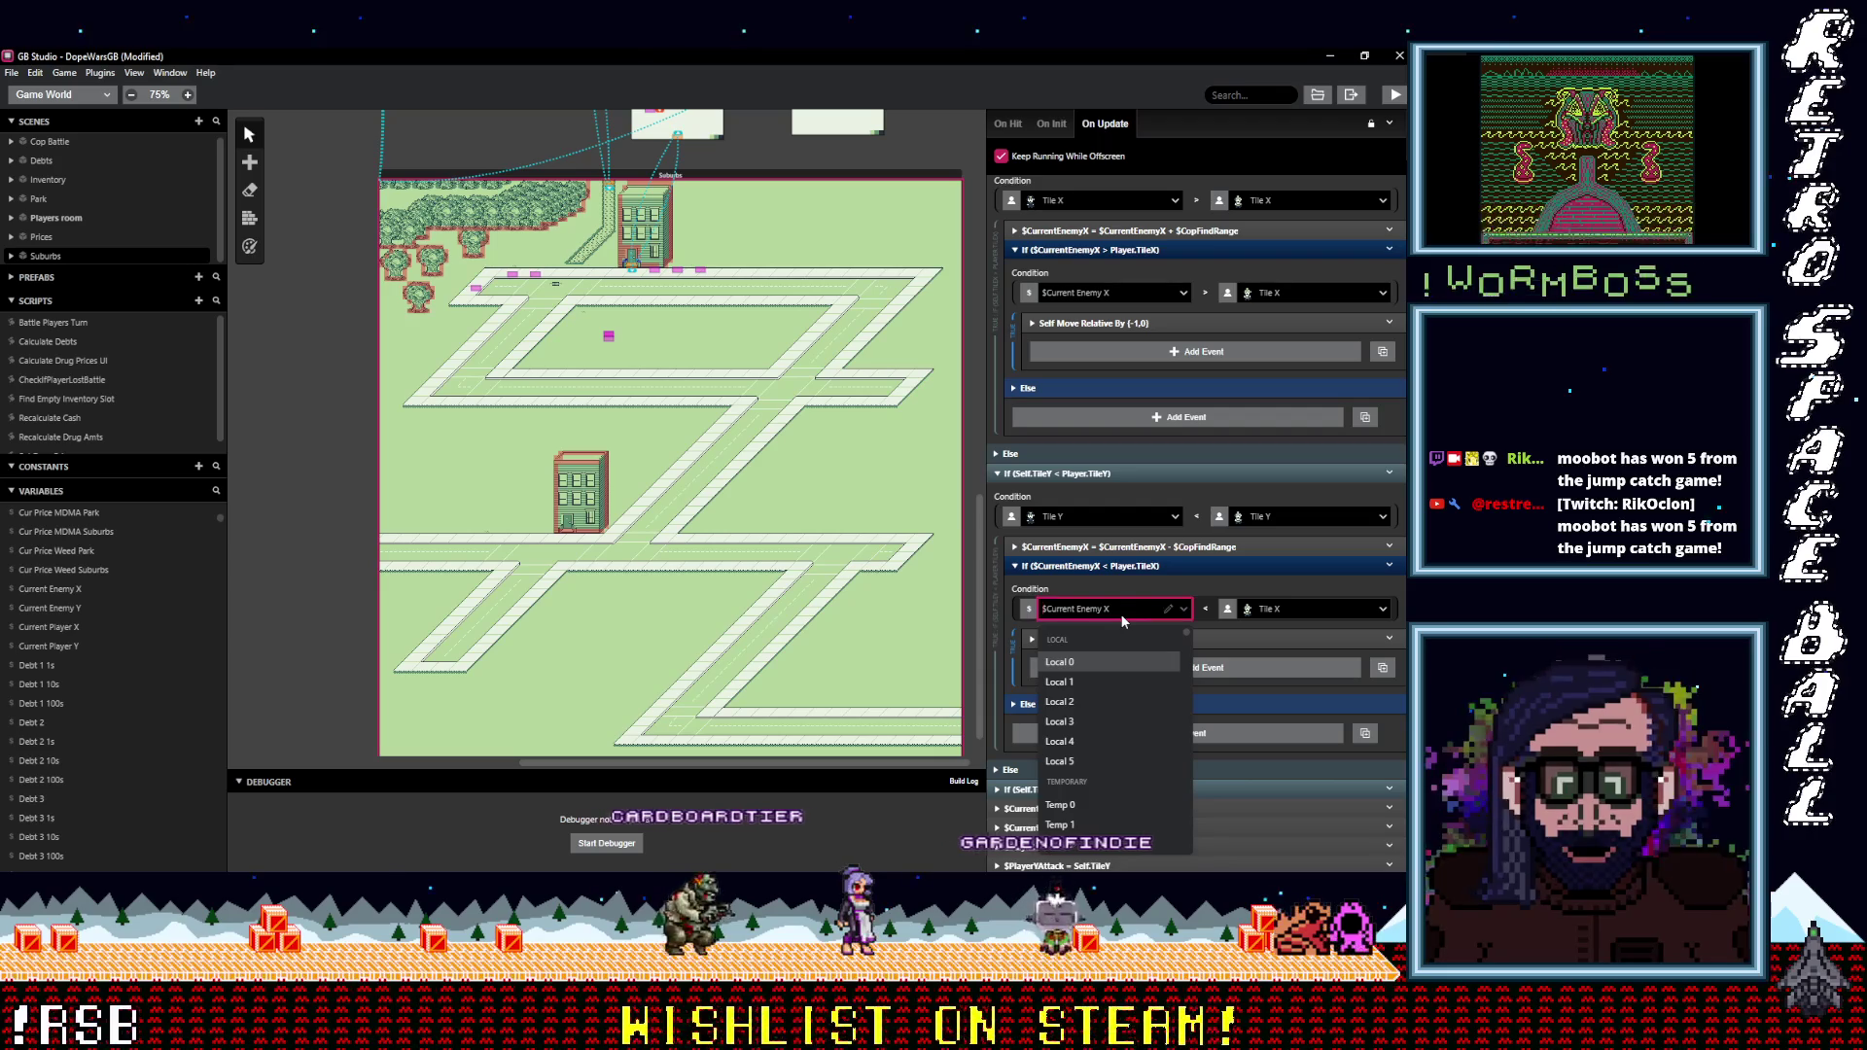
type("cr")
key("BackSpace")
type("urren")
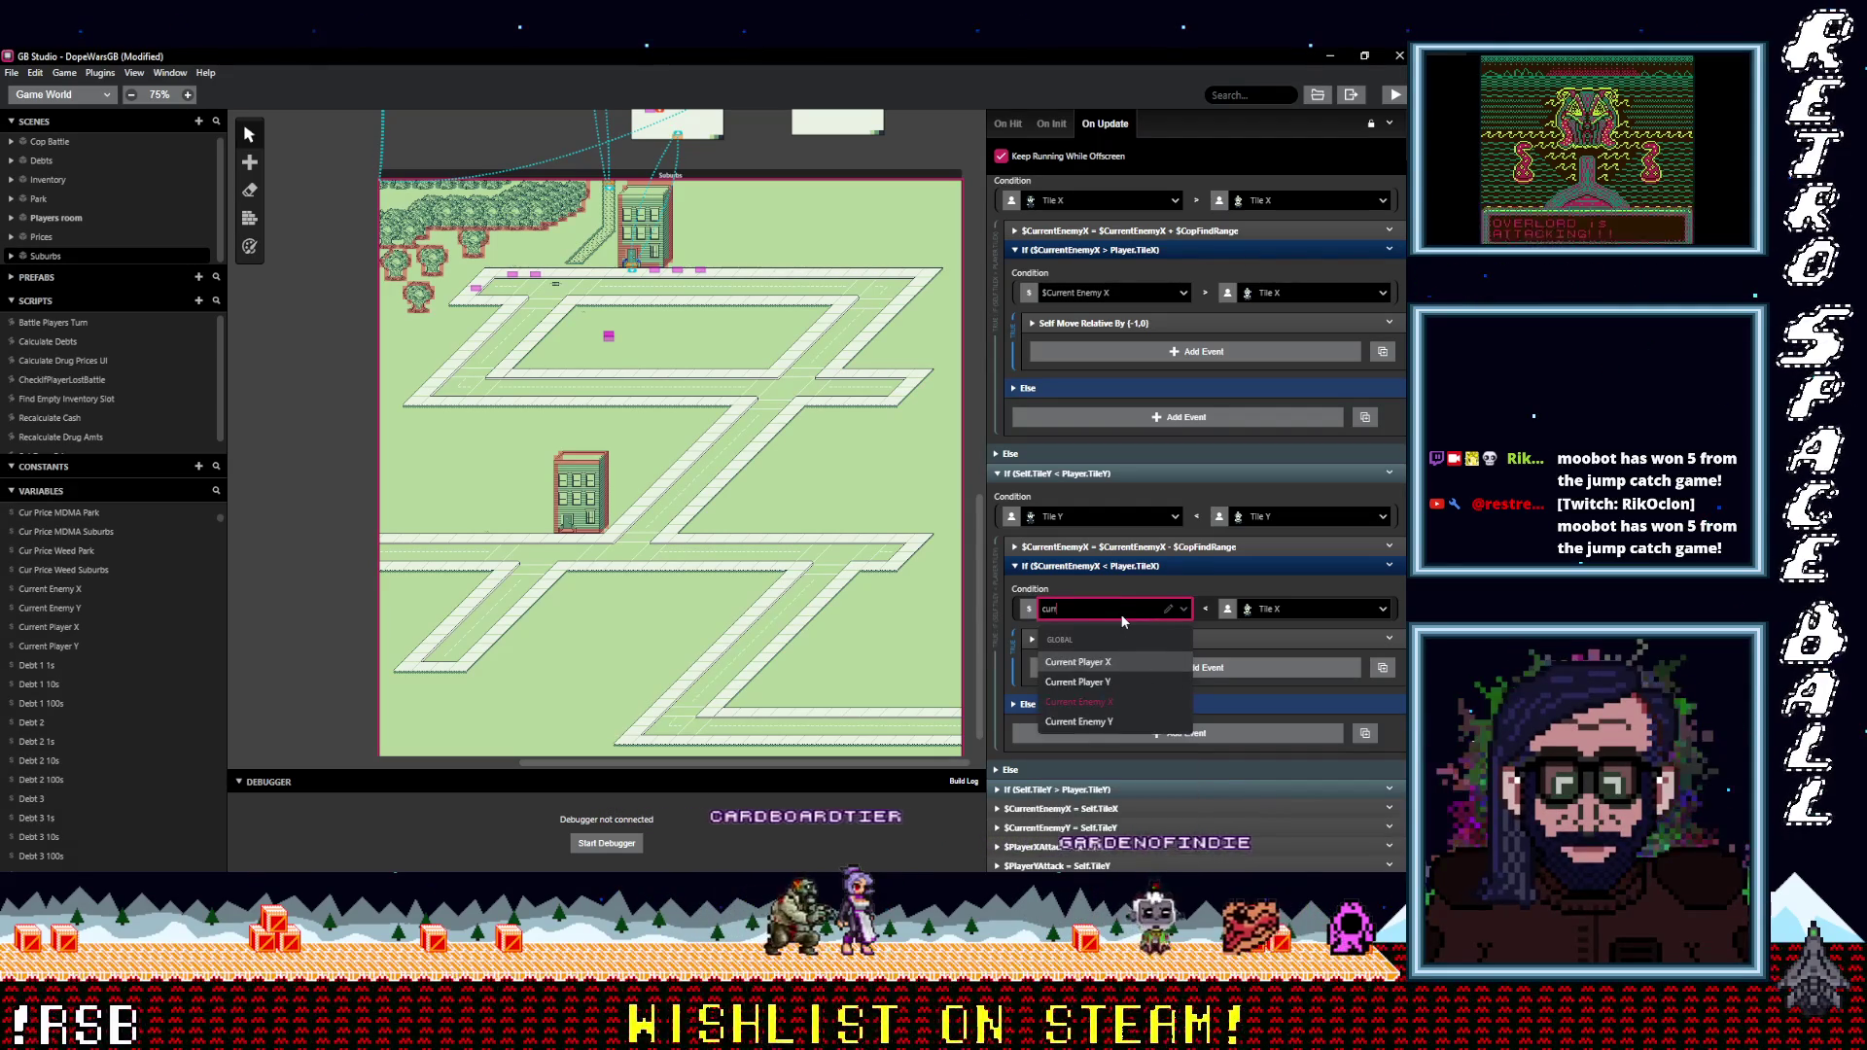
left_click(1080, 721)
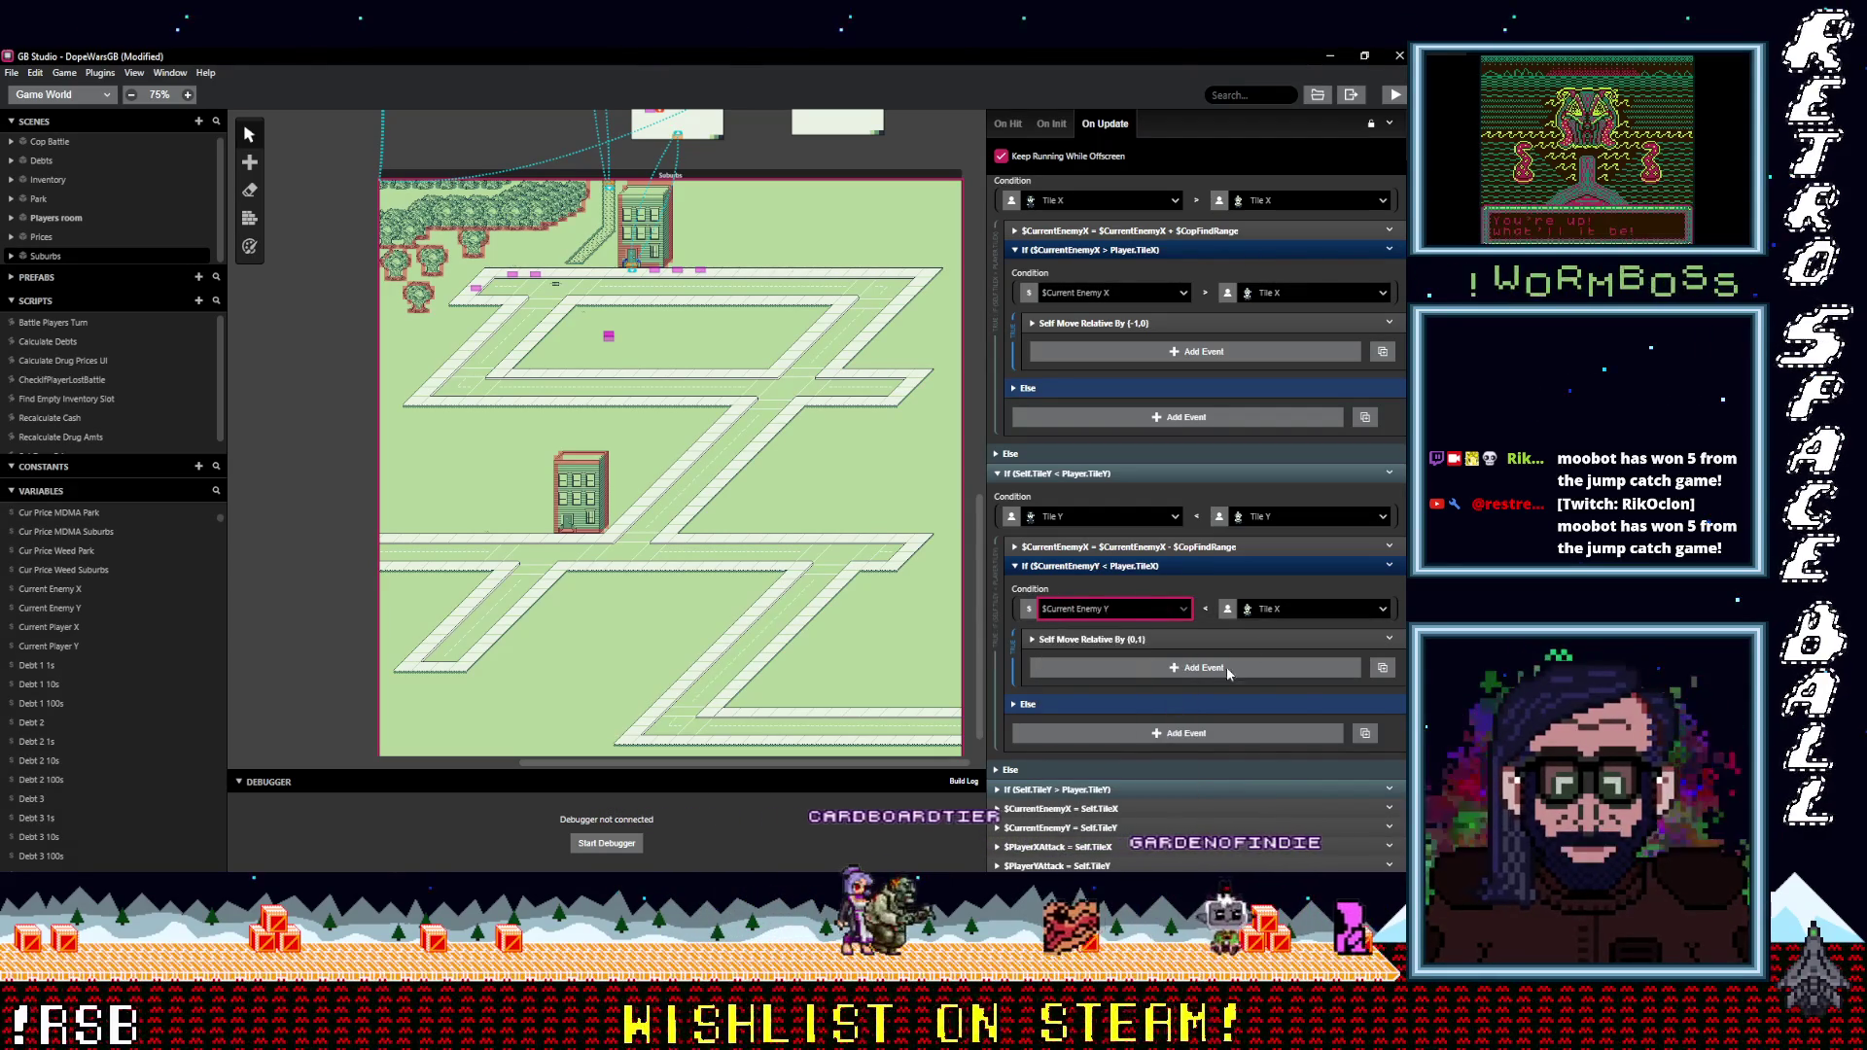
left_click(1312, 609)
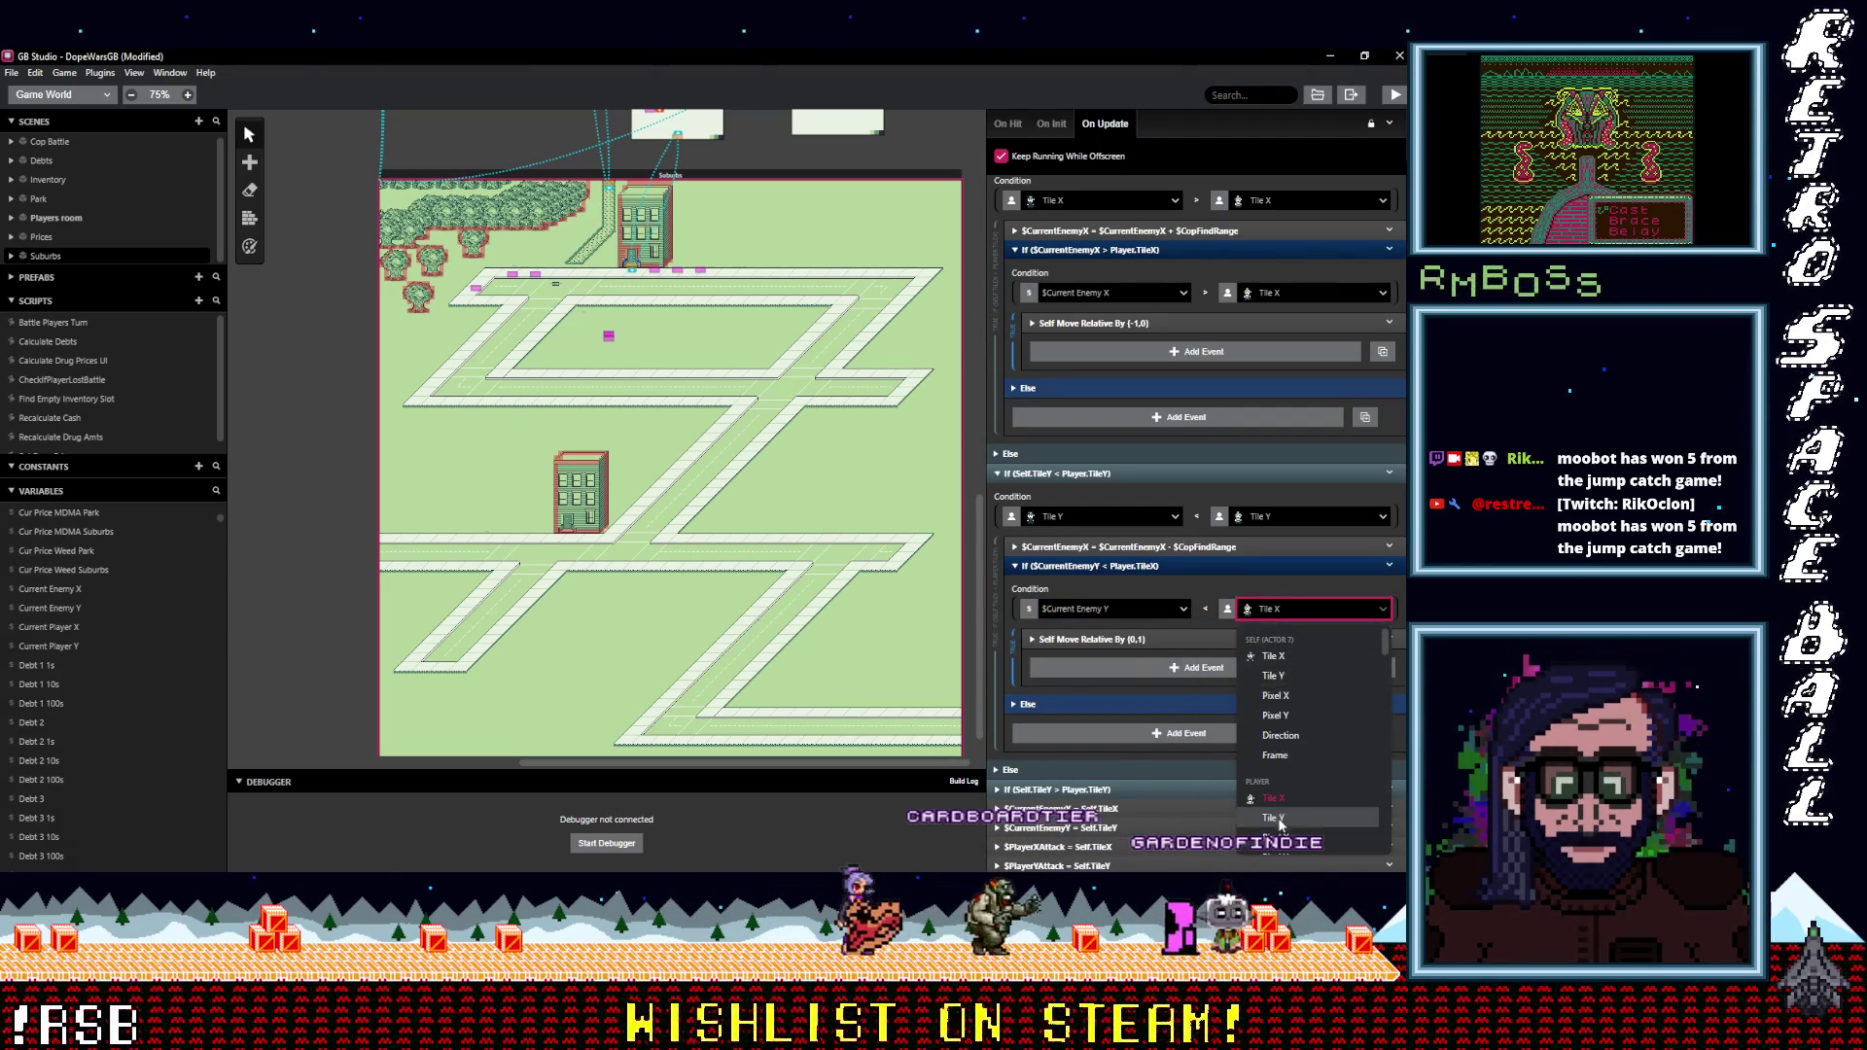
left_click(1273, 818)
Change the copied subtraction's variable to $CurrentEnemyY.
left_click(1196, 547)
left_click(1108, 592)
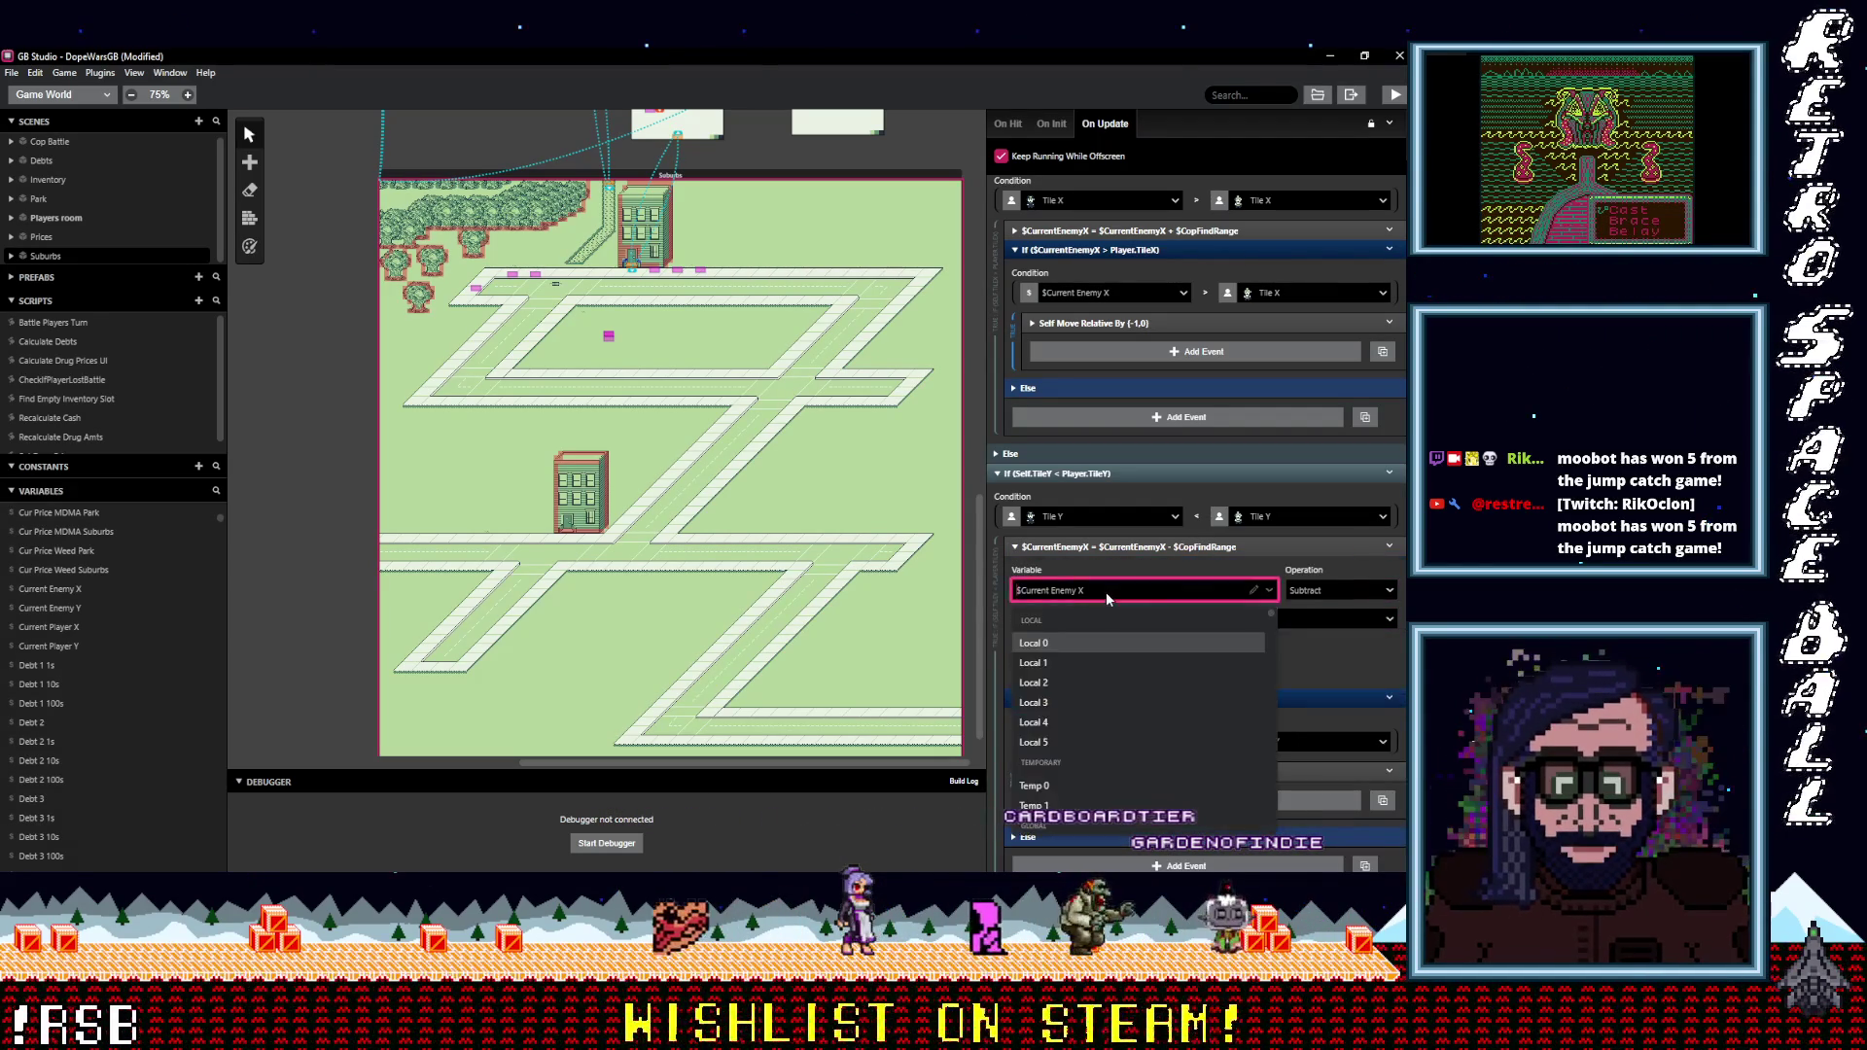
type("curre")
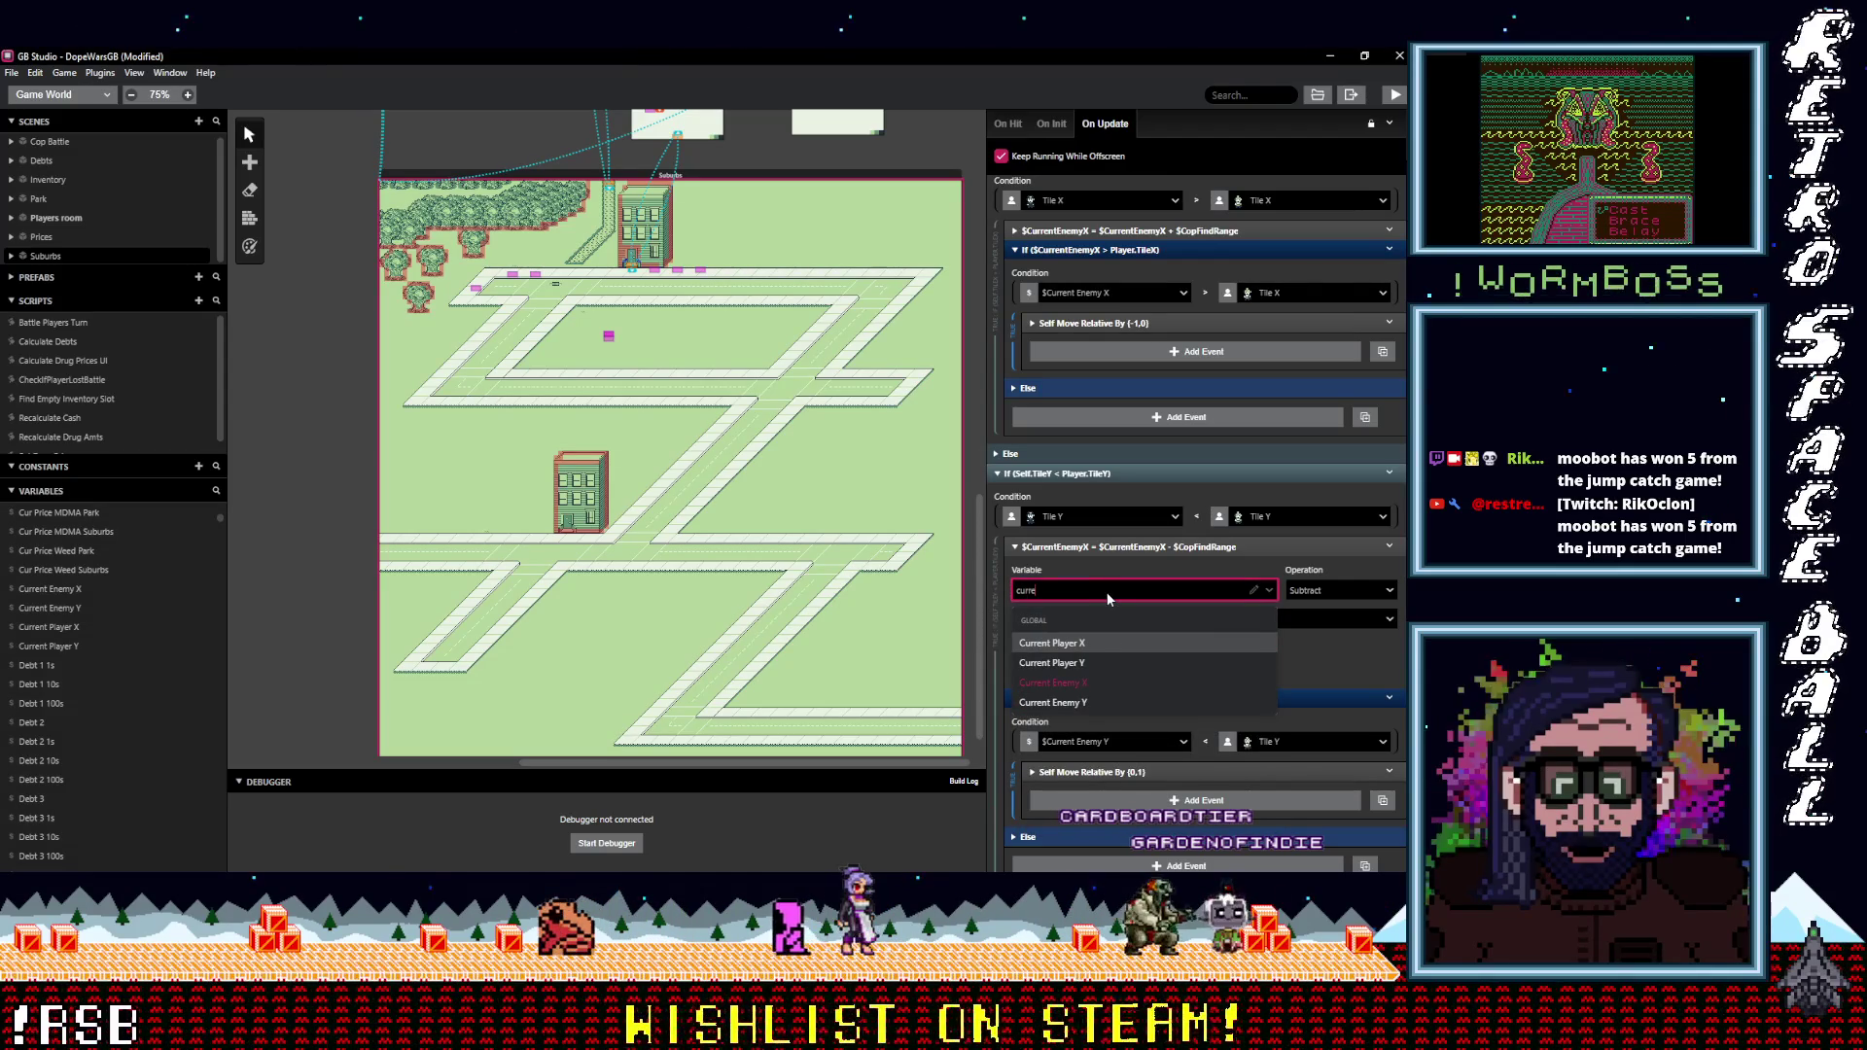
key("Down")
key("Down")
key("Down")
key("Return")
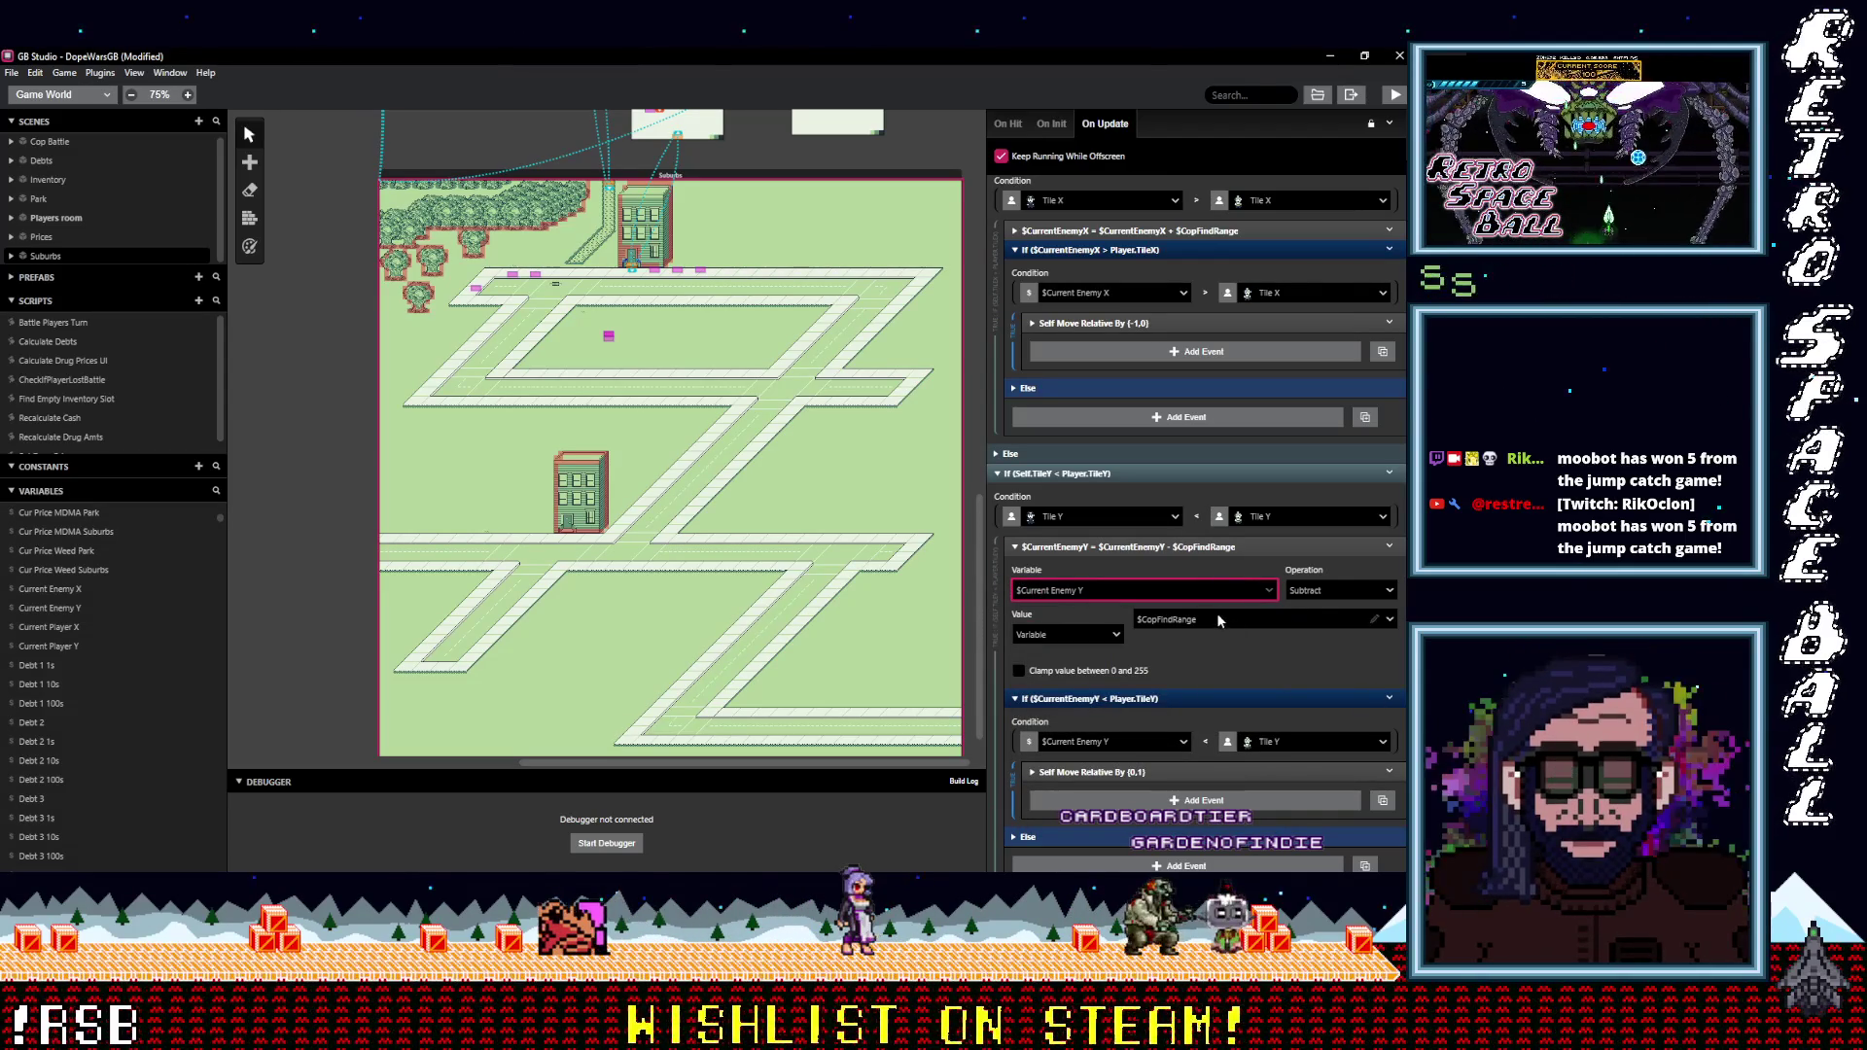
left_click(1176, 548)
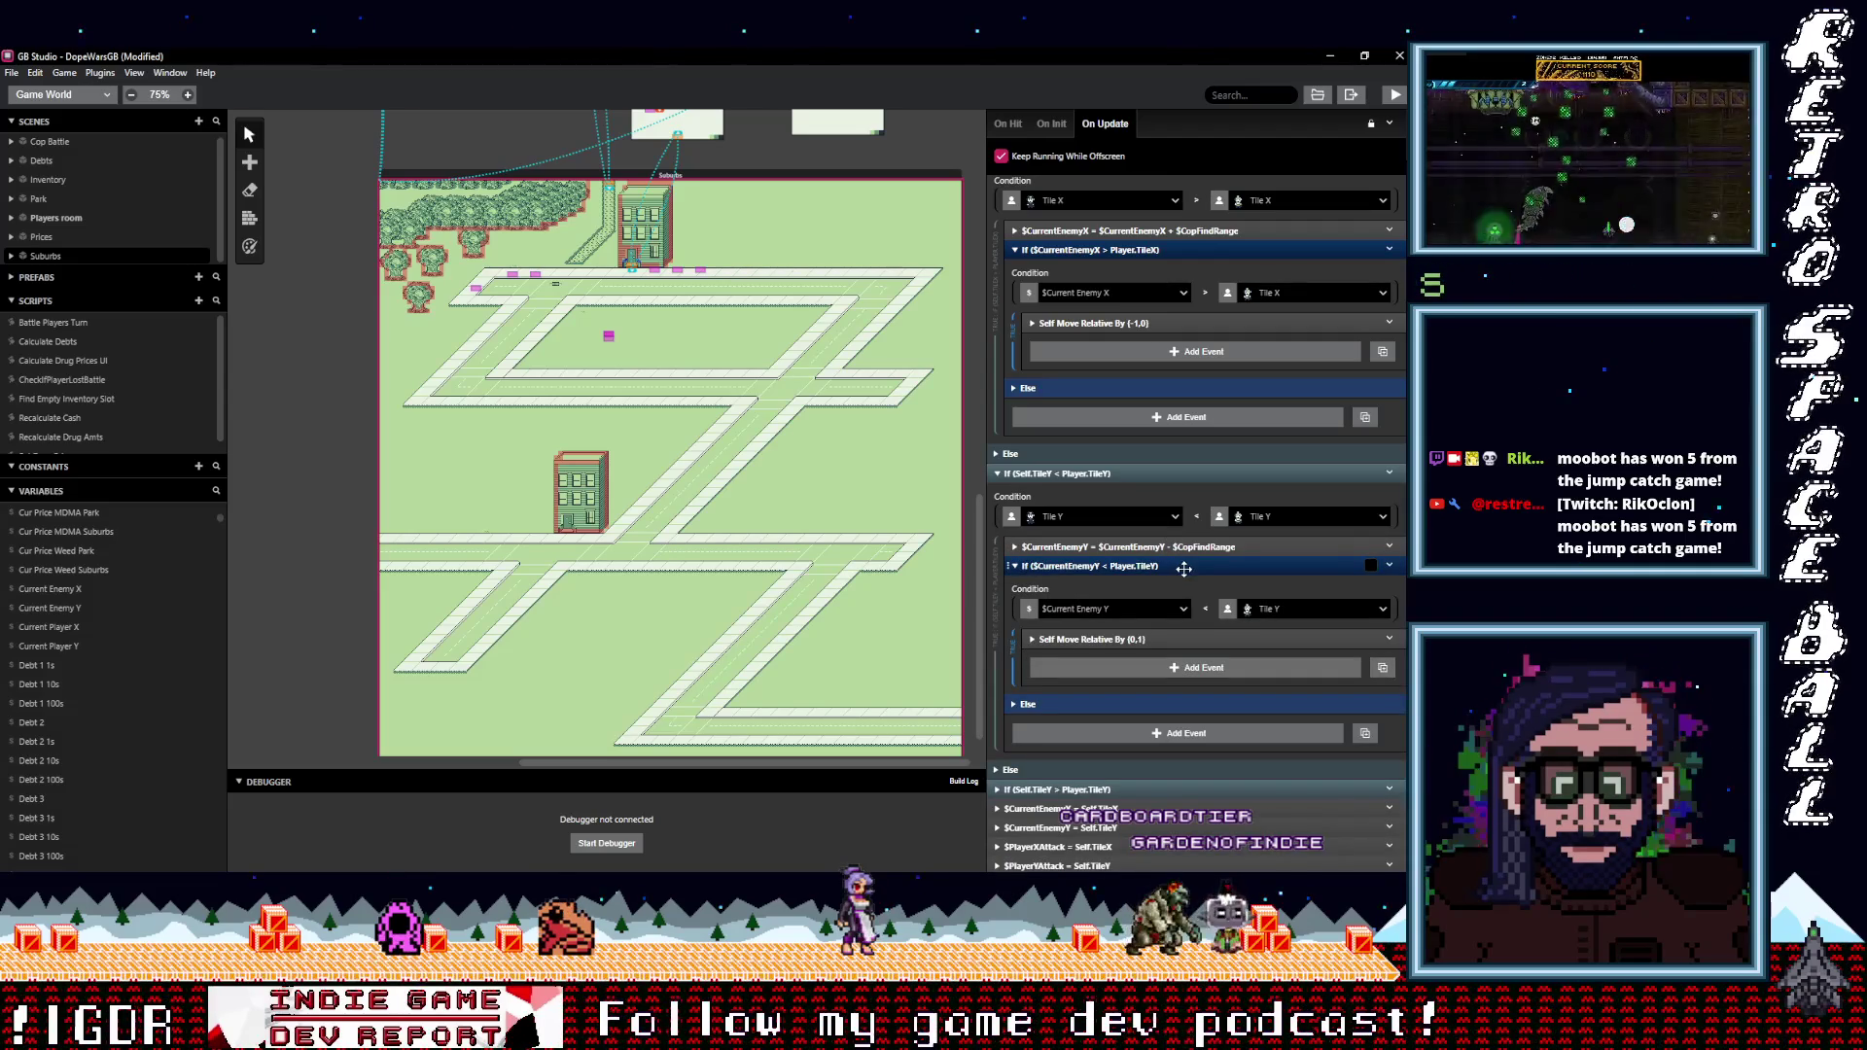
left_click(1183, 567)
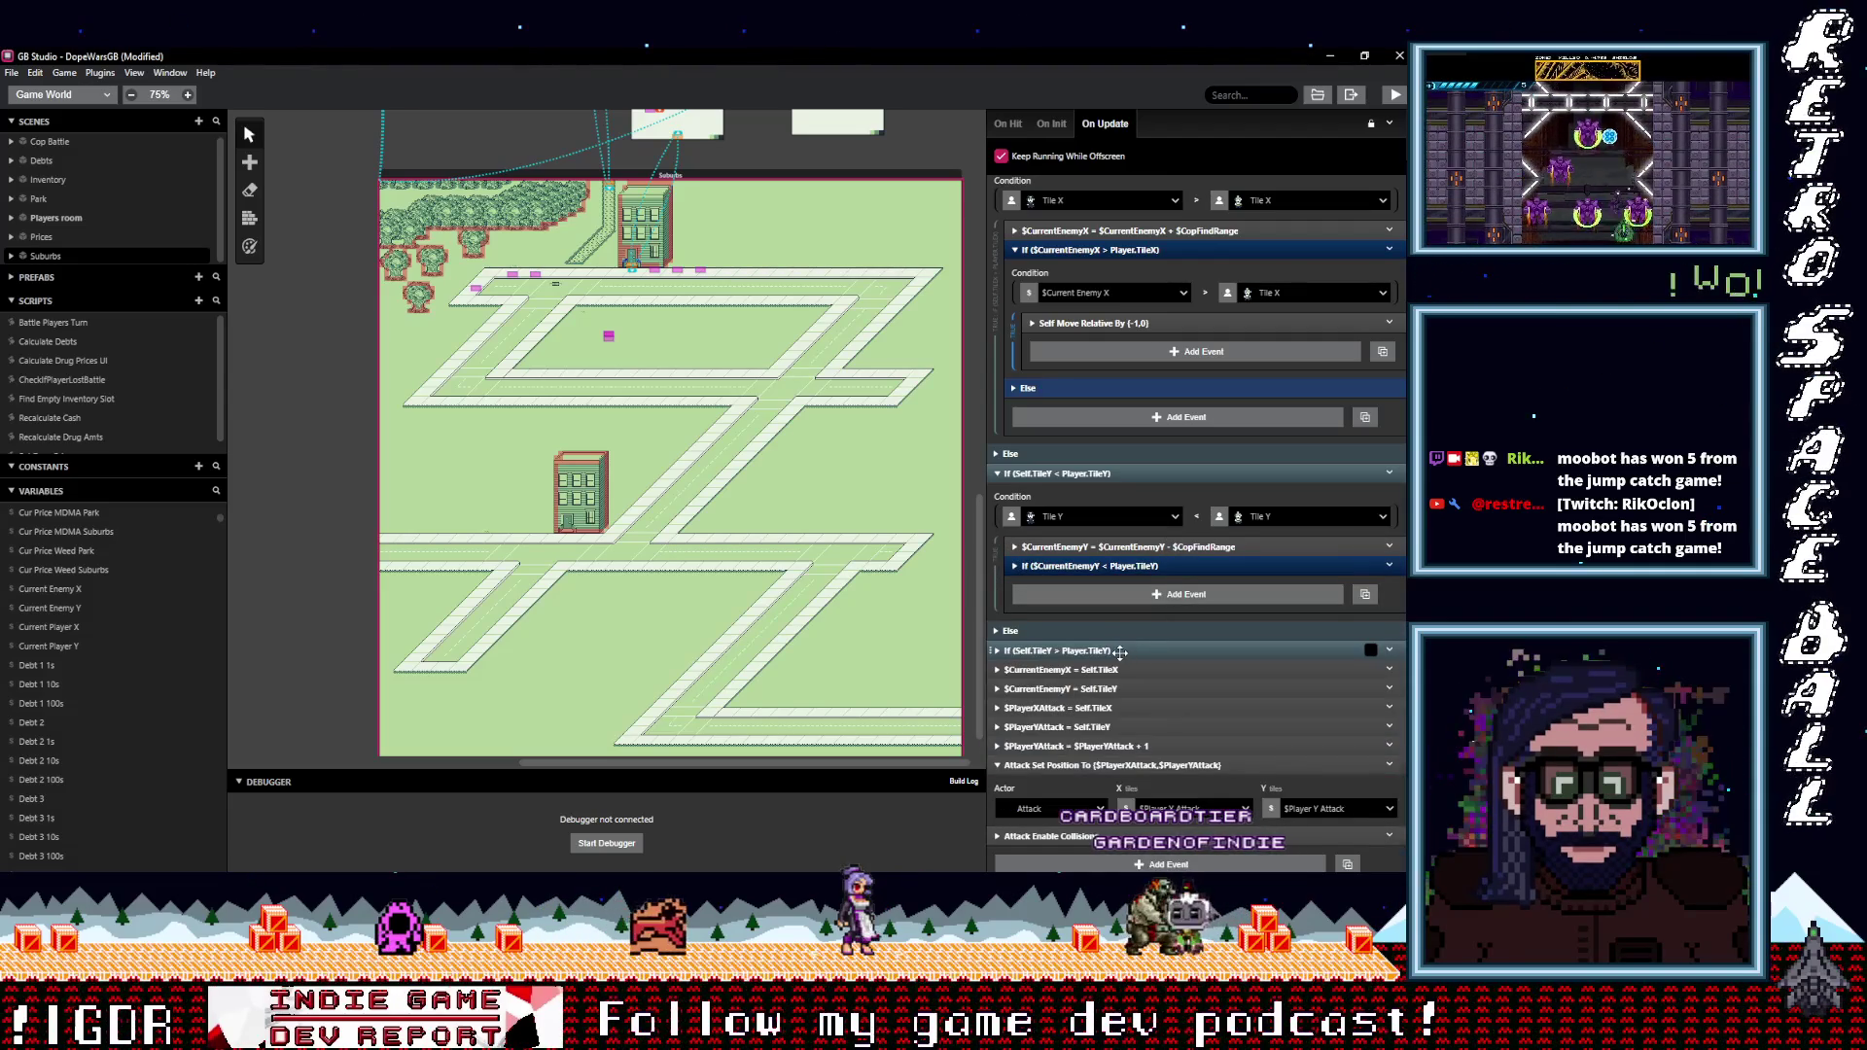
Replace Check For Player with the pasted range events, nesting the (0,-1) move inside.
left_click(1120, 650)
scroll(1128, 681, "down", 3)
left_click(1122, 593)
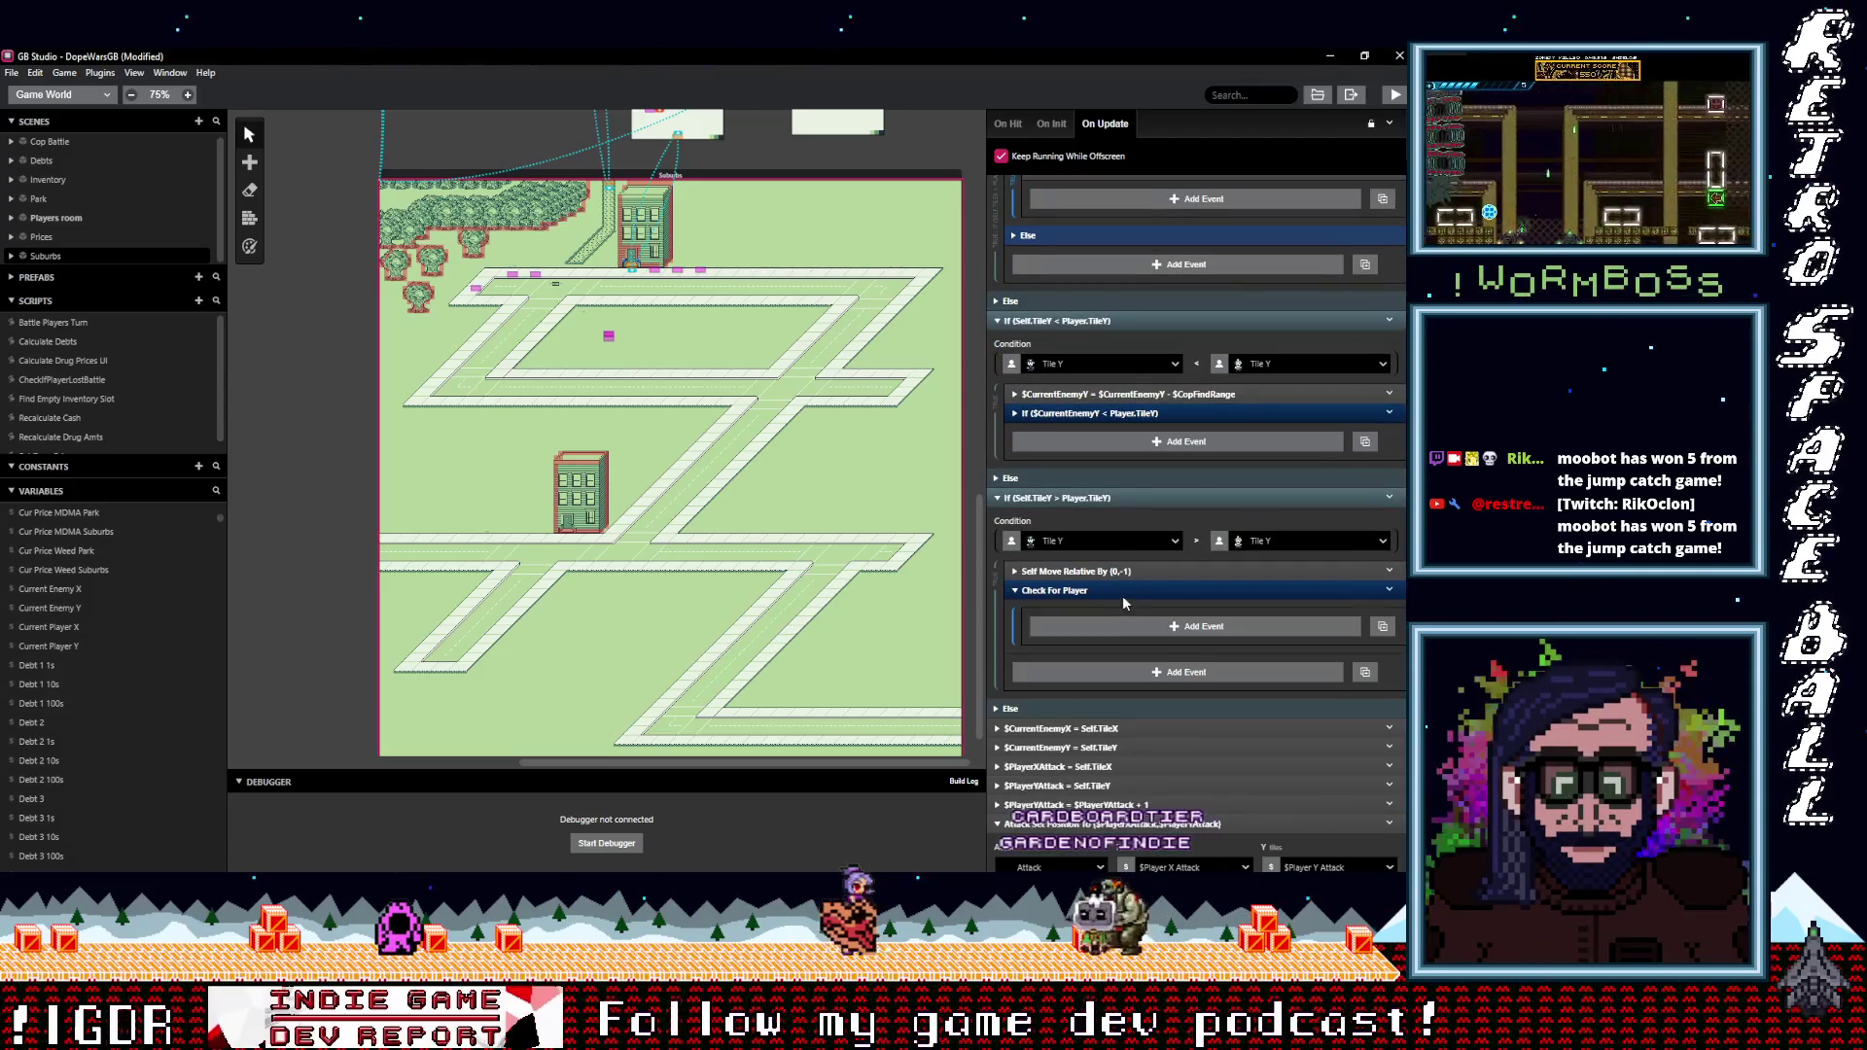
left_click(1123, 595)
left_click(1121, 593)
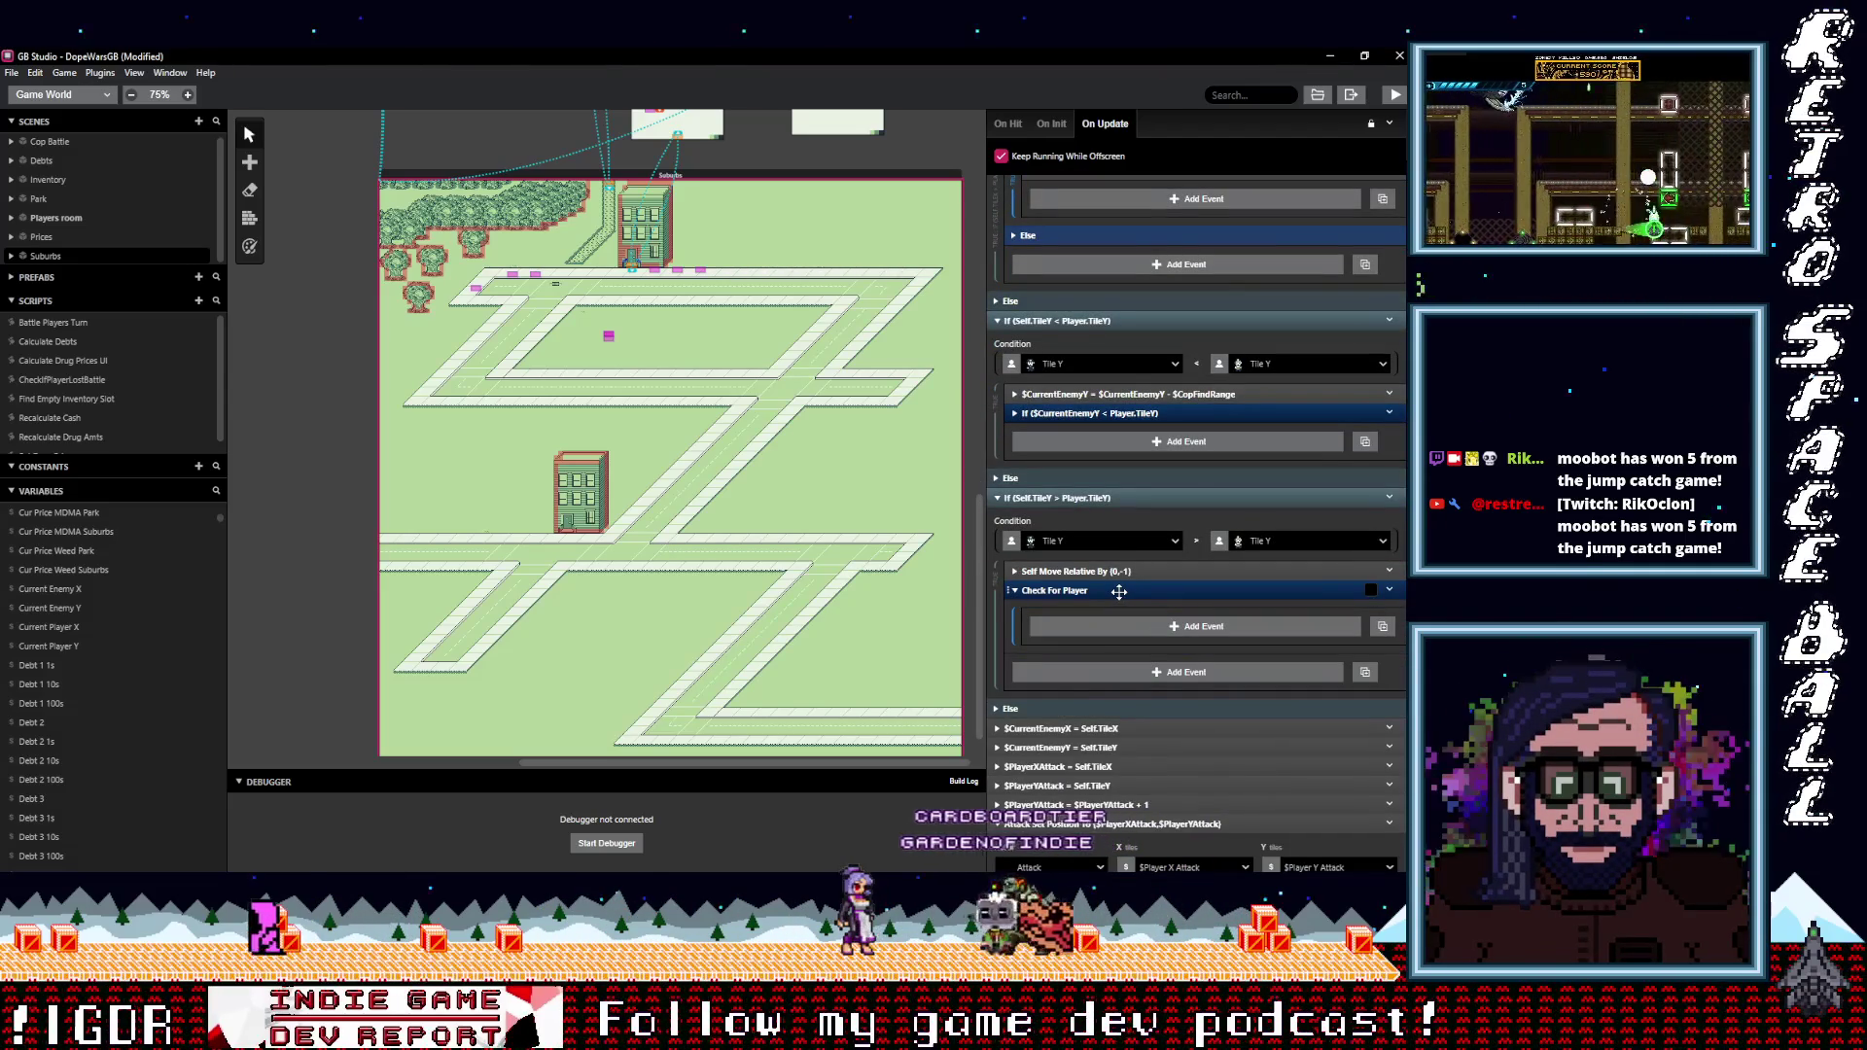
left_click(1119, 592)
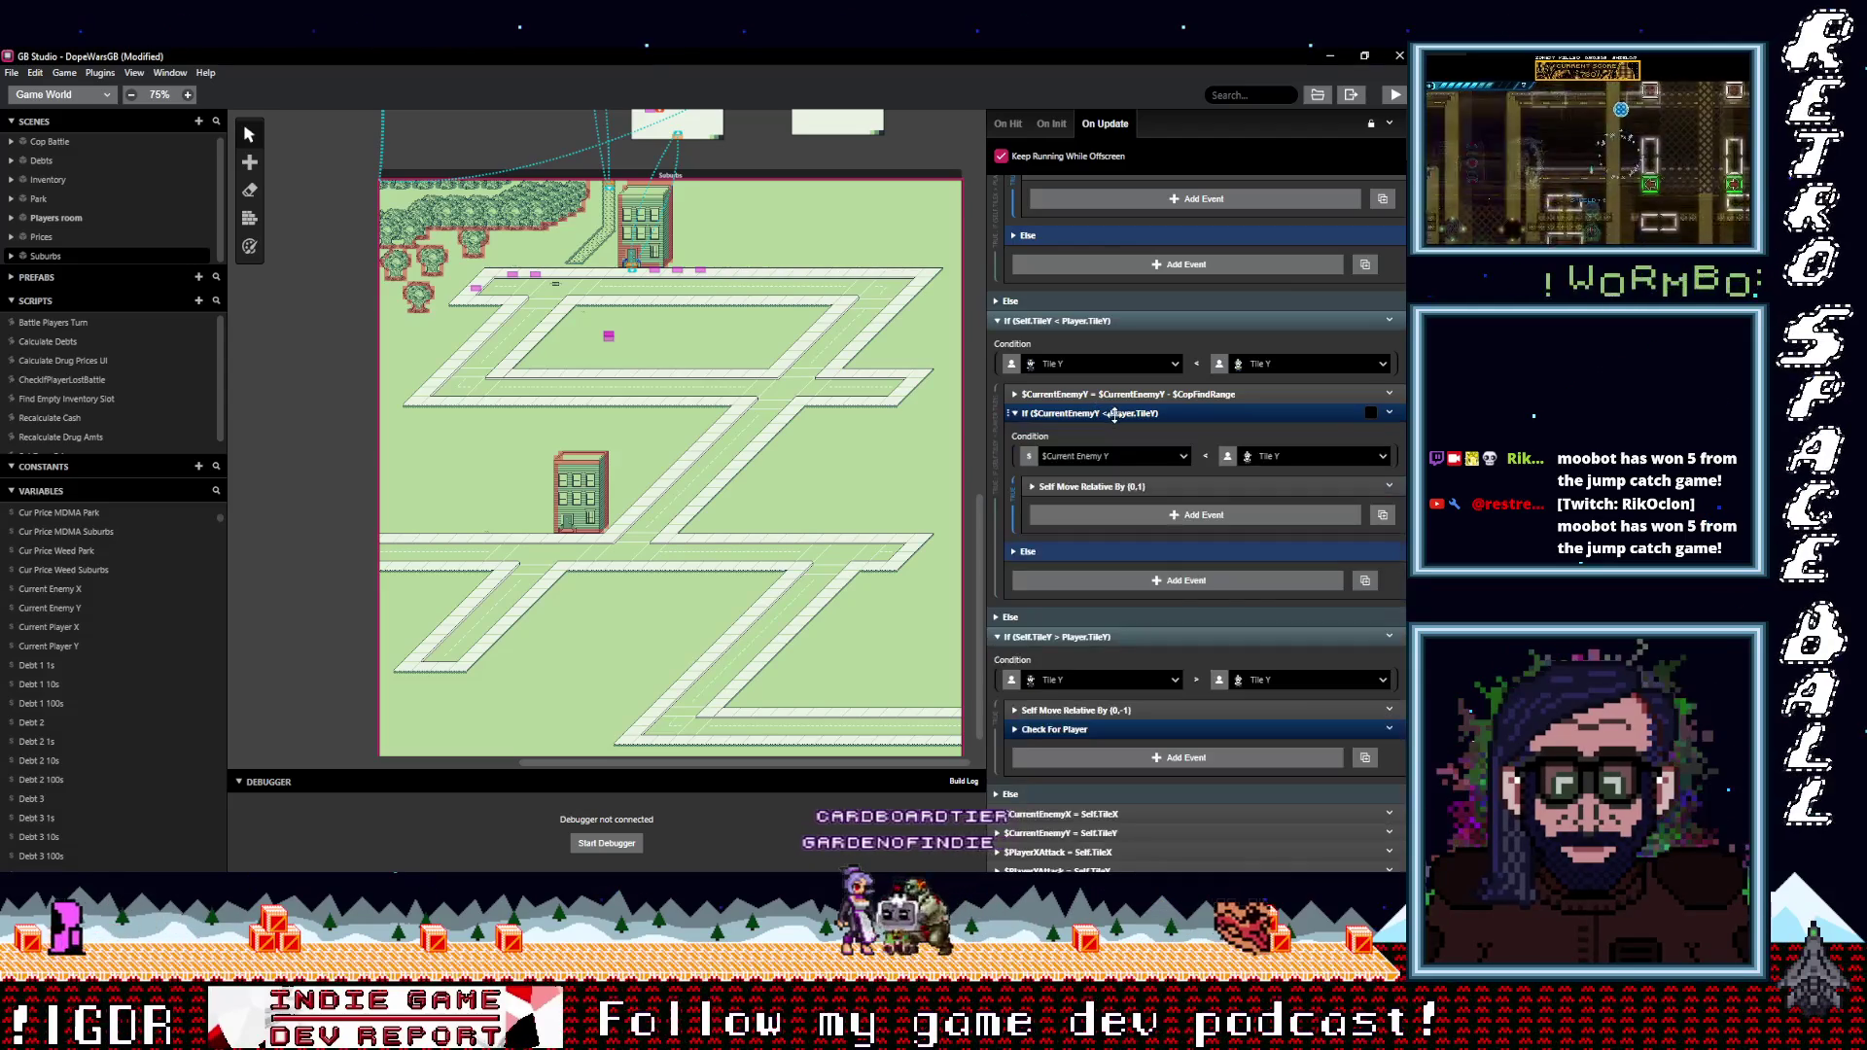
left_click(1389, 590)
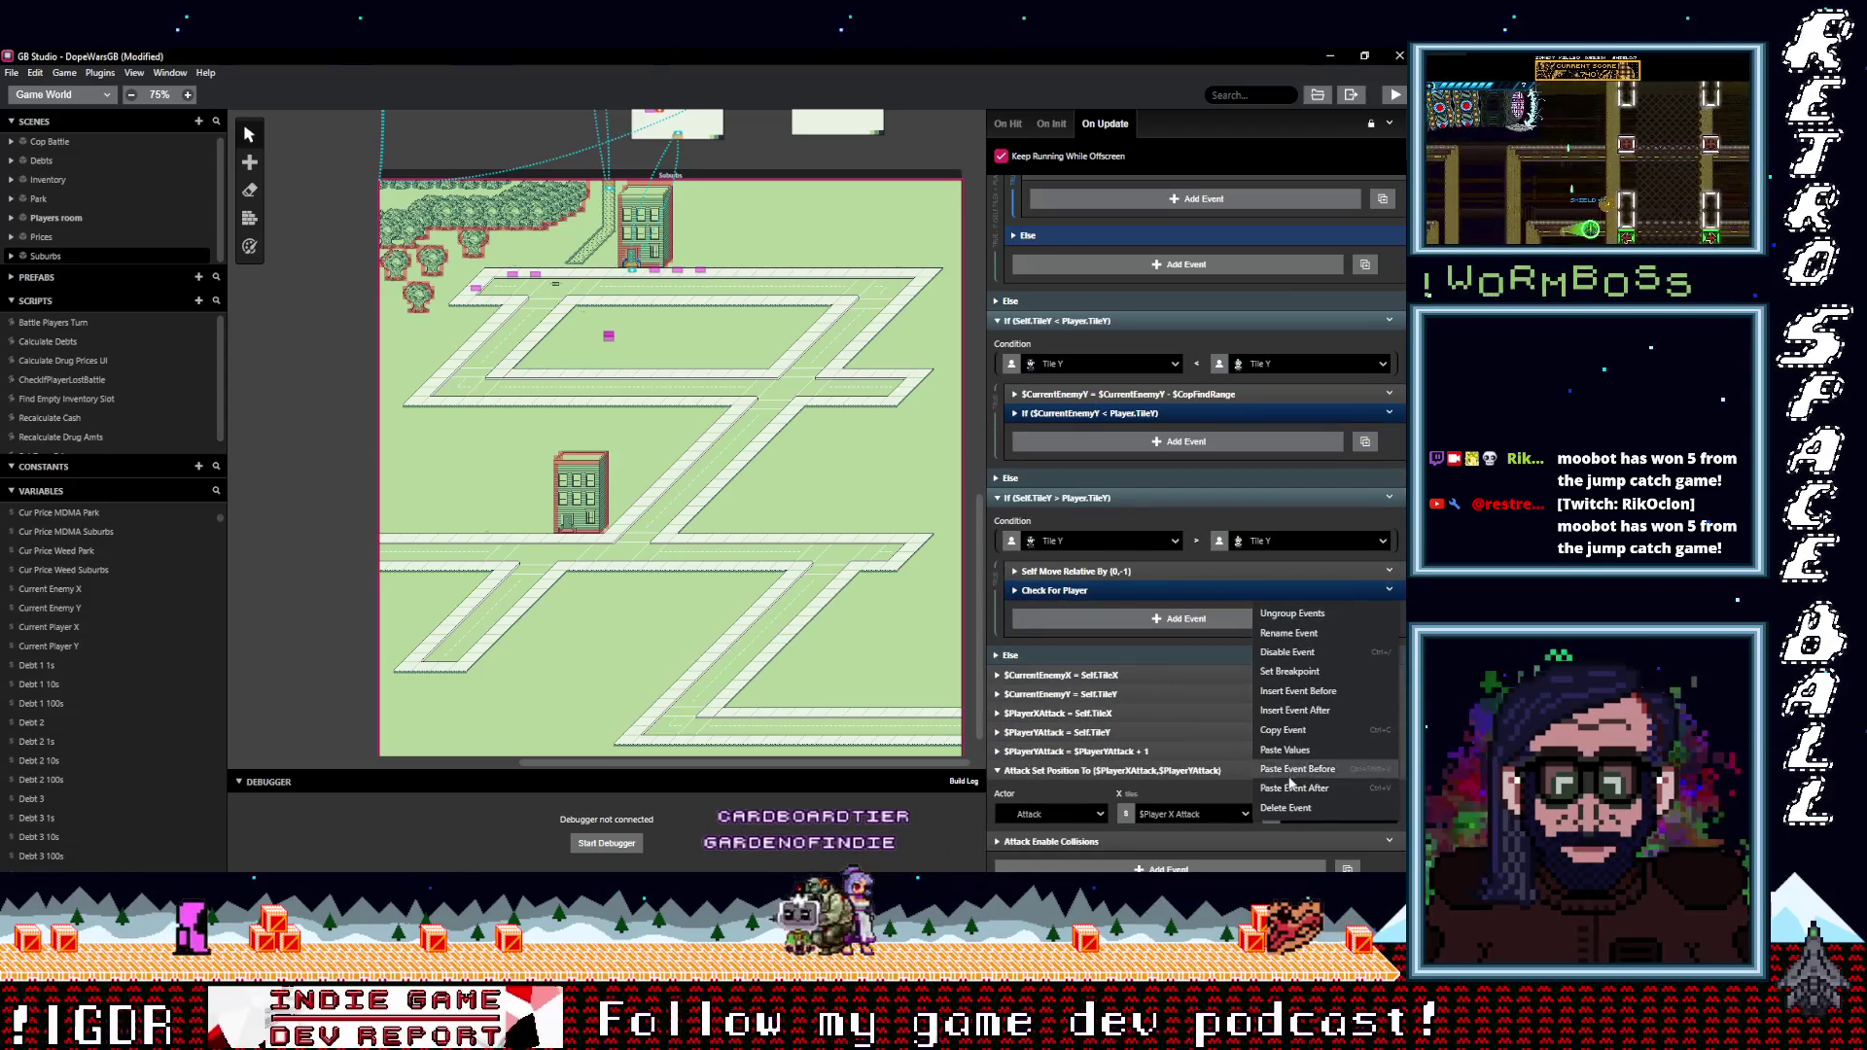
left_click(1287, 811)
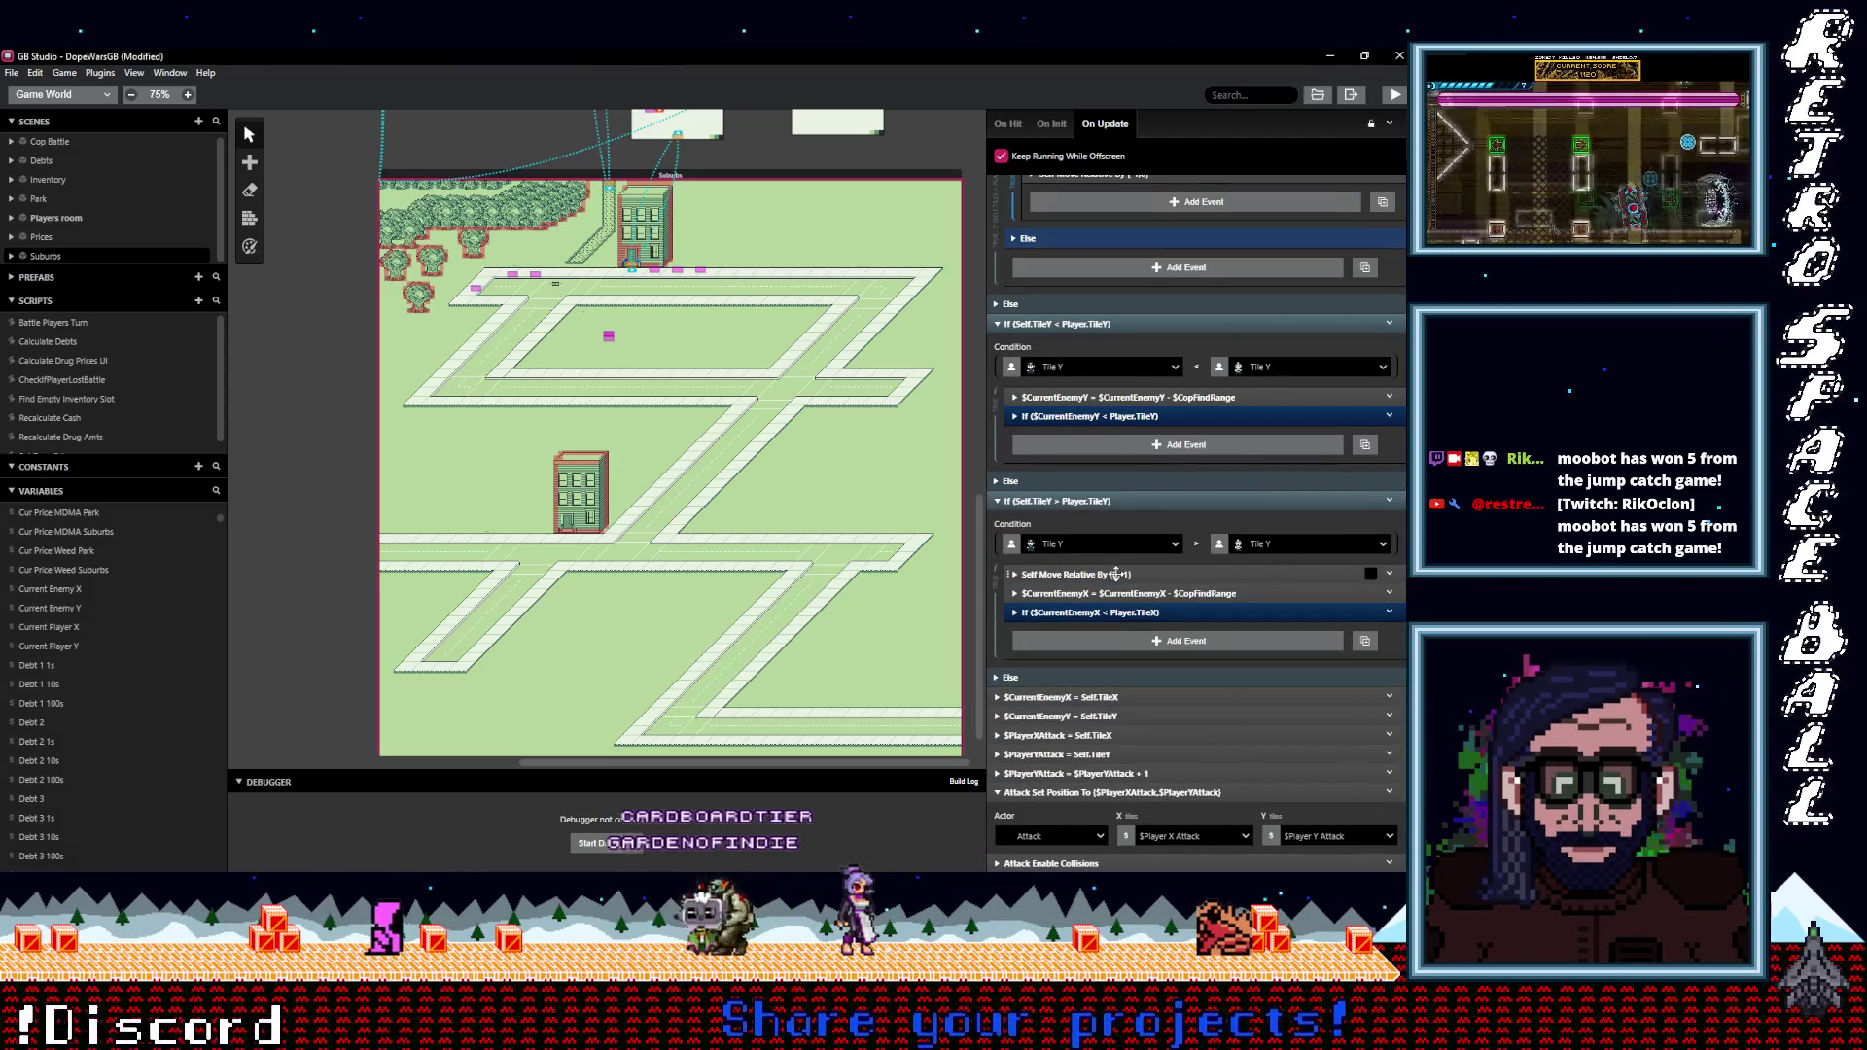
left_click(1113, 572)
left_click_drag(1113, 573, 1147, 677)
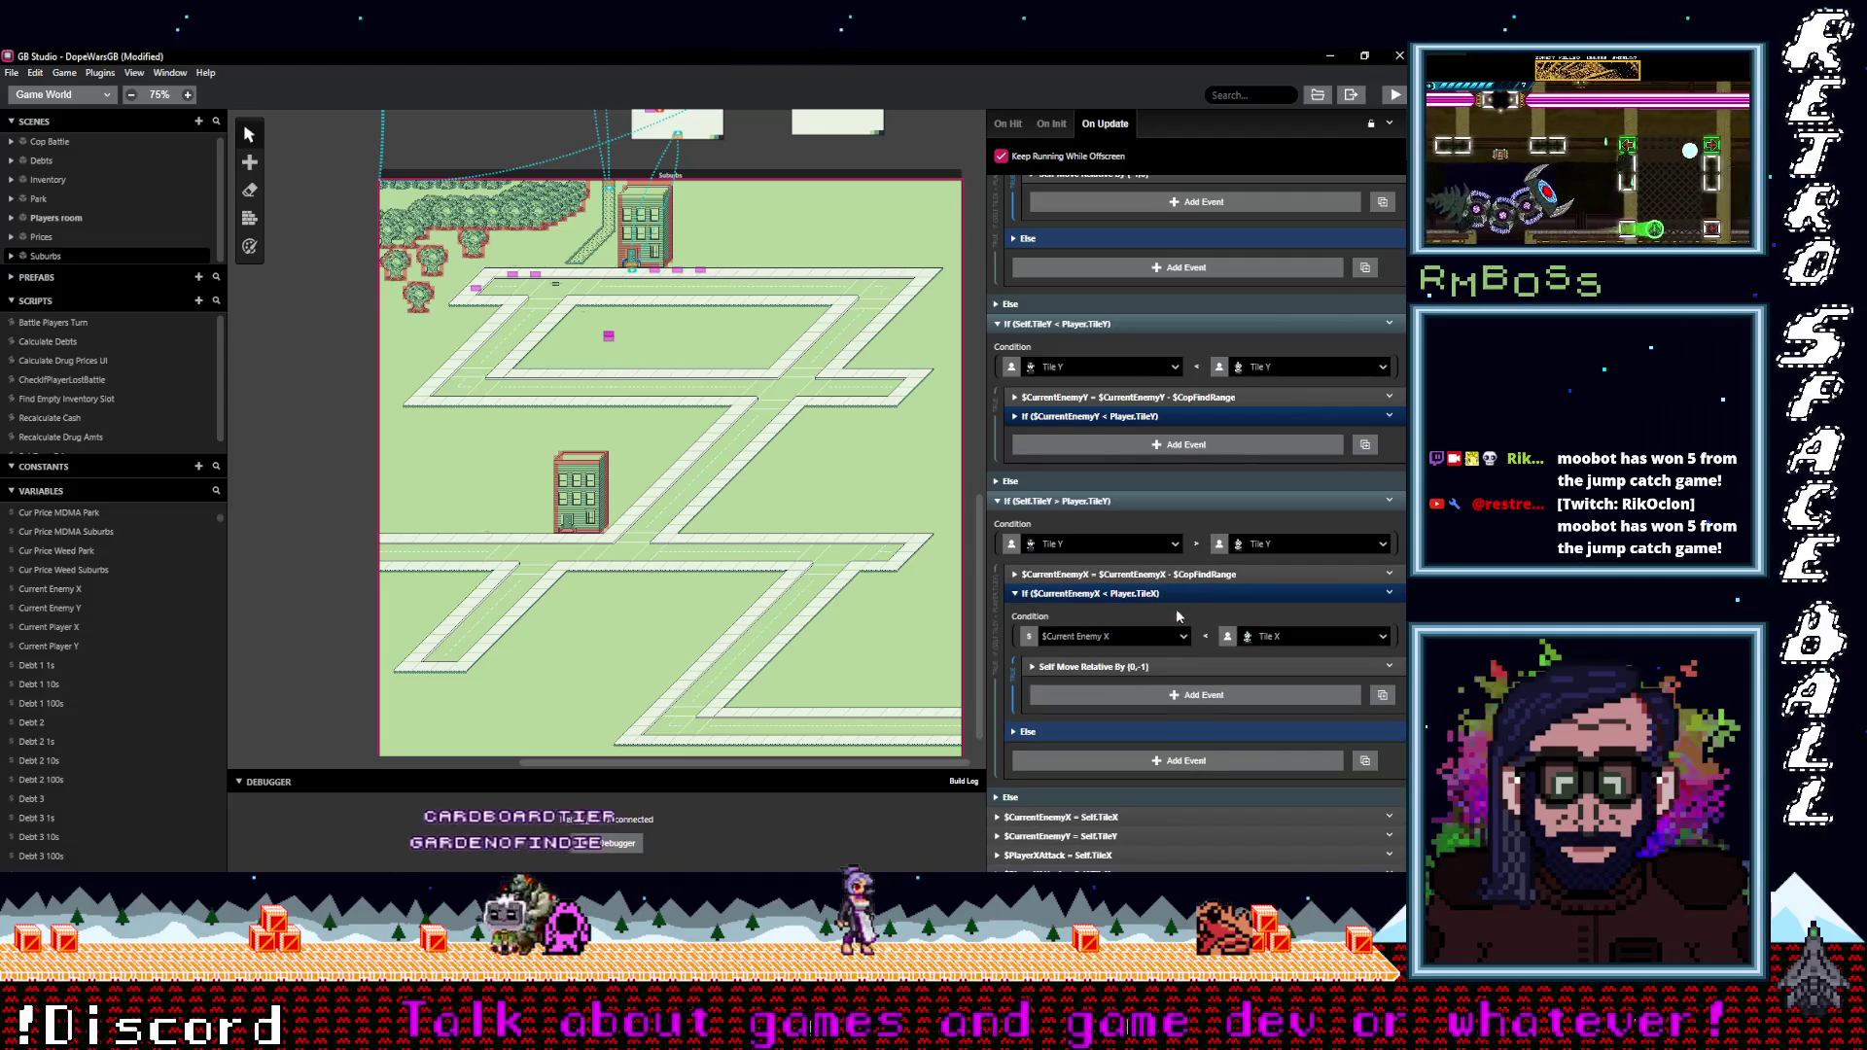
Make the pasted calculation add $CopFindRange to $CurrentEnemyY.
left_click(1125, 573)
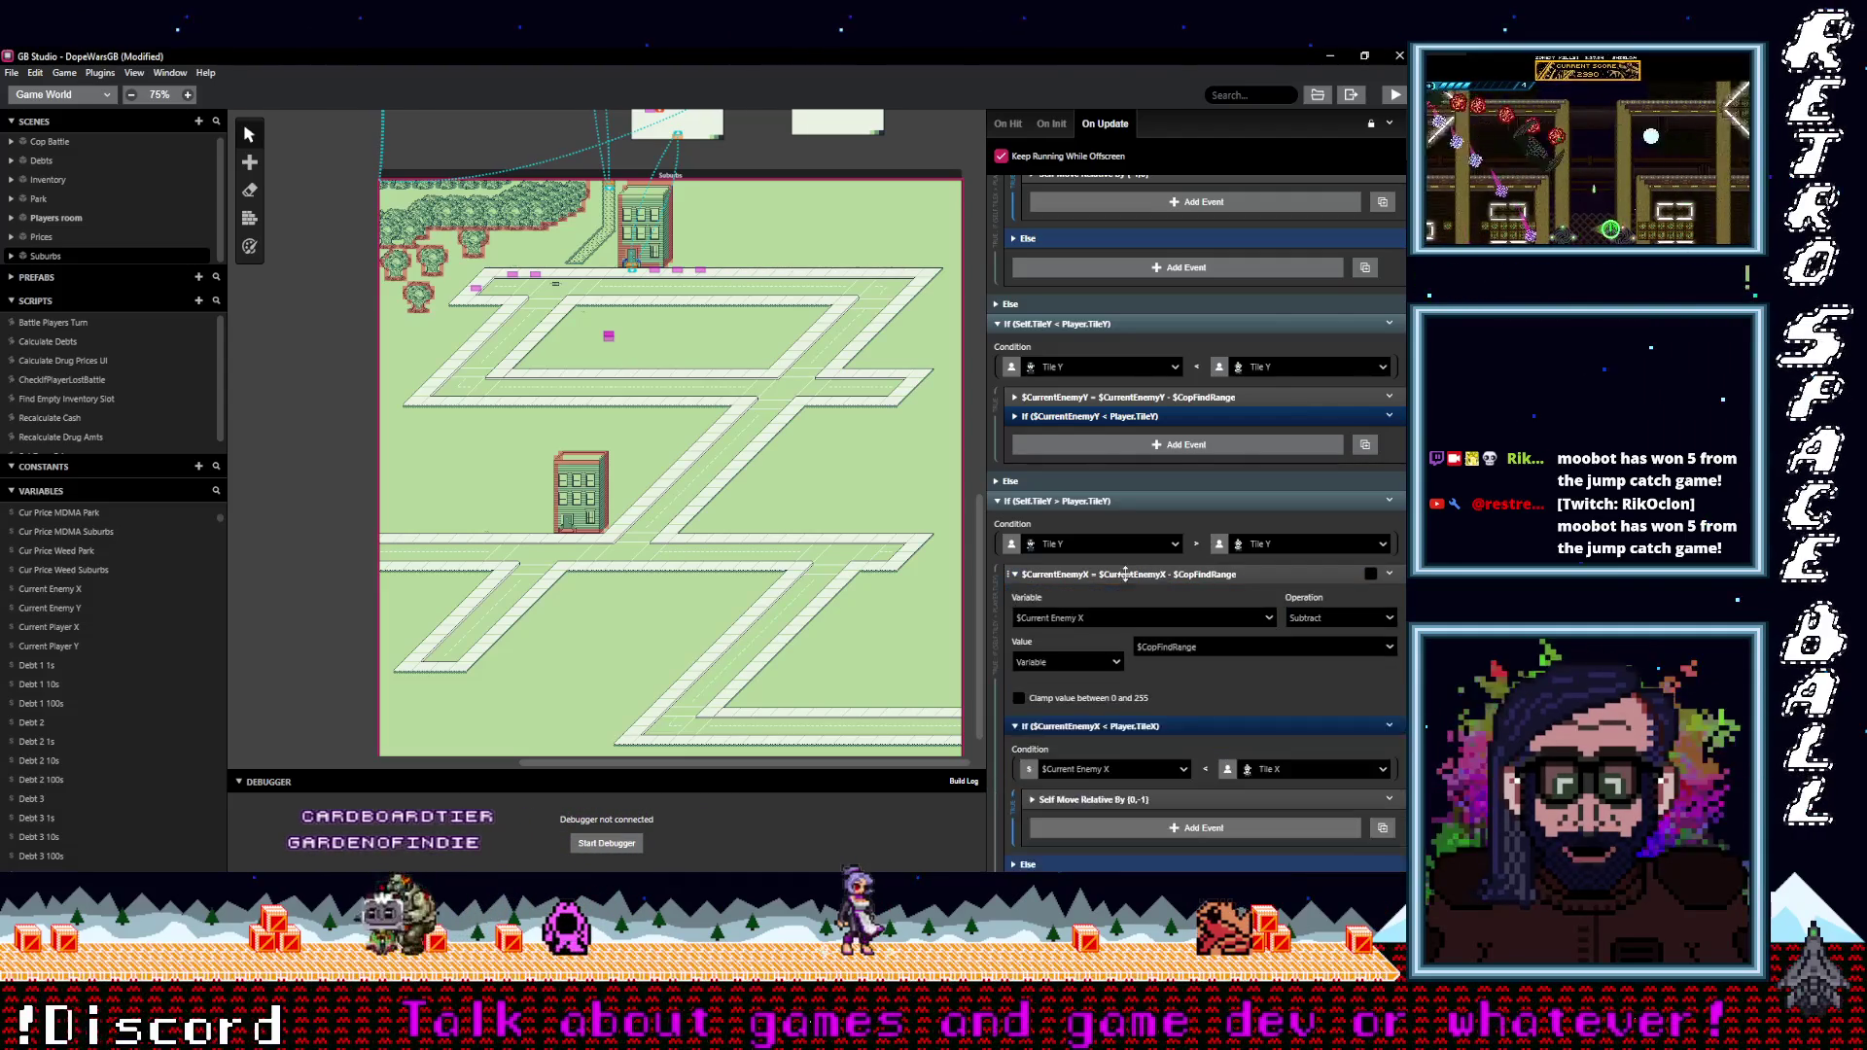
left_click(1094, 621)
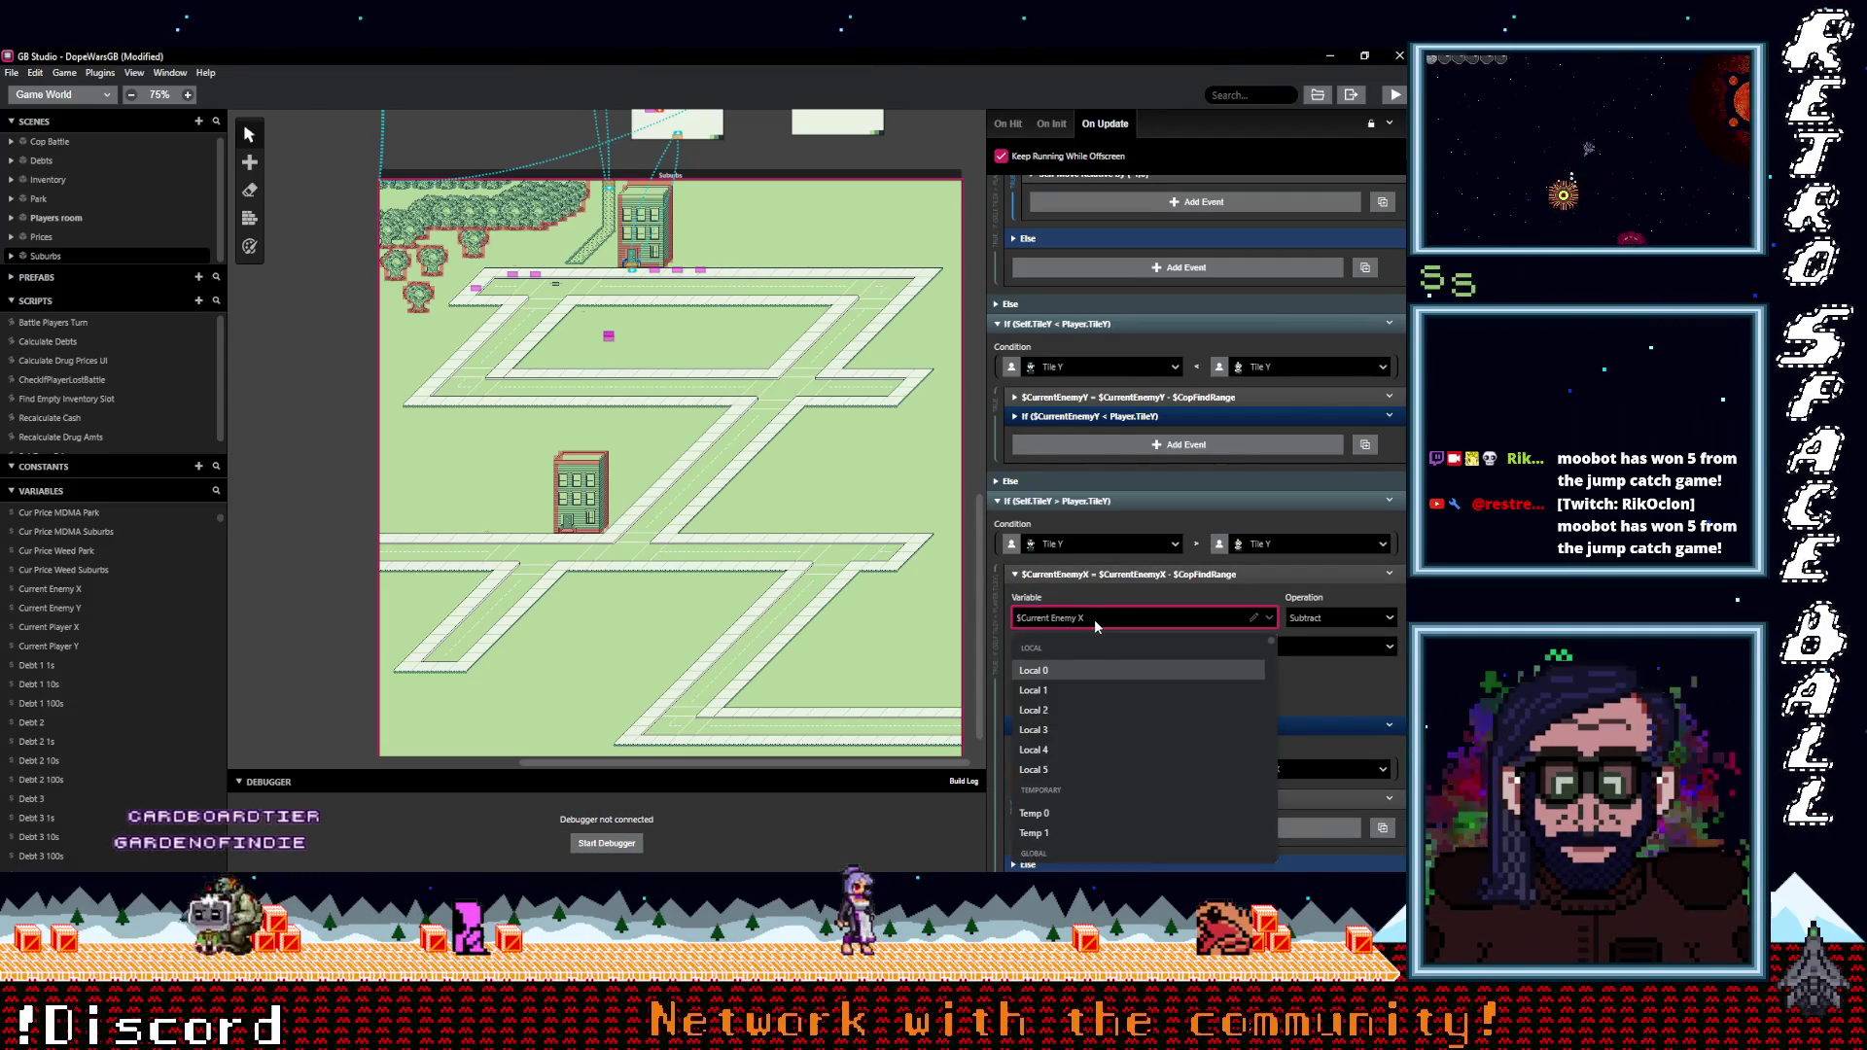
type("curren")
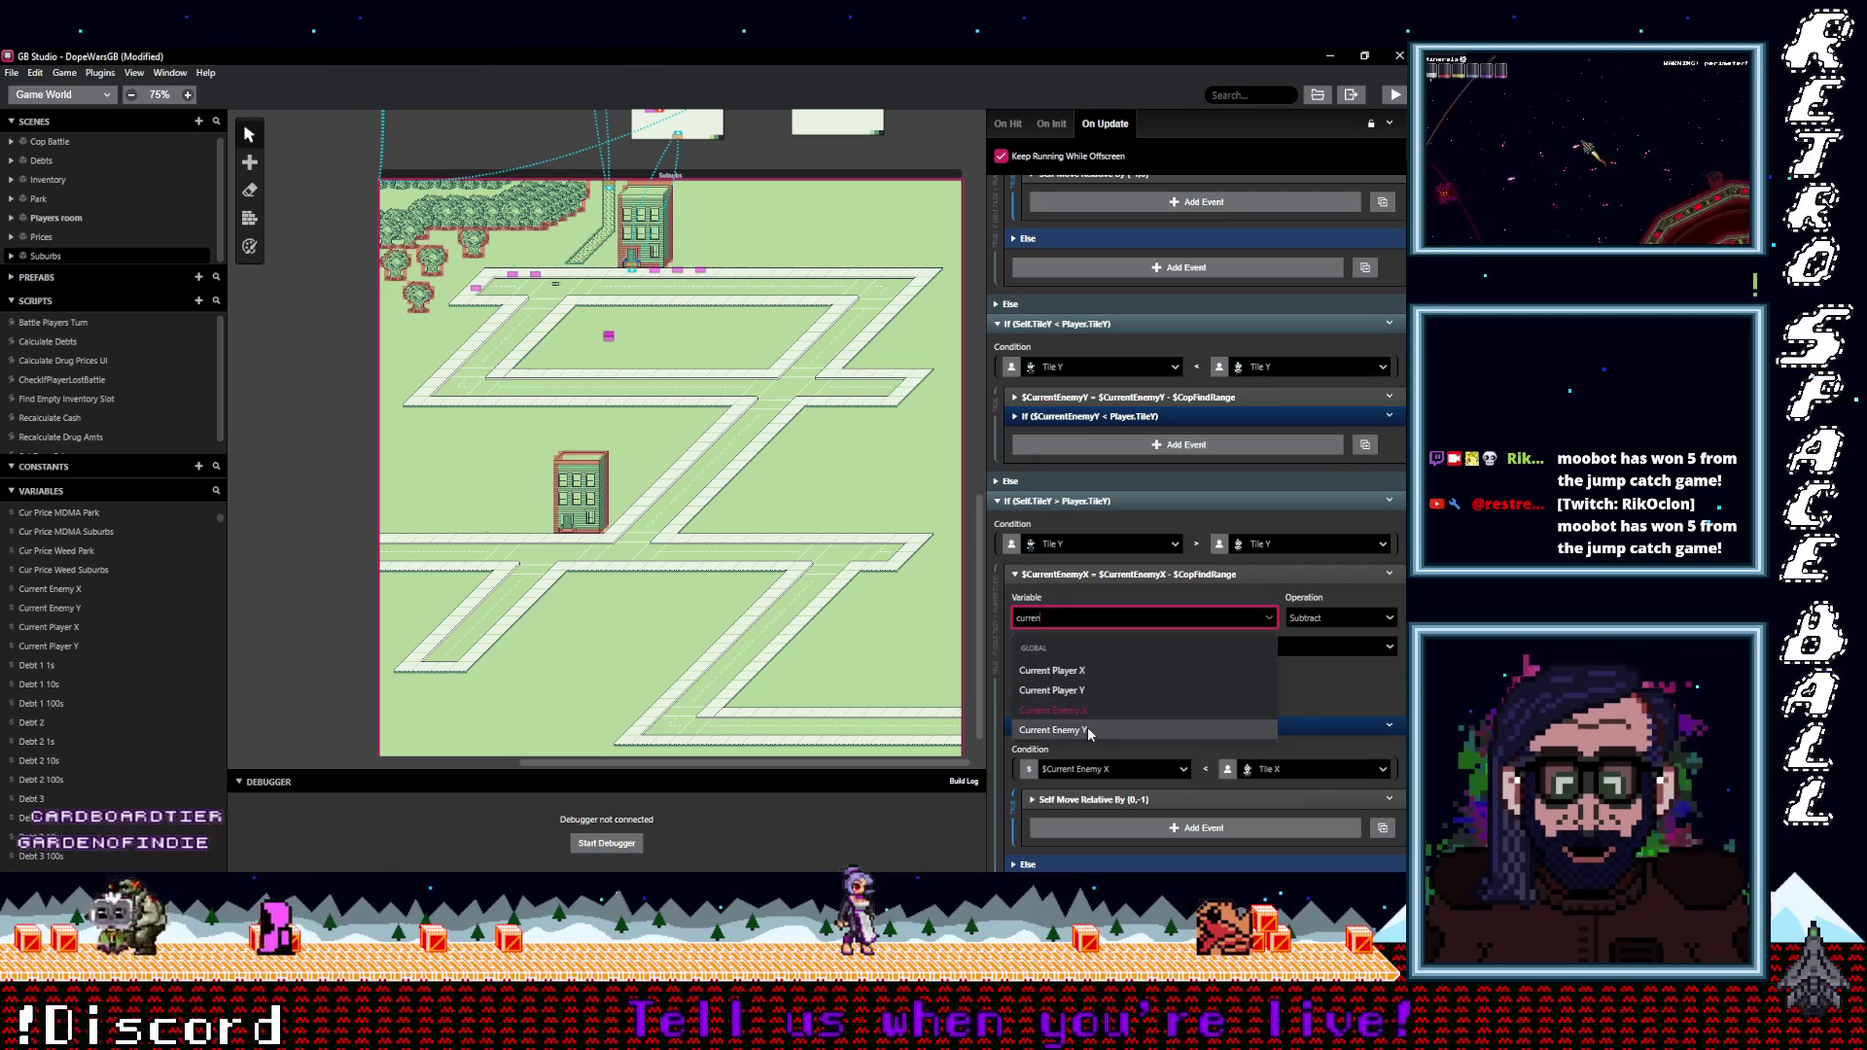
left_click(1087, 727)
left_click(1340, 618)
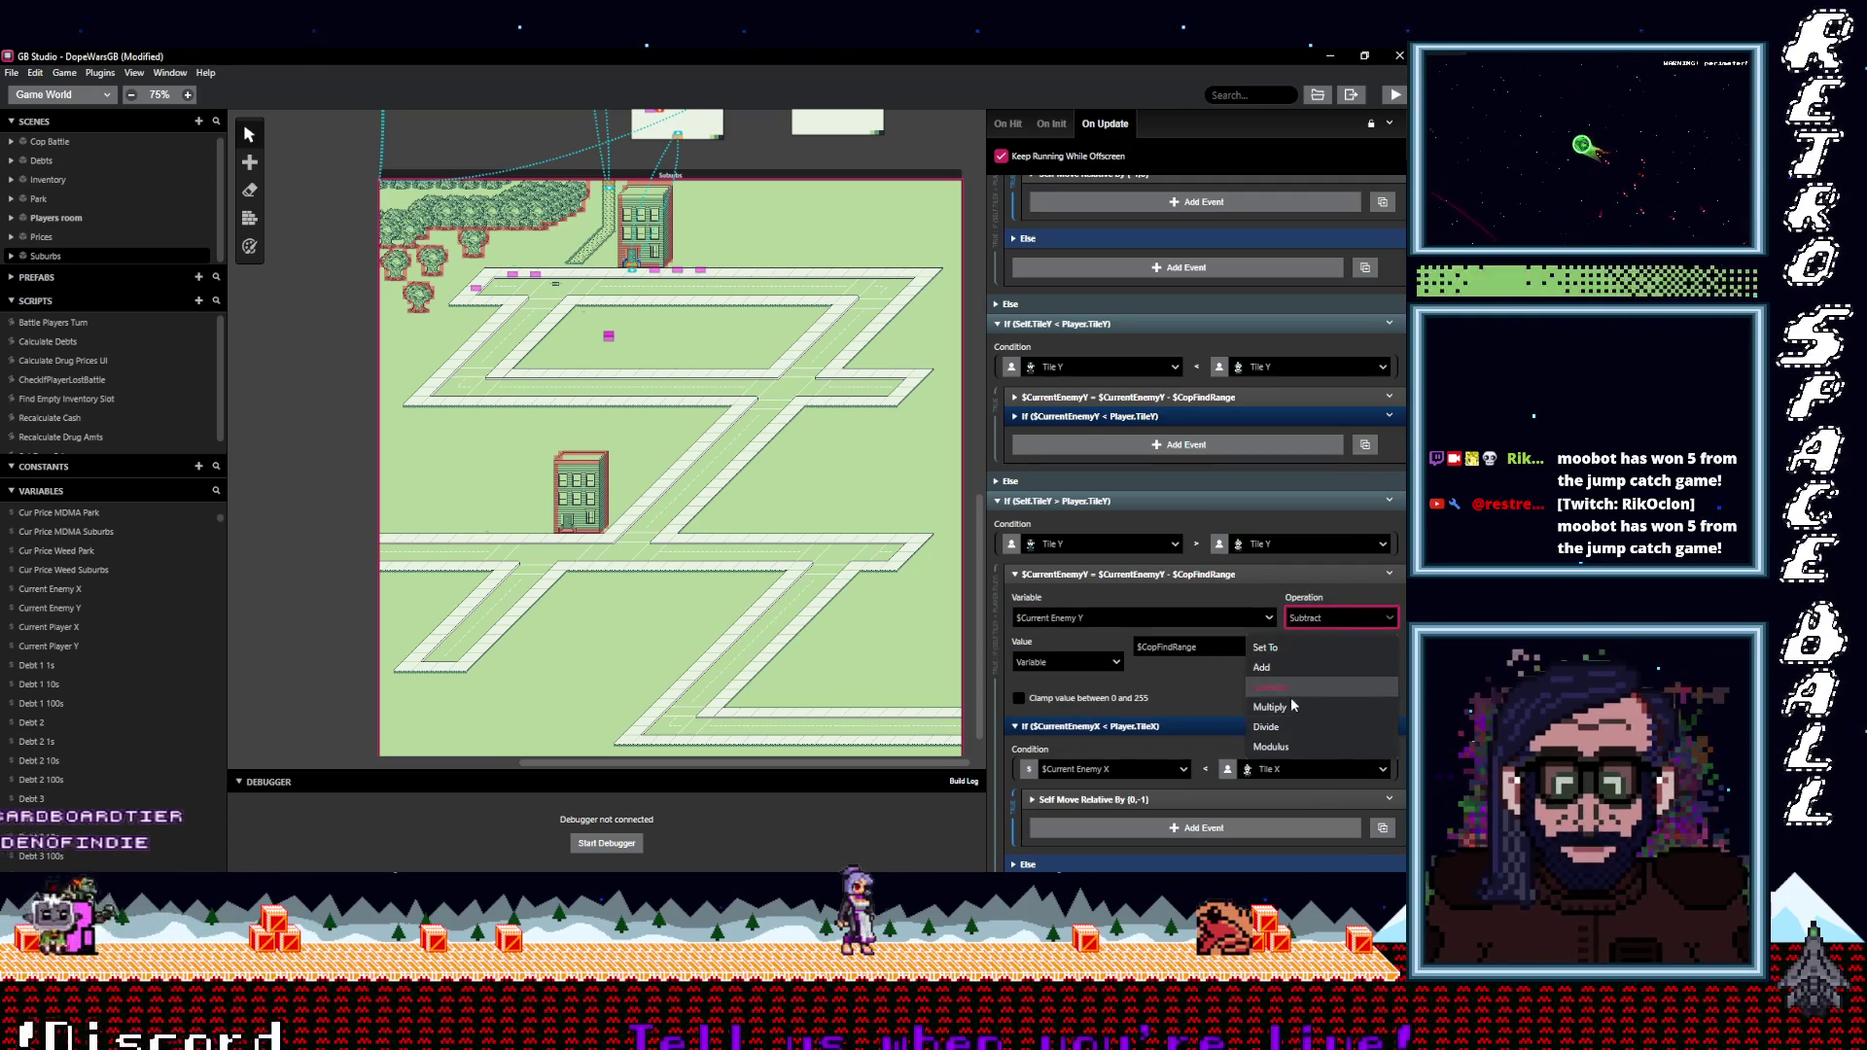
left_click(1293, 667)
left_click(1167, 574)
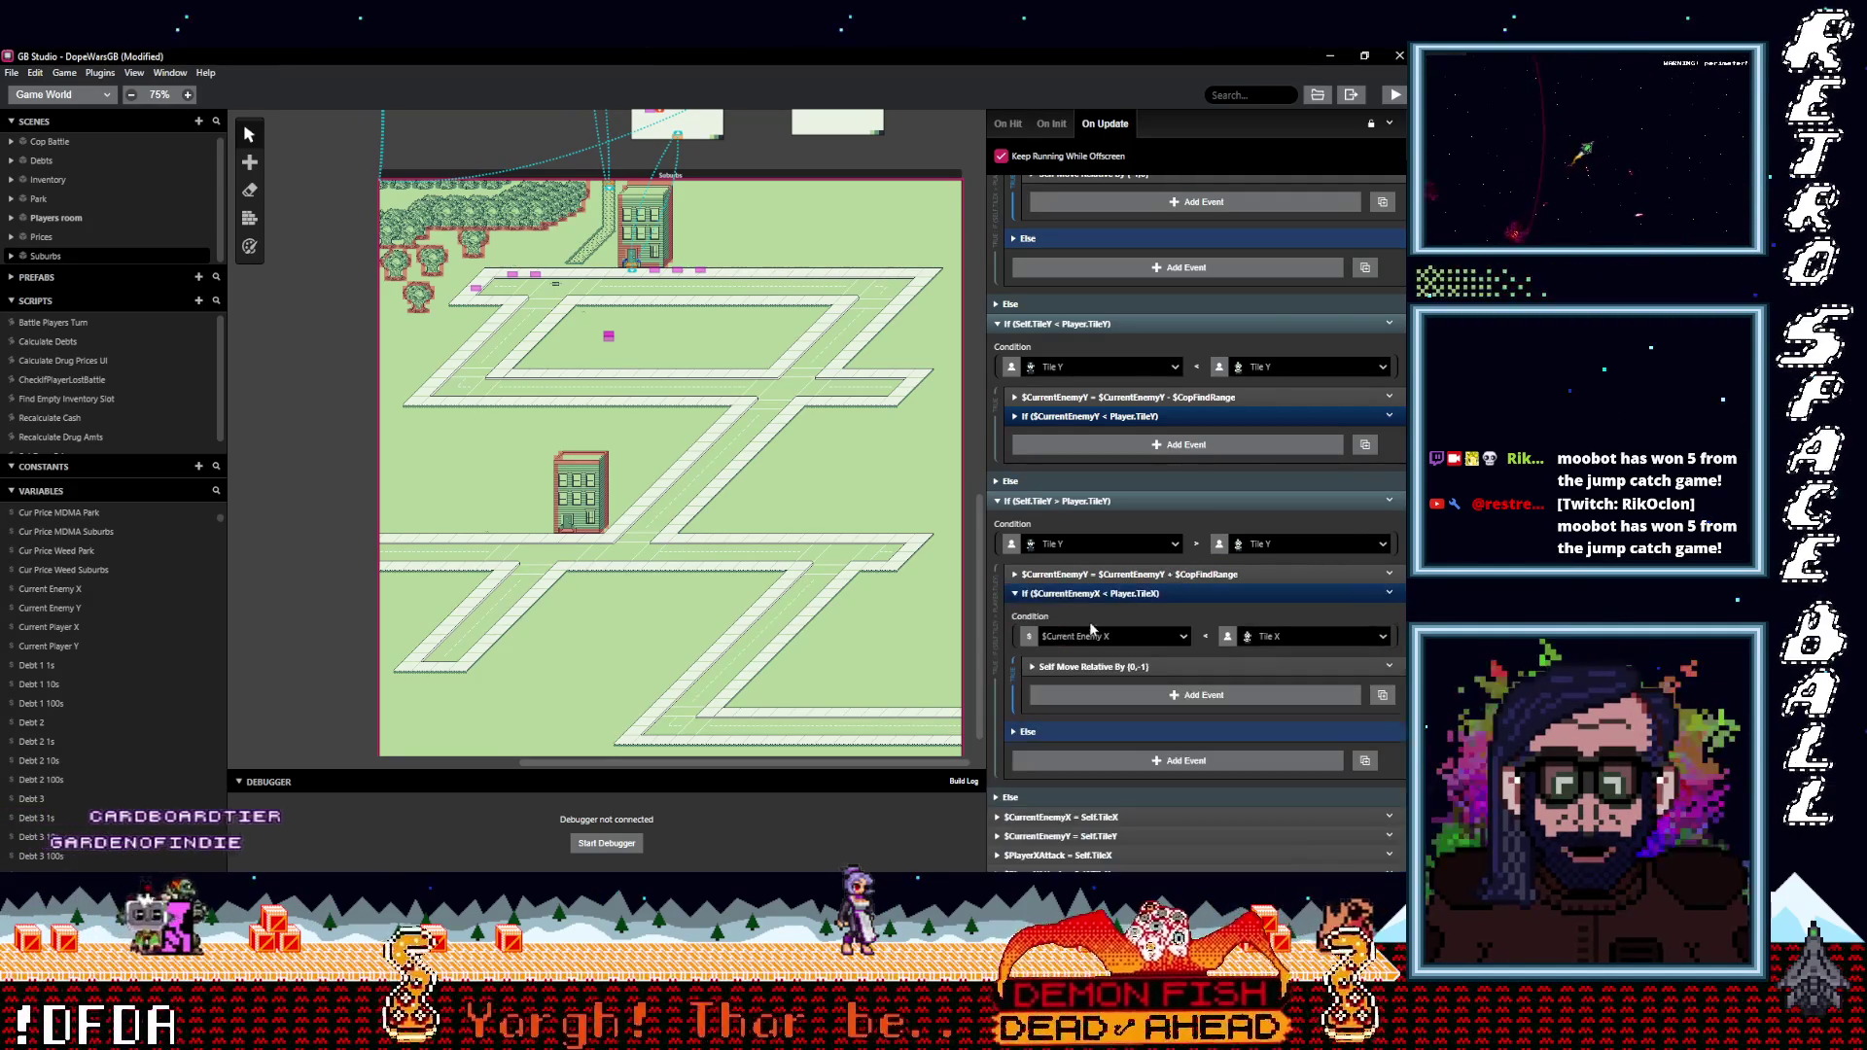
Make the condition compare $CurrentEnemyY against the player's Tile Y.
left_click(1105, 636)
type("urren")
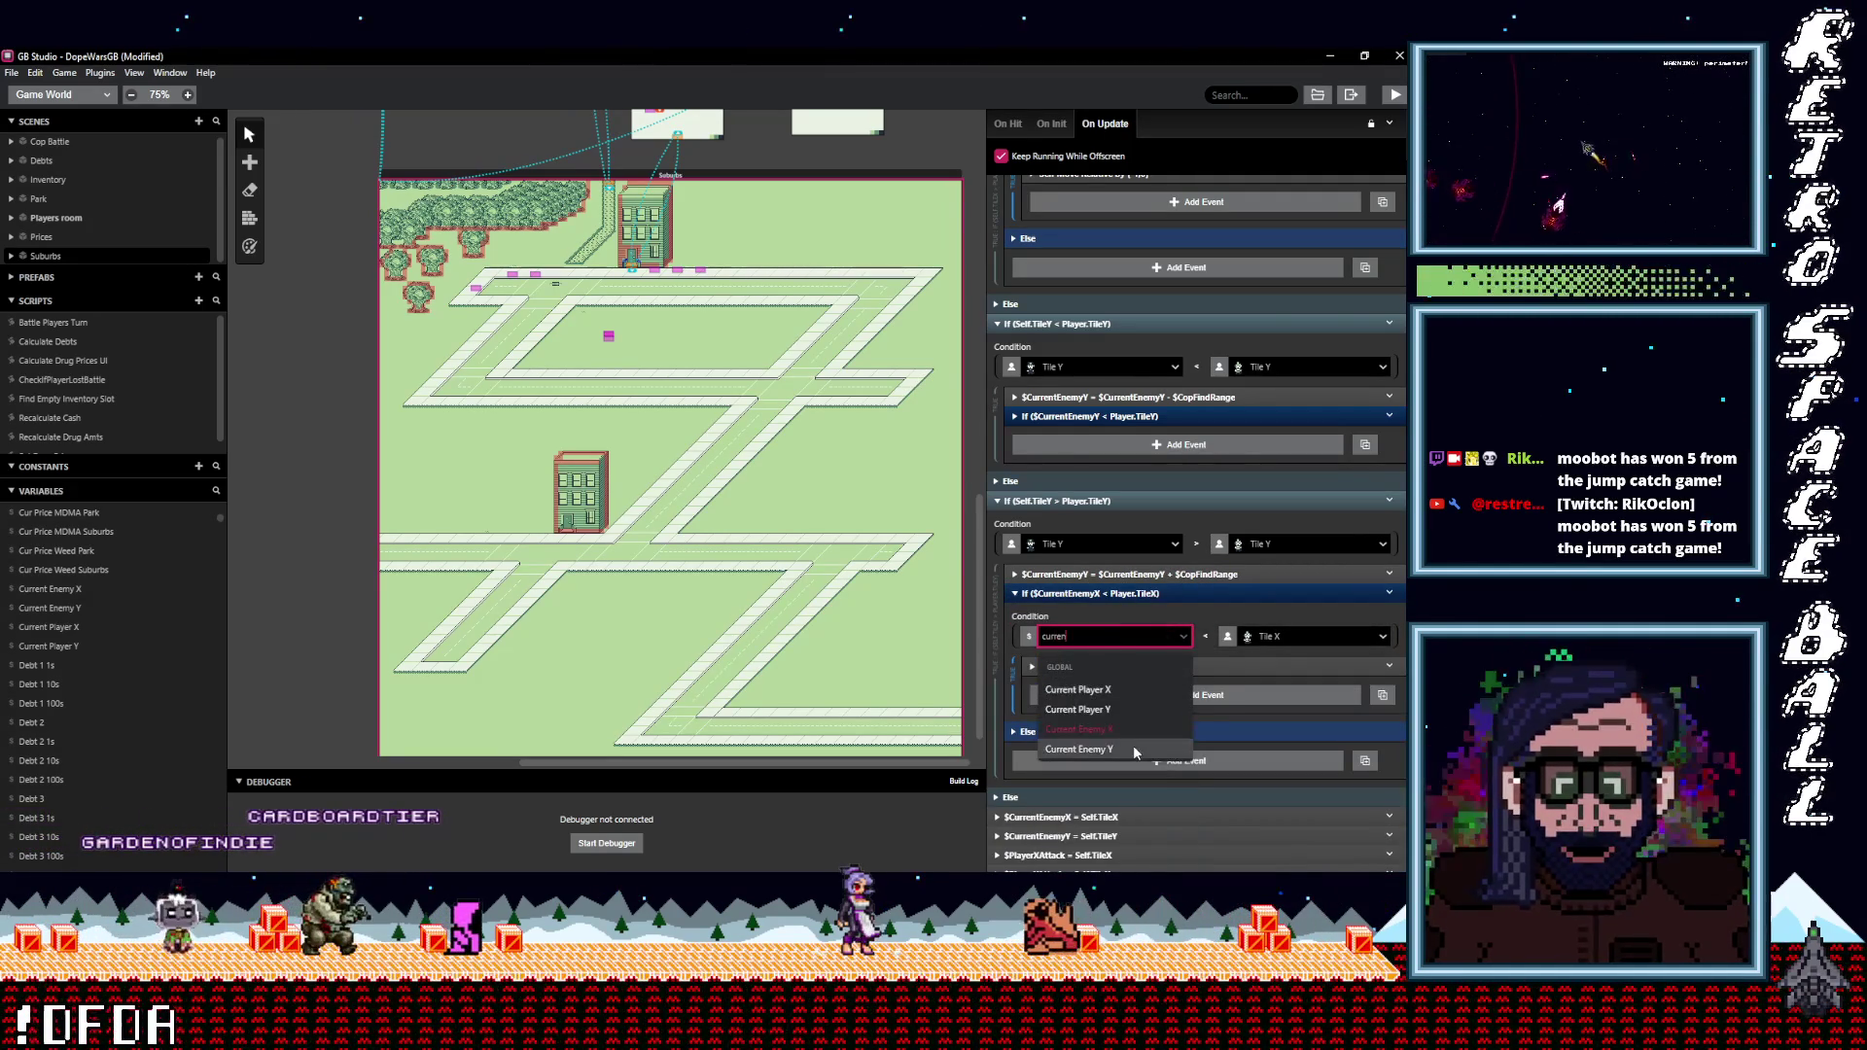
left_click(1133, 747)
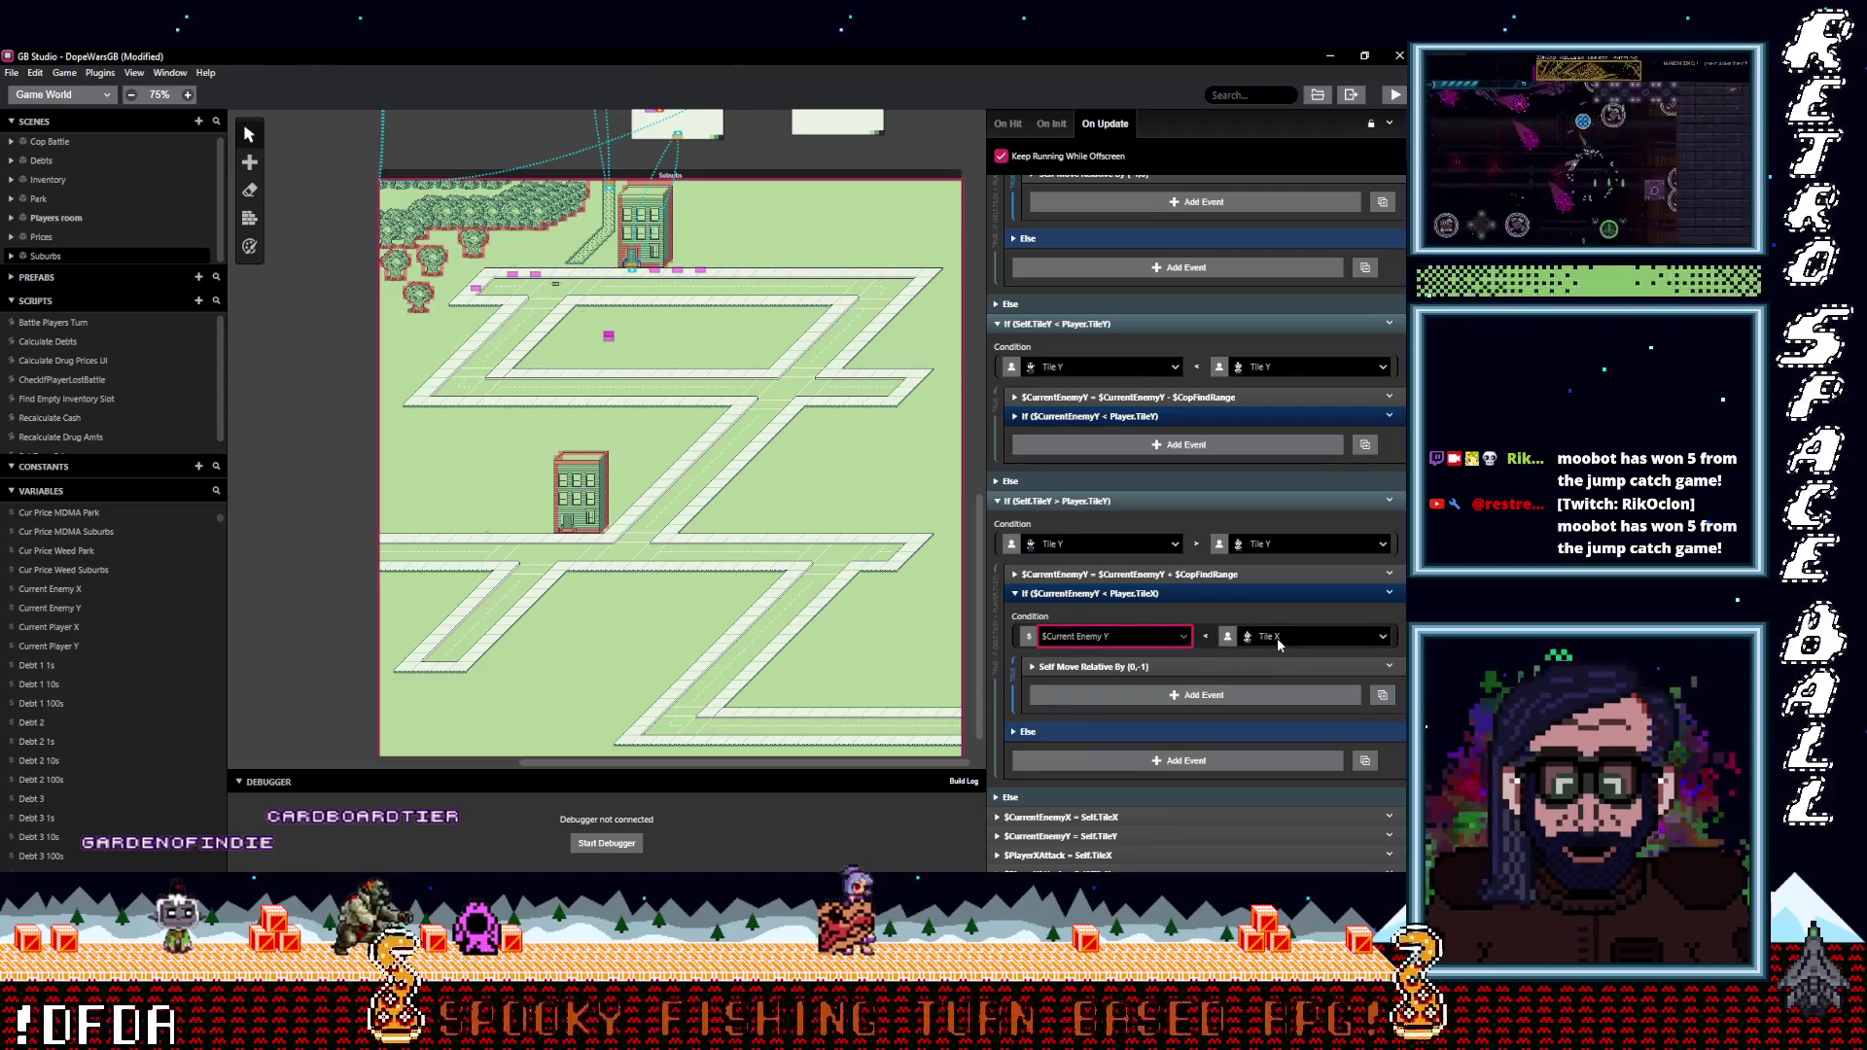
left_click(1279, 639)
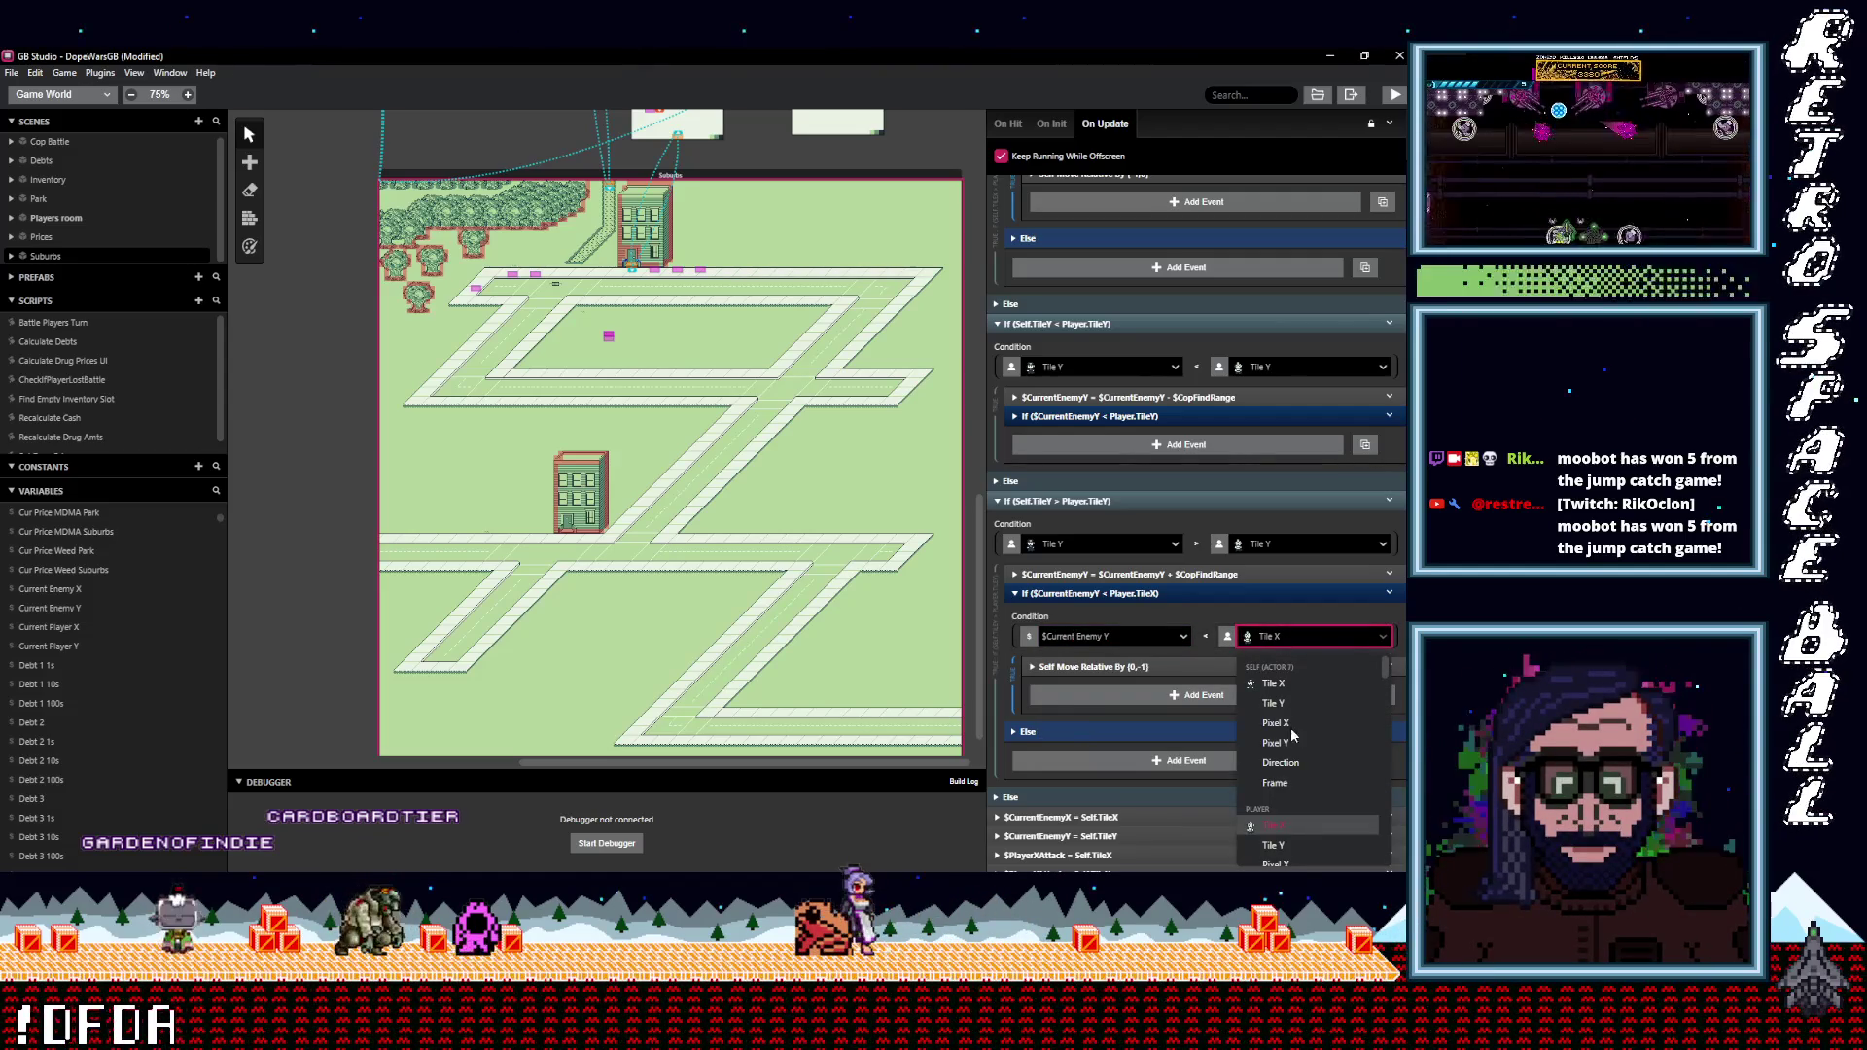
left_click(1274, 845)
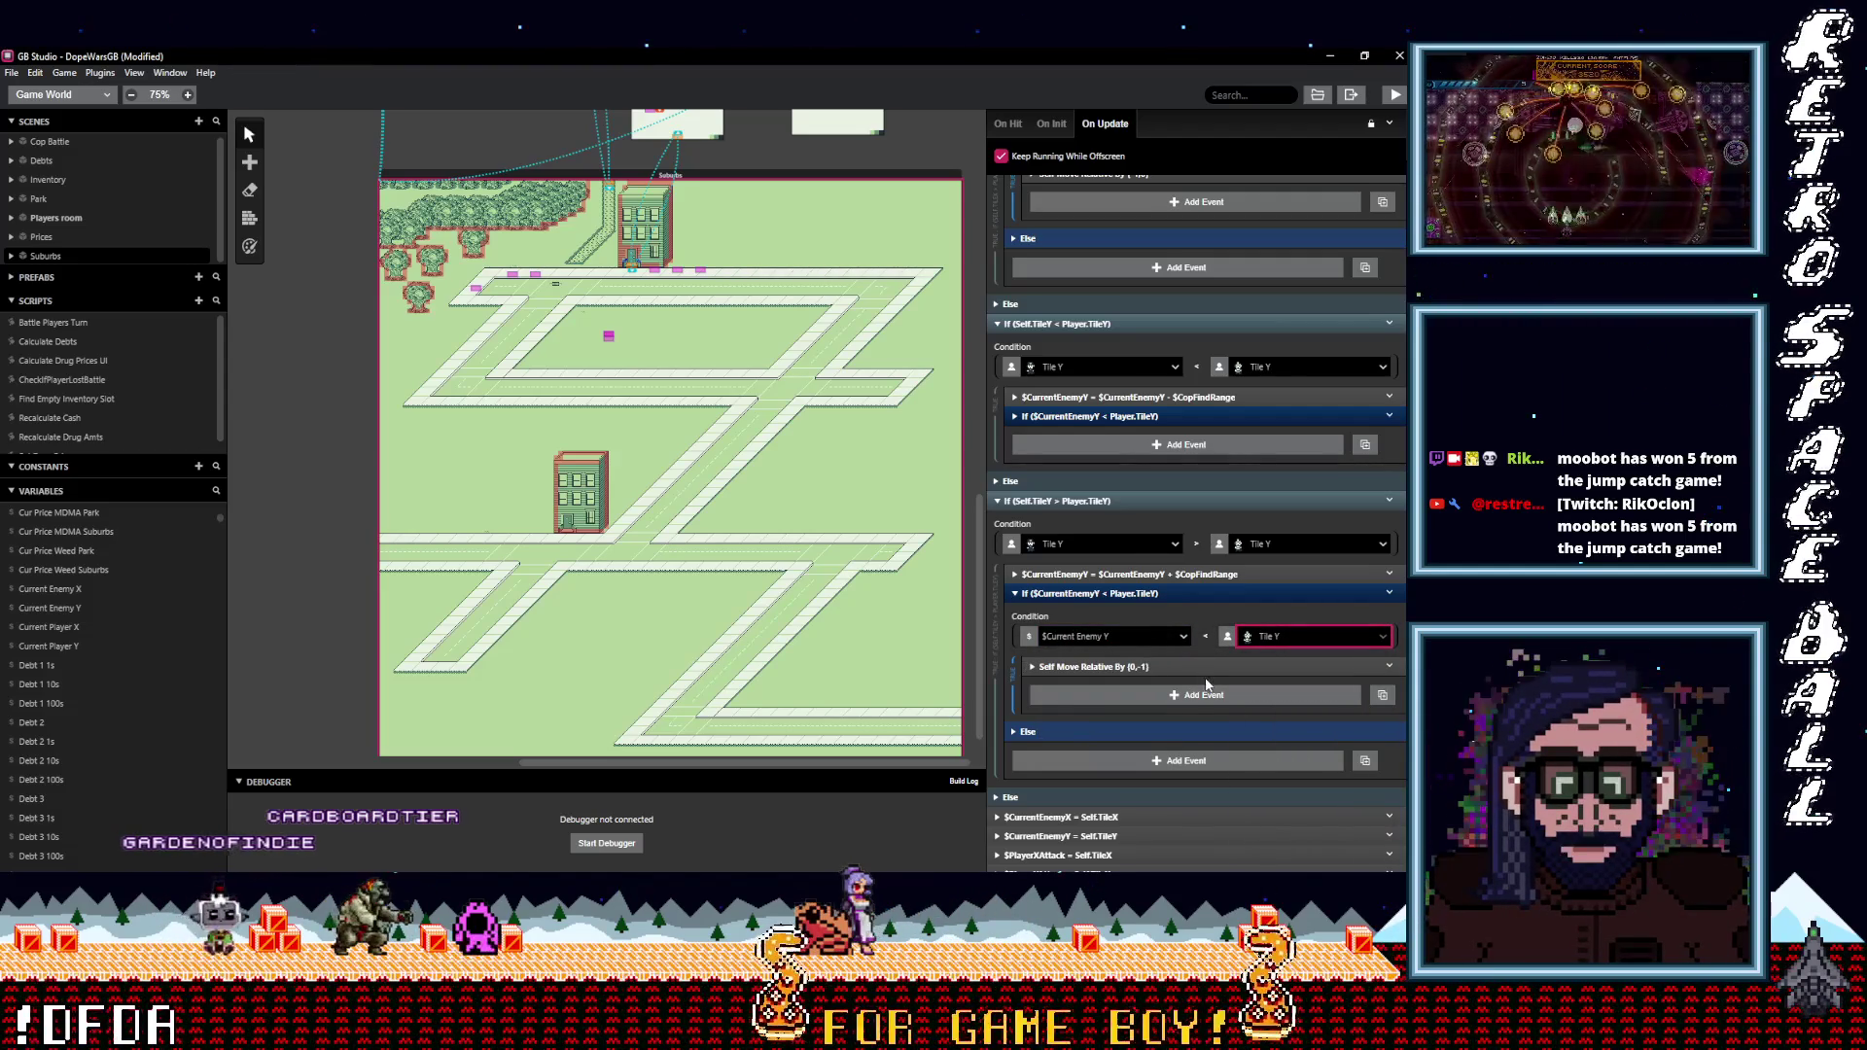
scroll(1213, 683, "up", 5)
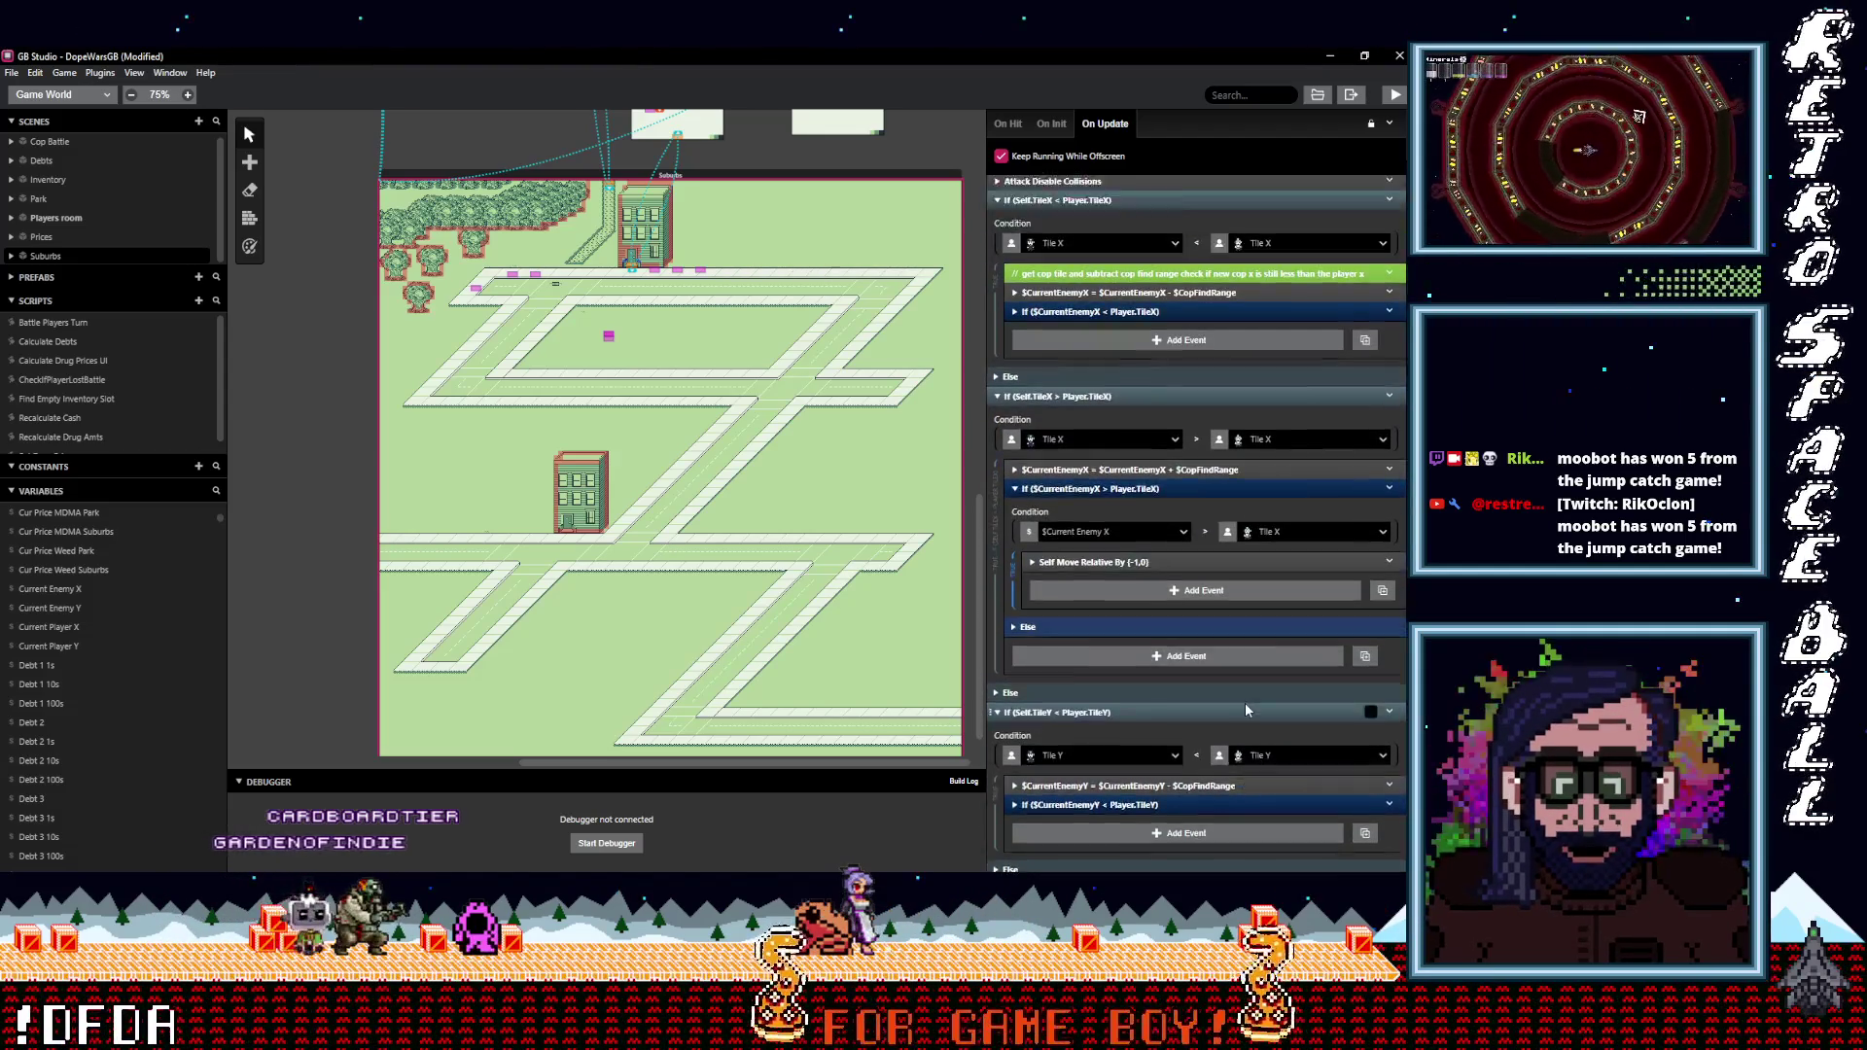
Review the finished X and Y range checks in the cop's On Update script.
scroll(1245, 702, "up", 2)
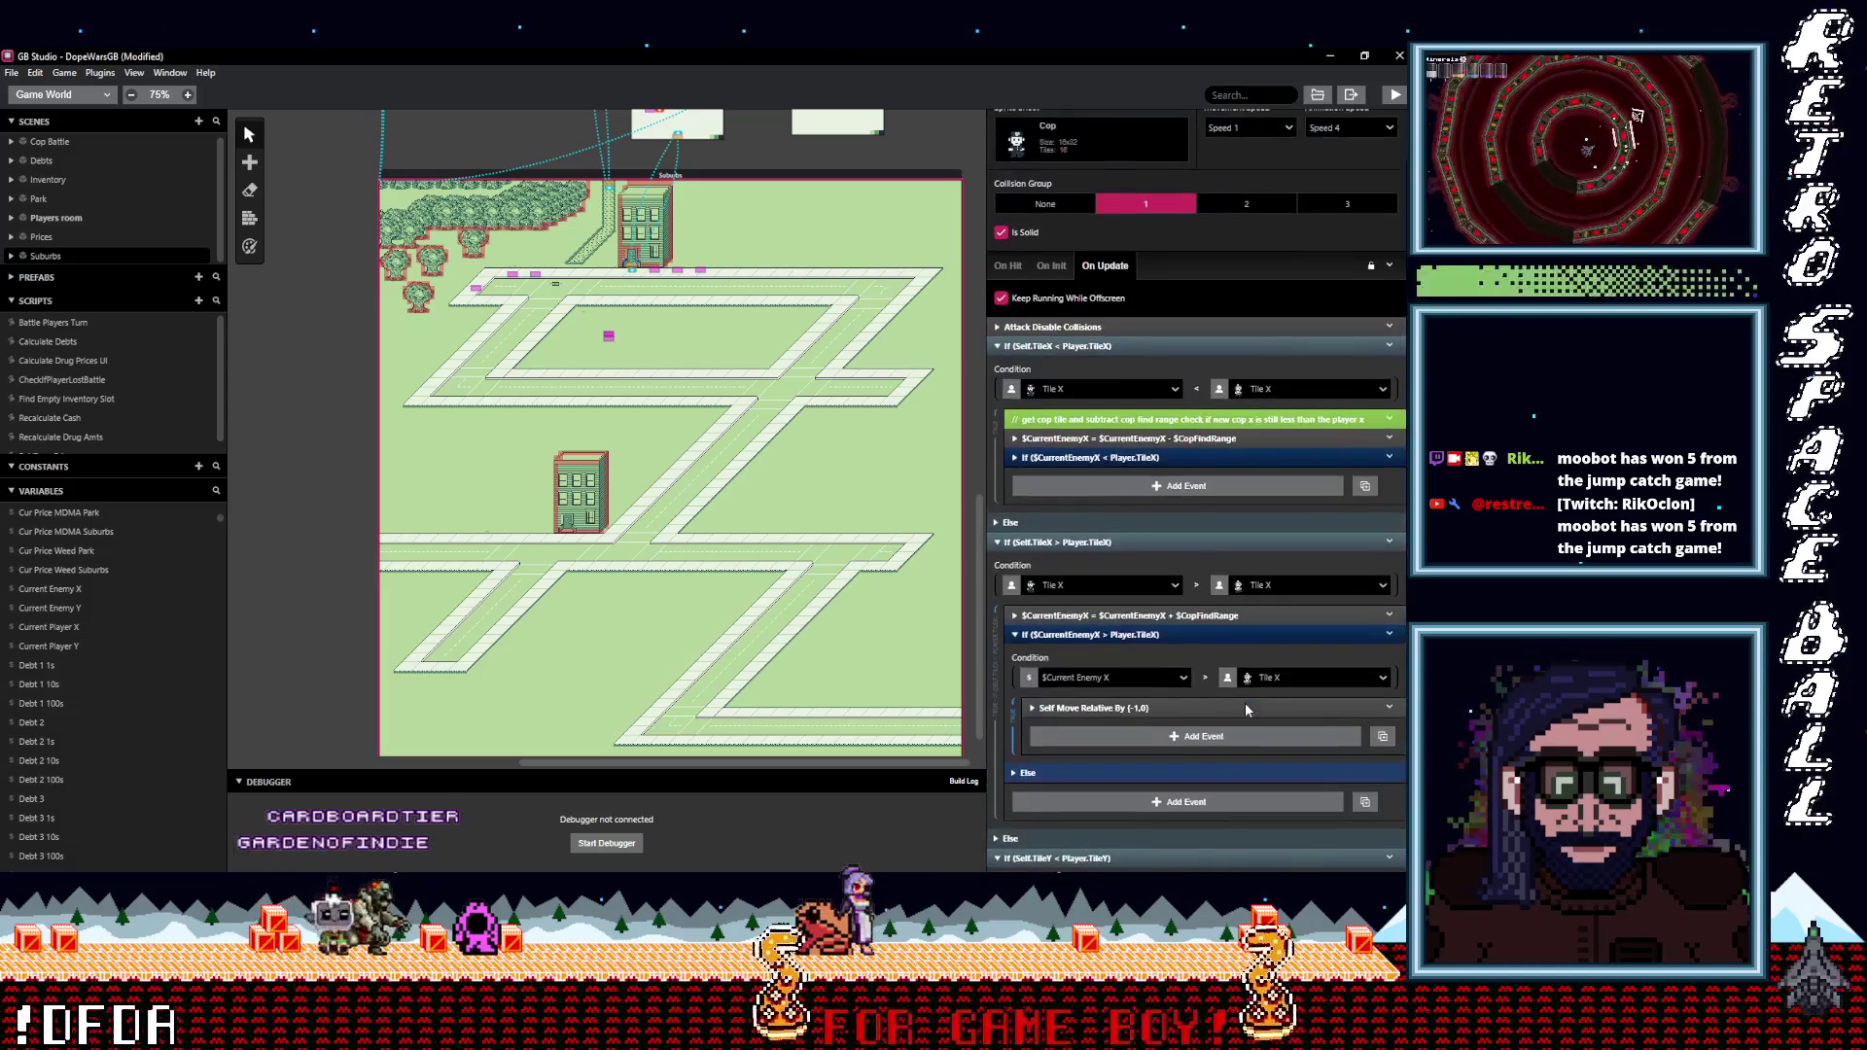
left_click(1186, 455)
scroll(1181, 564, "down", 10)
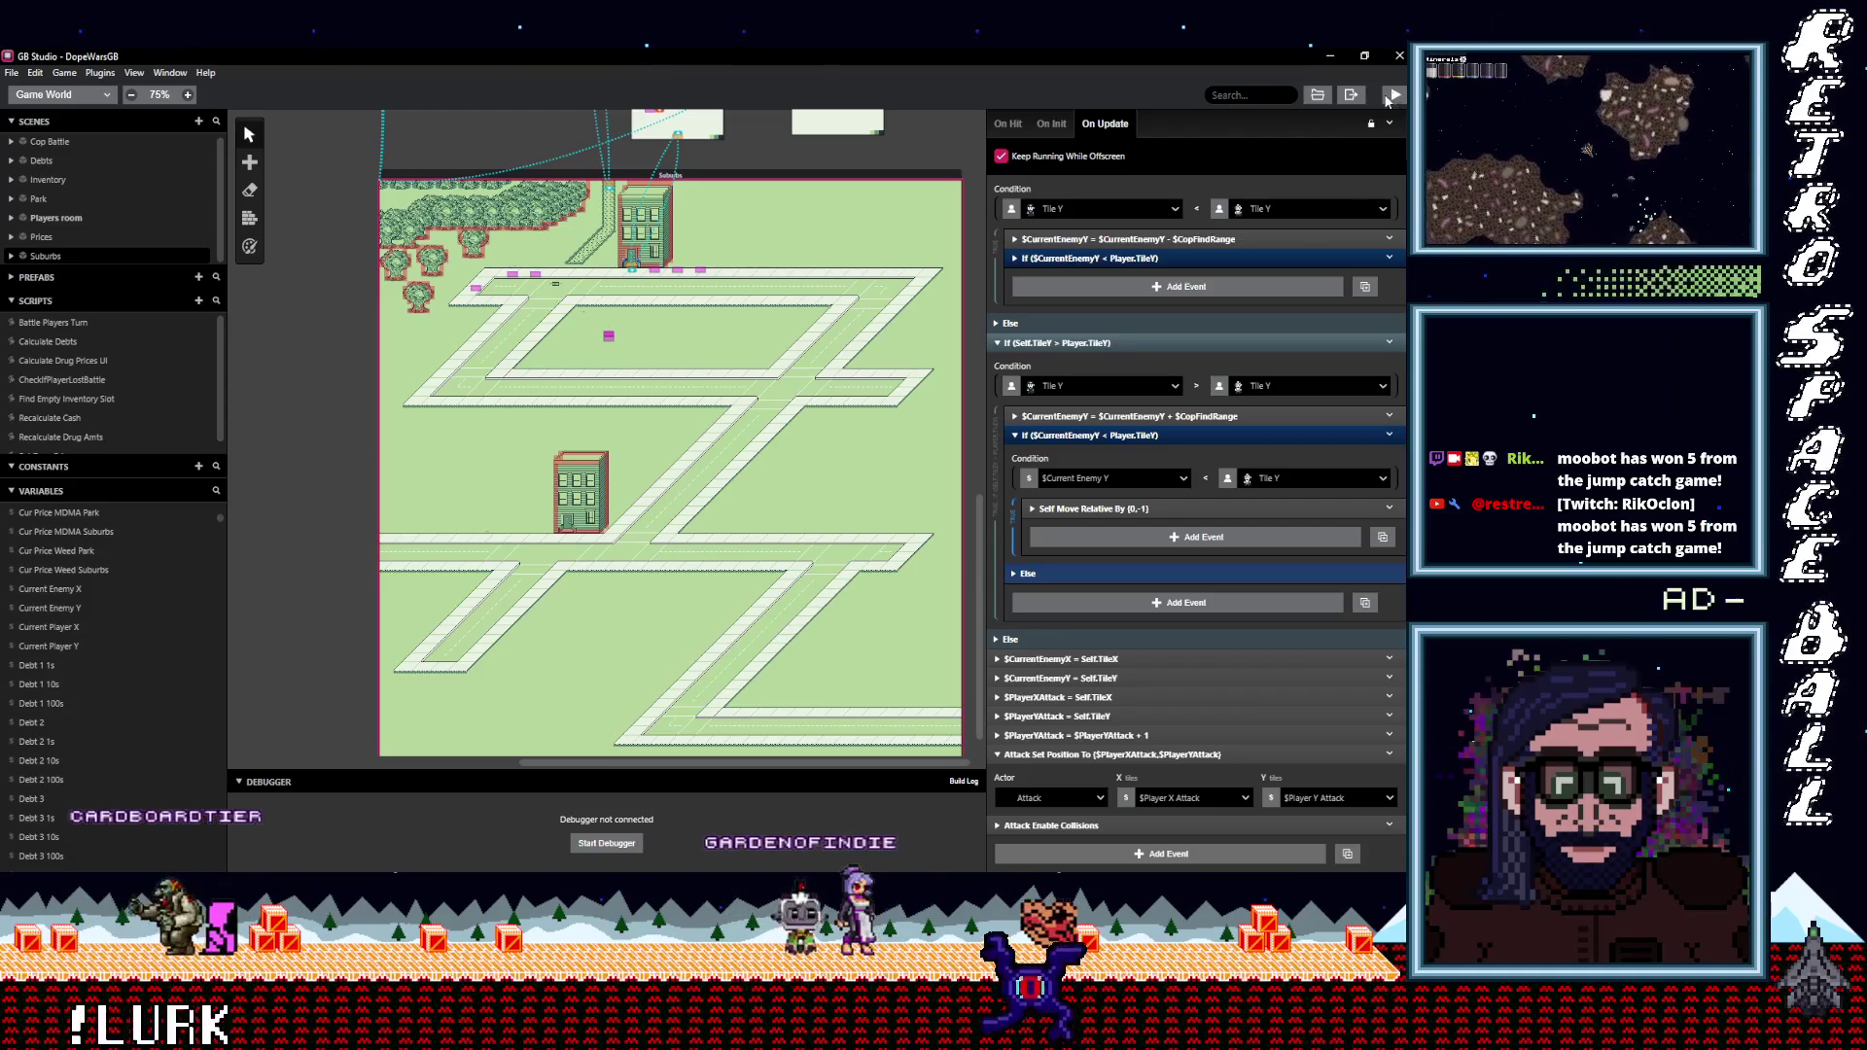
left_click(633, 378)
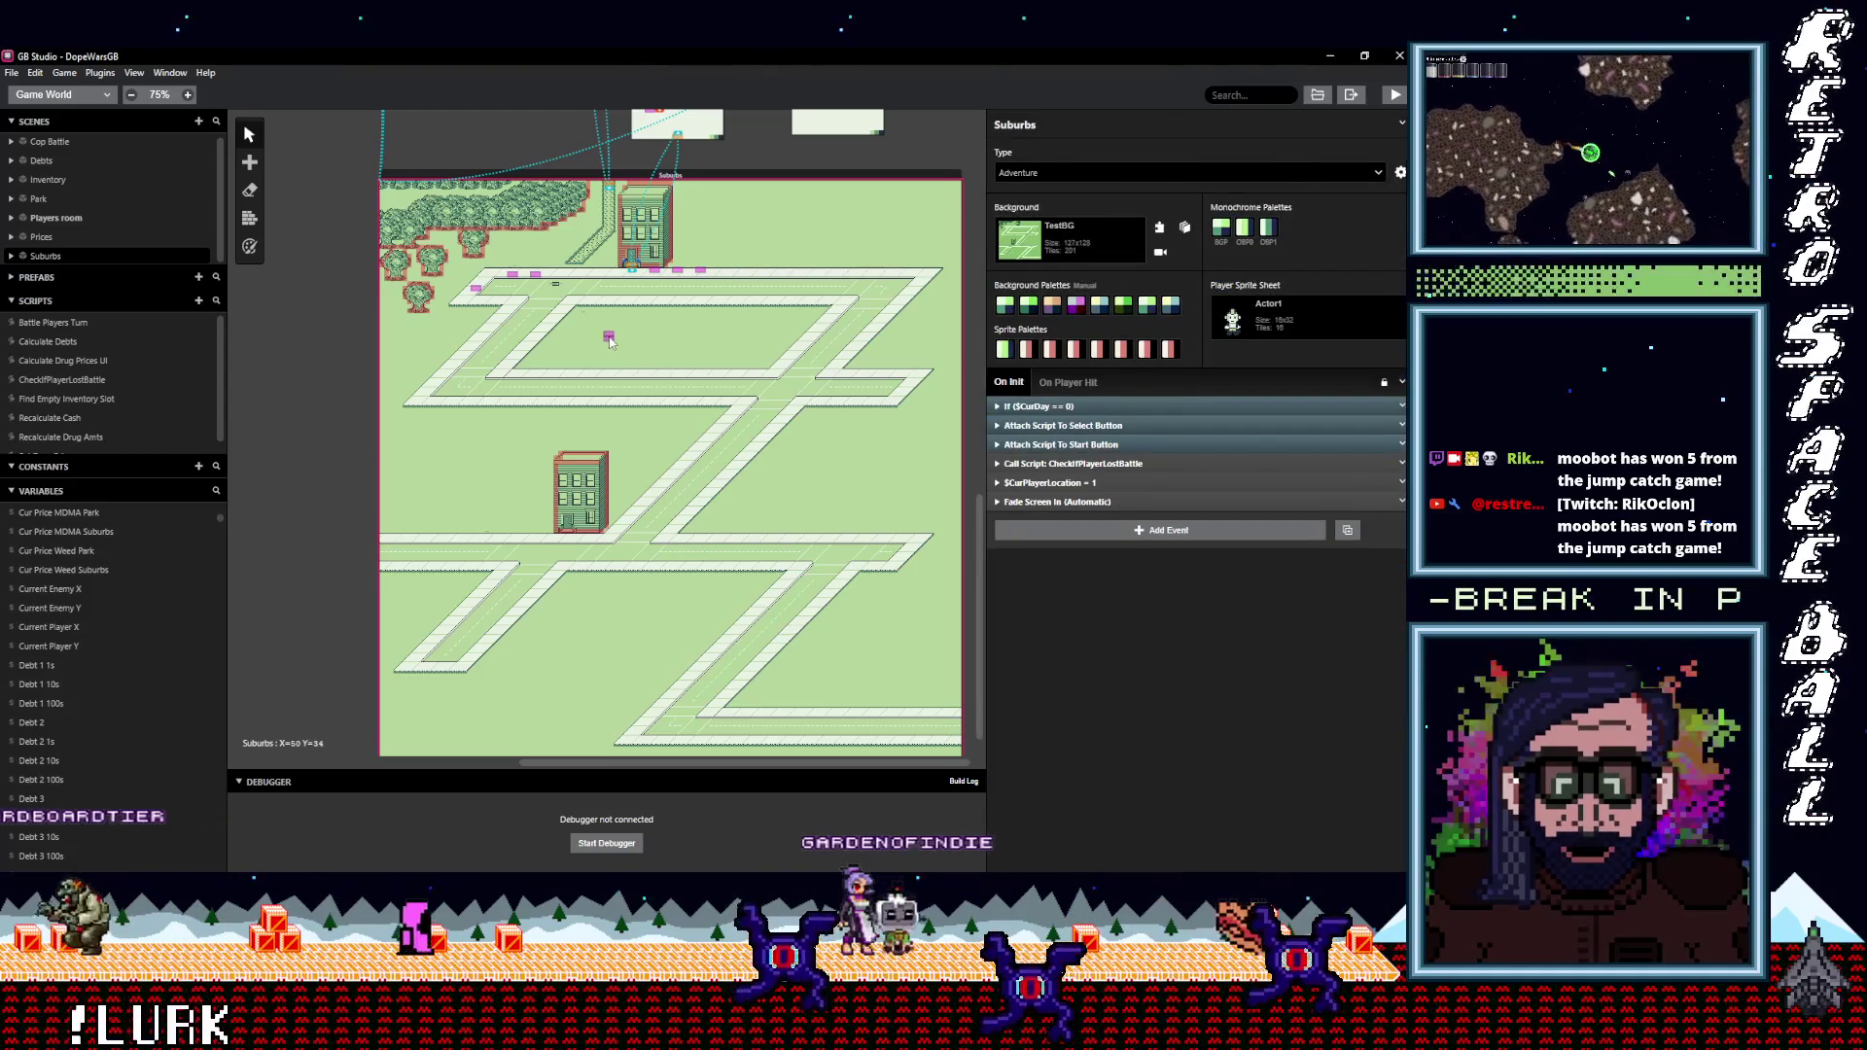
left_click(608, 339)
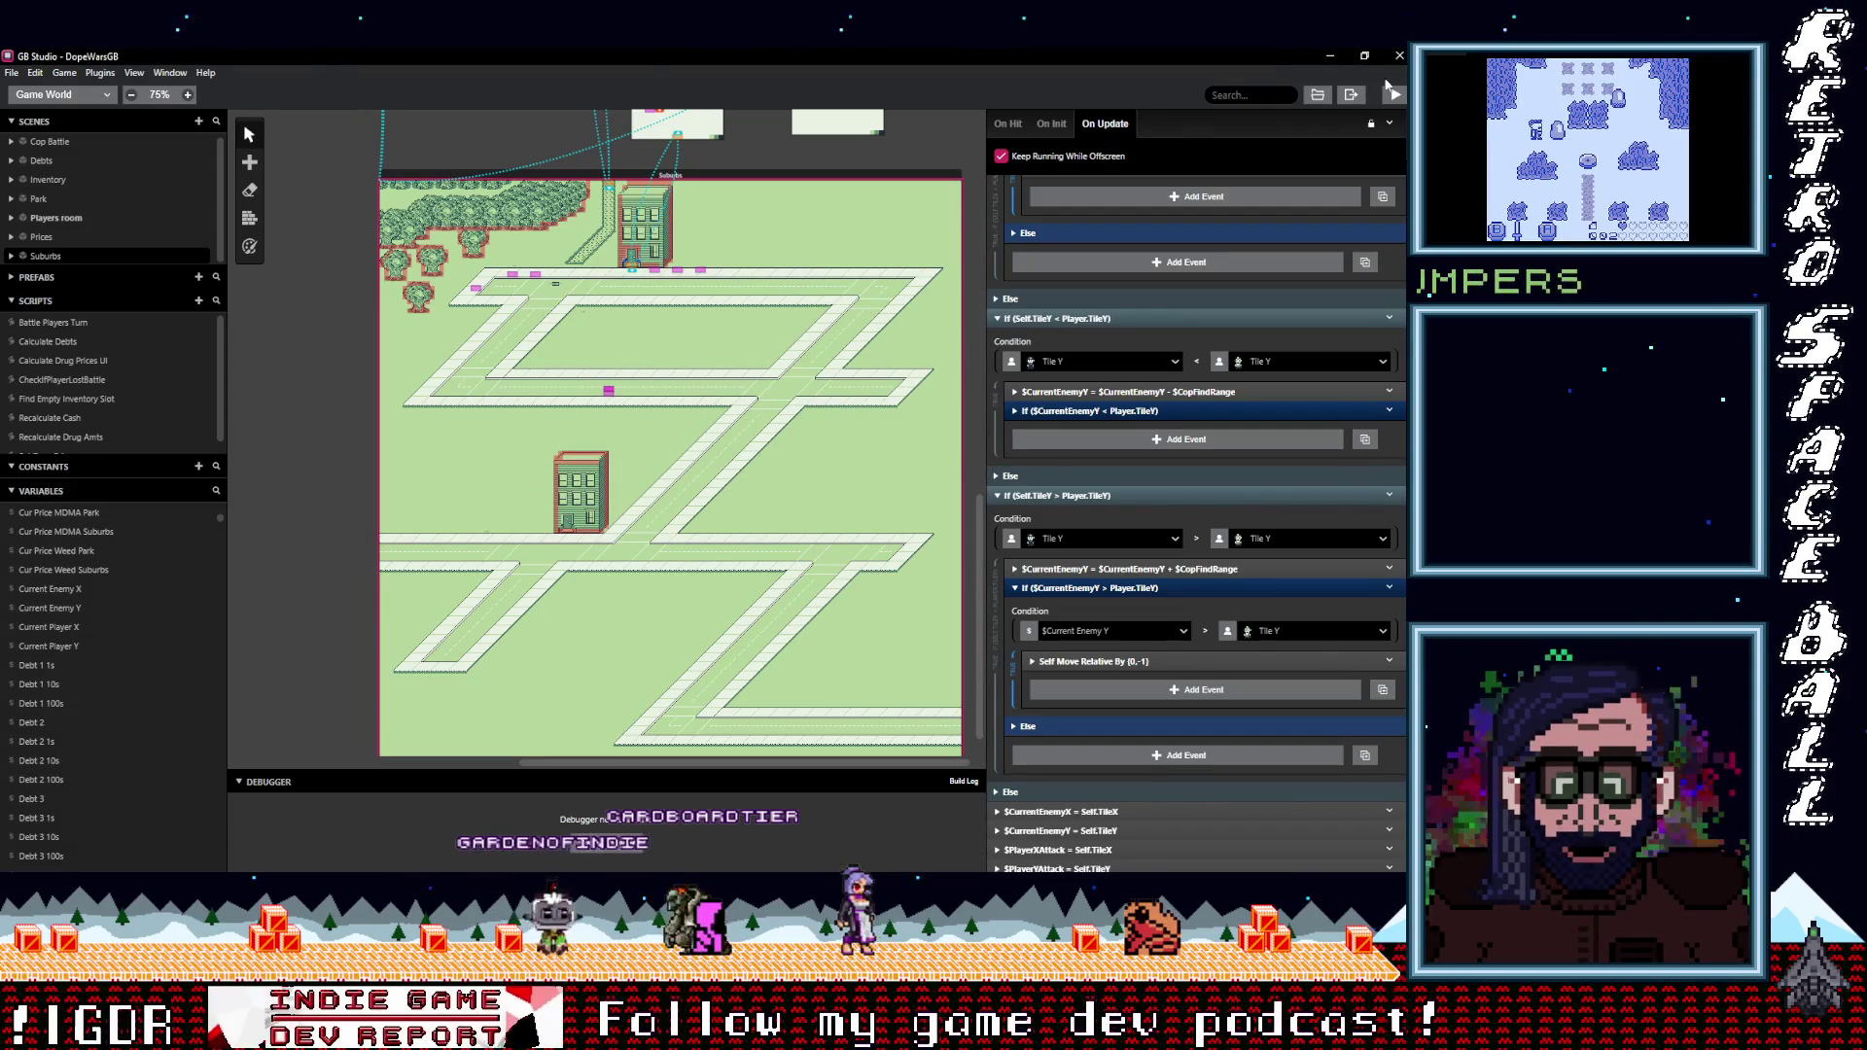
left_click(1391, 98)
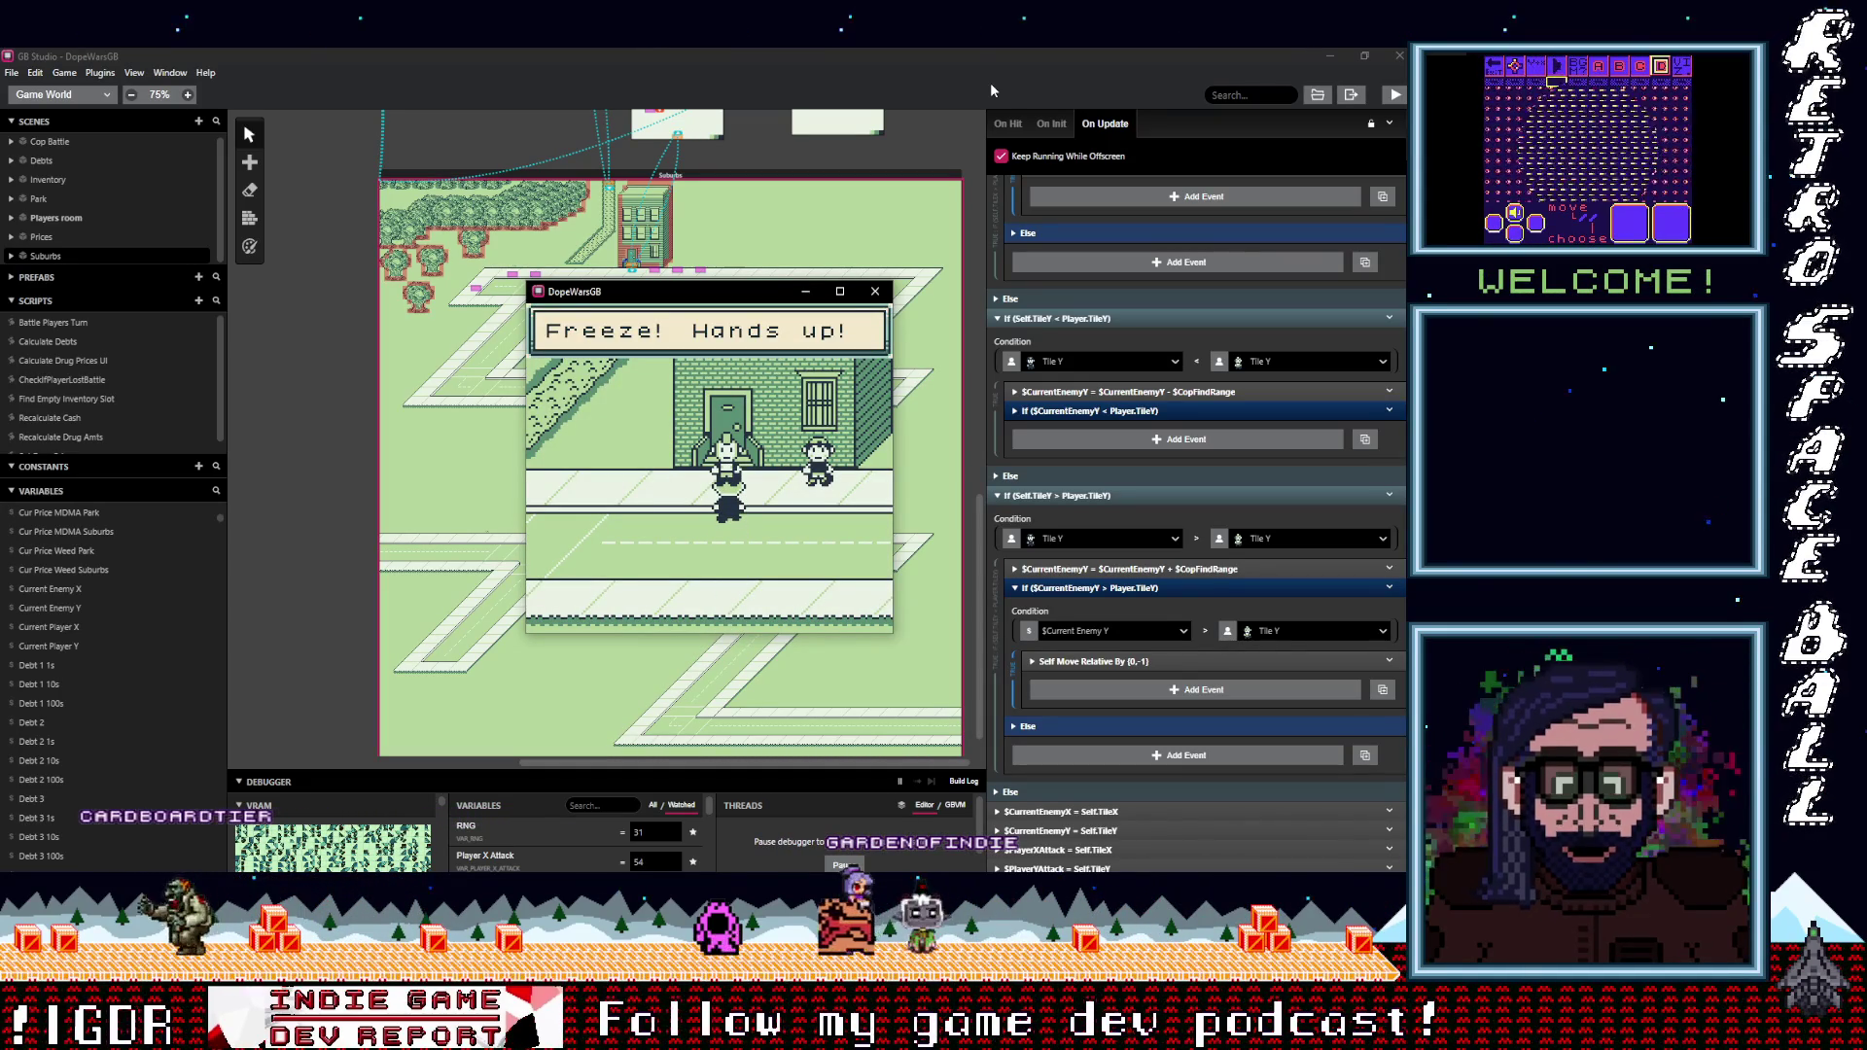
left_click(876, 291)
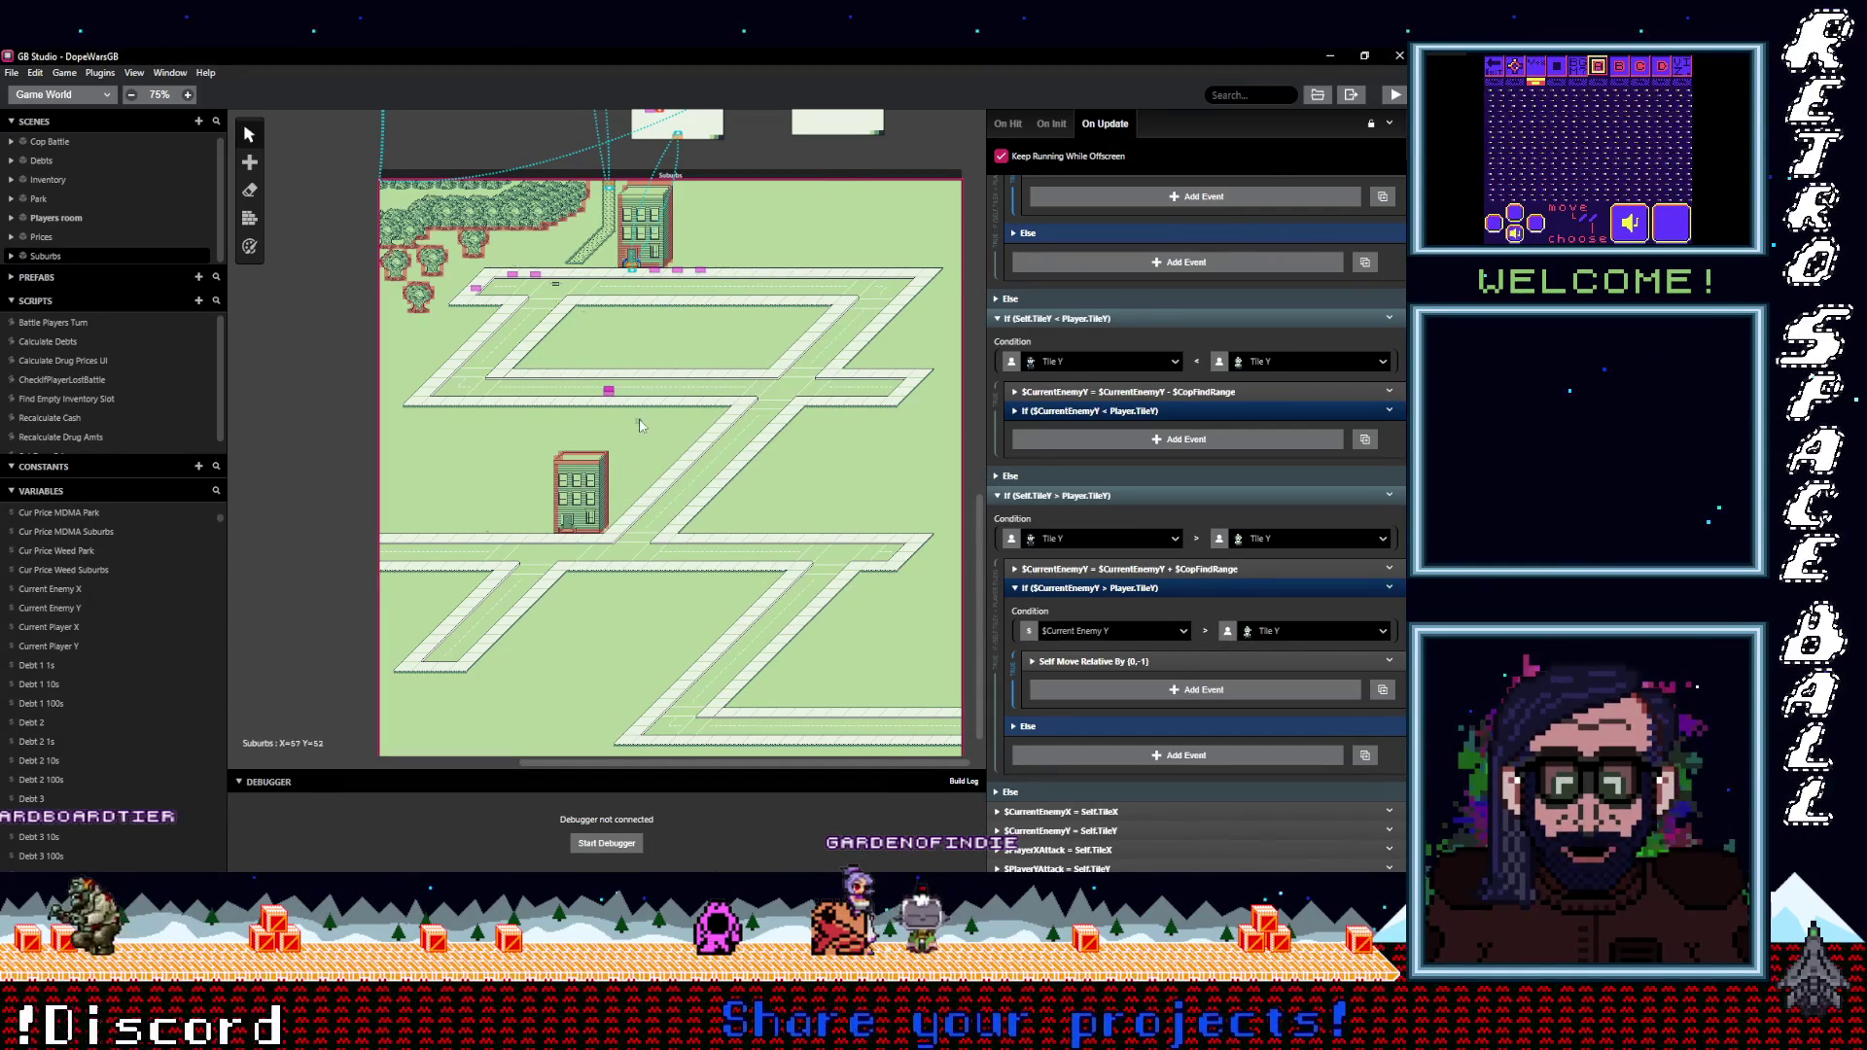
In the Suburbs scene, select the Attack actor, then another actor to view its script.
left_click(596, 390)
left_click(608, 394)
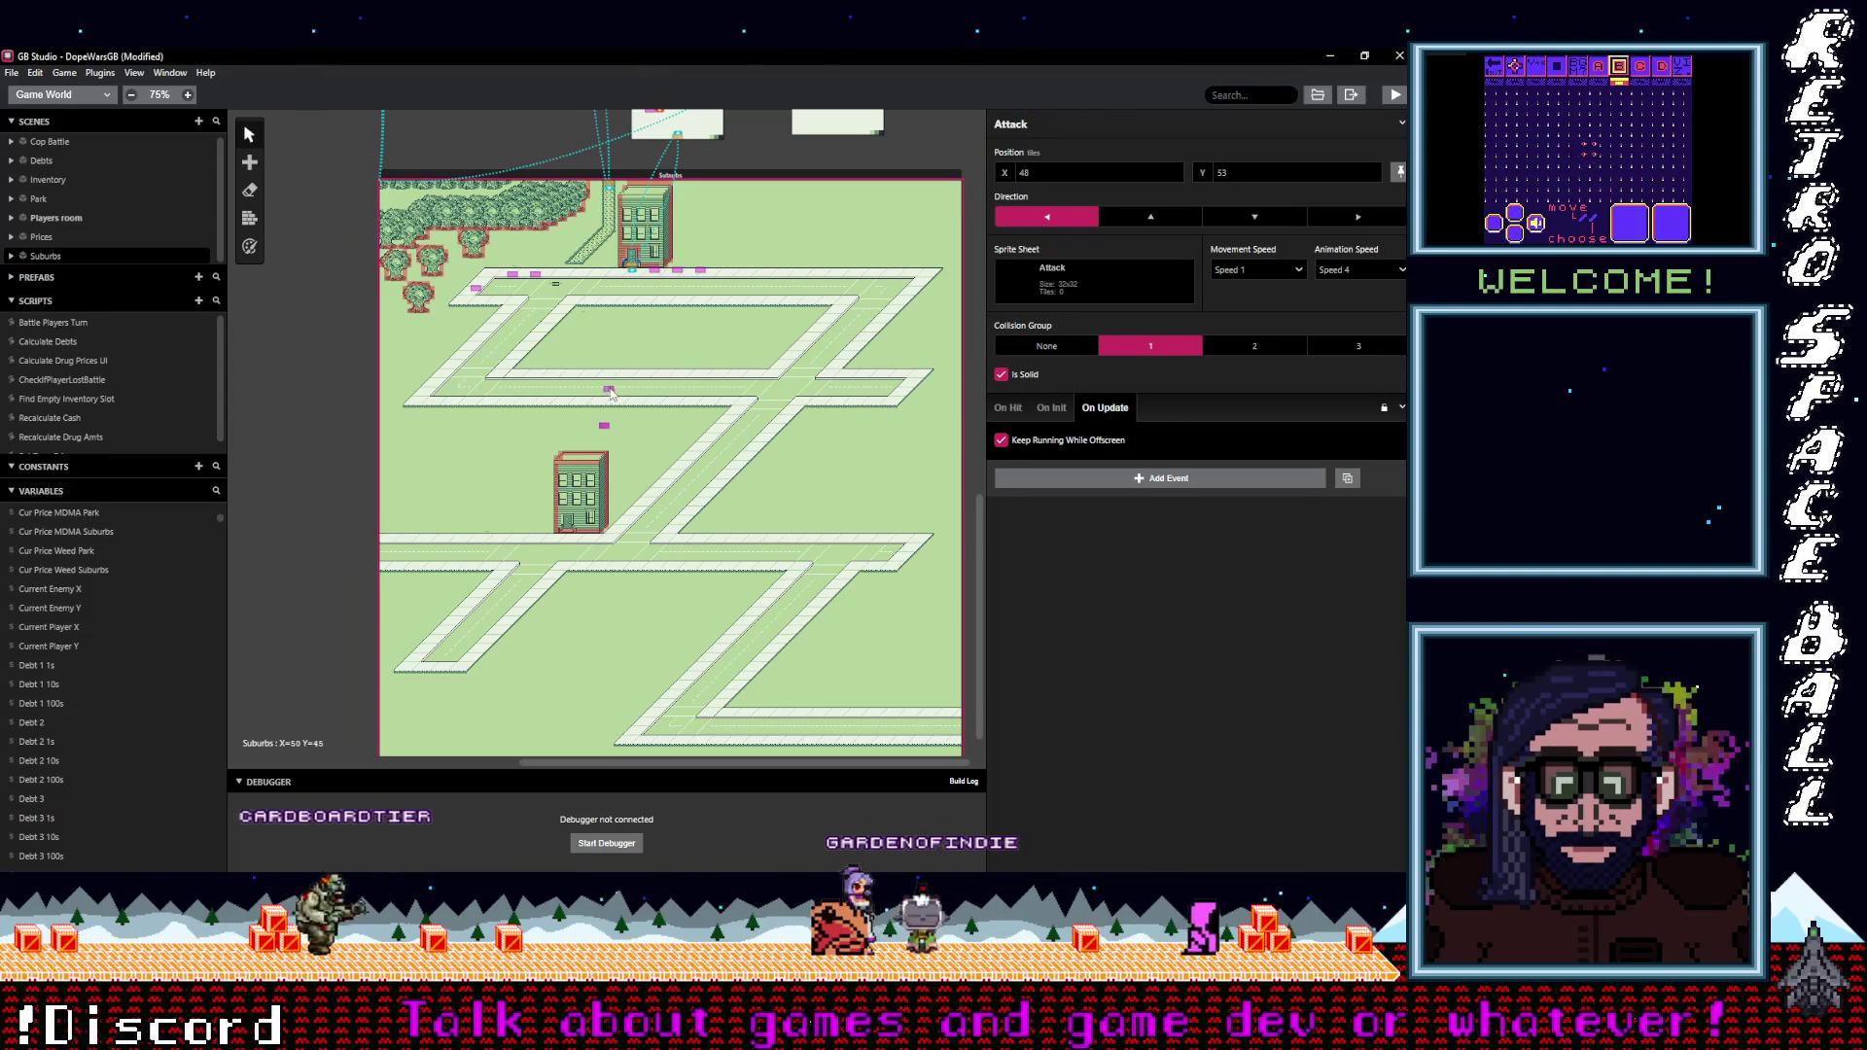
left_click(600, 426)
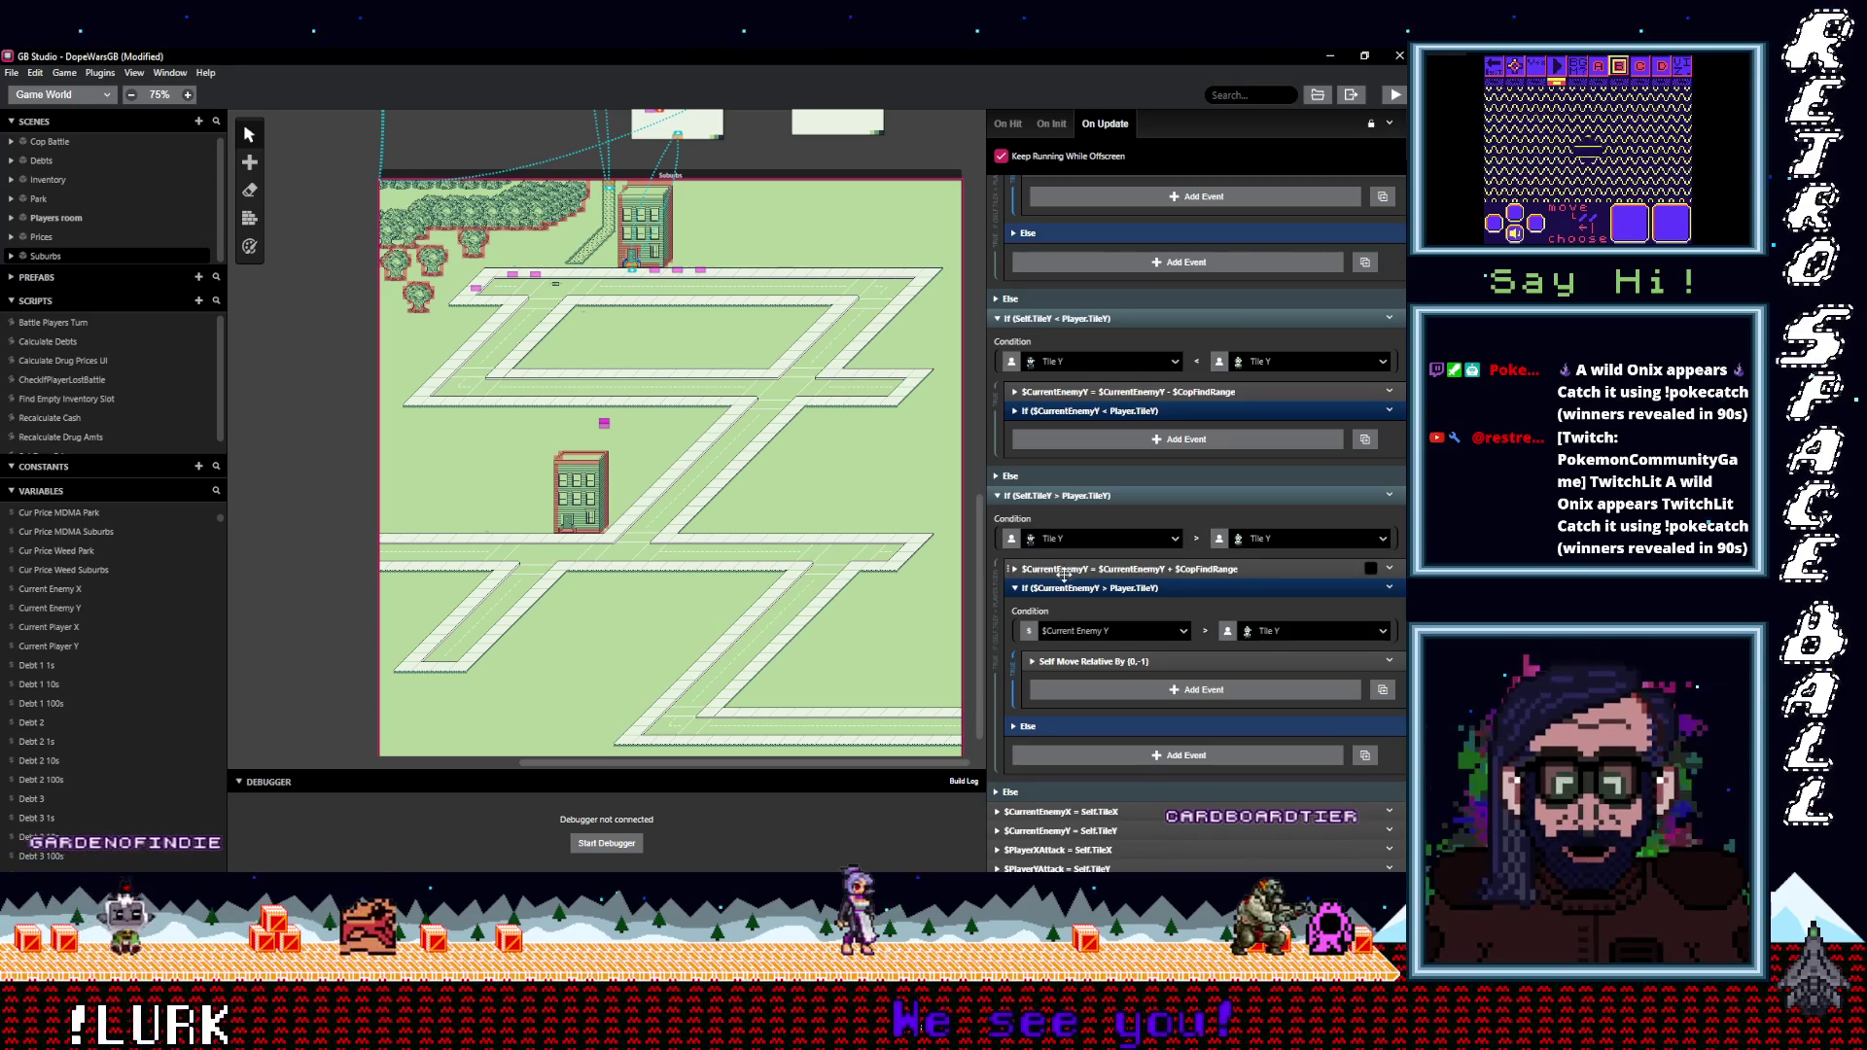
Expand the $CurrentEnemyY = $CurrentEnemyY + $CopFindRange event to show its fields.
left_click(1098, 569)
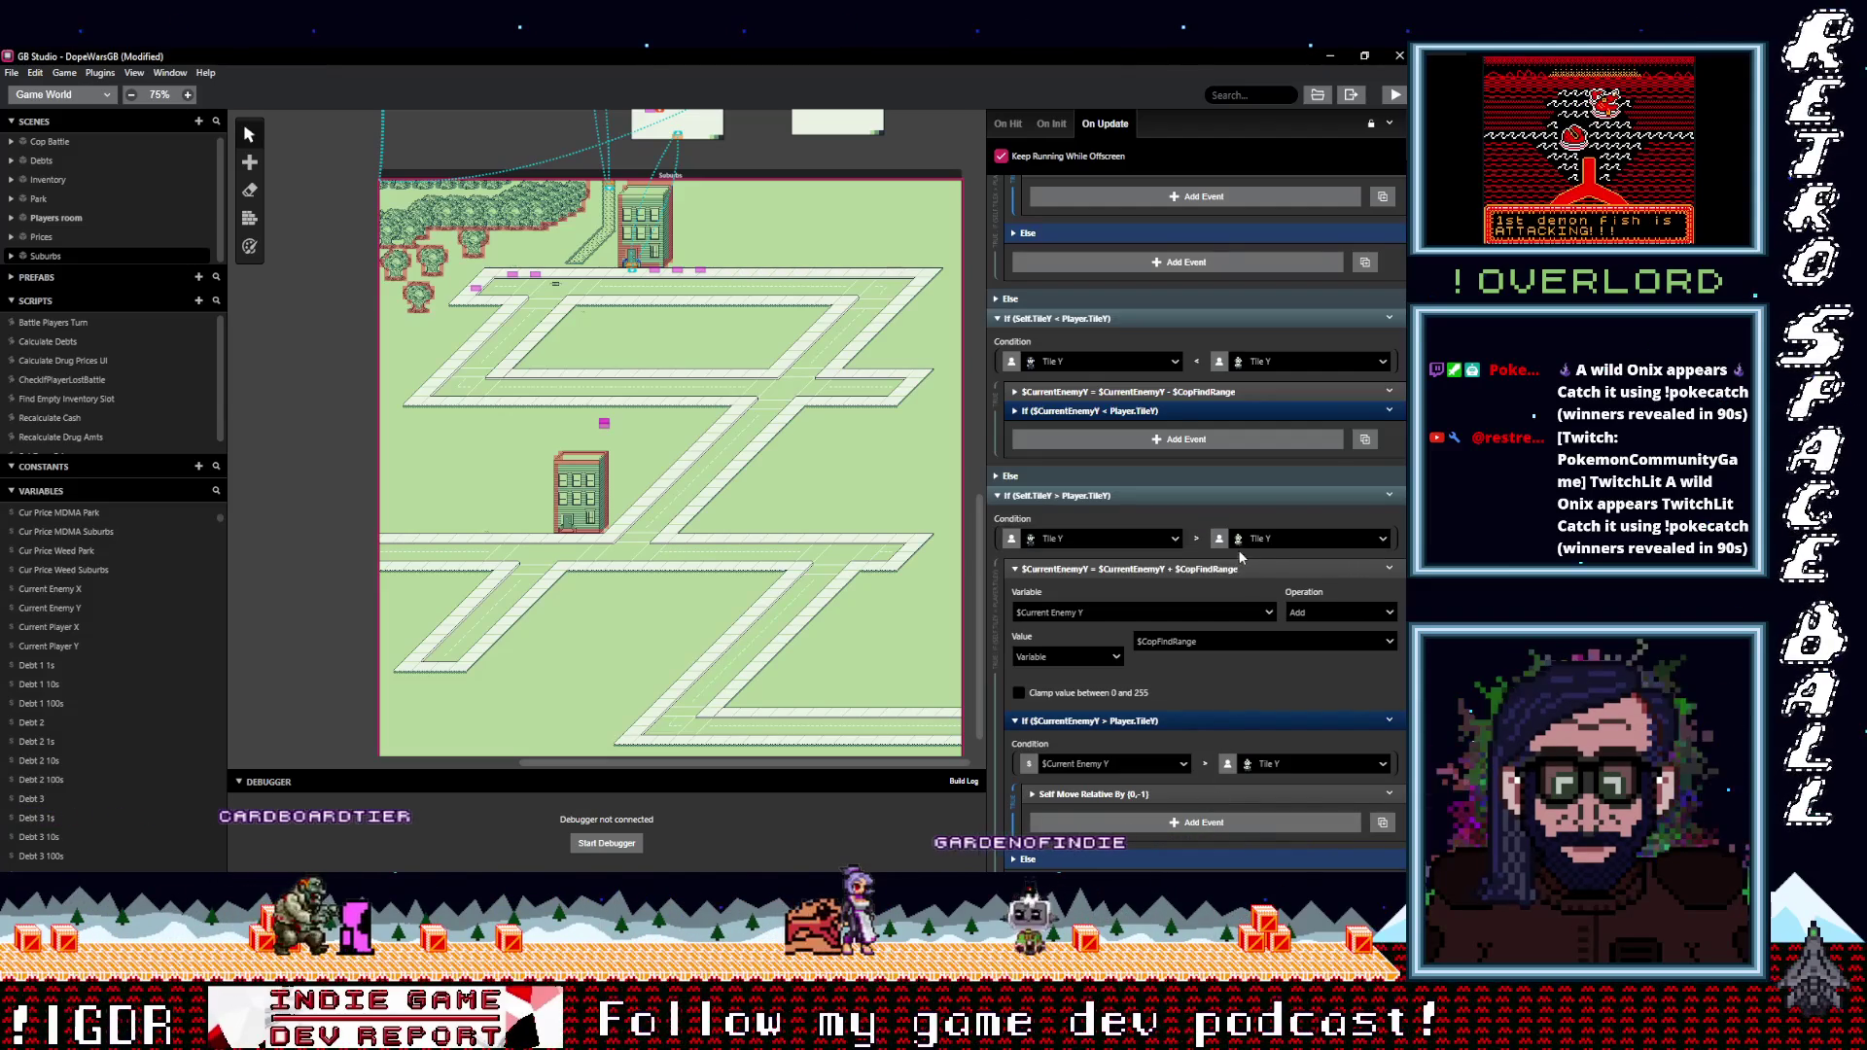
scroll(1313, 641, "up", 3)
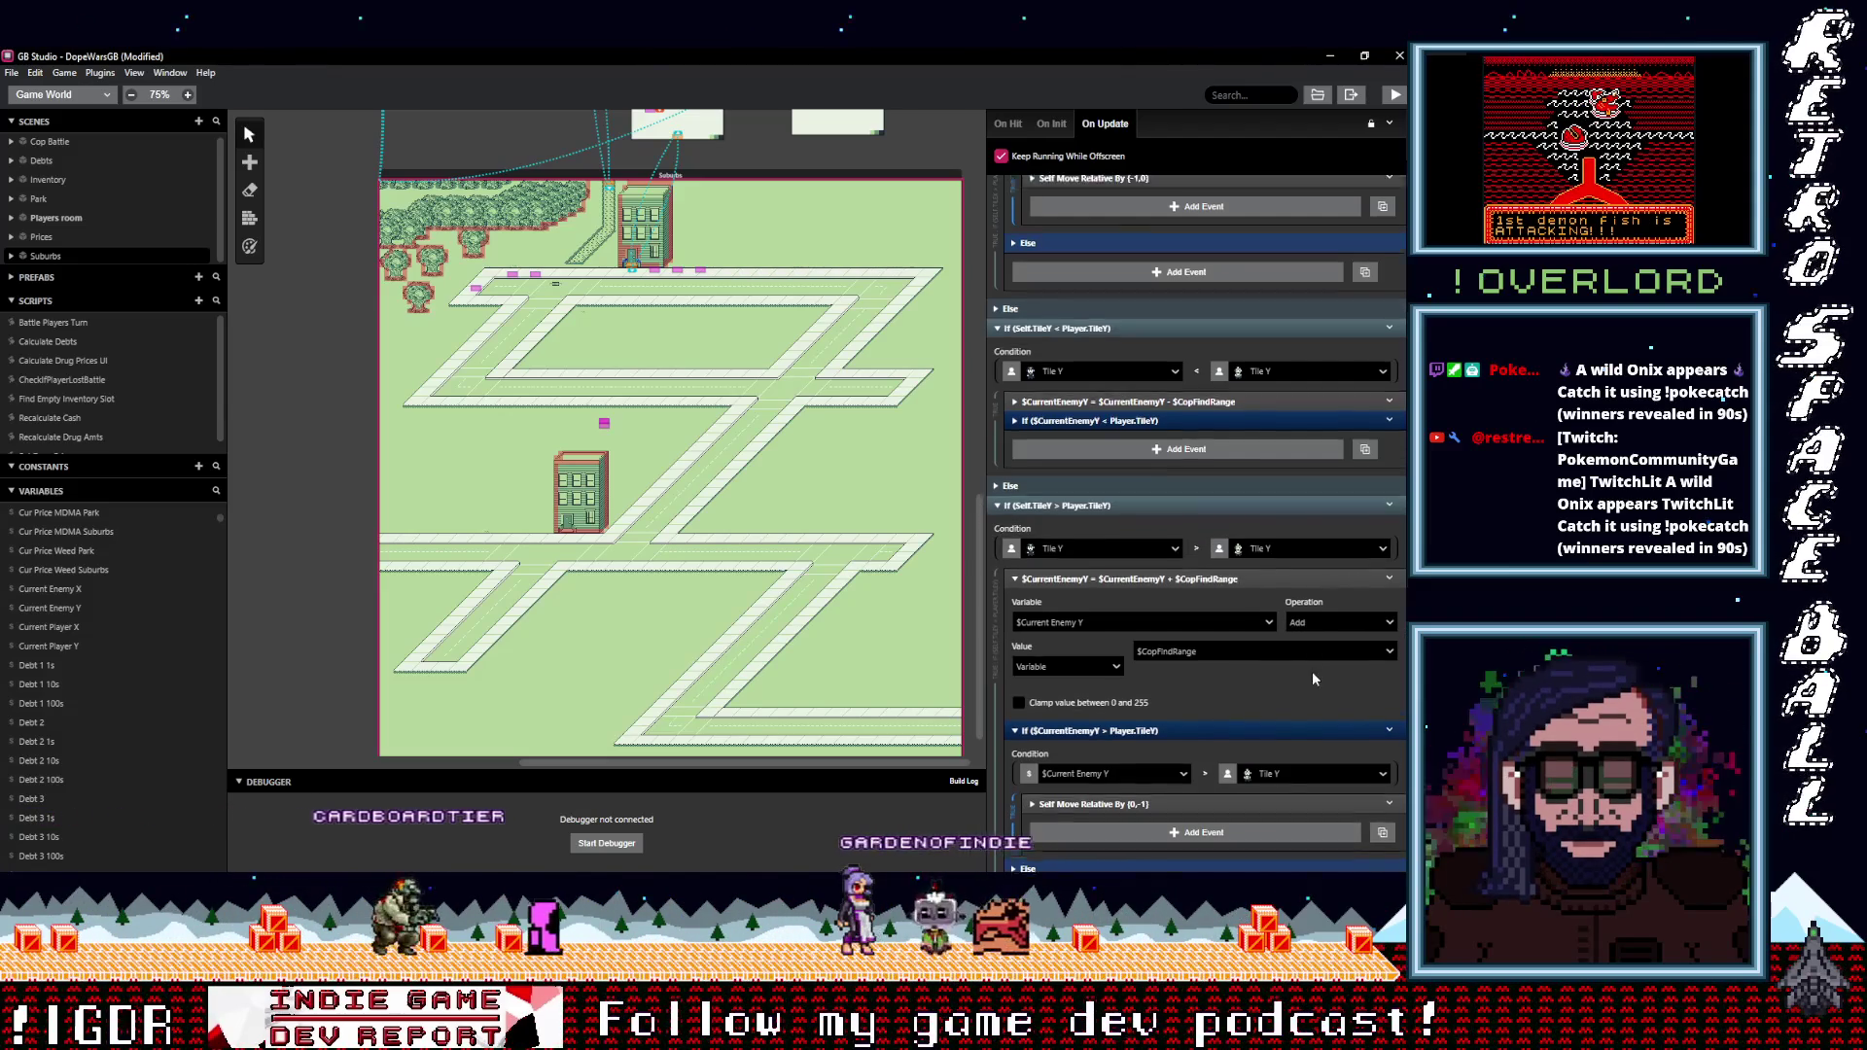
left_click(1221, 563)
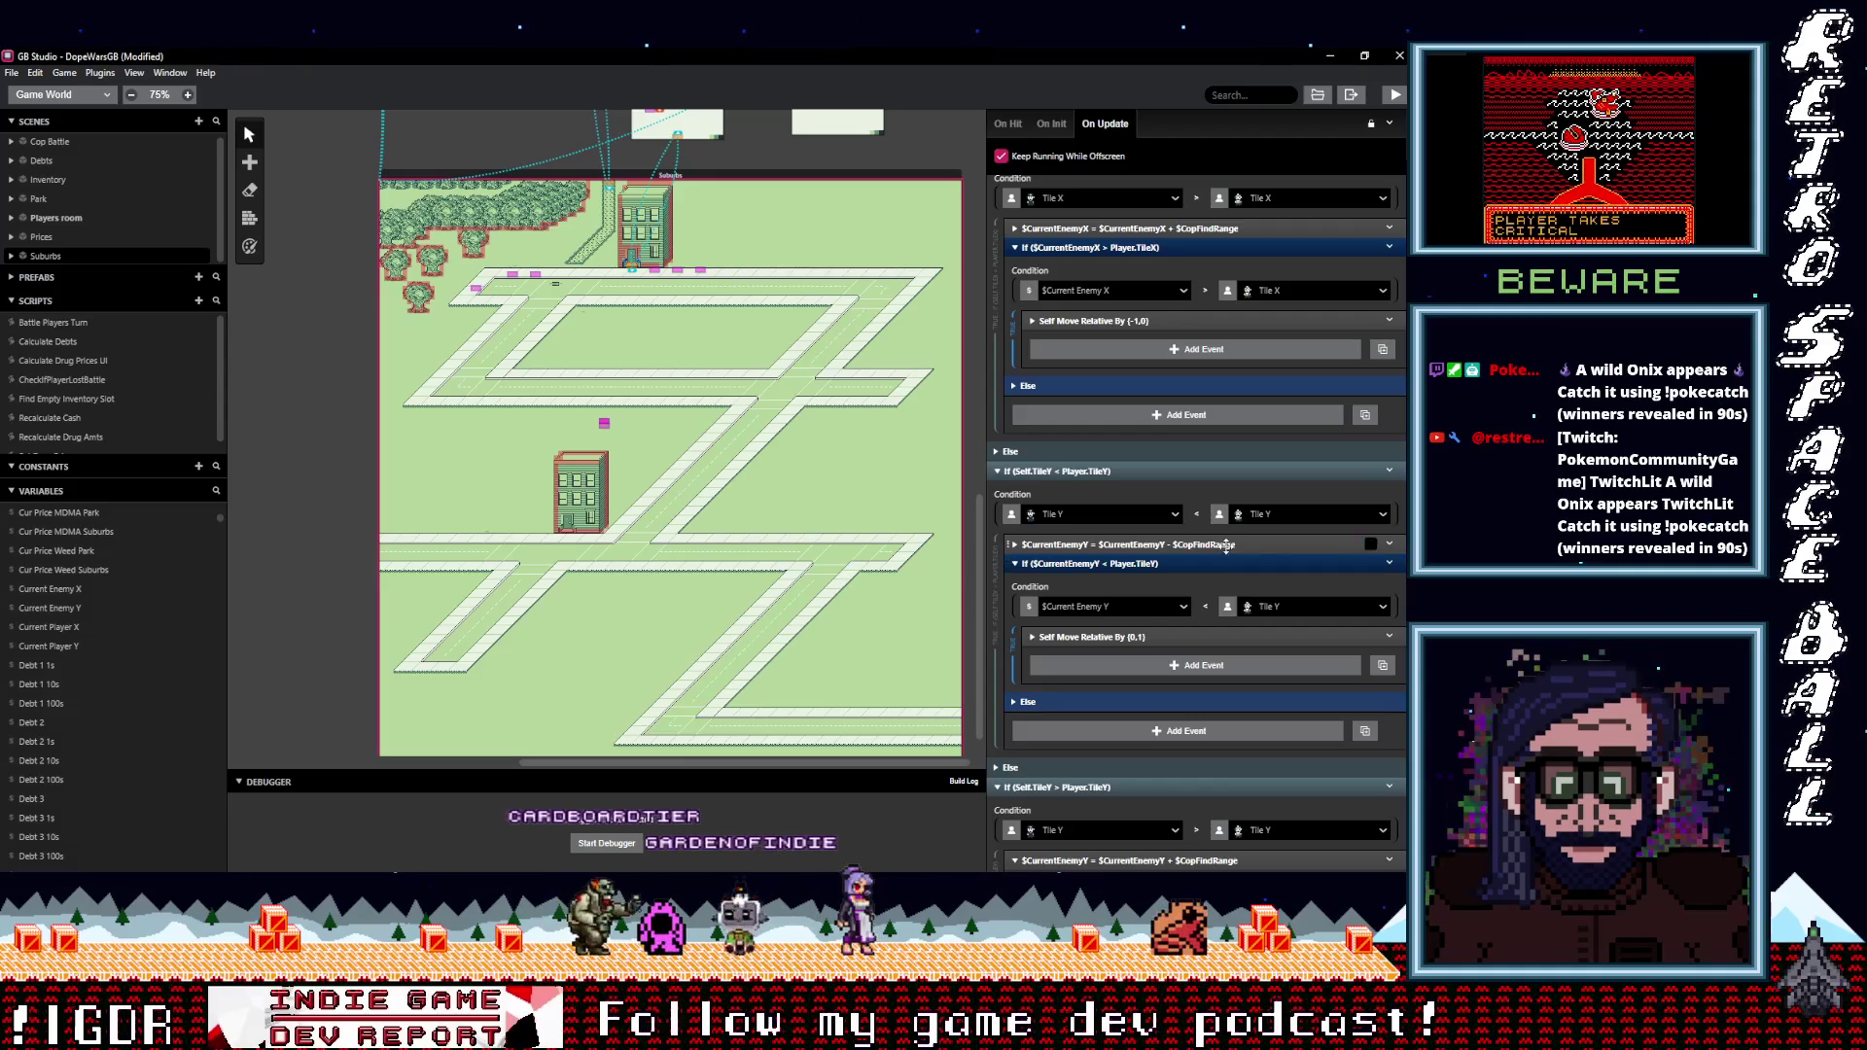
left_click(1225, 545)
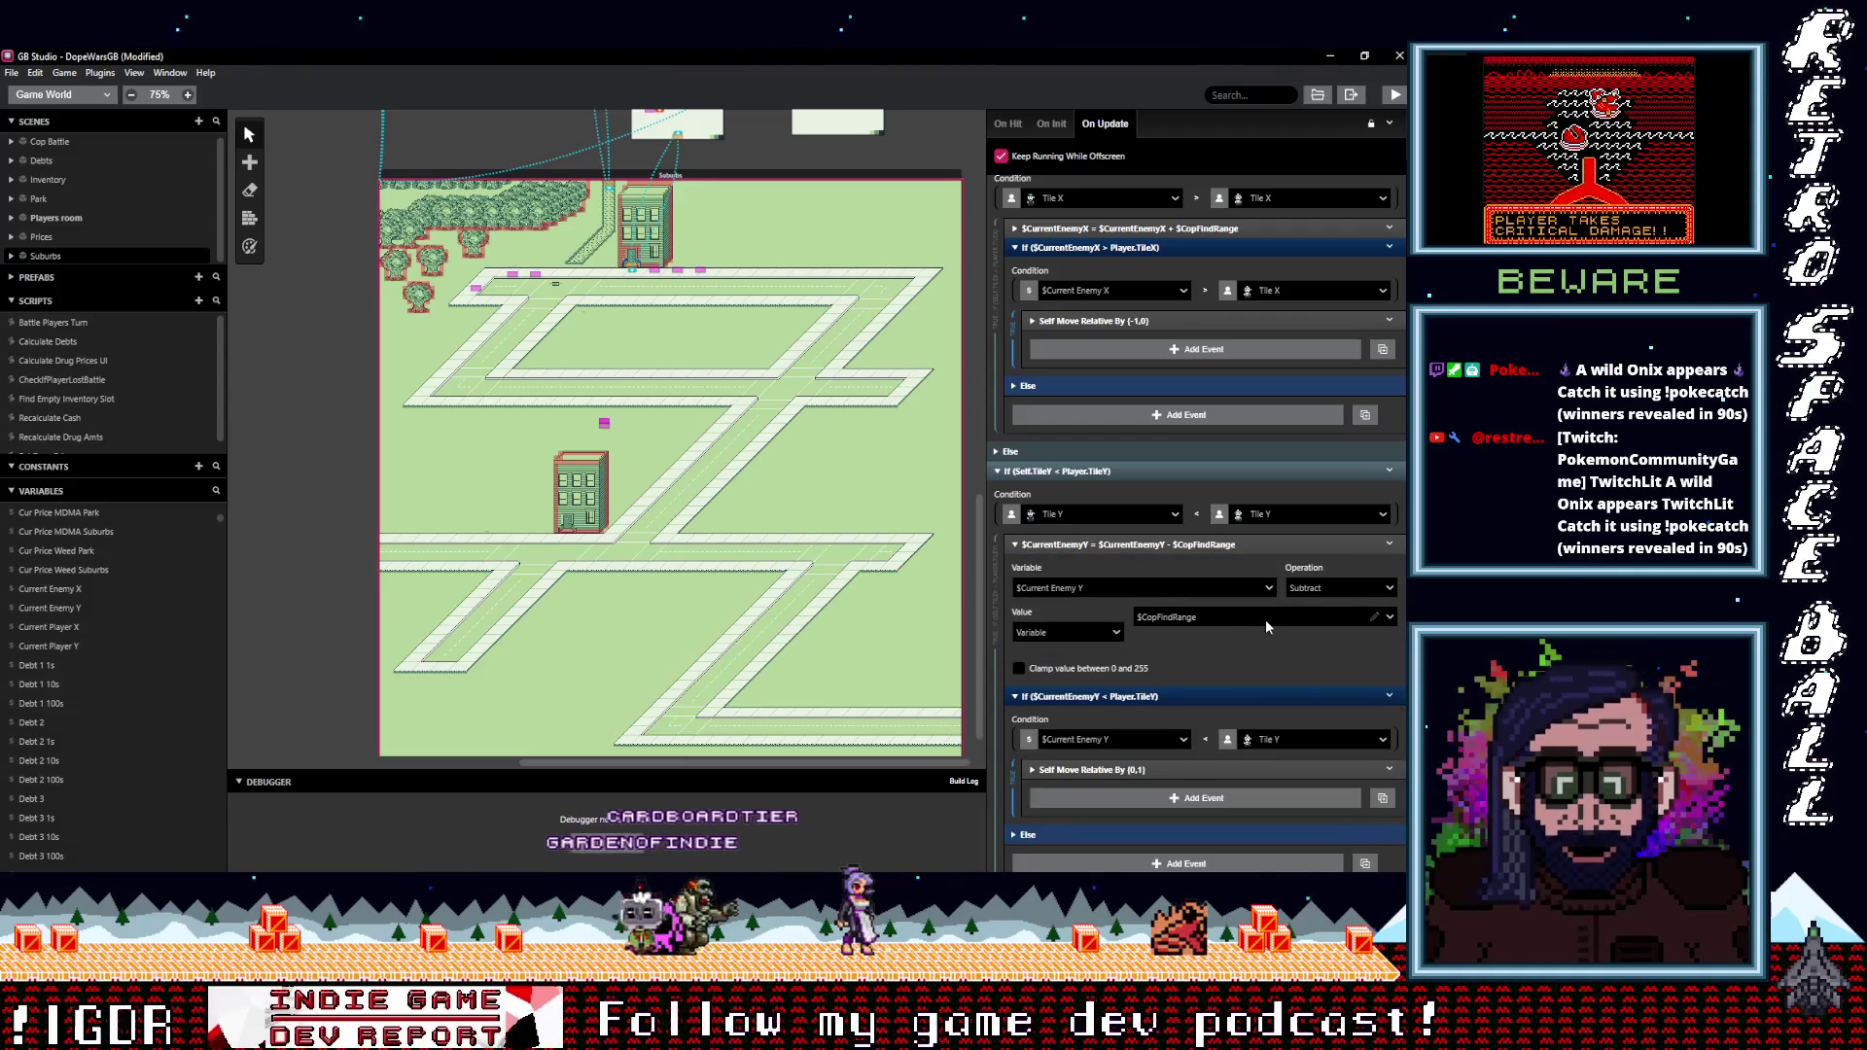
left_click(1216, 544)
scroll(1216, 541, "down", 2)
left_click(1215, 631)
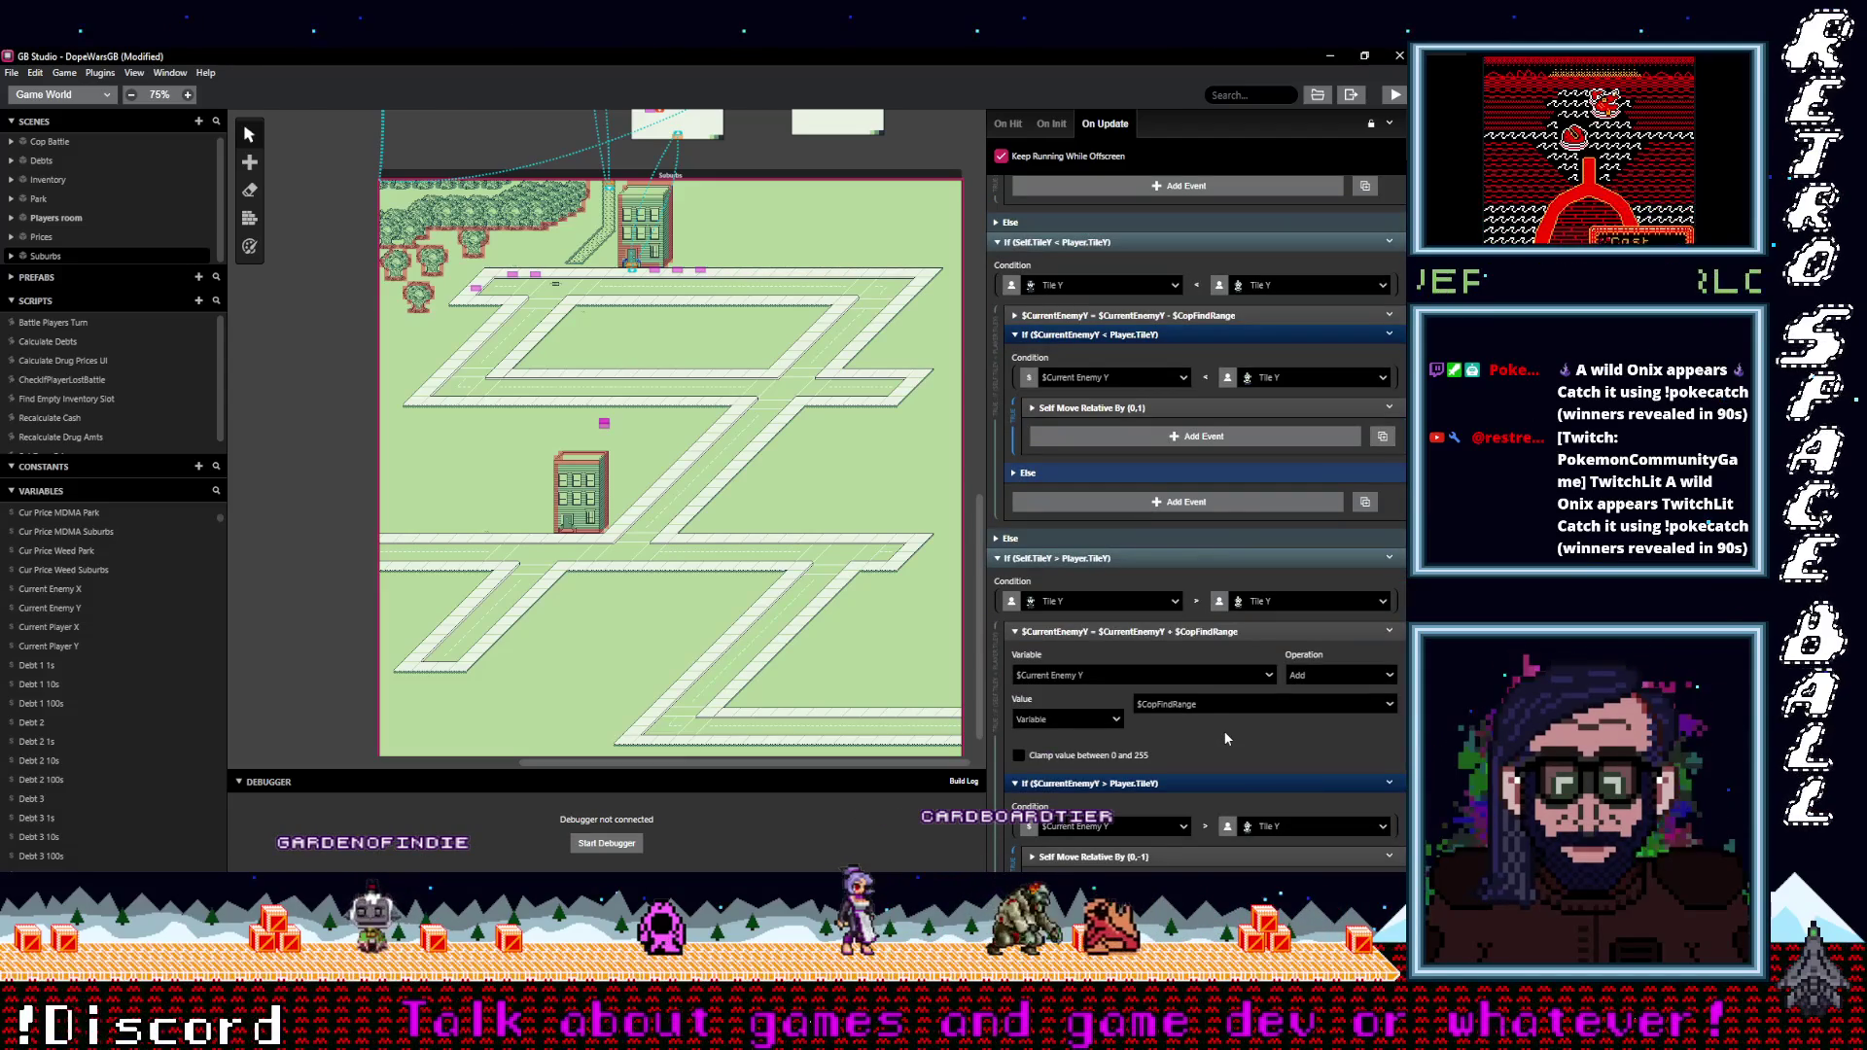
scroll(1224, 731, "down", 1)
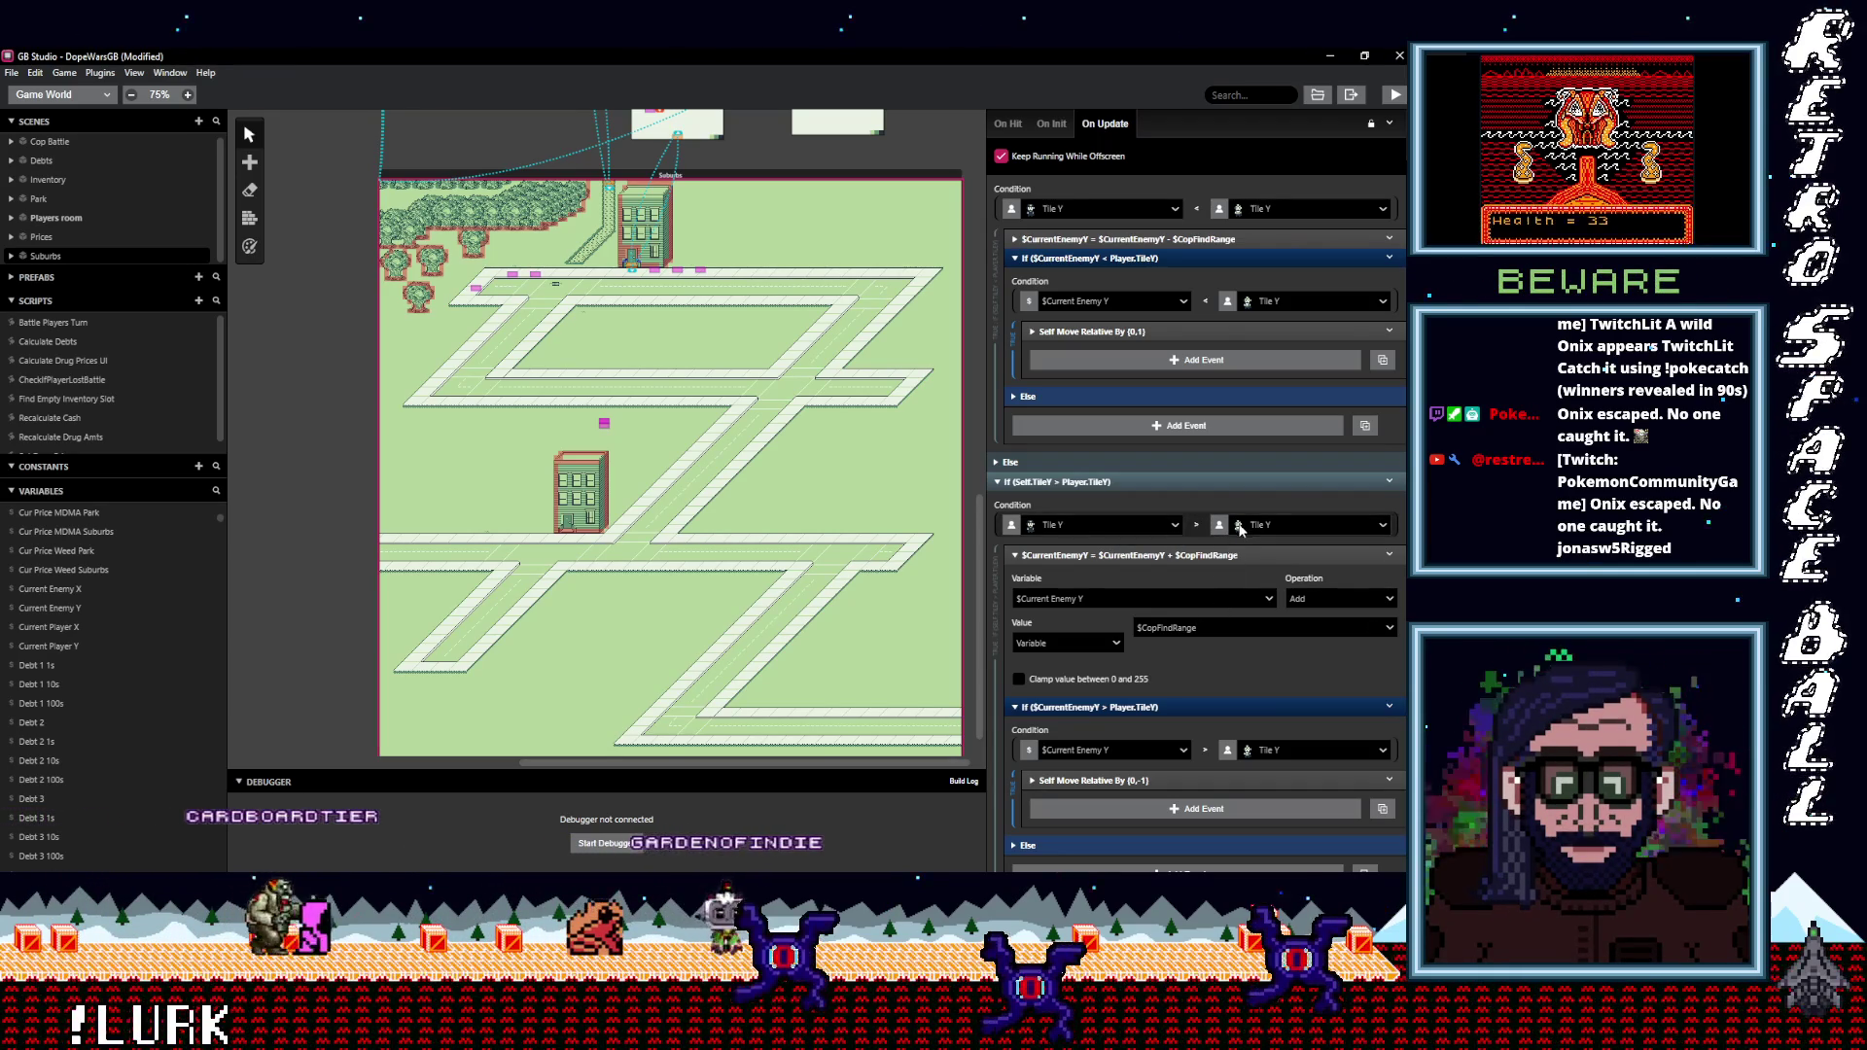
left_click(1193, 557)
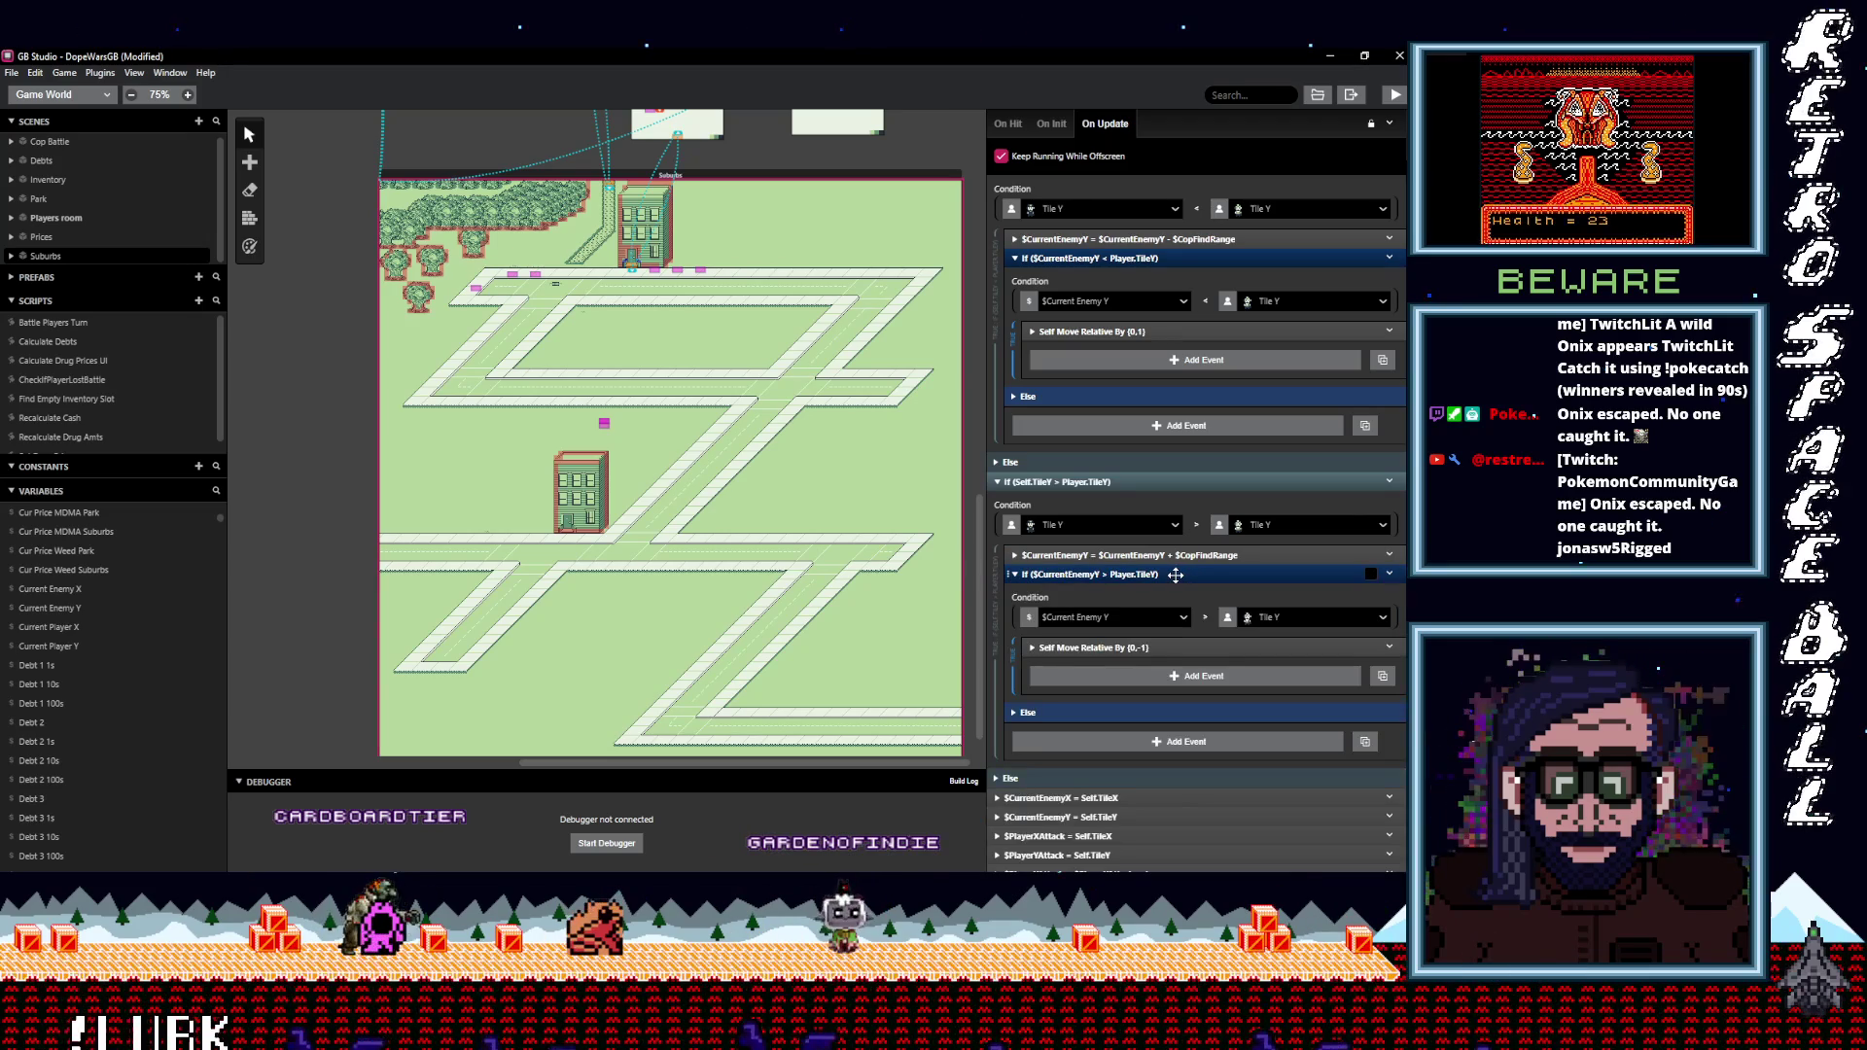
left_click(1170, 573)
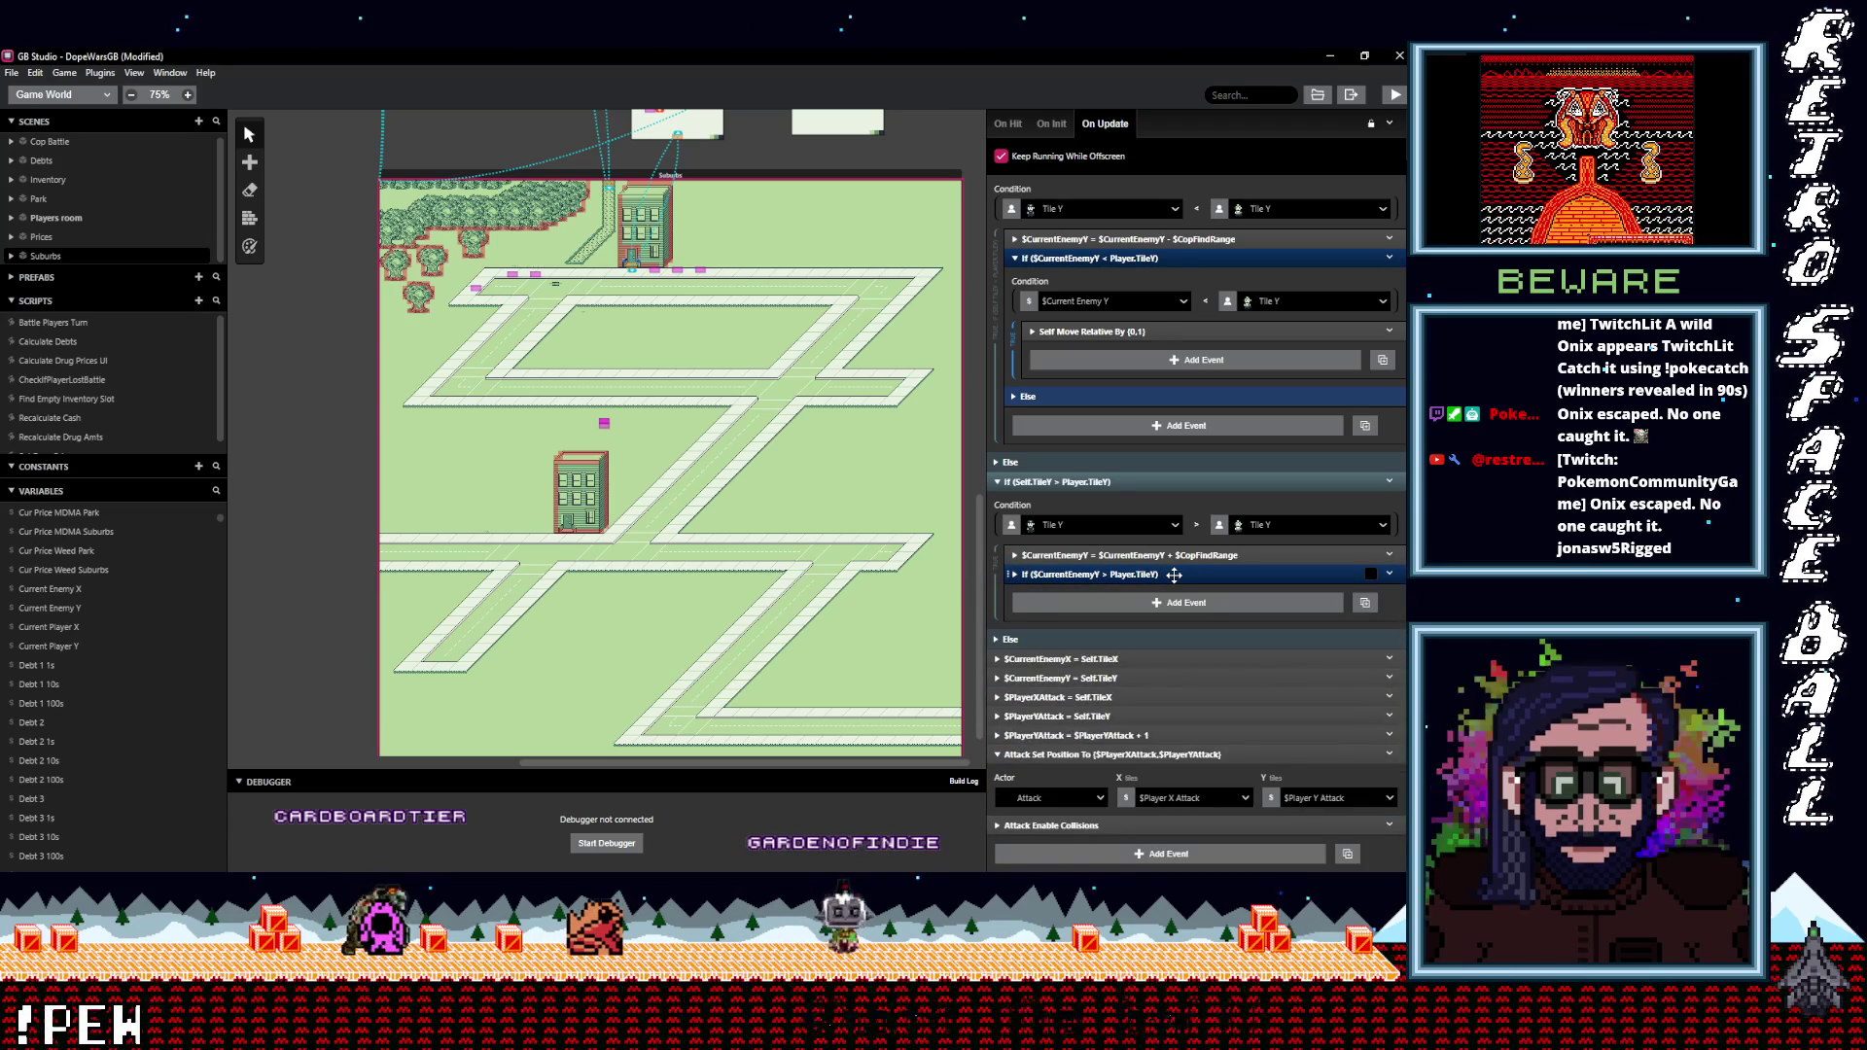
left_click(1175, 575)
left_click(1168, 554)
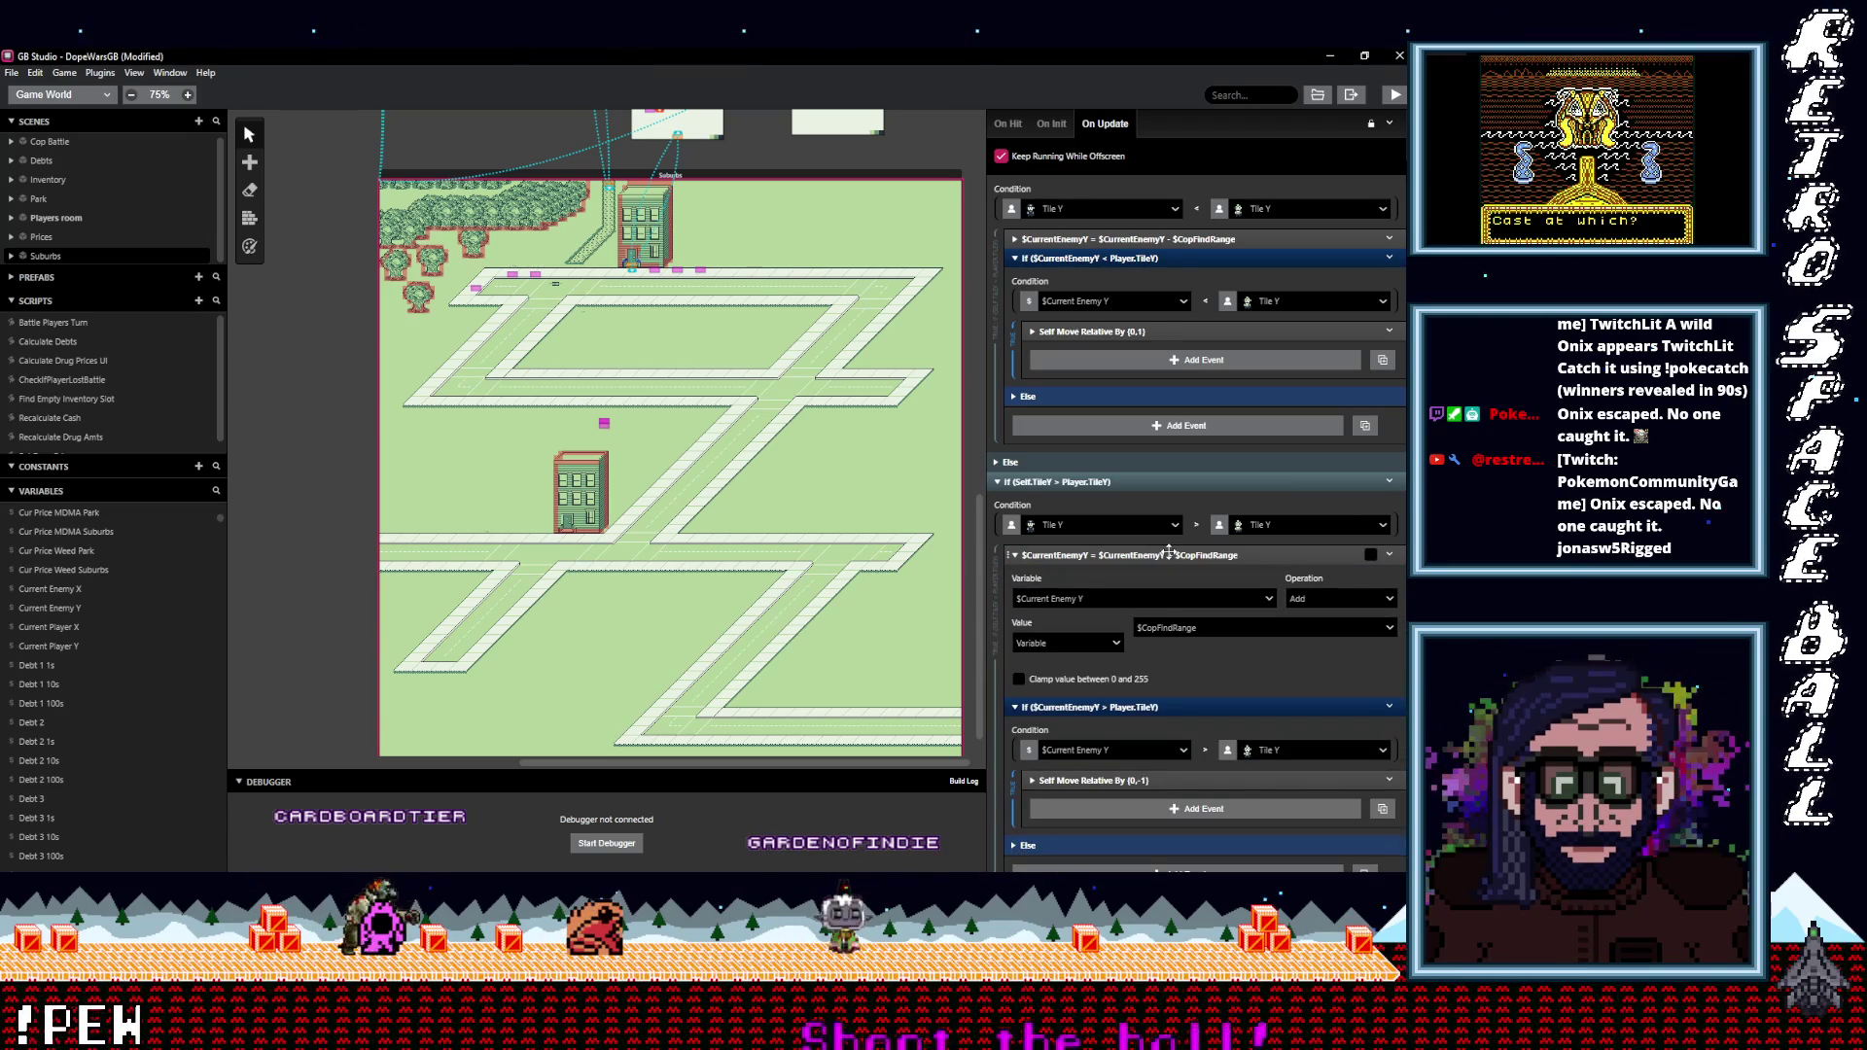
left_click(1170, 554)
left_click(1161, 676)
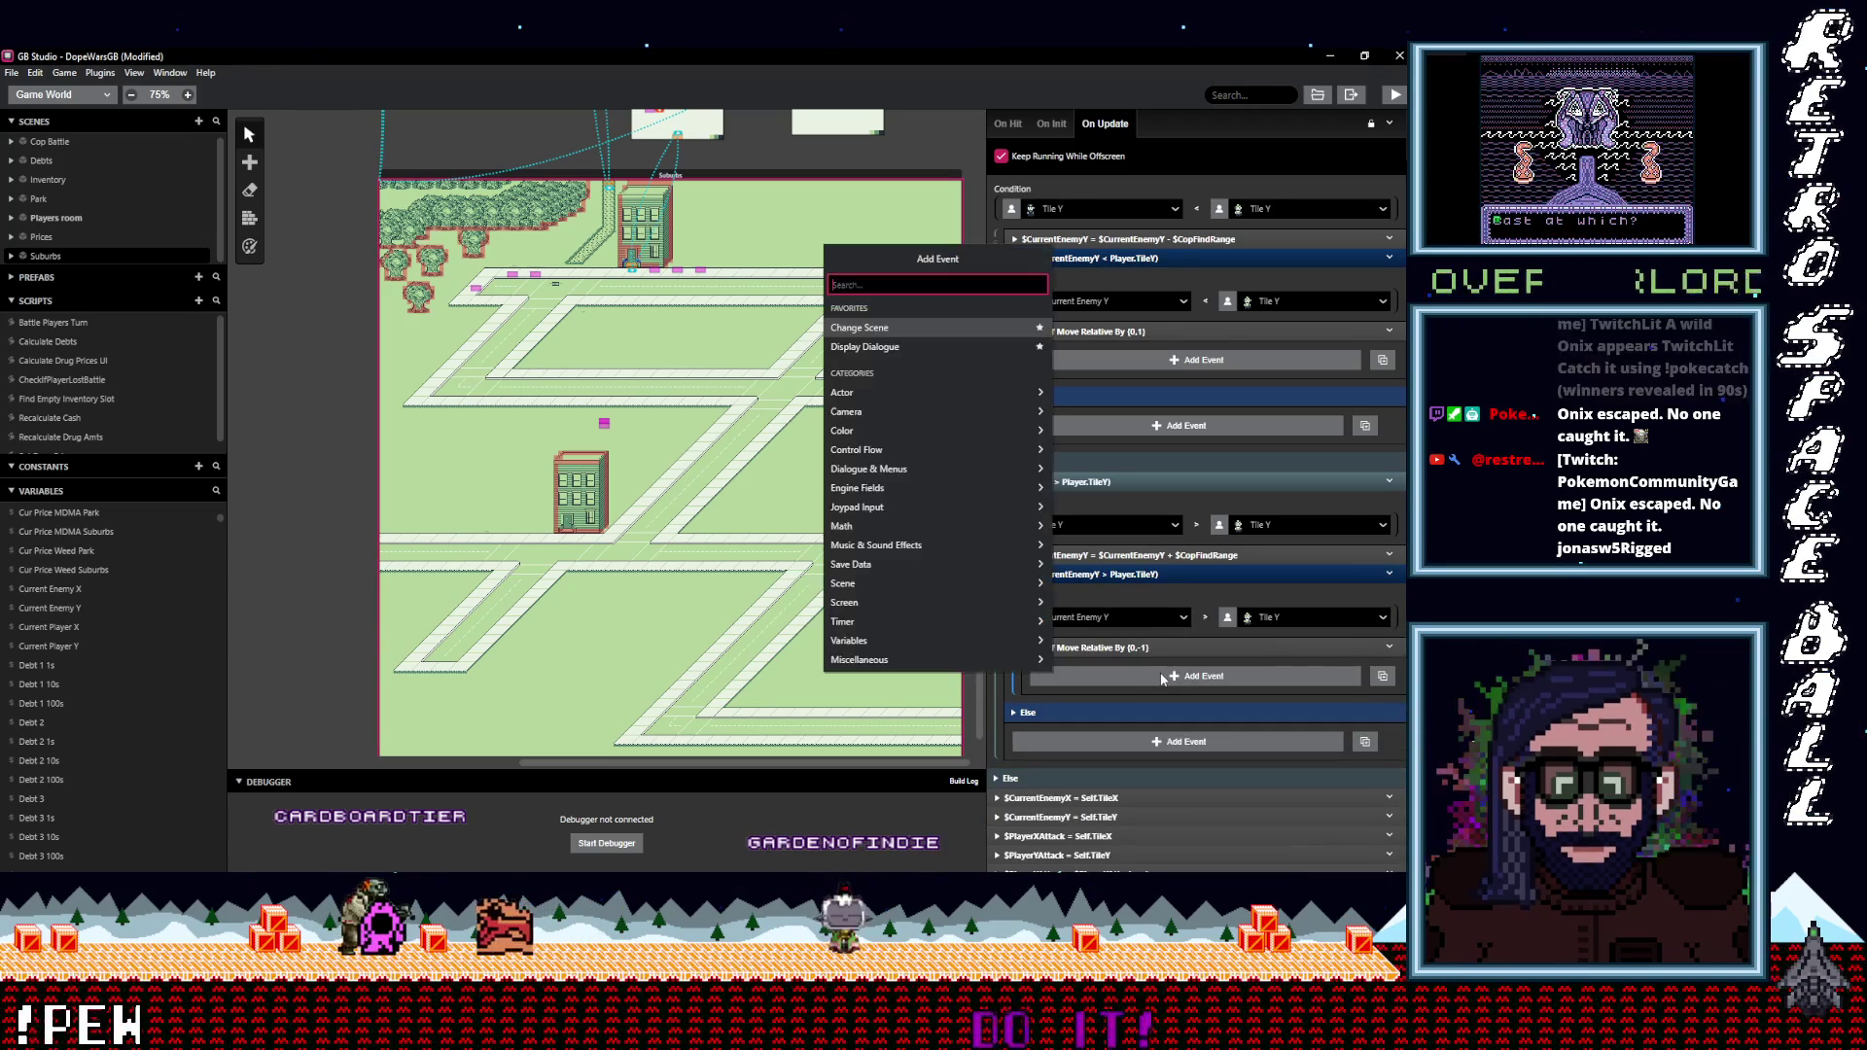
left_click(1171, 558)
left_click(1166, 554)
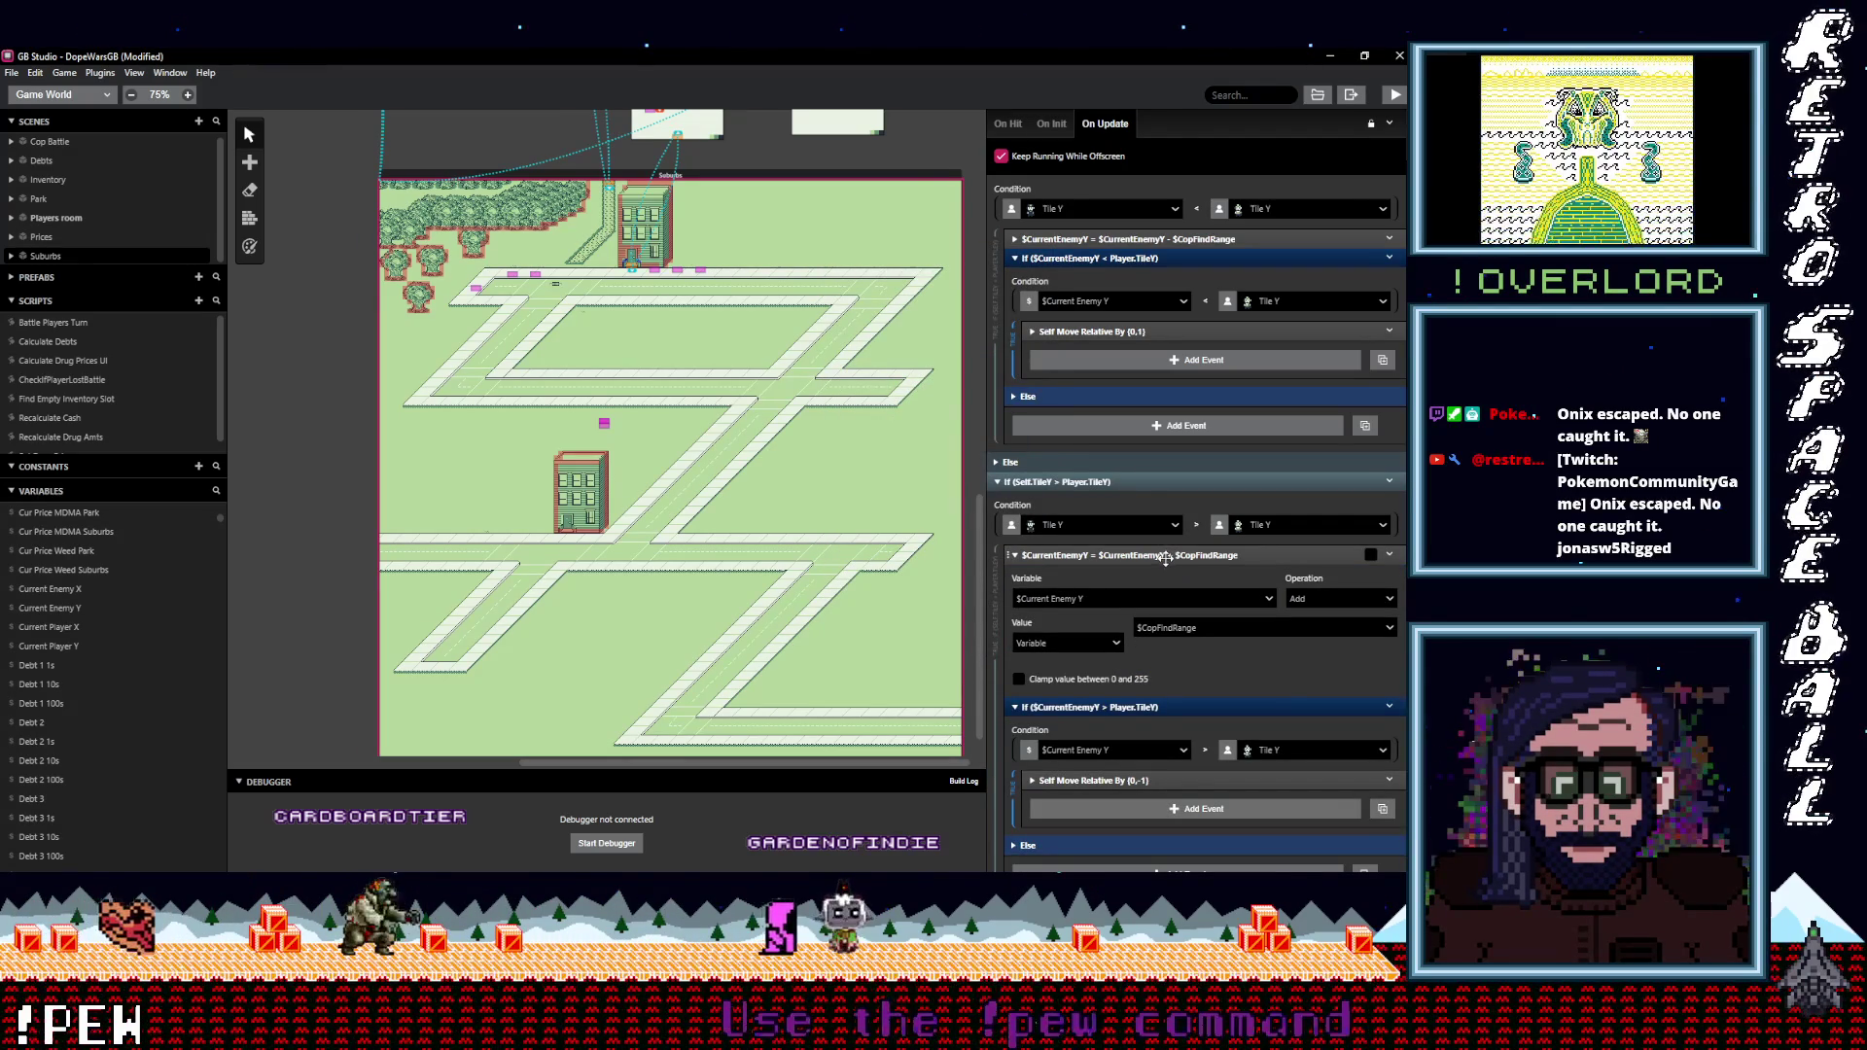
scroll(1166, 593, "up", 10)
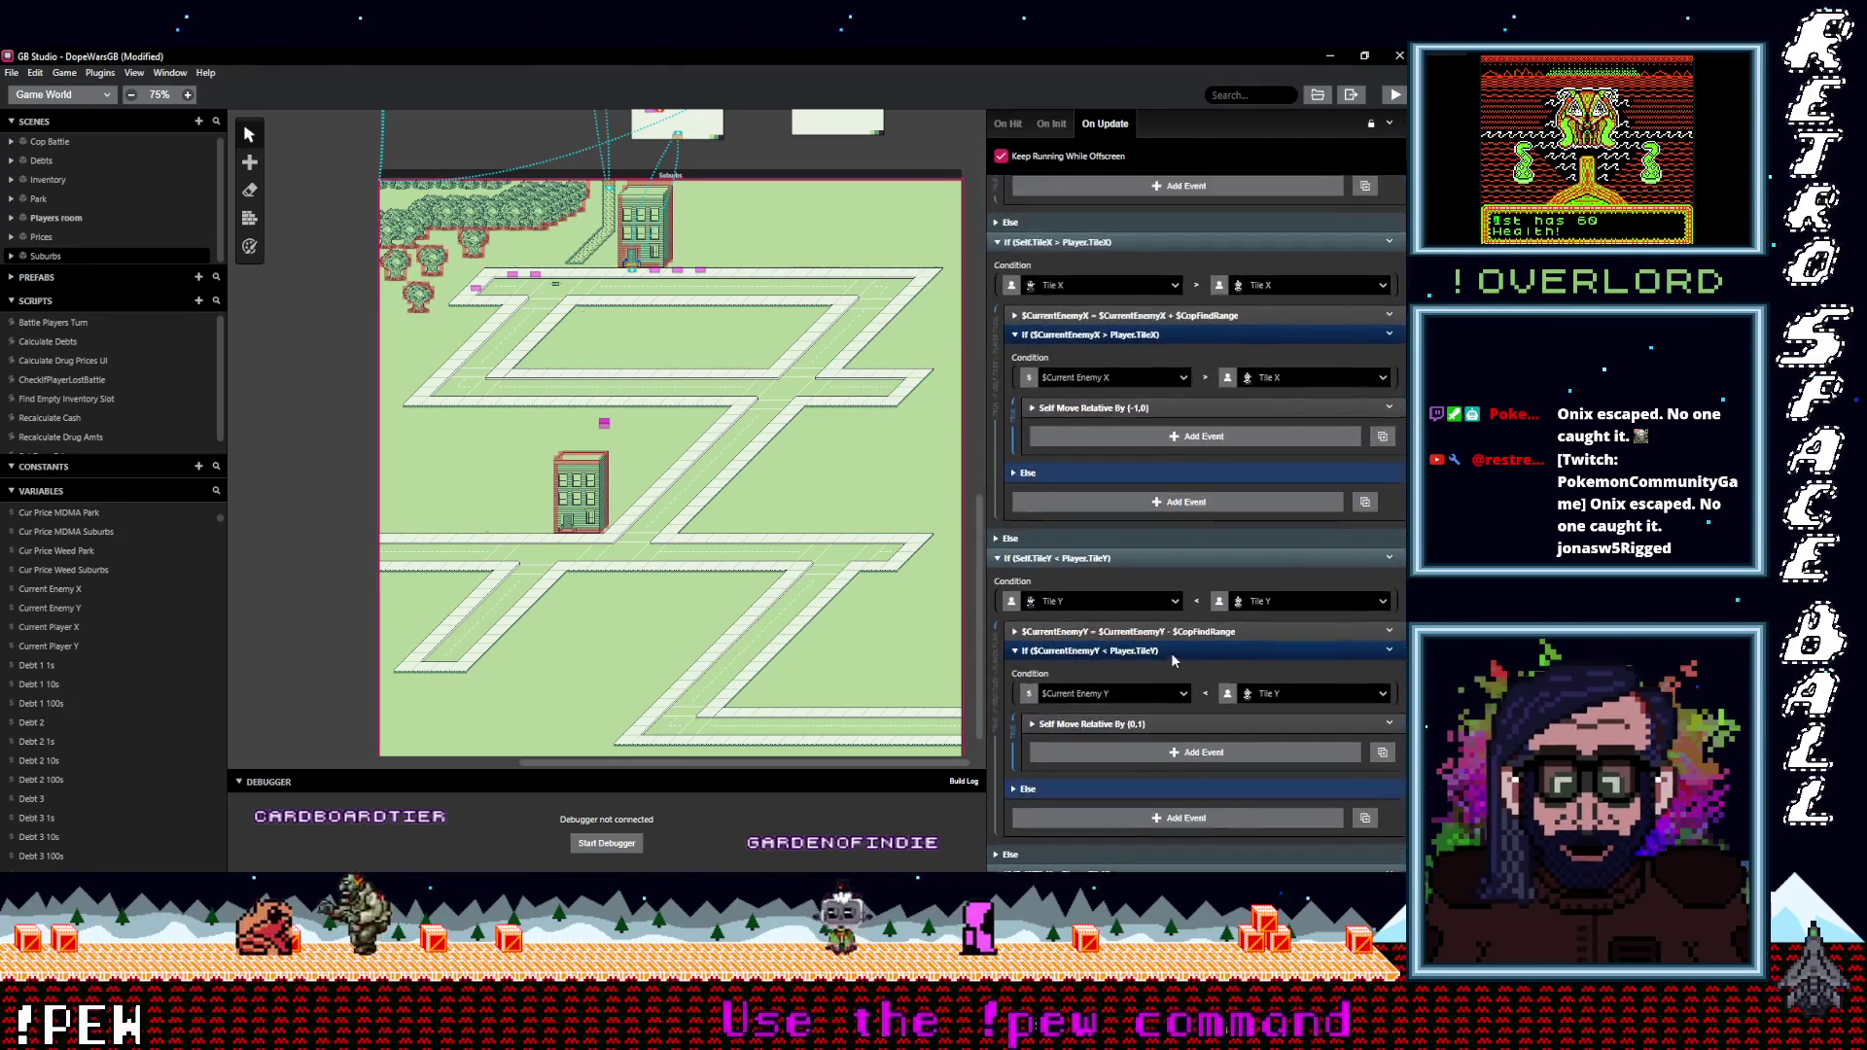
scroll(1171, 657, "up", 1)
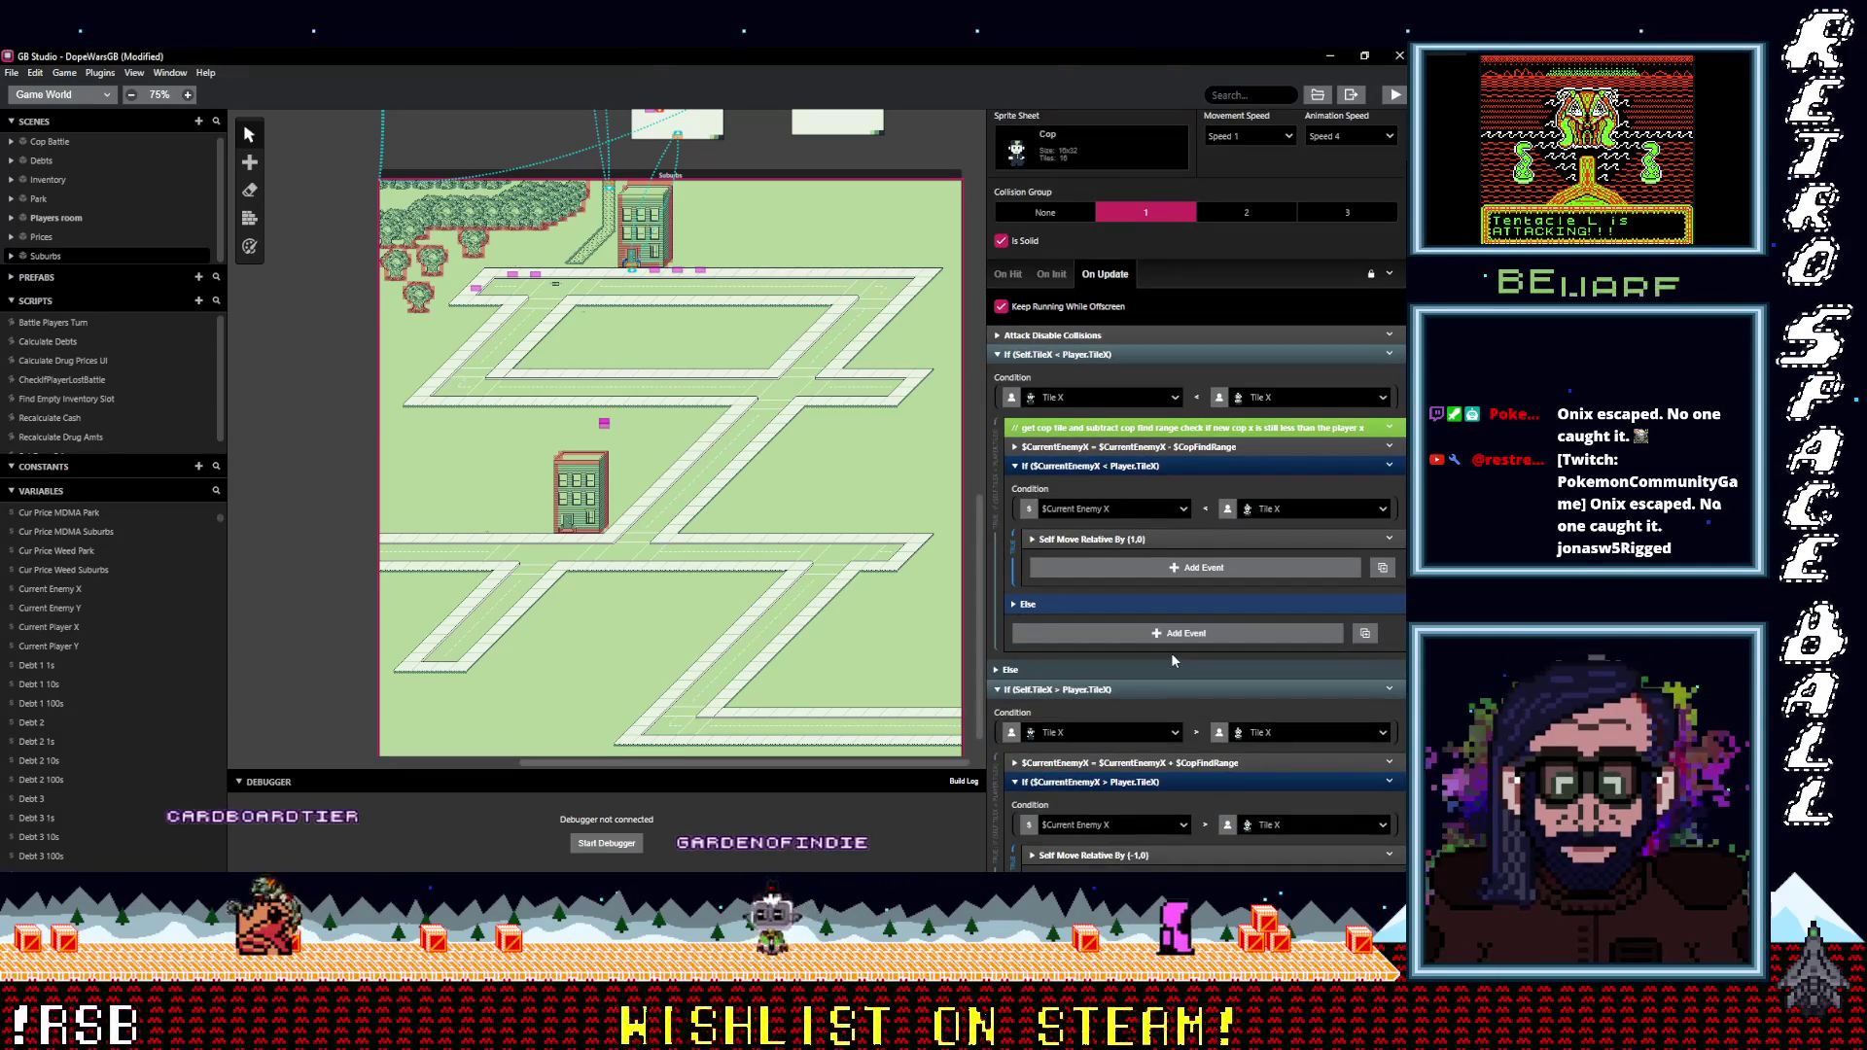
scroll(1171, 658, "up", 2)
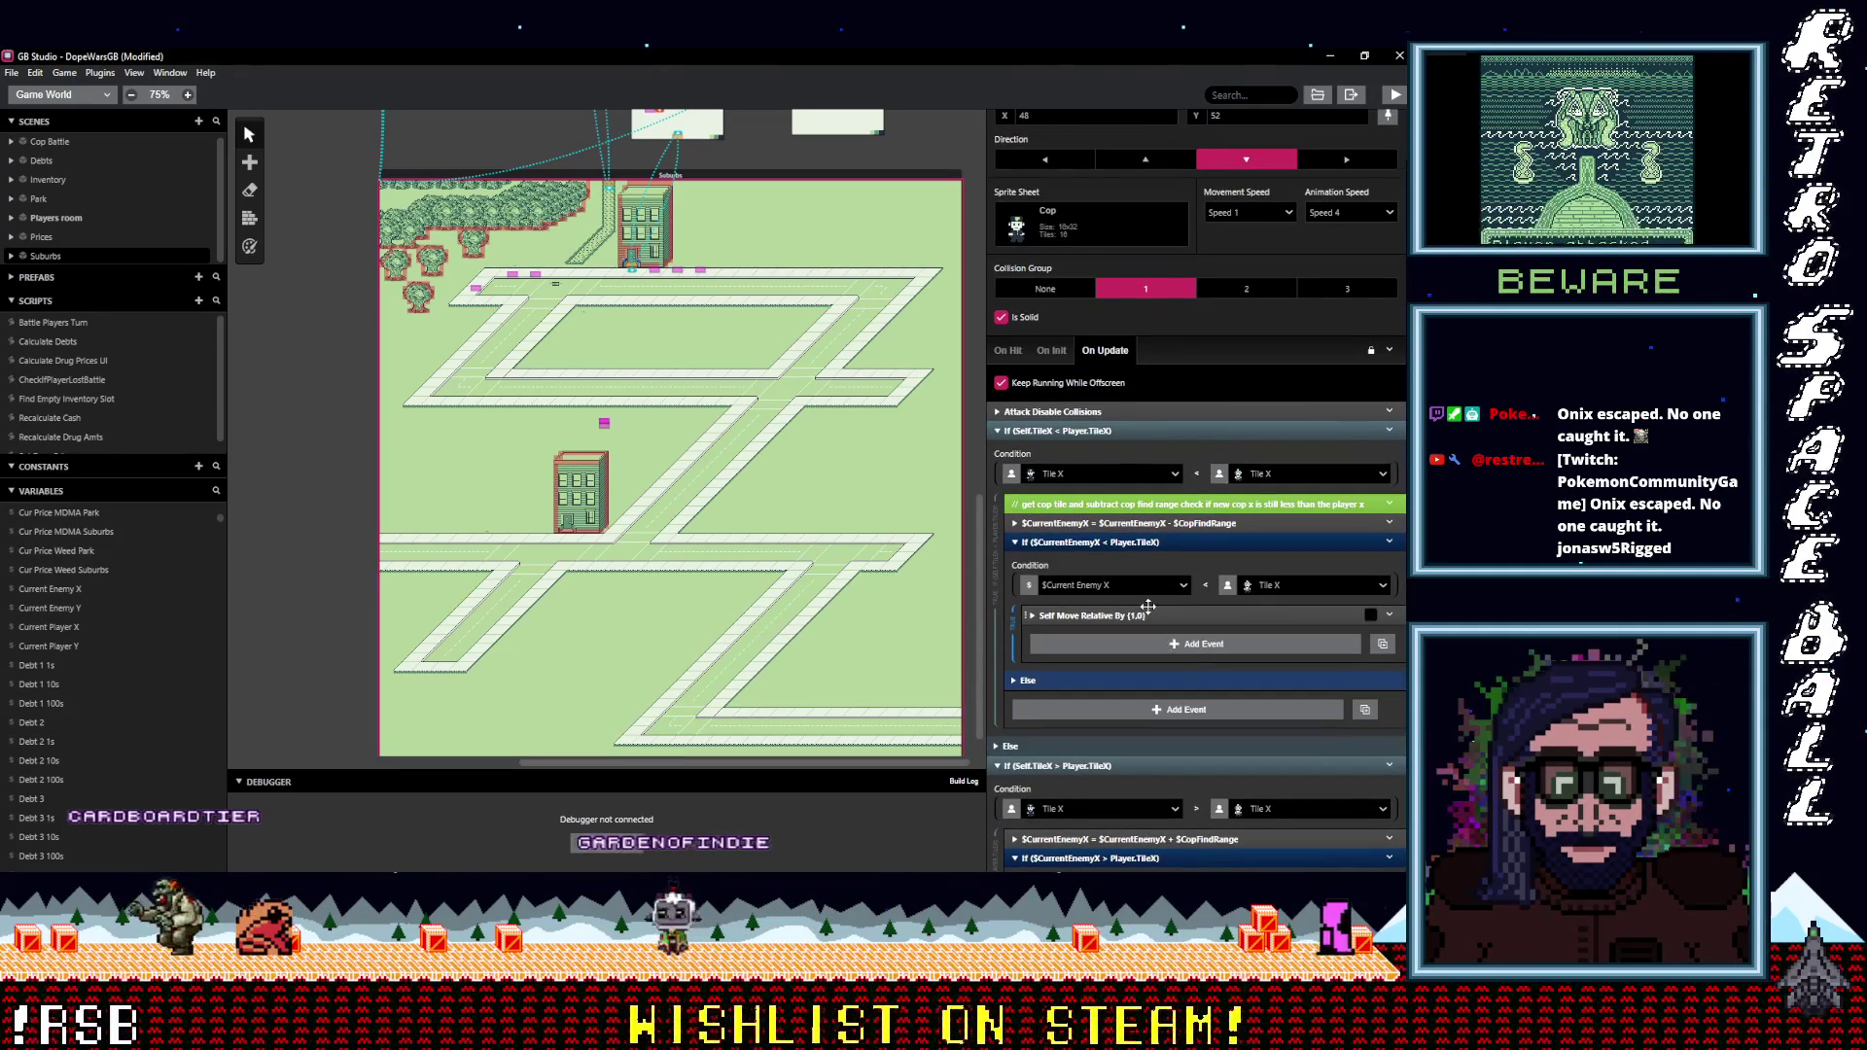
scroll(1147, 606, "down", 20)
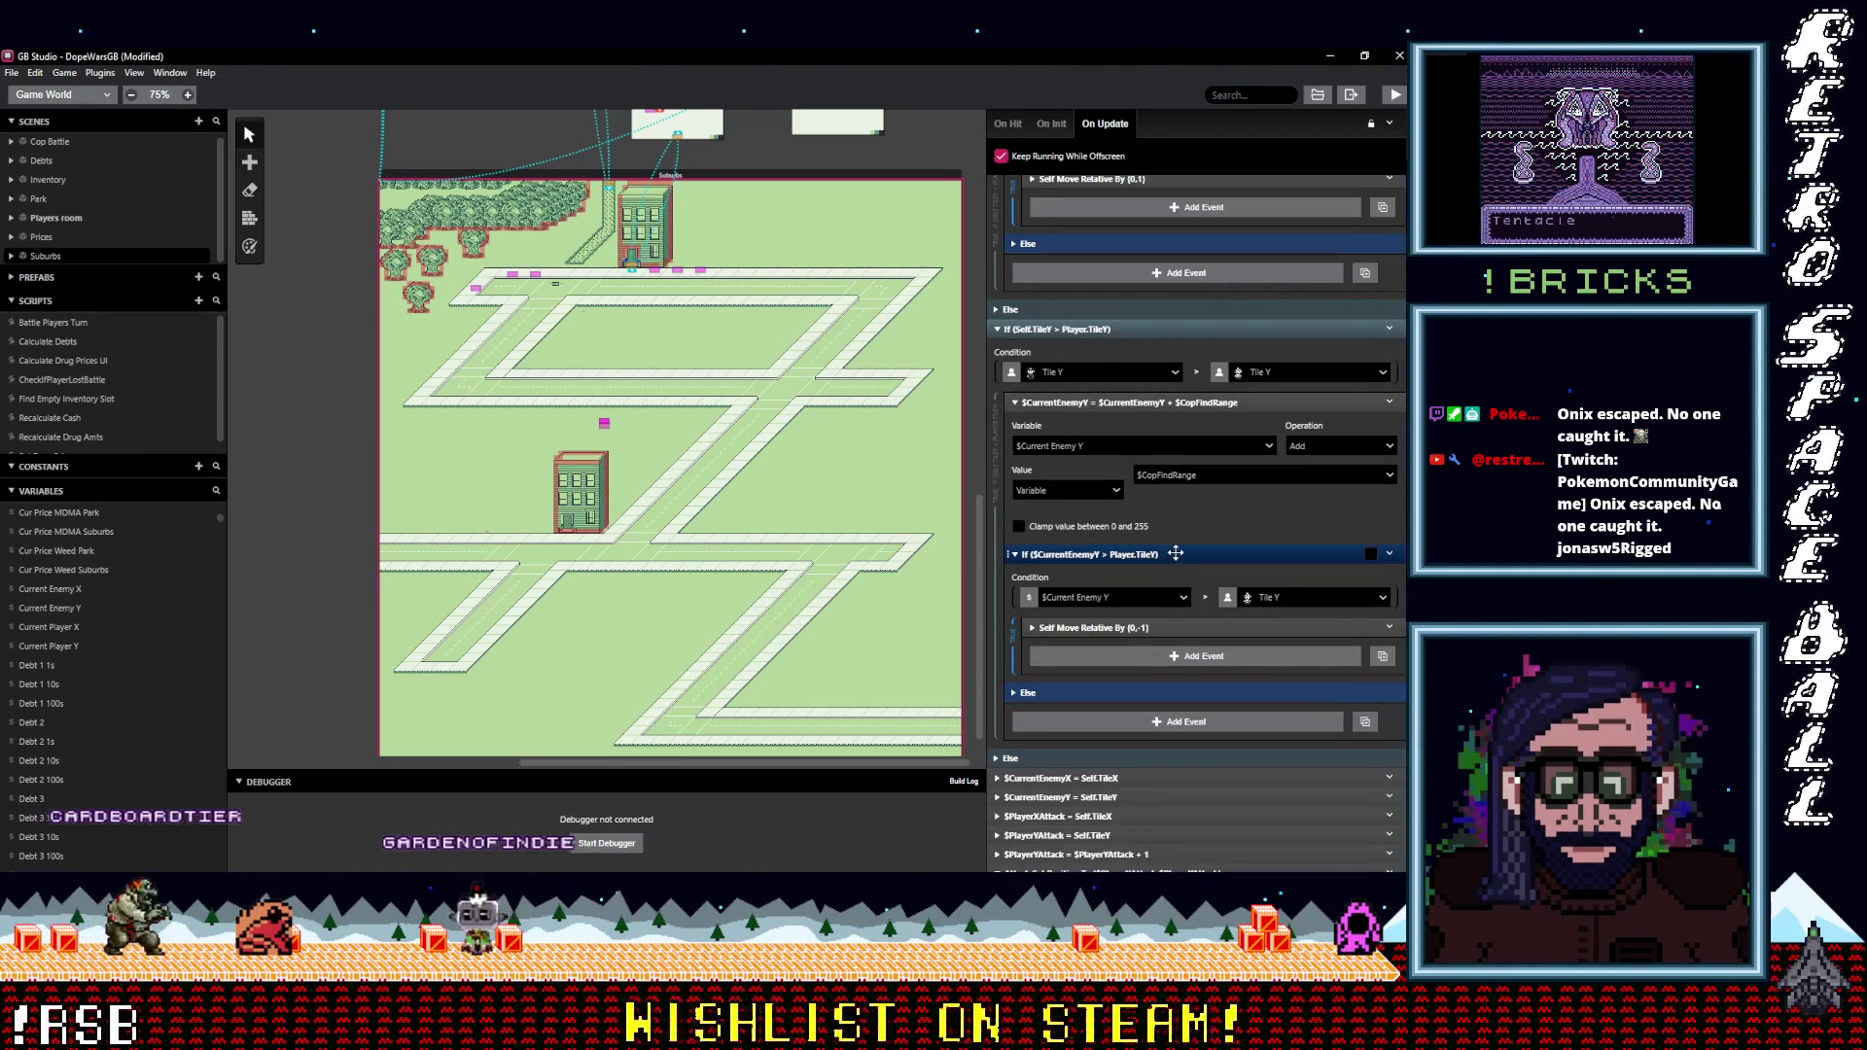
Add a Variable Set event storing Self Tile Y in $CurrentEnemyY.
left_click(1151, 723)
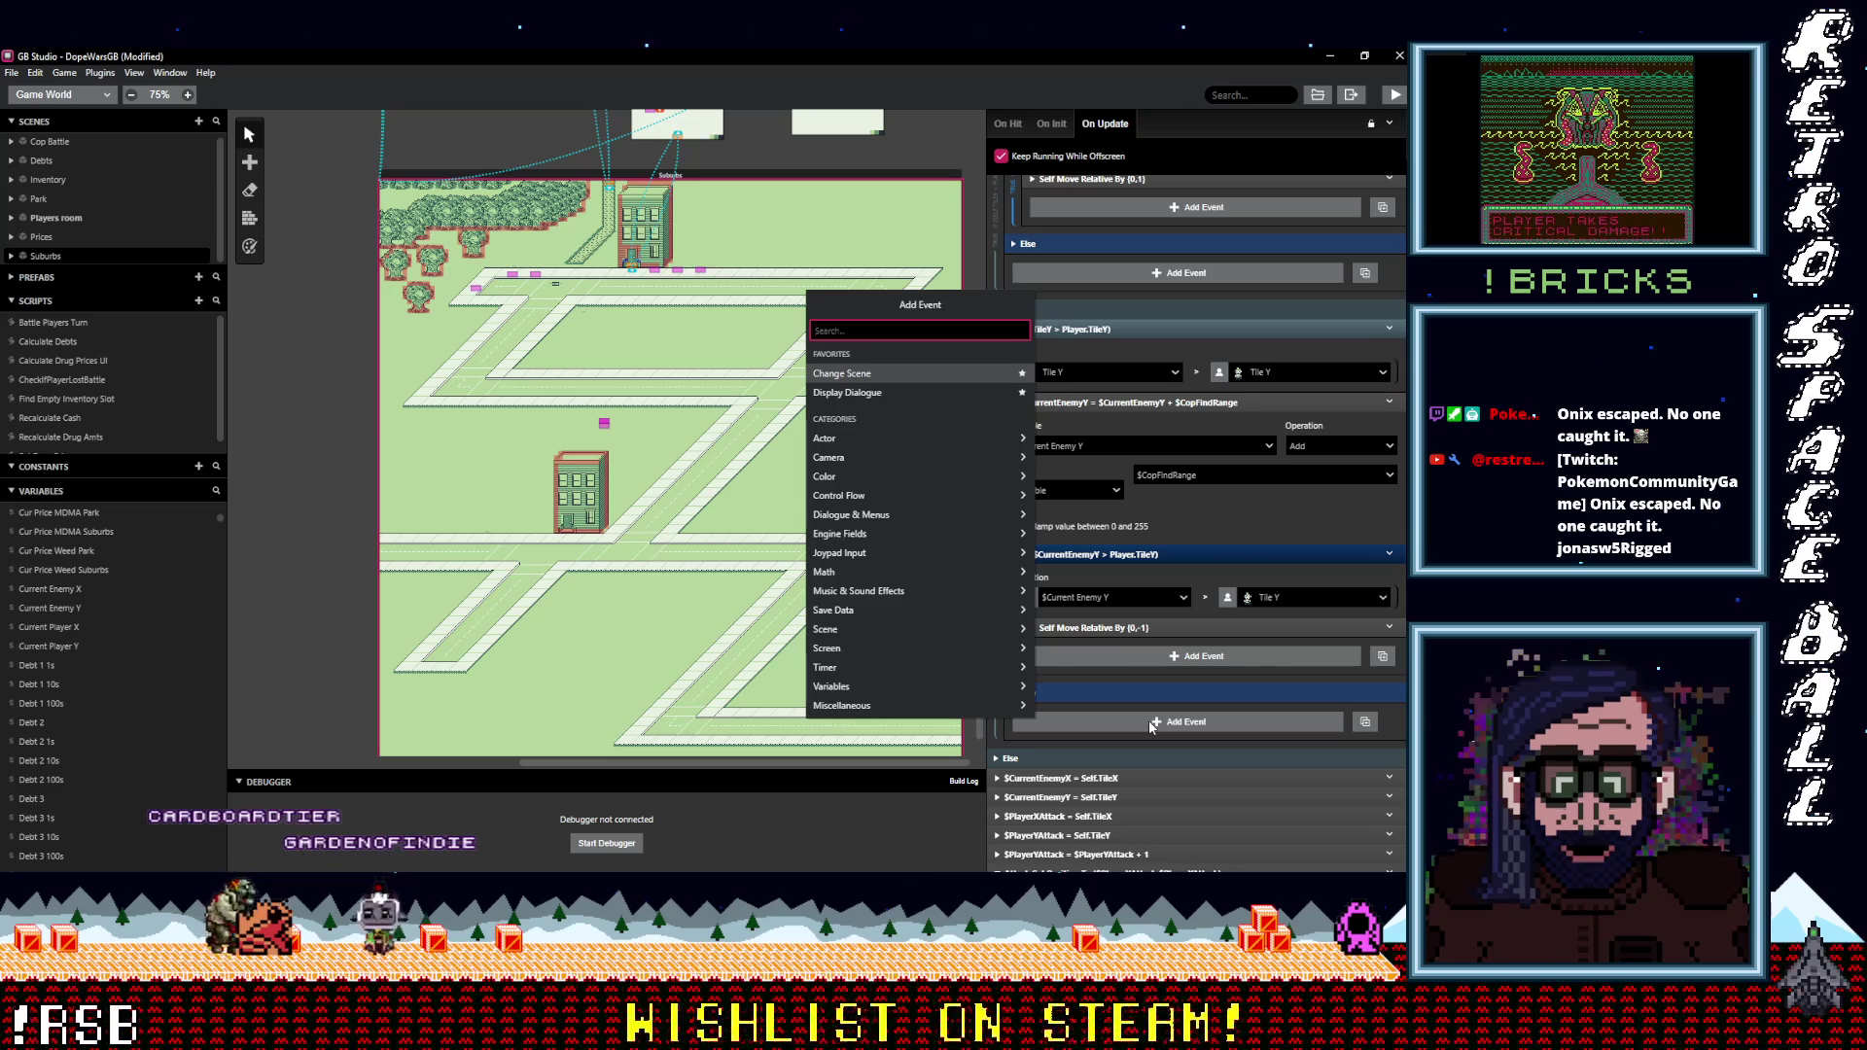
type("var va")
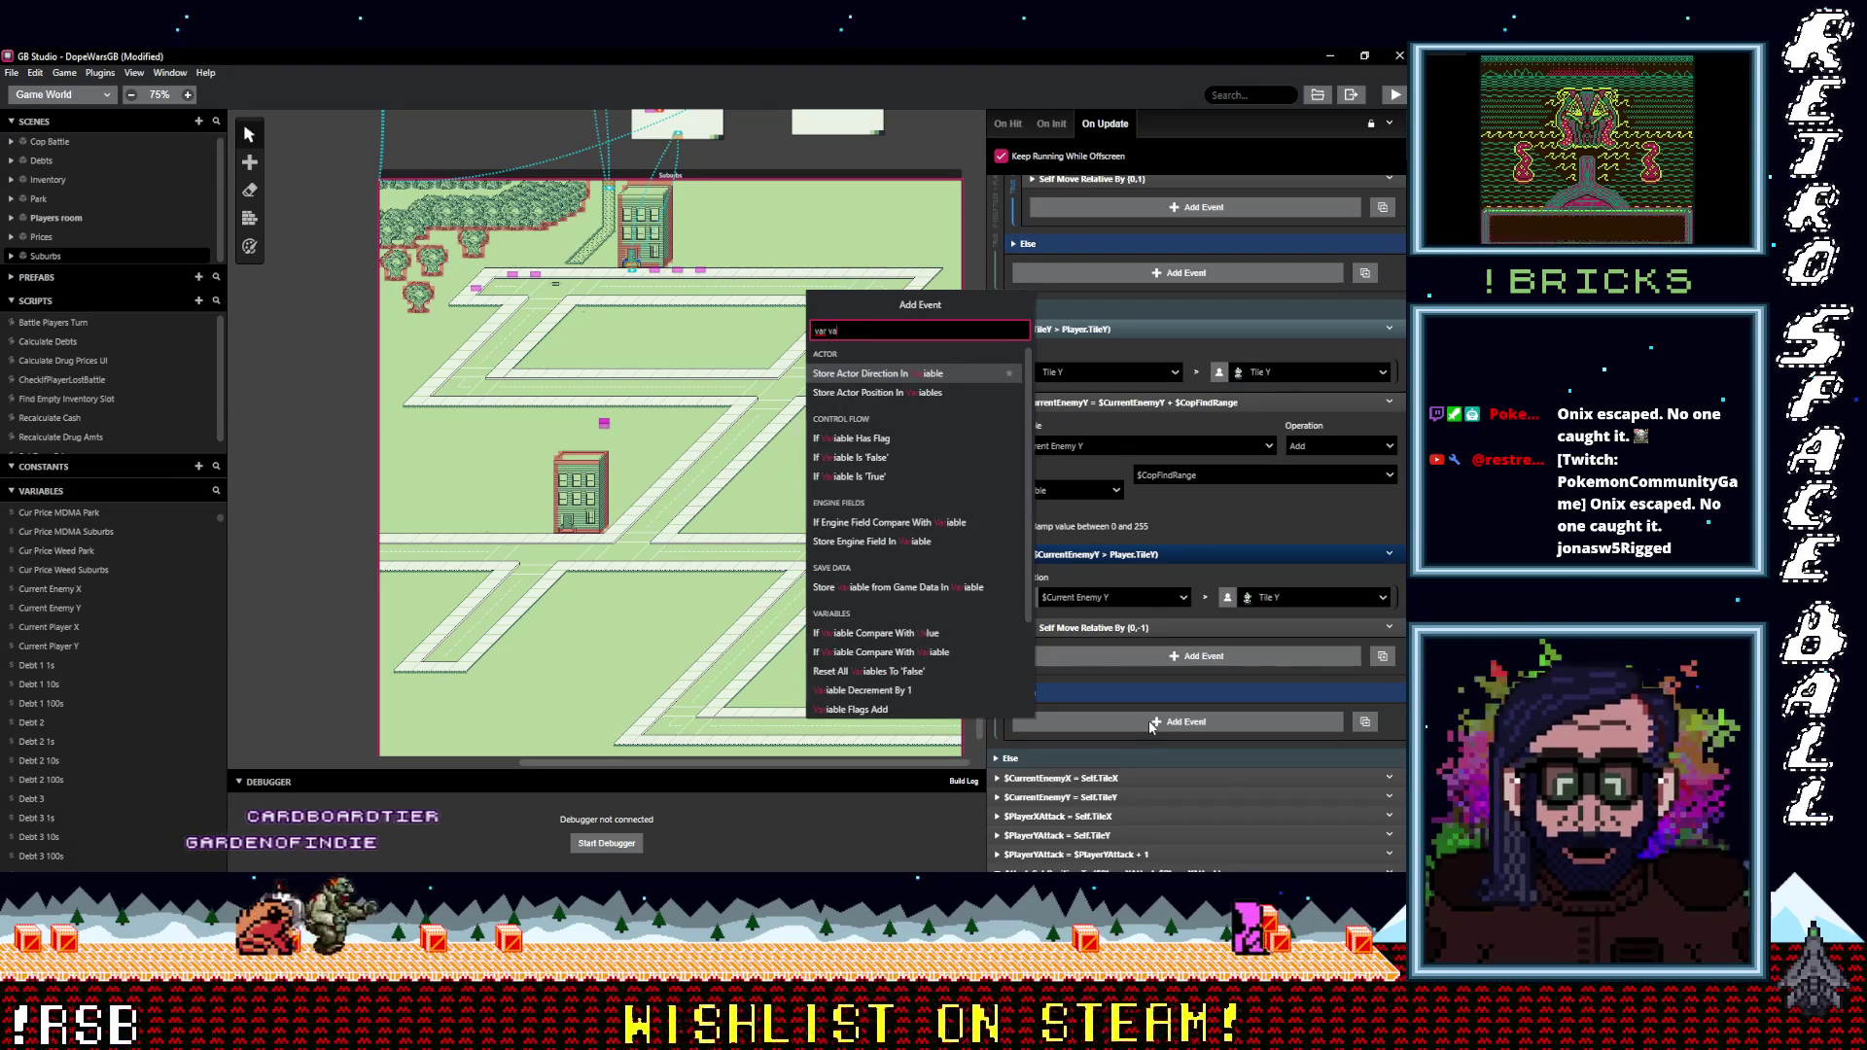
type("l")
left_click(849, 391)
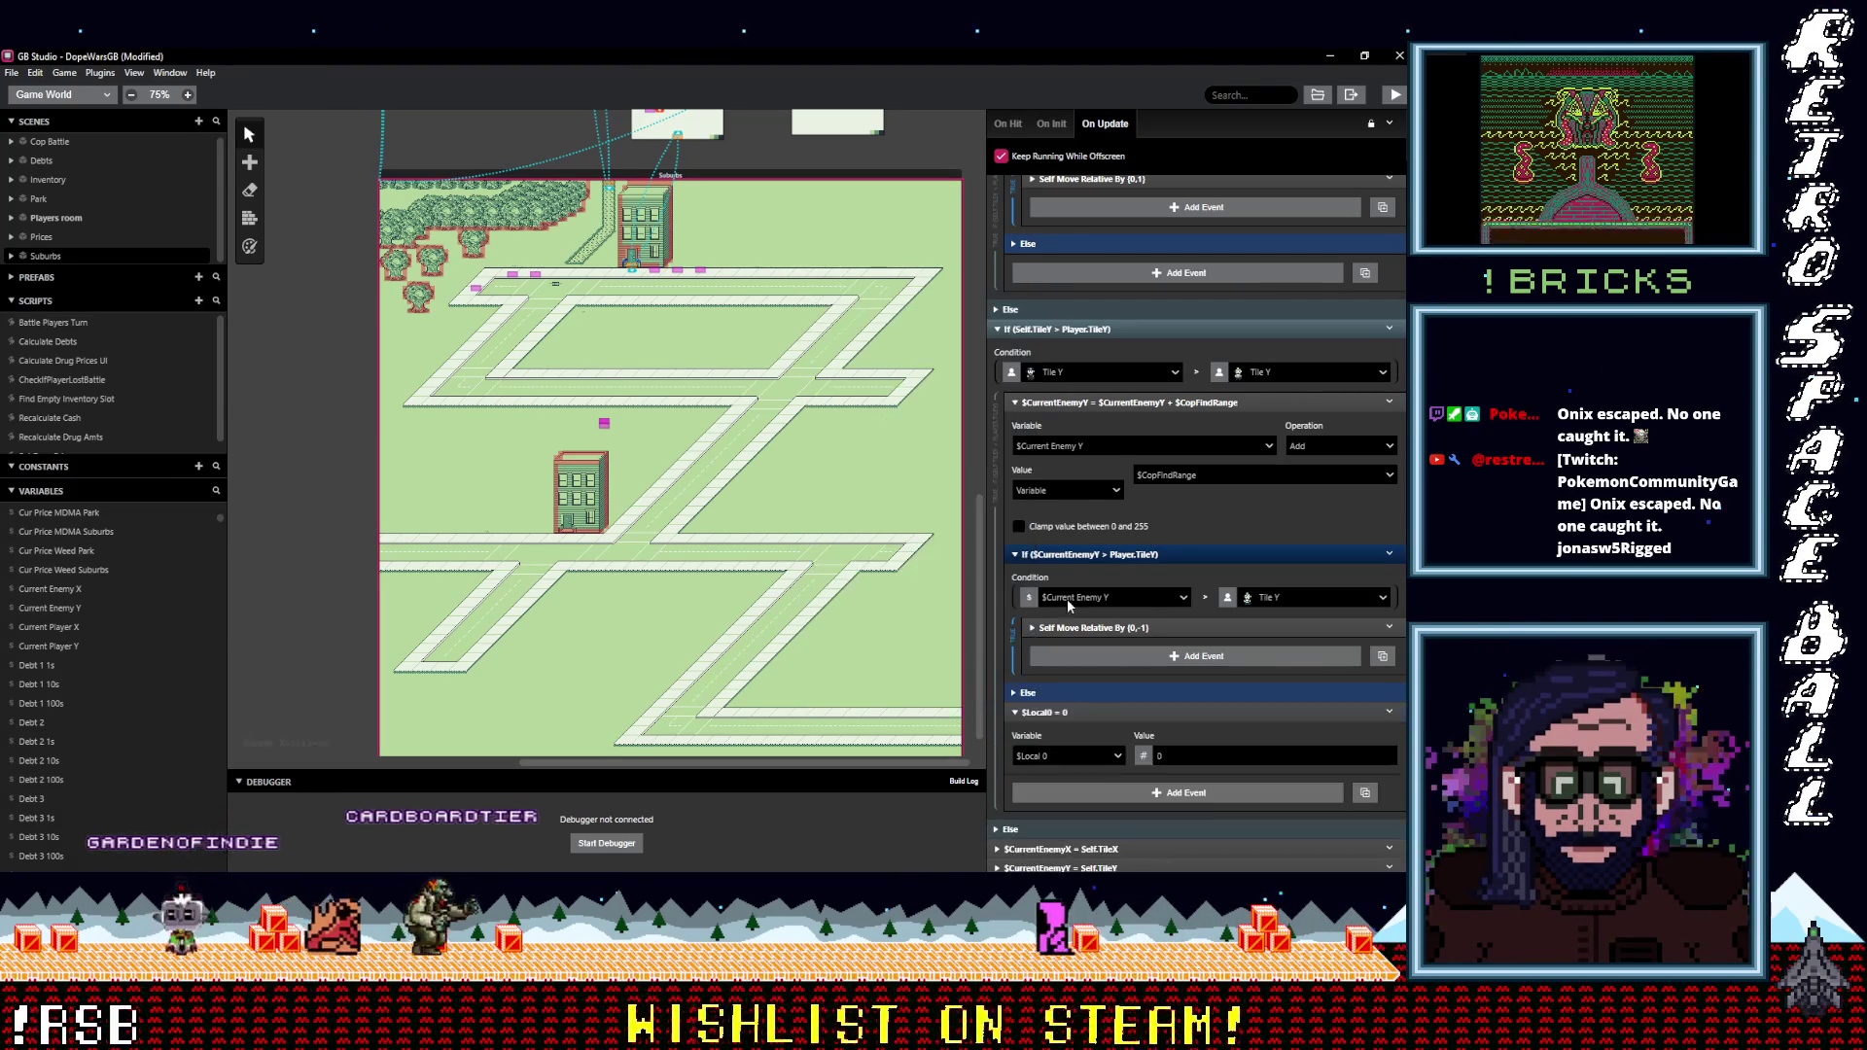
left_click(1076, 754)
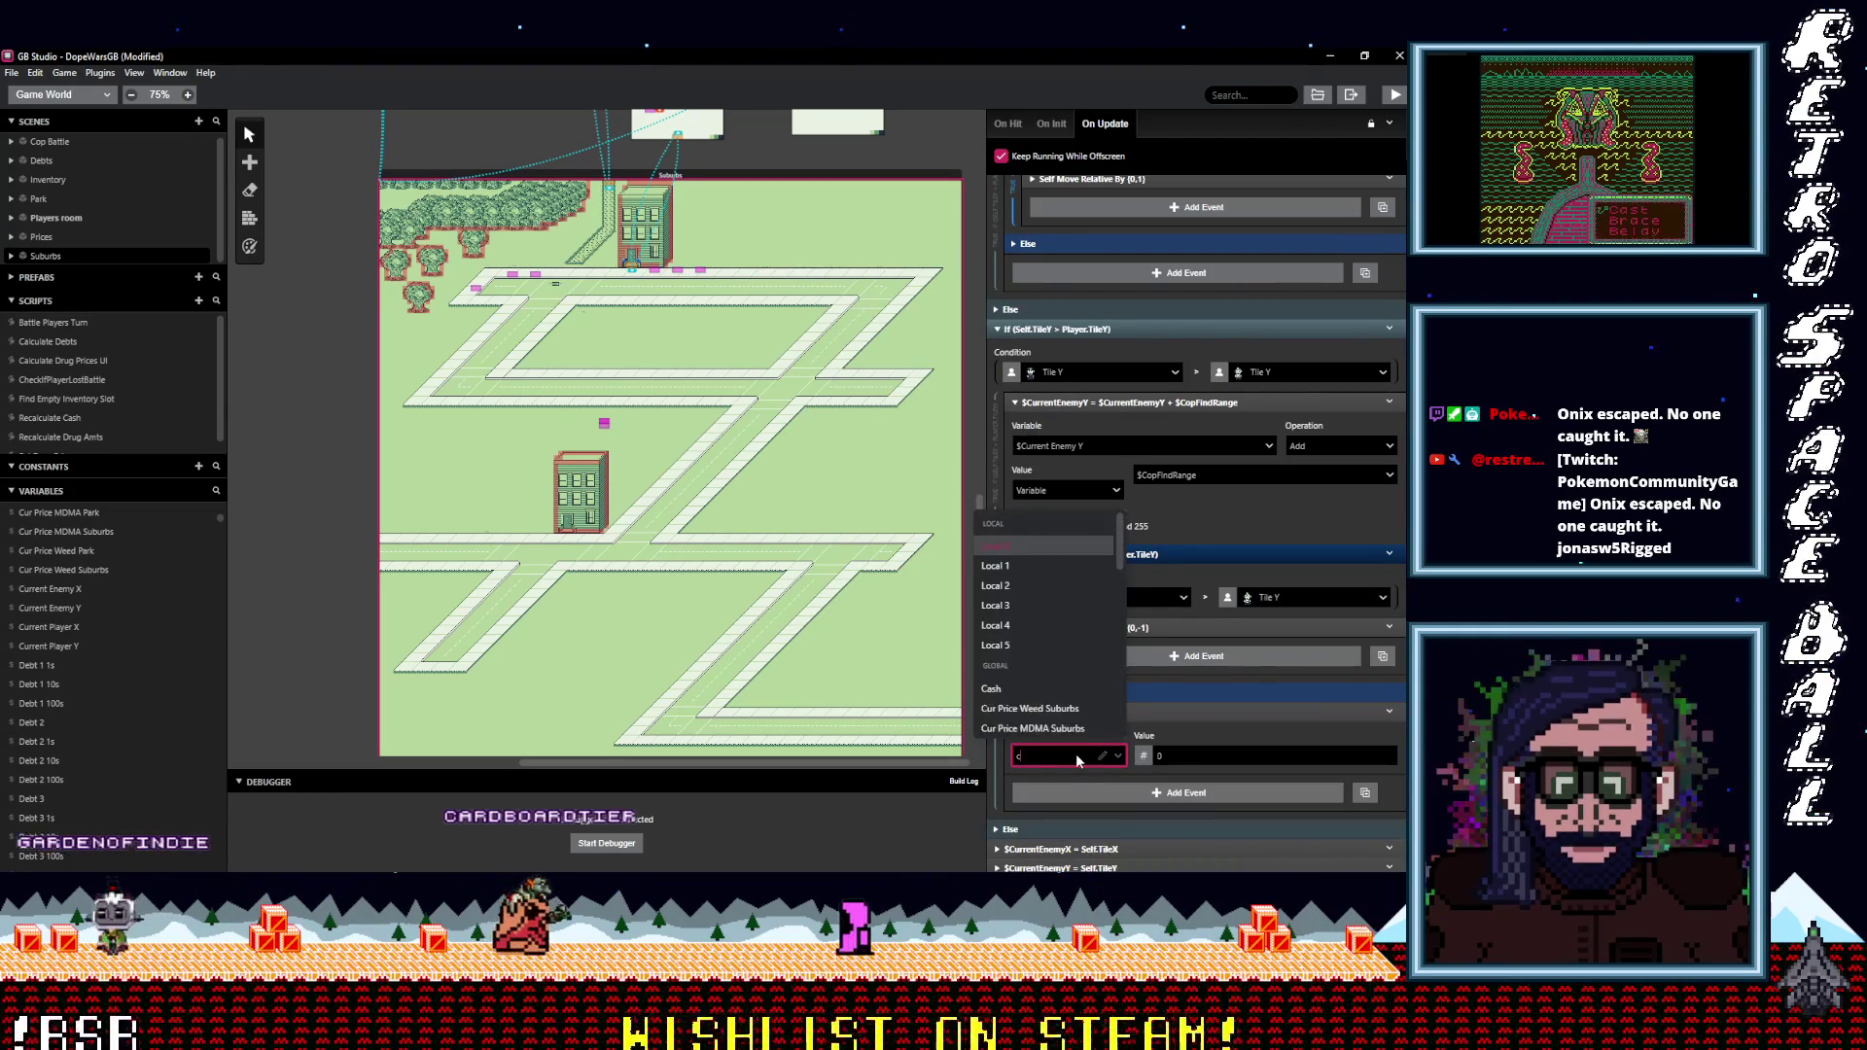
type("cur")
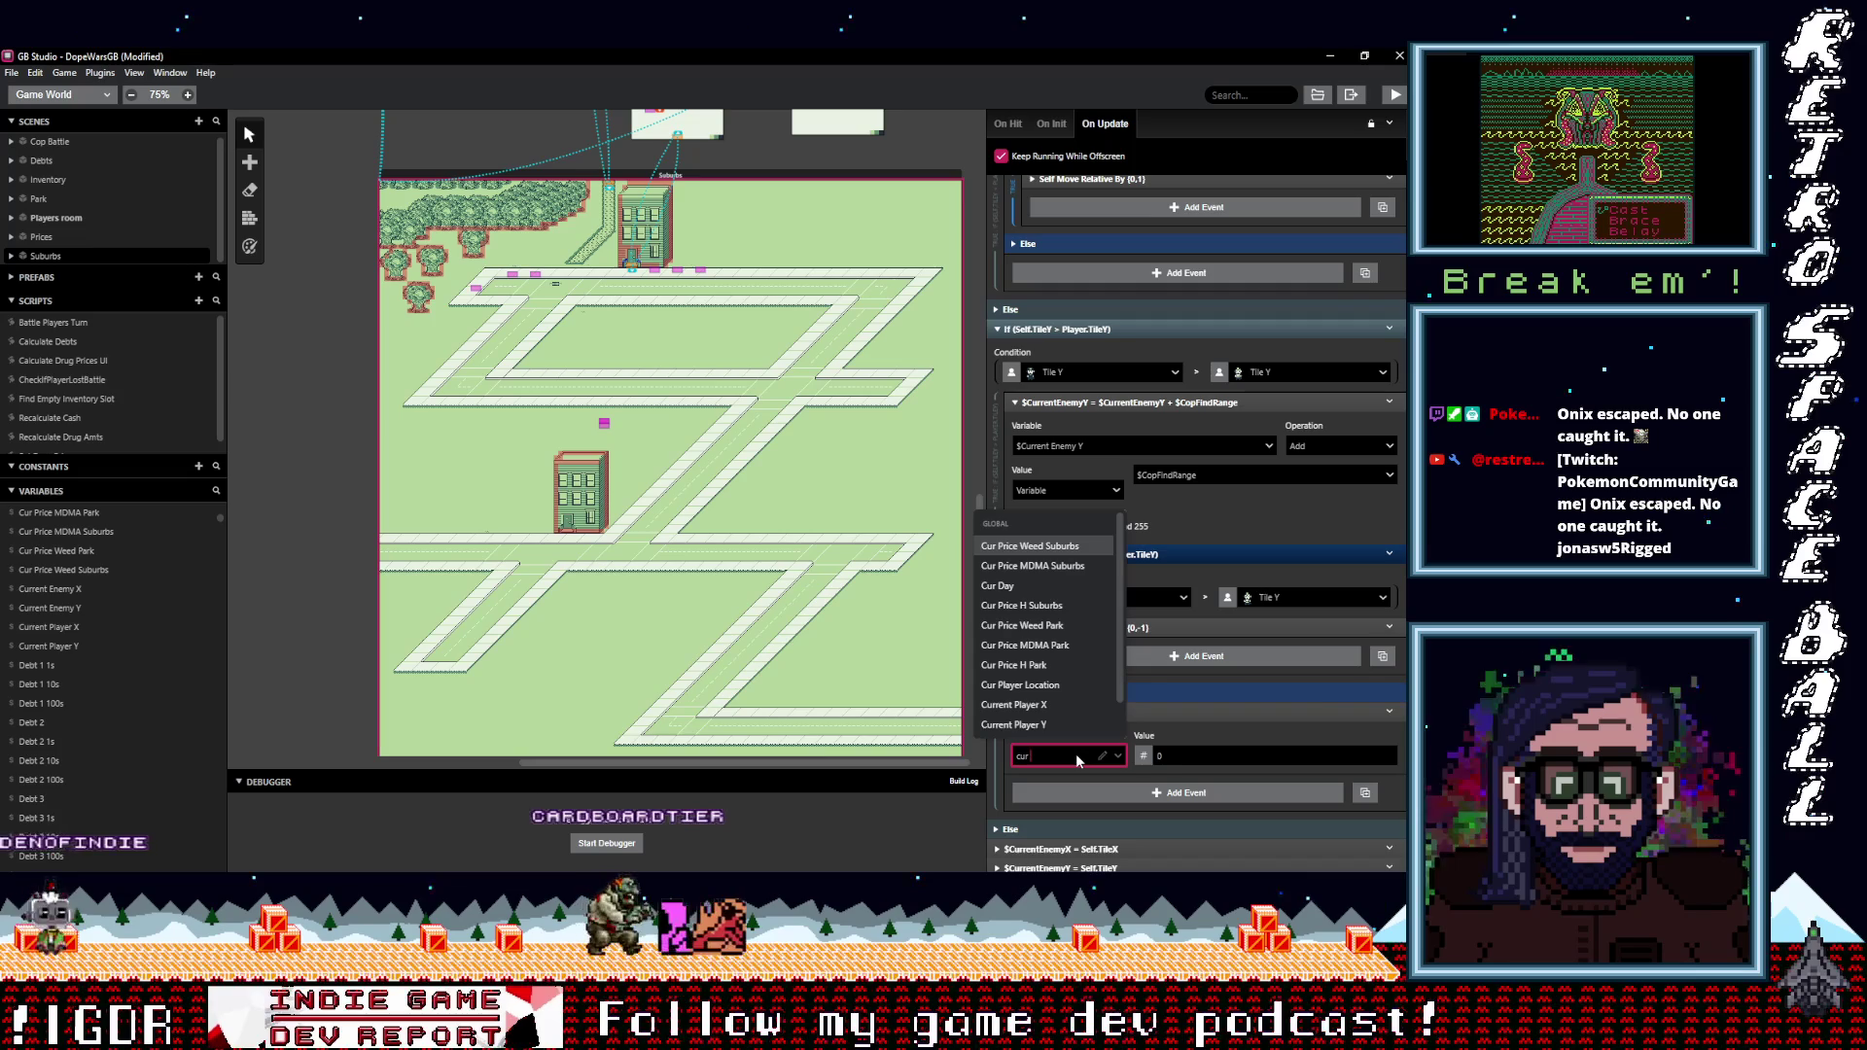
type("ren")
key("Down")
key("Down")
key("Down")
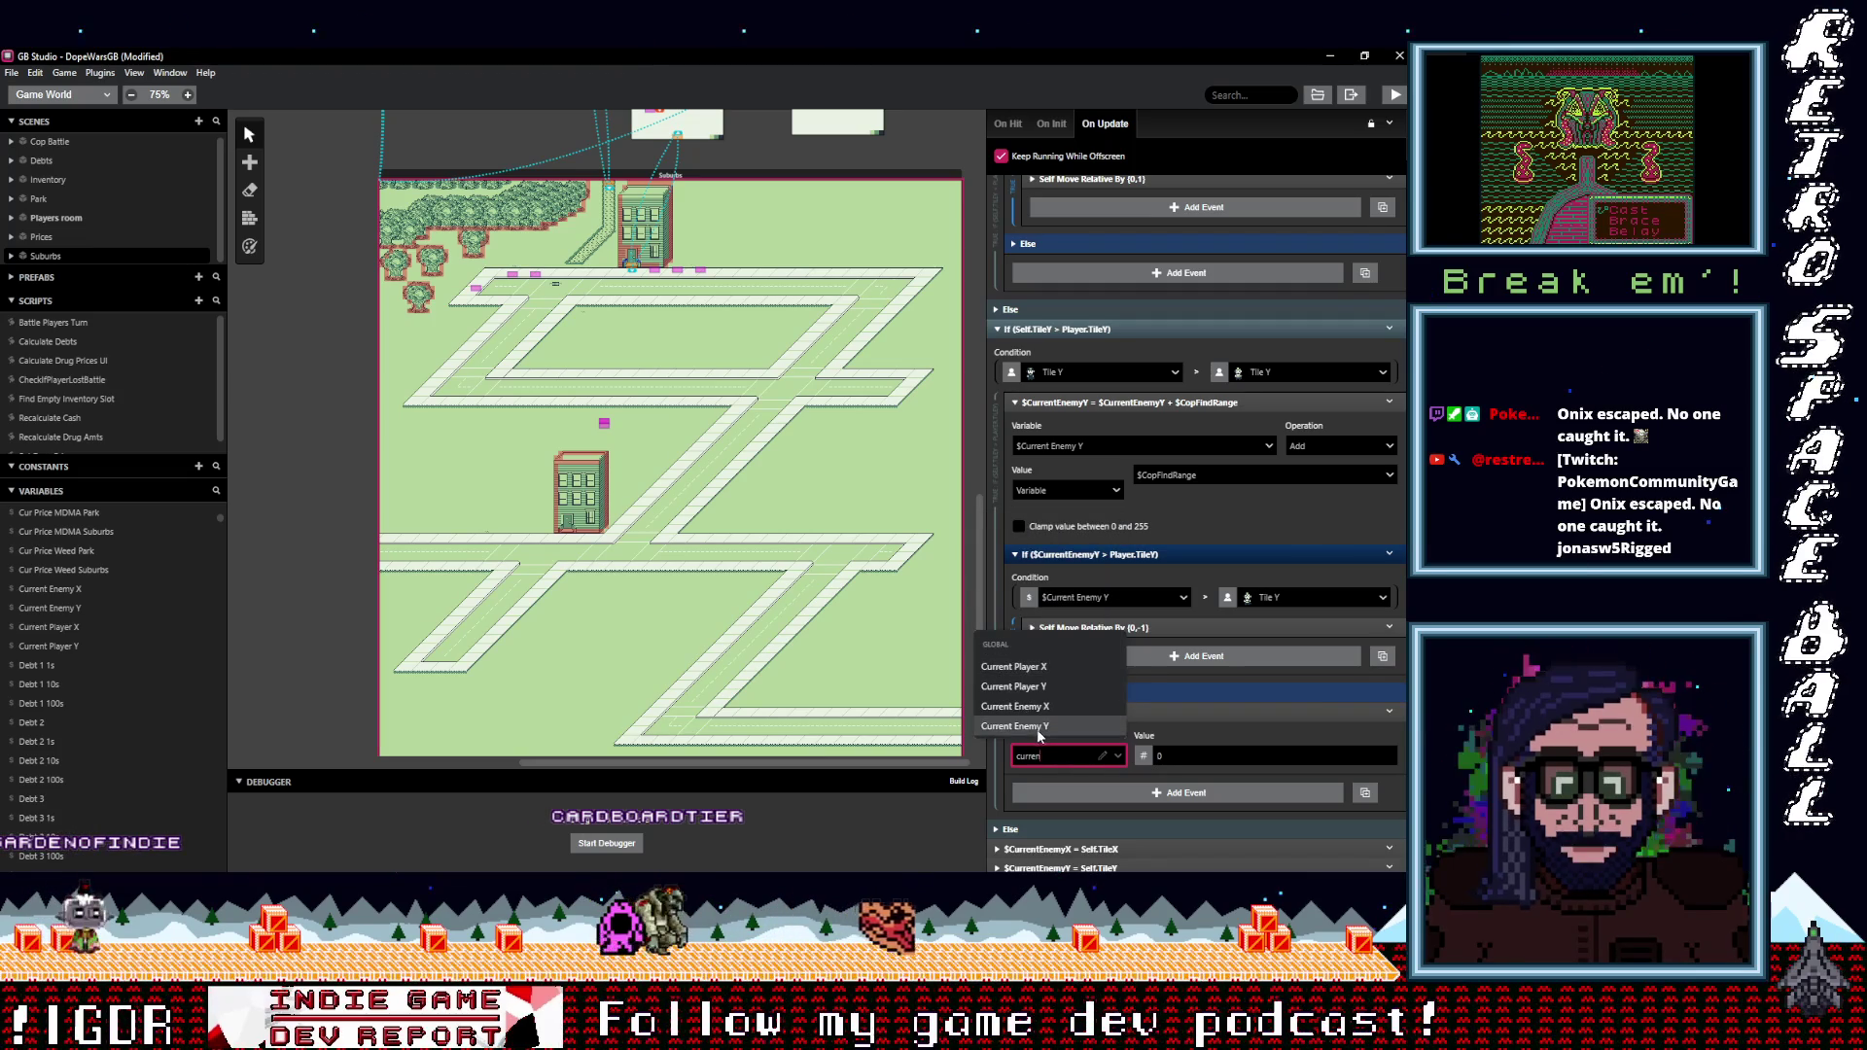
key("Return")
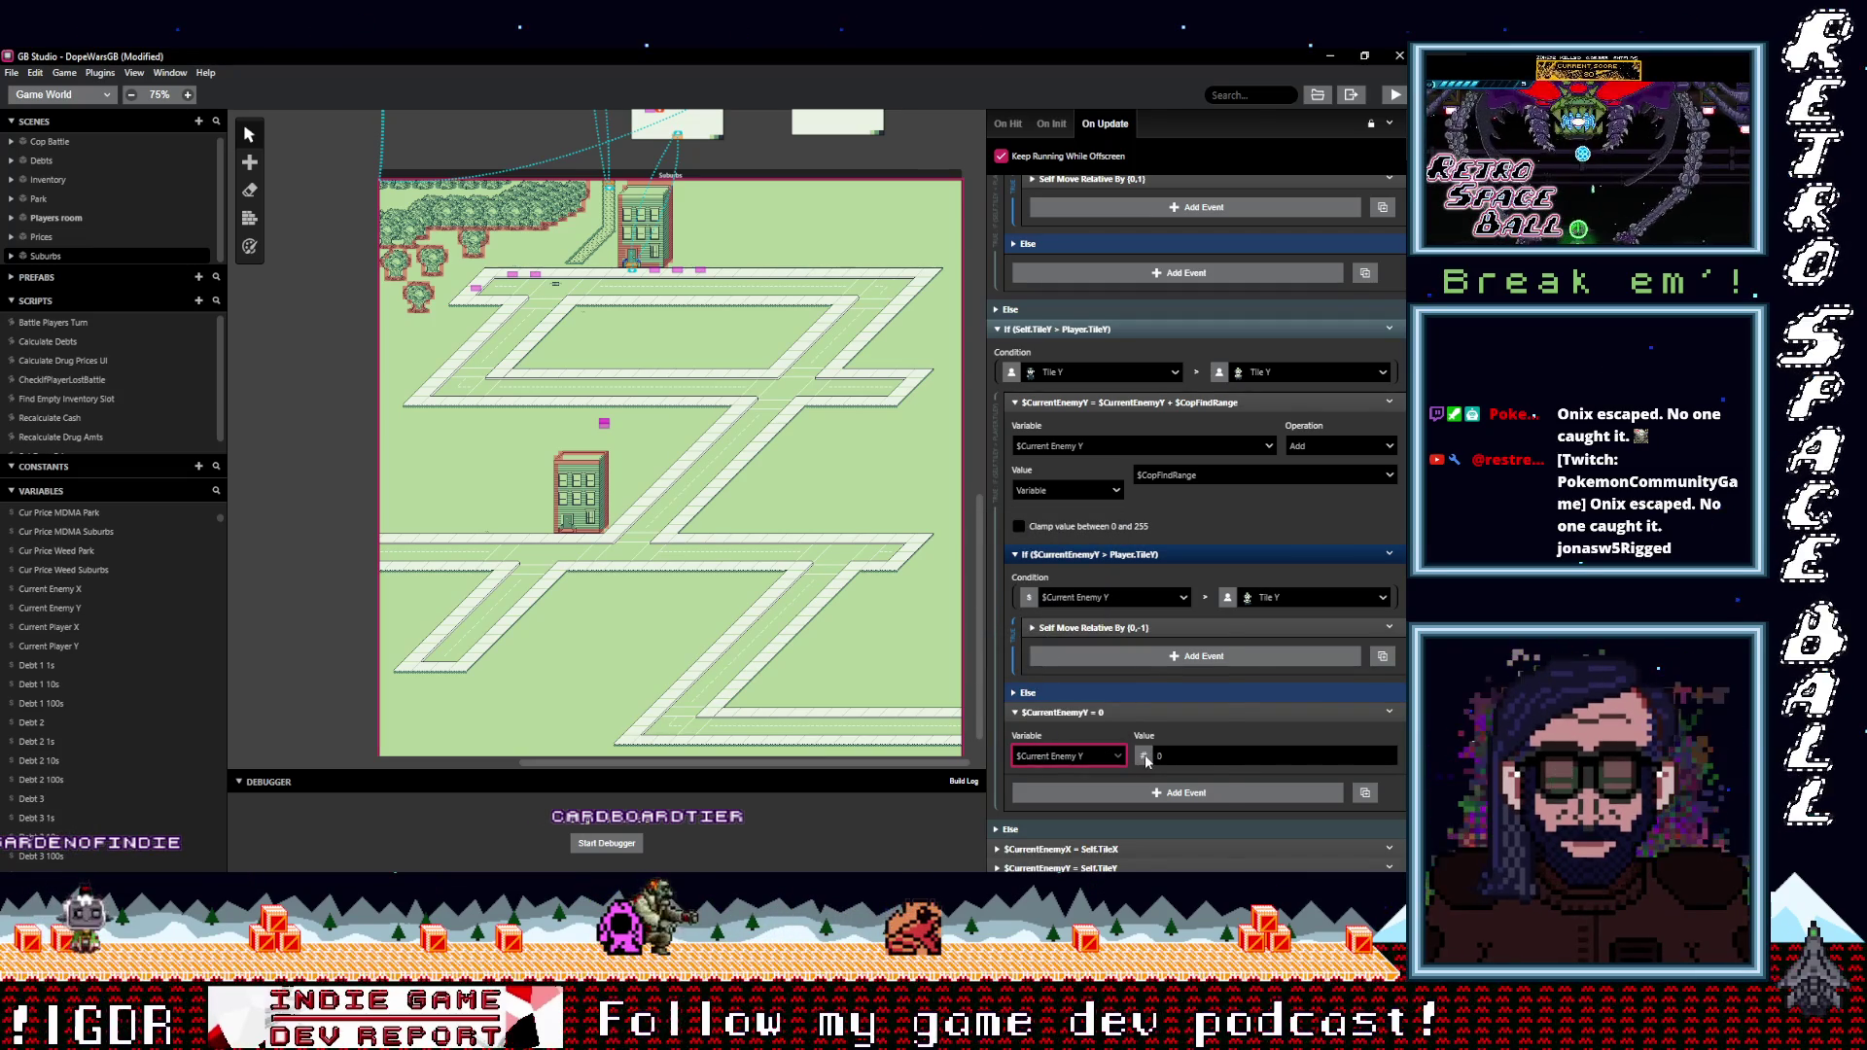
left_click(1145, 755)
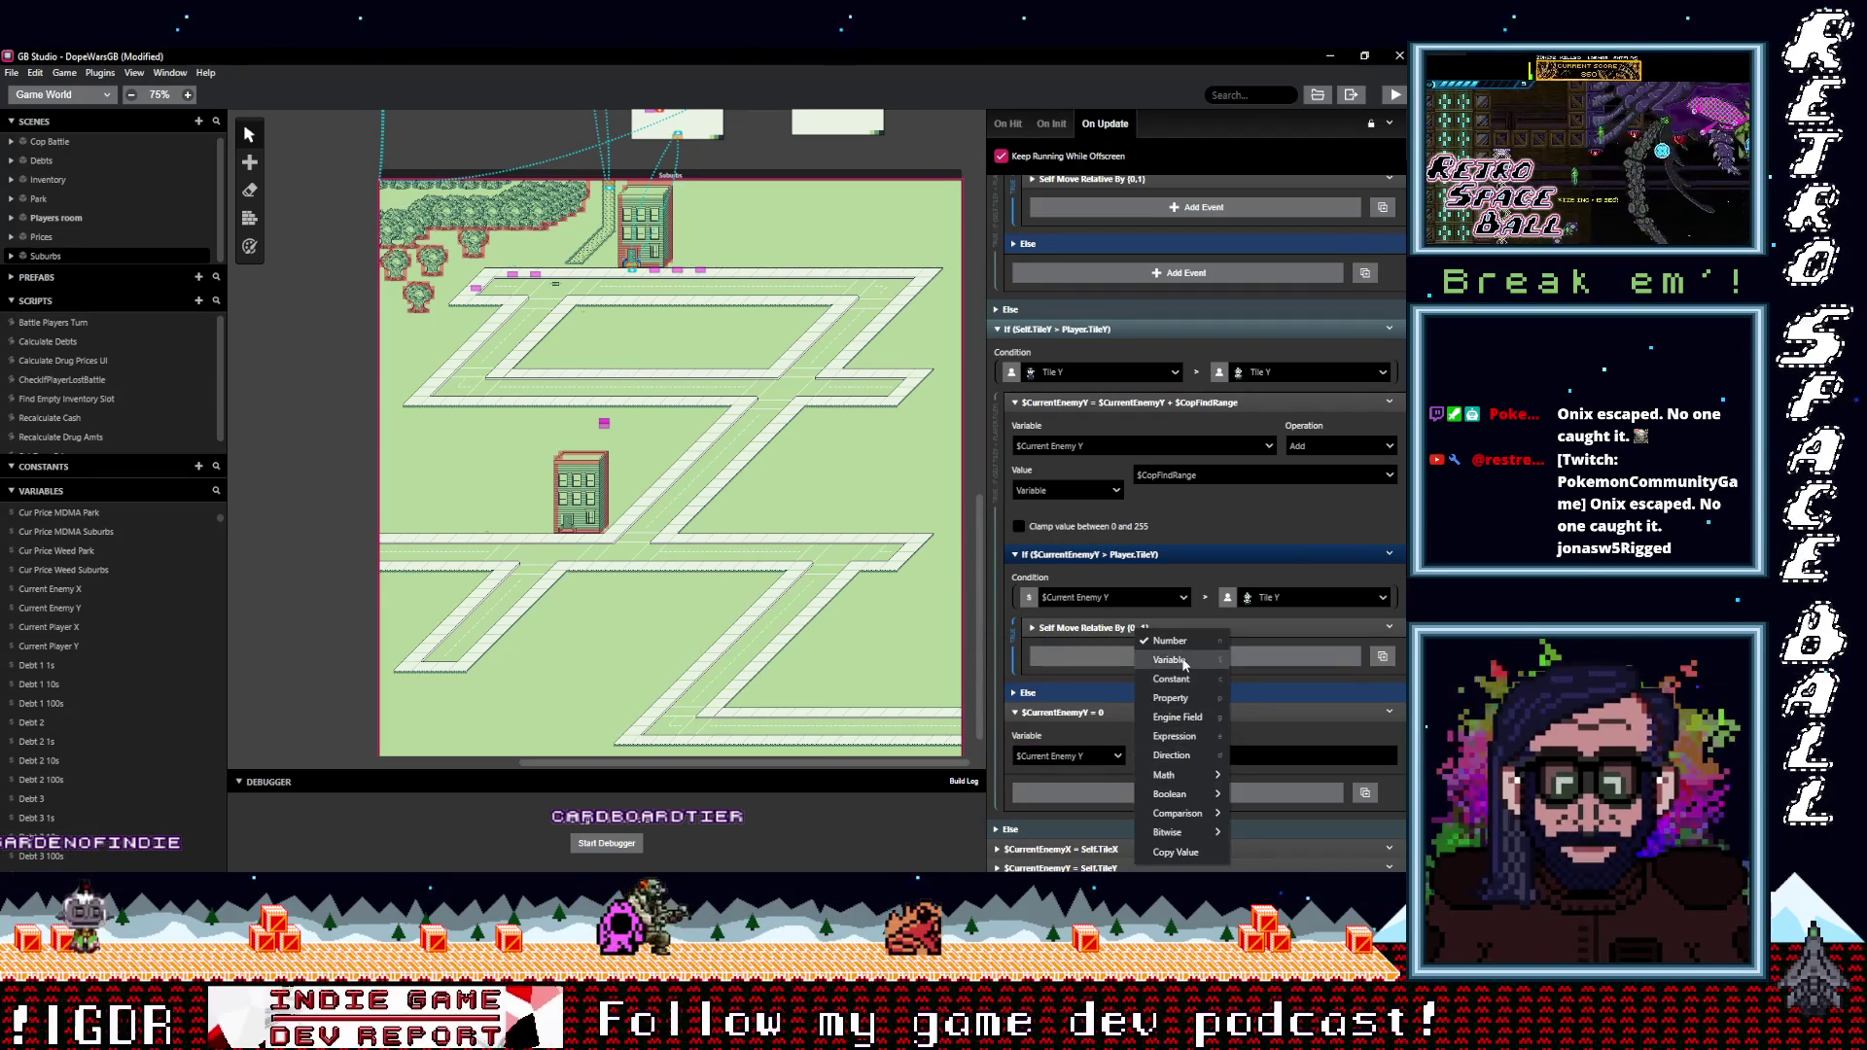
left_click(1178, 698)
left_click(1210, 756)
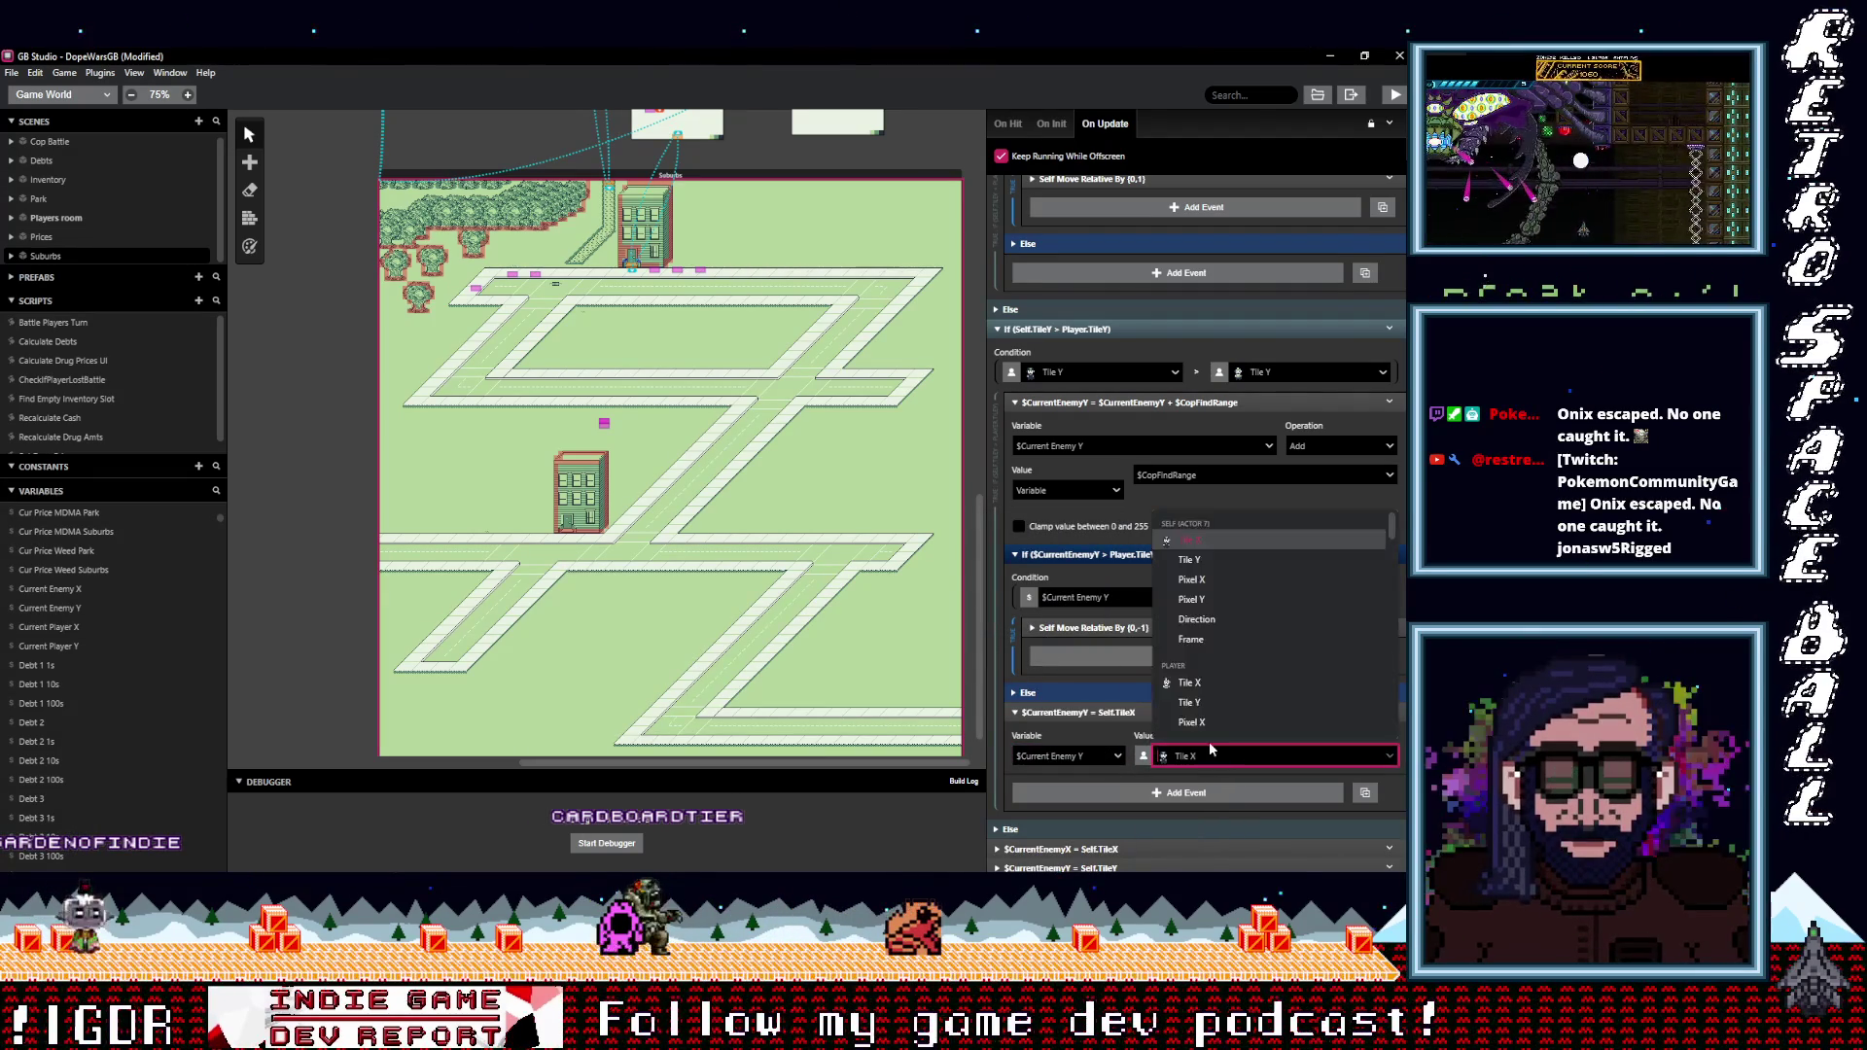
left_click(1216, 560)
Move the $CurrentEnemyY = Self.TileY step to the branch top and collapse neighboring events.
left_click(1116, 711)
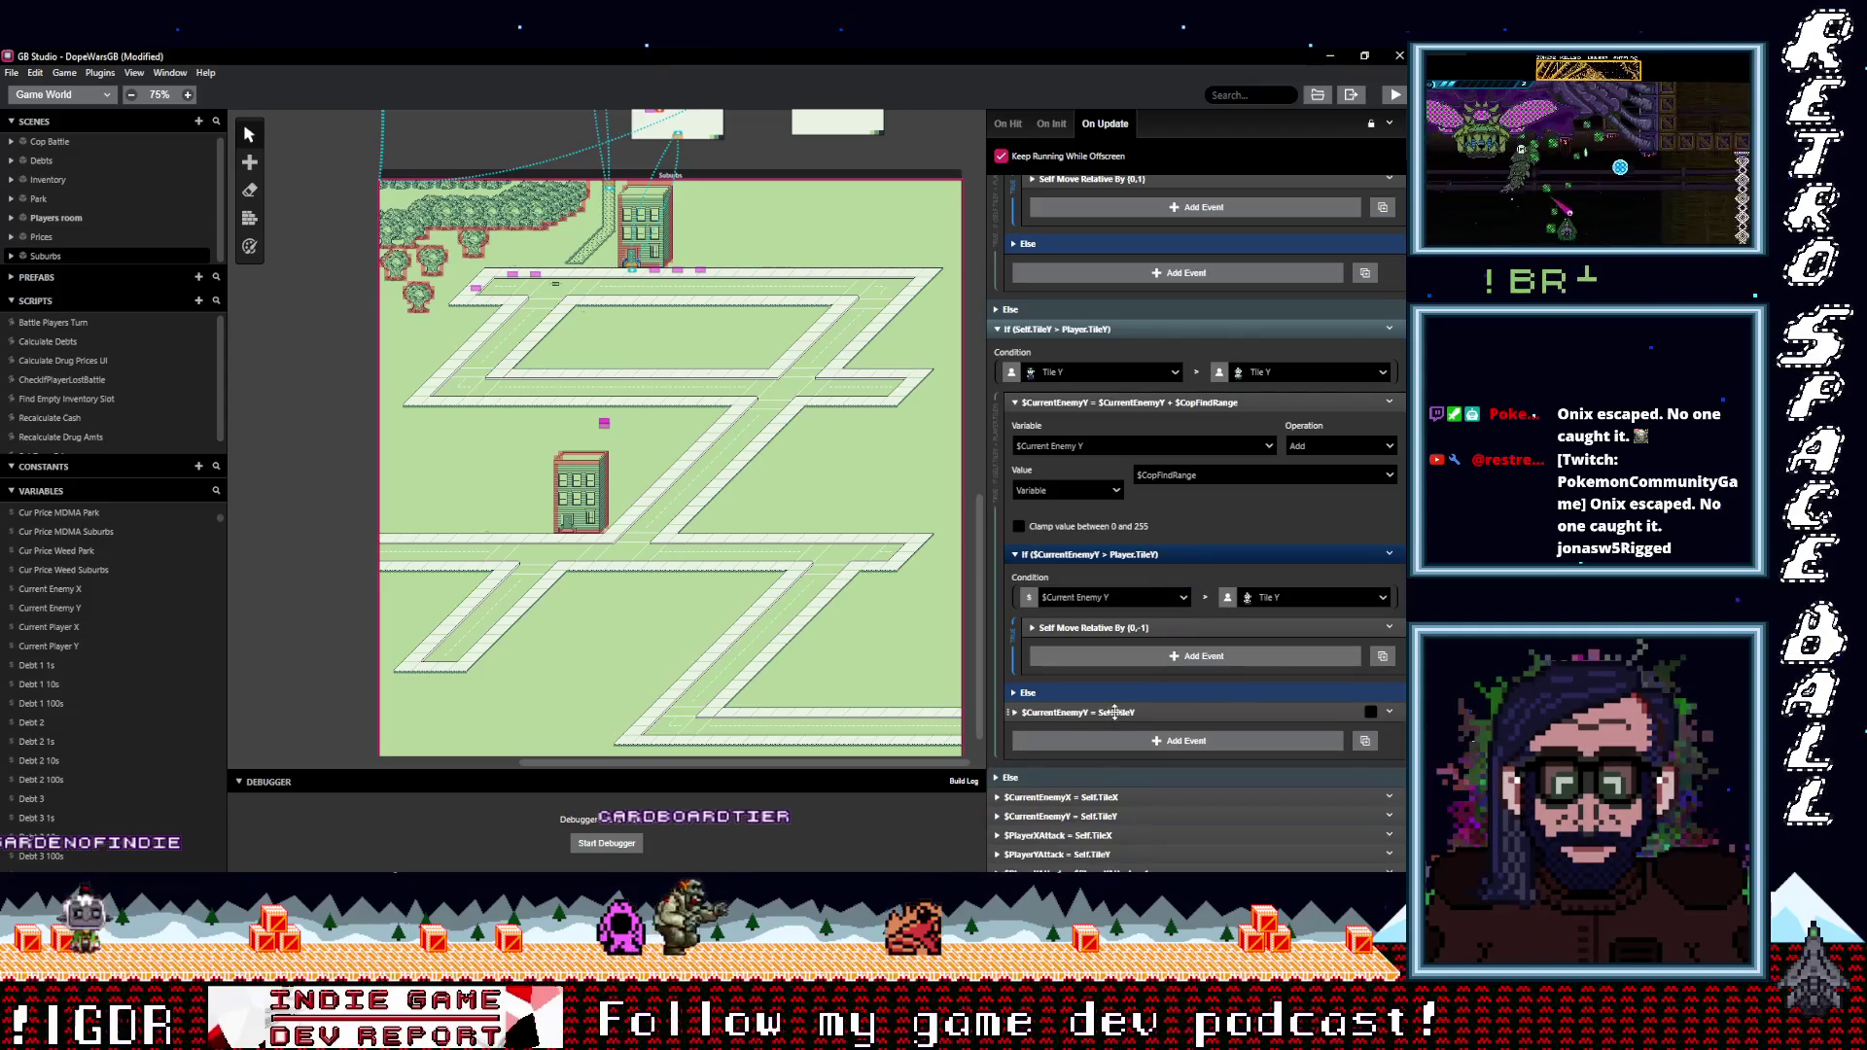
mouse_move(1108, 714)
left_mouse_down()
mouse_move(1123, 374)
mouse_move(1130, 413)
left_mouse_up()
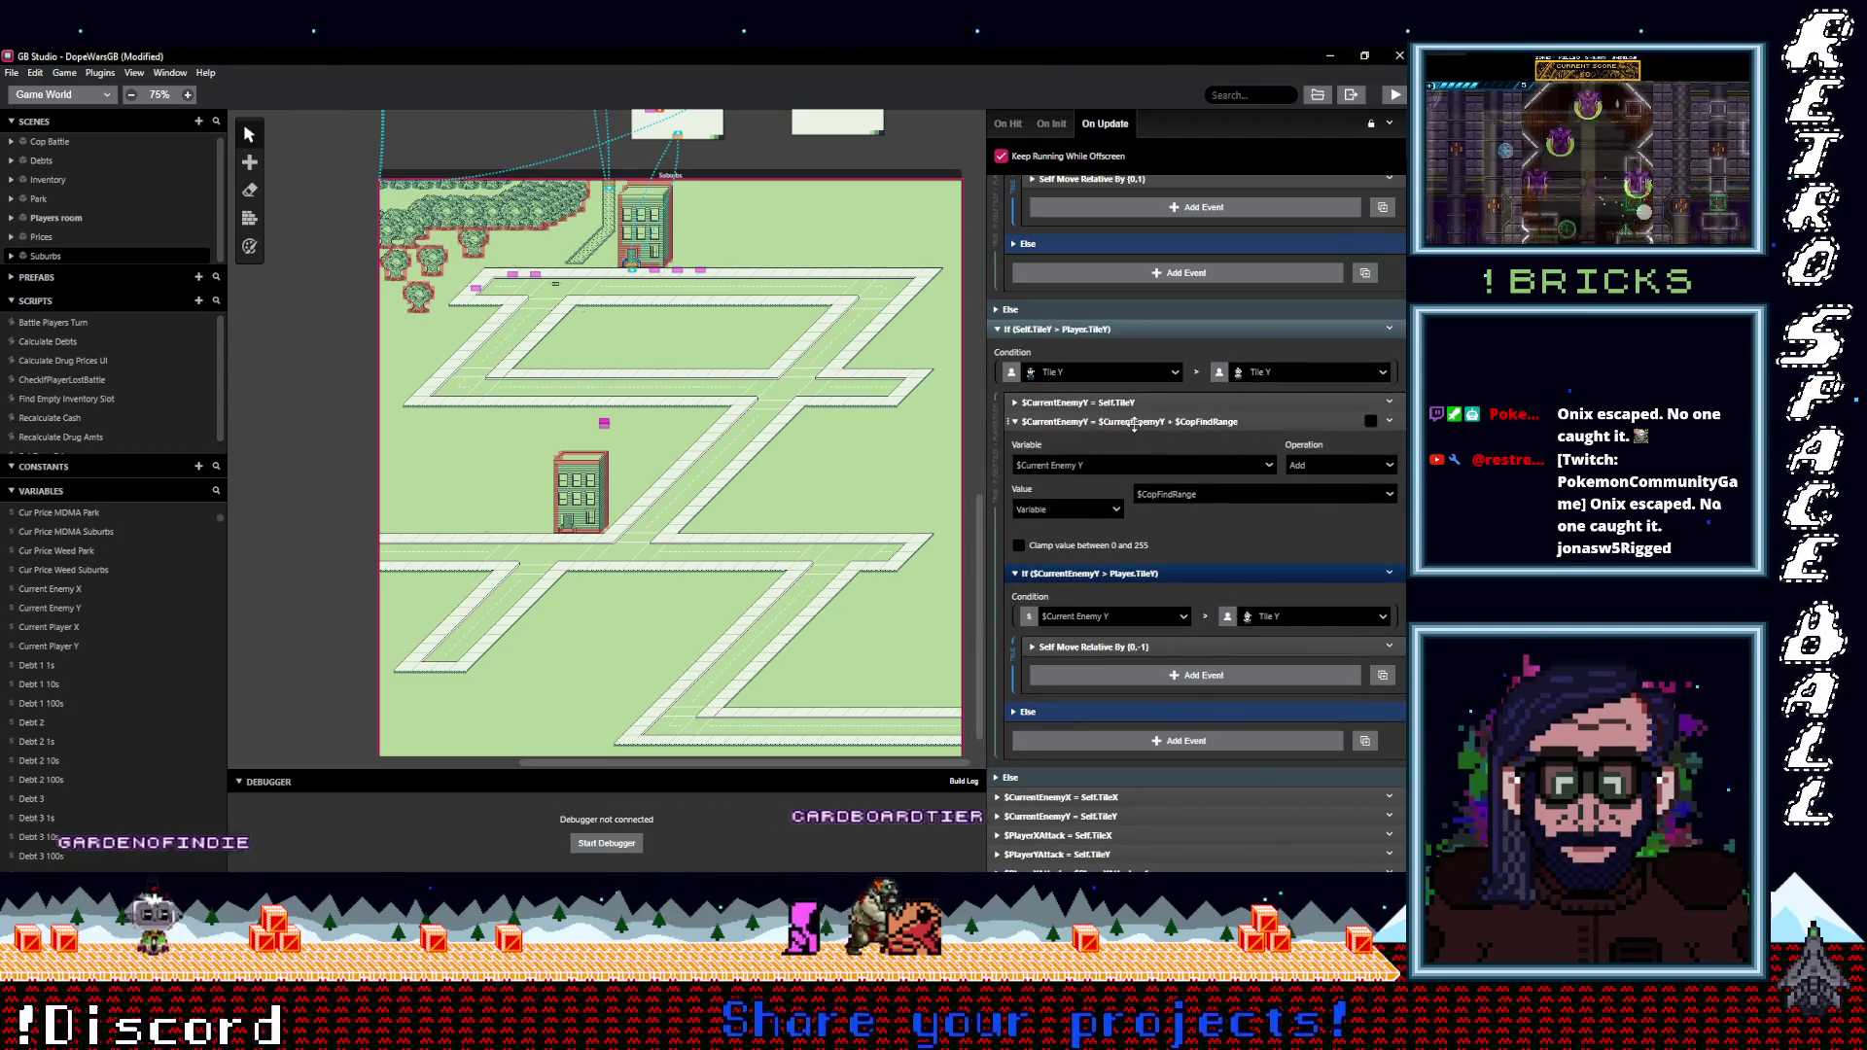
left_click(1138, 423)
left_click(1146, 441)
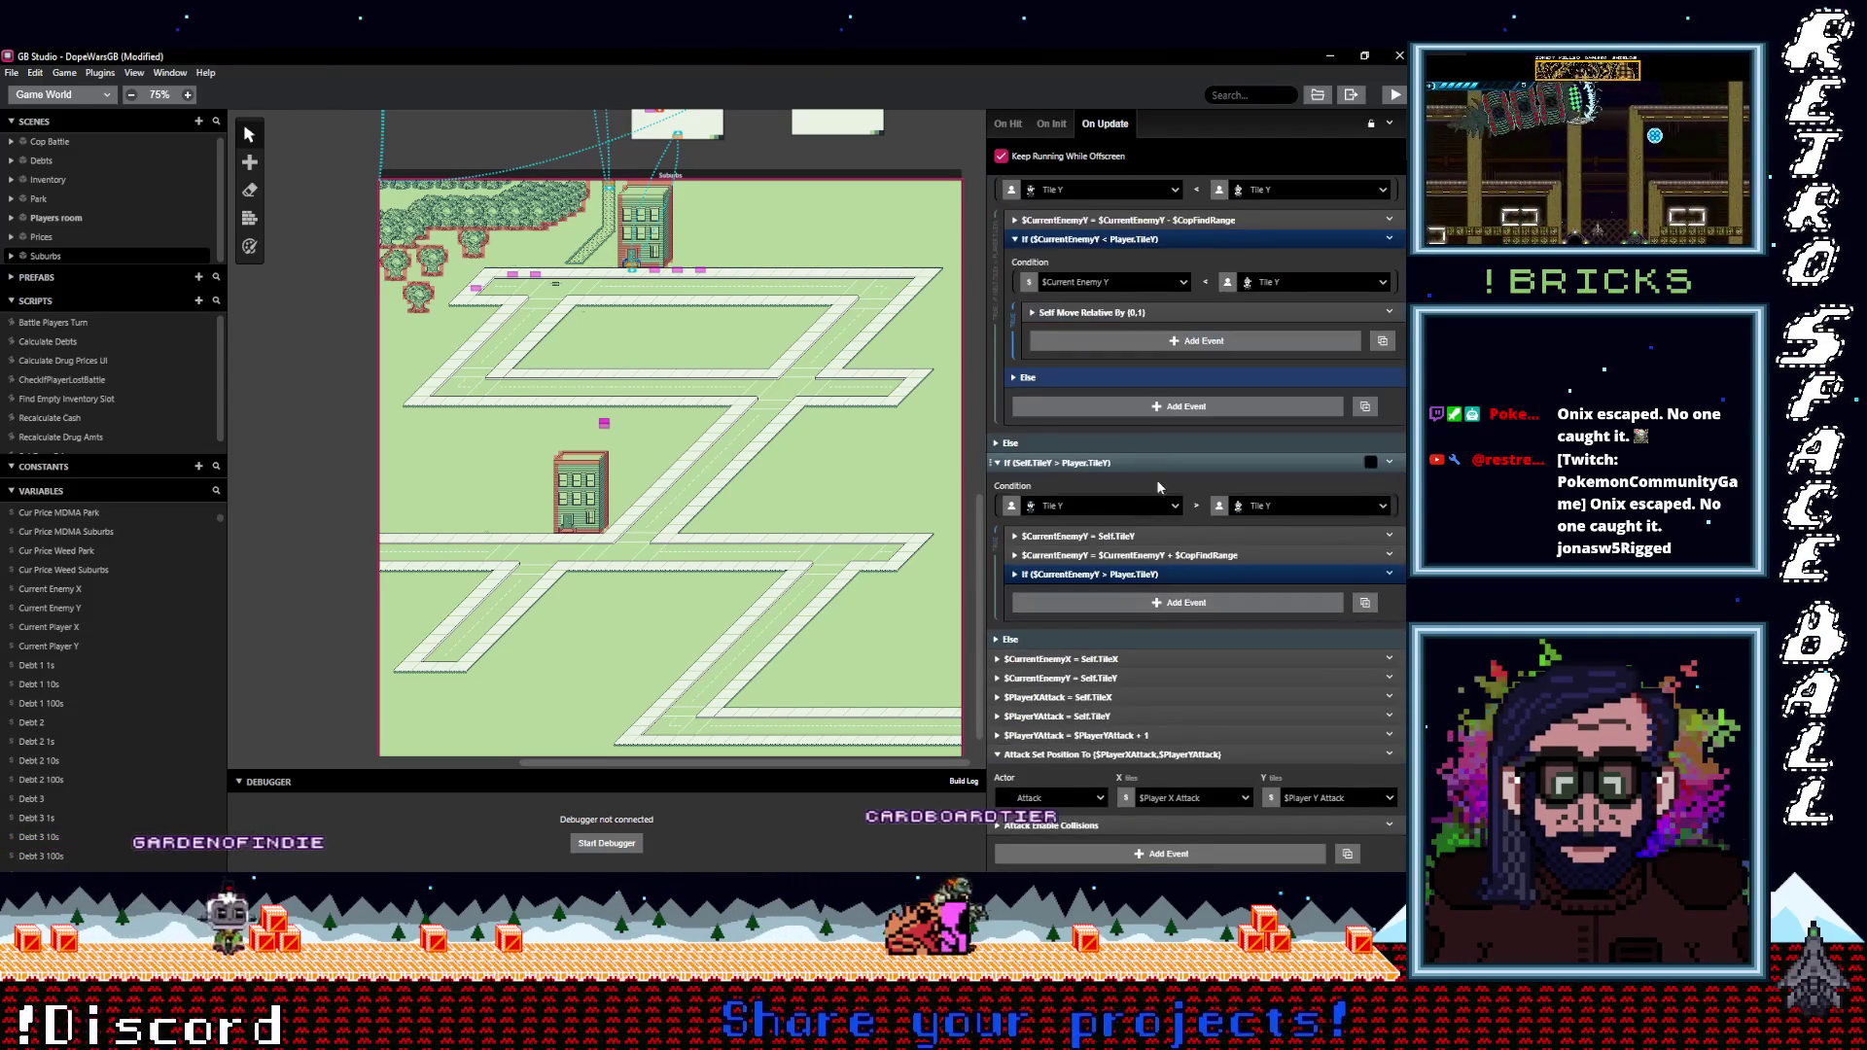
Add $CurrentPlayerY = Player.TileY and place it above the CopFindRange addition.
left_click(1143, 603)
type("var val")
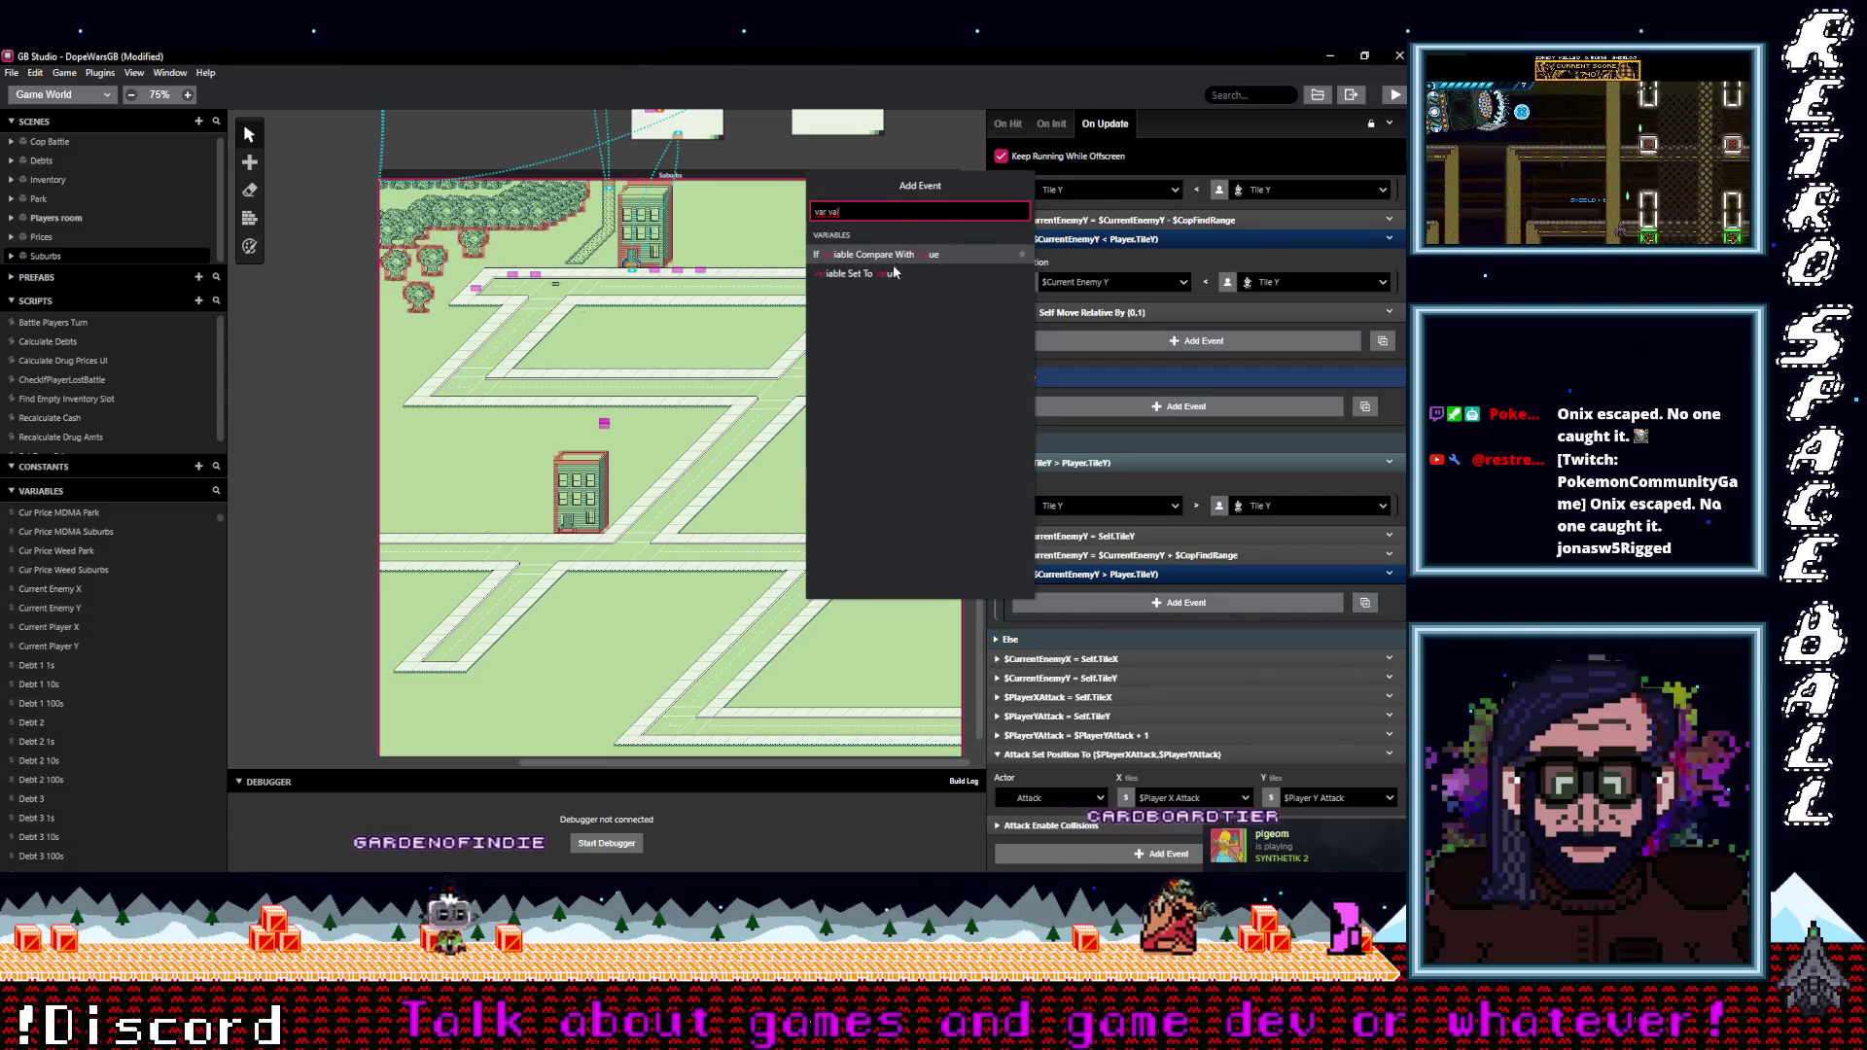
left_click(878, 277)
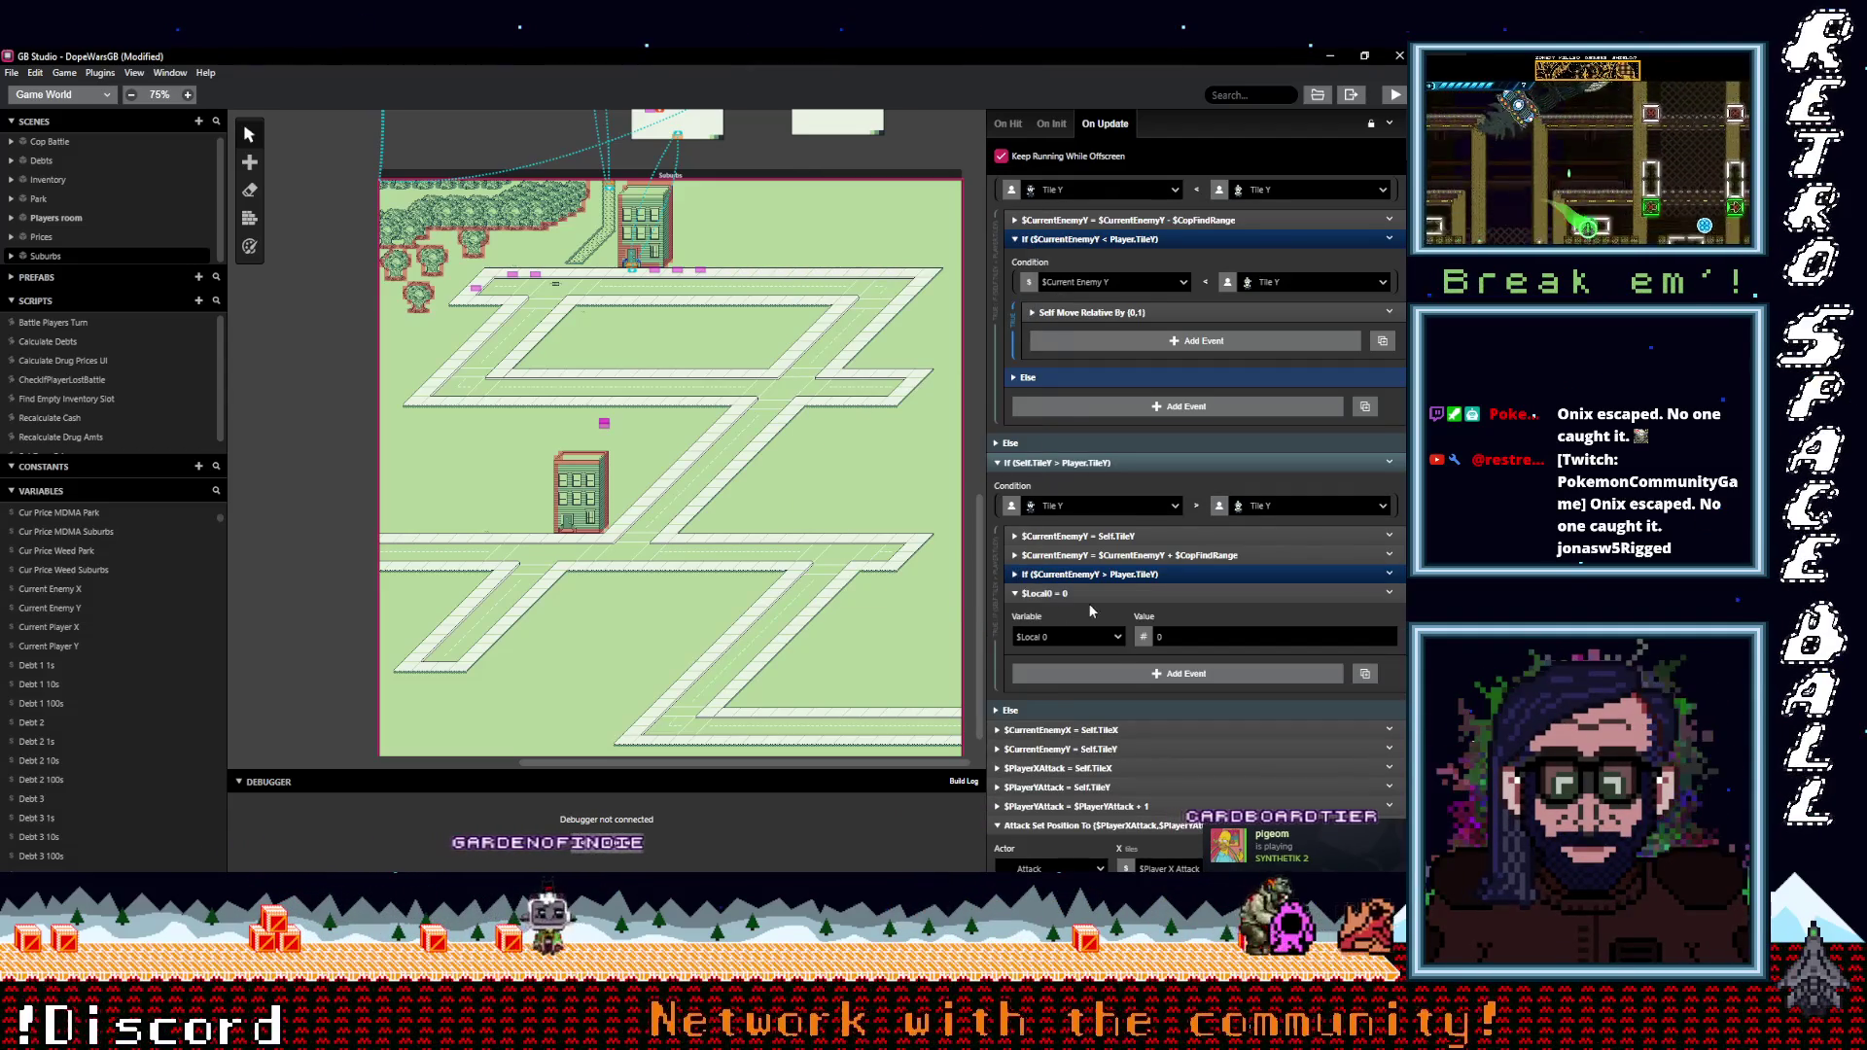
left_click(1084, 638)
type("cur pl")
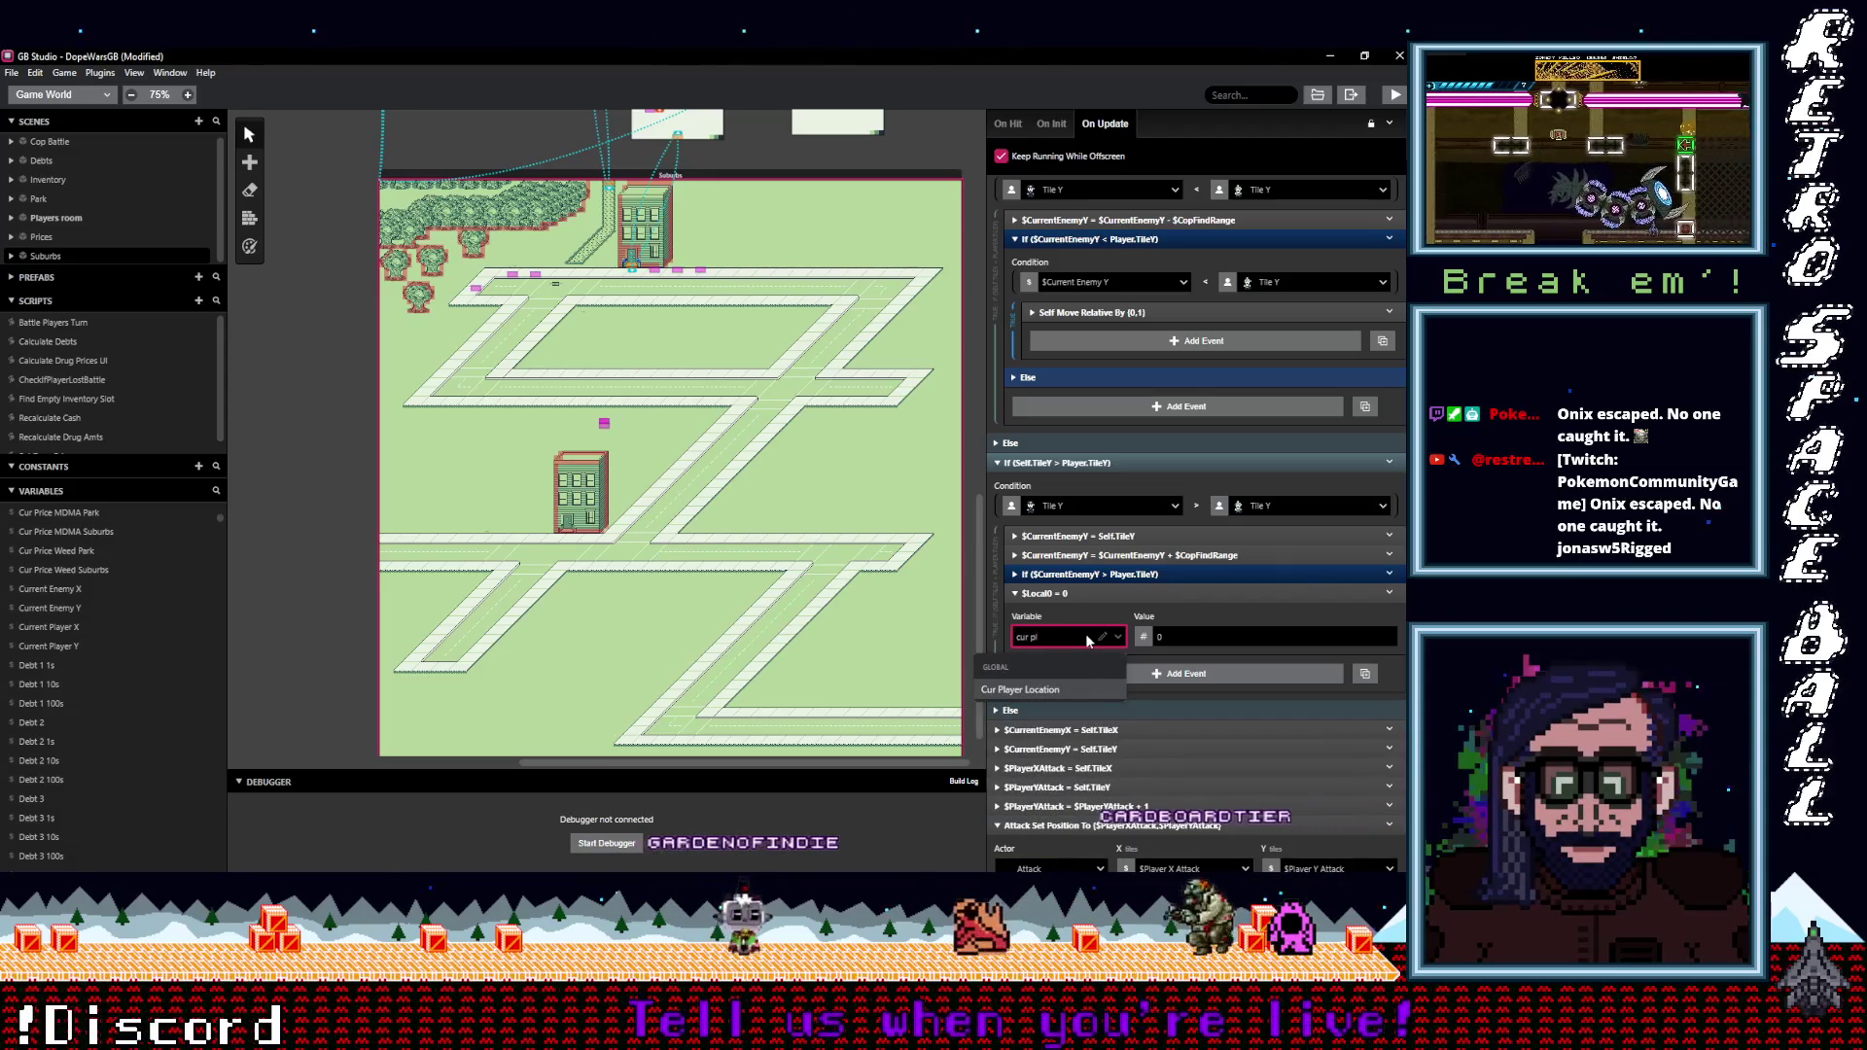
key("BackSpace")
key("BackSpace")
key("BackSpace")
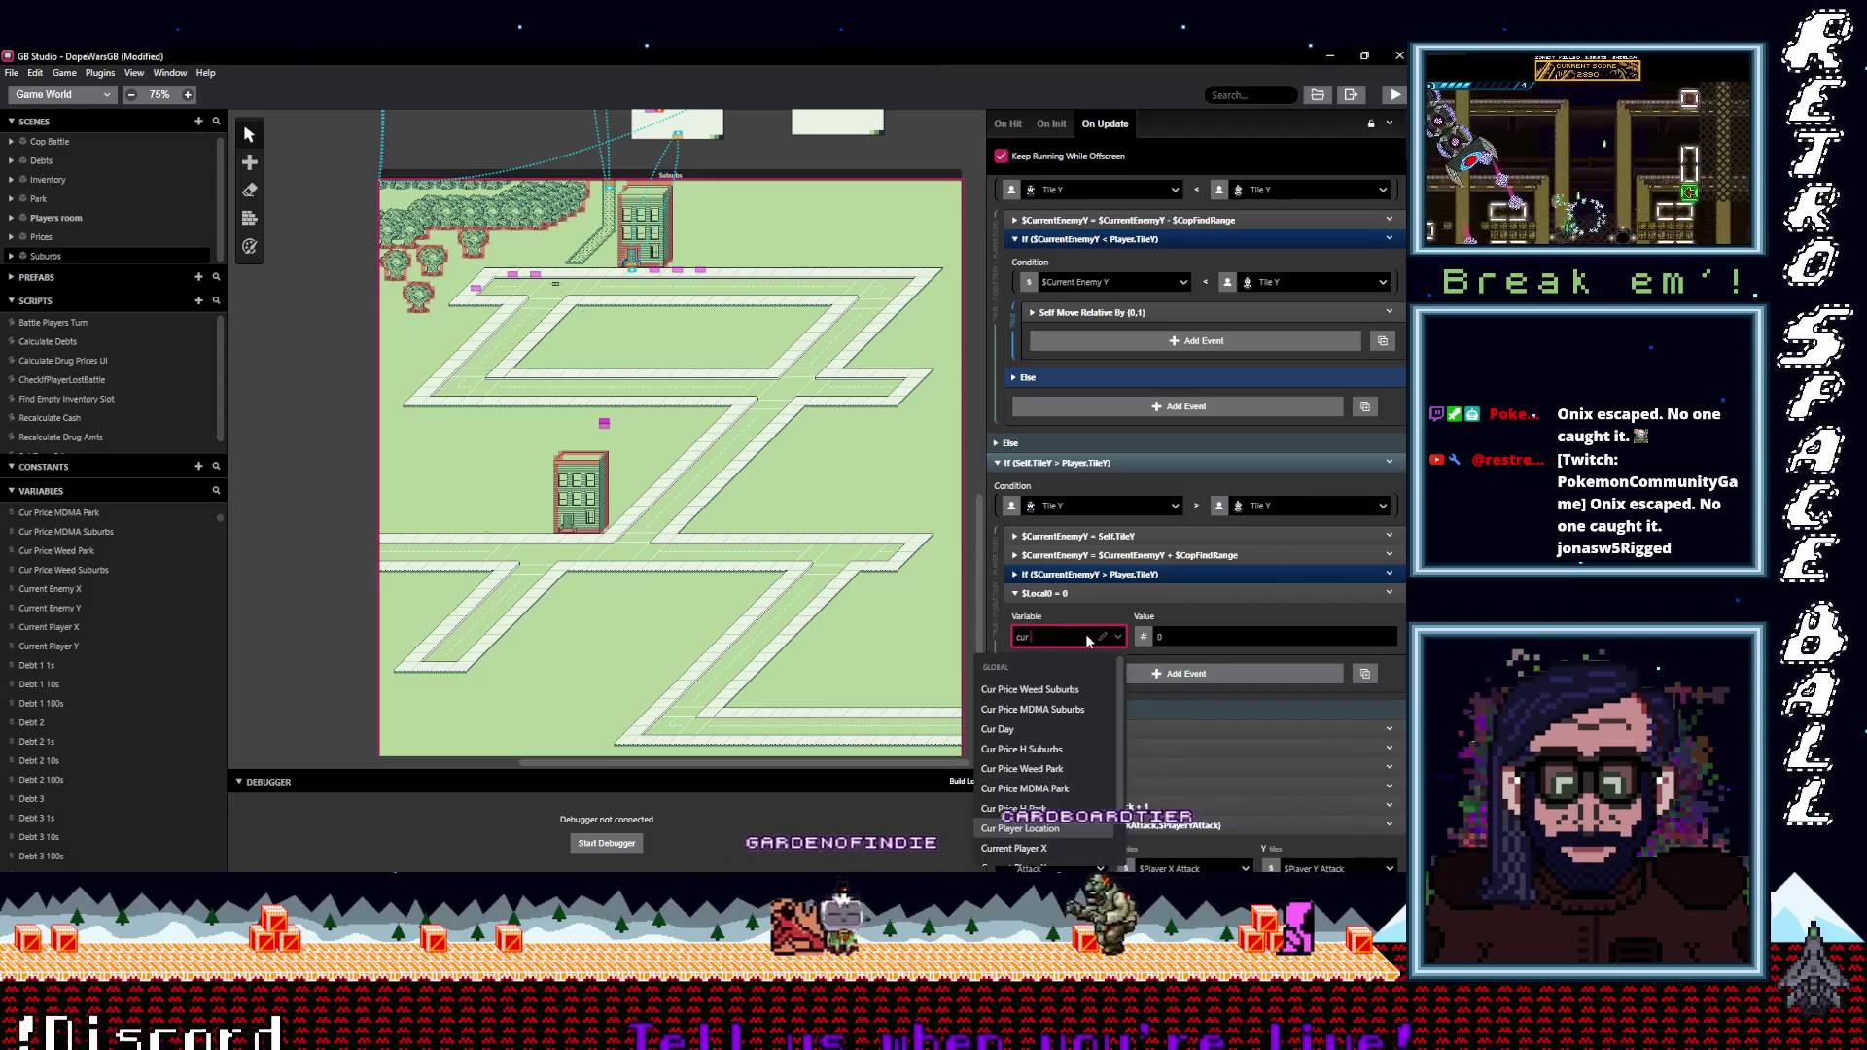
type("$Current Player Y")
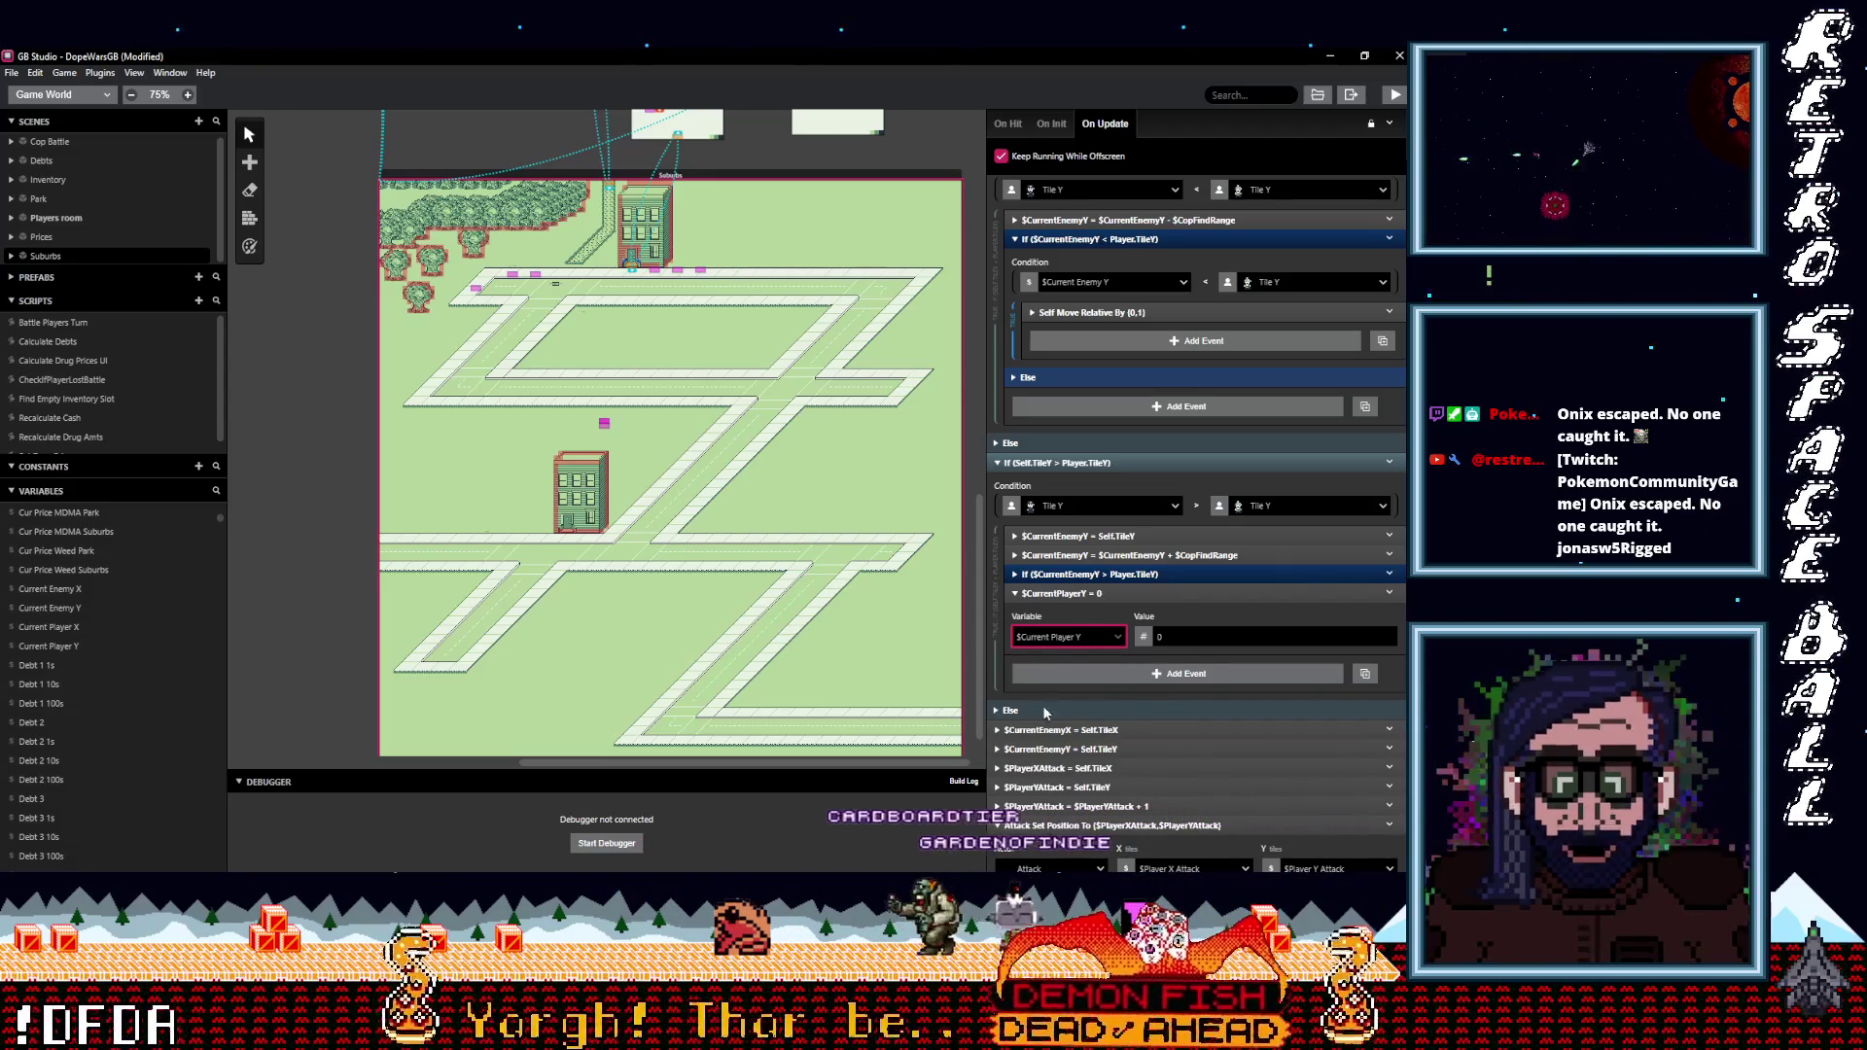
left_click(1042, 707)
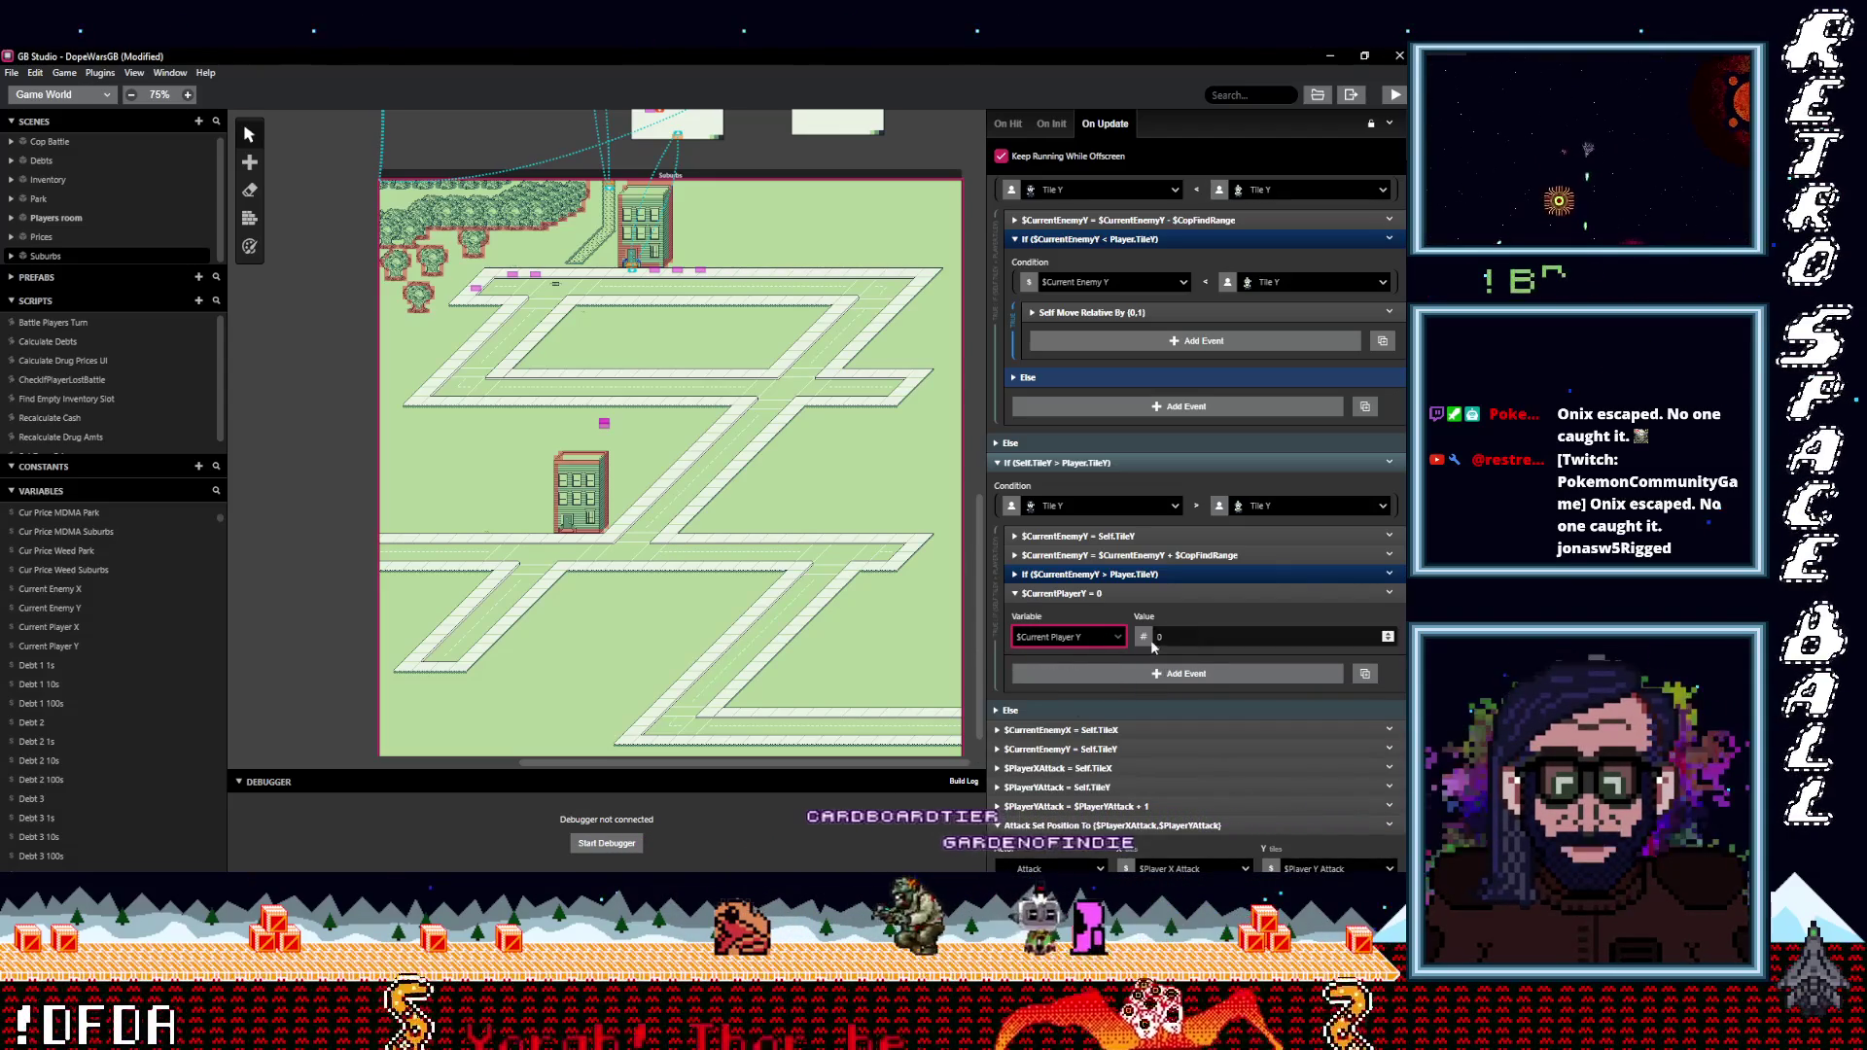
left_click(1145, 637)
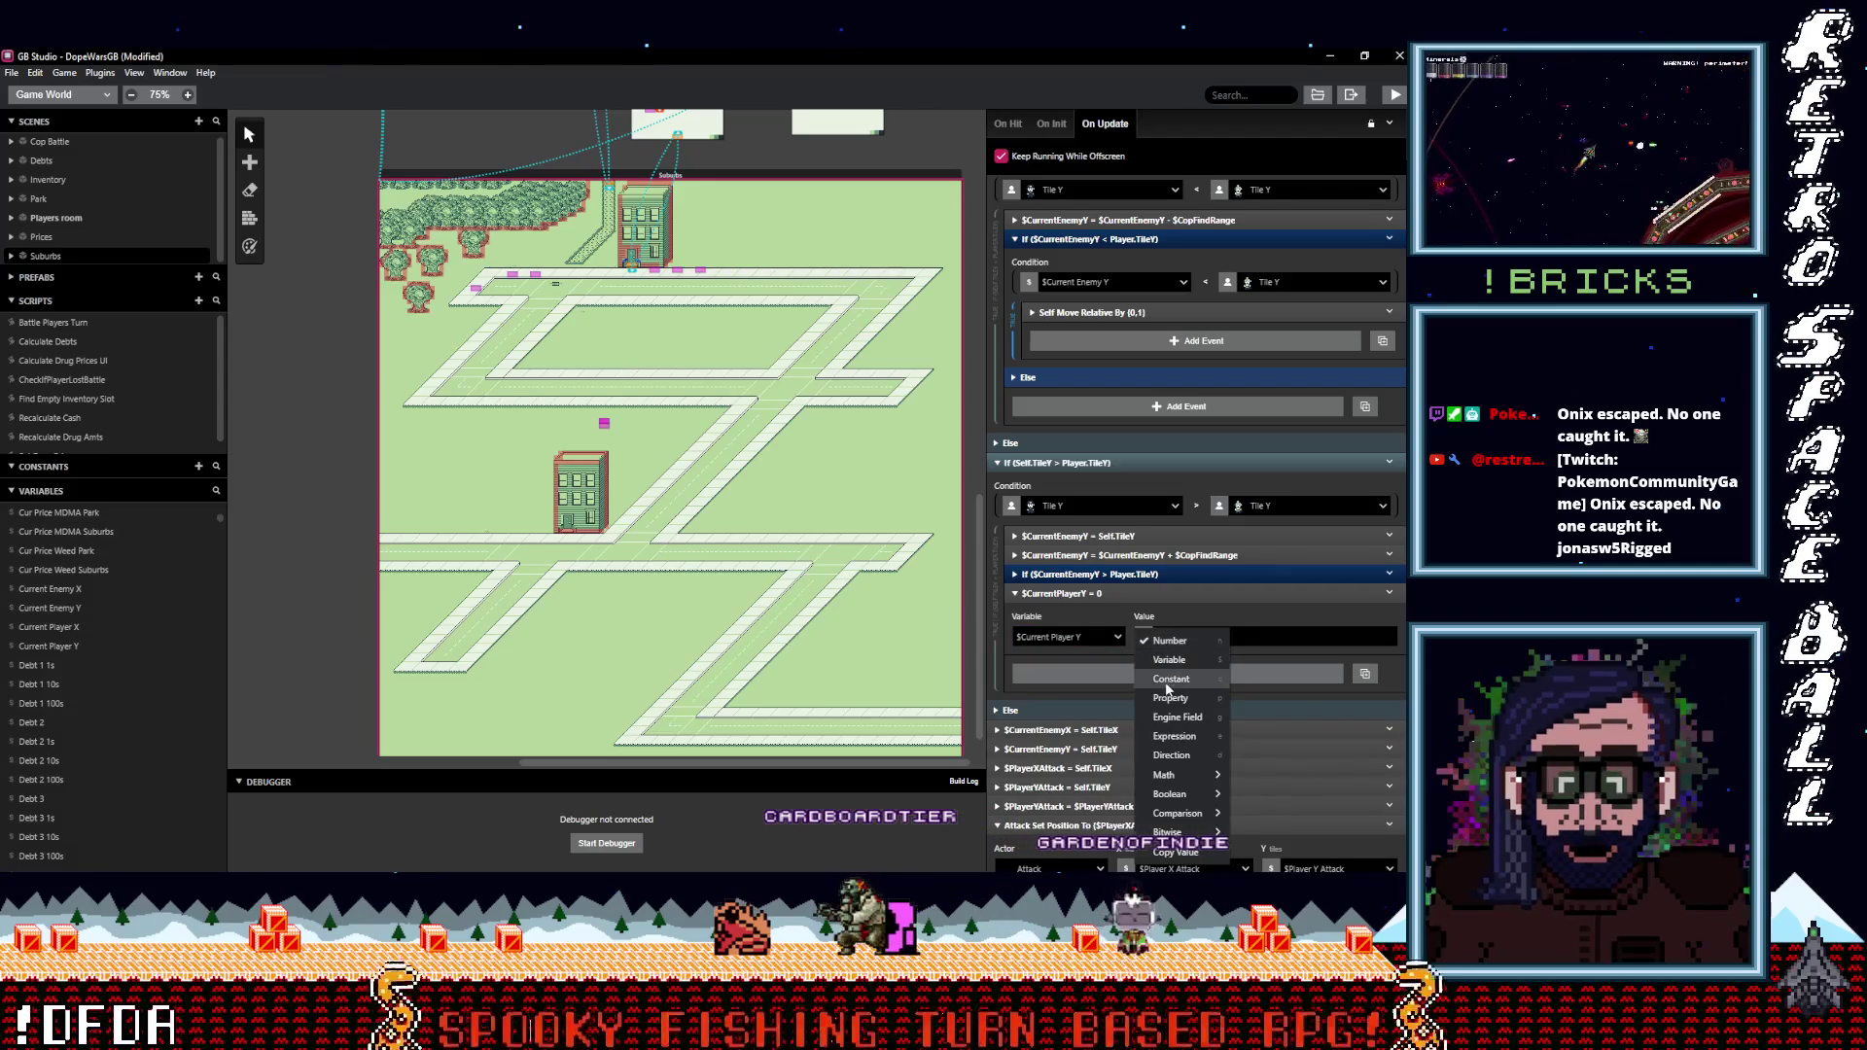
left_click(1170, 697)
left_click(1191, 639)
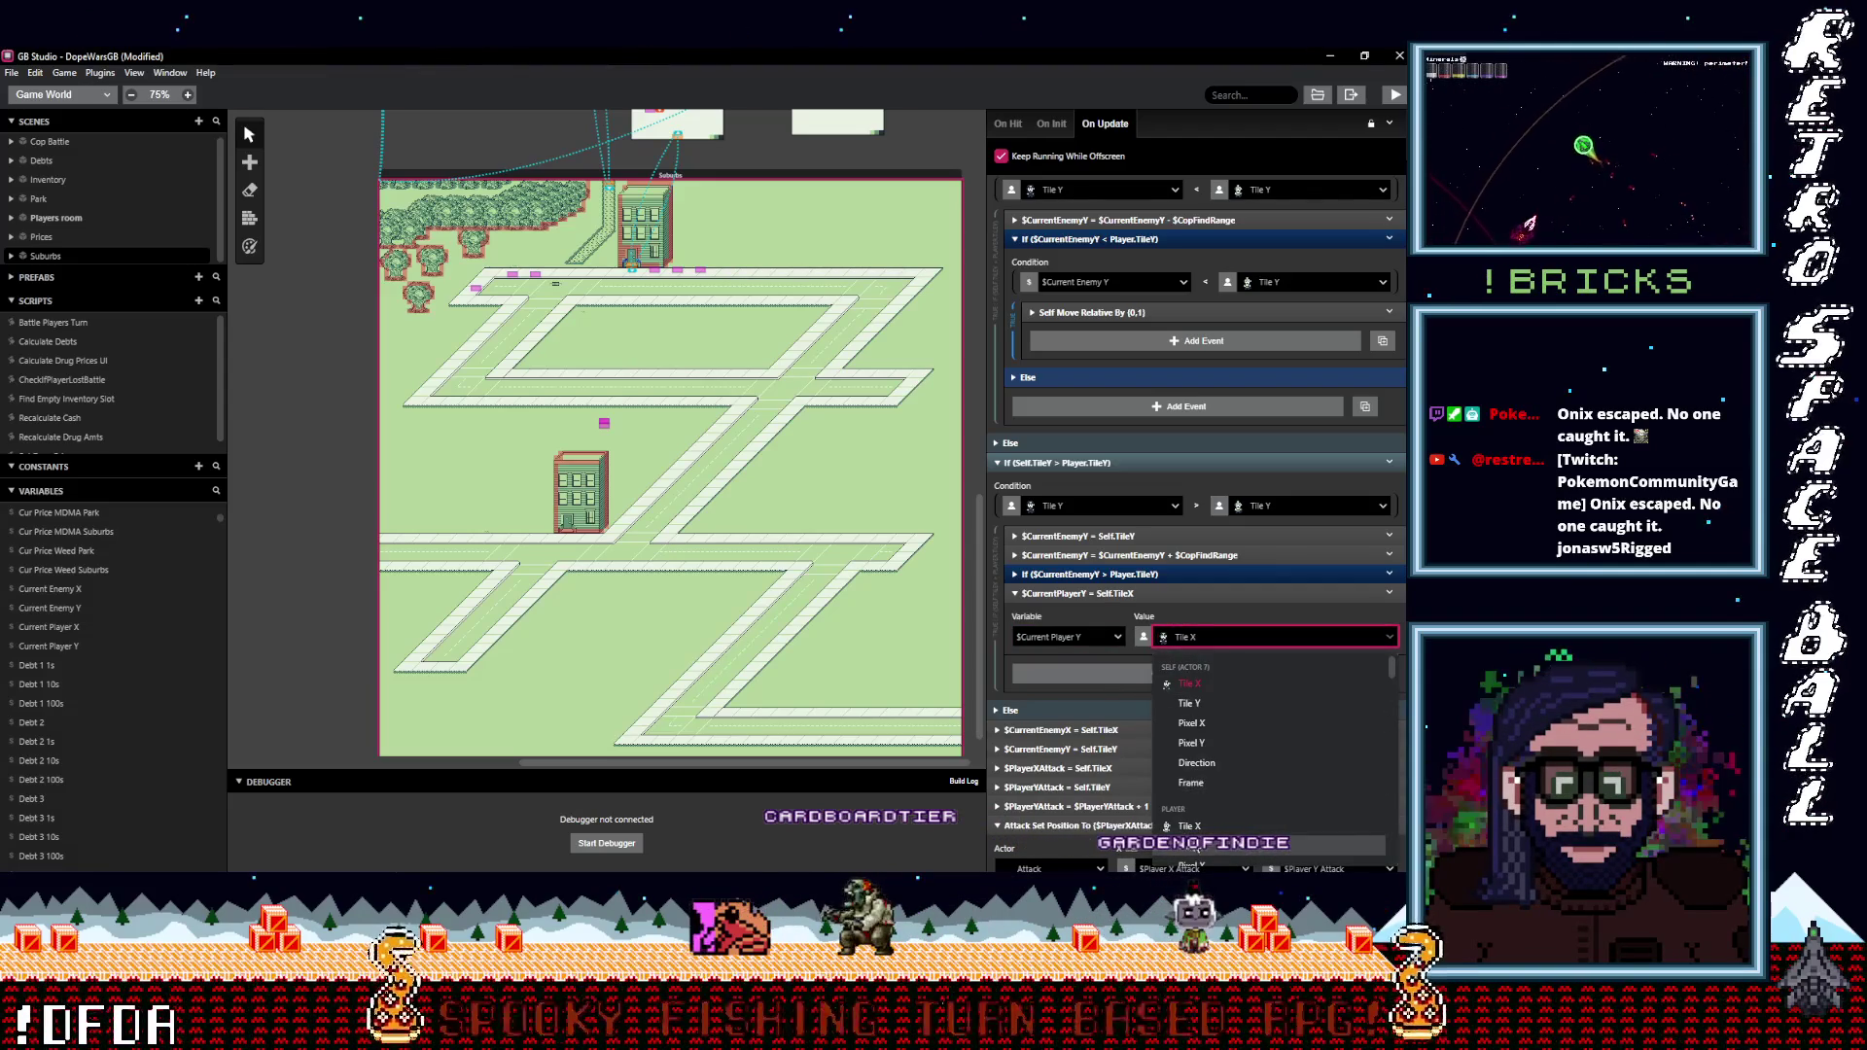
left_click(1198, 849)
left_click(1138, 593)
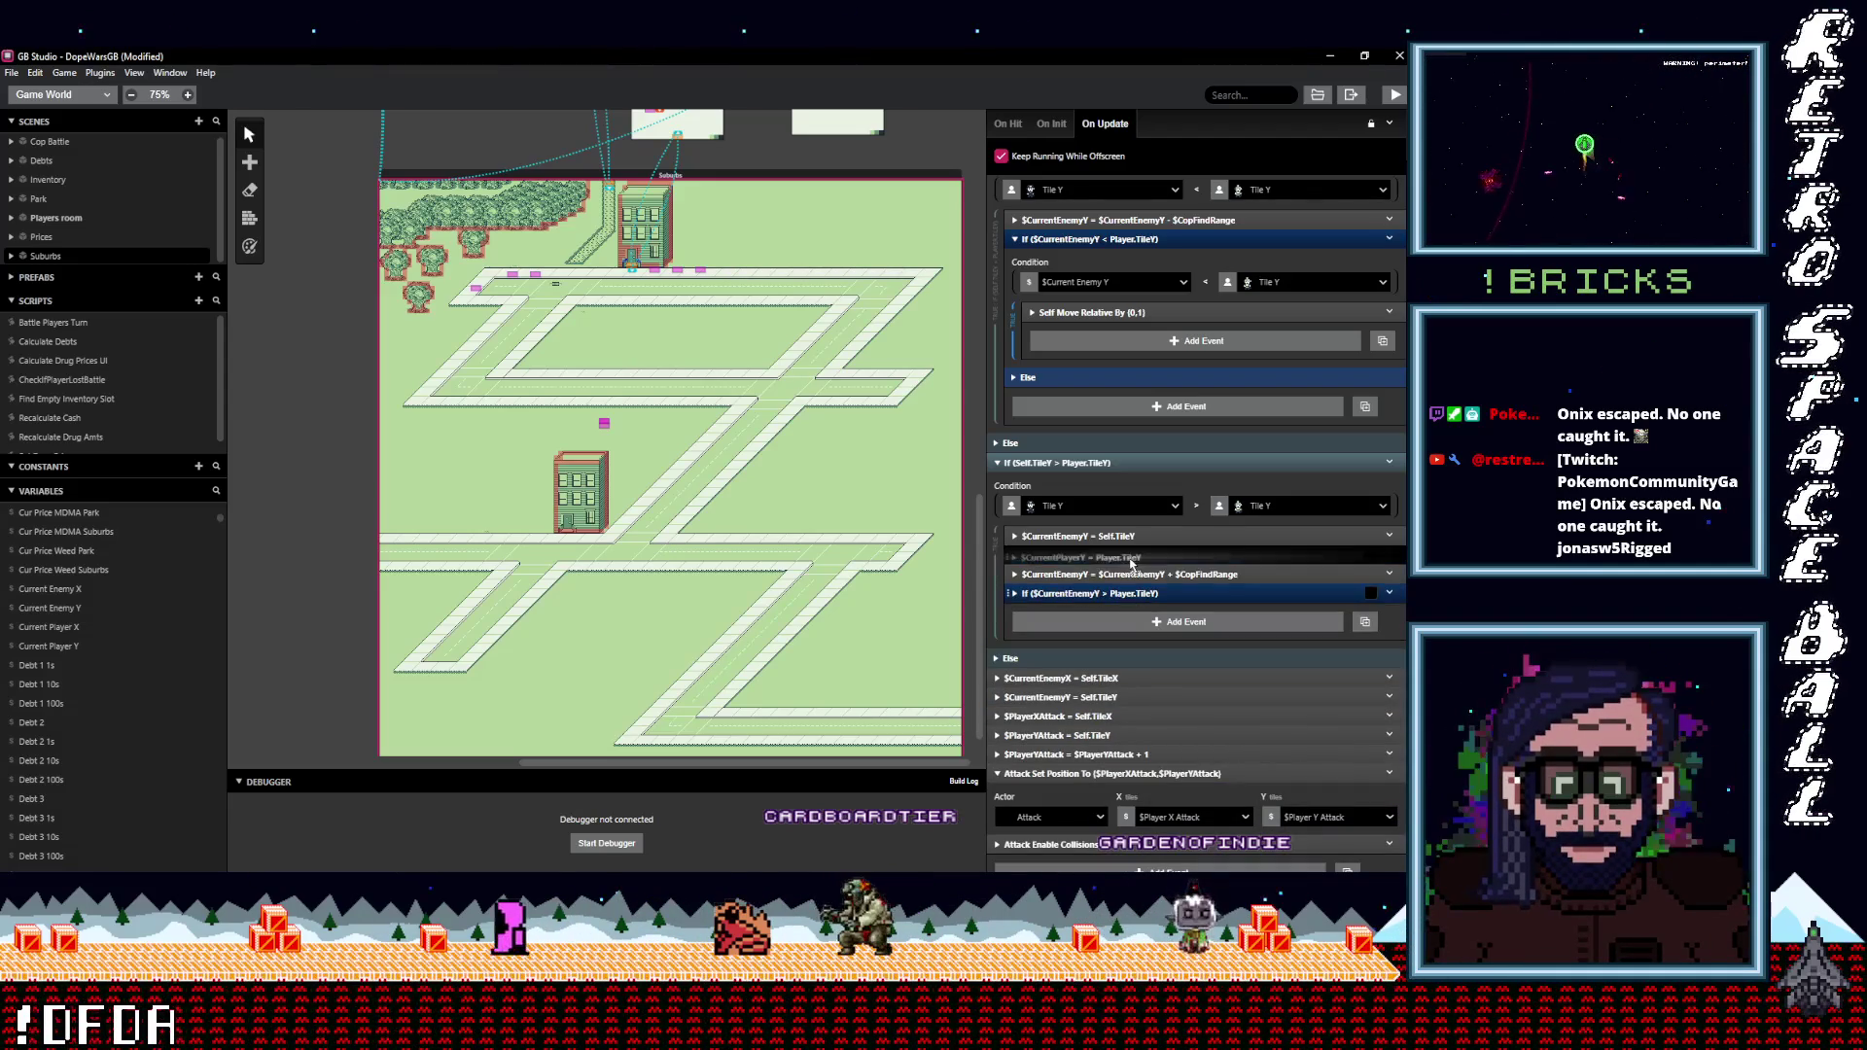
left_click_drag(1133, 593, 1126, 560)
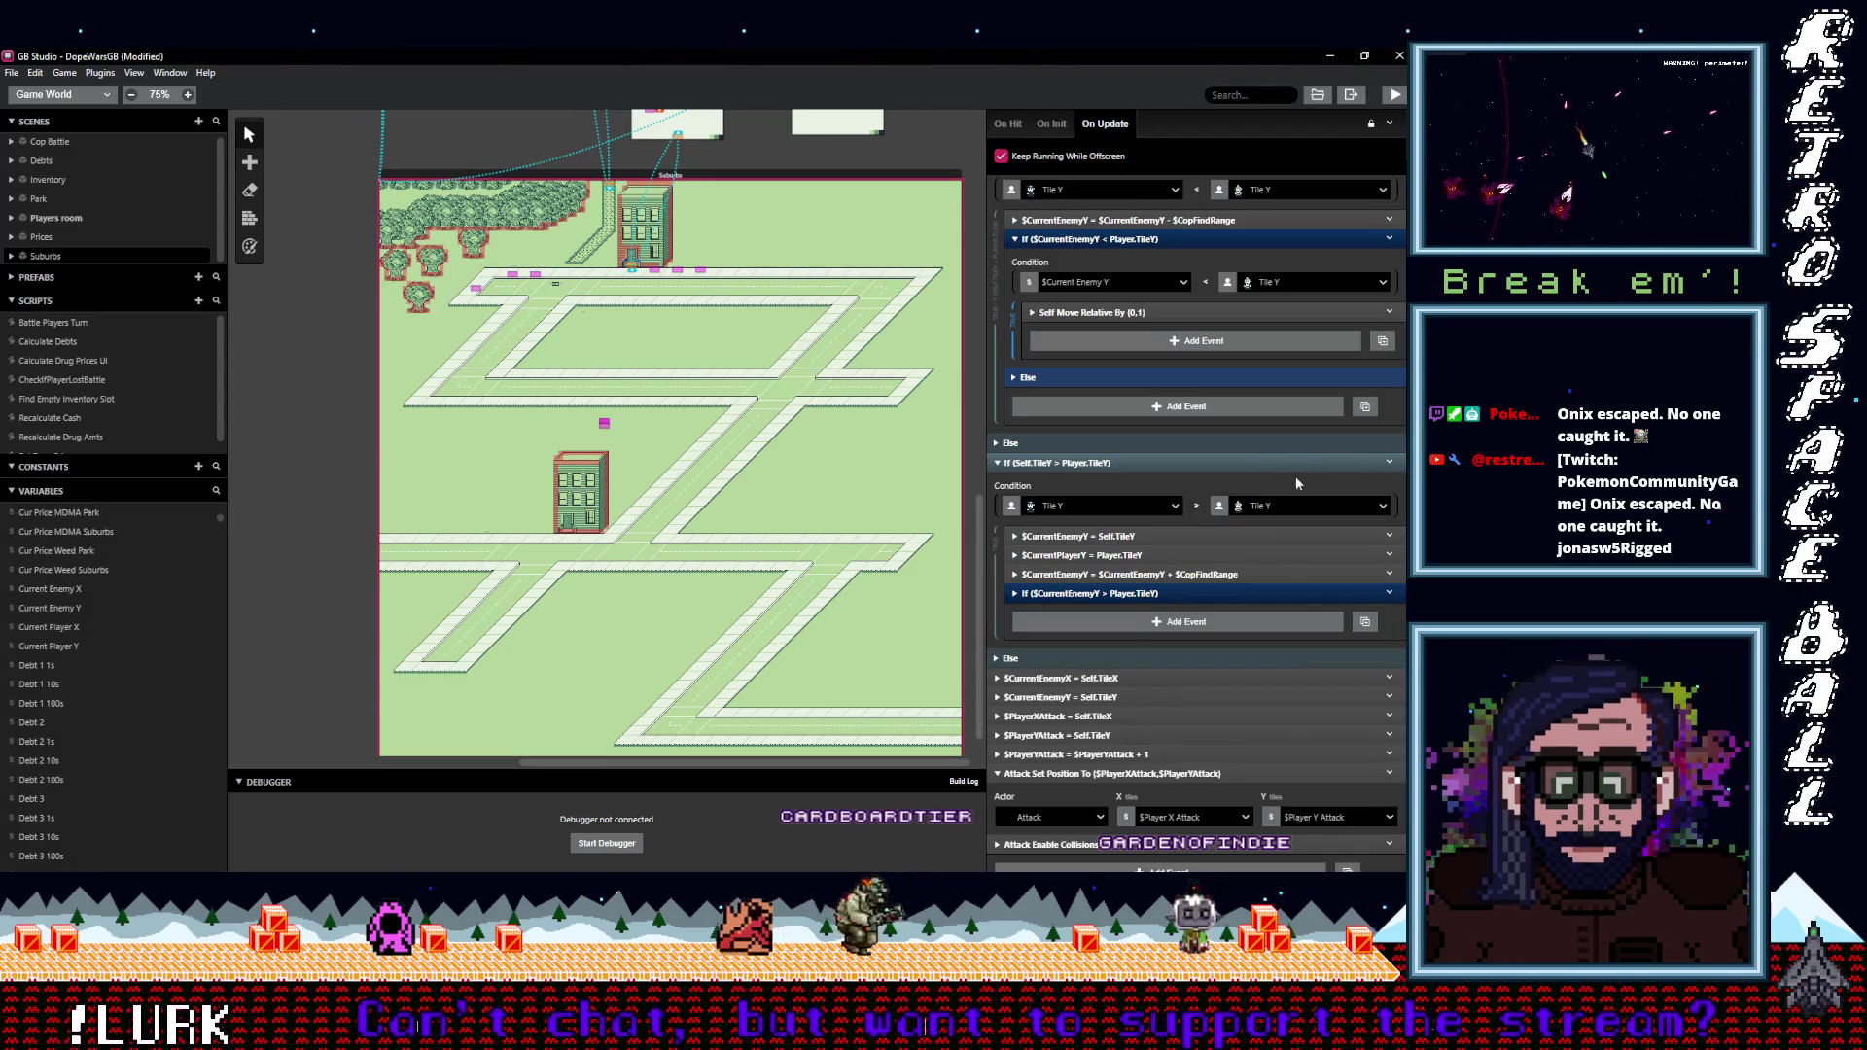
Add a Variable Math event and move it up into the Y branch.
left_click(1095, 622)
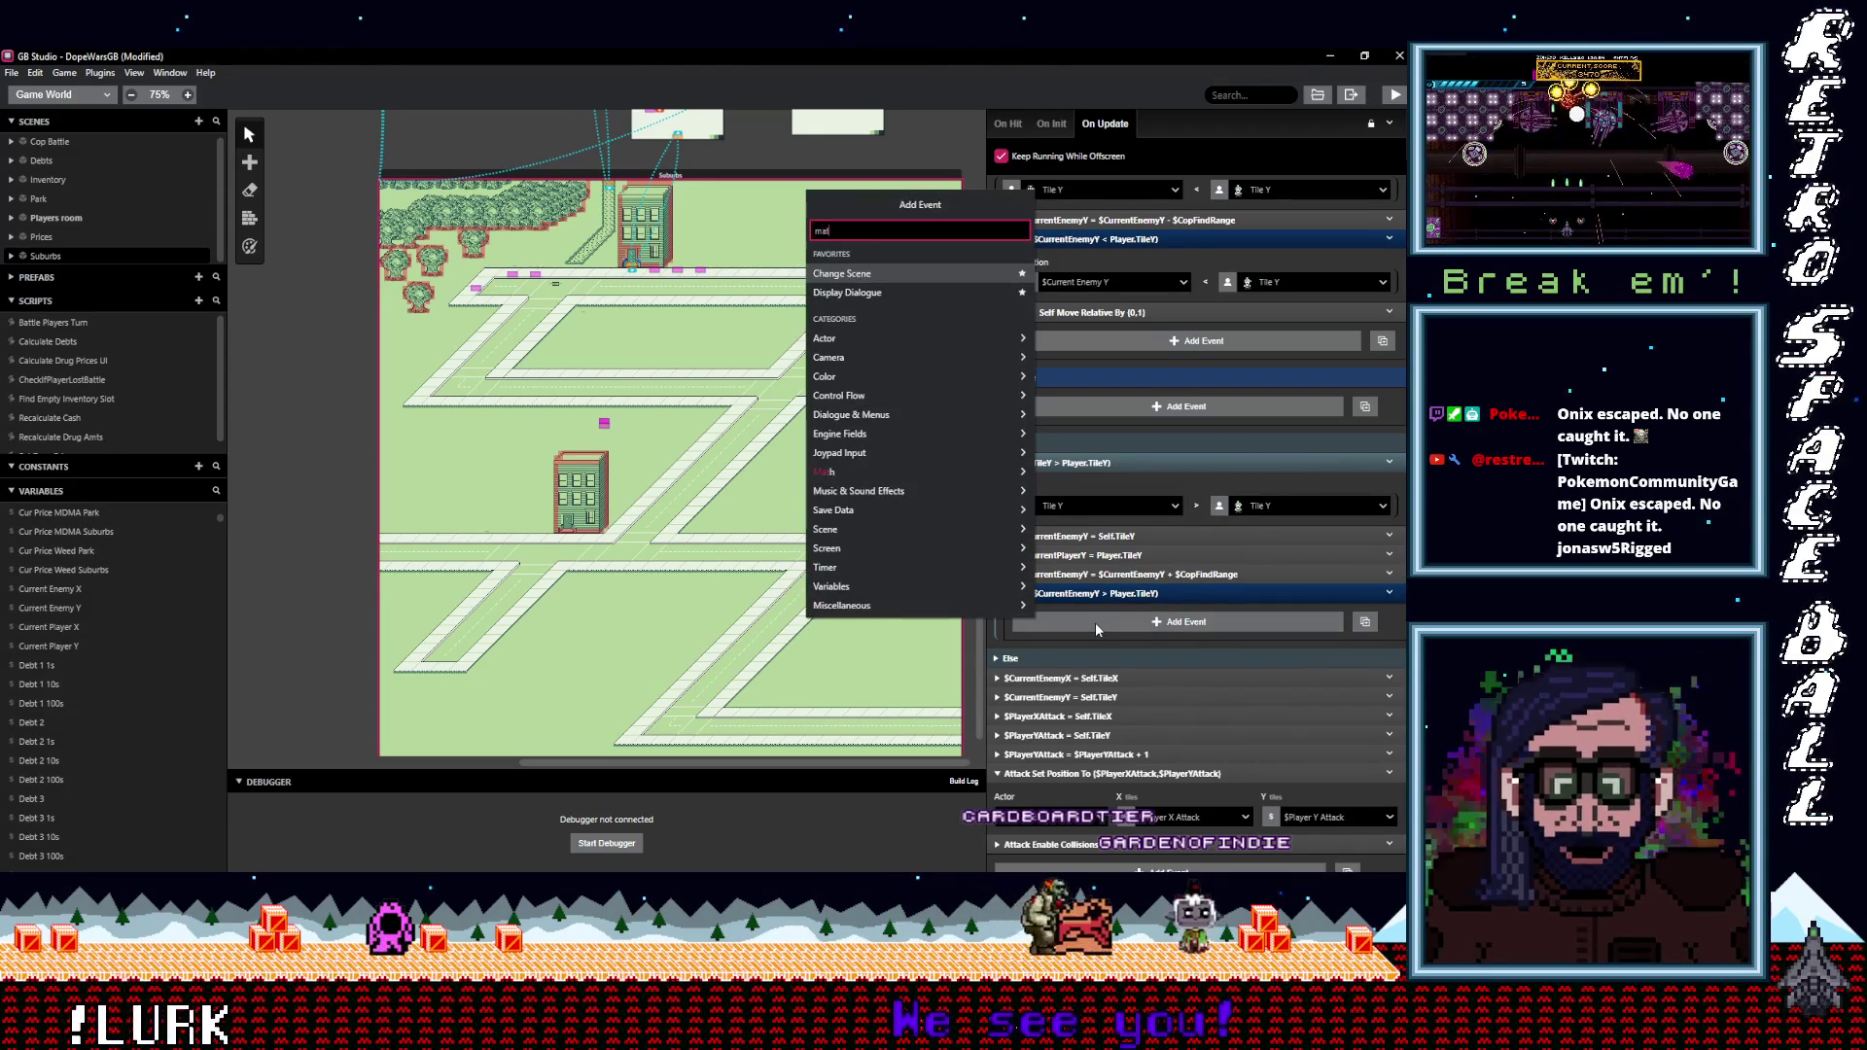
type("math")
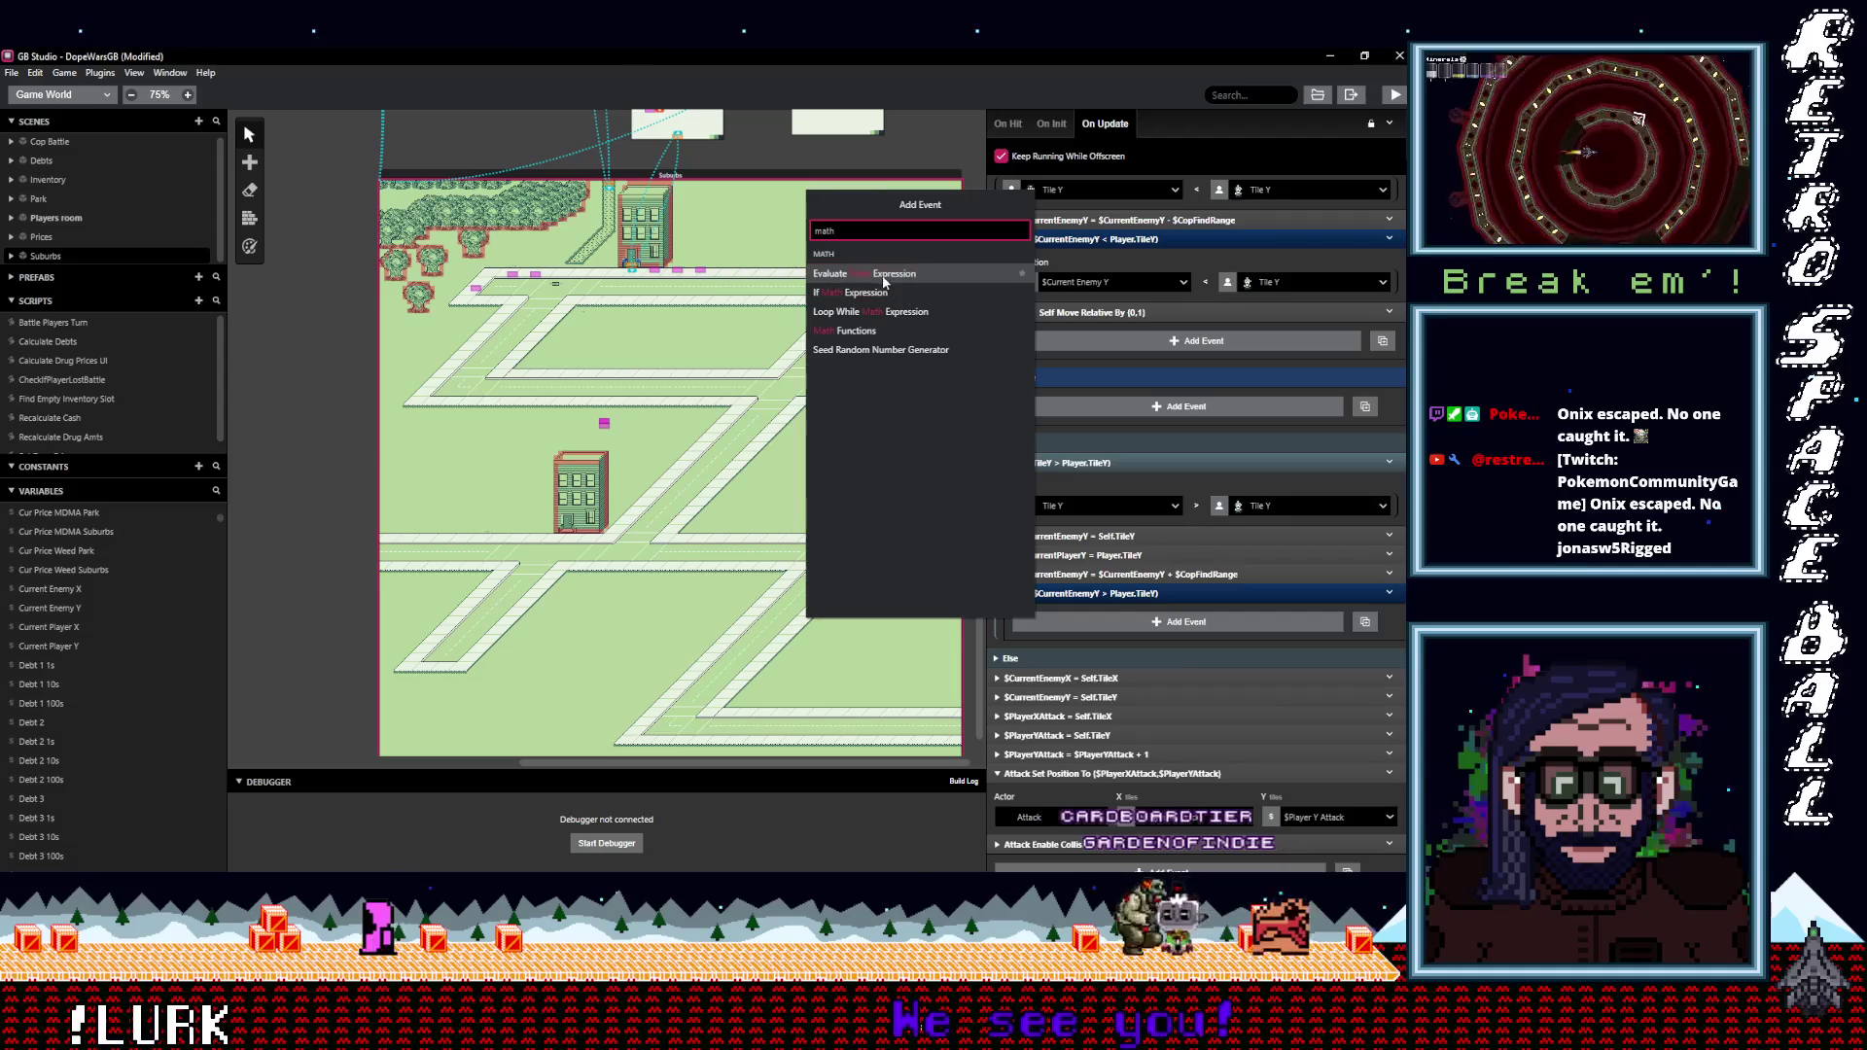
left_click(882, 328)
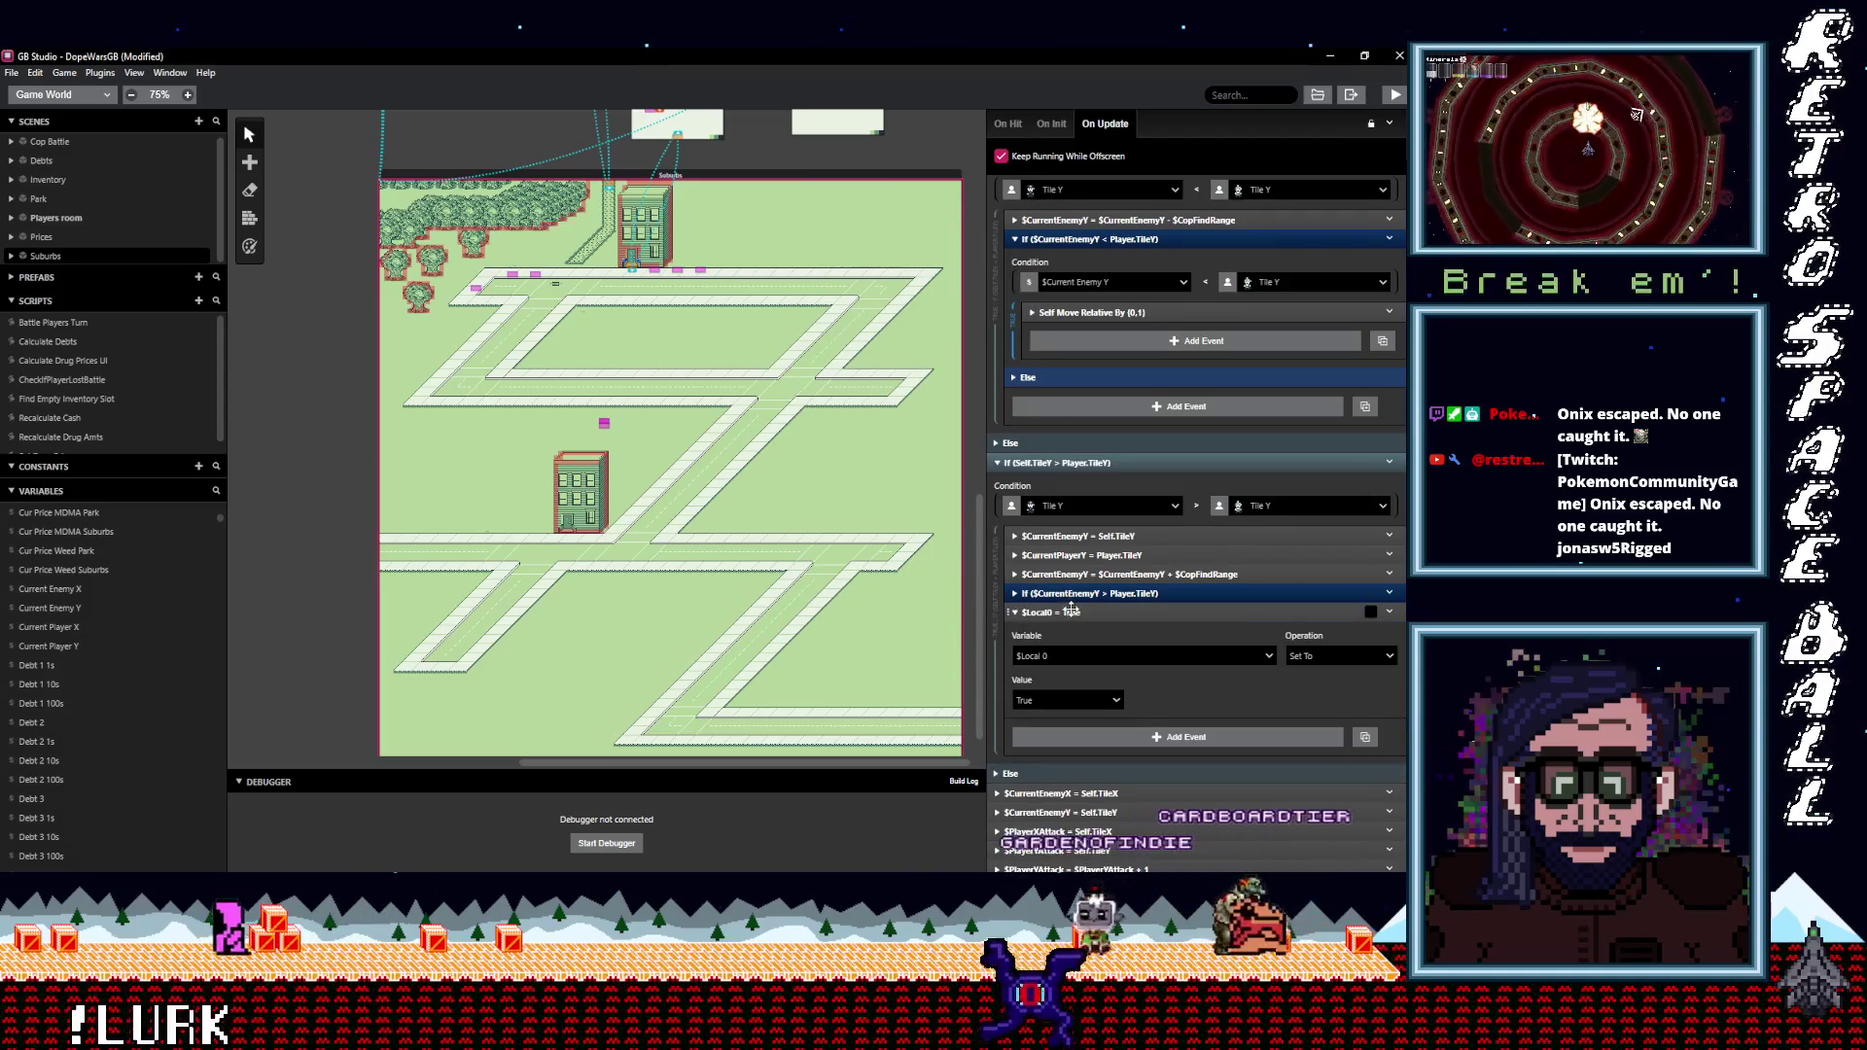
left_click_drag(1089, 632, 1088, 575)
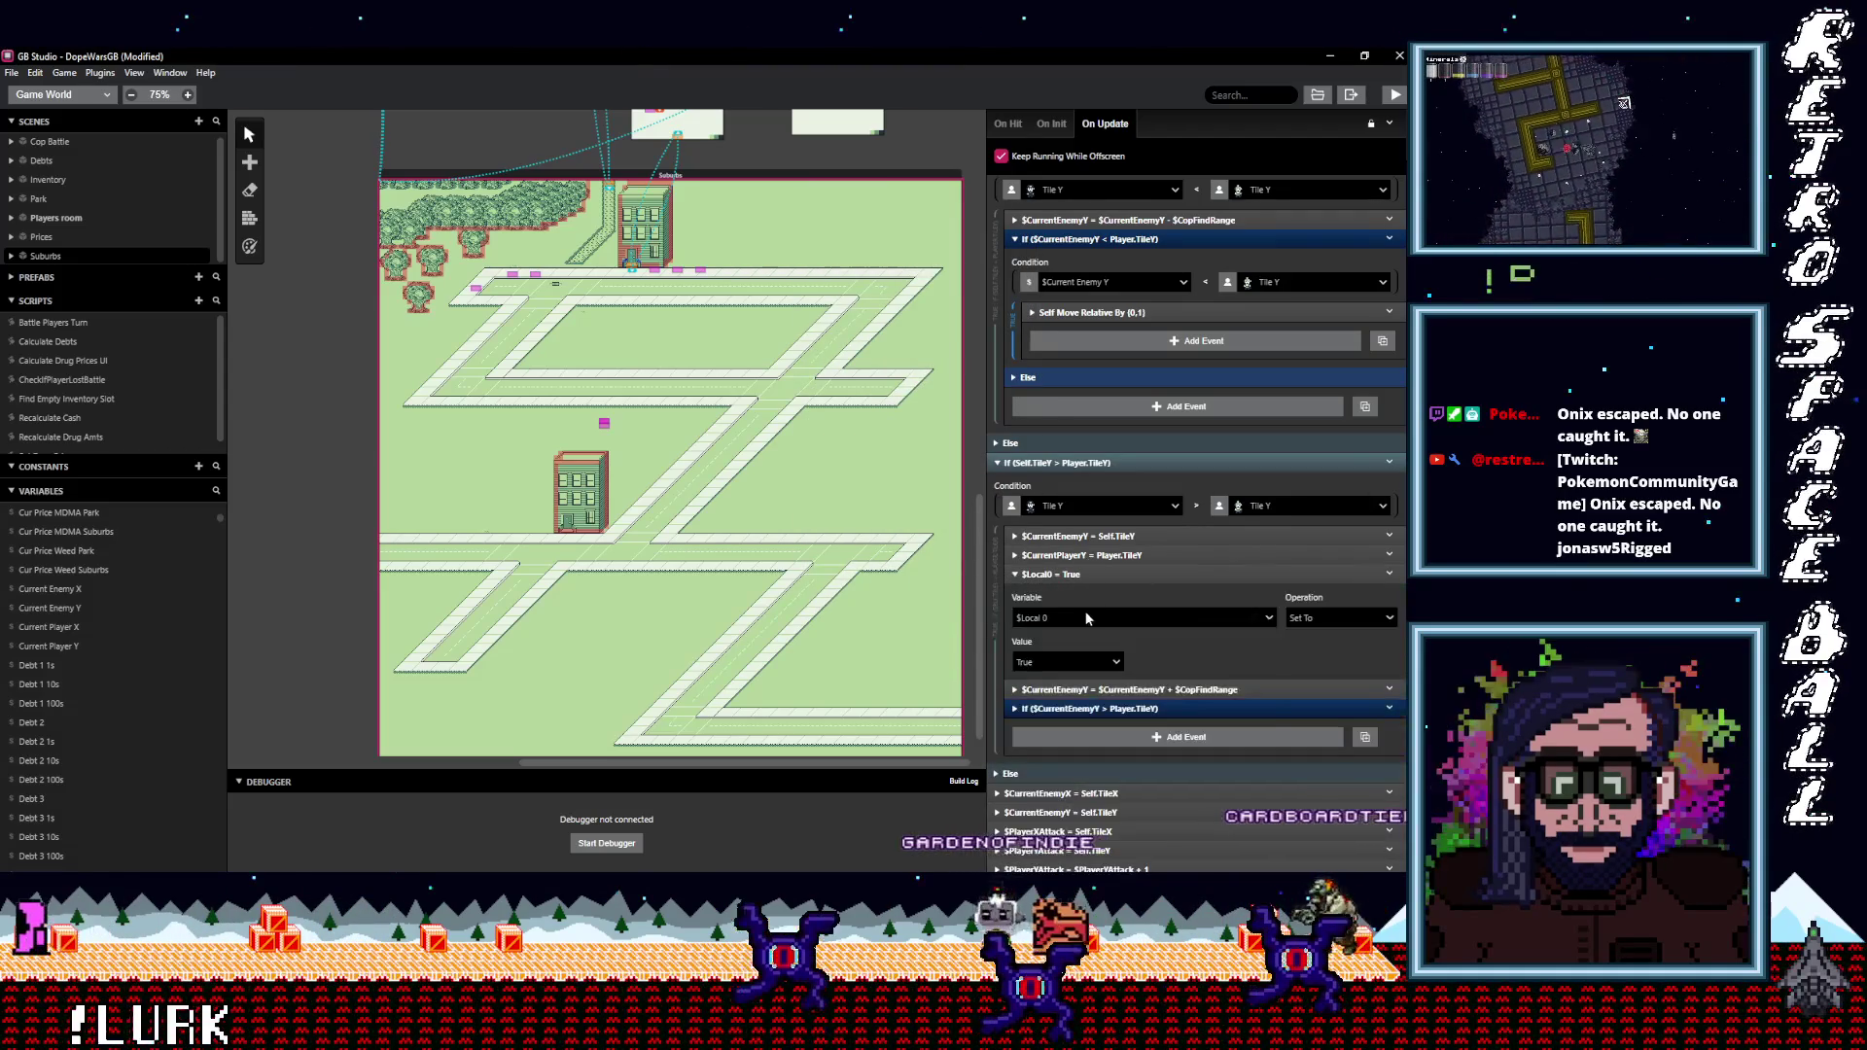
Configure the math event as $CurrentEnemyY = $CurrentEnemyY - $CurrentPlayerY.
left_click(1077, 615)
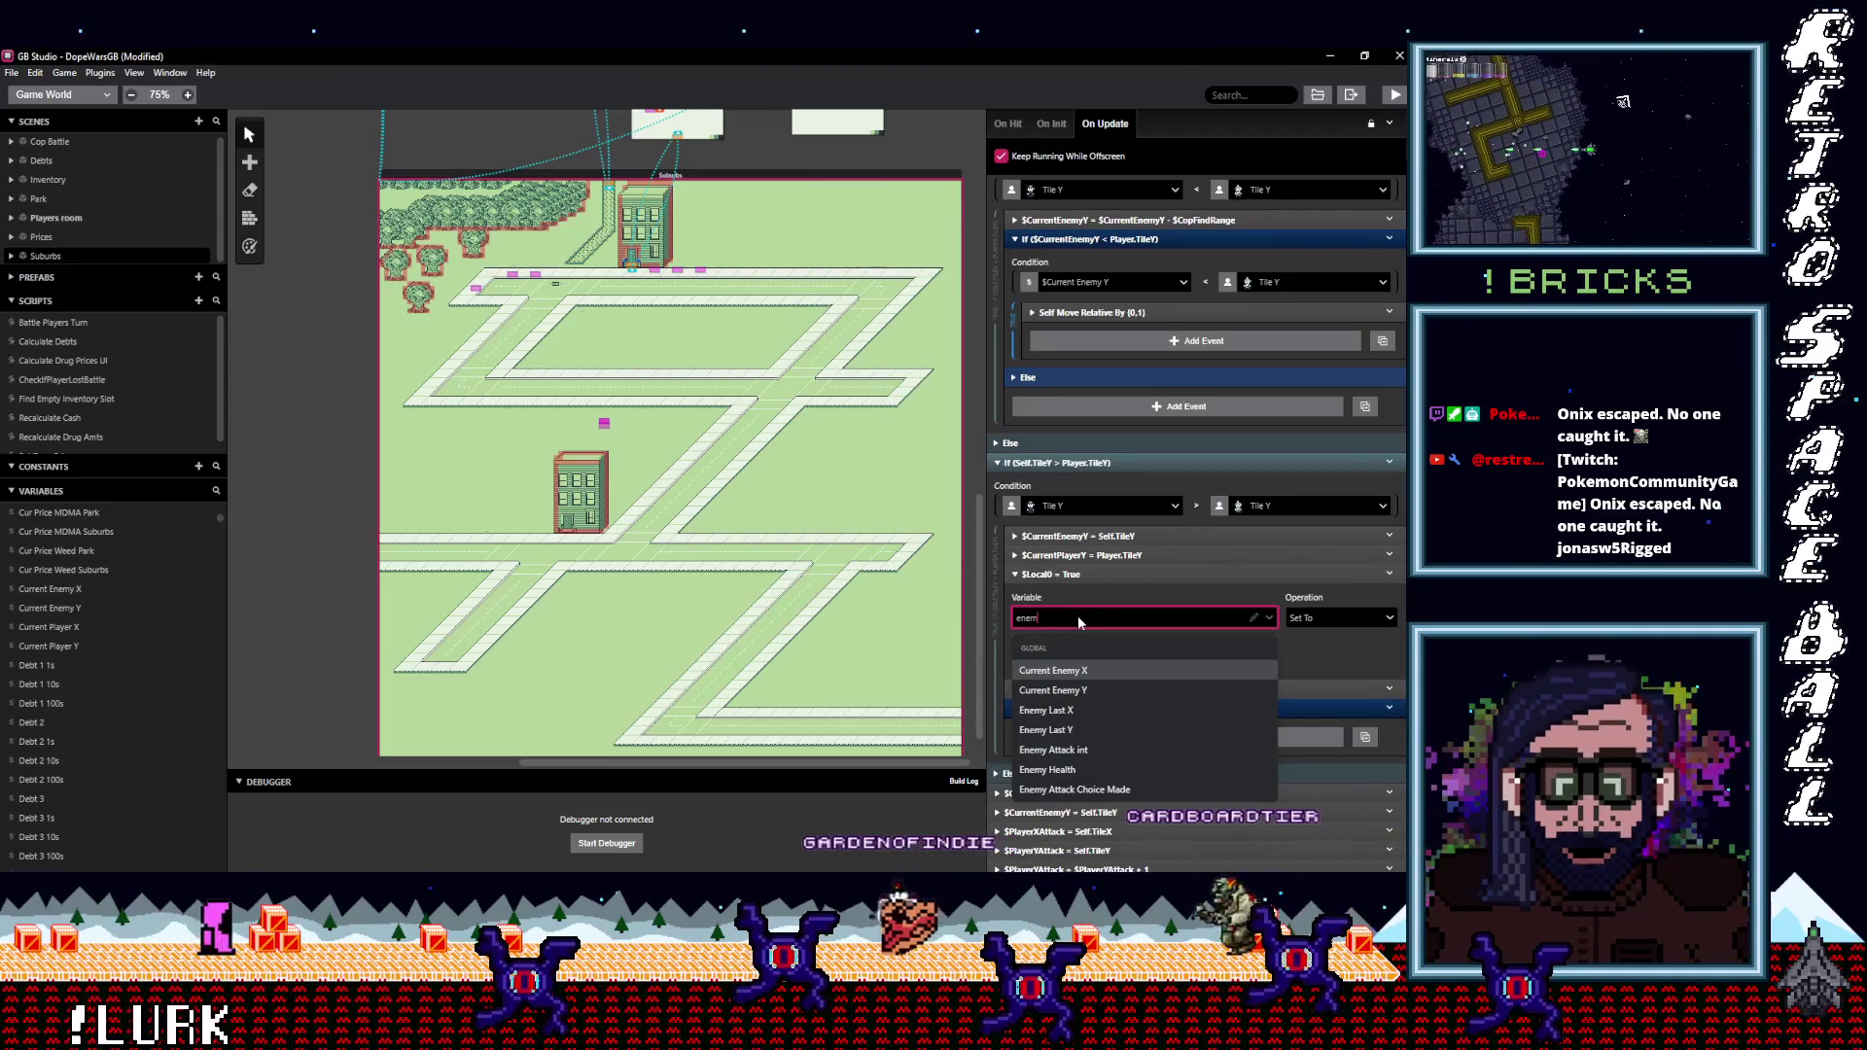
type("enem")
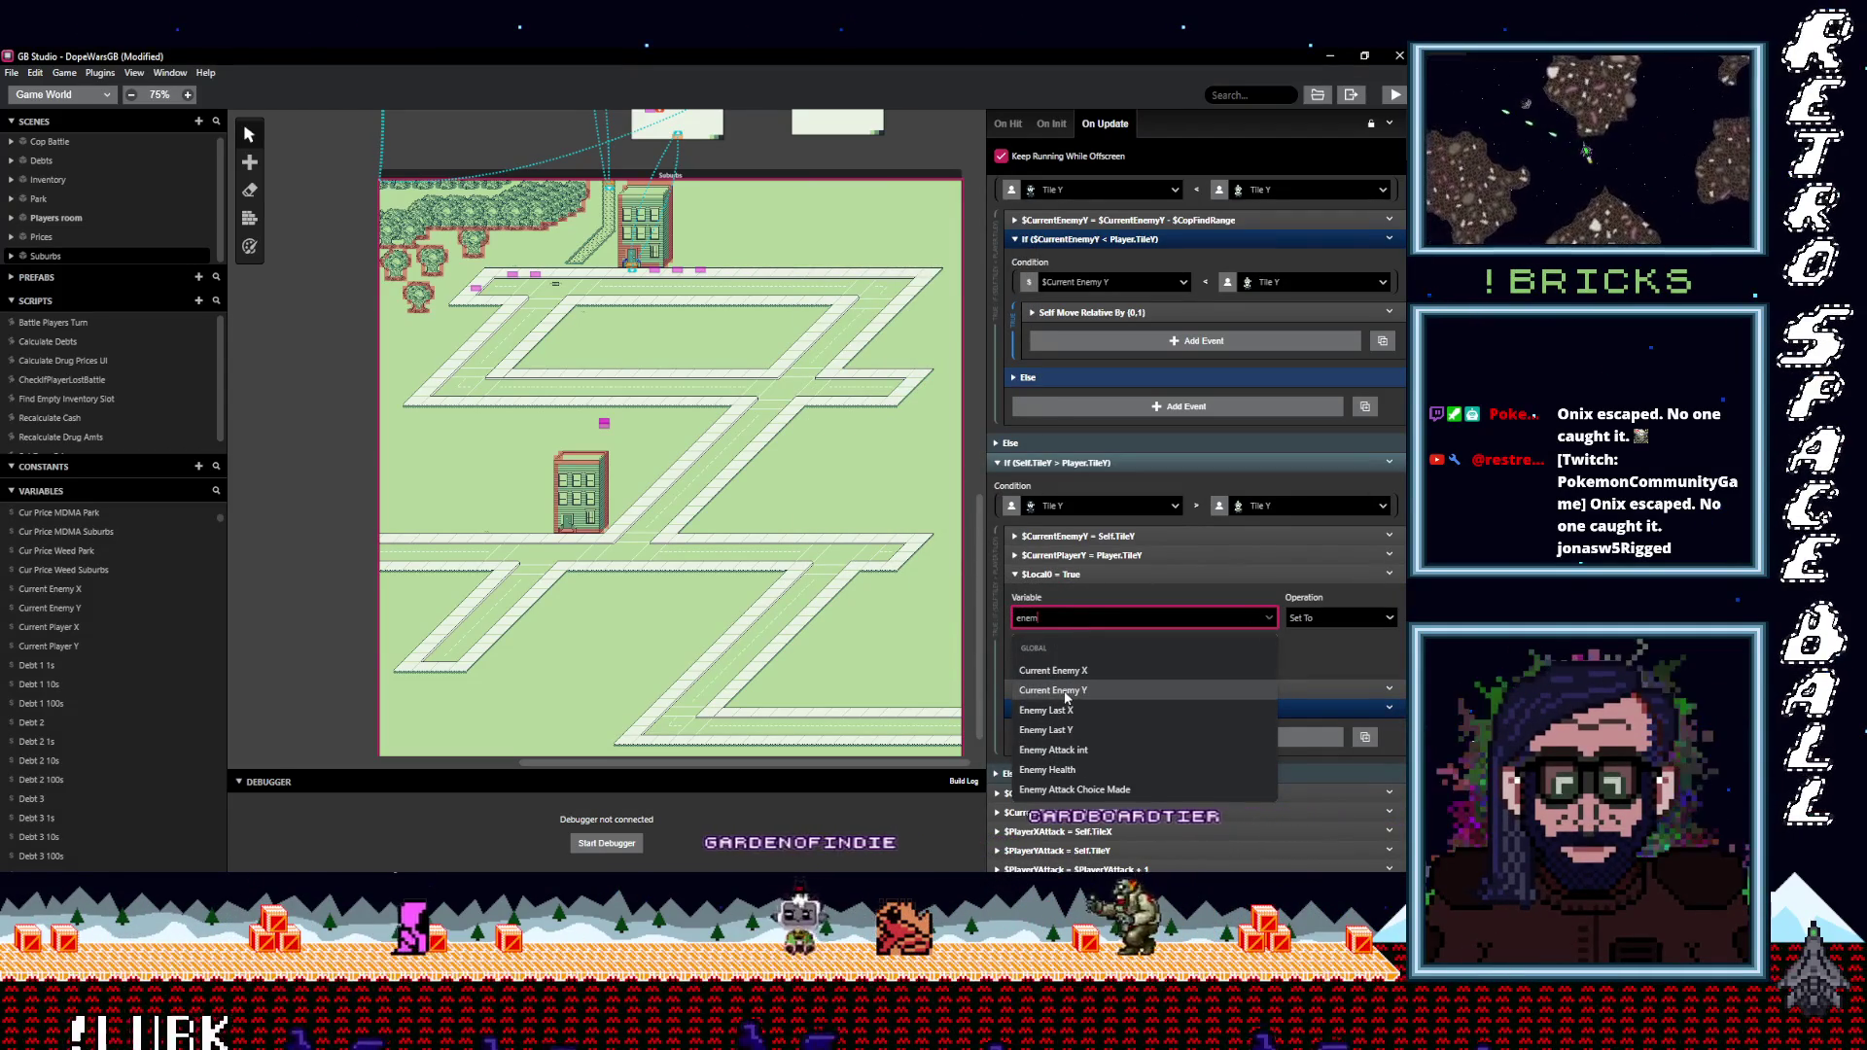
left_click(1062, 691)
left_click(1323, 618)
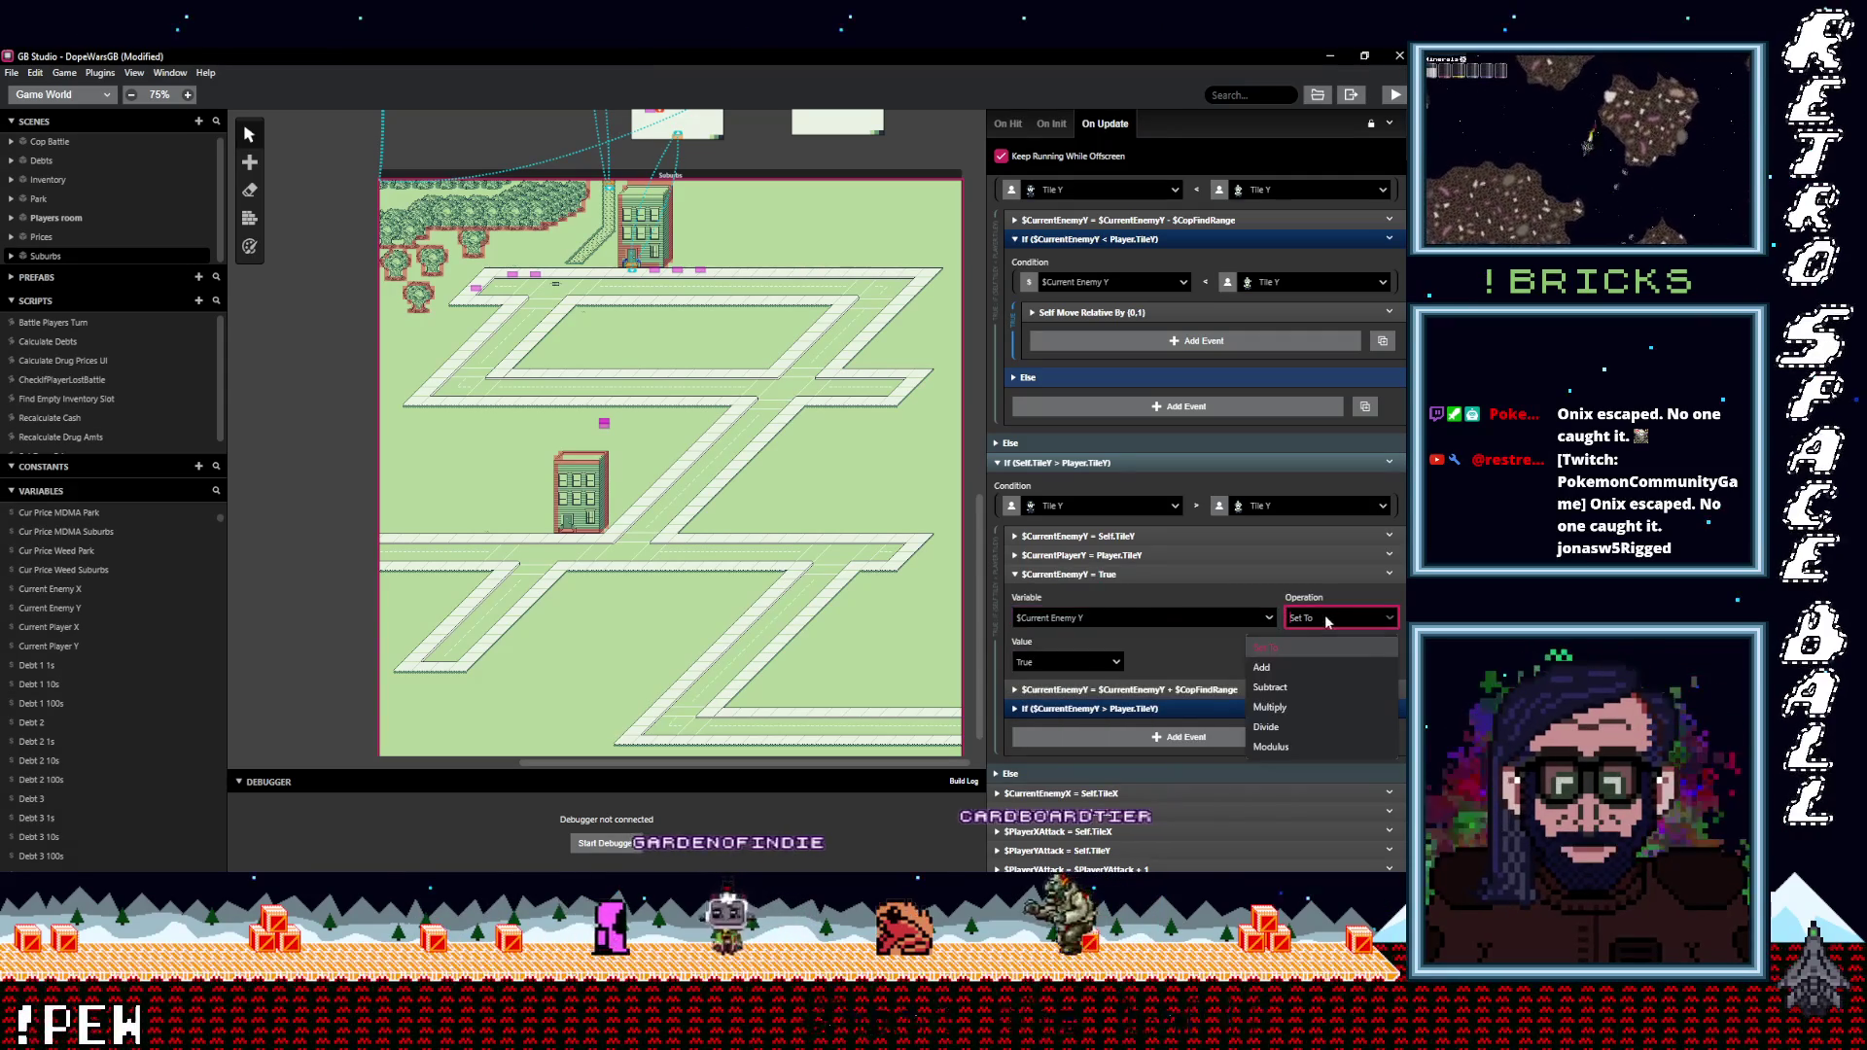
left_click(1252, 683)
left_click(1101, 662)
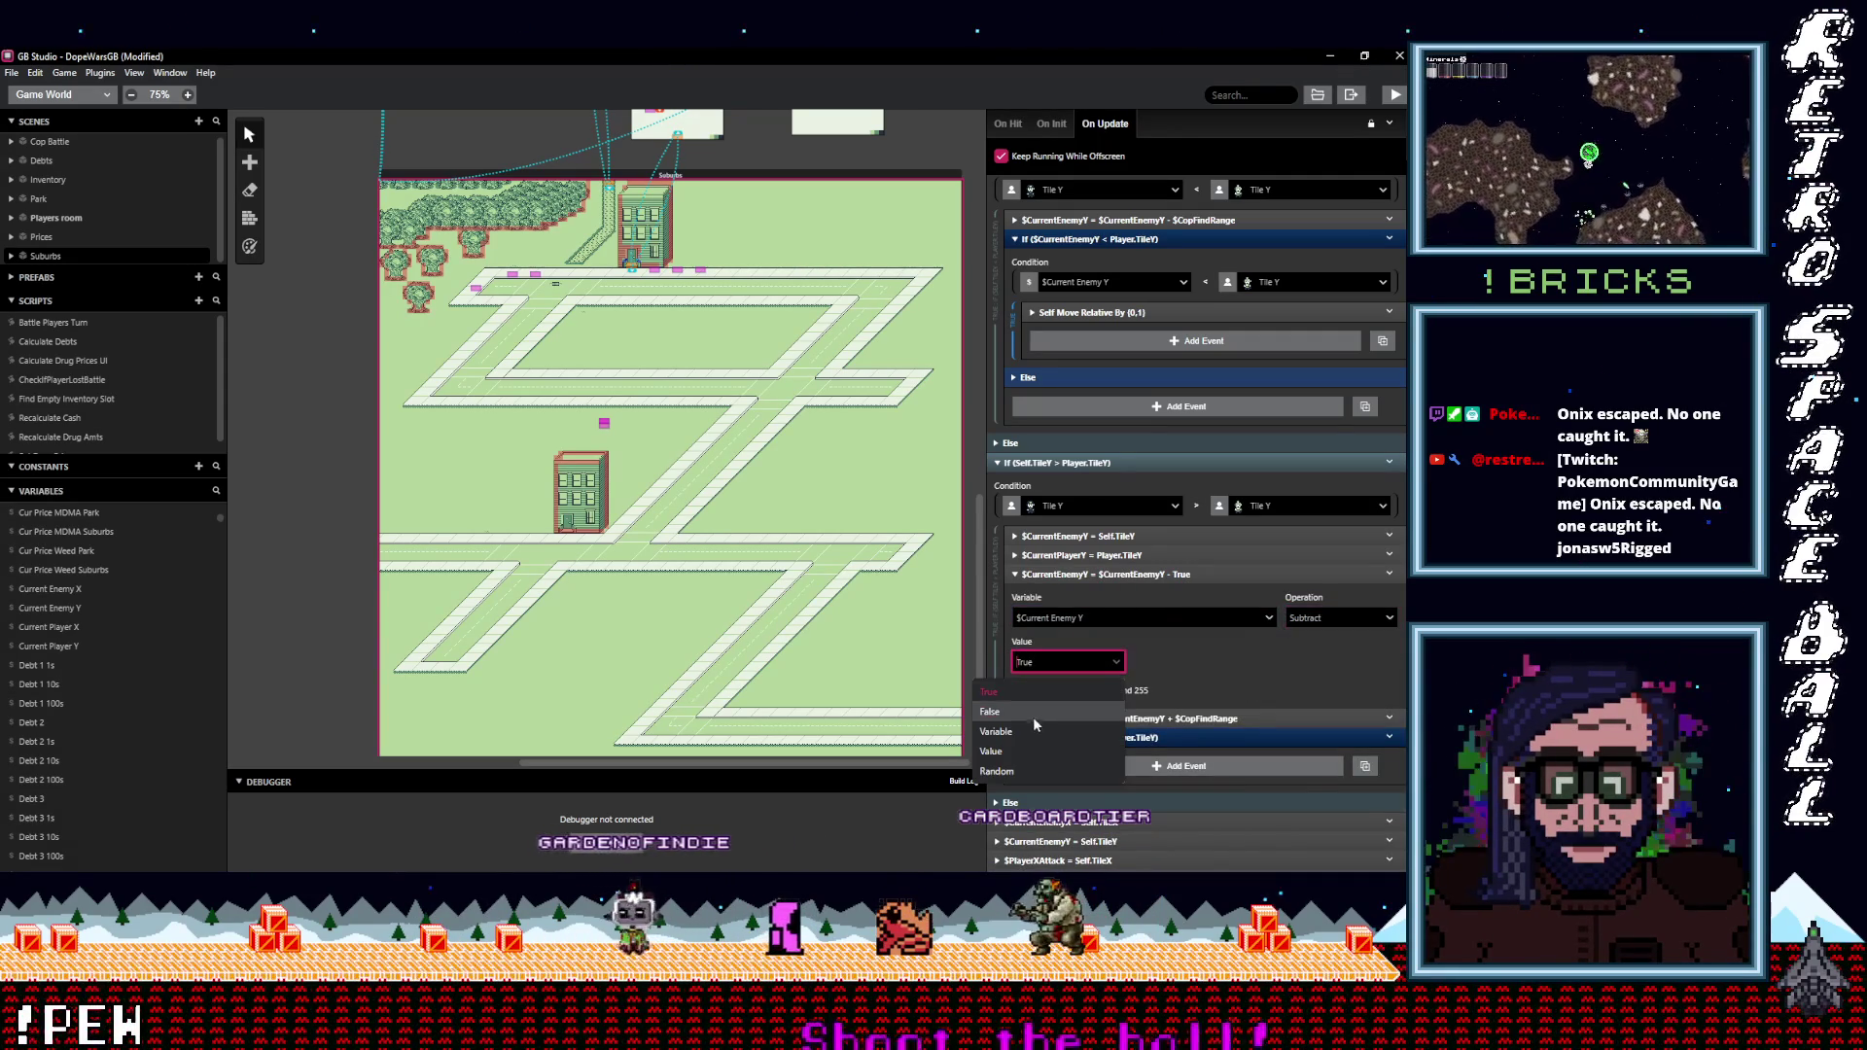
left_click(1022, 732)
left_click(1198, 649)
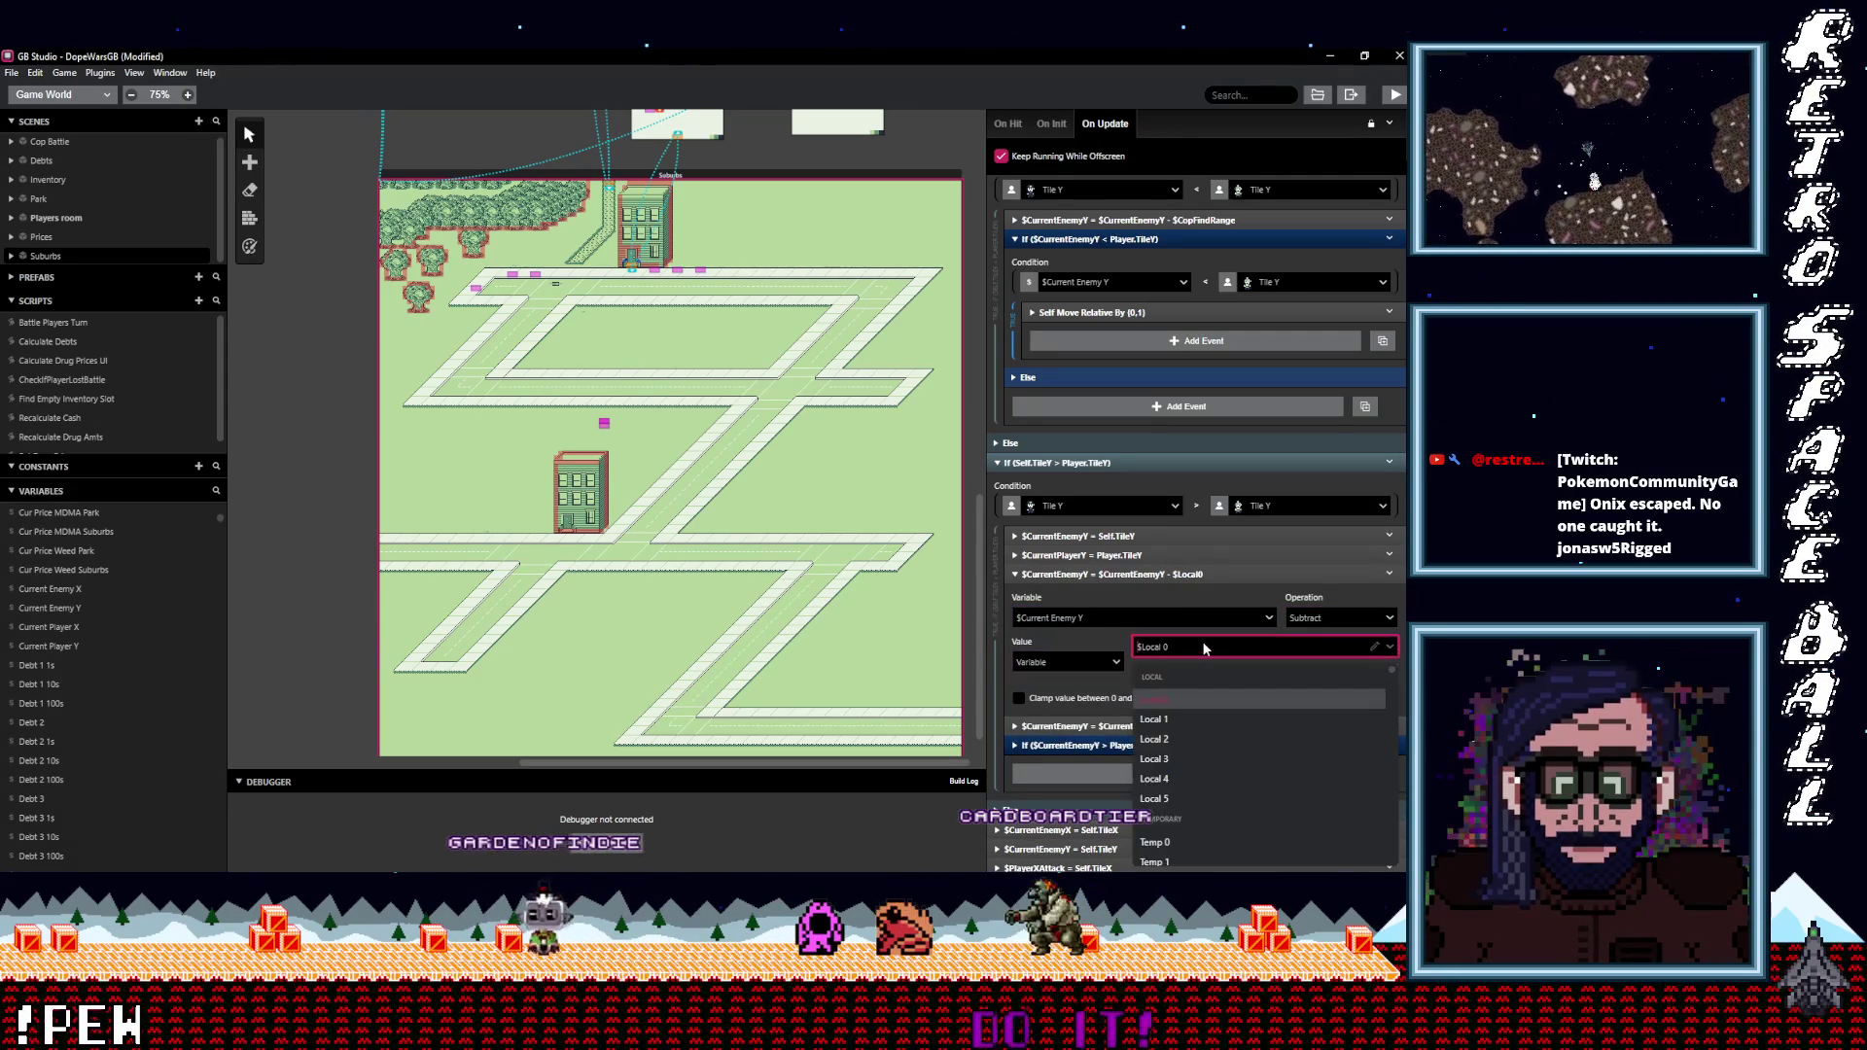
type("curren")
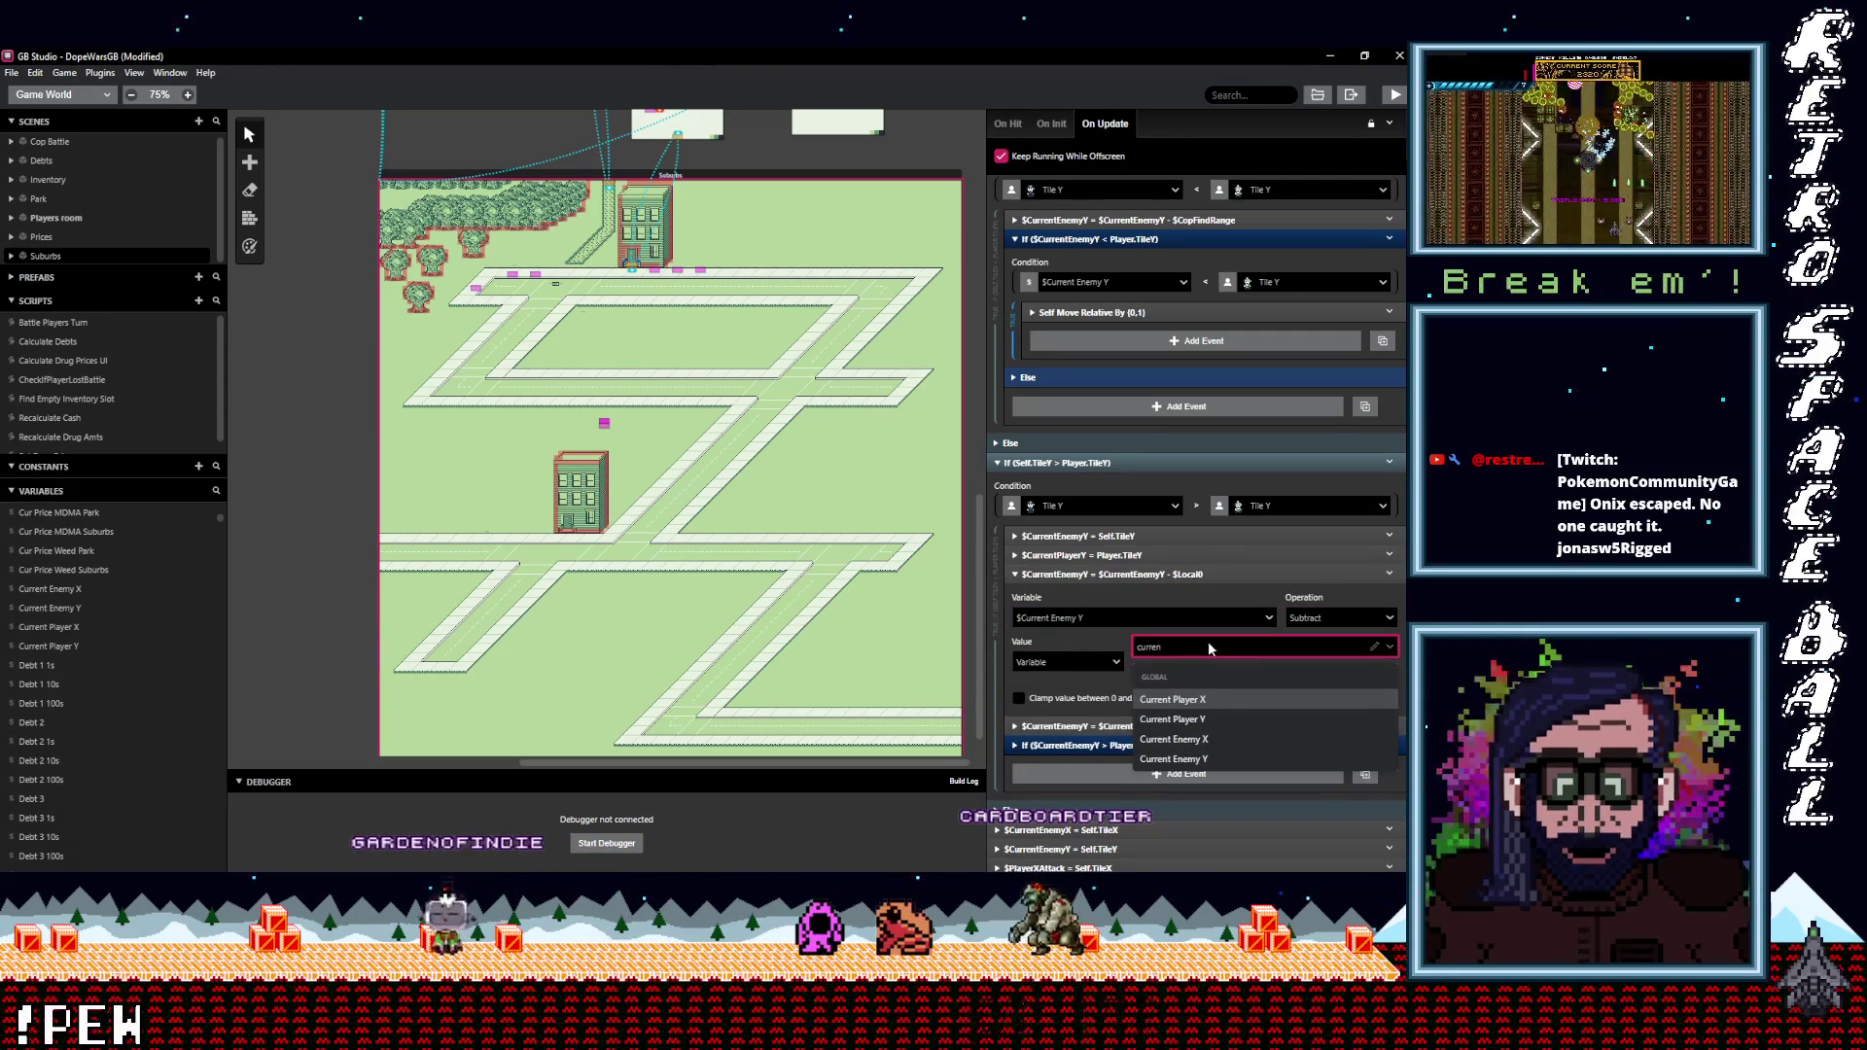
left_click(1211, 719)
left_click(1157, 573)
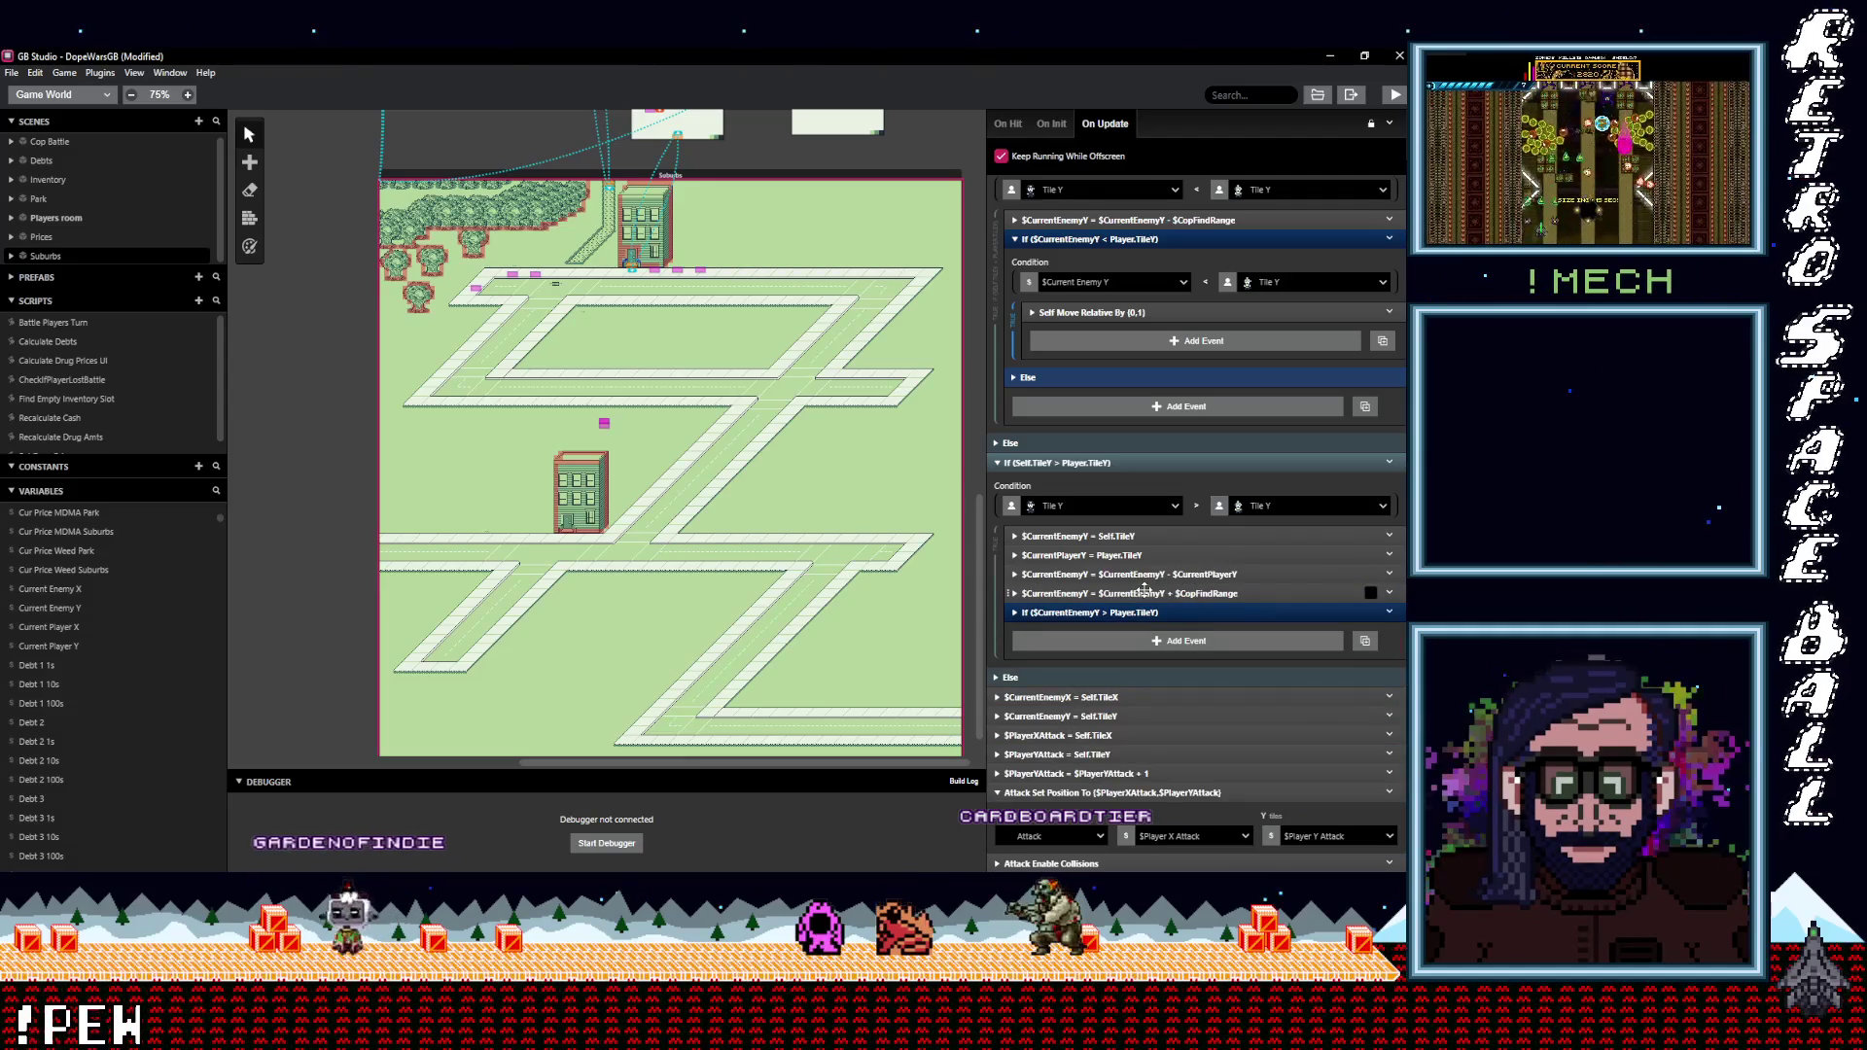
left_click(1178, 593)
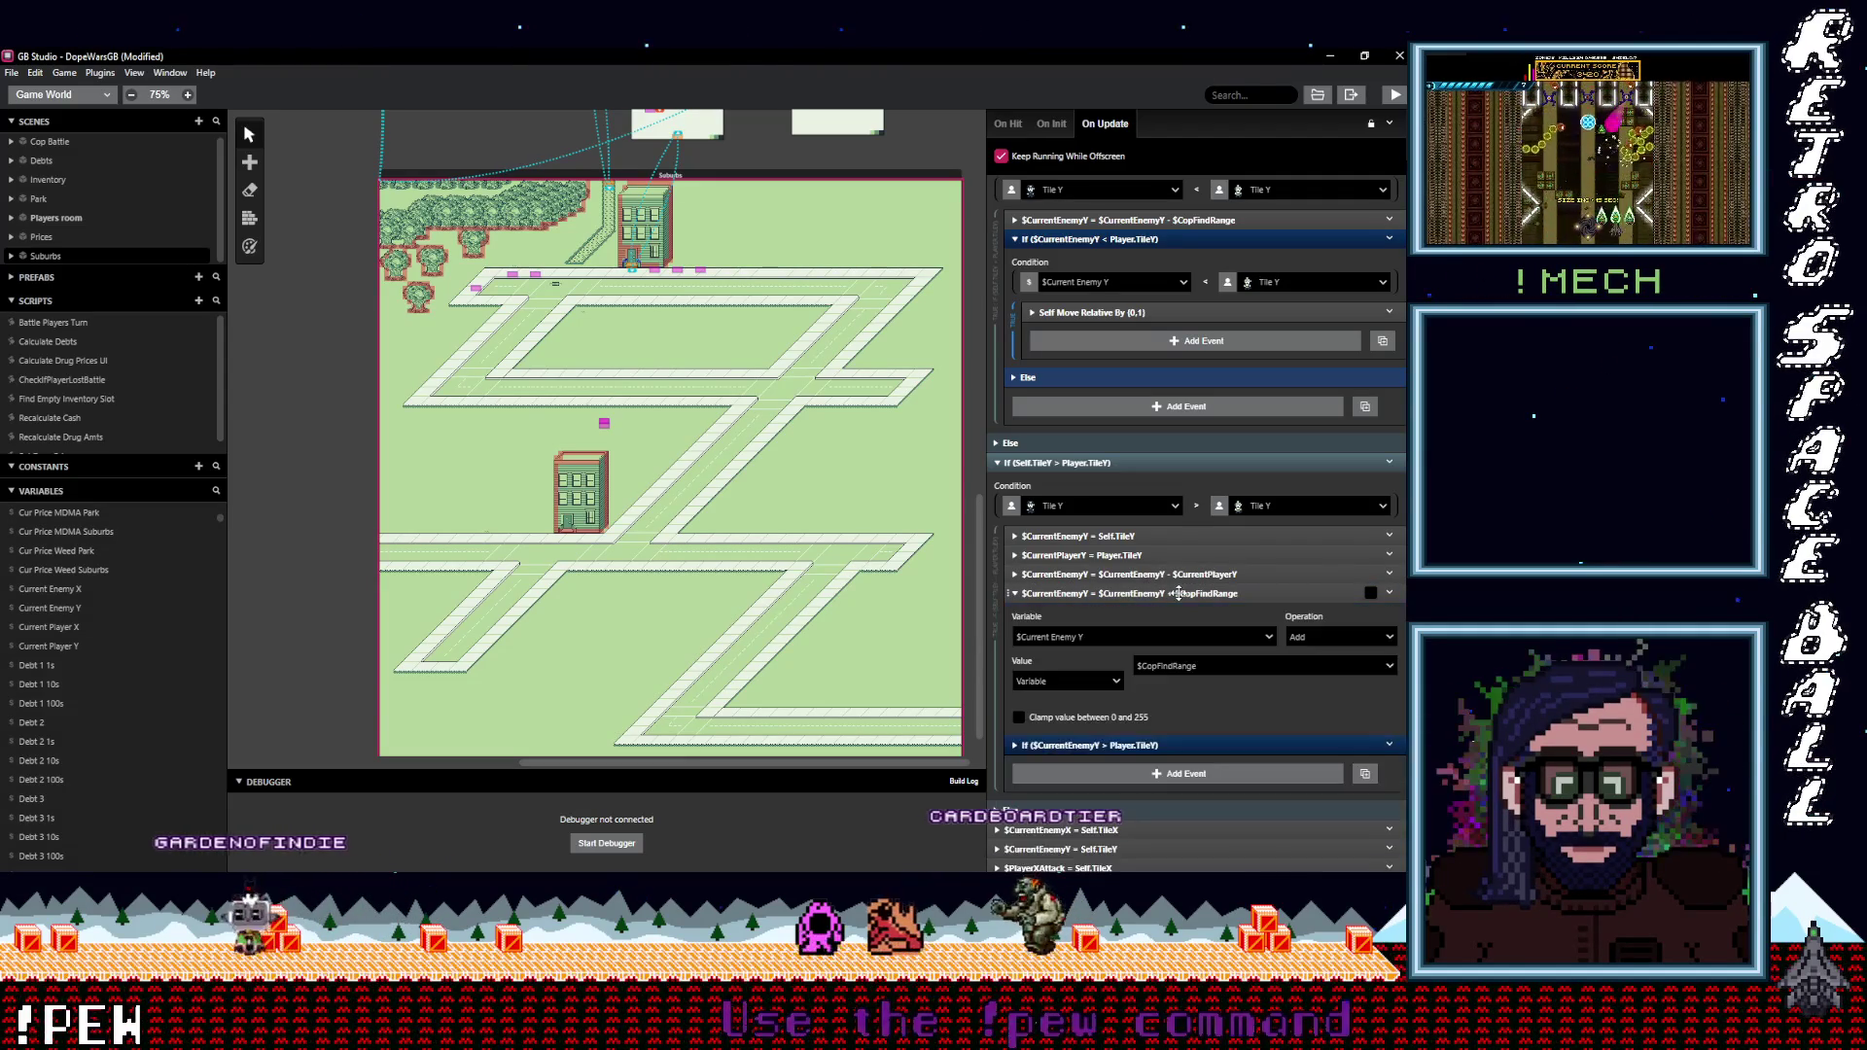
Delete the $CurrentEnemyY + $CopFindRange event.
left_click(1315, 639)
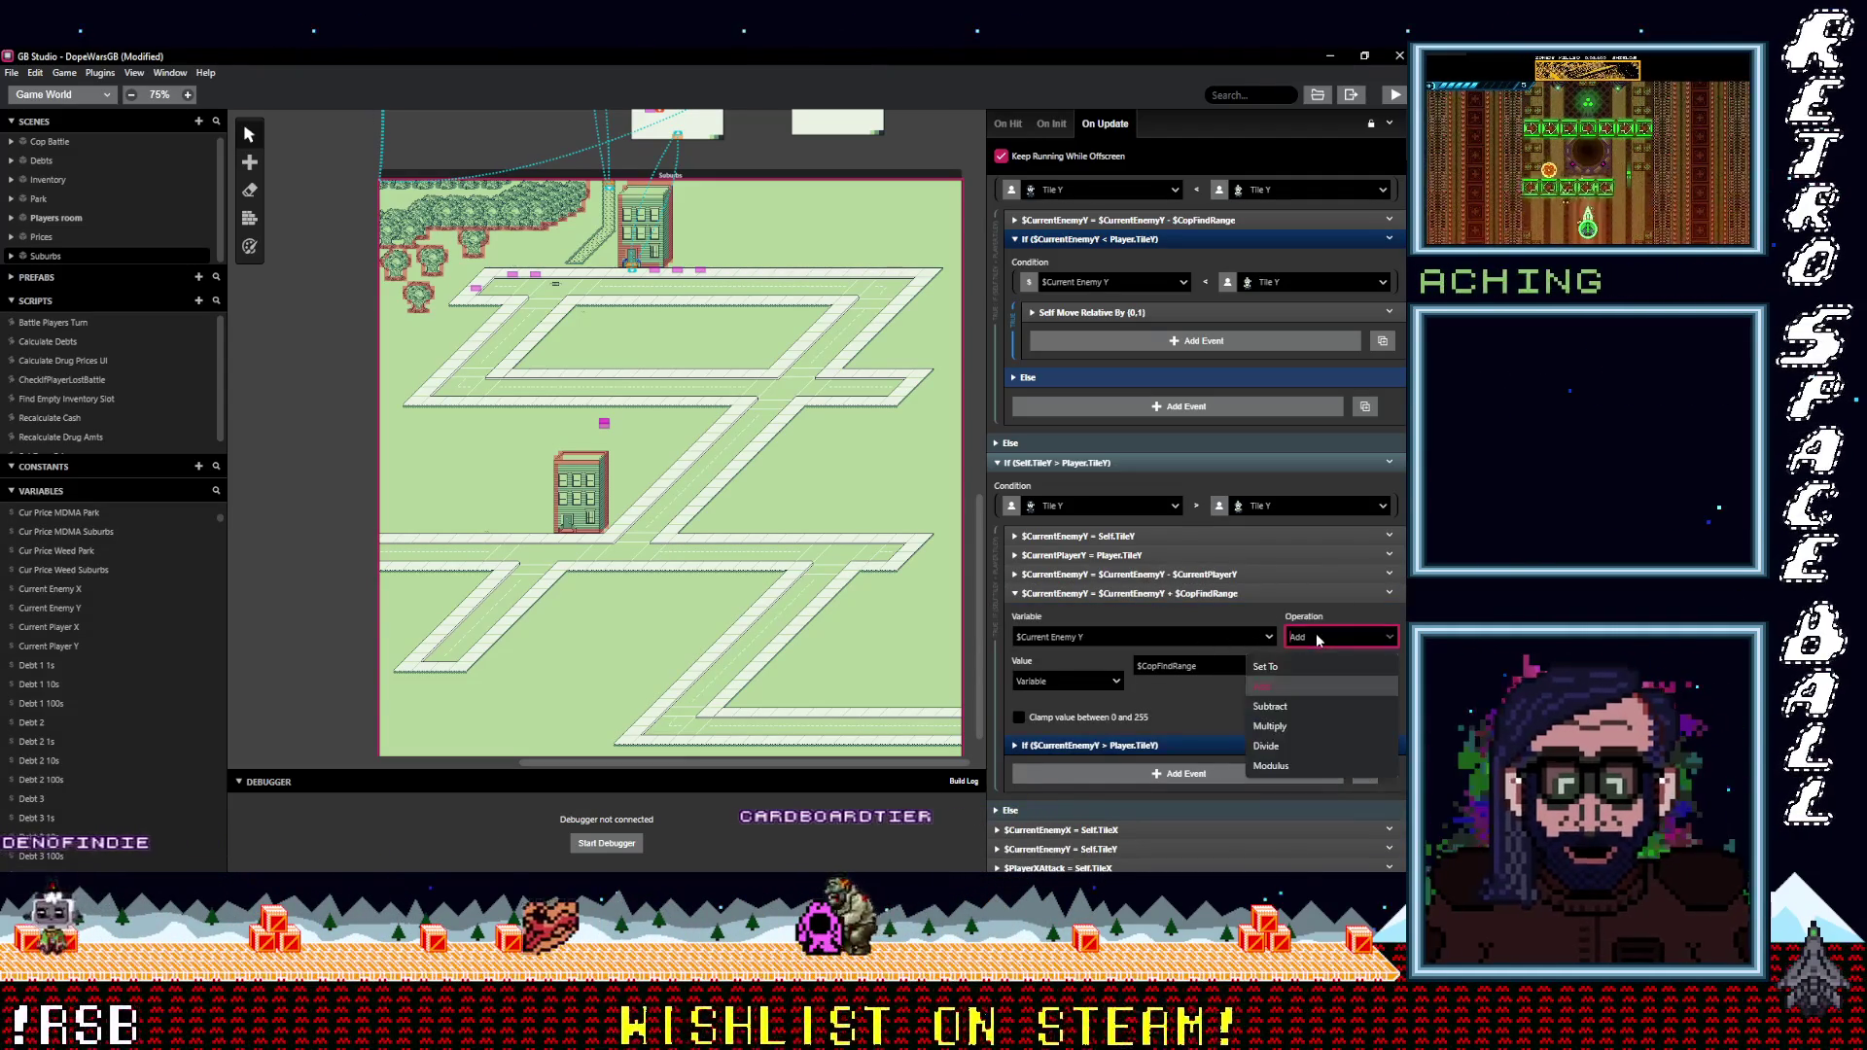
left_click(1315, 639)
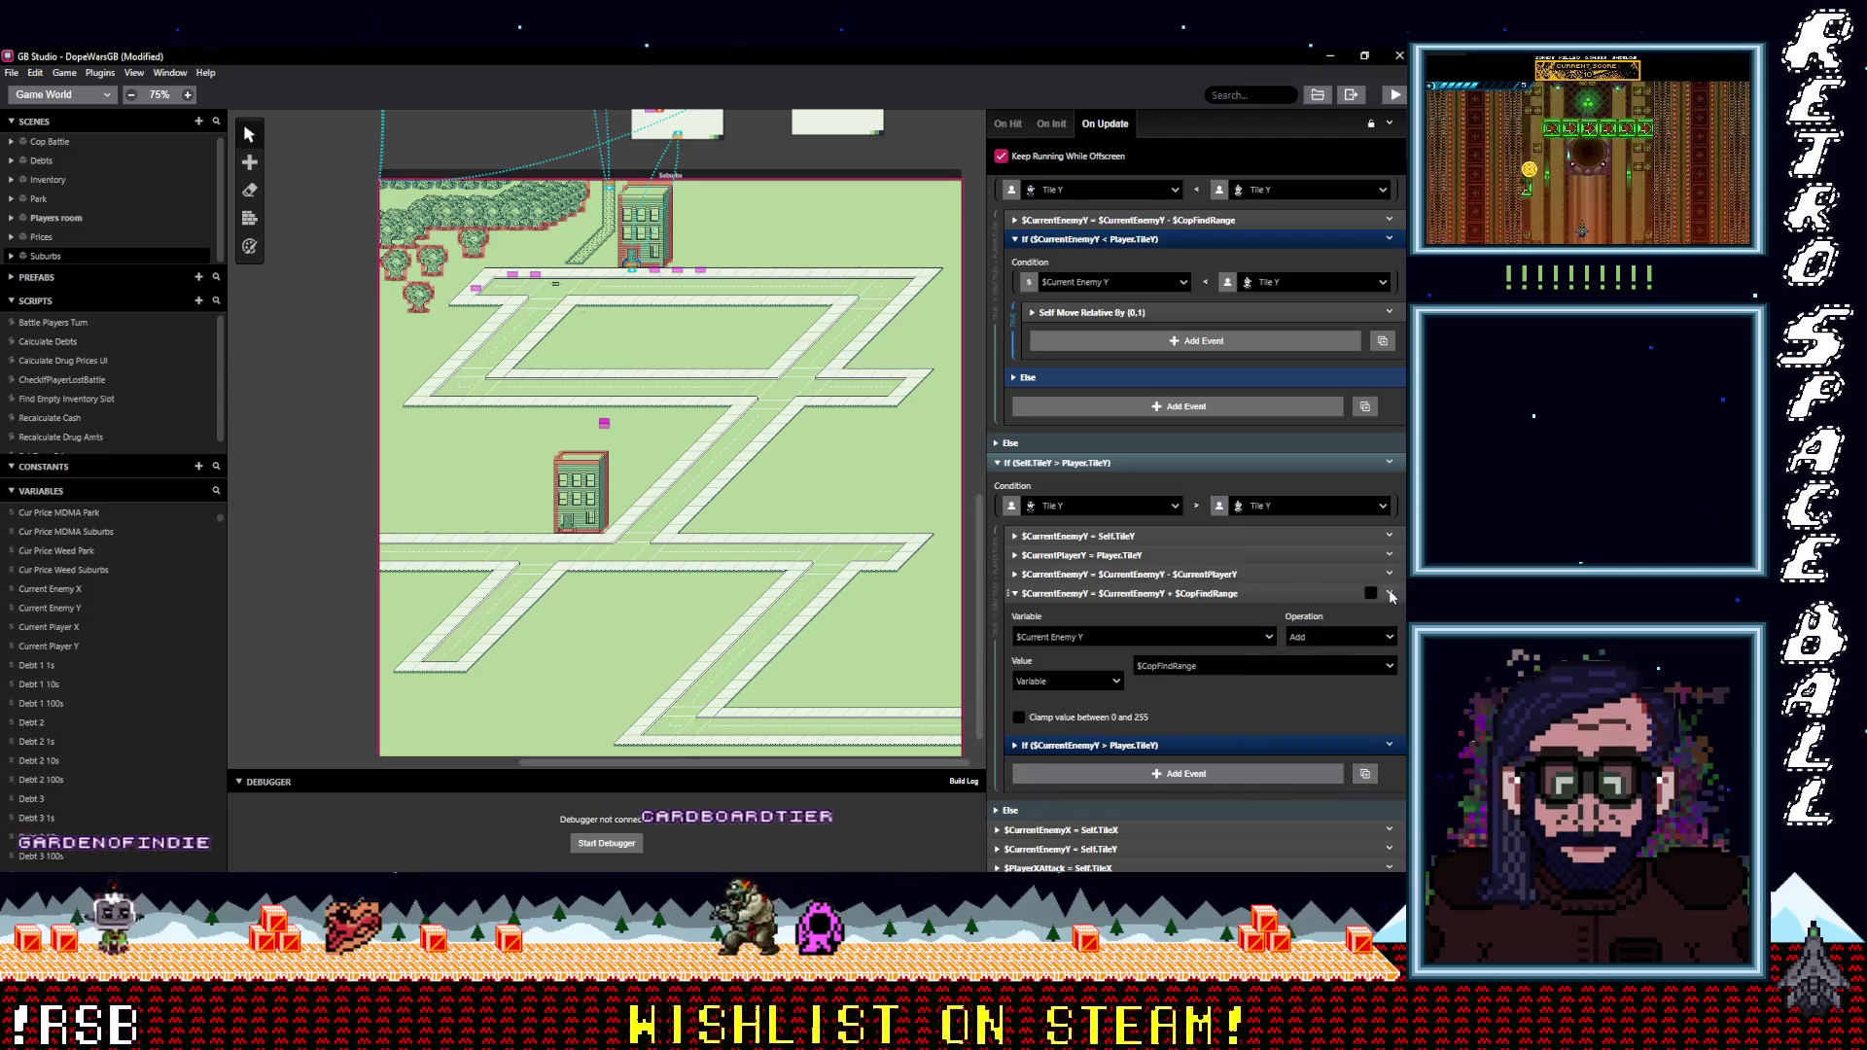
right_click(1254, 607)
left_click(1285, 791)
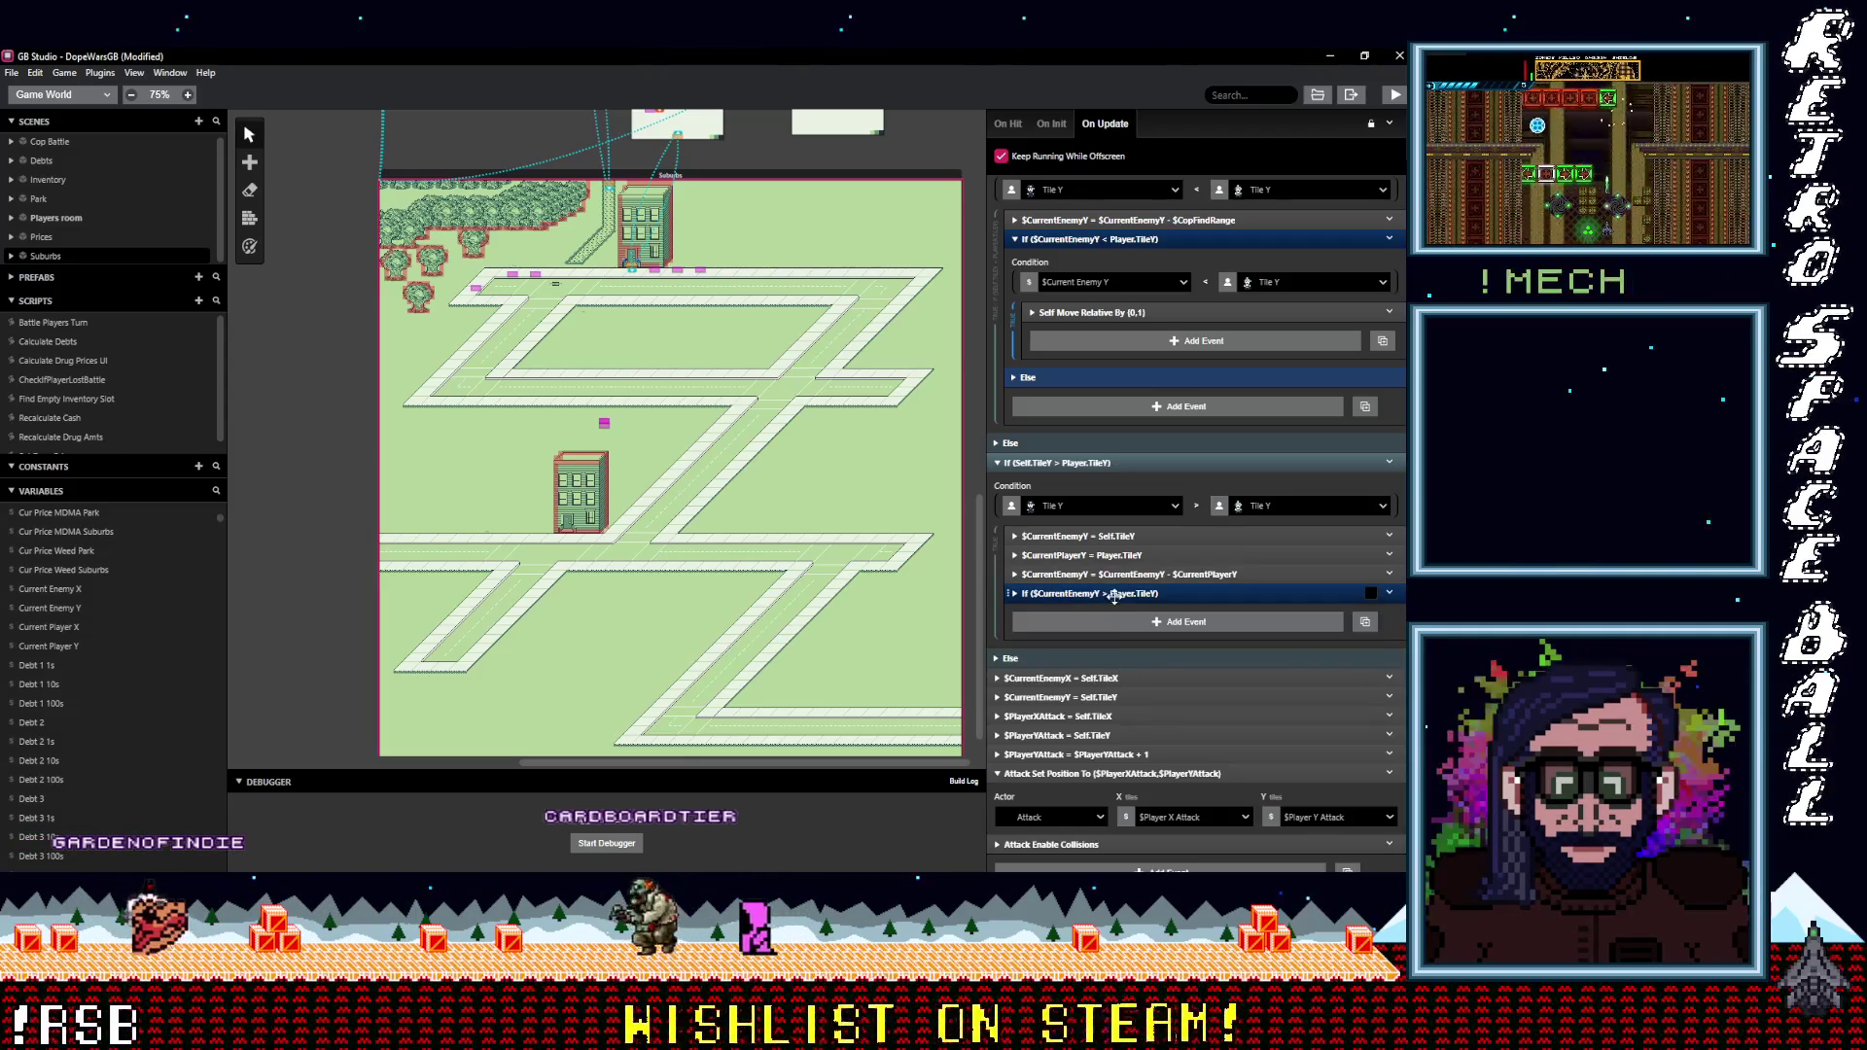
Expand the $CurrentEnemyY > Player.TileY check and open its variable and property choices.
left_click(1253, 596)
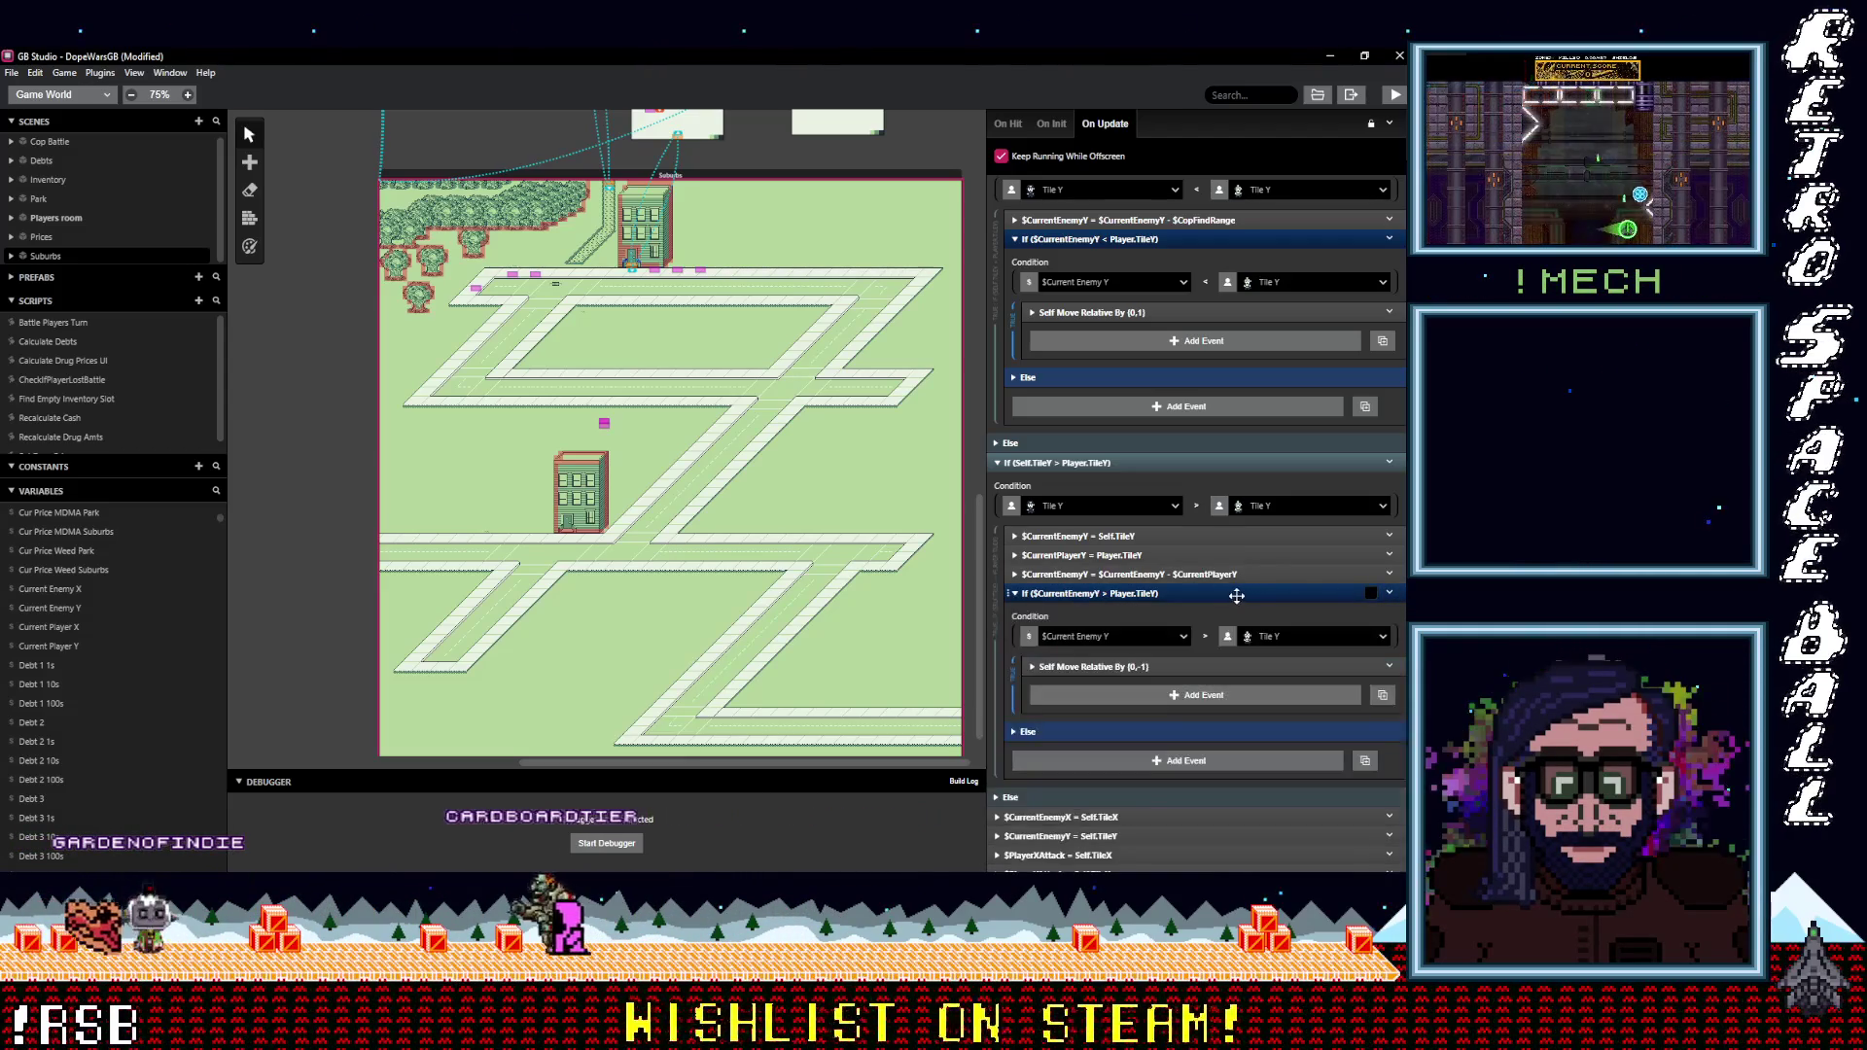
left_click(1070, 637)
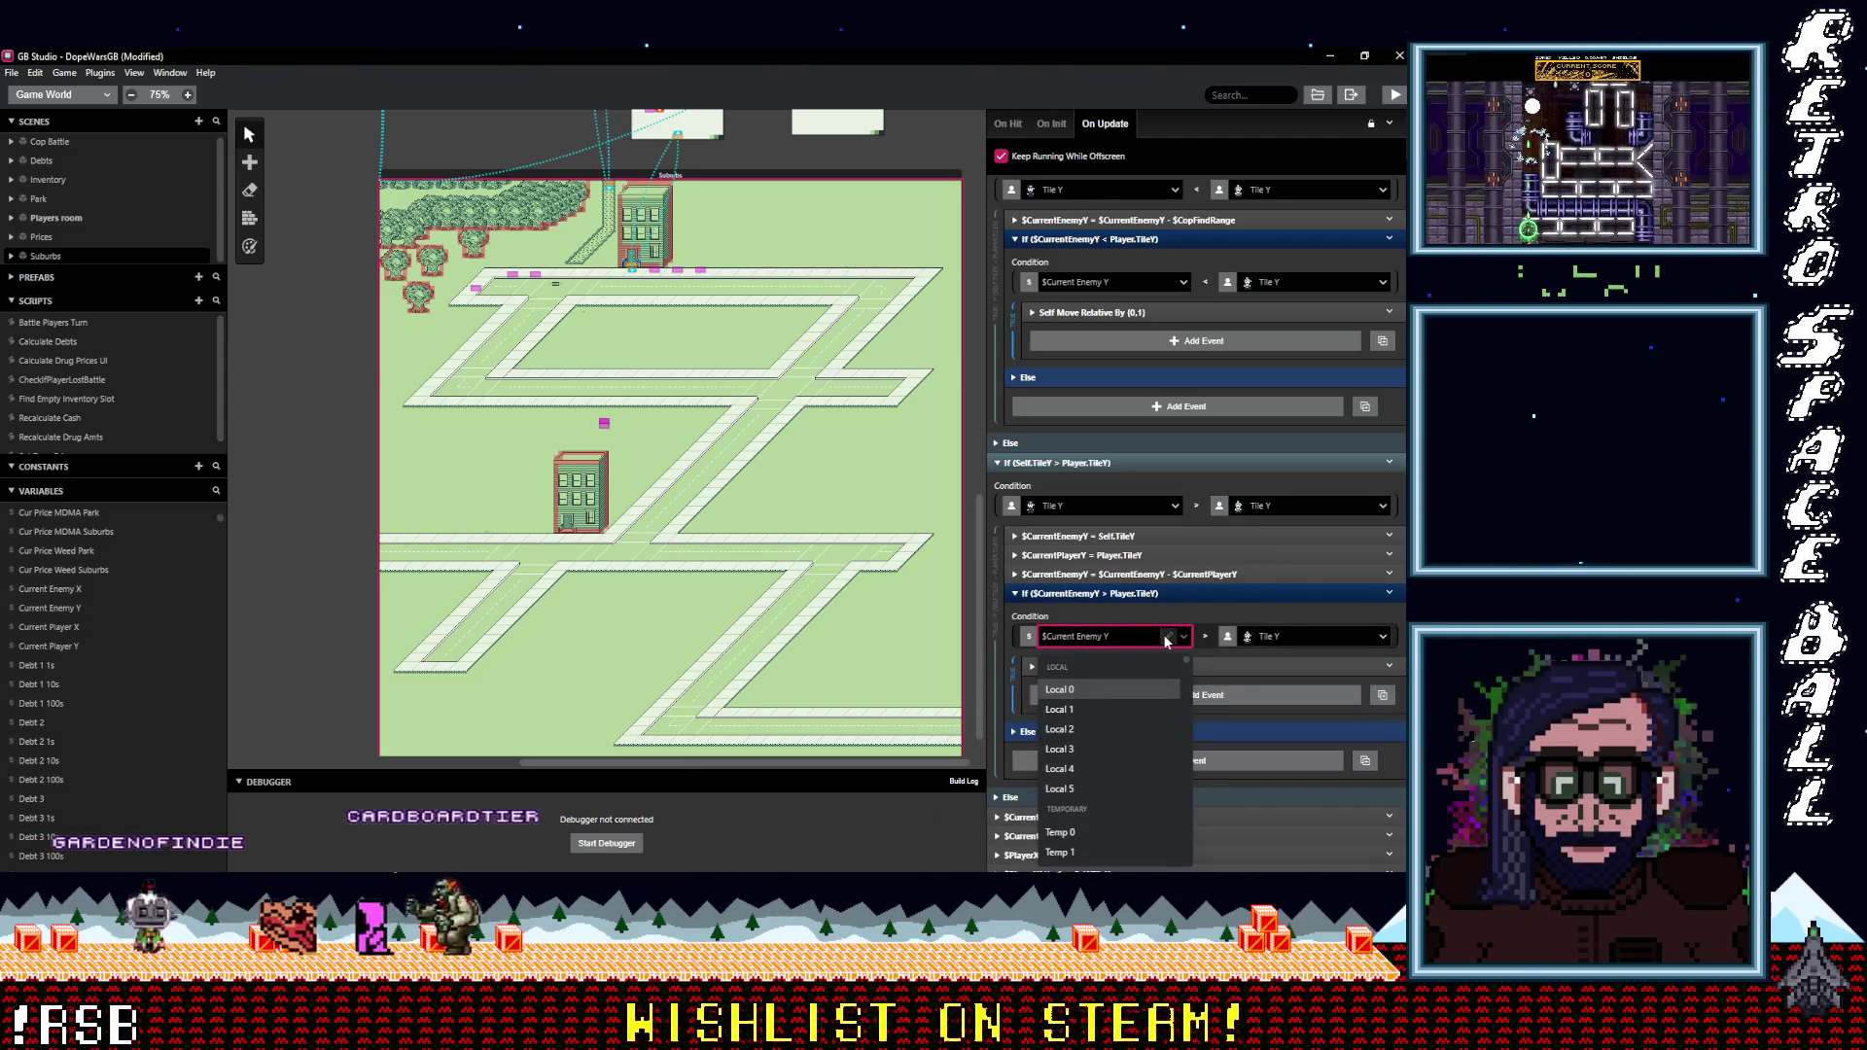
left_click(1294, 638)
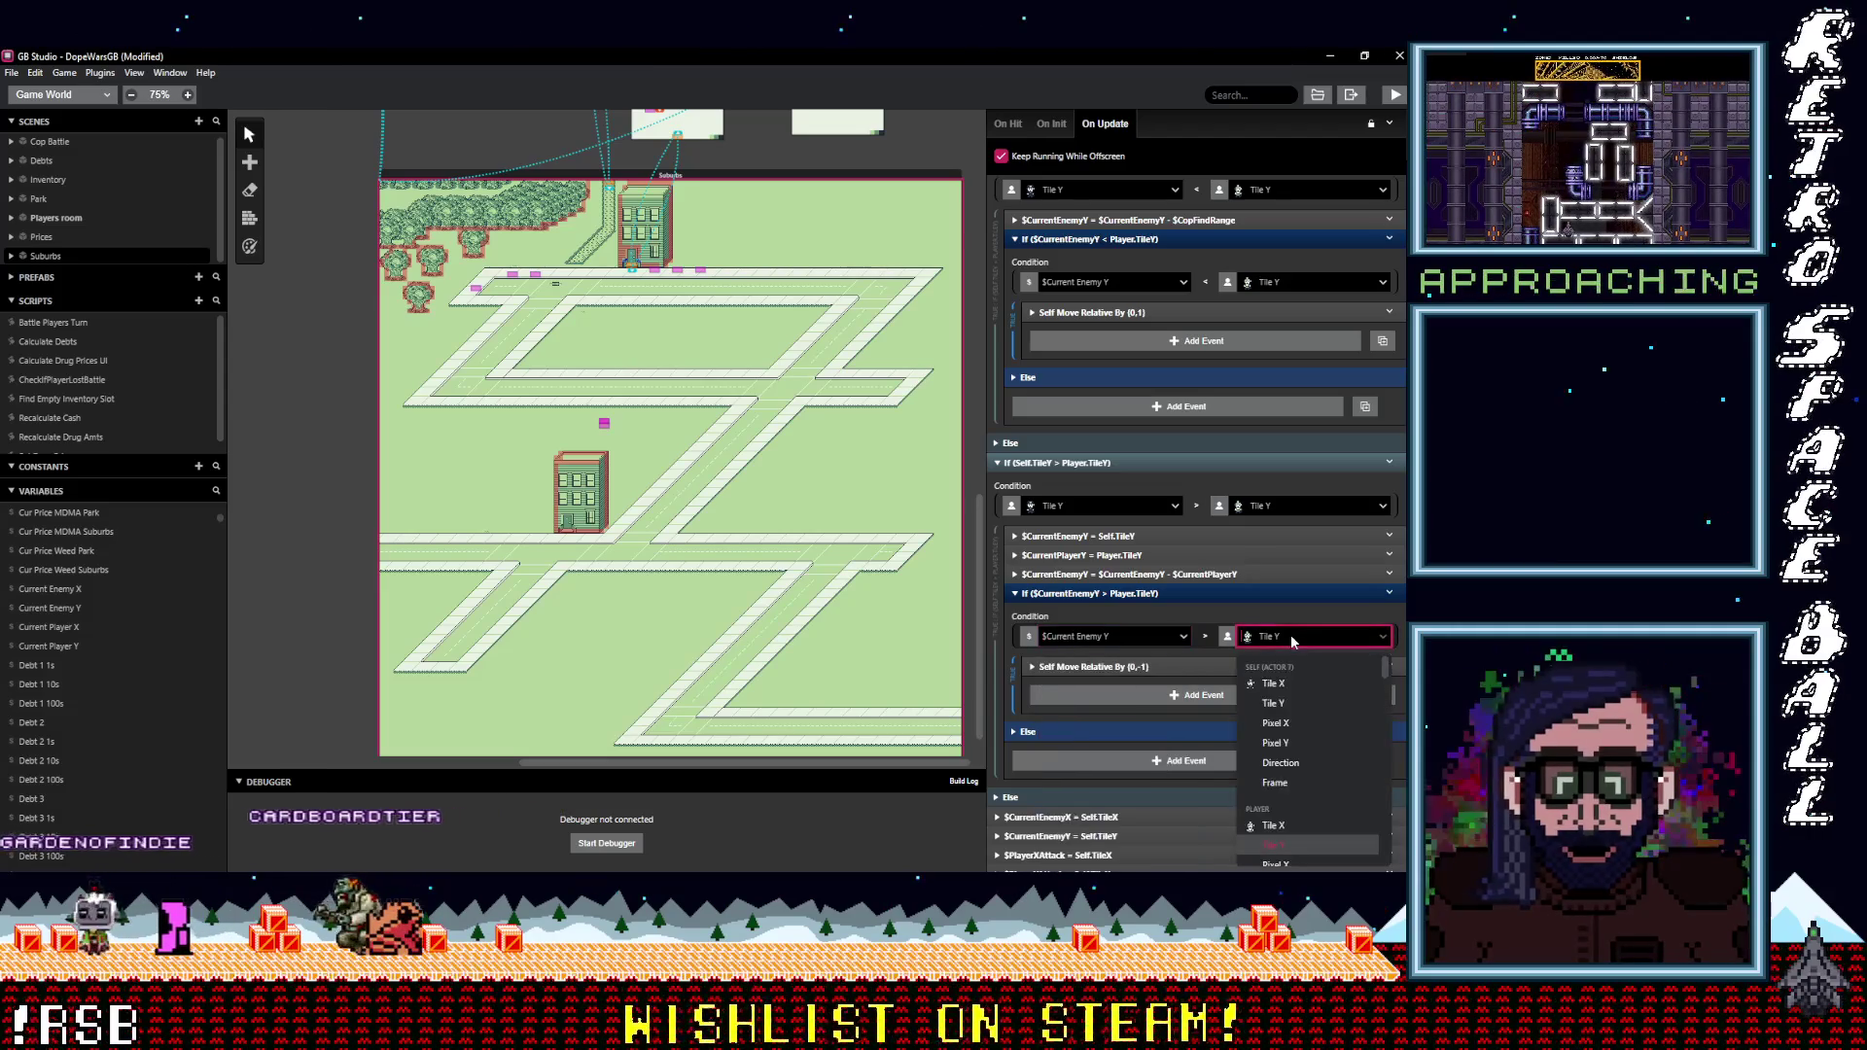
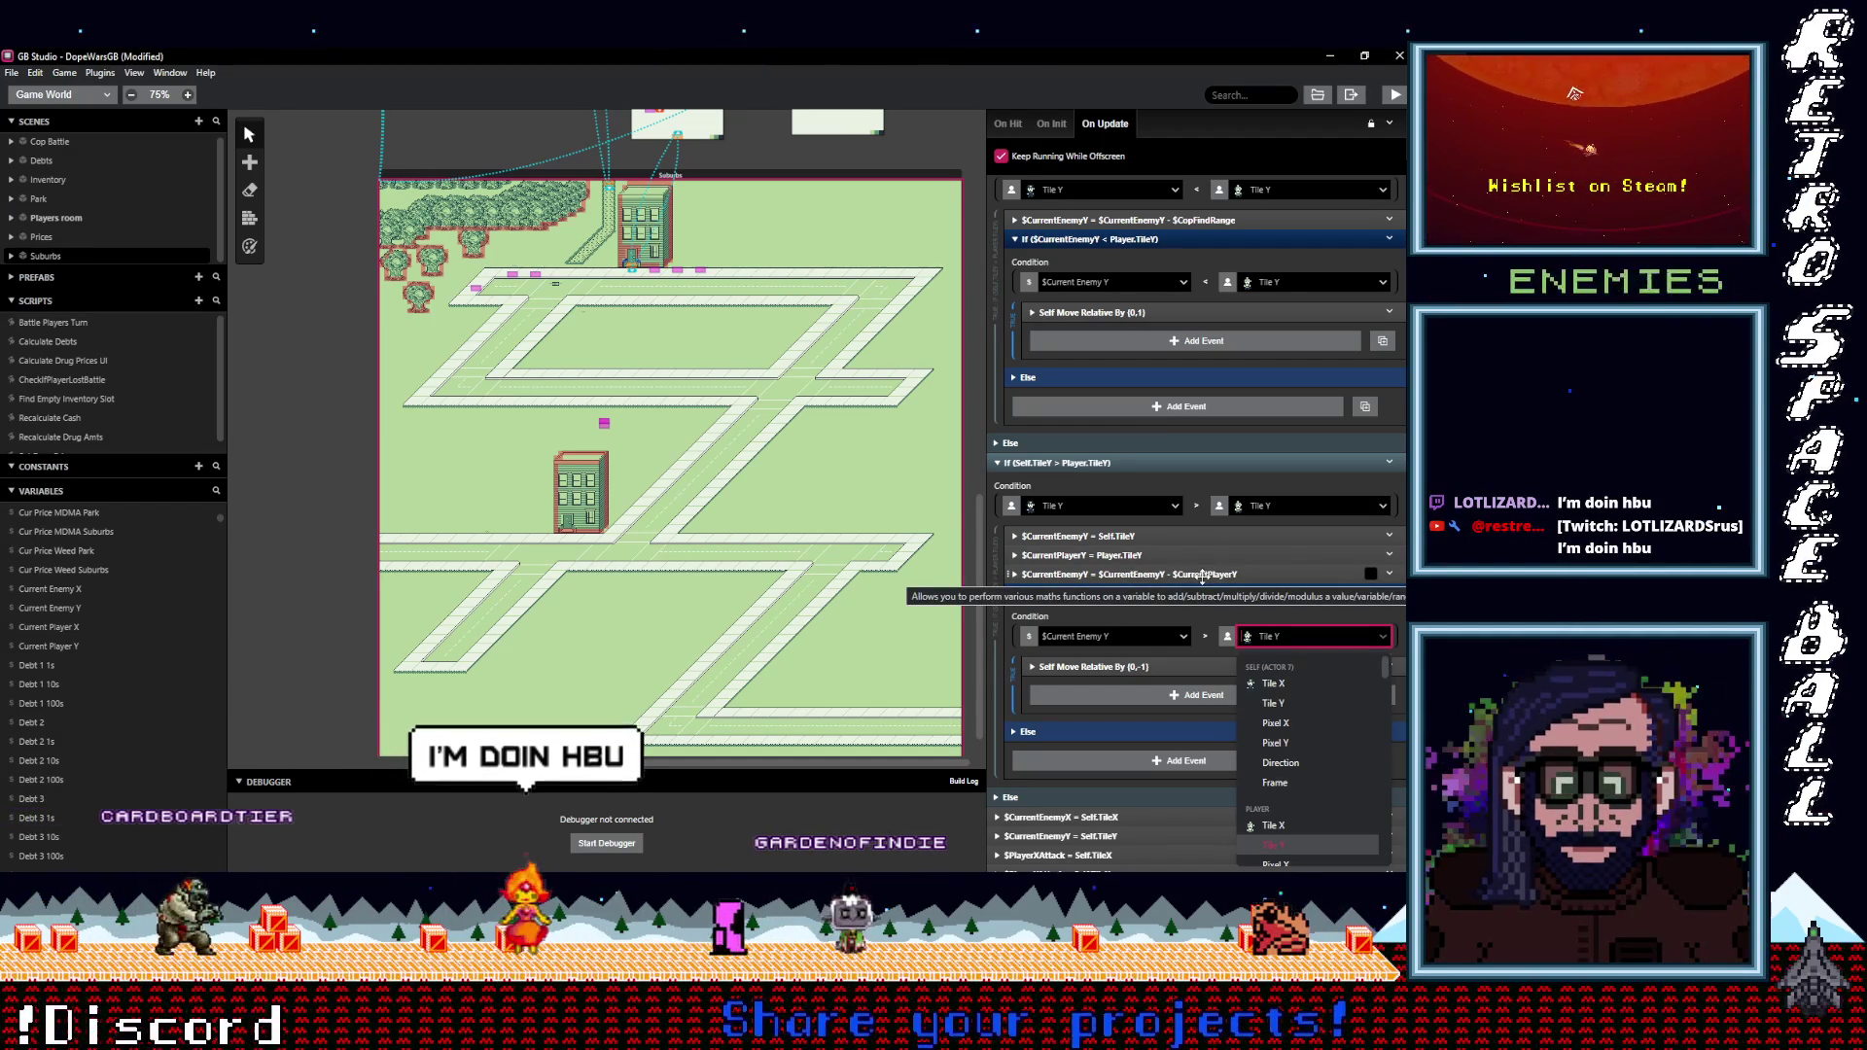
Set the second Y check's operator to Less Than Or Equal To, comparing against variable $CopFindRange.
left_click(1205, 638)
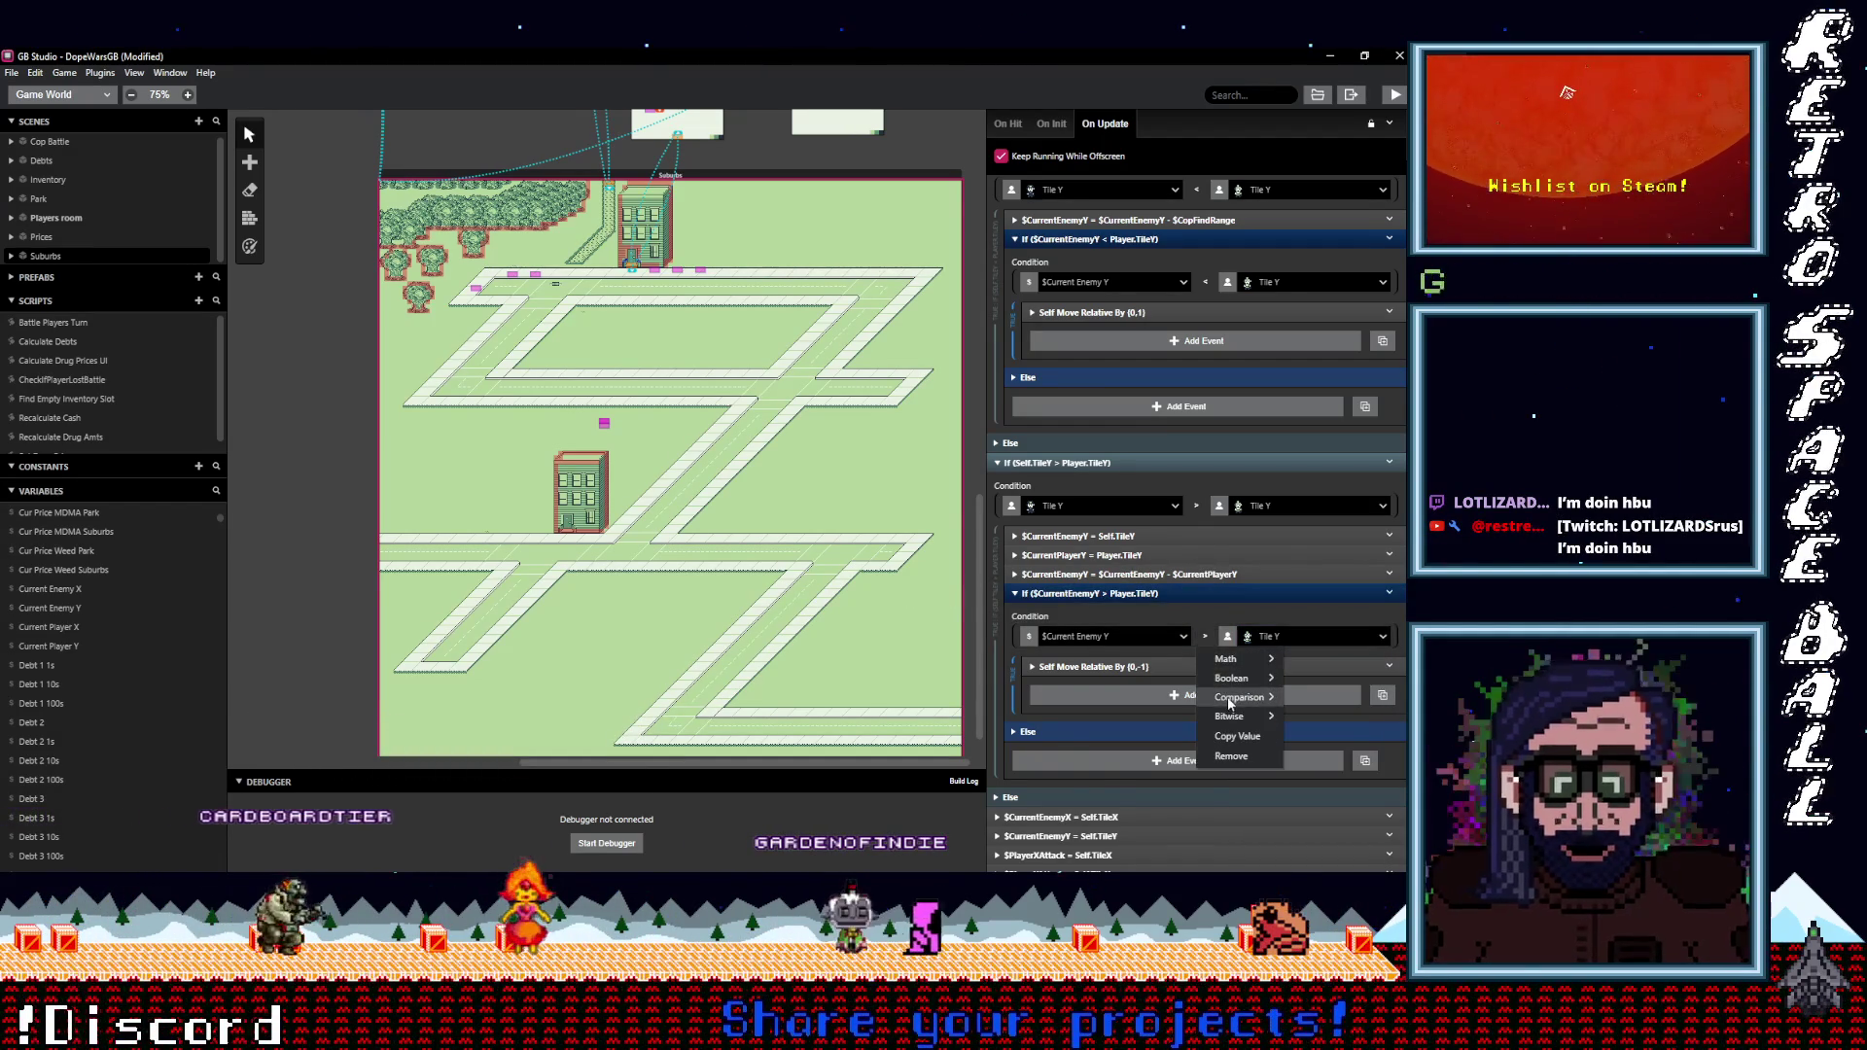
mouse_move(1236, 697)
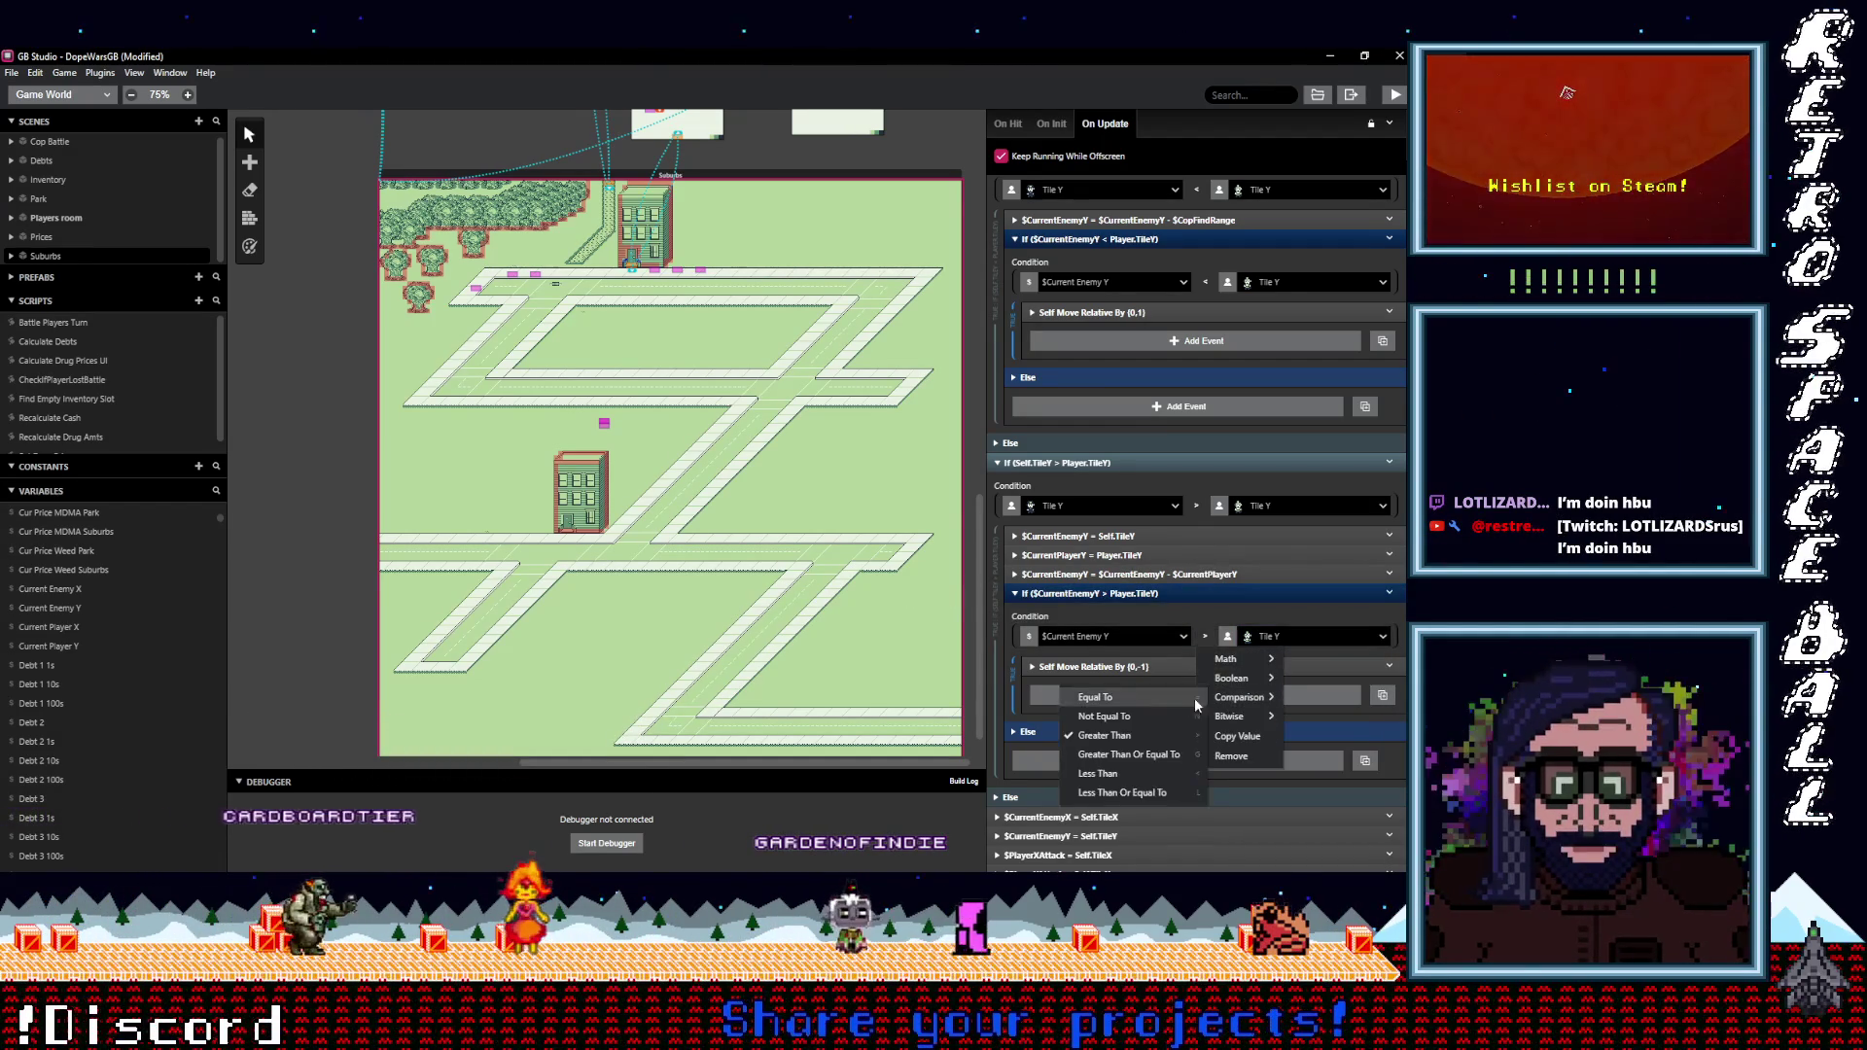
left_click(1127, 792)
left_click(1288, 636)
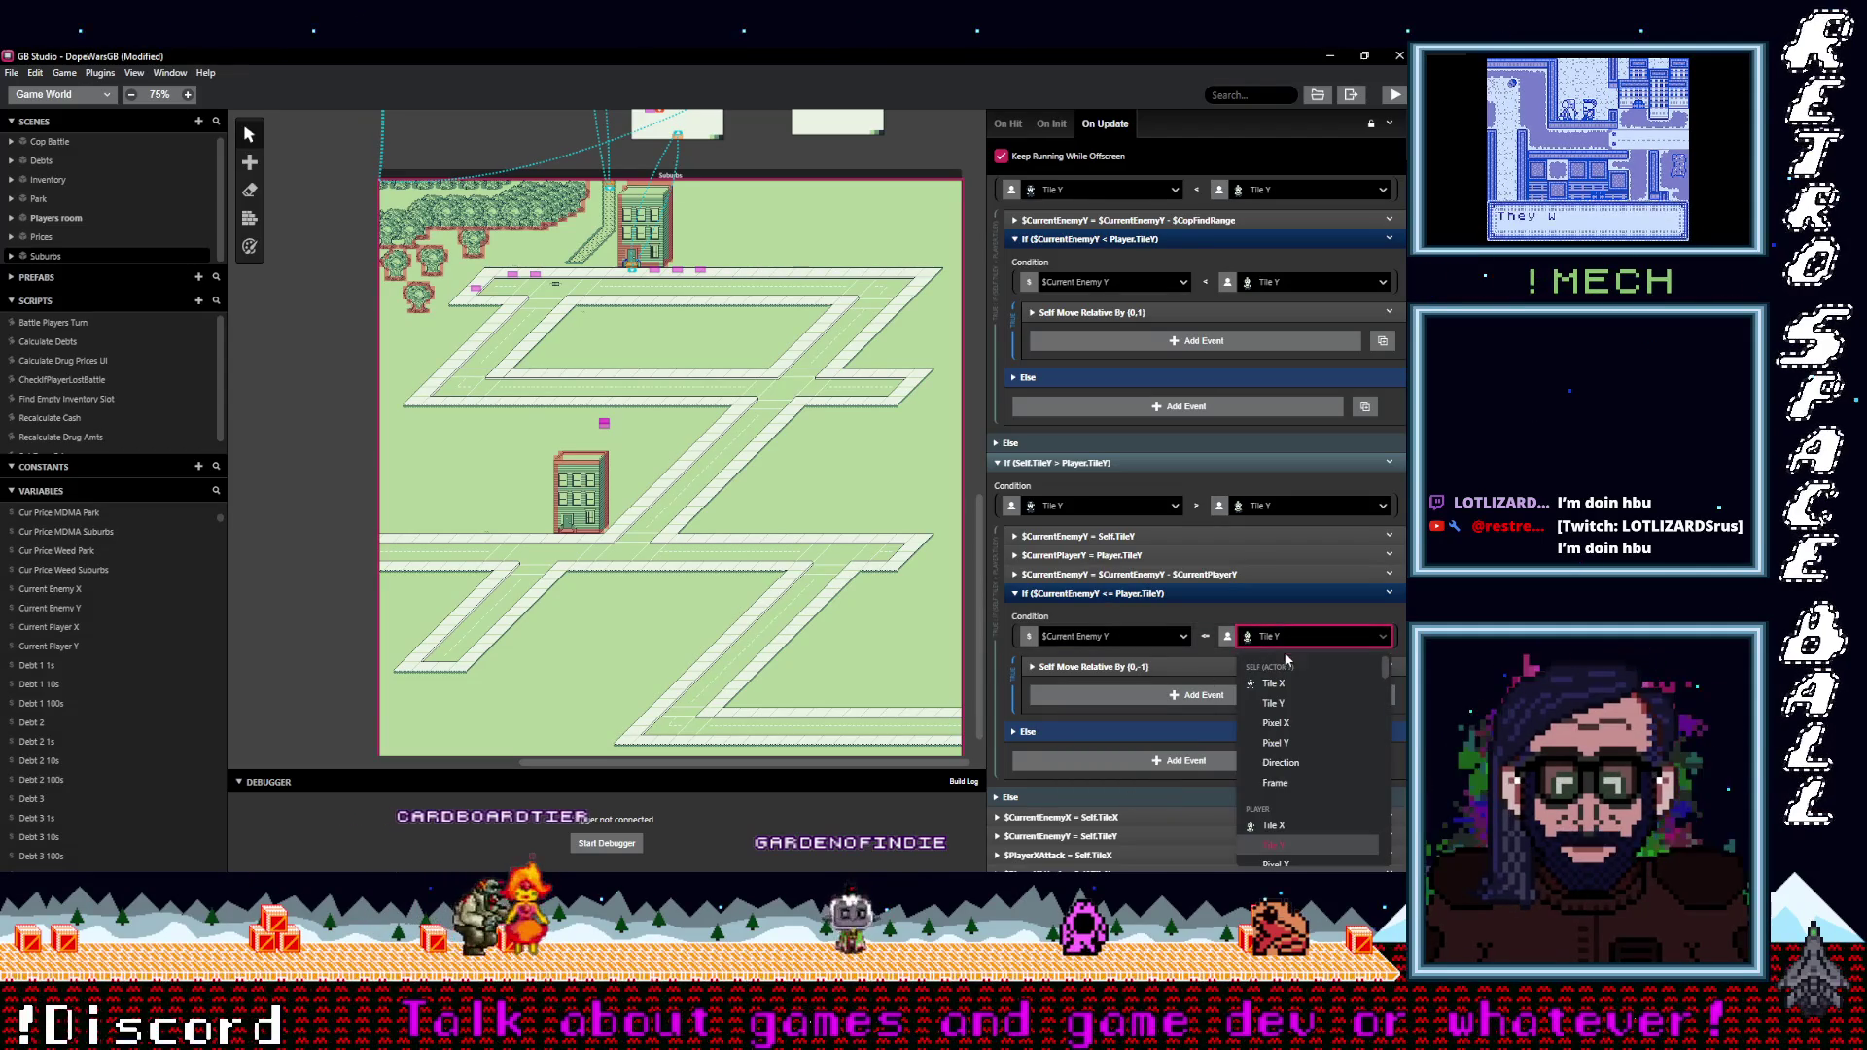
left_click(1223, 638)
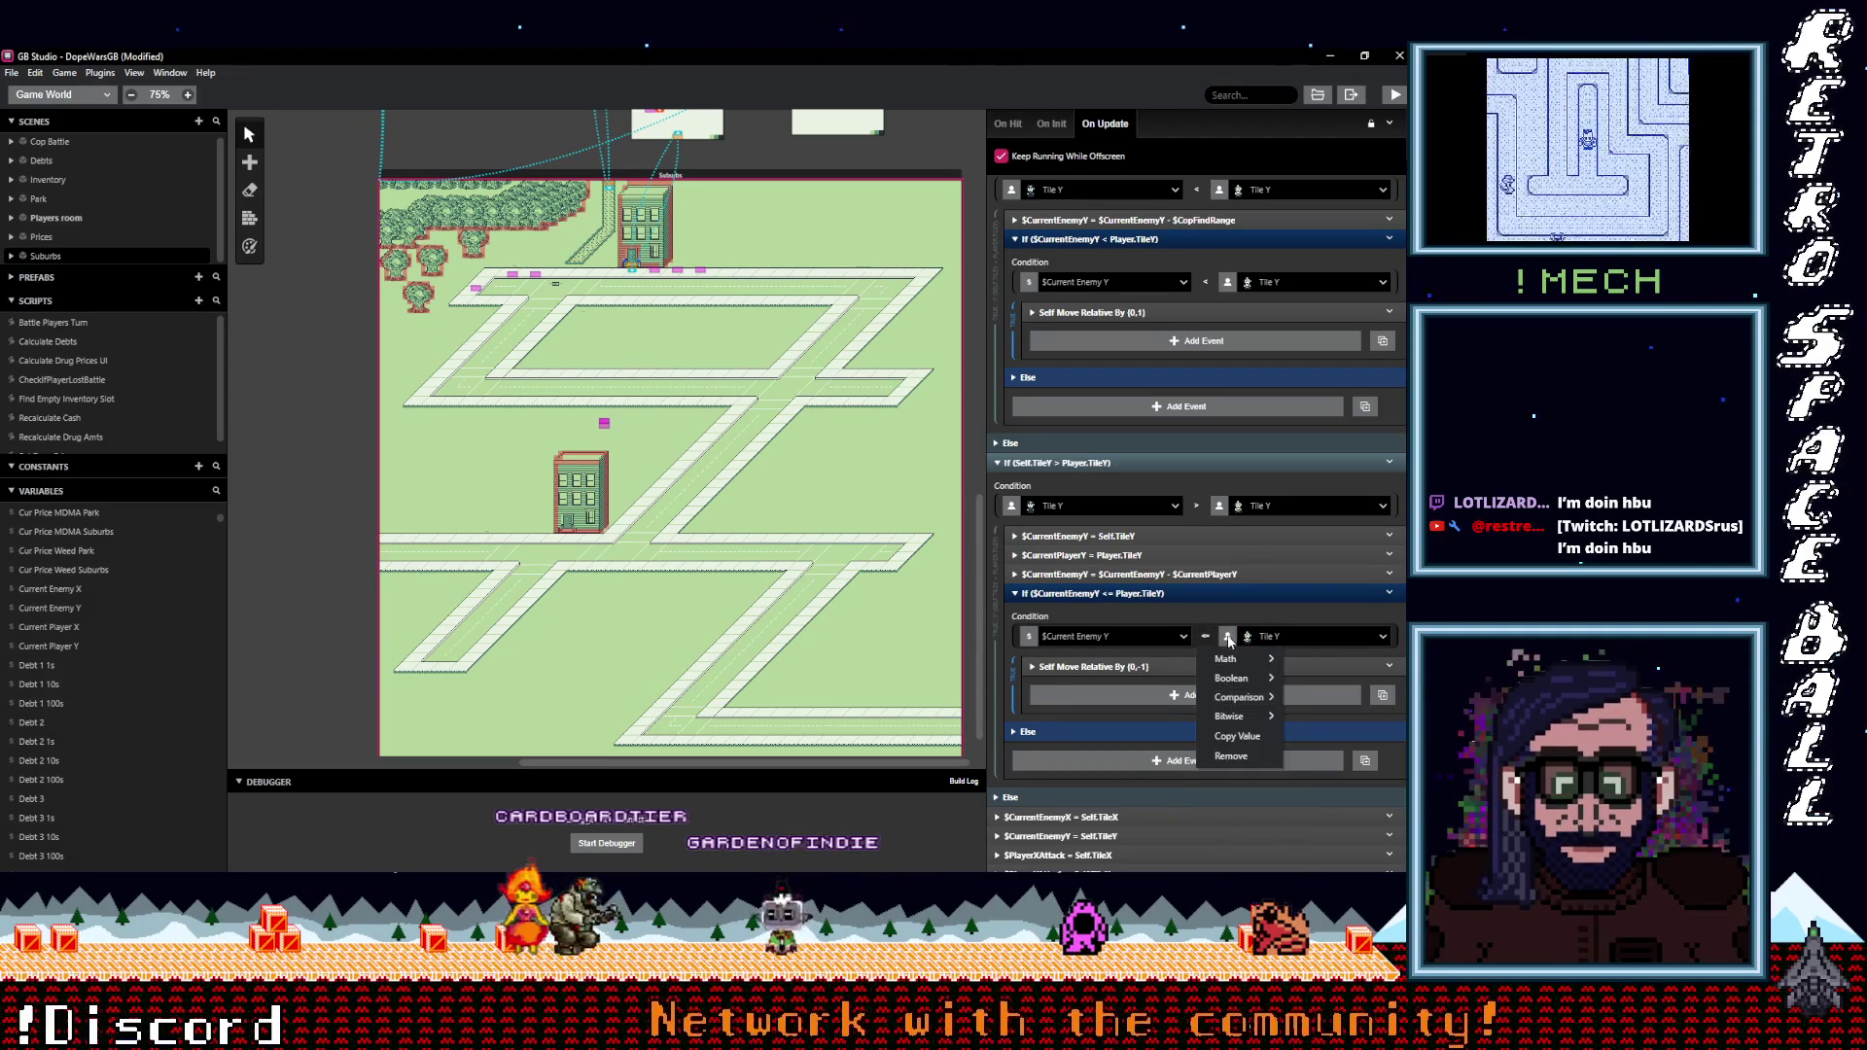
left_click(1228, 641)
left_click(1241, 662)
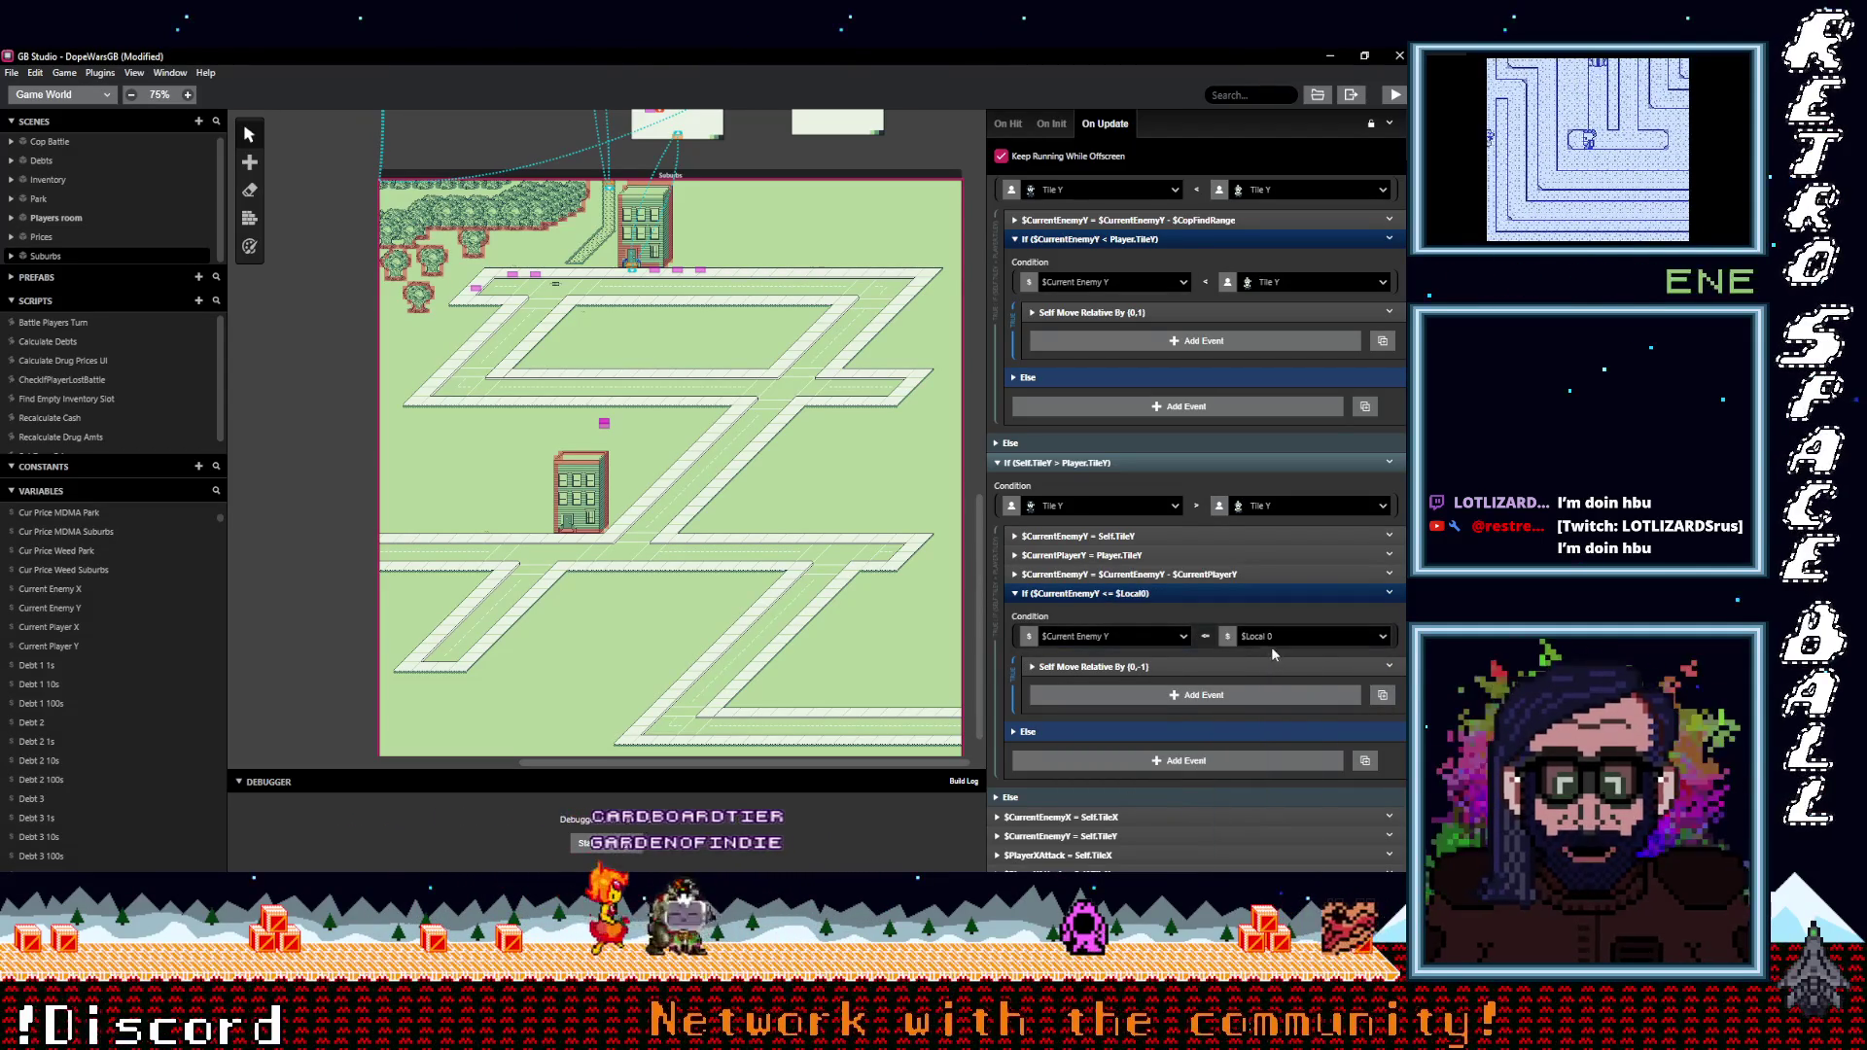
left_click(1274, 638)
type("cop")
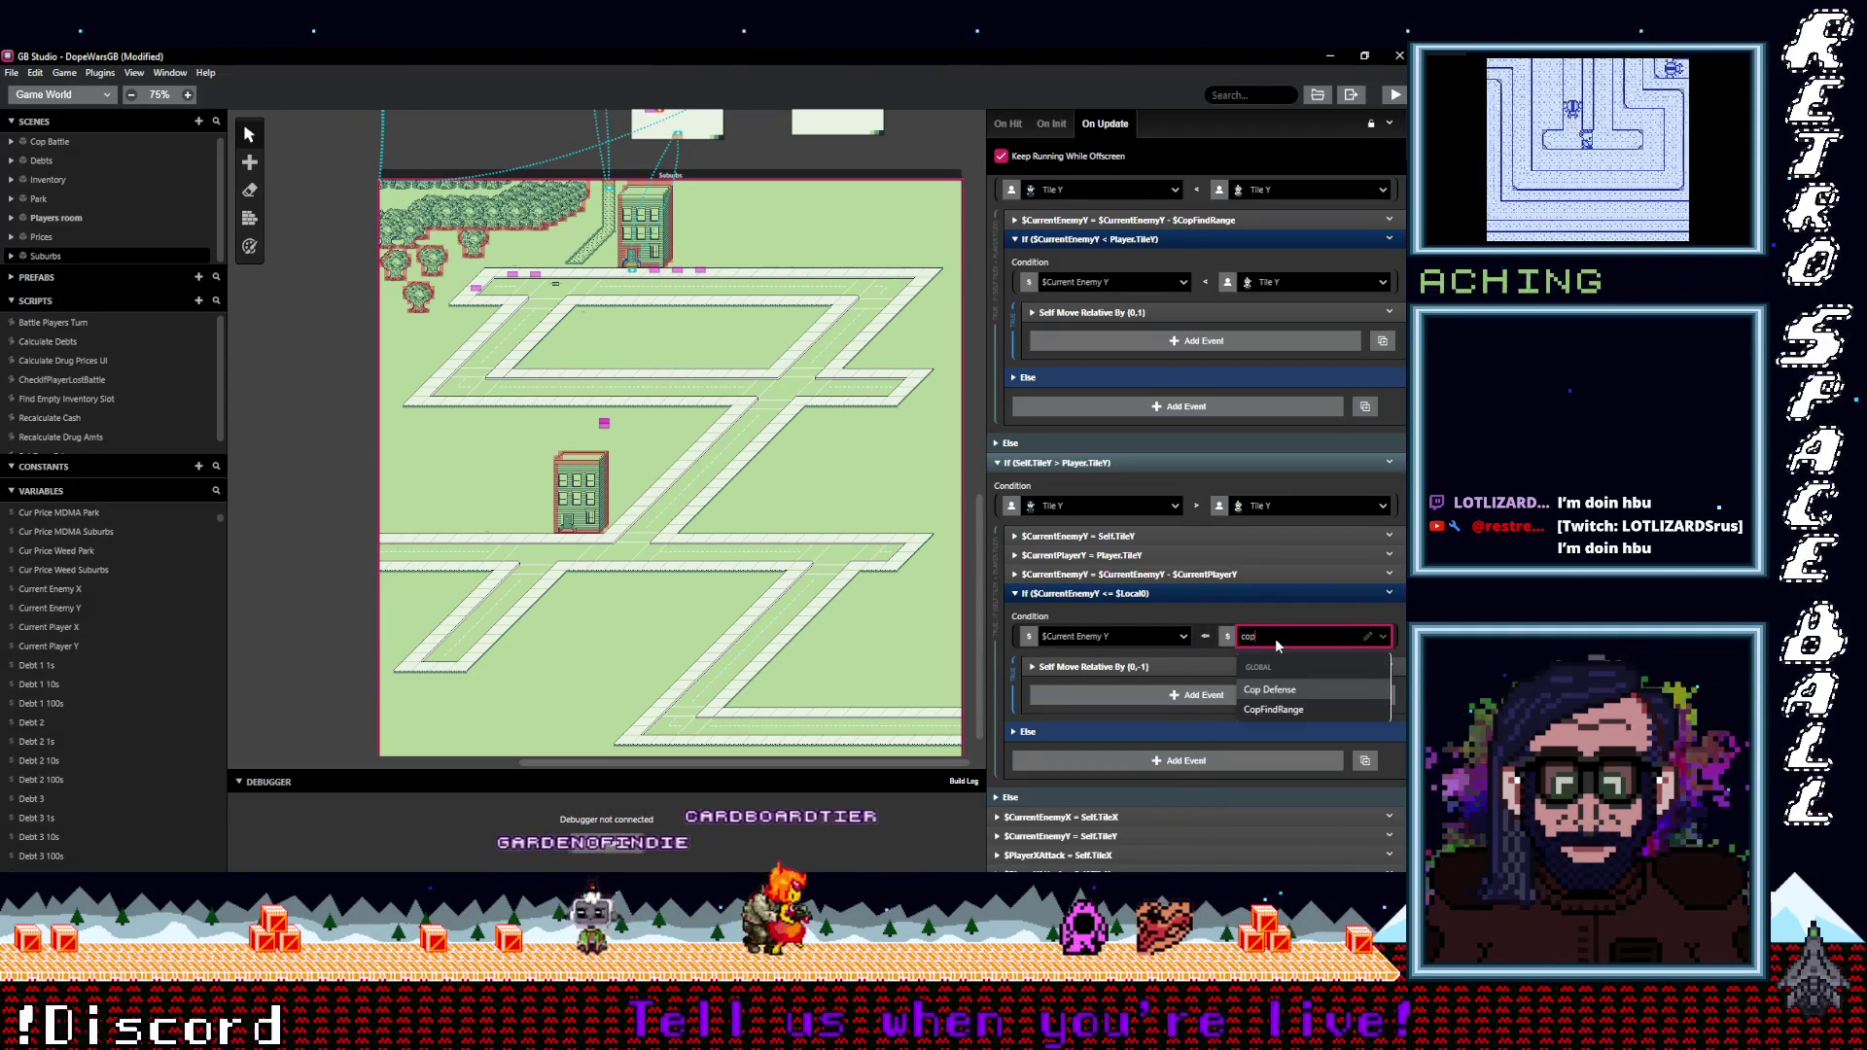
left_click(1254, 709)
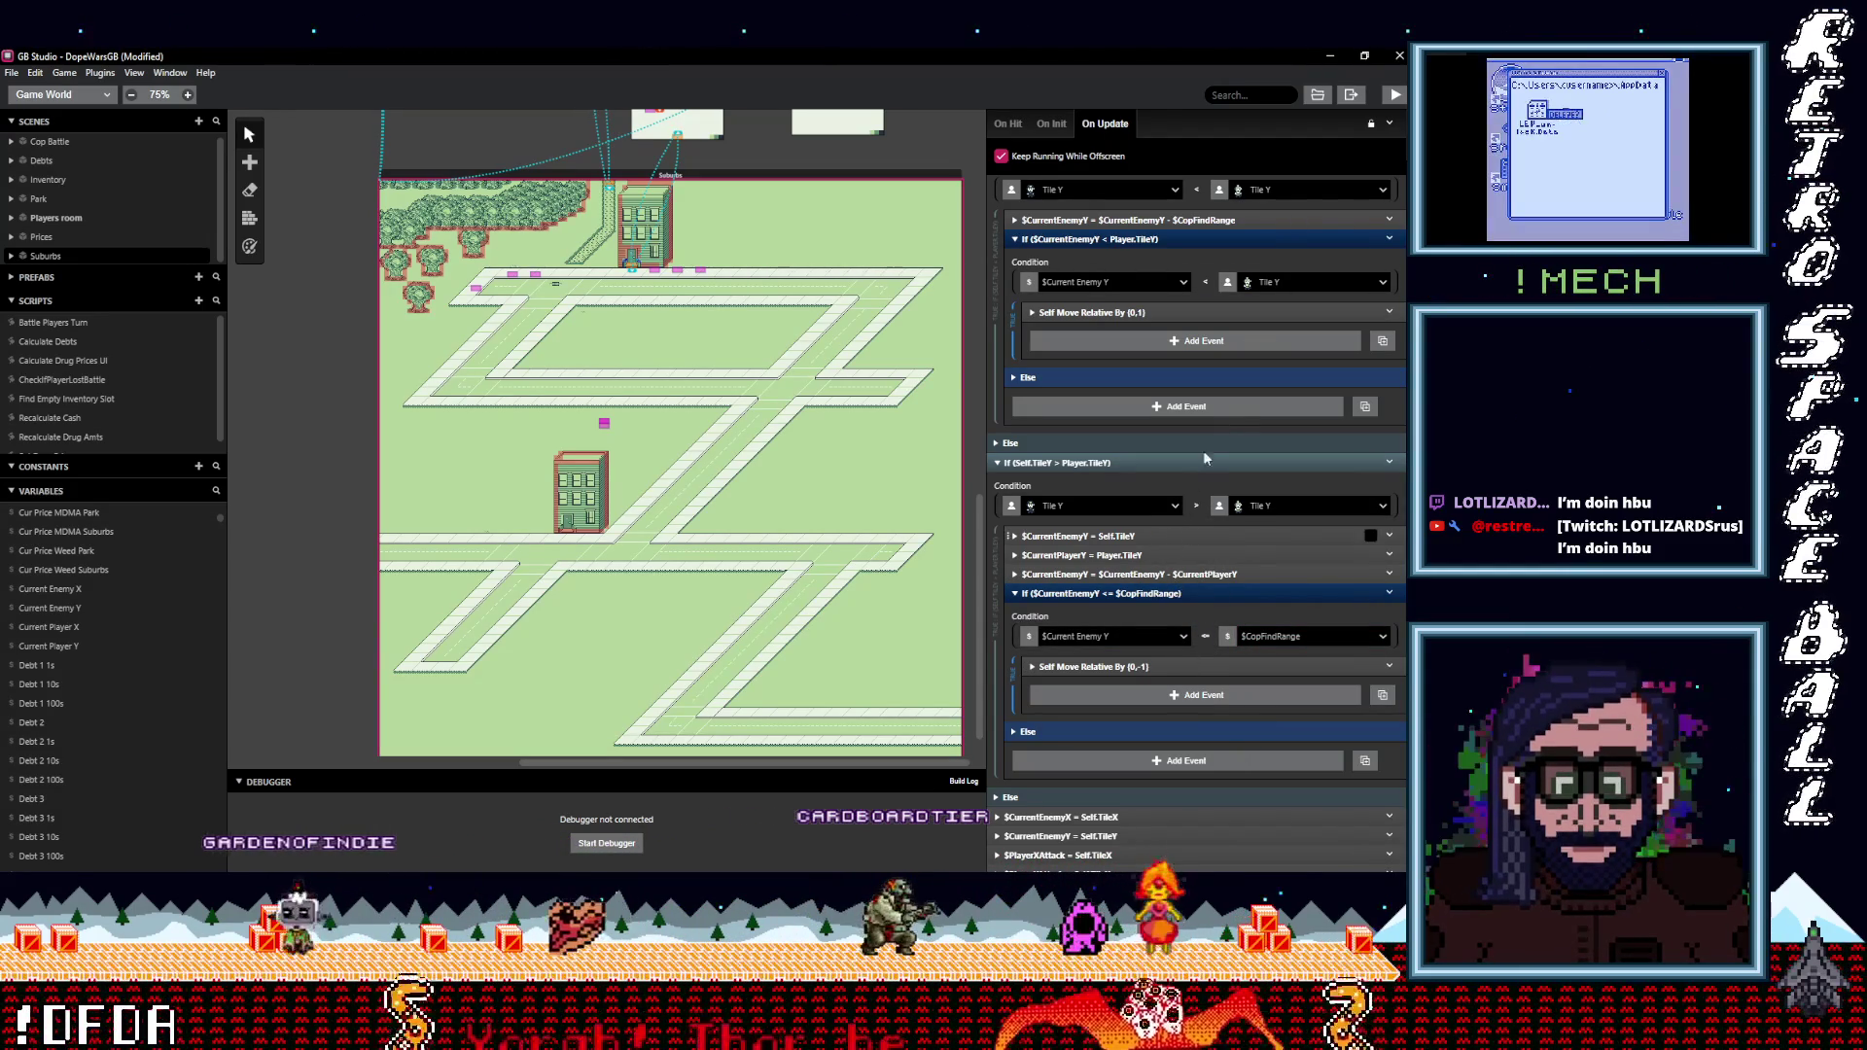
Launch the game with the debugger and walk from the start screen onto the road.
left_click(1397, 95)
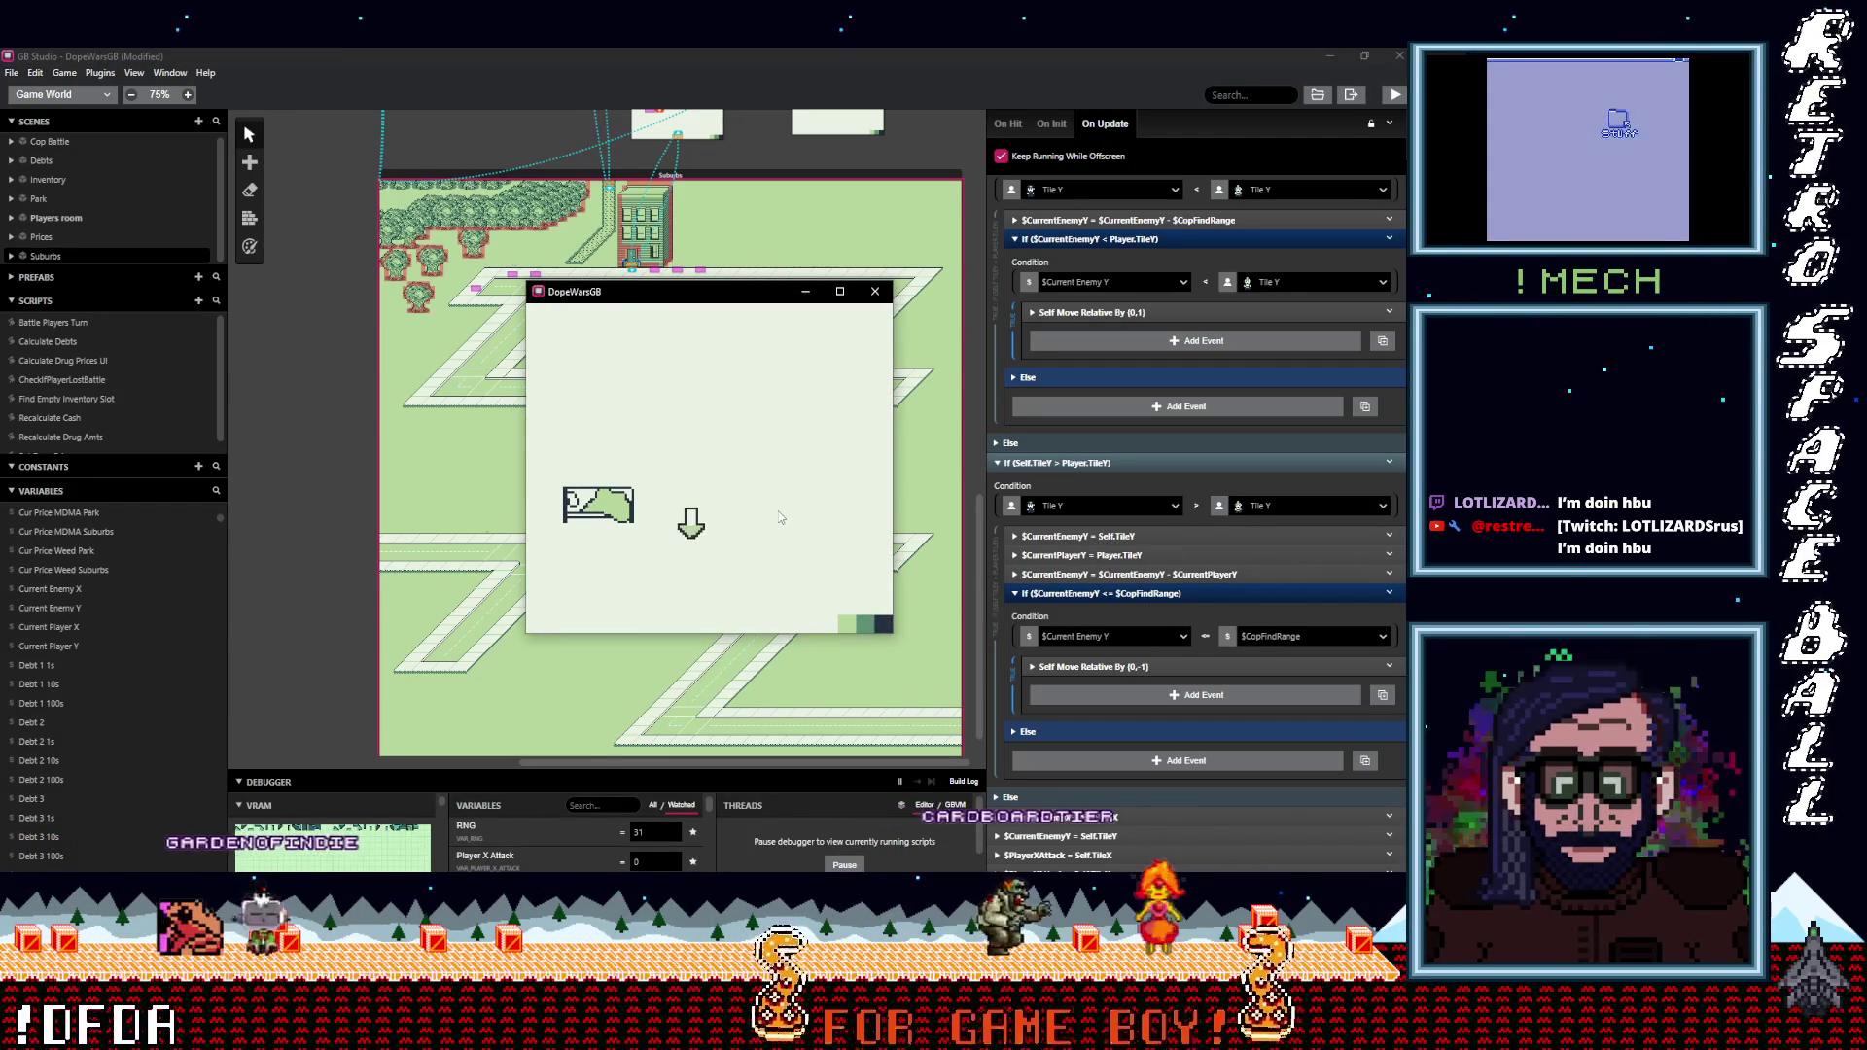
key("z")
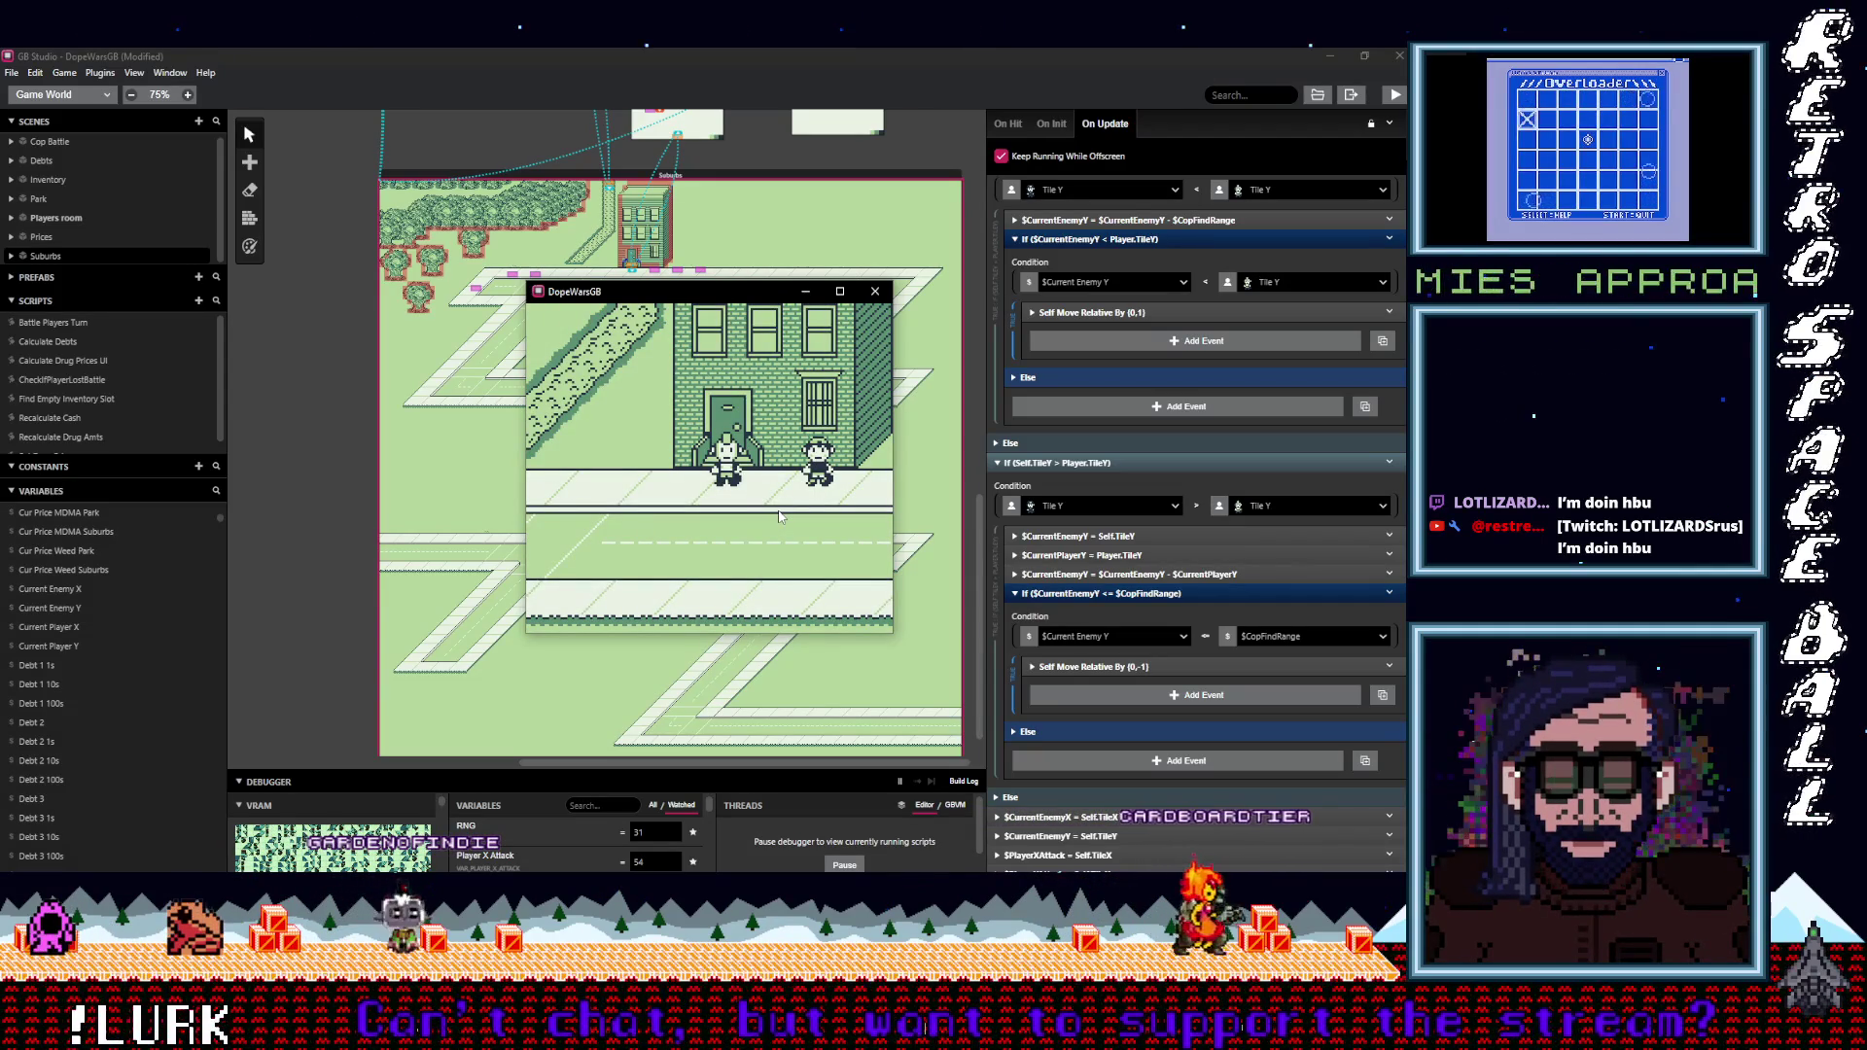
key("Right")
key("Down")
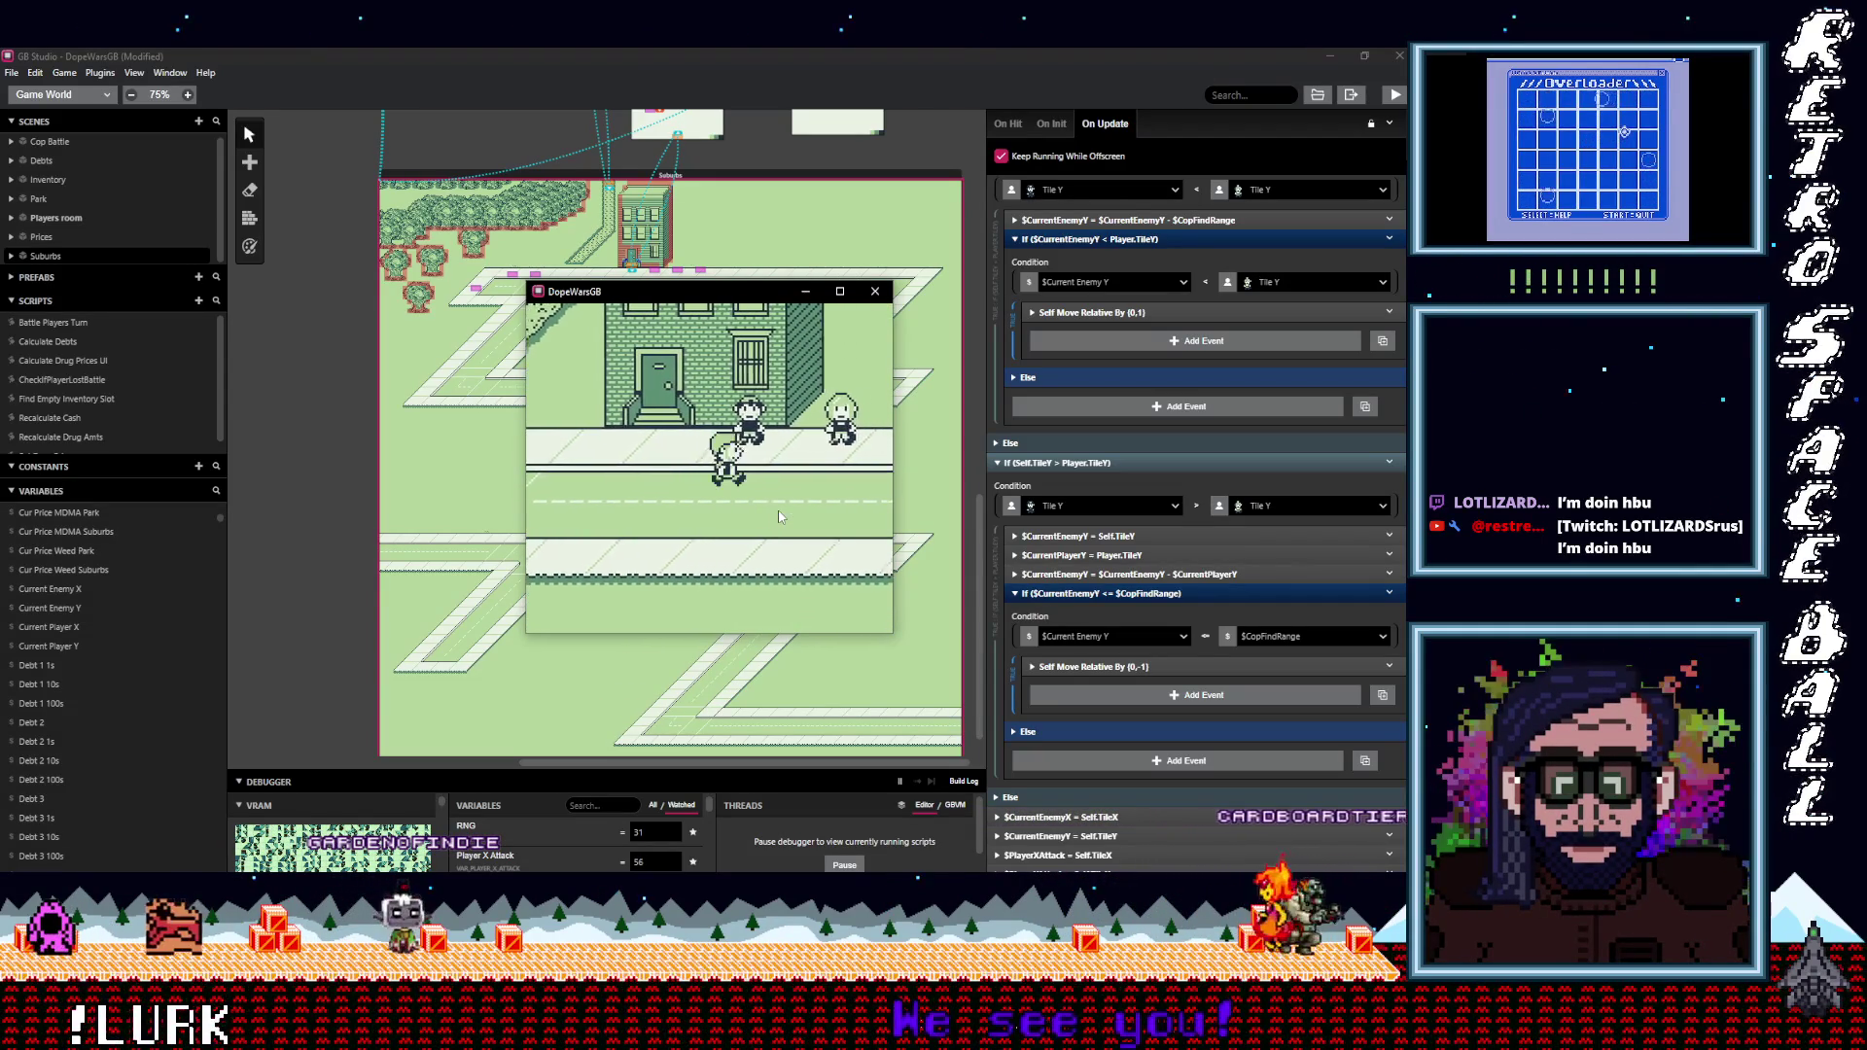
key("Down")
Walk the player left and down along the road until reaching the cop.
key("Left")
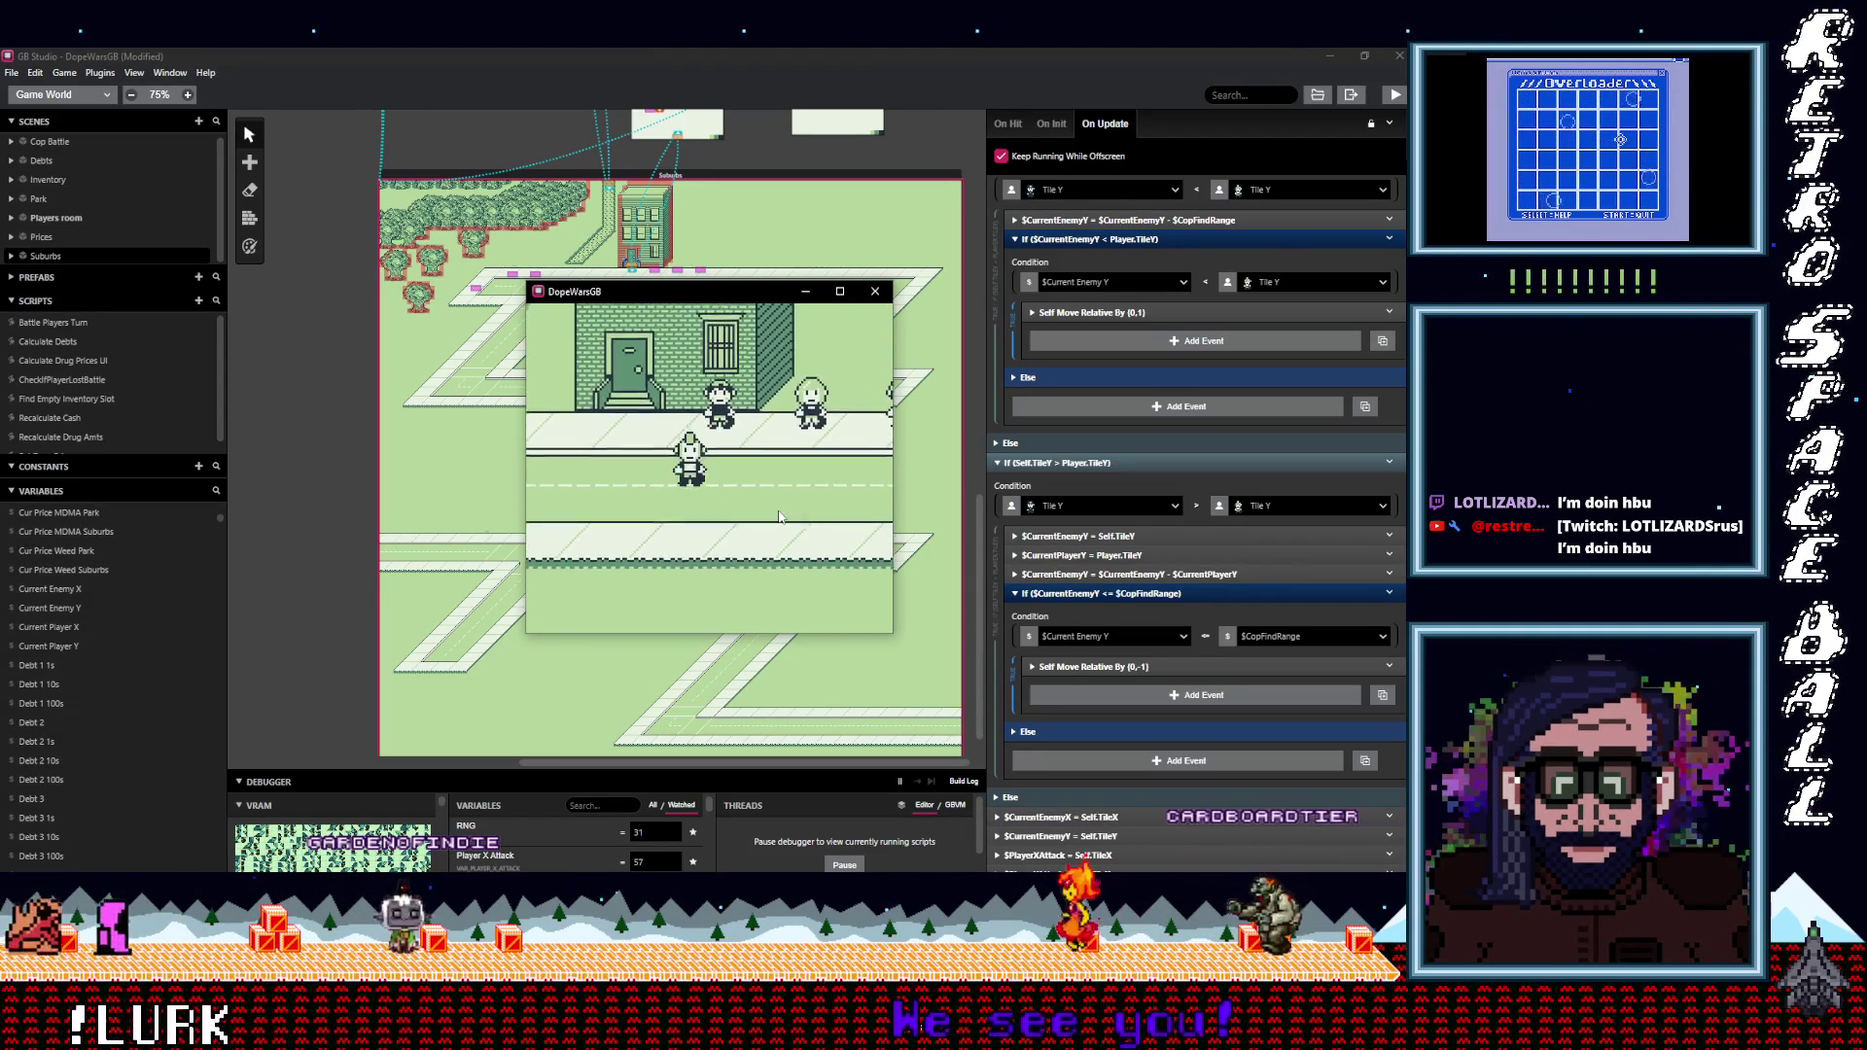
key("Left")
key("Down")
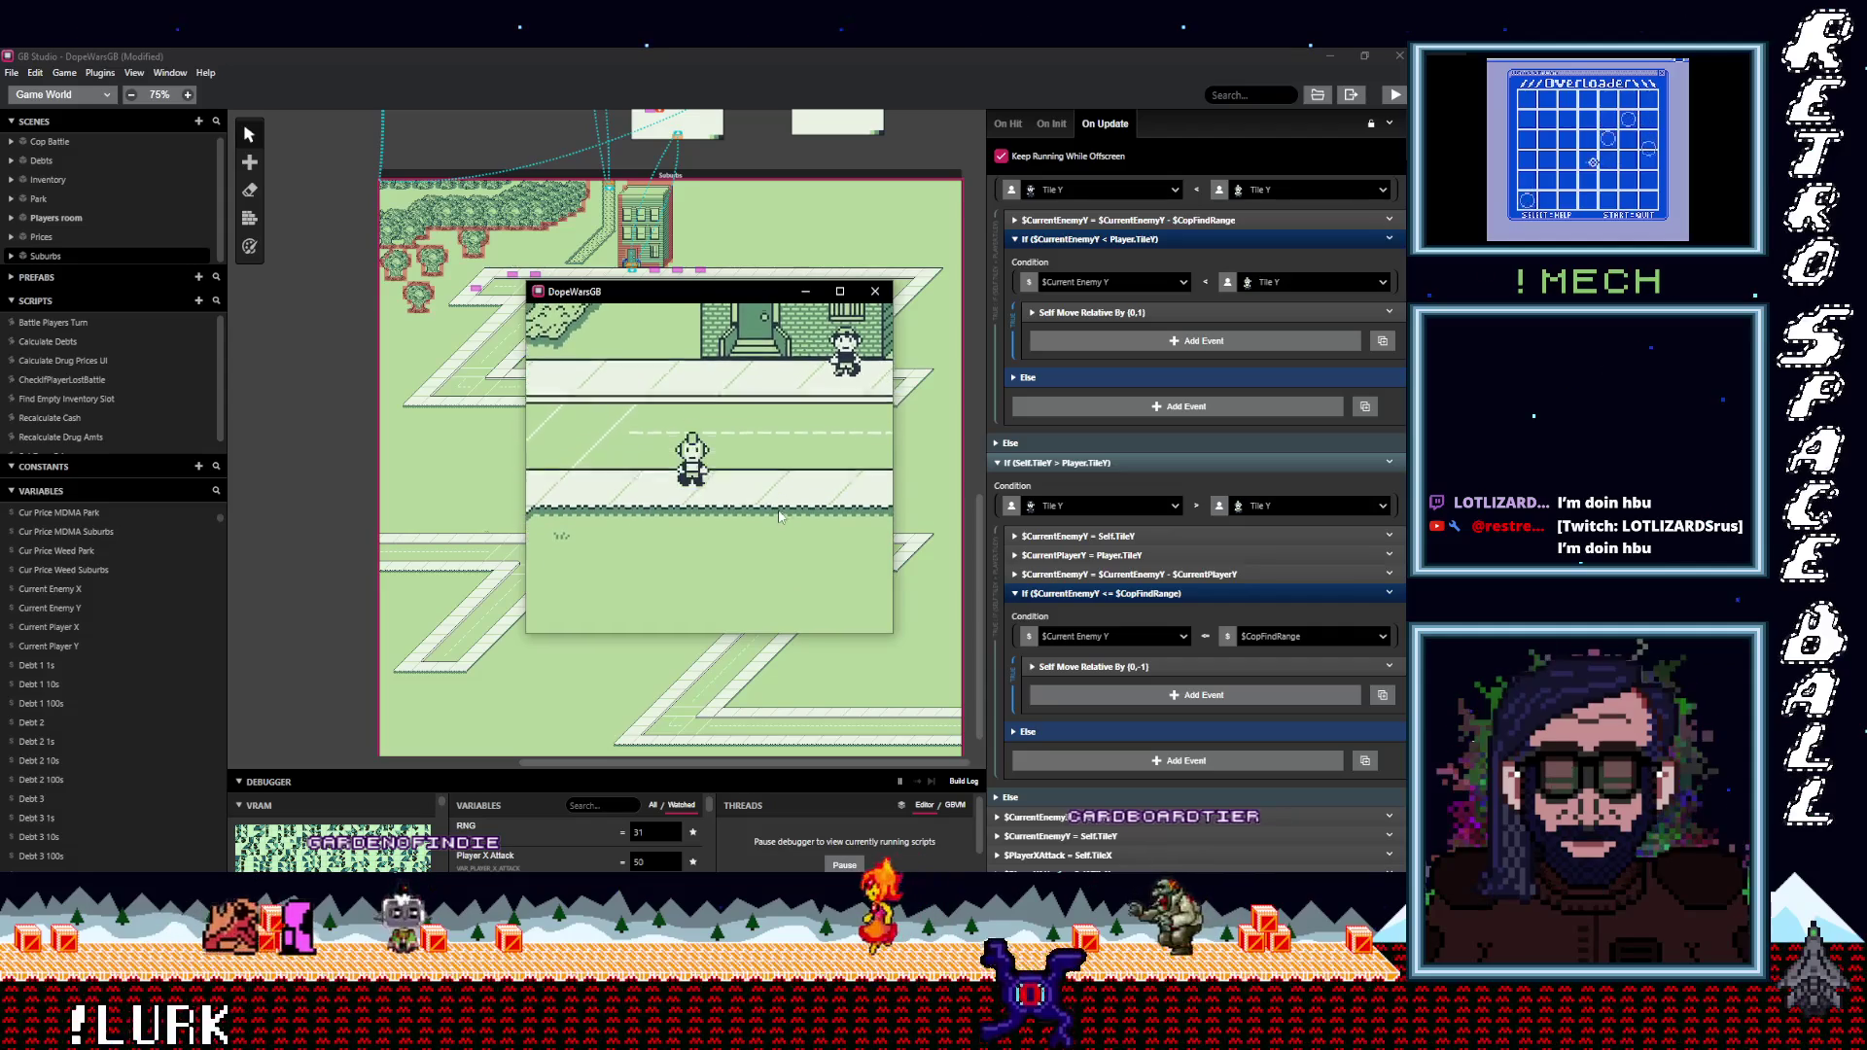
key("Down")
key("Right")
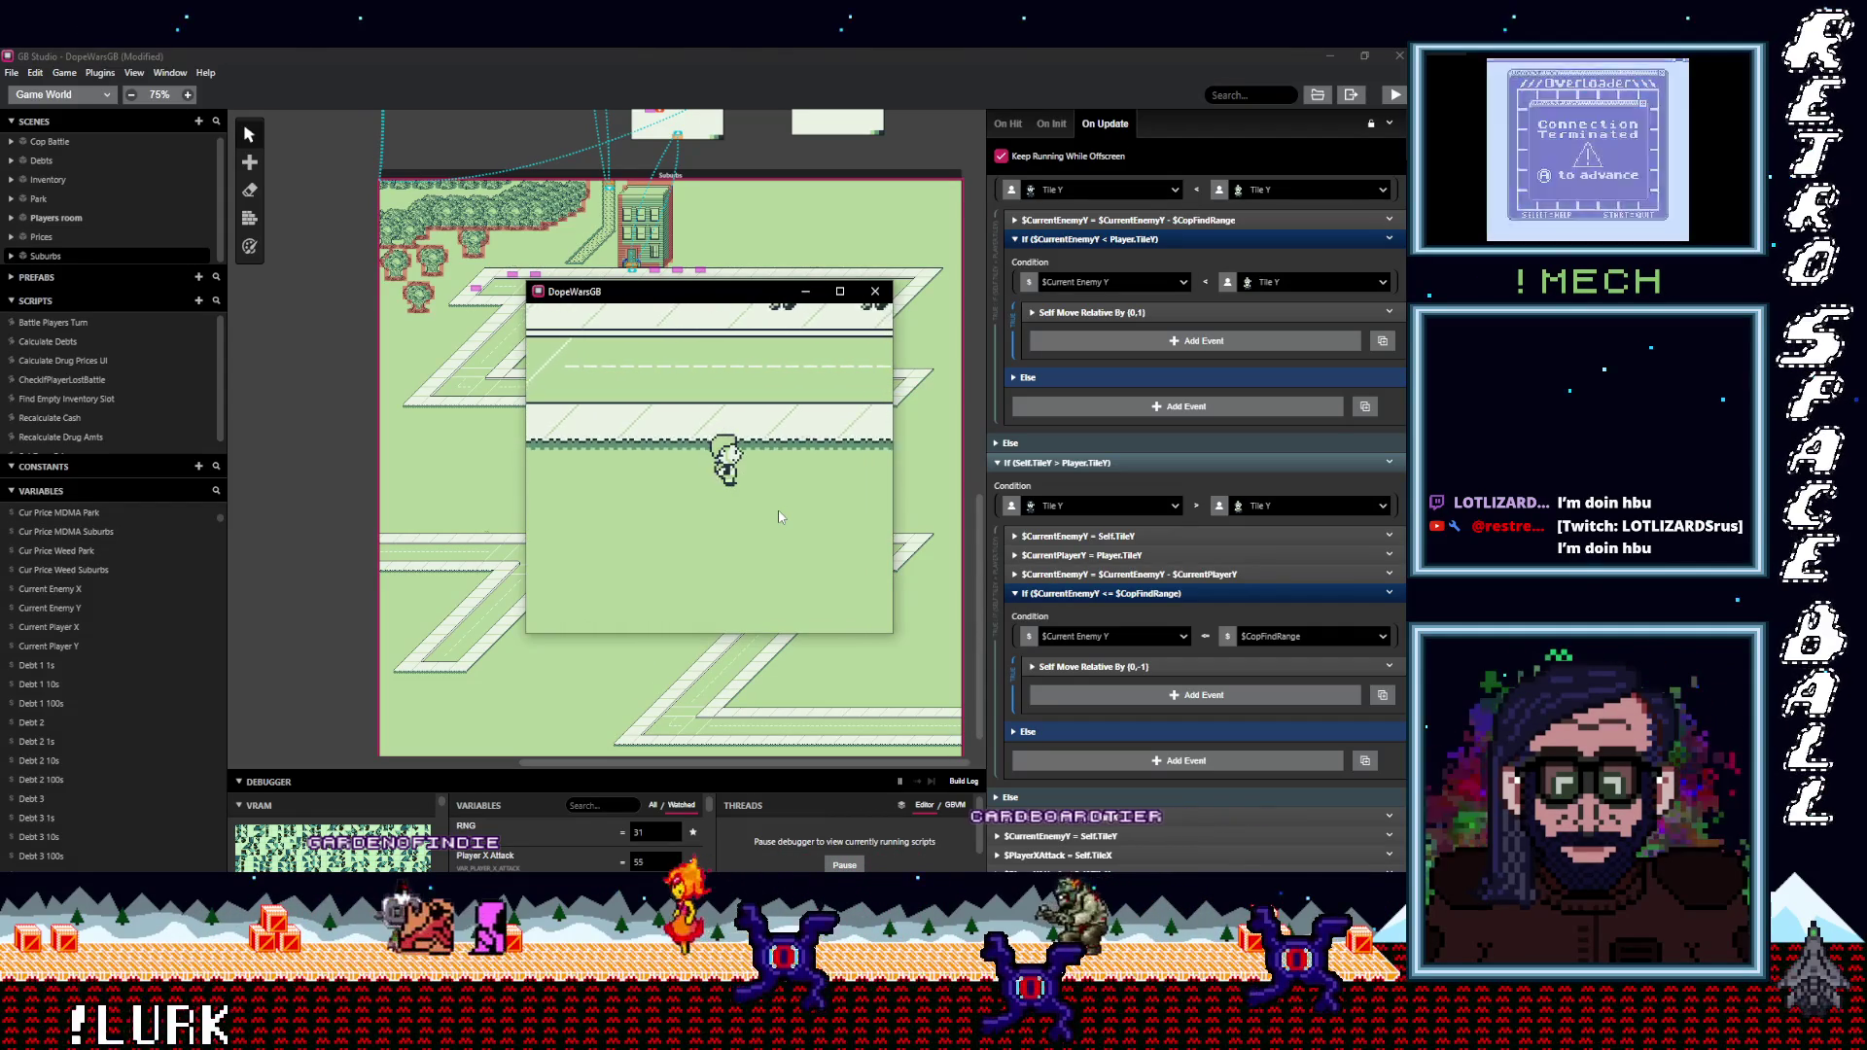
key("Down")
key("Left")
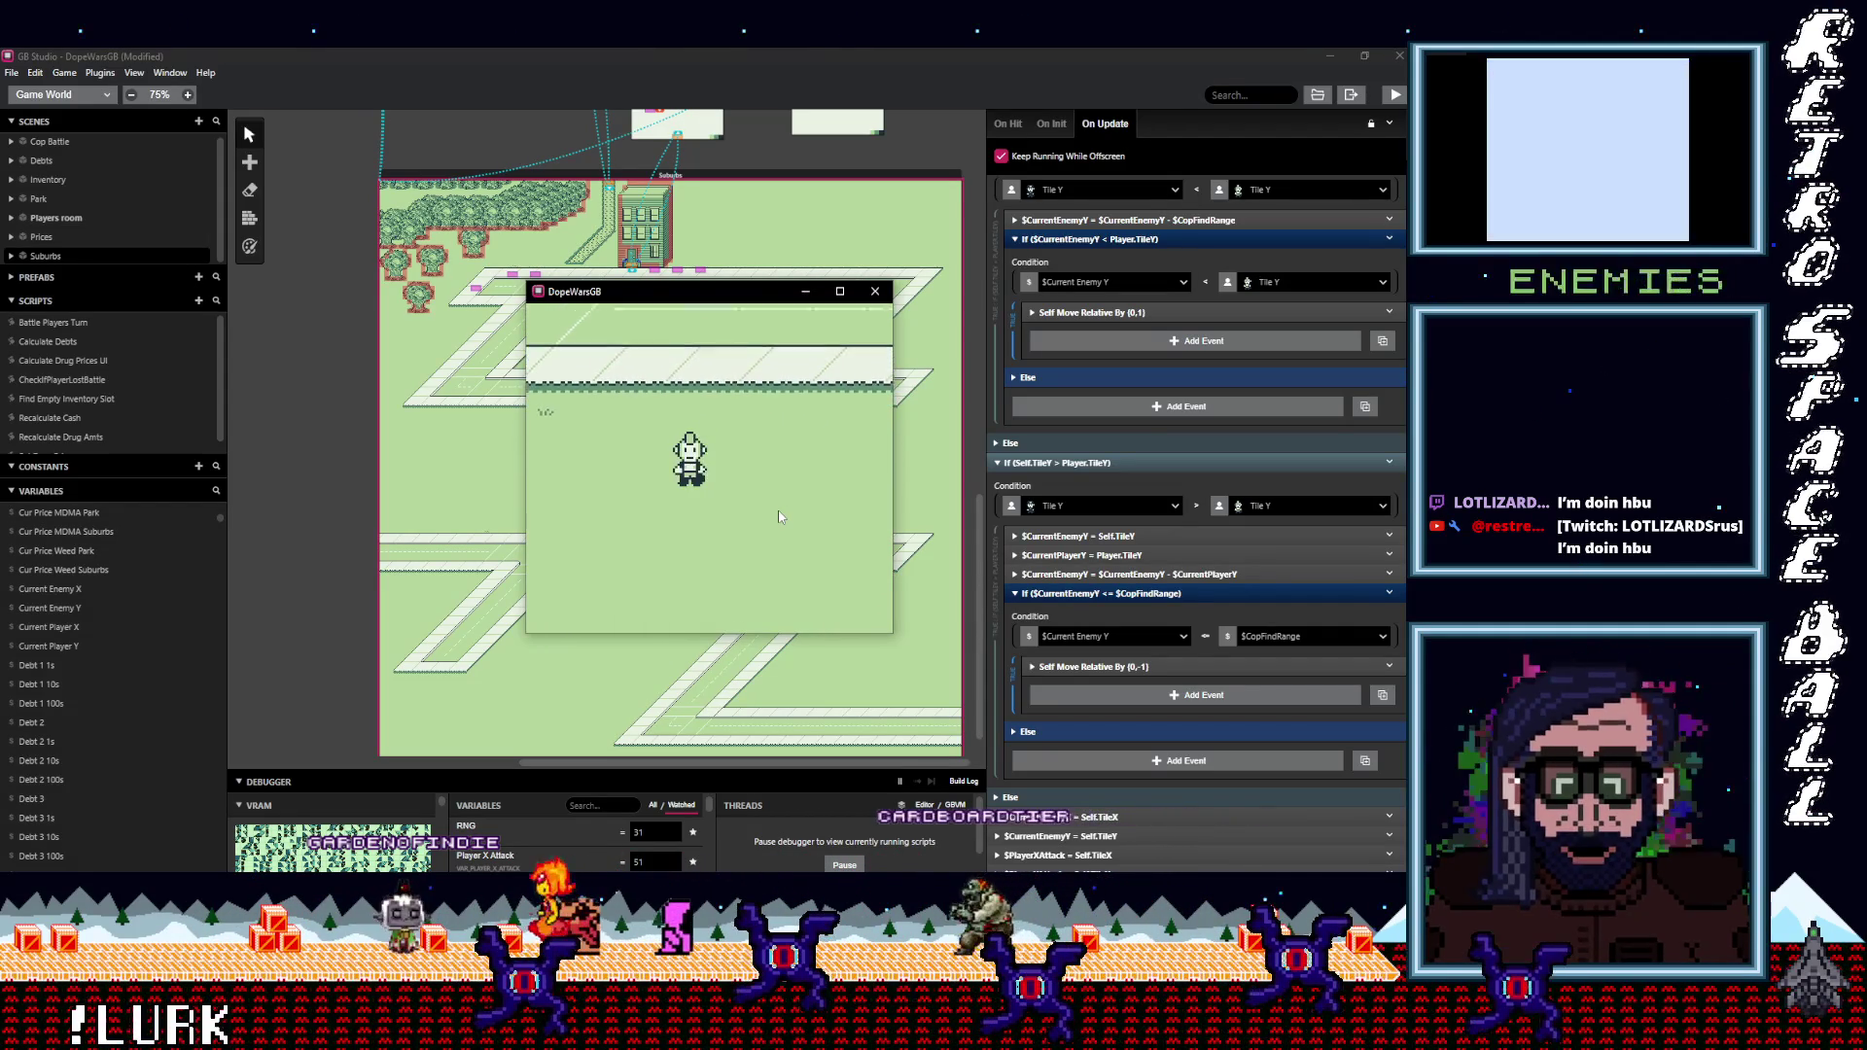
key("Up")
key("Right")
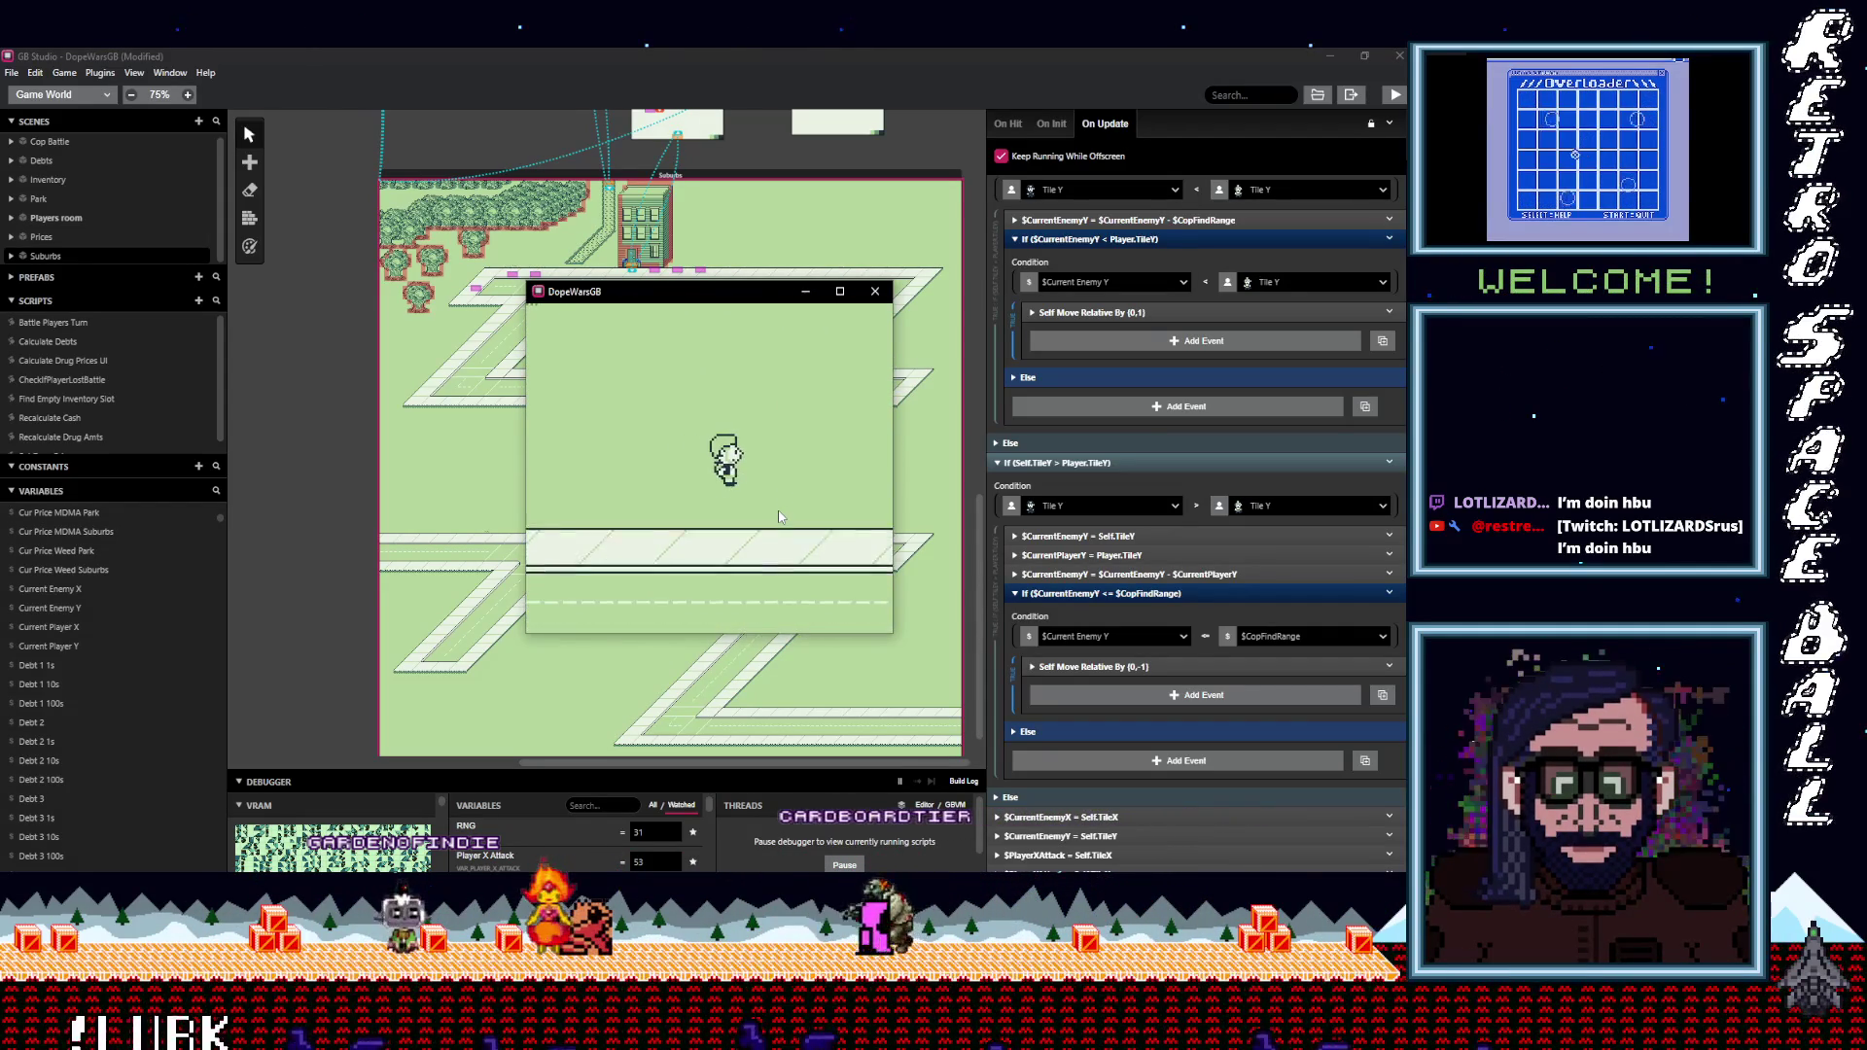
key("Down")
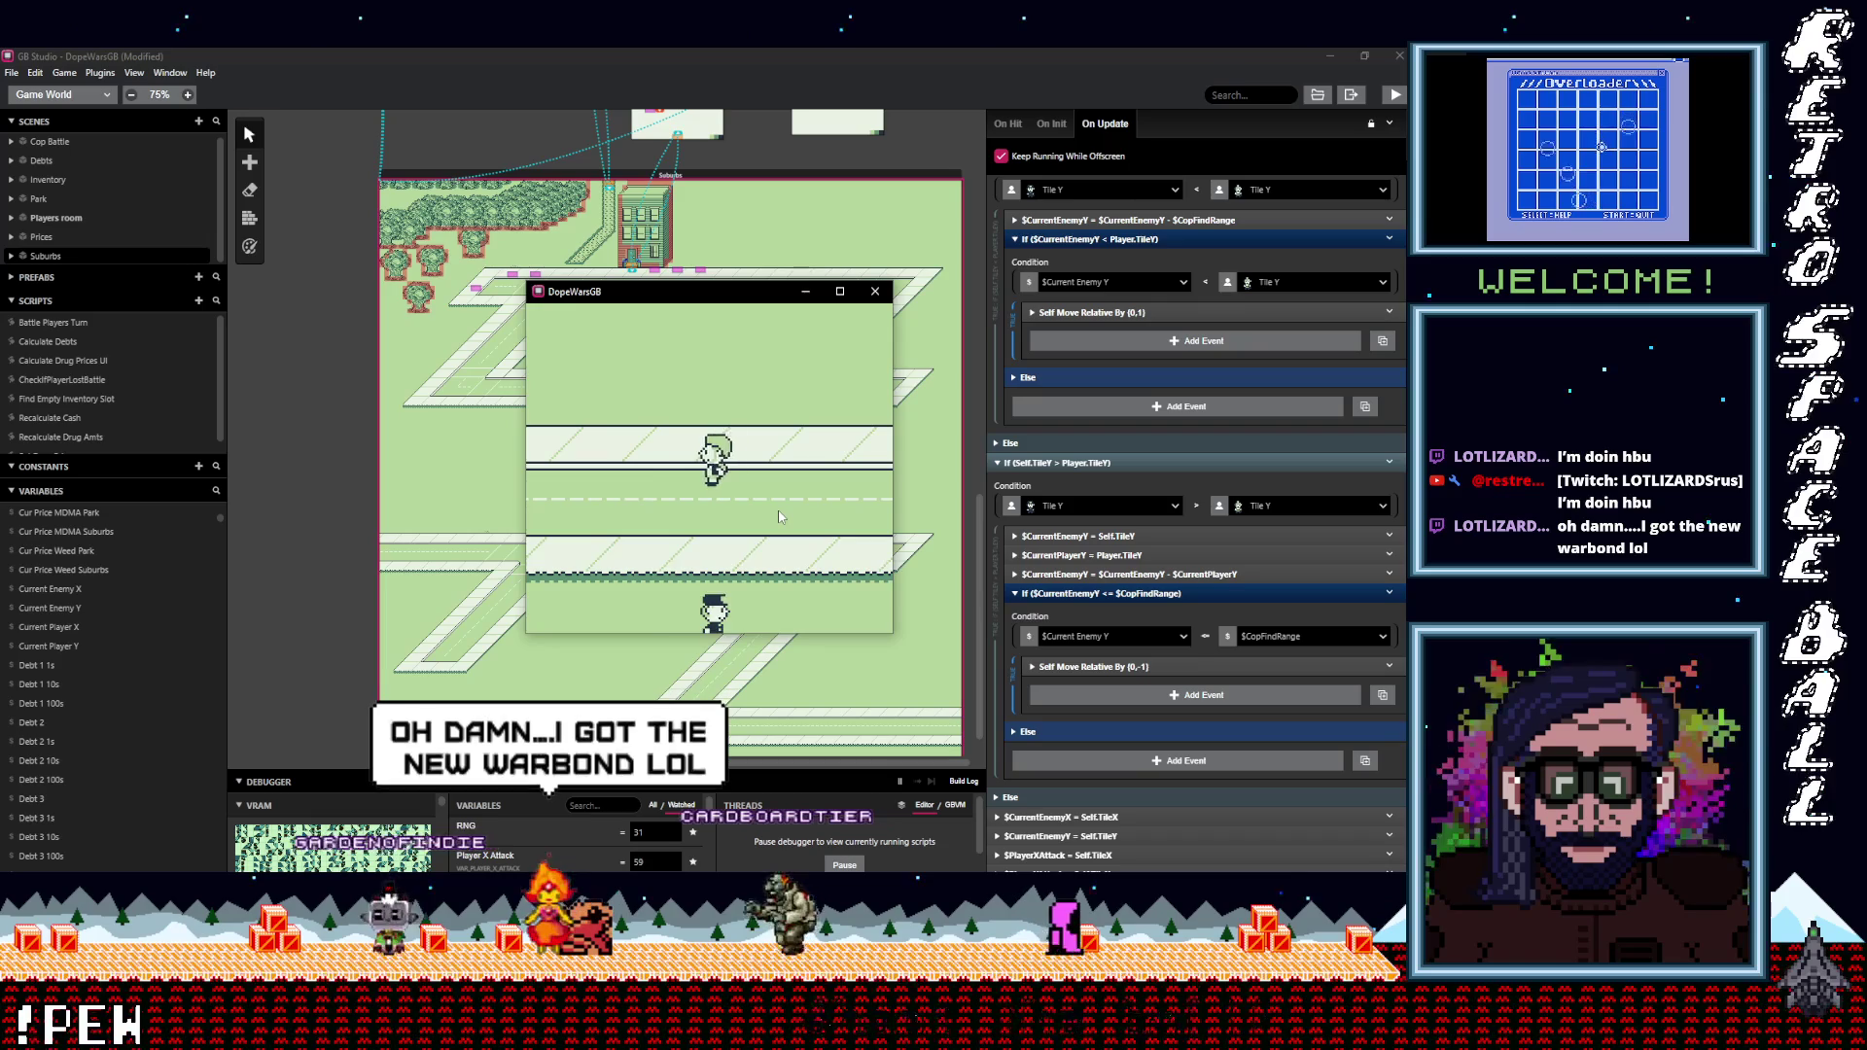
key("Down")
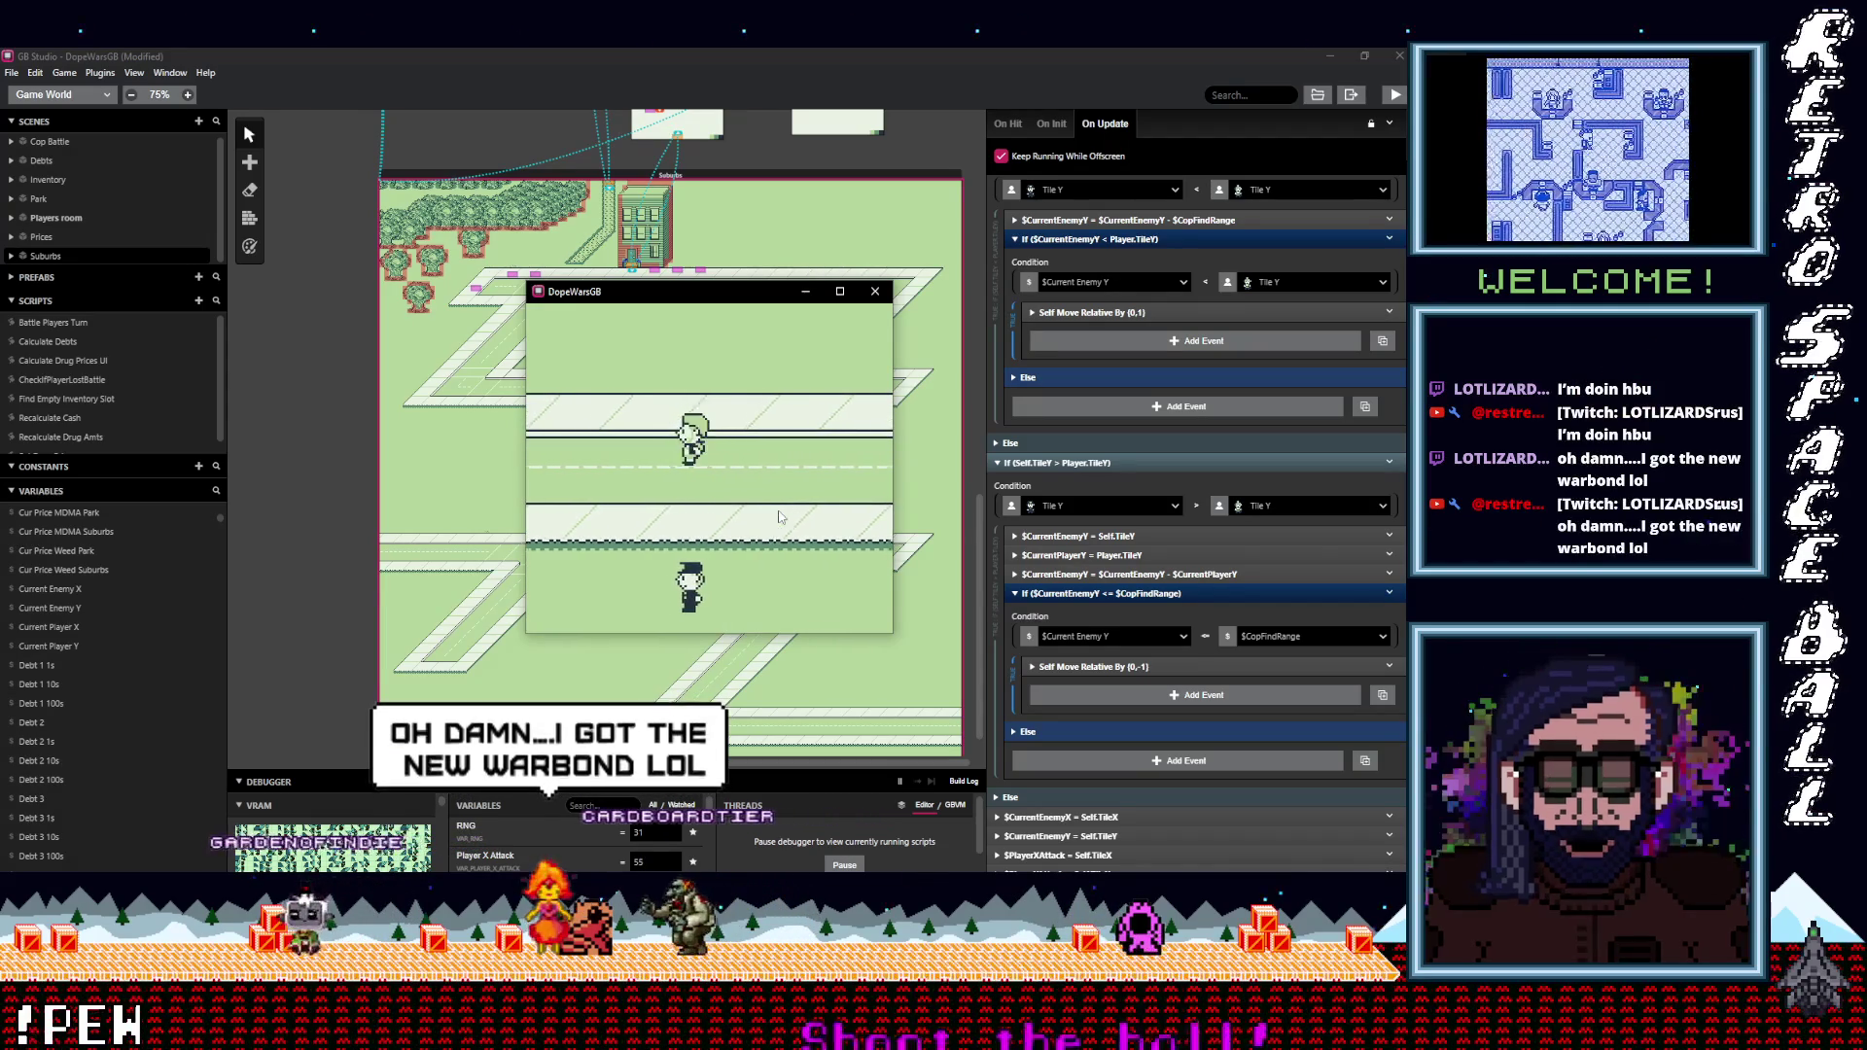
Move up, down and right beside the cop to test whether it follows vertically.
key("Up")
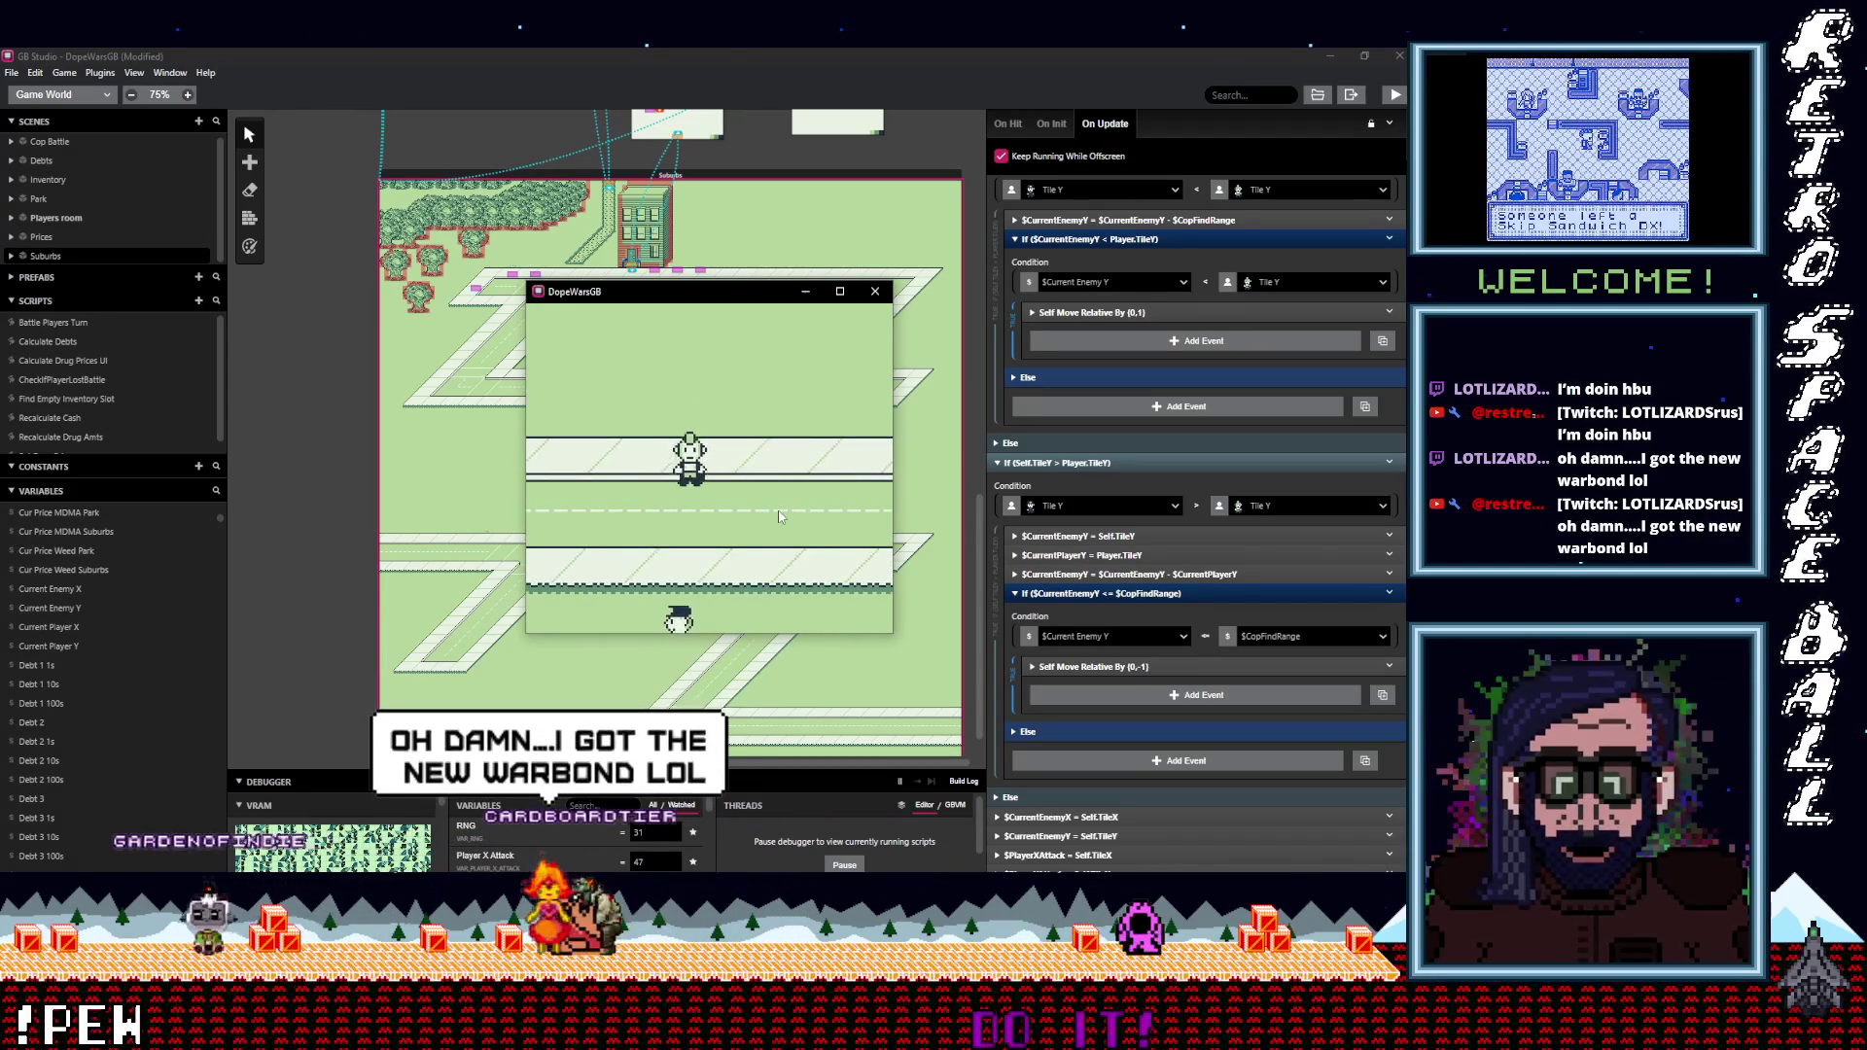
key("Down")
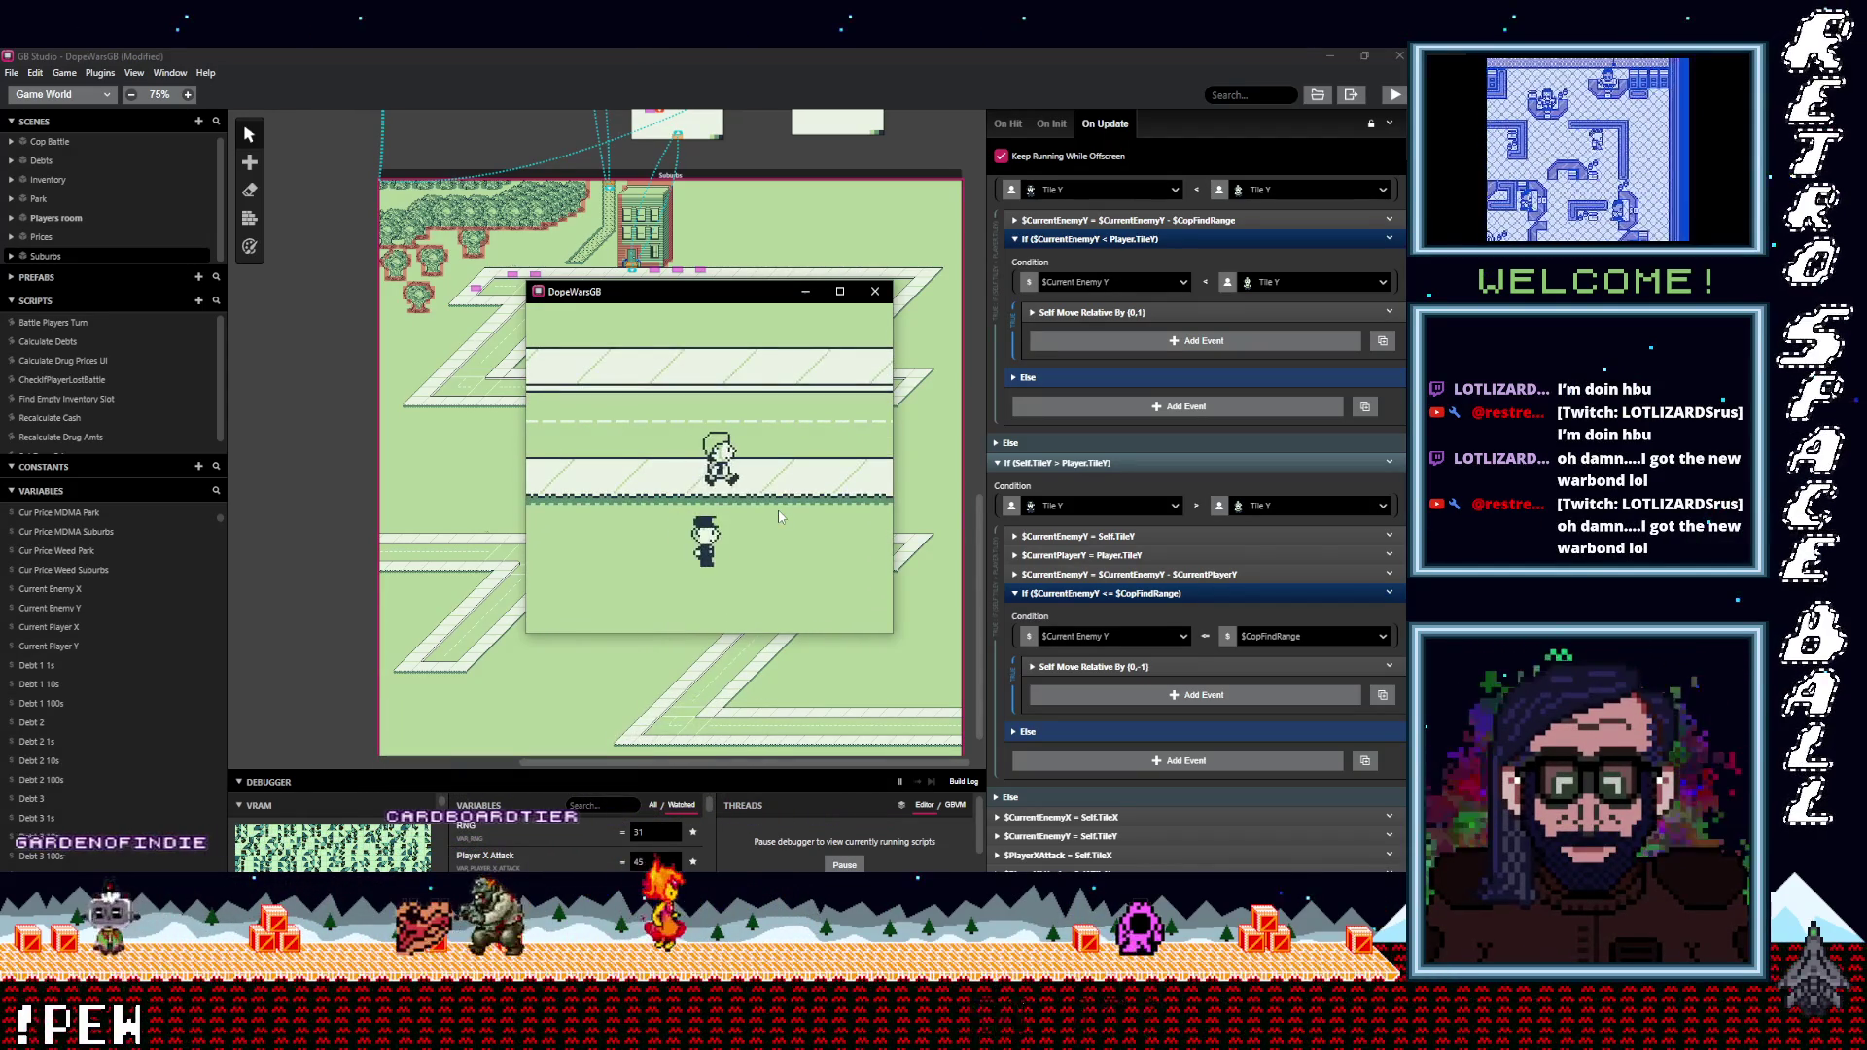
key("Right")
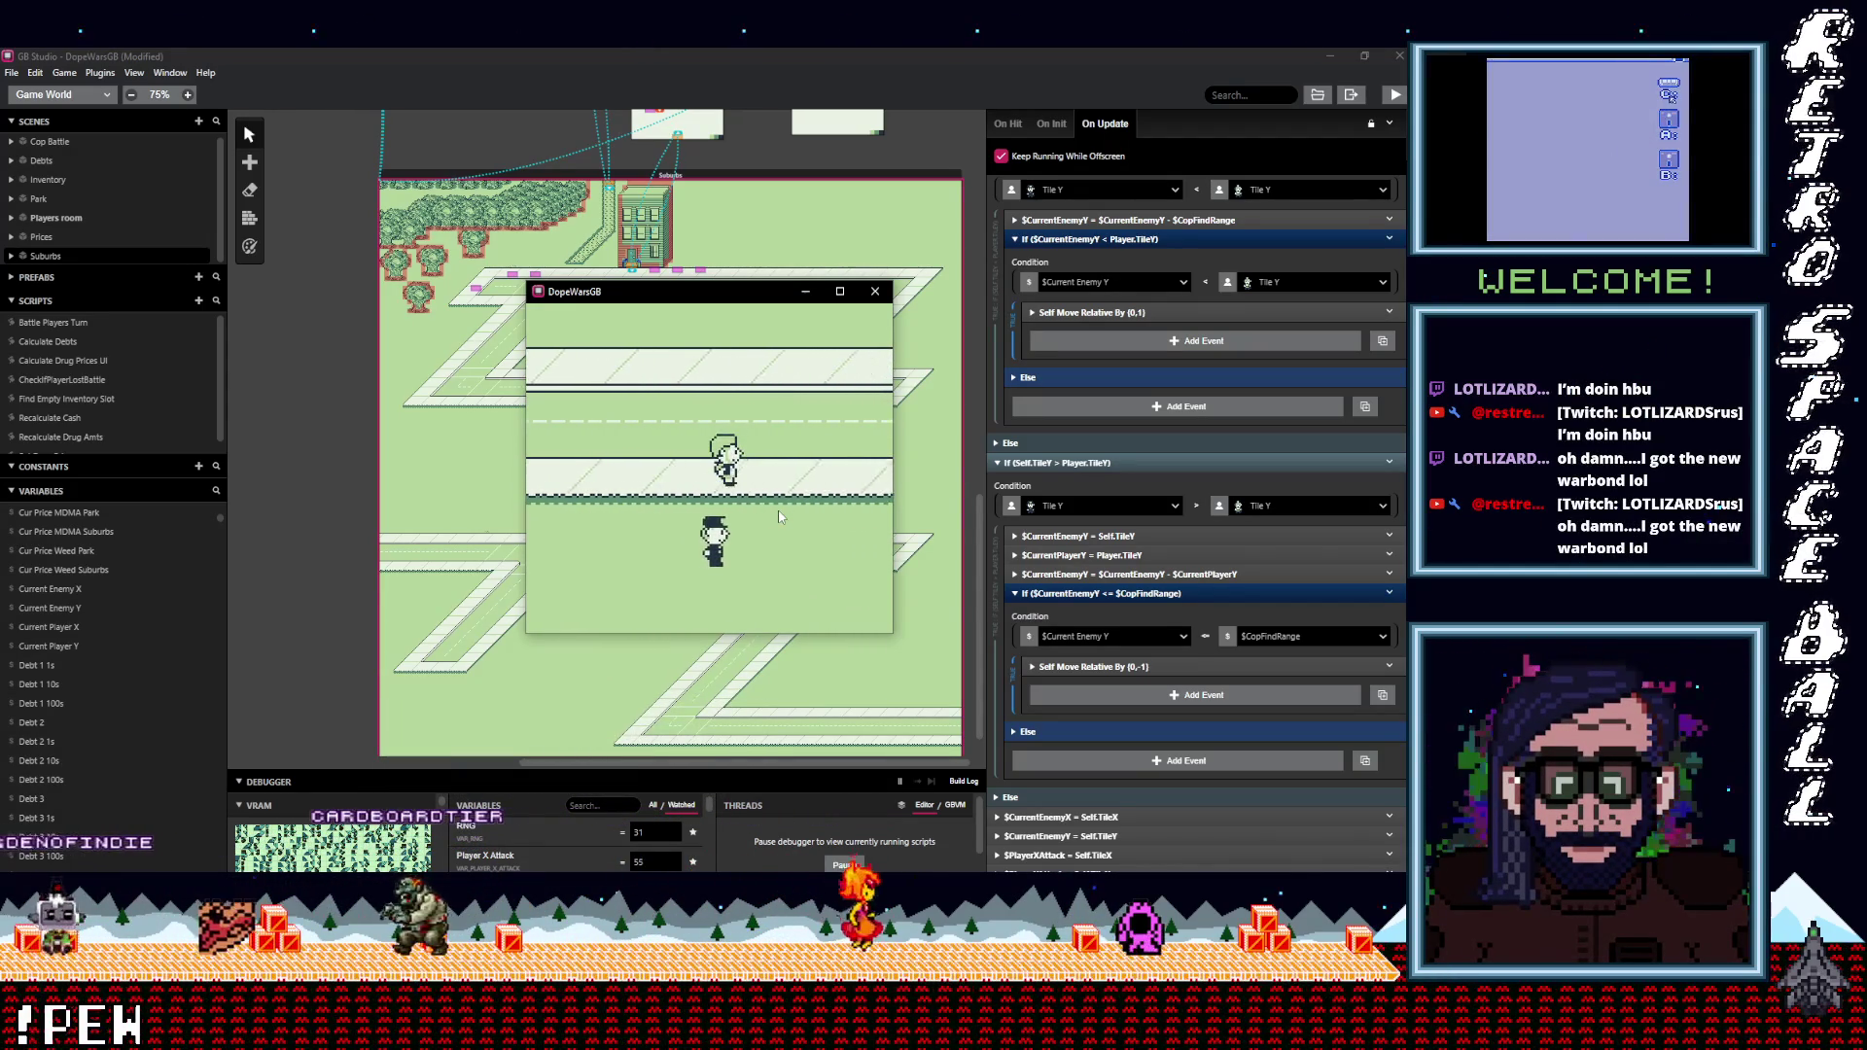
key("Right")
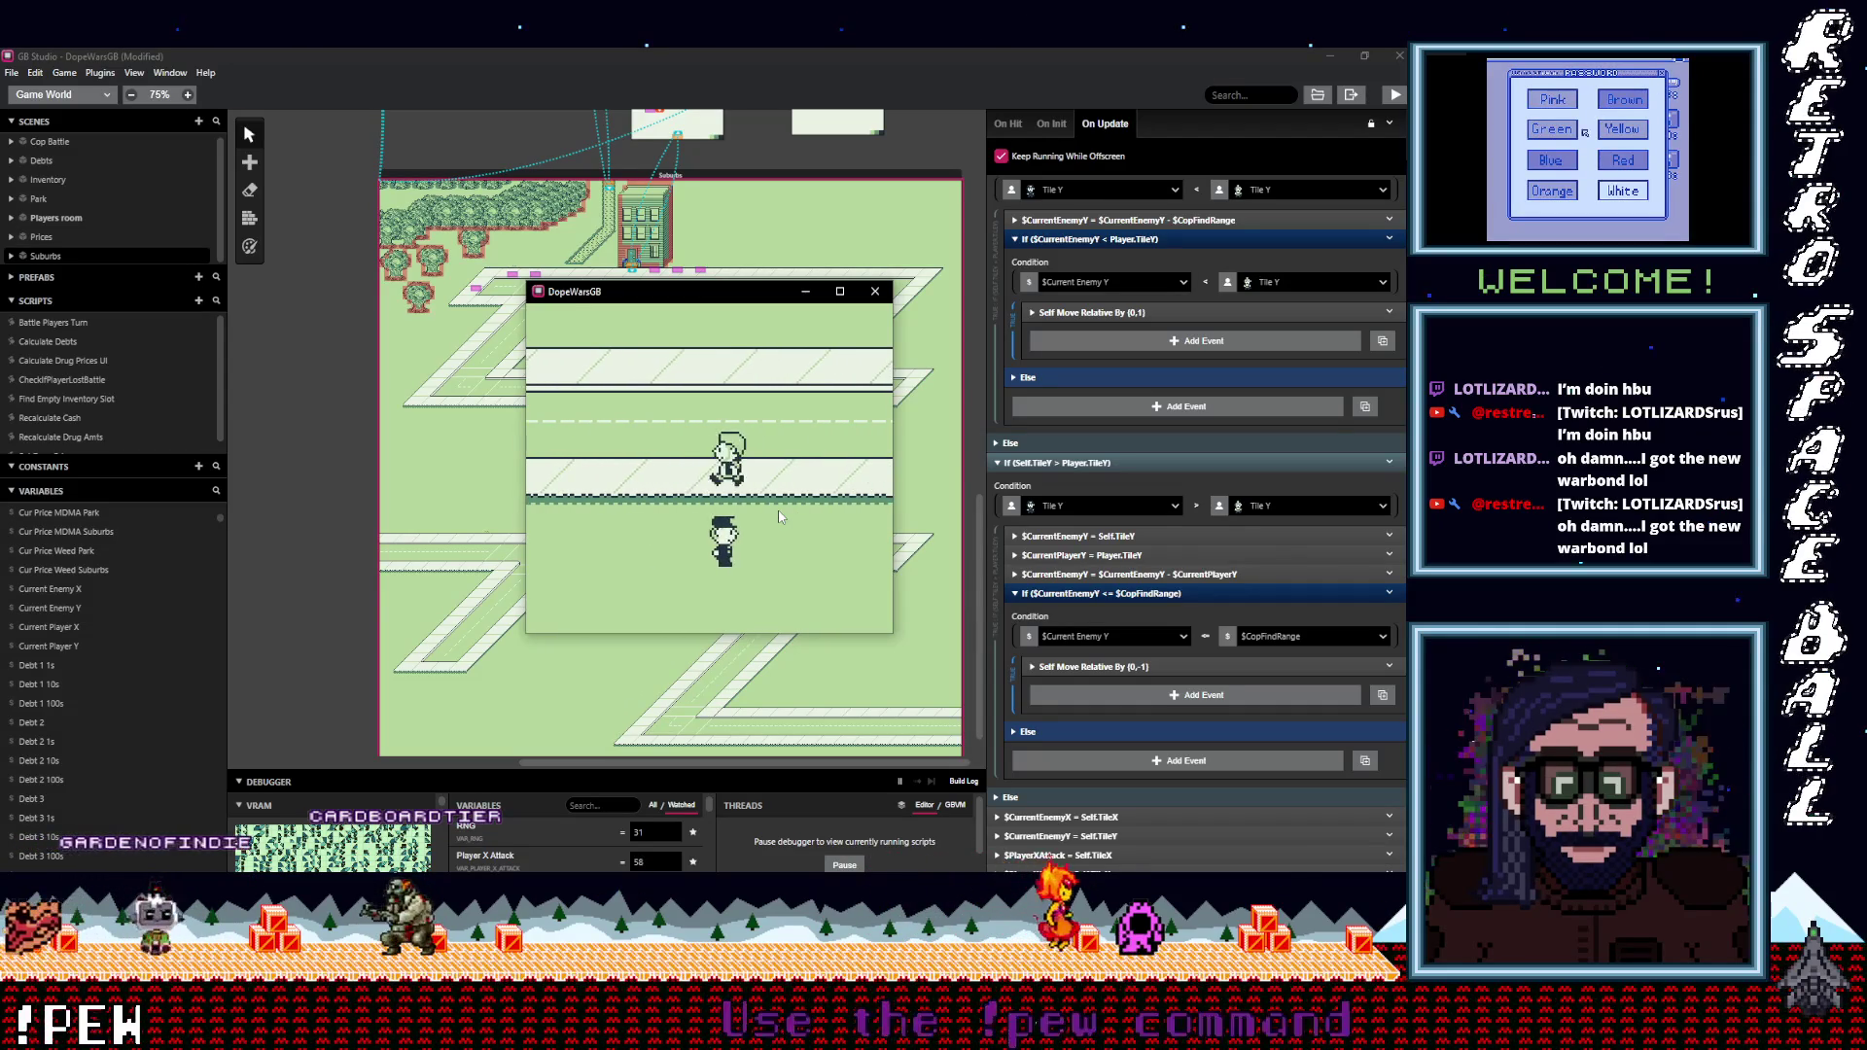
key("Up")
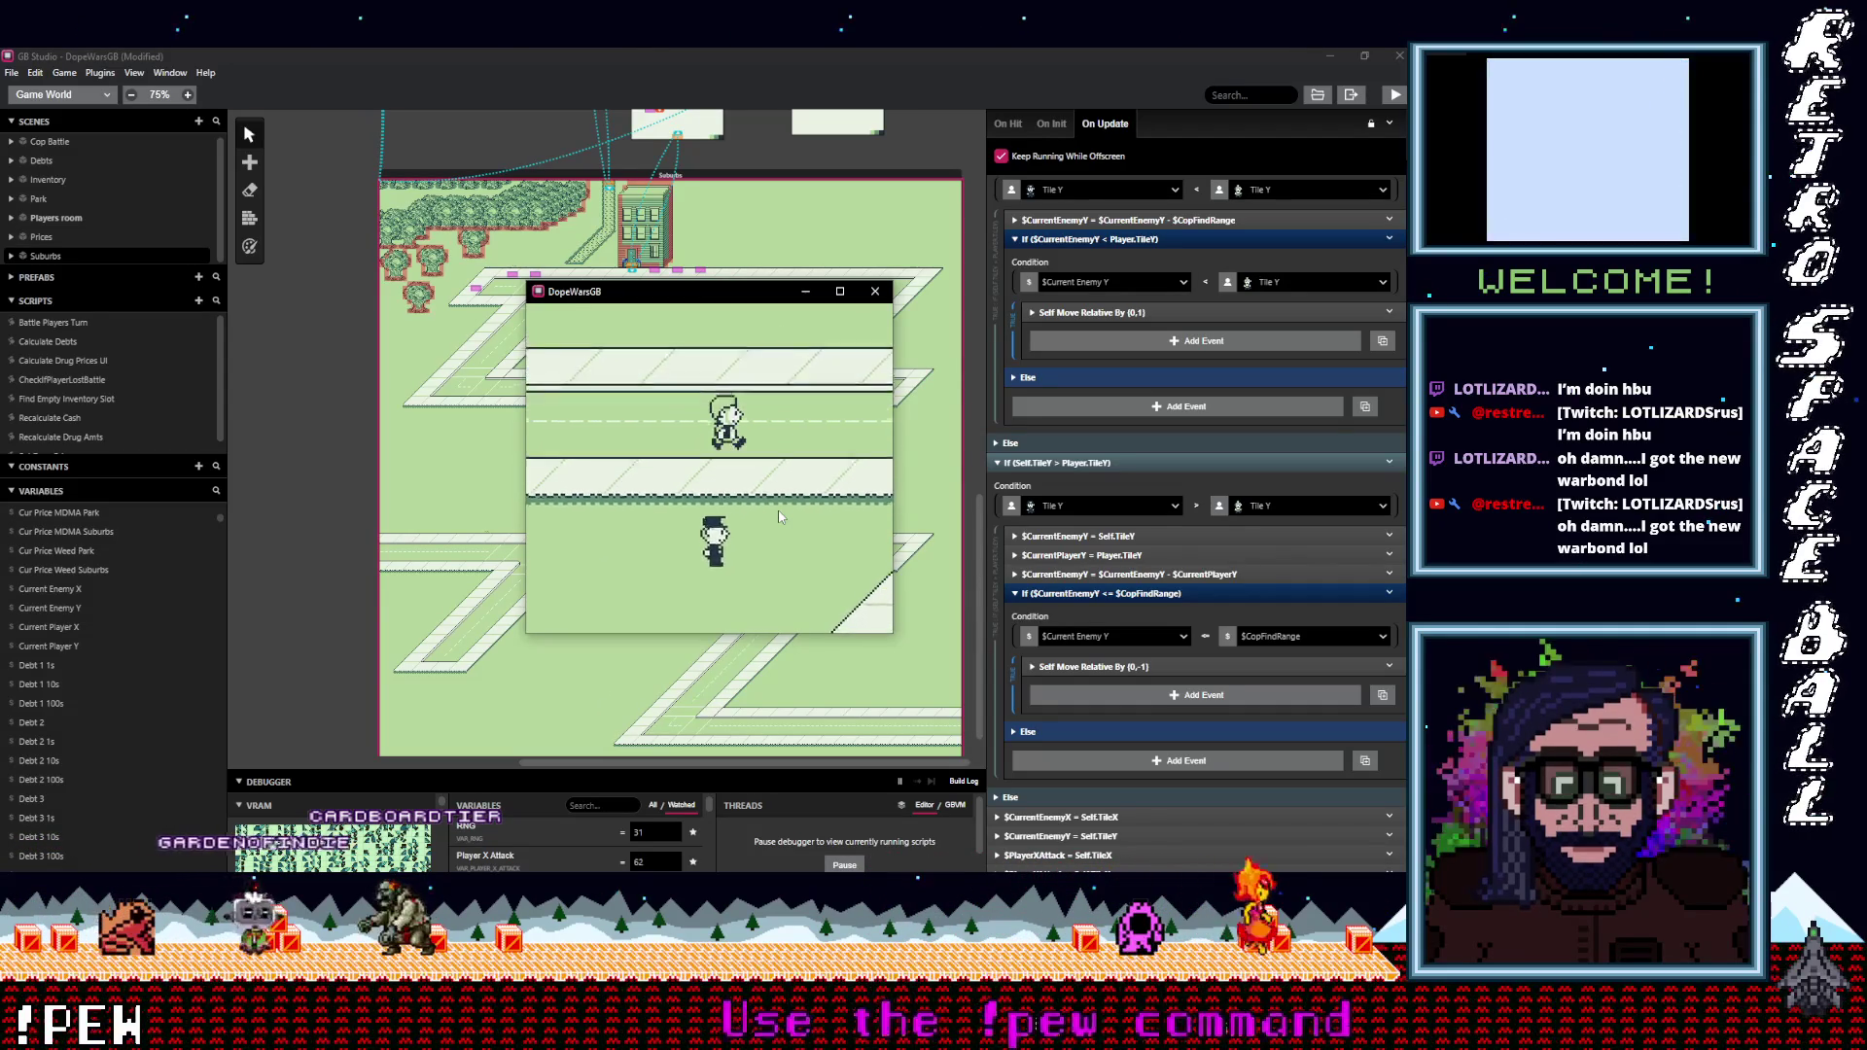
key("Up")
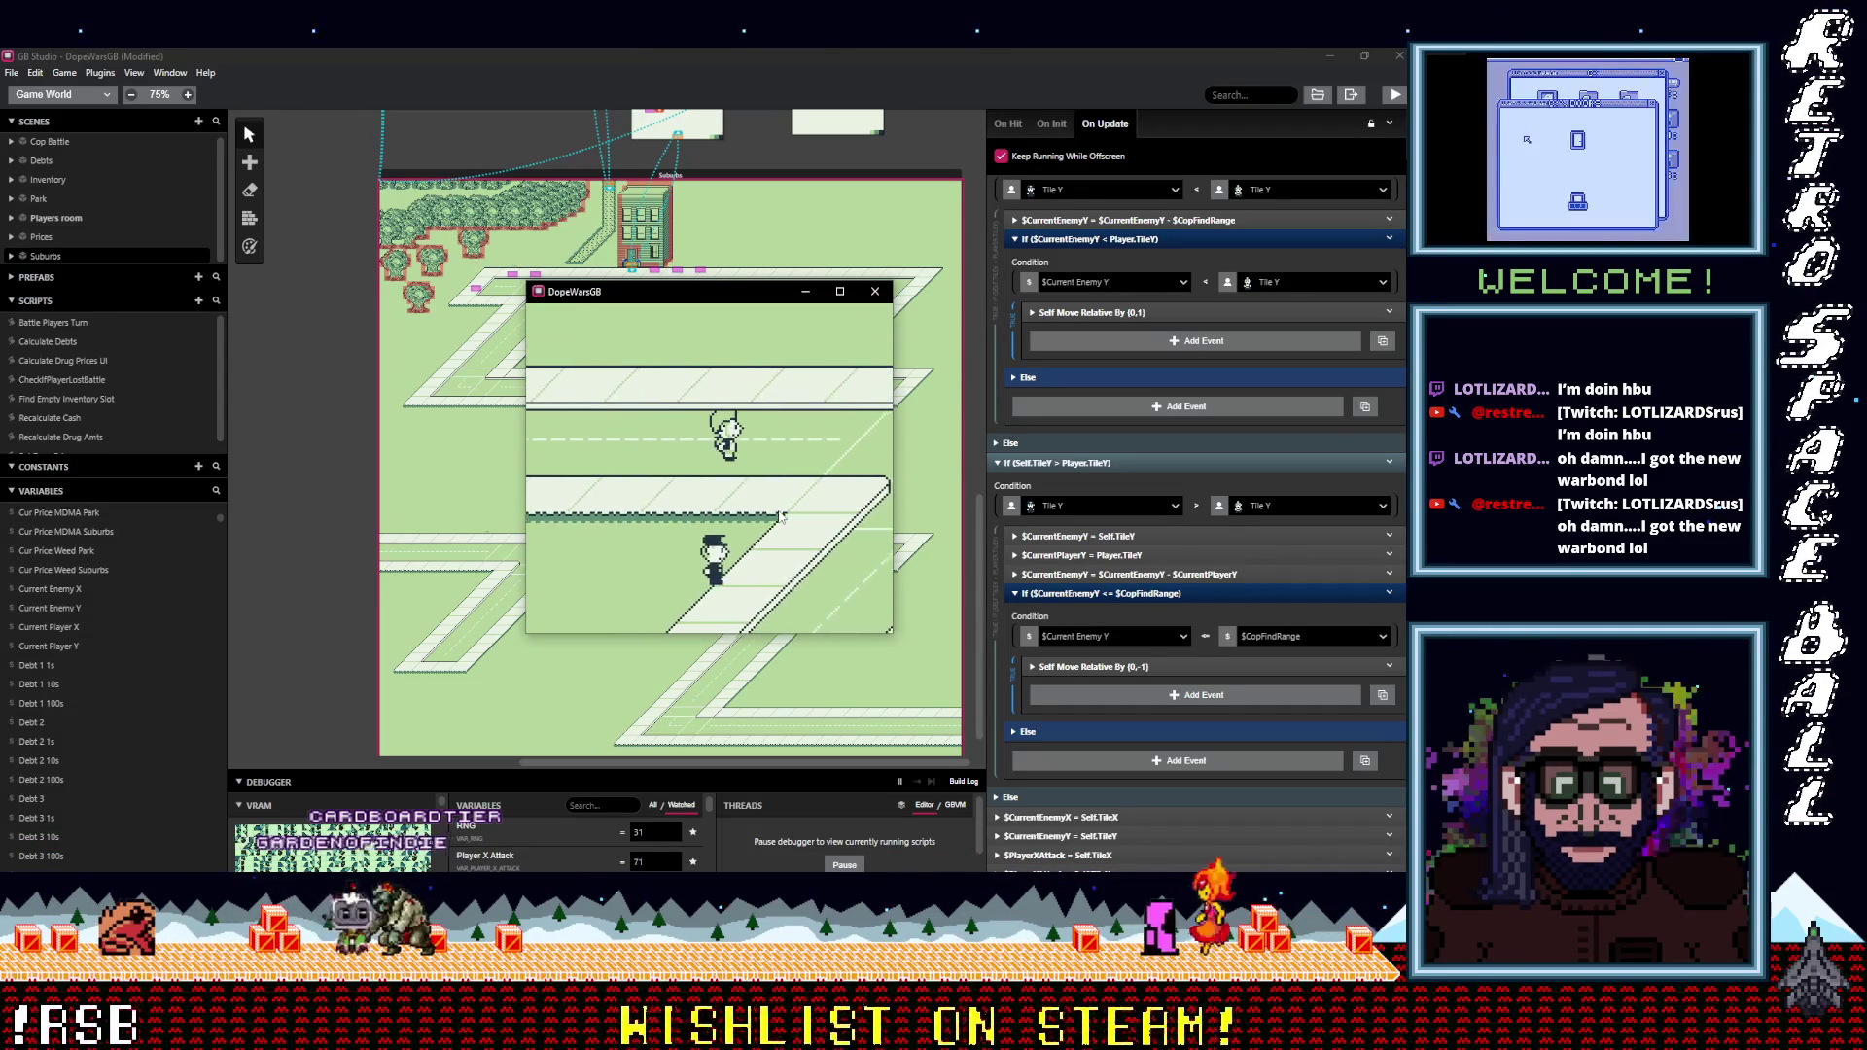
key("Right")
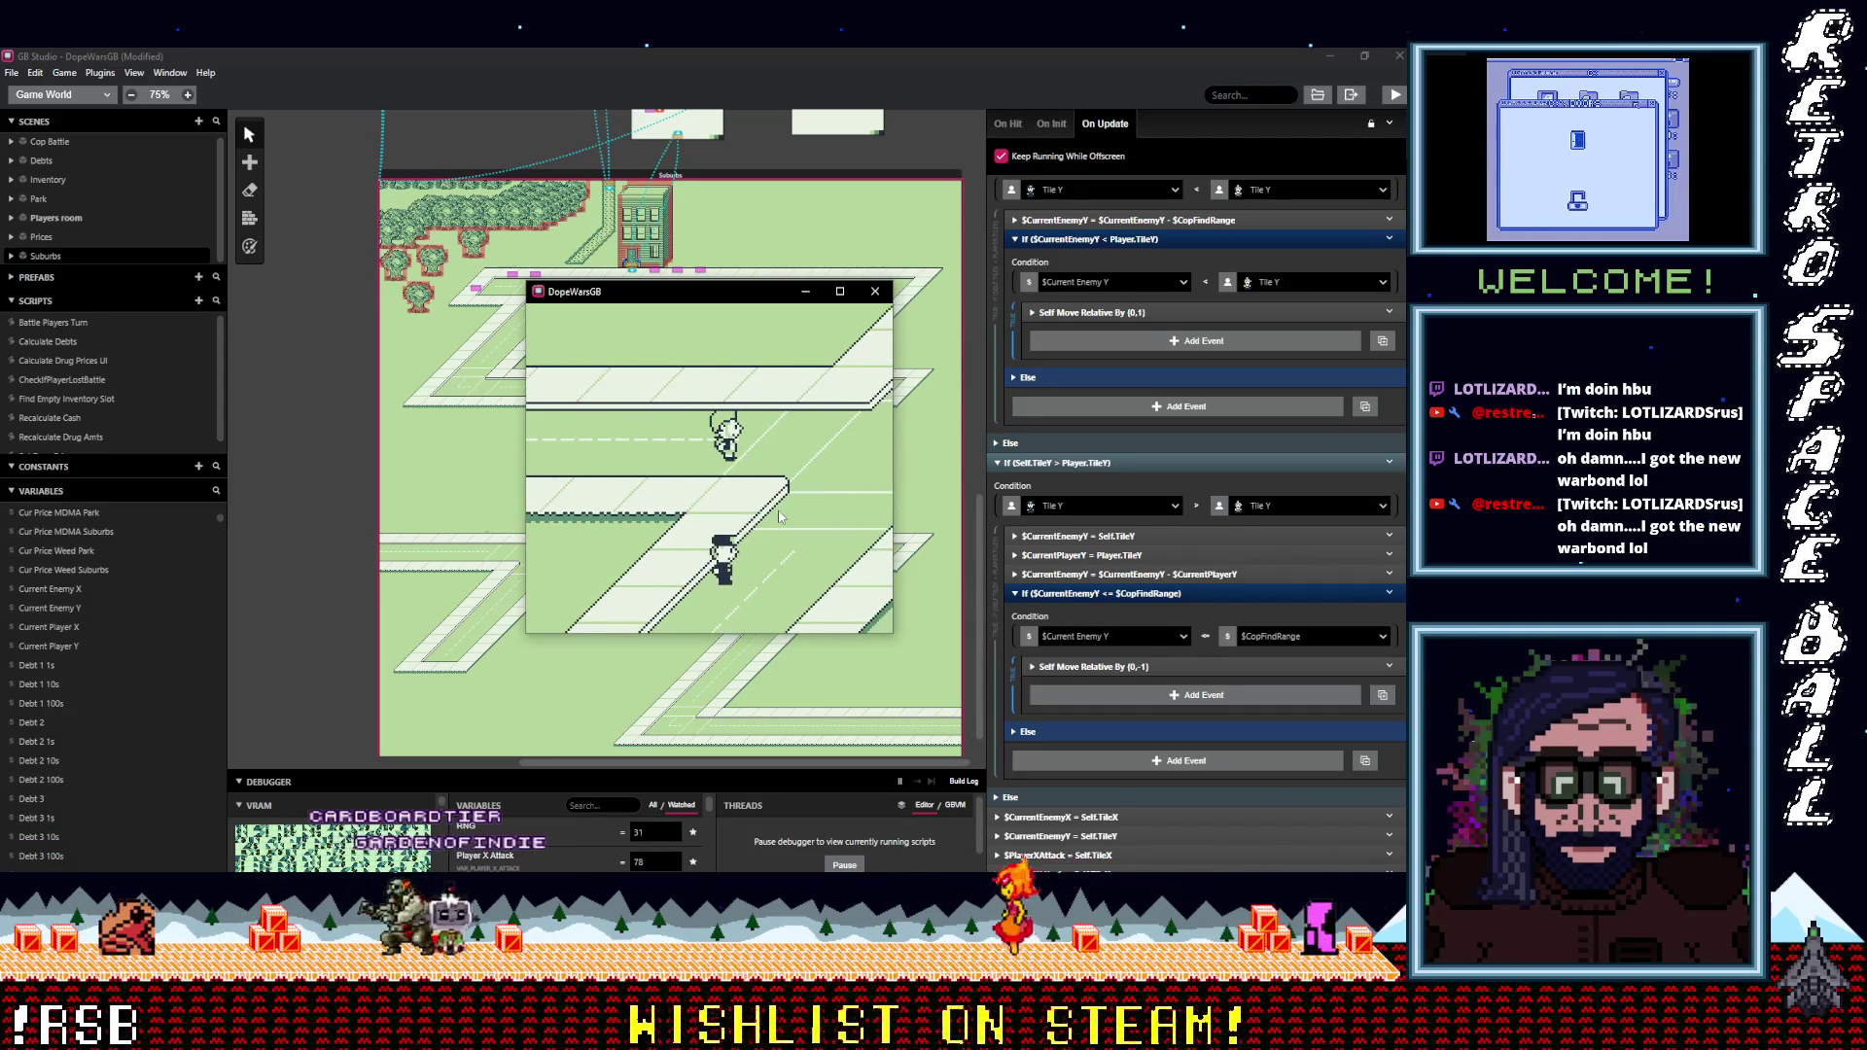
Enlarge the debugger, move the game window aside, and filter all variables by 'cu'.
left_click_drag(586, 774, 602, 445)
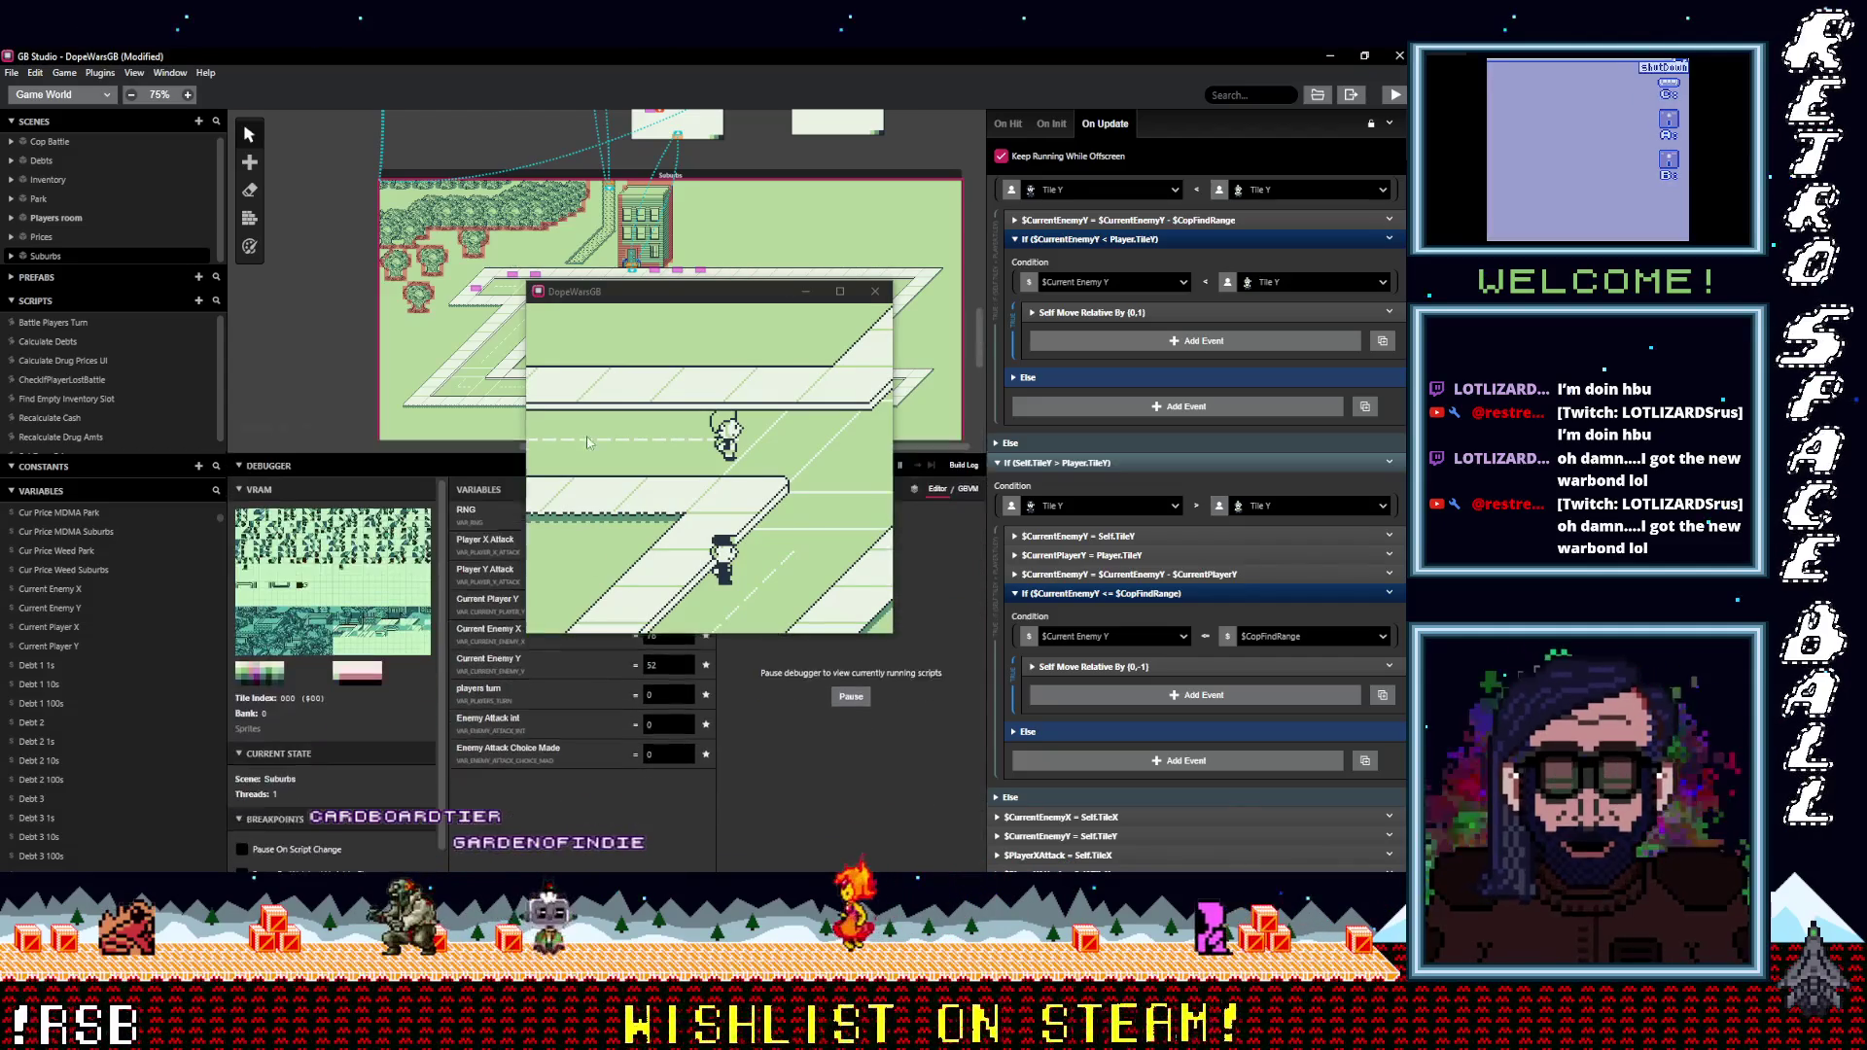
left_click_drag(637, 292, 878, 145)
left_click(605, 470)
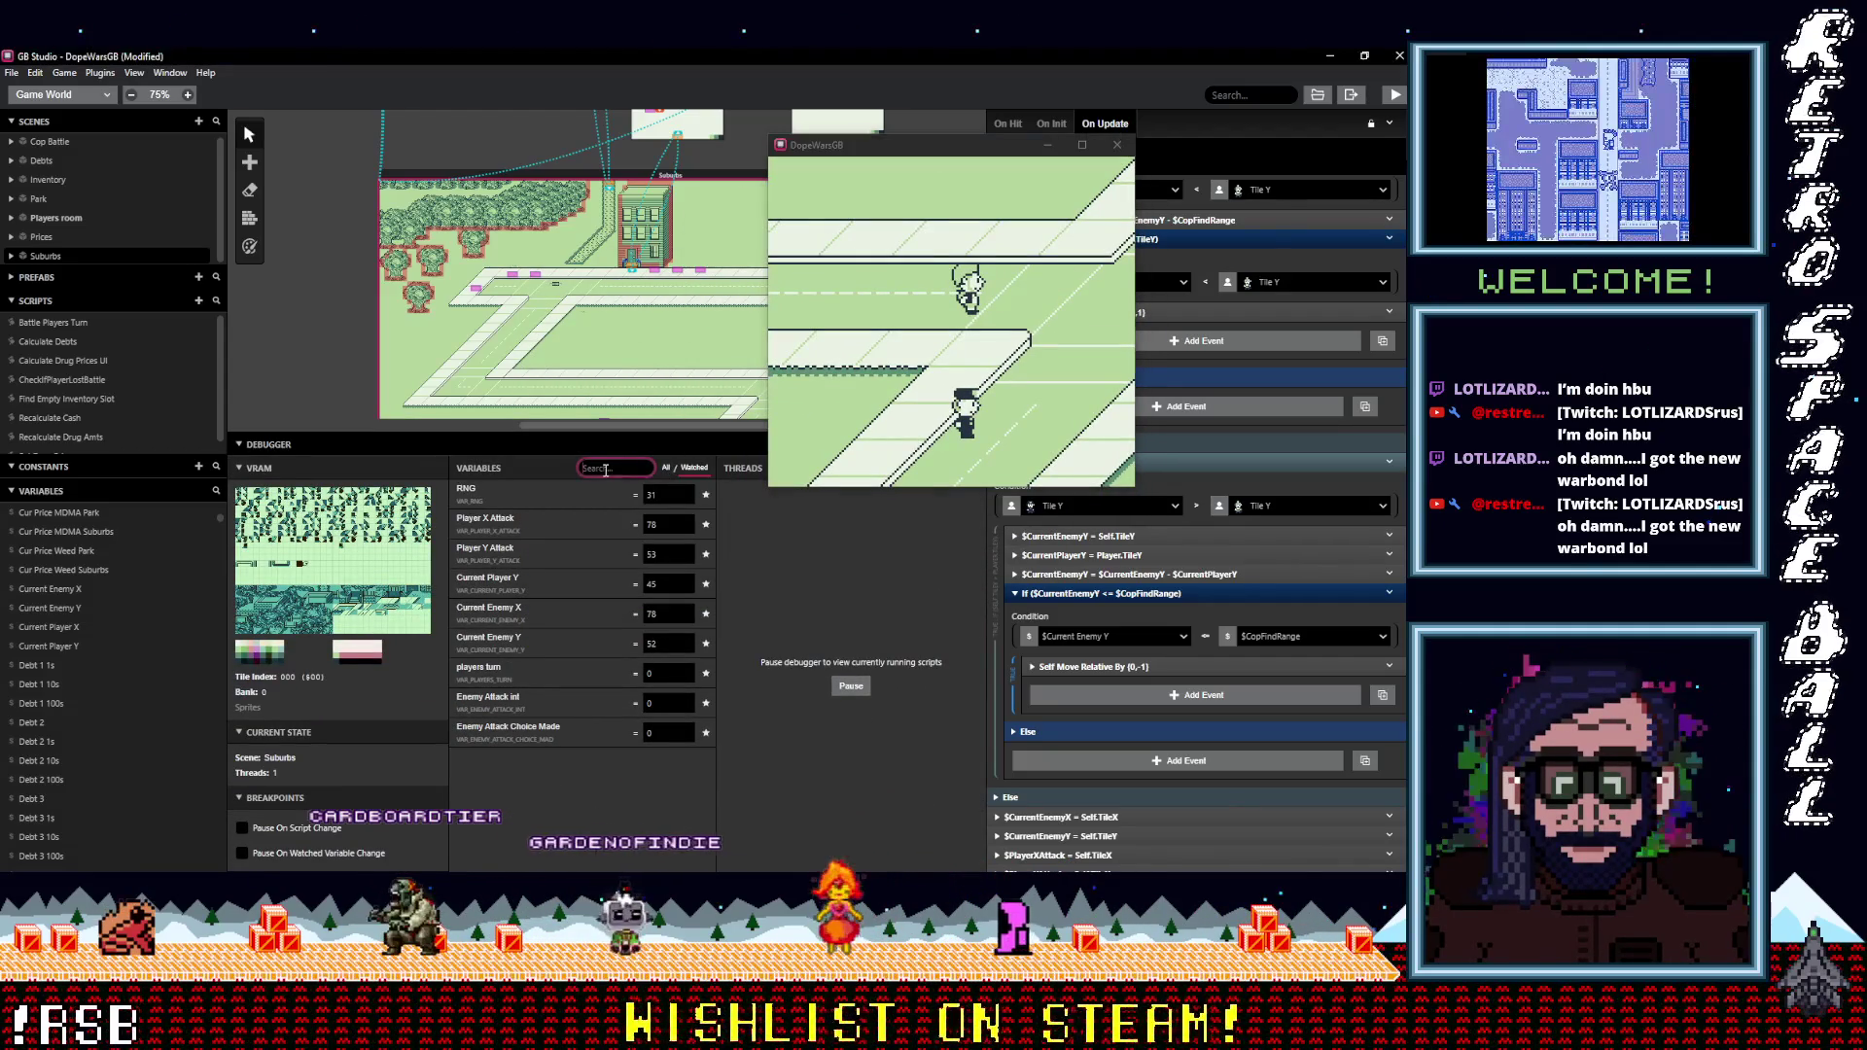
left_click(666, 468)
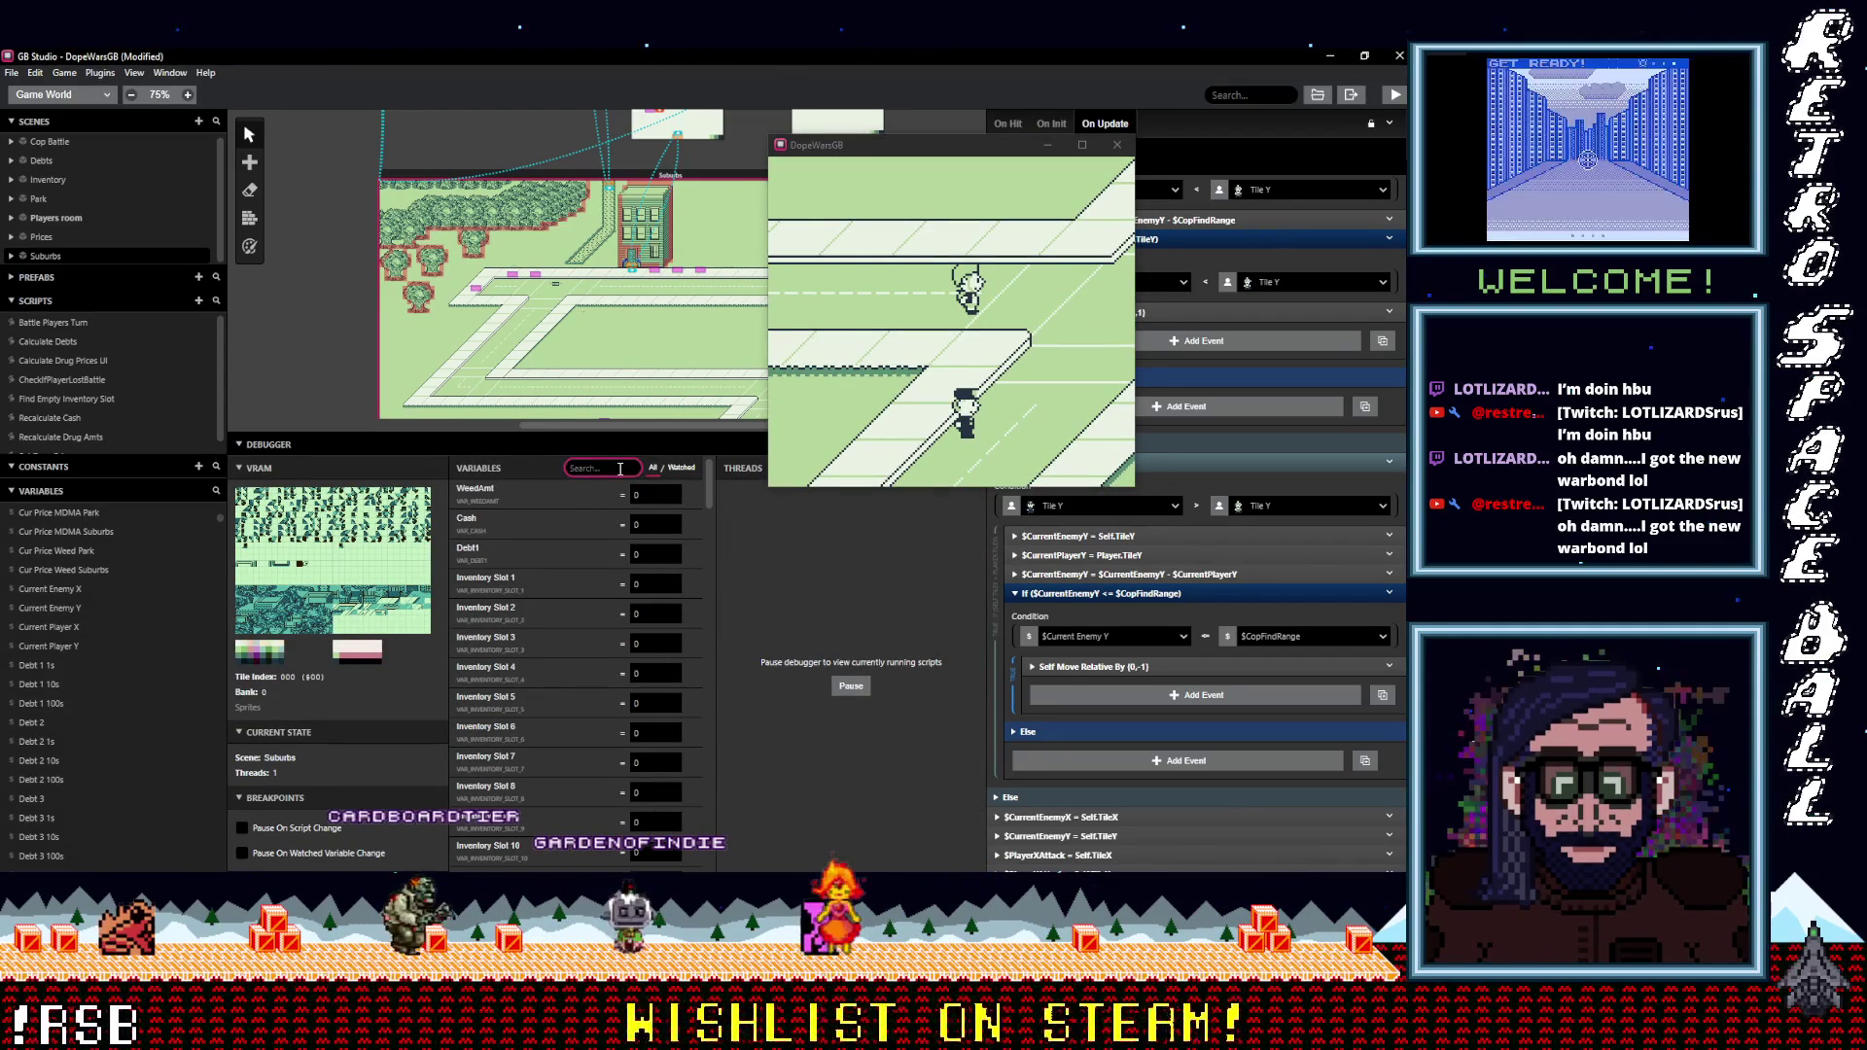
type("cur")
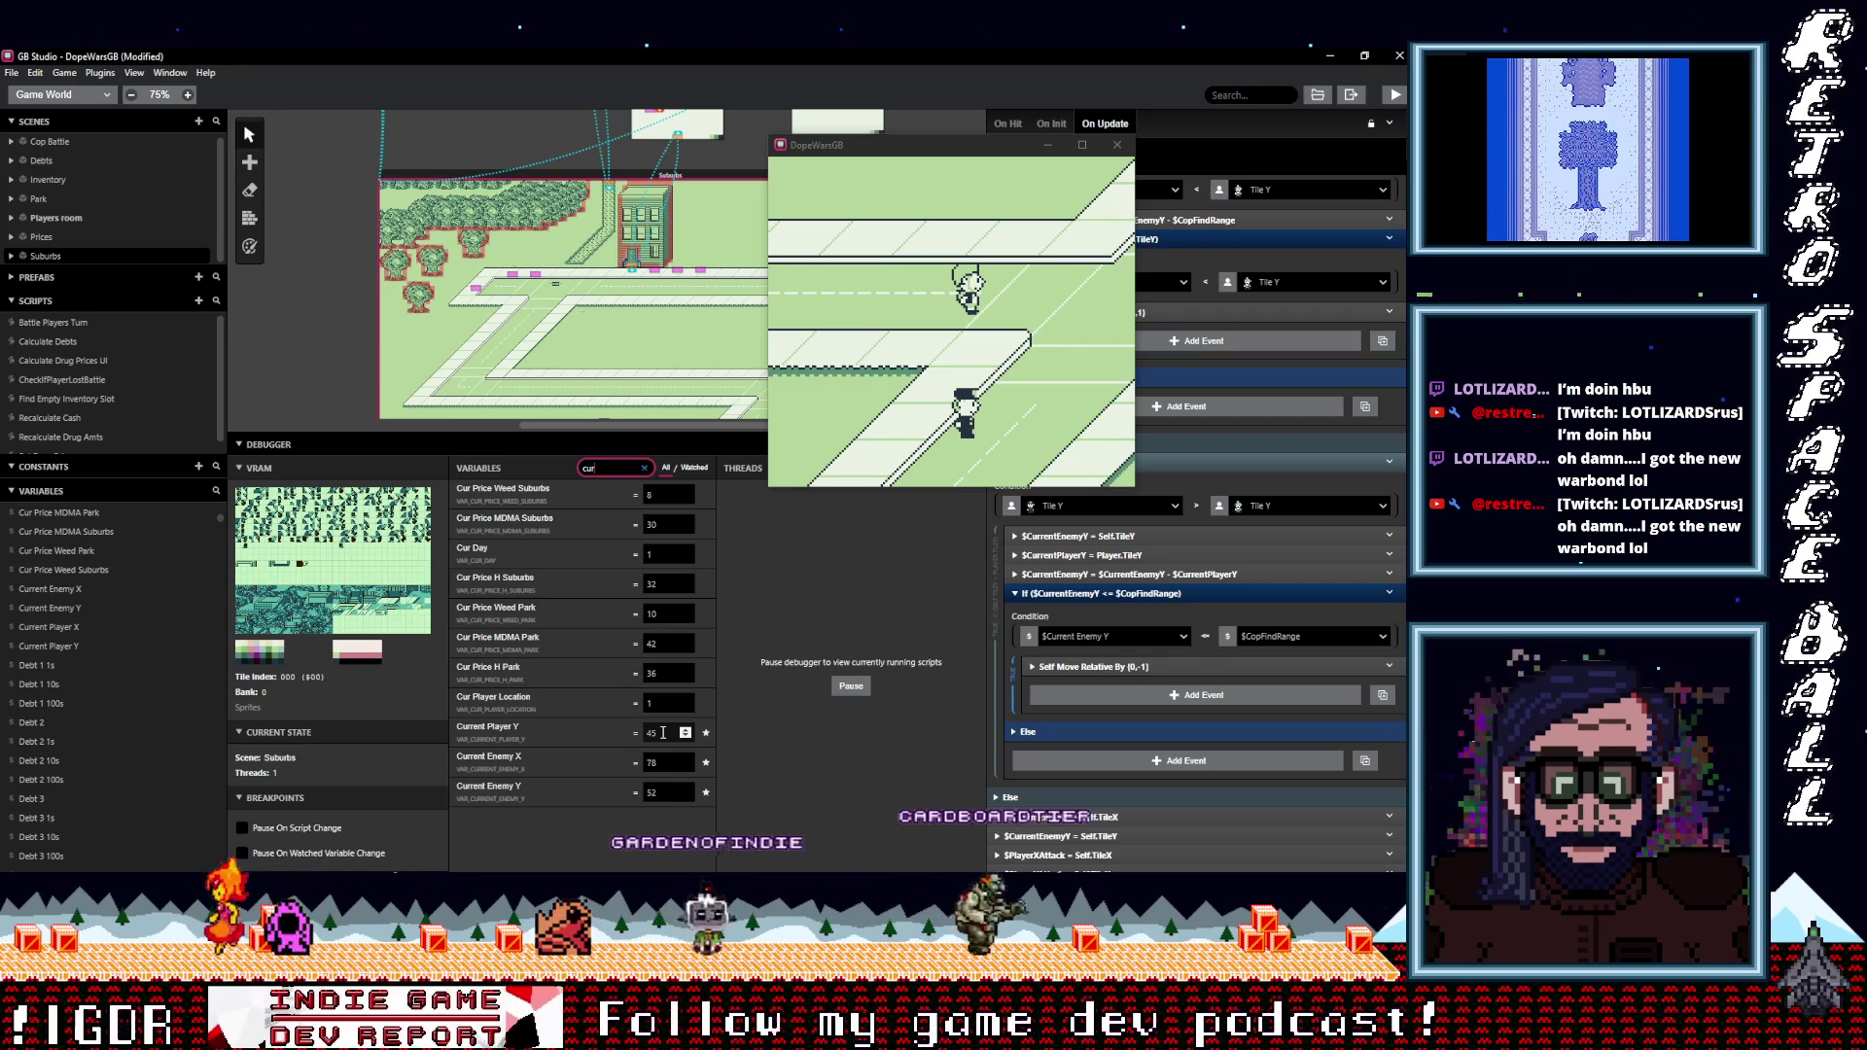
Walk the player down, left, right and up while watching the Current Player and Current Enemy values.
left_click(1042, 344)
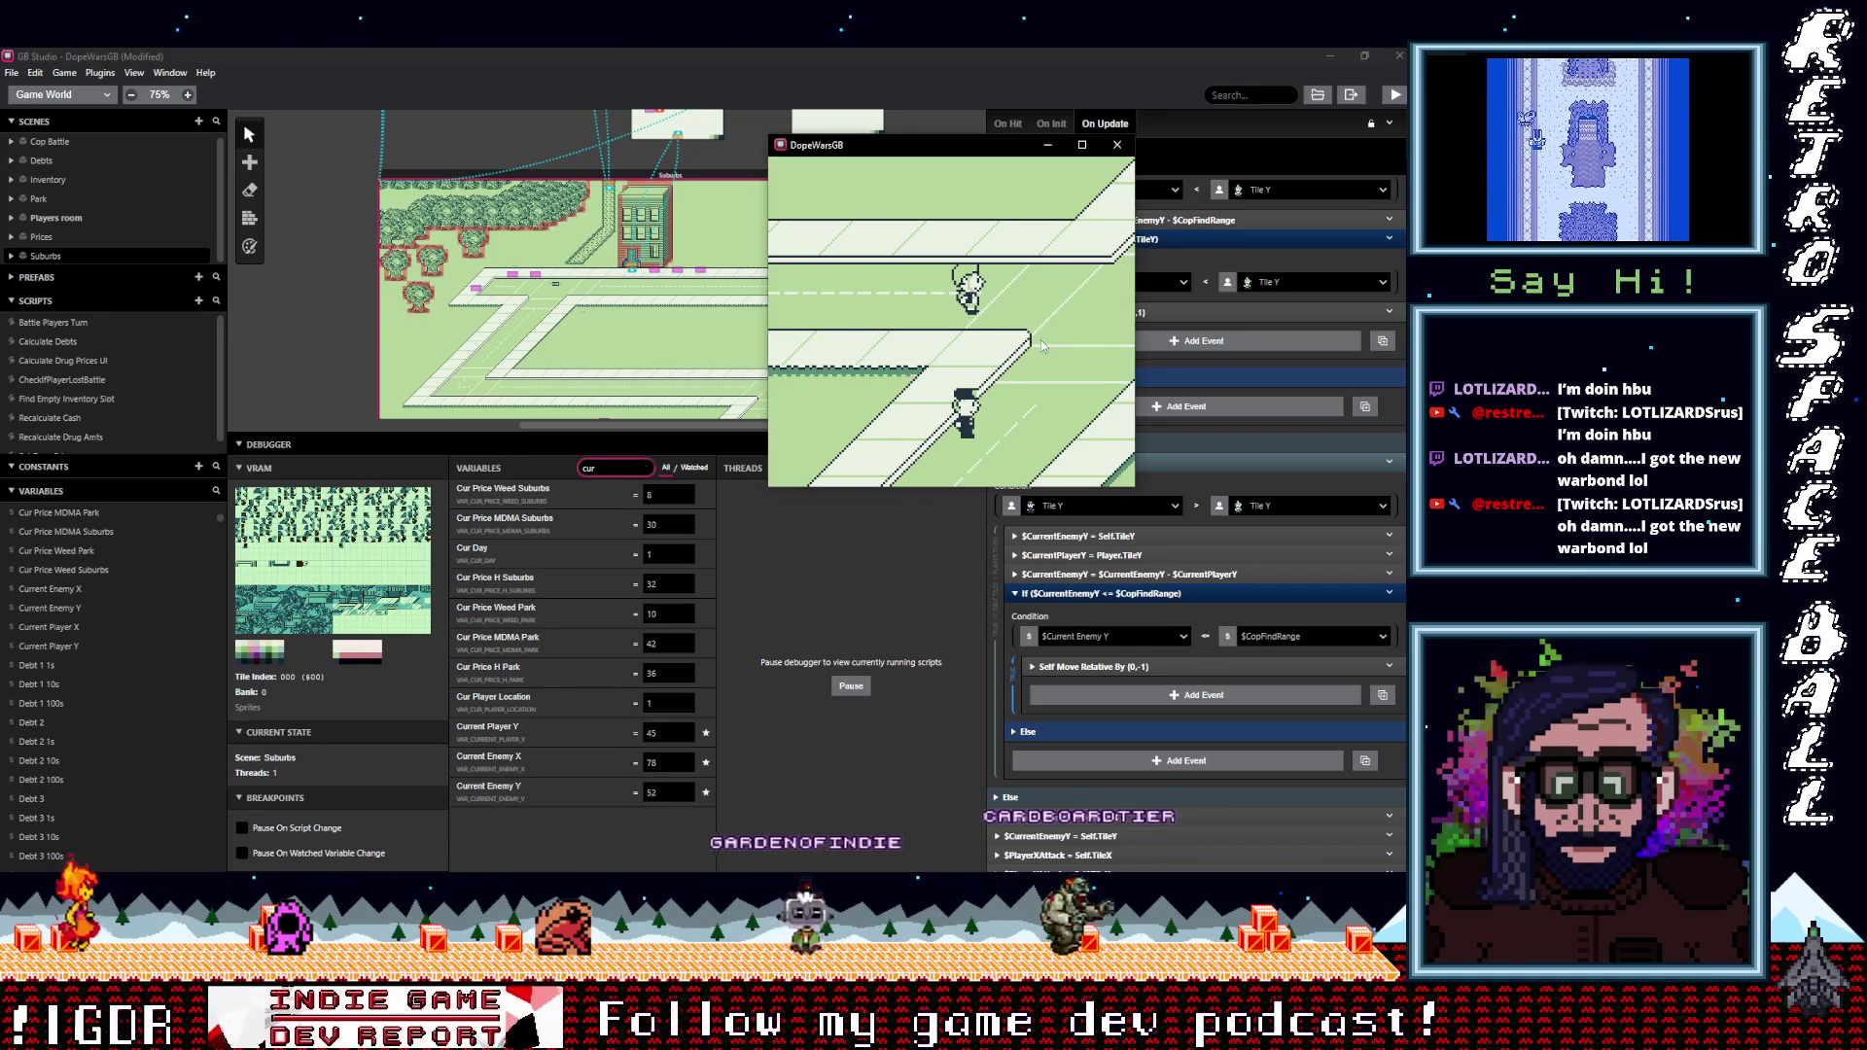
key("Down")
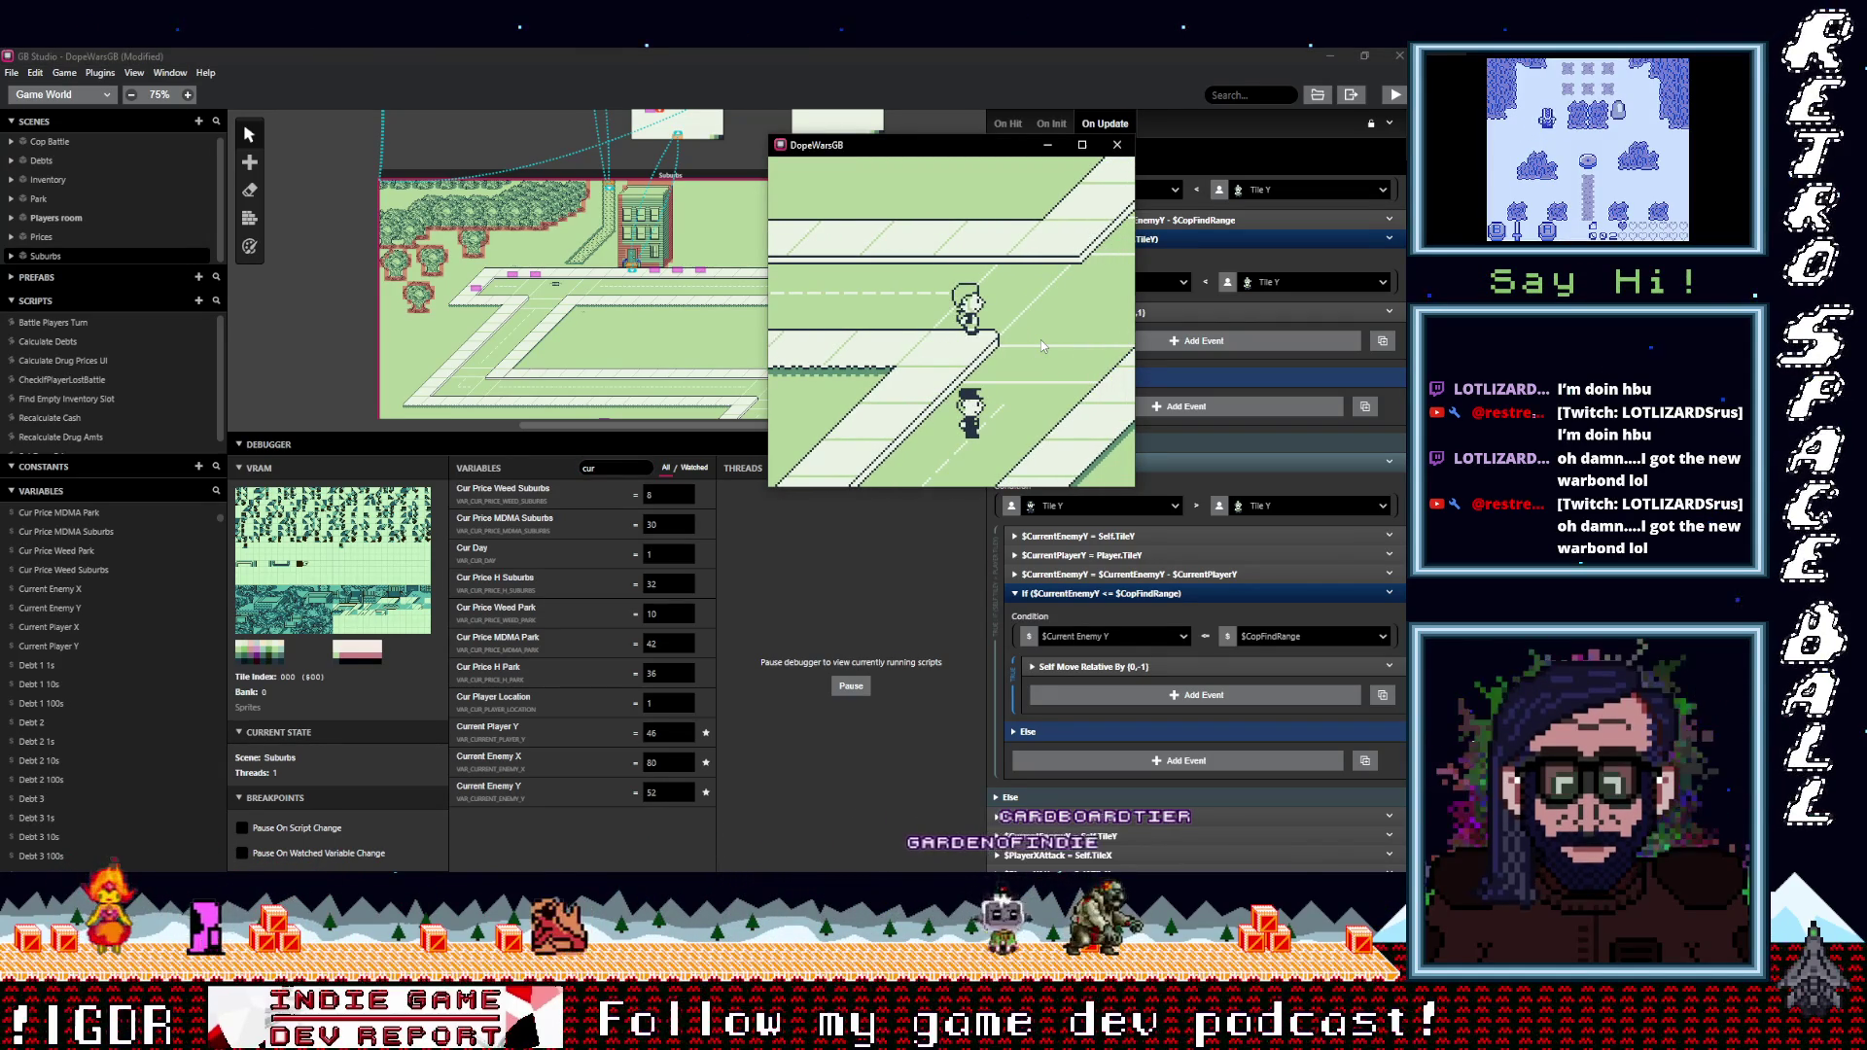
key("Left")
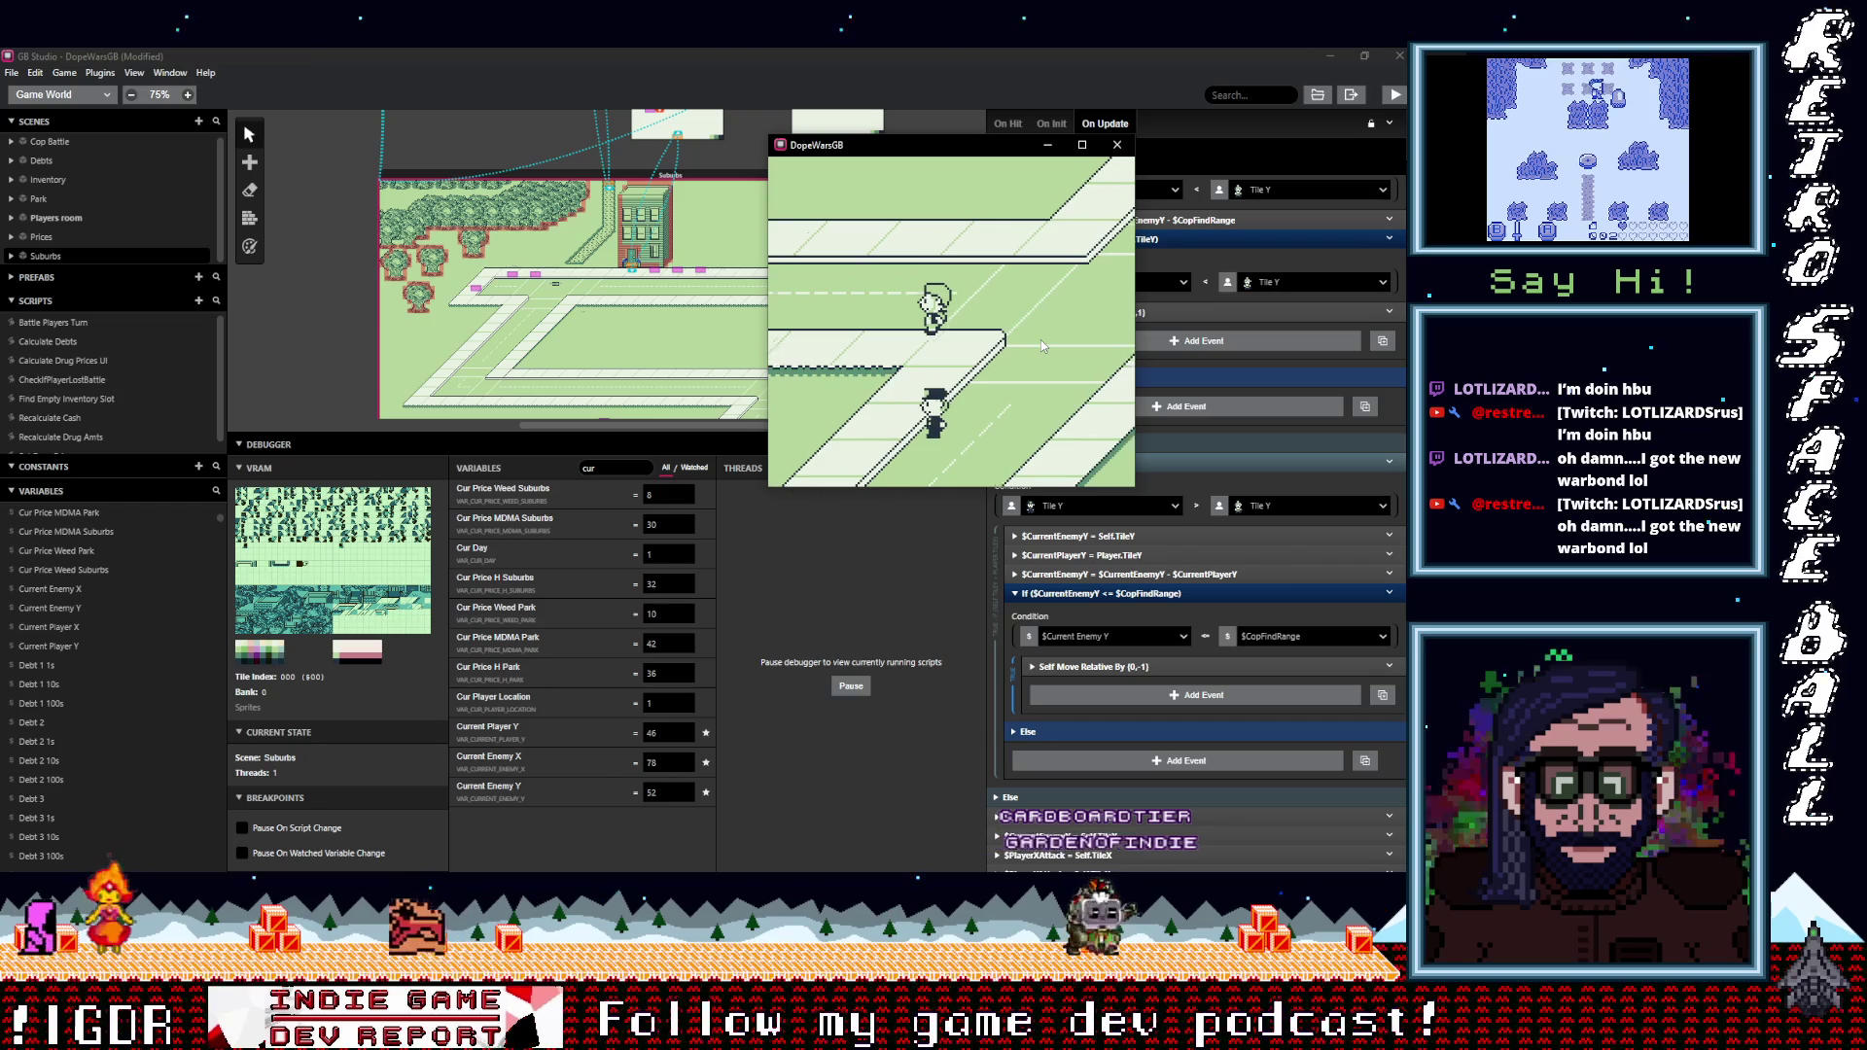
key("Left")
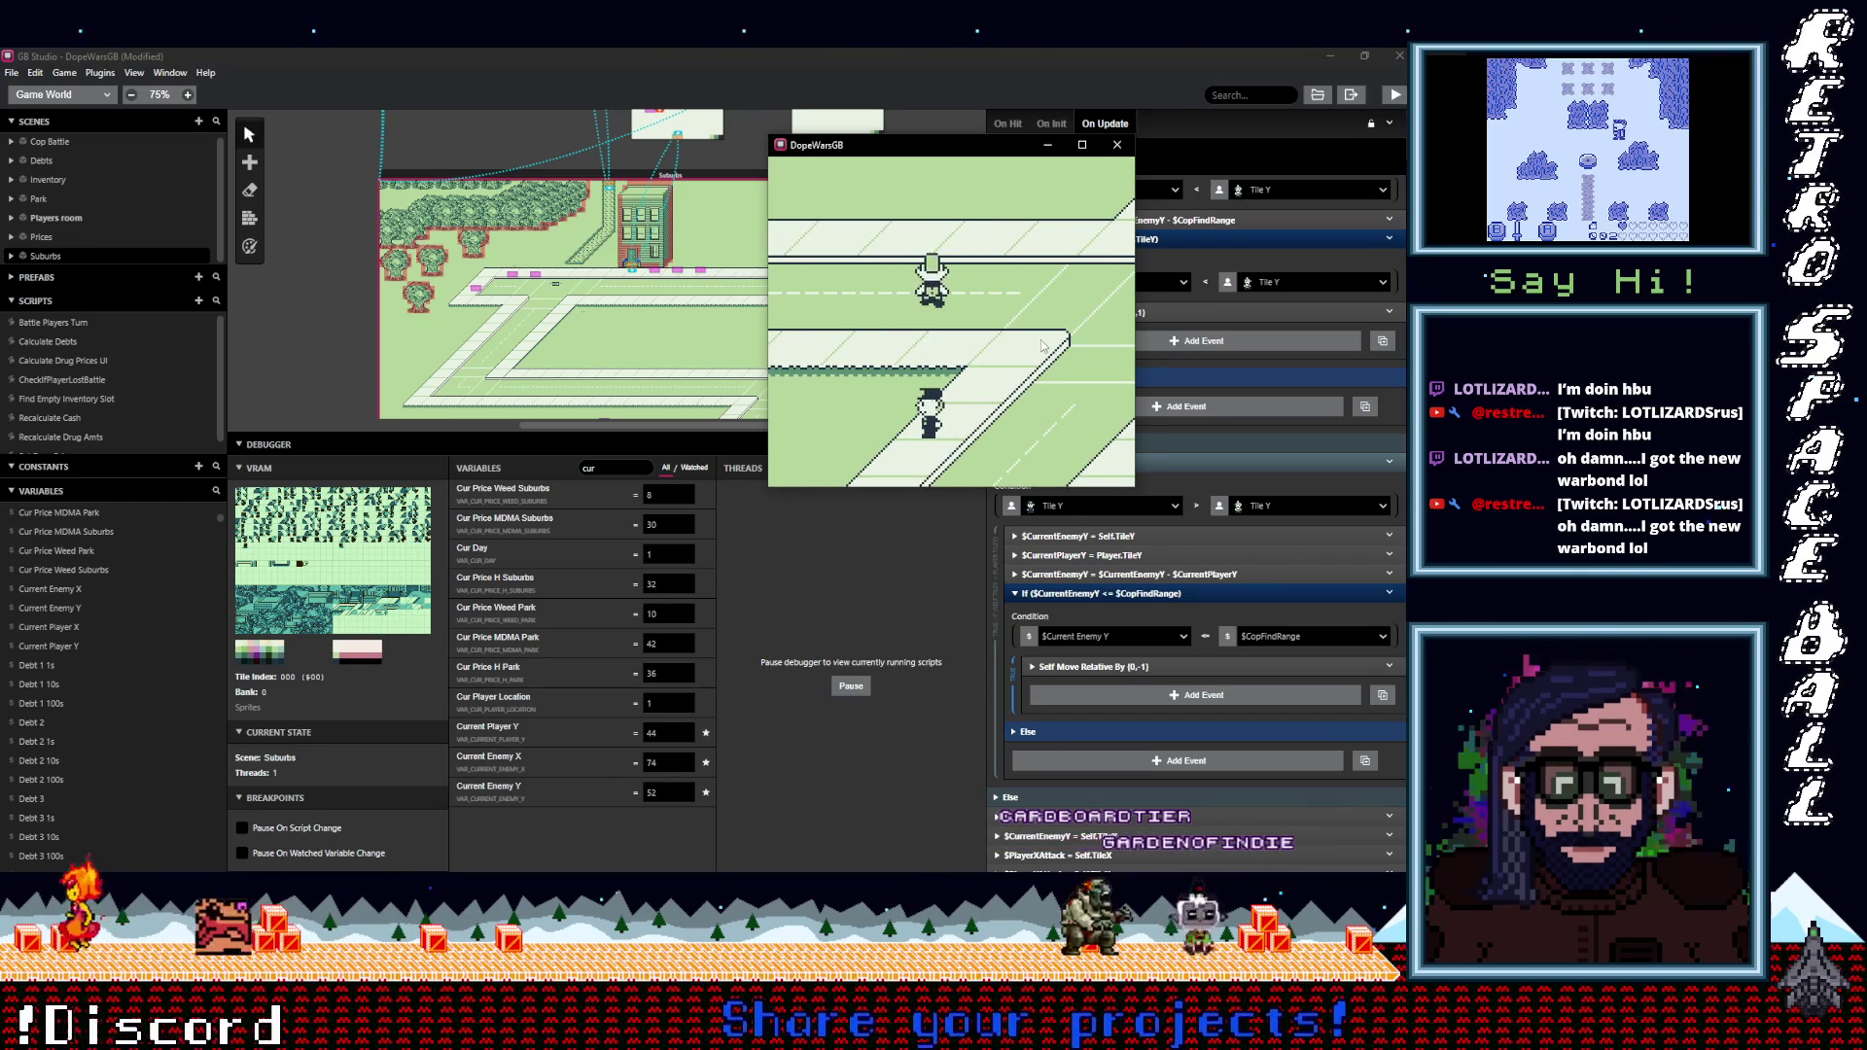
key("Down")
key("Down")
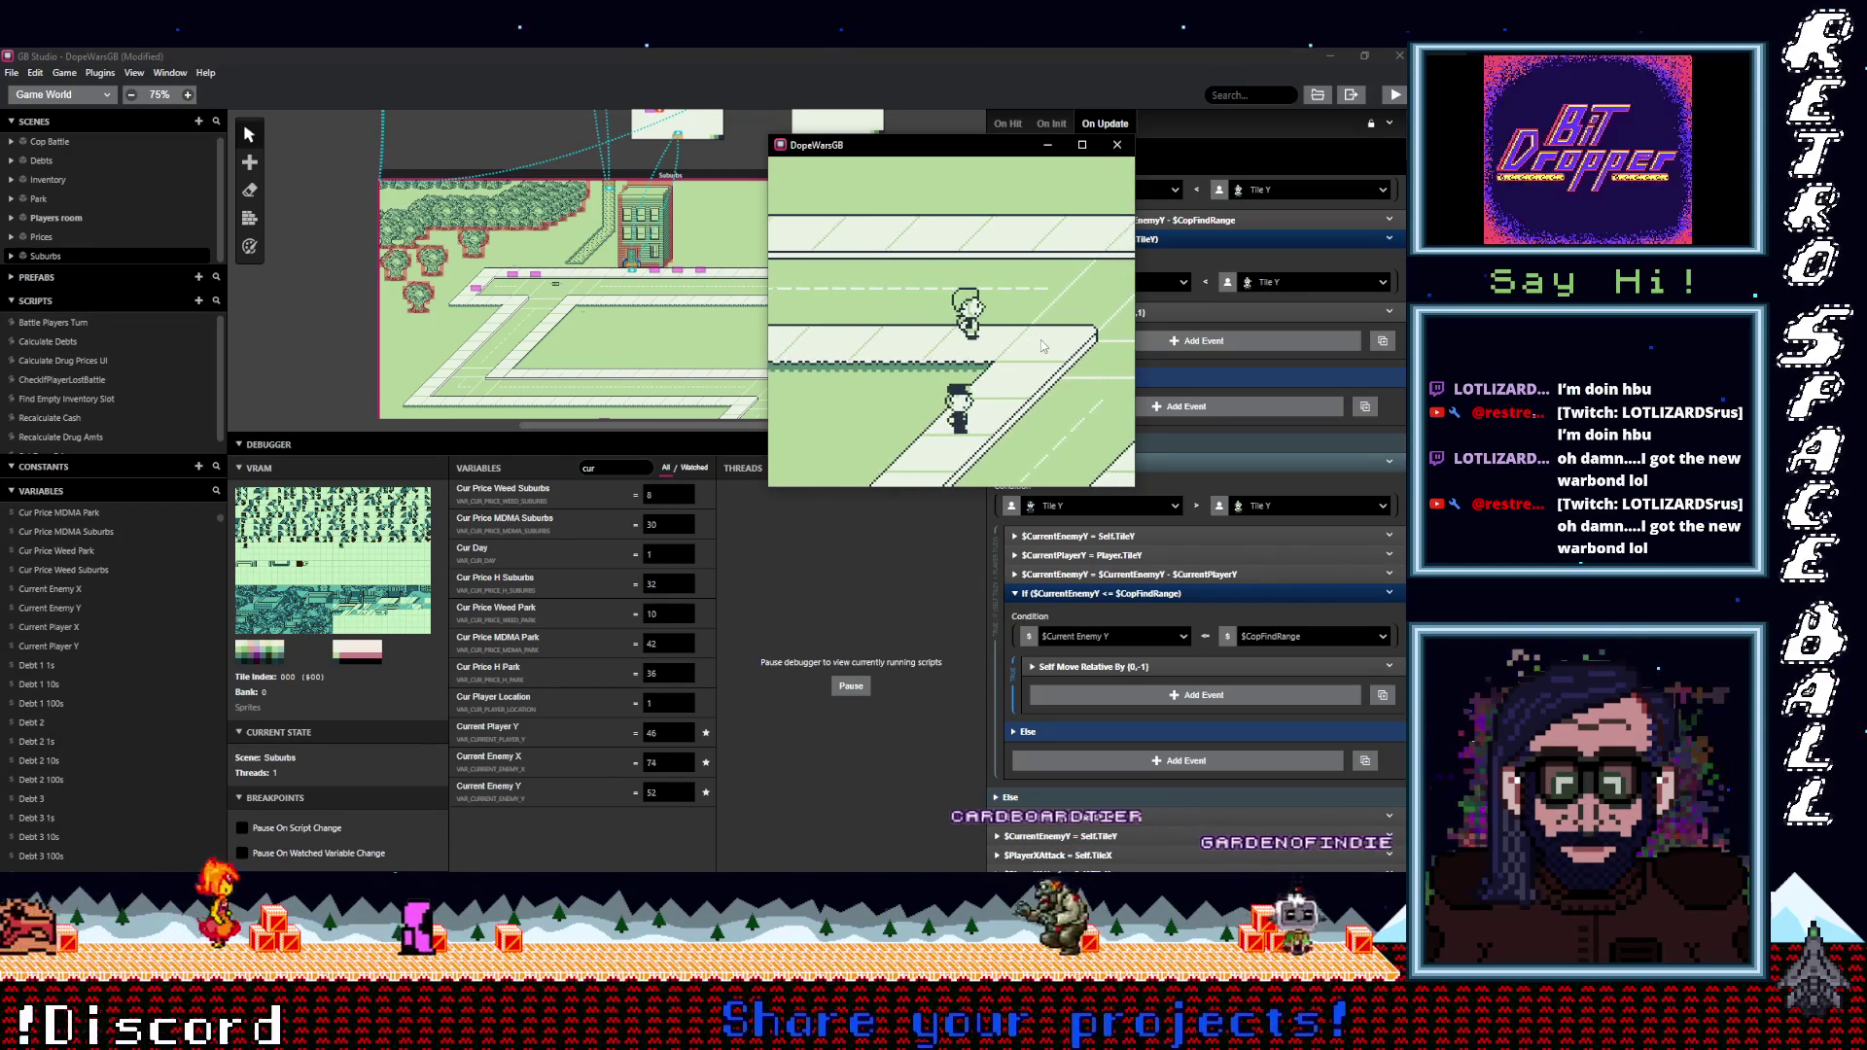
key("Right")
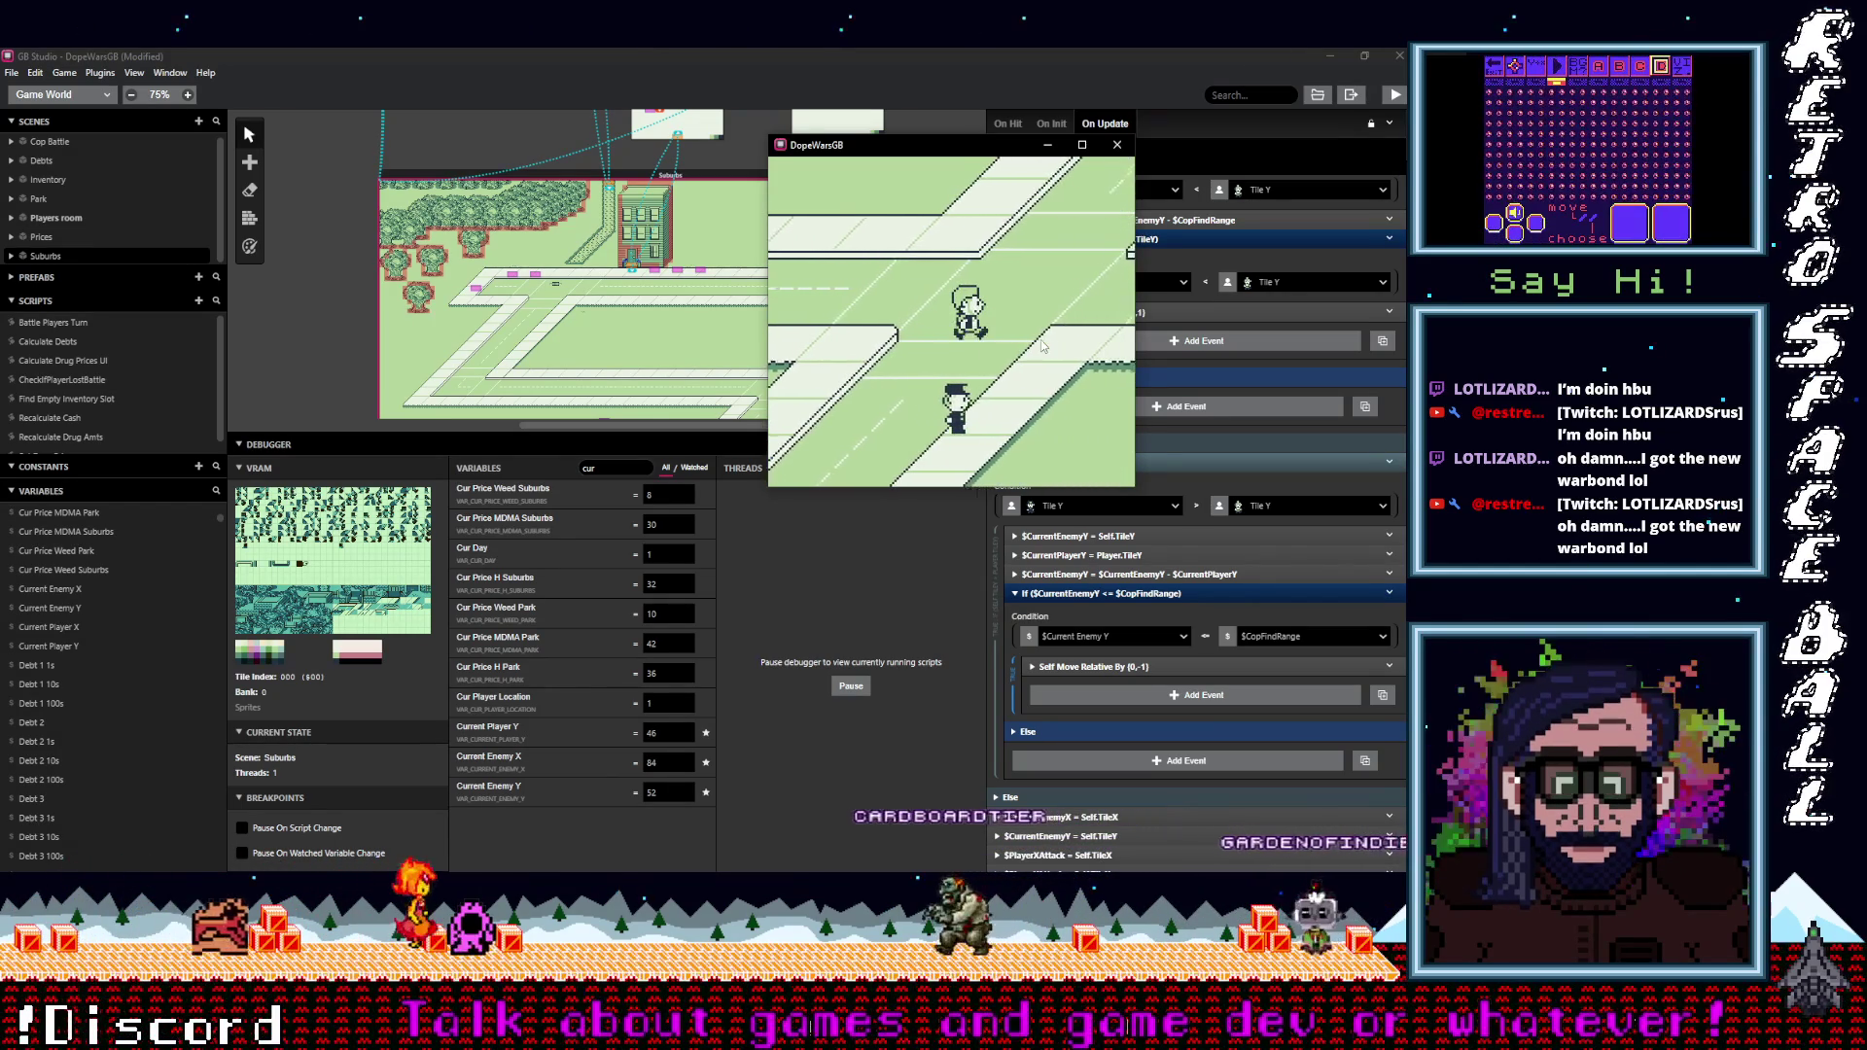
key("Right")
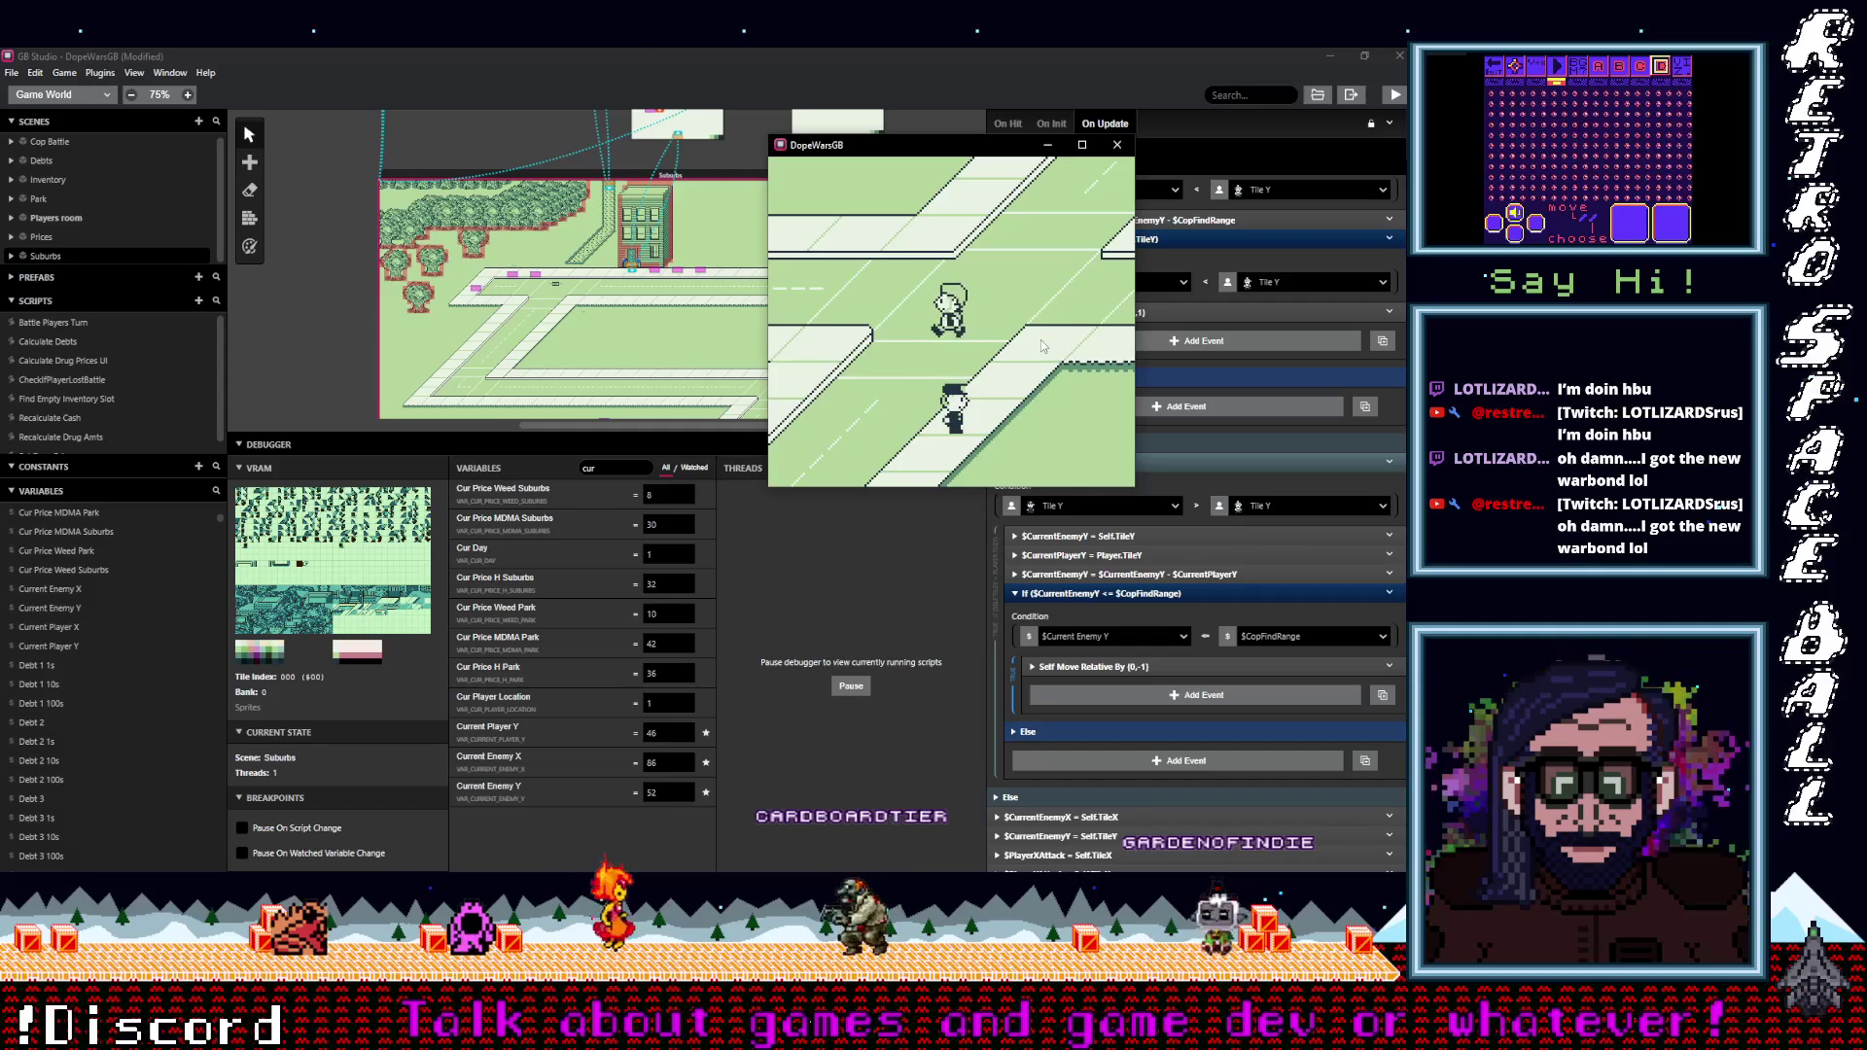
key("Left")
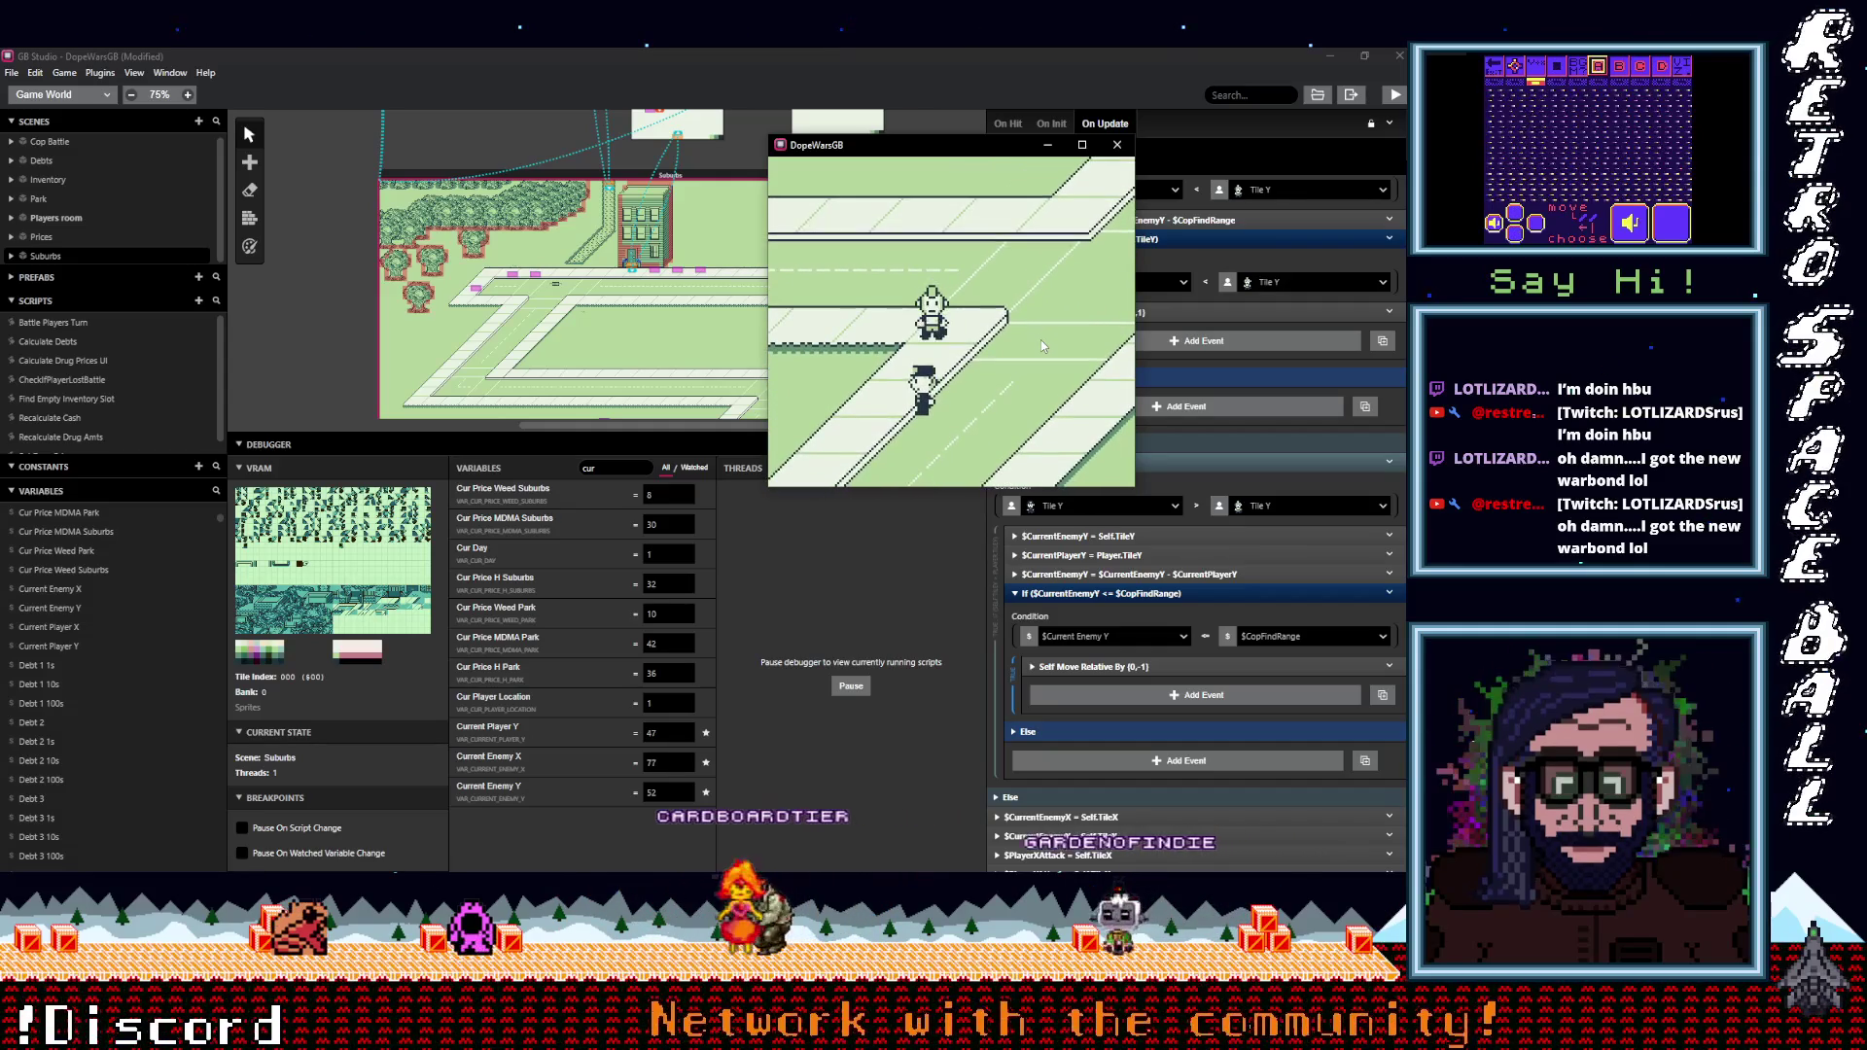
key("Up")
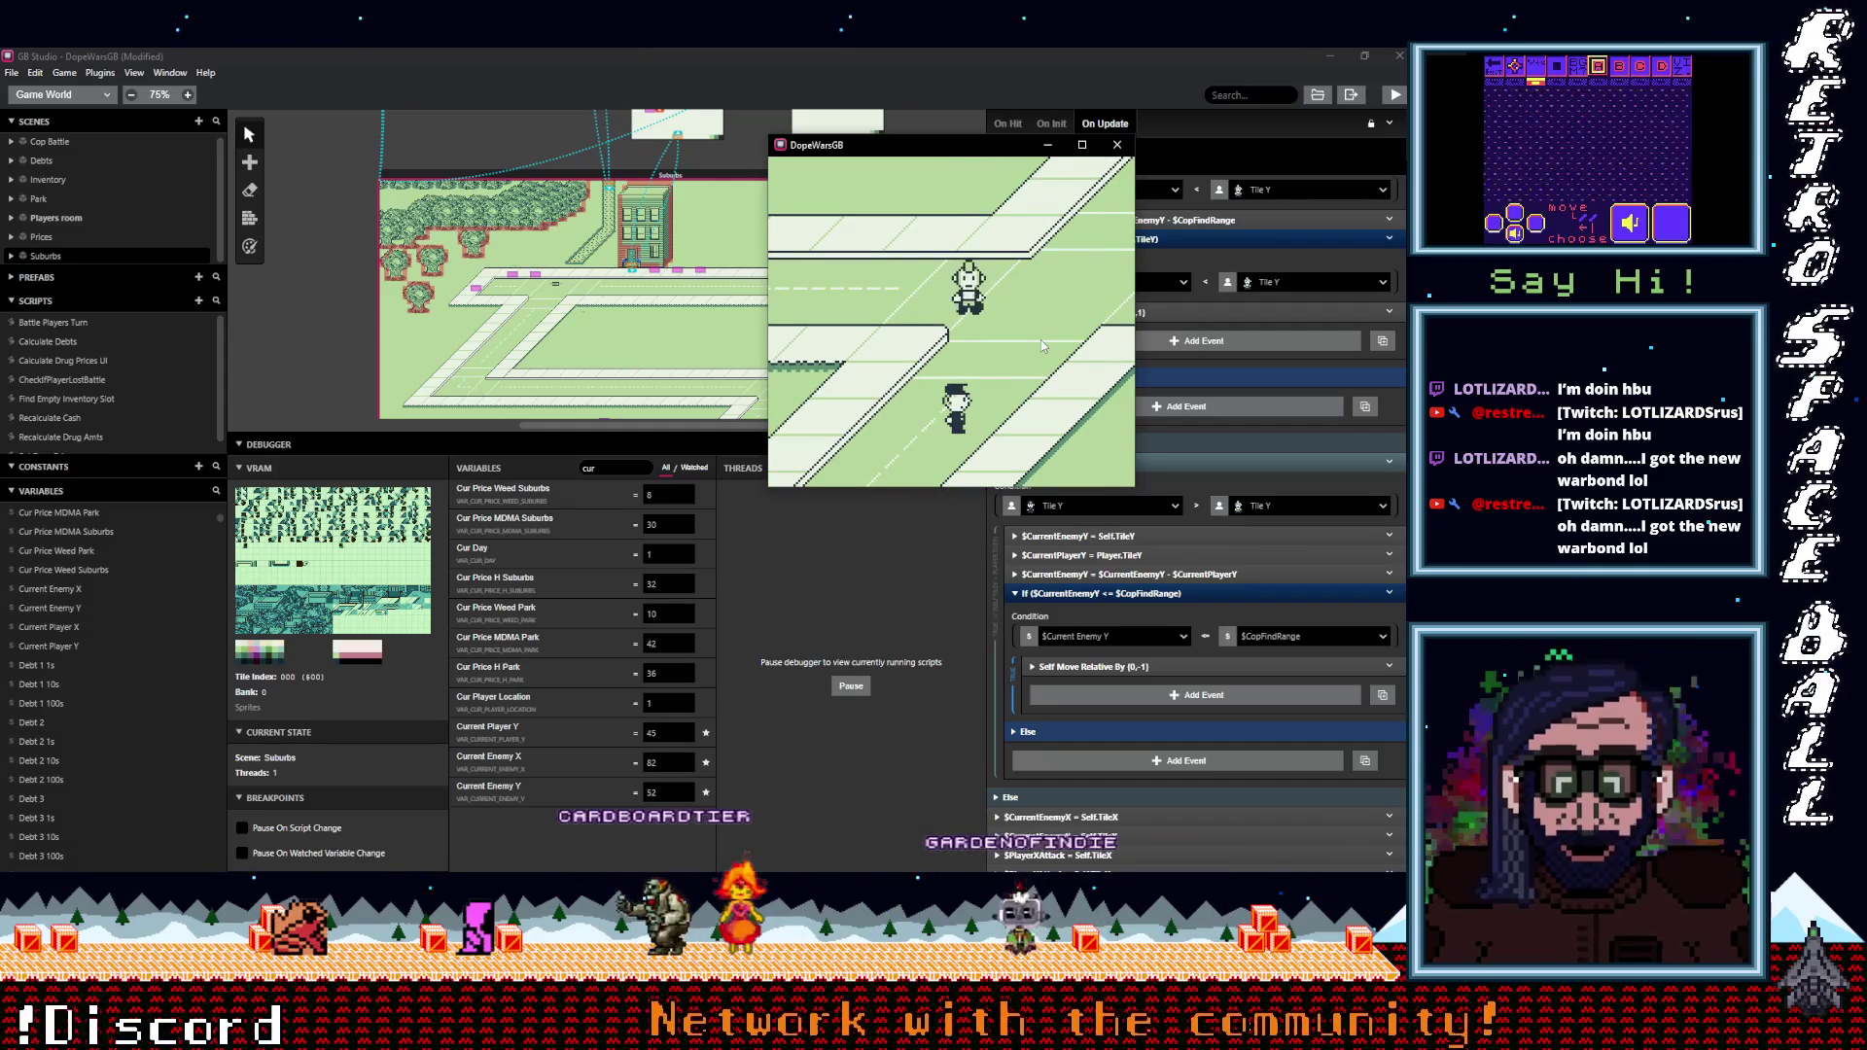
key("Up")
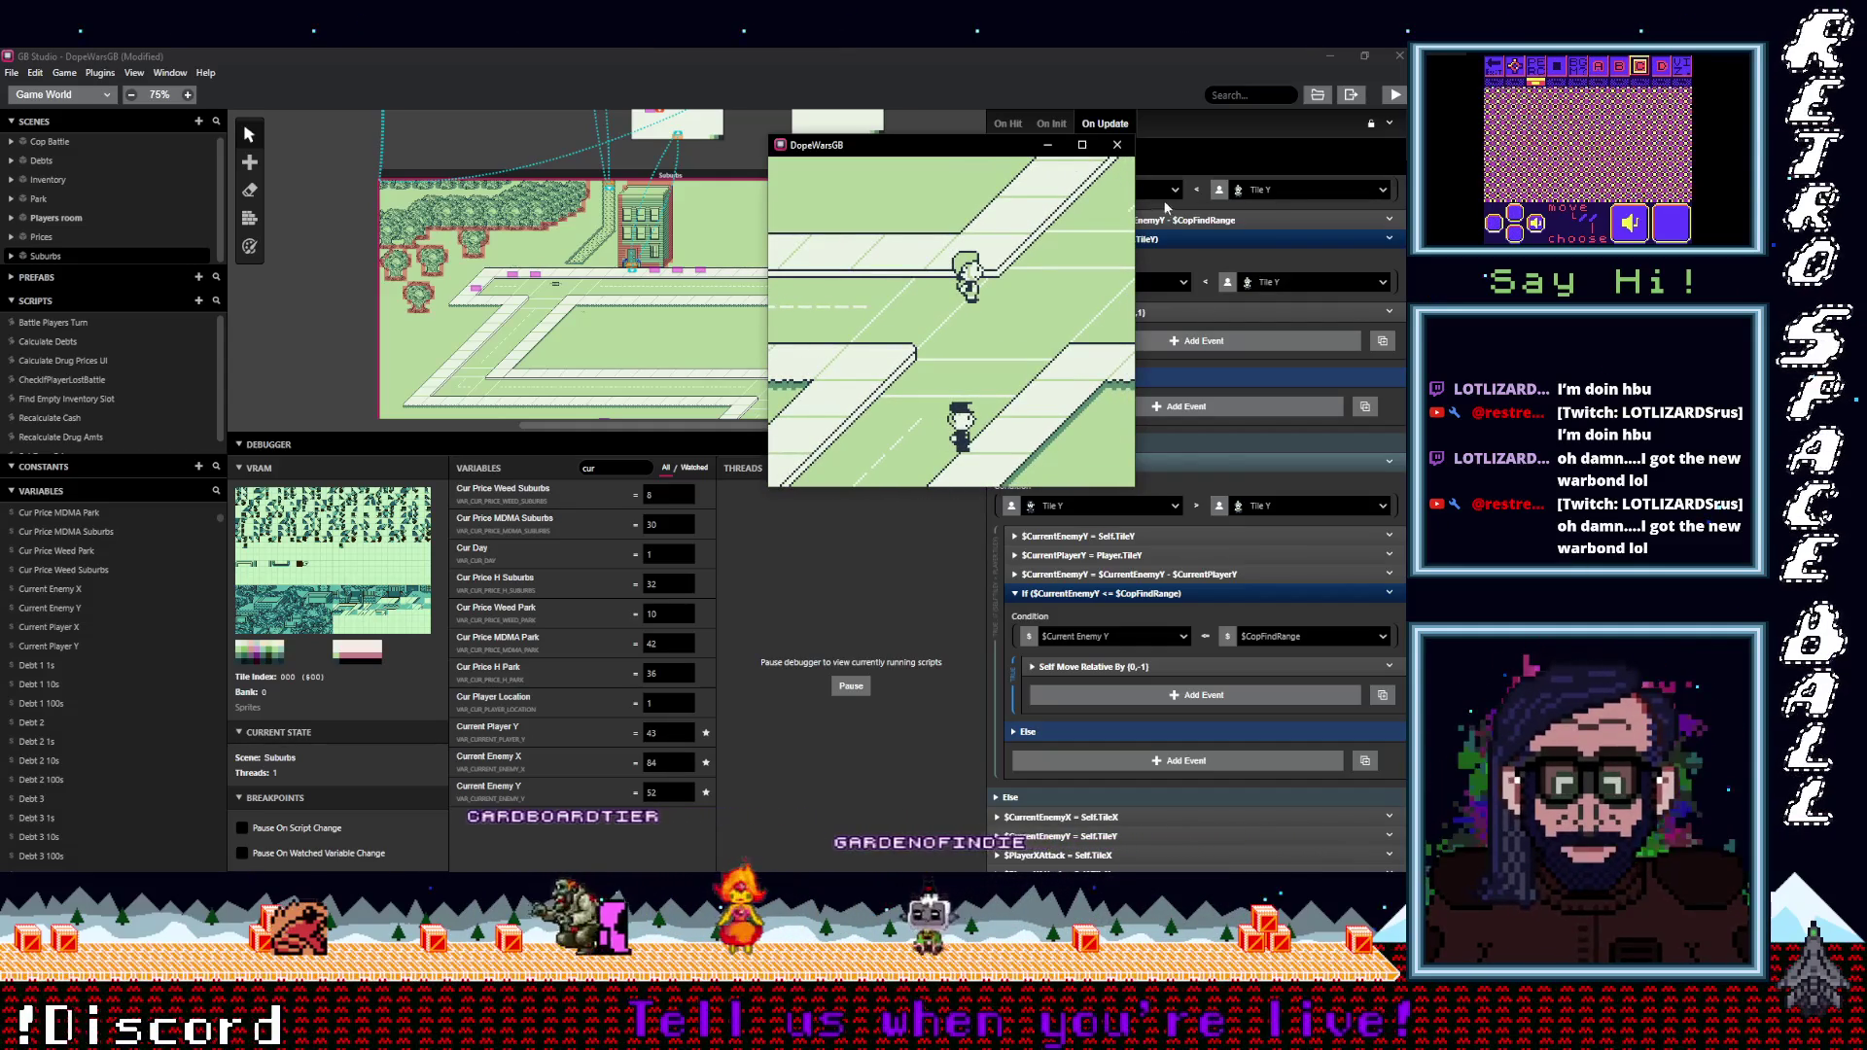
Put the game window away and scroll the On Update script to inspect the $PlayerYAttack + 1 event.
left_click(1045, 146)
scroll(1128, 510, "up", 10)
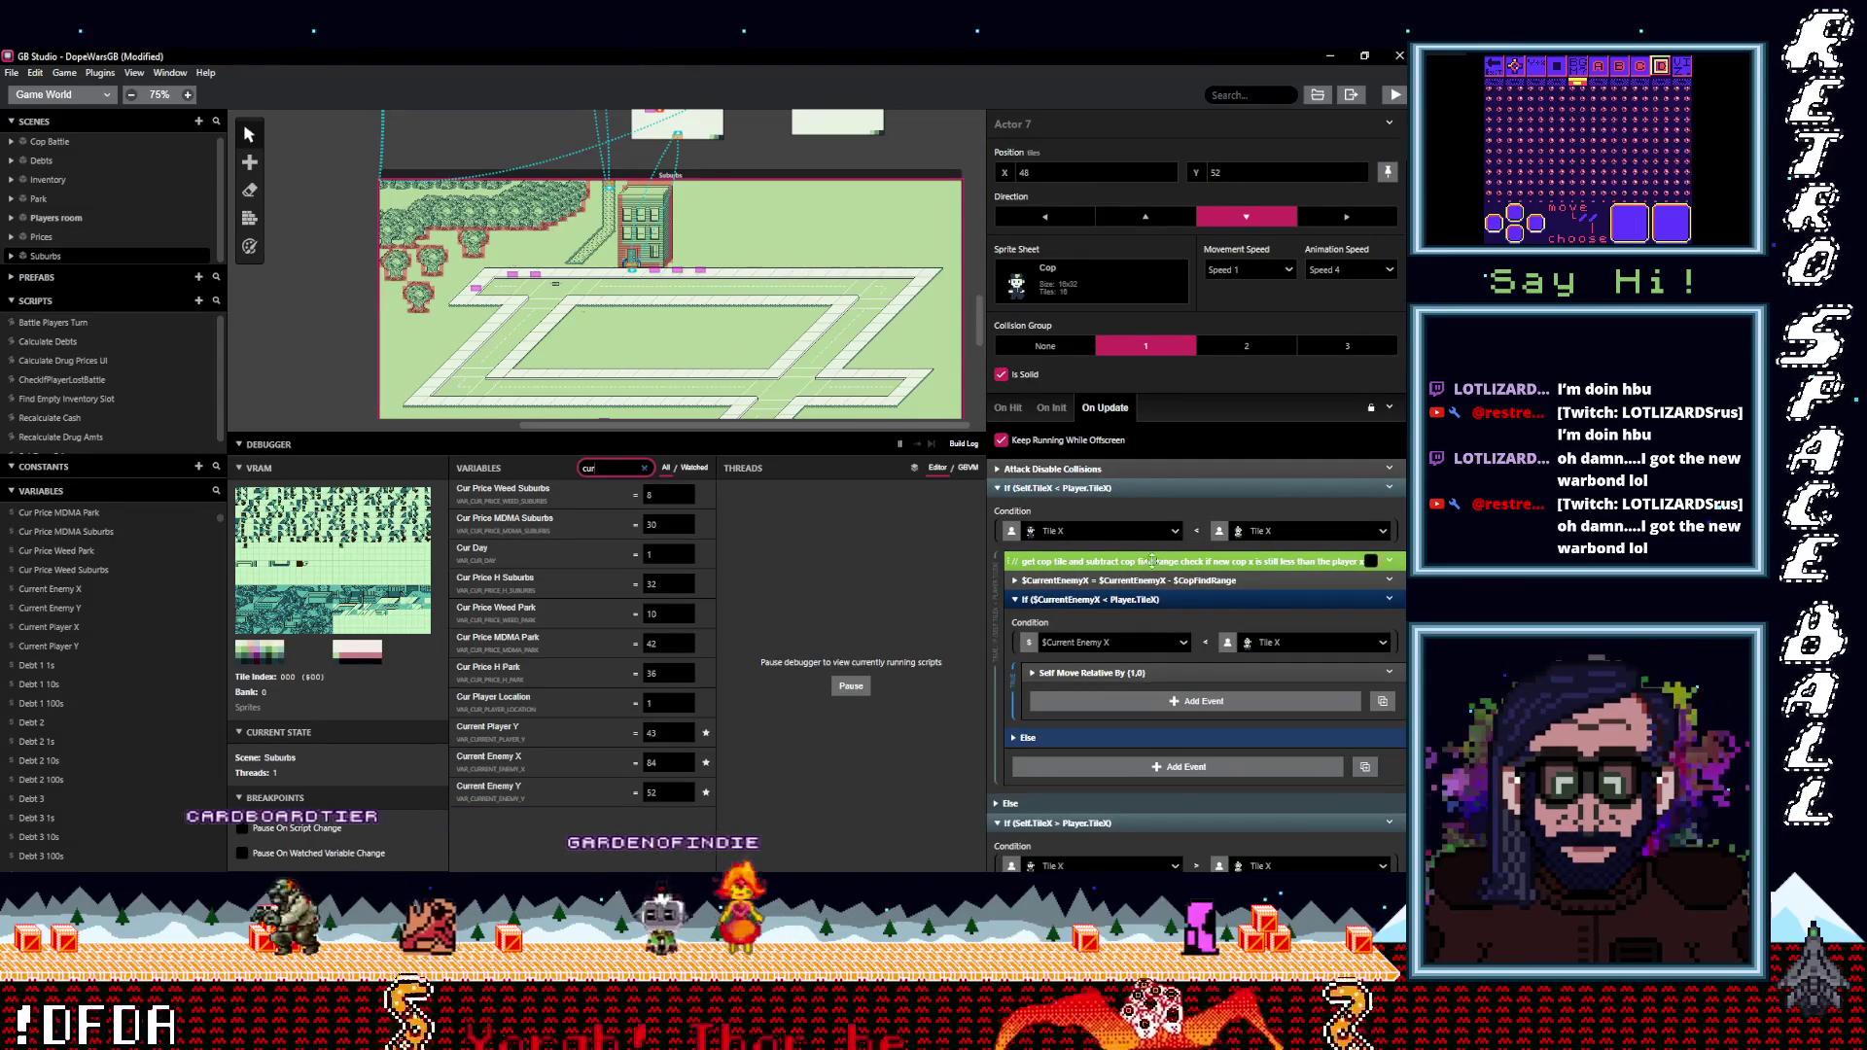
scroll(1150, 568, "down", 1)
scroll(1147, 564, "down", 8)
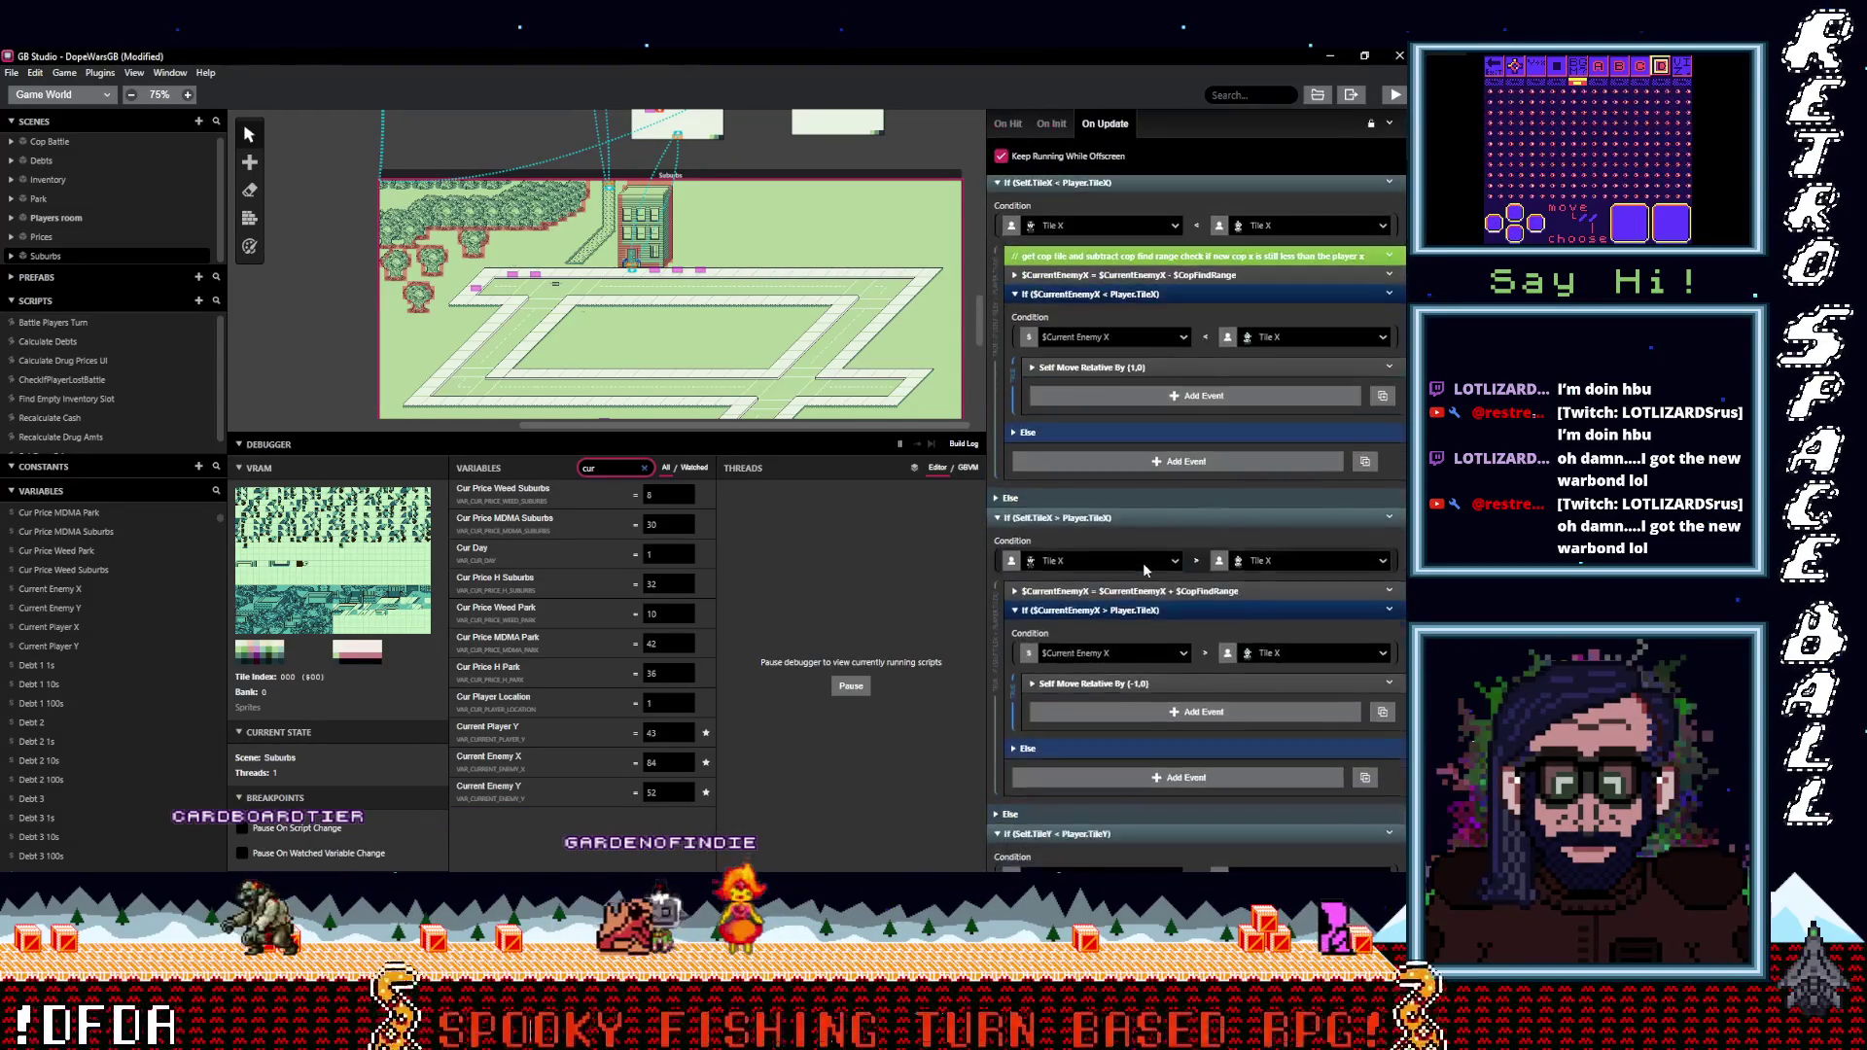
scroll(1139, 564, "down", 6)
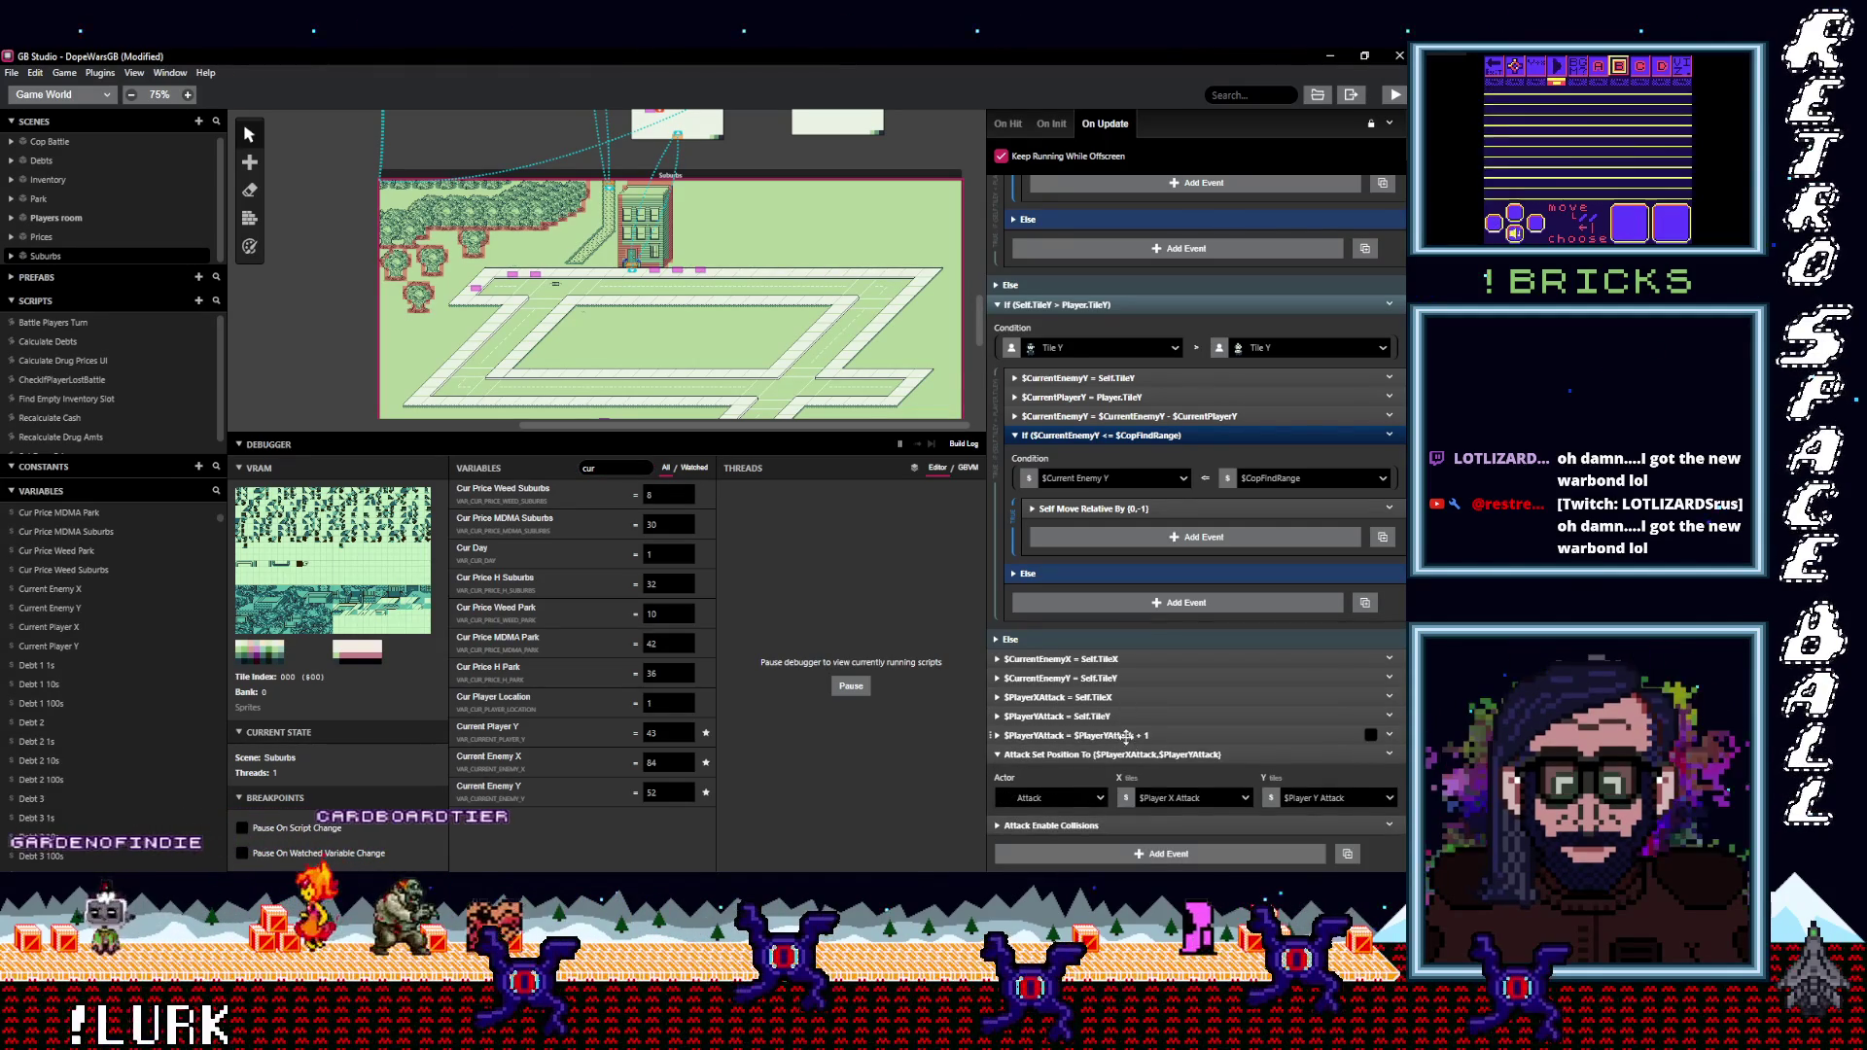
left_click(1126, 736)
scroll(1126, 736, "down", 2)
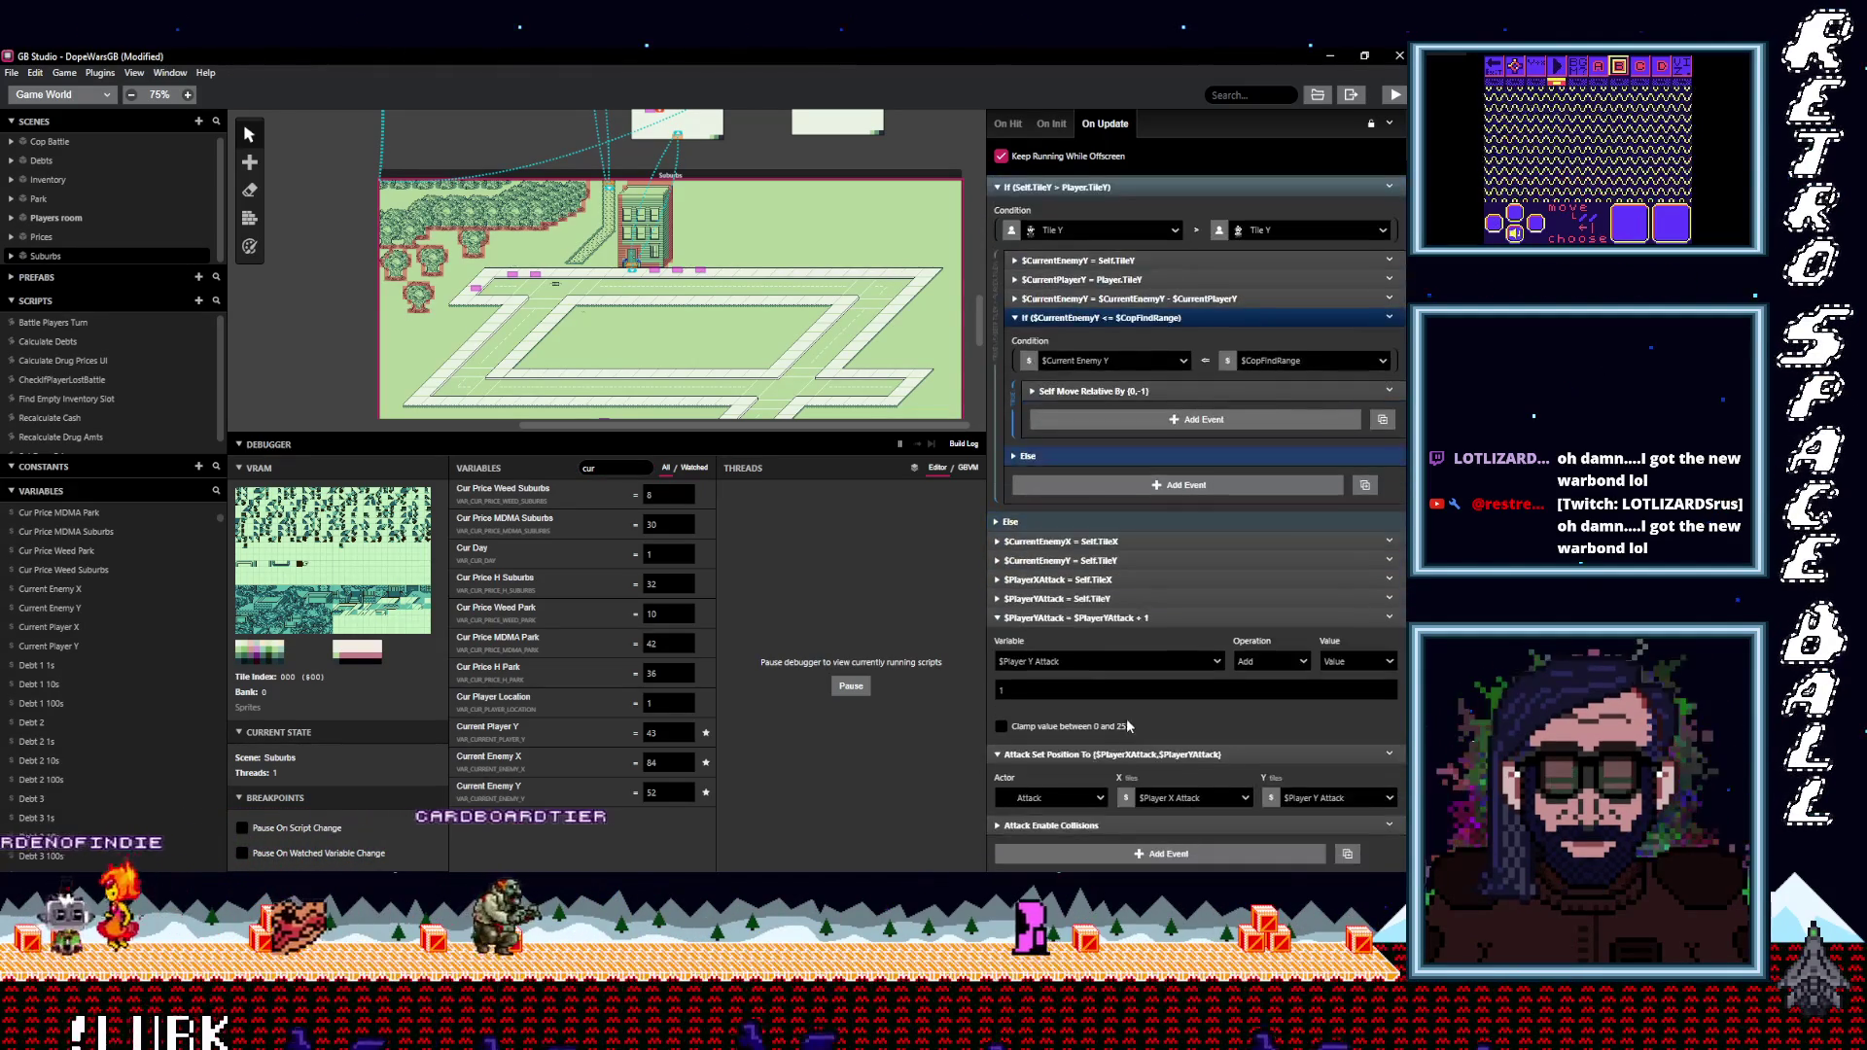
left_click(1114, 617)
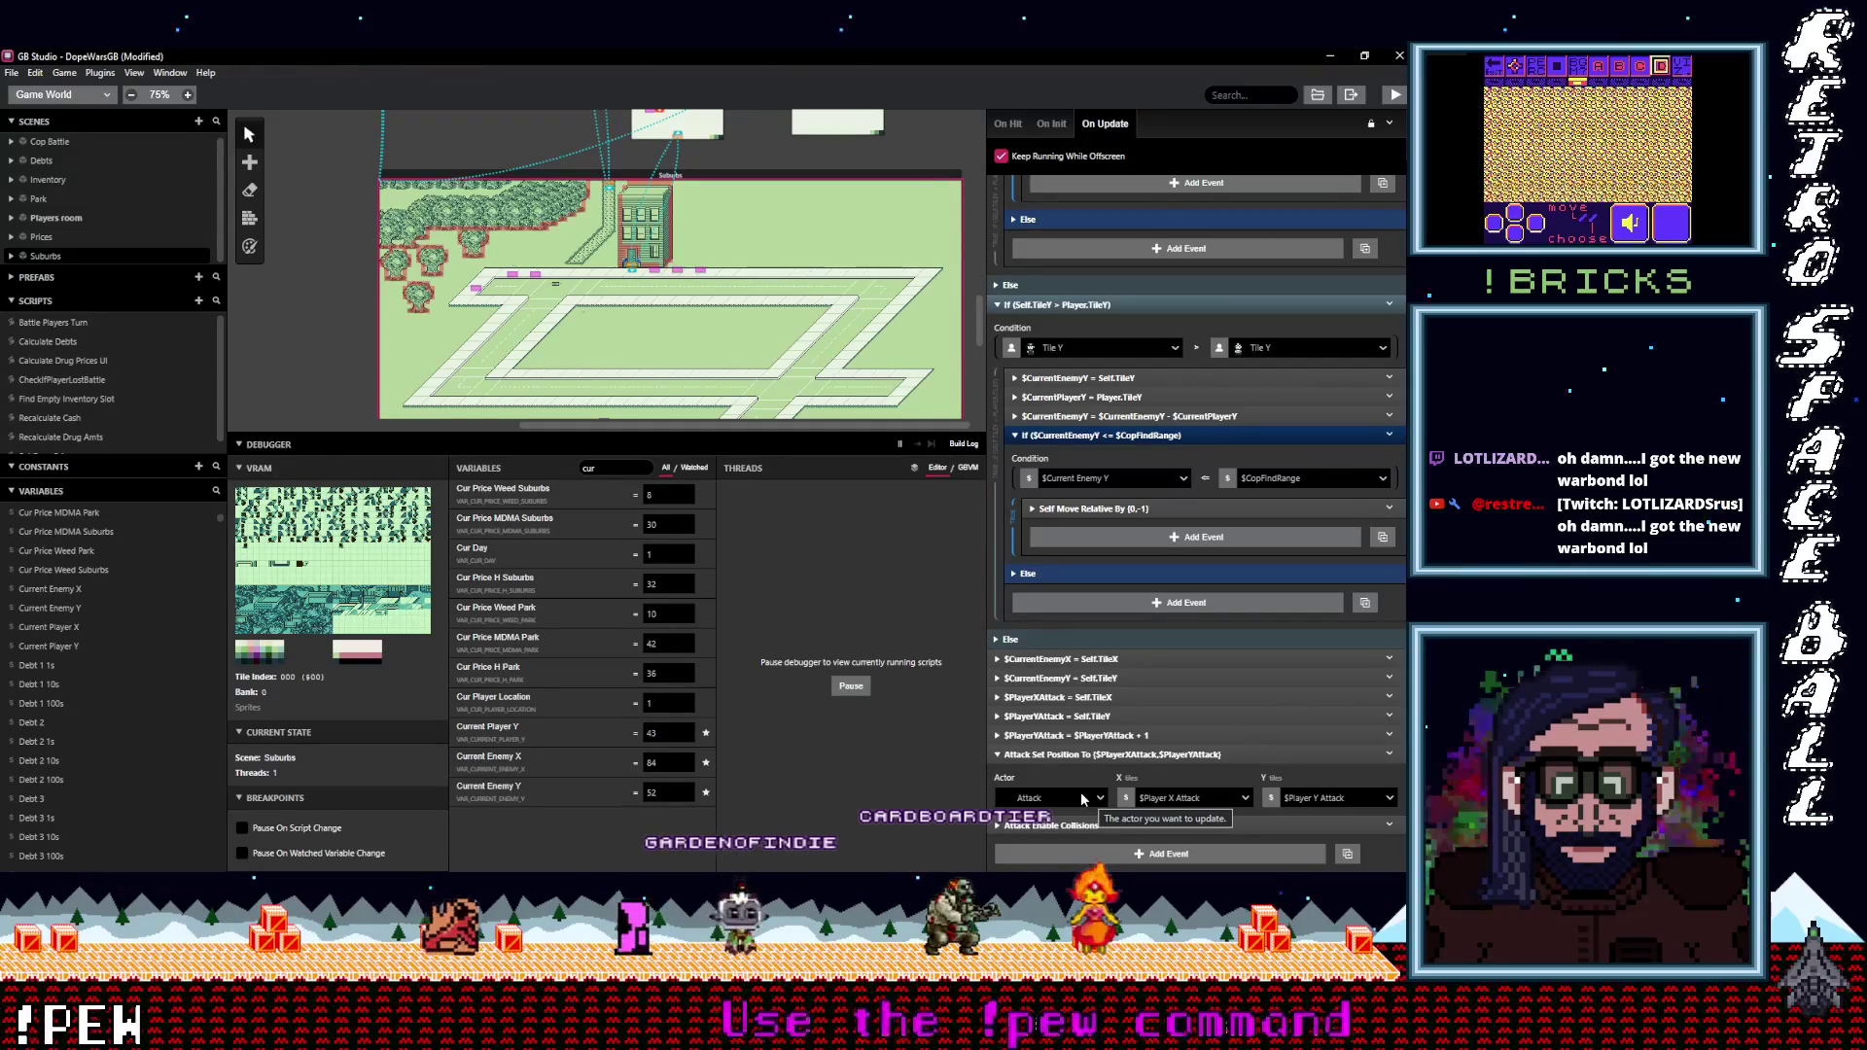
Select the $CurrentEnemyX and $CurrentEnemyY events and disable them.
left_click(1054, 679)
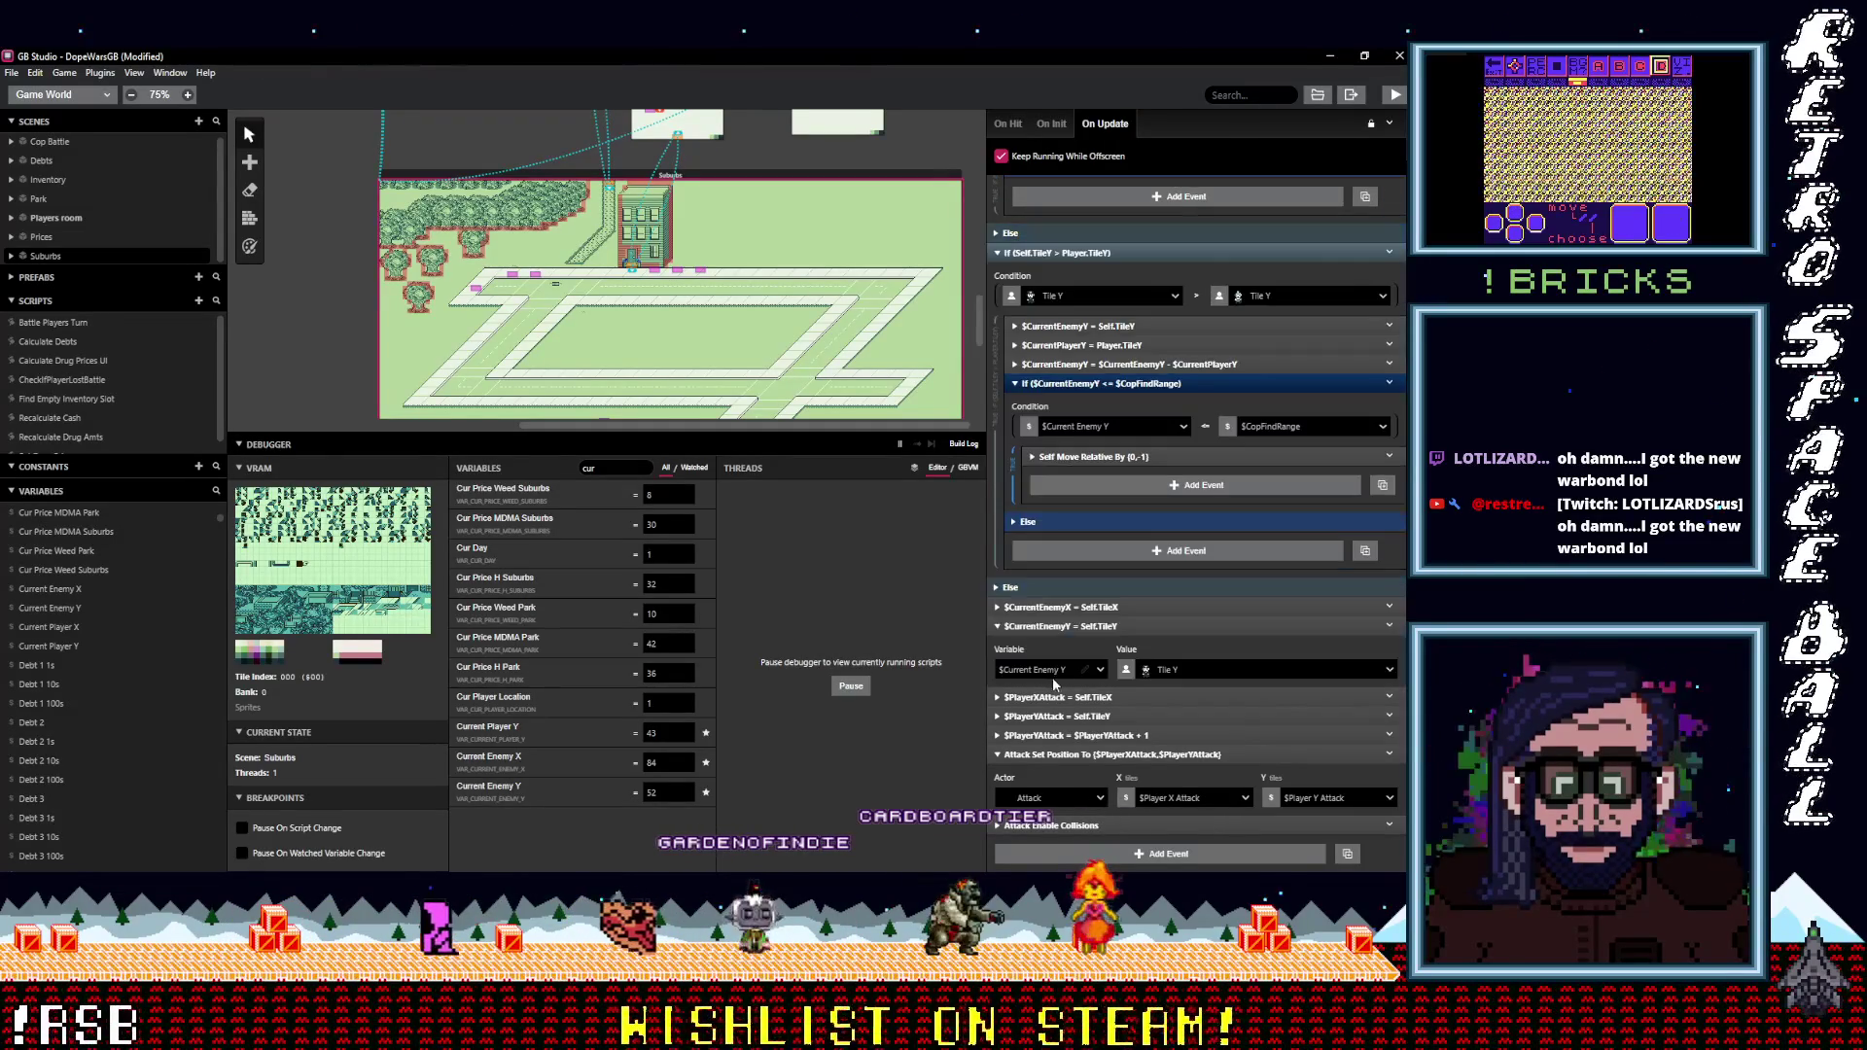
left_click(1041, 628)
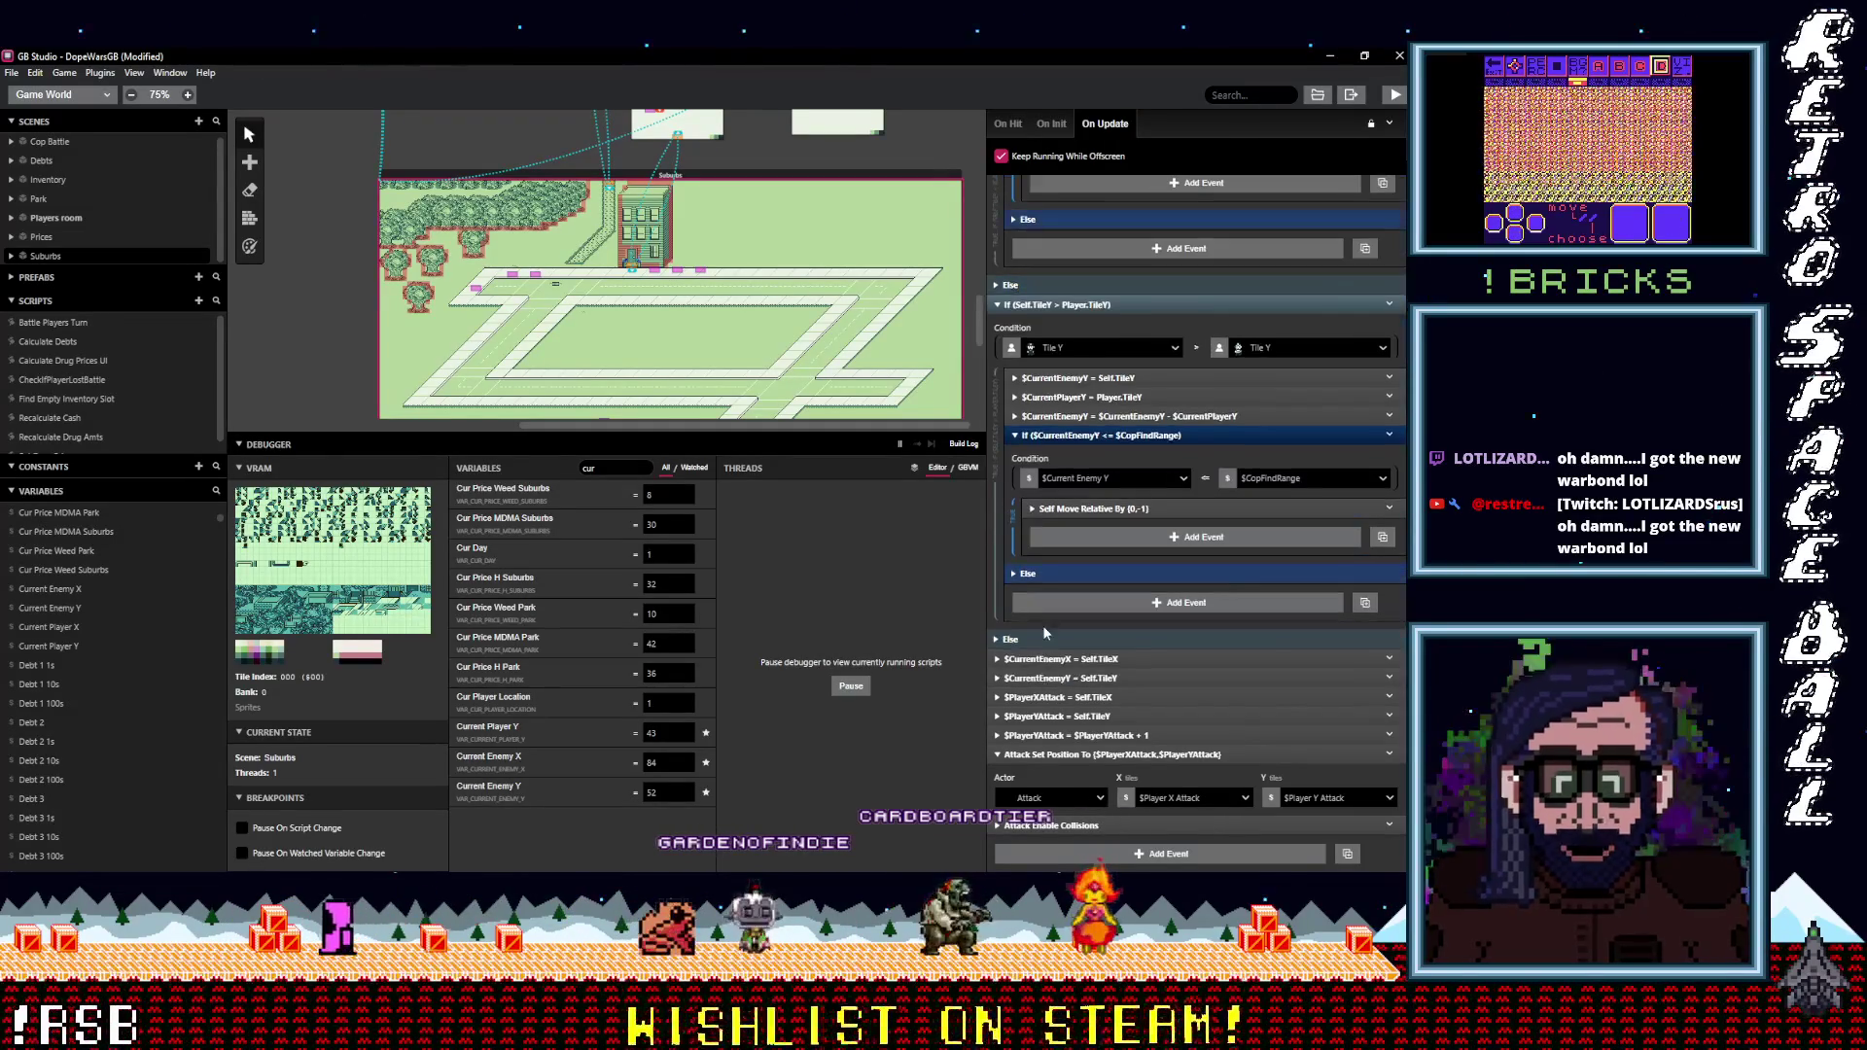
left_click(1176, 659)
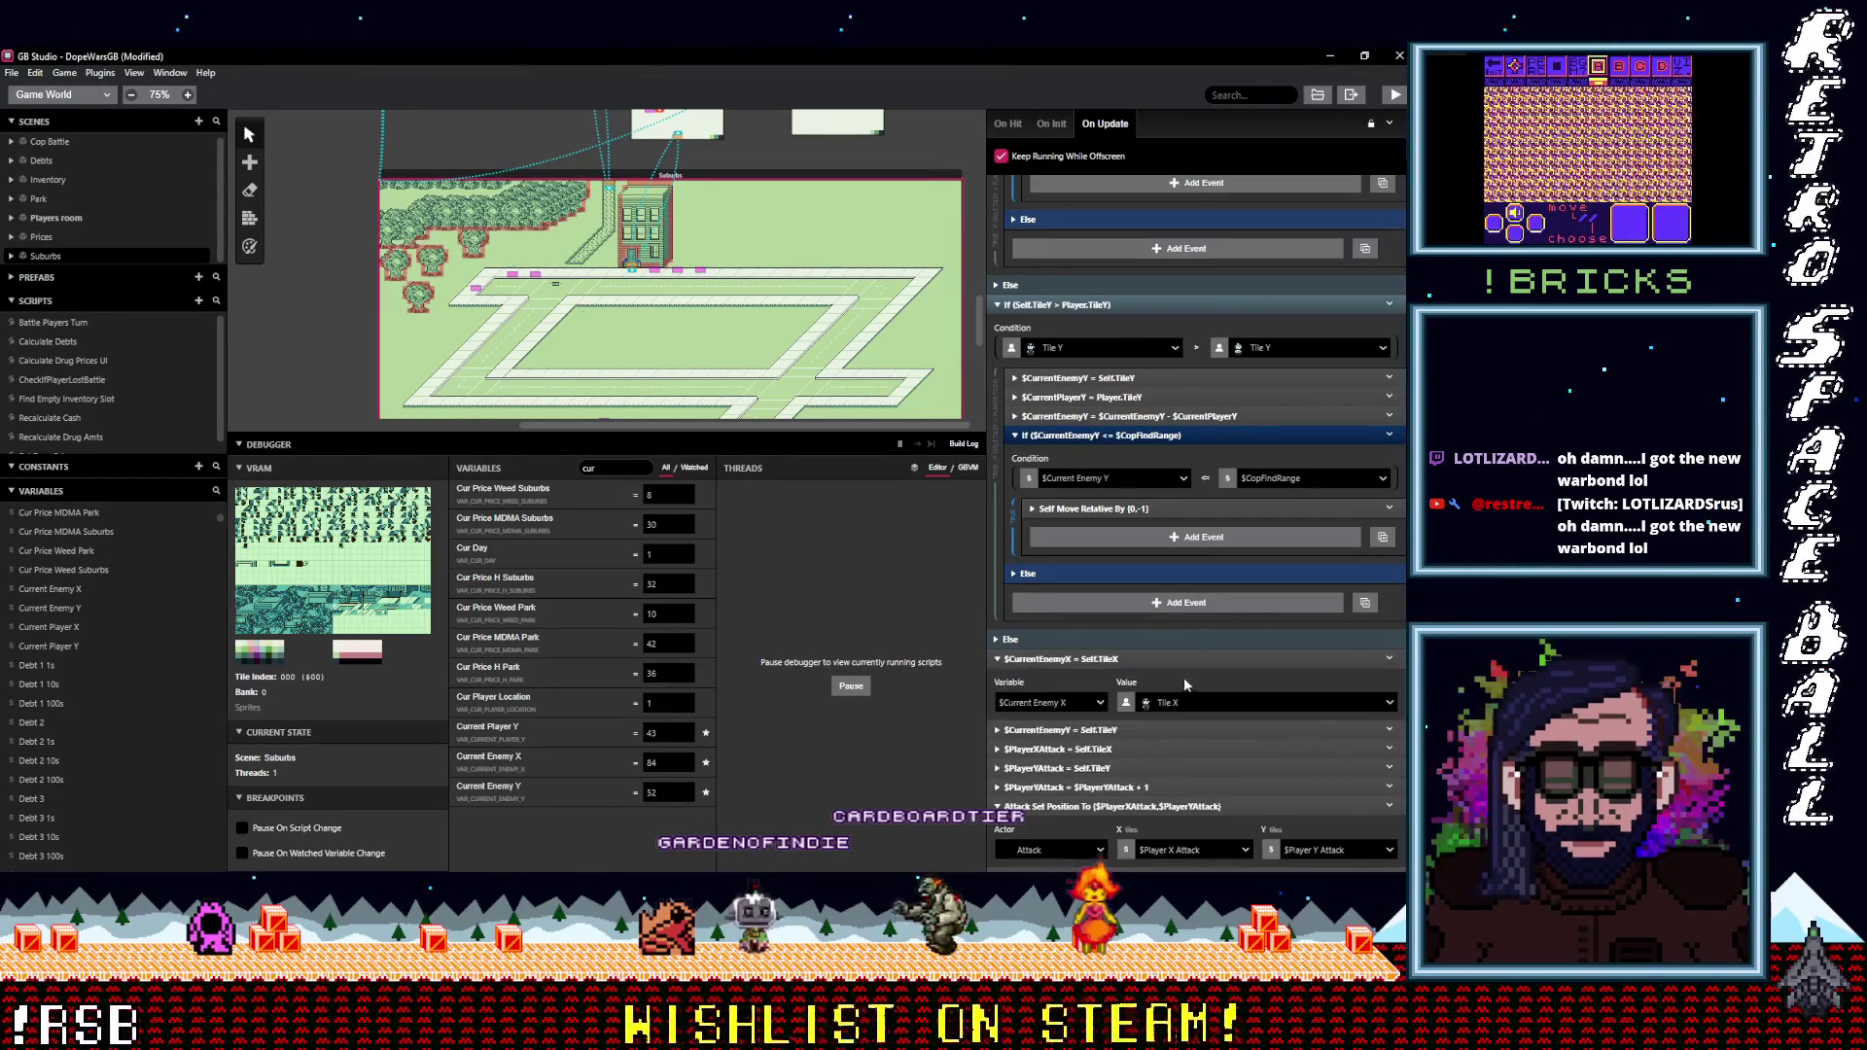
left_click(1175, 660)
left_click(1314, 662, "shift")
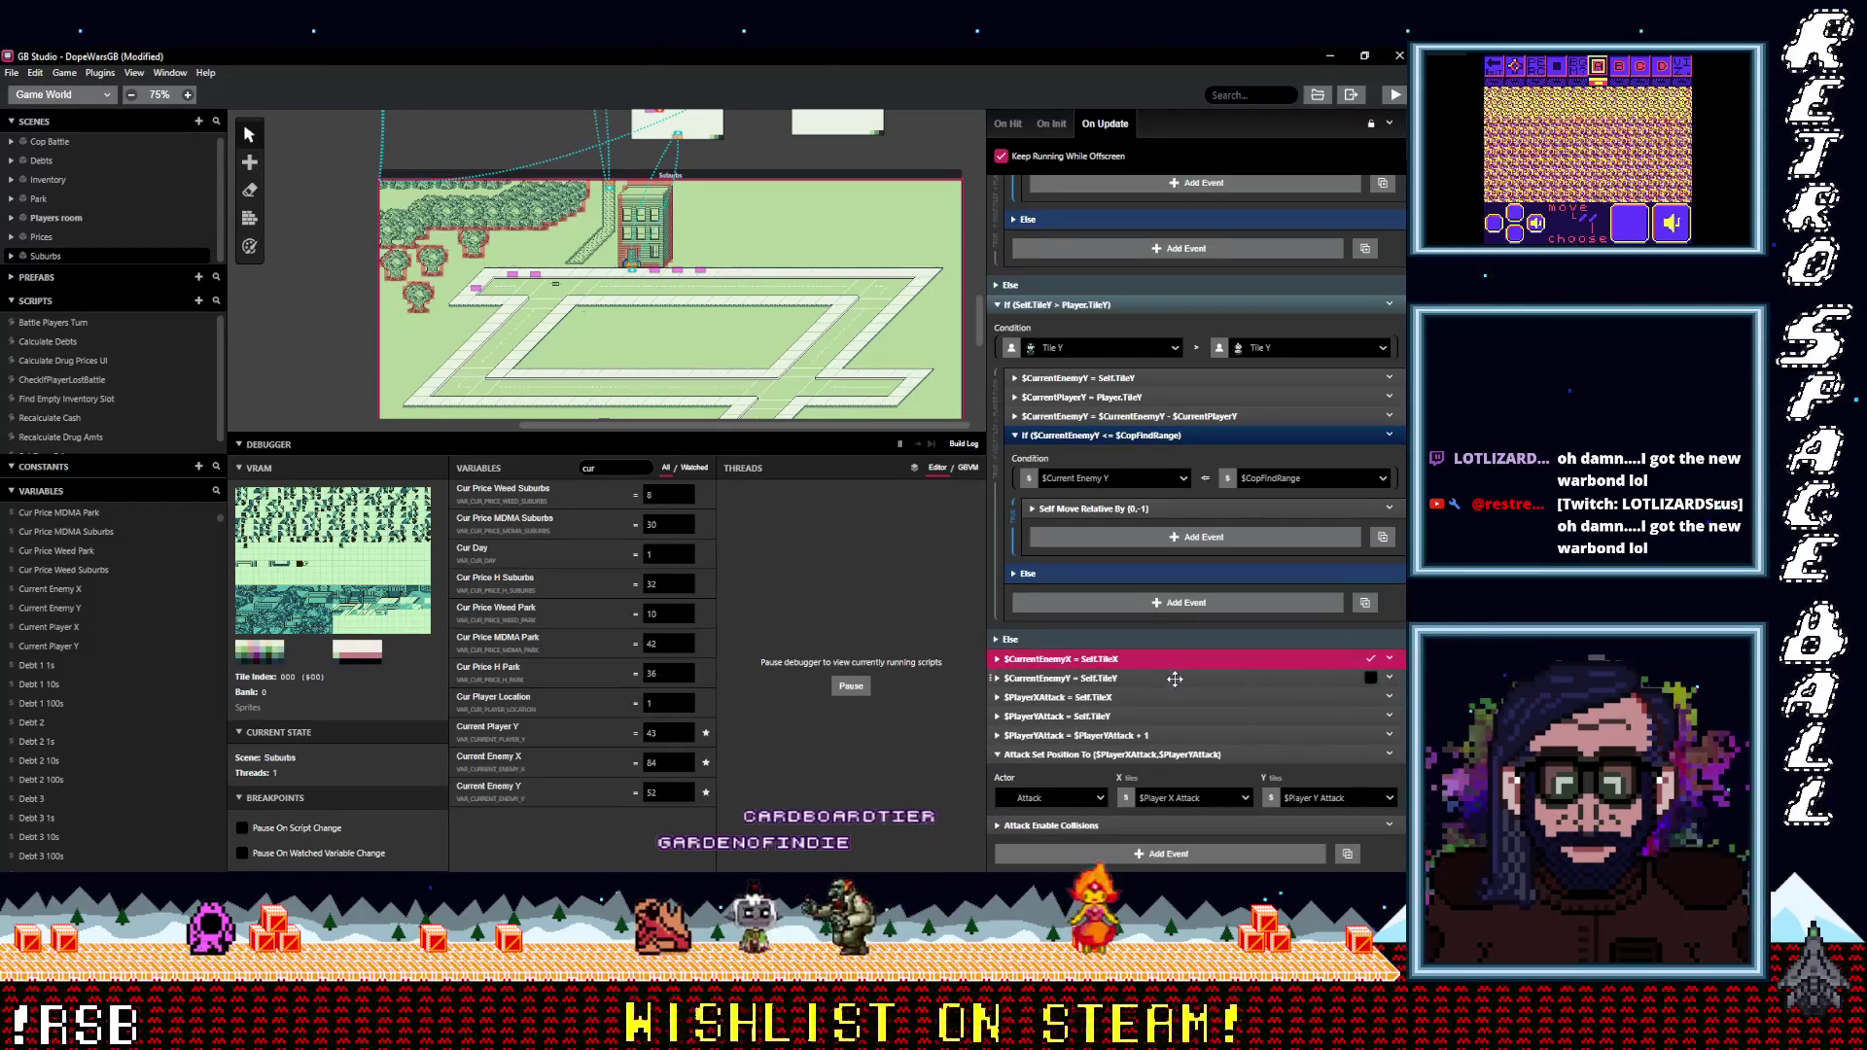
right_click(1254, 651)
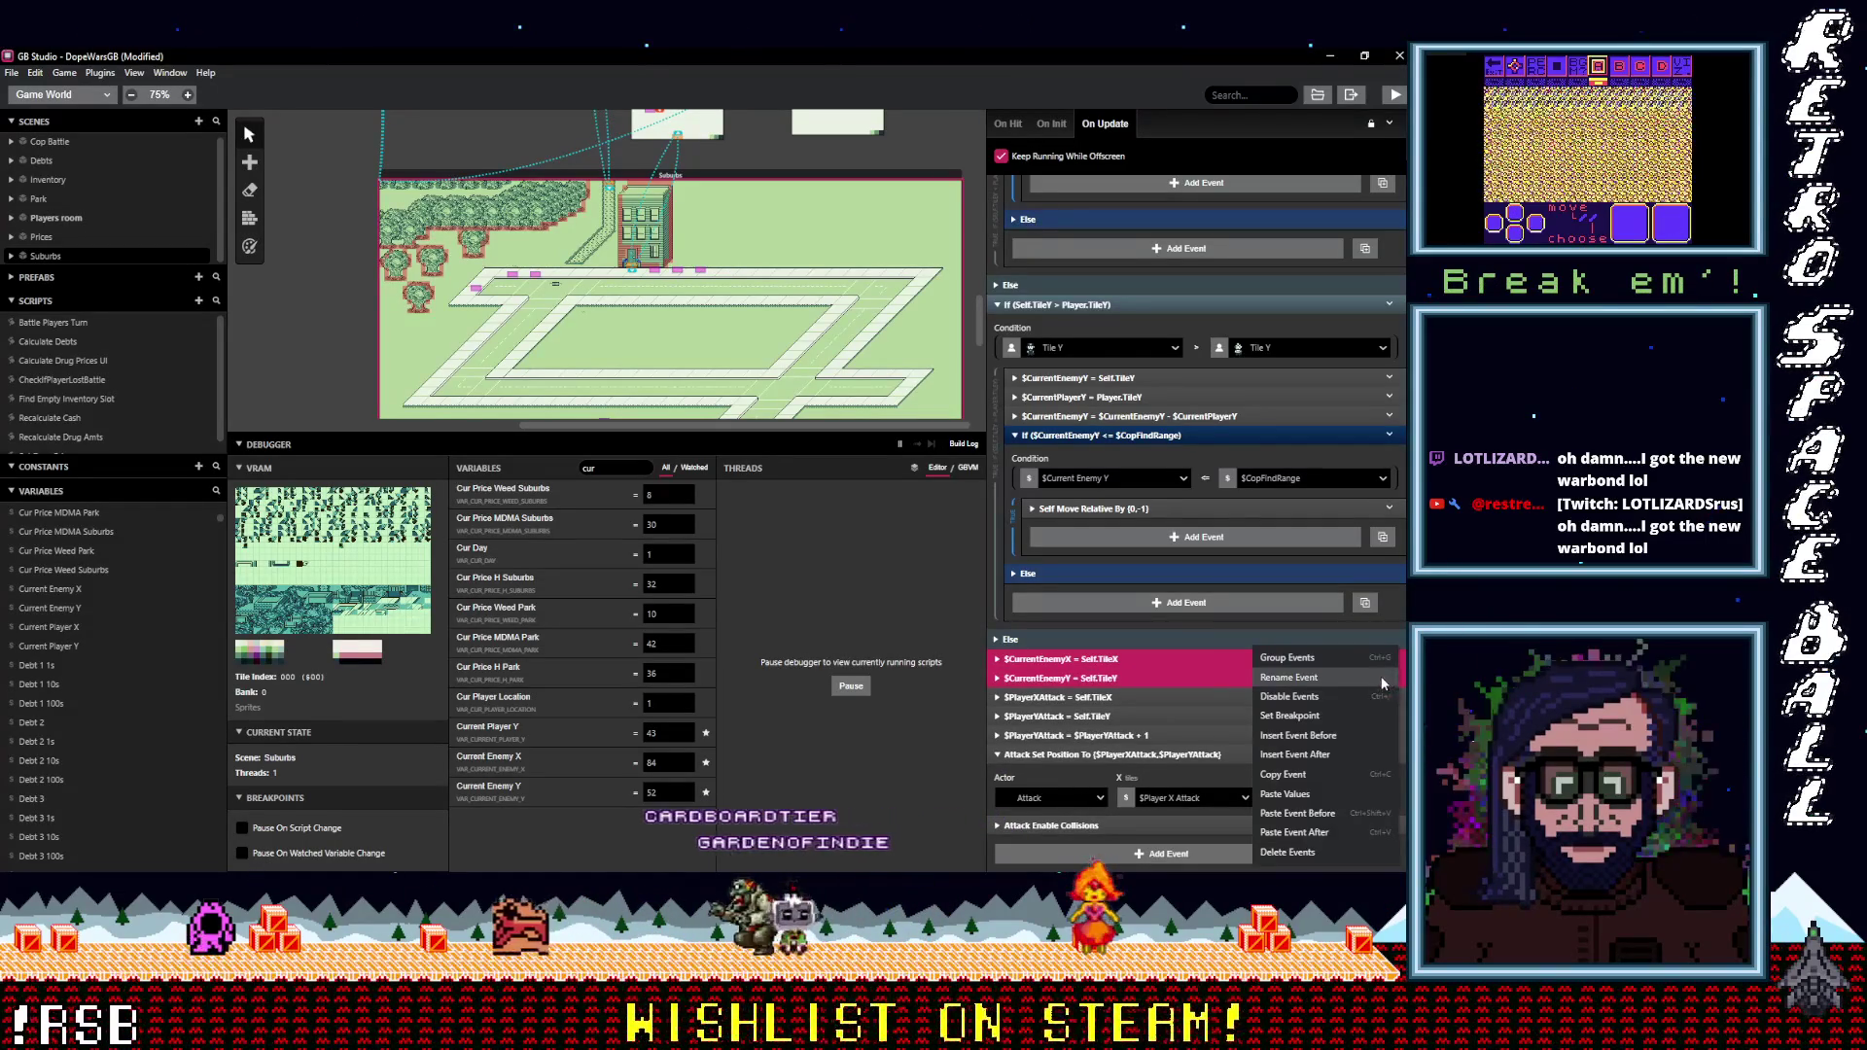
left_click(1293, 696)
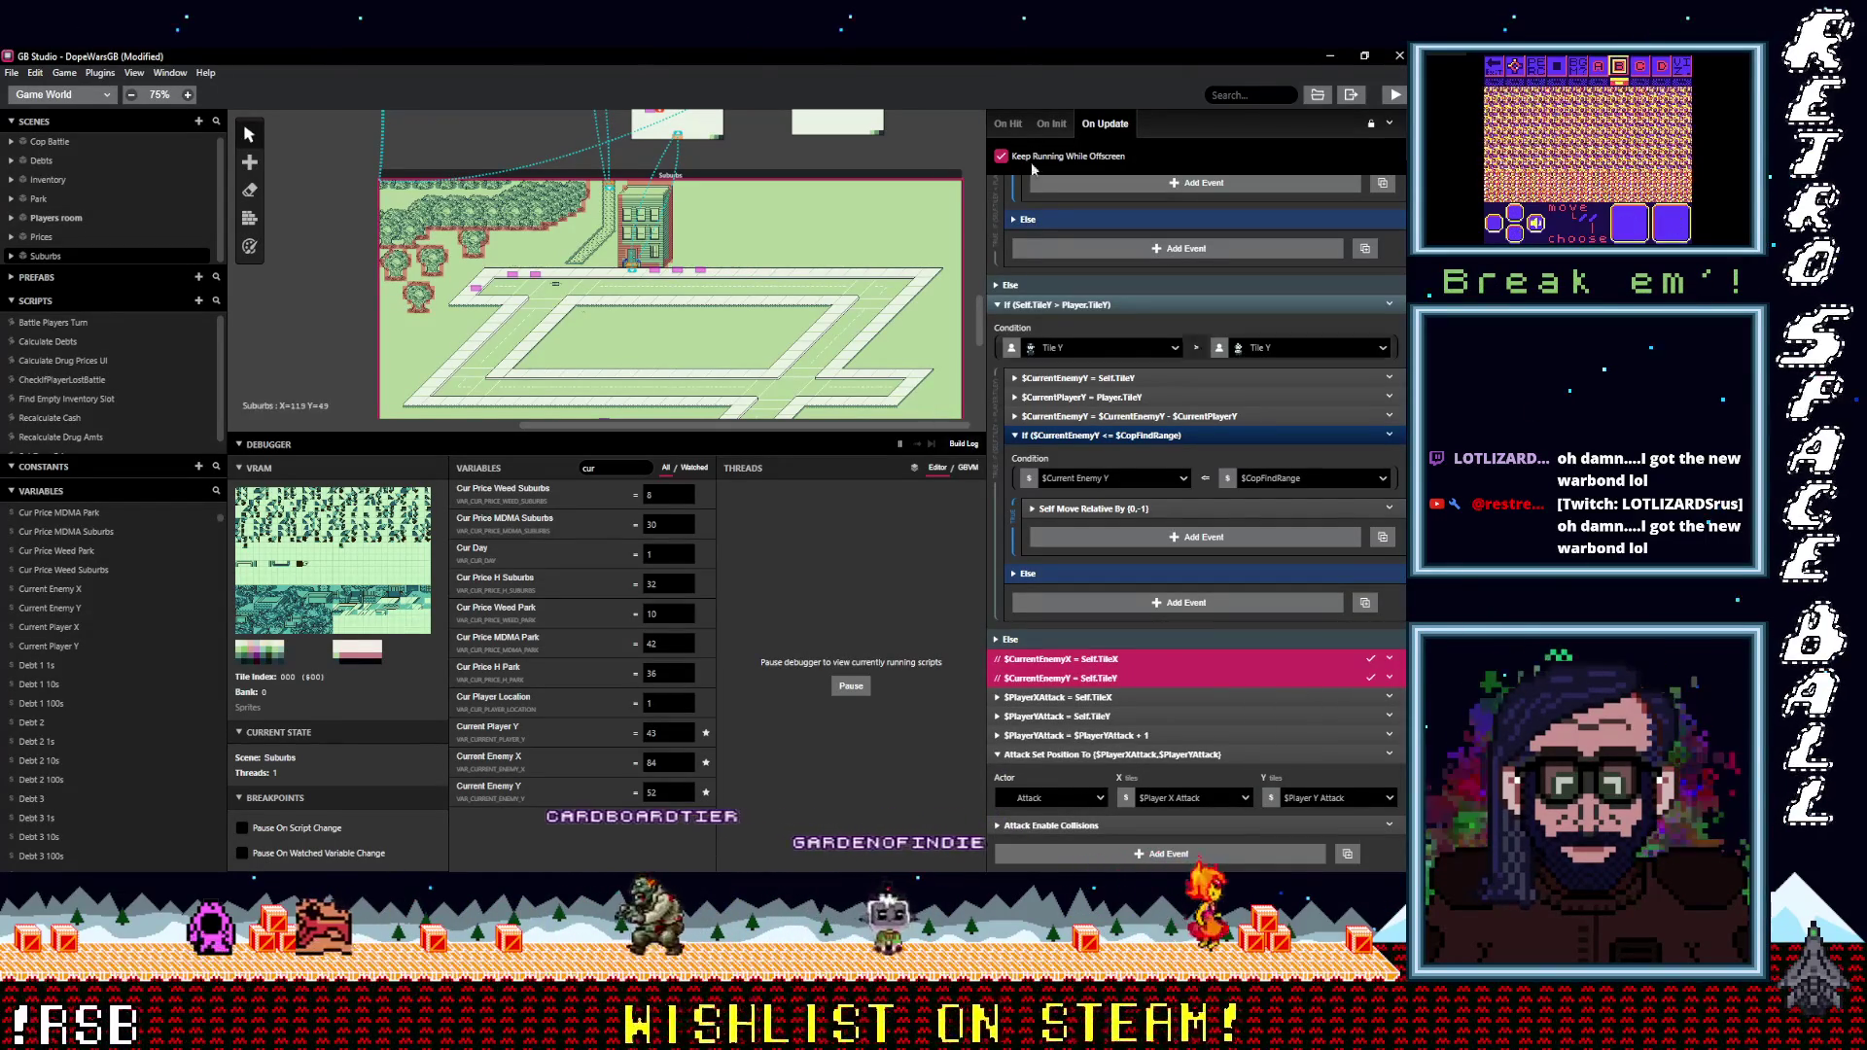
Rebuild and run the game with Ctrl+B and walk into the Suburbs street.
key("ctrl+b")
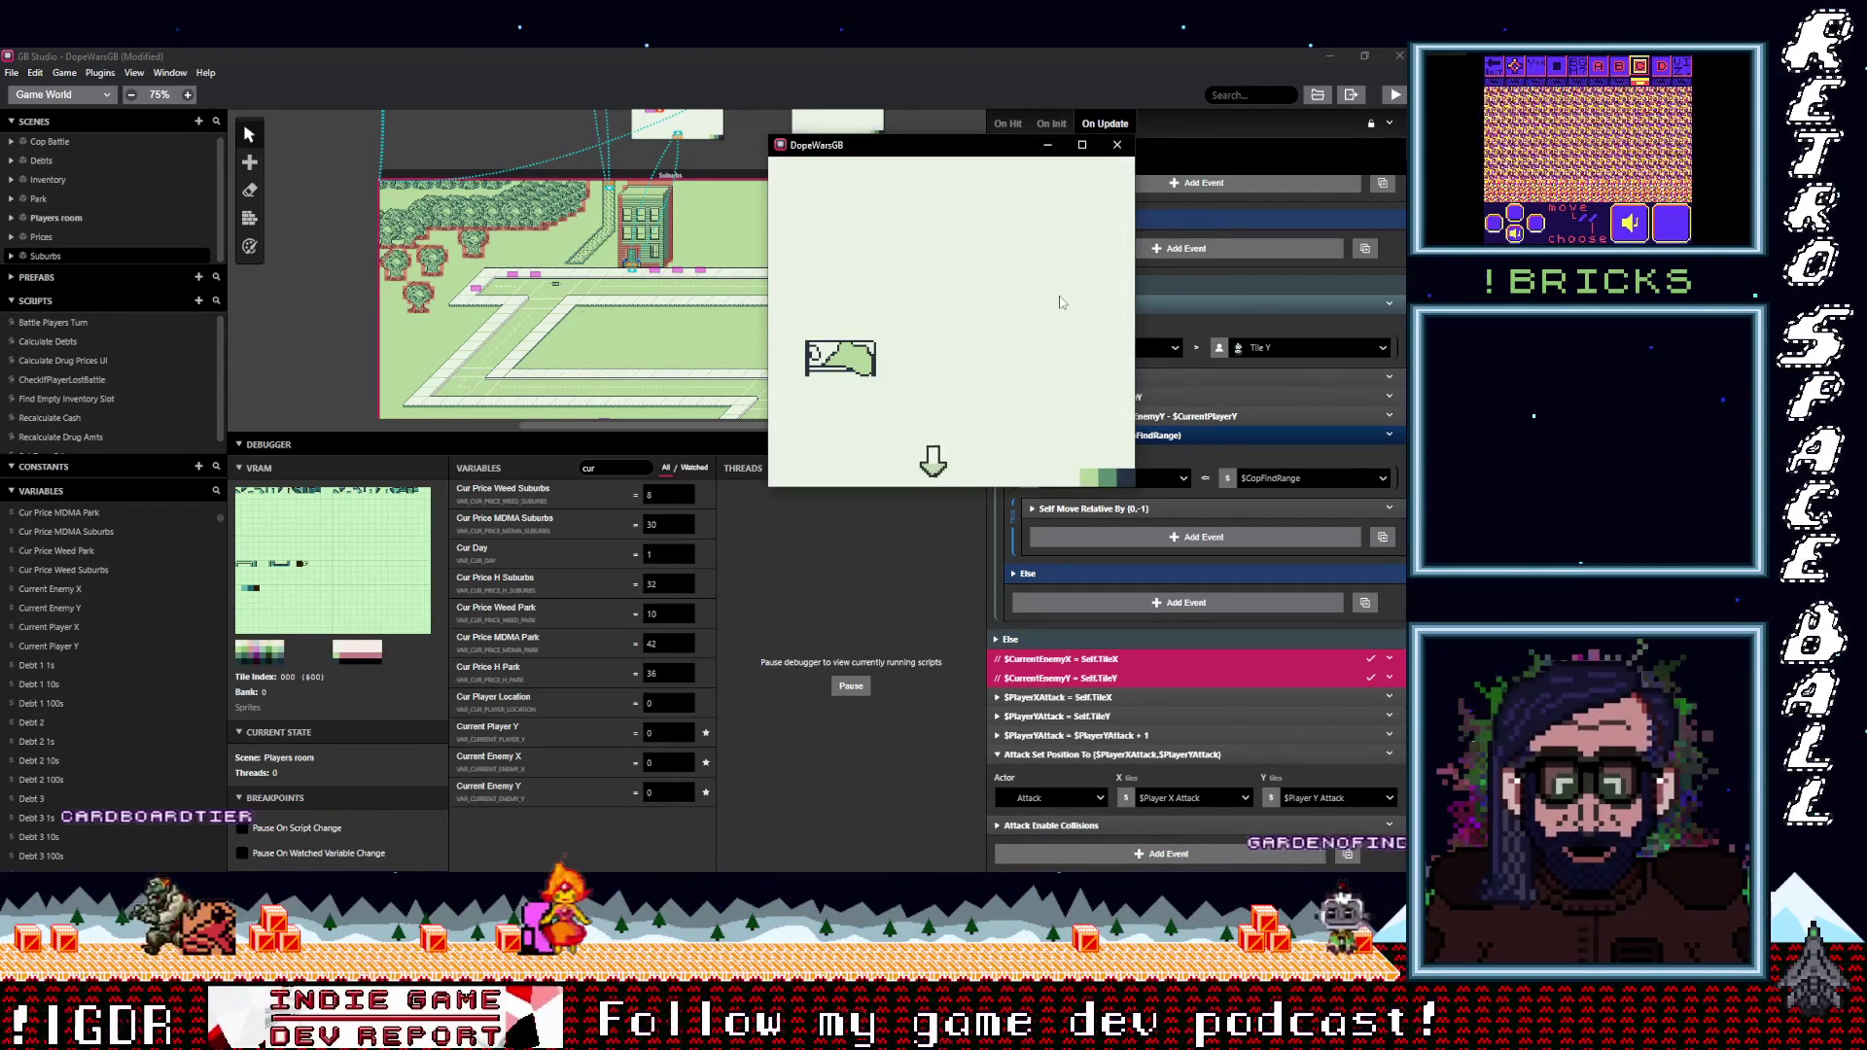
key("z")
key("Down")
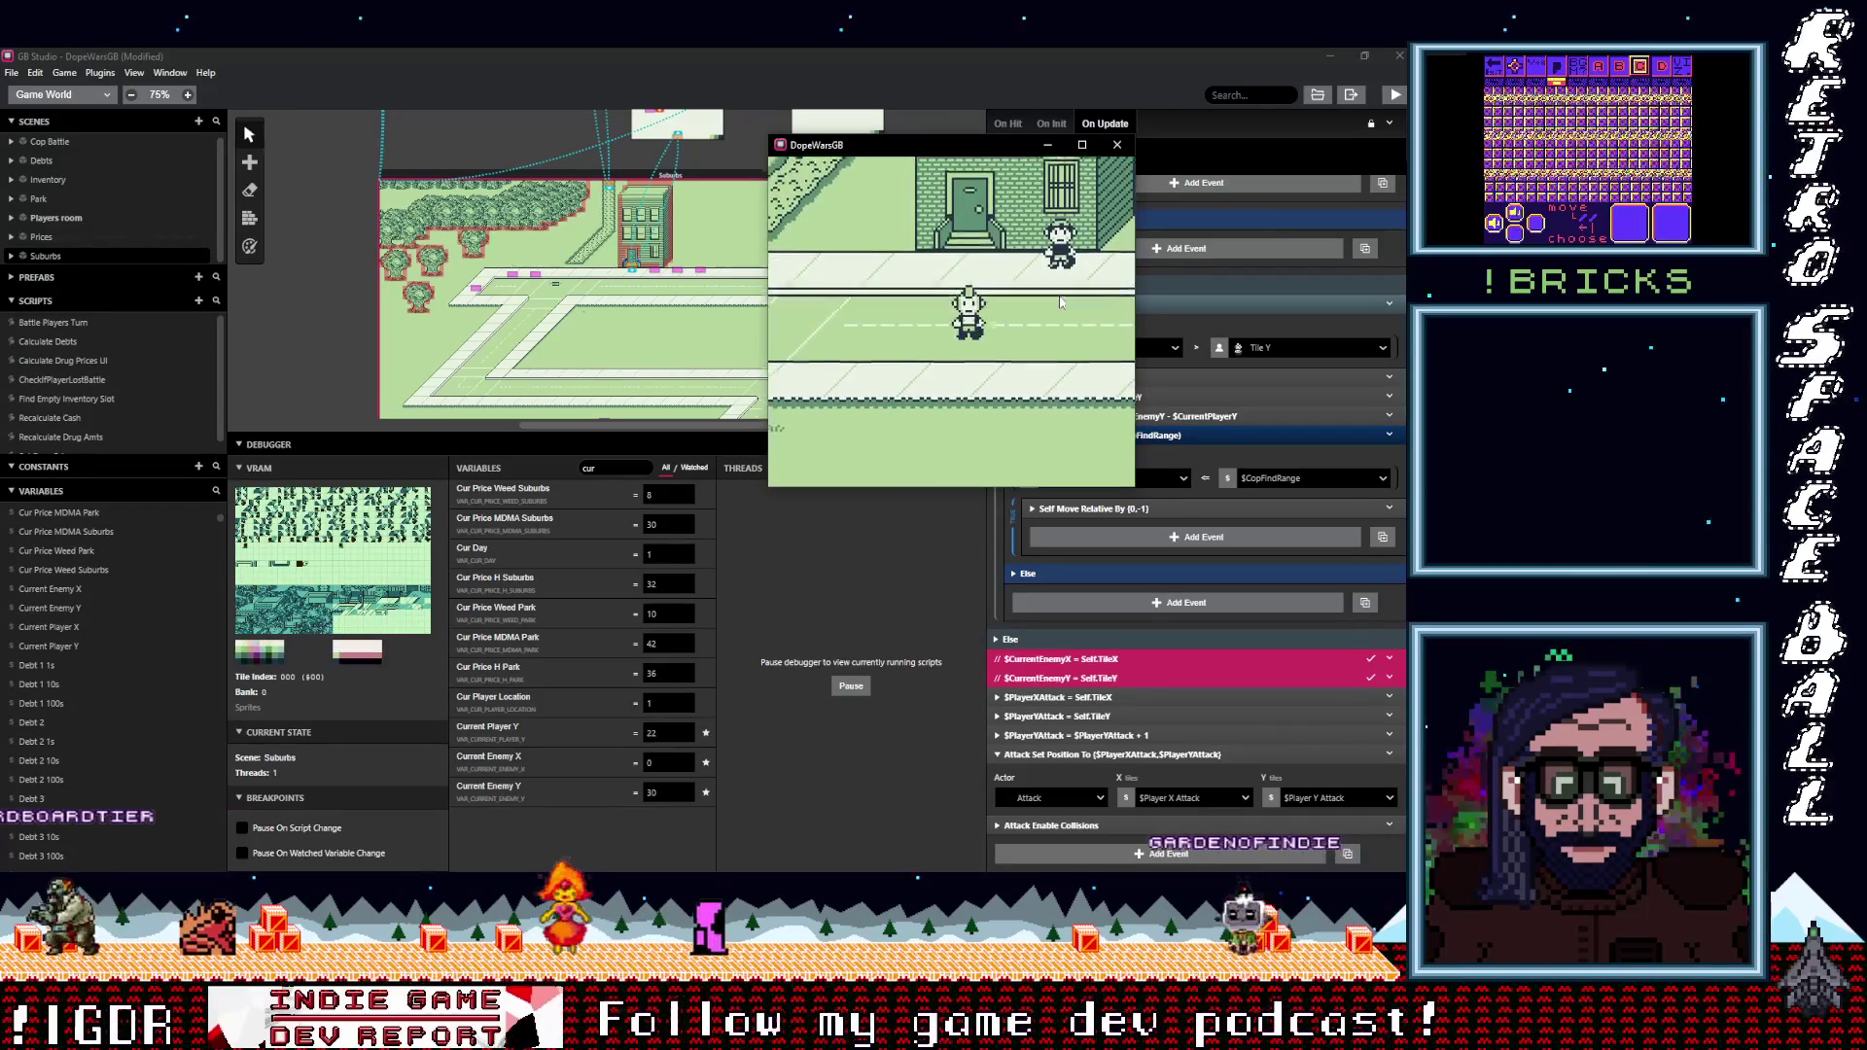
key("Down")
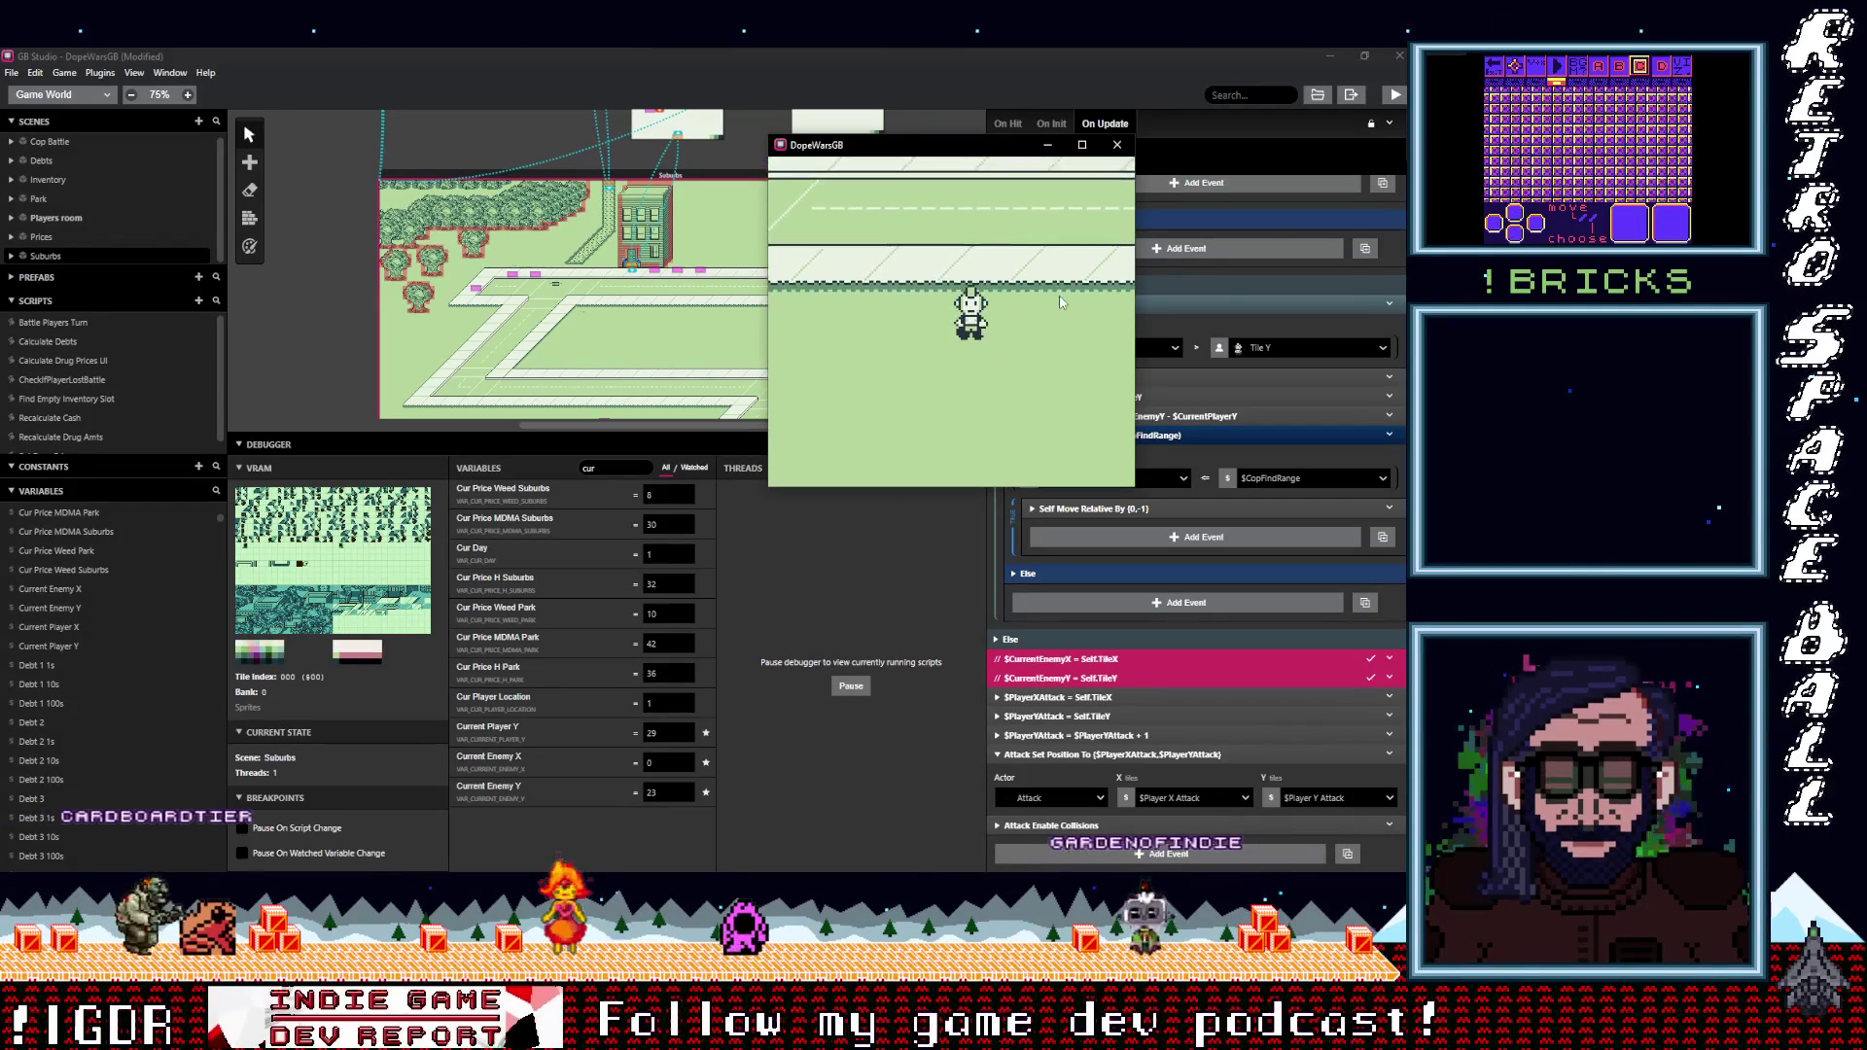
key("Down")
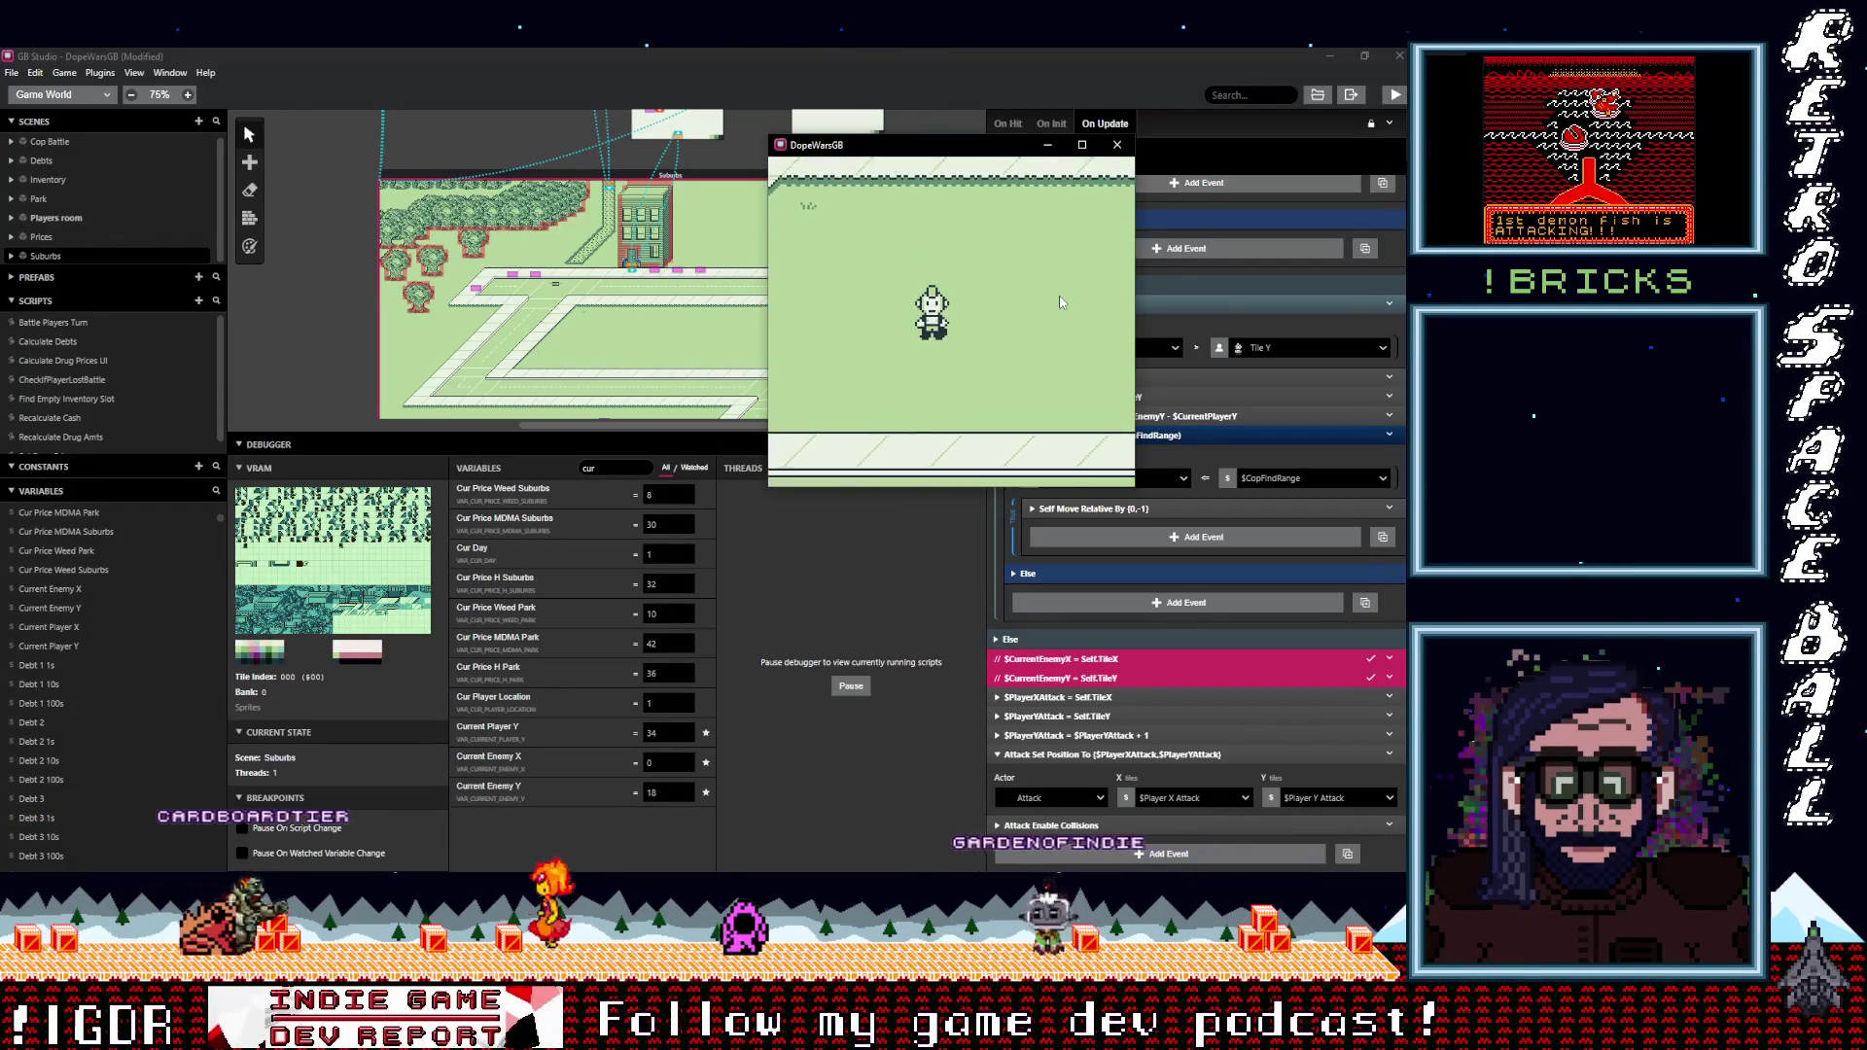
Keep walking down as the cop closes in until it says 'Freeze! Hands up!'.
key("Down")
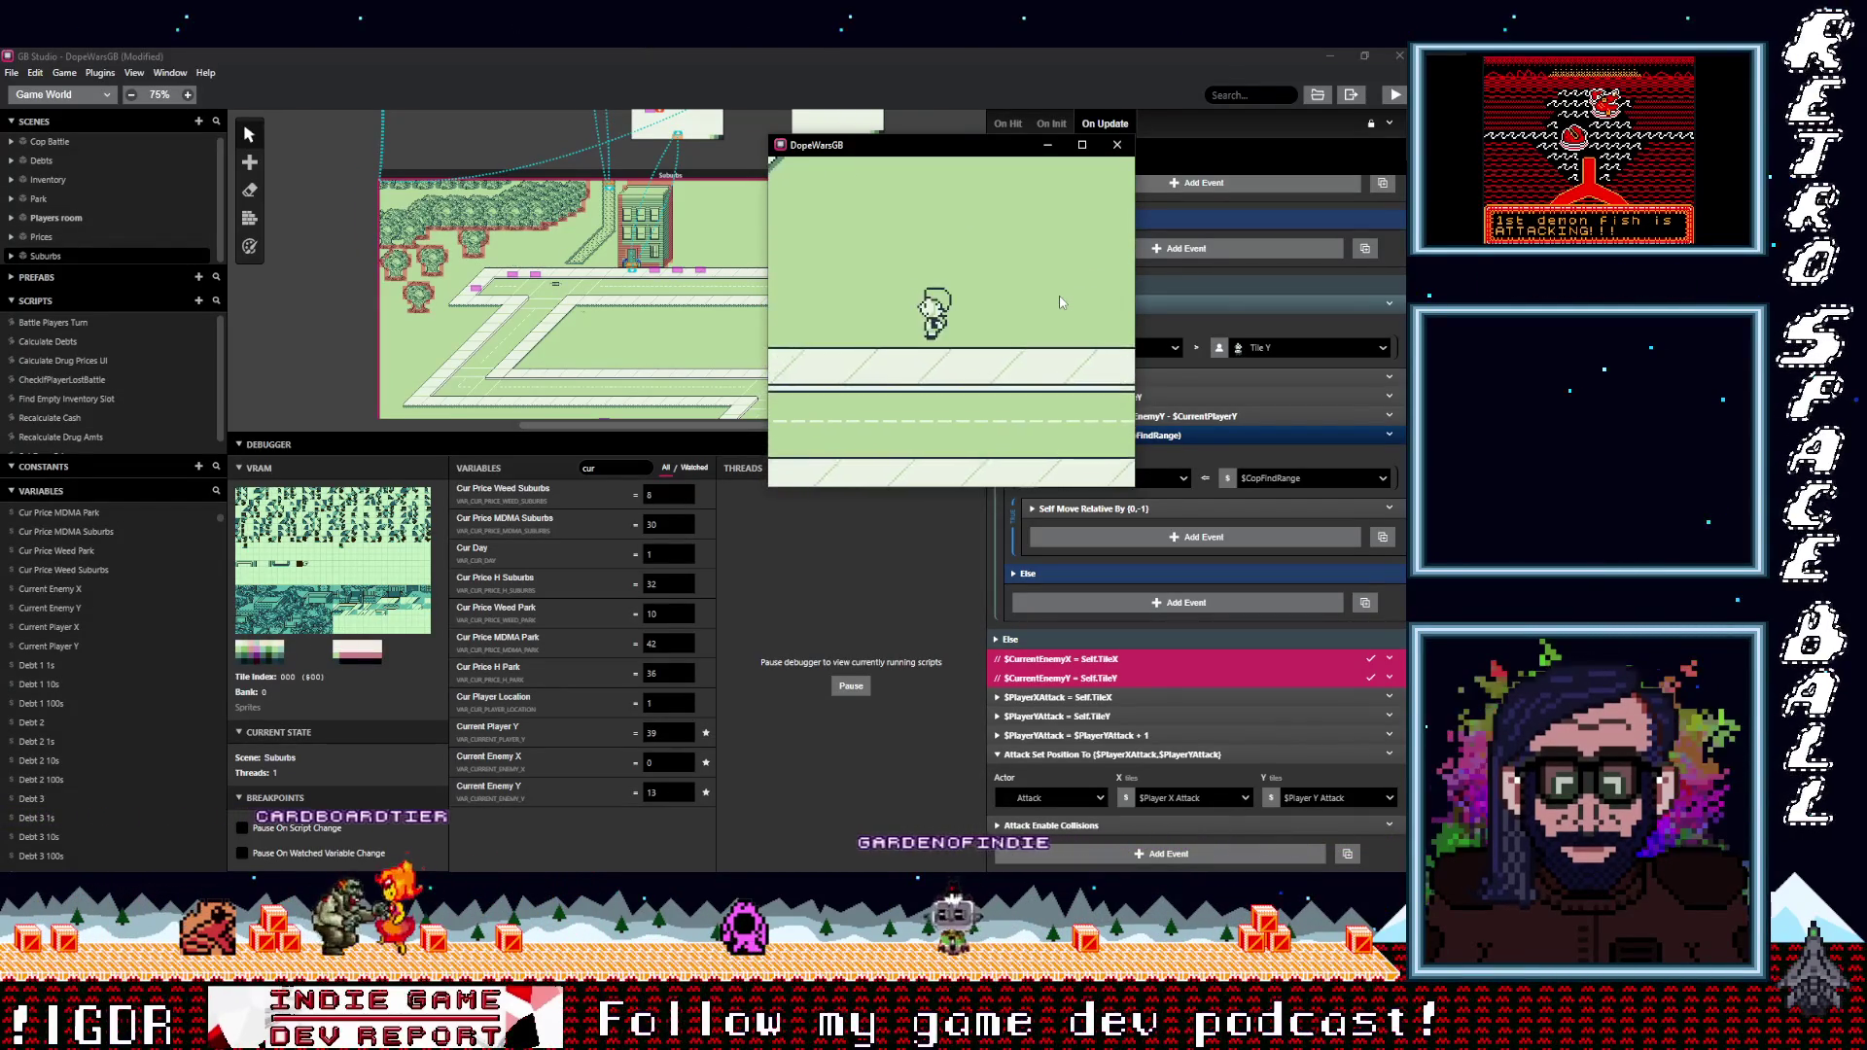
key("Down")
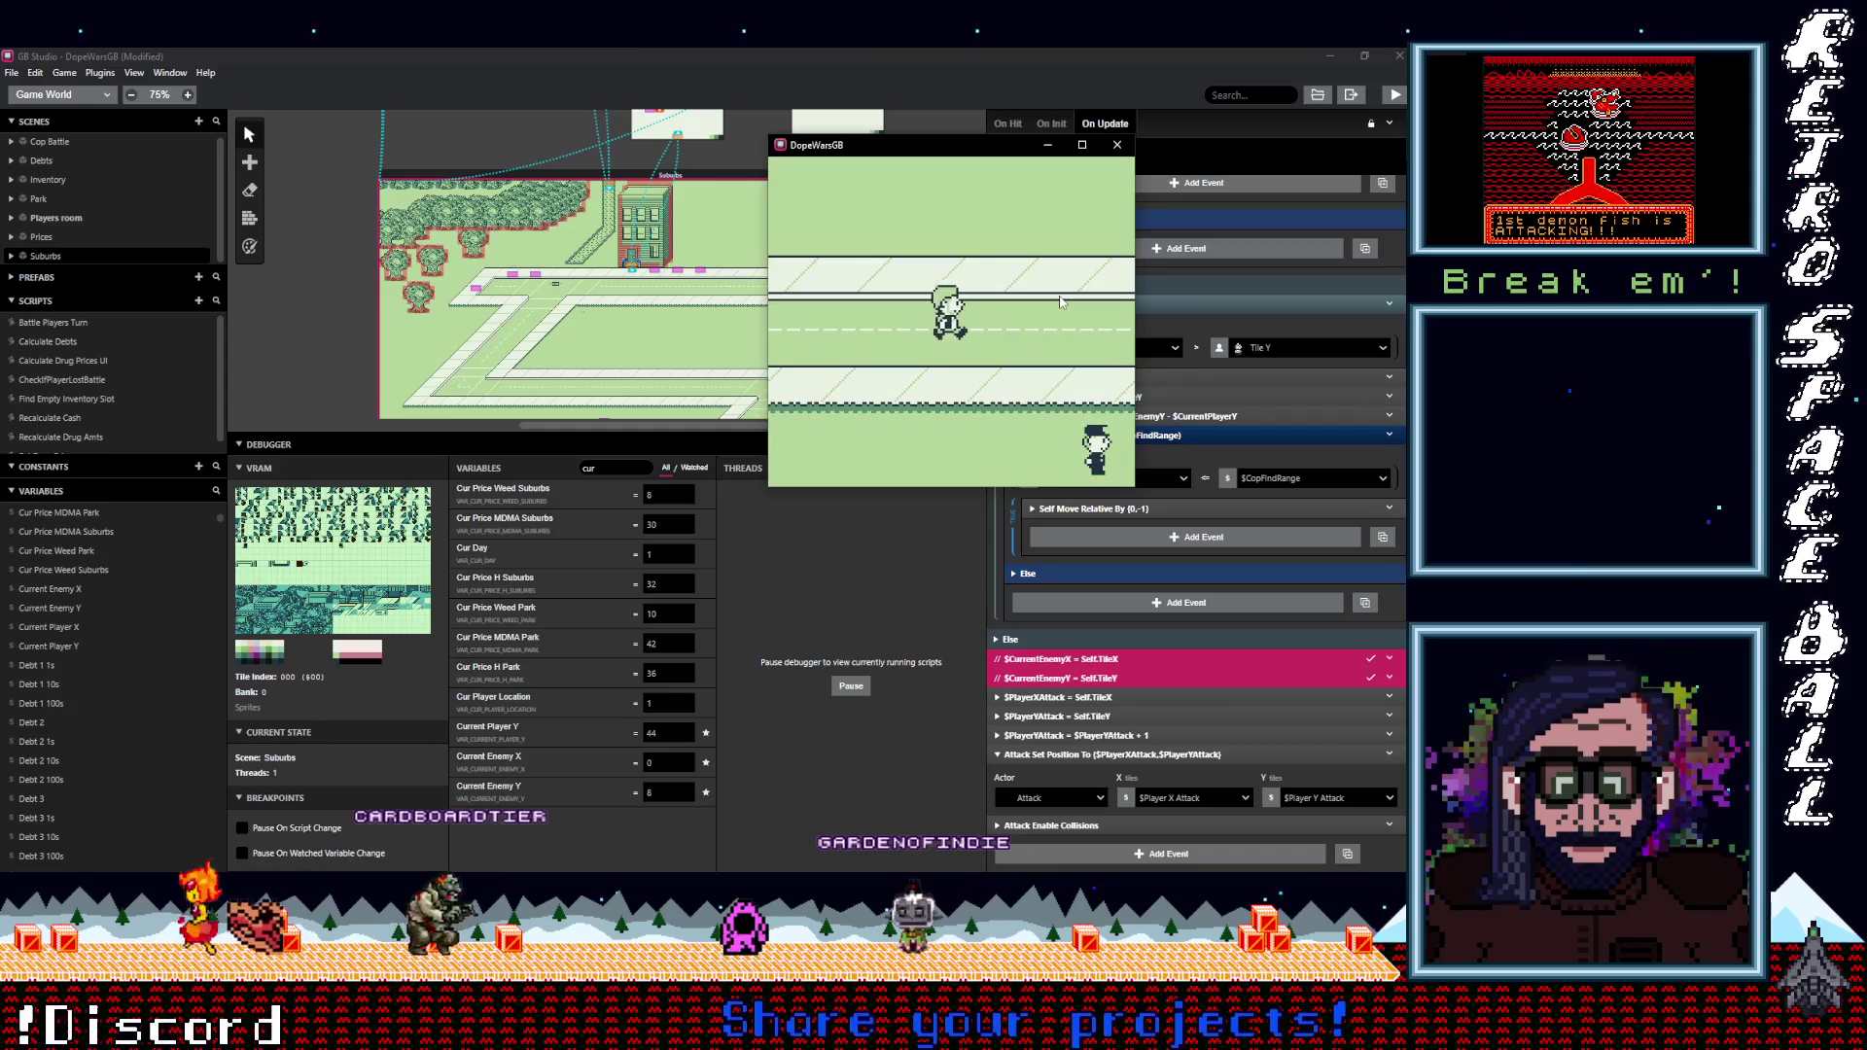
key("Down")
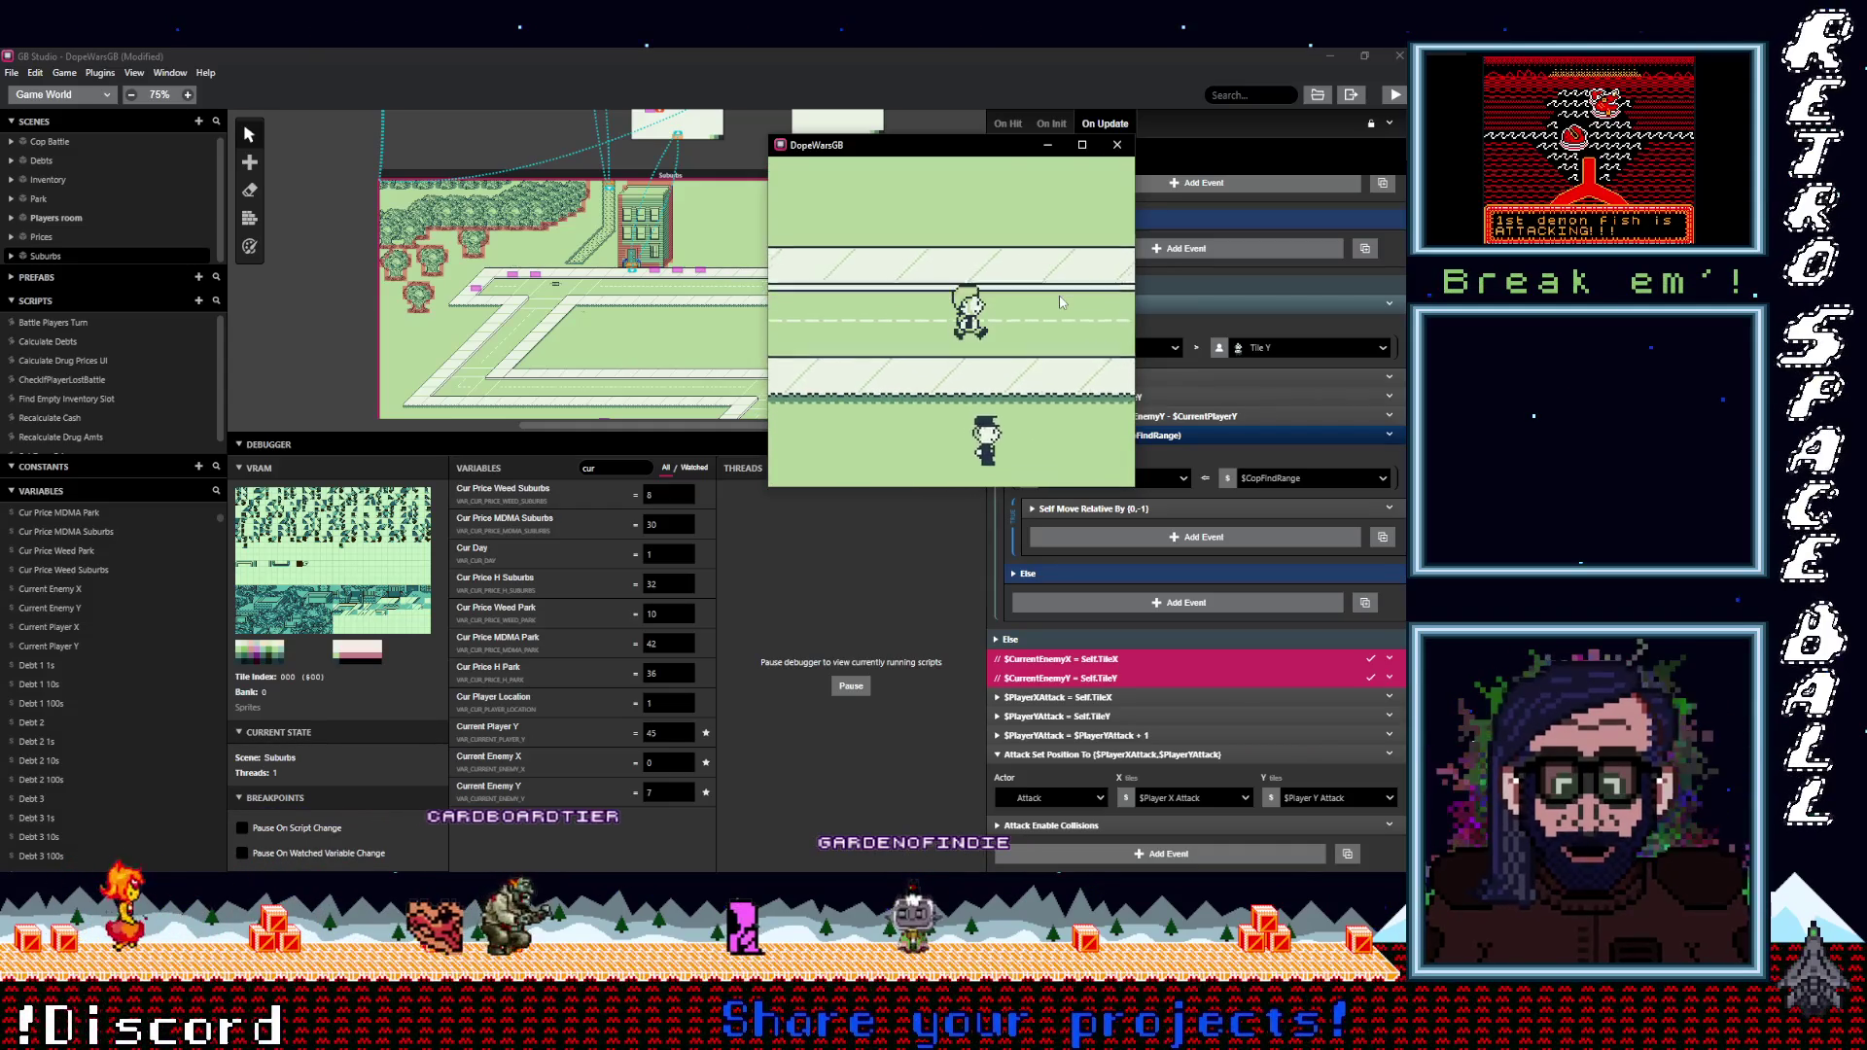
key("Down")
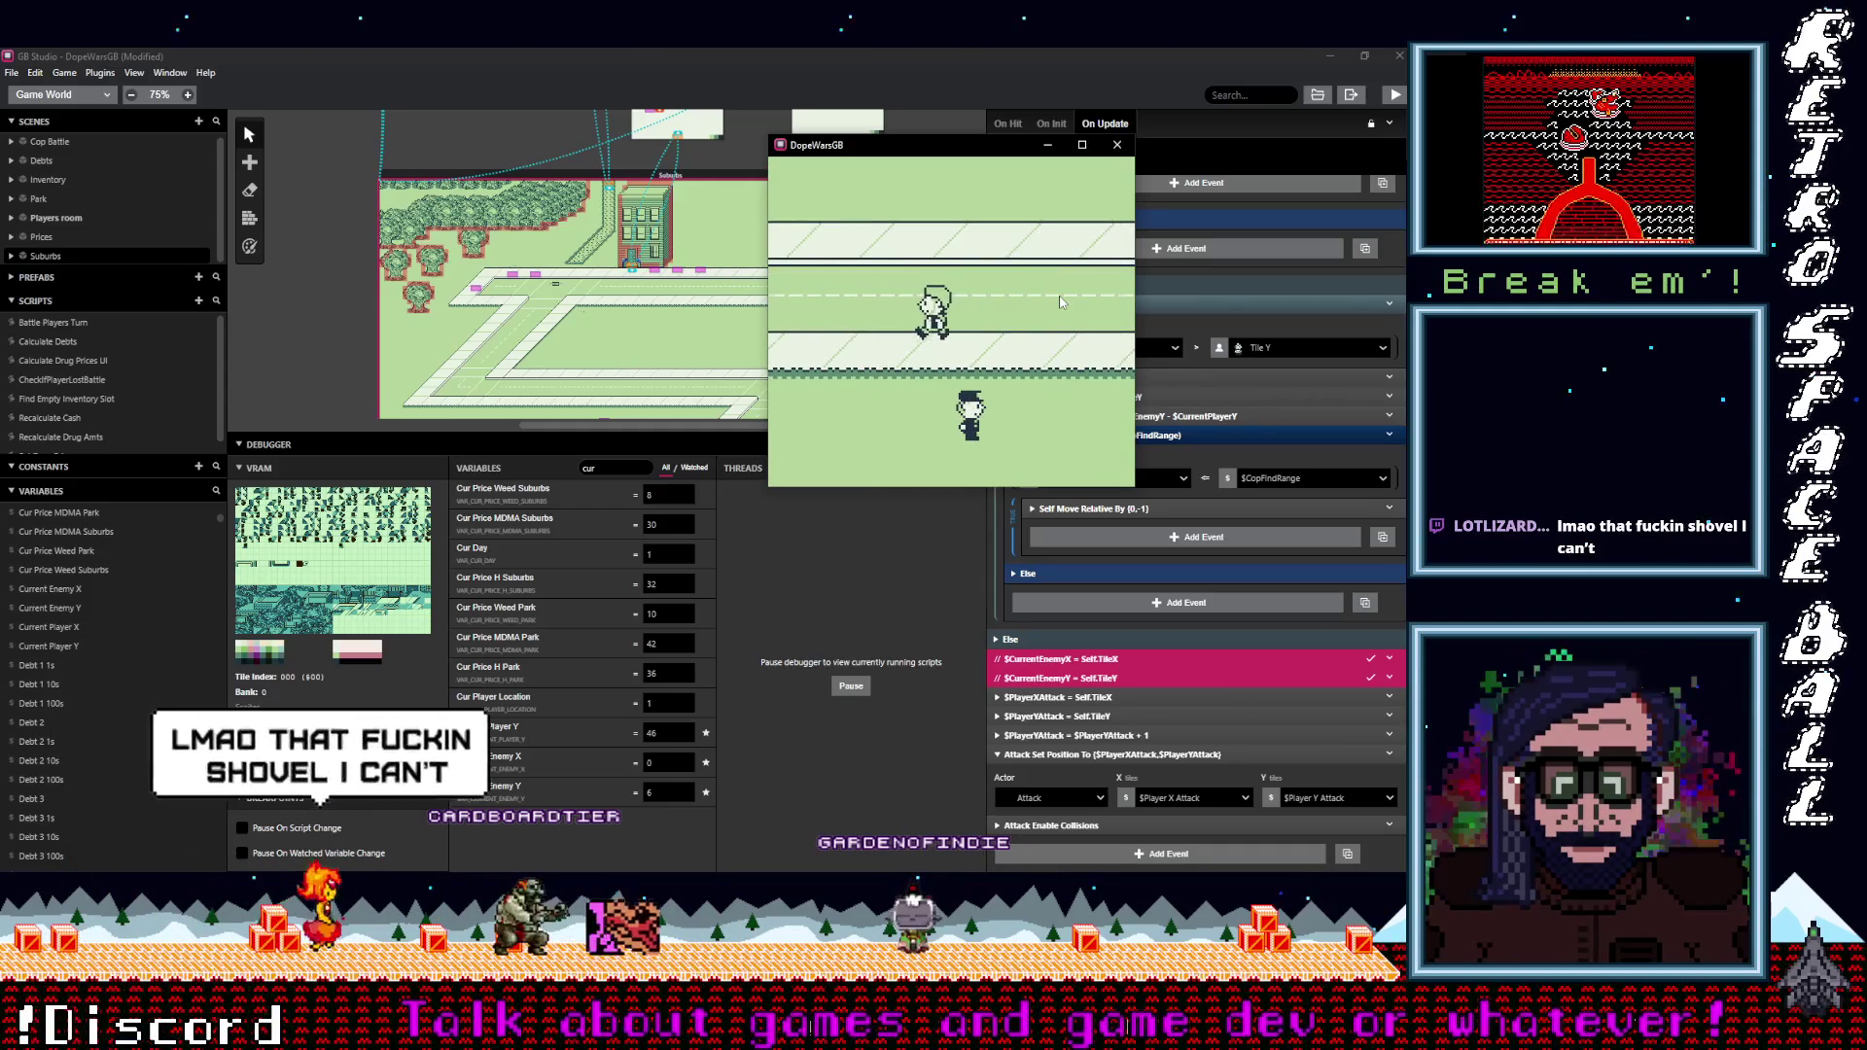
key("Down")
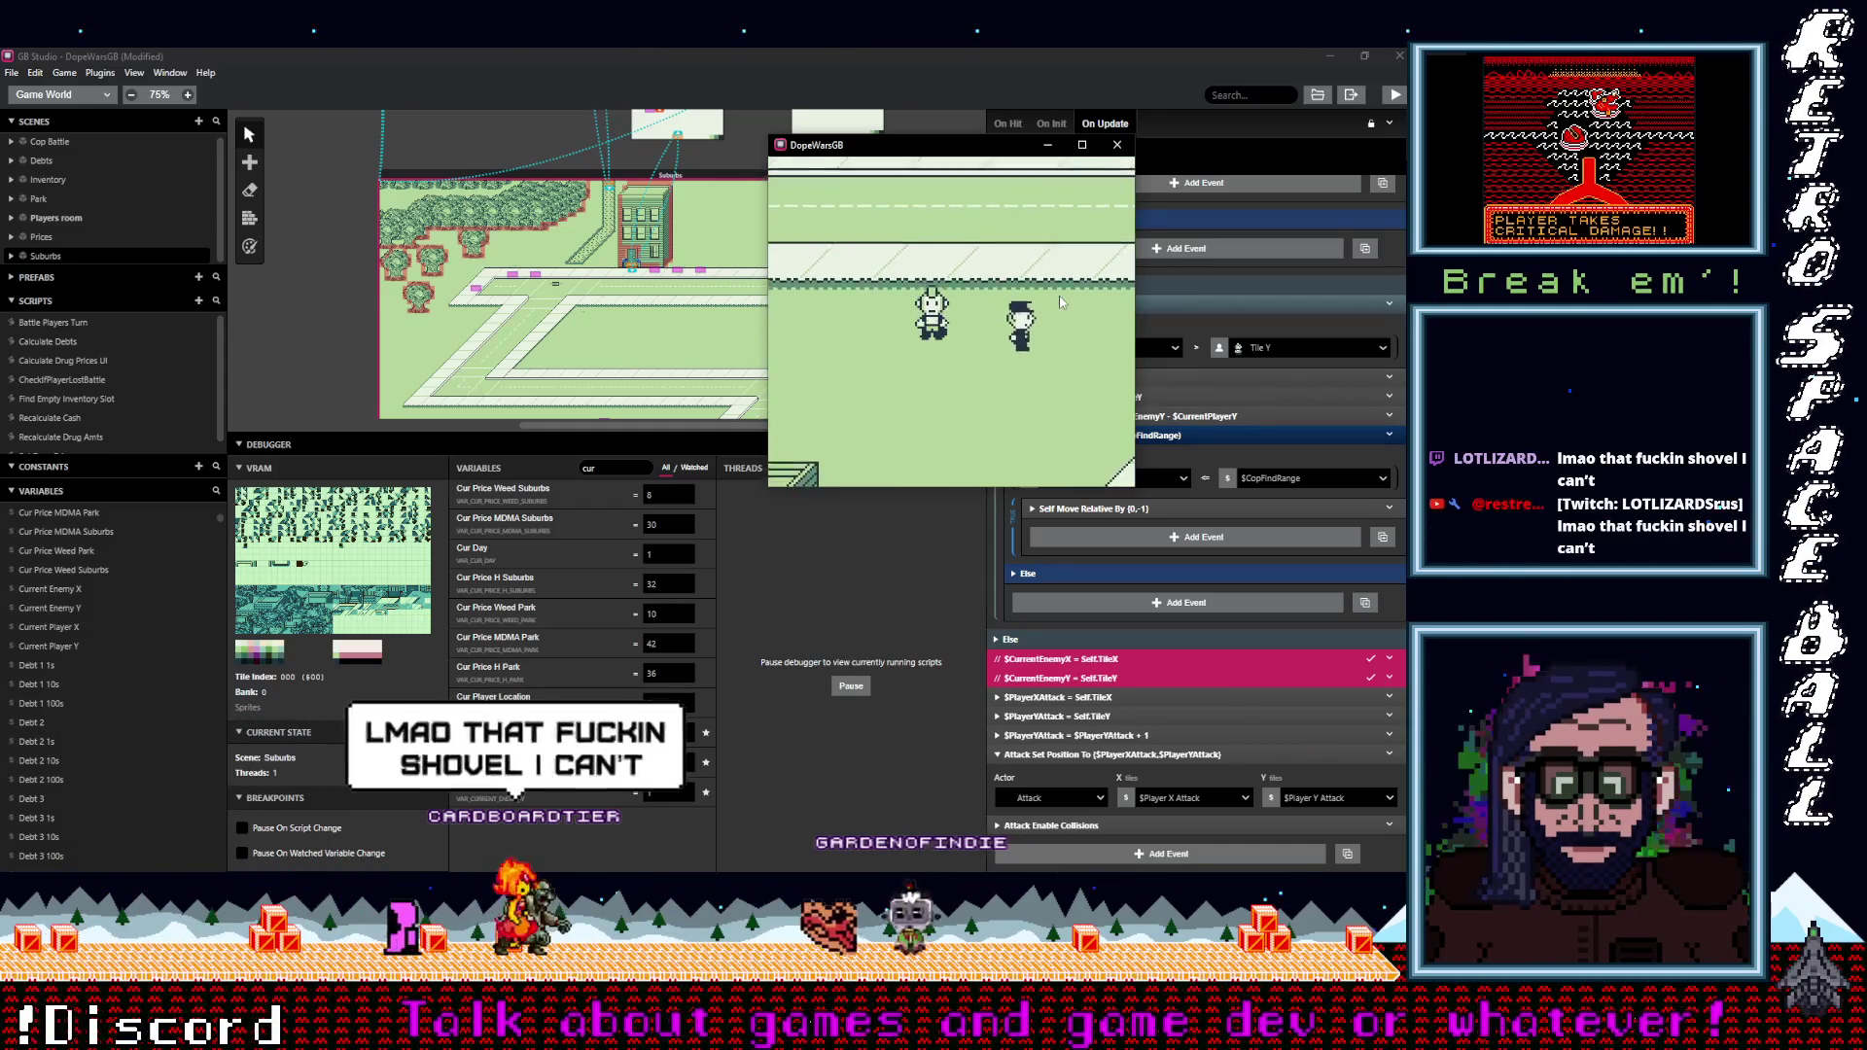
key("Down")
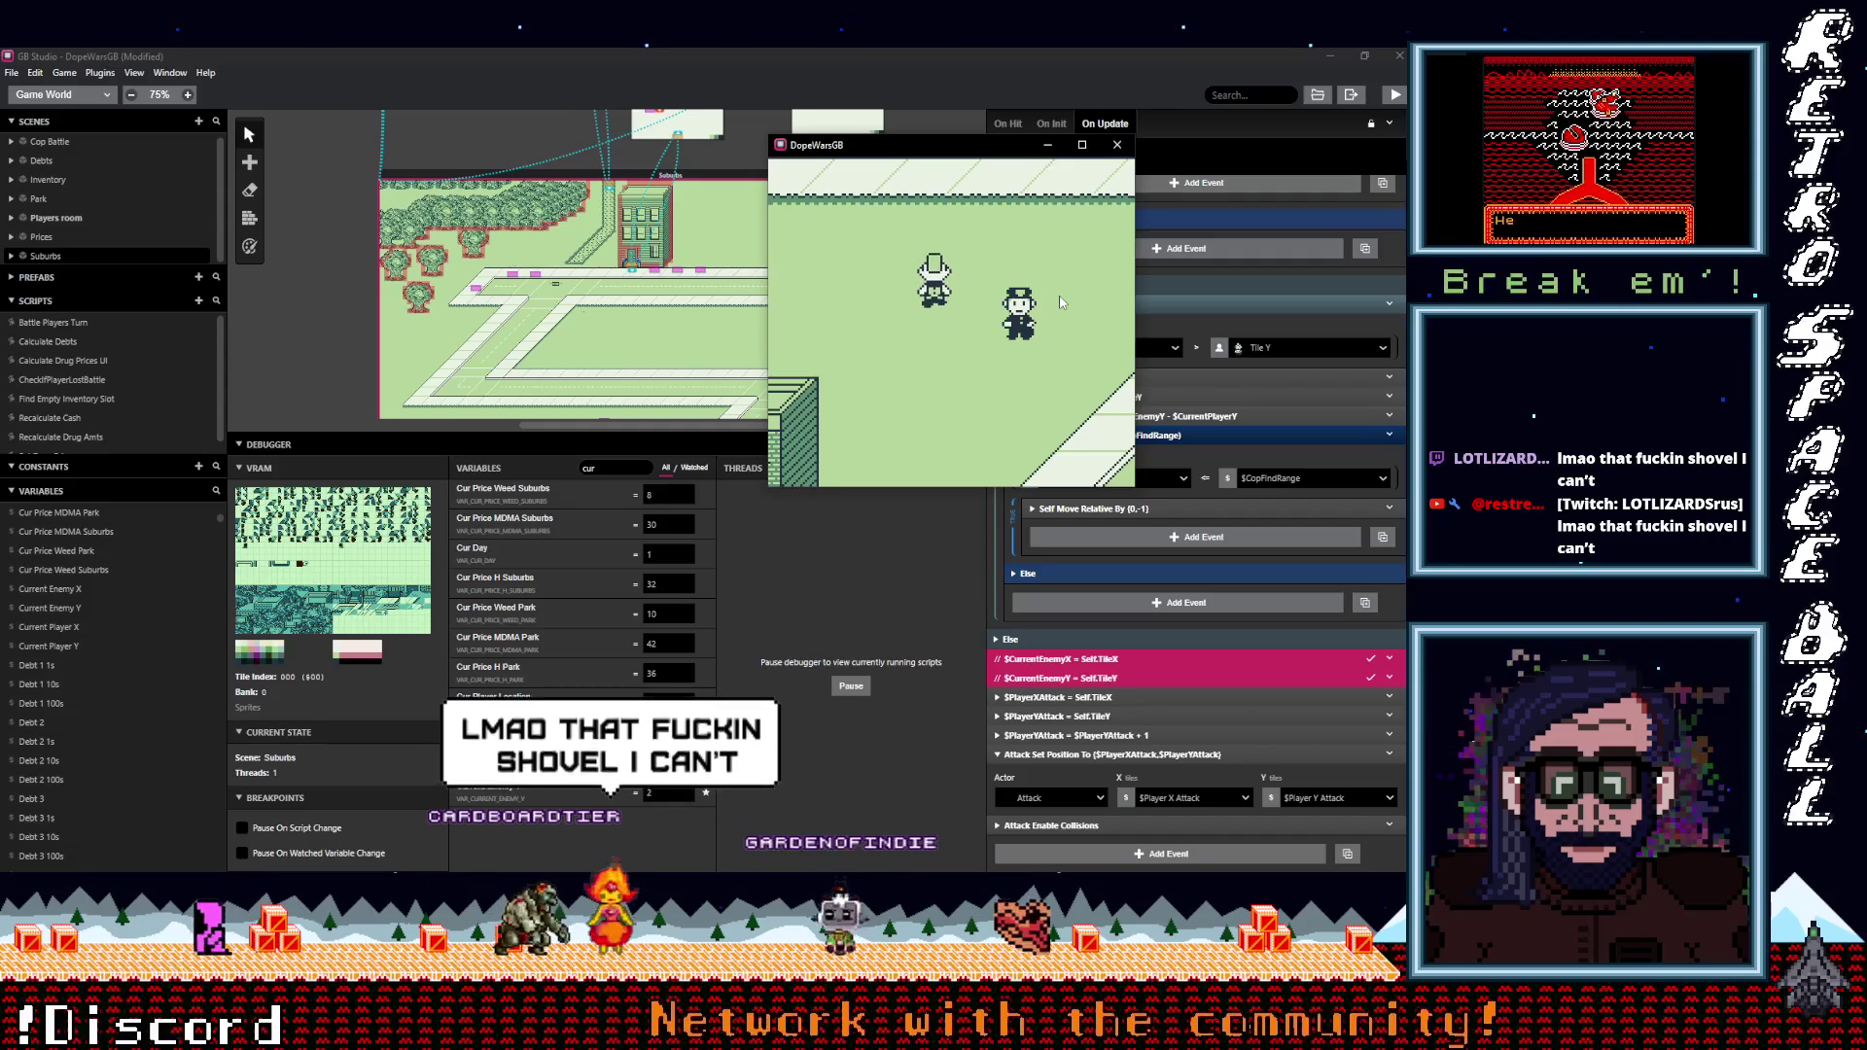
key("Down")
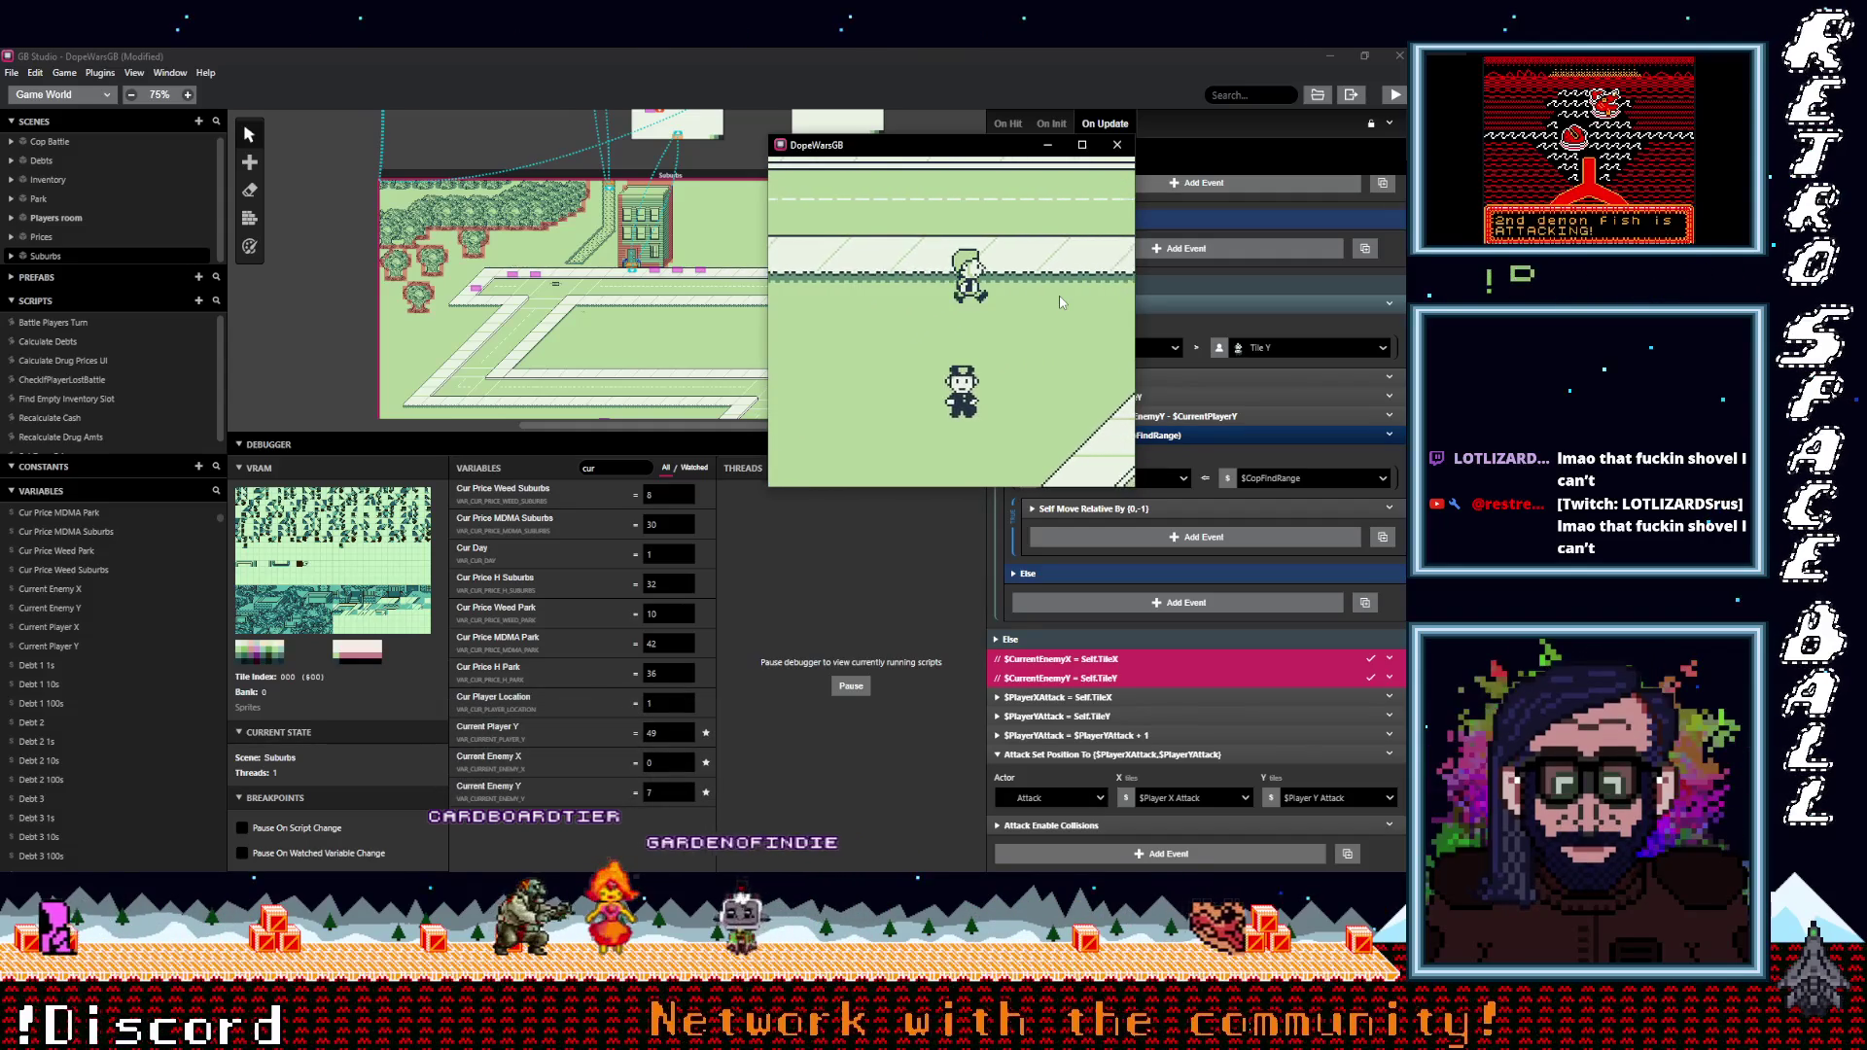
key("Down")
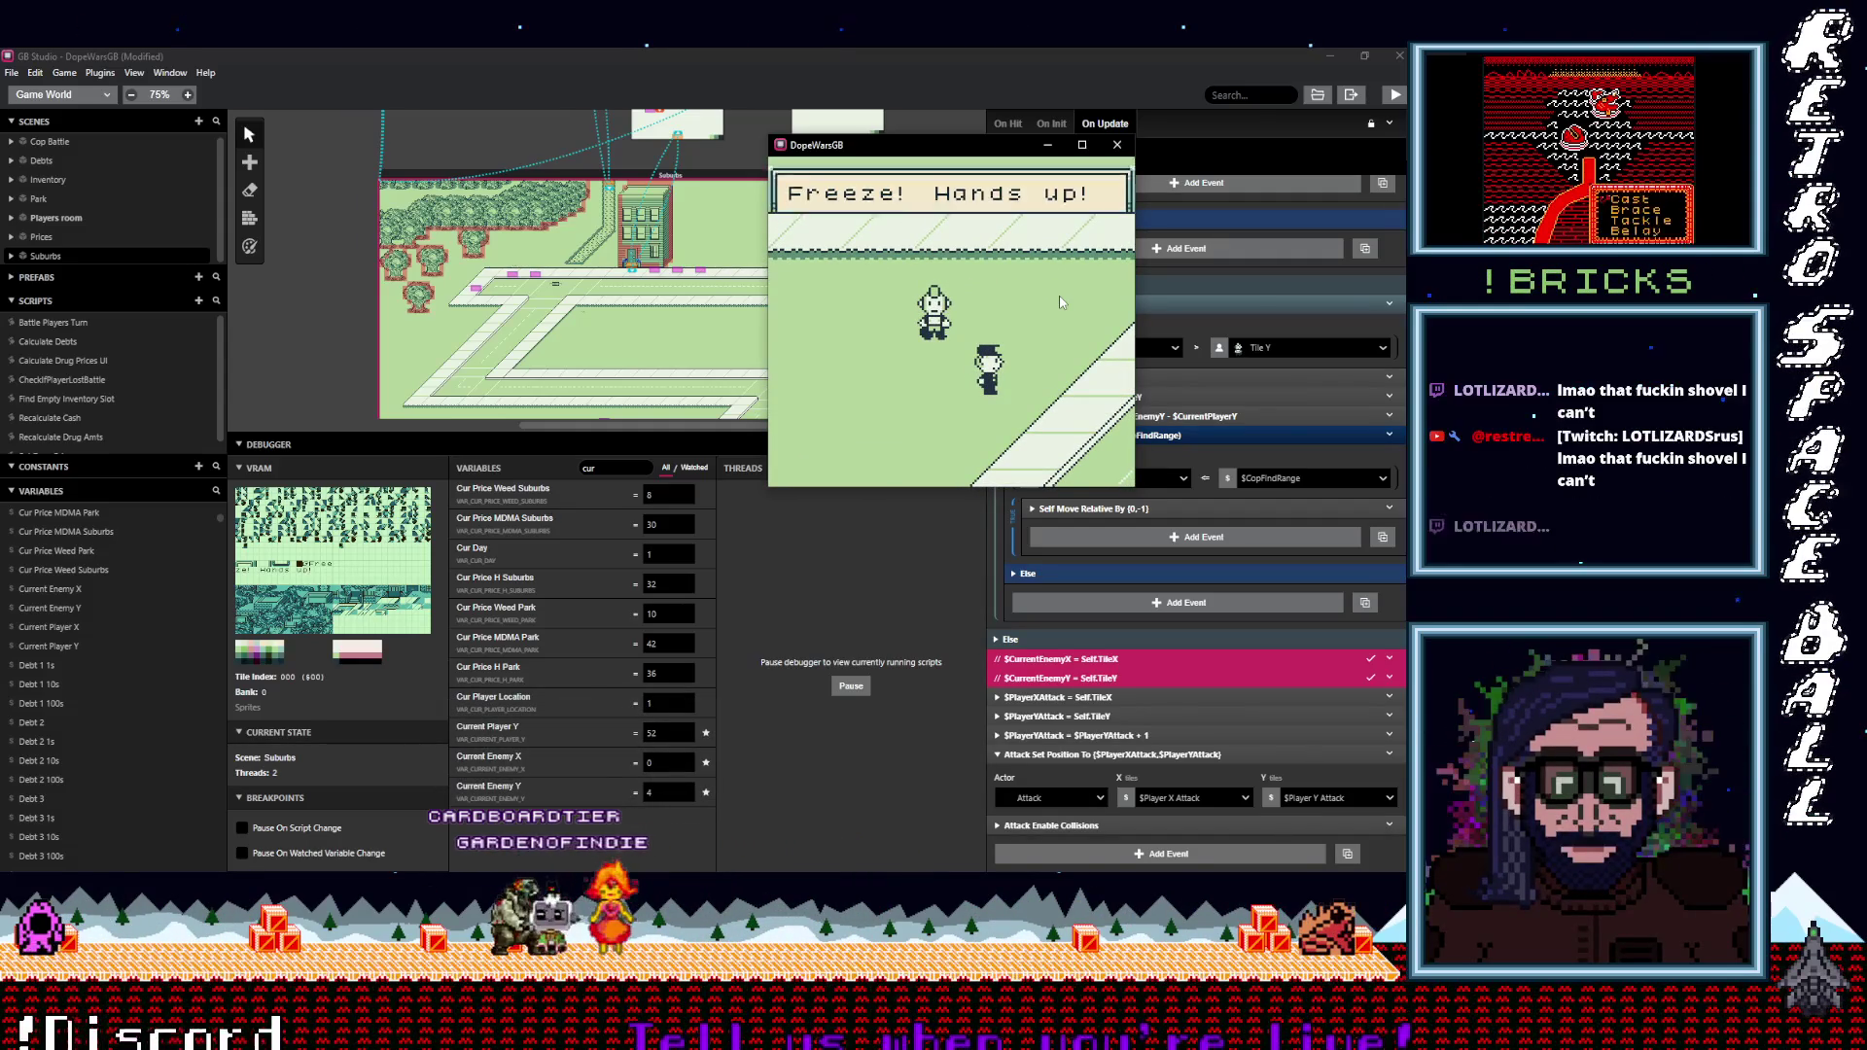
Dismiss the arrest and initiative messages, choose Attack, and advance the battle text.
key("z")
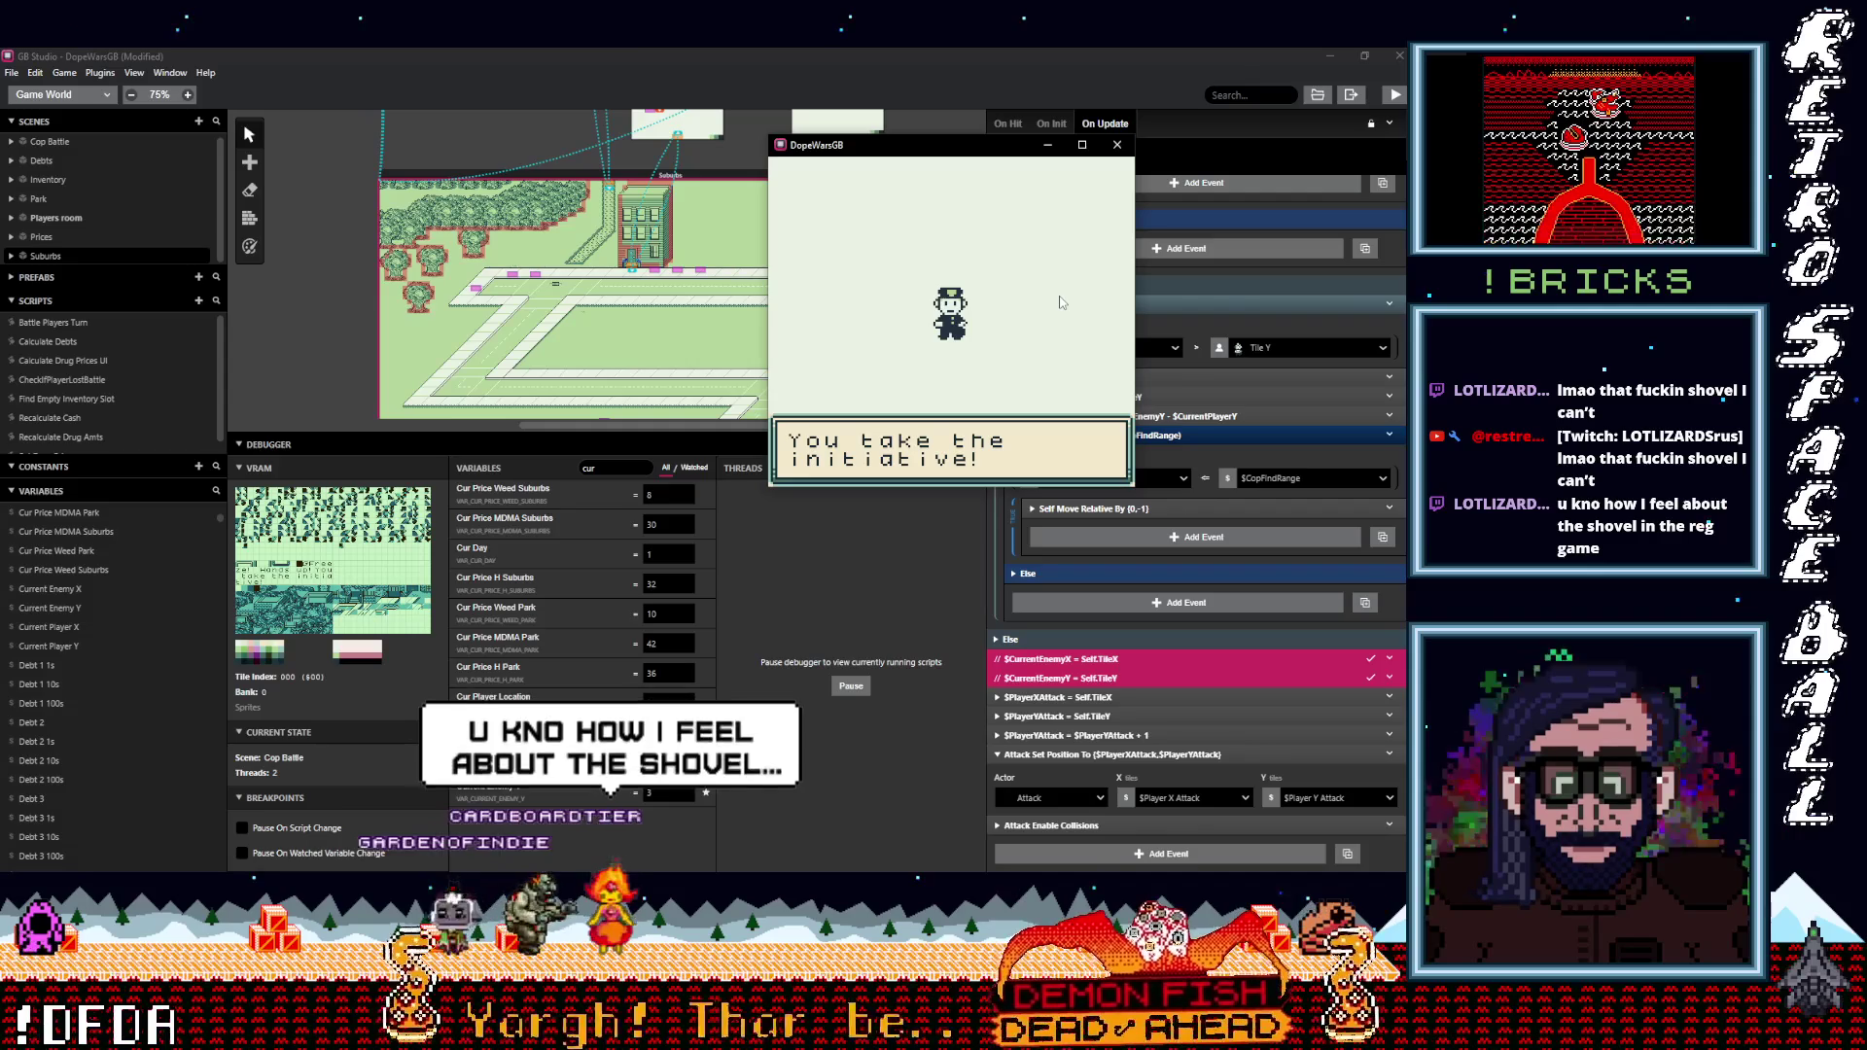
key("z")
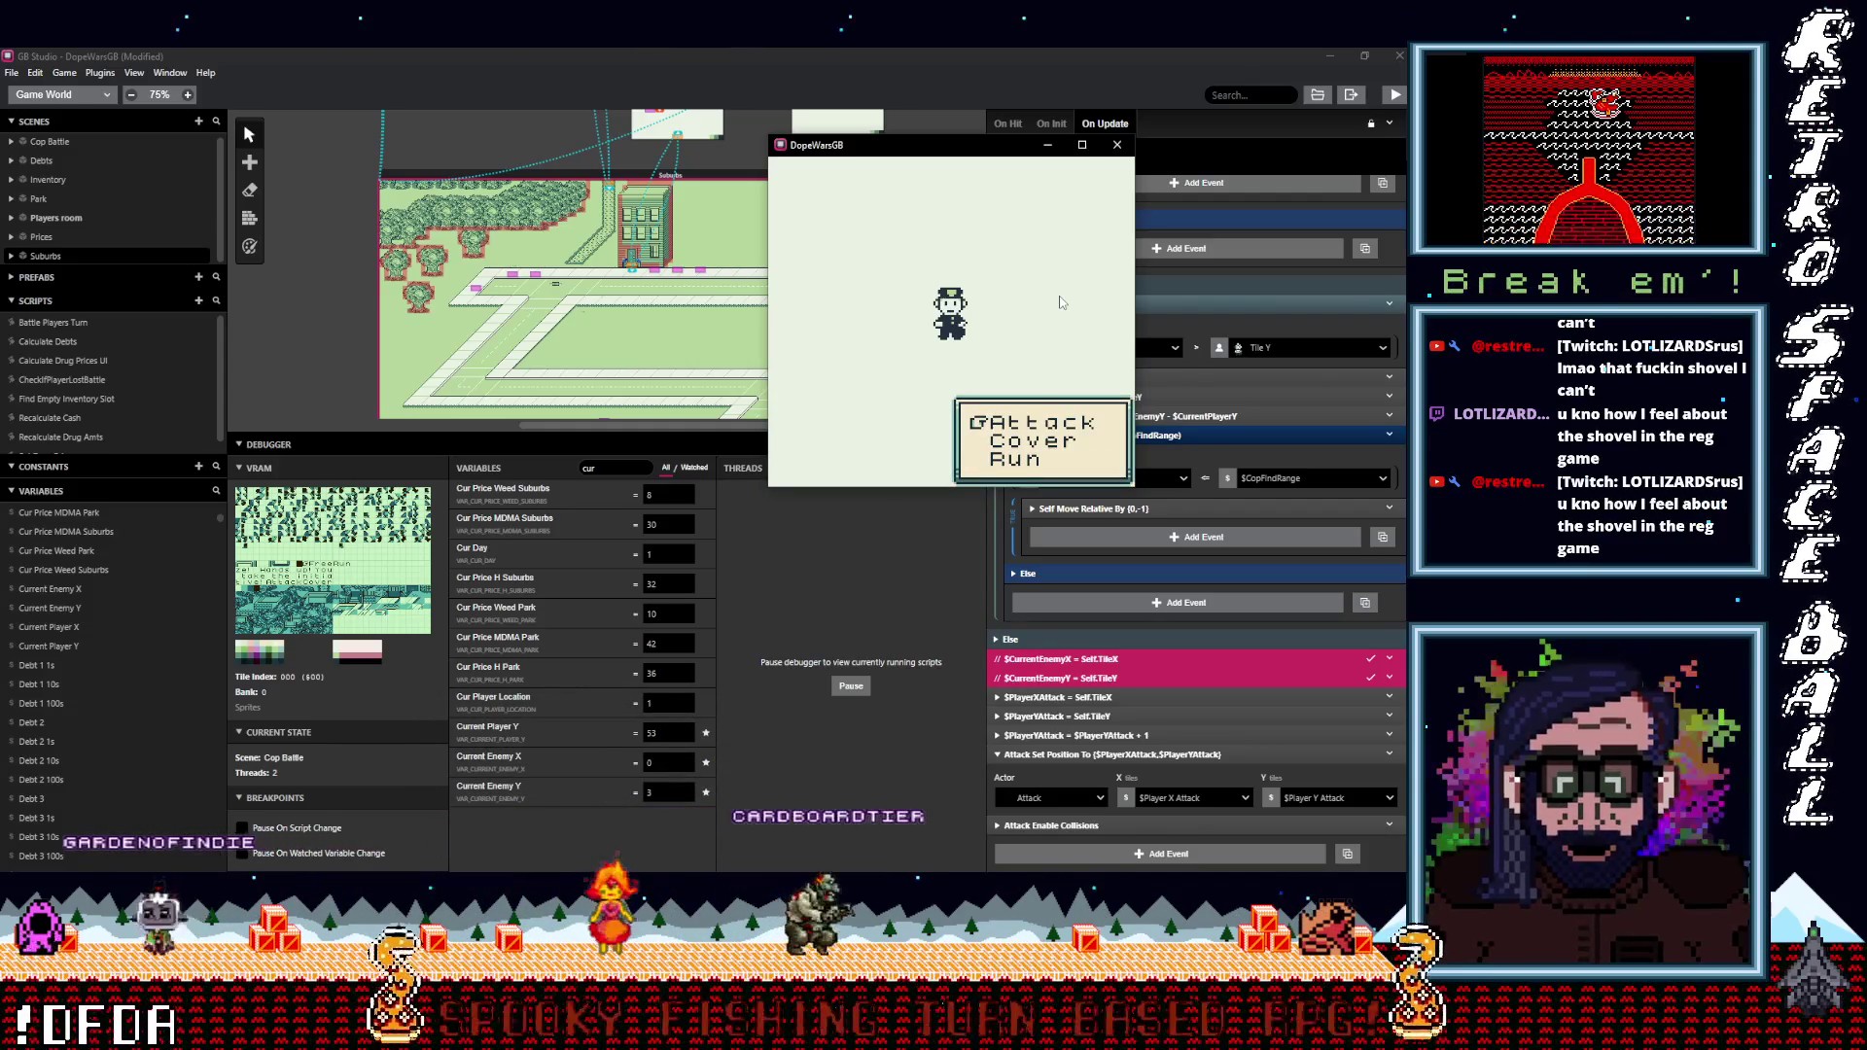
key("z")
key("z")
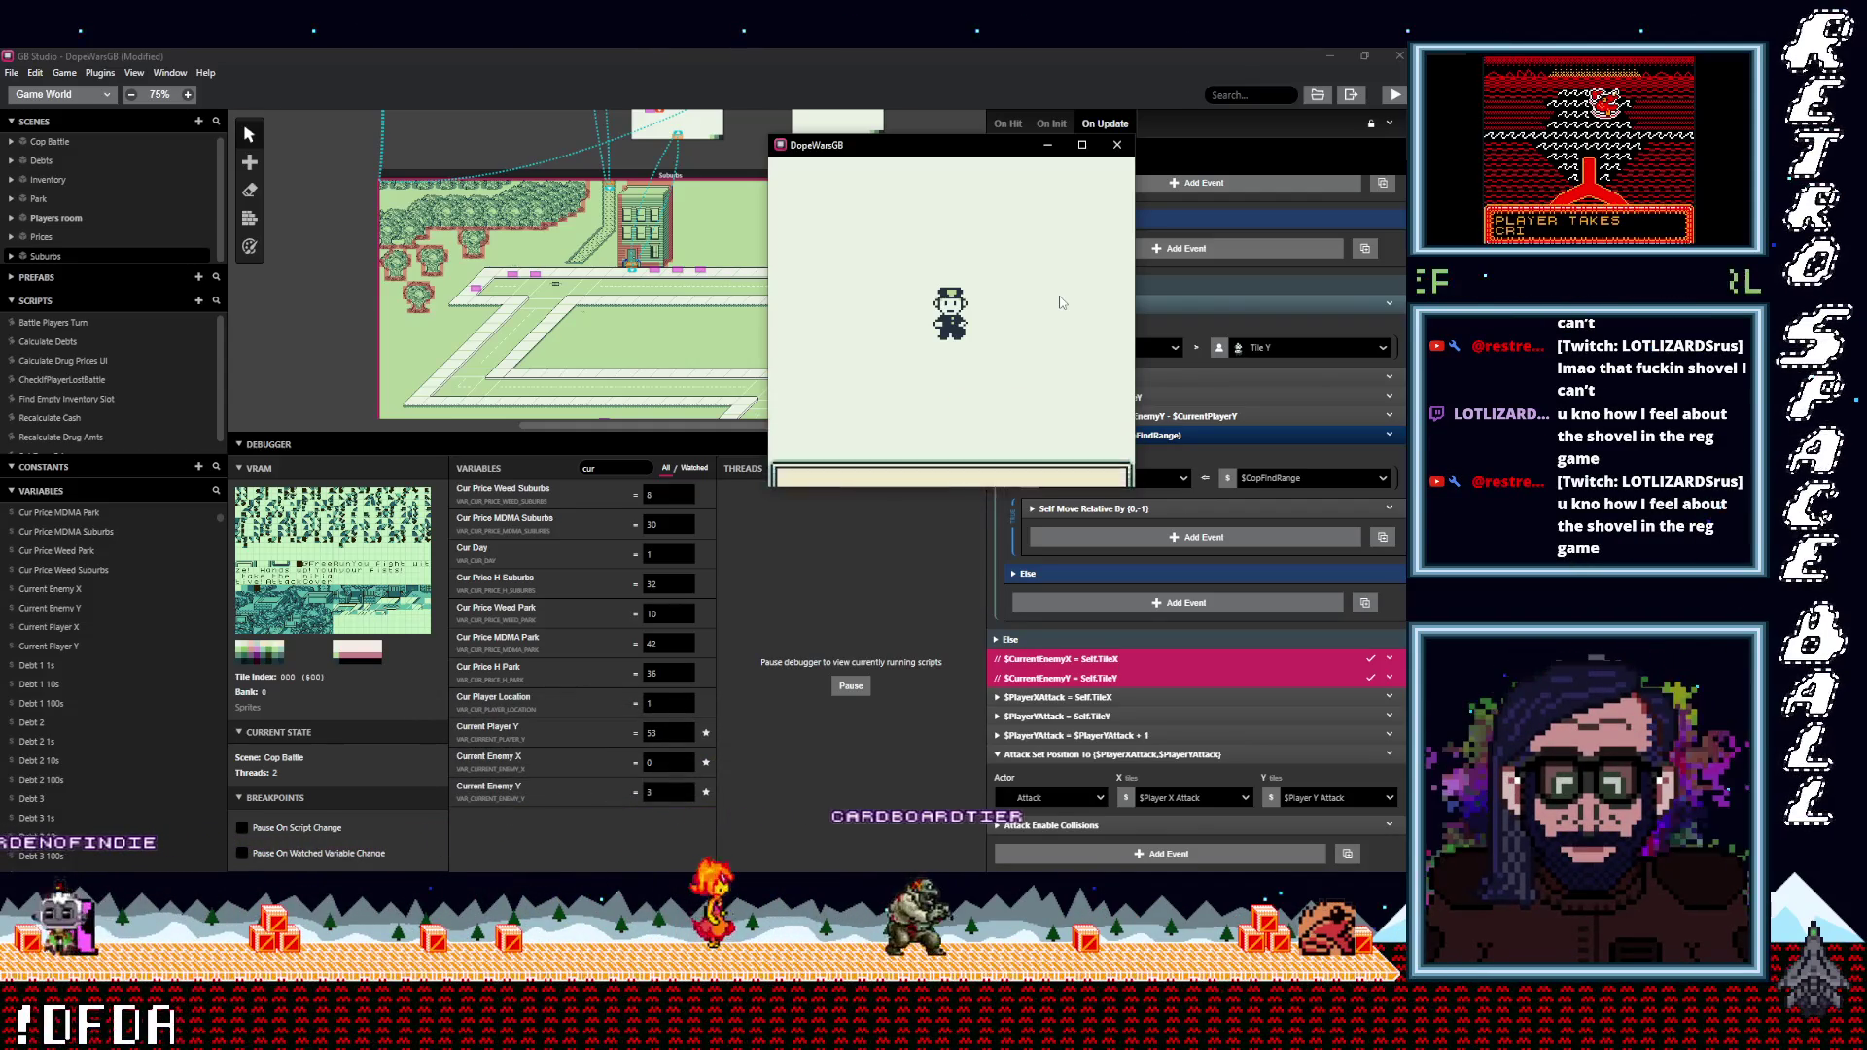
key("z")
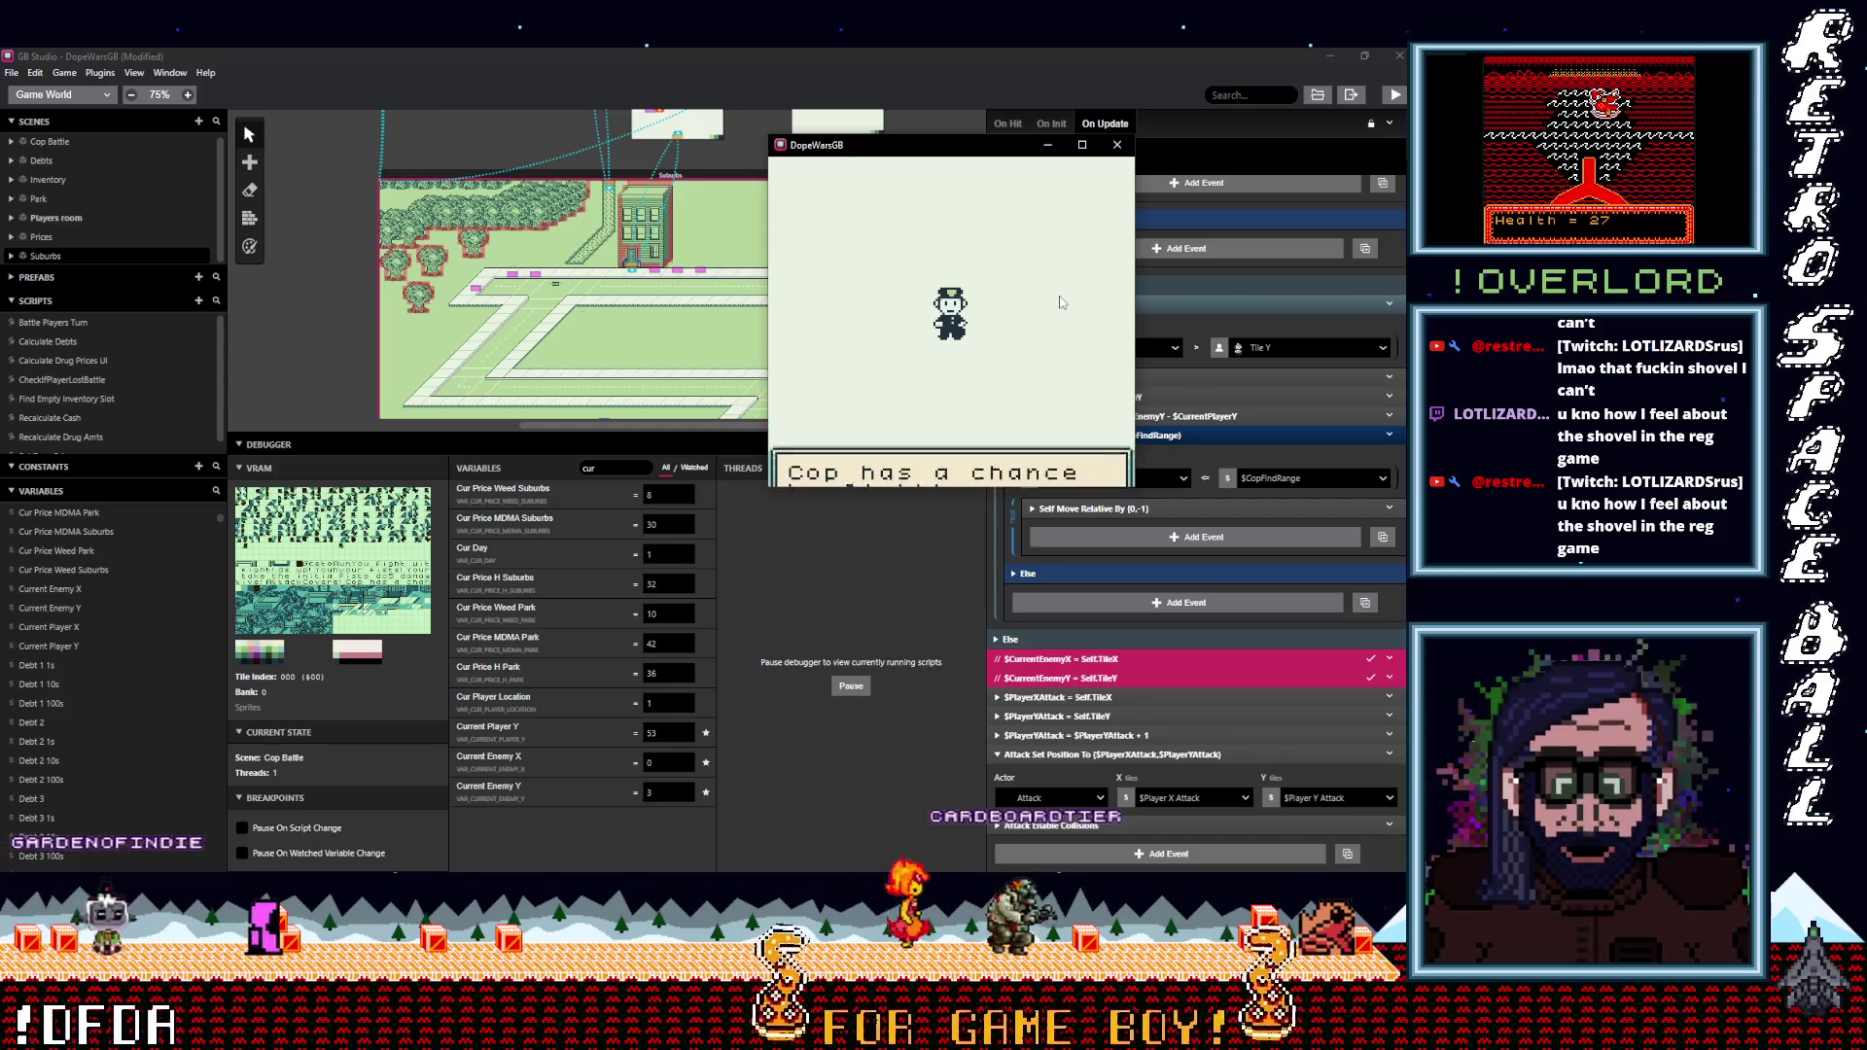
key("z")
key("z")
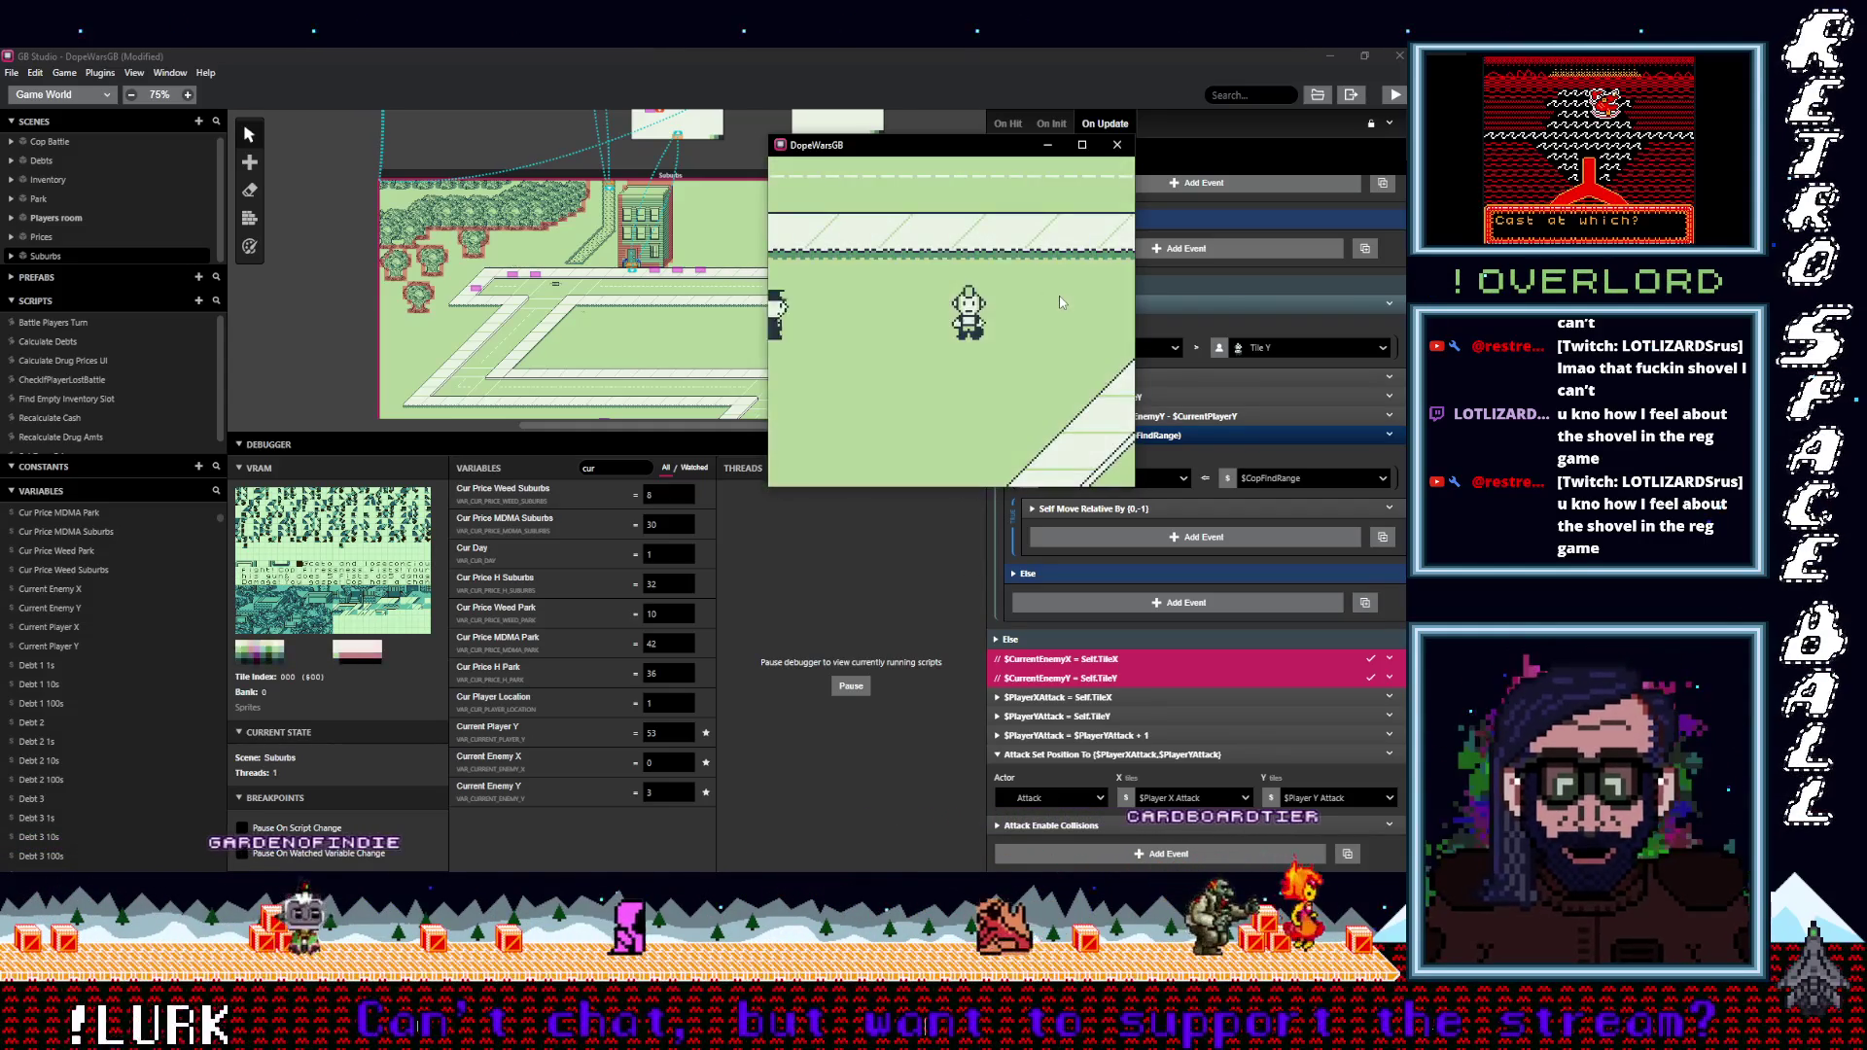
Get past the cover and failed-arrest messages and attack the cop again.
key("z")
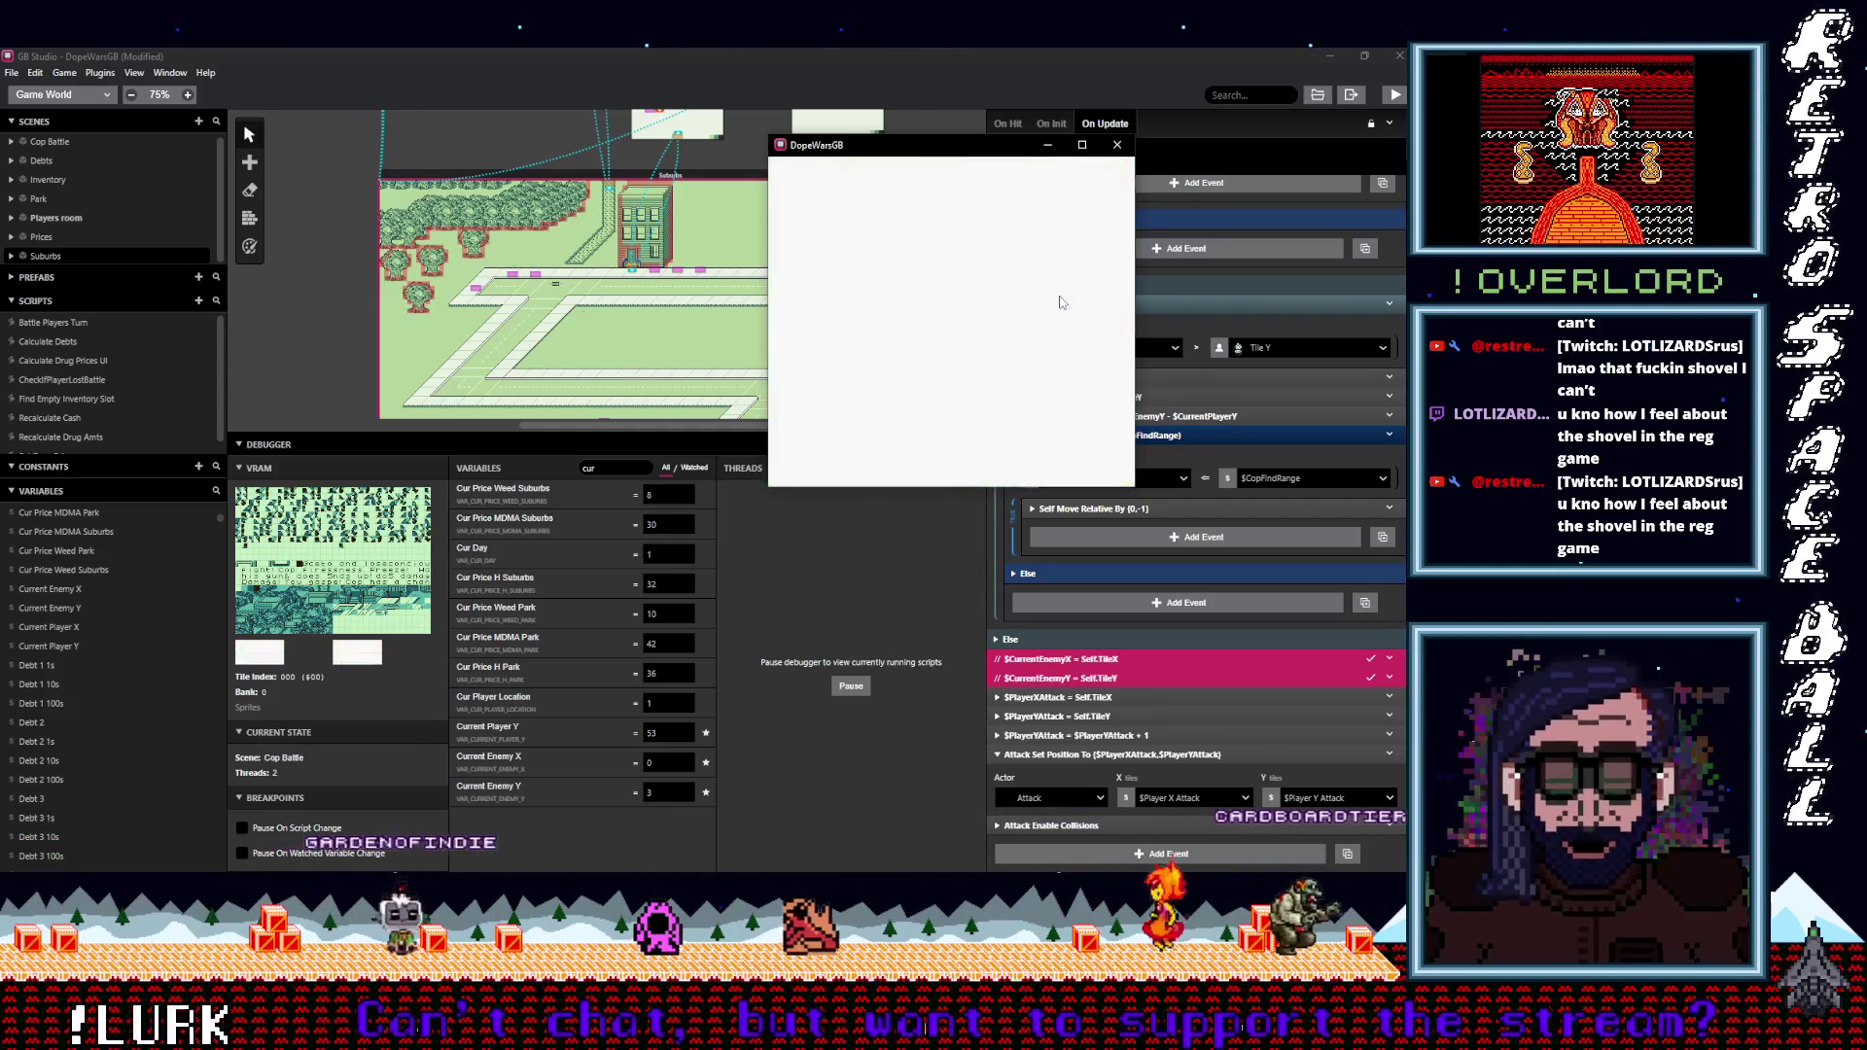
key("z")
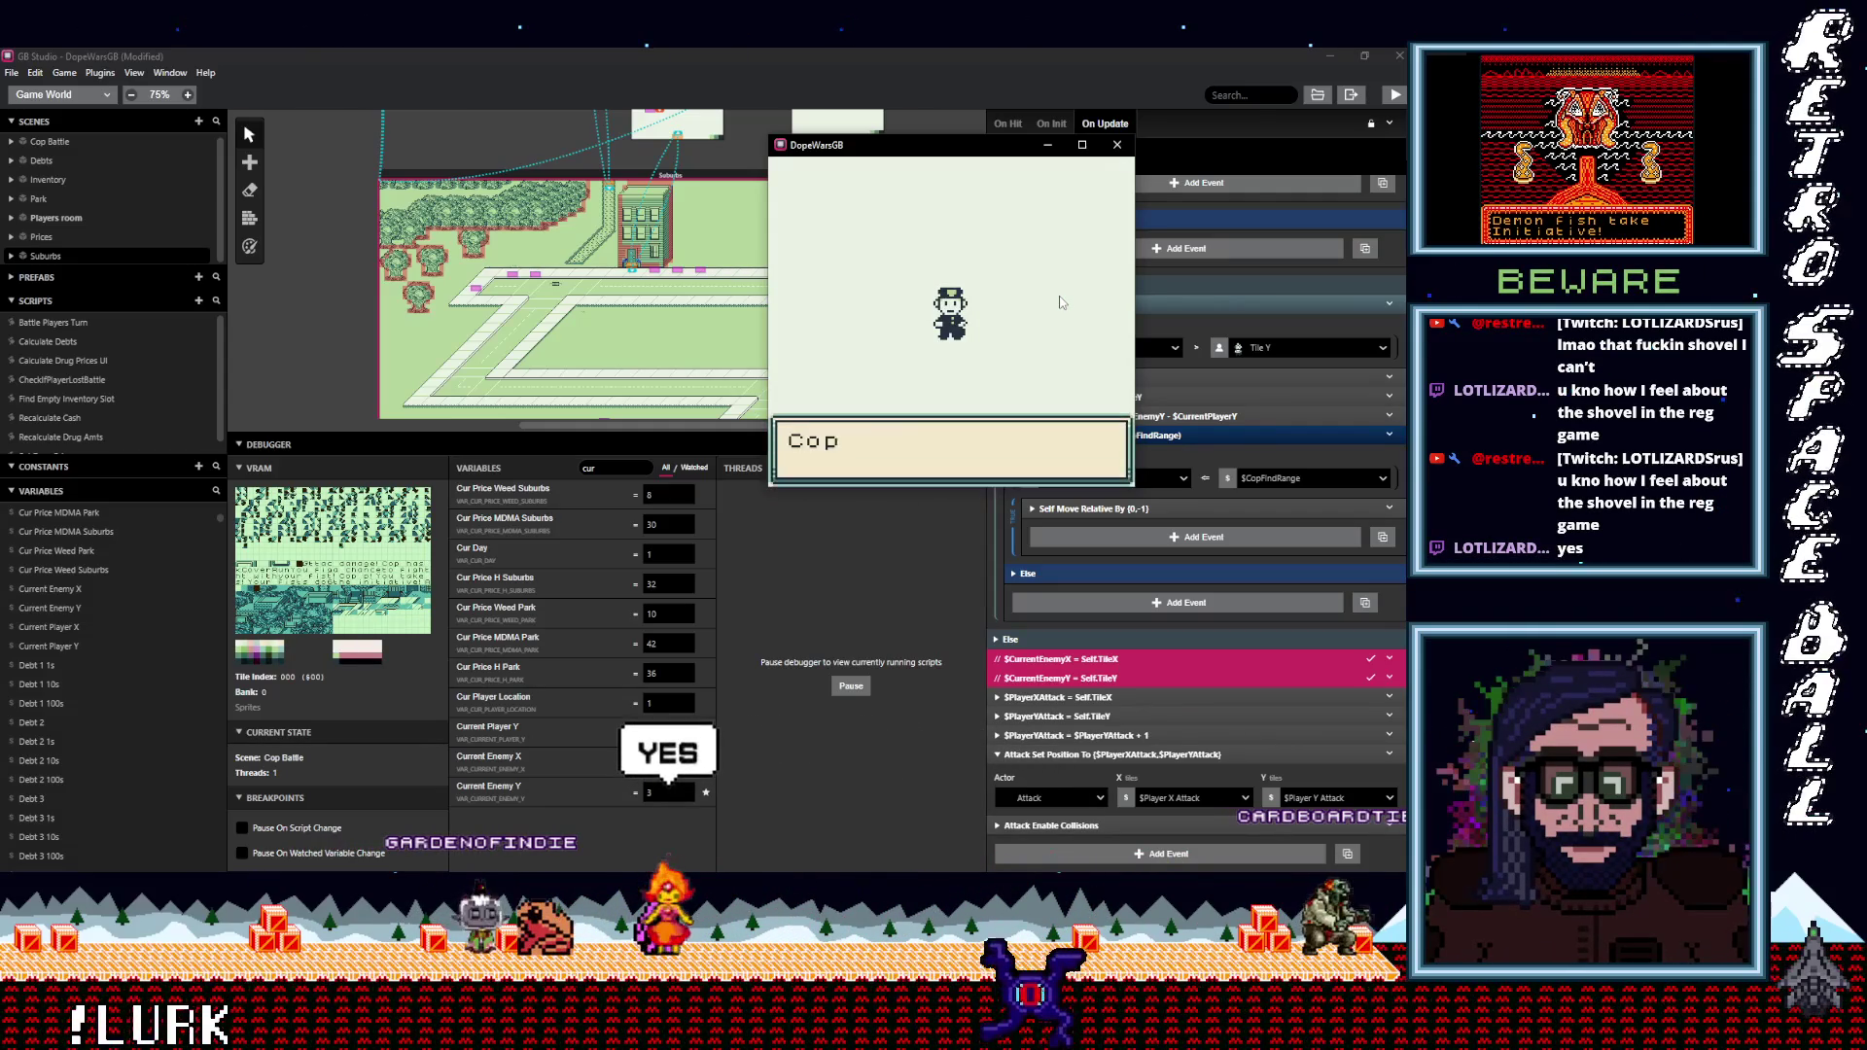
key("z")
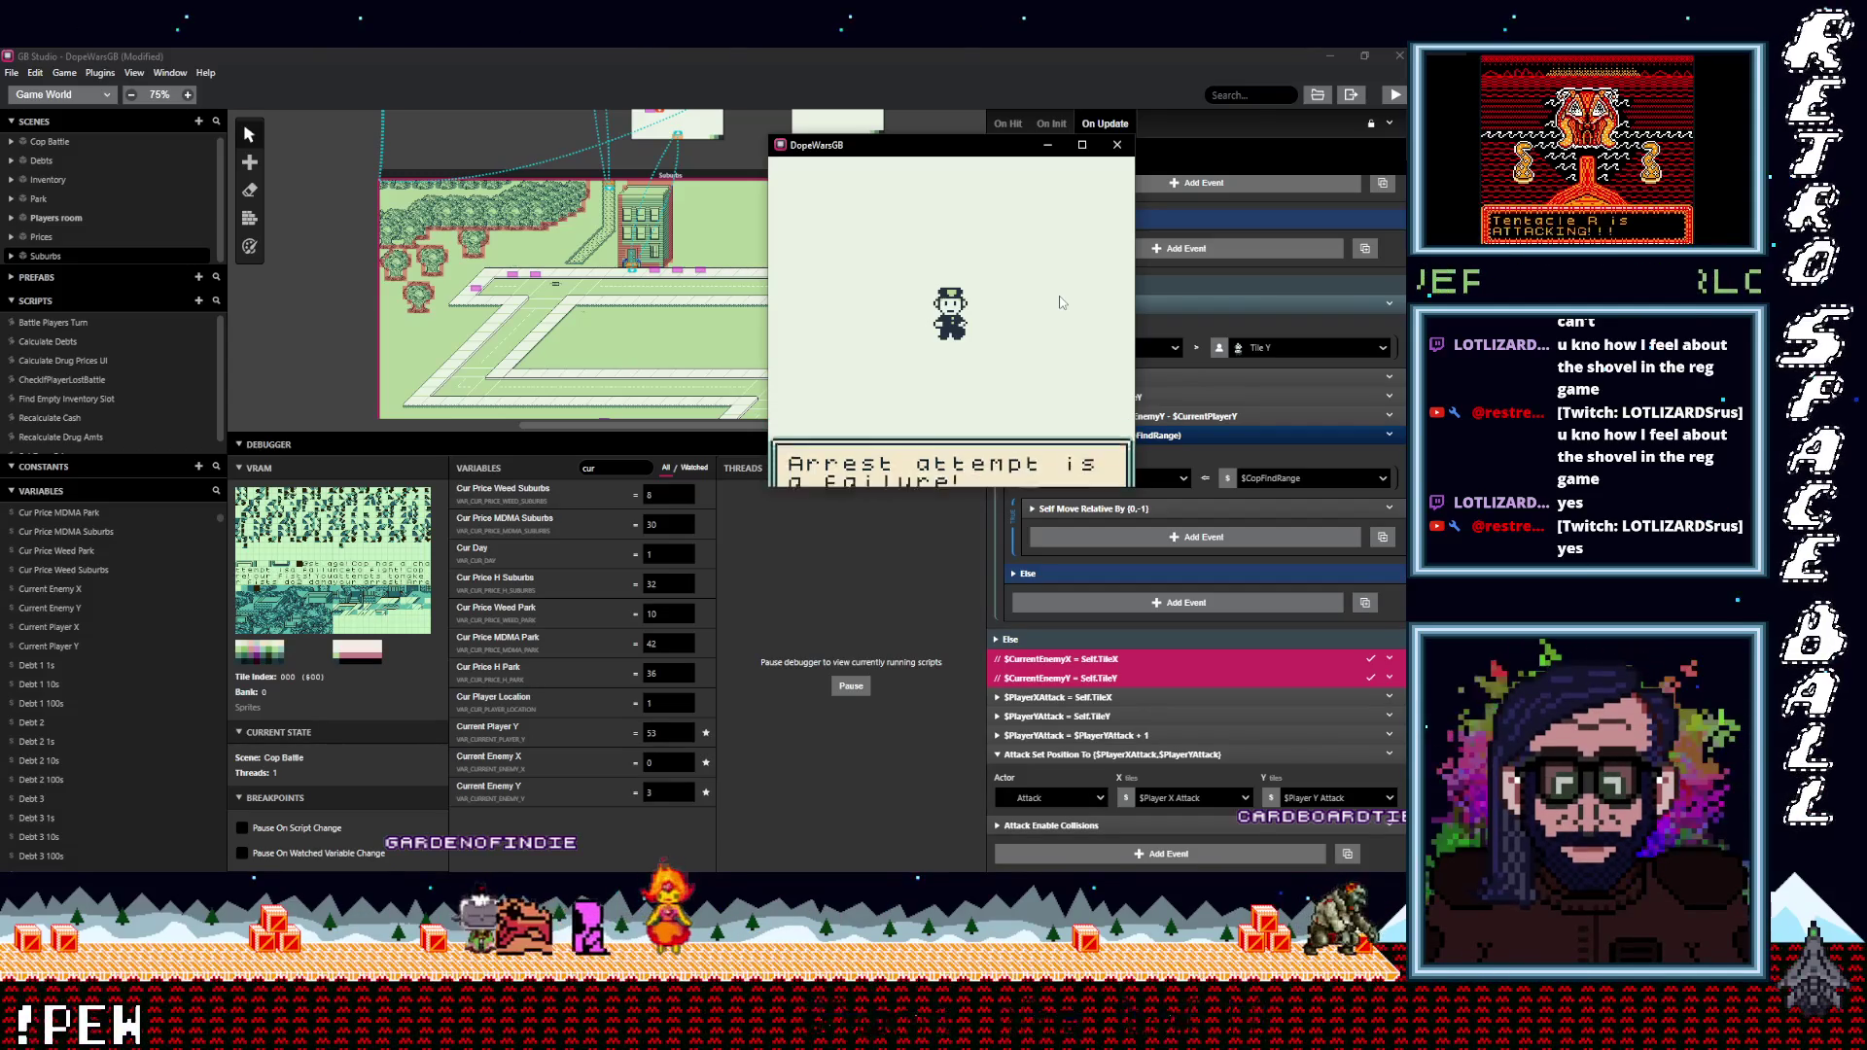
key("z")
key("z")
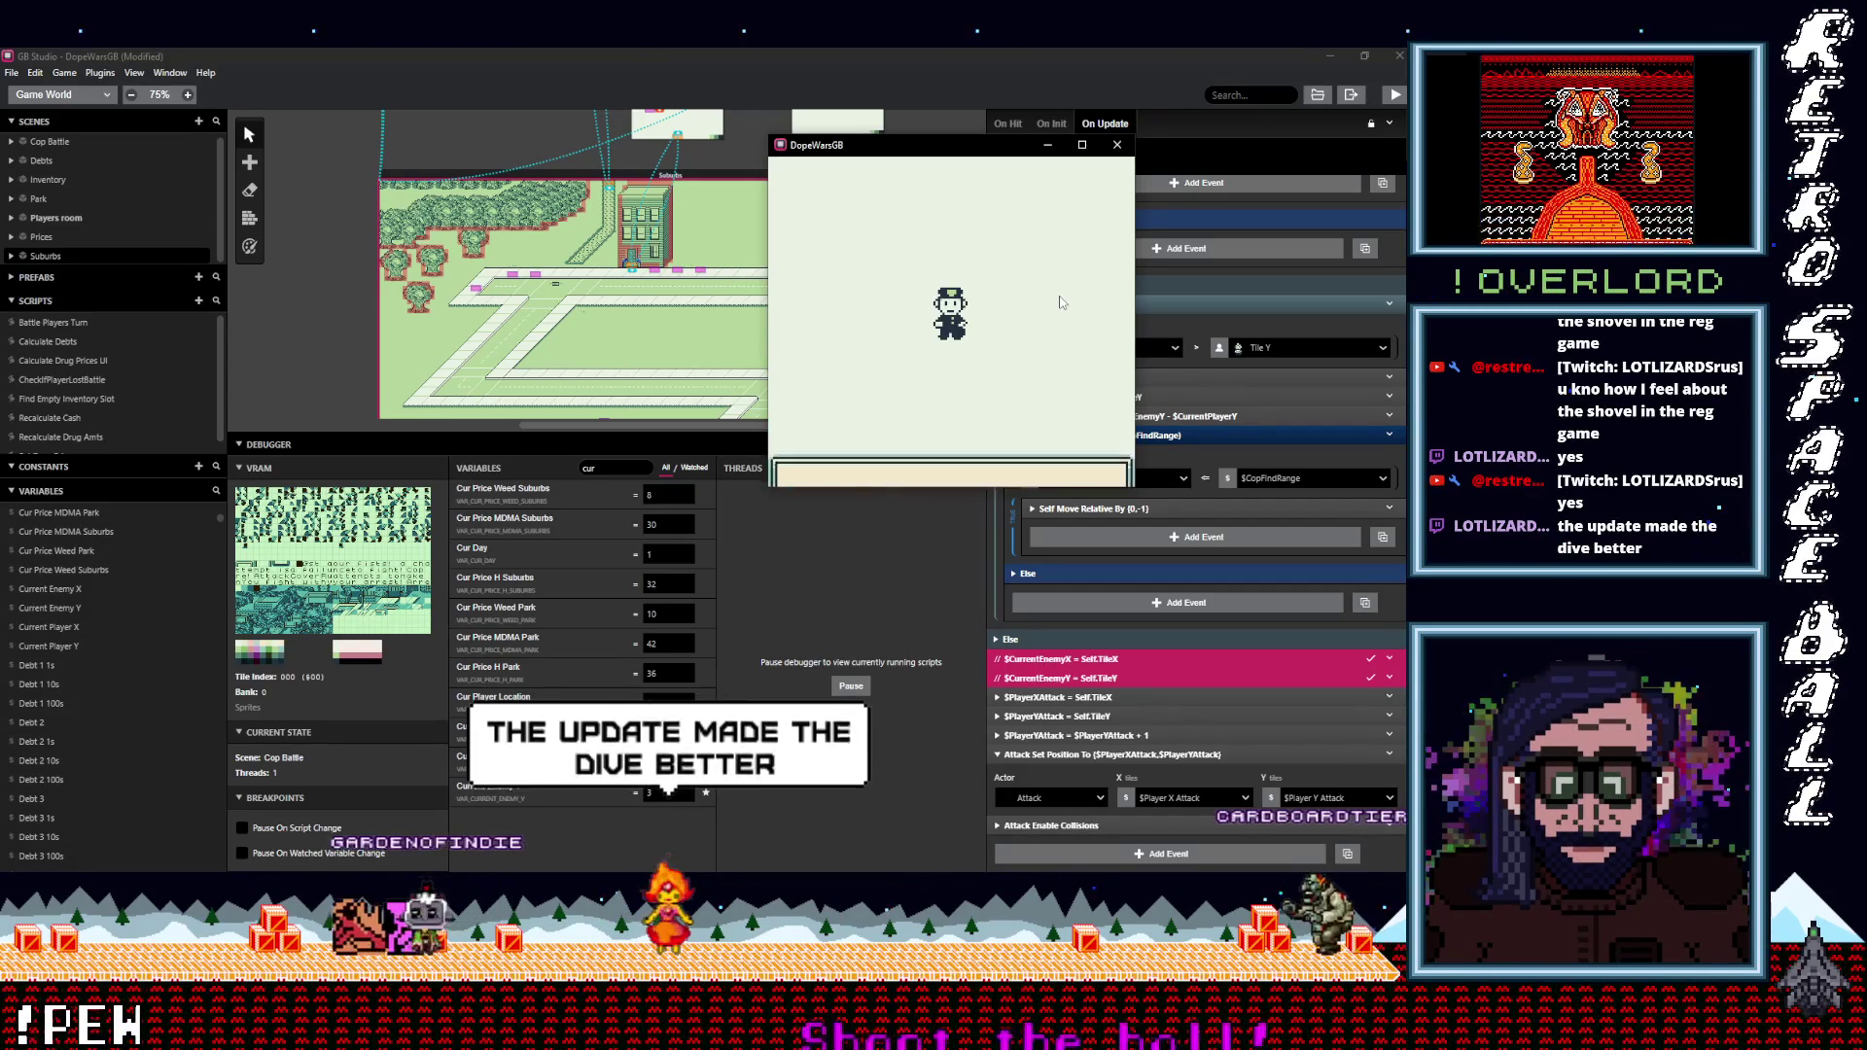
key("z")
key("z")
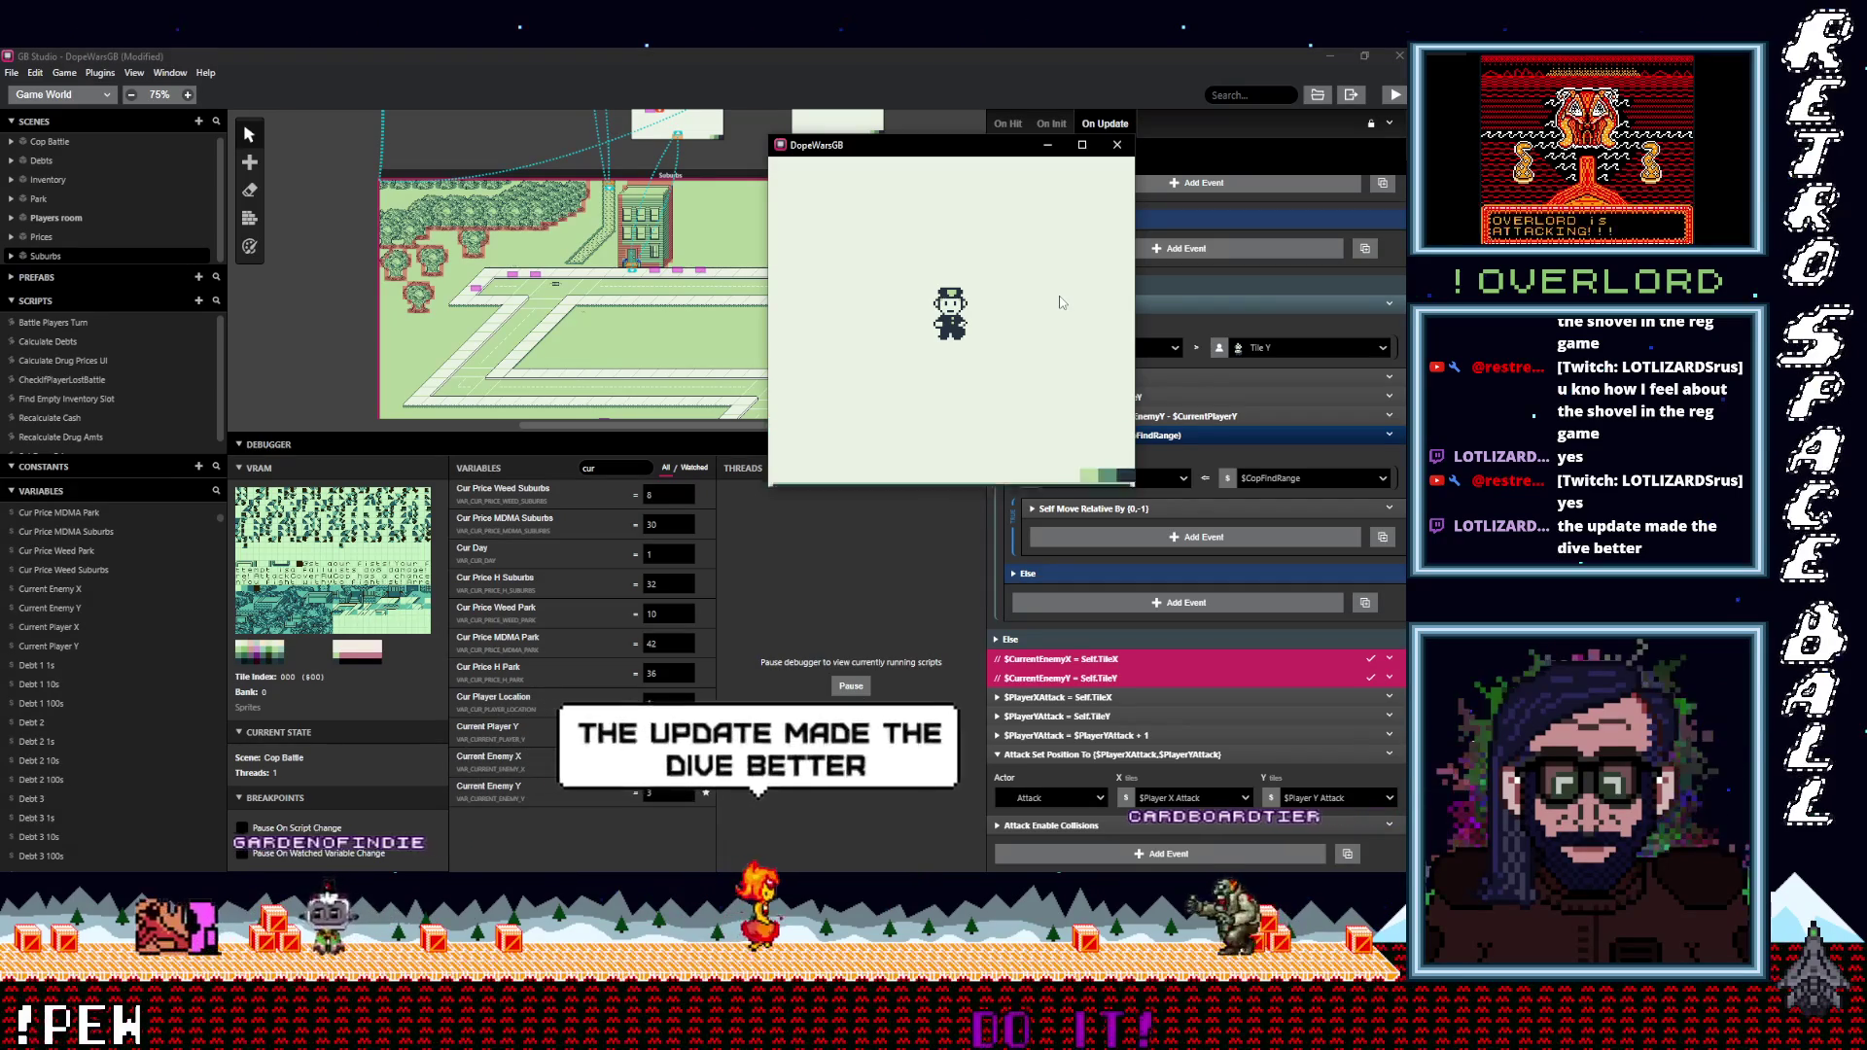
key("z")
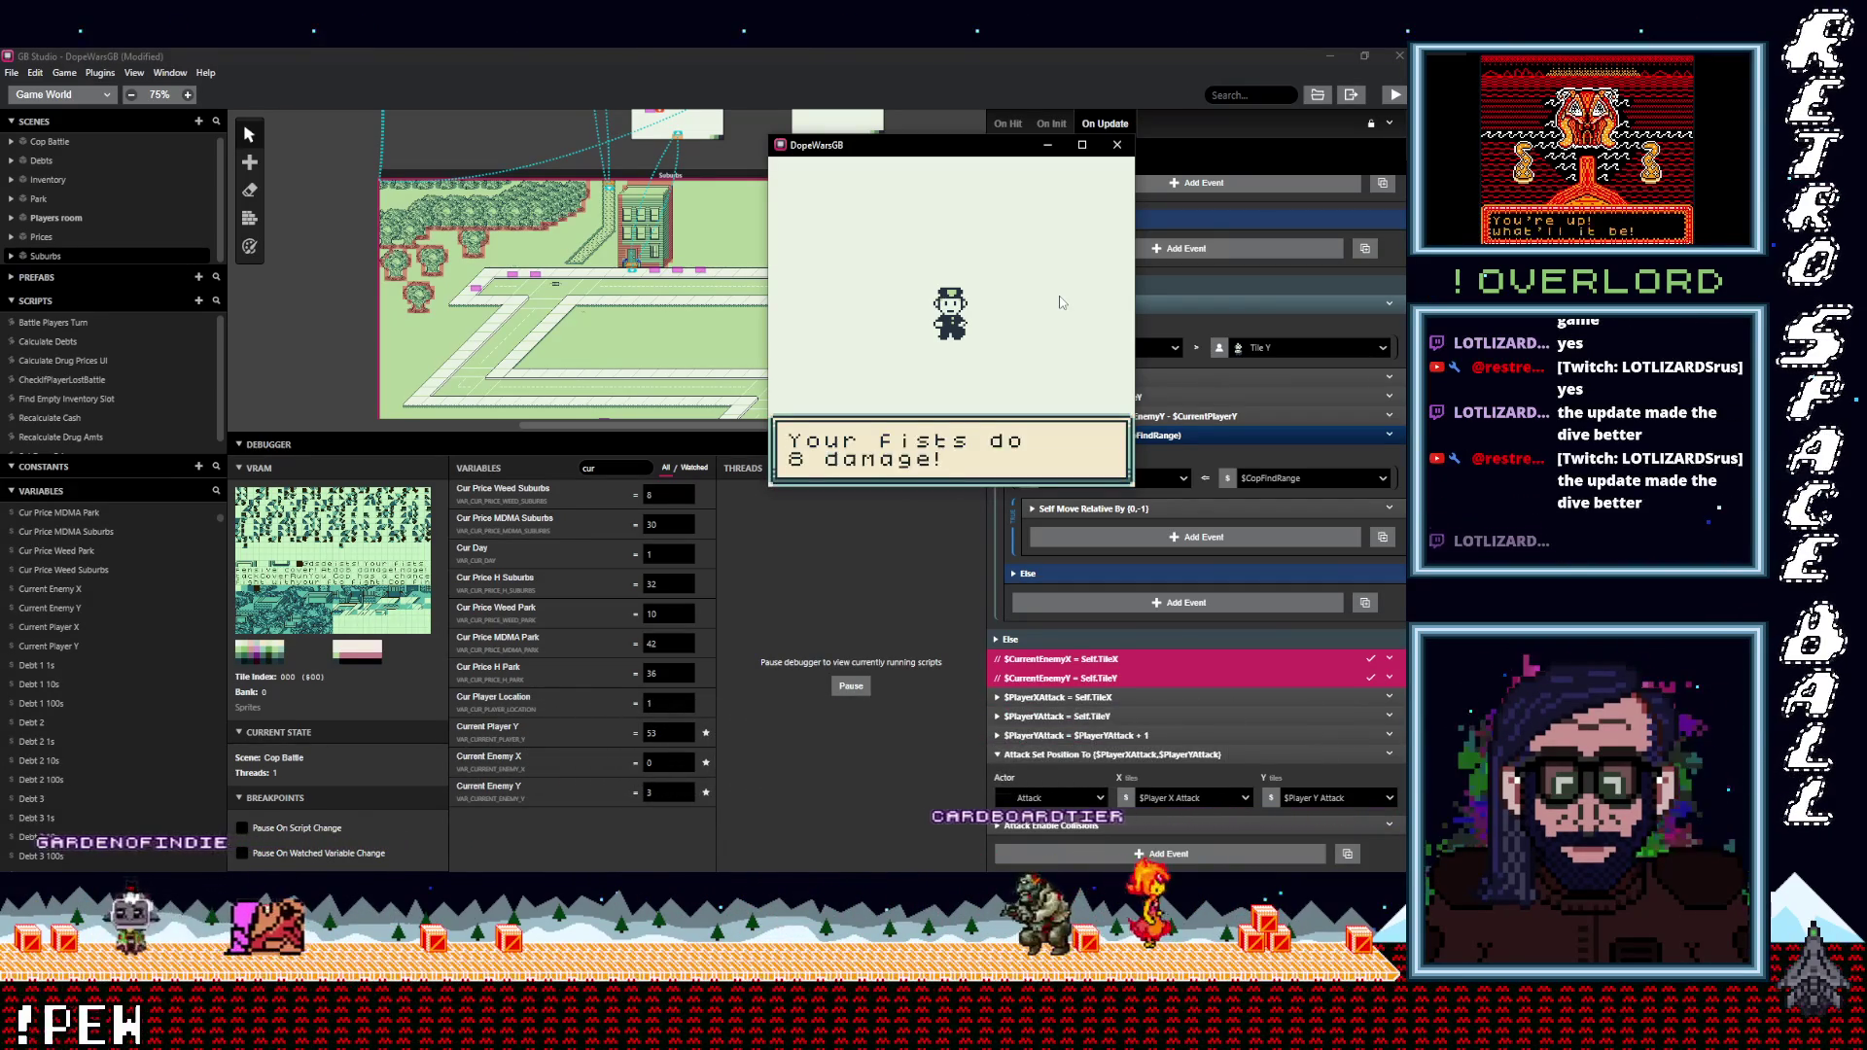
Advance to the next choices and attack once more, reaching the cop's 8-damage club attack.
key("z")
key("z")
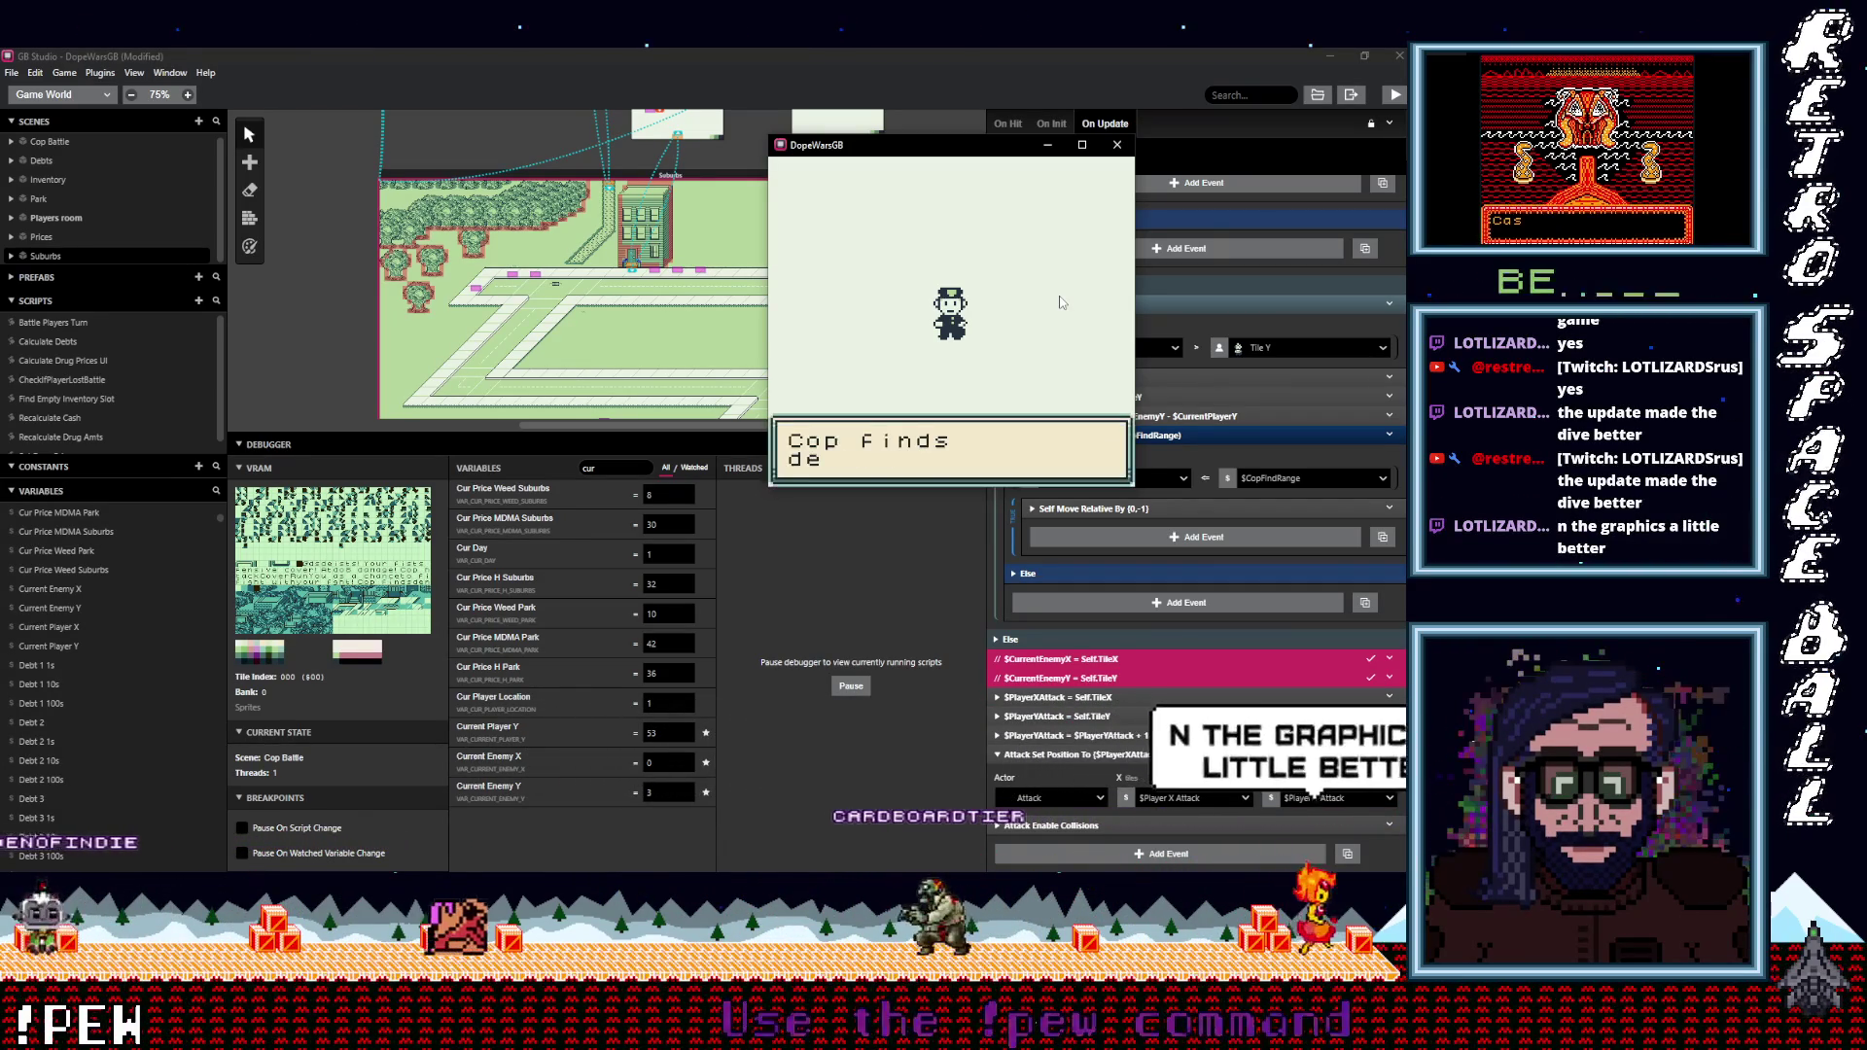
key("z")
key("z")
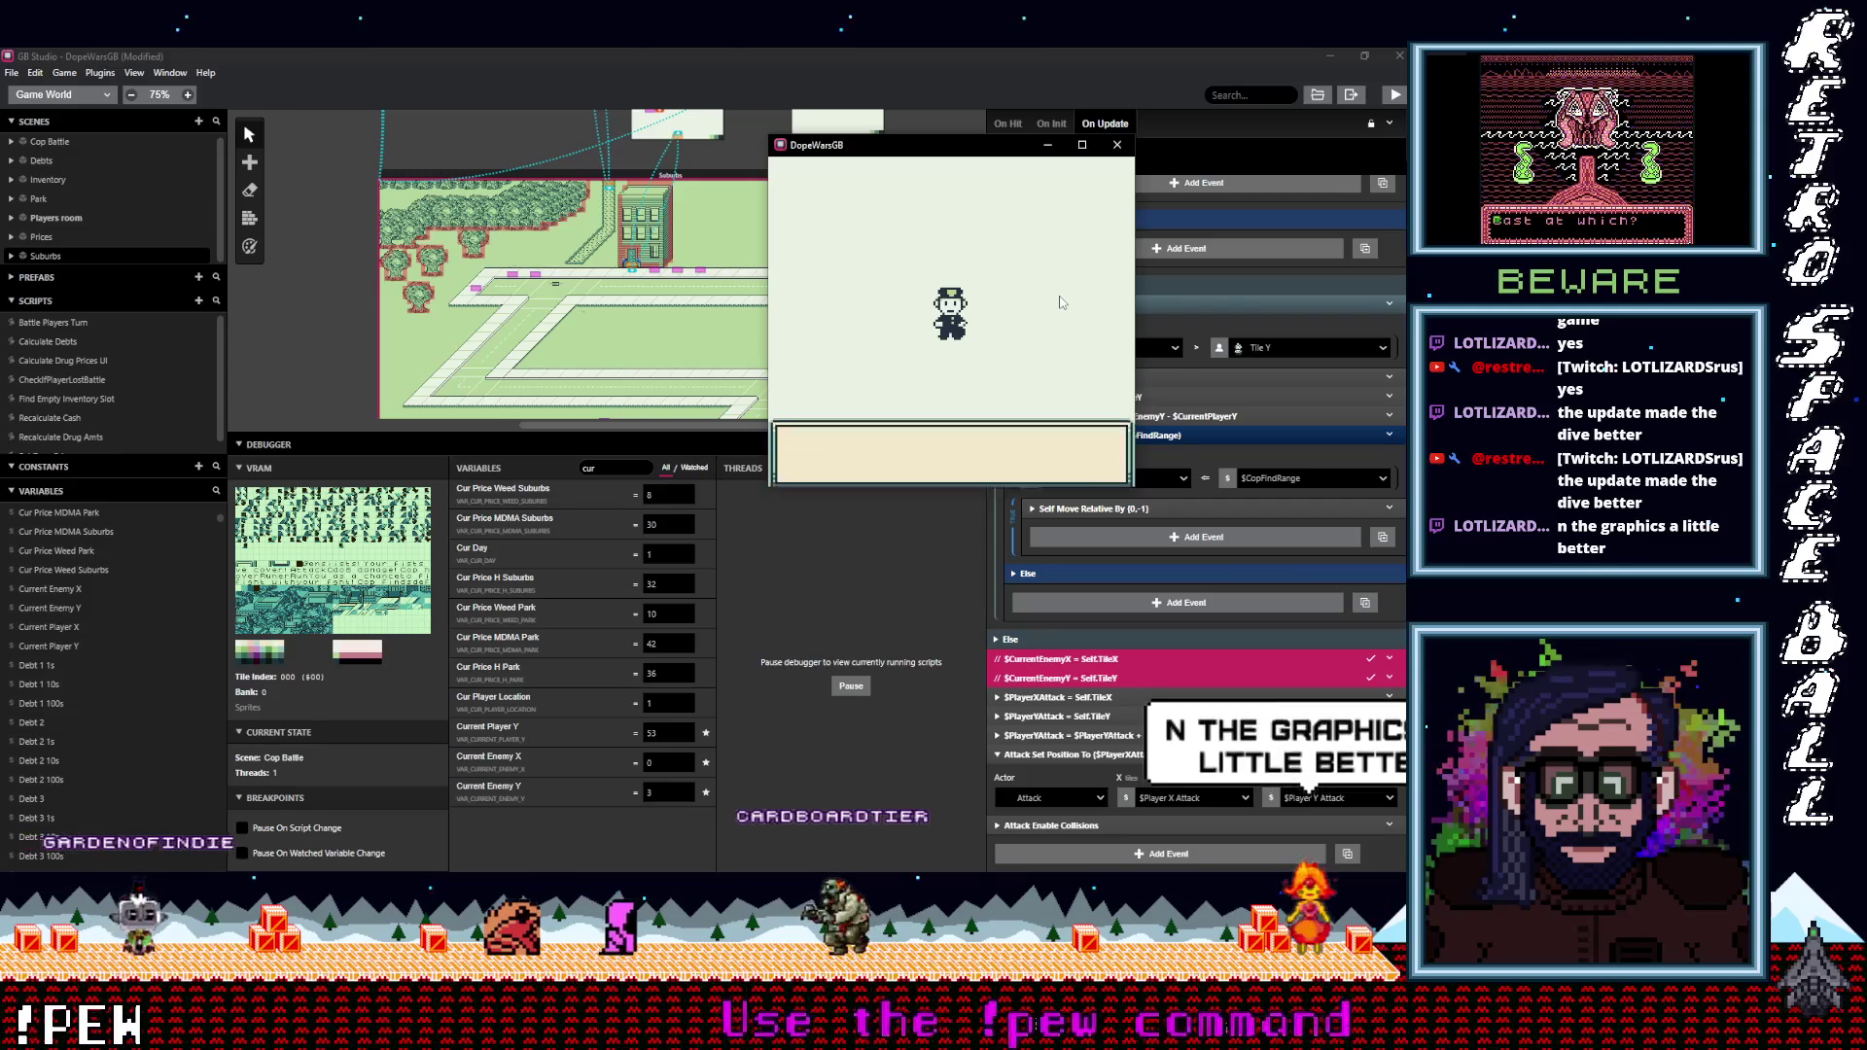
key("z")
key("z")
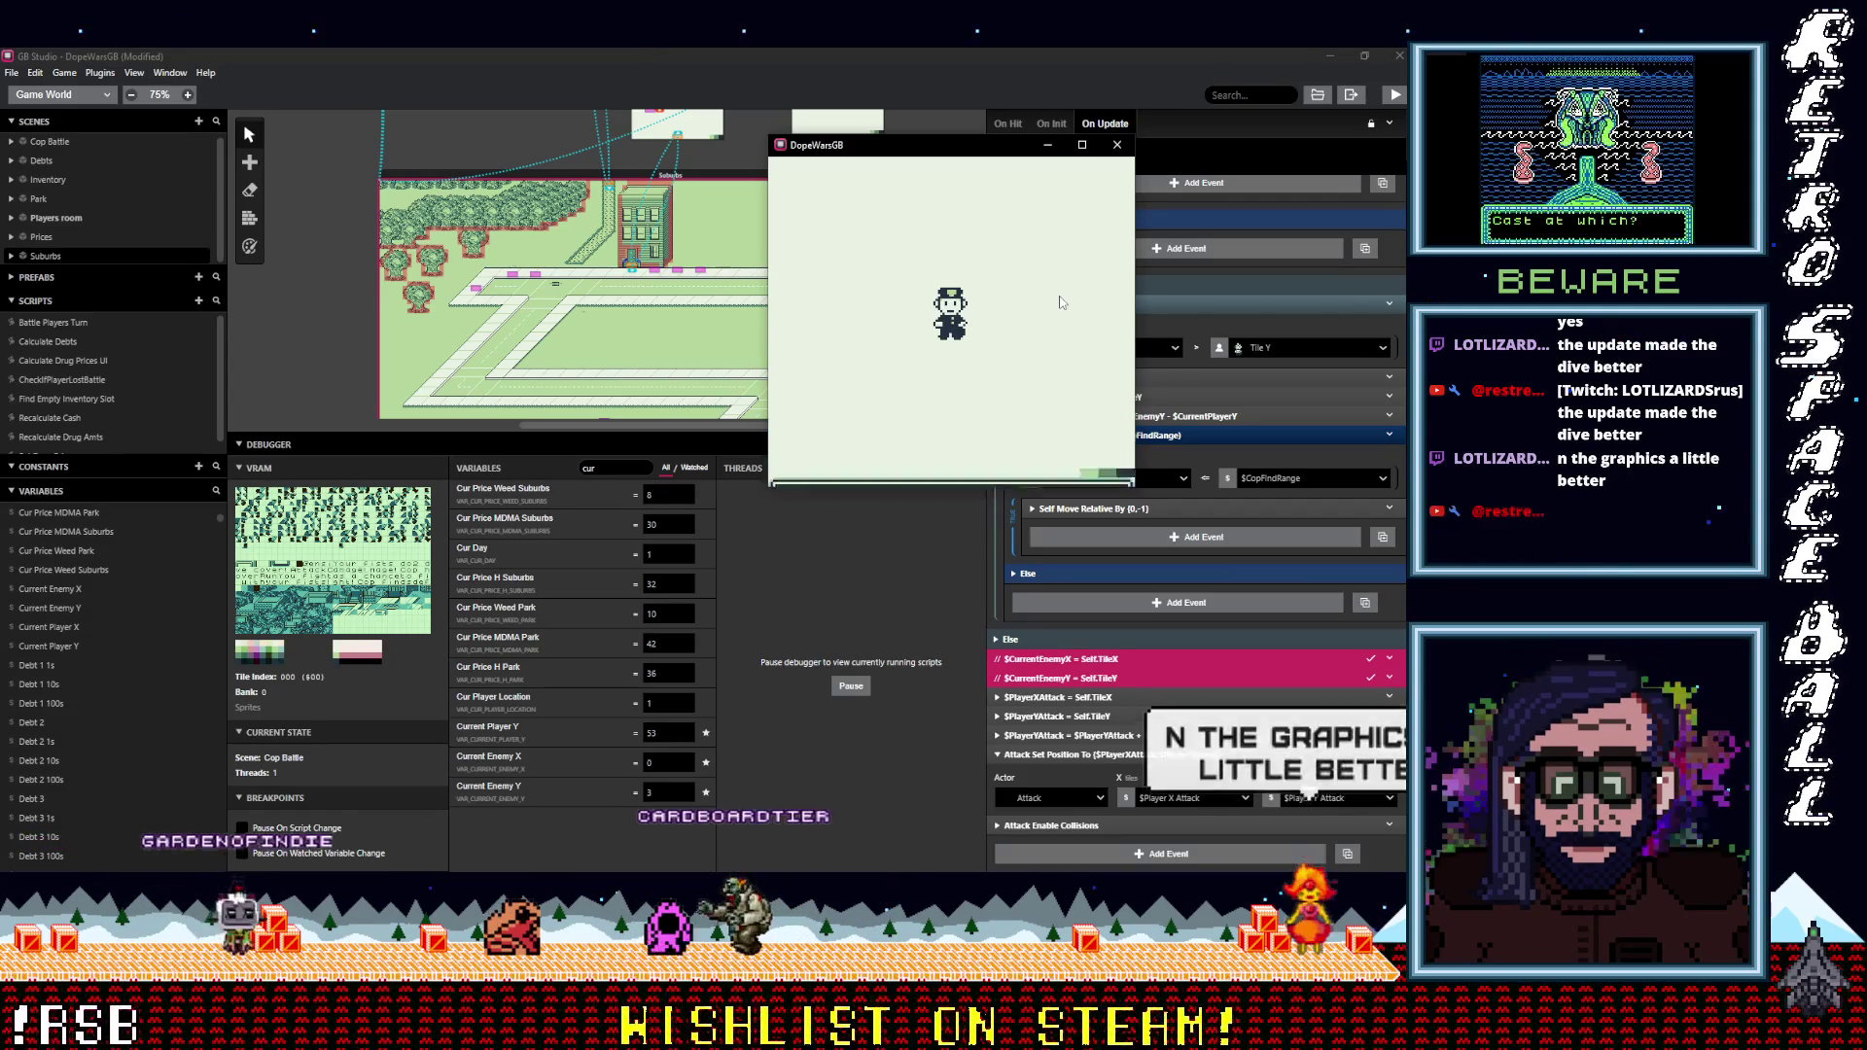
key("z")
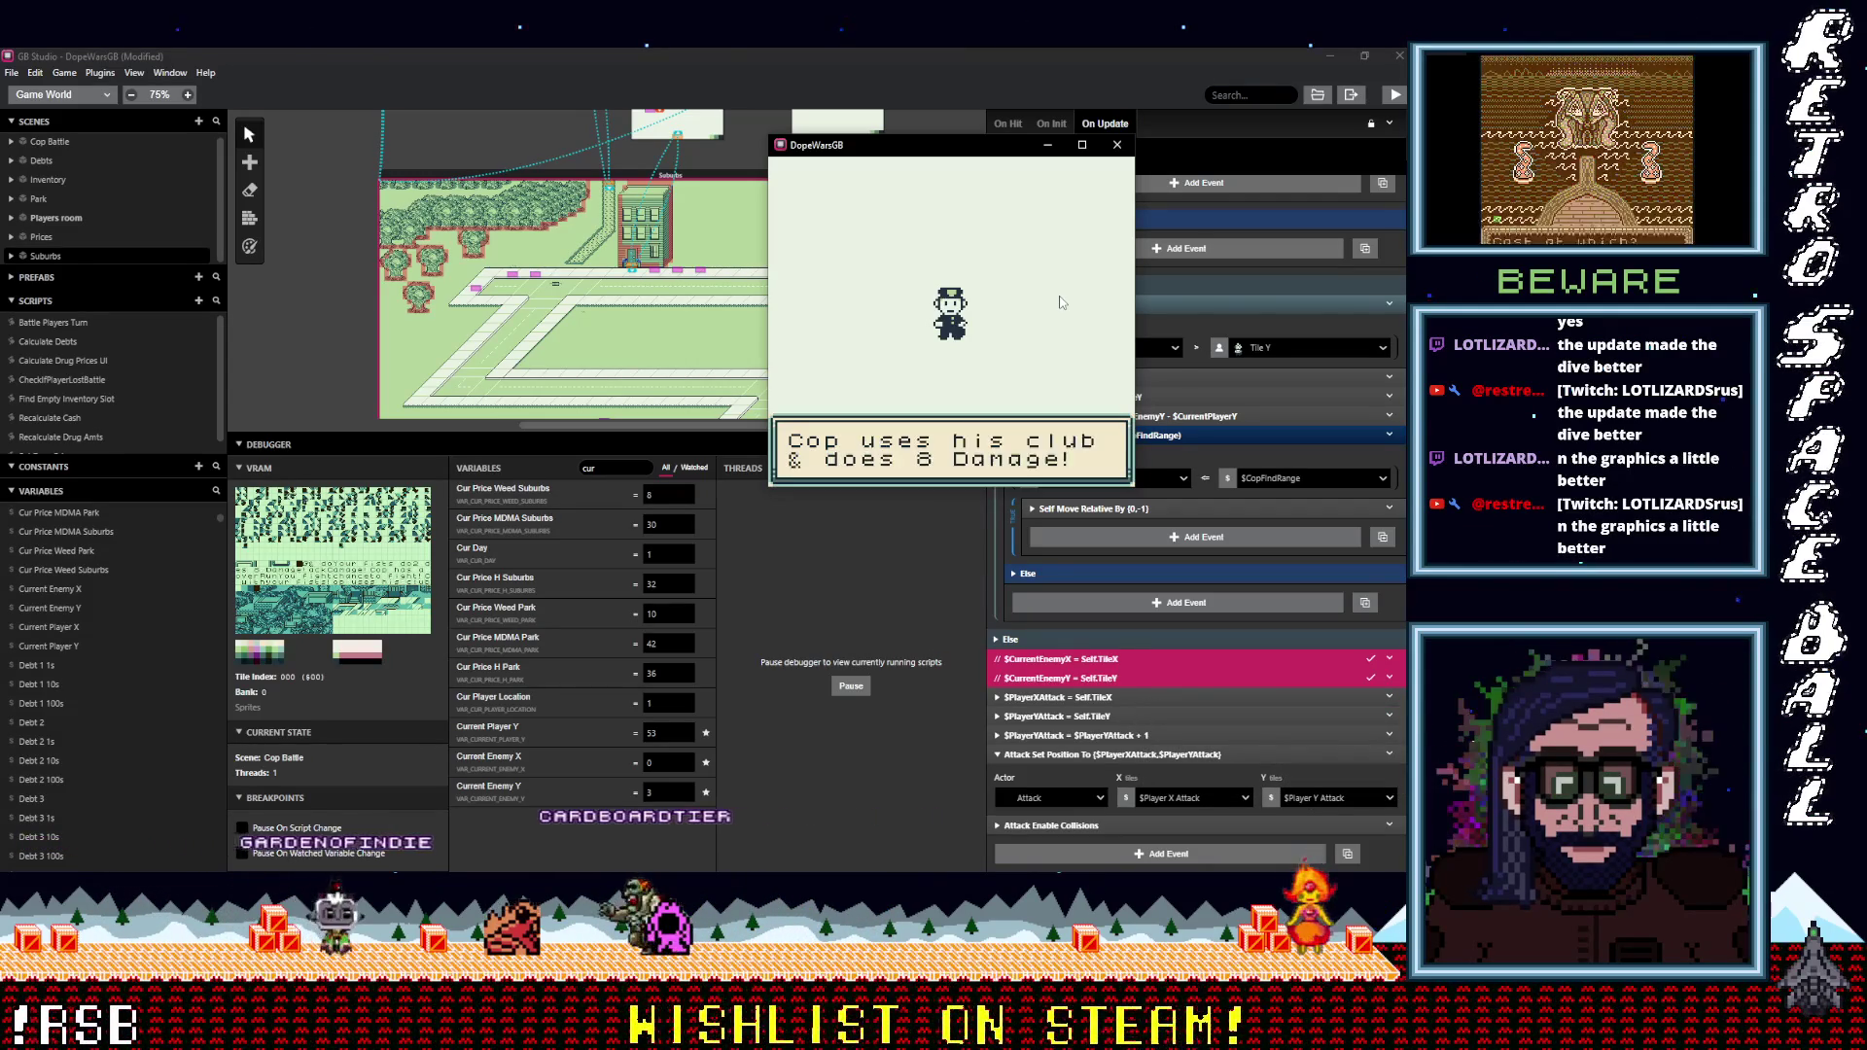
key("z")
key("z")
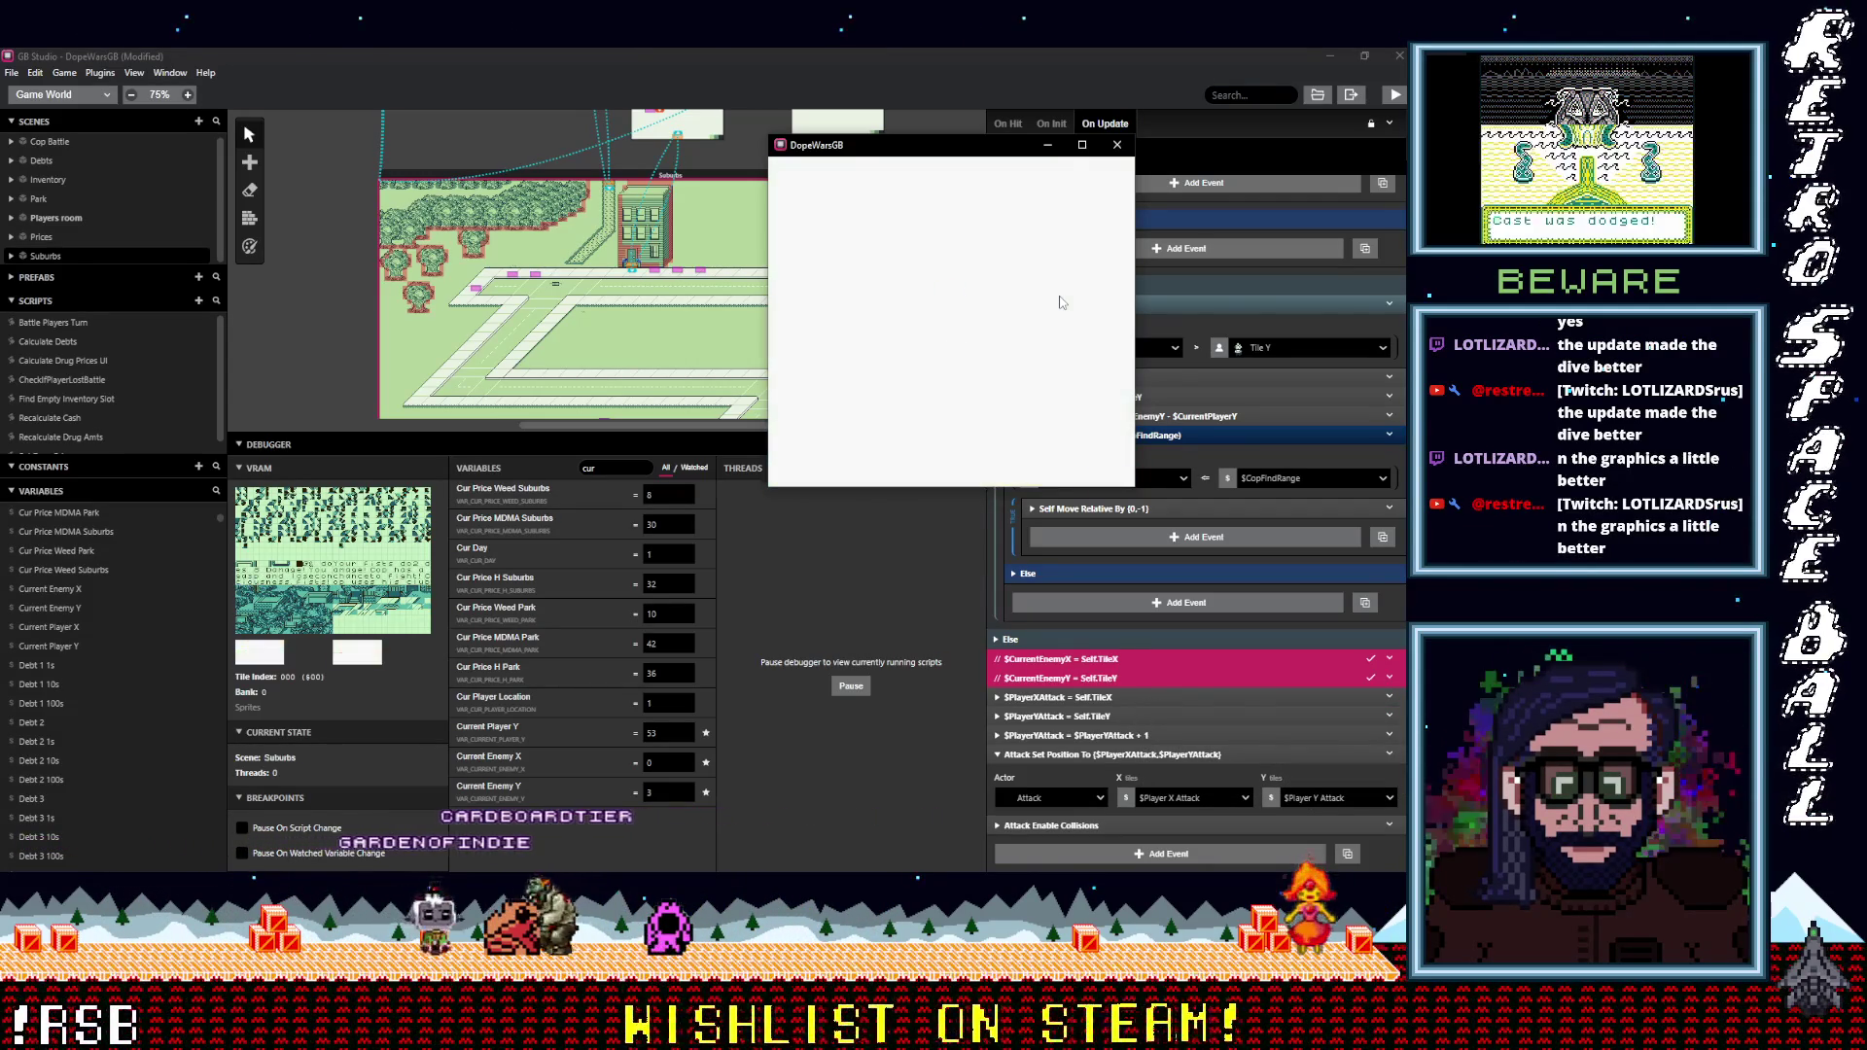
Let the cop catch the player on the road and lose the battle back to Suburbs.
key("Down")
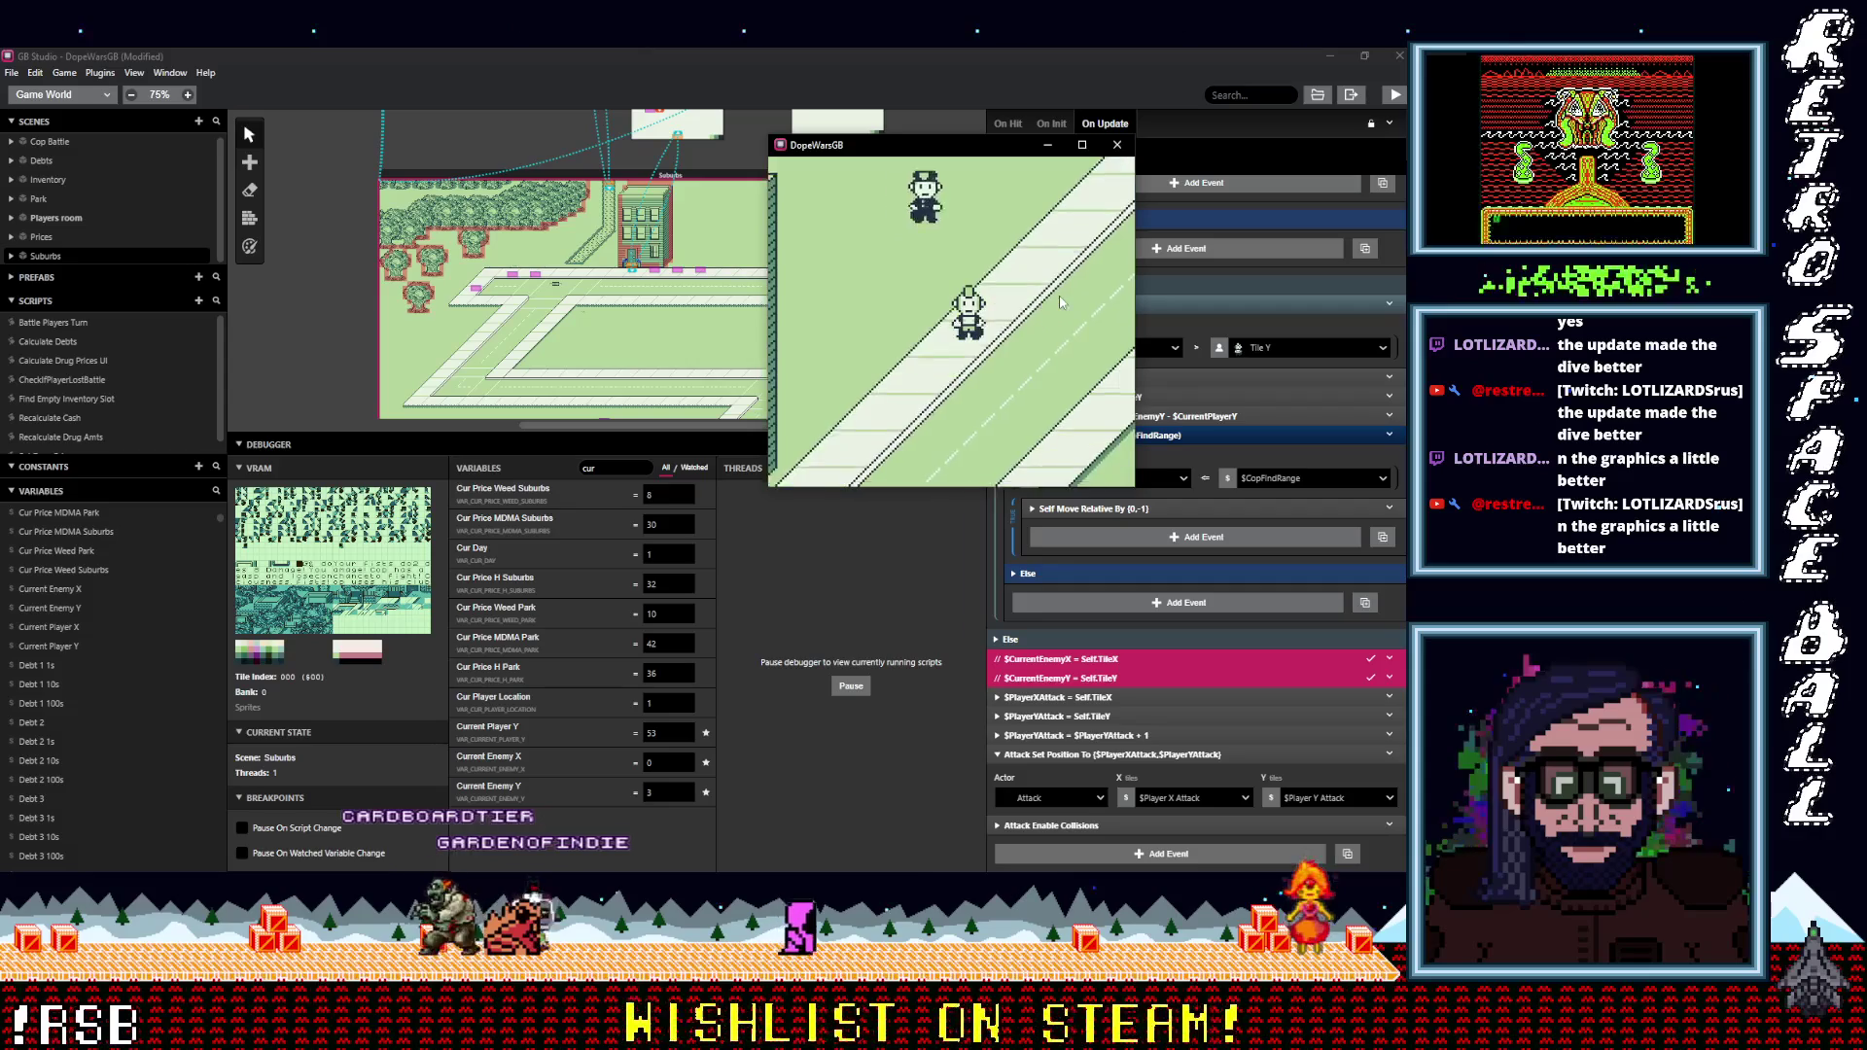
key("Down")
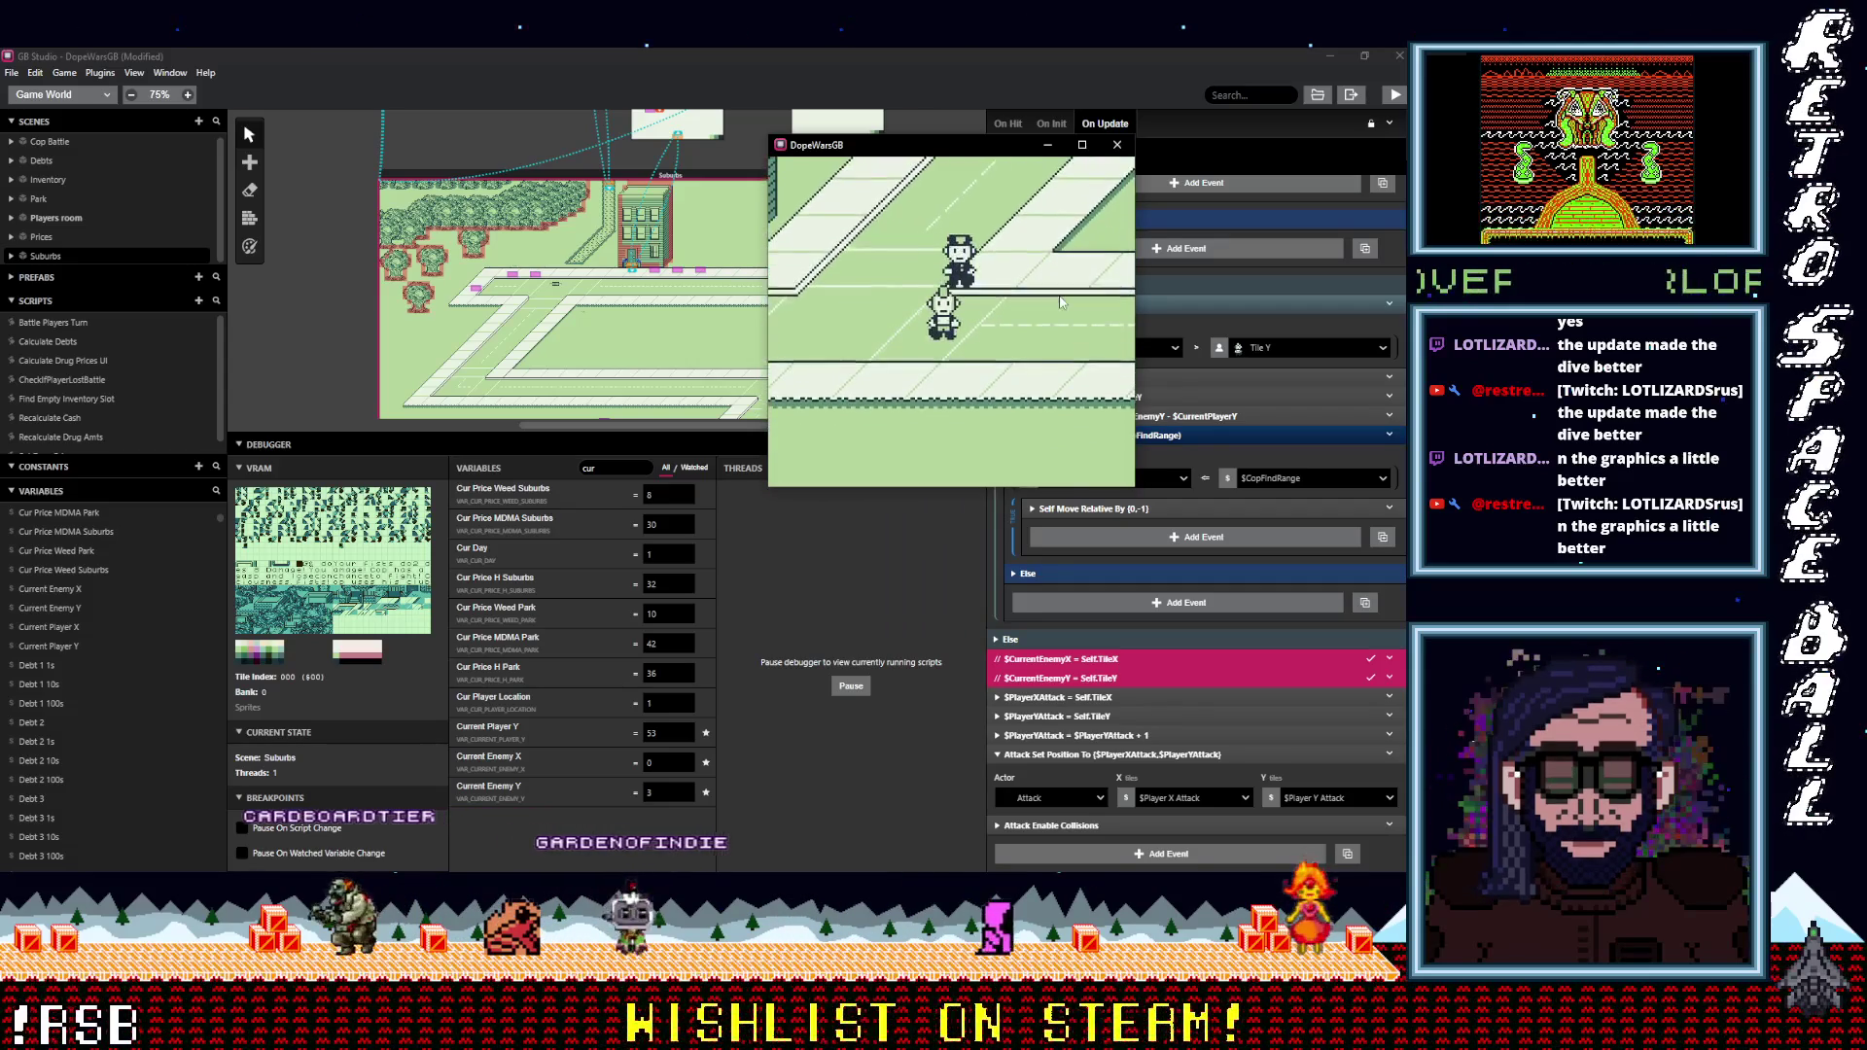
key("z")
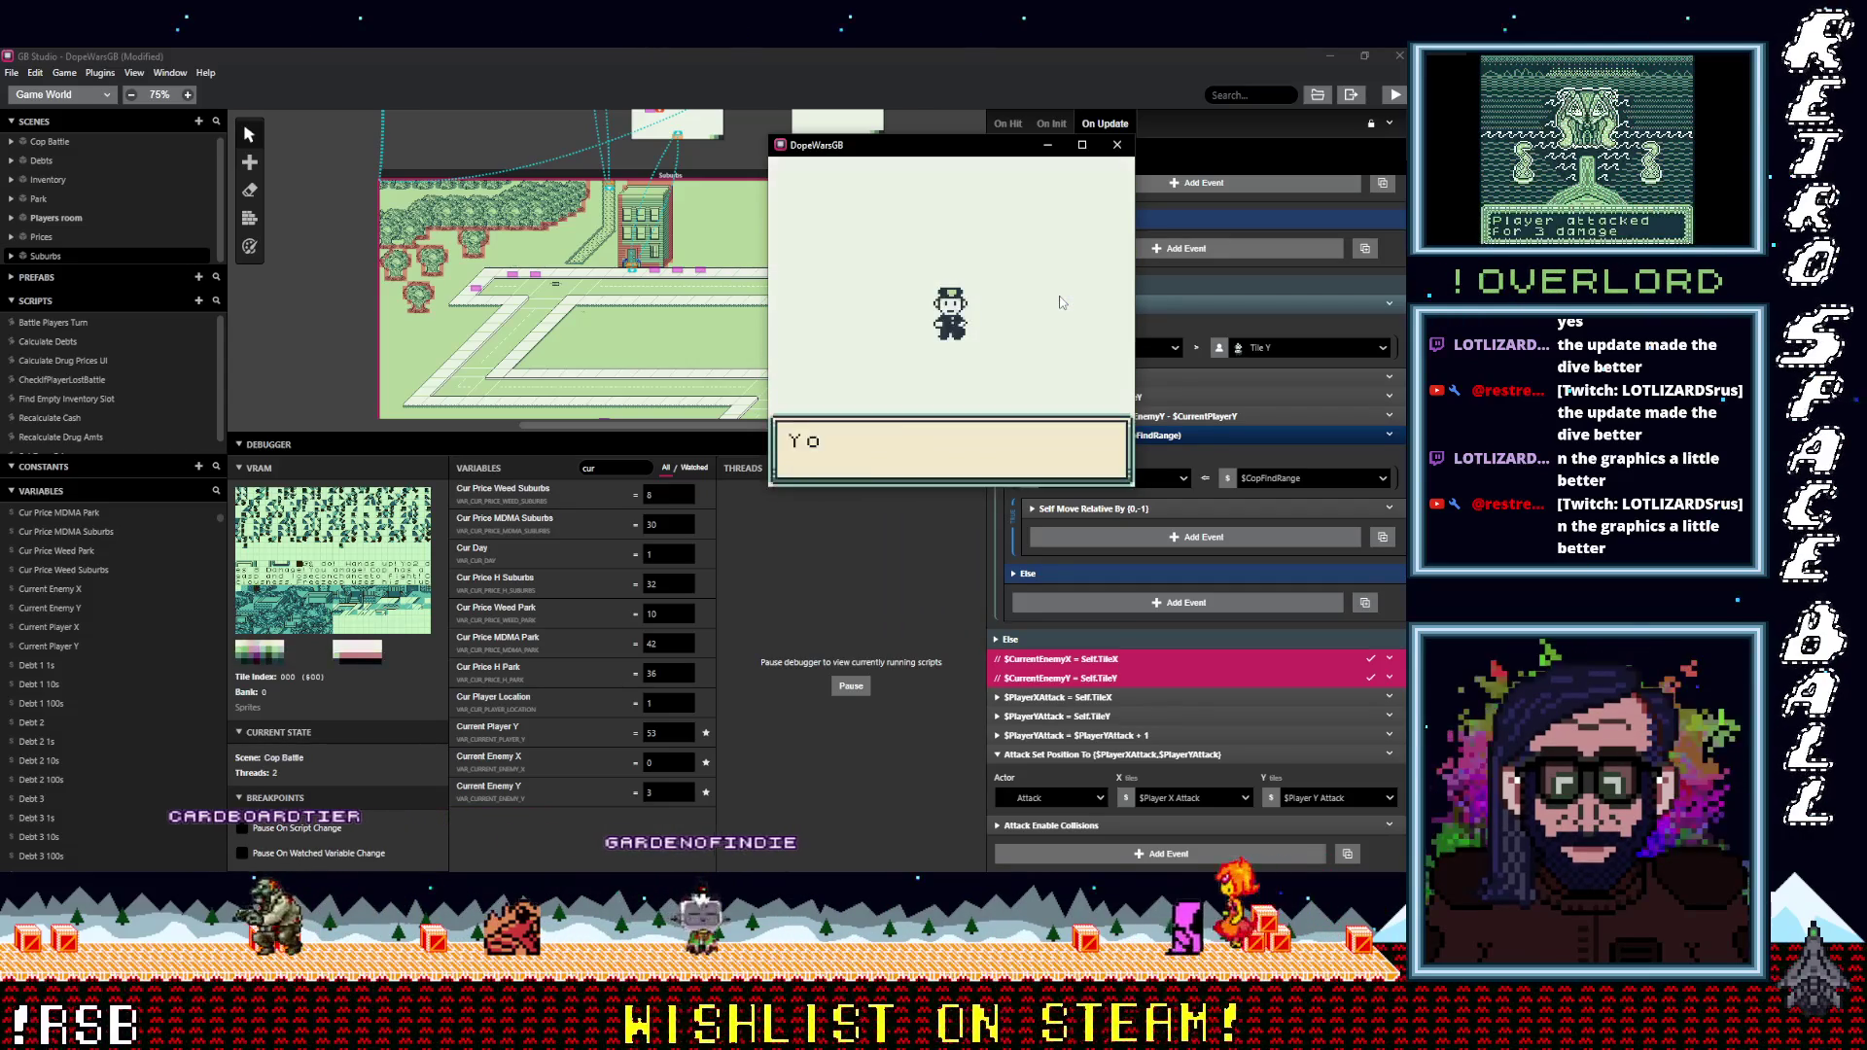
key("z")
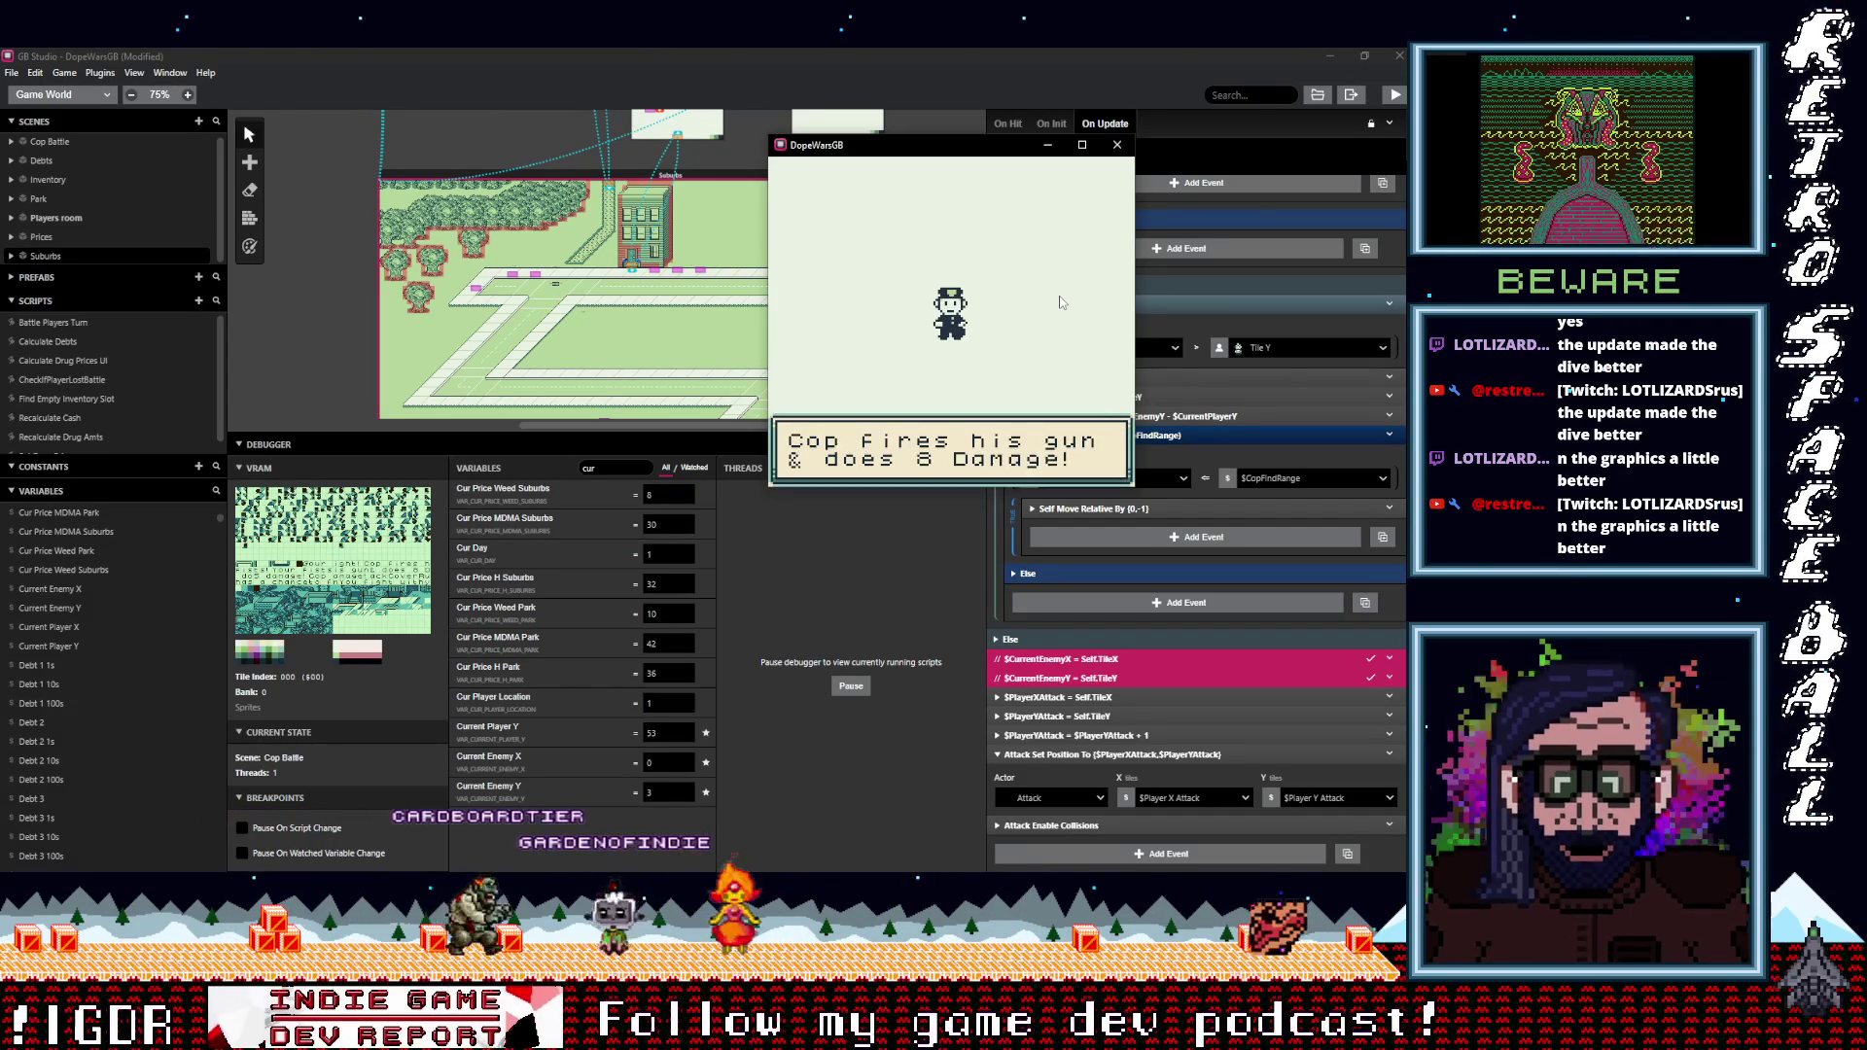
key("z")
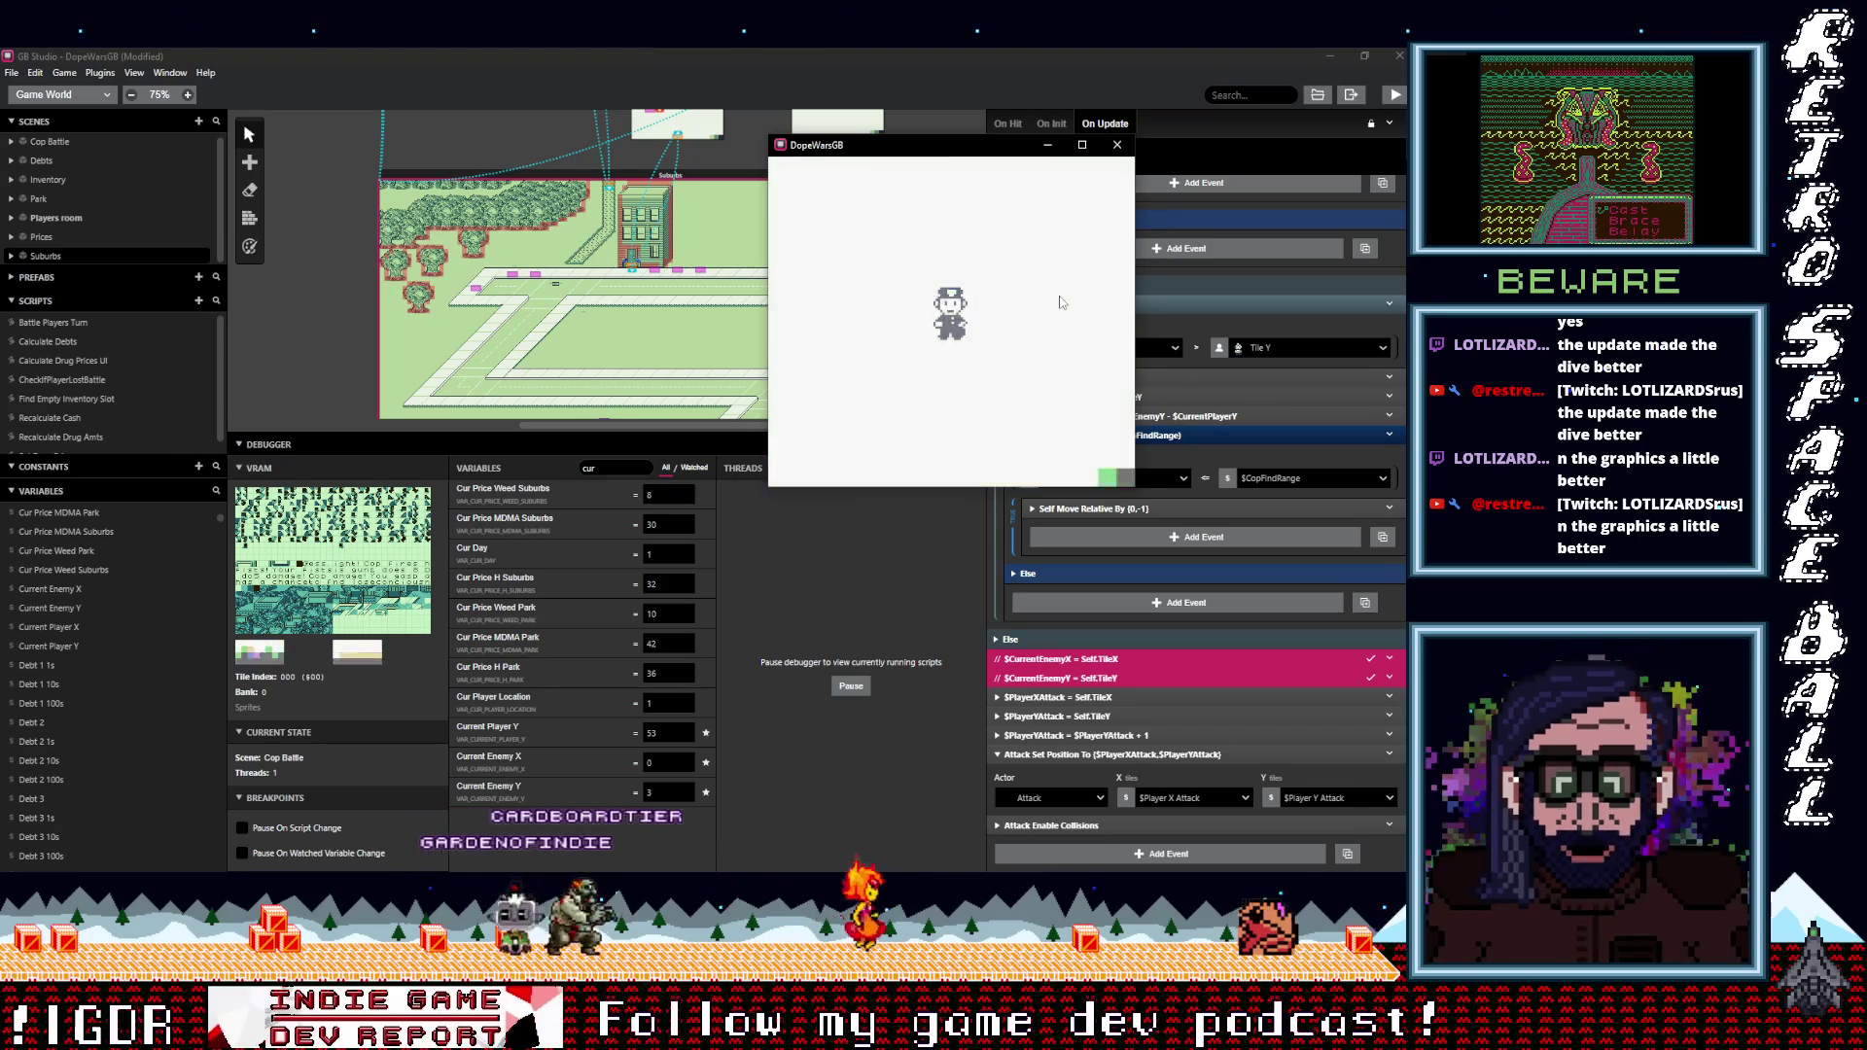
Walk into another cop and choose Run to get away from the battle.
key("Up")
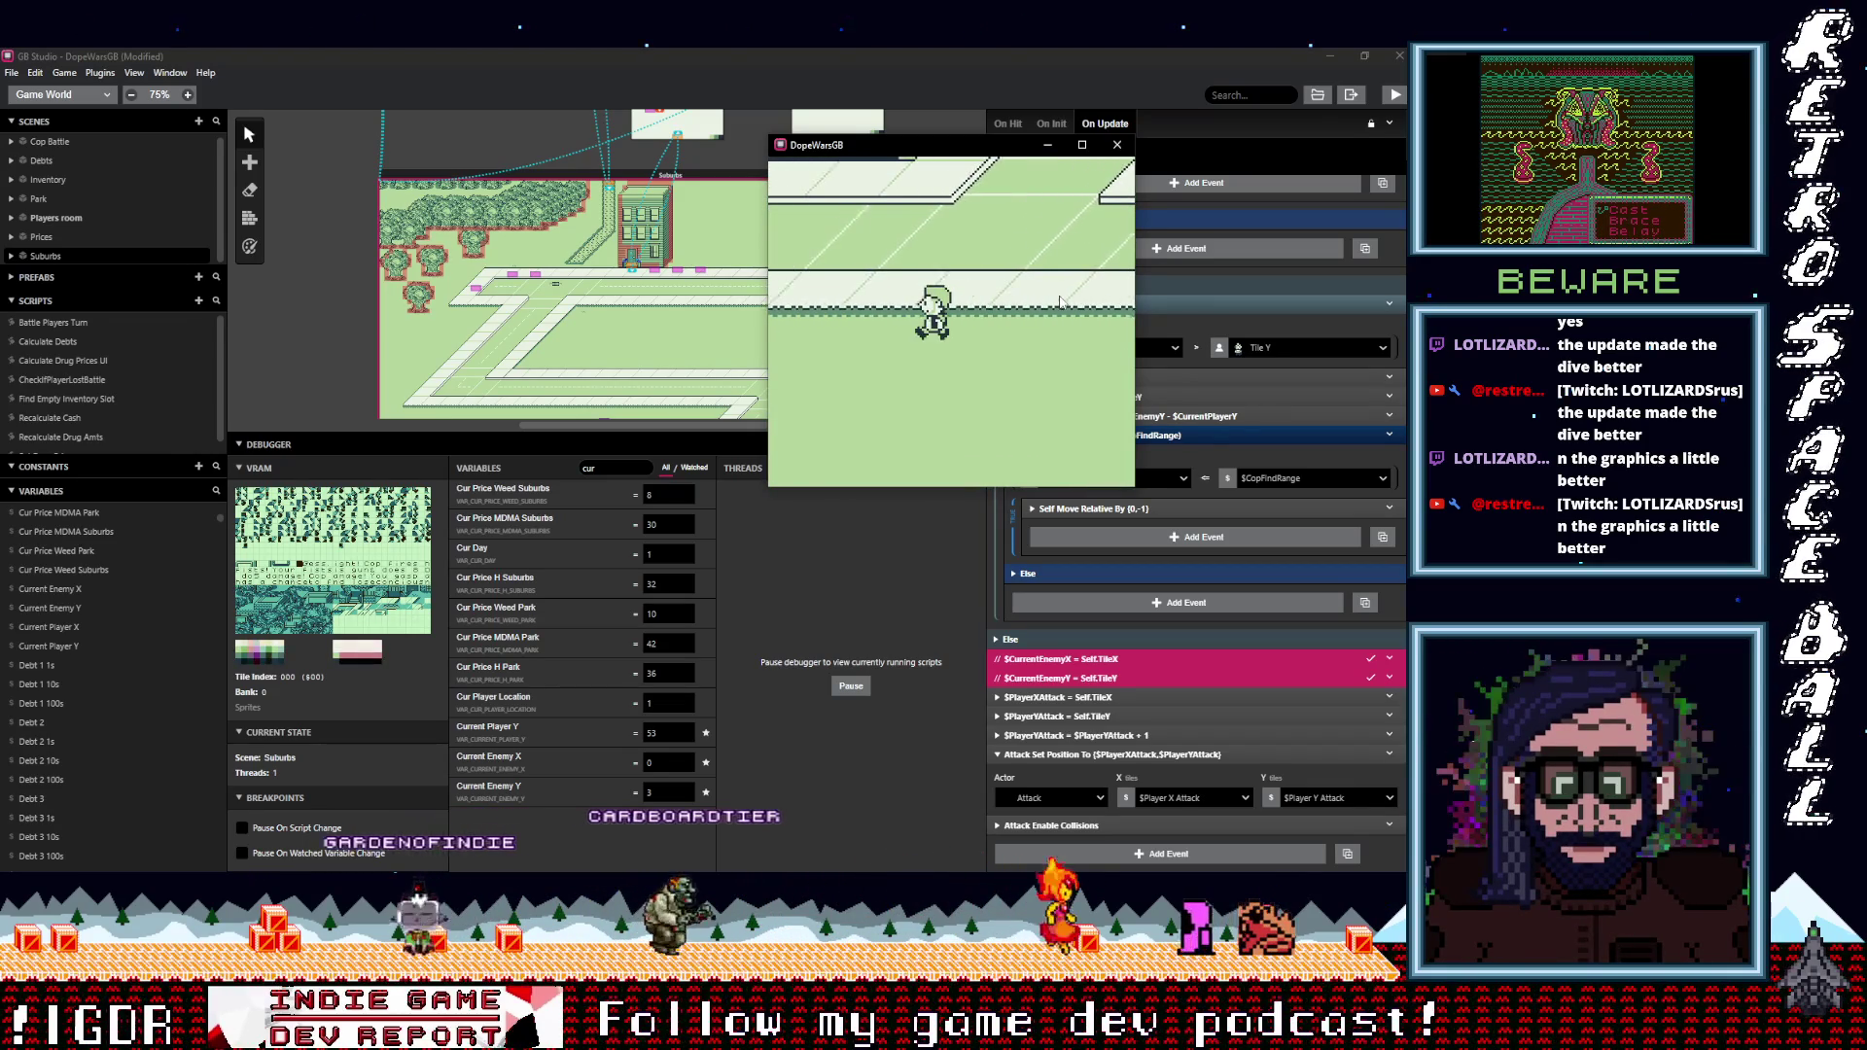
key("Left")
key("Up")
key("Left")
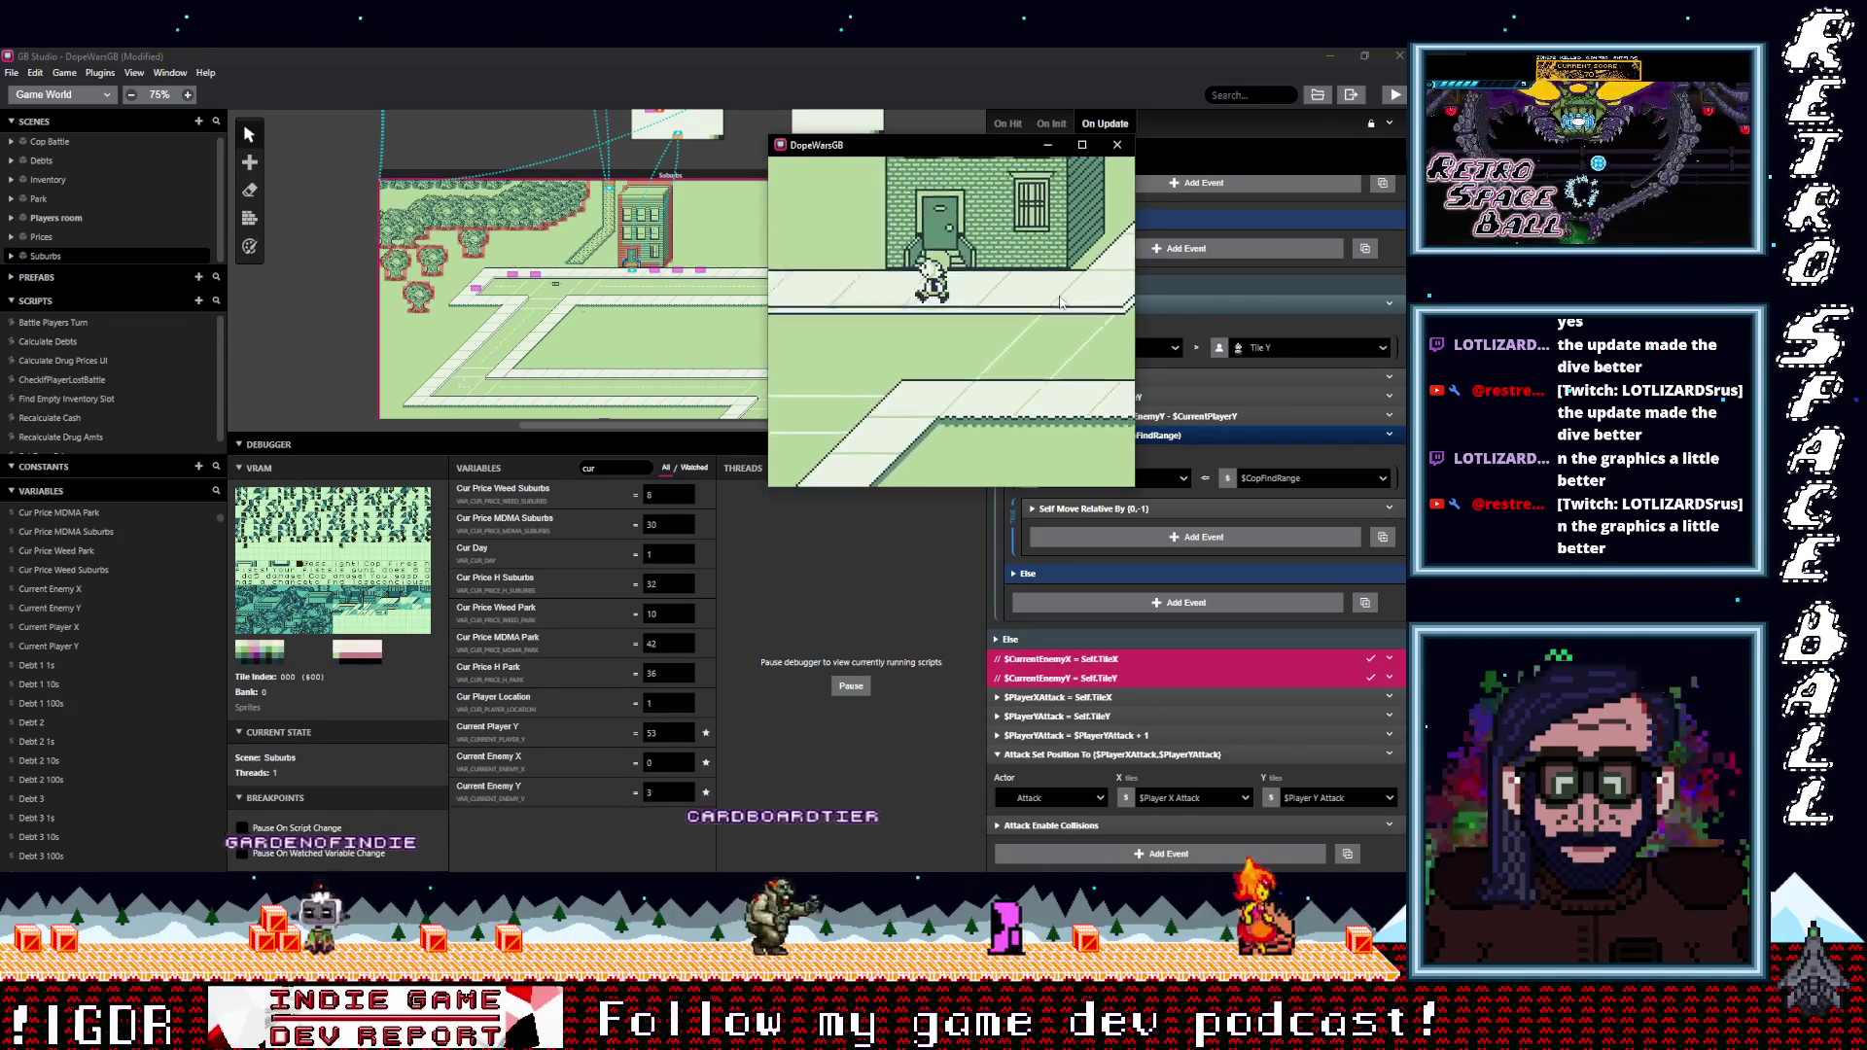
key("Right")
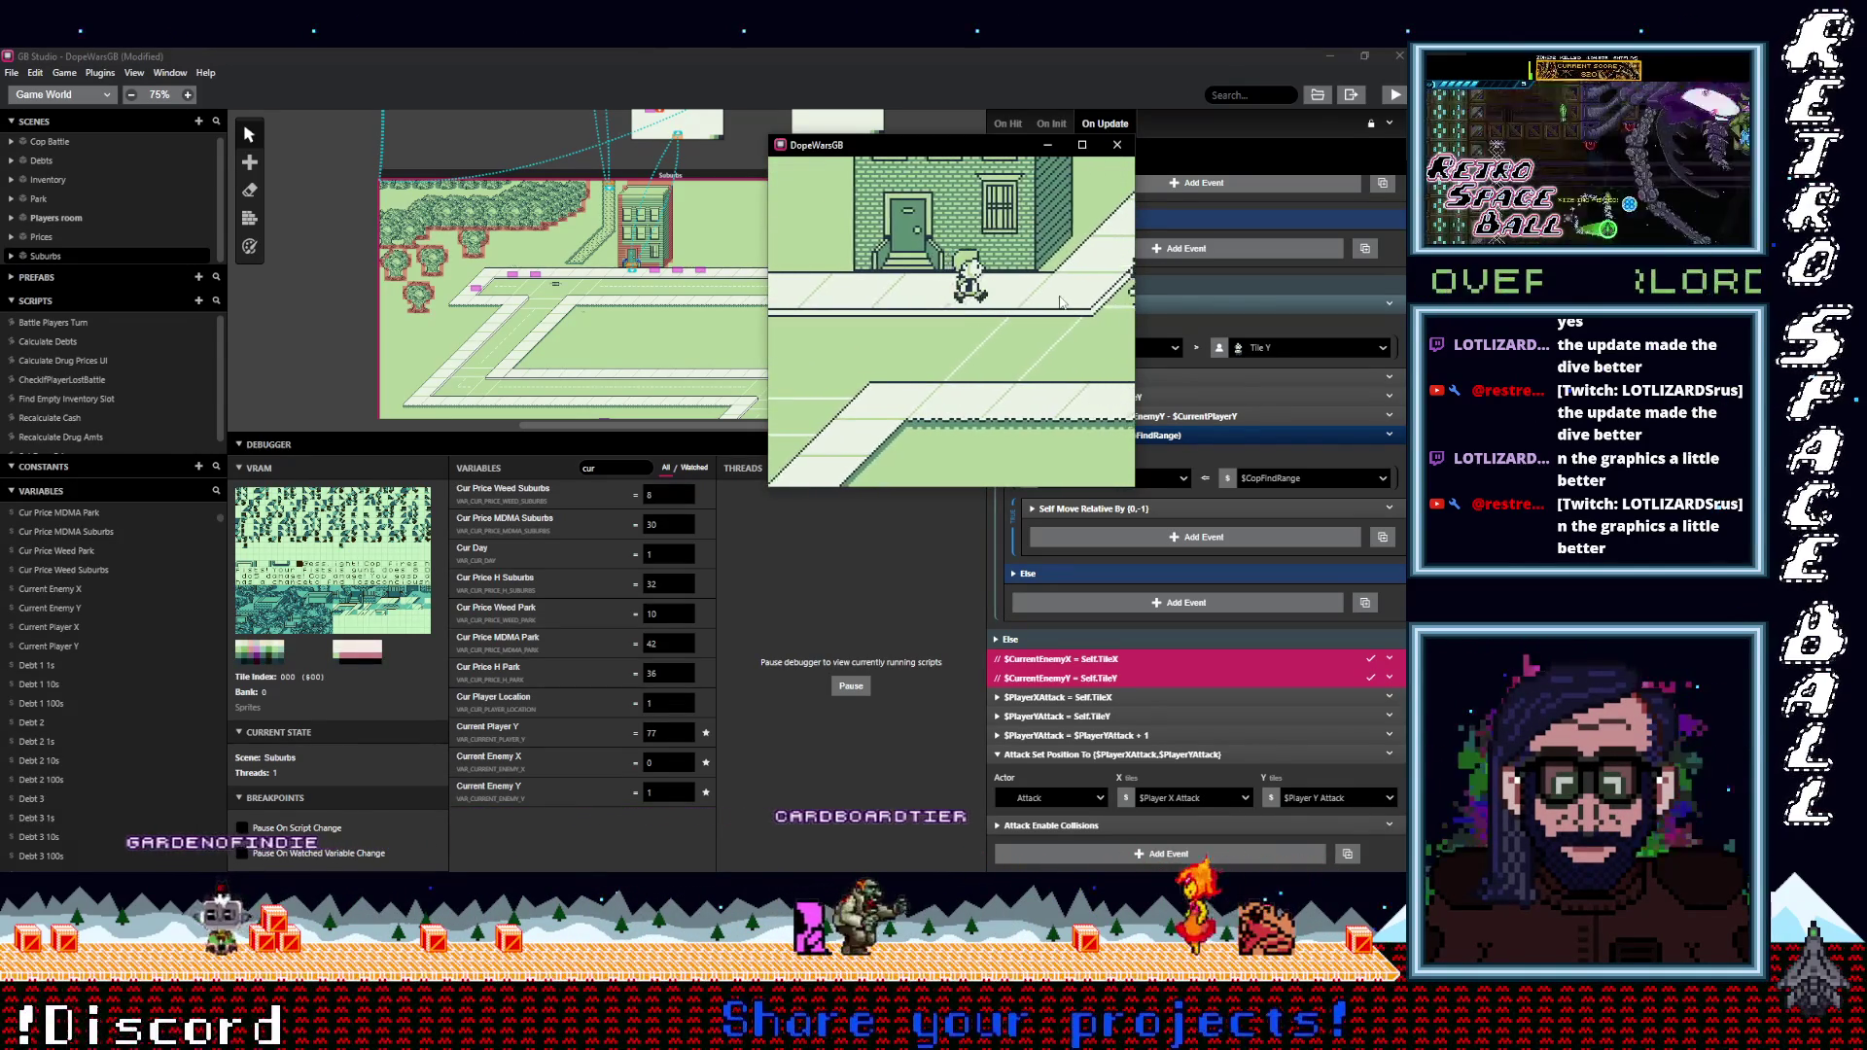
key("Right")
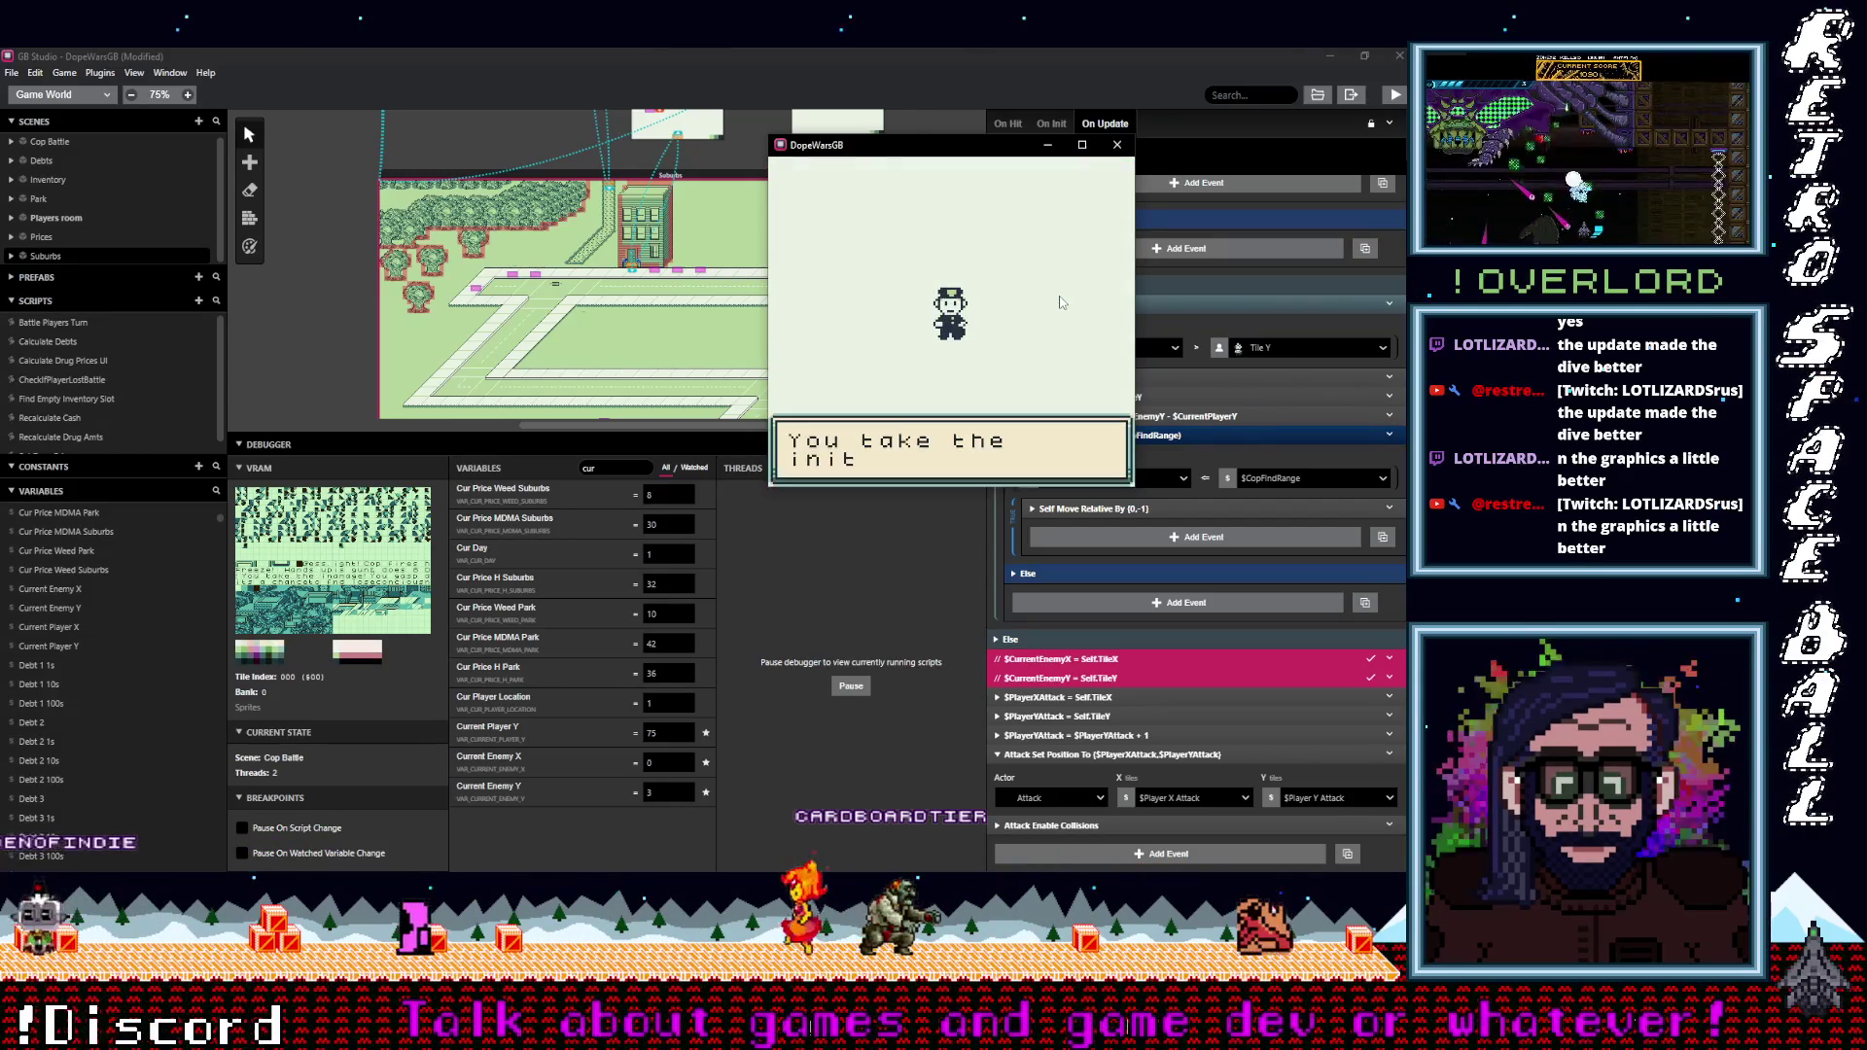
key("z")
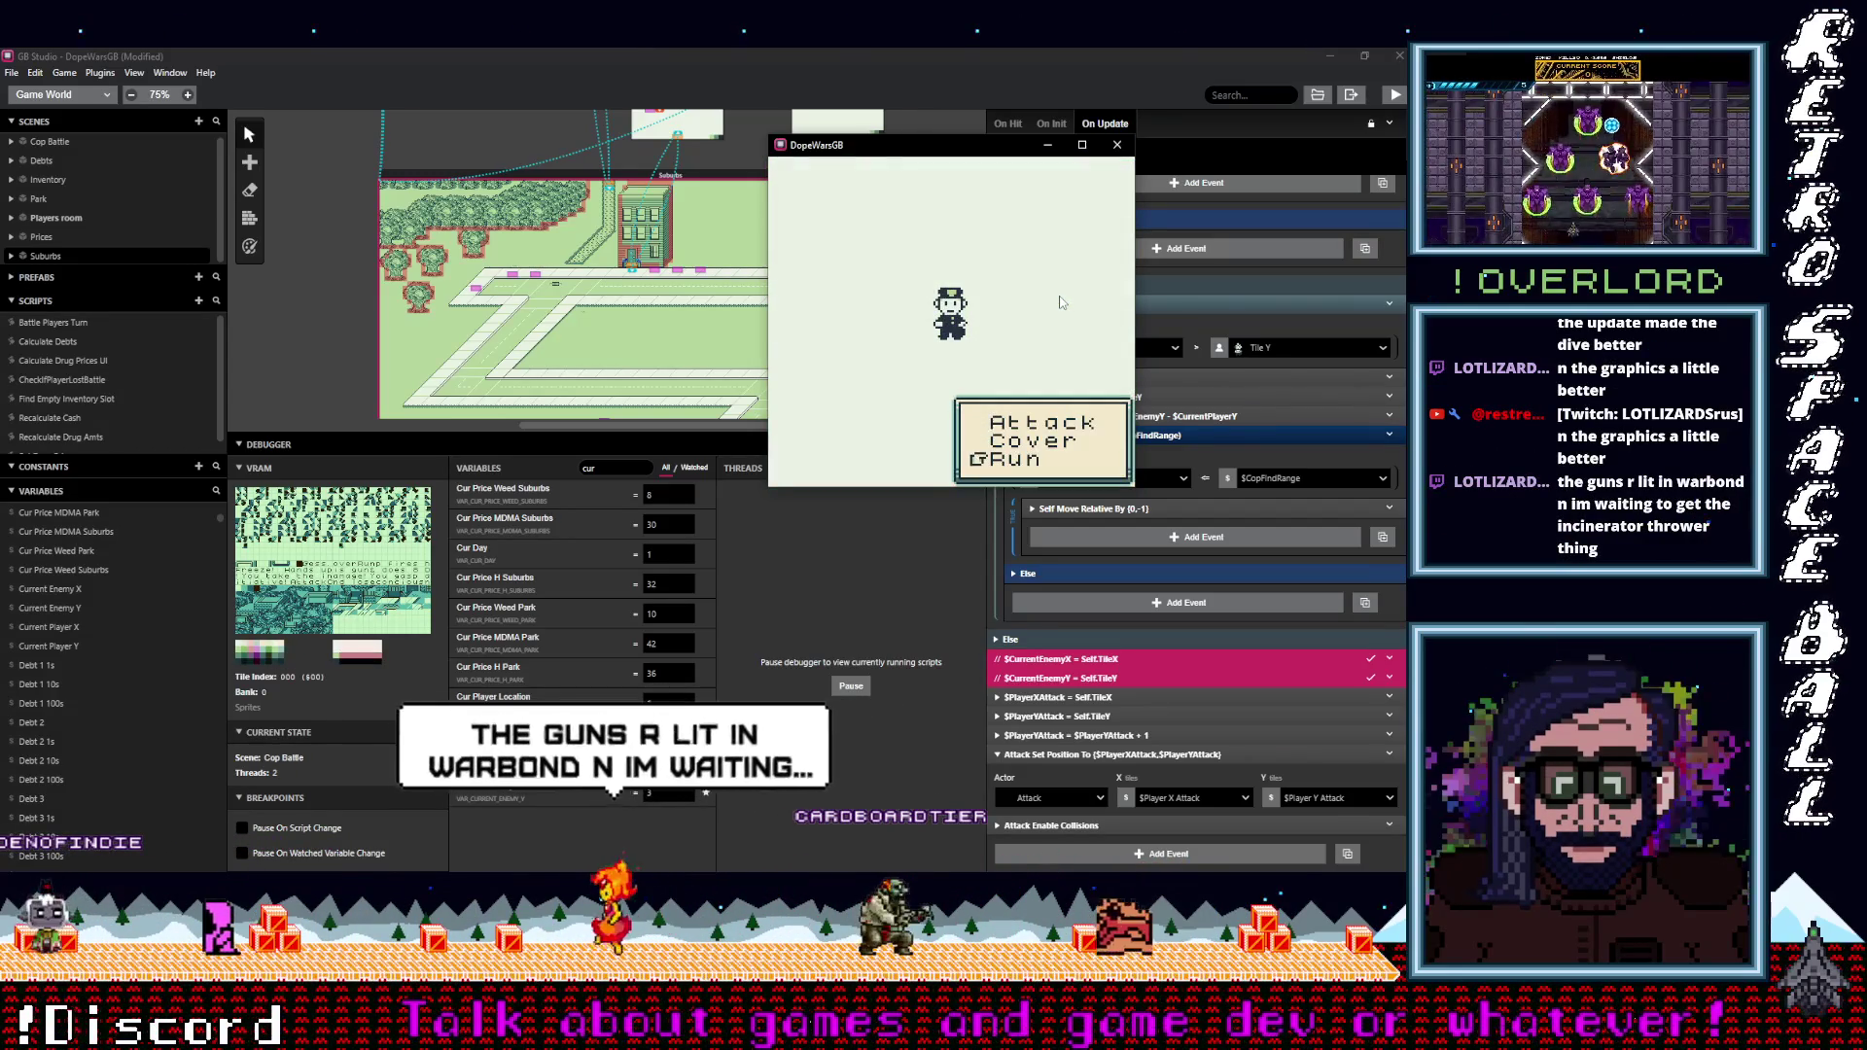
key("z")
key("z")
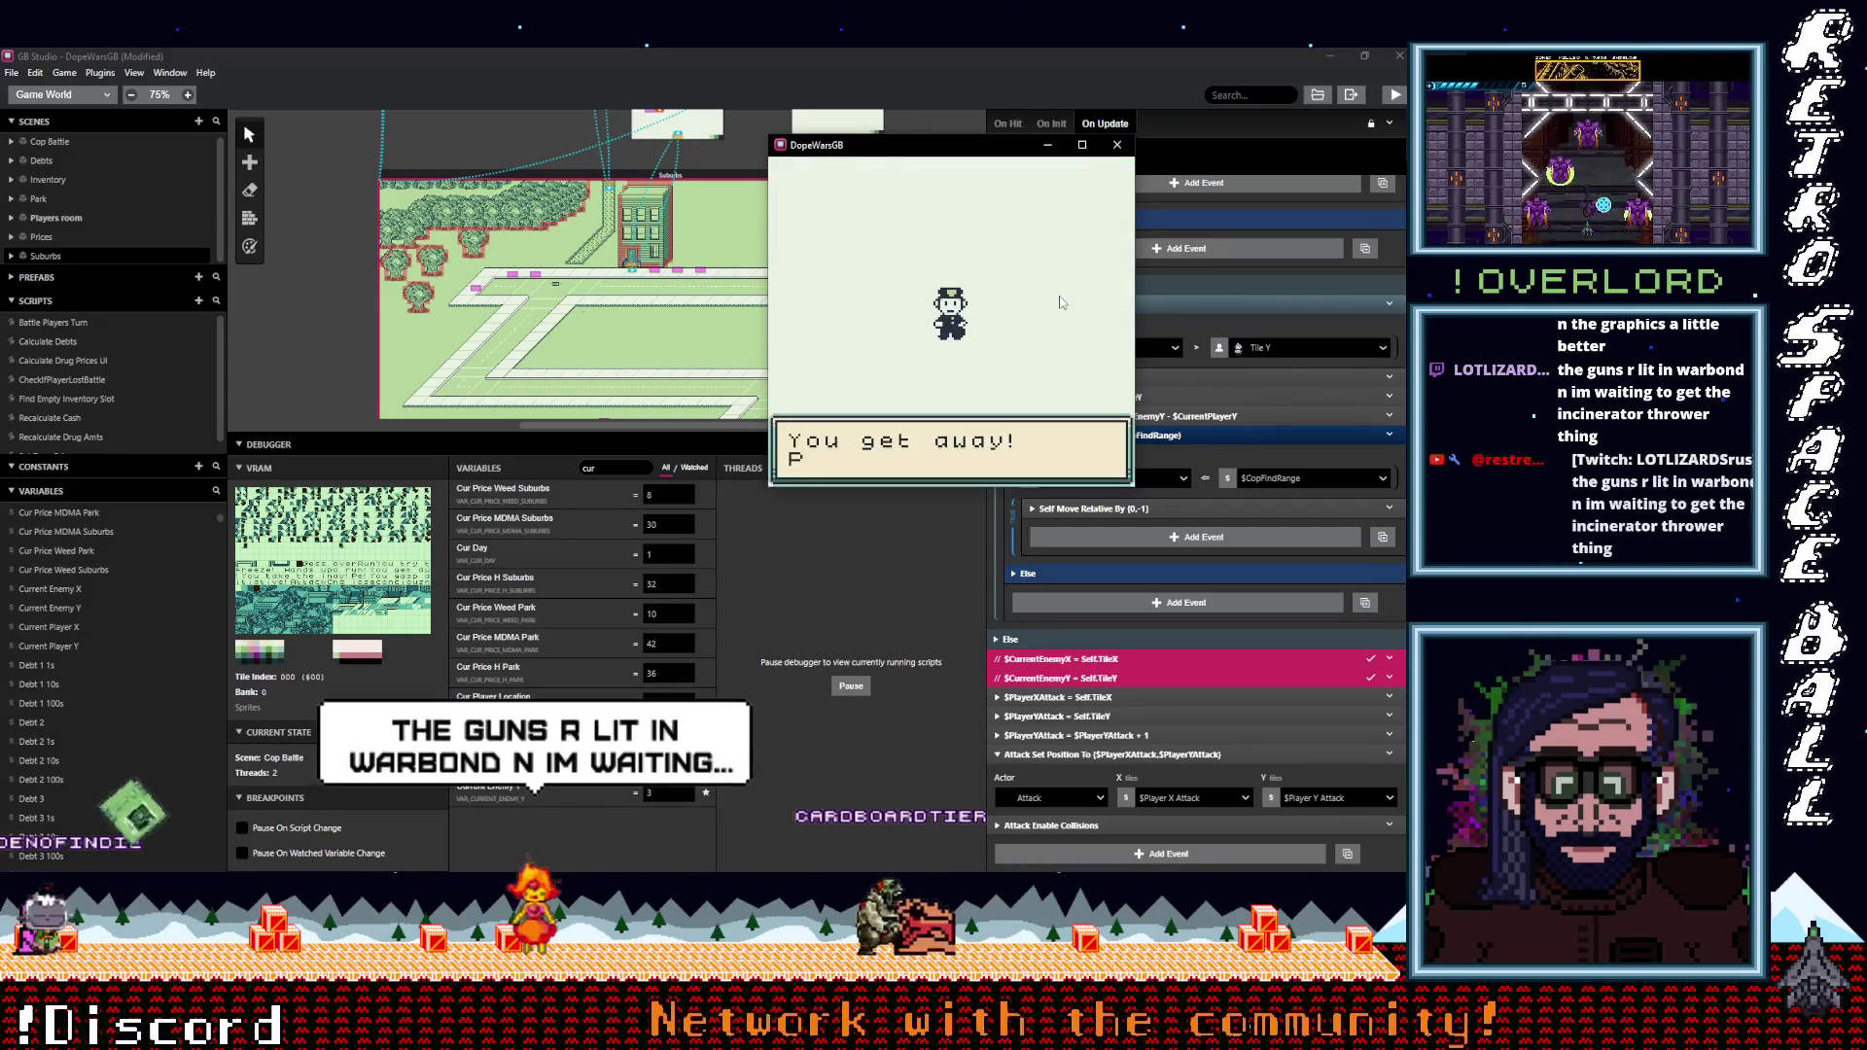
key("z")
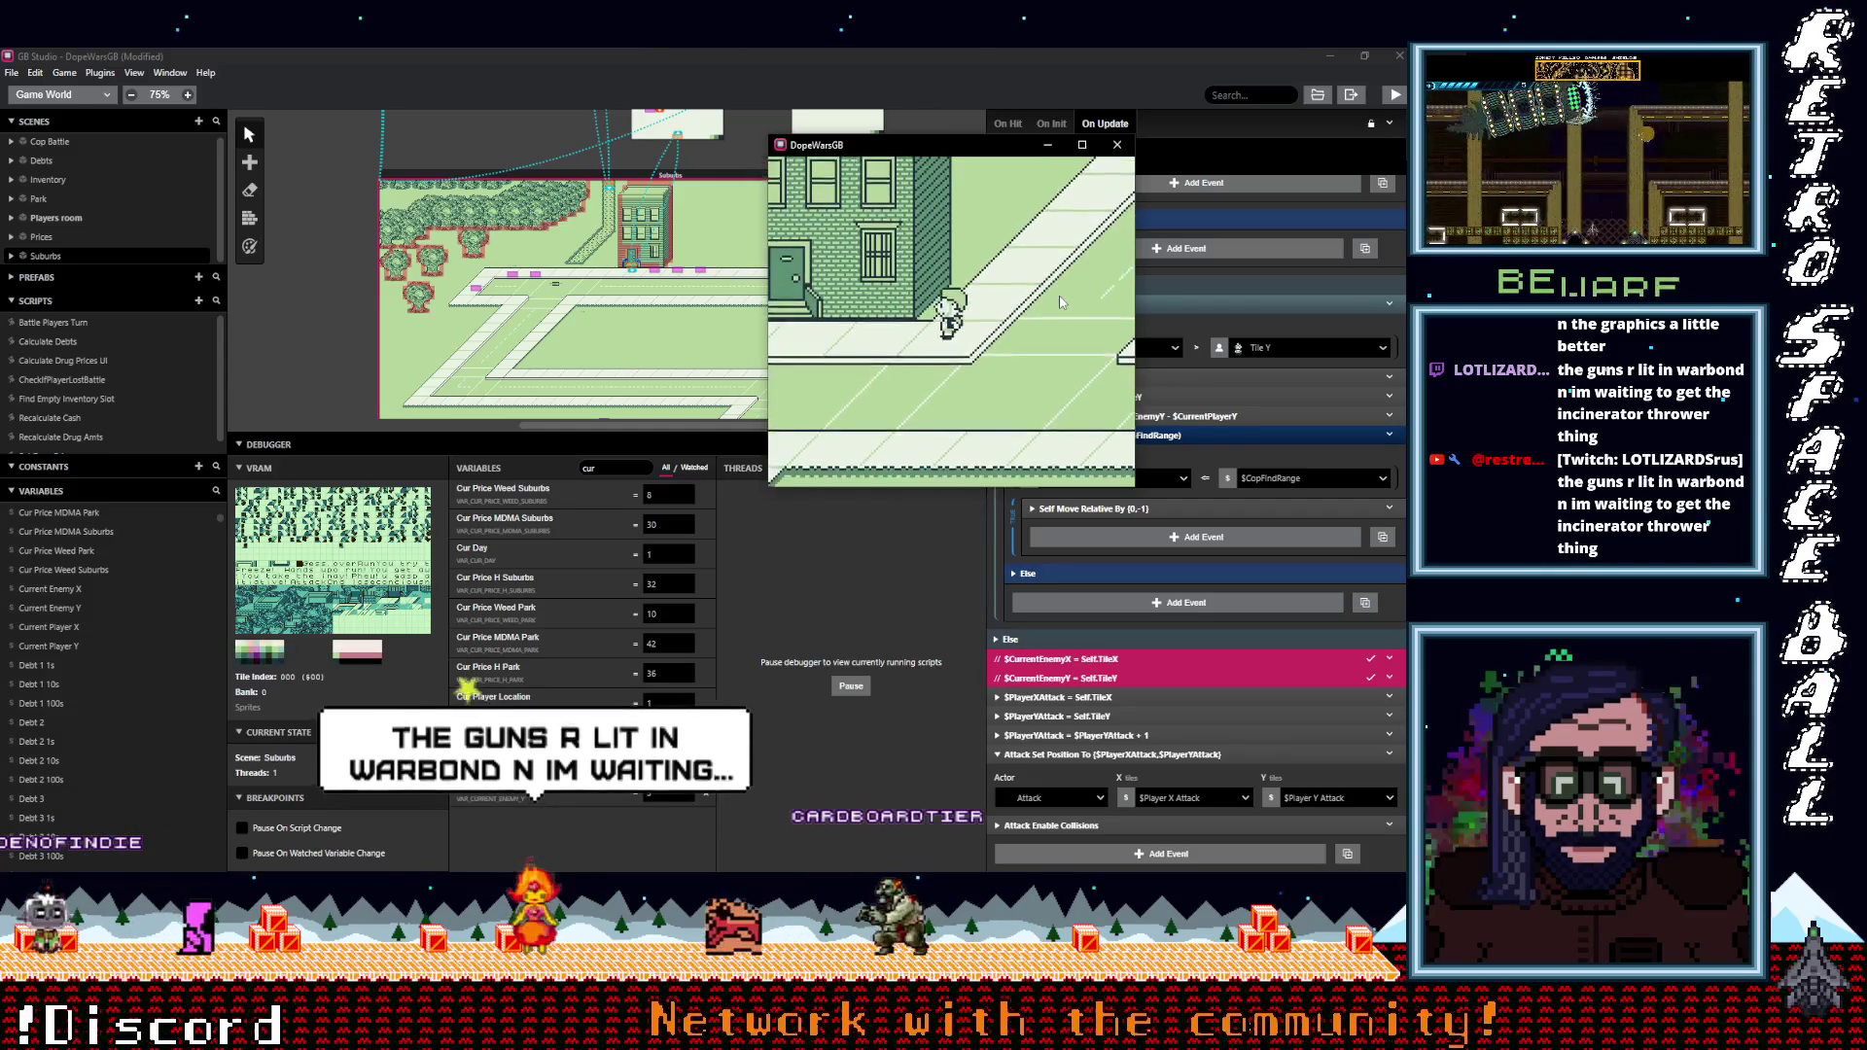
Walk left, up, right, then down the road as the cop tracks the player's Y.
key("Left")
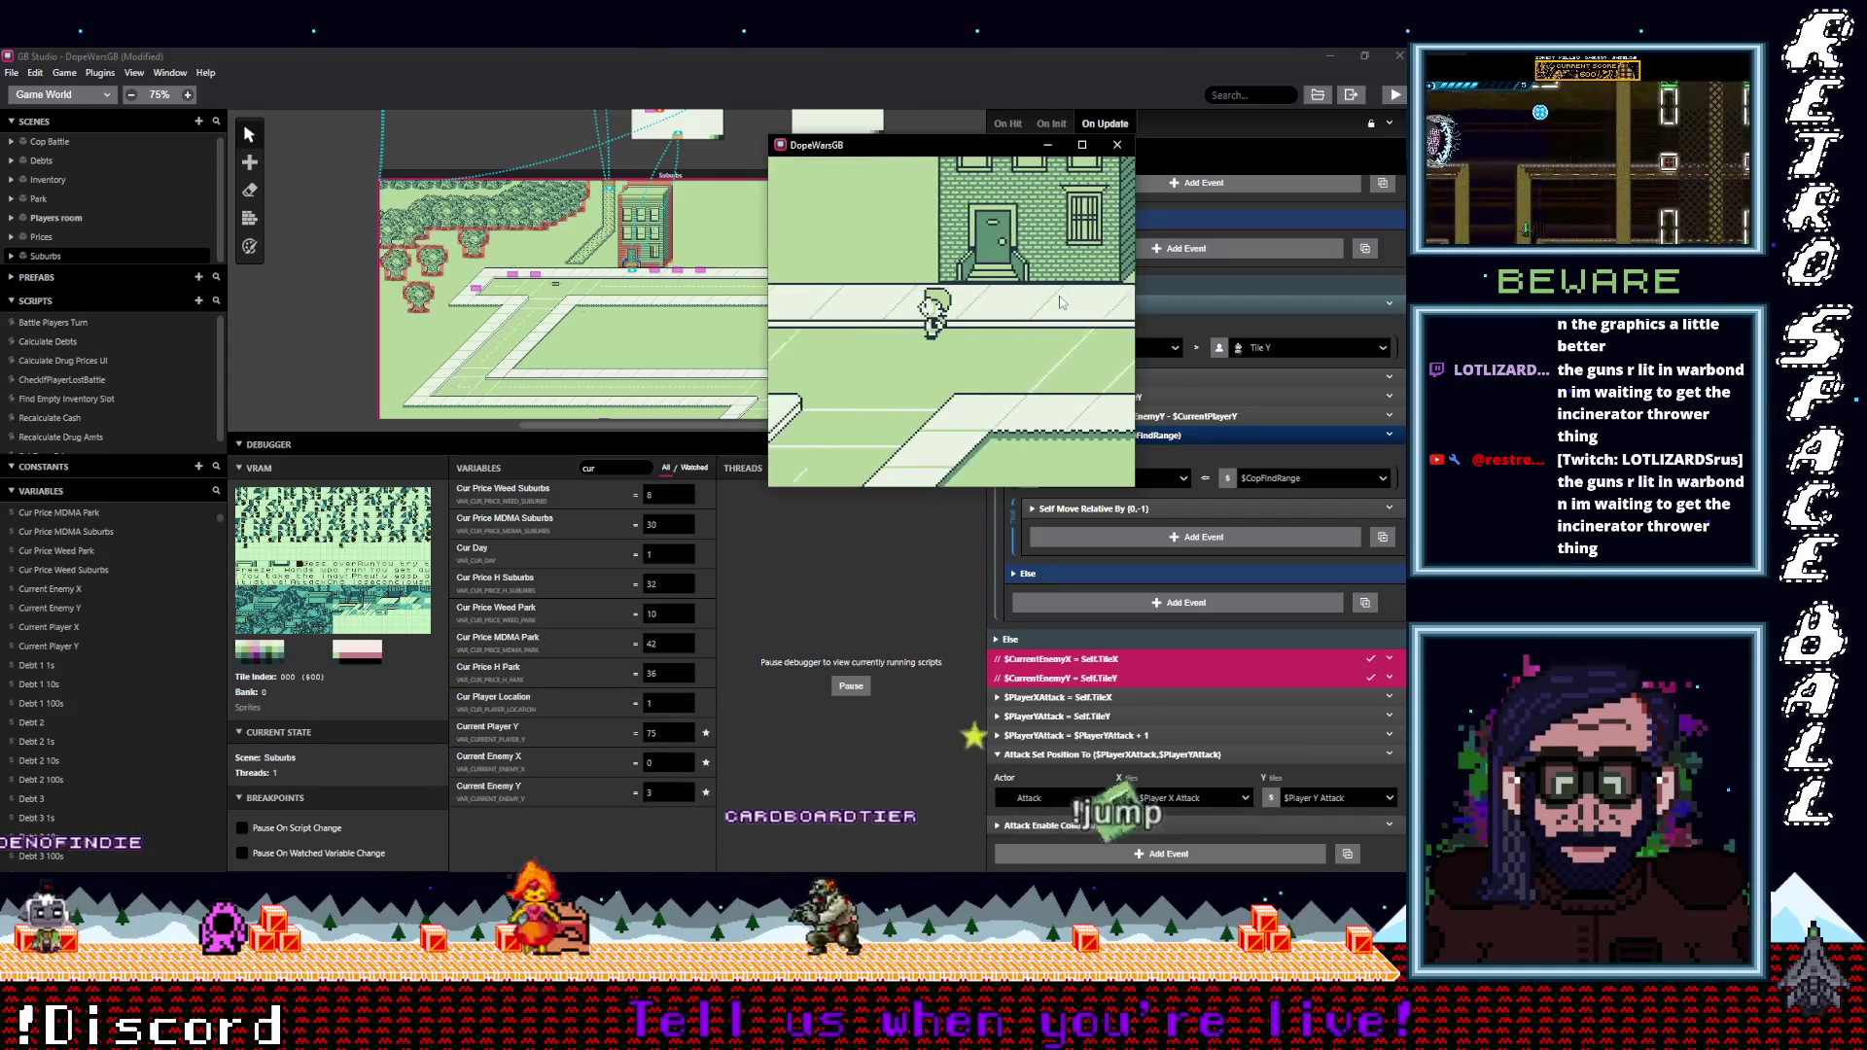
key("Up")
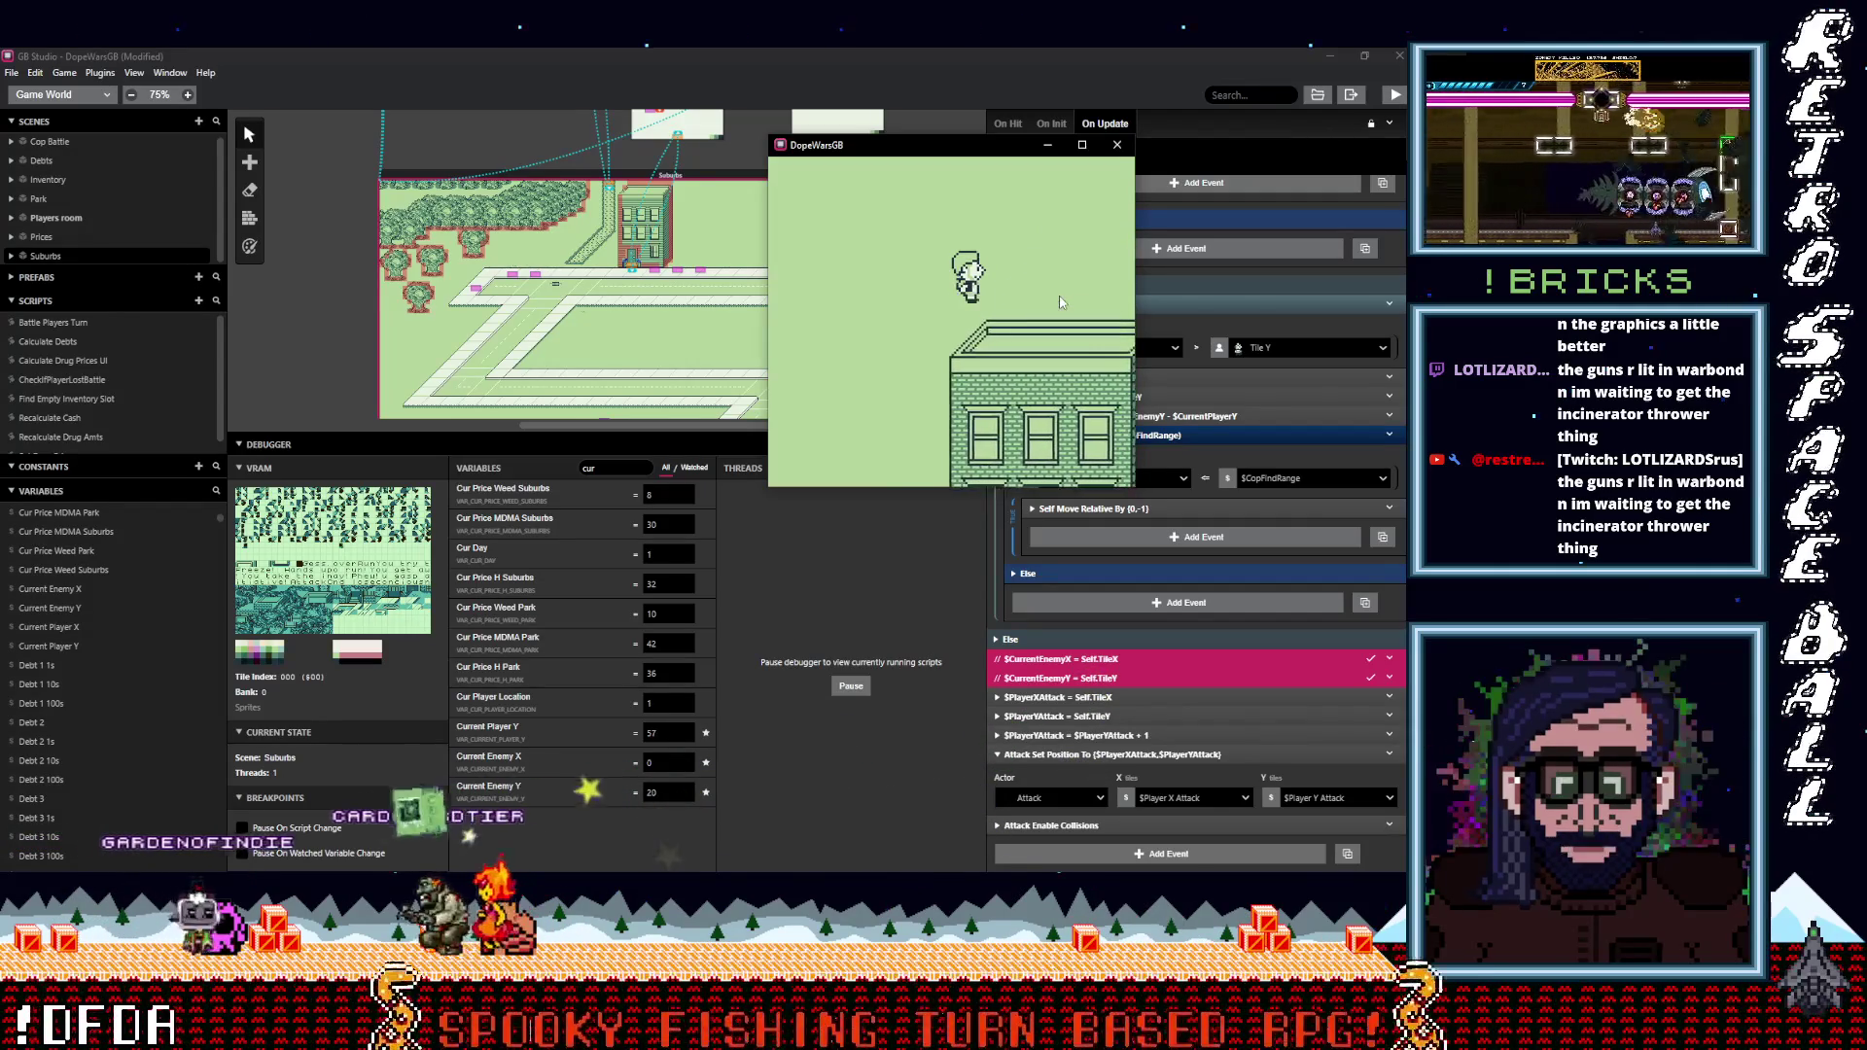
key("Right")
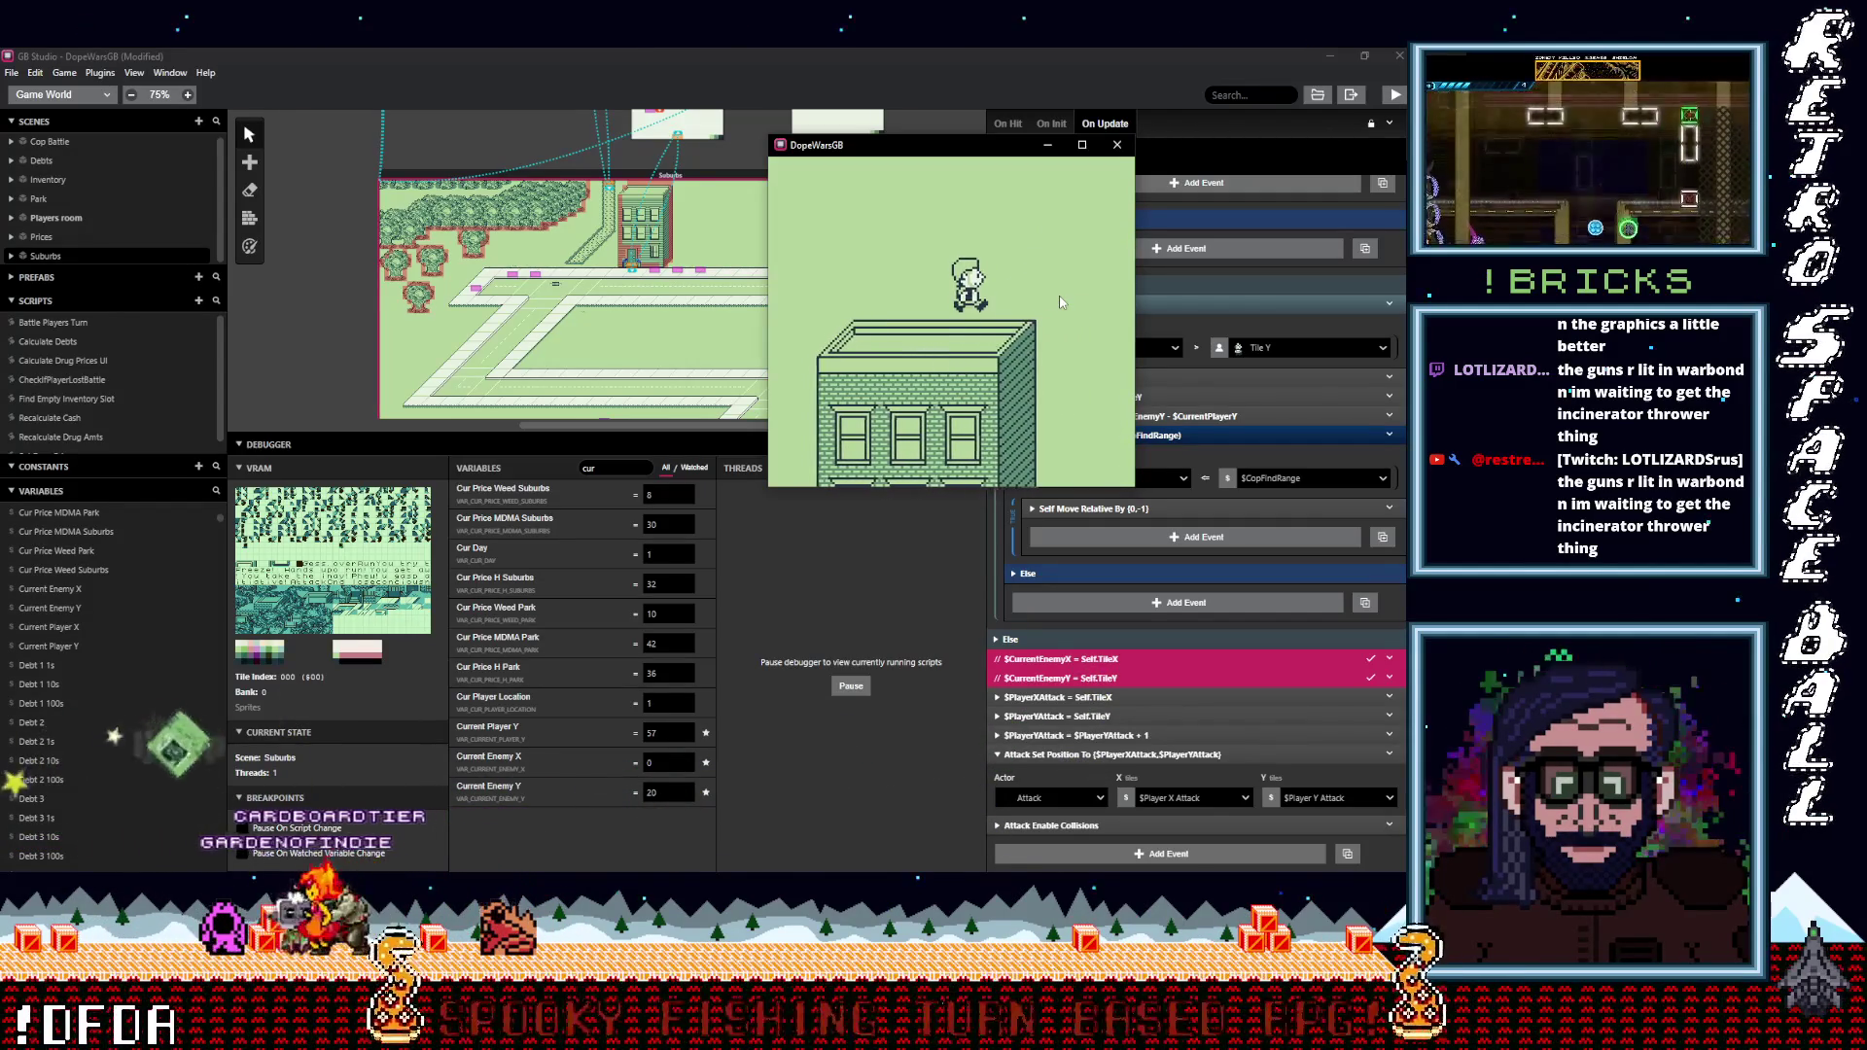
key("Down")
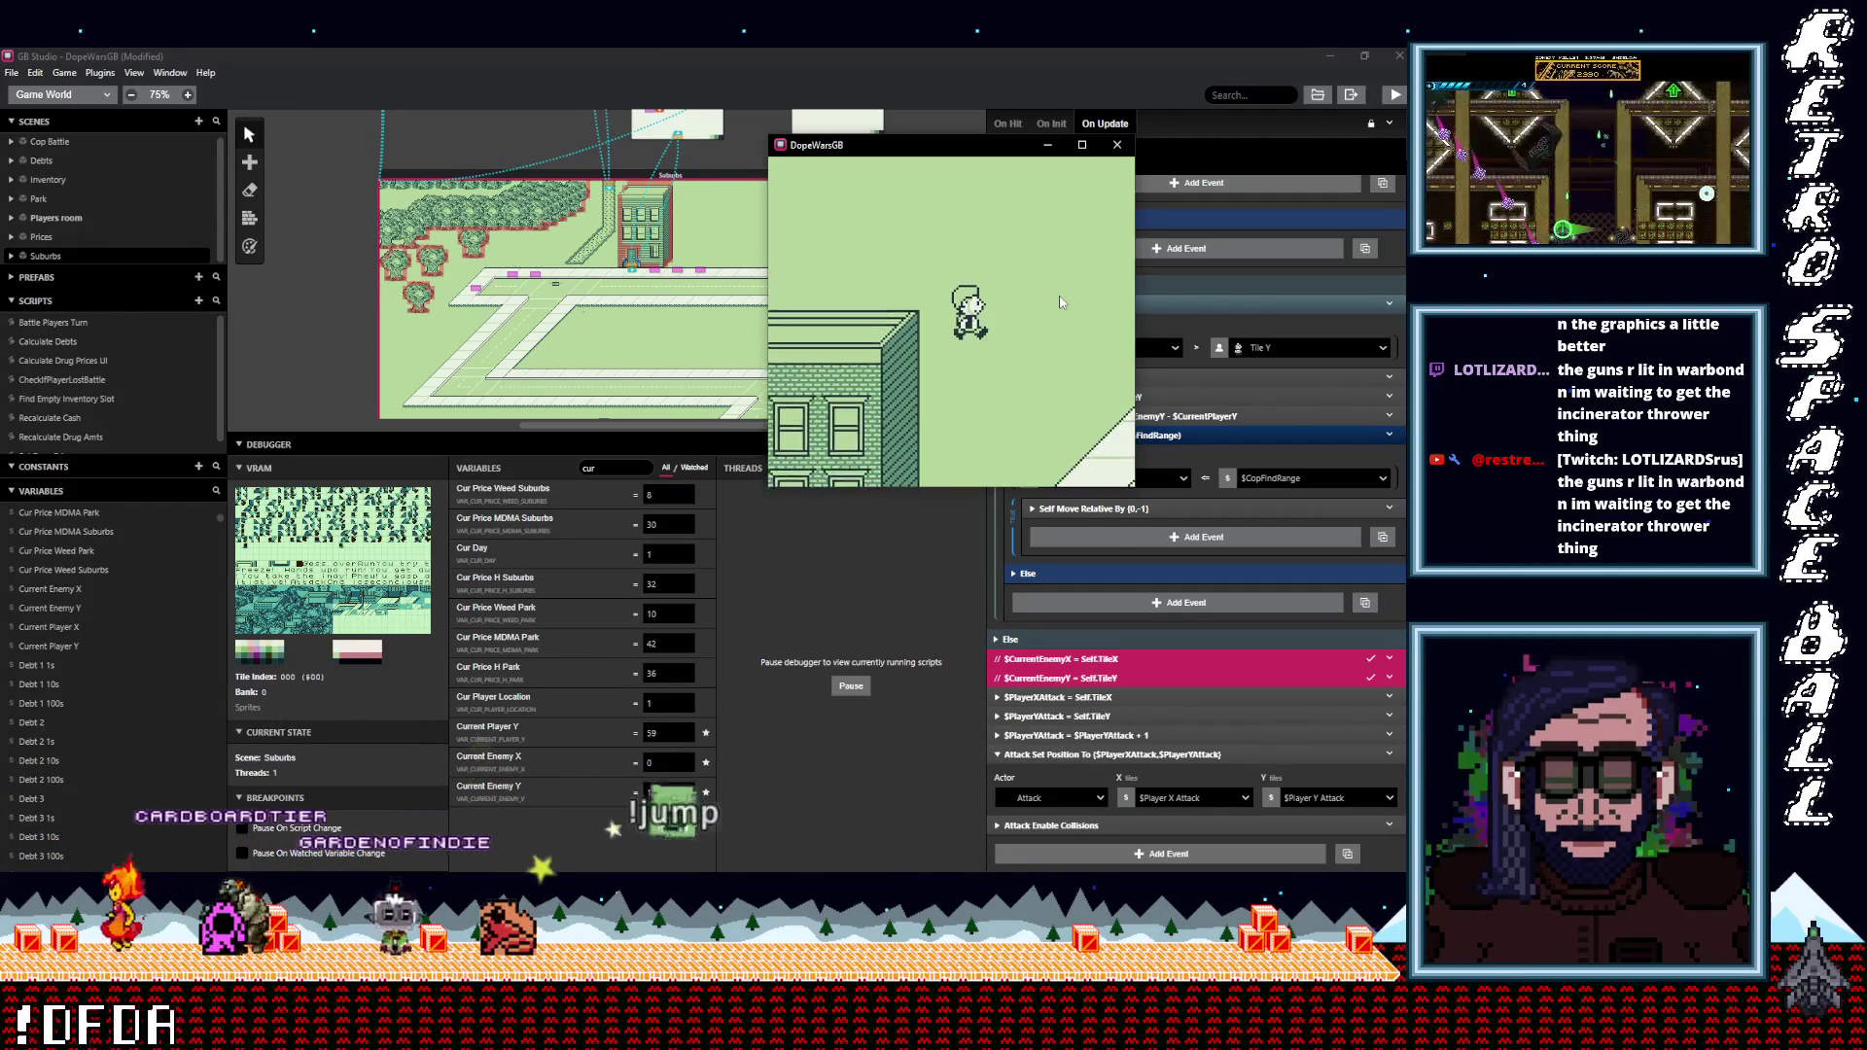
key("Down")
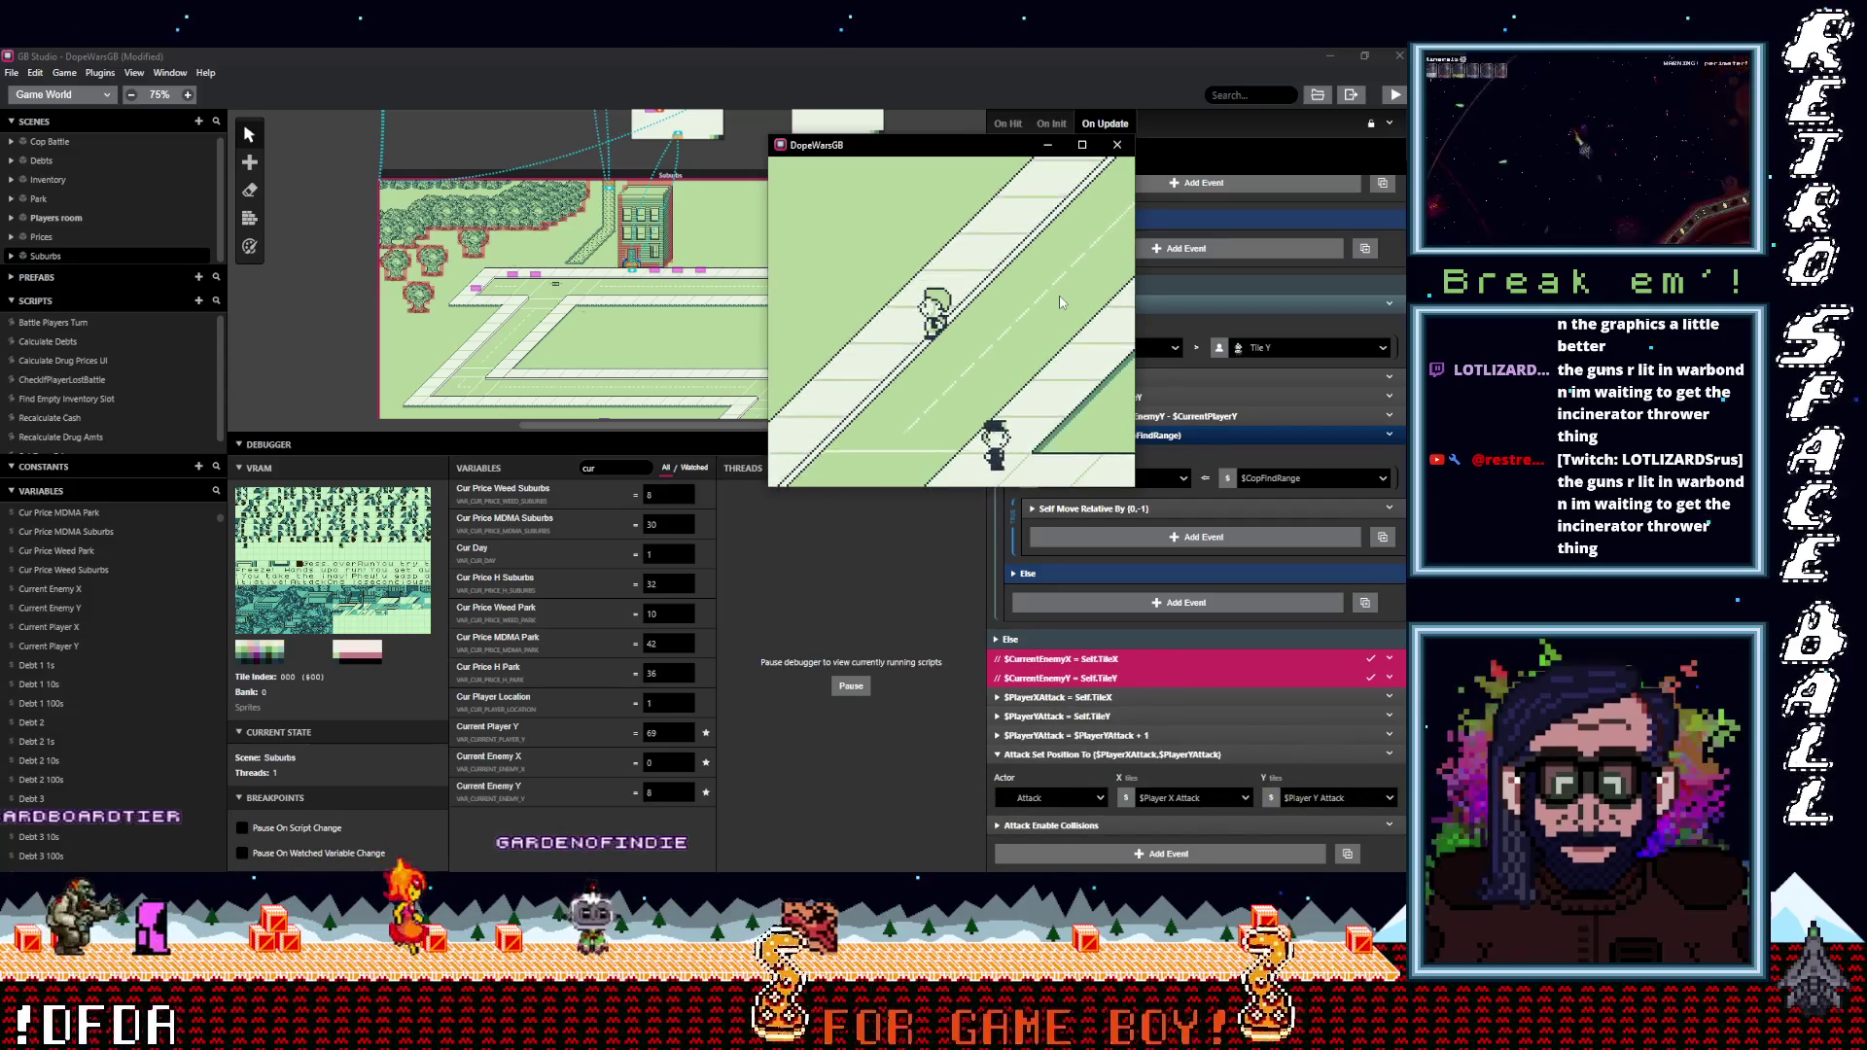
key("Down")
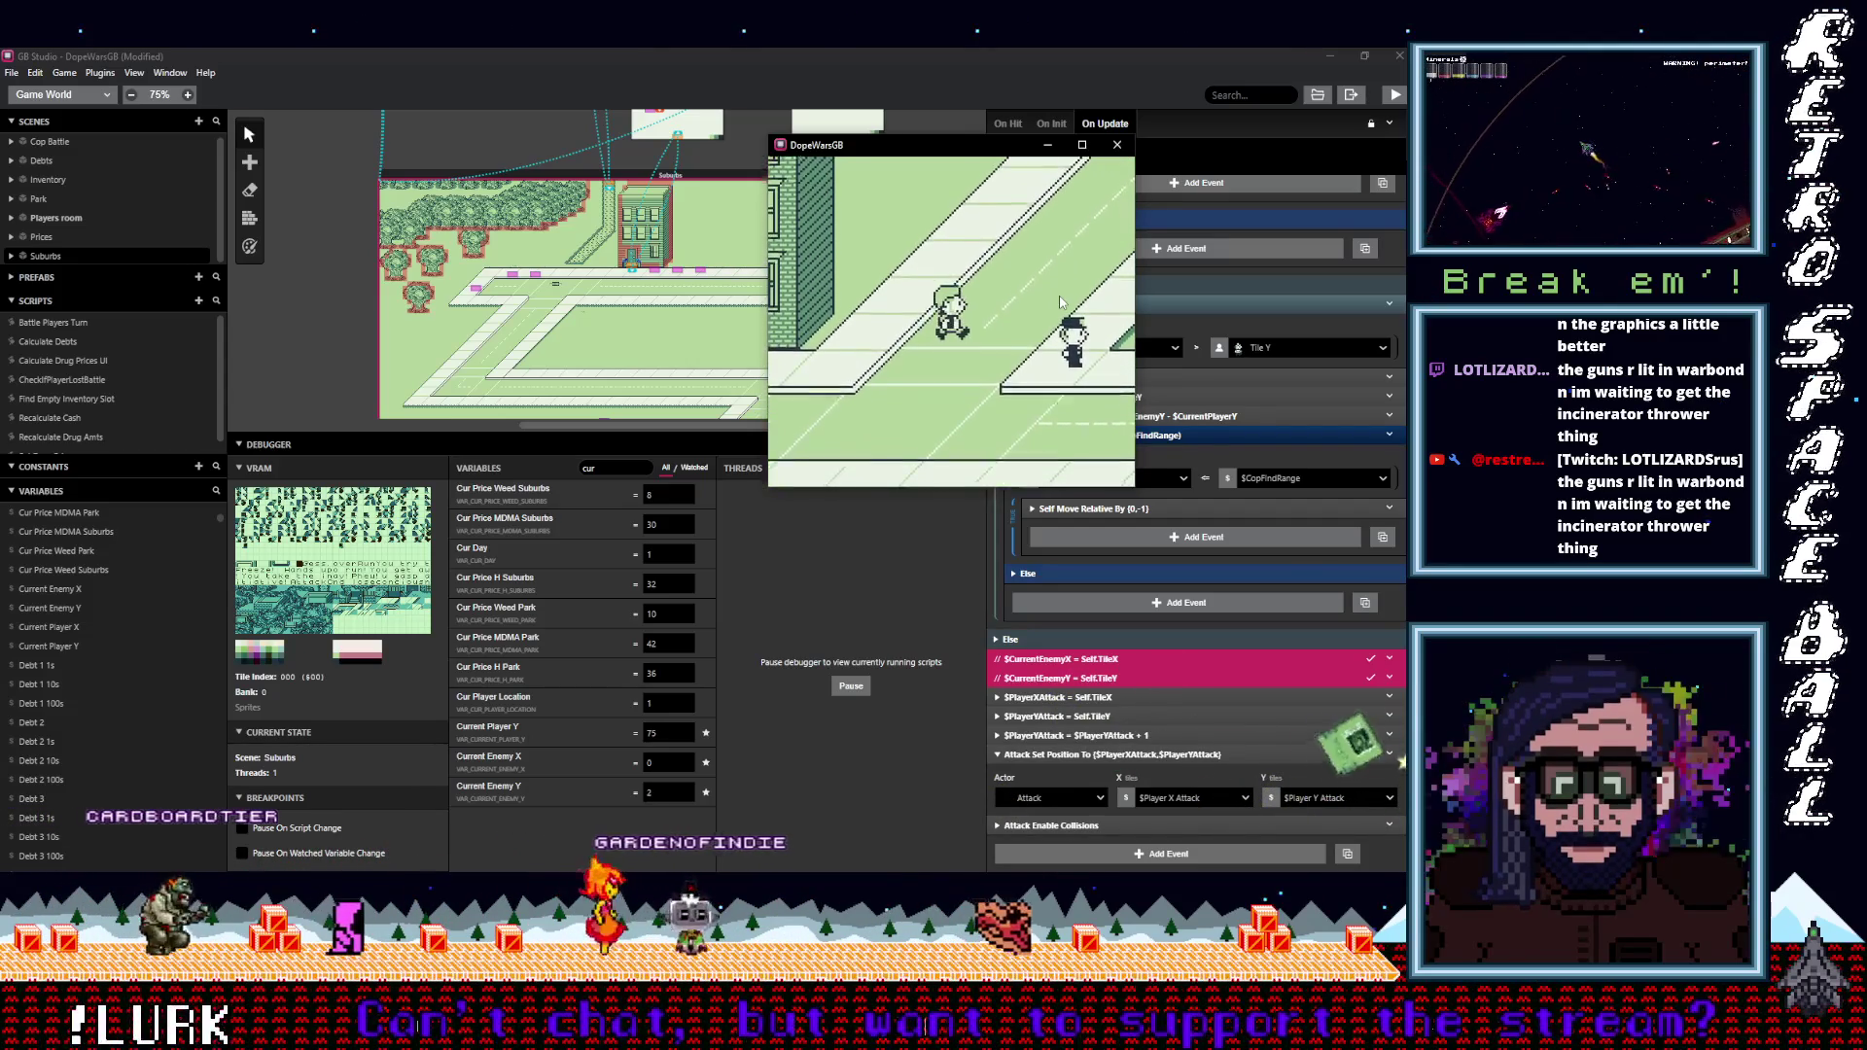
key("Down")
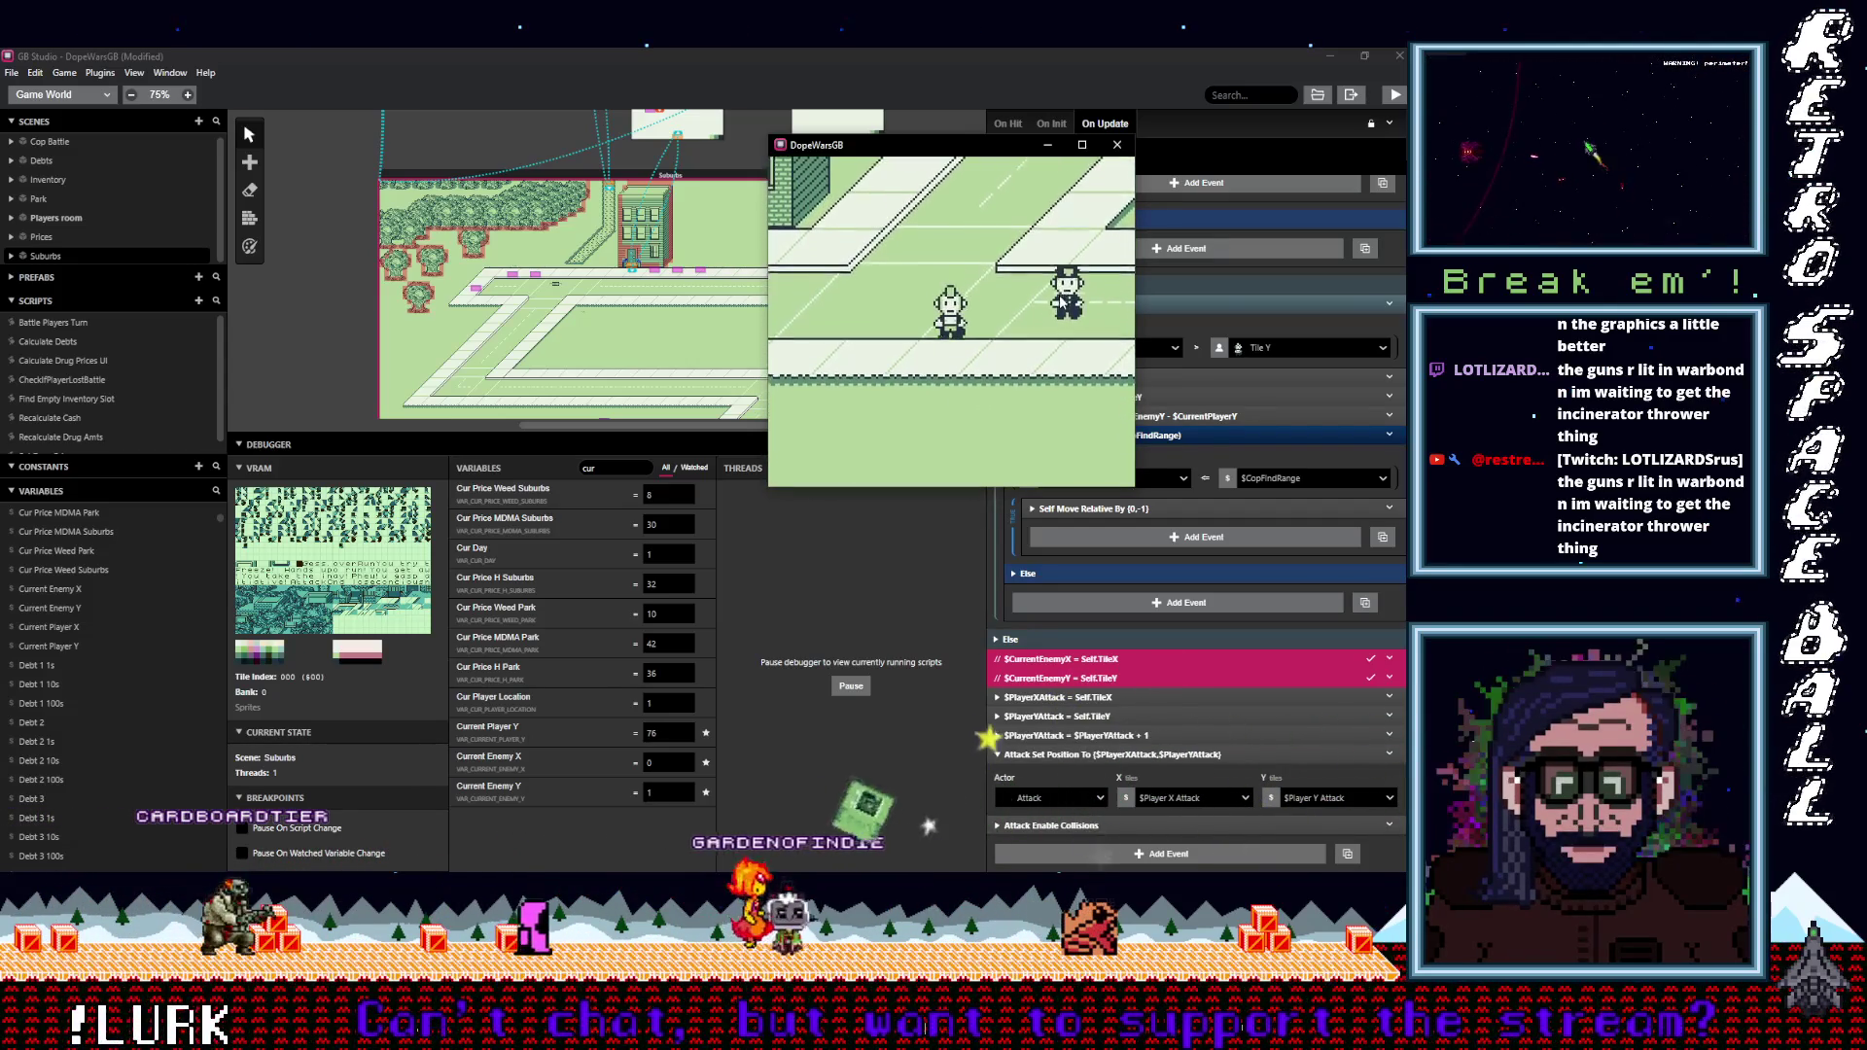
key("Down")
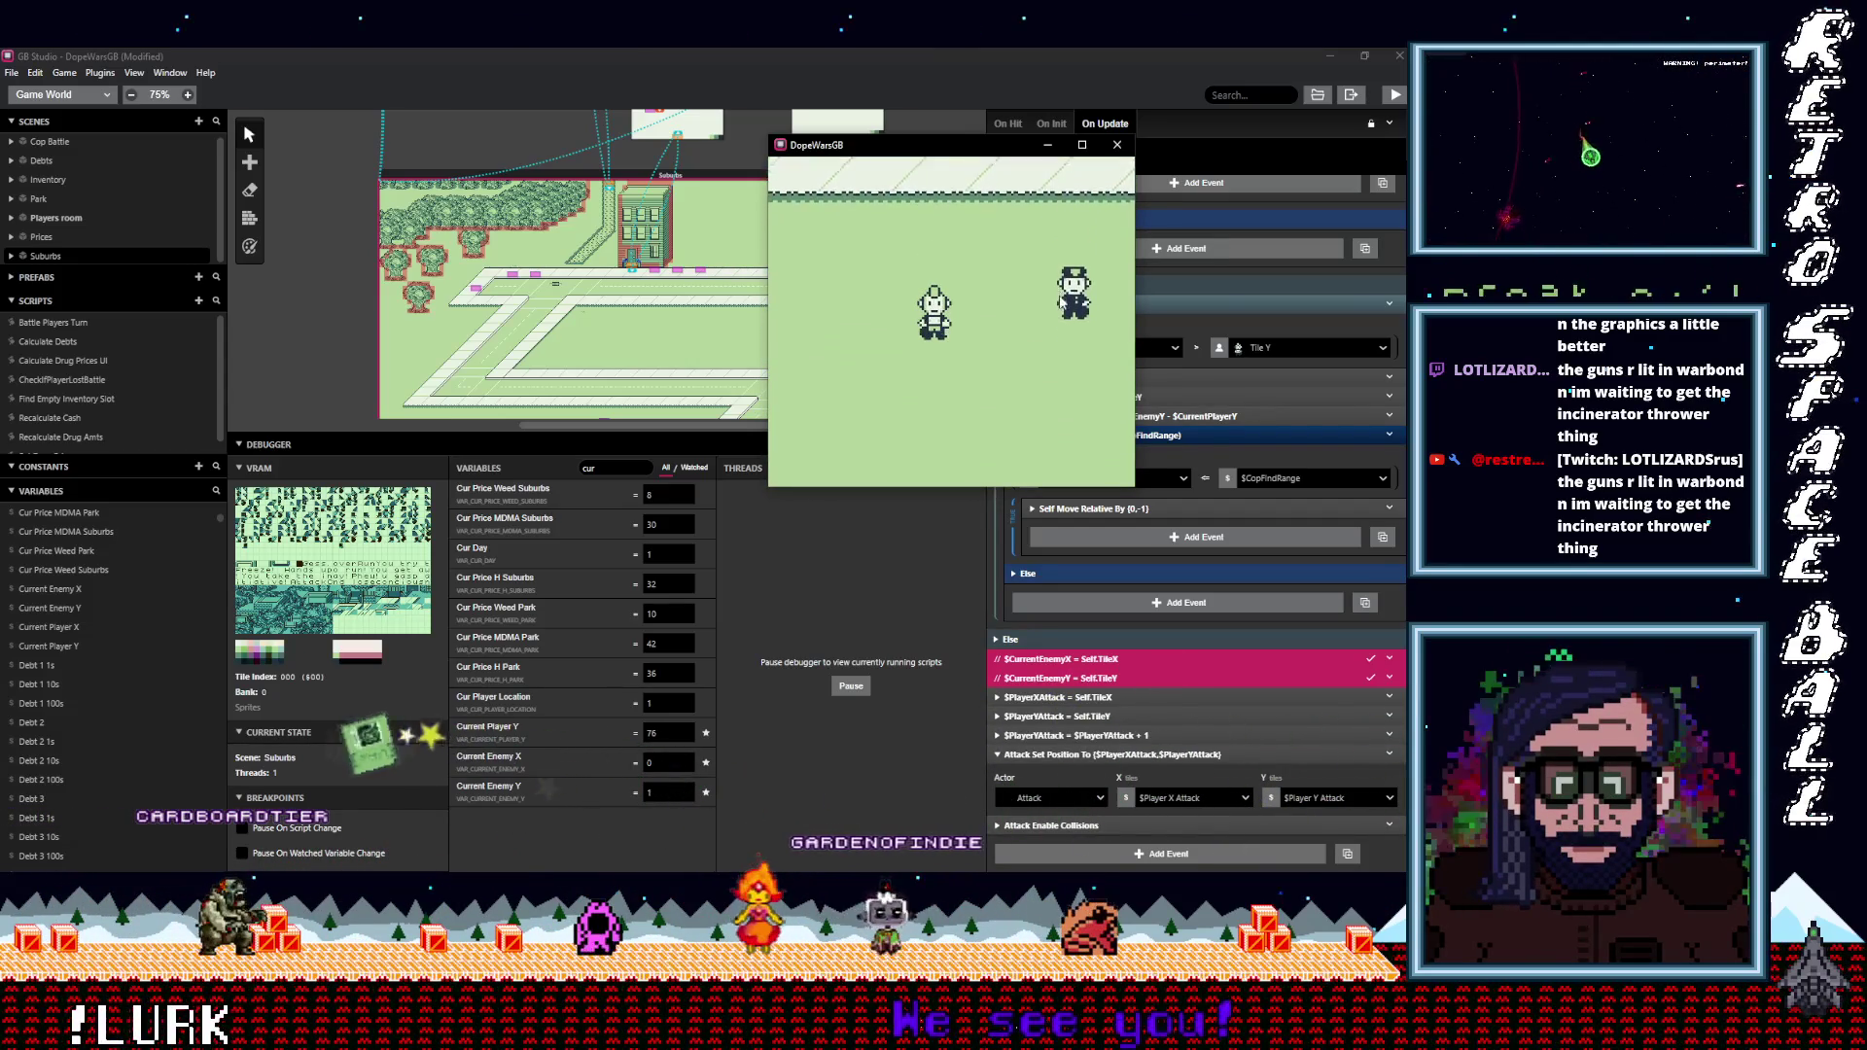
key("Down")
Walk up toward the cop, right along the street, then back left.
key("Up")
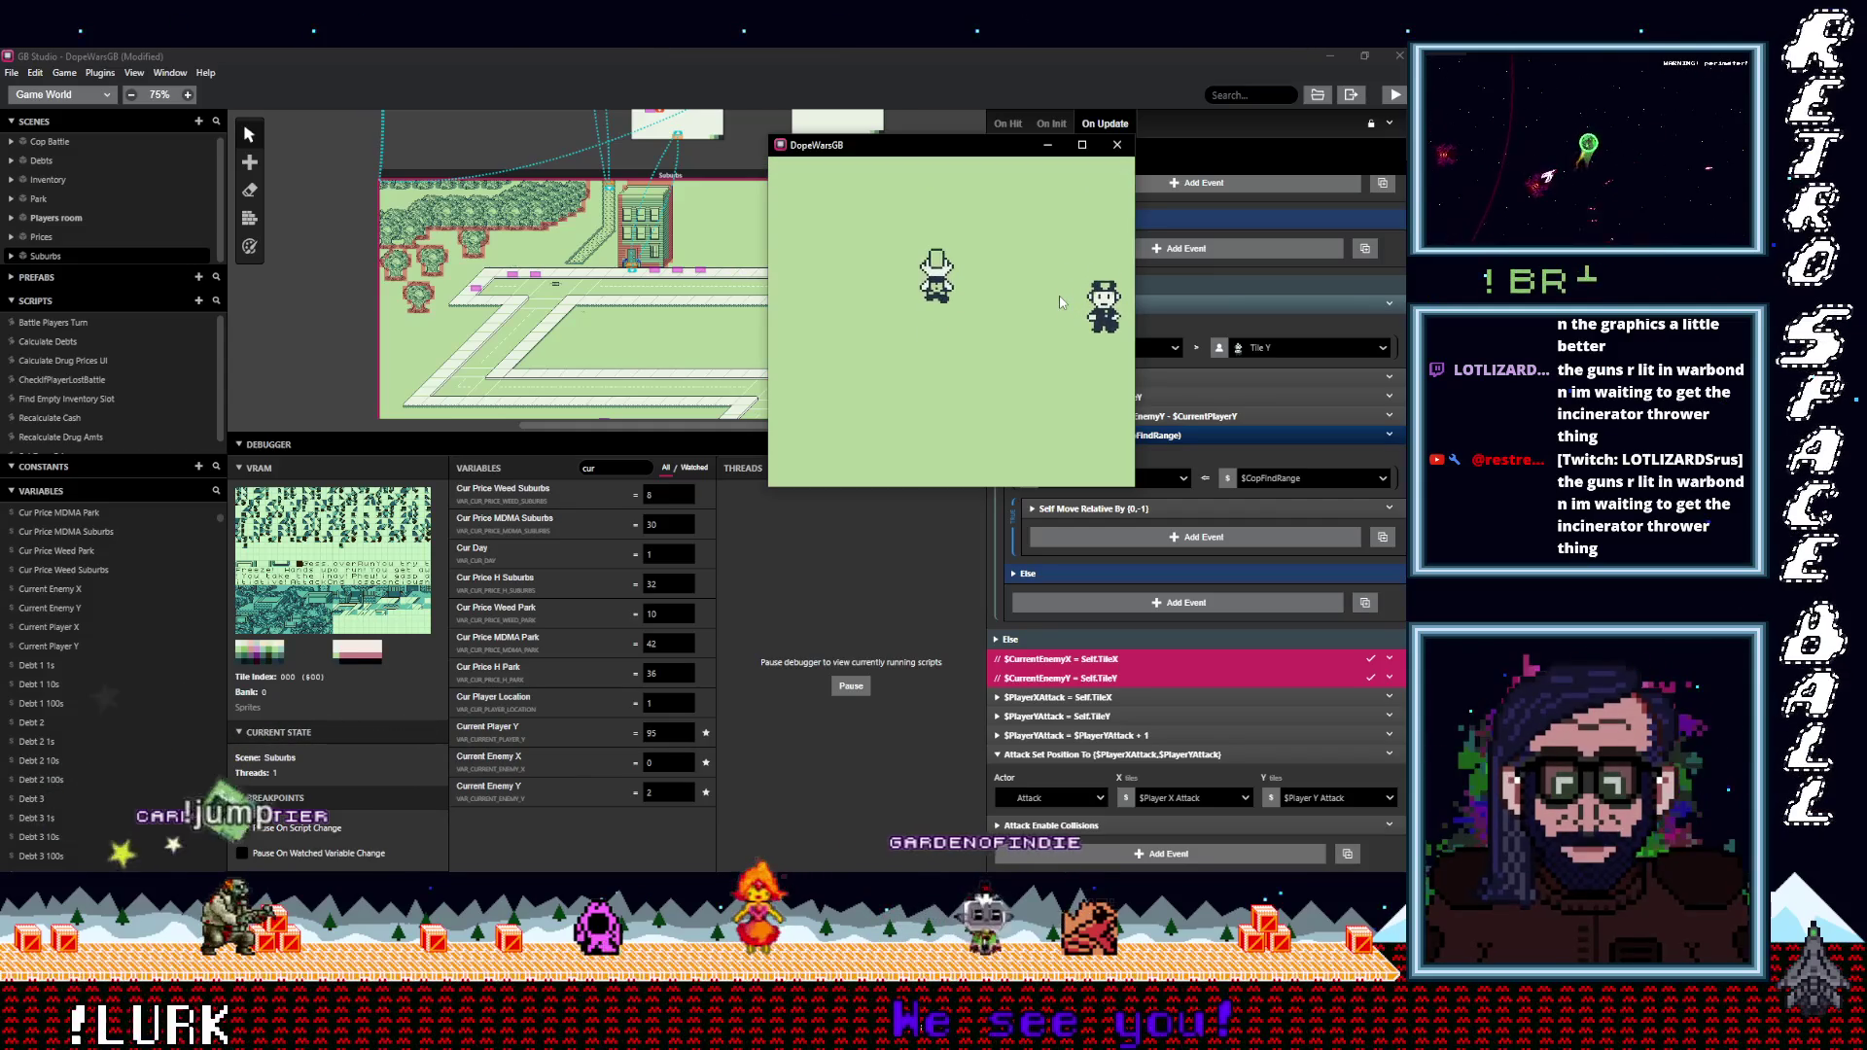
key("Up")
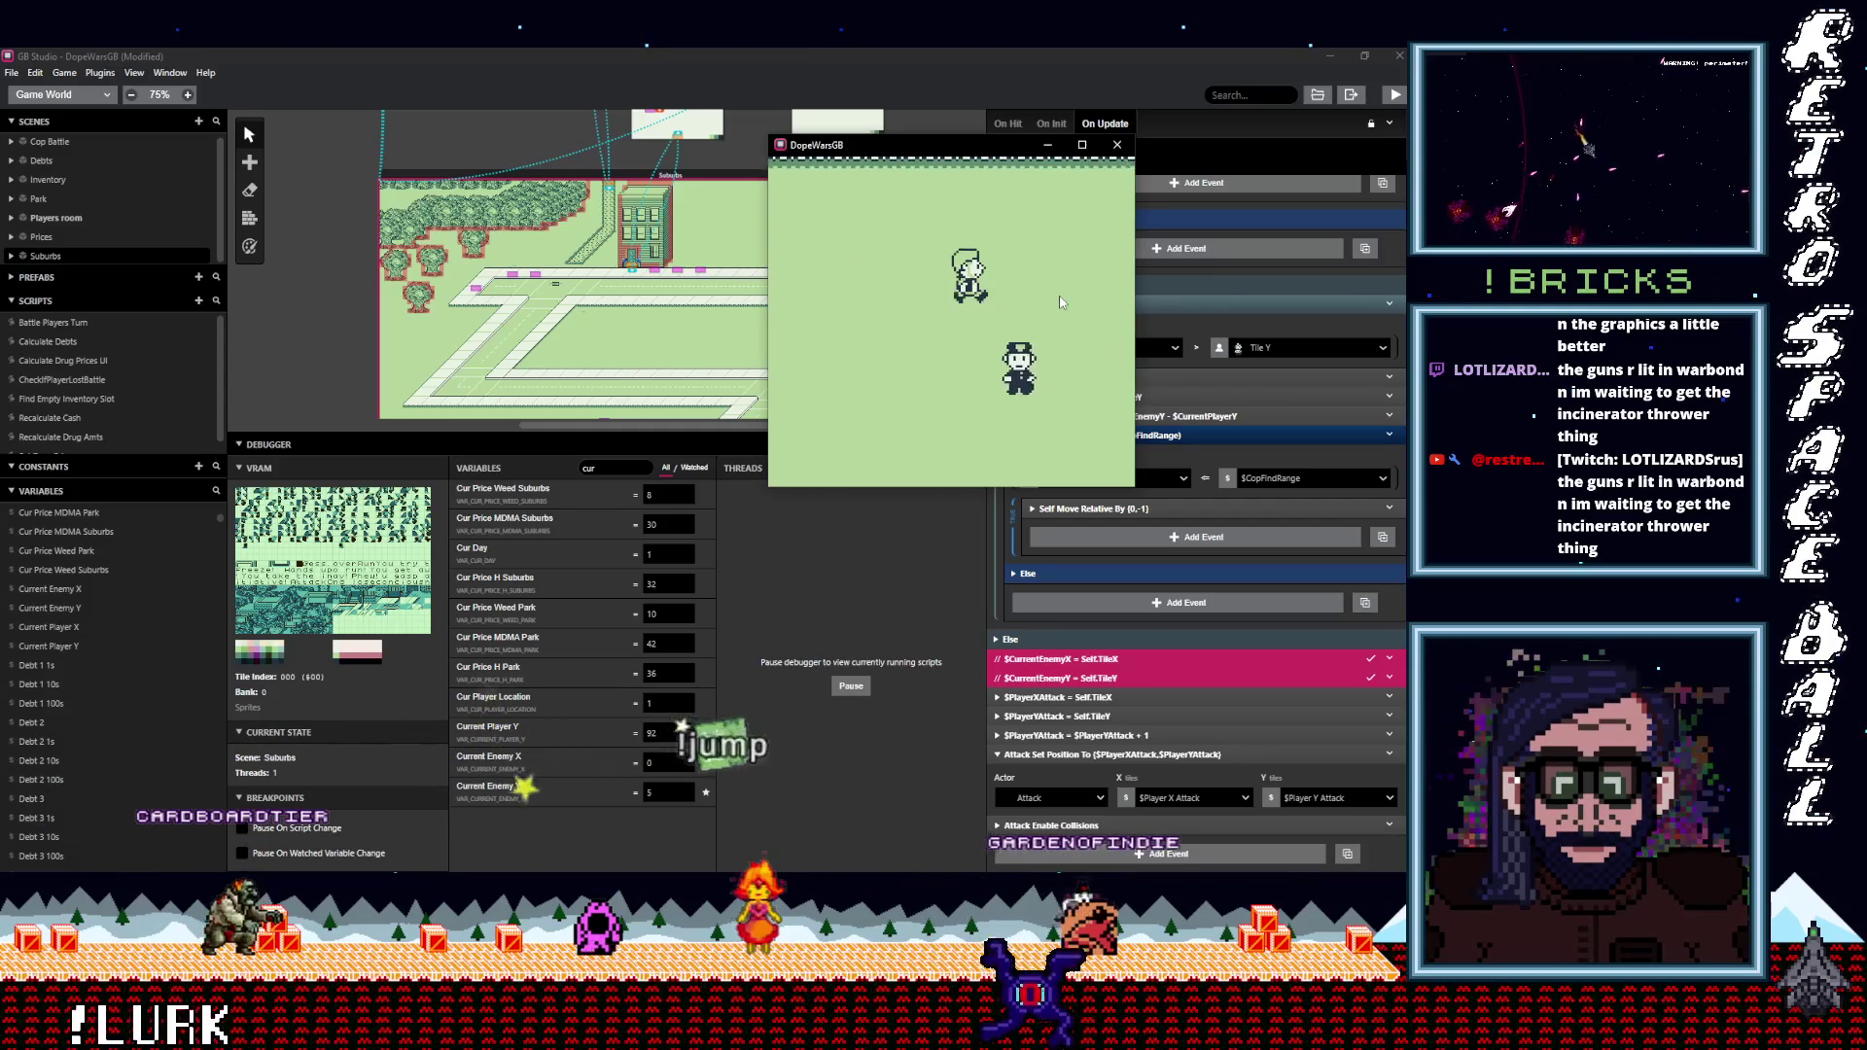
key("Right")
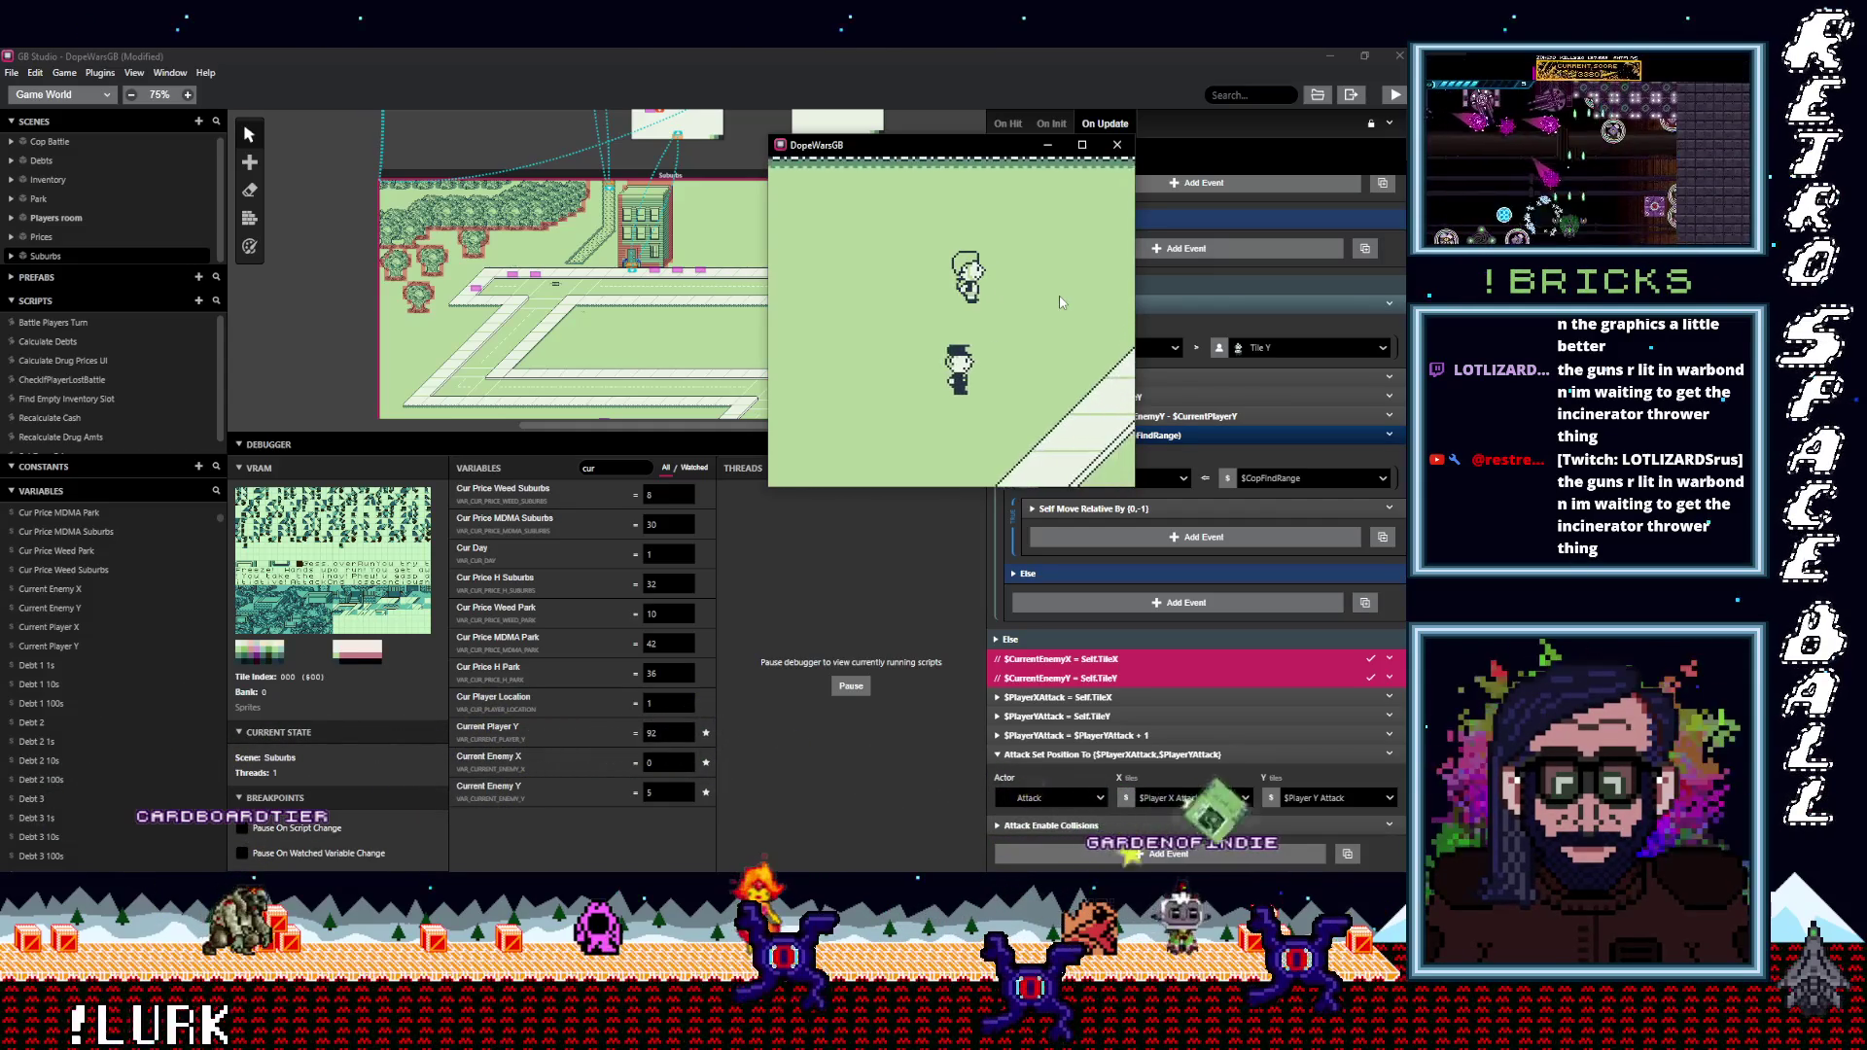
key("Right")
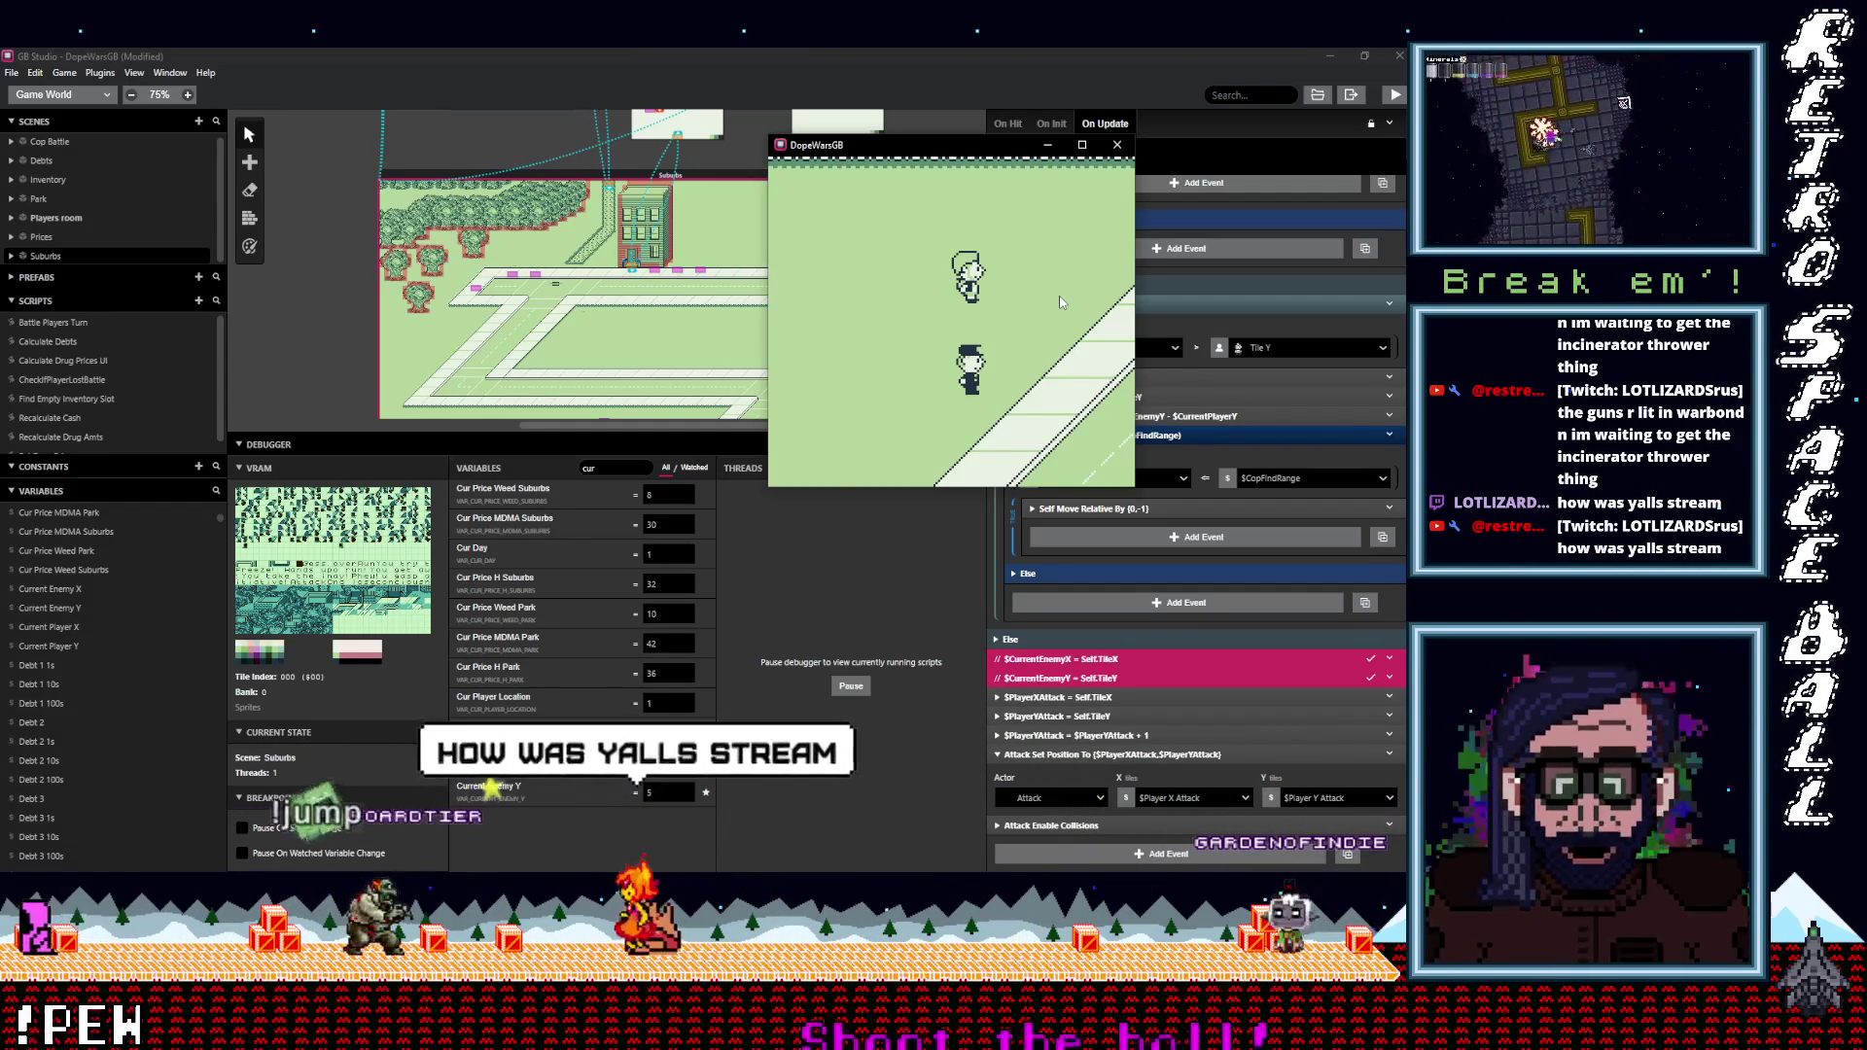
key("Left")
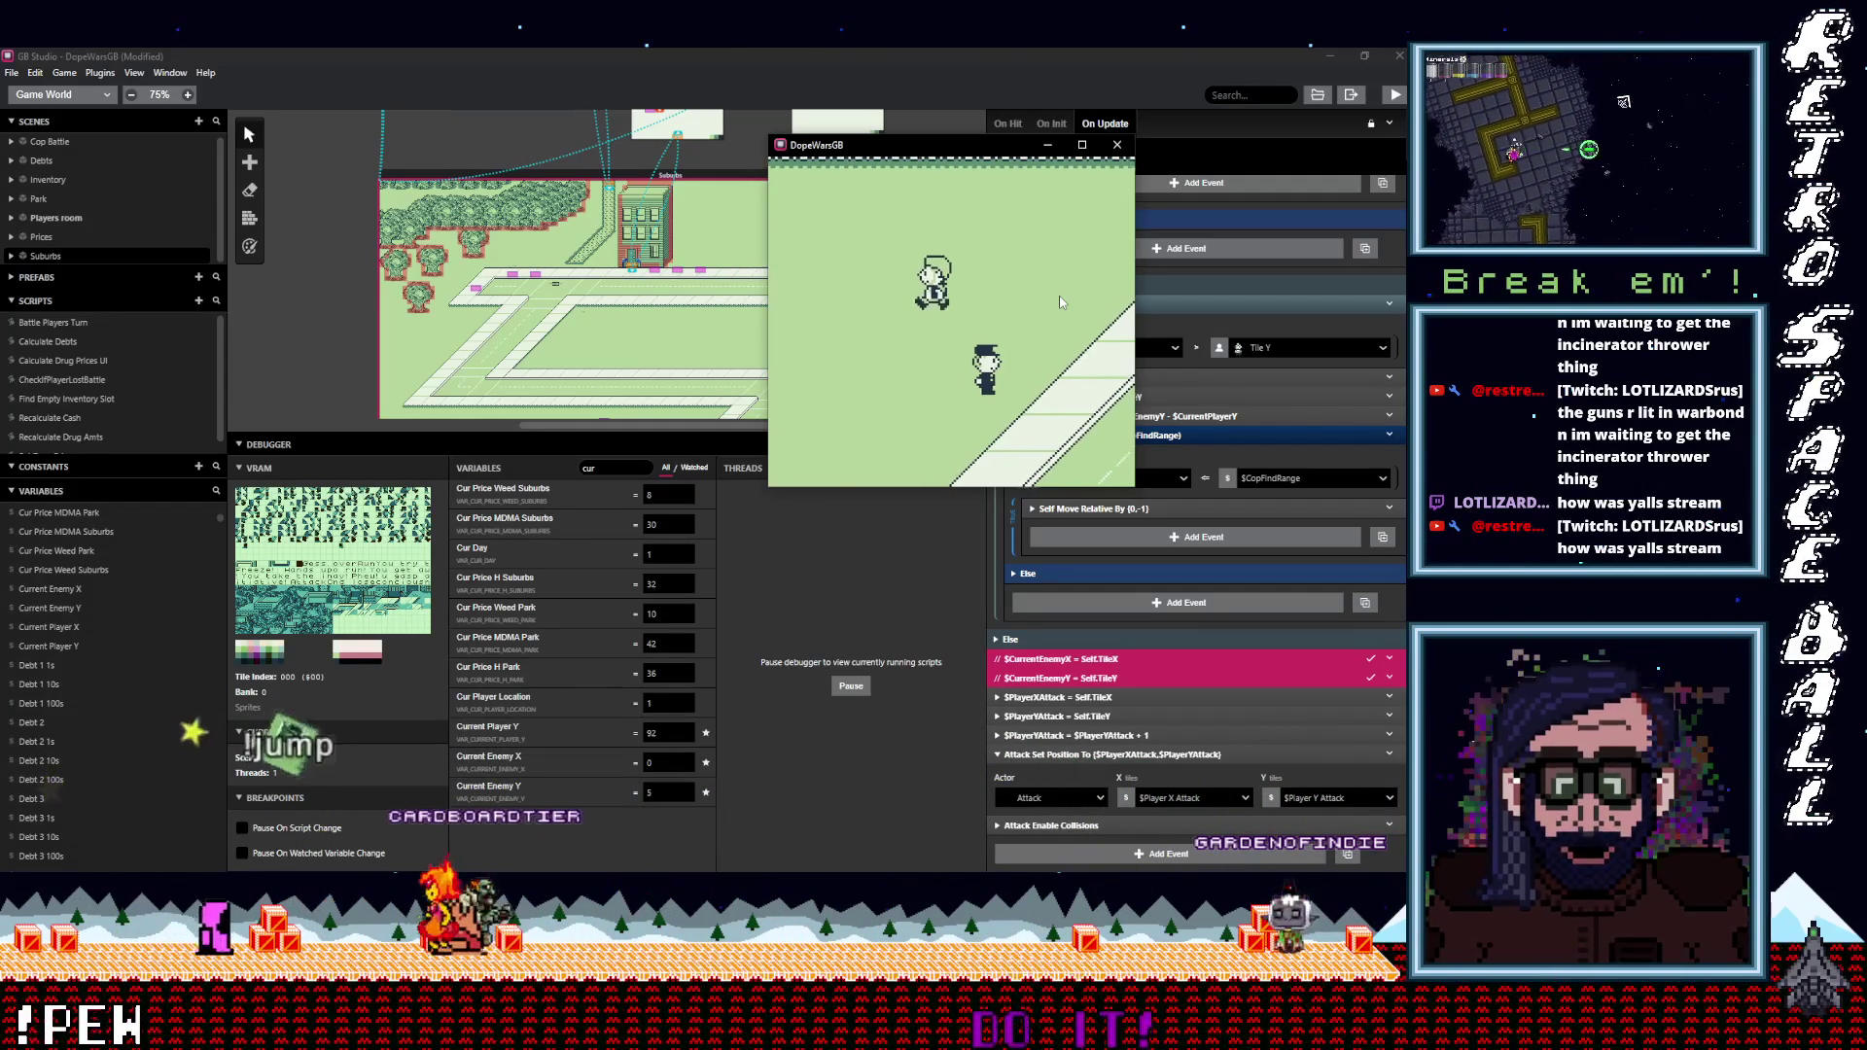
key("Left")
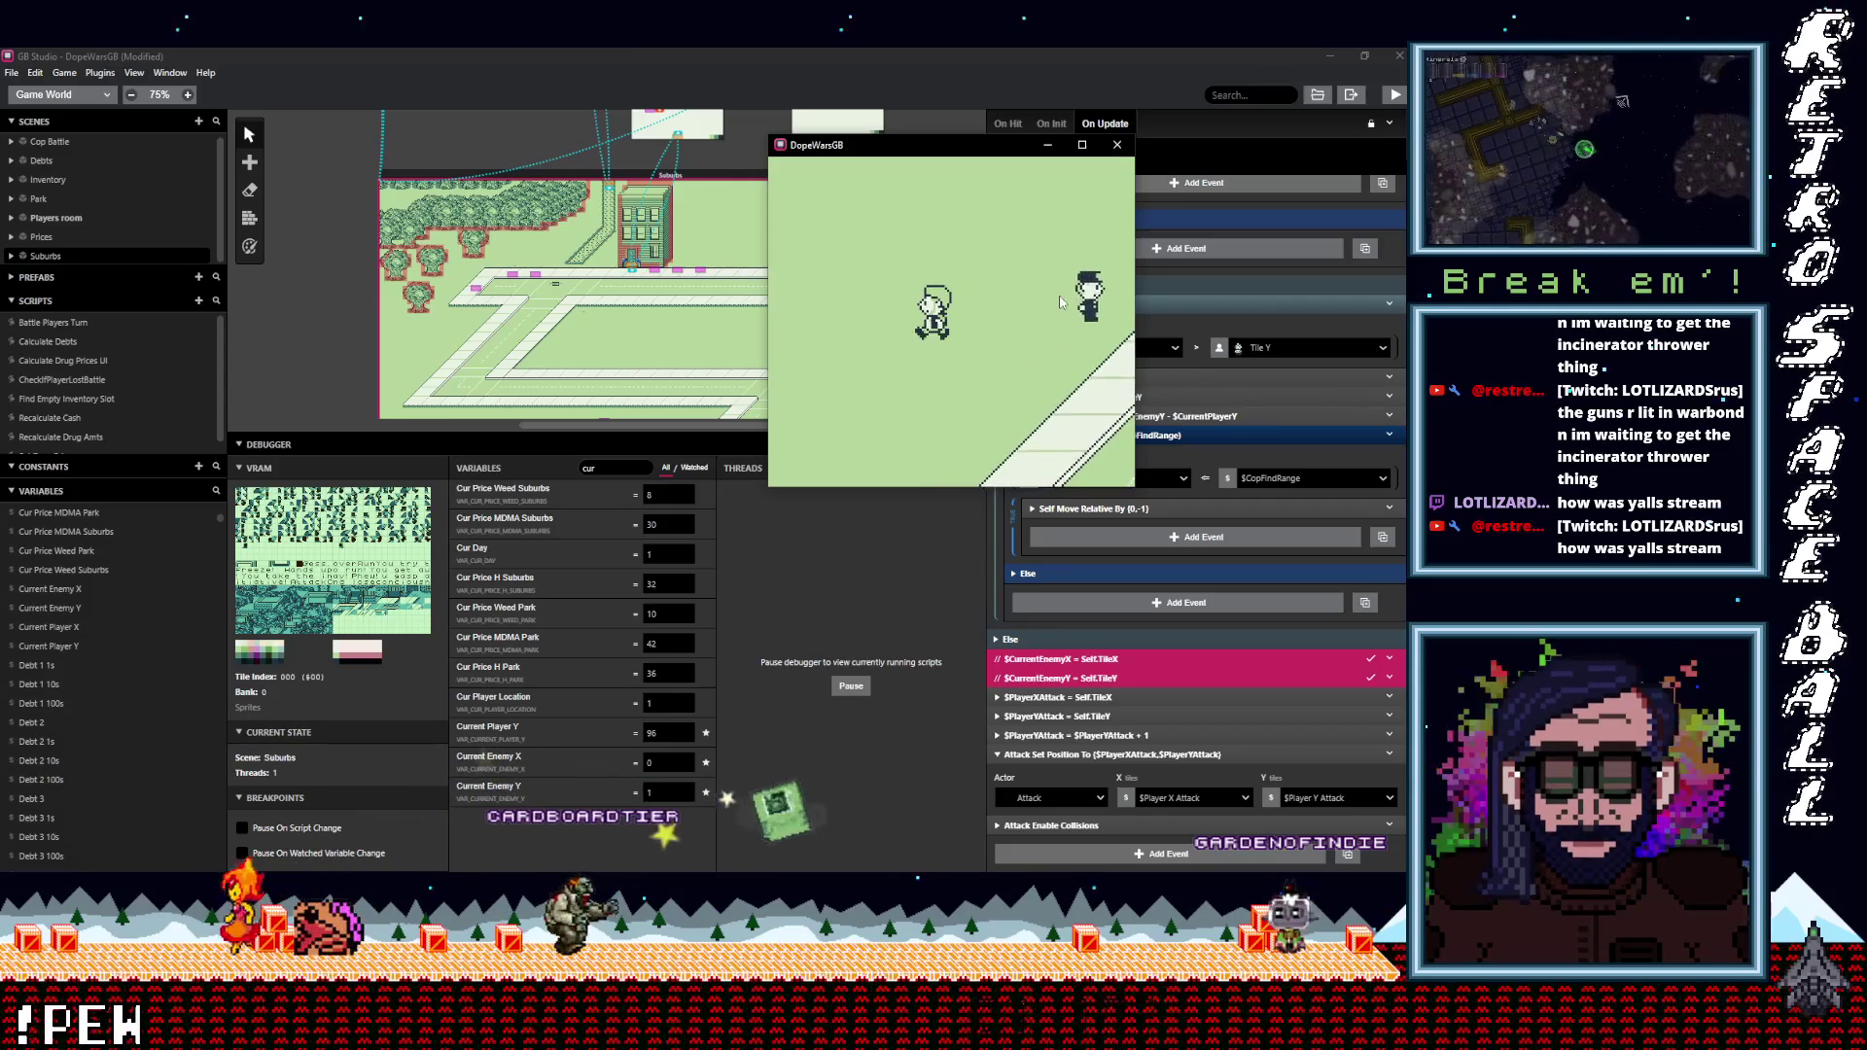
Move down and up while the cop follows, then step into it to trigger 'Freeze! Hands up!'.
key("Down")
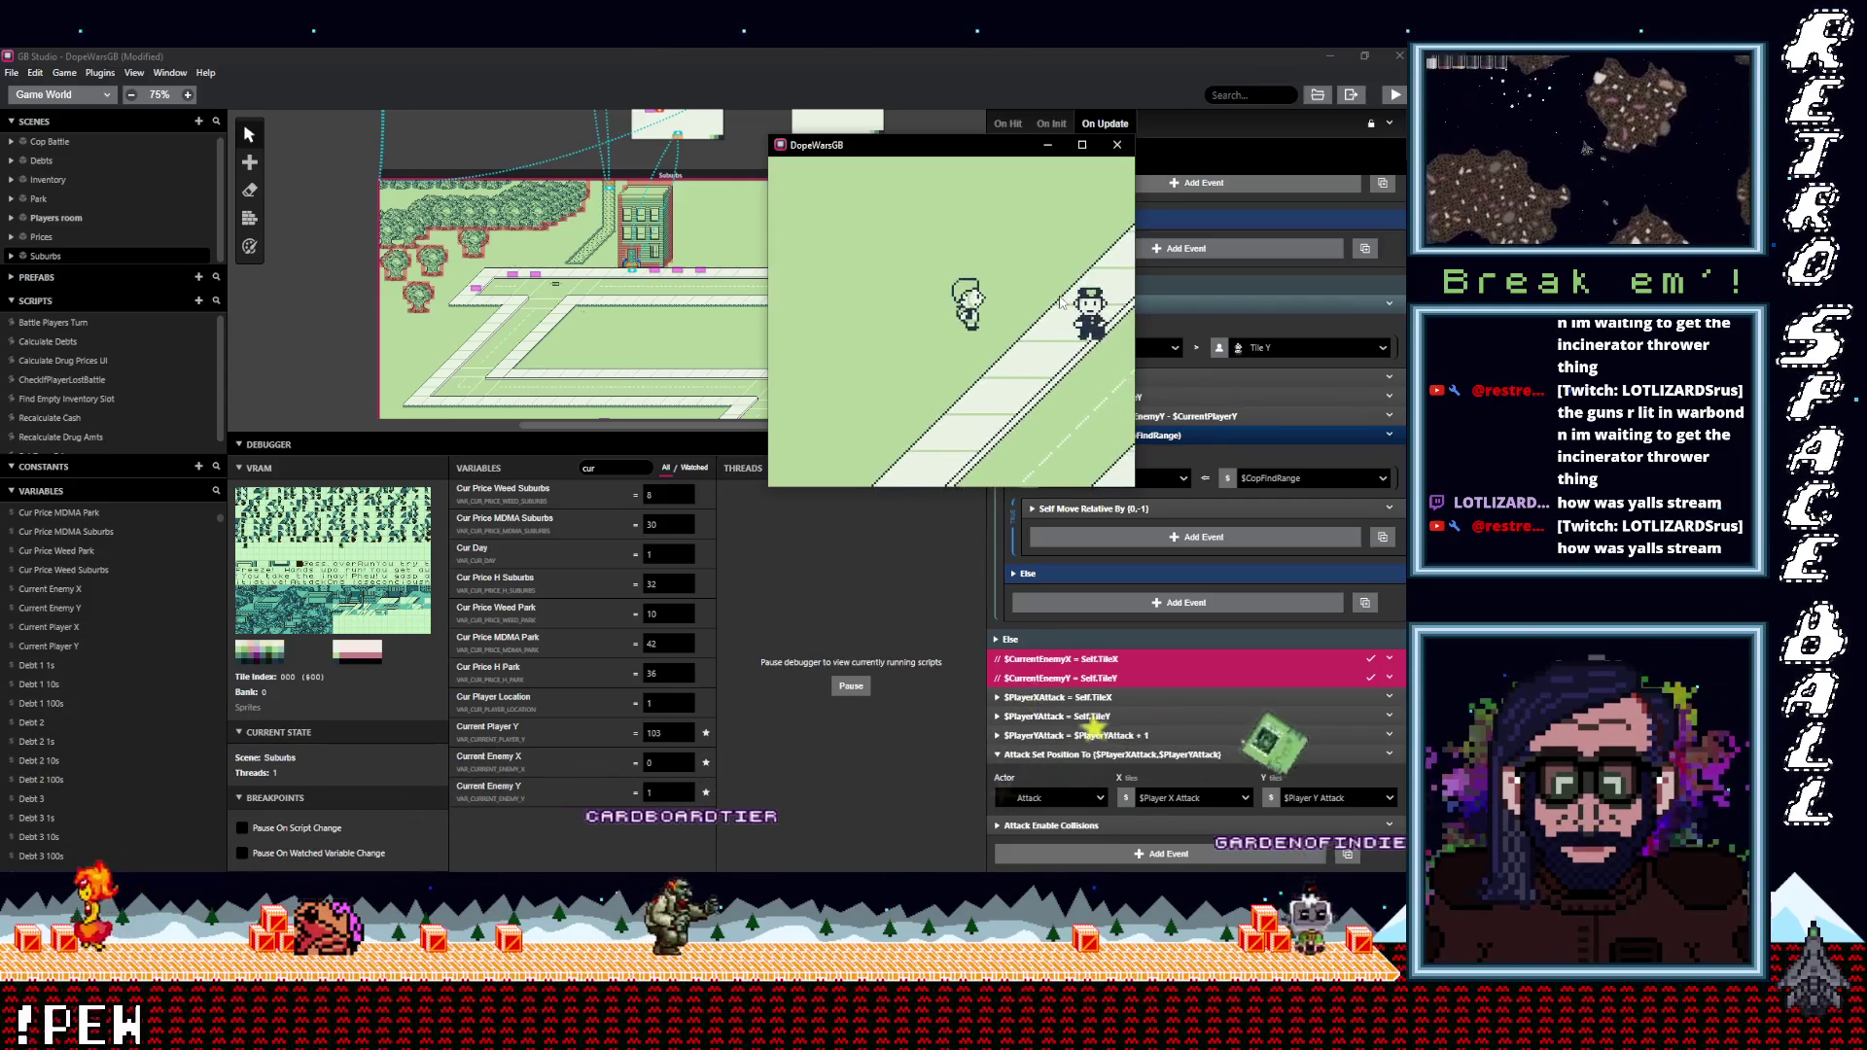
key("Up")
key("Up")
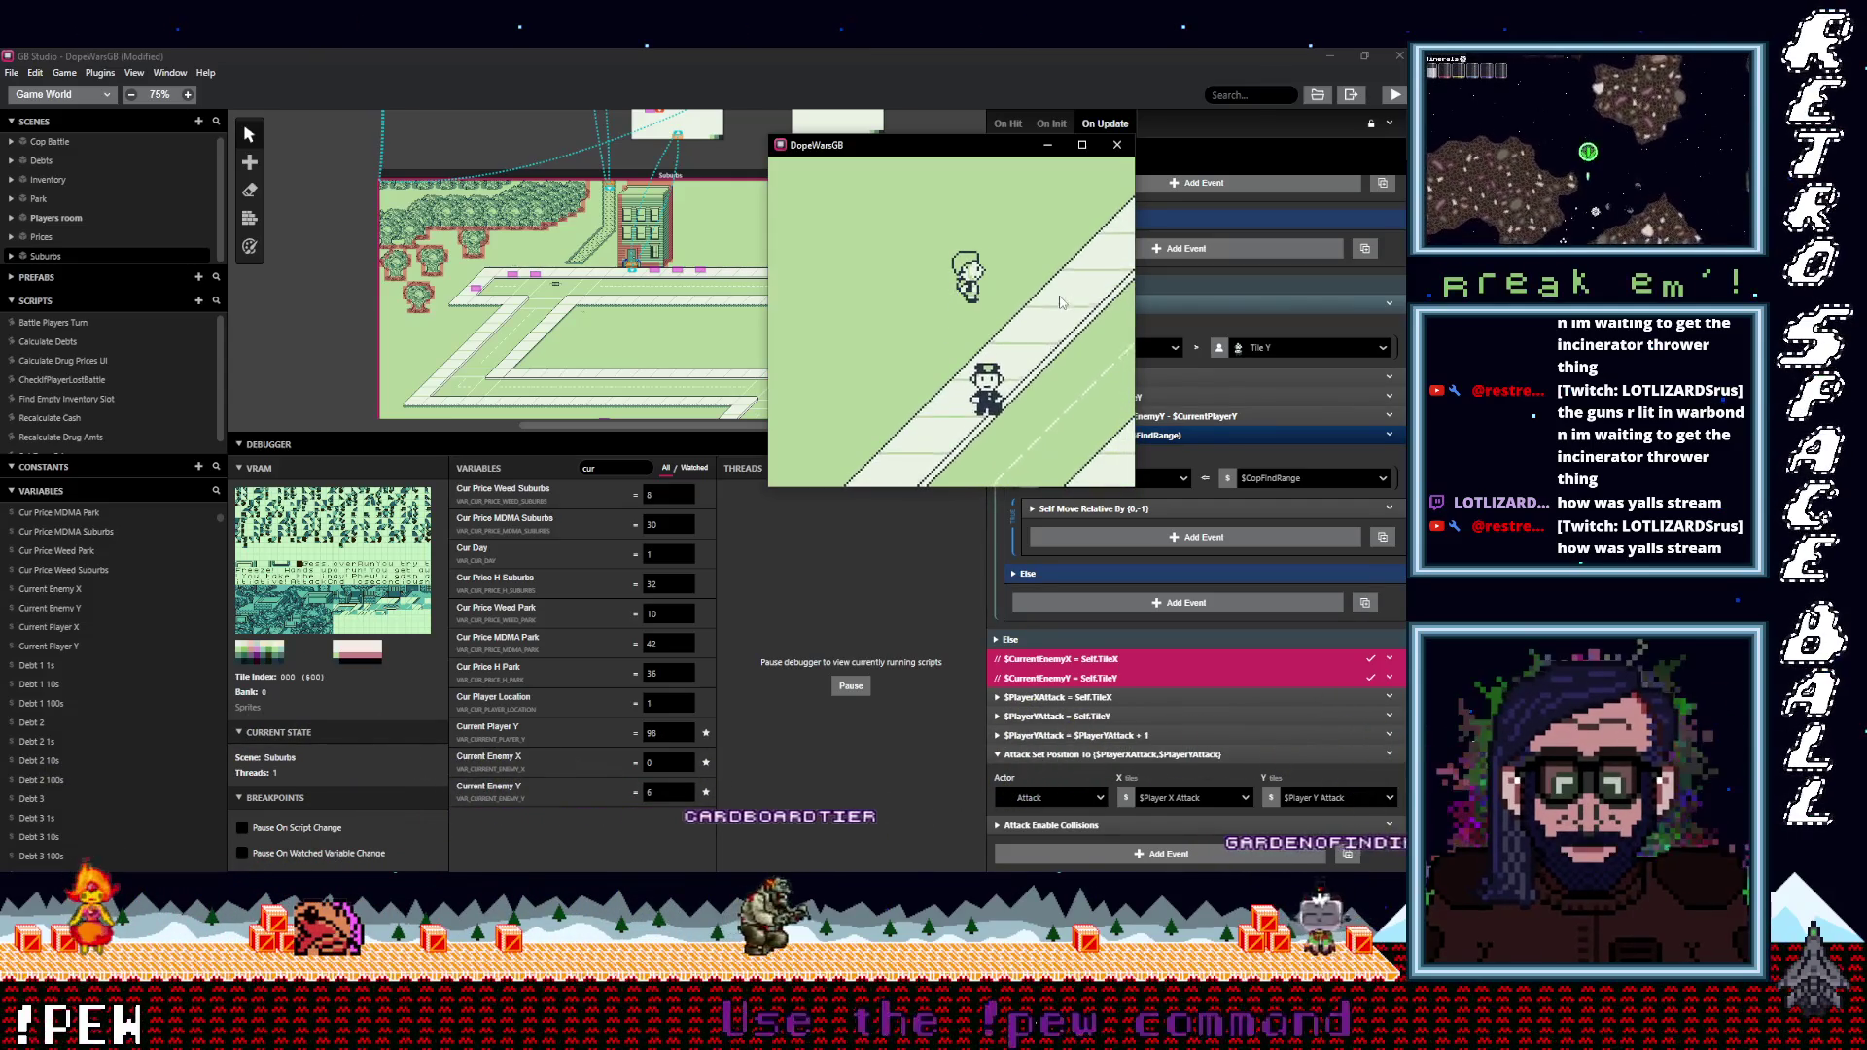
key("Up")
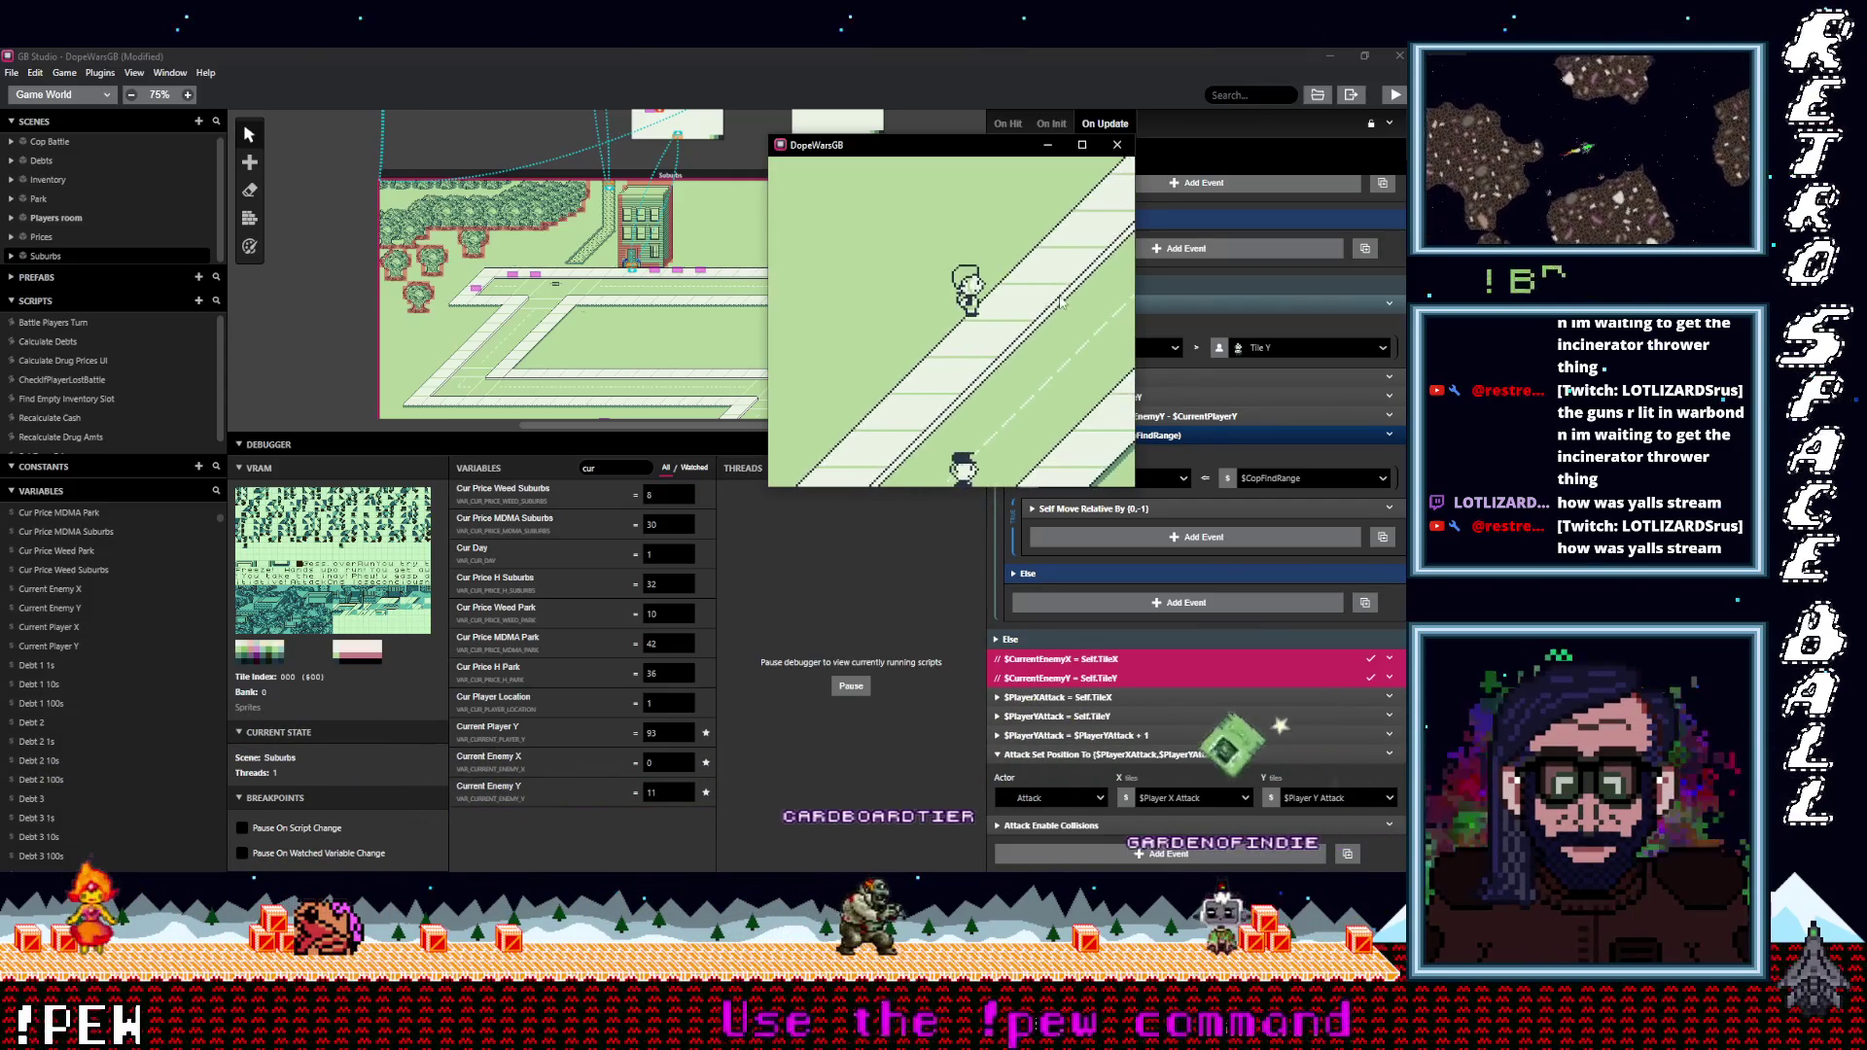
key("Down")
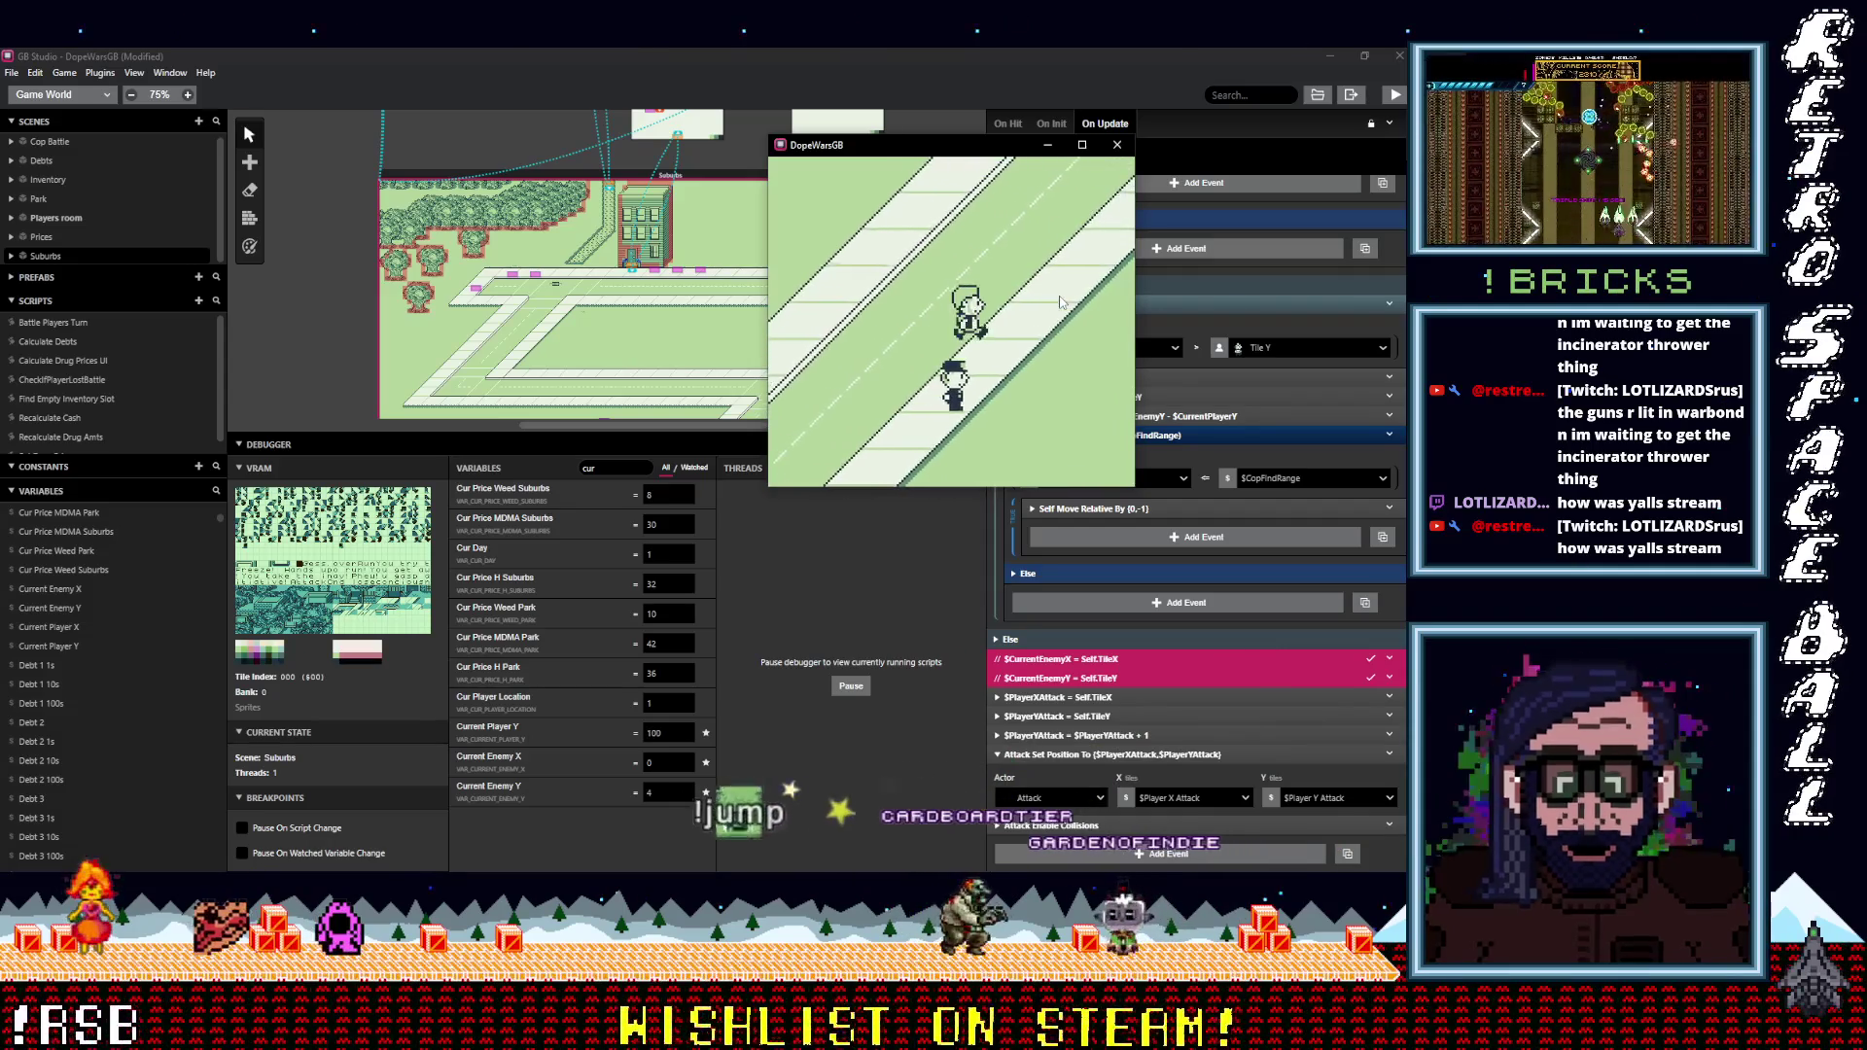
key("Right")
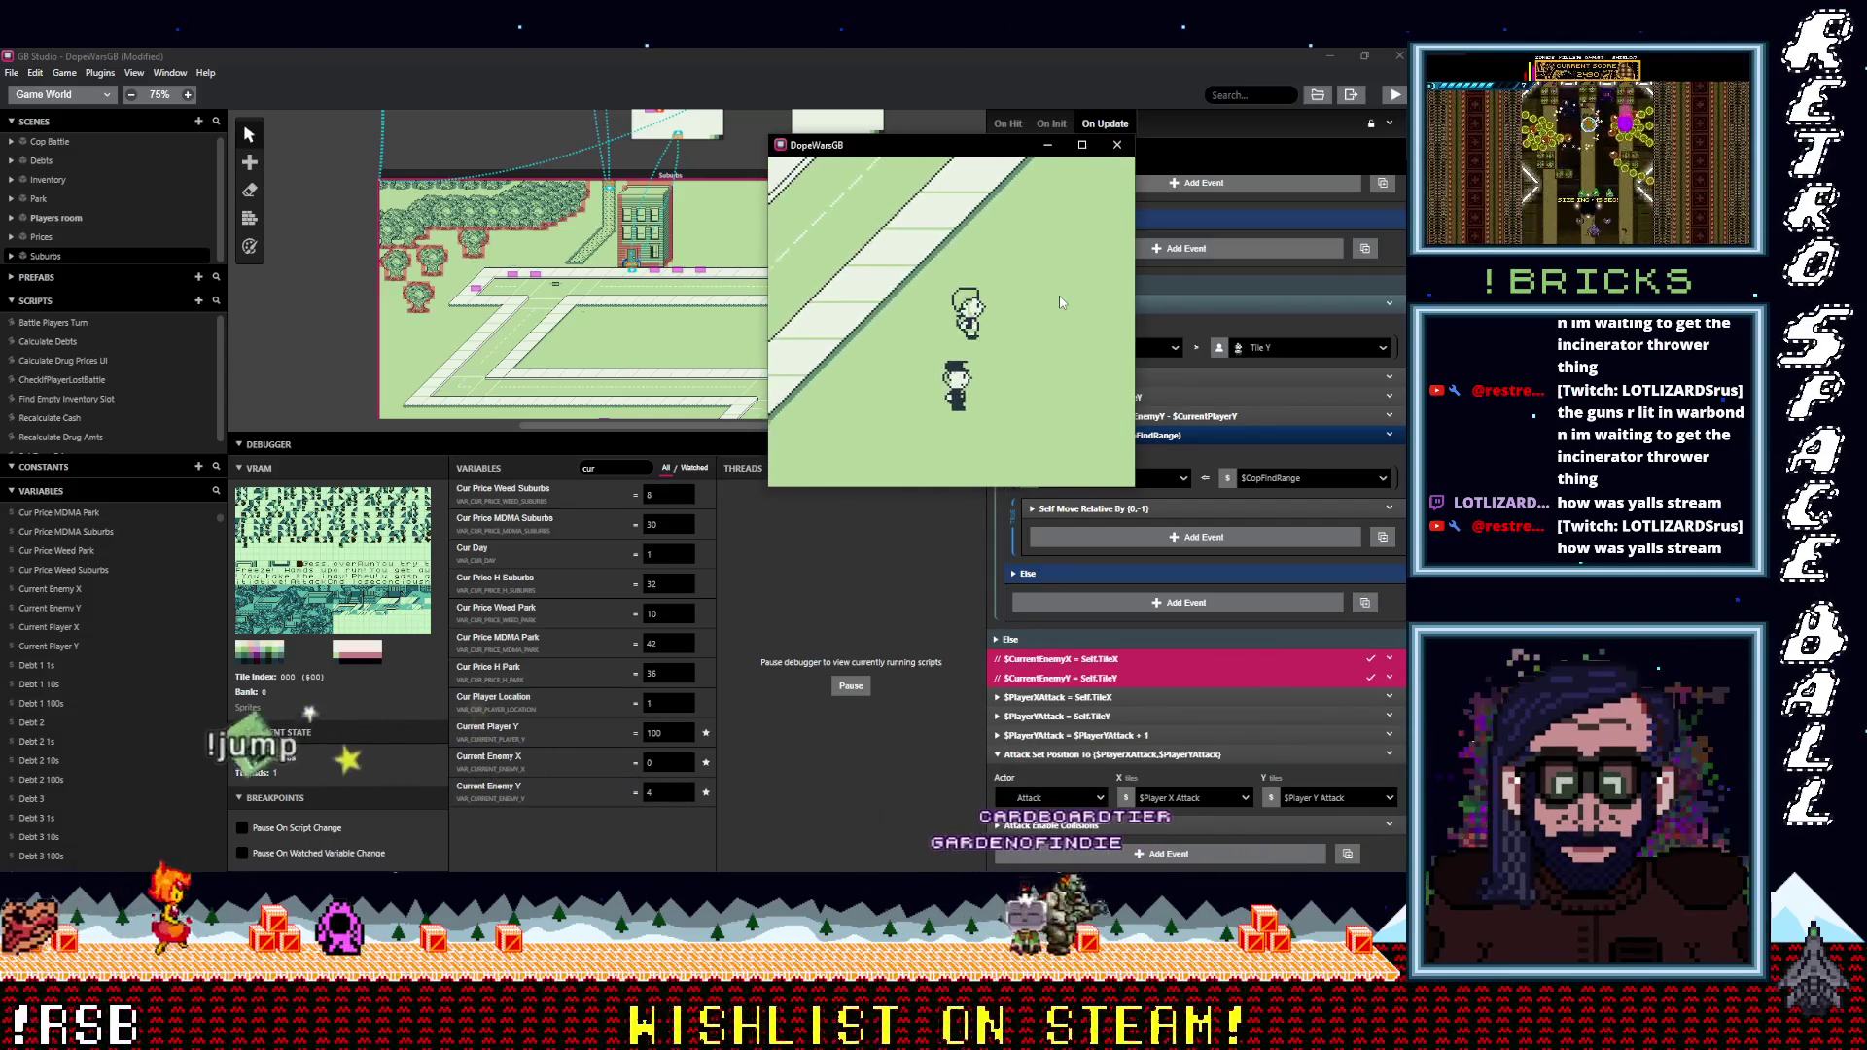
key("Down")
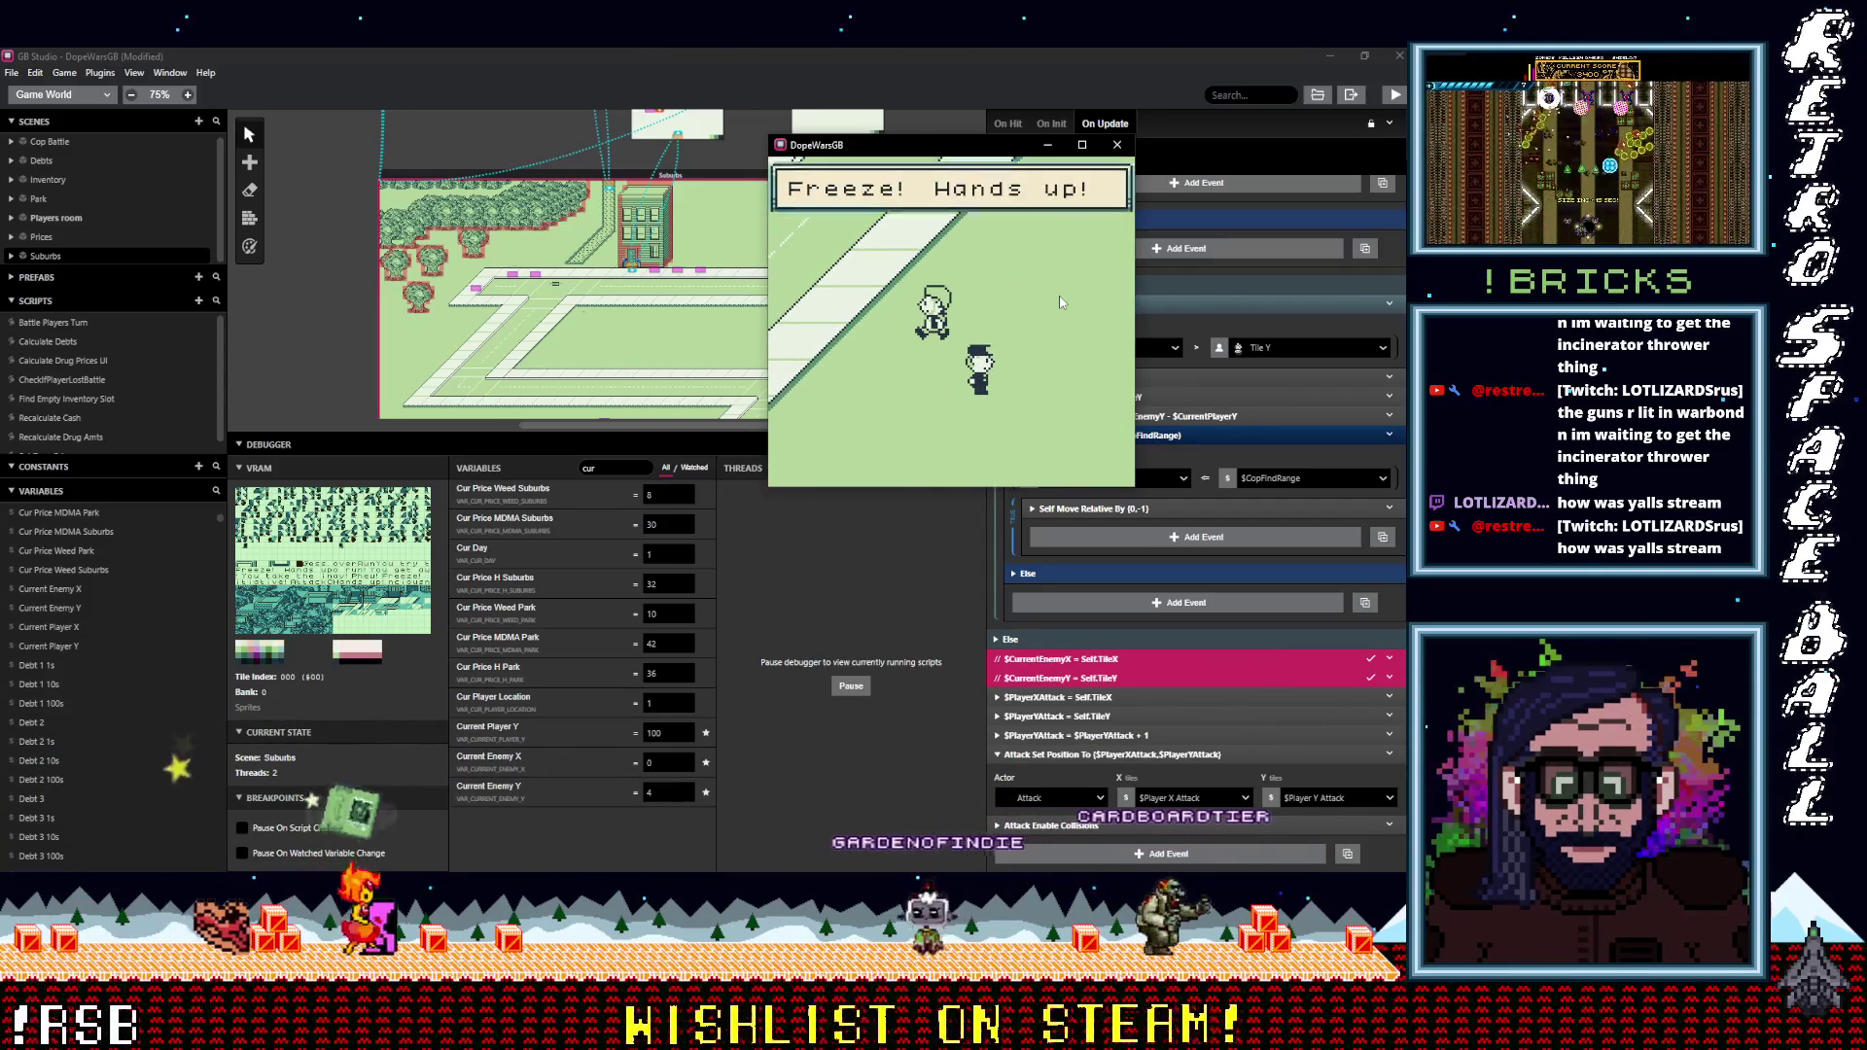
Dismiss the opening message, select Run, and advance past the run attempt.
key("z")
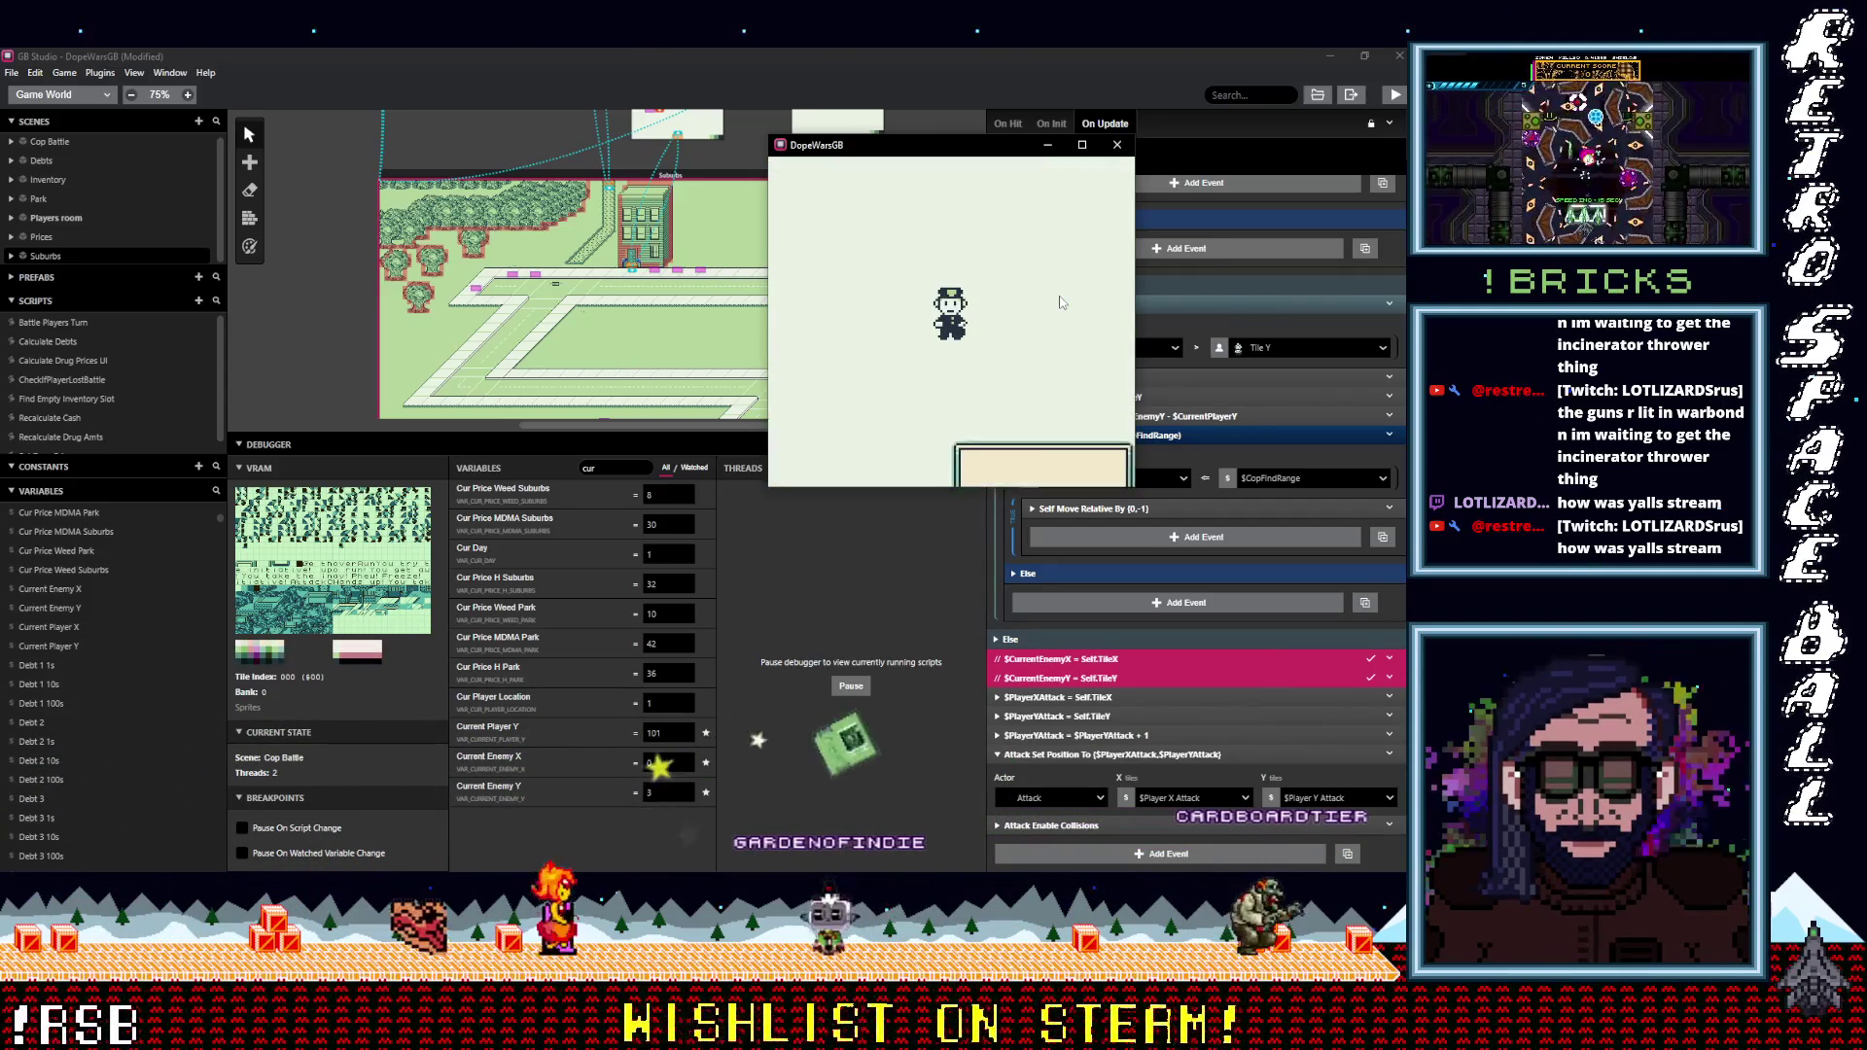
key("Down")
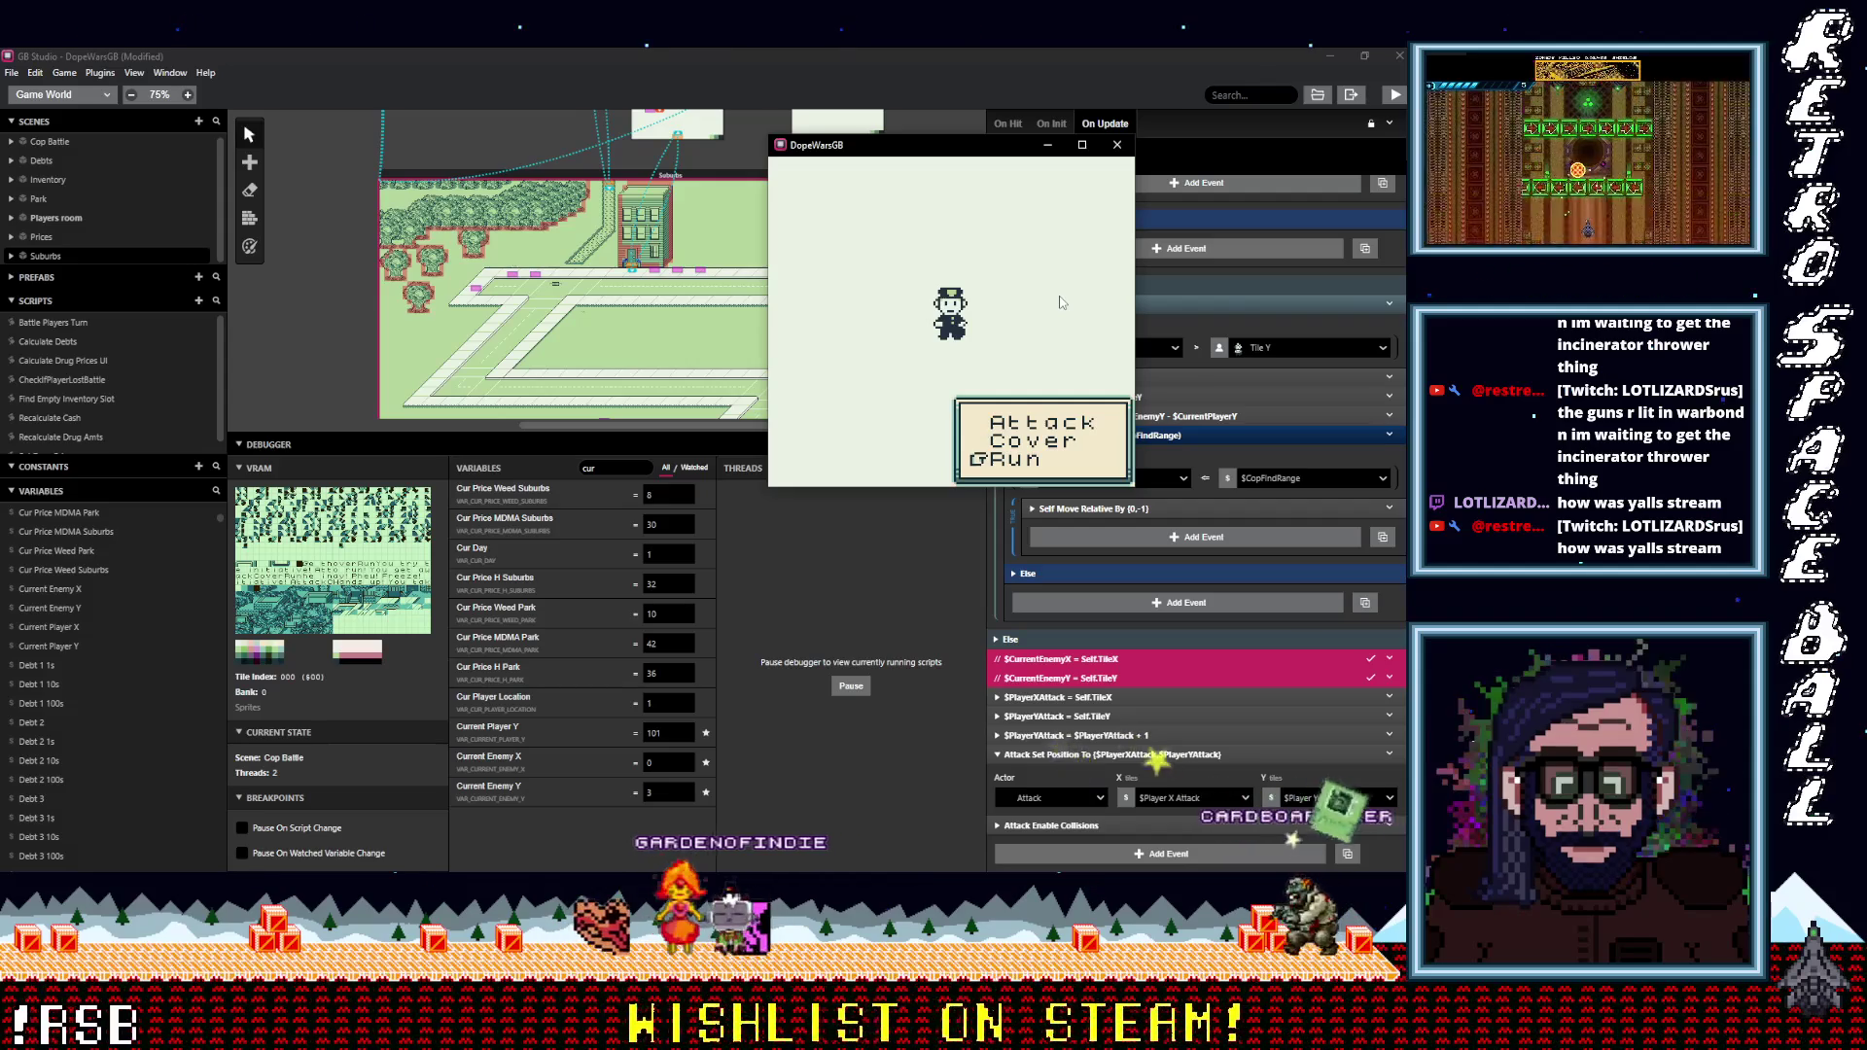
key("z")
key("z")
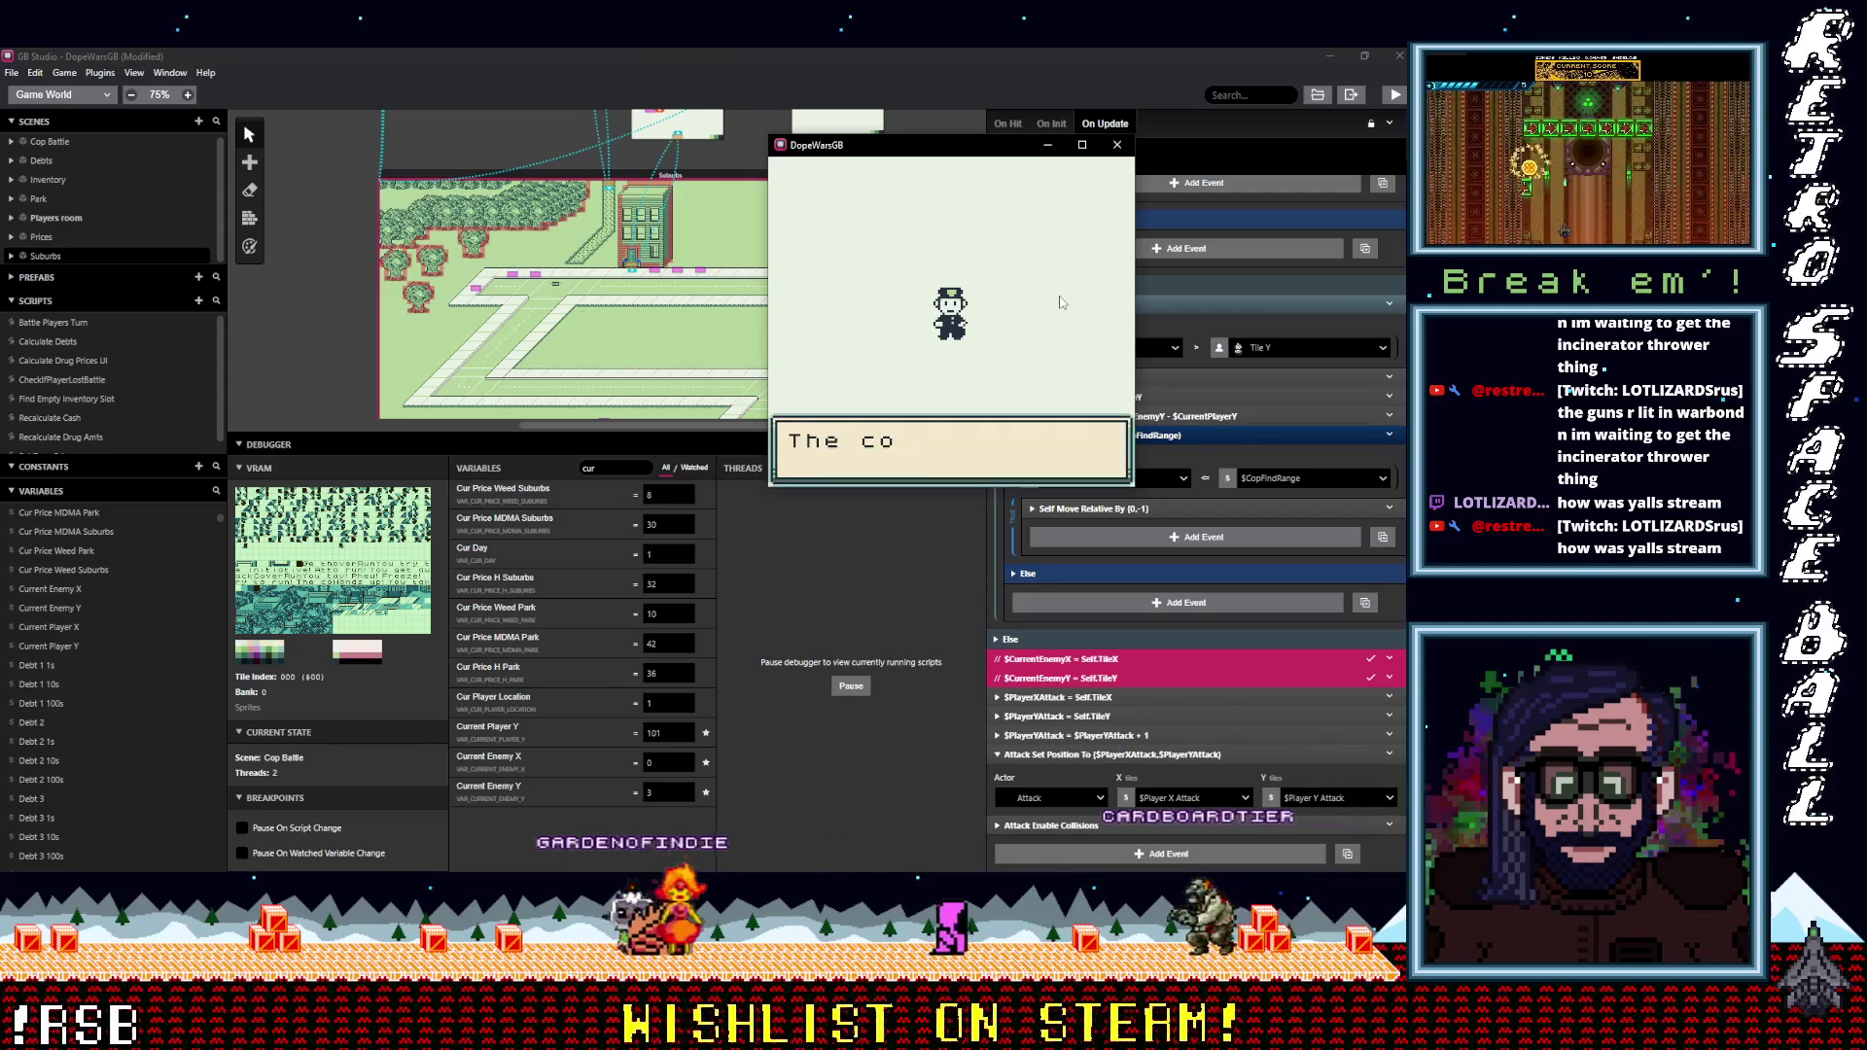
key("z")
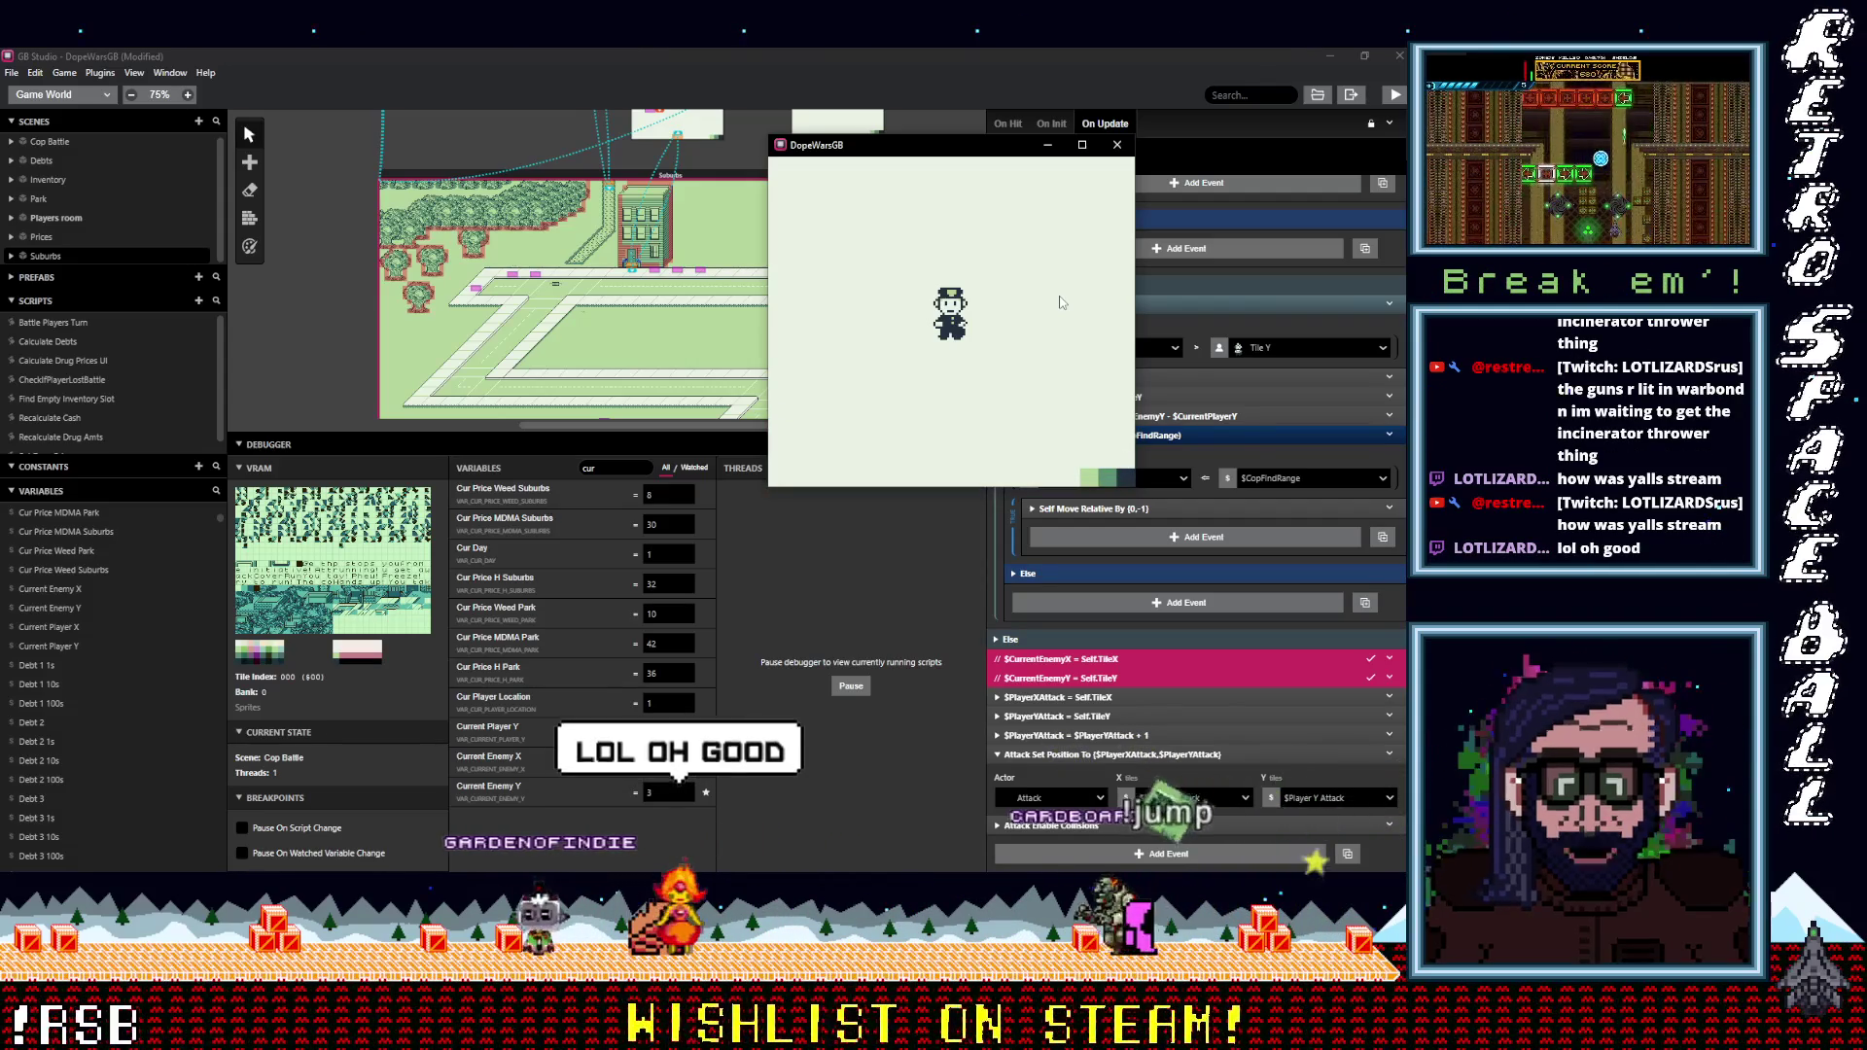
Close the DopeWarsGB playtest window to return to the cop's On Update script.
left_click(1117, 145)
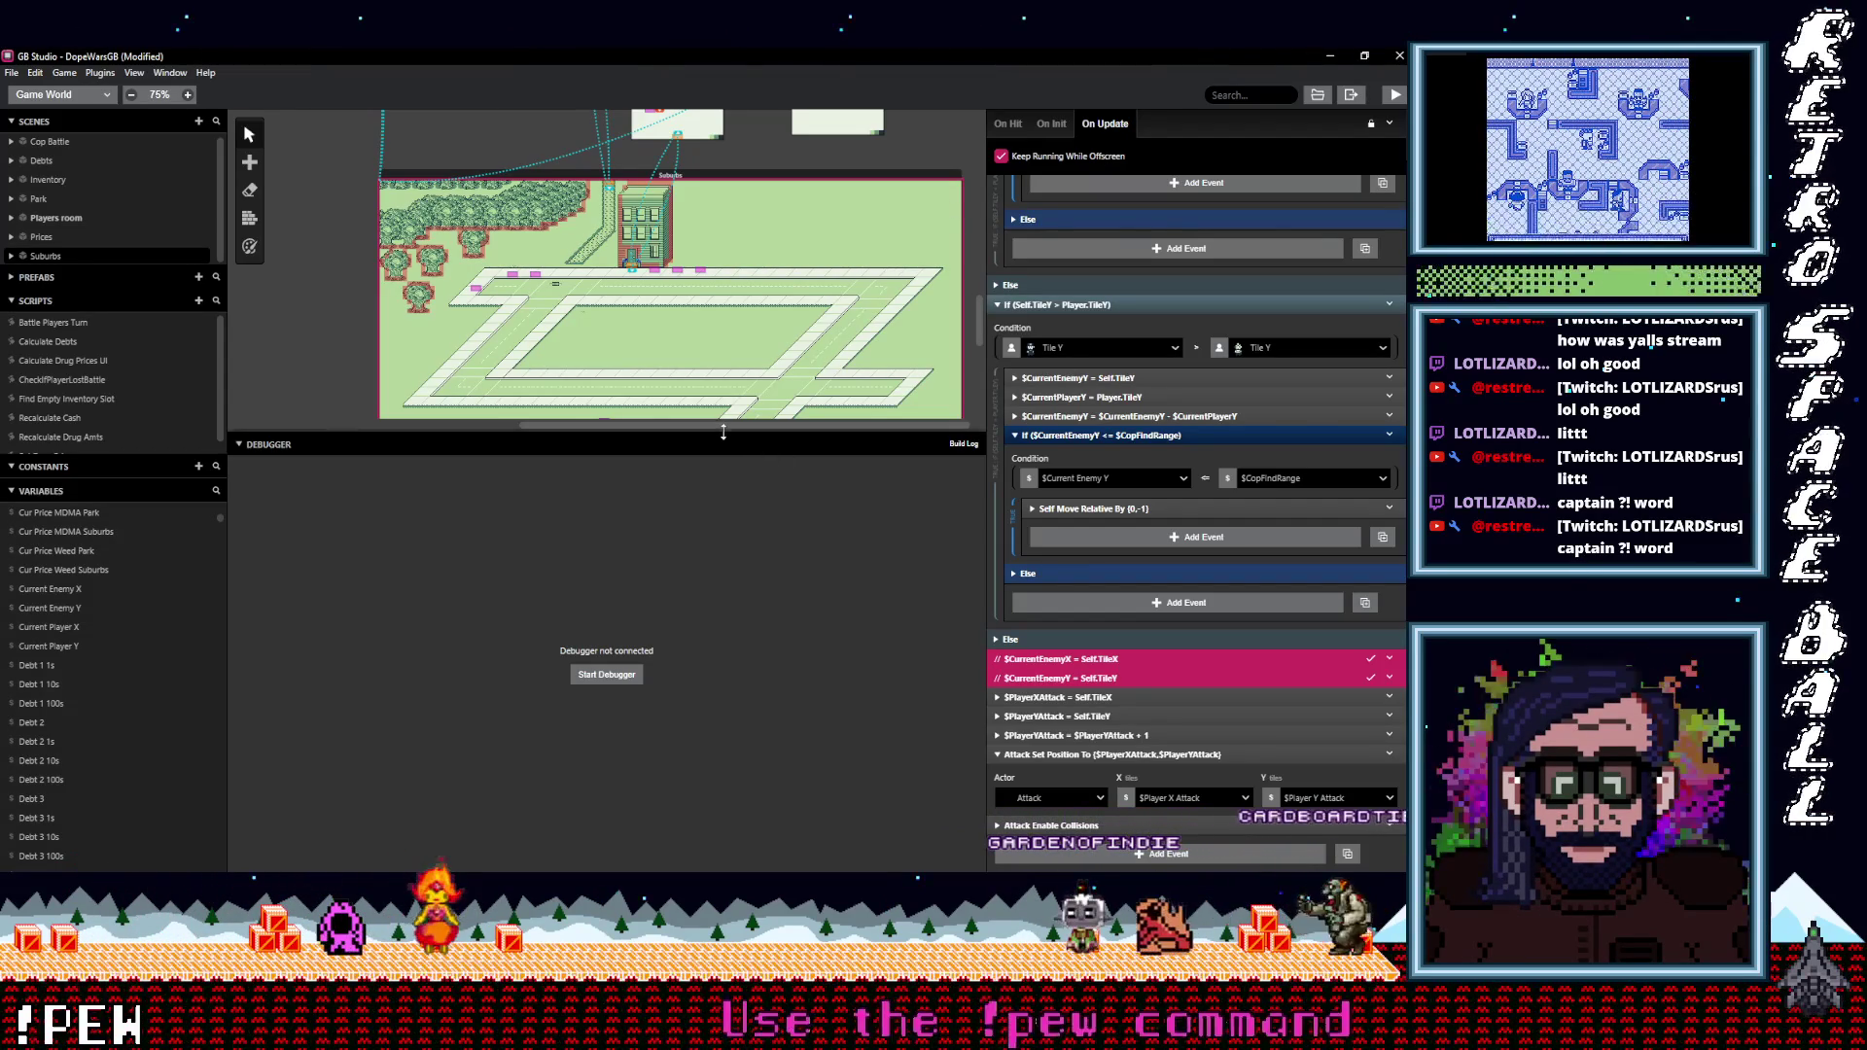
Open the Battle Players Turn script from the Cop Battle actor's properties.
left_click_drag(723, 431, 723, 745)
scroll(801, 309, "up", 5)
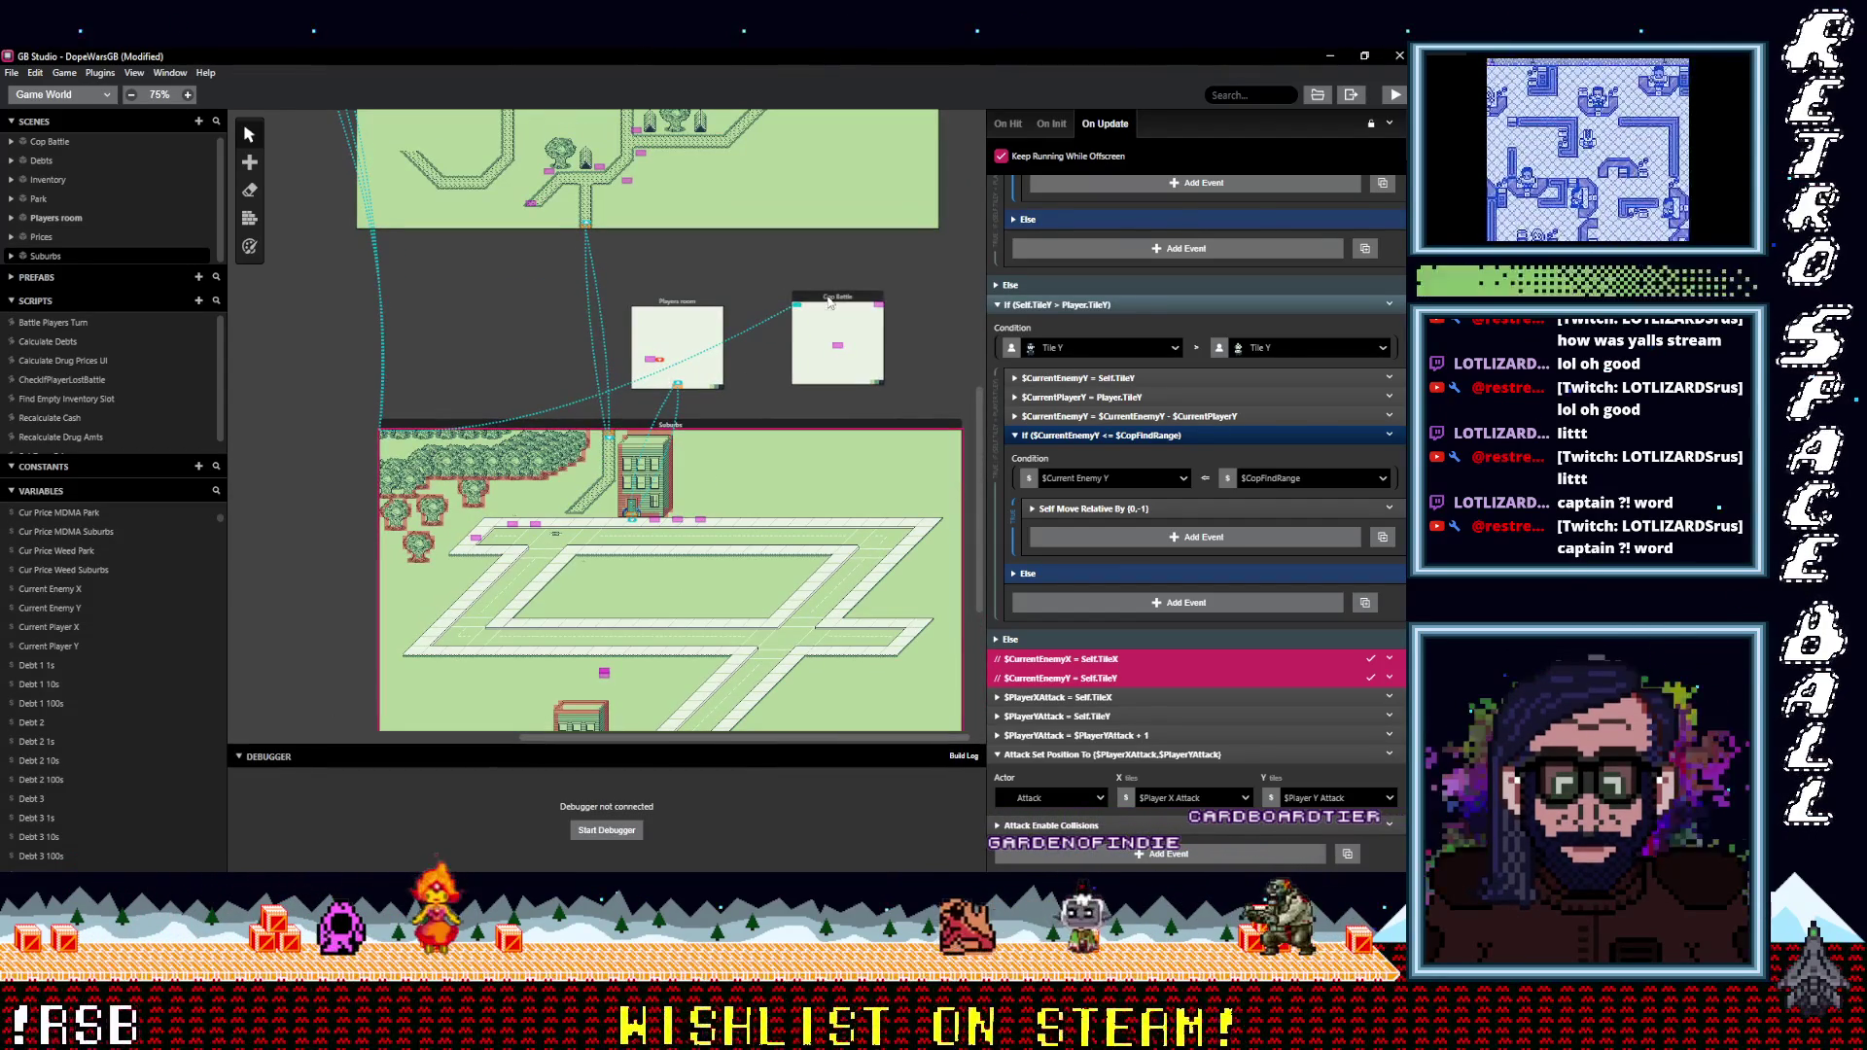
left_click(829, 302)
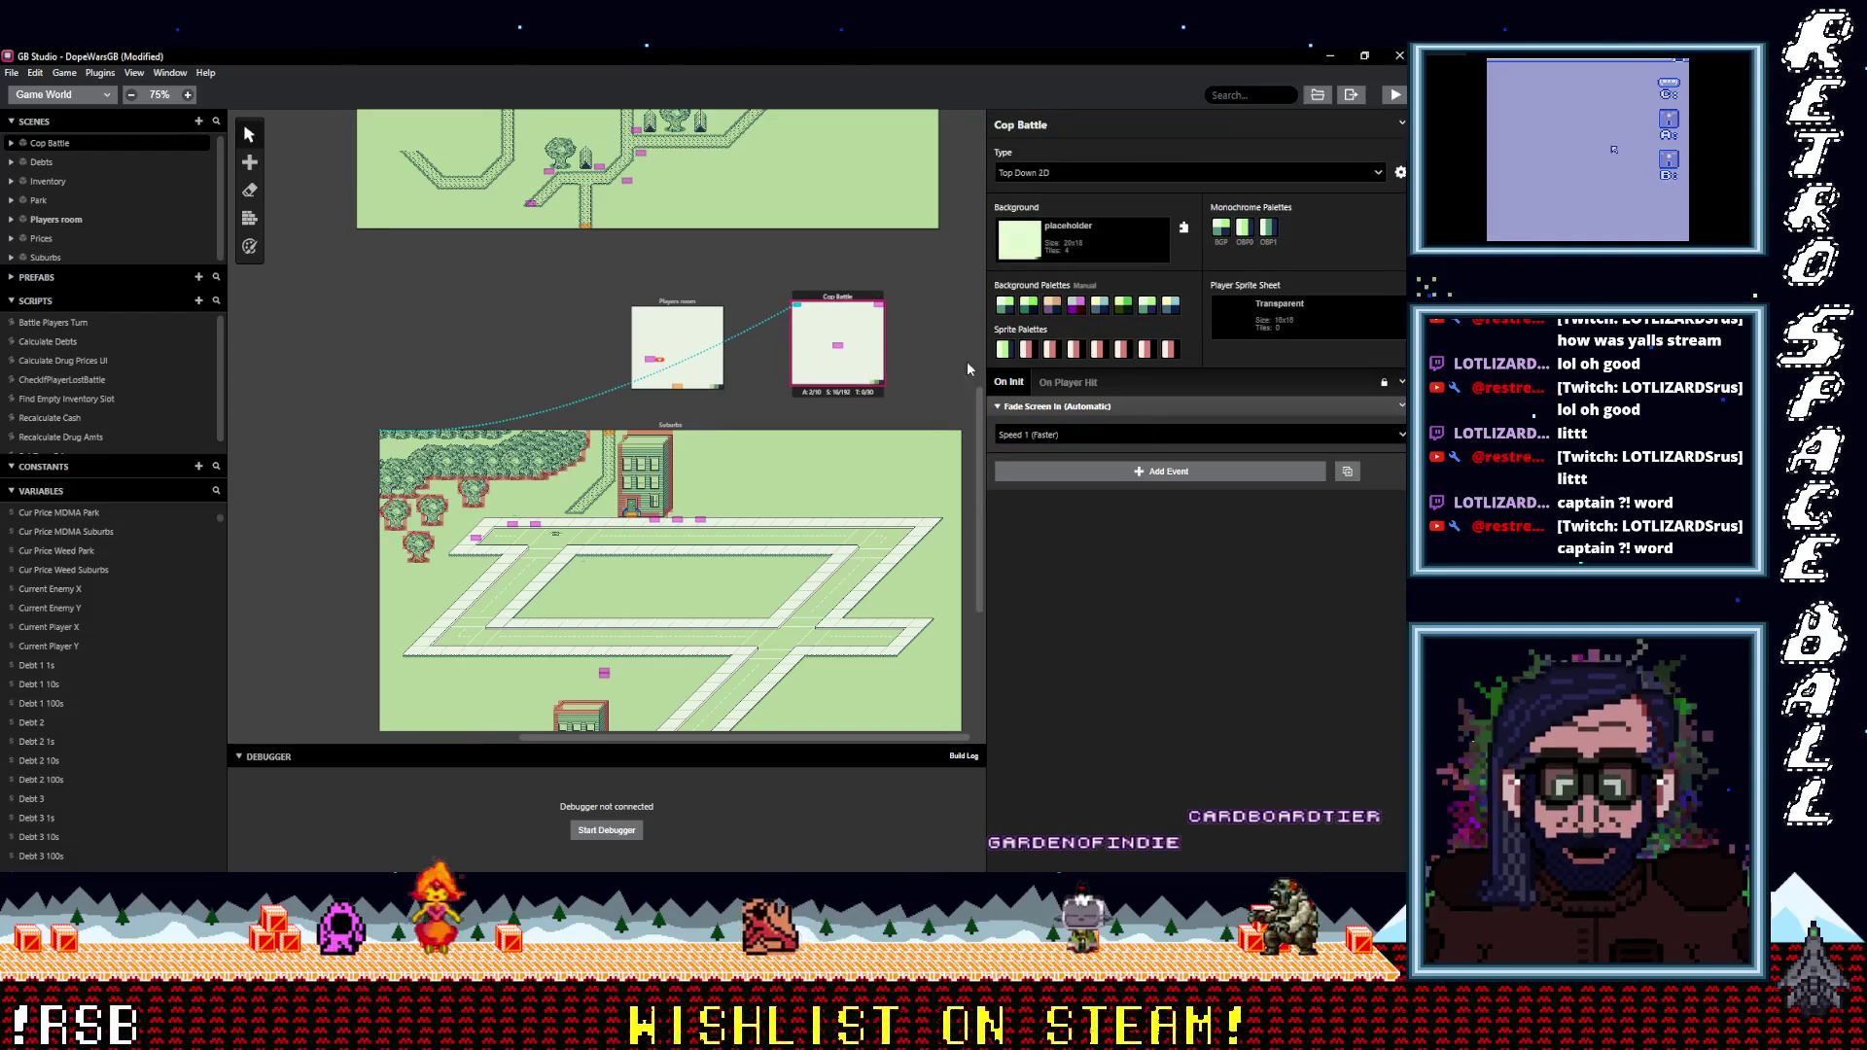
left_click(879, 305)
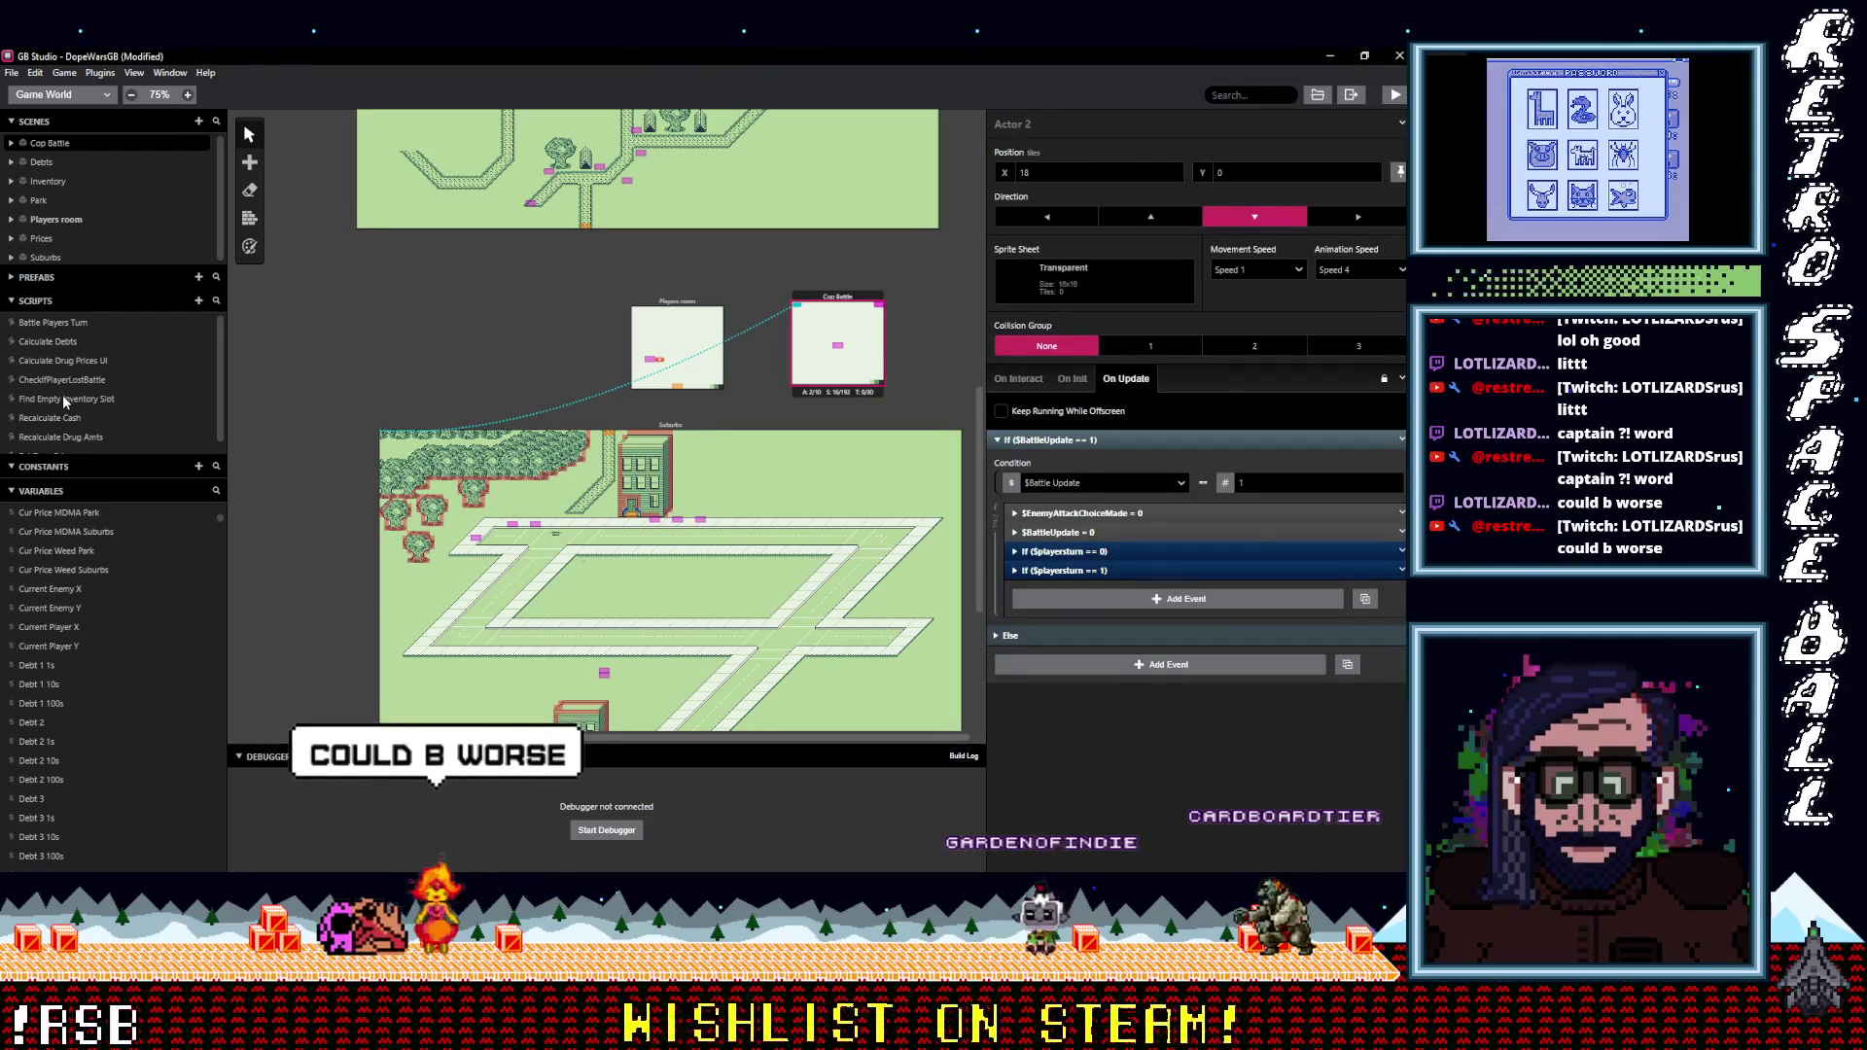
left_click(84, 325)
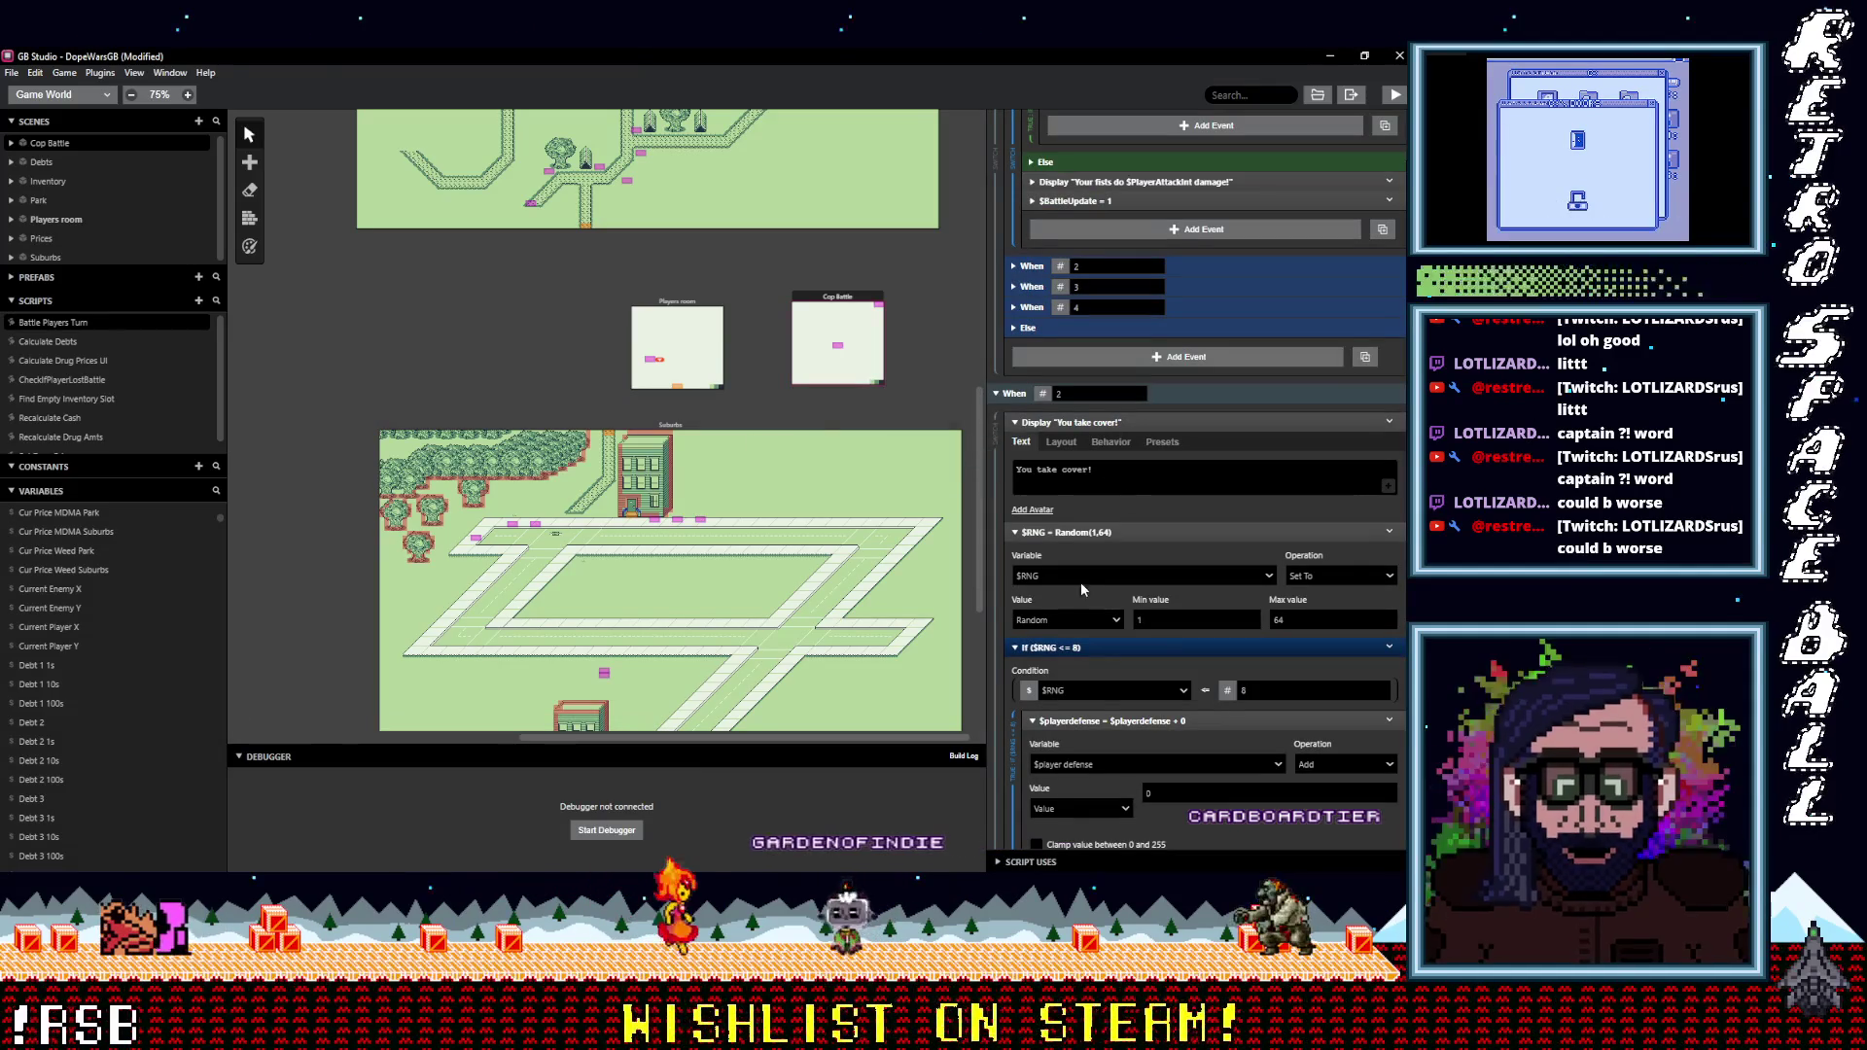
In the If $RNG > 32 branch, add a Variable Set To Value event setting $playersturn to 0.
scroll(1103, 622, "down", 5)
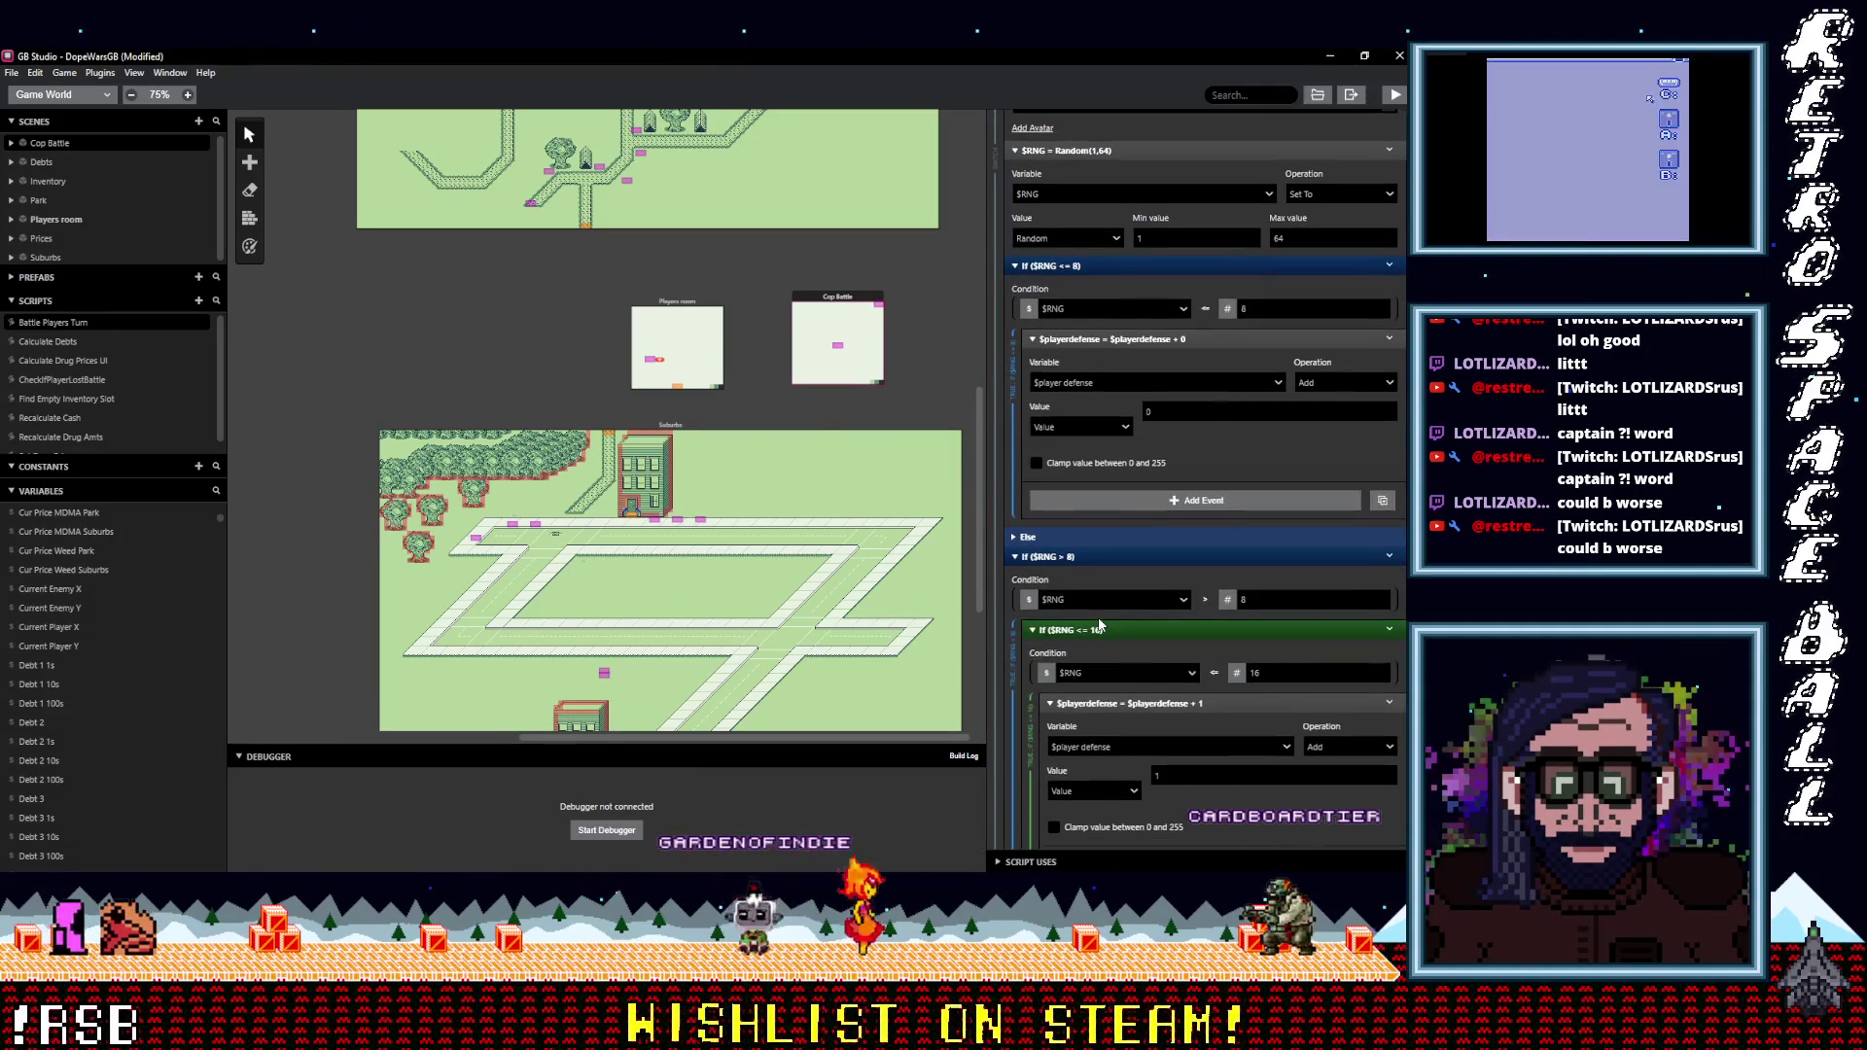
scroll(1100, 622, "down", 10)
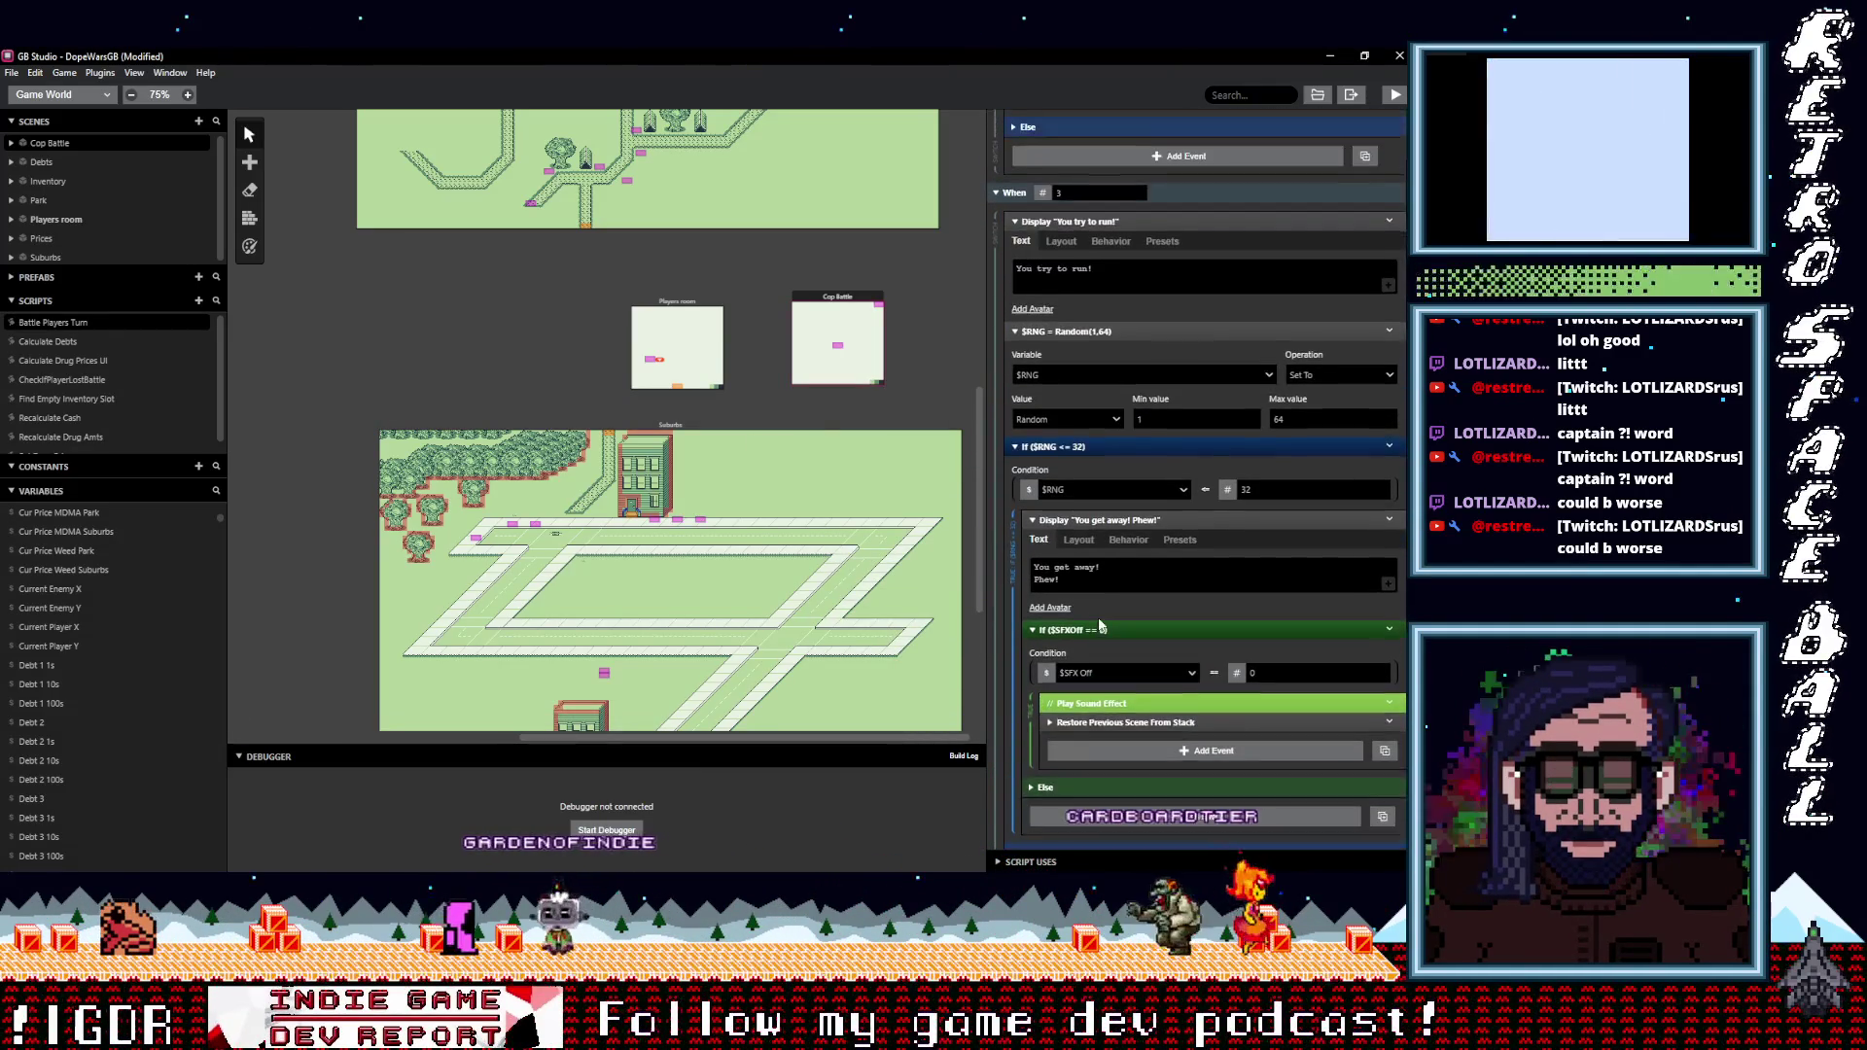
scroll(1109, 632, "down", 2)
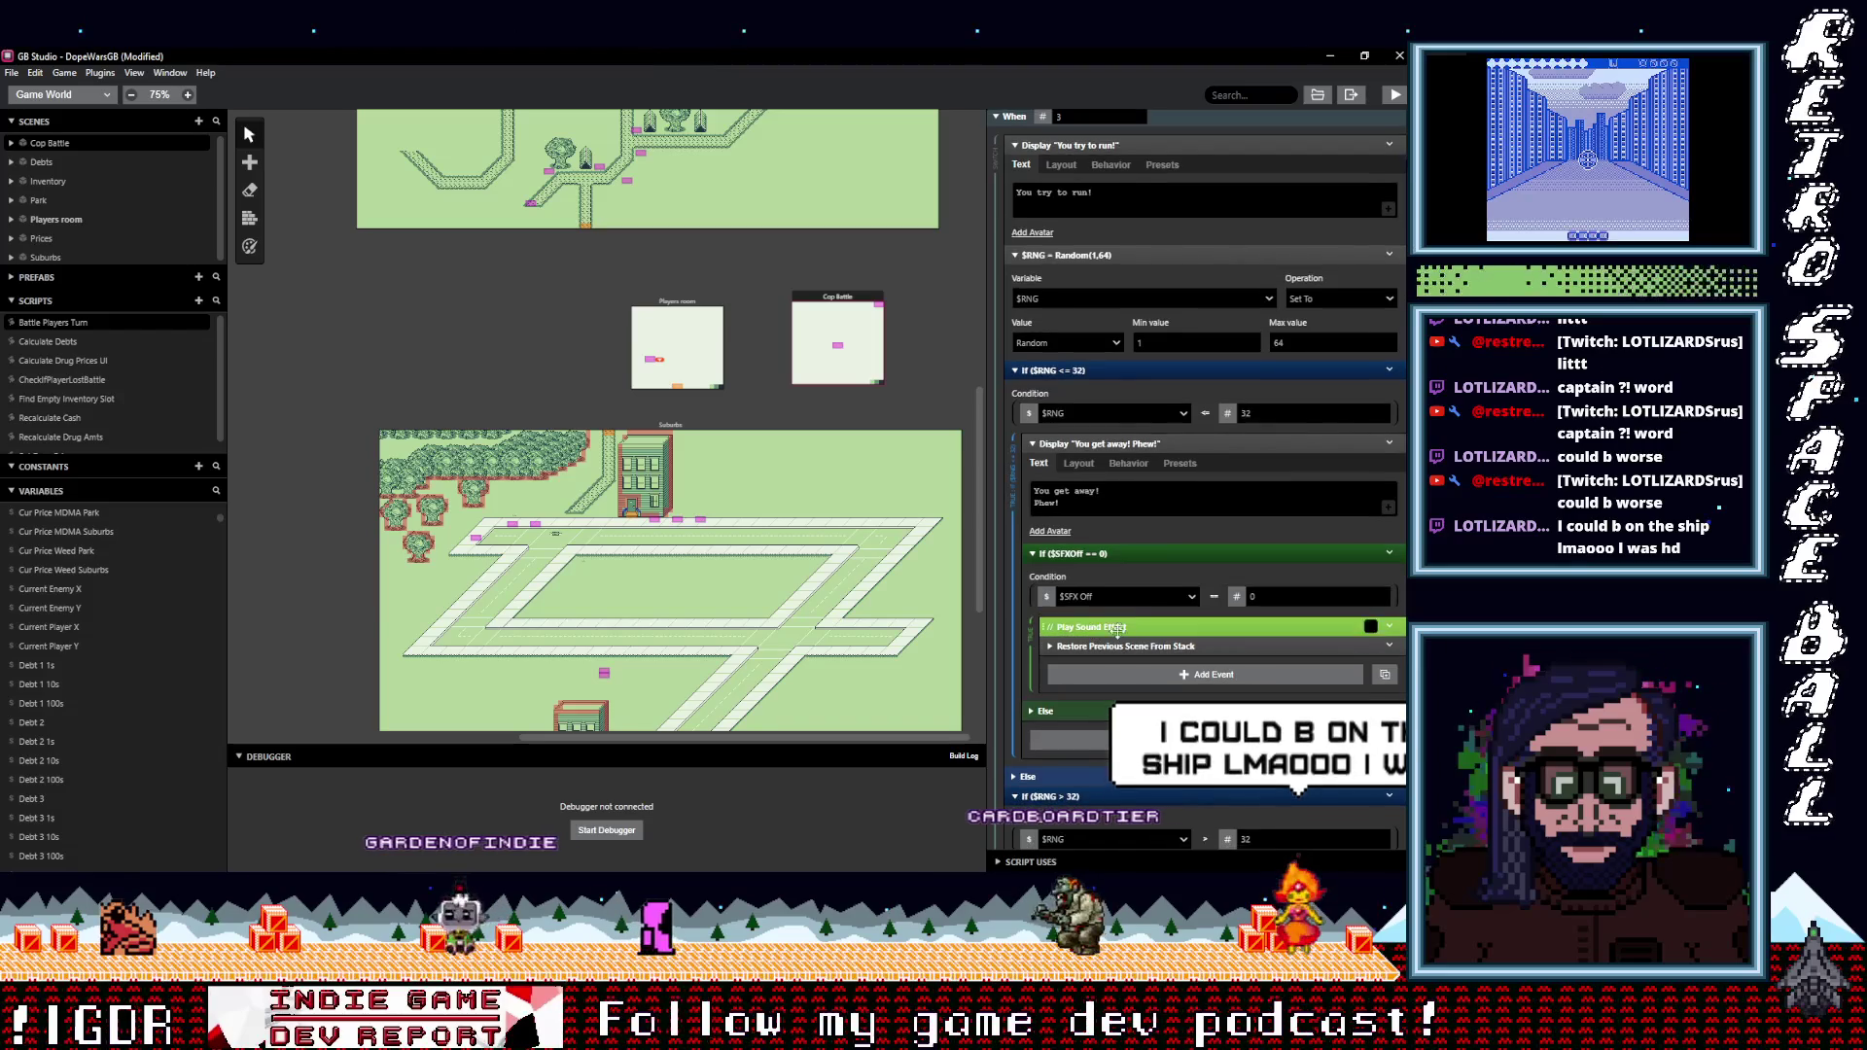
scroll(1128, 661, "down", 3)
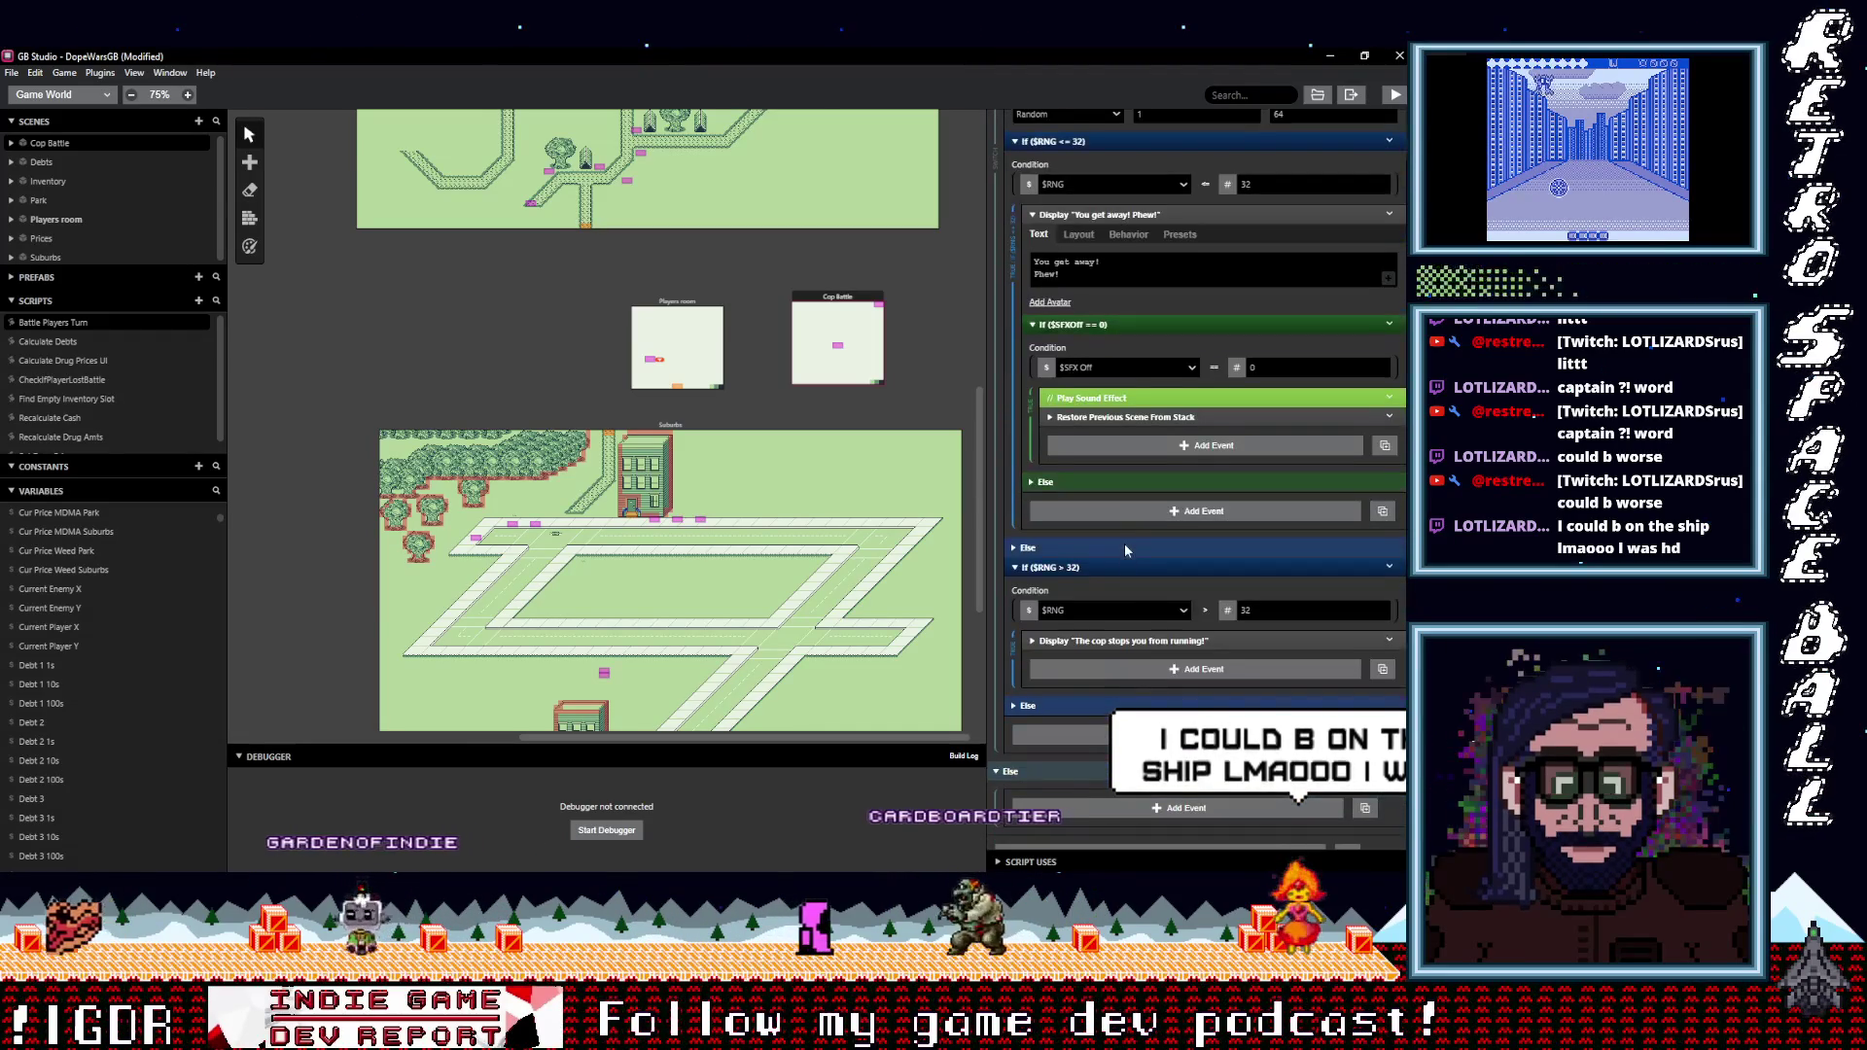
scroll(1133, 653, "down", 1)
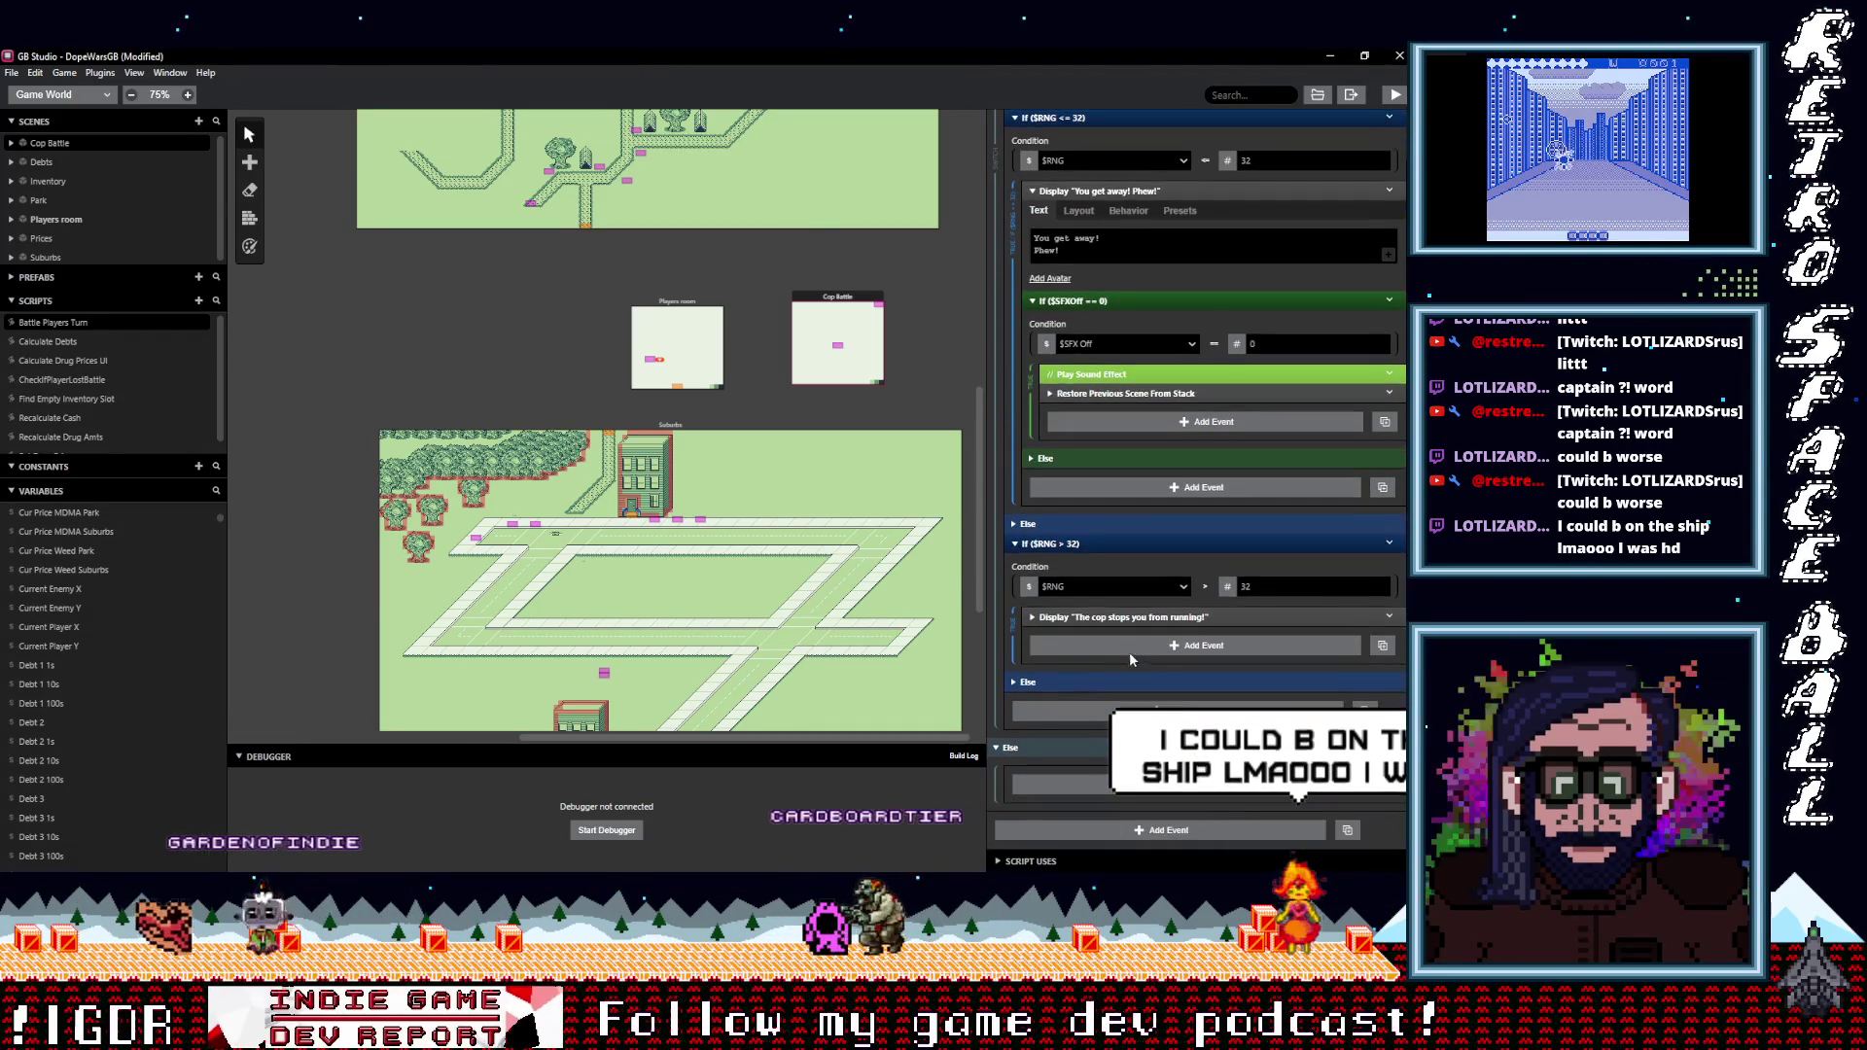
left_click(1134, 645)
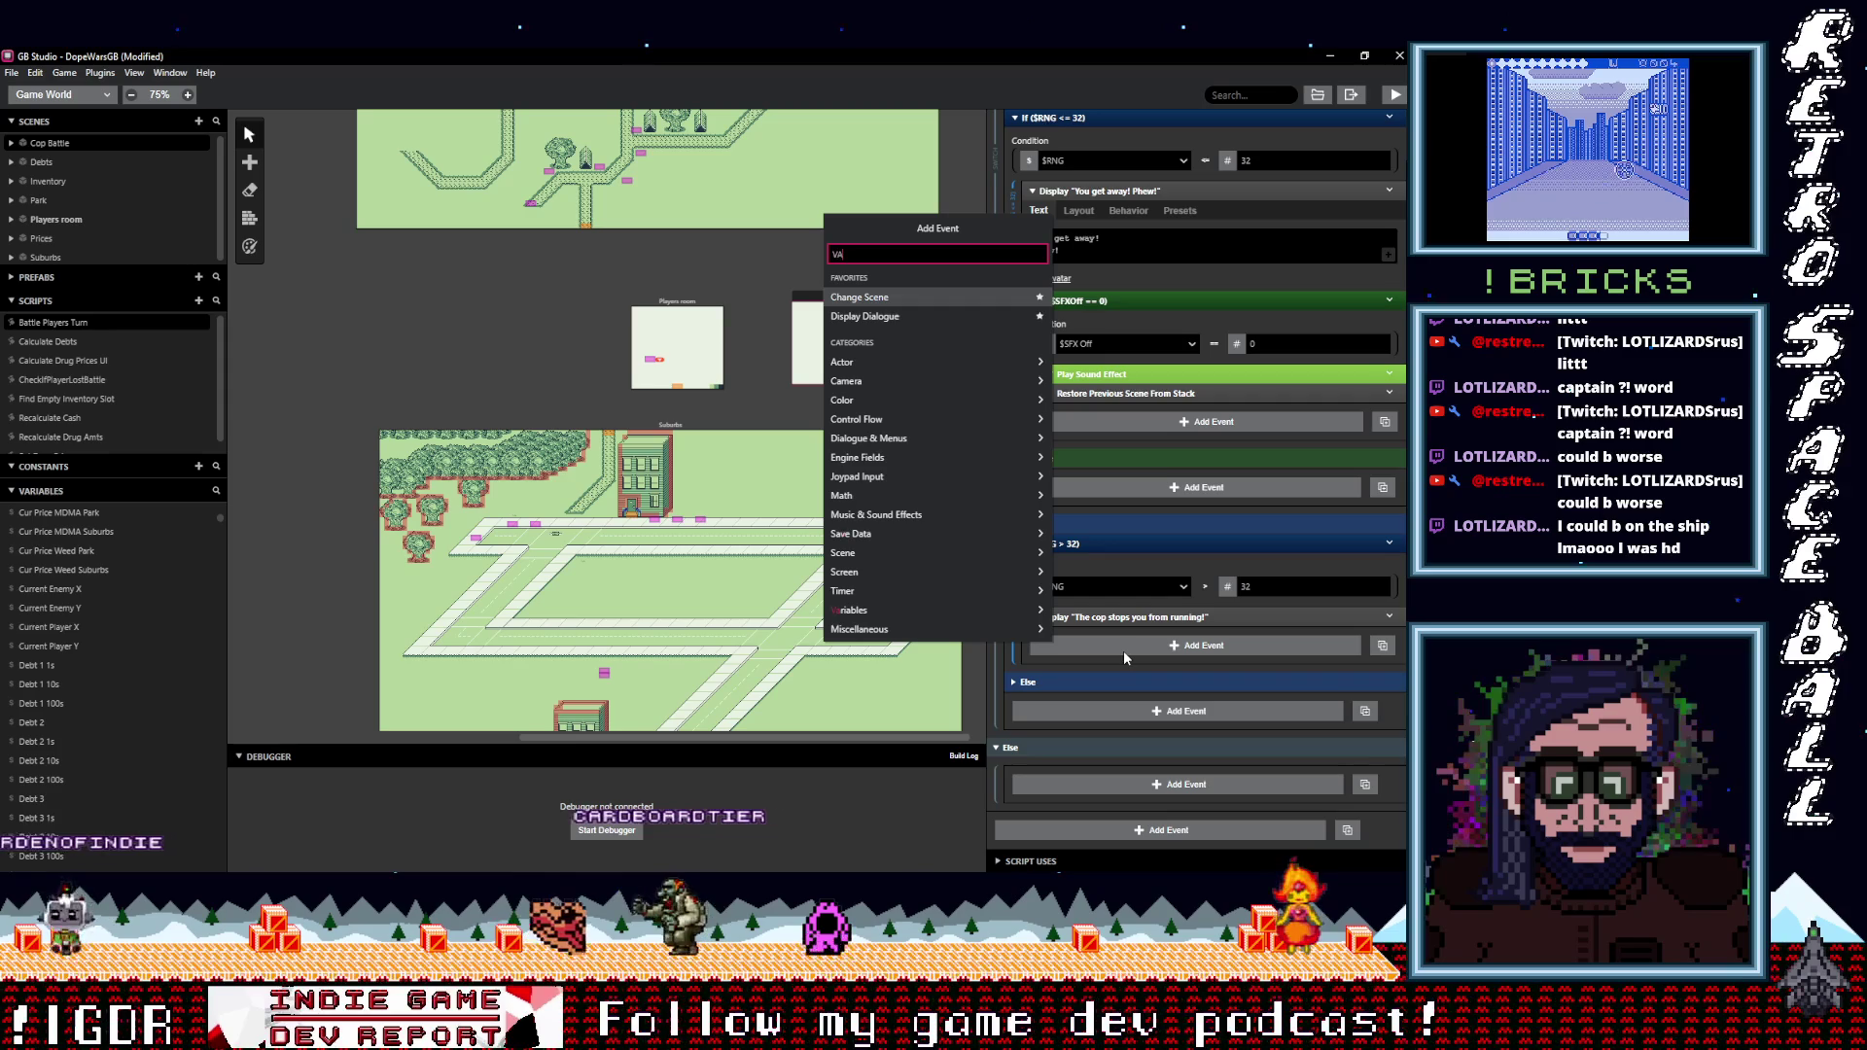
type("R VA")
key("BackSpace")
key("BackSpace")
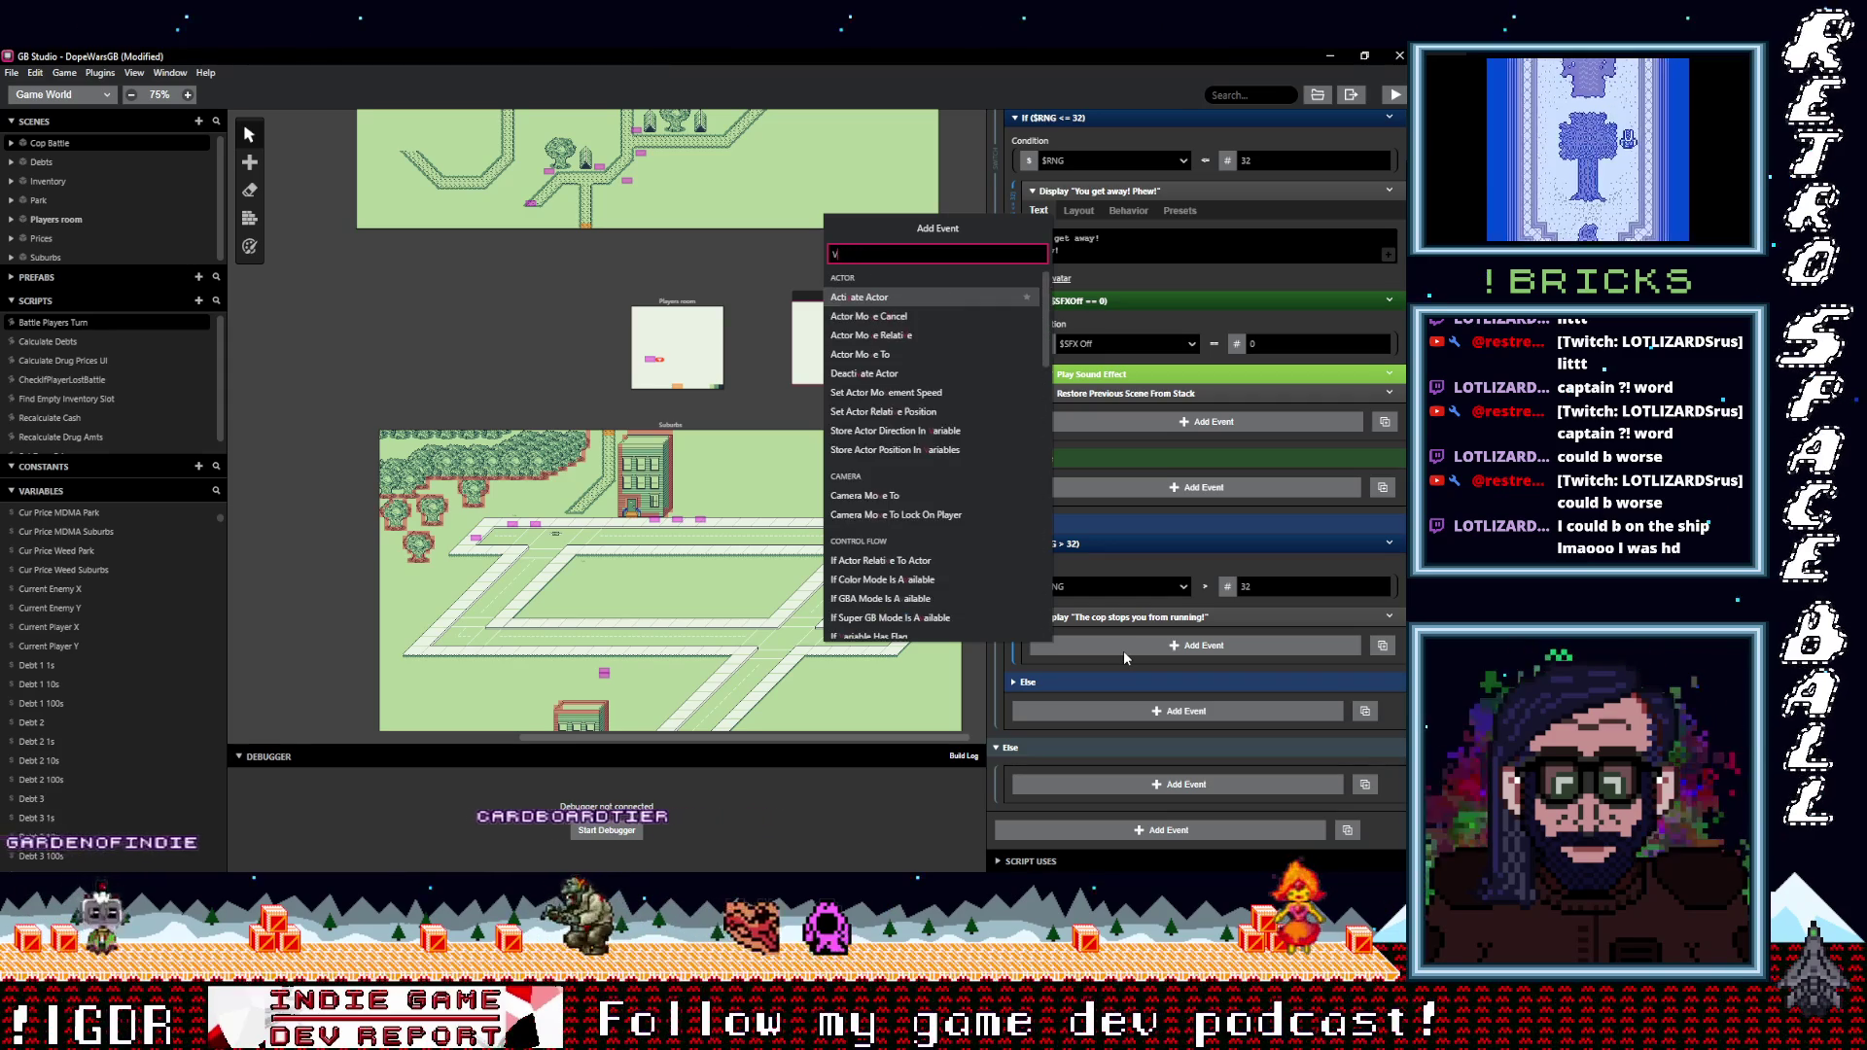
type("ar val")
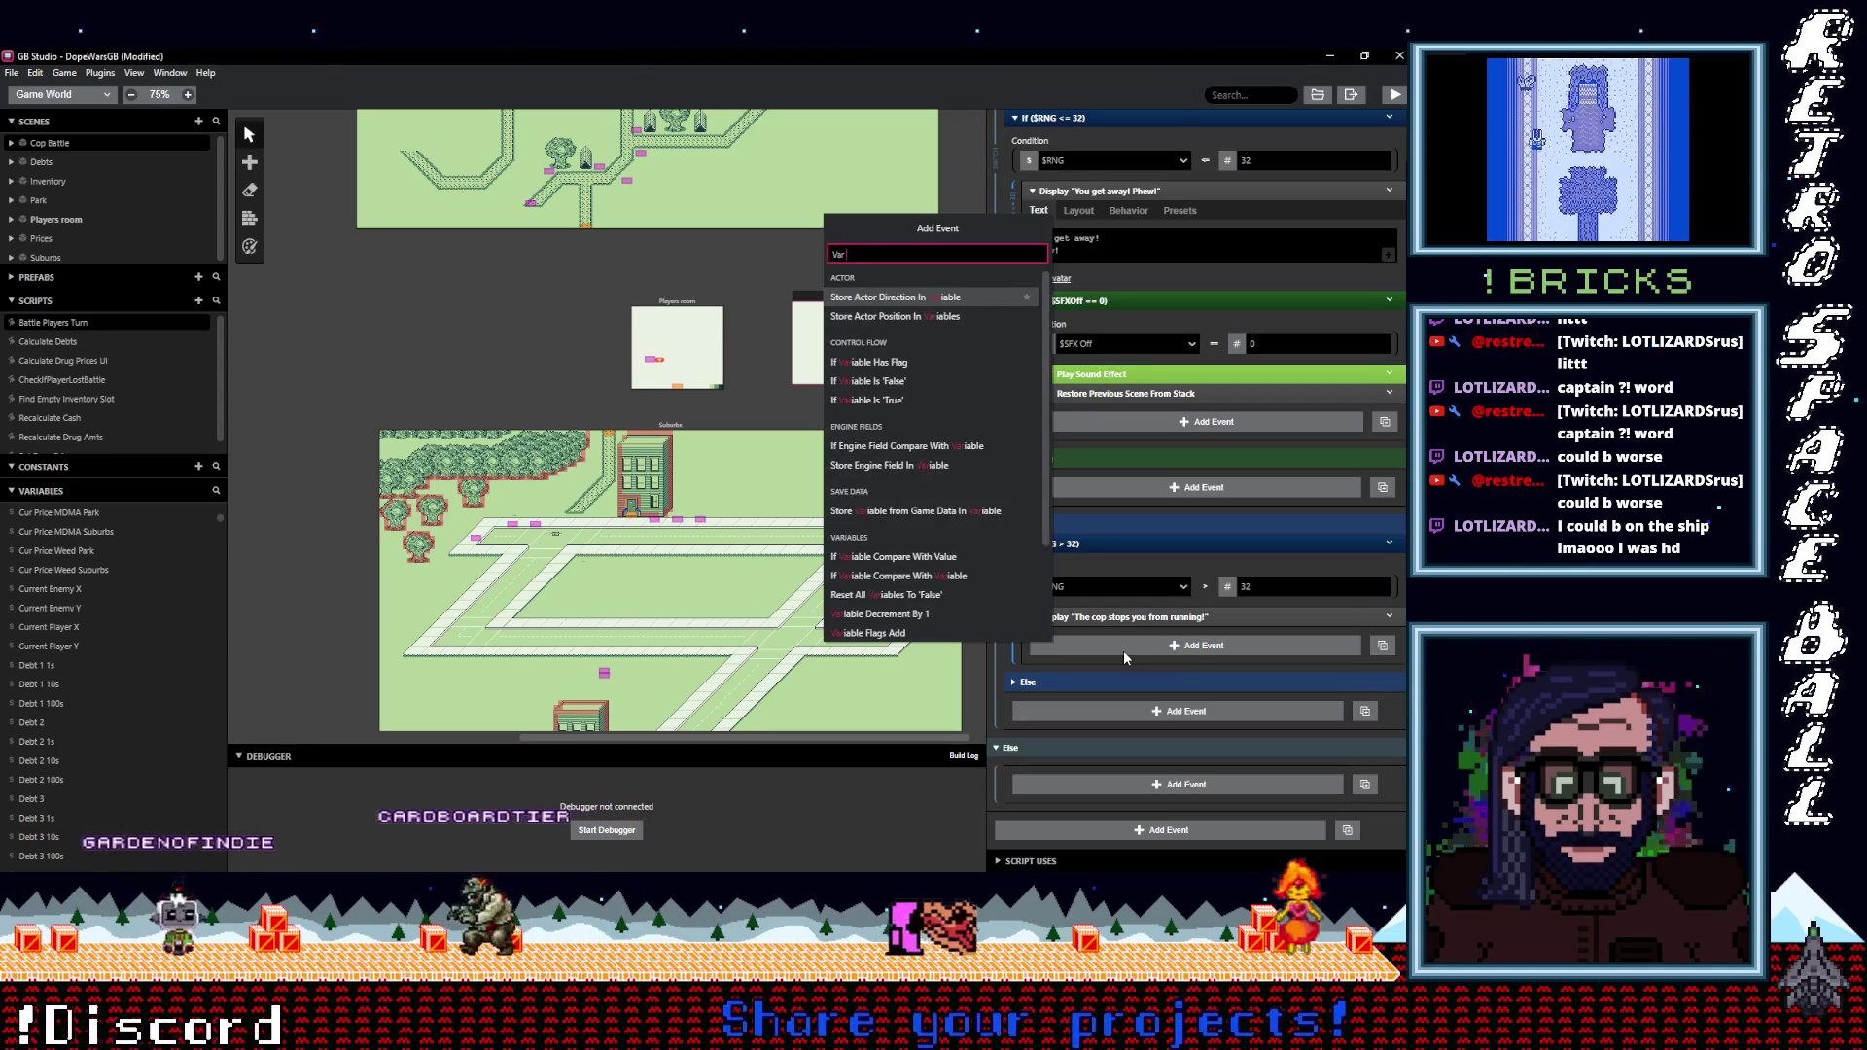
key("Down")
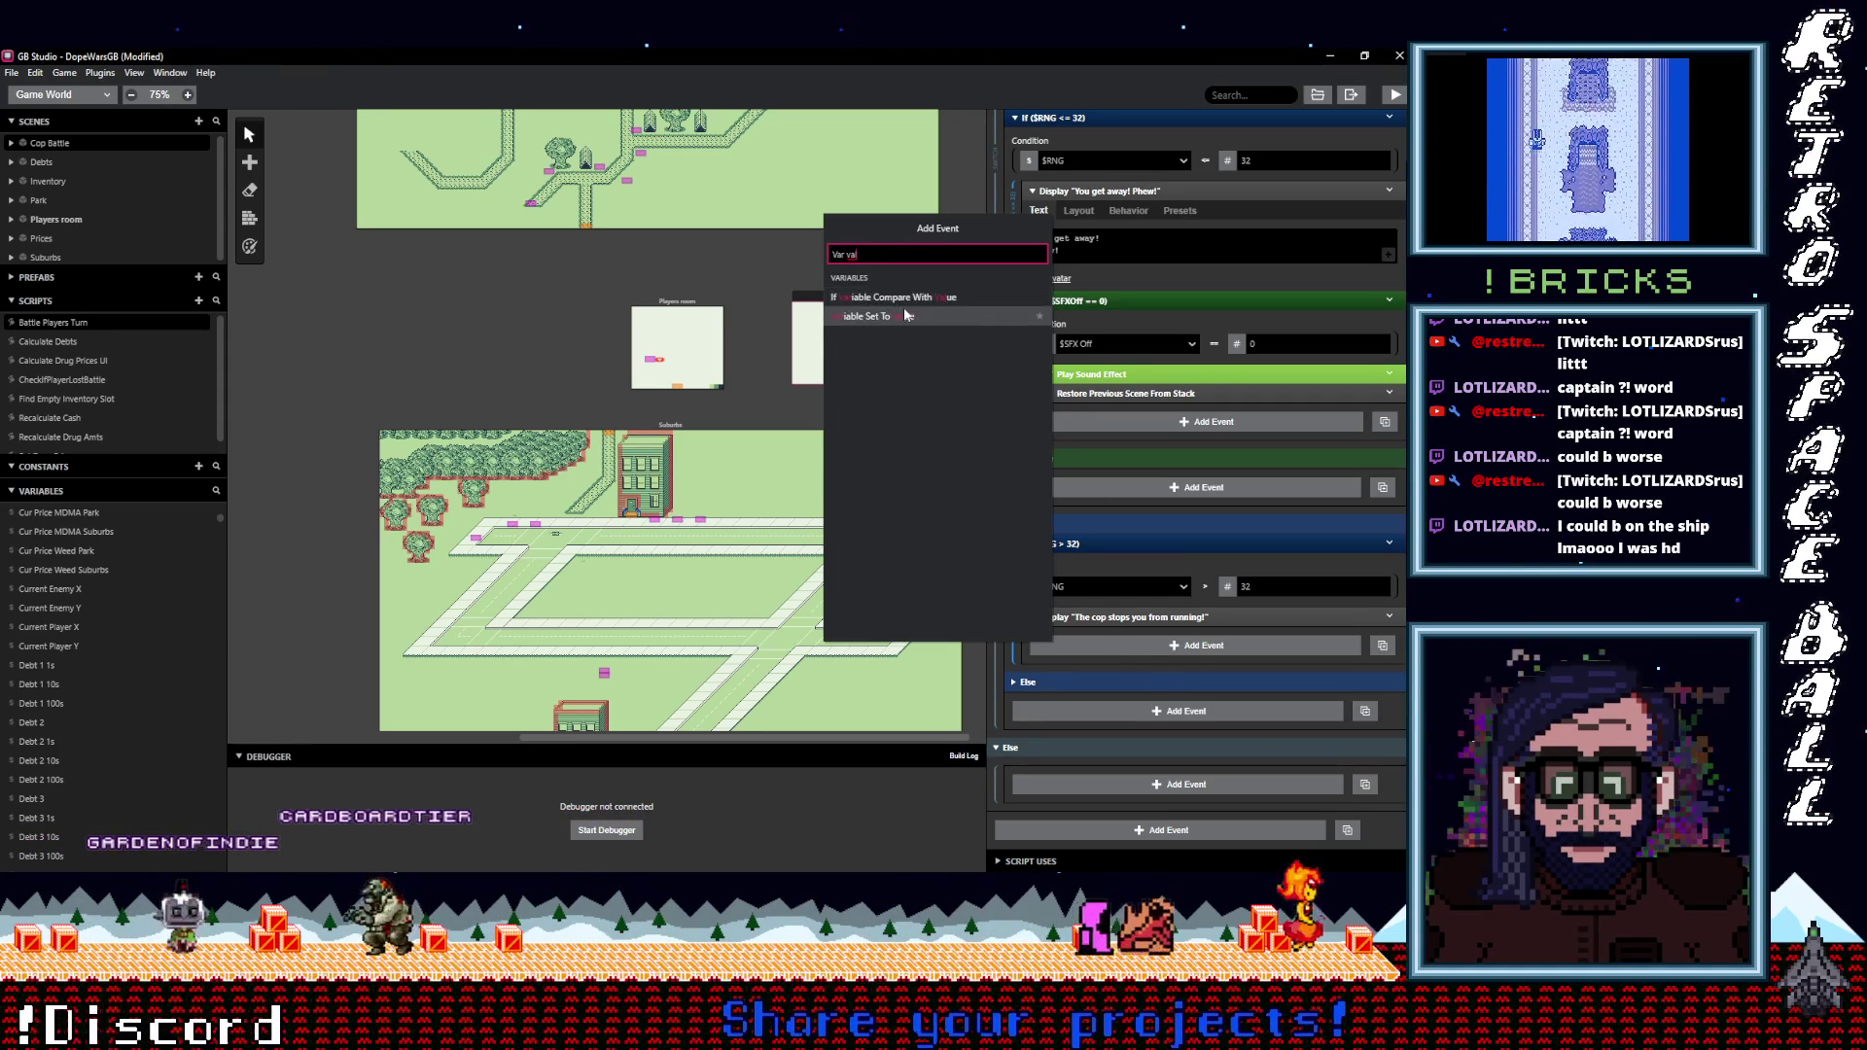
key("Return")
left_click(1110, 679)
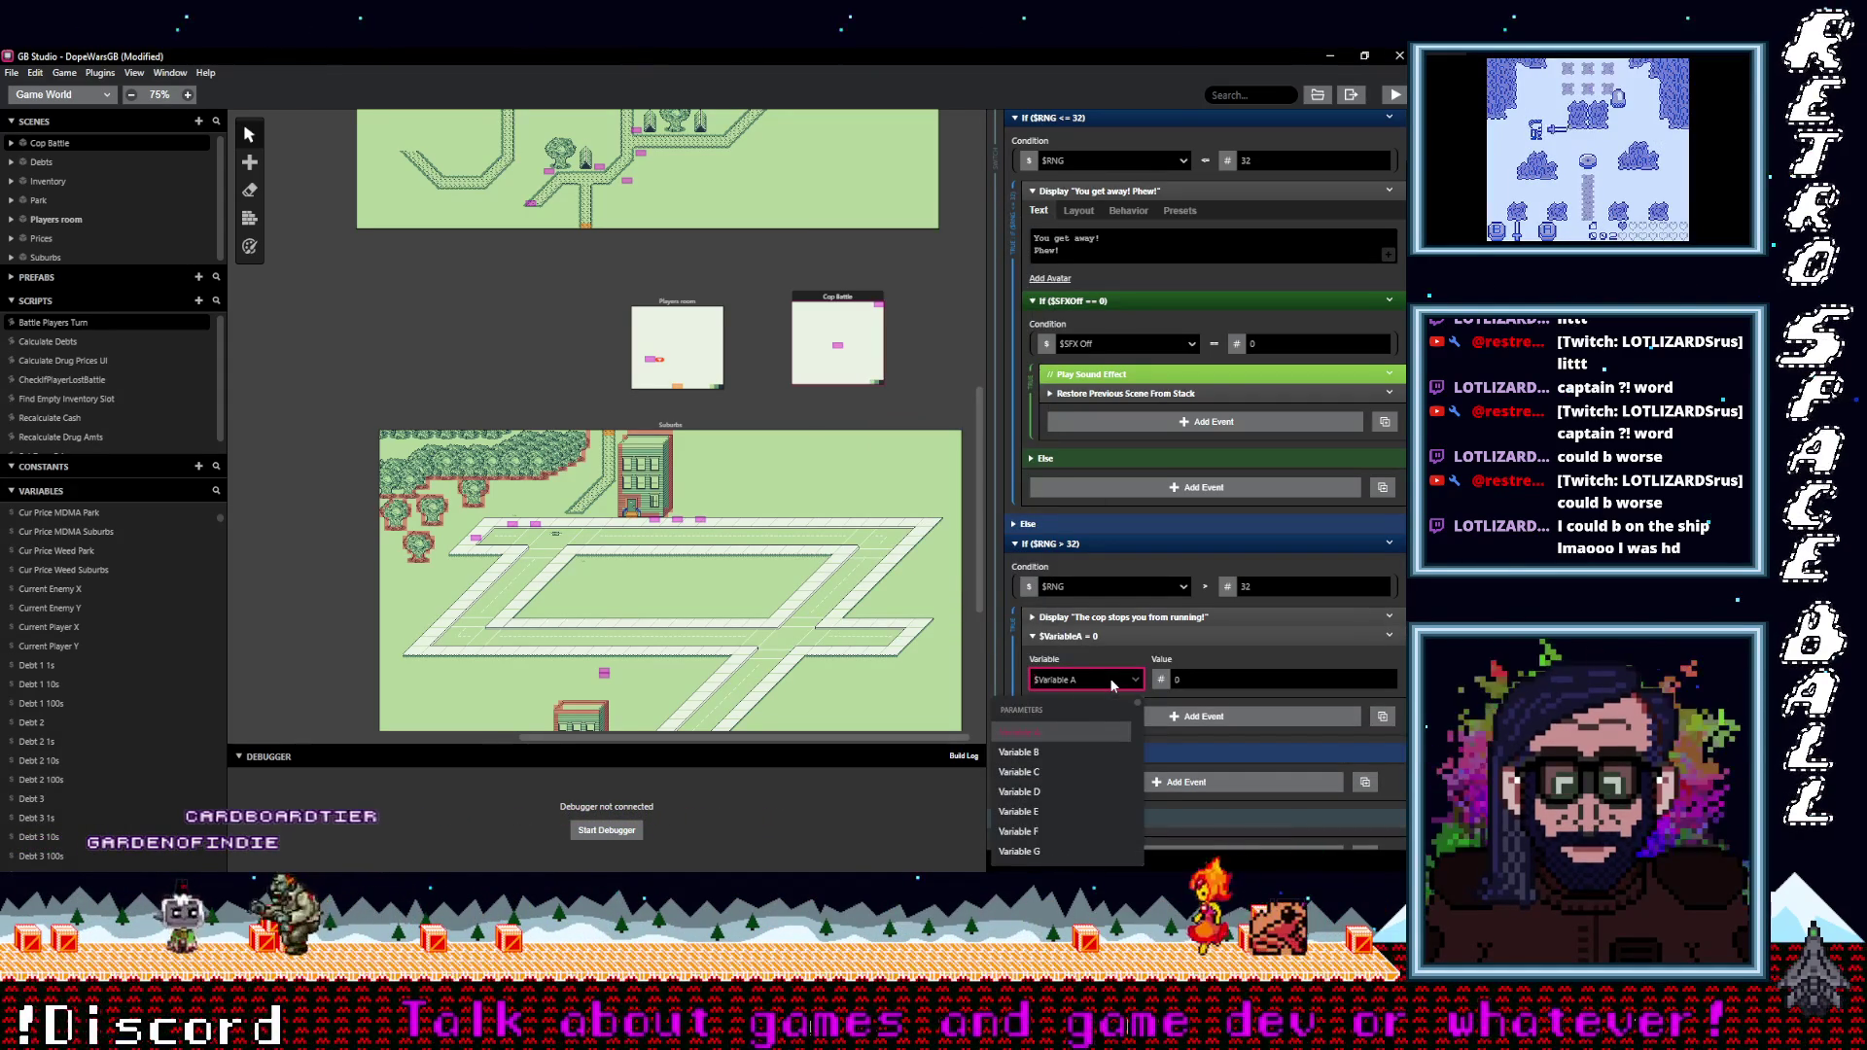
type("players")
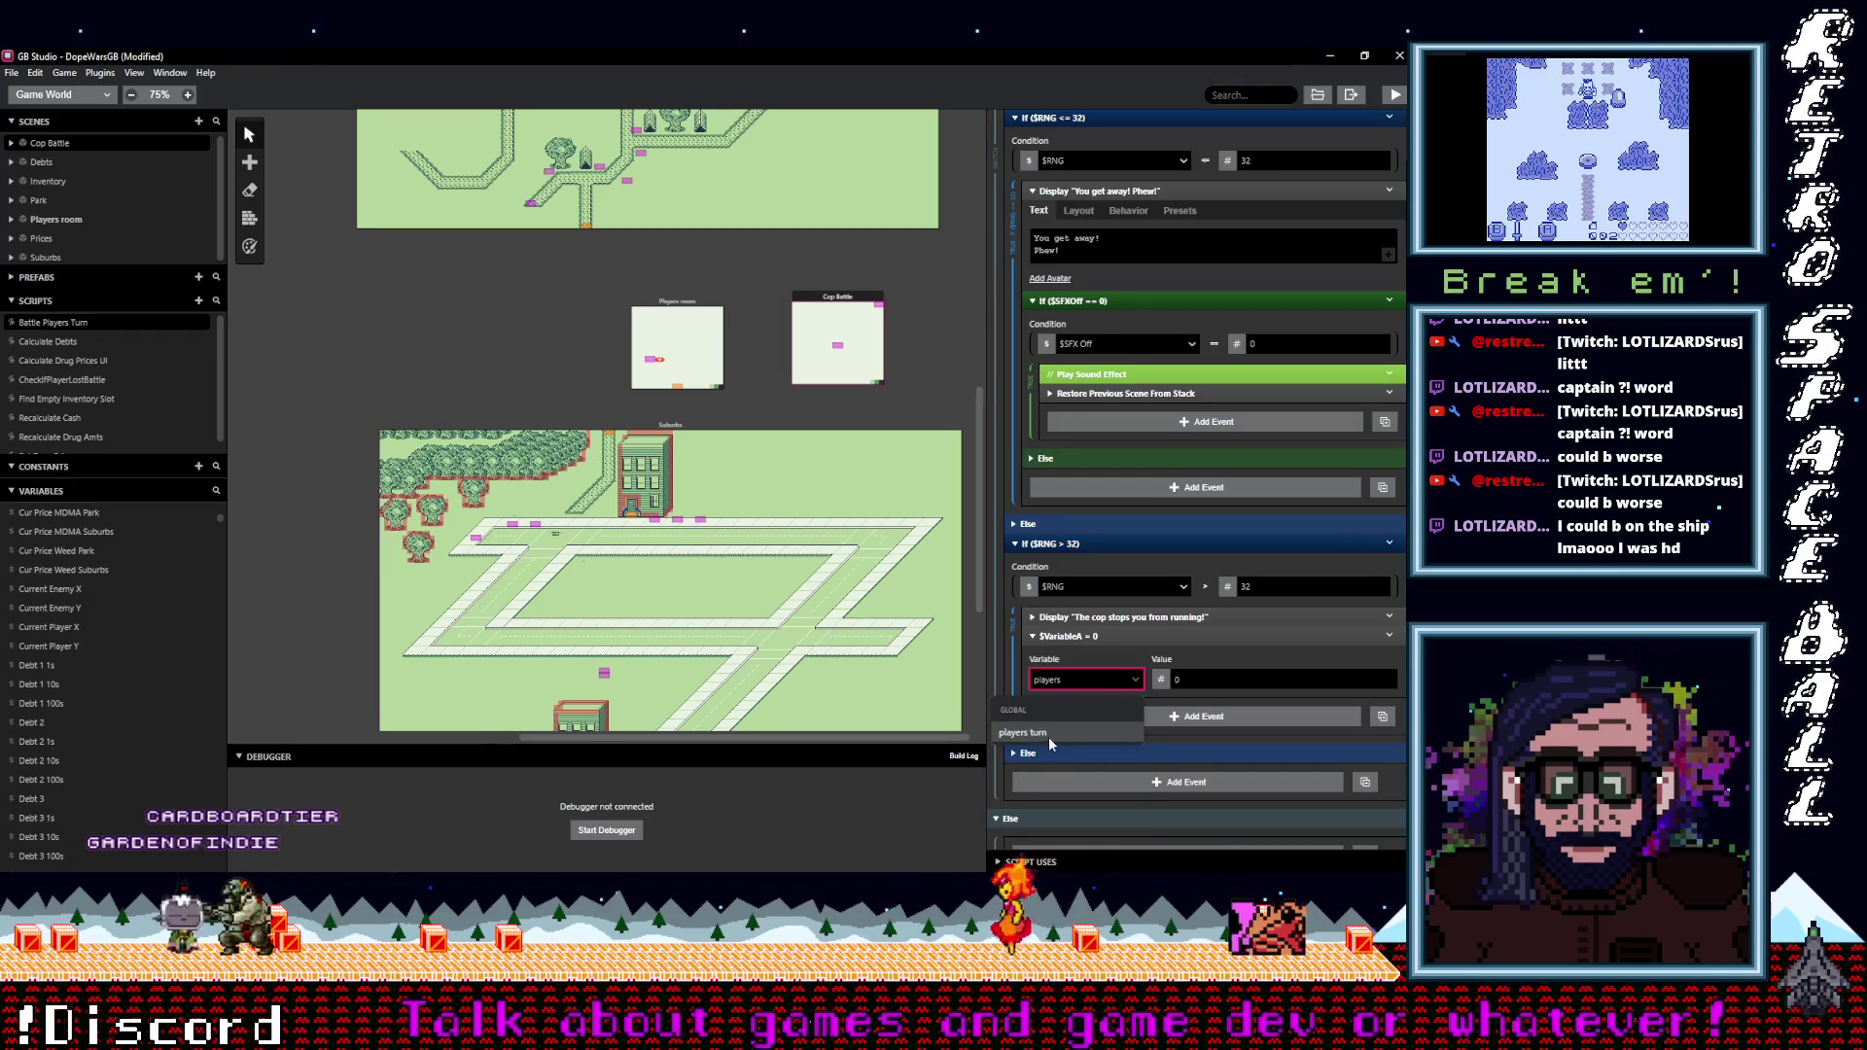
left_click(1048, 734)
left_click(1215, 635)
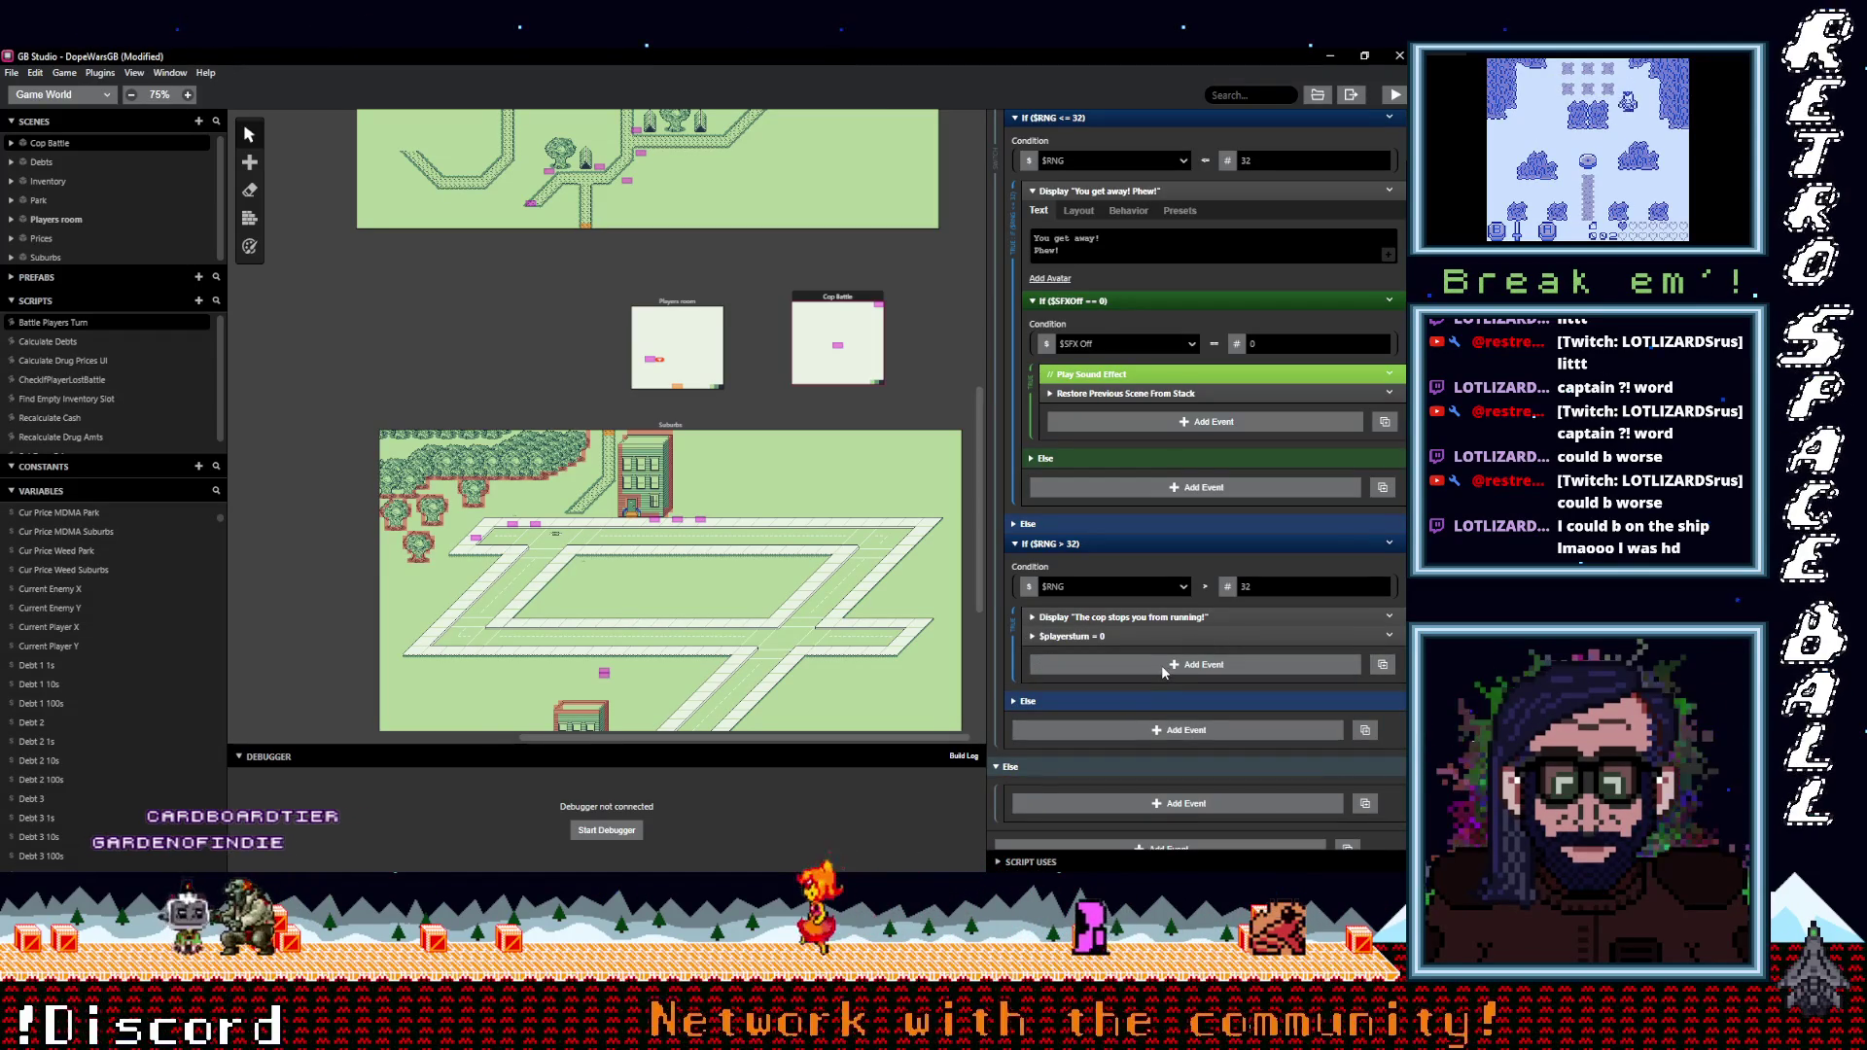
Add another Variable Set To Value event setting $BattleUpdate to 1, then save the project.
left_click(880, 305)
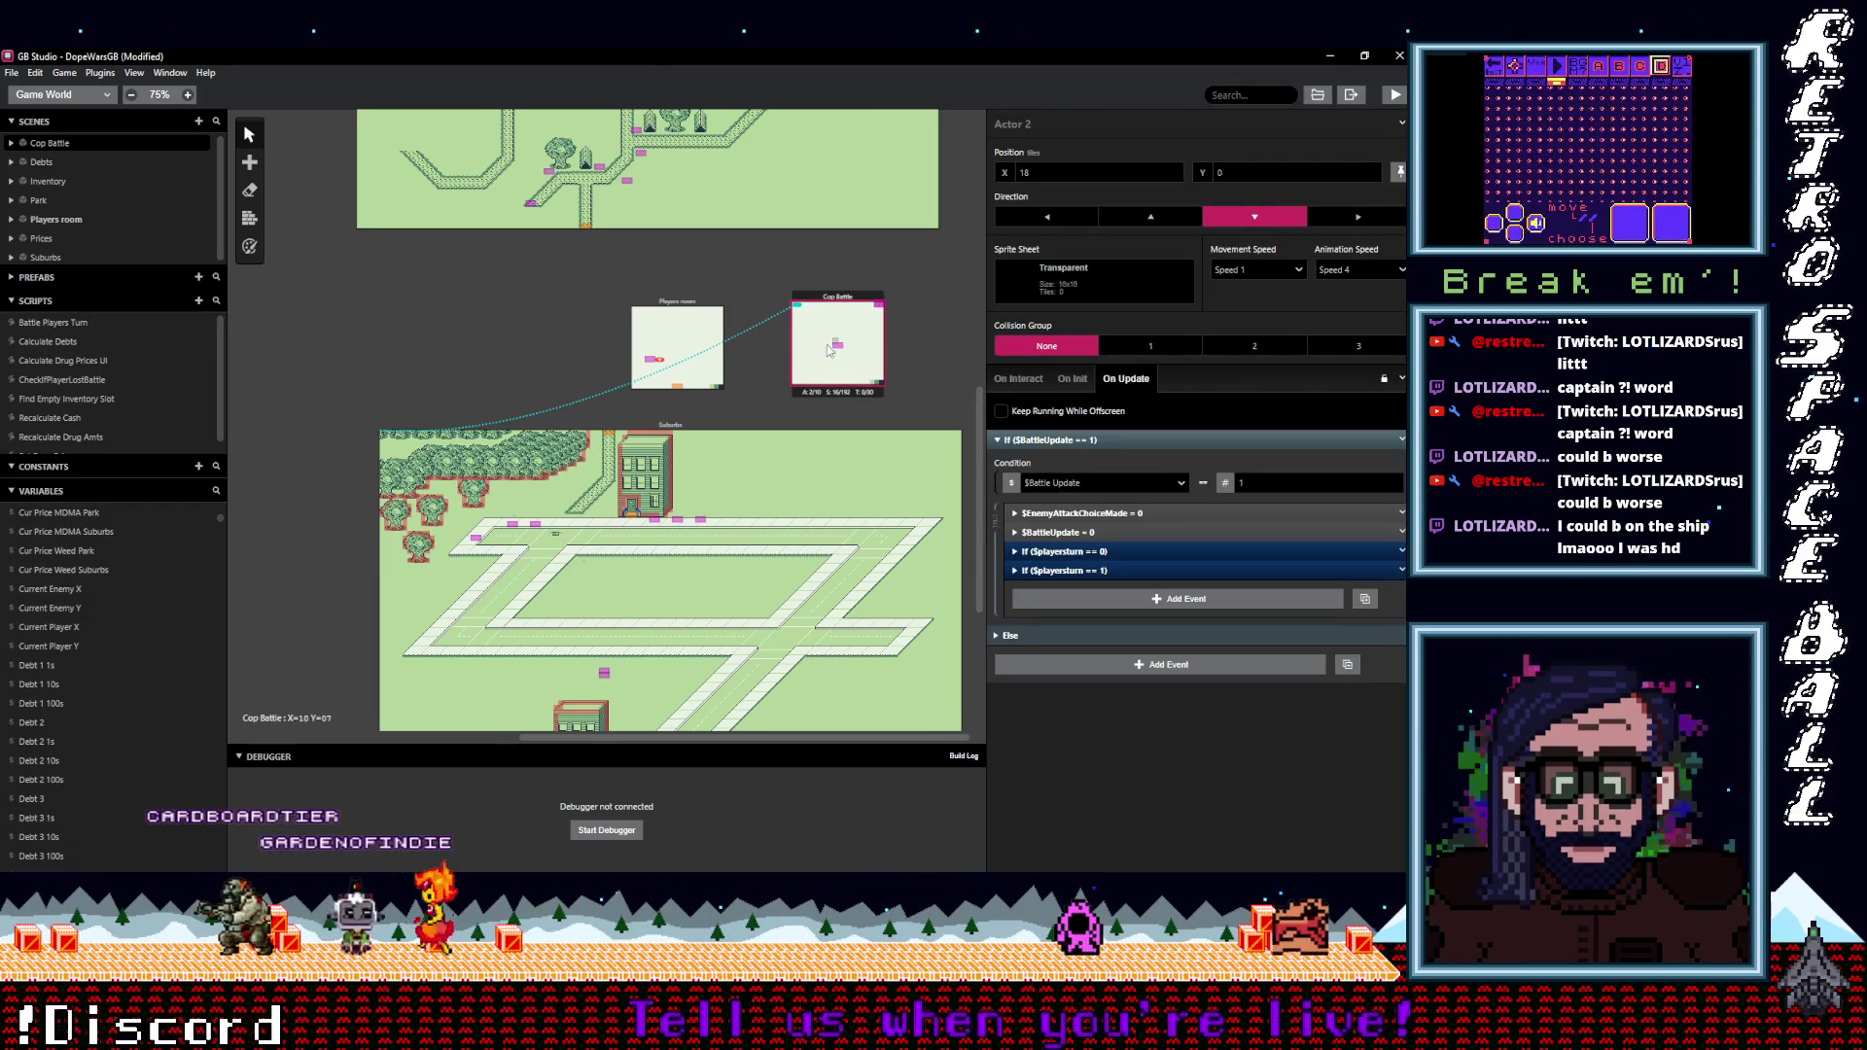
left_click(75, 325)
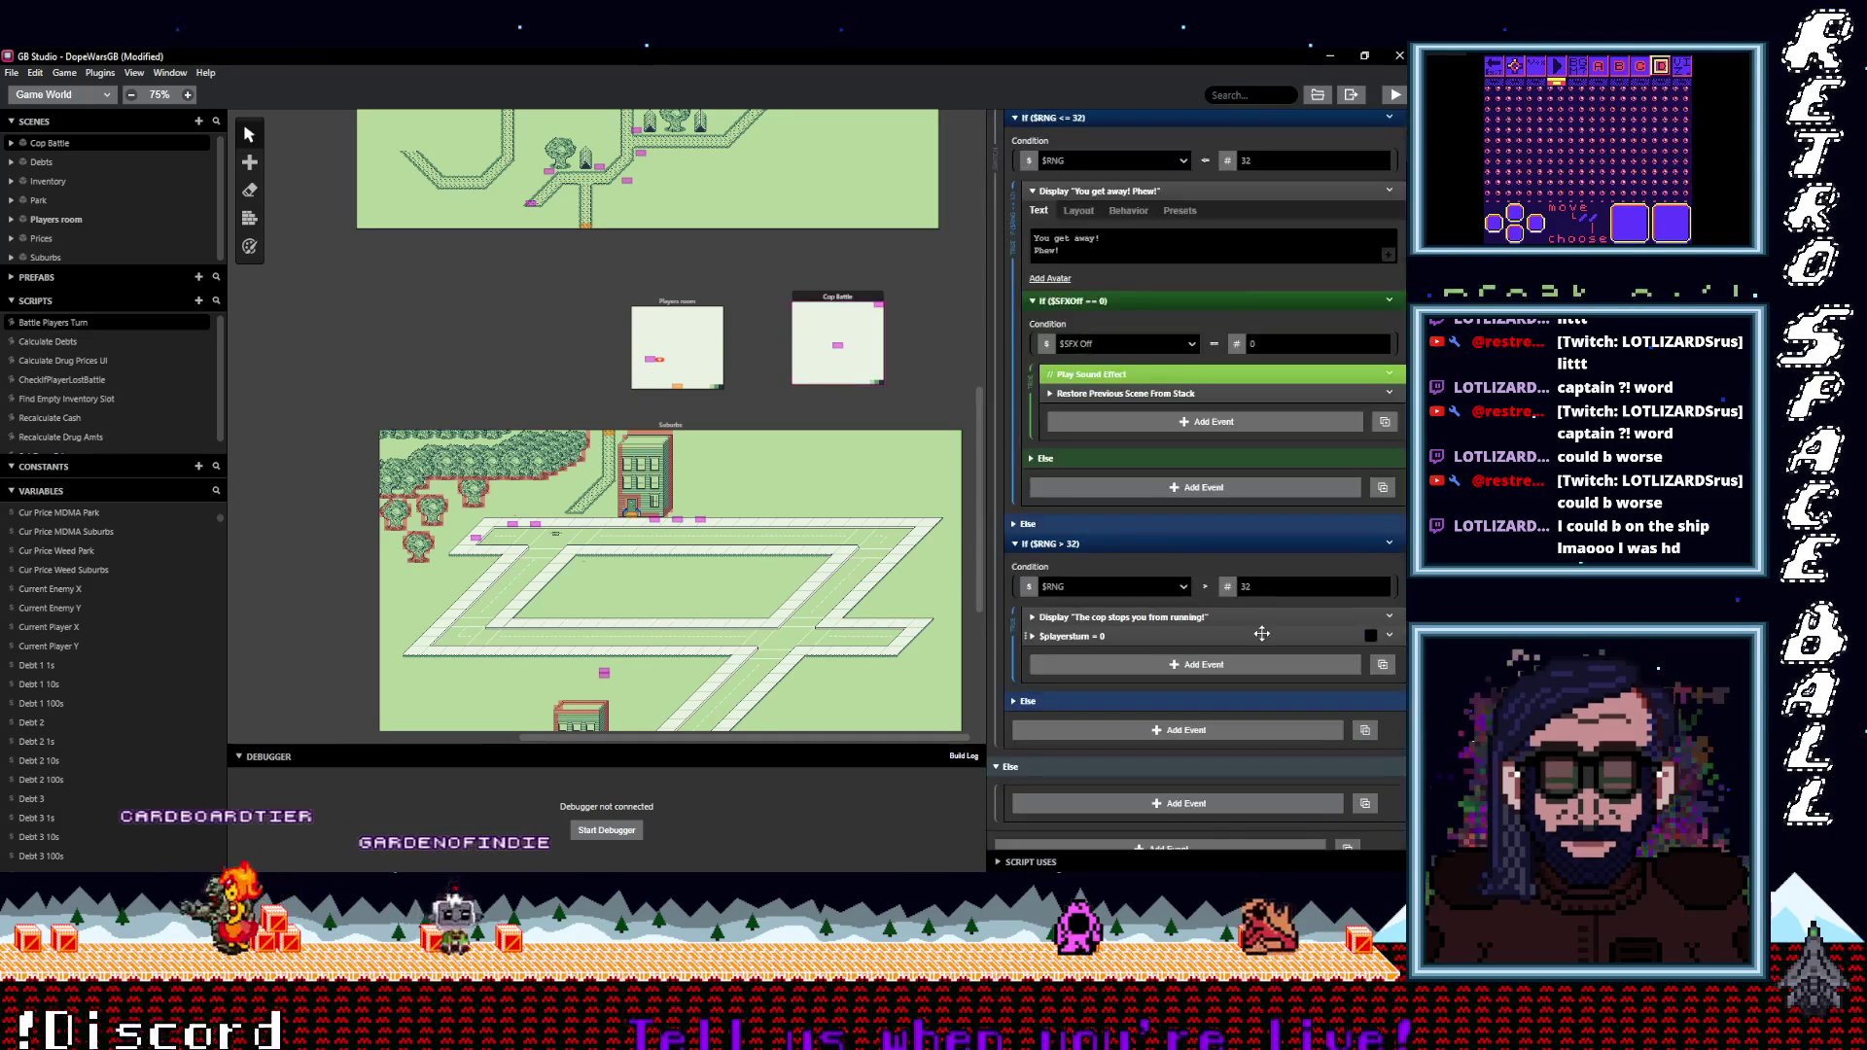
left_click(1157, 669)
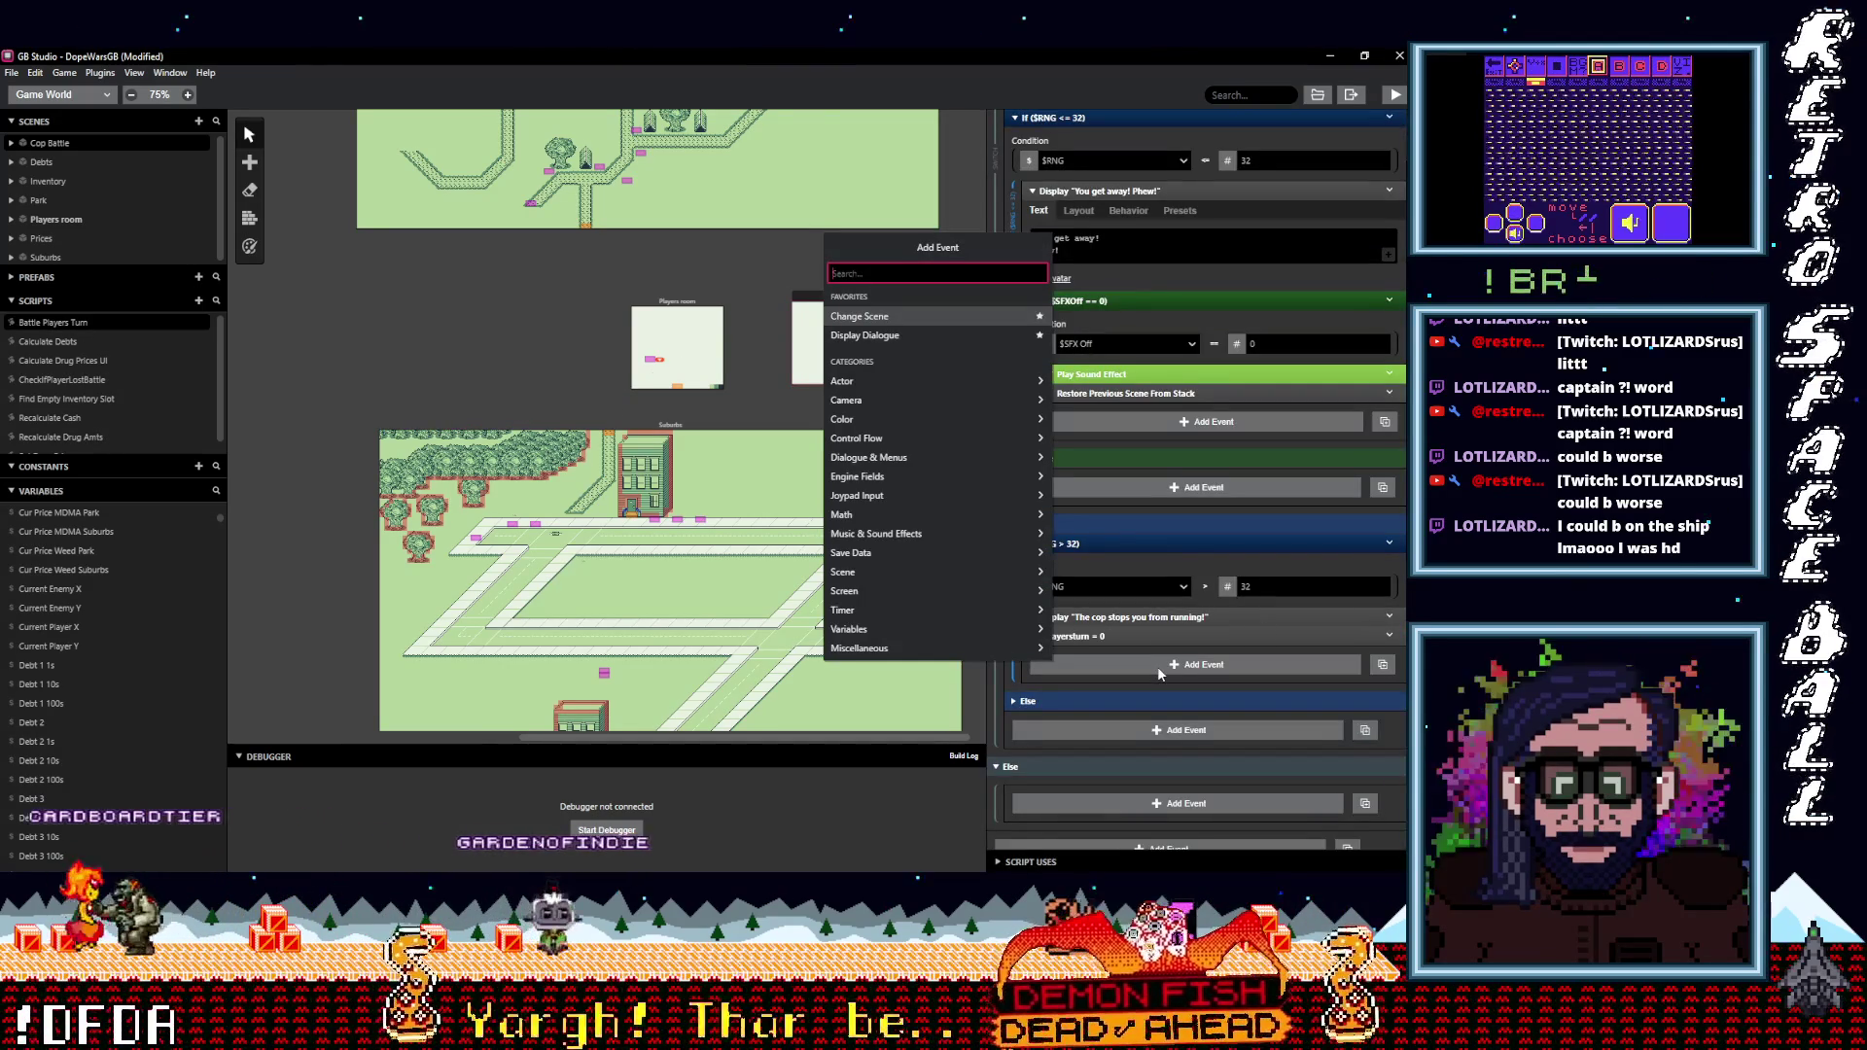
type("ser val")
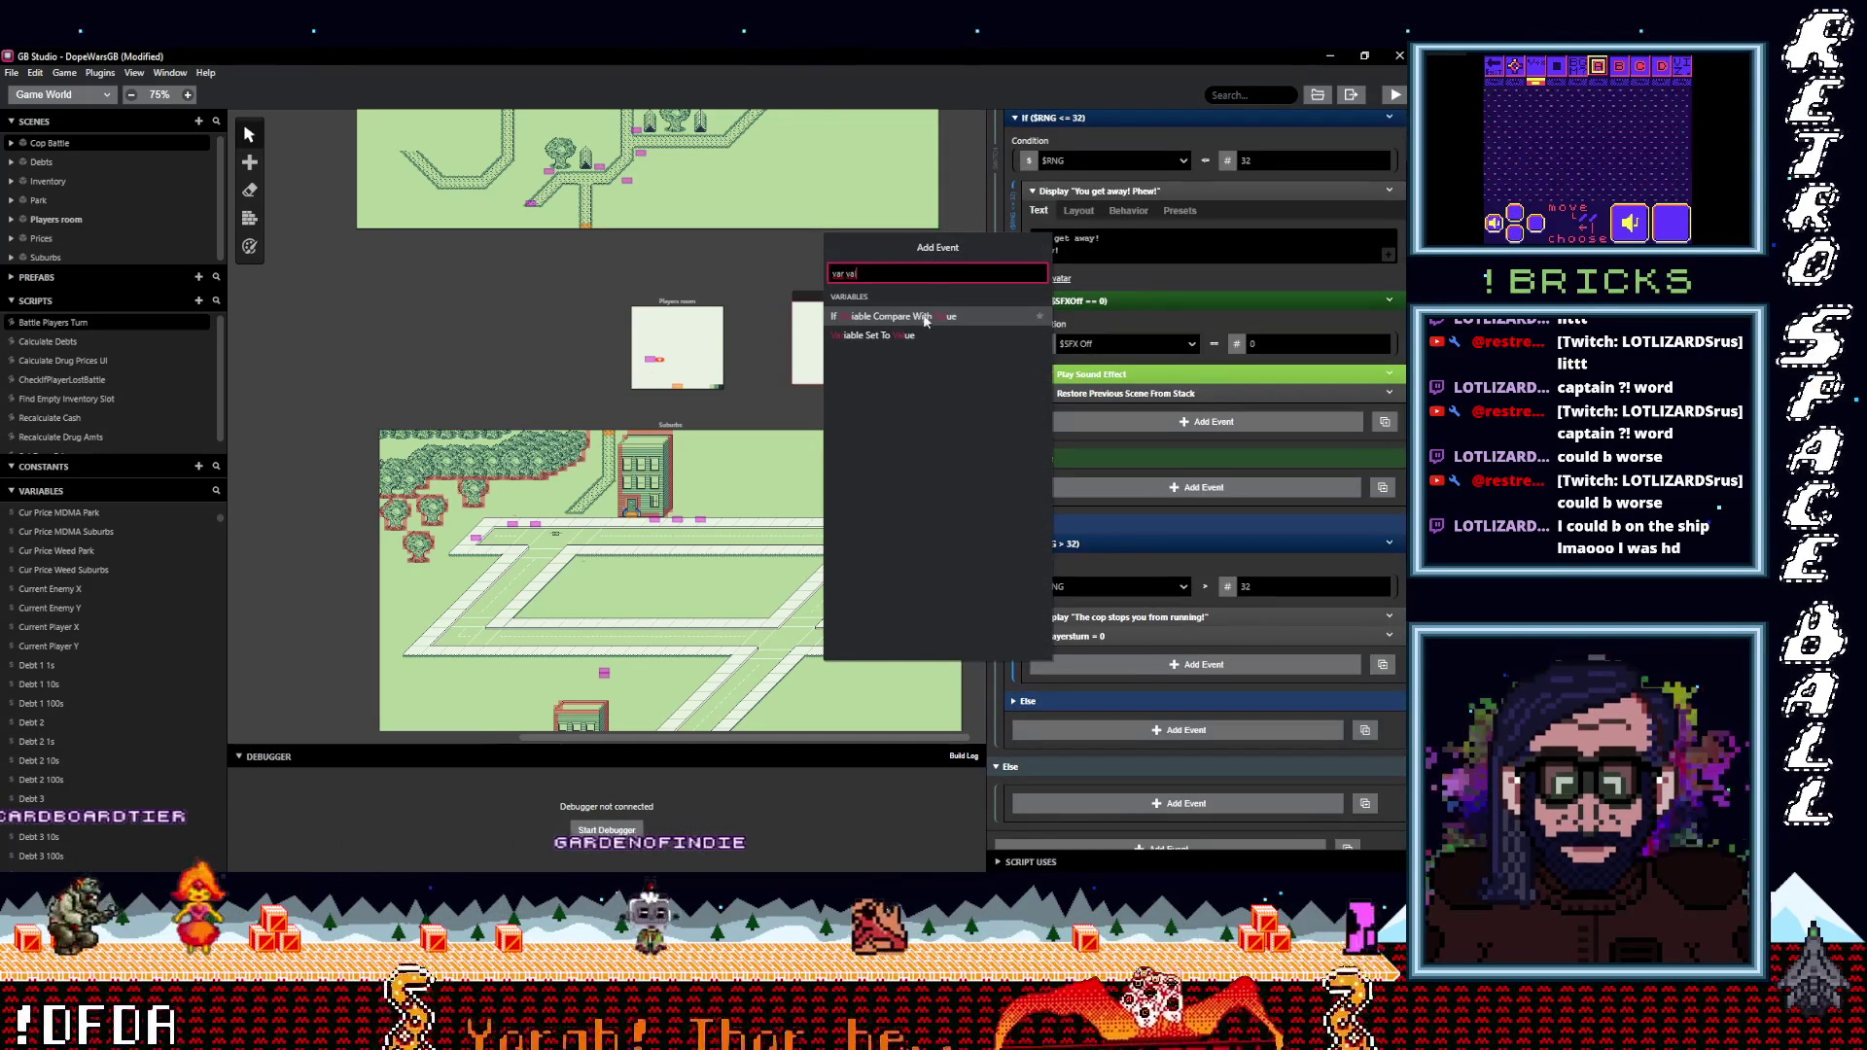
left_click(875, 335)
left_click(1101, 698)
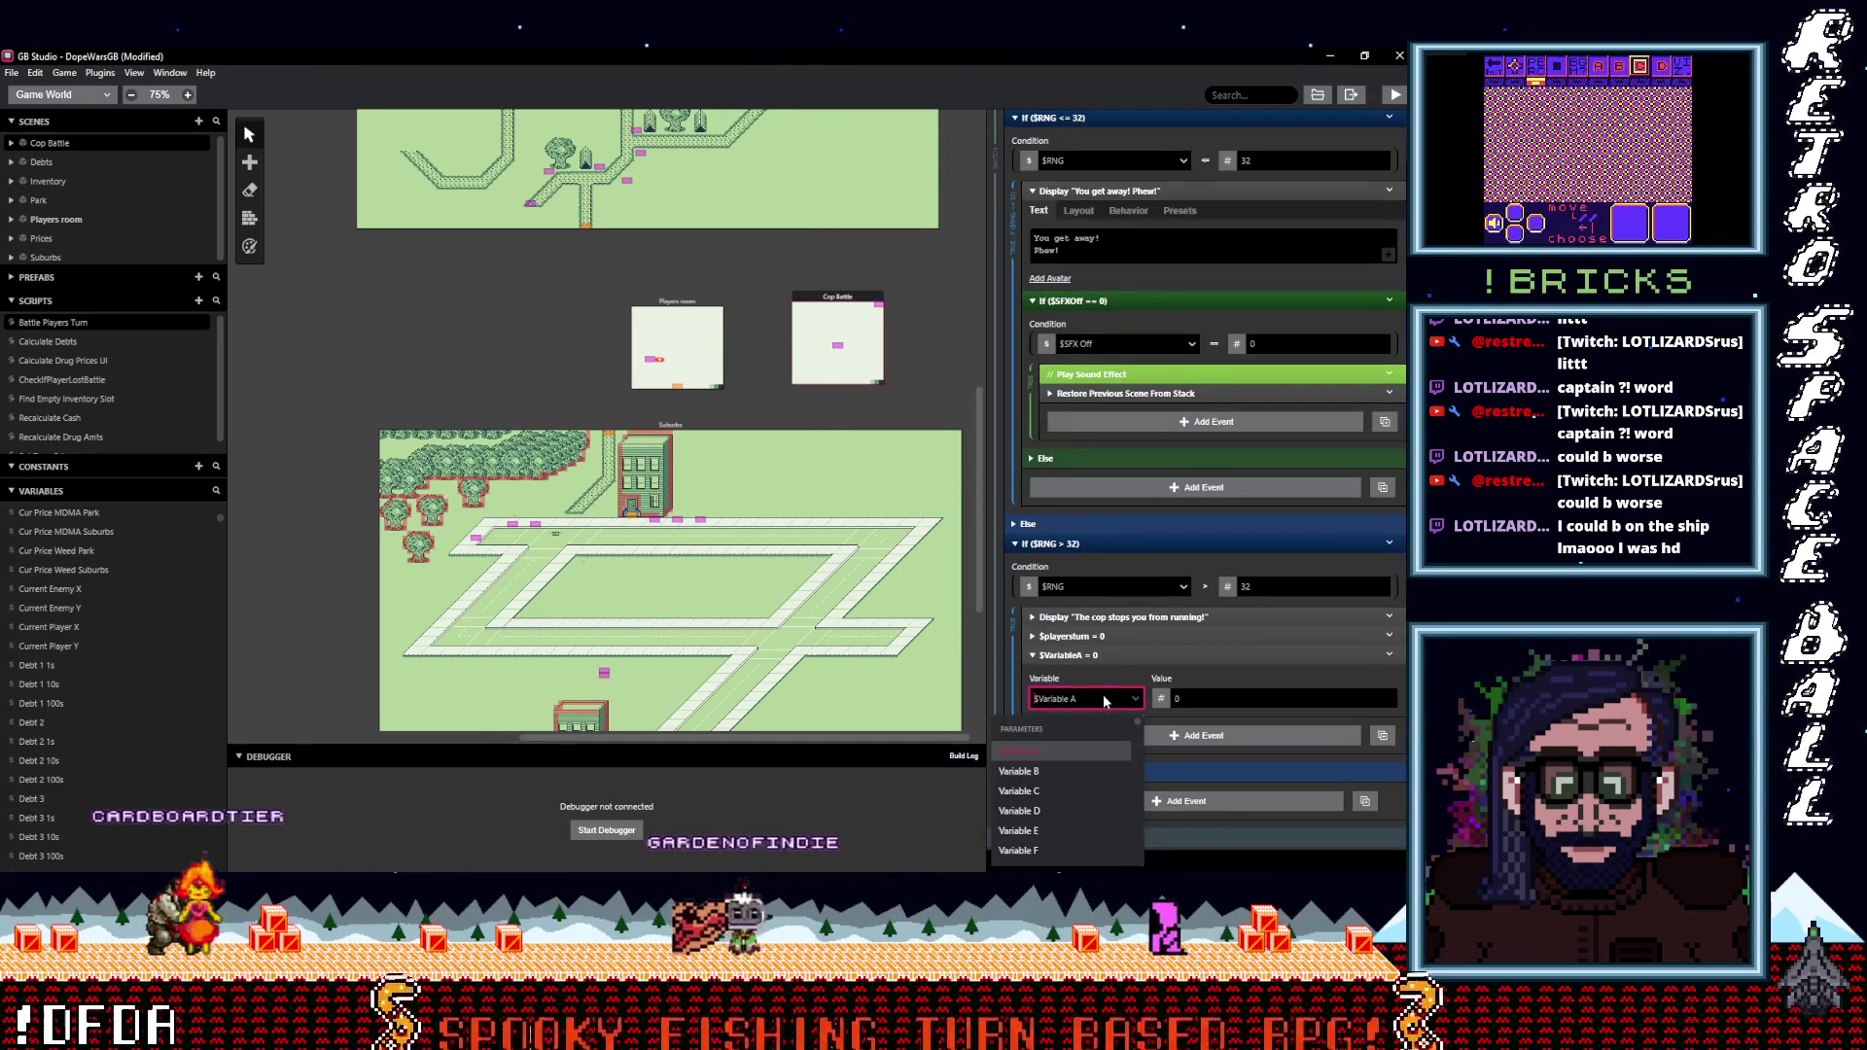
type("battl")
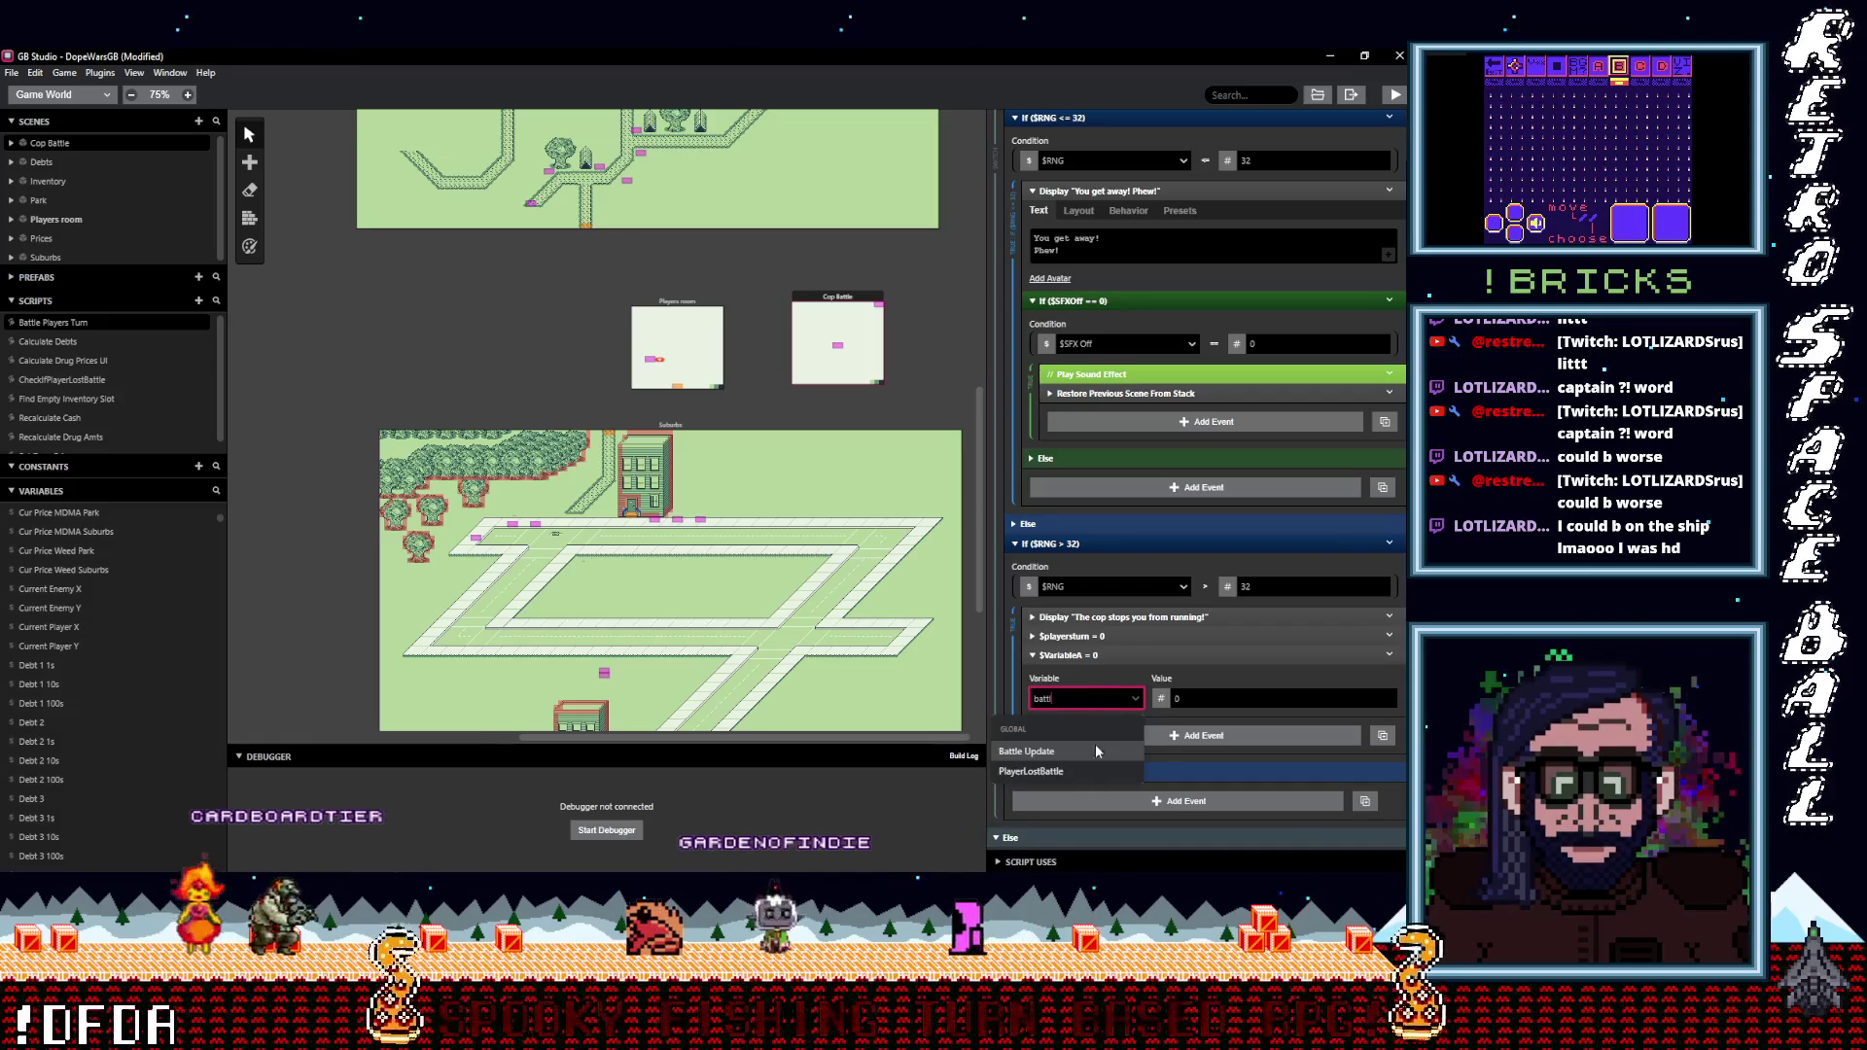
key("Tab")
type("1")
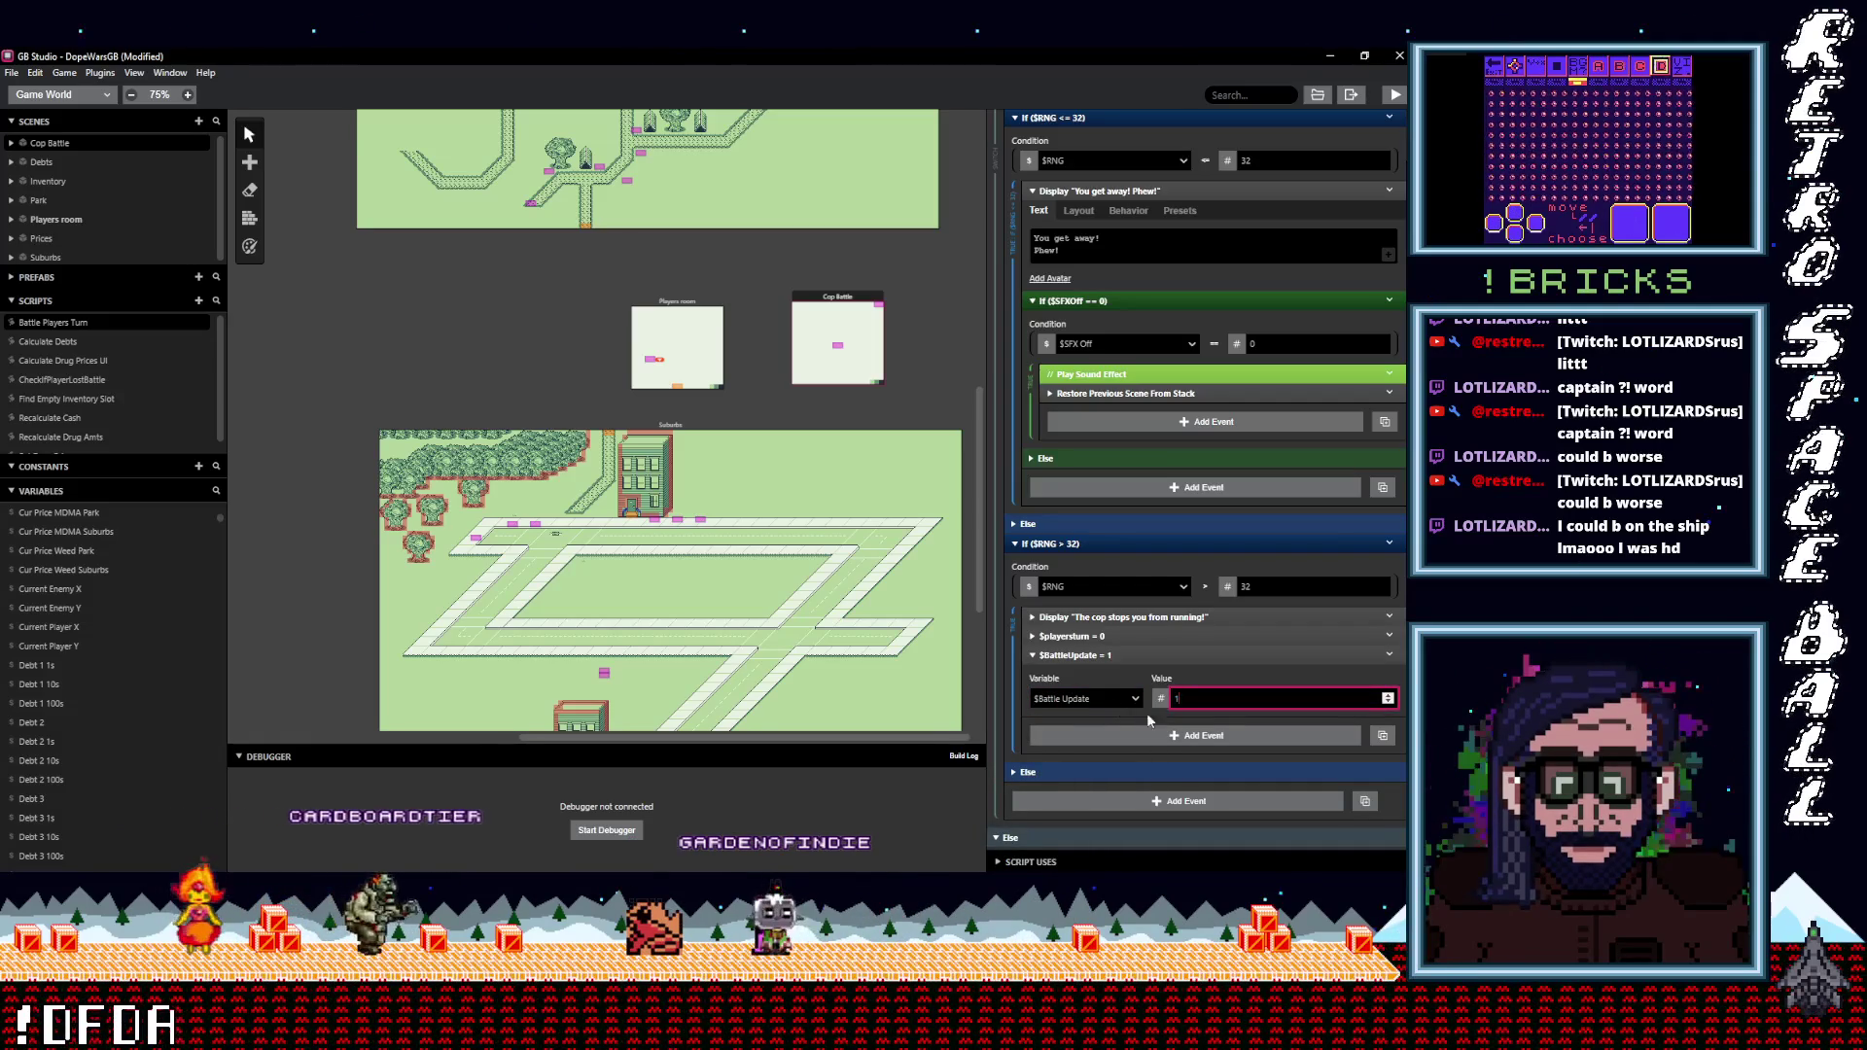
left_click(1180, 657)
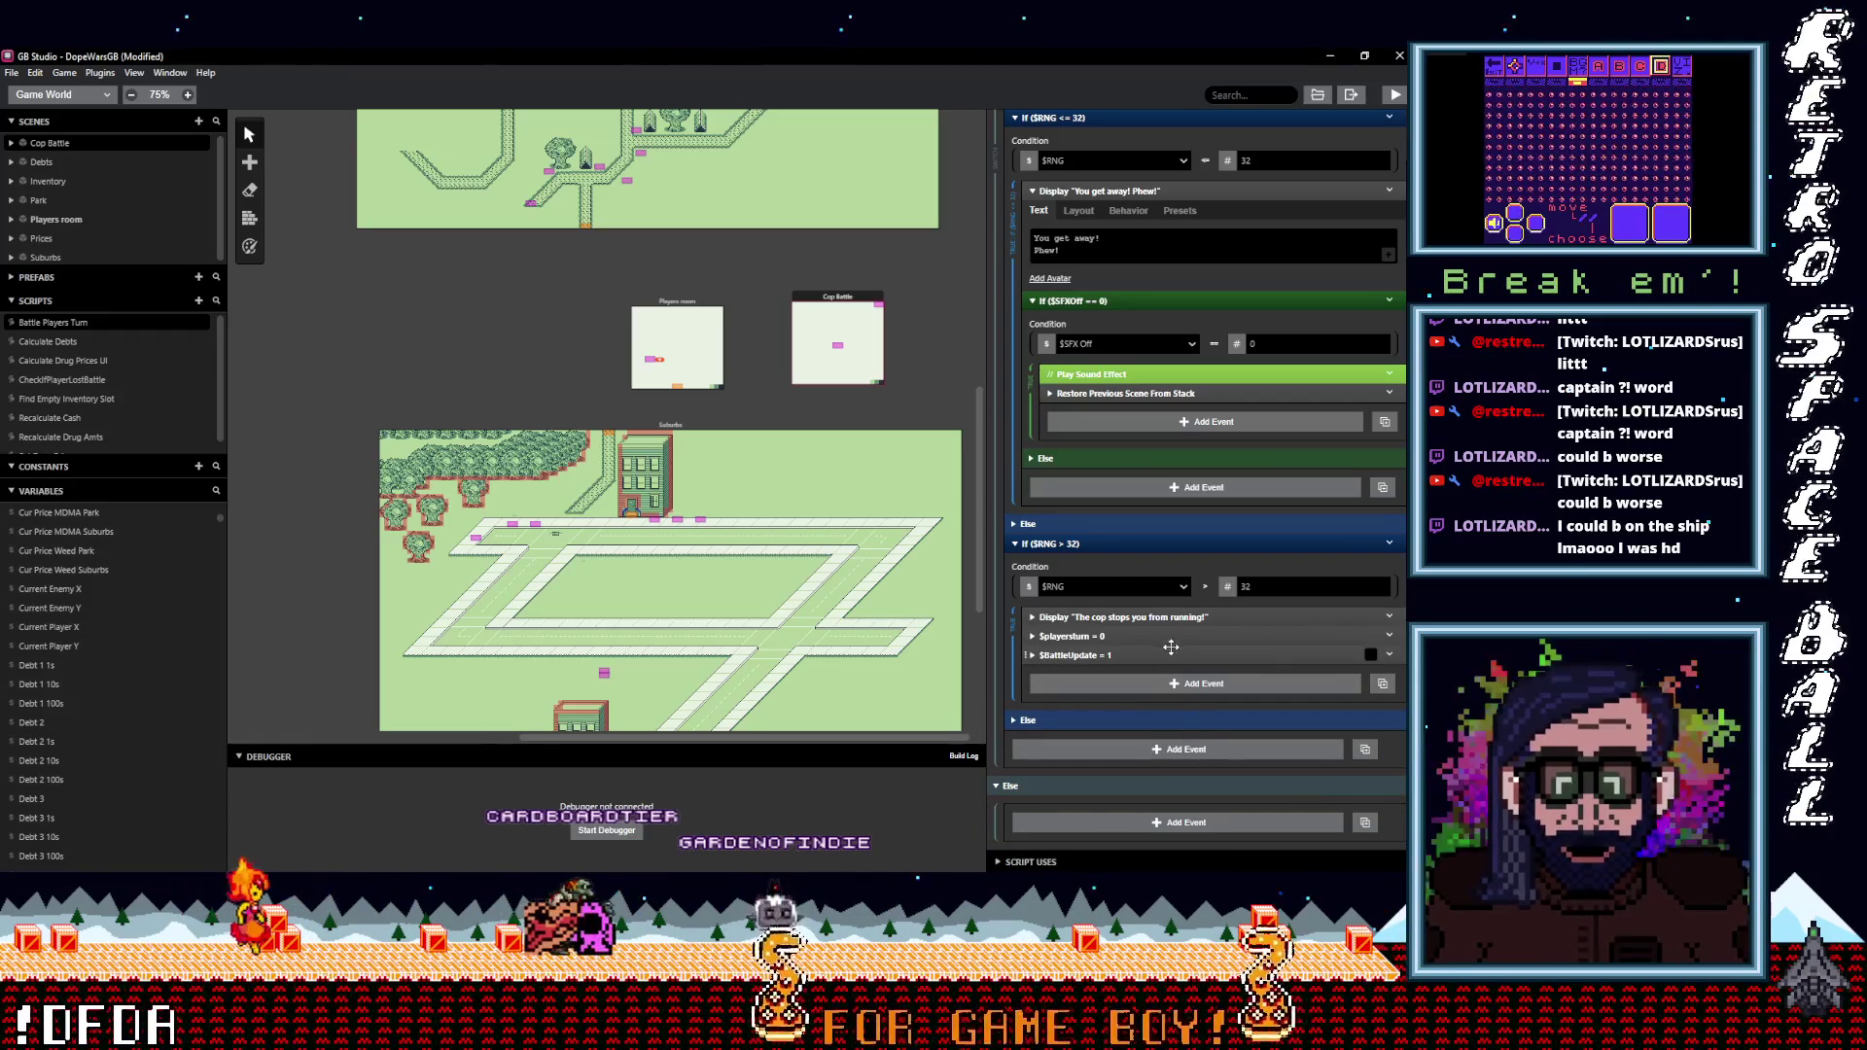
left_click(767, 404)
key("ctrl+s")
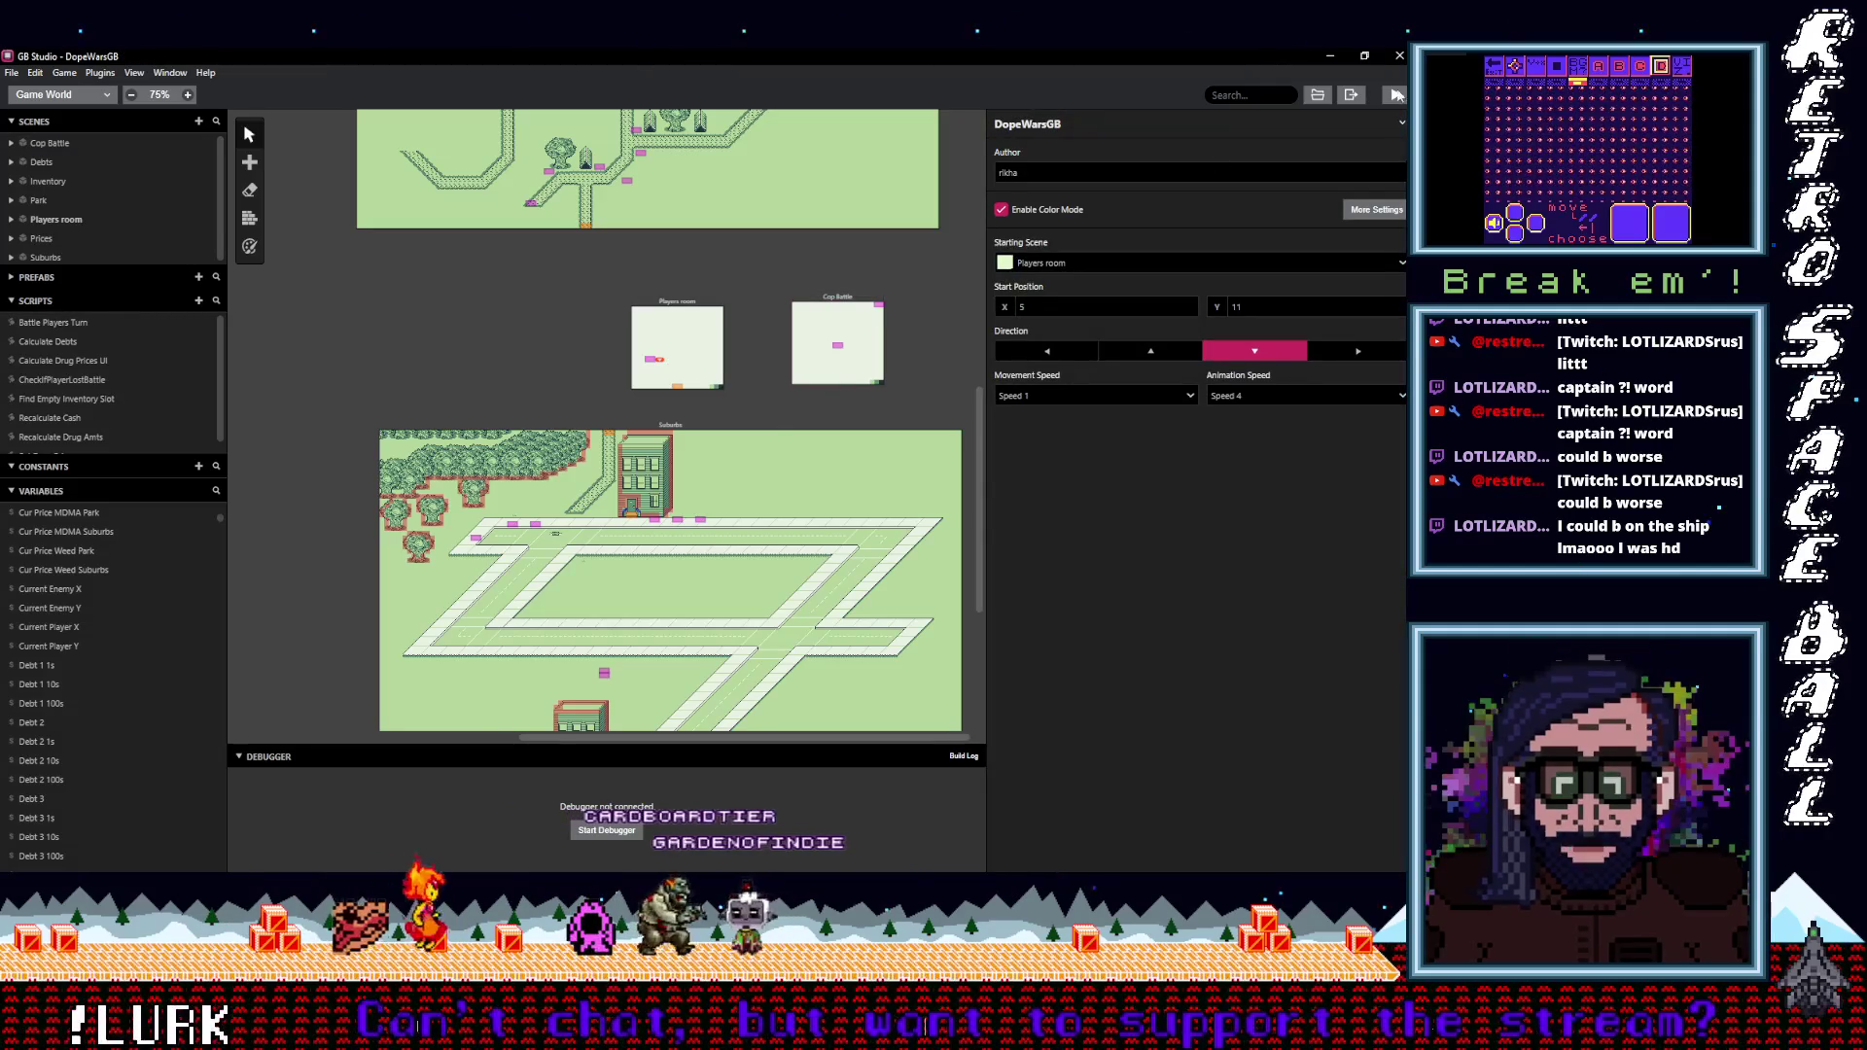
Build and run the game with the debugger, then dismiss the cop's 'Freeze! Hands up!' message.
left_click(1395, 96)
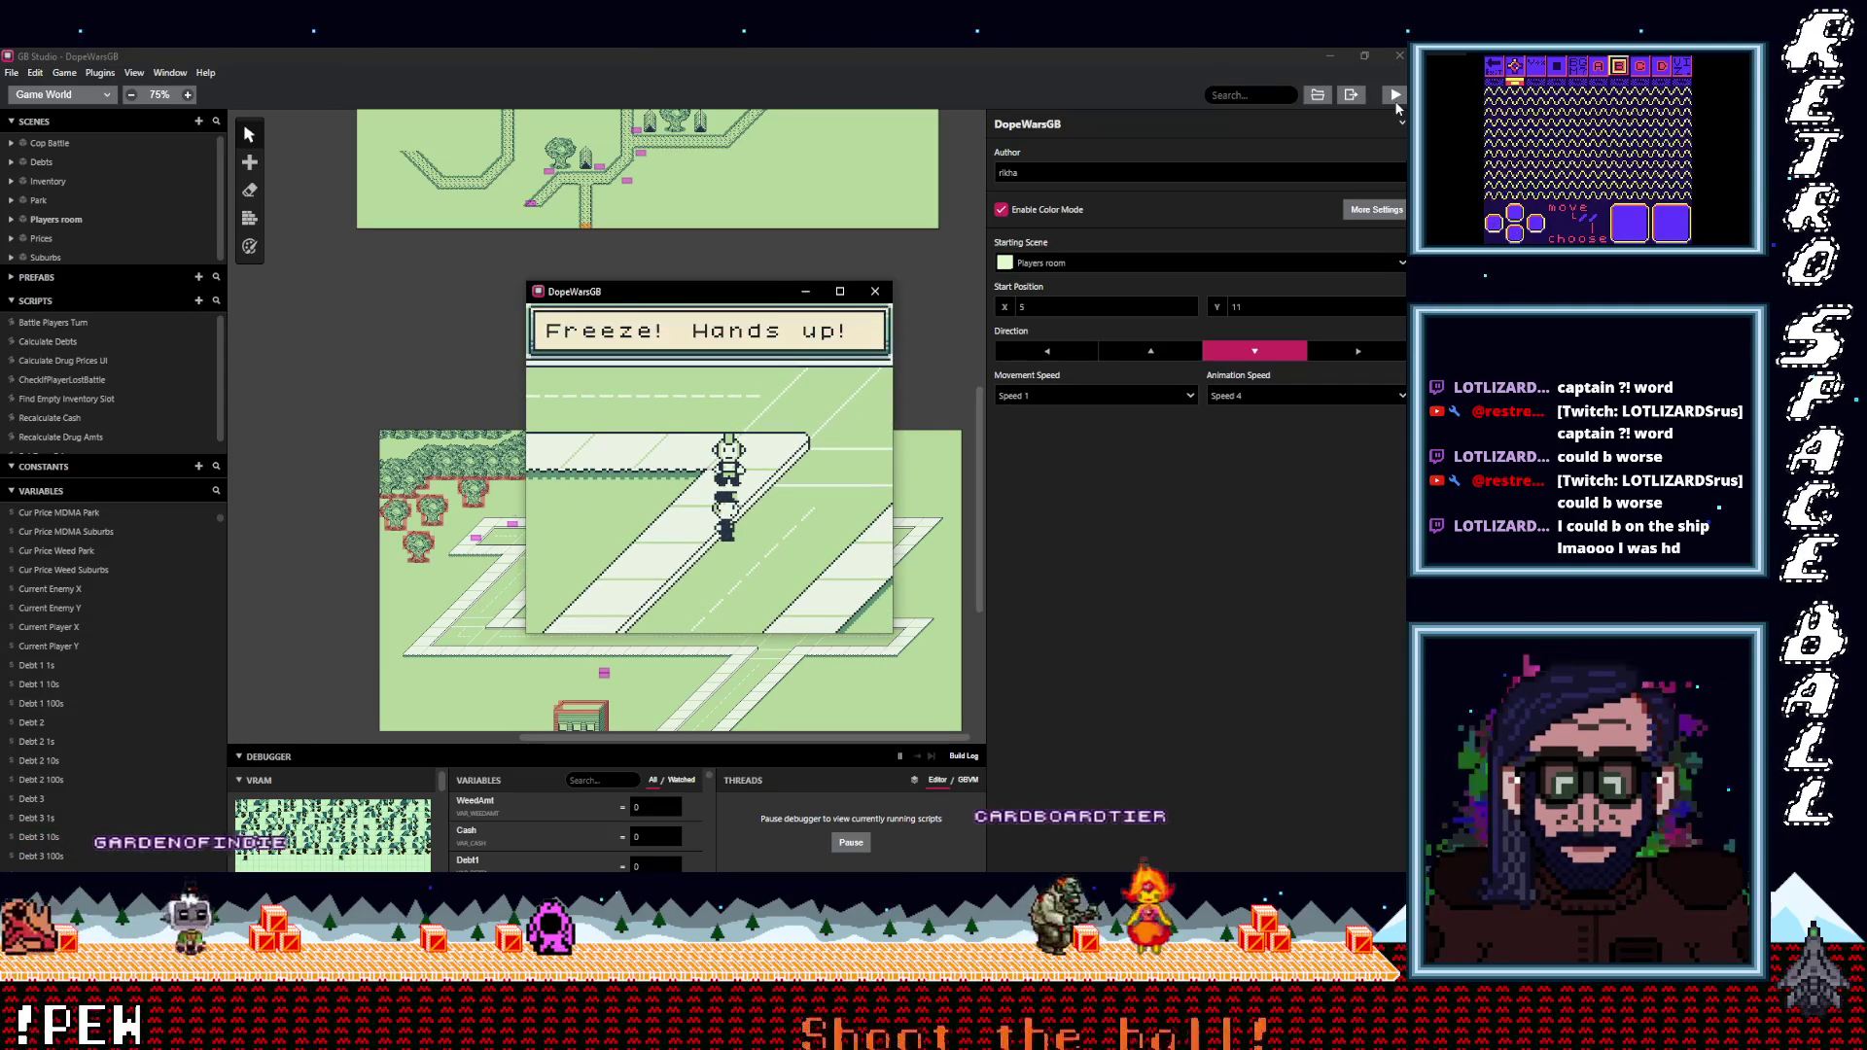
key("z")
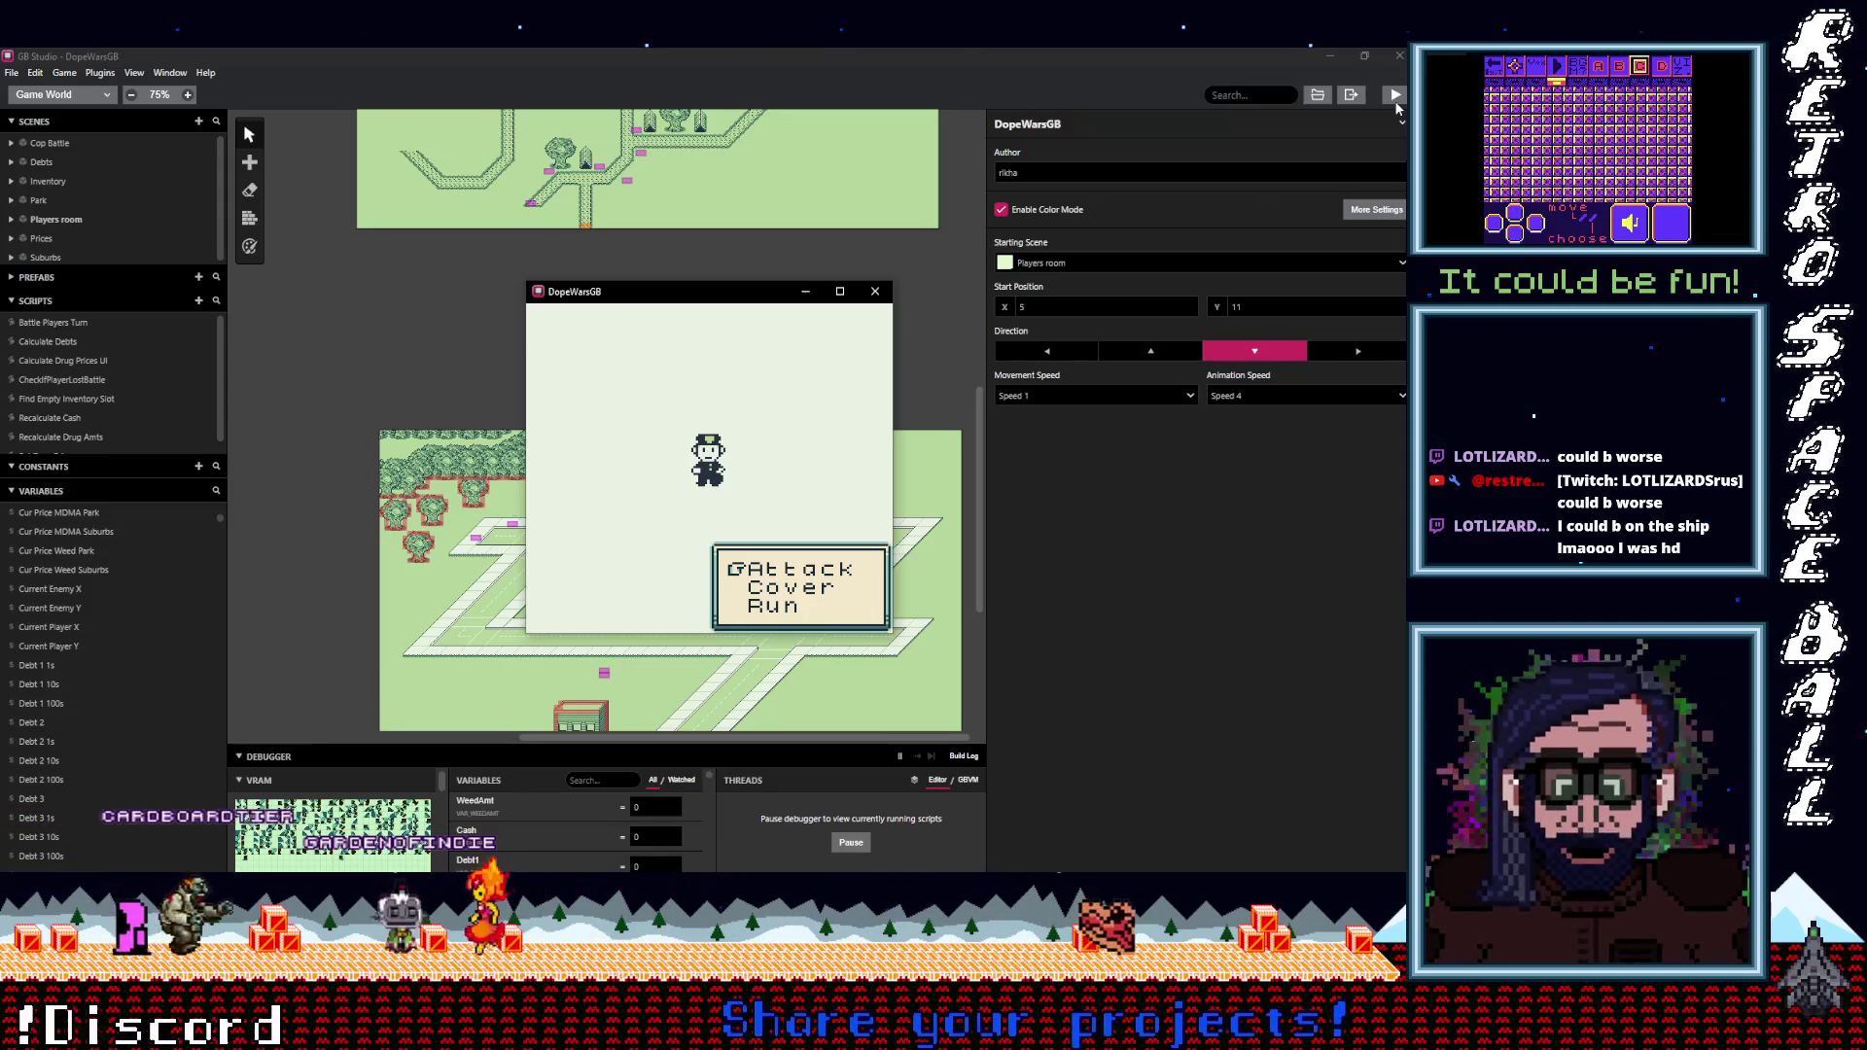
Choose Run in the cop battle and advance through the cop's attack messages.
key("z")
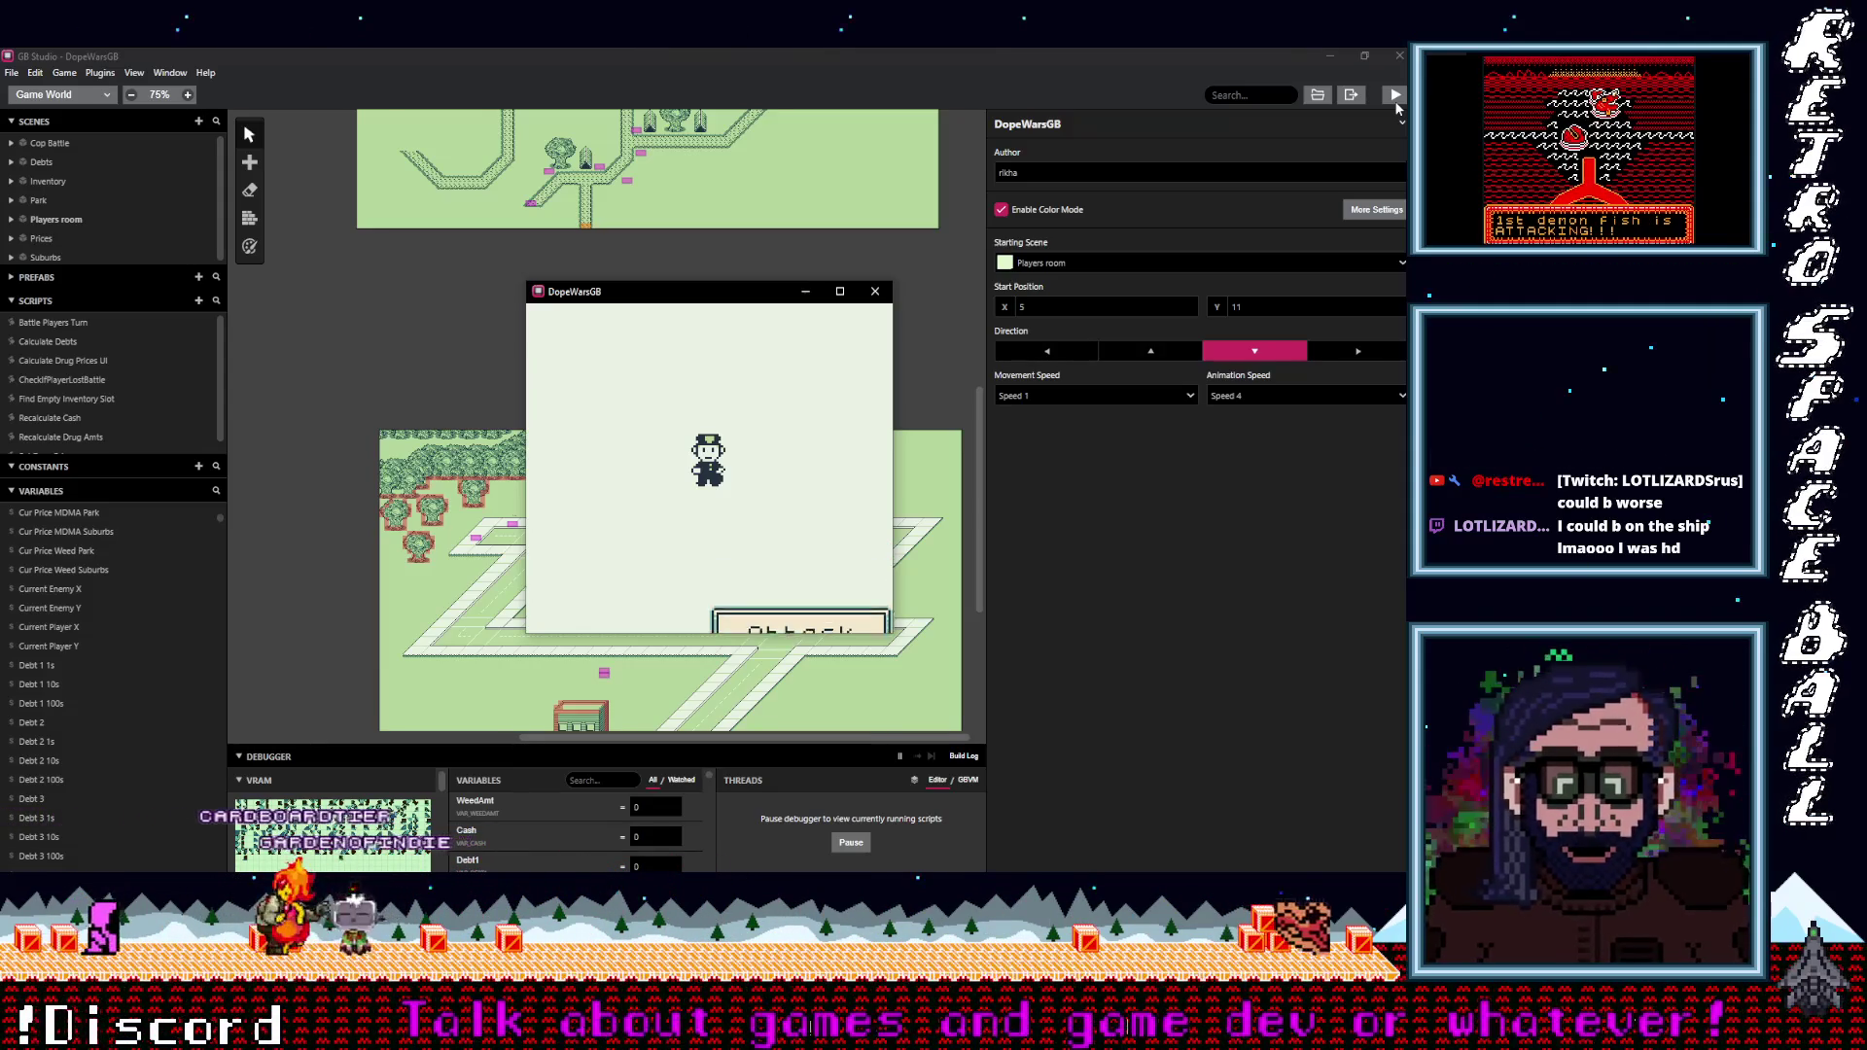
key("z")
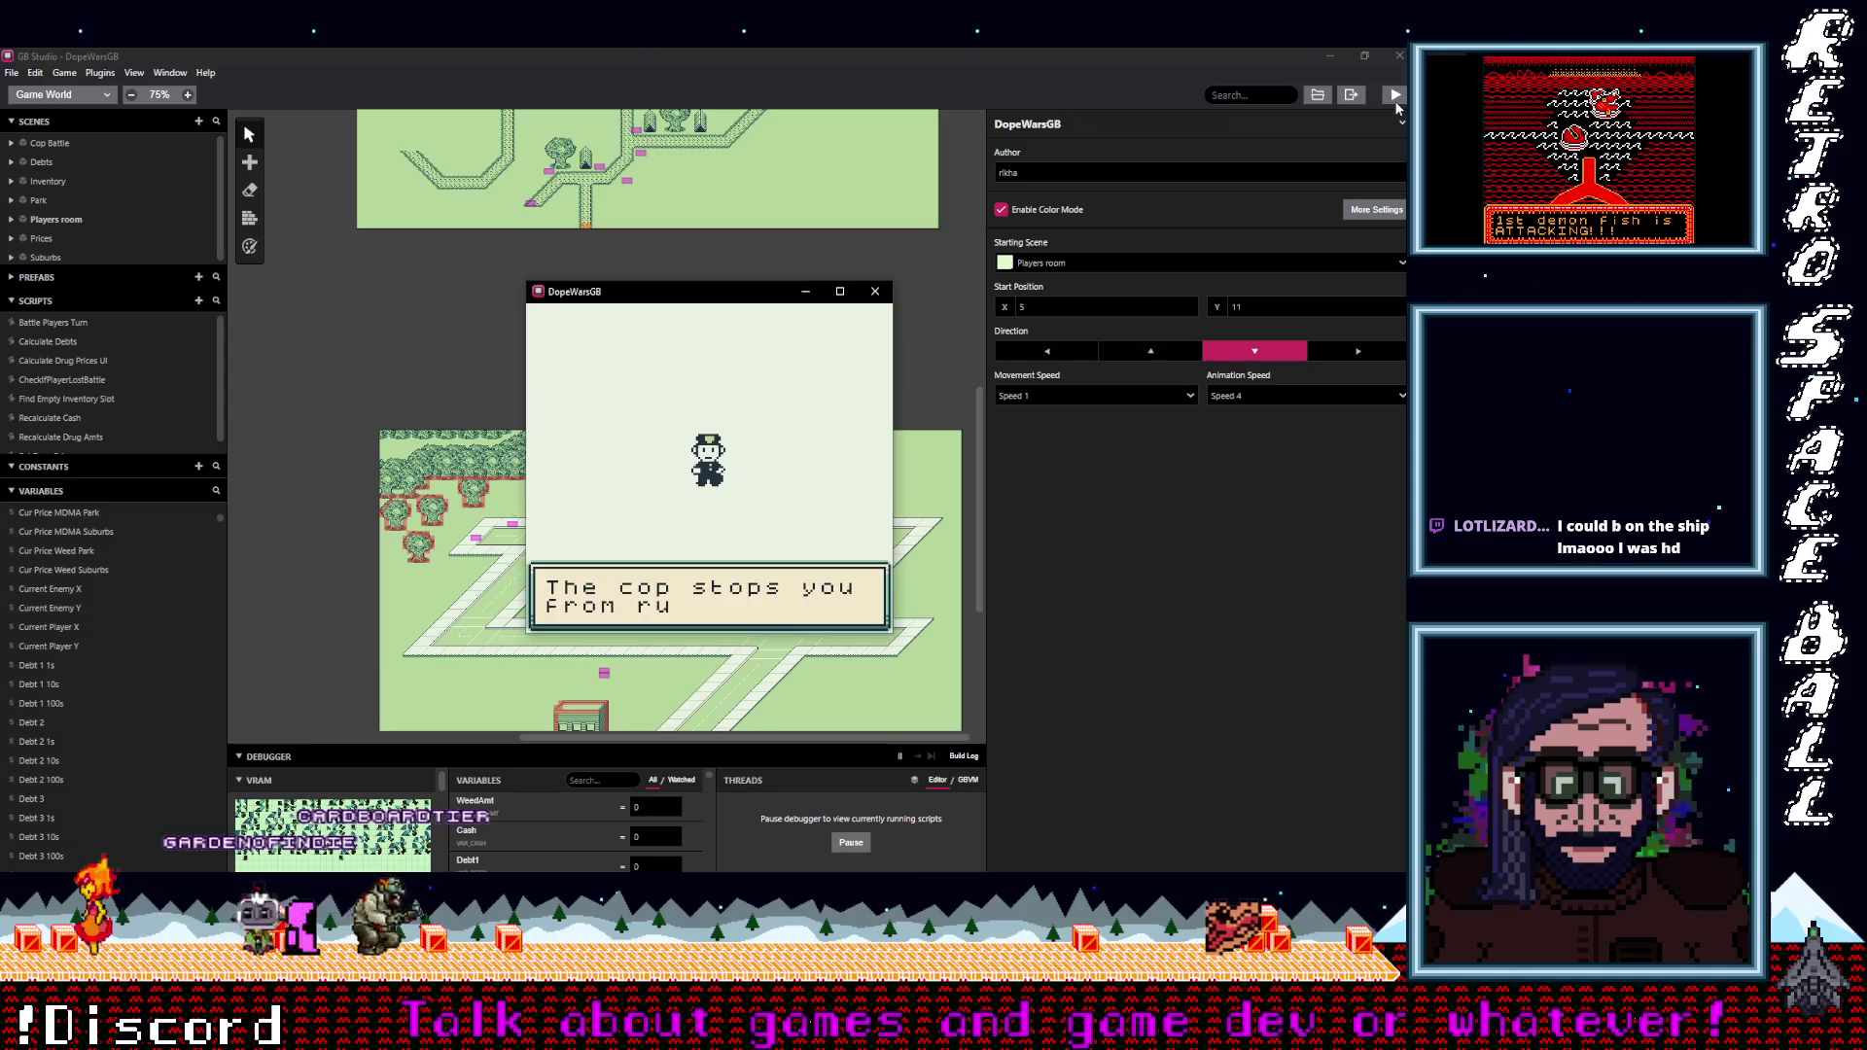
key("z")
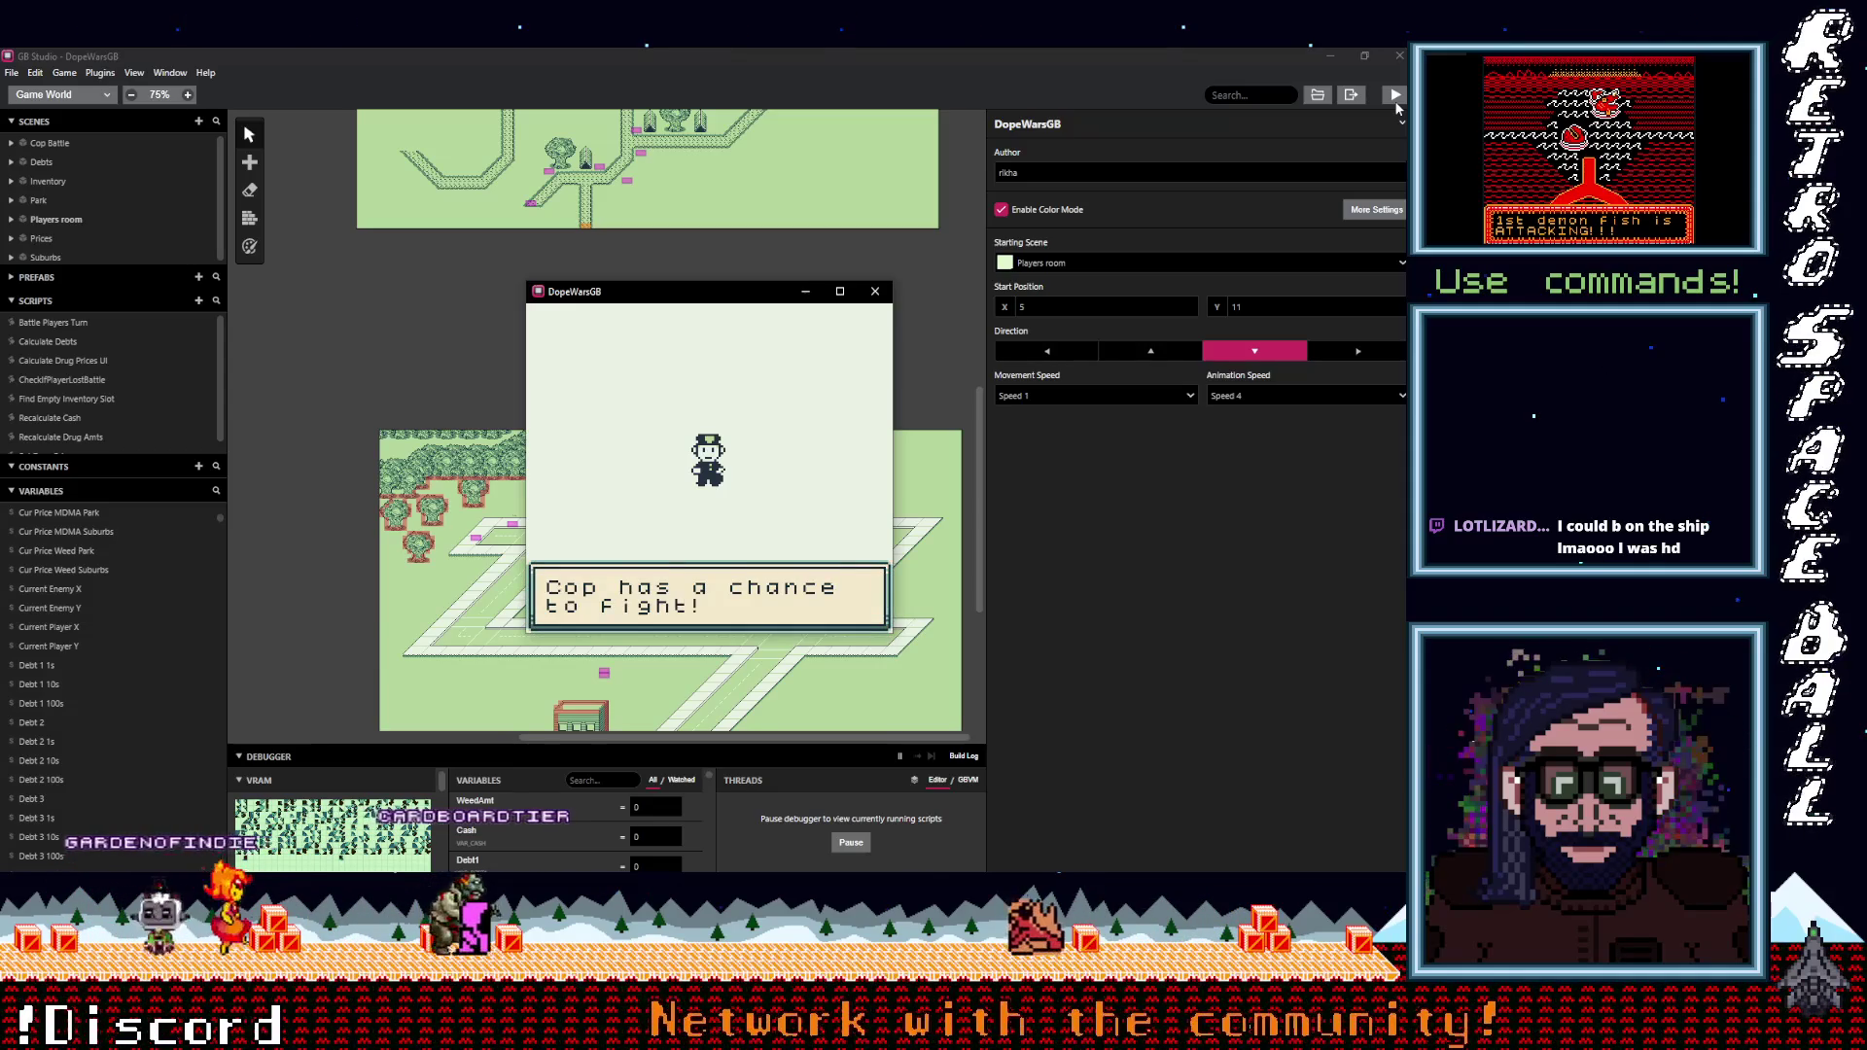
key("z")
key("z")
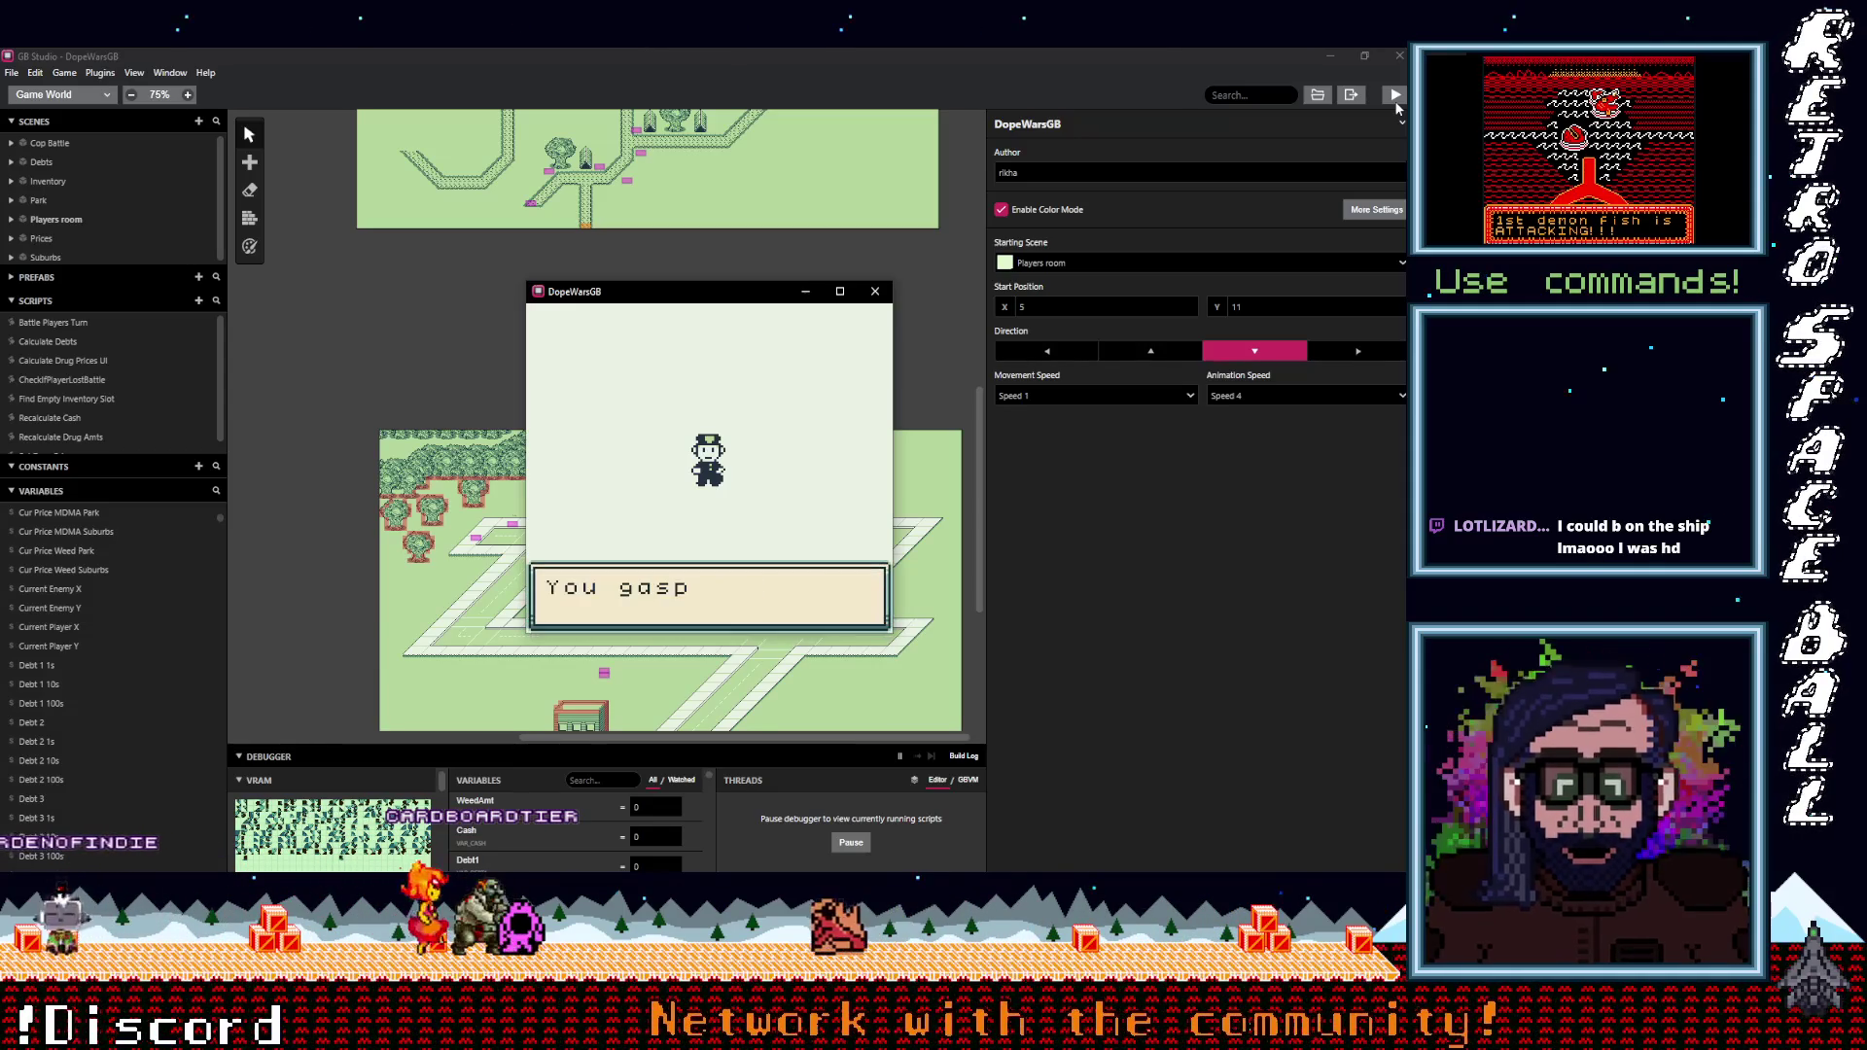
key("z")
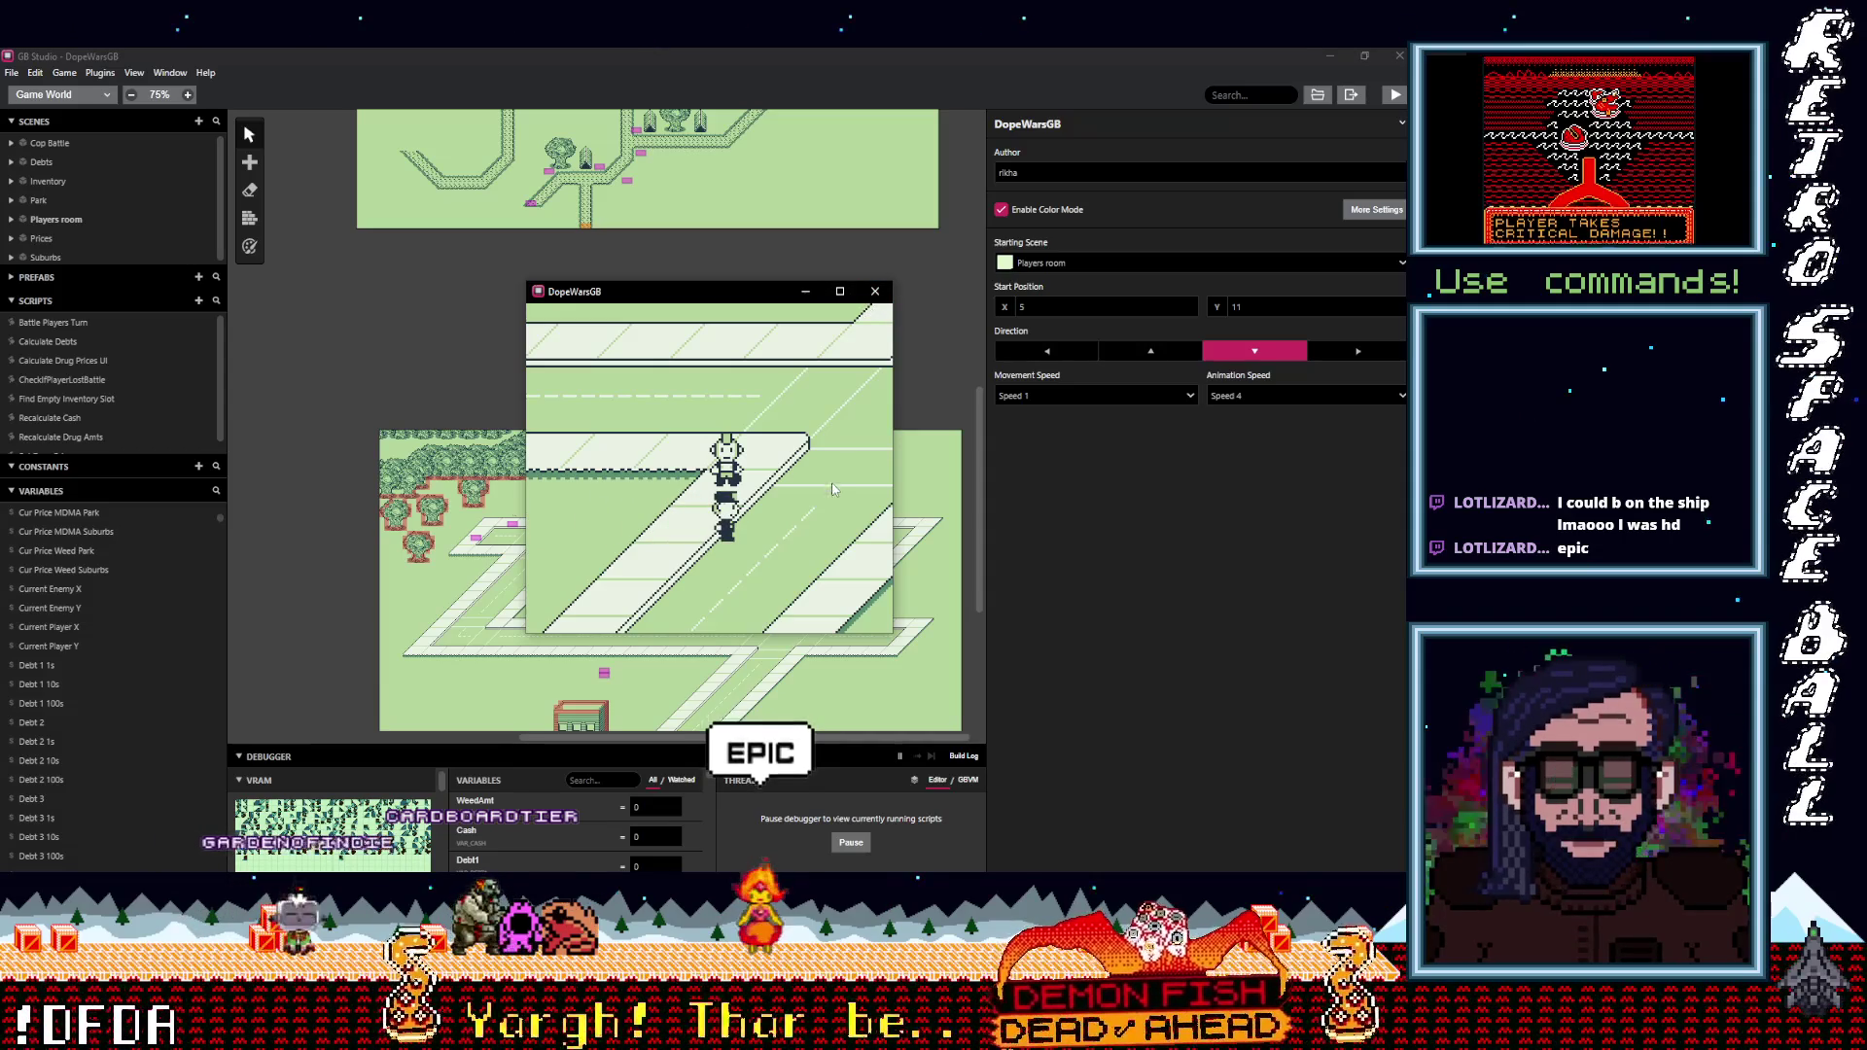
Walk up the street to the buyer and go through the offer to sell H.
key("Up")
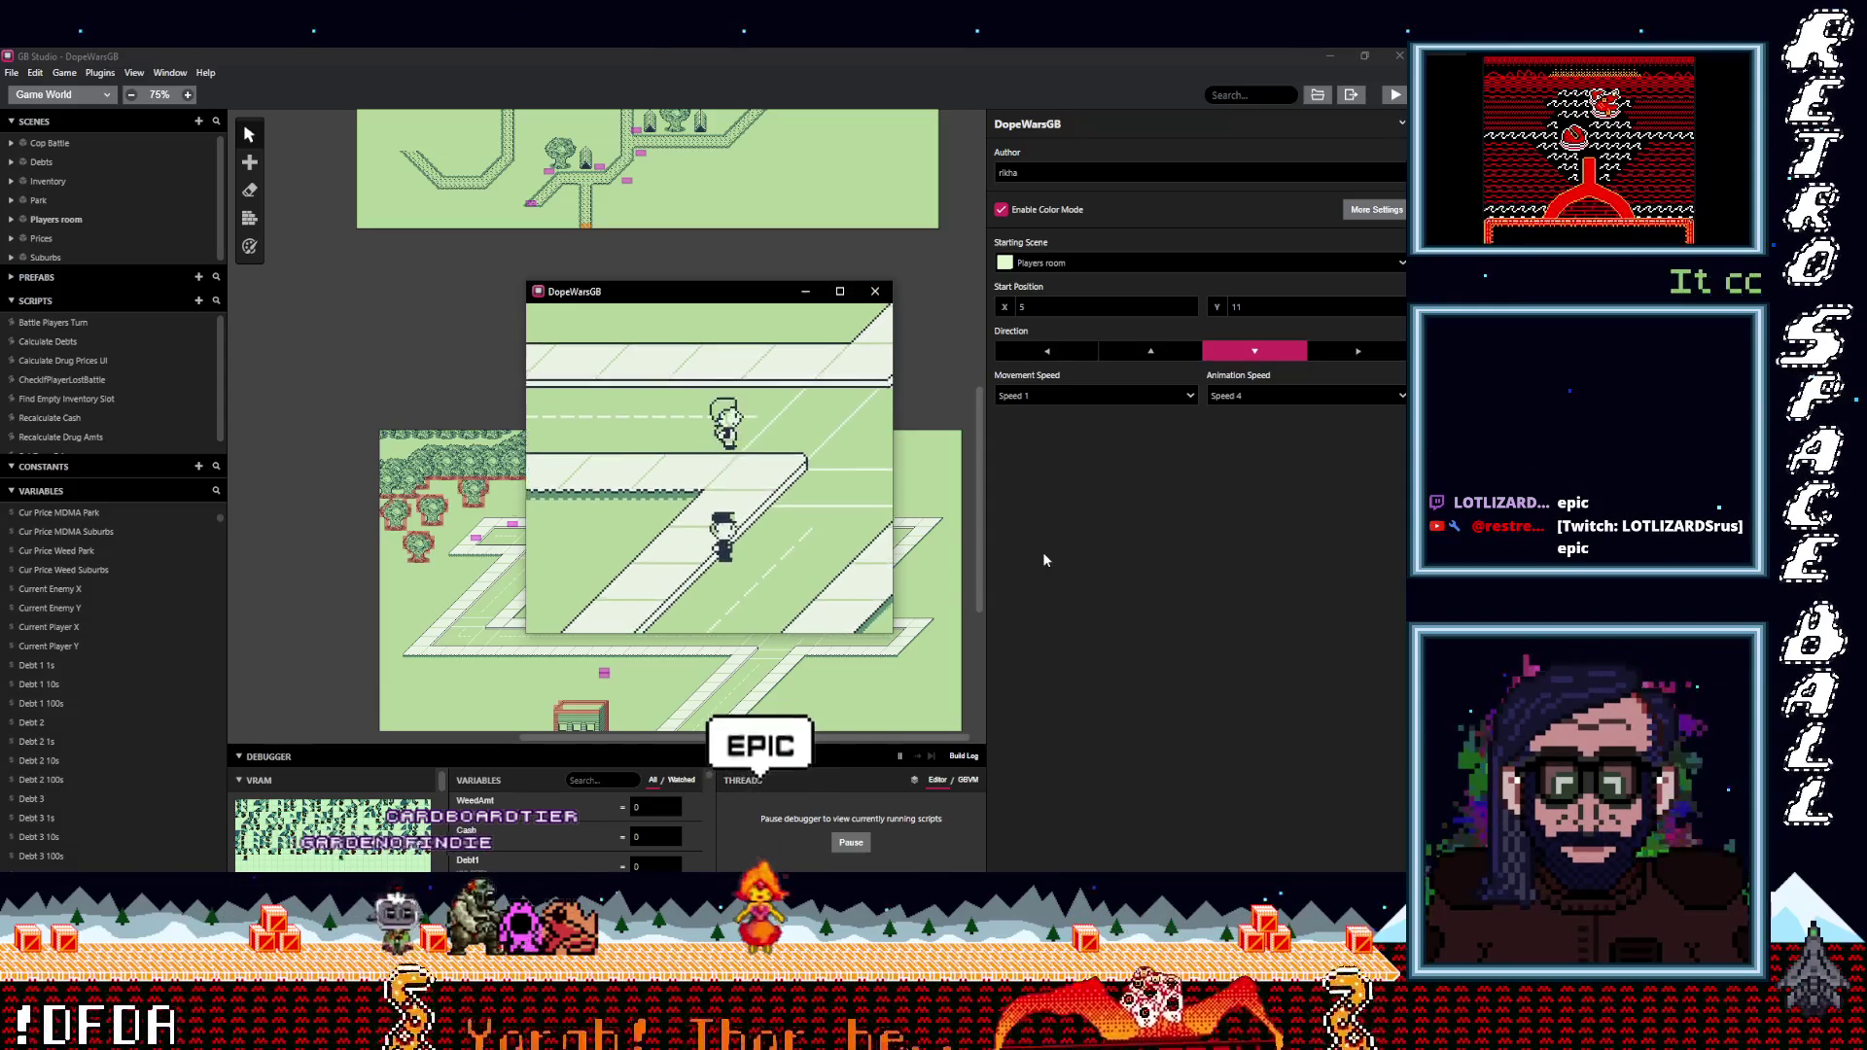
key("Up")
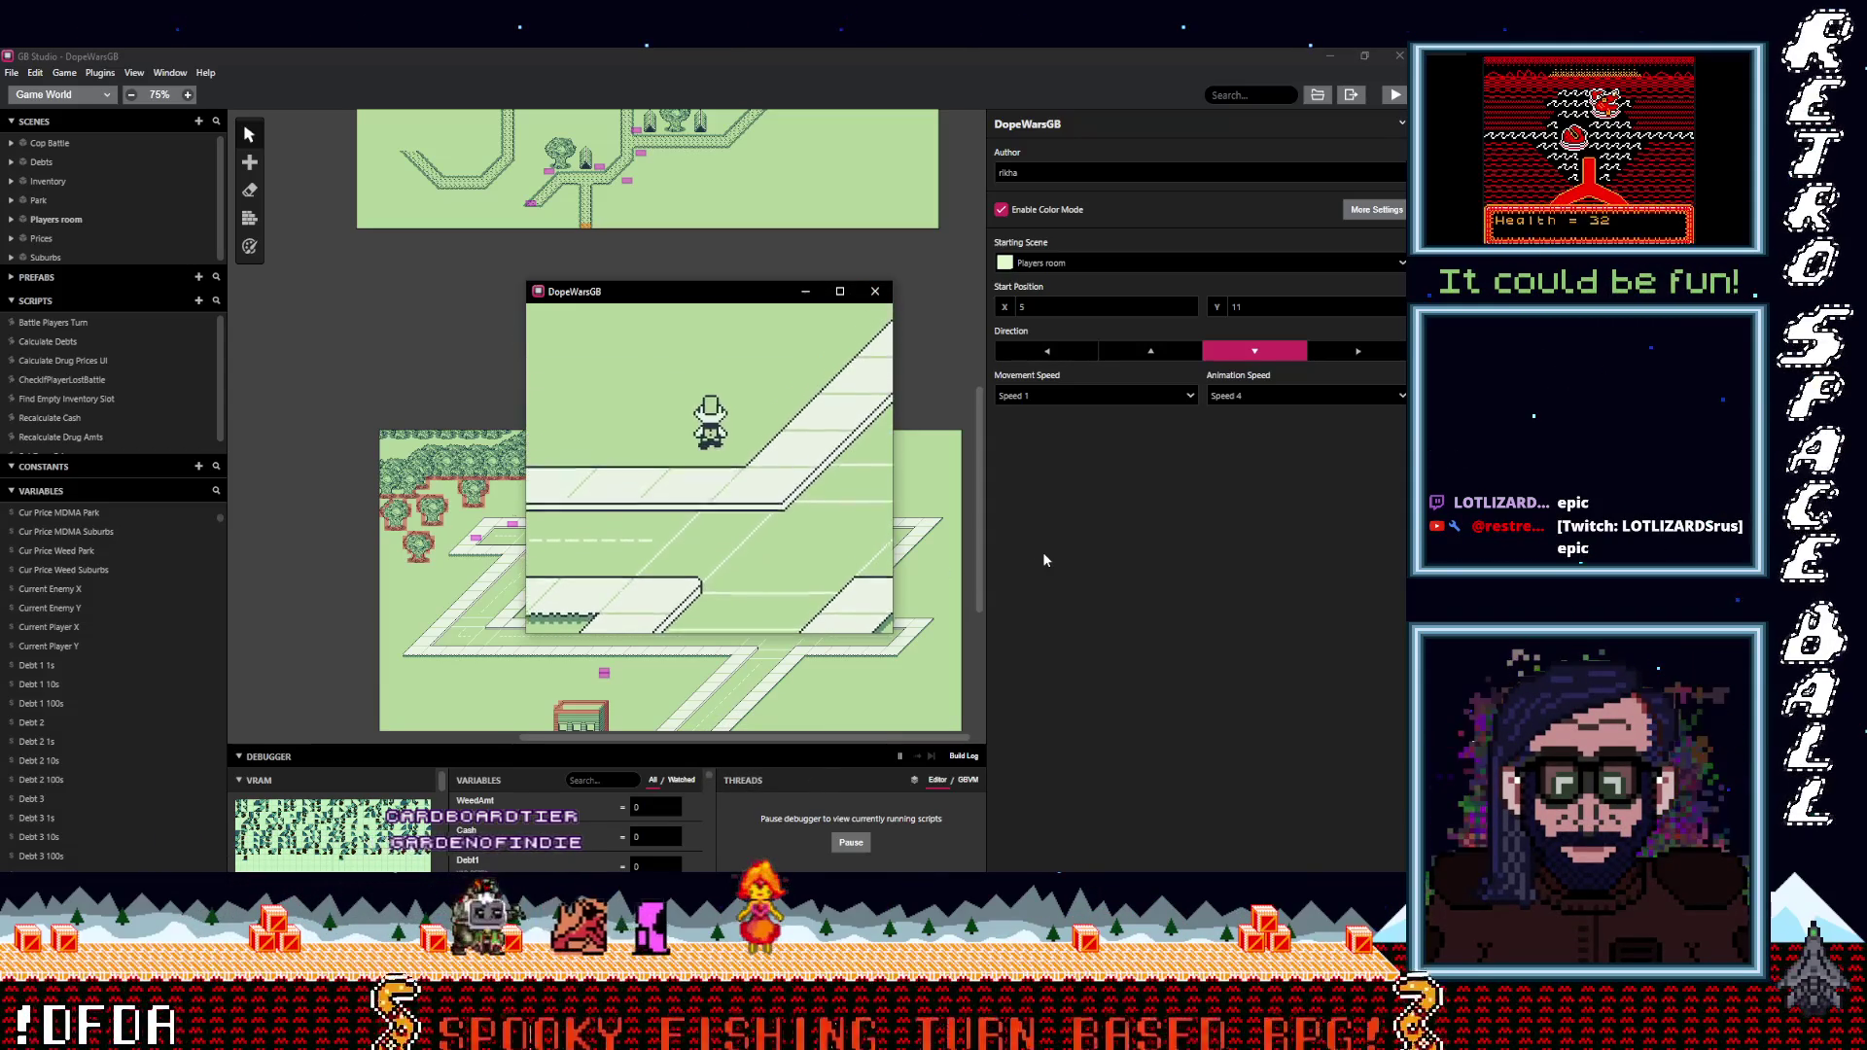
key("Up")
key("Right")
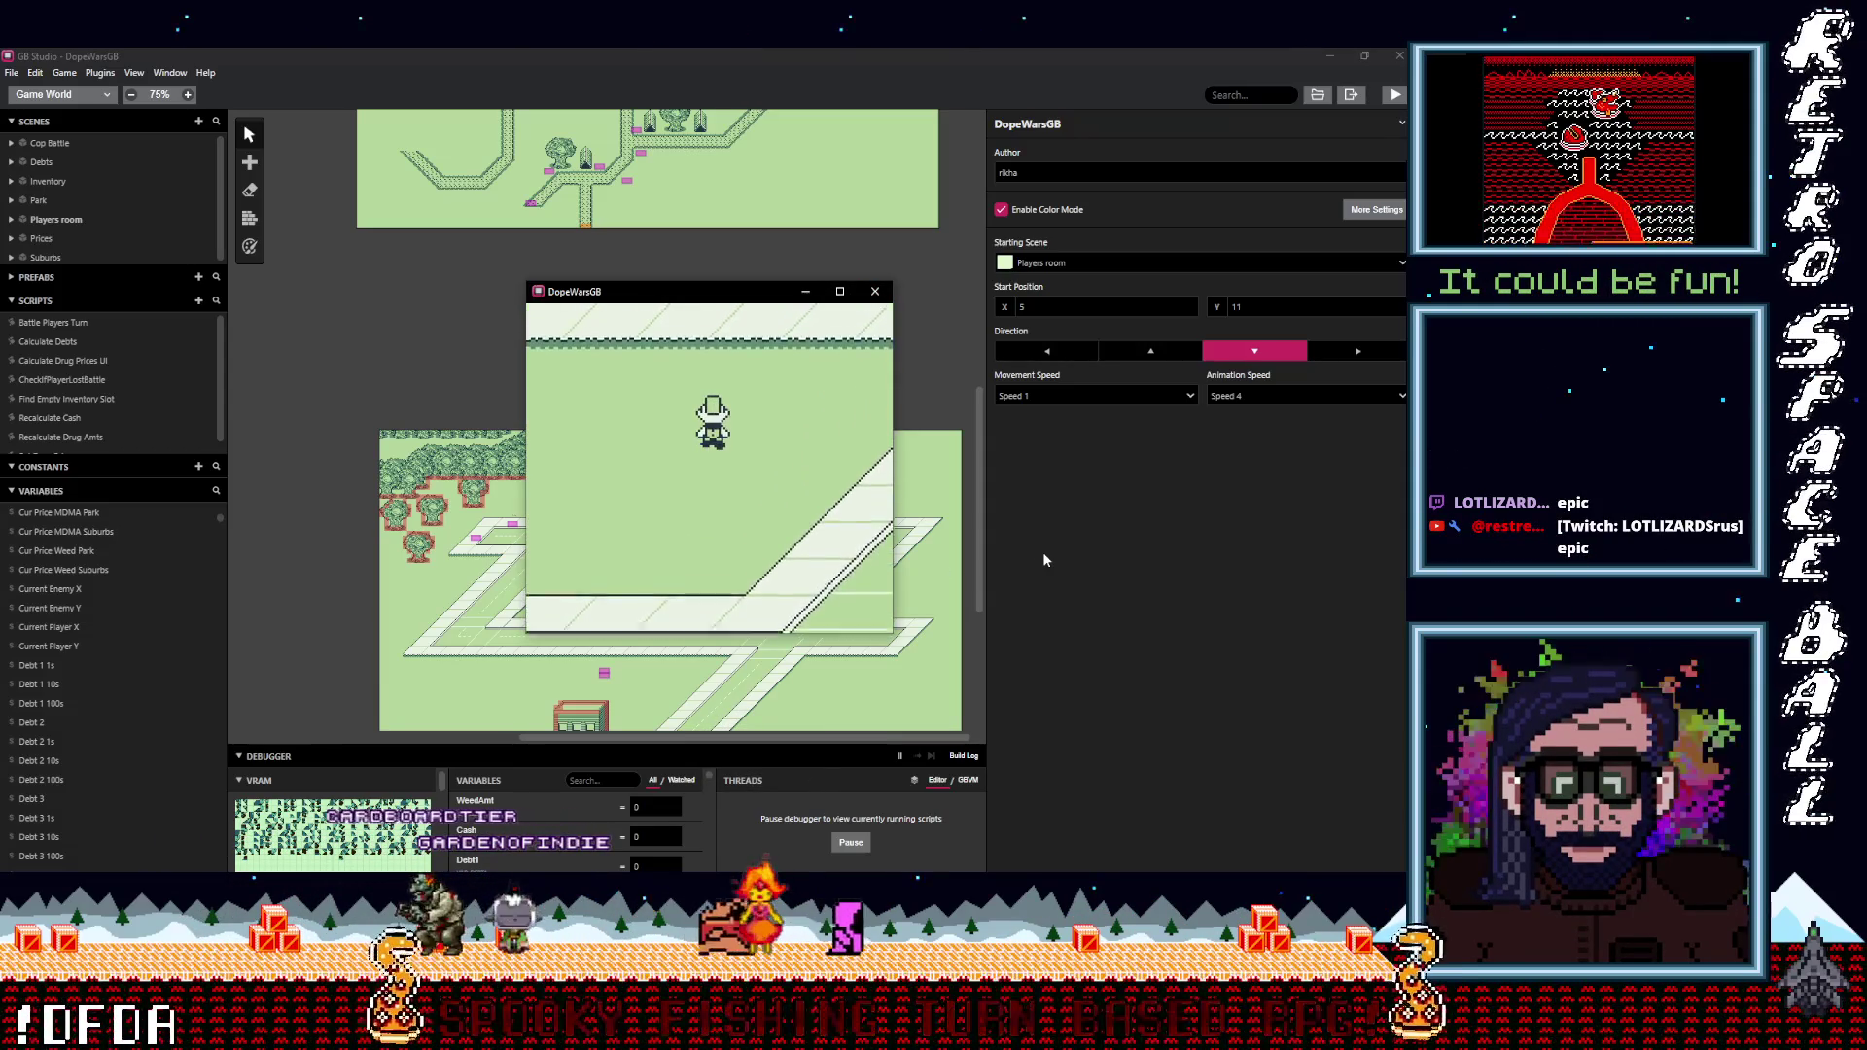
key("Up")
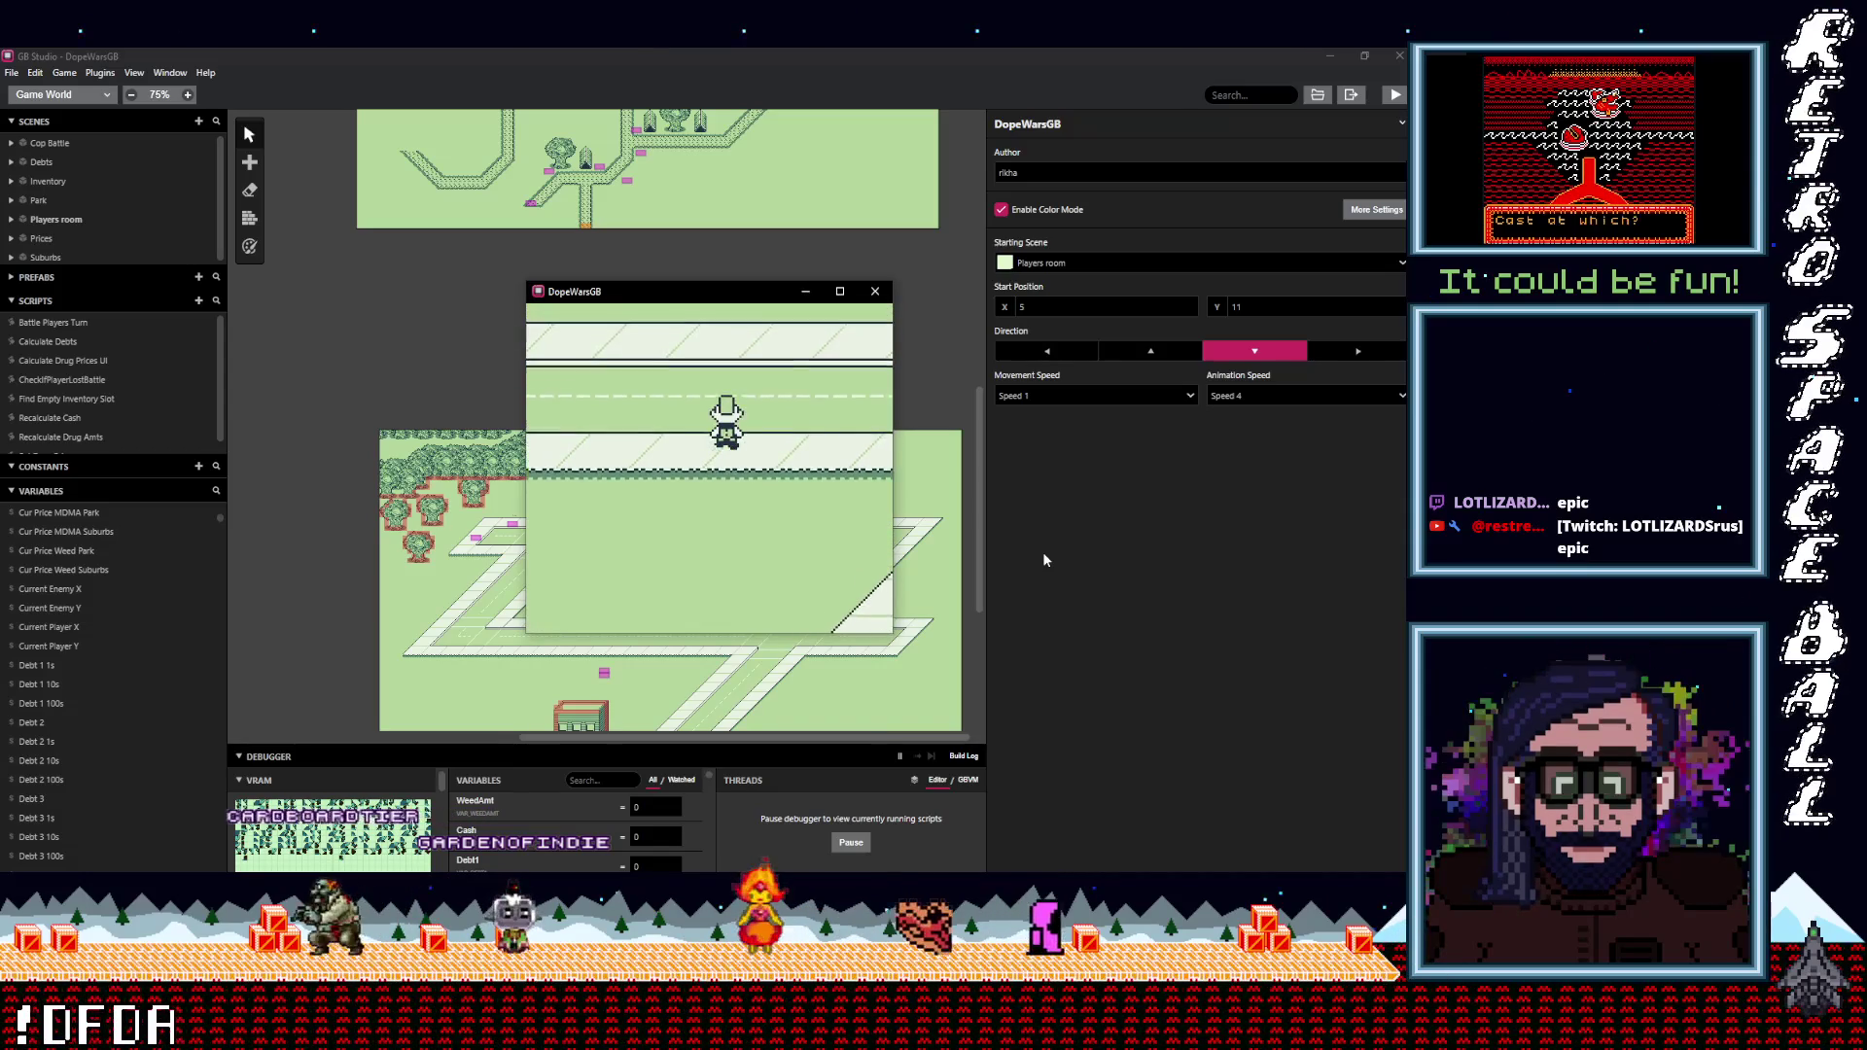
key("Up")
key("Left")
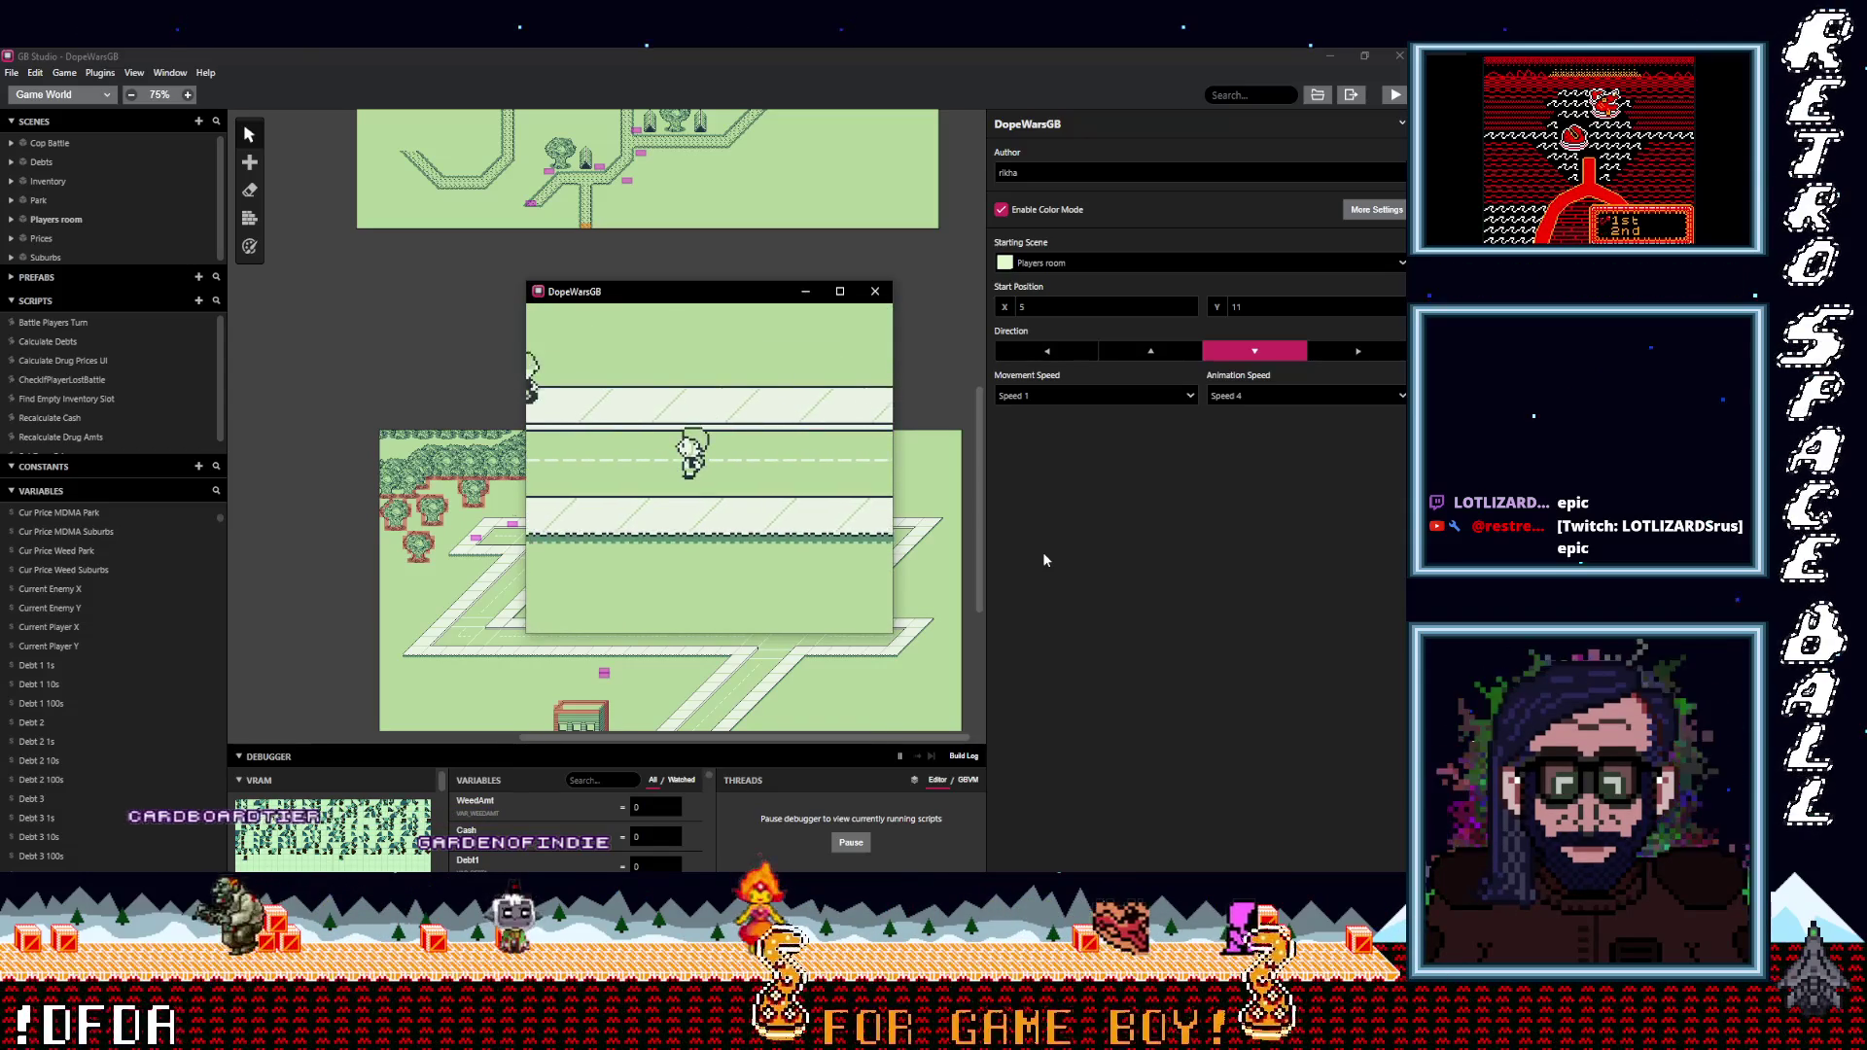
key("Up")
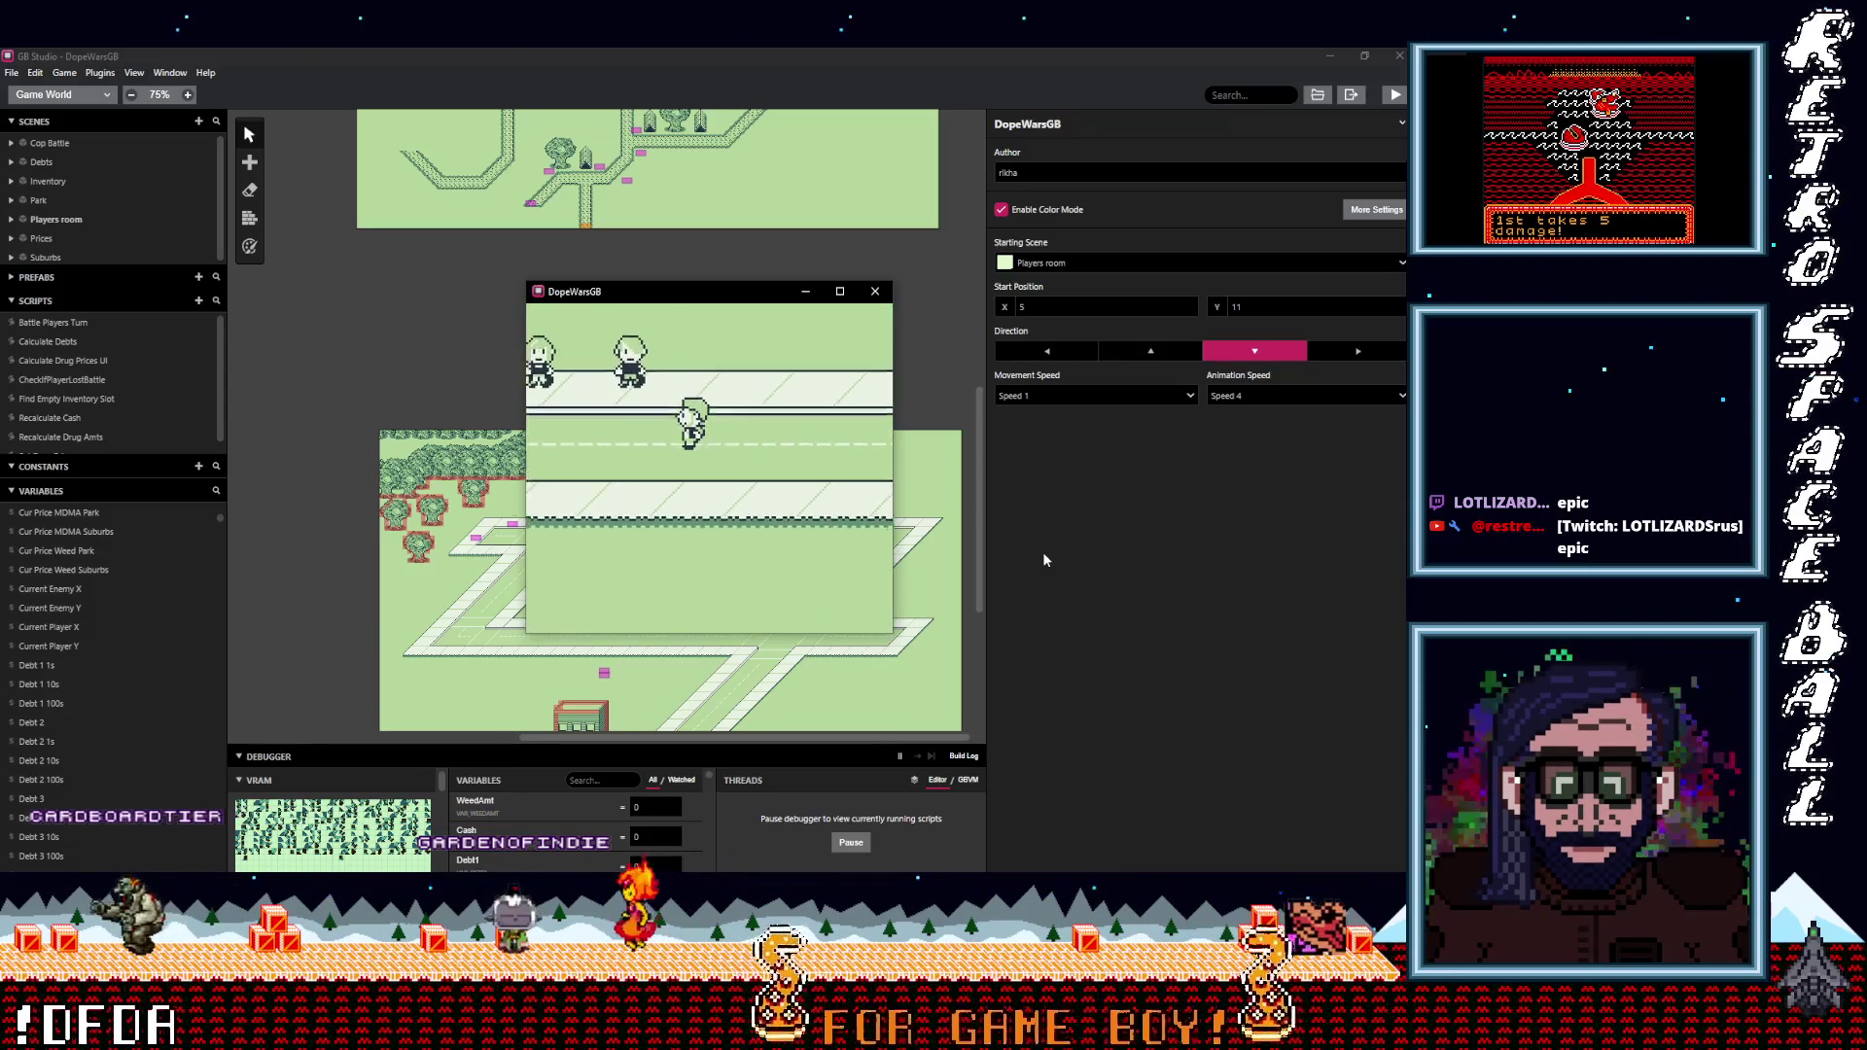
key("Up")
key("z")
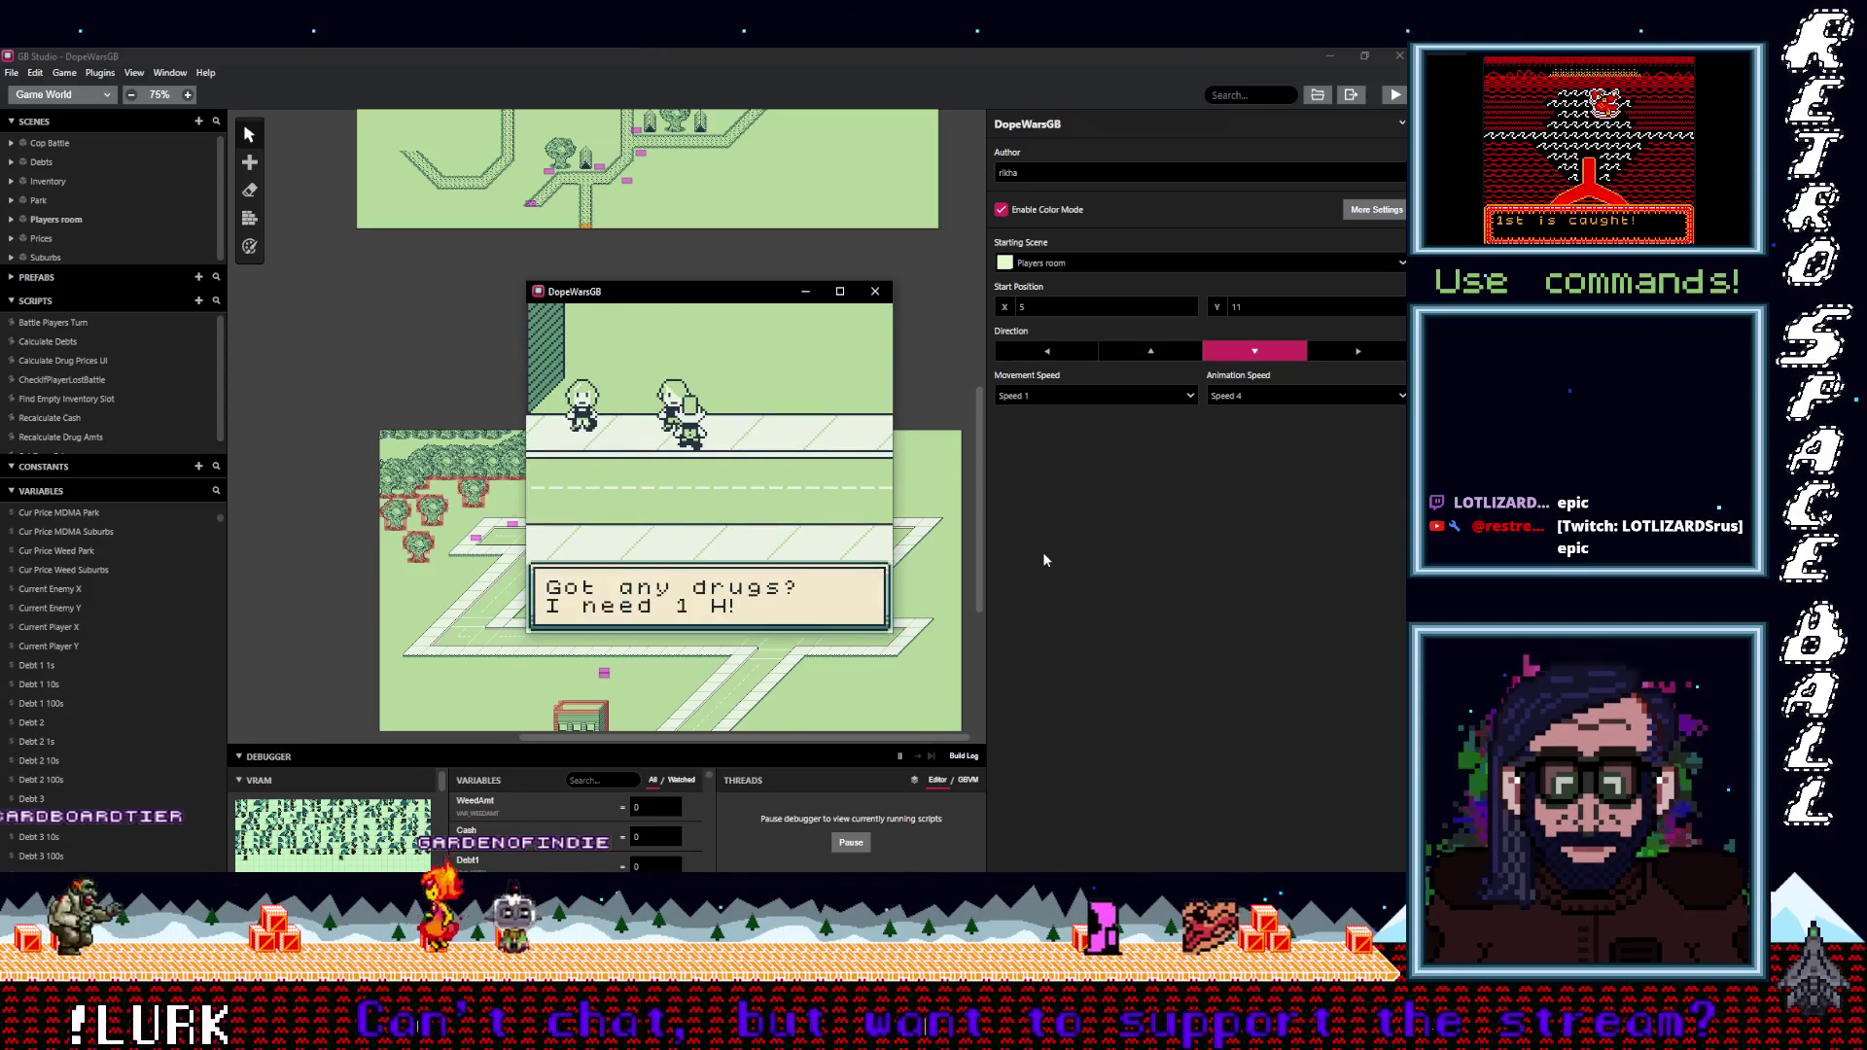
key("z")
key("z")
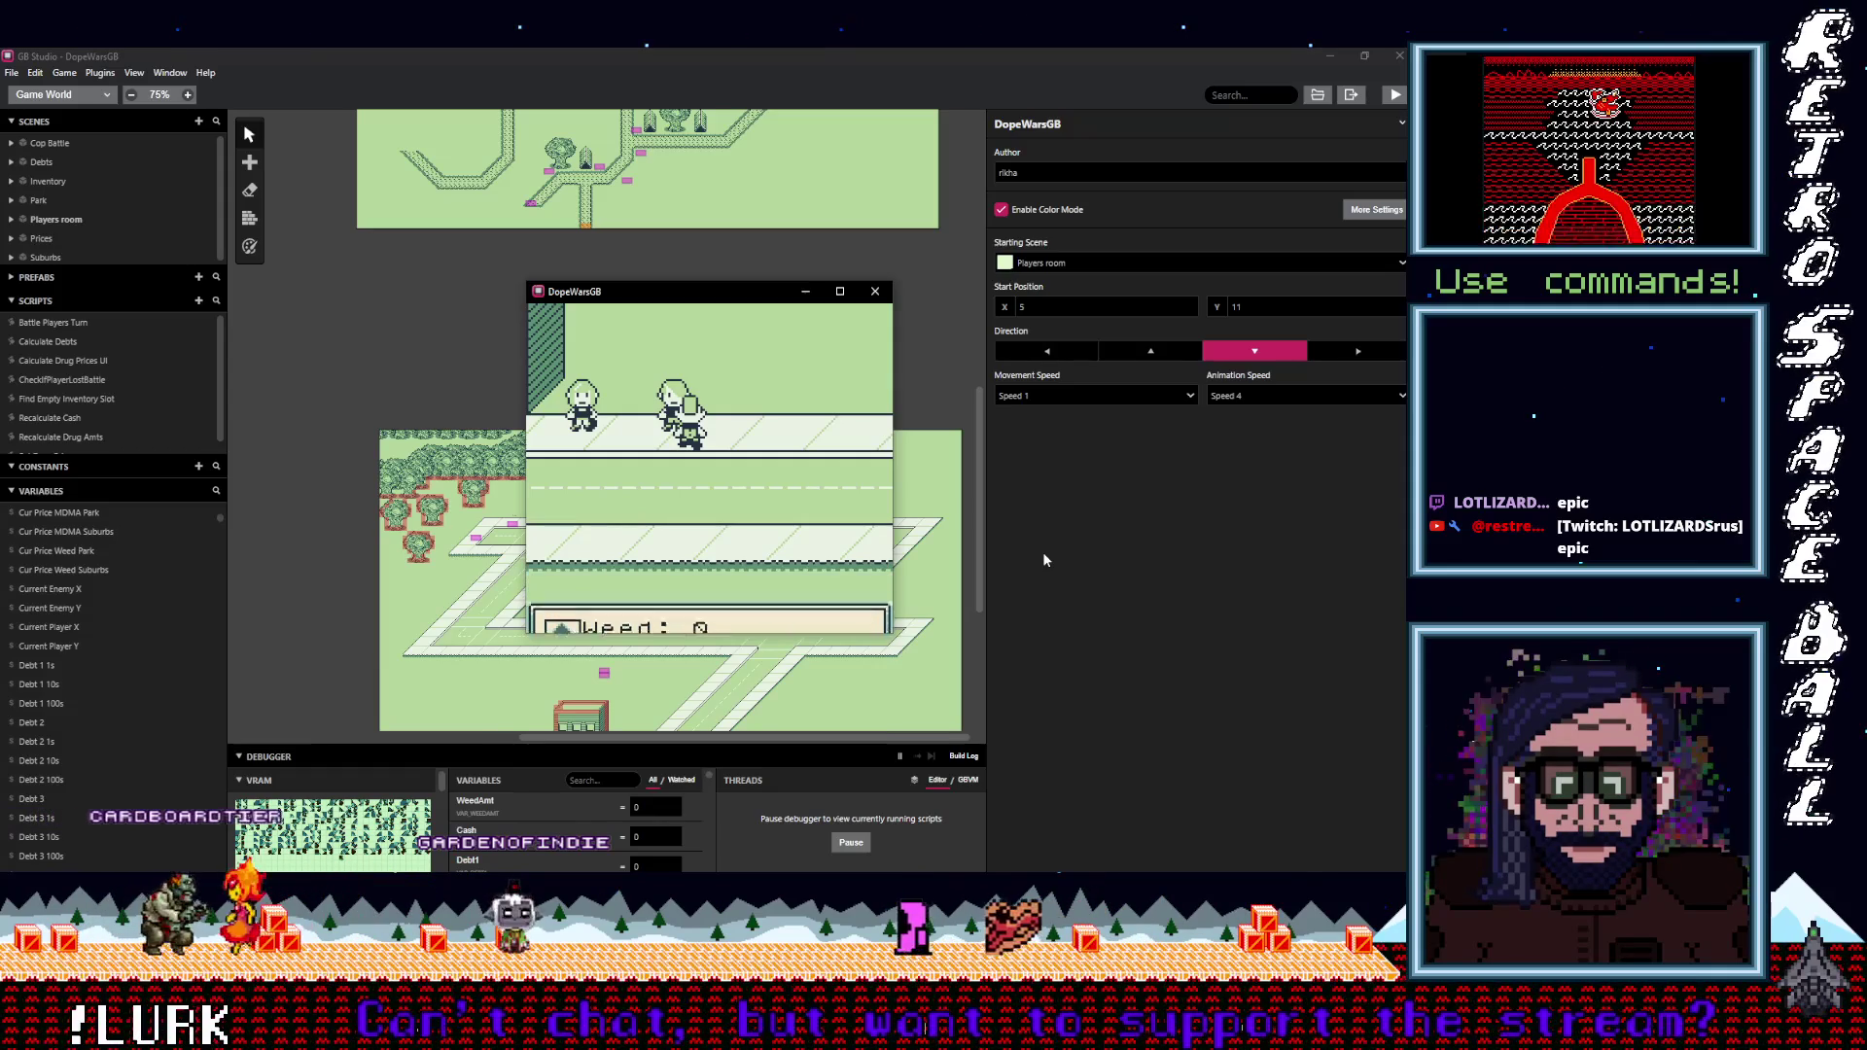
key("z")
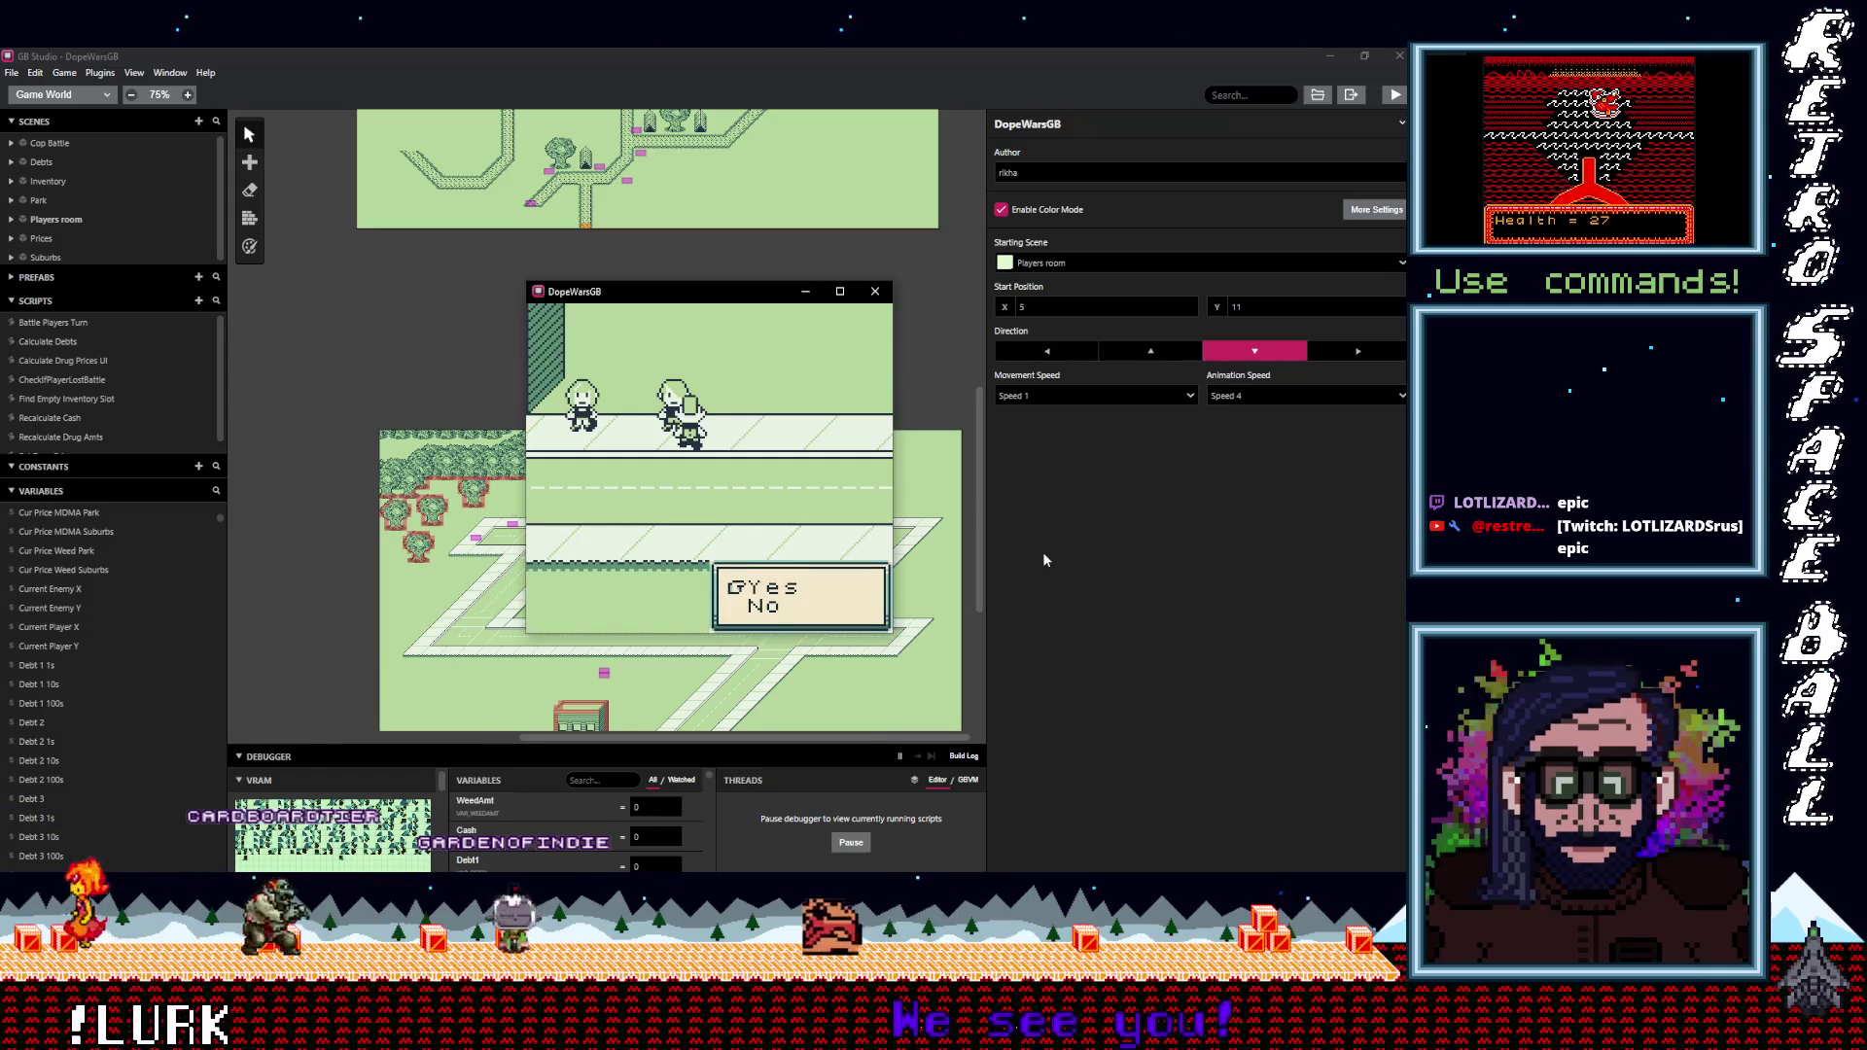
key("z")
Walk left into the house, continue past the bed screen, and close the running game.
key("Left")
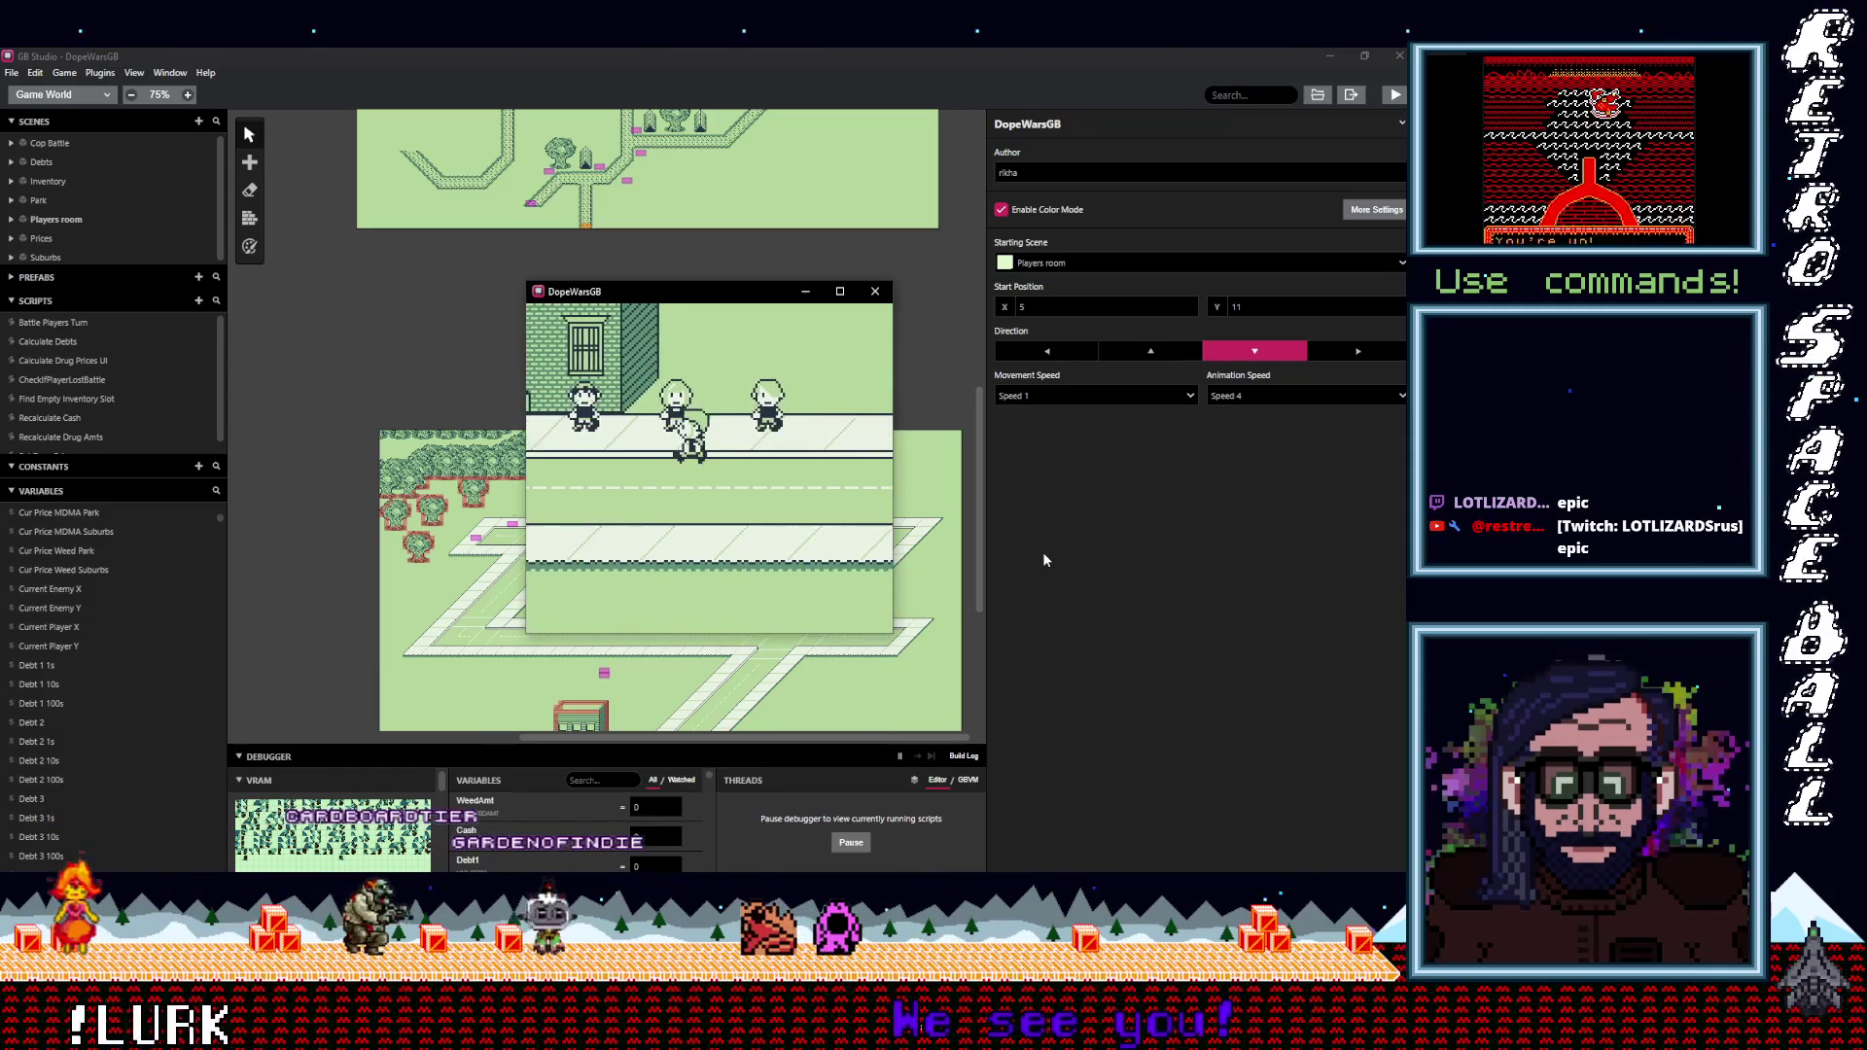
key("Left")
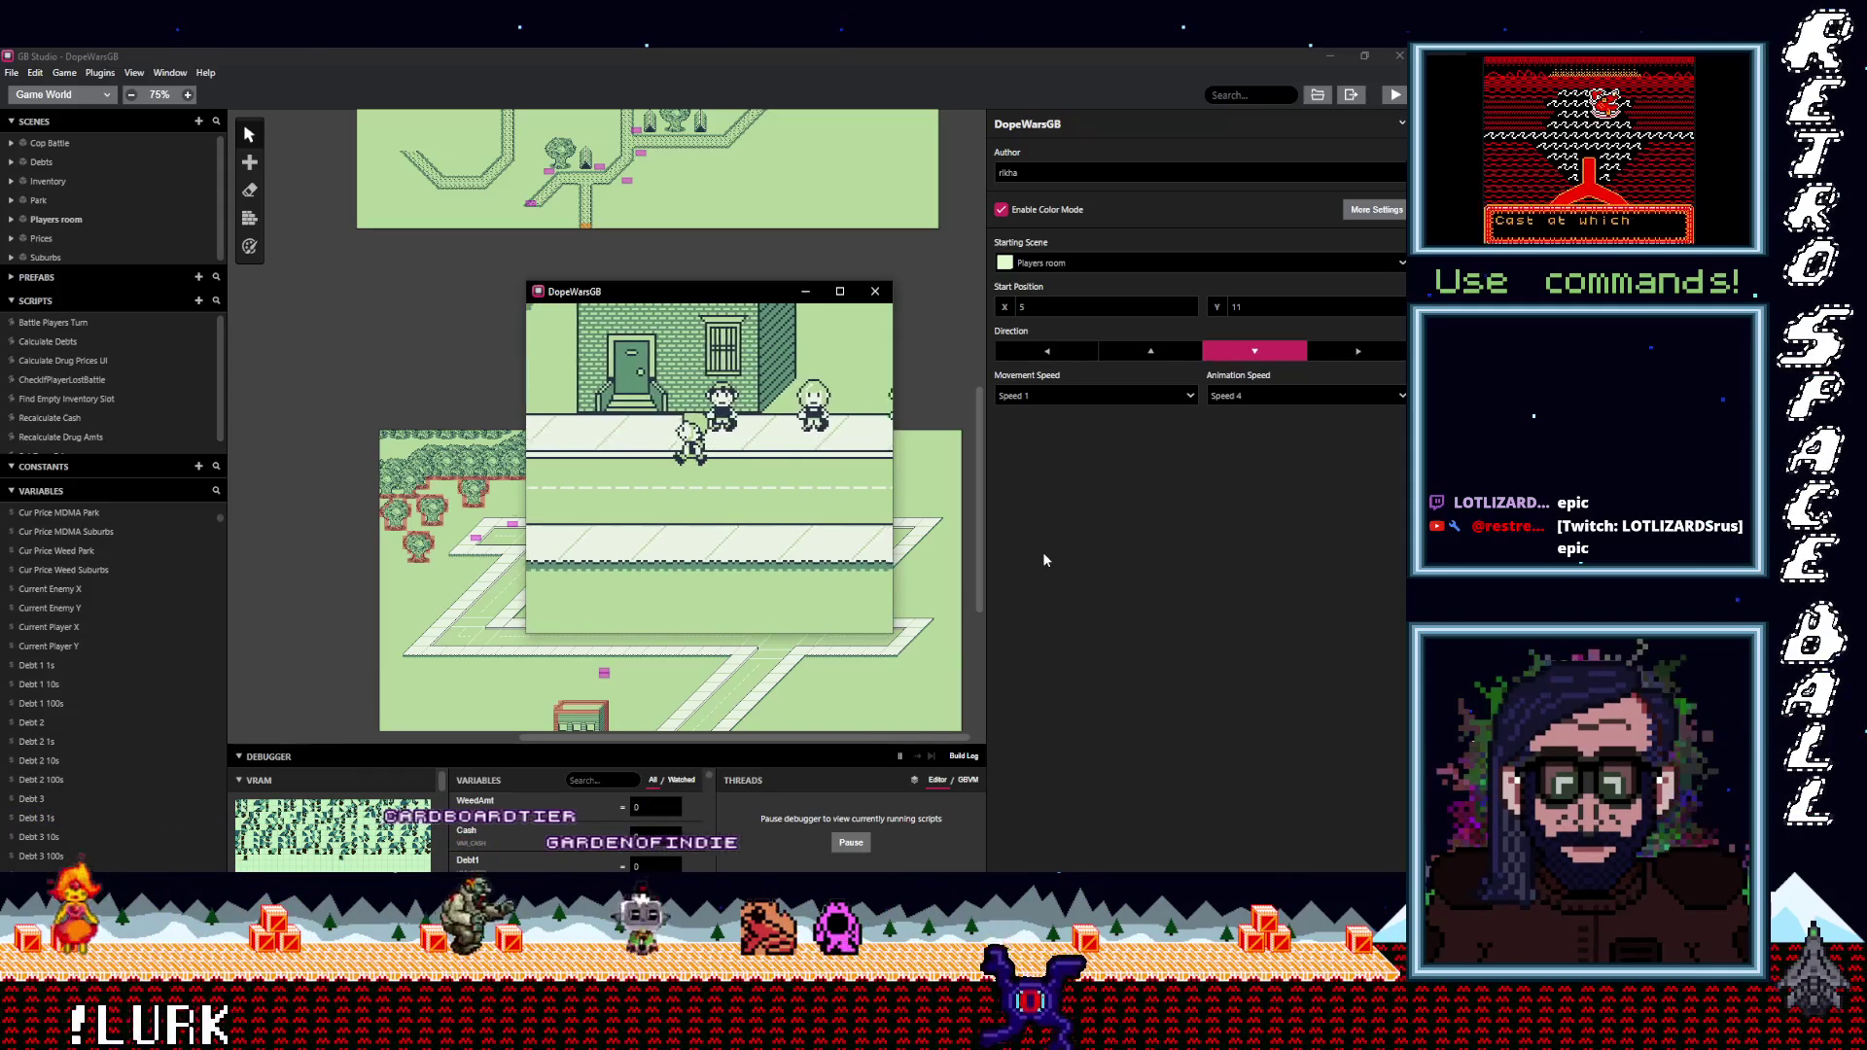
key("Left")
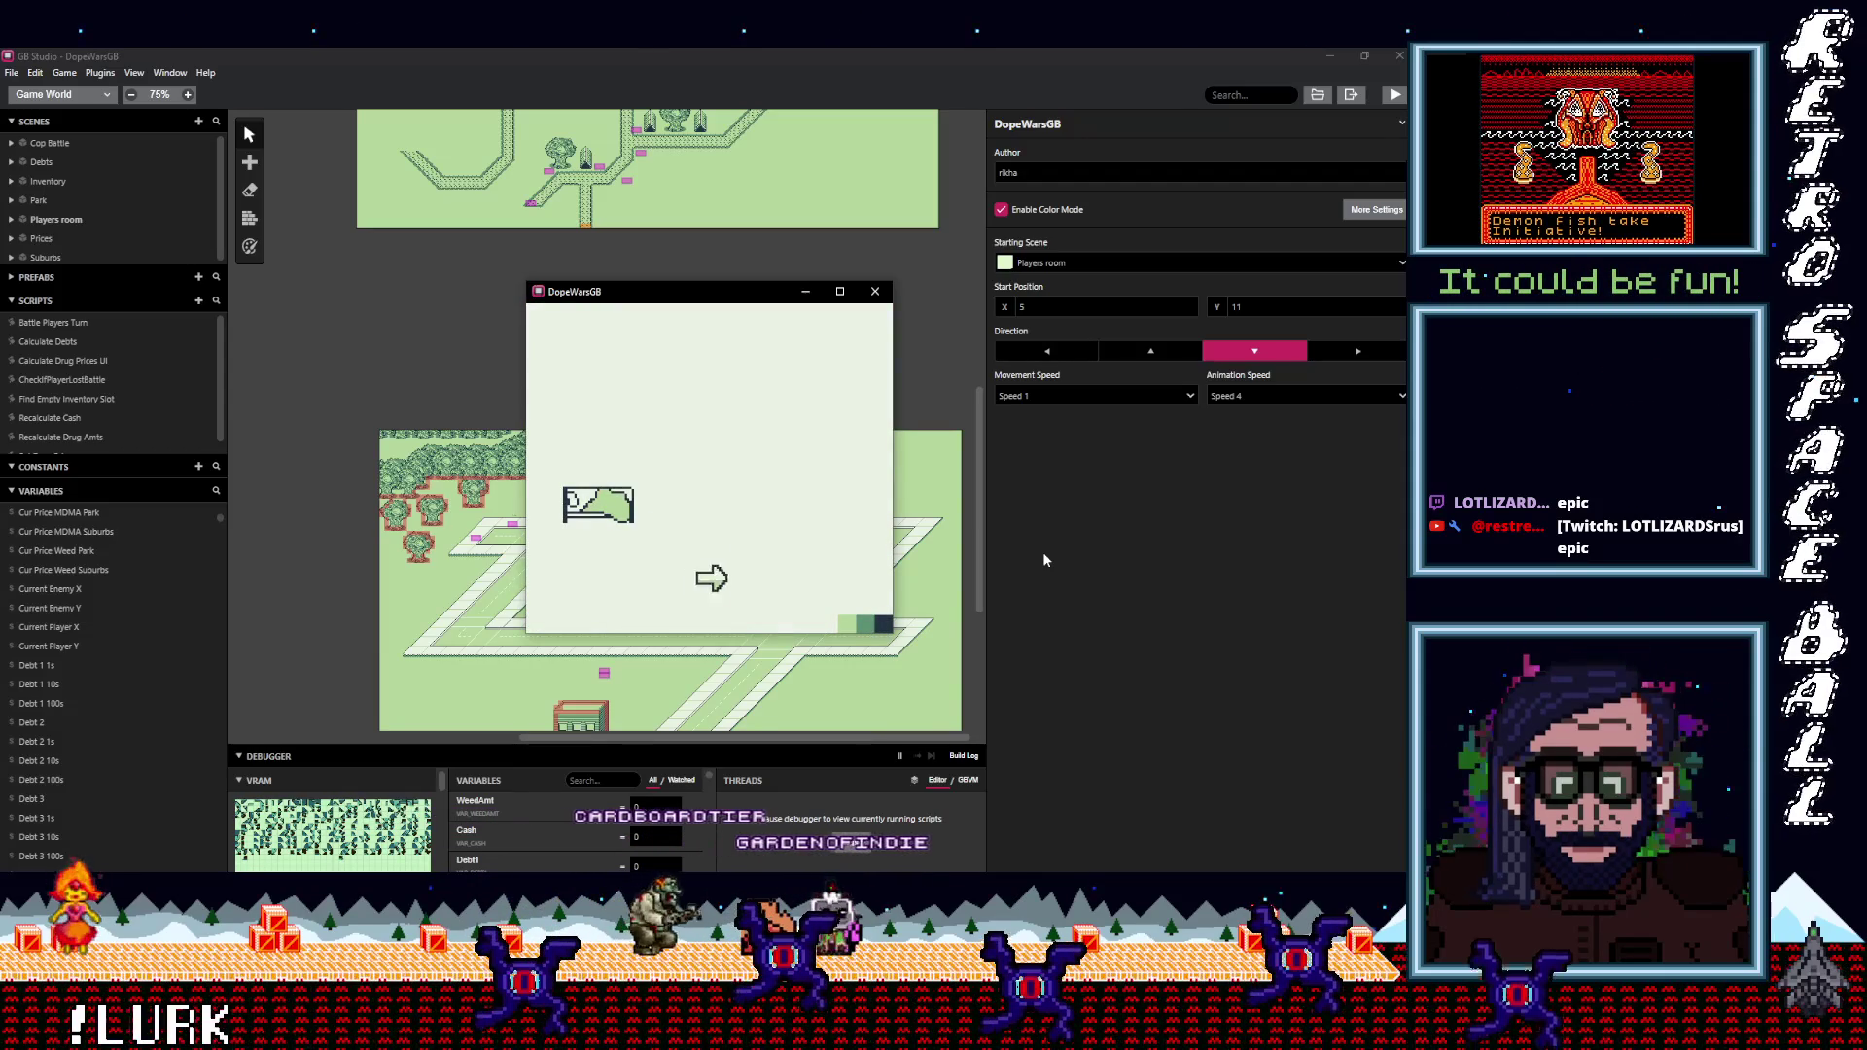
key("z")
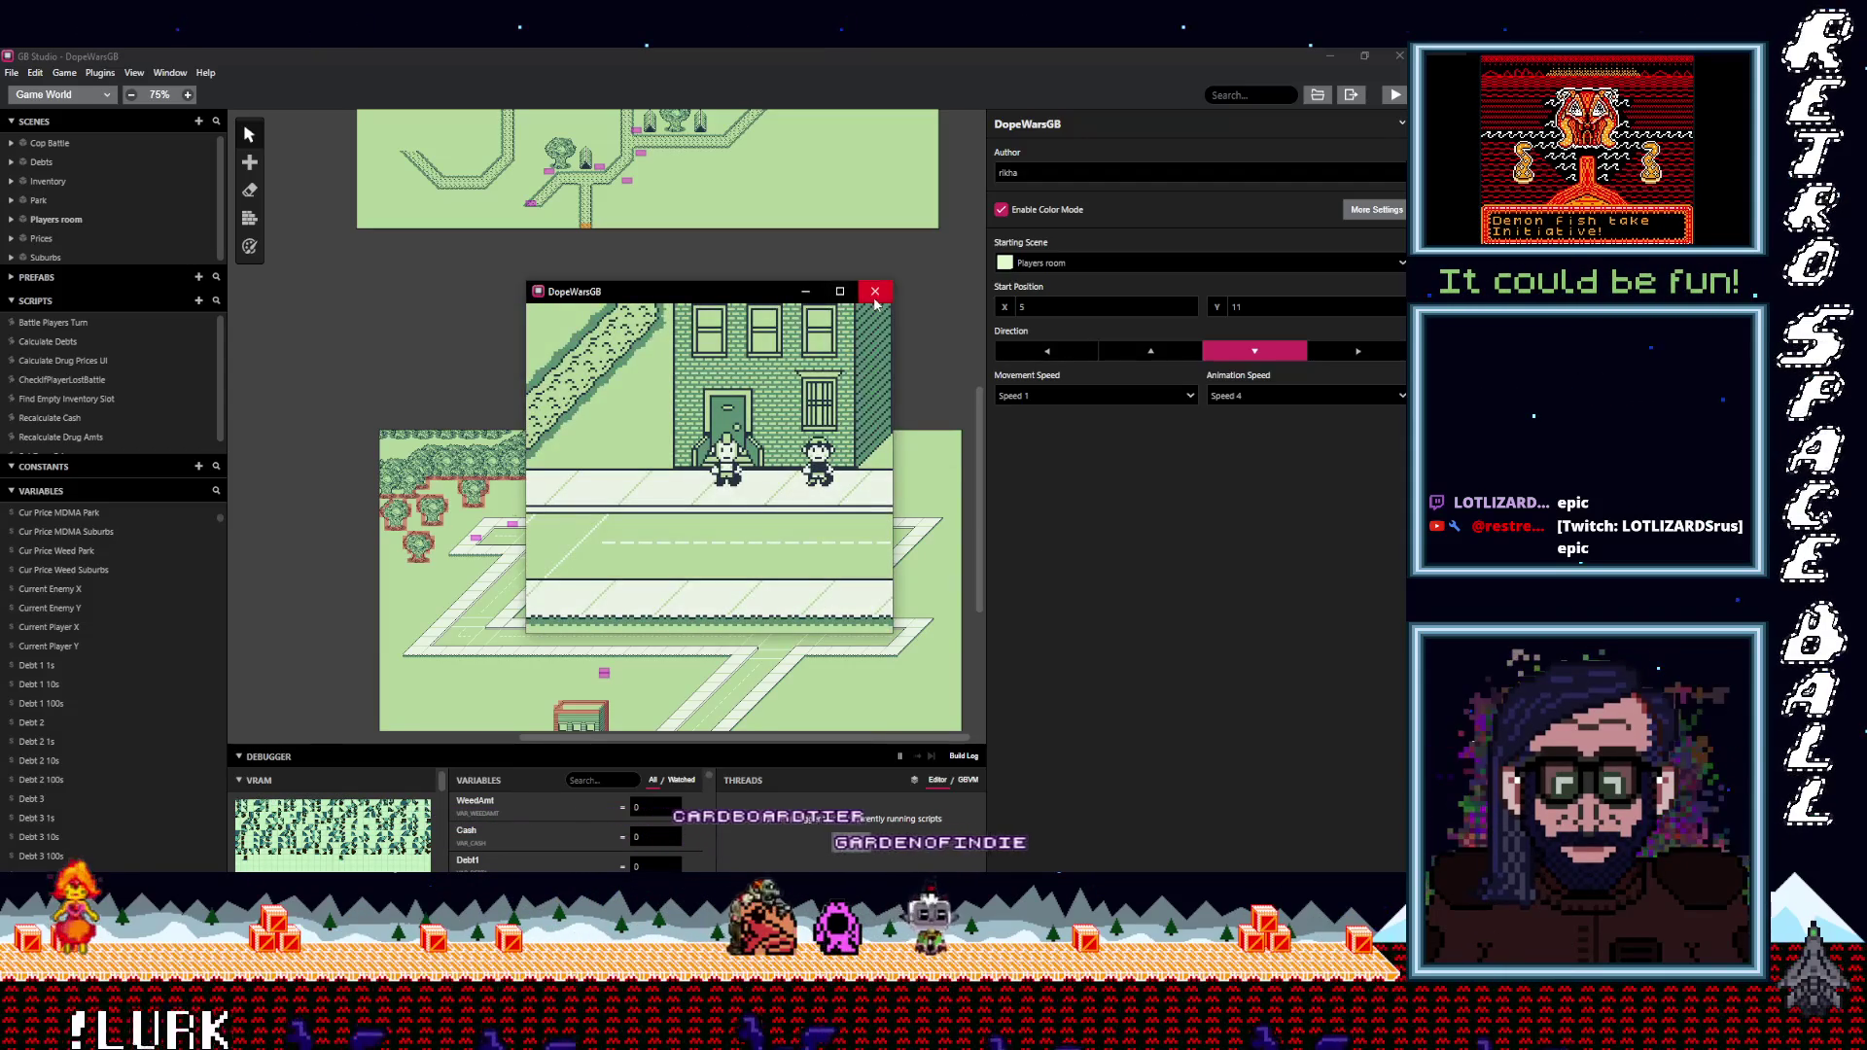
left_click(876, 296)
Change the Suburbs cop's On Update condition to $Current Enemy Y >= $CopFindRange.
scroll(610, 438, "down", 5)
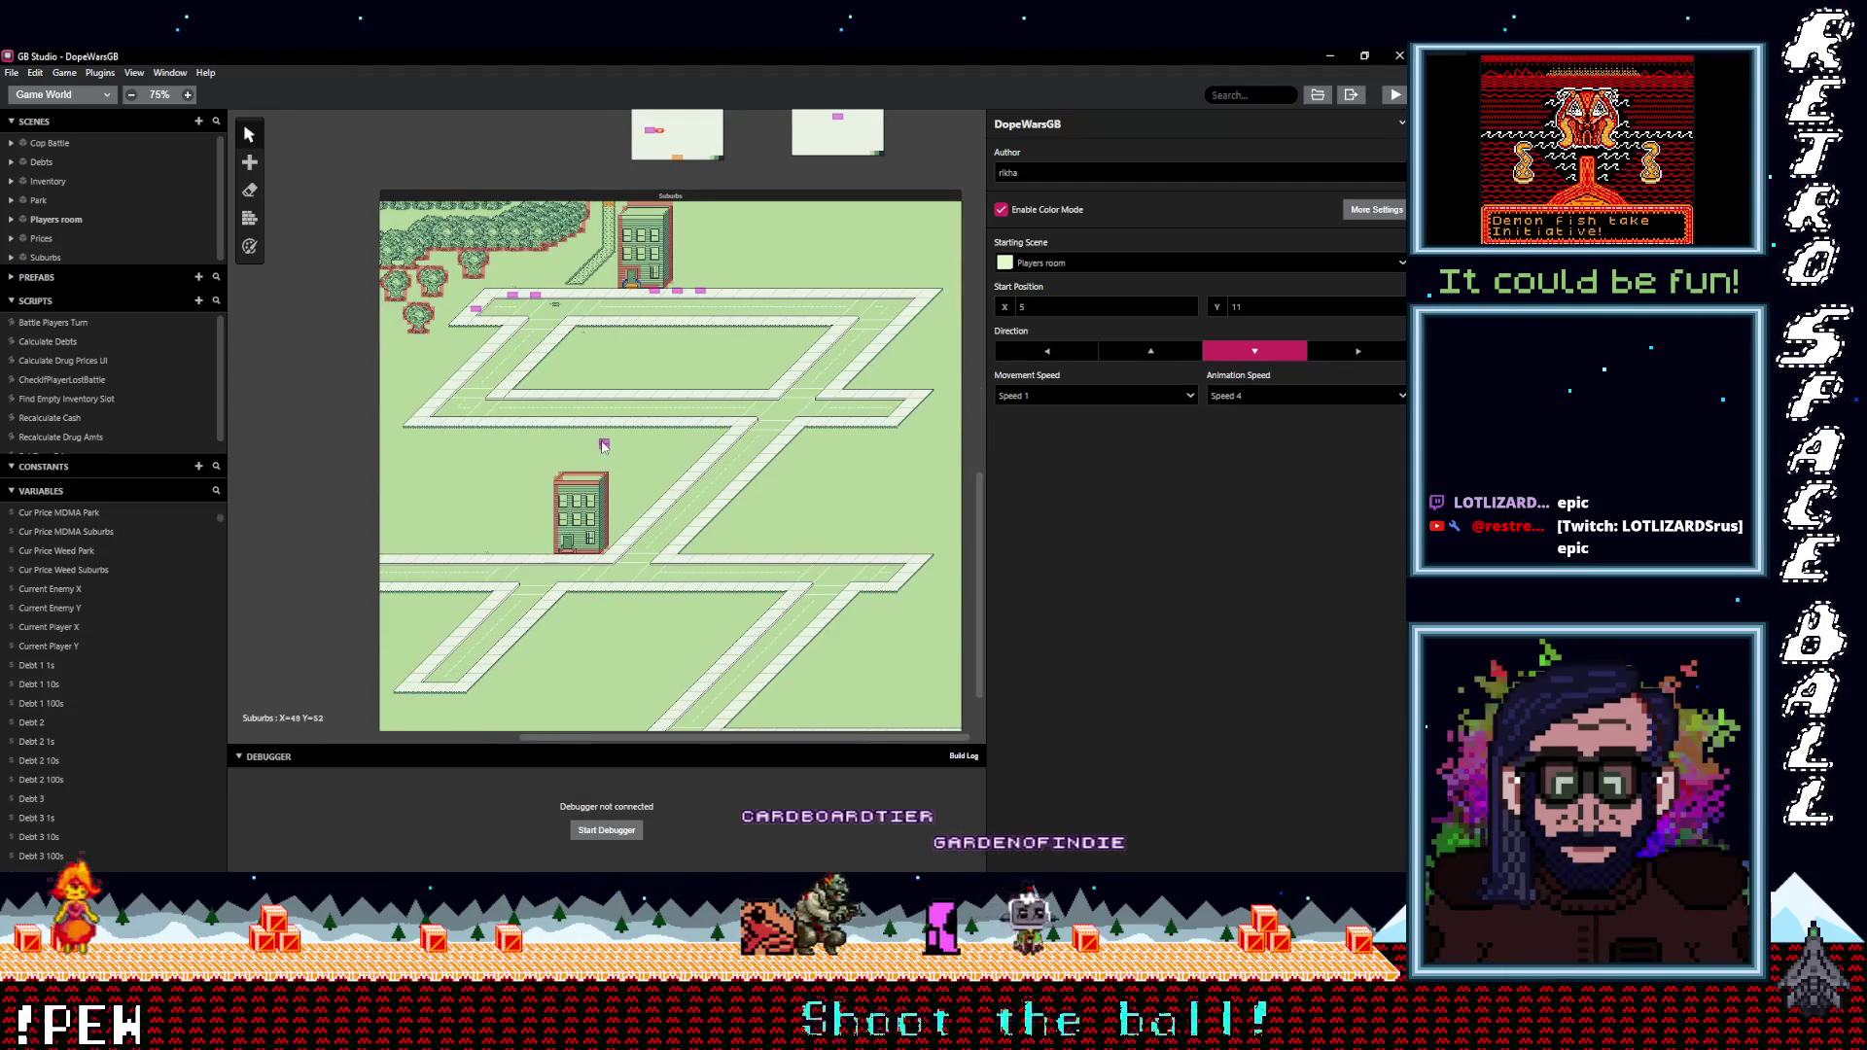
left_click(604, 444)
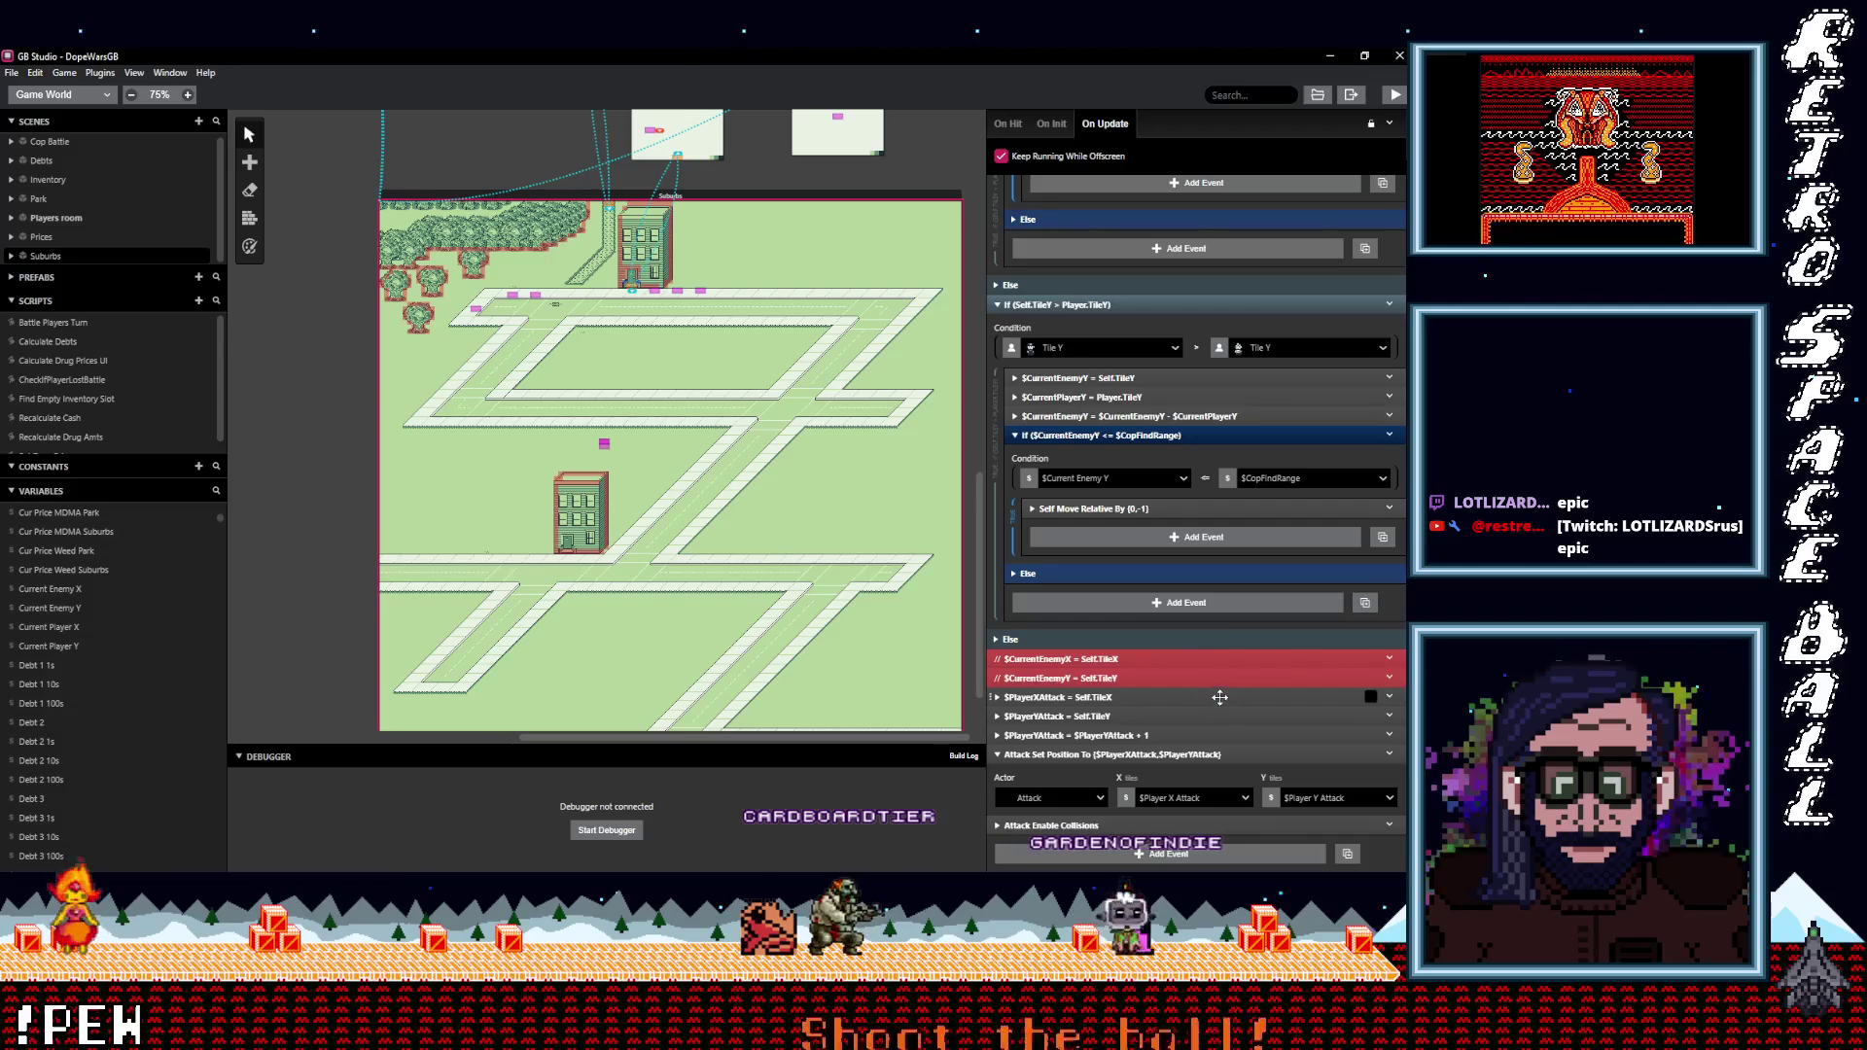
scroll(1196, 701, "up", 1)
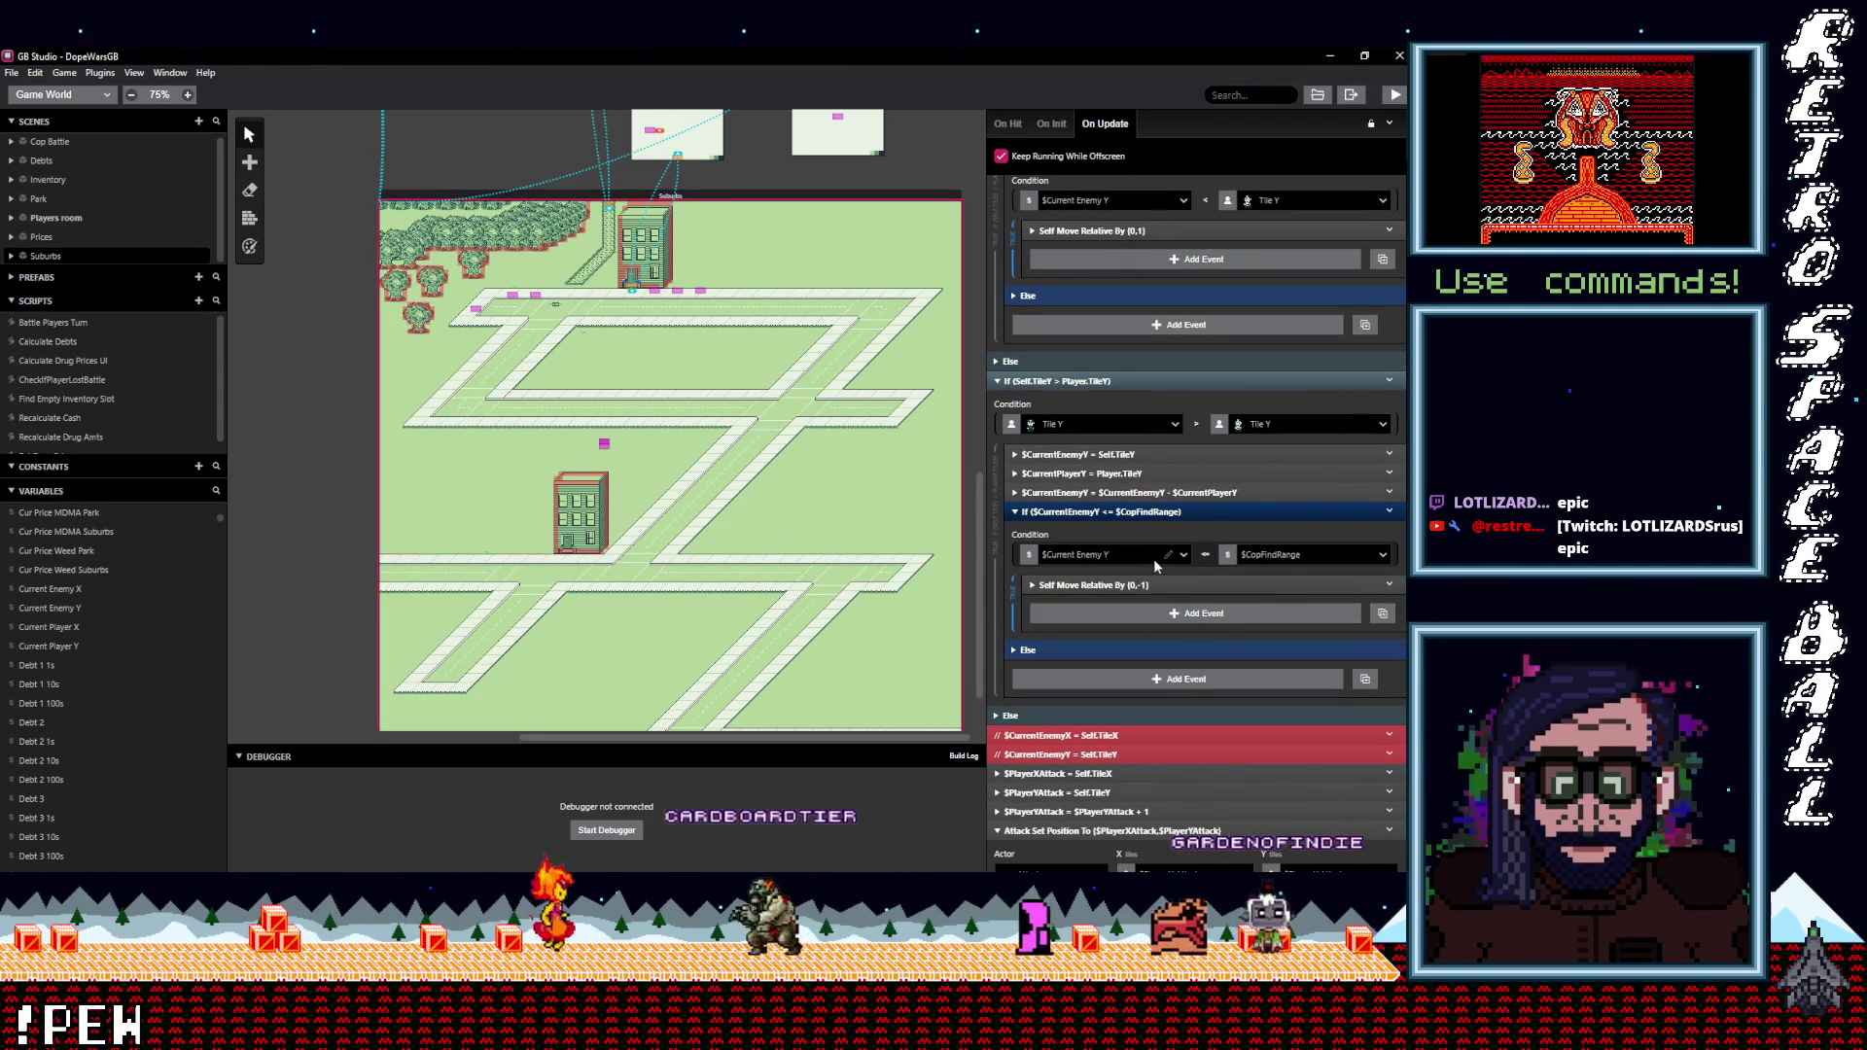
left_click(1205, 557)
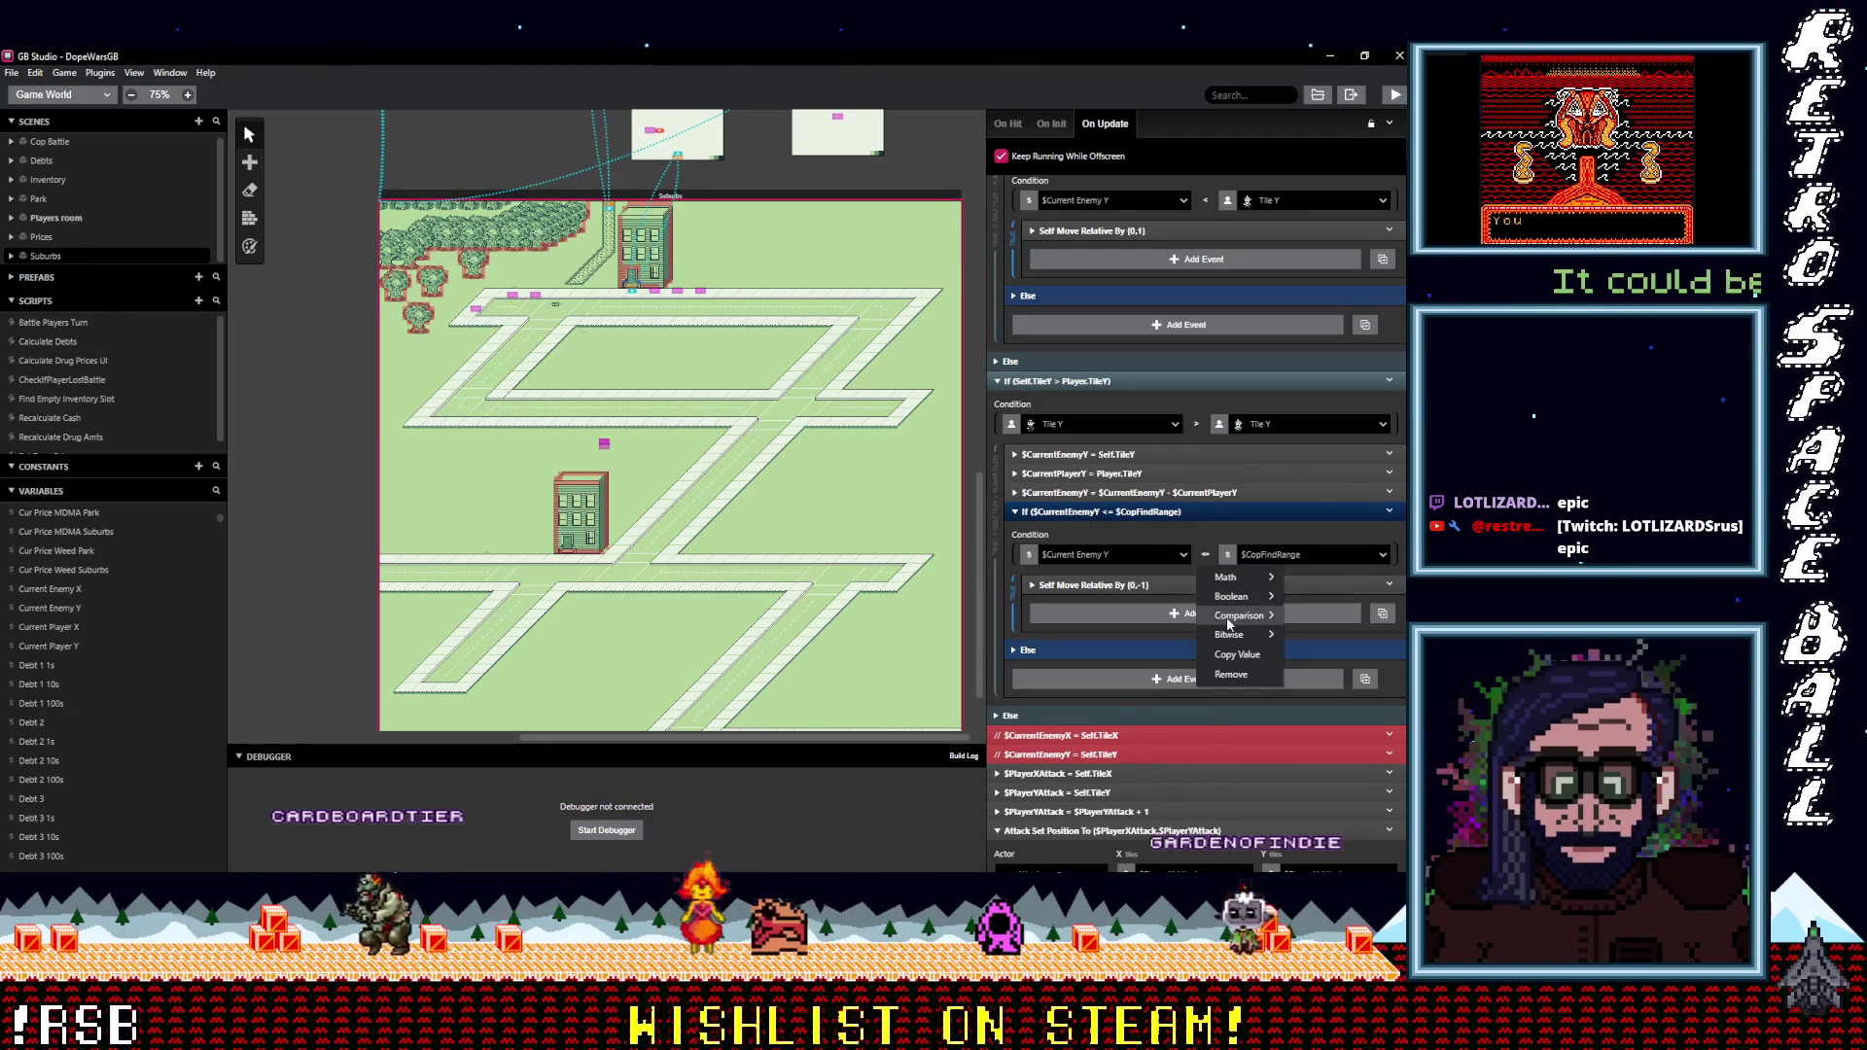
mouse_move(1240, 615)
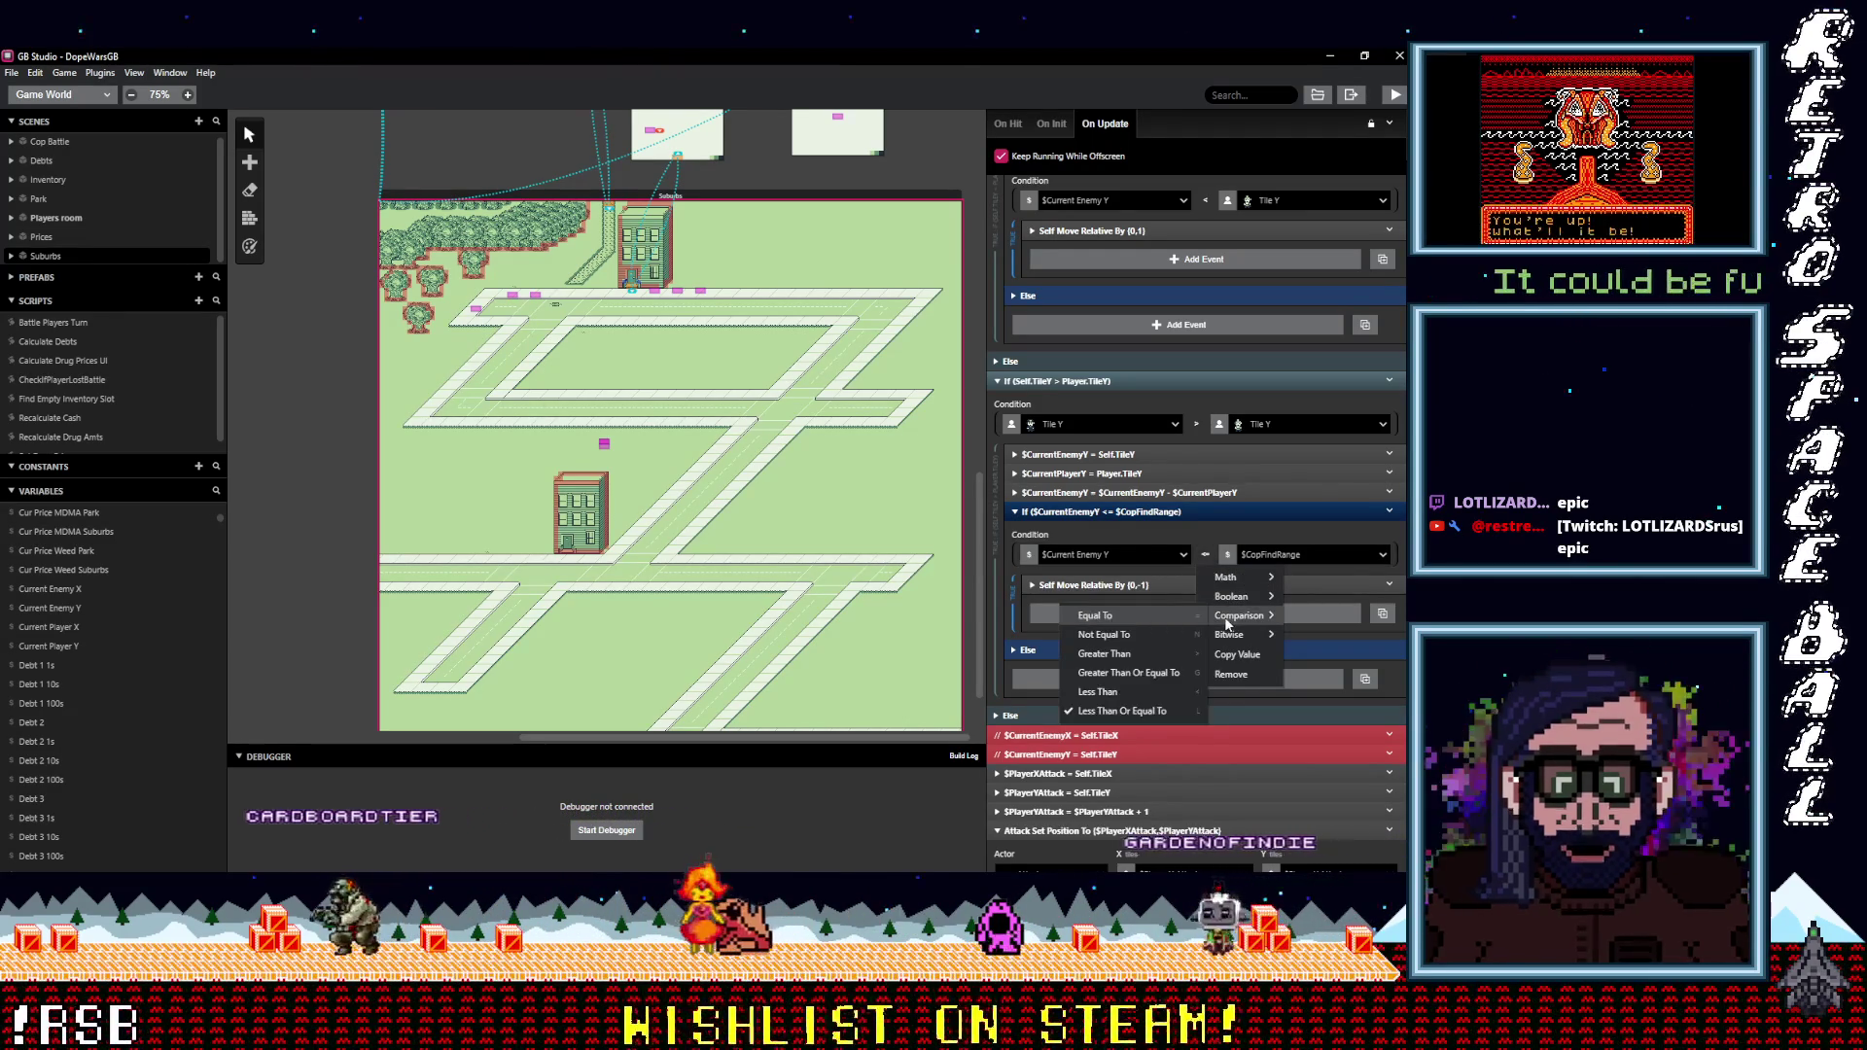
left_click(1128, 673)
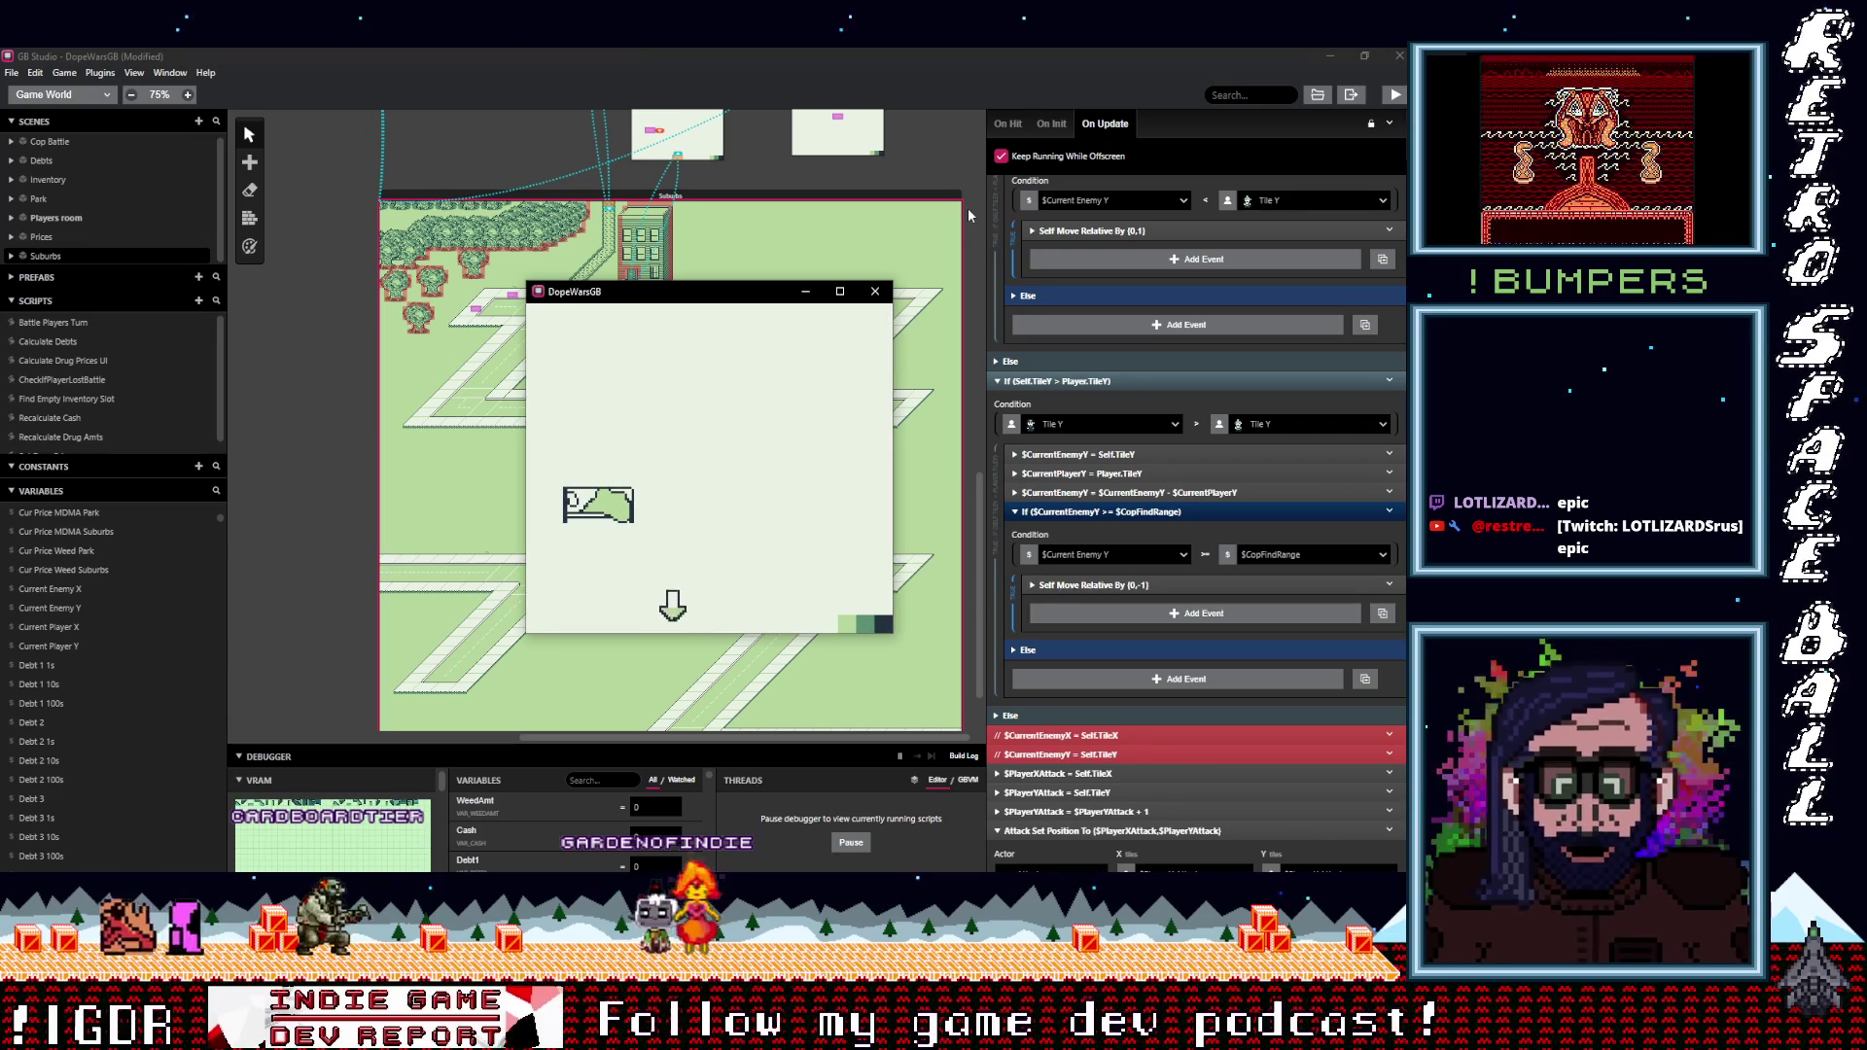
Start the game and walk up the Suburbs street until the cop reaches the player.
key("Return")
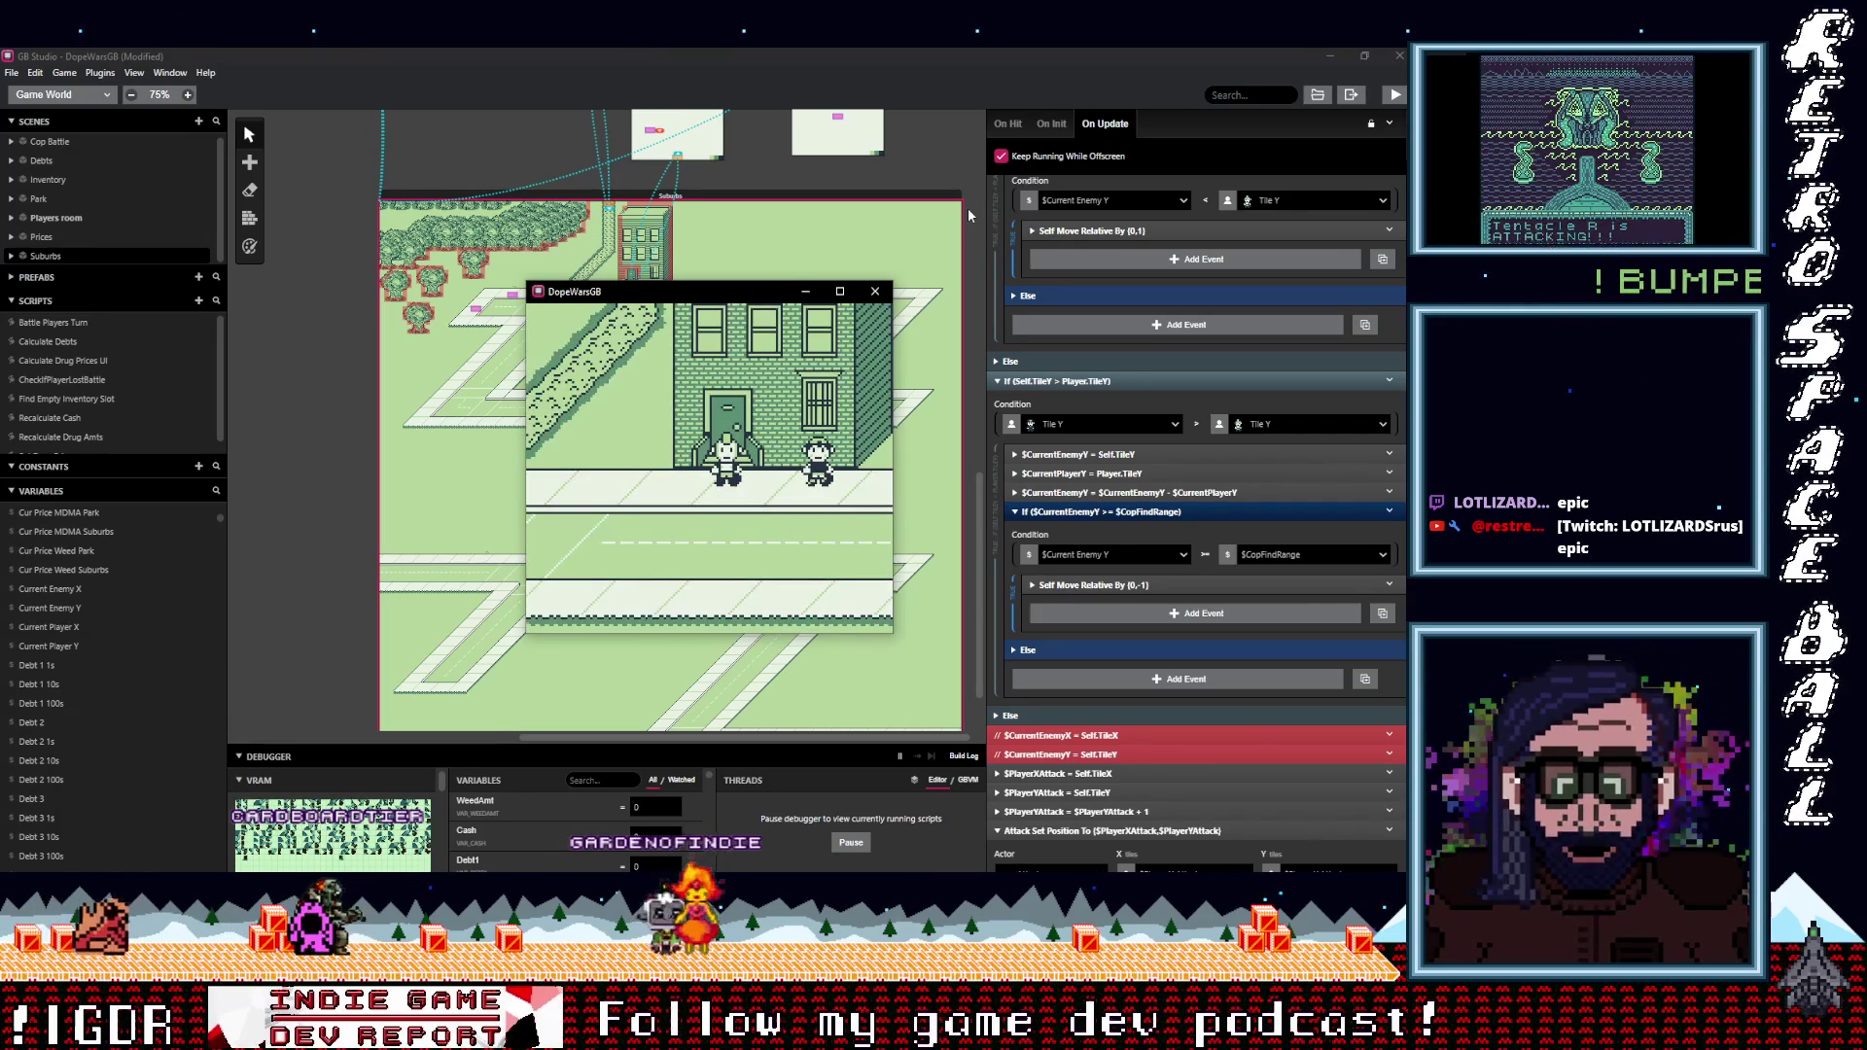
key("Down")
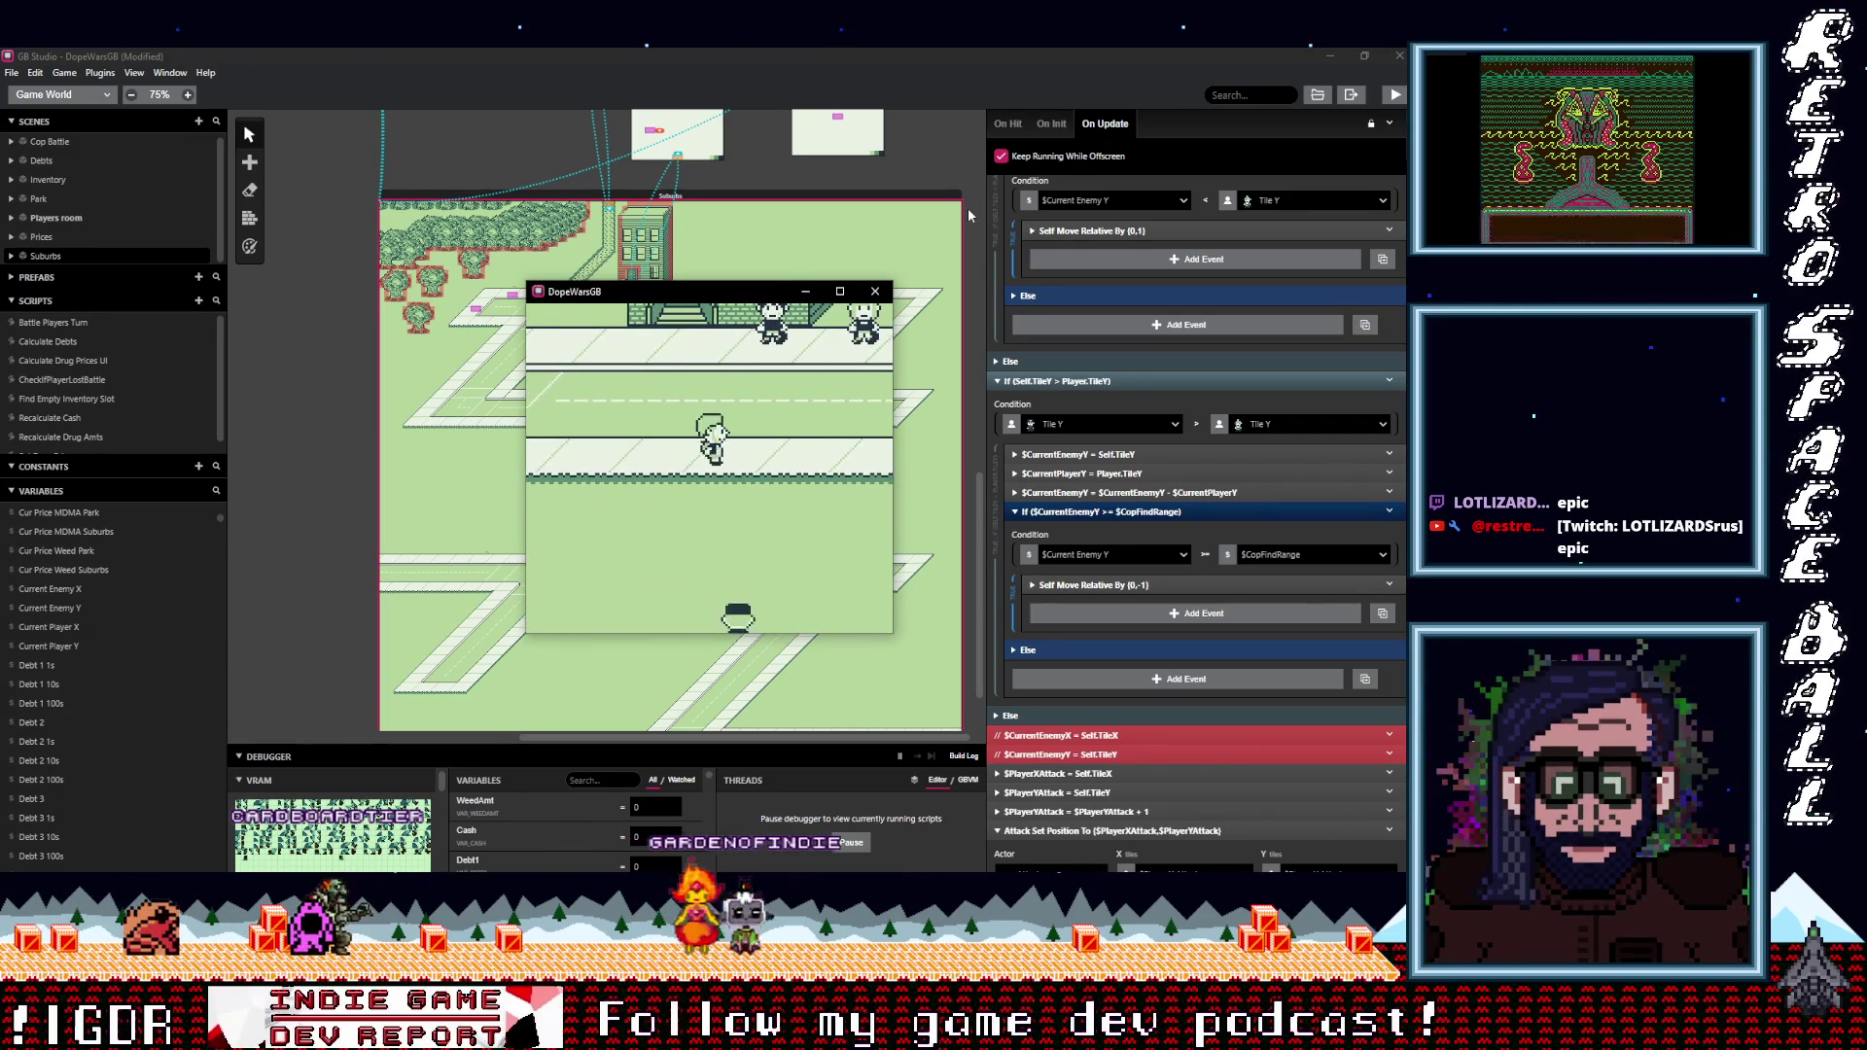
key("Up")
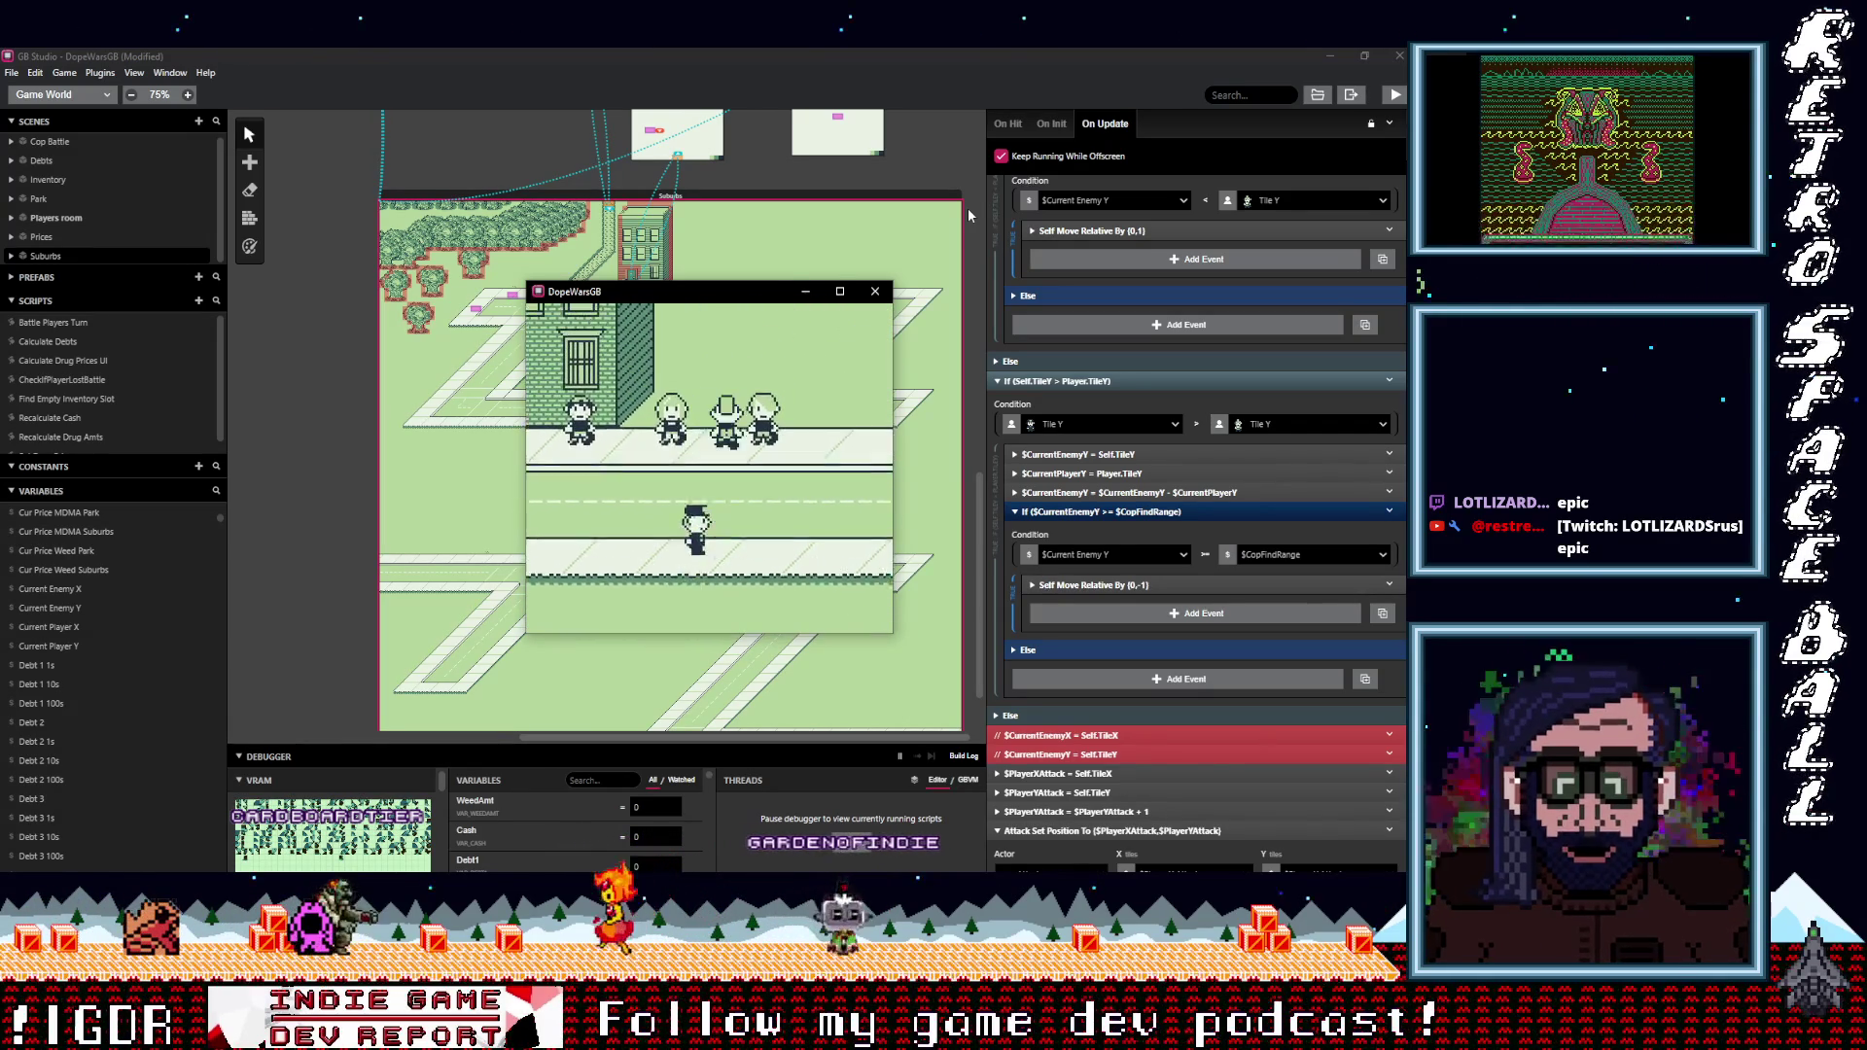
key("Right")
key("Up")
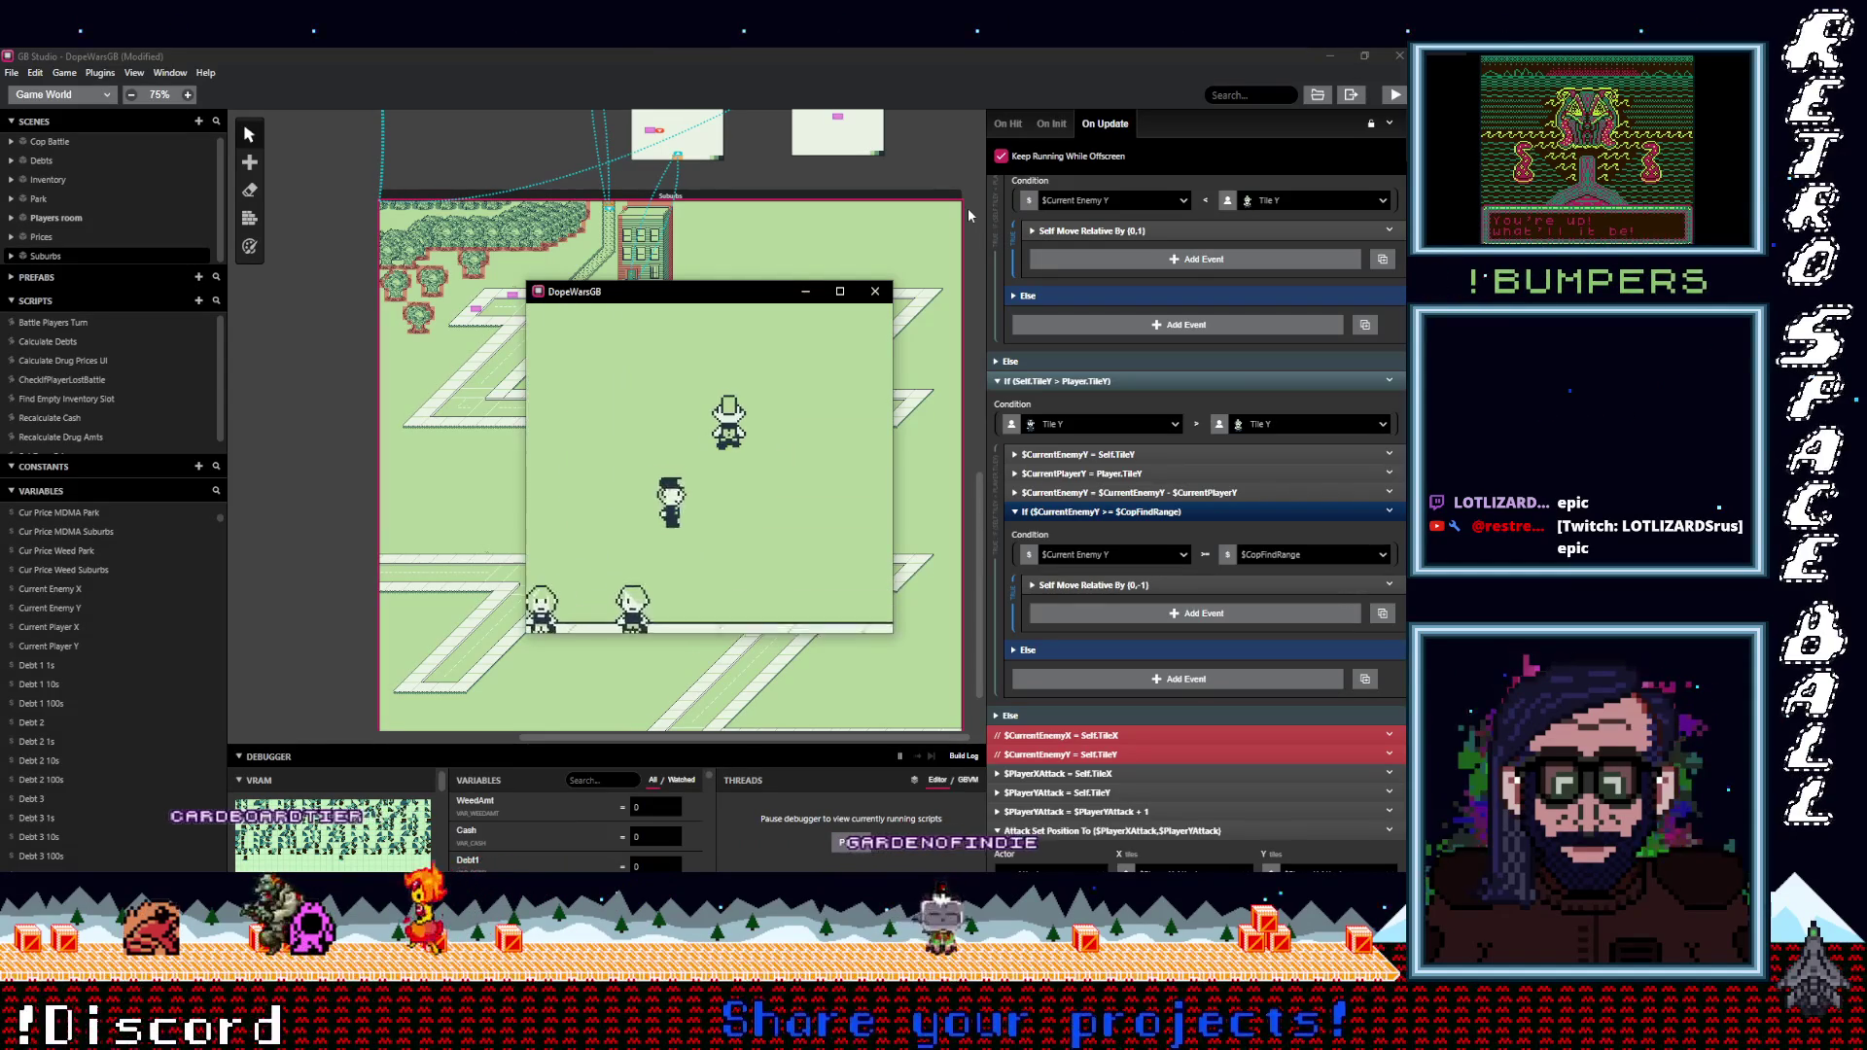
key("Up")
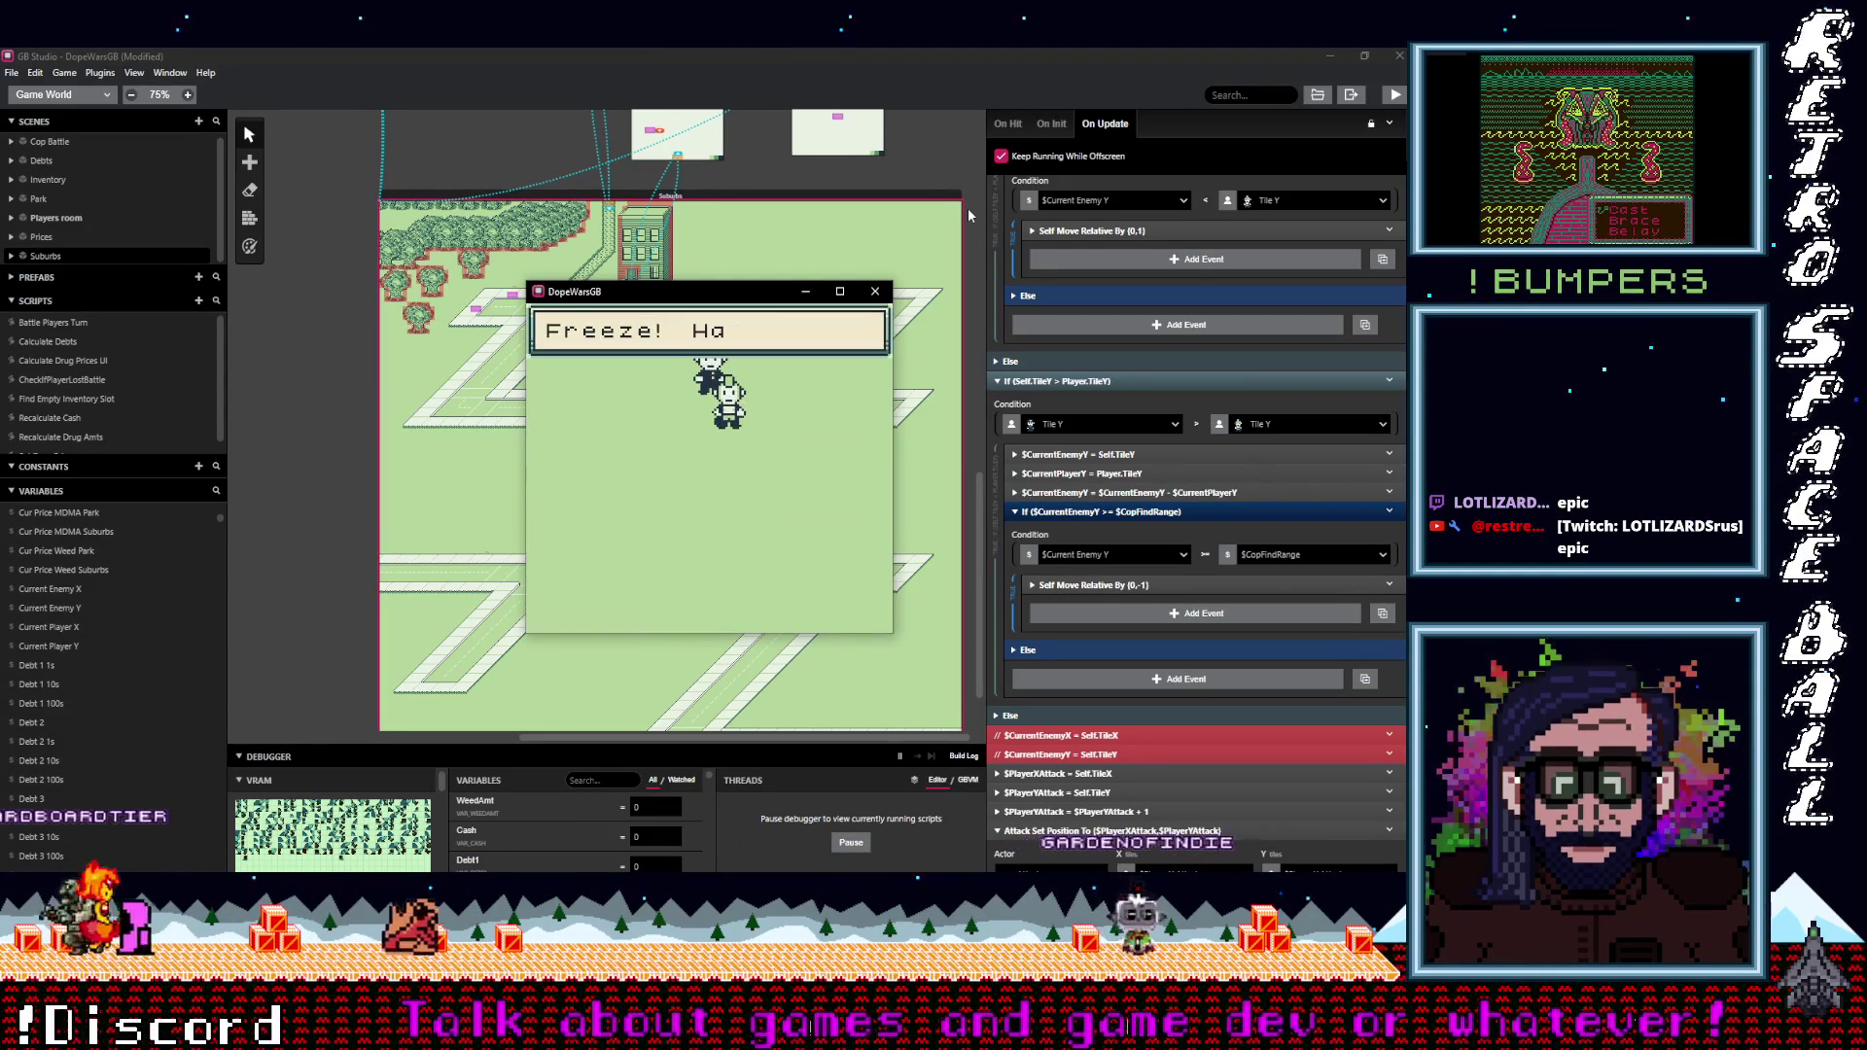
Try running from the cop battle, get past the gunshot message, then walk down the road.
key("z")
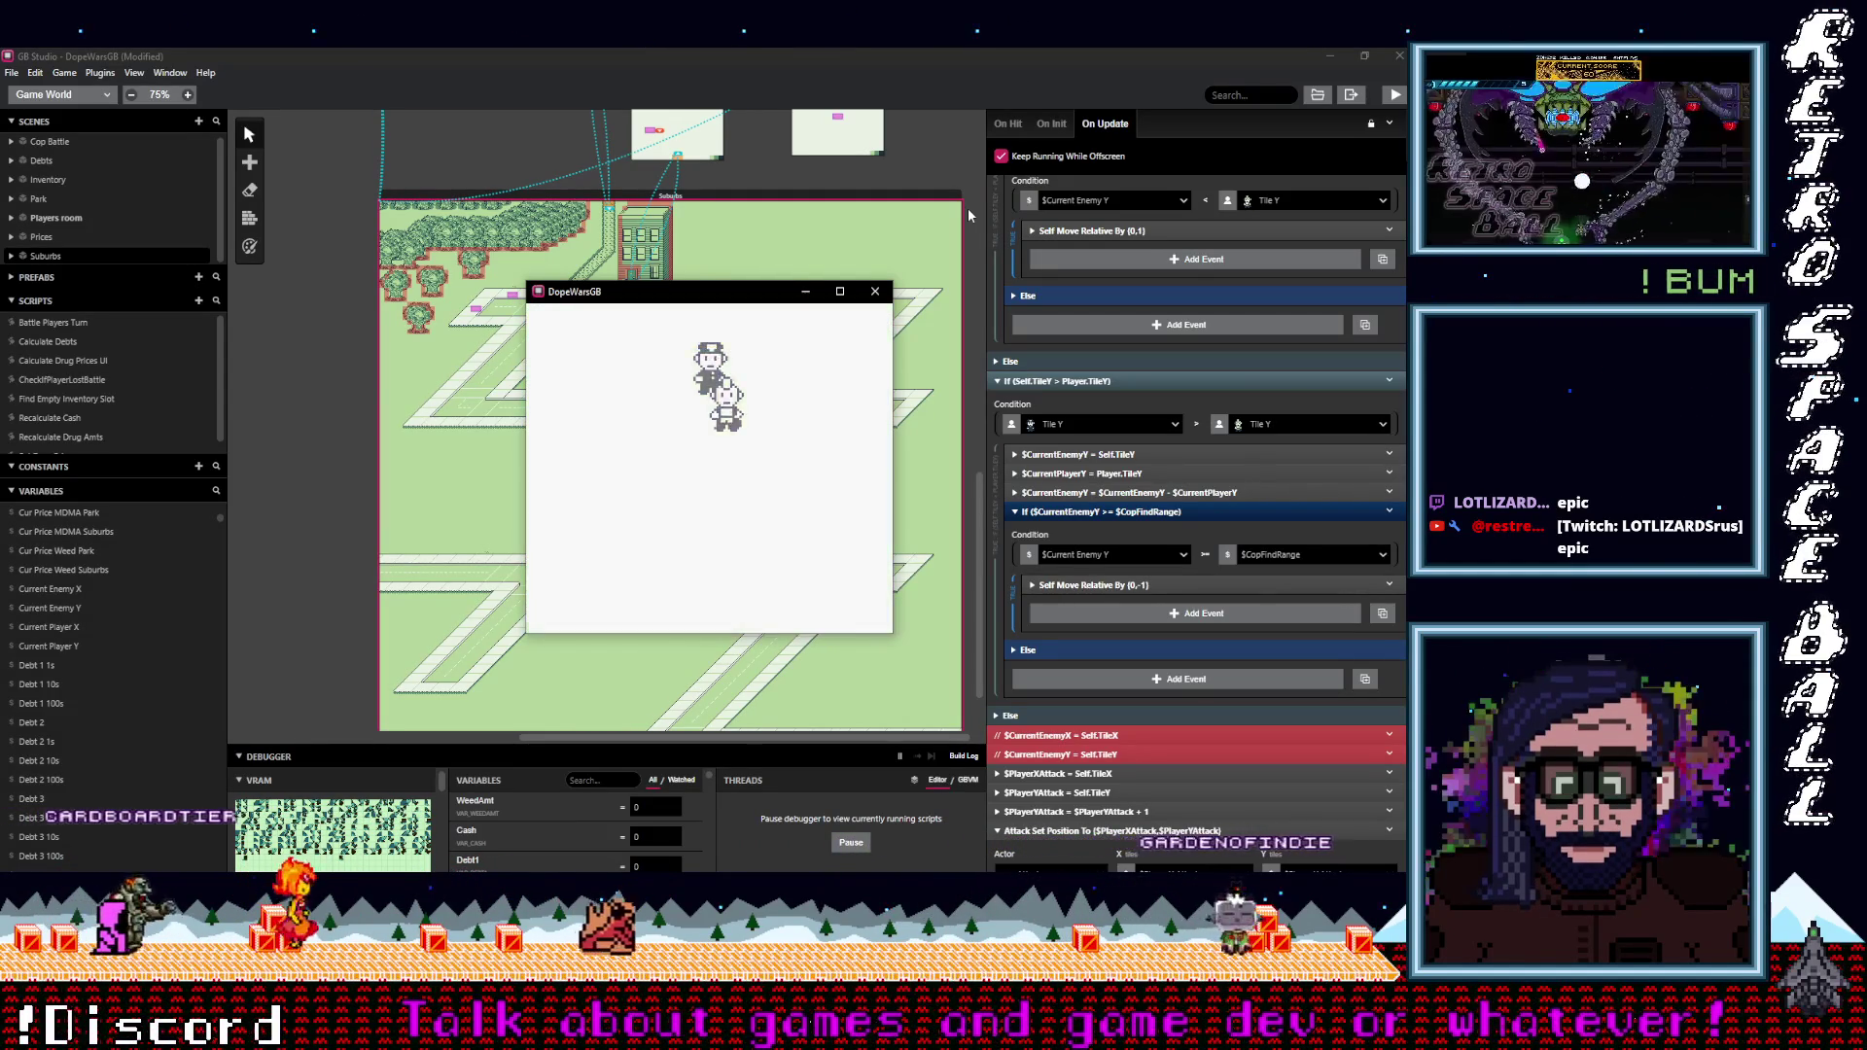
key("z")
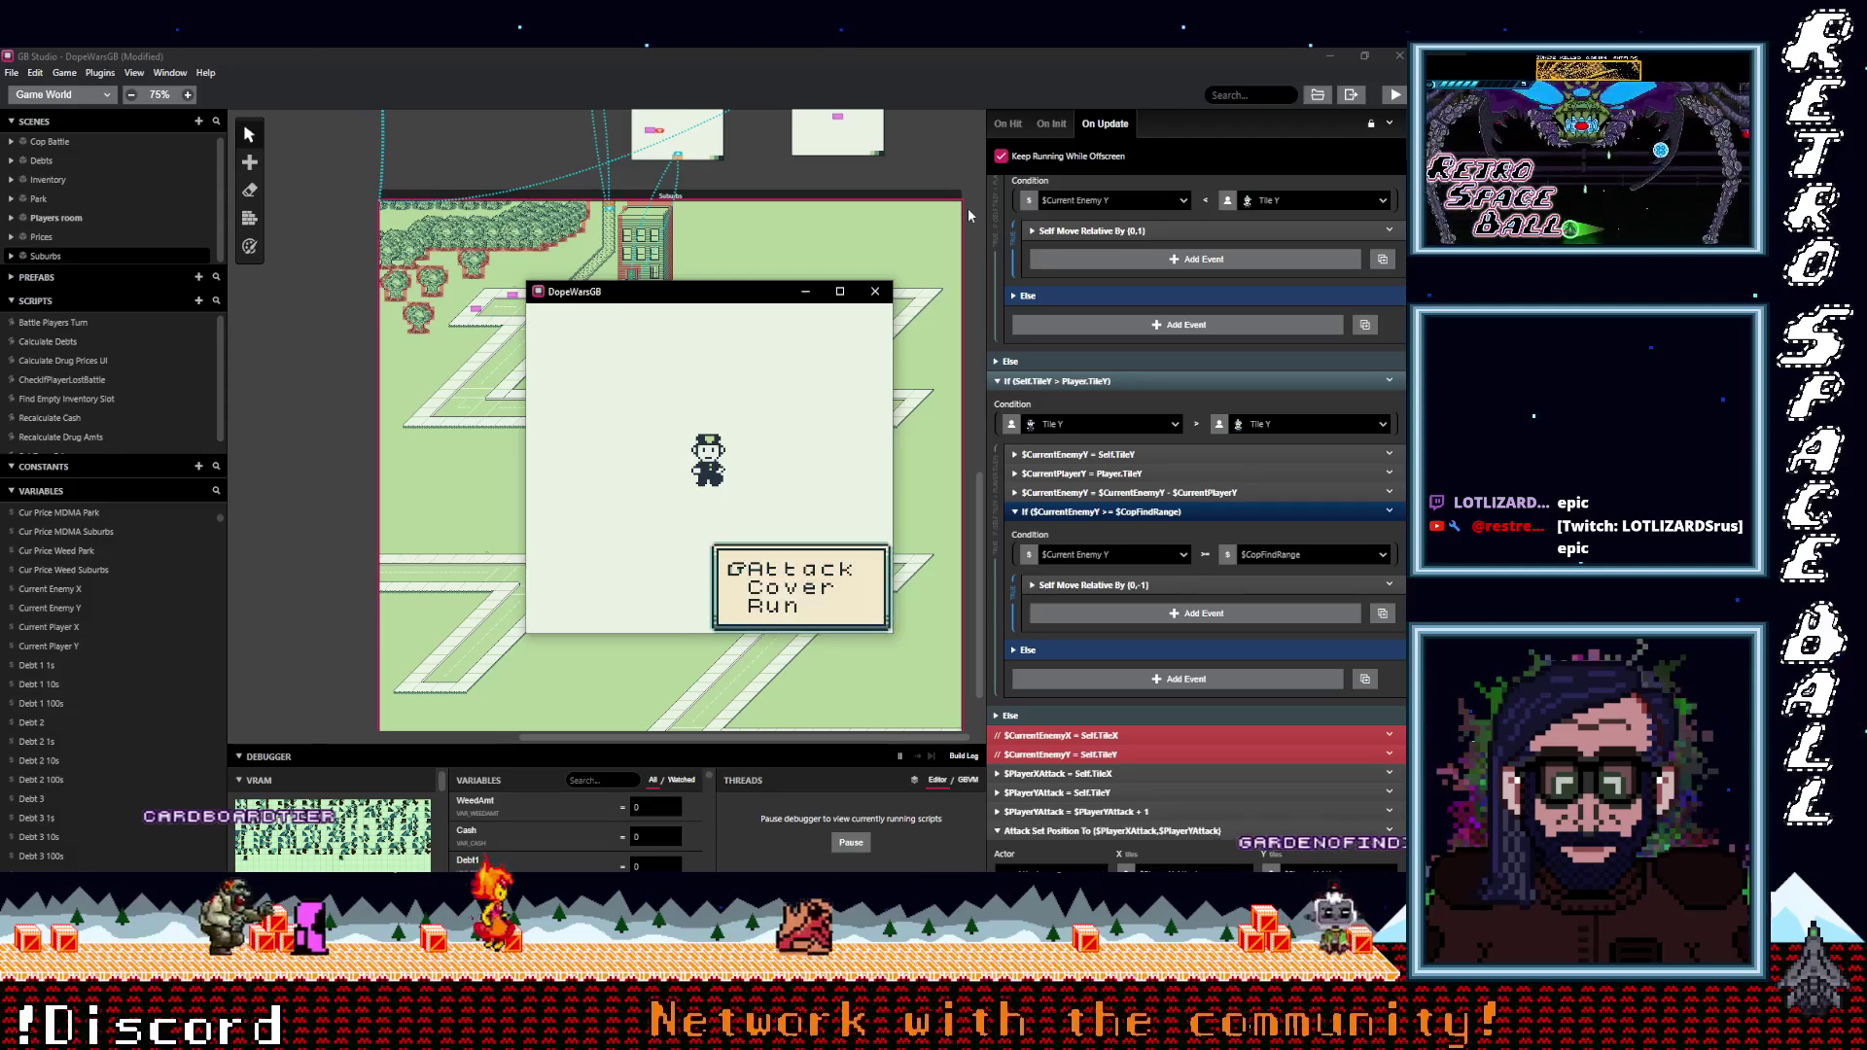
key("z")
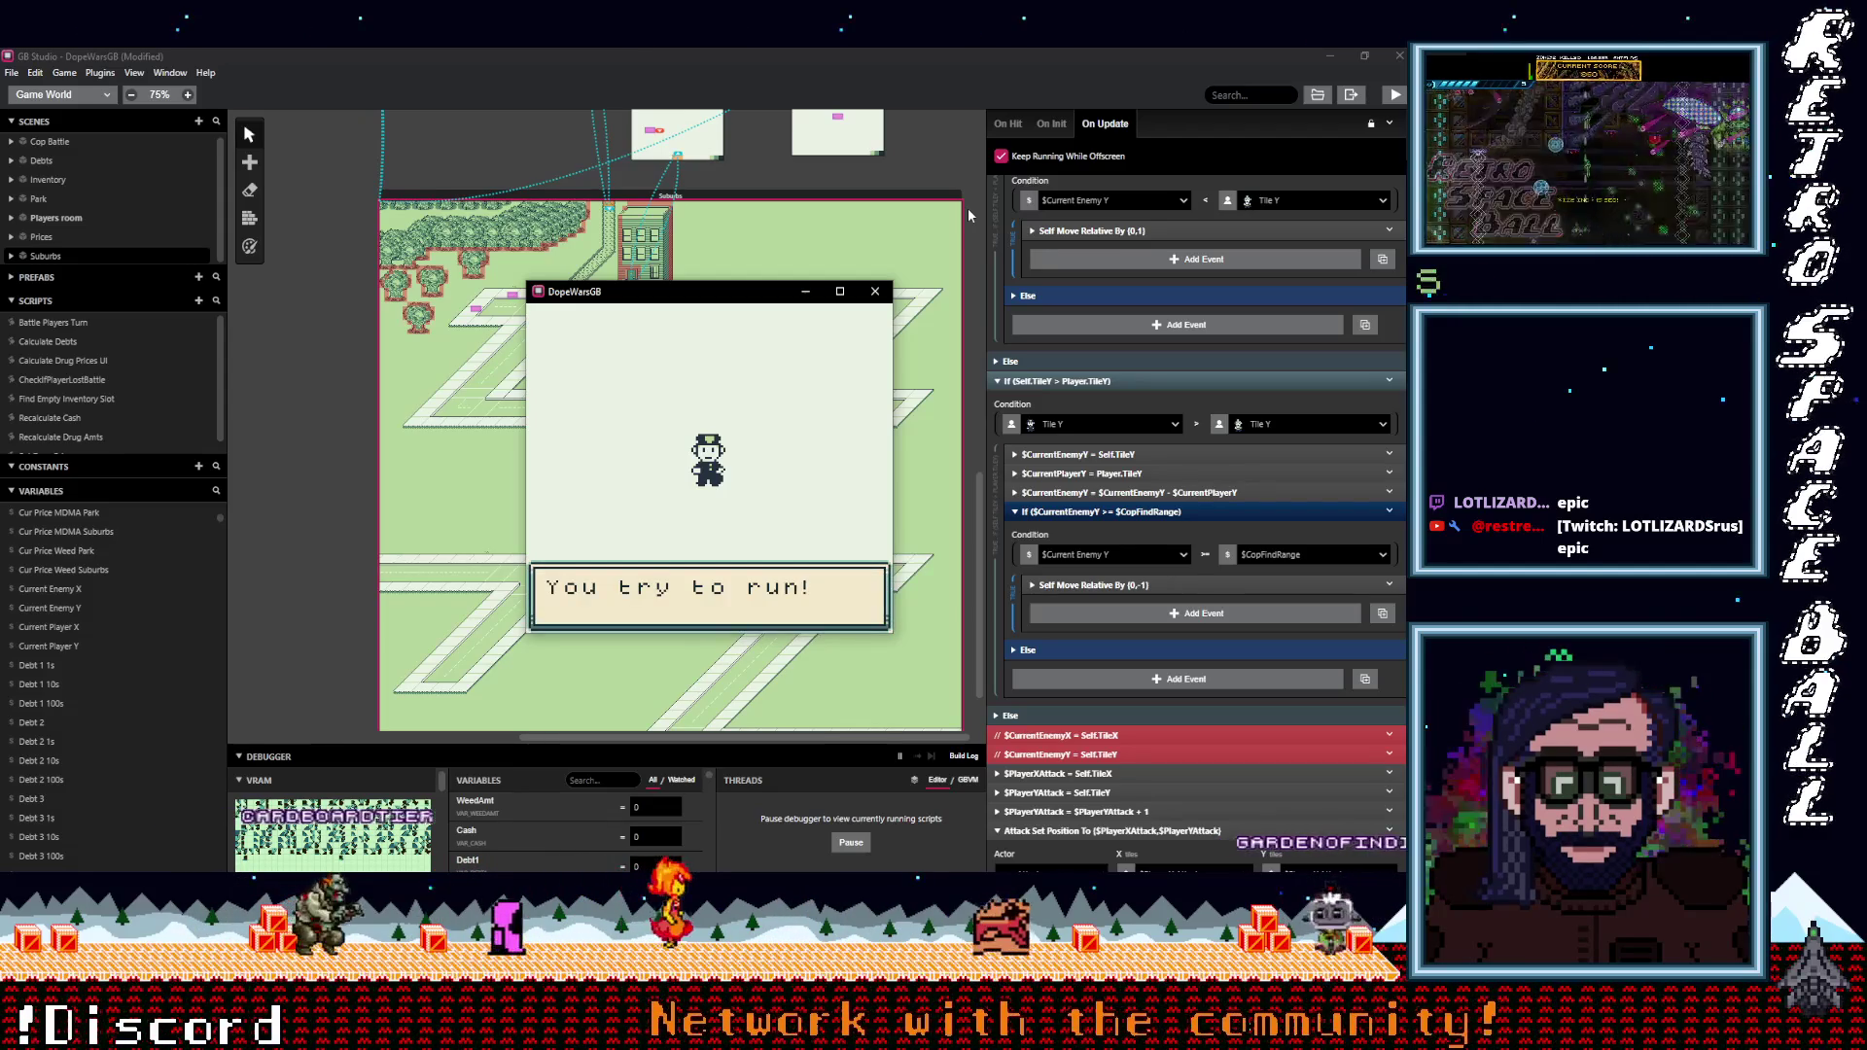
key("z")
key("z")
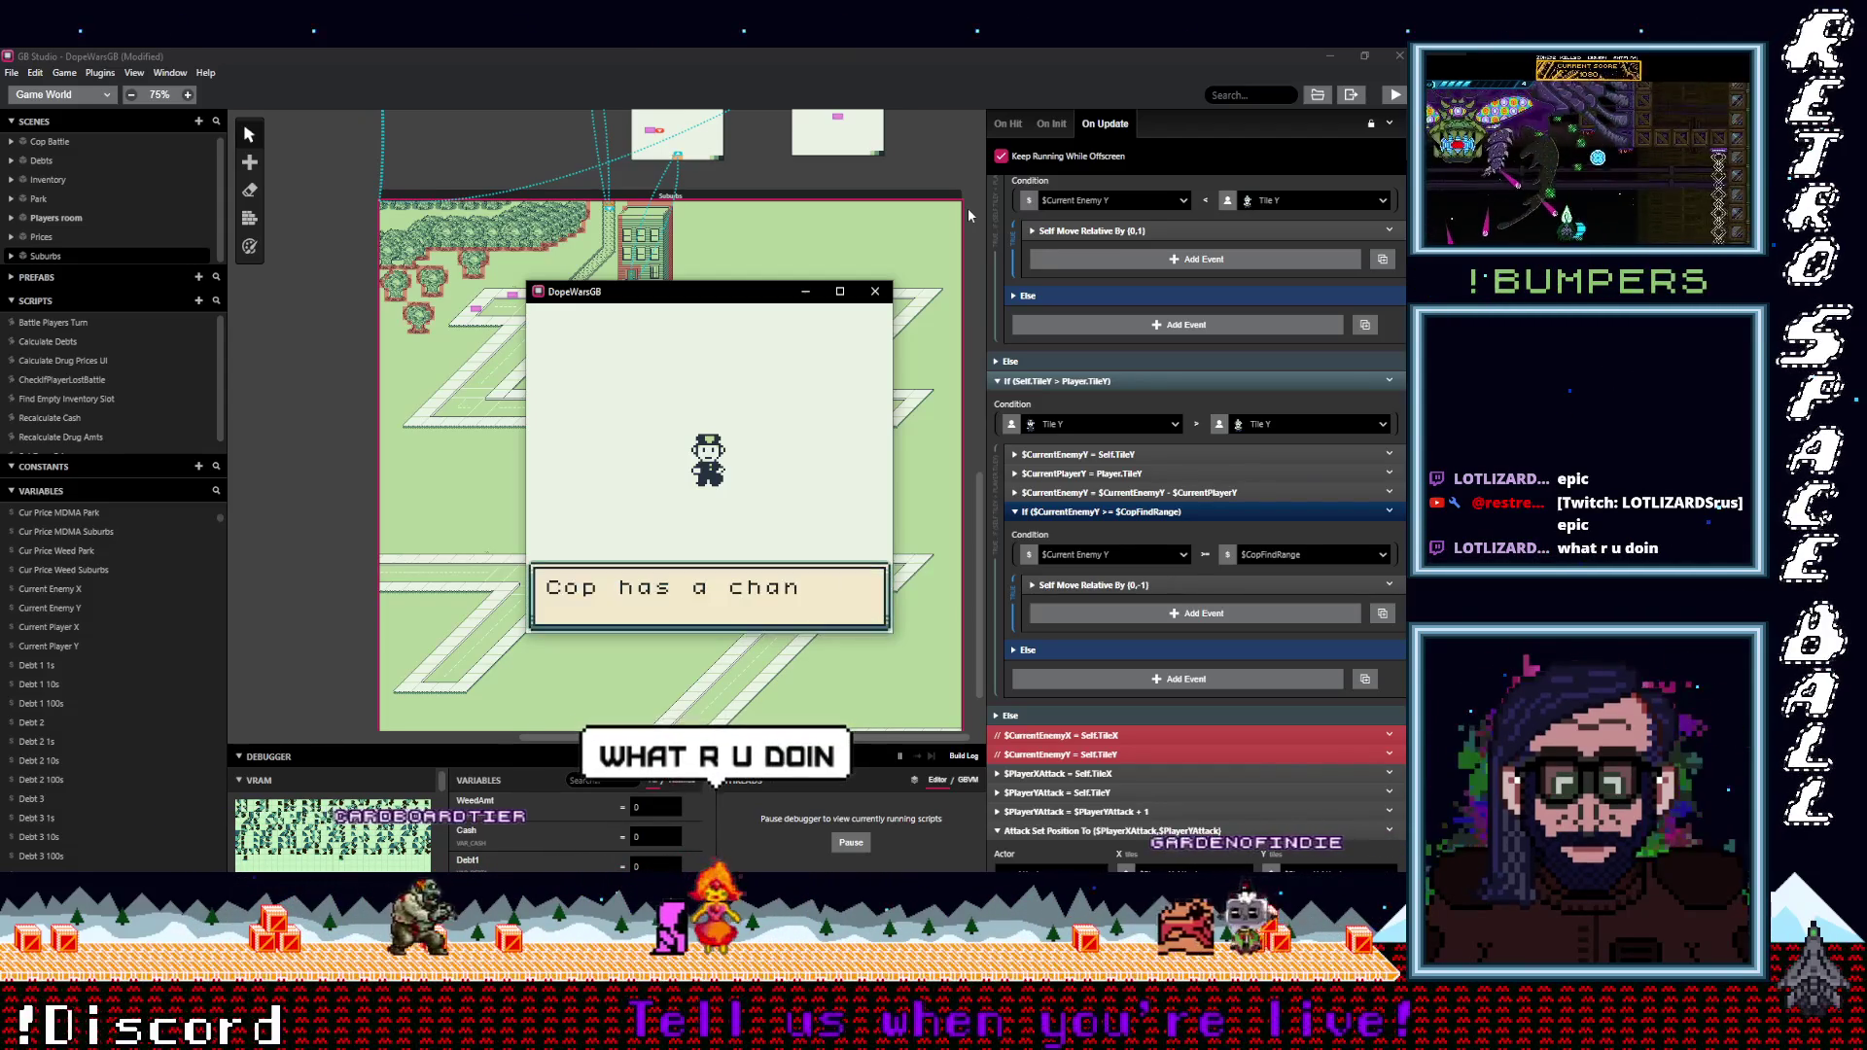
key("z")
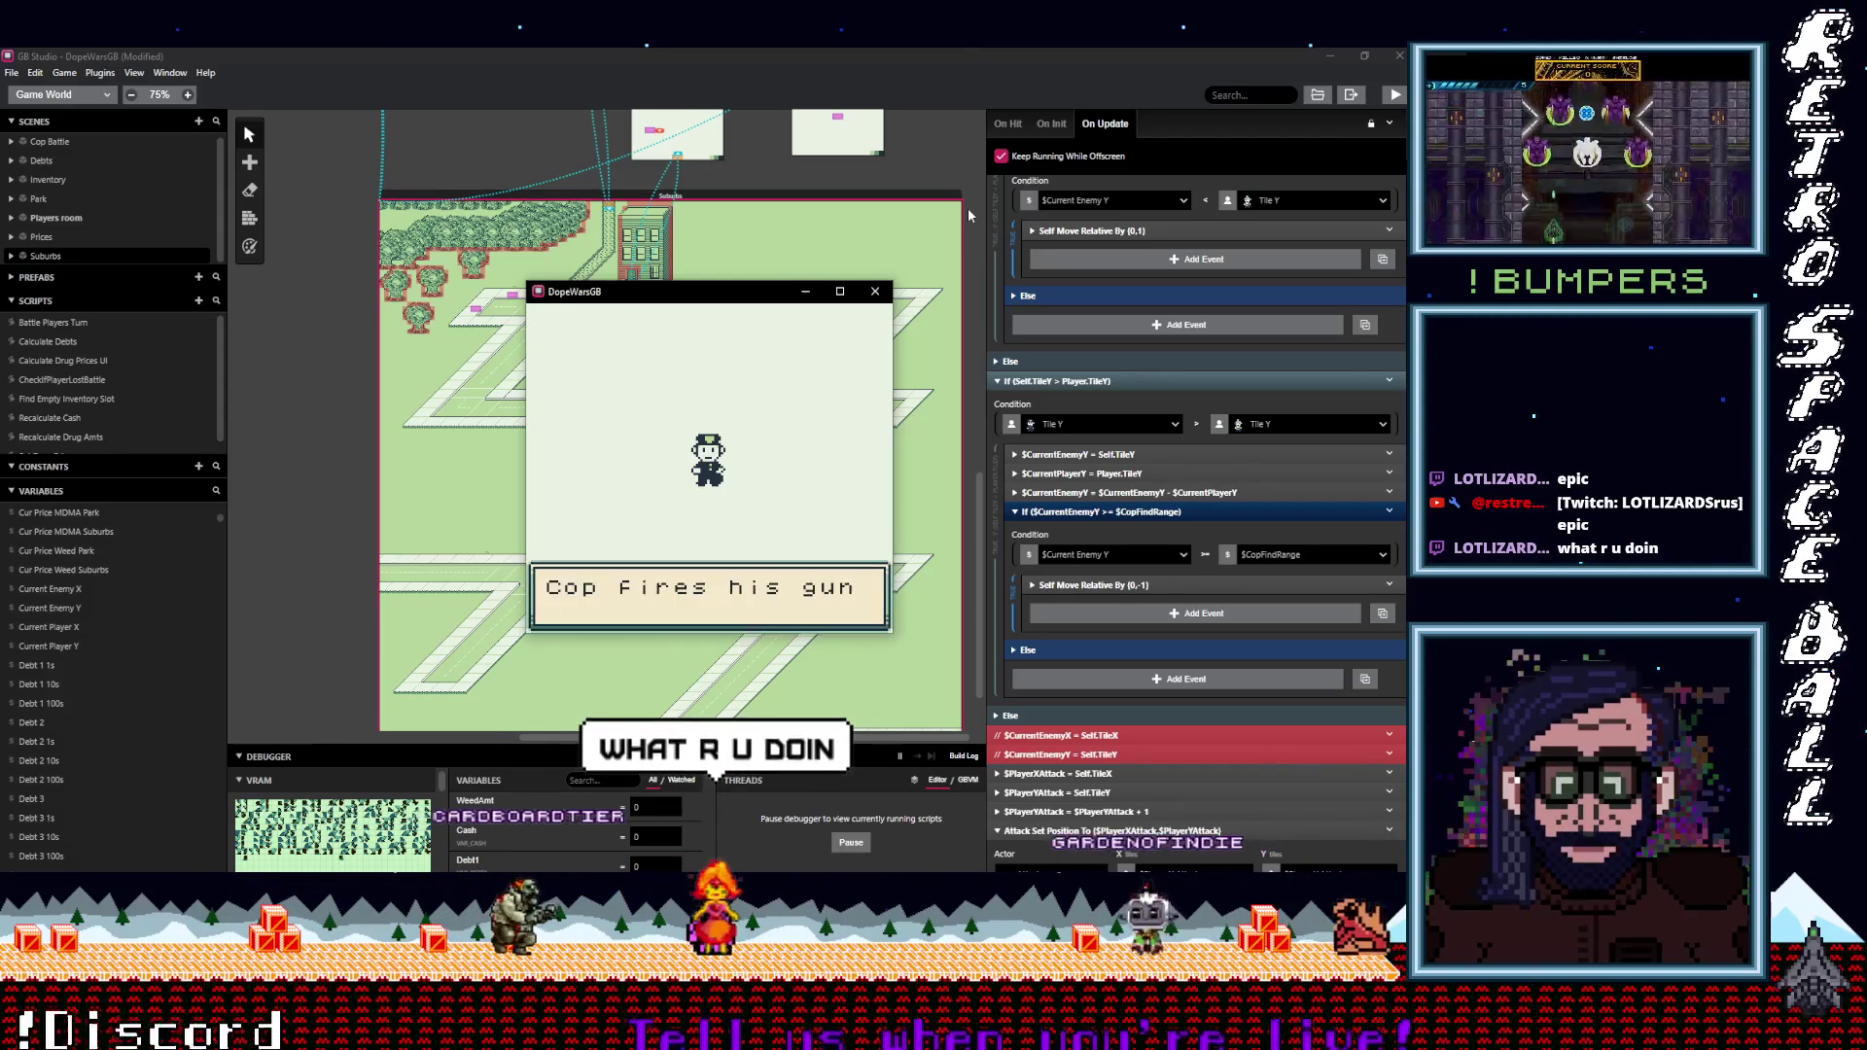
key("z")
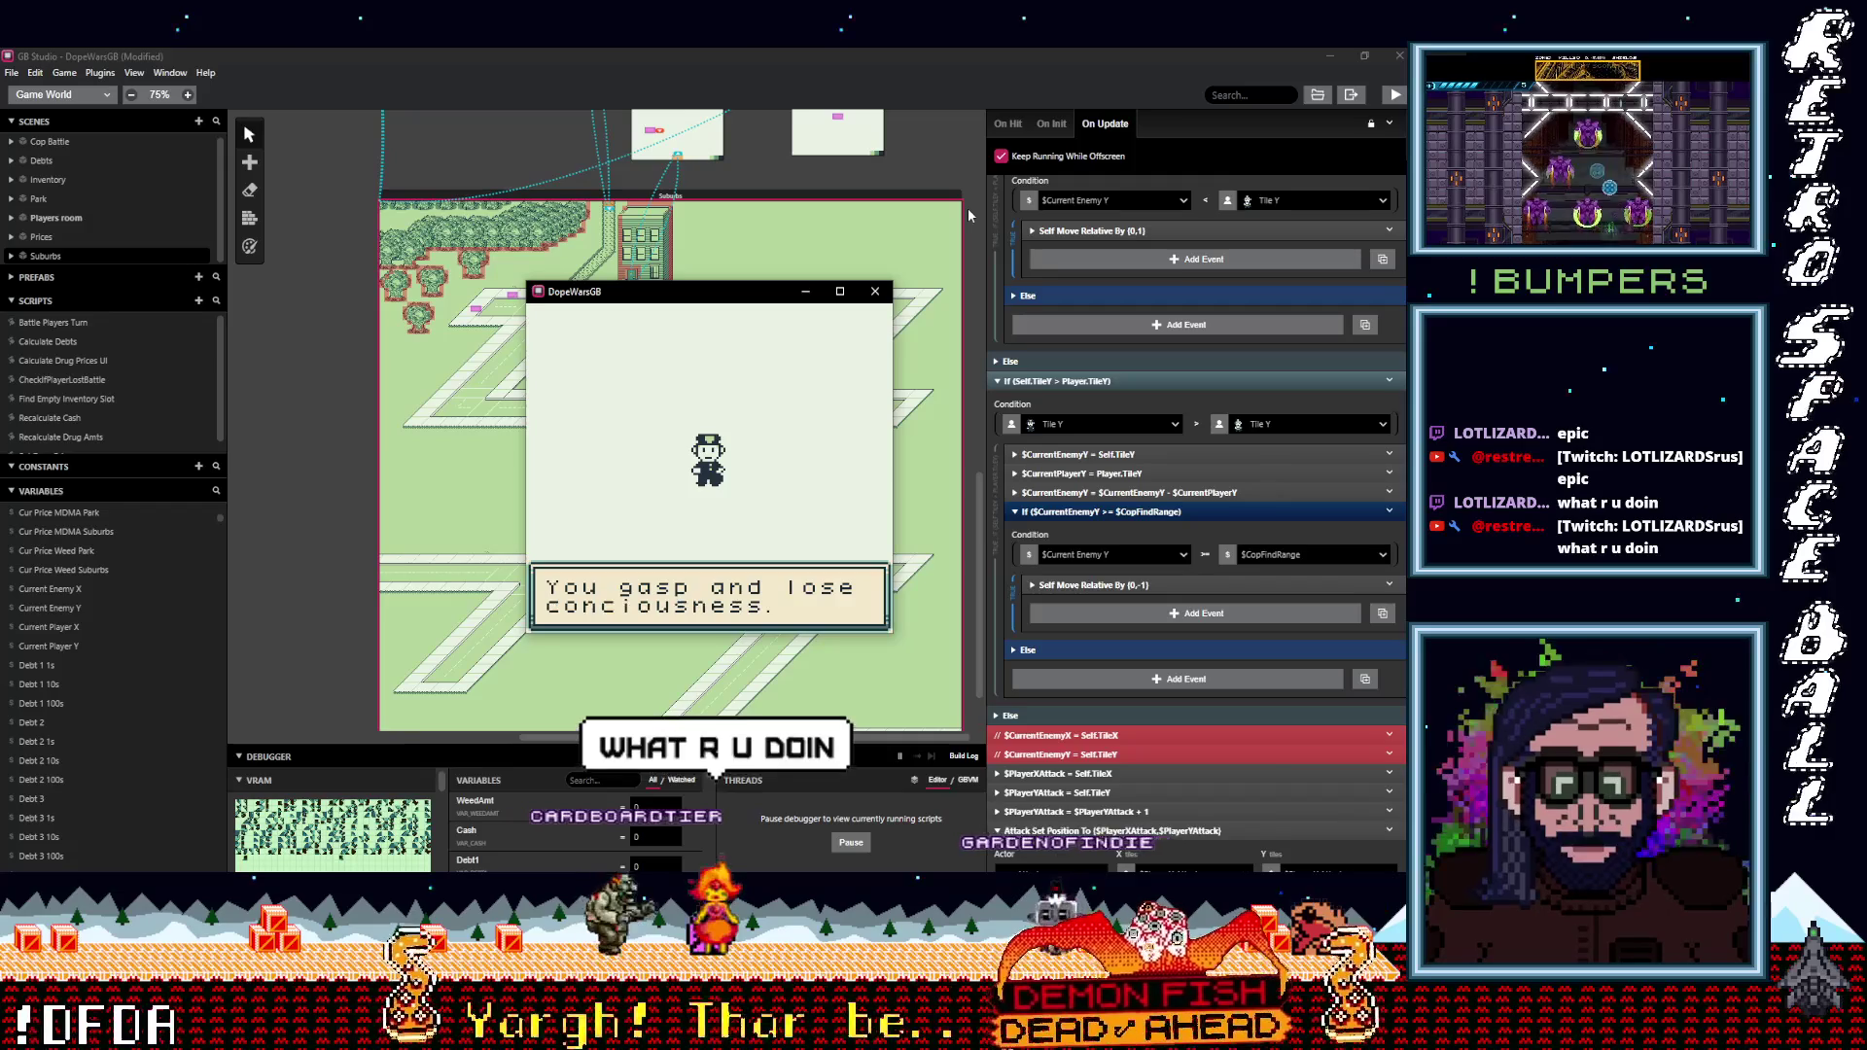
key("z")
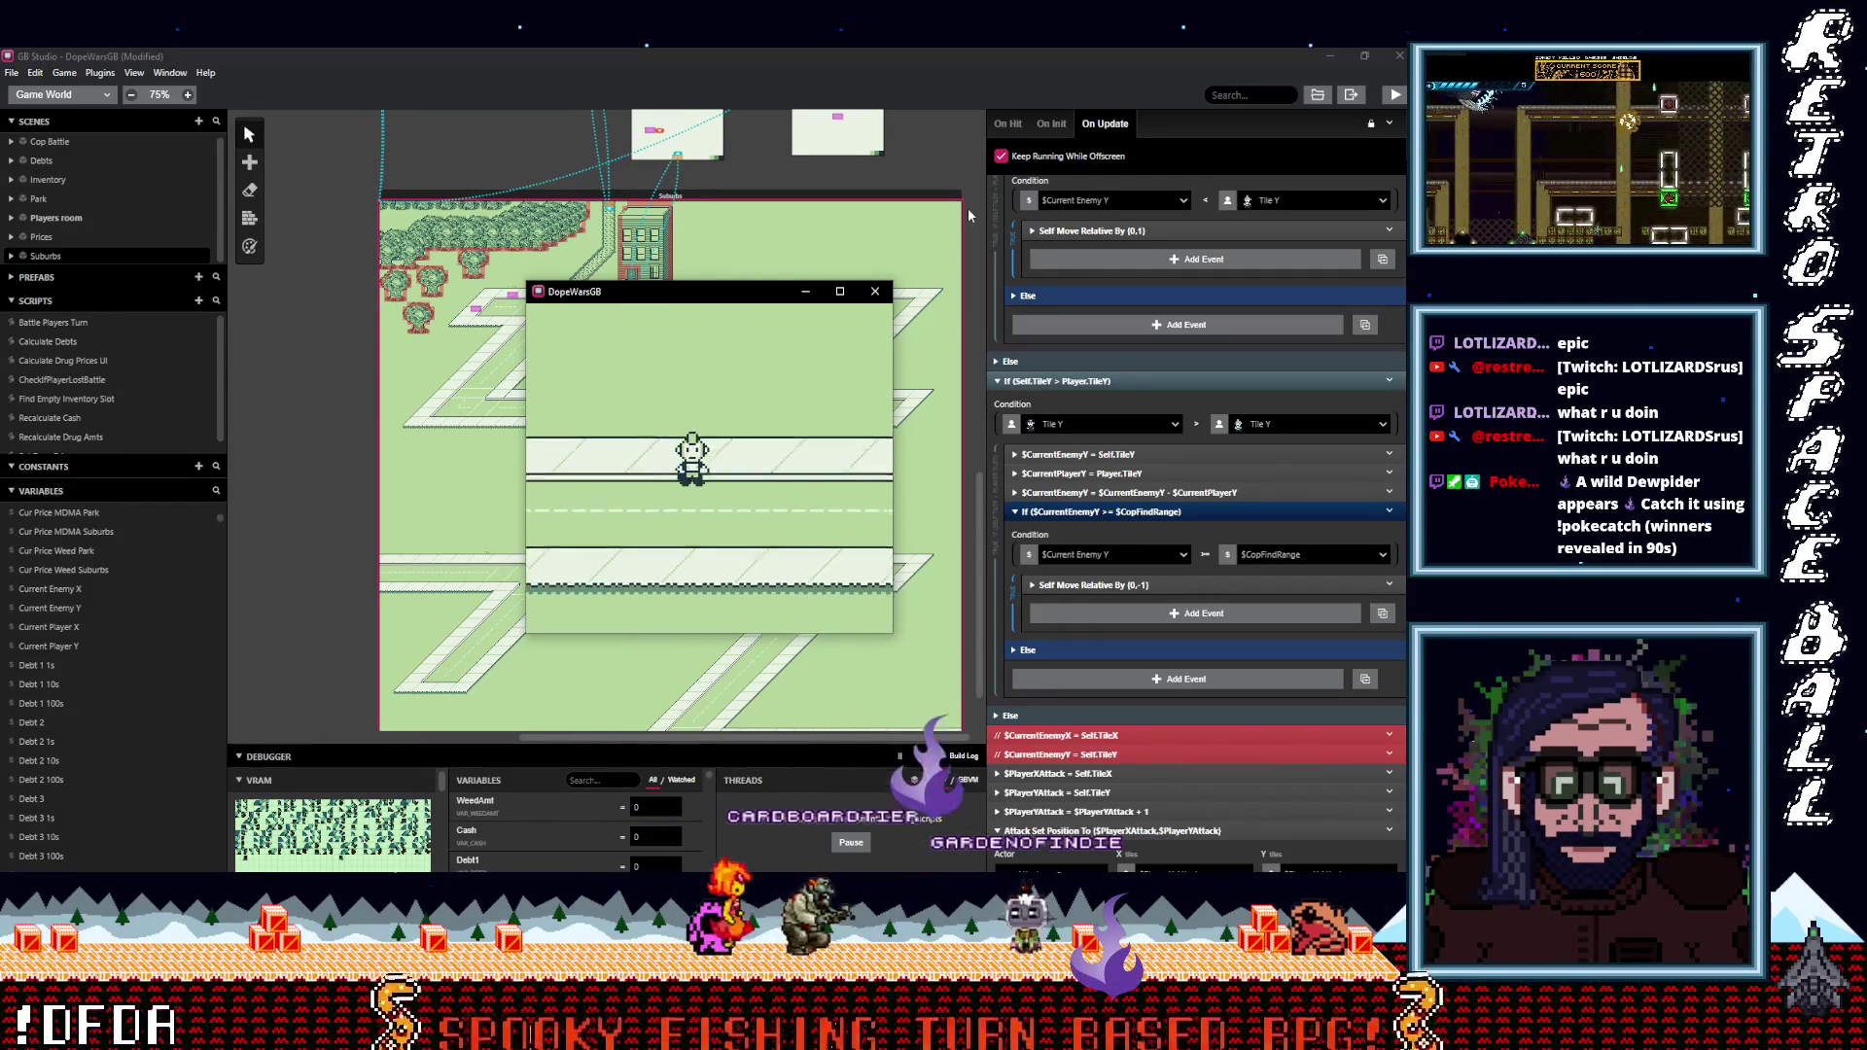
key("Down")
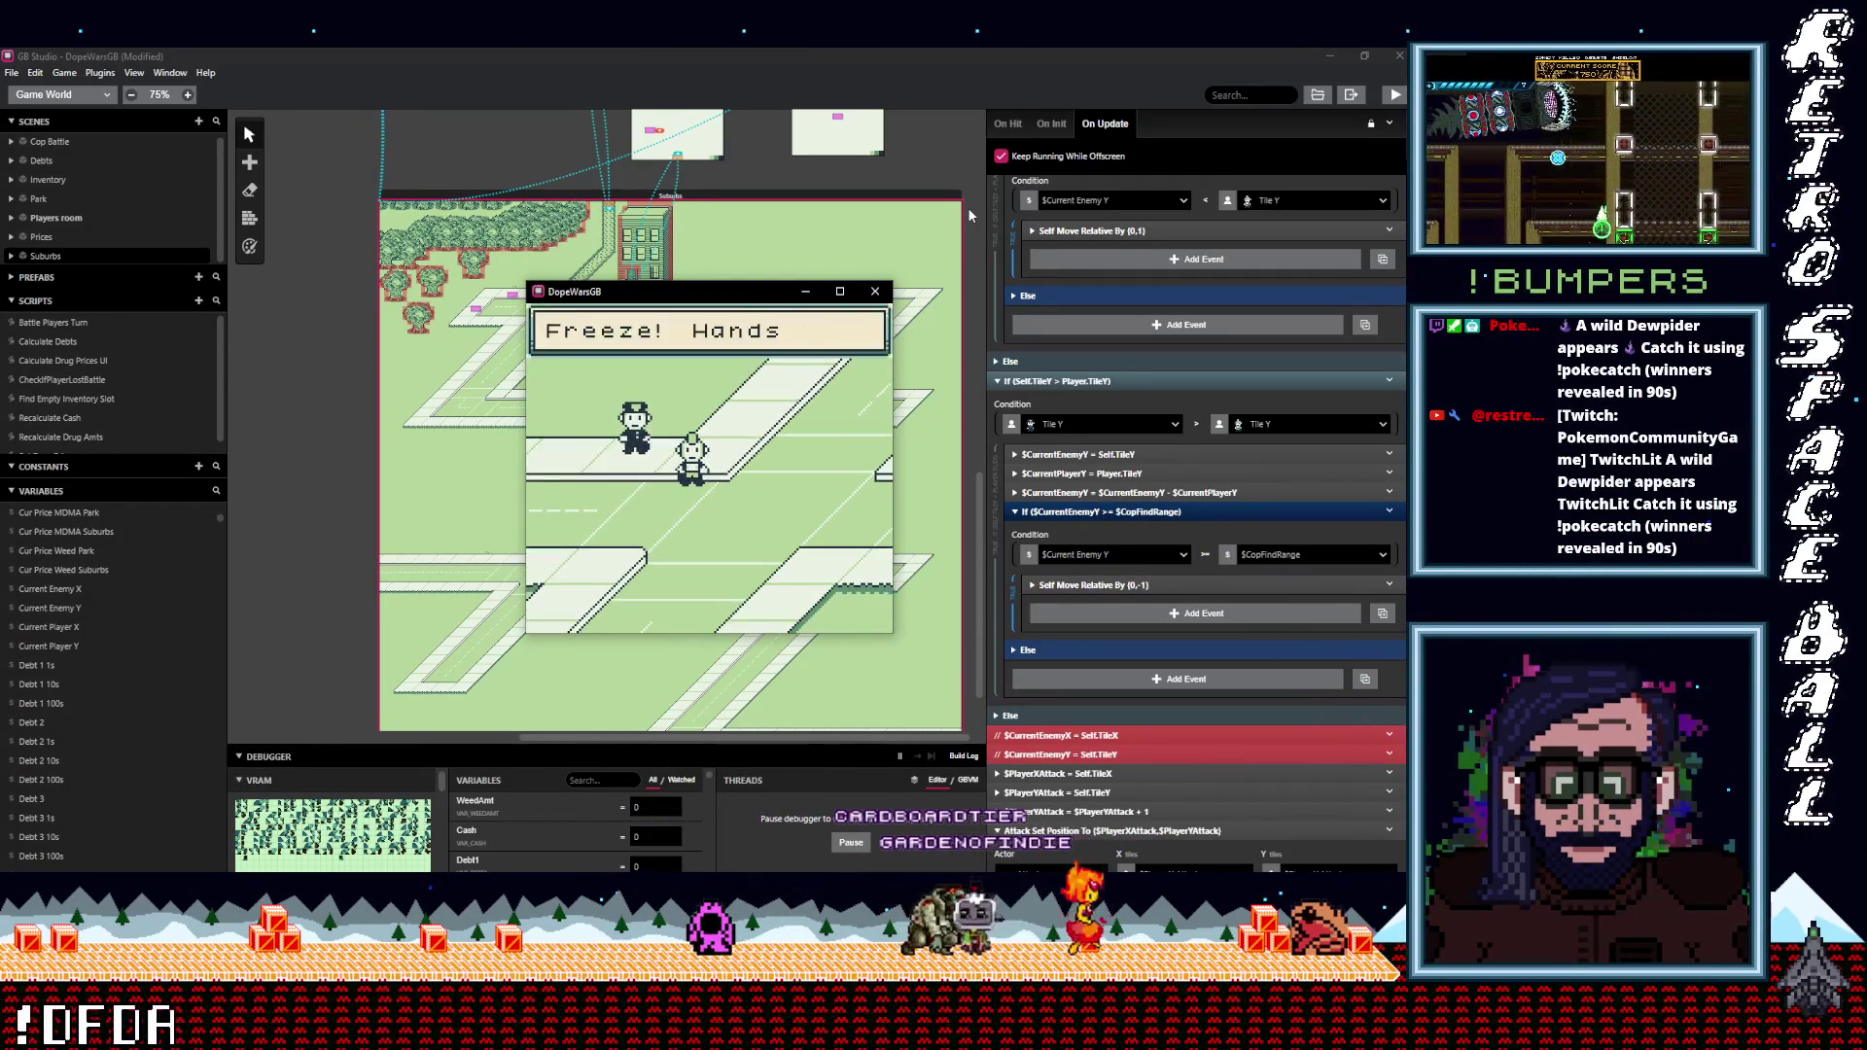
Select Run in the cop battle, fail to escape, then walk down into another cop battle.
key("z")
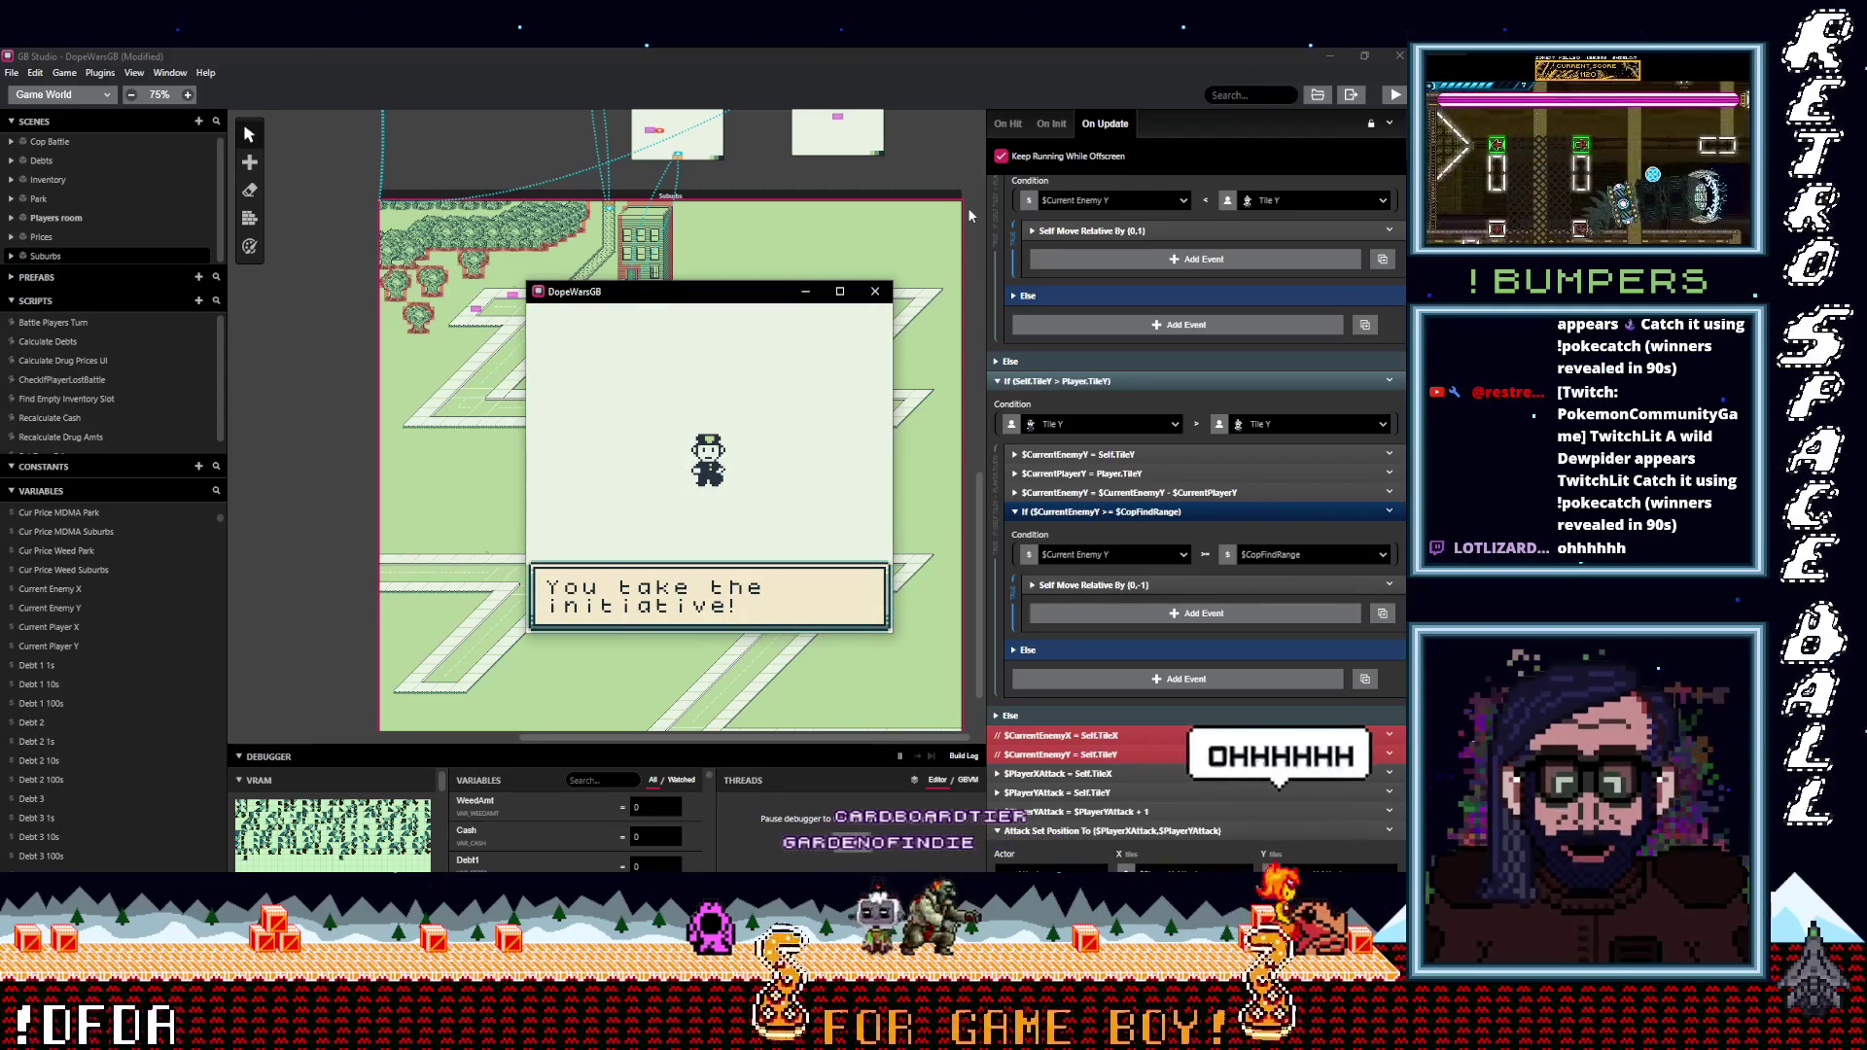
key("z")
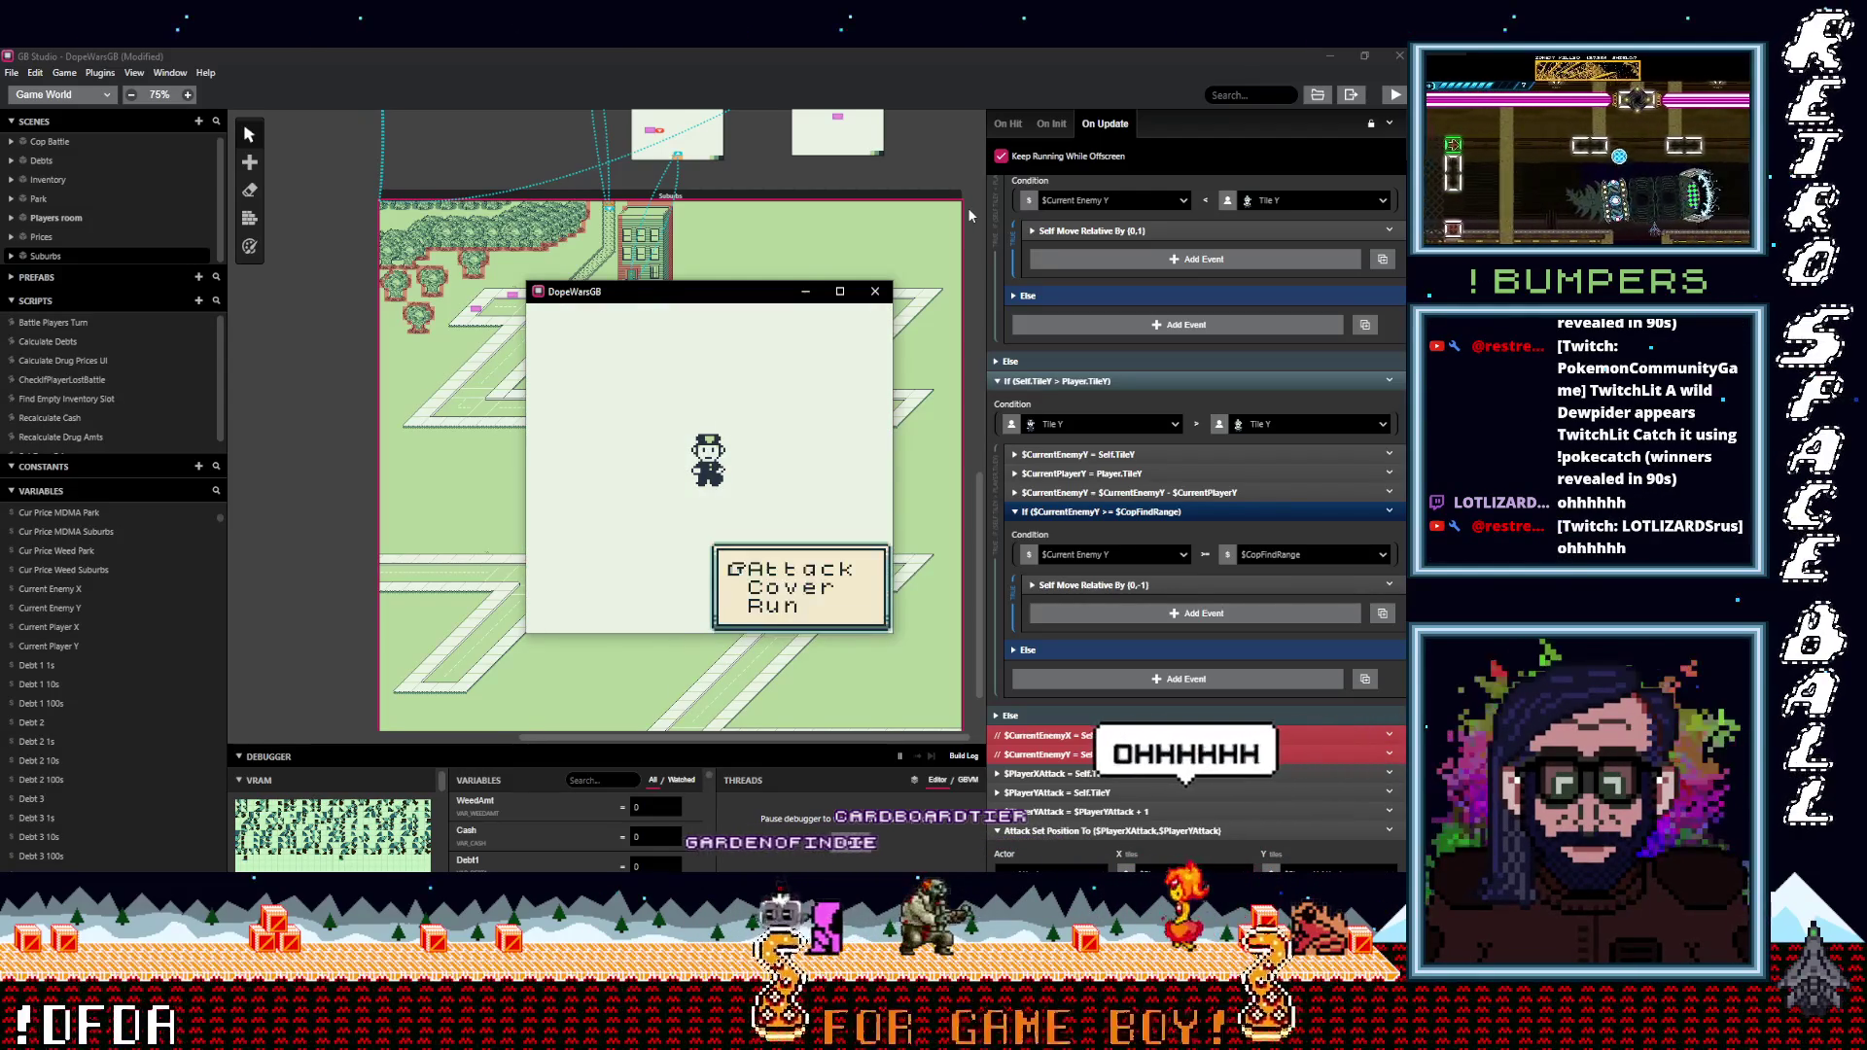
key("Down")
key("z")
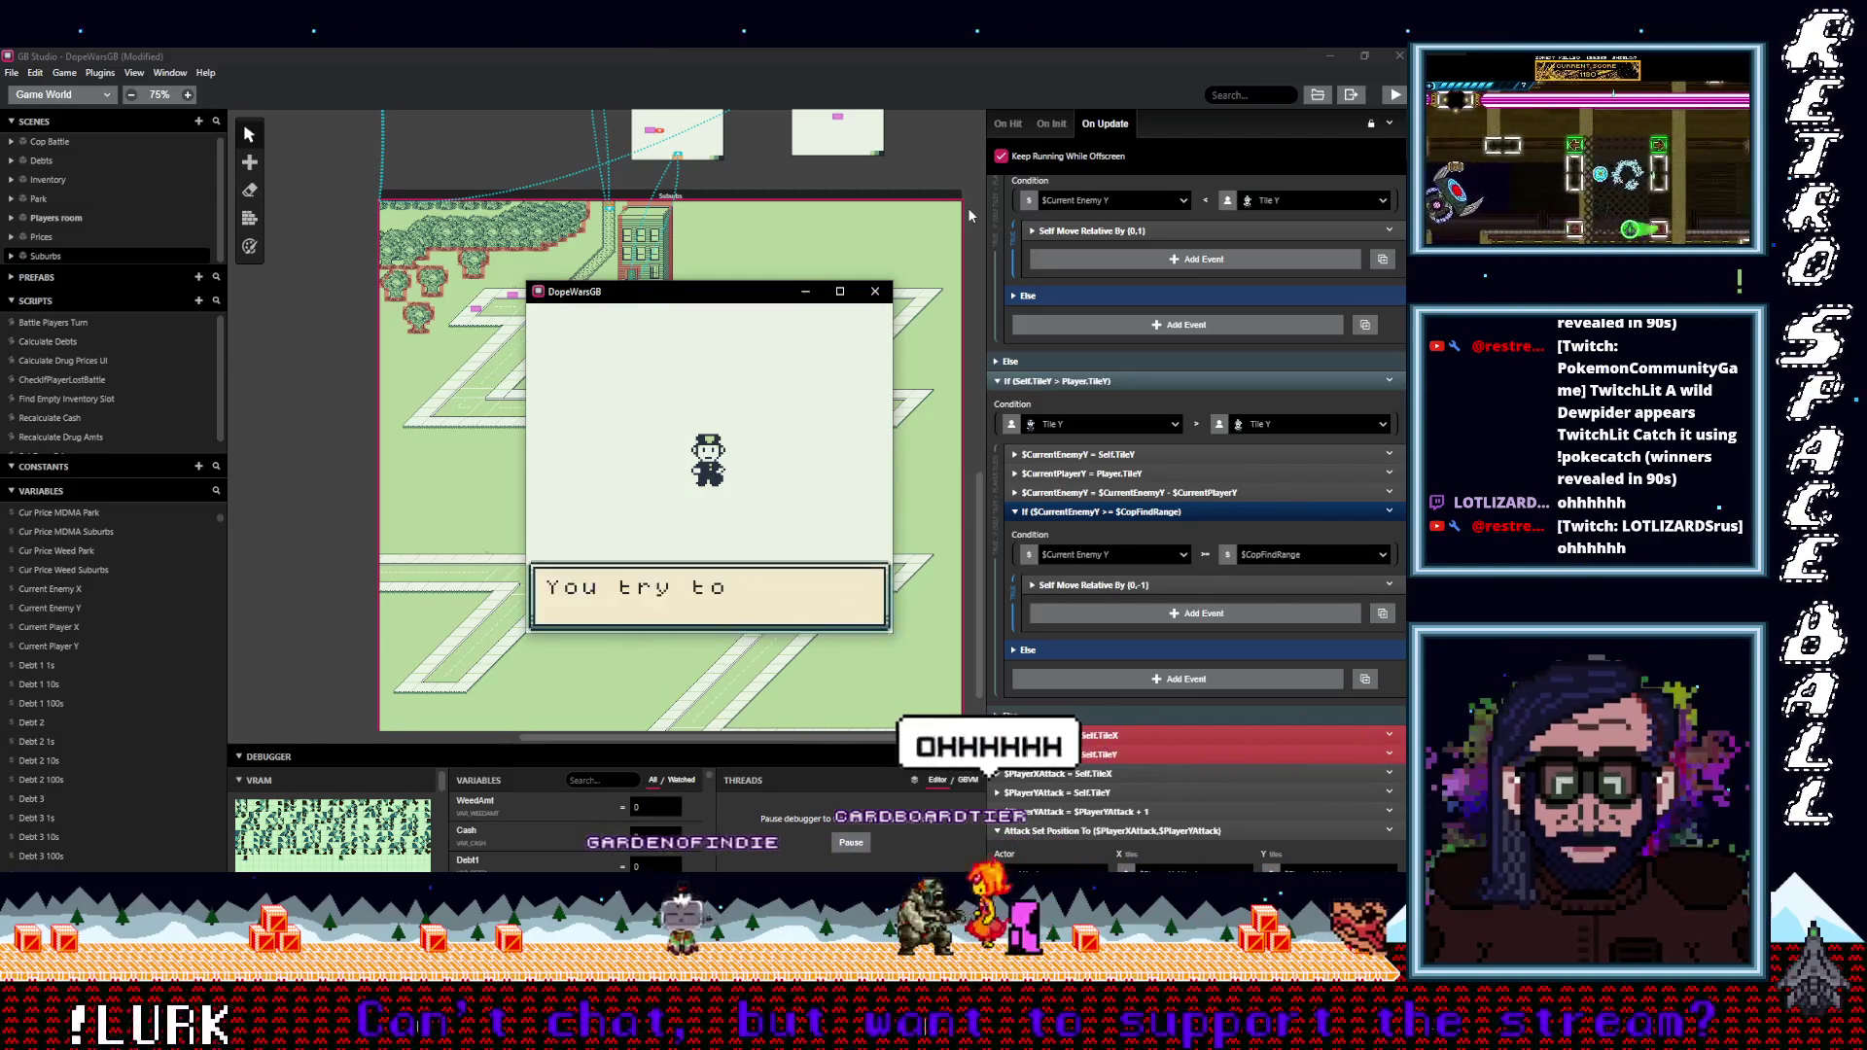
key("z")
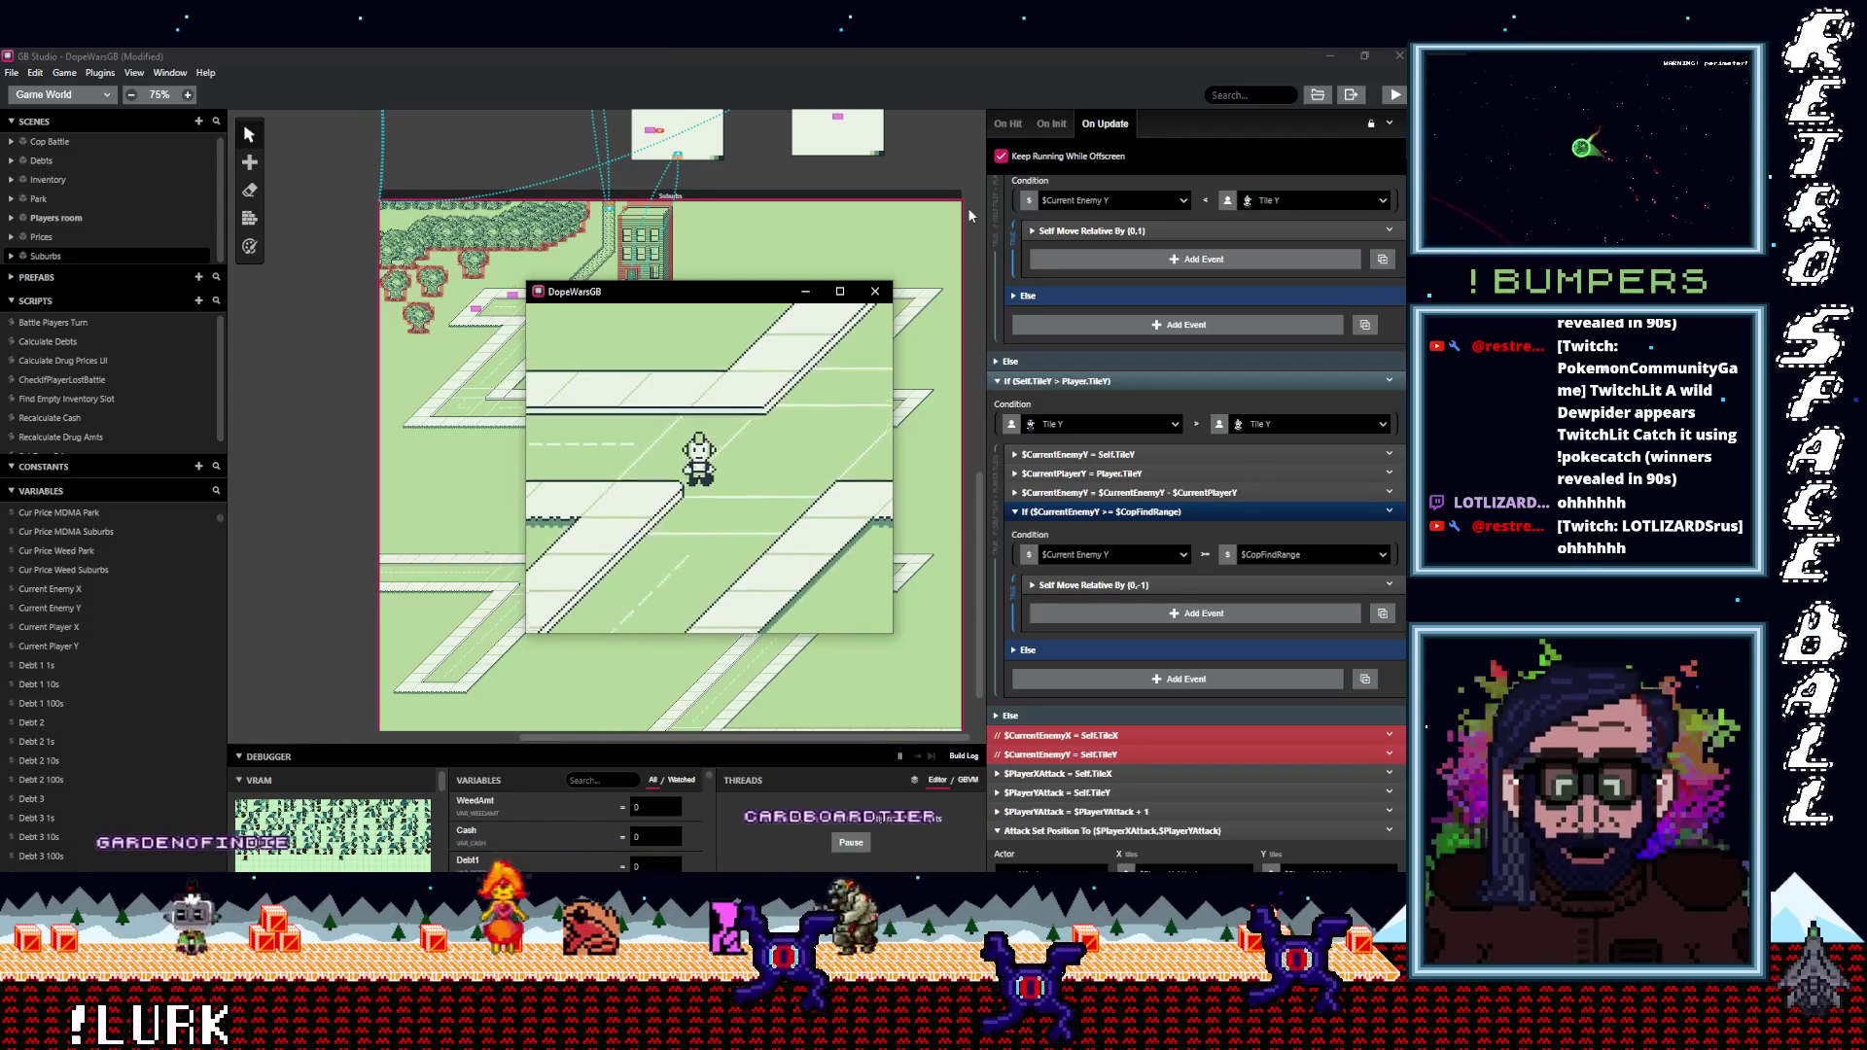
key("Down")
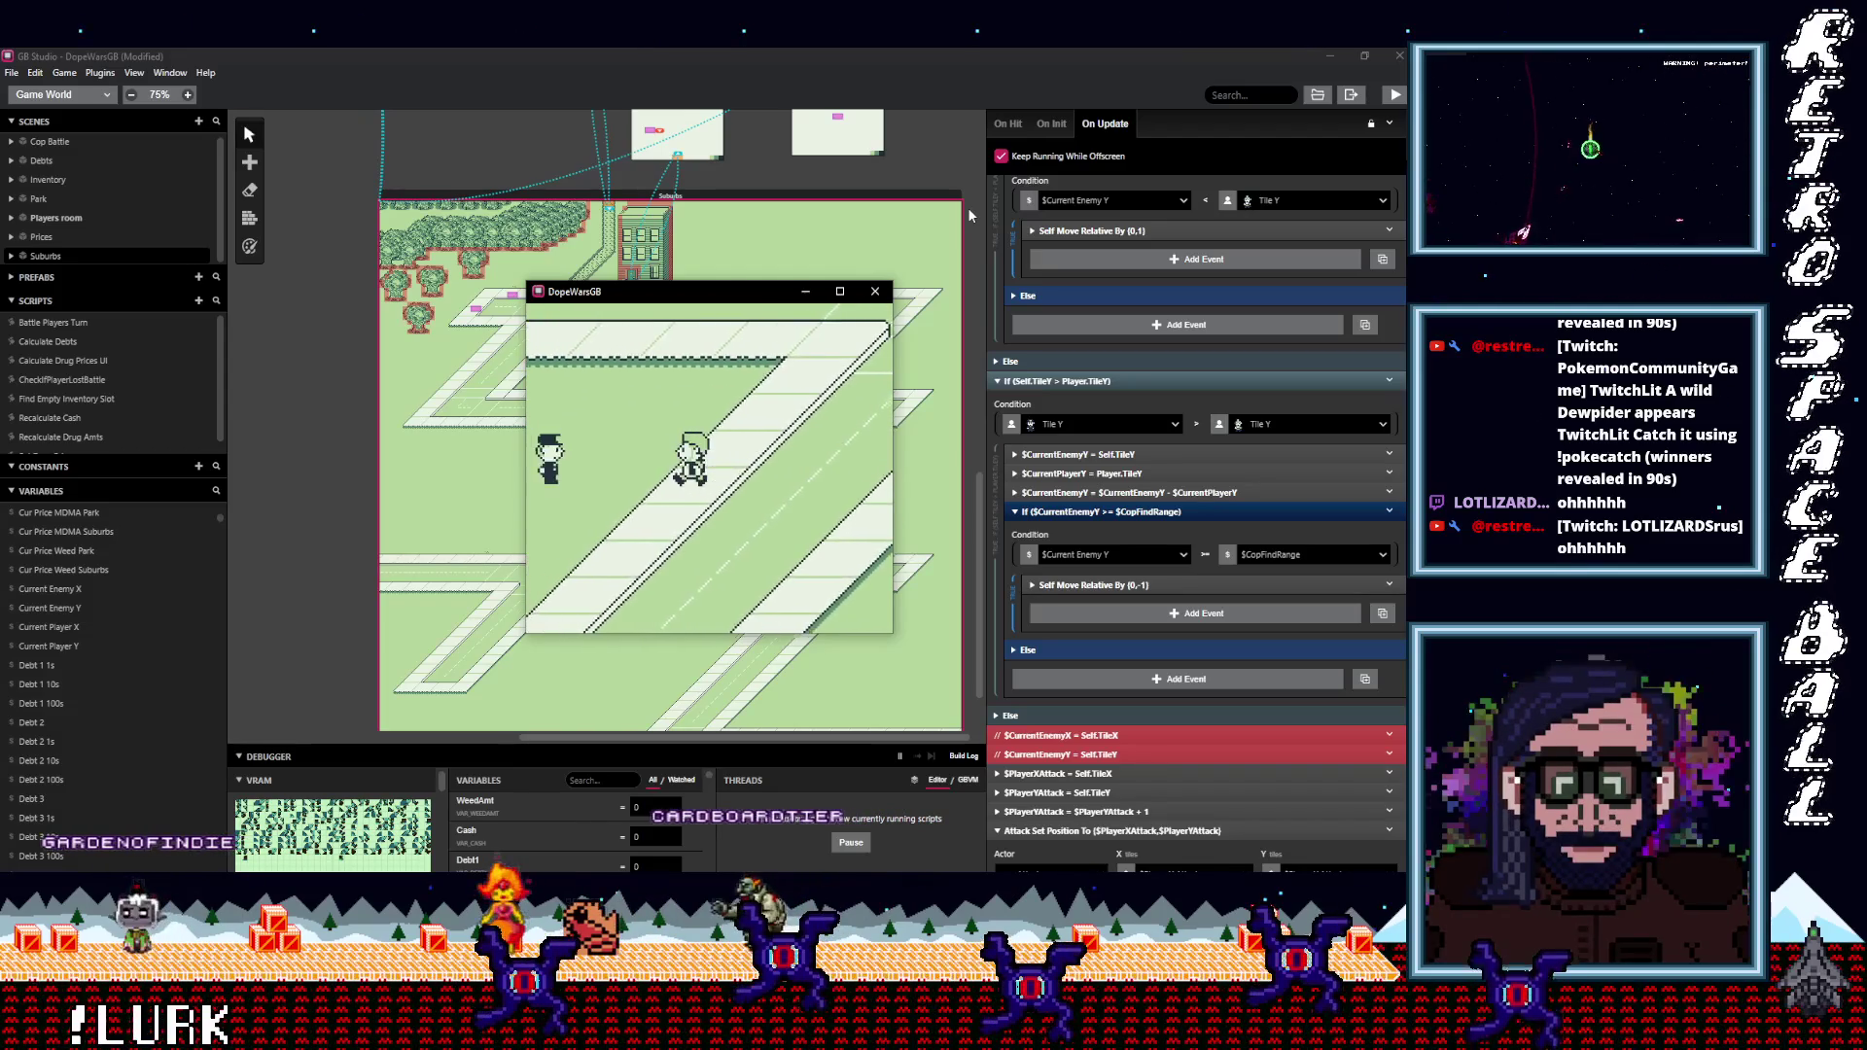
key("z")
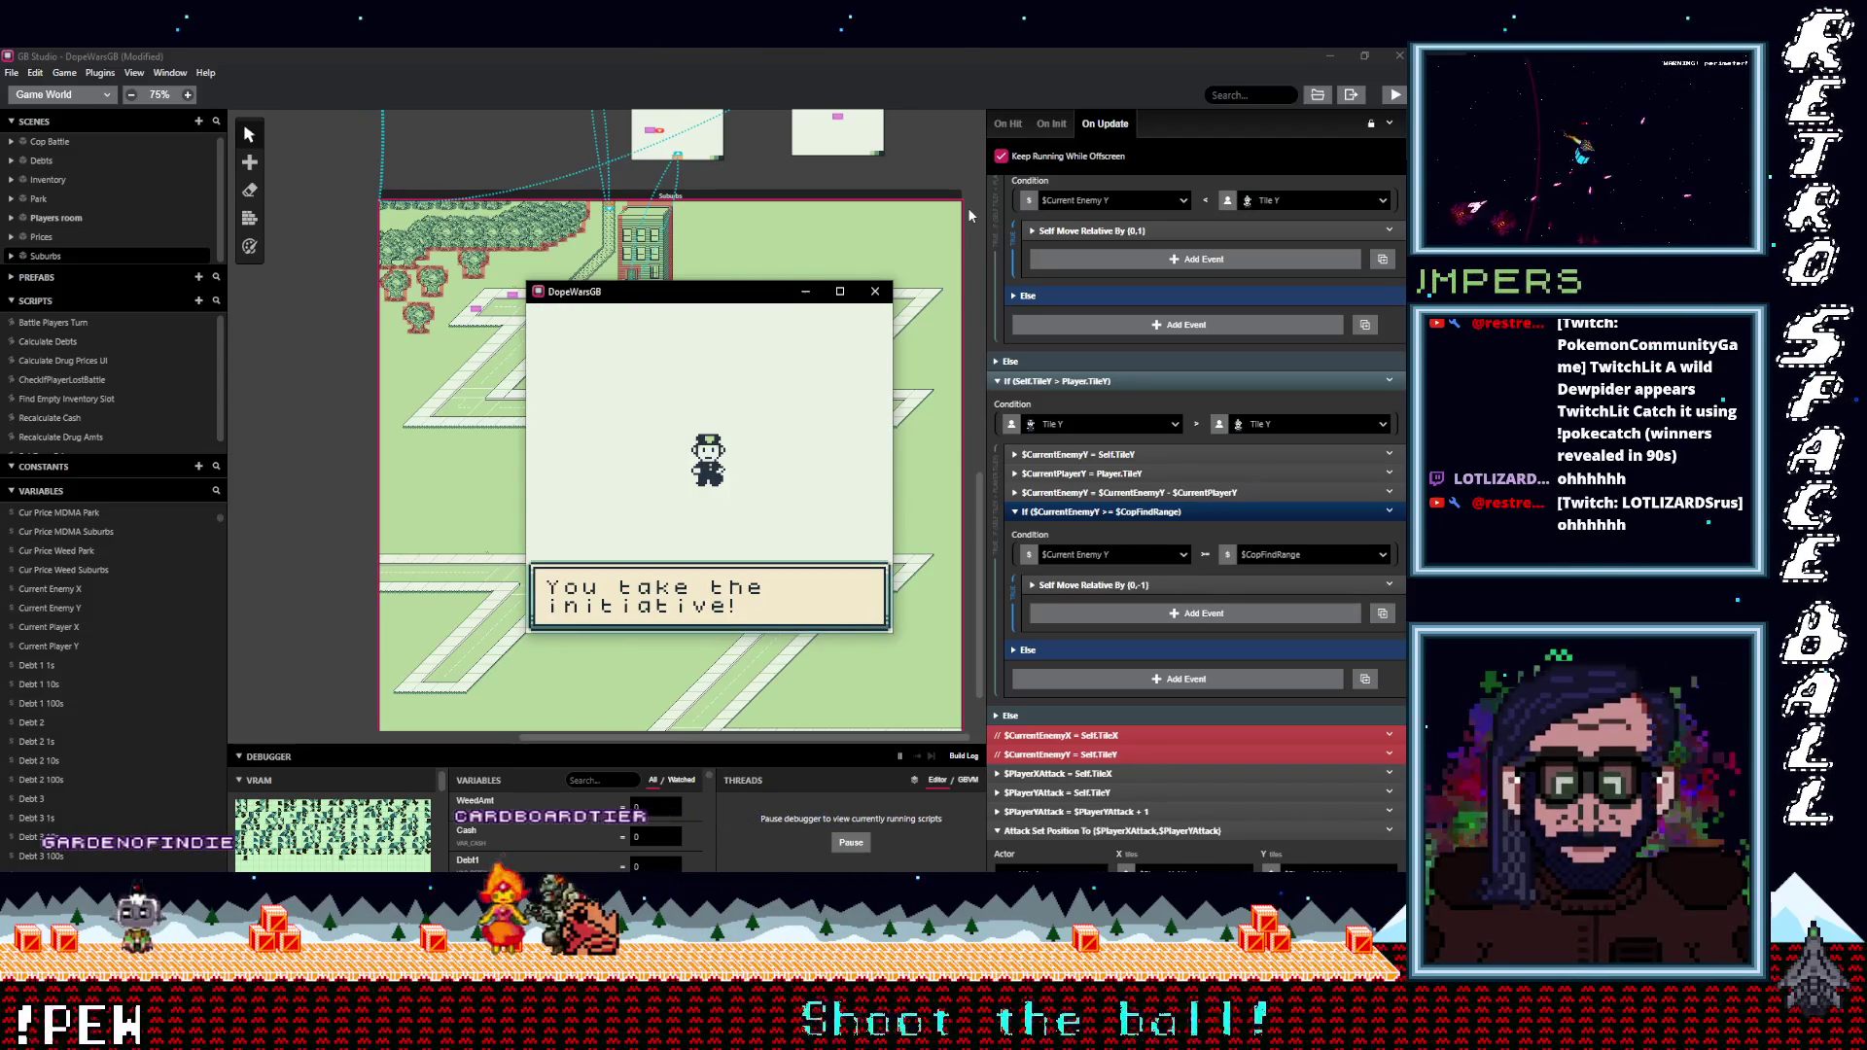
Attack the cop once, then choose Run and return to the street.
key("z")
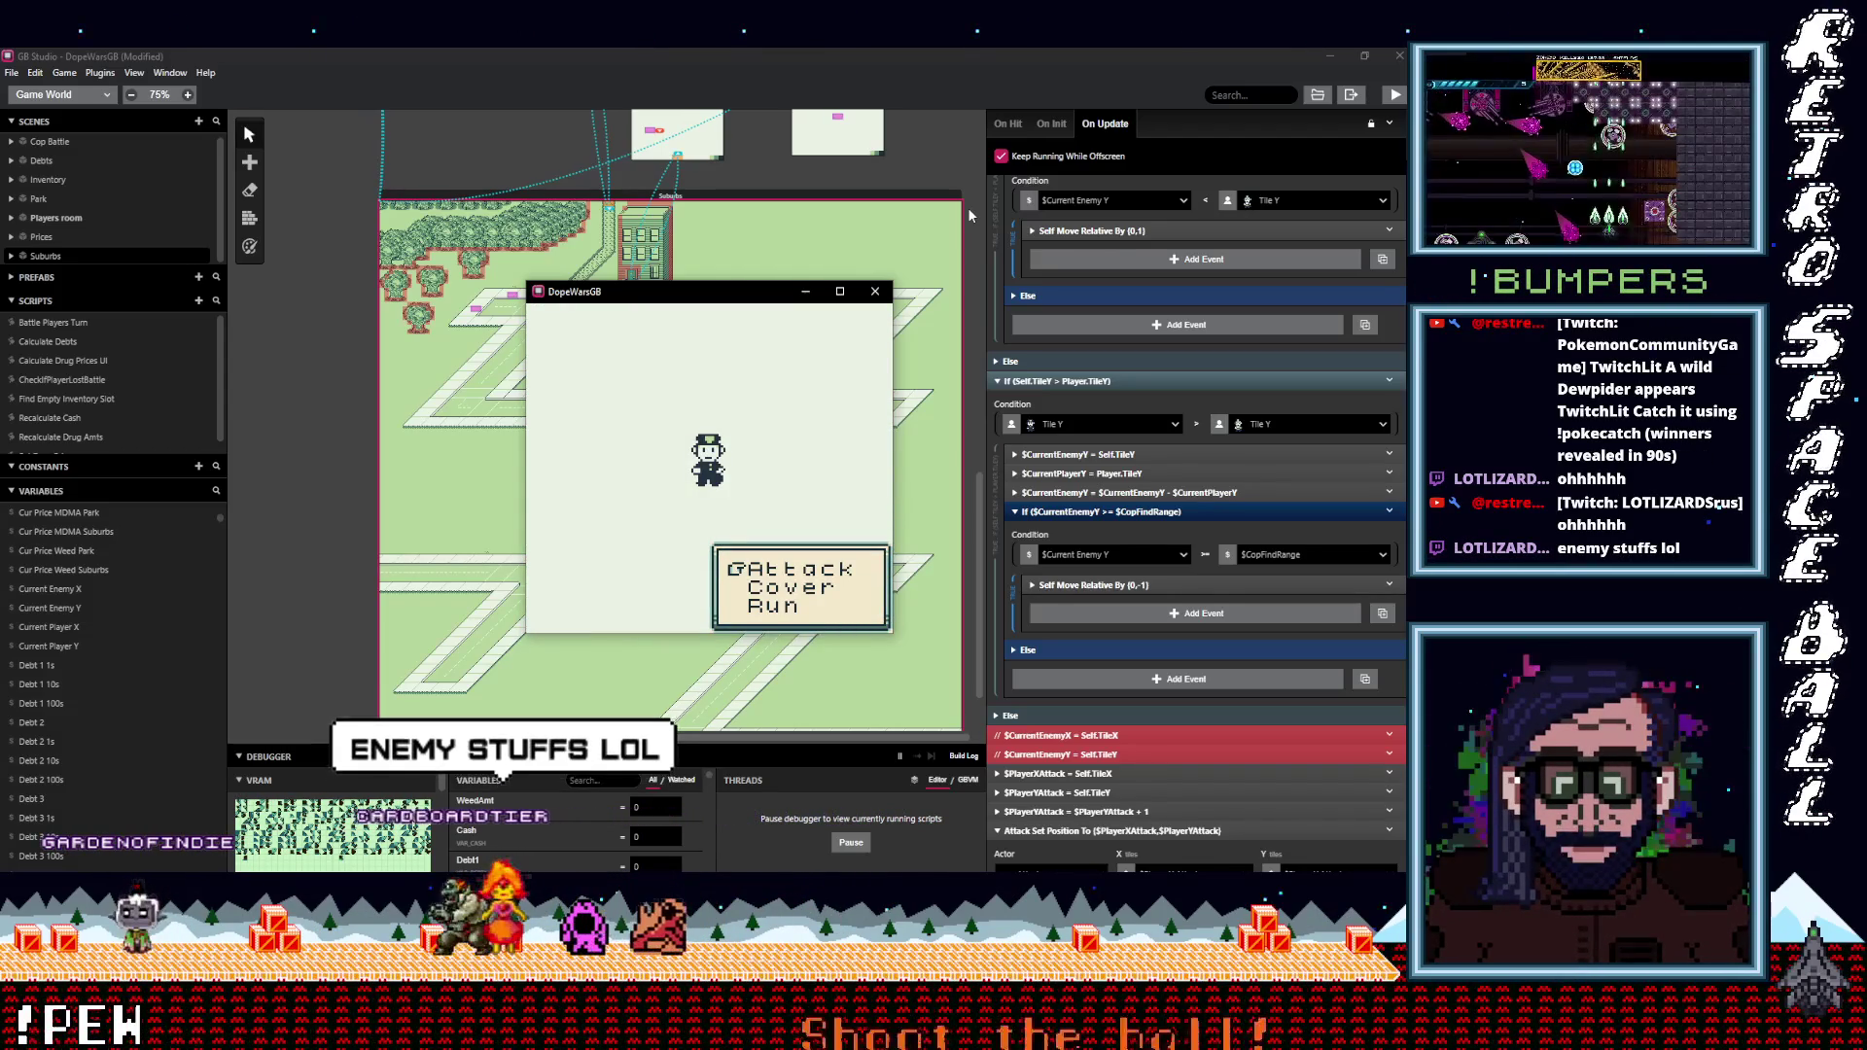
key("z")
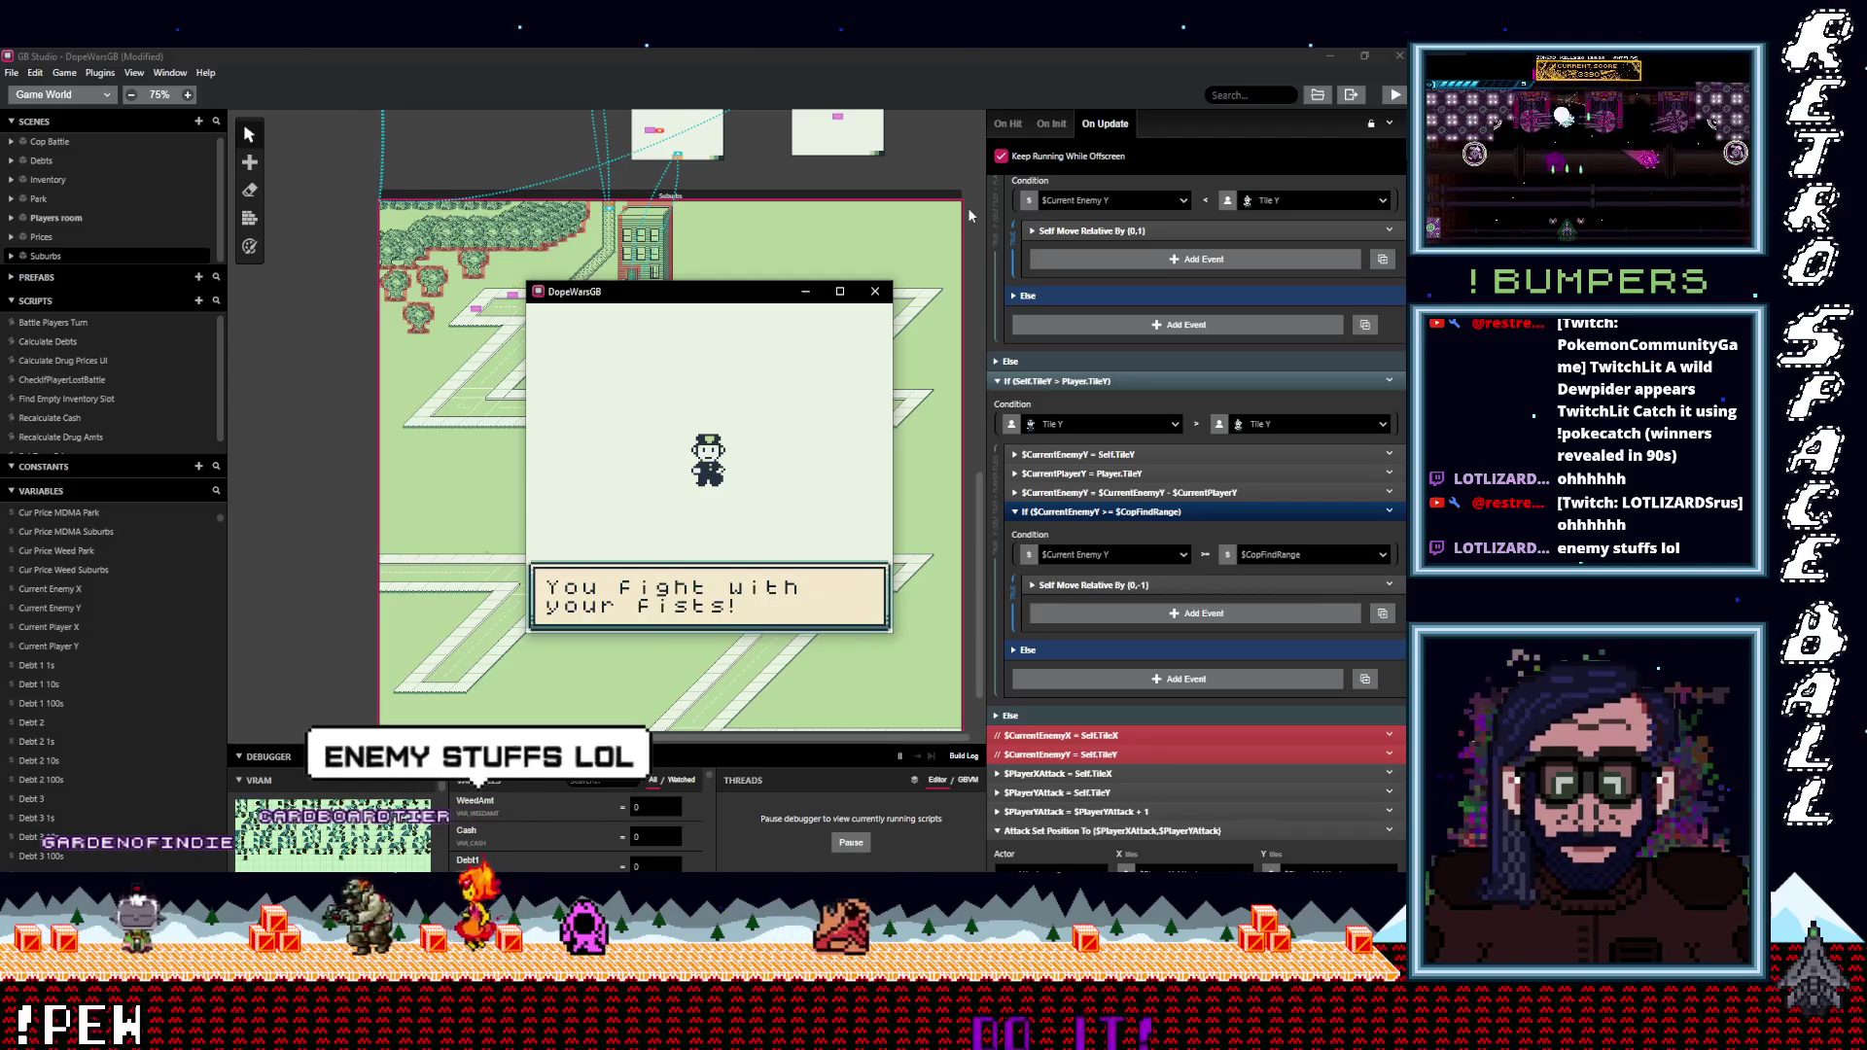
key("z")
key("z")
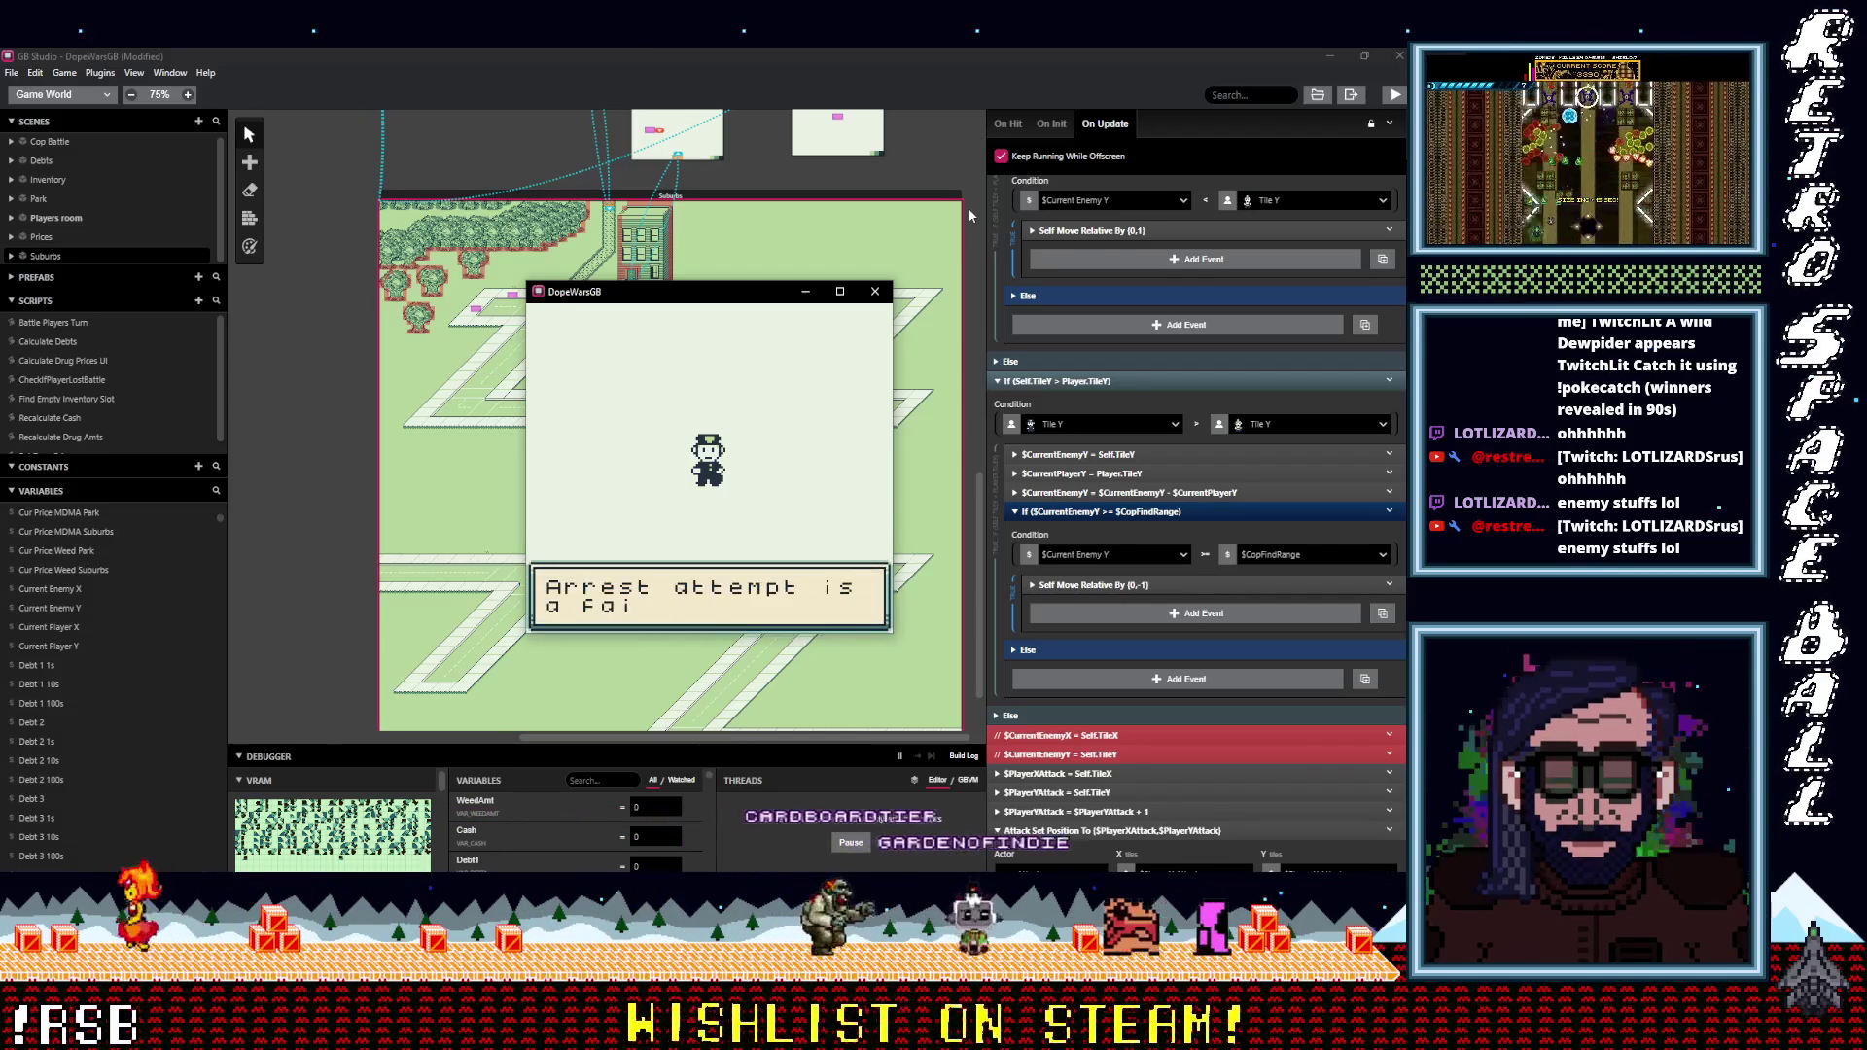
key("Down")
key("Down")
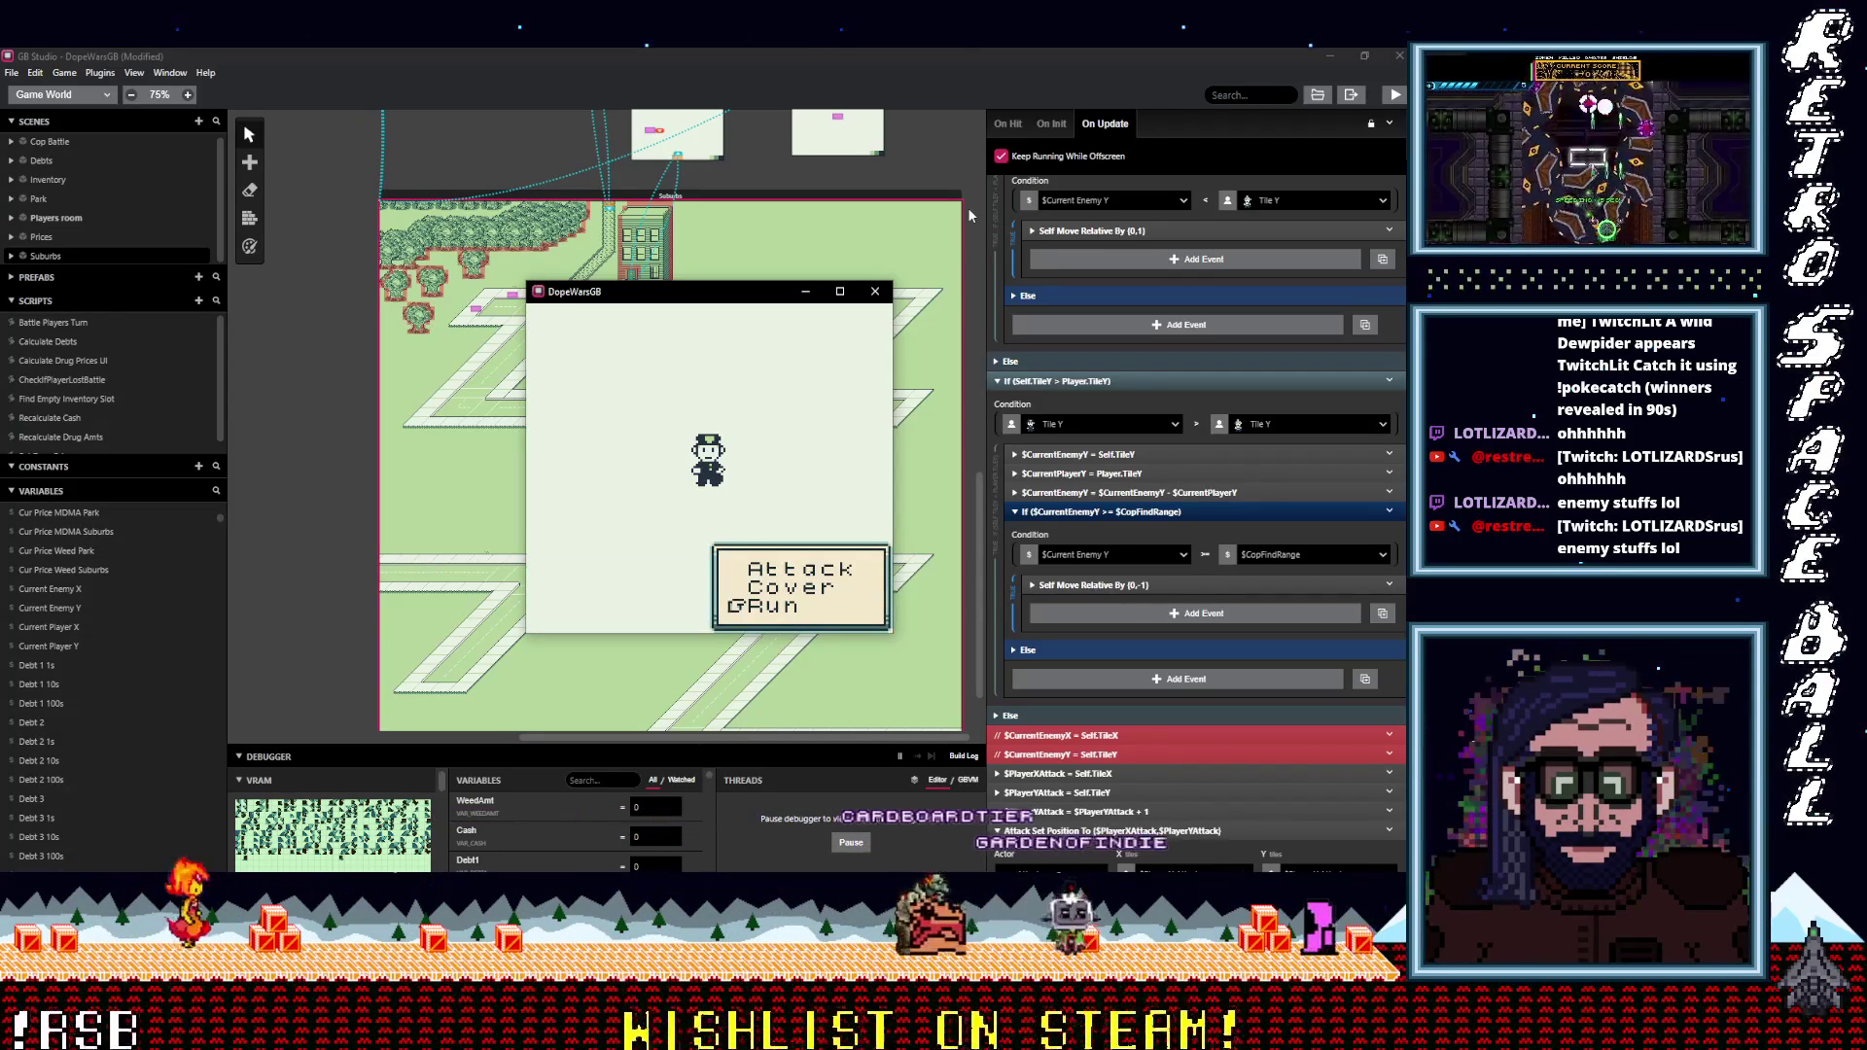
key("z")
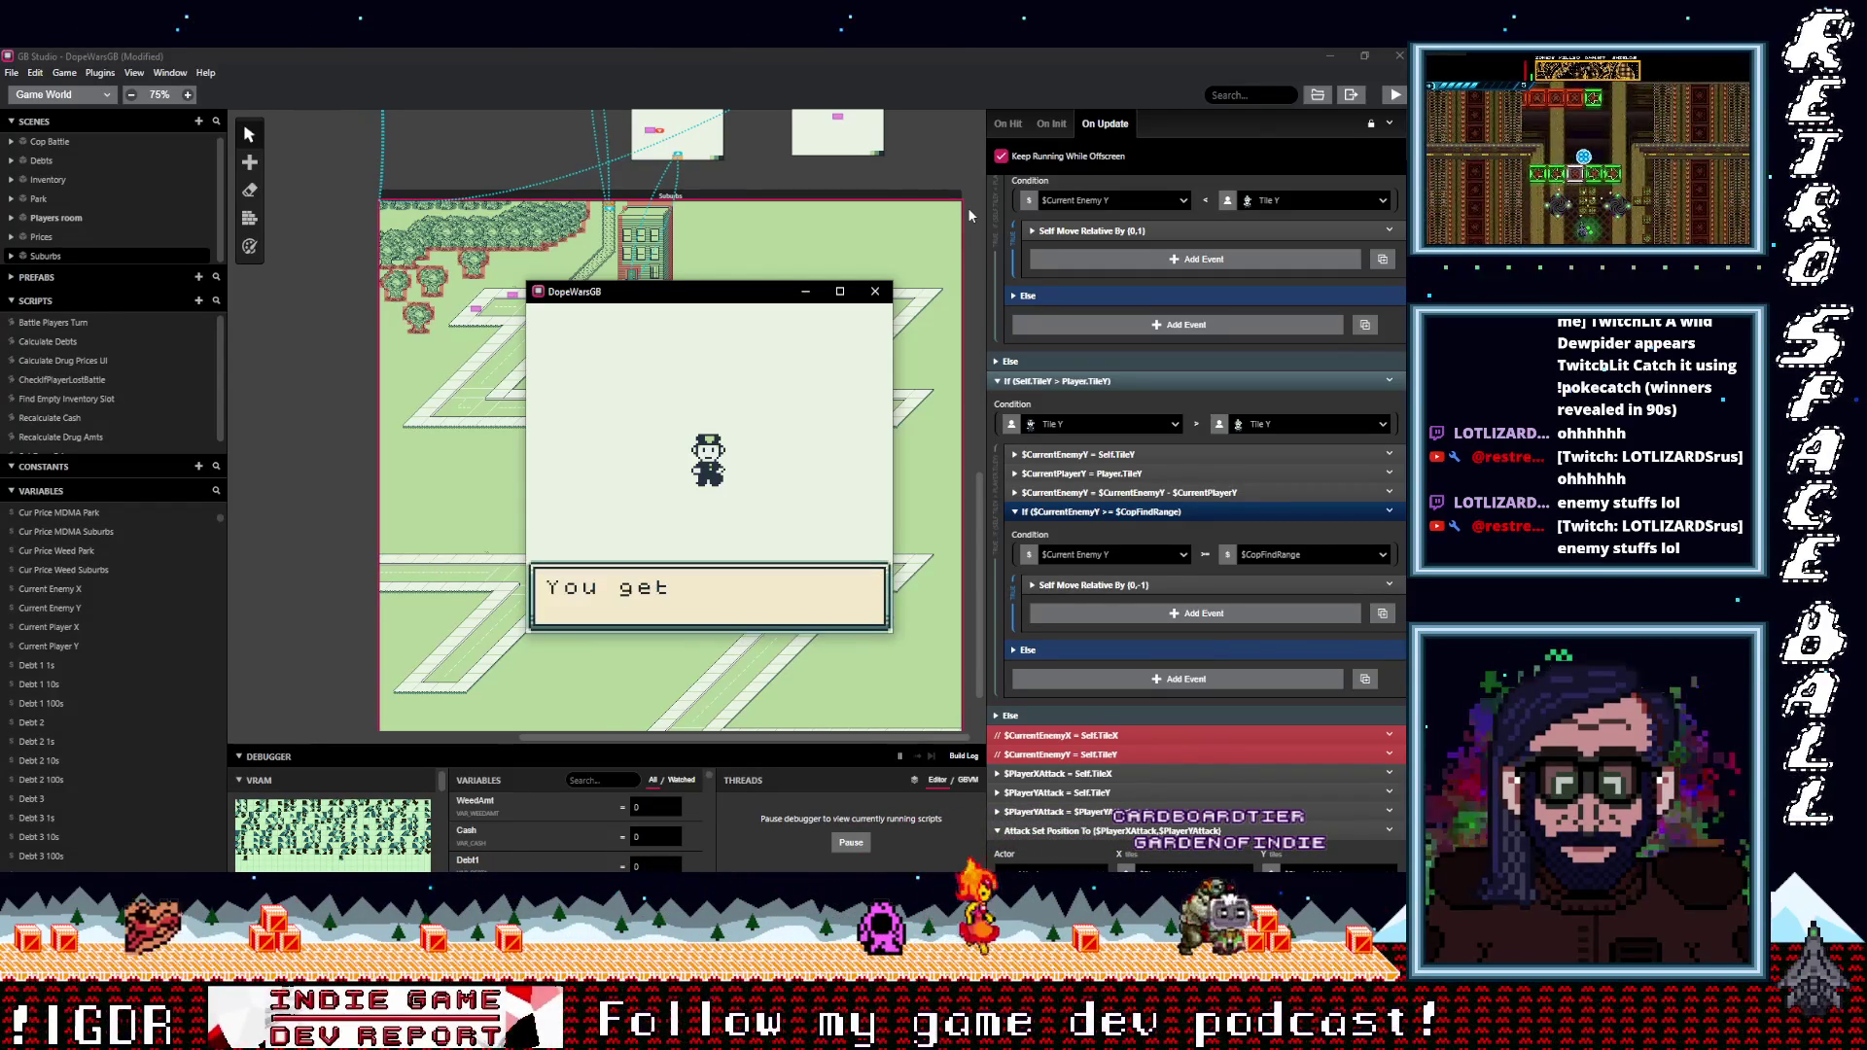
key("z")
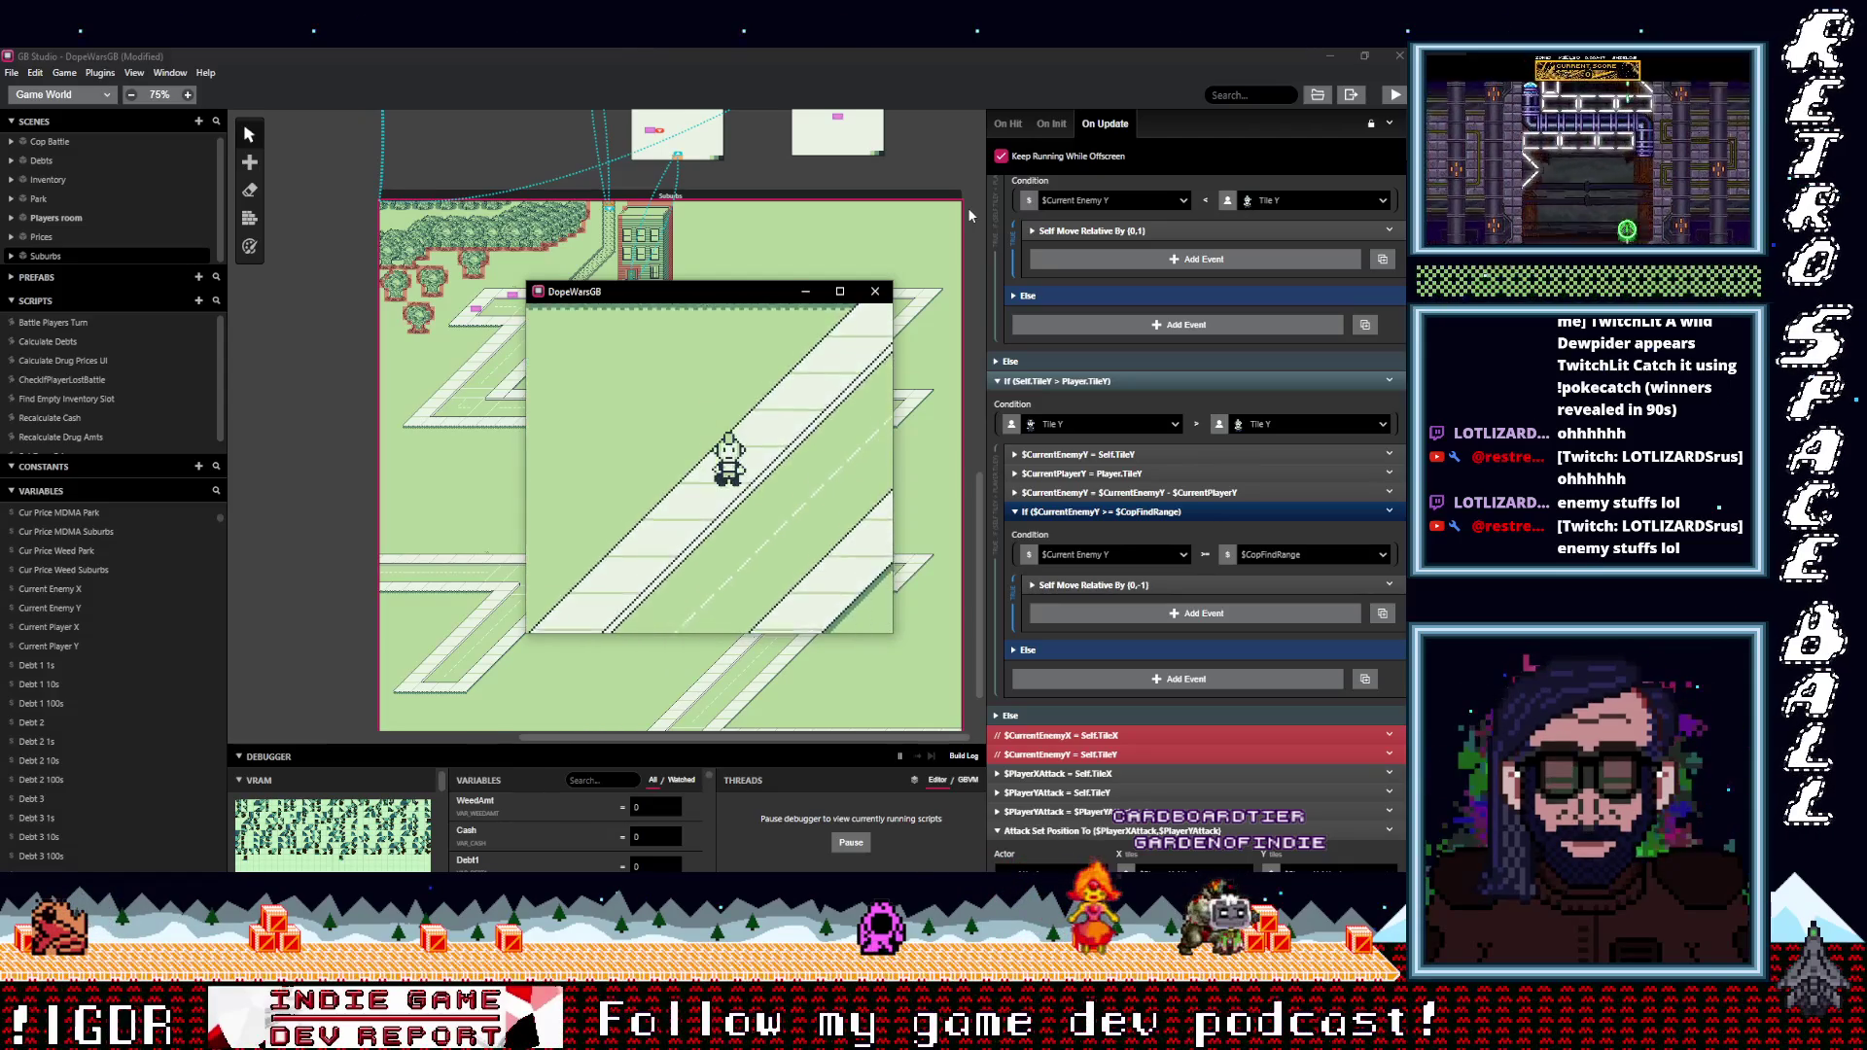
Walk the player down, left and back up the road while watching the cop follow vertically.
key("Down")
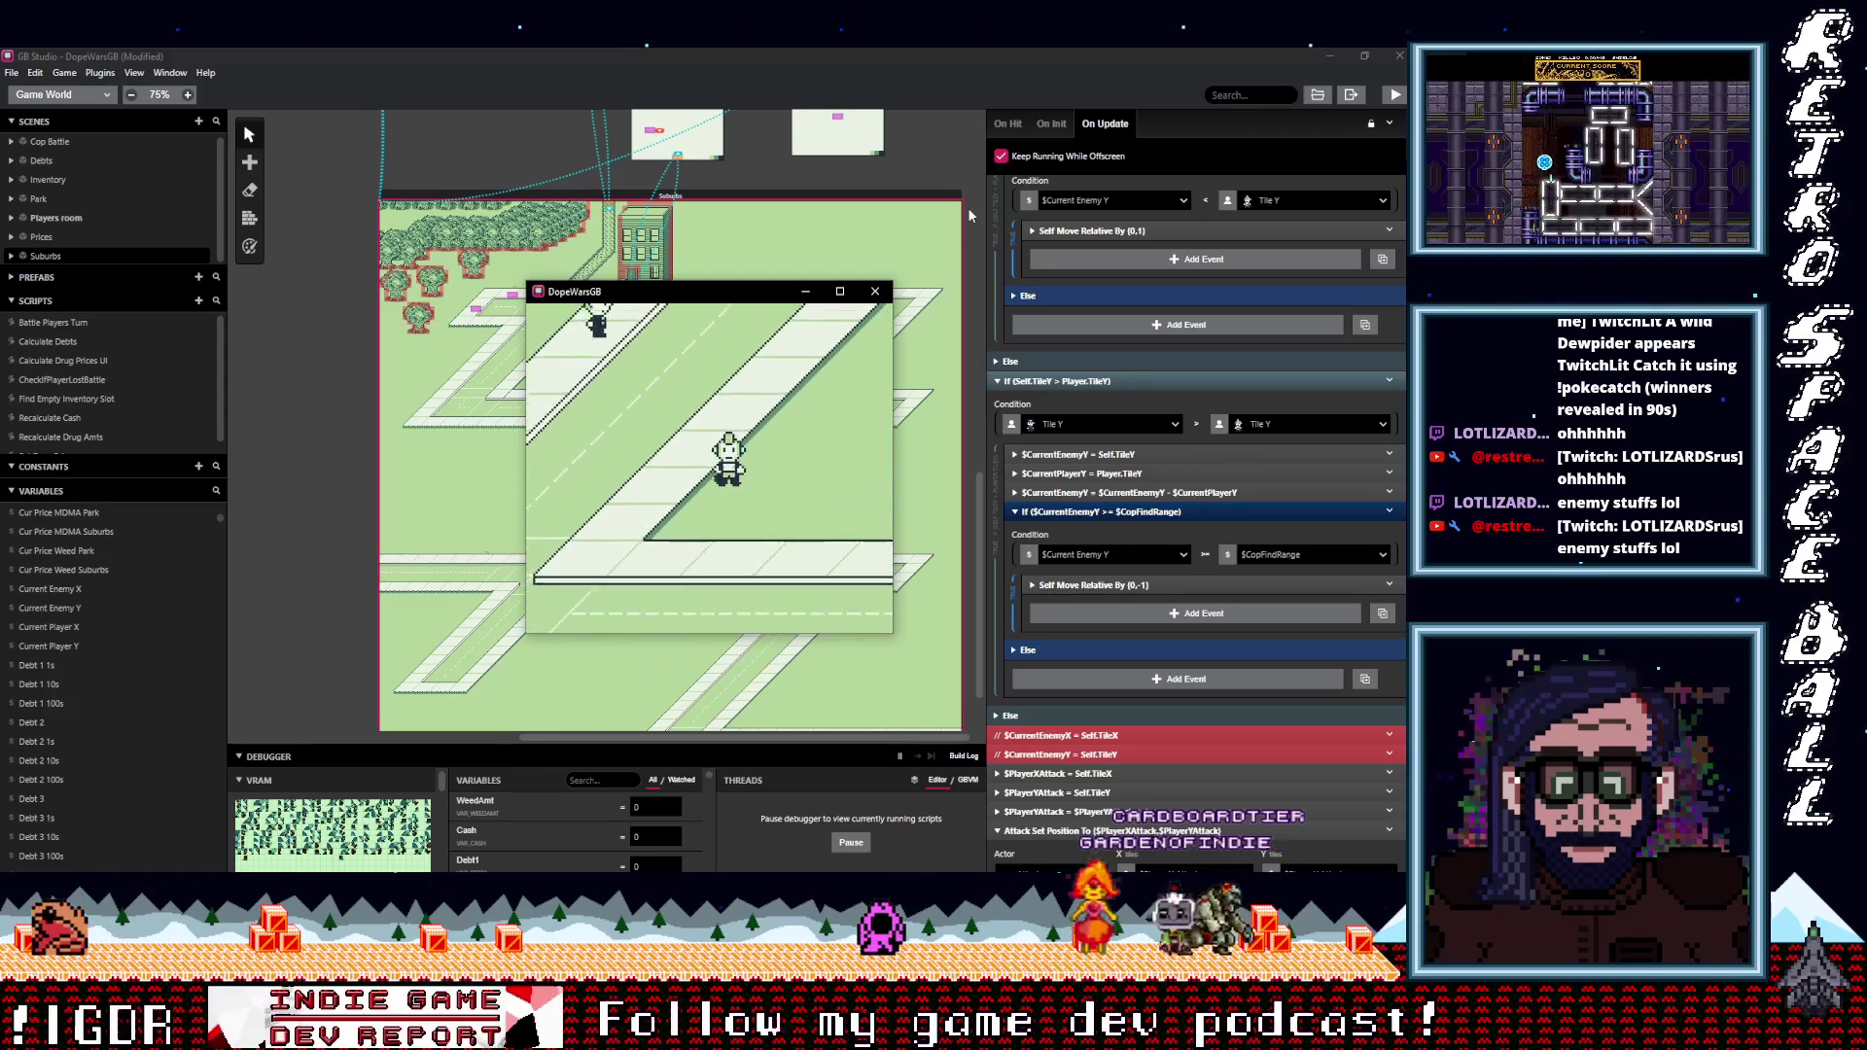
key("Down")
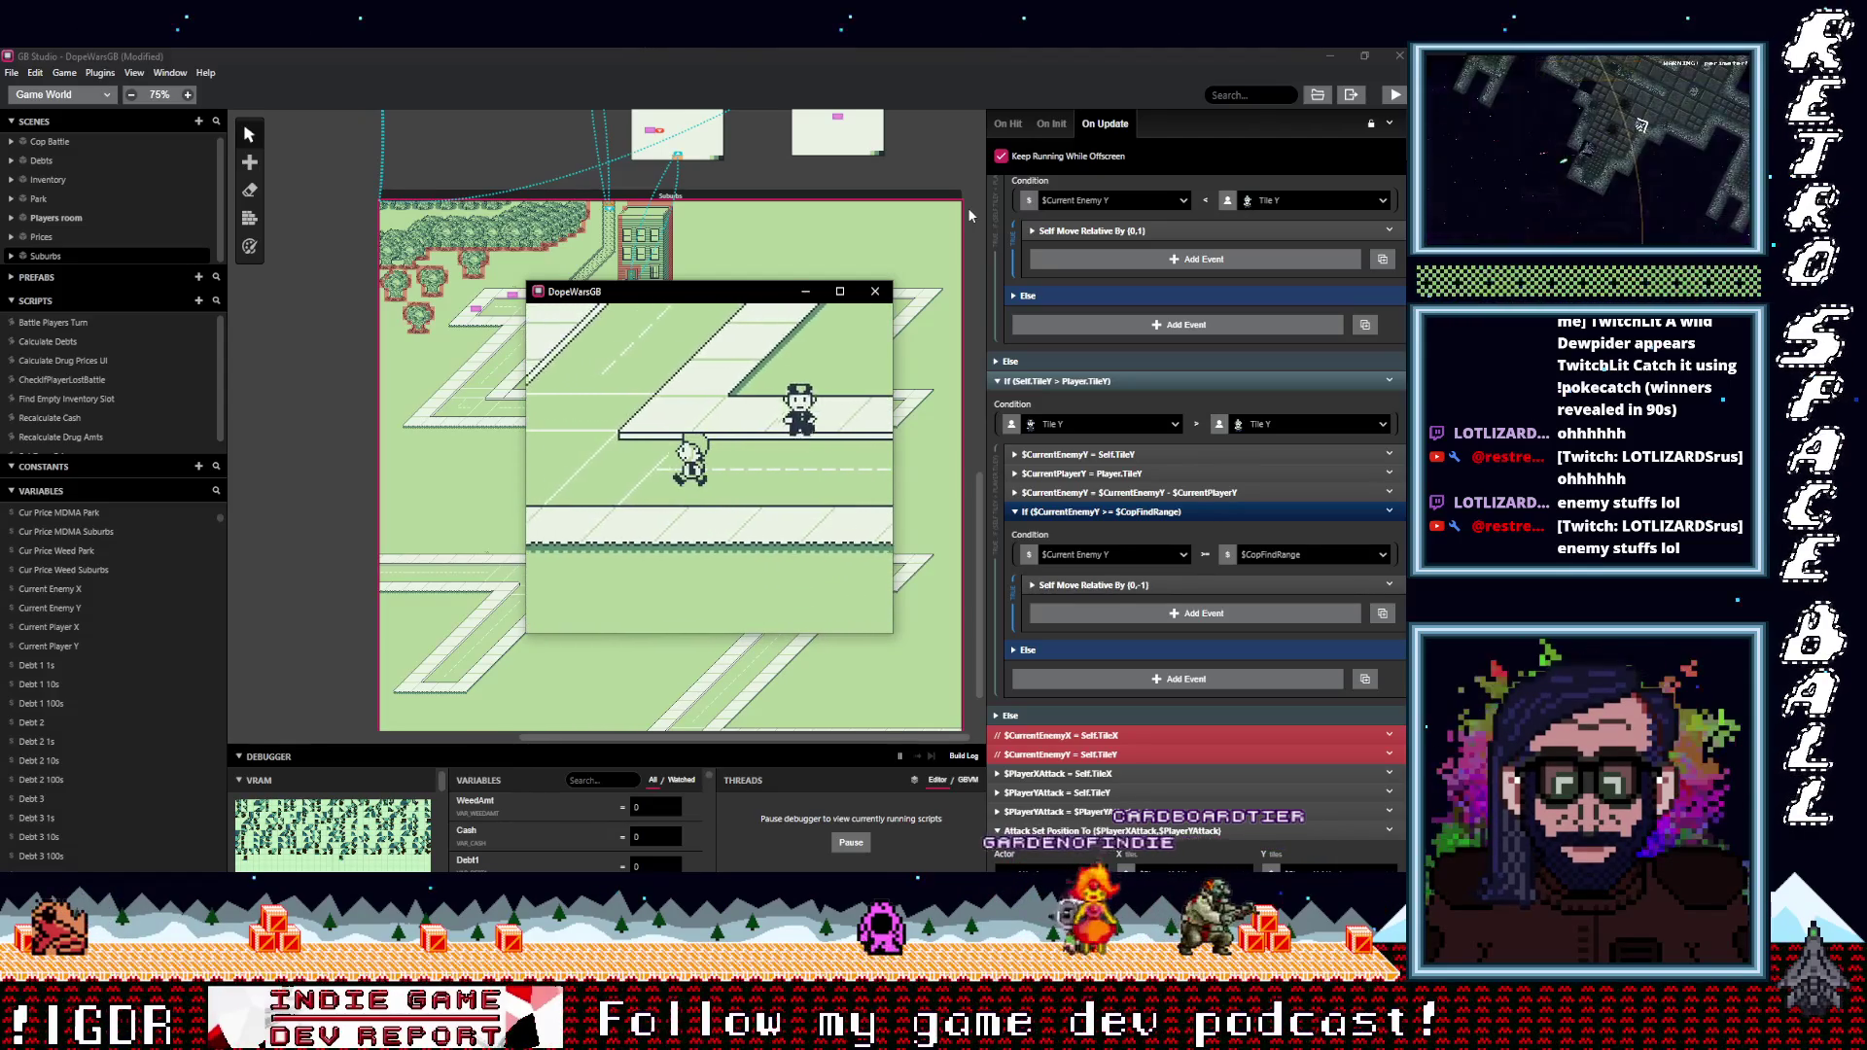
key("Left")
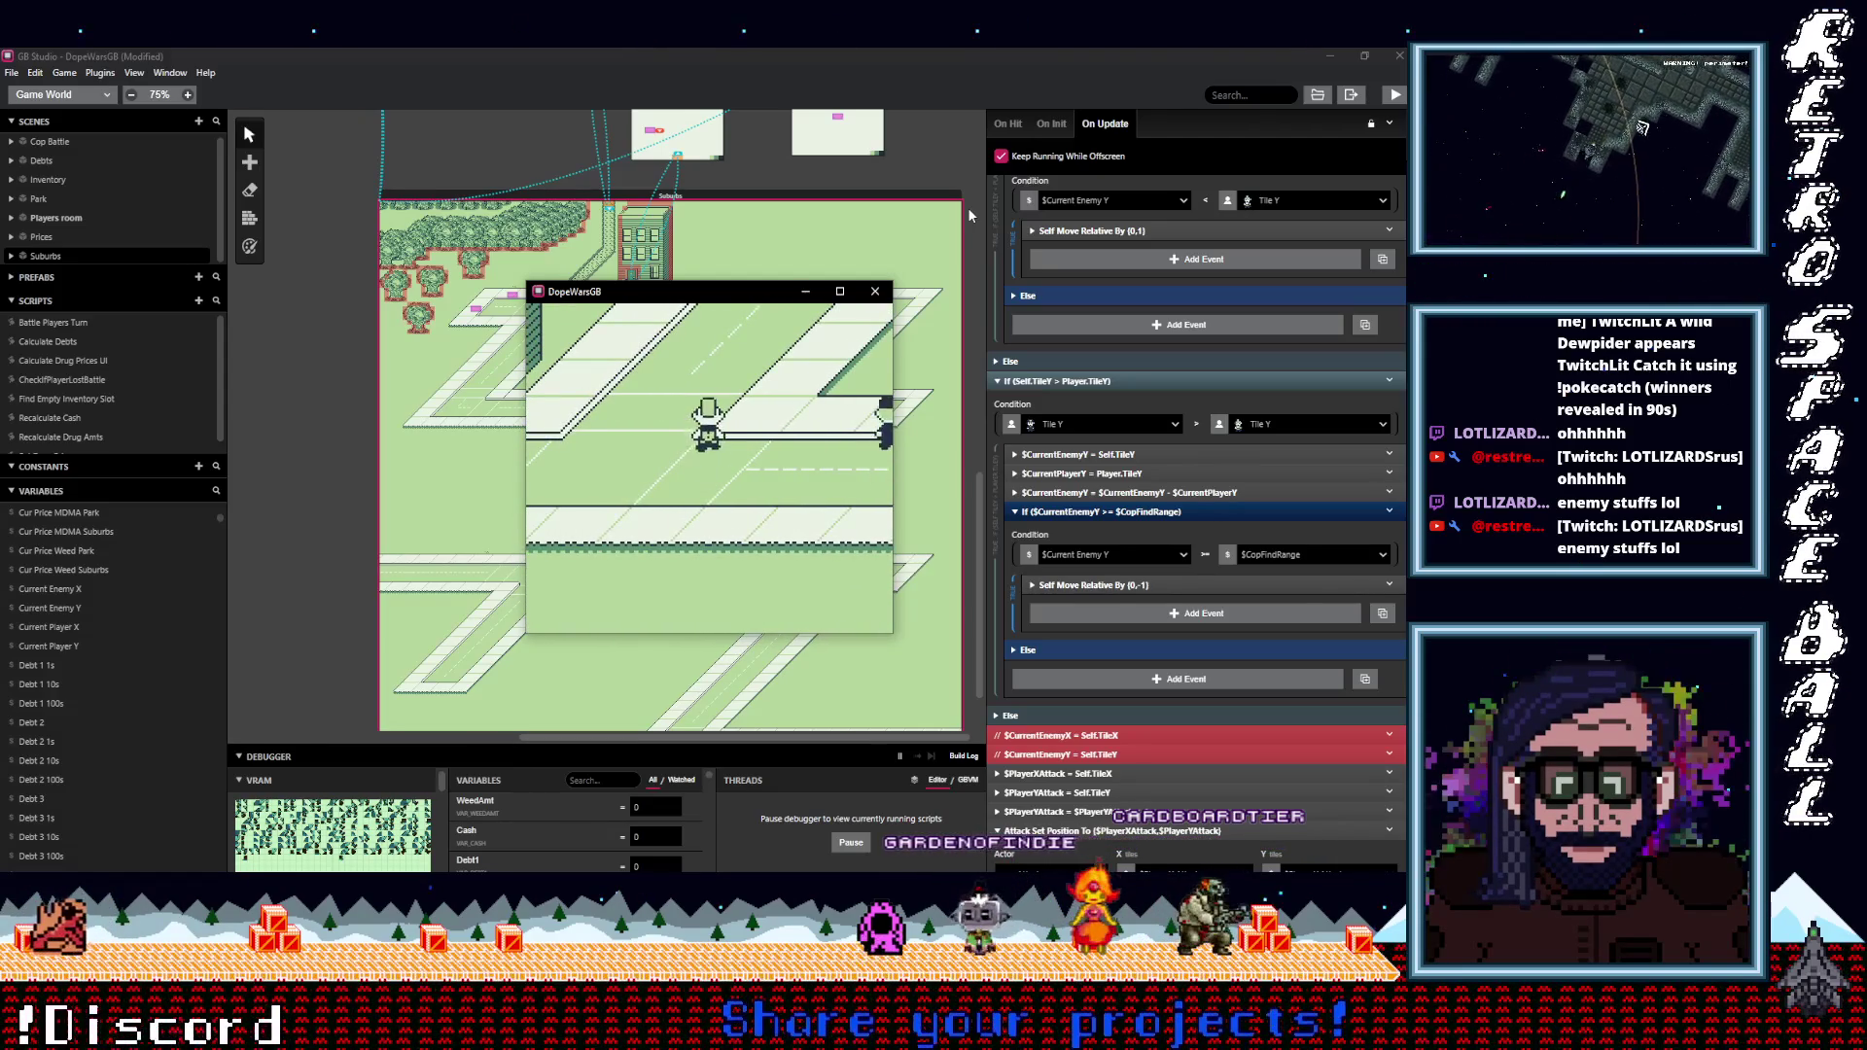
key("Down")
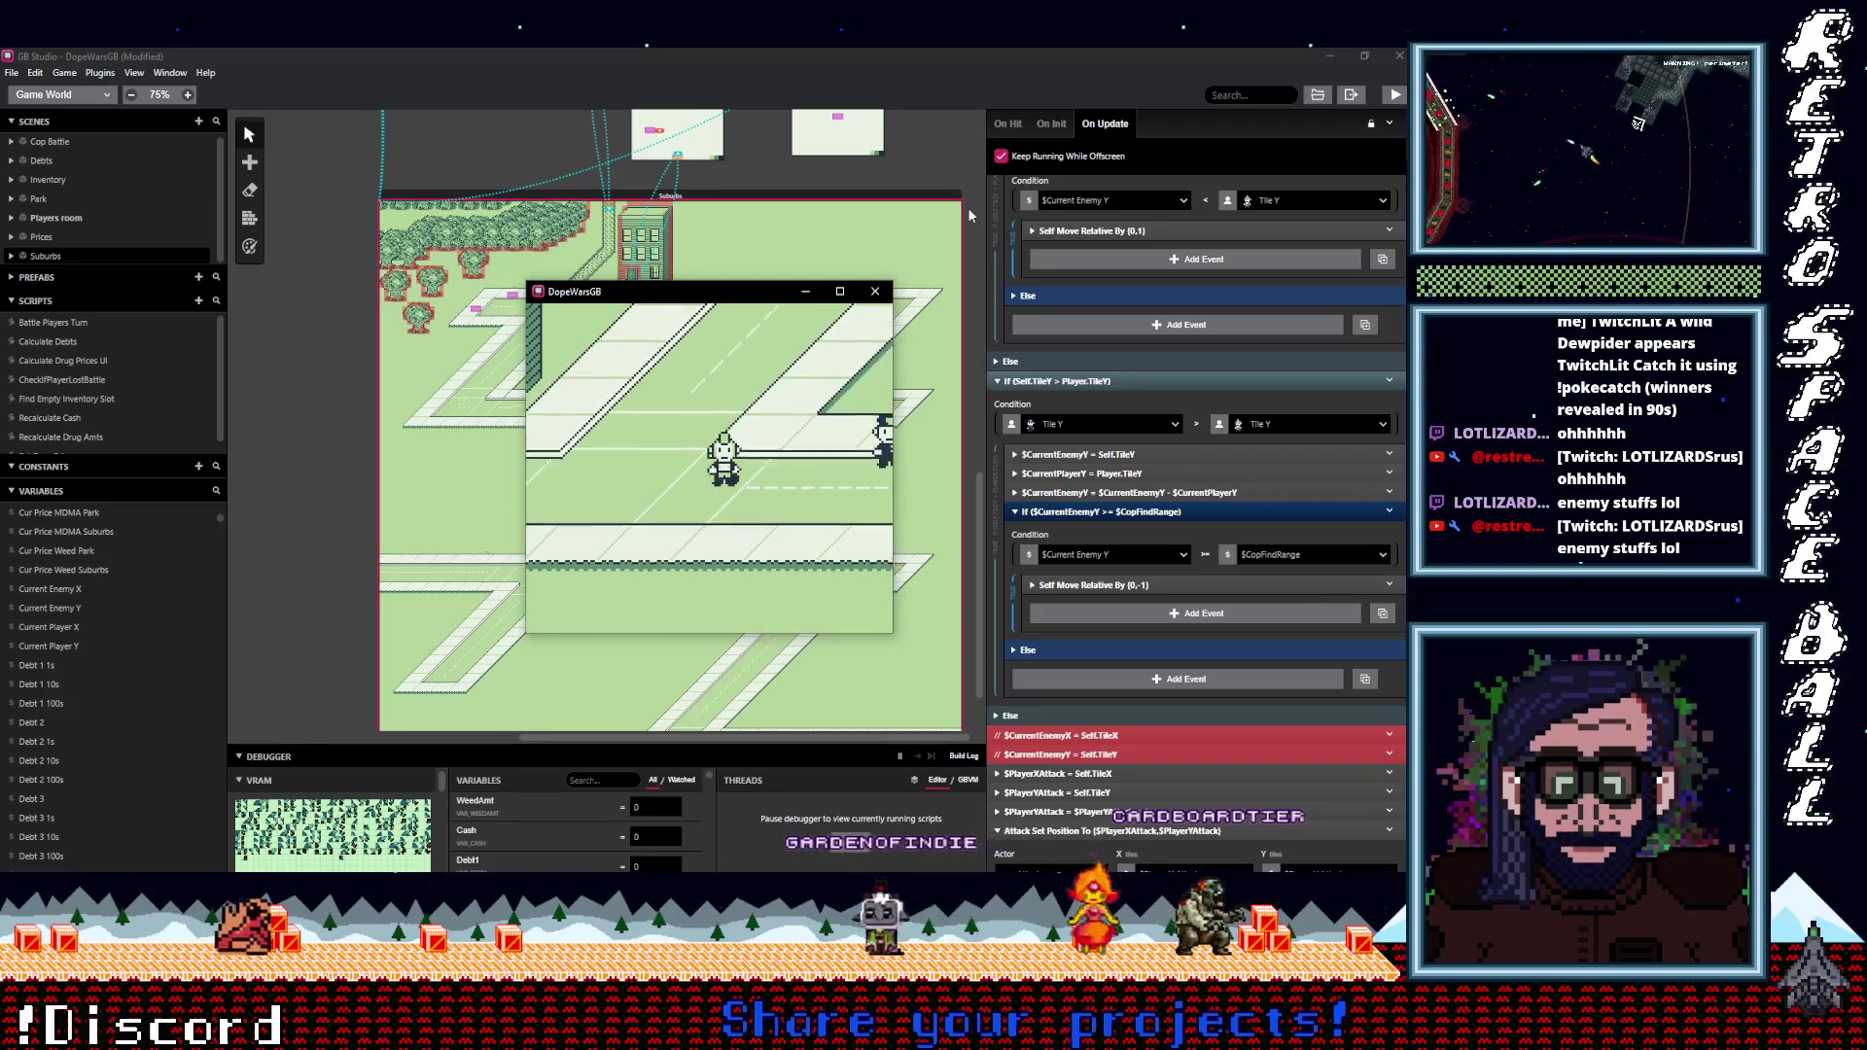
key("Up")
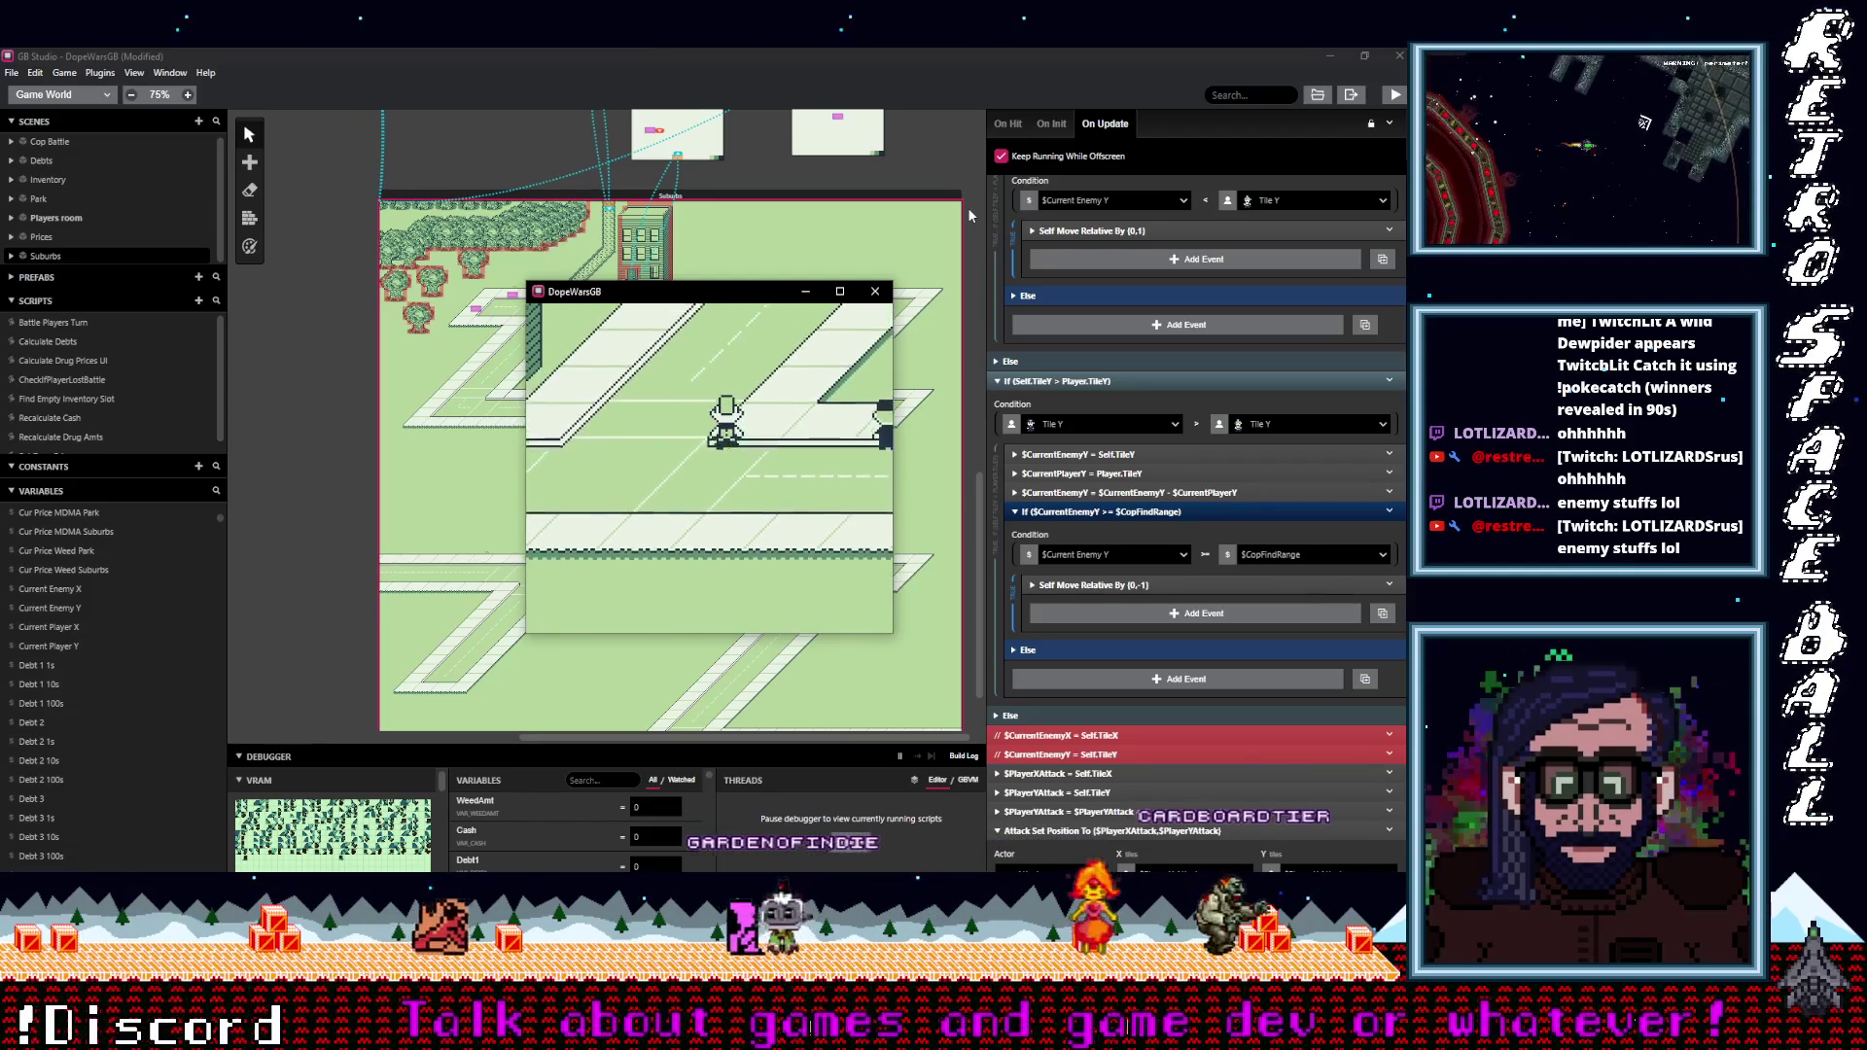
key("Up")
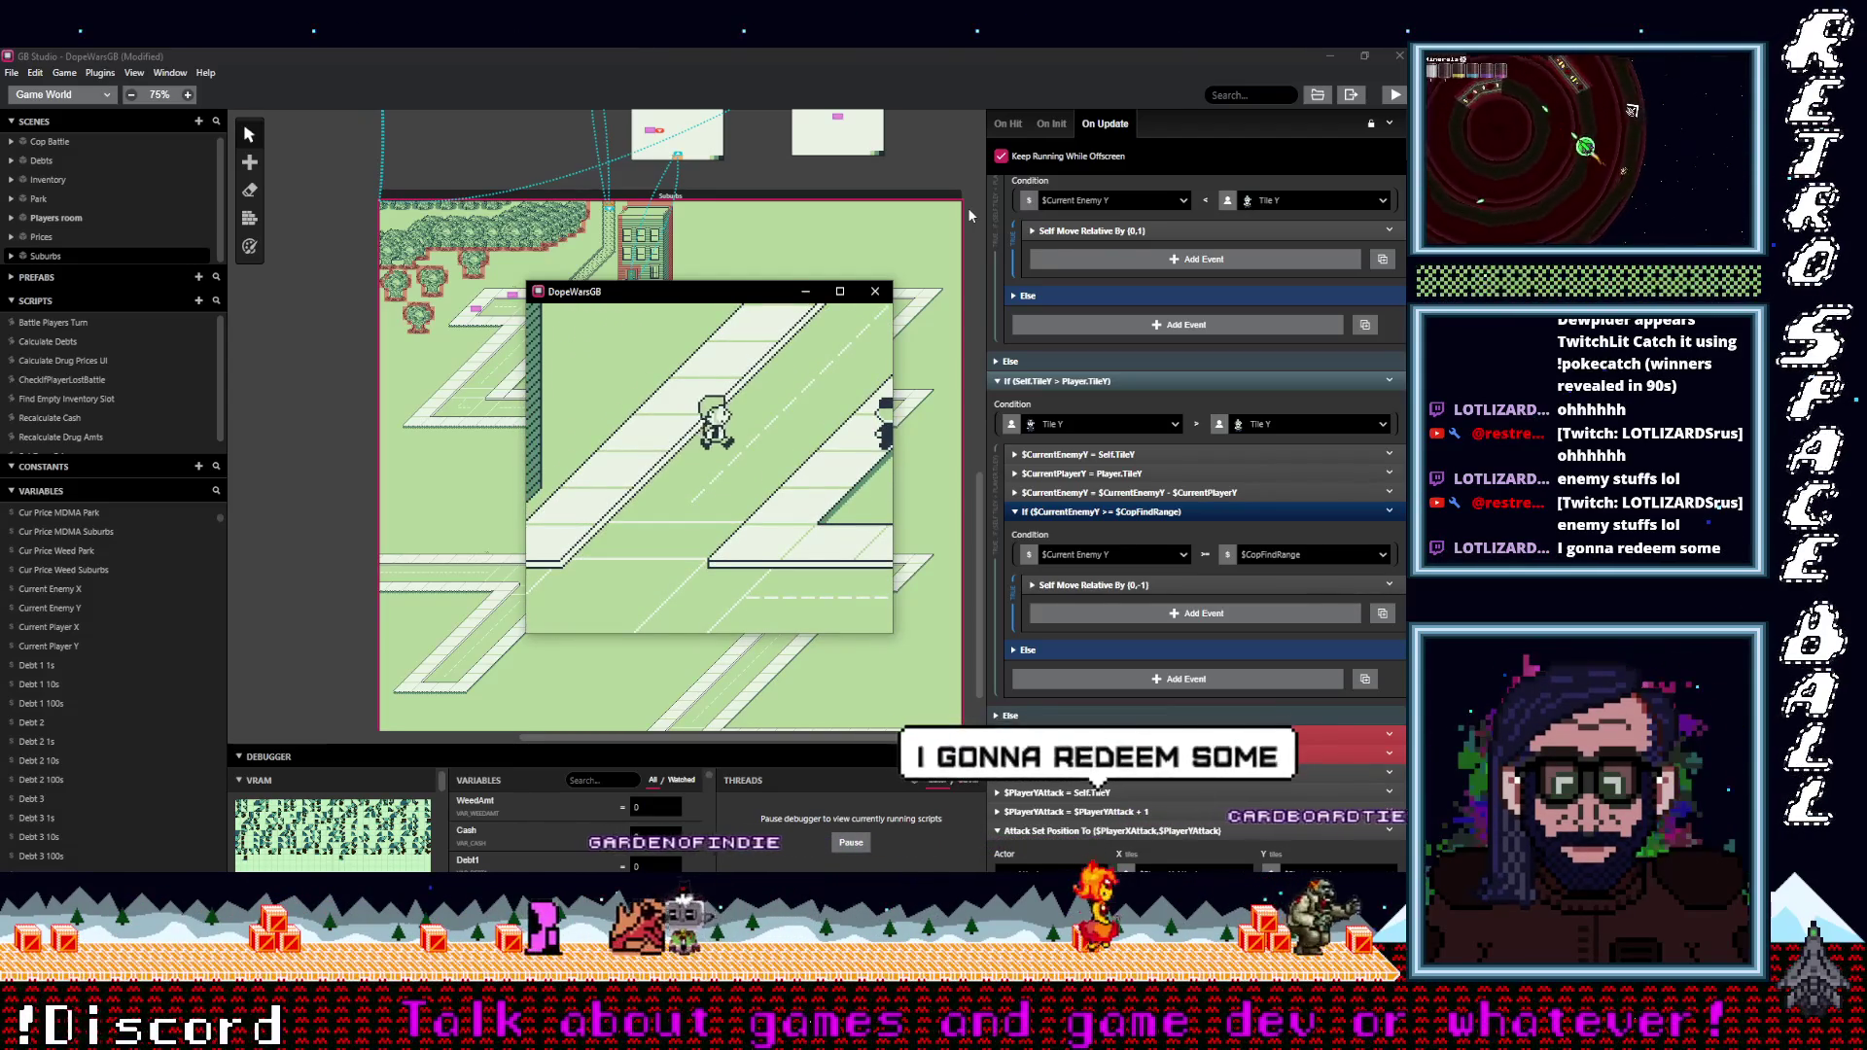
key("Down")
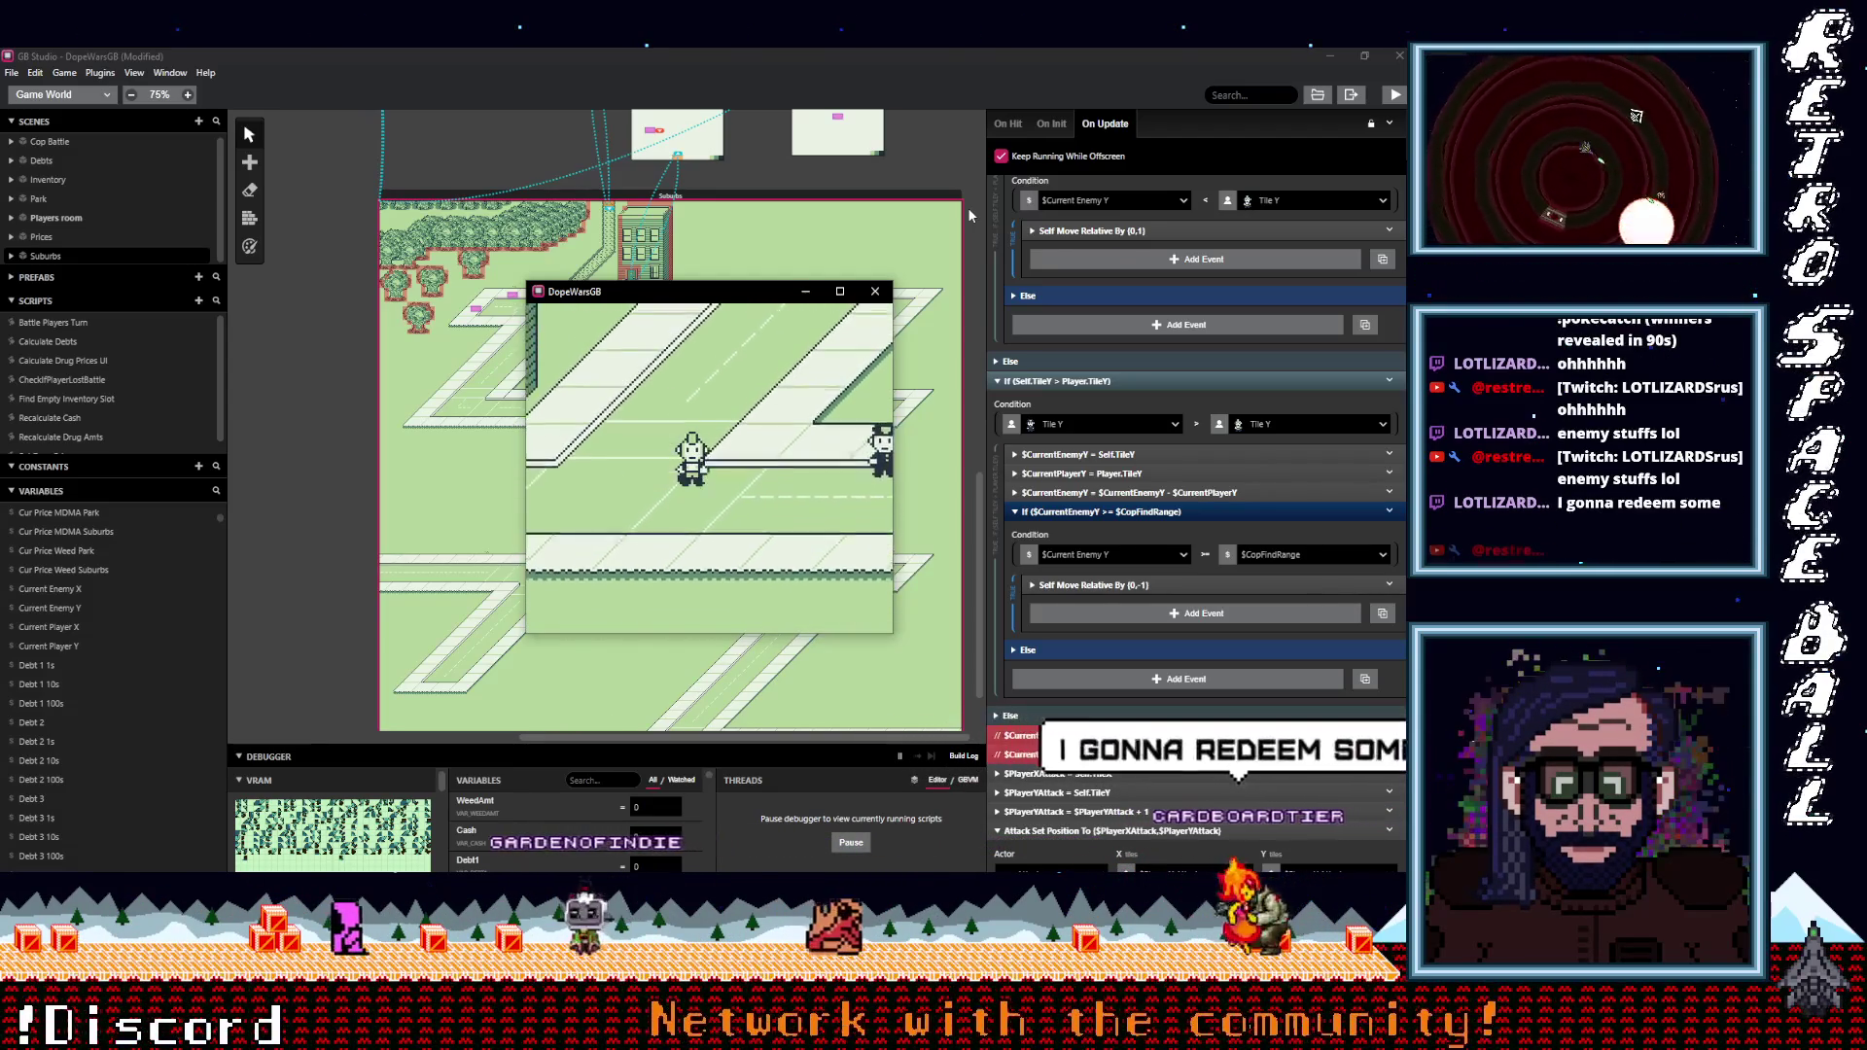
key("Down")
scroll(1159, 452, "up", 3)
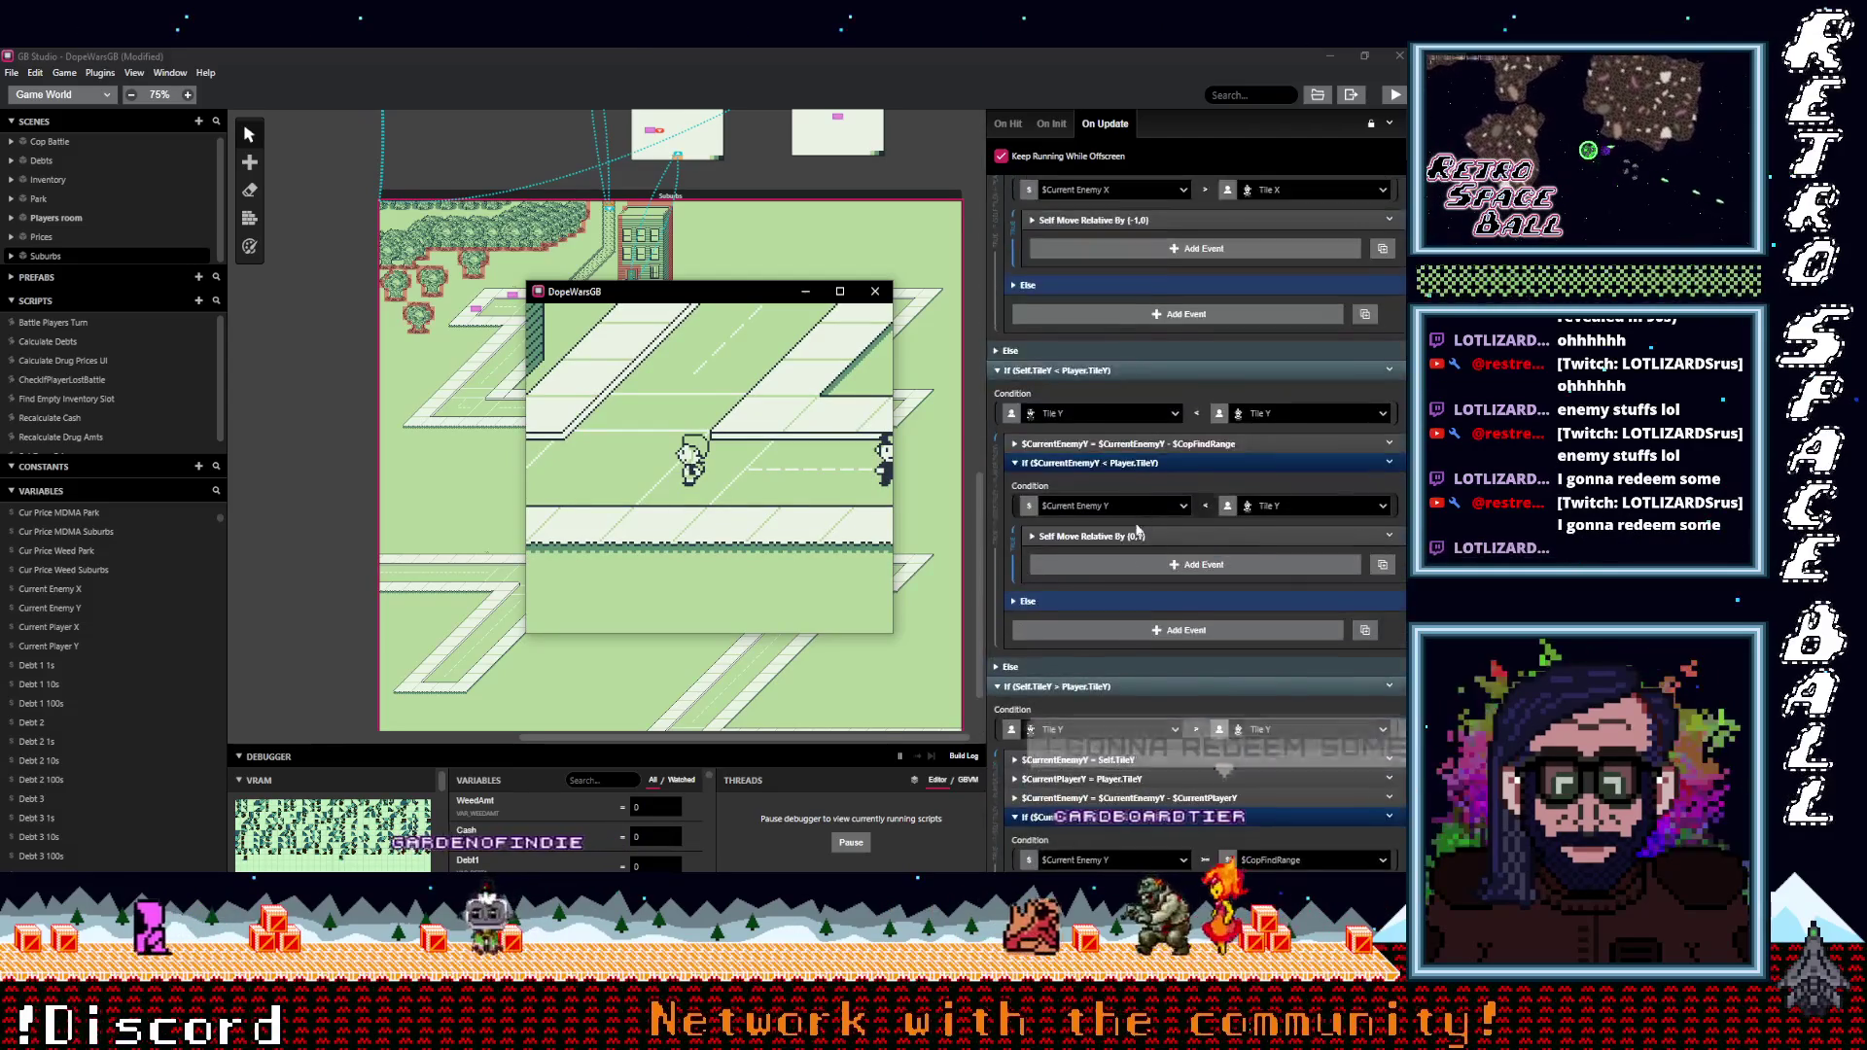
scroll(1132, 554, "up", 3)
scroll(1133, 593, "up", 1)
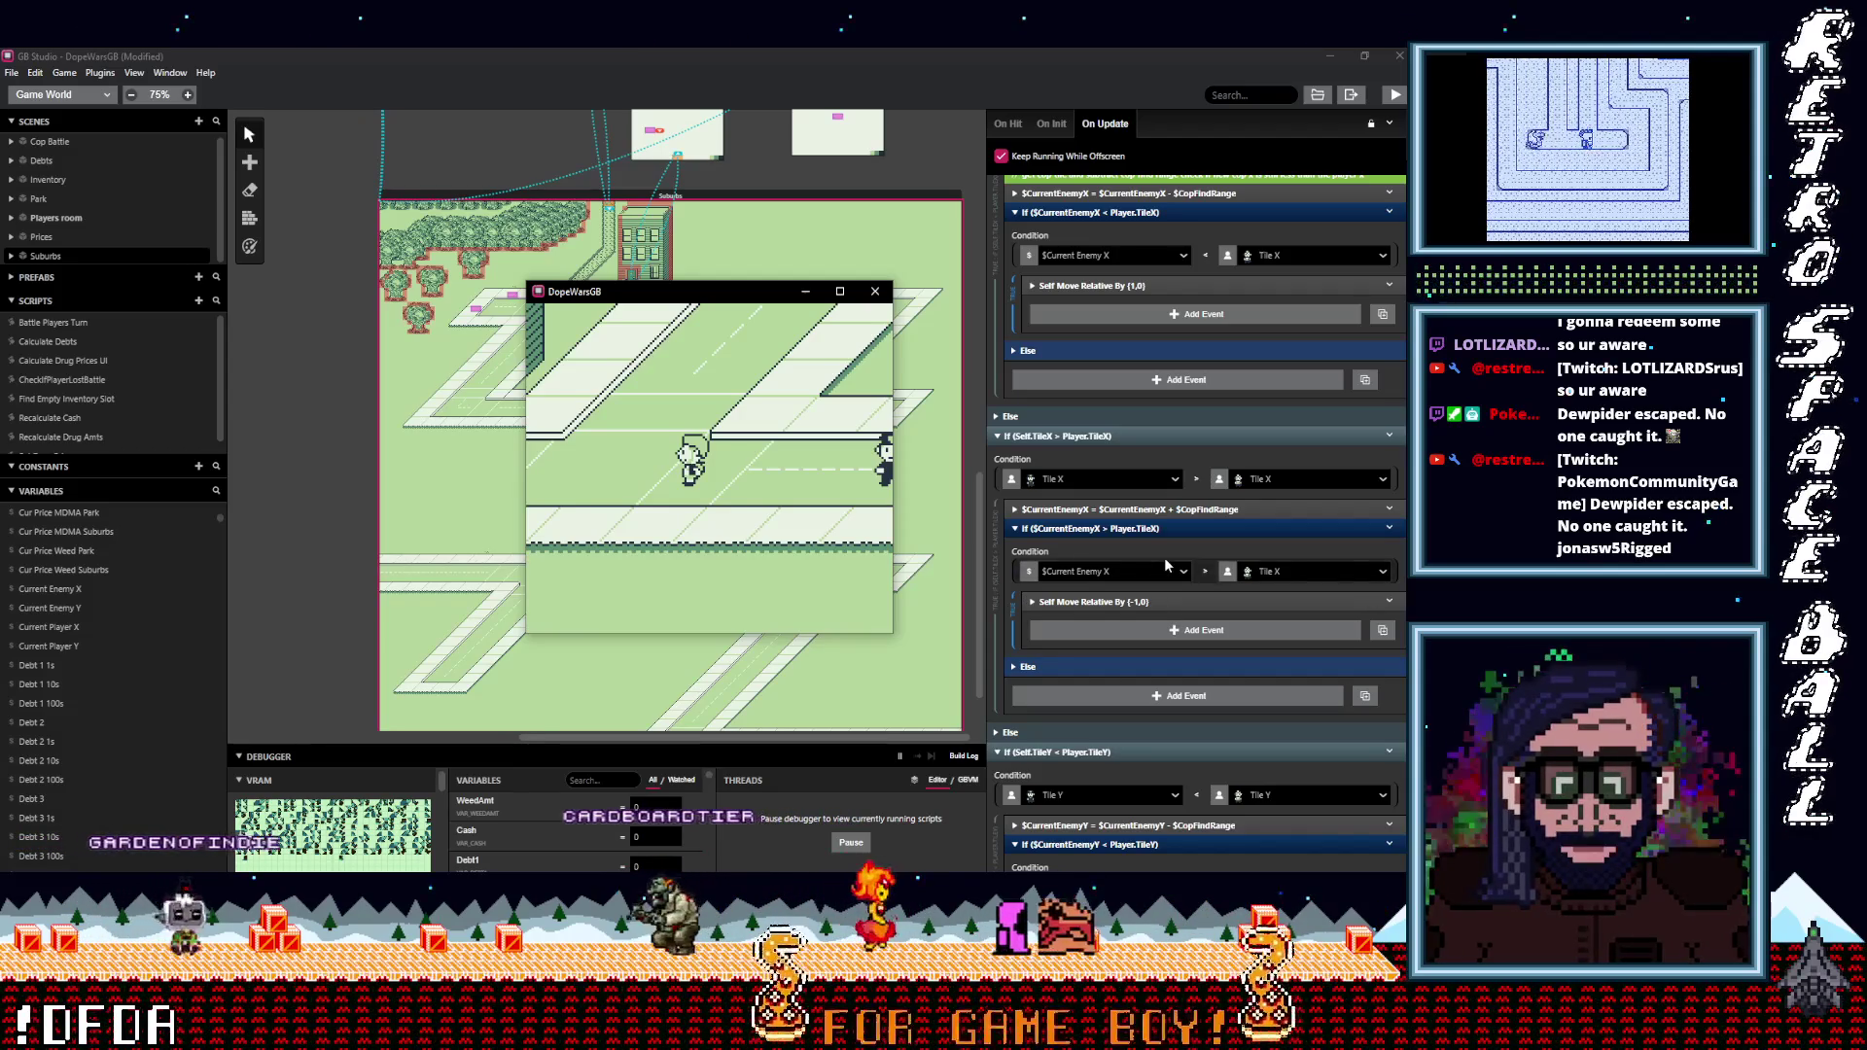
left_click(1157, 616)
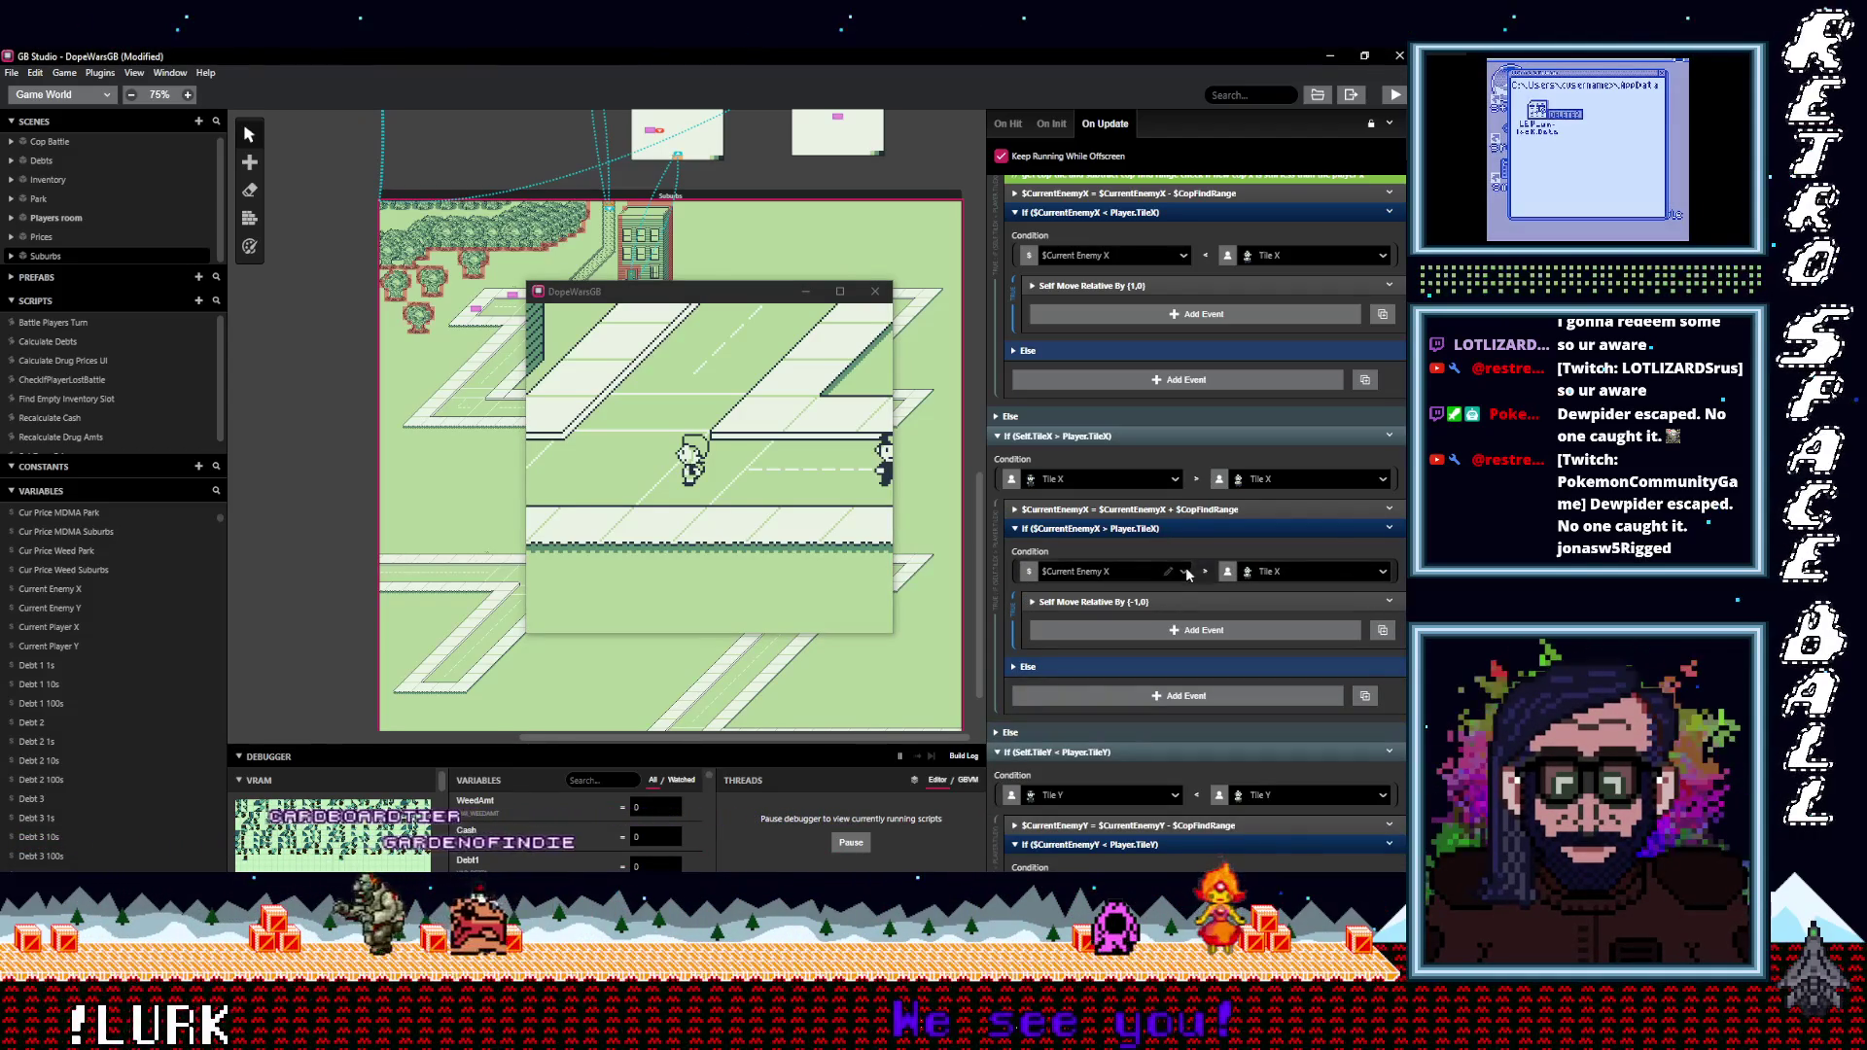
left_click(1184, 573)
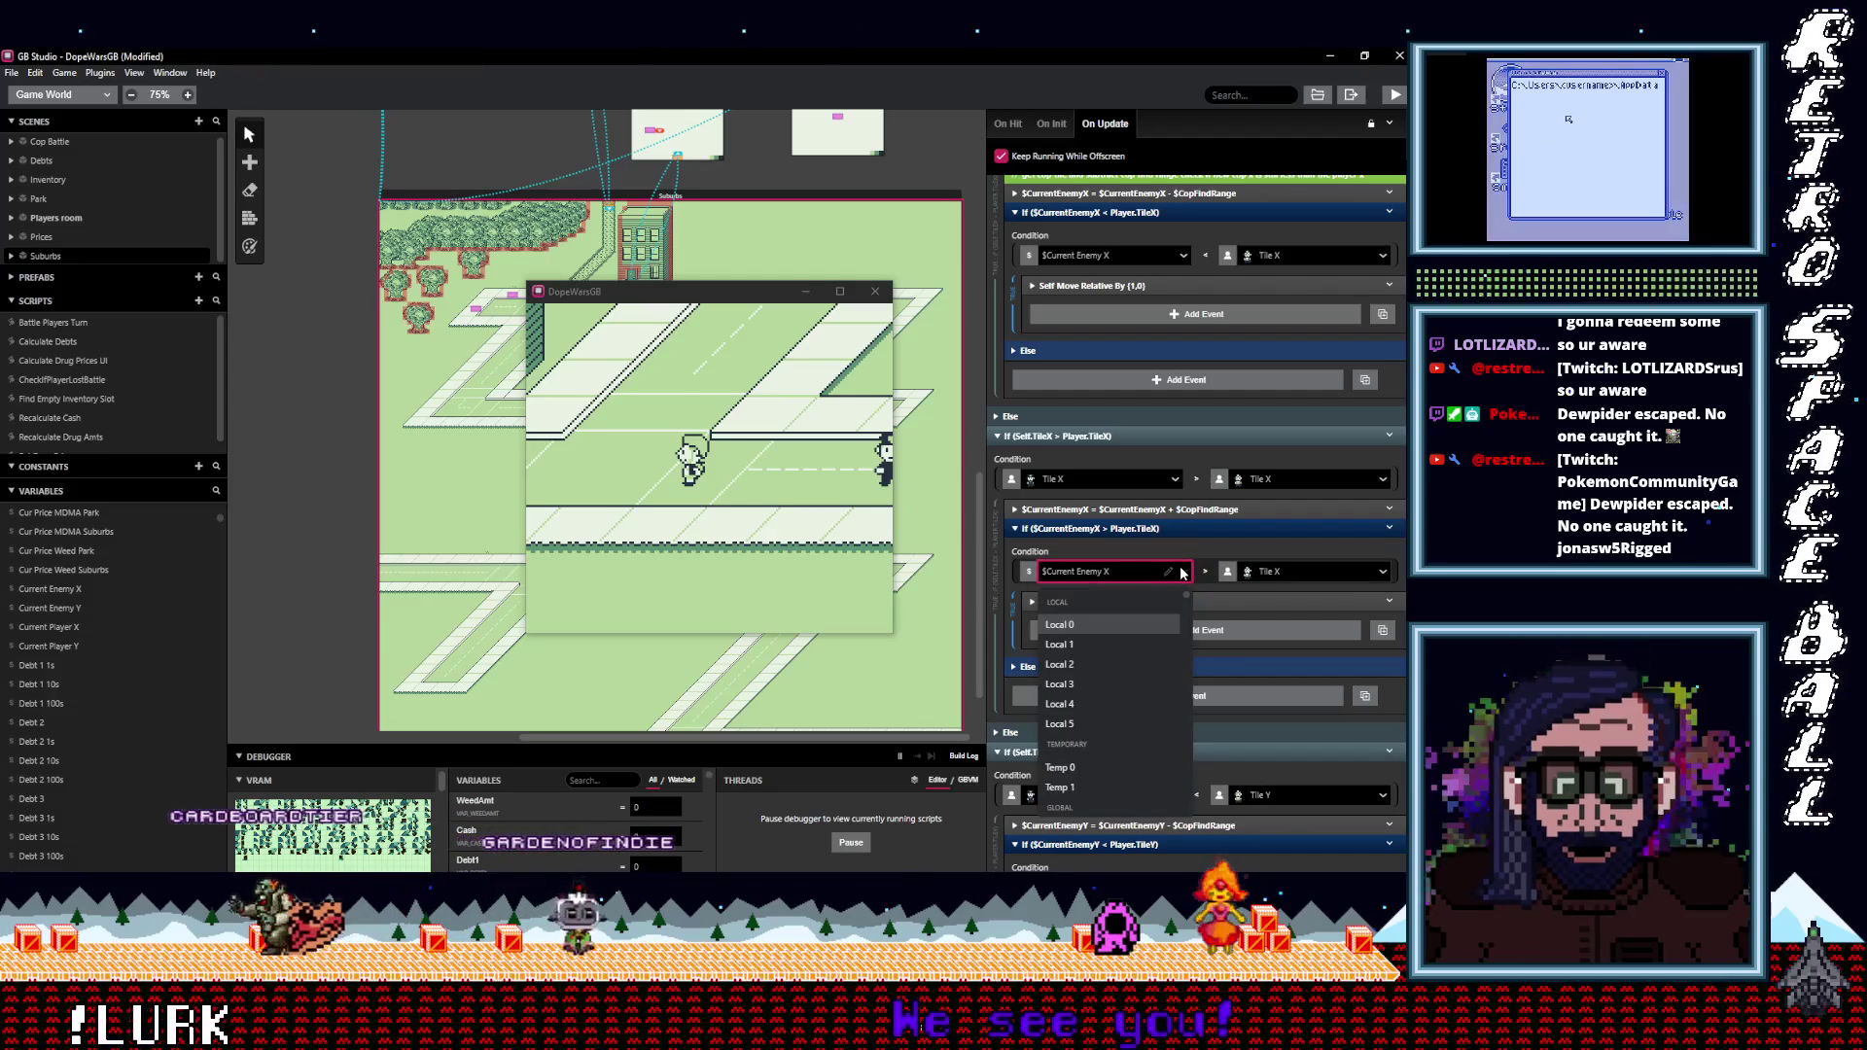
left_click(1183, 572)
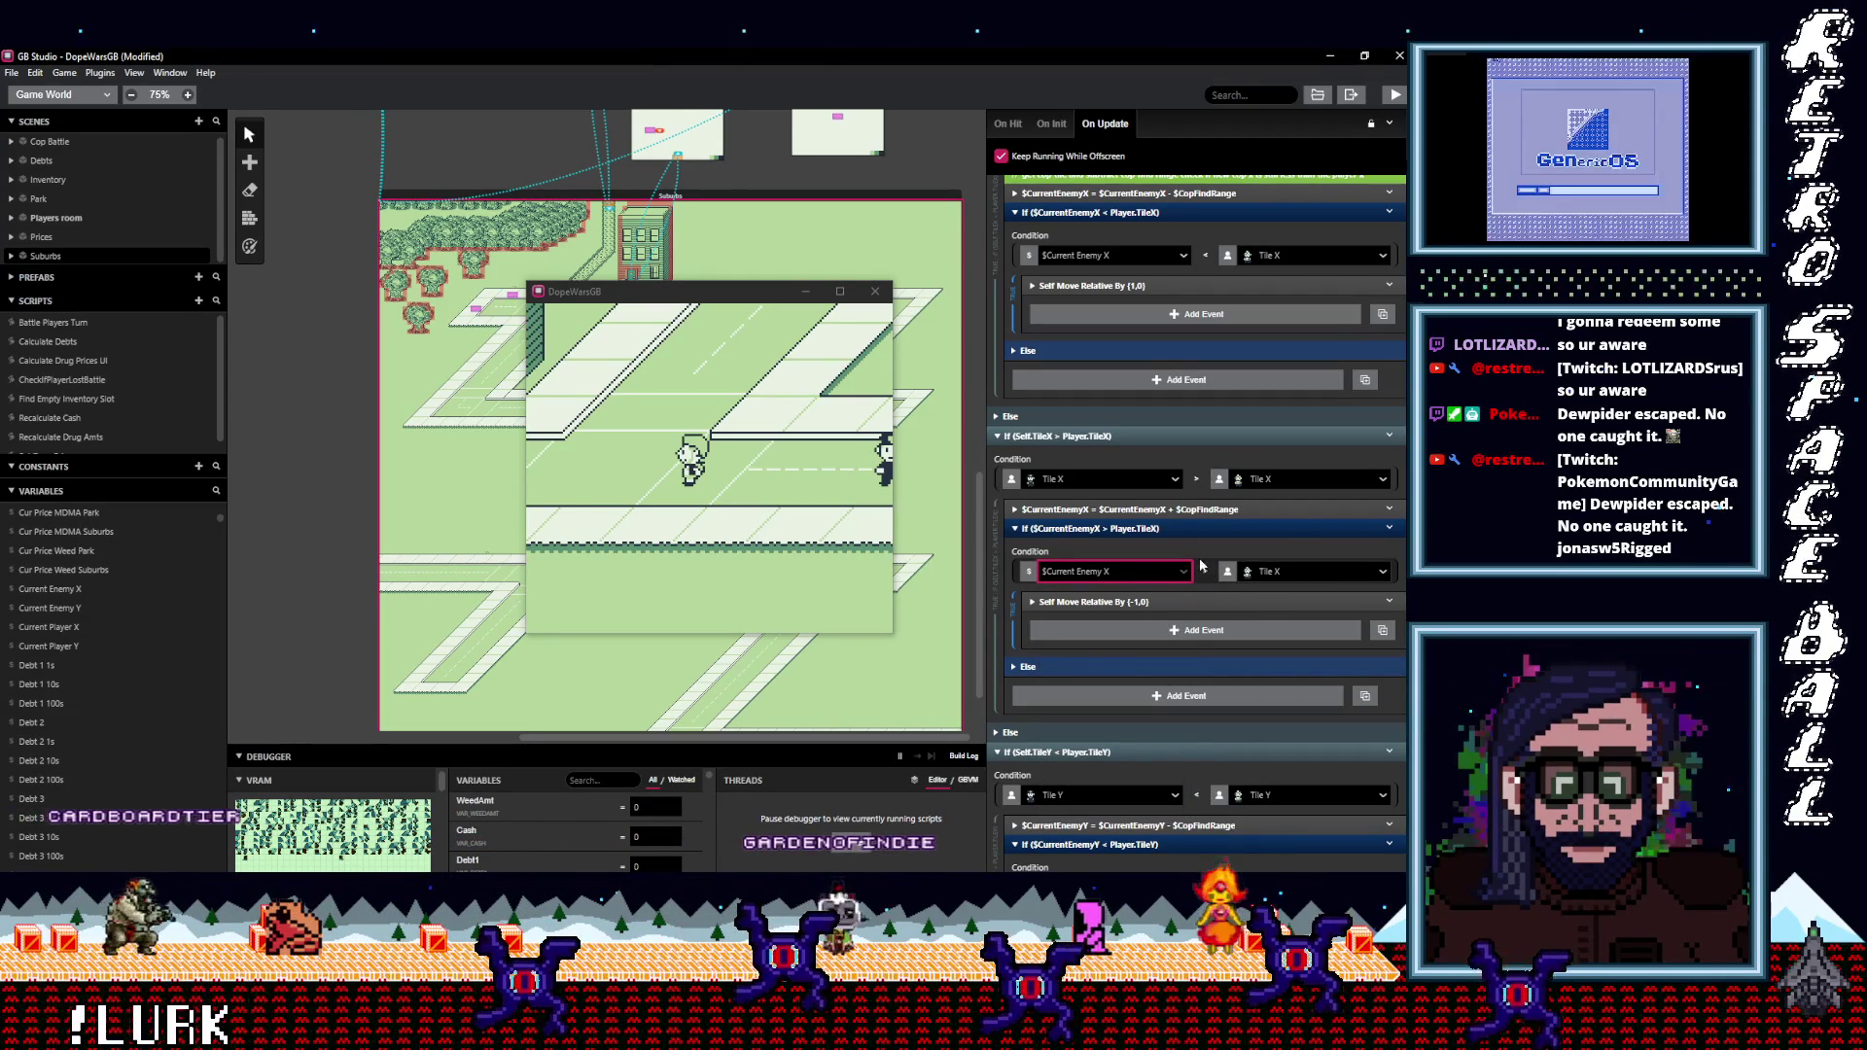
scroll(1187, 639, "down", 3)
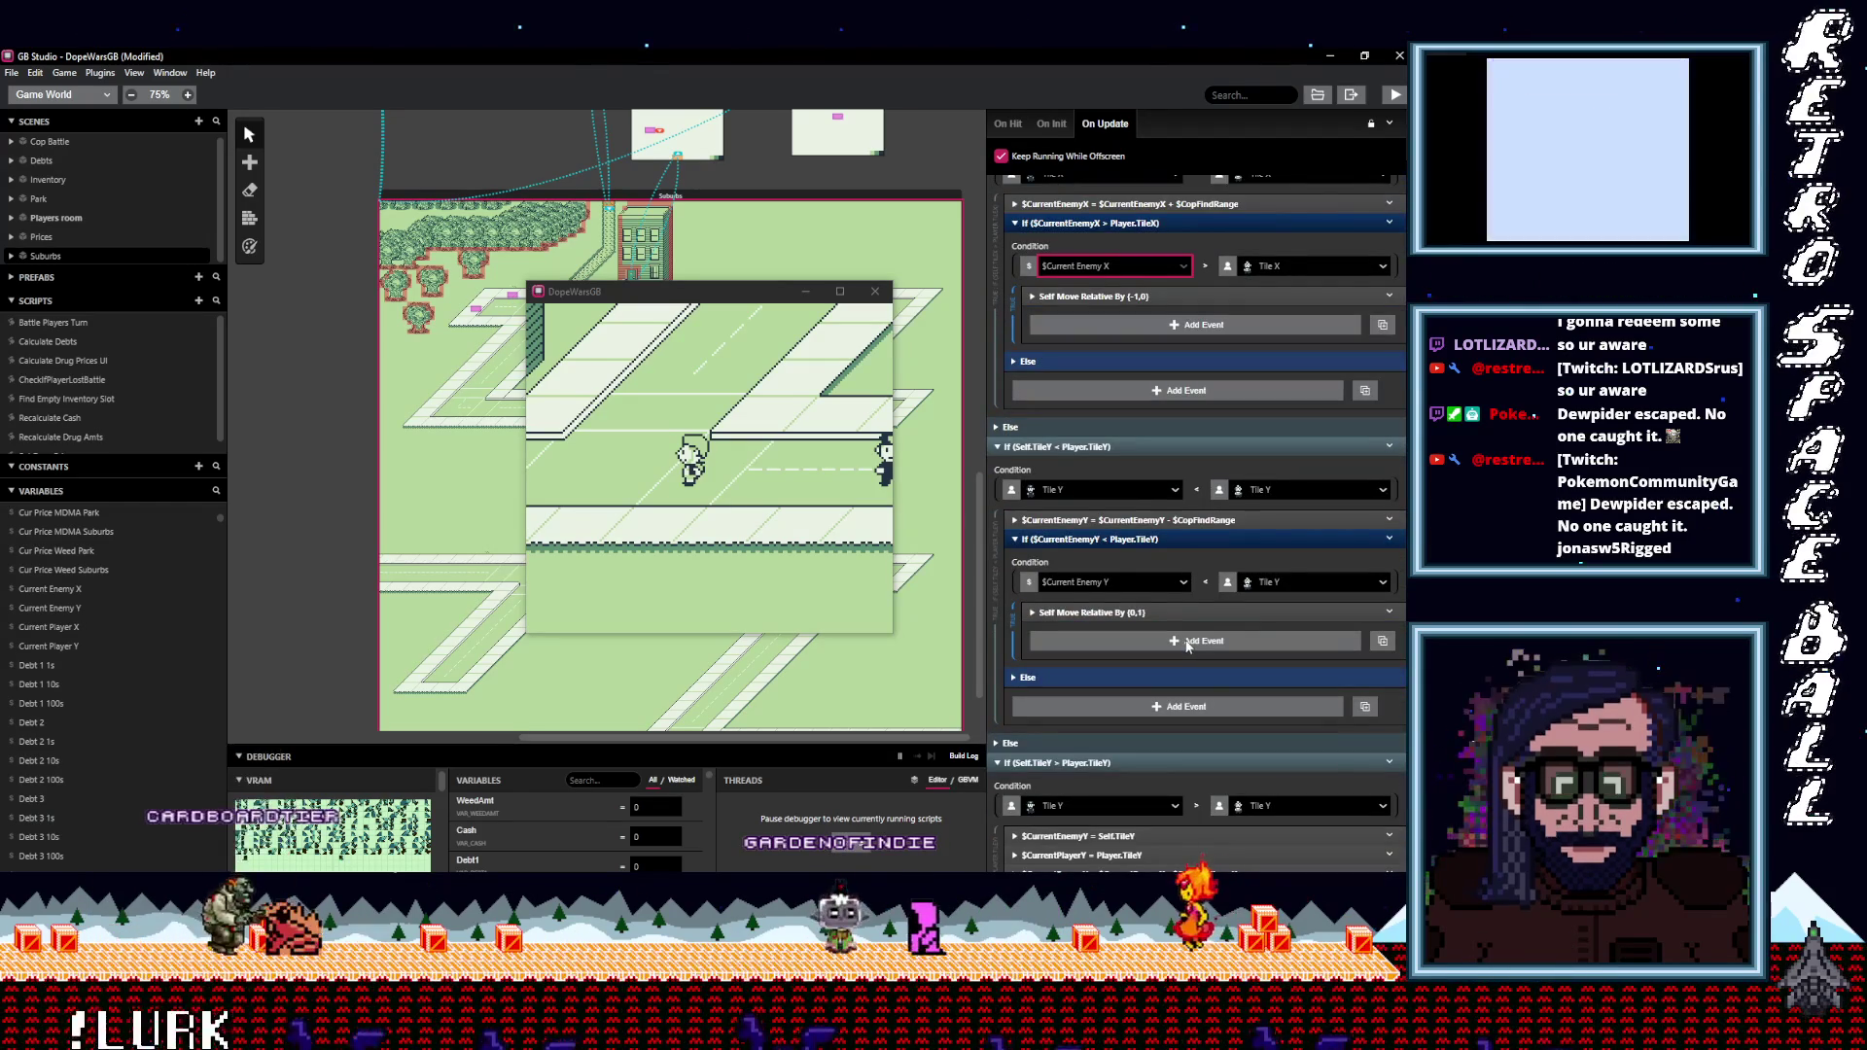
scroll(1186, 662, "down", 1)
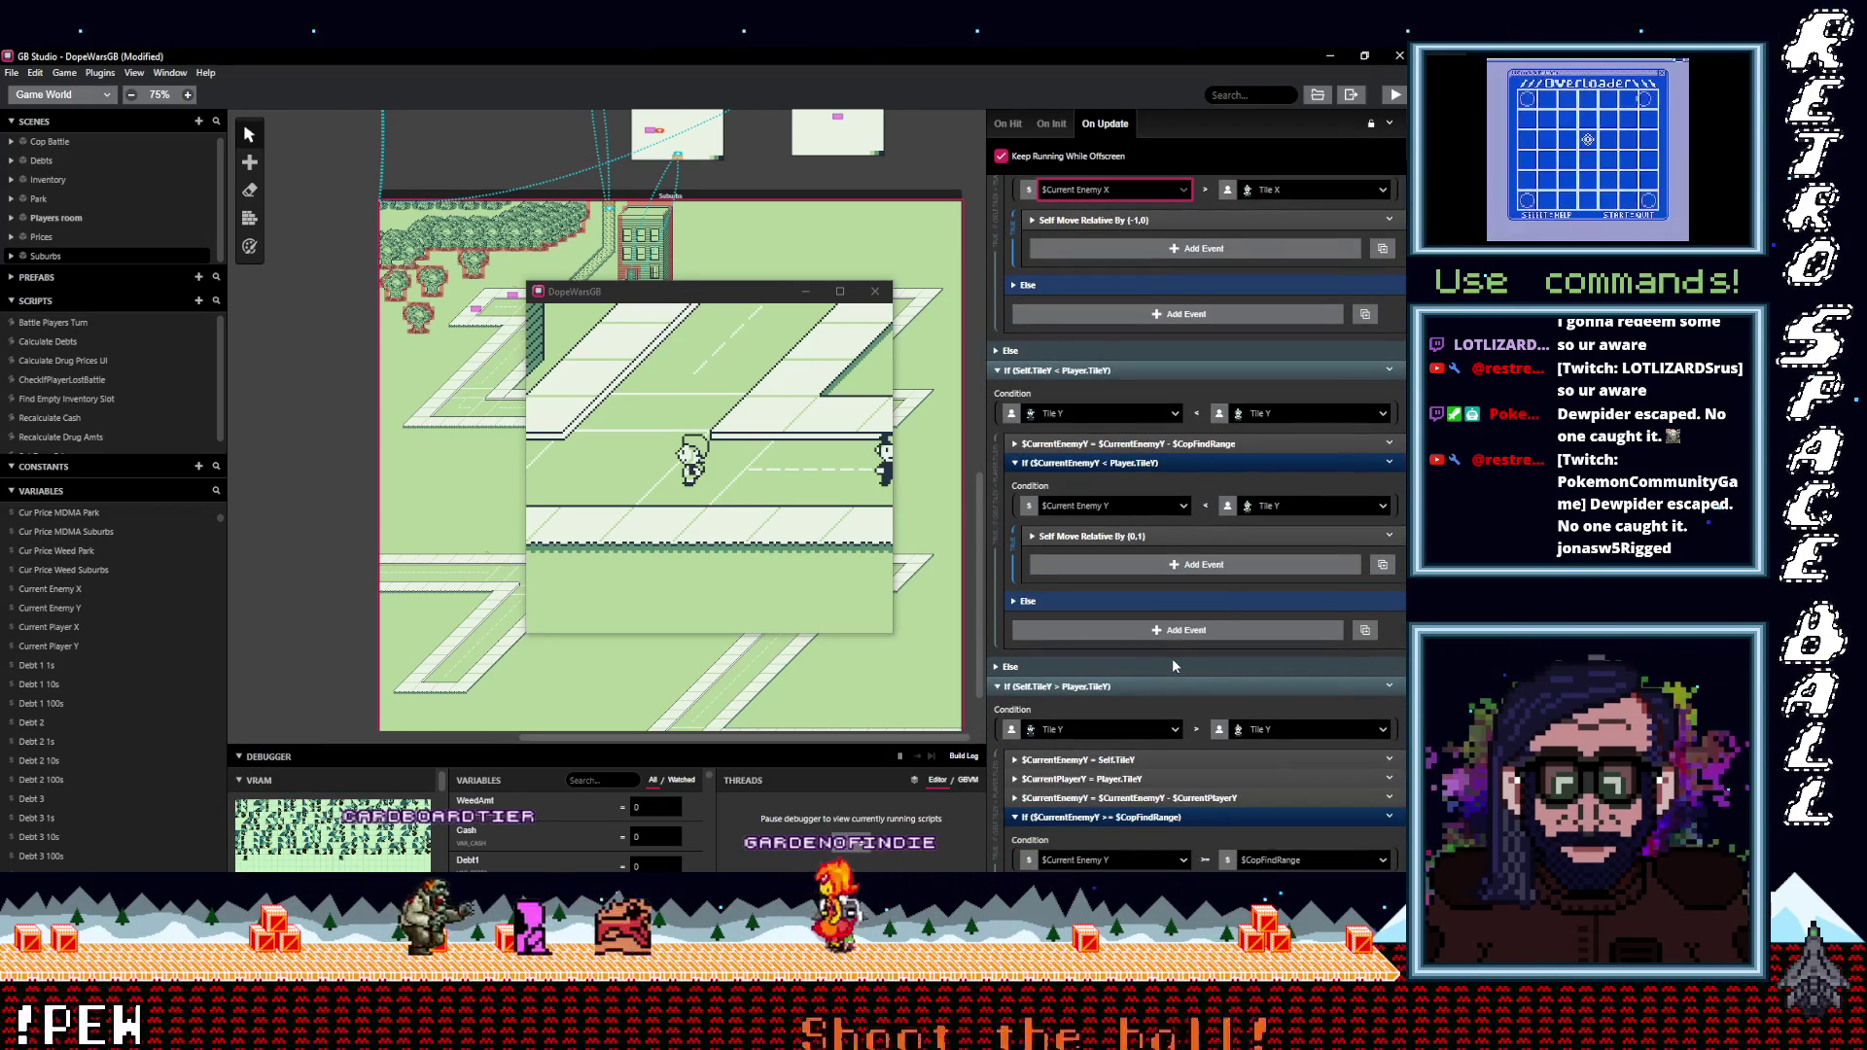
scroll(1147, 719, "down", 3)
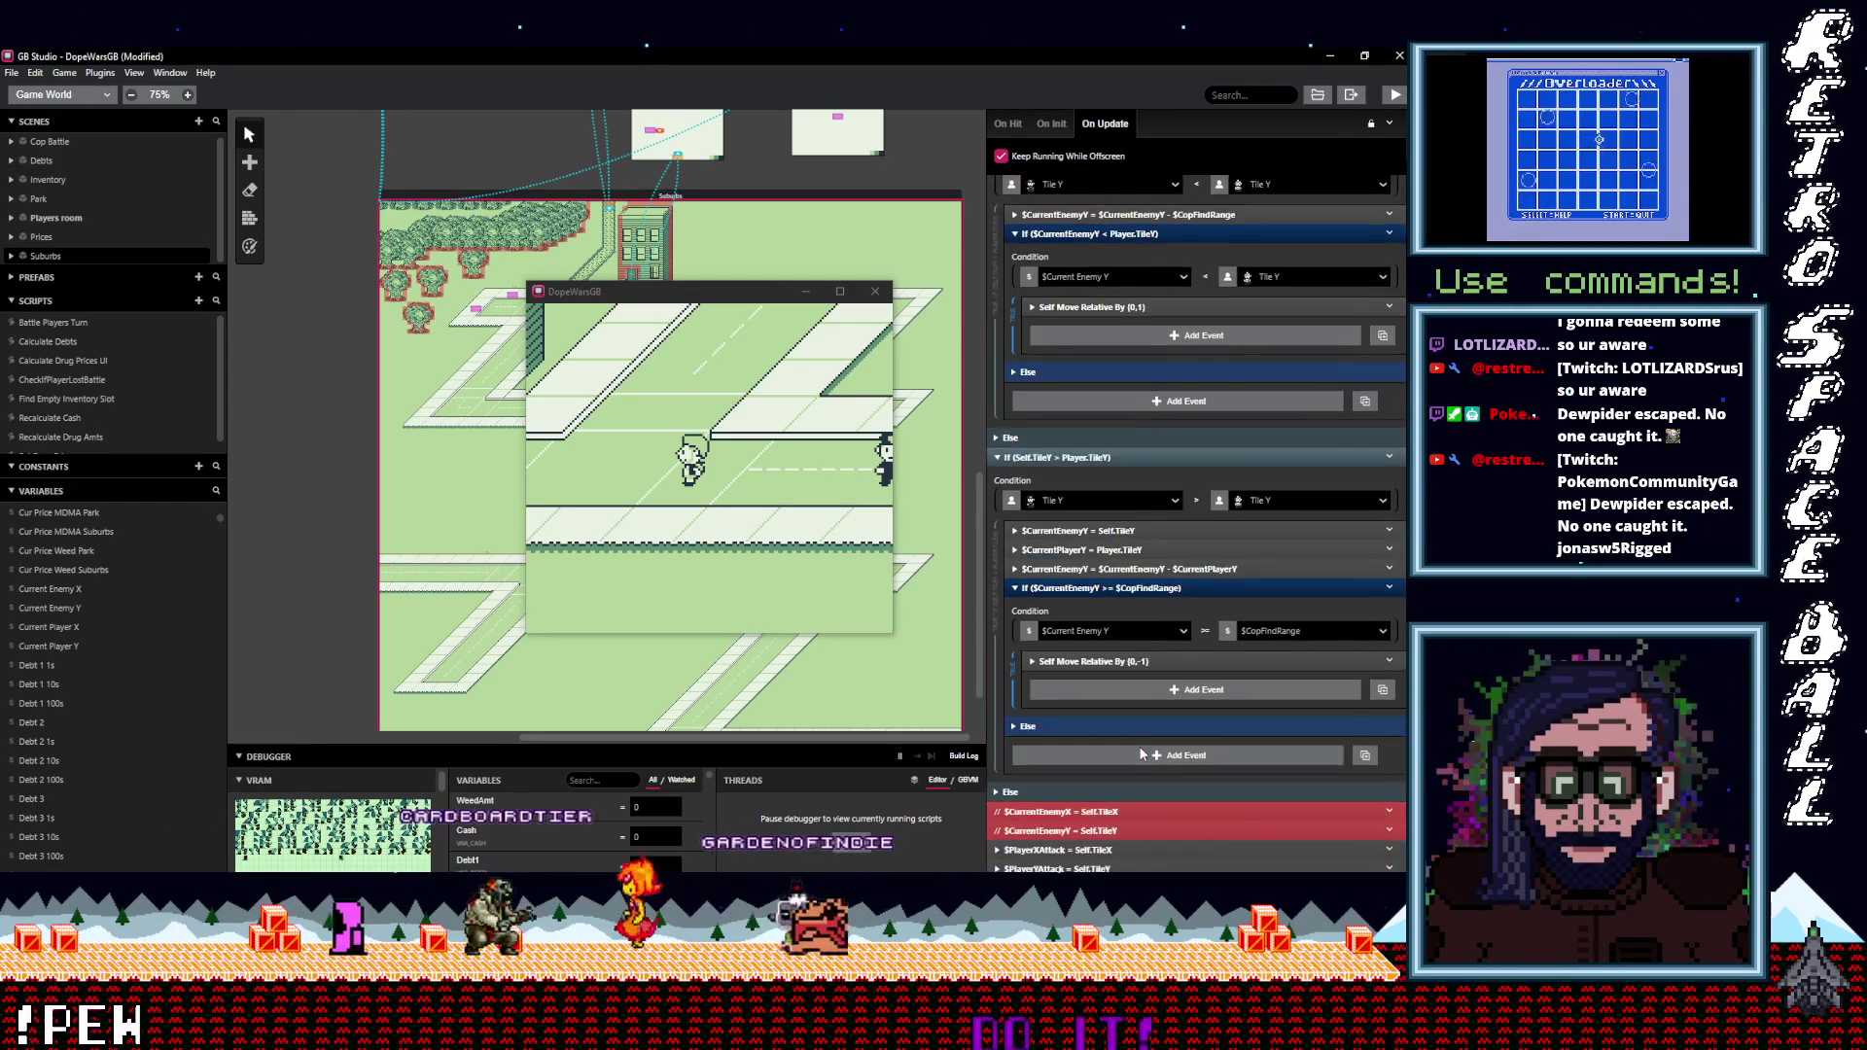
scroll(1140, 753, "down", 2)
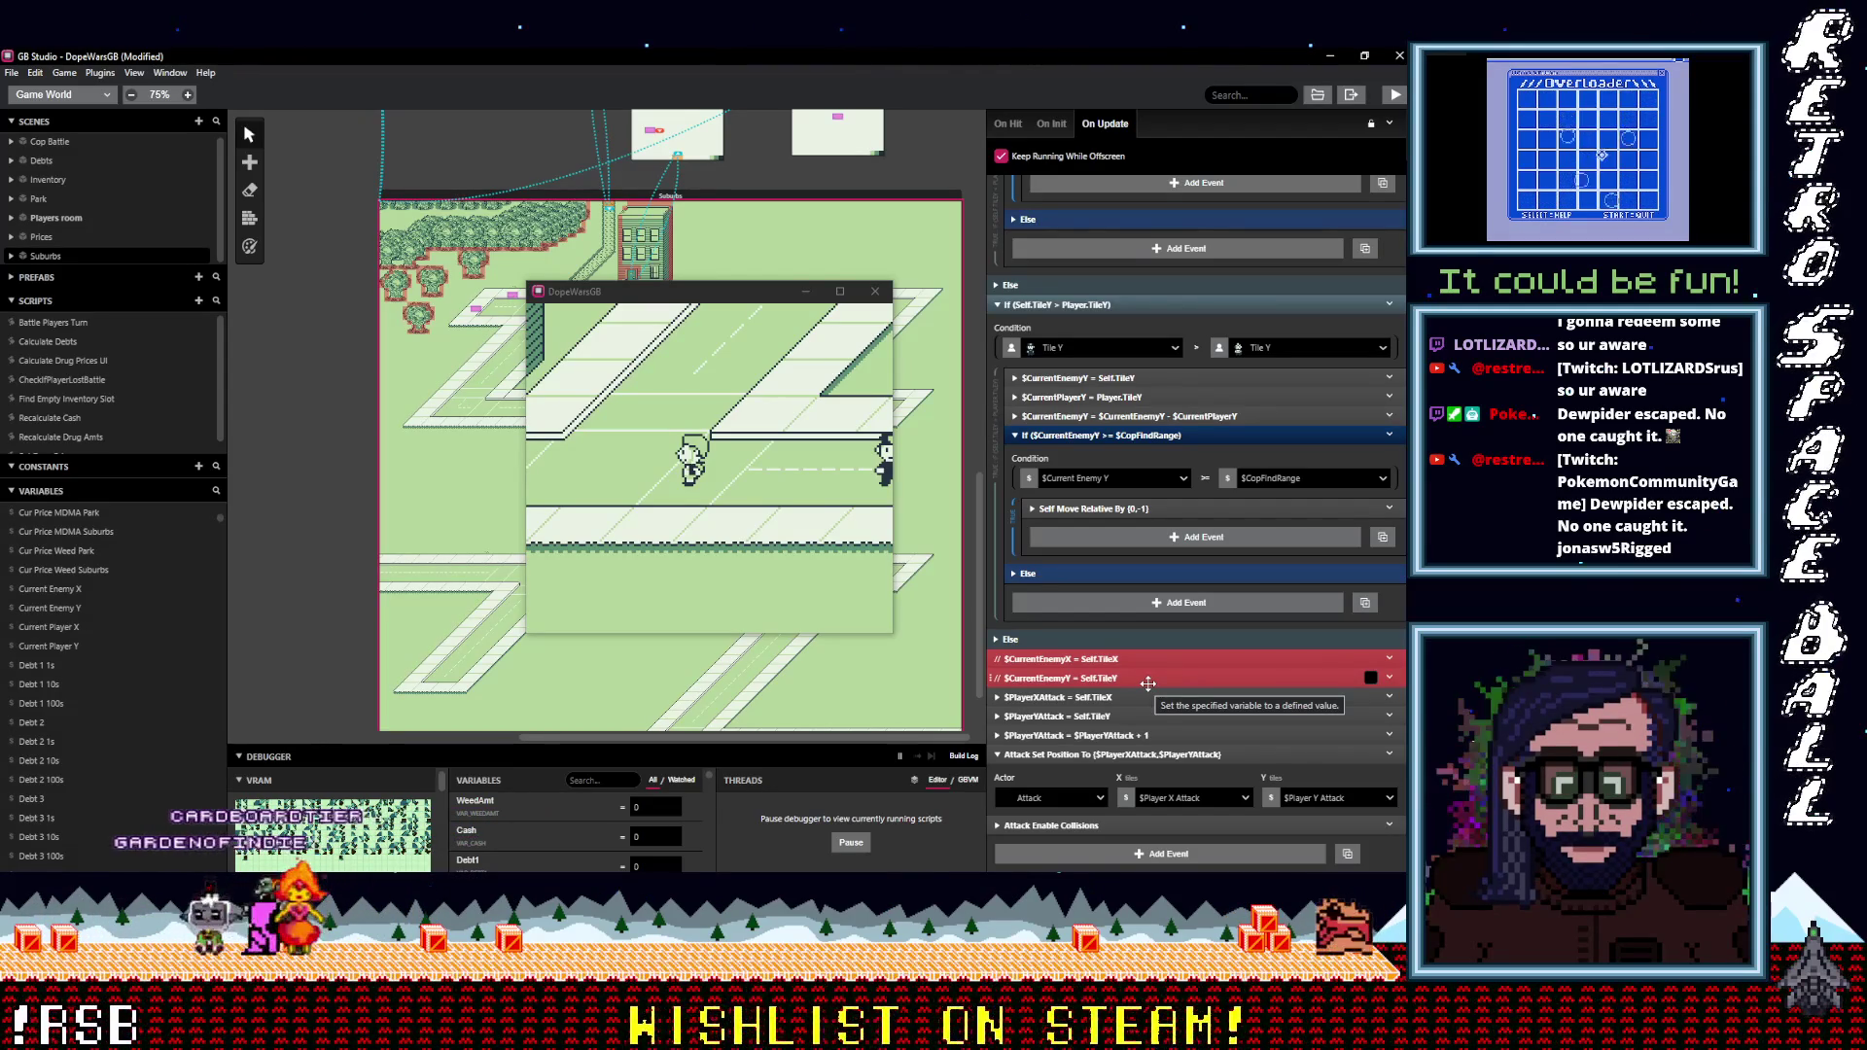
scroll(1148, 684, "up", 3)
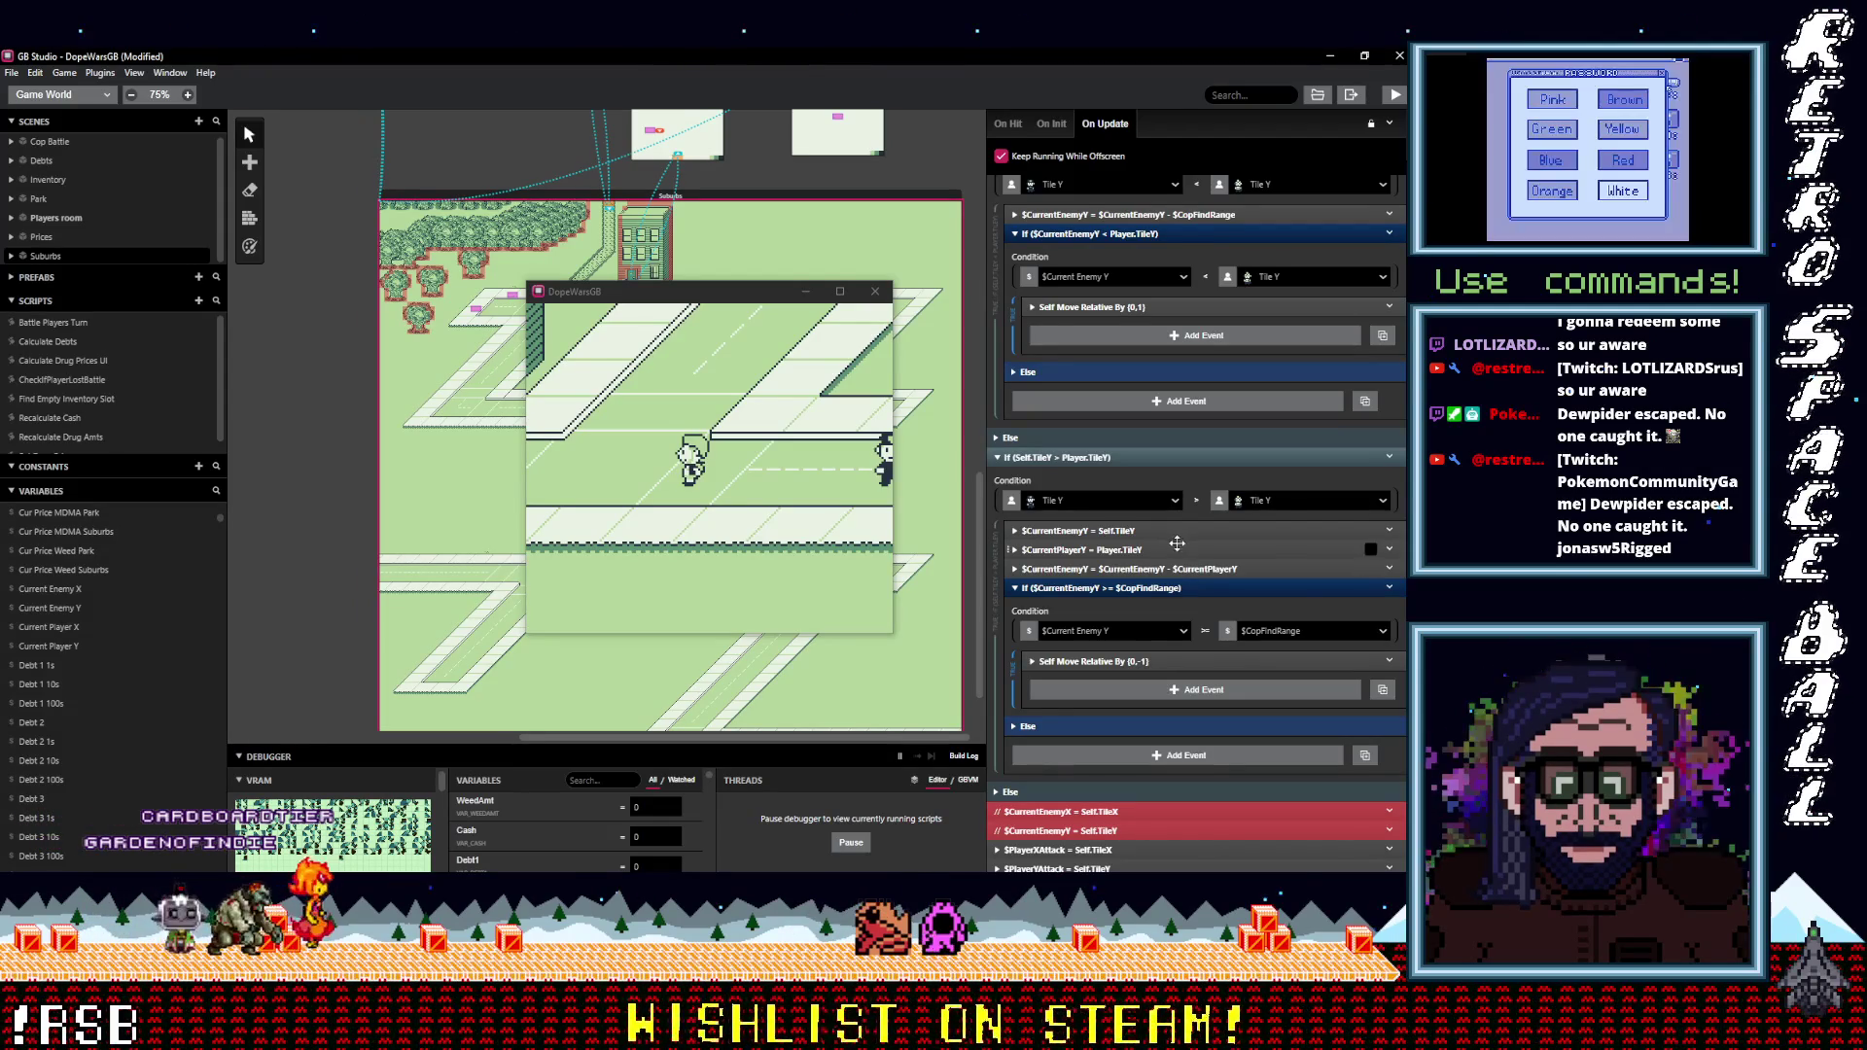
Change the $CurrentEnemyY event's operation from Subtract to Add.
left_click(1195, 571)
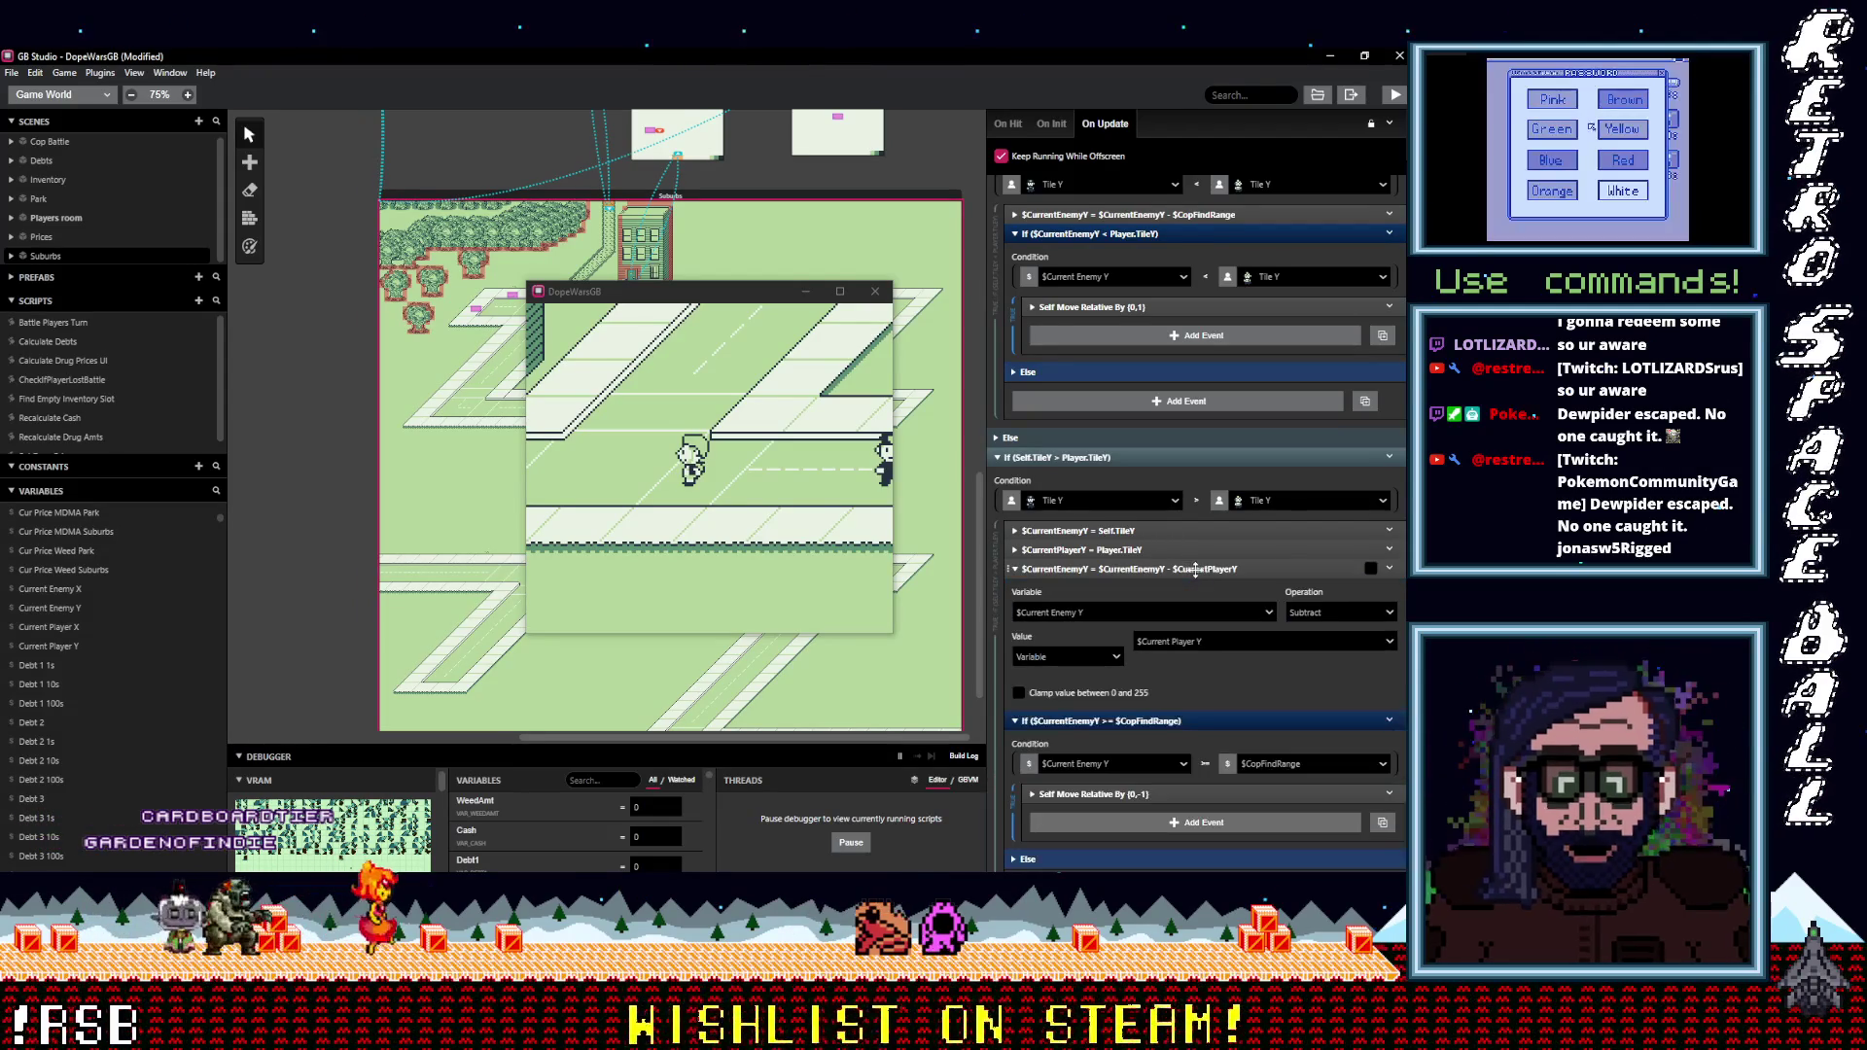
left_click(1298, 611)
left_click(1287, 661)
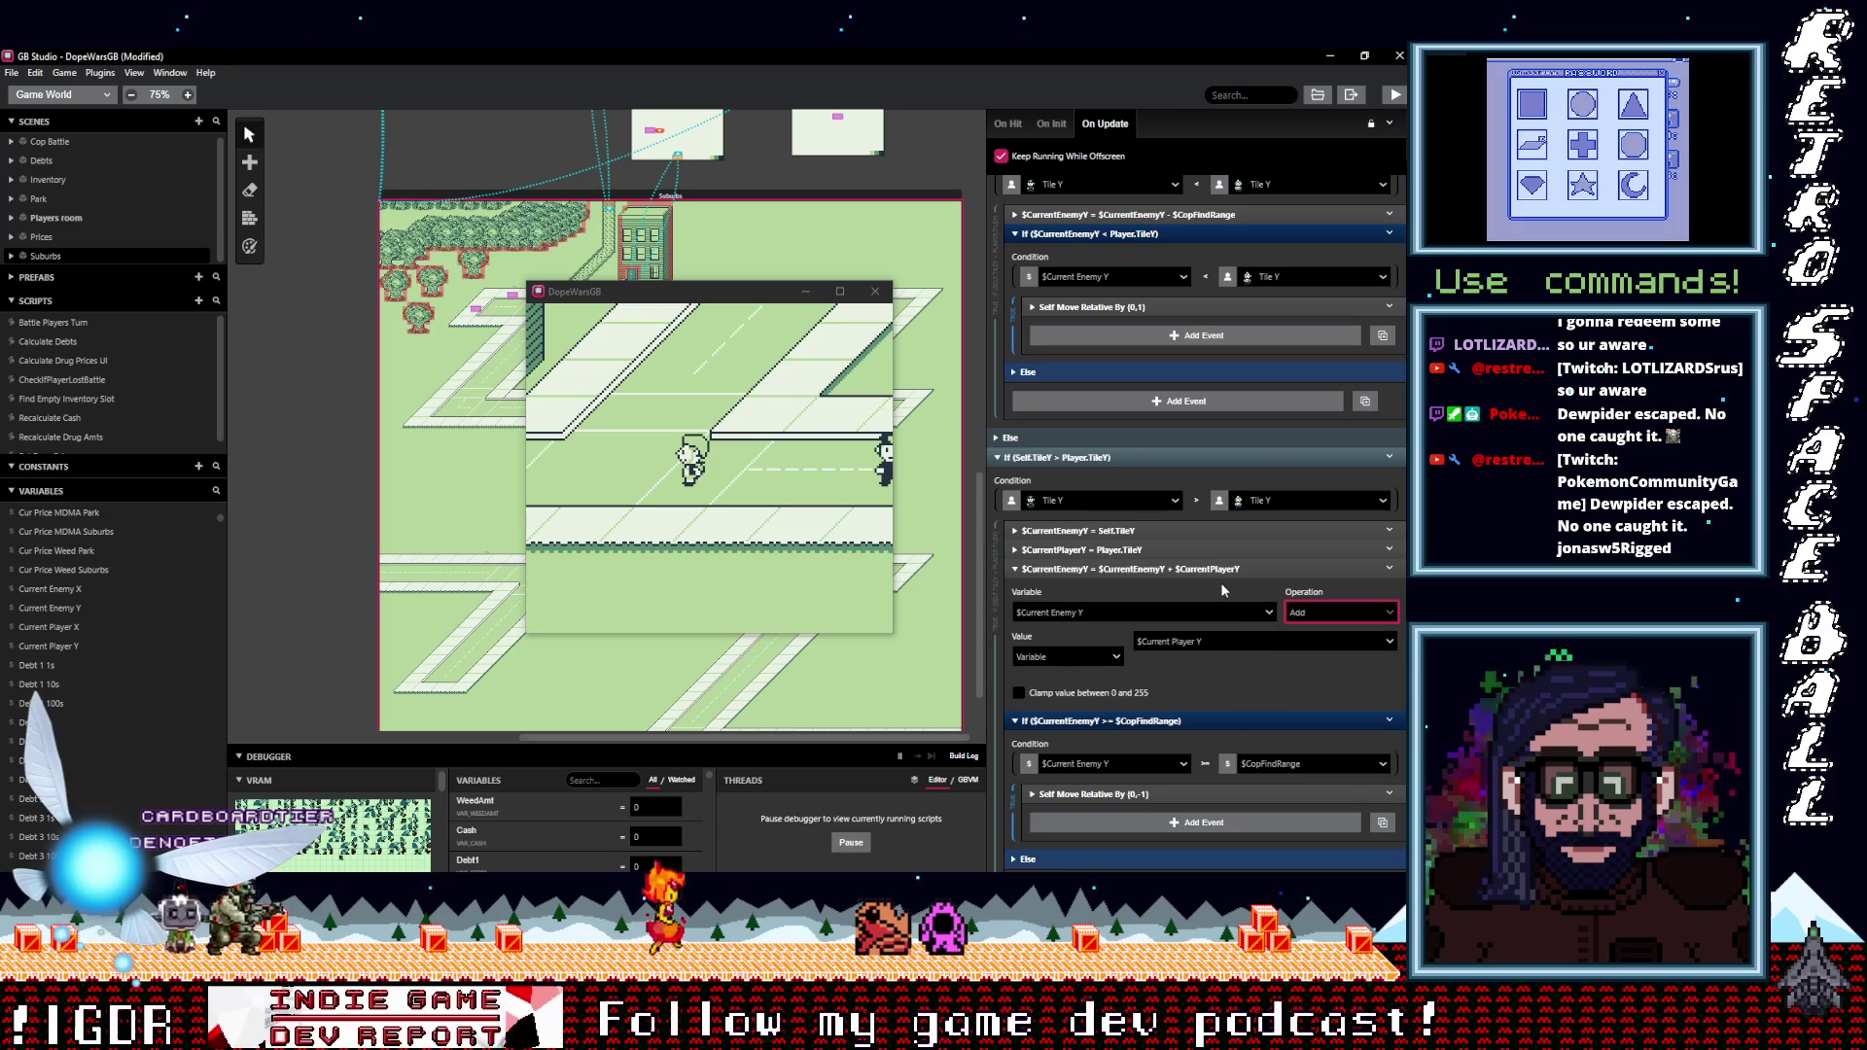
left_click(1208, 568)
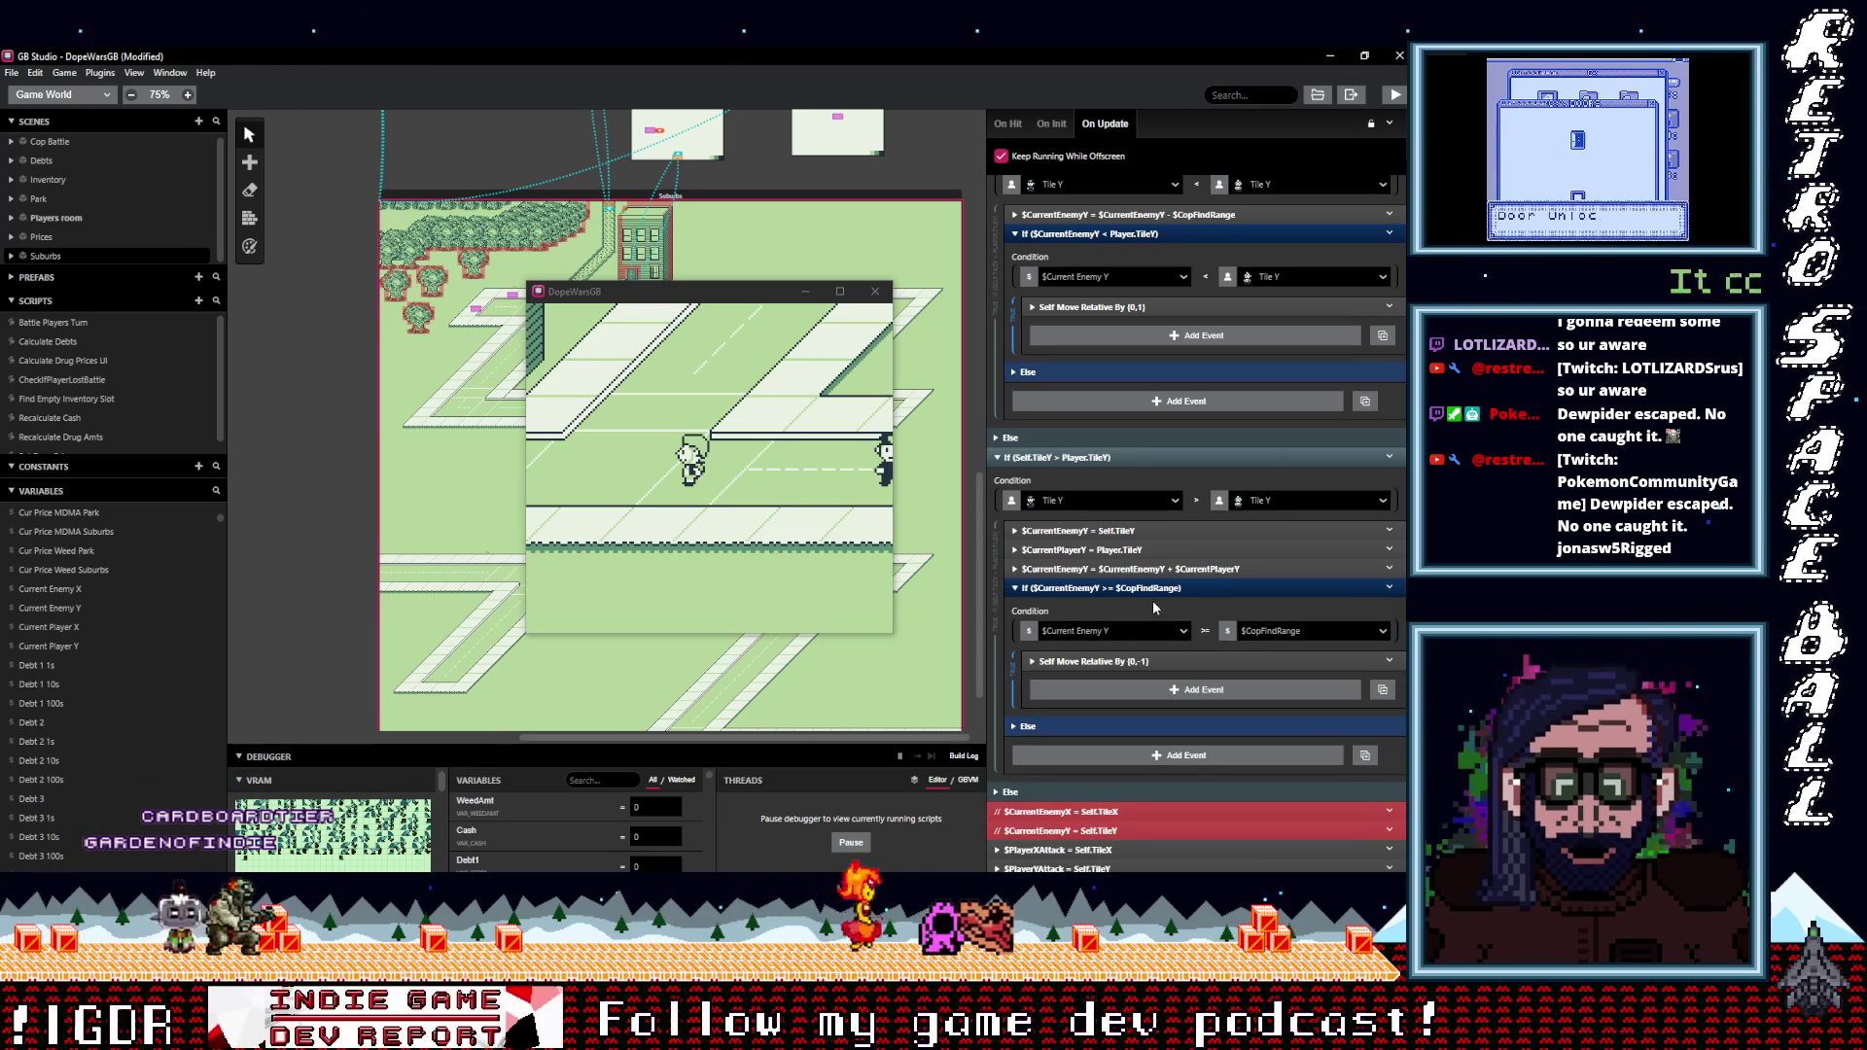
Make the range check $CurrentEnemyY <= $CopFindRange and run the game.
left_click(1203, 634)
mouse_move(1227, 696)
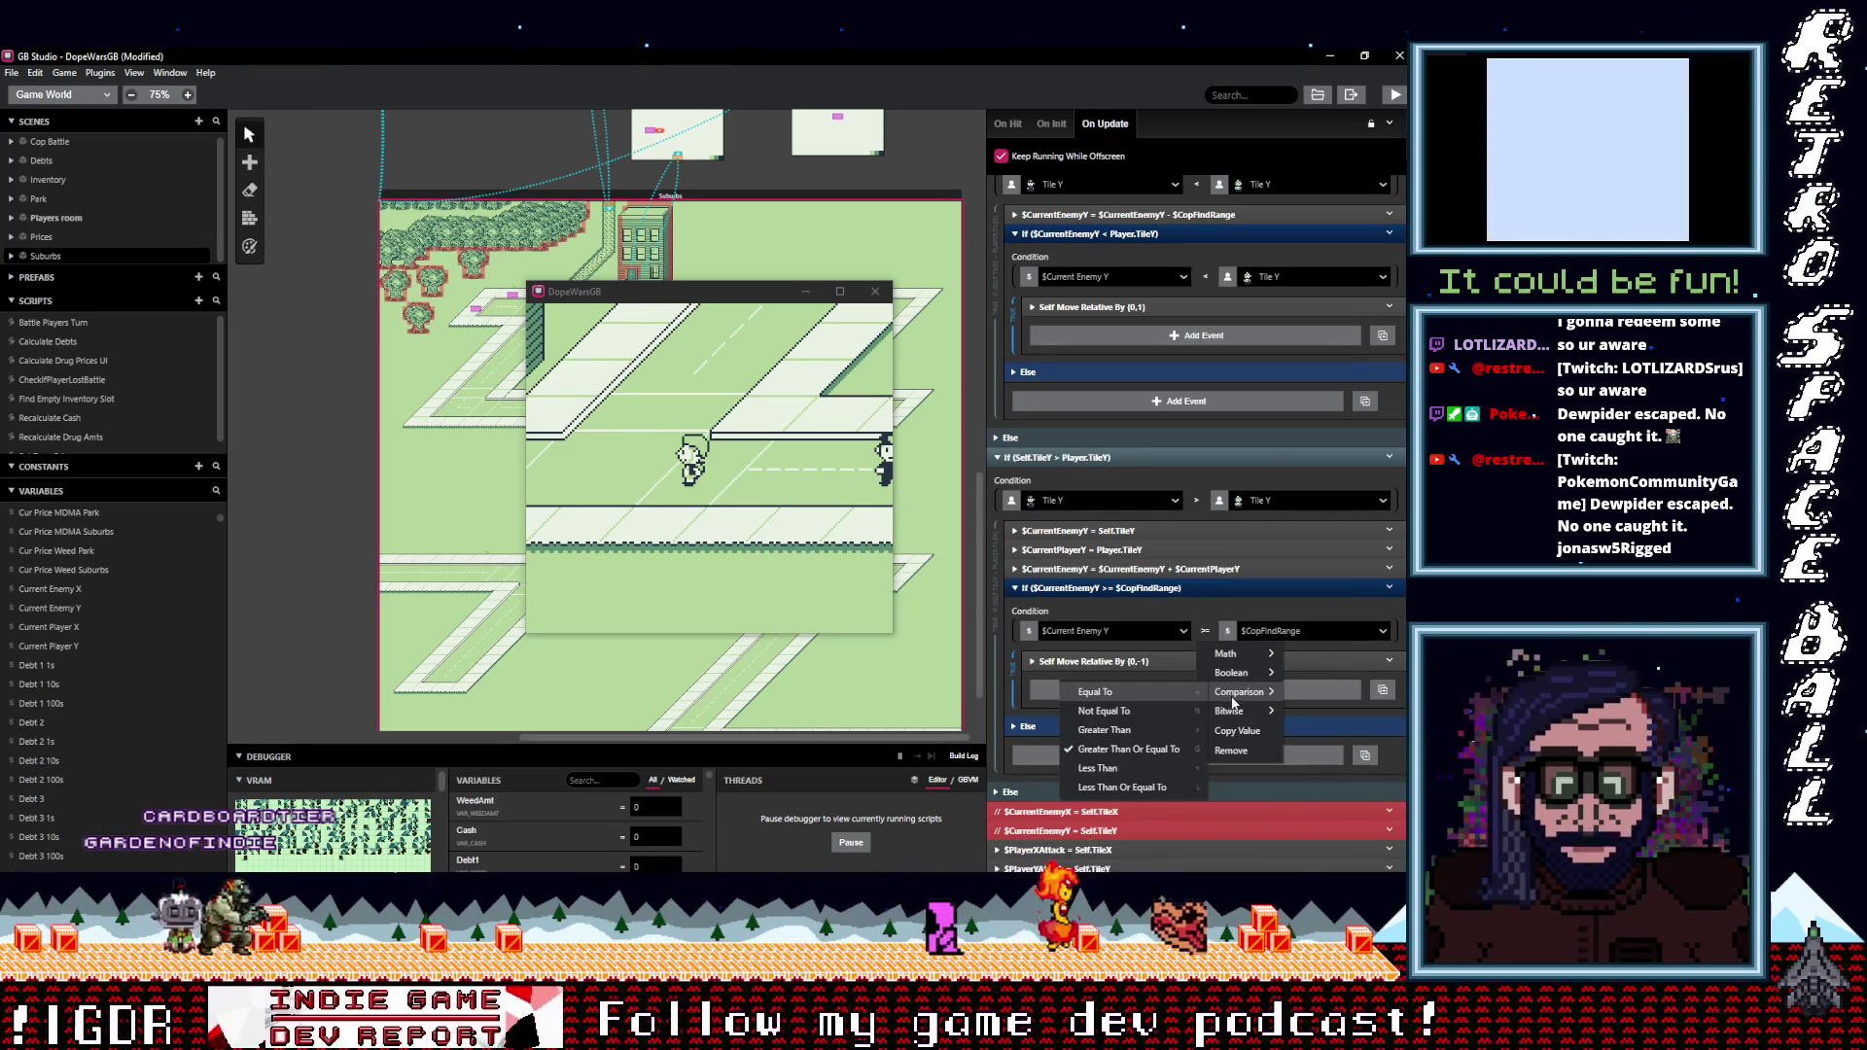
left_click(1121, 786)
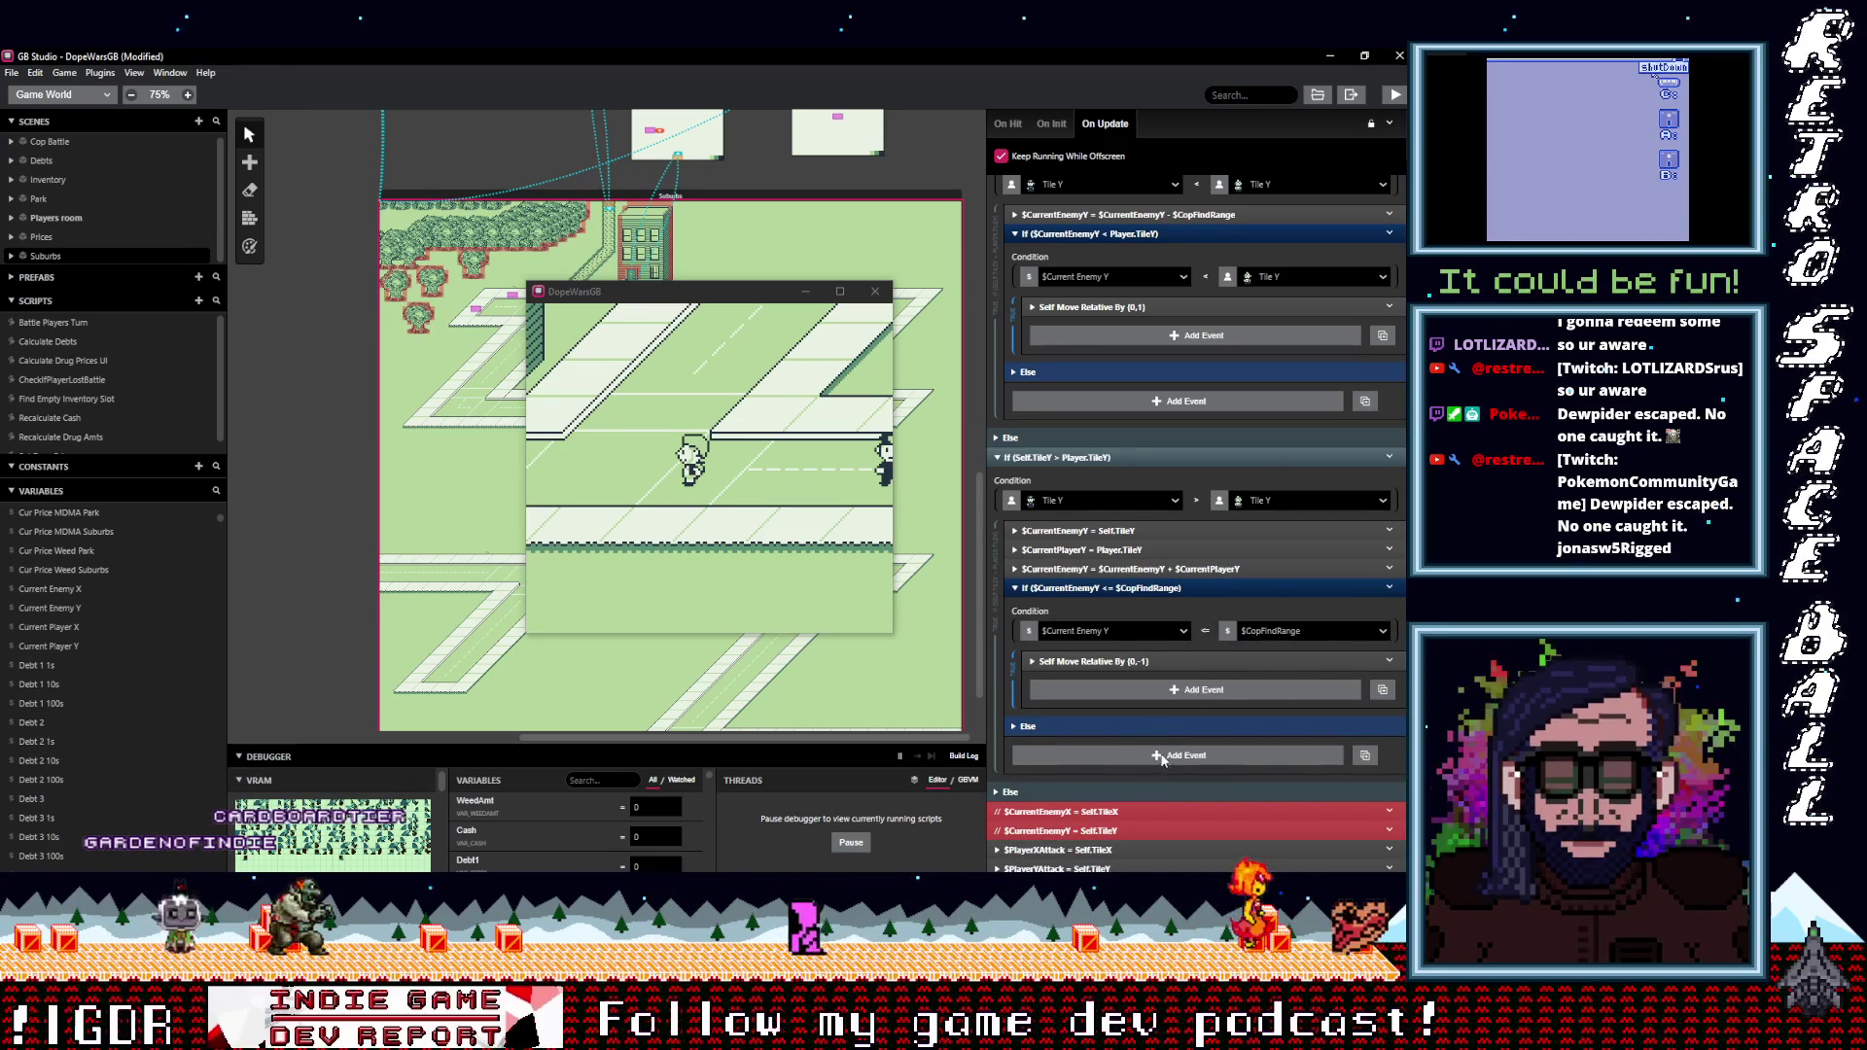
left_click(1394, 94)
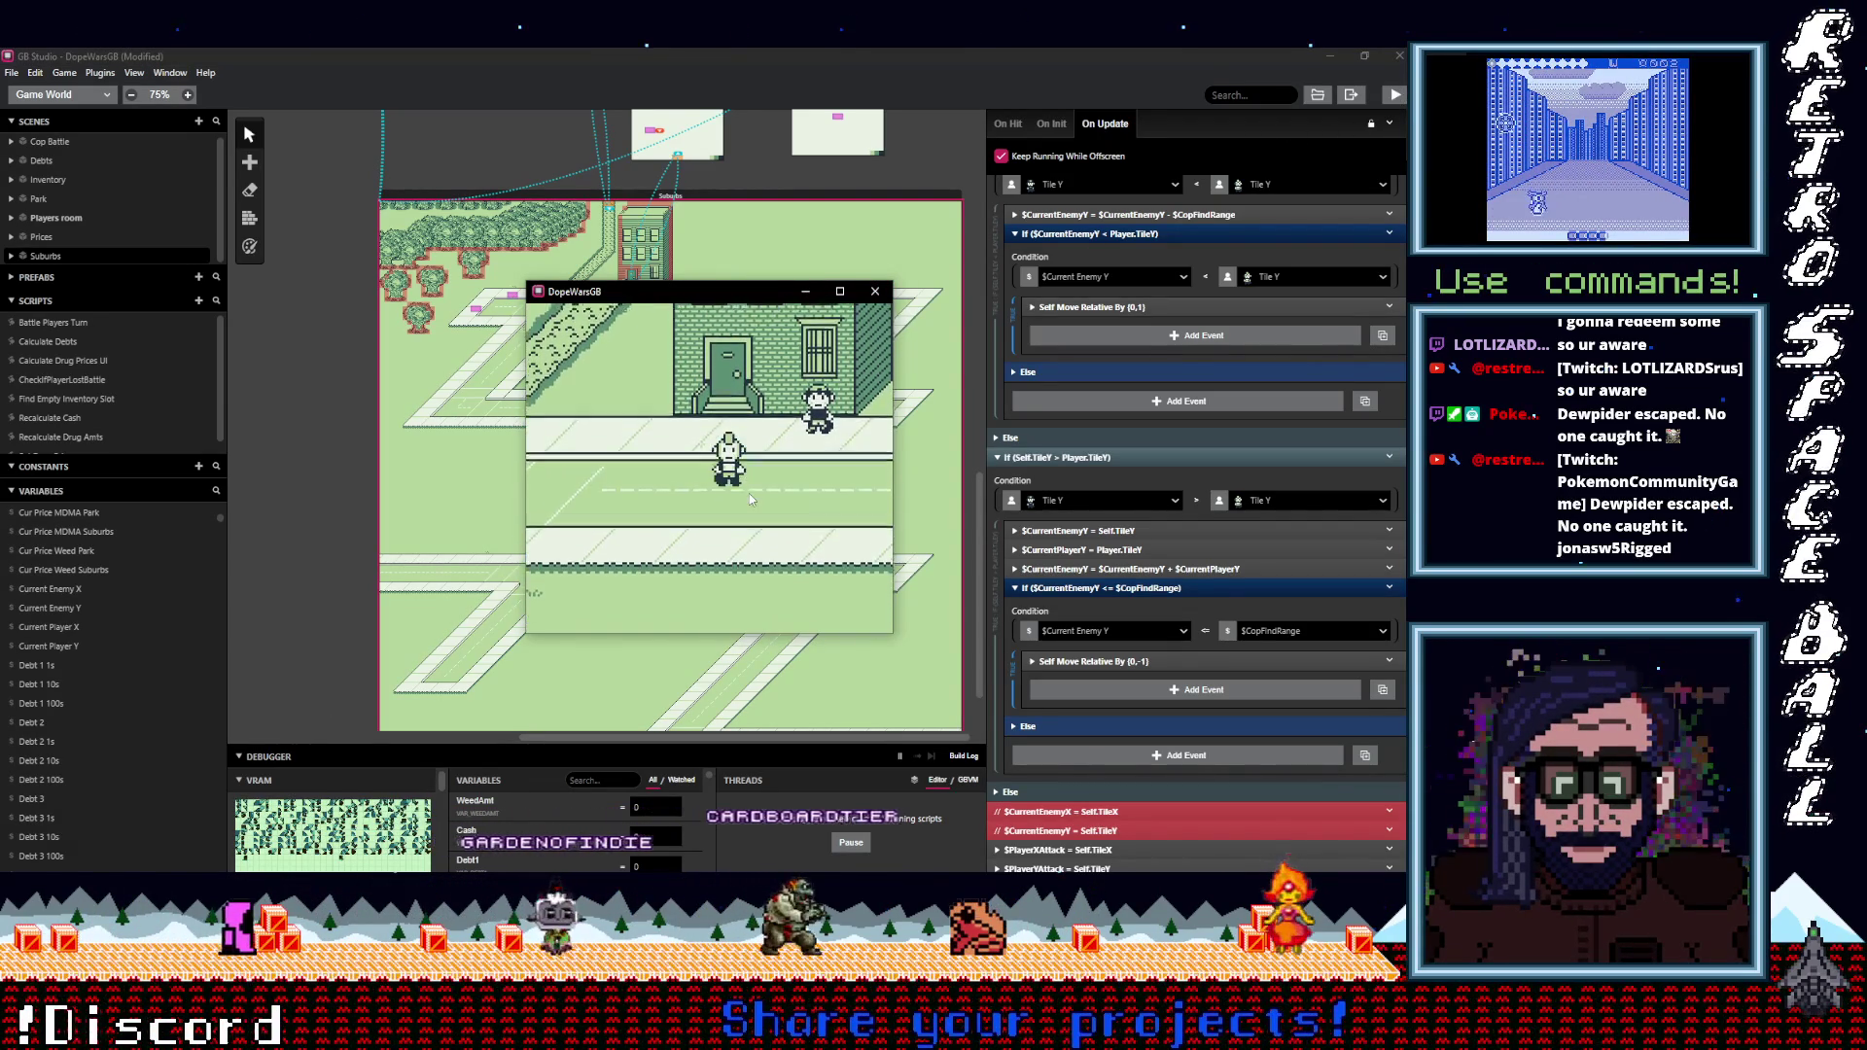
Walk the player up, down and sideways along the Suburbs road, watching the cop's vertical response.
key("Down")
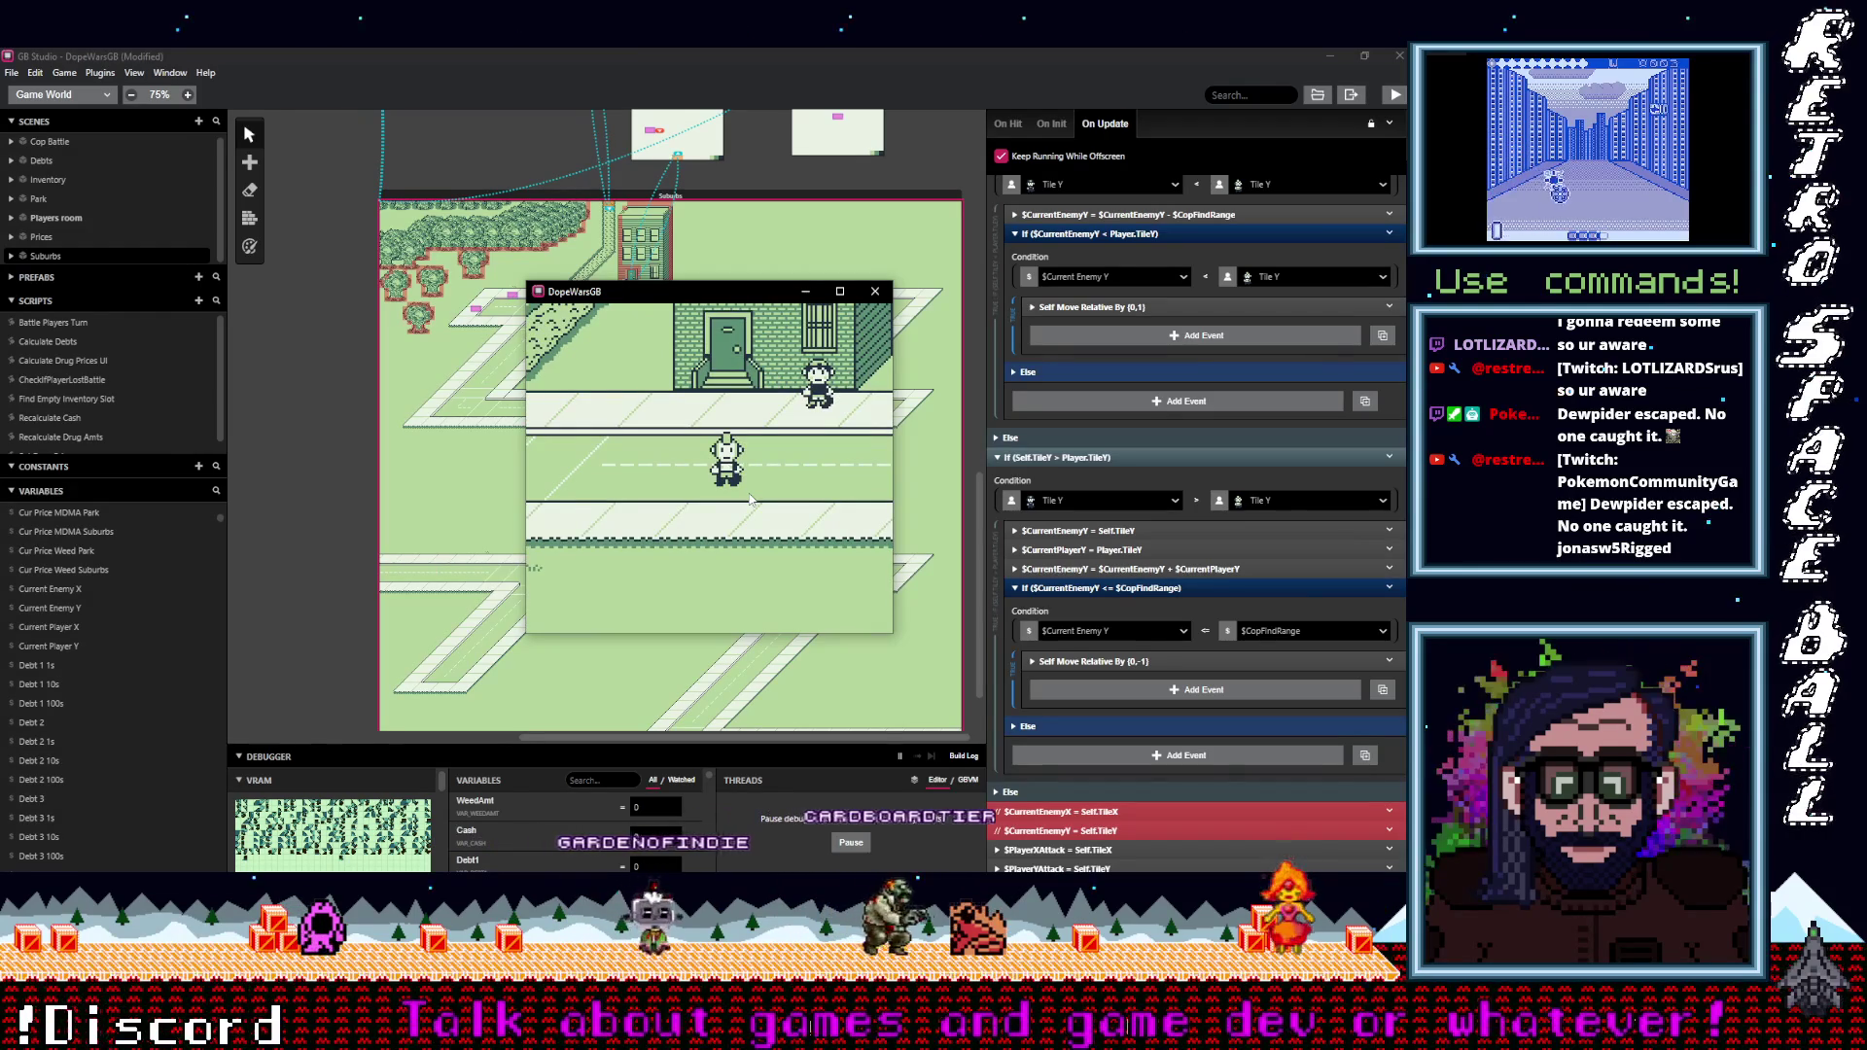
key("Up")
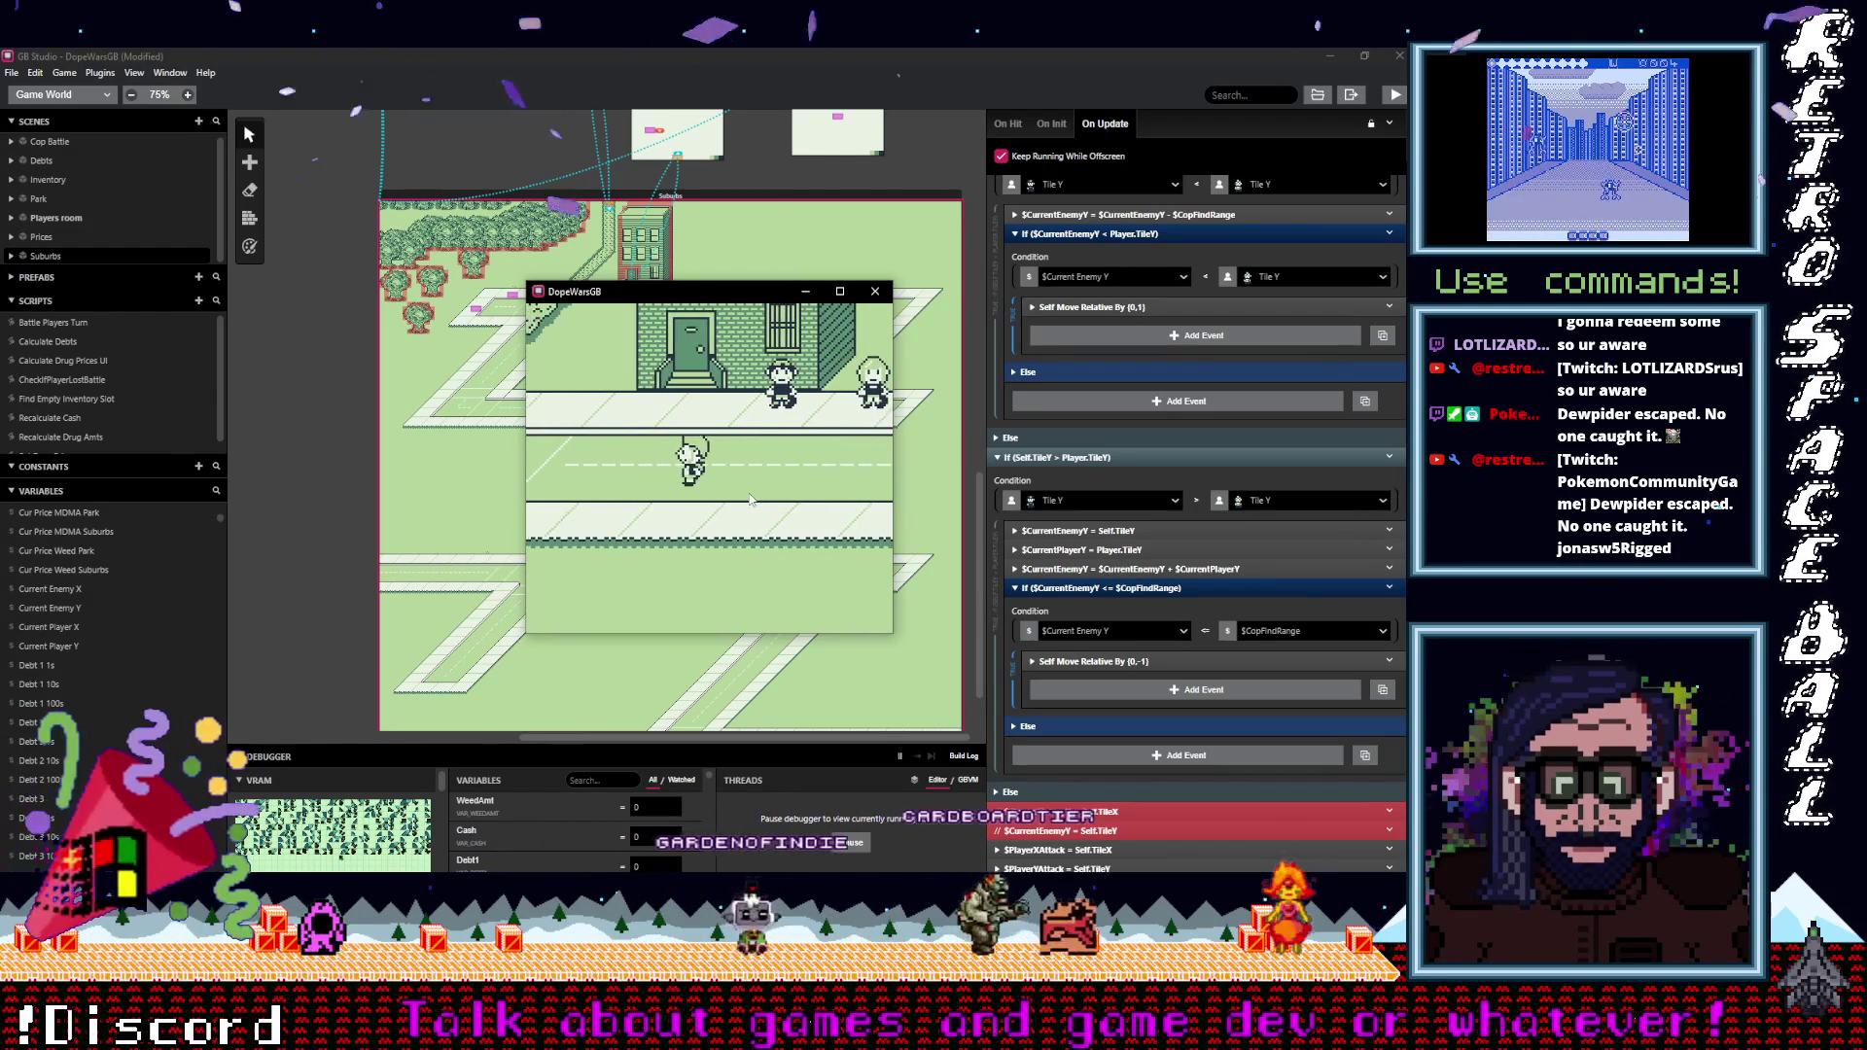
key("Down")
key("Left")
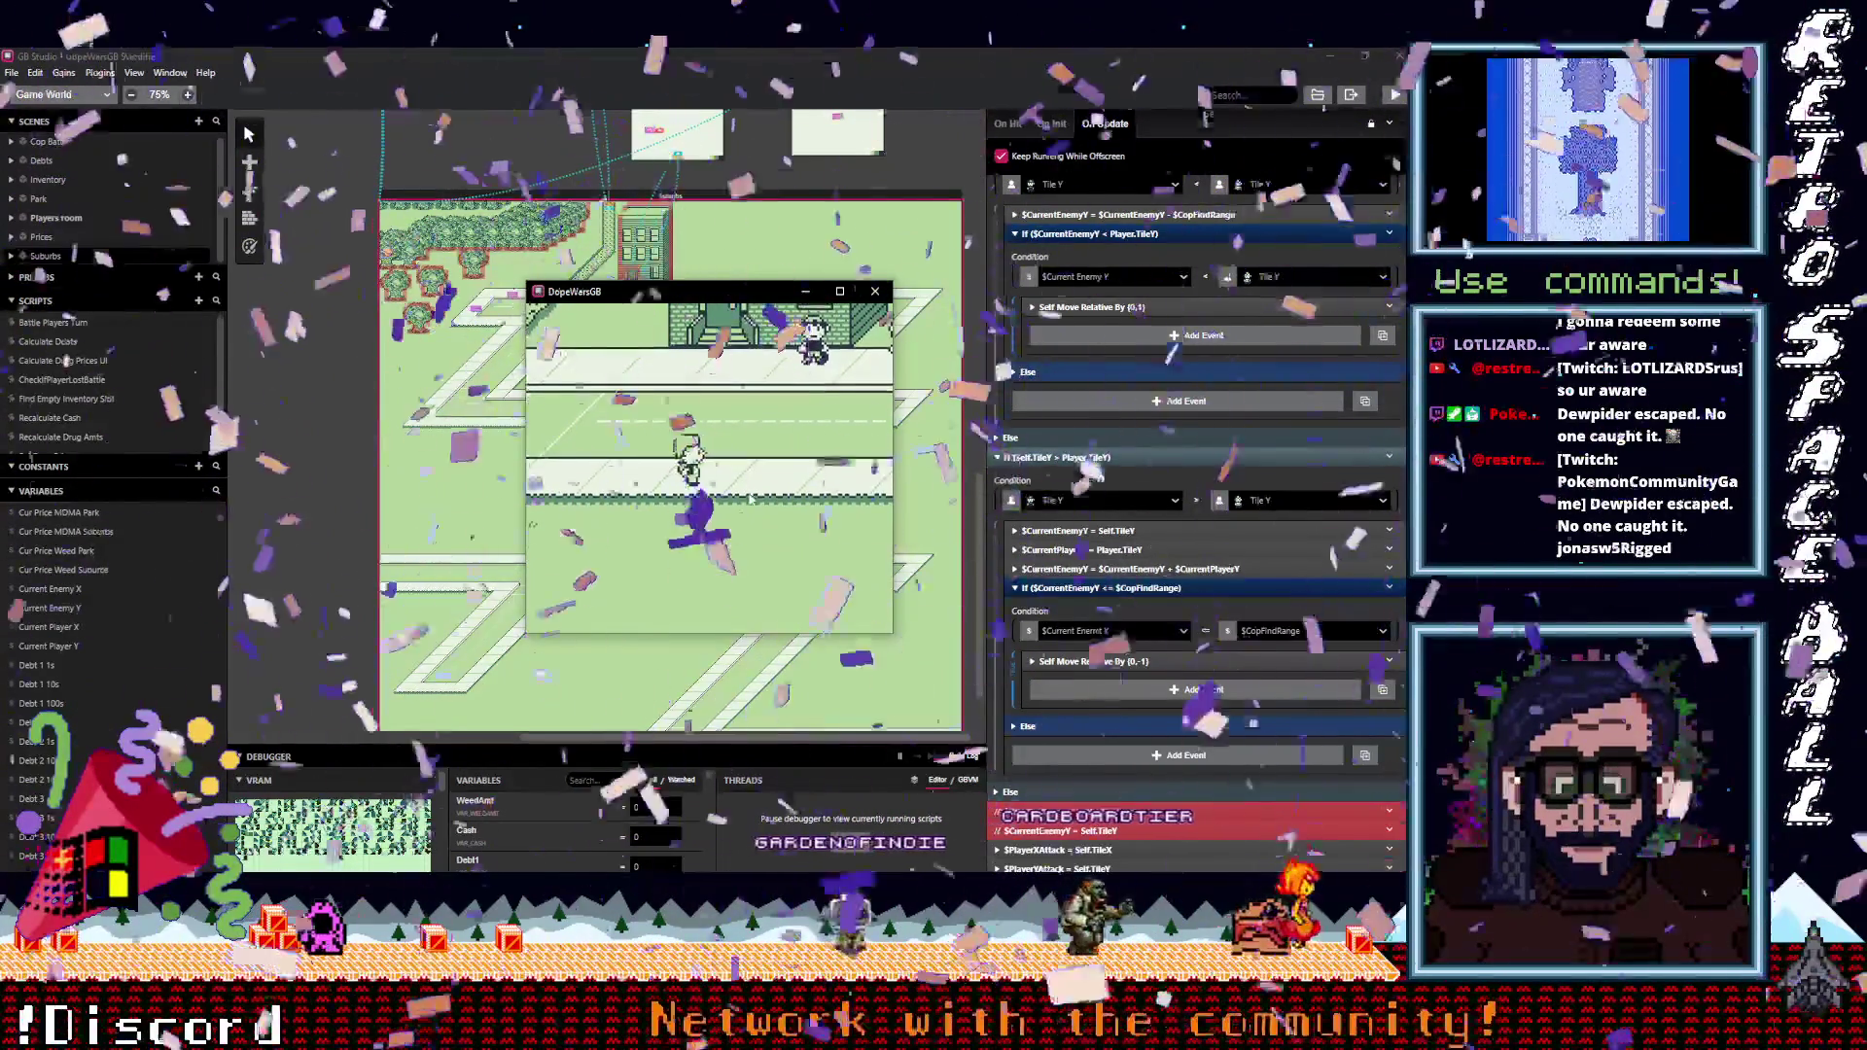
key("Down")
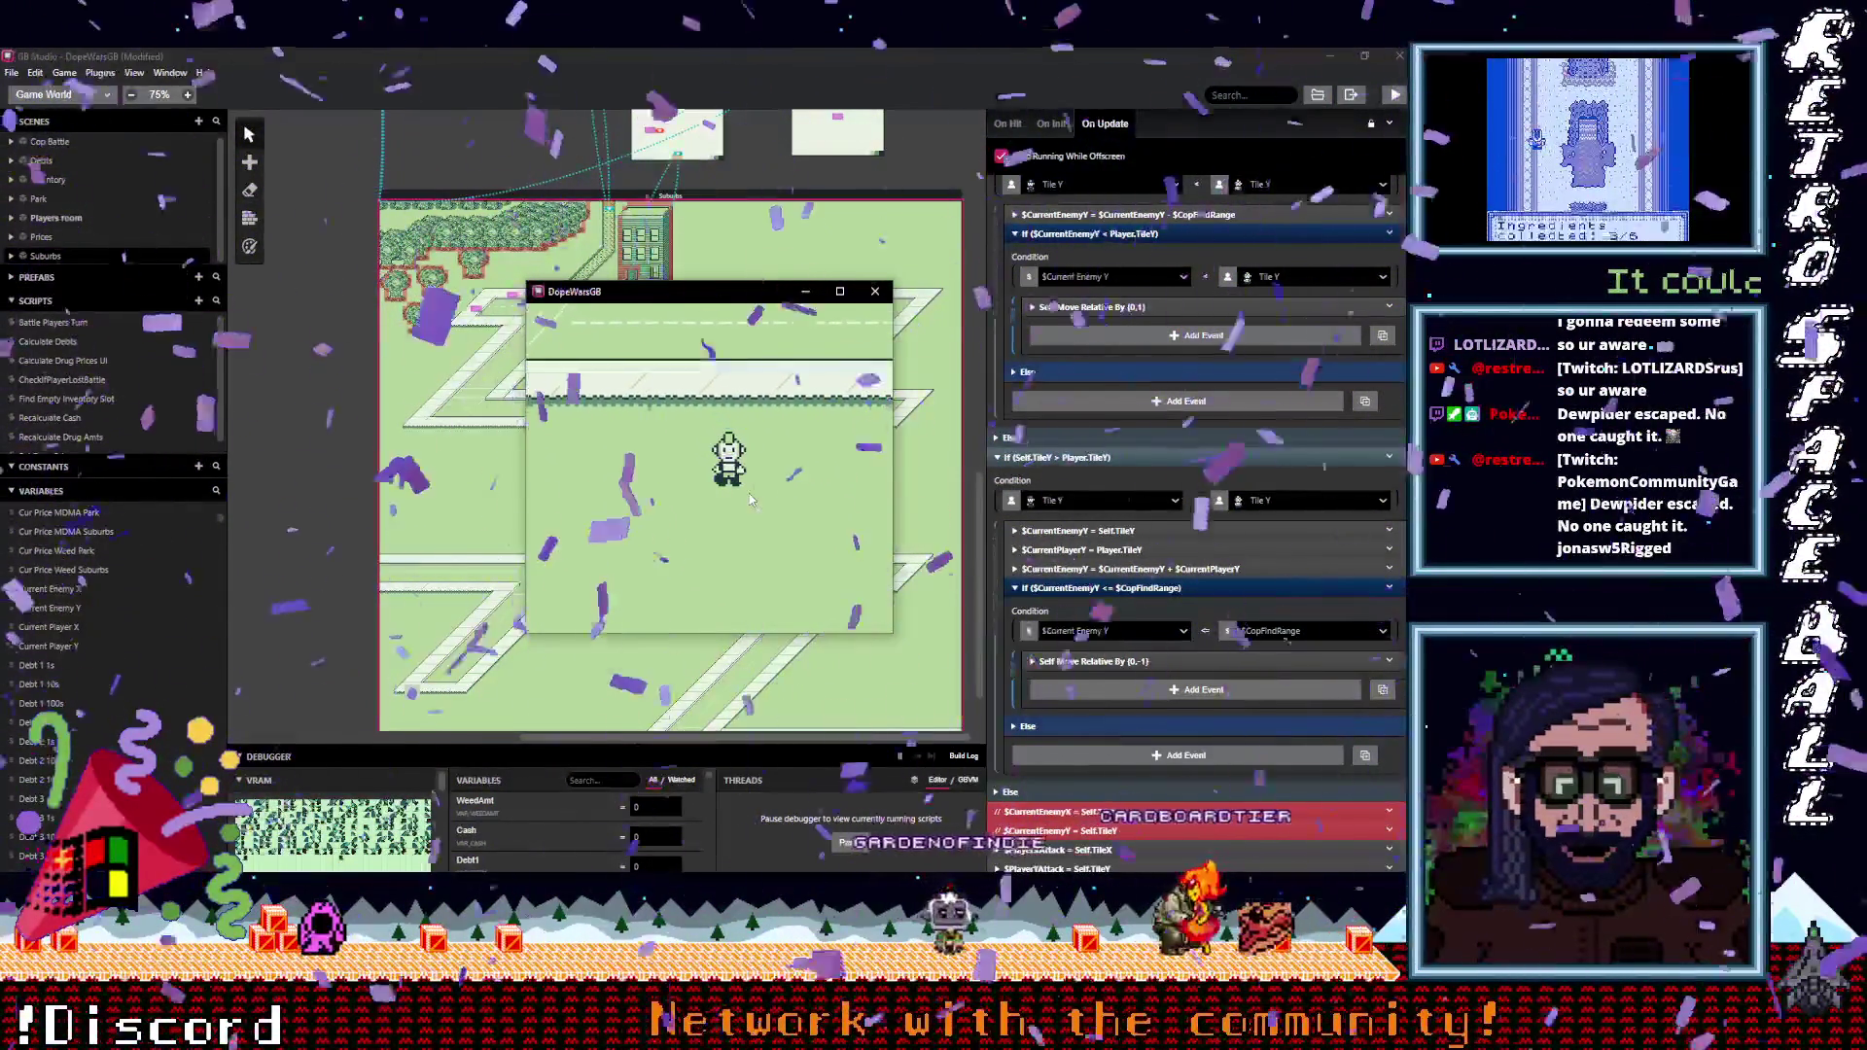
key("Up")
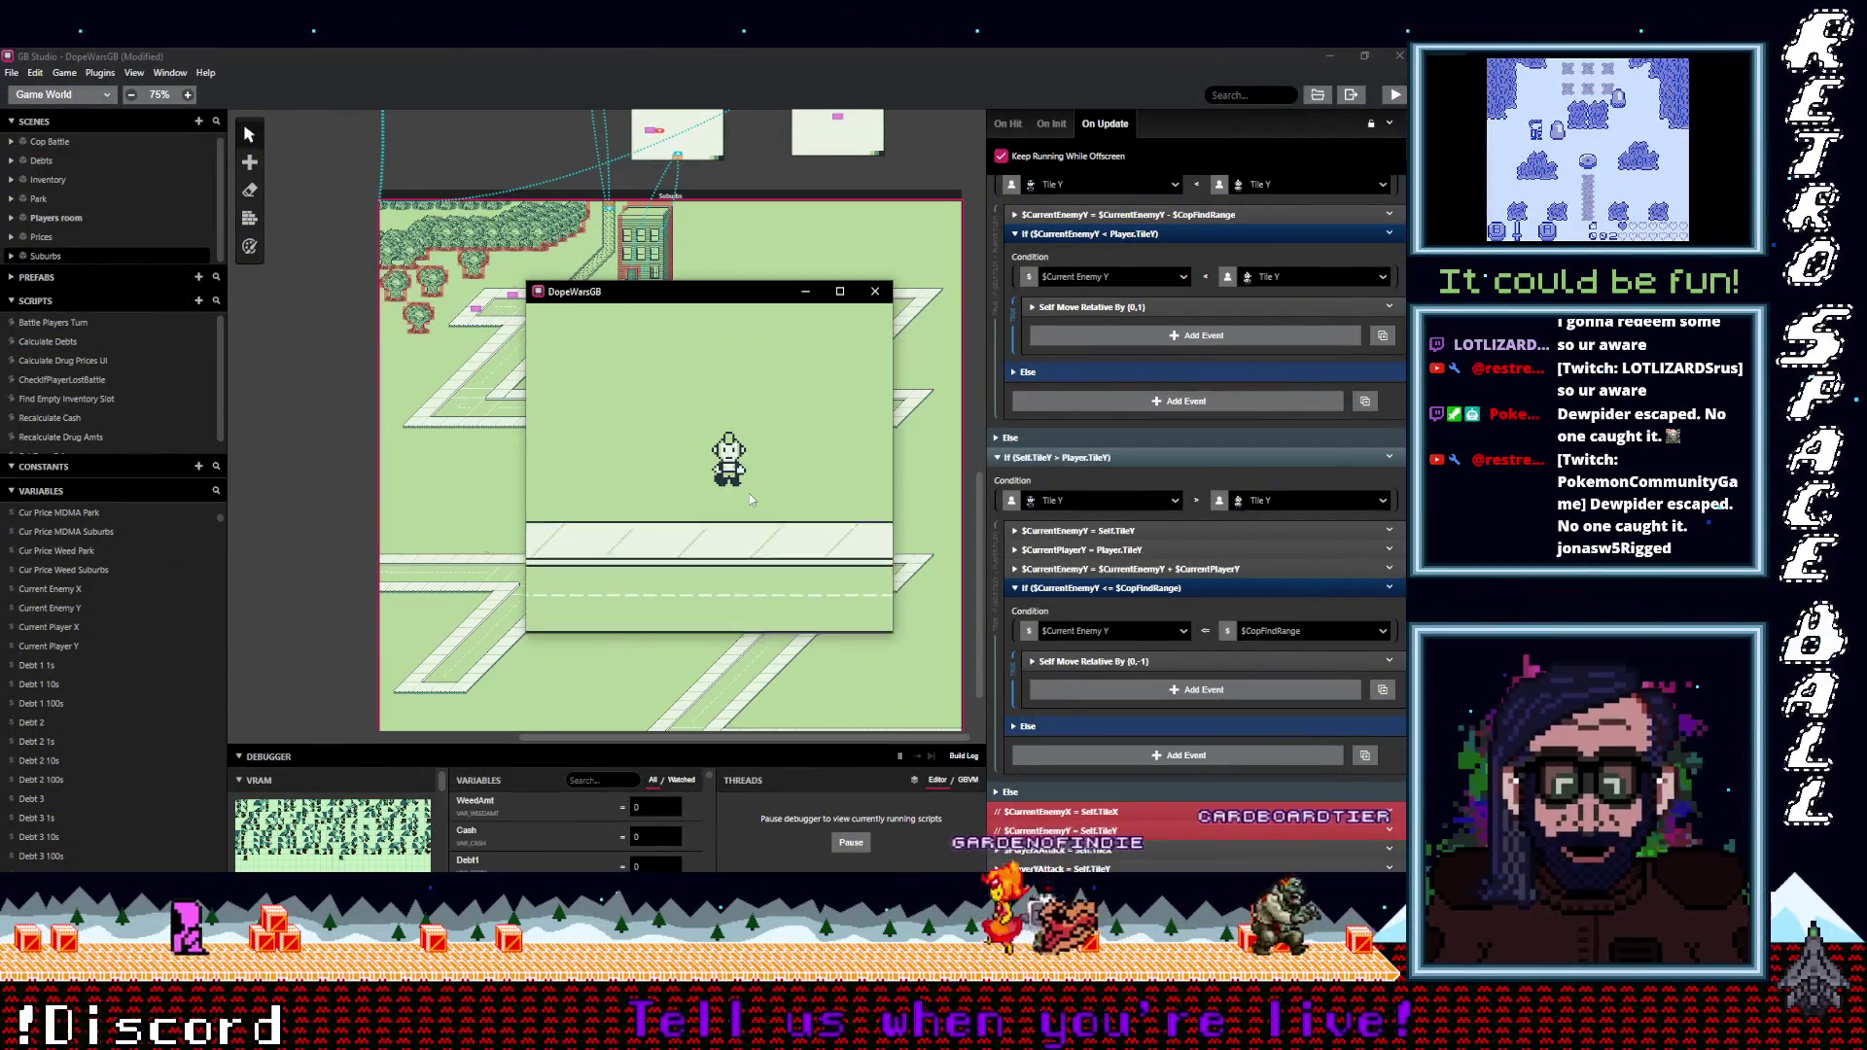
key("Down")
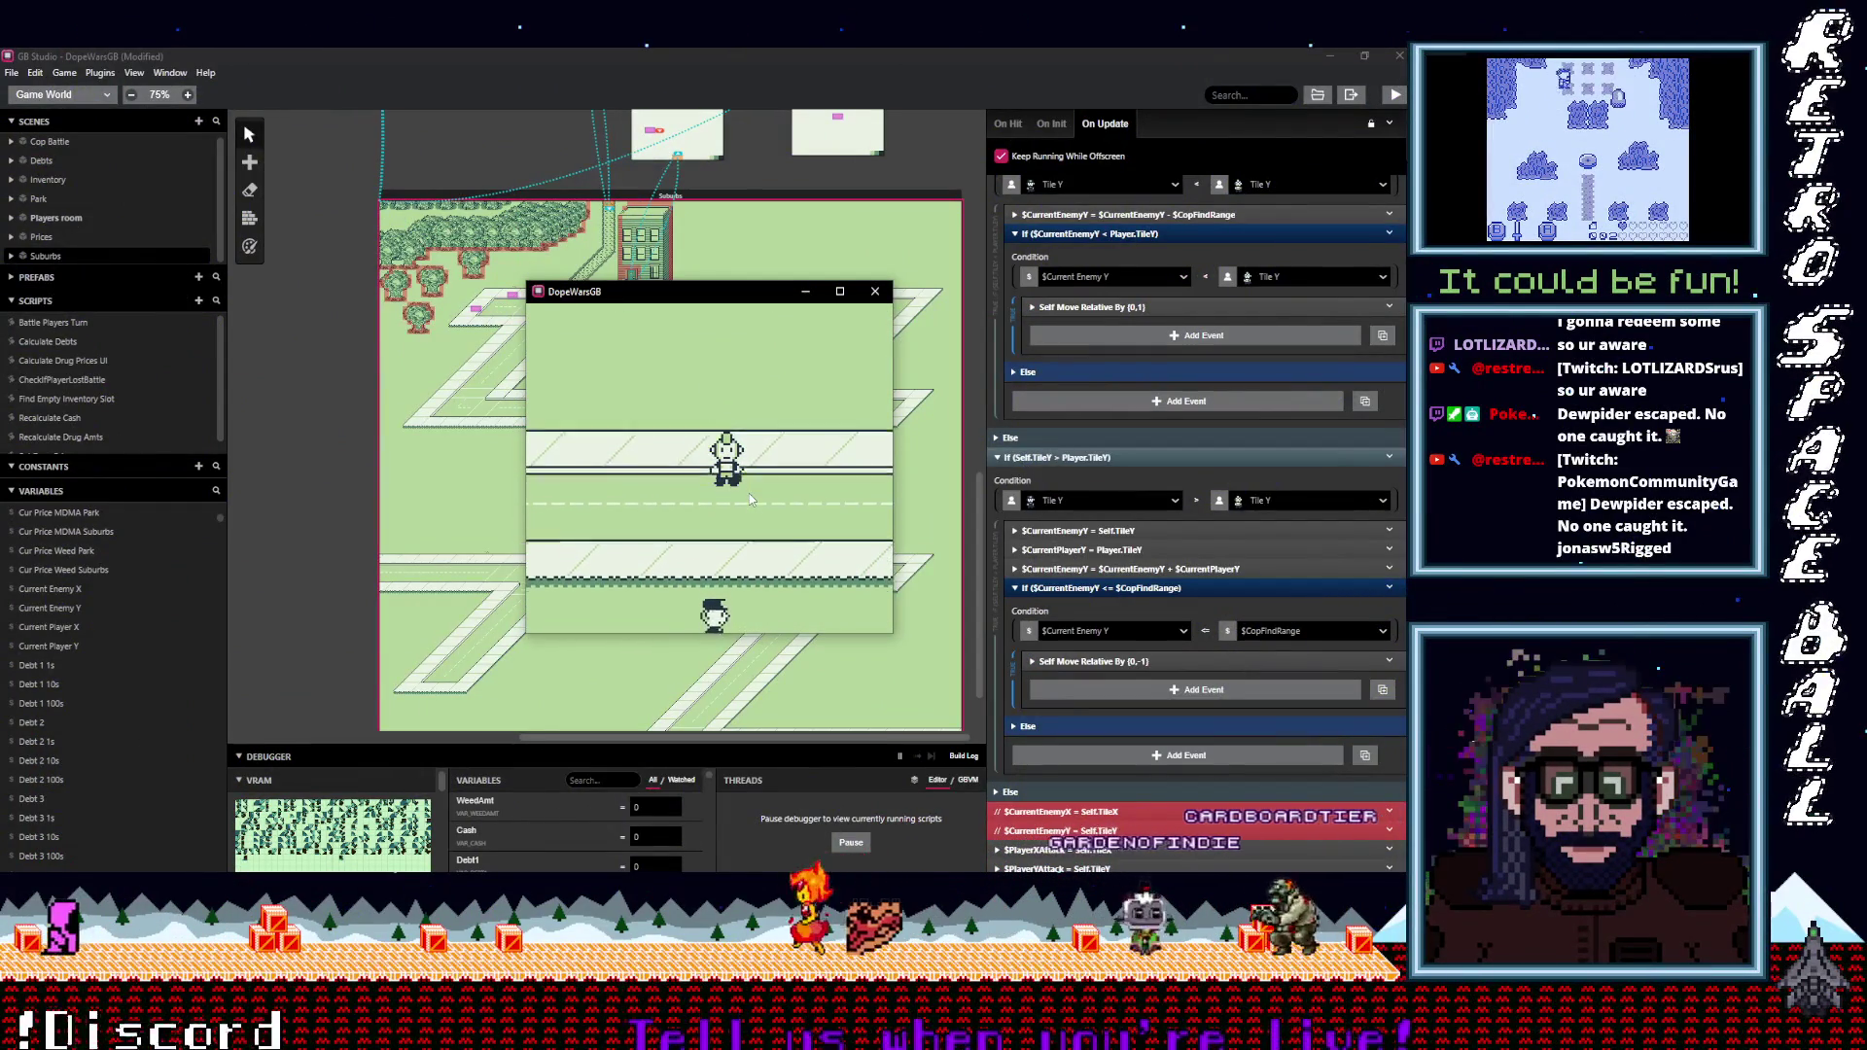
key("Left")
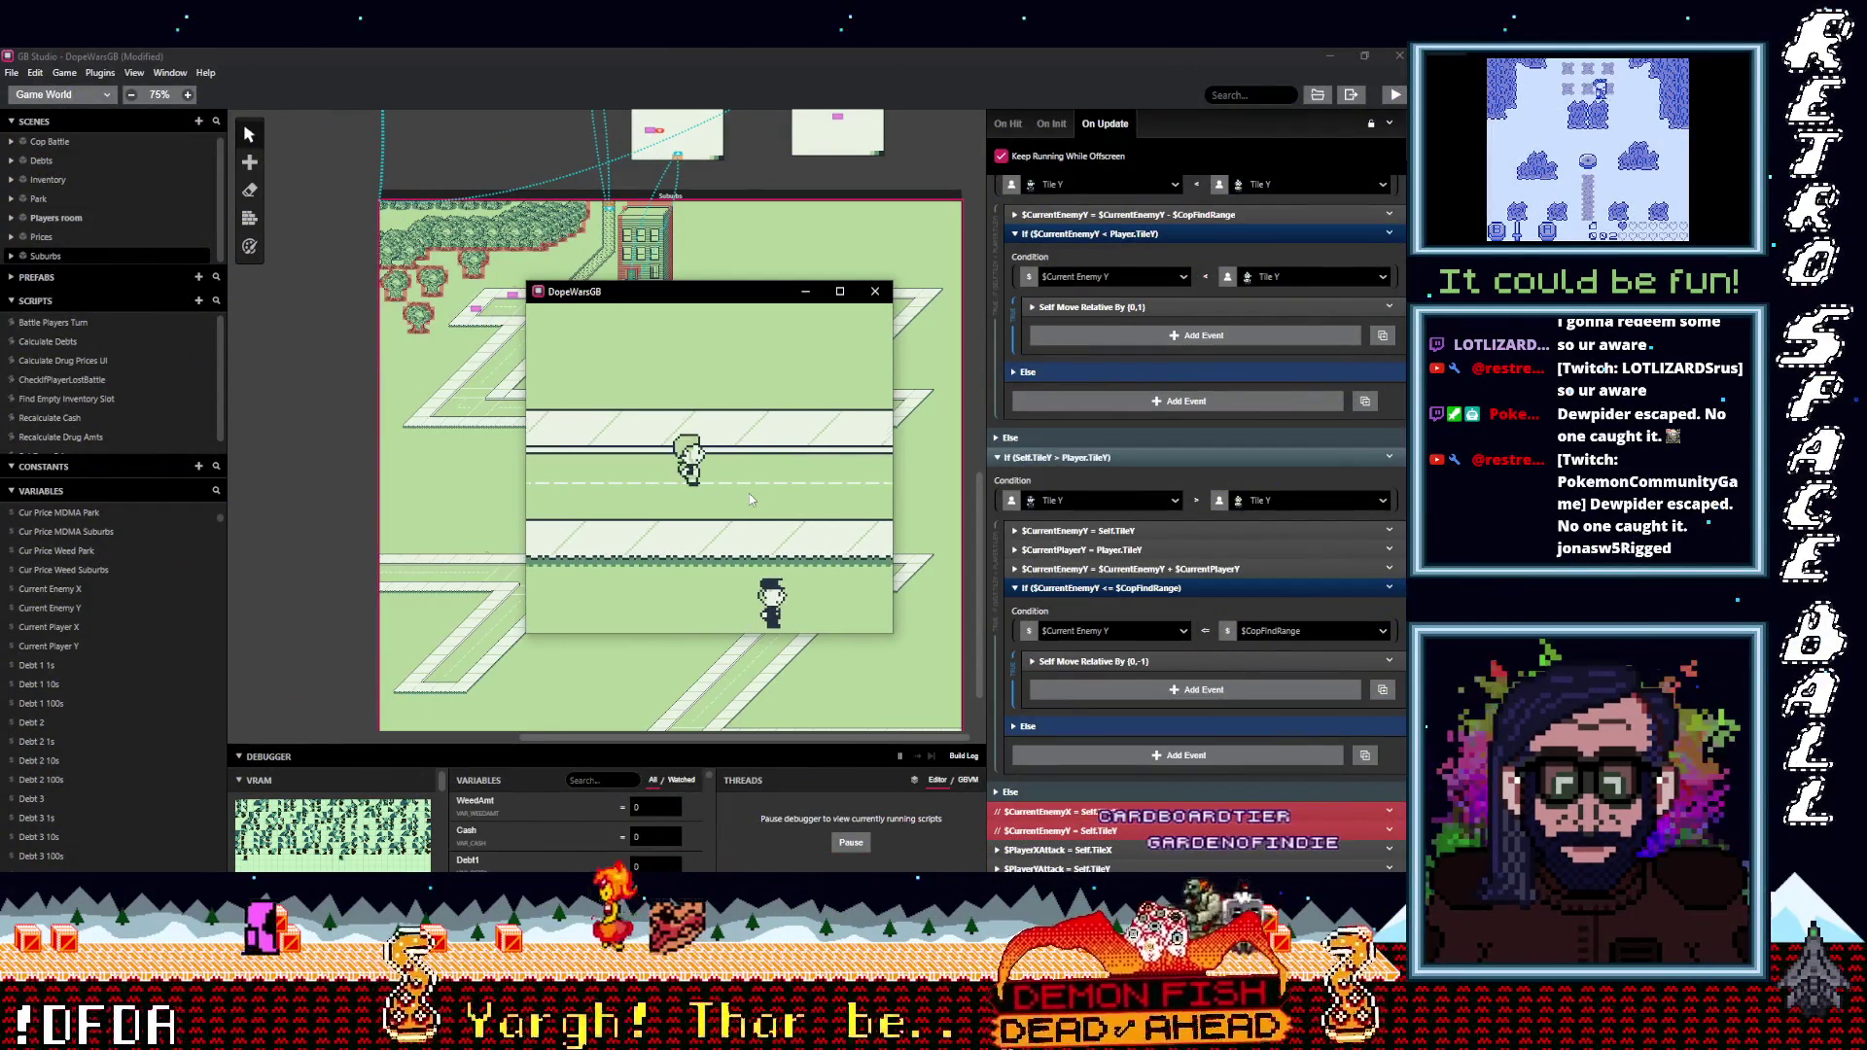
key("Right")
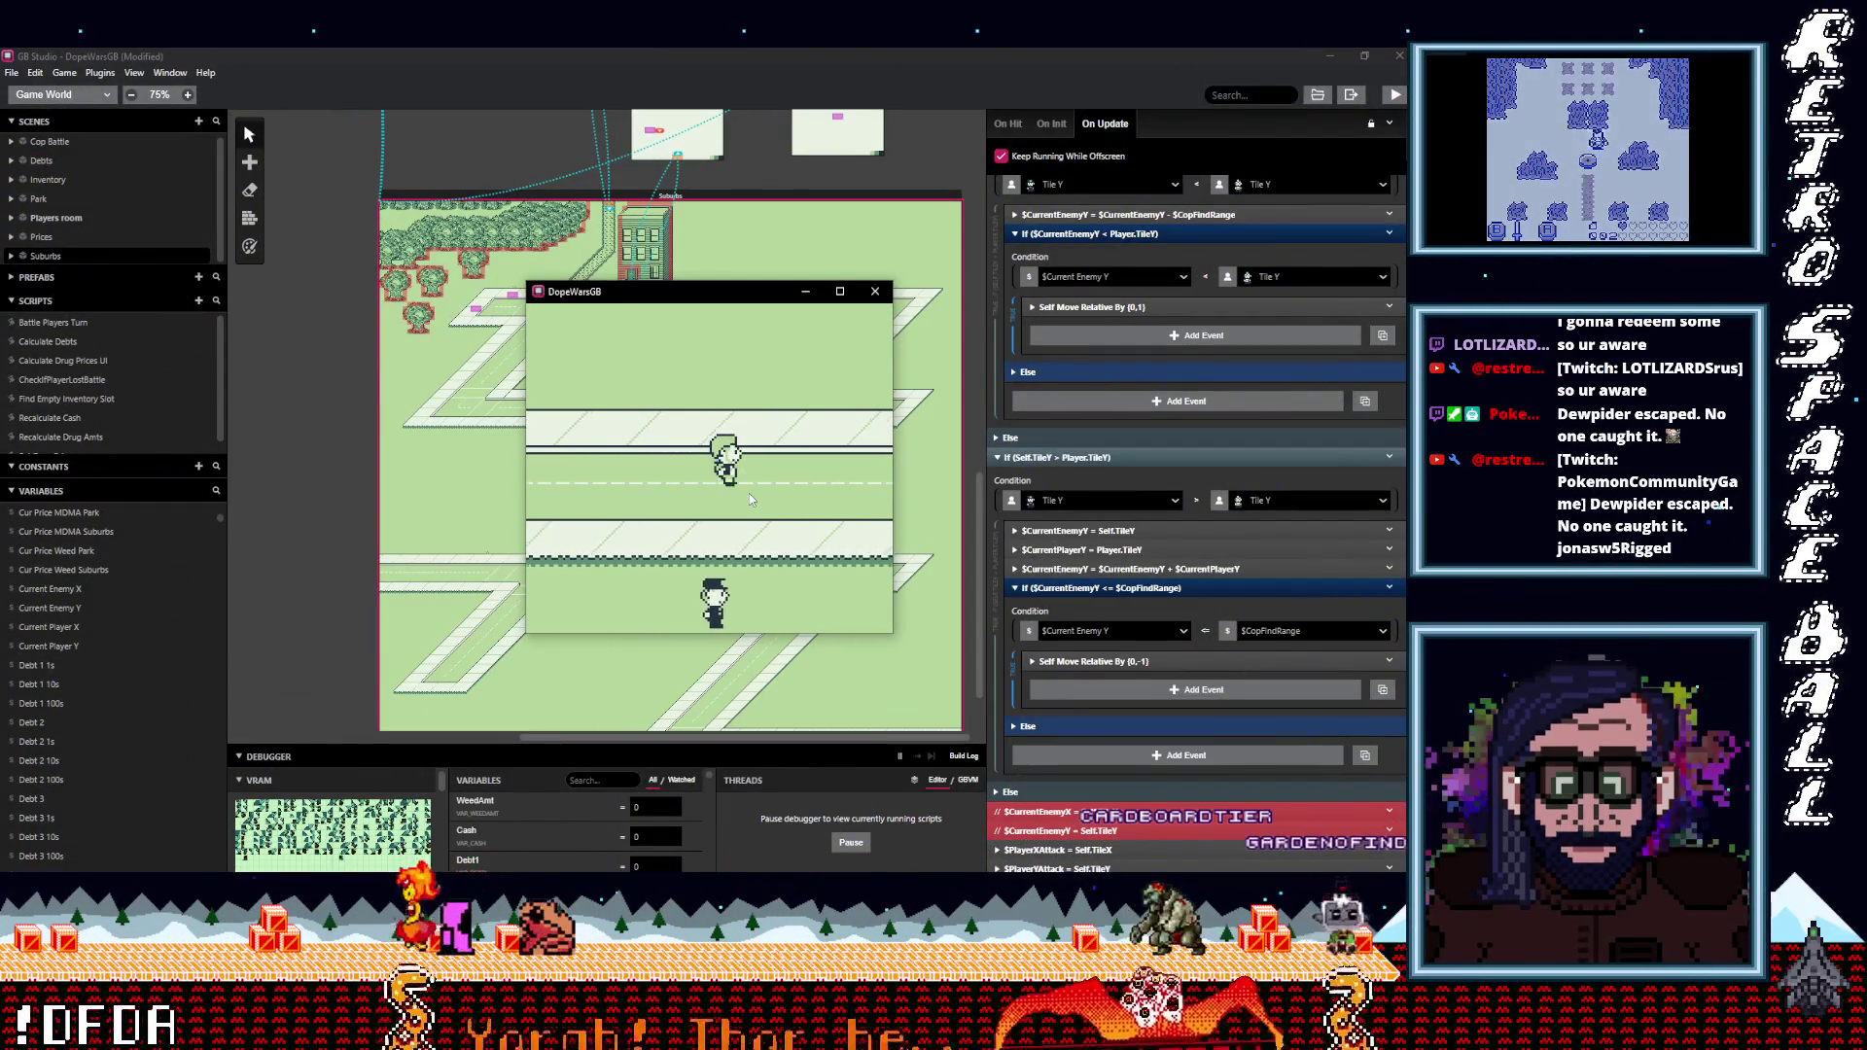
key("Left")
key("Up")
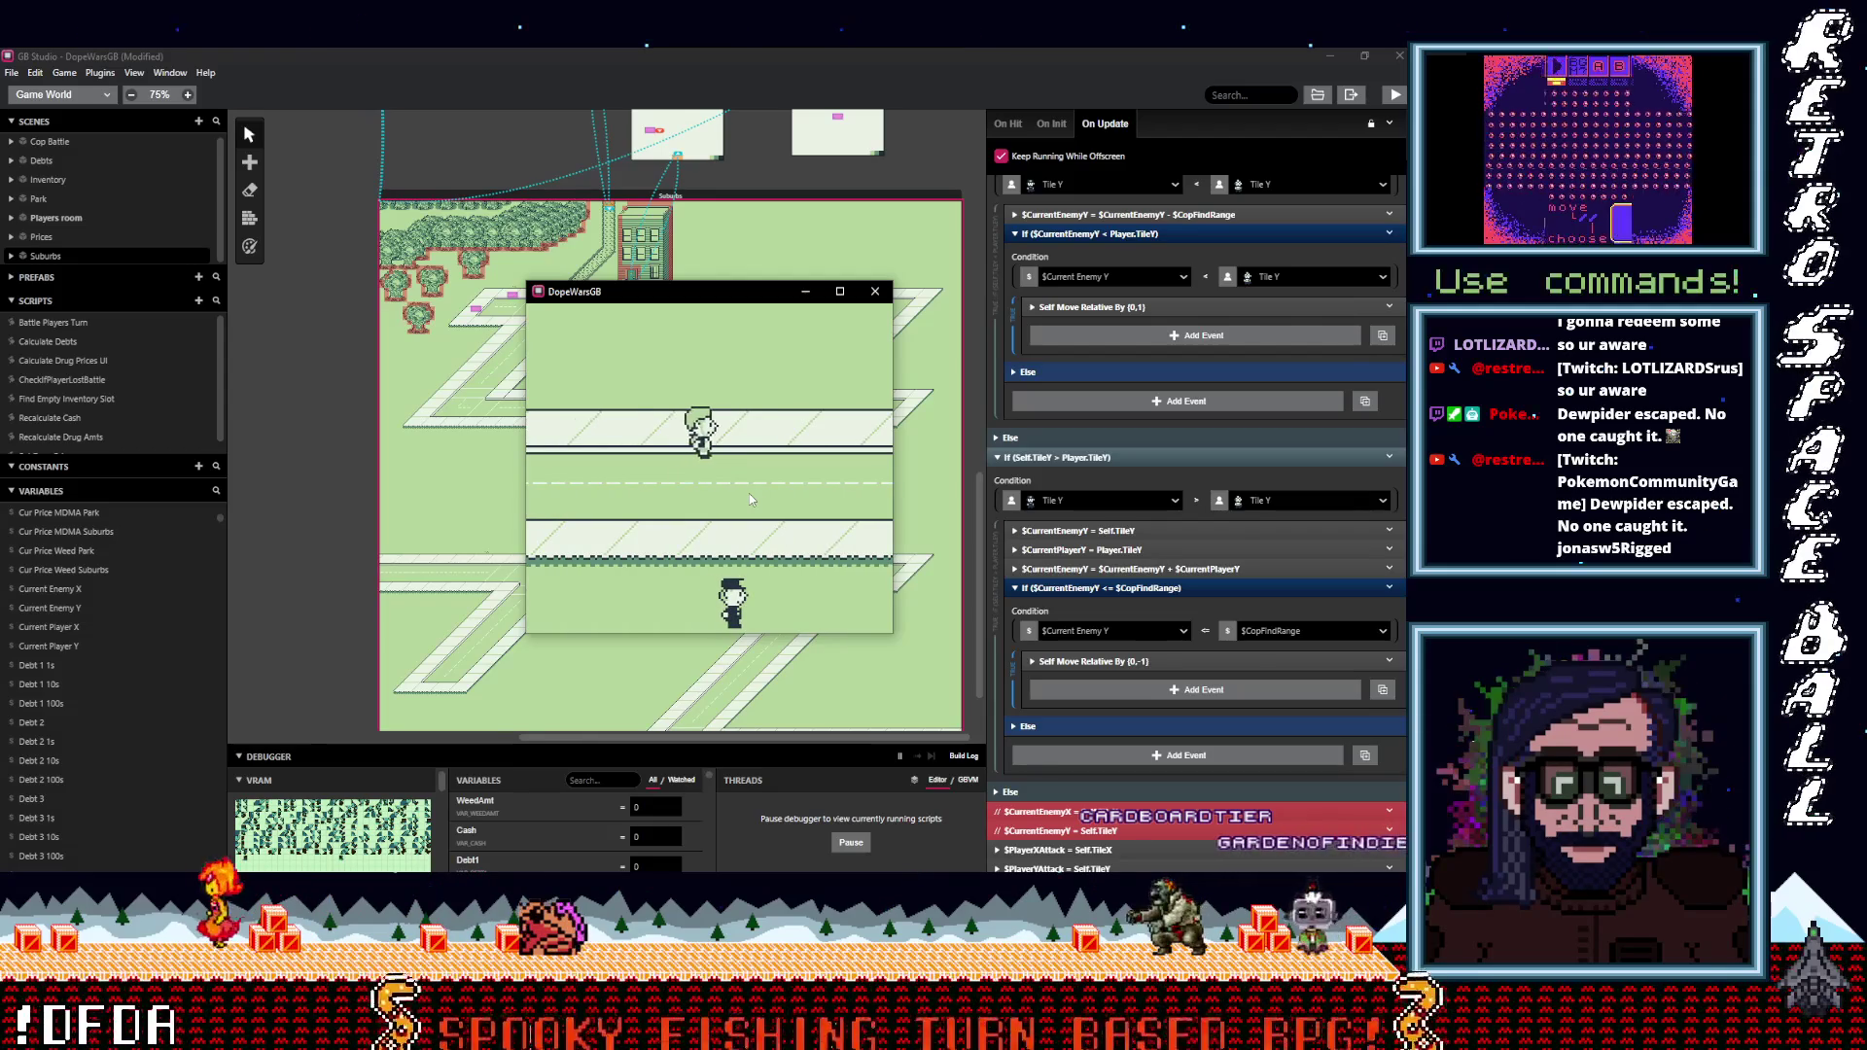
key("Up")
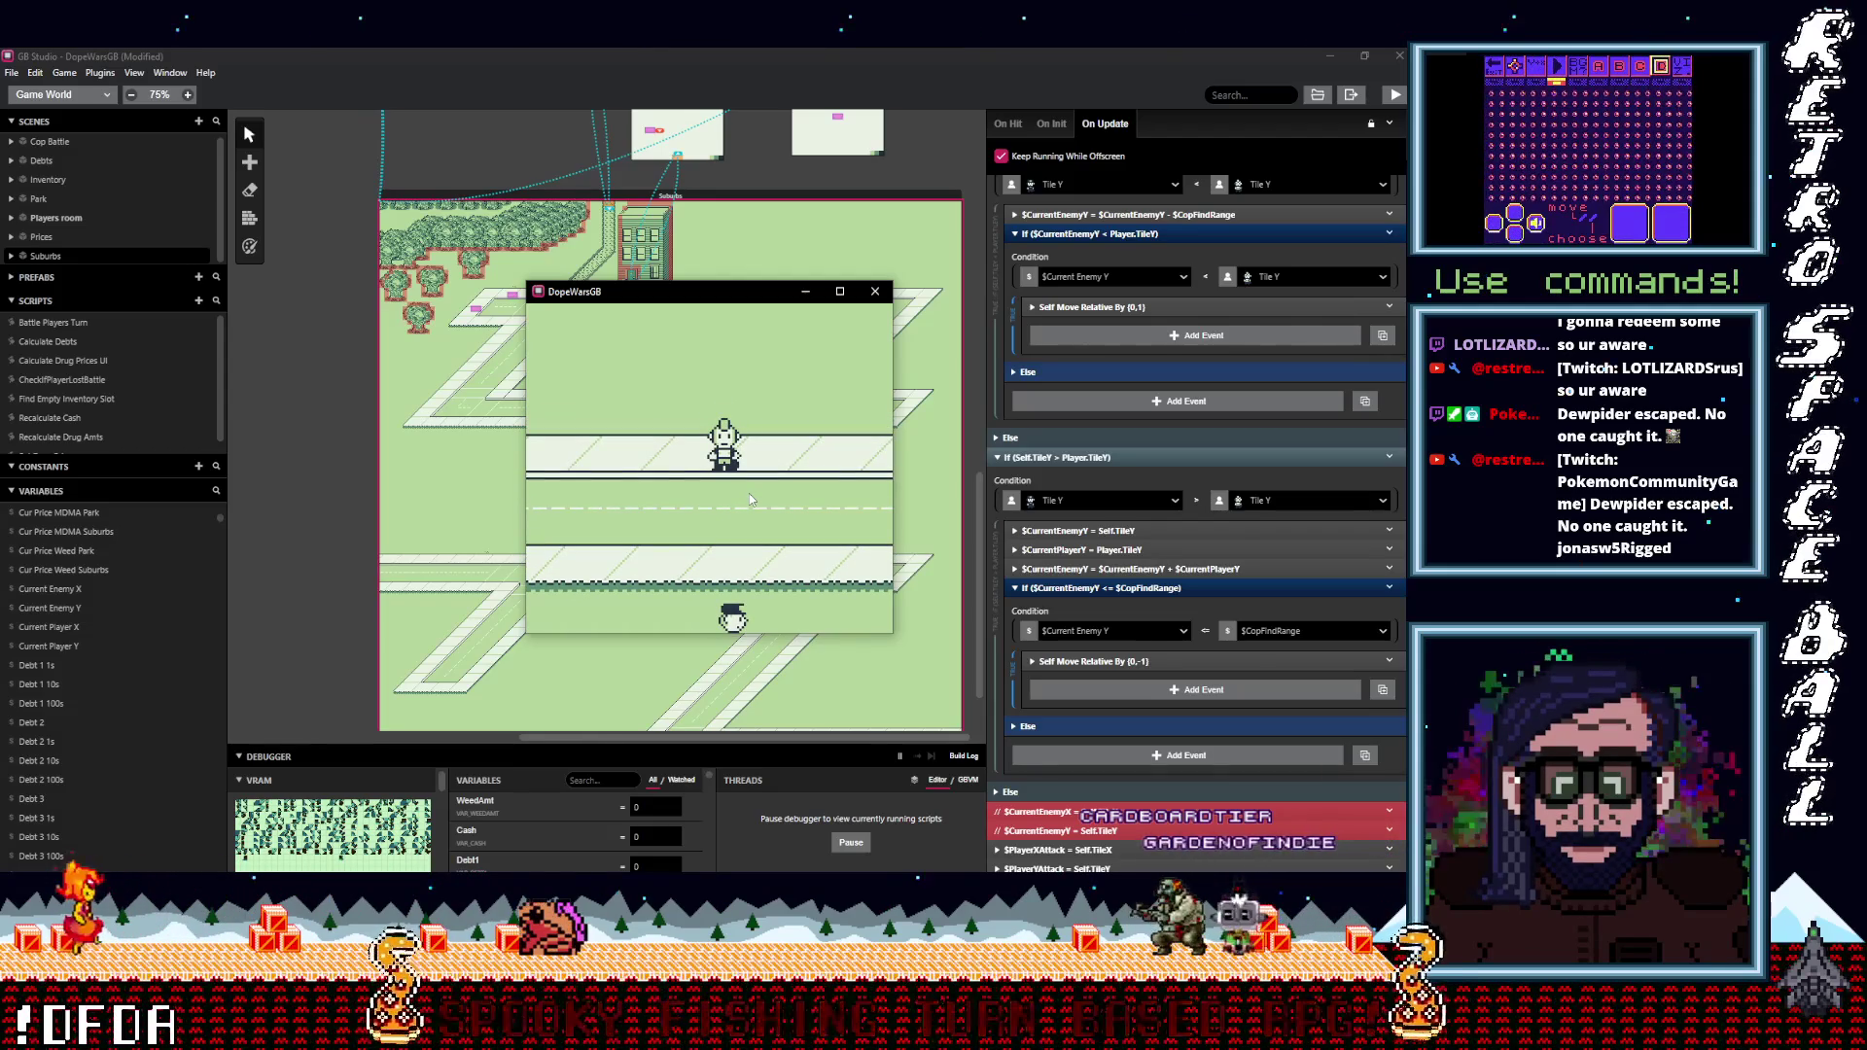
Enlarge the debugger, filter its variables by 'curren', and refocus the DopeWarsGB game window.
mouse_move(613, 749)
left_mouse_down()
mouse_move(613, 550)
mouse_move(586, 605)
mouse_move(544, 415)
left_mouse_up()
mouse_move(661, 291)
left_mouse_down()
mouse_move(968, 271)
mouse_move(926, 230)
left_mouse_up()
left_click(601, 440)
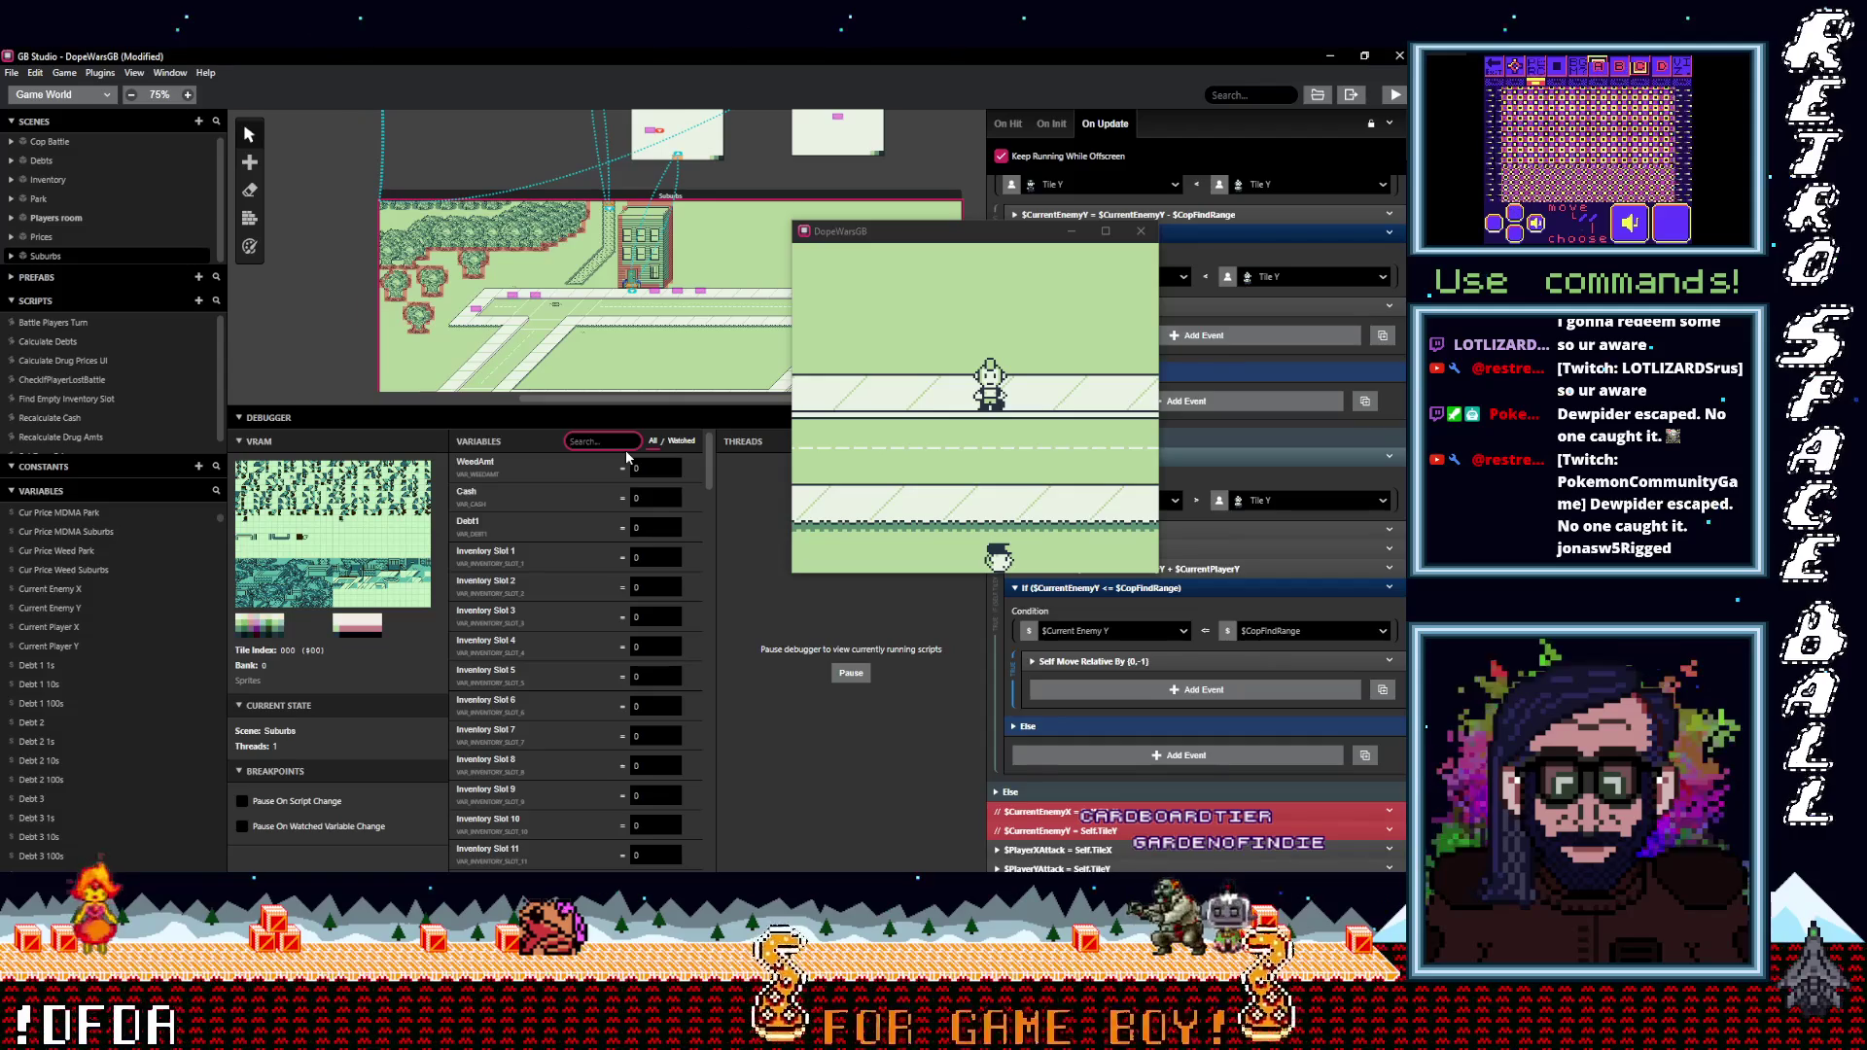
type("curren")
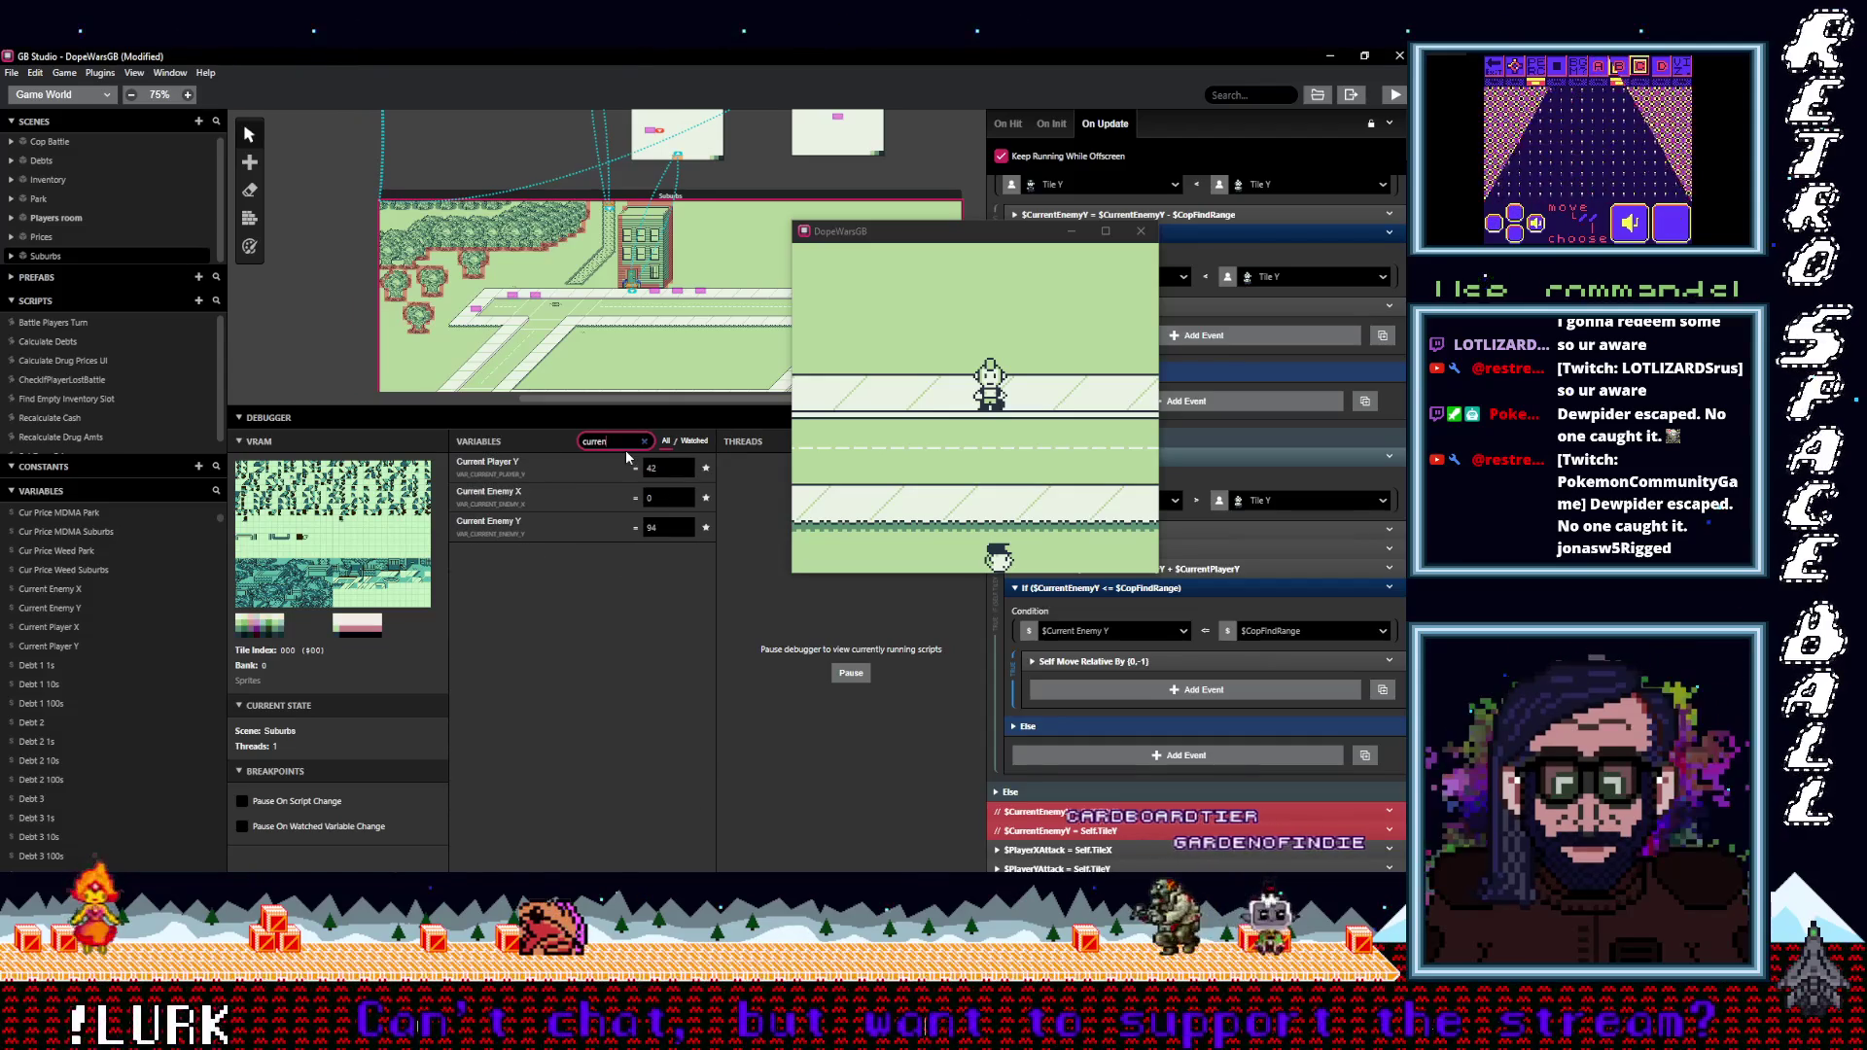
left_click(1034, 311)
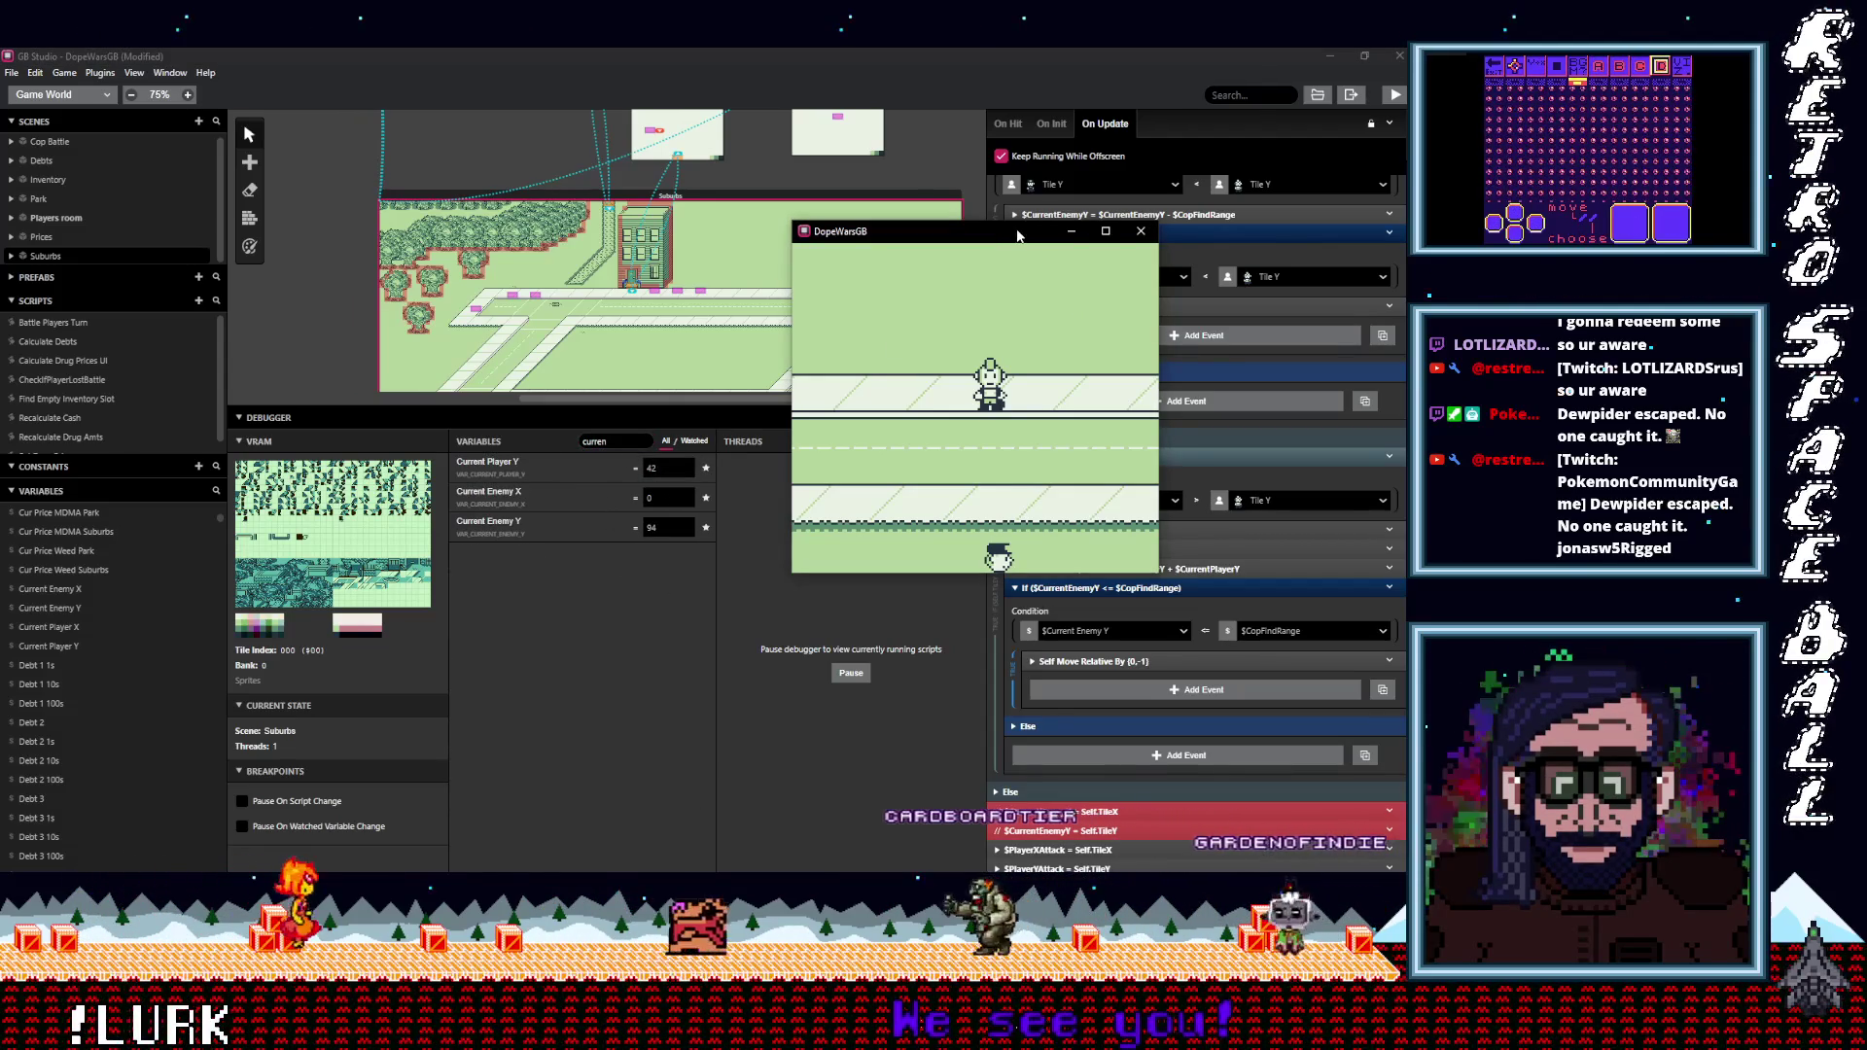
Walk the player left, then up the Suburbs street and back down while the Y variables update.
key("Left")
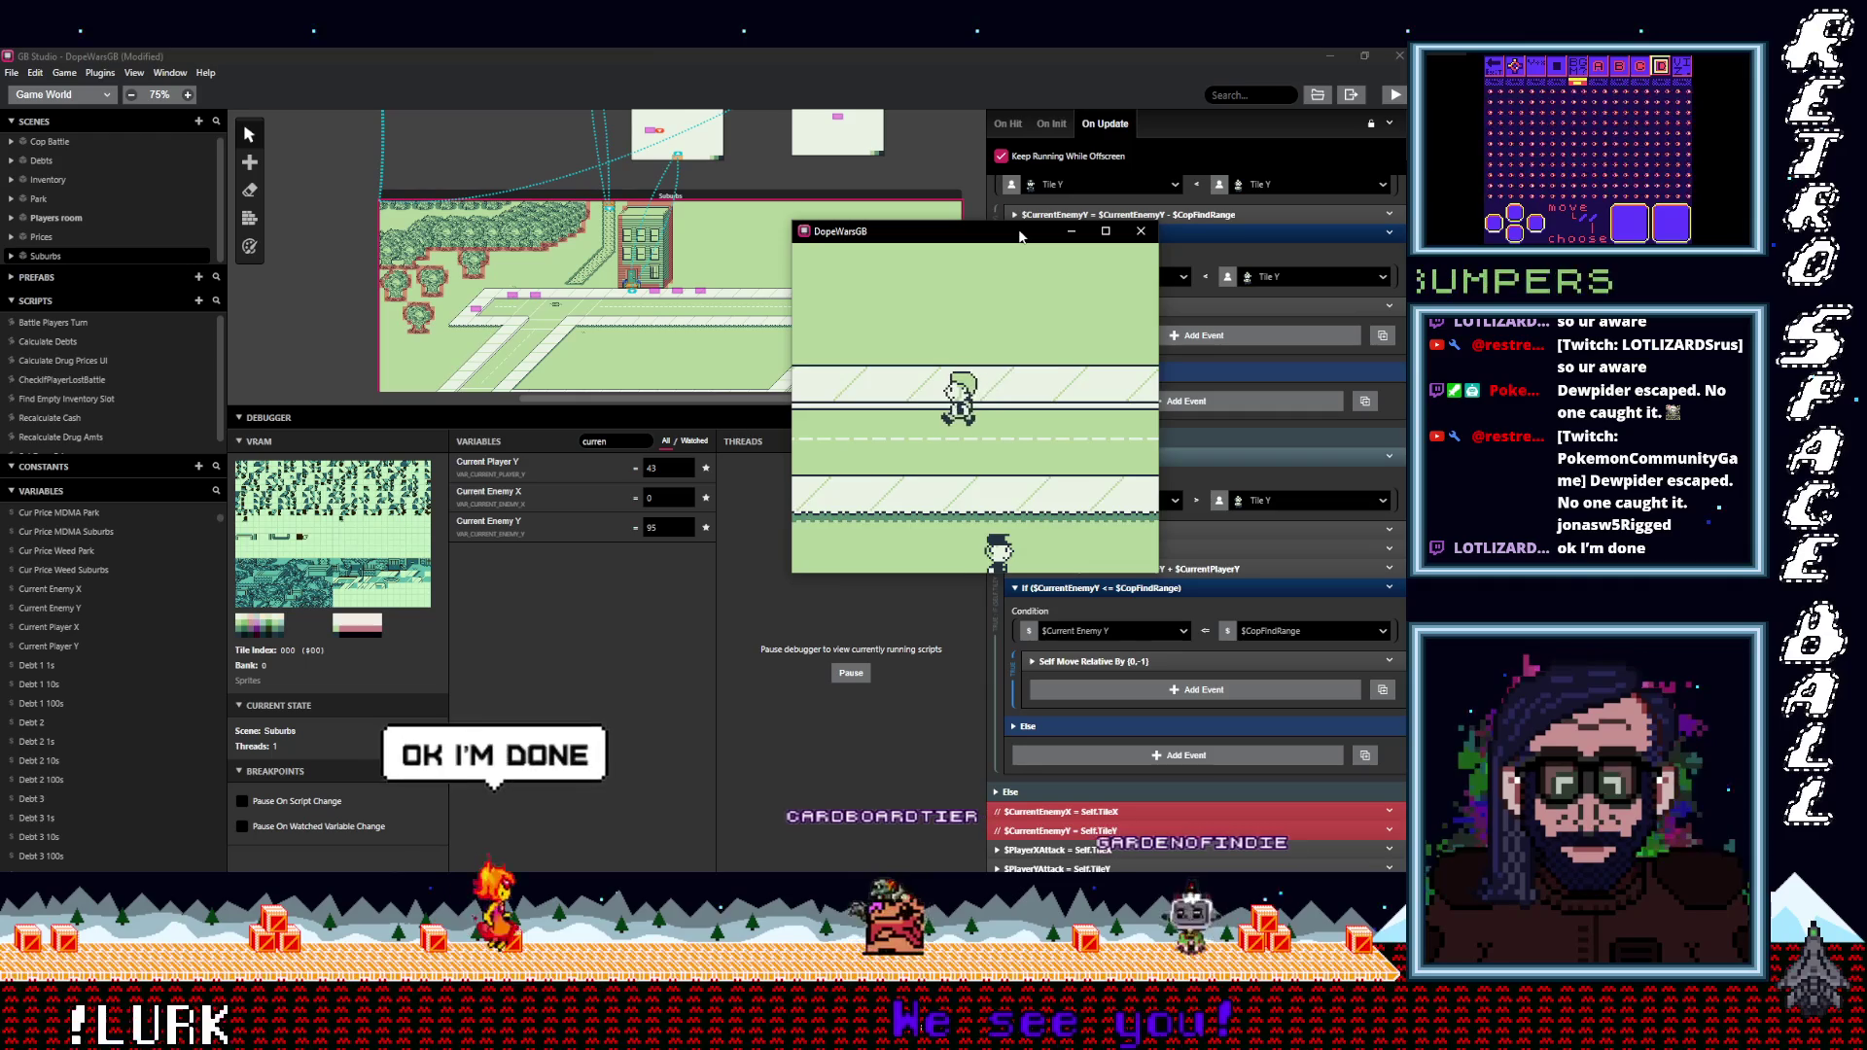
key("Up")
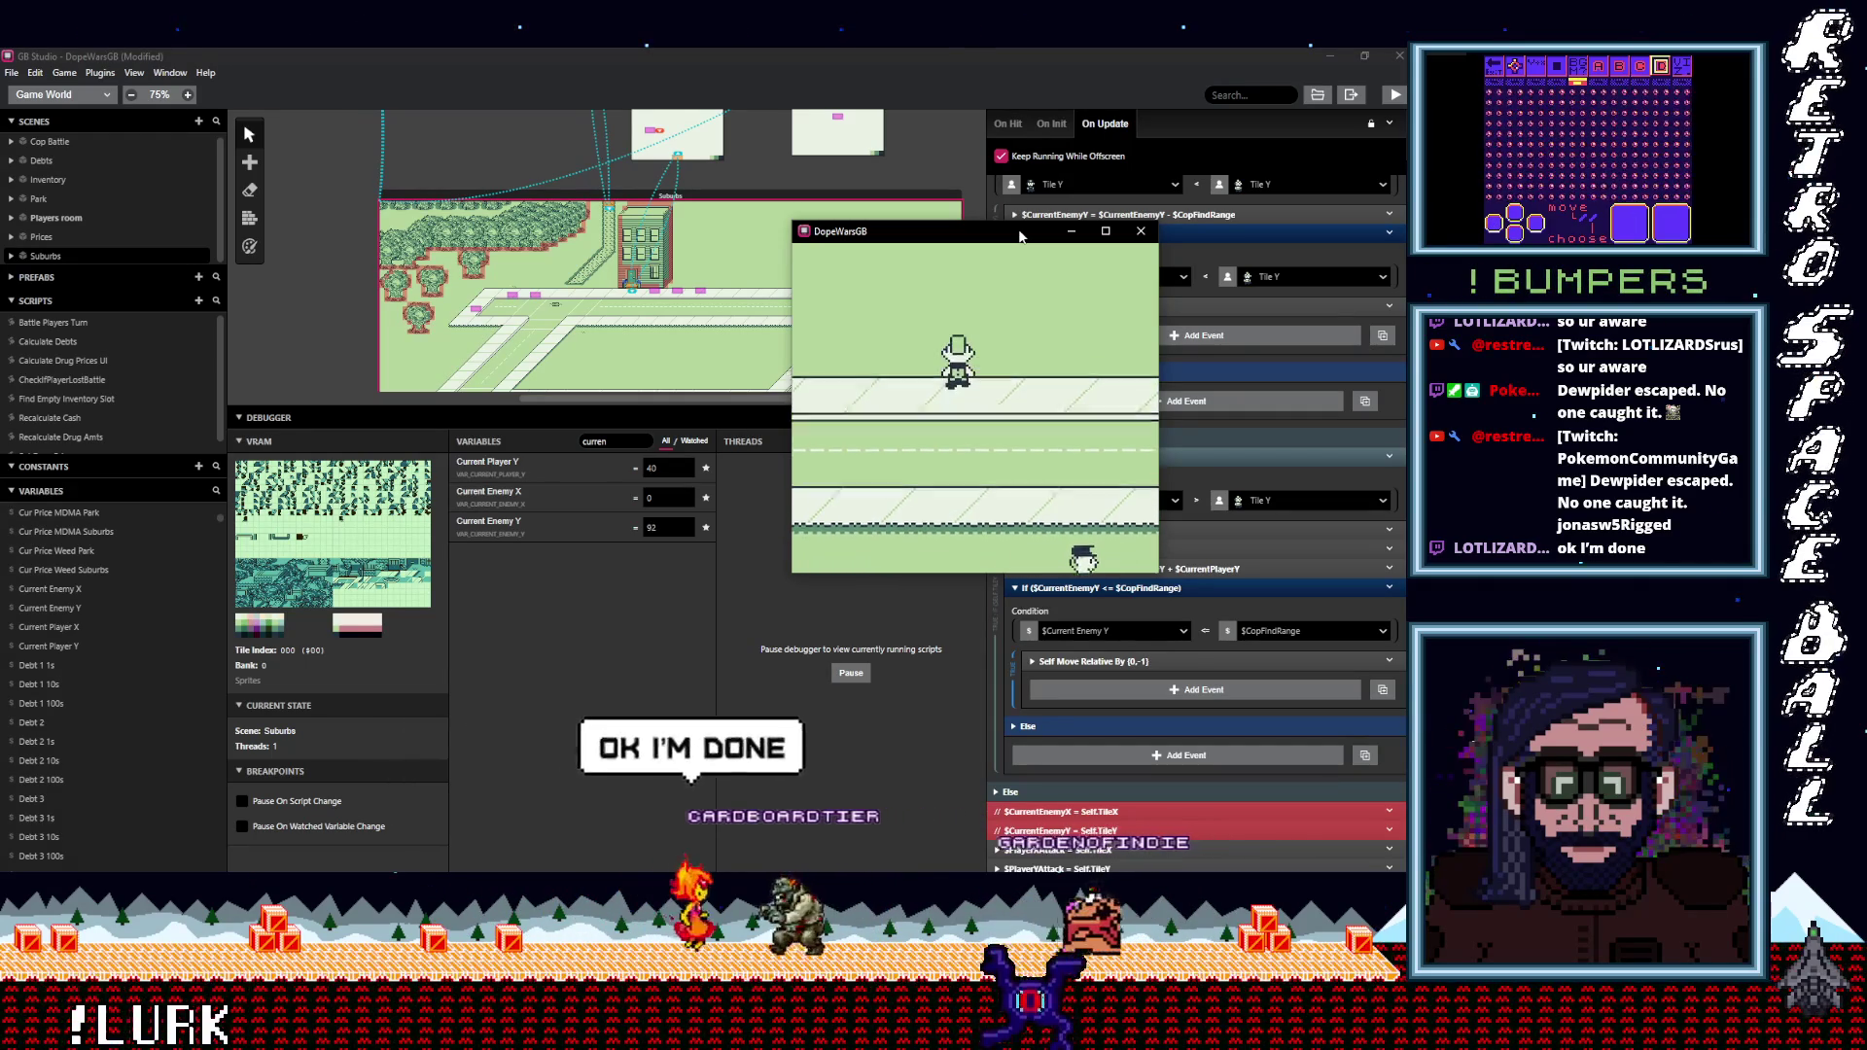
key("Up")
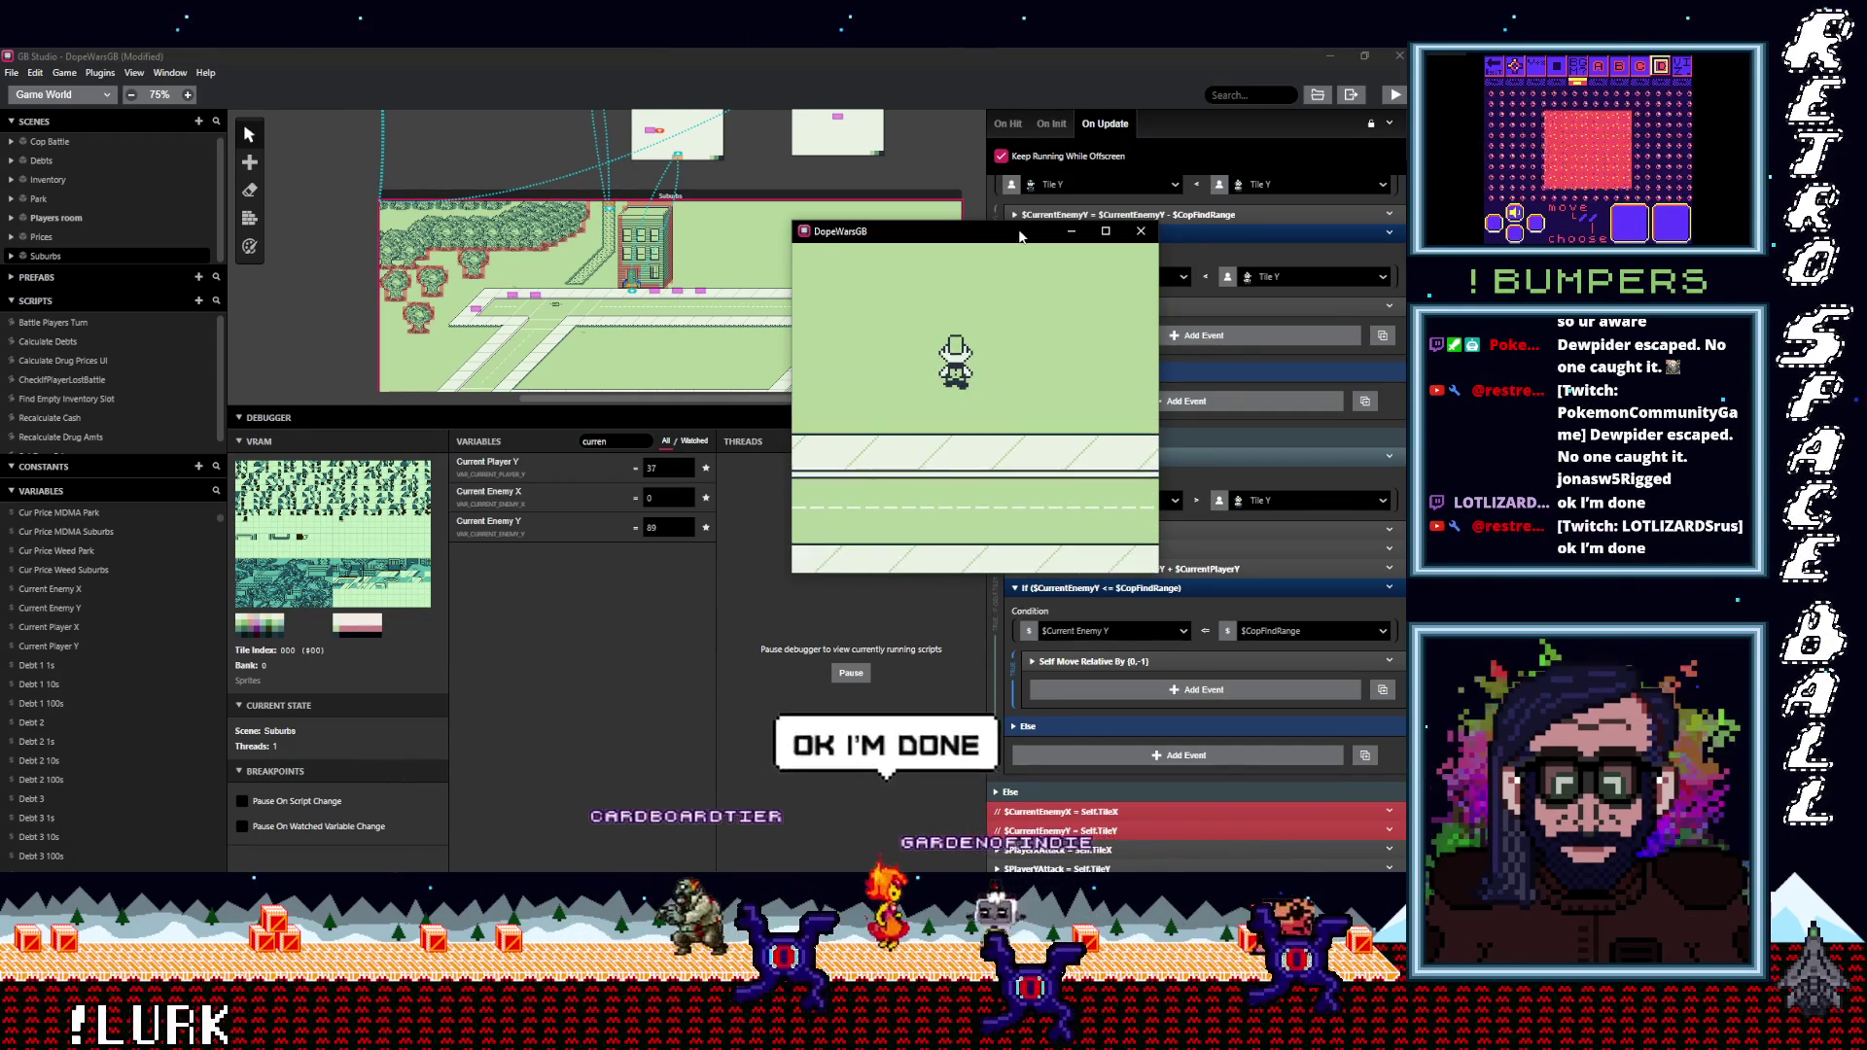
key("Up")
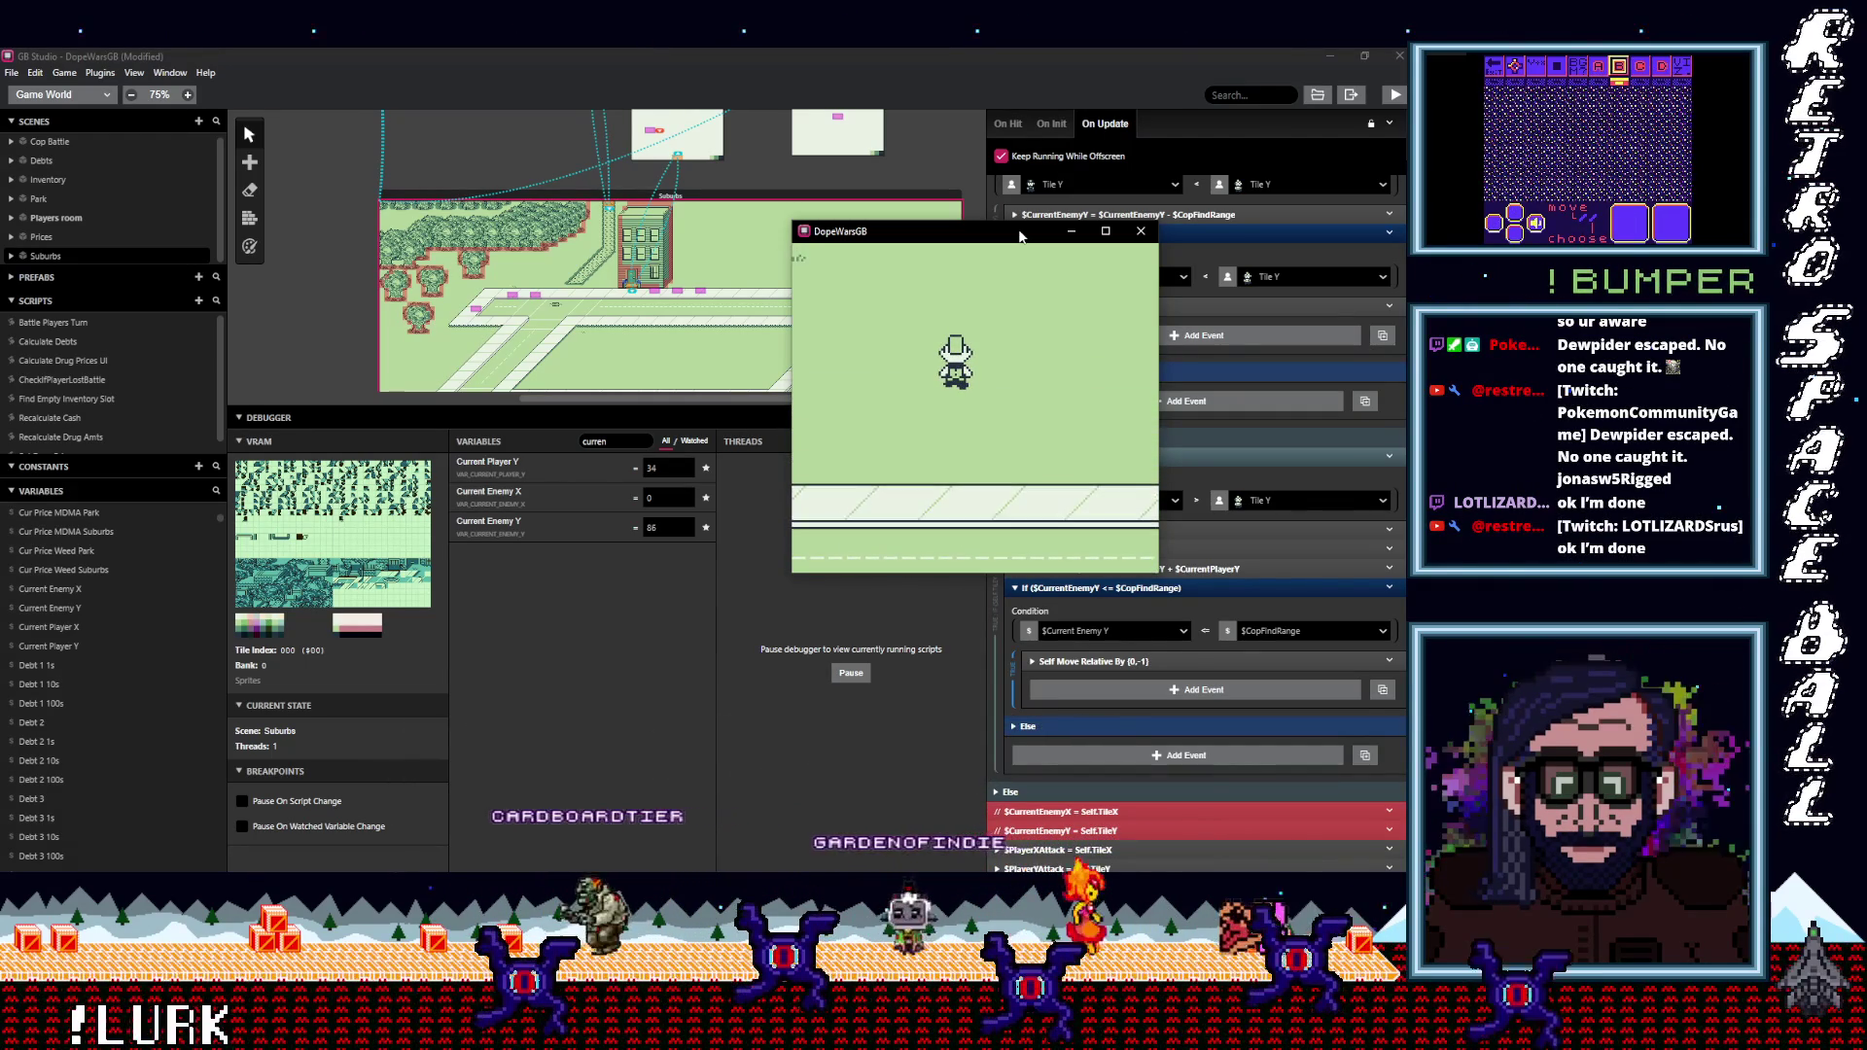
key("Up")
key("Down")
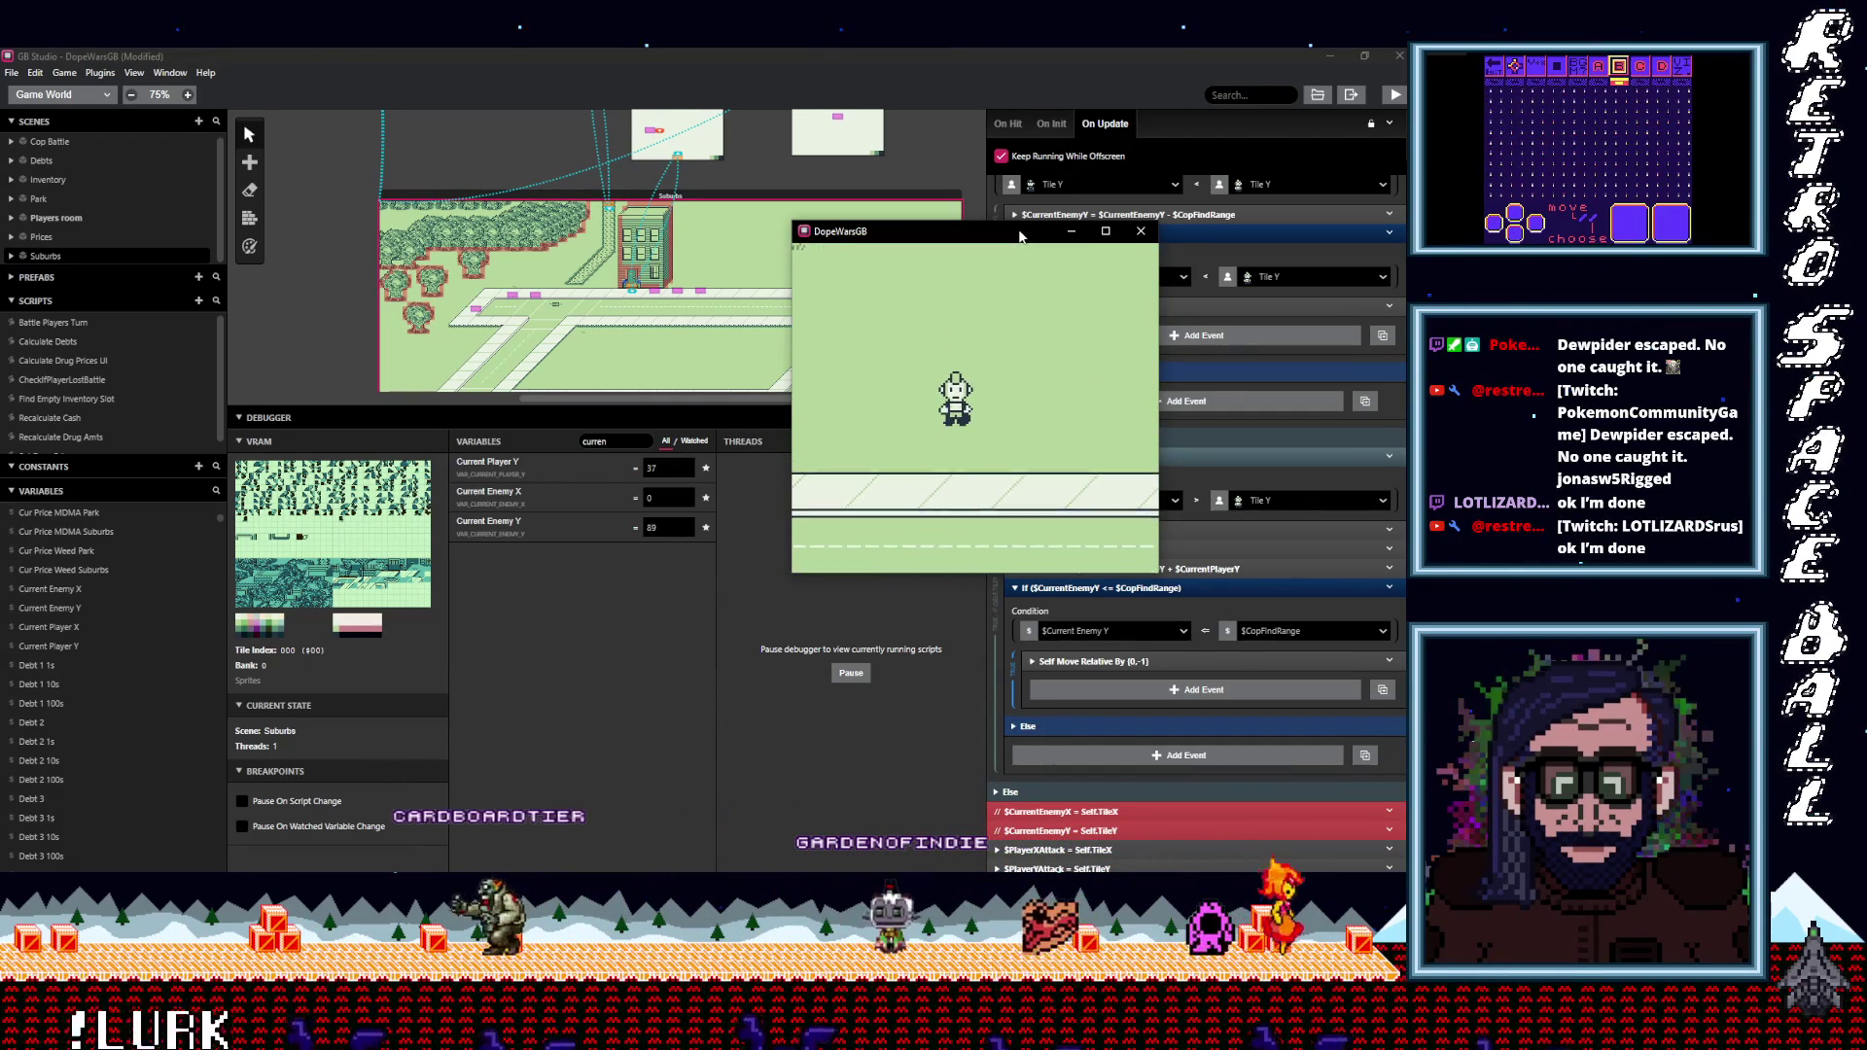
key("Down")
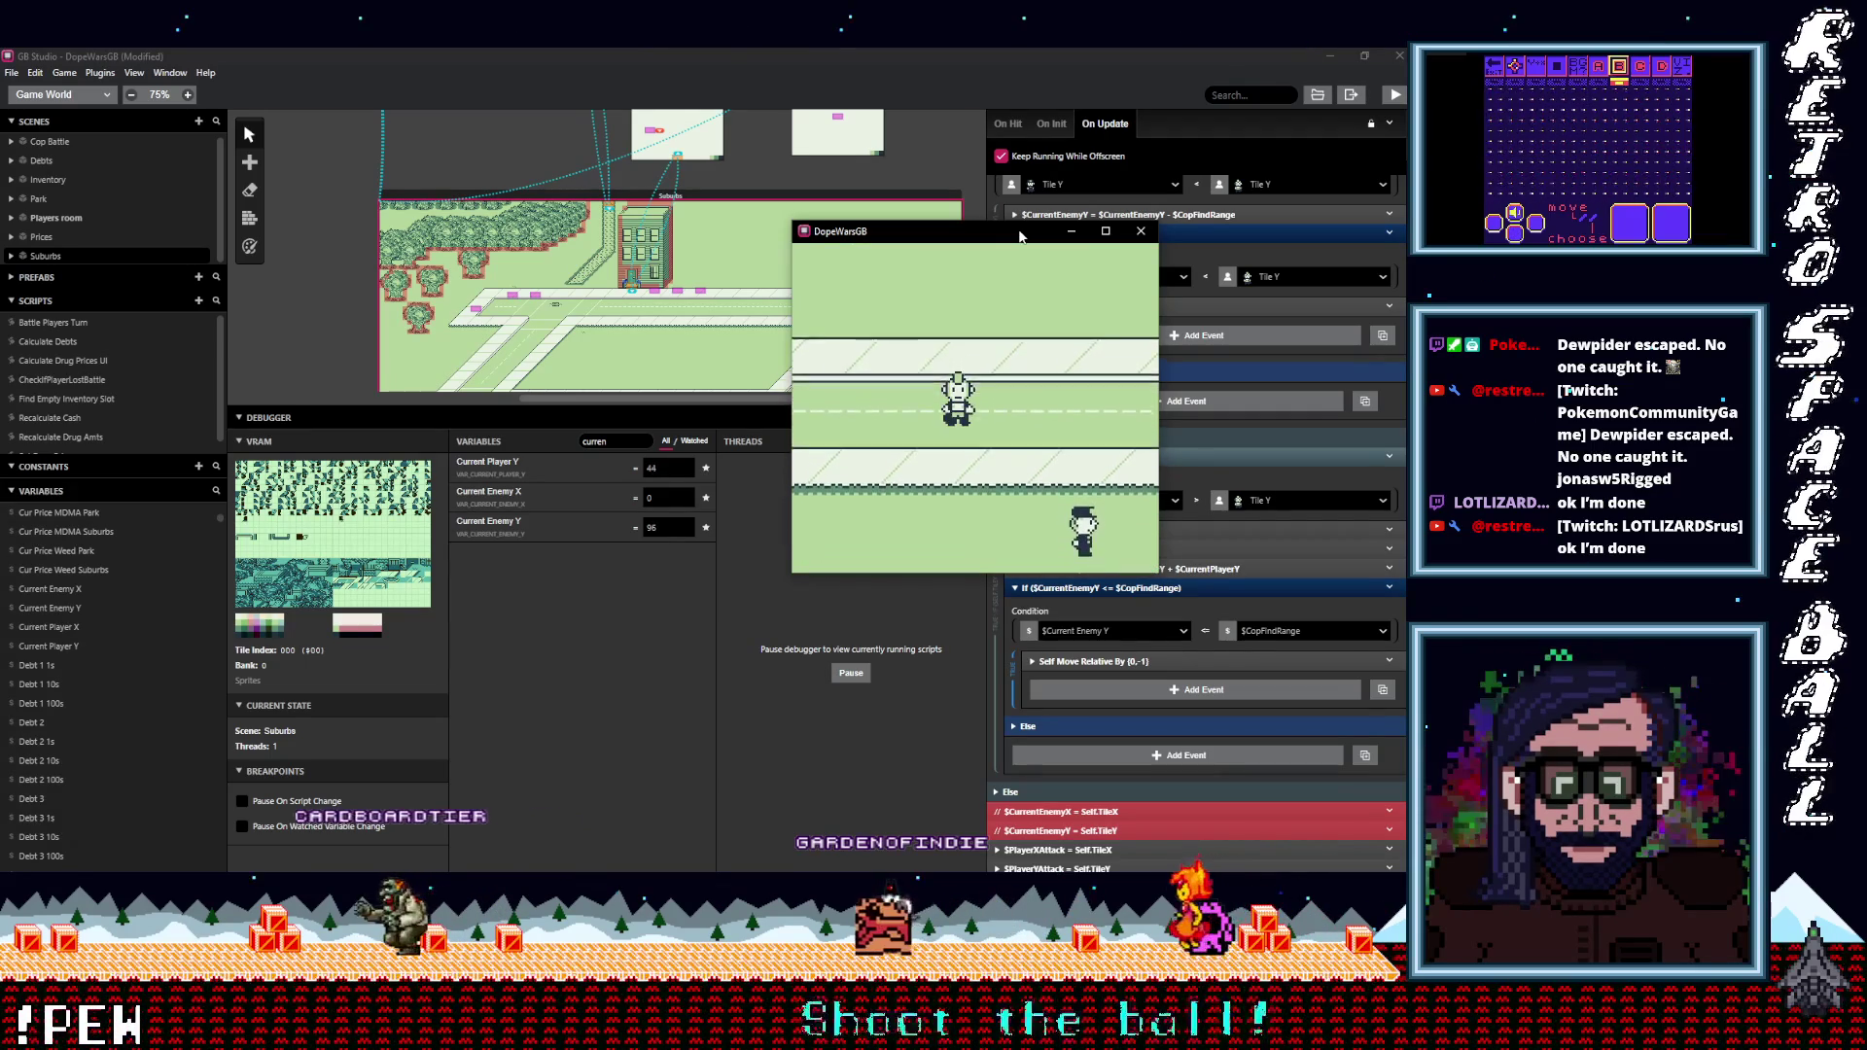
key("Down")
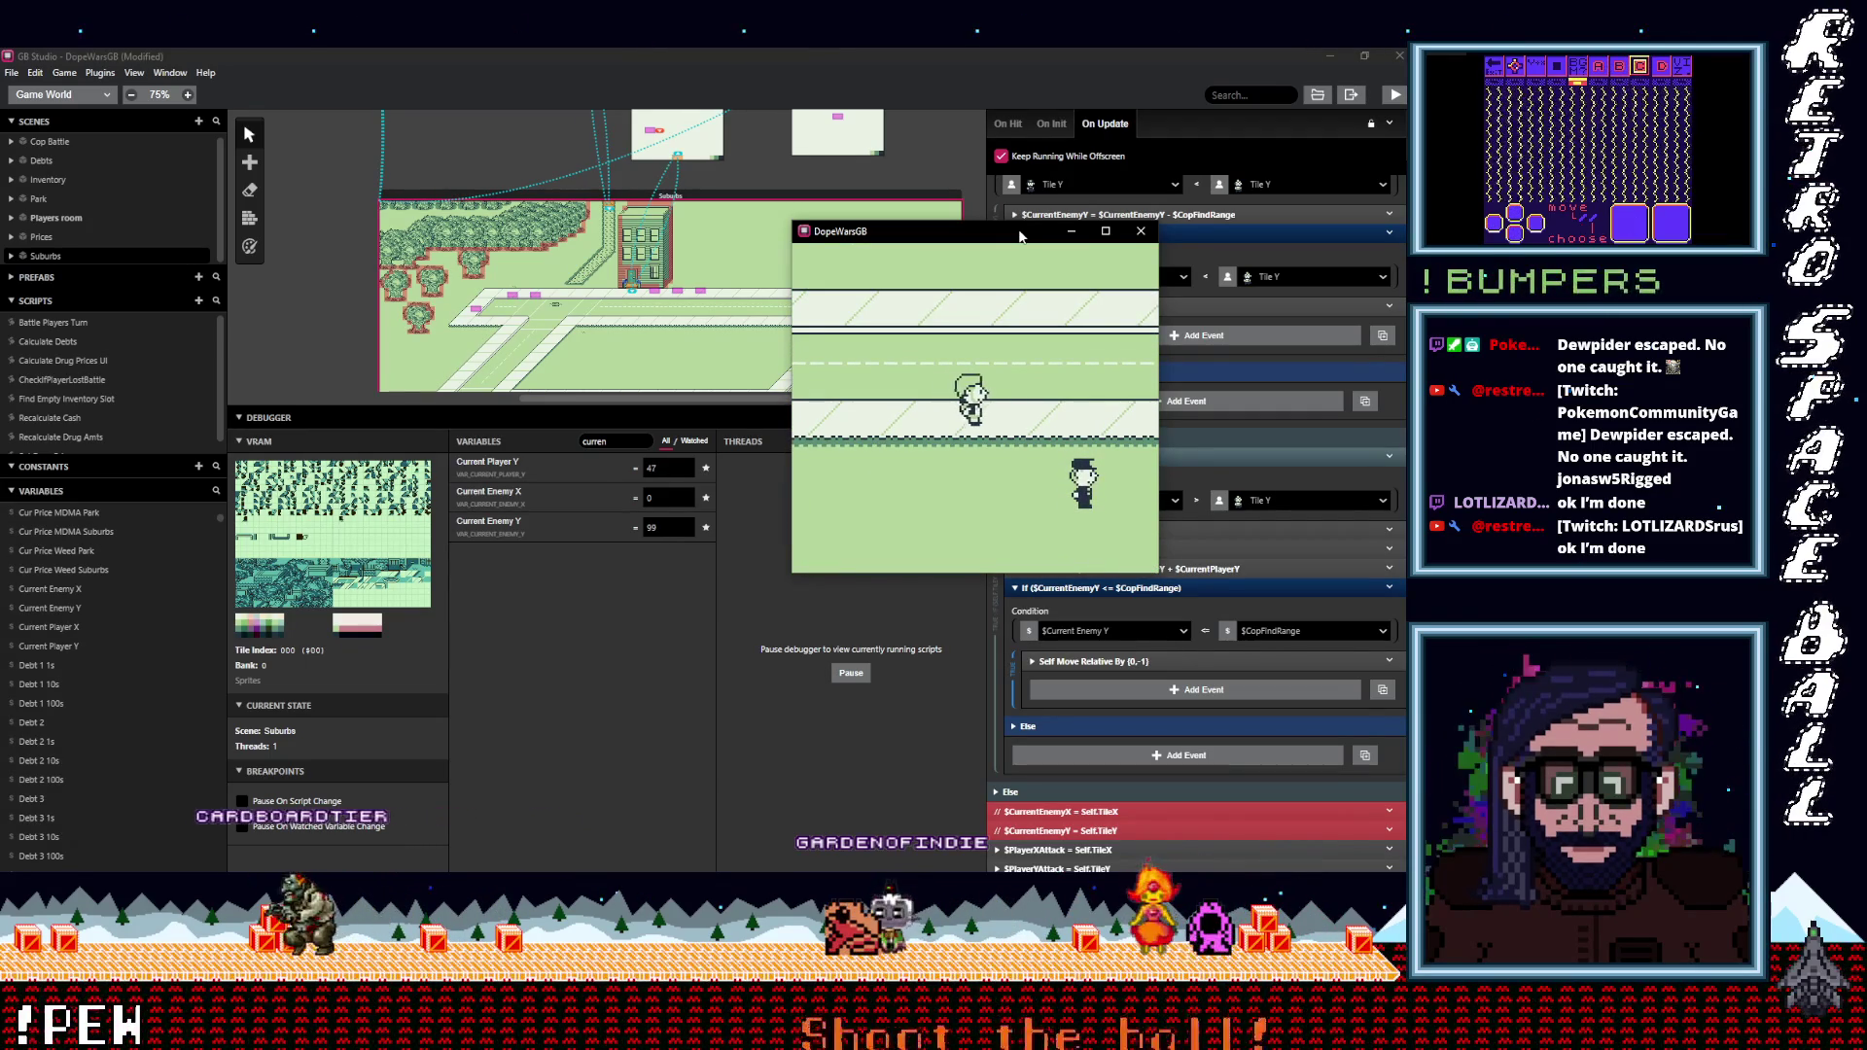
Move the player down, right and up-down until the cop sits beside it (Player Y 51, Enemy Y 103).
key("Right")
key("Left")
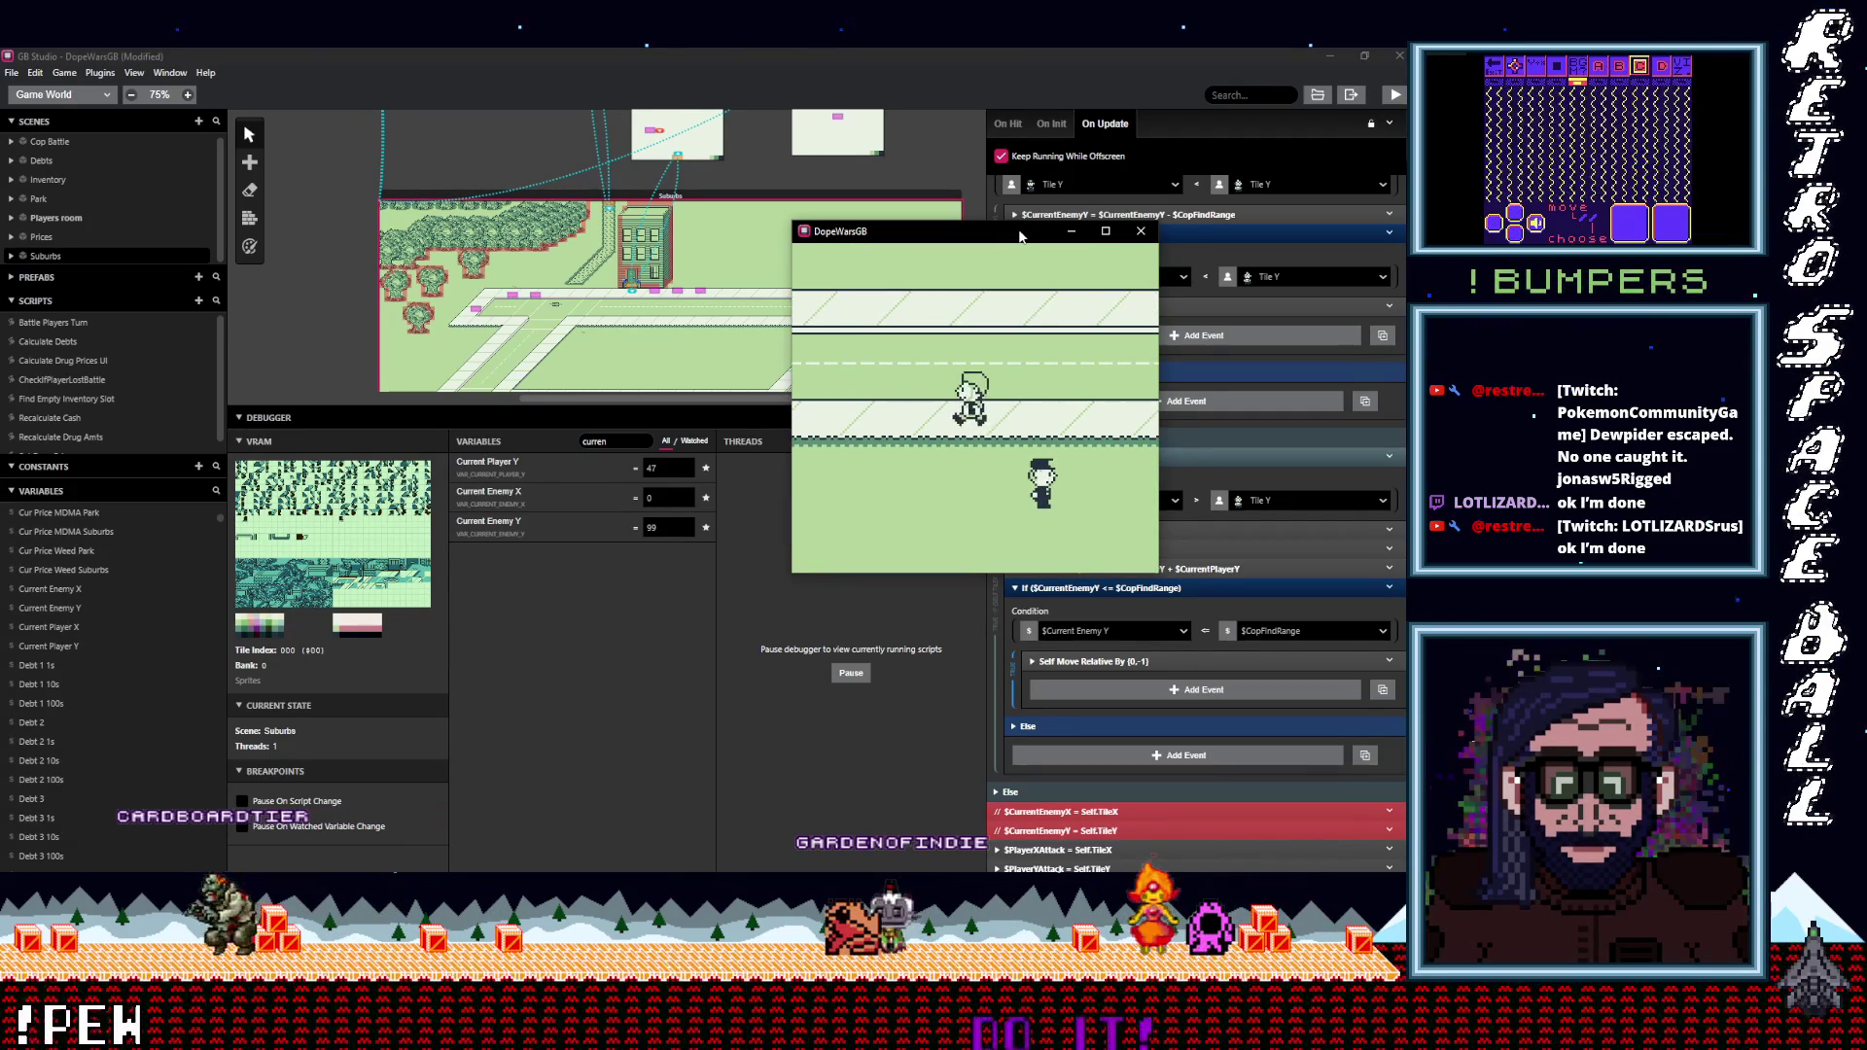
key("Down")
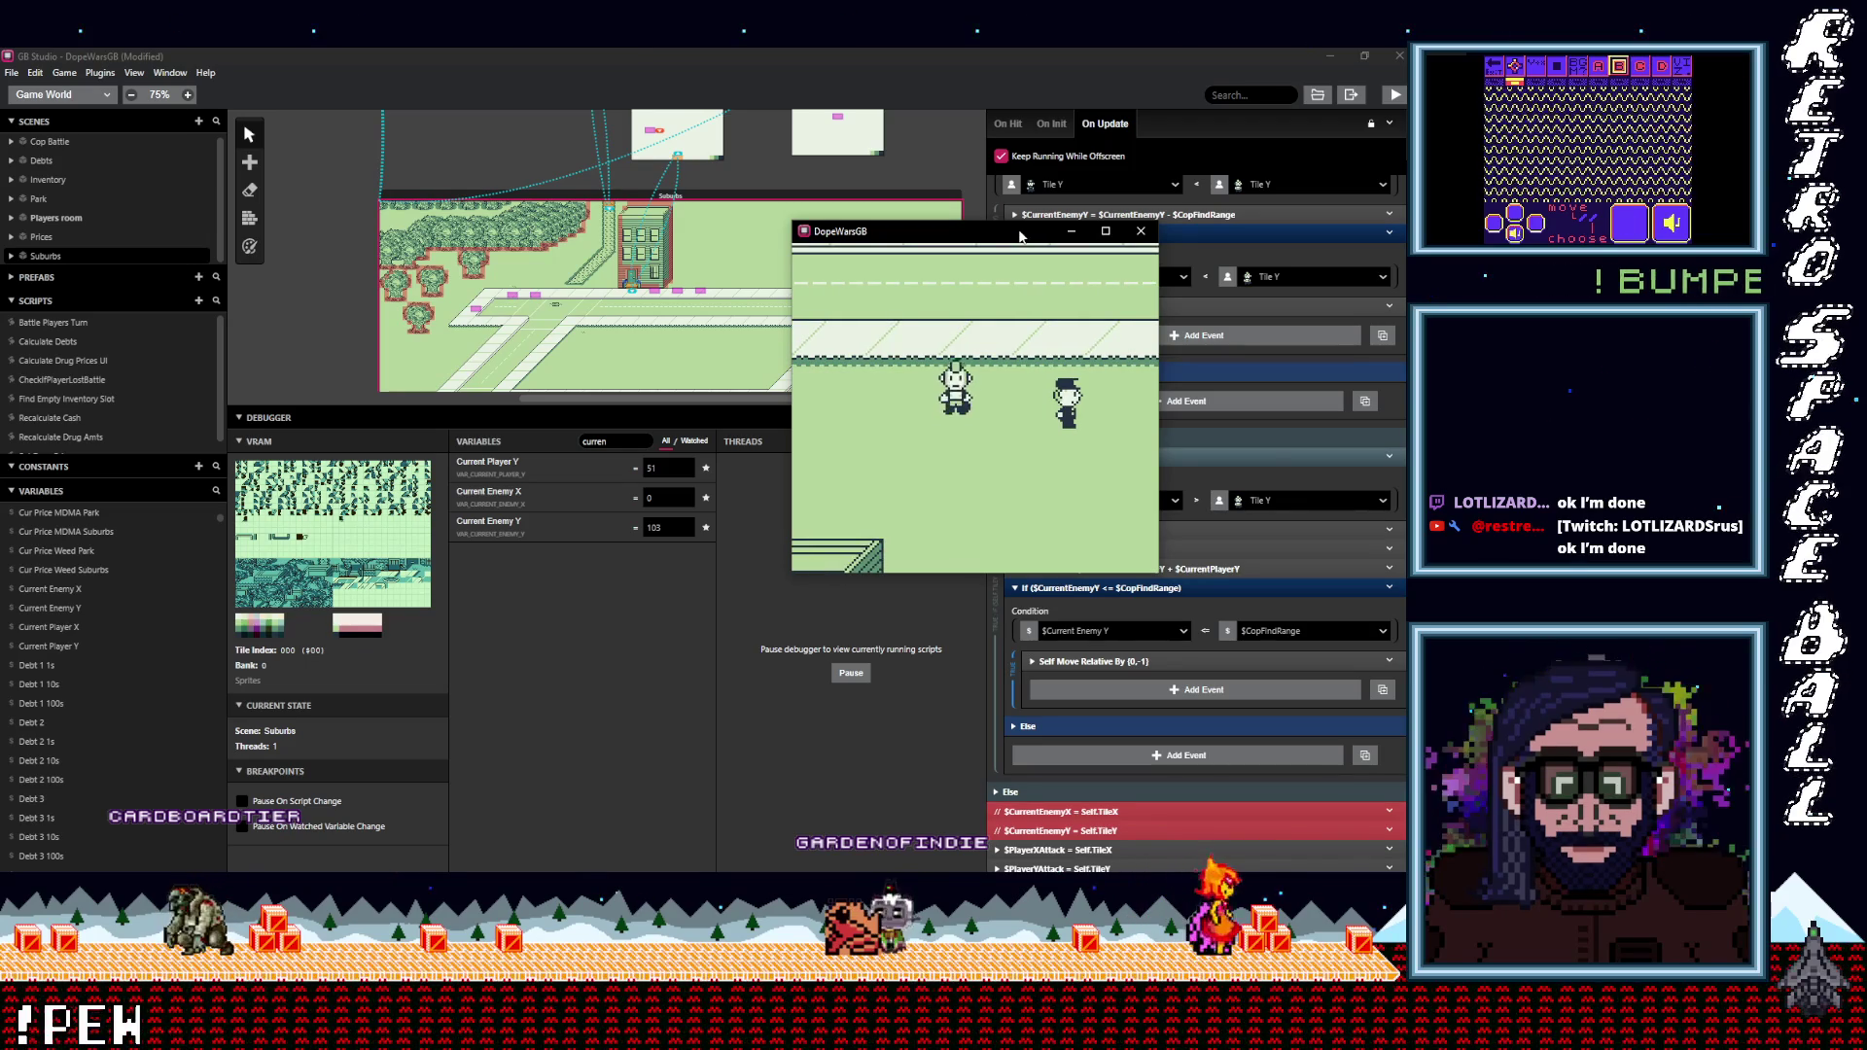
key("Down")
key("Down")
key("Right")
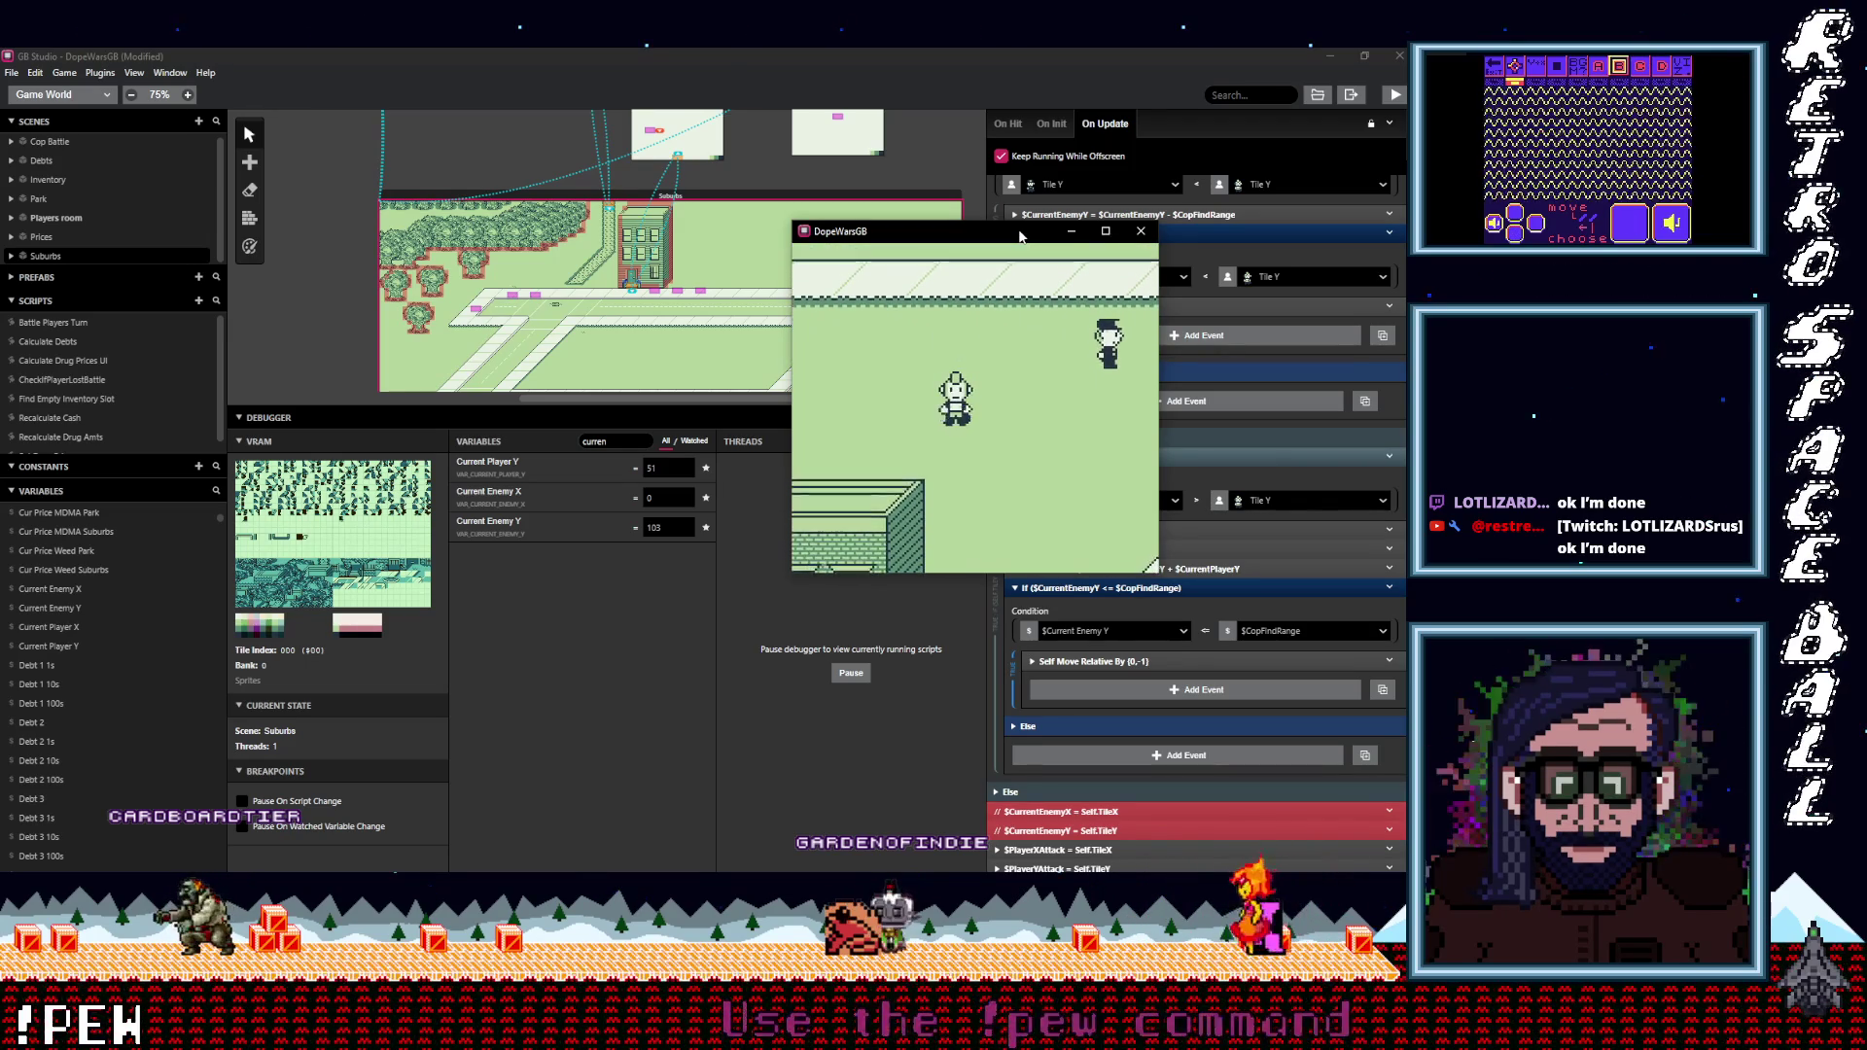
key("Down")
key("Right")
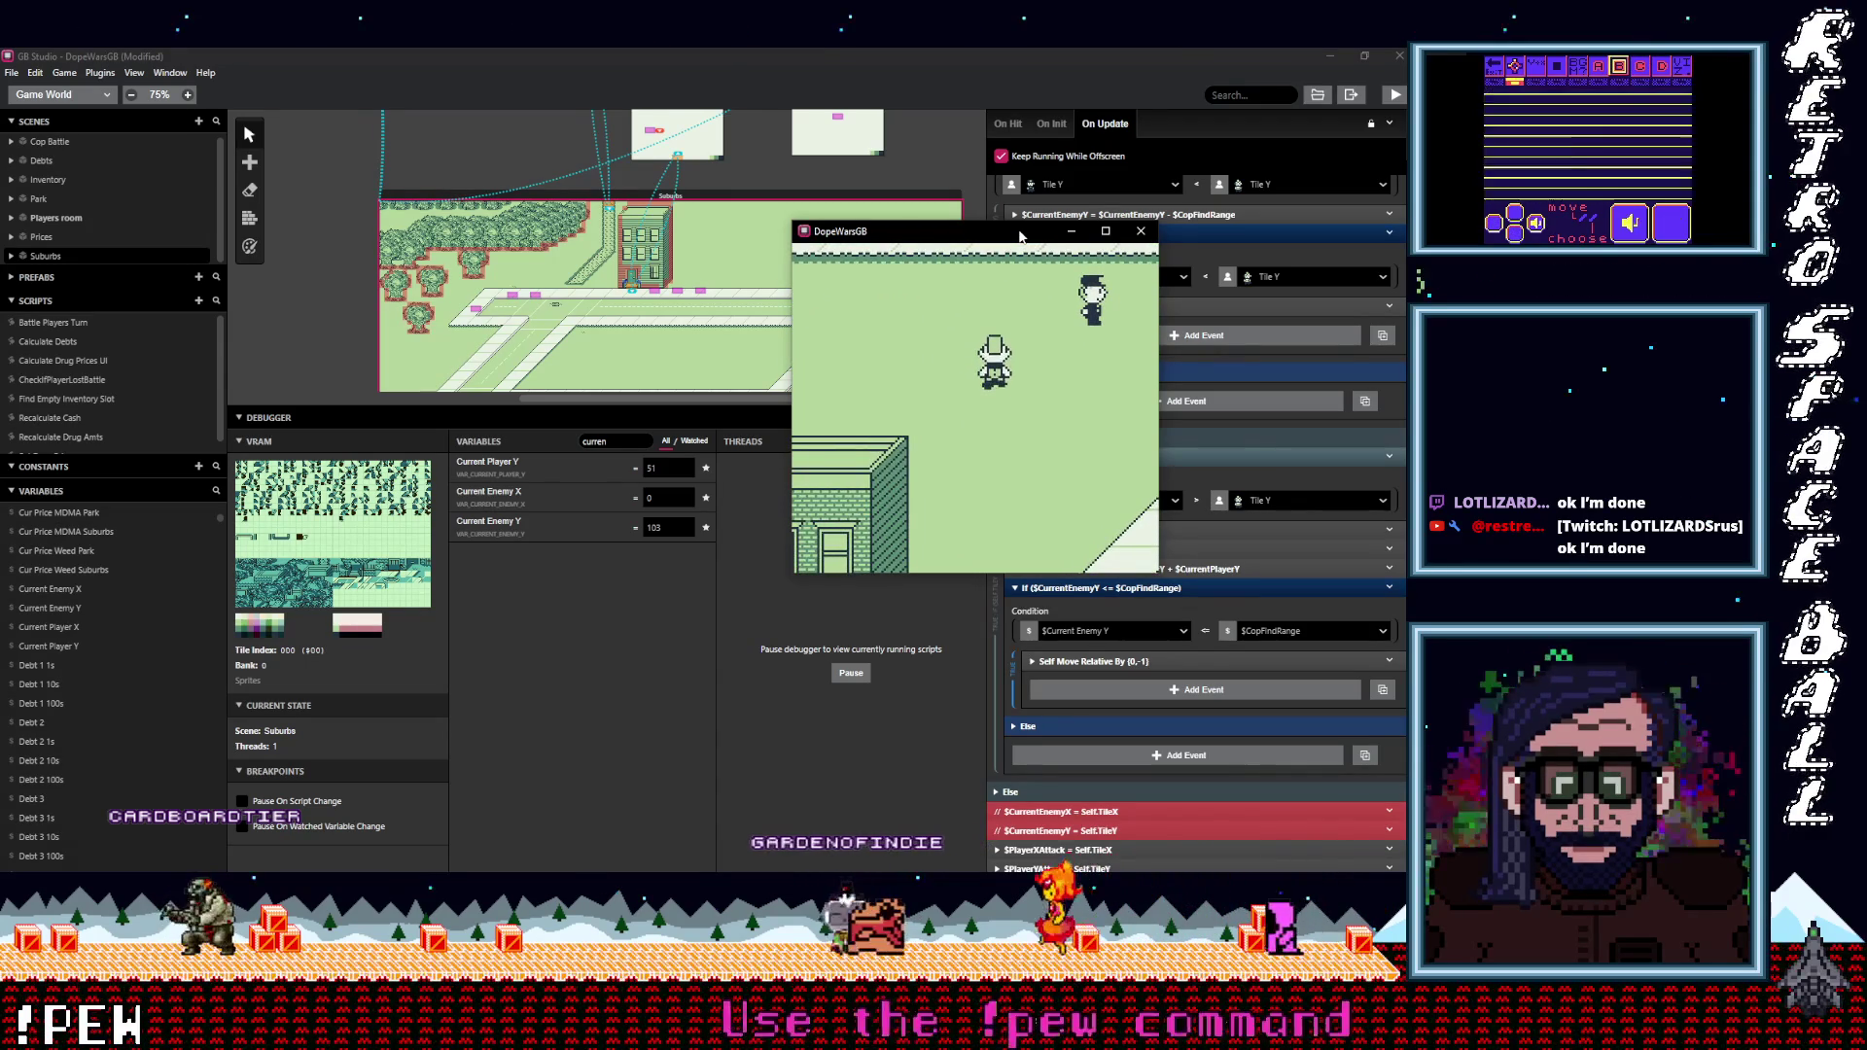
key("Up")
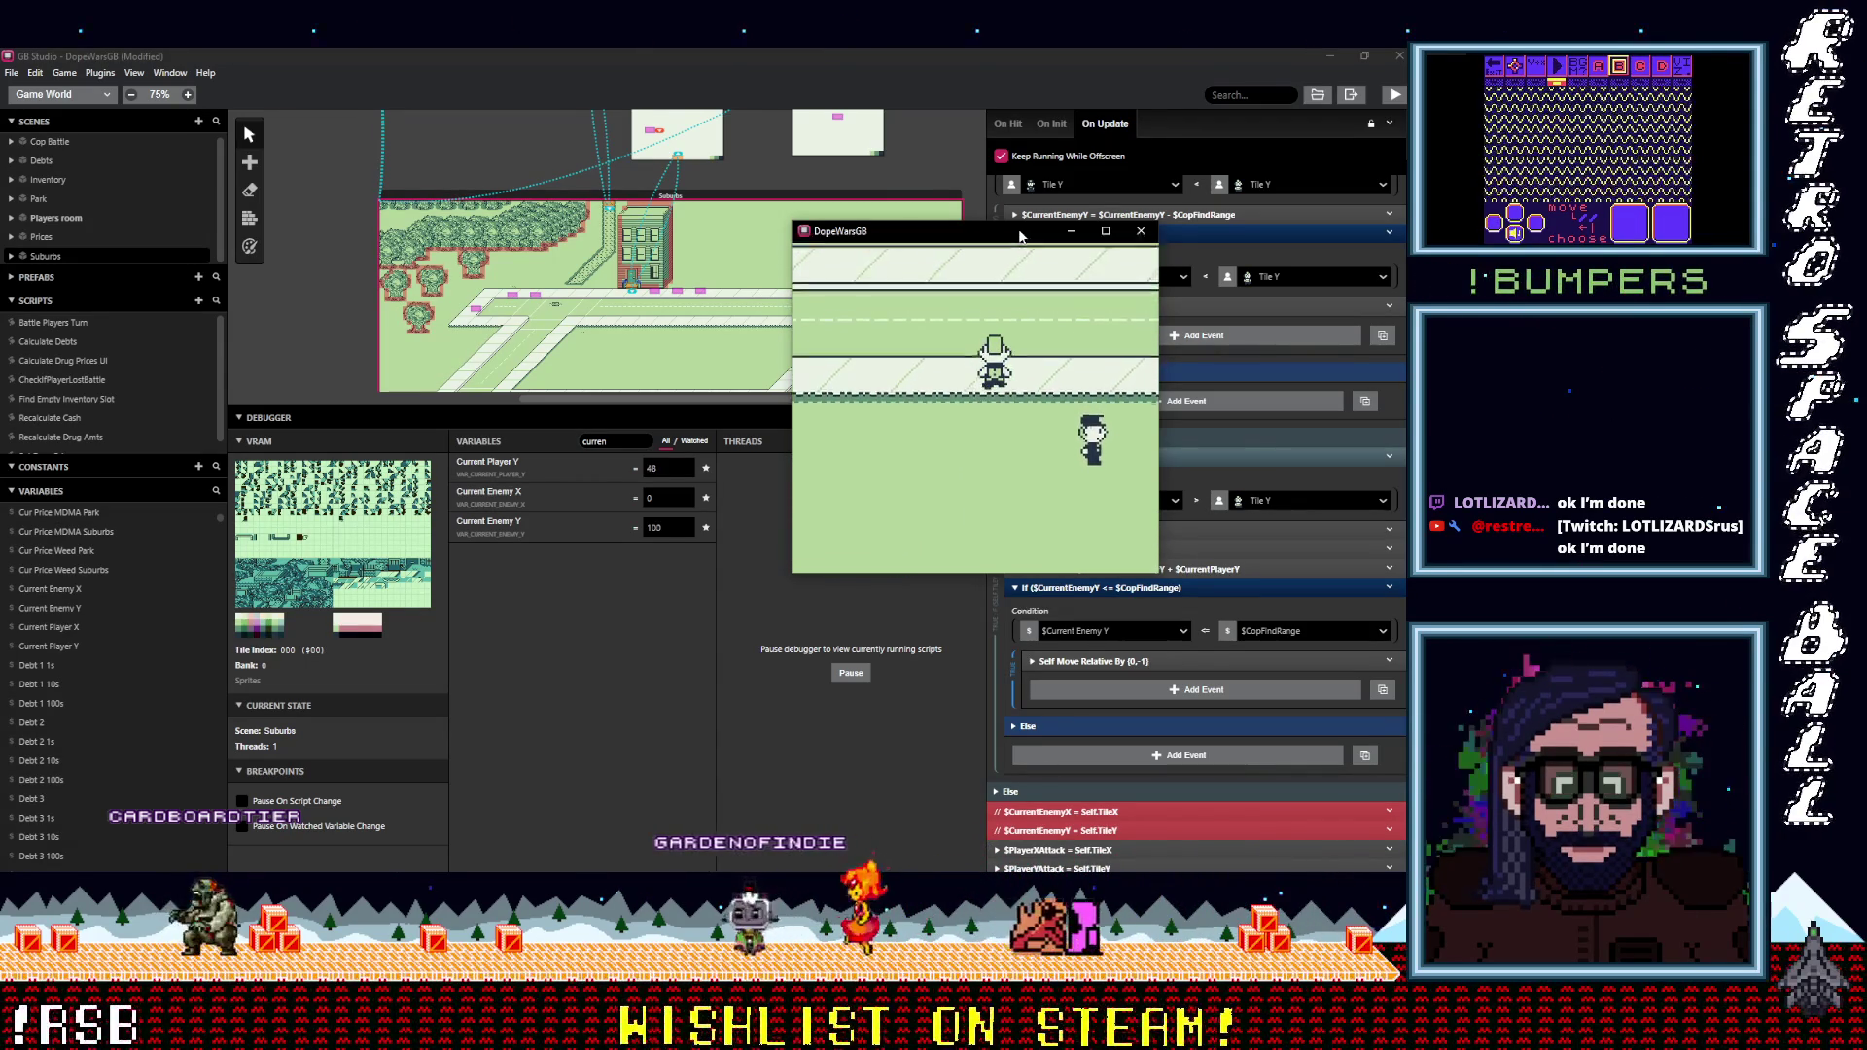
key("Down")
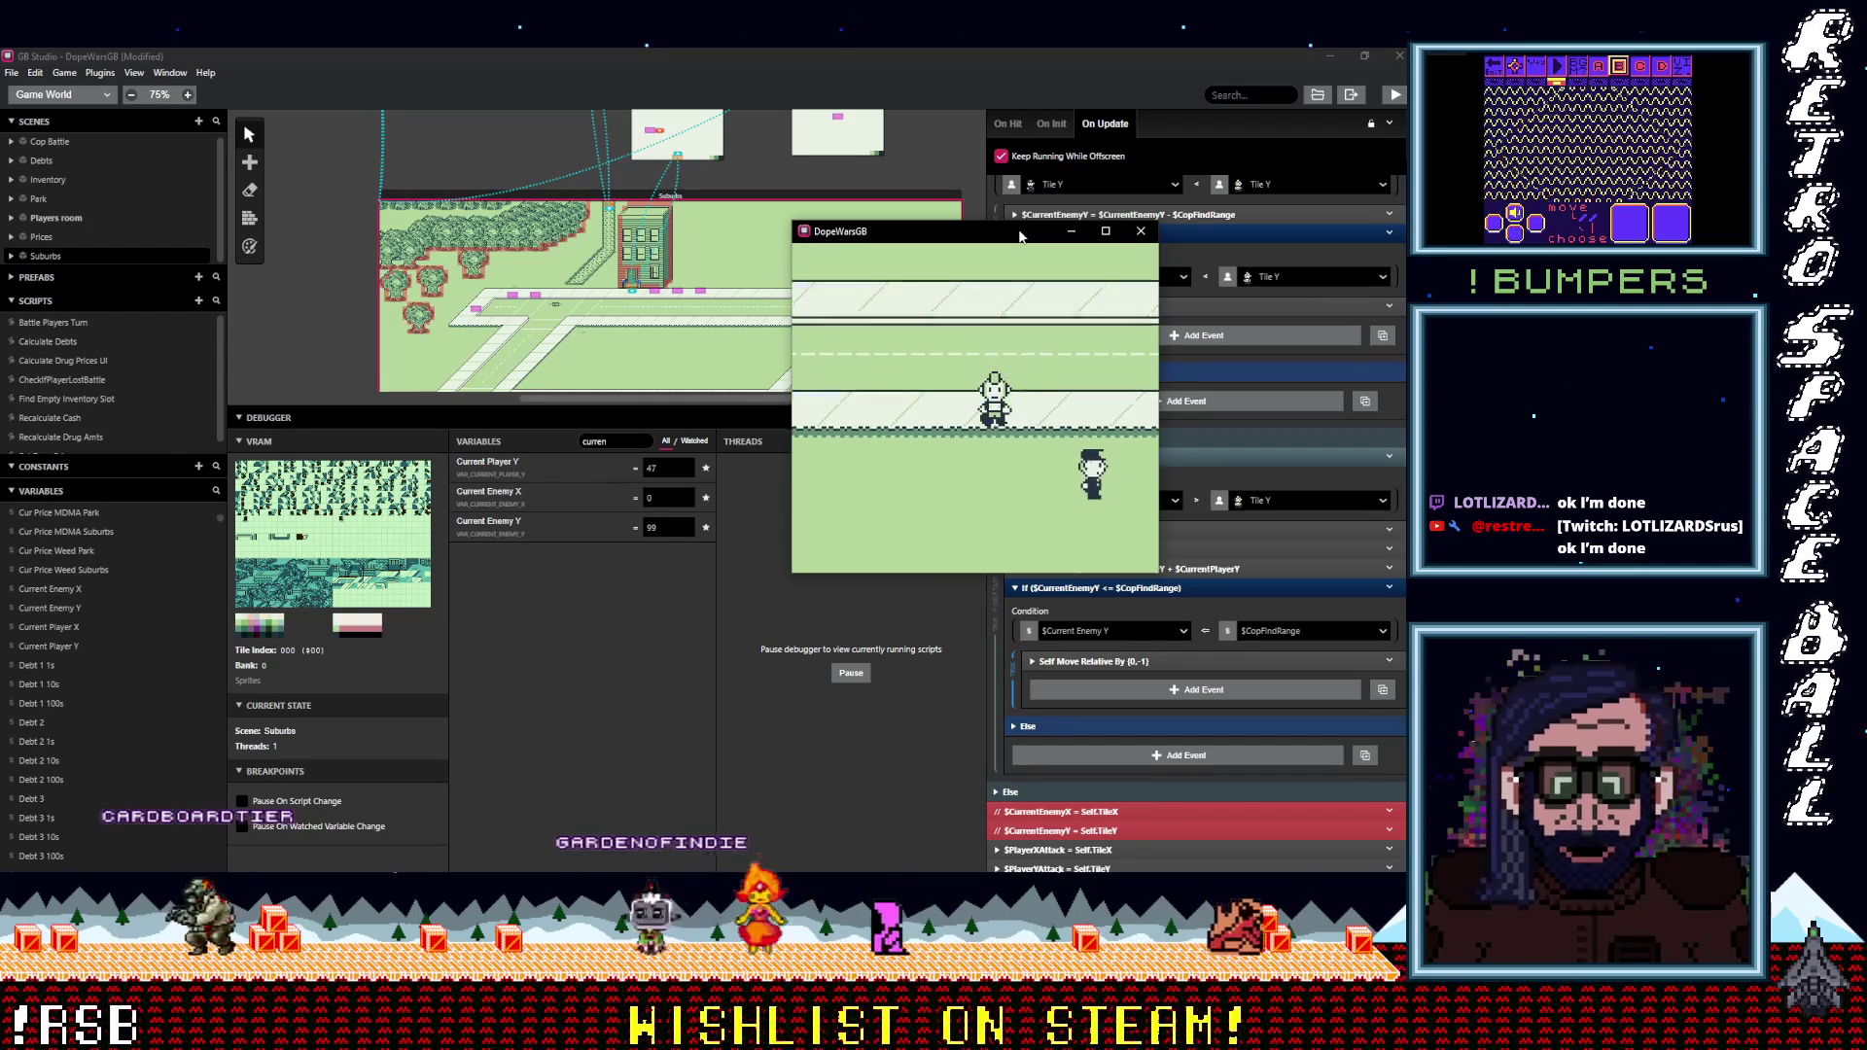
key("Up")
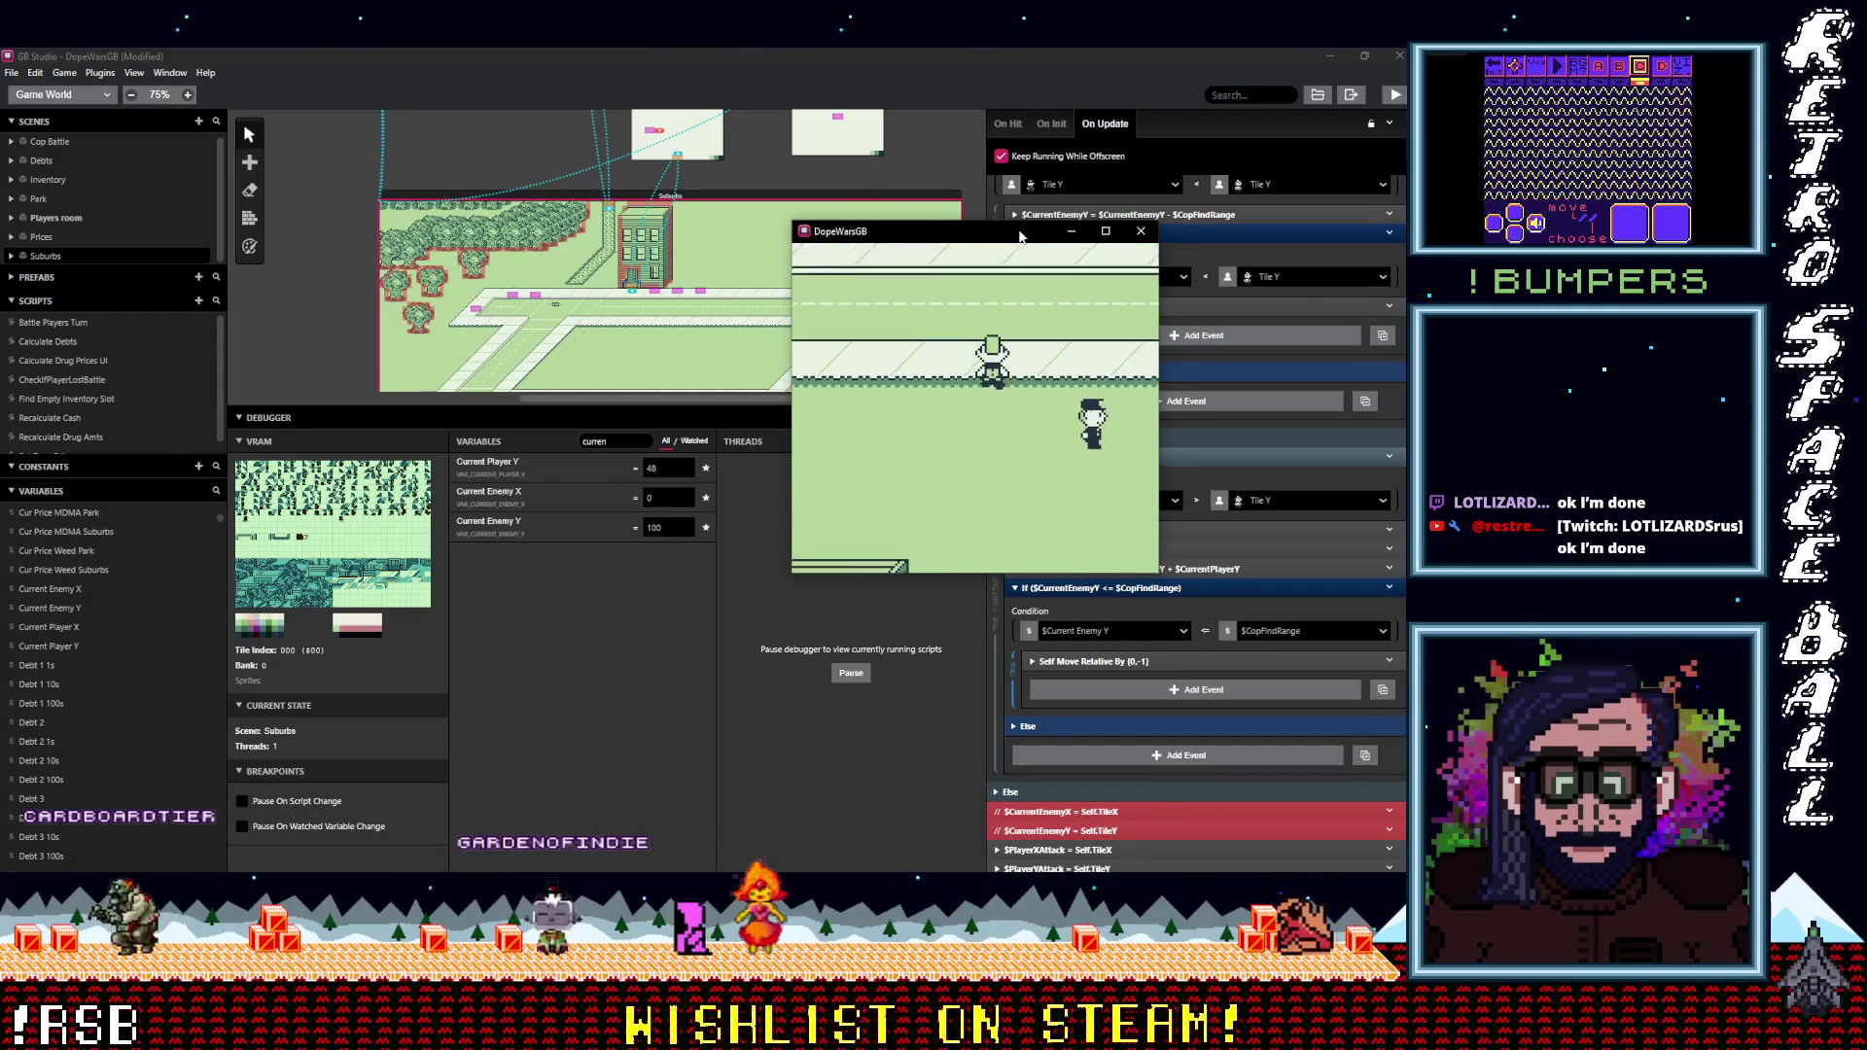
key("Down")
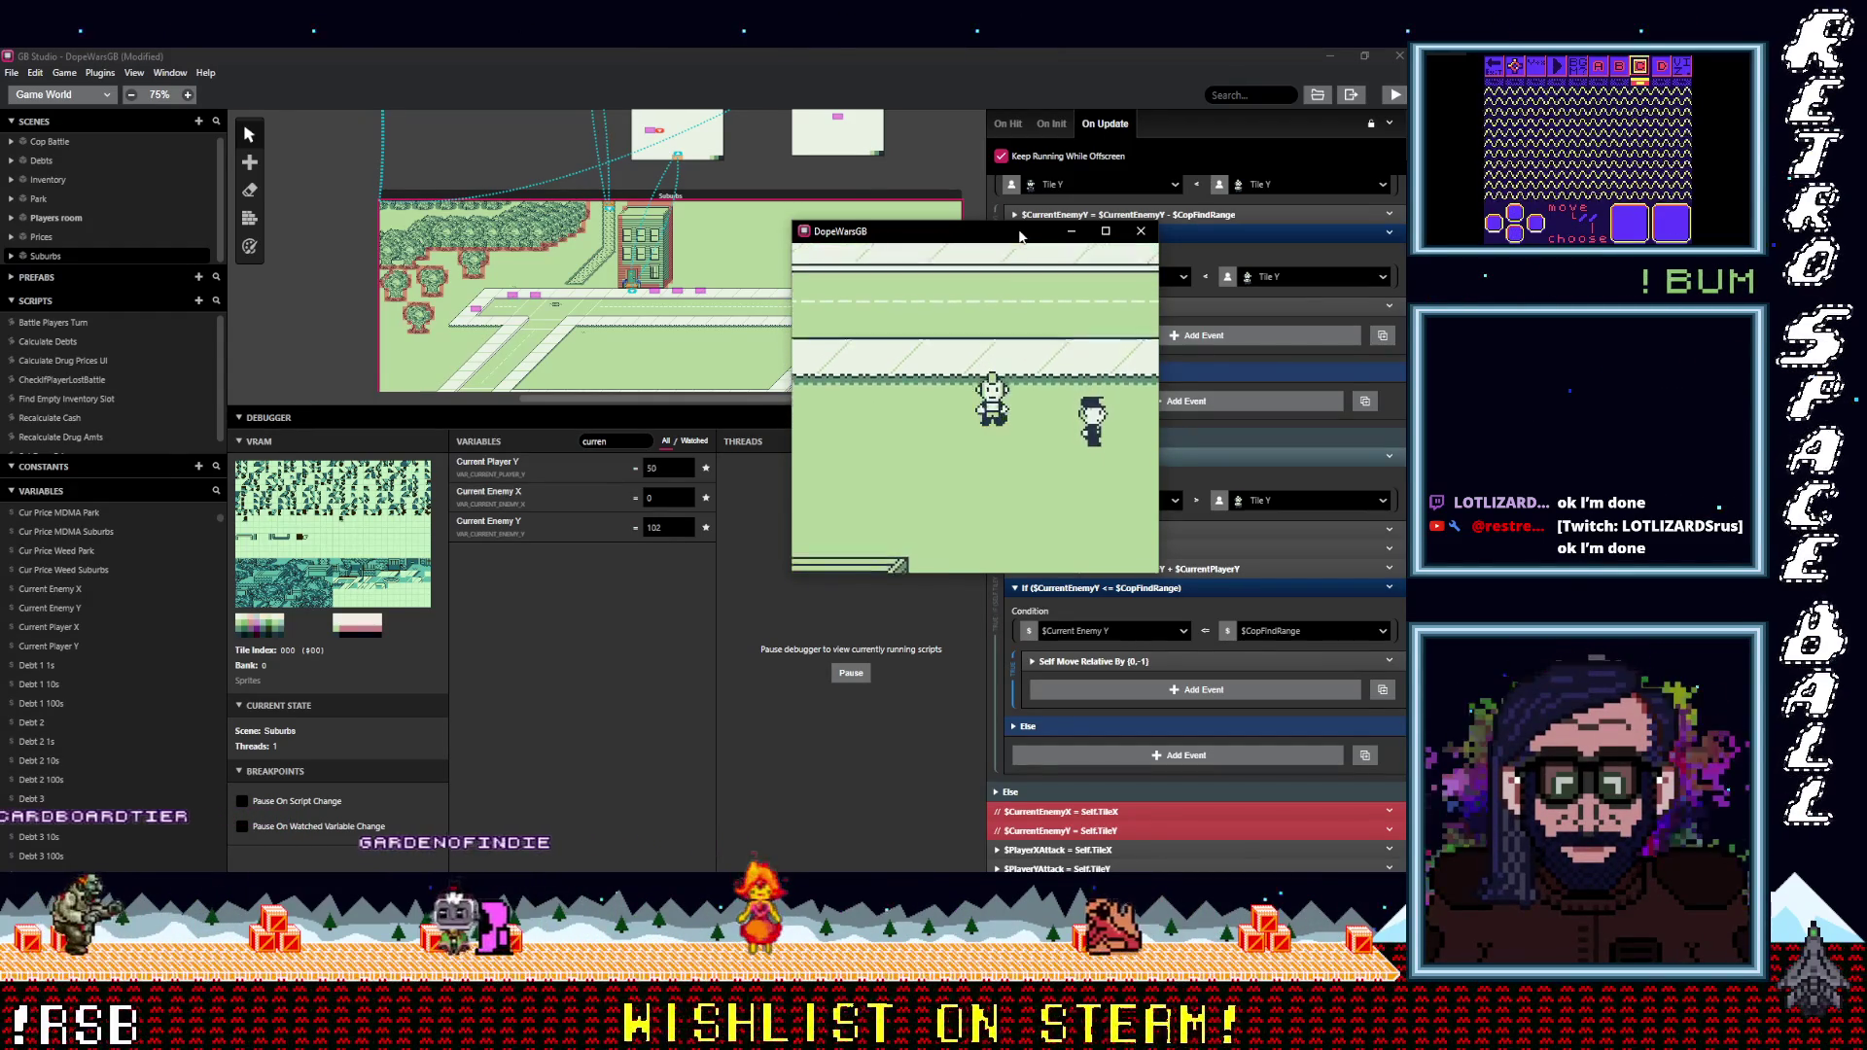
key("Up")
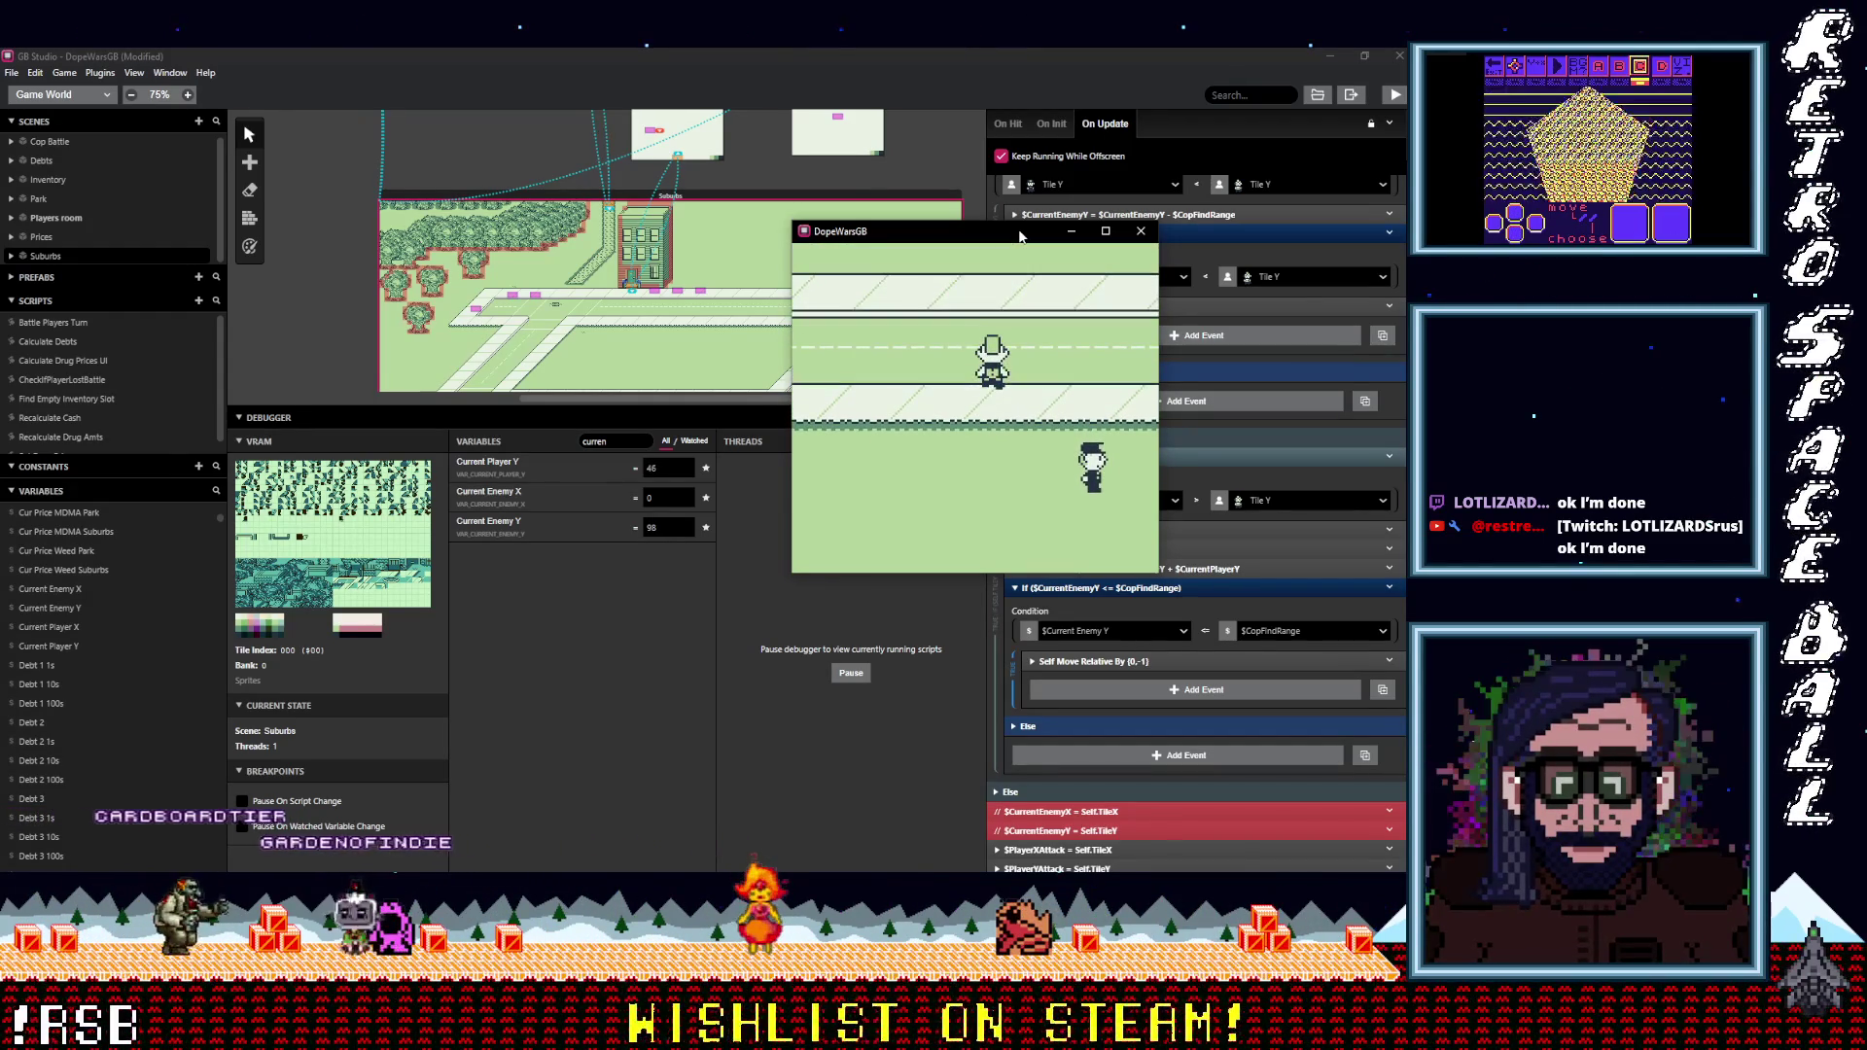
key("Down")
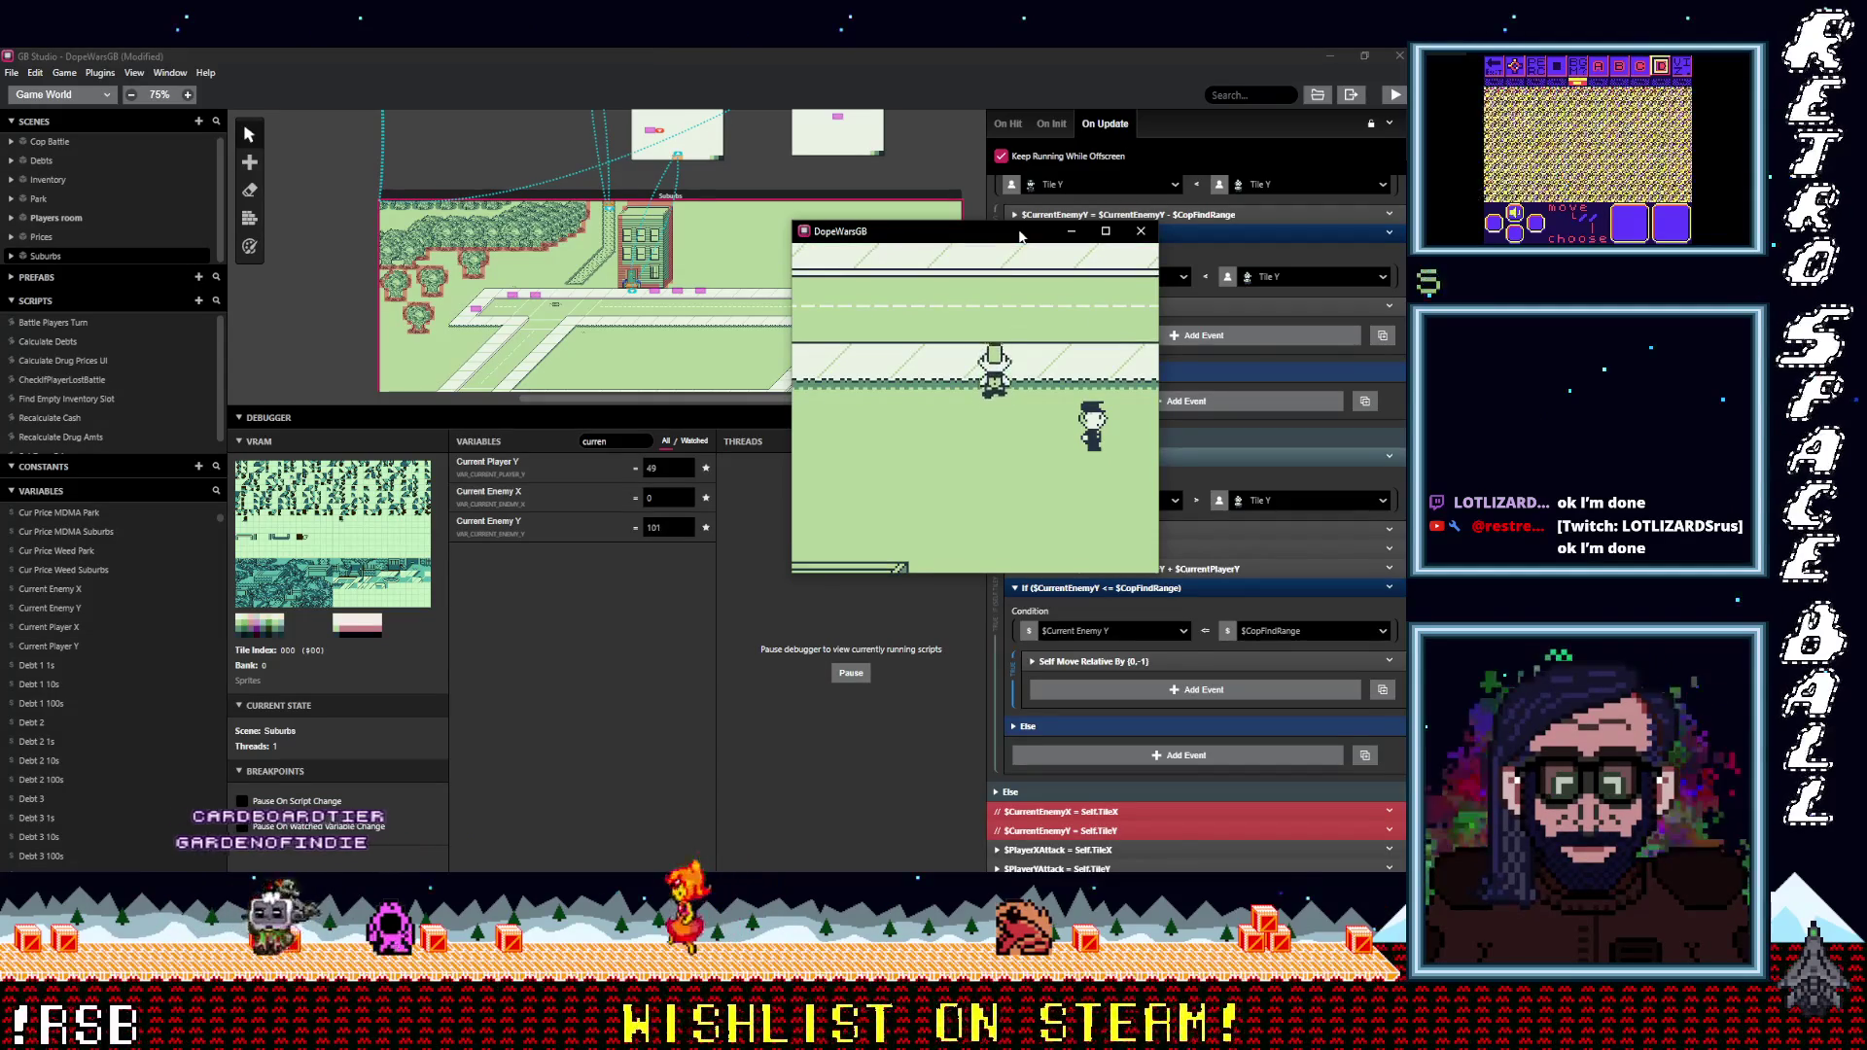
key("Down")
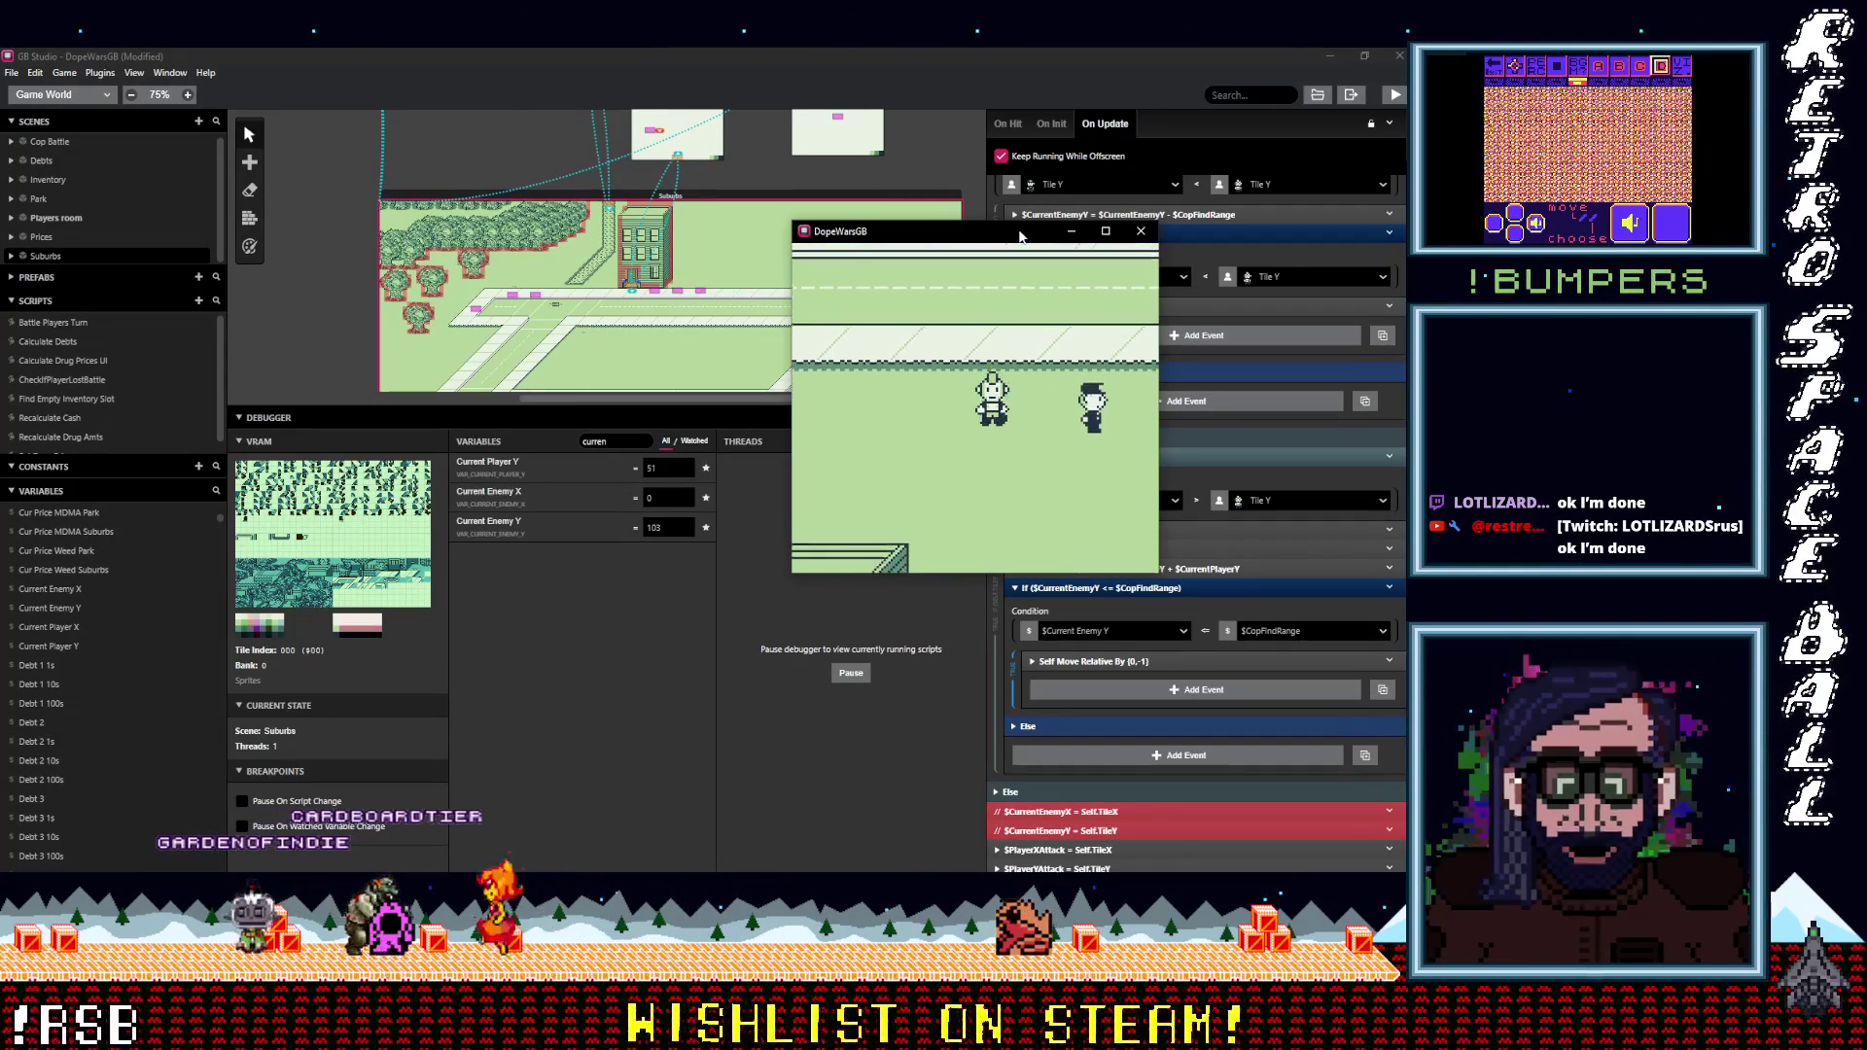
Change the $CurrentEnemyY step's operation from Add to Subtract so it computes $CurrentEnemyY − $CurrentPlayerY.
left_click_drag(1019, 235, 784, 191)
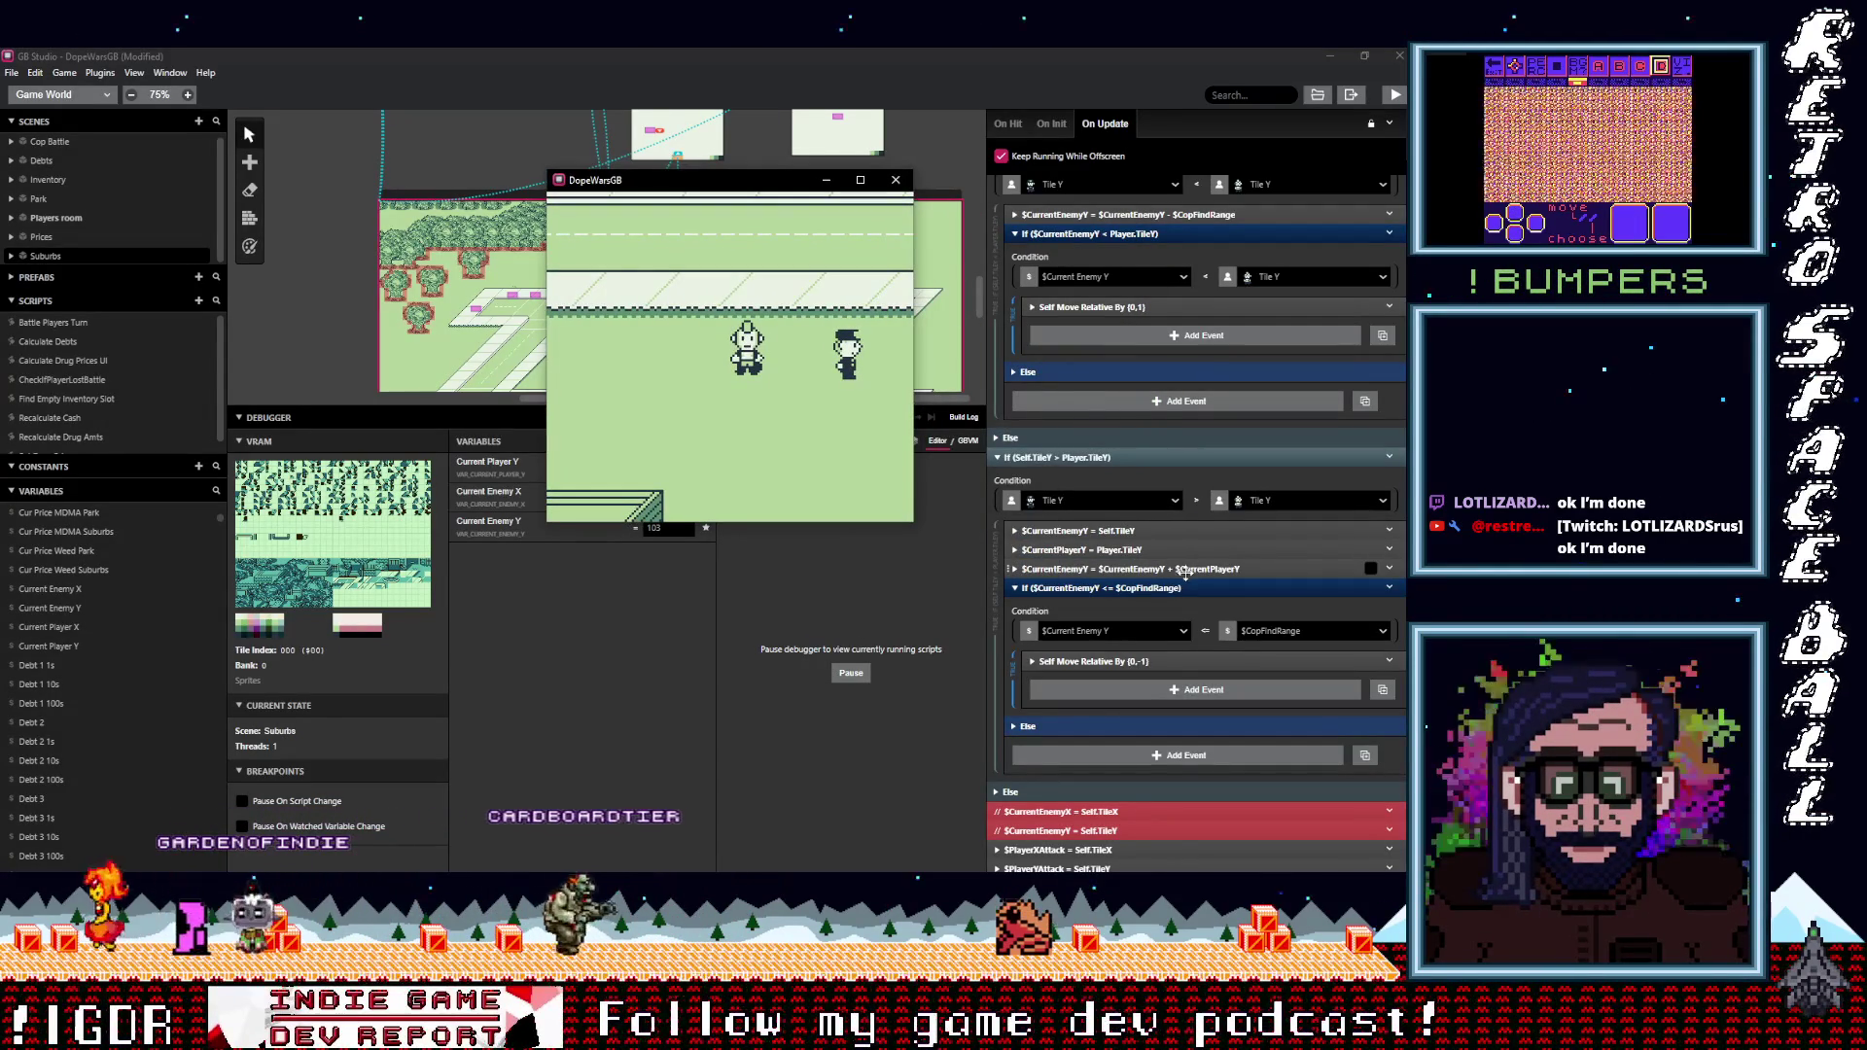
left_click(1187, 571)
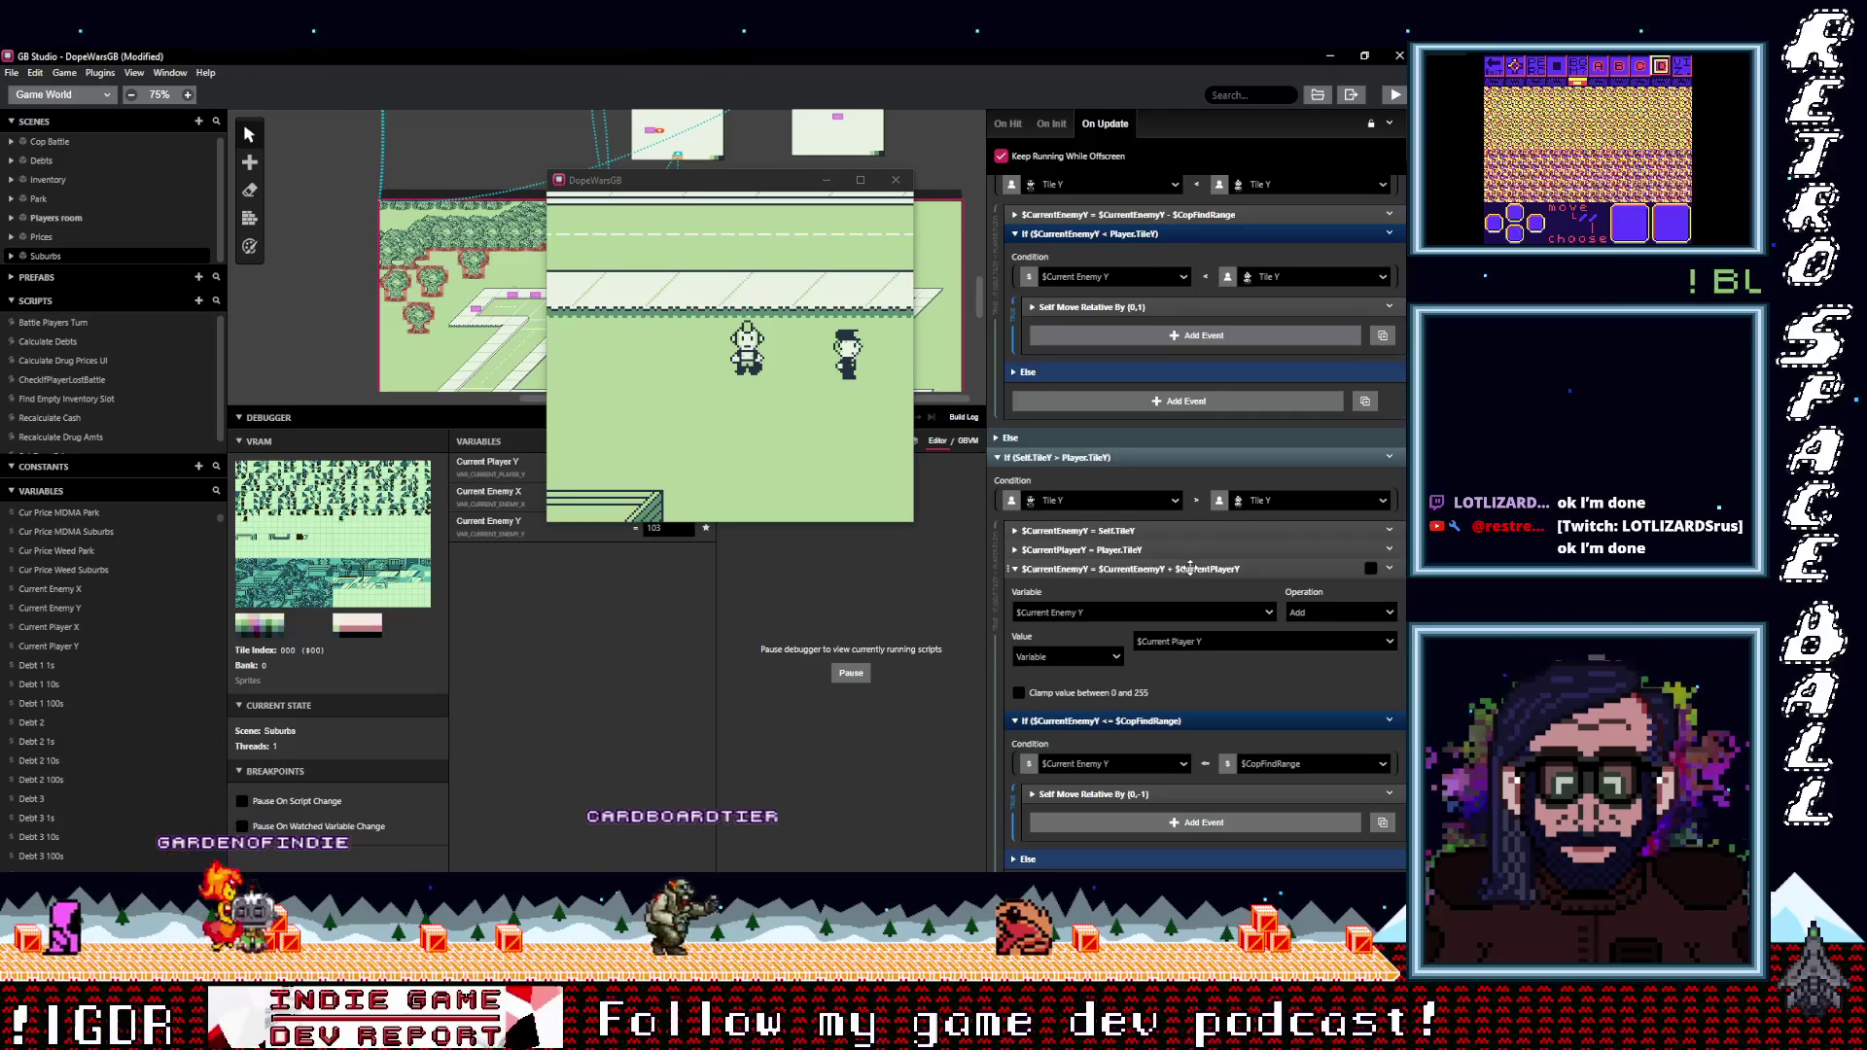
left_click(1190, 568)
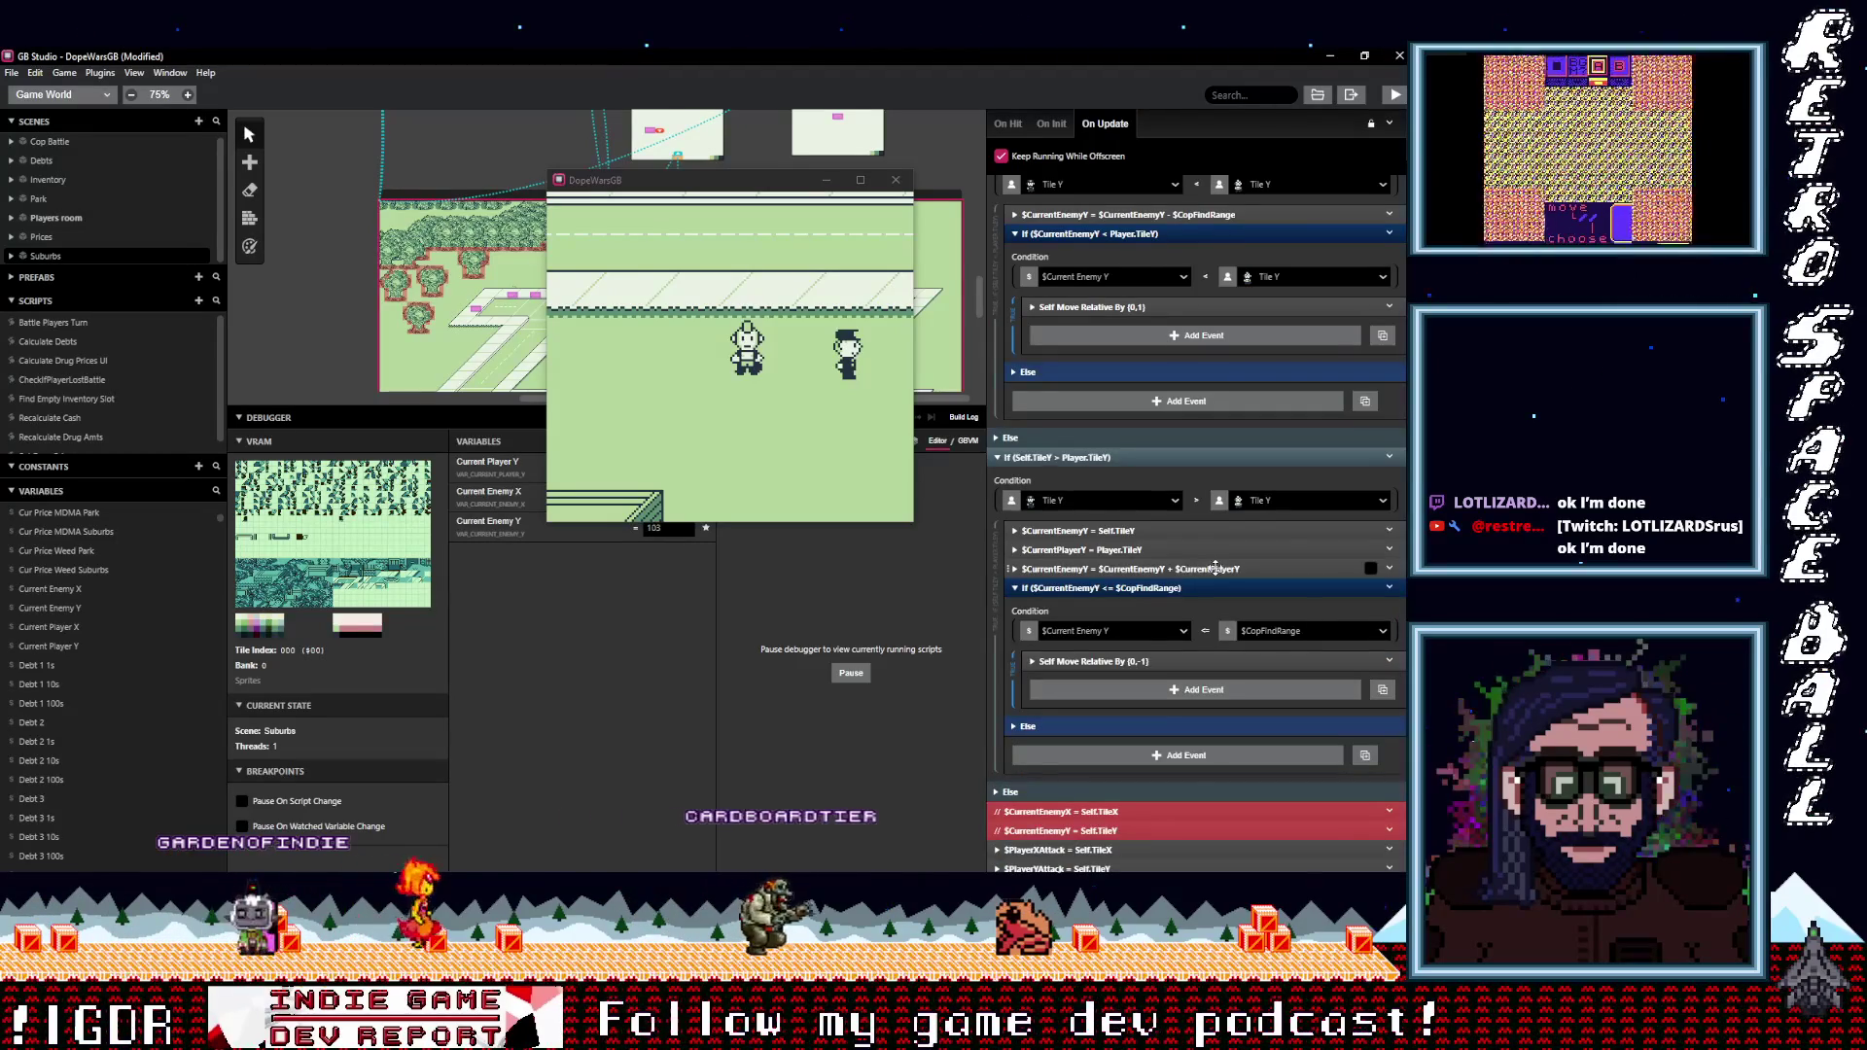
left_click(1196, 569)
left_click(1317, 616)
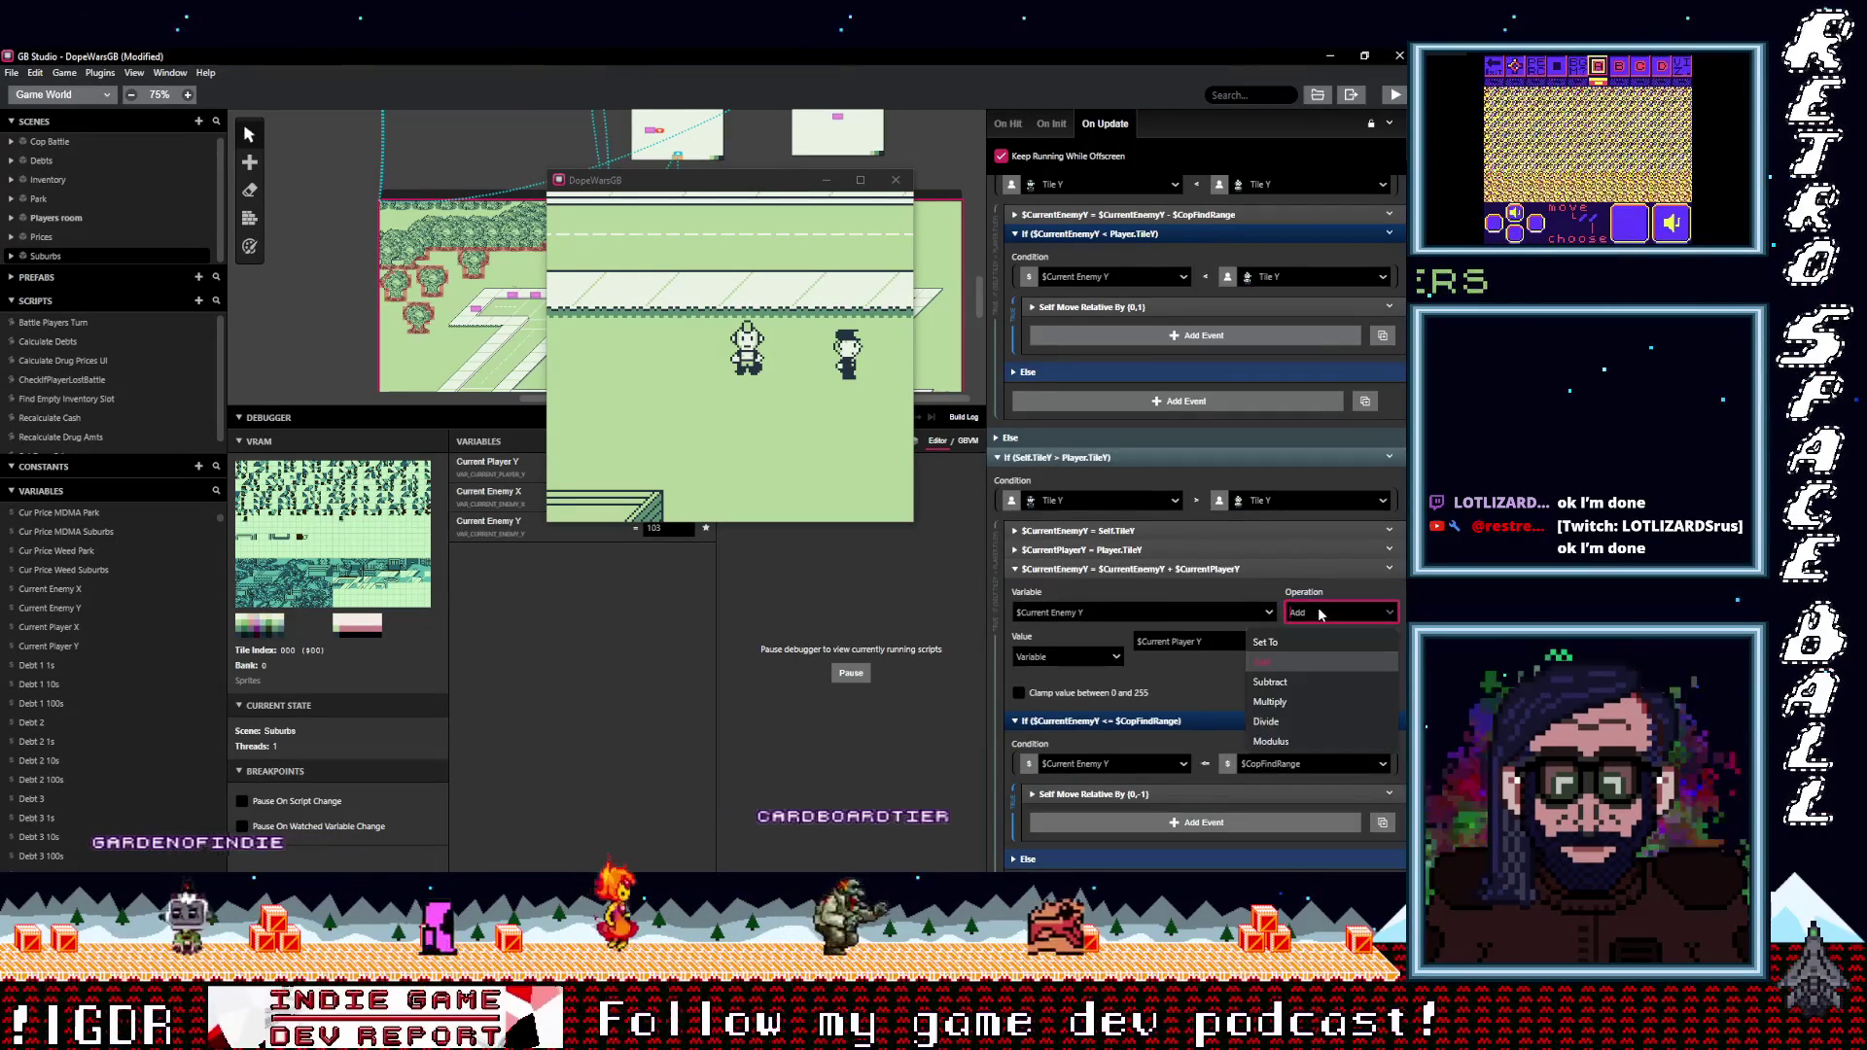
left_click(1291, 685)
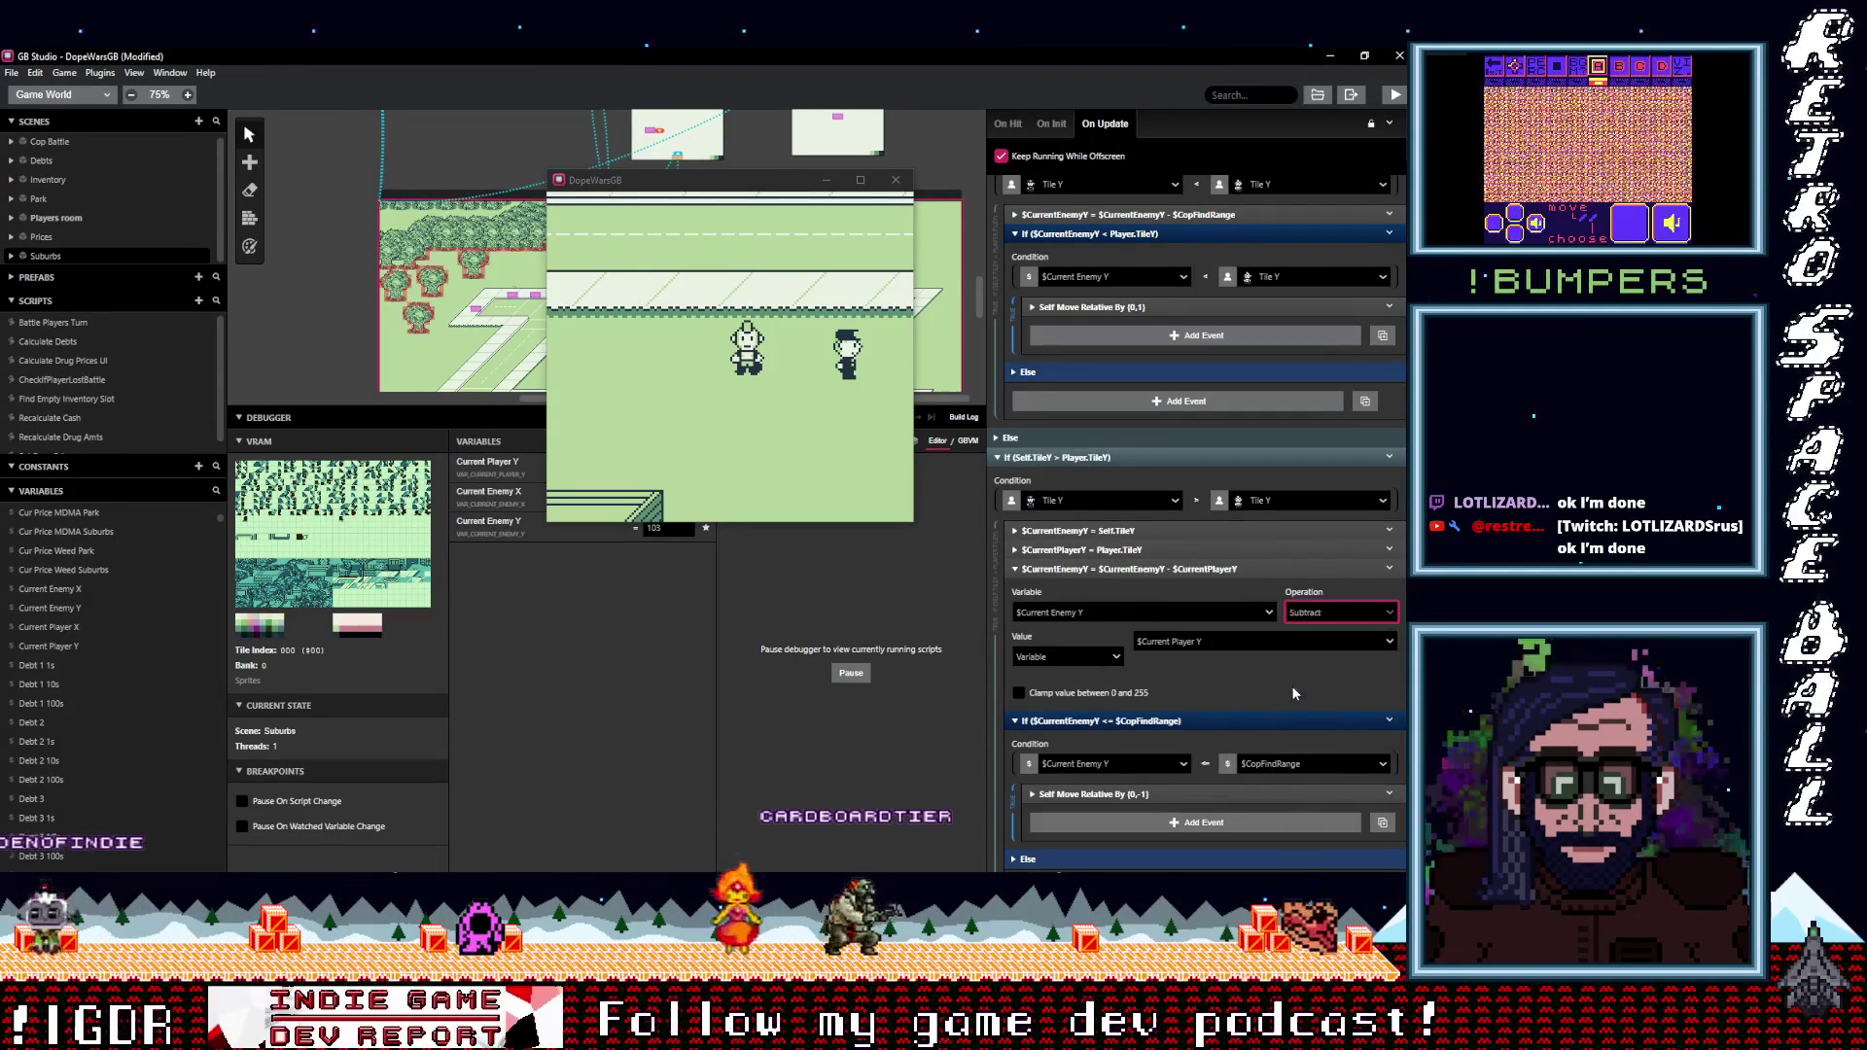
left_click(1194, 572)
left_click(1194, 572)
left_click(1194, 572)
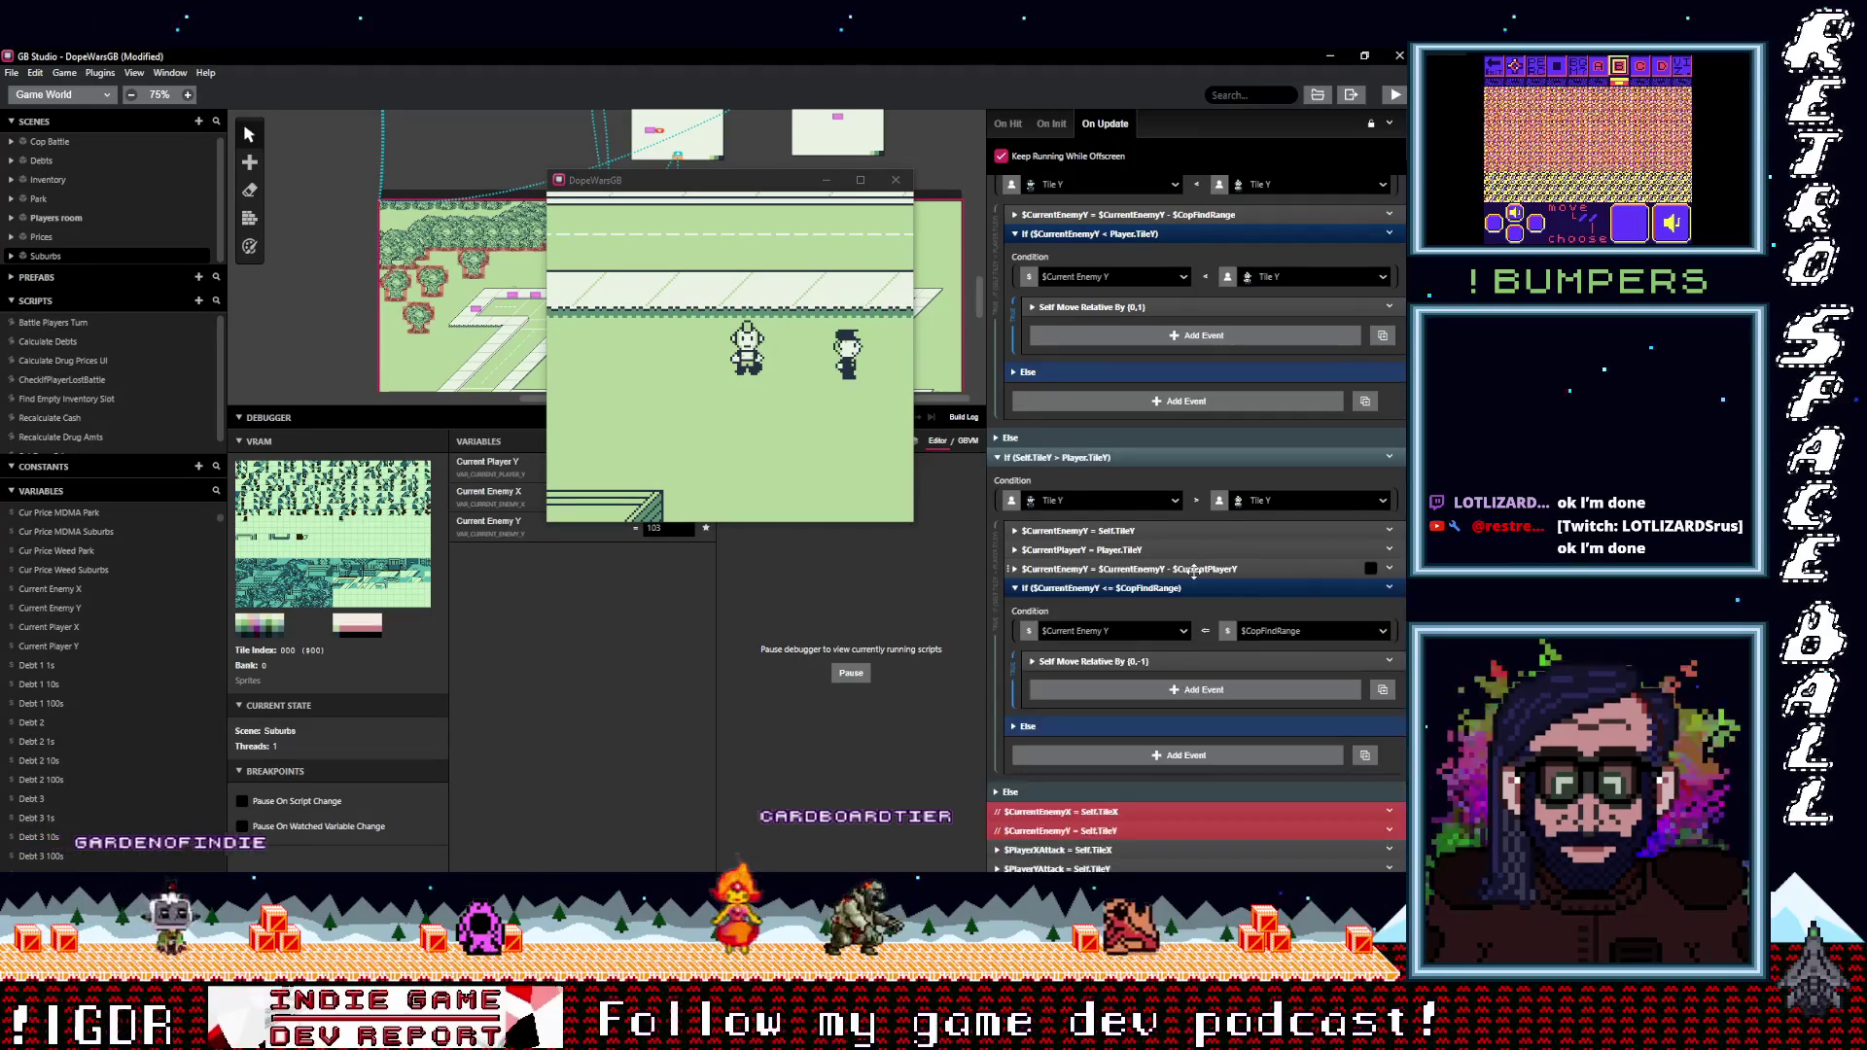
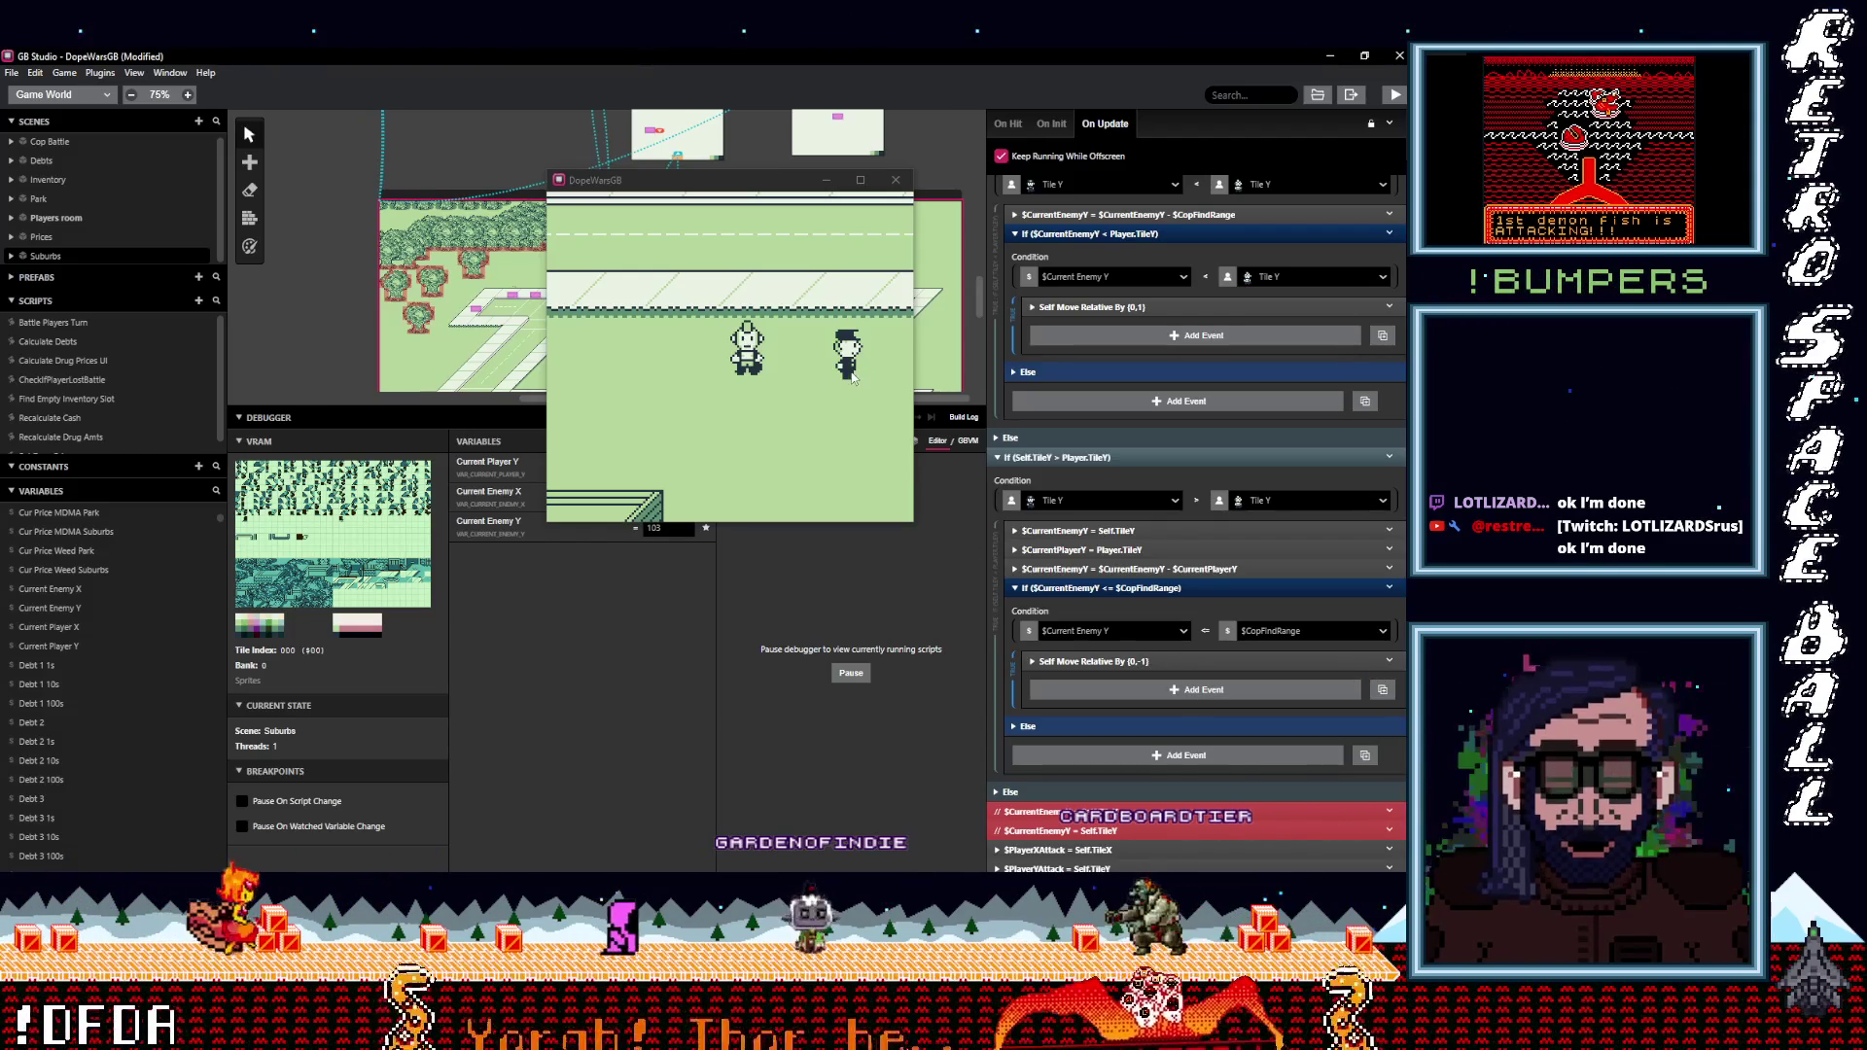
Move the running game window aside and bring the cop's event editor back into focus.
mouse_move(746, 190)
left_mouse_down()
mouse_move(757, 117)
mouse_move(783, 109)
mouse_move(827, 641)
mouse_move(786, 431)
mouse_move(754, 420)
left_mouse_up()
scroll(623, 372, "down", 3)
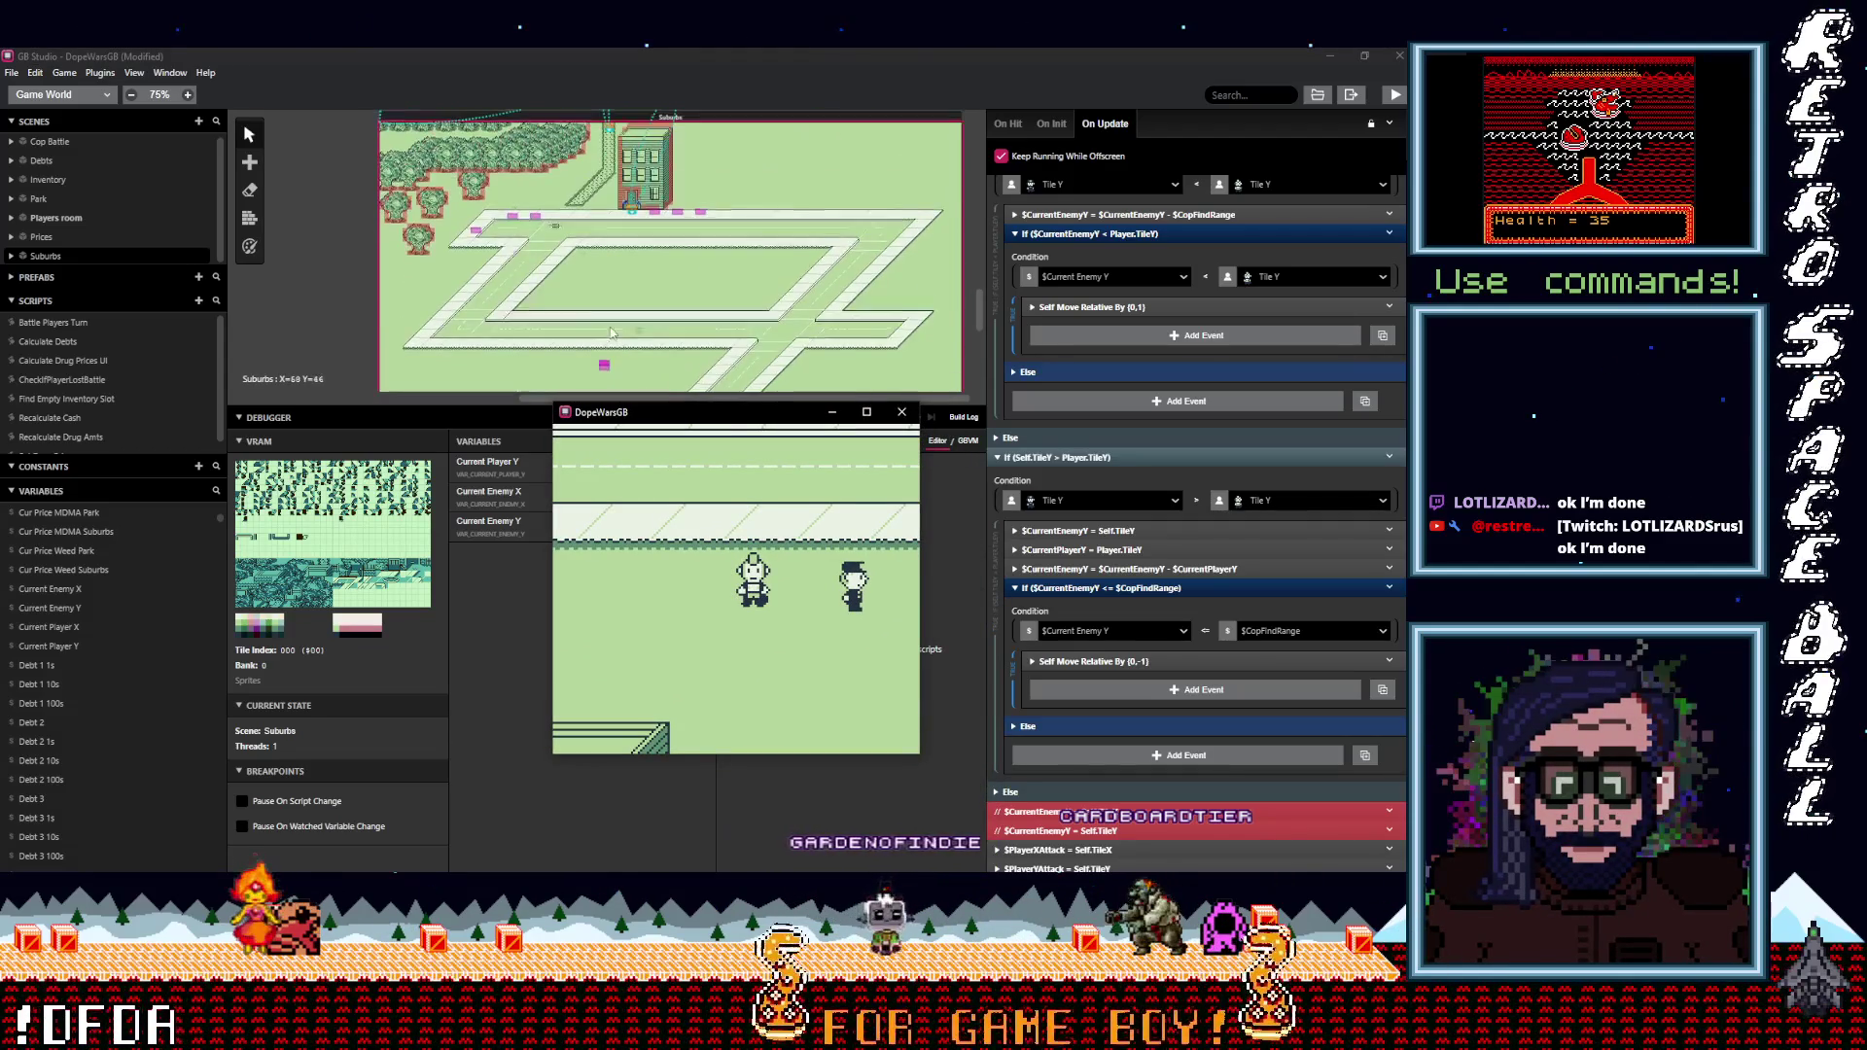
left_click(604, 367)
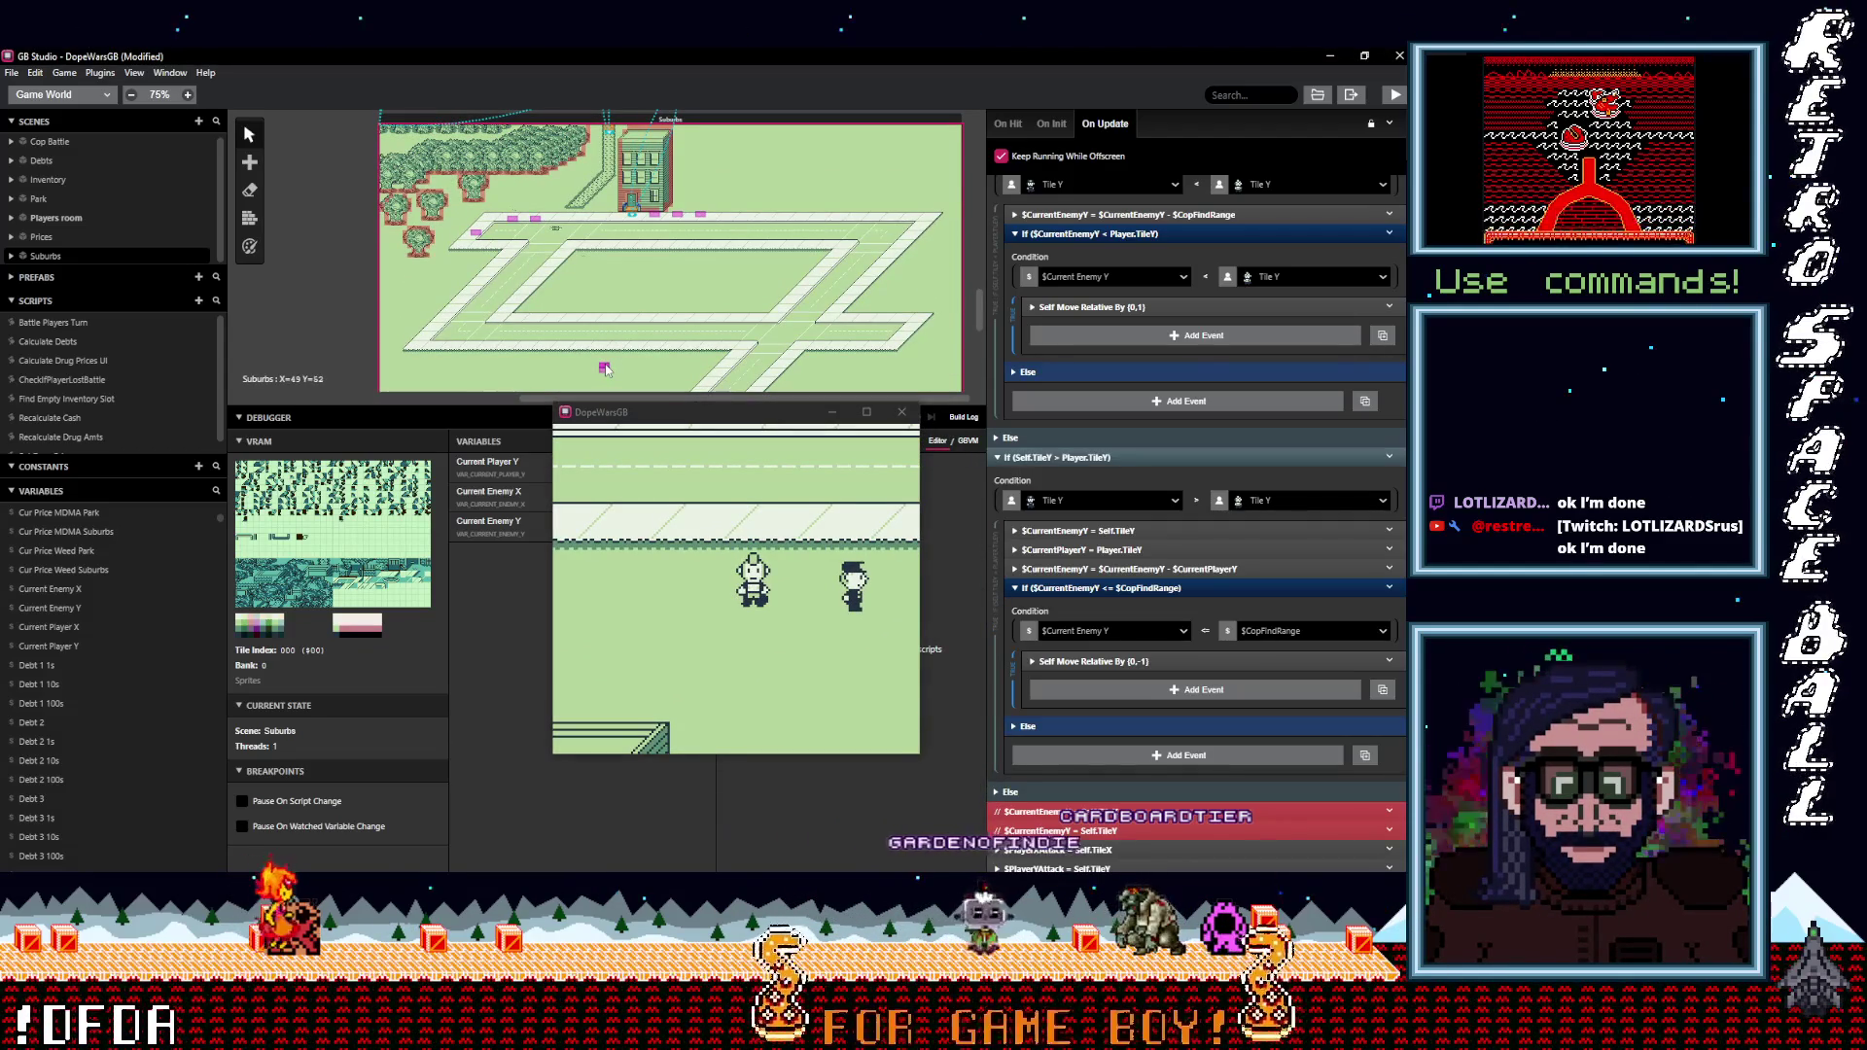
scroll(1118, 369, "up", 5)
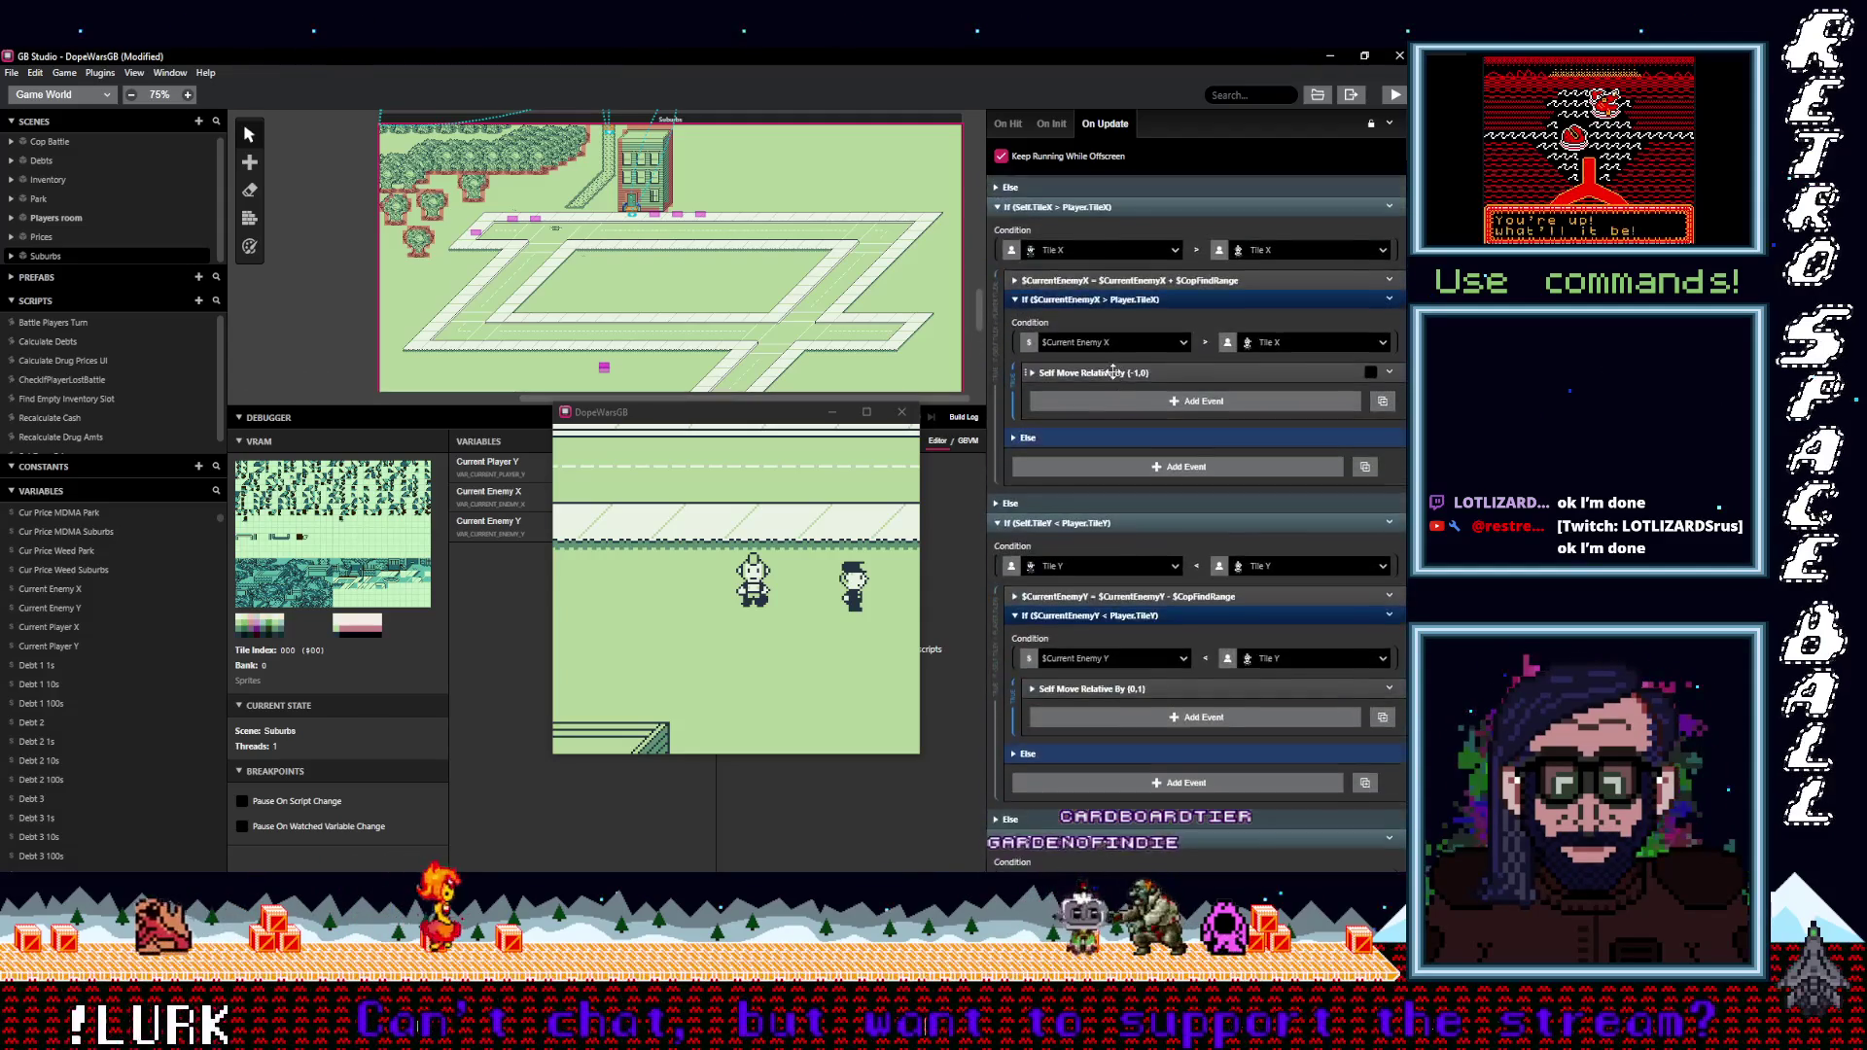
scroll(1113, 372, "down", 10)
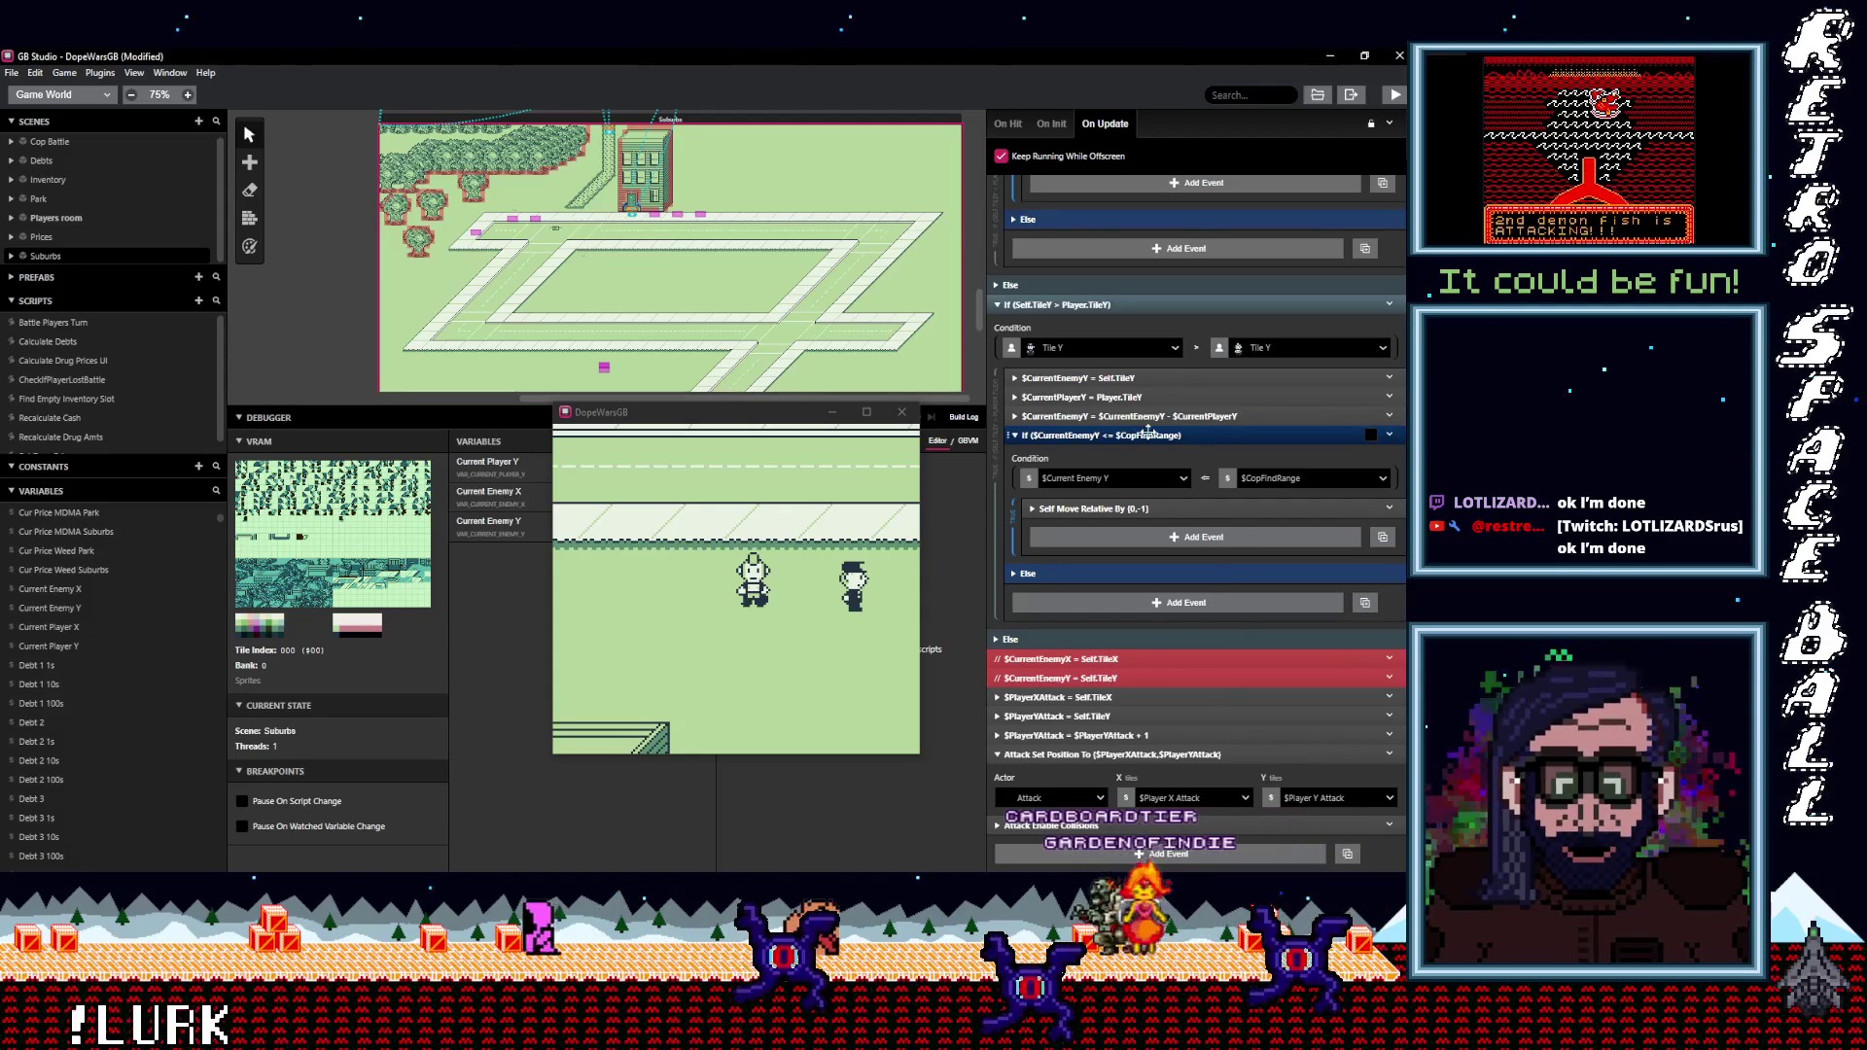
scroll(1157, 501, "up", 10)
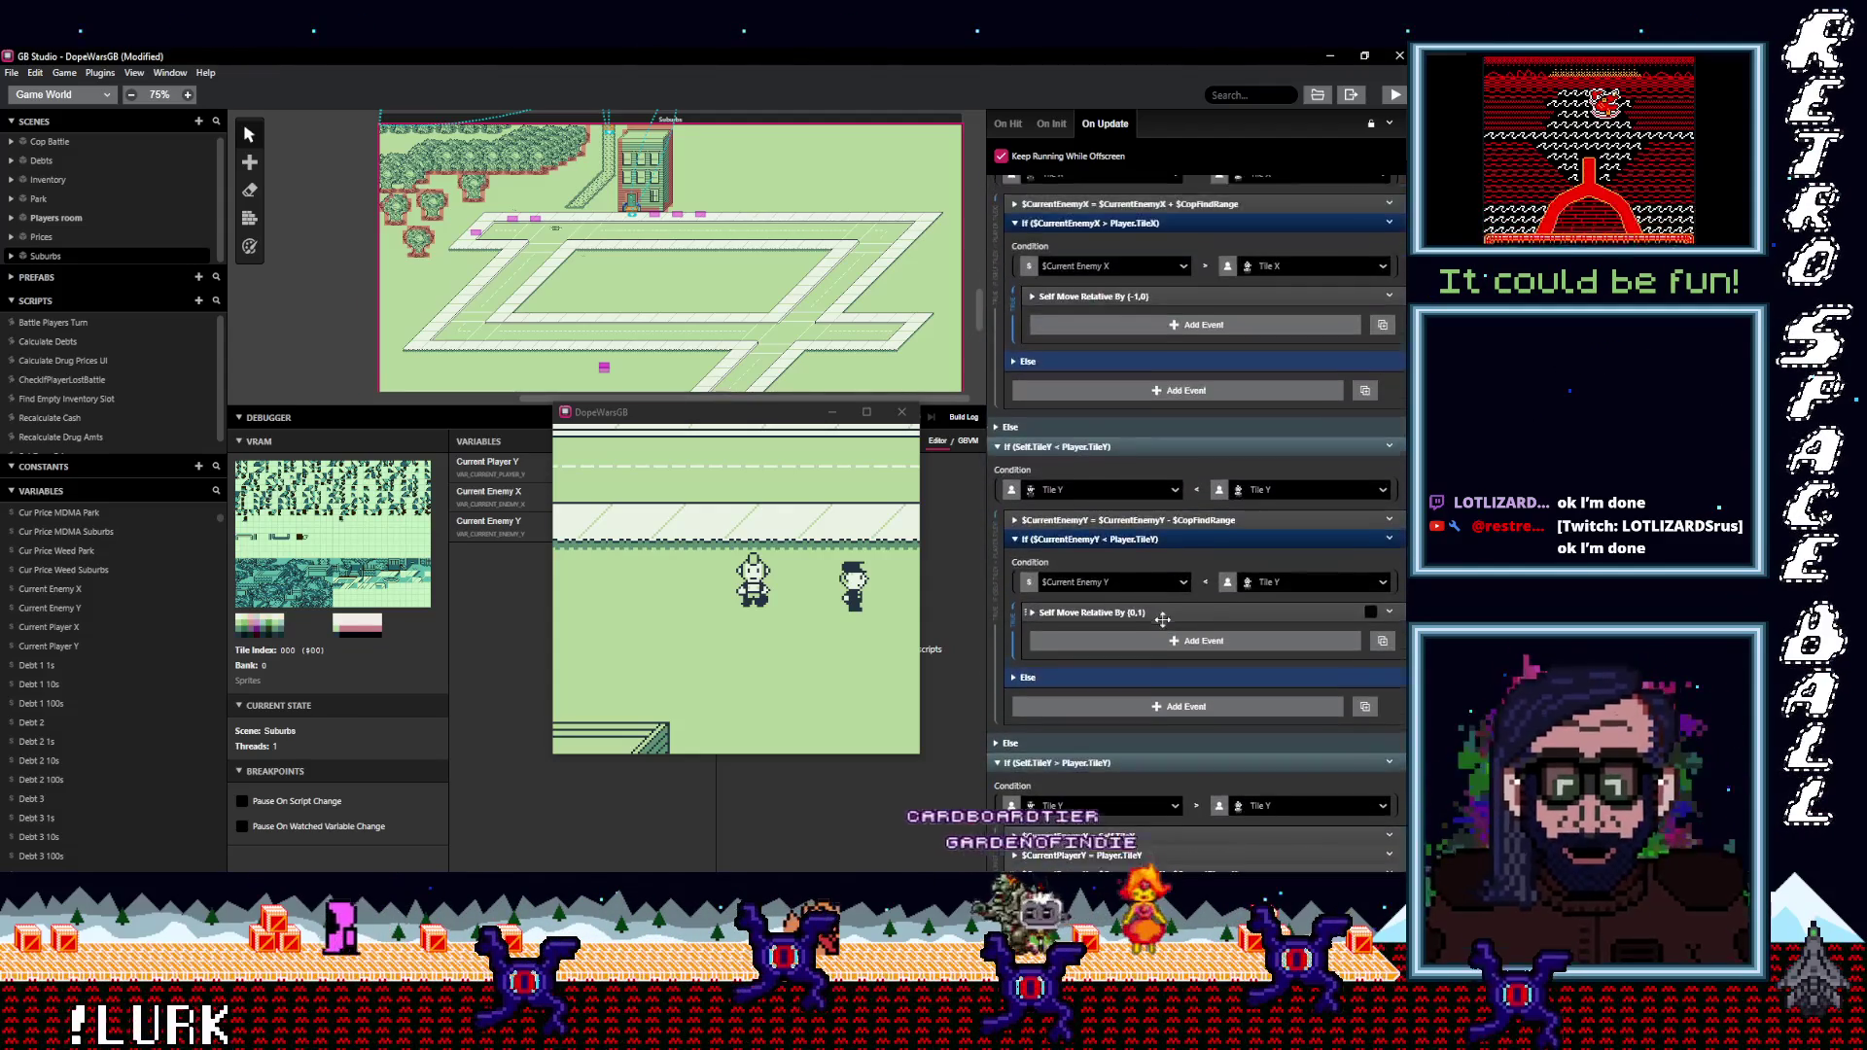
scroll(1142, 557, "up", 4)
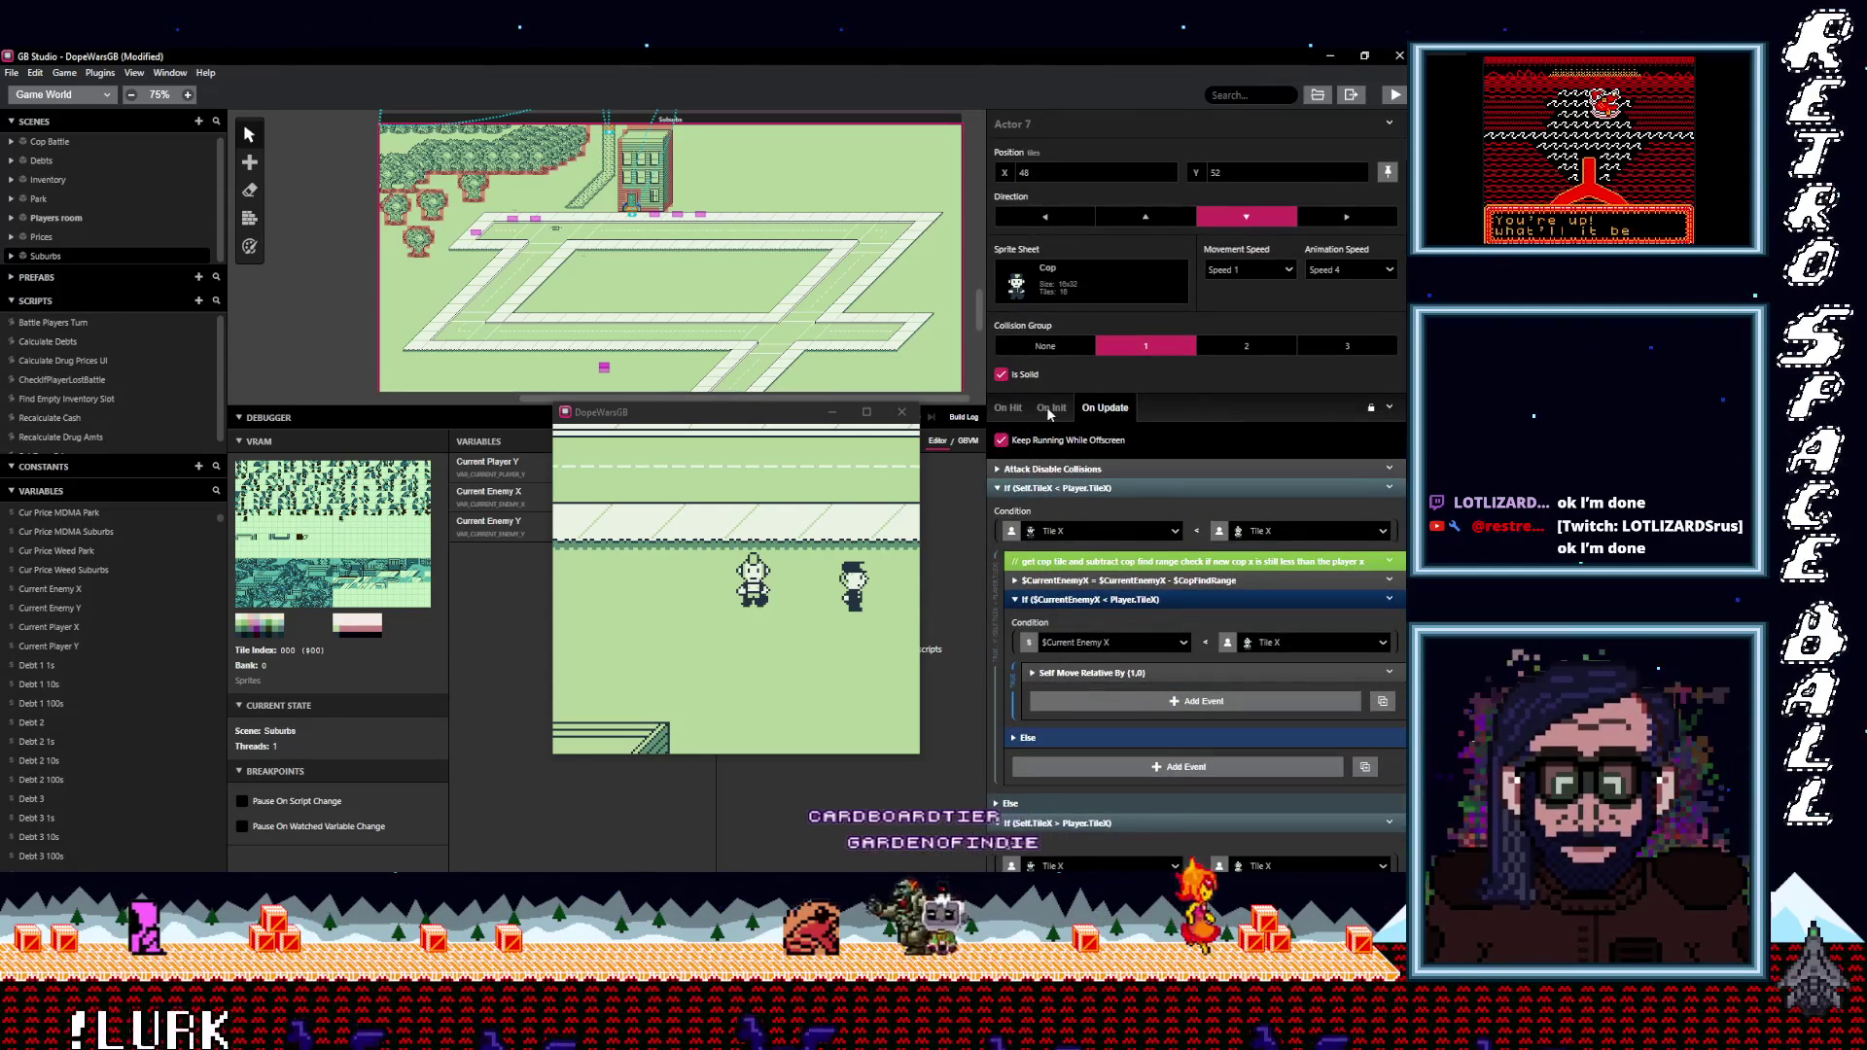
Add a Variable Set To Value event in On Init setting $CopFindRange to 10, then minimize the game.
left_click(1014, 409)
left_click(1052, 407)
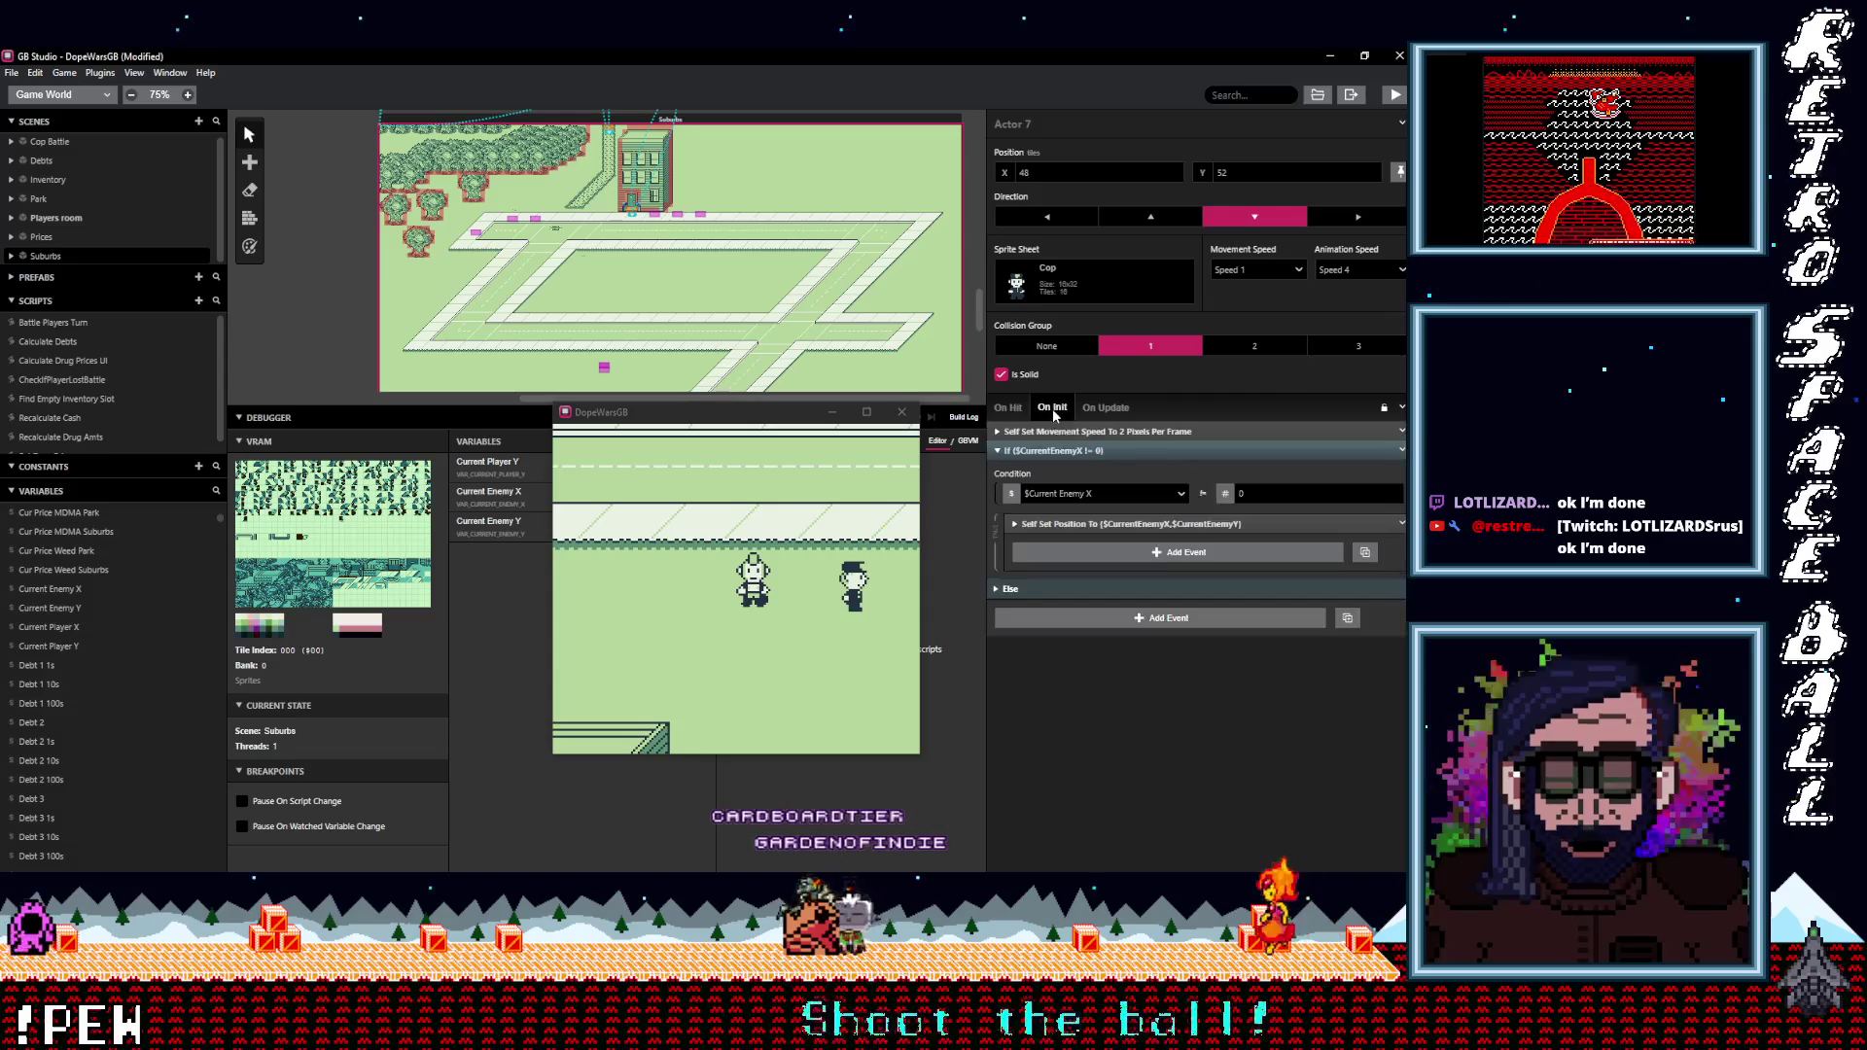
left_click(1120, 481)
type("varva")
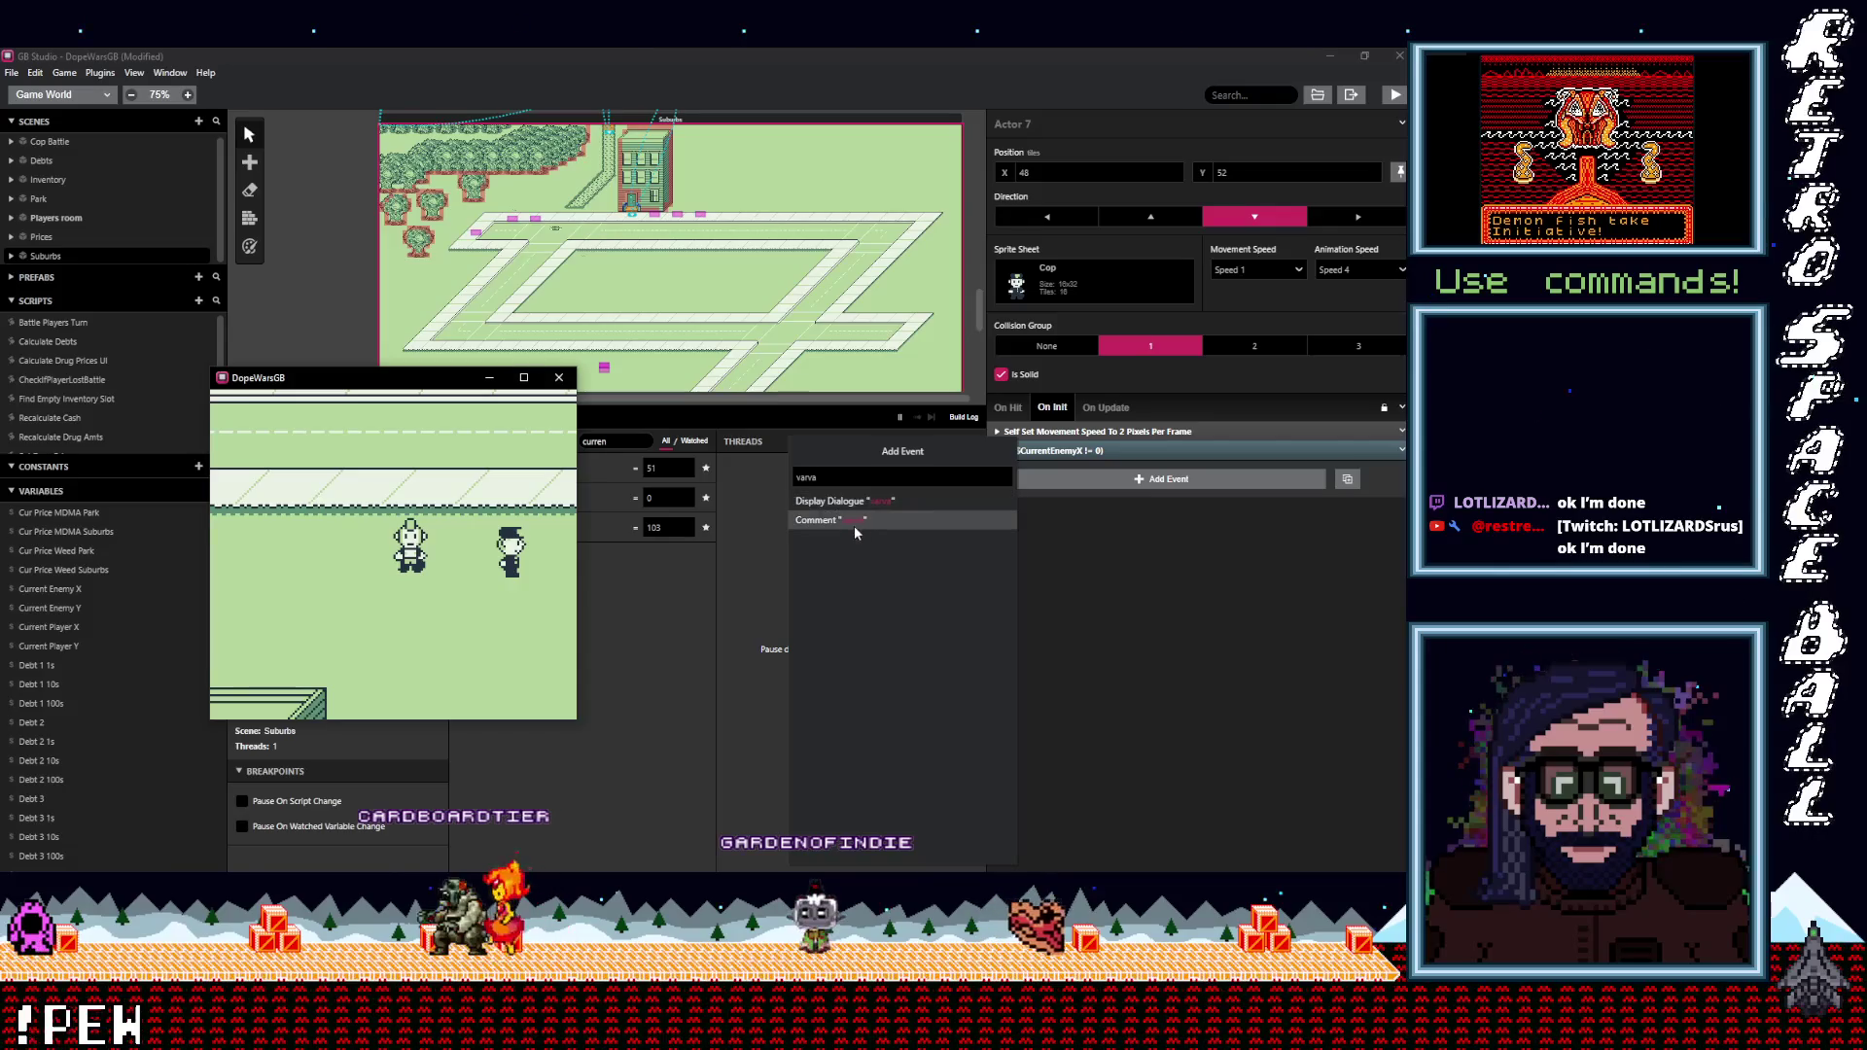
key("BackSpace")
key("BackSpace")
type(" val")
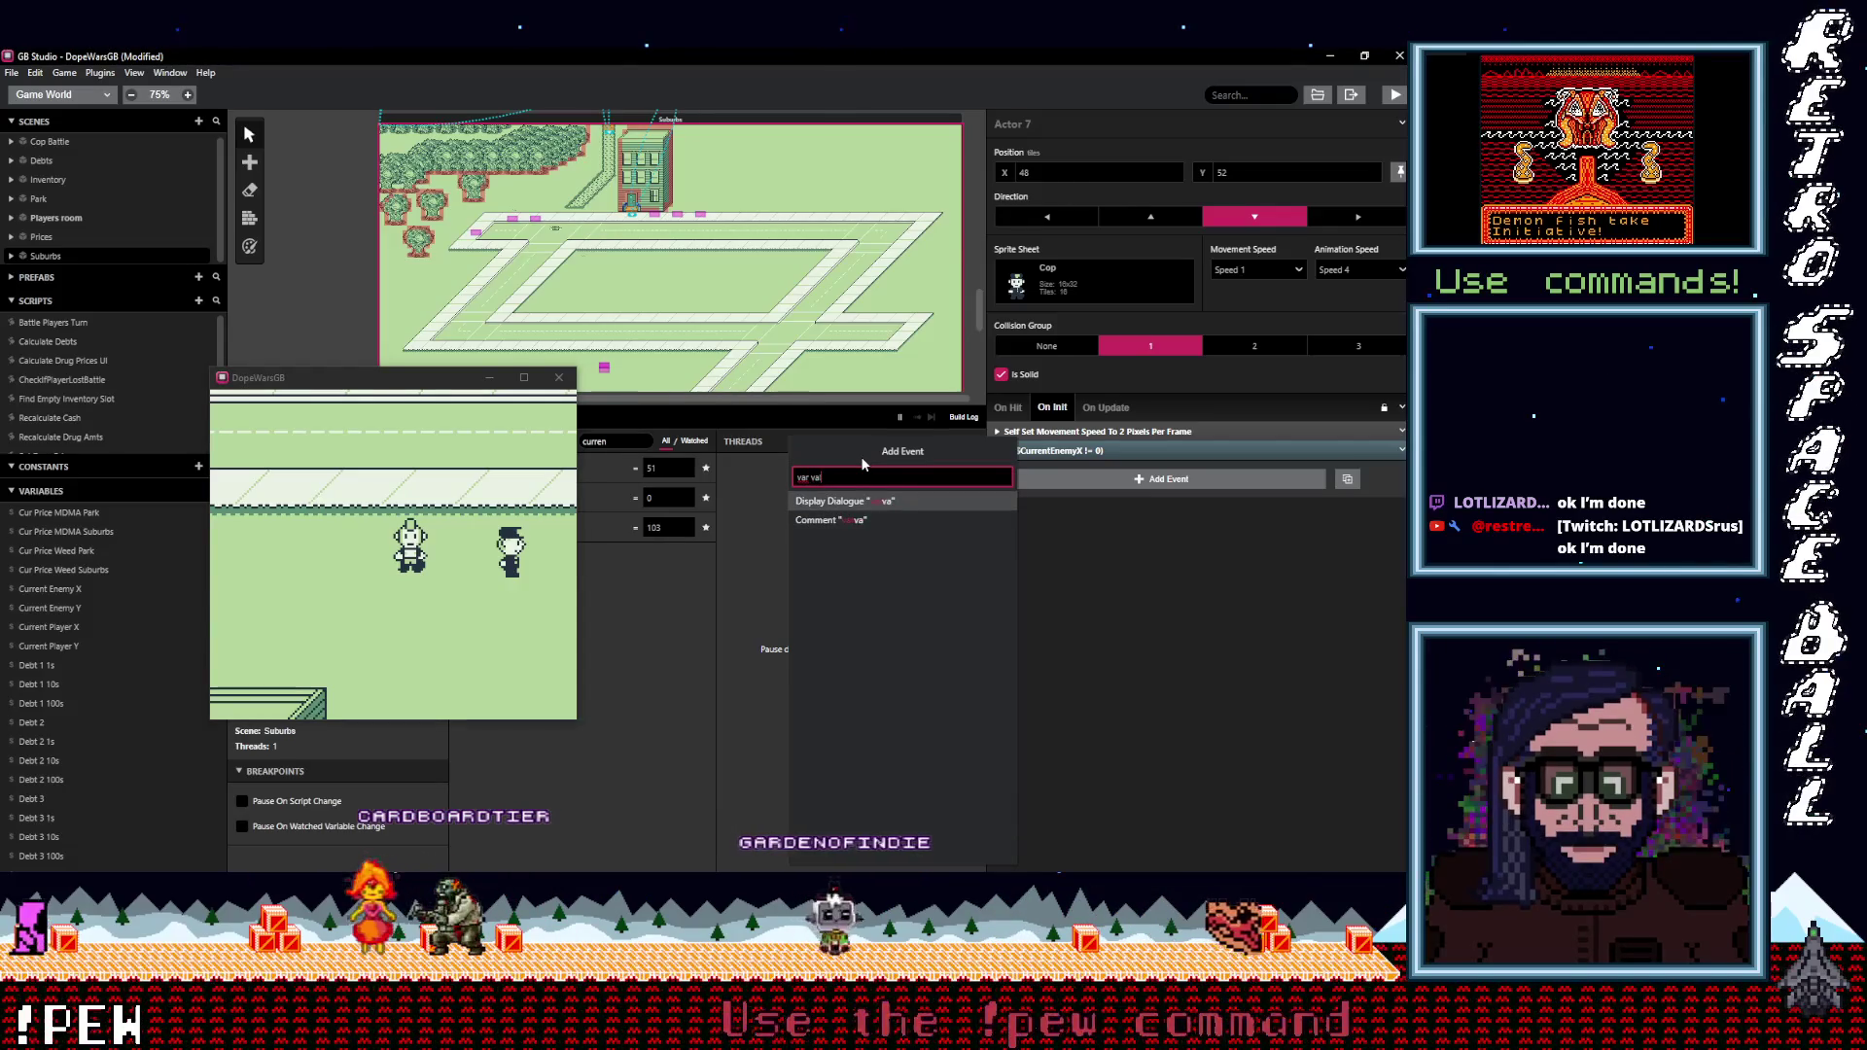
left_click(820, 538)
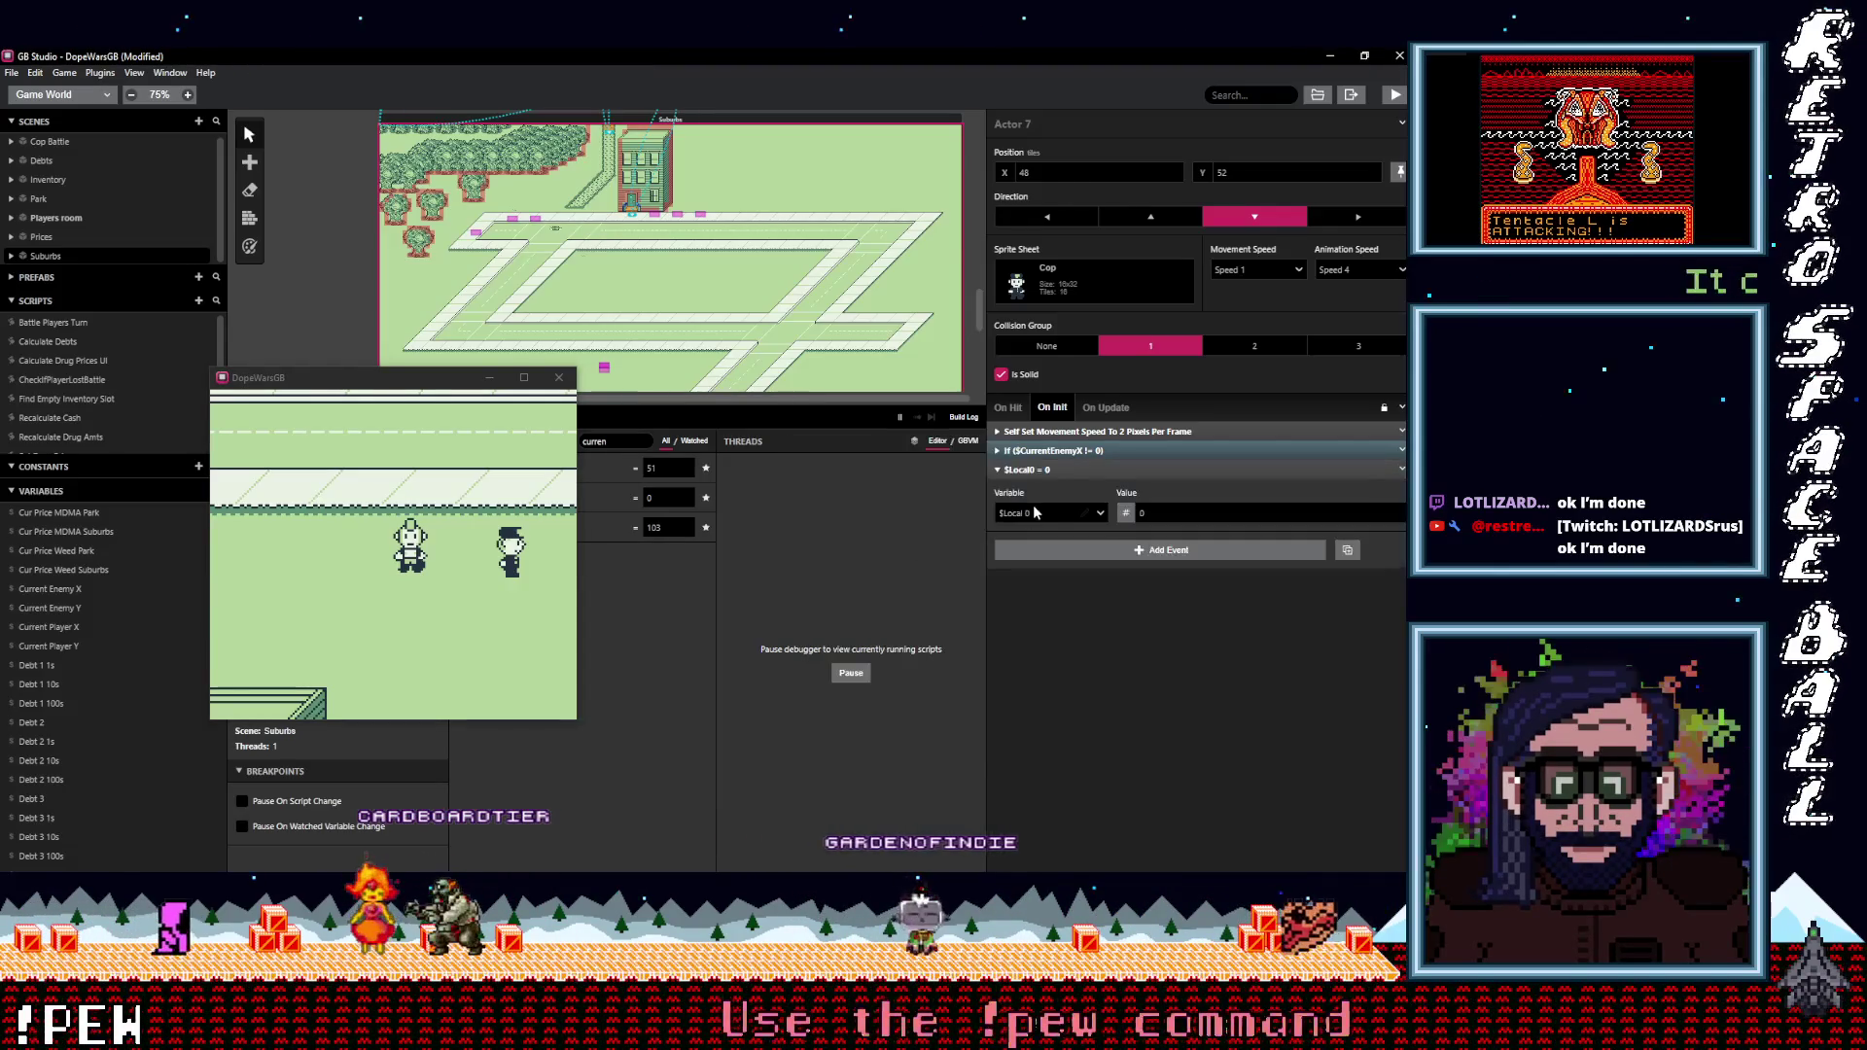
left_click(1049, 514)
type("find")
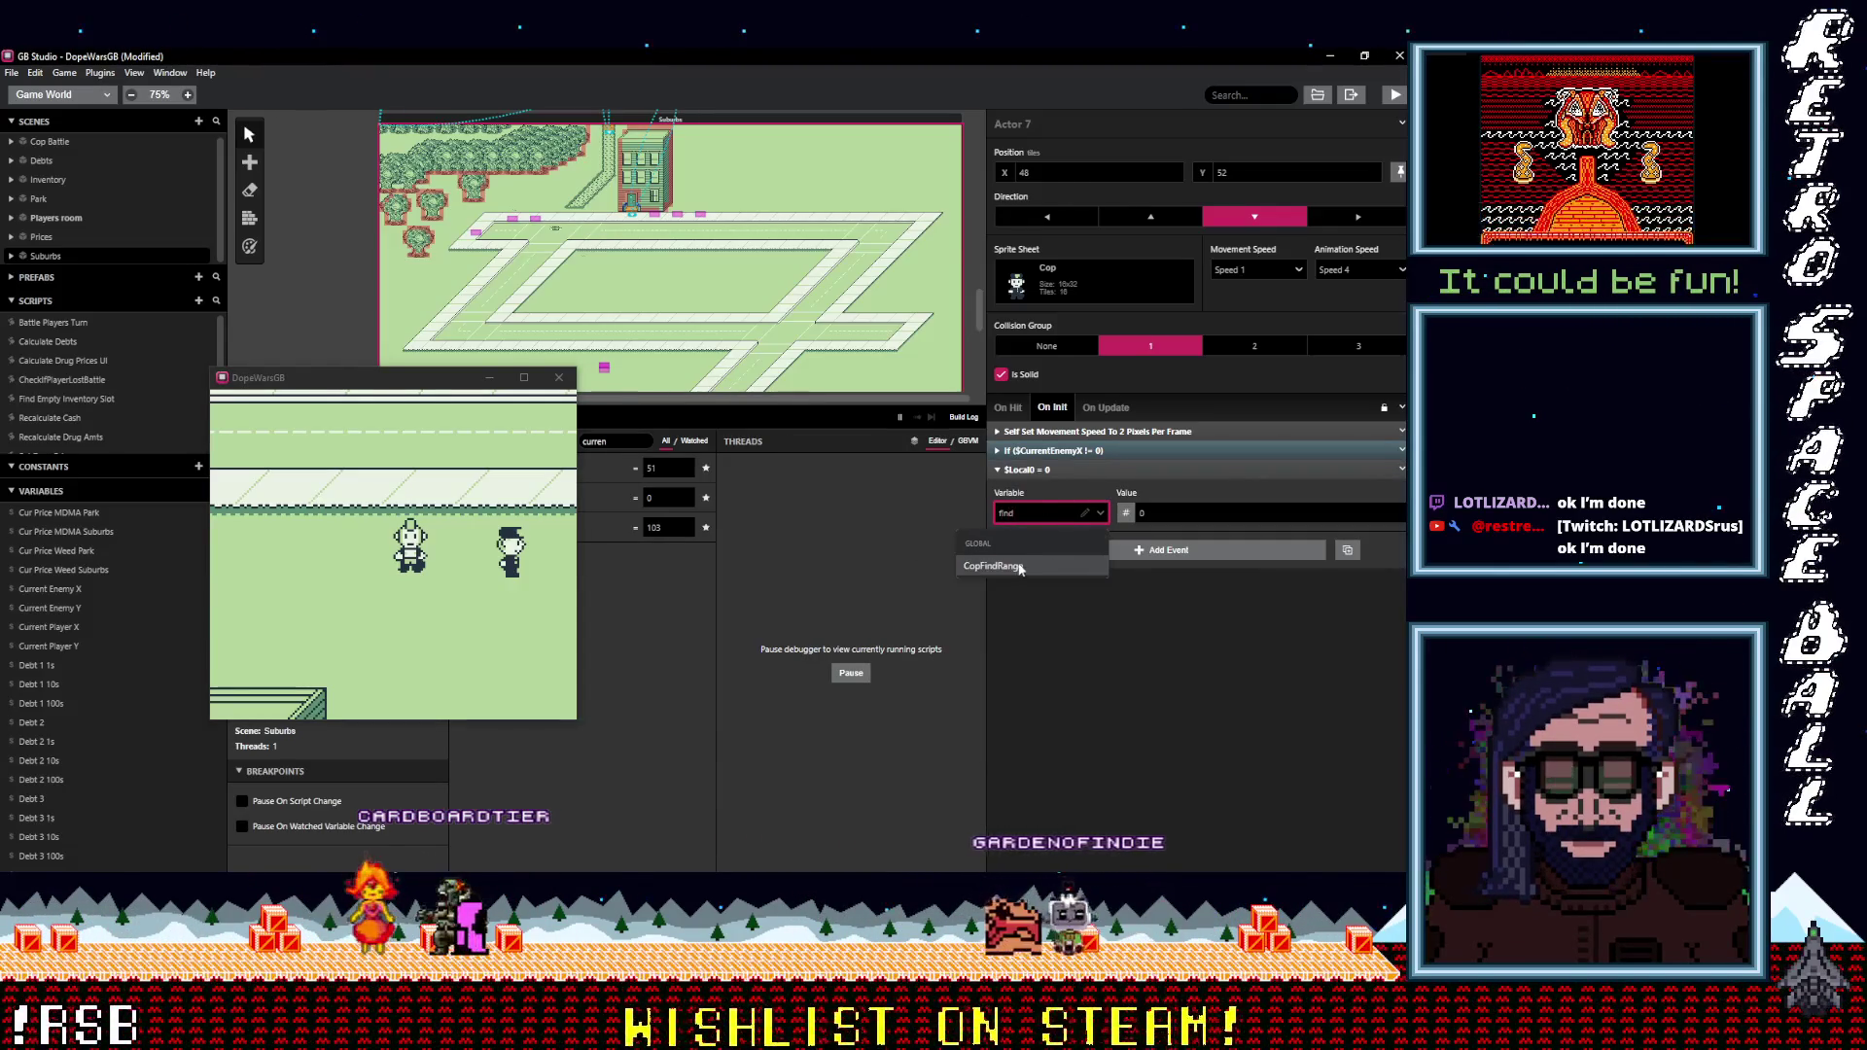
left_click(1020, 570)
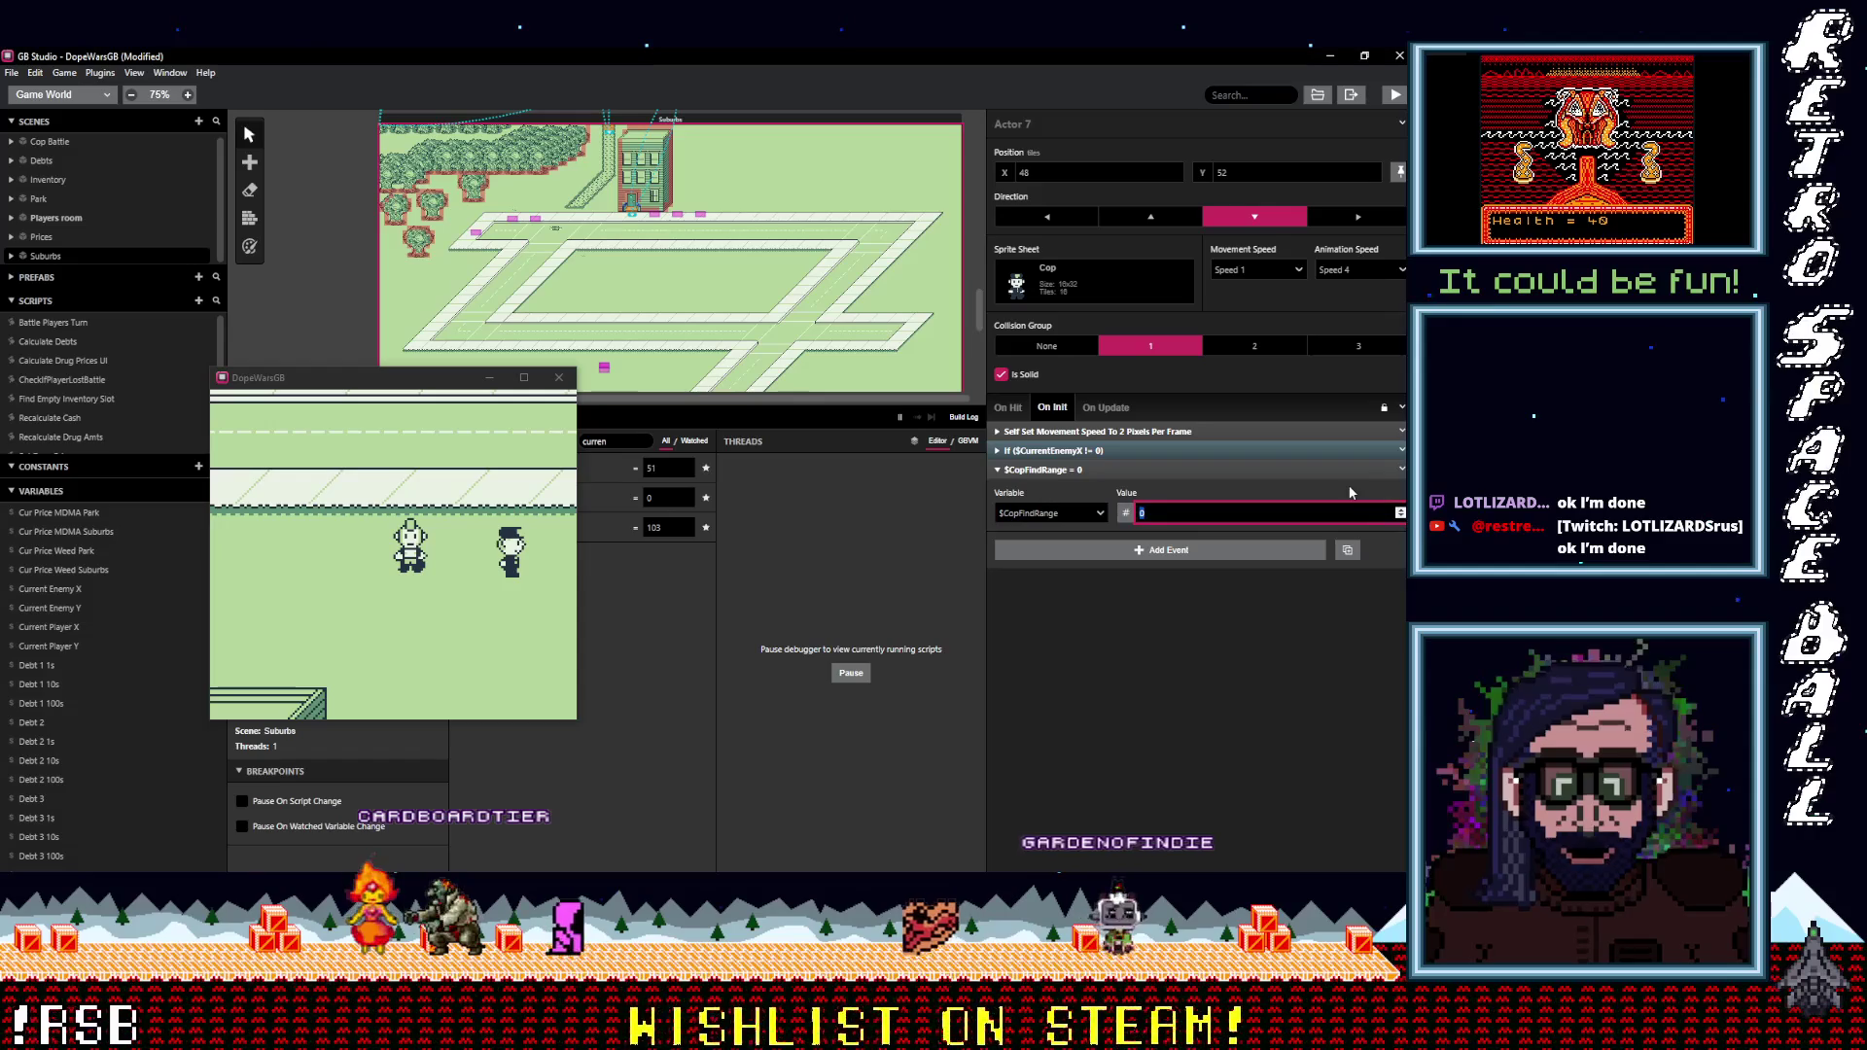
type("10")
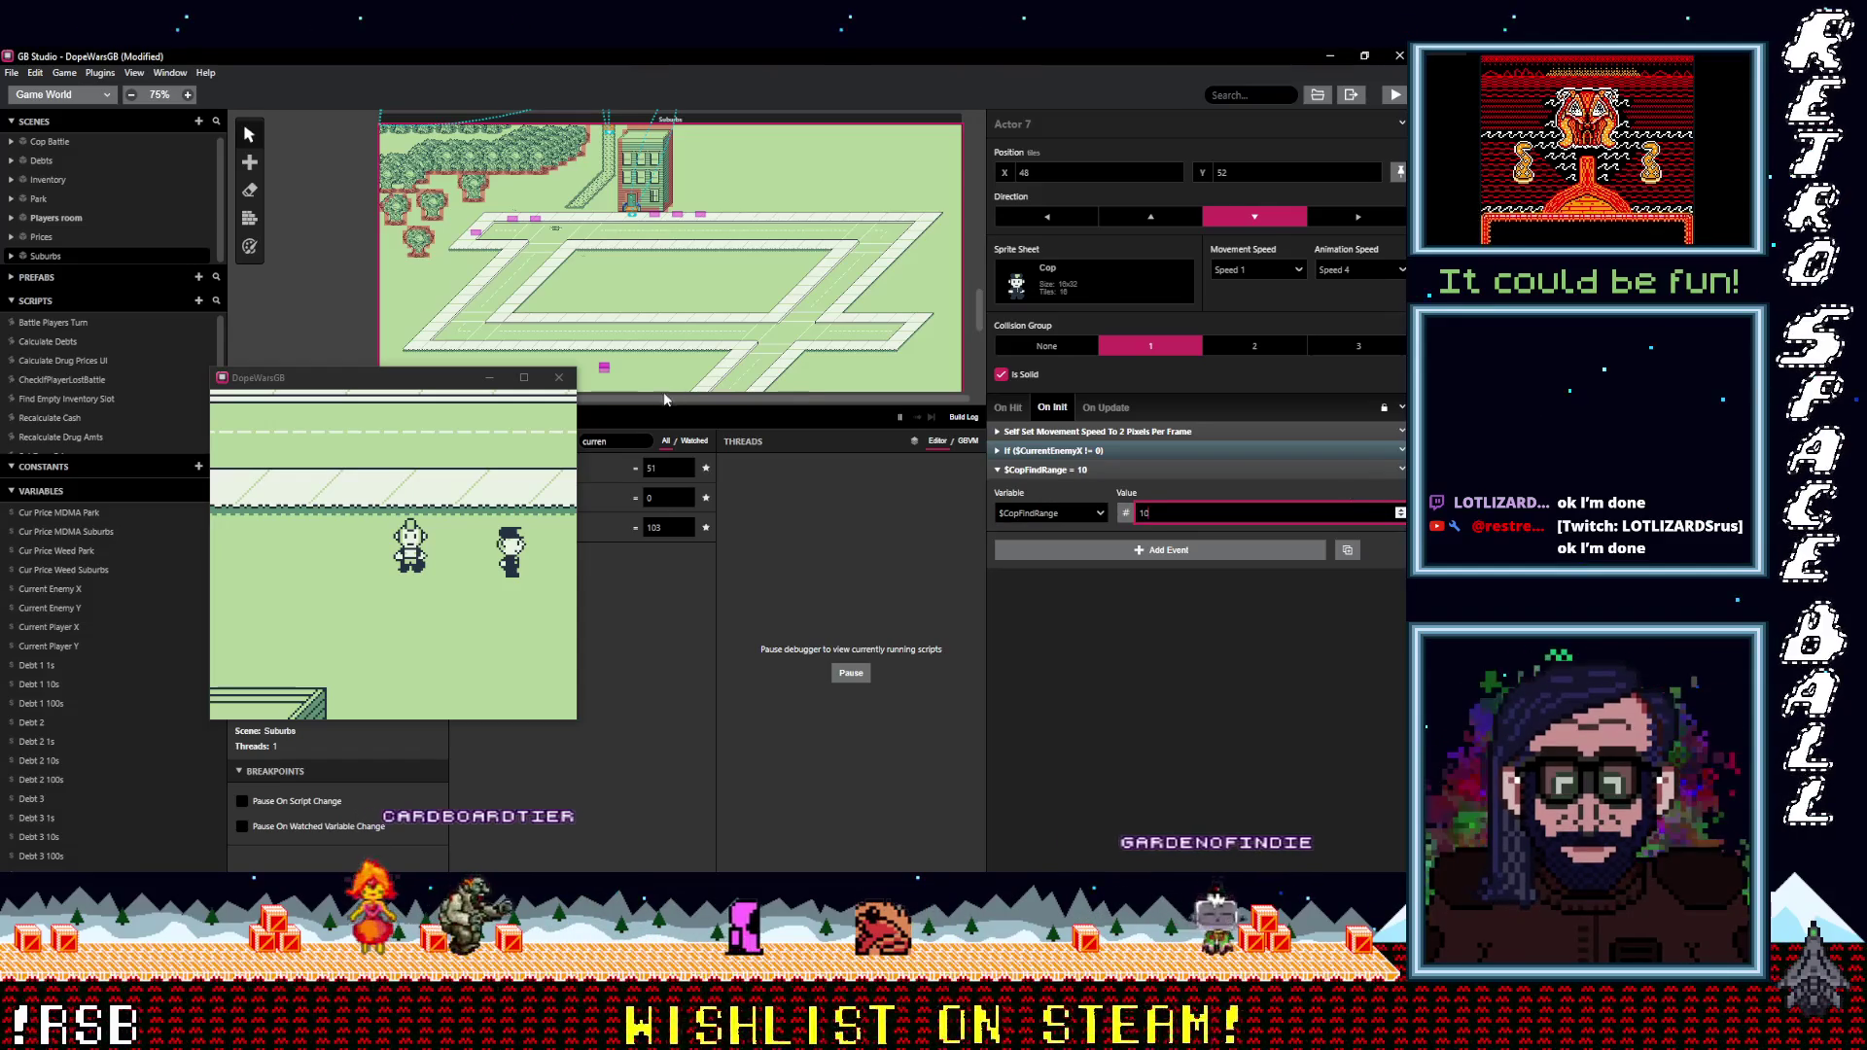
left_click(490, 380)
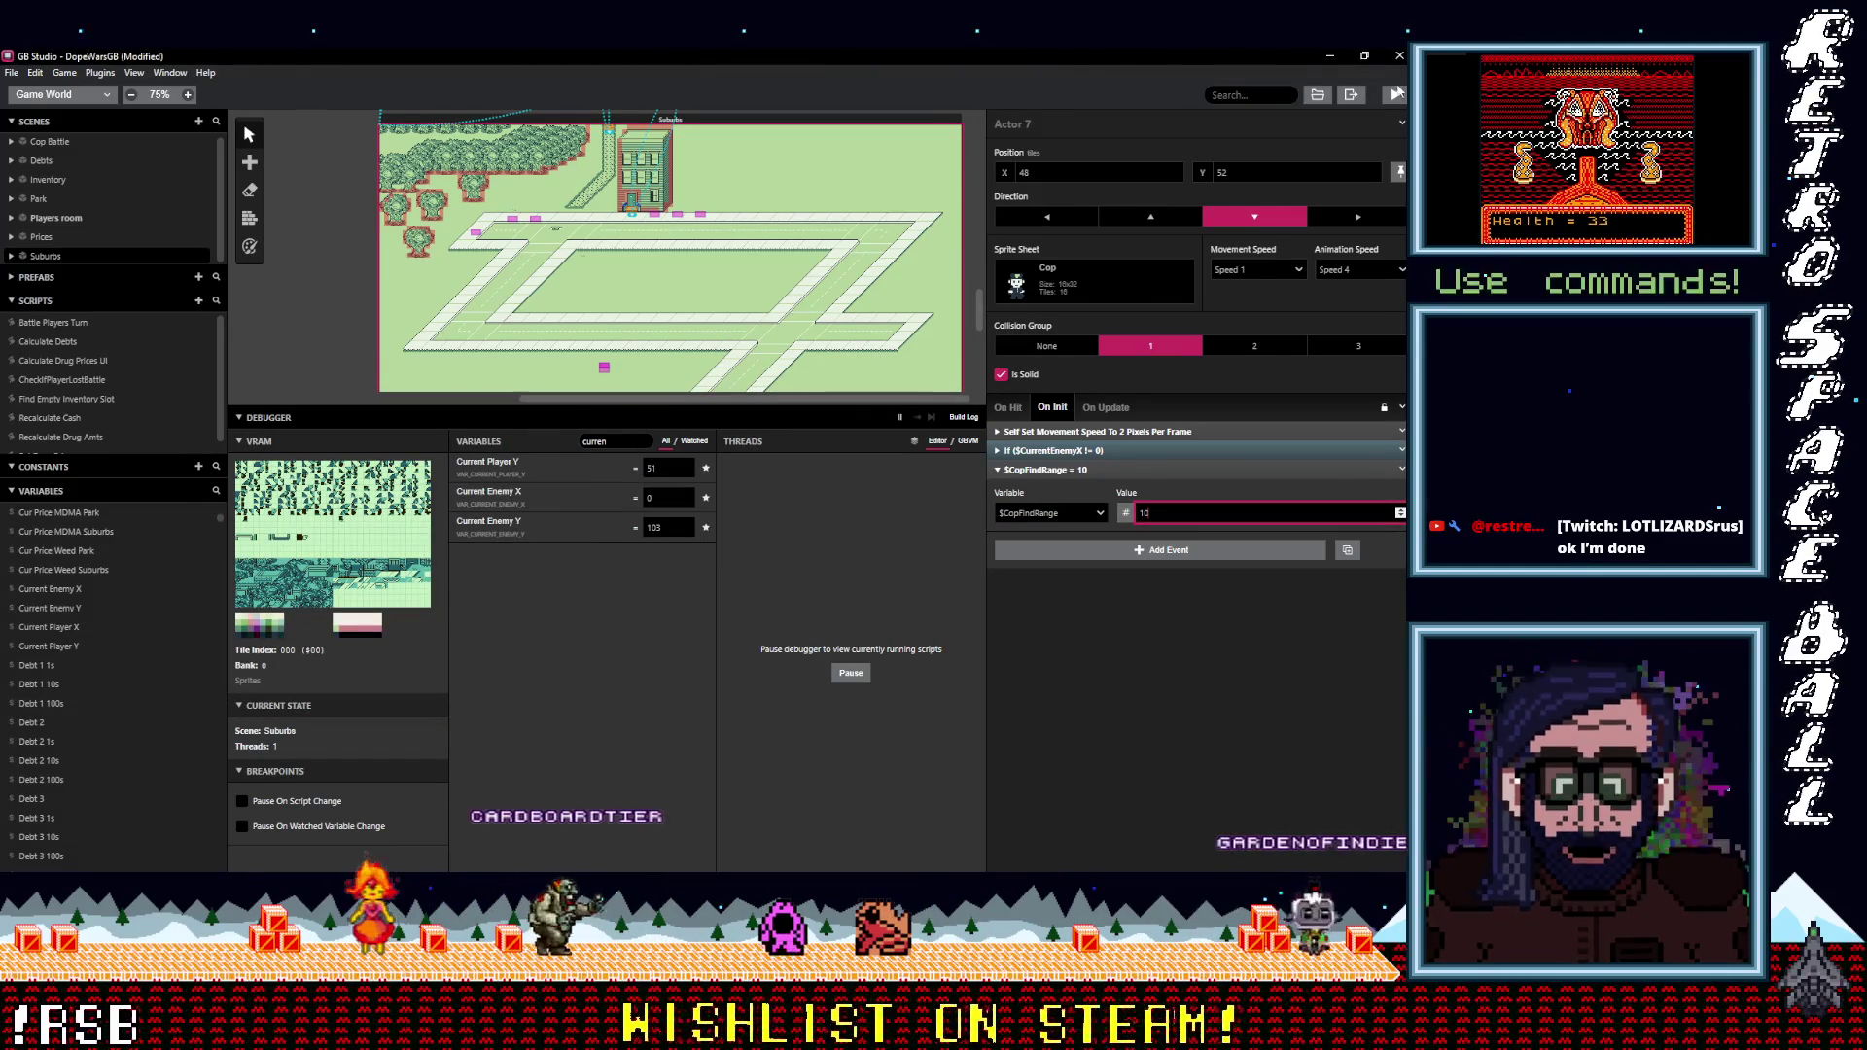
Rebuild, walk the player down into Suburbs until the cop triggers 'Freeze! Hands up!', then close the game.
left_click(1398, 96)
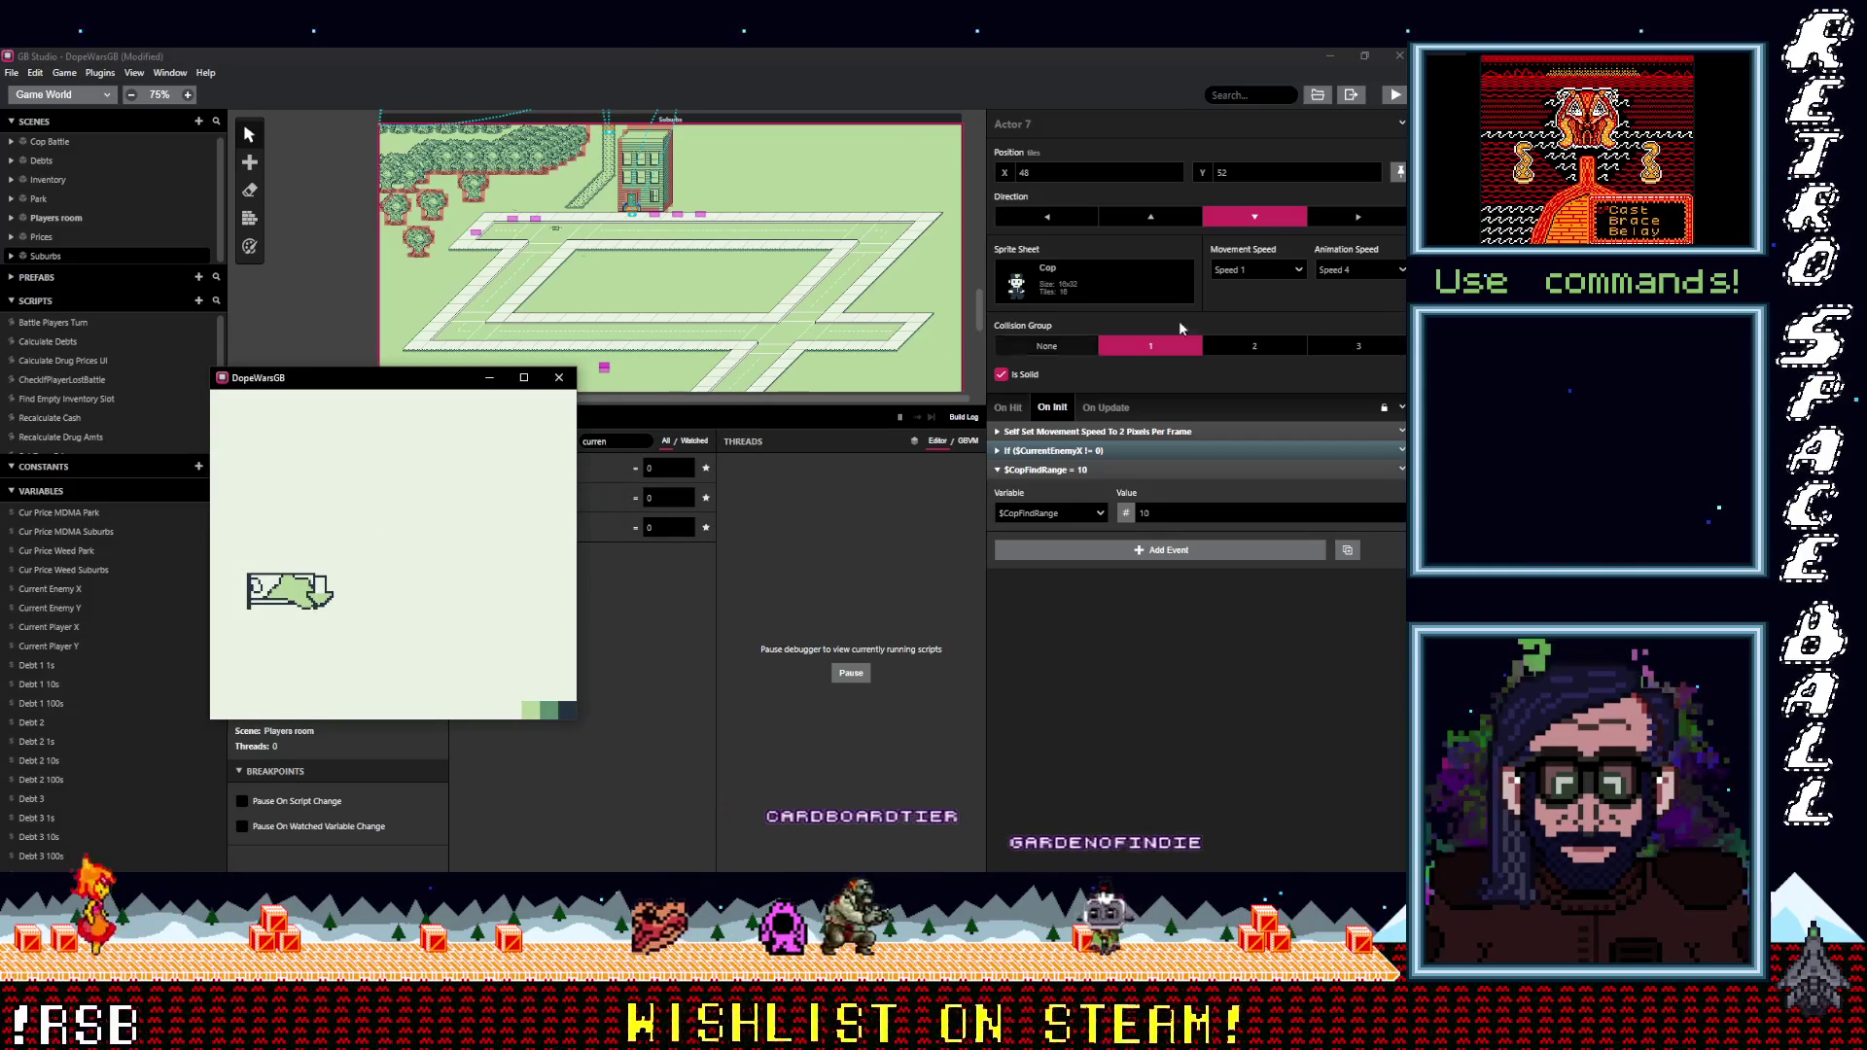
key("Down")
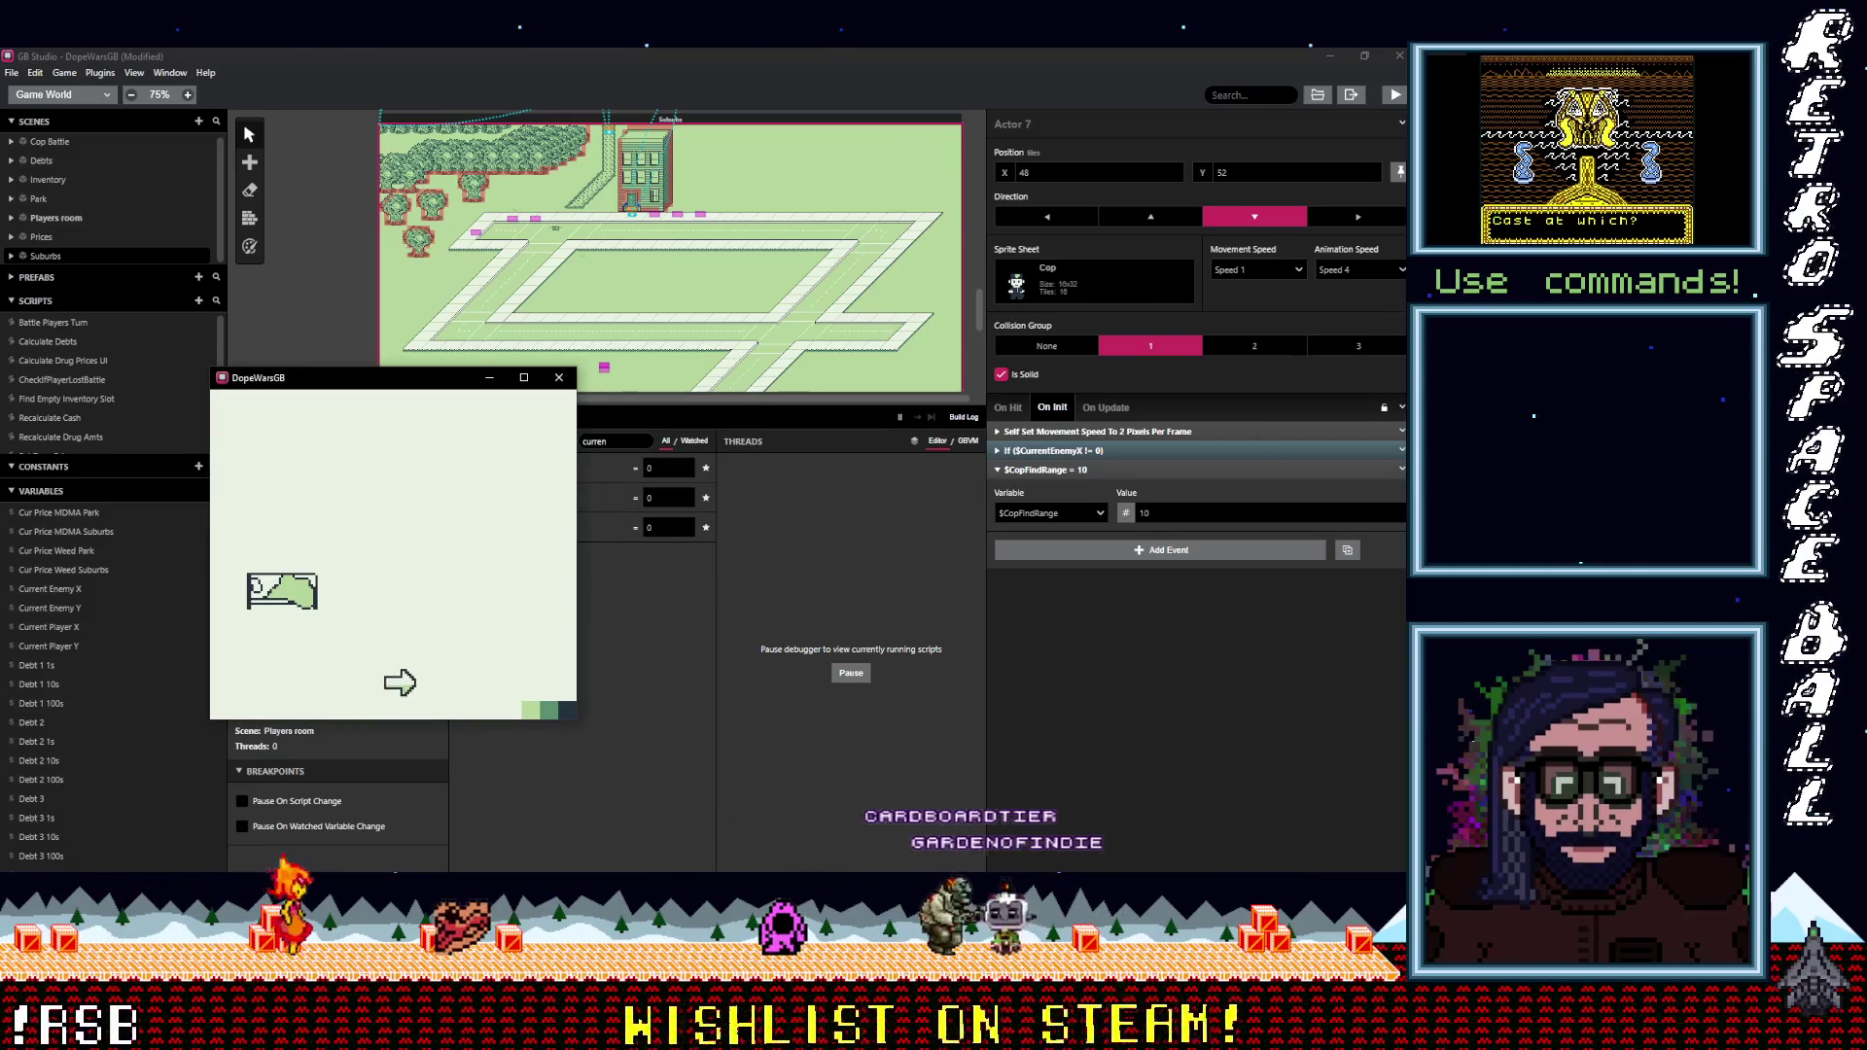
key("Down")
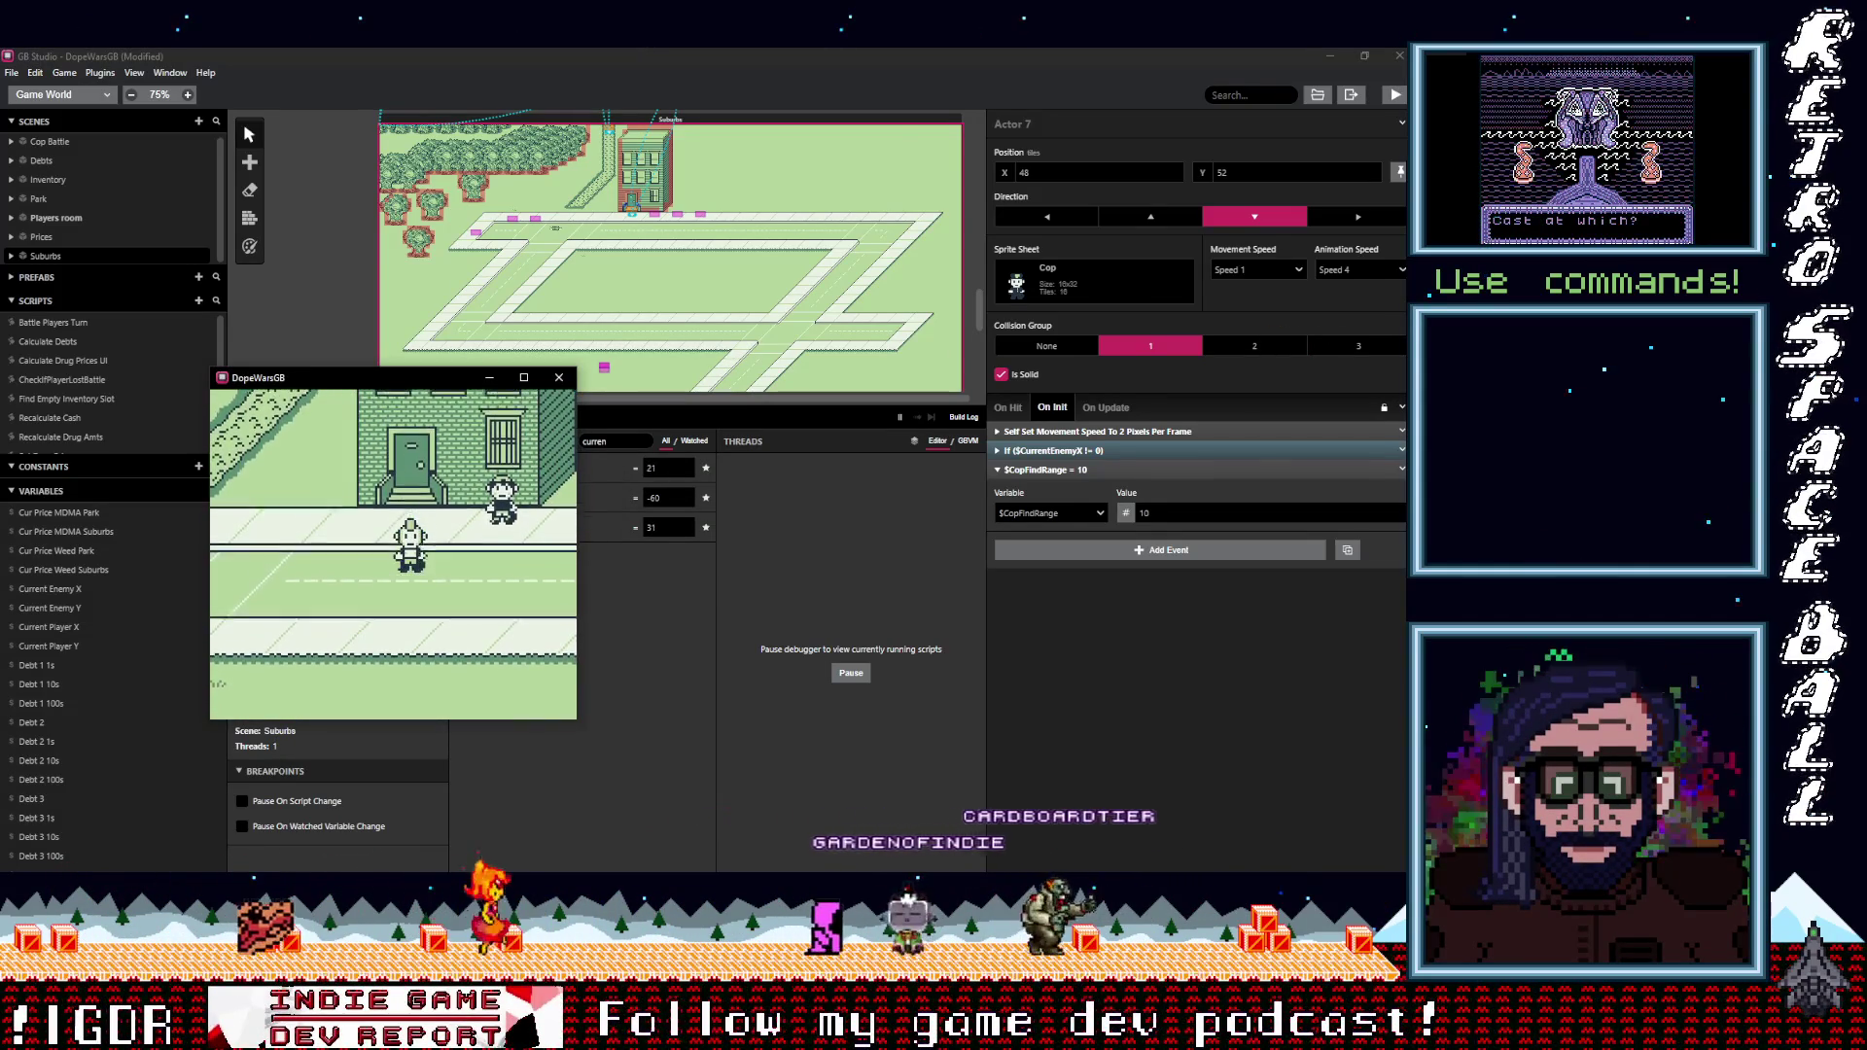
key("Down")
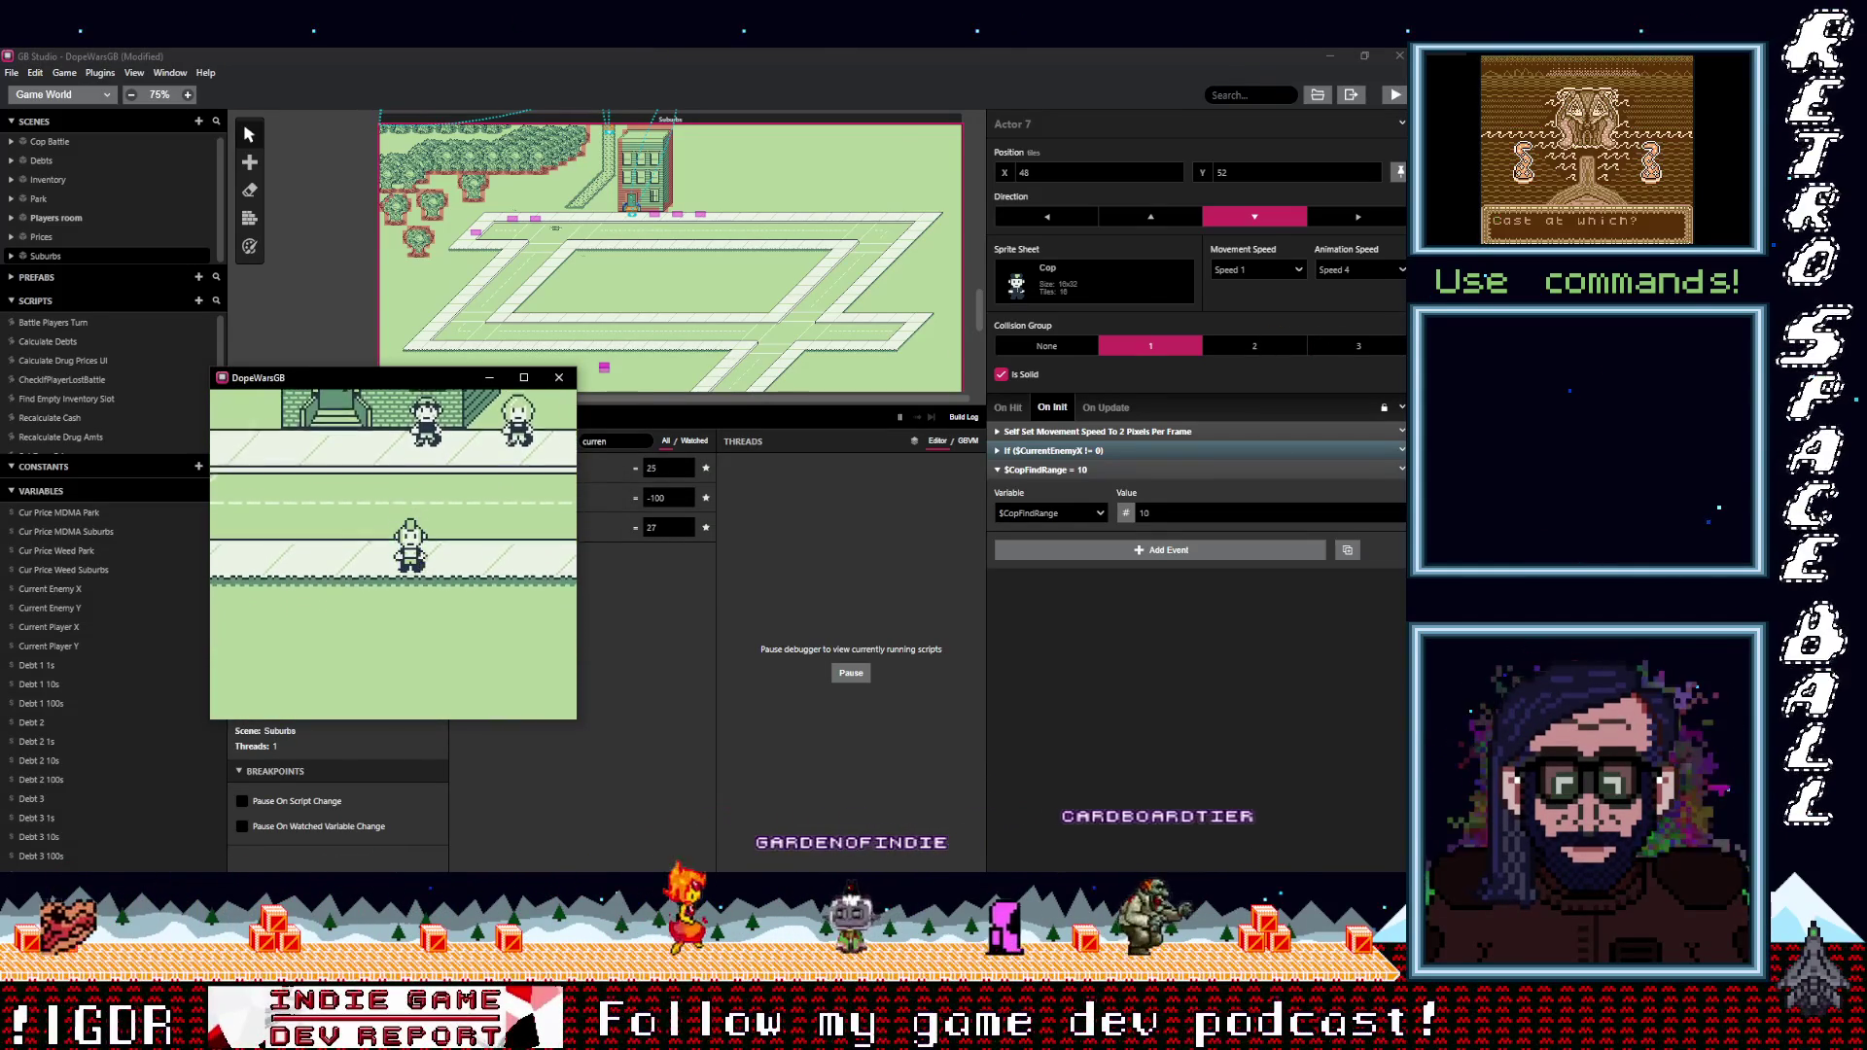
key("Down")
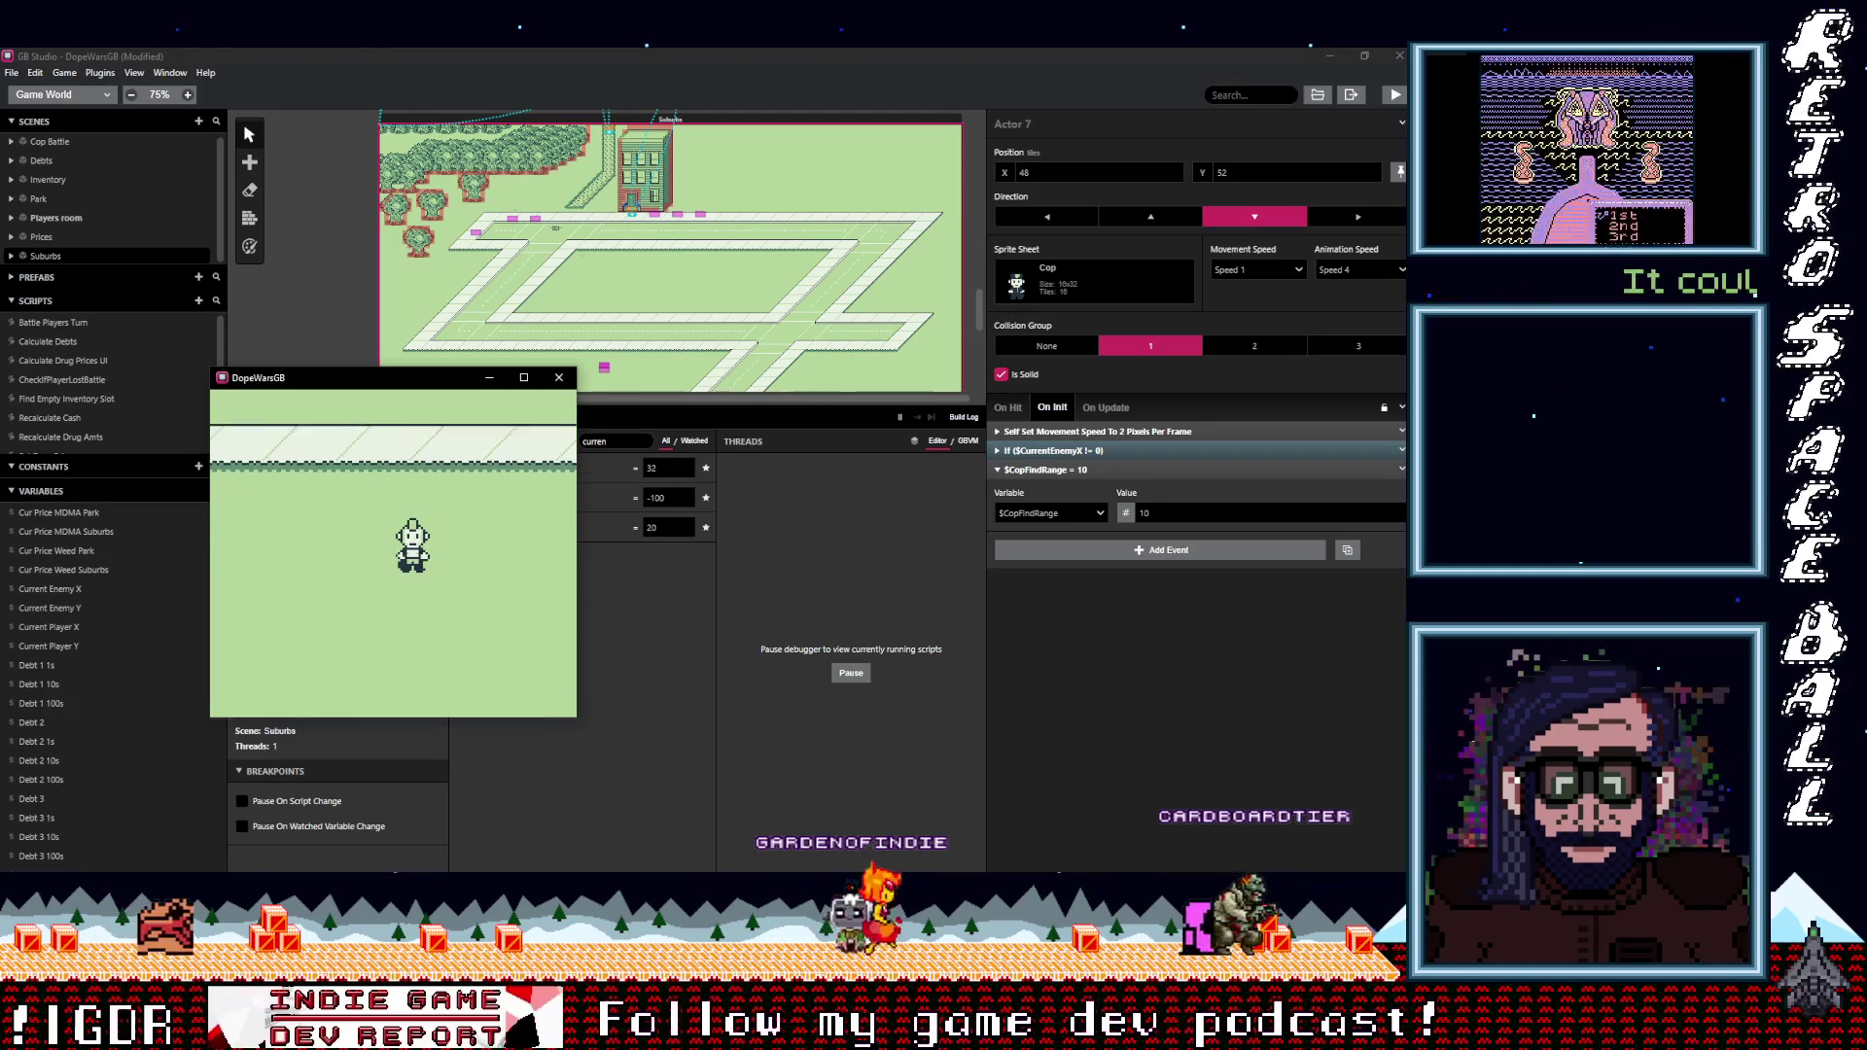
key("Down")
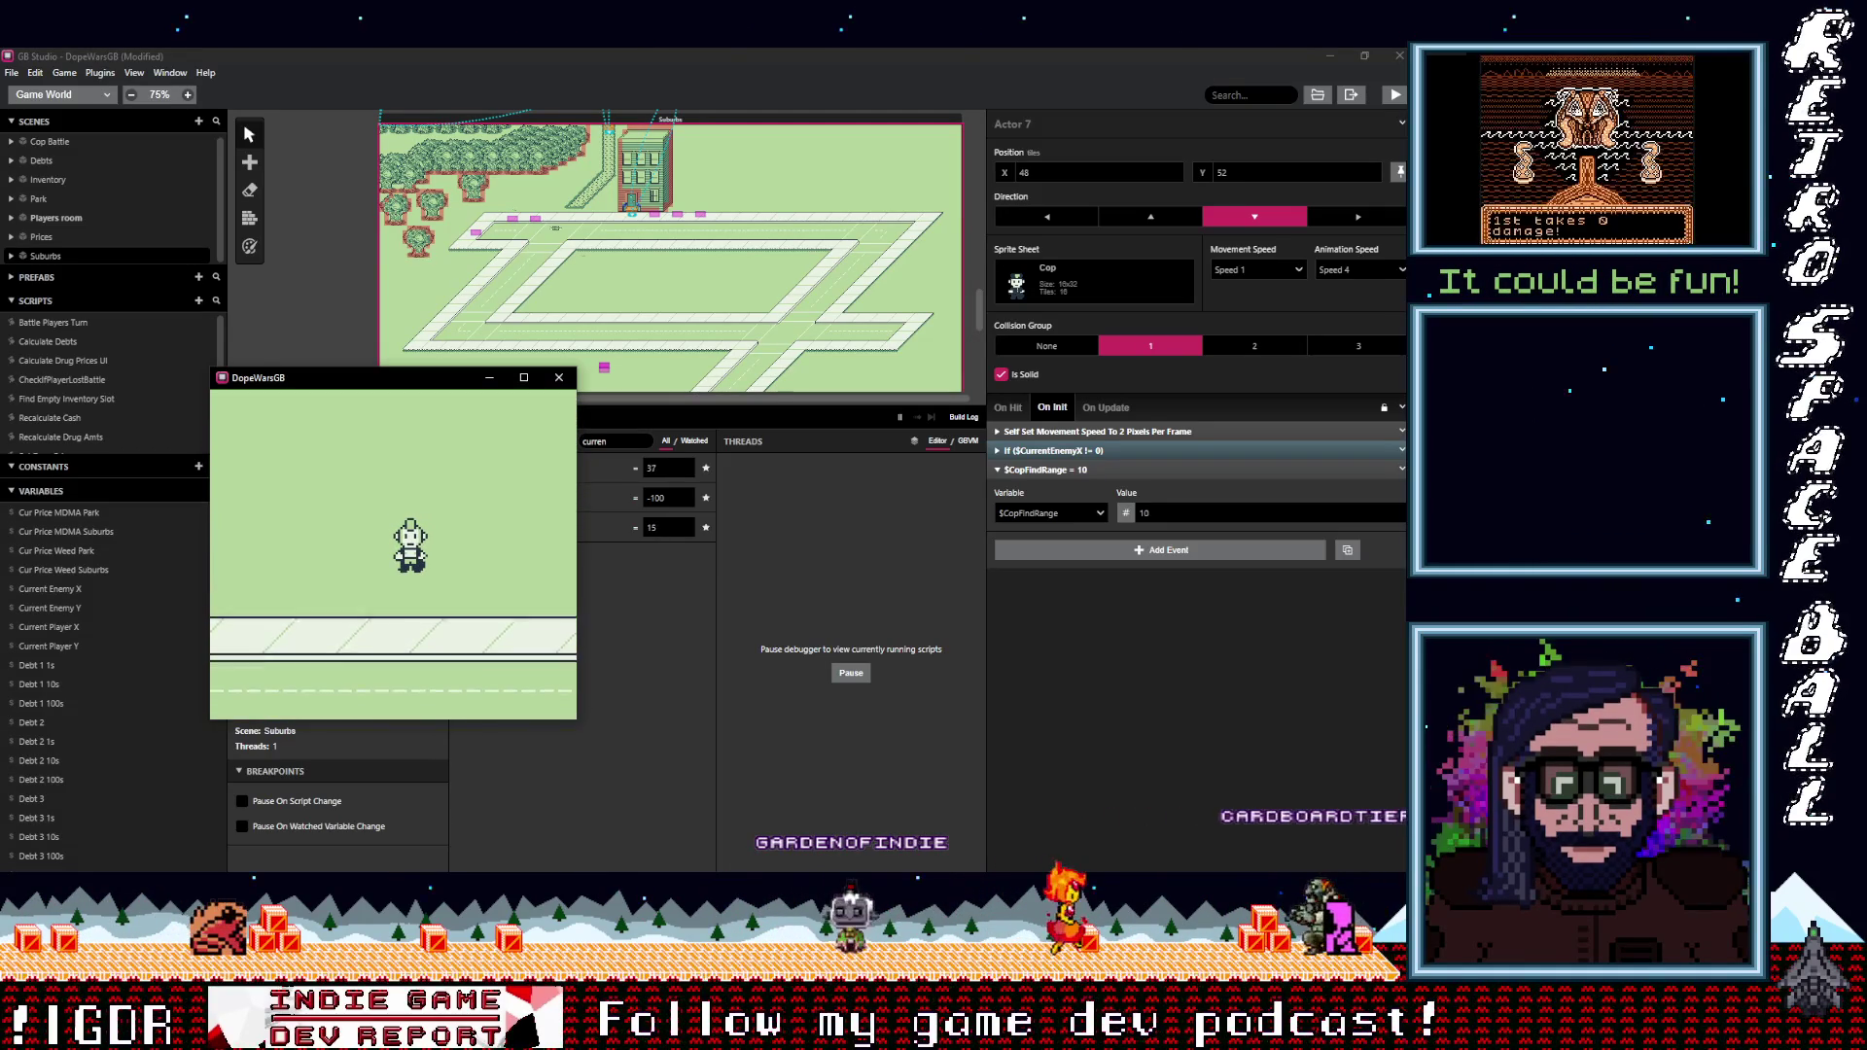
key("Down")
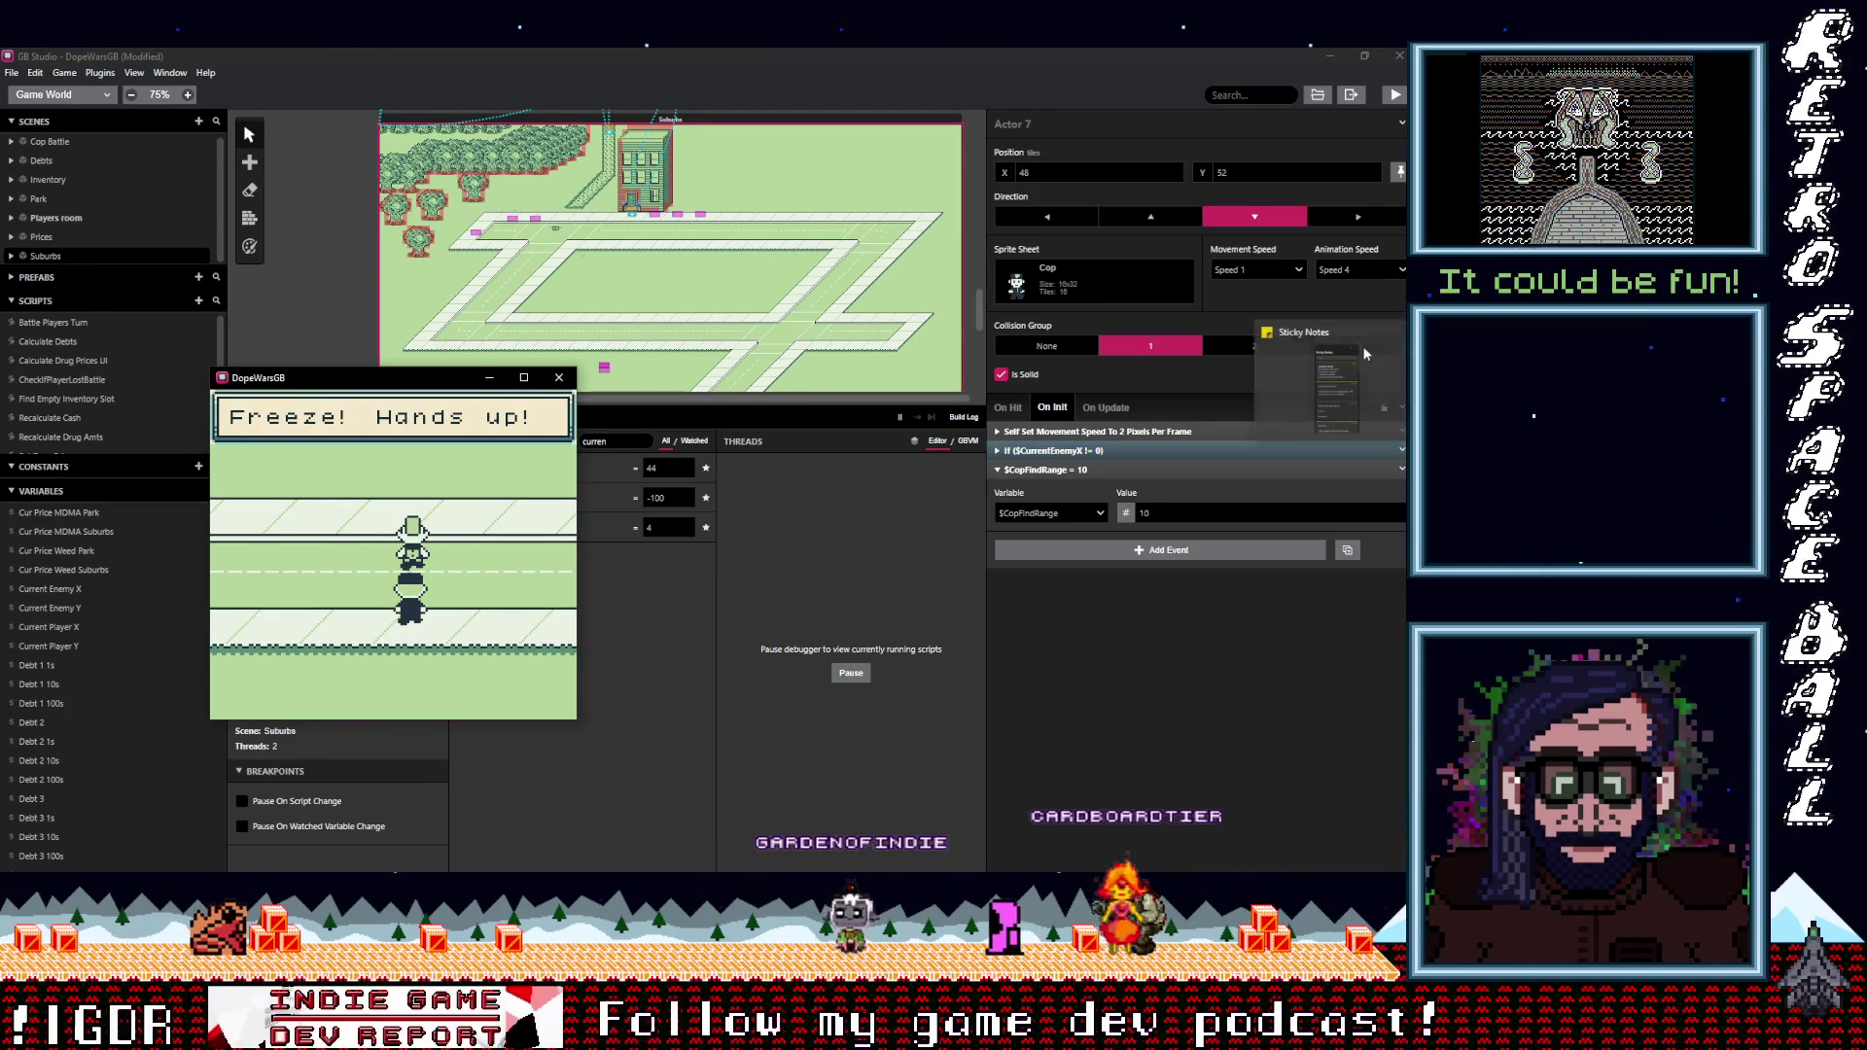
left_click(558, 378)
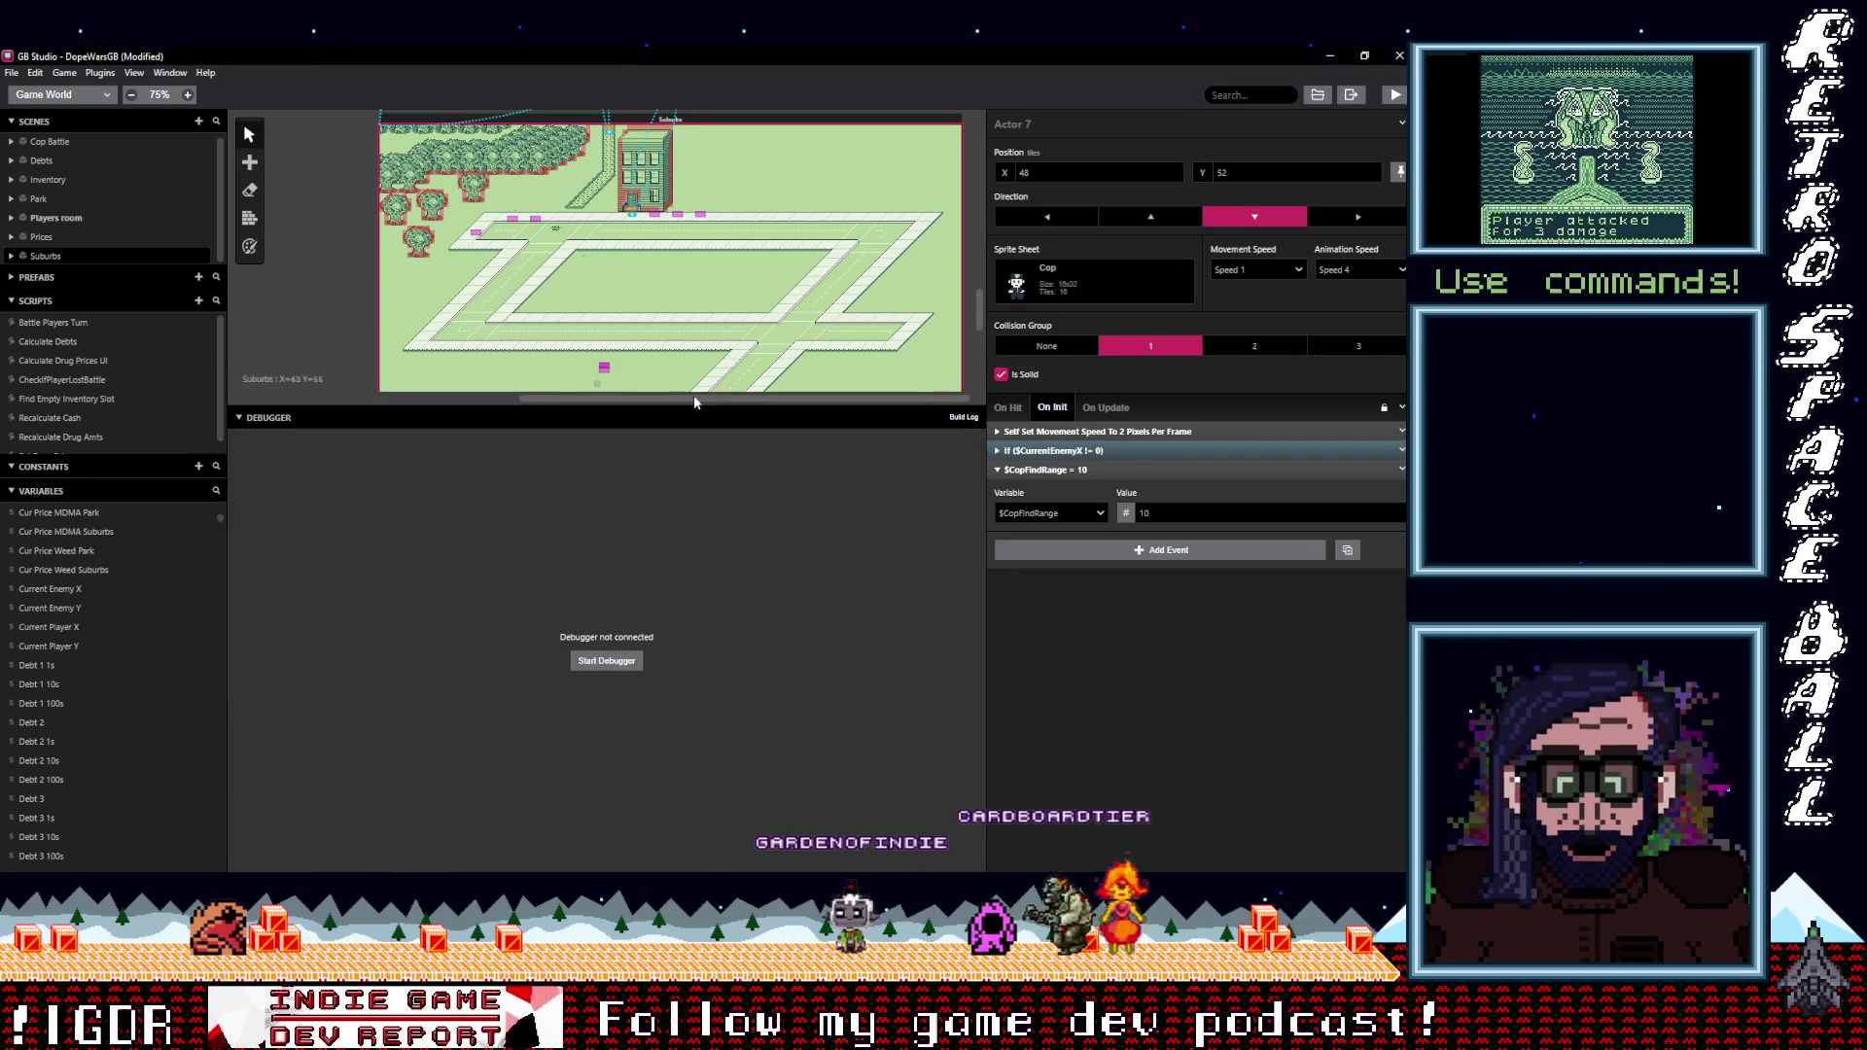
Switch to the cop's On Update script and expand the Else branch of the CurrentEnemyY range check.
left_click(1132, 450)
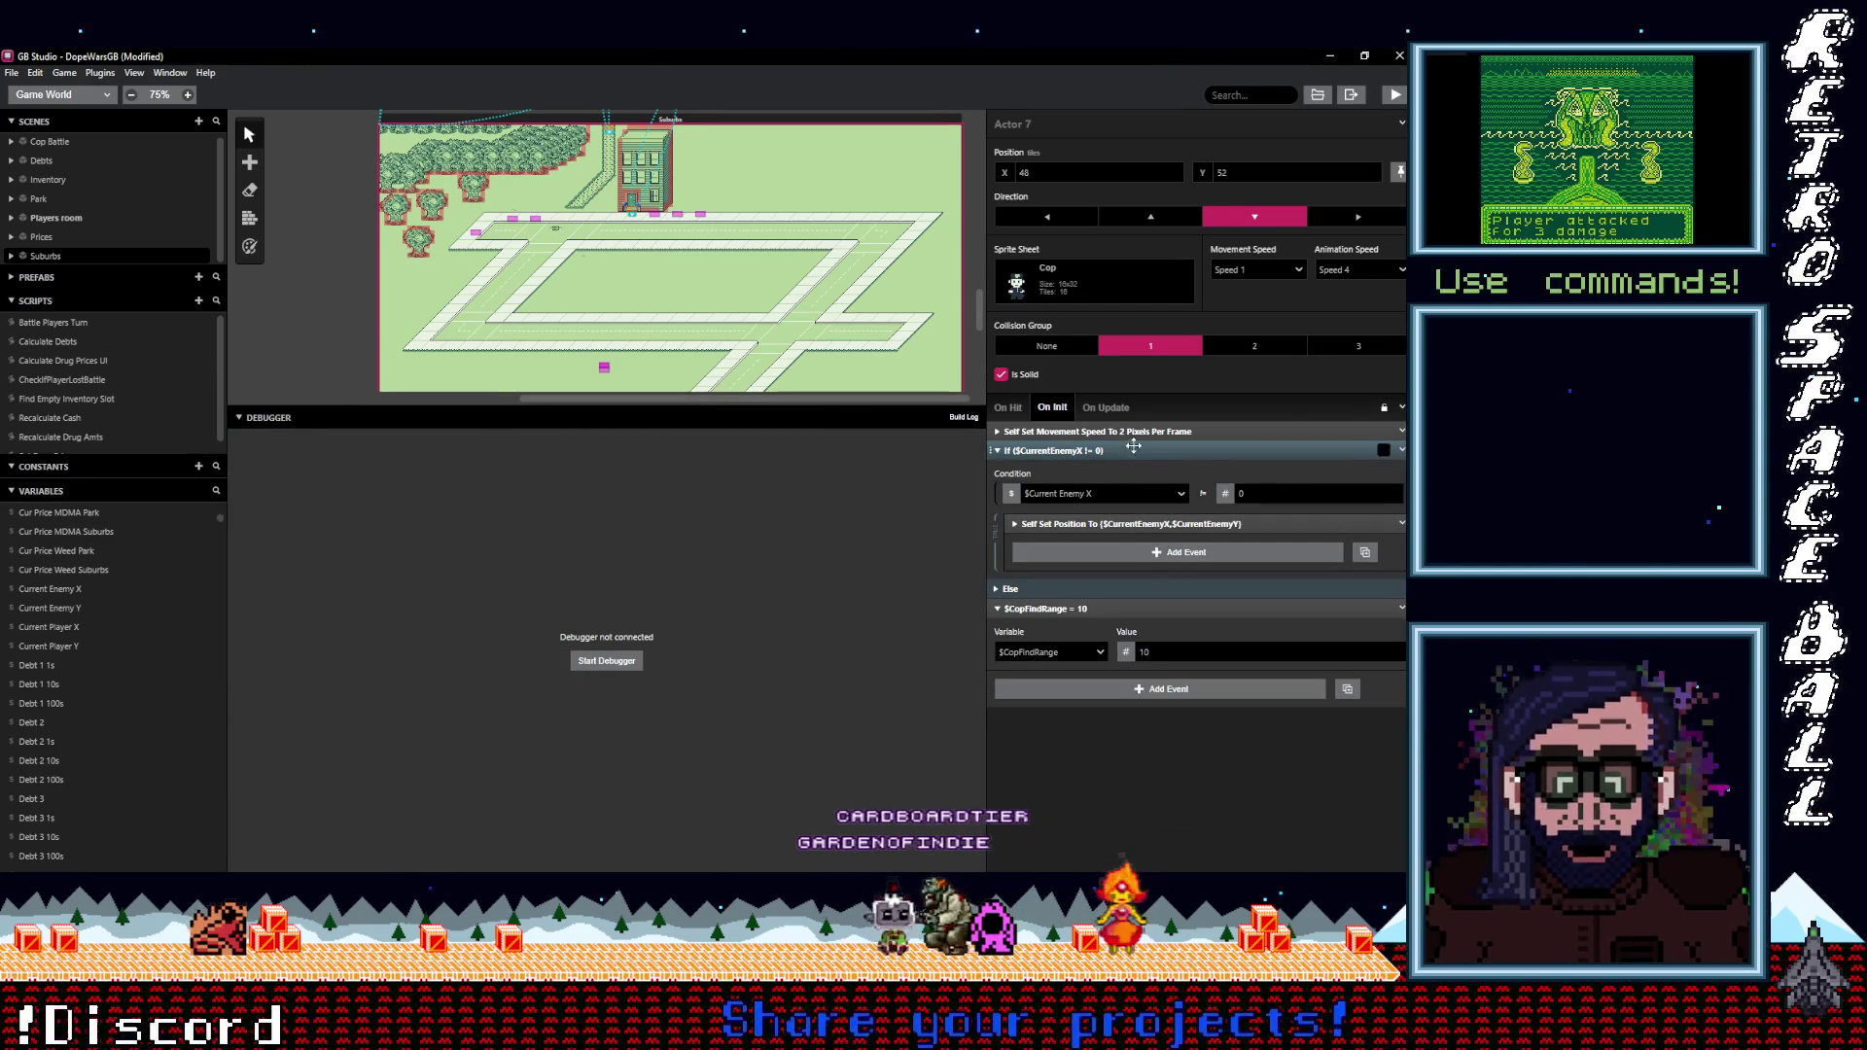
left_click(1106, 409)
scroll(1170, 618, "down", 5)
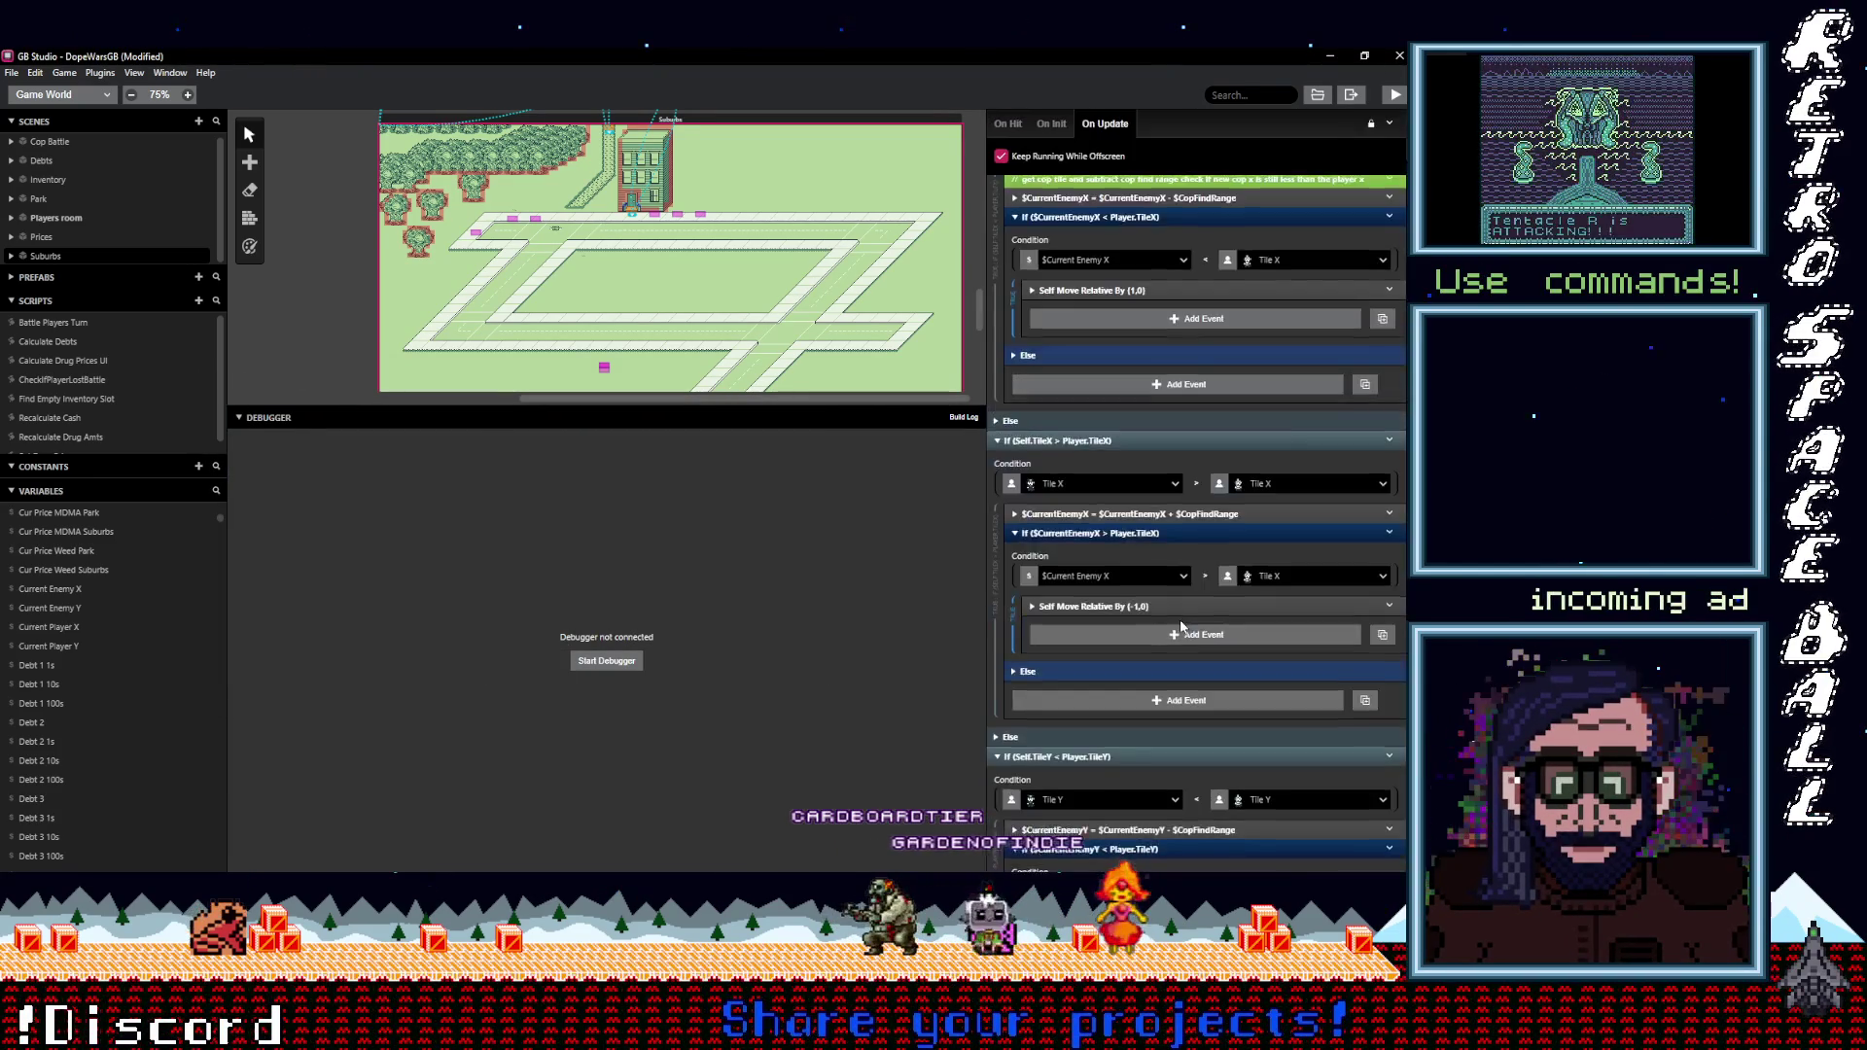
scroll(1167, 617, "down", 3)
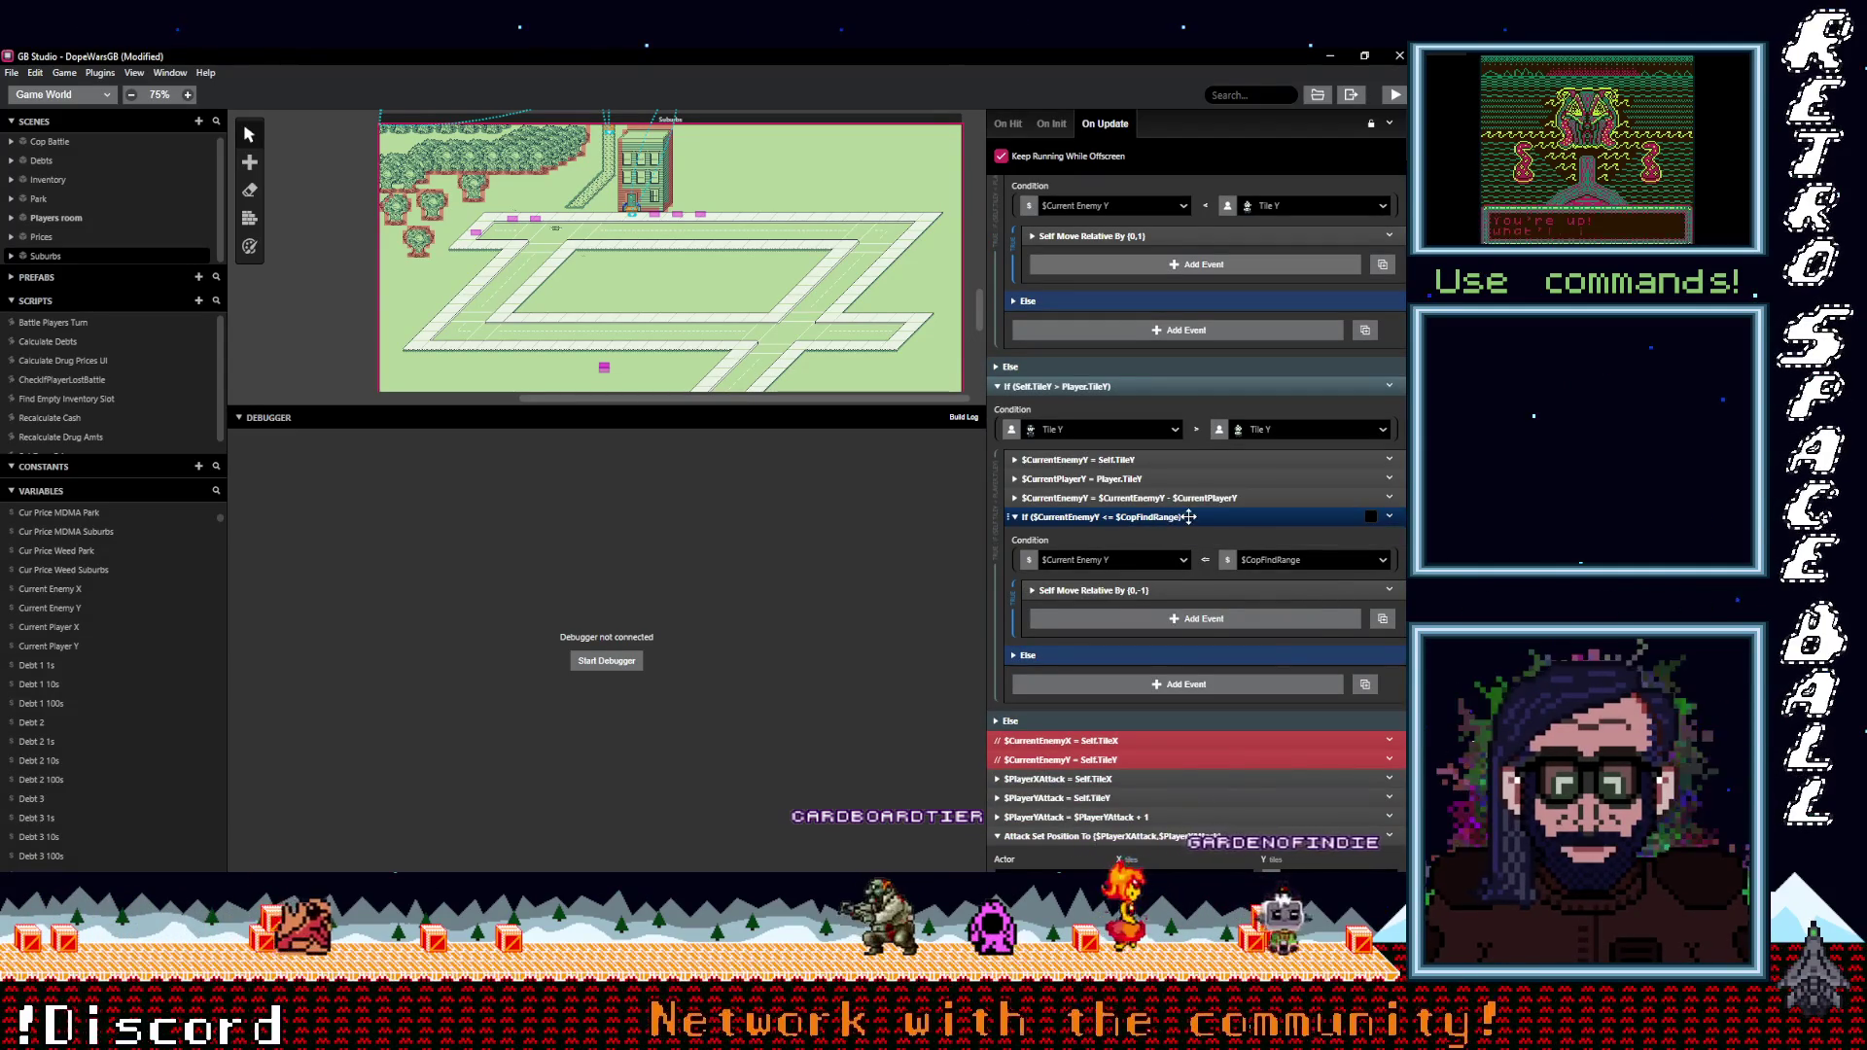
left_click(1188, 516)
left_click(1049, 575)
scroll(1122, 611, "down", 1)
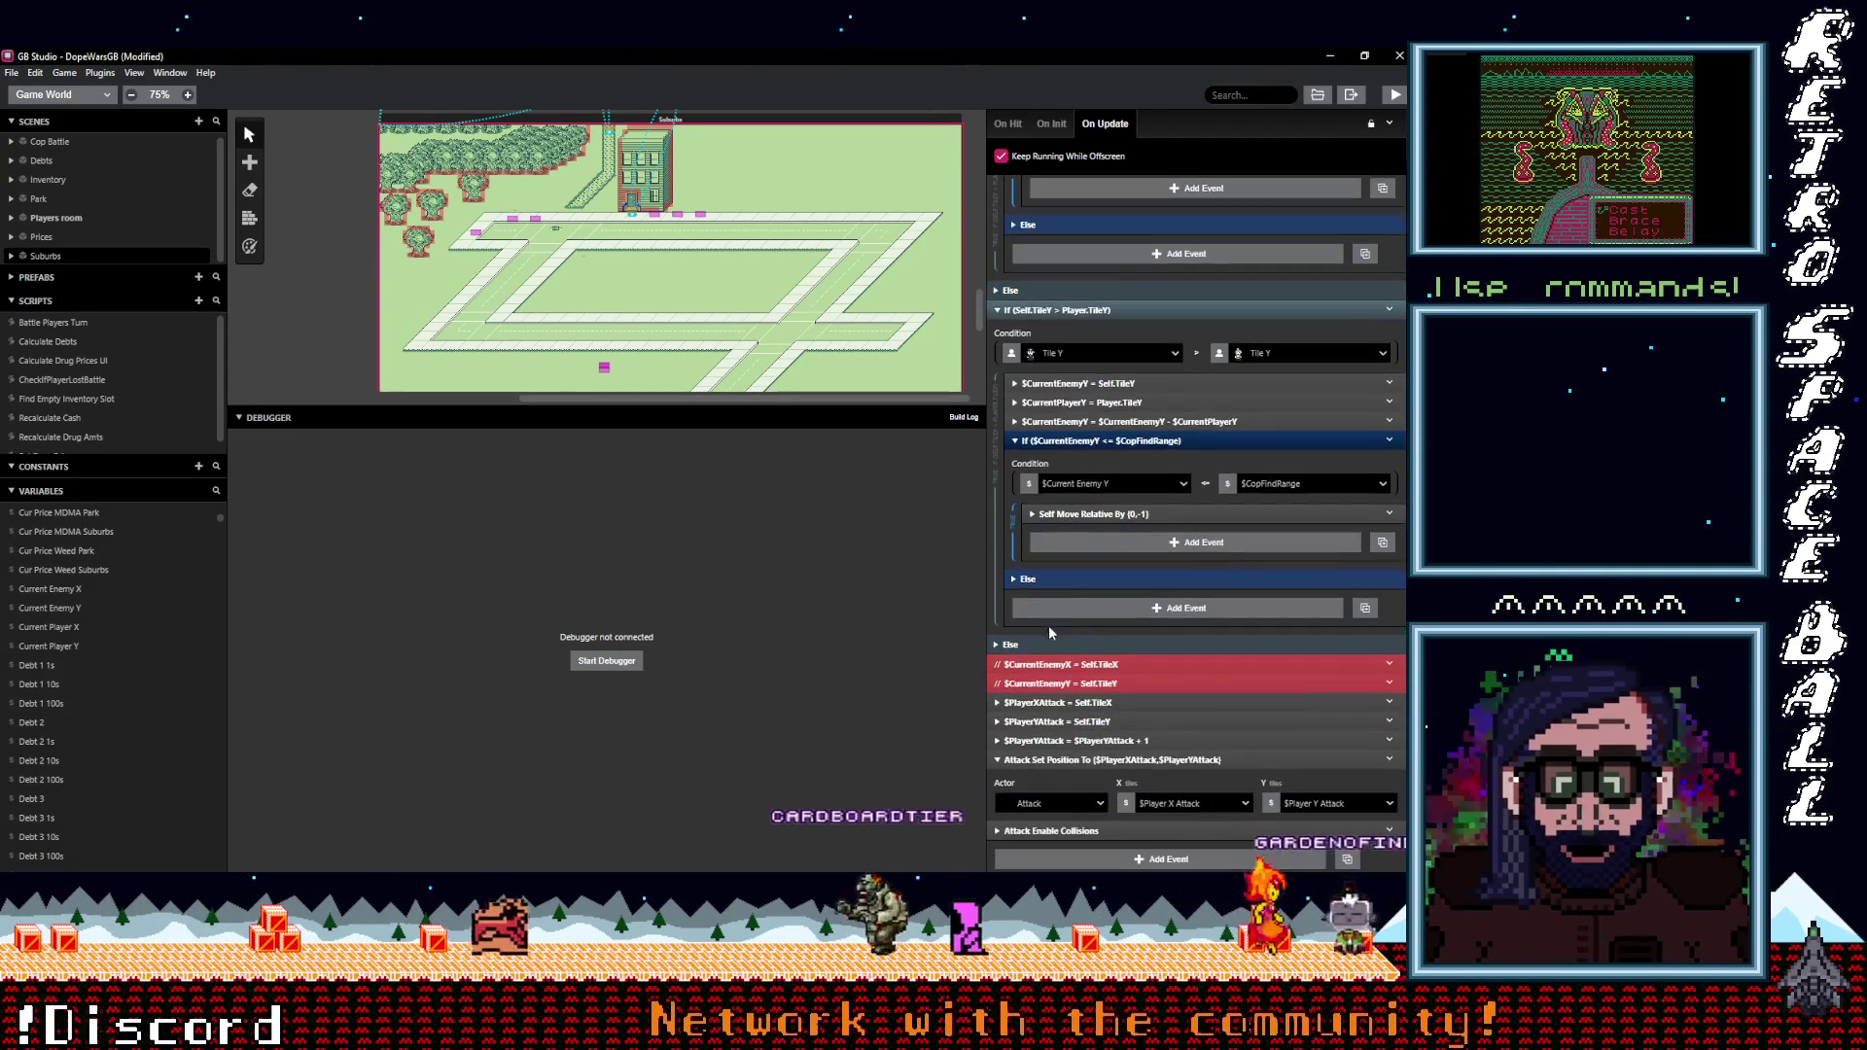
left_click(1012, 579)
Add a Wait event of 1 second to the out-of-range Else branch and collapse it.
left_click(1099, 619)
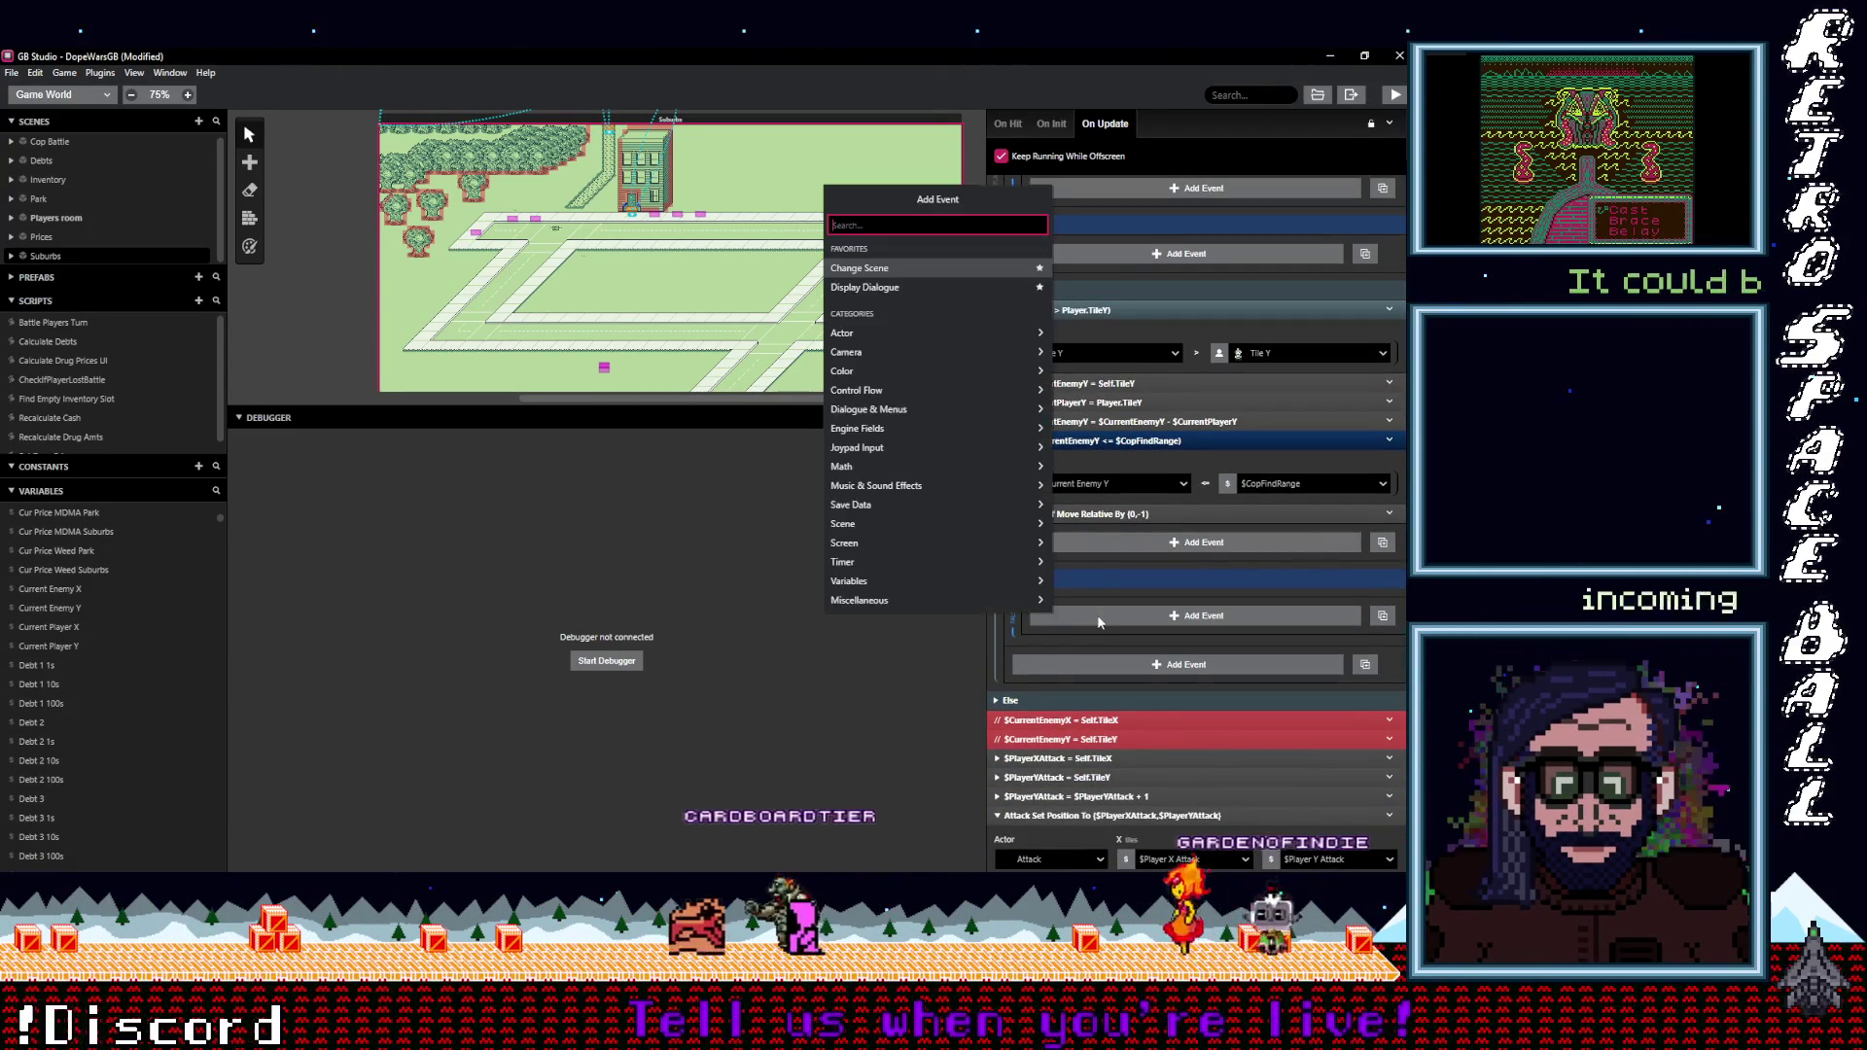
type("sai")
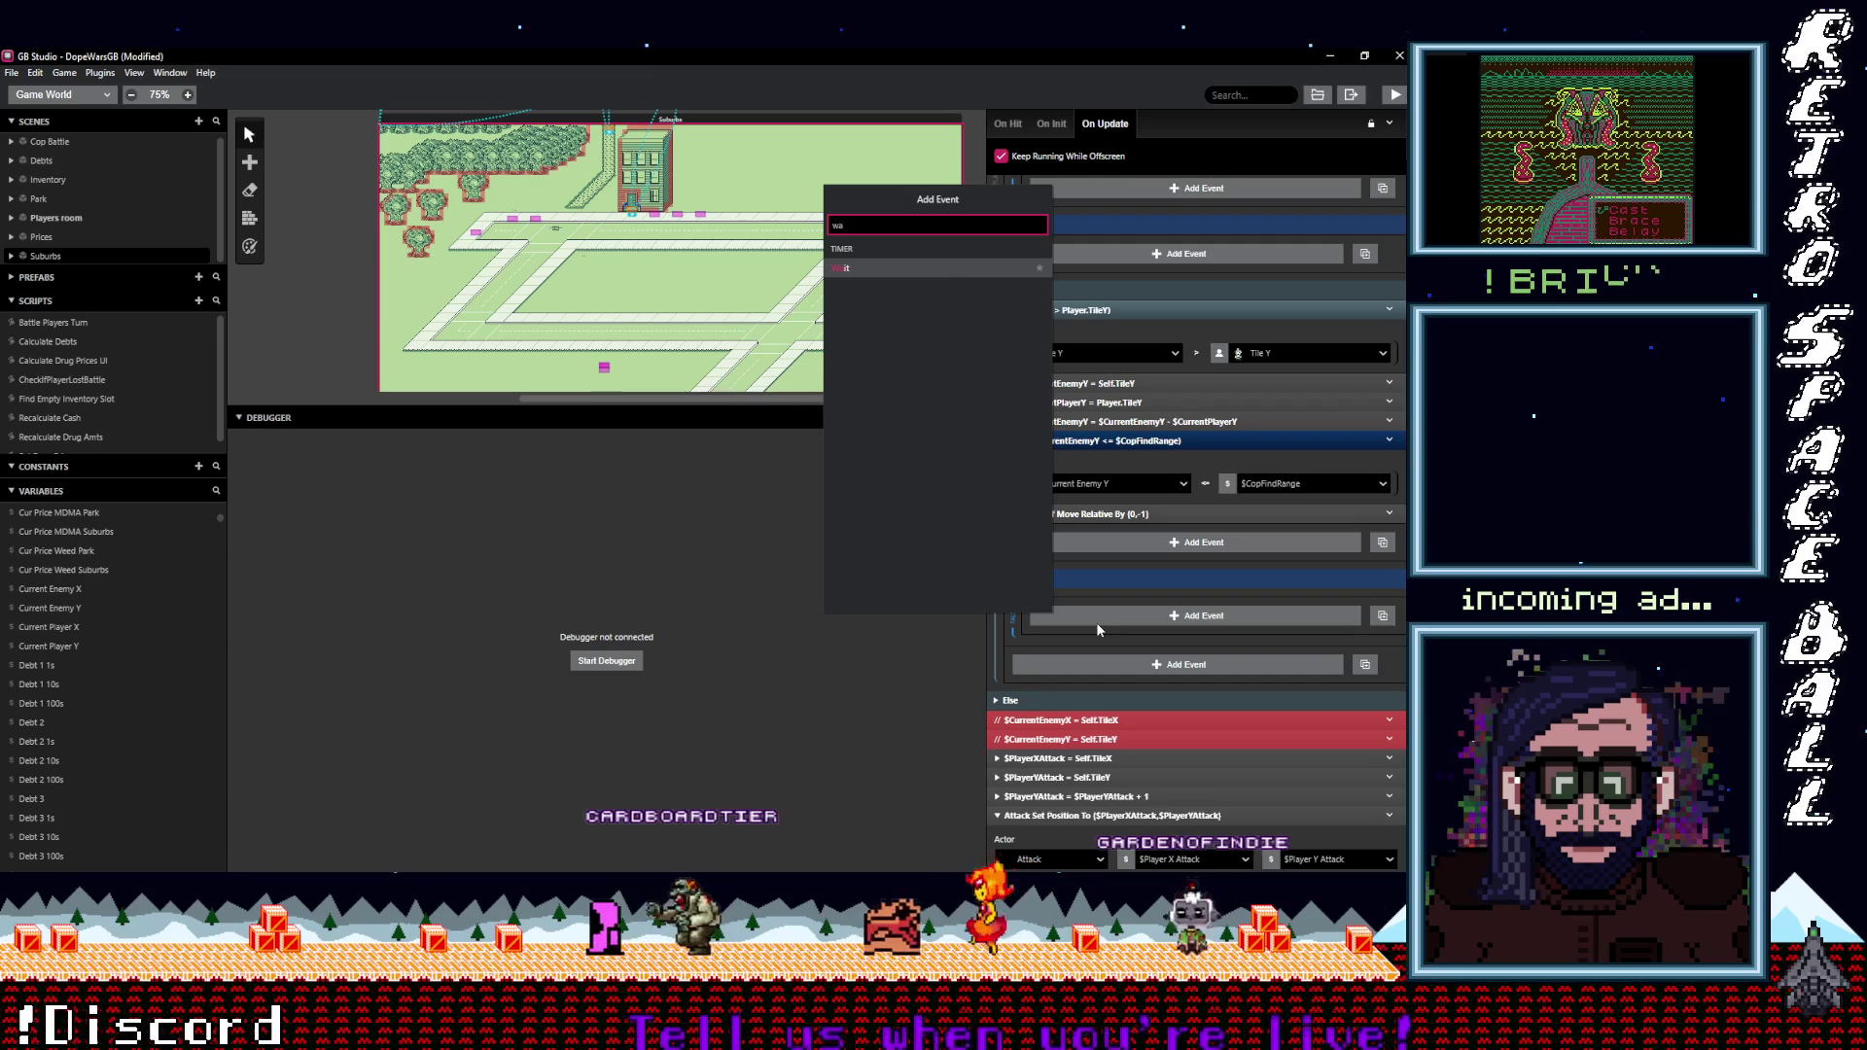
type("it")
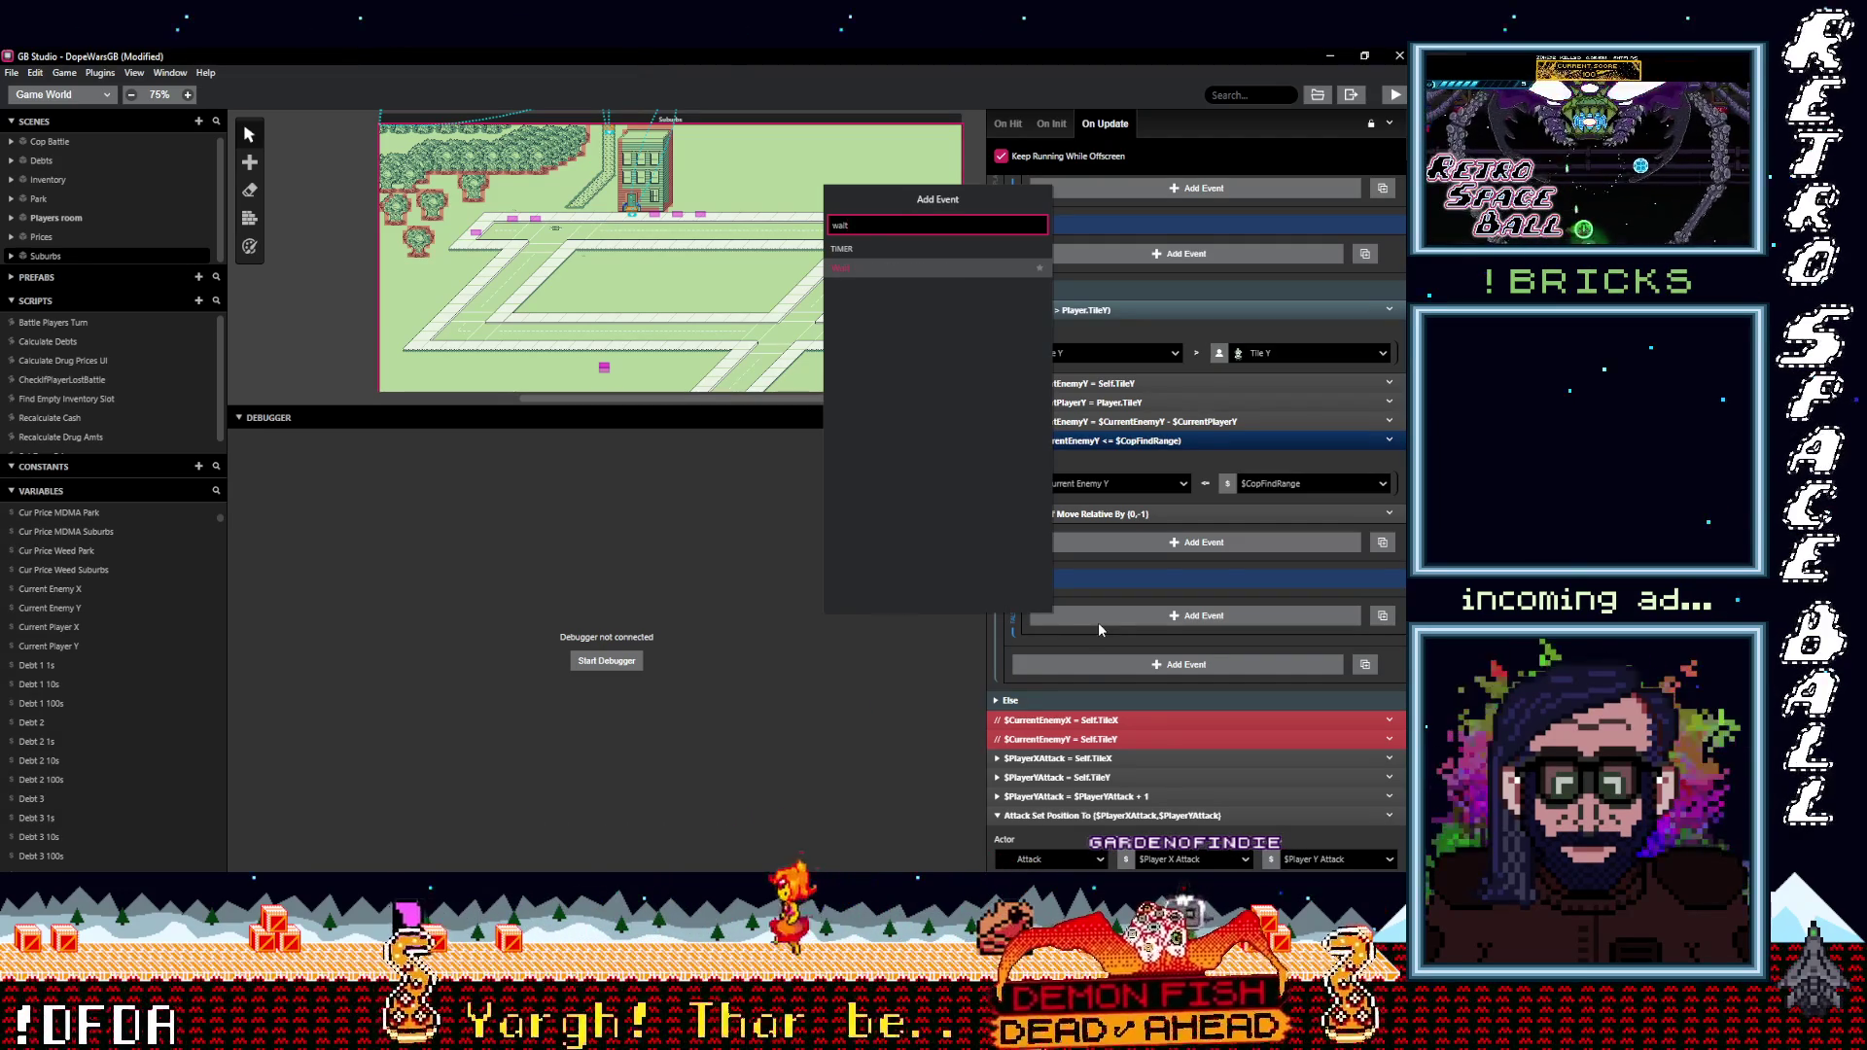
left_click(893, 261)
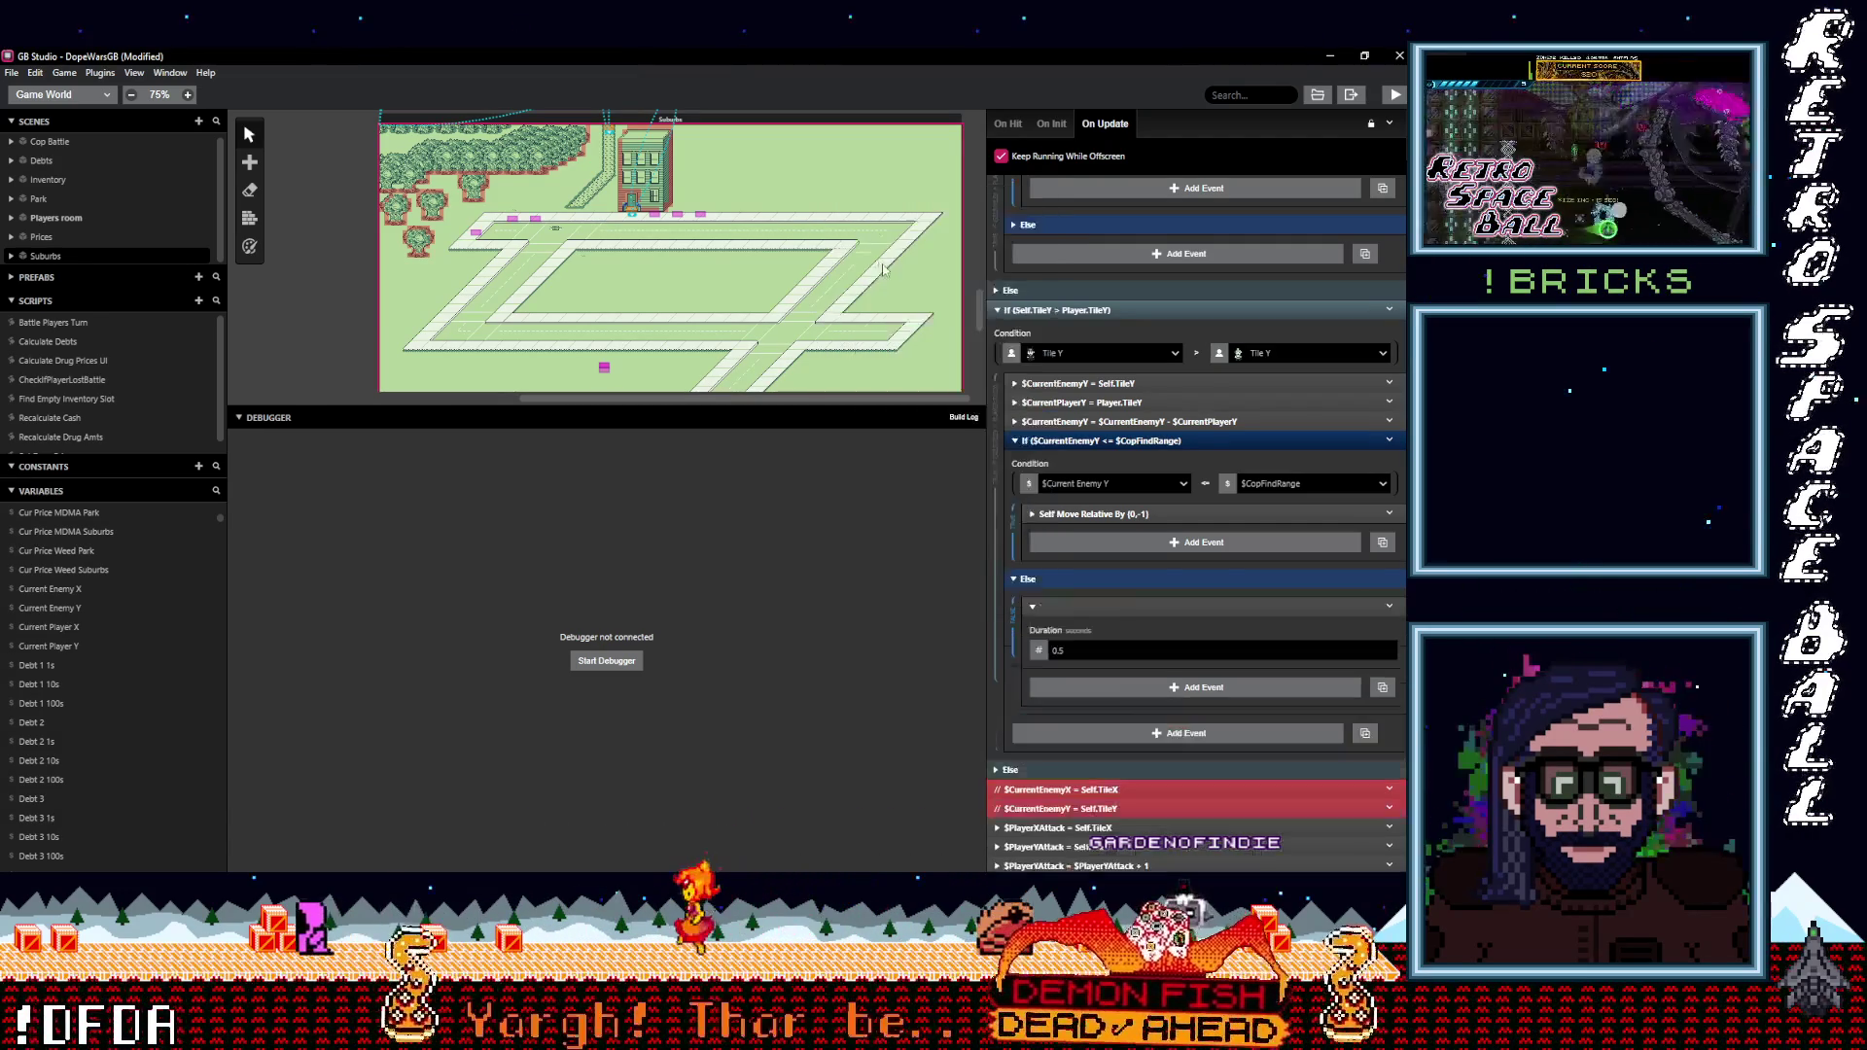
left_click(1081, 651)
type("1")
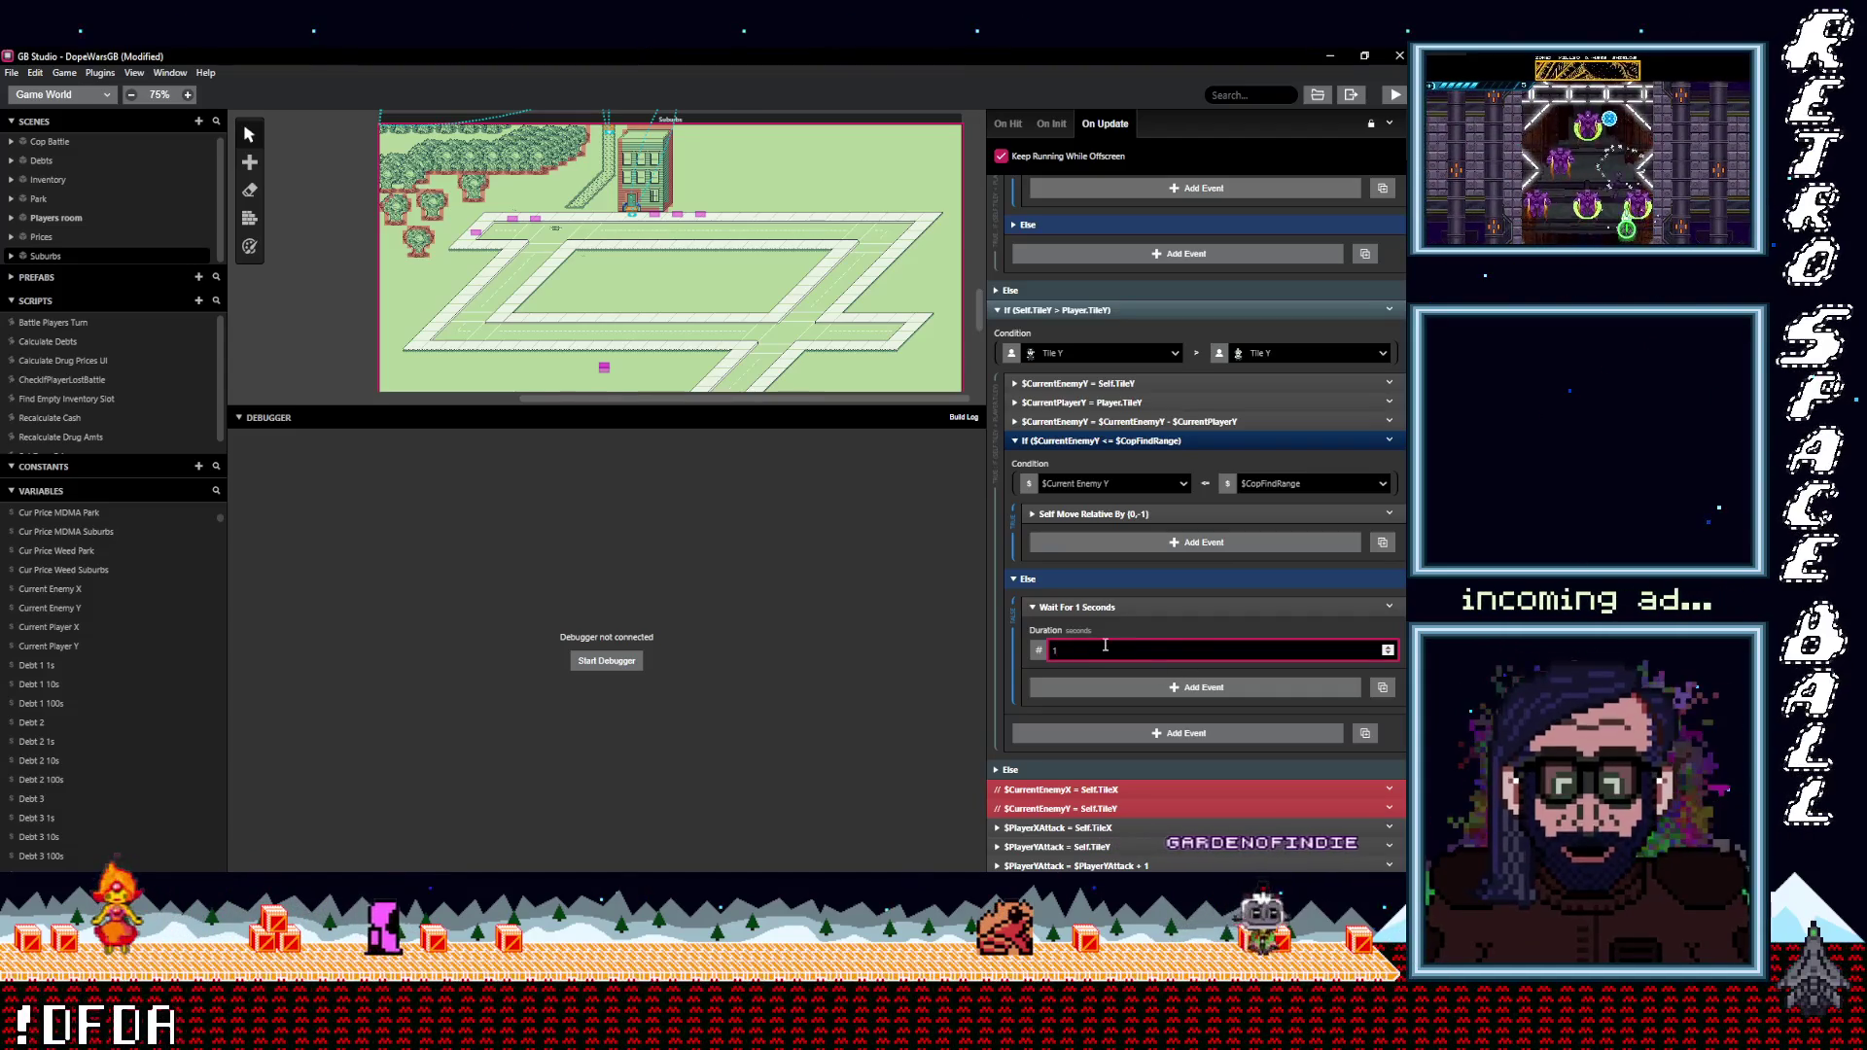
left_click(1137, 606)
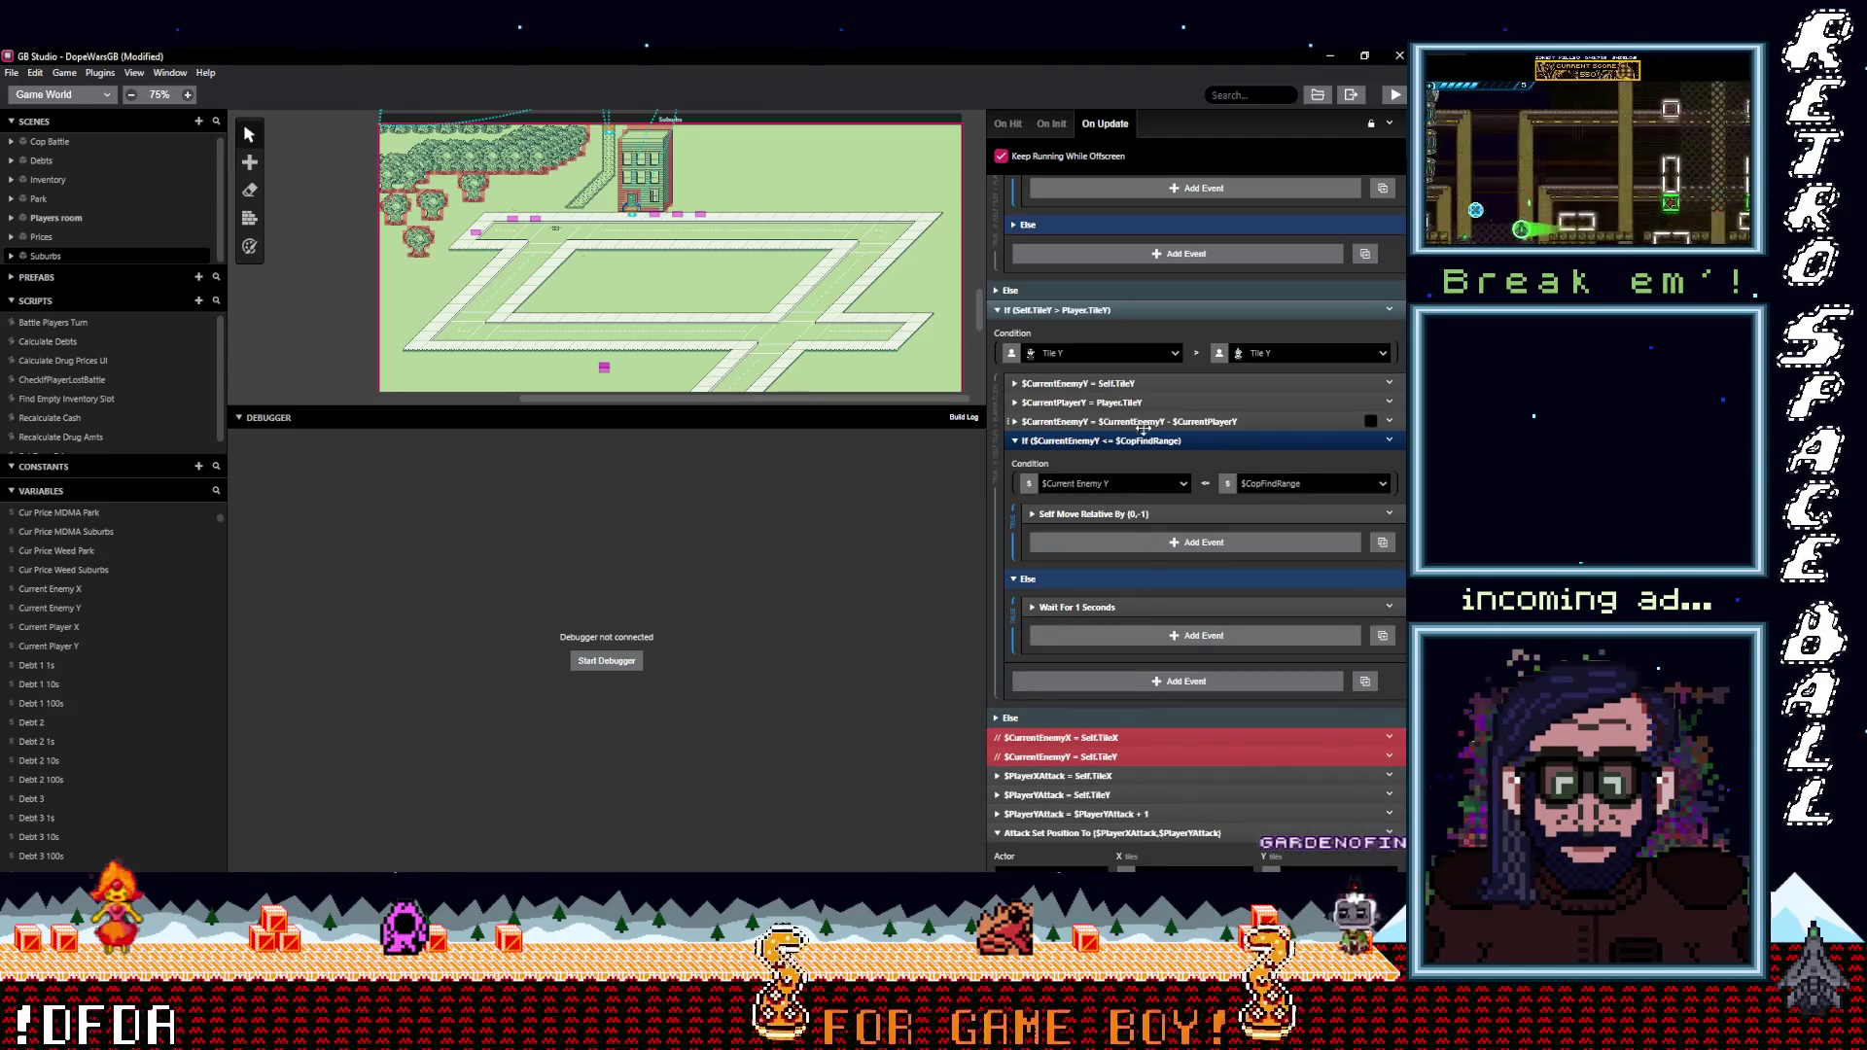
scroll(1138, 506, "up", 1)
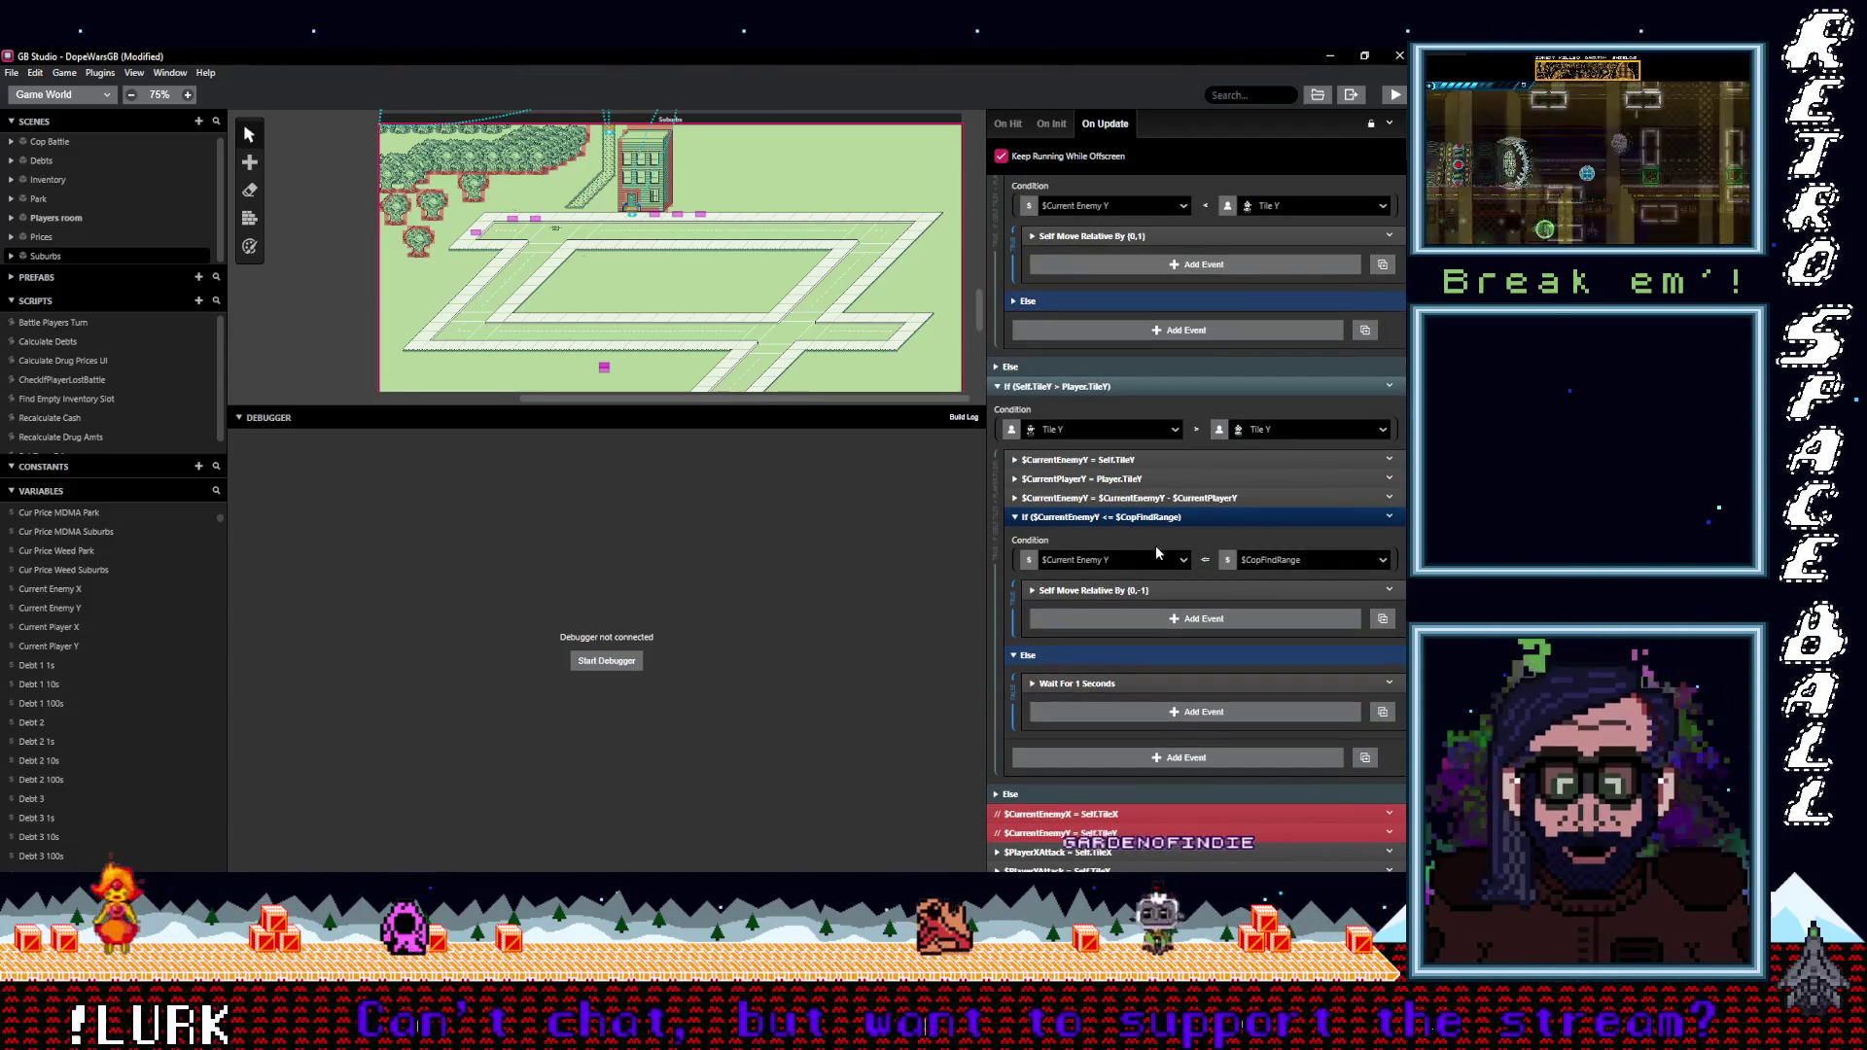
Tidy the range-check block, keeping the upward move step inside the $CopFindRange check.
scroll(1159, 584, "up", 1)
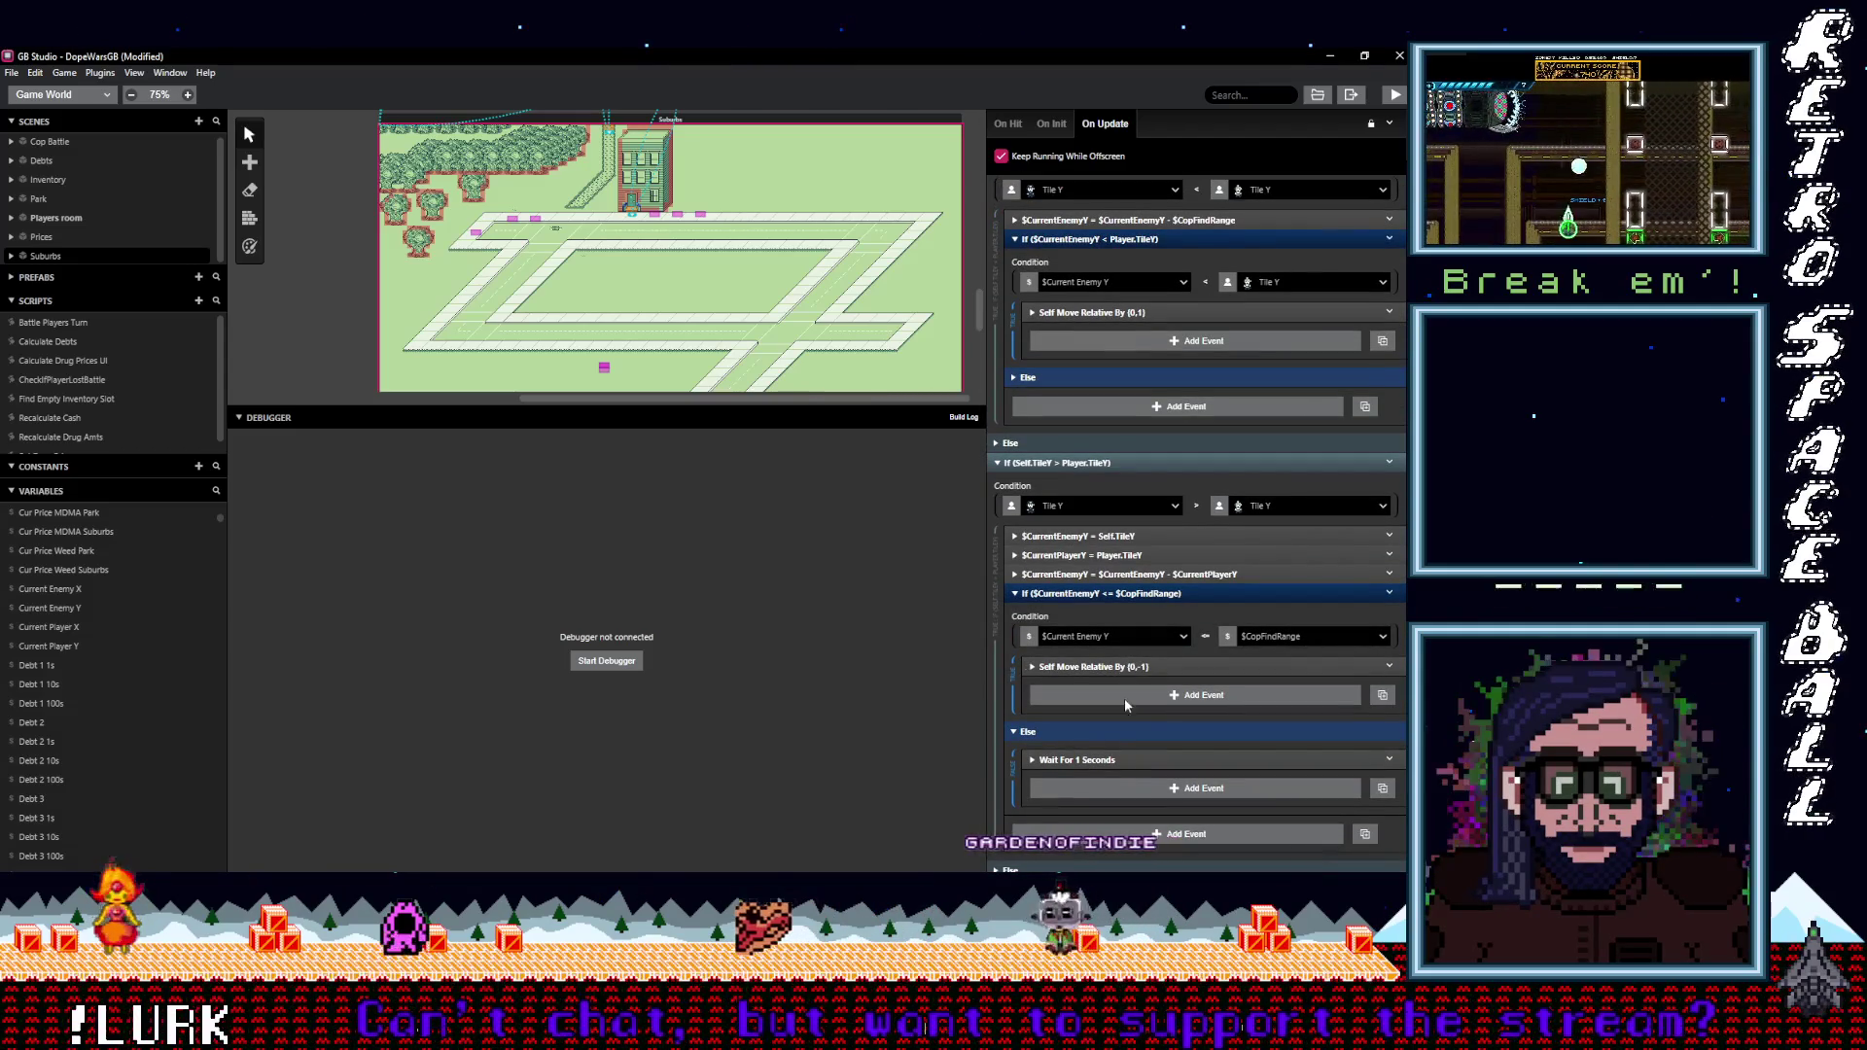
left_click(1065, 734)
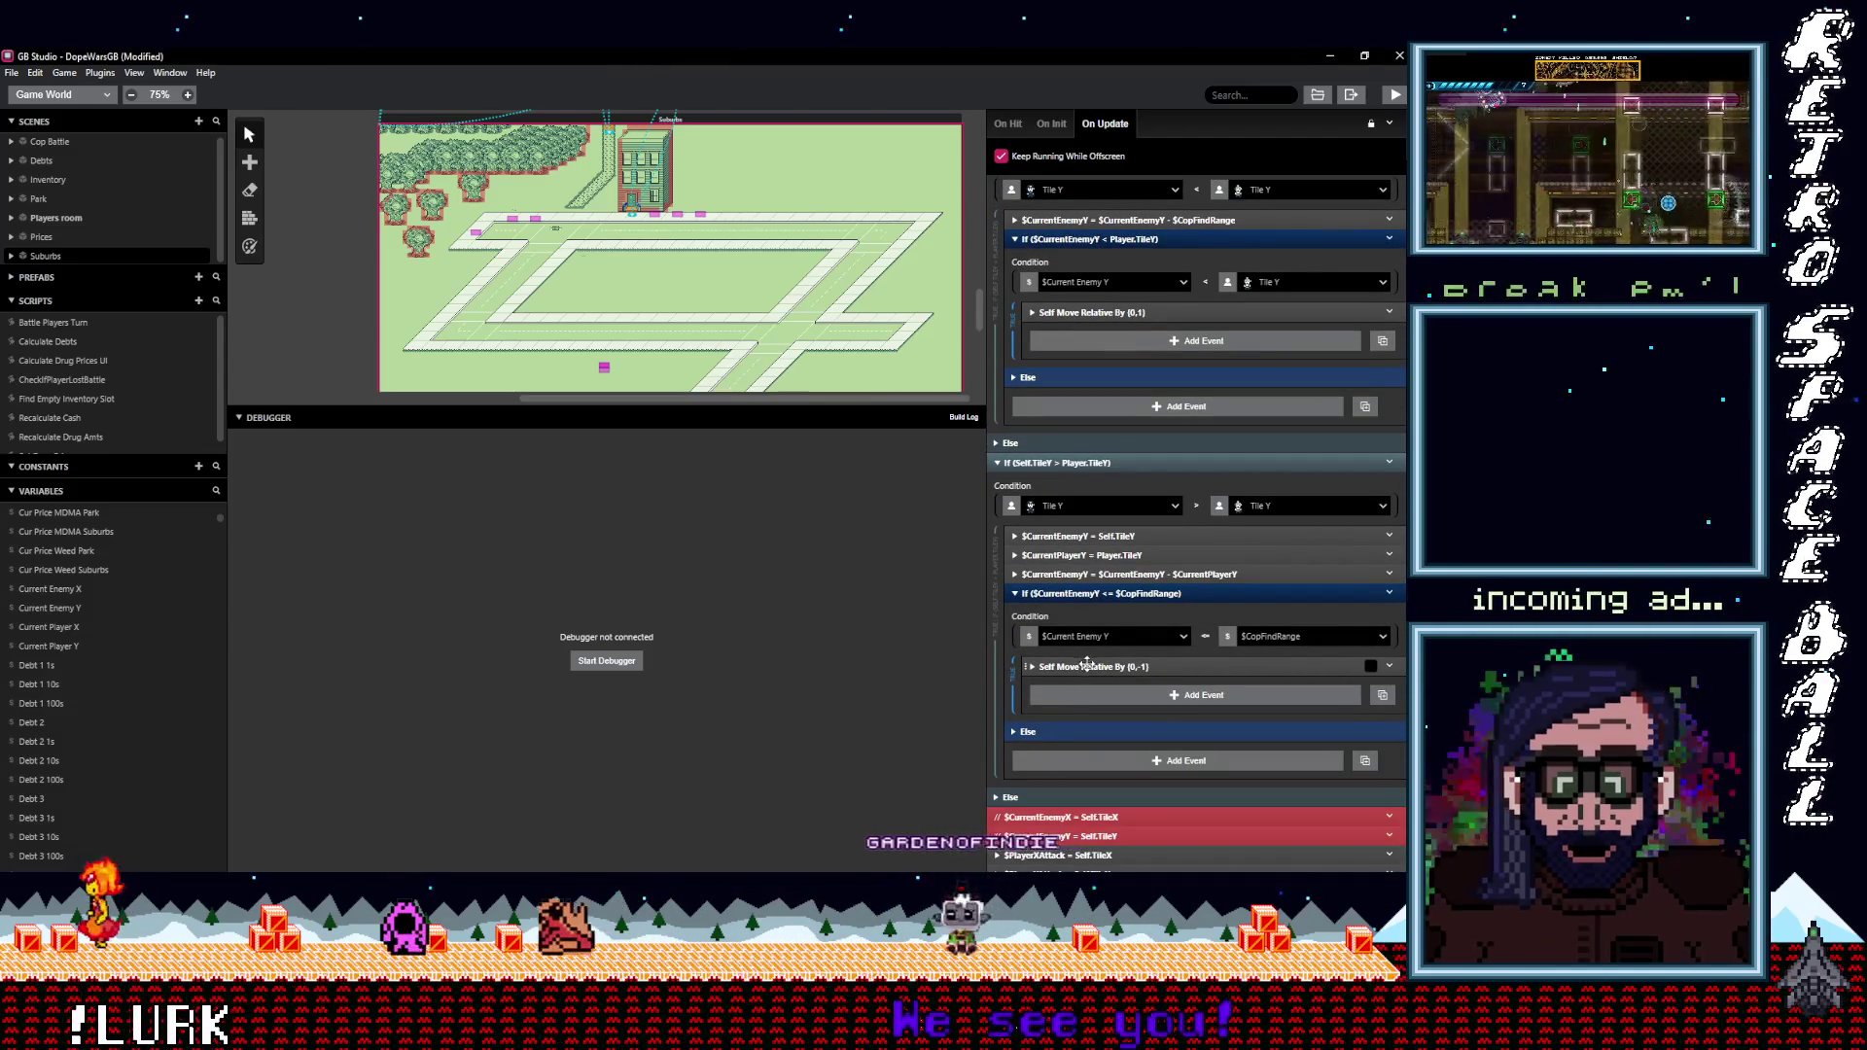
left_click_drag(1059, 670, 1082, 710)
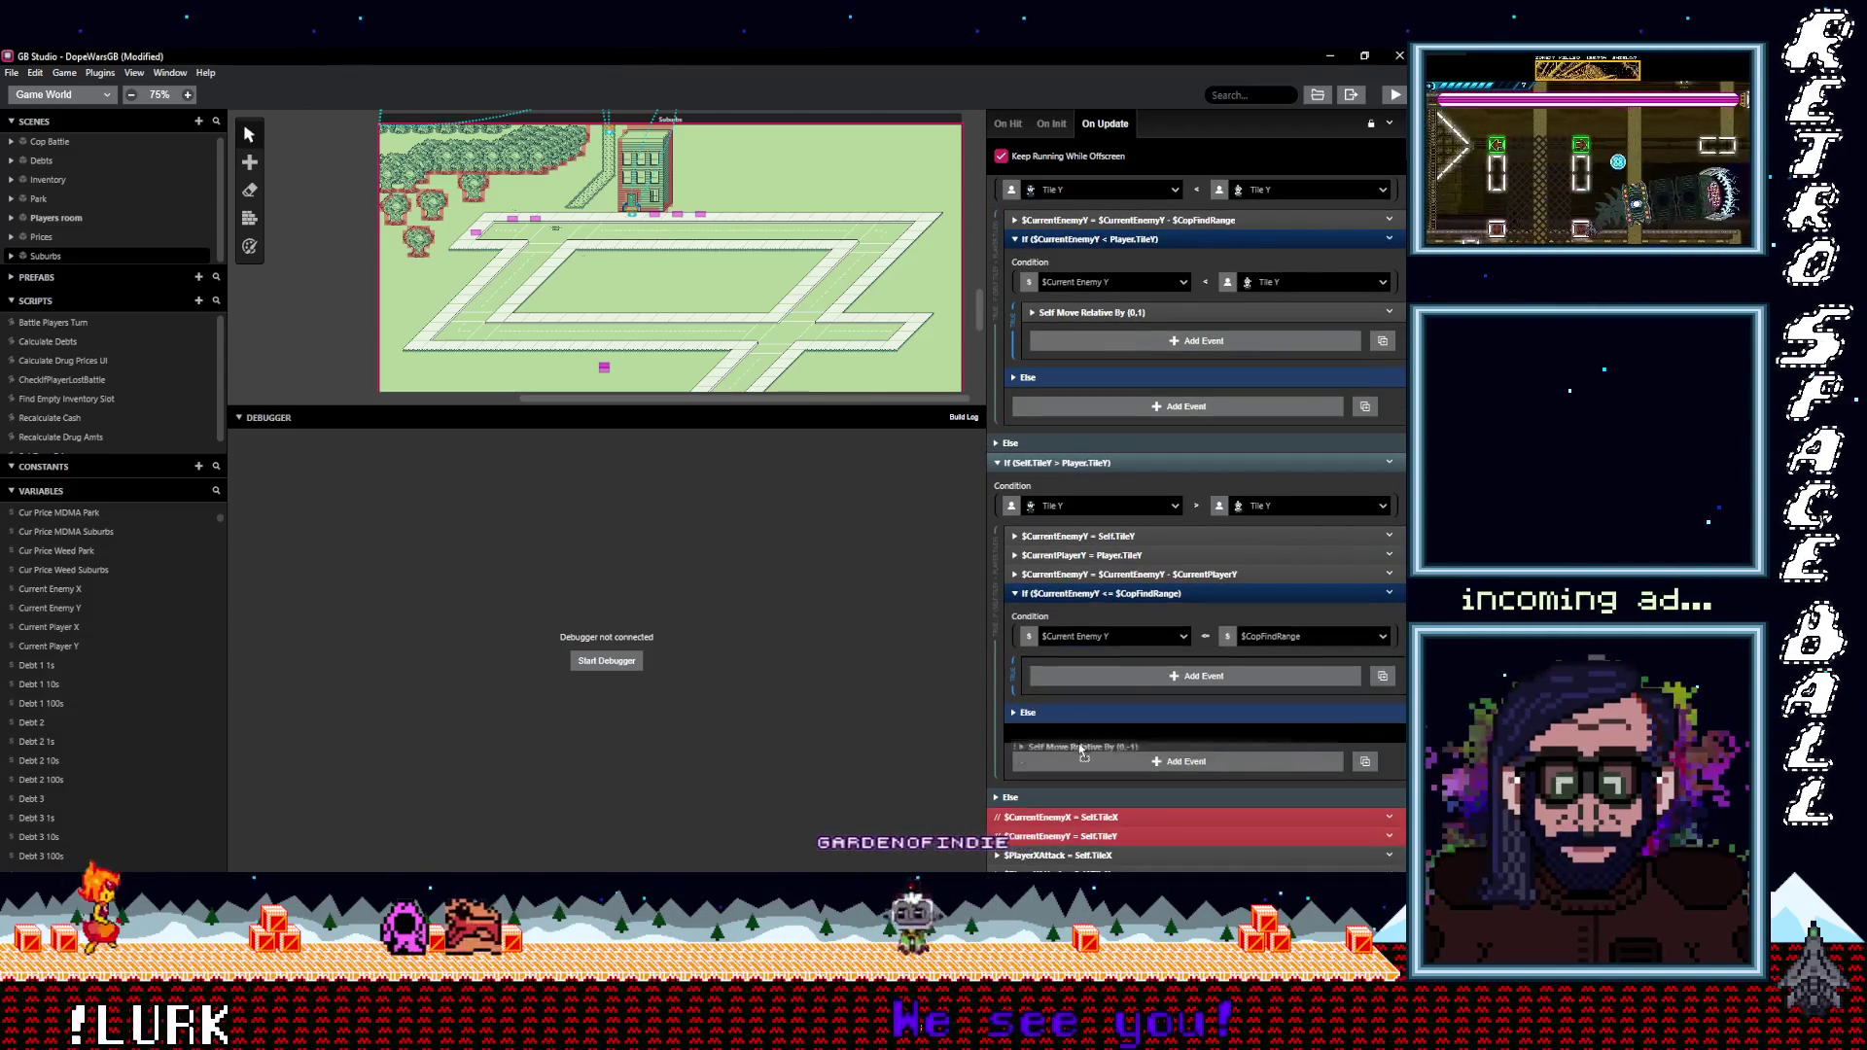
left_click(1087, 593)
left_click(1088, 557, "shift")
left_click(1319, 593, "shift")
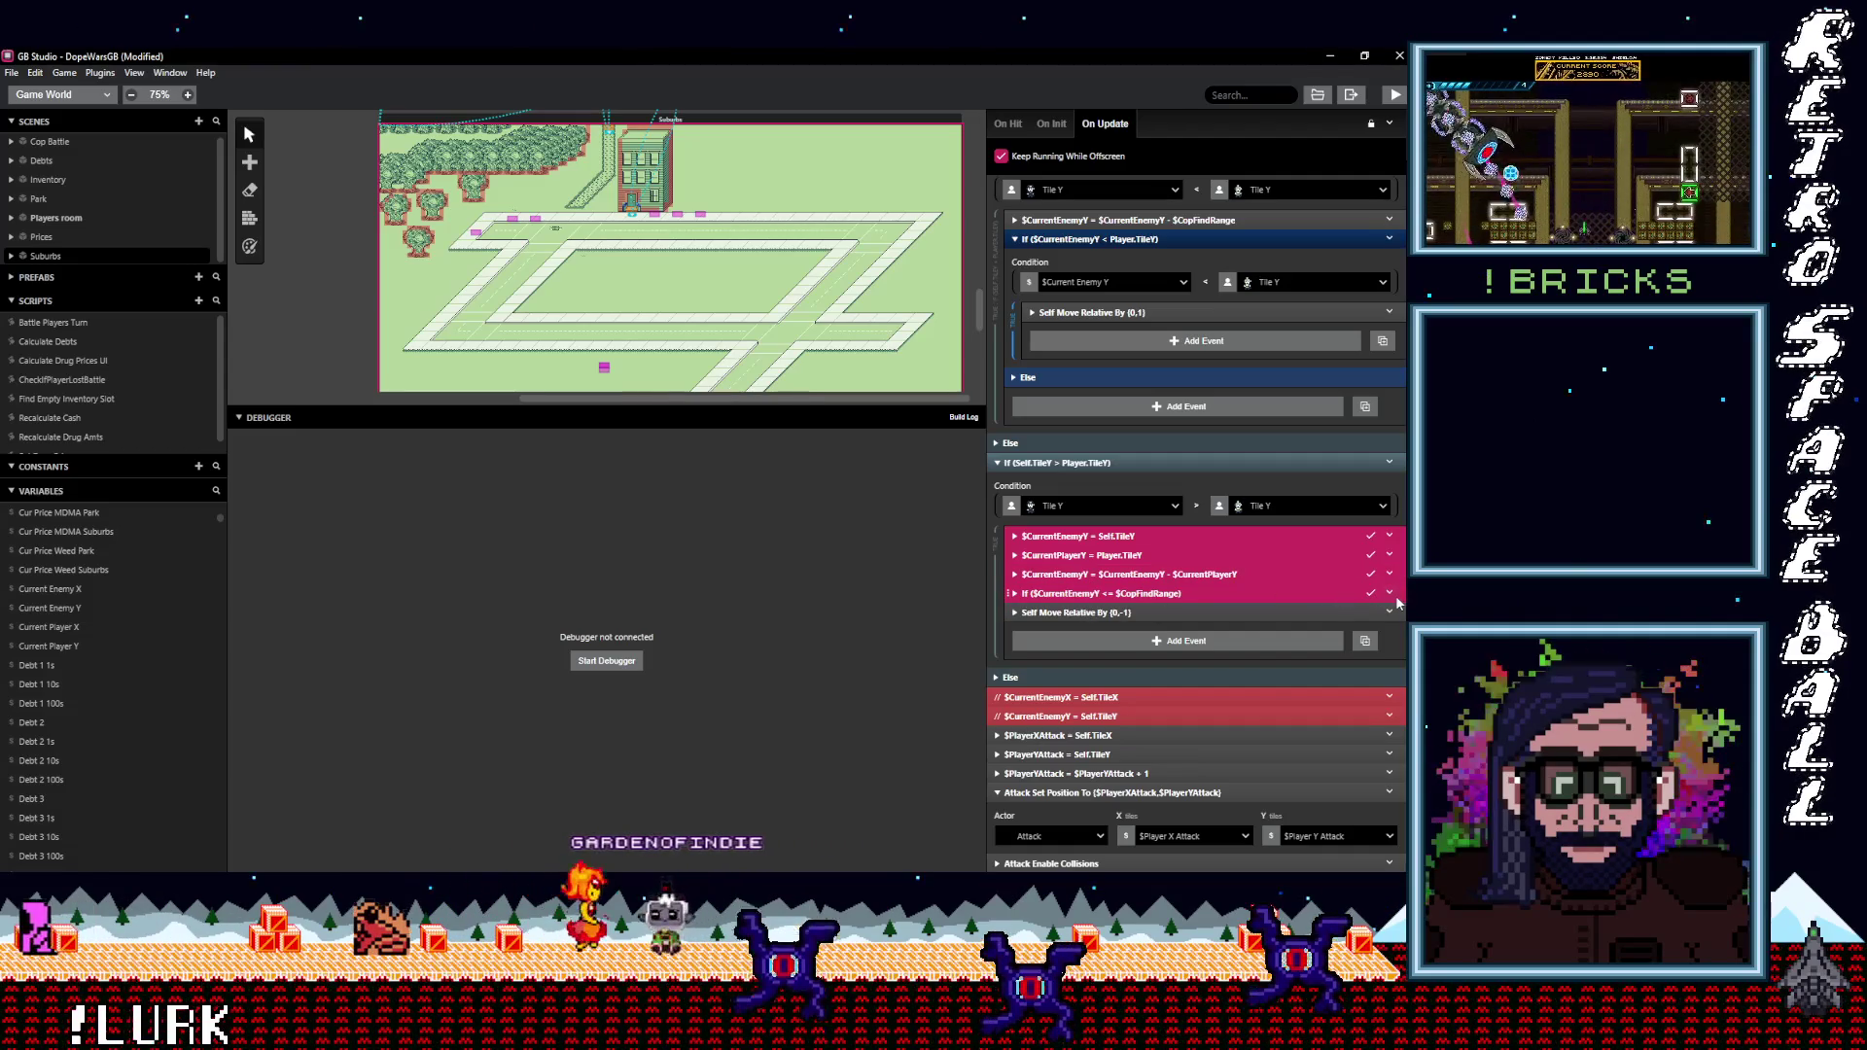
left_click(1389, 593)
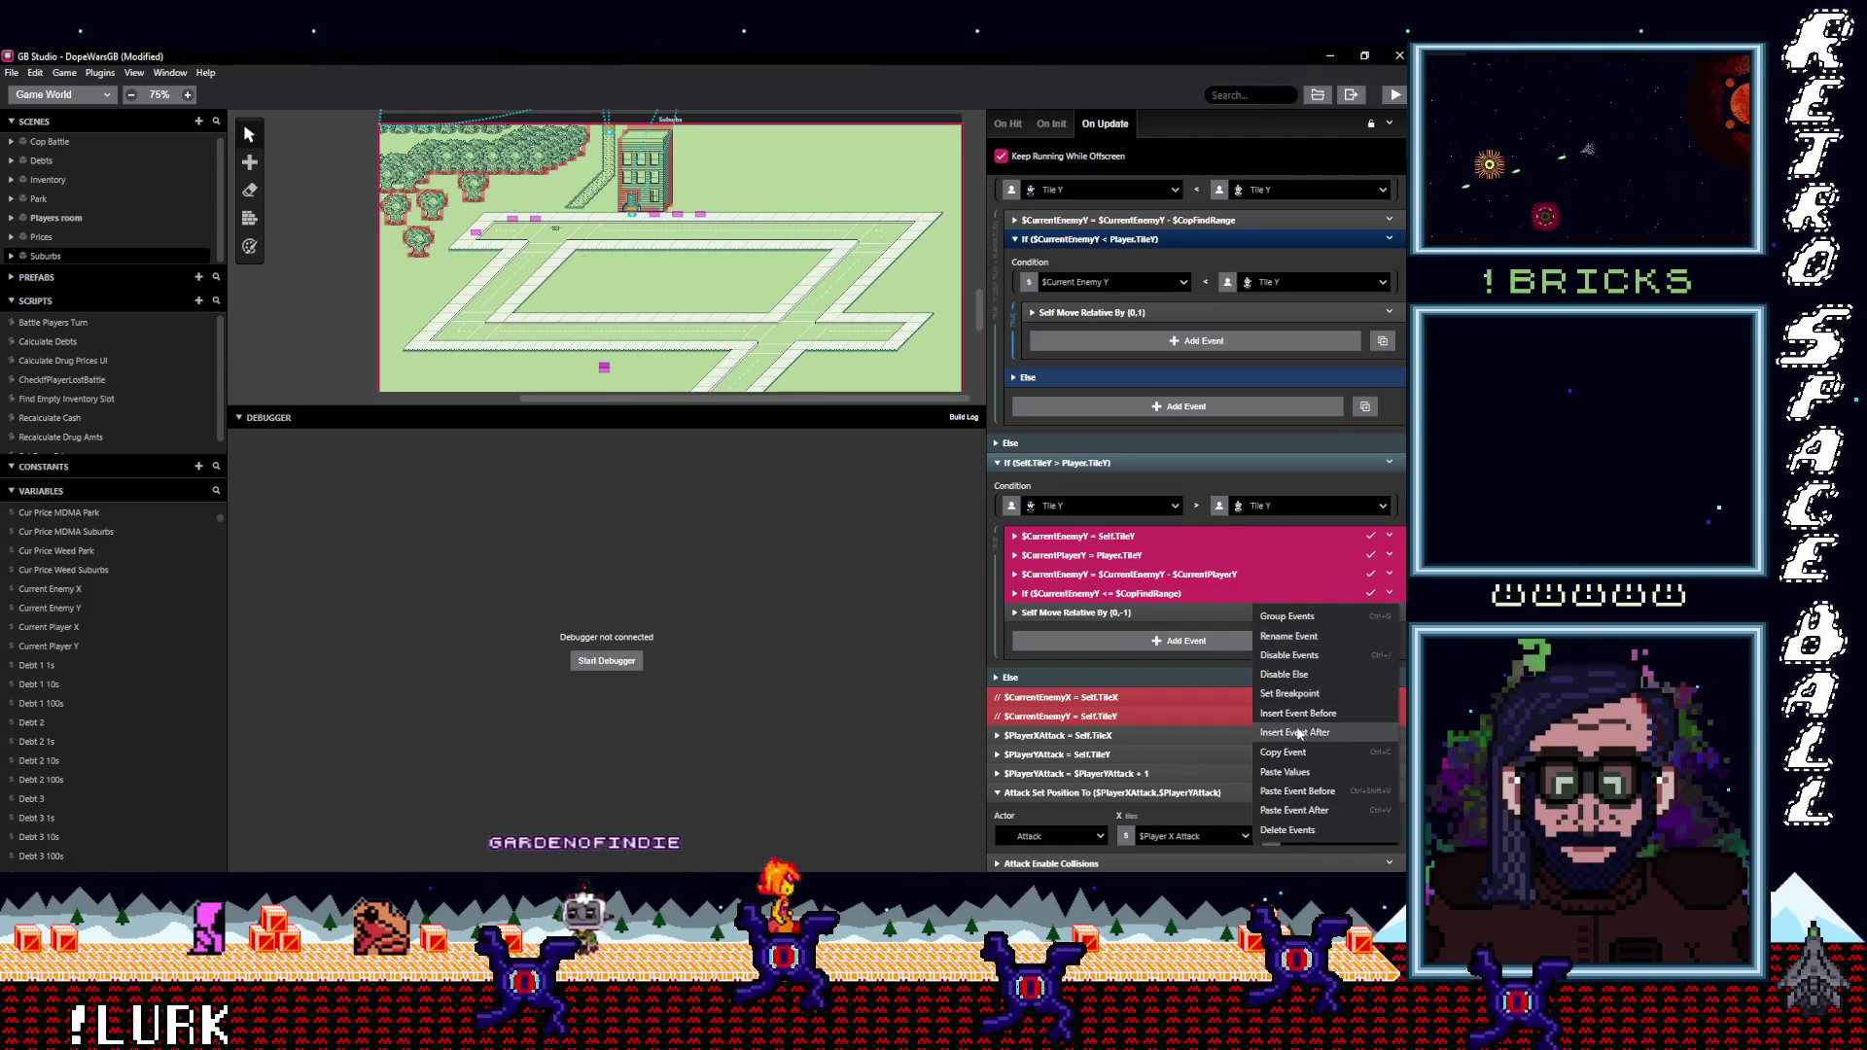
left_click(1105, 612)
left_click_drag(1106, 611, 1105, 611)
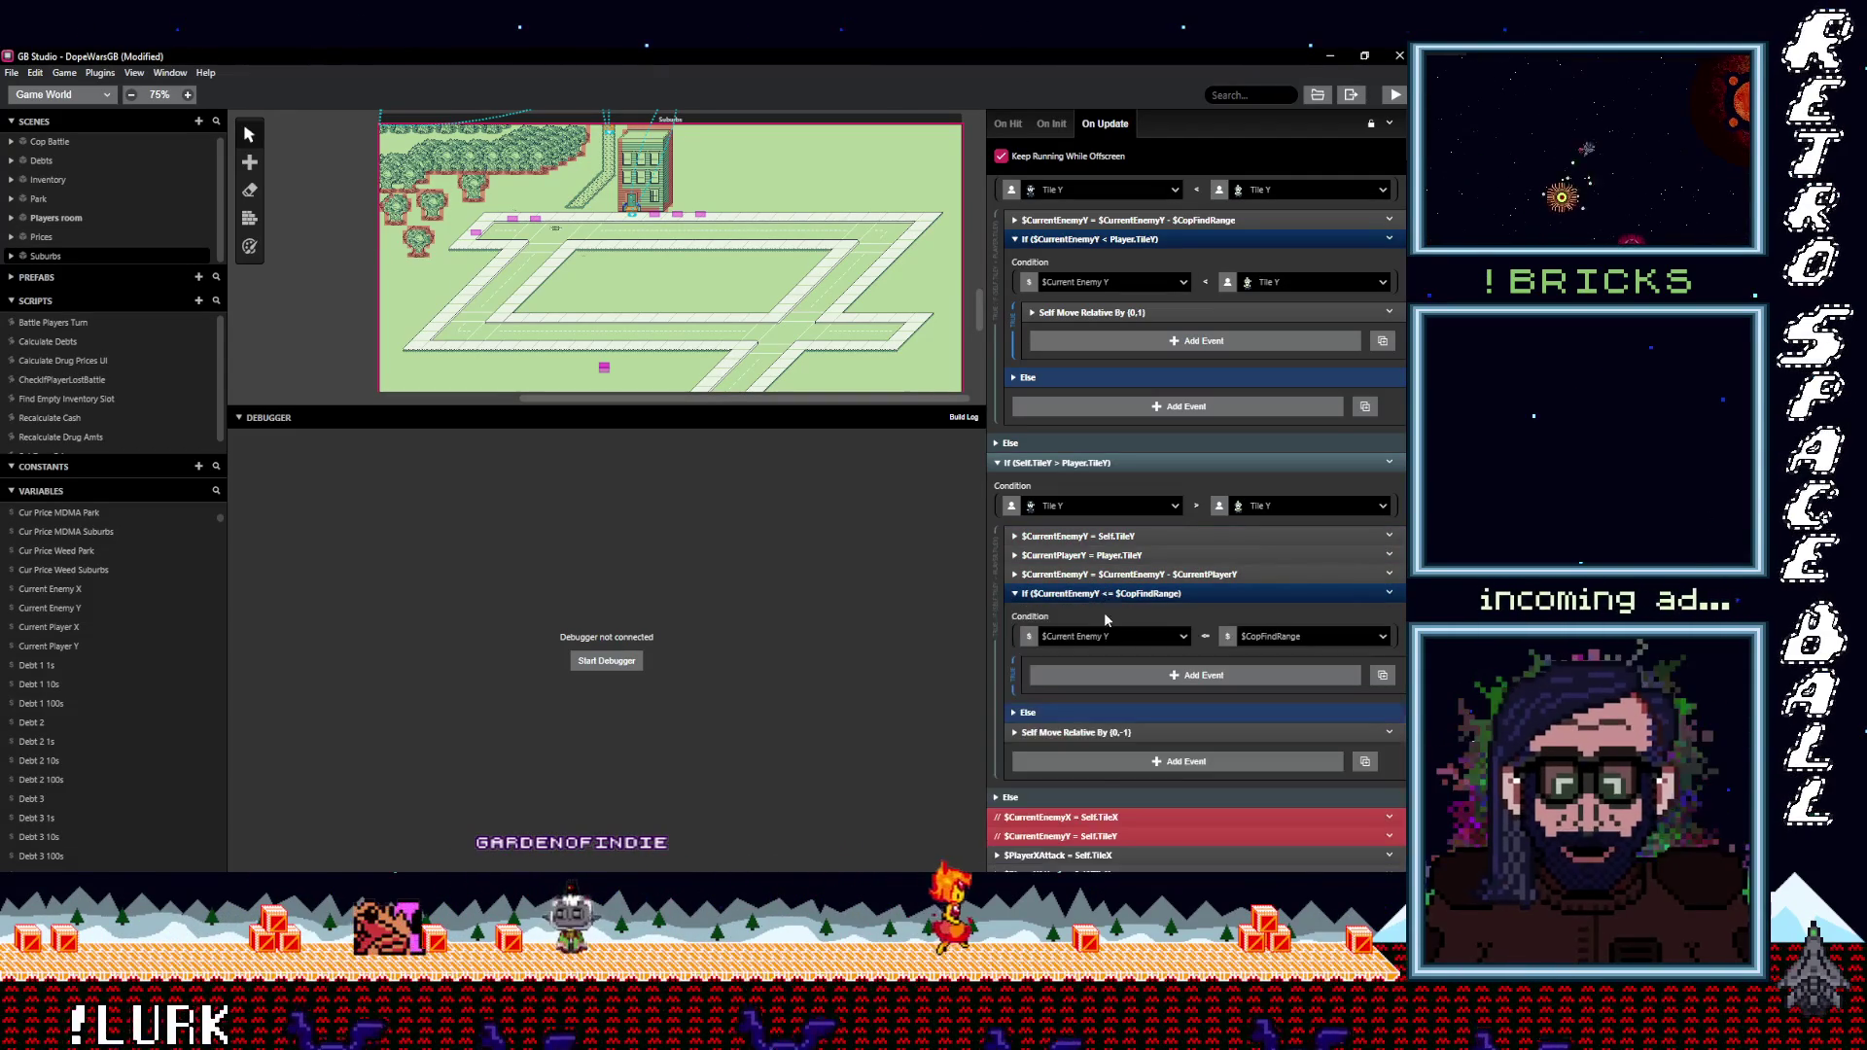
scroll(1128, 583, "up", 5)
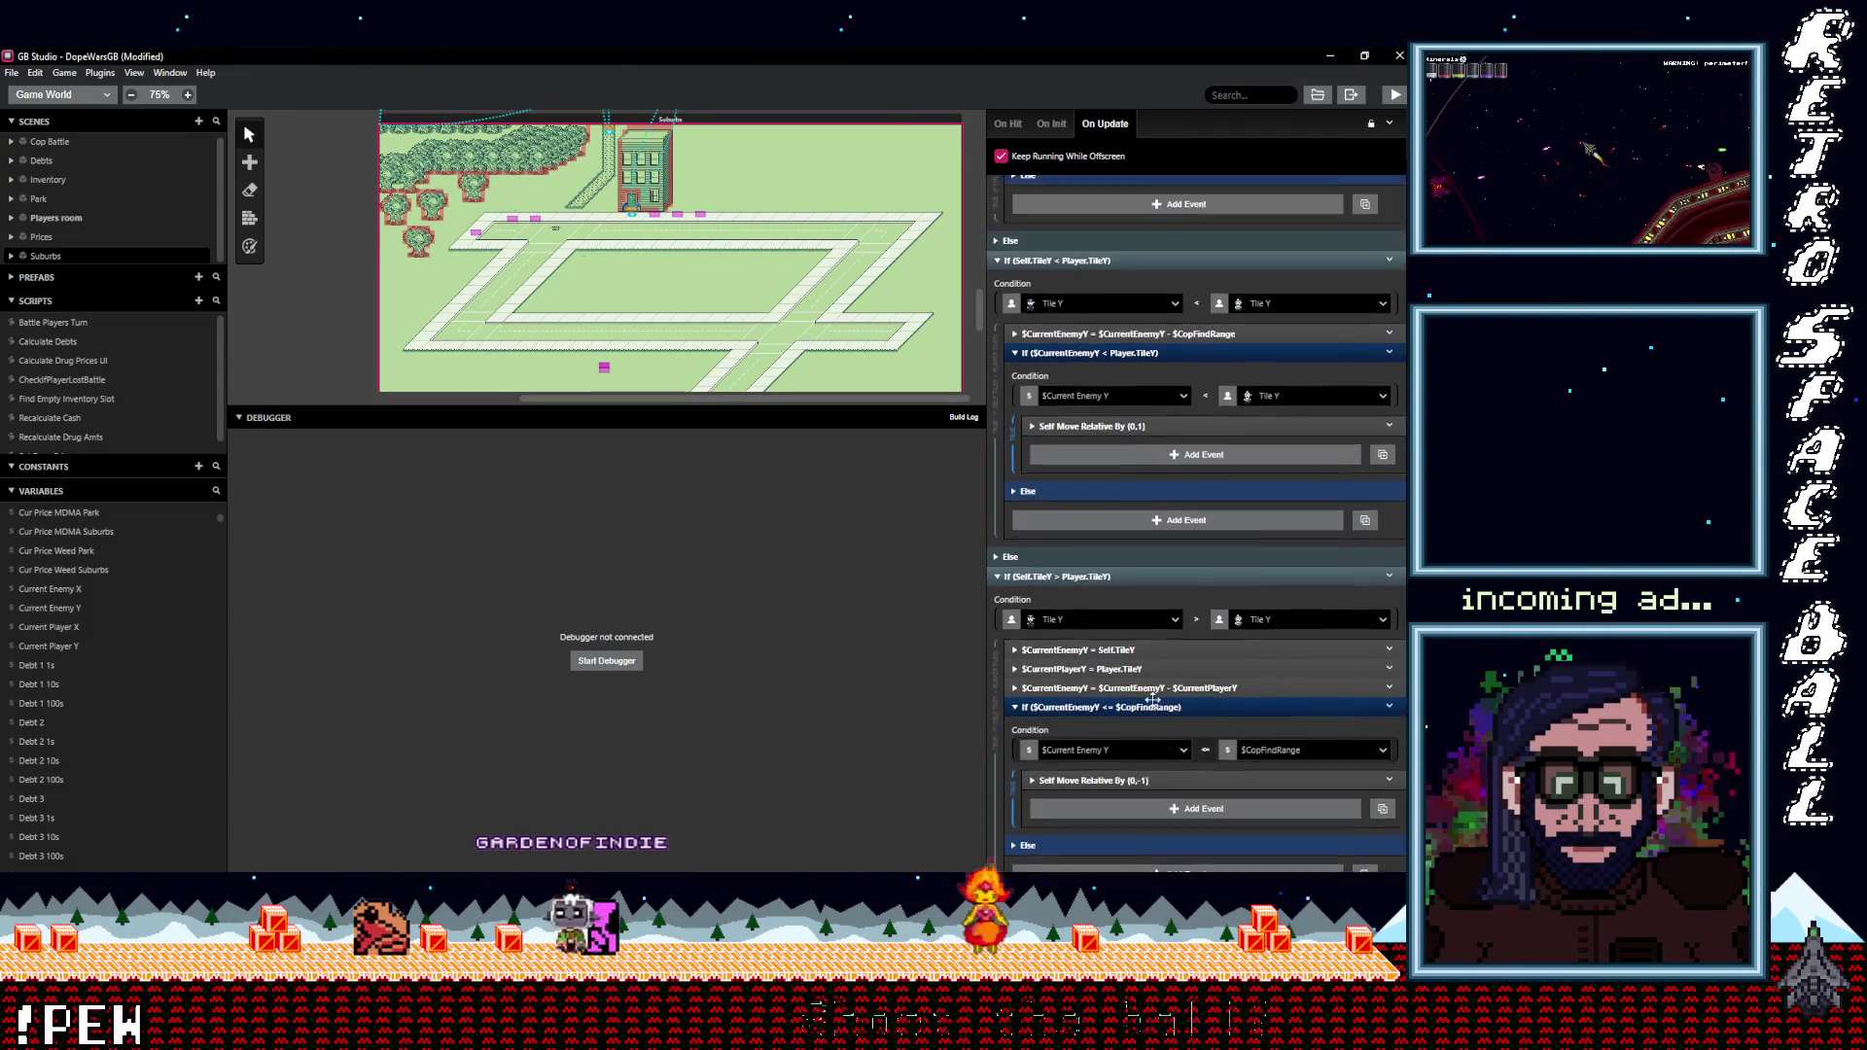
left_click(1114, 545)
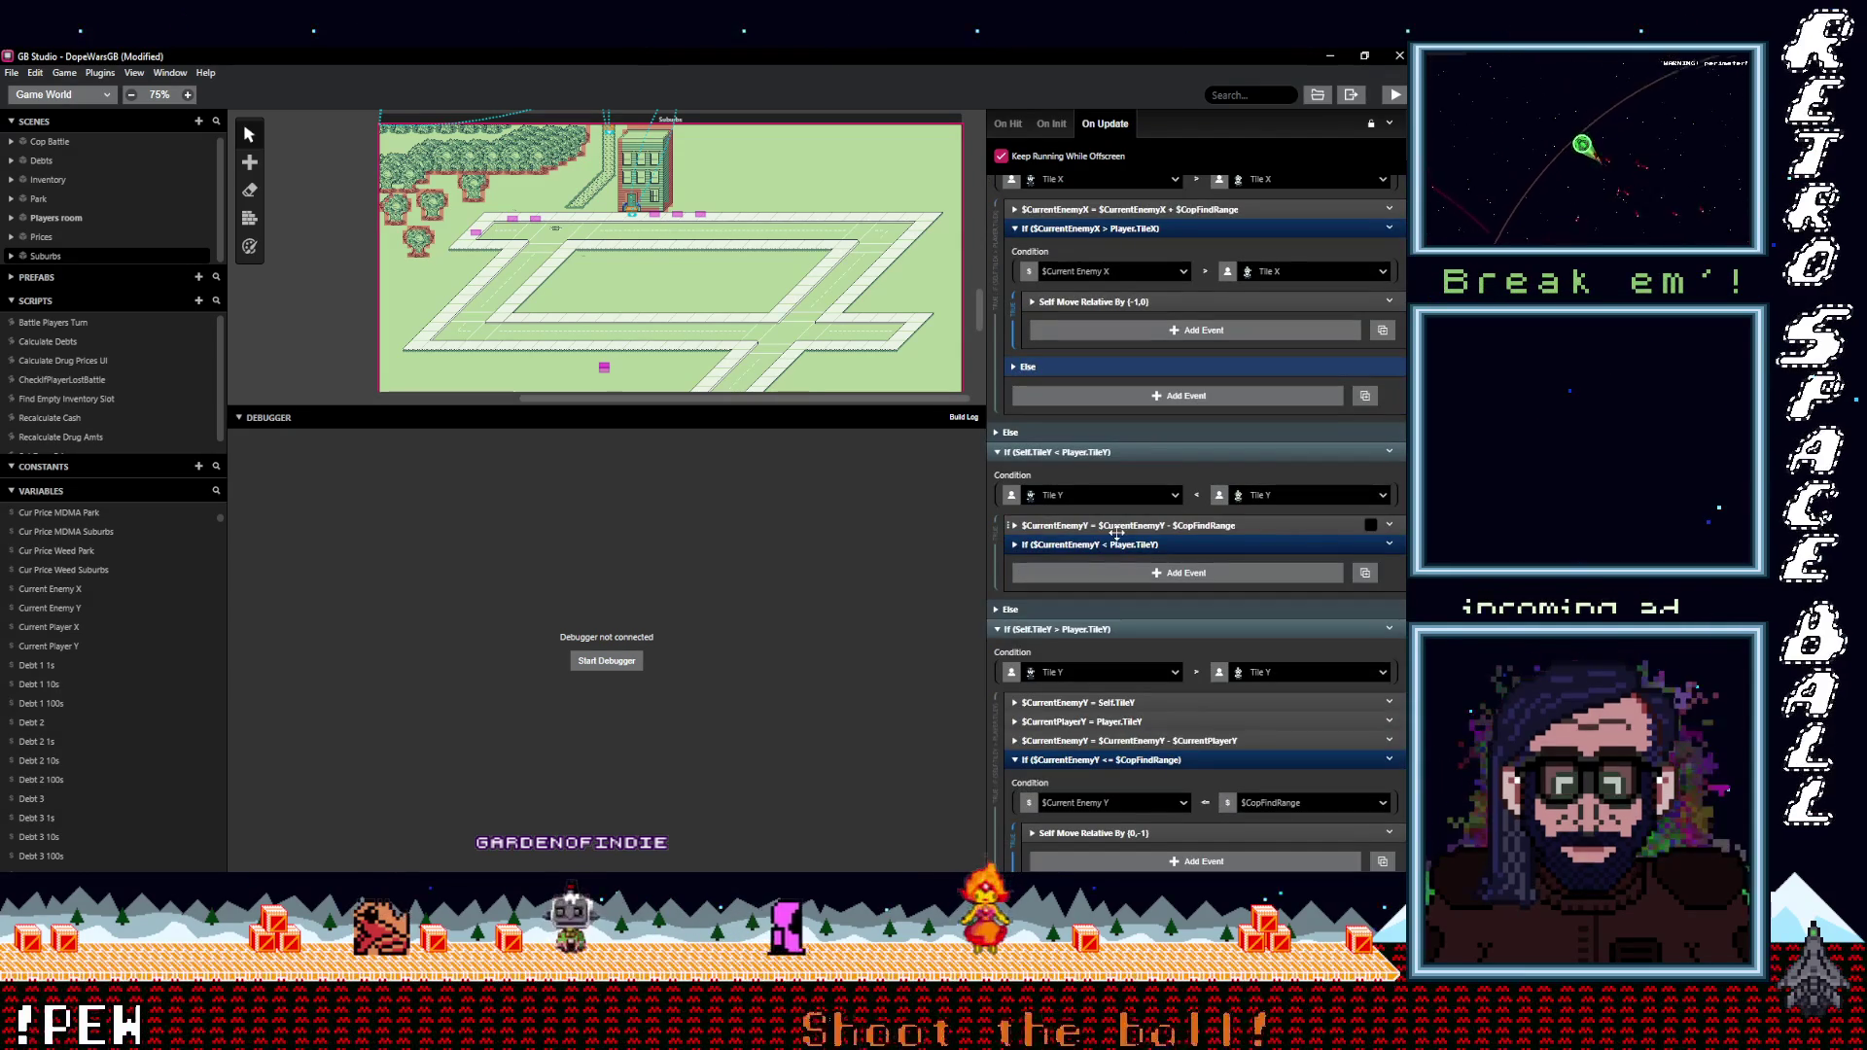
Pull the (0,1) move out and delete the old $CurrentEnemyY distance-check rows in the Self.TileY < Player.TileY branch.
left_click(1116, 526)
left_click(1118, 544, "shift")
right_click(1254, 559)
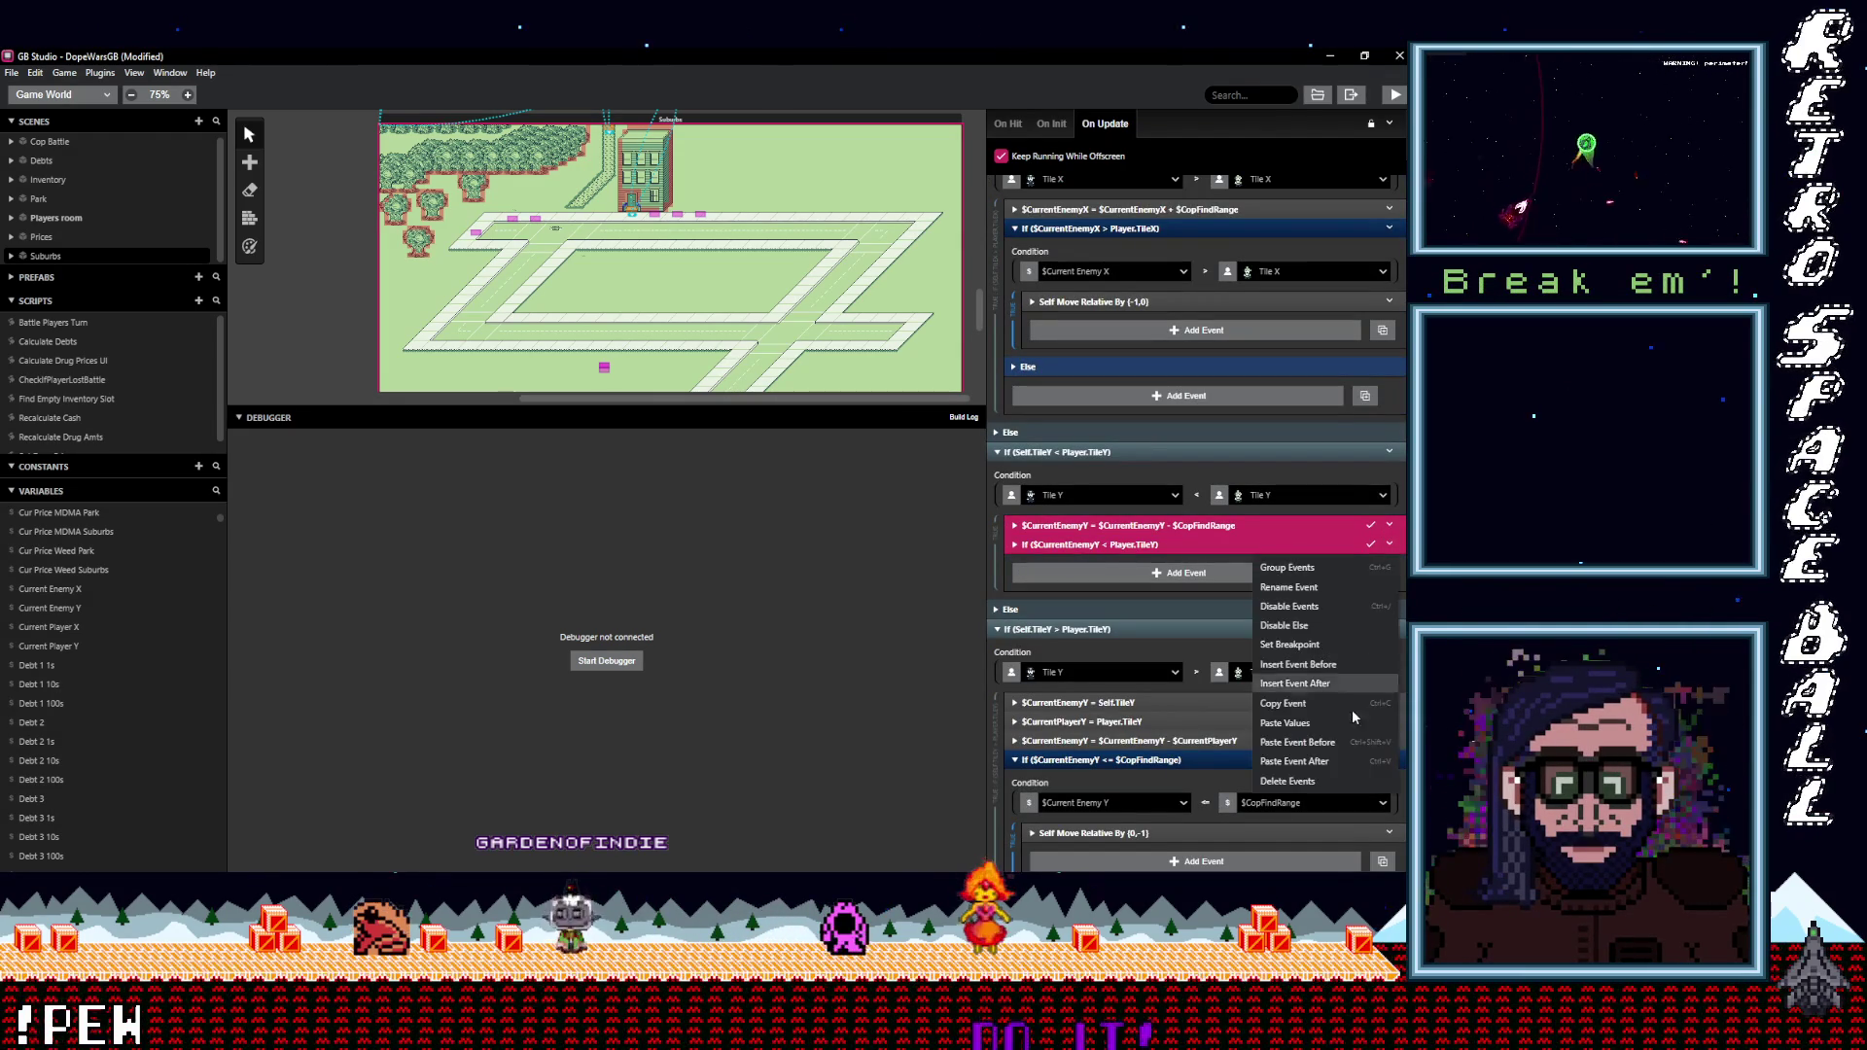
left_click(1118, 528)
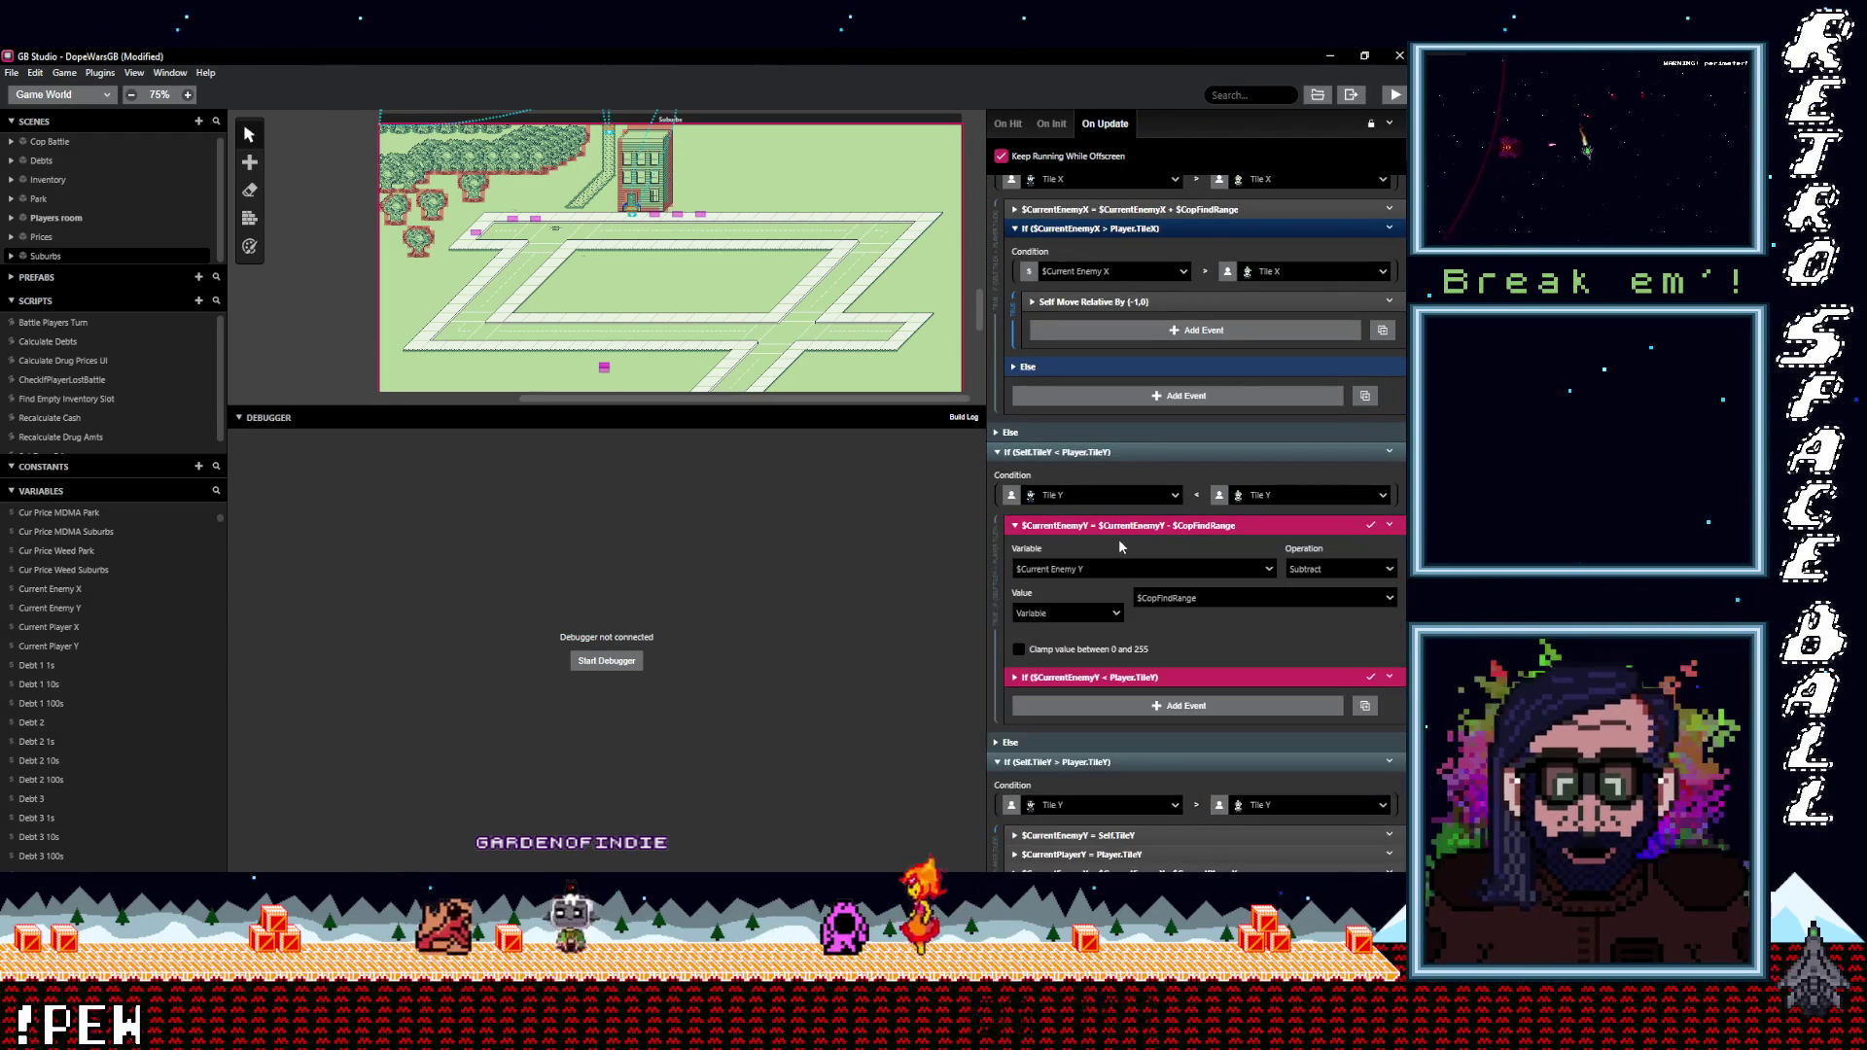
left_click(1118, 526)
left_click(1118, 545)
mouse_move(1089, 607)
left_mouse_down()
mouse_move(1105, 724)
mouse_move(1127, 568)
left_mouse_up()
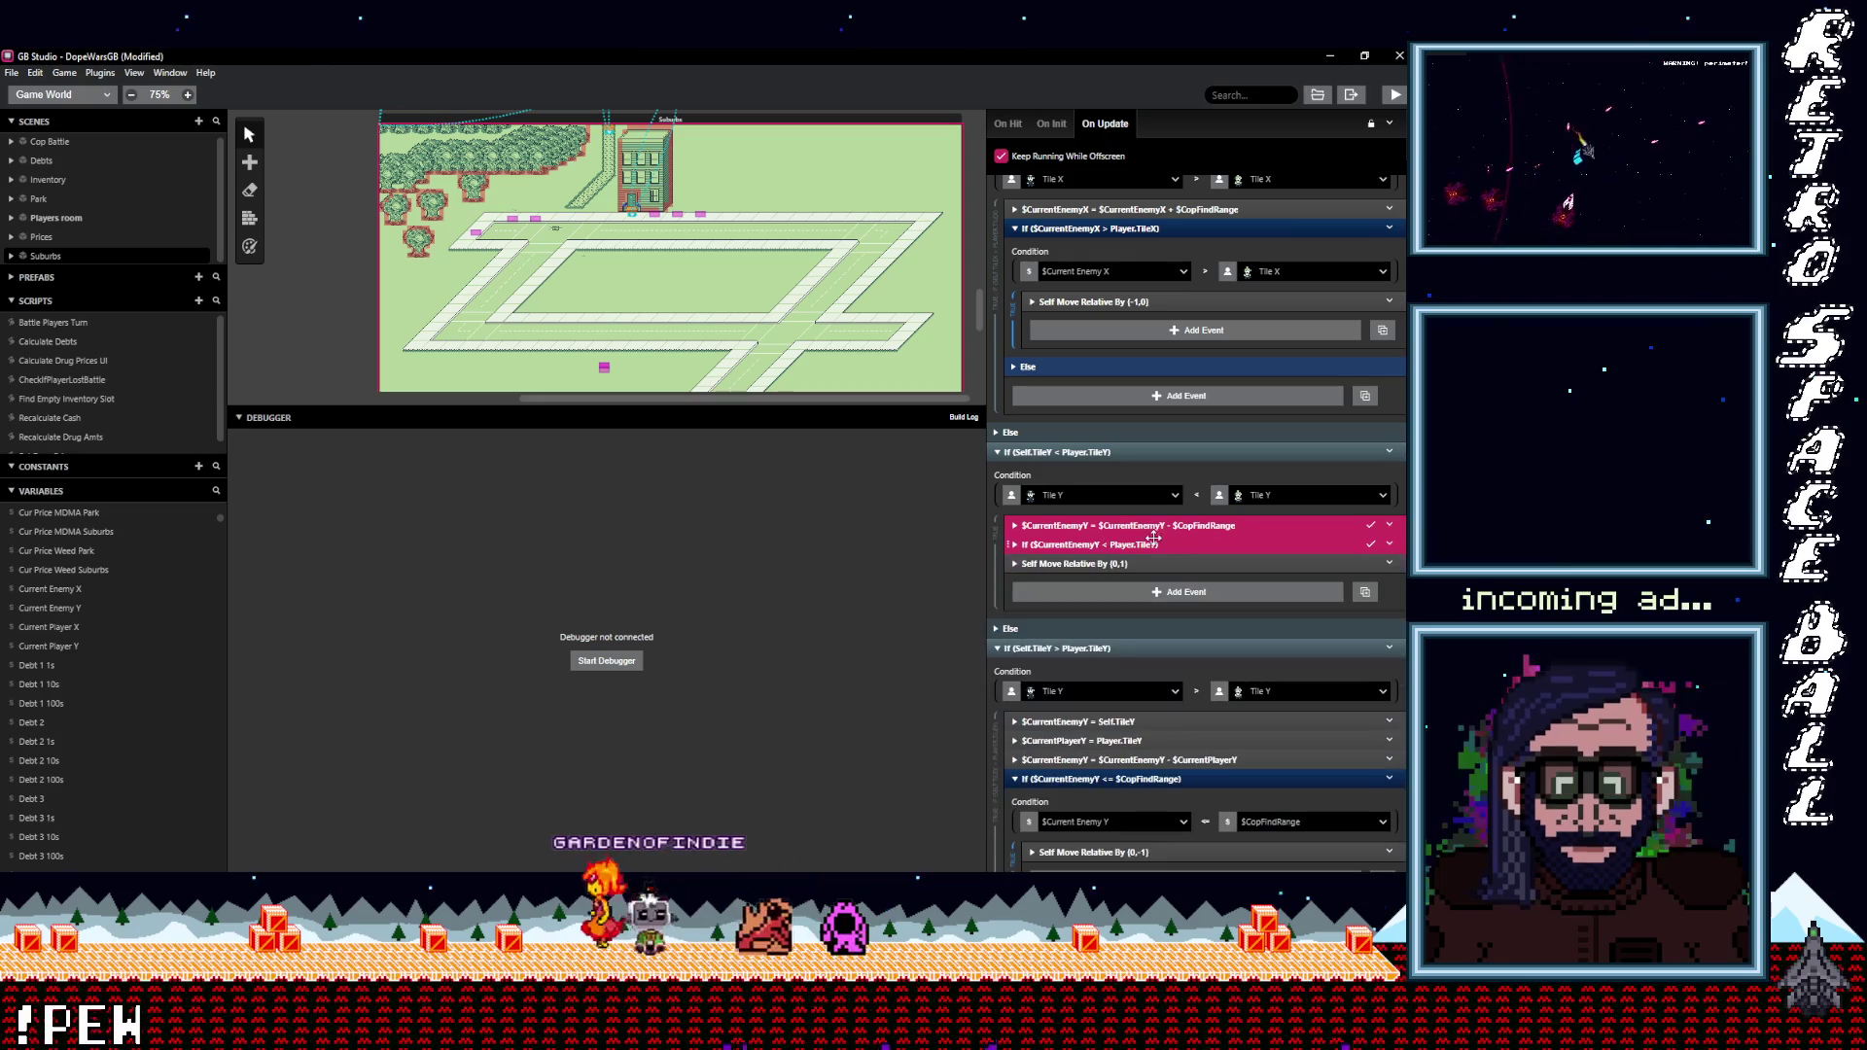
left_click(1390, 543)
left_click(1344, 673)
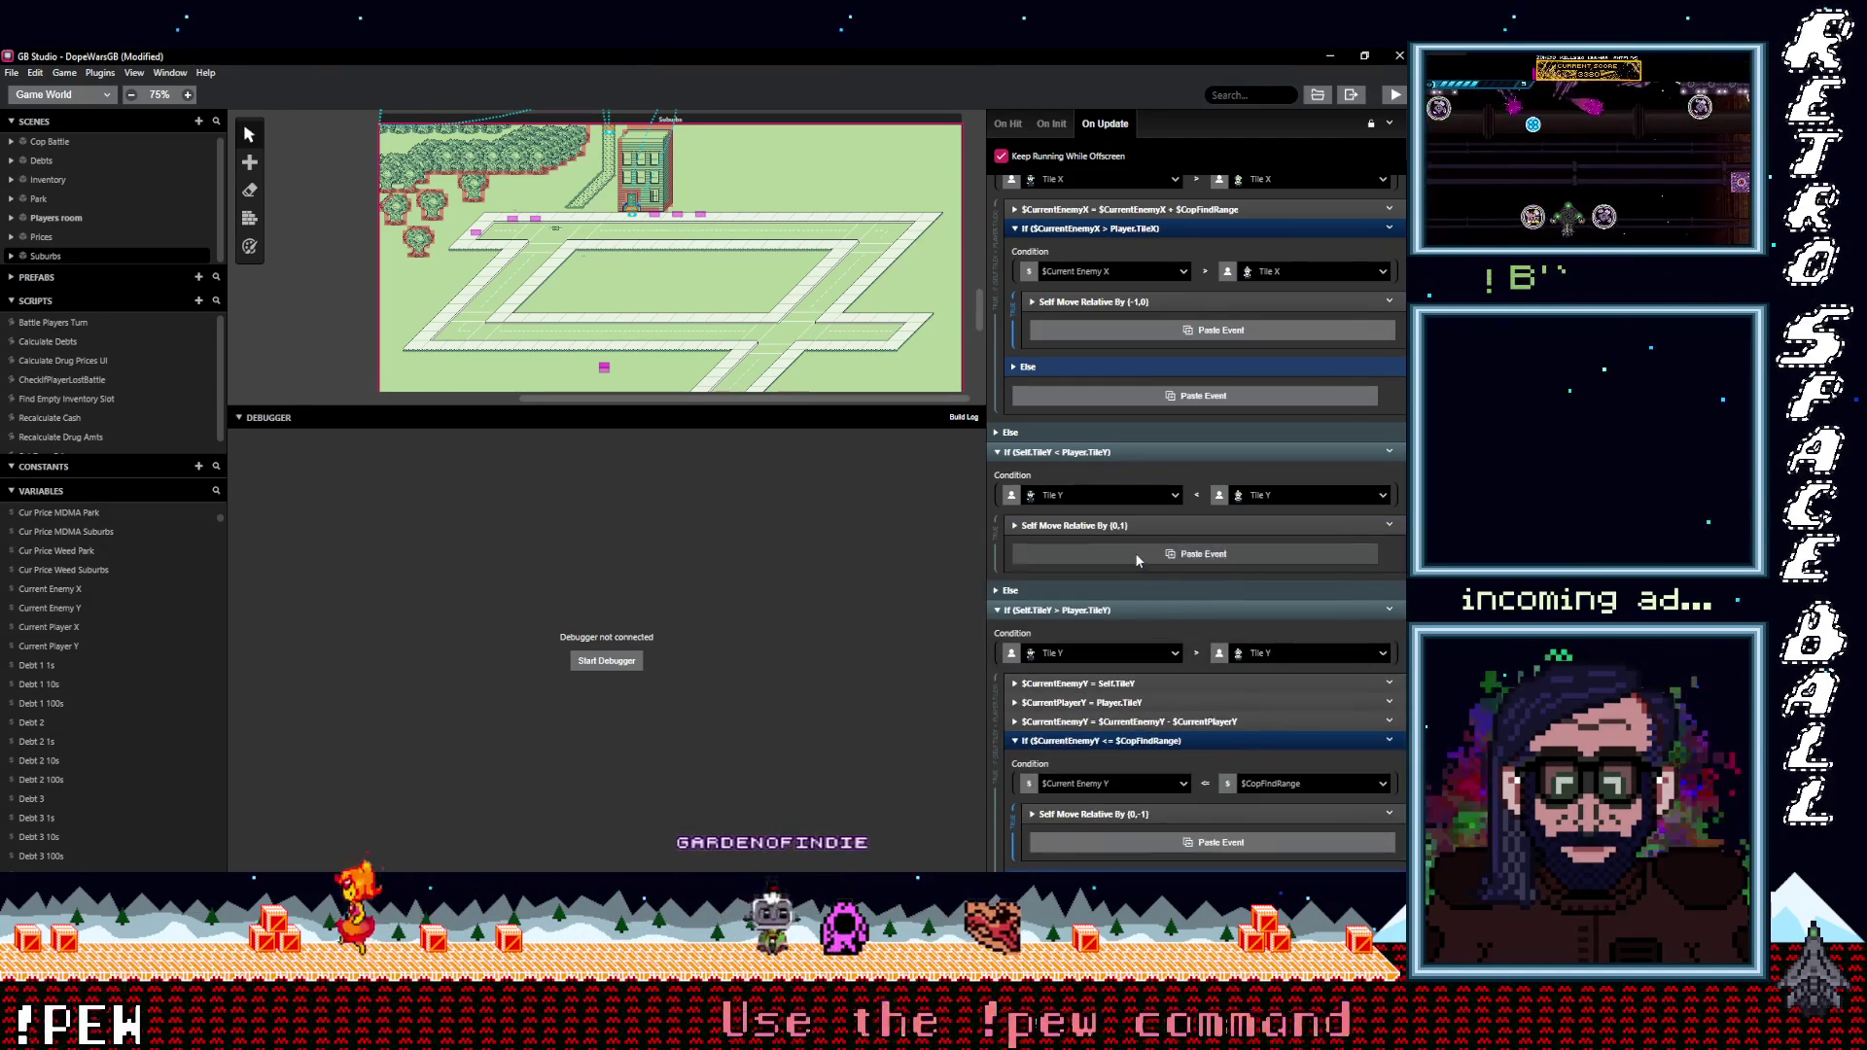
Paste the copied range-check events into that branch and review their assignments and comparison operator.
left_click(1136, 556)
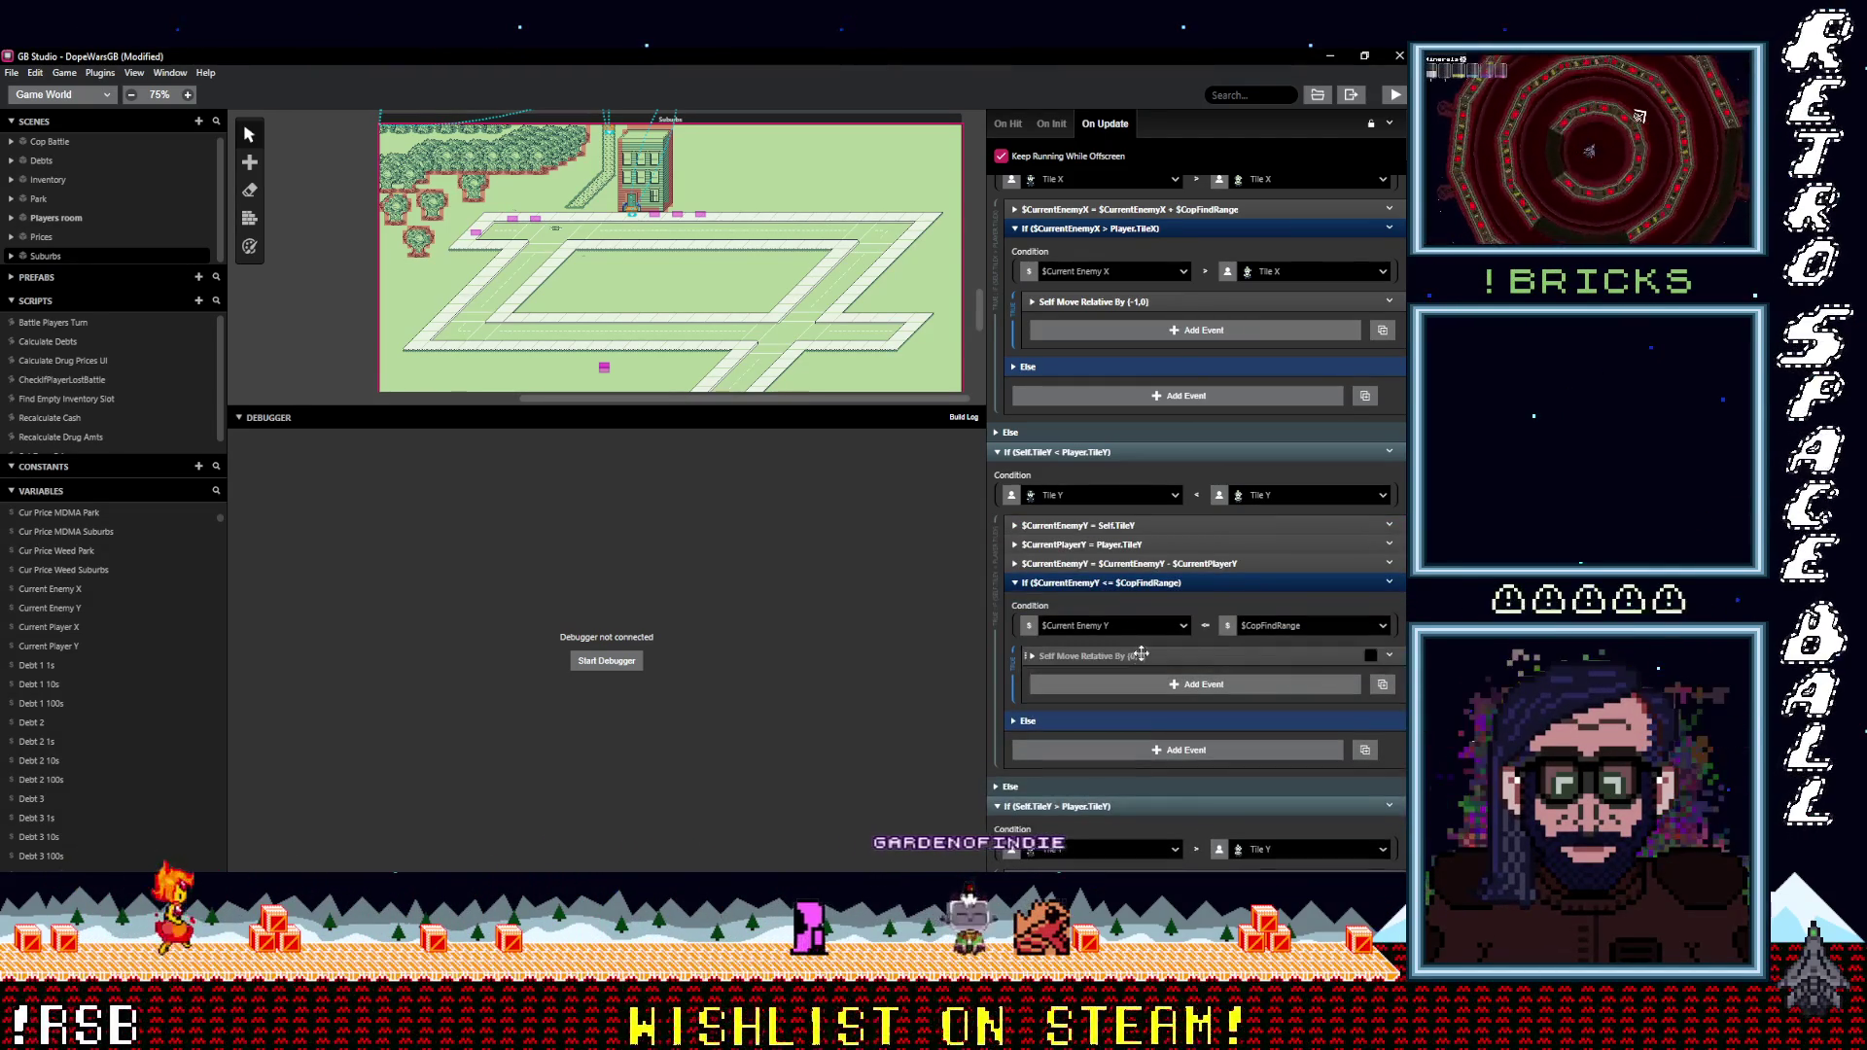
left_click(1123, 525)
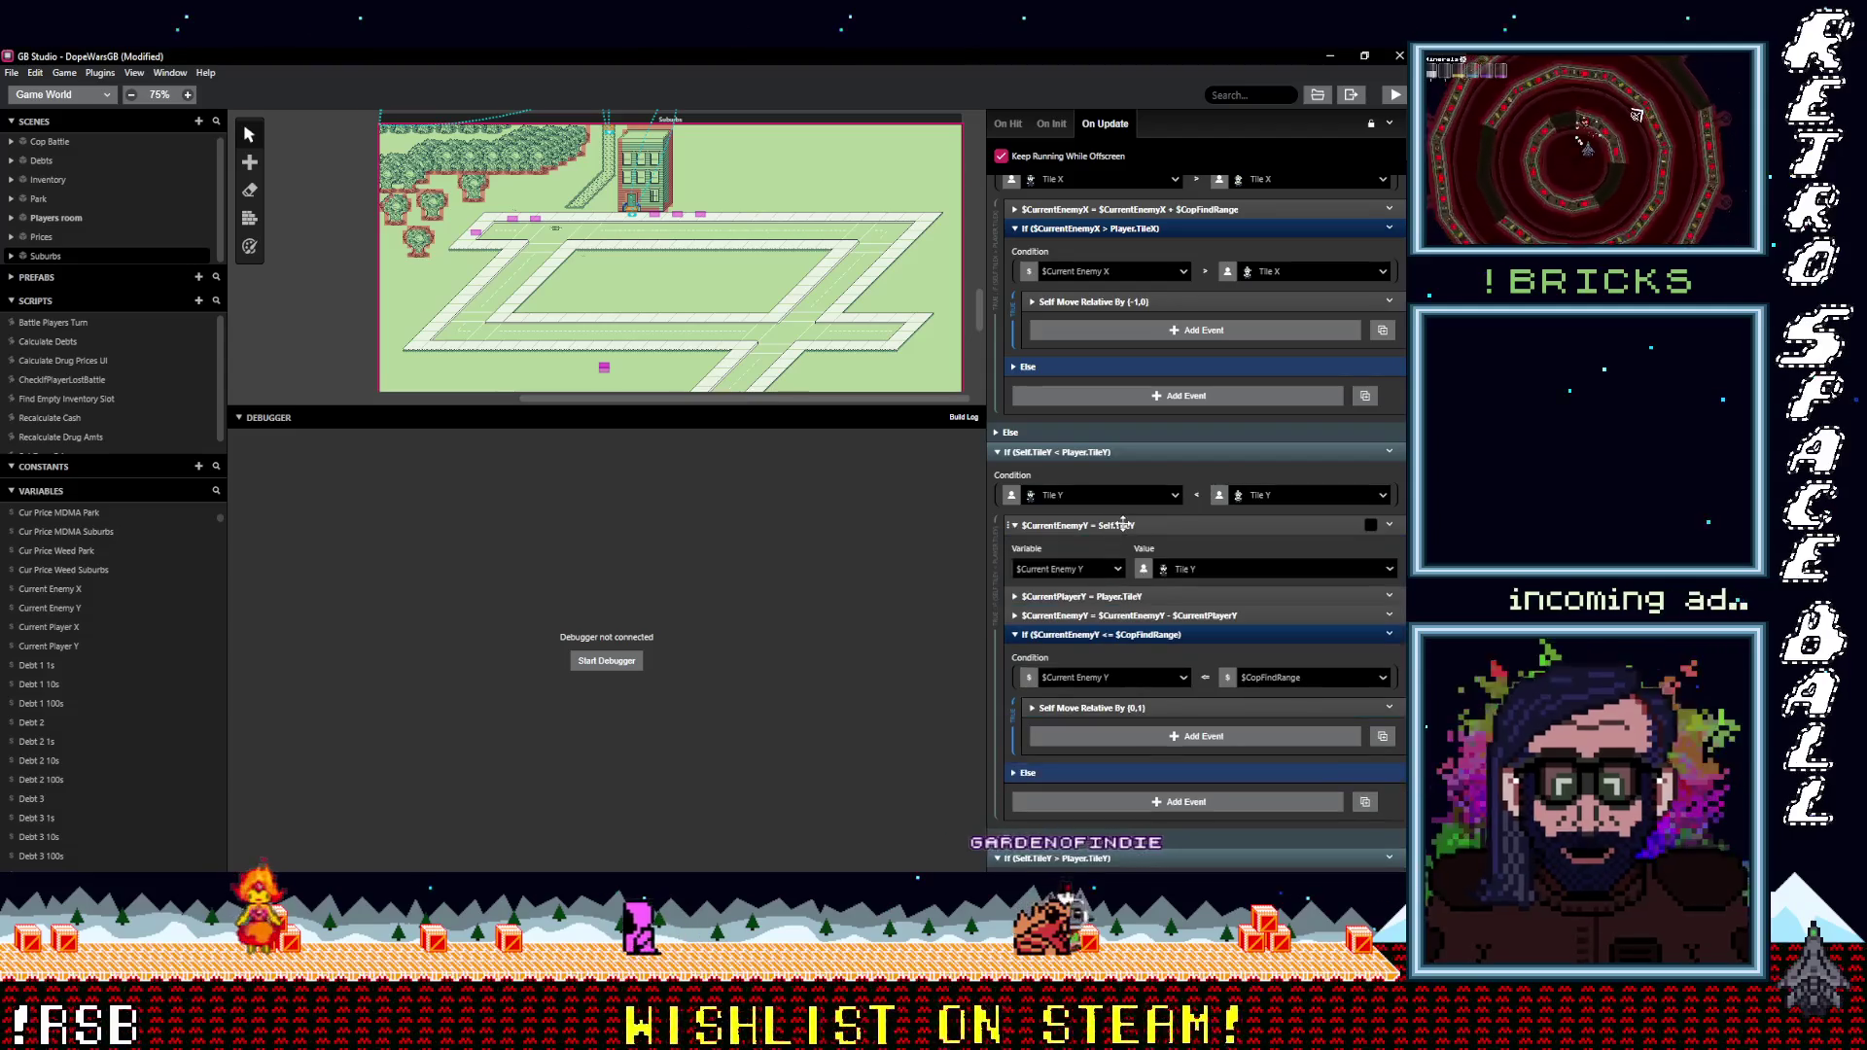
left_click(1123, 525)
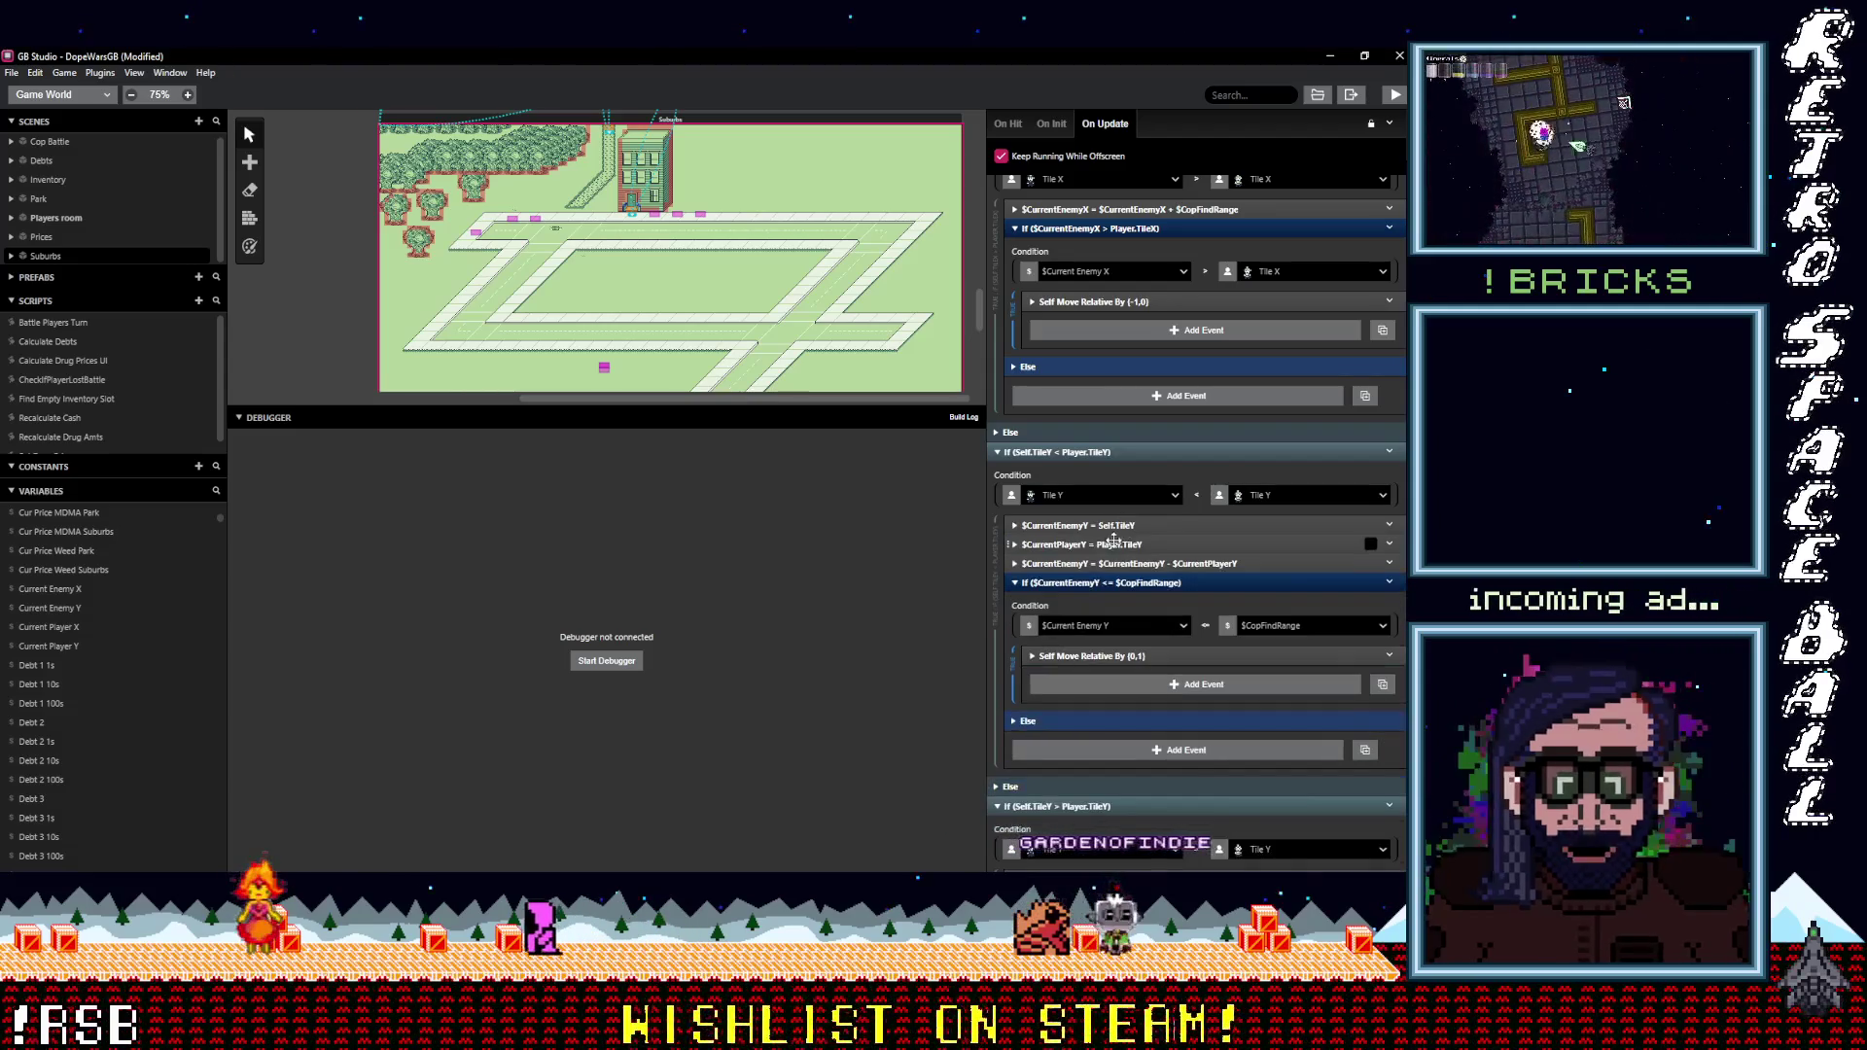
left_click(1201, 564)
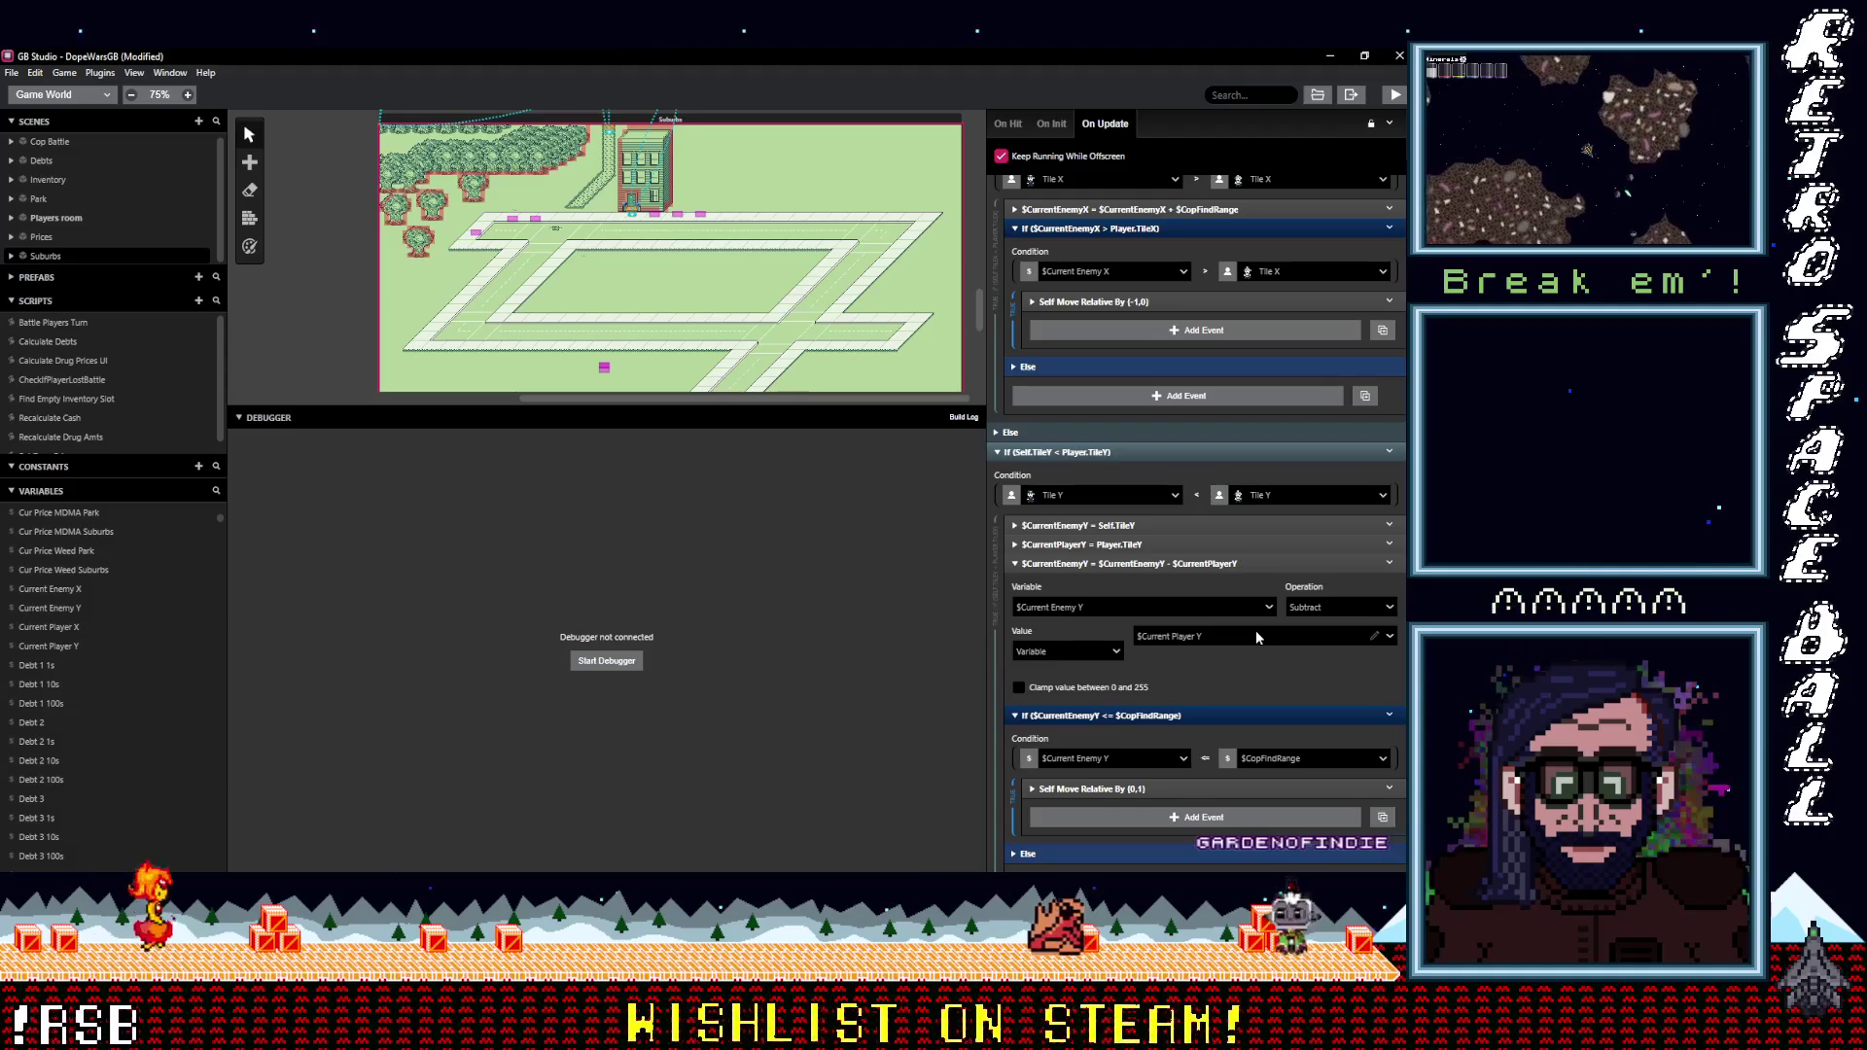
left_click(1147, 564)
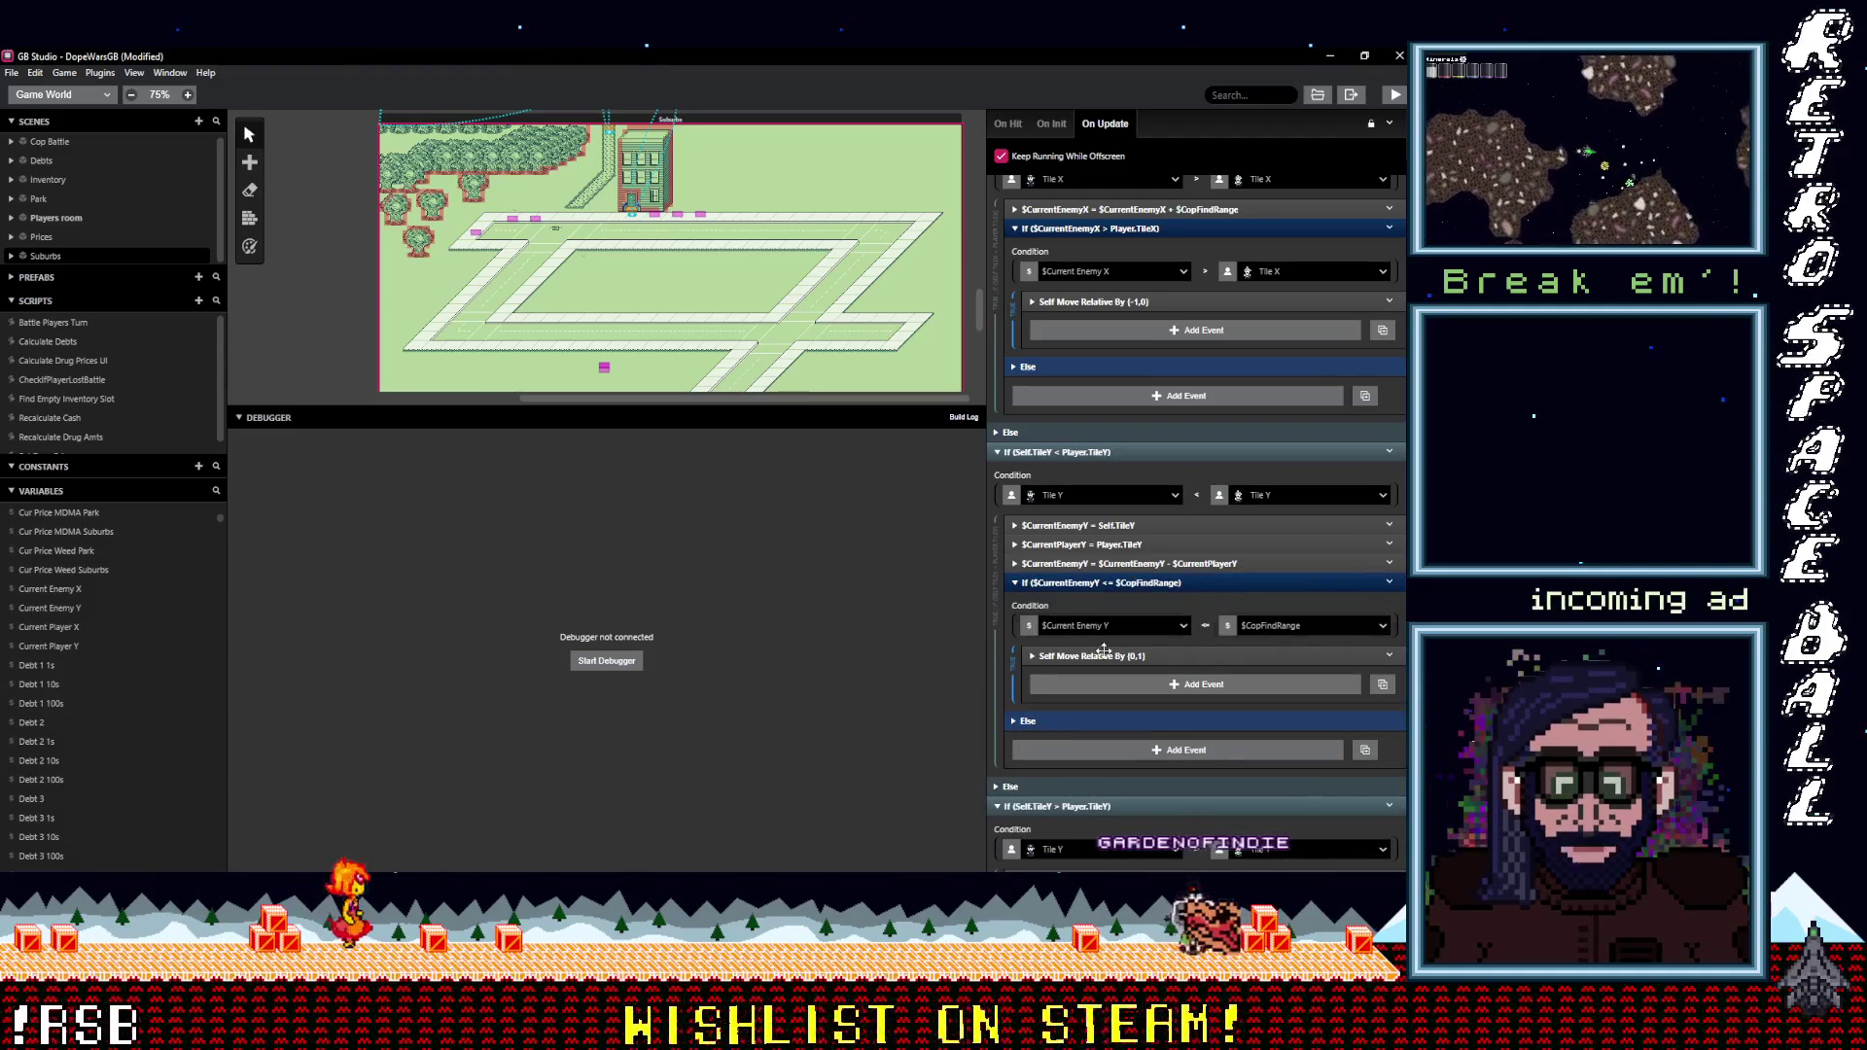
left_click(1206, 625)
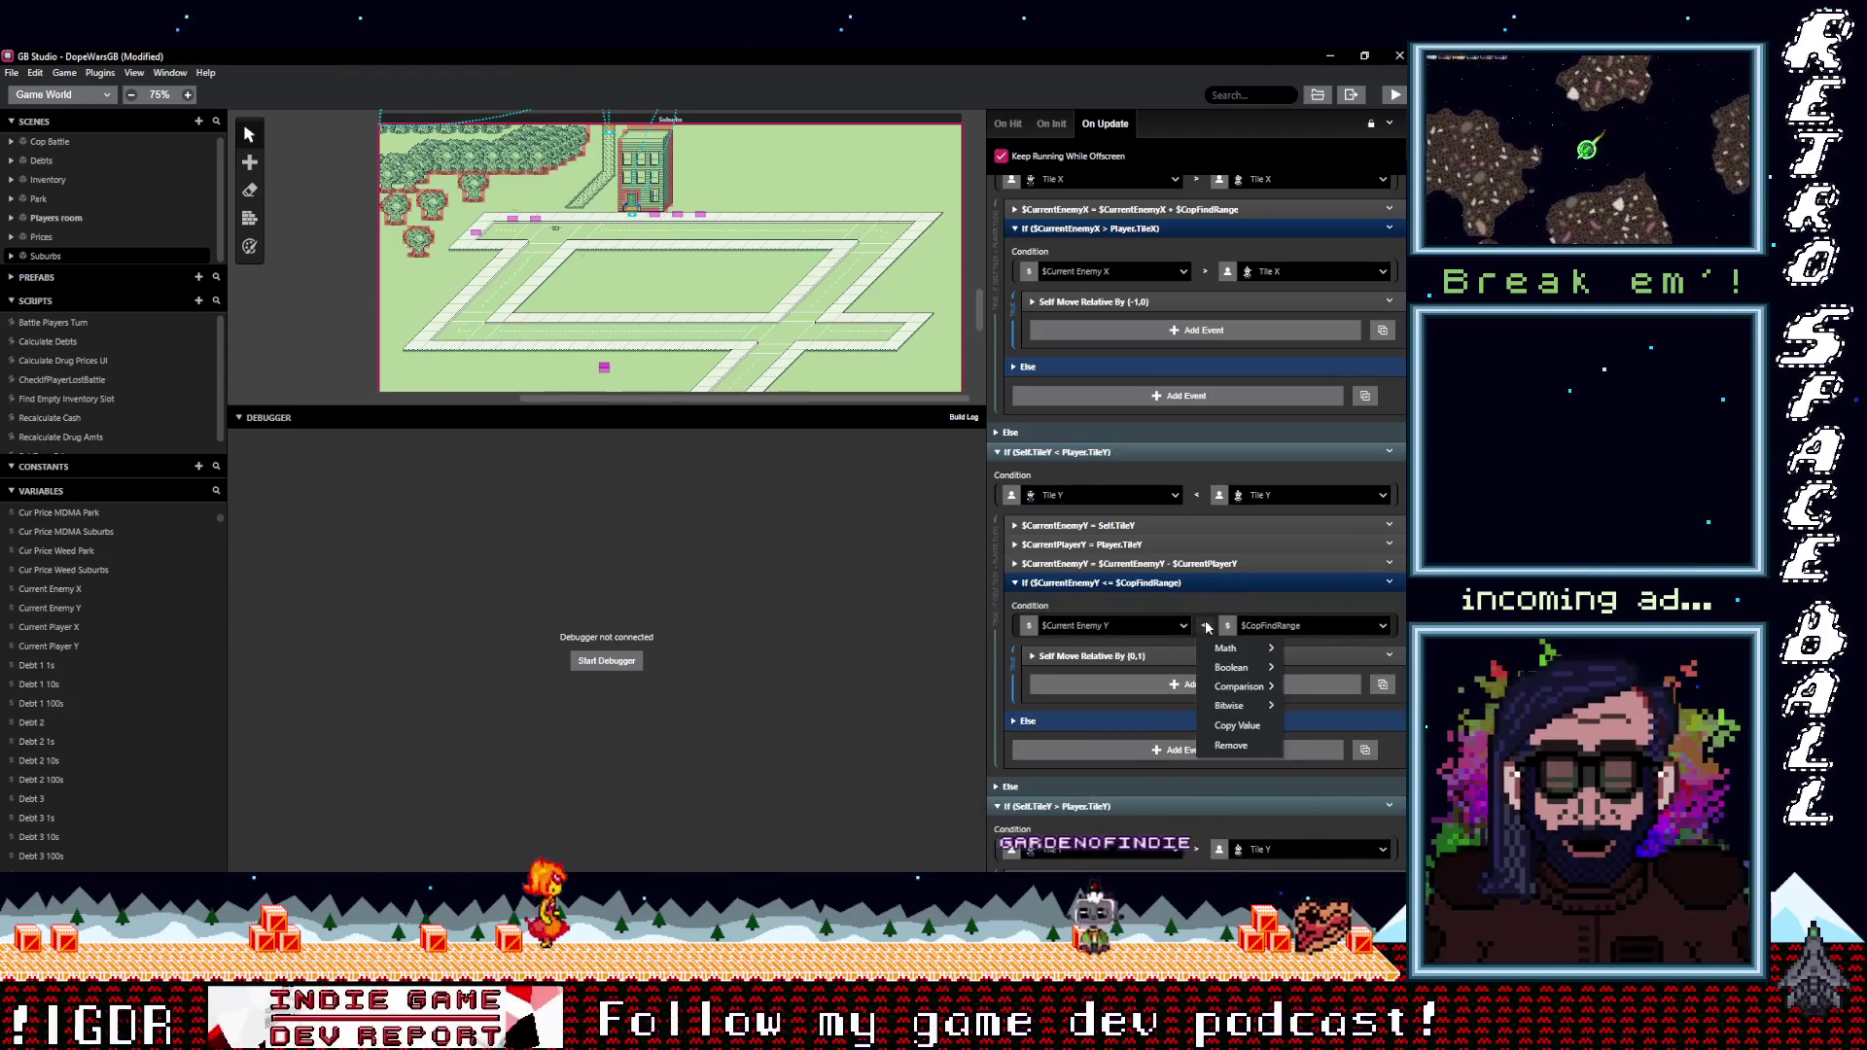
left_click(1200, 604)
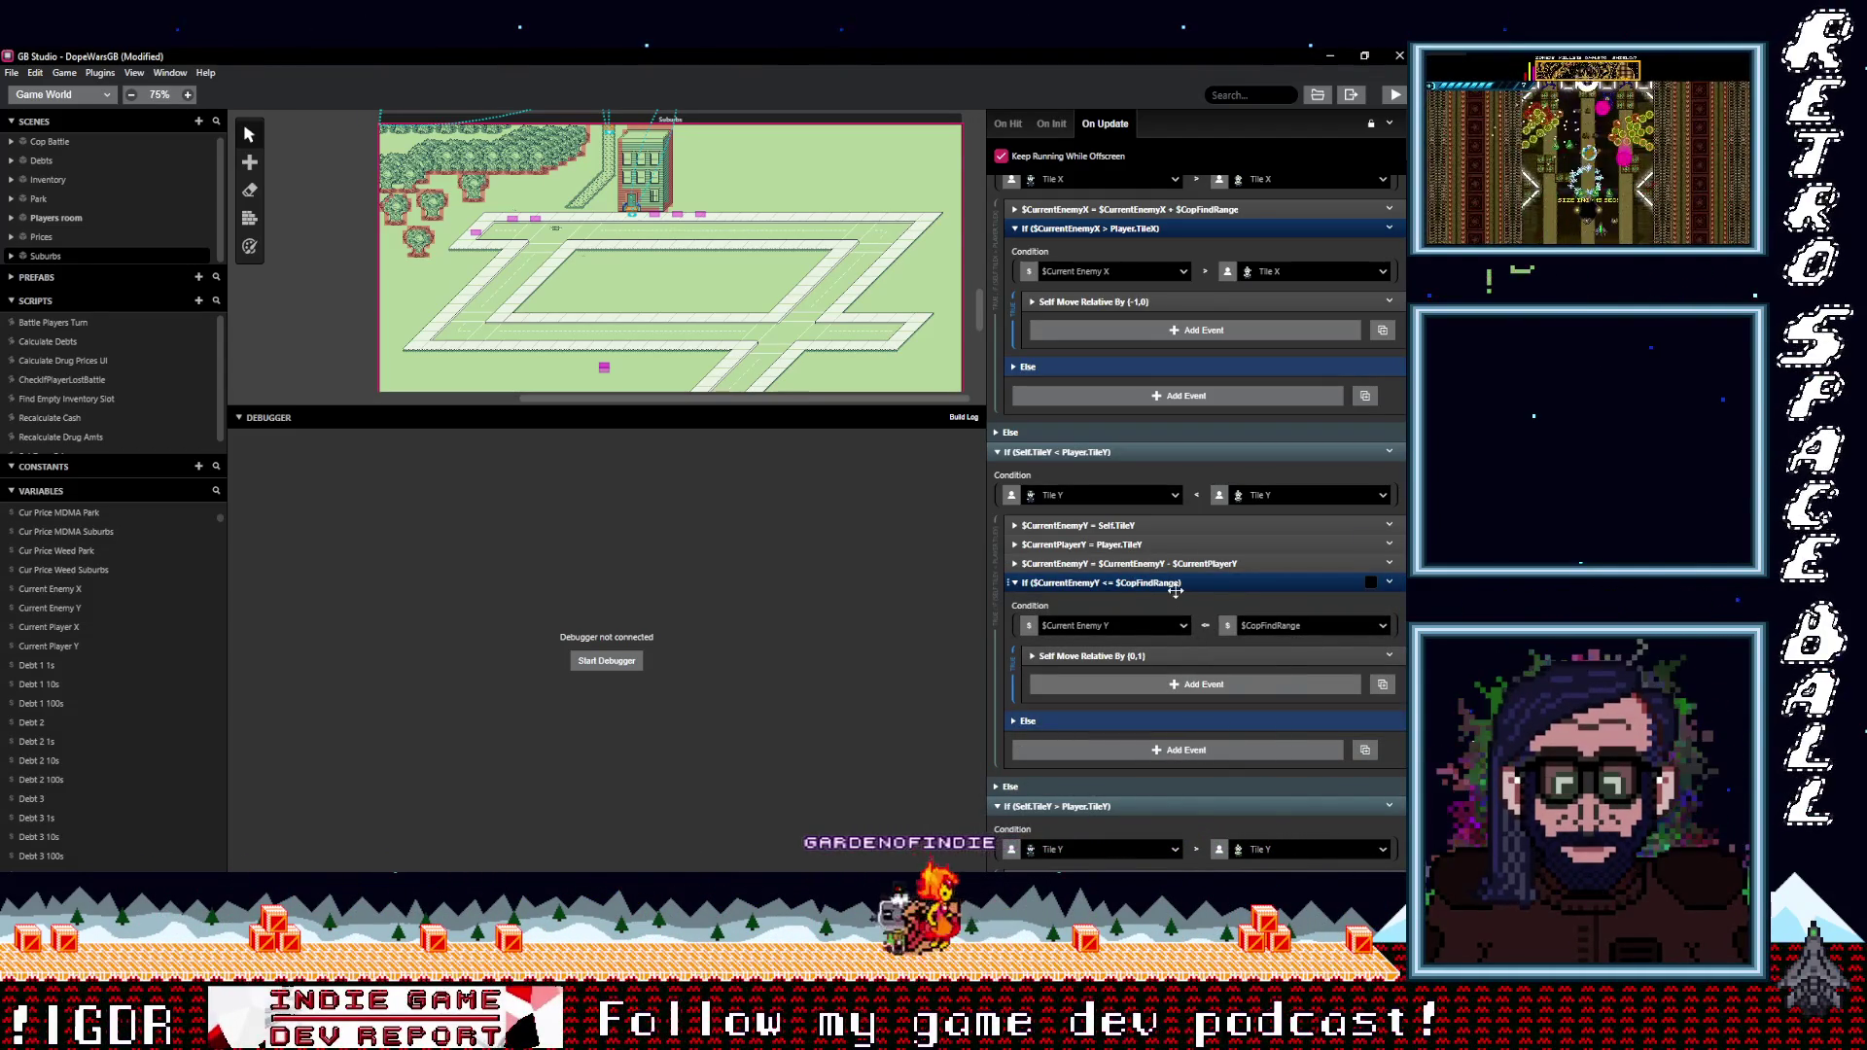
scroll(1146, 602, "down", 1)
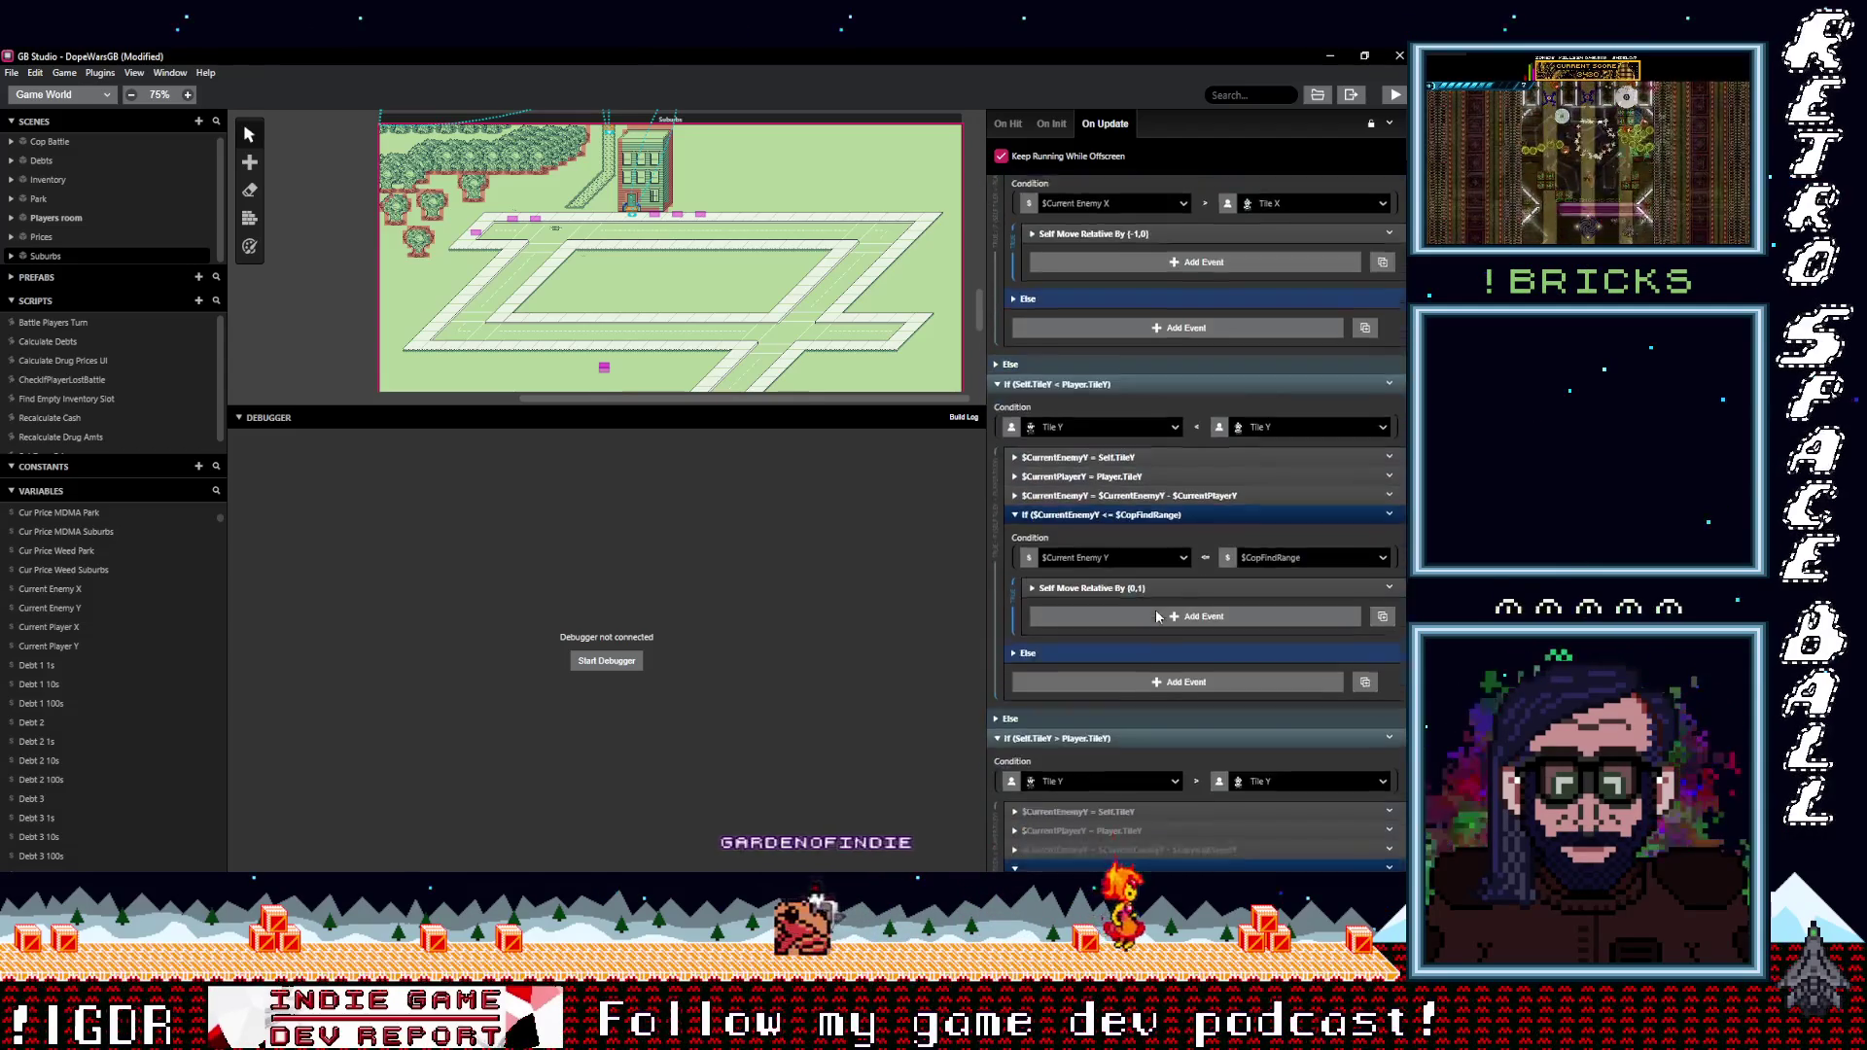
scroll(1133, 644, "up", 1)
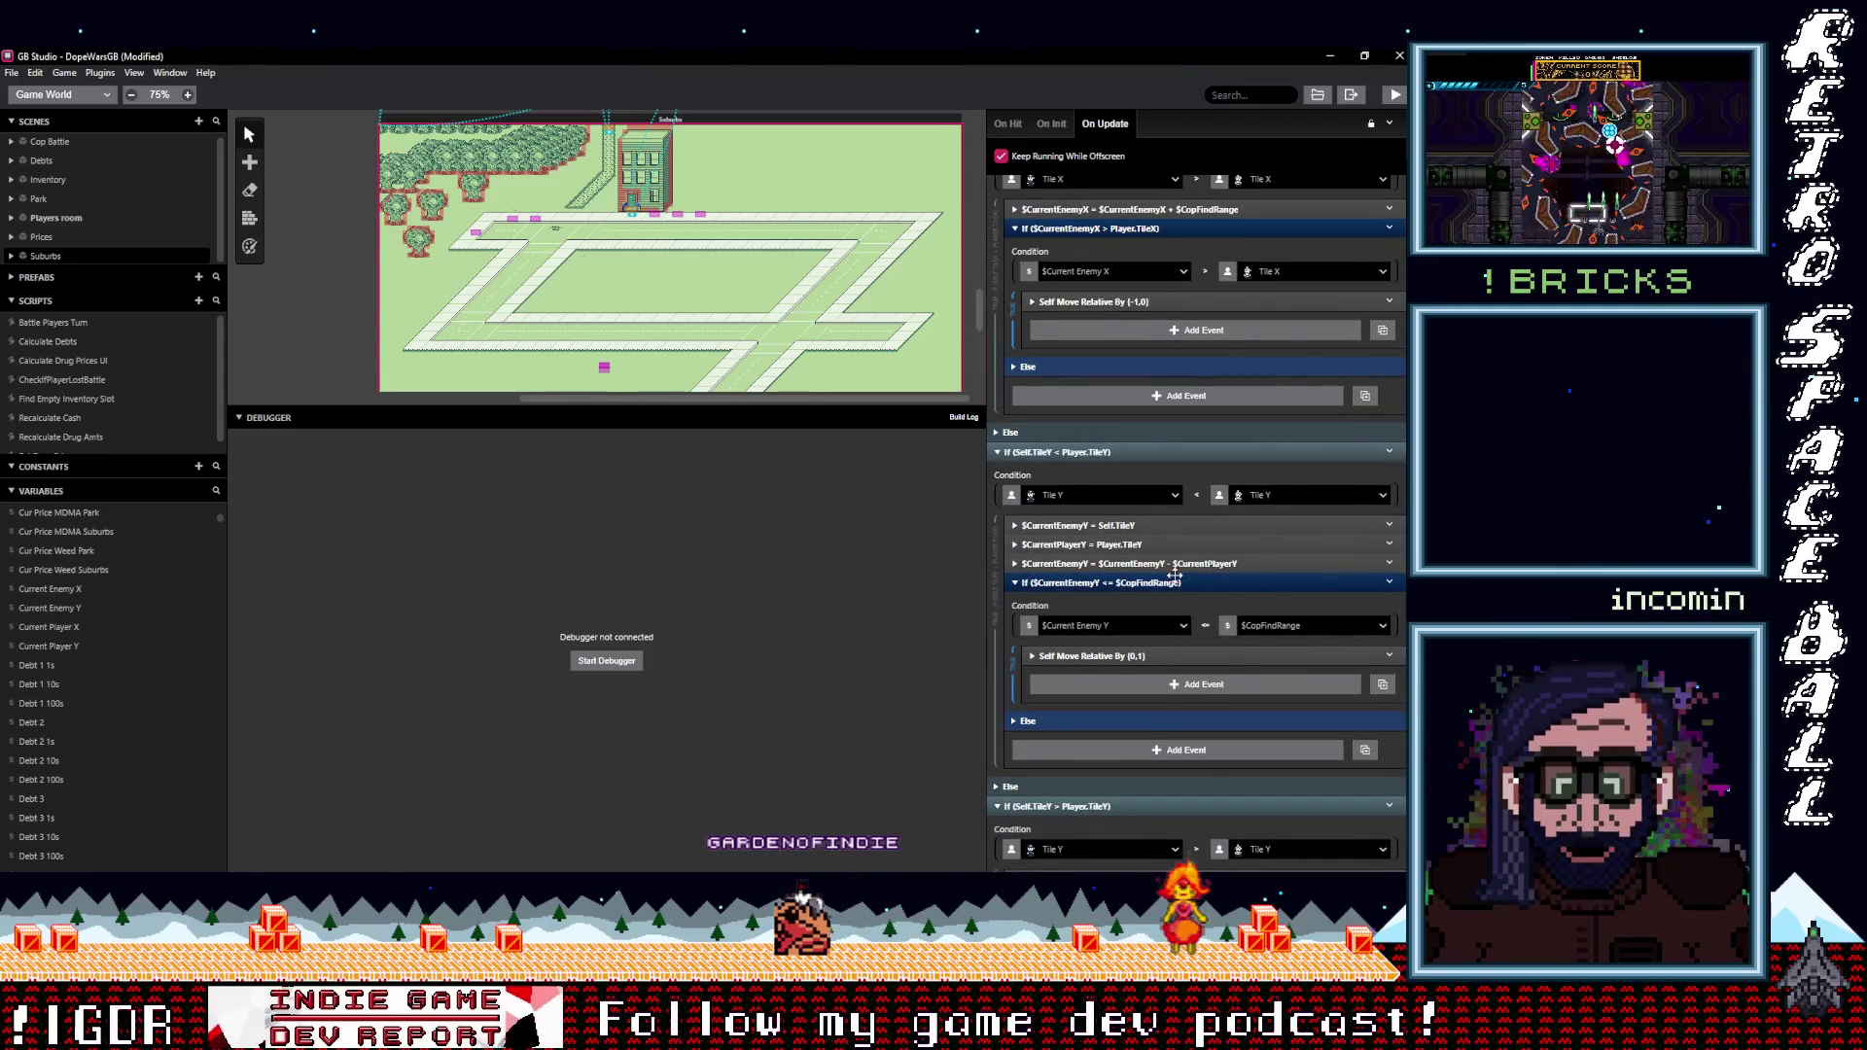
scroll(1157, 550, "up", 3)
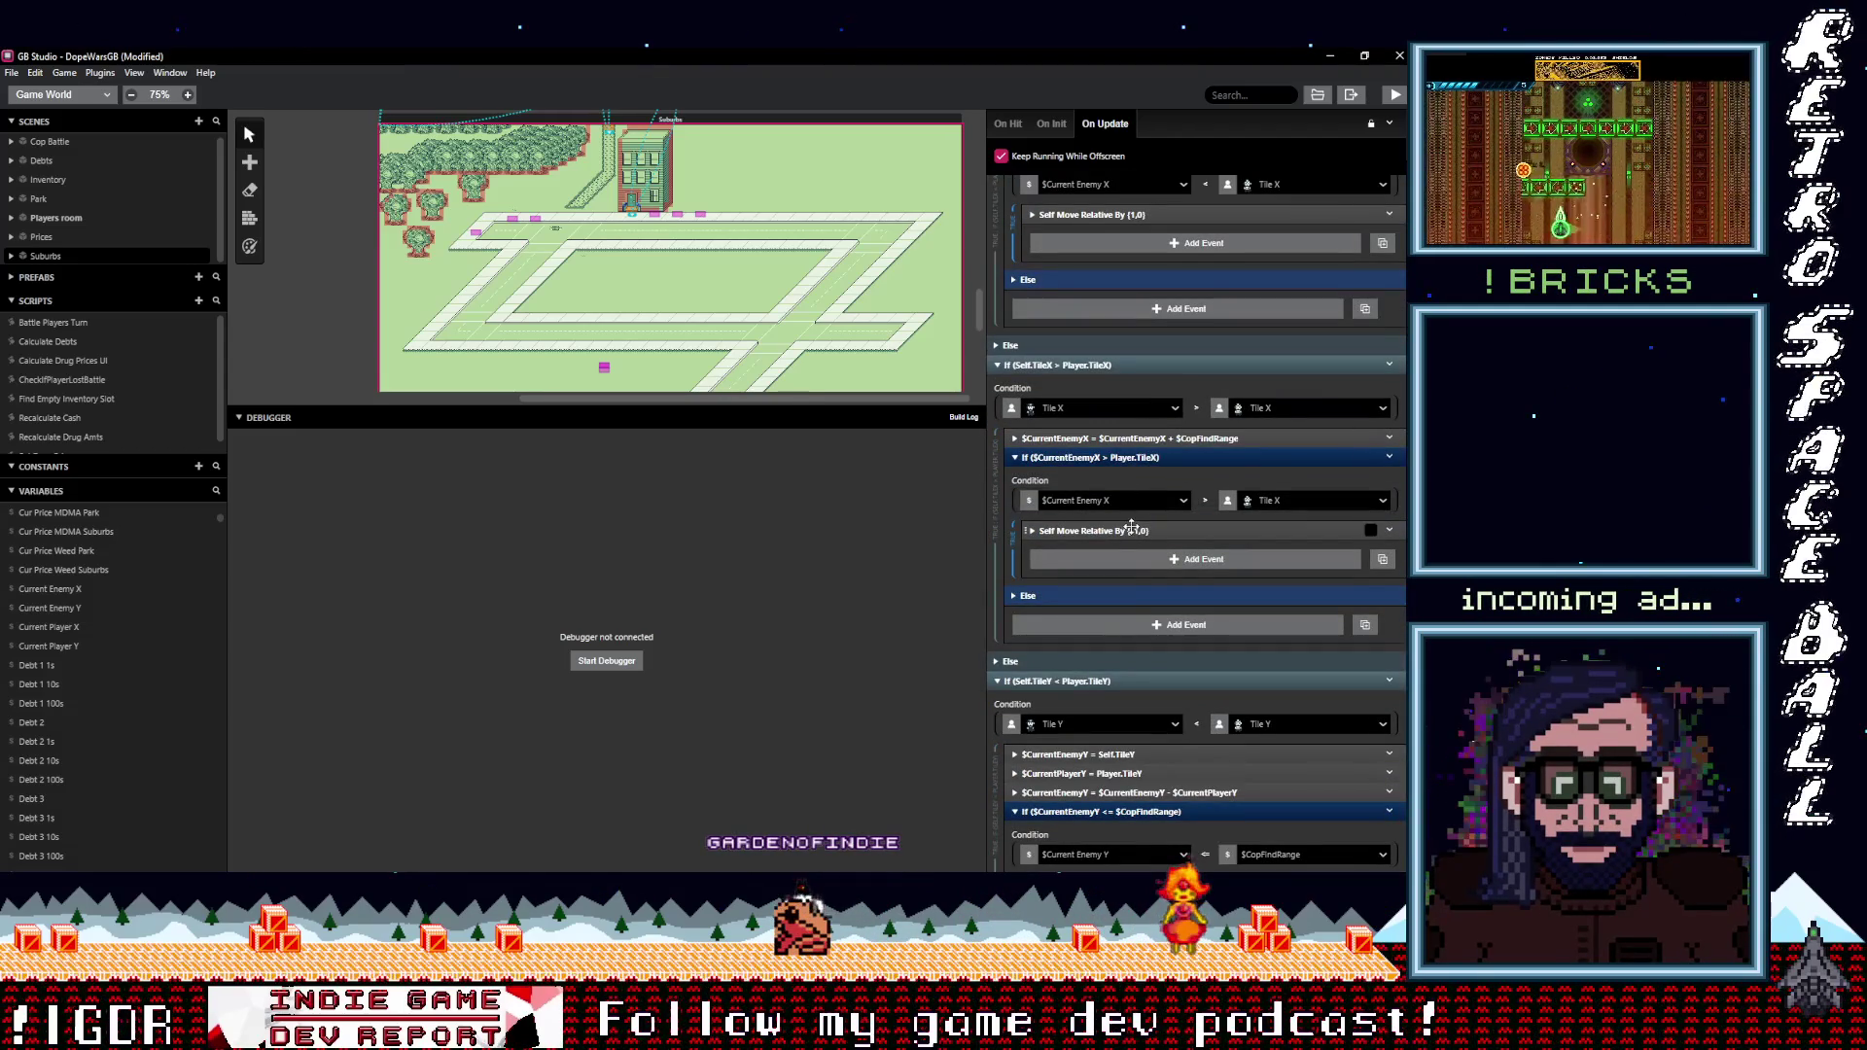
Lift the move step out of the X check, delete the old X distance rows and paste the range check.
mouse_move(1131, 526)
left_mouse_down()
mouse_move(1125, 574)
mouse_move(1125, 460)
left_mouse_up()
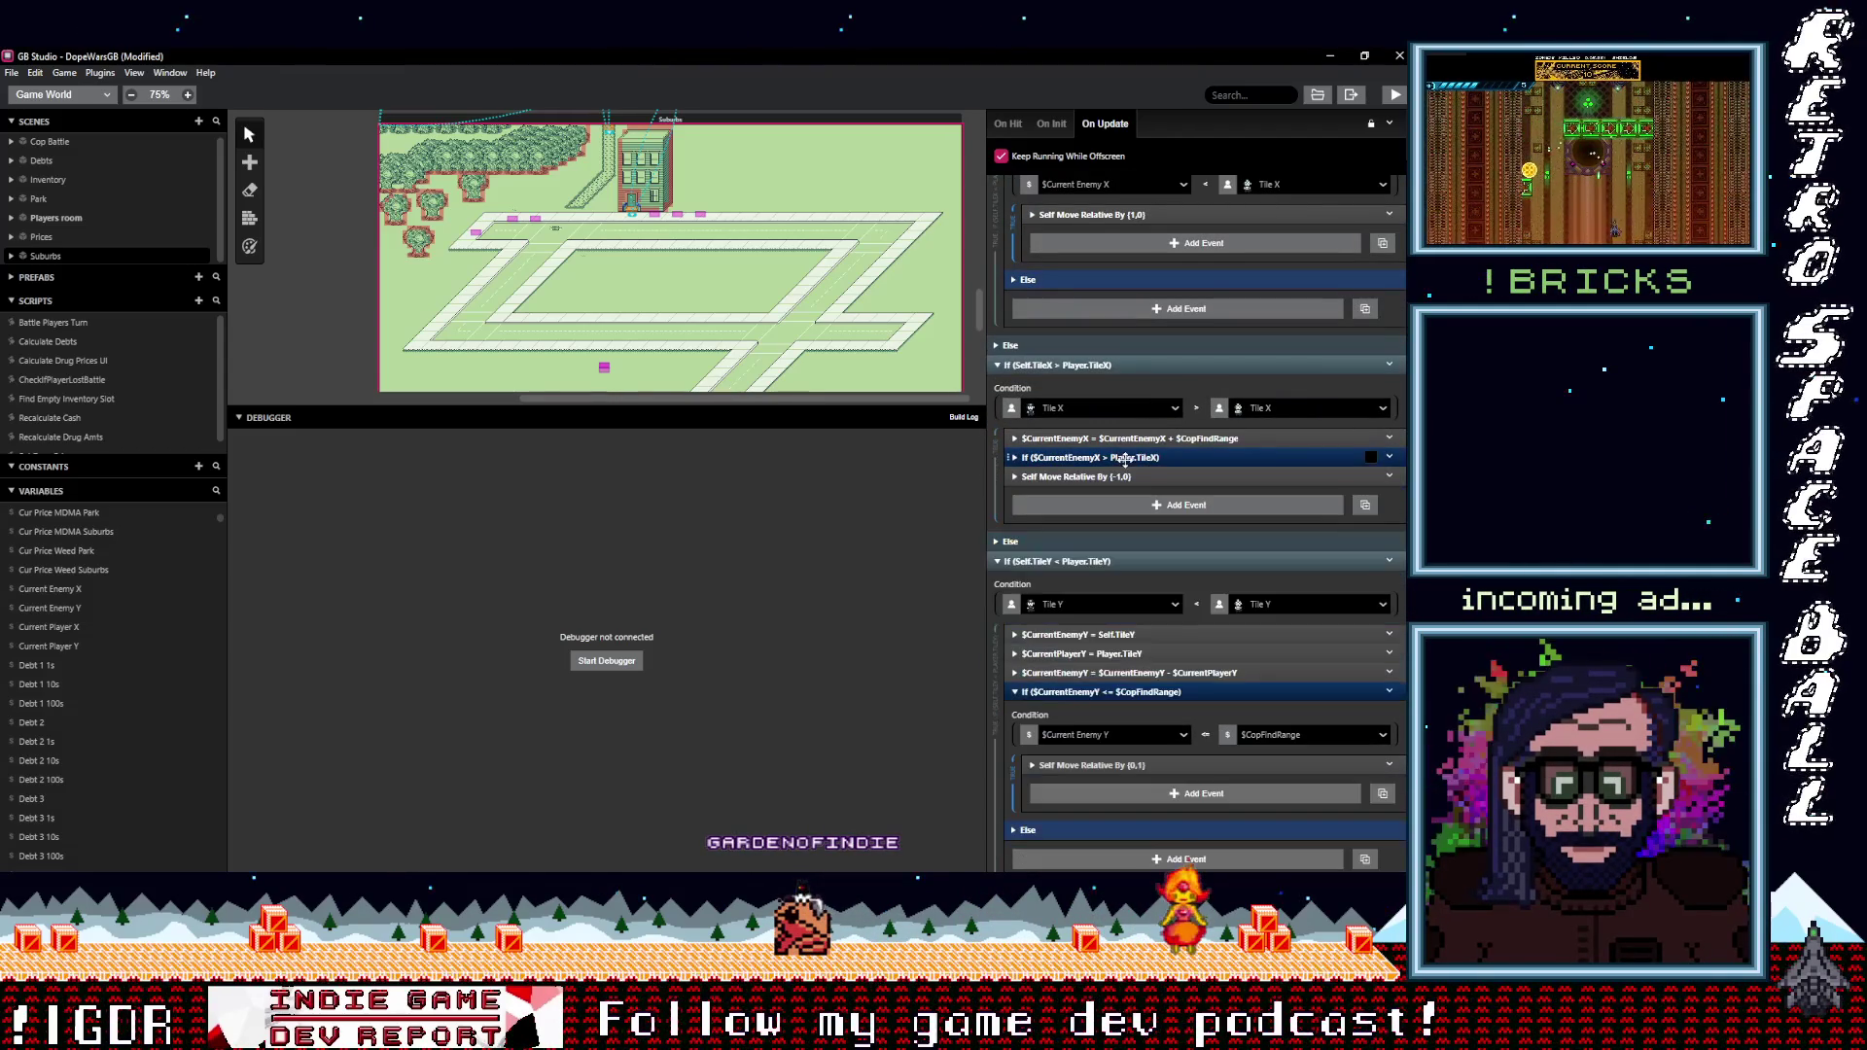
left_click(1138, 438, "shift")
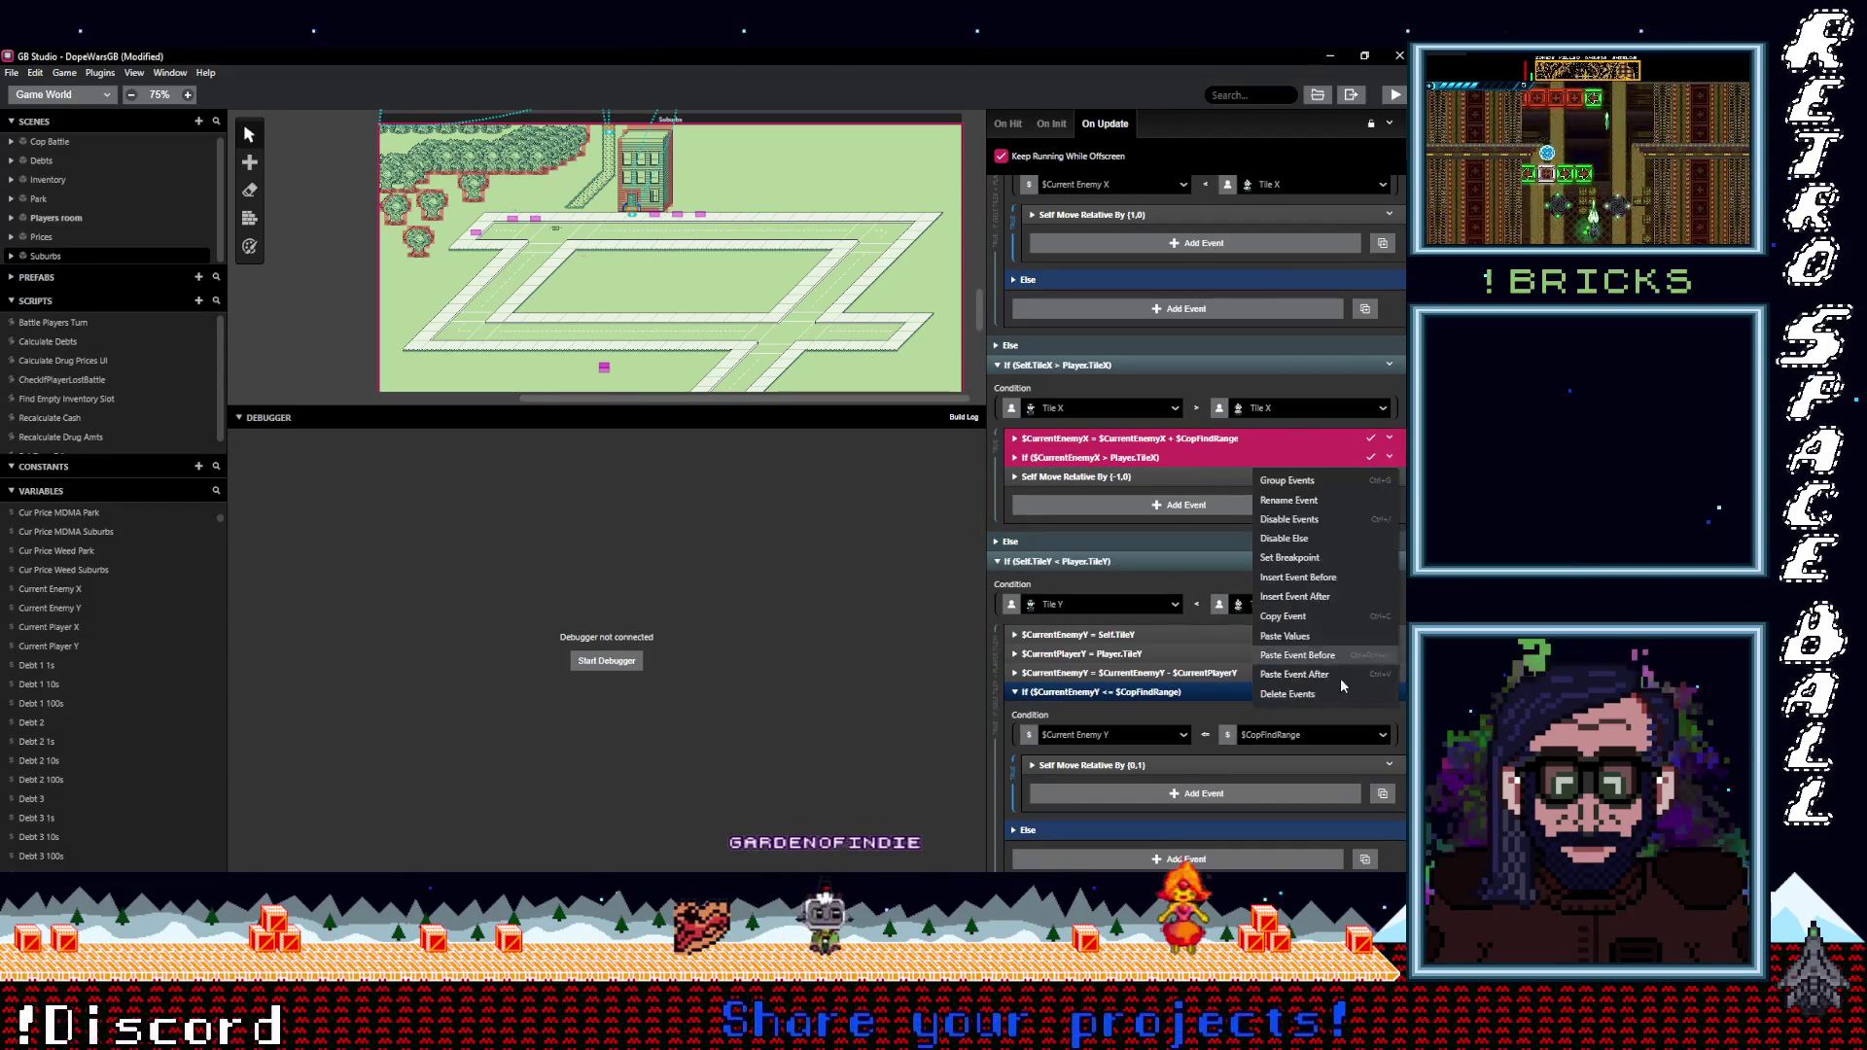
left_click(1388, 457)
left_click(1309, 694)
key("ctrl+v")
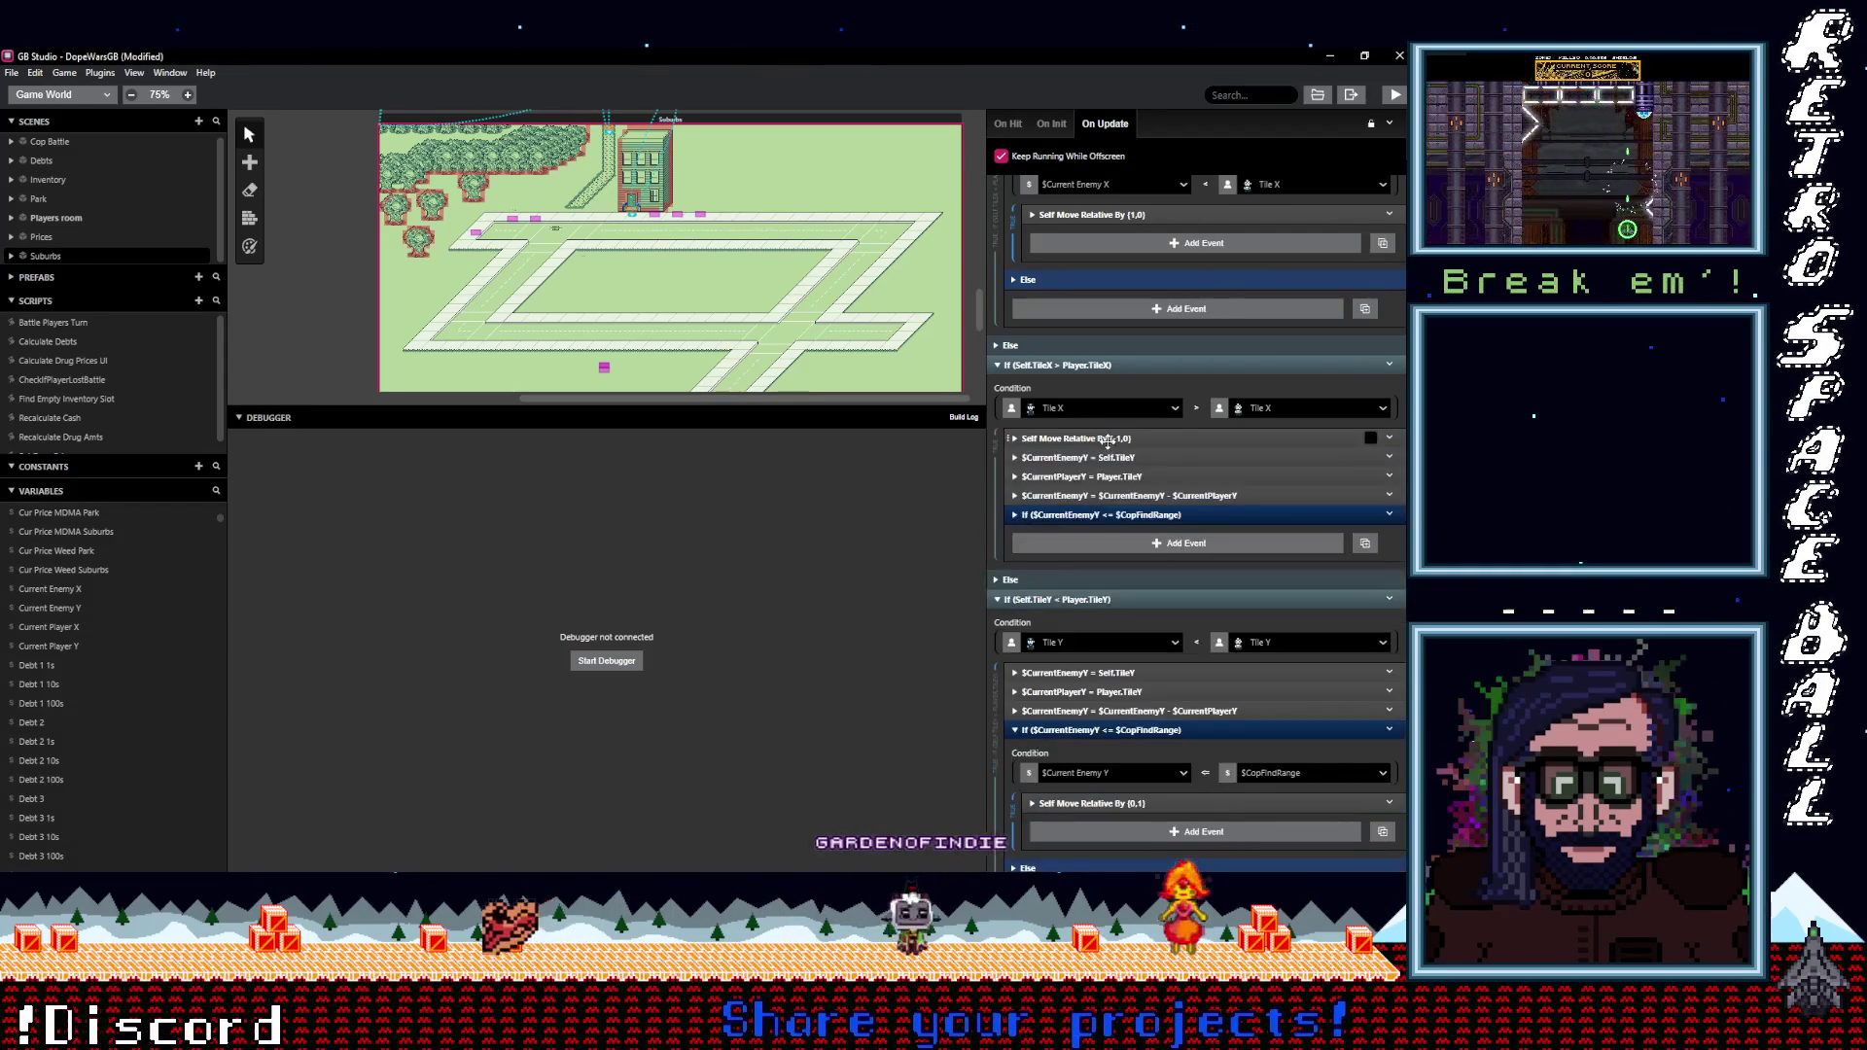
left_click_drag(1105, 521, 1109, 517)
left_click(1109, 496)
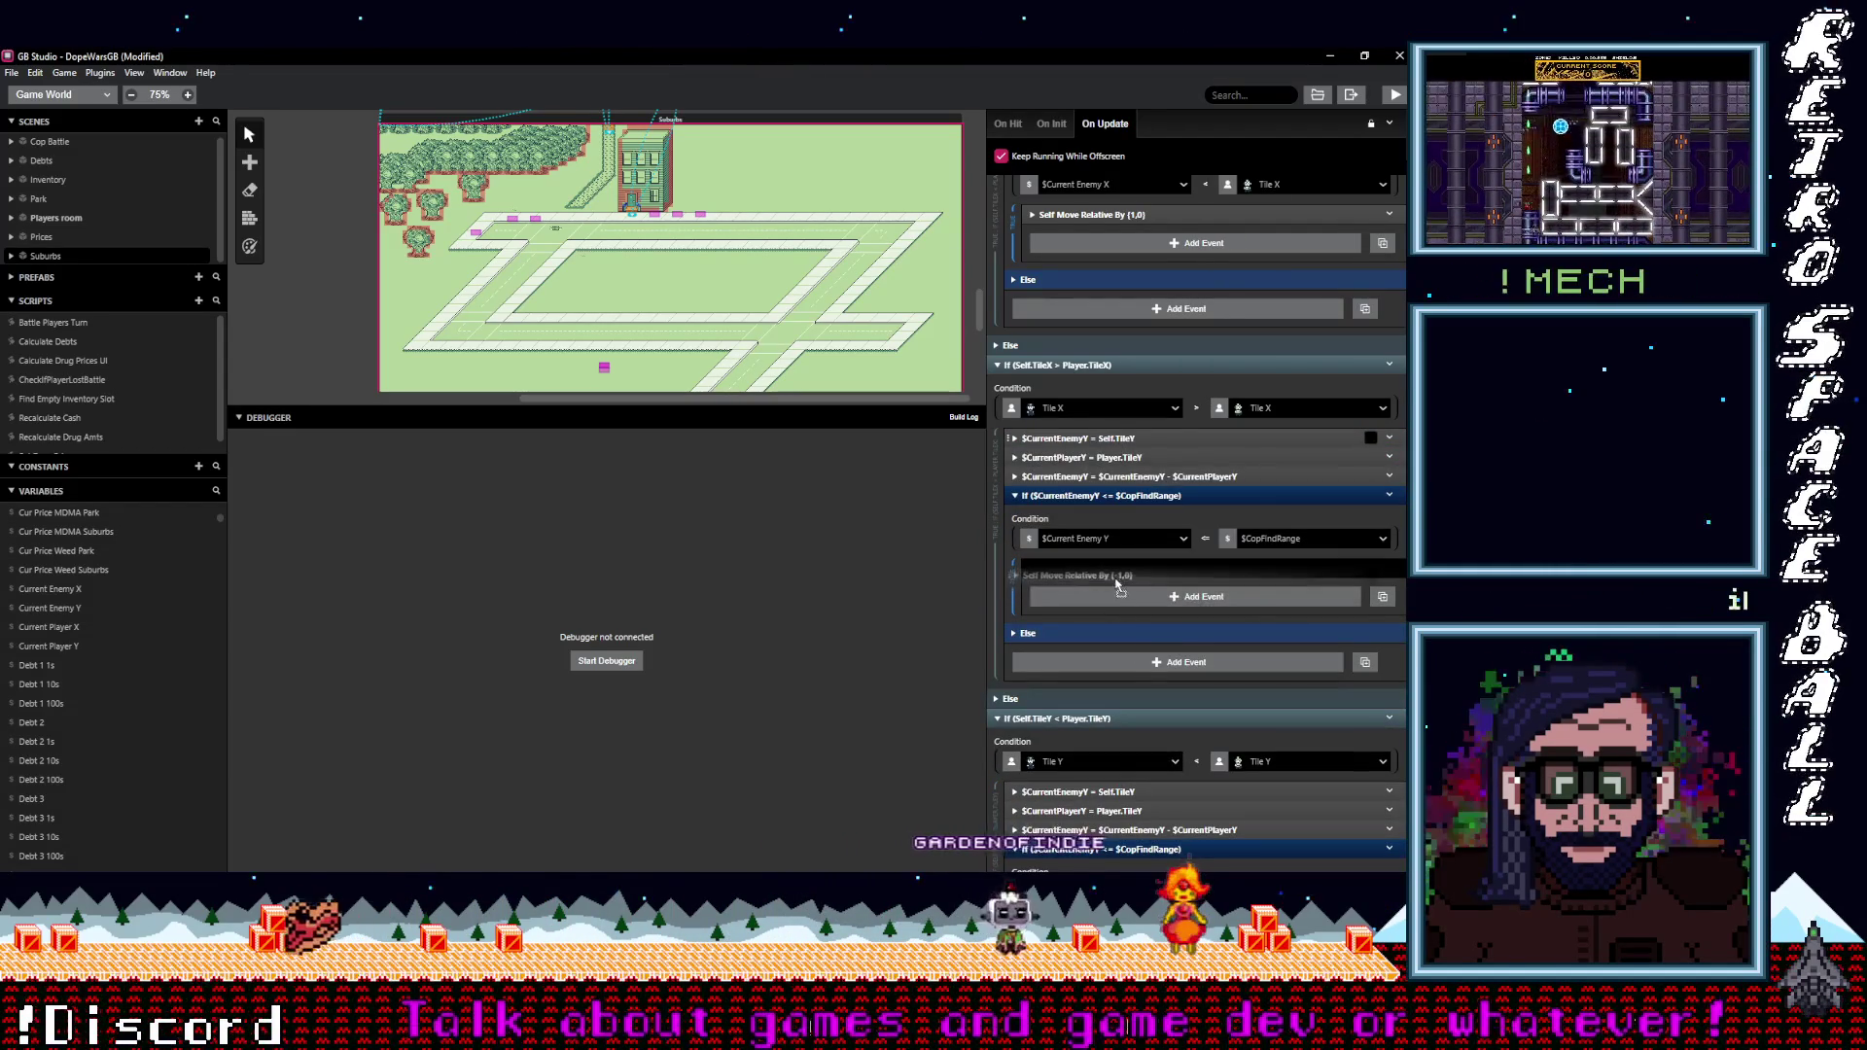
scroll(1154, 564, "up", 3)
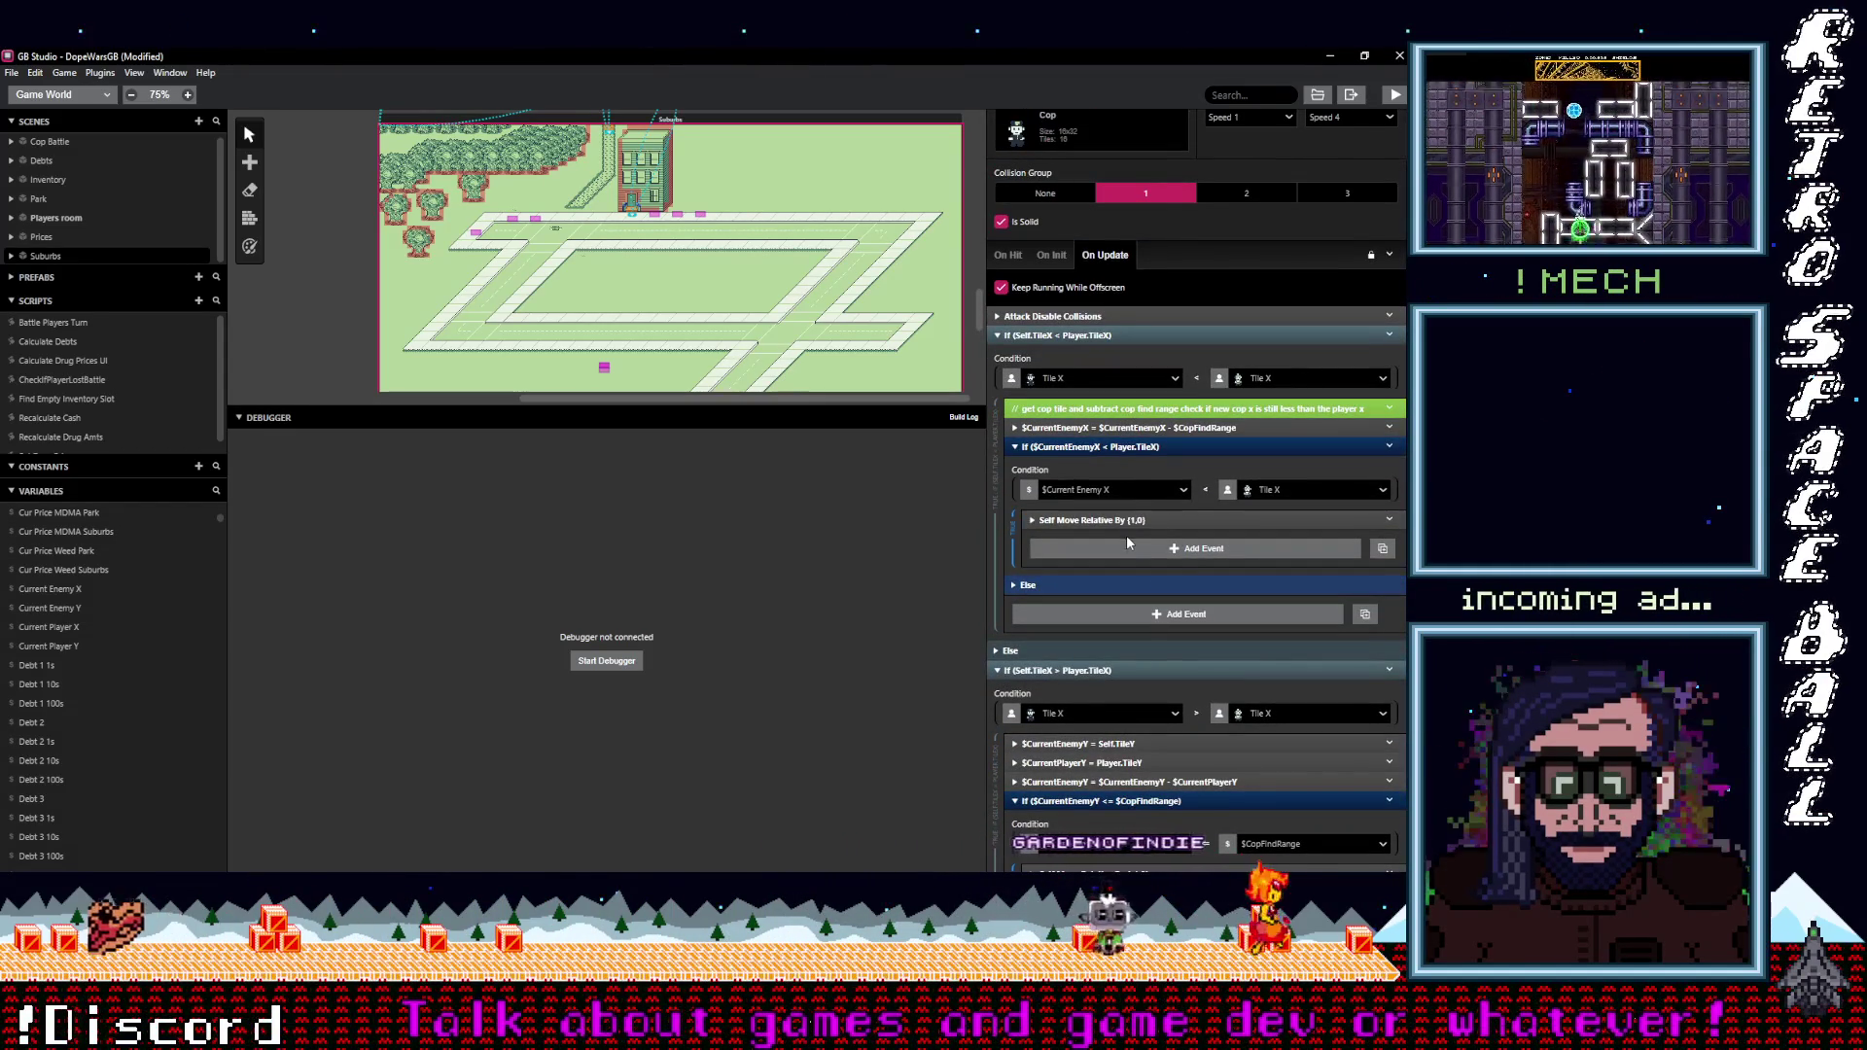
Replace the old X assignment and comparison with the copied range check and put the move step inside it.
left_click_drag(1143, 524, 1133, 447)
key("alt")
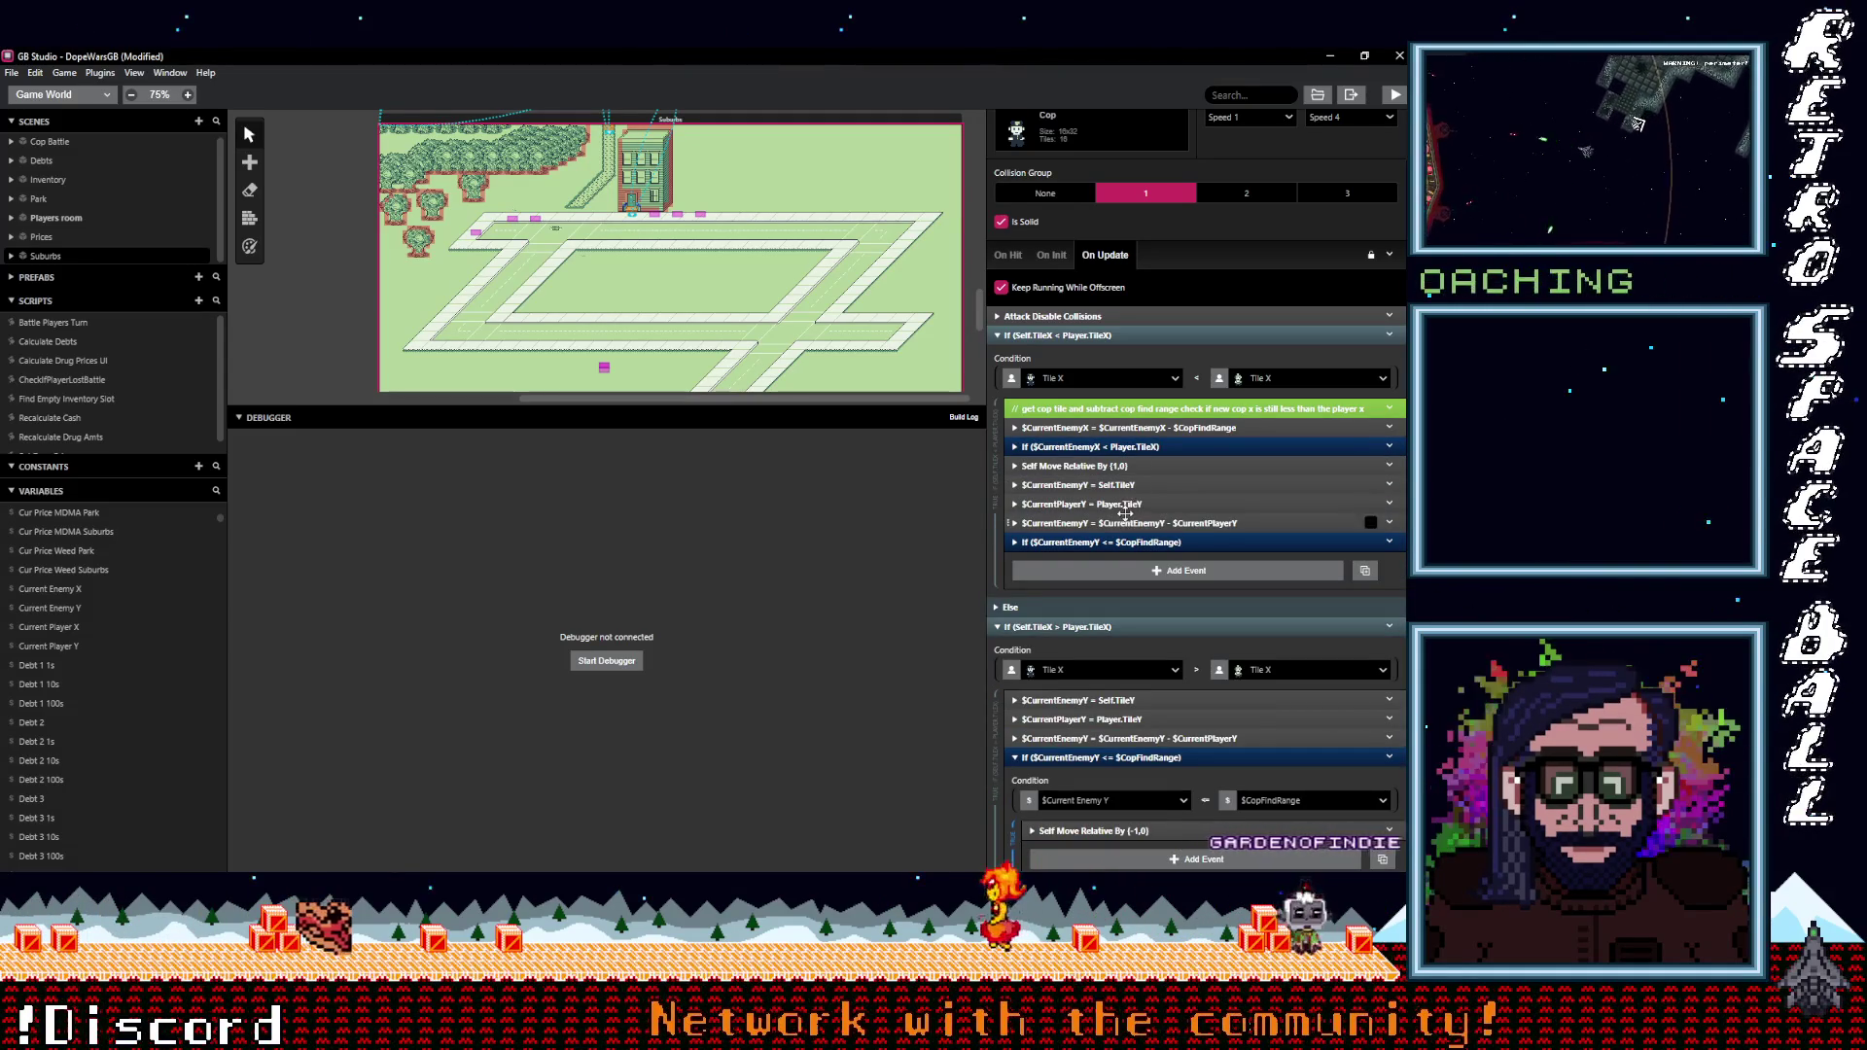
left_click(1371, 446)
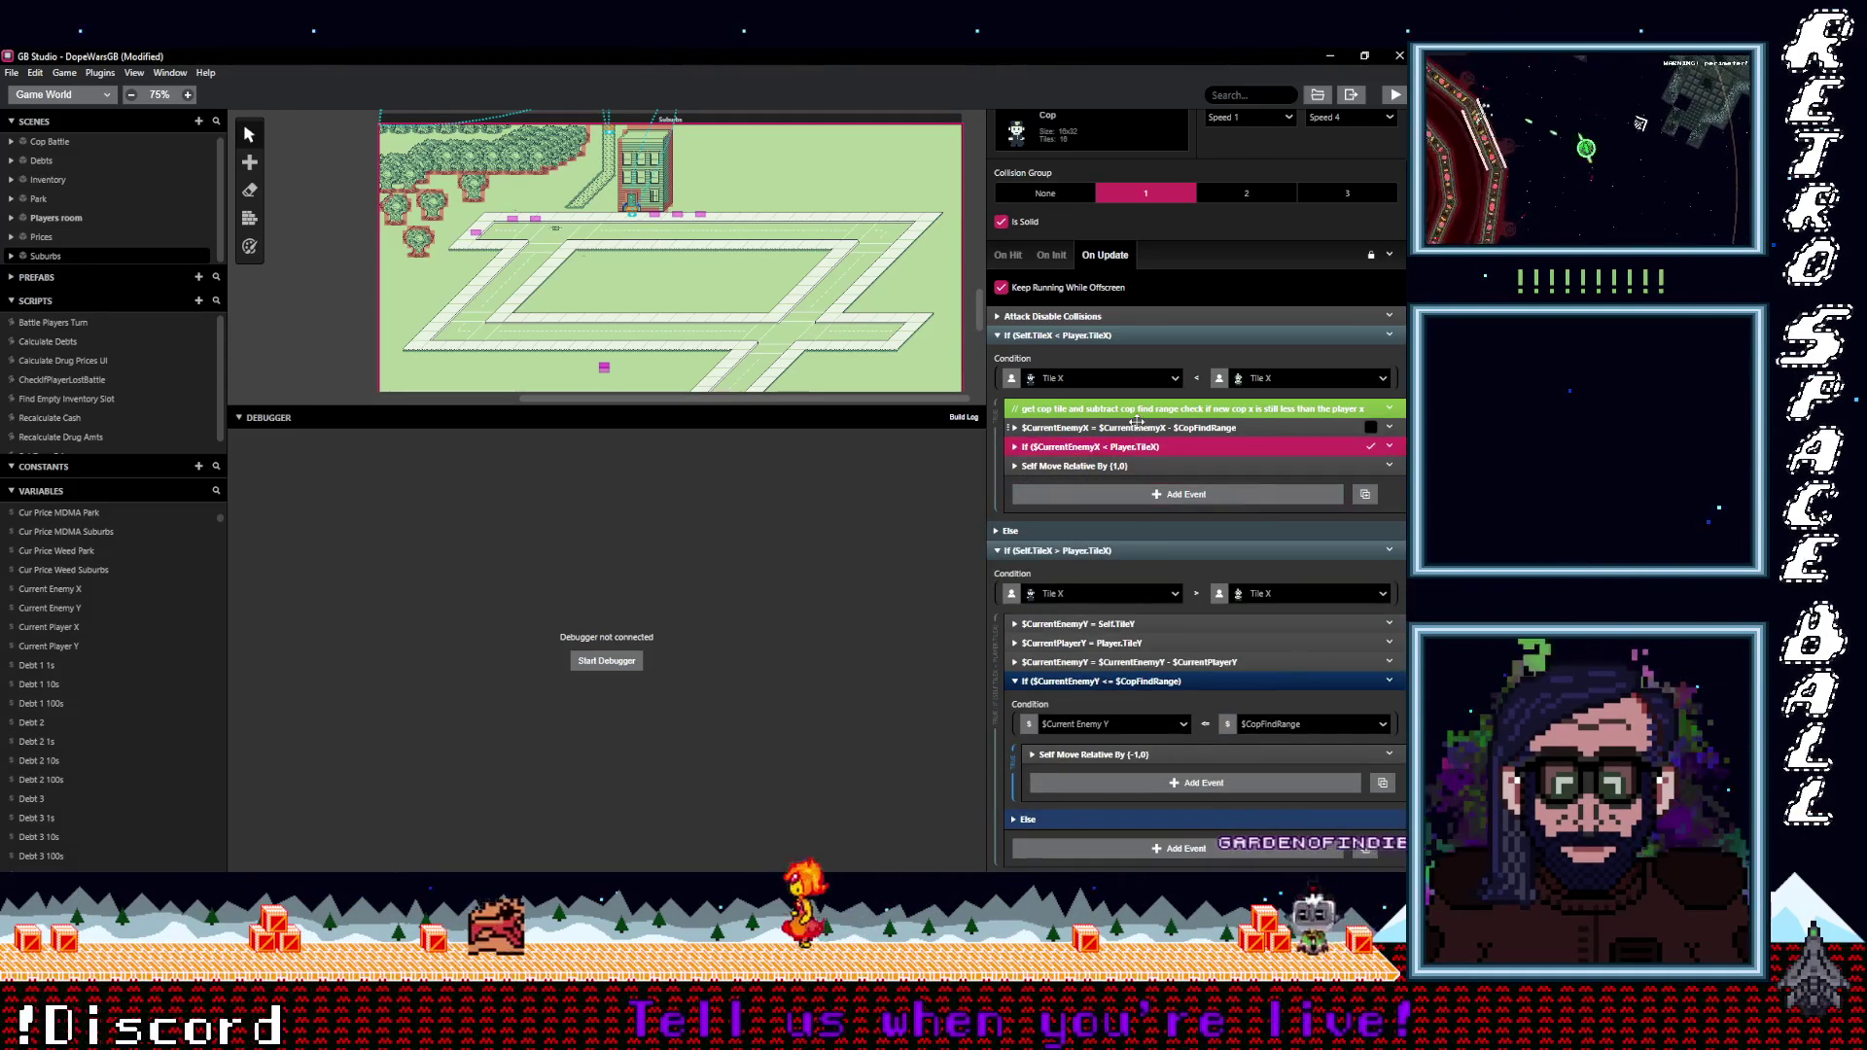
left_click(1371, 428, "shift")
left_click(1396, 428)
left_click(1322, 646)
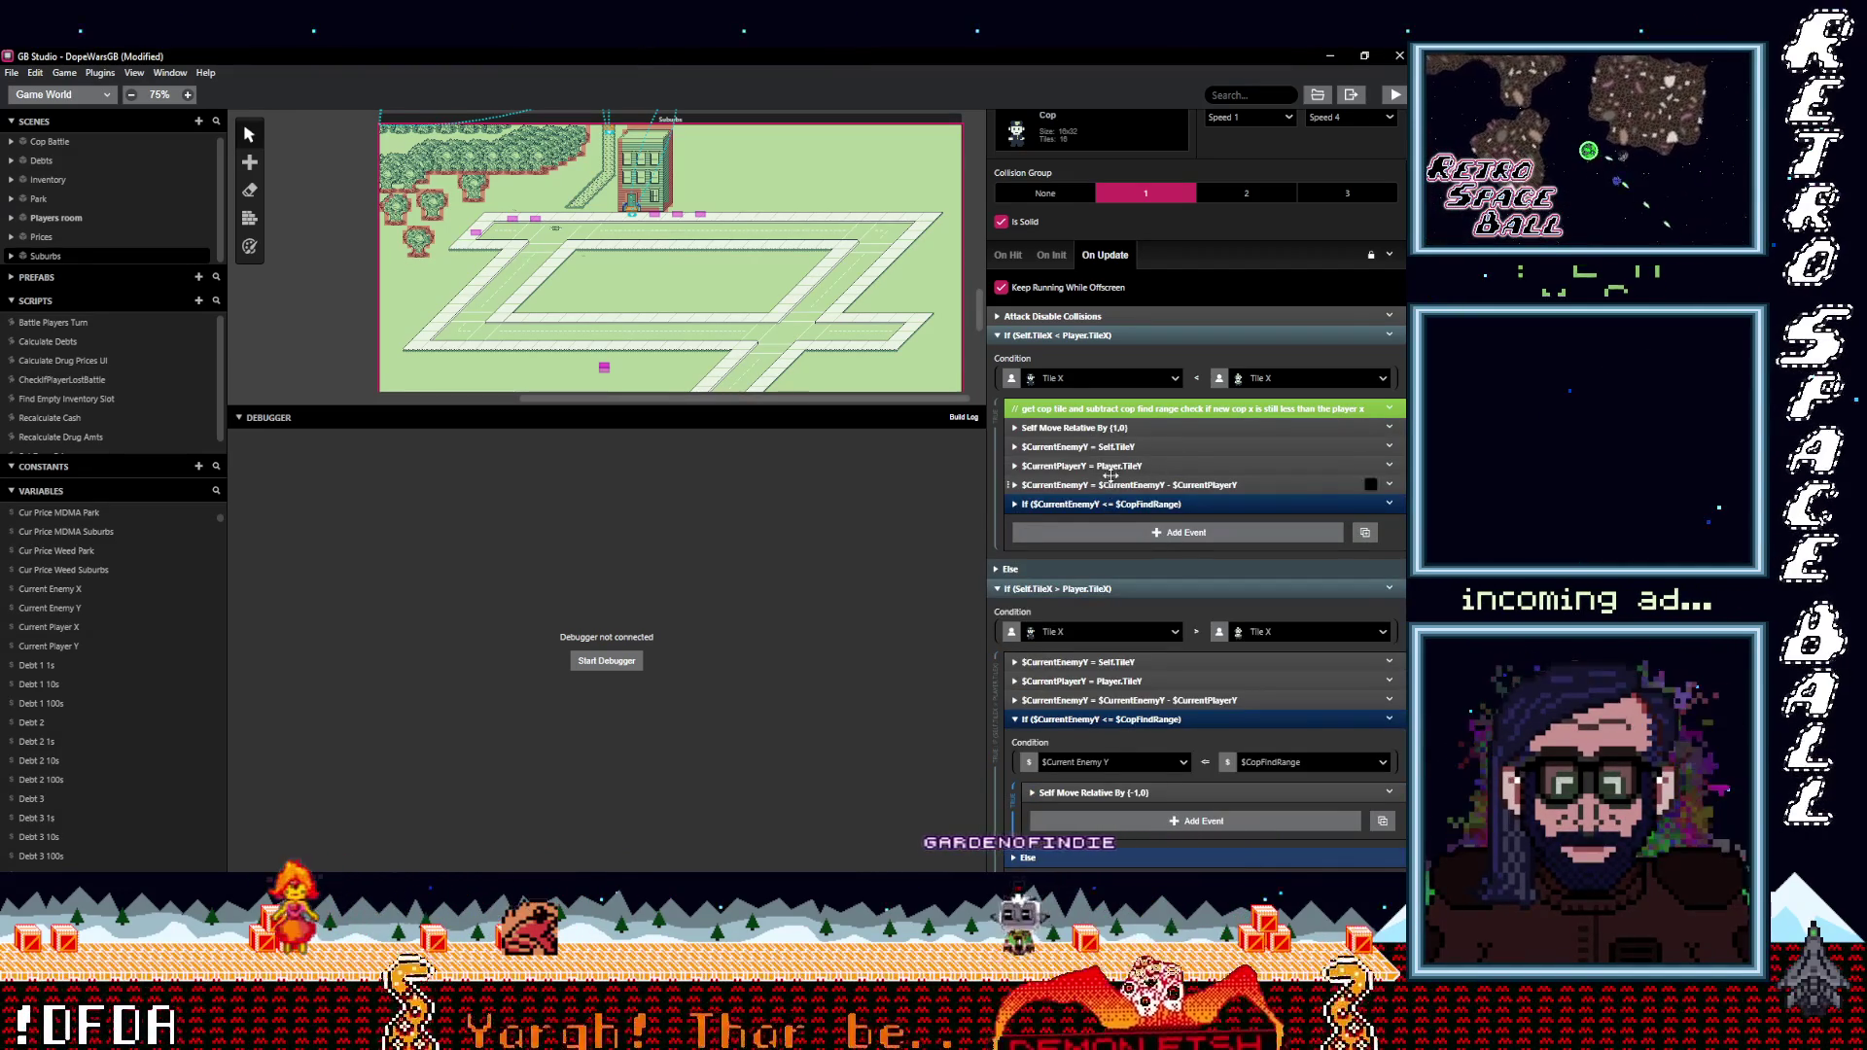
left_click(1123, 504)
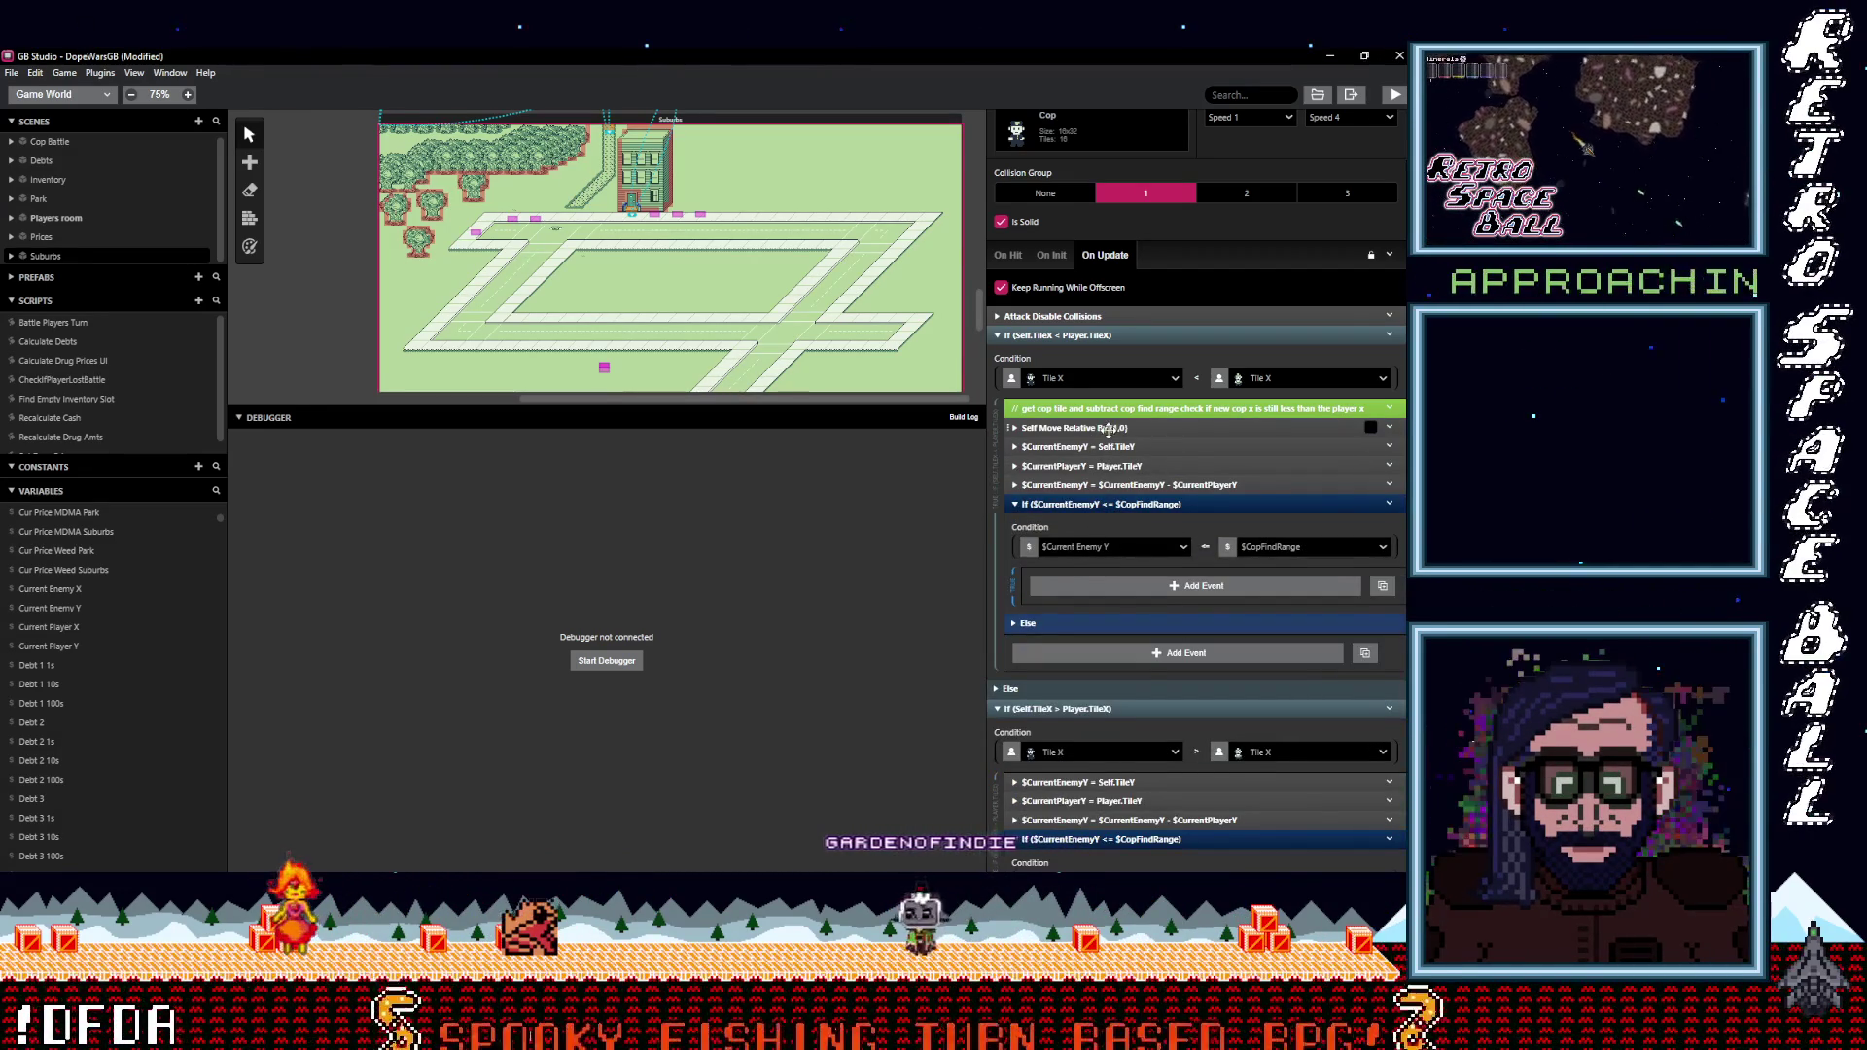
left_click_drag(1109, 429, 1196, 585)
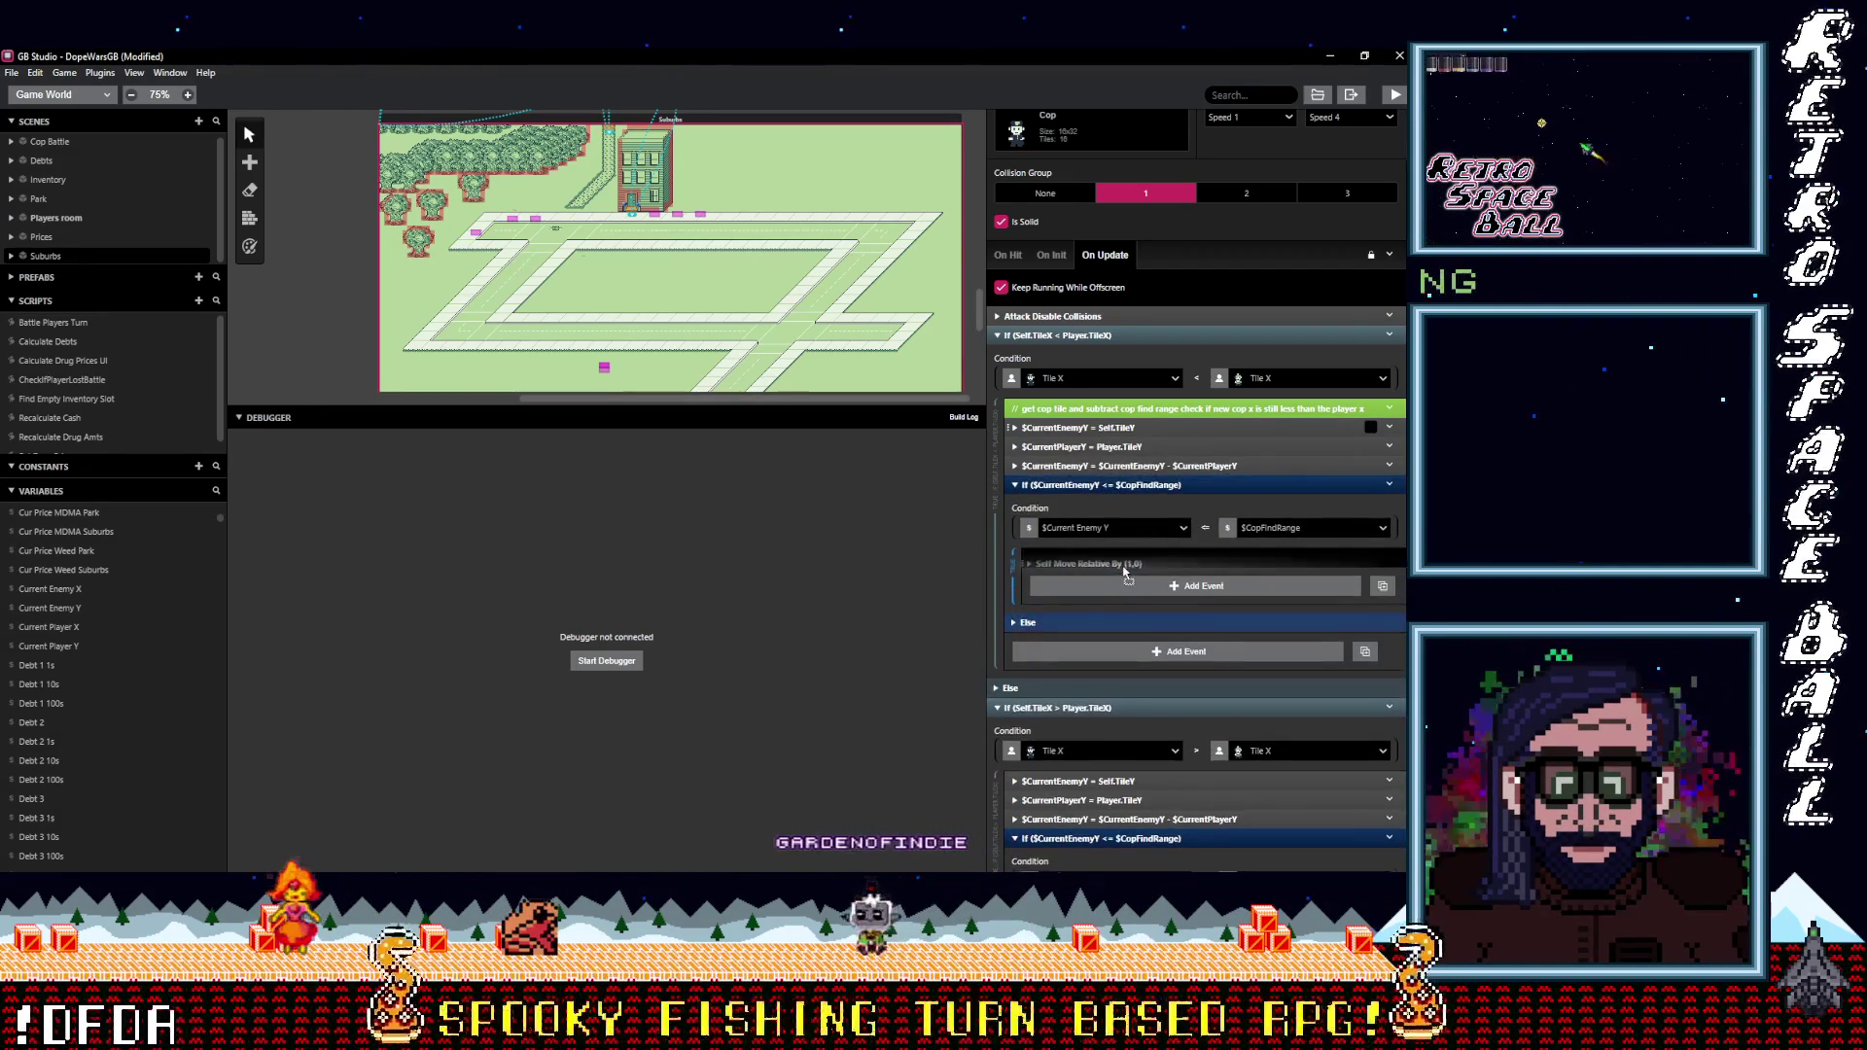
Set the pasted assignments to Current Enemy X = cop Tile X and Current Player X = player Tile X.
left_click(1116, 428)
left_click(1070, 472)
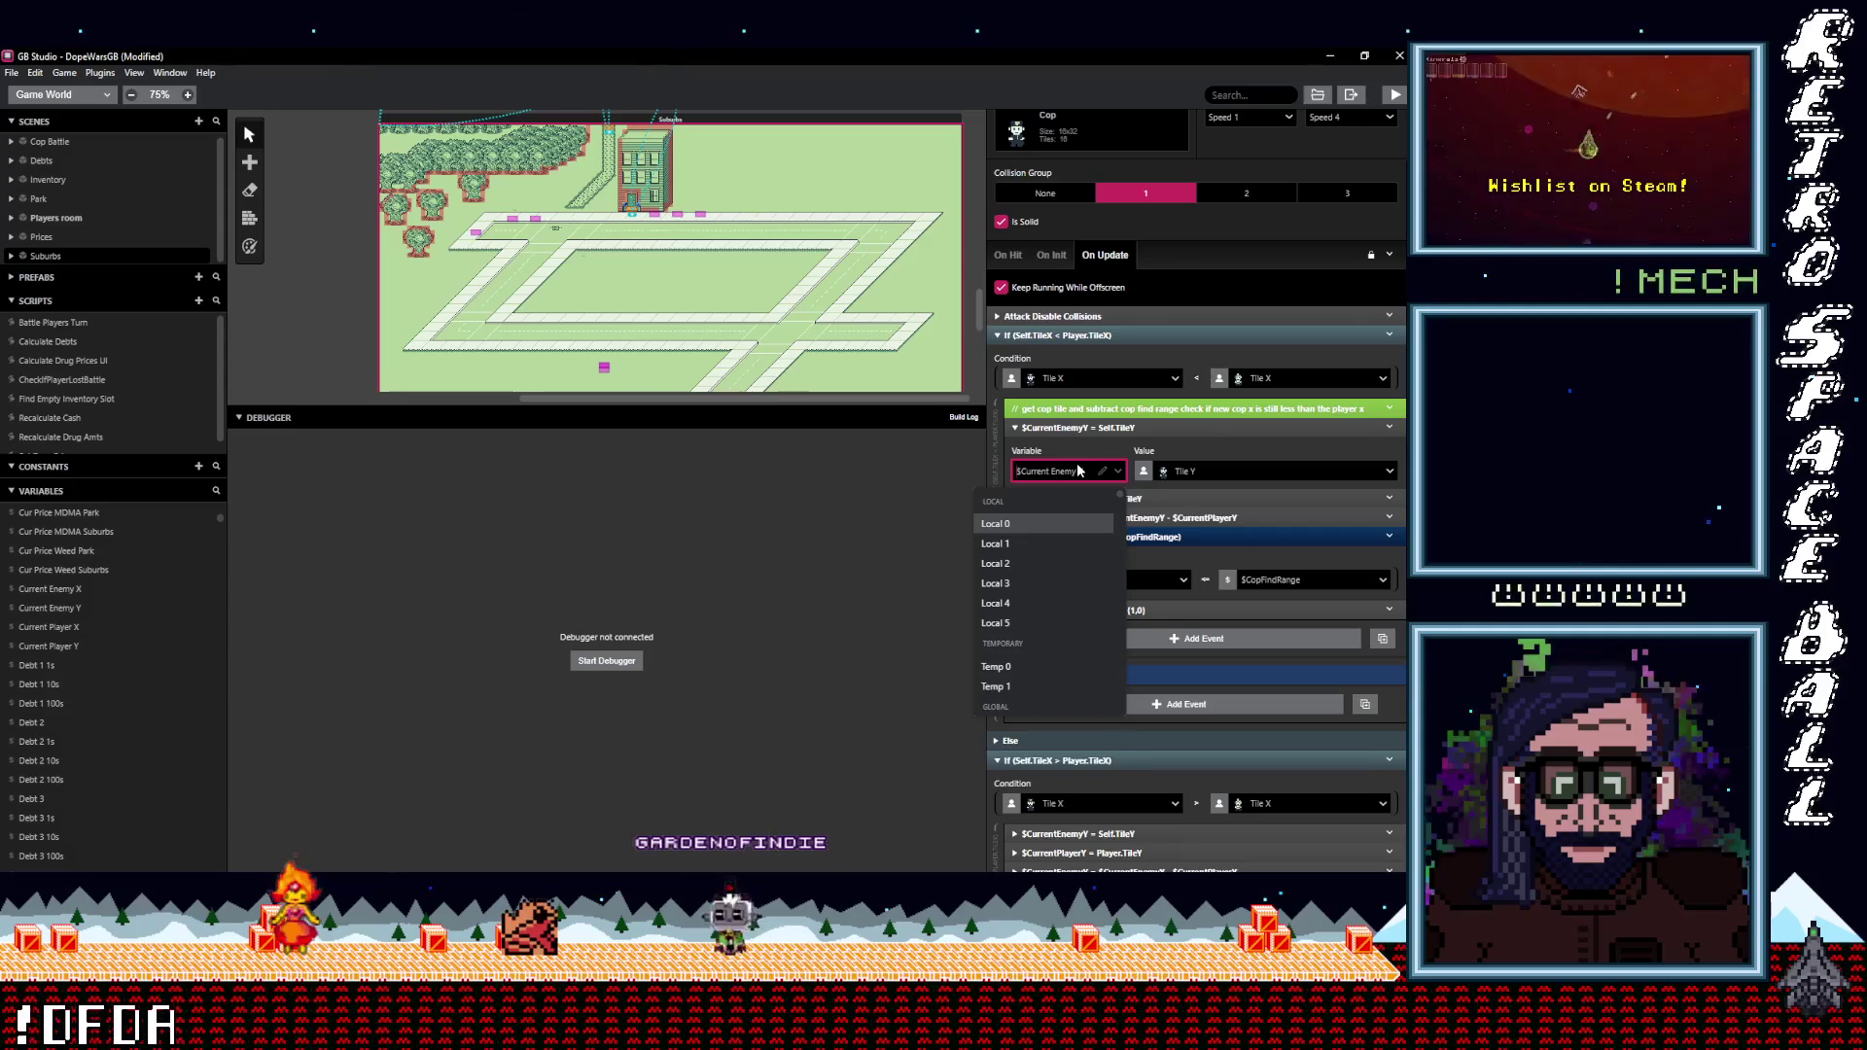
type("curr")
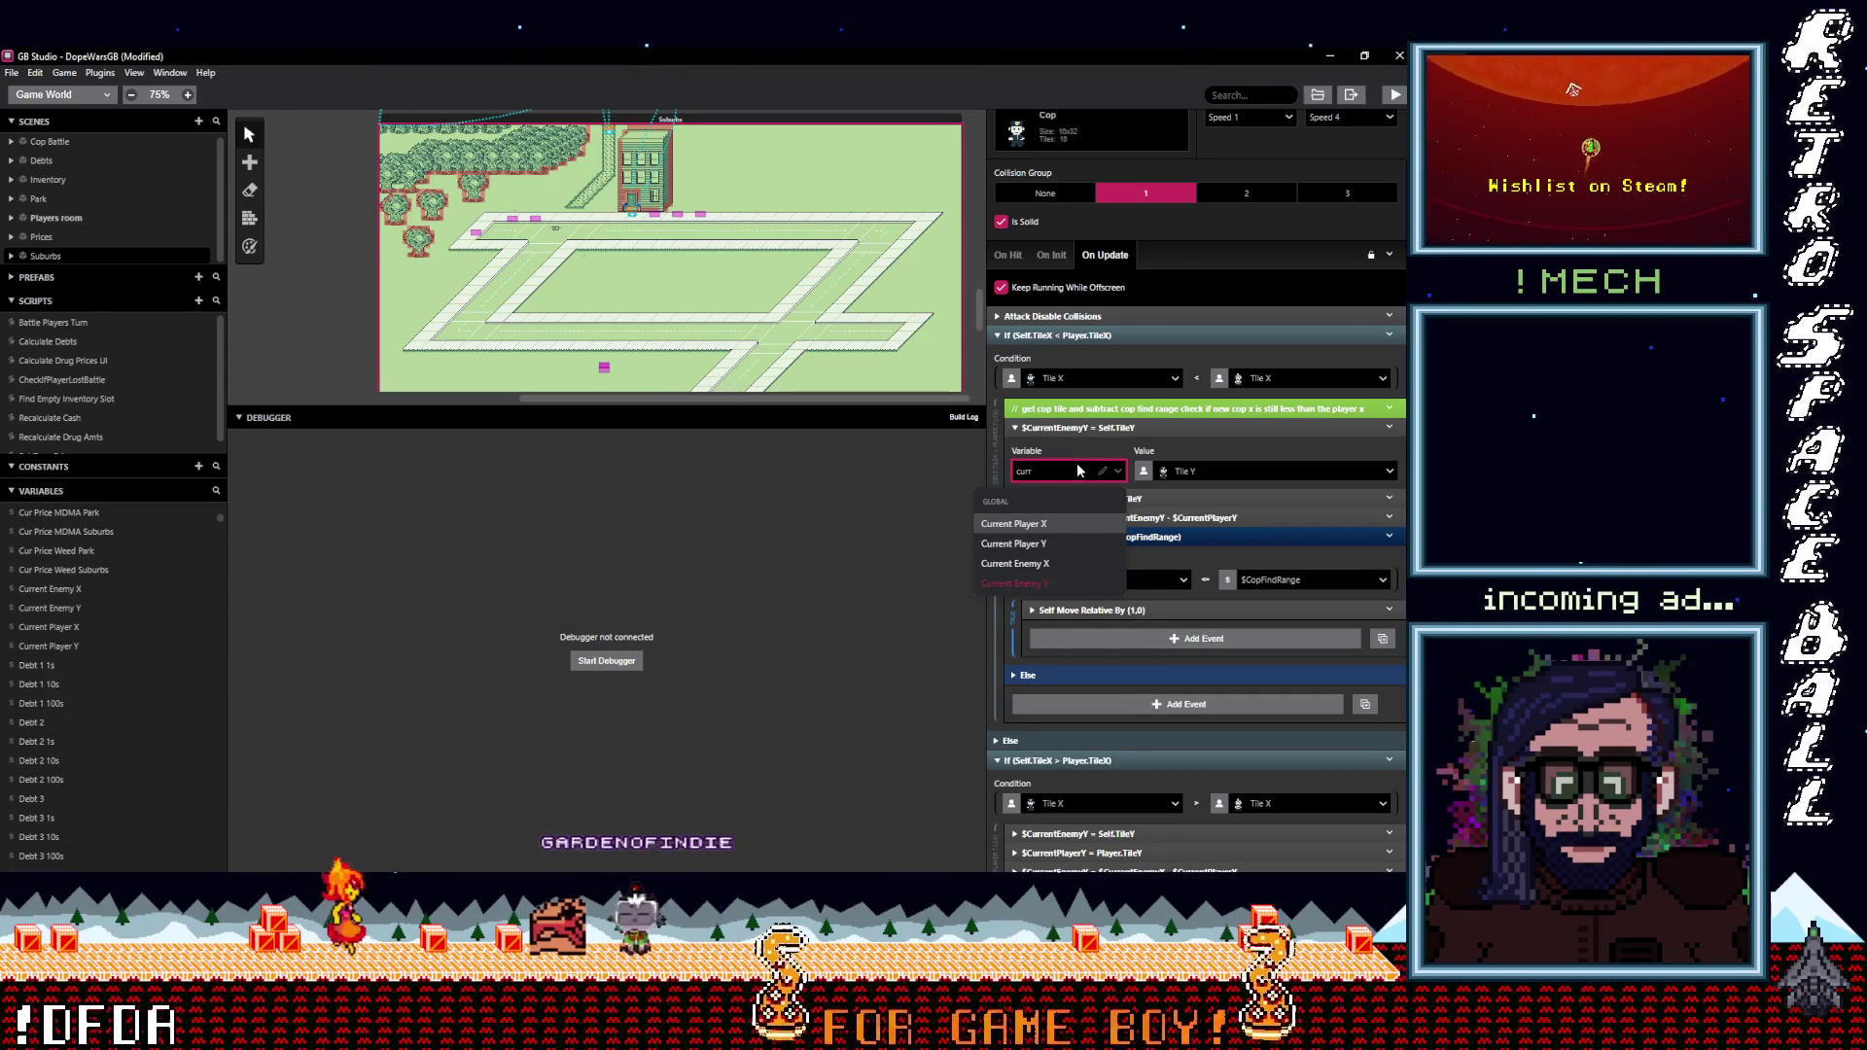
left_click(1030, 562)
left_click(1205, 470)
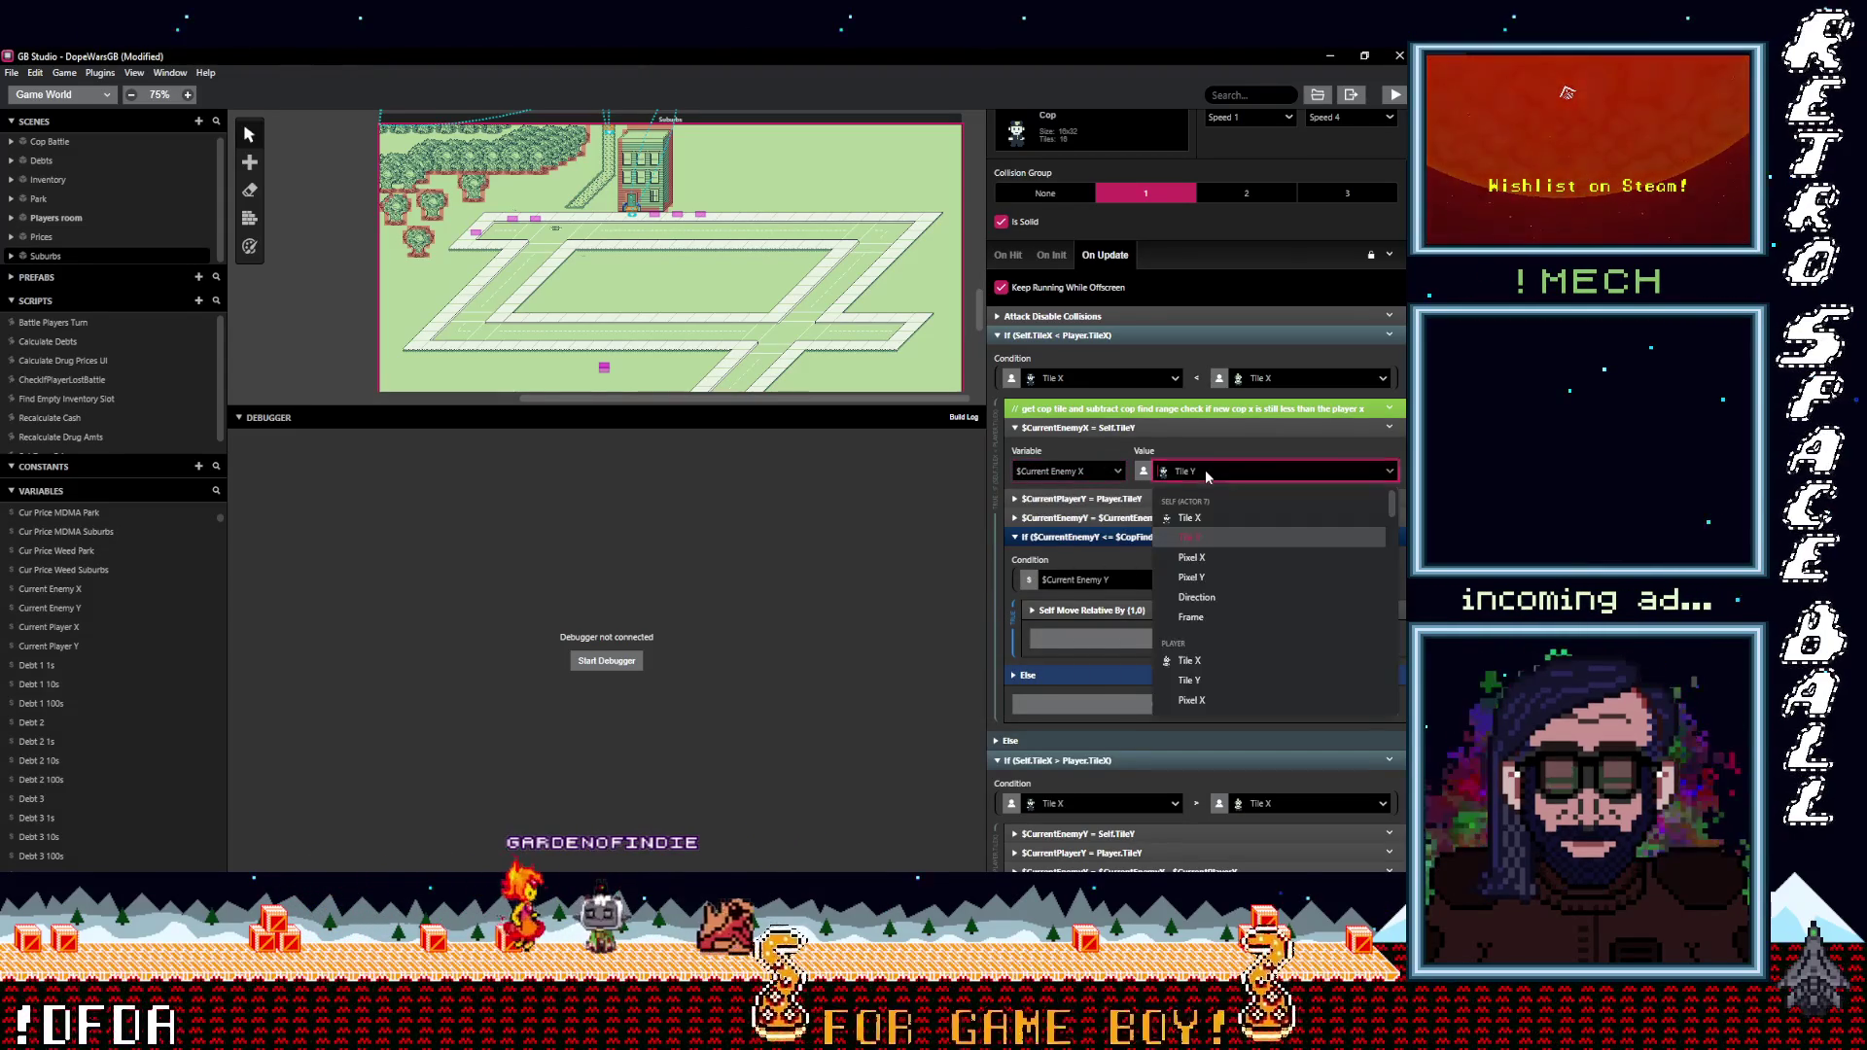
left_click(1186, 517)
left_click(1091, 500)
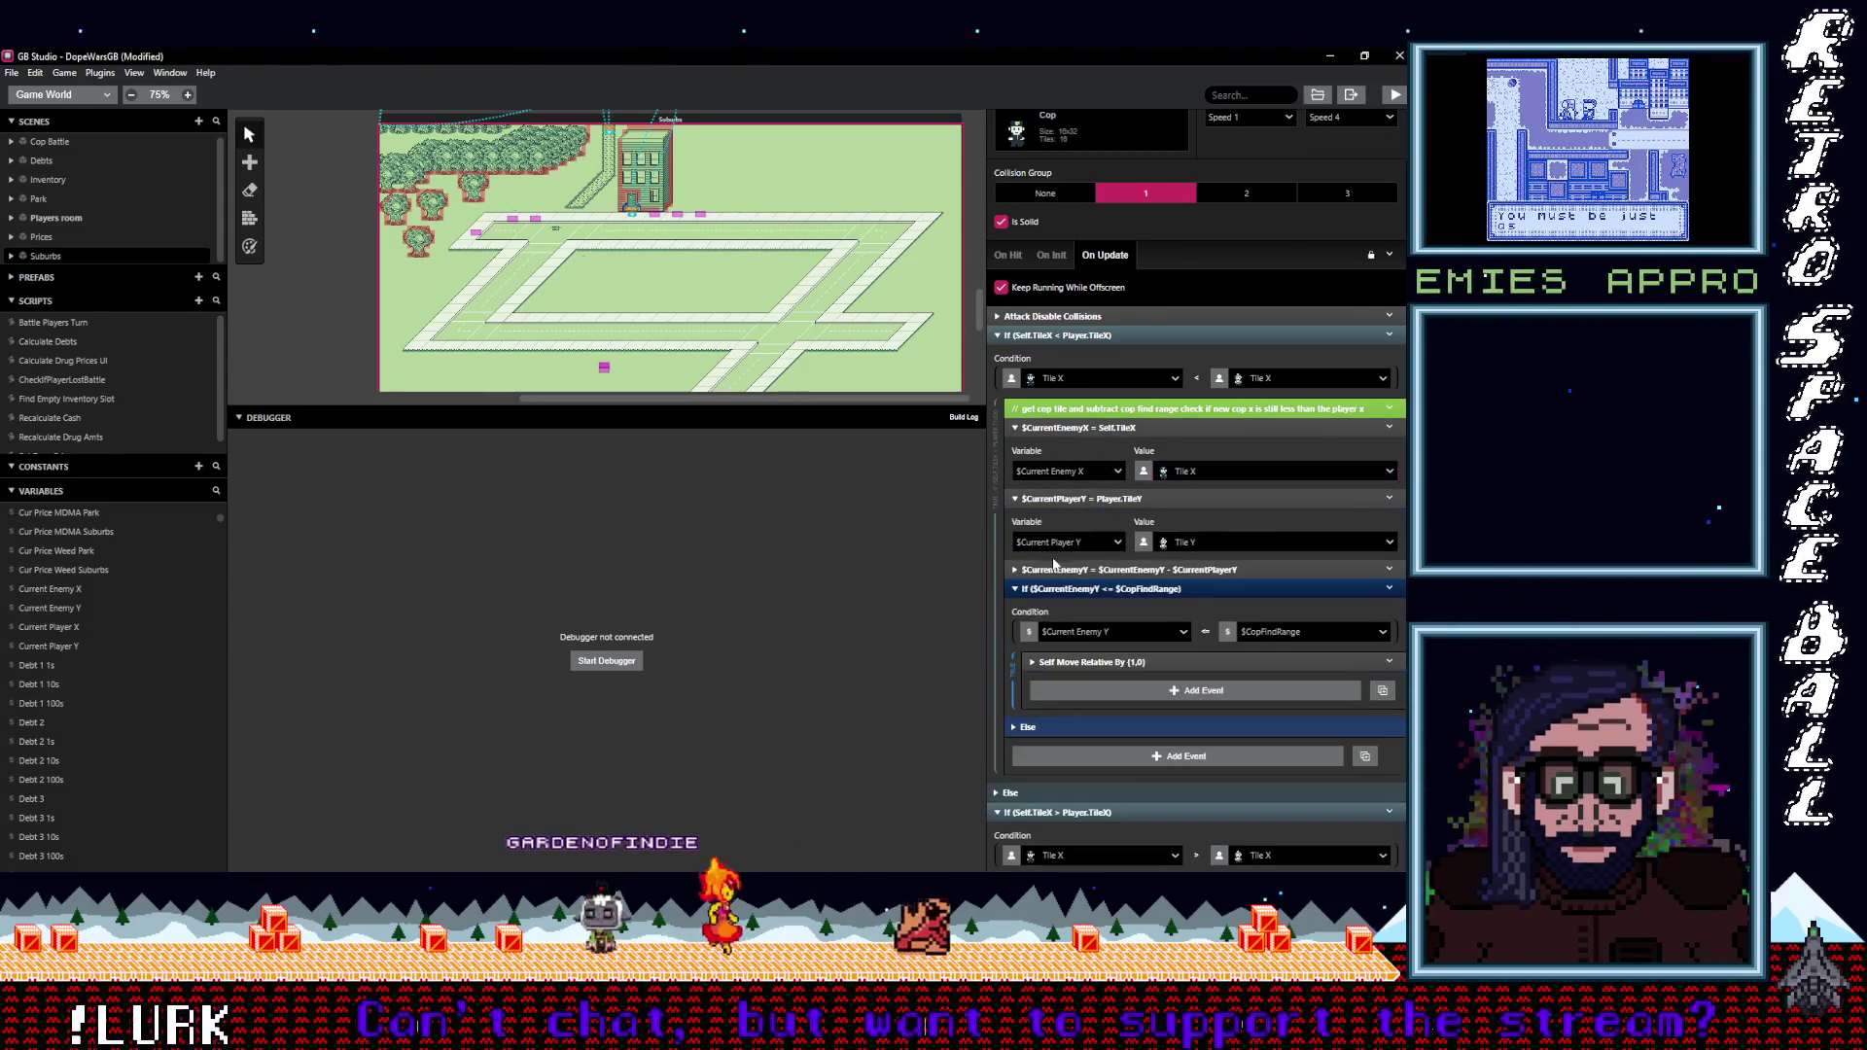
left_click(1060, 542)
type("urr")
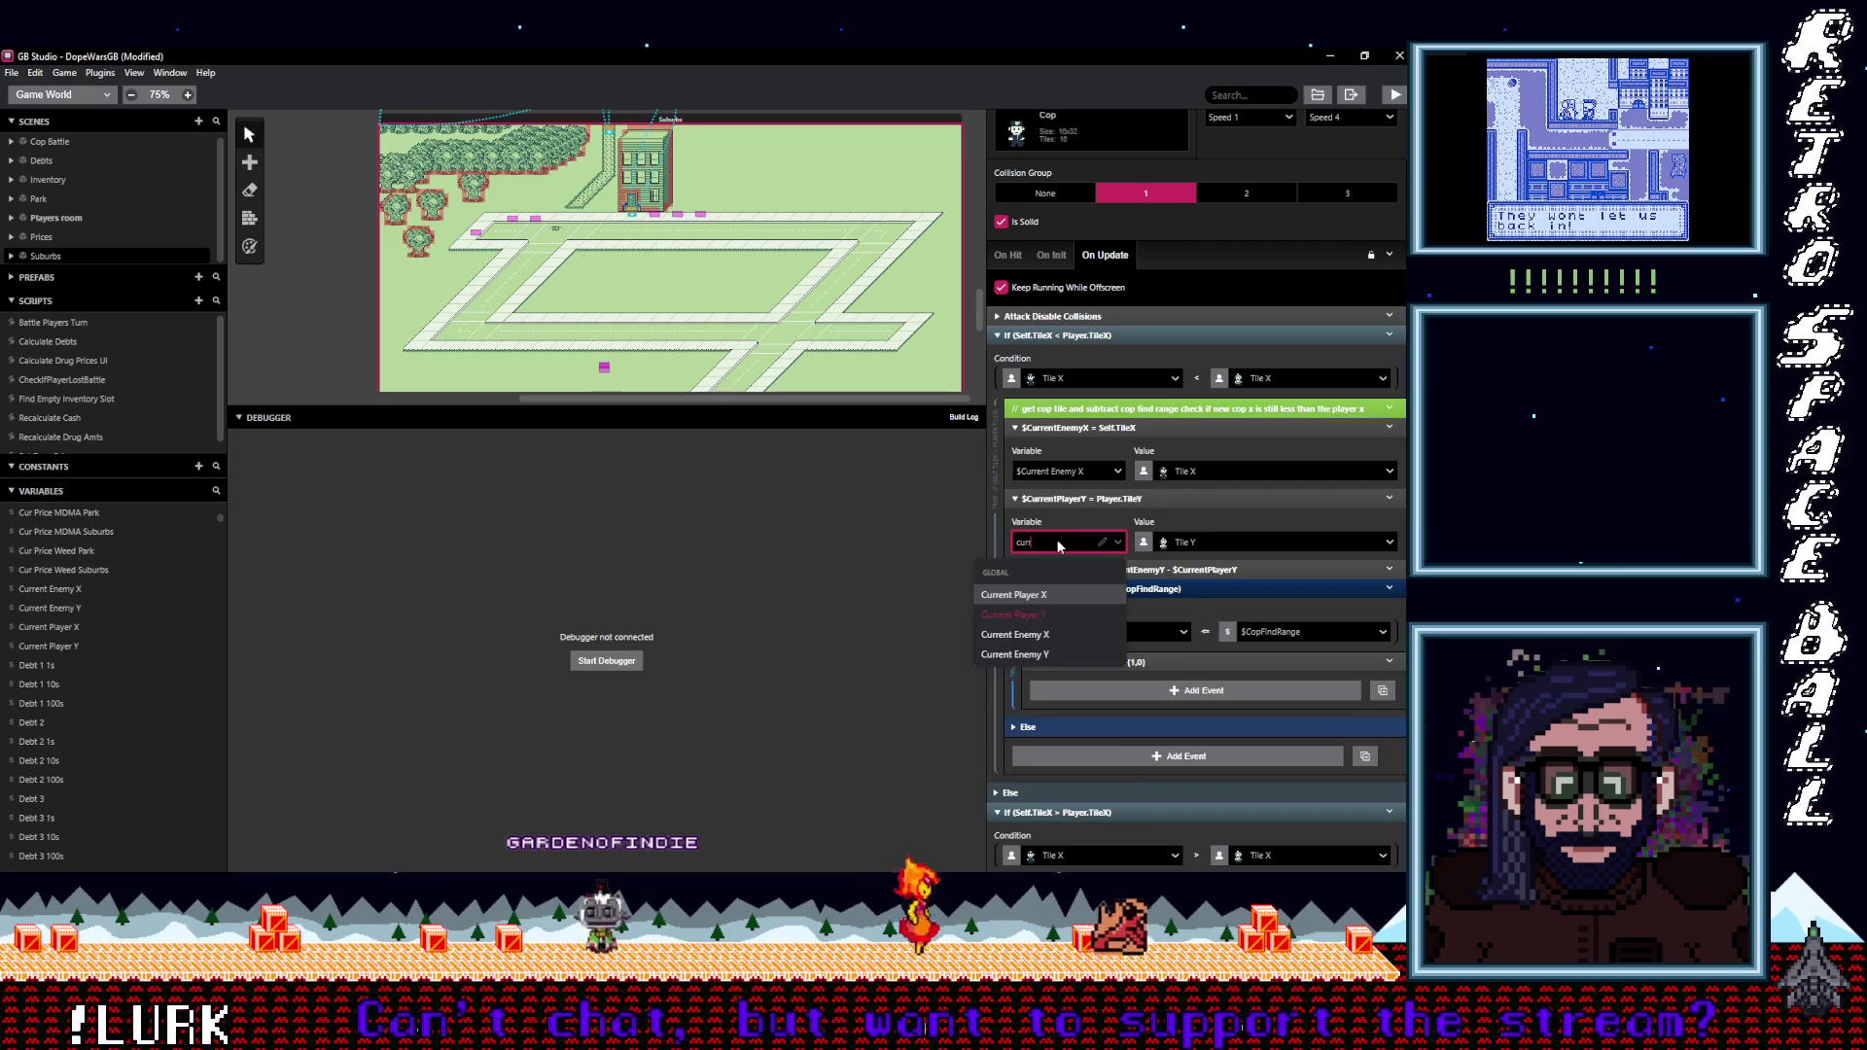
left_click(1060, 589)
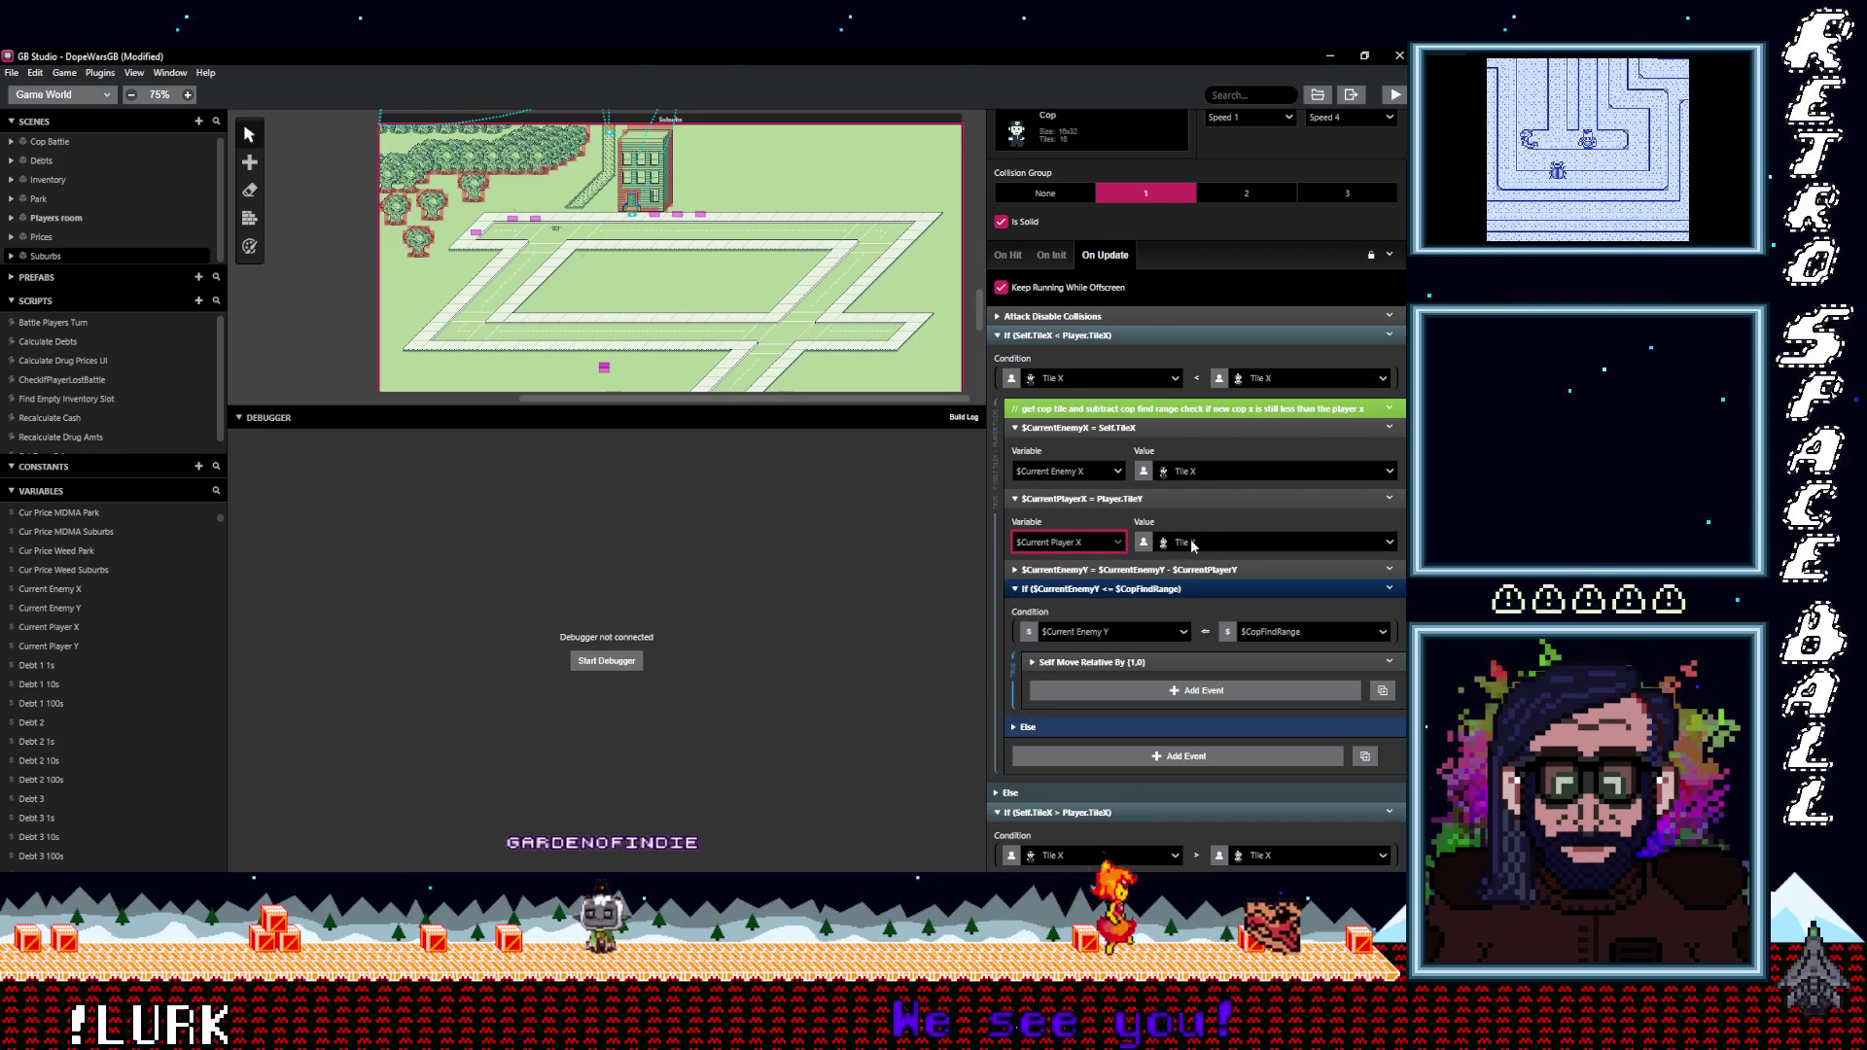
left_click(1080, 543)
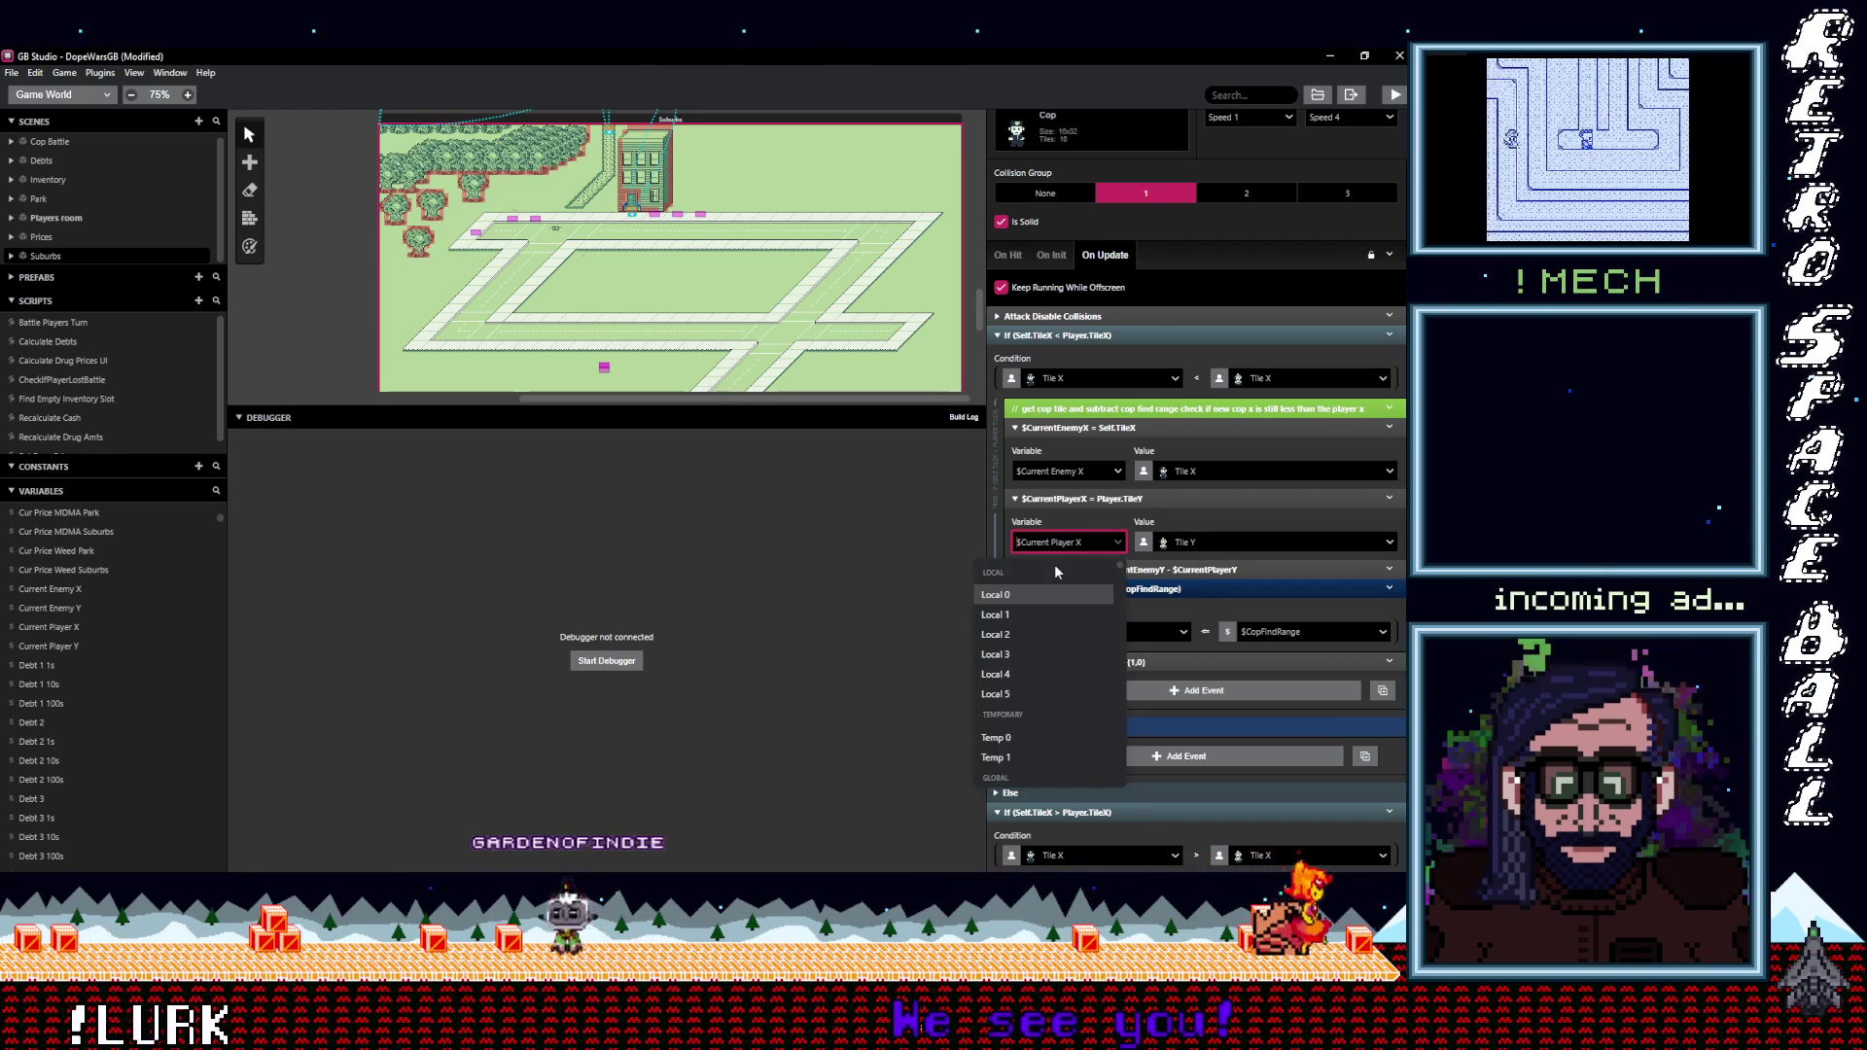
type("c")
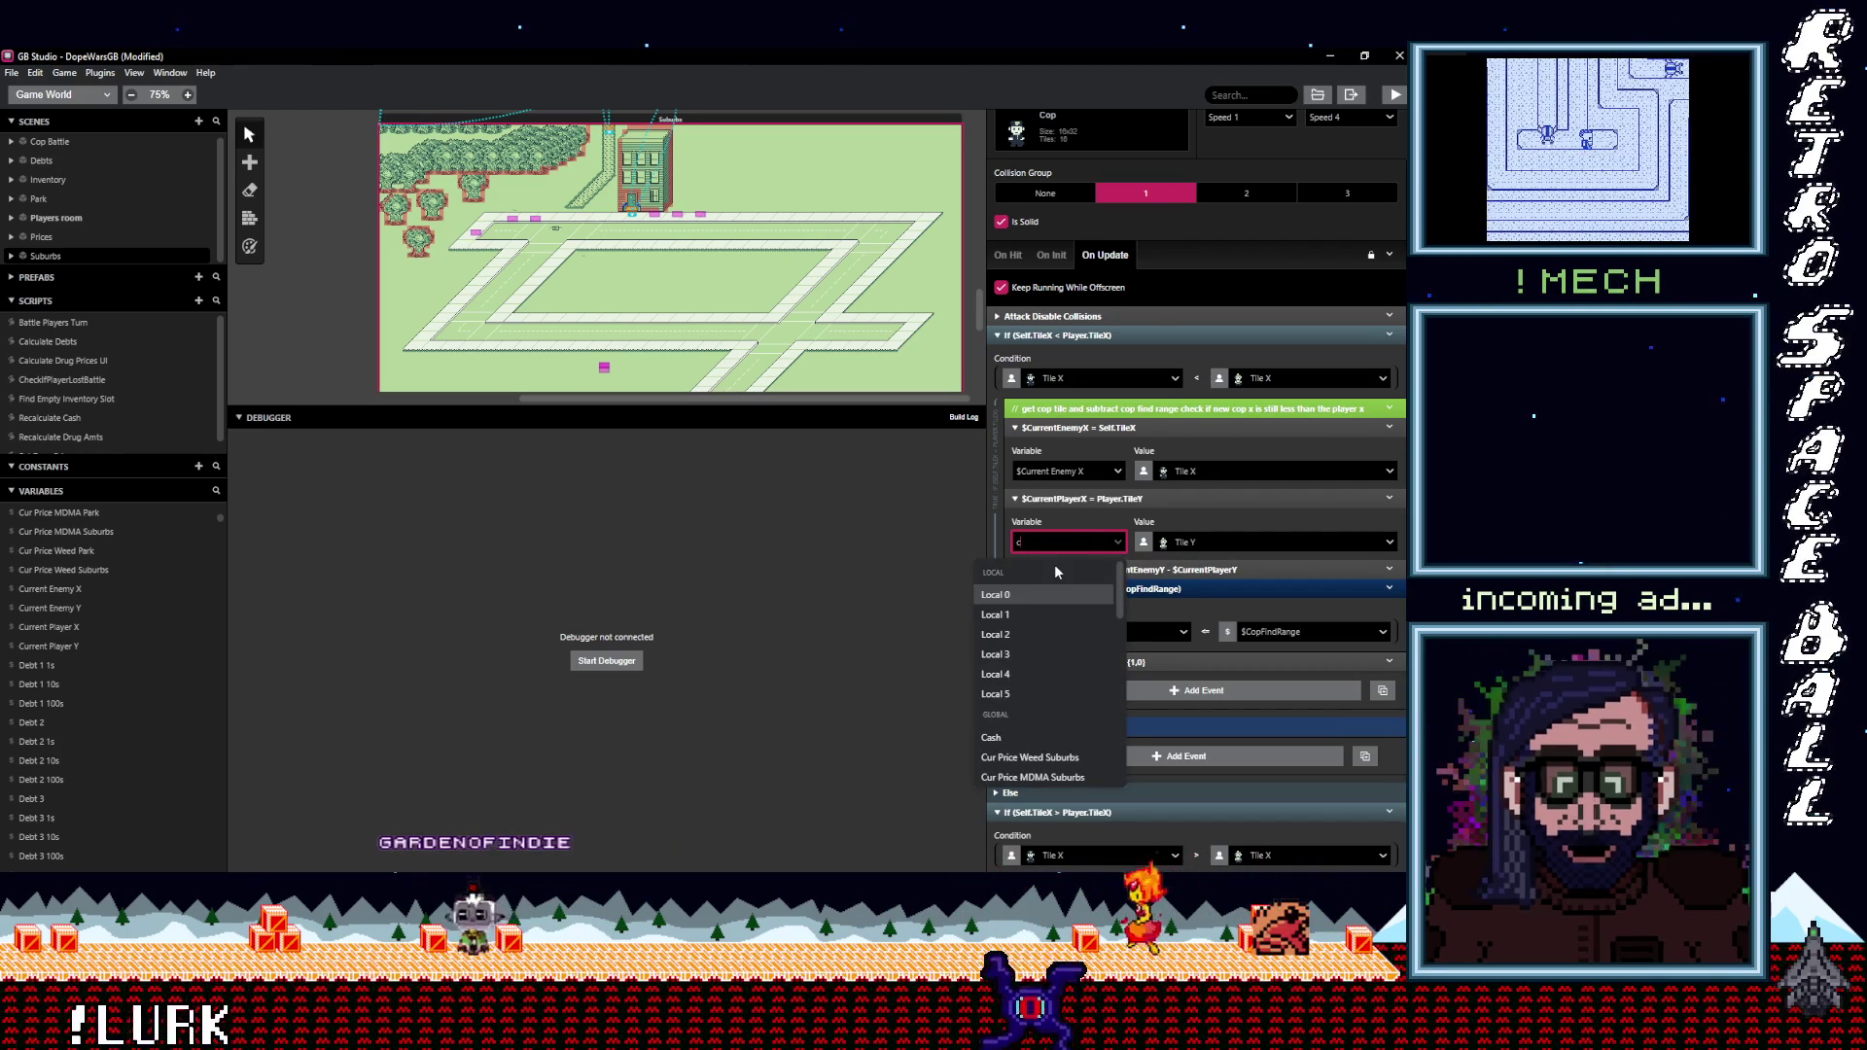
left_click(1244, 540)
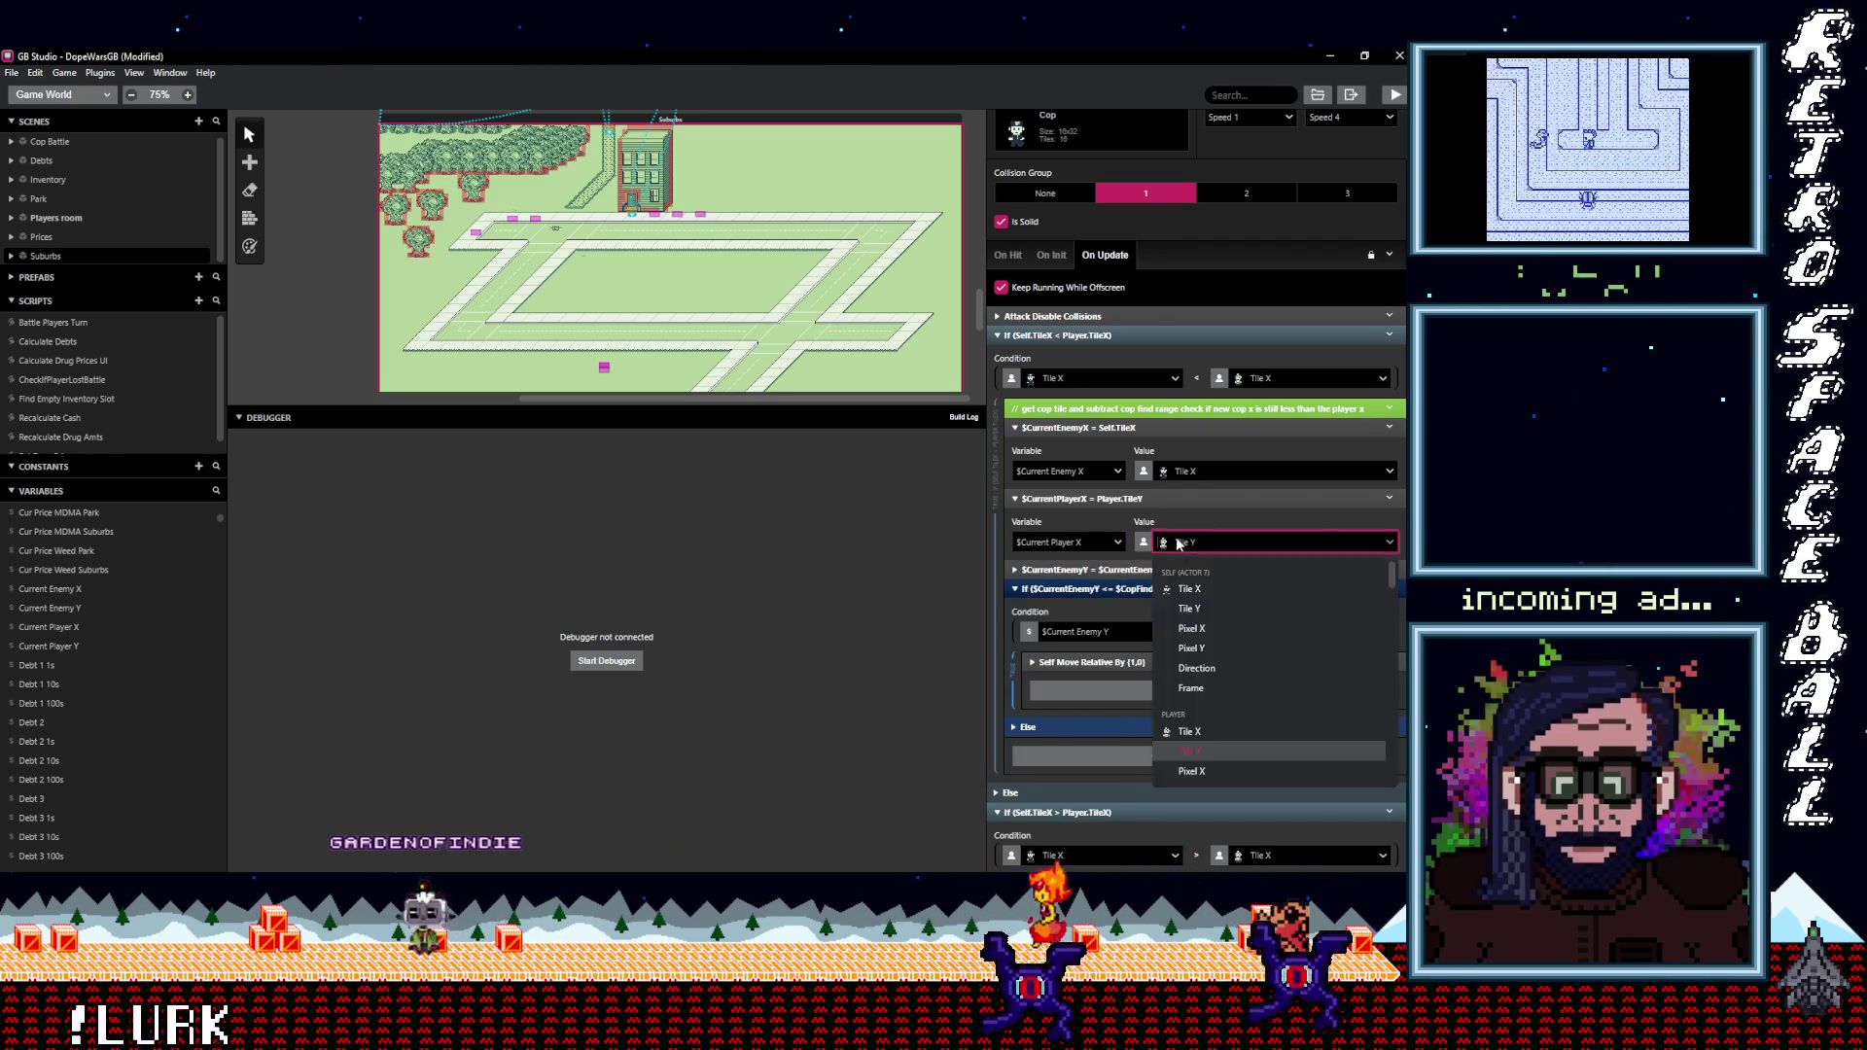
left_click(1209, 733)
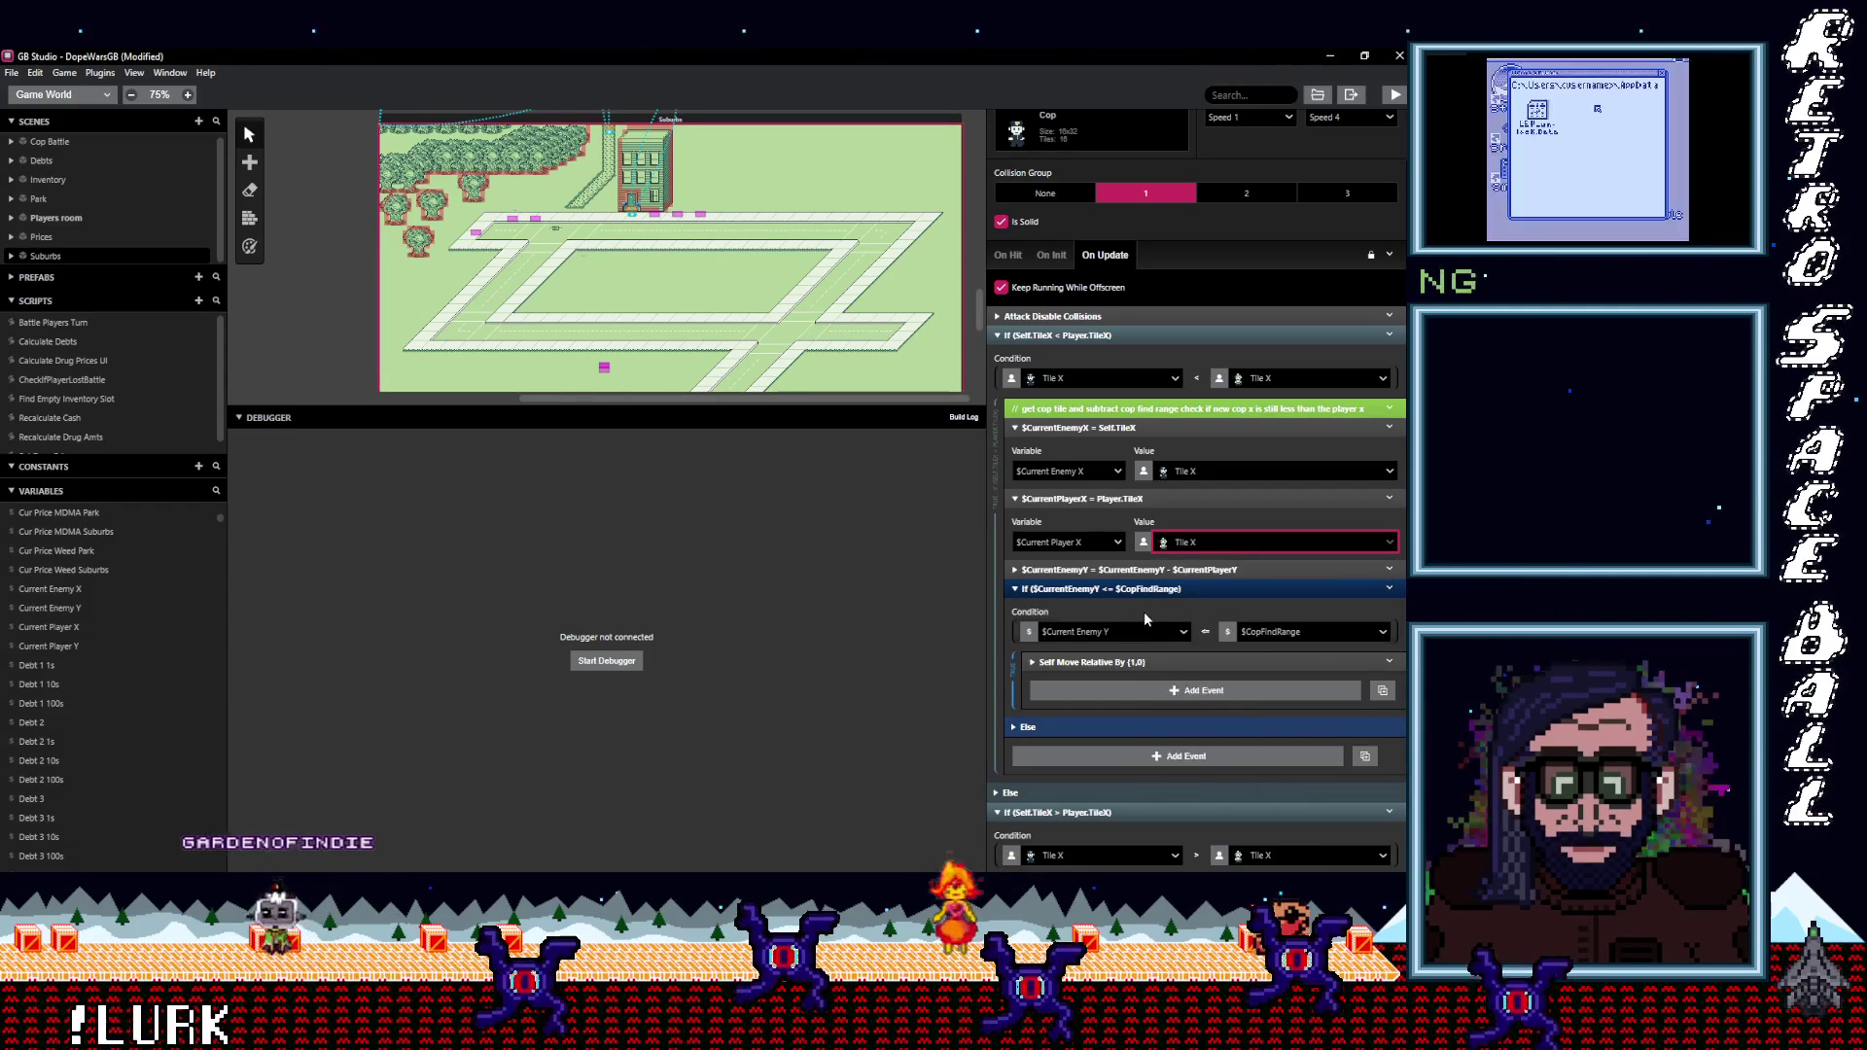
Make the subtraction compute Current Enemy X minus Current Player X and the range test use Current Enemy X.
left_click(1128, 570)
left_click(1103, 612)
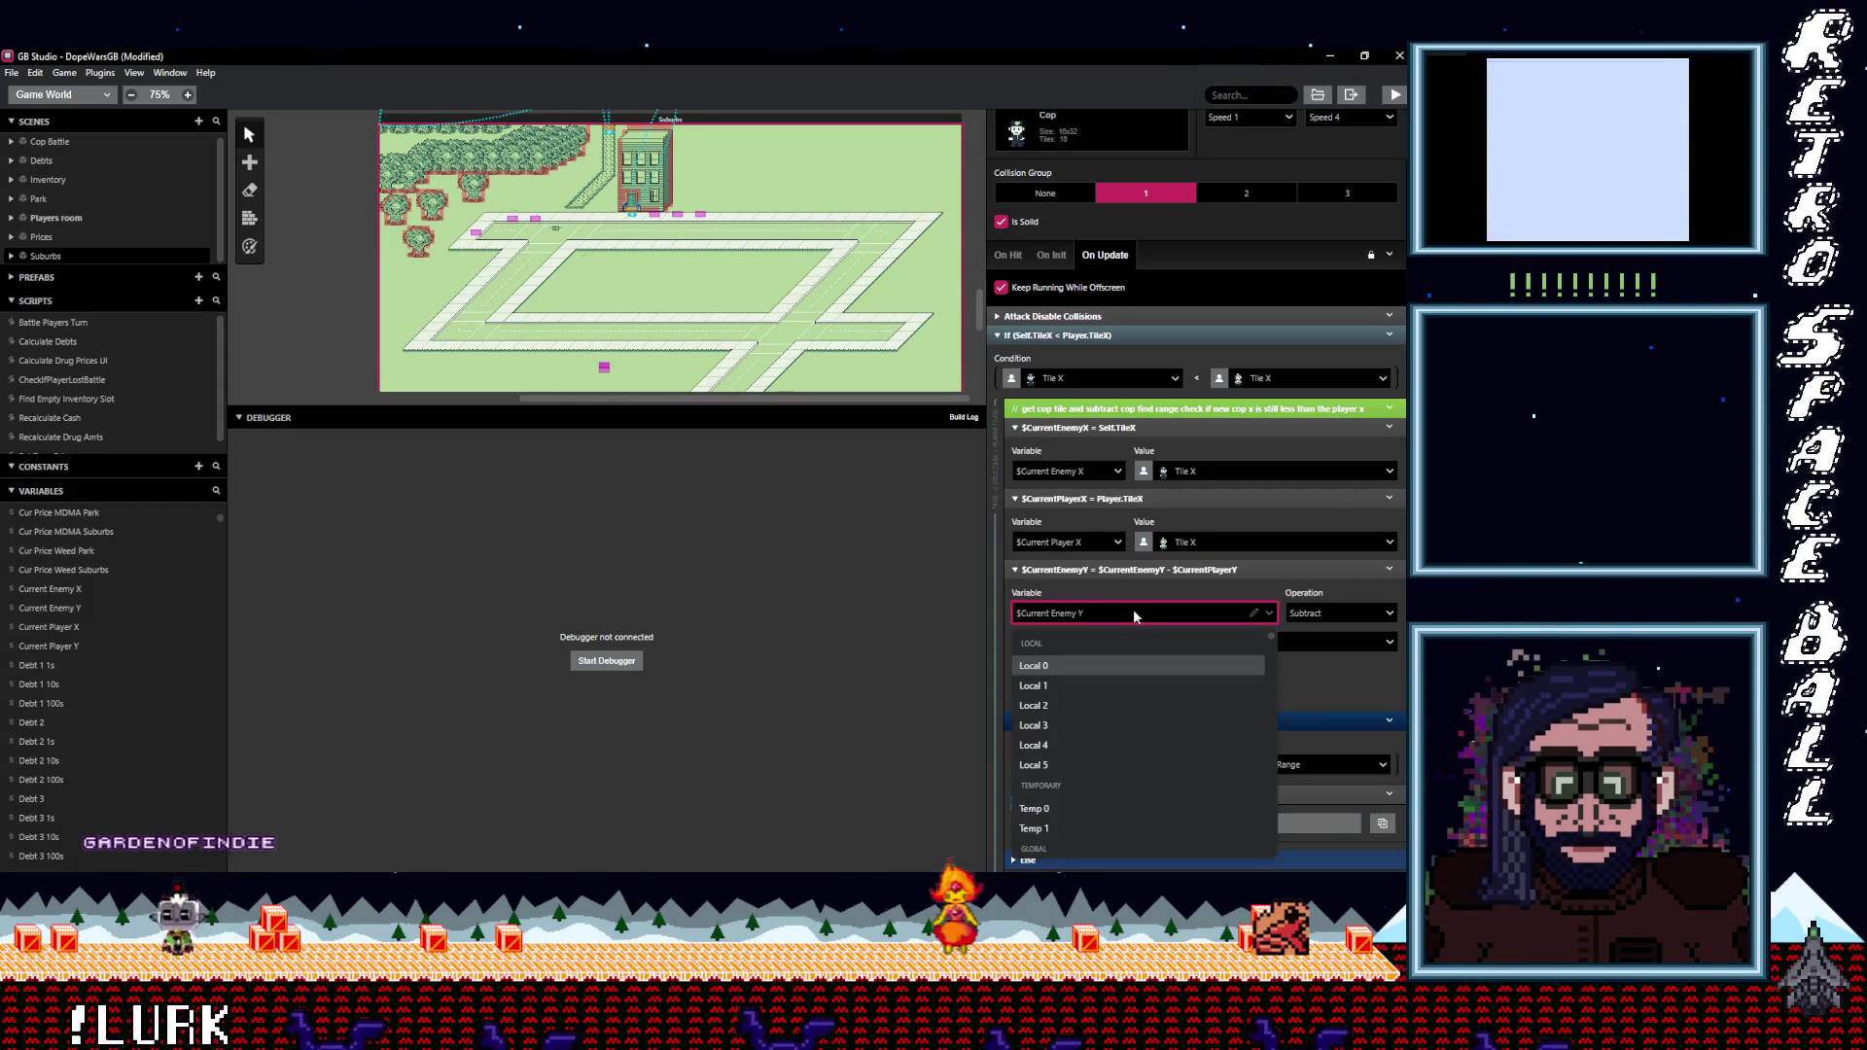
type("curren")
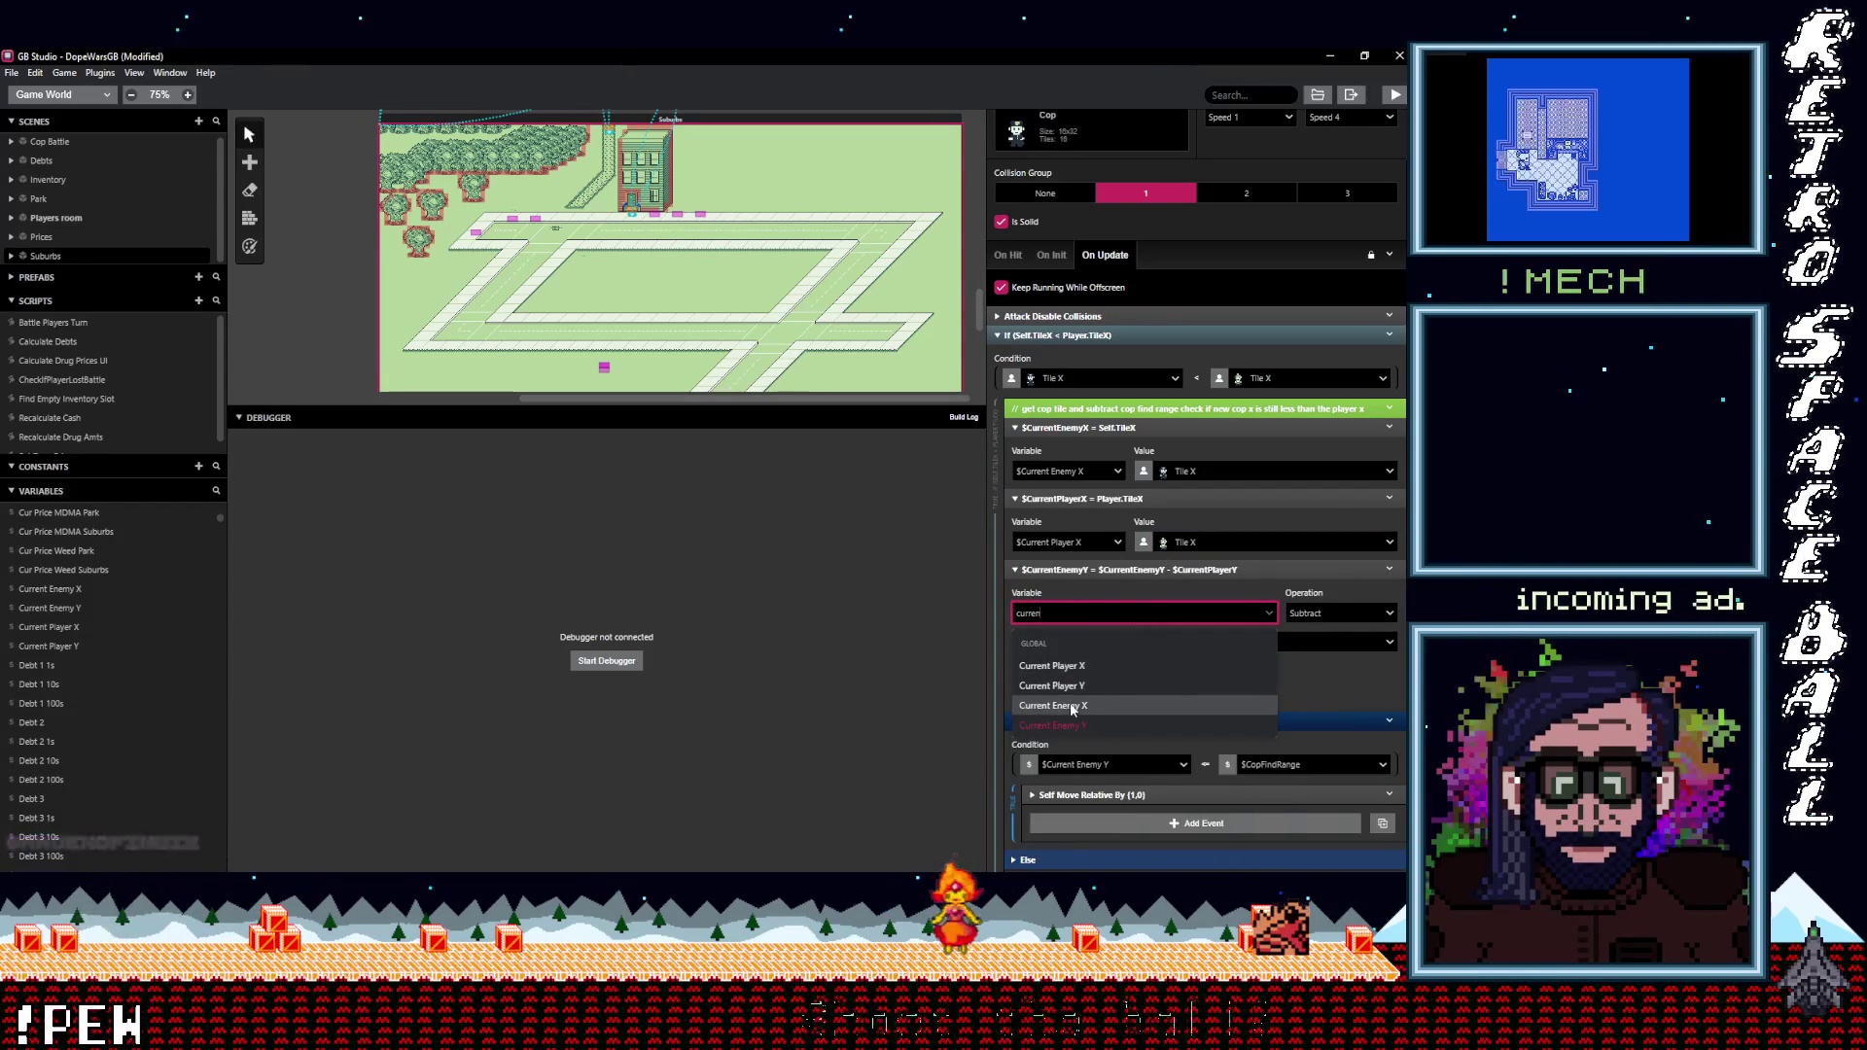
left_click(1075, 708)
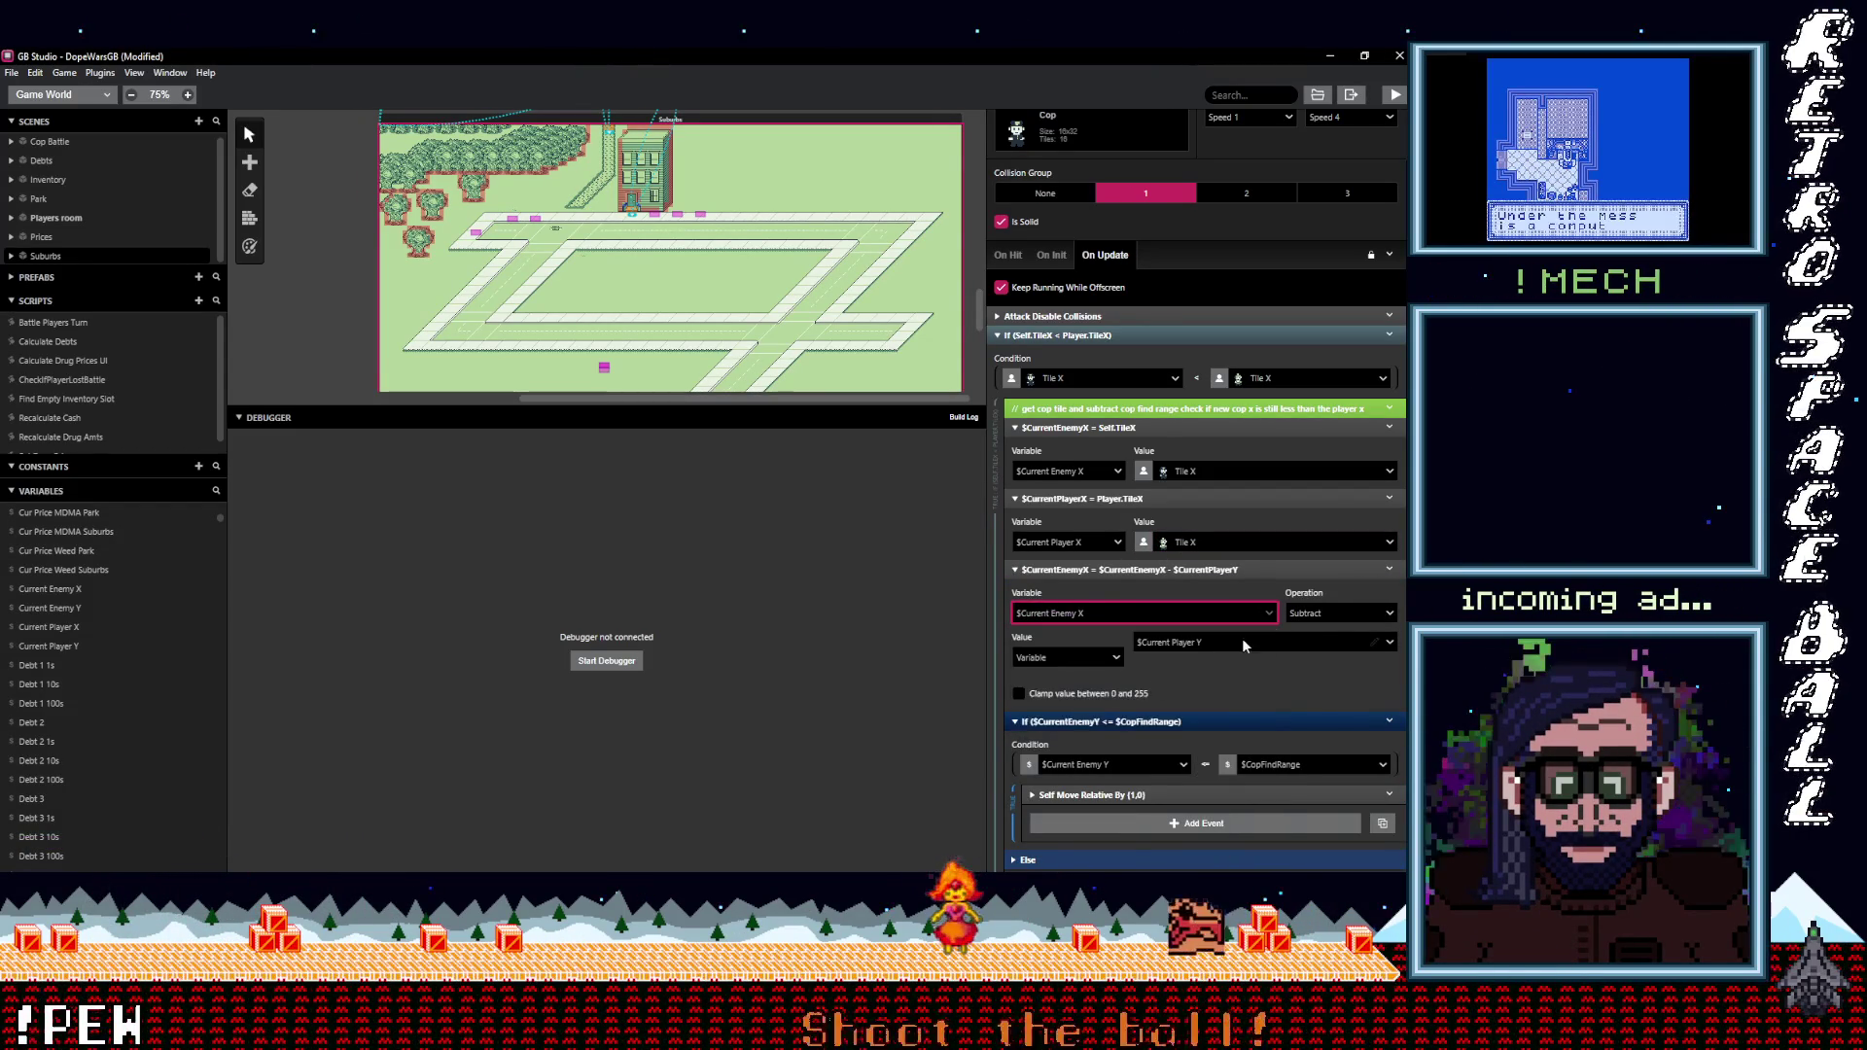
left_click(1191, 642)
type("curren")
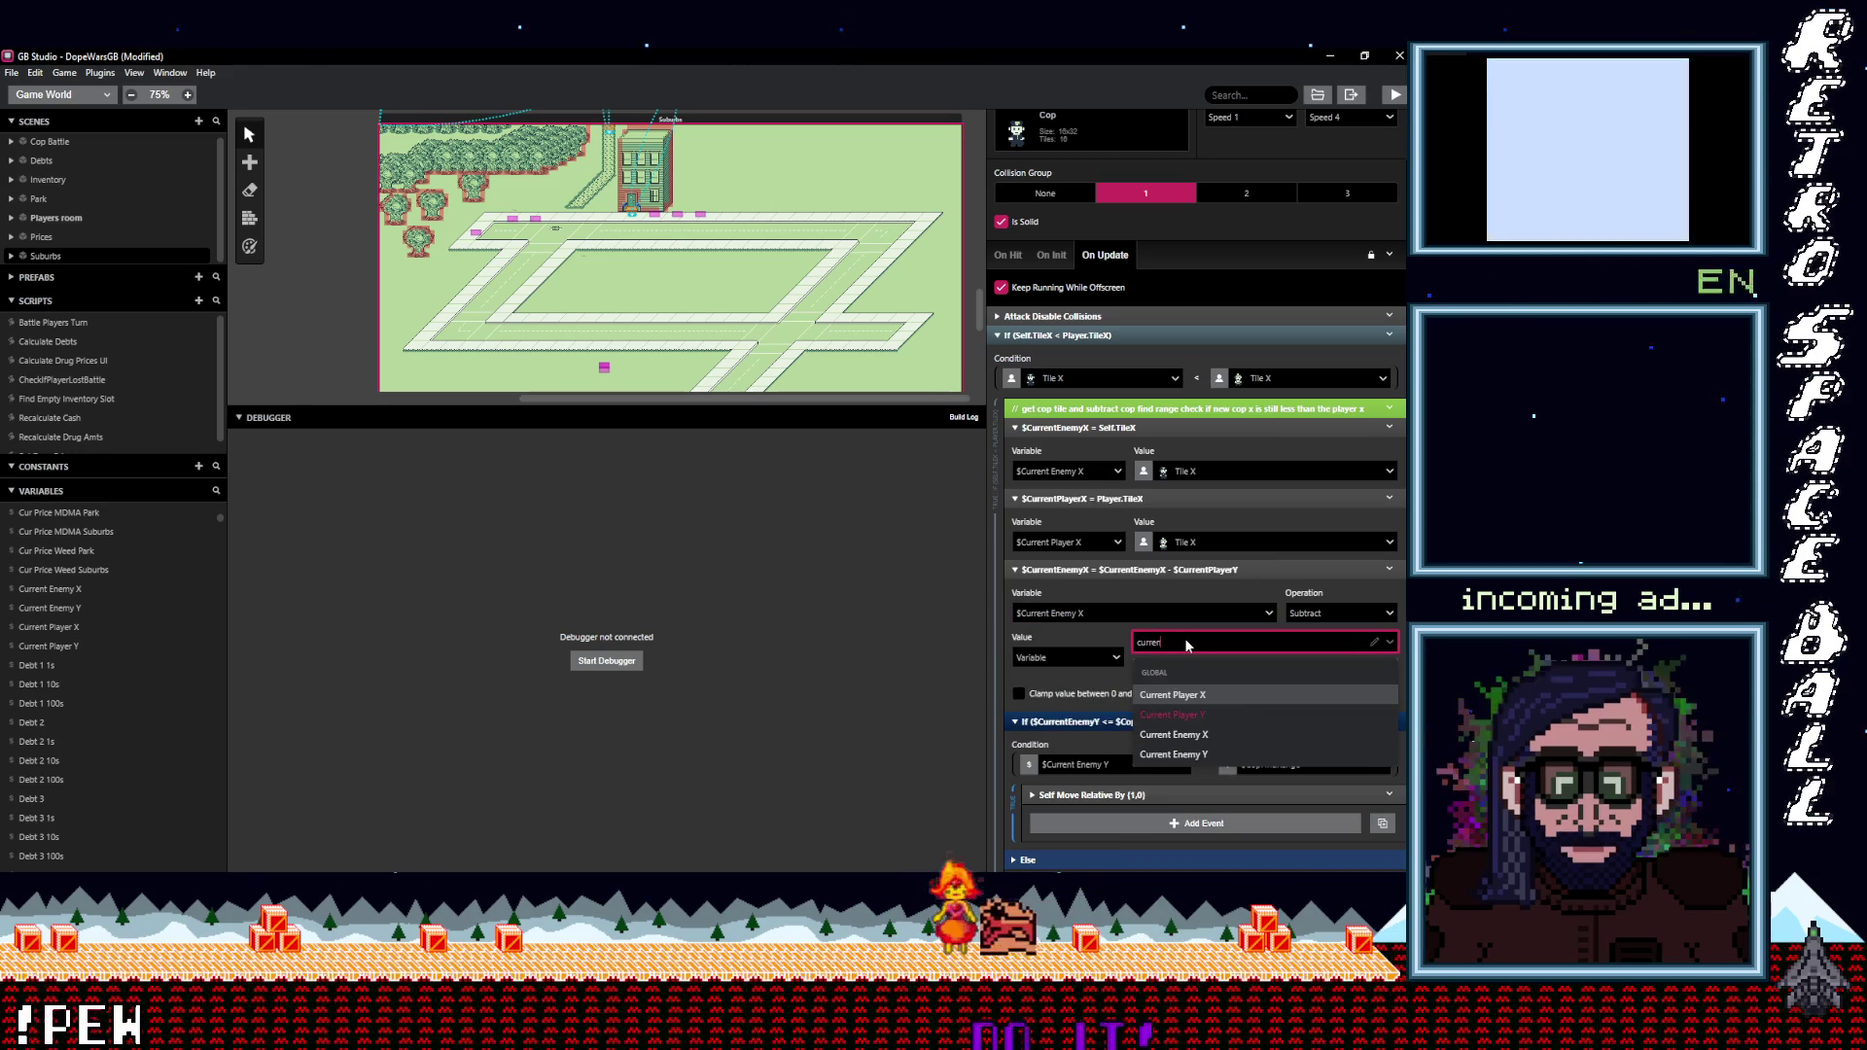
left_click(1173, 694)
scroll(1132, 659, "down", 1)
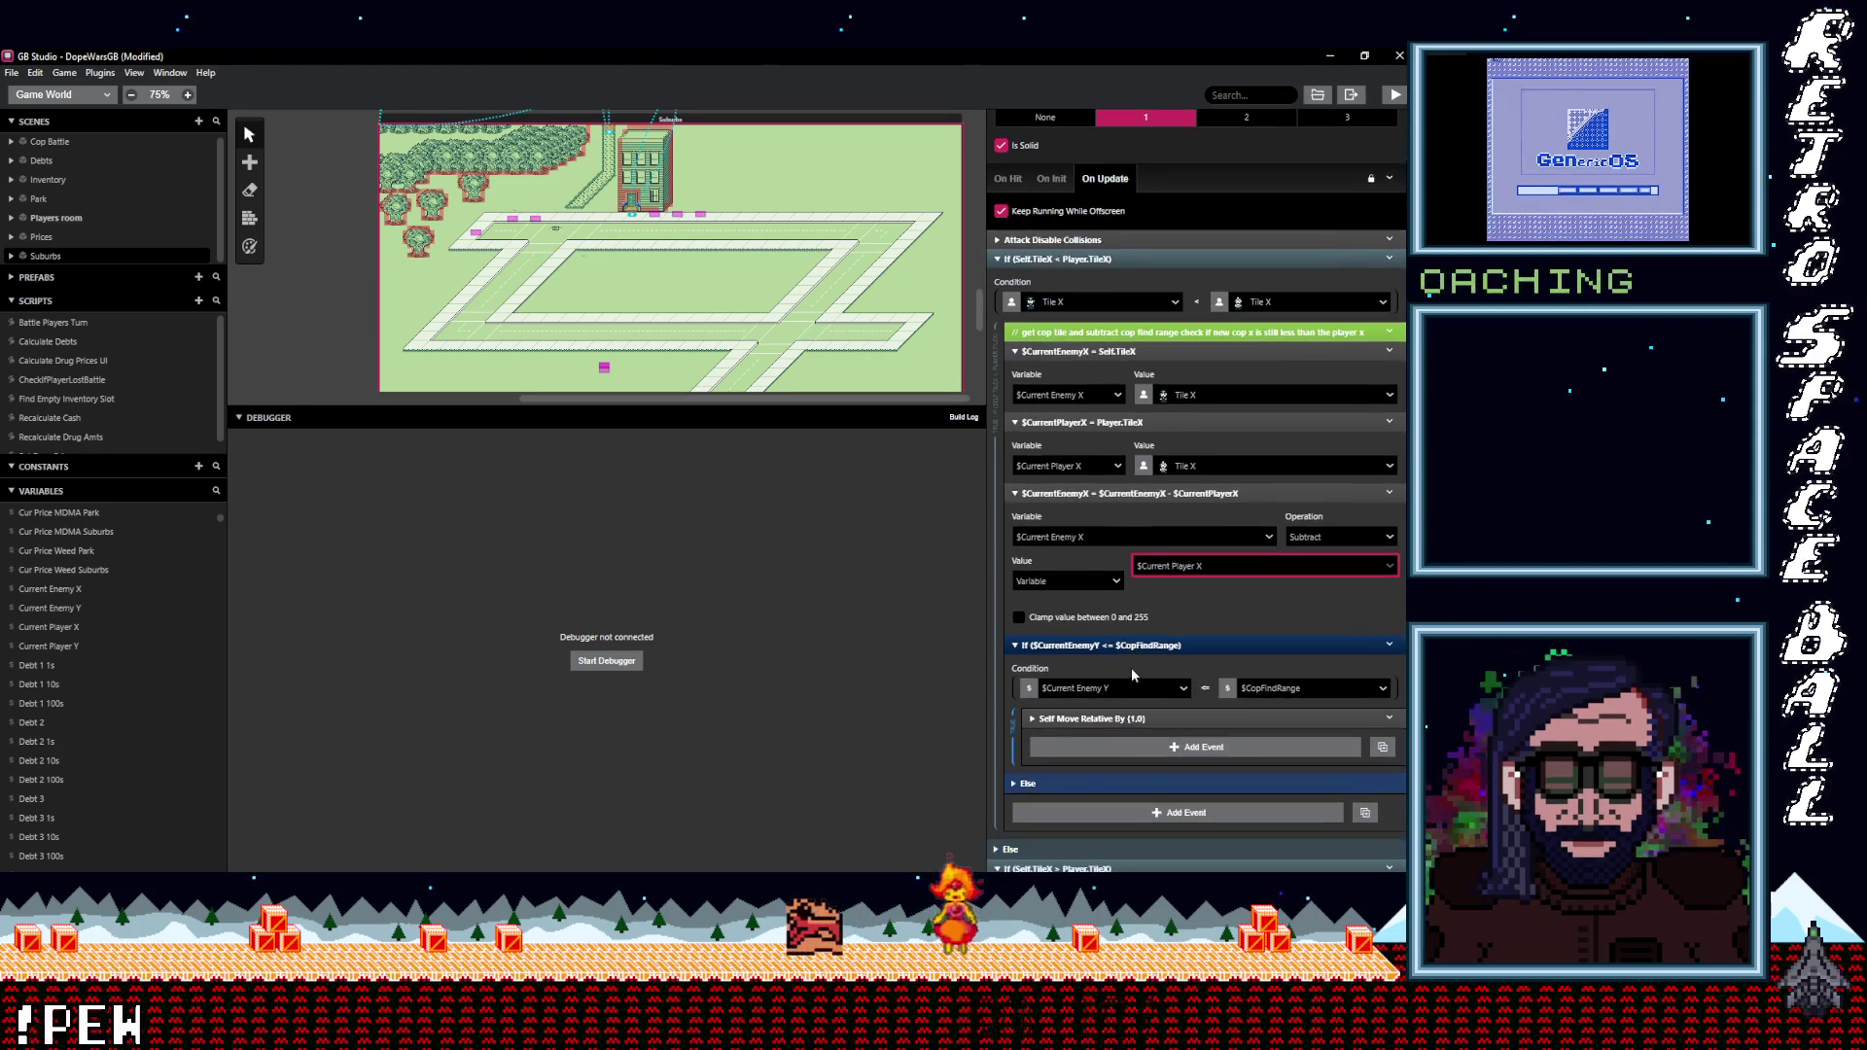
left_click(1109, 689)
type("c")
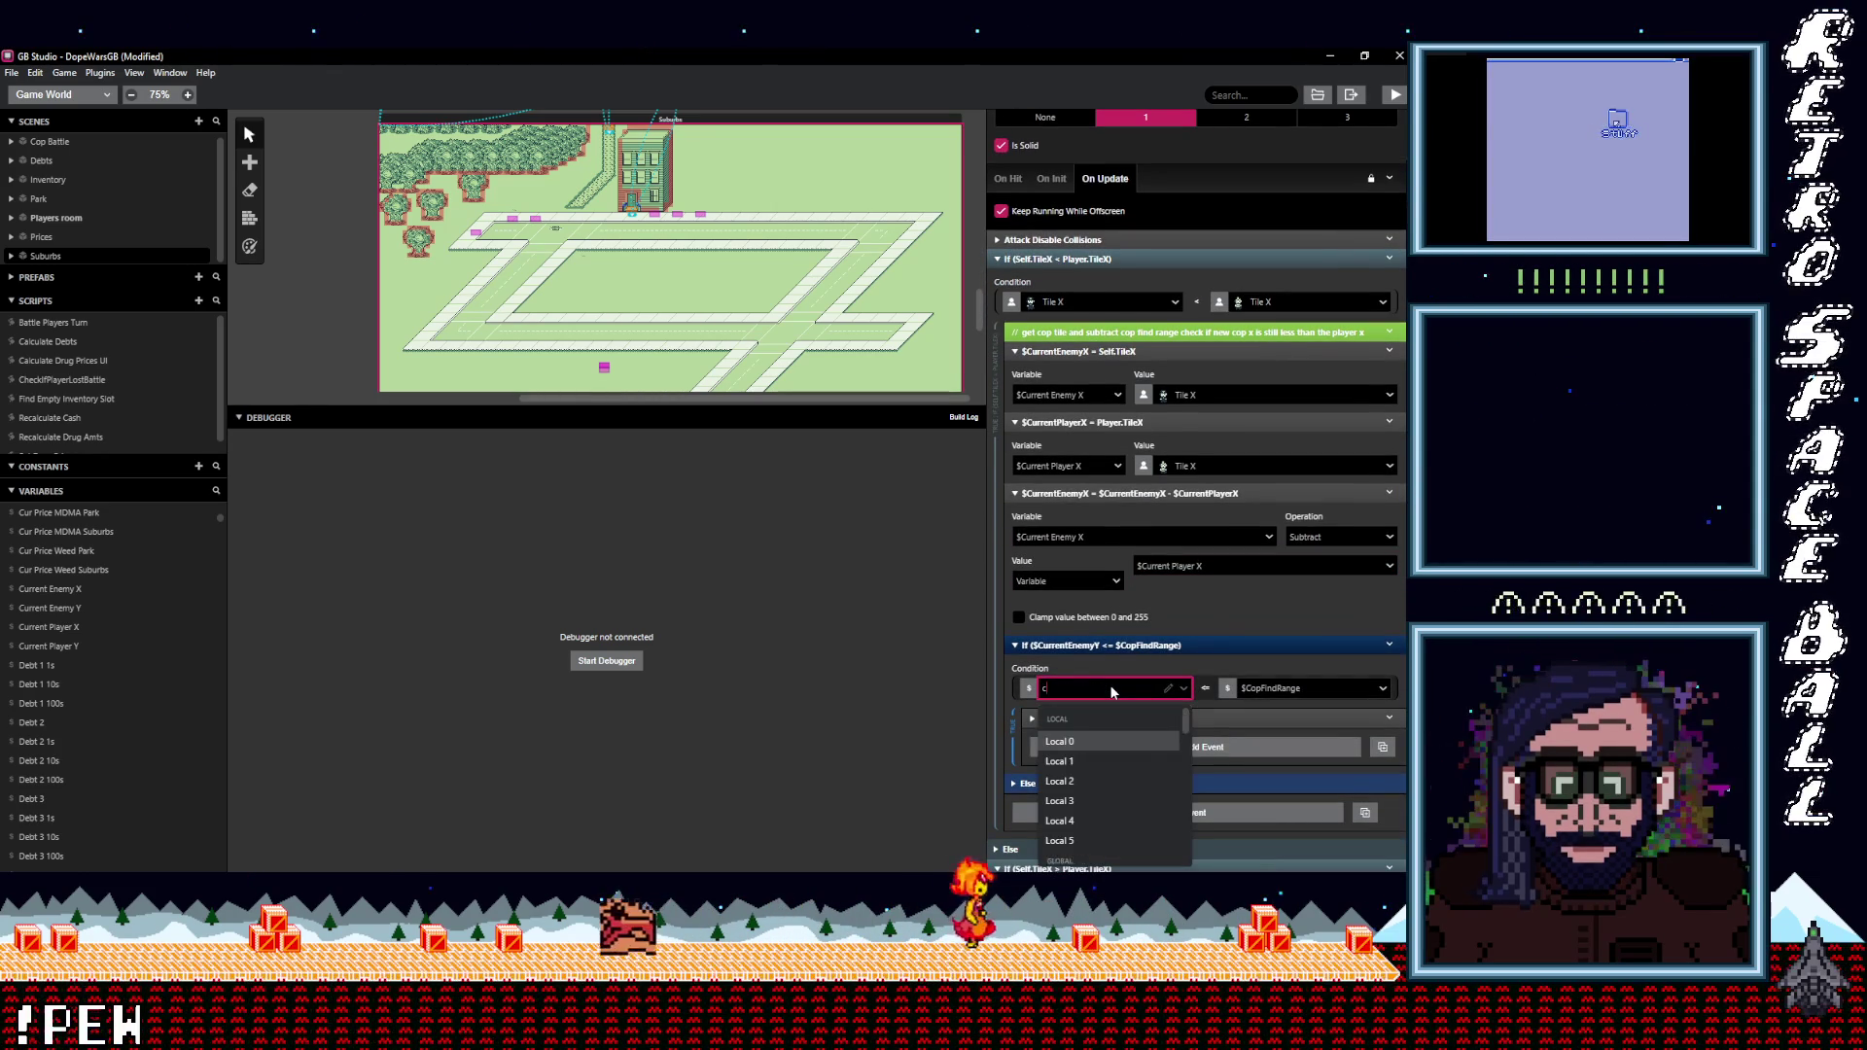
type("urren")
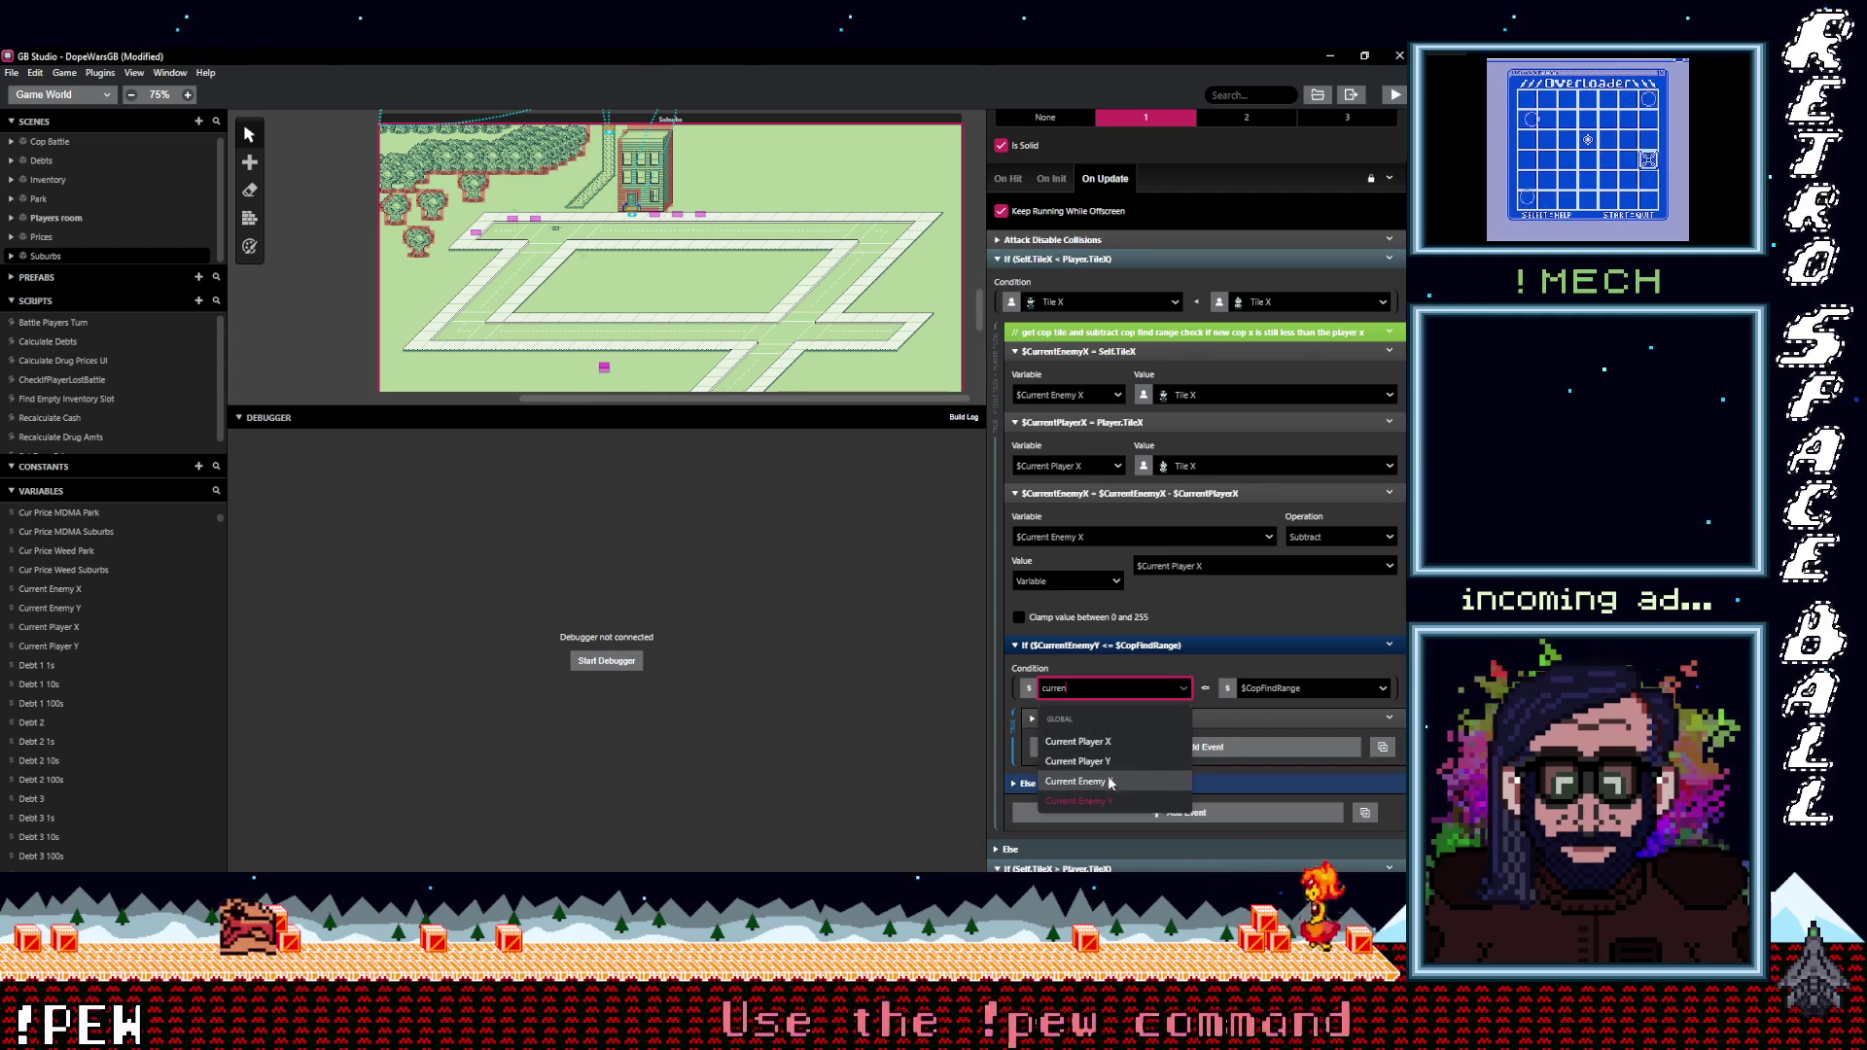
left_click(1109, 782)
scroll(1148, 739, "down", 5)
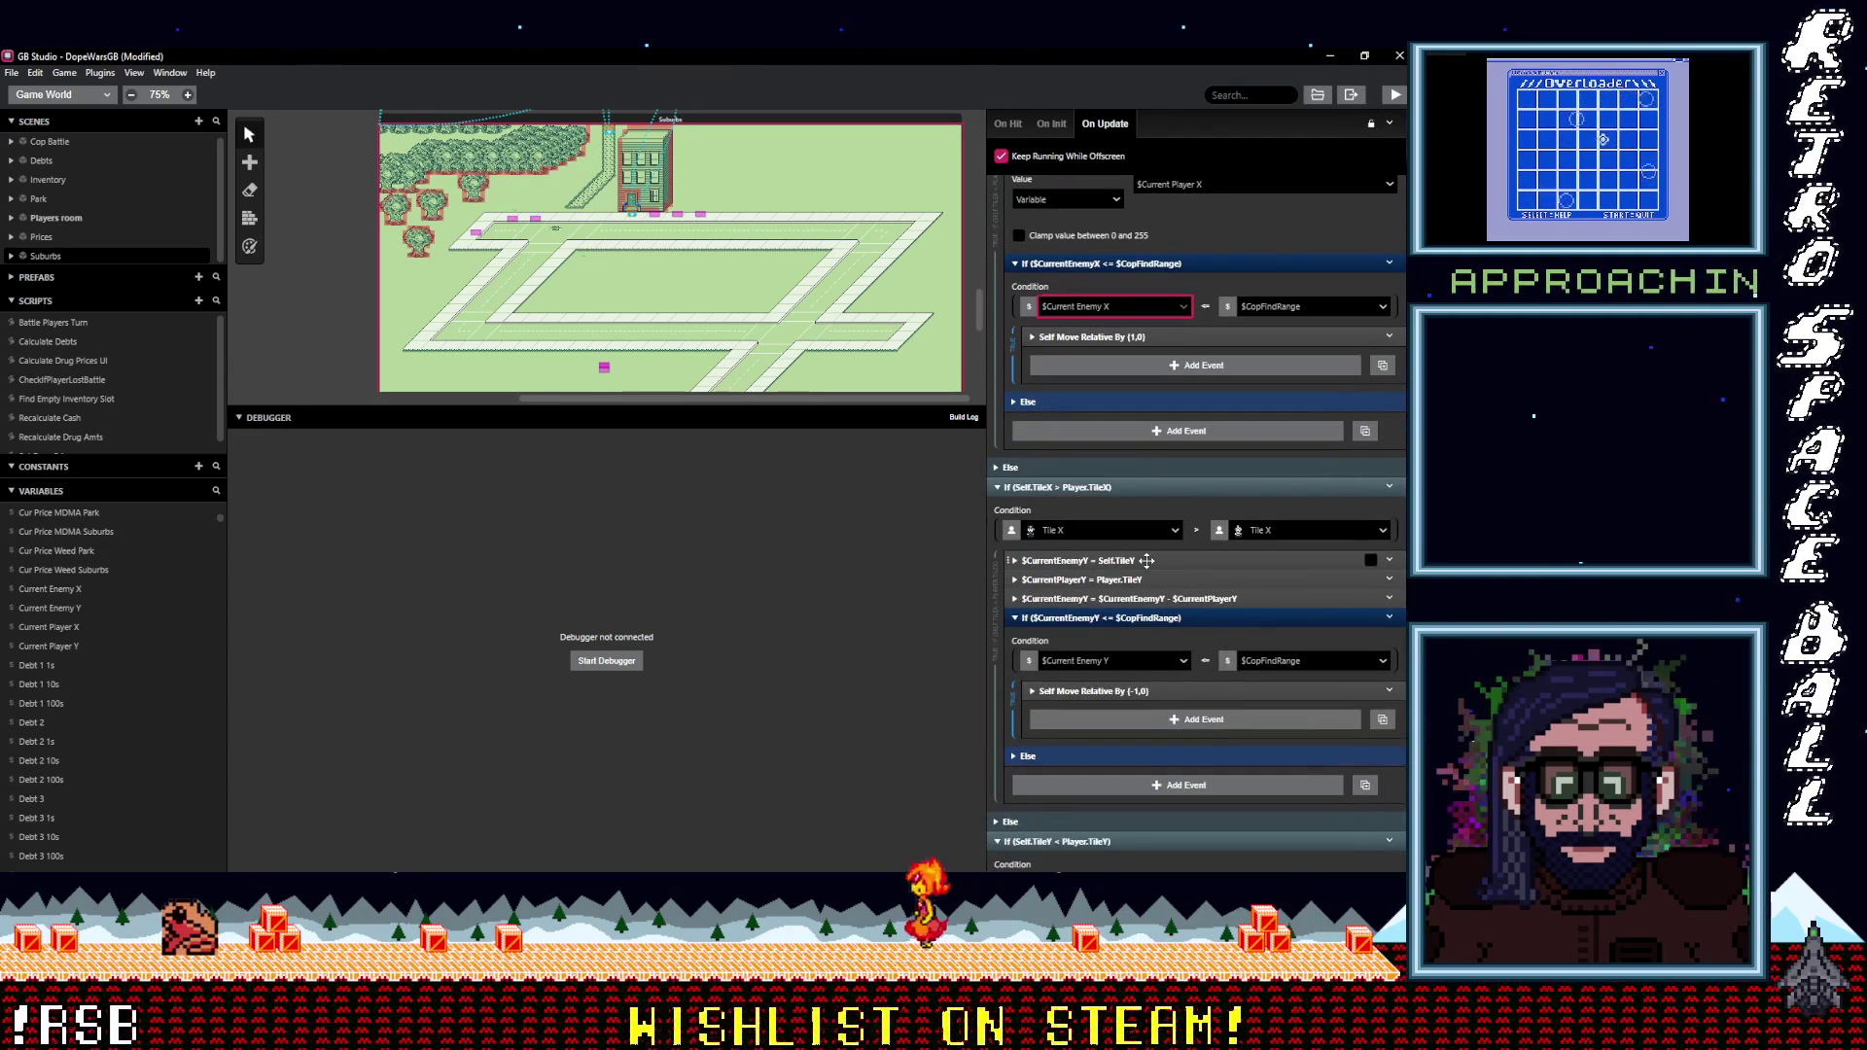
Check the Y branch's assignments, then copy the three X distance-calculation events.
left_click(1100, 561)
left_click(1065, 604)
left_click(1064, 605)
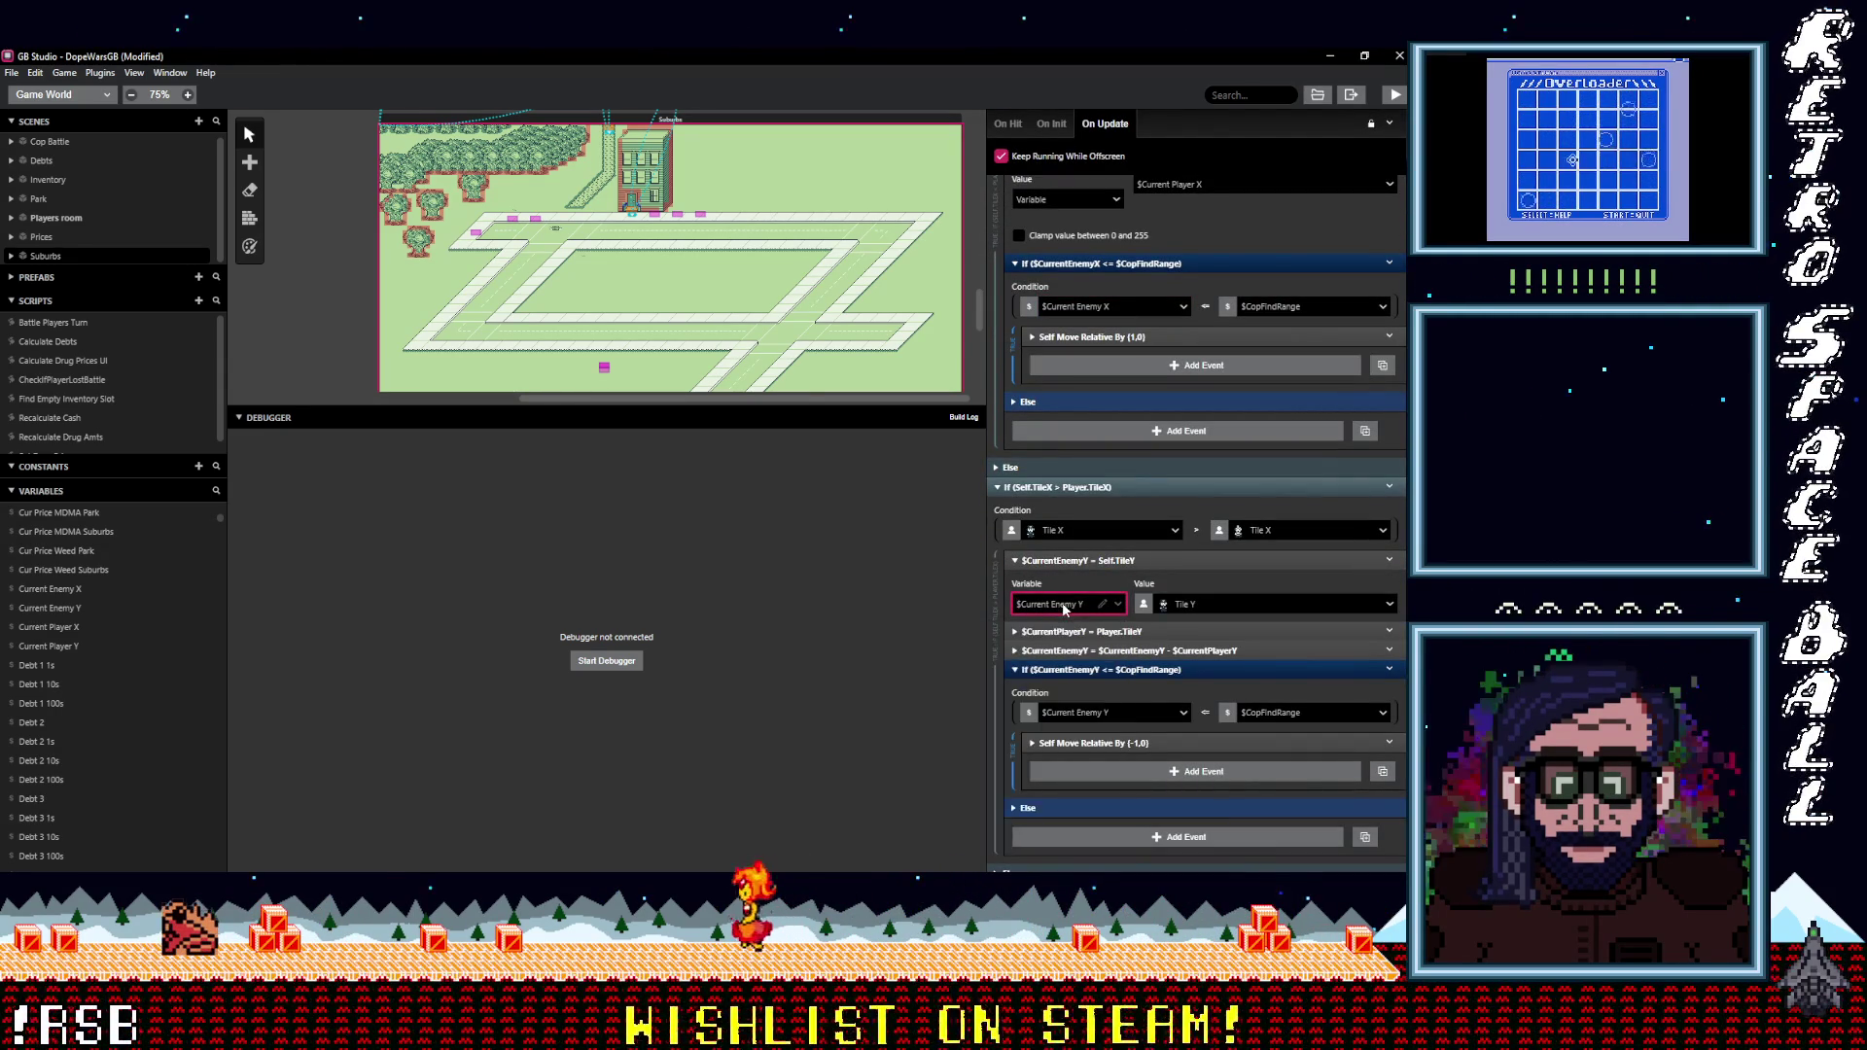
left_click(1110, 562)
scroll(1116, 661, "up", 1)
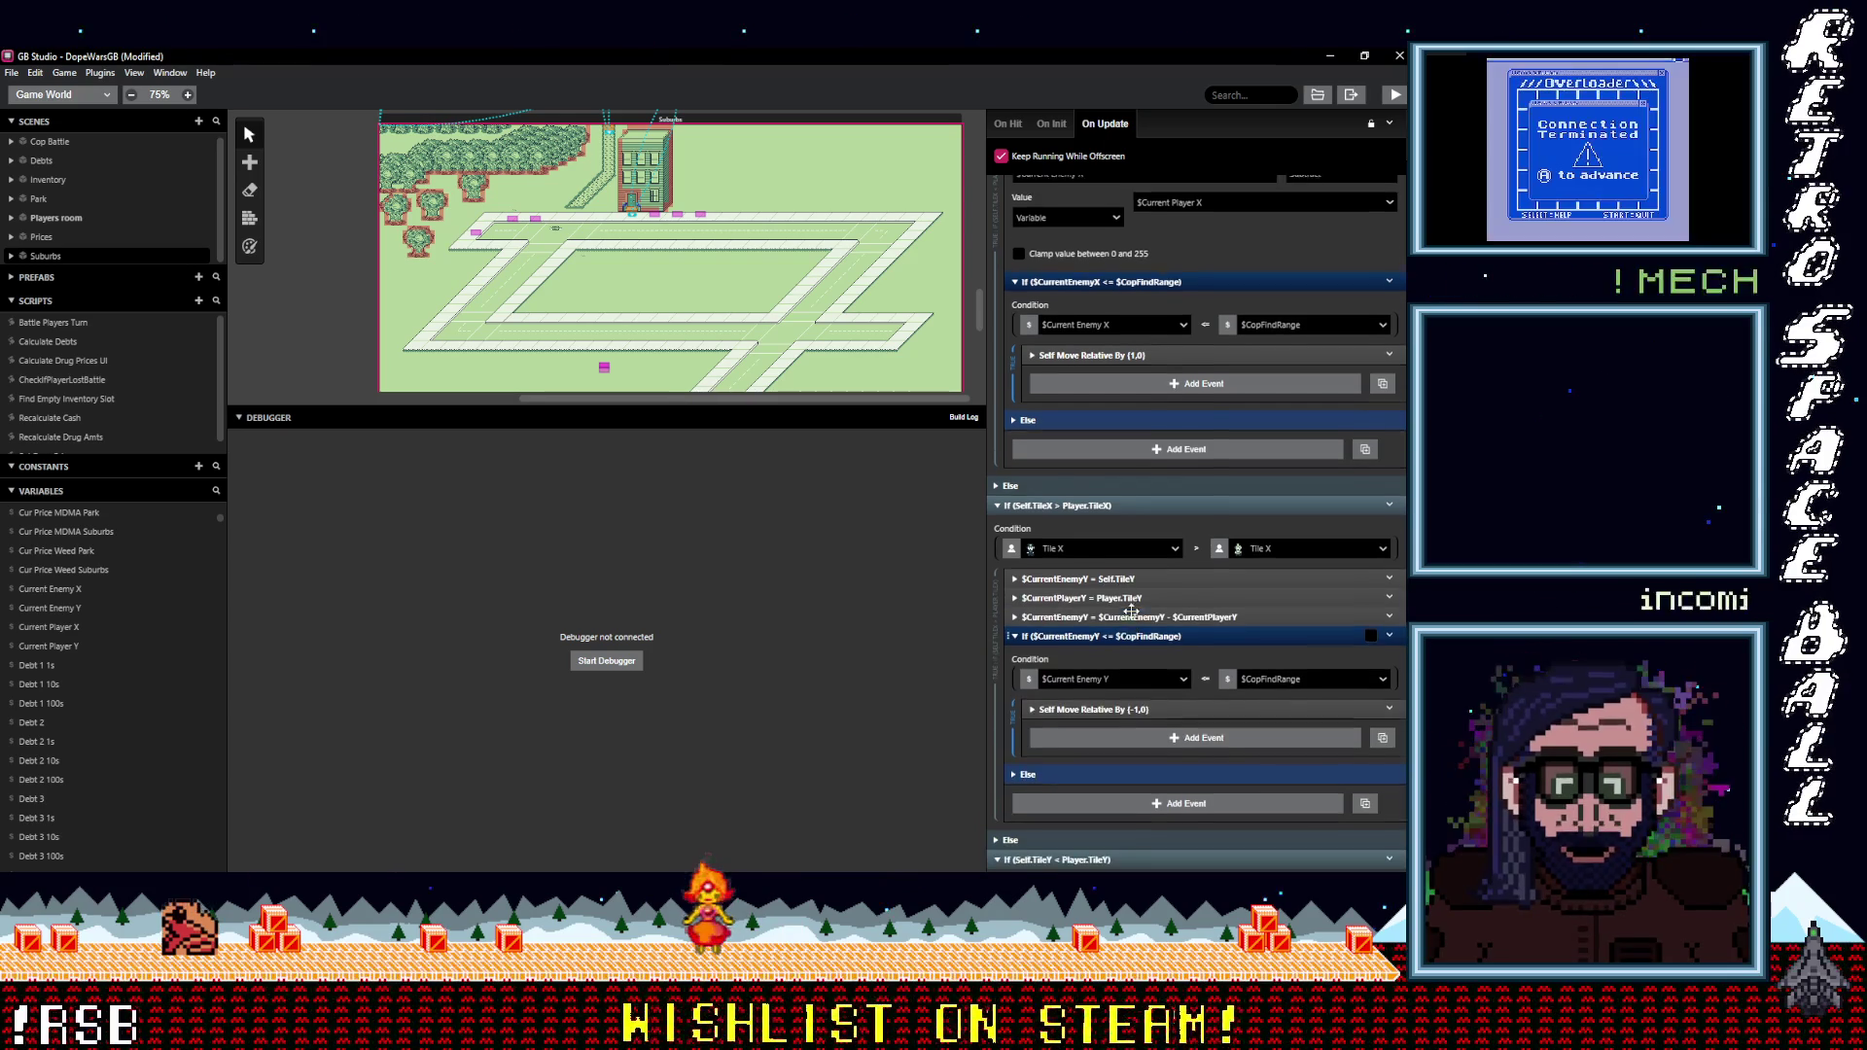
left_click(1122, 658, "shift")
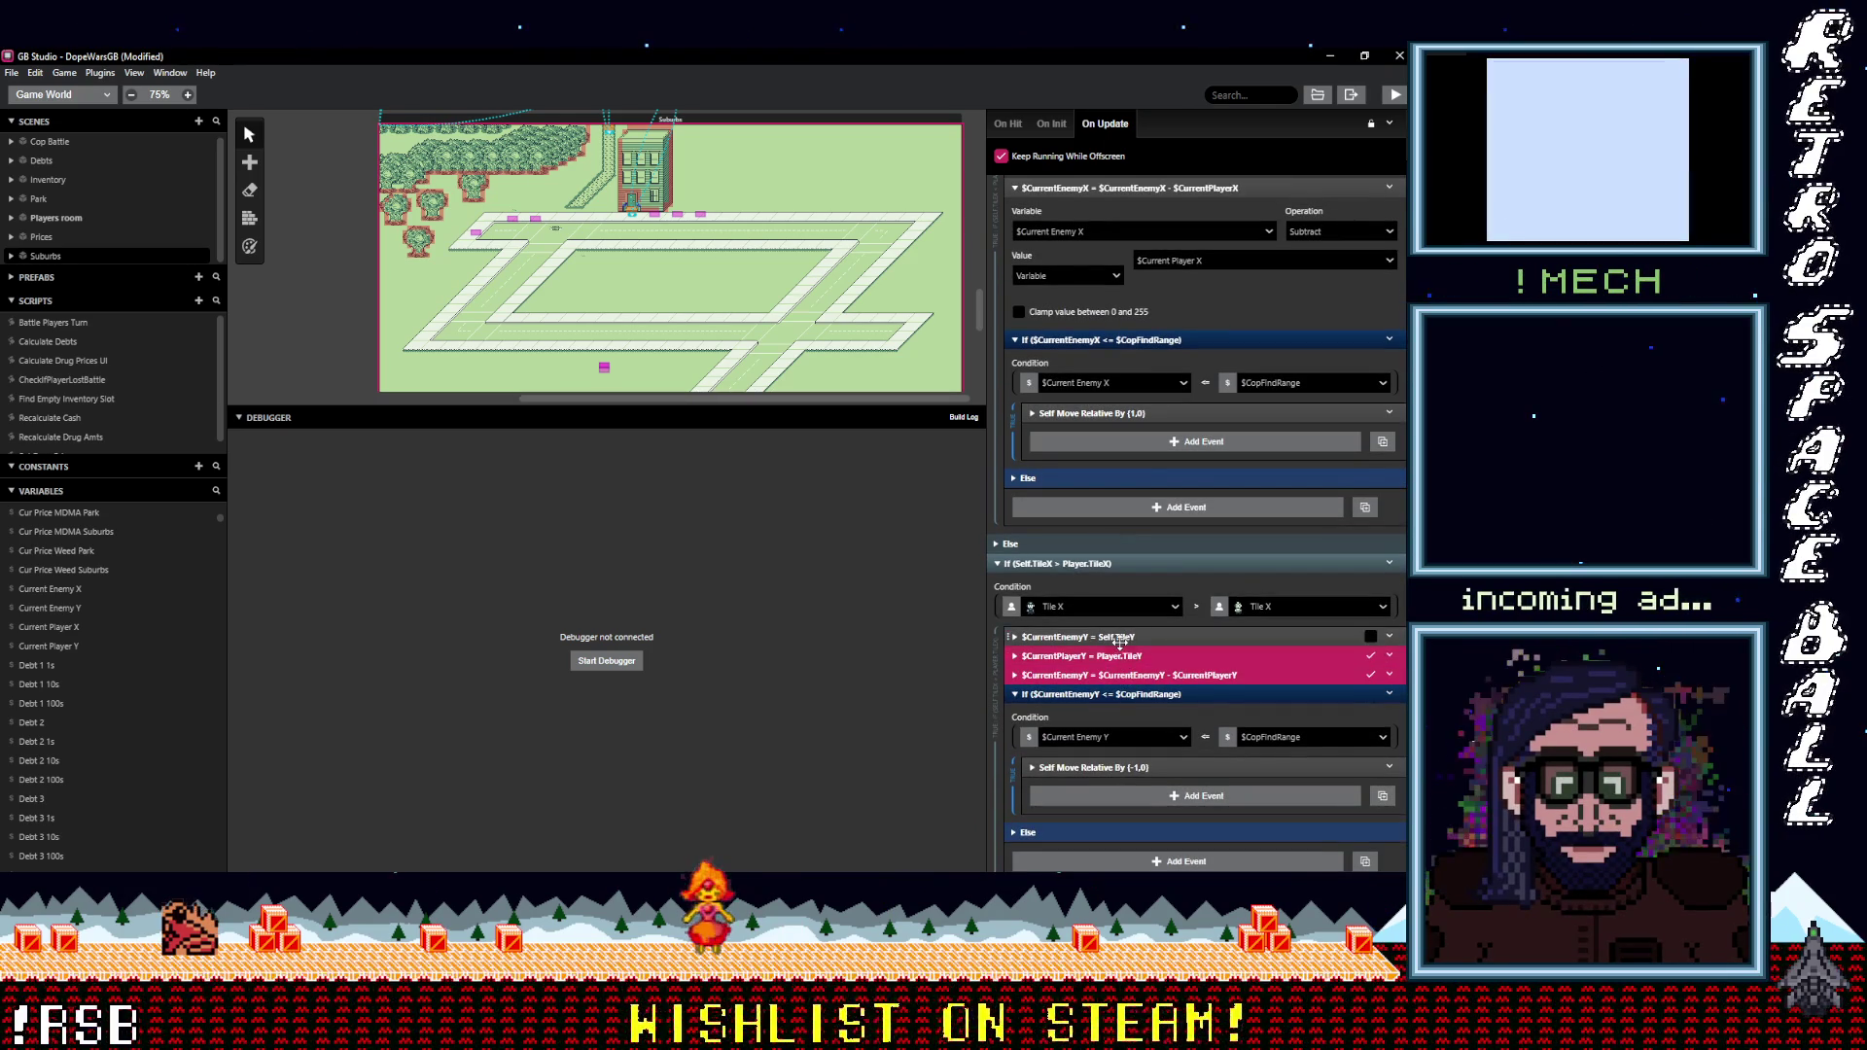
left_click(1390, 637)
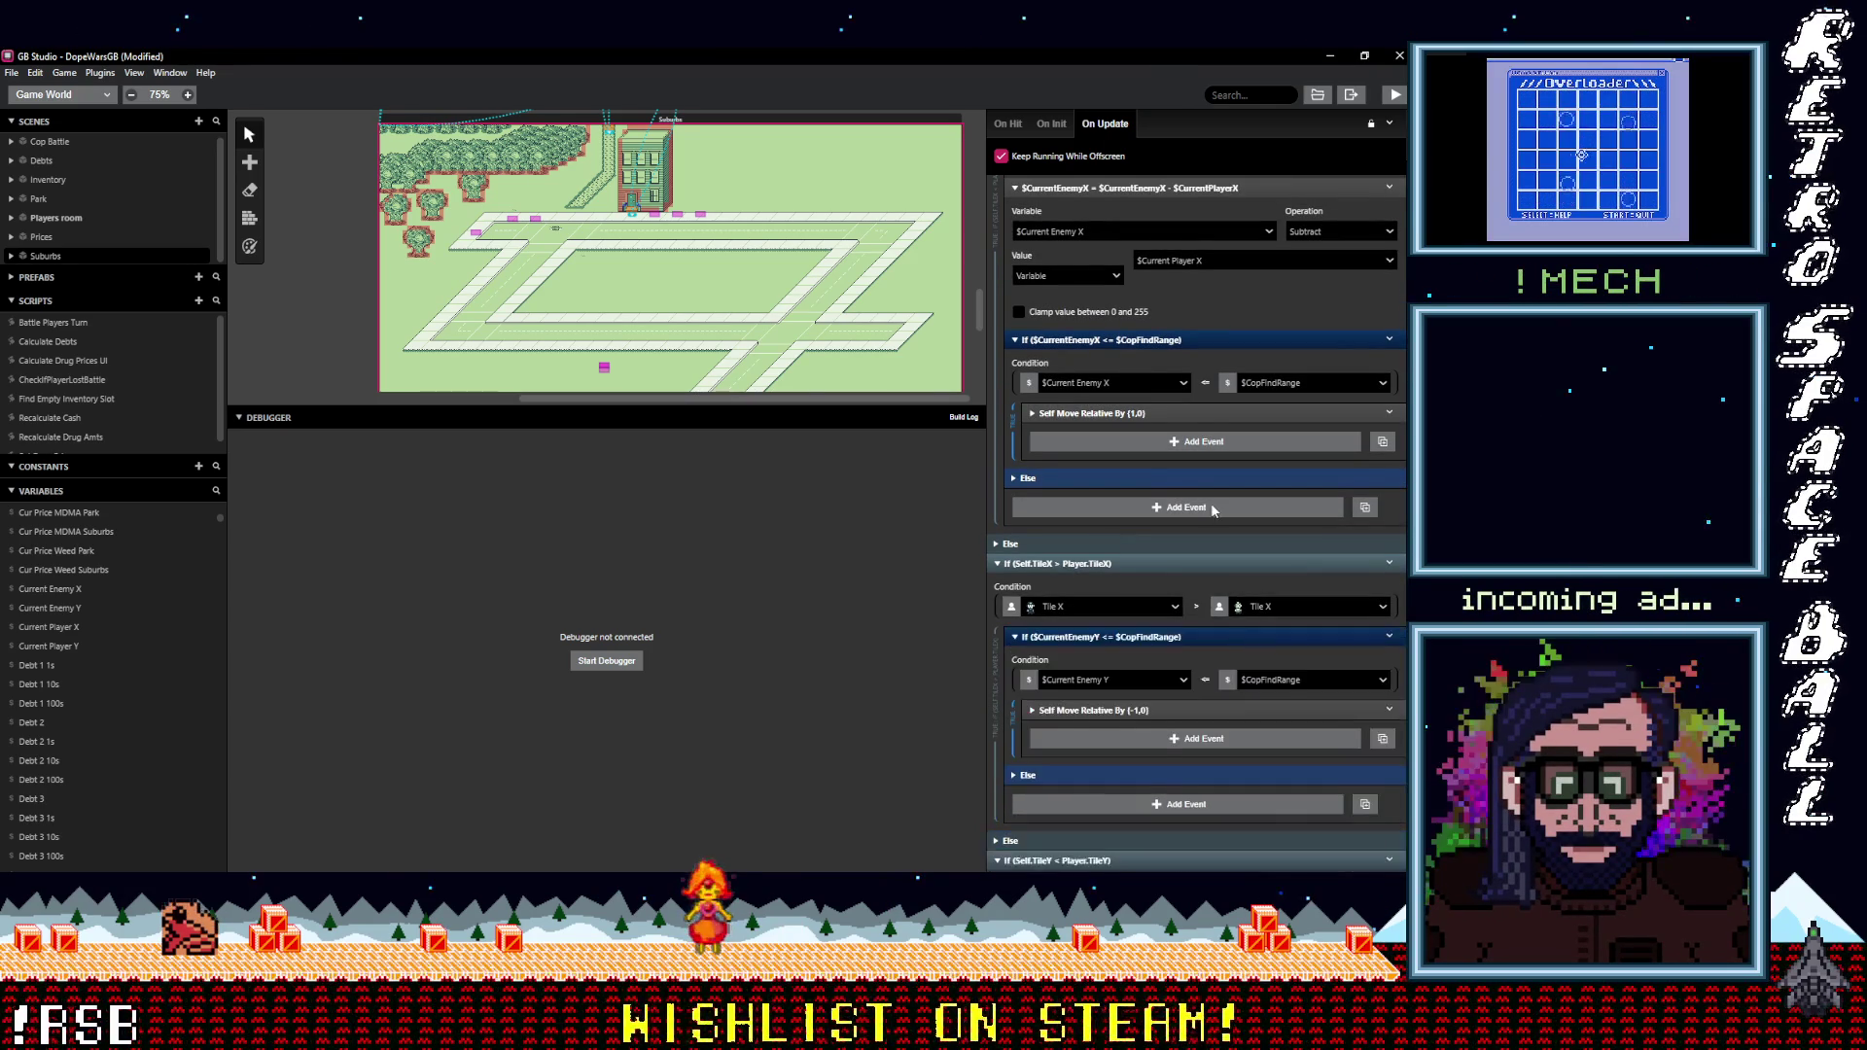
scroll(1210, 503, "up", 3)
left_click(1140, 346)
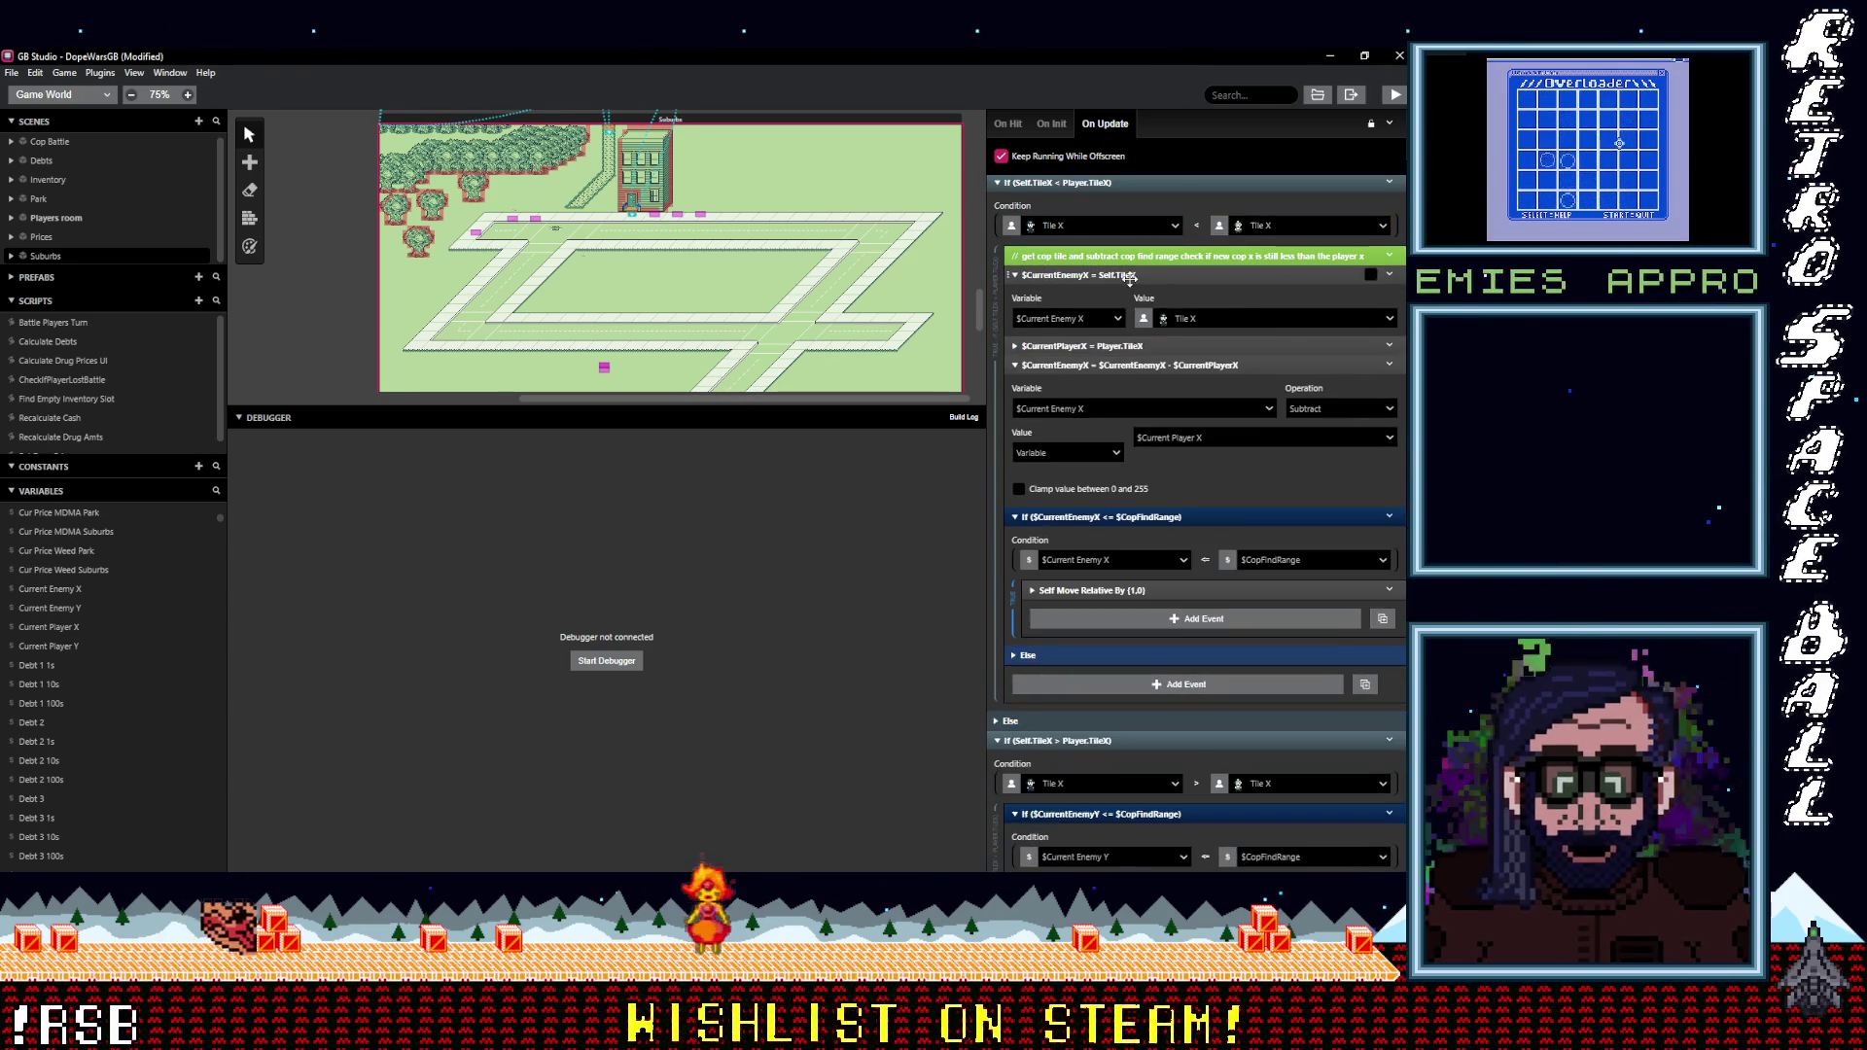
left_click(1128, 276)
left_click(1128, 313)
left_click(1259, 275, "shift")
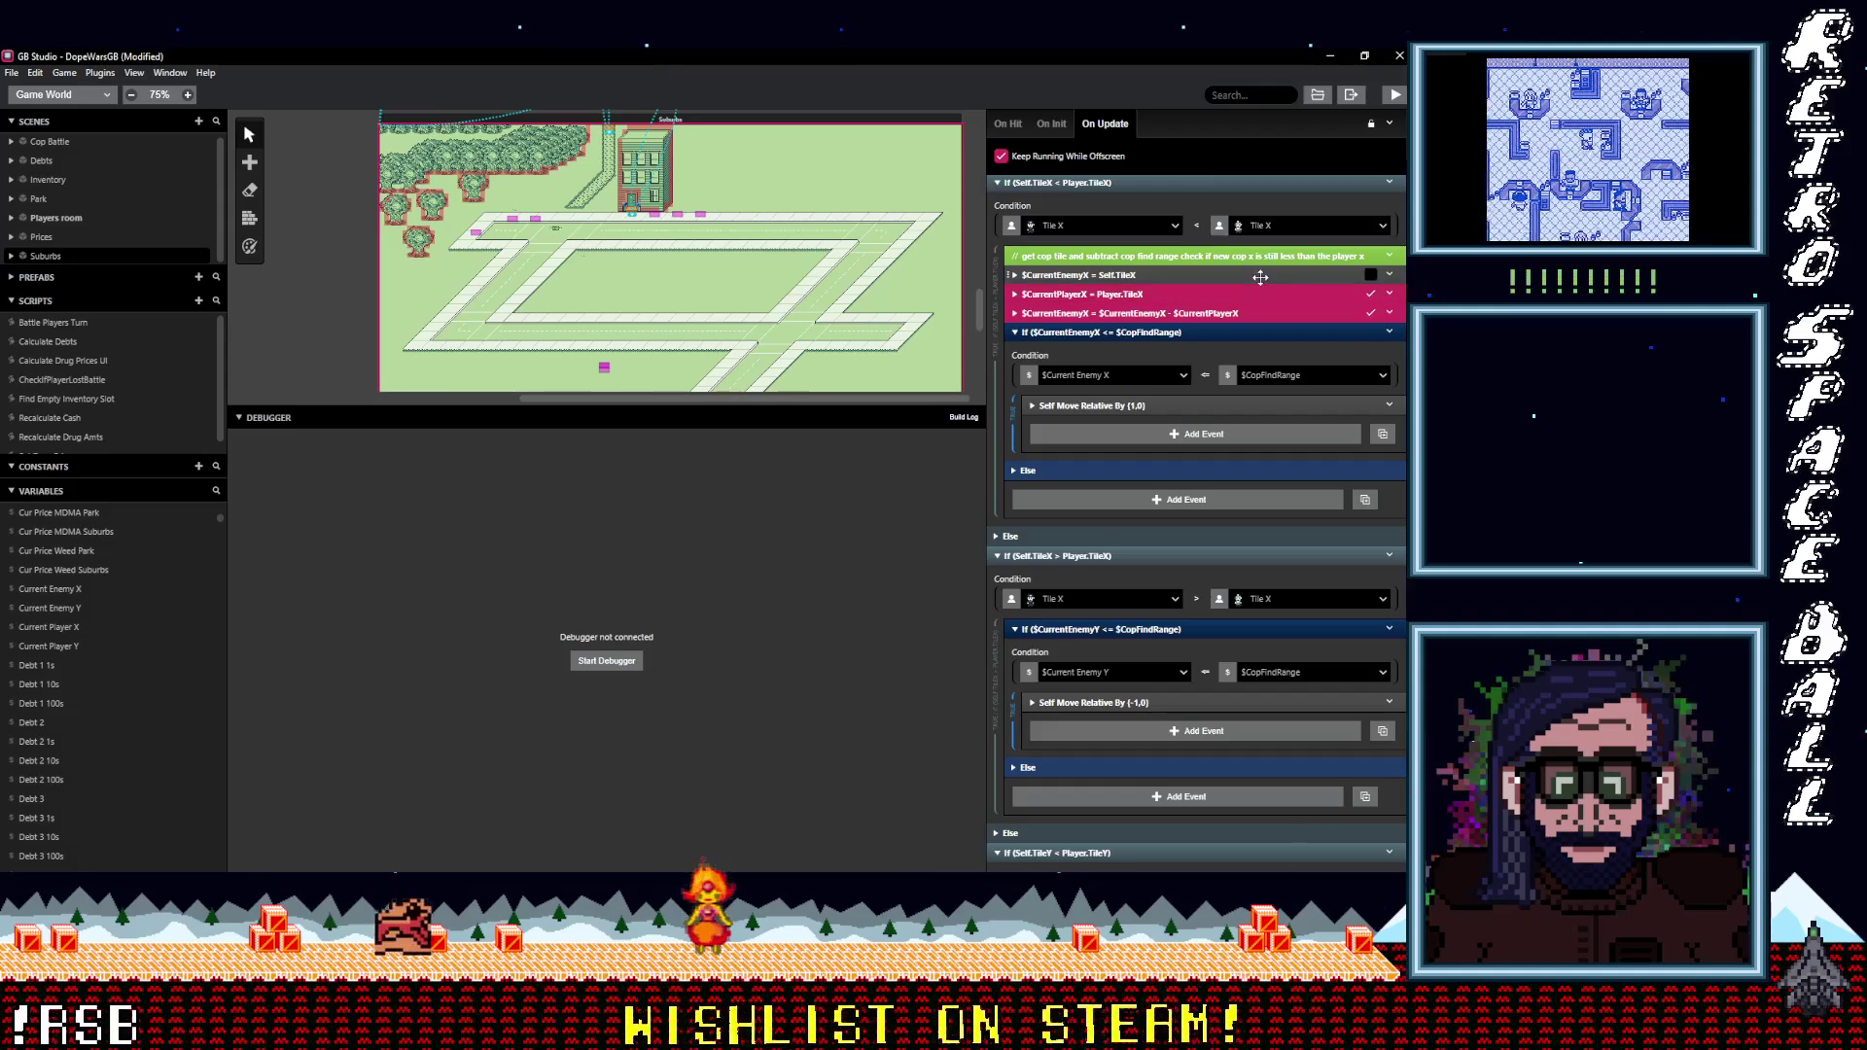
right_click(1254, 289)
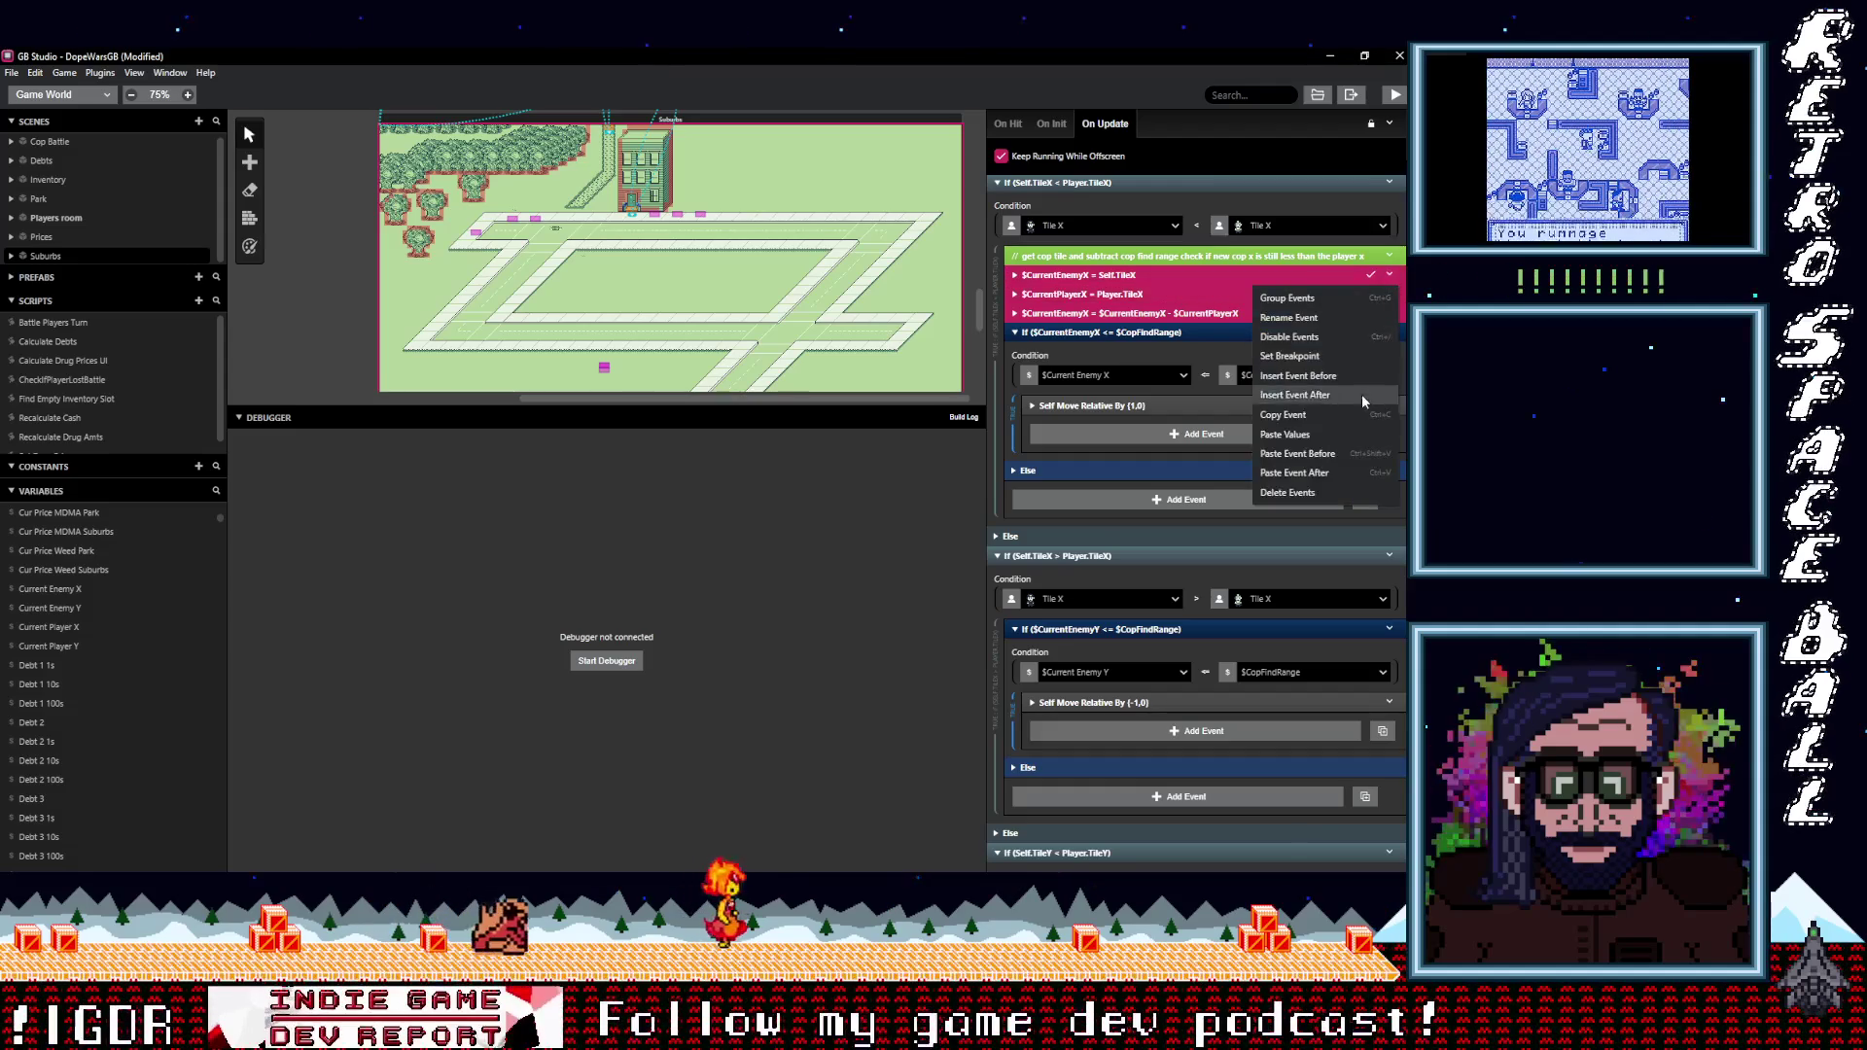
left_click(1284, 415)
Paste them above the If in the Self.TileX > Player.TileX branch and switch its condition to Current Enemy X.
left_click(1118, 629)
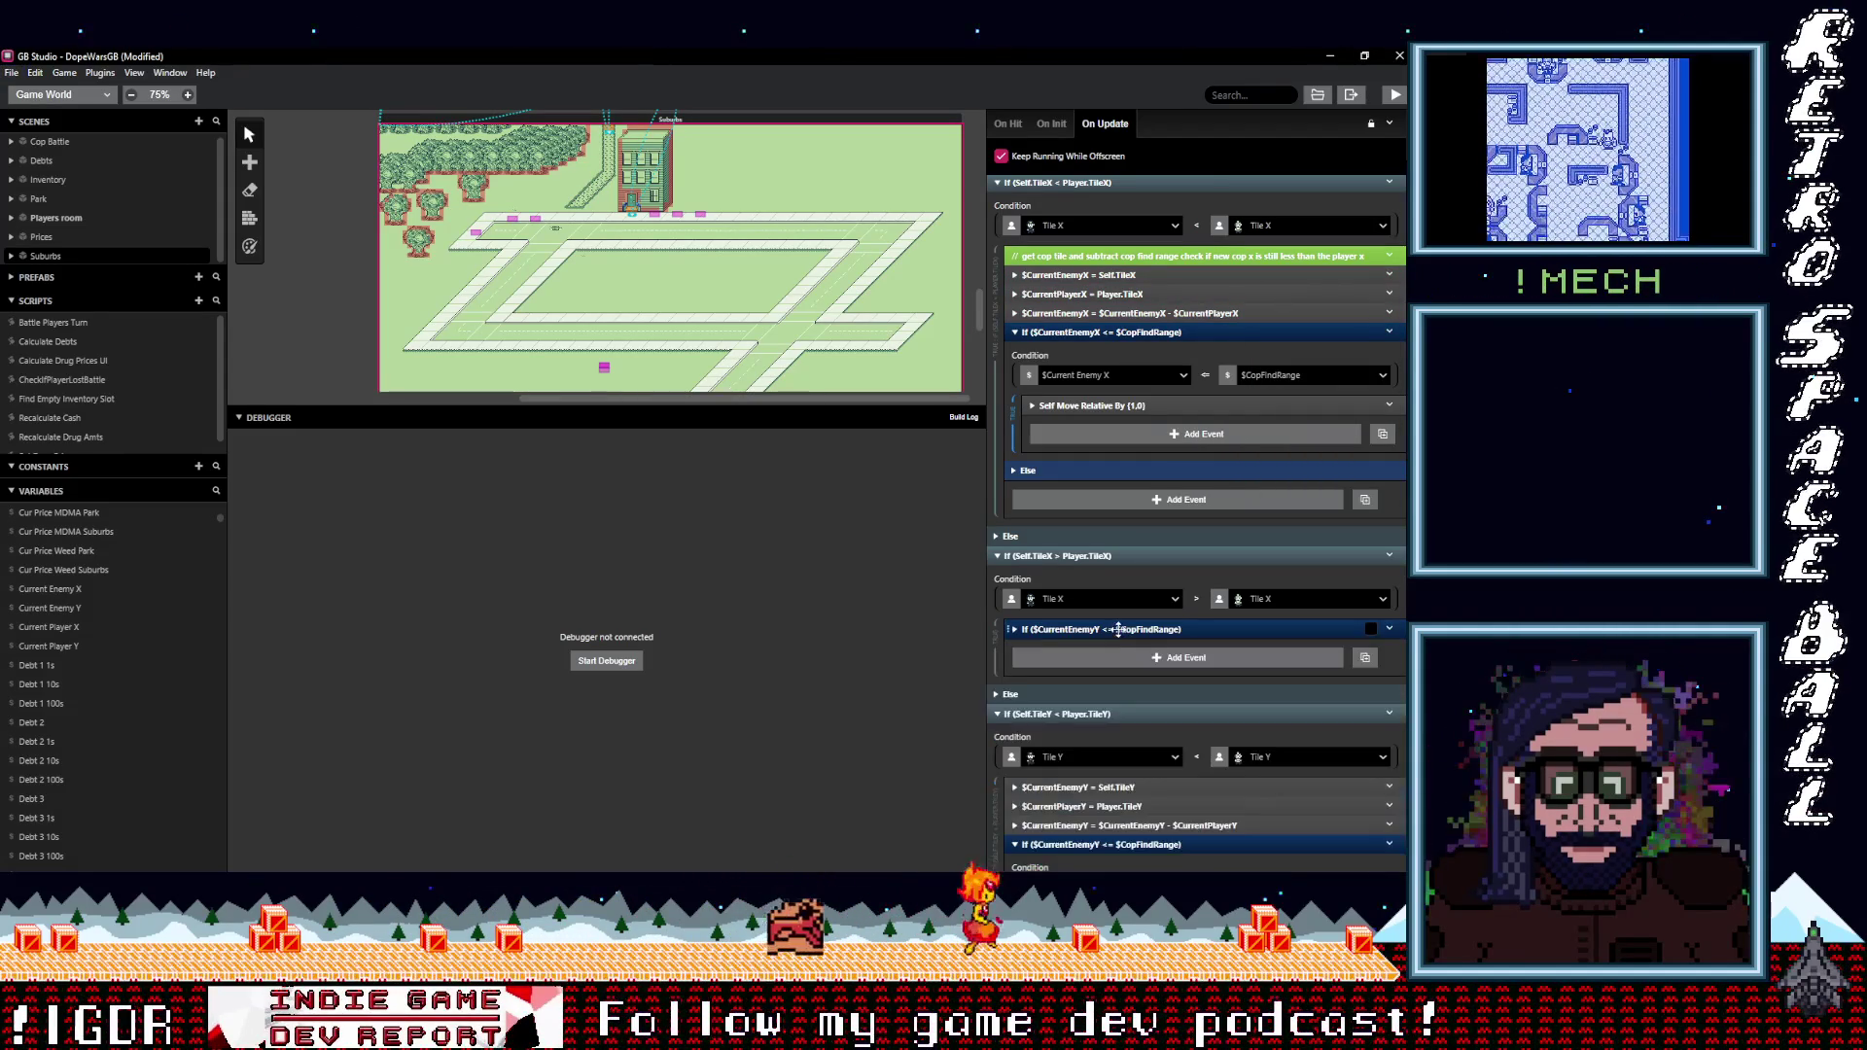
key("ctrl+v")
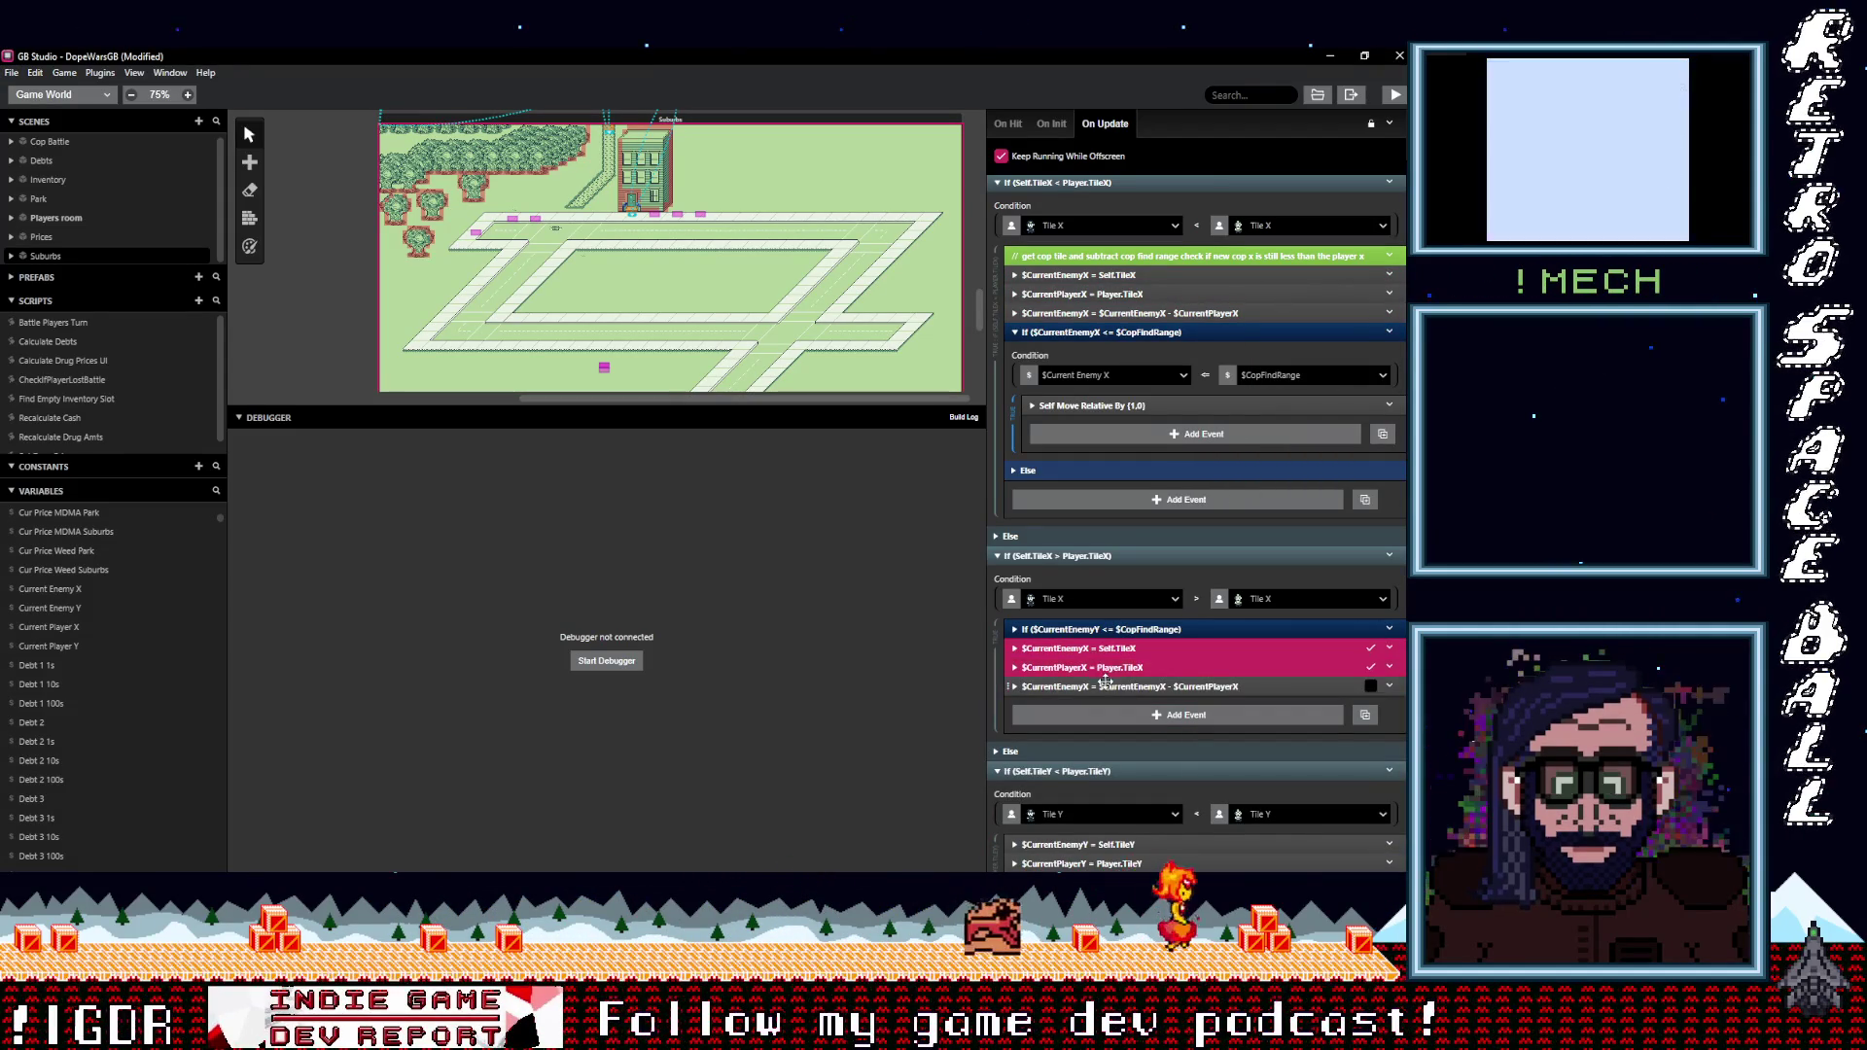
left_click_drag(1102, 645, 1099, 630)
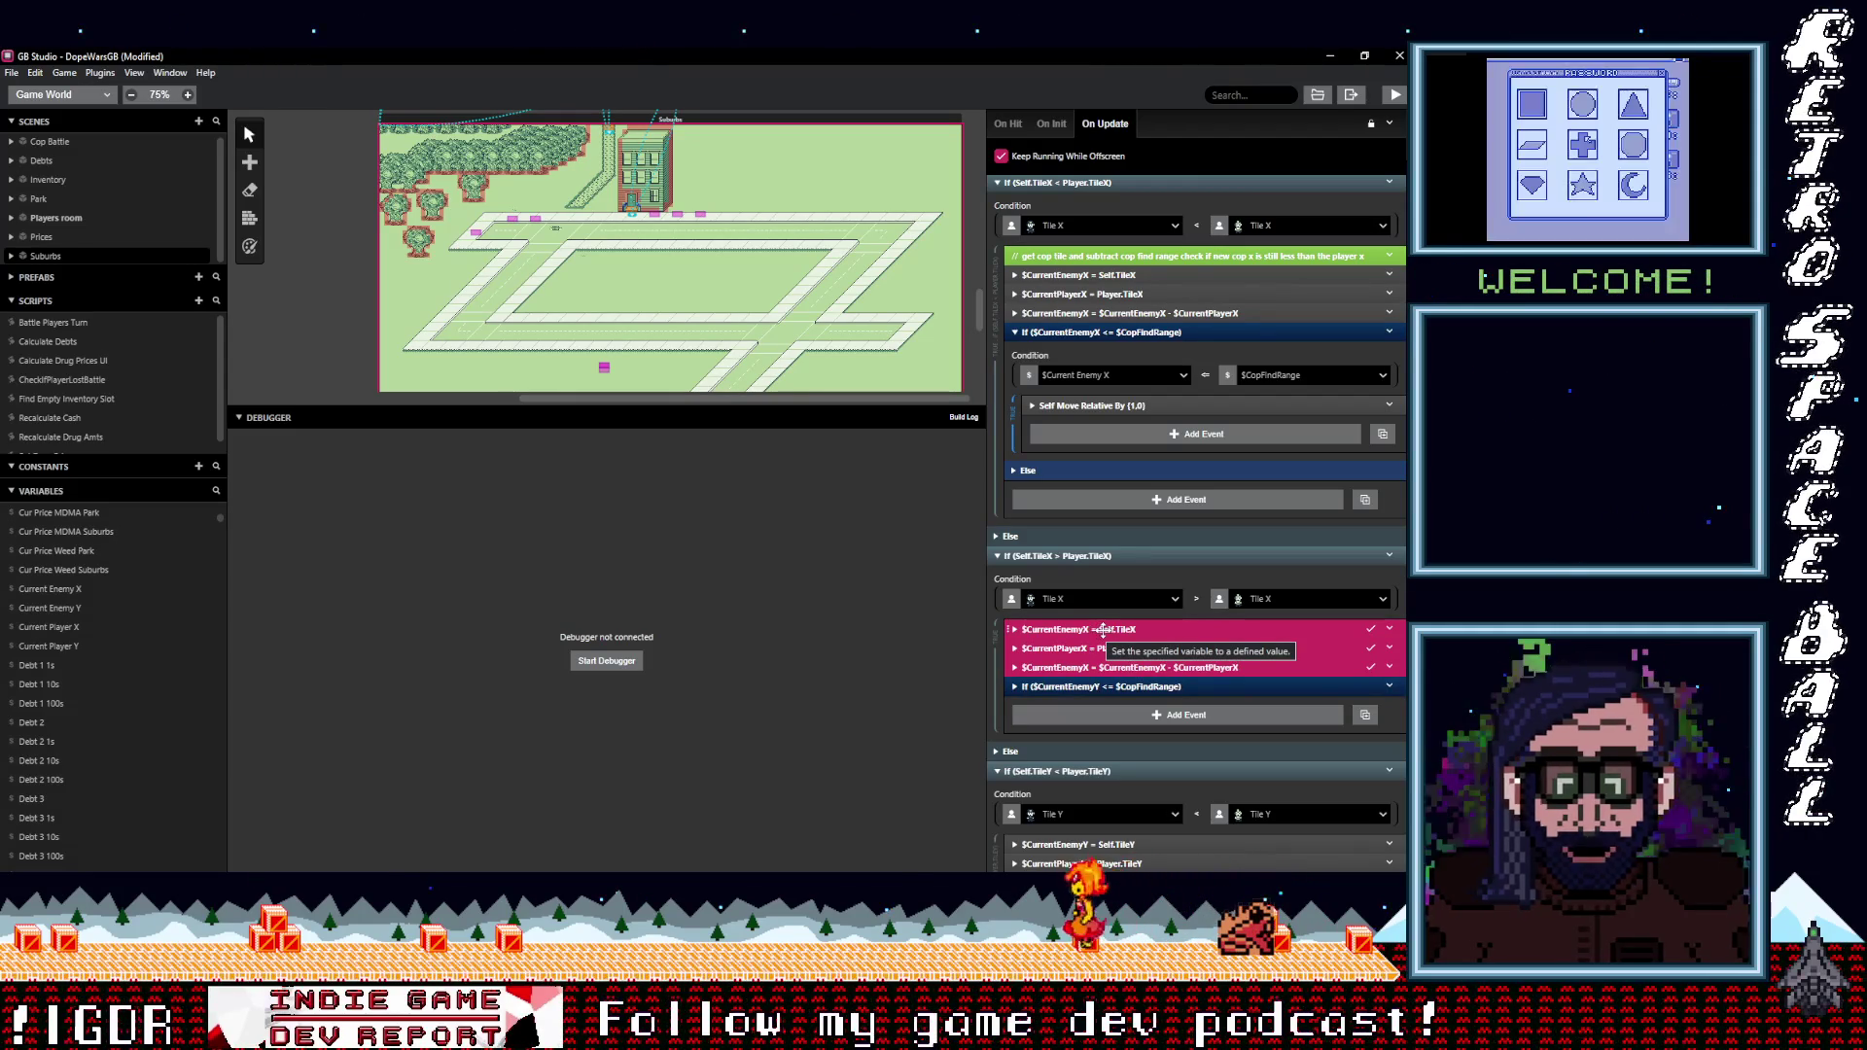
left_click(1102, 686)
scroll(1089, 674, "down", 2)
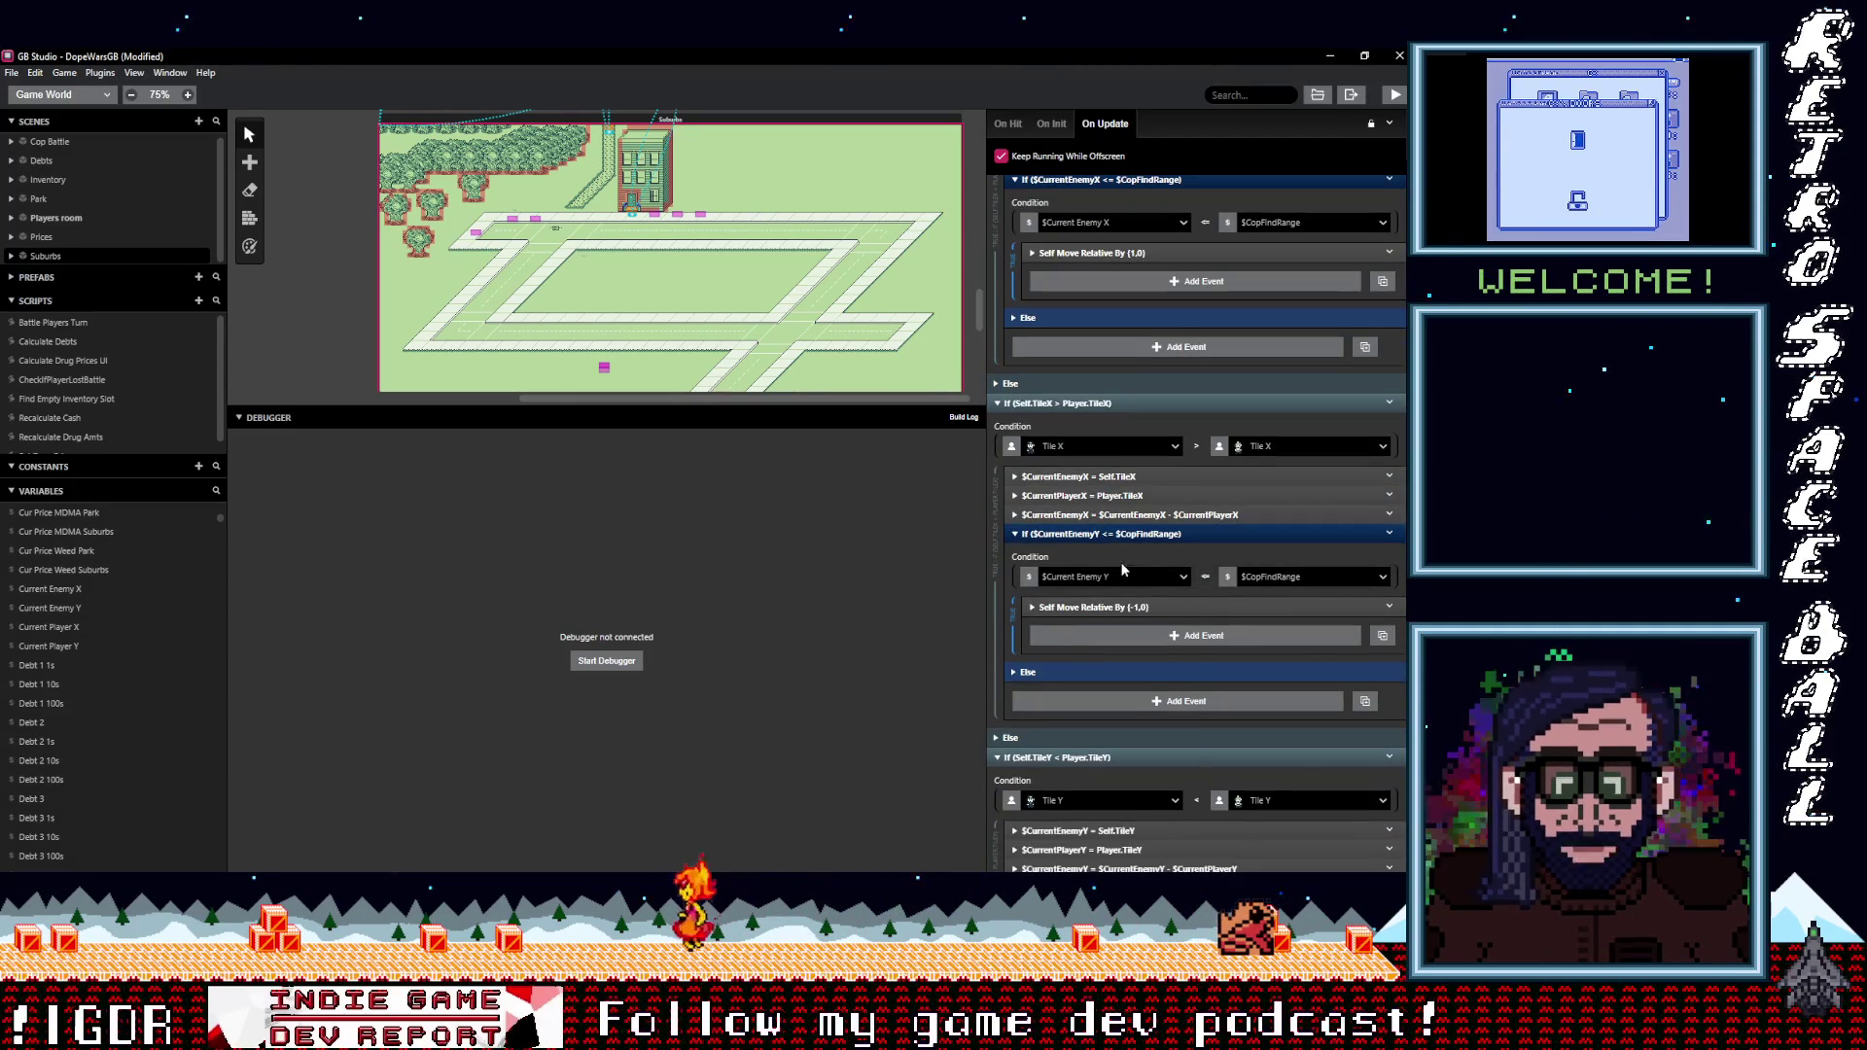
left_click(1123, 574)
type("curen")
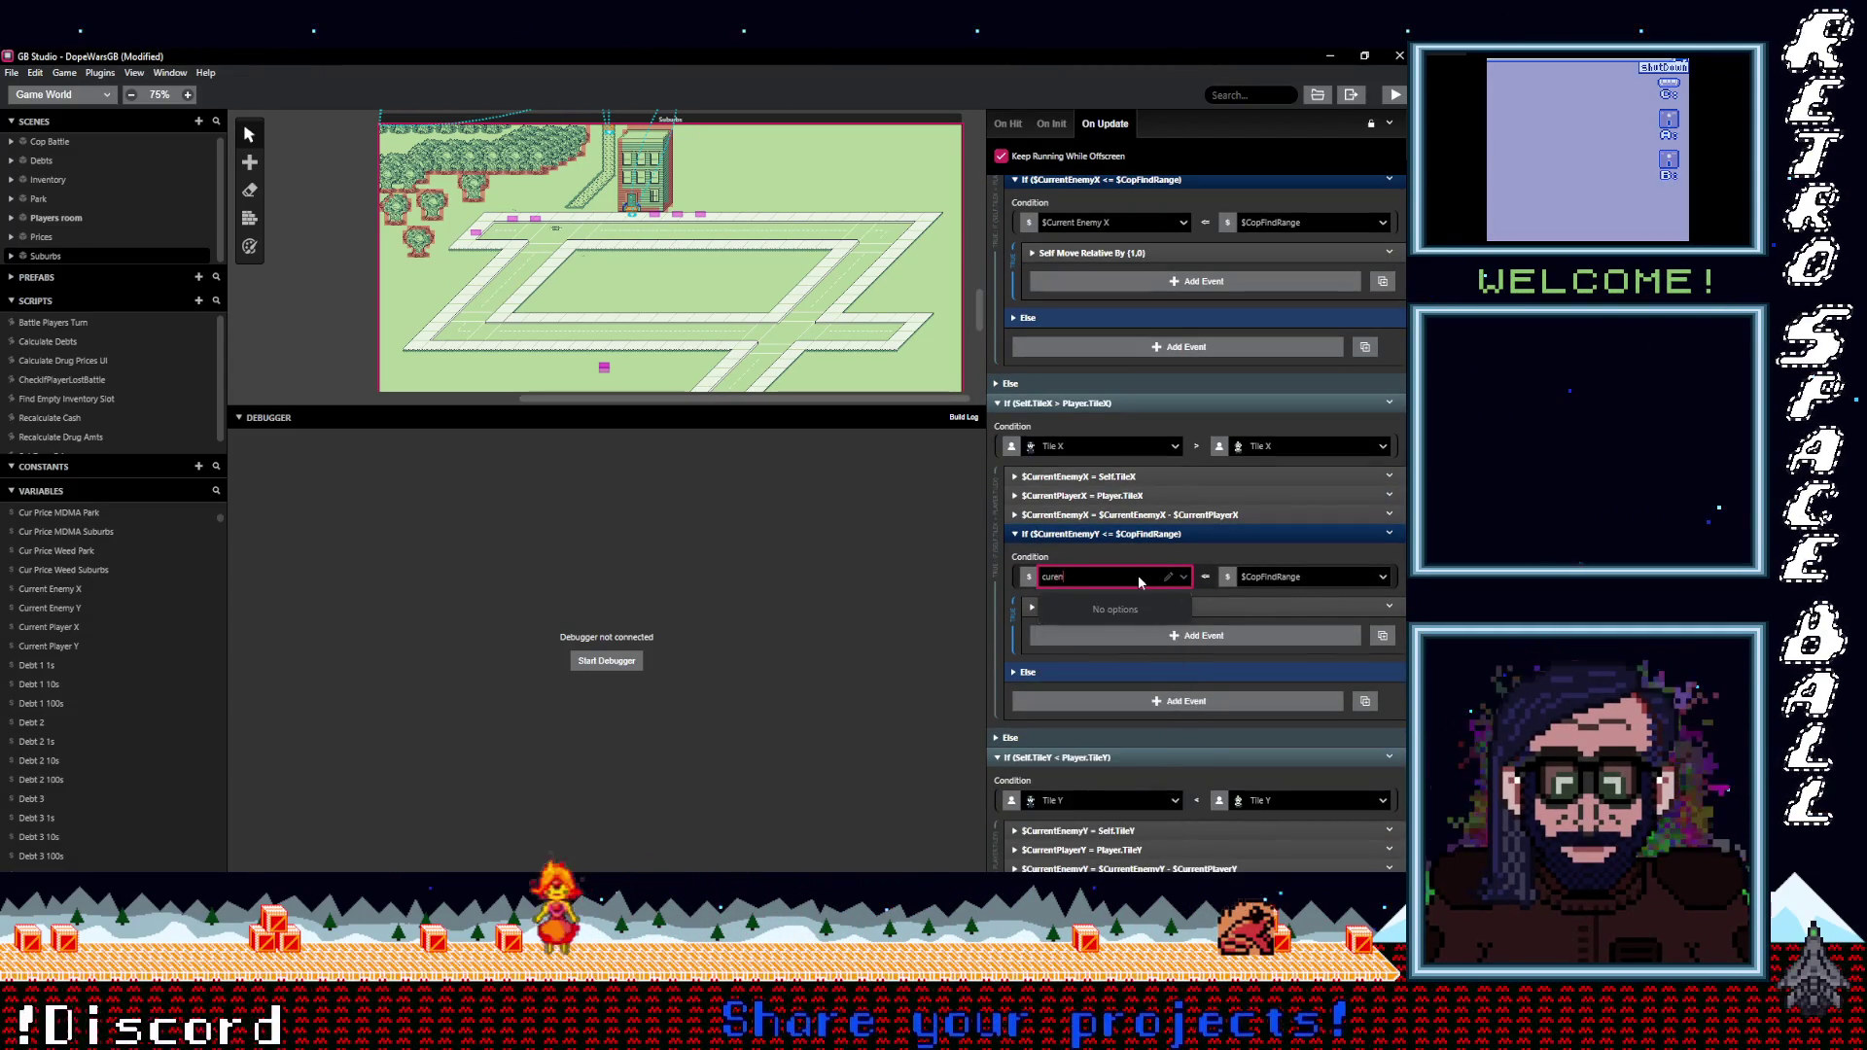
key("BackSpace")
key("BackSpace")
type("re")
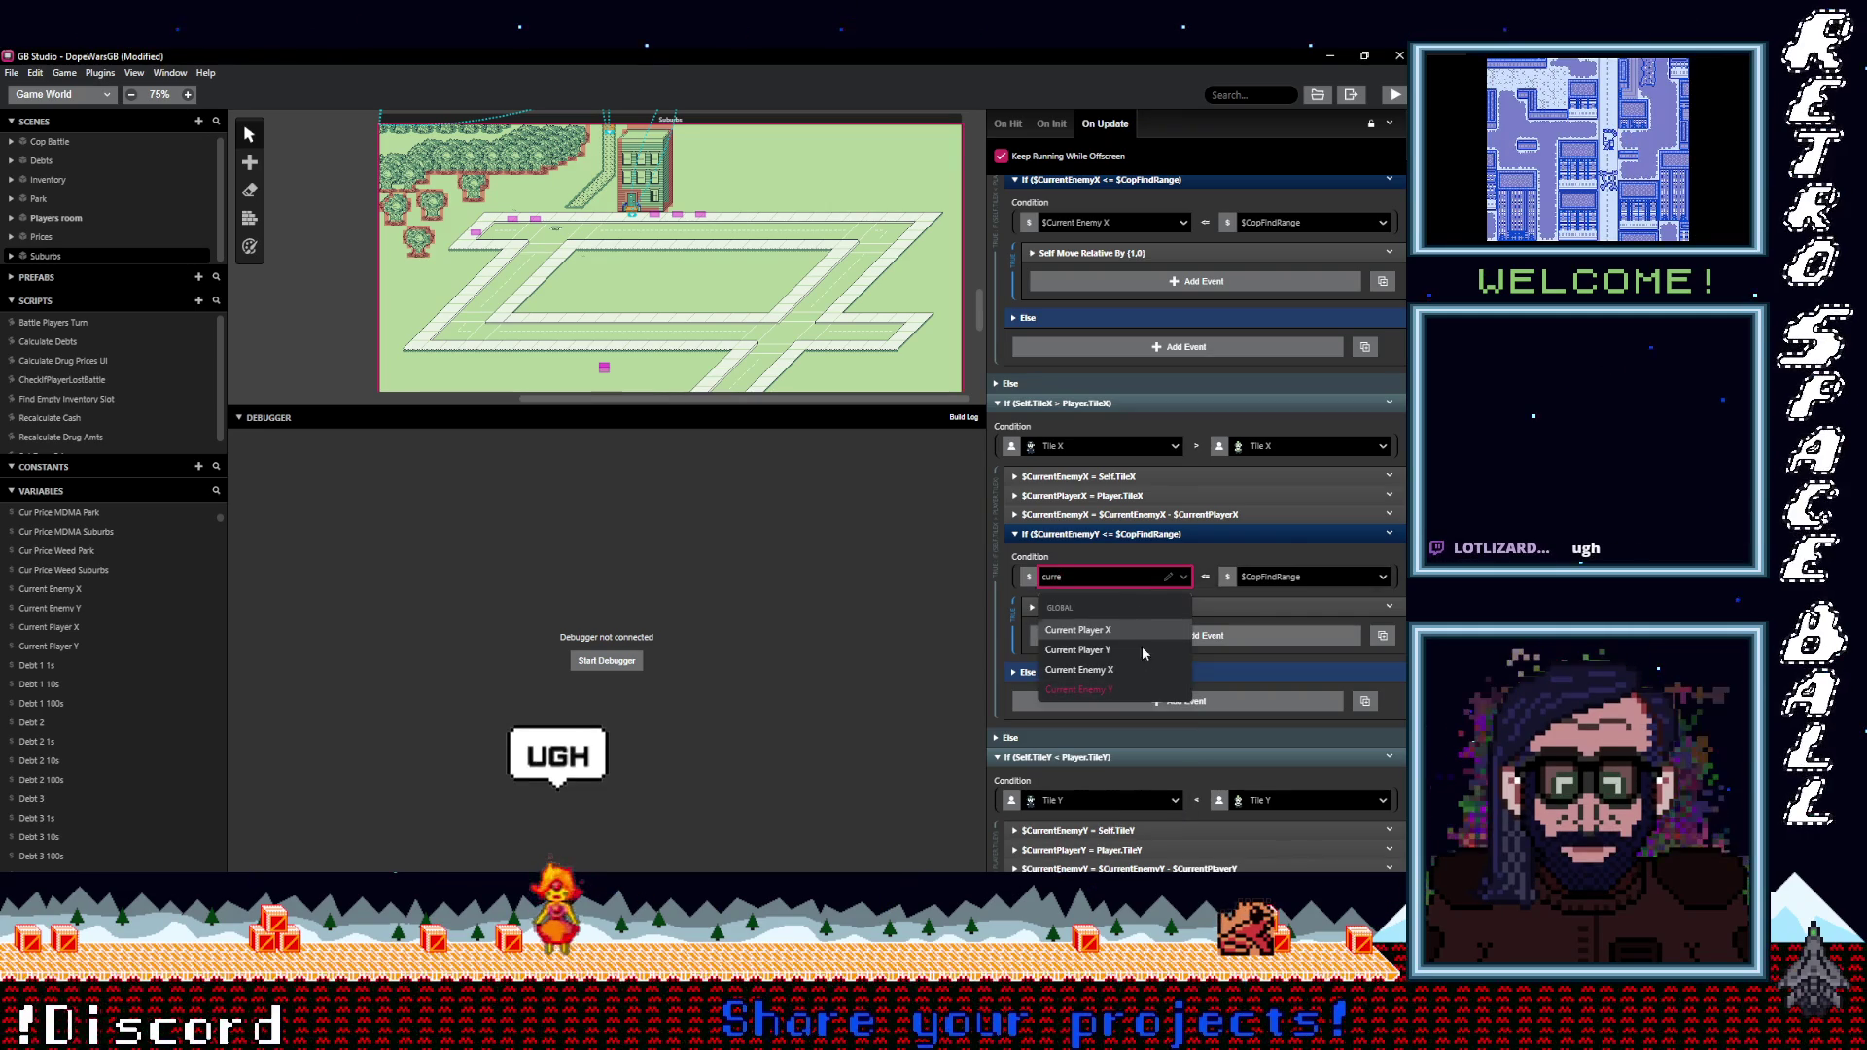
left_click(1118, 670)
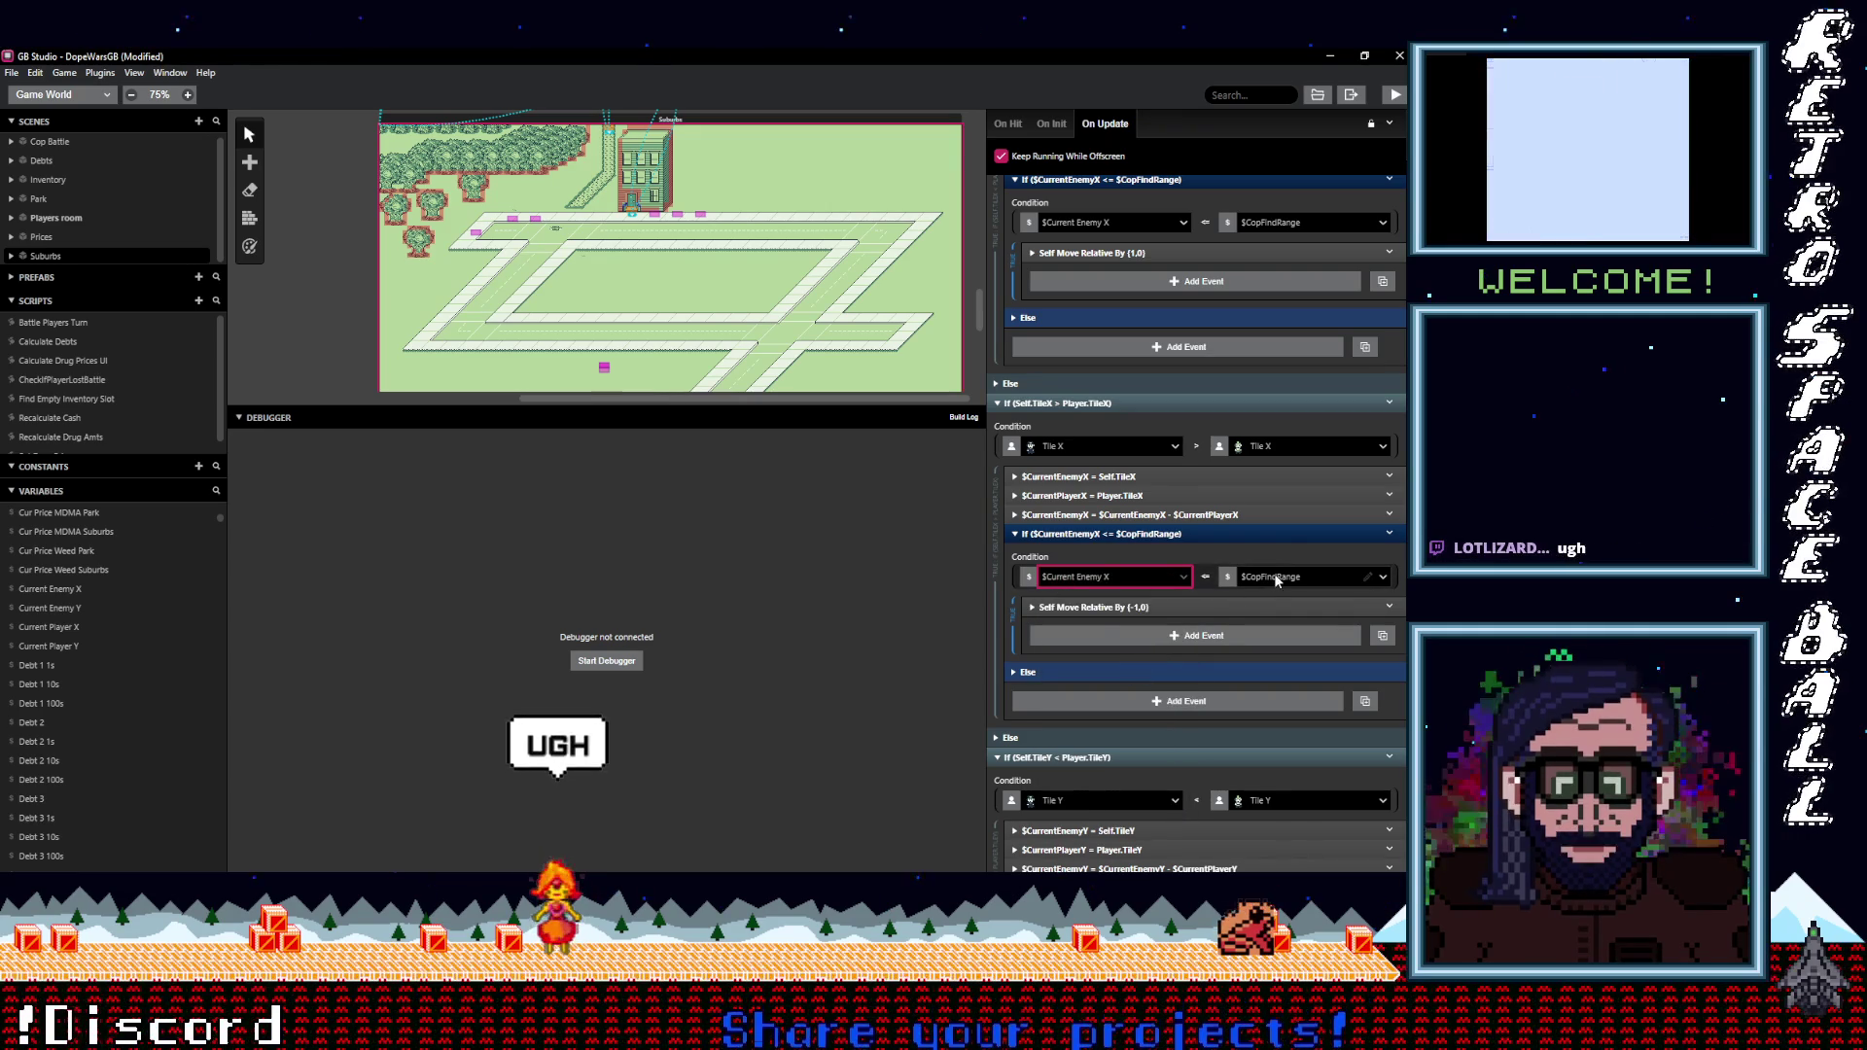
left_click(1126, 536)
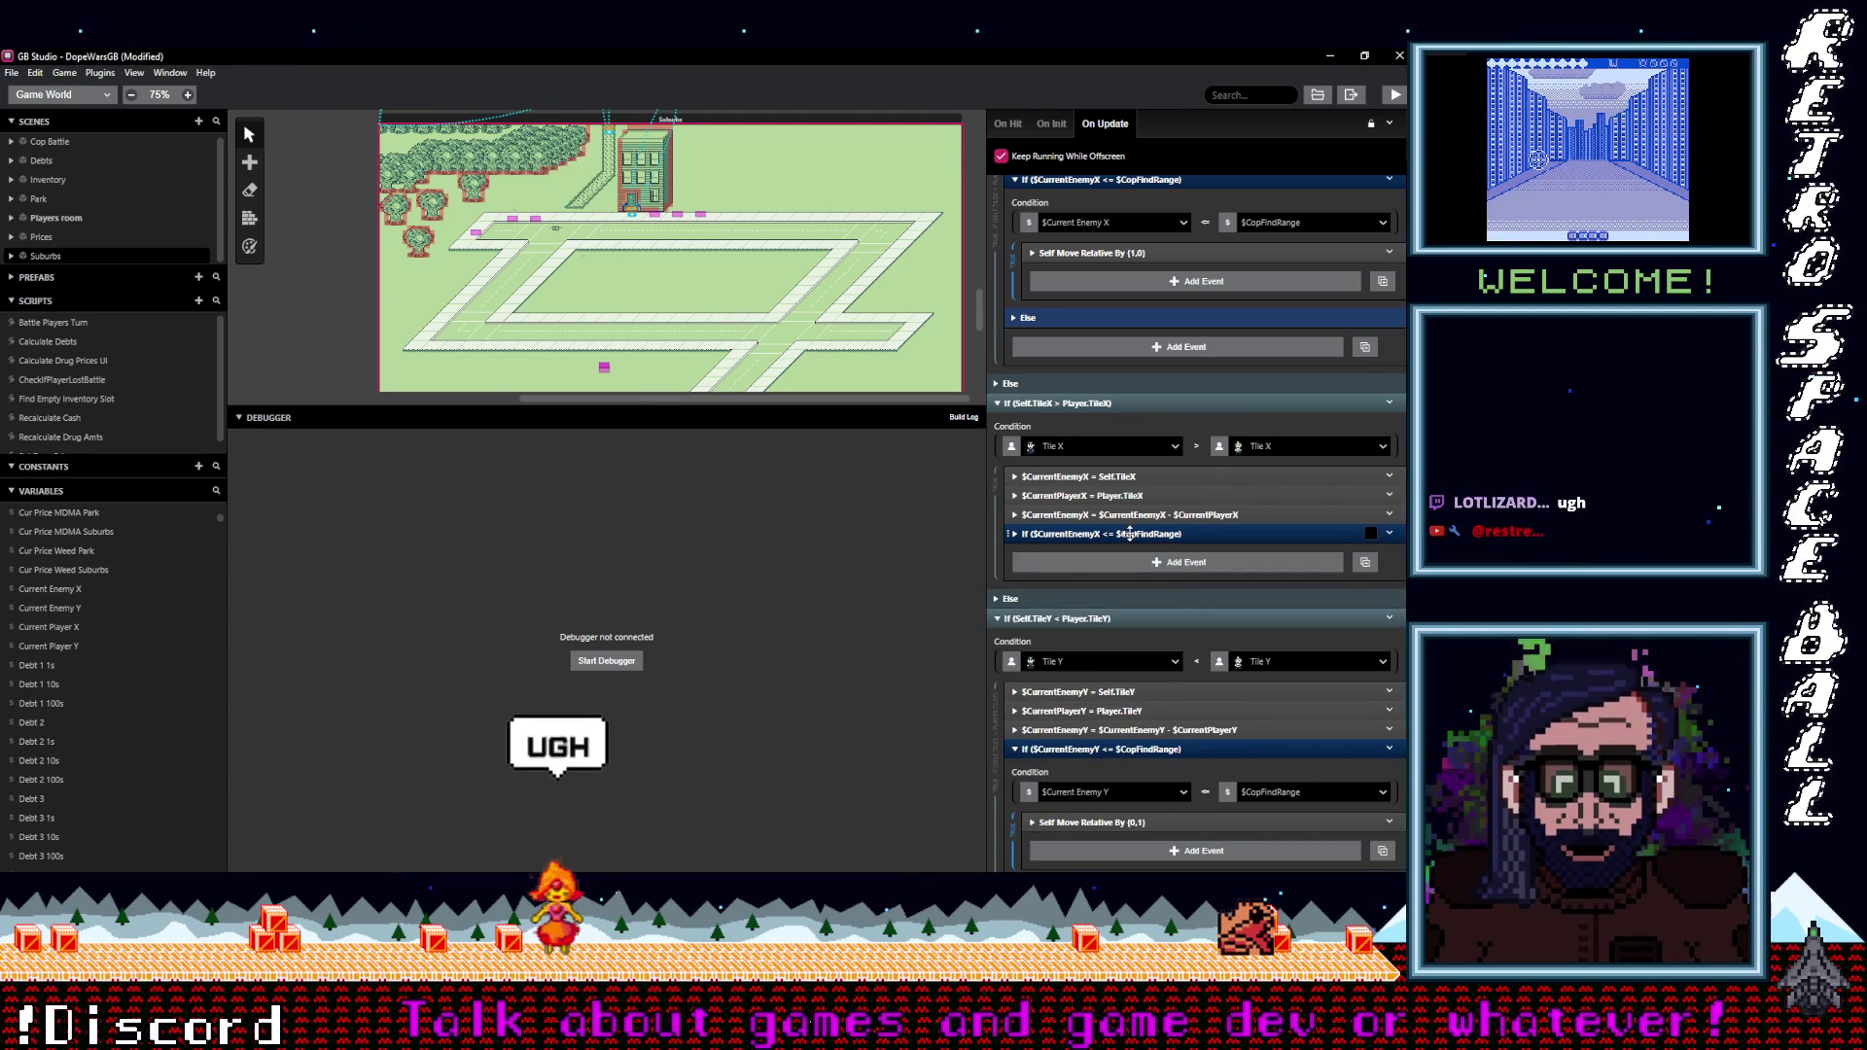
scroll(1130, 534, "up", 5)
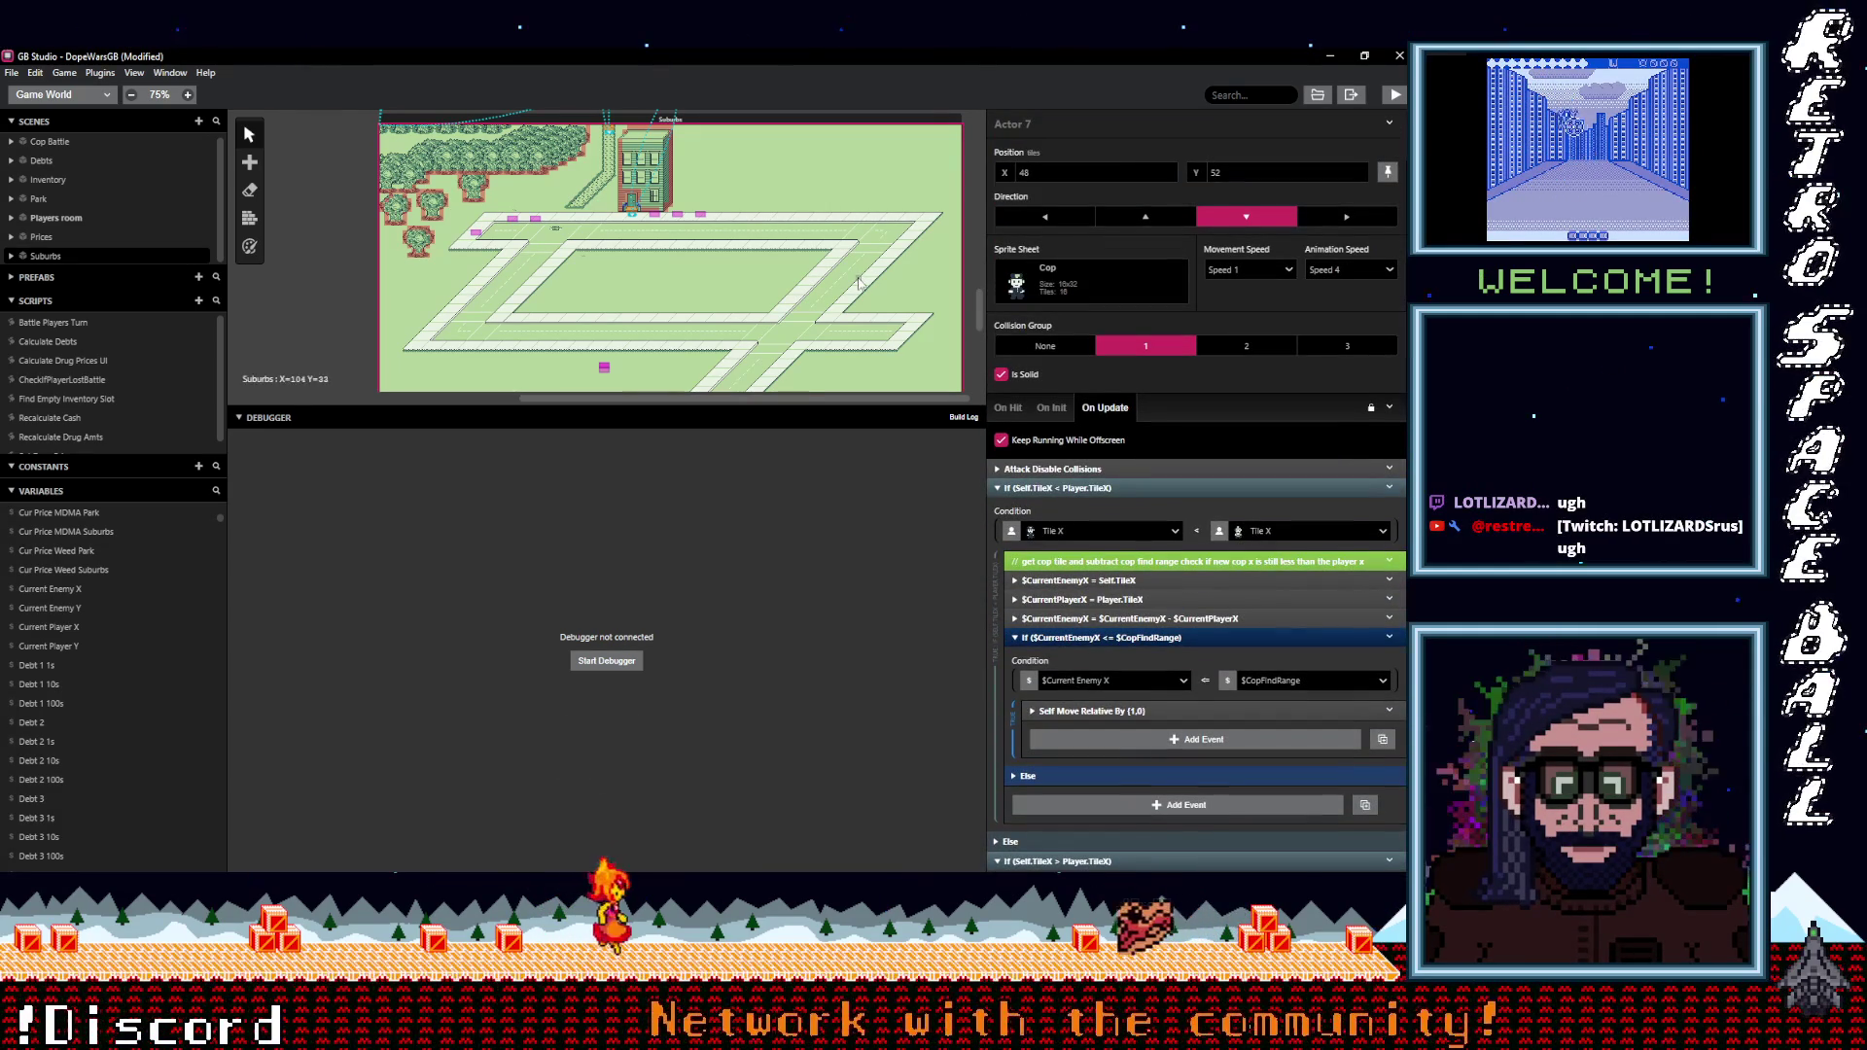
left_click(1394, 95)
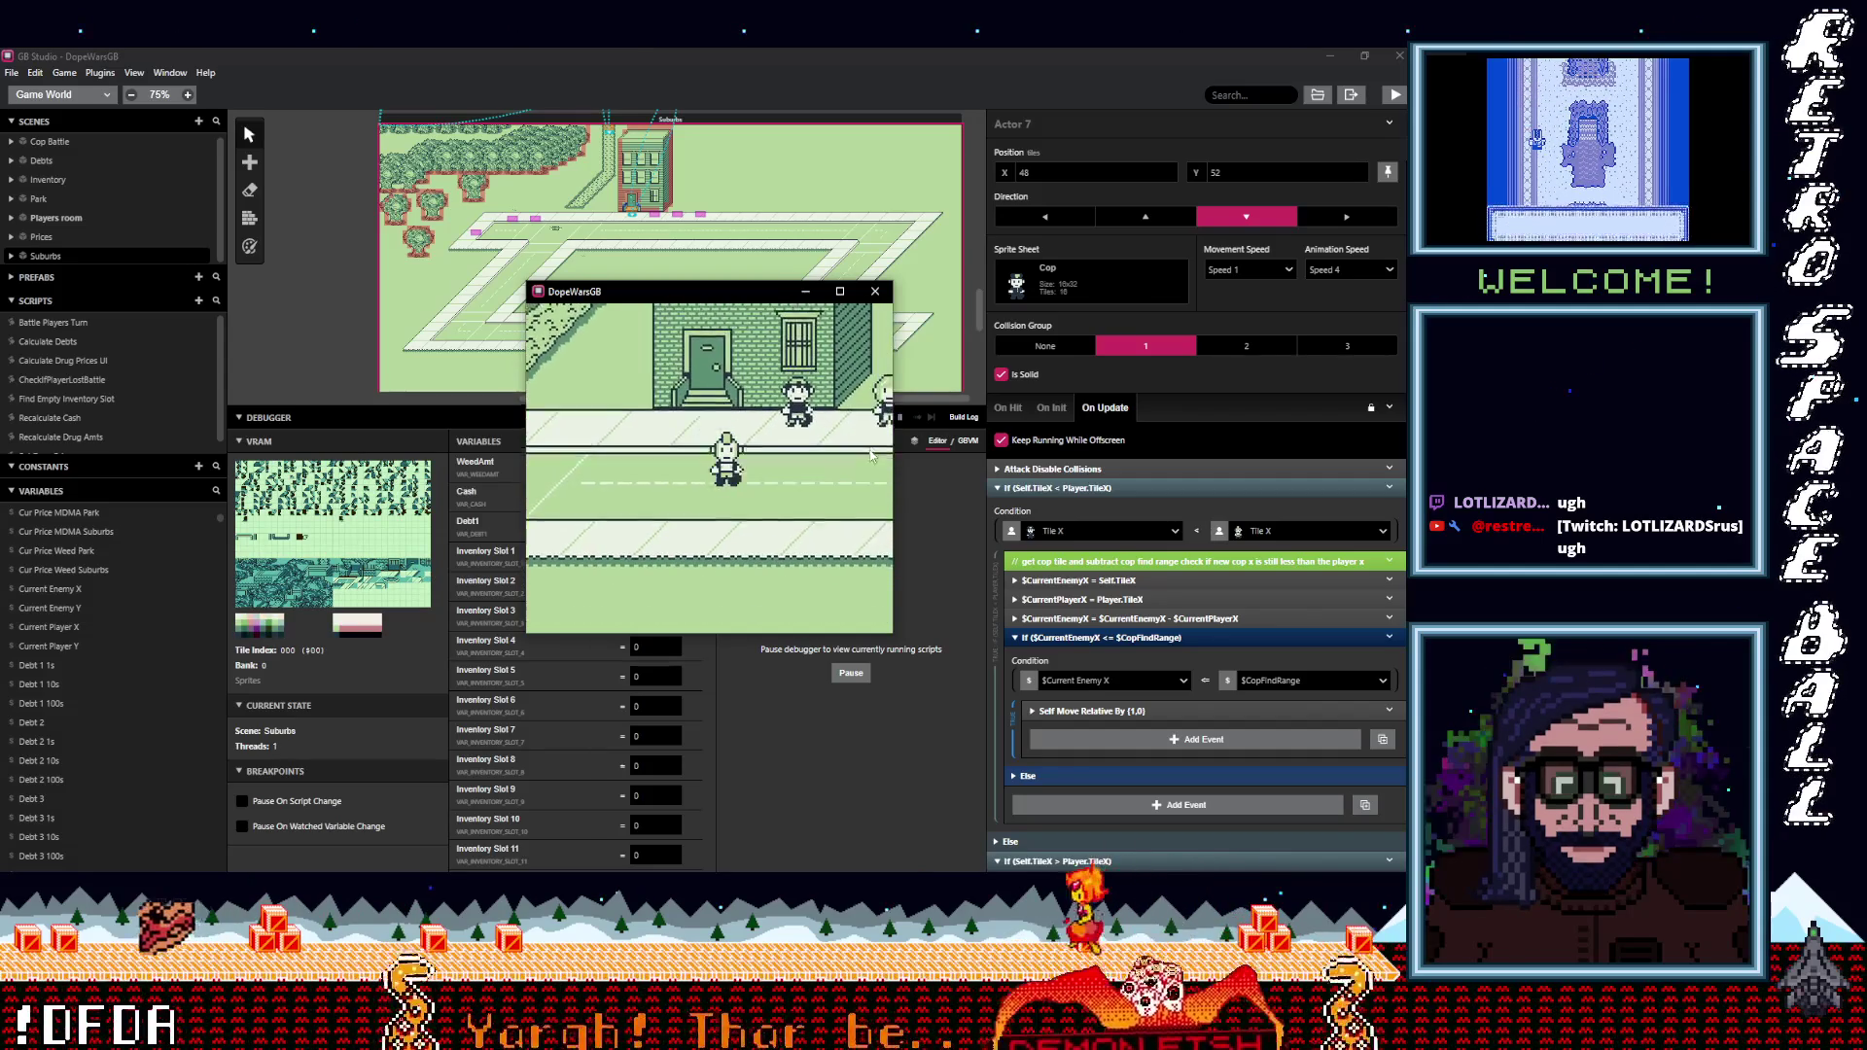
key("Down")
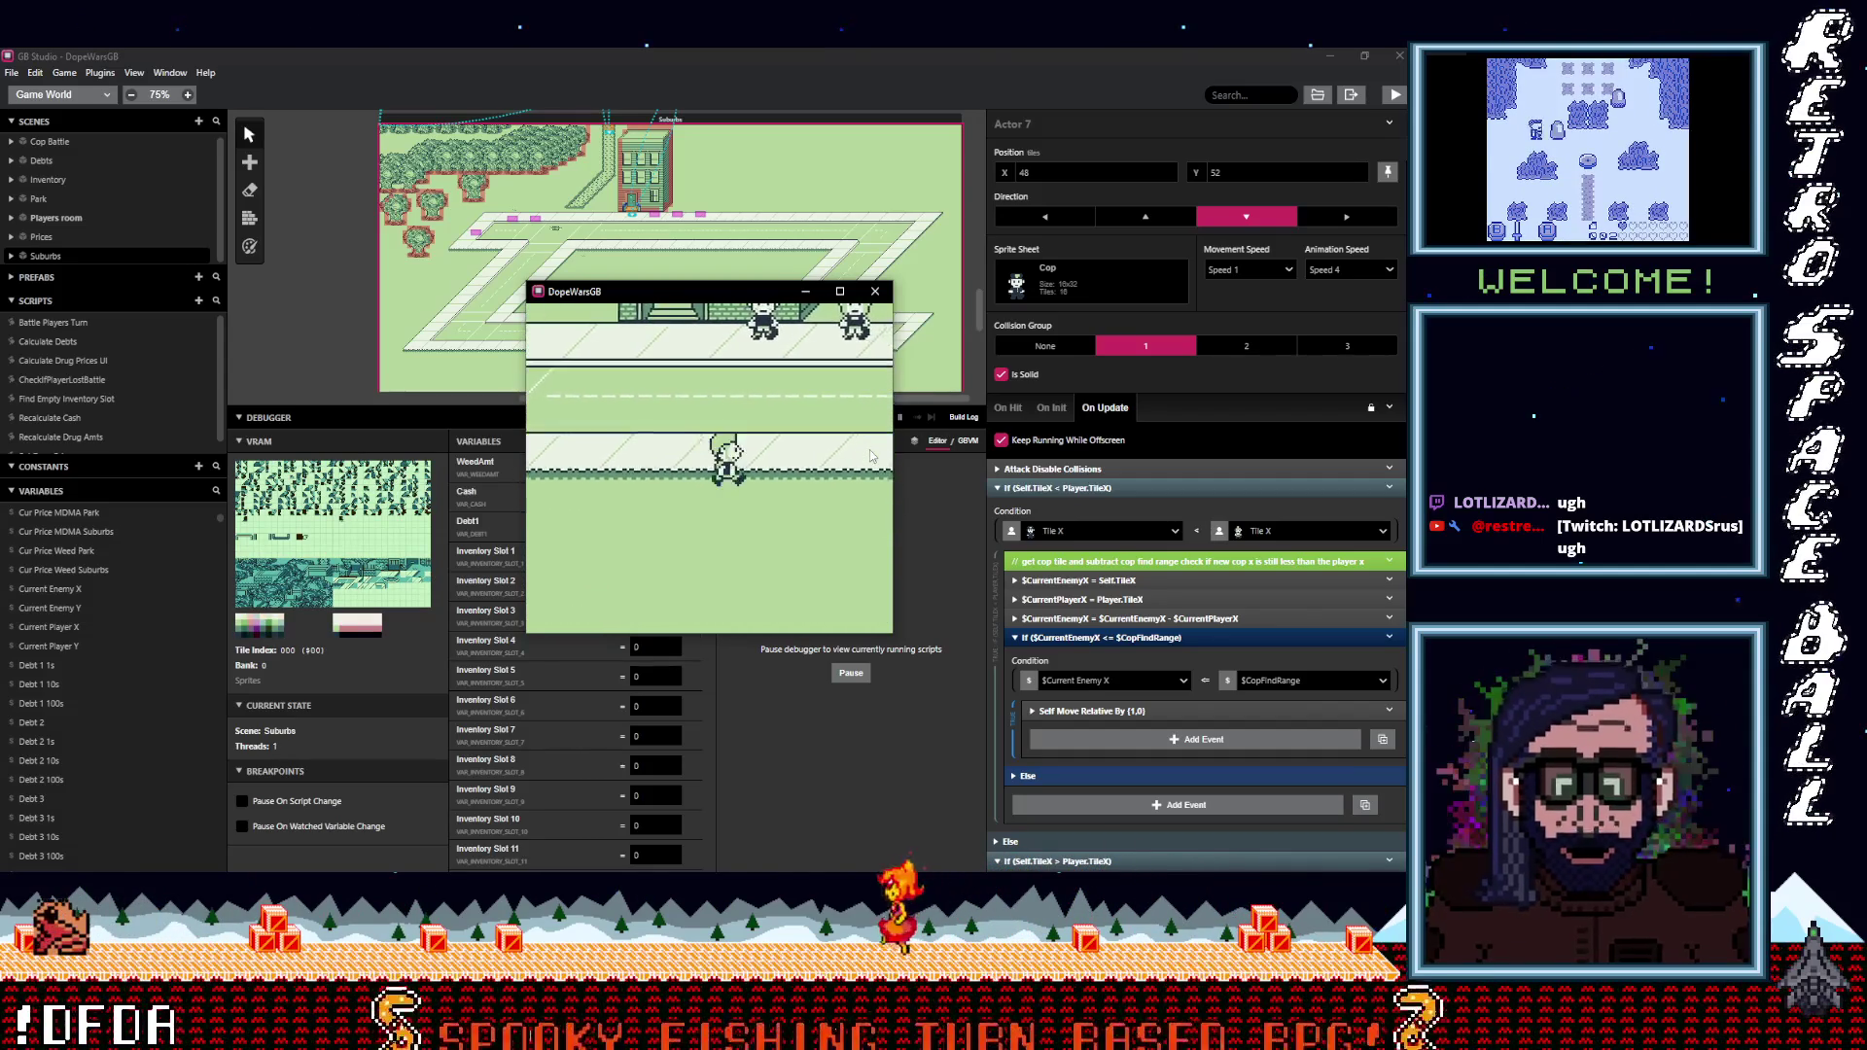
key("Down")
key("Left")
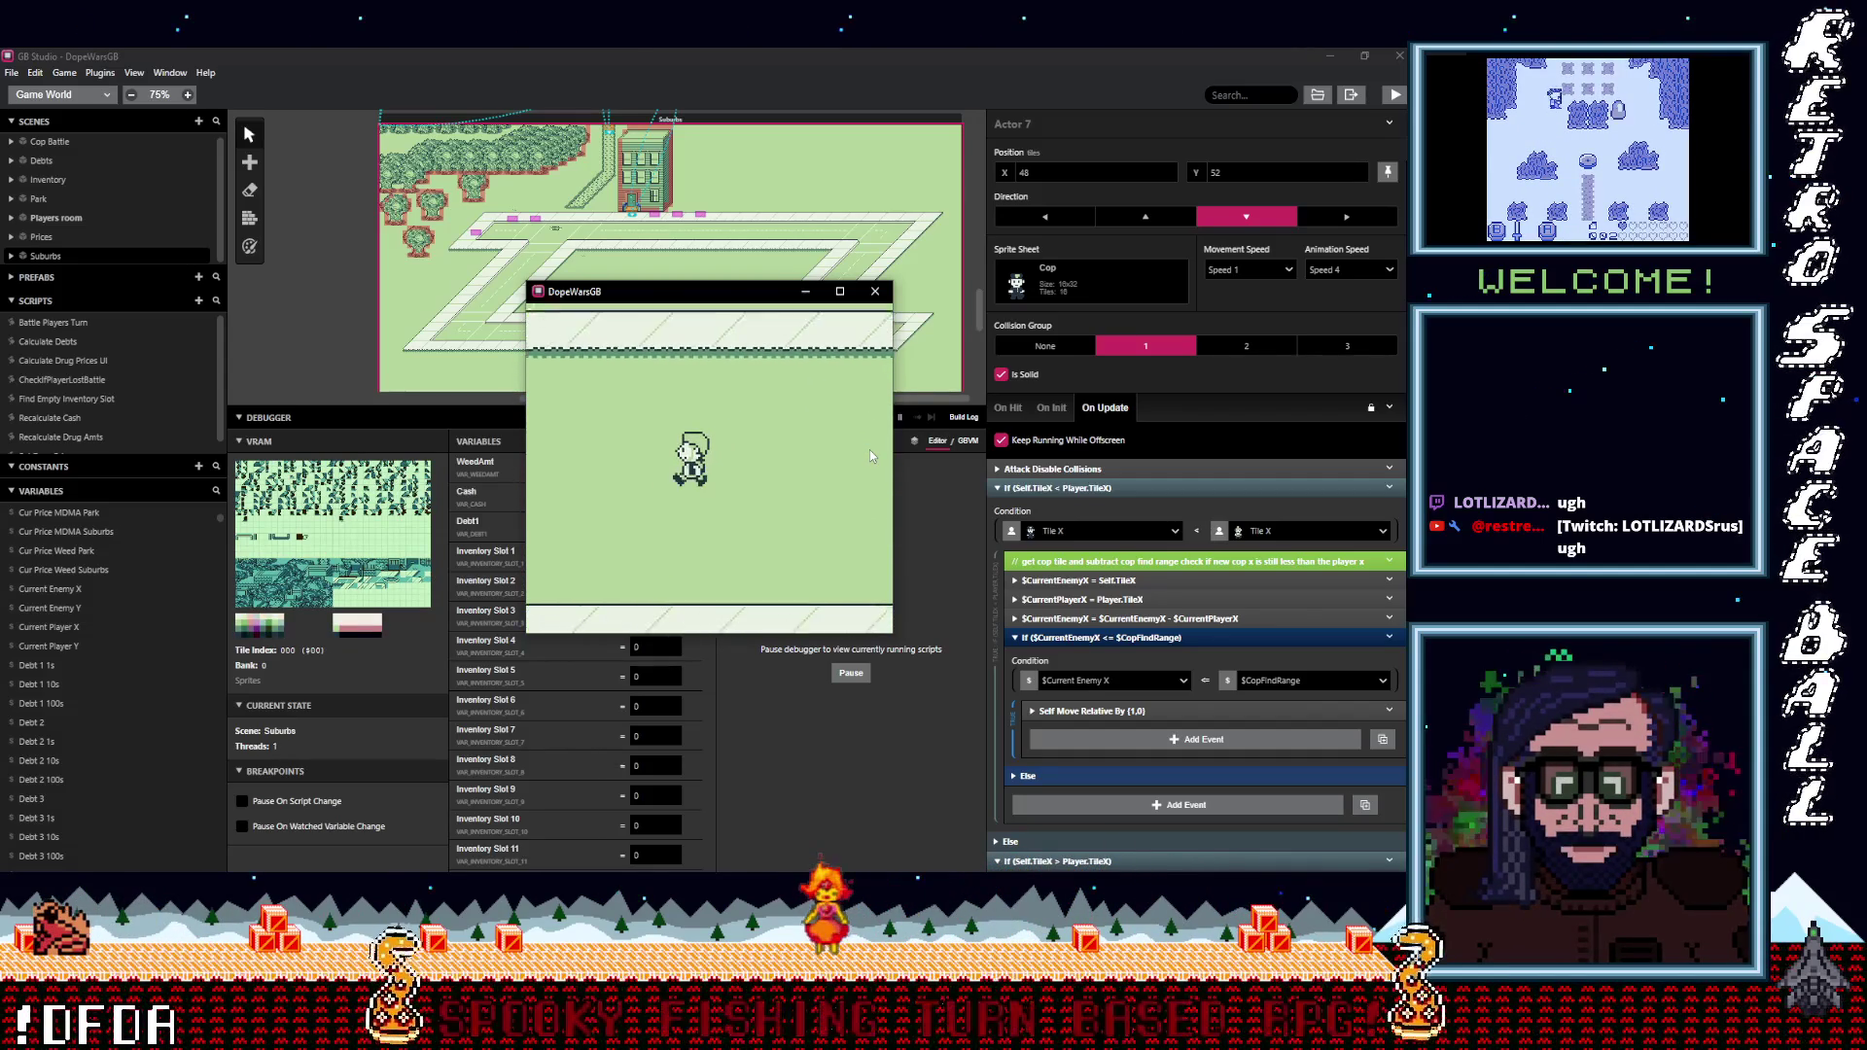
key("Down")
key("Right")
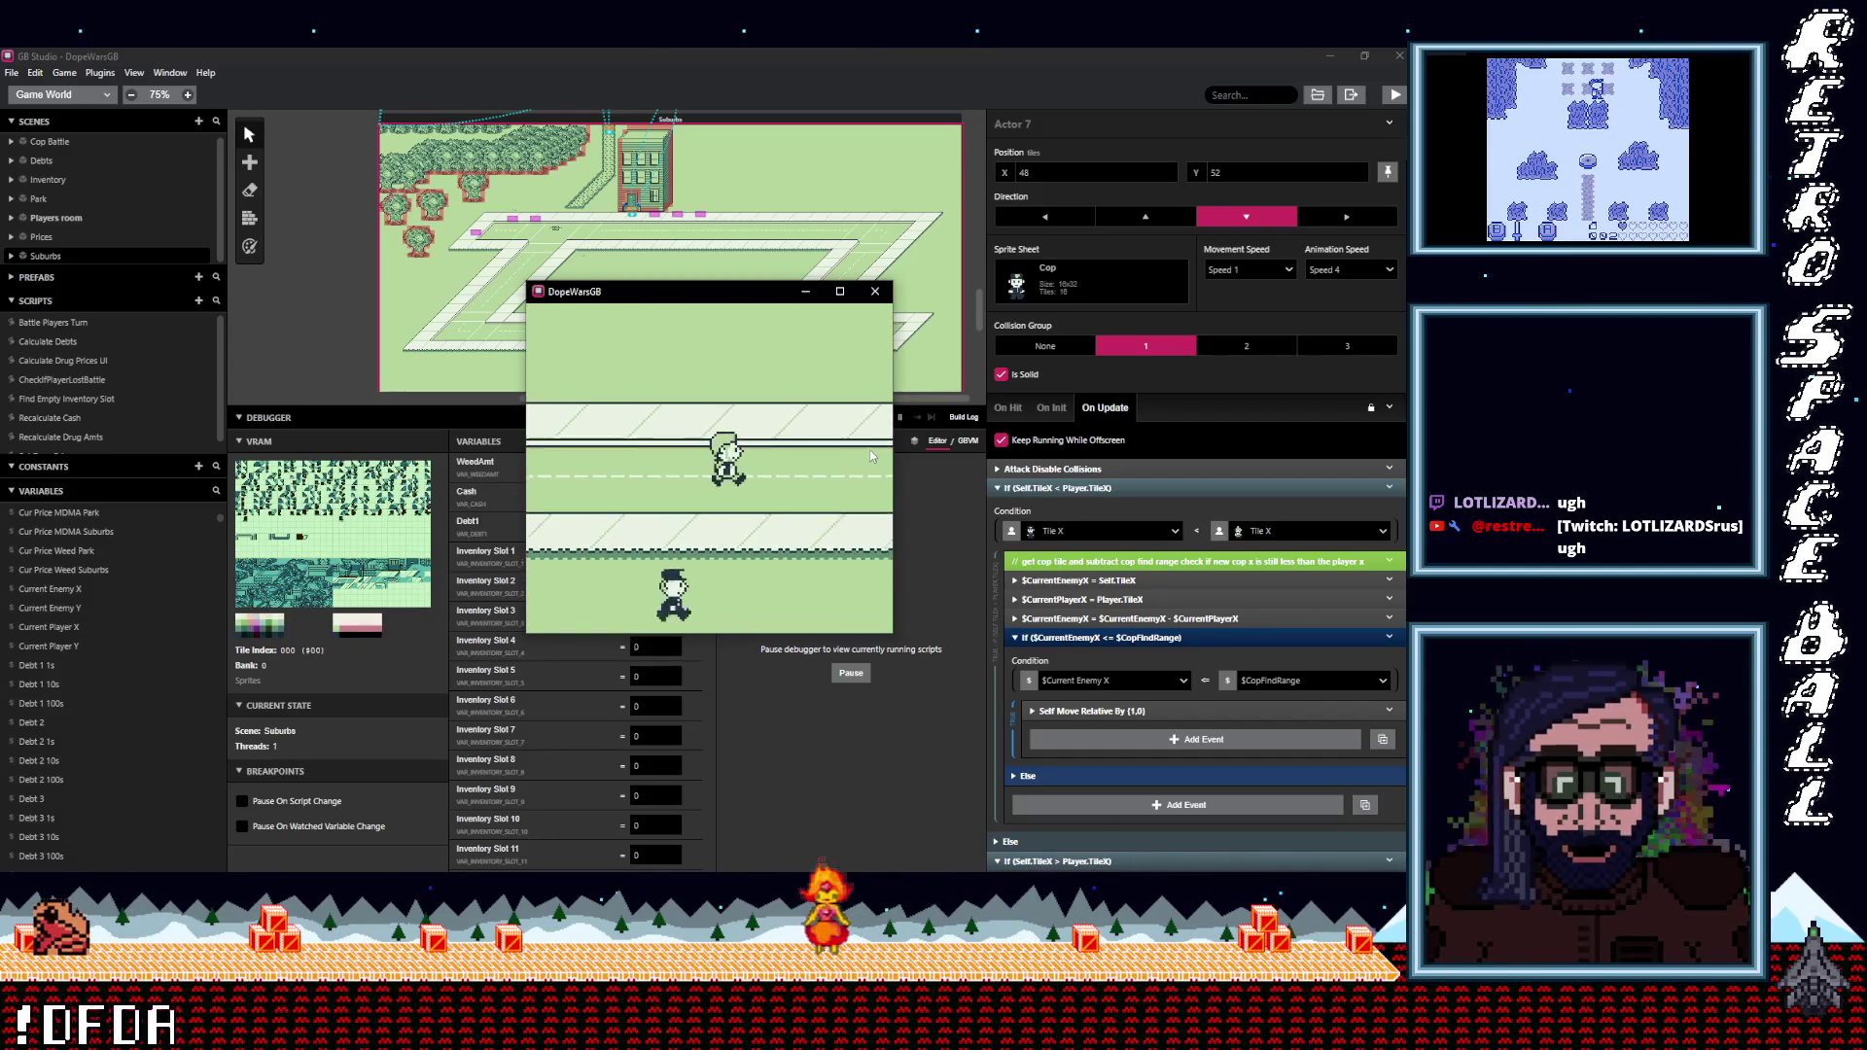
key("Down")
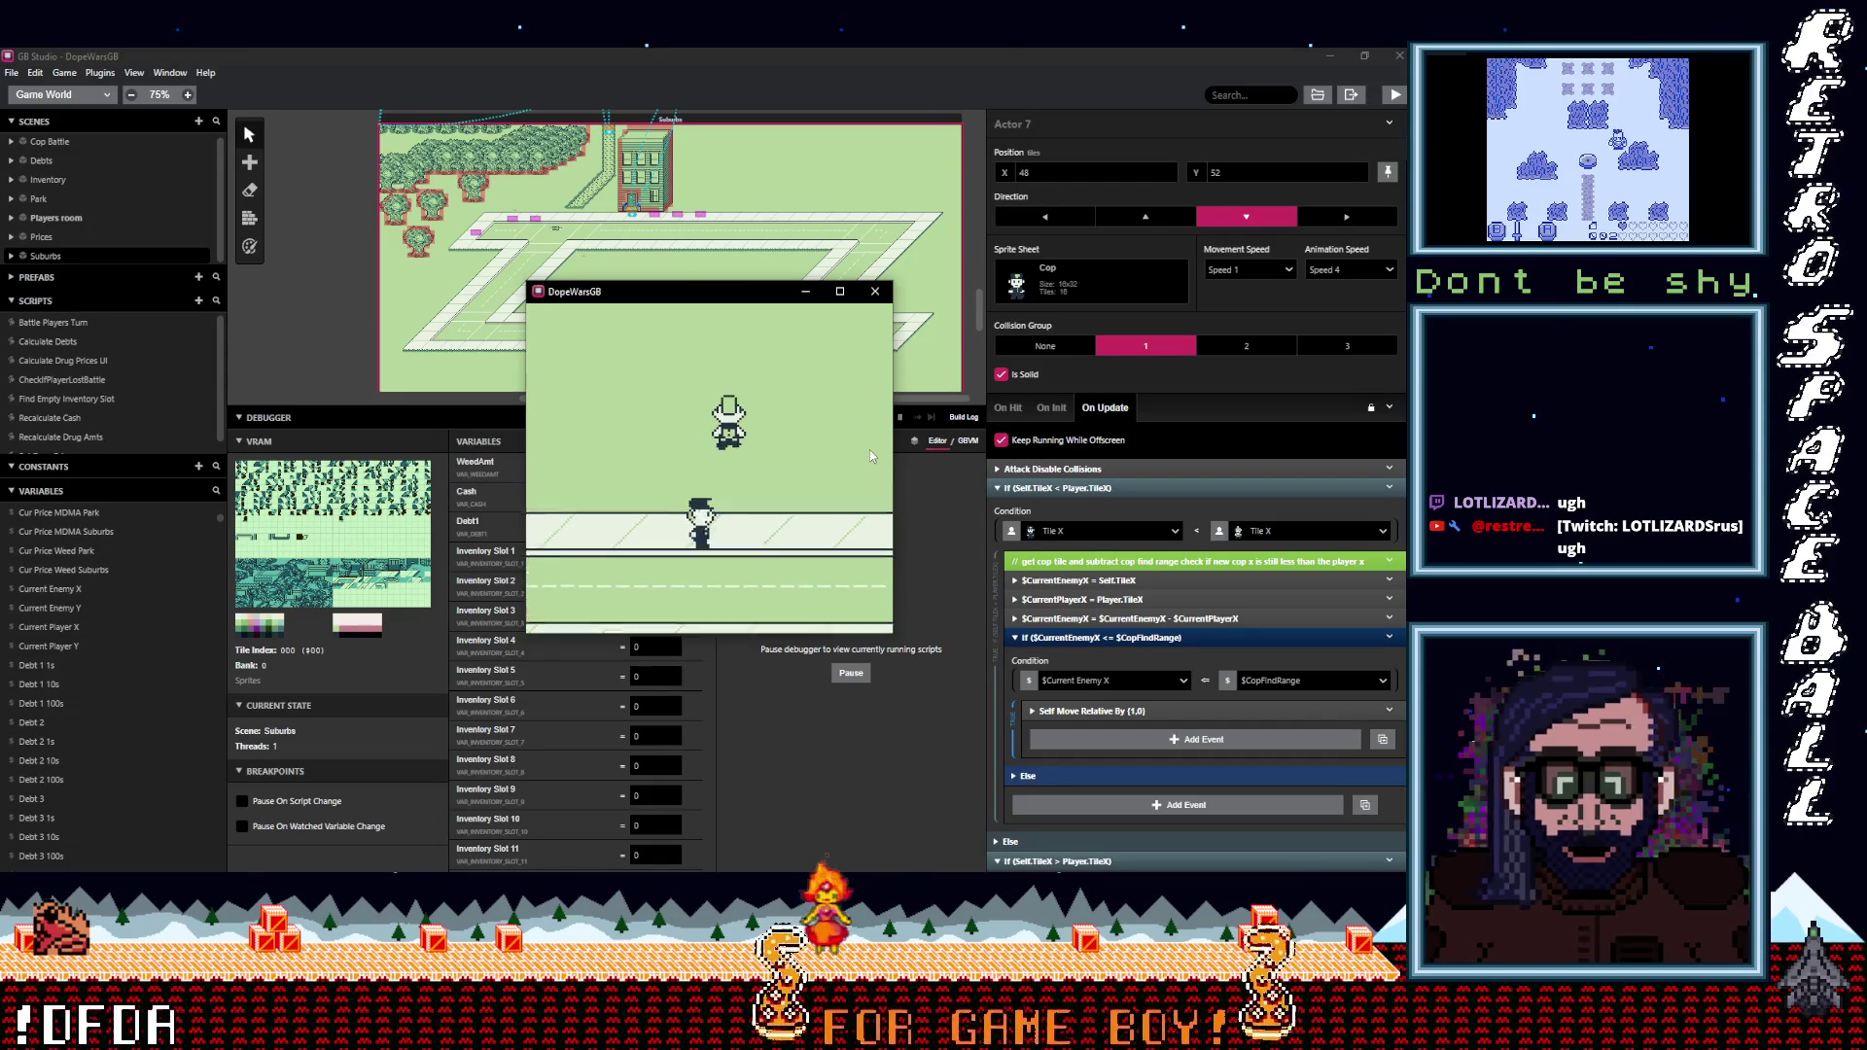
key("Down")
key("Up")
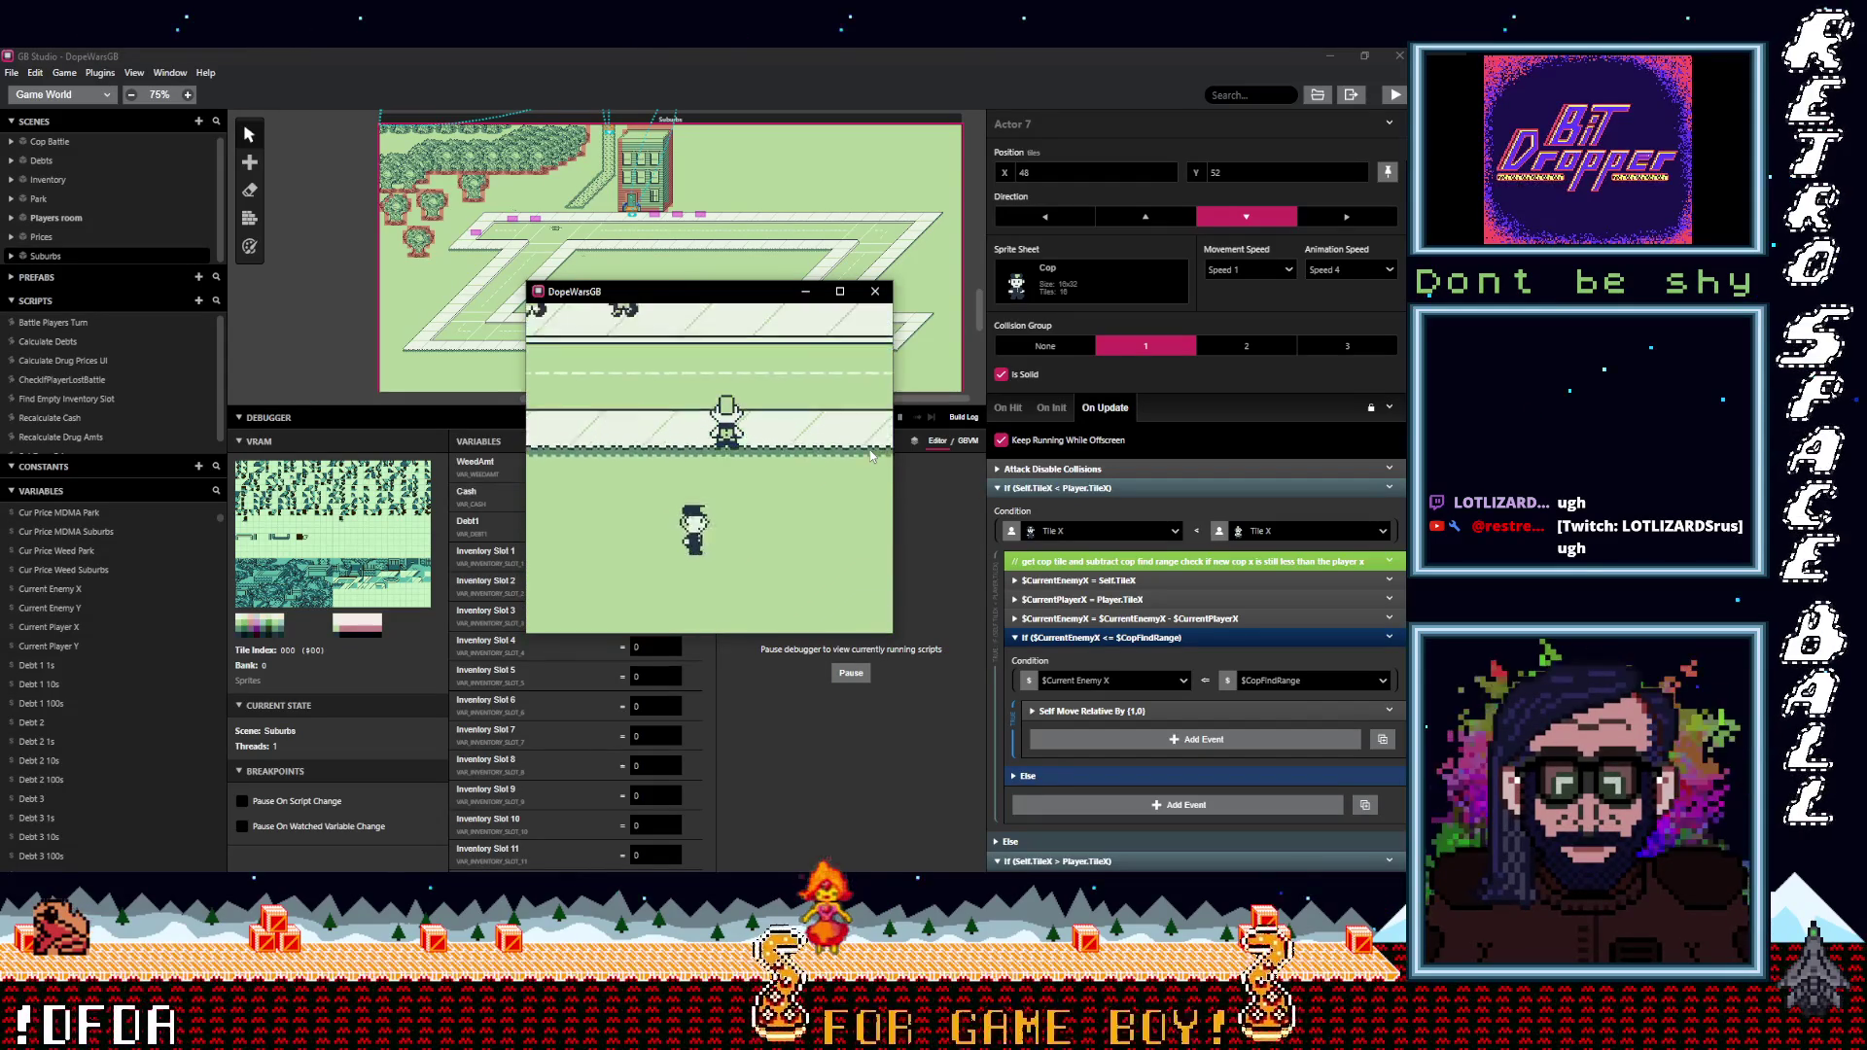
key("Up")
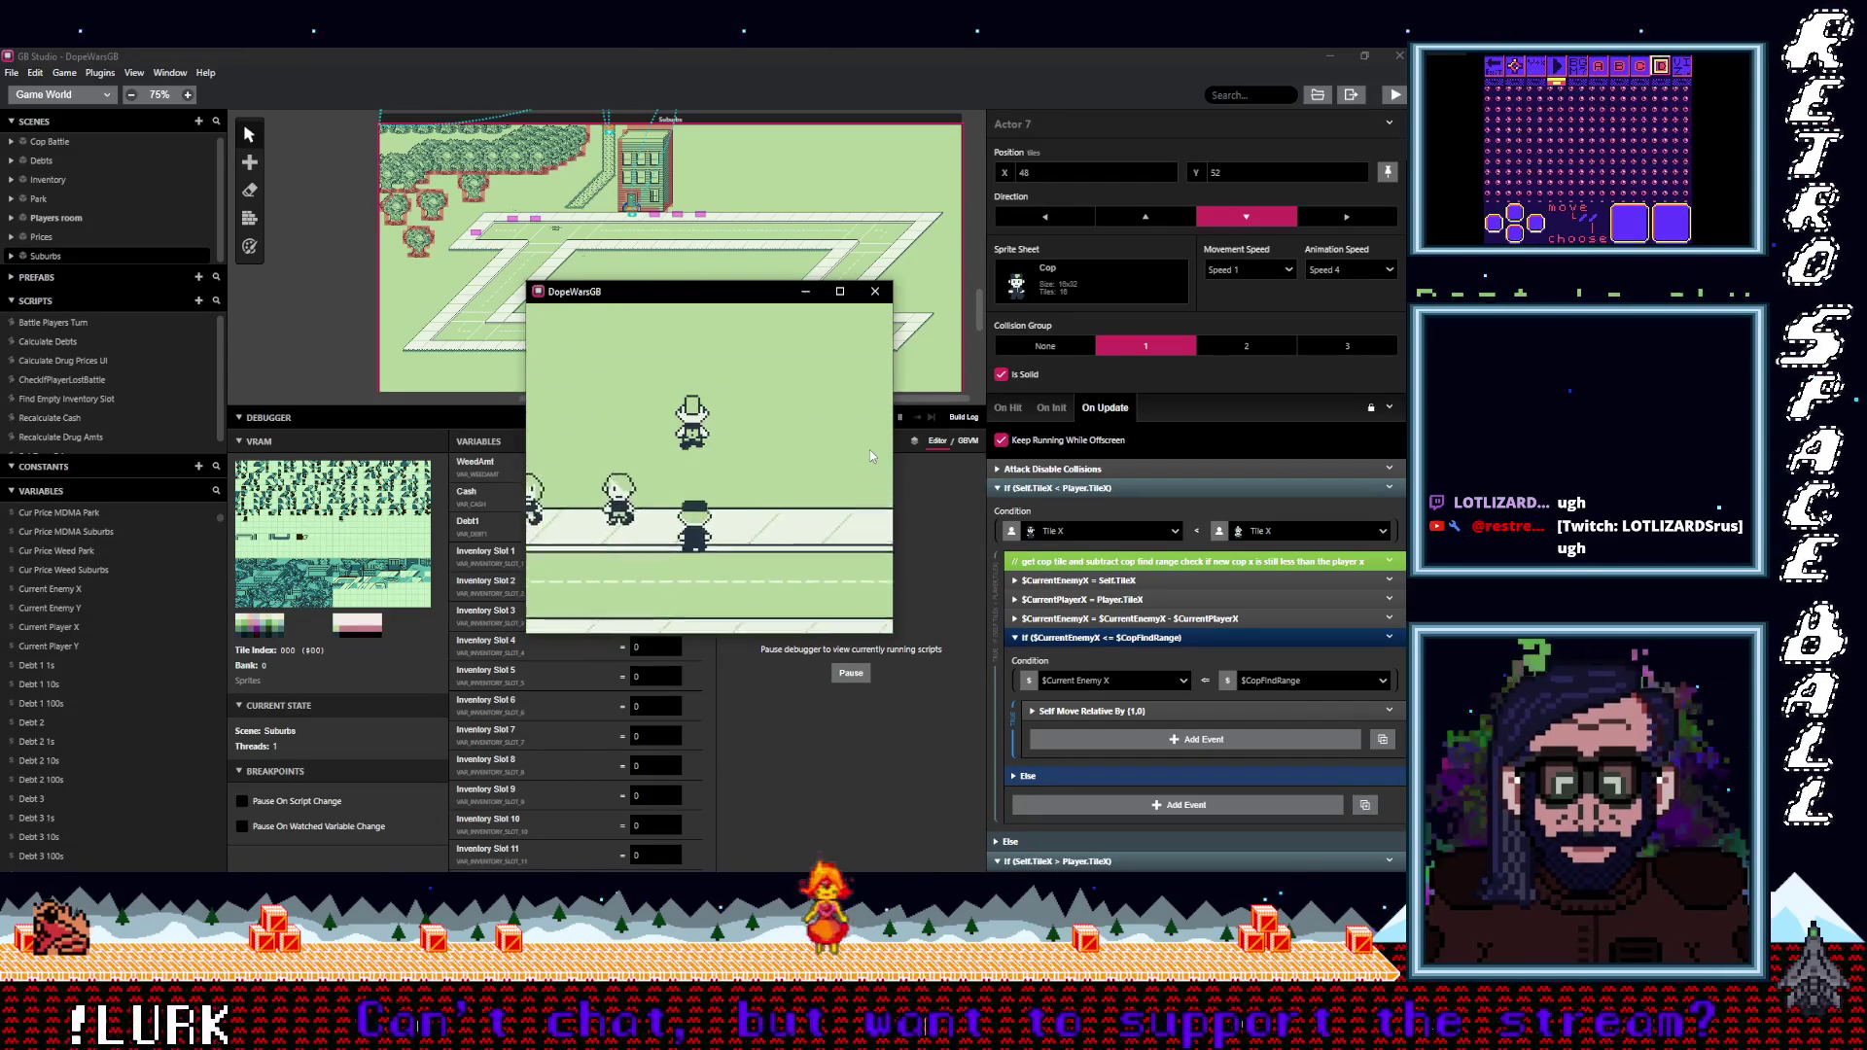
key("Left")
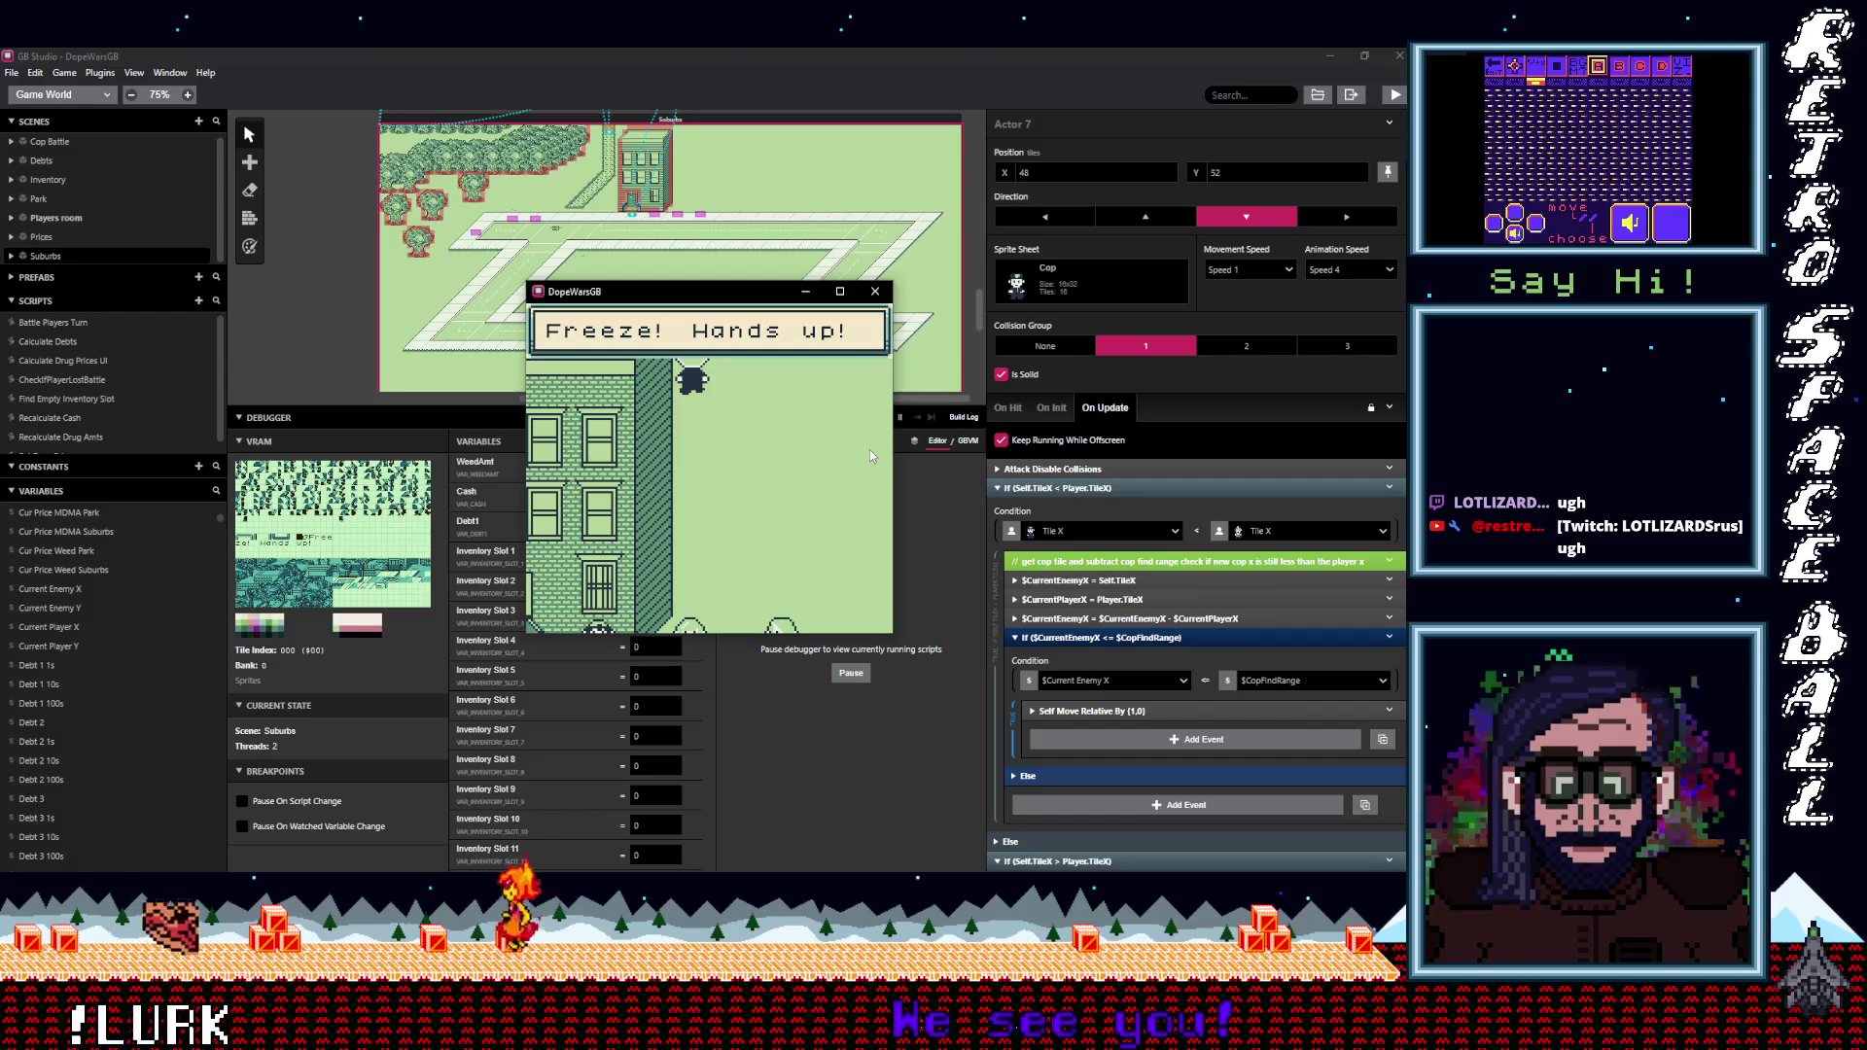
key("z")
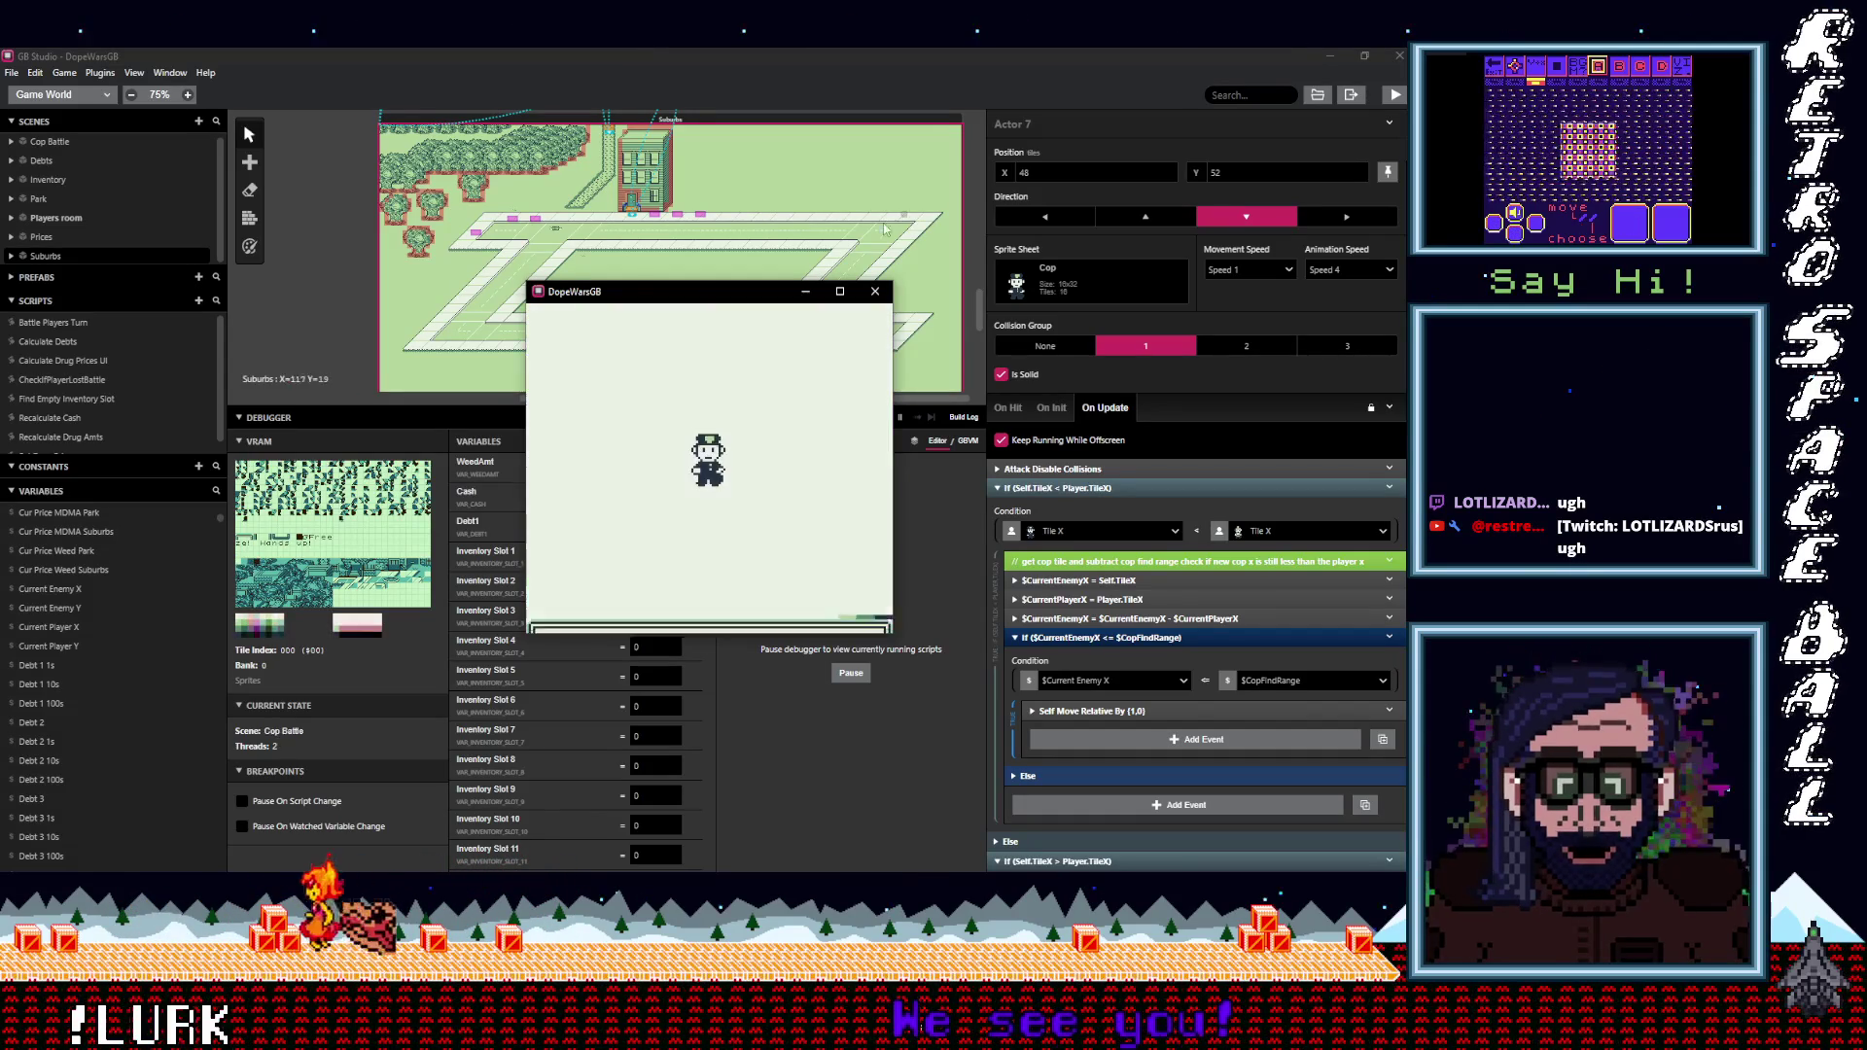
left_click(875, 292)
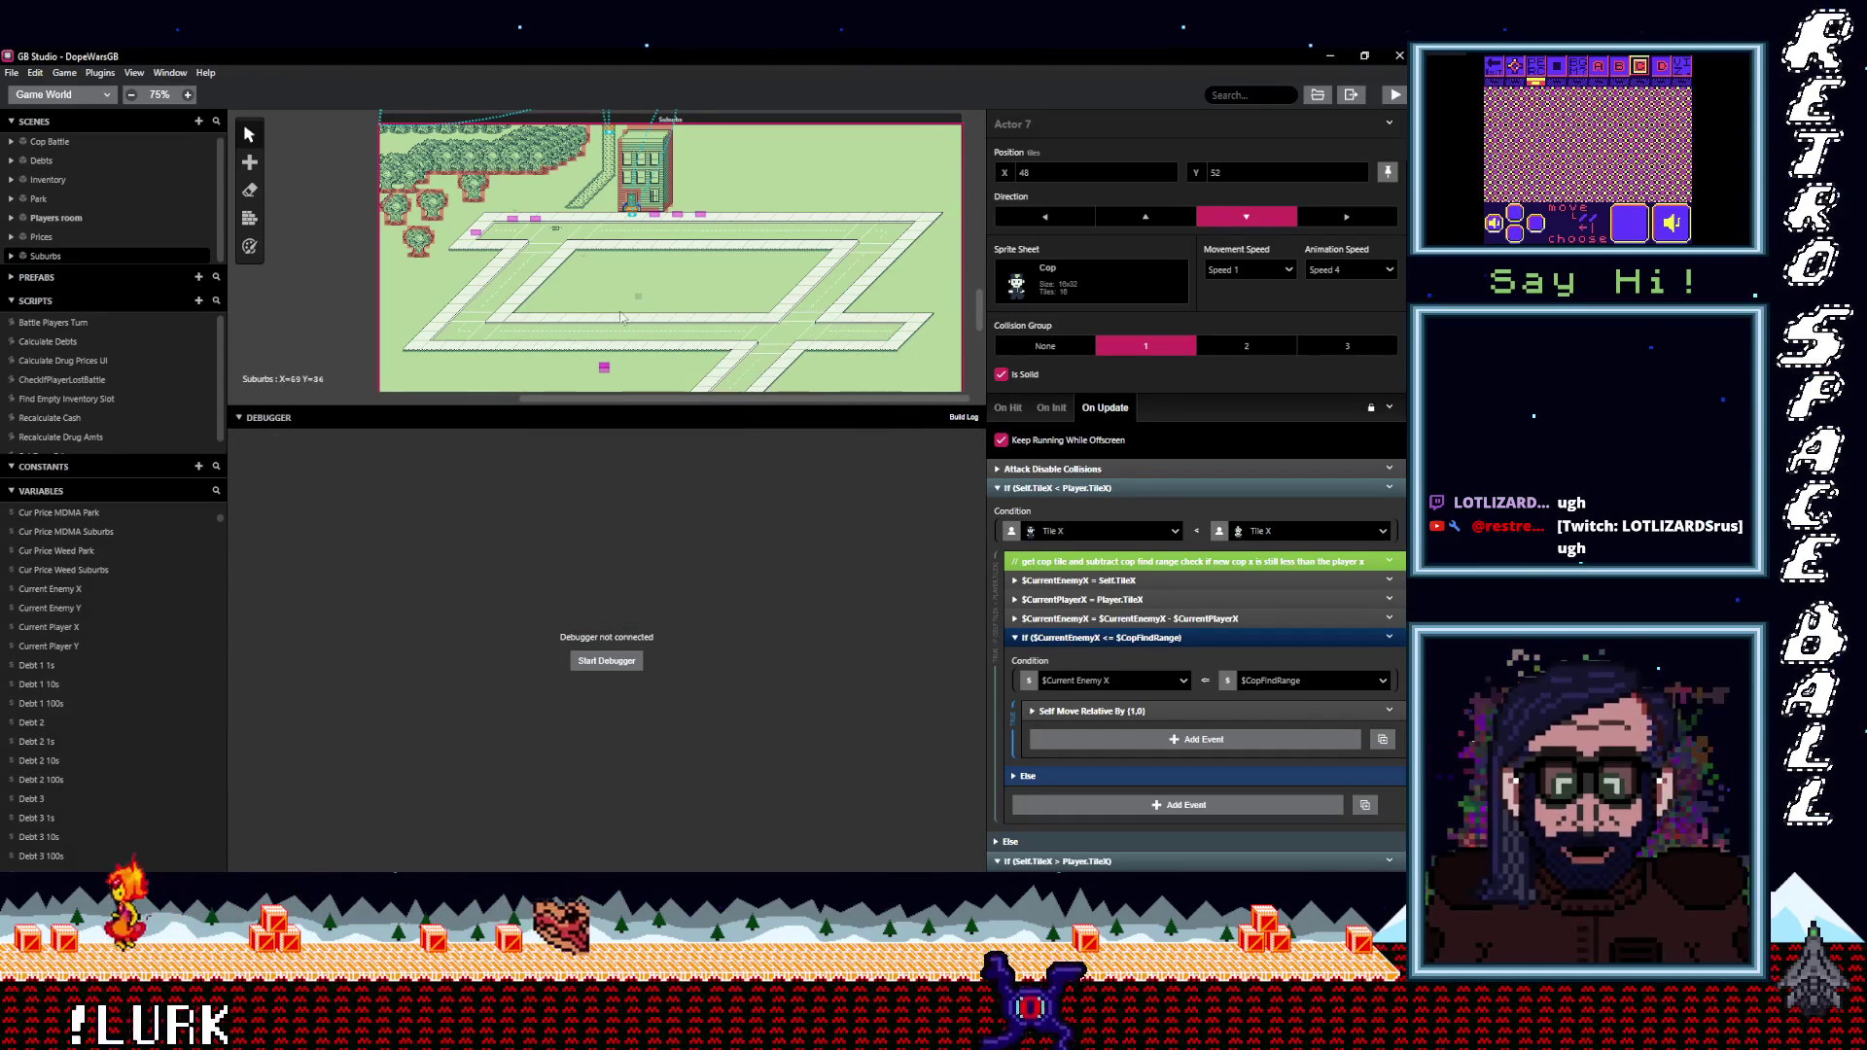
Show the cop's On Init events and expand the If ($CurrentEnemyX != 0) check and its Self Set Position To.
scroll(666, 342, "up", 2)
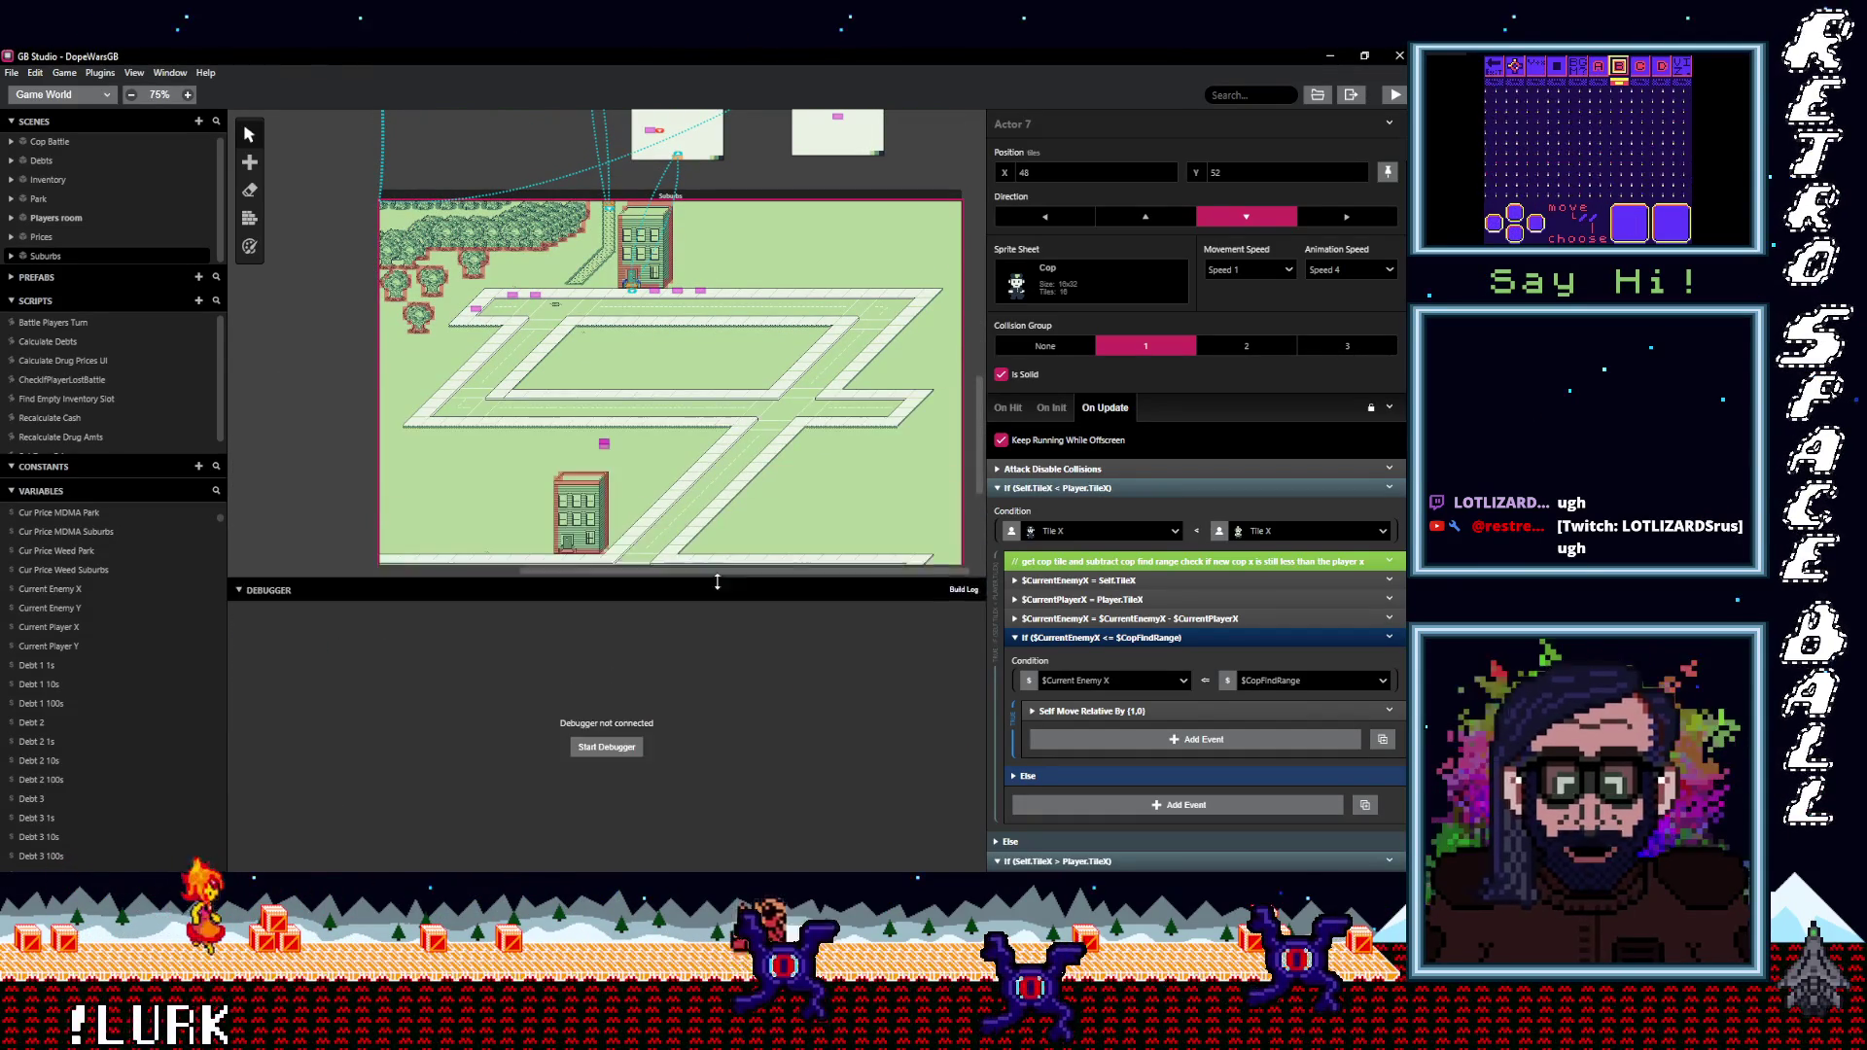
scroll(724, 476, "down", 3)
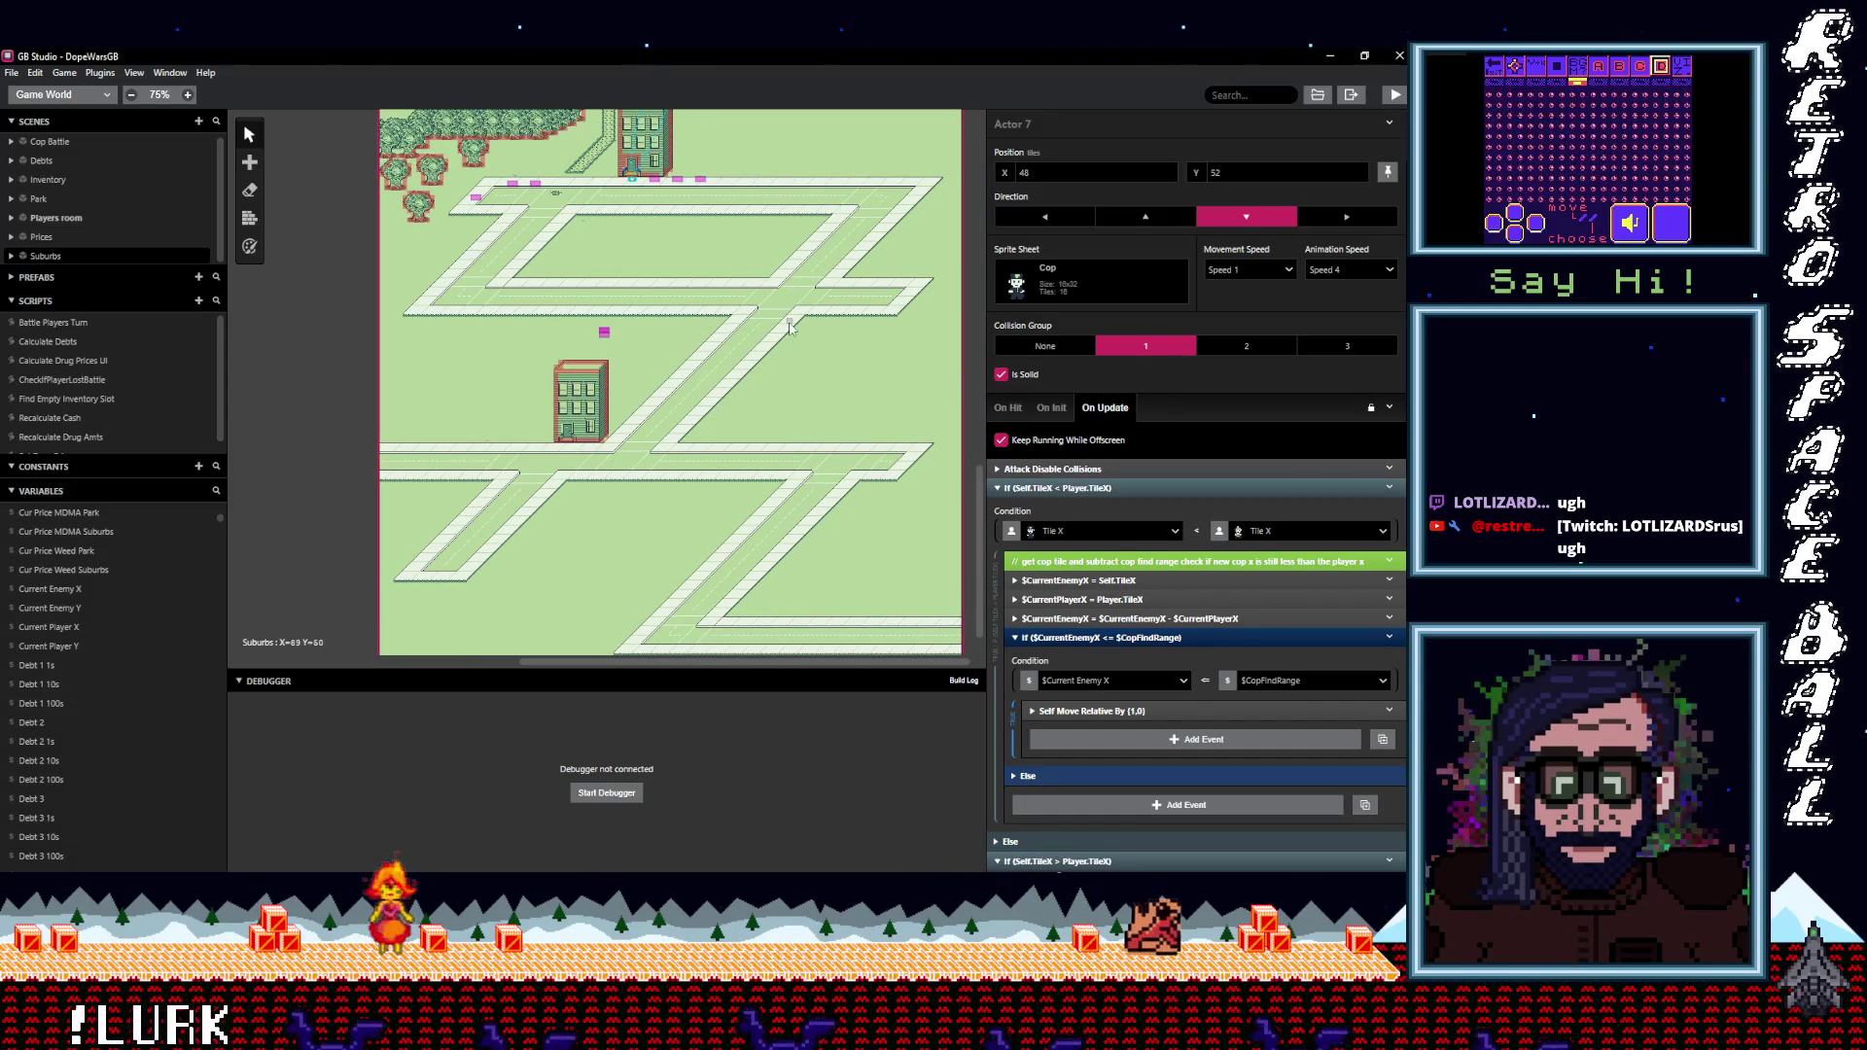
left_click(1033, 408)
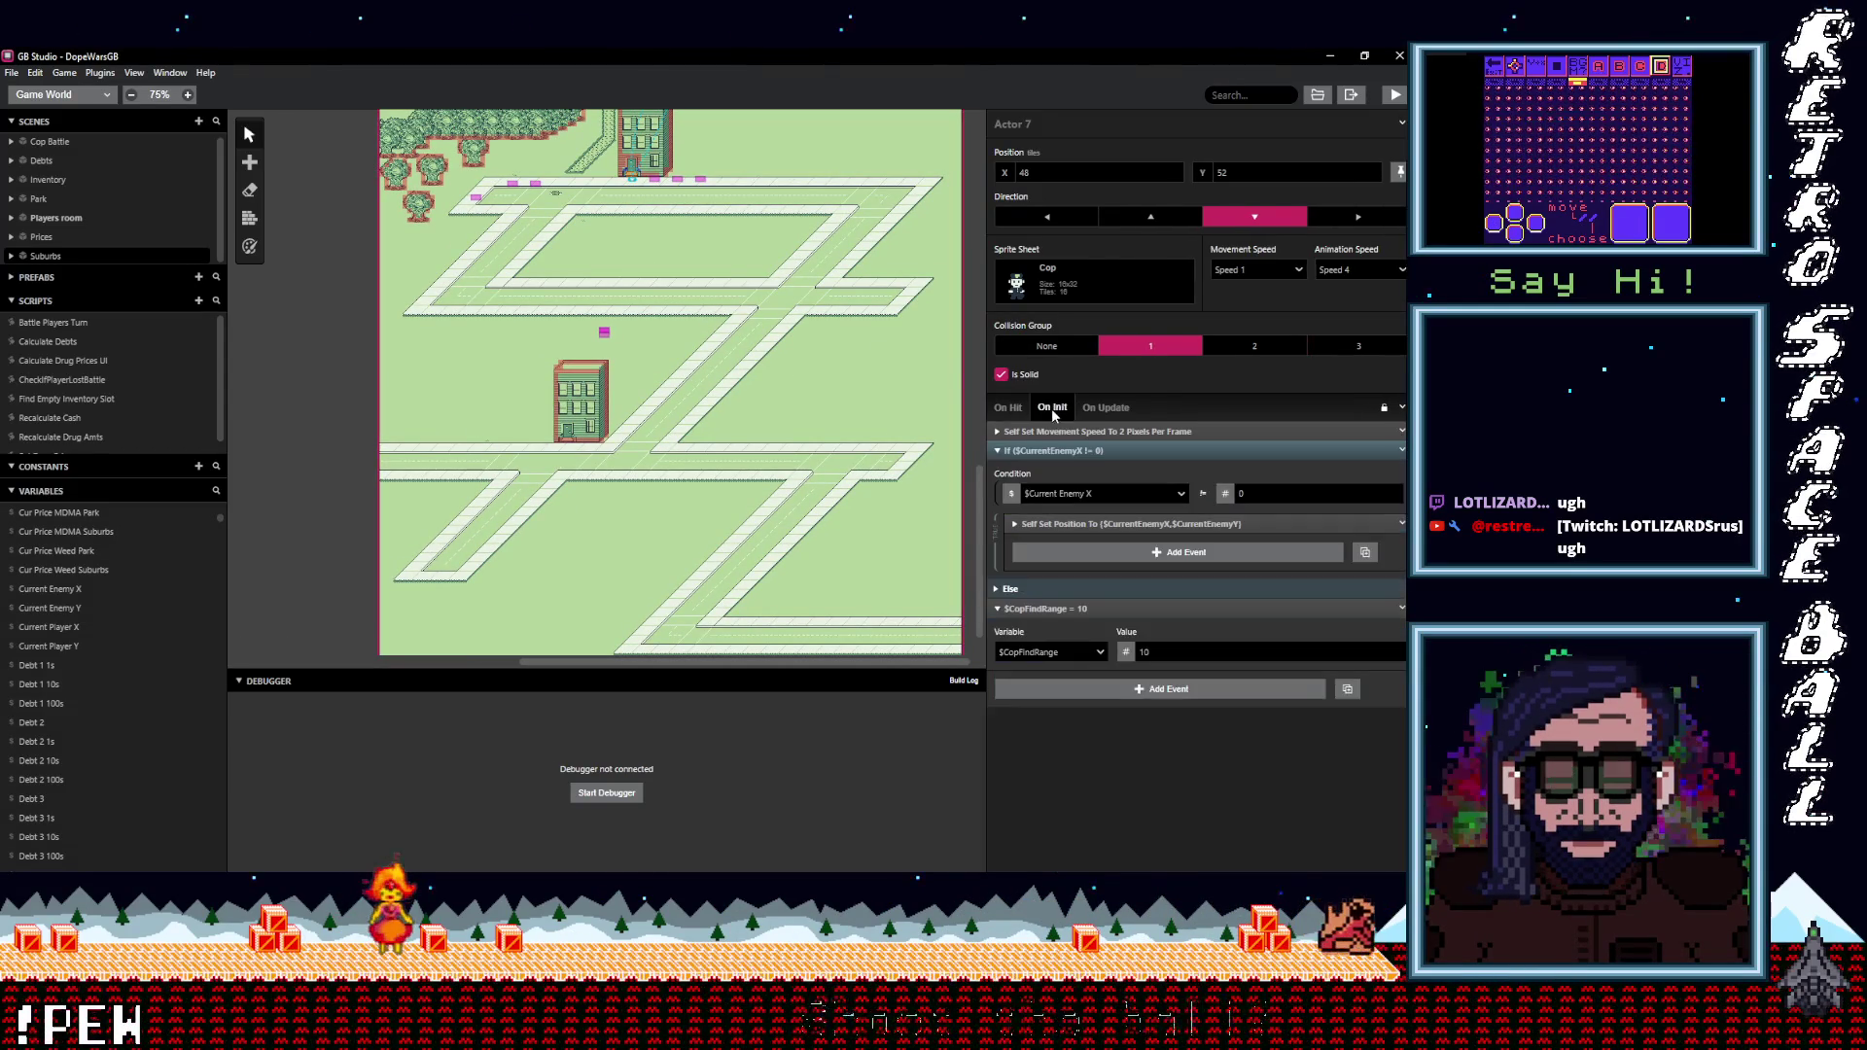
left_click(1105, 451)
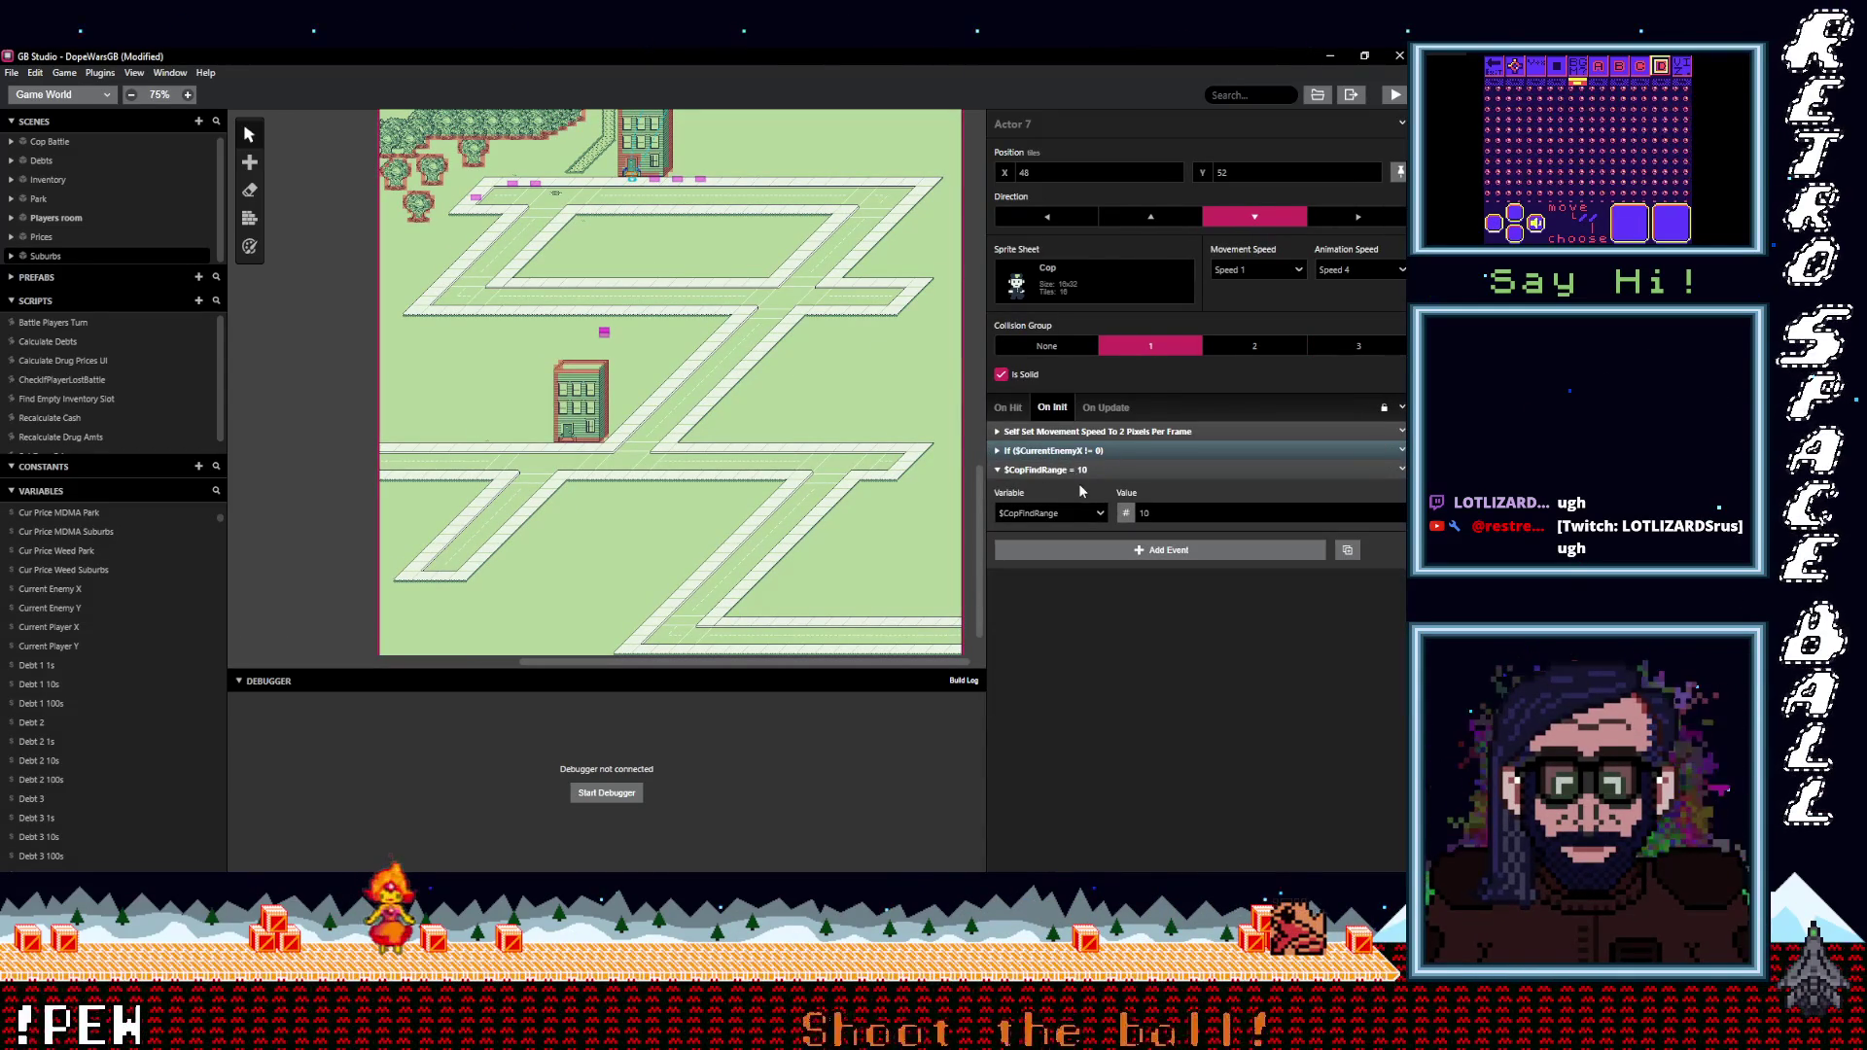
left_click(1088, 451)
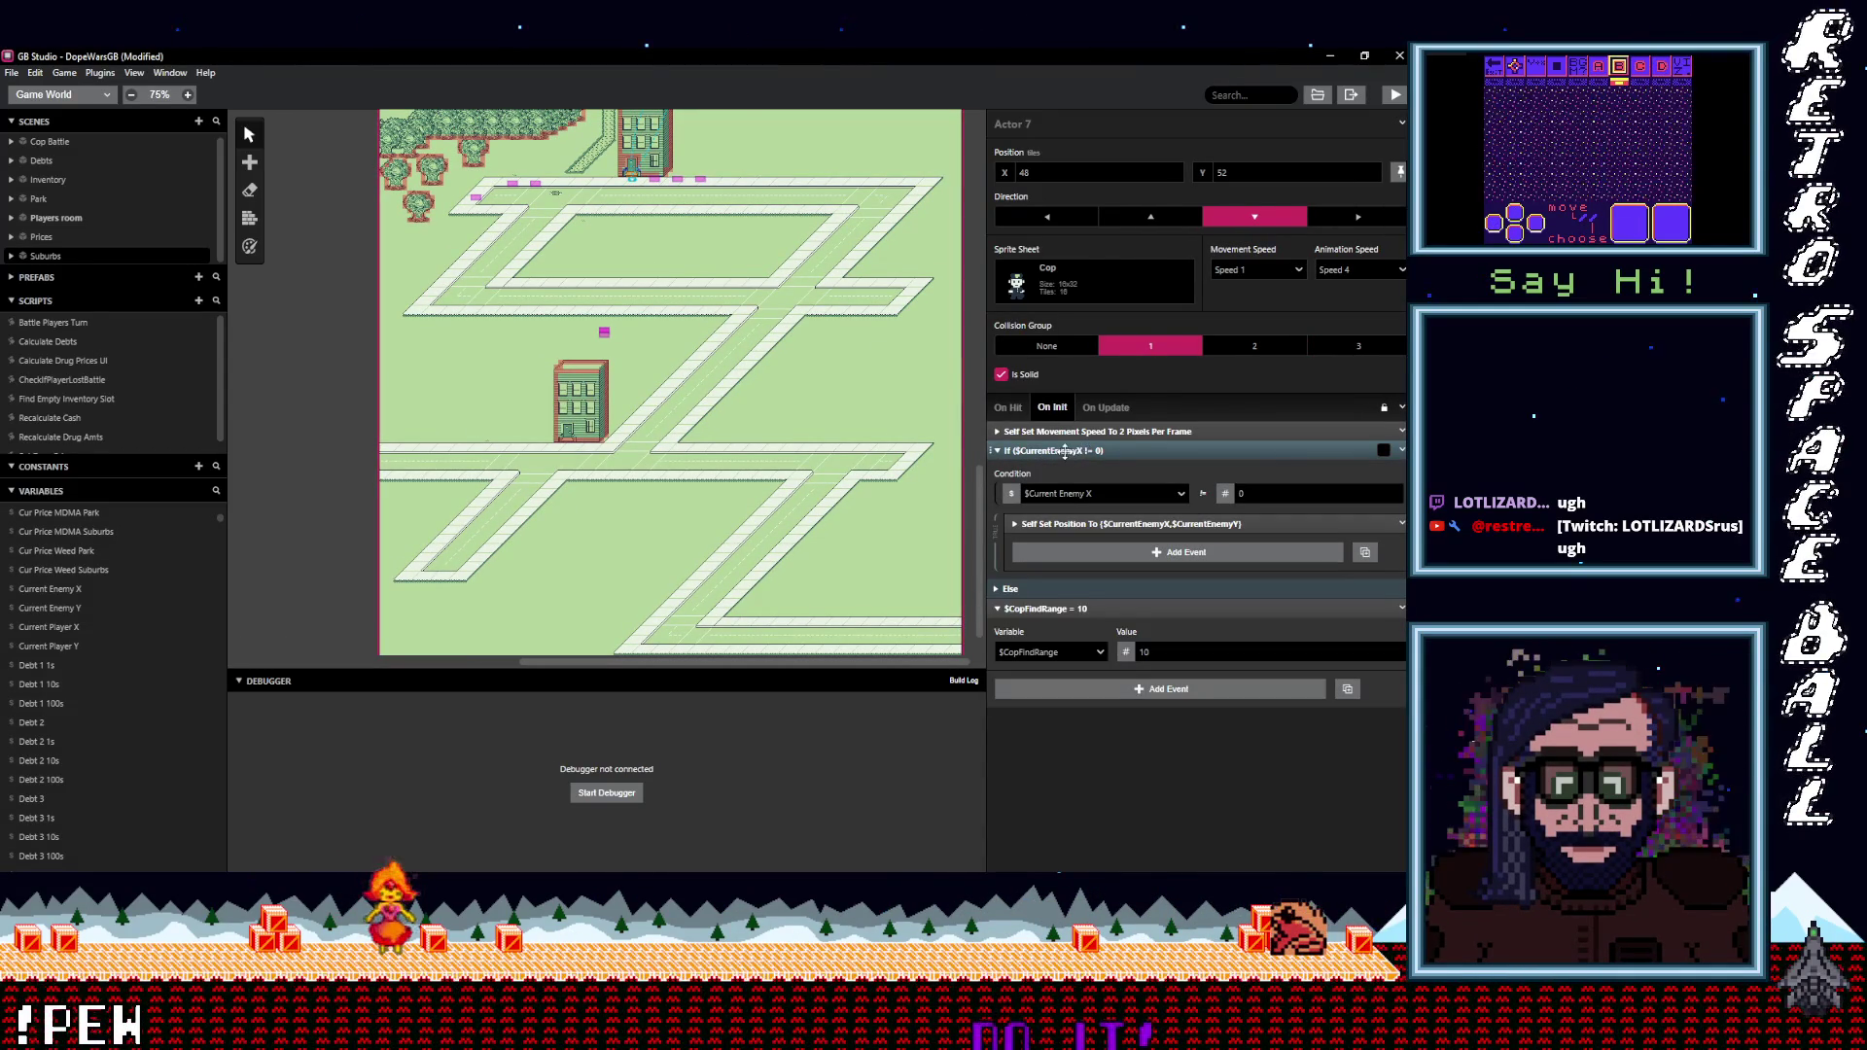
left_click(1064, 451)
left_click(1069, 451)
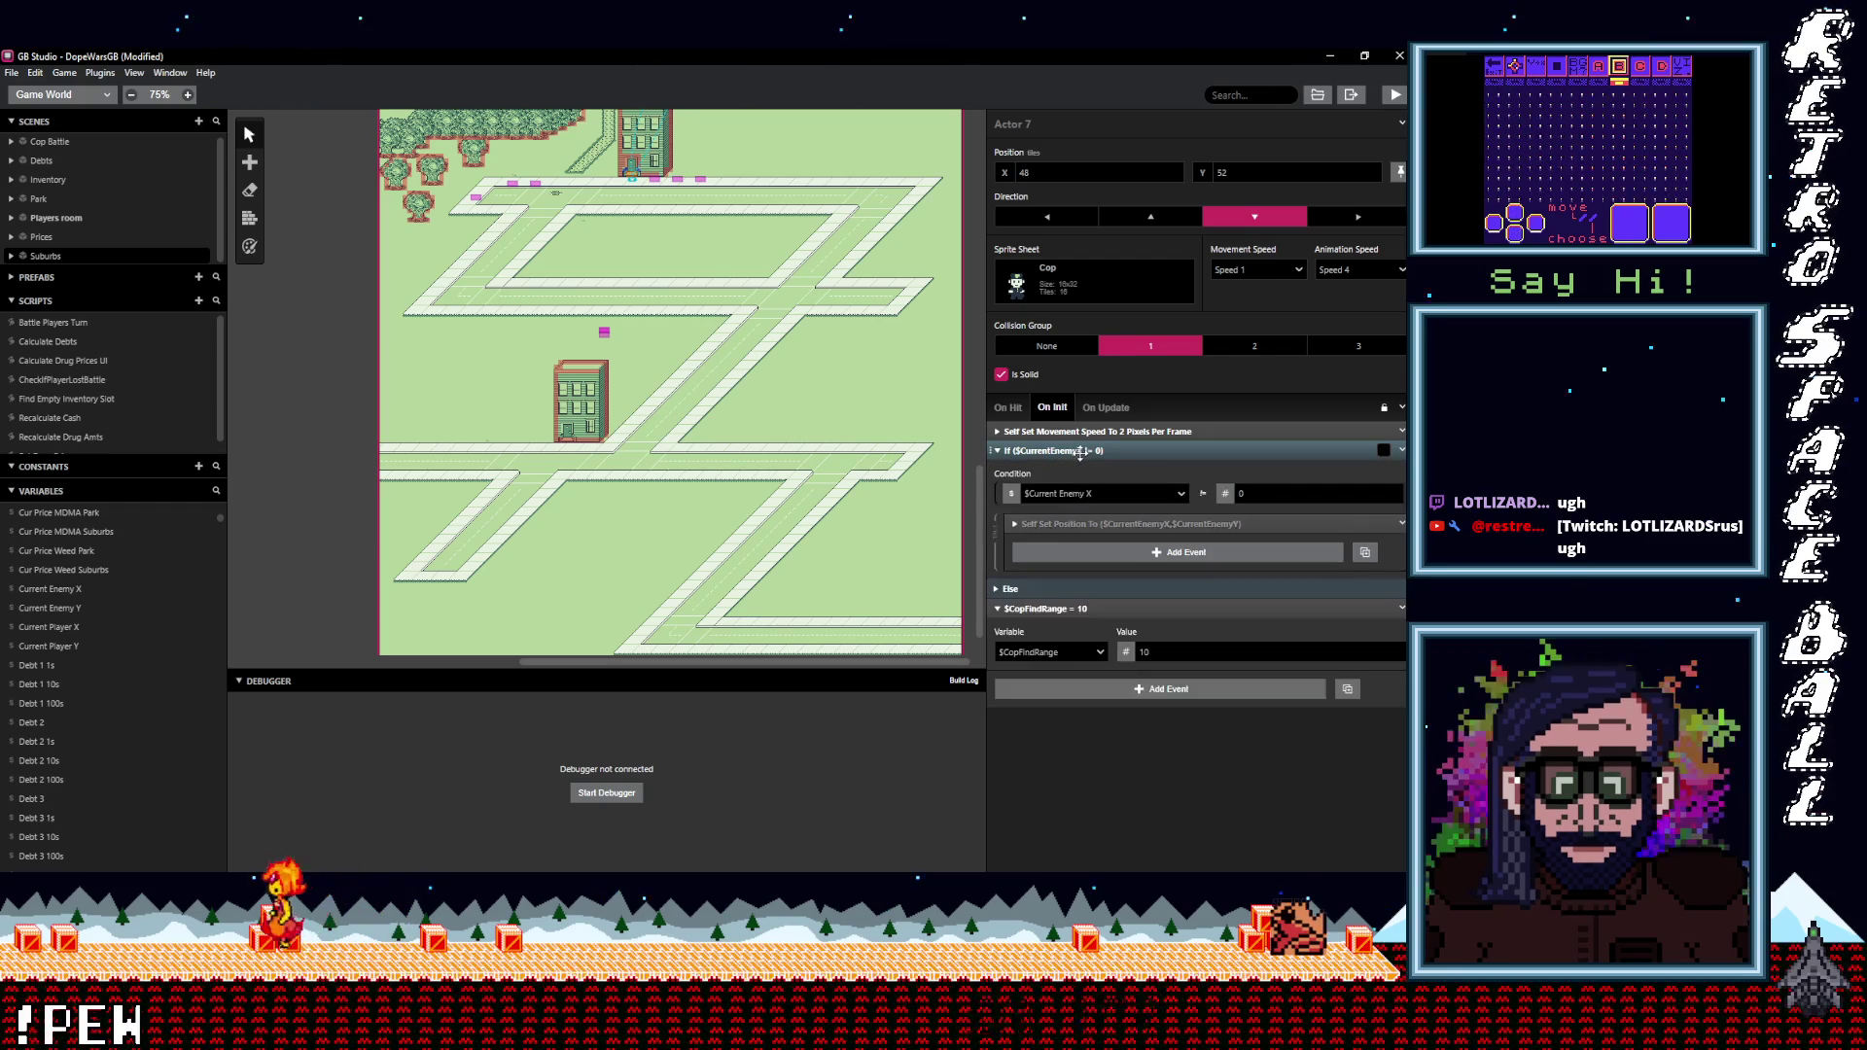
left_click(1090, 523)
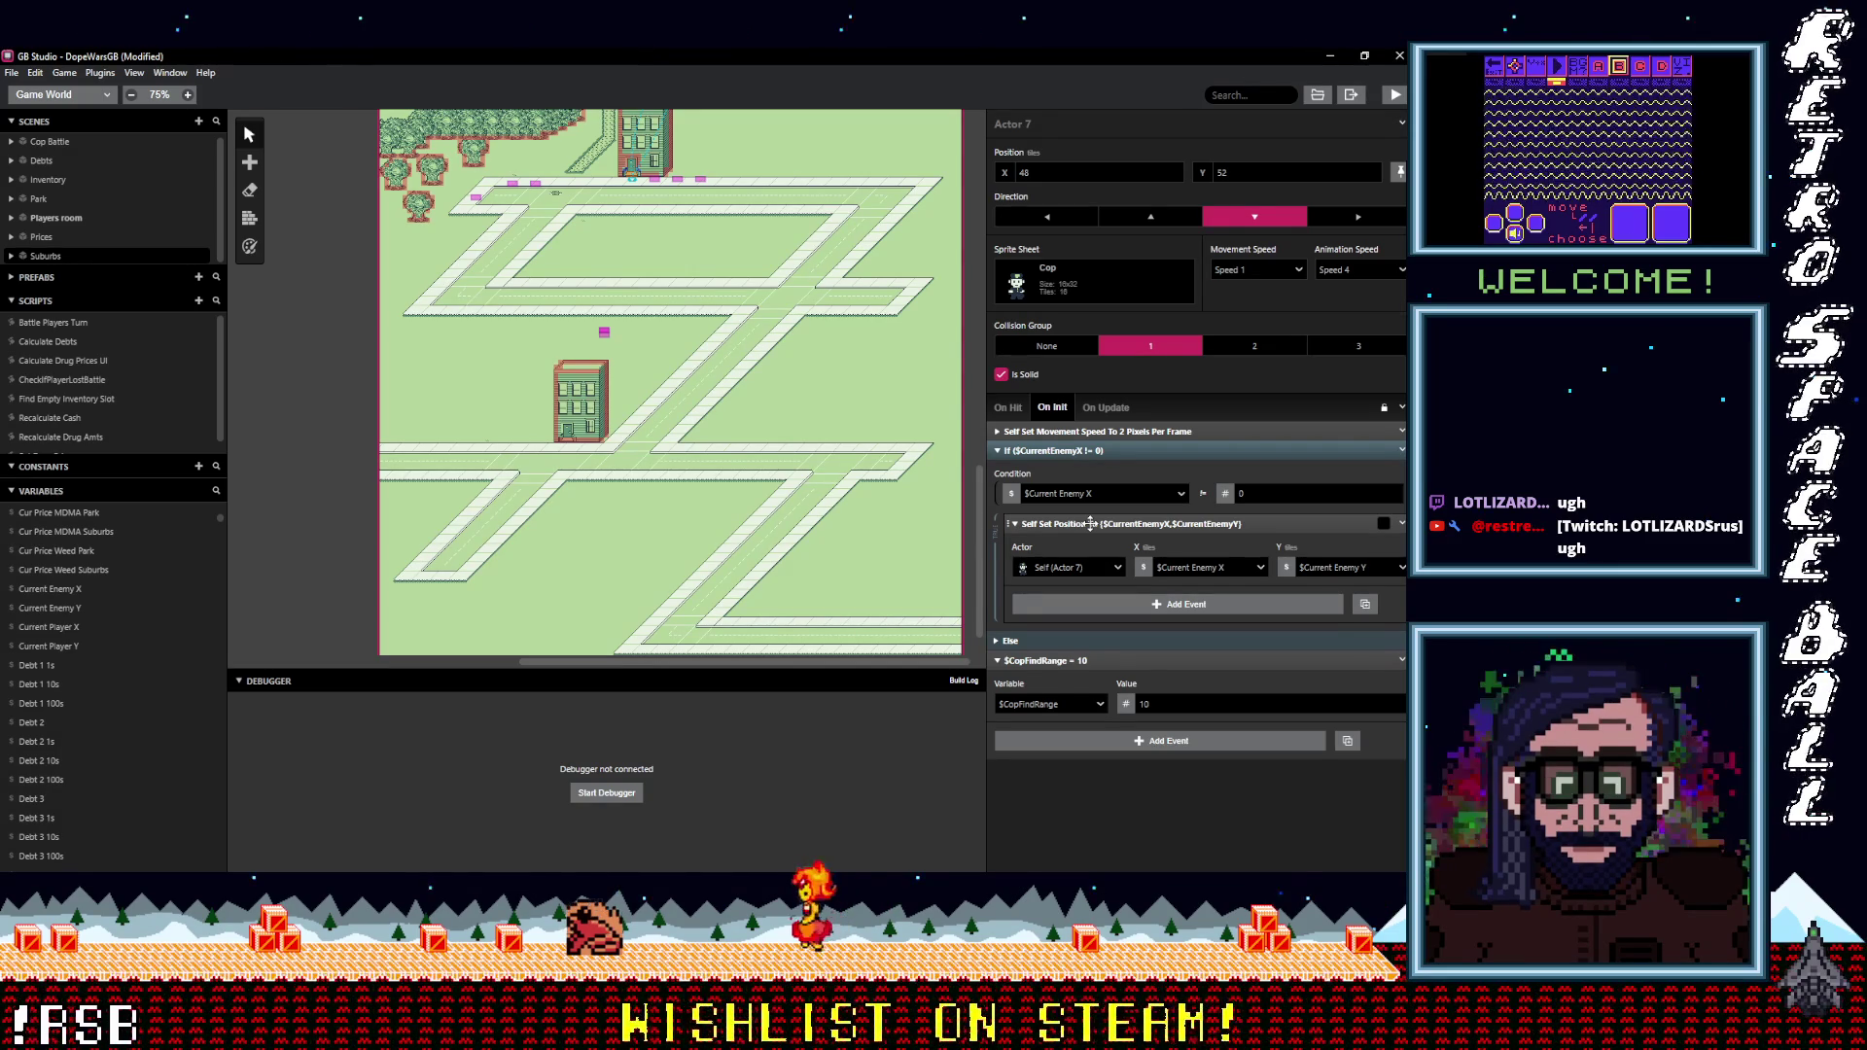
Collapse the If and $CopFindRange = 10 events, cancel the event list, and re-expand the If check.
left_click(1091, 443)
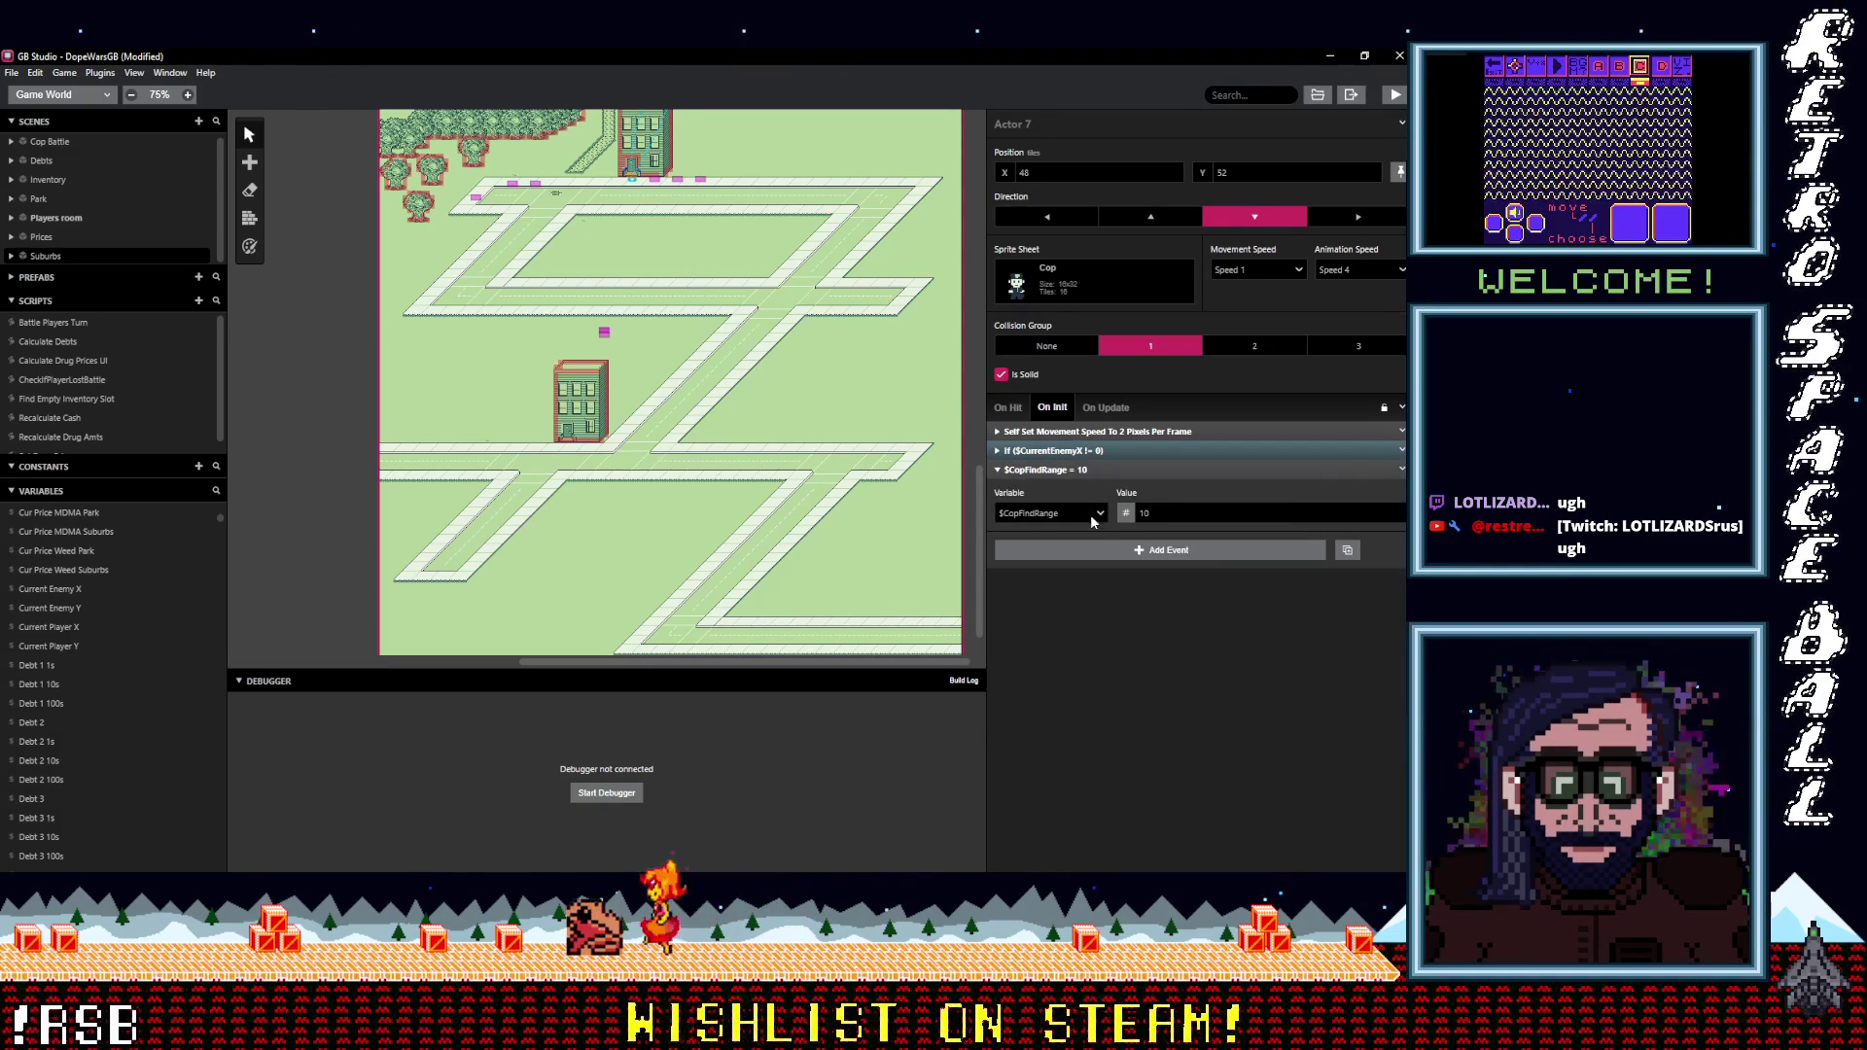
left_click(1084, 470)
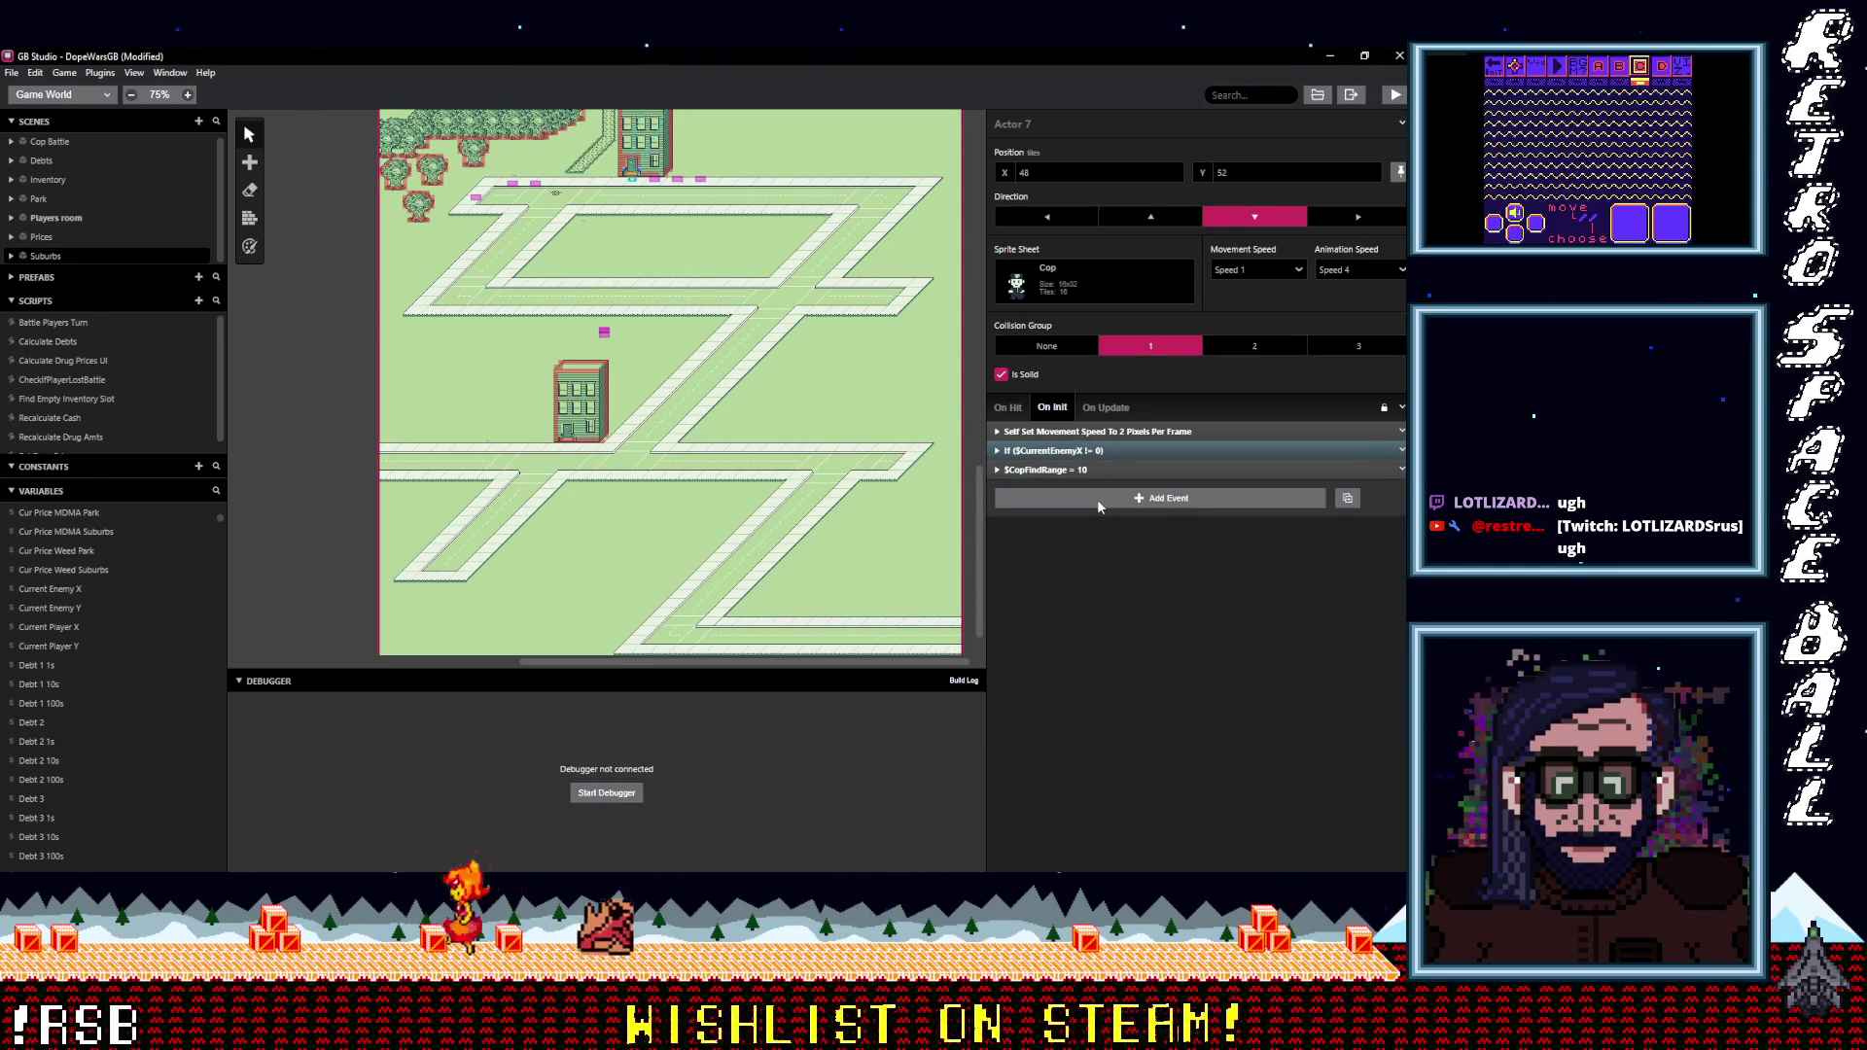
left_click(1094, 498)
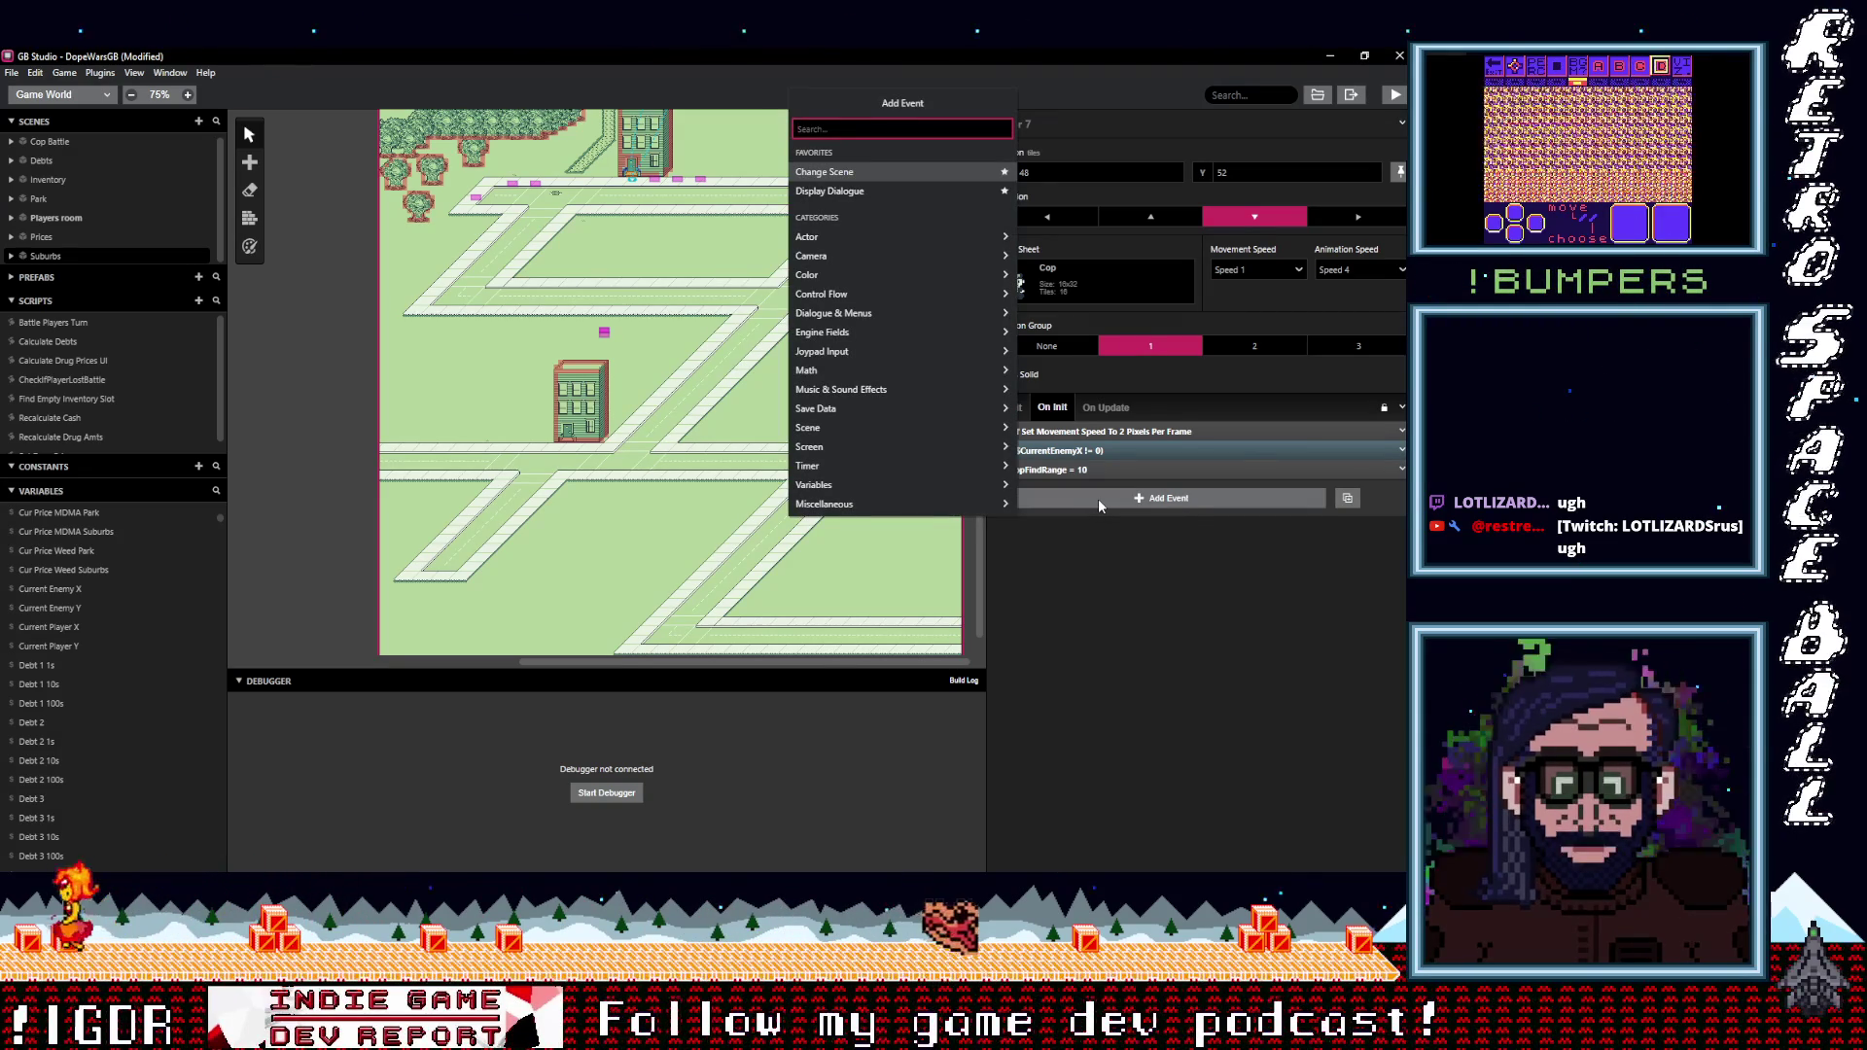
key("Escape")
left_click(1097, 450)
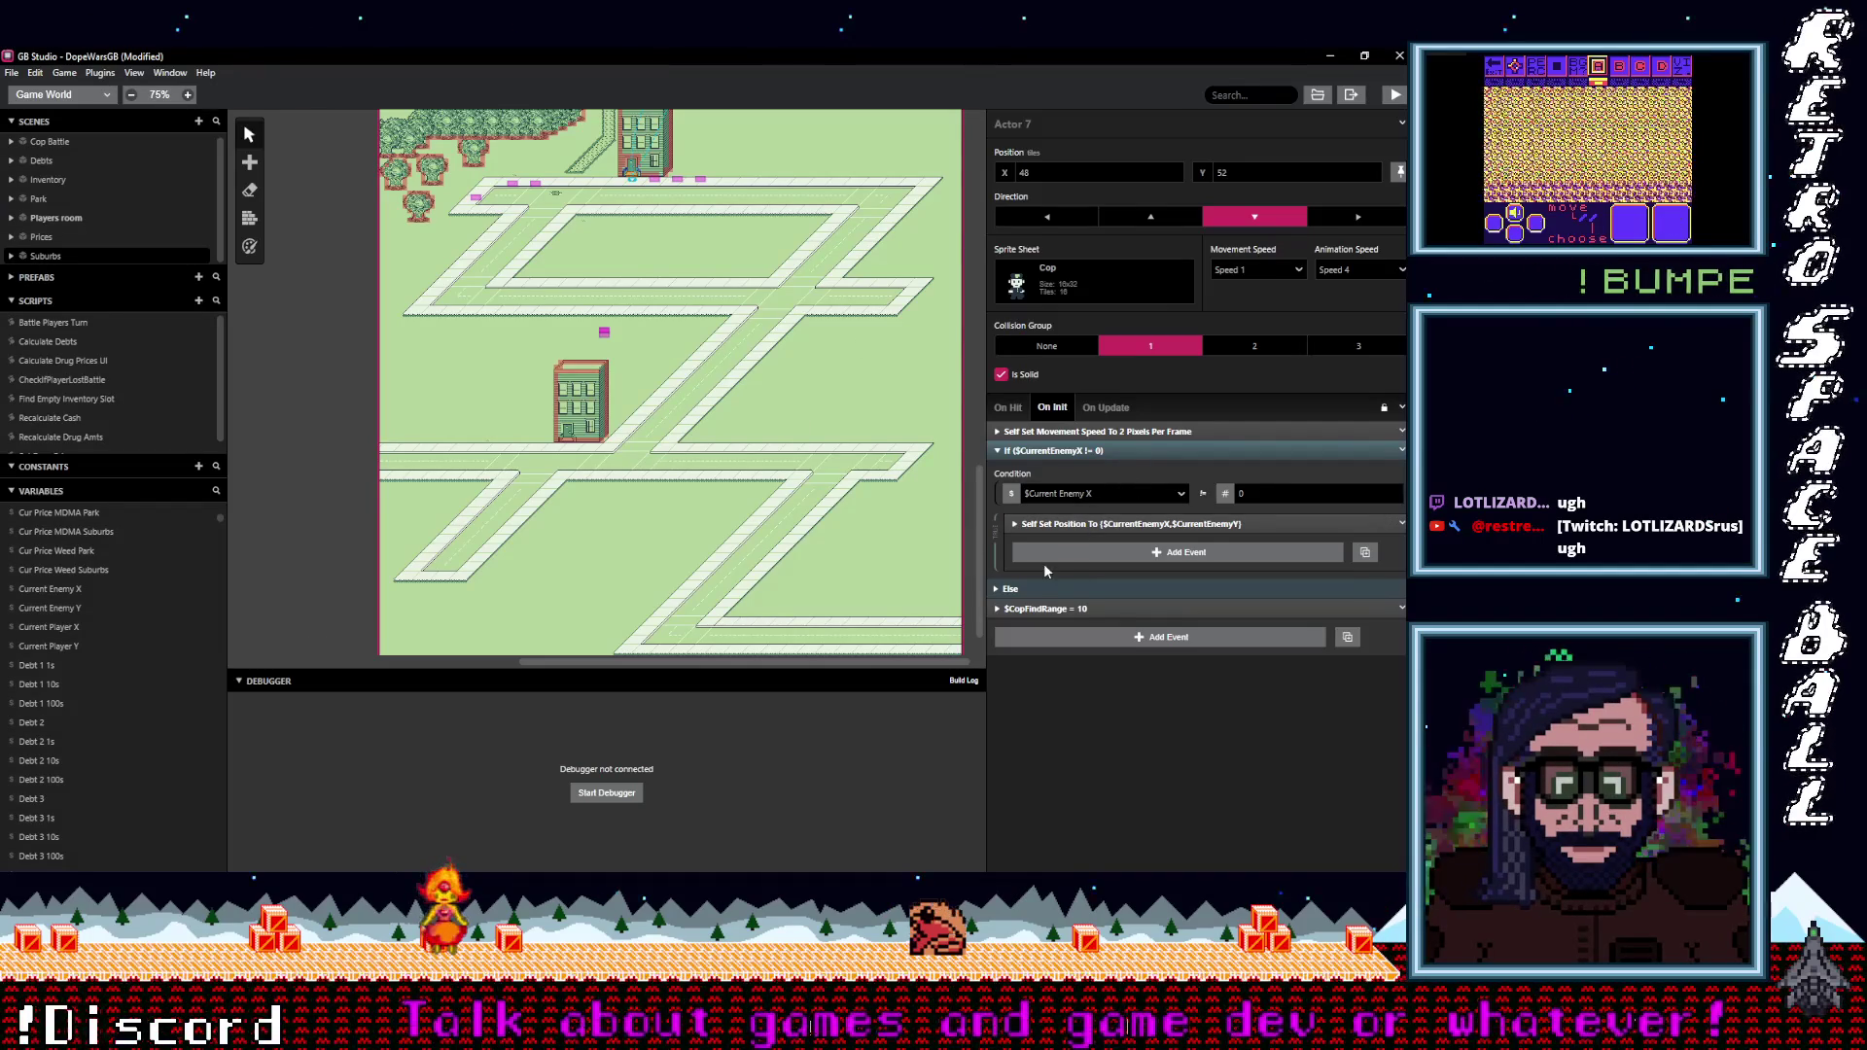
Scroll through the cop's On Update chase events.
left_click(1106, 410)
scroll(1134, 620, "down", 5)
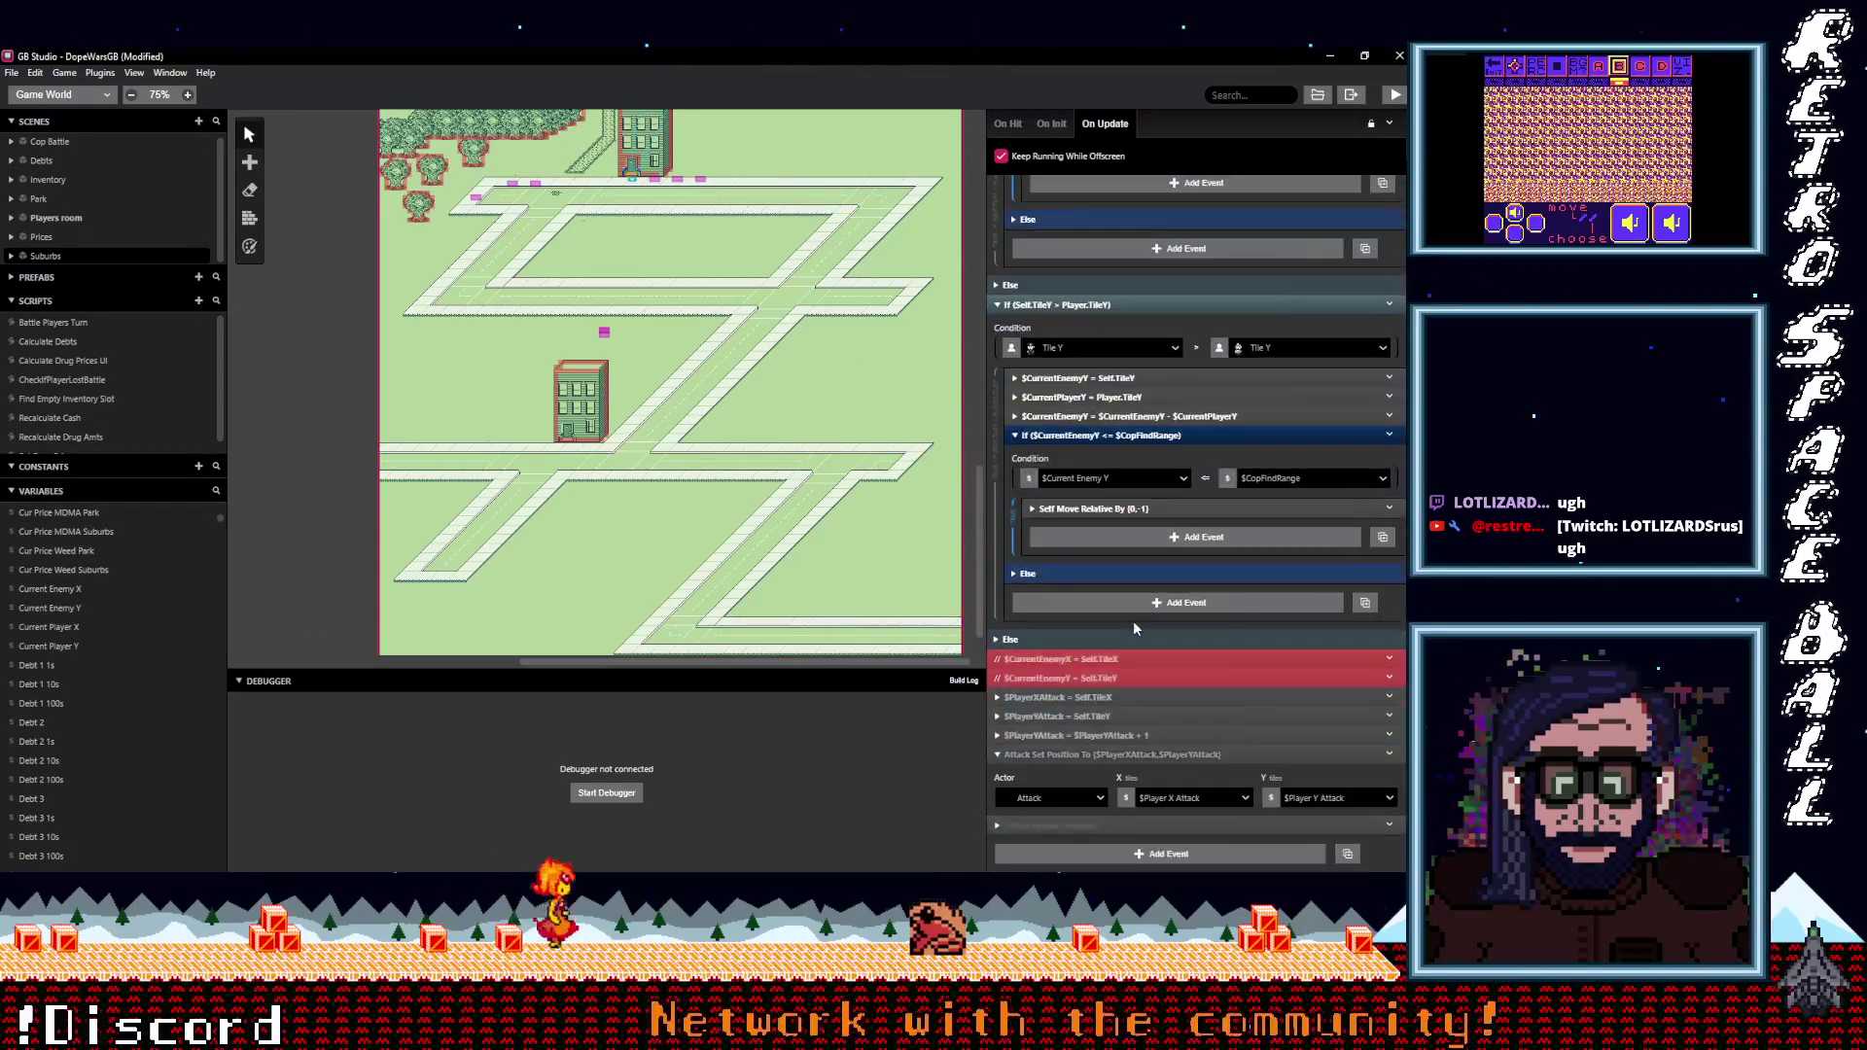
scroll(1145, 633, "up", 10)
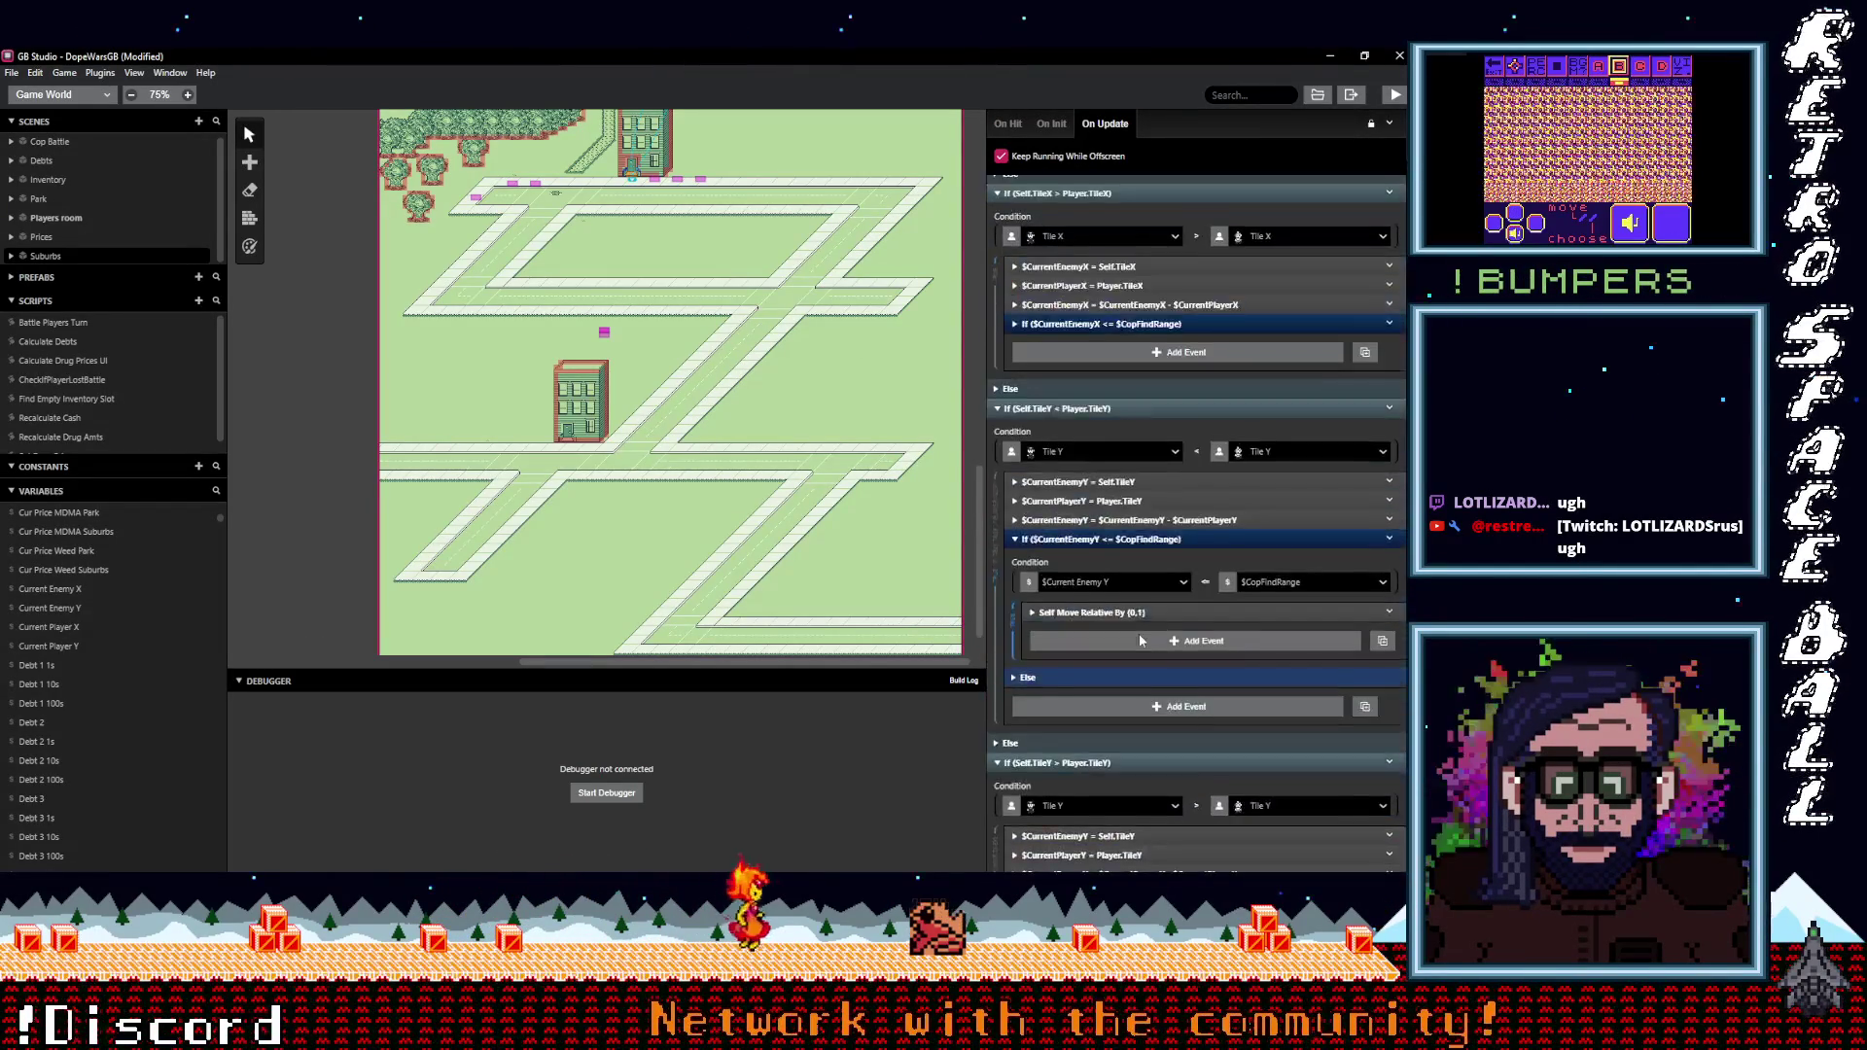
scroll(1055, 680, "up", 3)
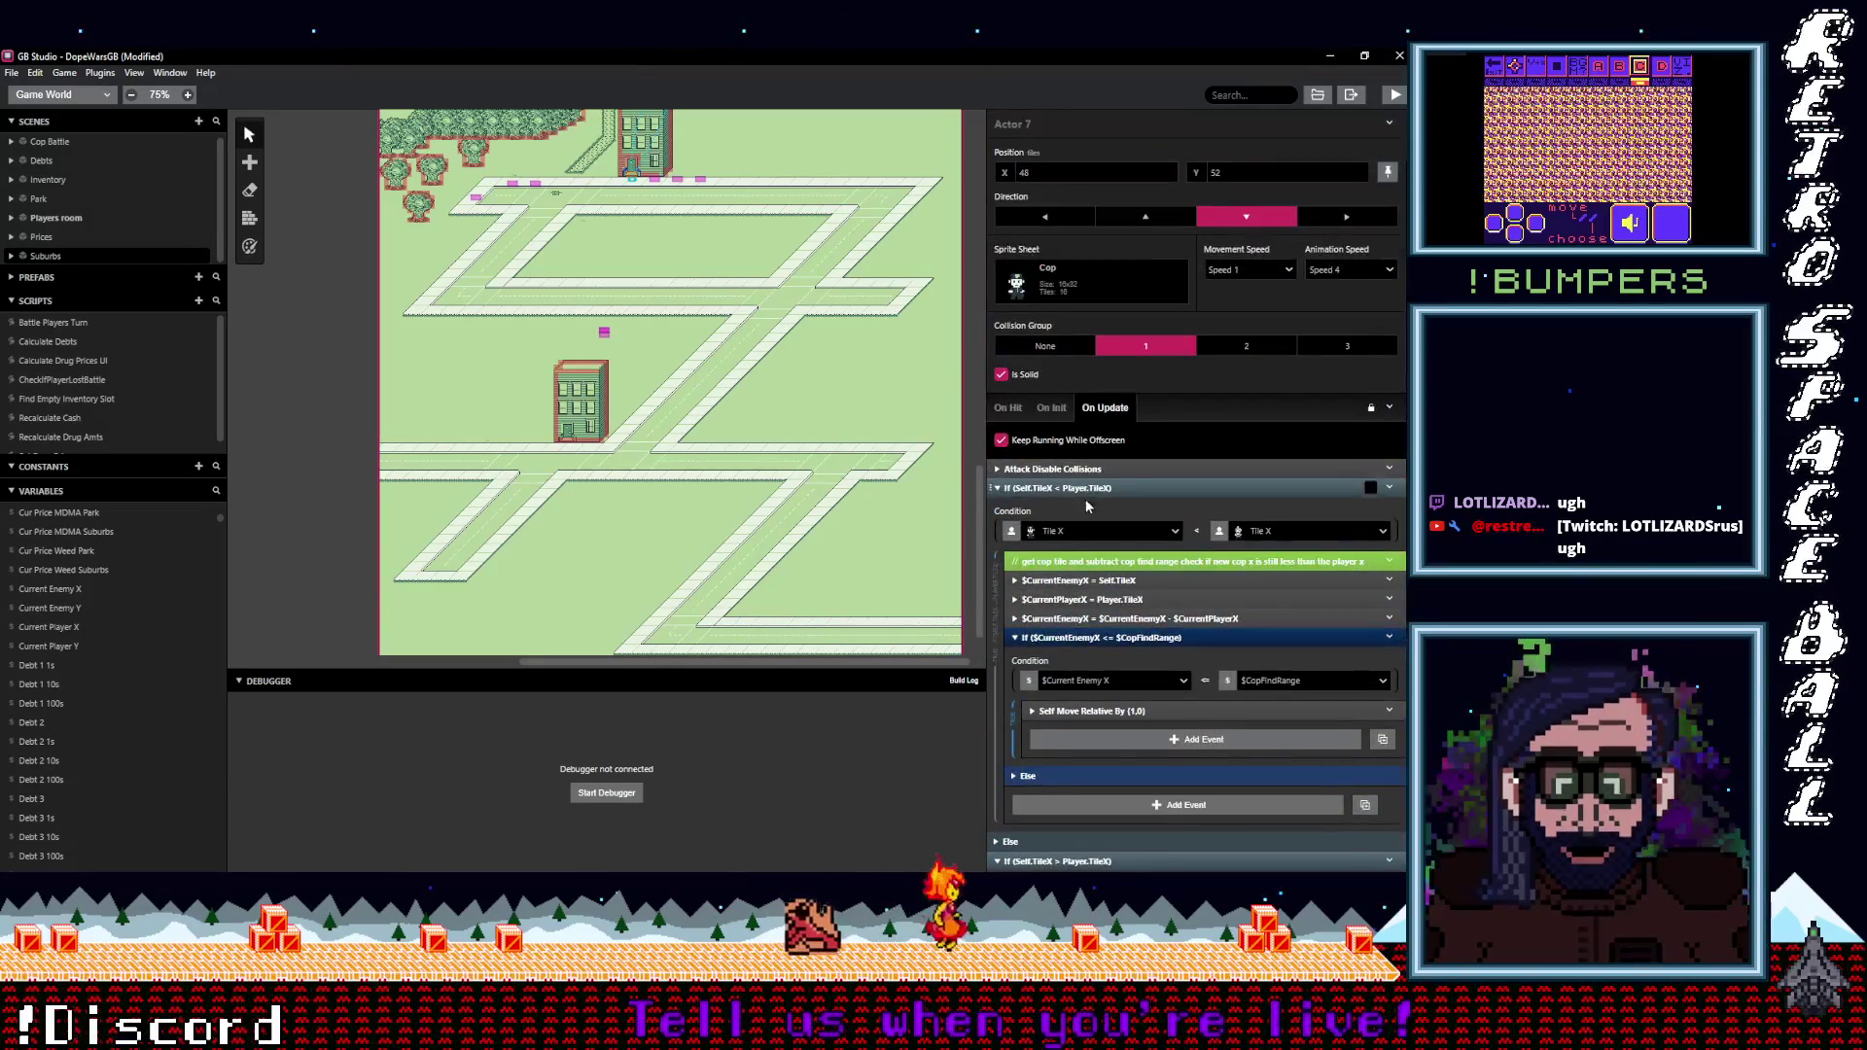
left_click(1060, 472)
Return to the cop's On Init script and expand its empty Else branch.
left_click(1051, 407)
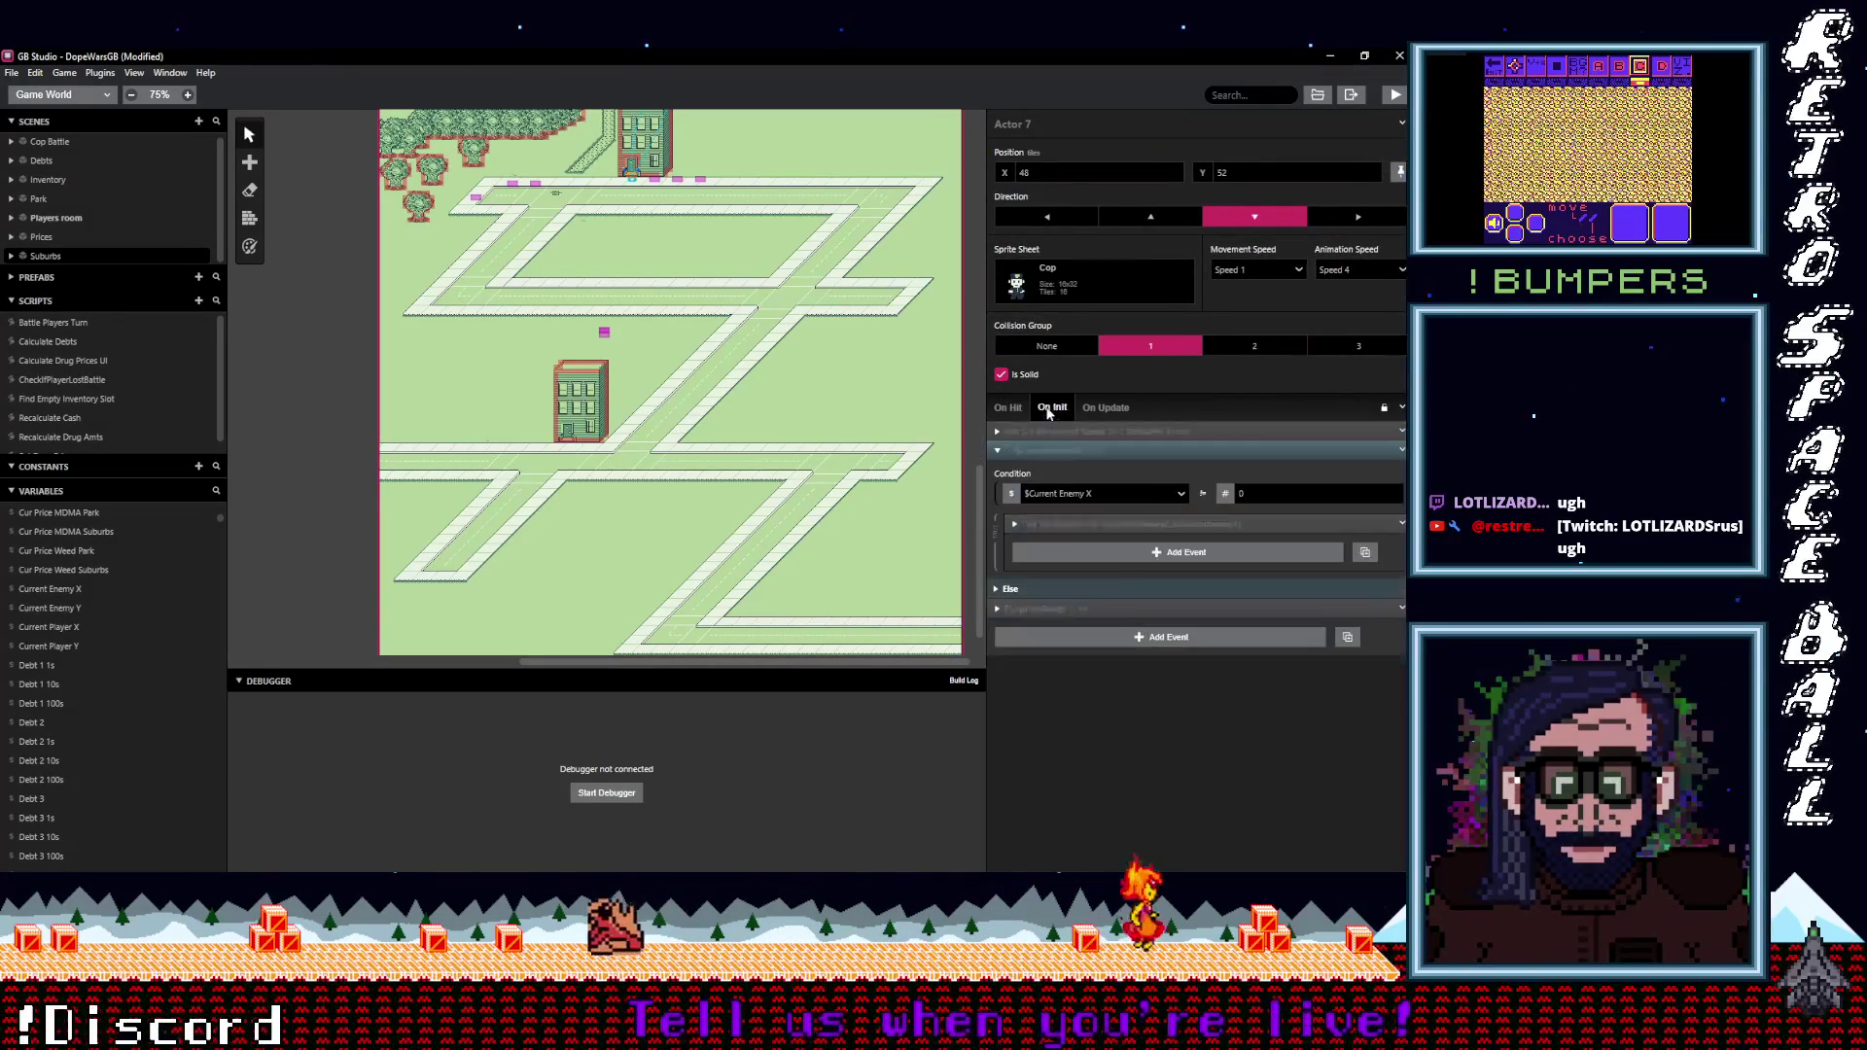
left_click(1012, 590)
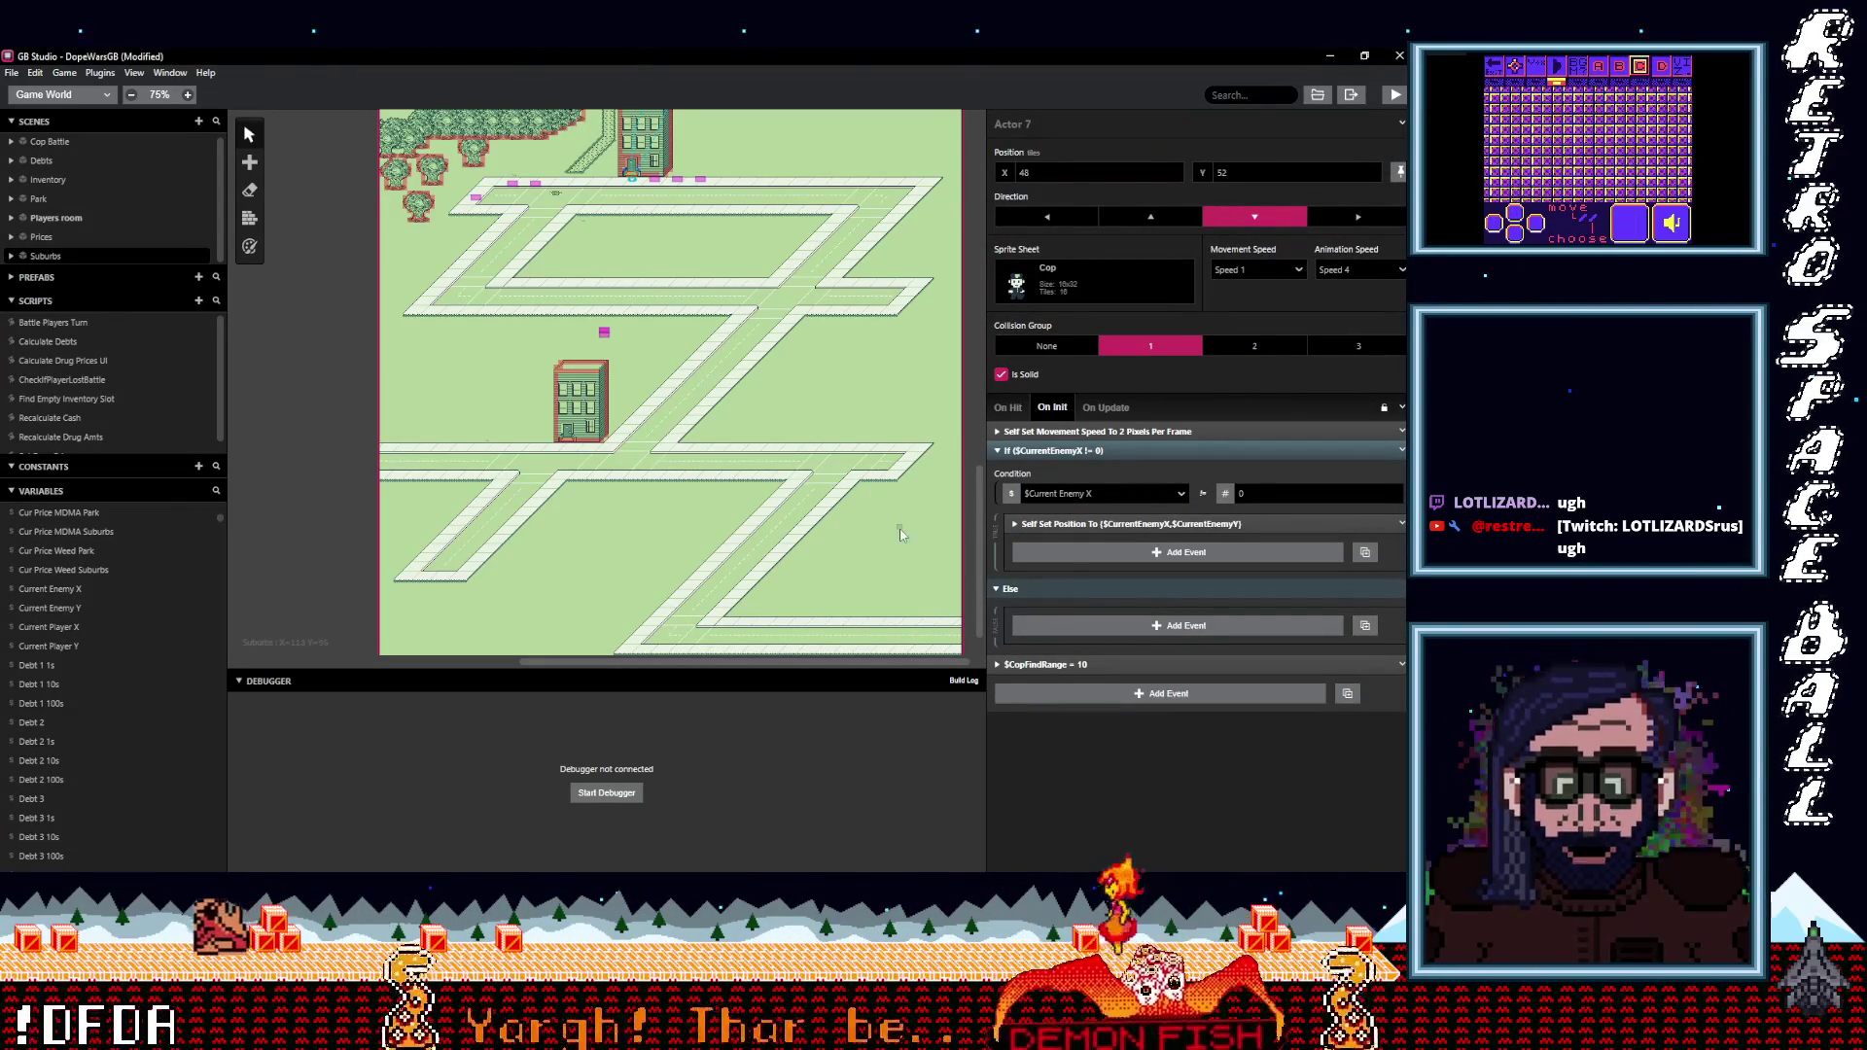
scroll(747, 449, "down", 1)
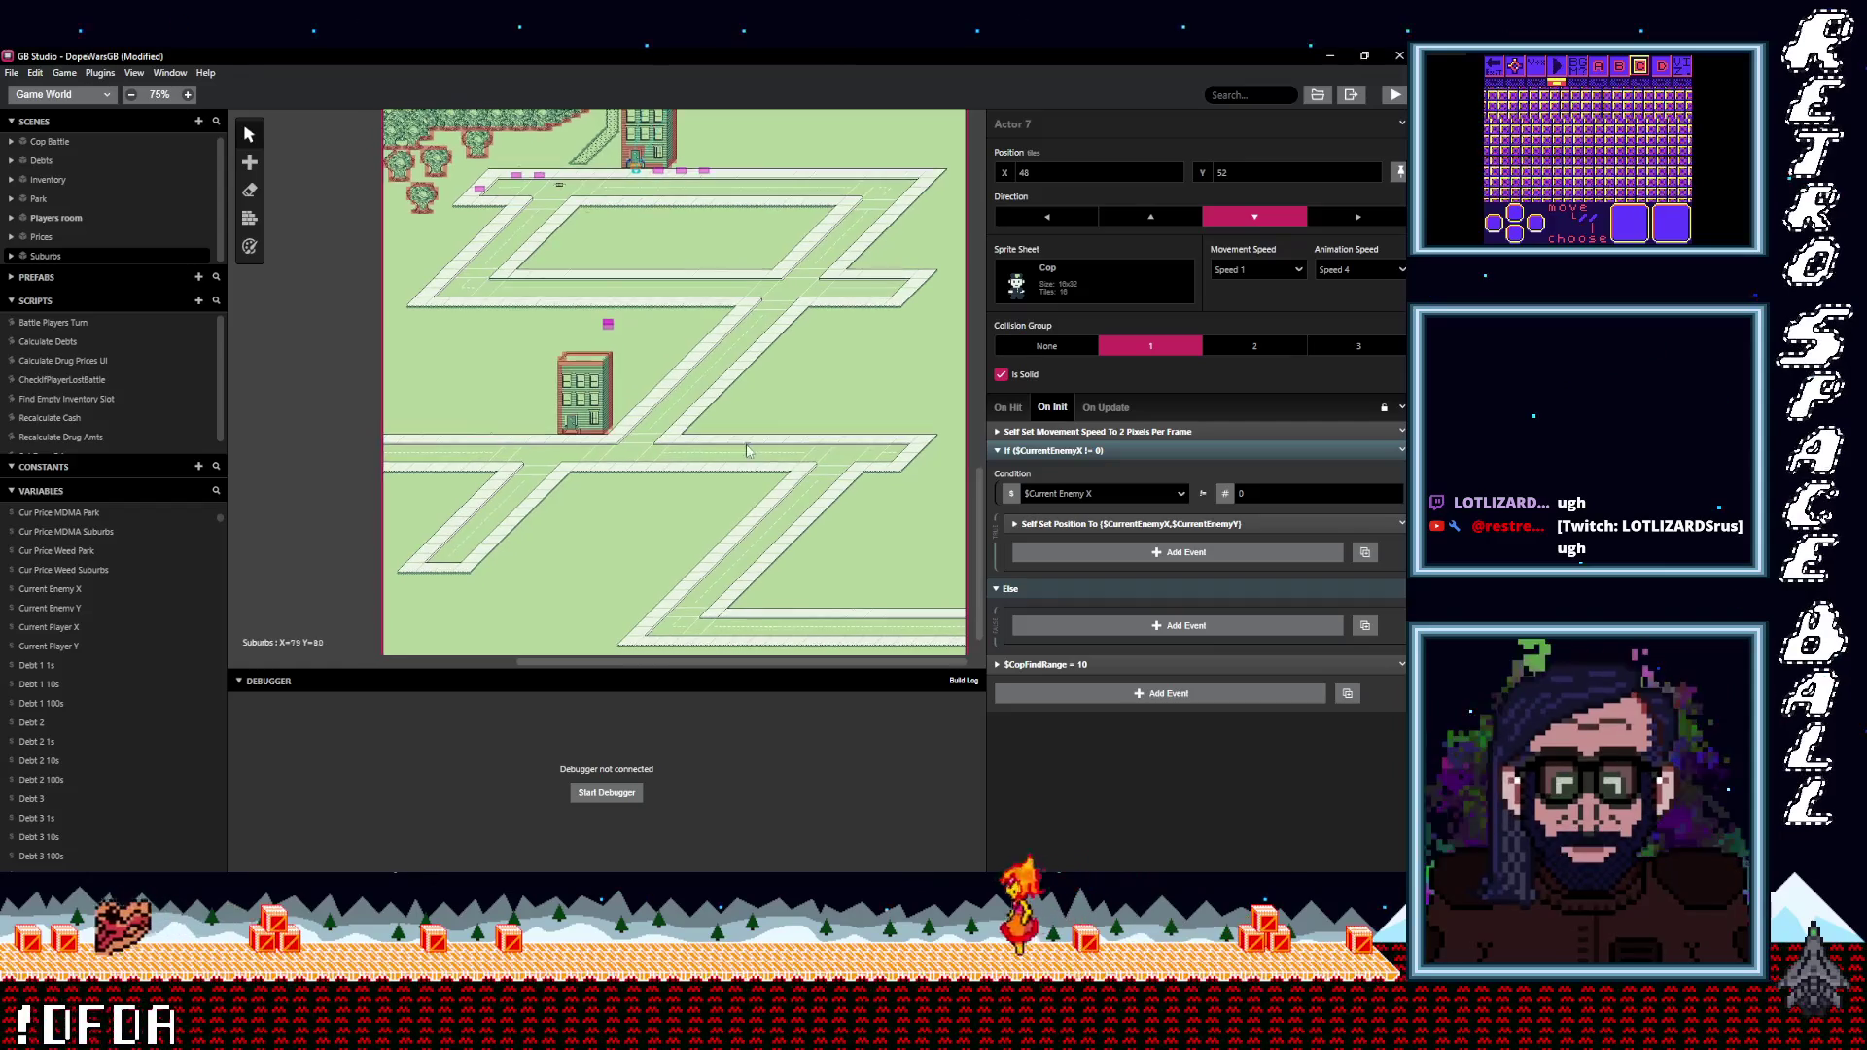
Add a Math Functions event in the If branch that sets variable $RNG.
left_click(1083, 553)
type("math")
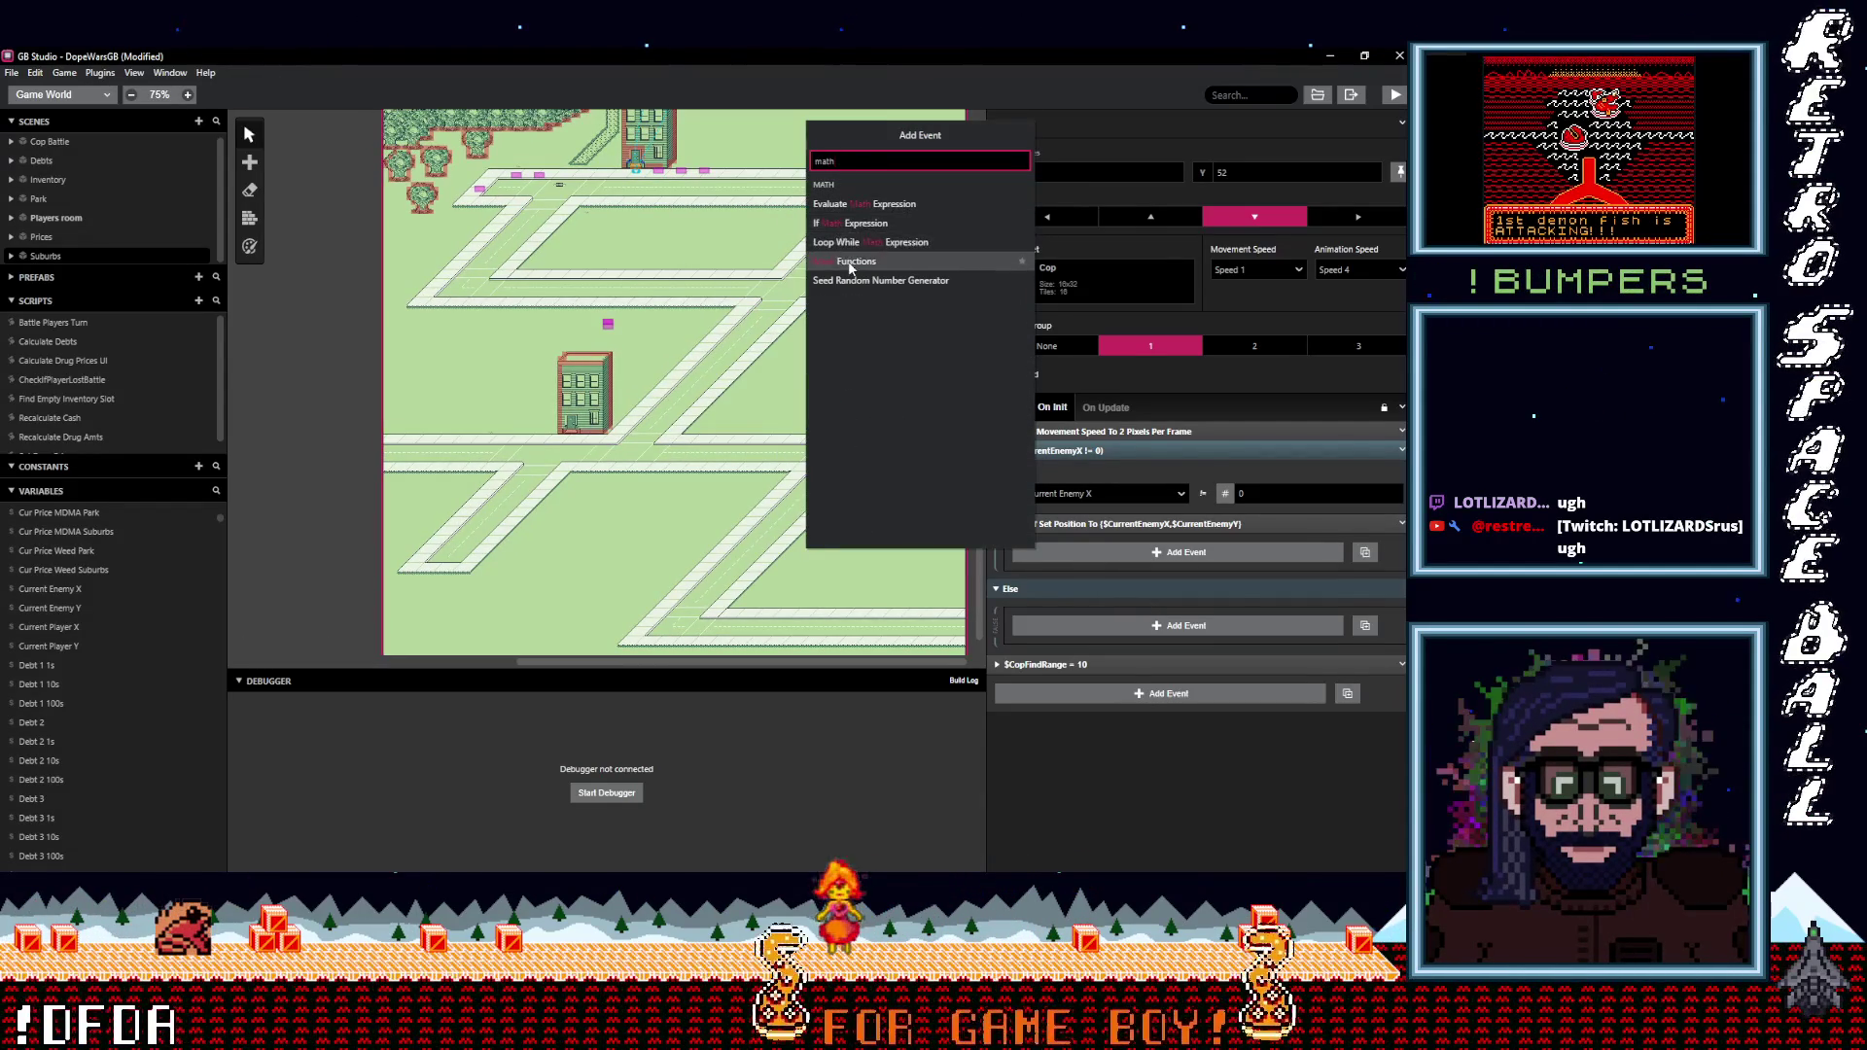
left_click(844, 261)
left_click(1070, 587)
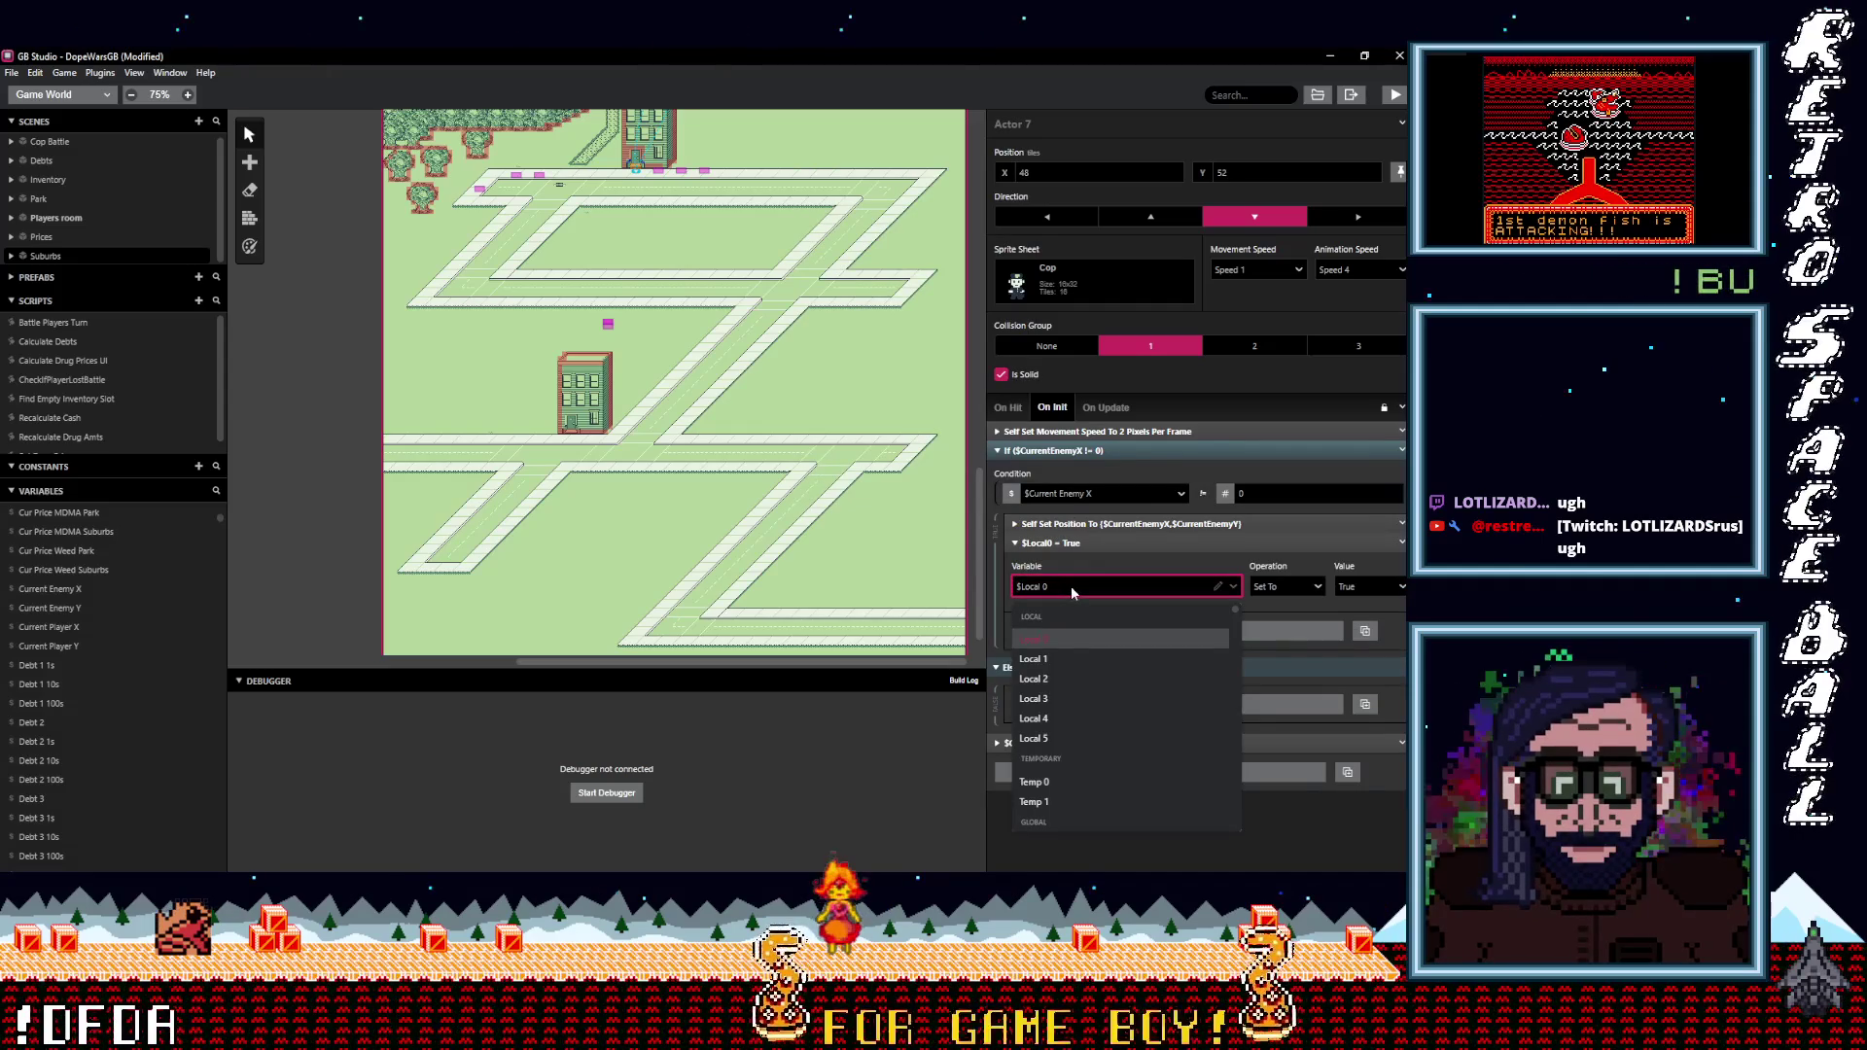
type("rng")
left_click(1064, 628)
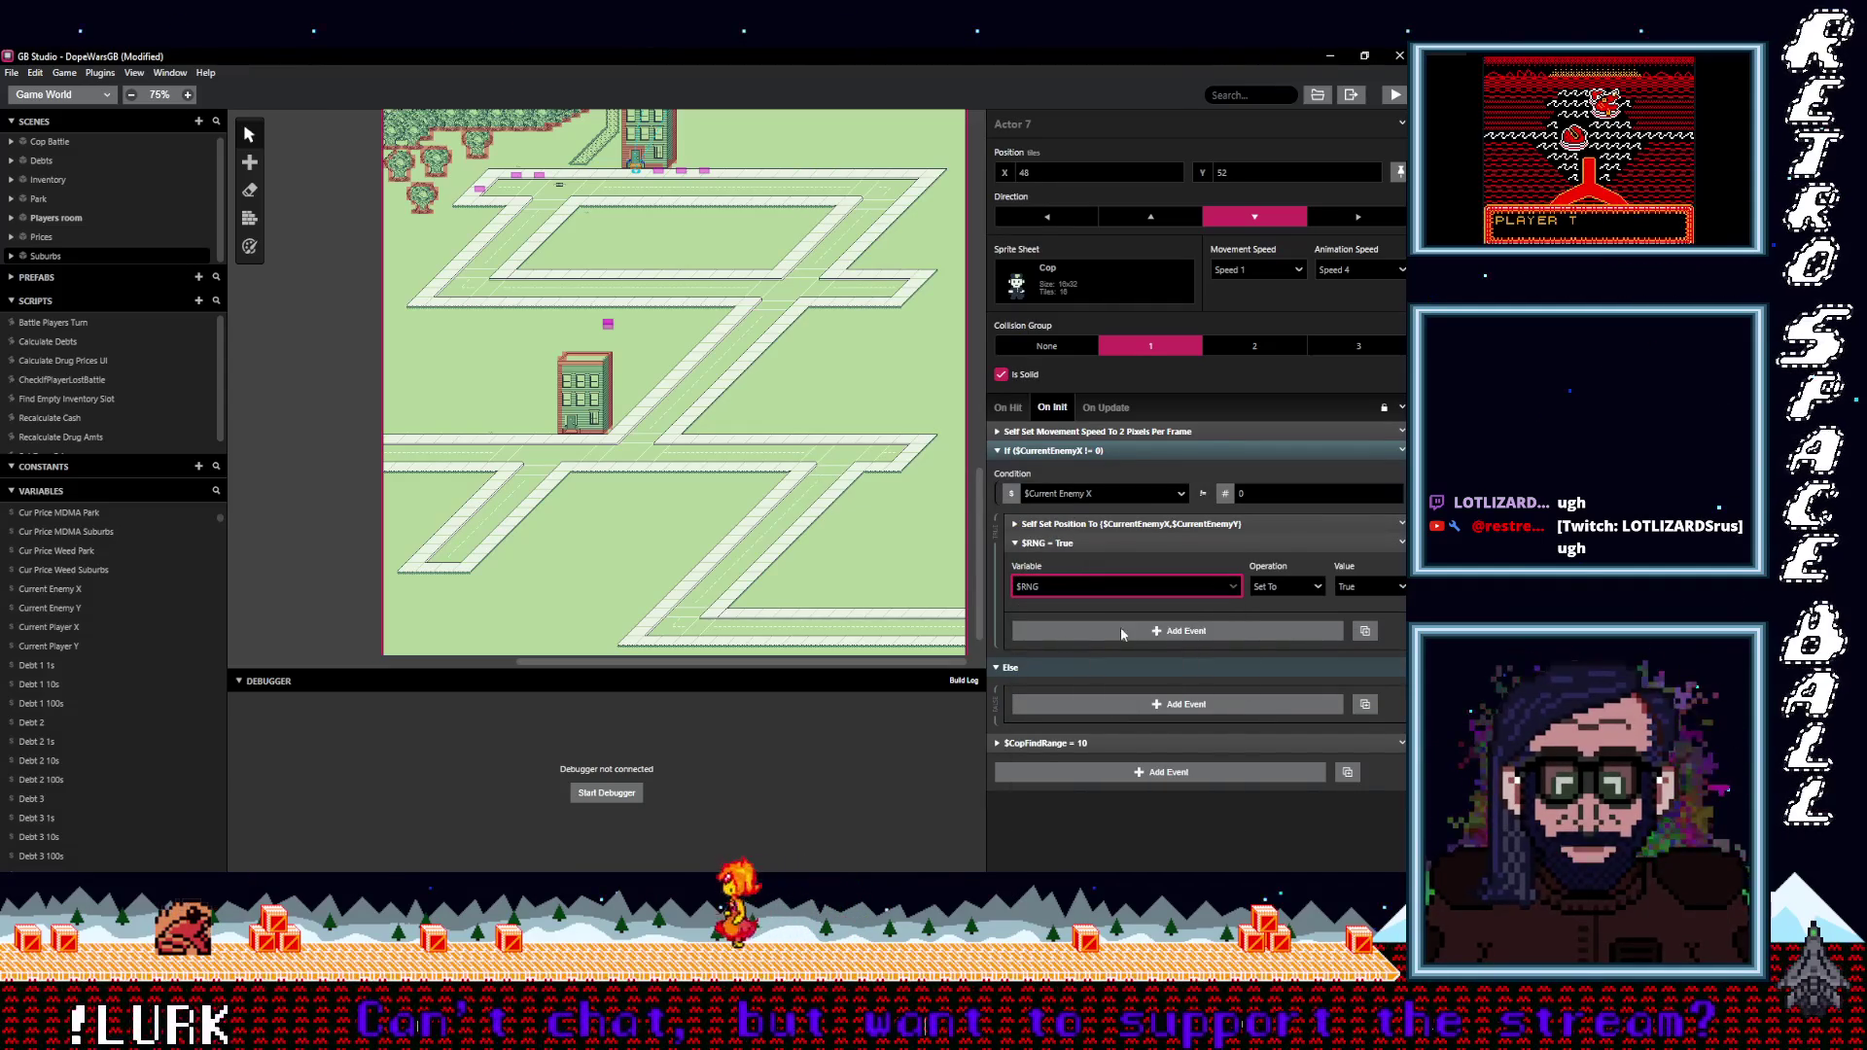
left_click(1294, 587)
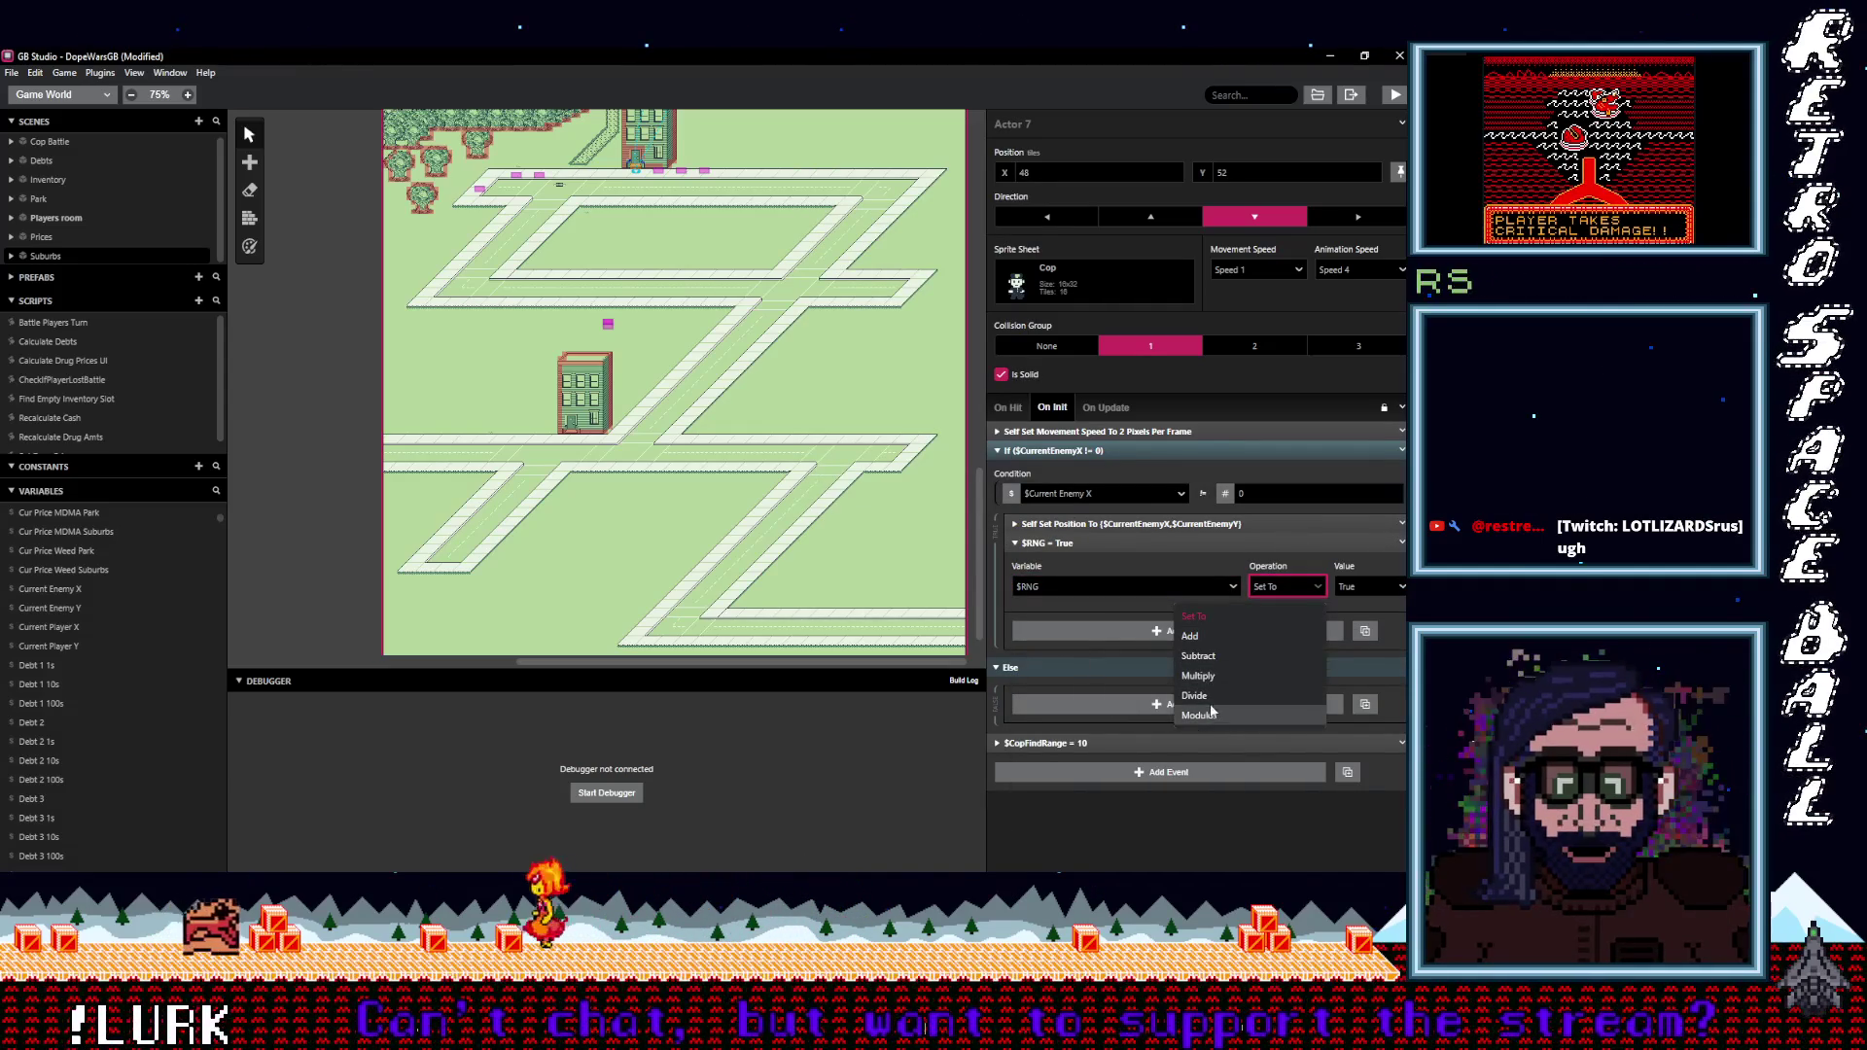
left_click(1217, 618)
Make the assigned value Random with min 1 and max 64, then collapse the event.
left_click(1367, 586)
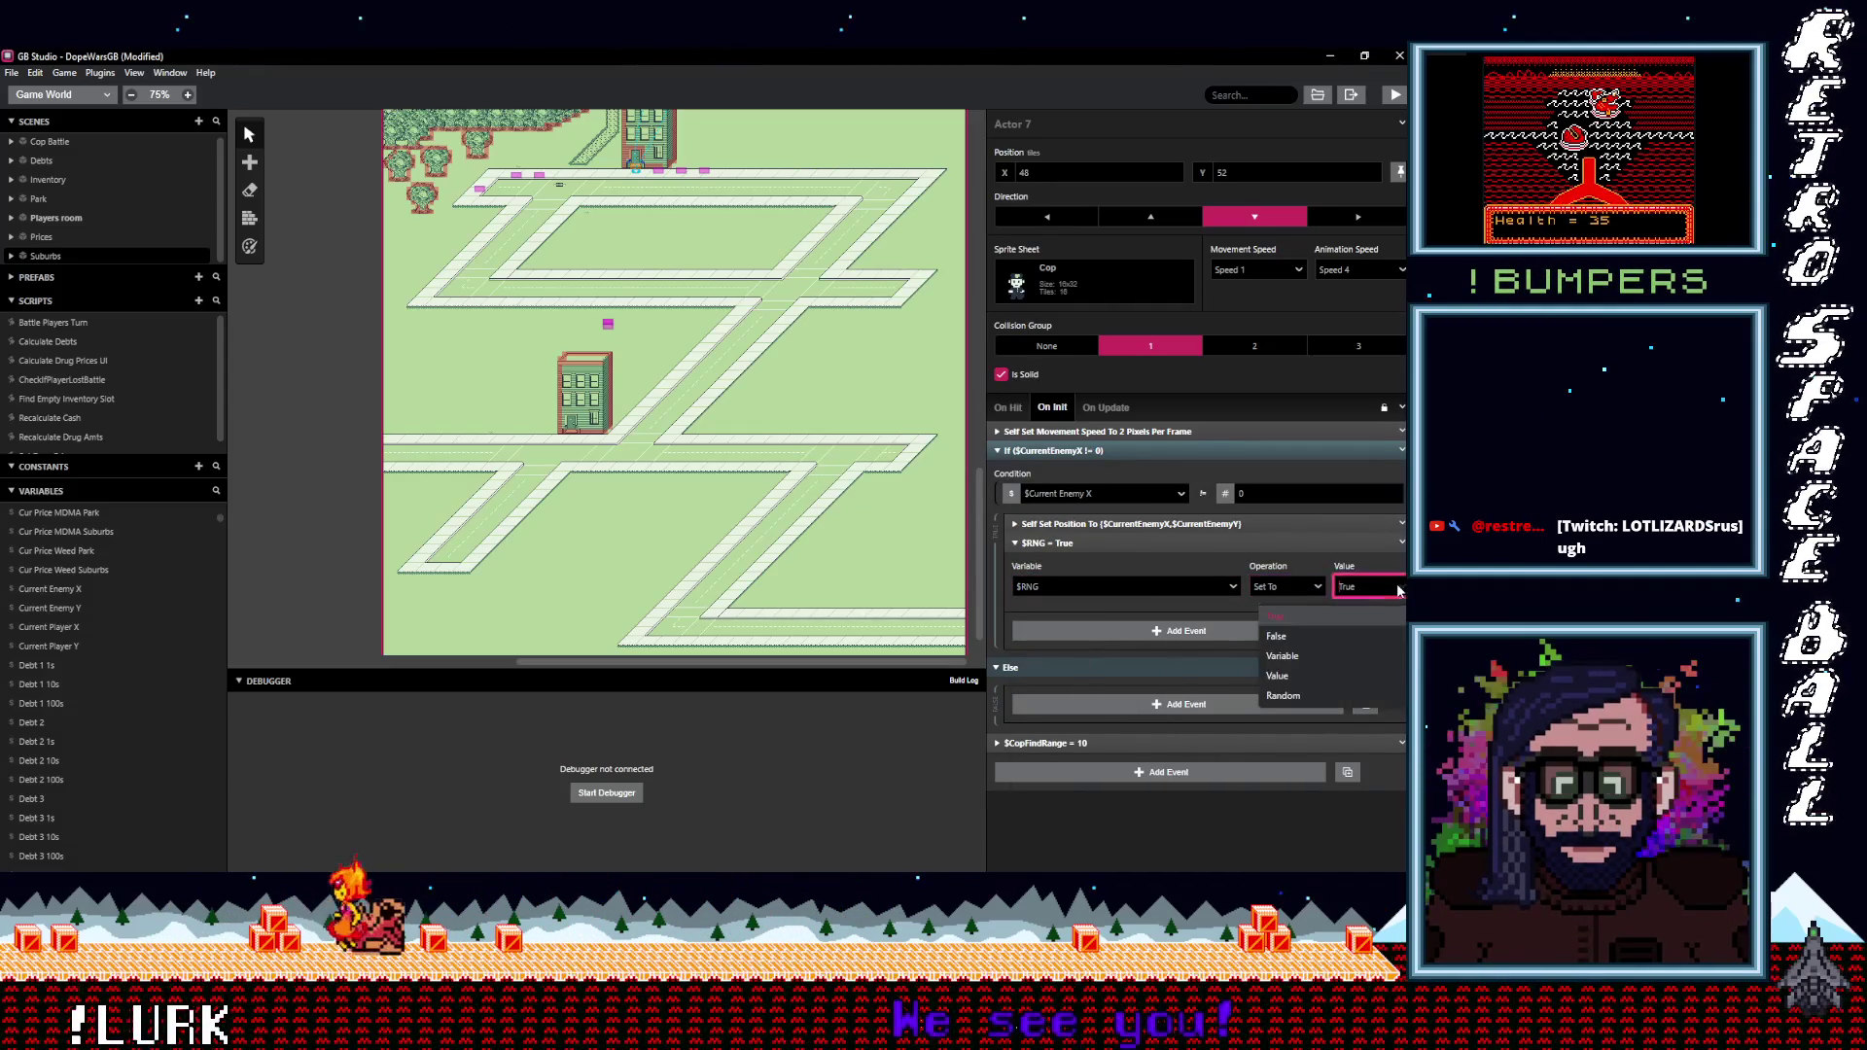
left_click(1284, 695)
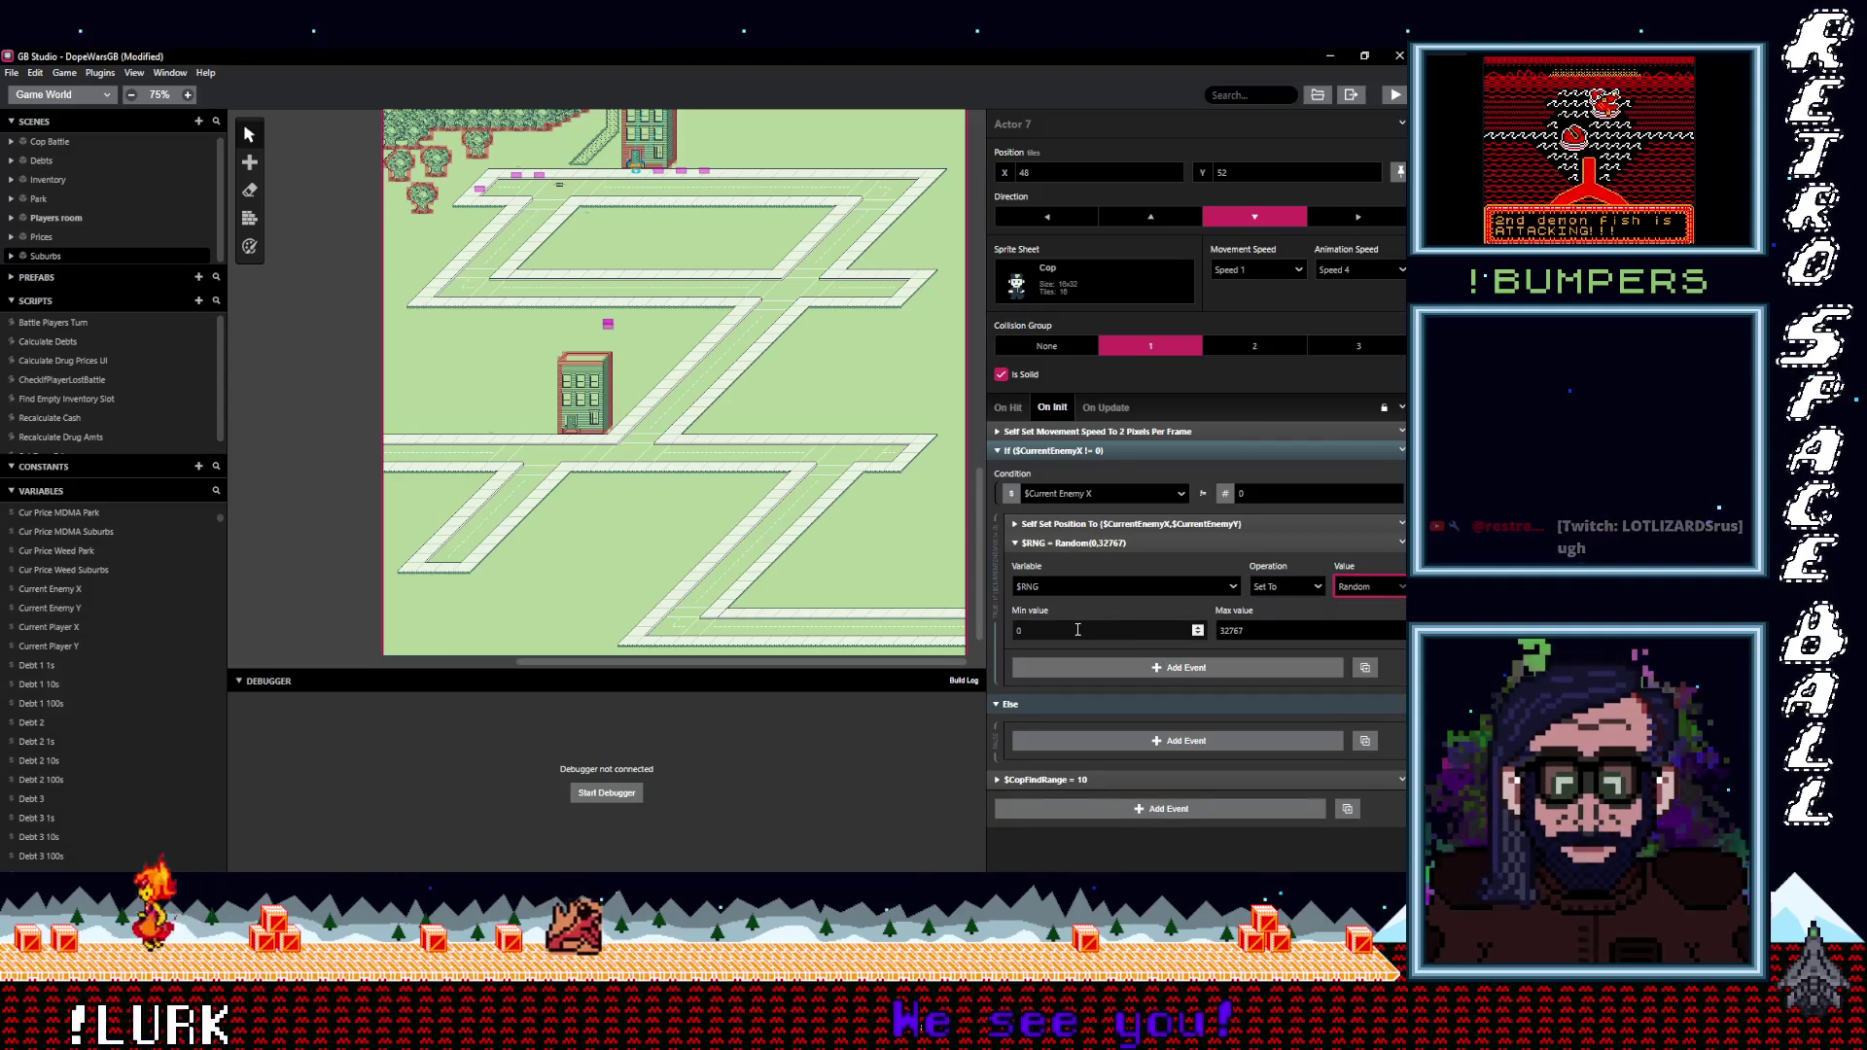
left_click(1062, 630)
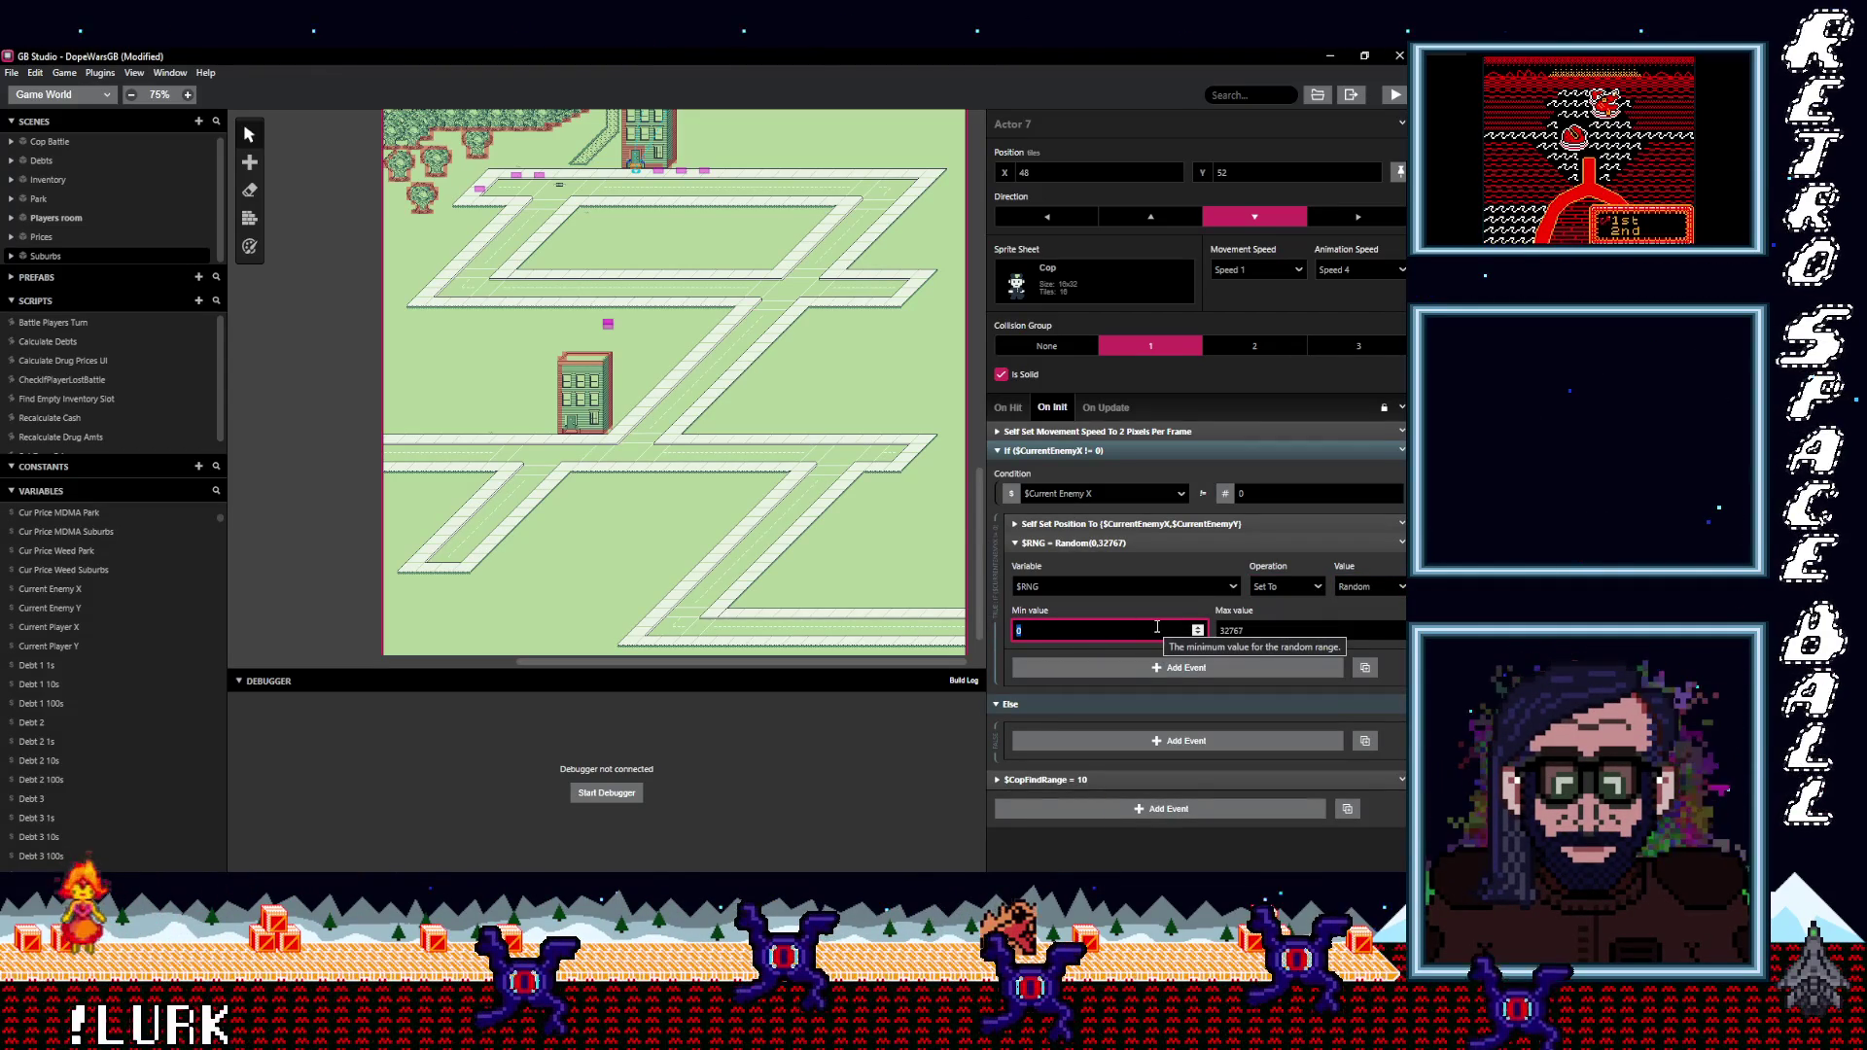
type("1")
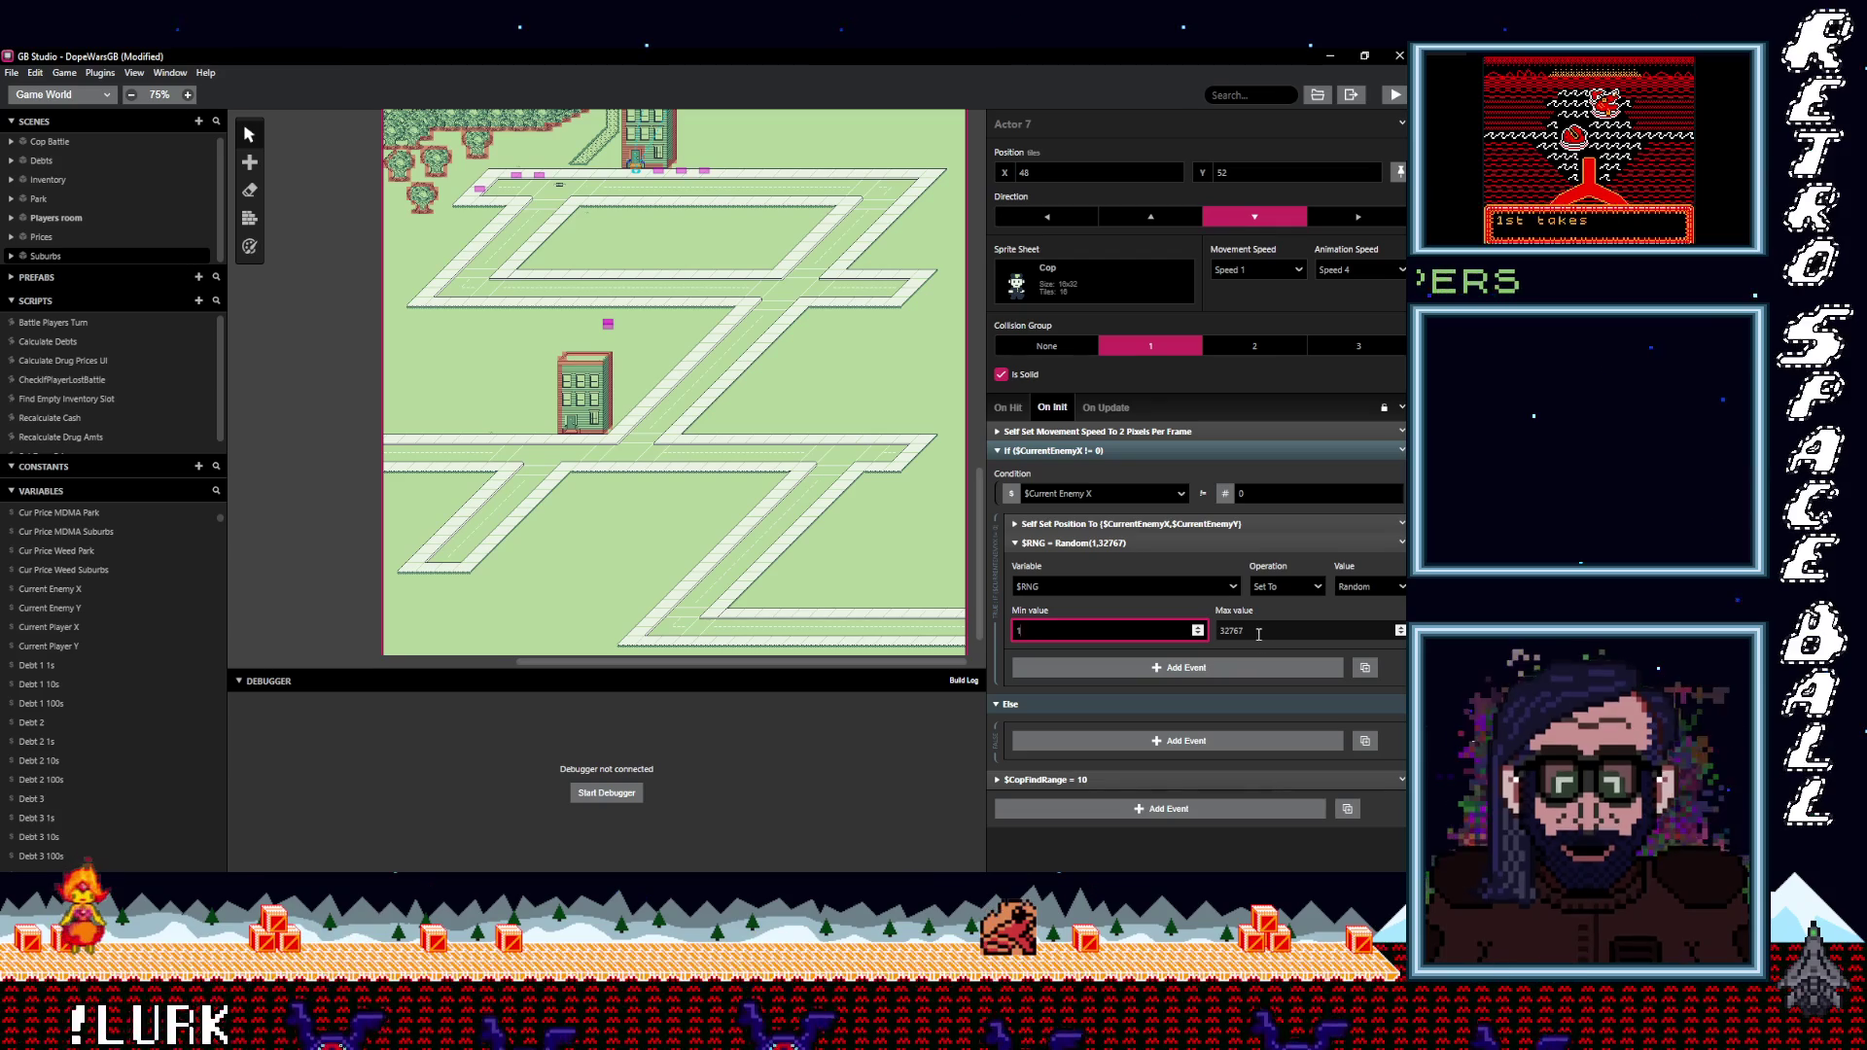
left_click(1258, 630)
type("64")
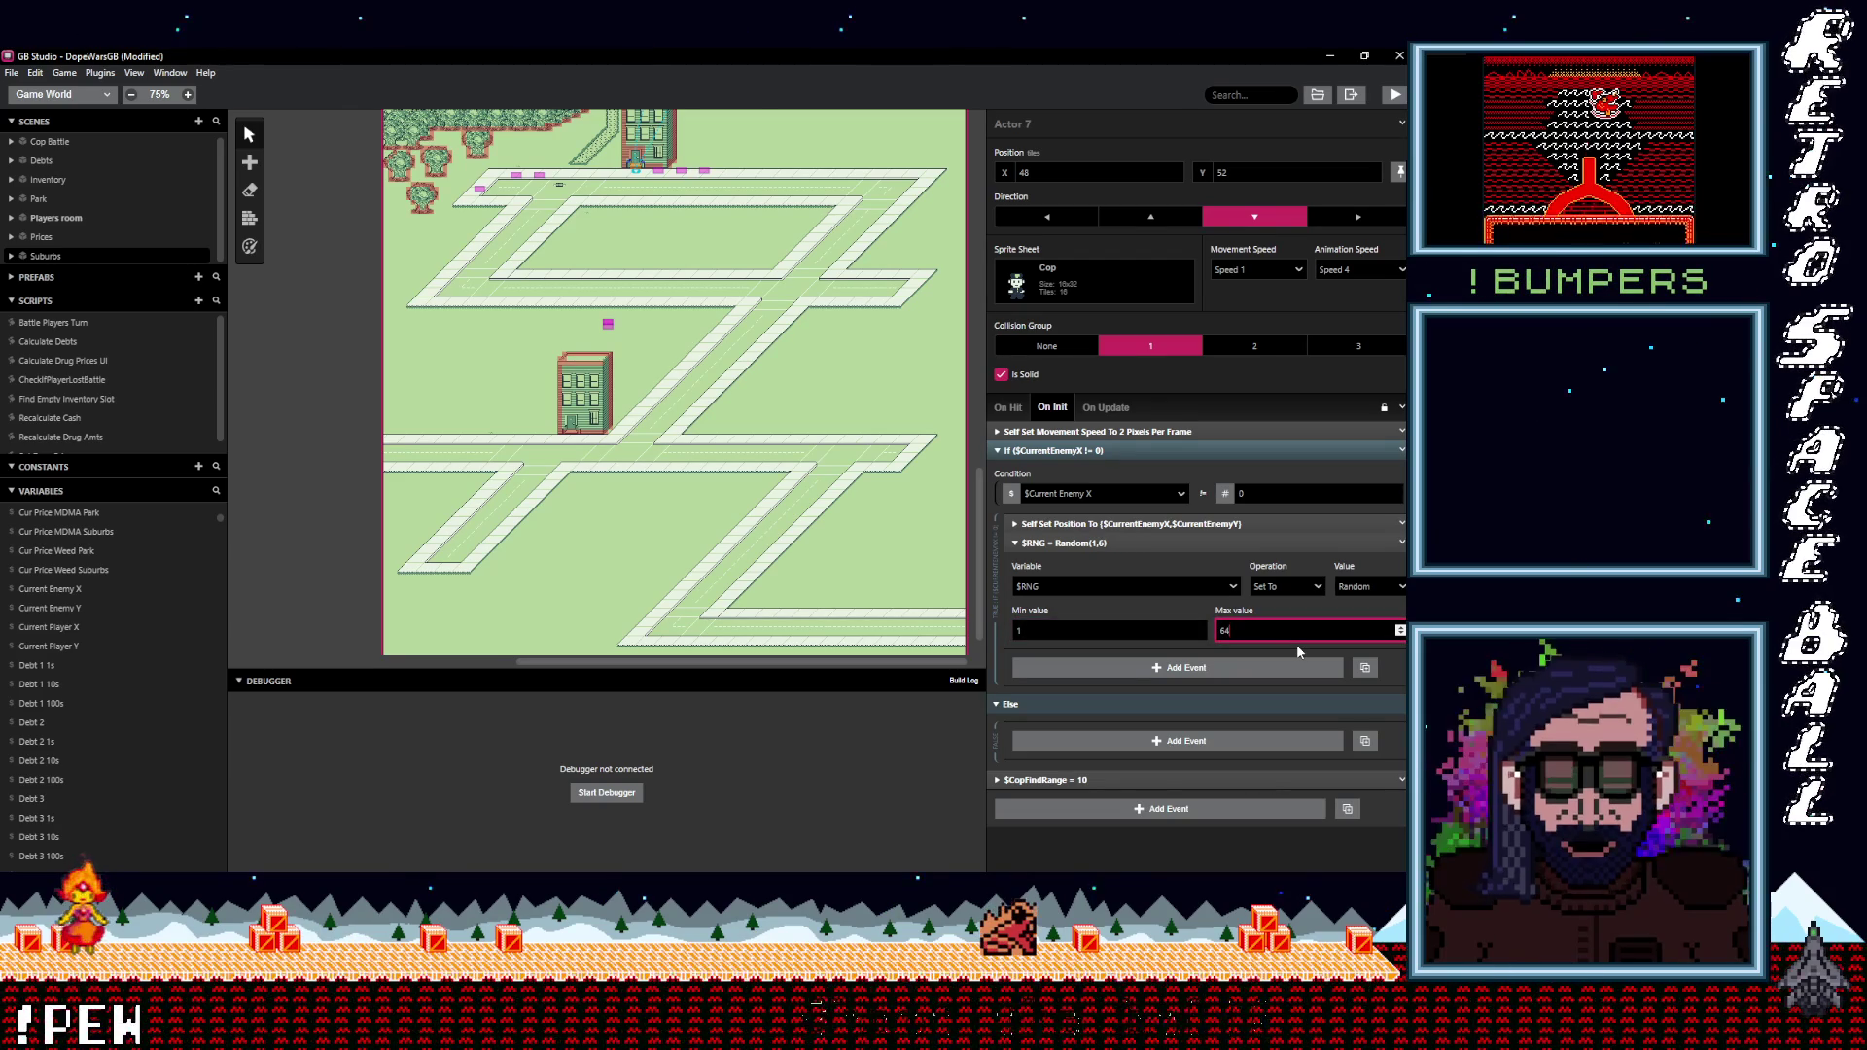
left_click(1186, 628)
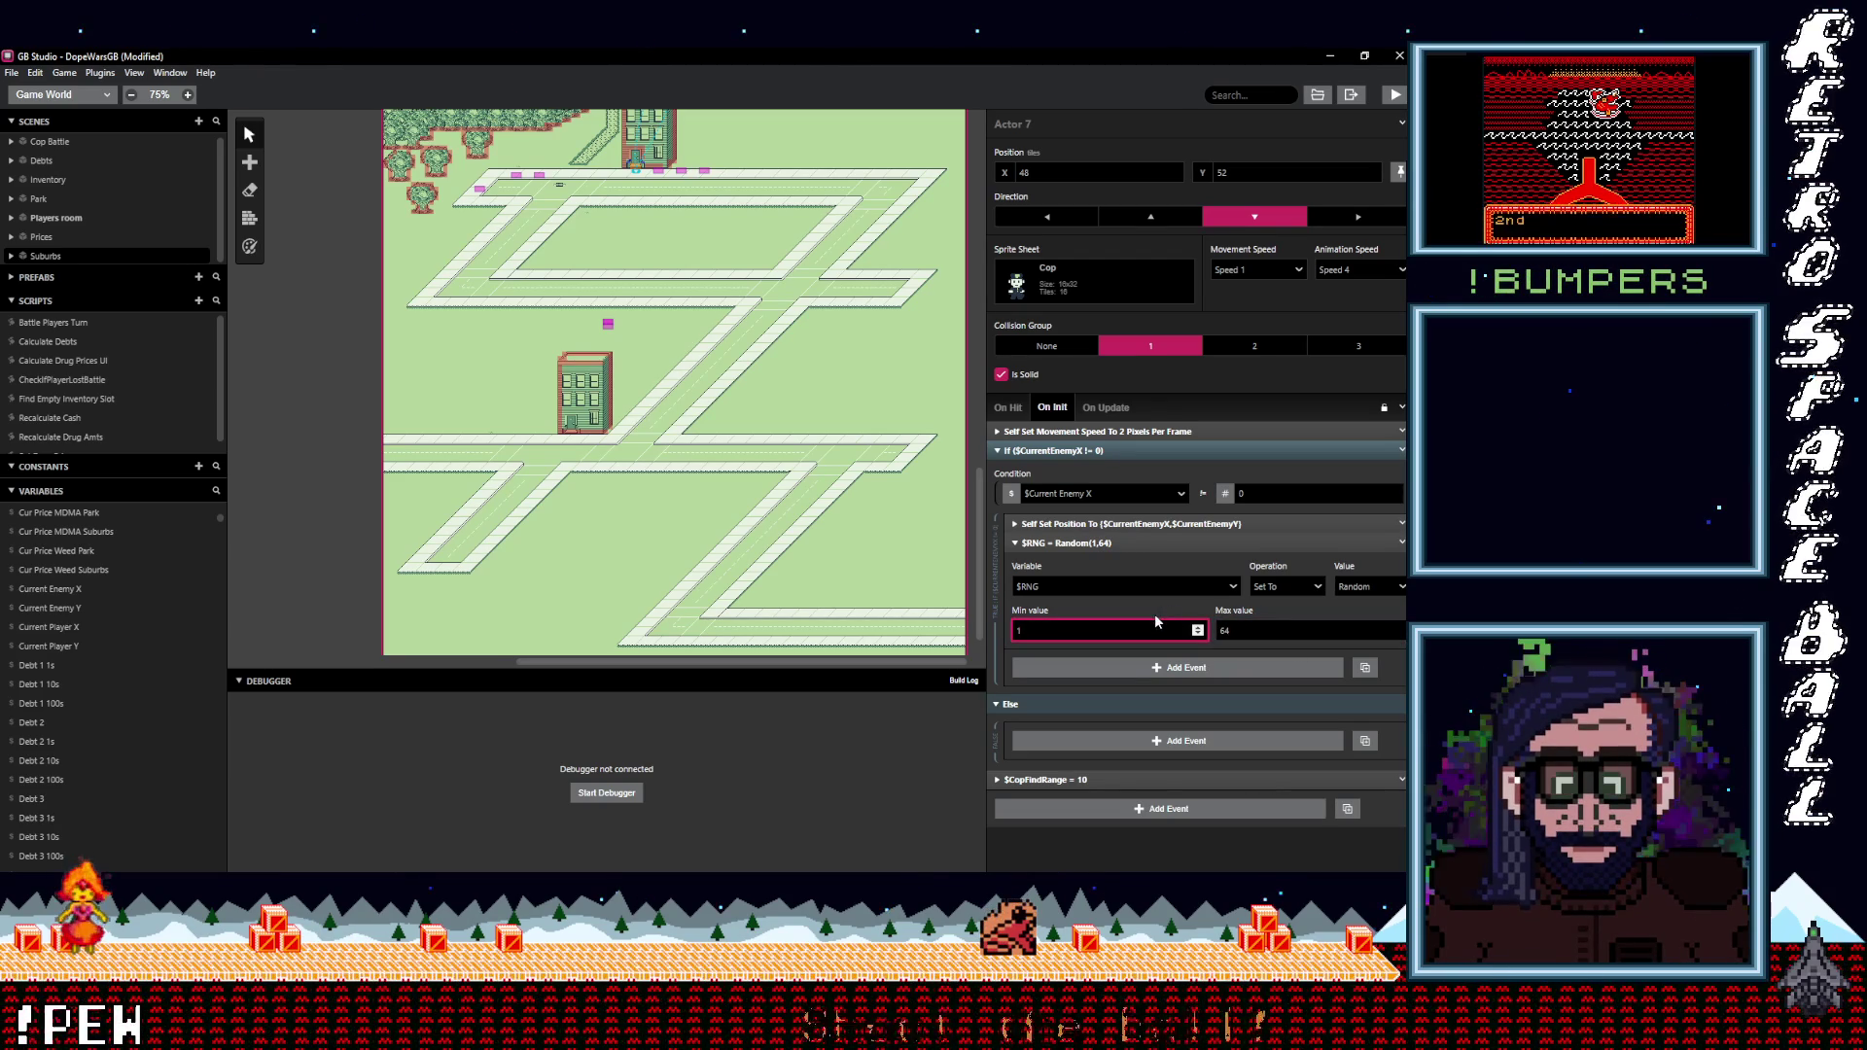
left_click(1145, 542)
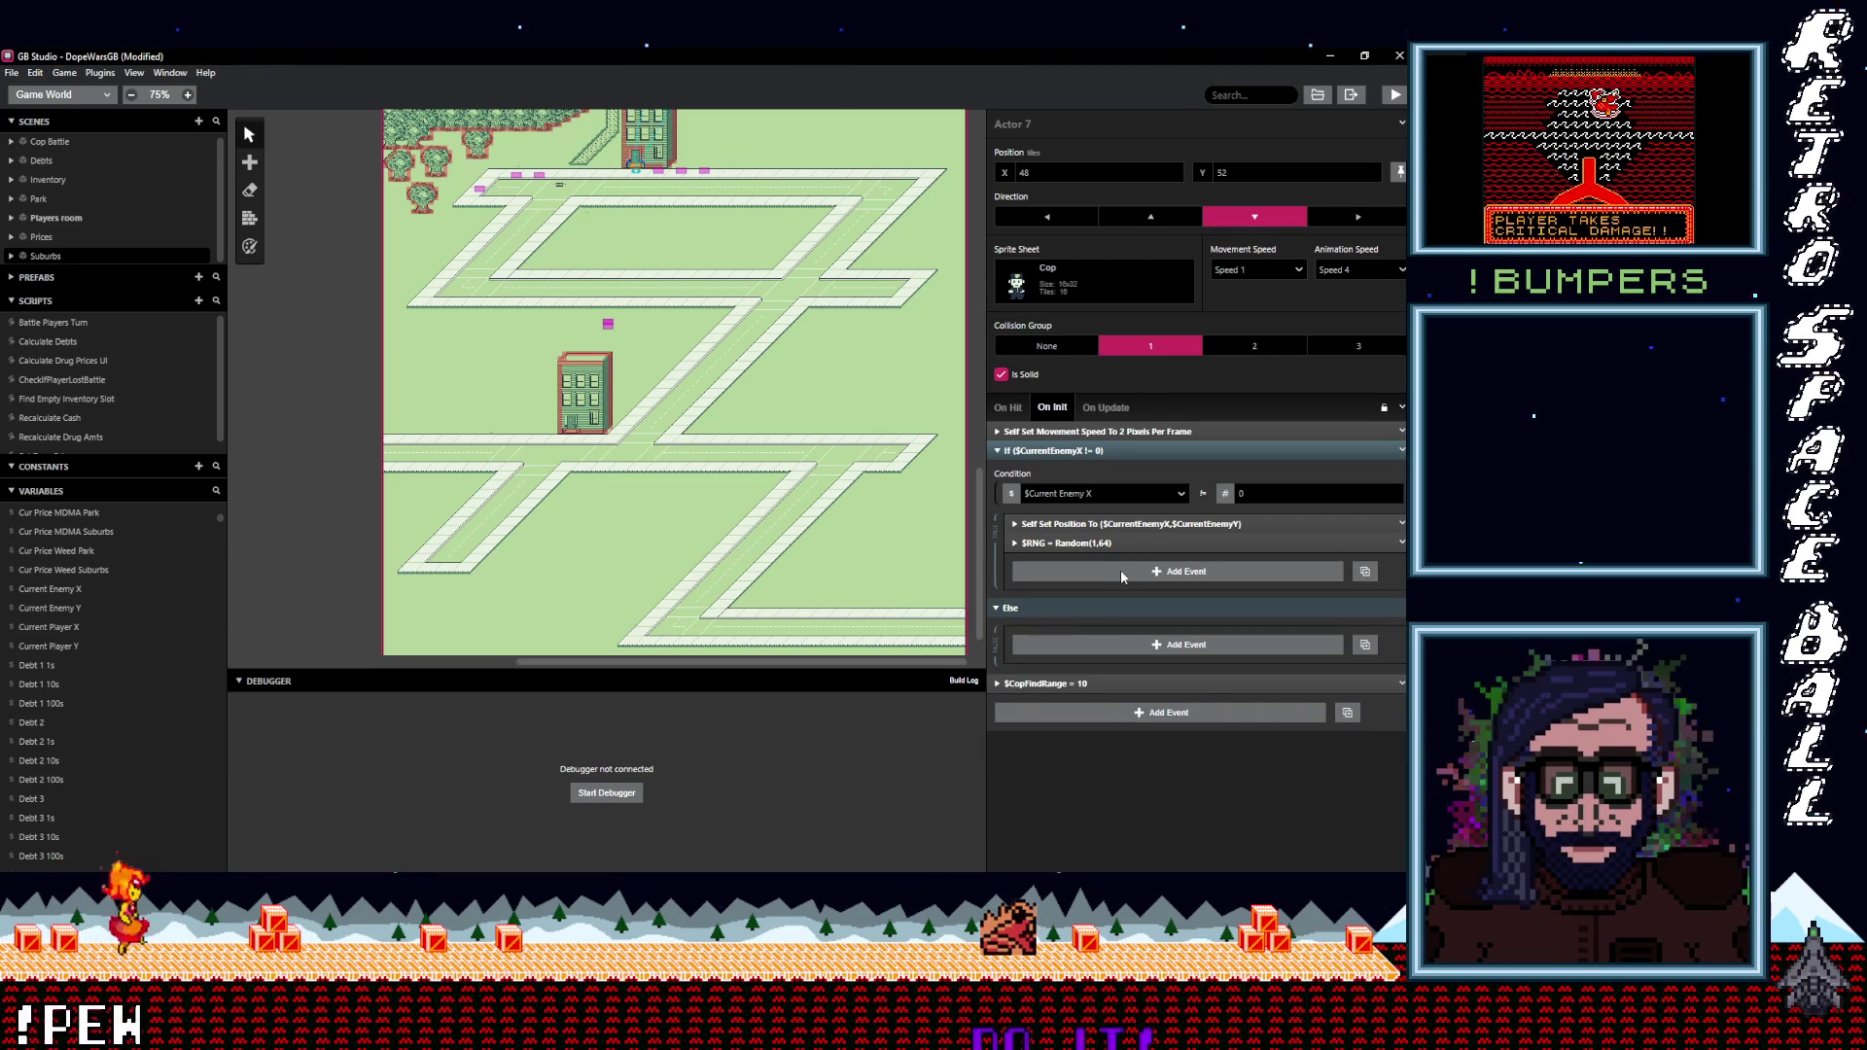
Add a Switch event to the branch, then delete it.
left_click(1119, 571)
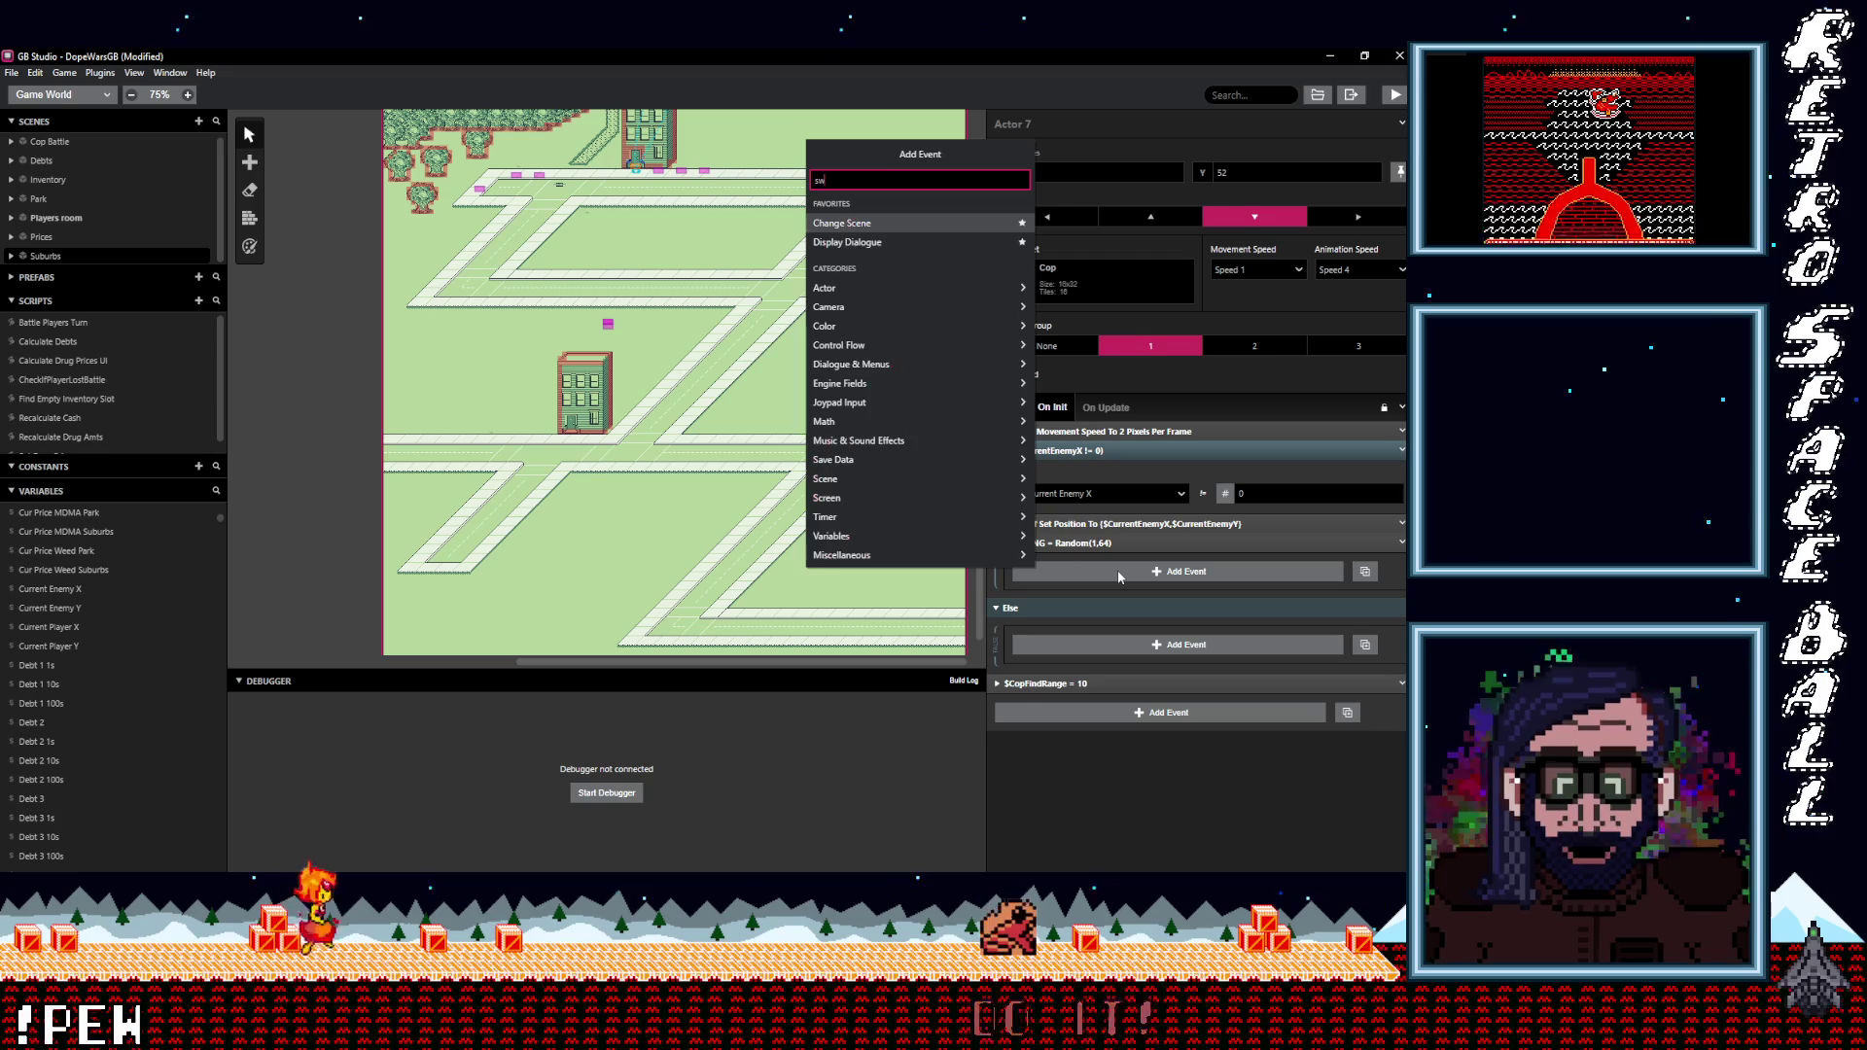
type("switch")
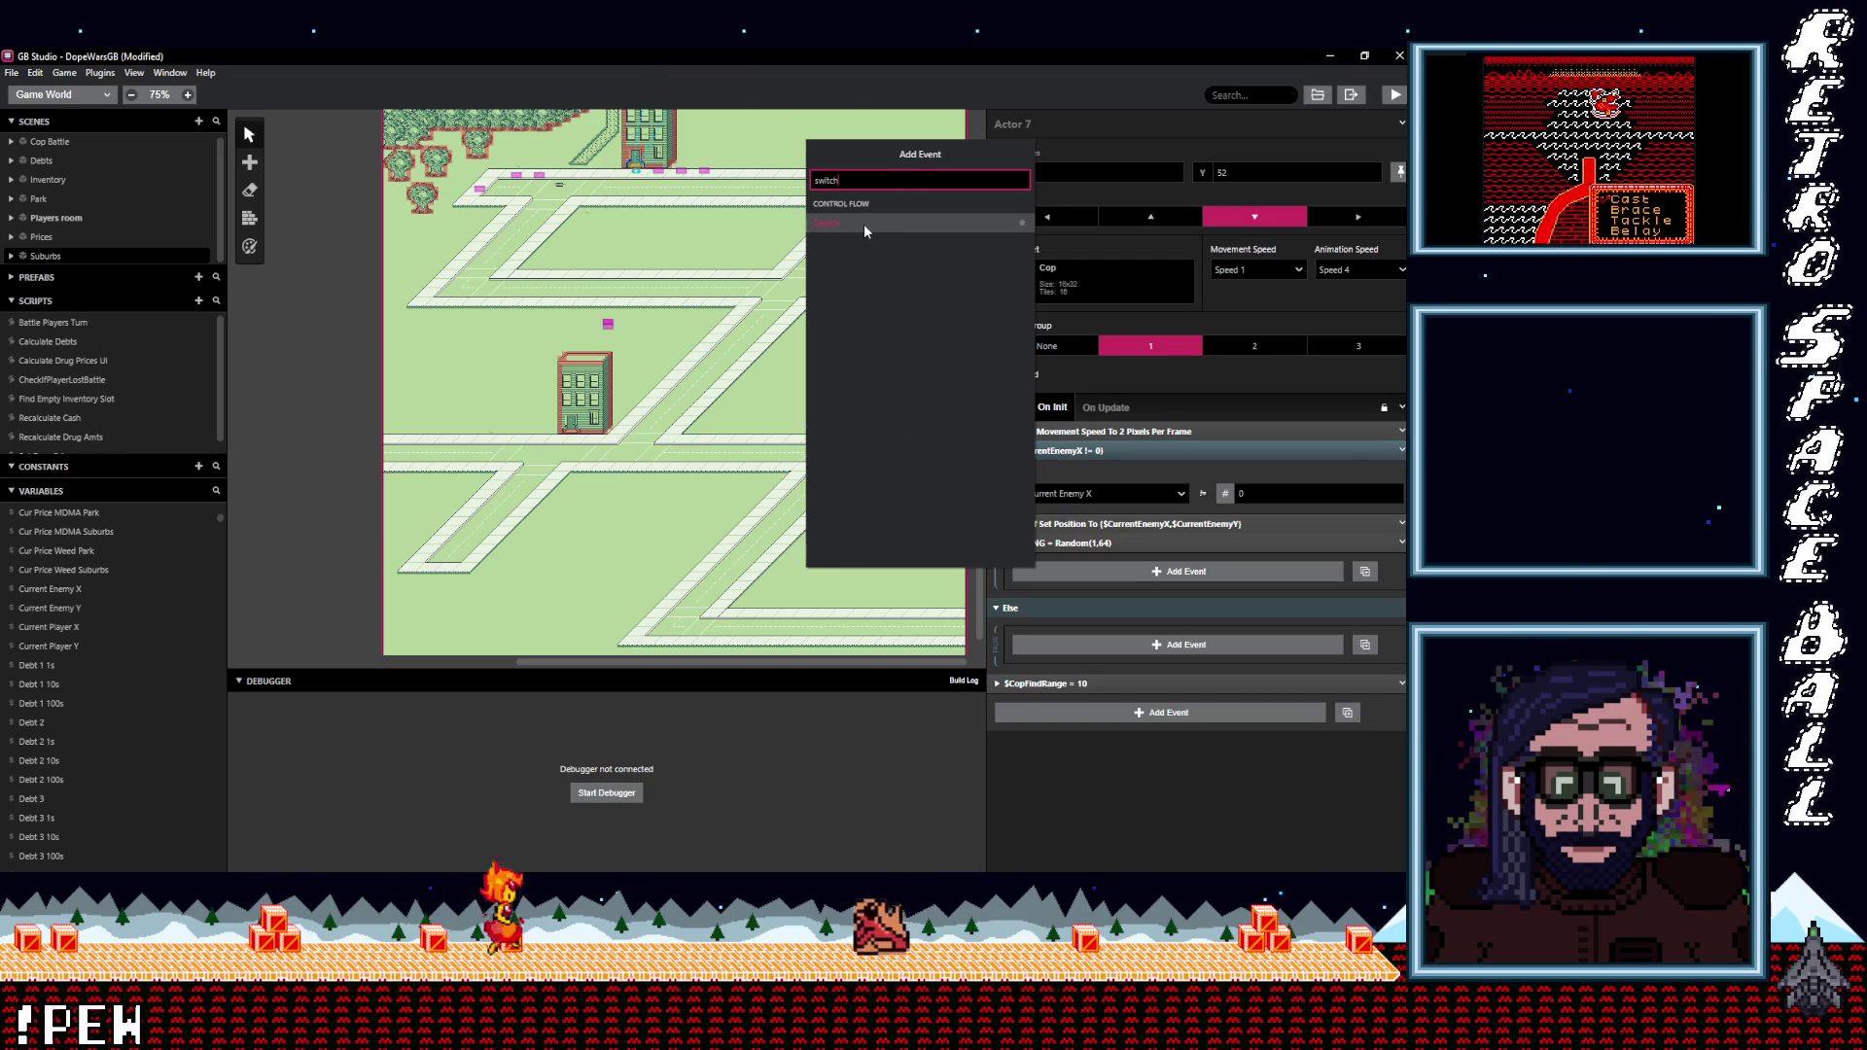
left_click(856, 222)
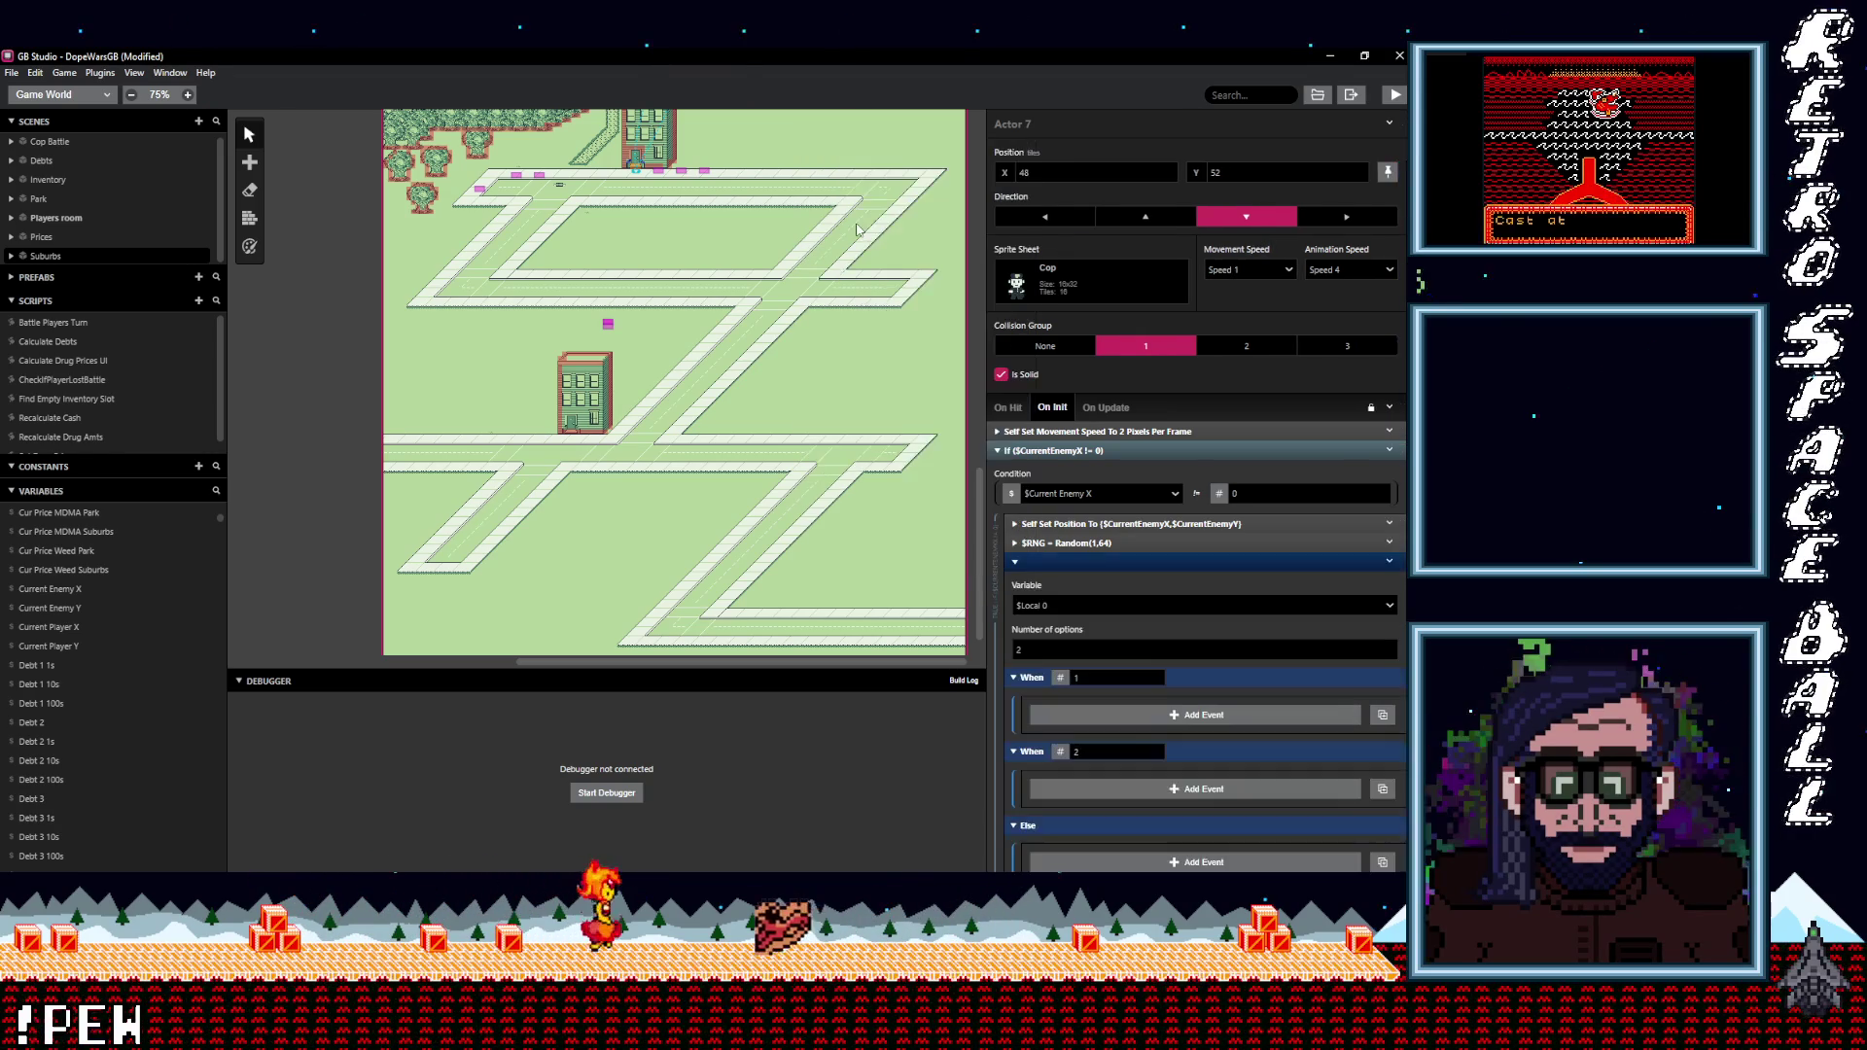
left_click(1182, 559)
left_click(1388, 562)
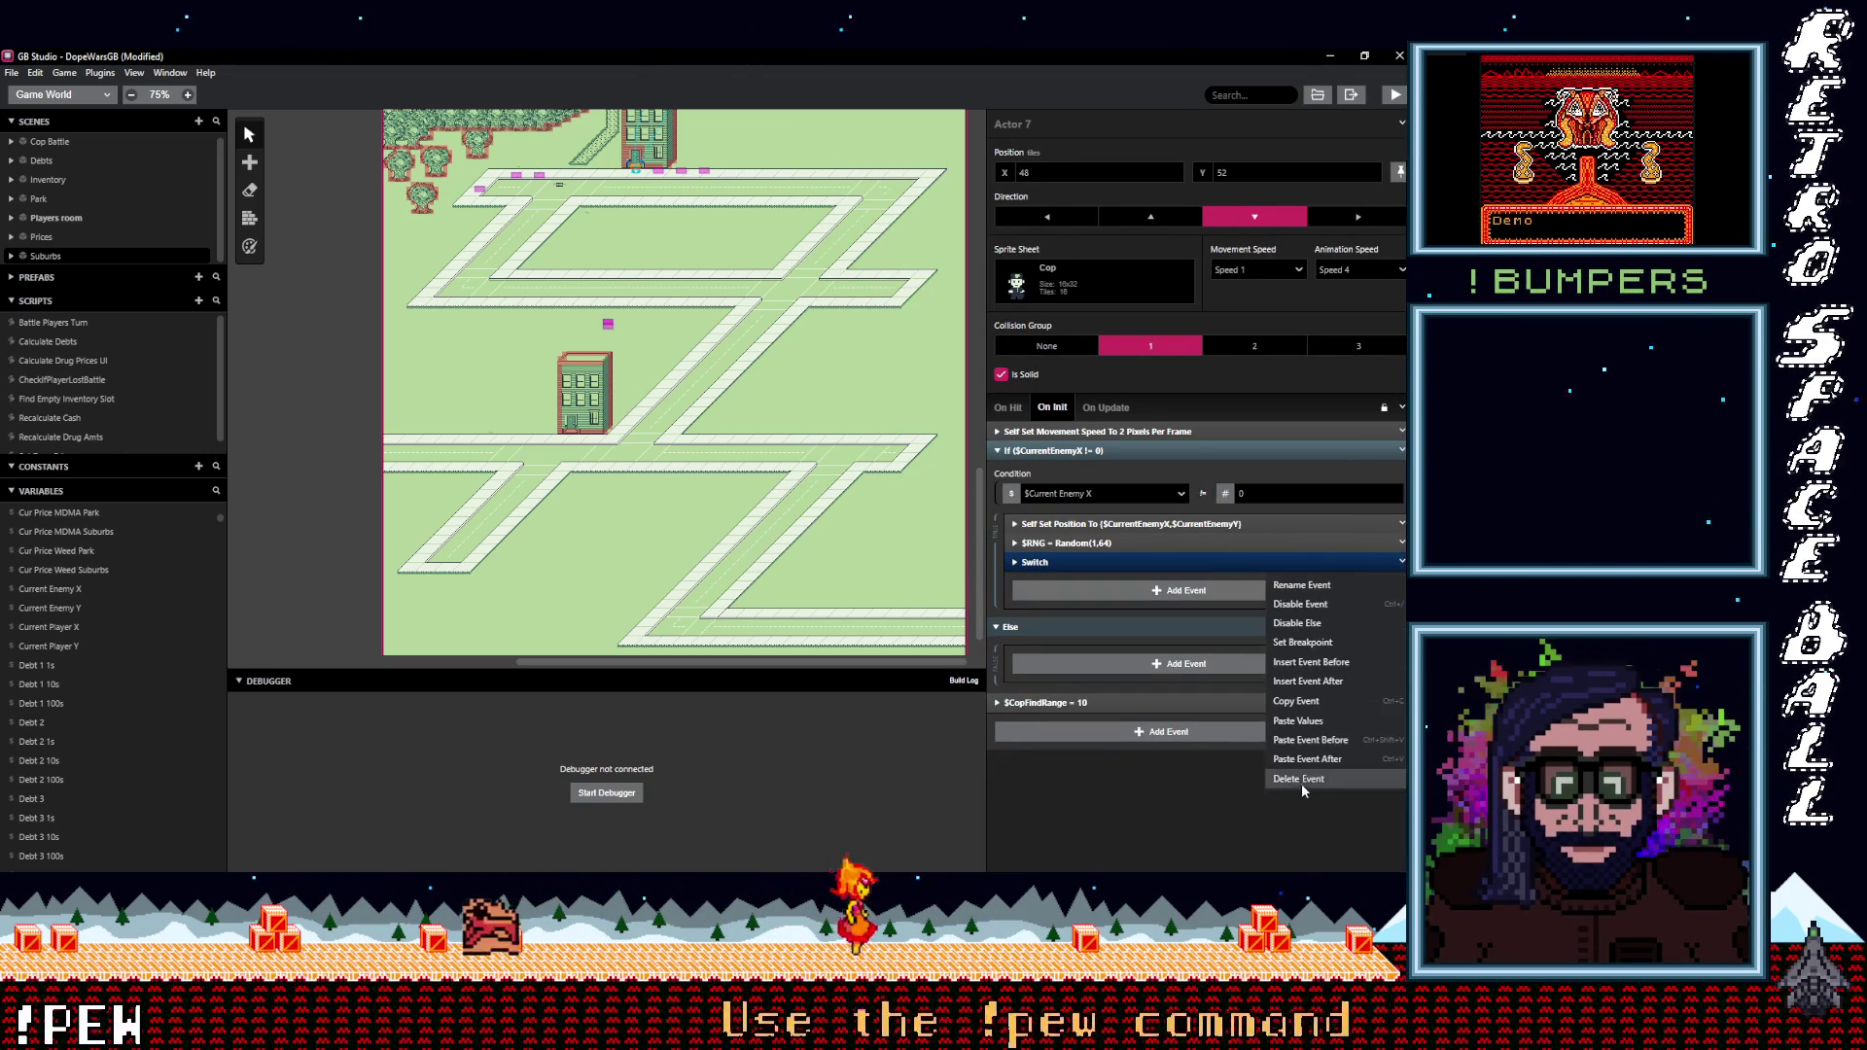
left_click(1299, 779)
Add an If variable compare event that checks $RNG.
left_click(1127, 570)
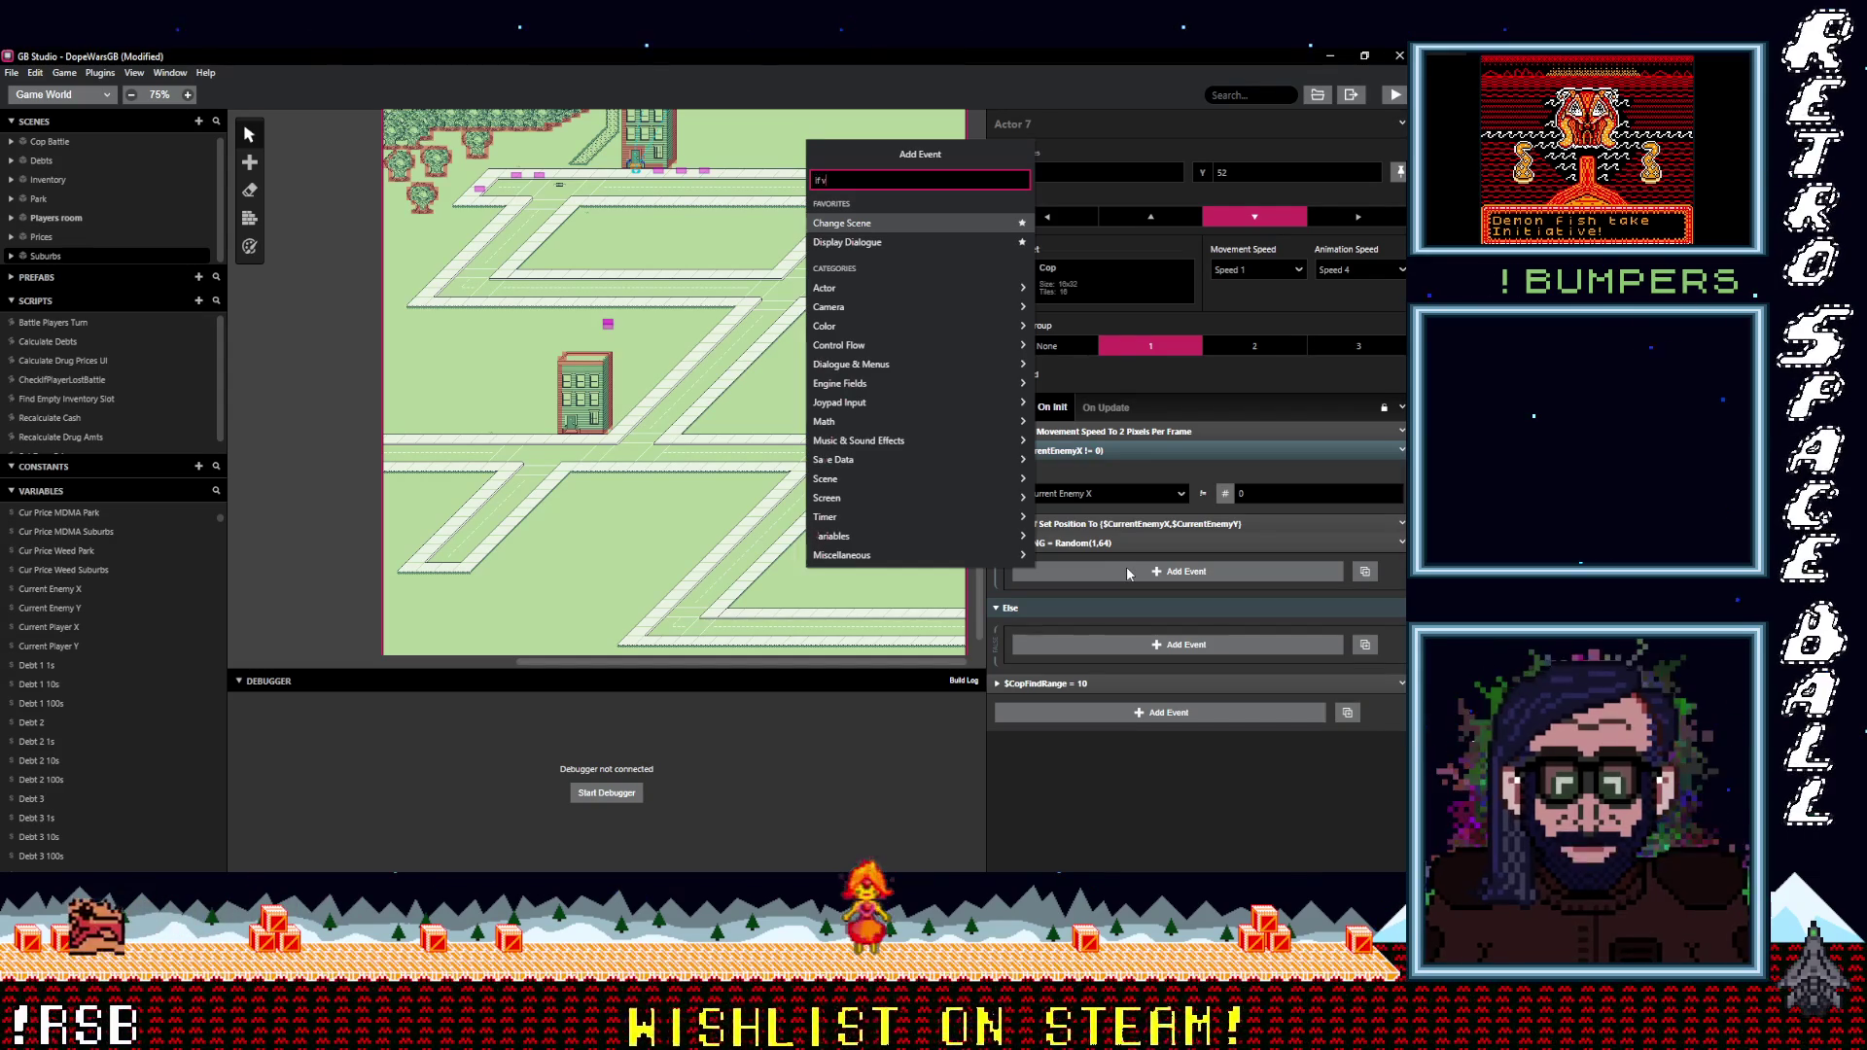
type("If var val")
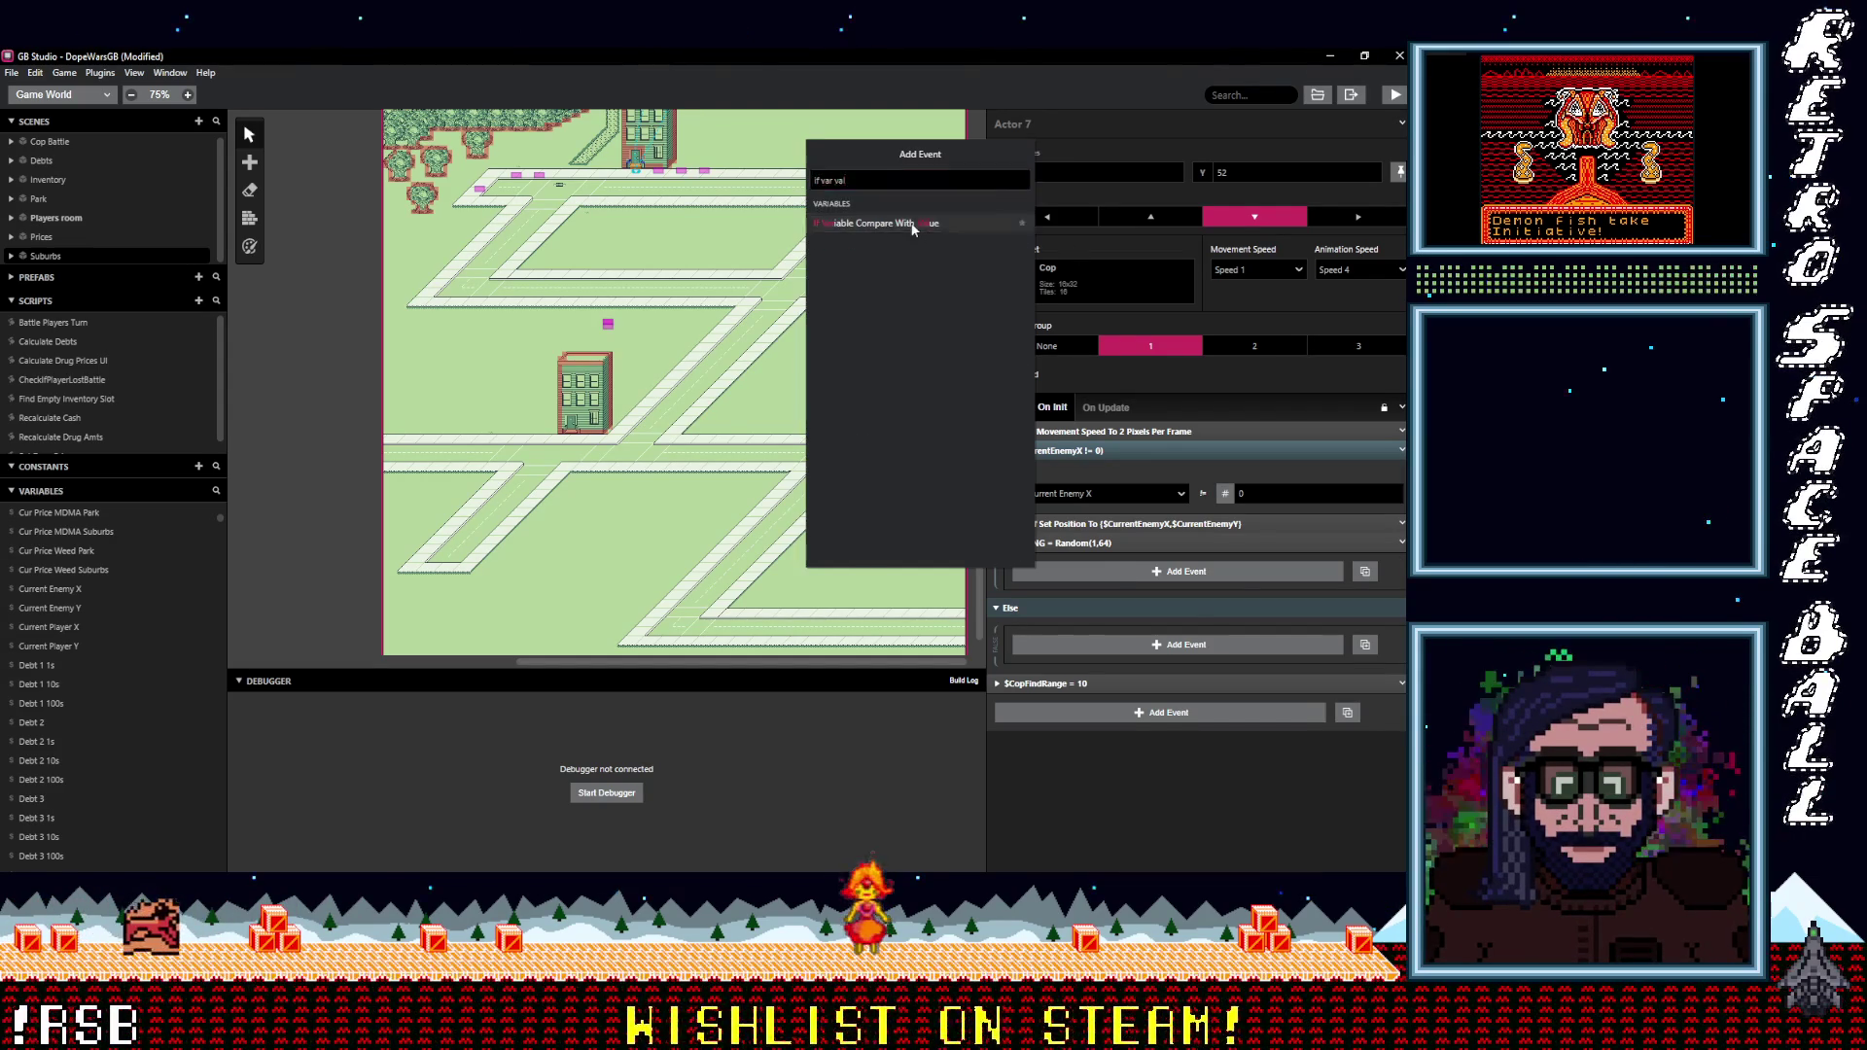
left_click(917, 222)
left_click(1090, 609)
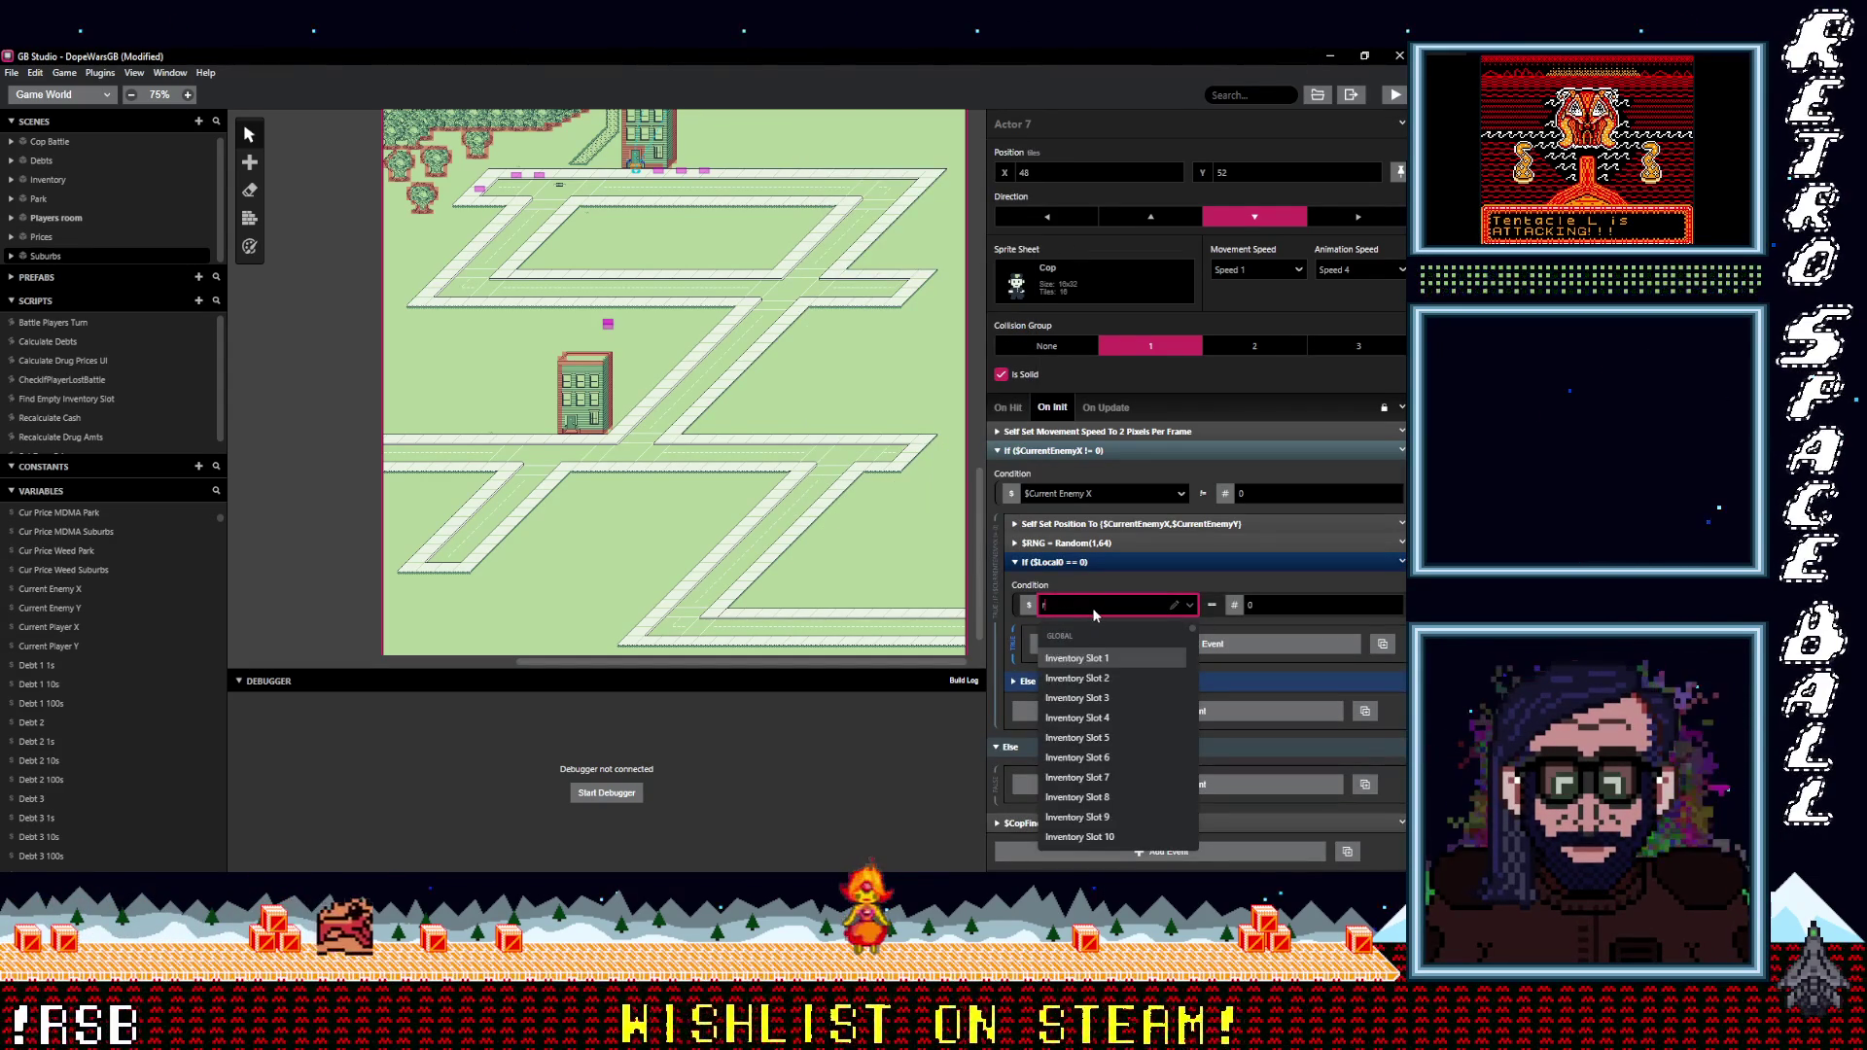
type("rng")
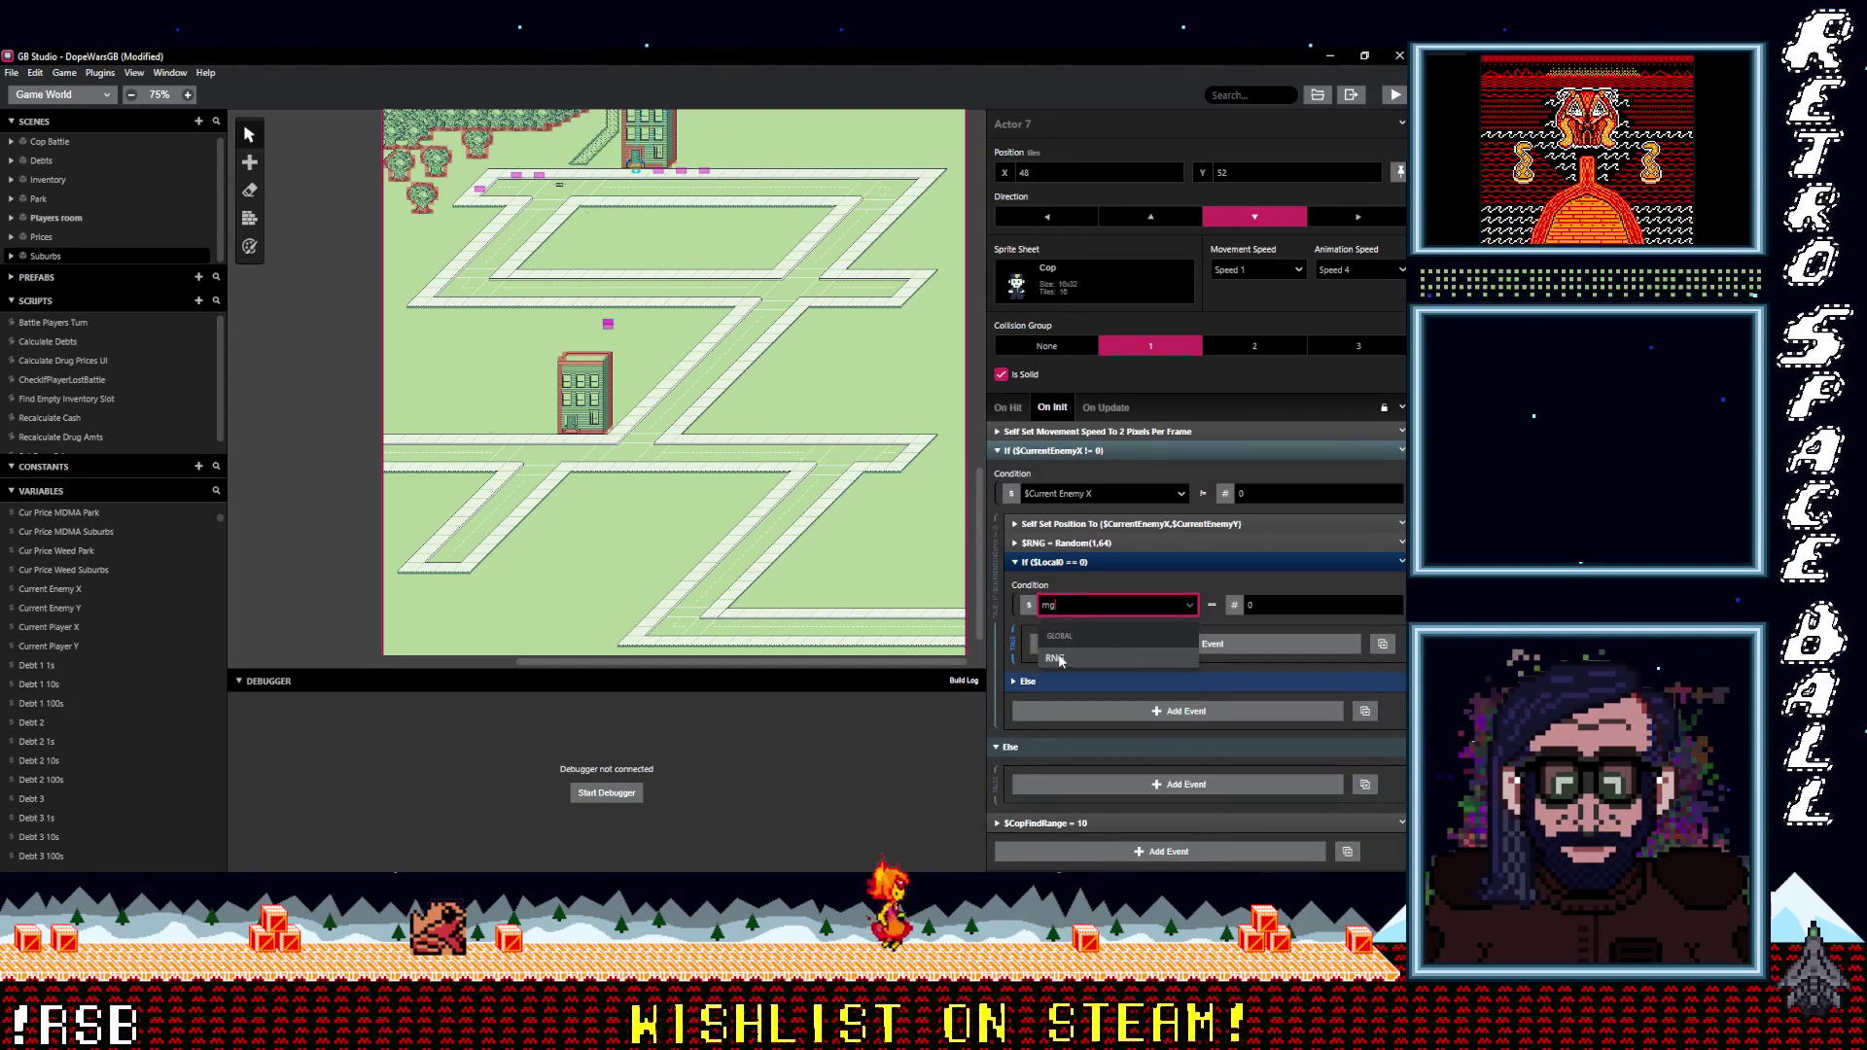
key("Return")
Change the comparison to Less Than Or Equal To 8 and bring up the add-event list inside it.
left_click(1211, 604)
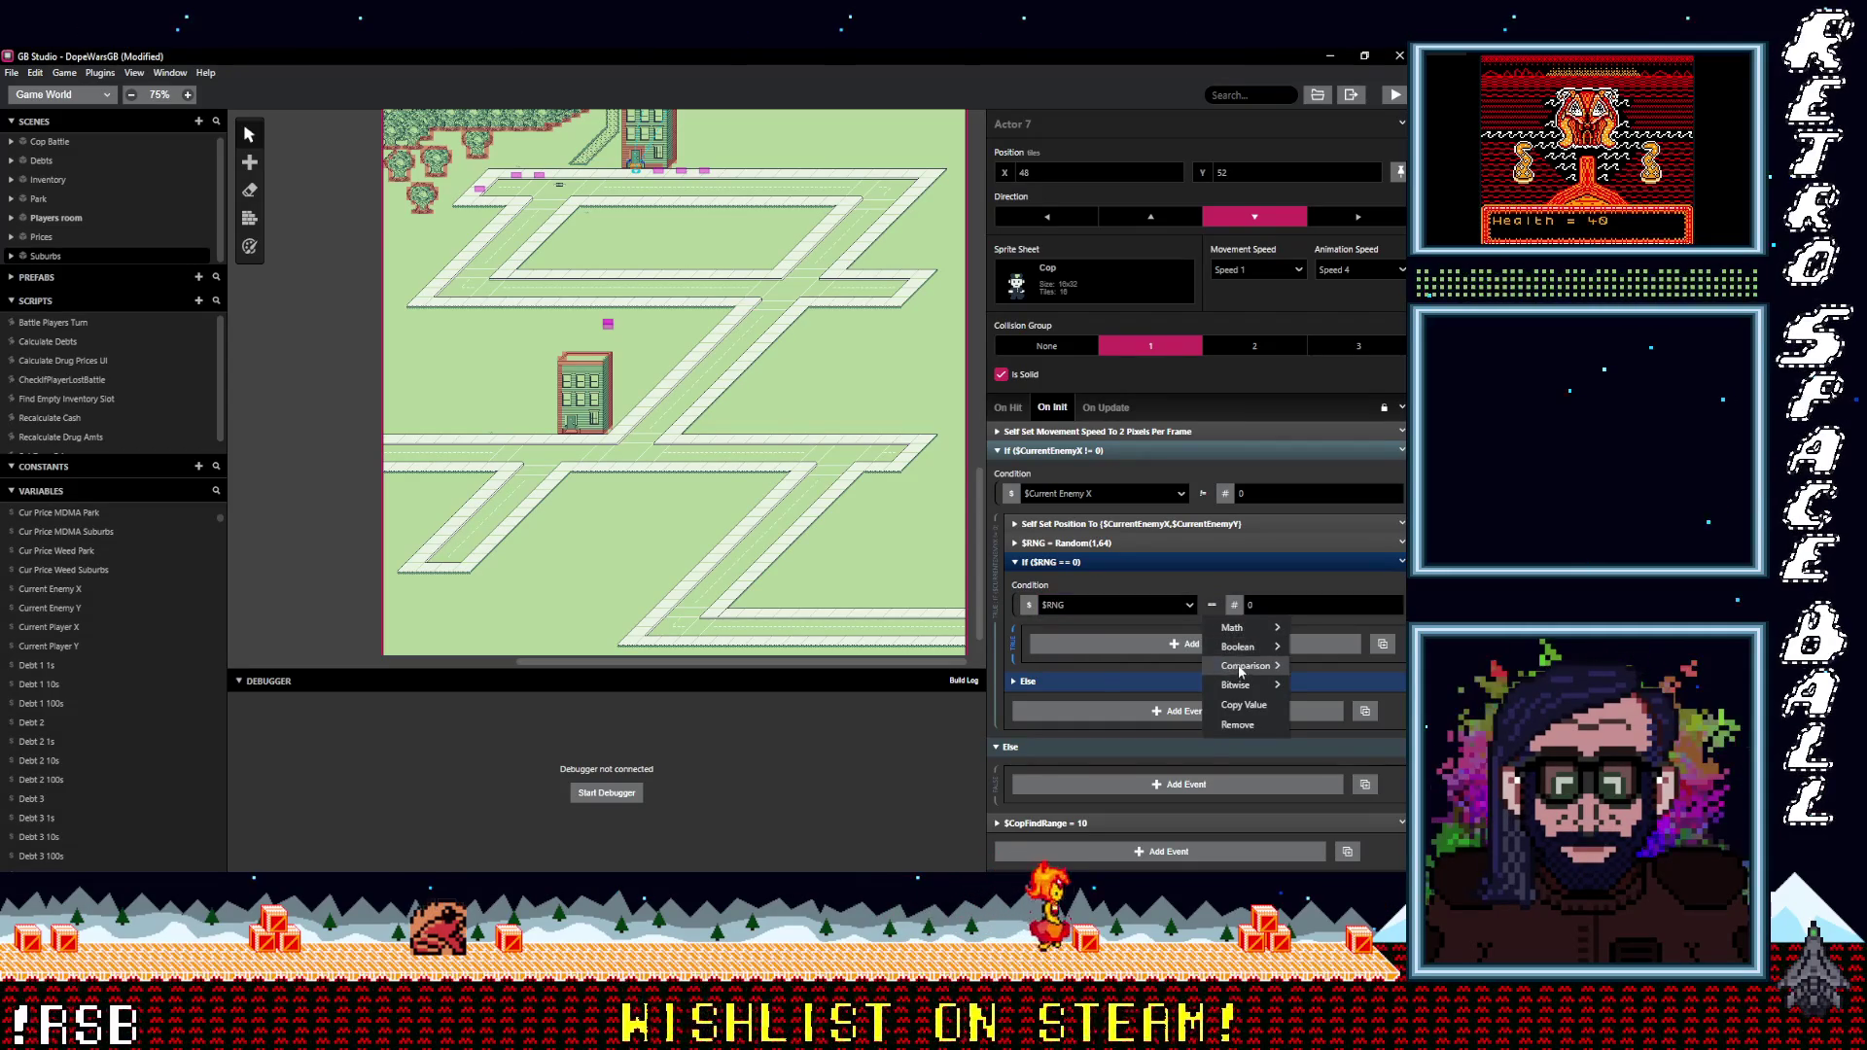
mouse_move(1227, 666)
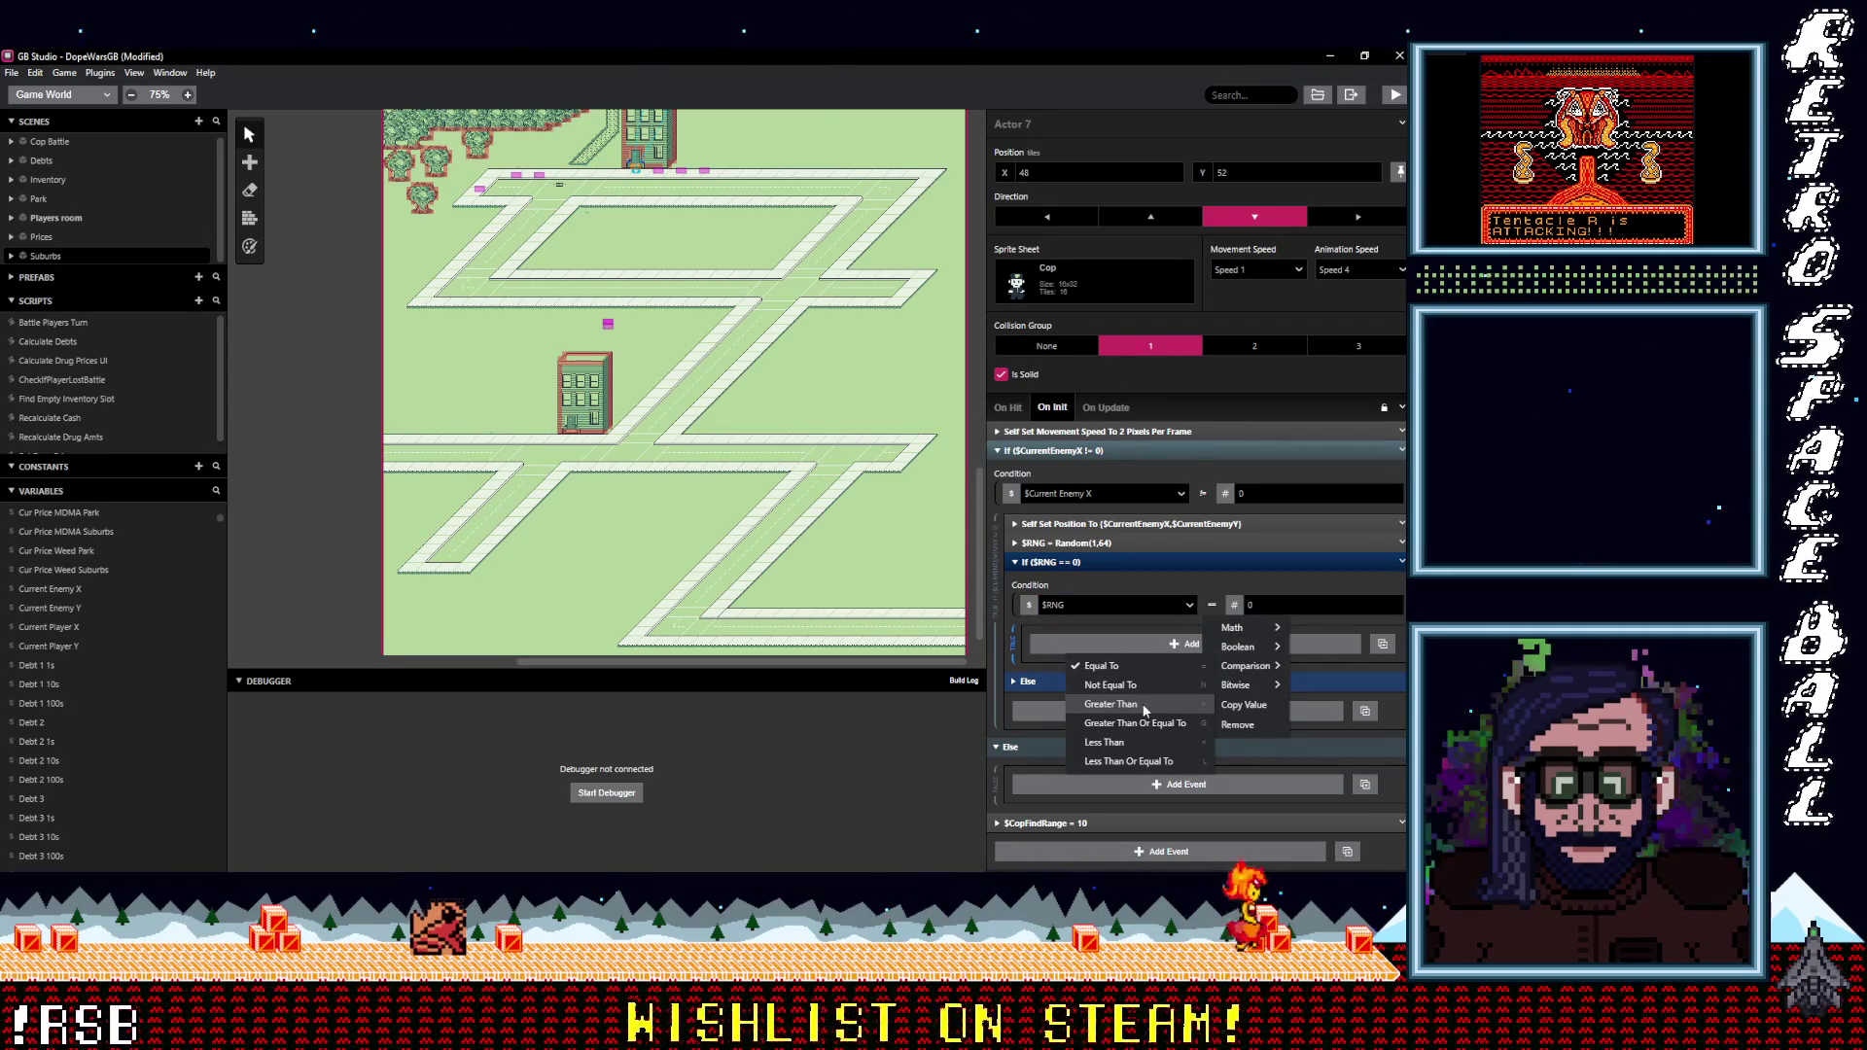
left_click(1104, 742)
left_click(1270, 607)
type("8")
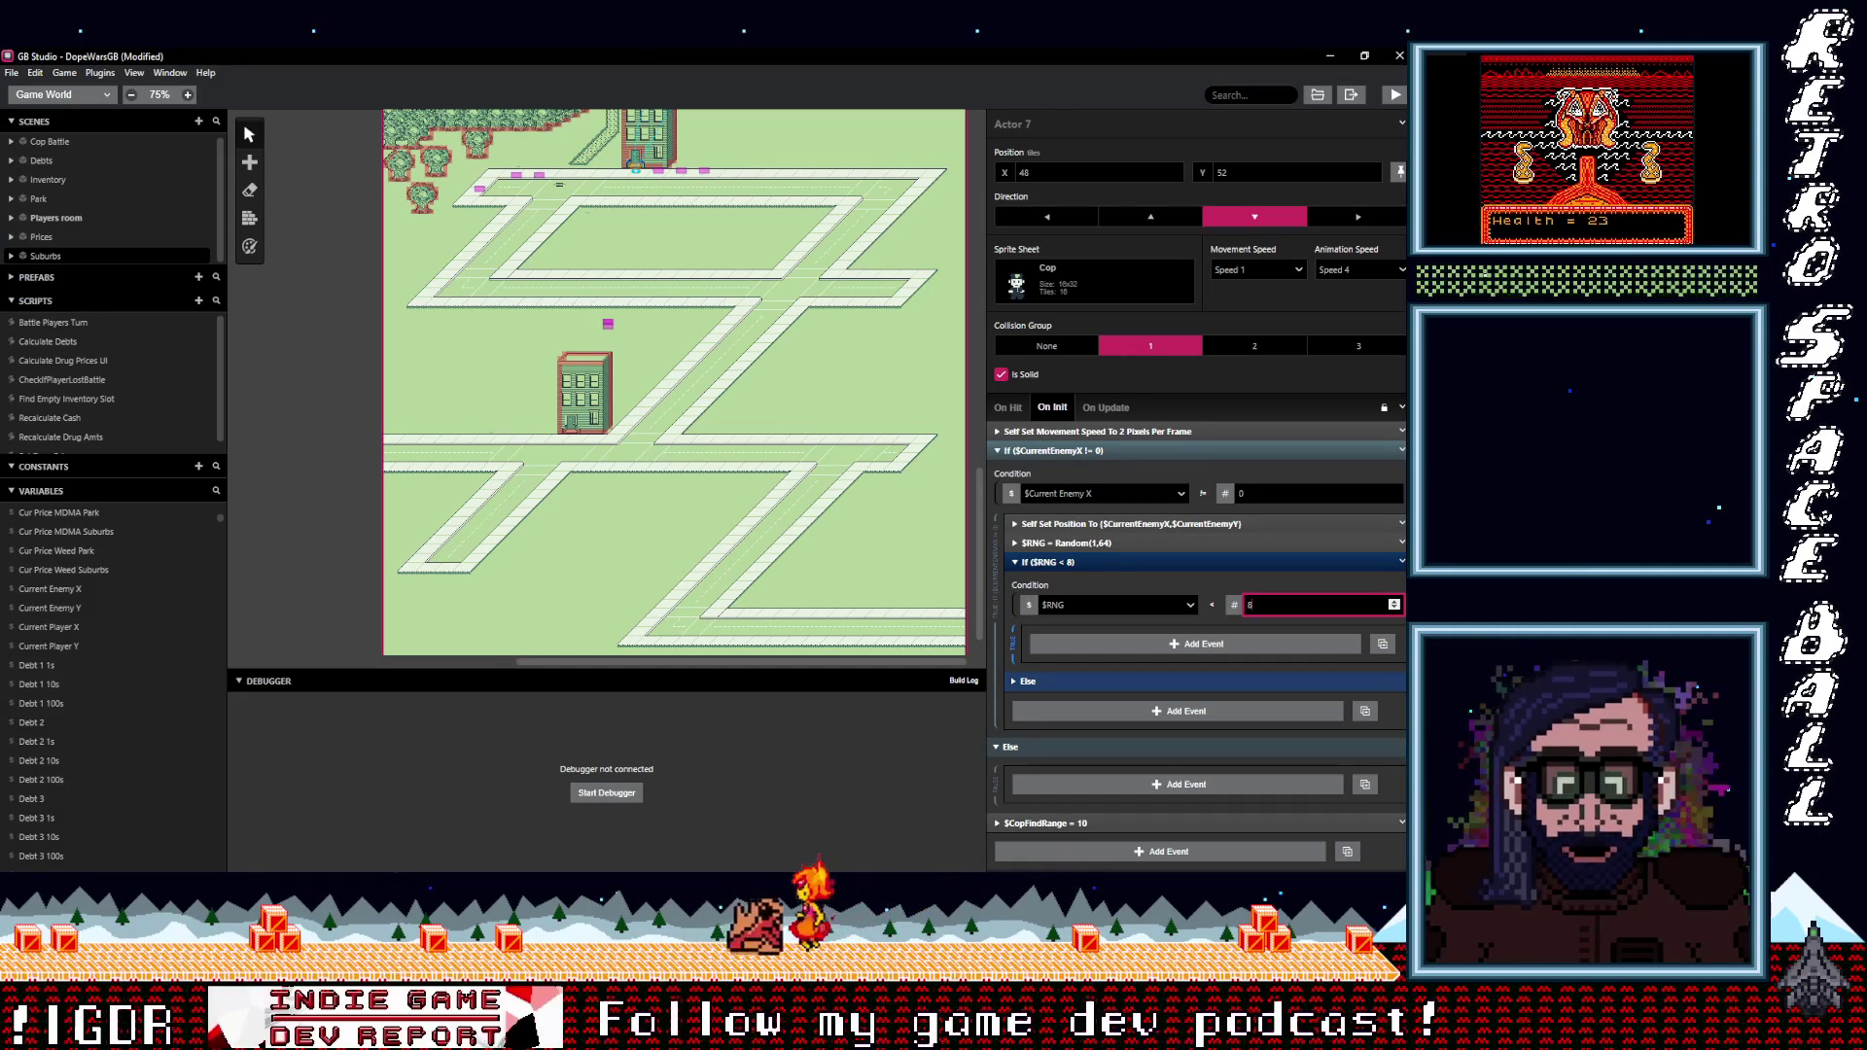
right_click(1211, 609)
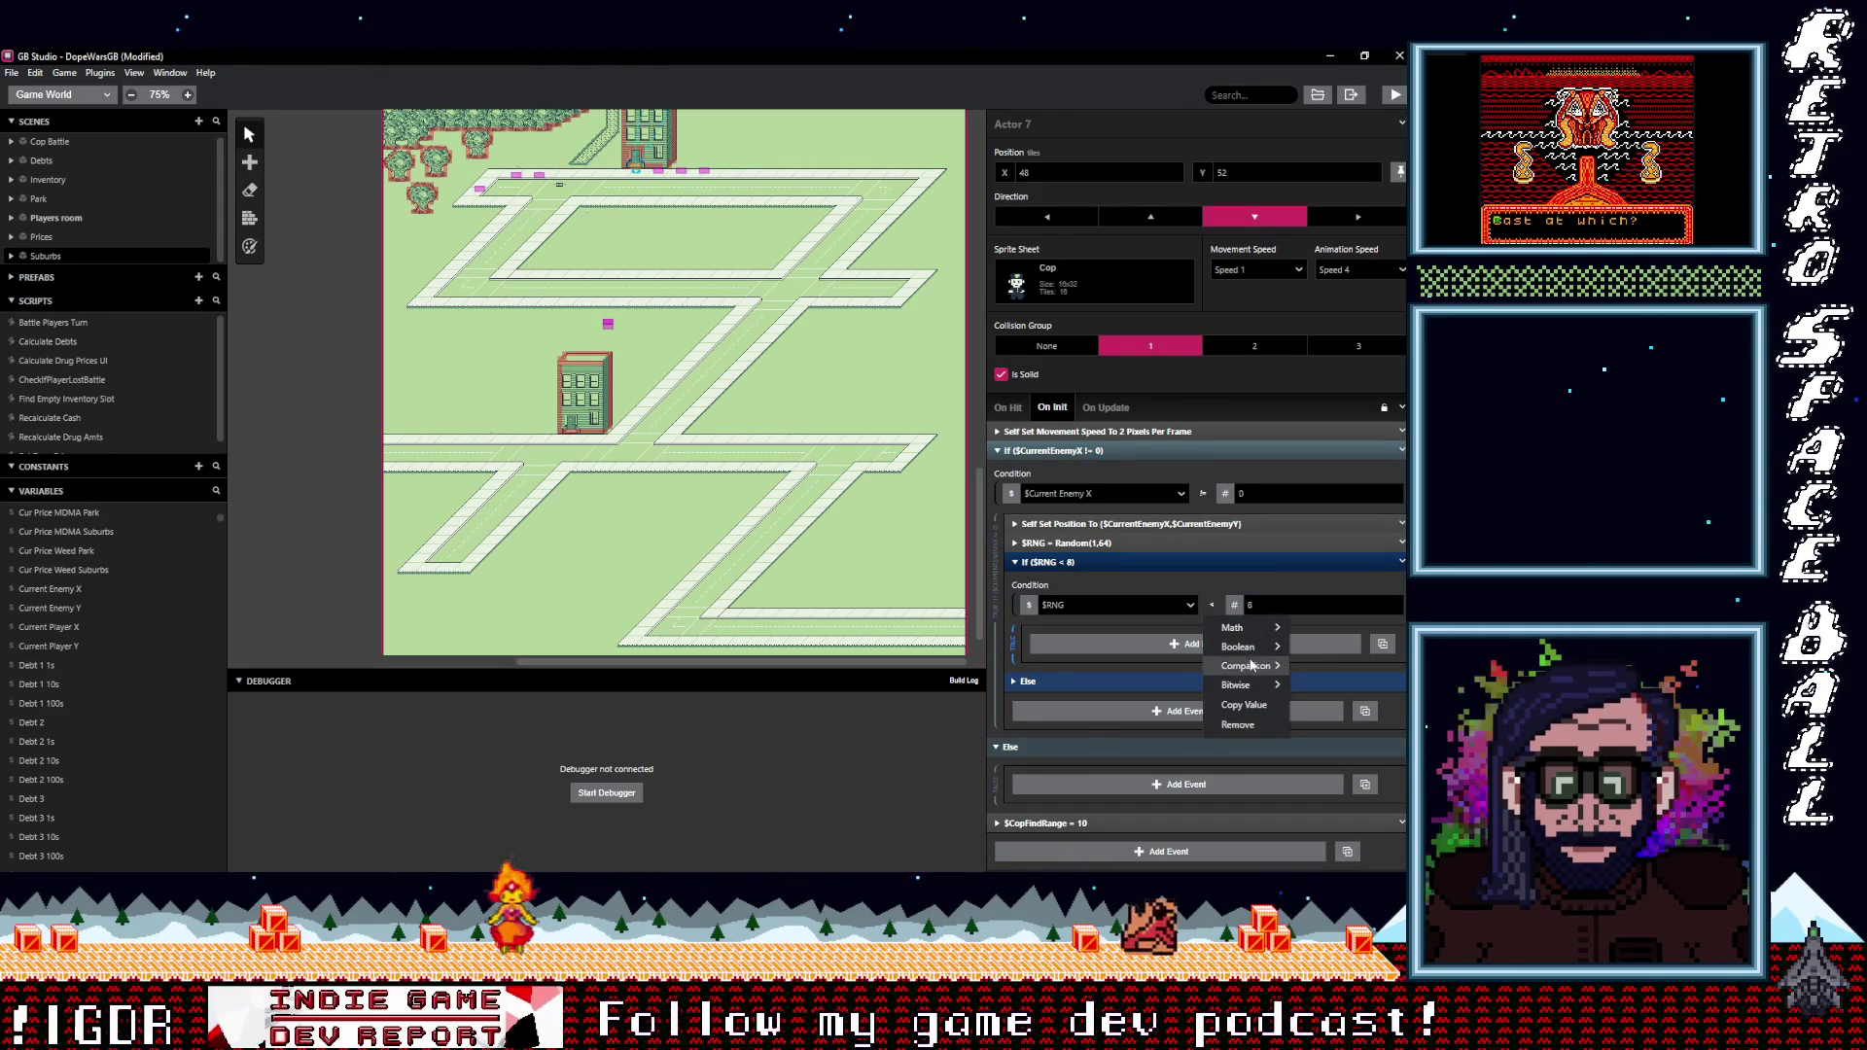
mouse_move(1250, 666)
left_click(1133, 761)
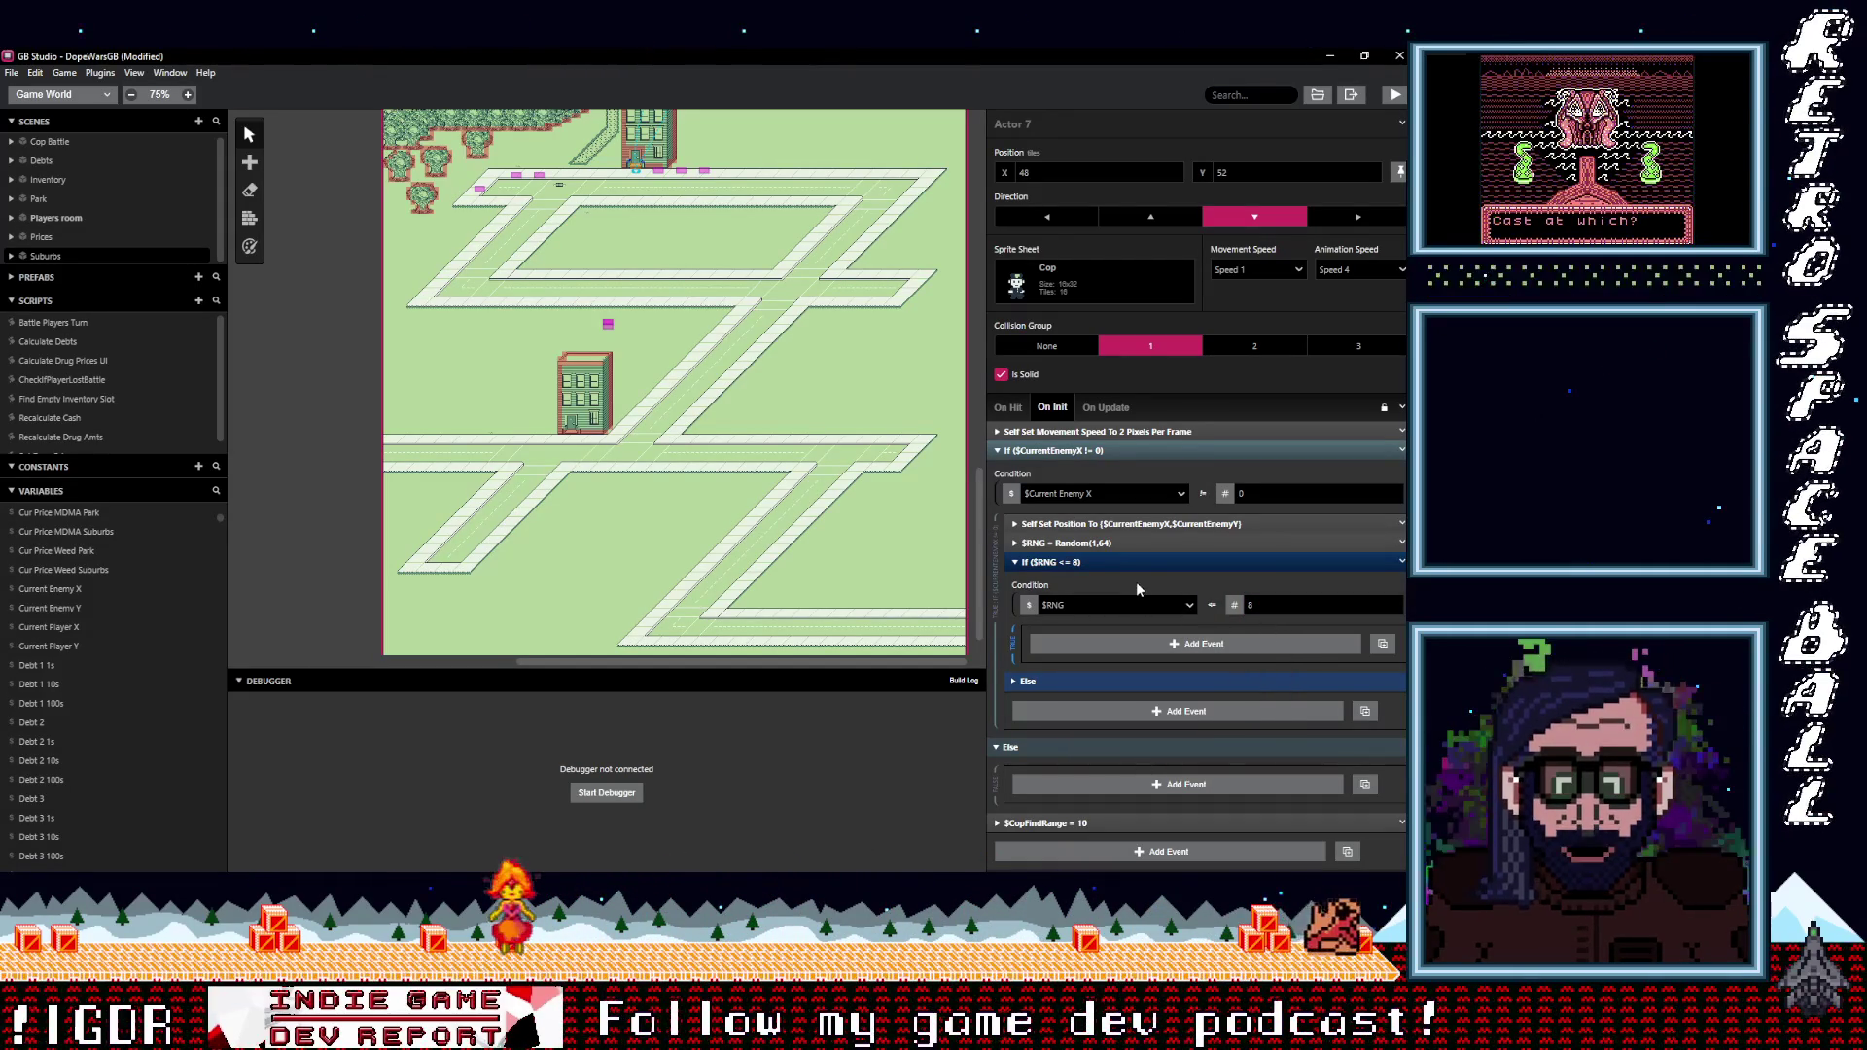
left_click(1120, 646)
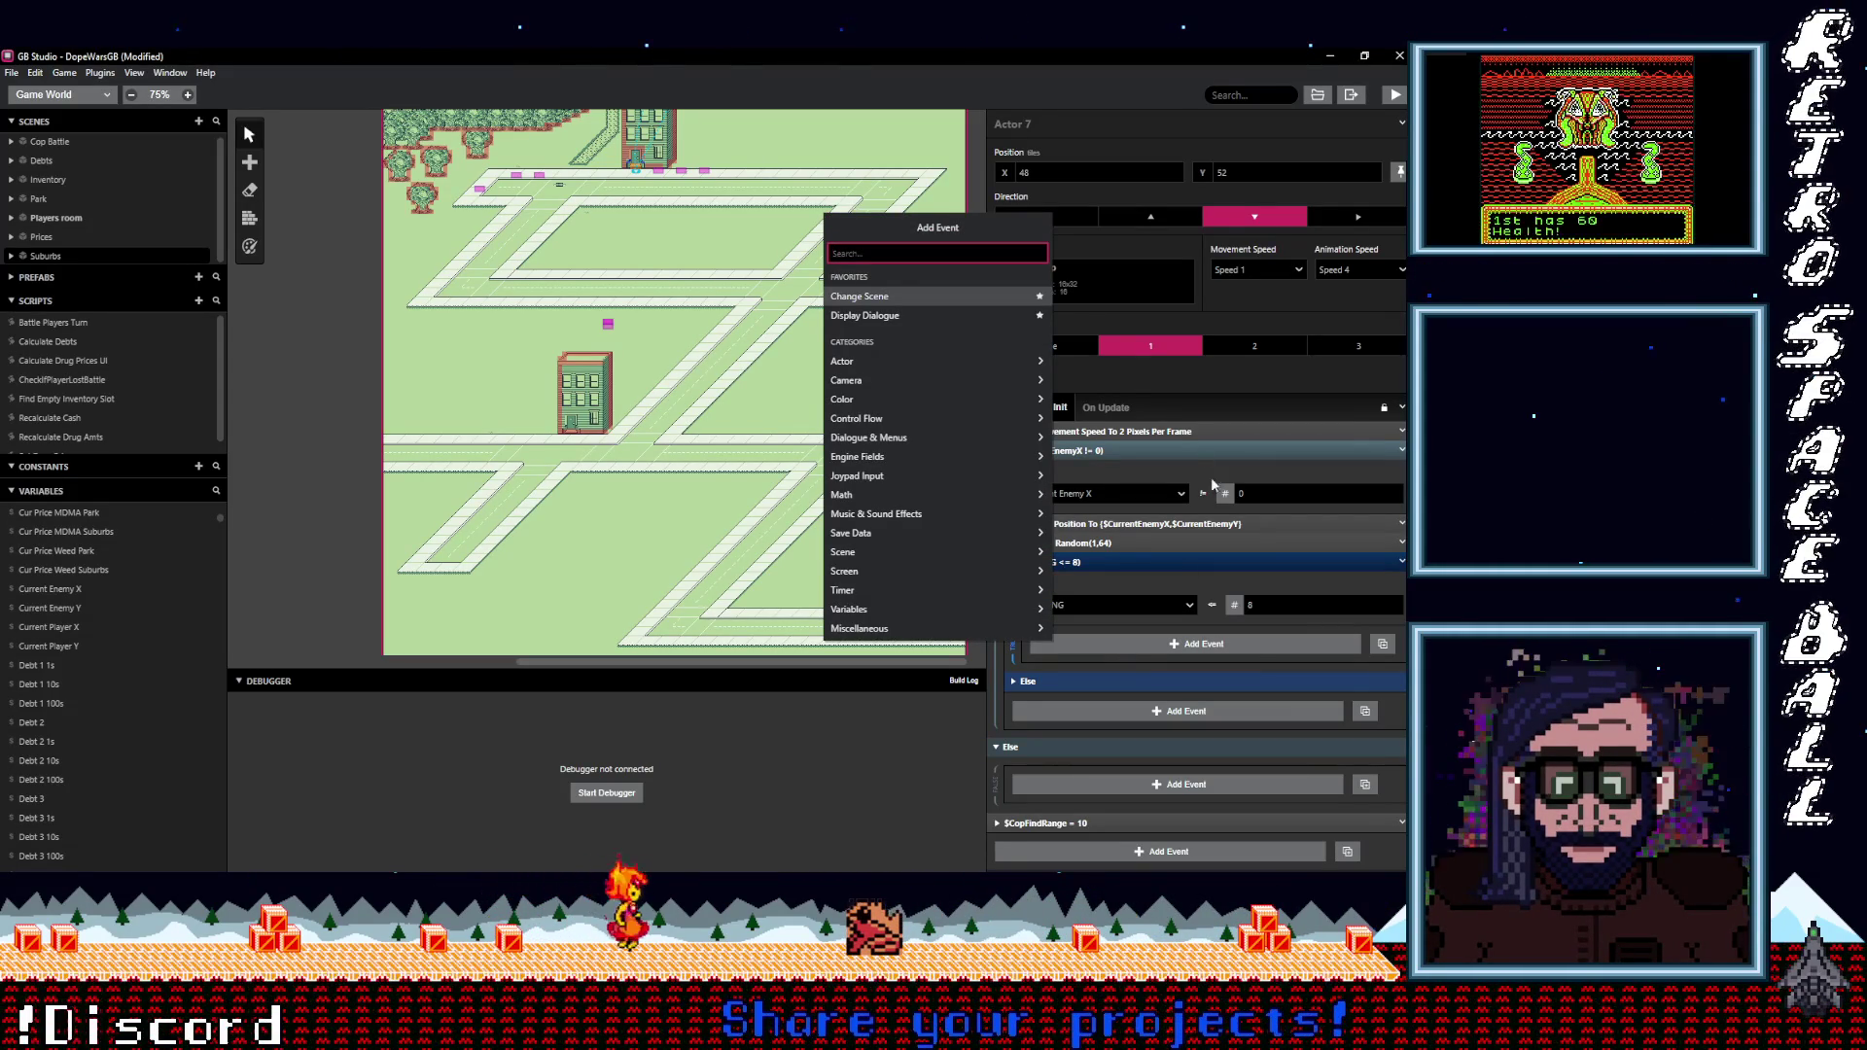
Copy the Self Set Position To event and paste it into the If ($RNG <= 8) branch.
left_click(1202, 517)
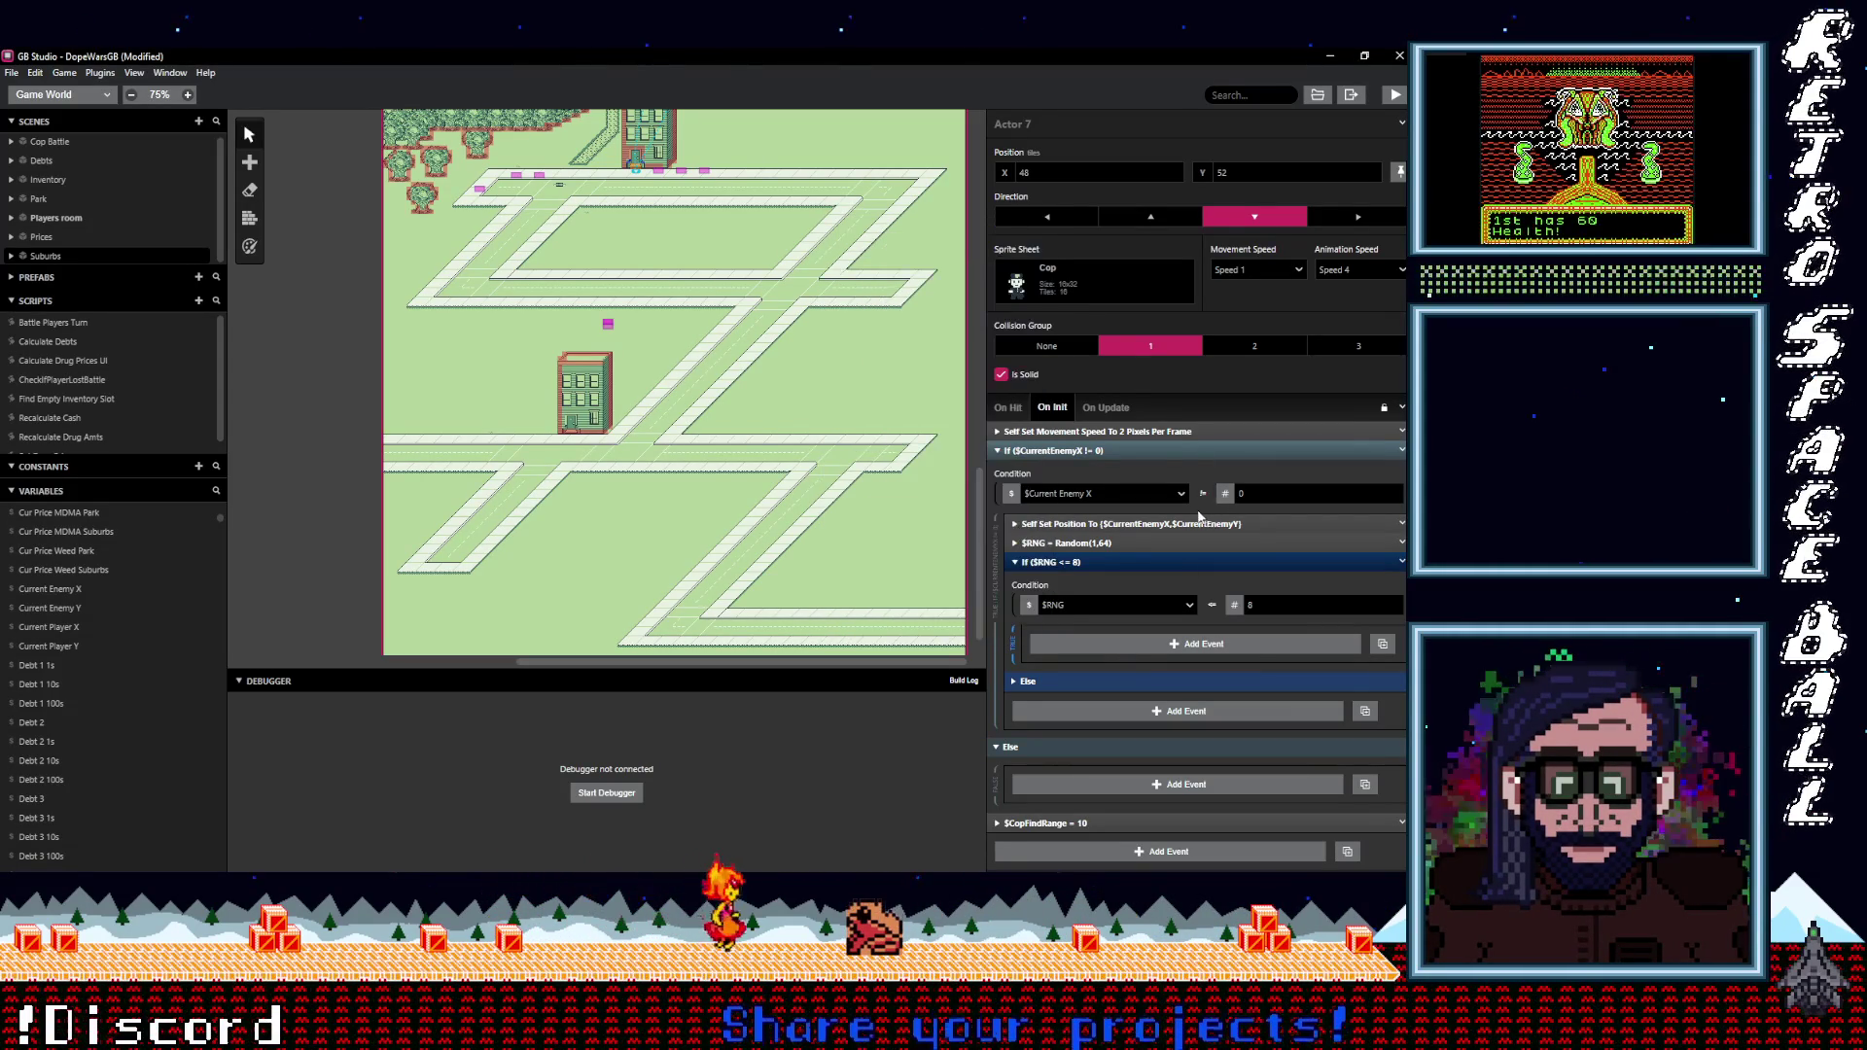
left_click(1073, 525)
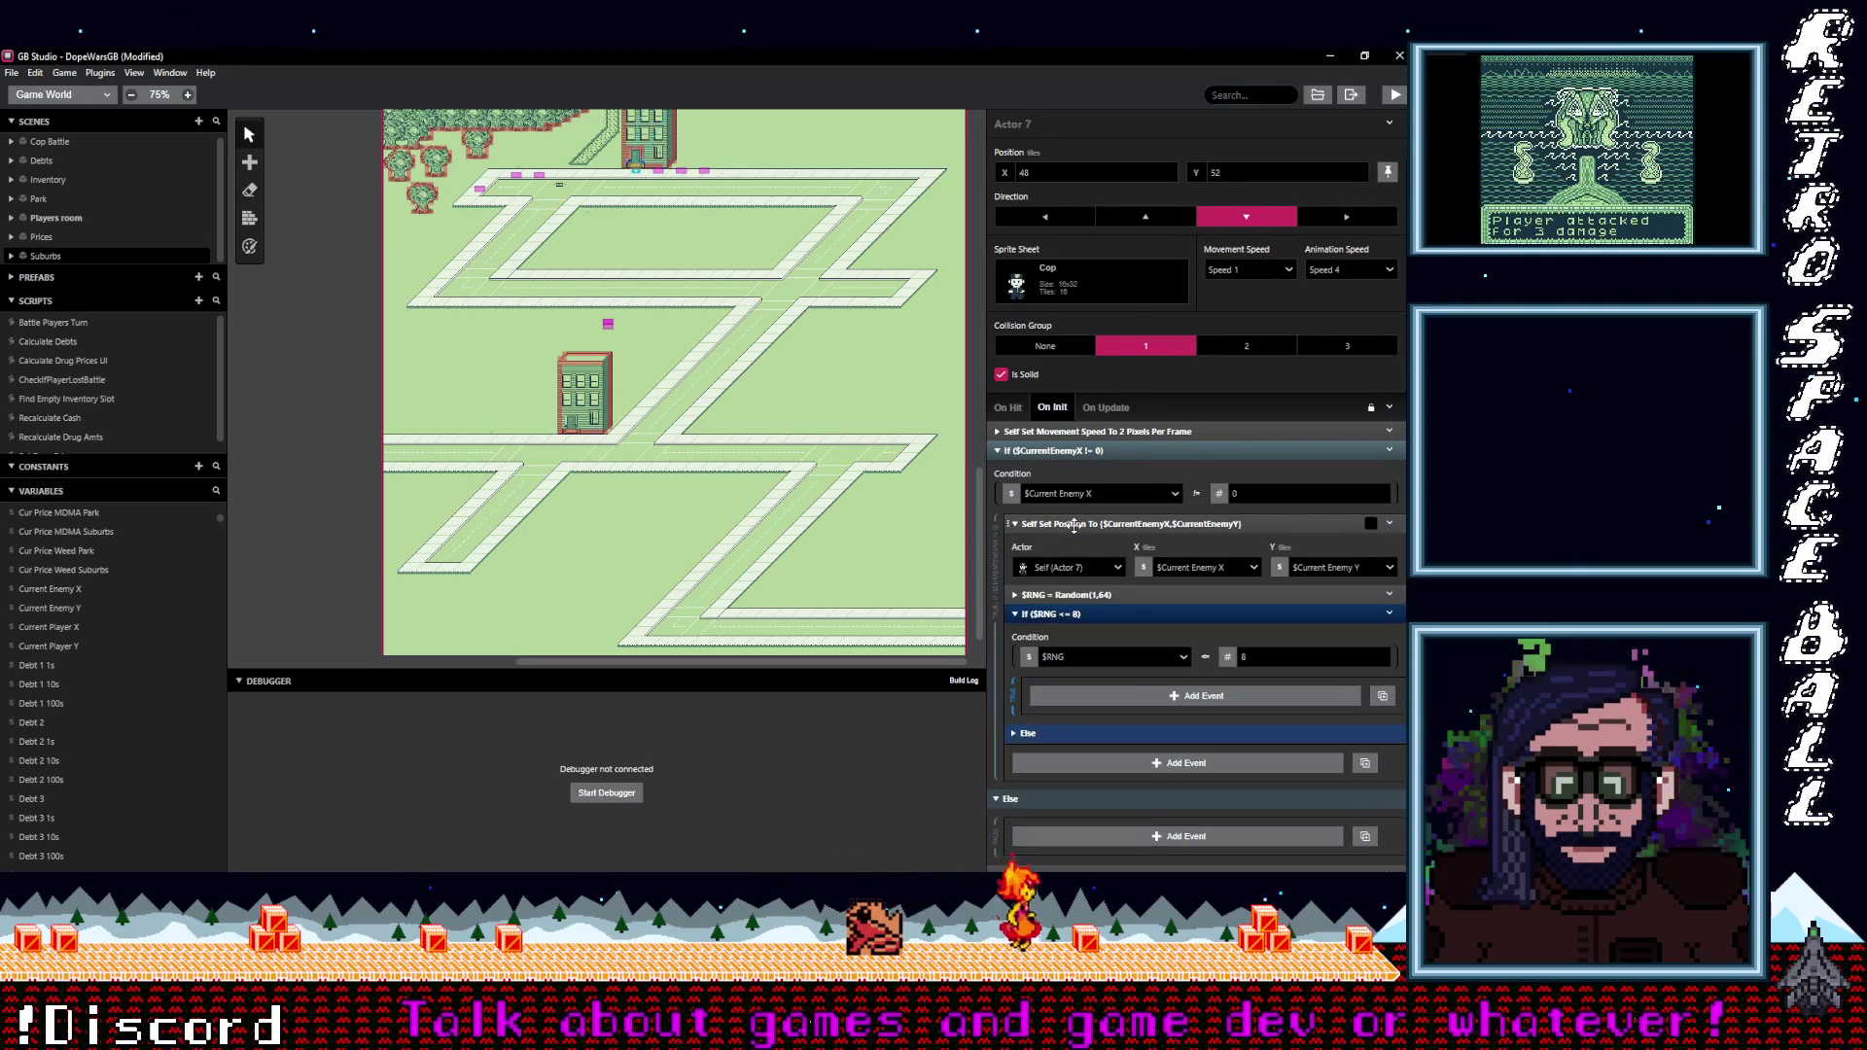
left_click(1073, 525)
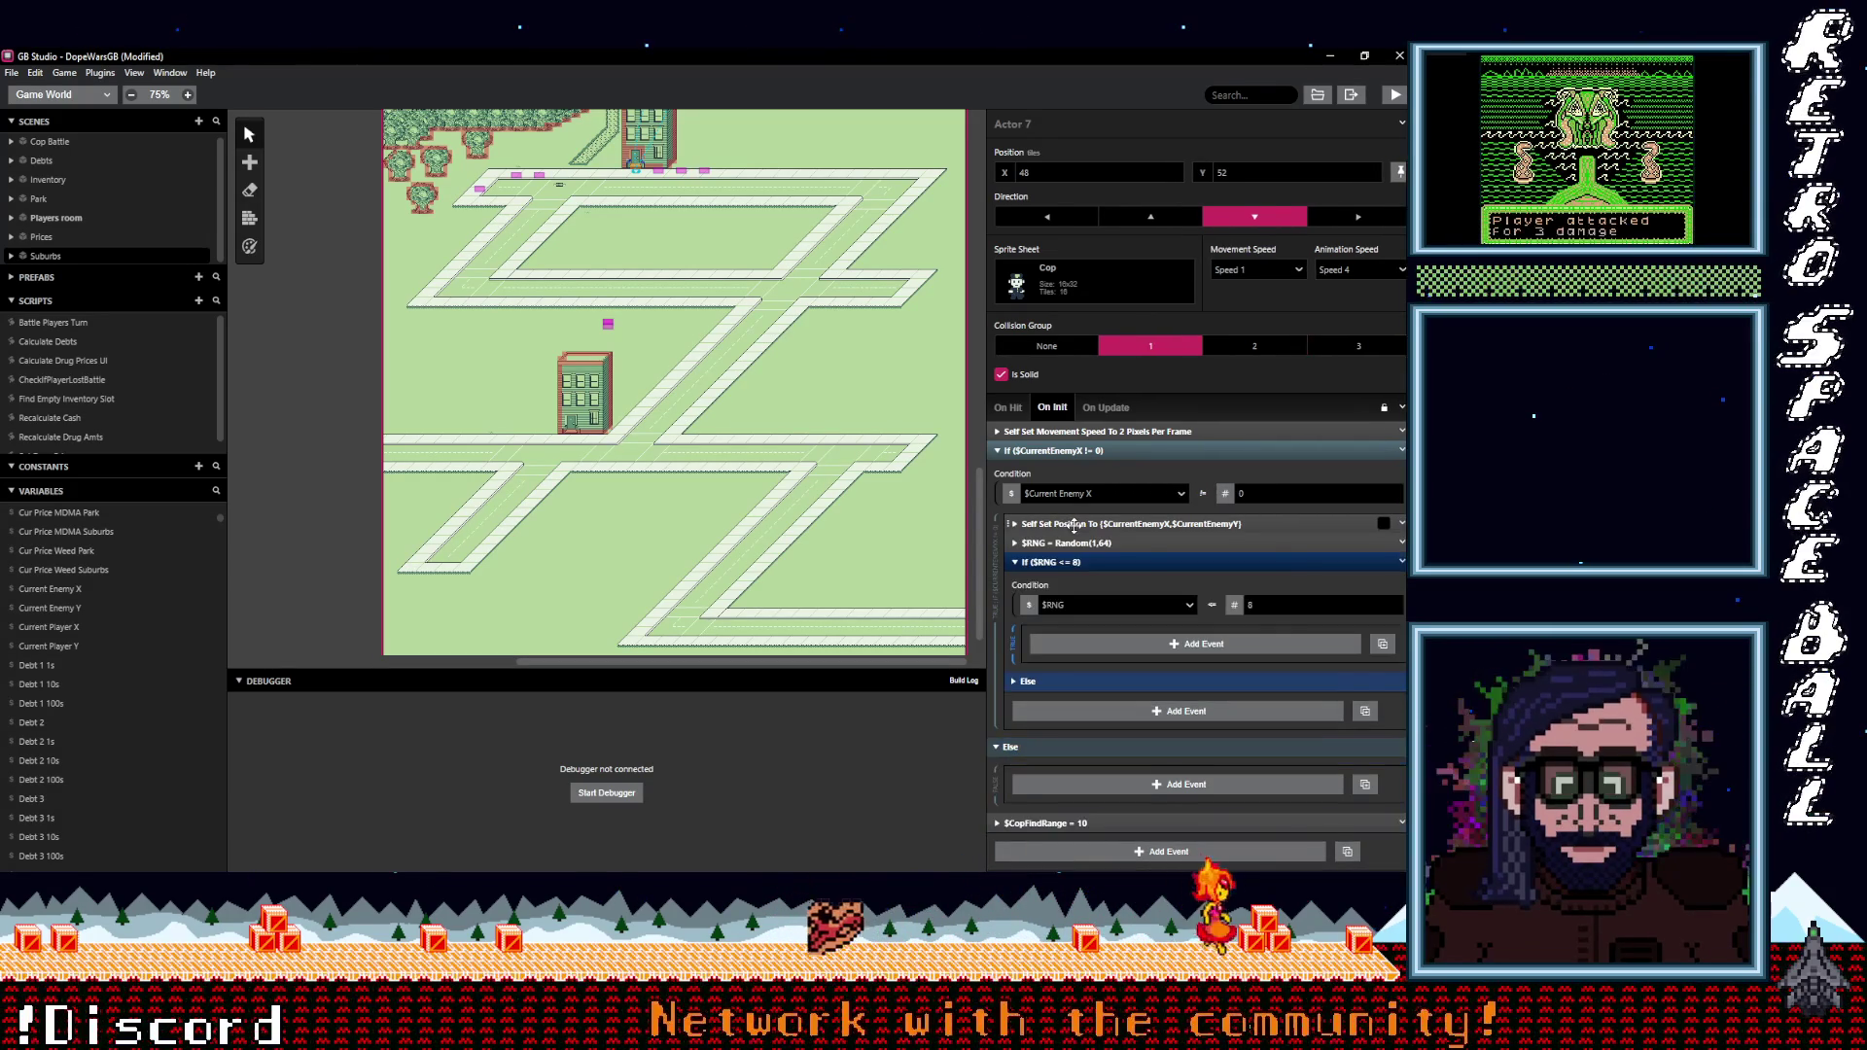
left_click(1401, 525)
left_click(1145, 525)
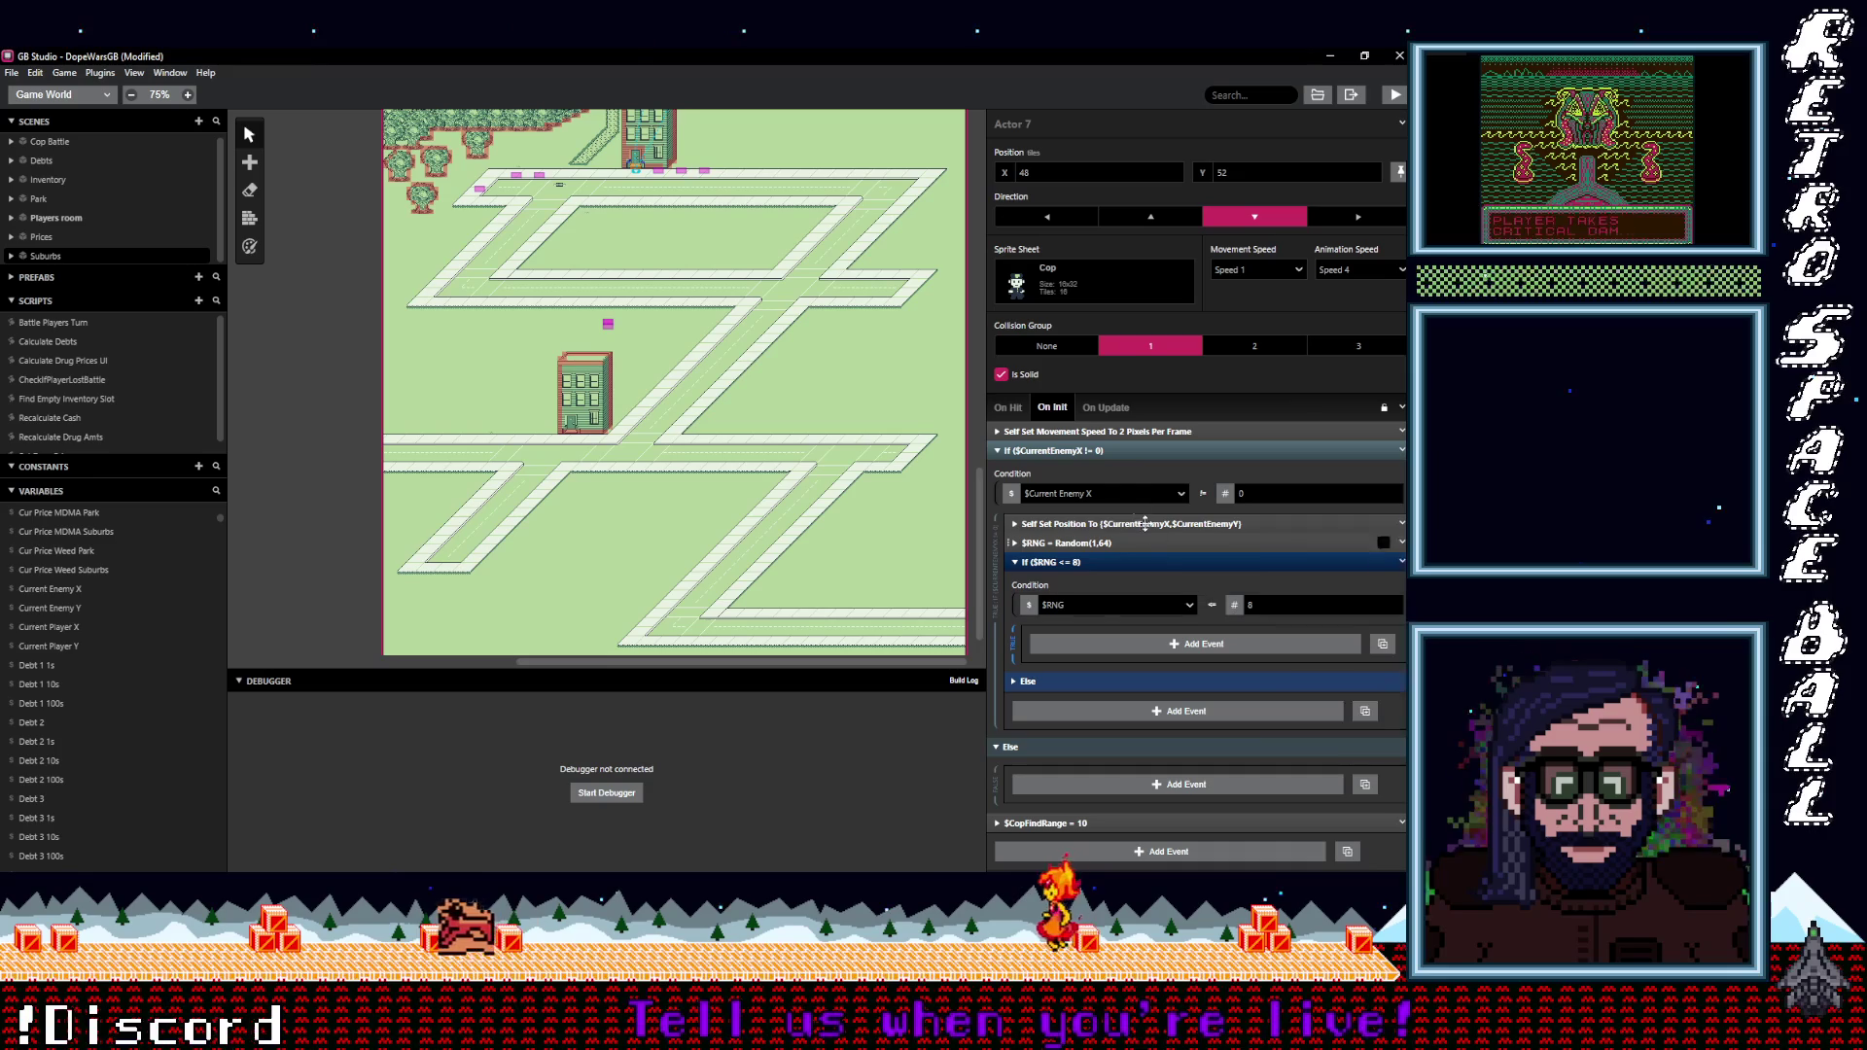
left_click(1118, 642, "alt")
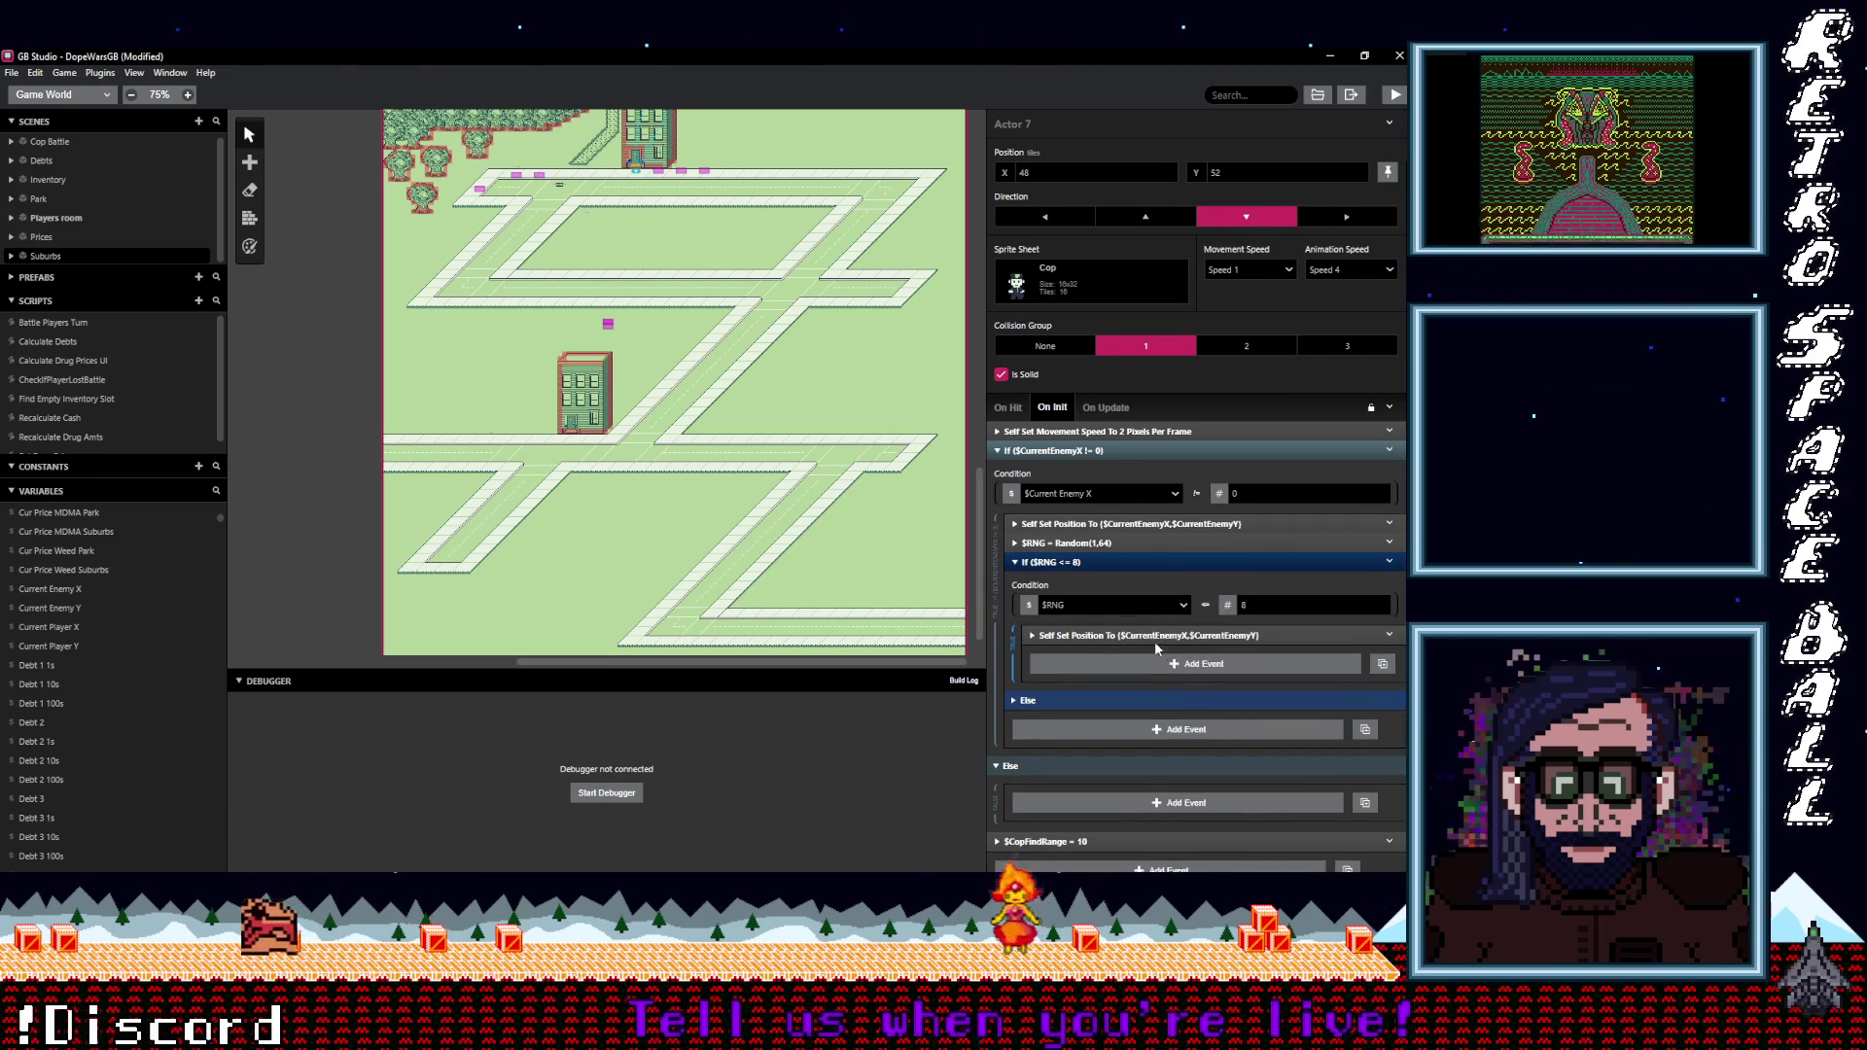
Switch the pasted event's X and Y value types to Number.
left_click(1161, 681)
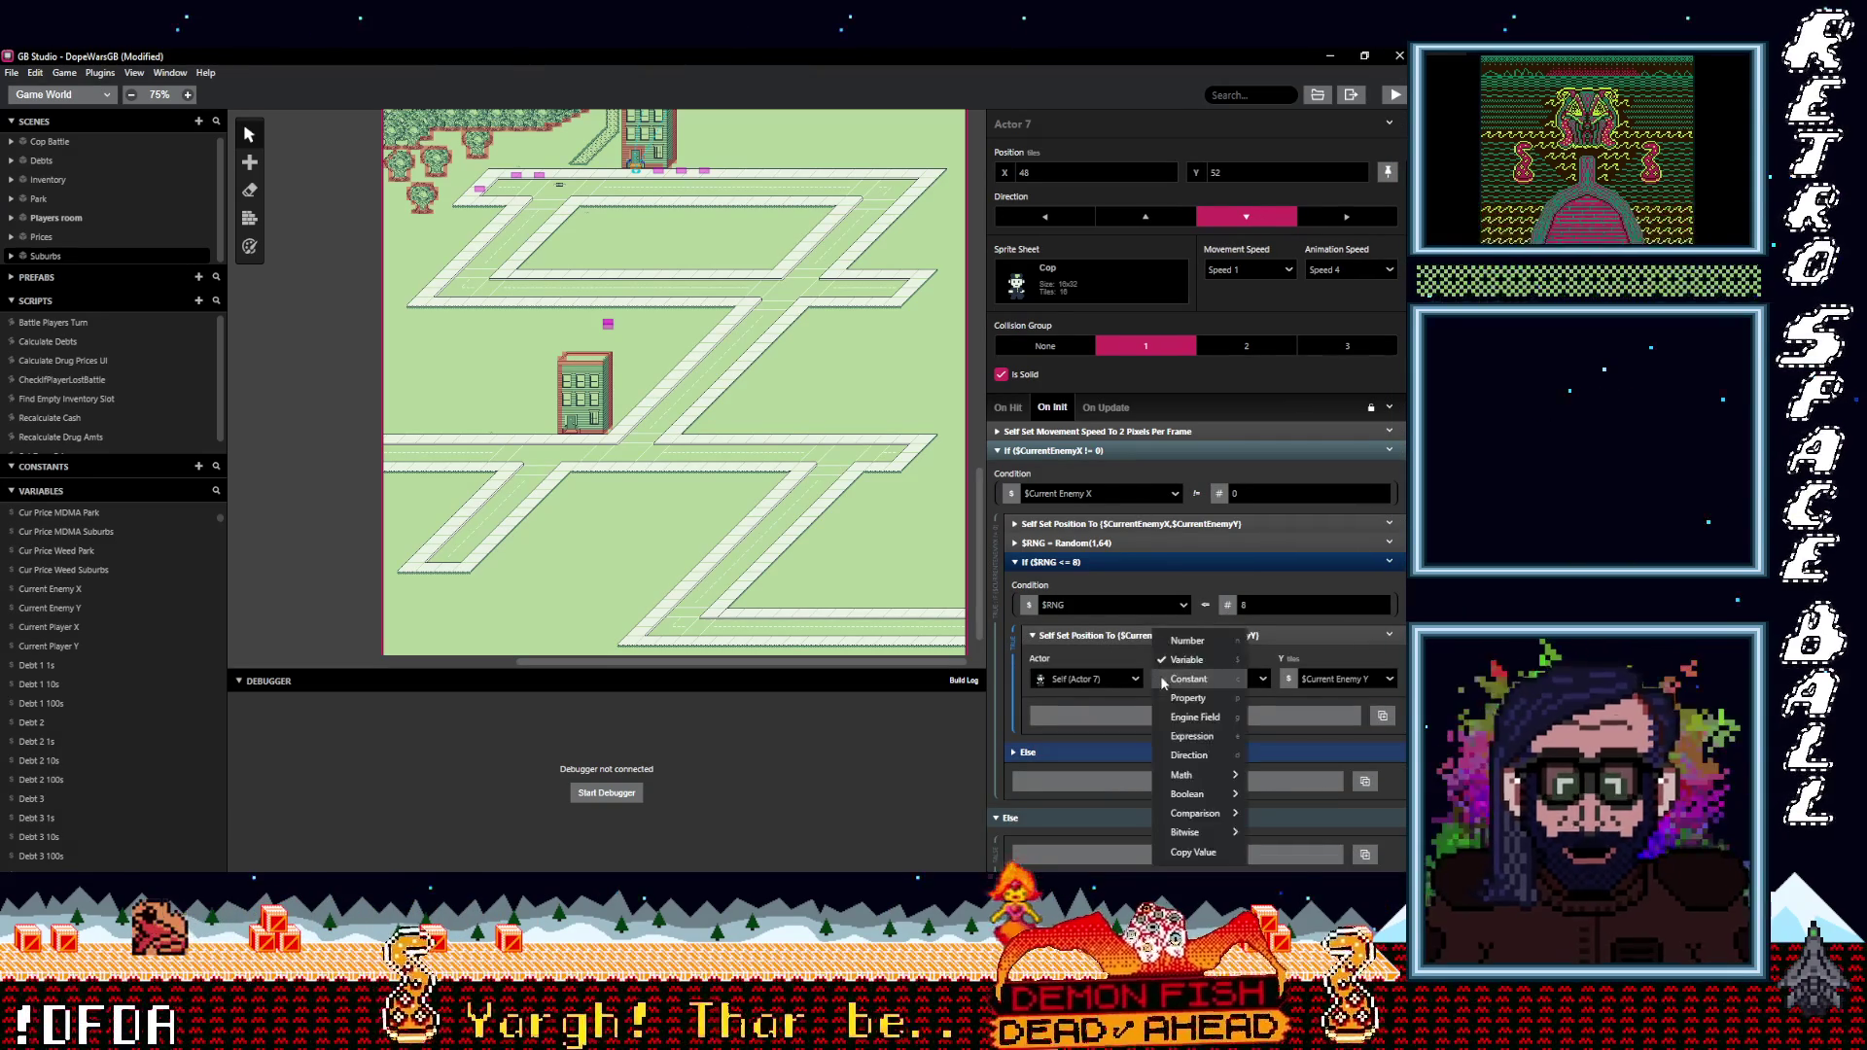
left_click(1188, 641)
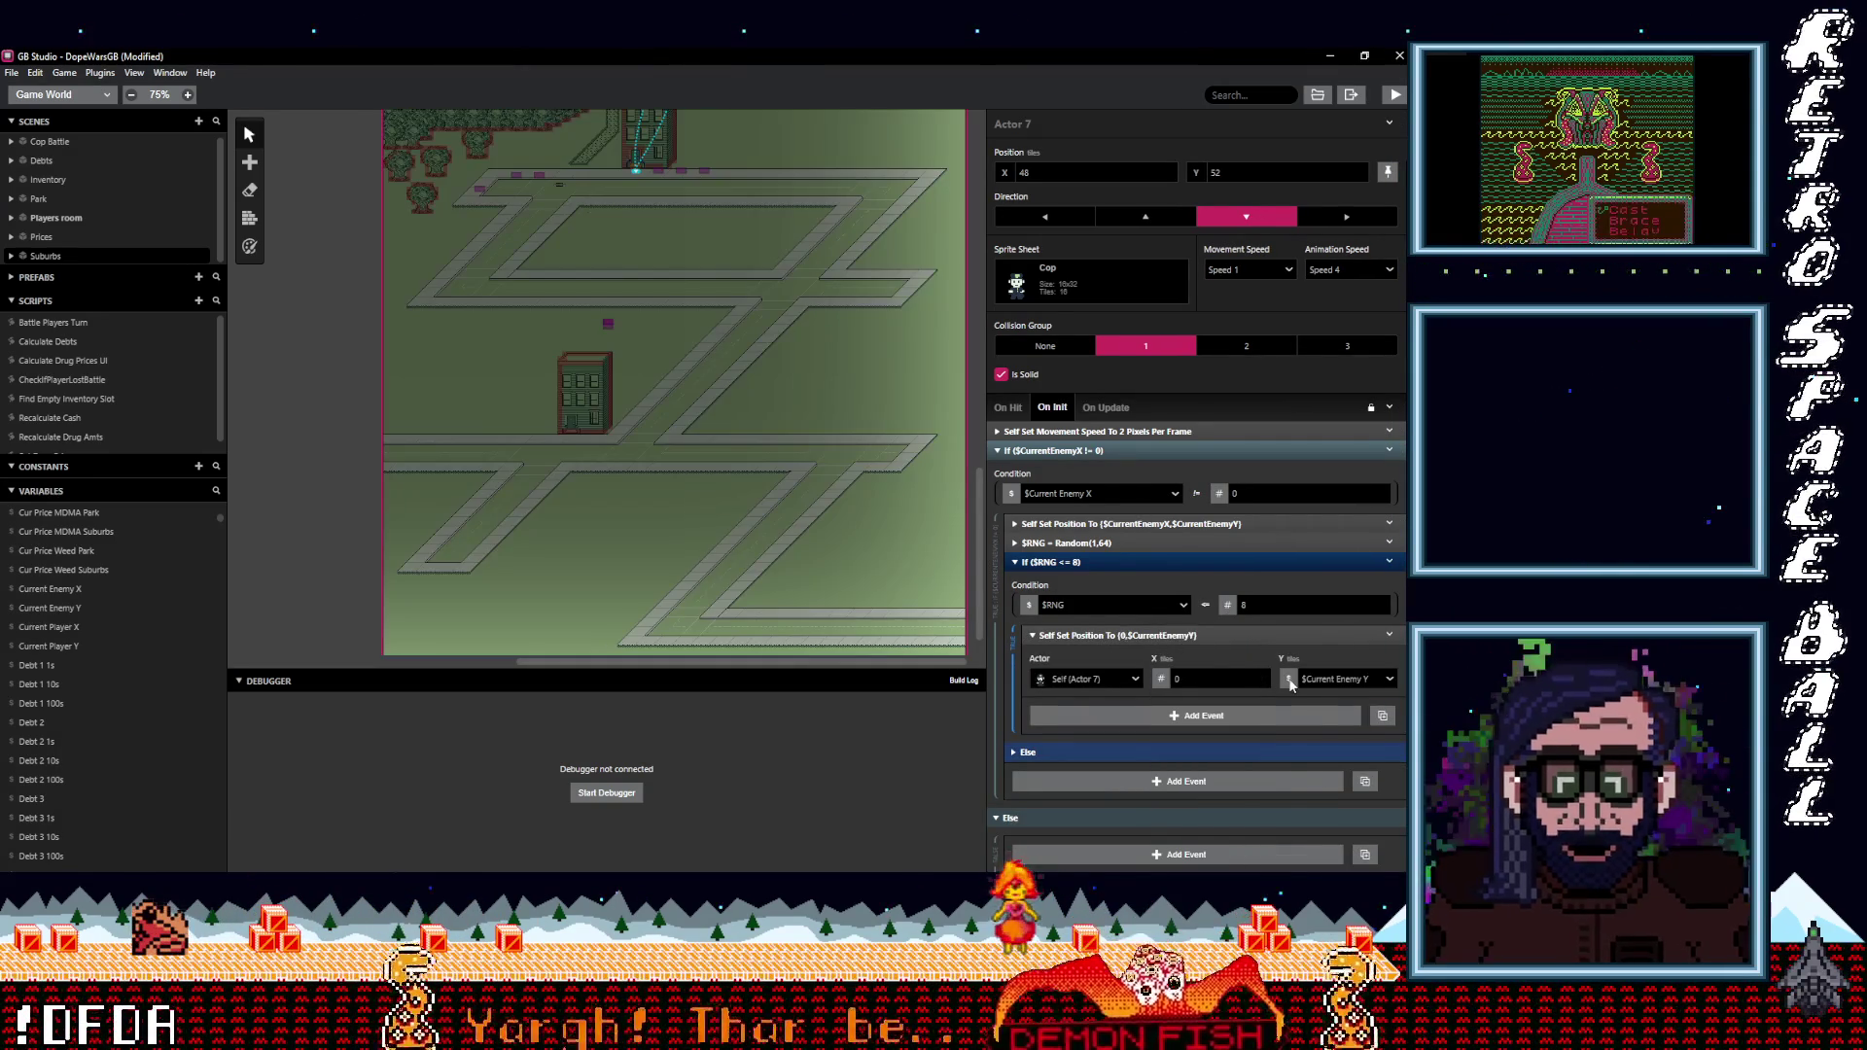
left_click(1280, 681)
left_click(1314, 641)
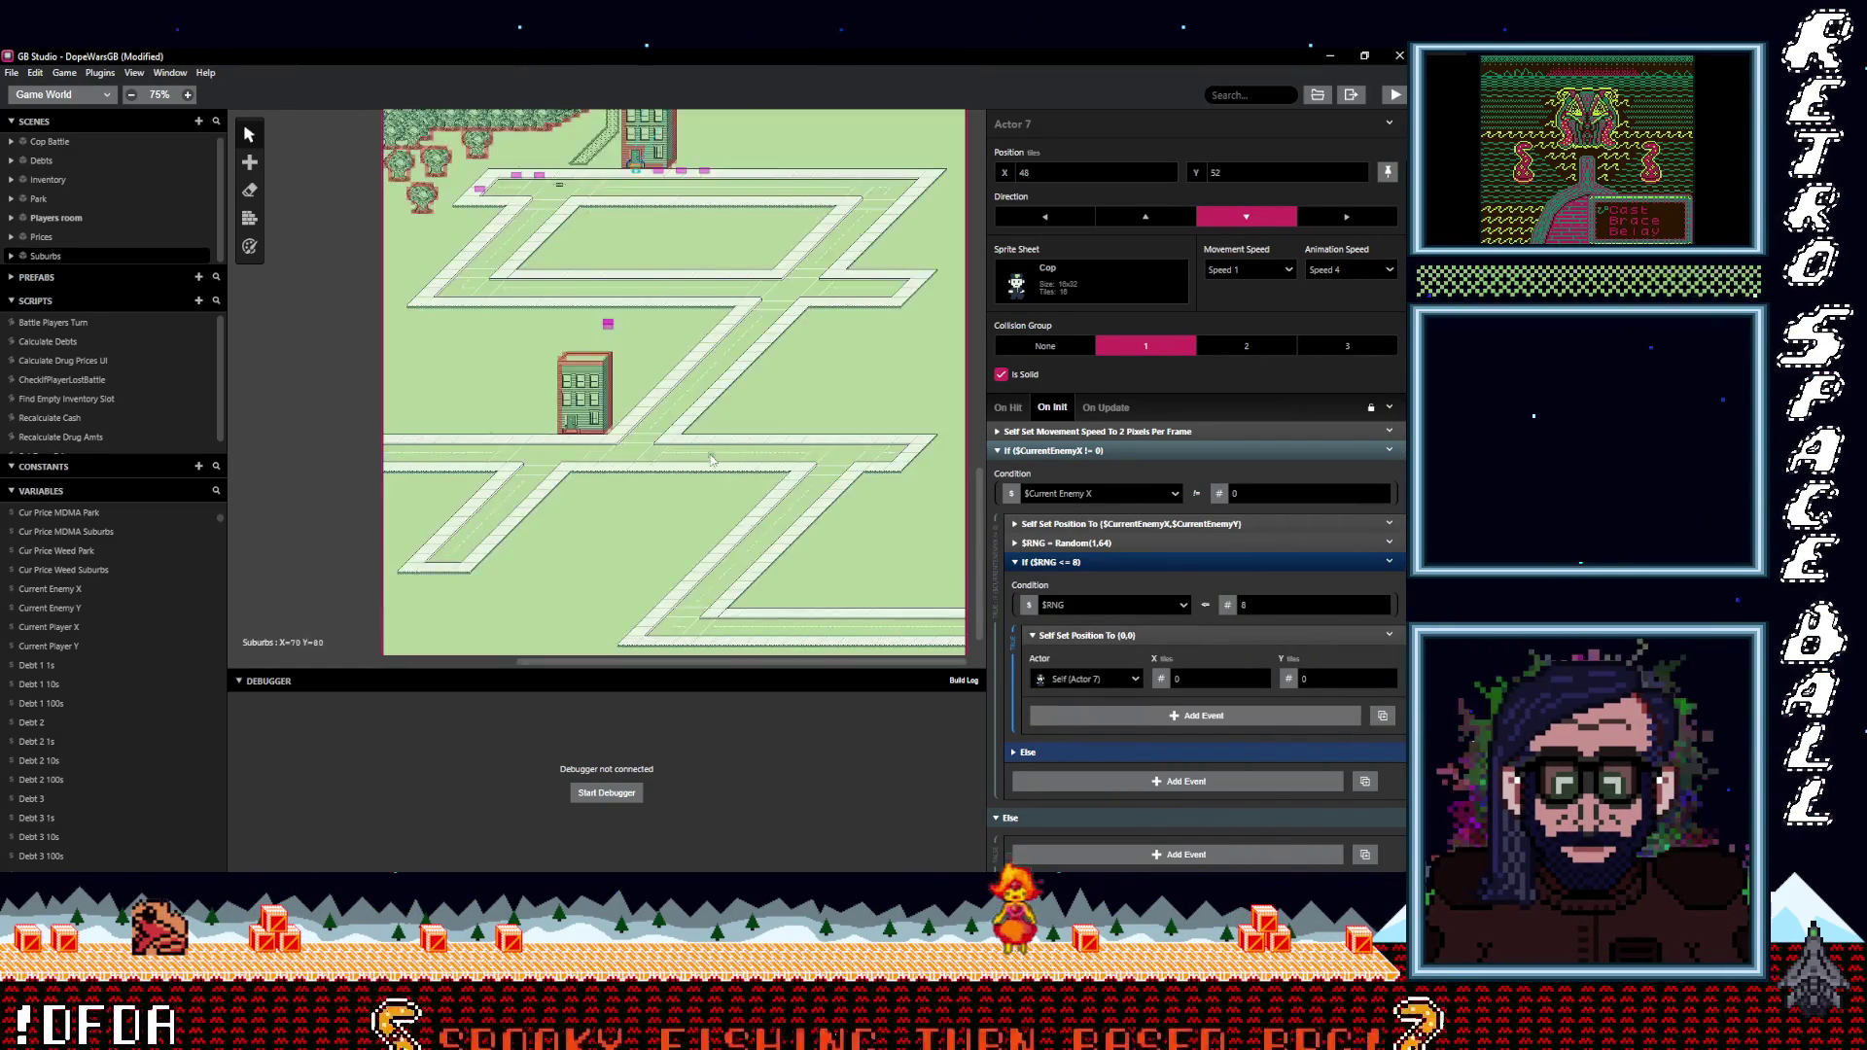
scroll(803, 444, "up", 5)
scroll(803, 443, "down", 4)
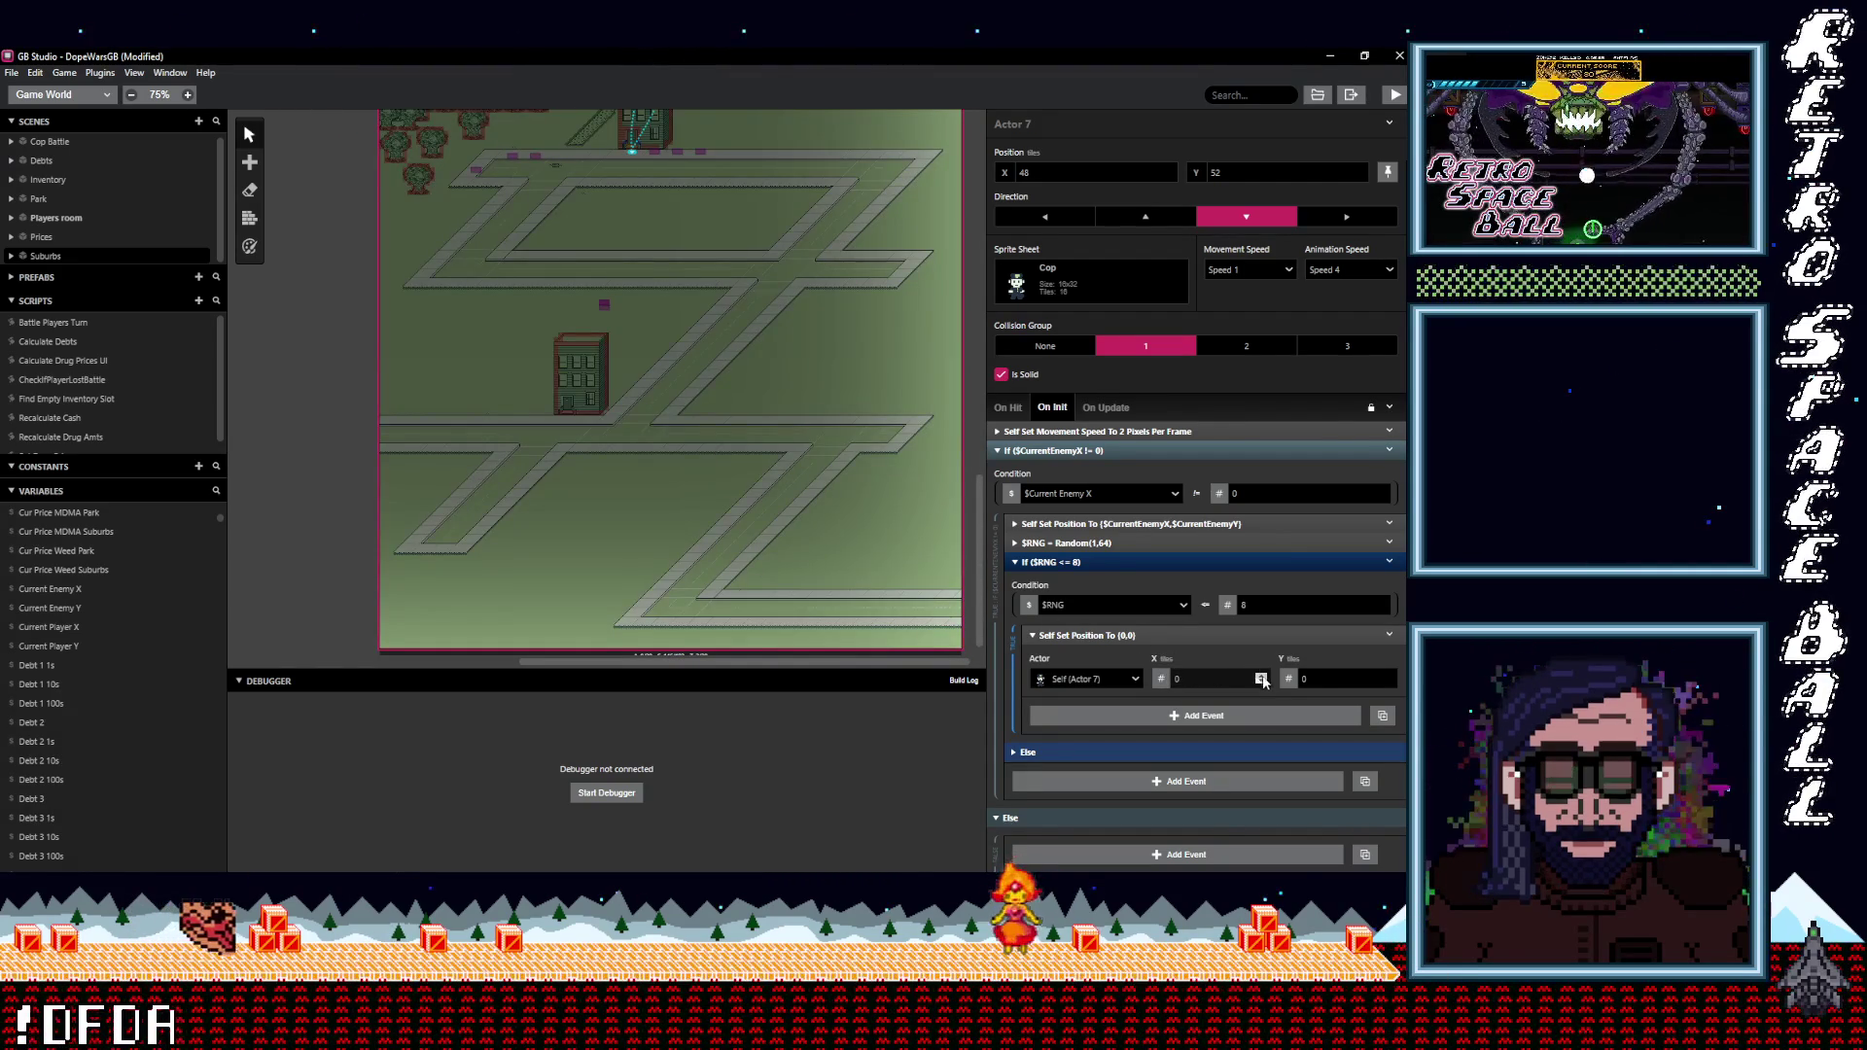
Set the cop's fixed spawn coordinates to X 15 and Y 22.
left_click(1260, 679)
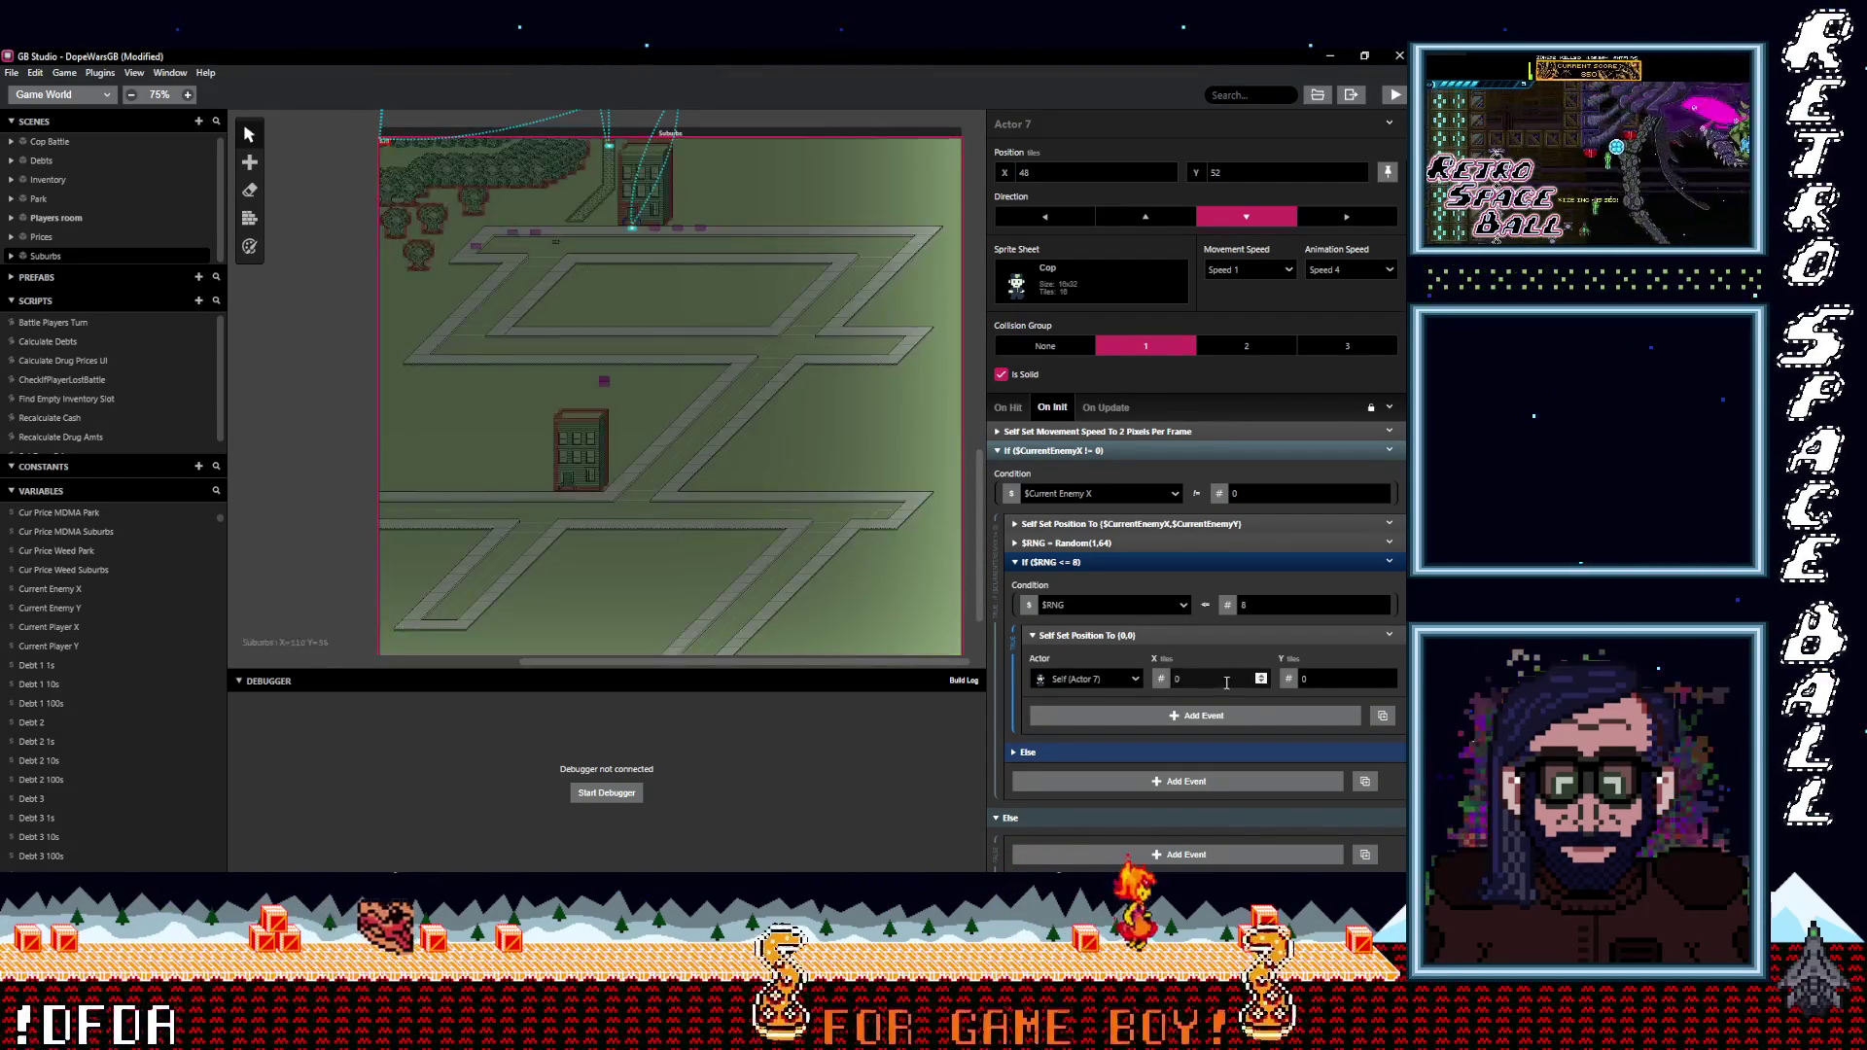
left_click(1261, 675)
left_click(1261, 675)
left_click(1261, 674)
left_click(1261, 675)
left_click(1261, 674)
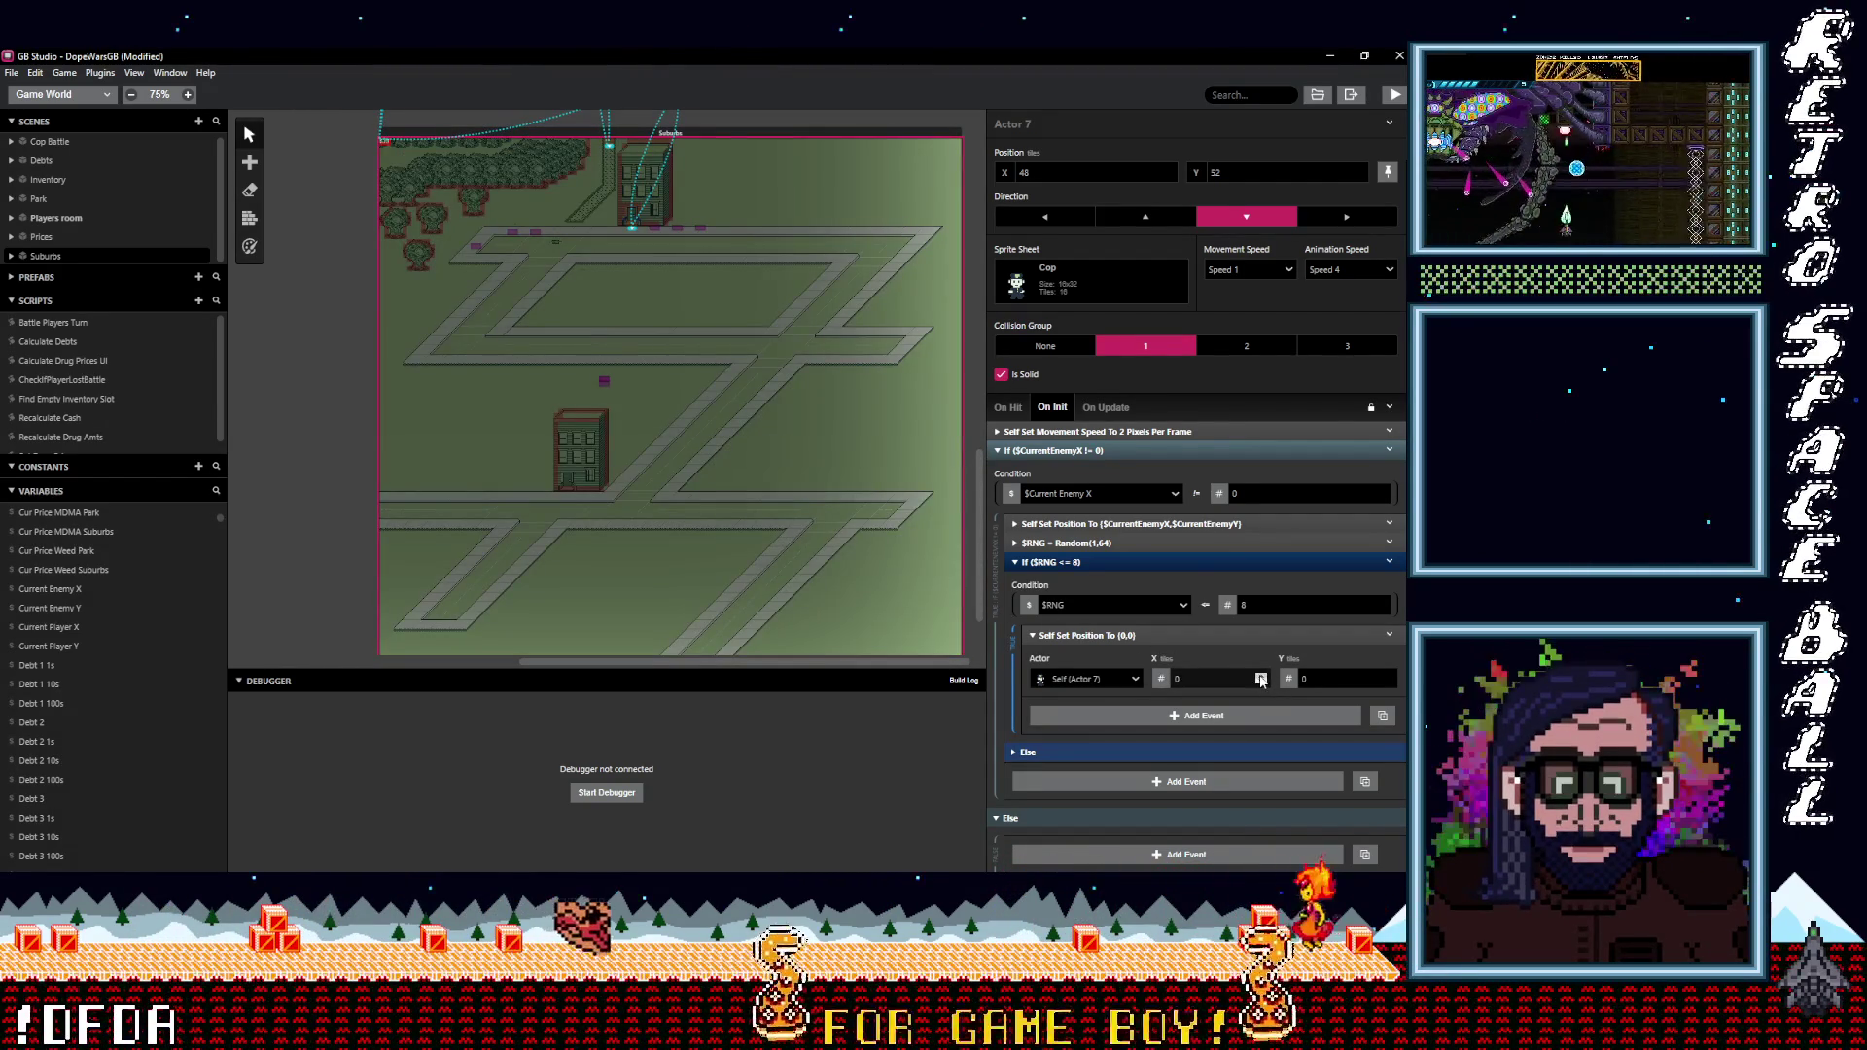
left_click(1261, 674)
left_click(1261, 675)
key("BackSpace")
type("20")
left_click(1389, 678)
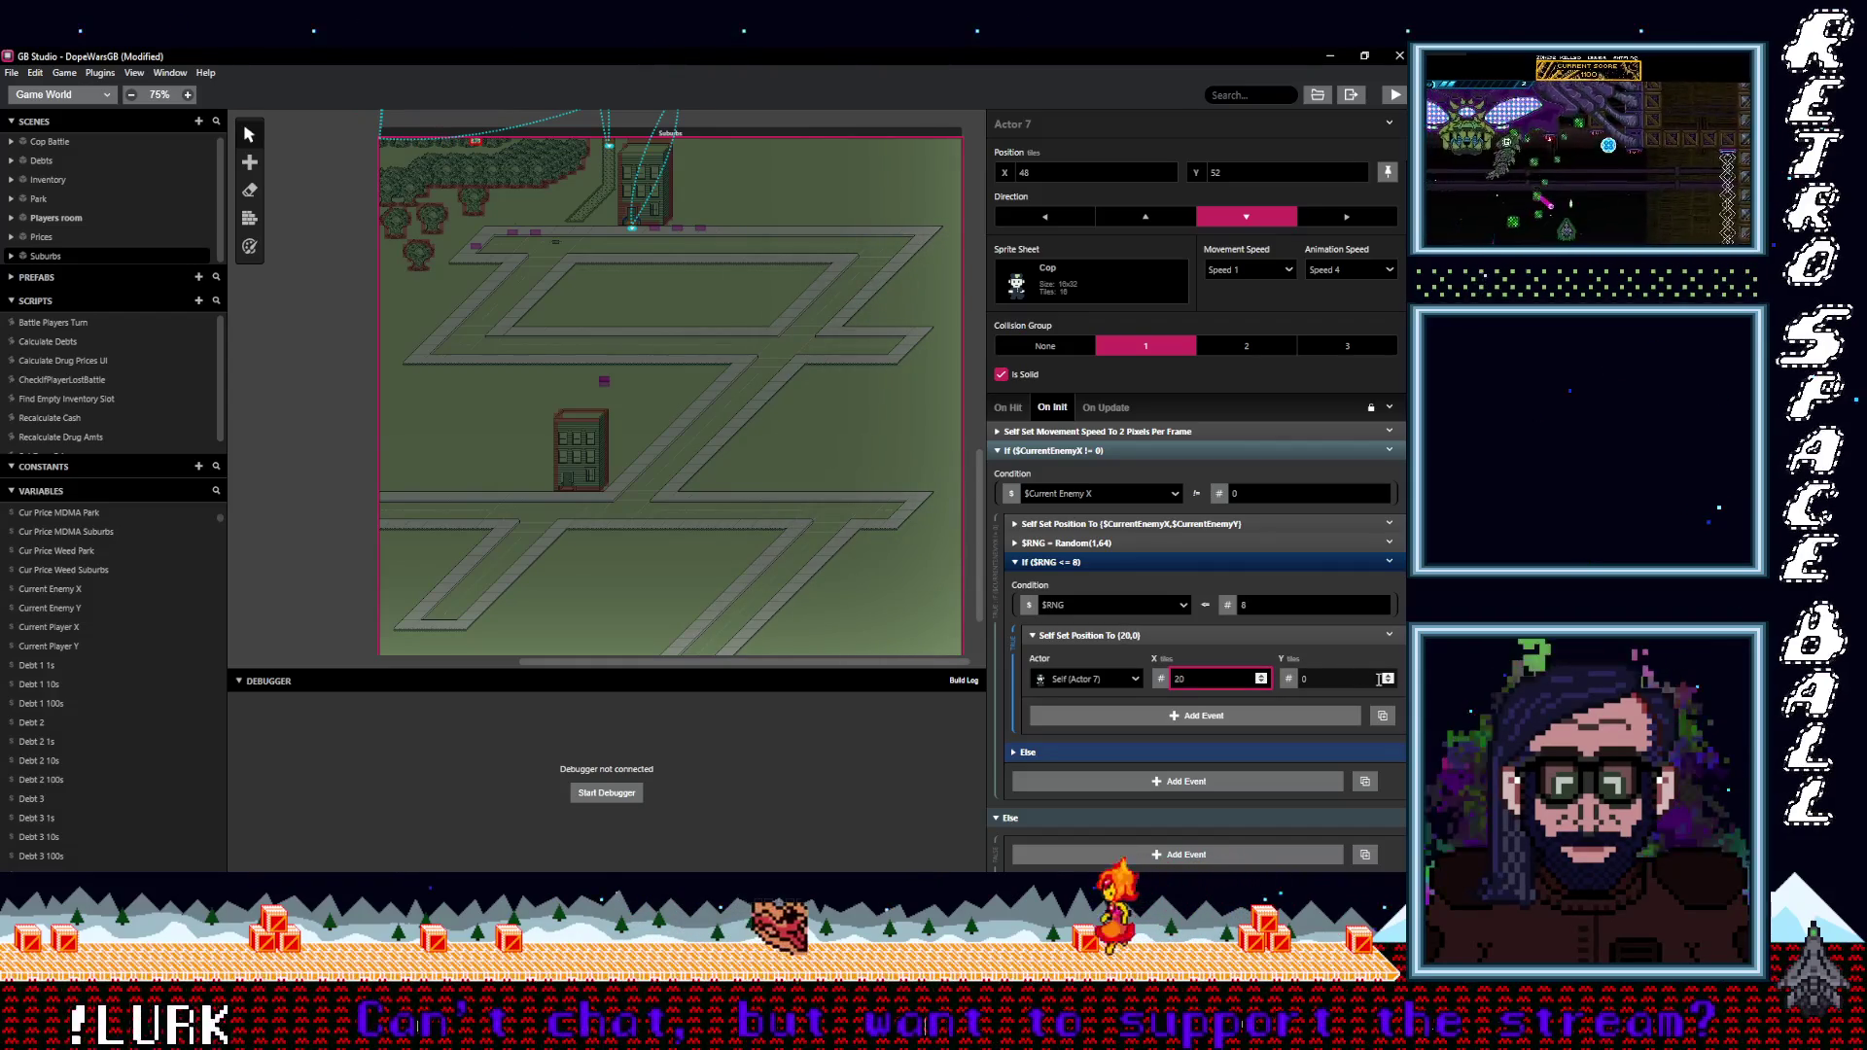
type("5")
key("BackSpace")
type("7")
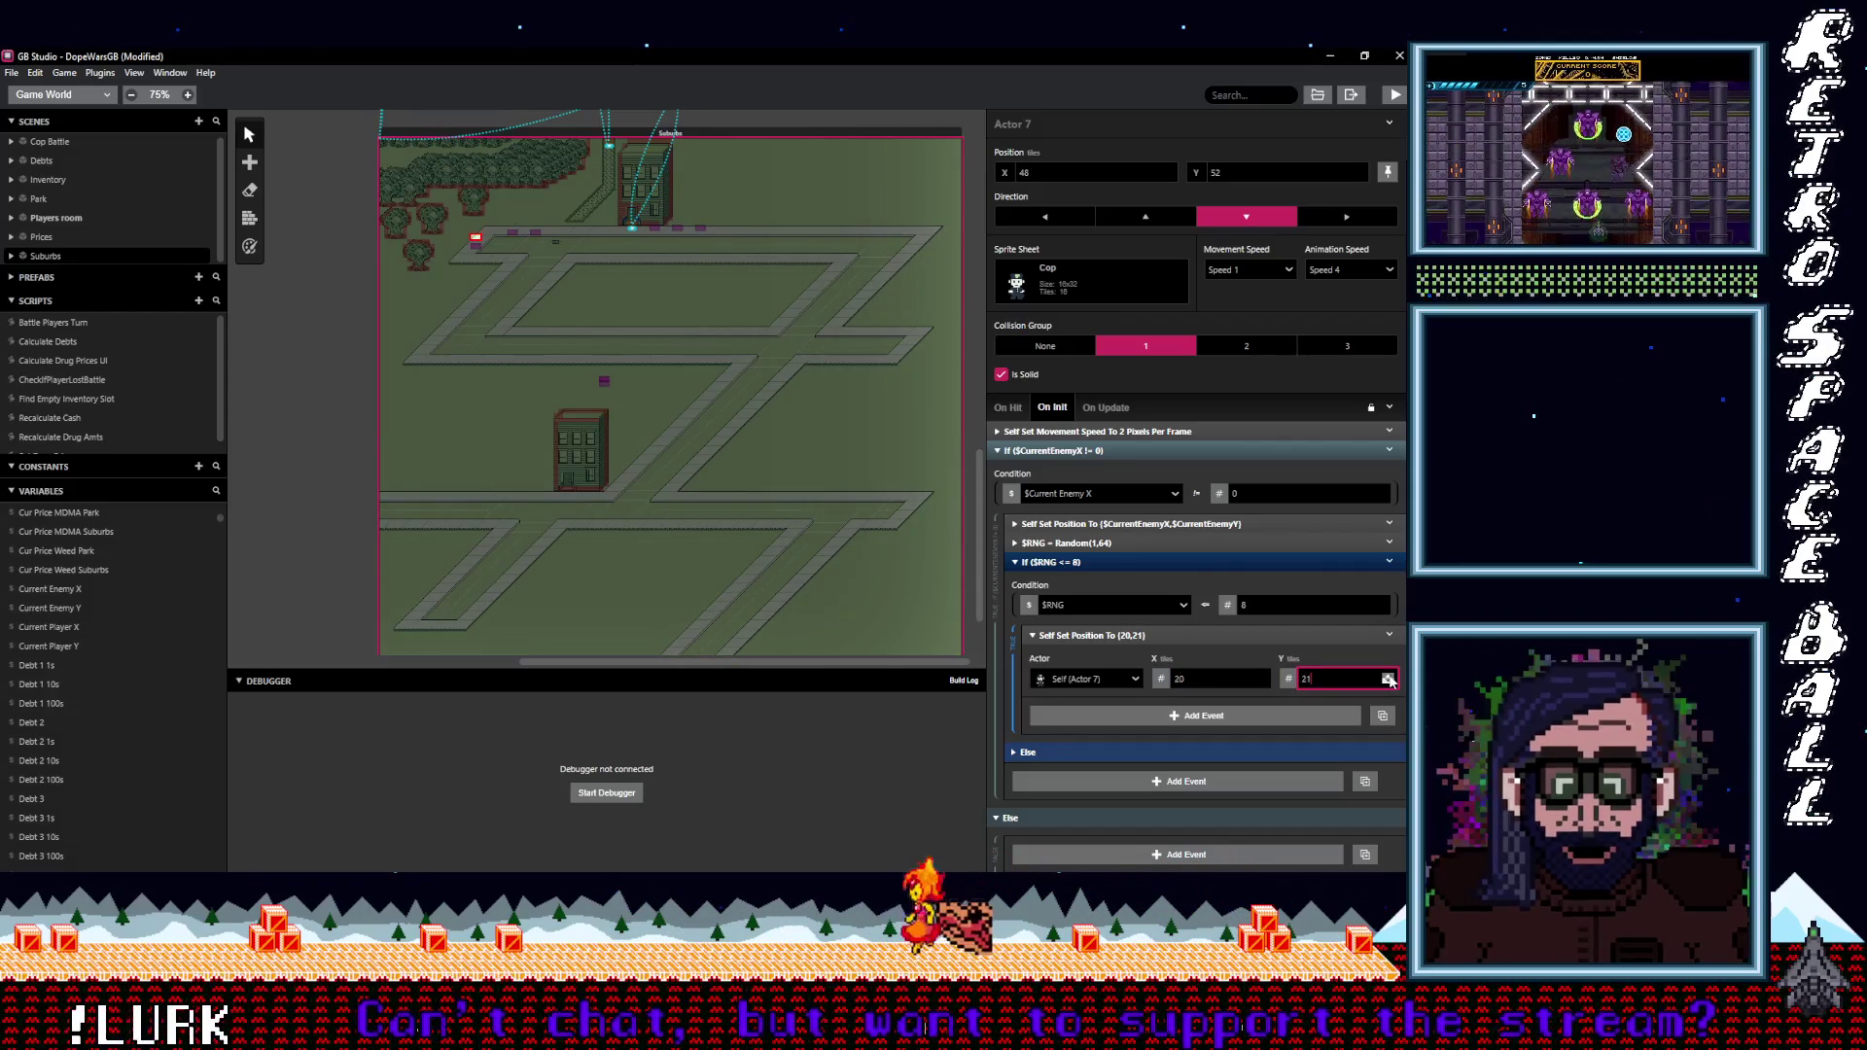
left_click(1388, 677)
left_click(1260, 681)
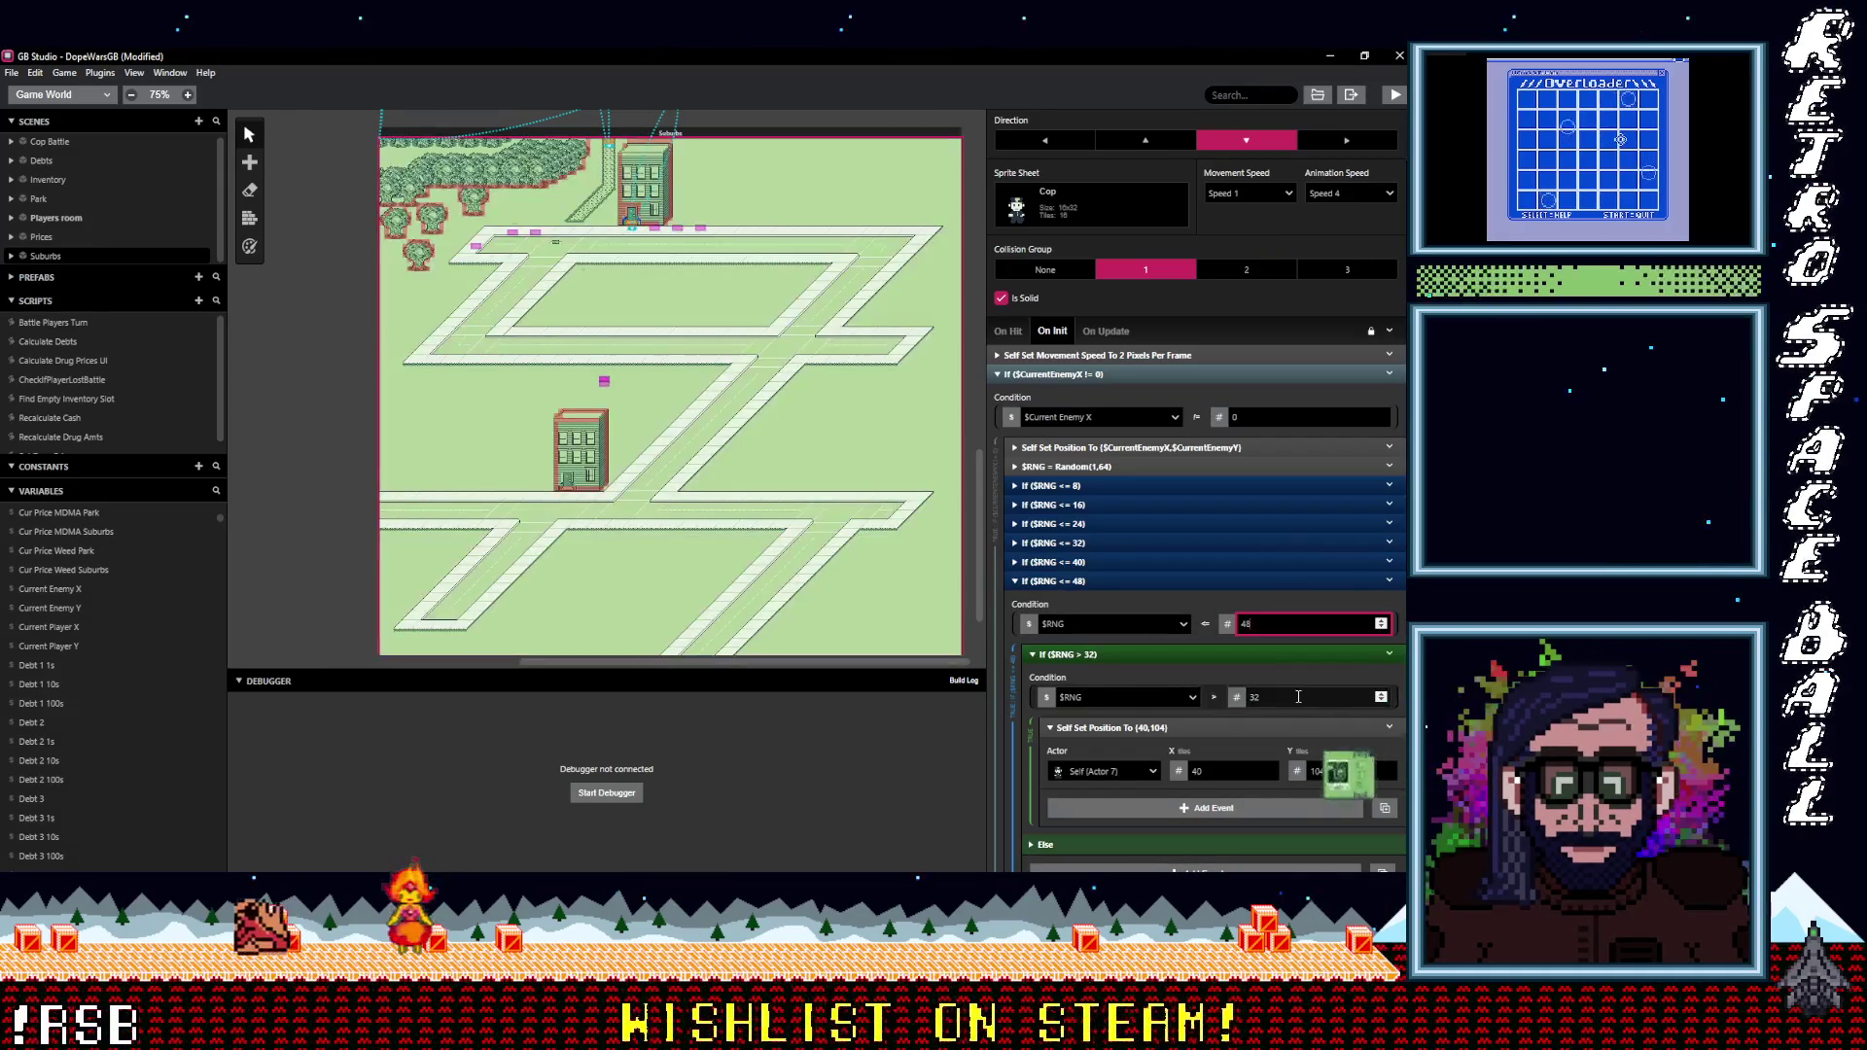
Set the nested check to $RNG > 40 and the spawn position to X 9, Y 49.
type("0")
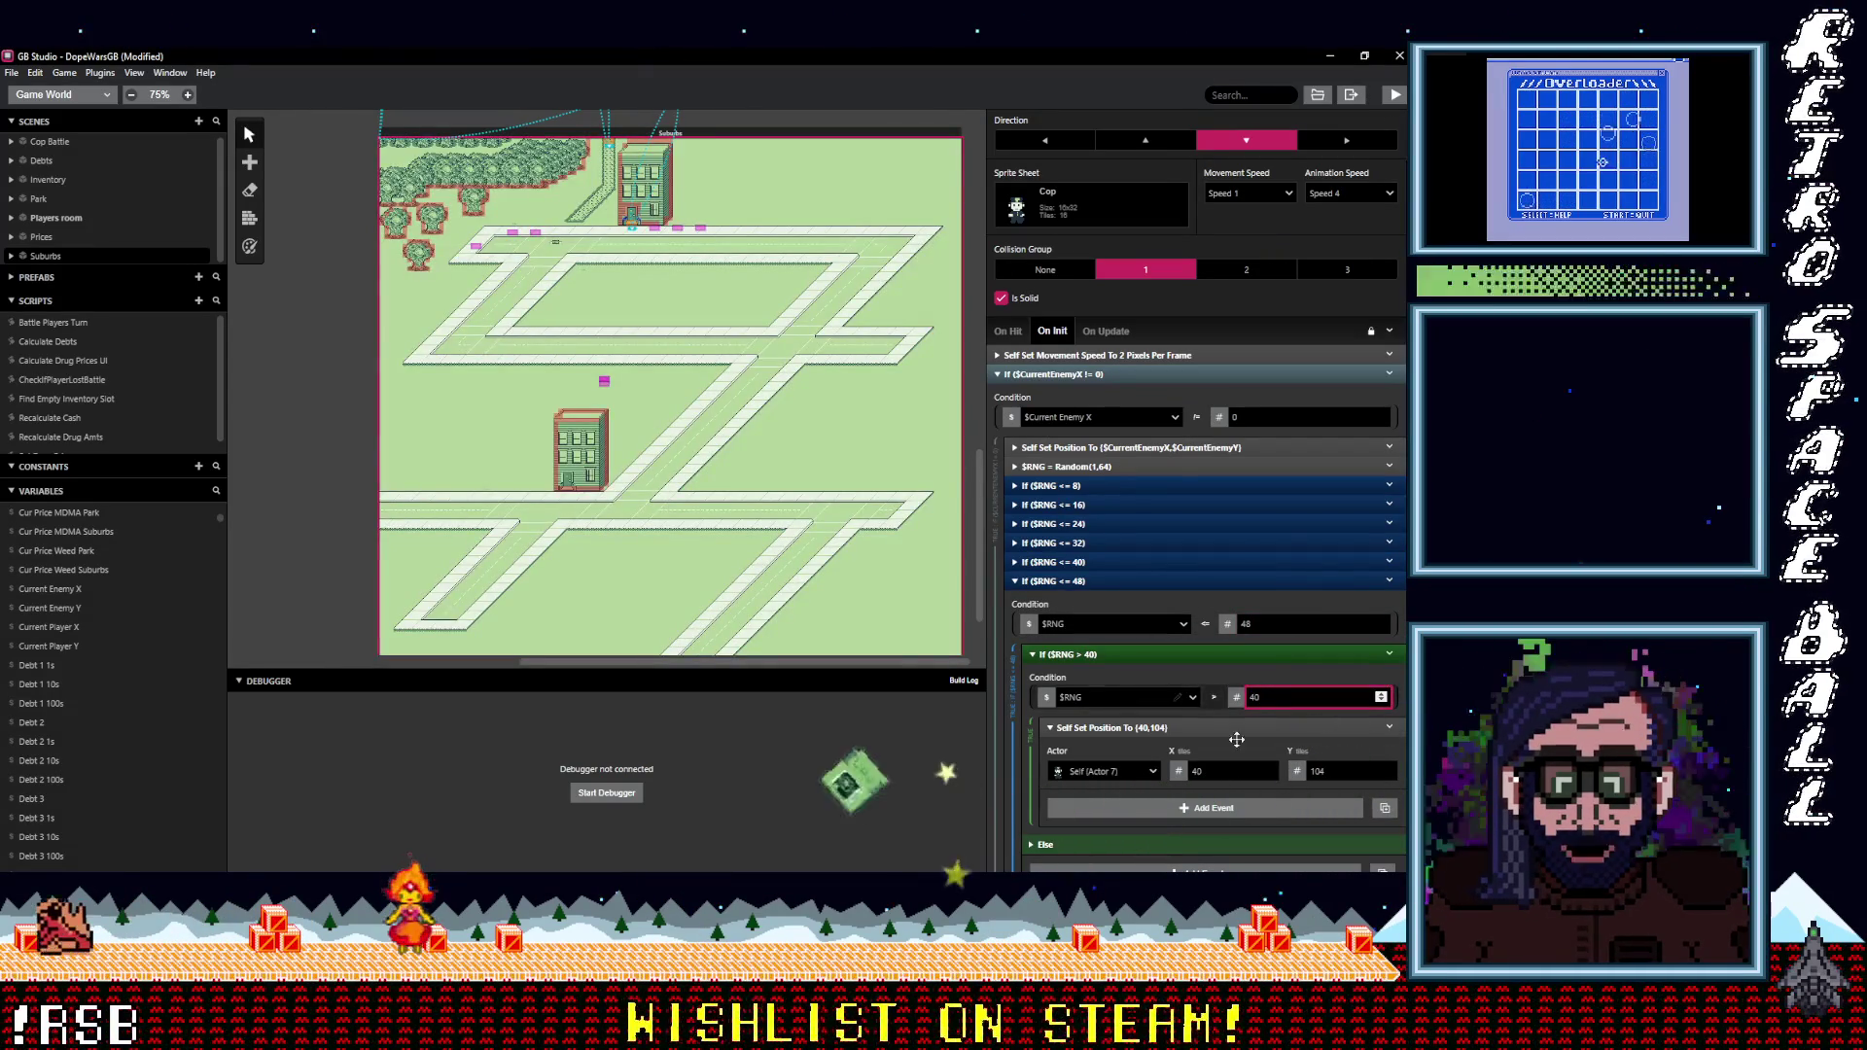
scroll(1254, 771, "down", 1)
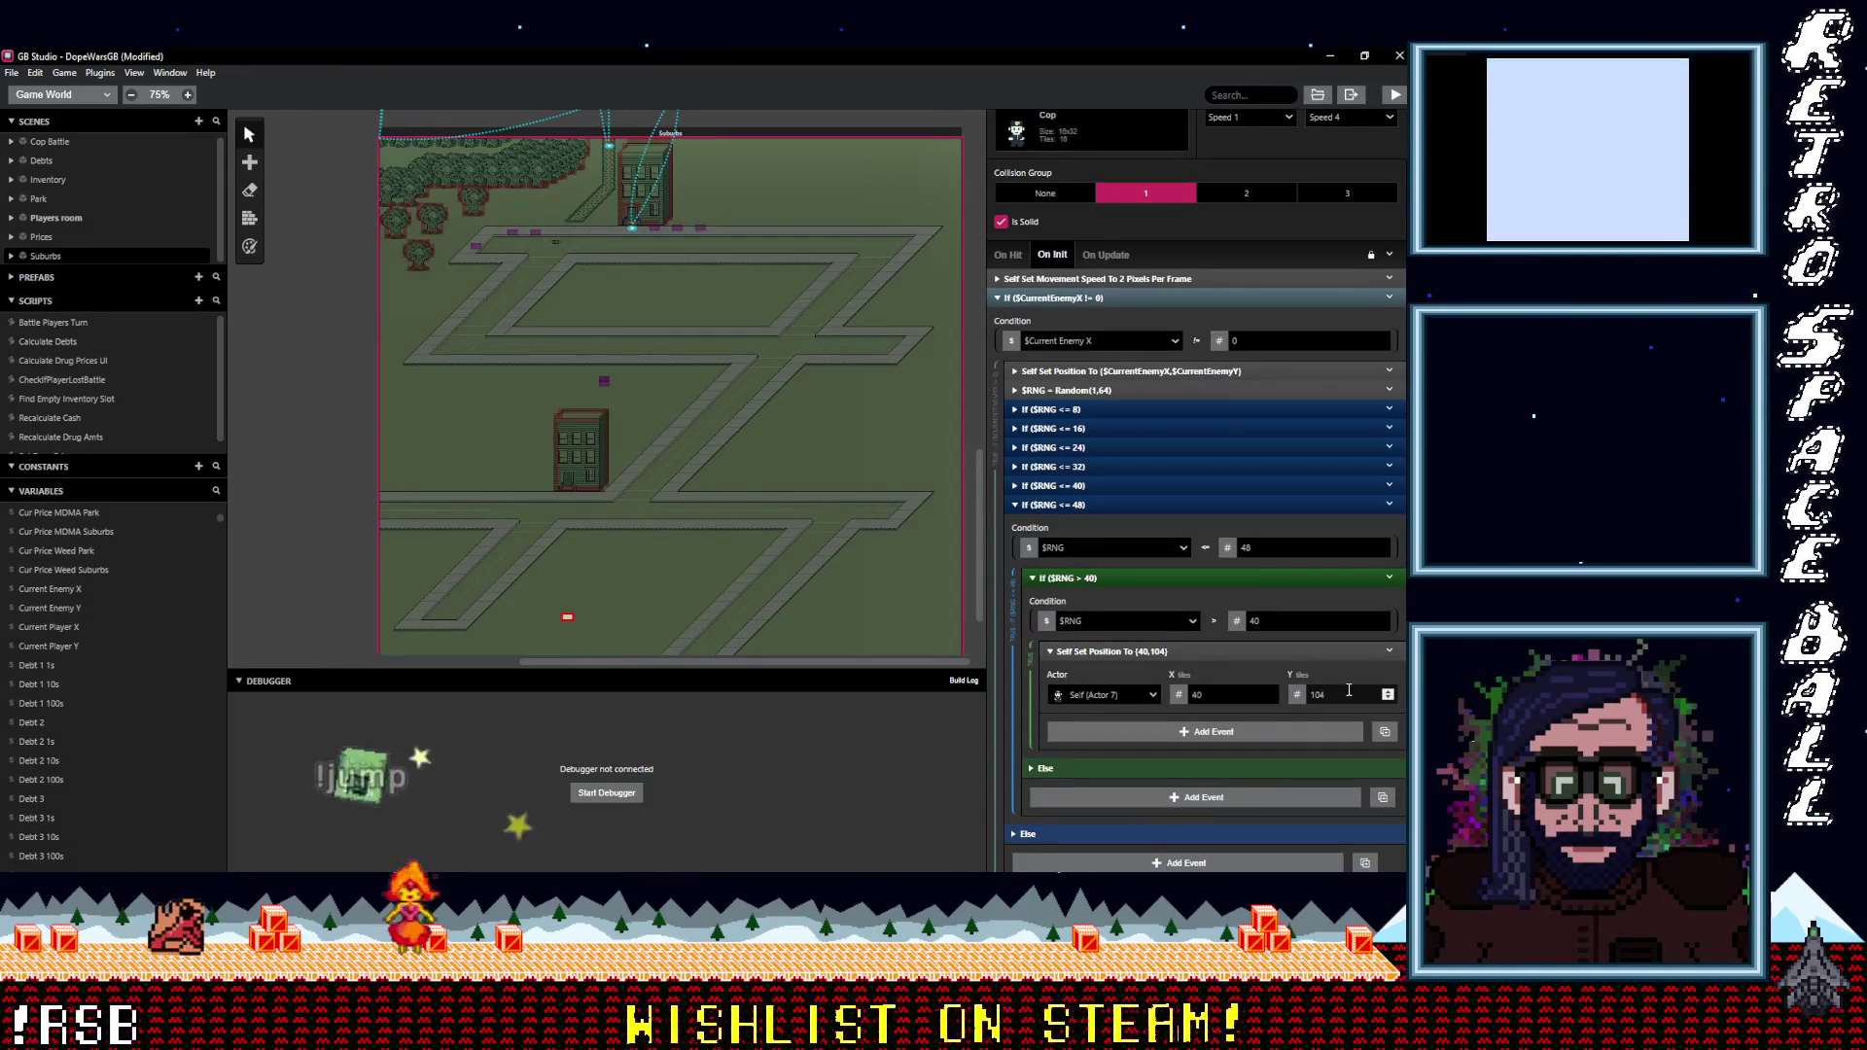
left_click(1387, 699)
key("BackSpace")
key("BackSpace")
key("BackSpace")
type("68")
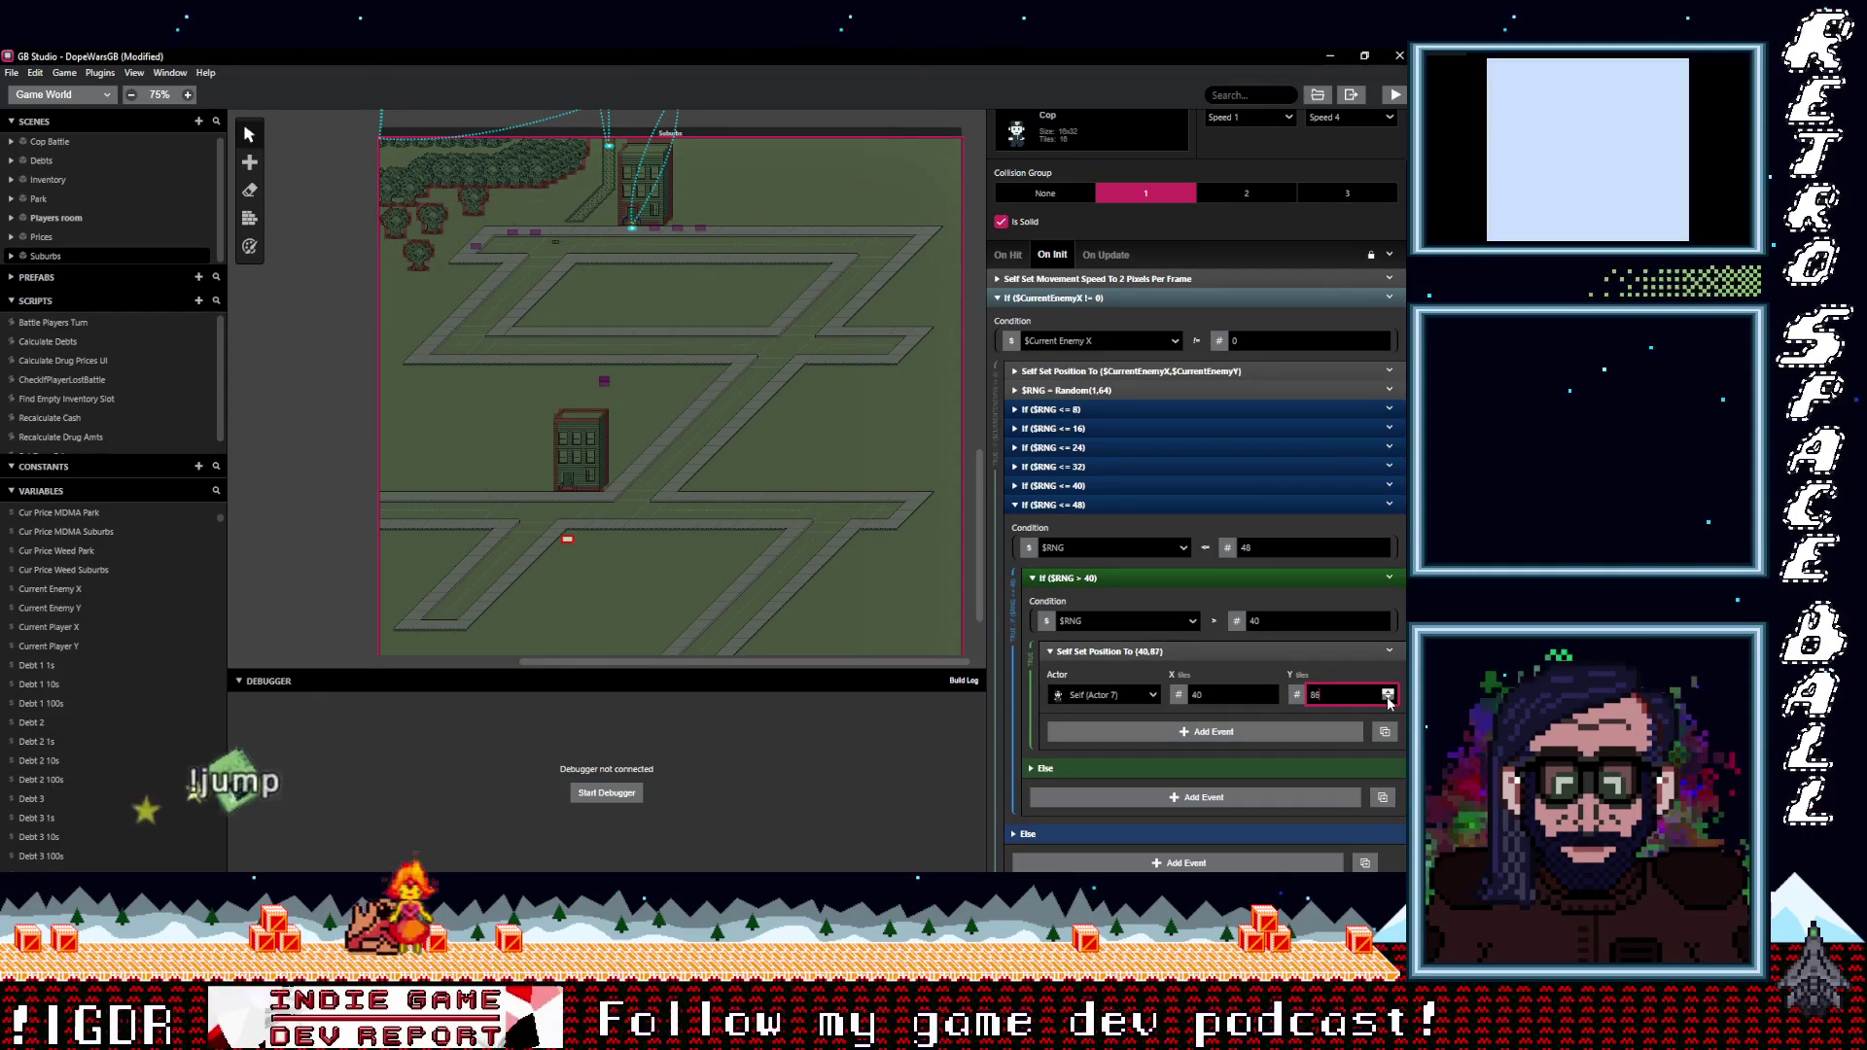
type("58")
double_click(1225, 694)
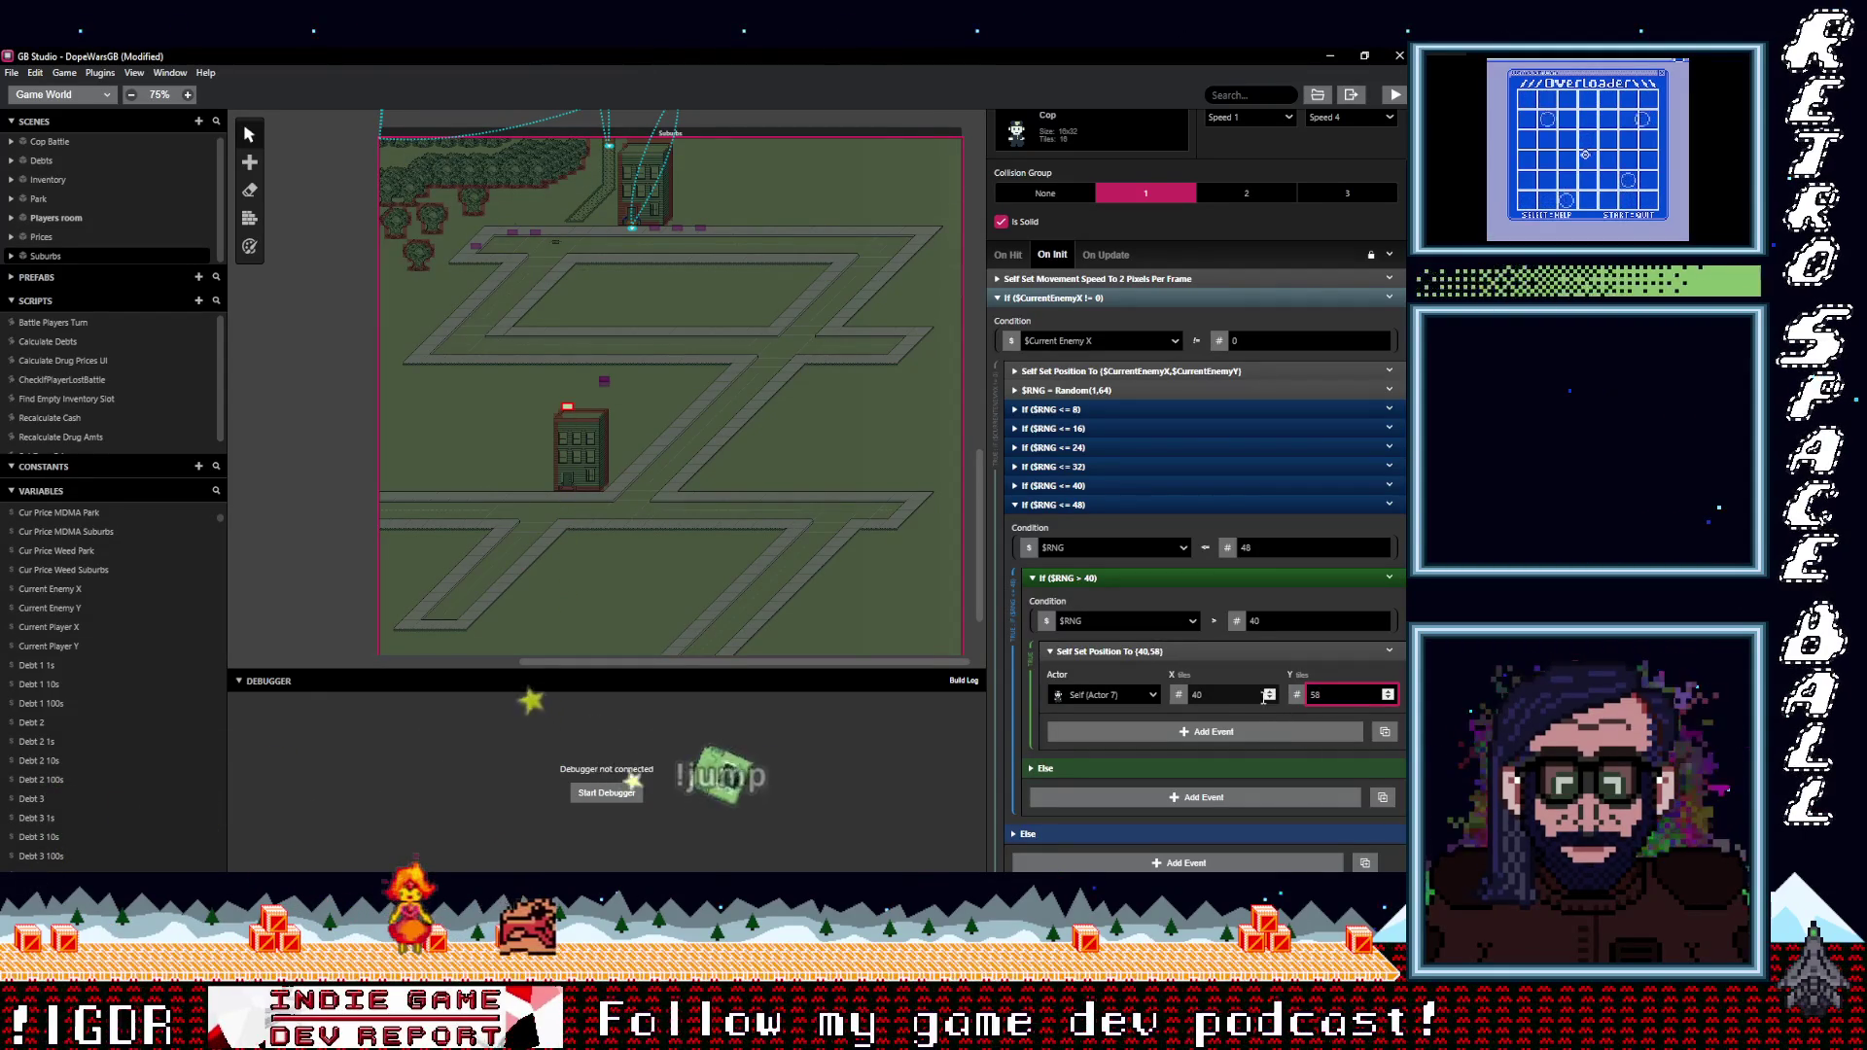
type("28")
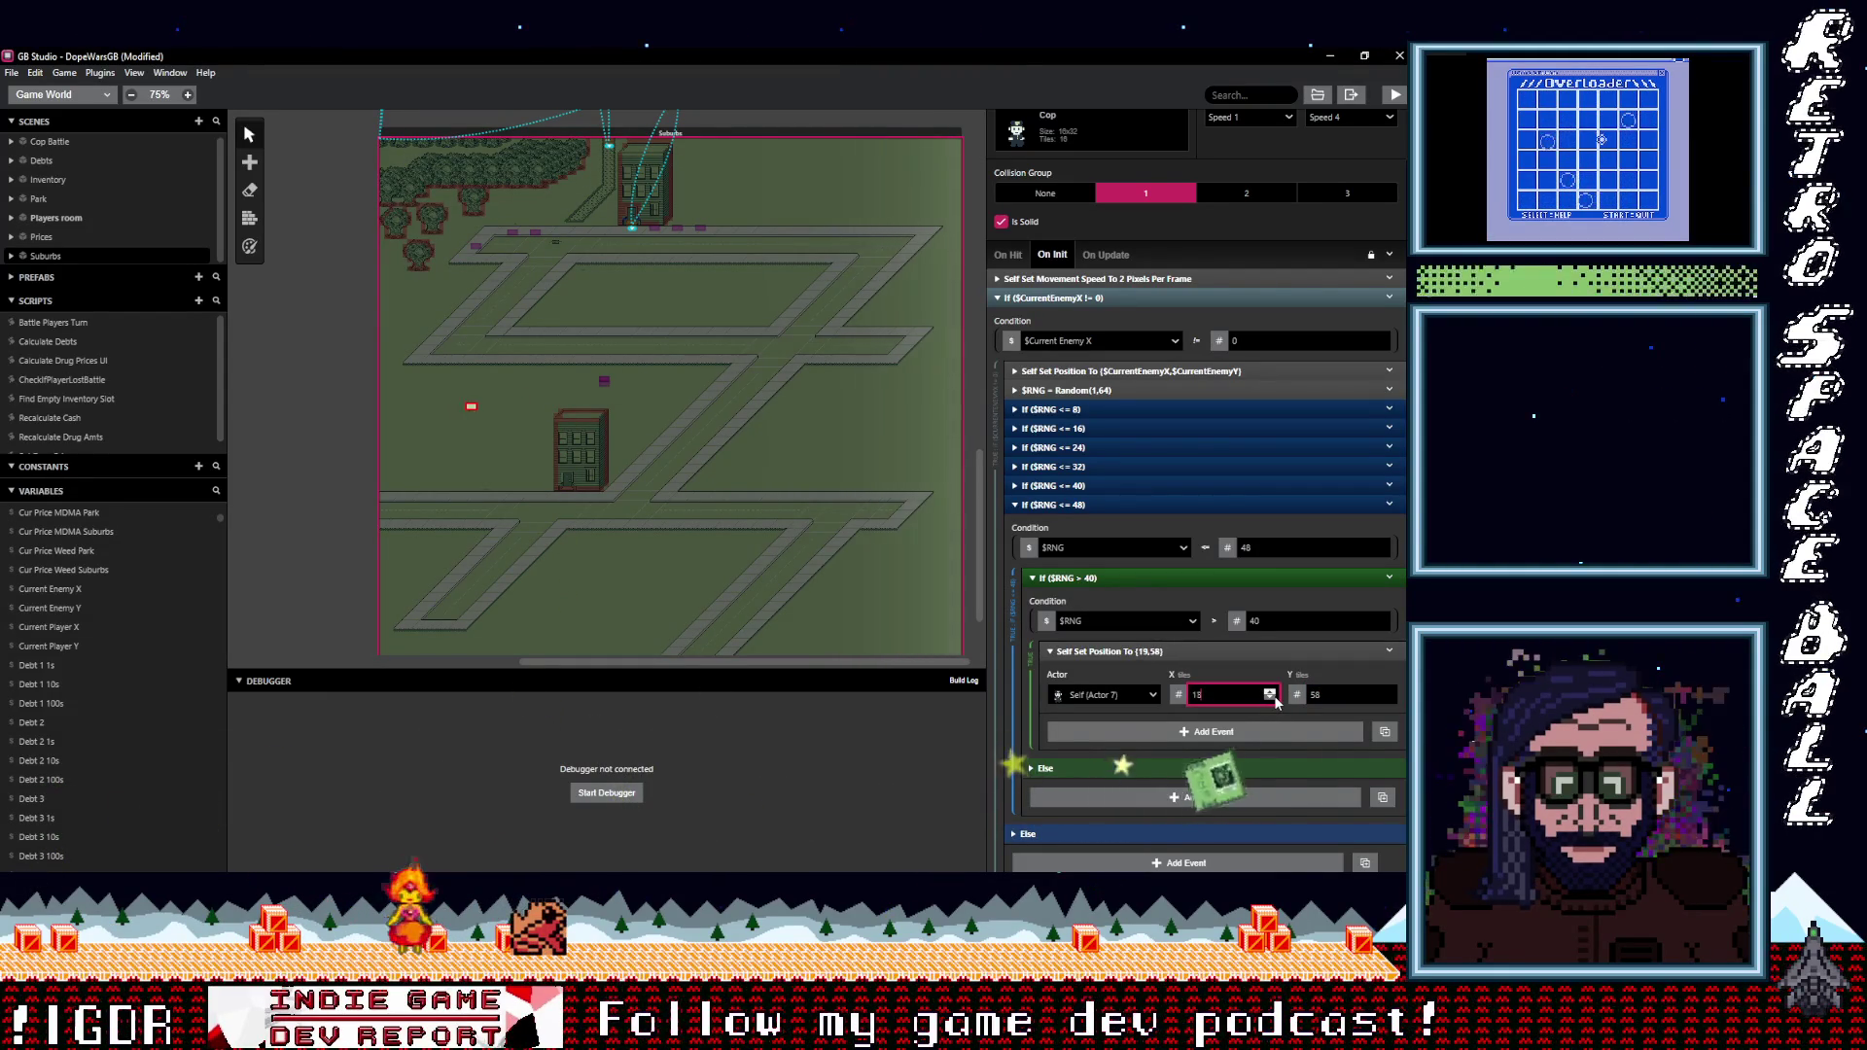
key("BackSpace")
key("BackSpace")
type("9")
left_click(1389, 698)
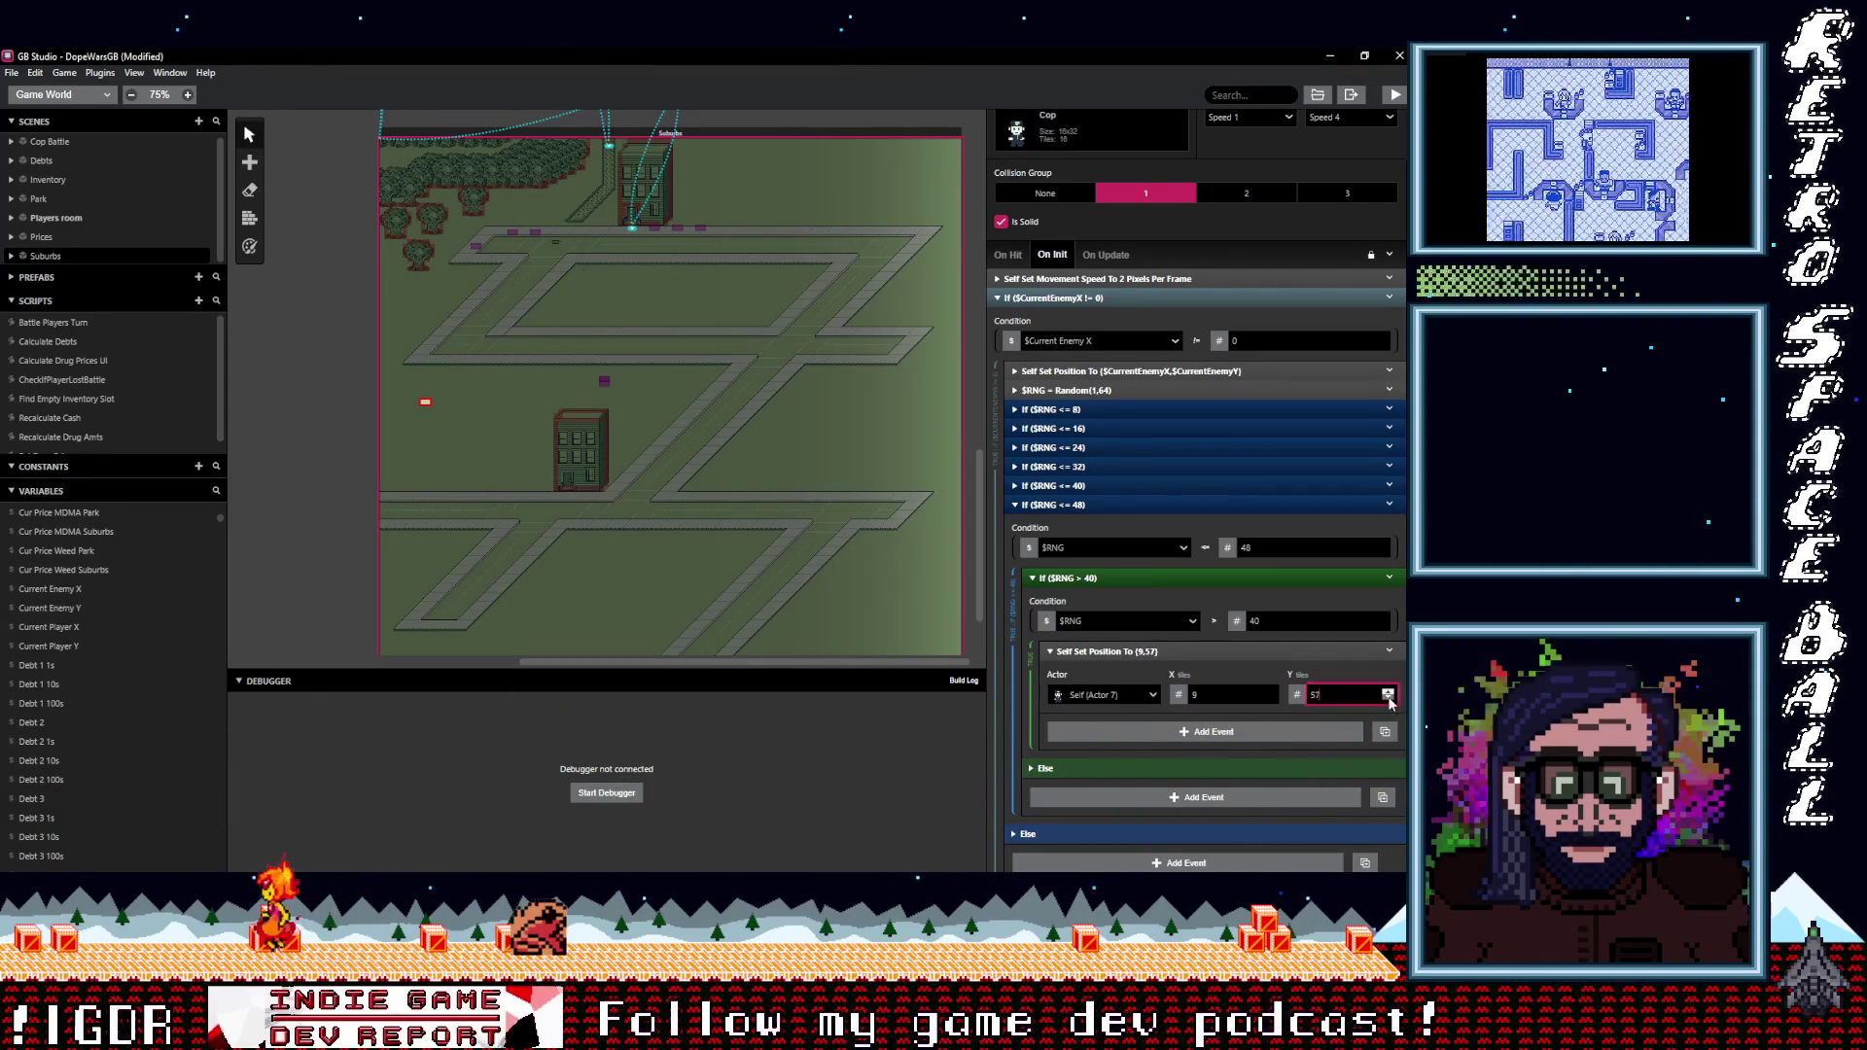
double_click(1388, 689)
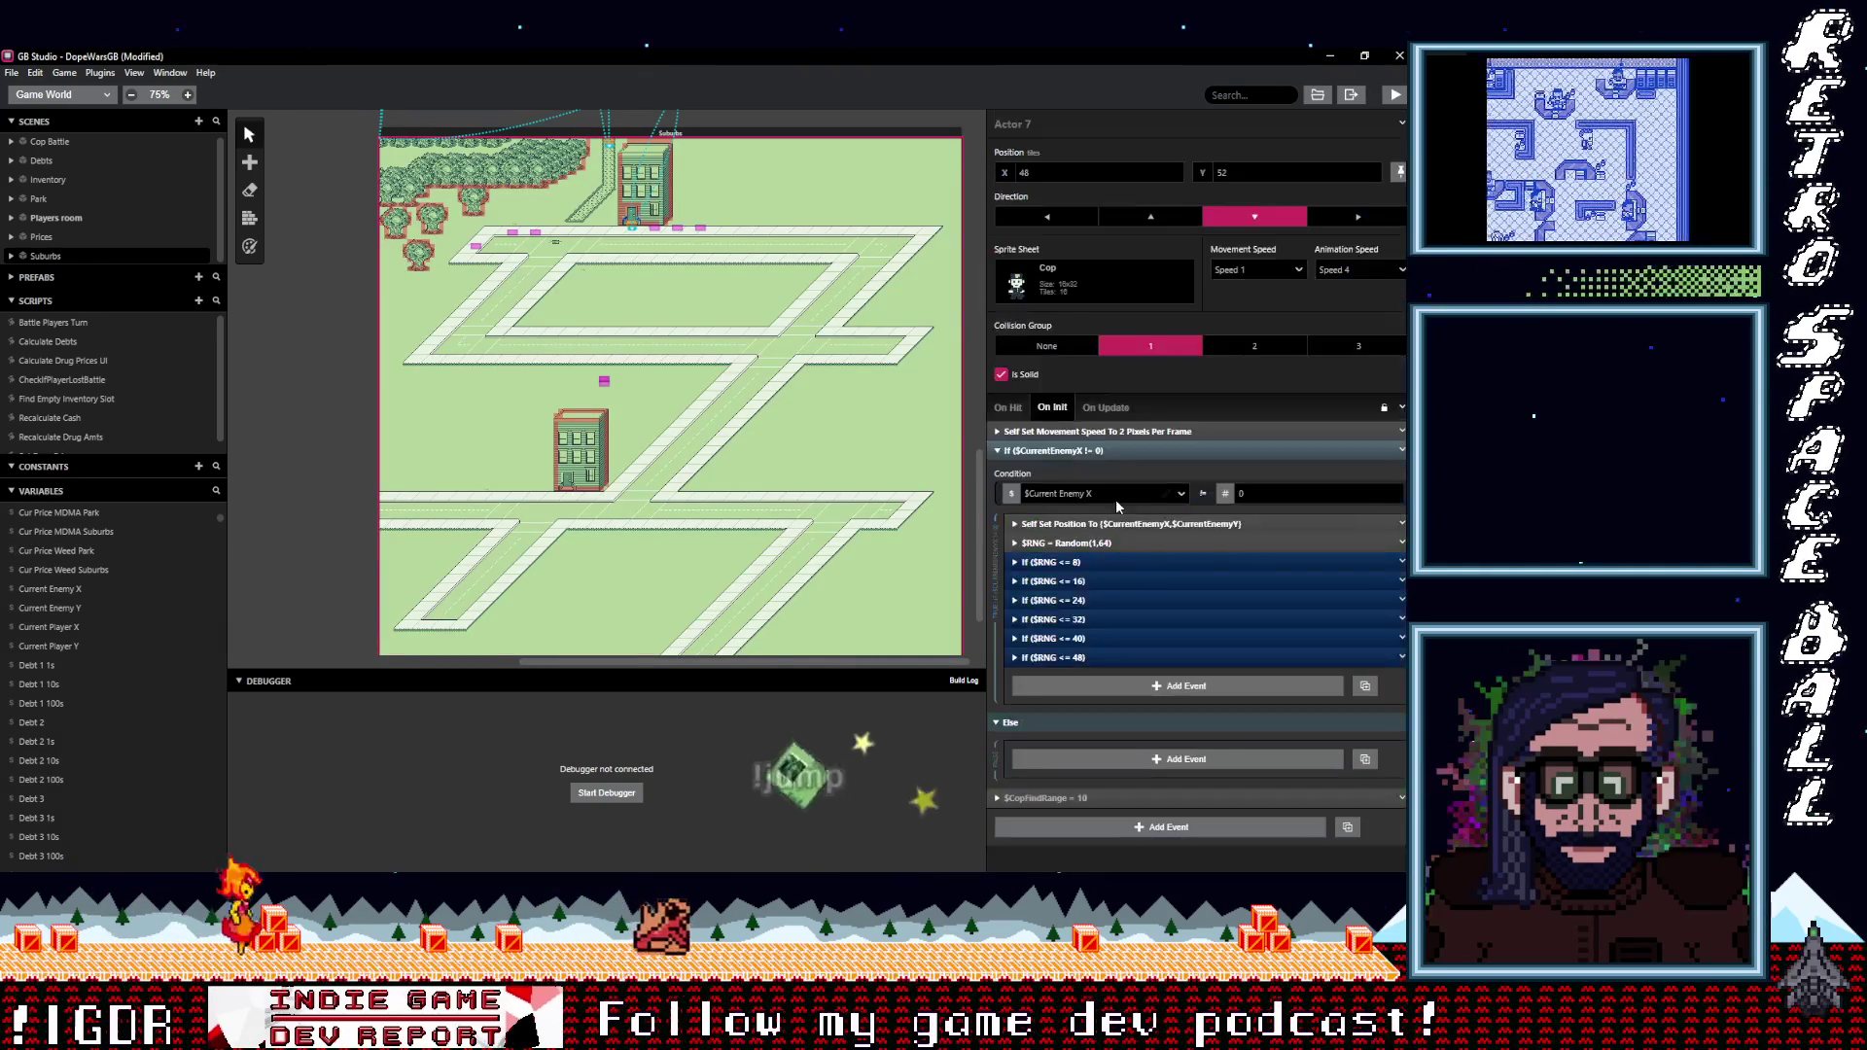
Duplicate the If ($RNG <= 48) branch.
left_click(1093, 505)
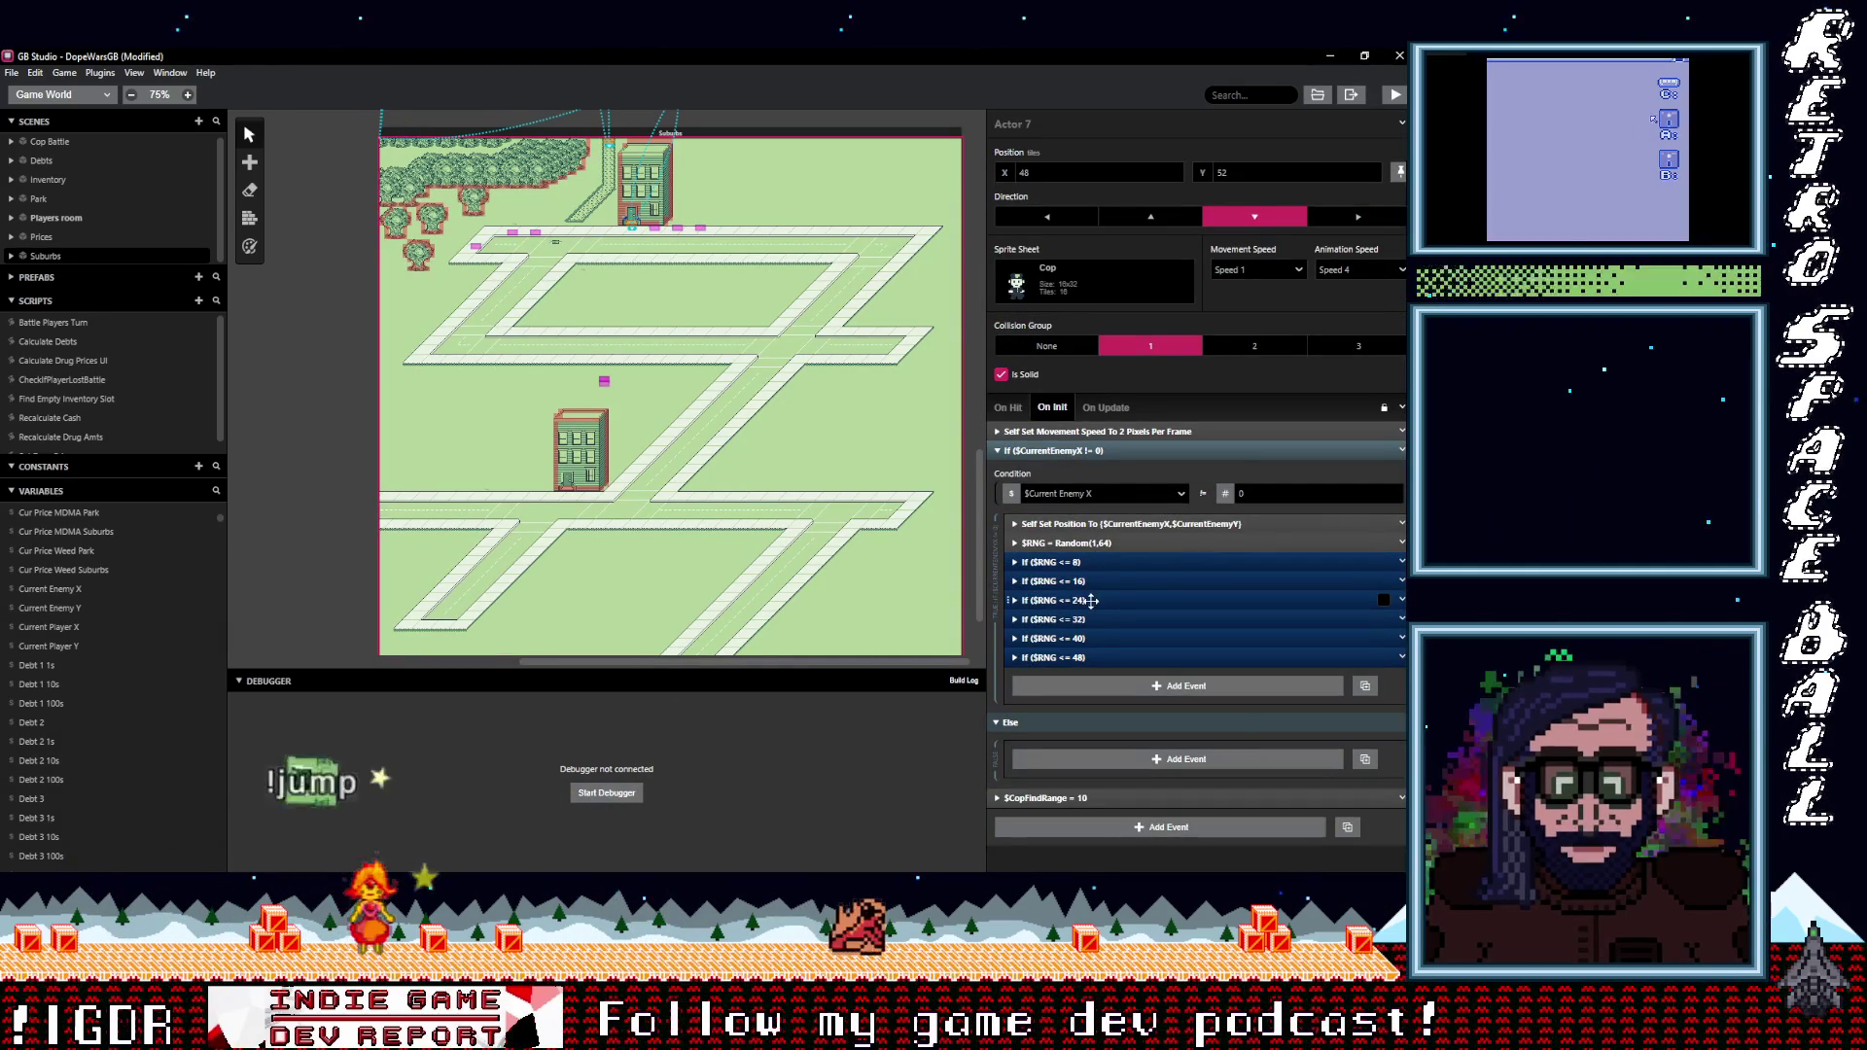
right_click(1312, 659)
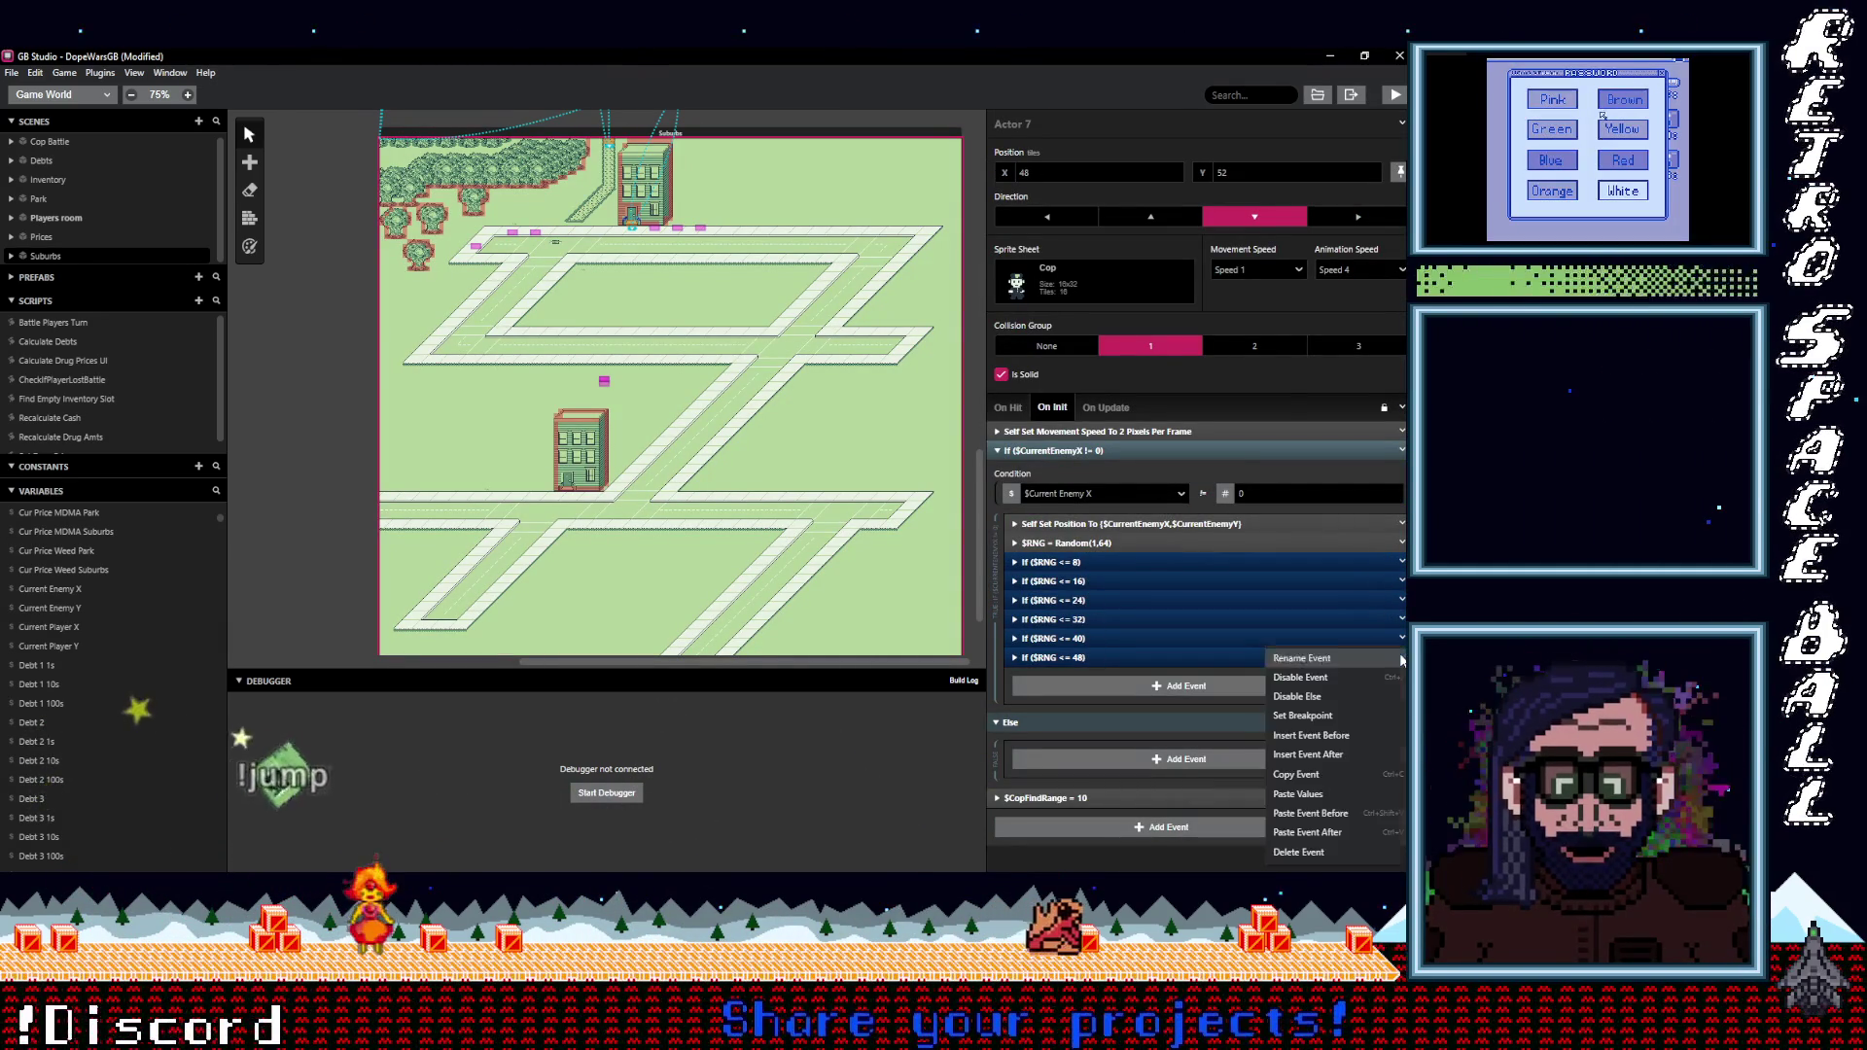
left_click(1286, 774)
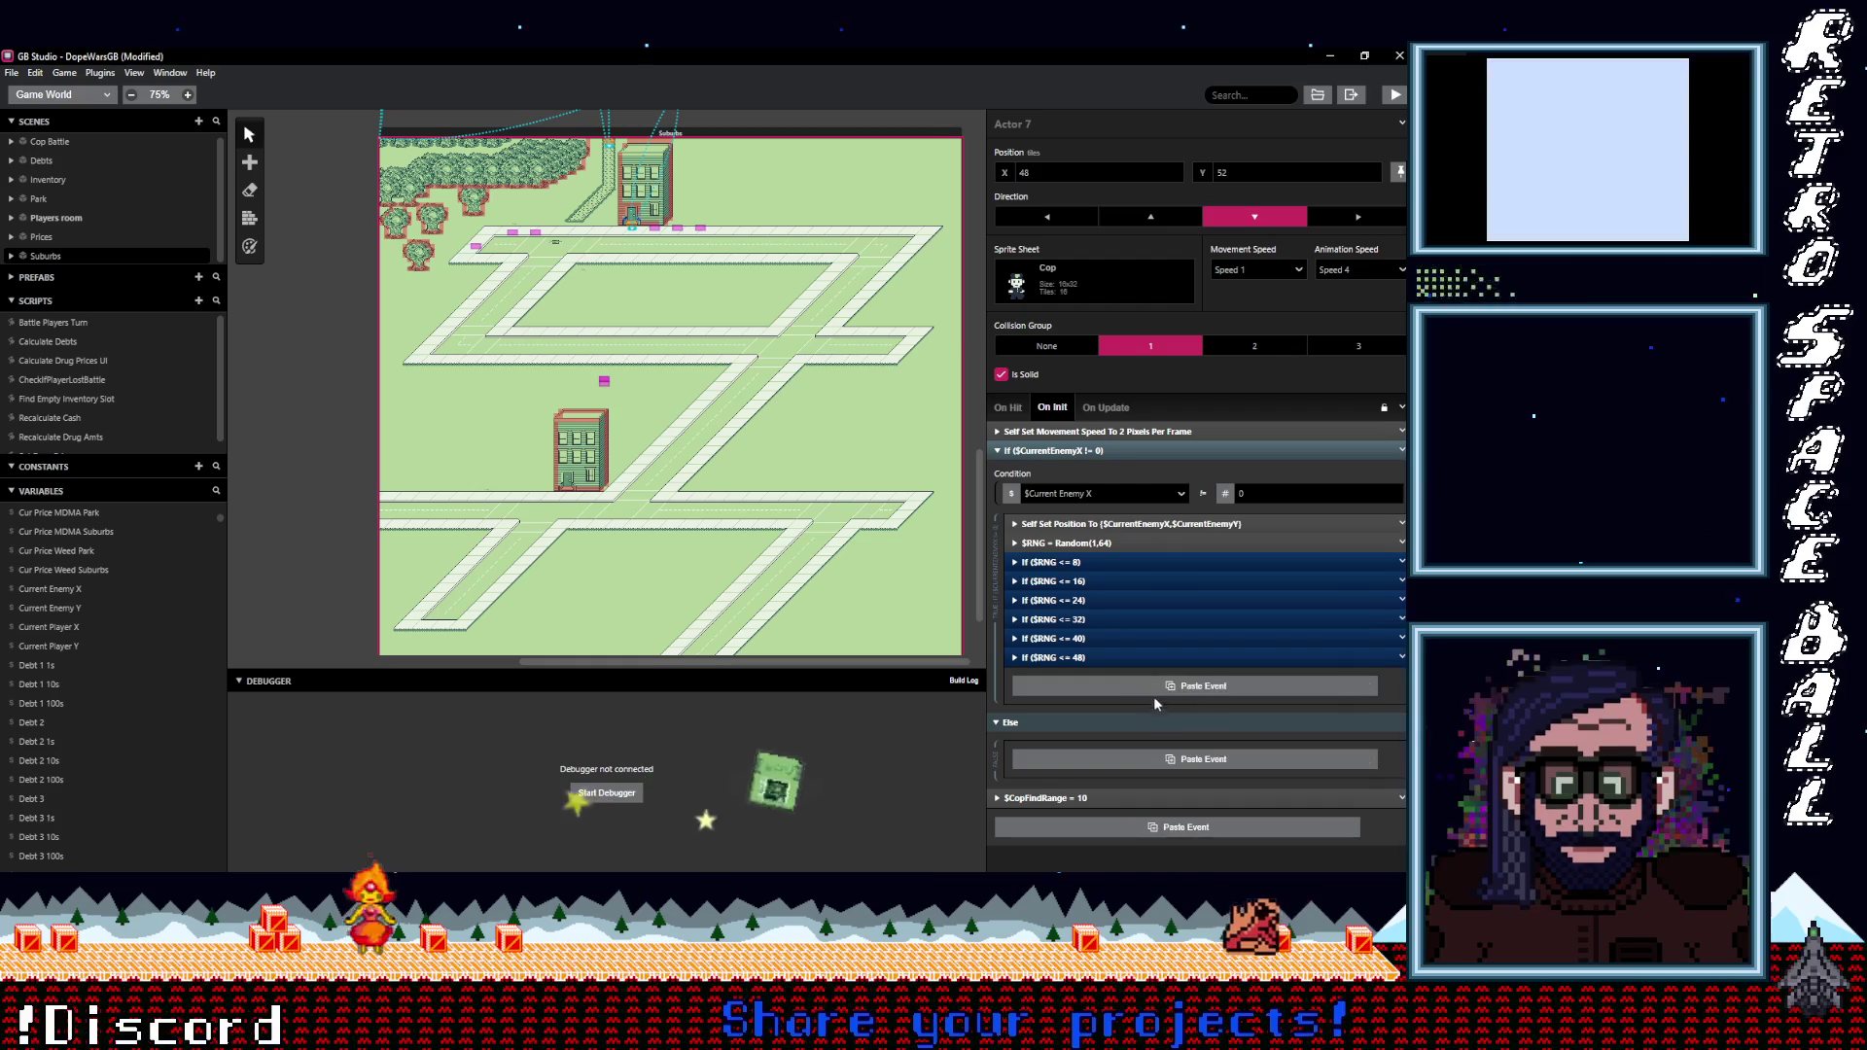
key("ctrl+v")
scroll(1264, 583, "down", 2)
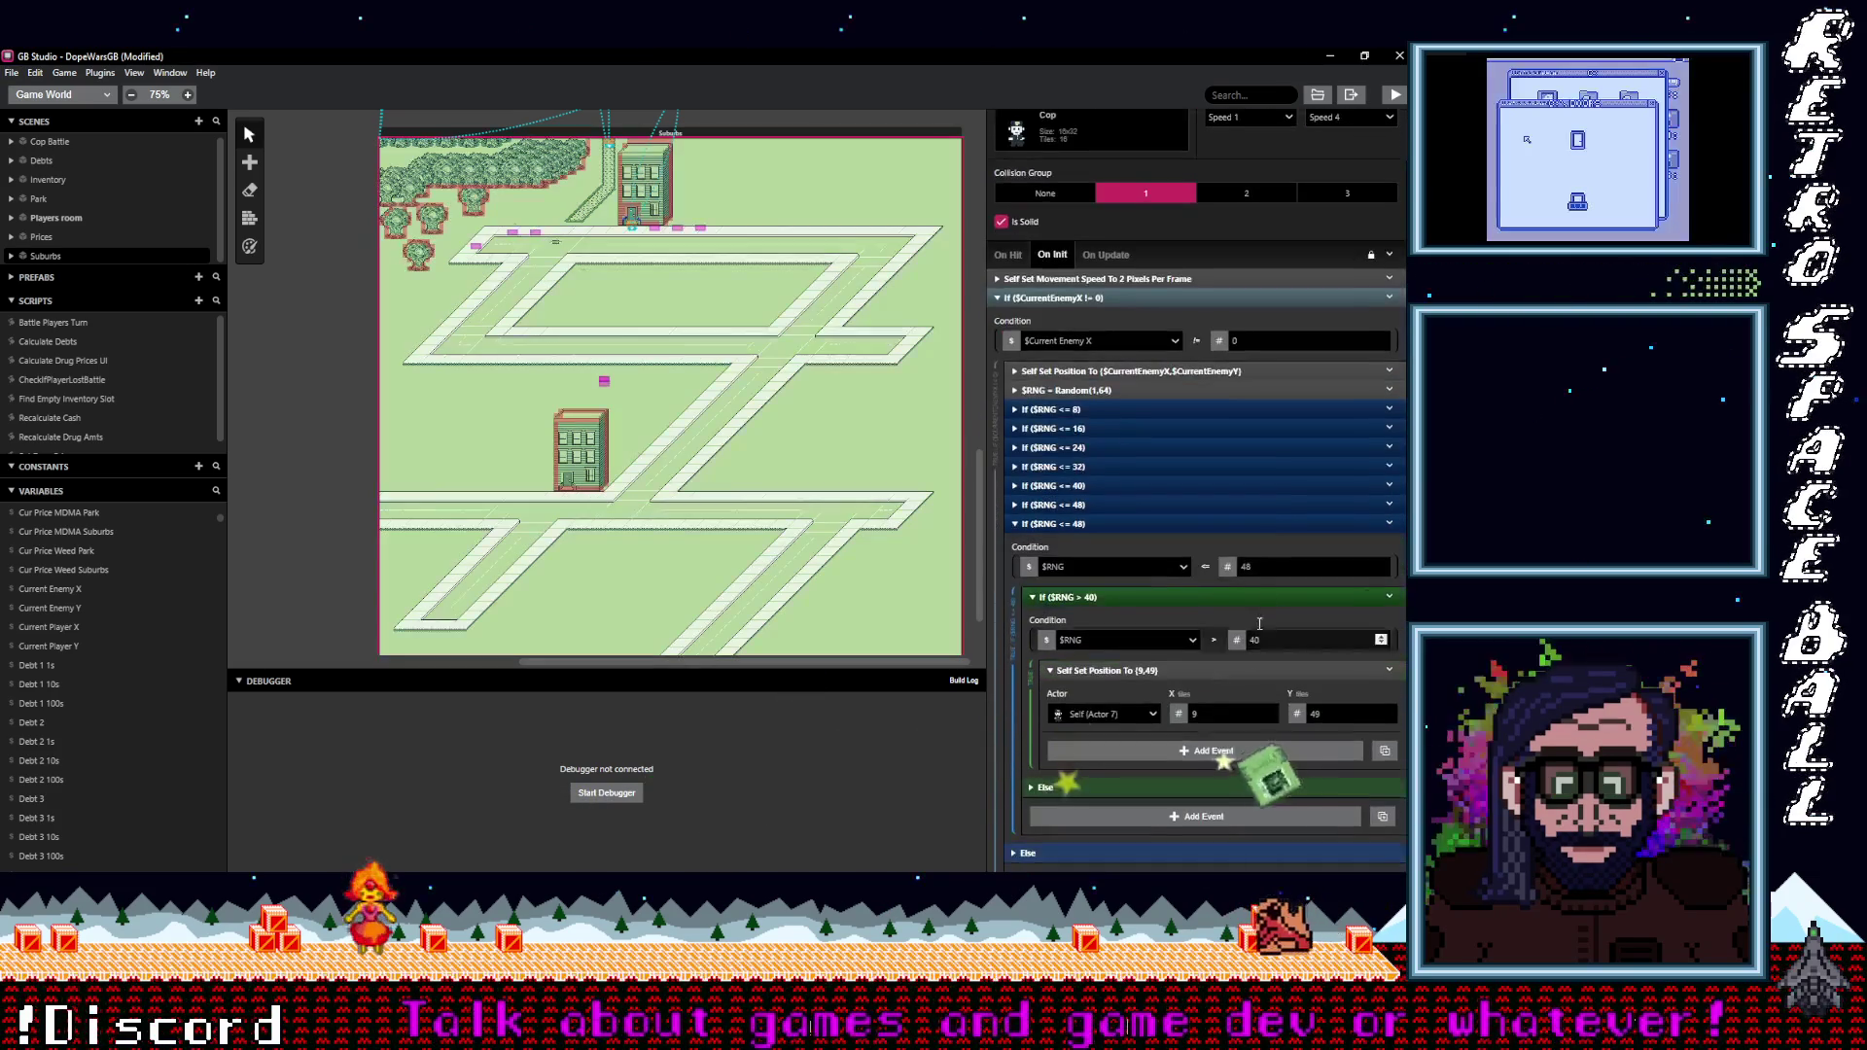
Change the copy's threshold to 56, nested check to > 48, and raise spawn Y to 108.
double_click(1258, 566)
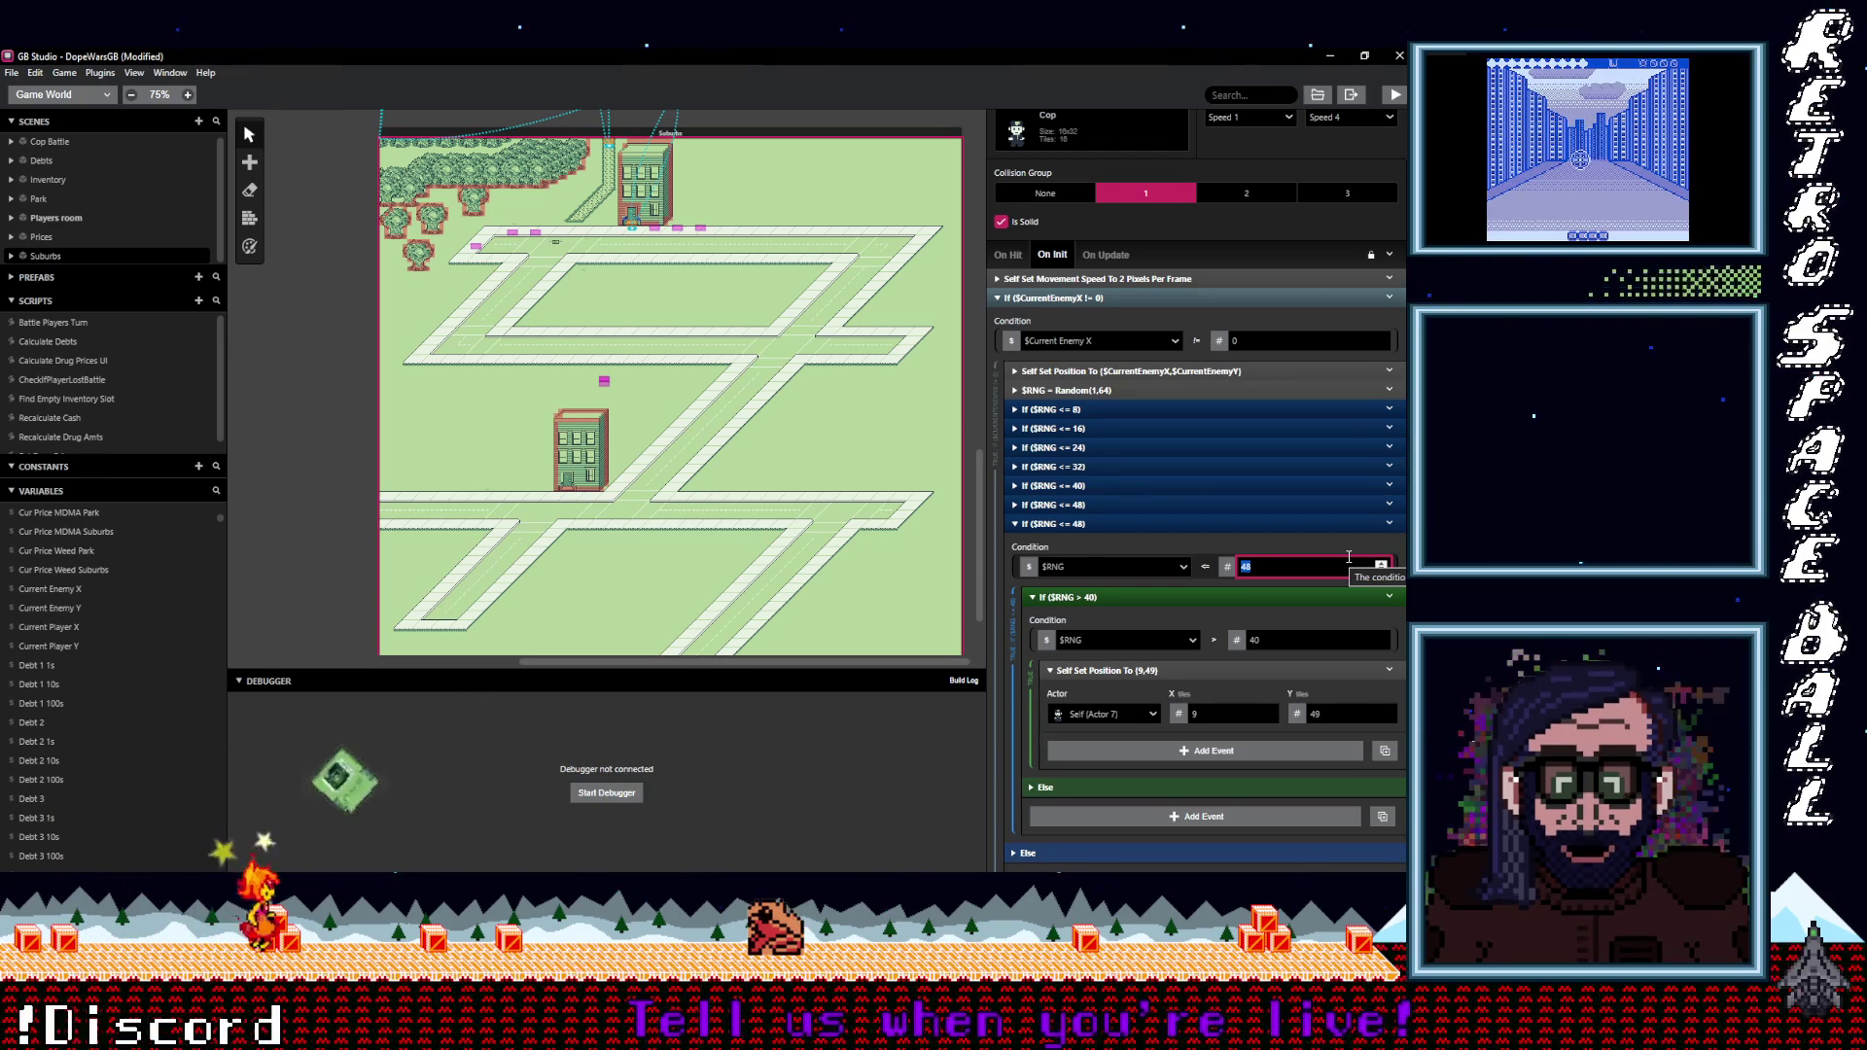
type("56")
key("Tab")
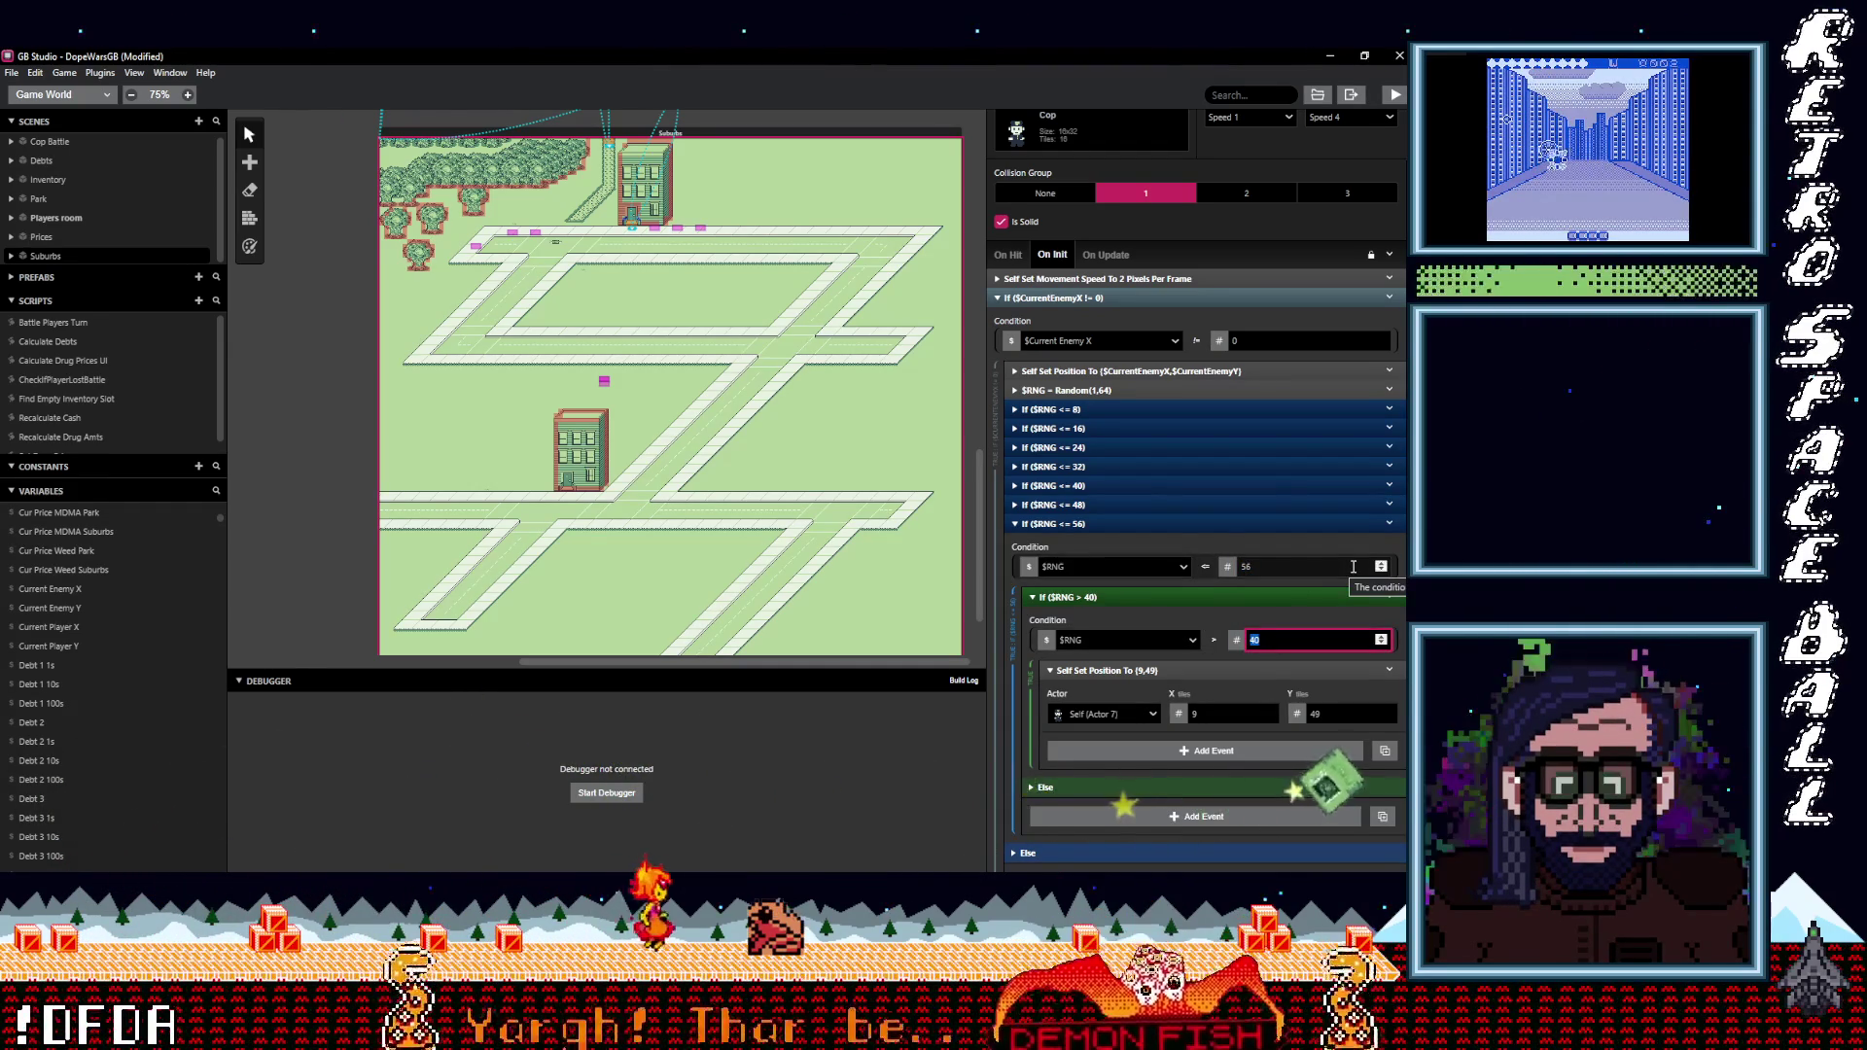
type("4")
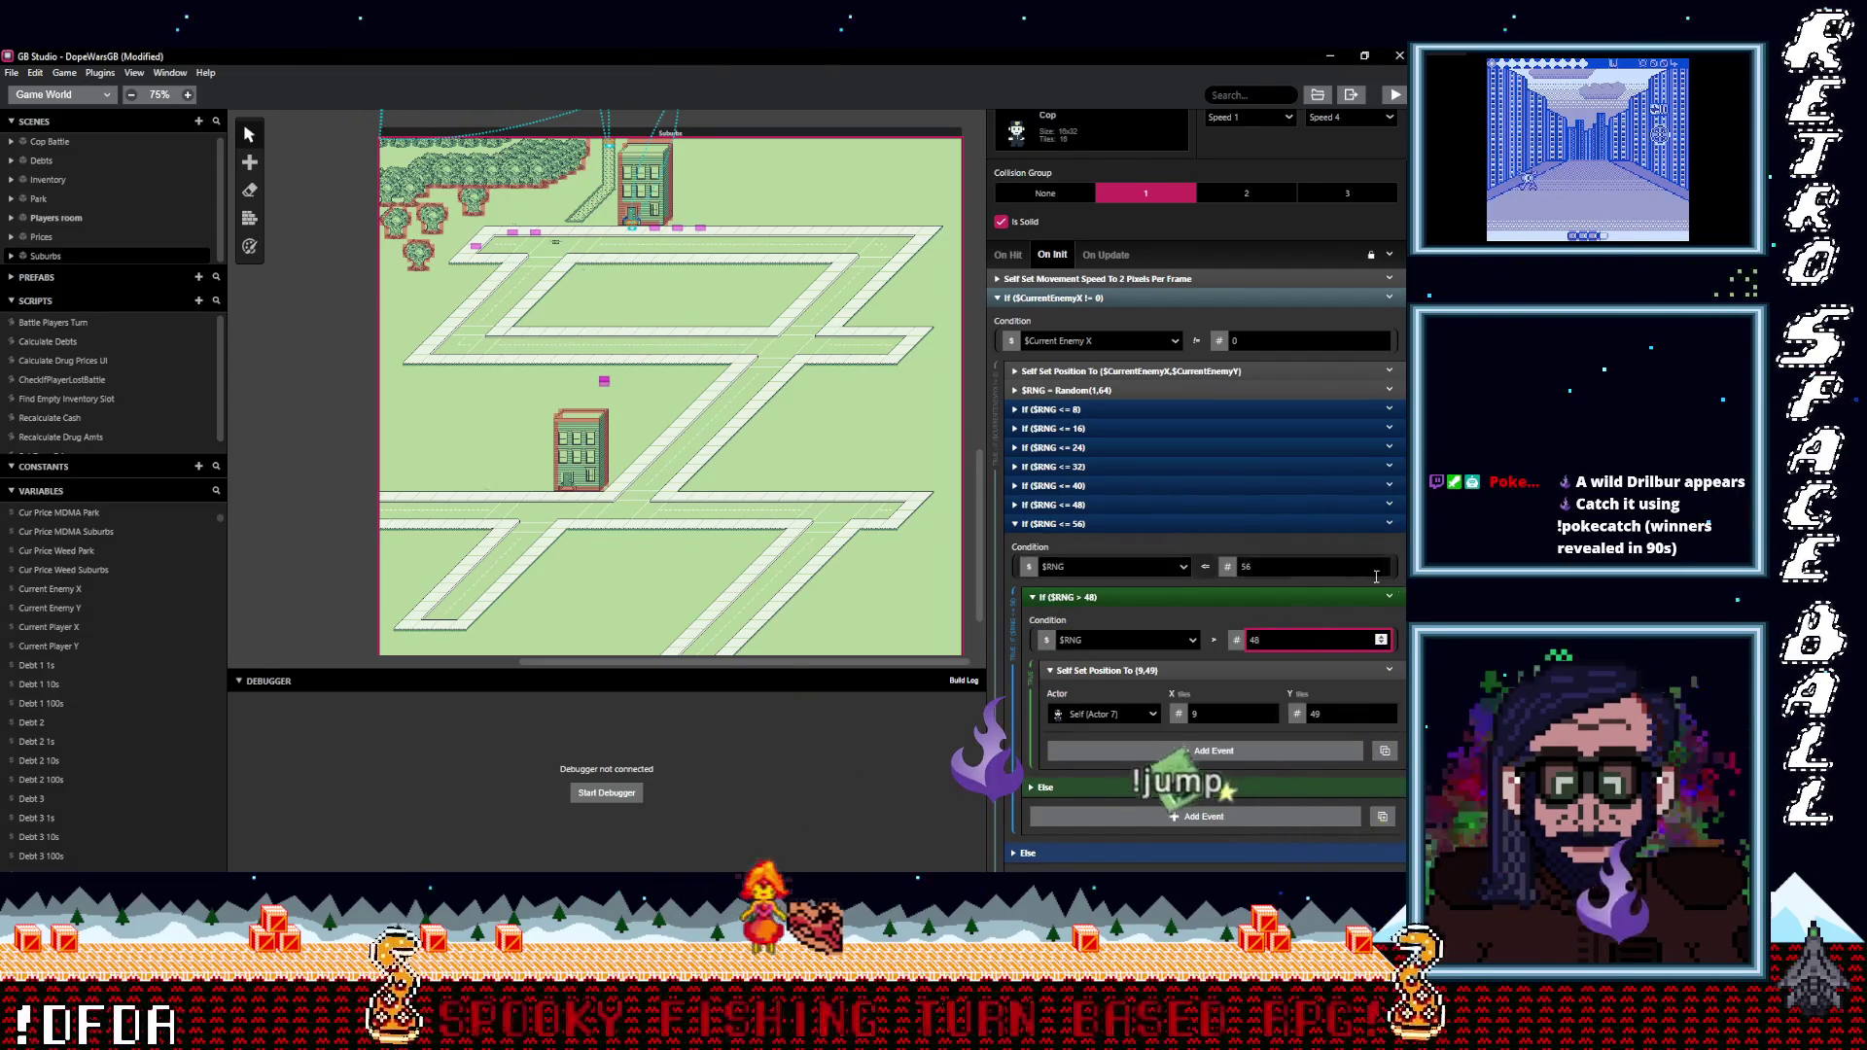
scroll(1243, 736, "down", 1)
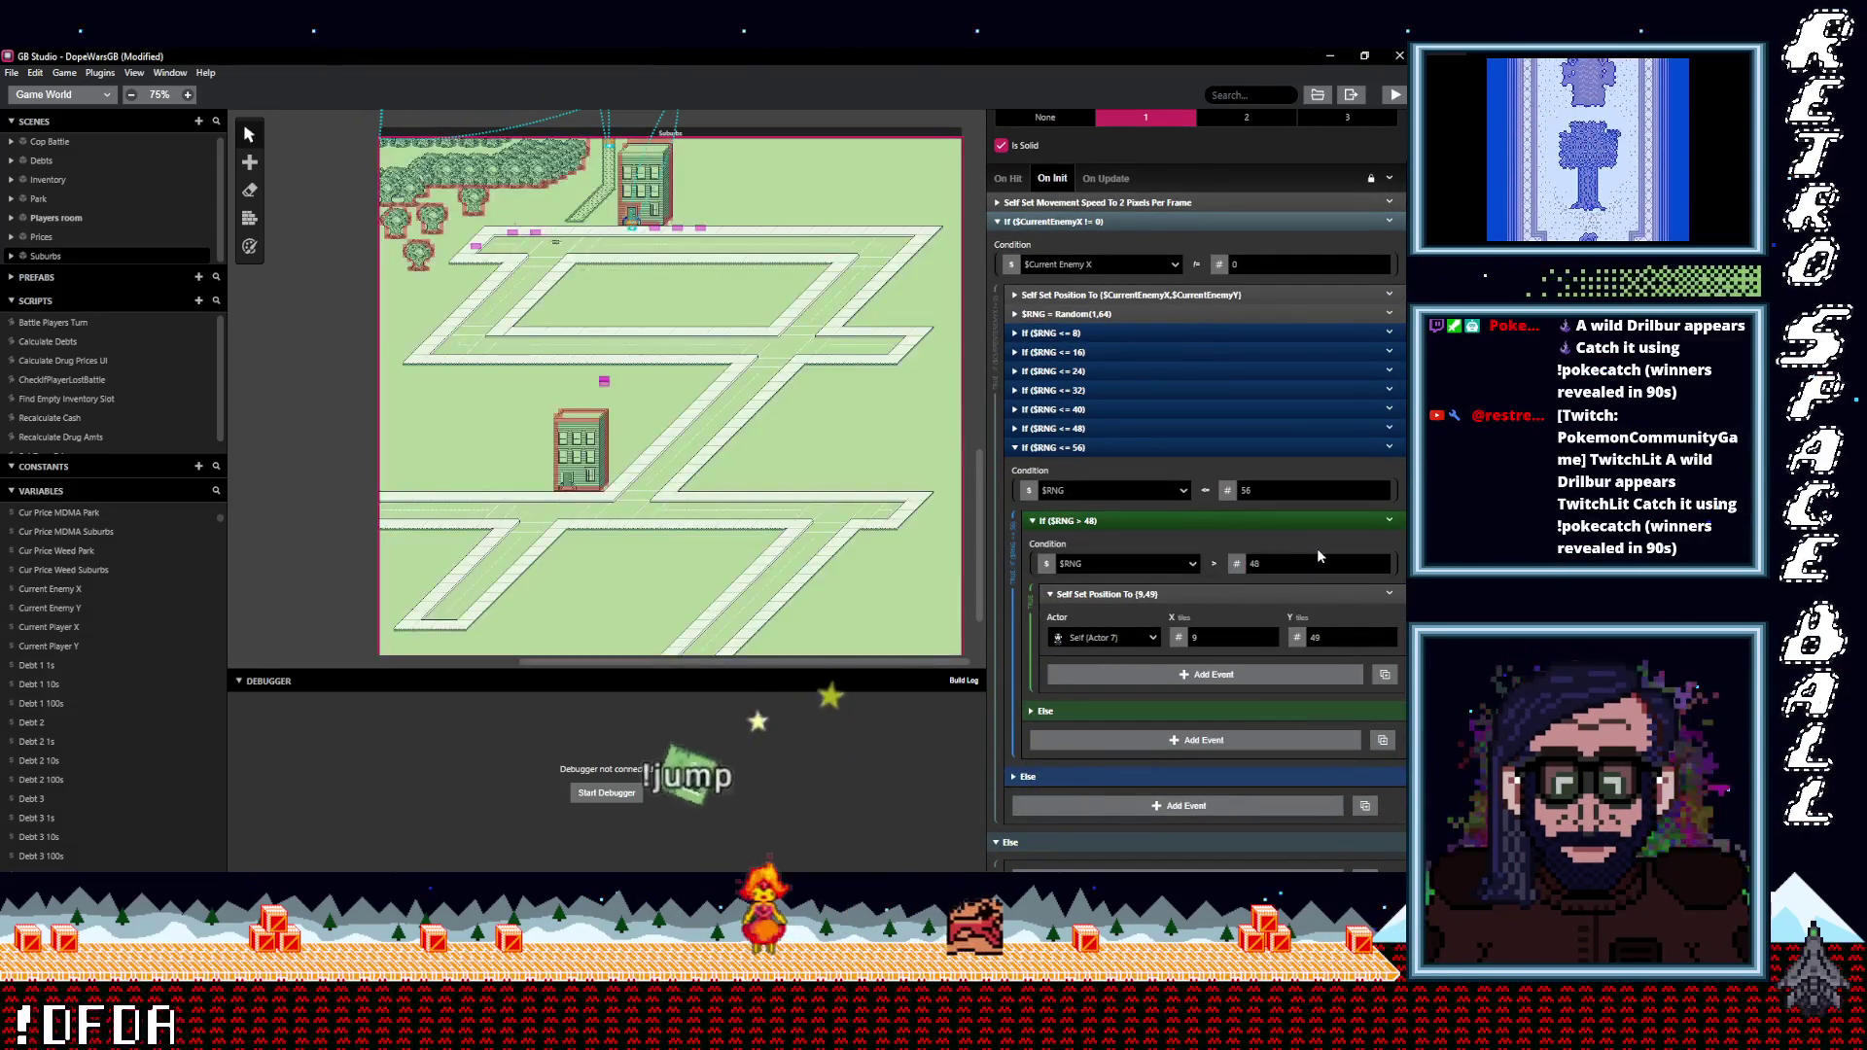
left_click(1388, 634)
left_click_drag(1388, 634, 1387, 637)
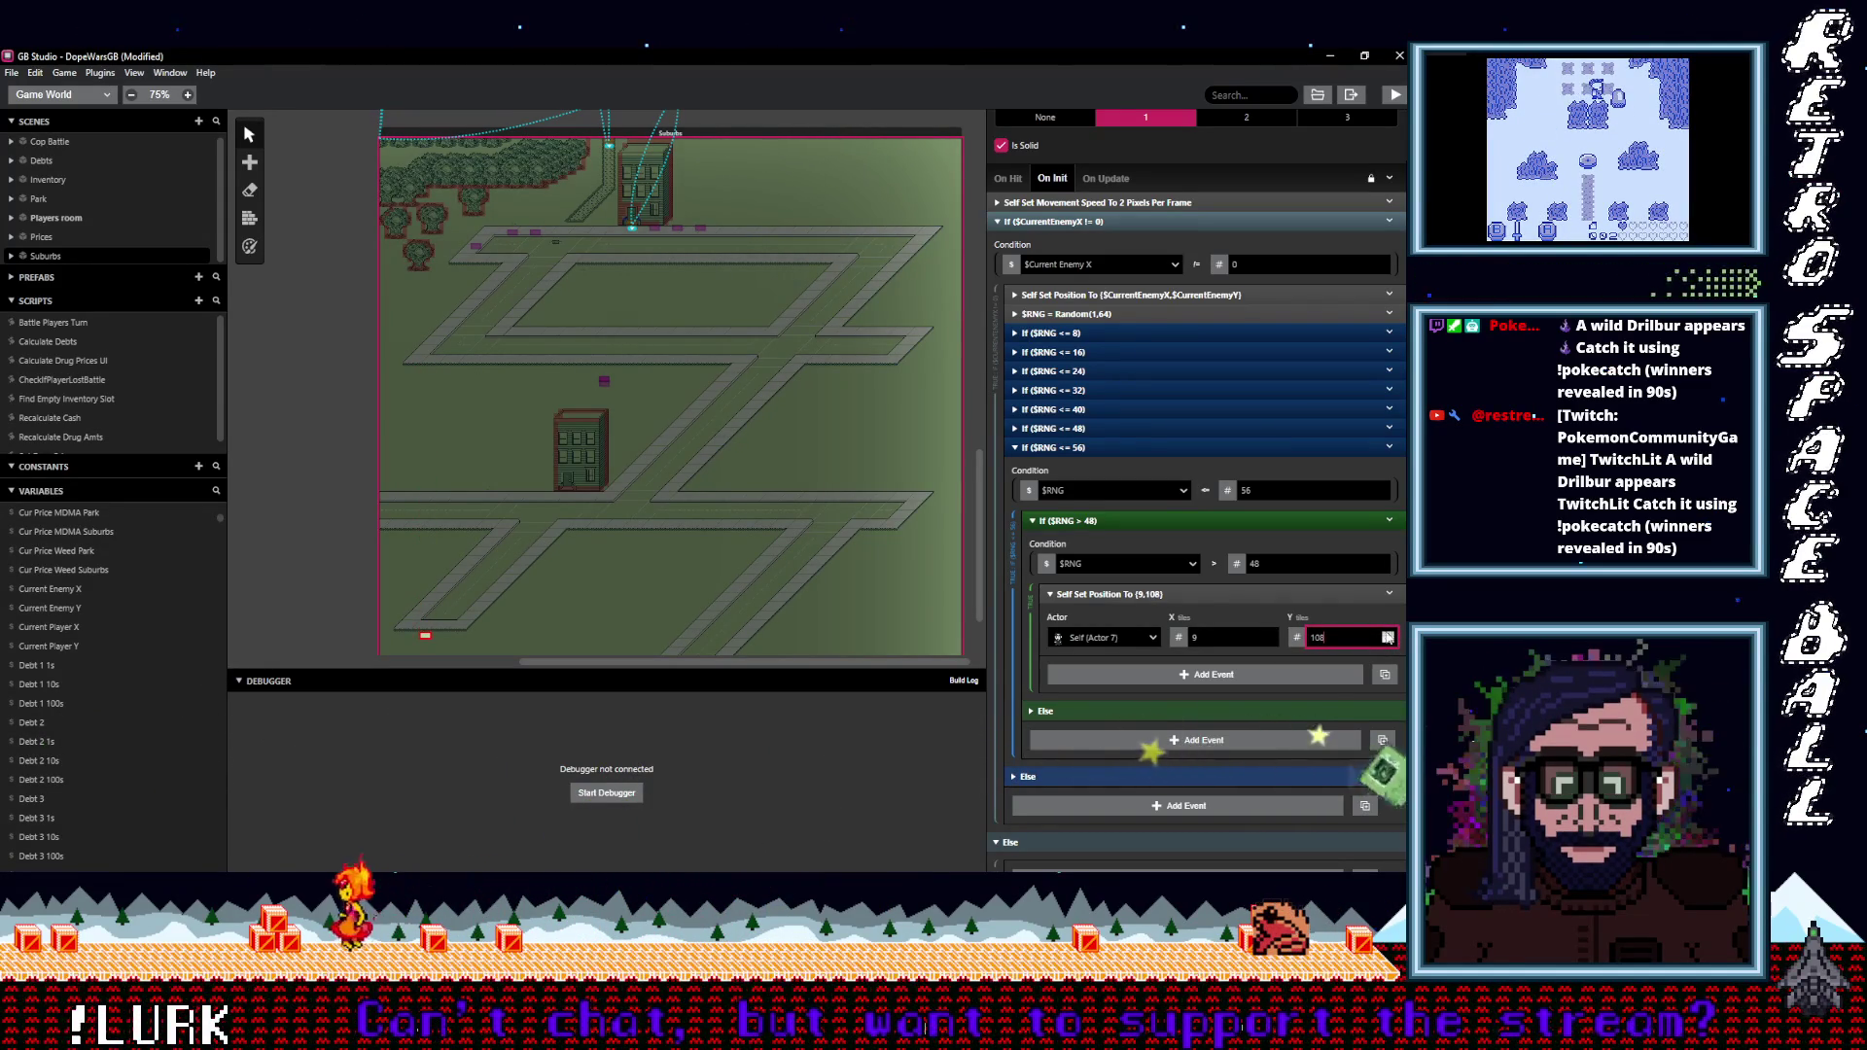
left_click(1118, 447)
Duplicate the $RNG <= 56 branch as $RNG <= 64 with nested $RNG > 56, raising the spawn X tile.
left_click(1401, 675)
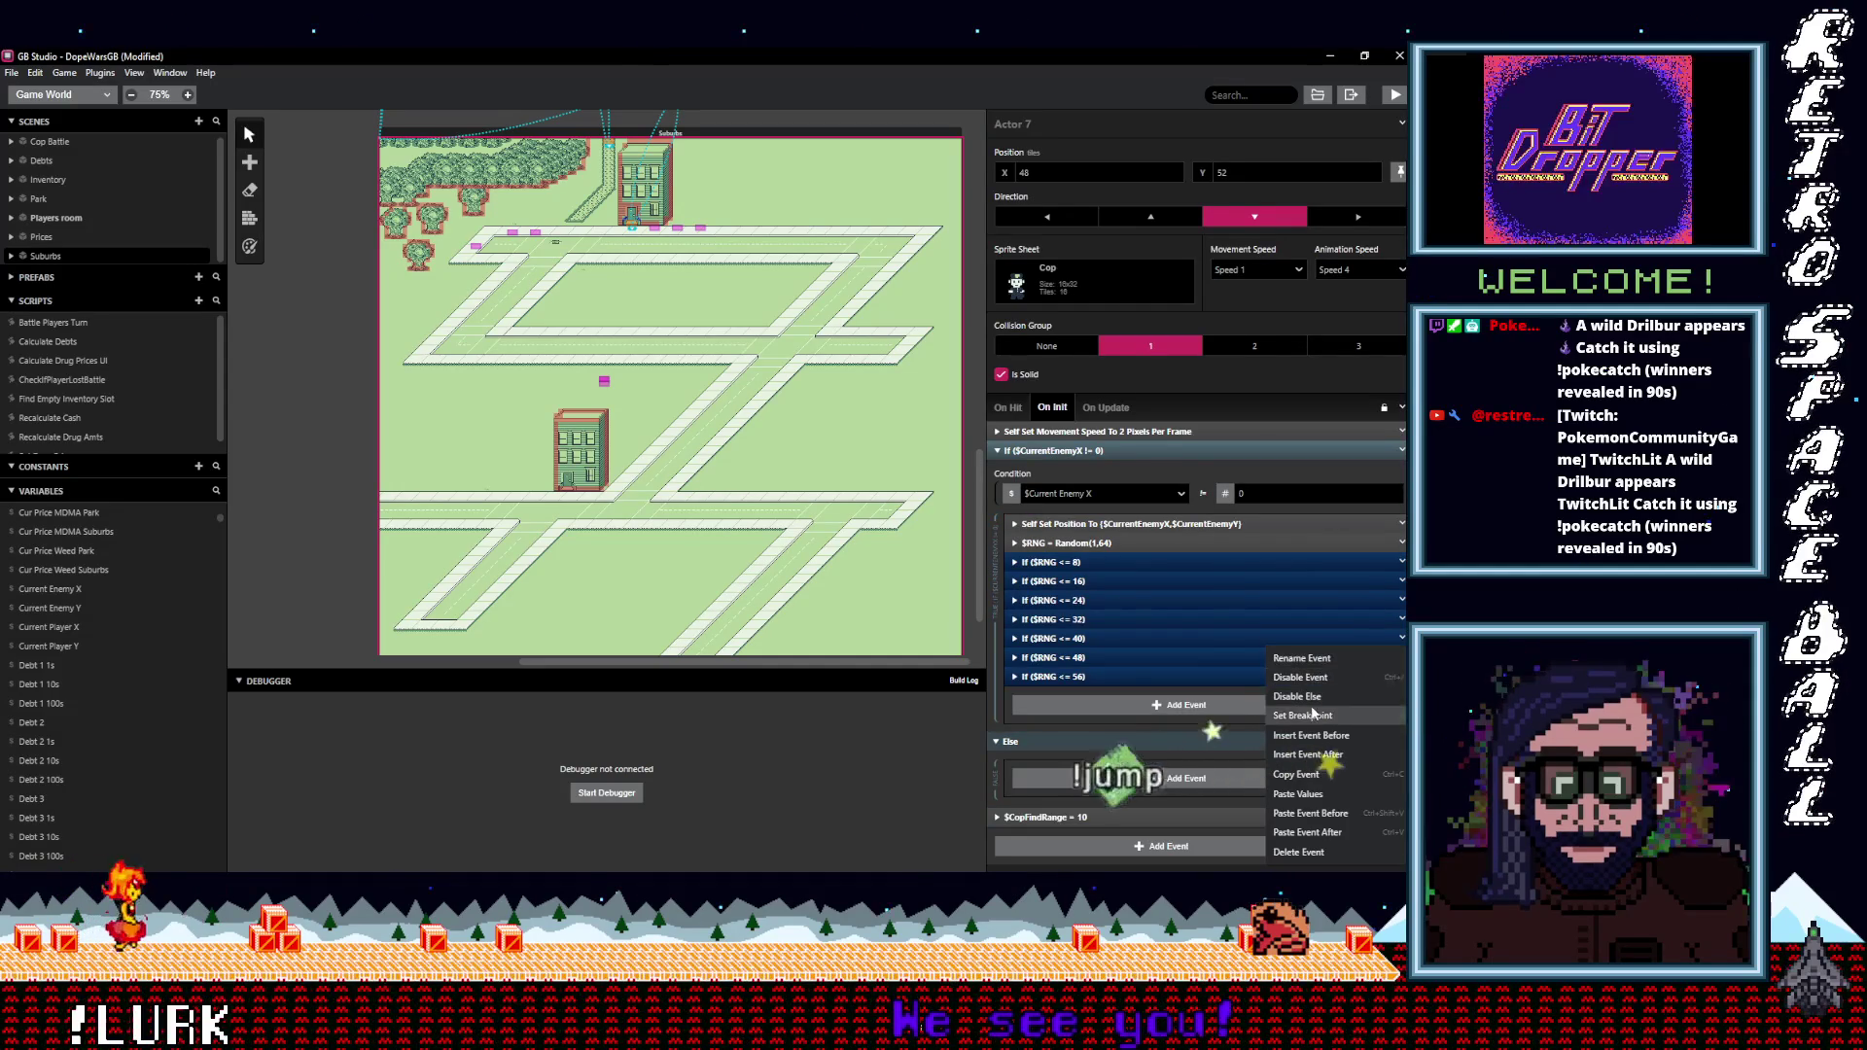
left_click(1307, 832)
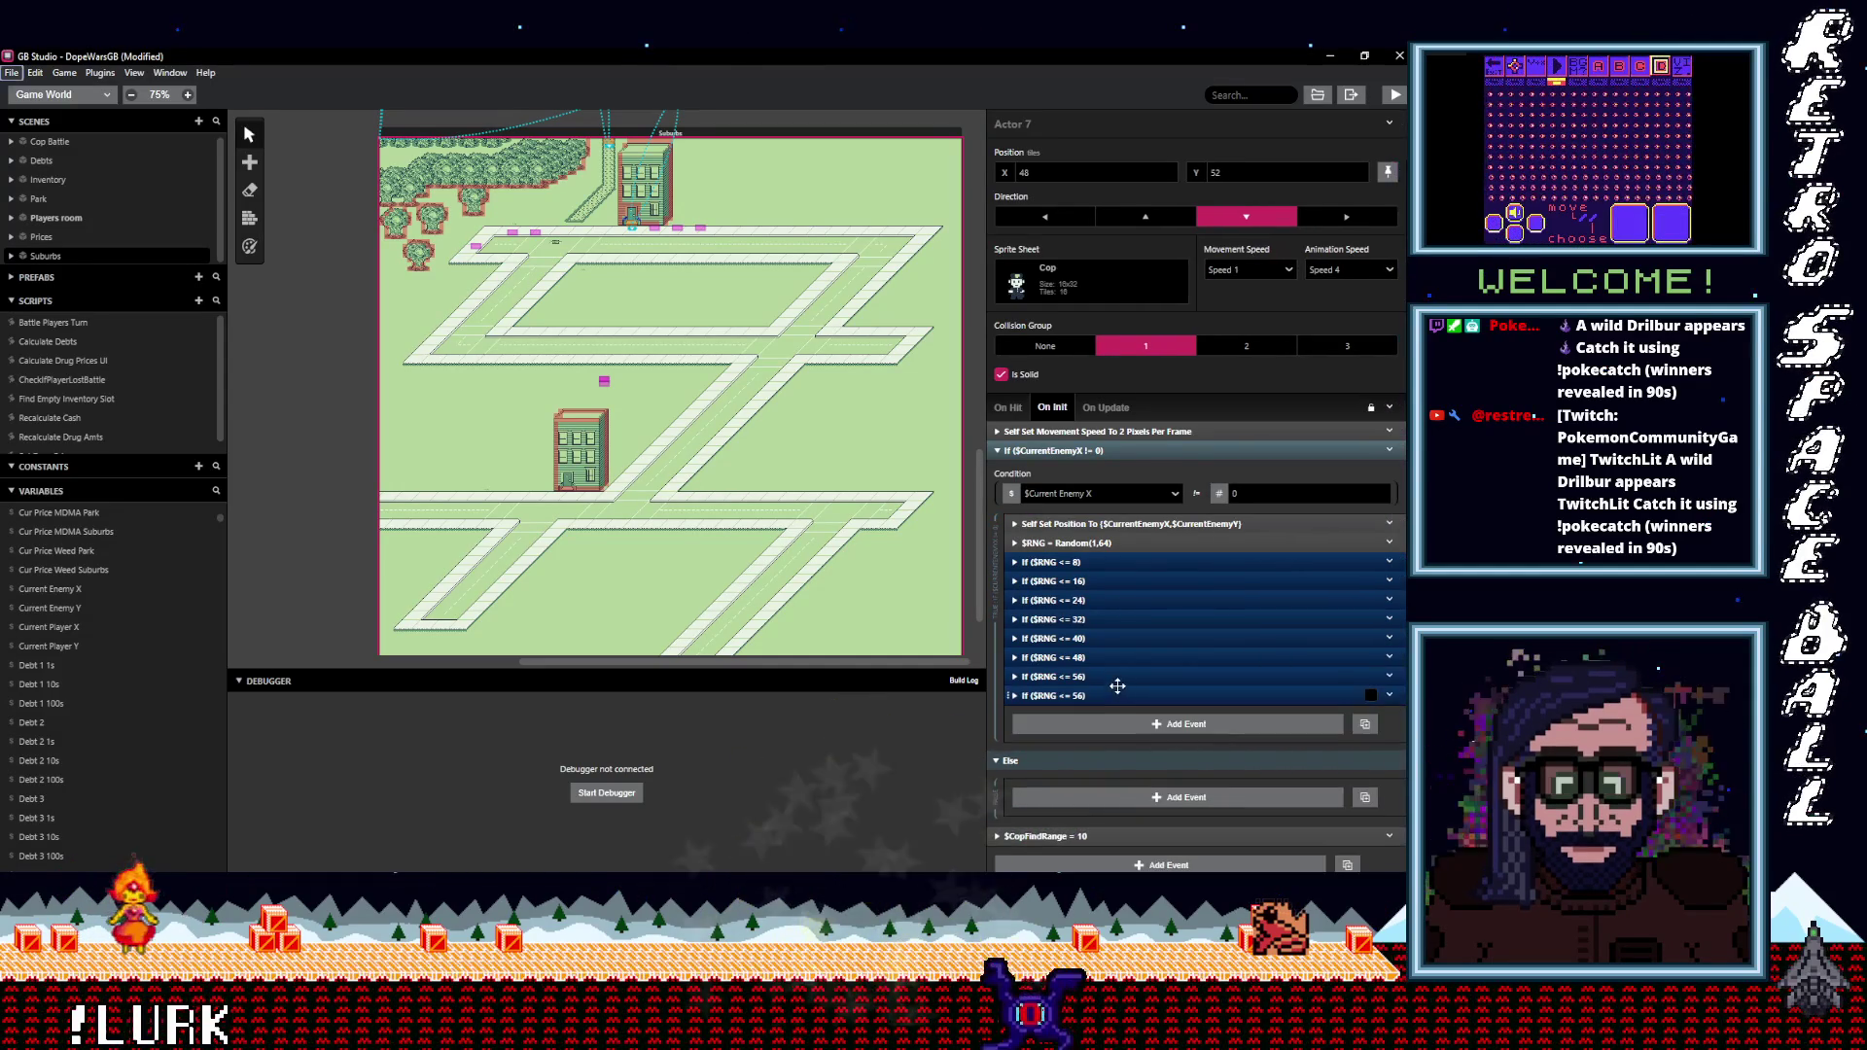
left_click(1118, 695)
scroll(1118, 696, "down", 3)
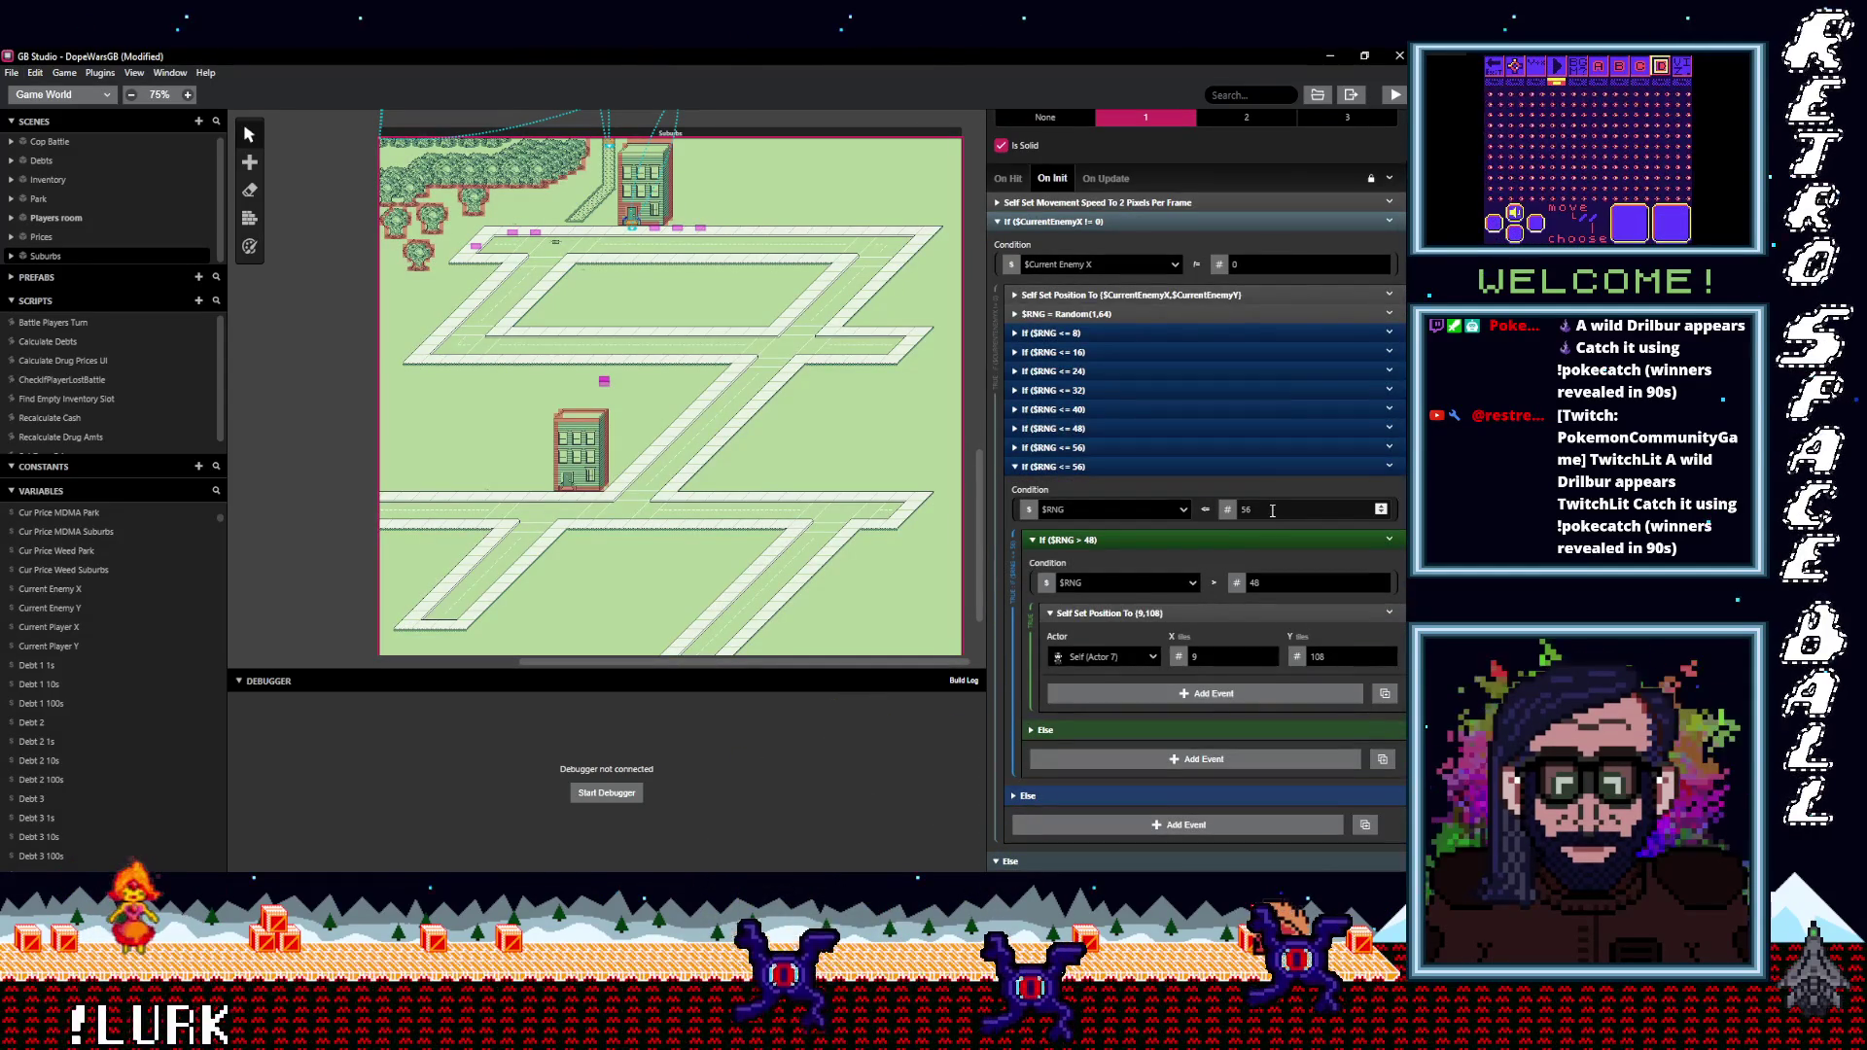
double_click(1324, 506)
type("6")
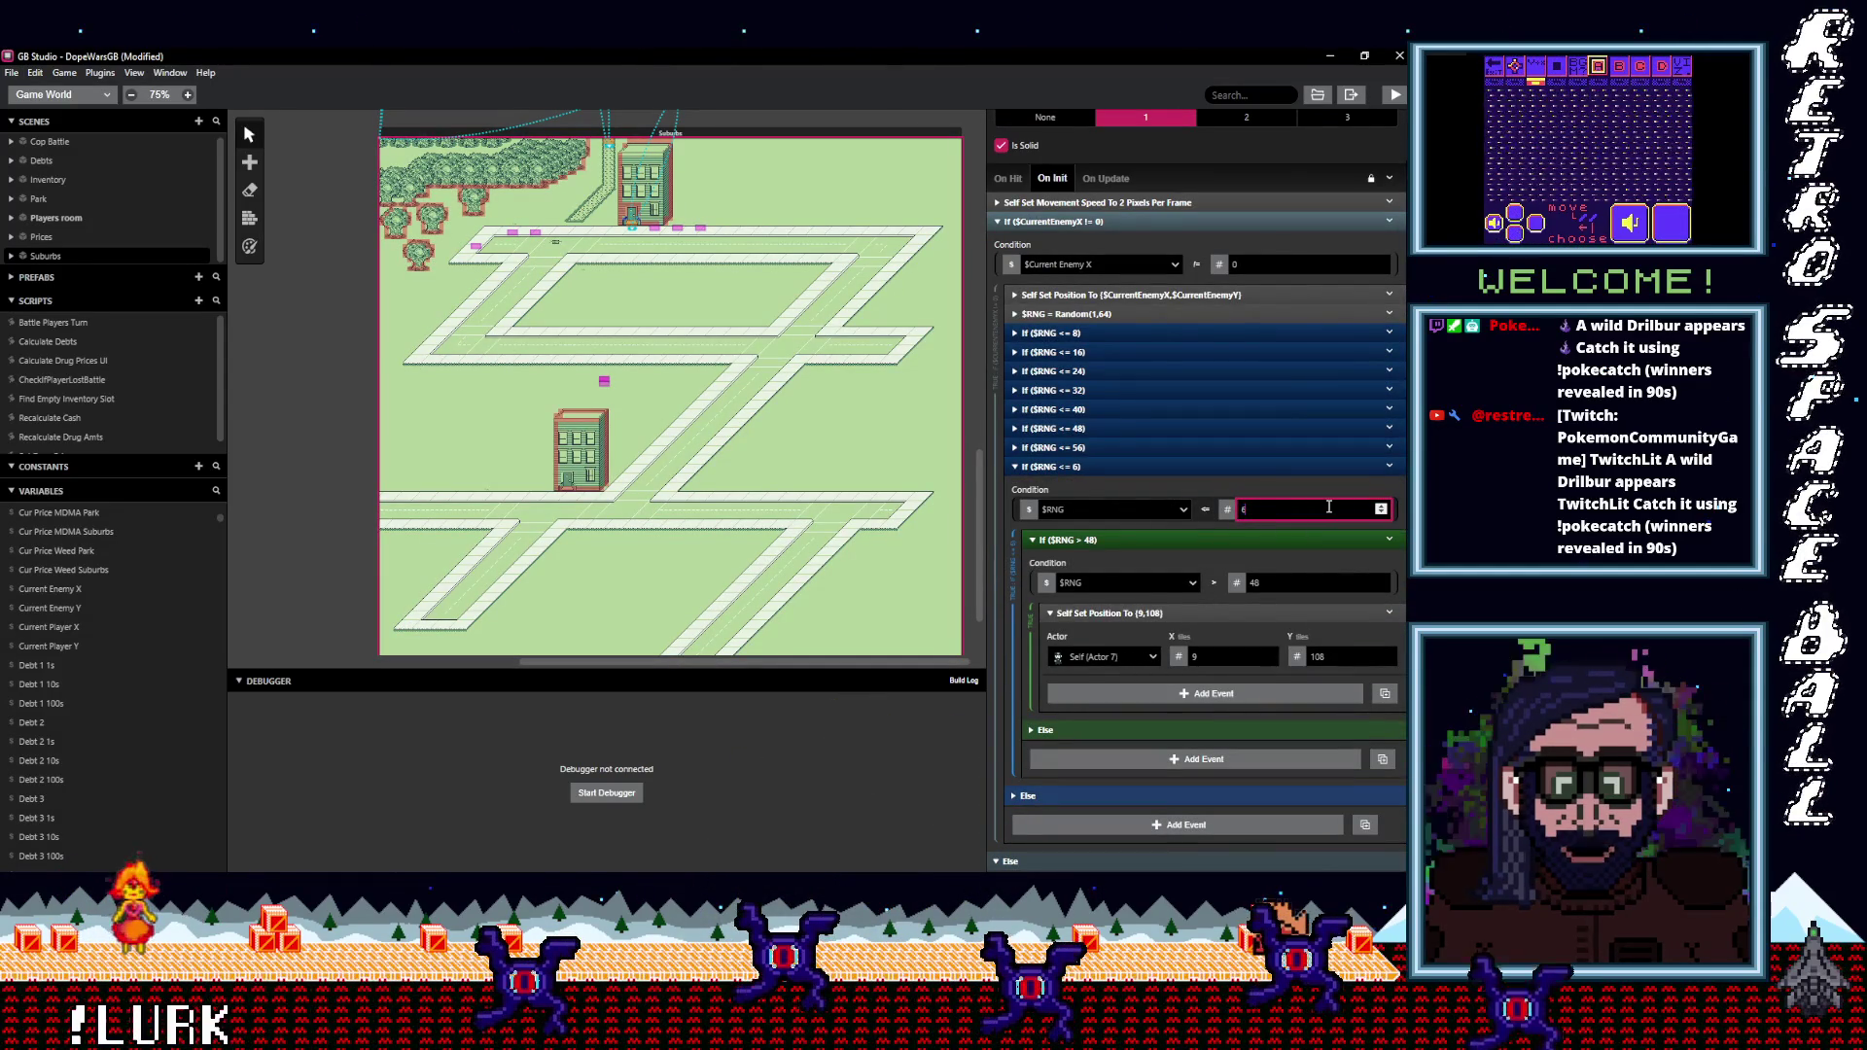
type("4")
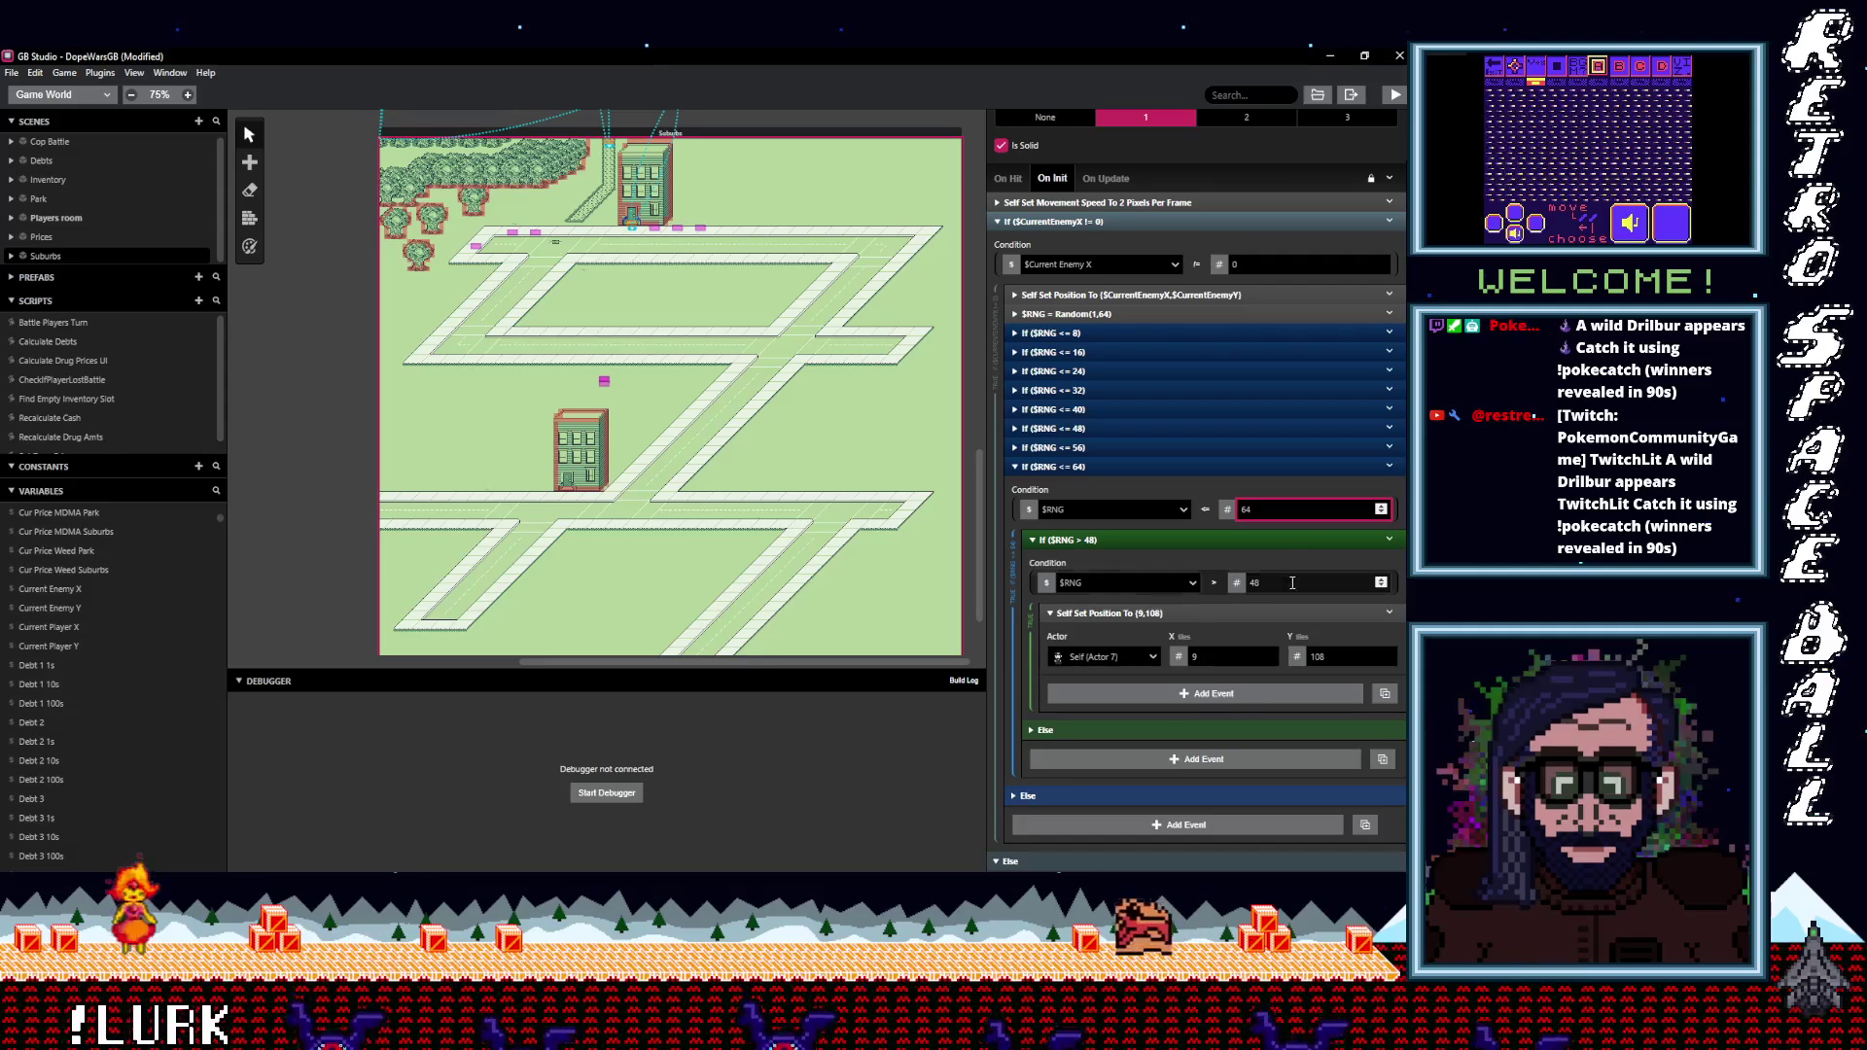
double_click(1281, 586)
type("56")
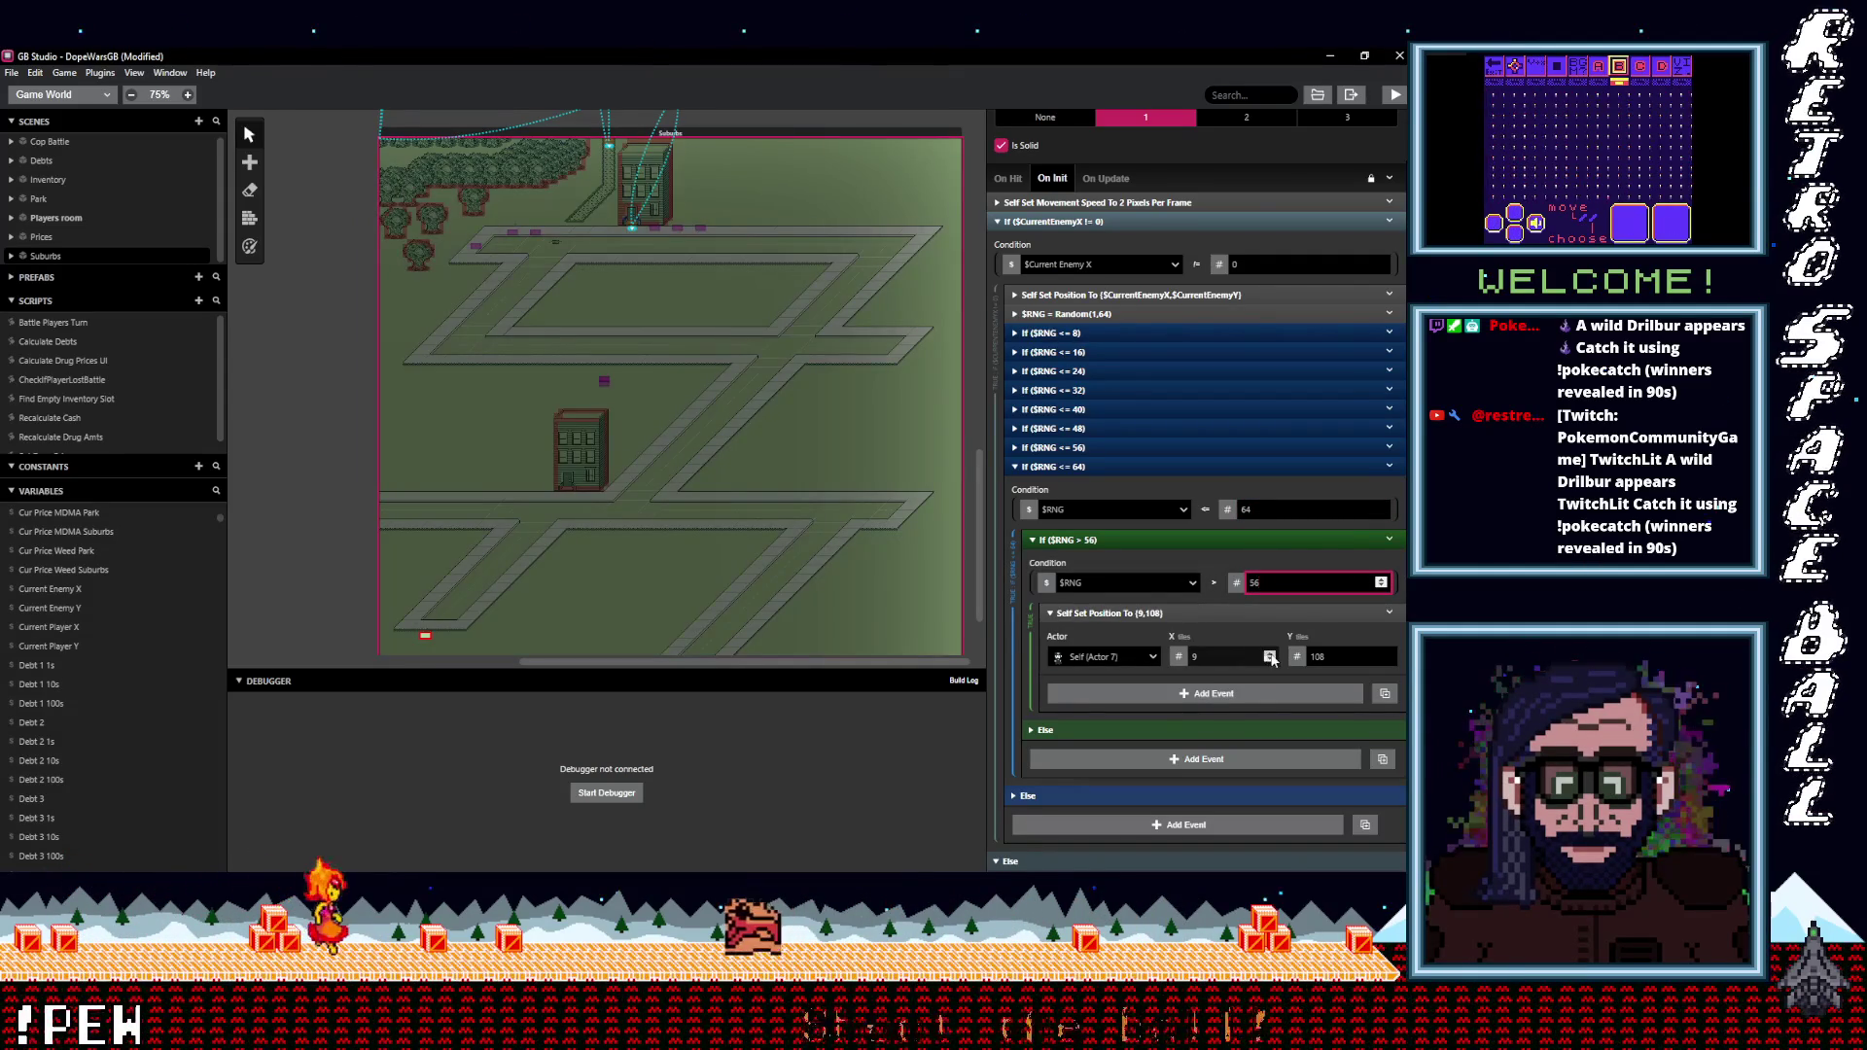
double_click(1271, 658)
type("18")
scroll(1270, 658, "up", 10)
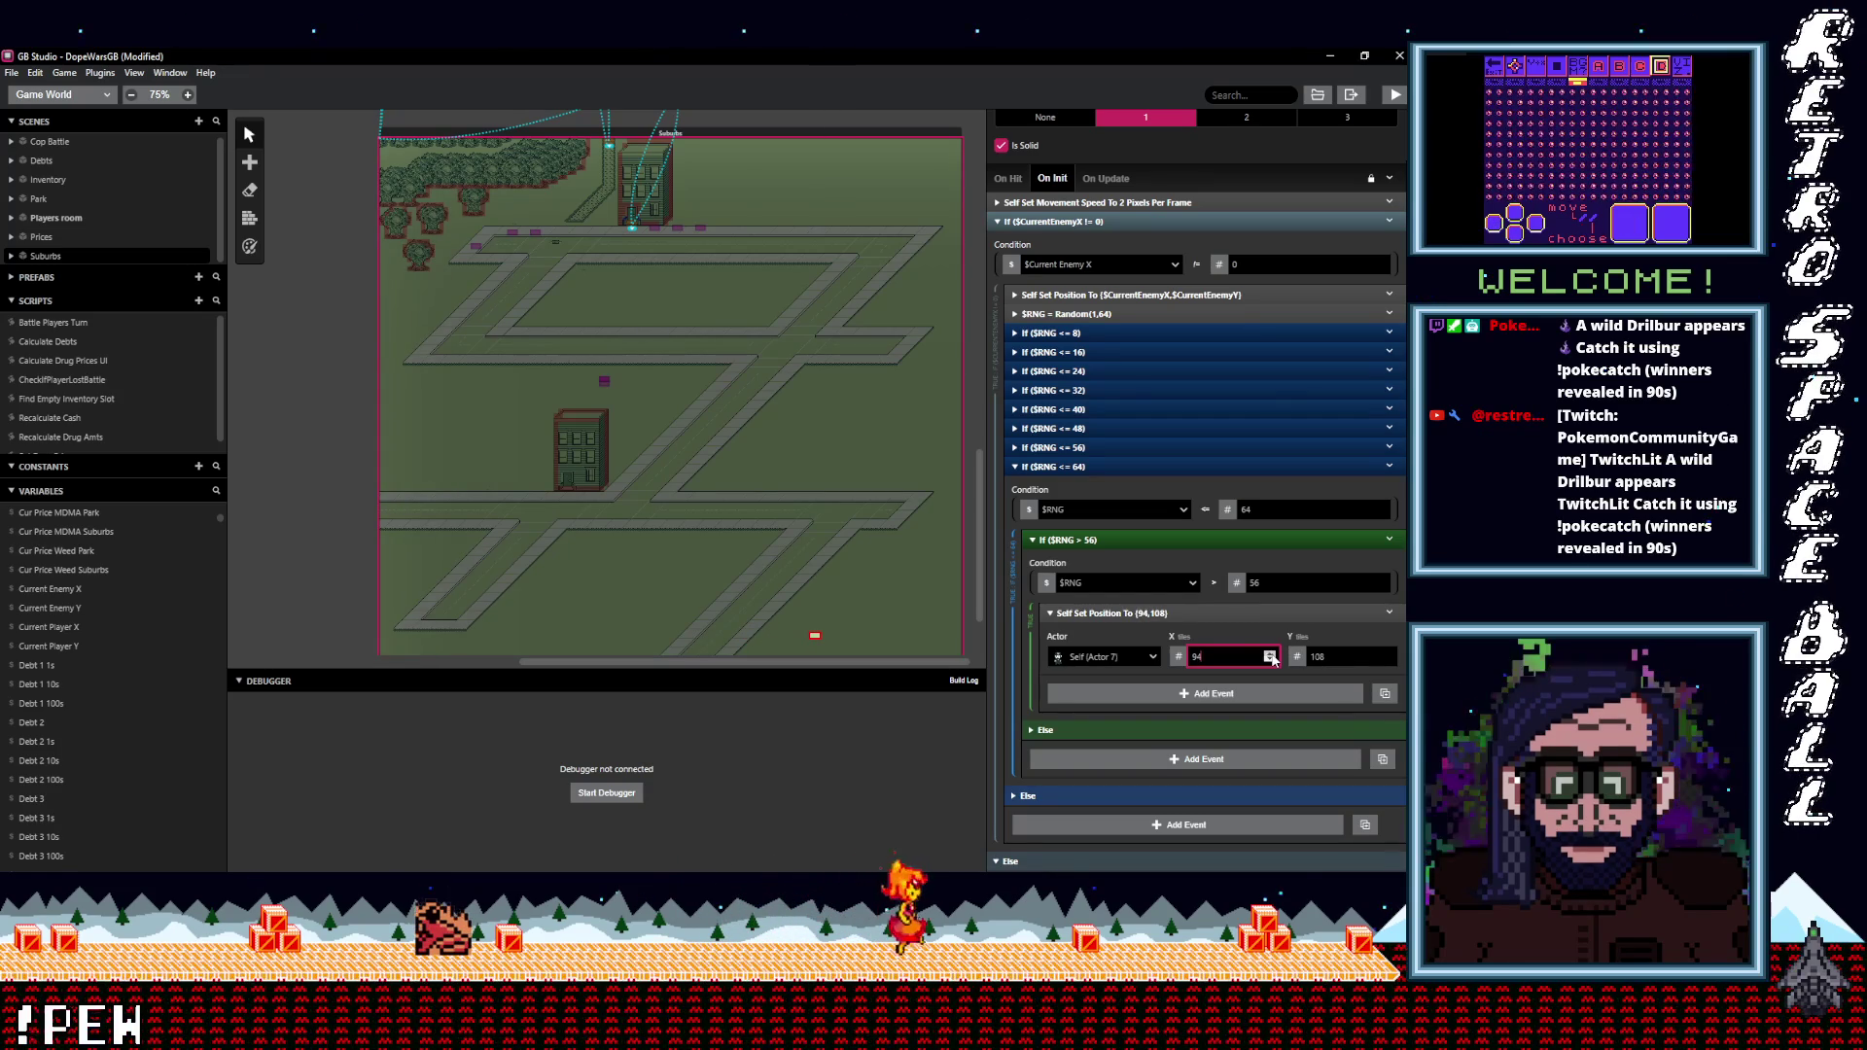
scroll(1117, 459, "up", 3)
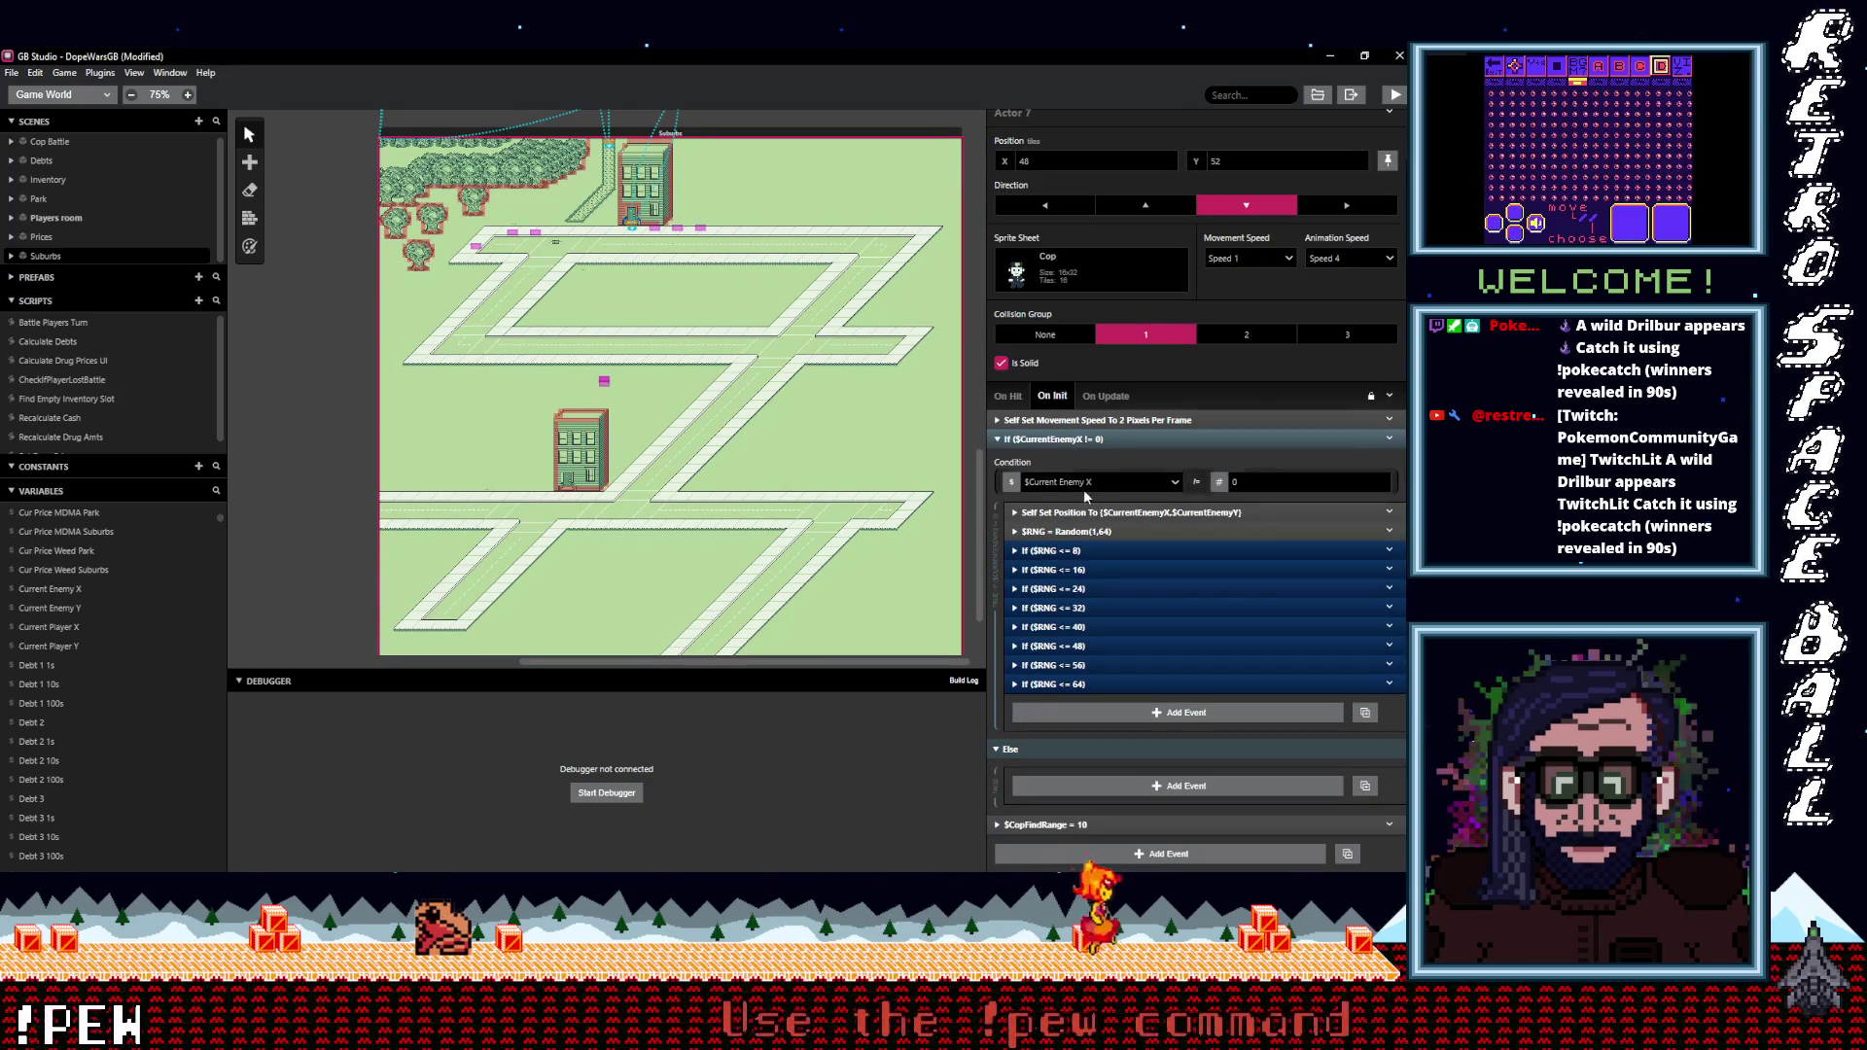
Collapse the $CurrentEnemyX check and select the Cop Battle scene in the world view.
left_click(1084, 439)
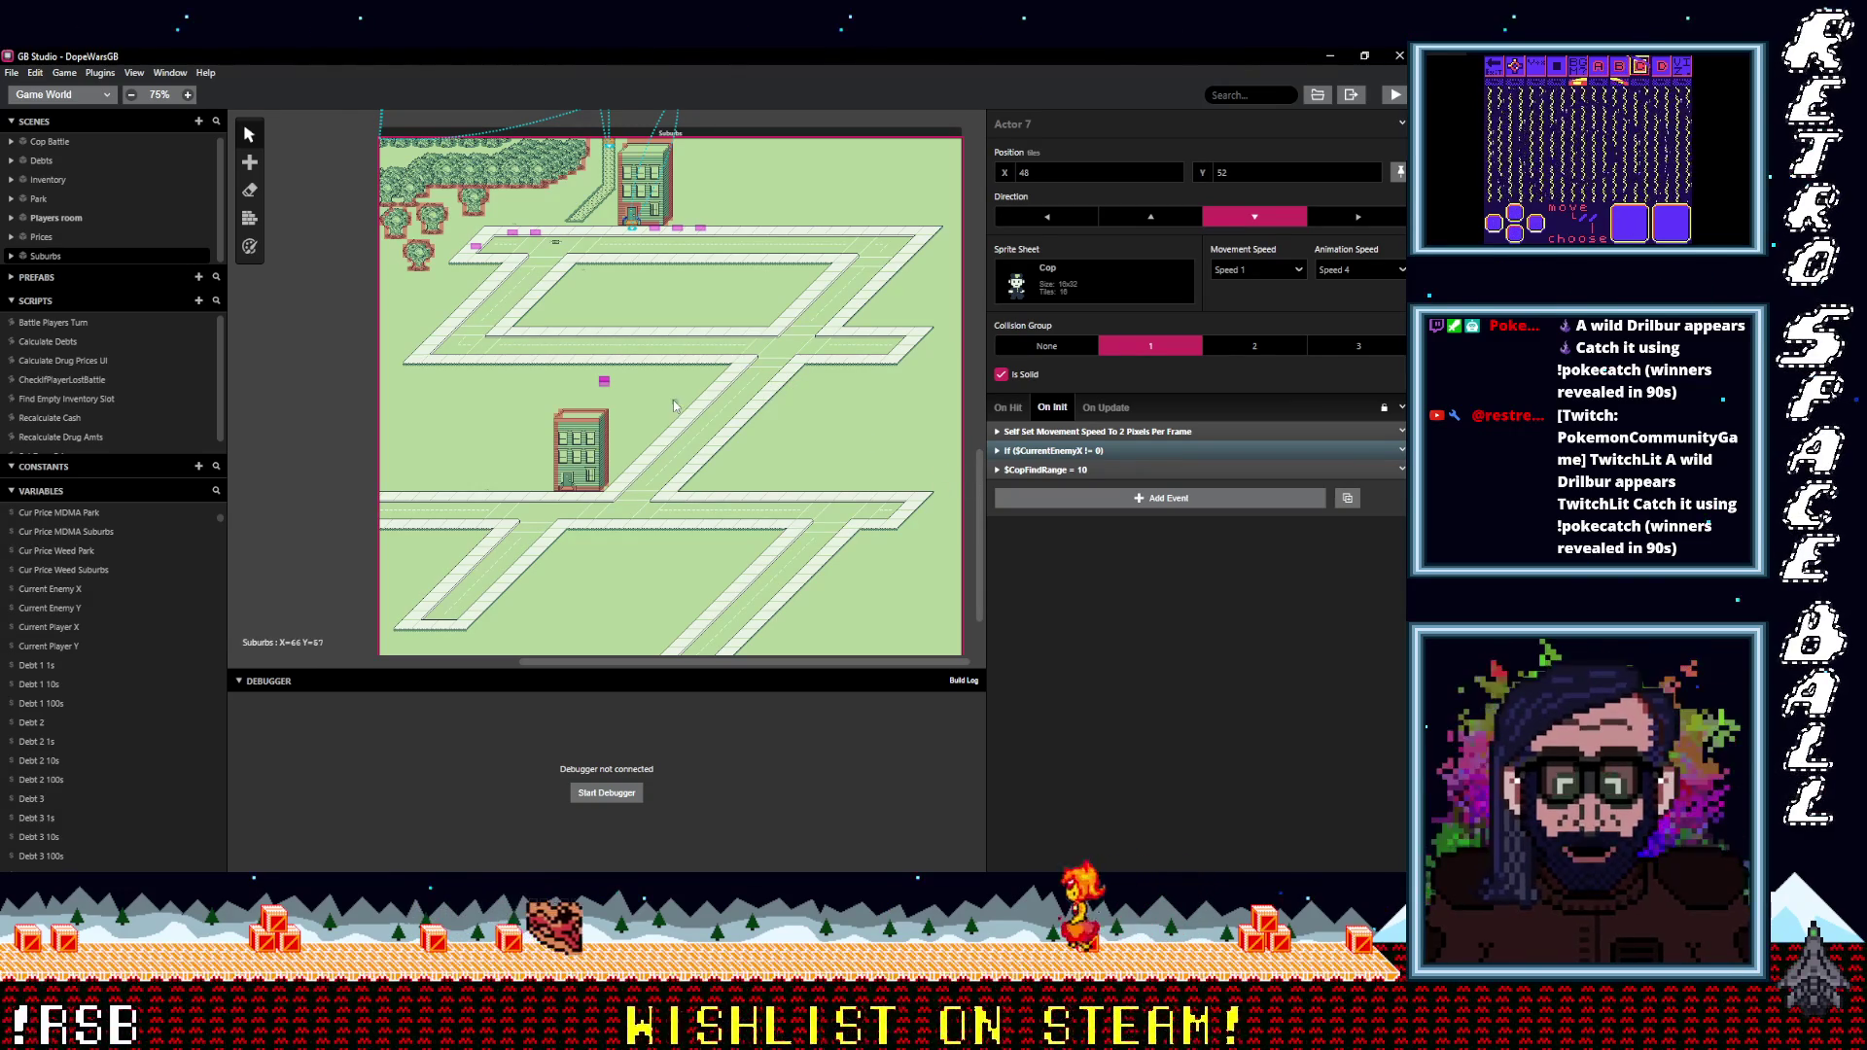
scroll(648, 413, "up", 1)
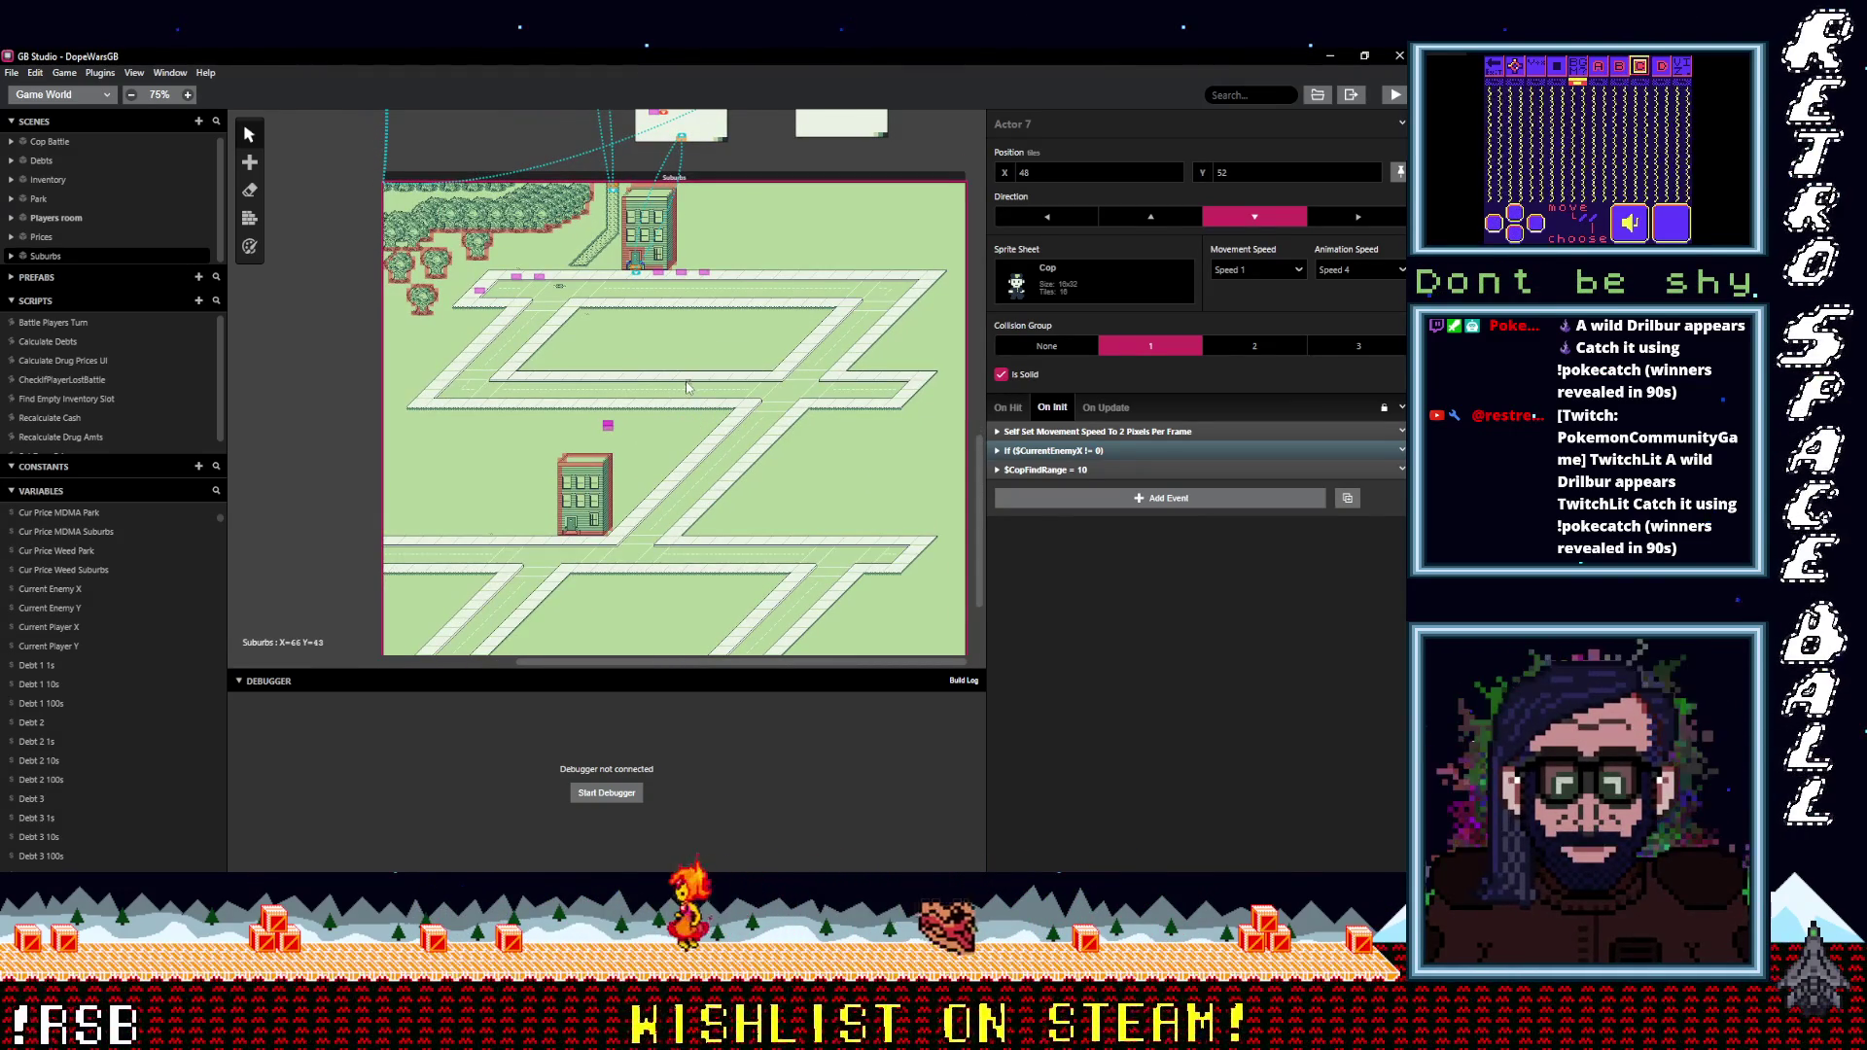
scroll(722, 486, "up", 5)
scroll(778, 389, "down", 3)
scroll(802, 353, "up", 3)
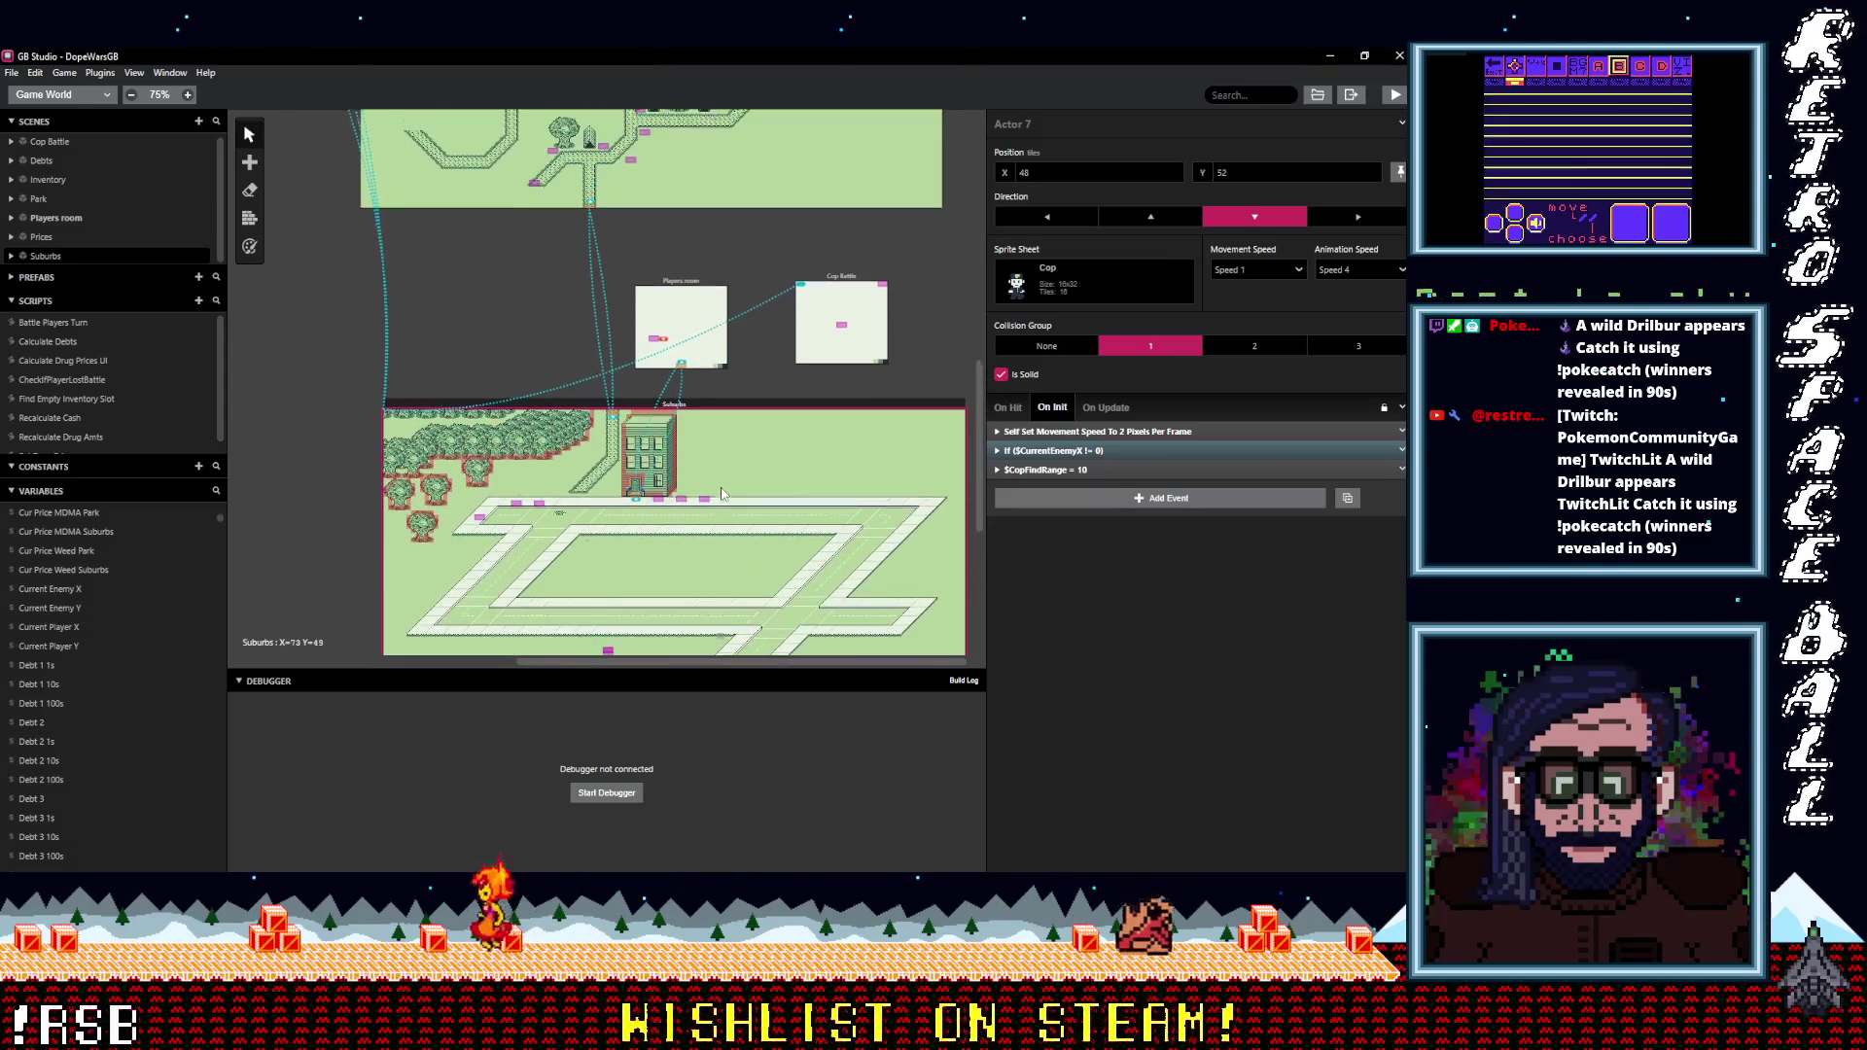
left_click(836, 288)
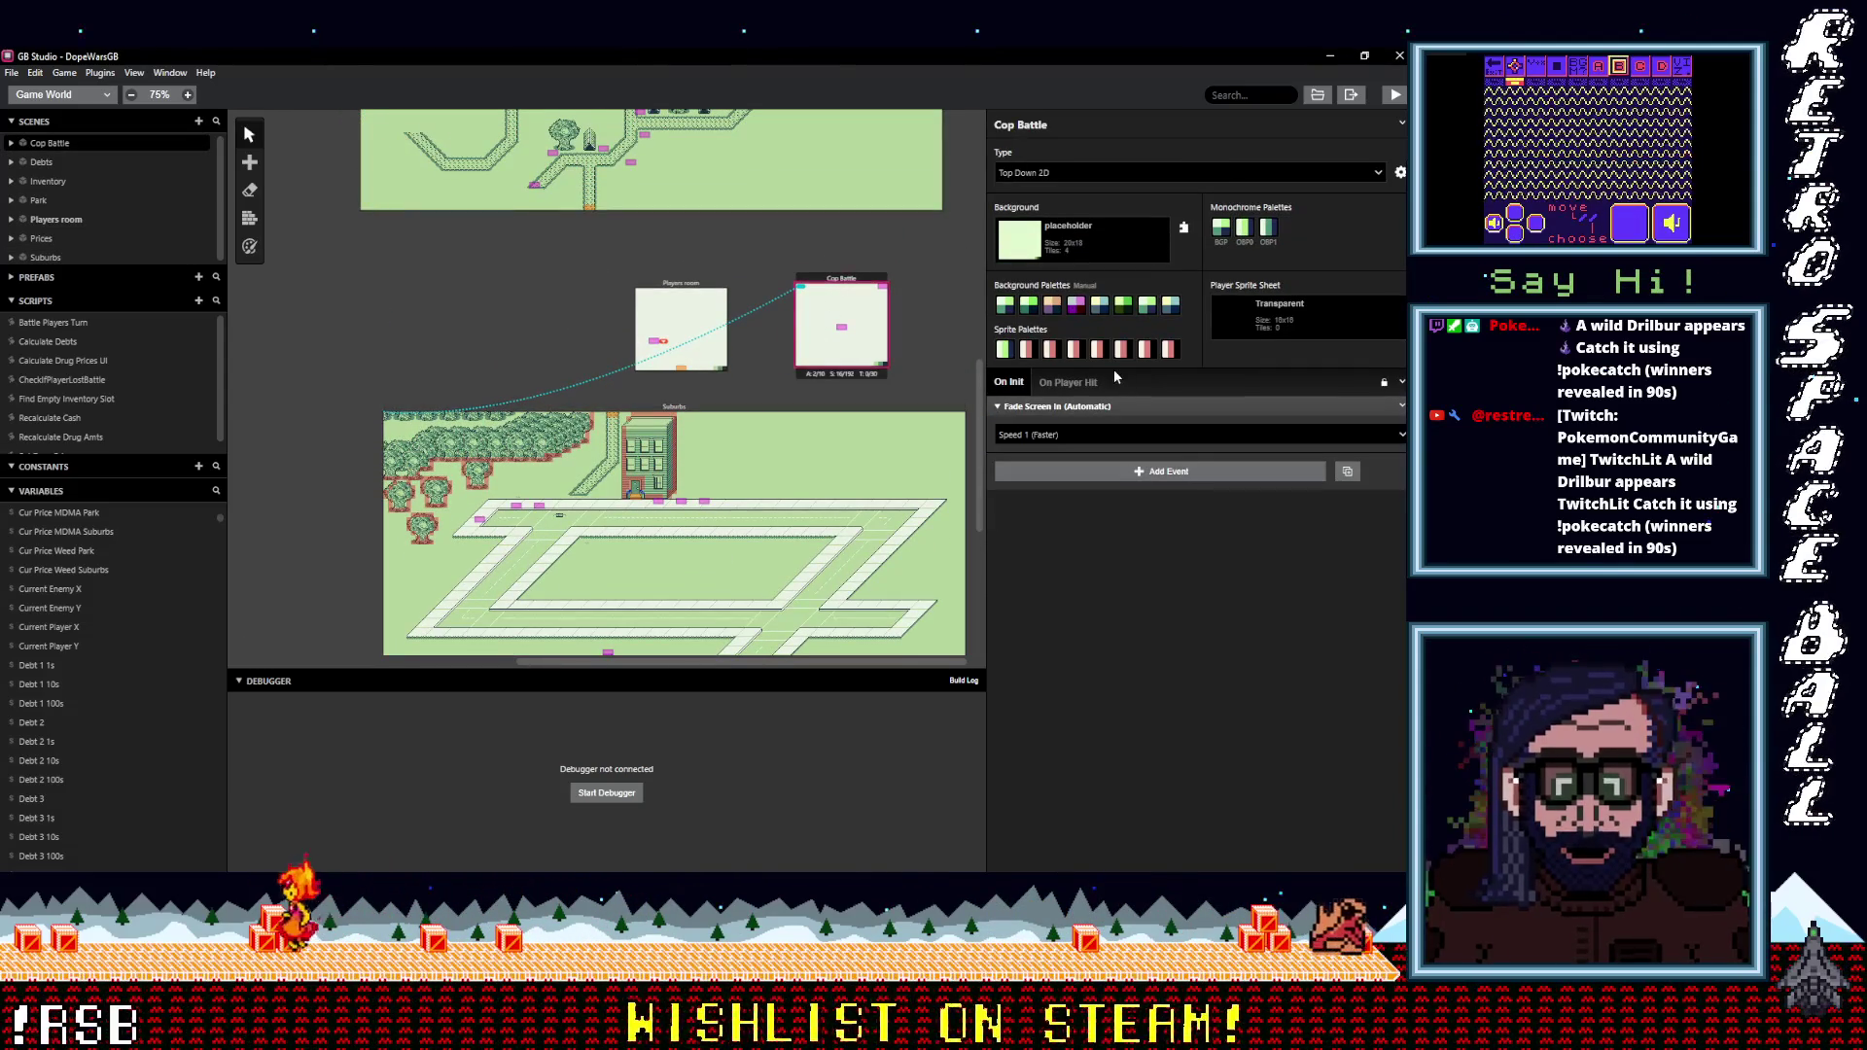
Select the Cop Battle transparent actor and review its Init, Update and Interact scripts.
left_click(885, 289)
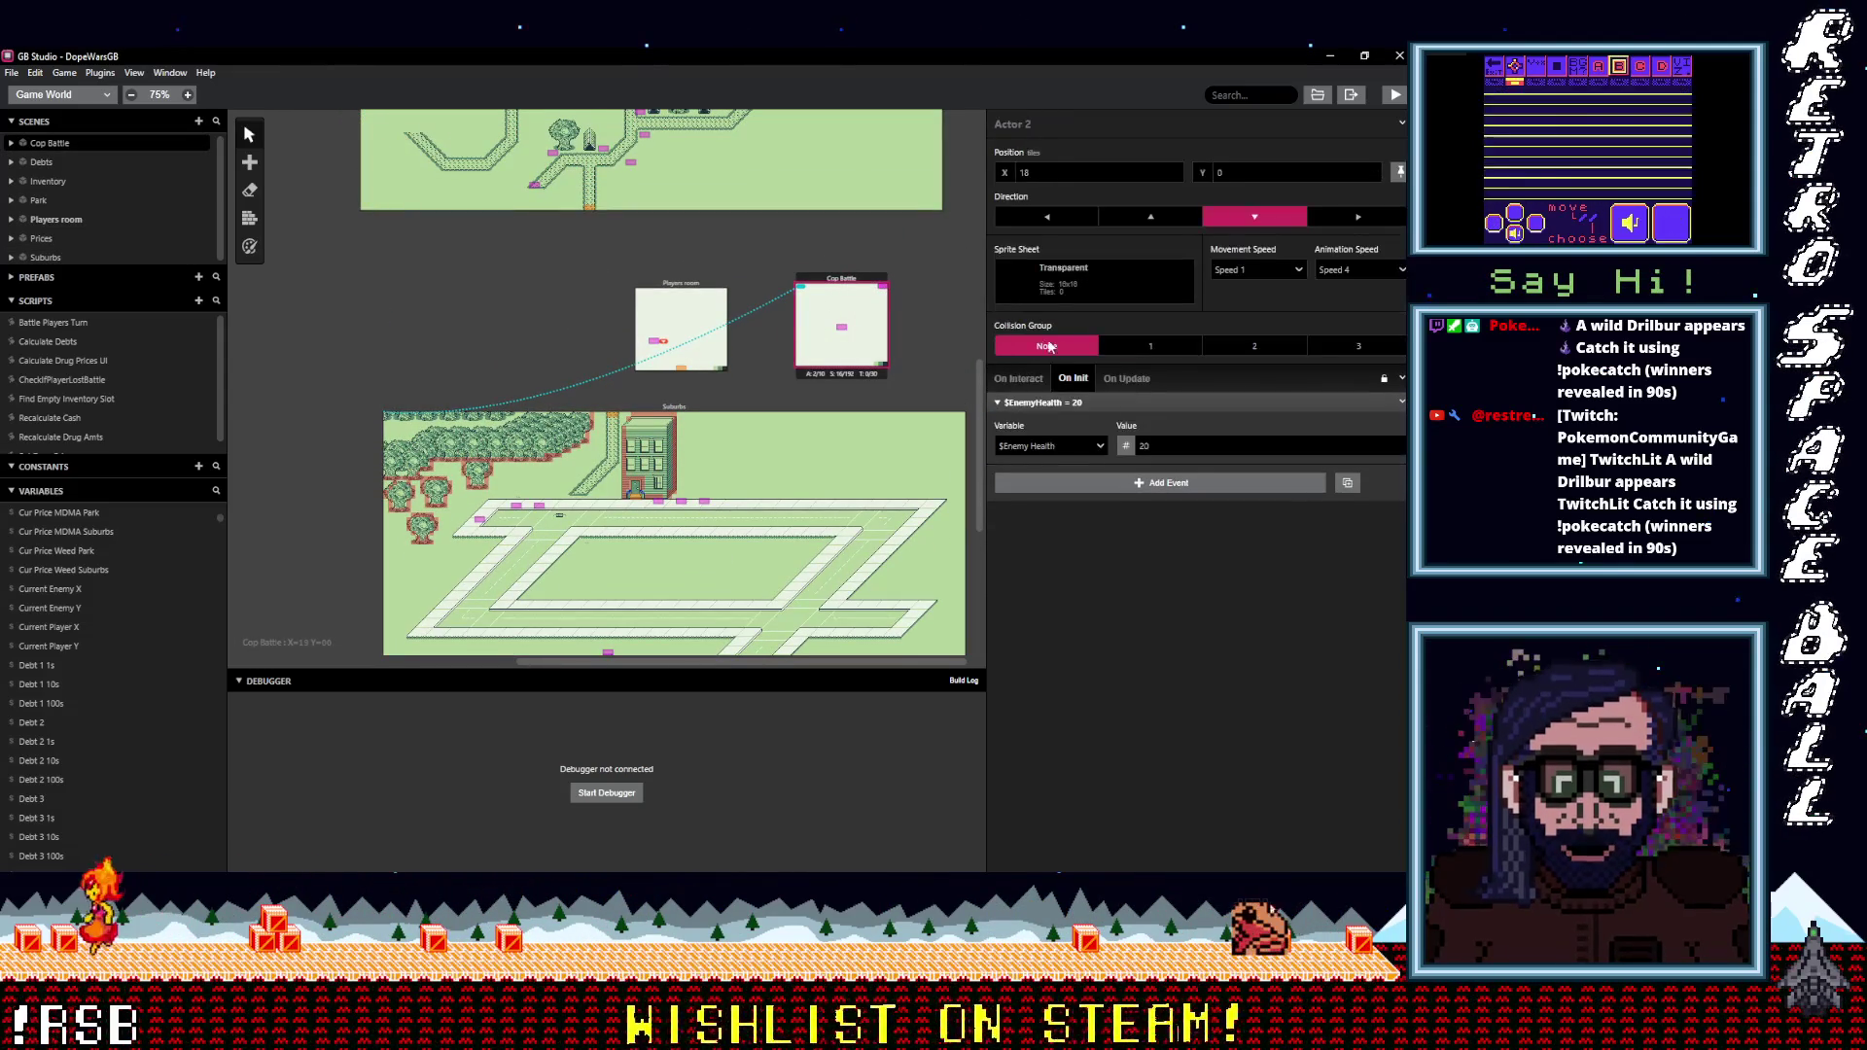
left_click(1120, 378)
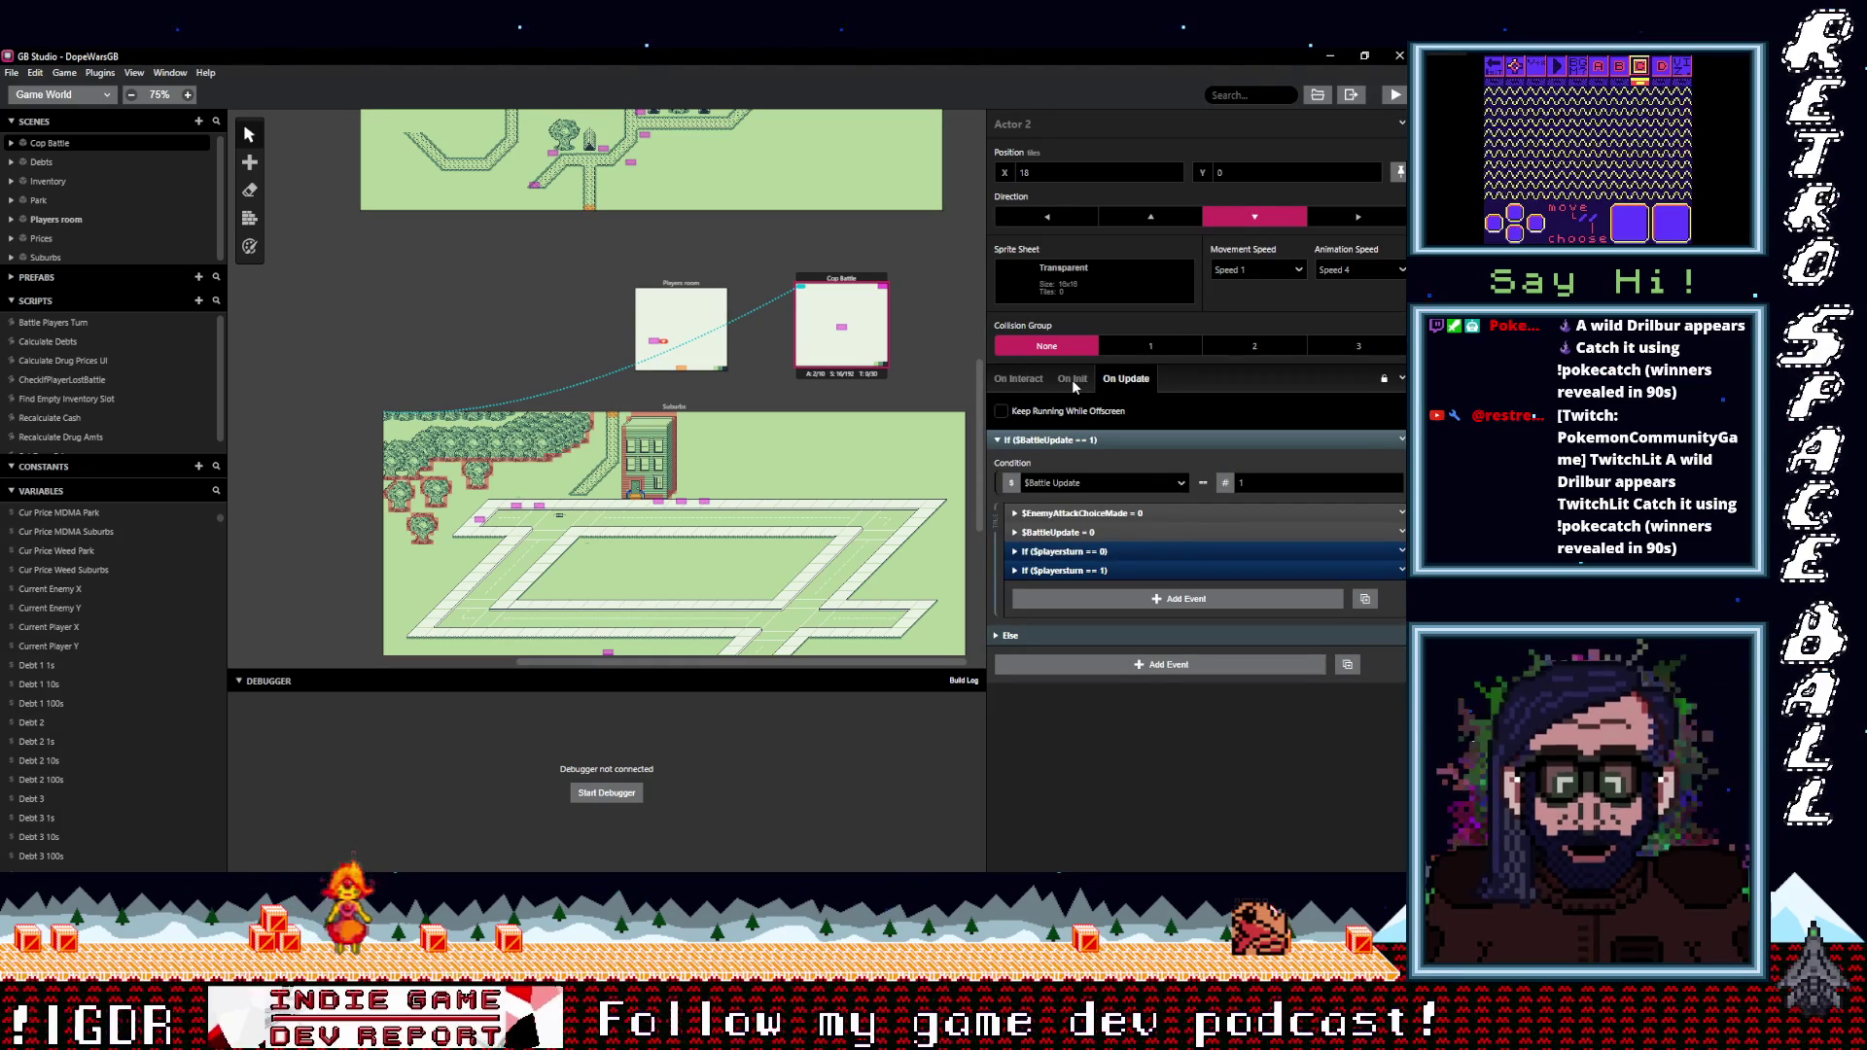
left_click(1073, 382)
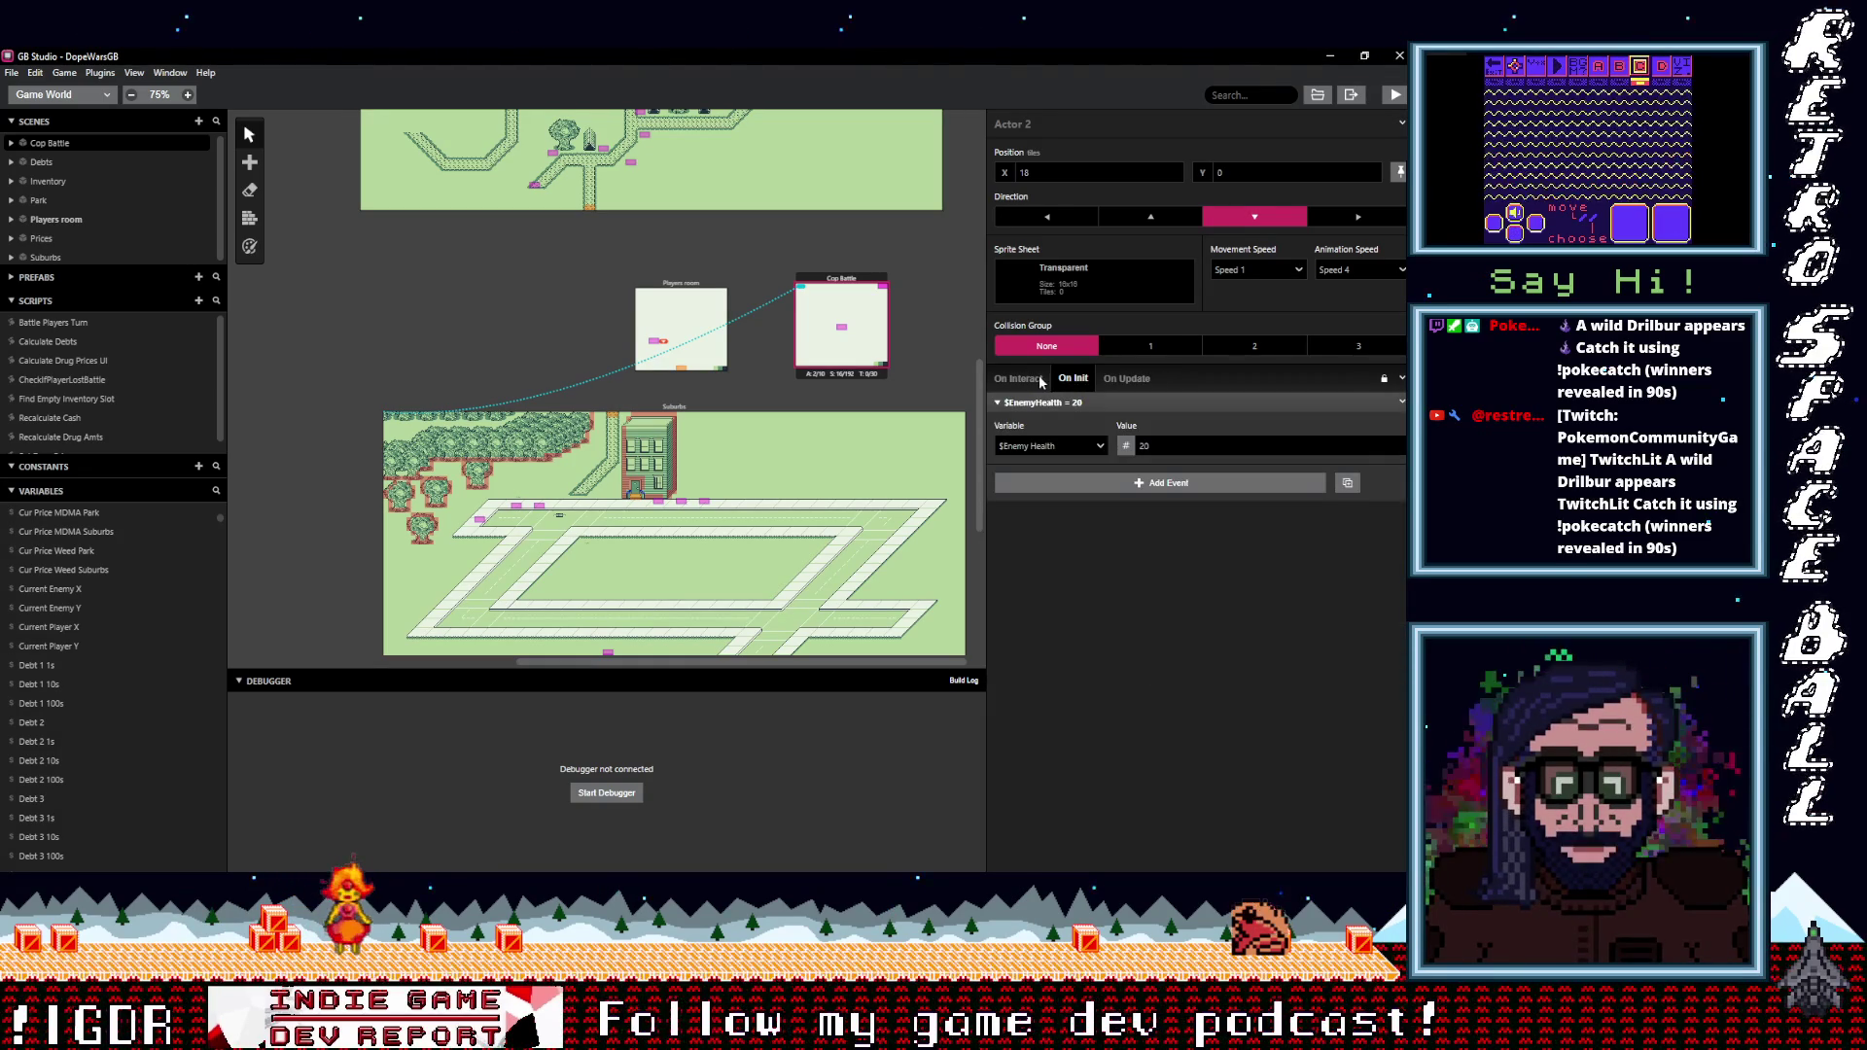
left_click(1021, 379)
left_click(1069, 381)
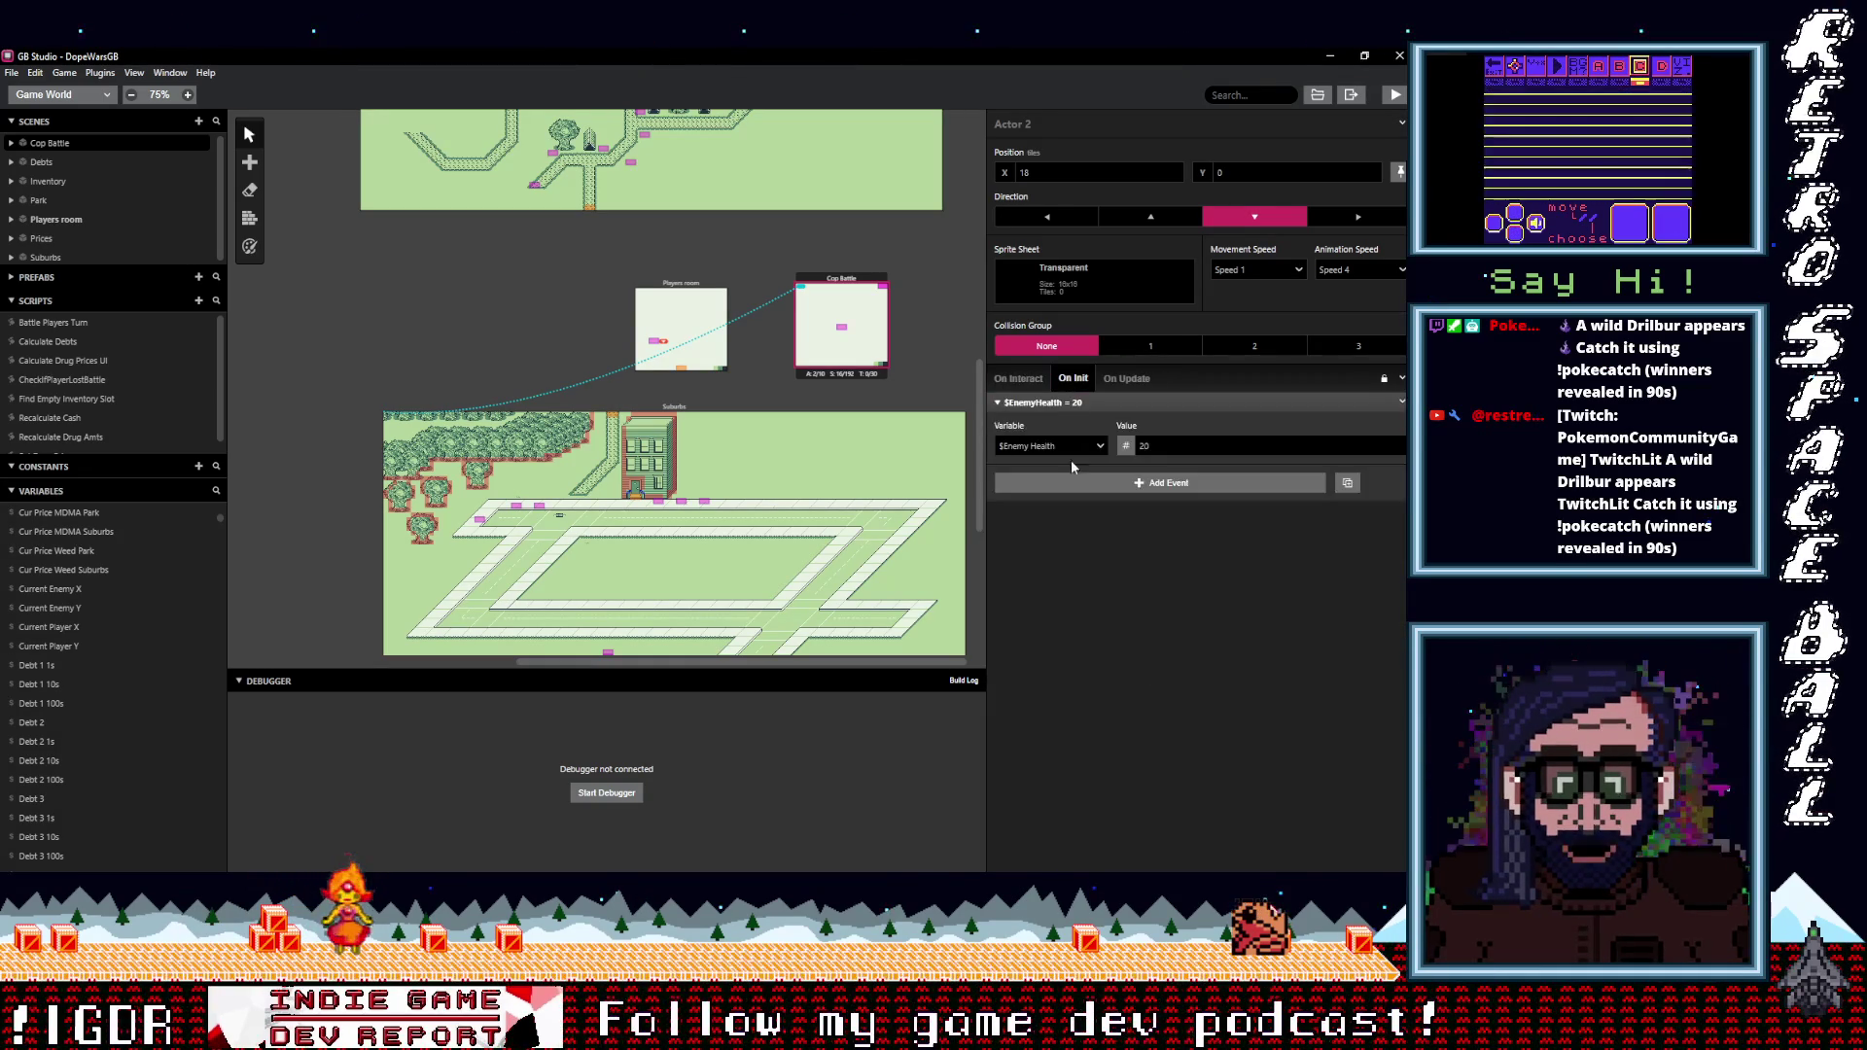
left_click(1058, 402)
Add a Variable Set To Value event in On Init setting $Current Enemy X to 0.
left_click(1087, 435)
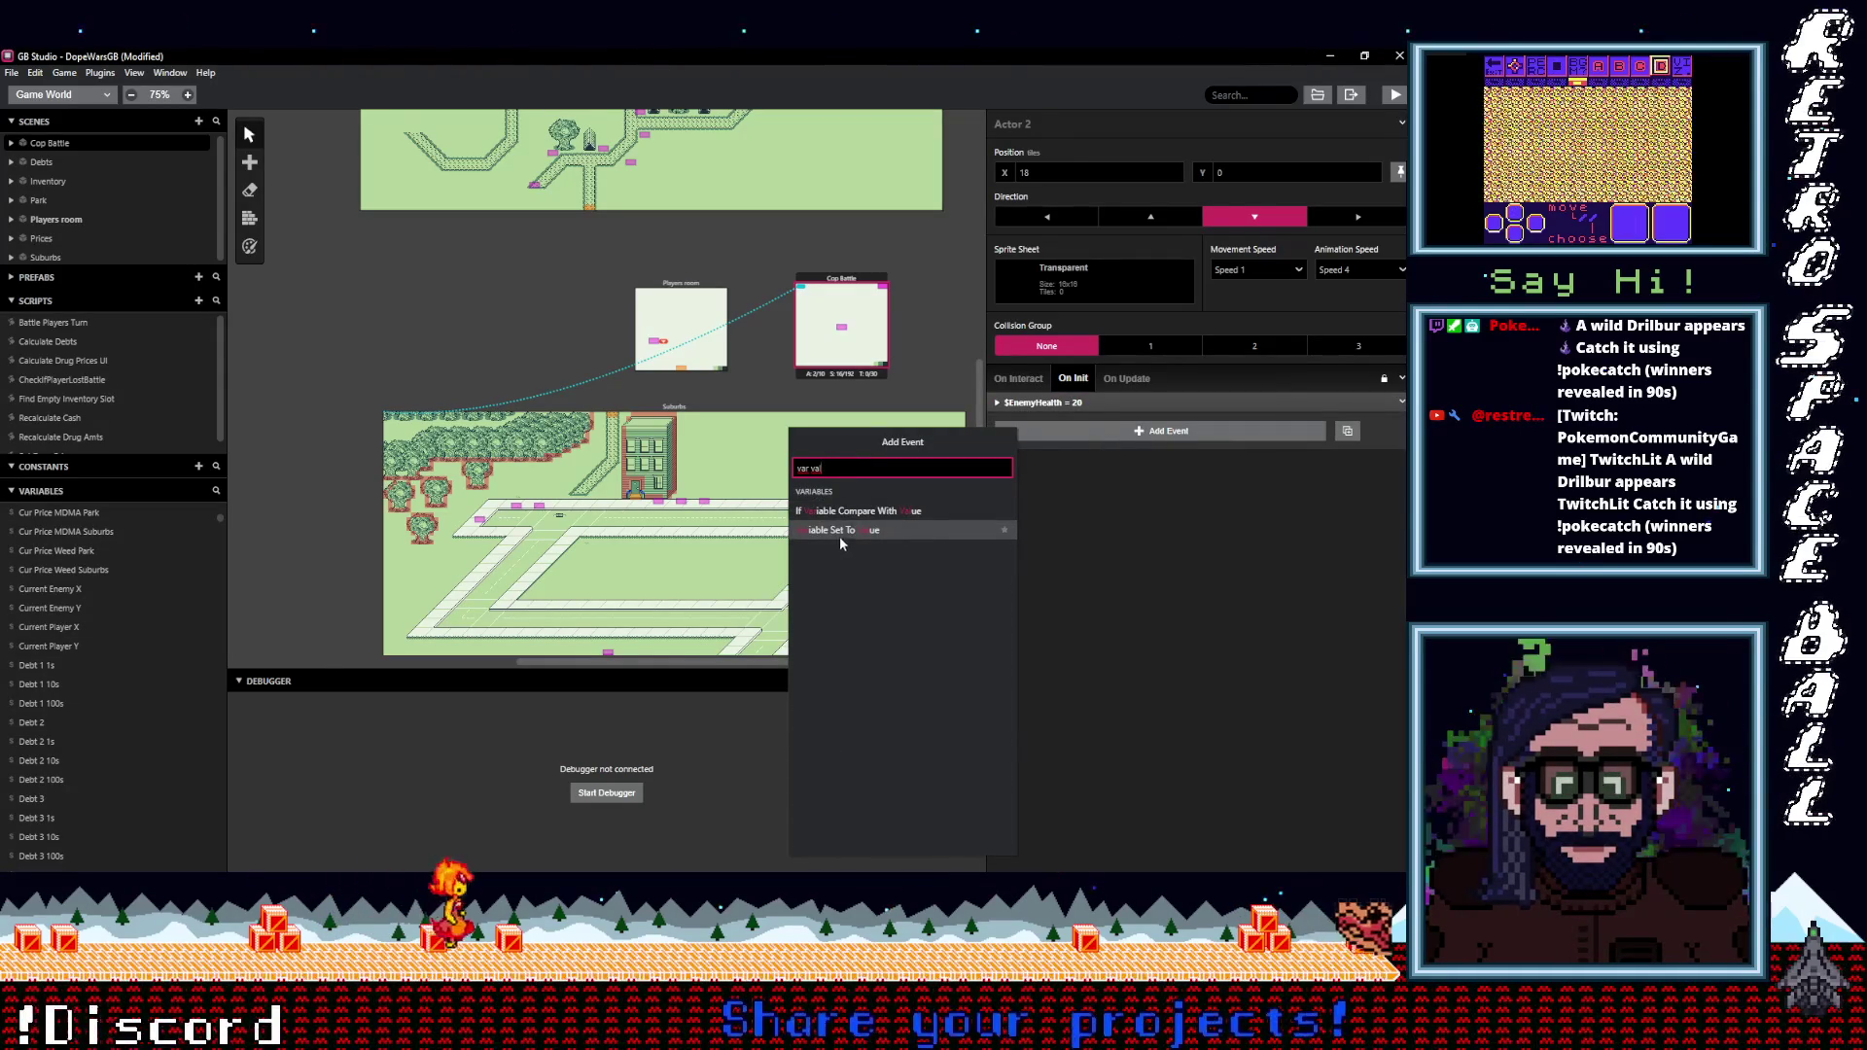
left_click(842, 533)
left_click(1066, 469)
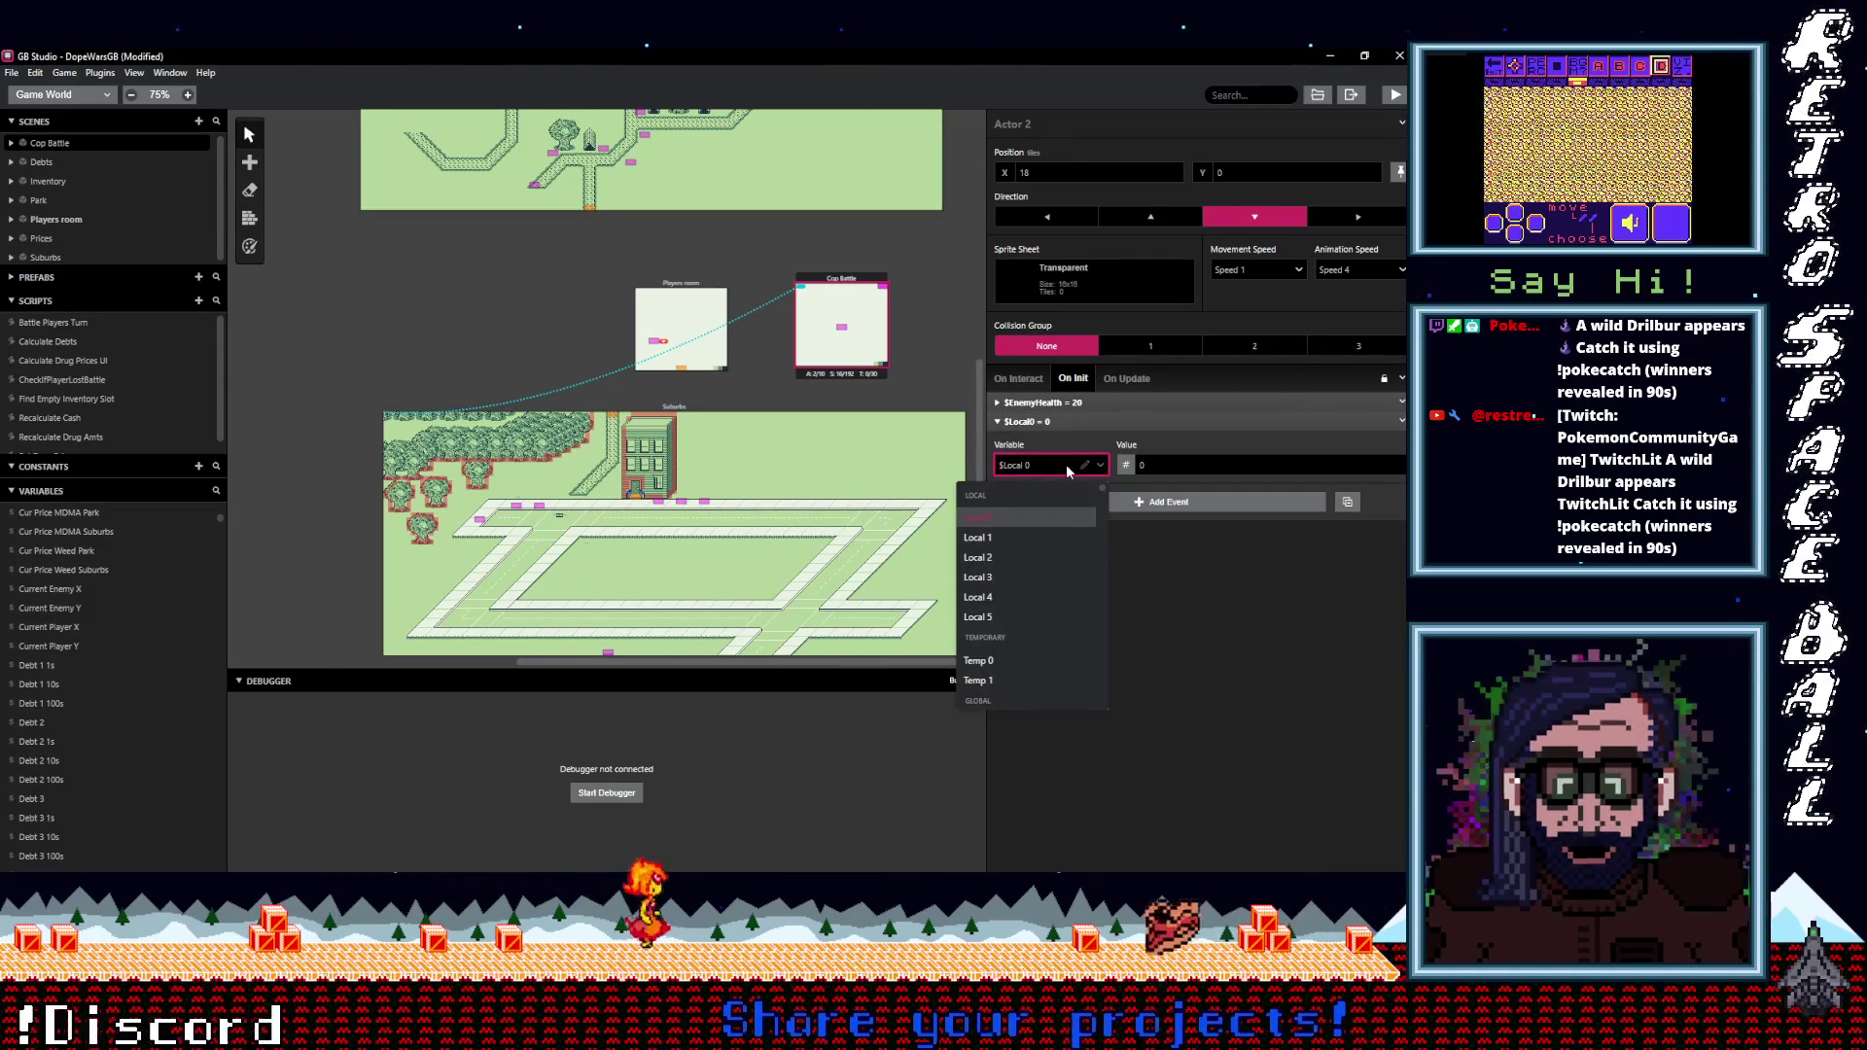
type("curr")
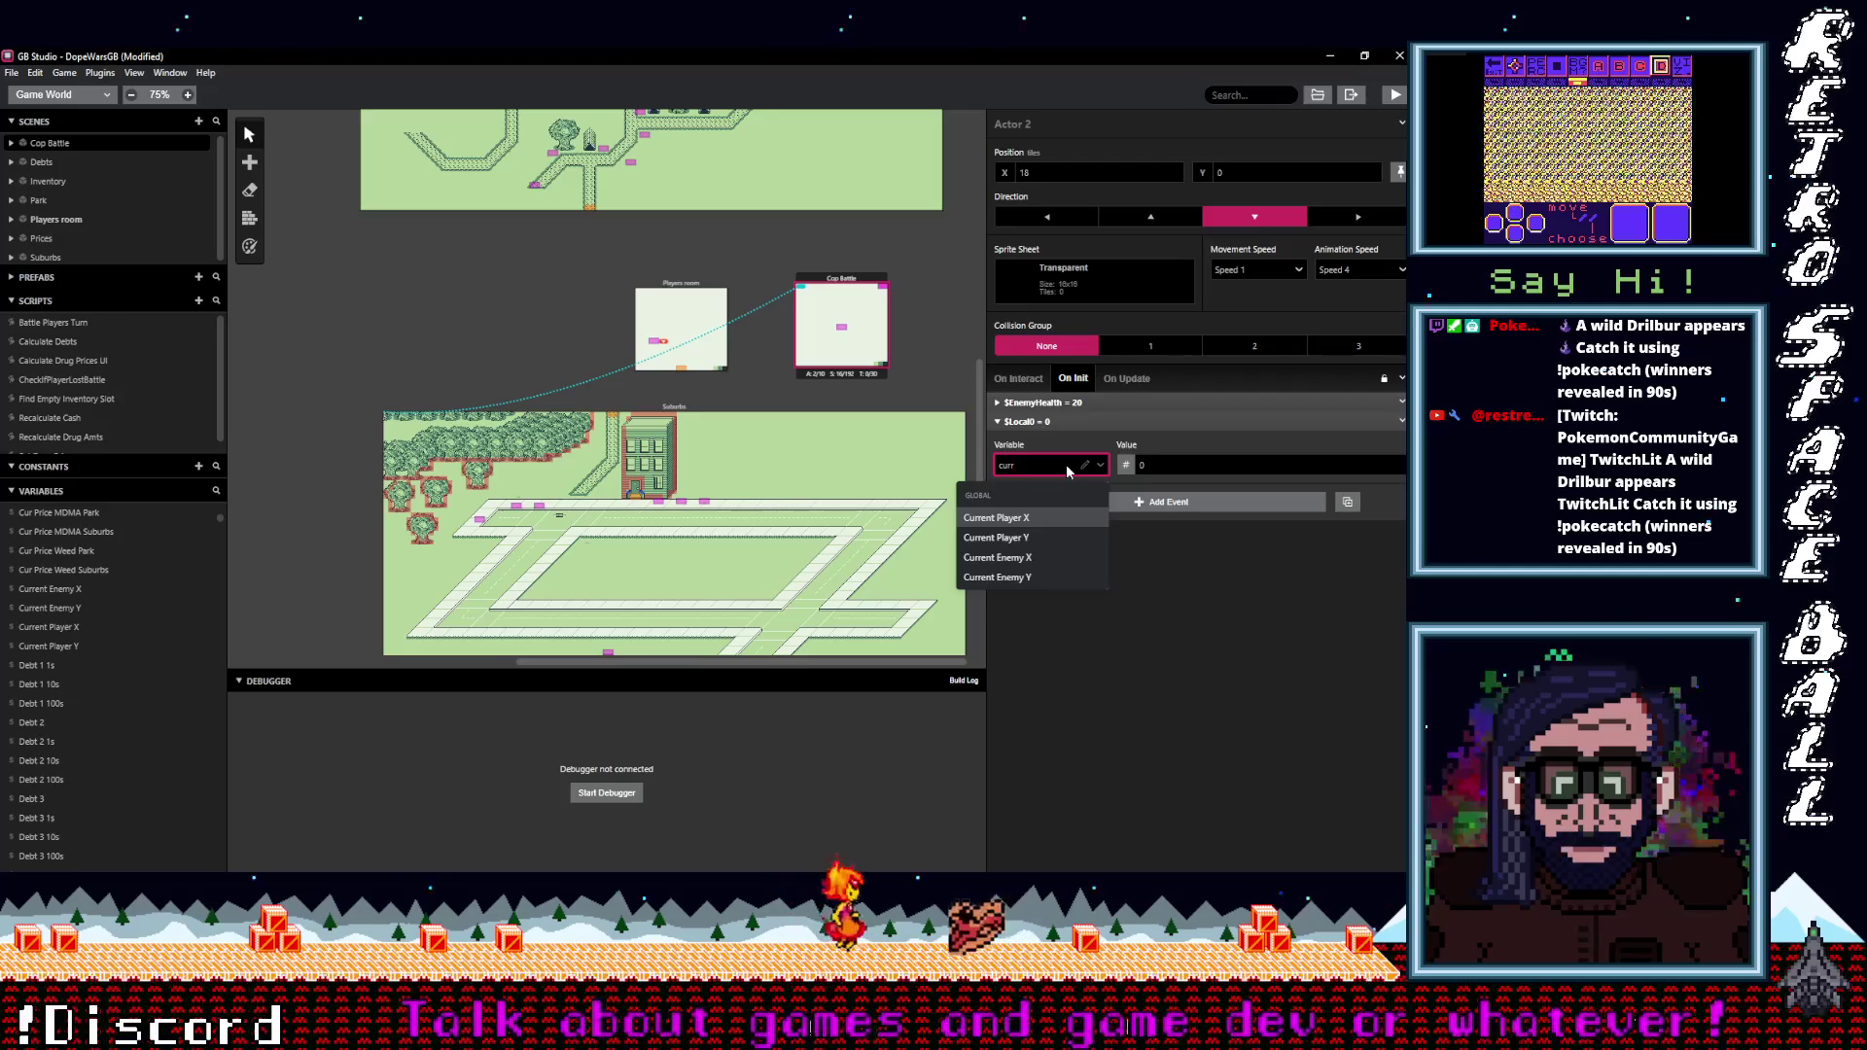
left_click(1010, 564)
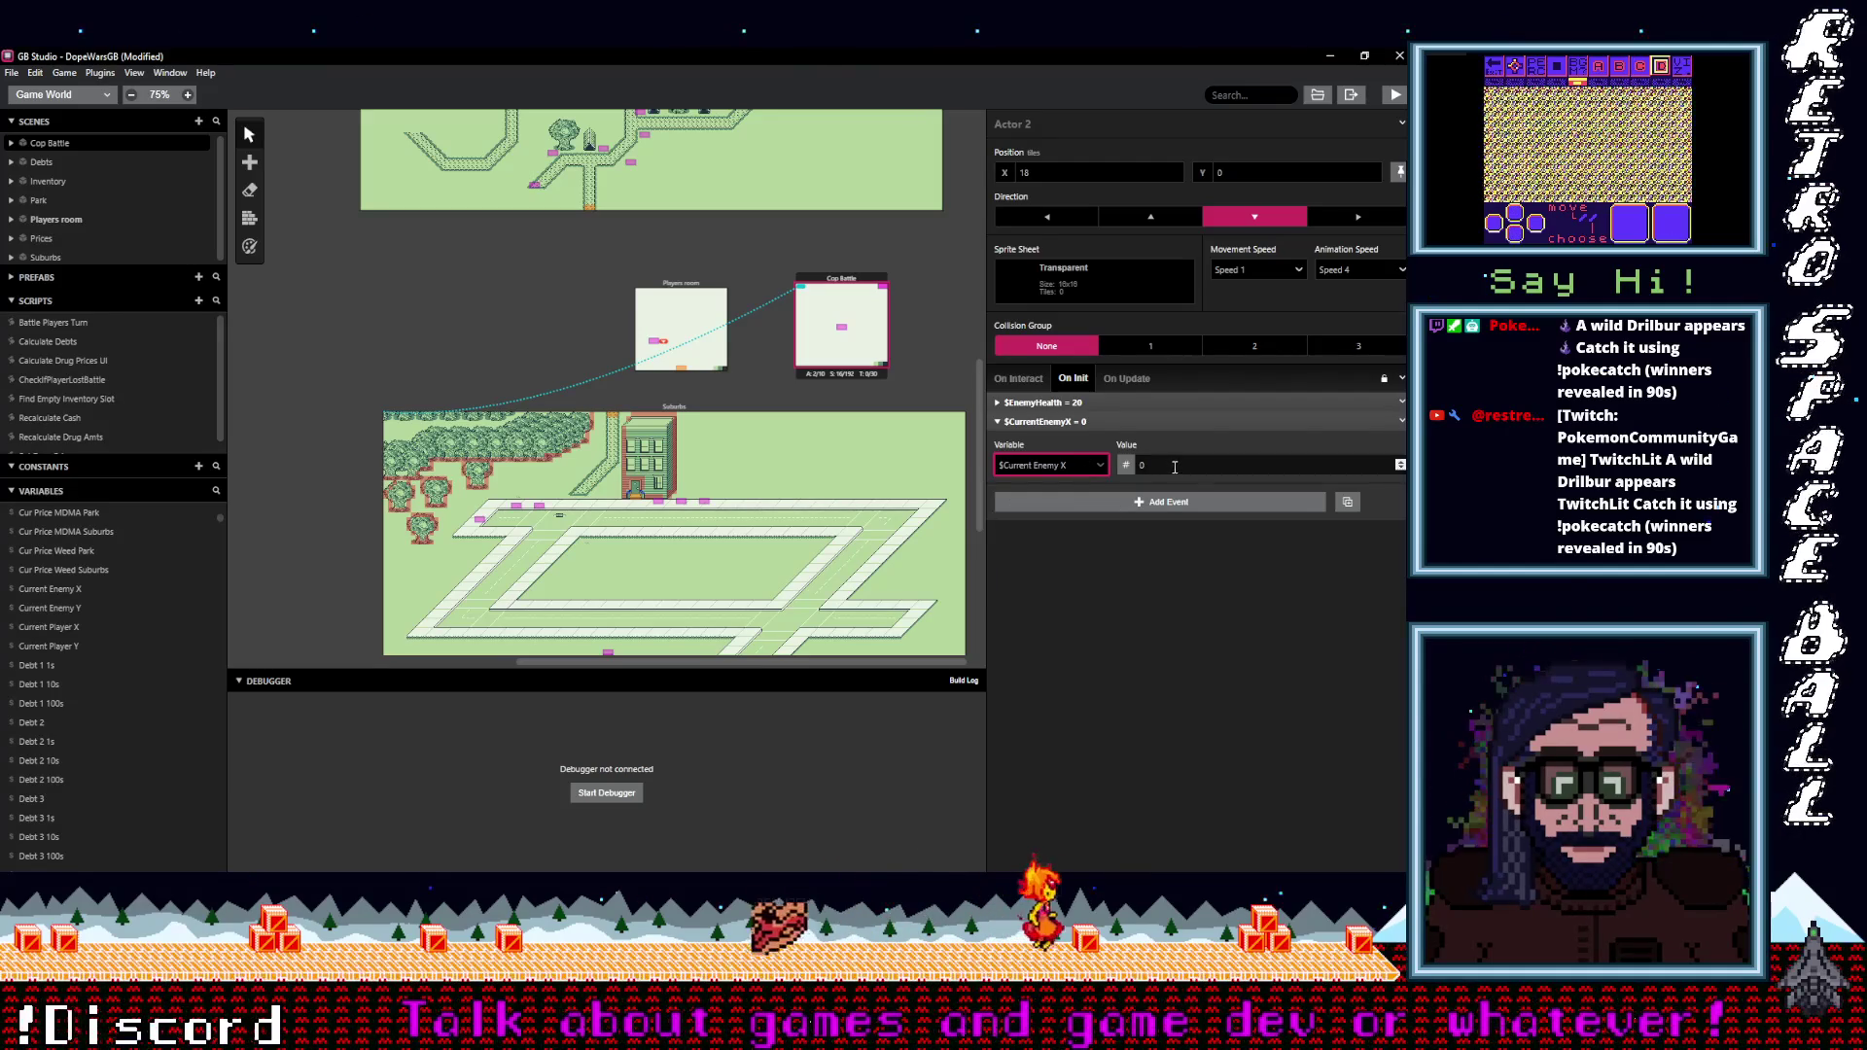
Duplicate the Current Enemy X reset event and switch the copy's variable to $Current Enemy Y.
left_click(1312, 425)
left_click(1401, 422)
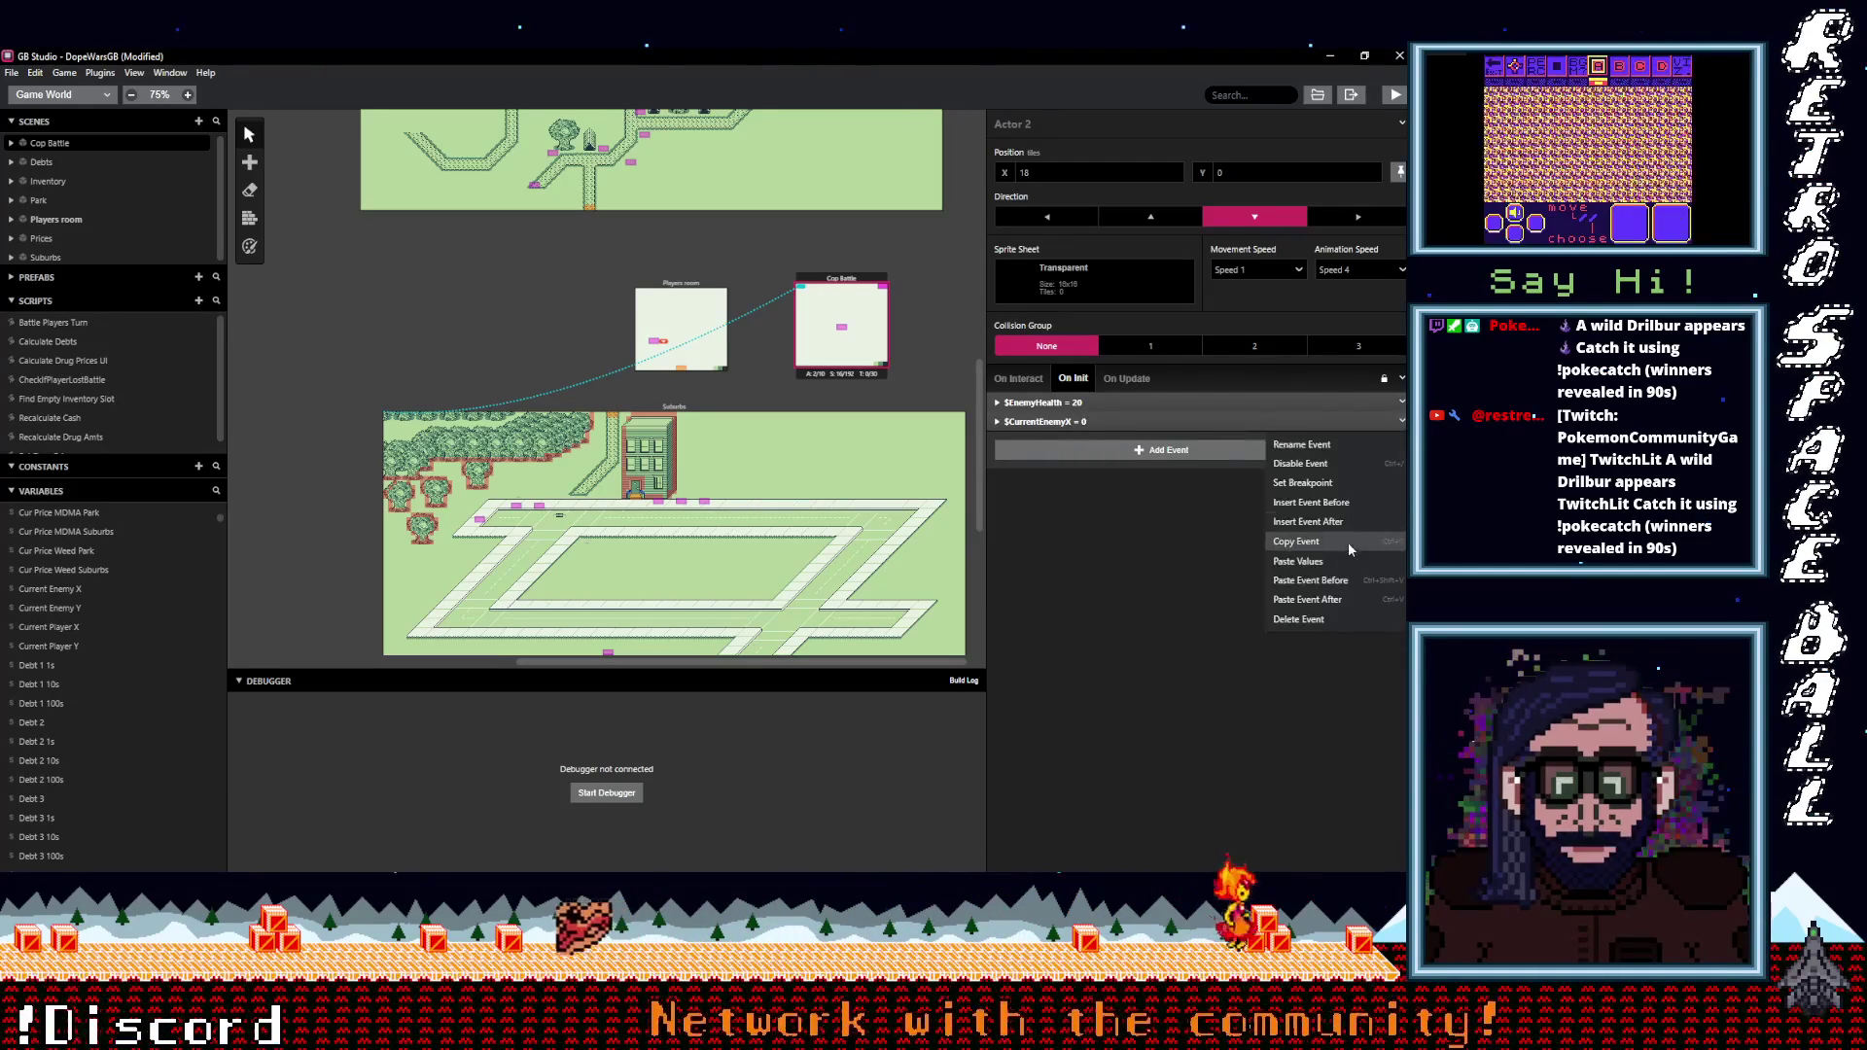
left_click(1296, 541)
left_click(1346, 449)
left_click(1040, 440)
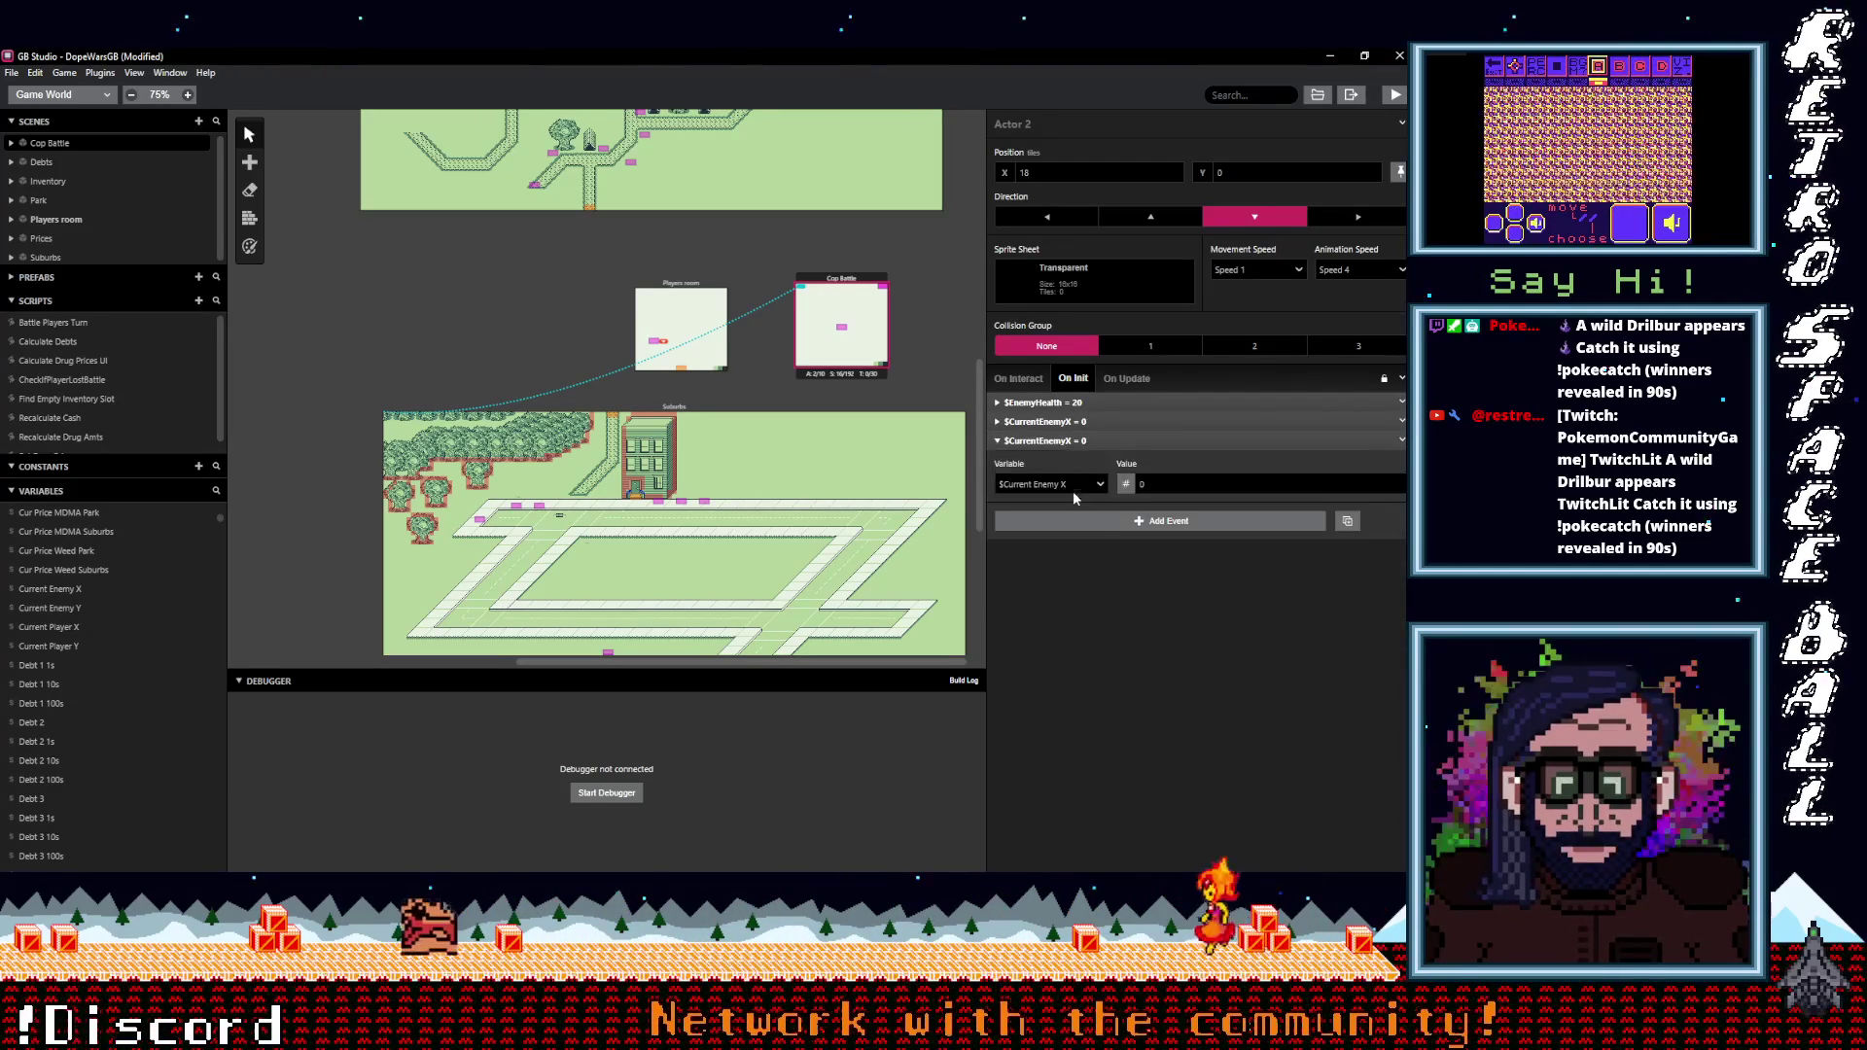
left_click(1072, 484)
type("curren")
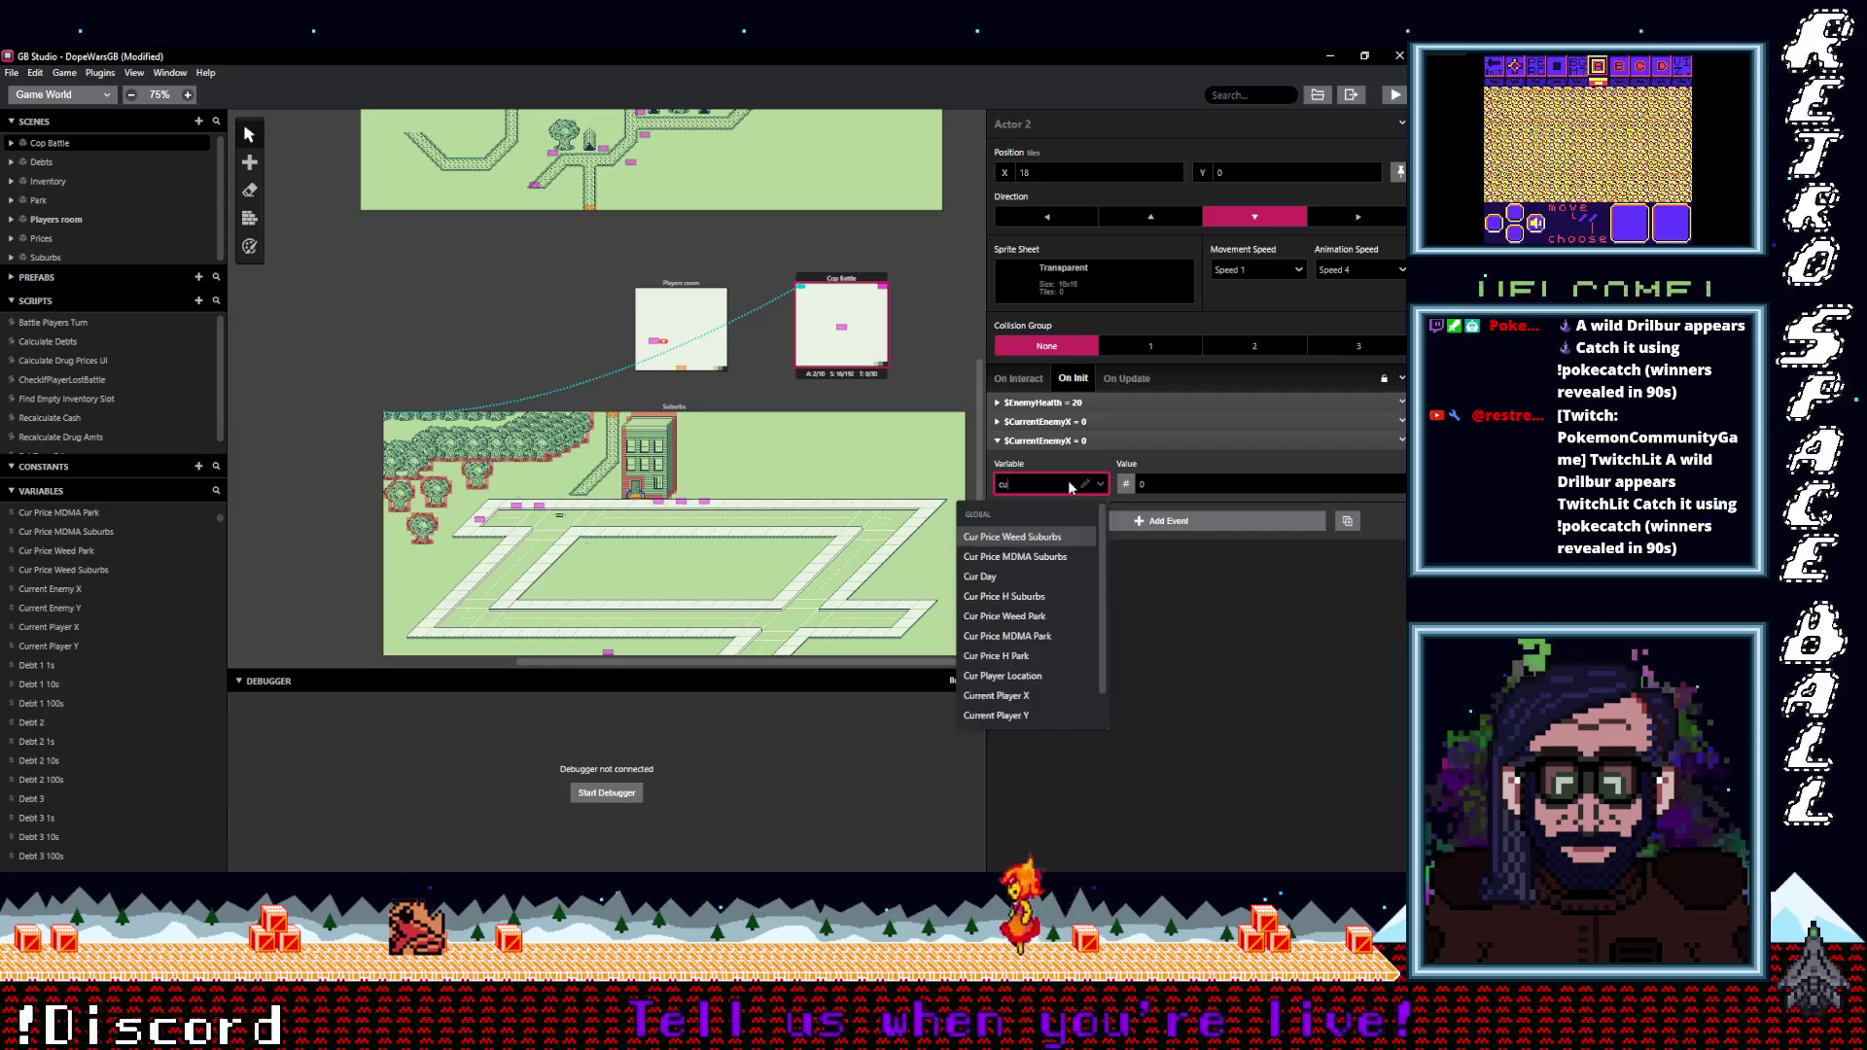
left_click(1029, 597)
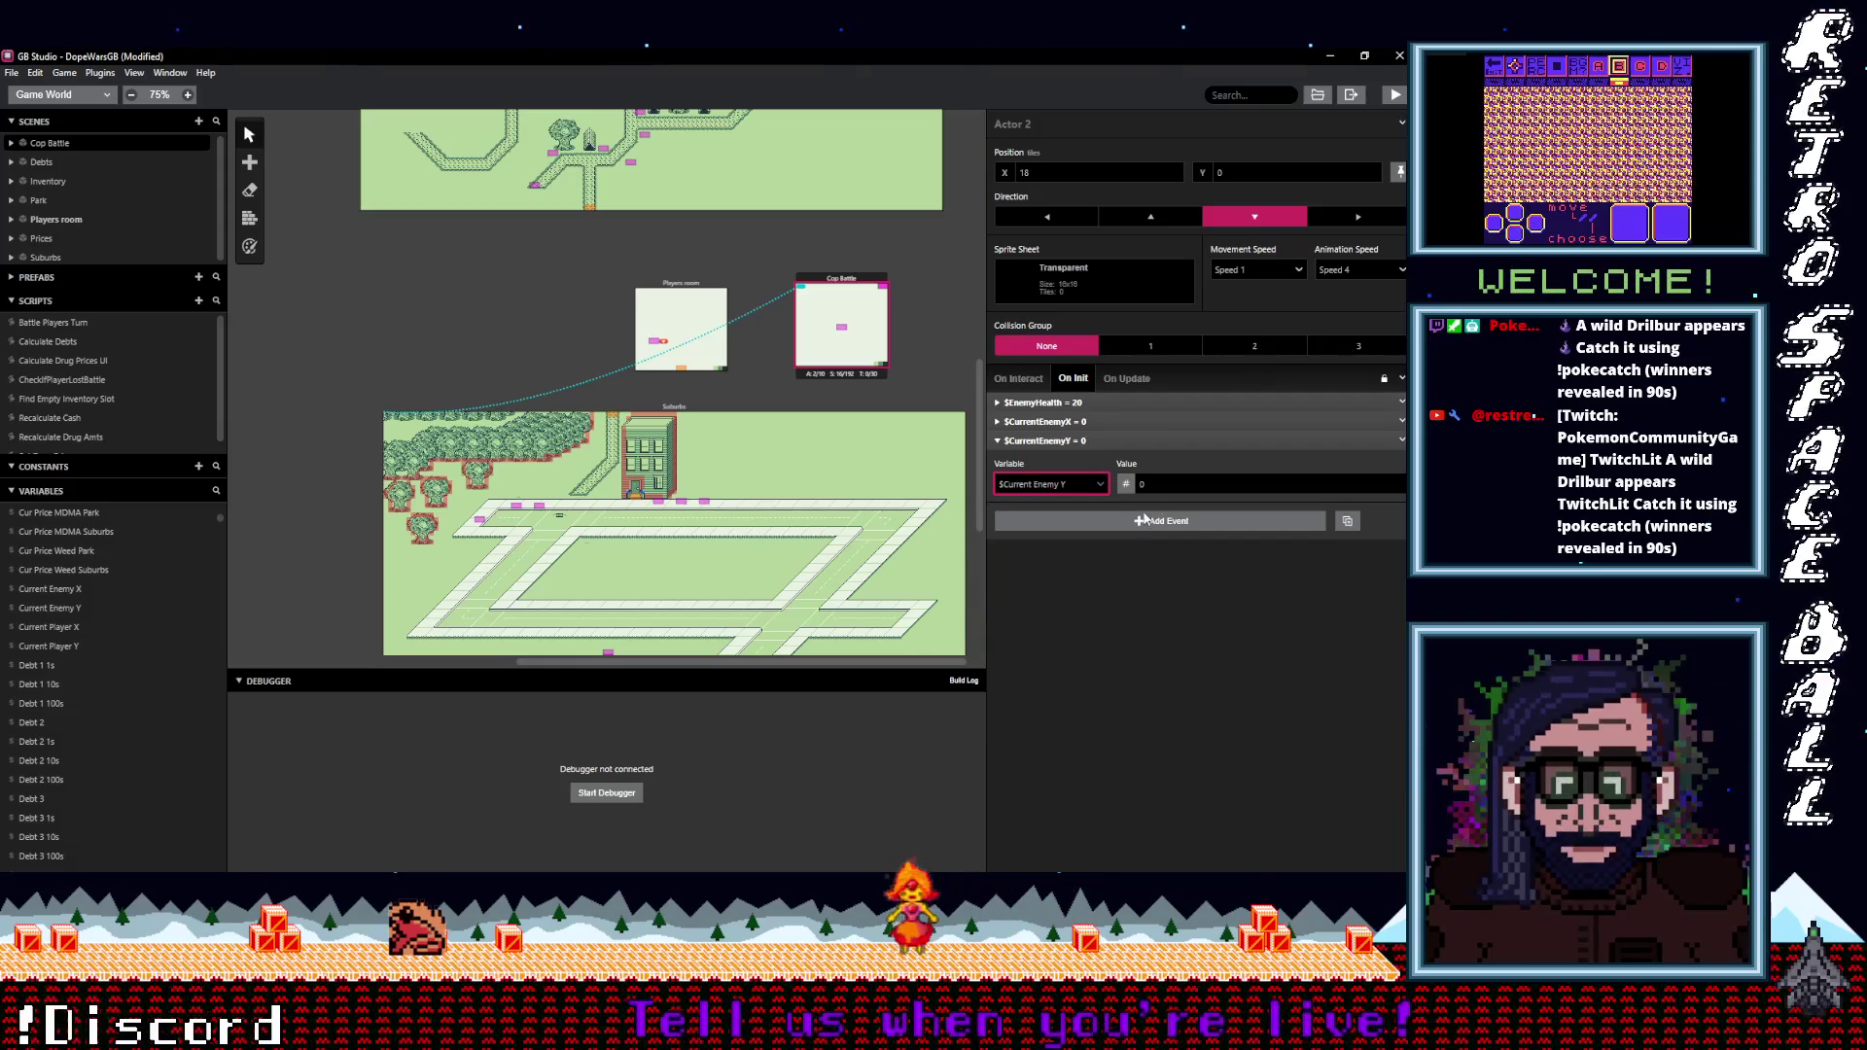
left_click(1136, 441)
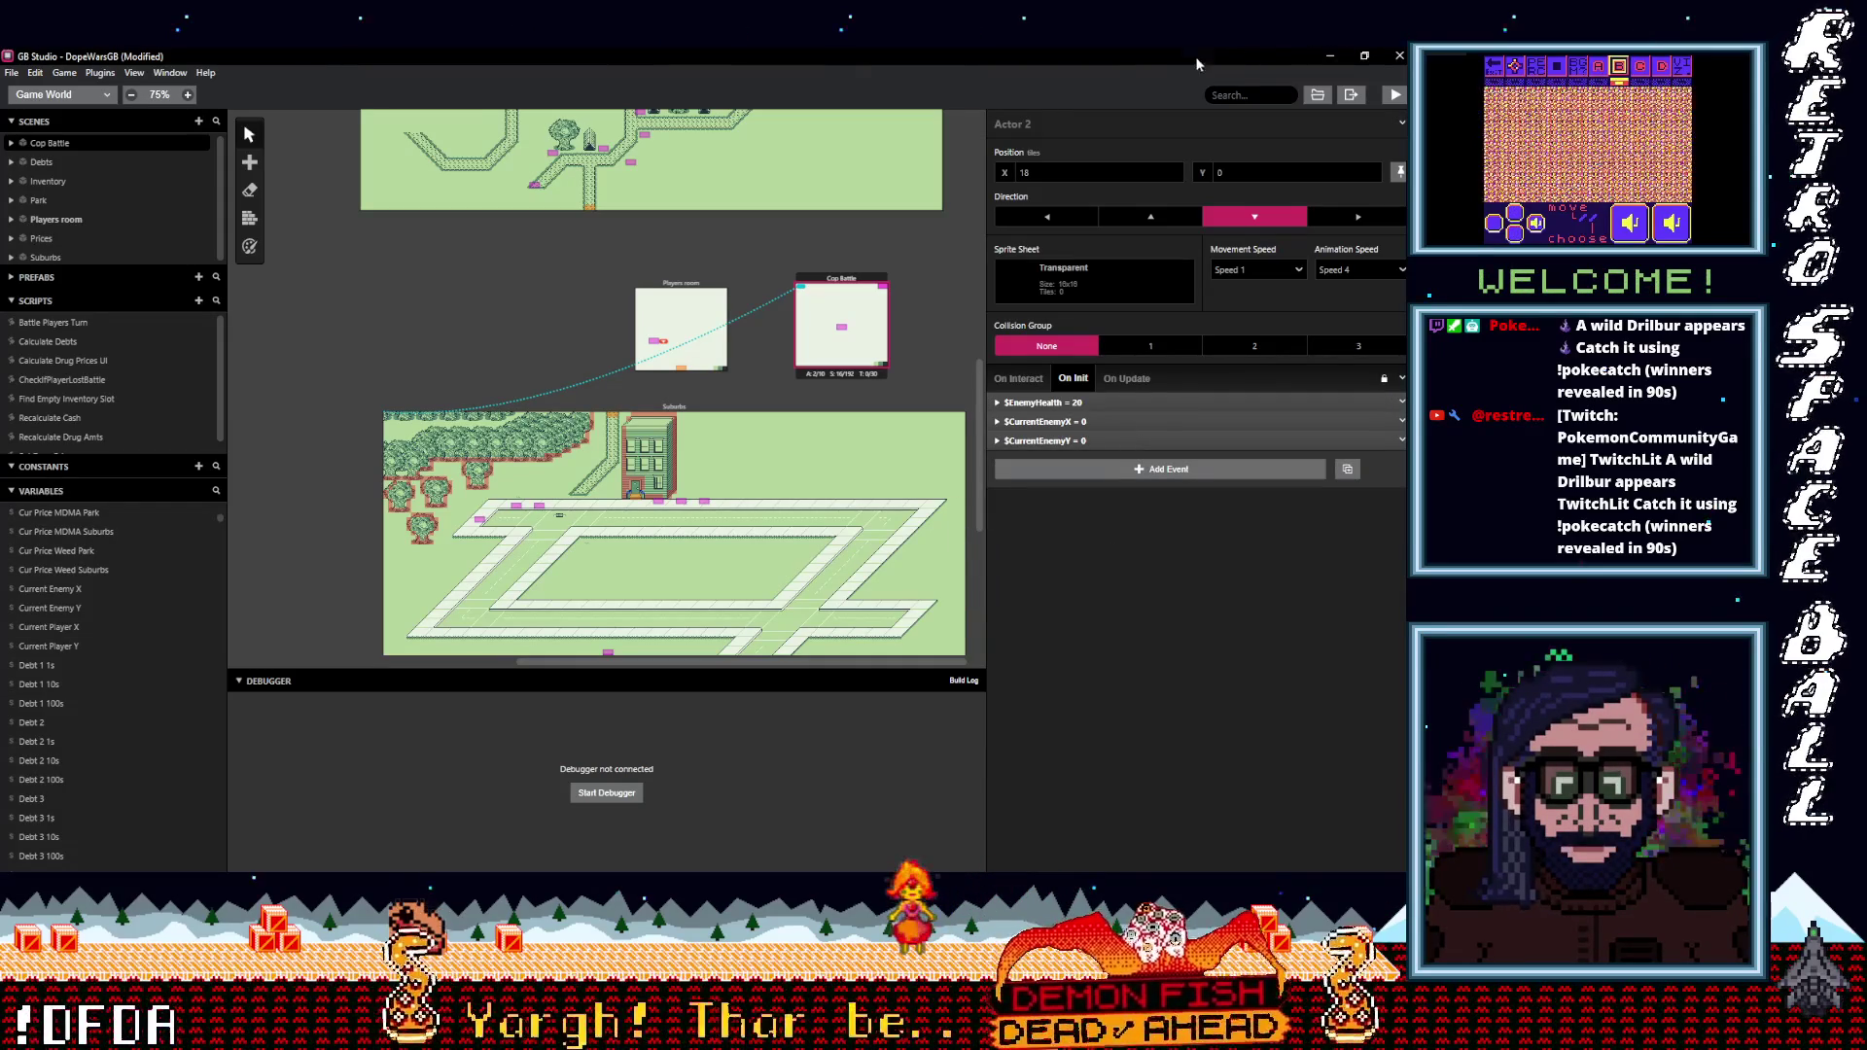
Deselect the Cop Battle scene and actor by clicking empty canvas before playtesting.
left_click(928, 261)
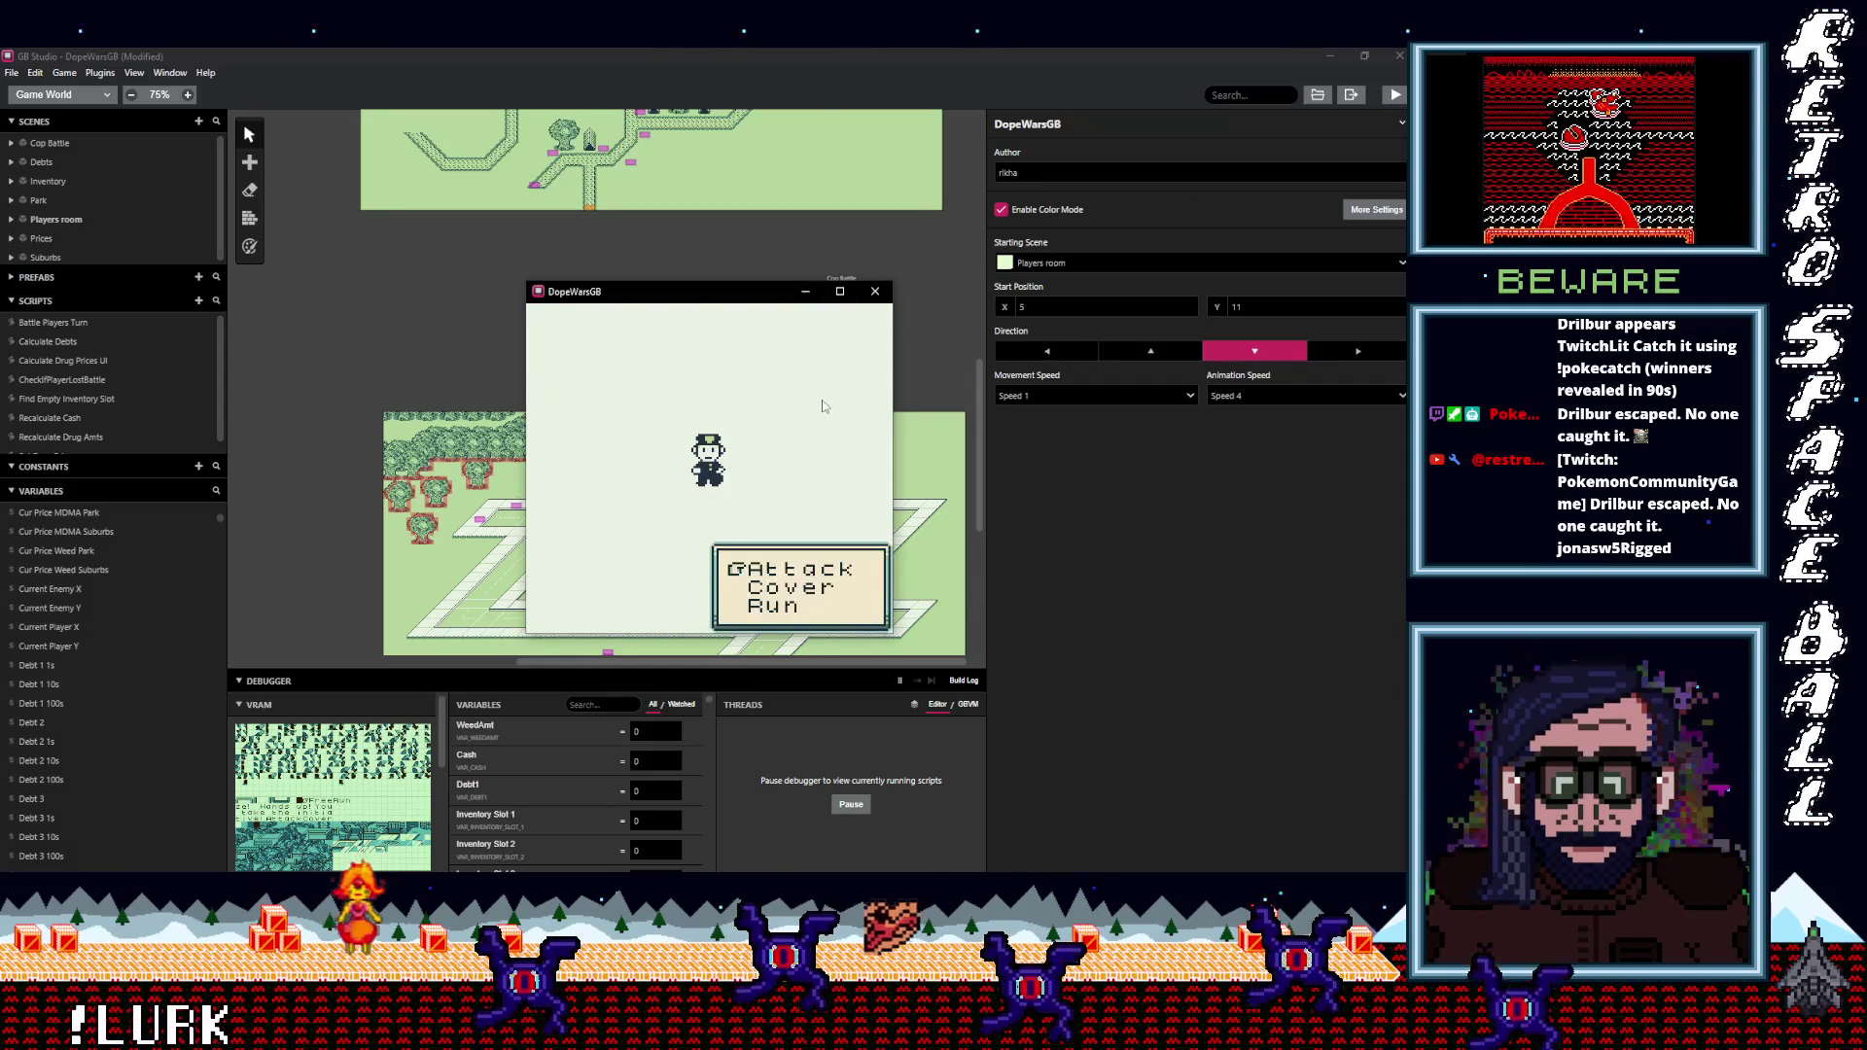
Choose Run in the cop battle and advance through the escape and gunfire messages.
key("Down")
key("z")
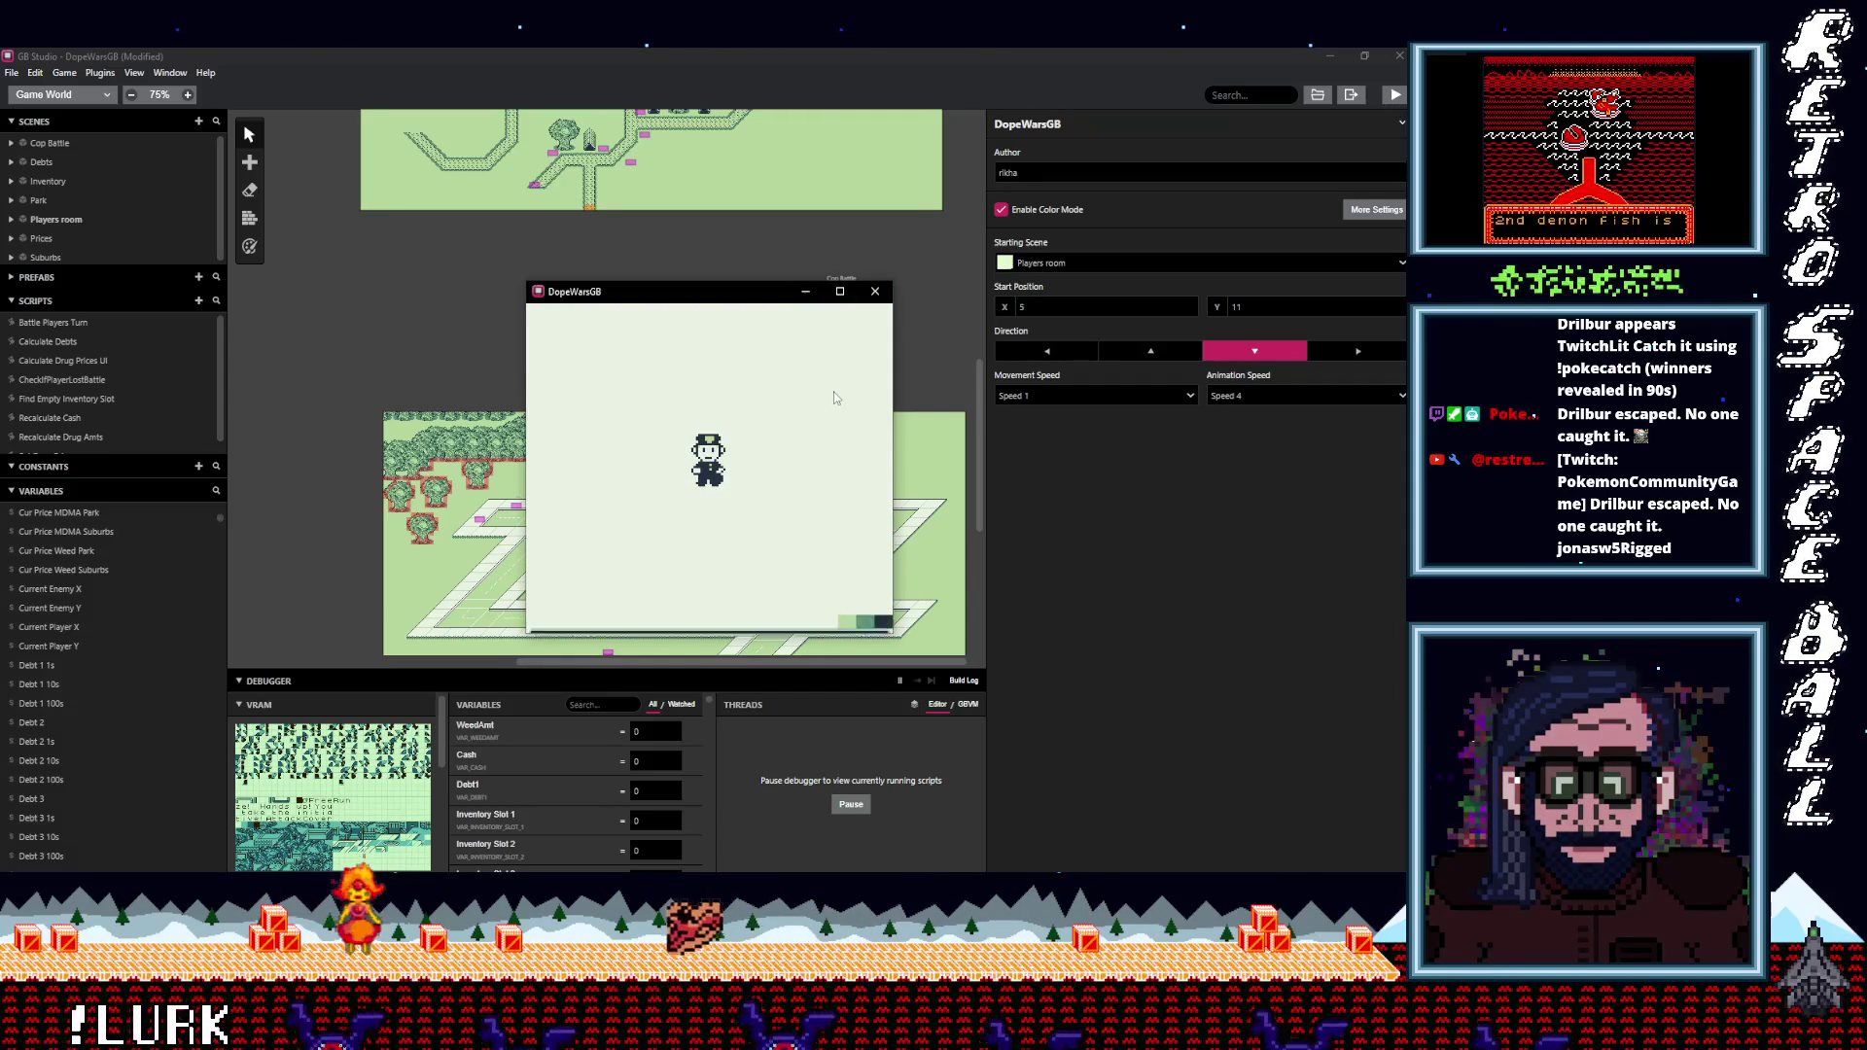
key("z")
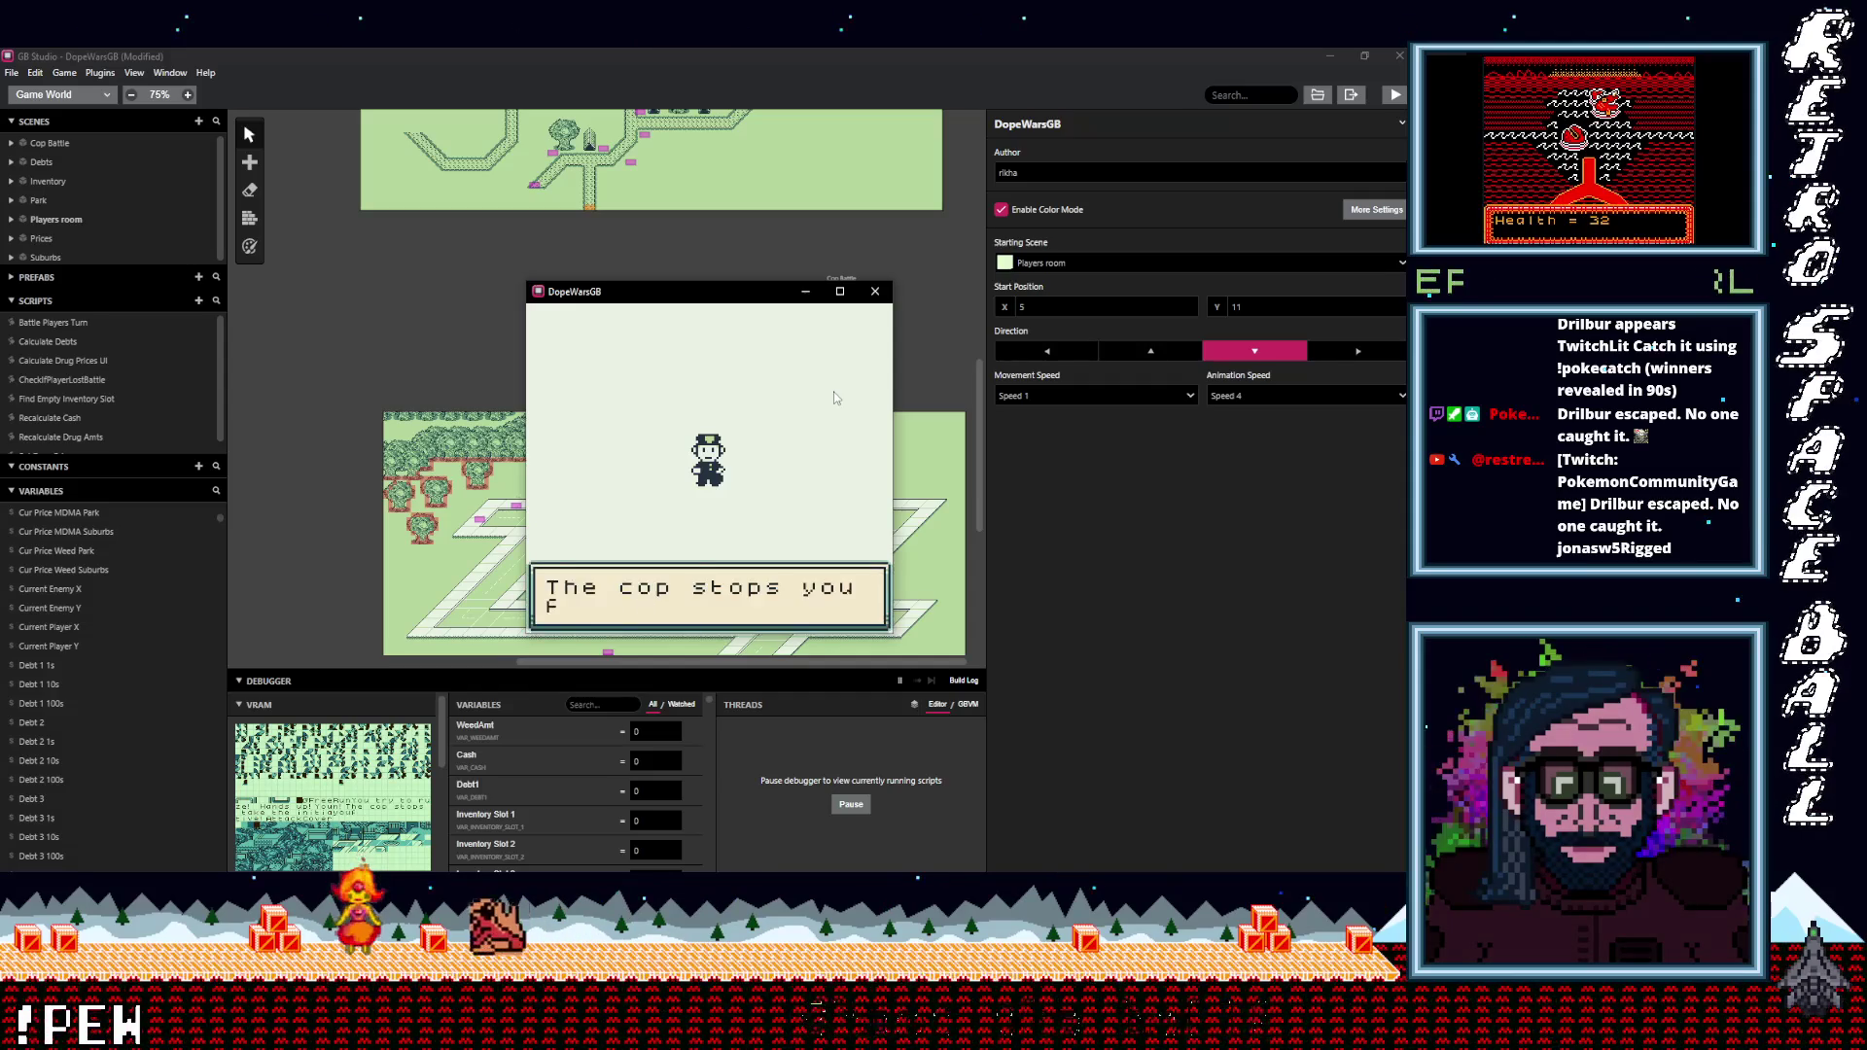
key("z")
key("z")
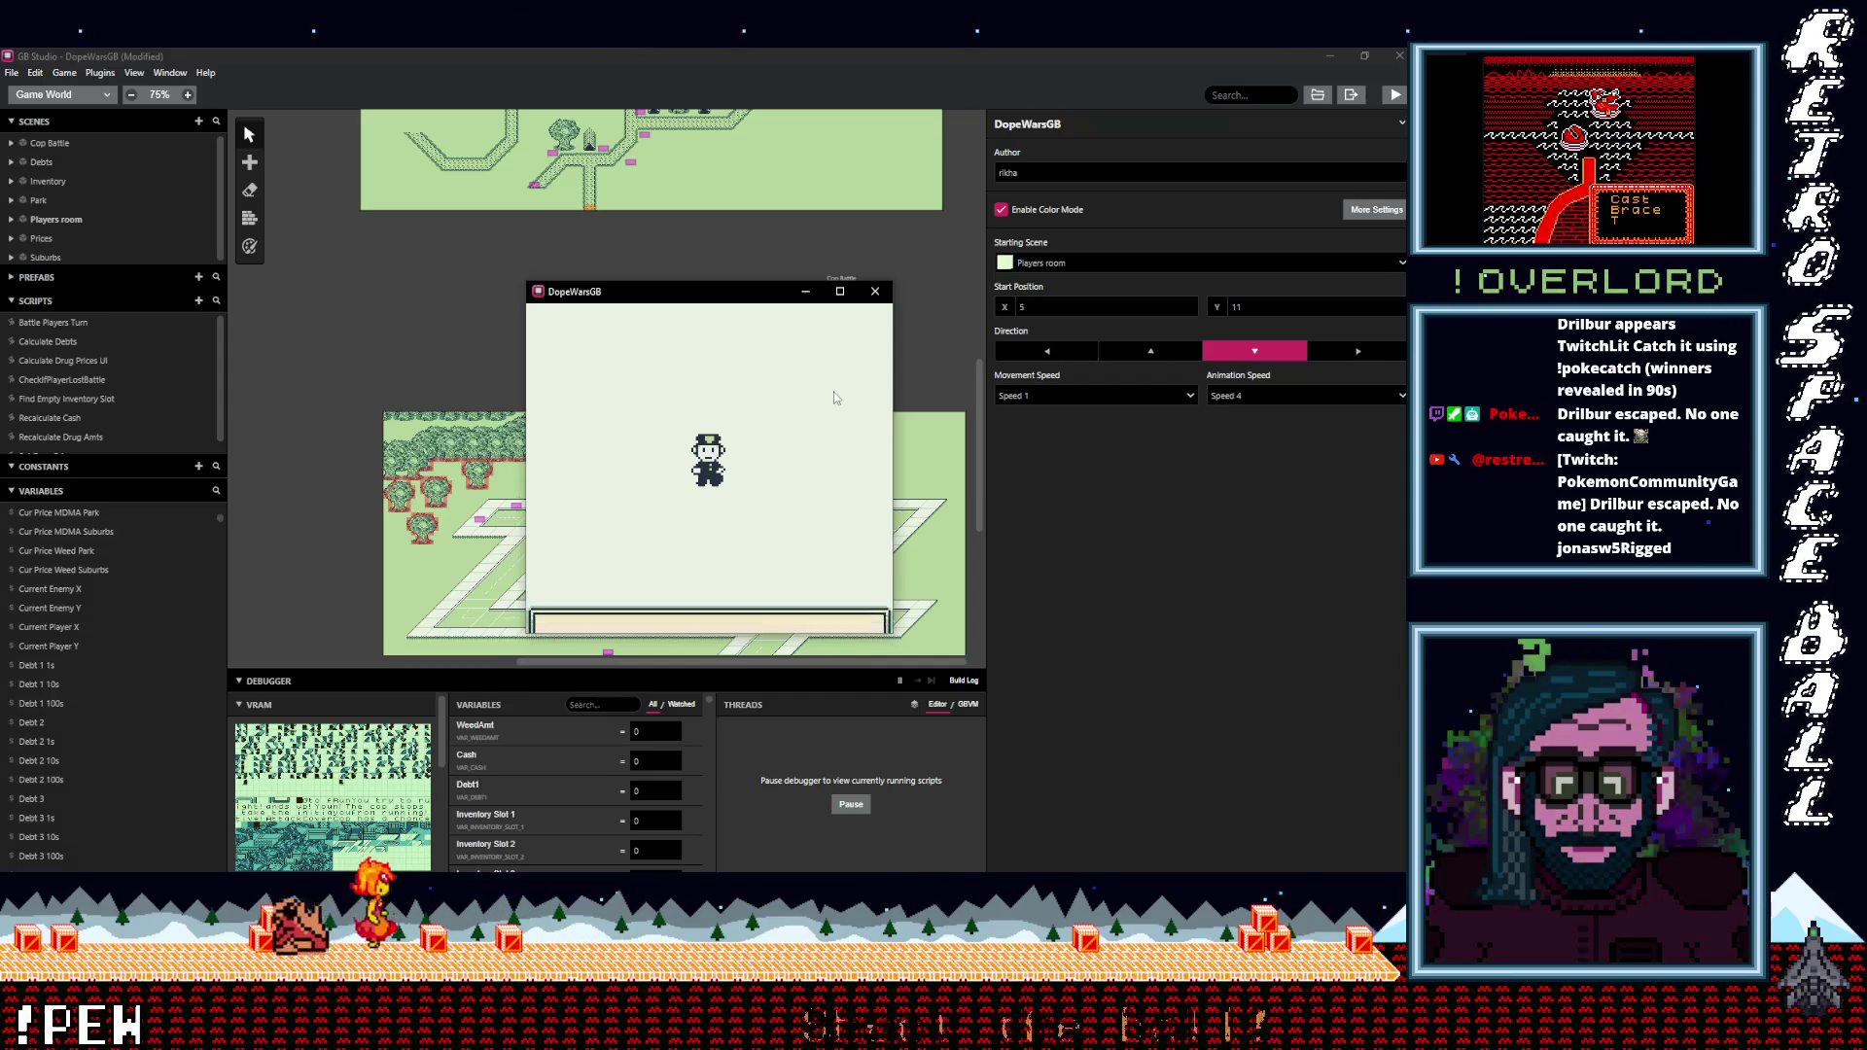
key("z")
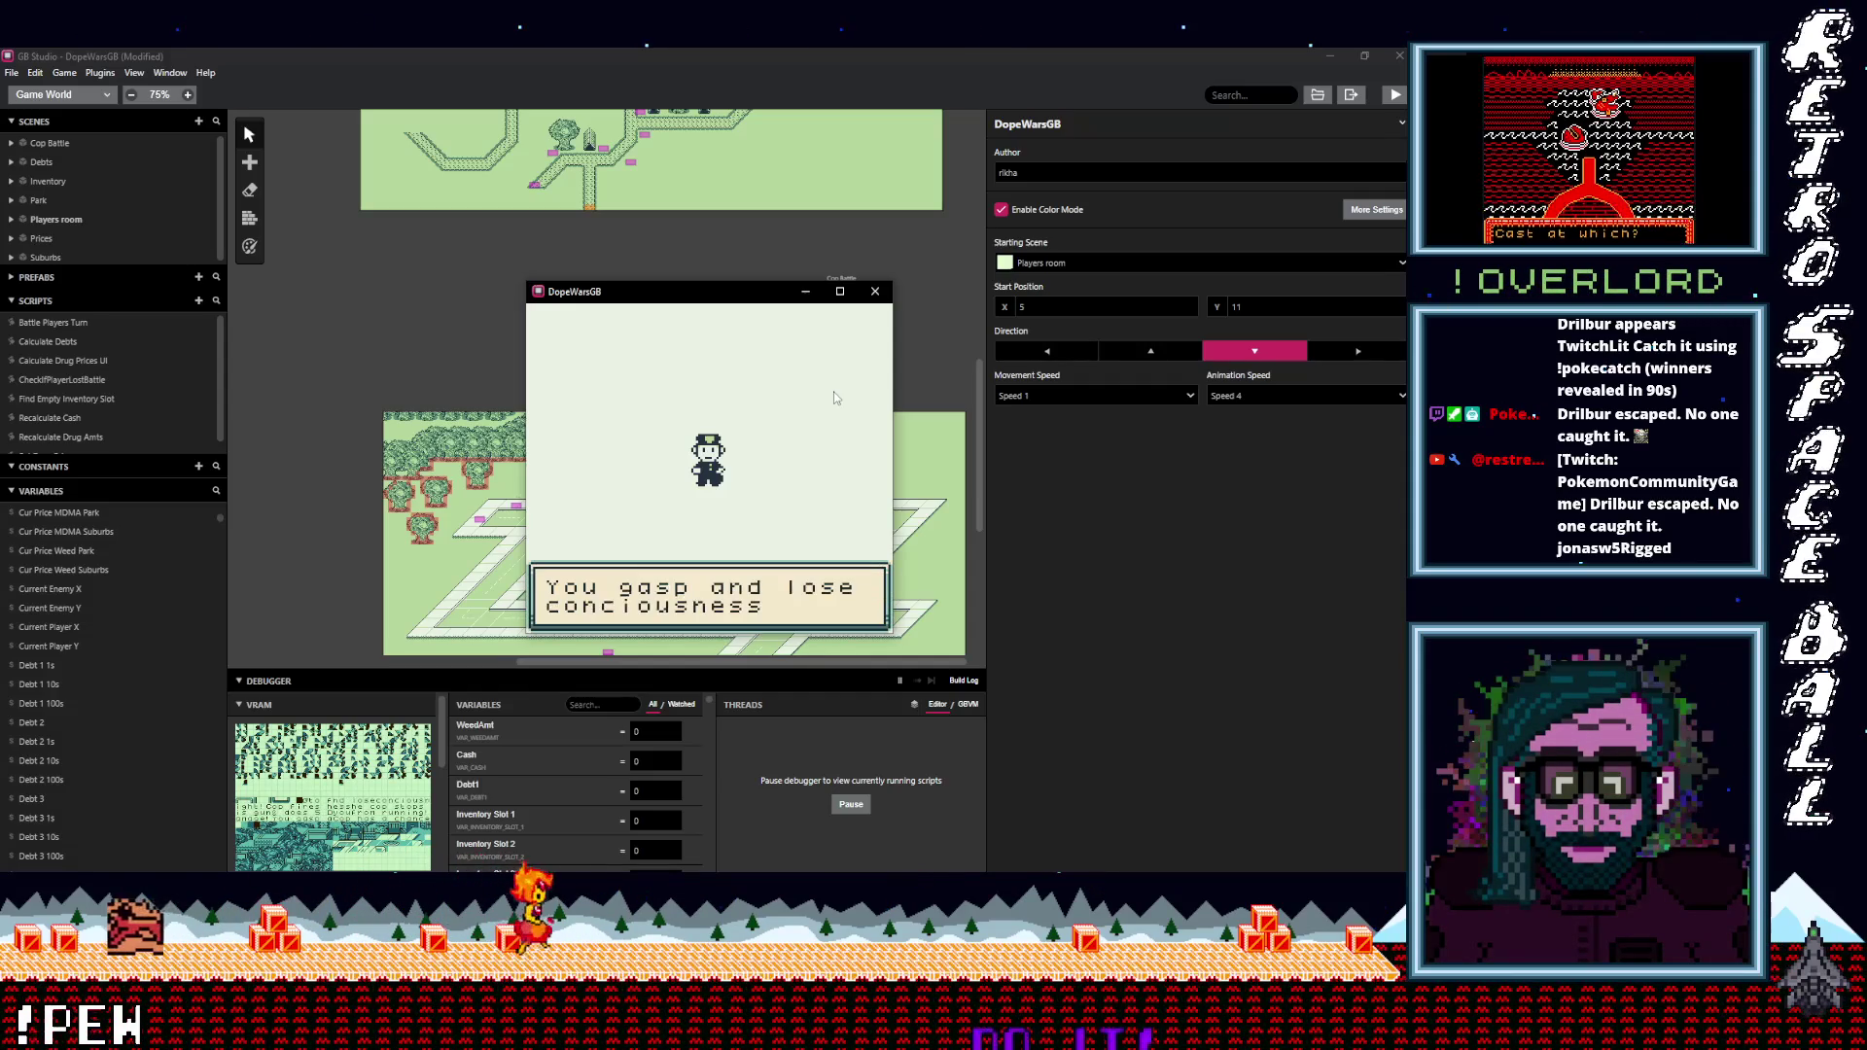
key("z")
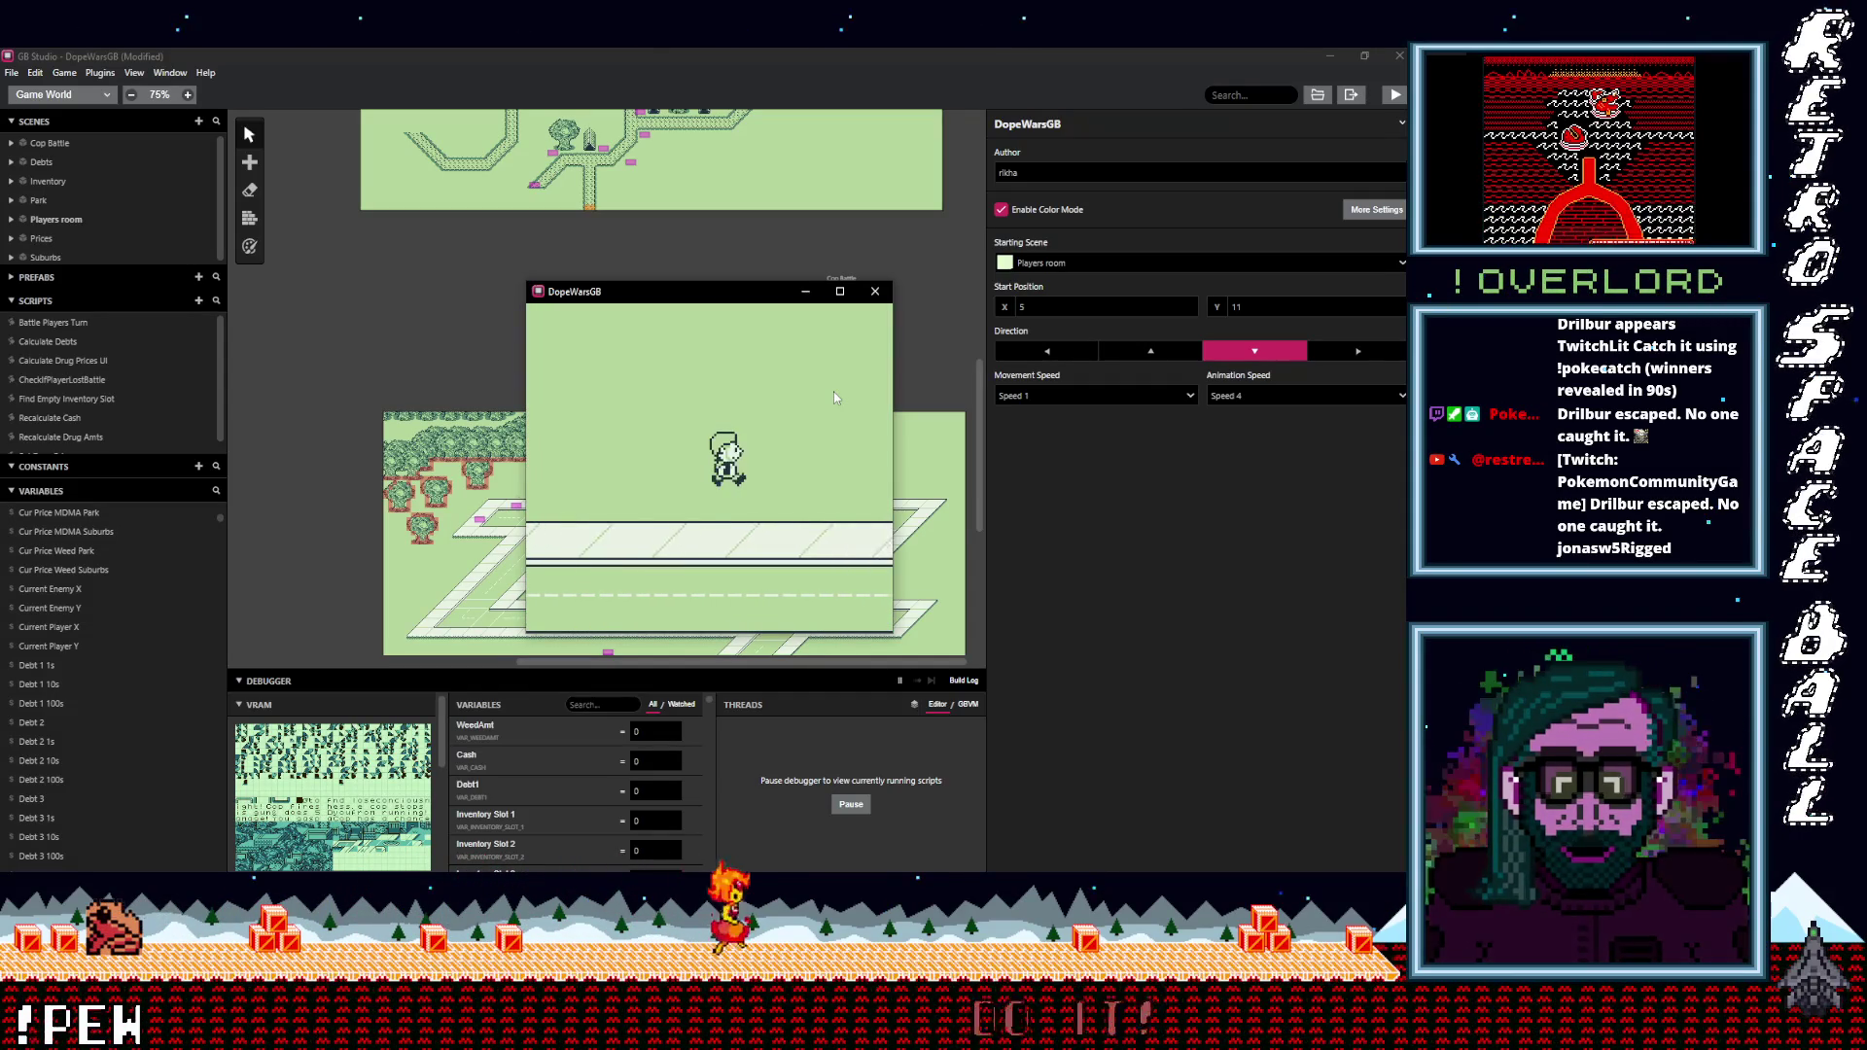
Walk the player down and right along the roads while the cop chases behind.
key("Down")
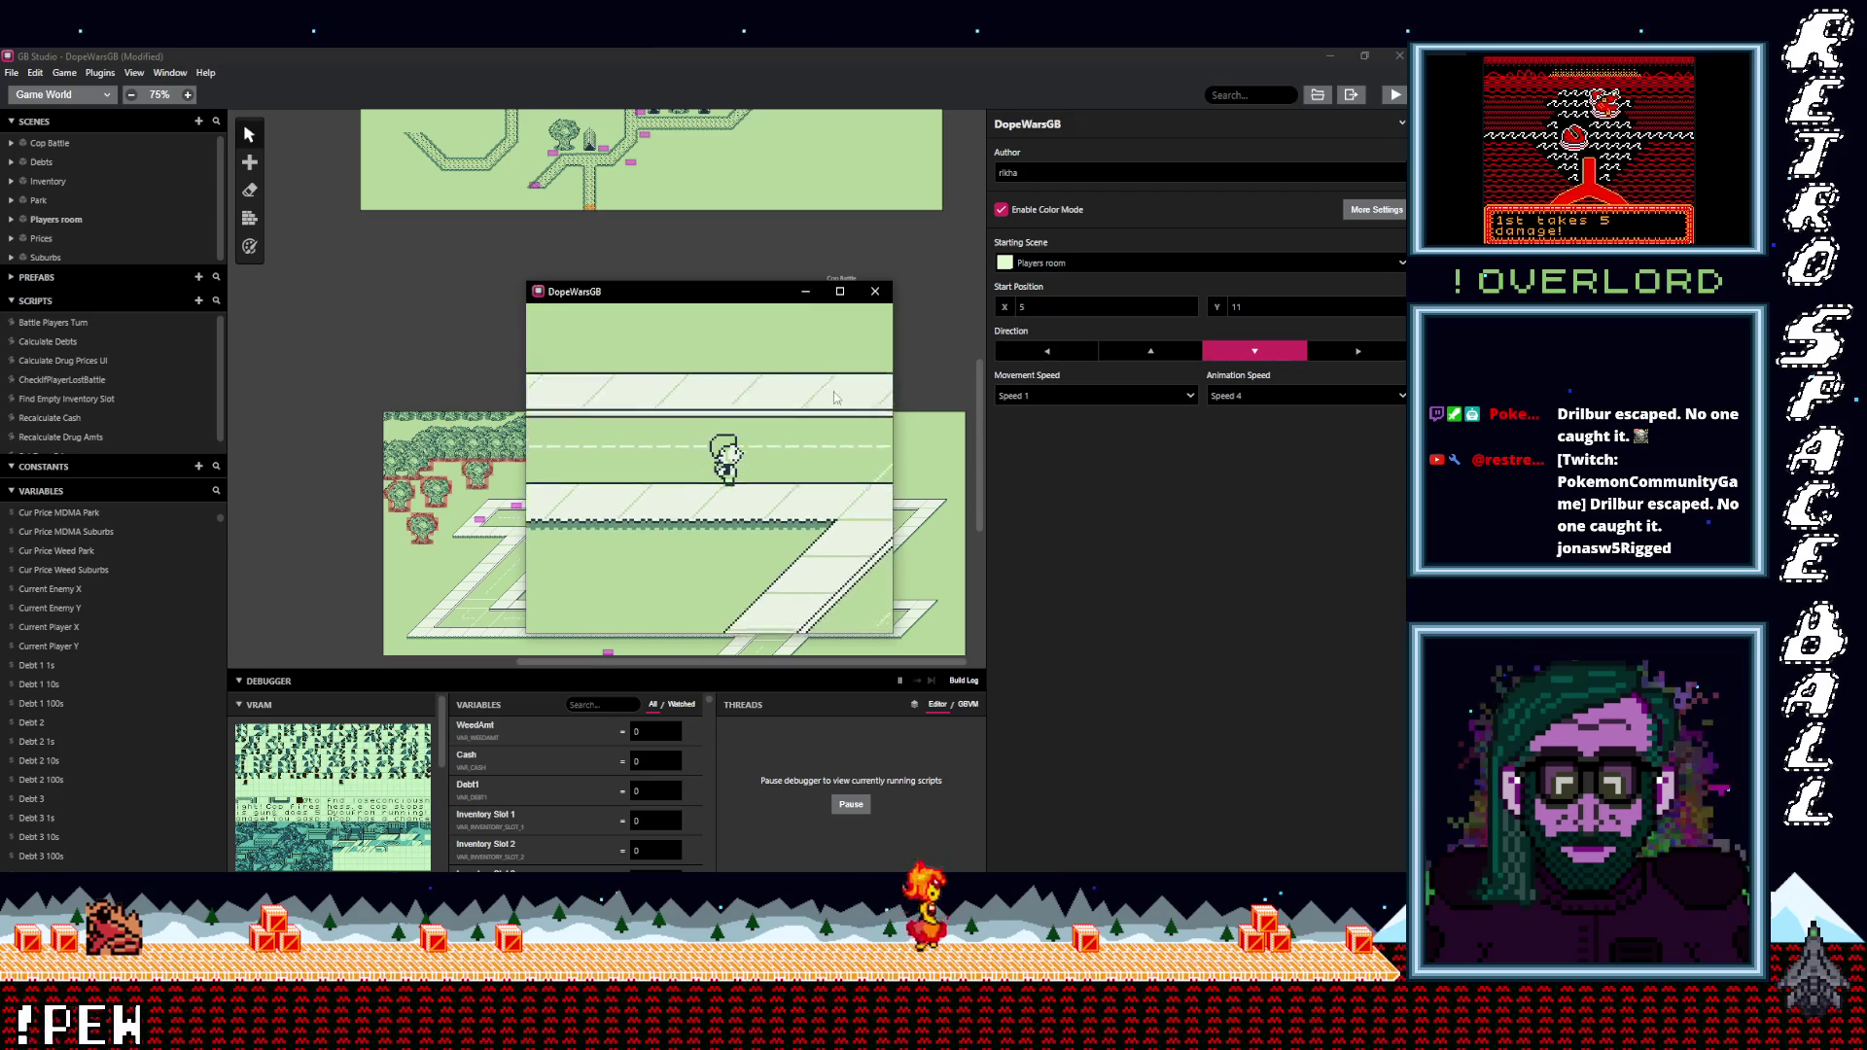
key("Right")
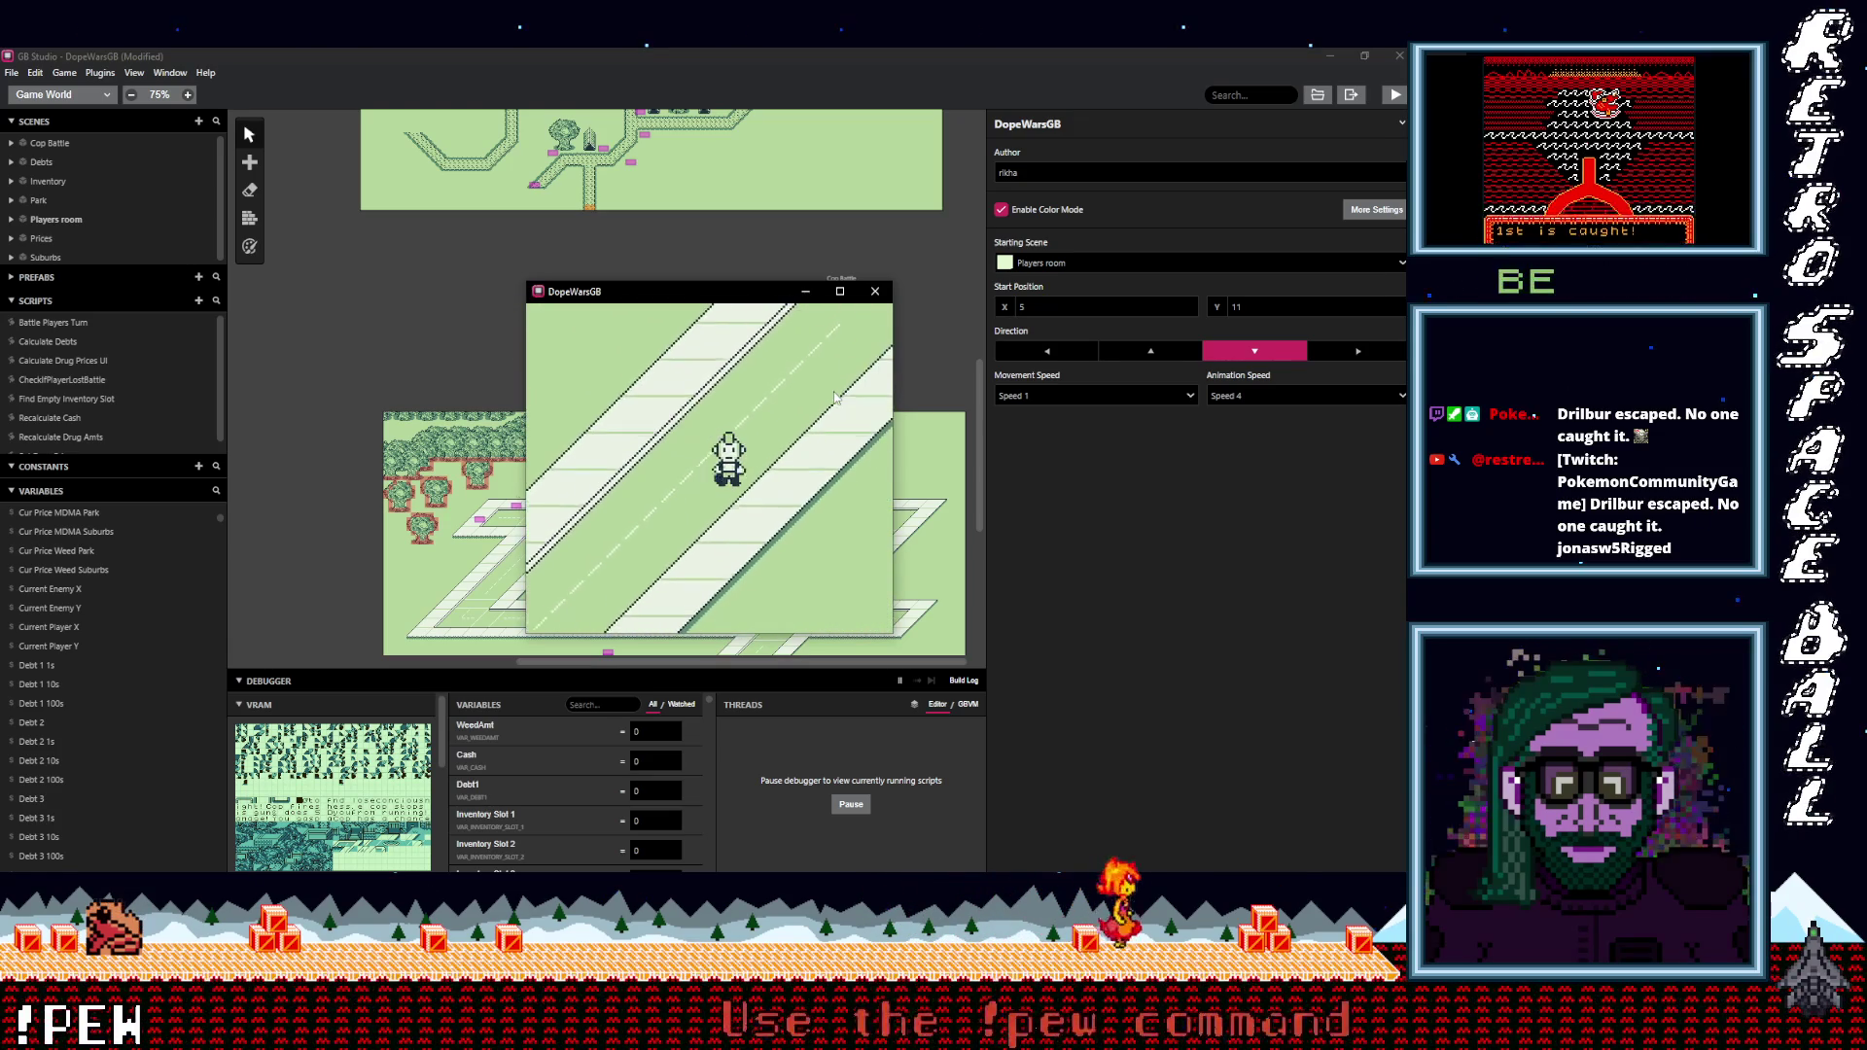
key("Right")
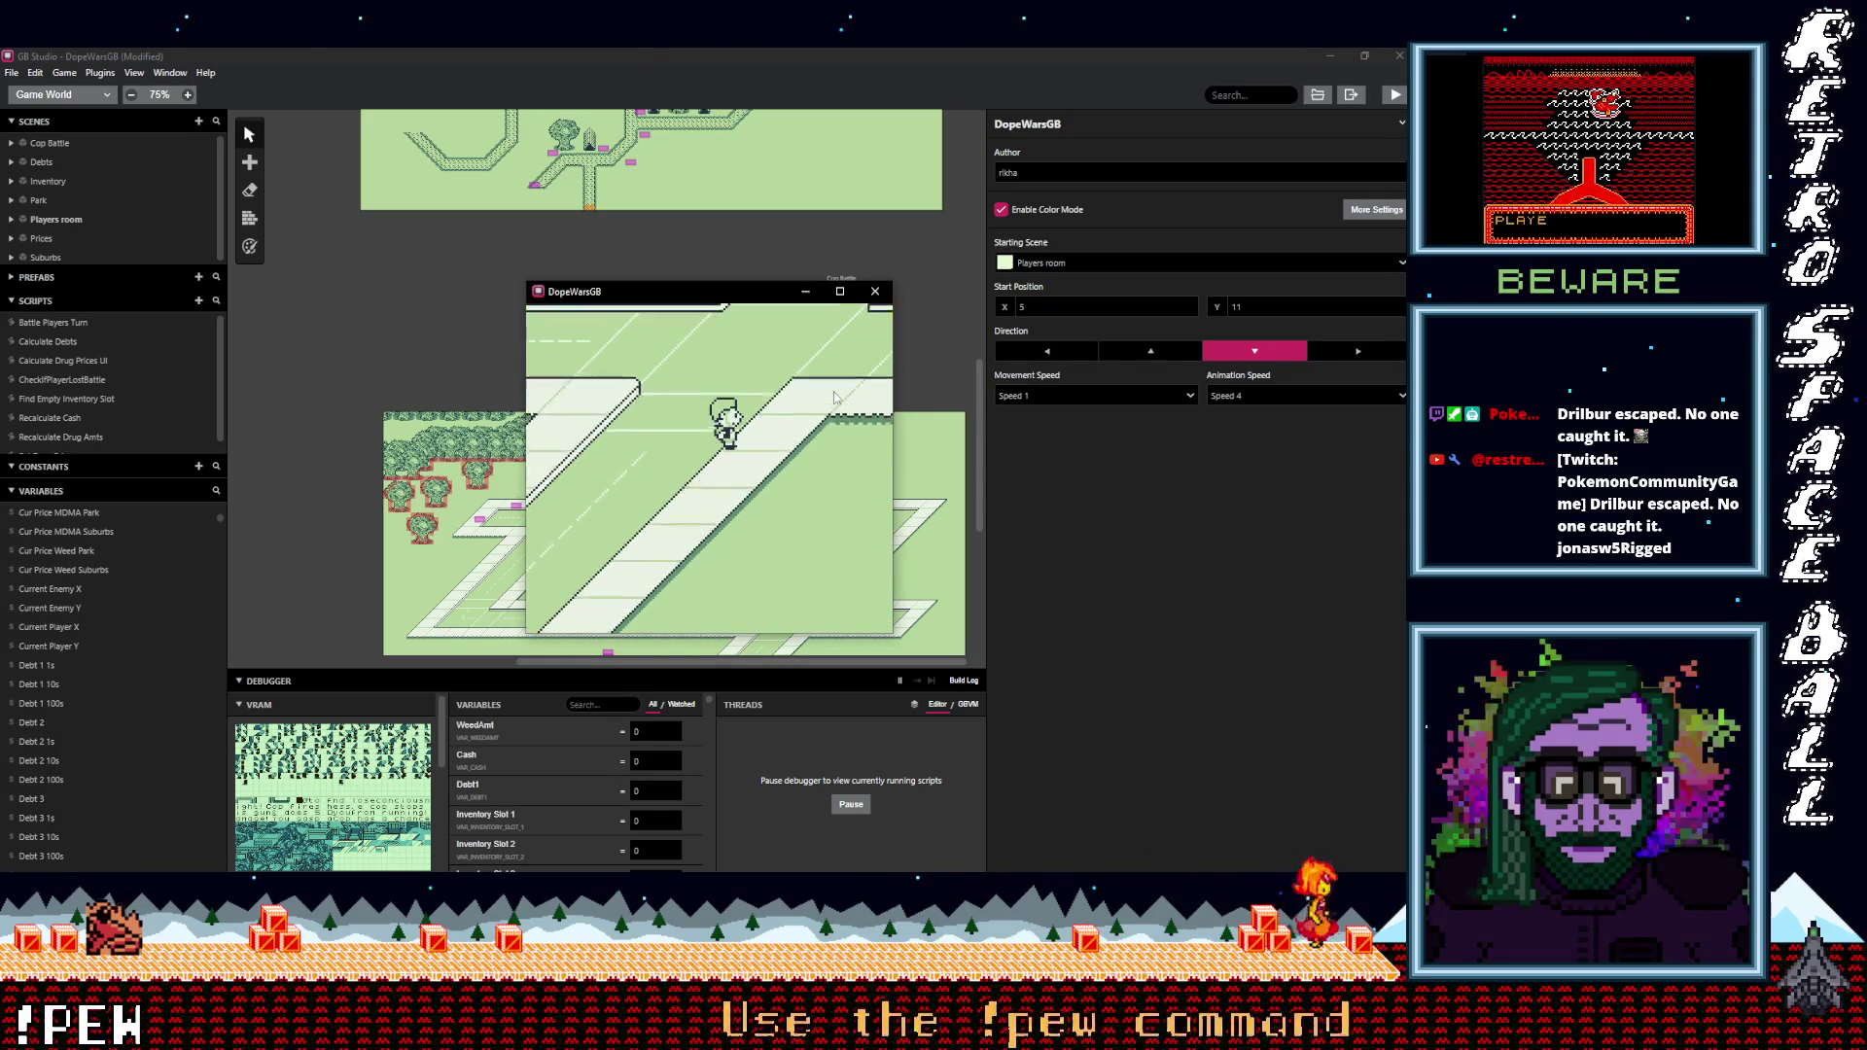
key("Right")
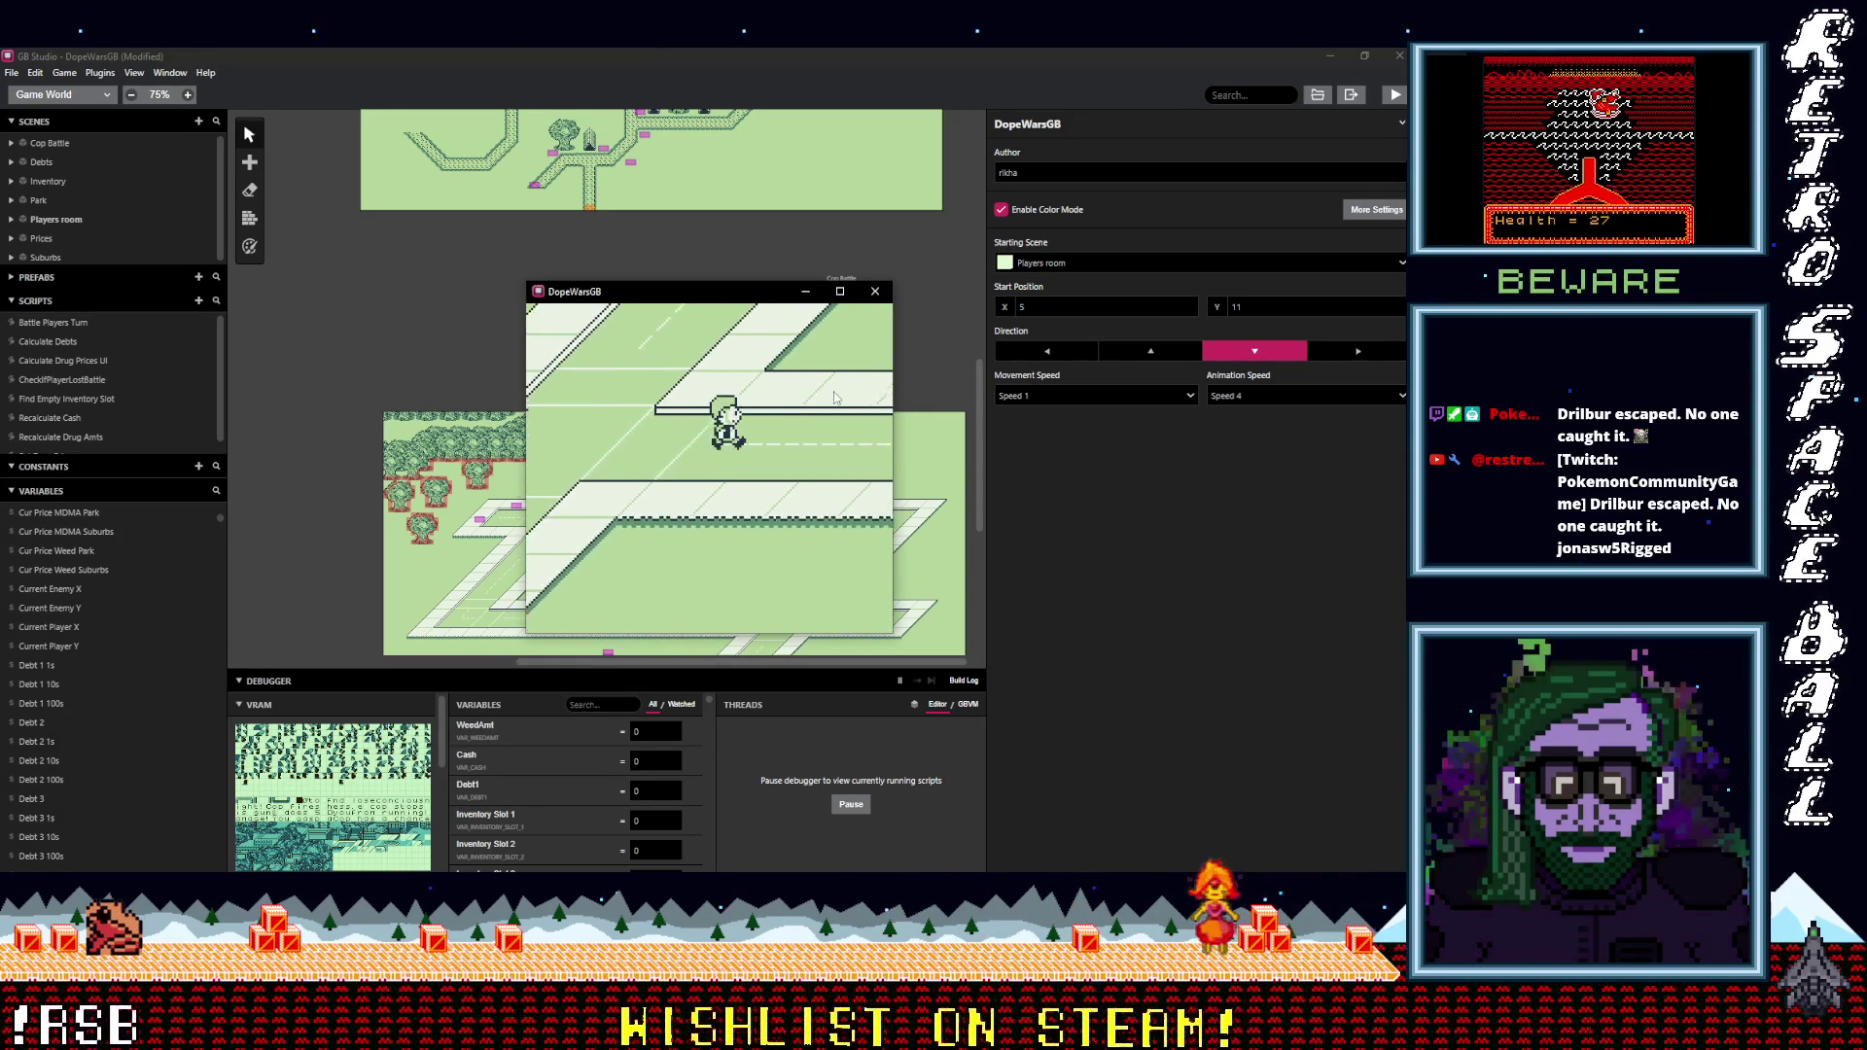
key("Down")
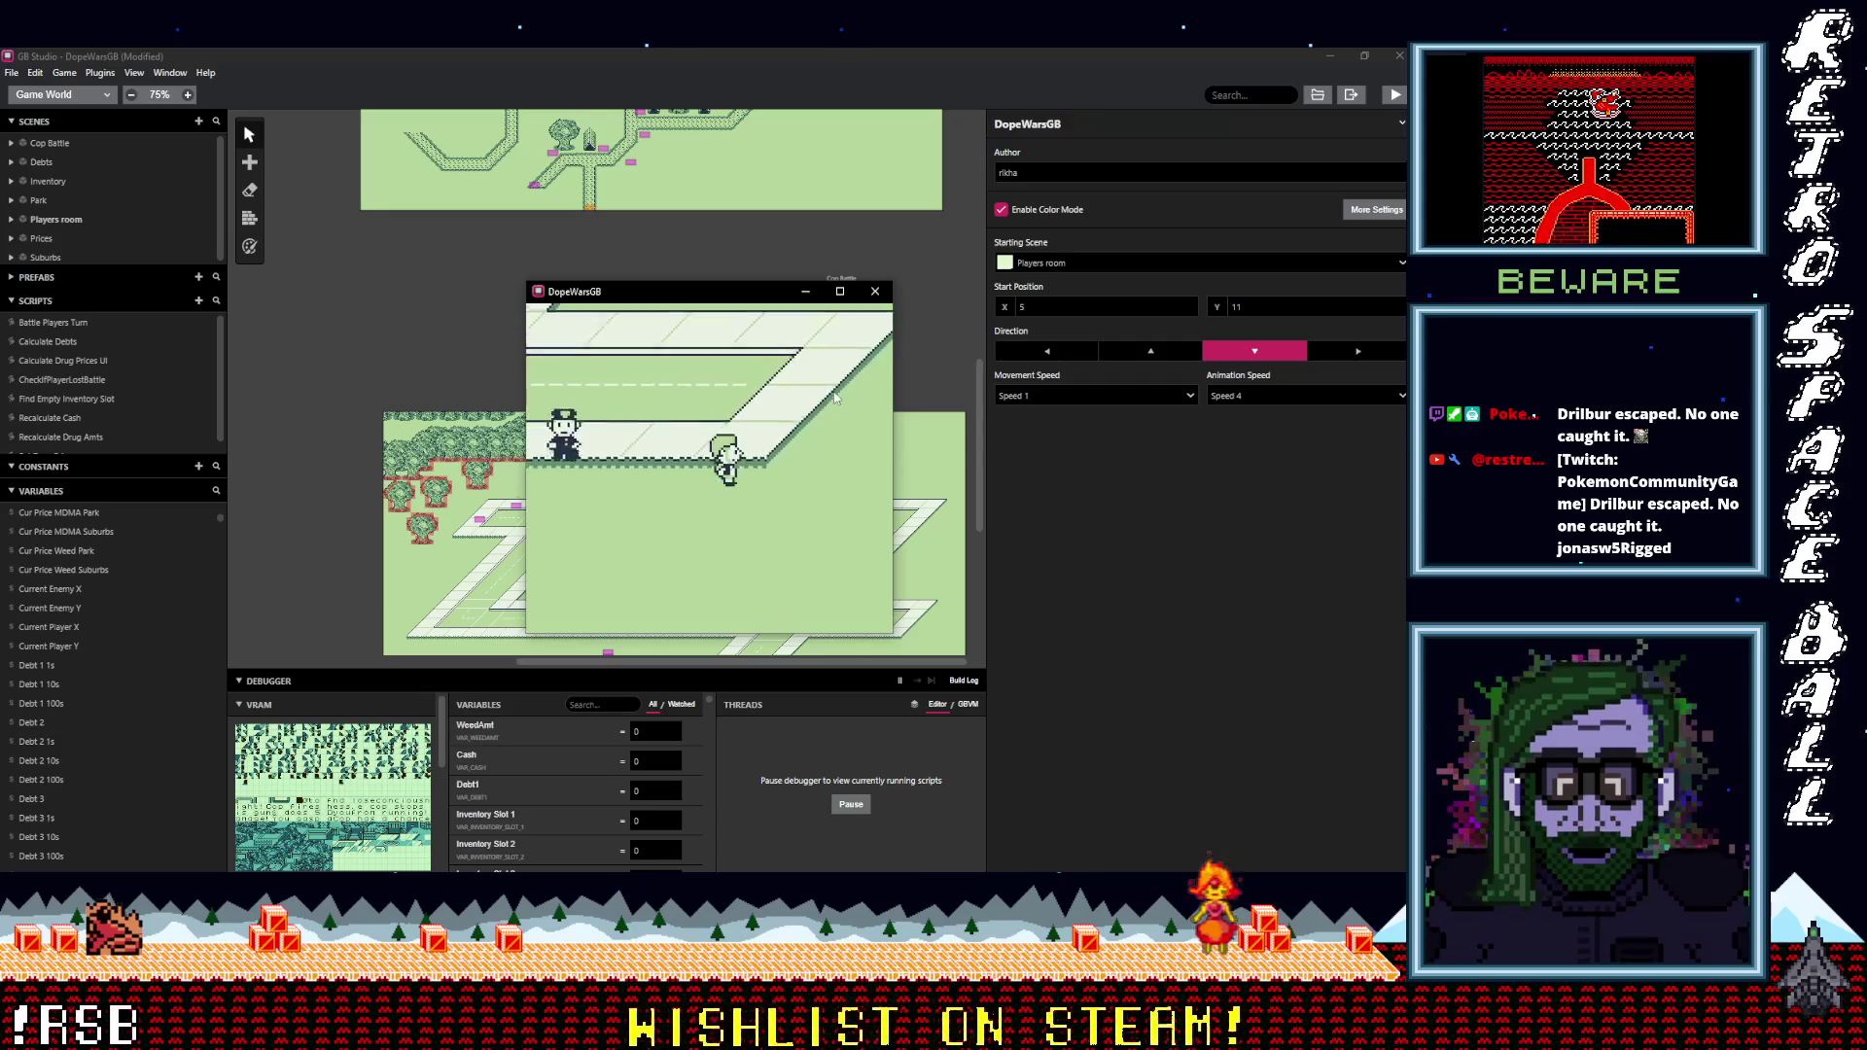
key("Down")
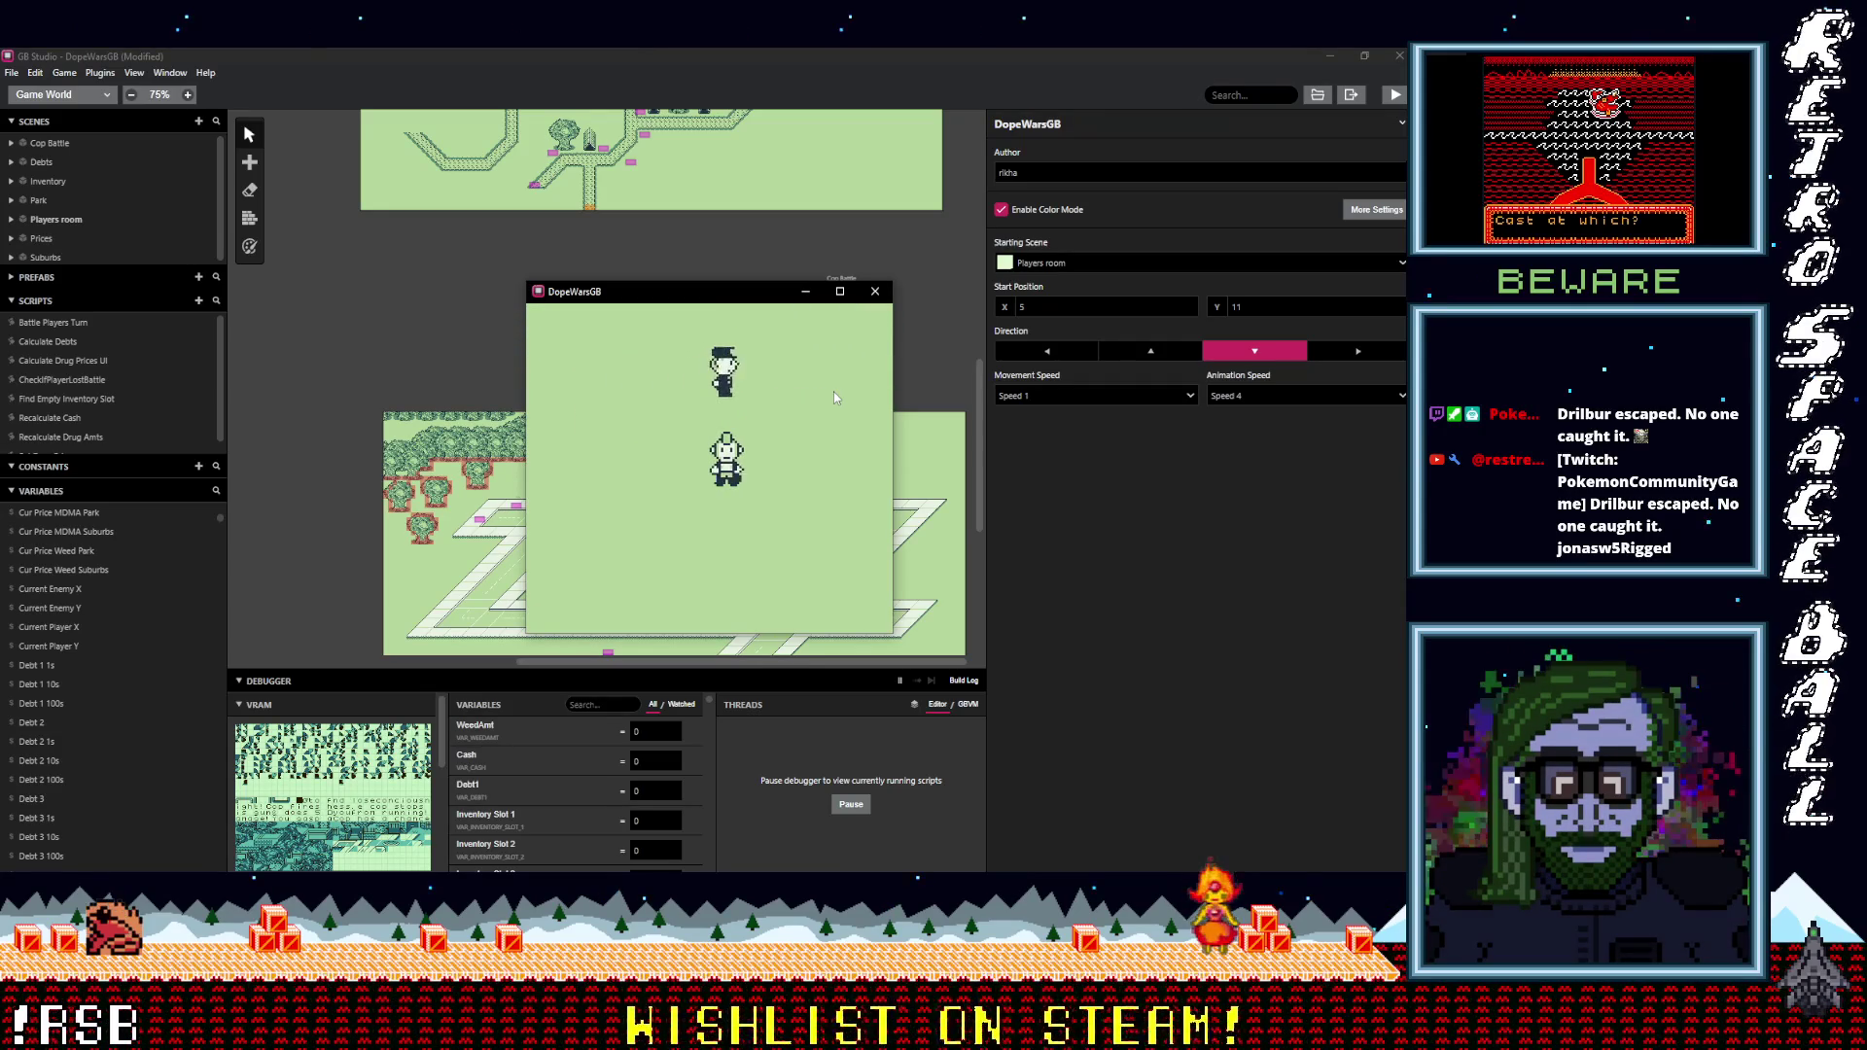
key("Down")
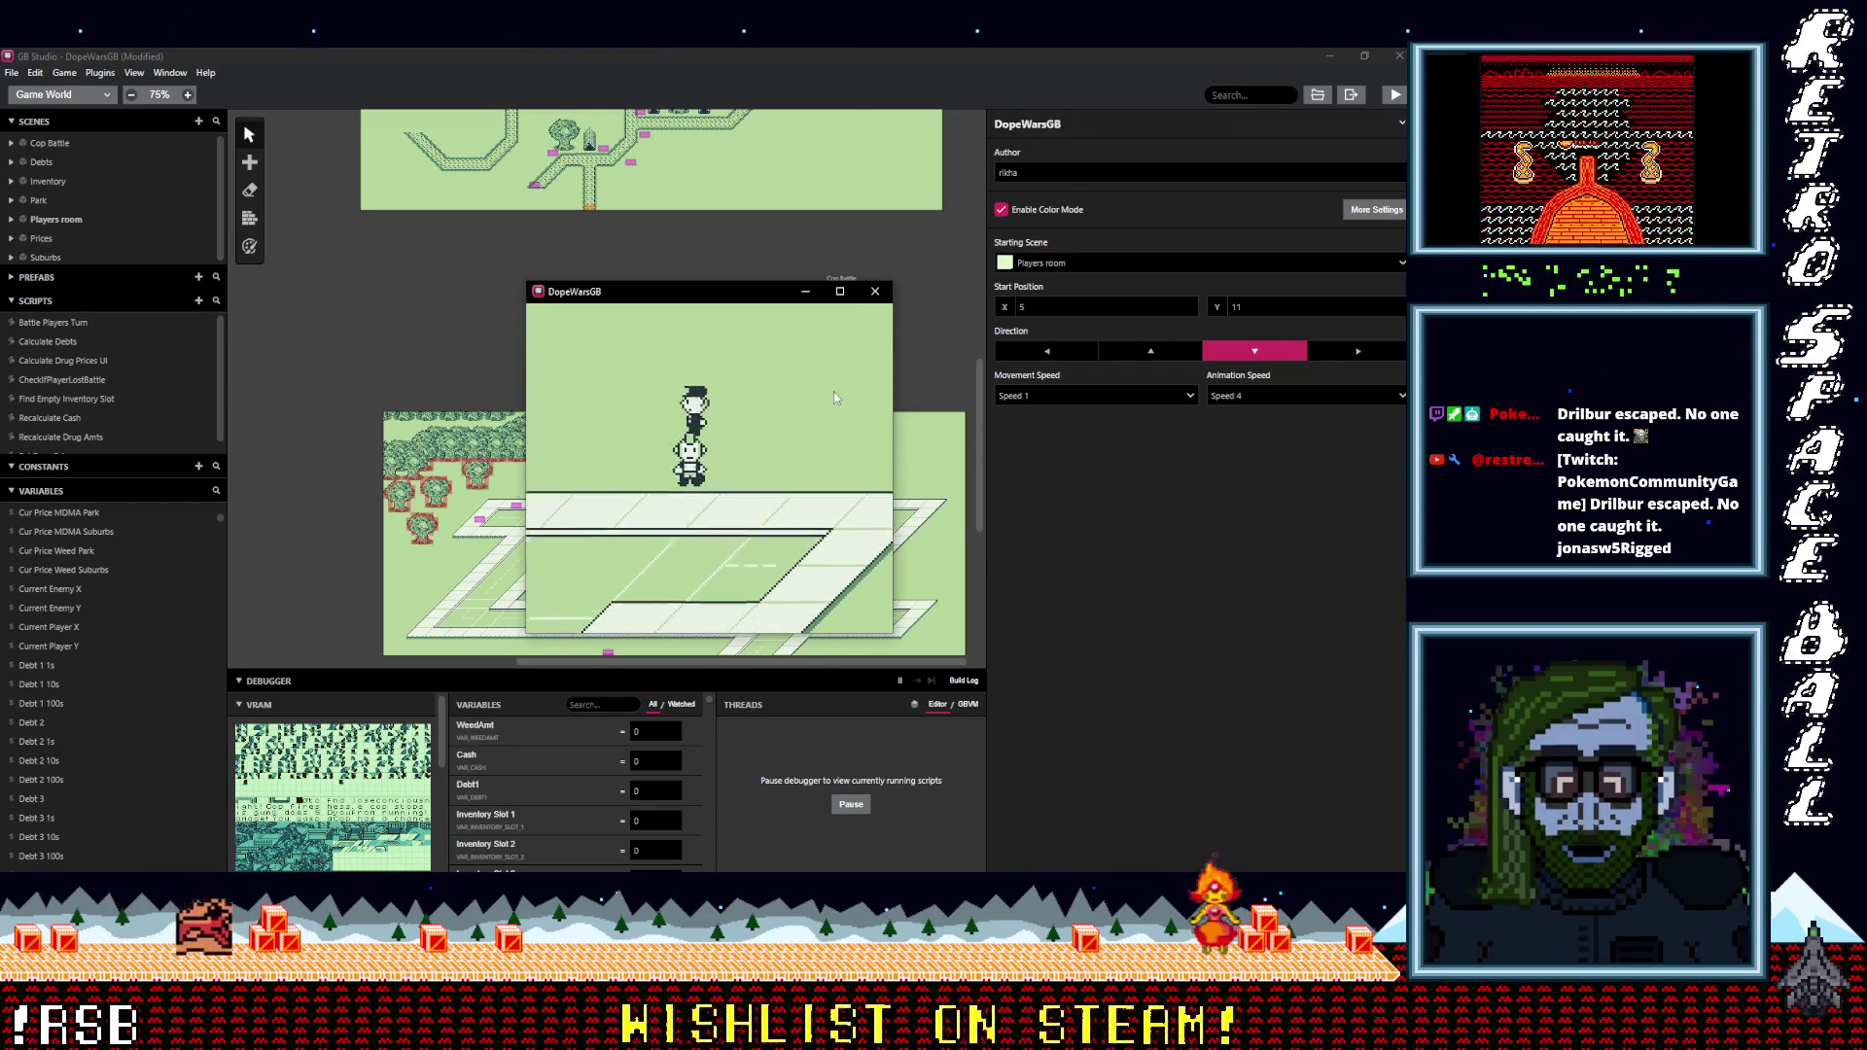
key("Down")
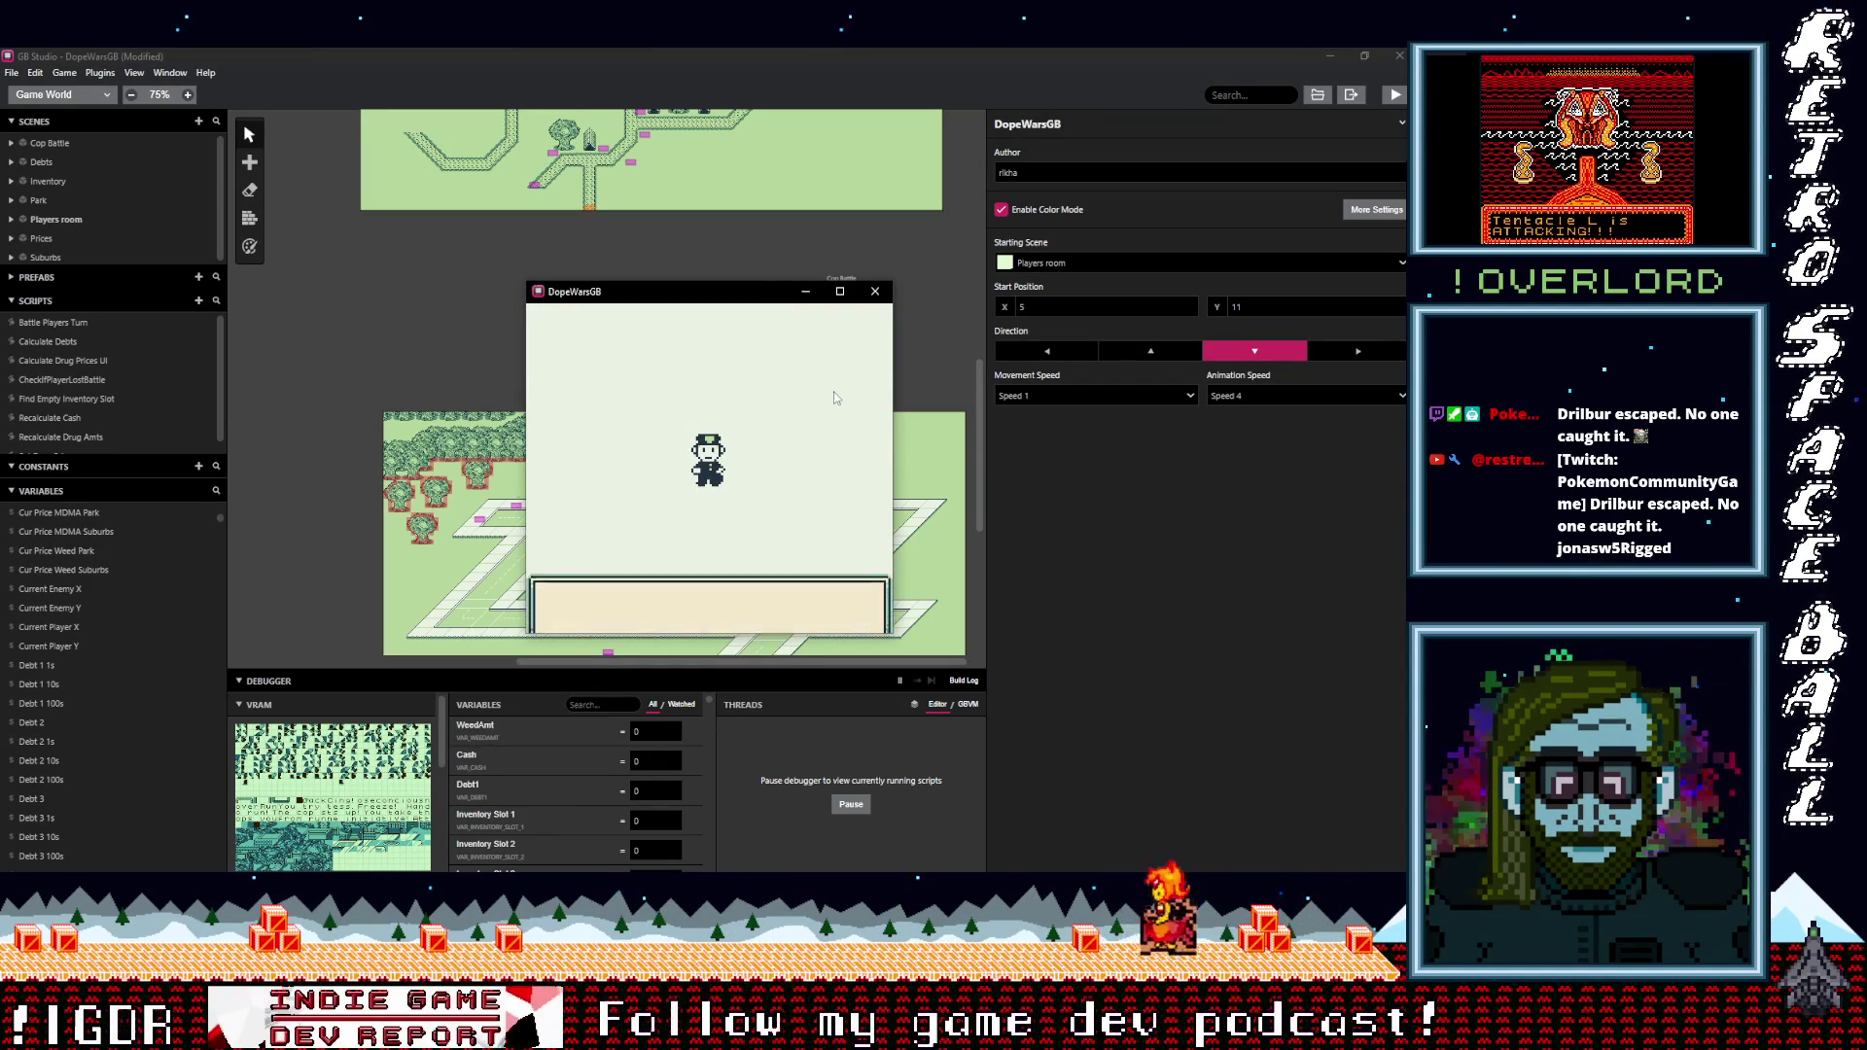
Get through the second battle's messages and run from the cop.
key("z")
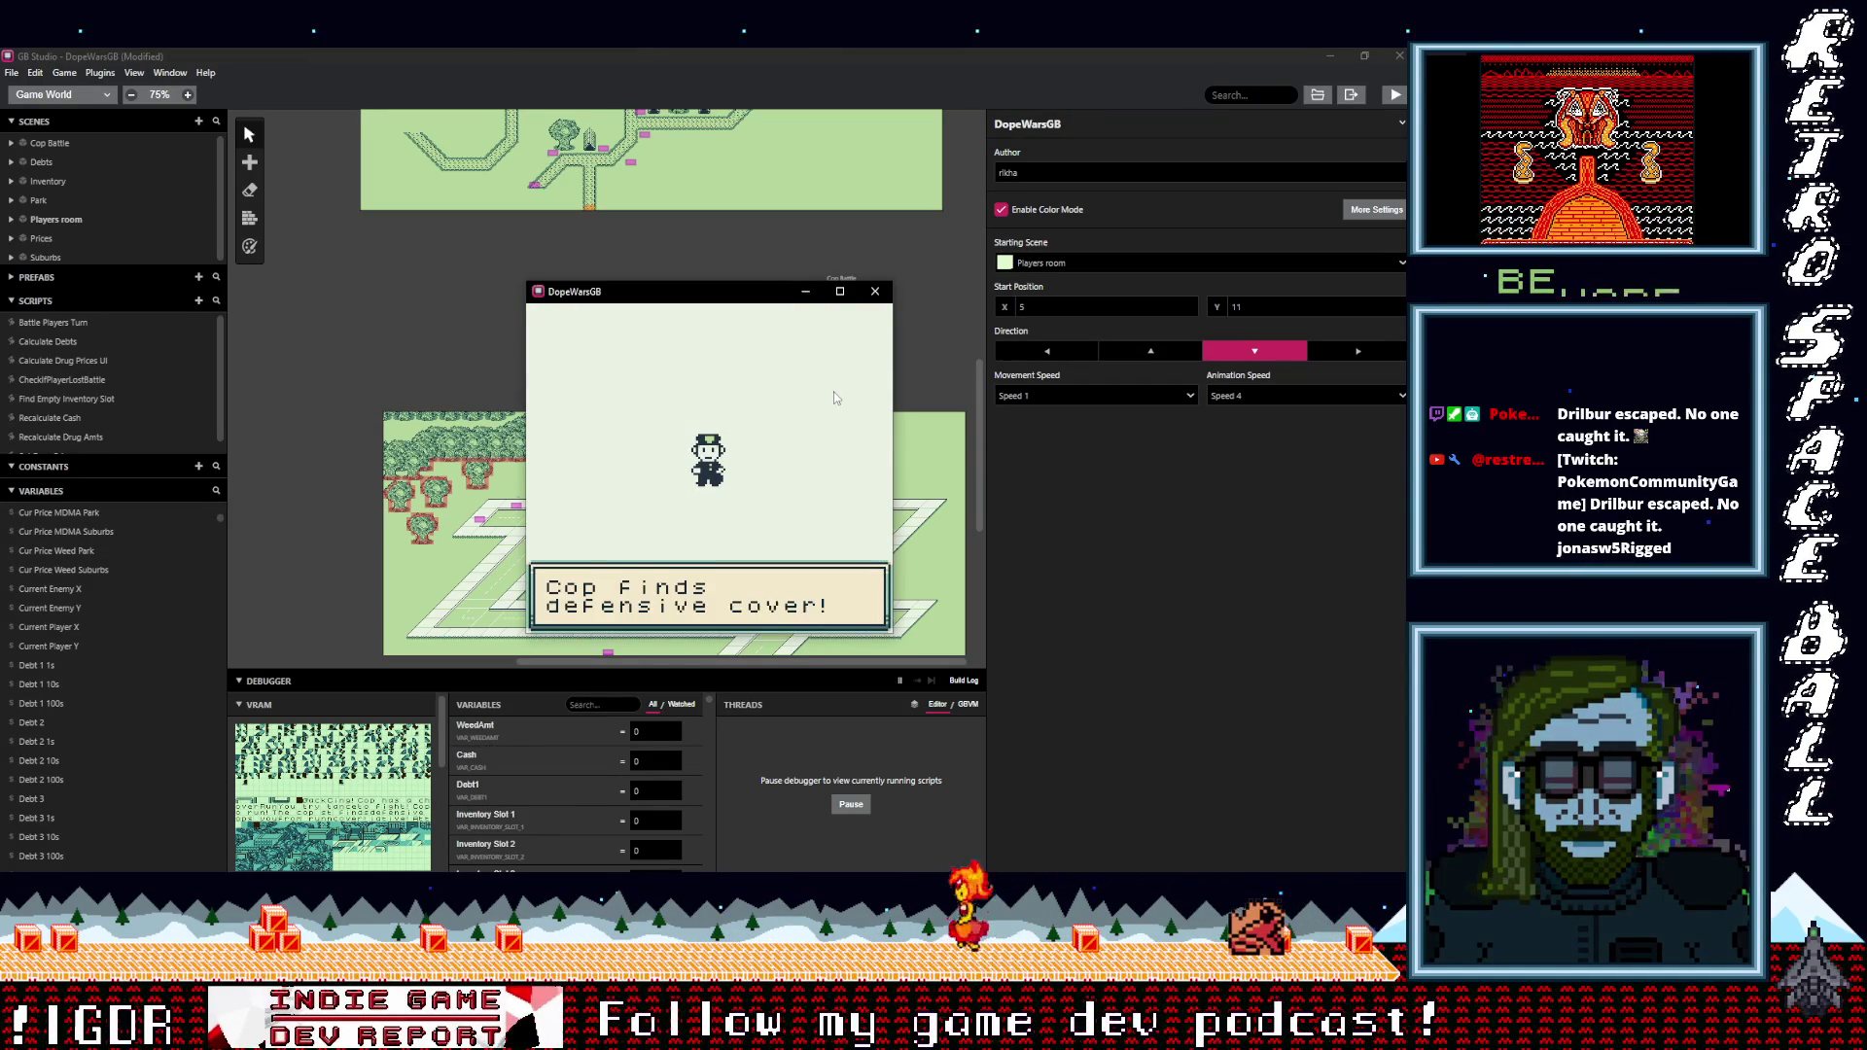
key("z")
key("z")
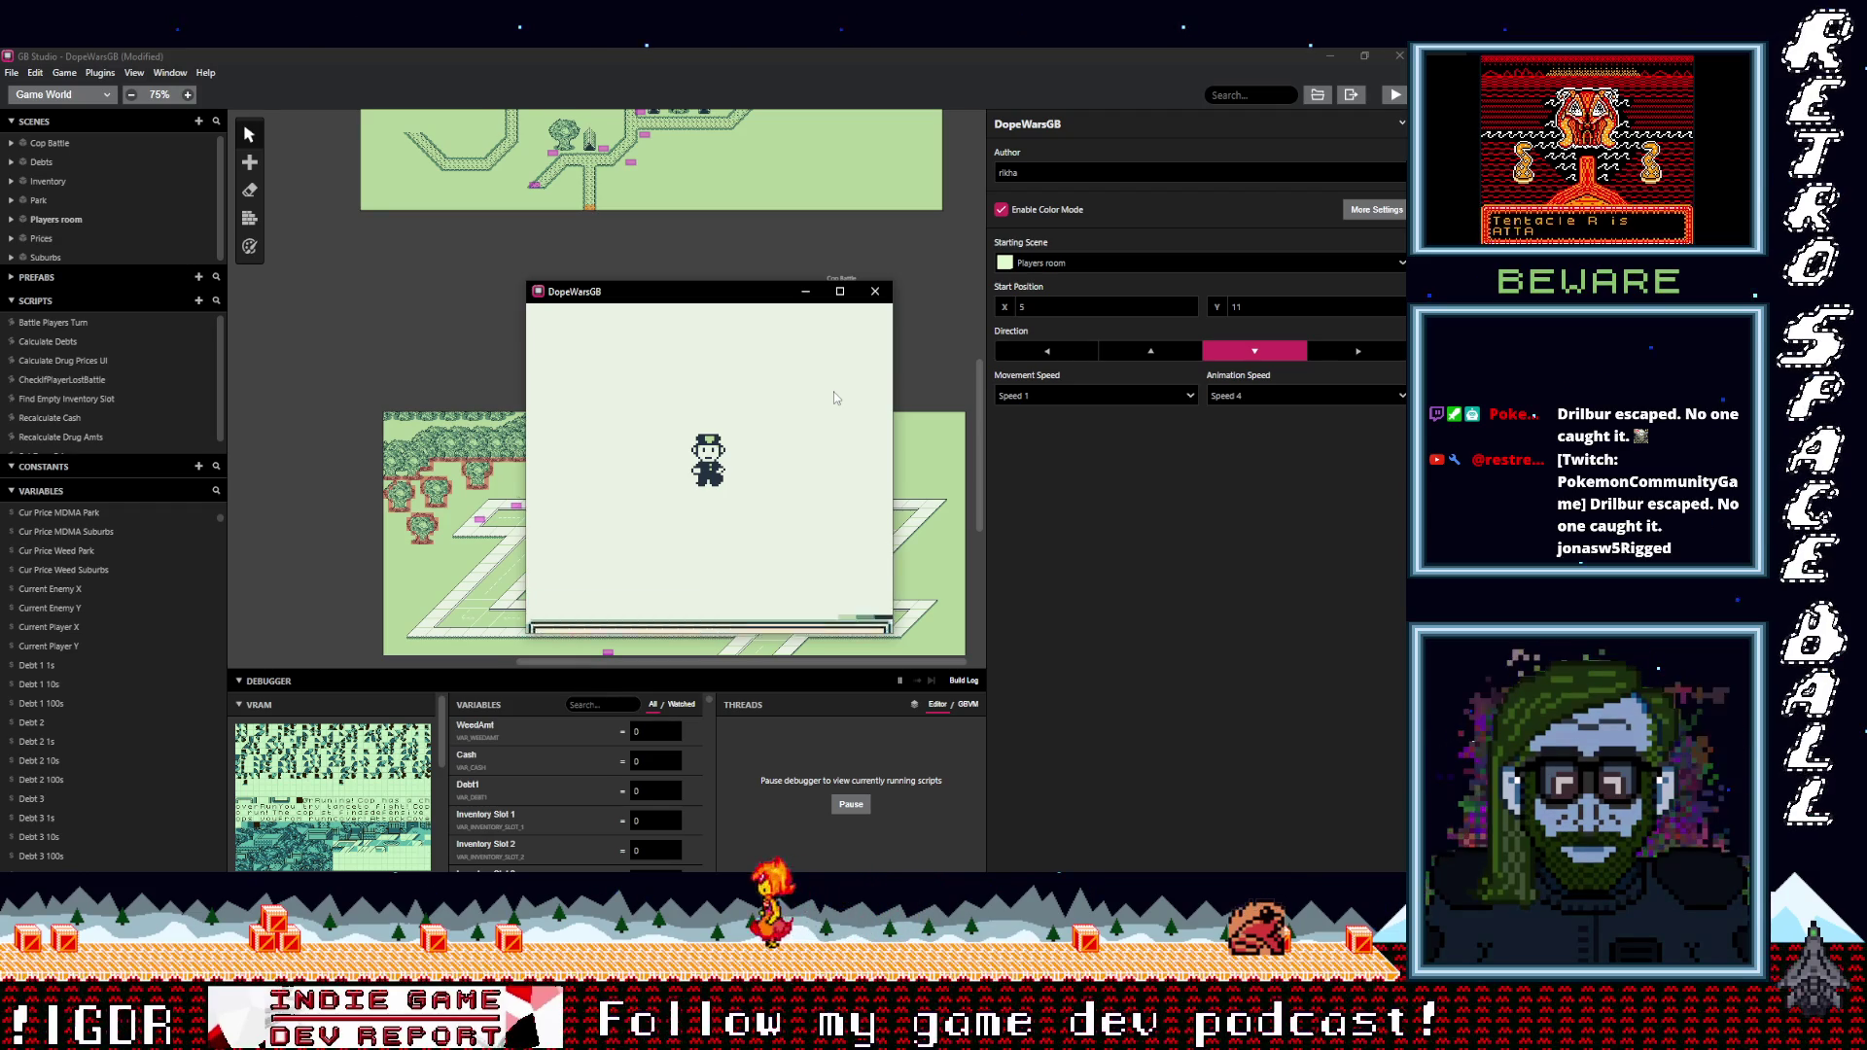
key("z")
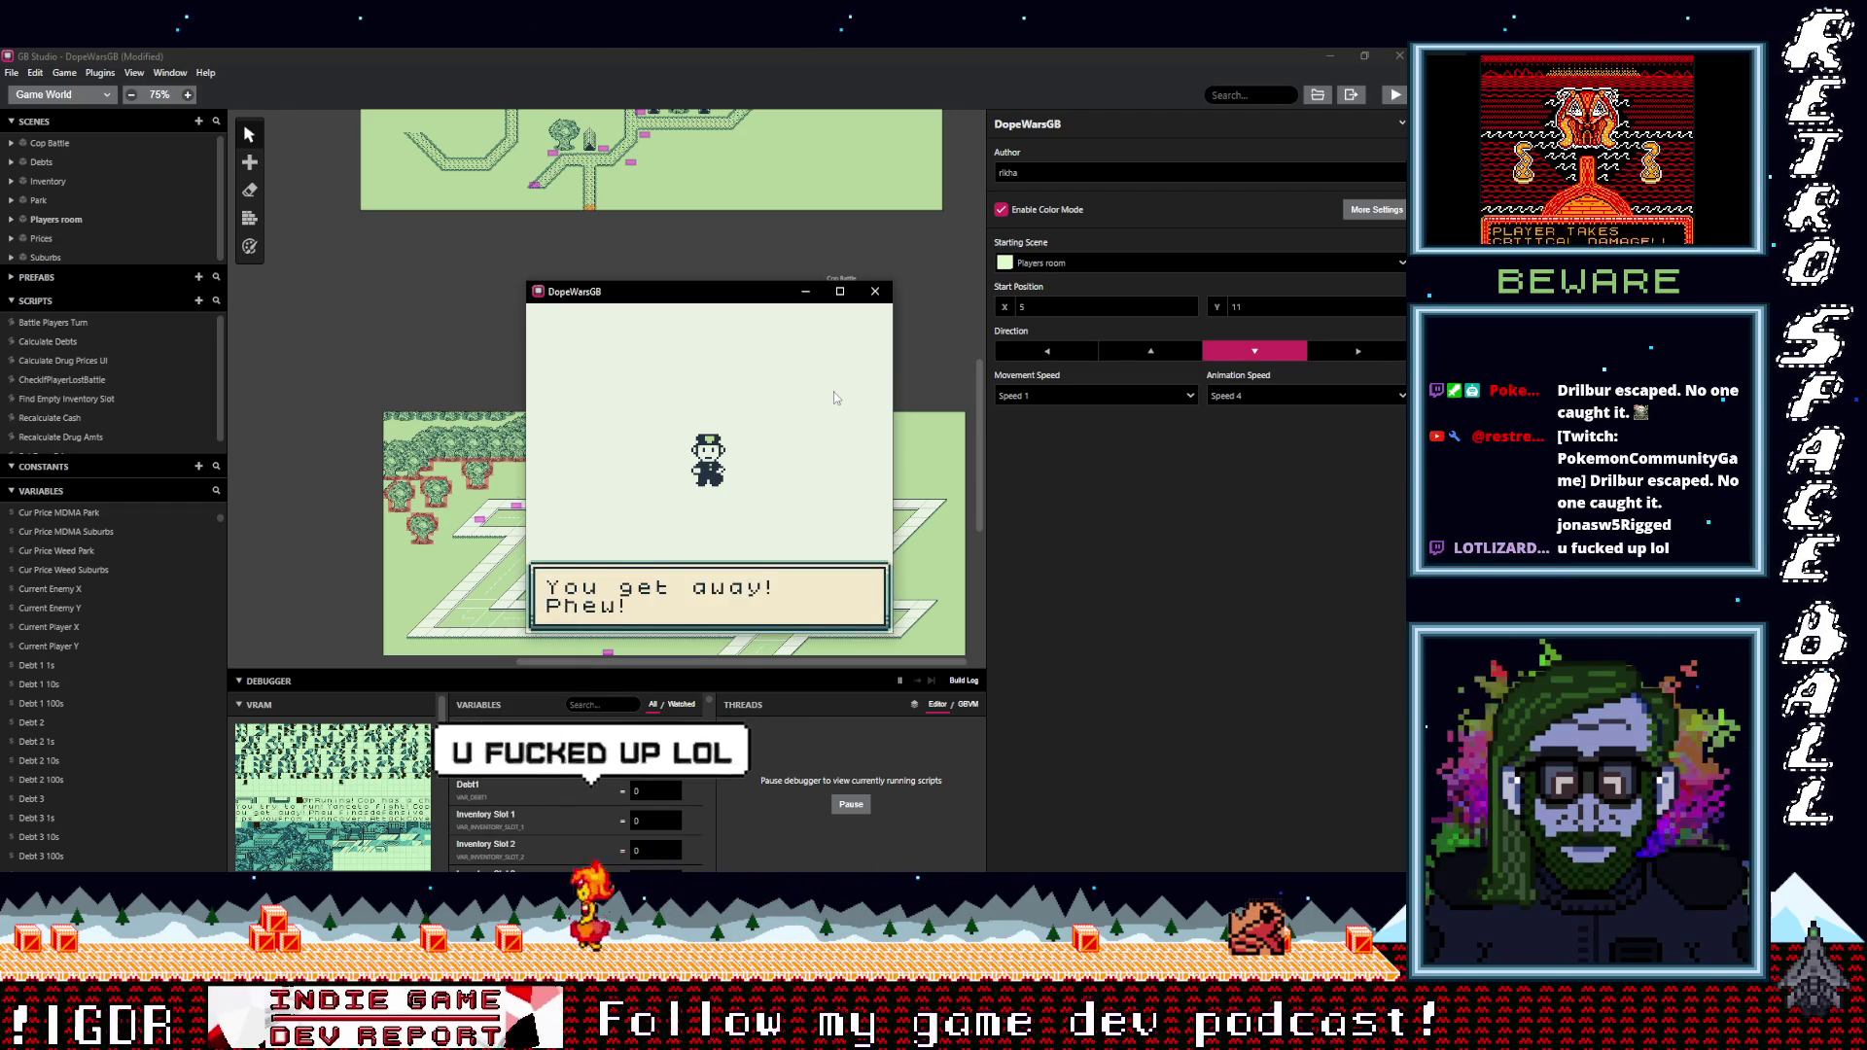
key("z")
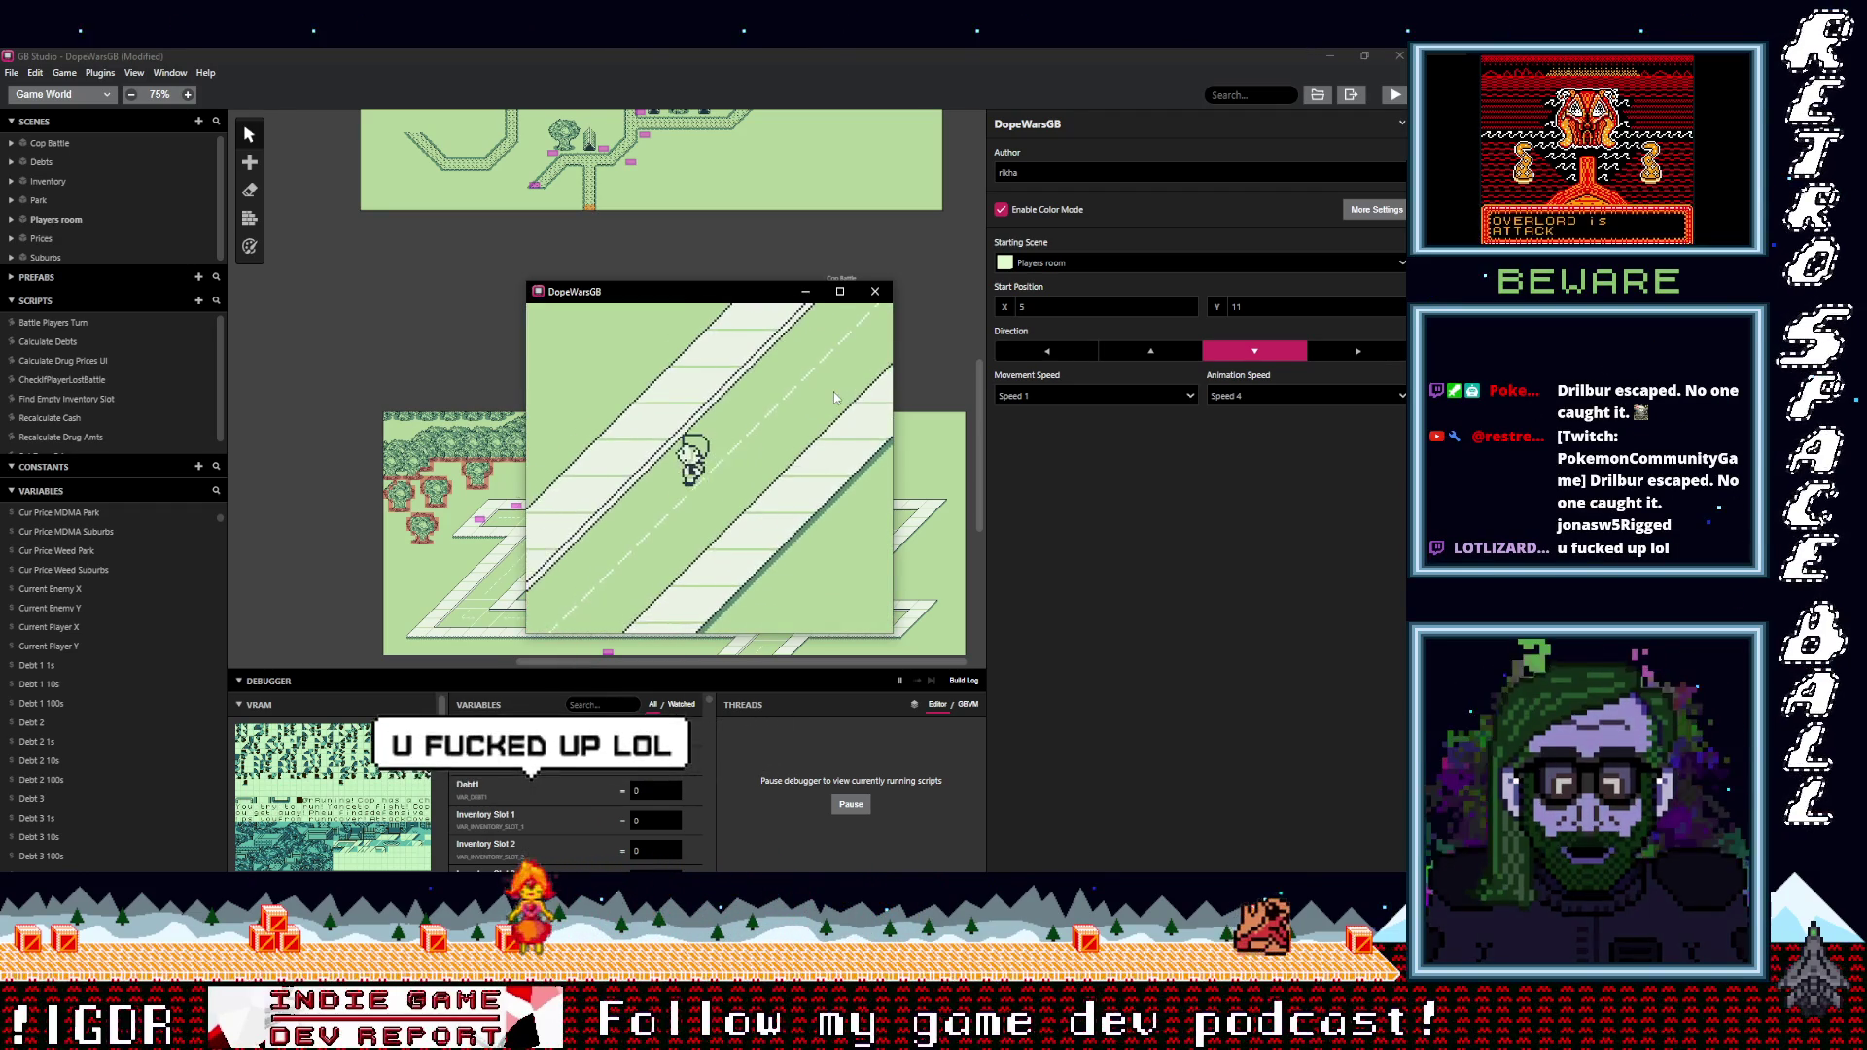
Walk down, left and up until the cop catches the player with "Freeze! Hands up!".
key("Down")
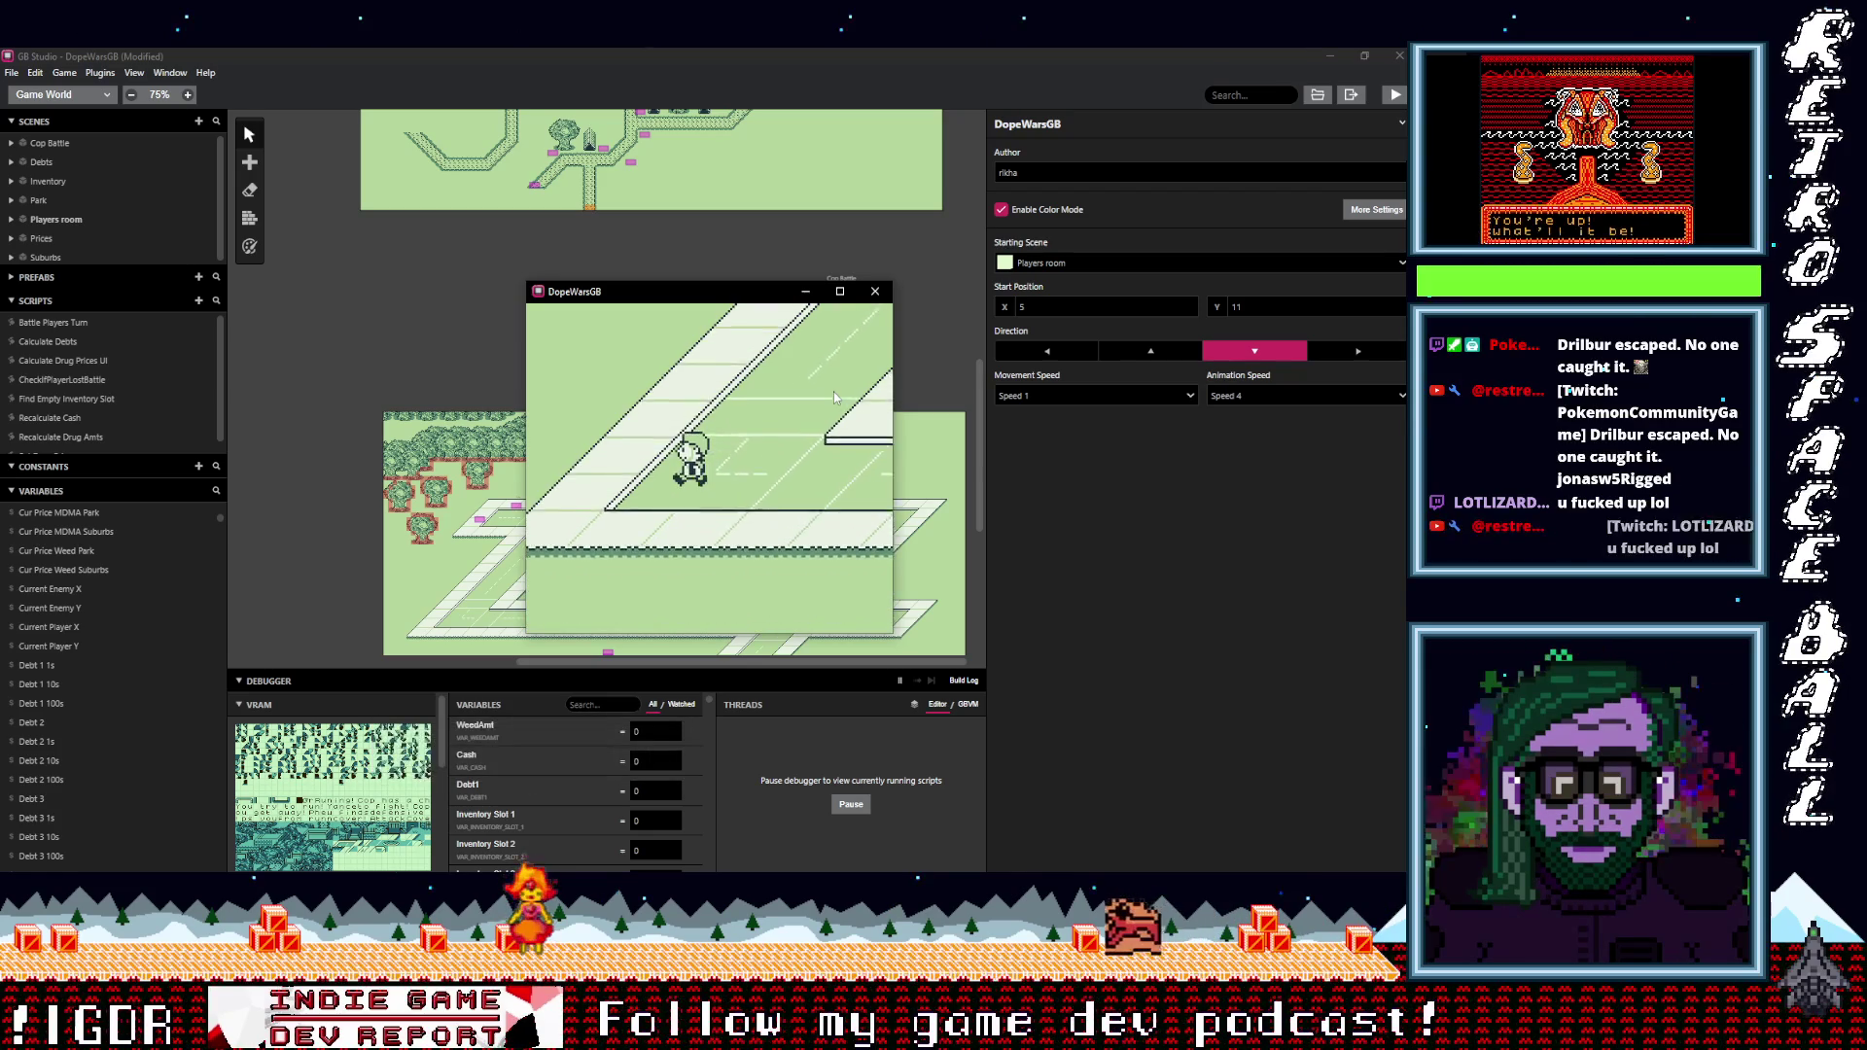
key("Left")
key("Left")
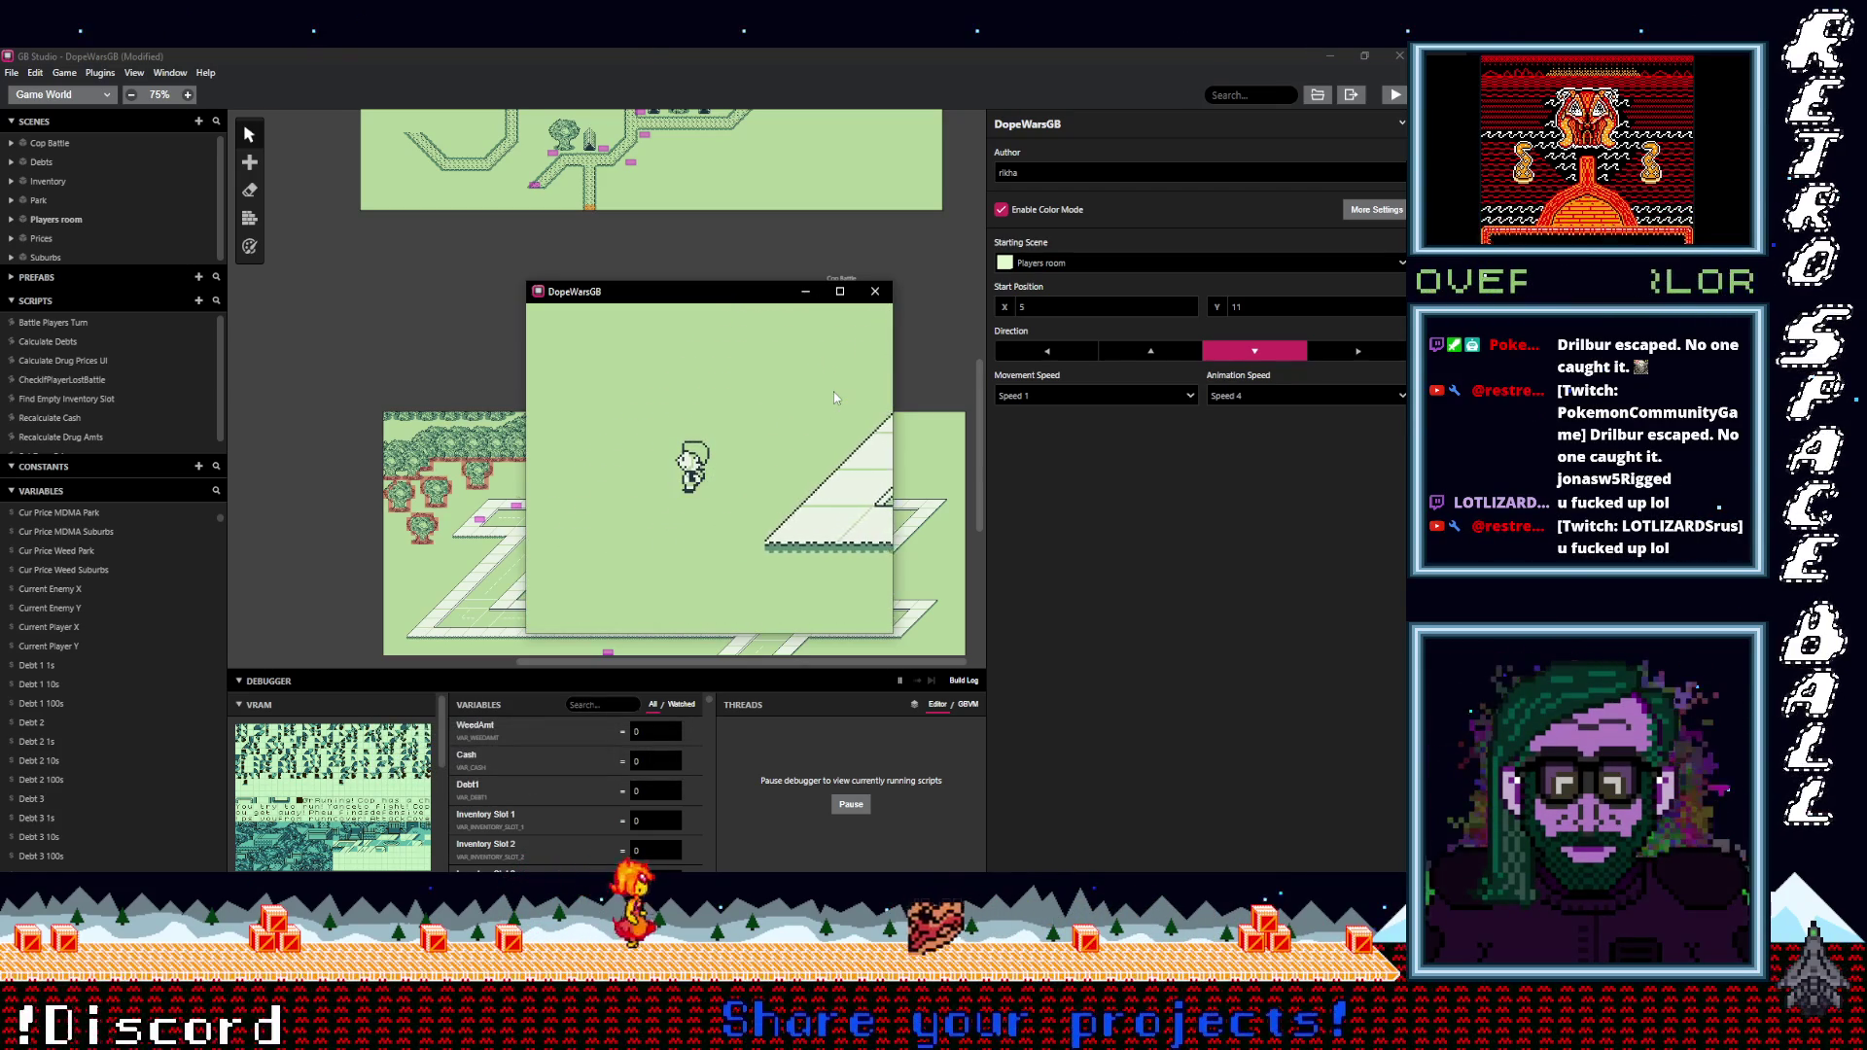
key("Up")
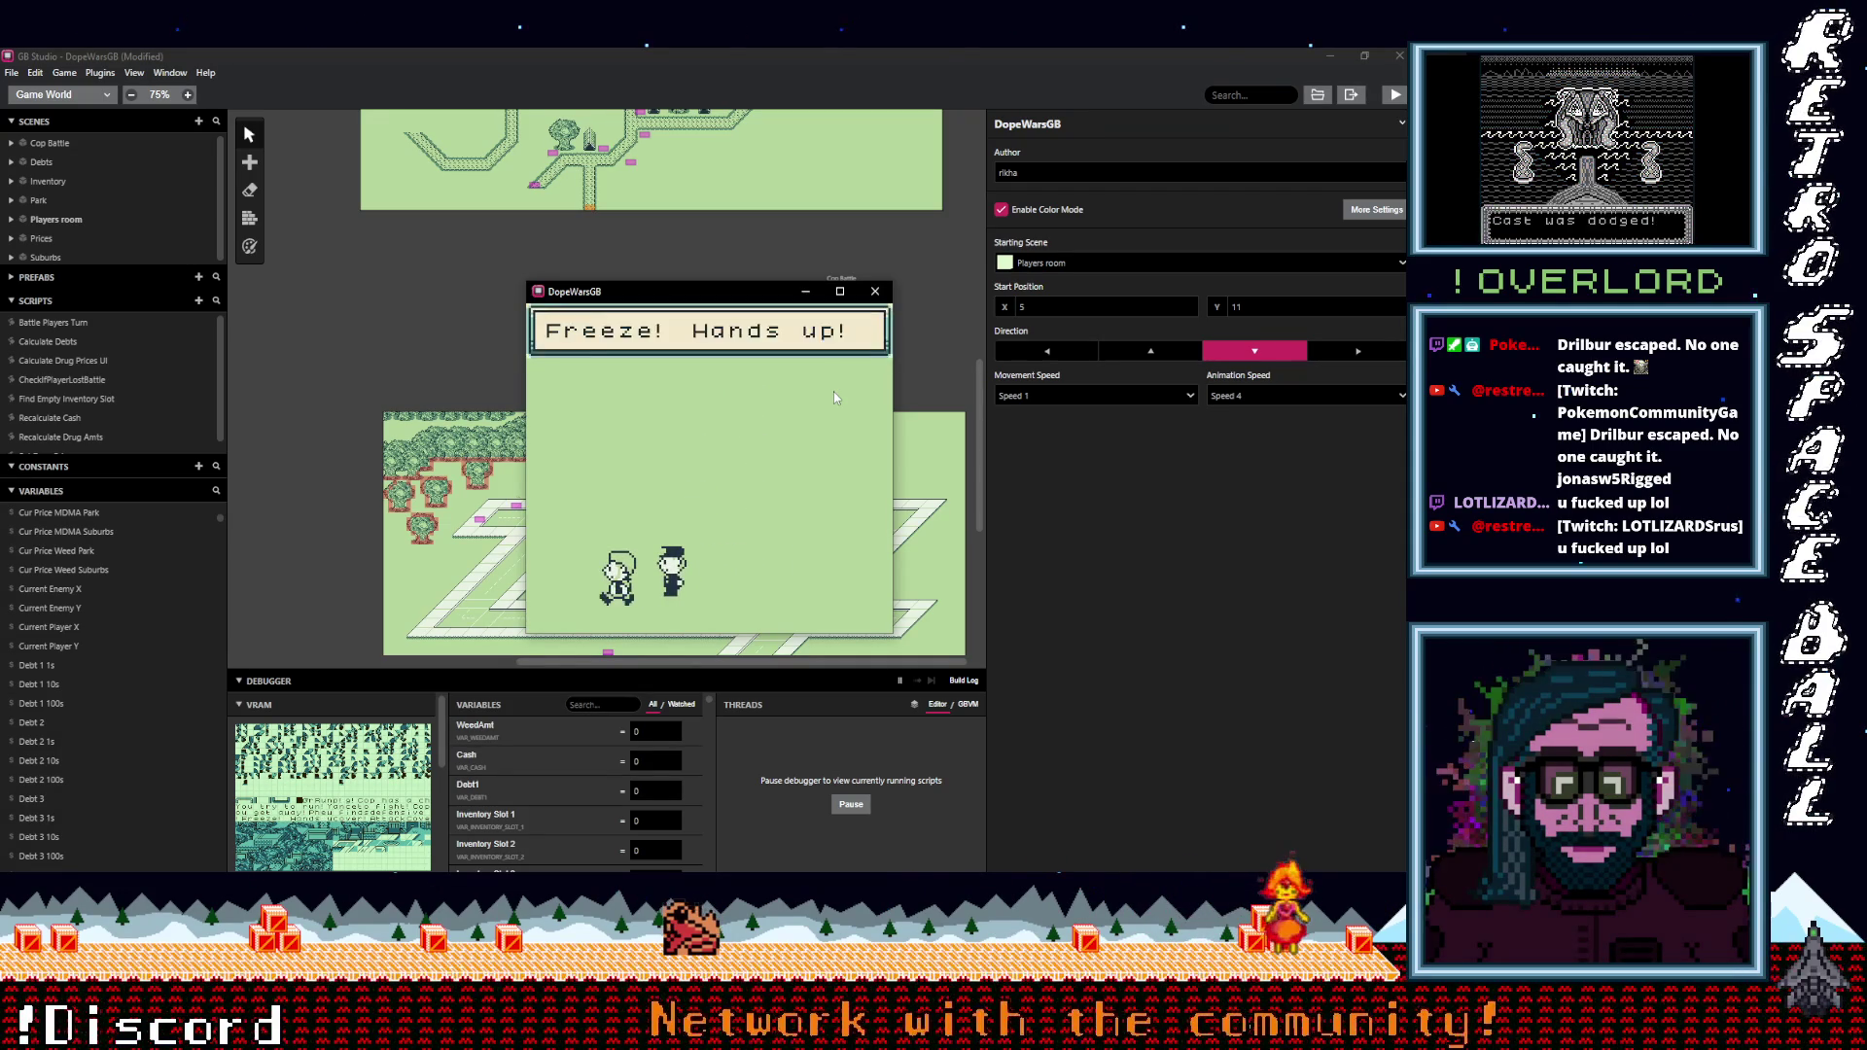
key("z")
key("z")
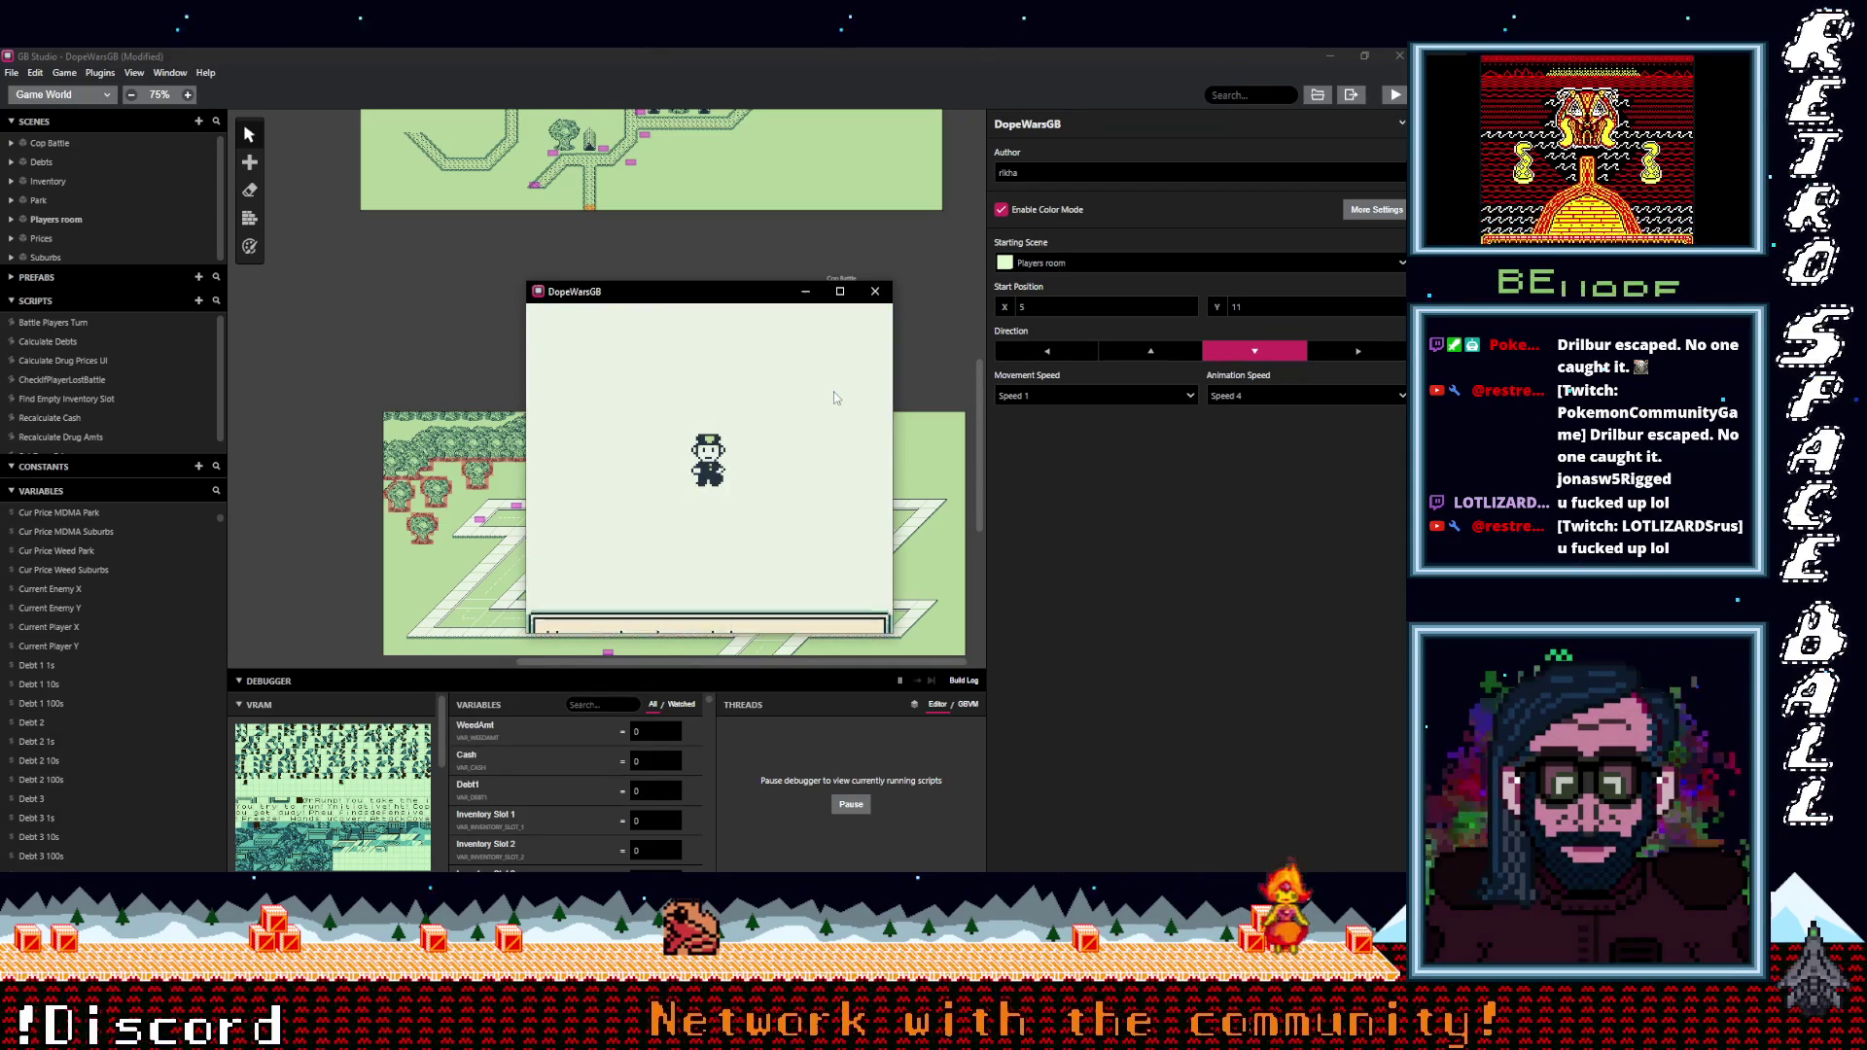
key("Down")
key("z")
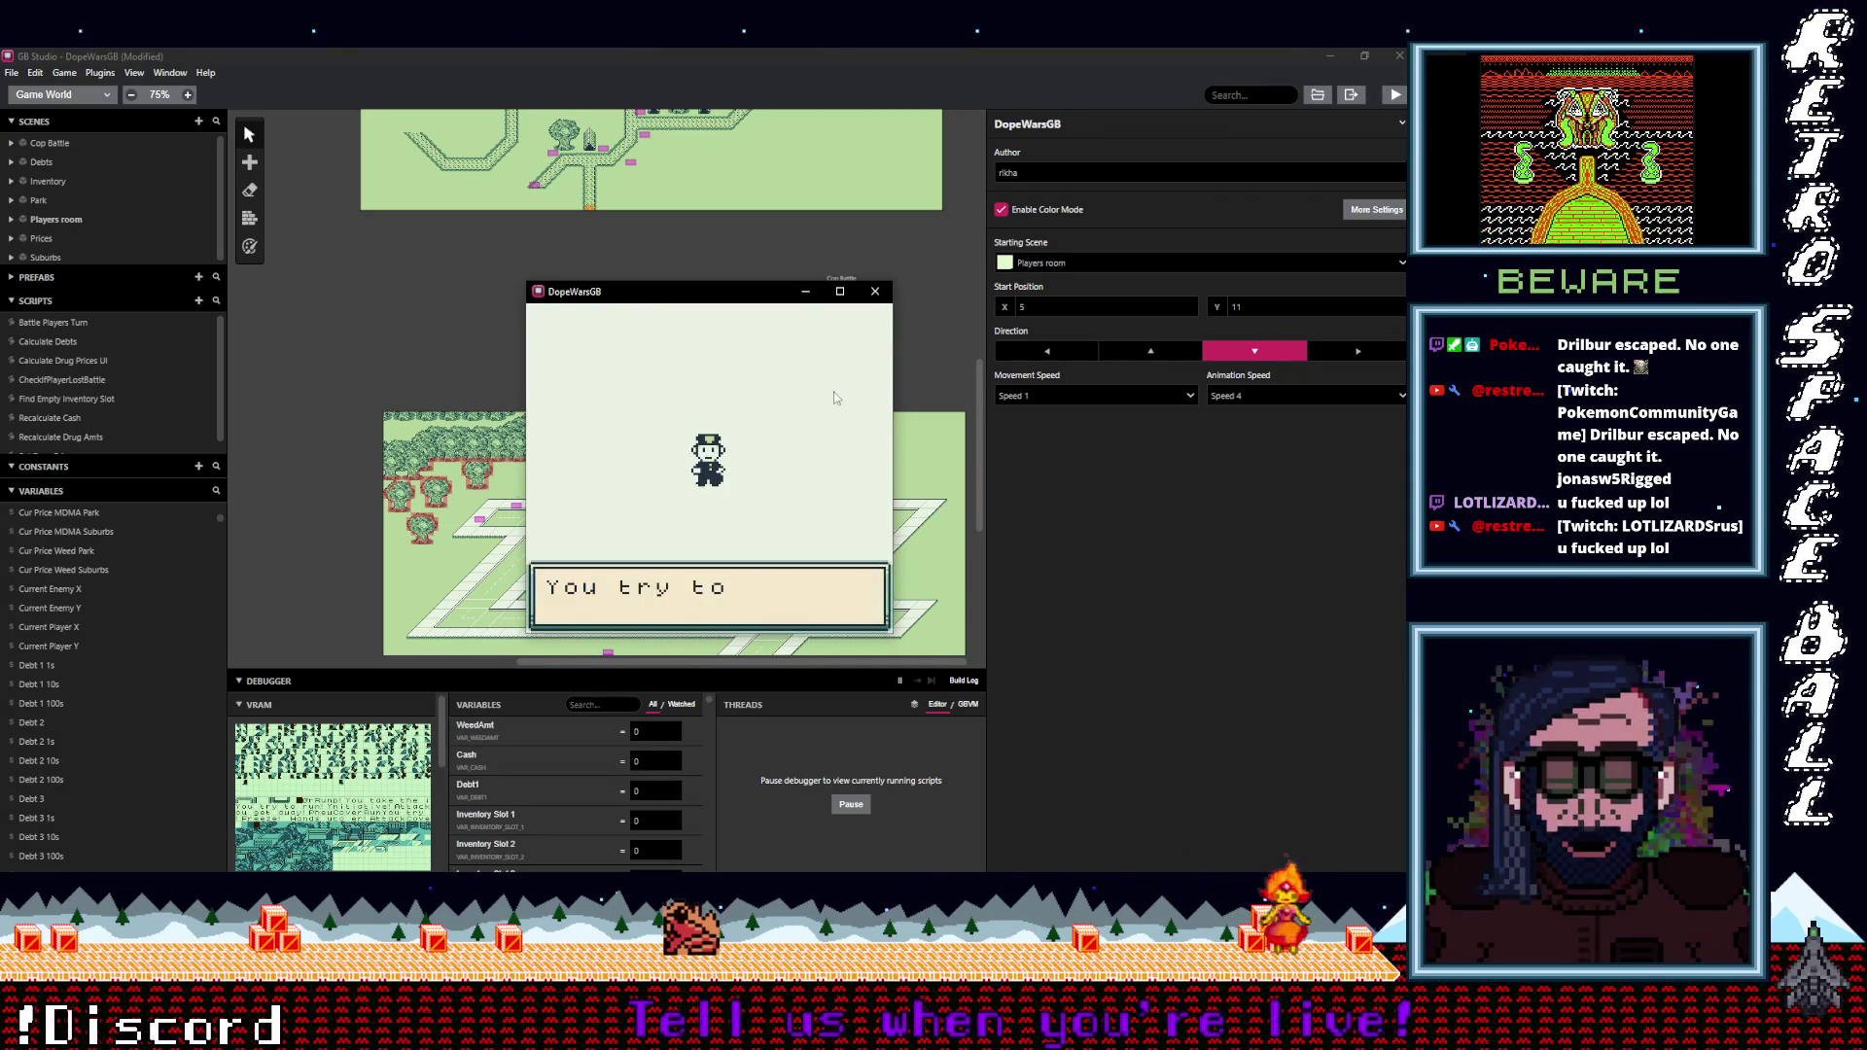
Move the game window aside and filter the debugger Variables list with 'curr'.
left_click(572, 705)
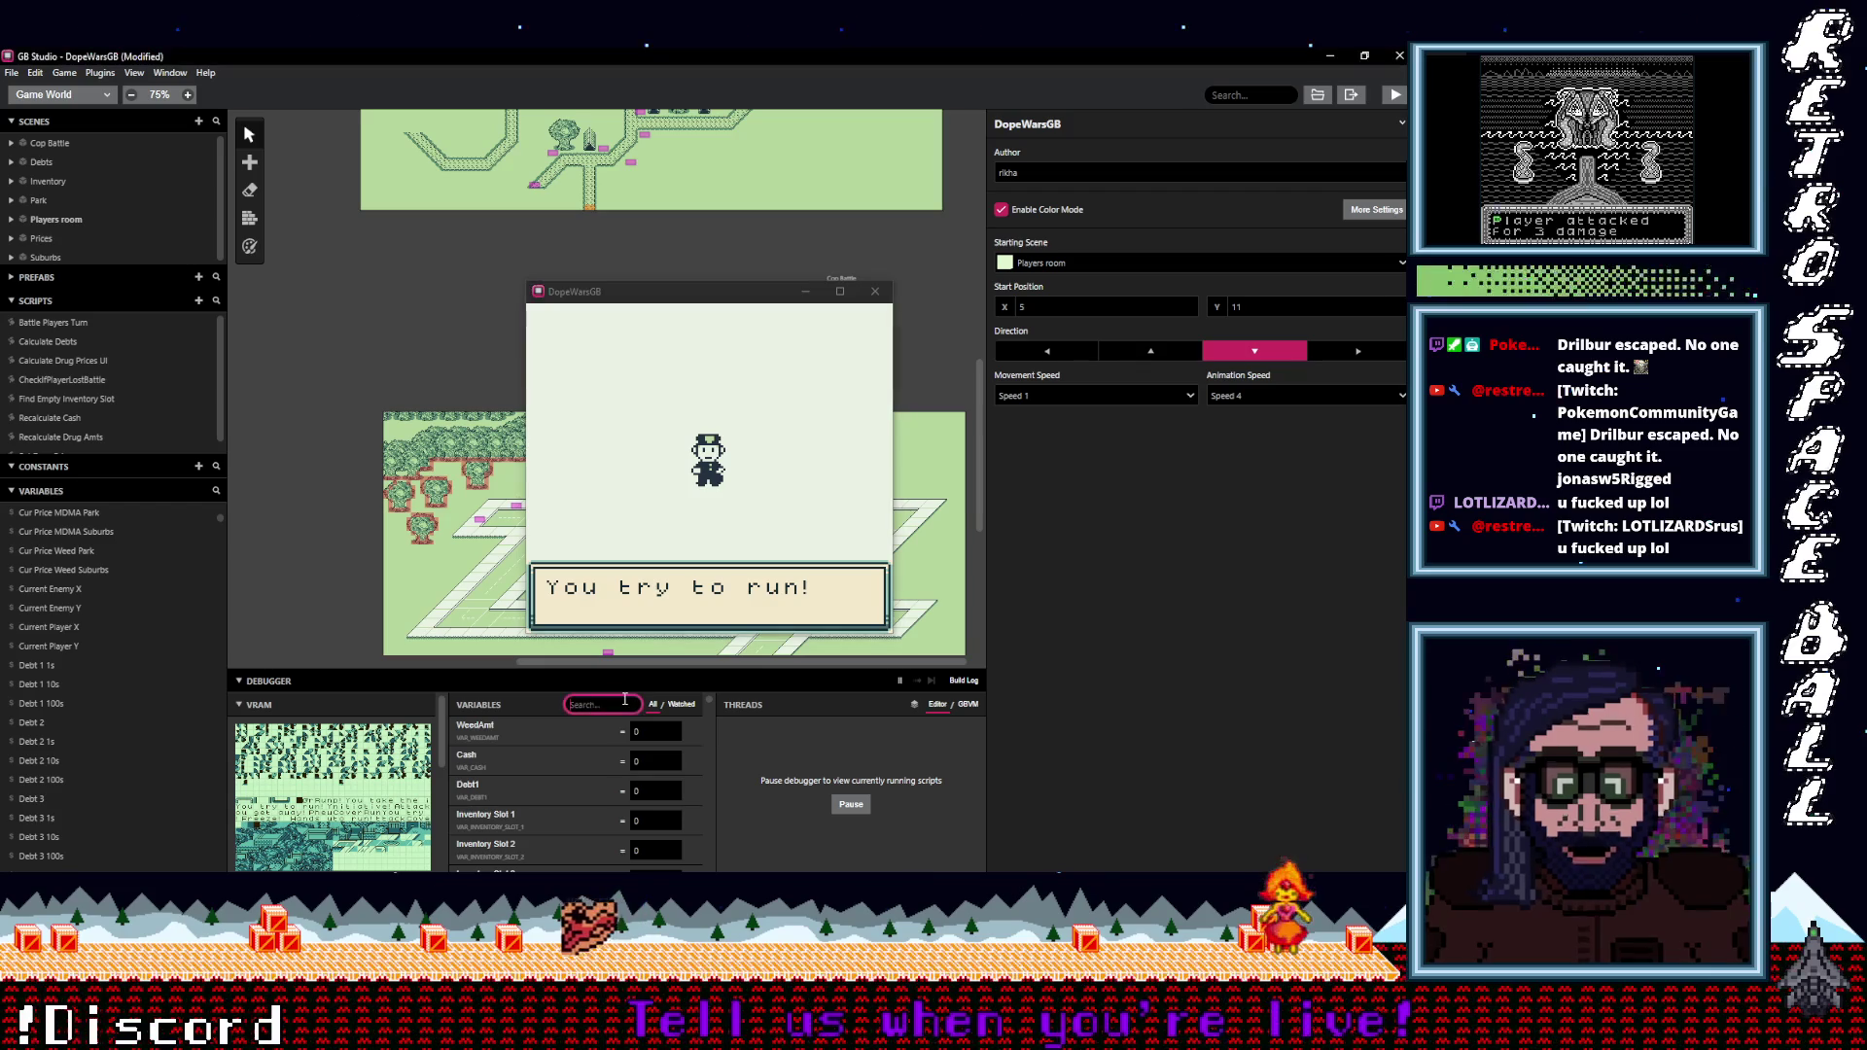
type("curren")
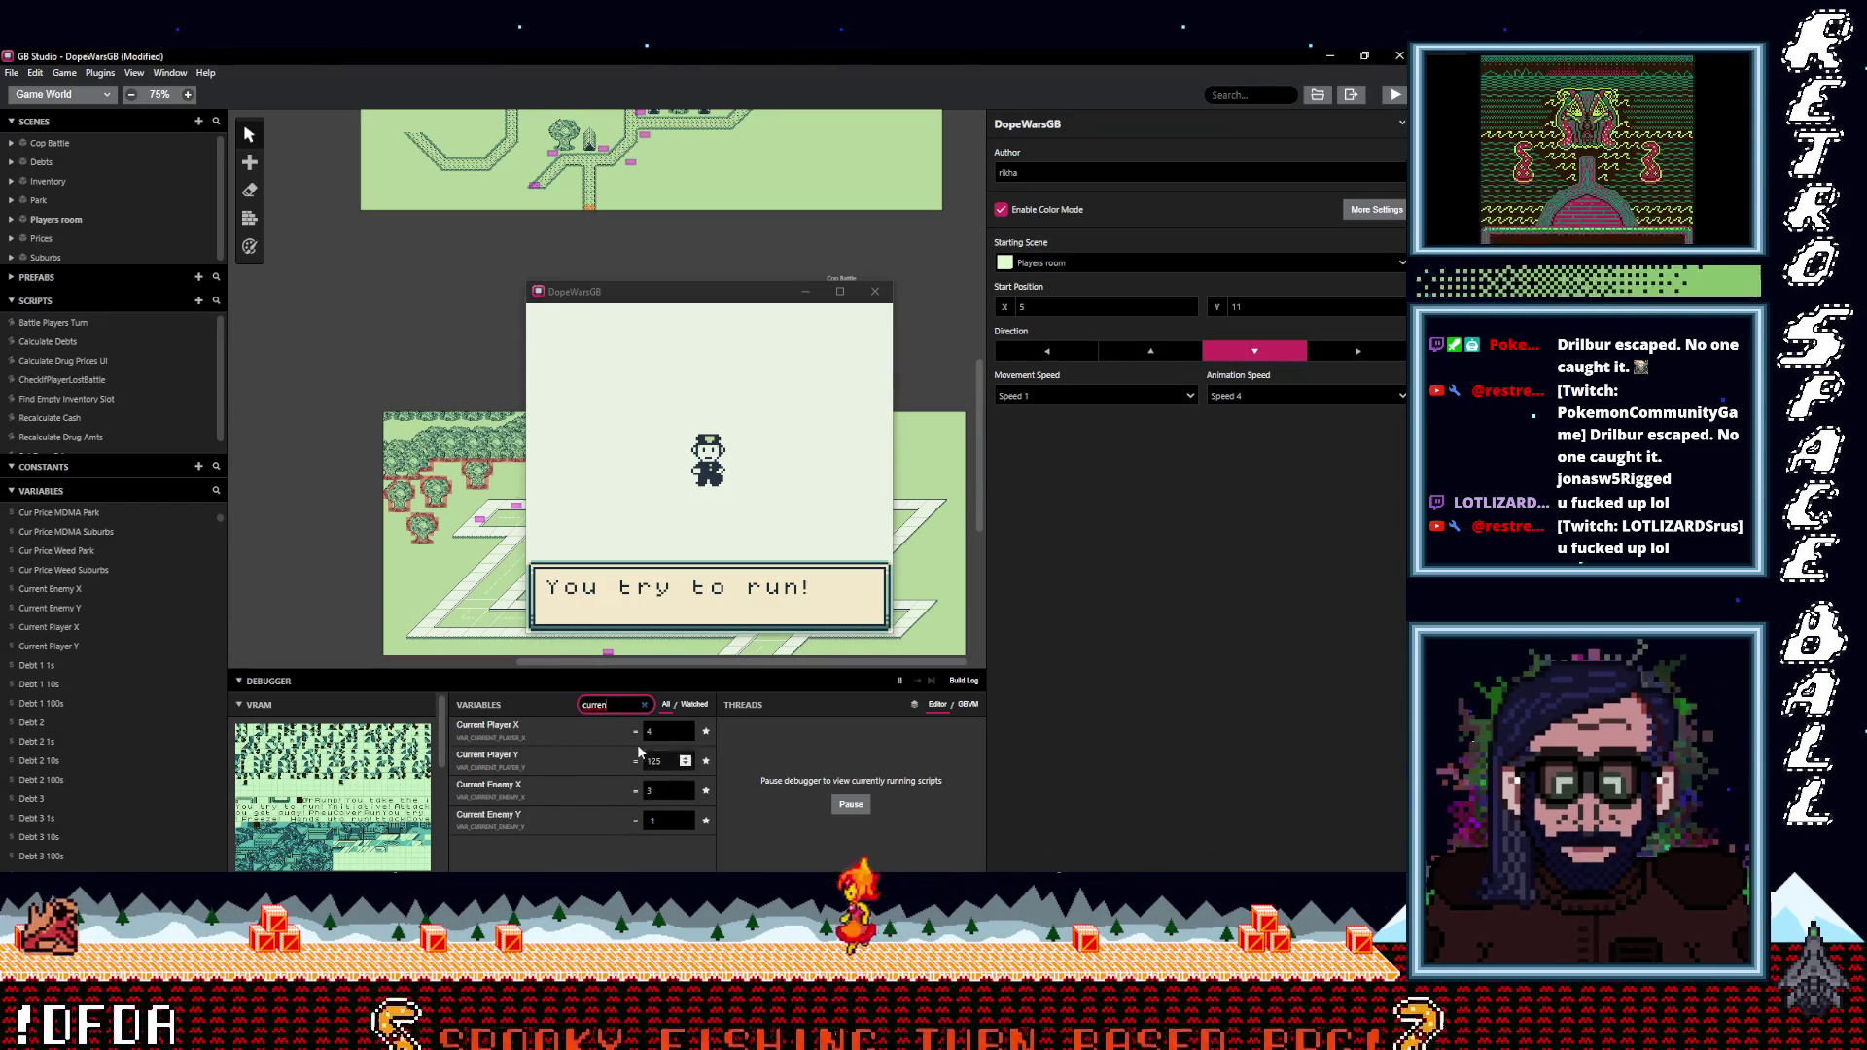
left_click(621, 682)
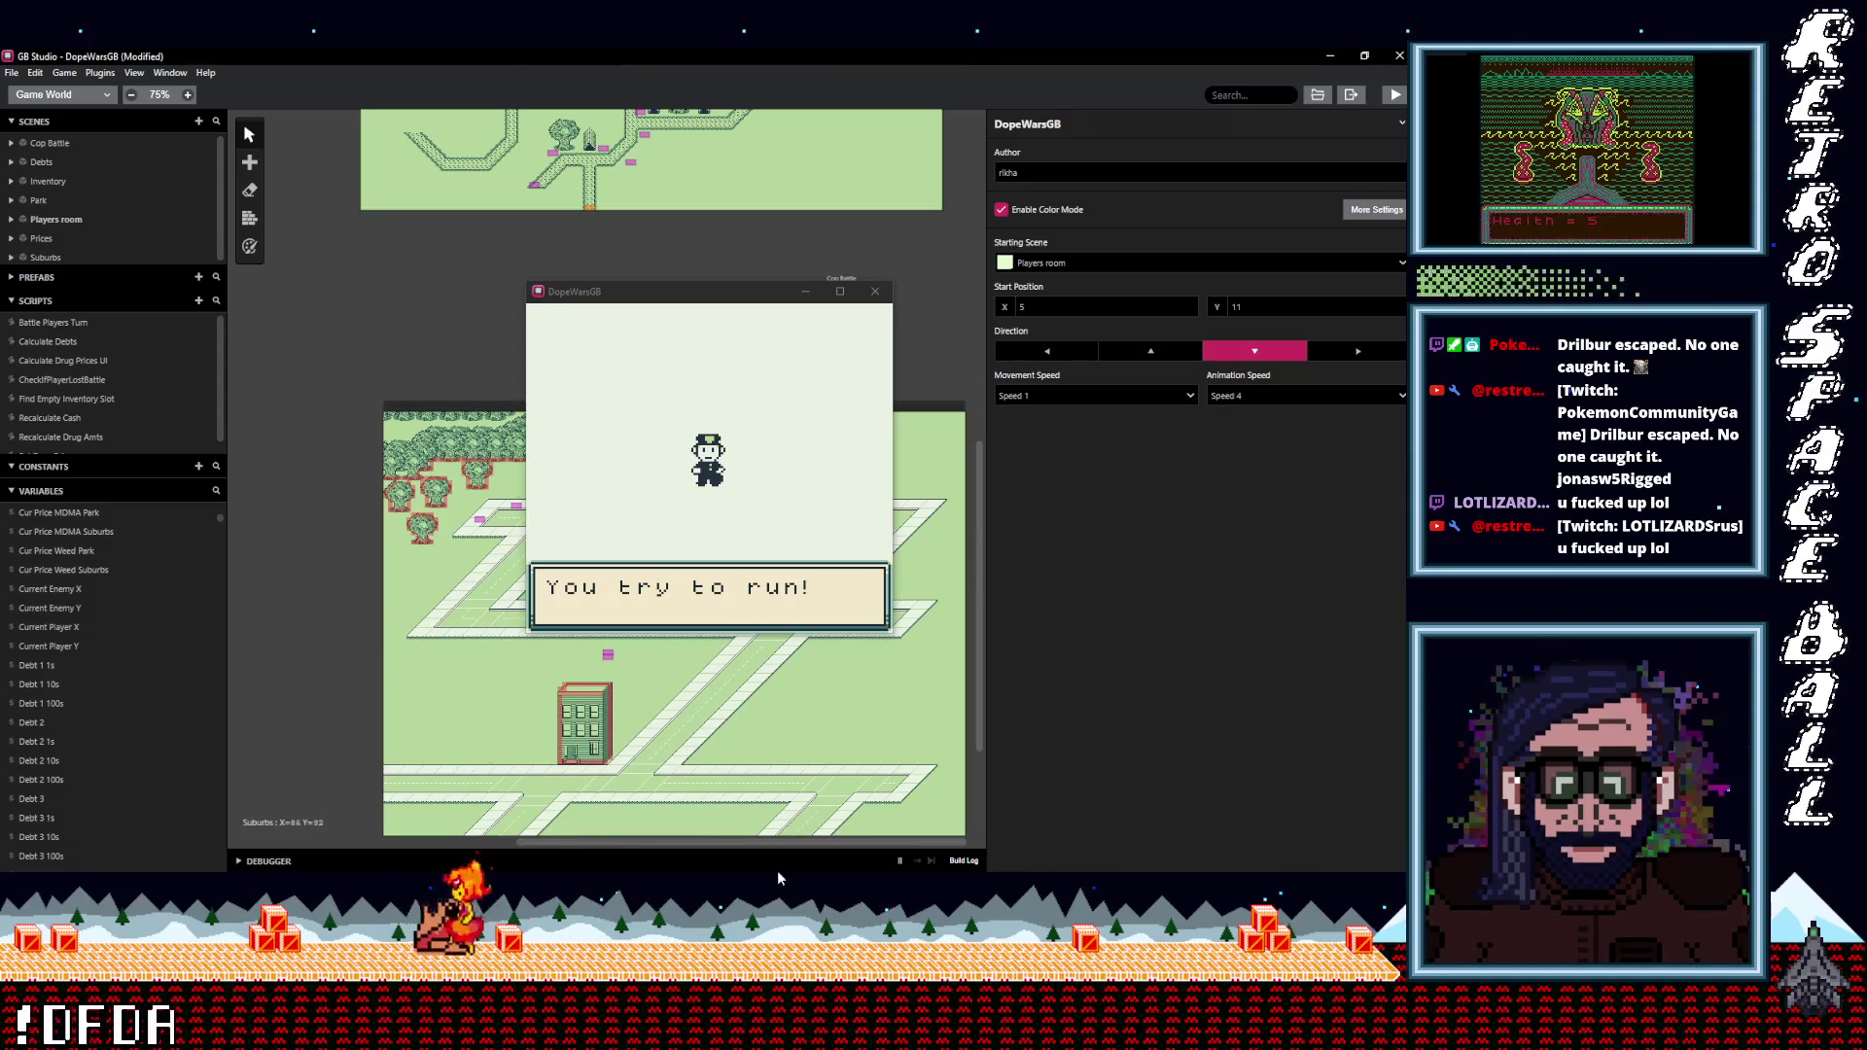
left_click(673, 858)
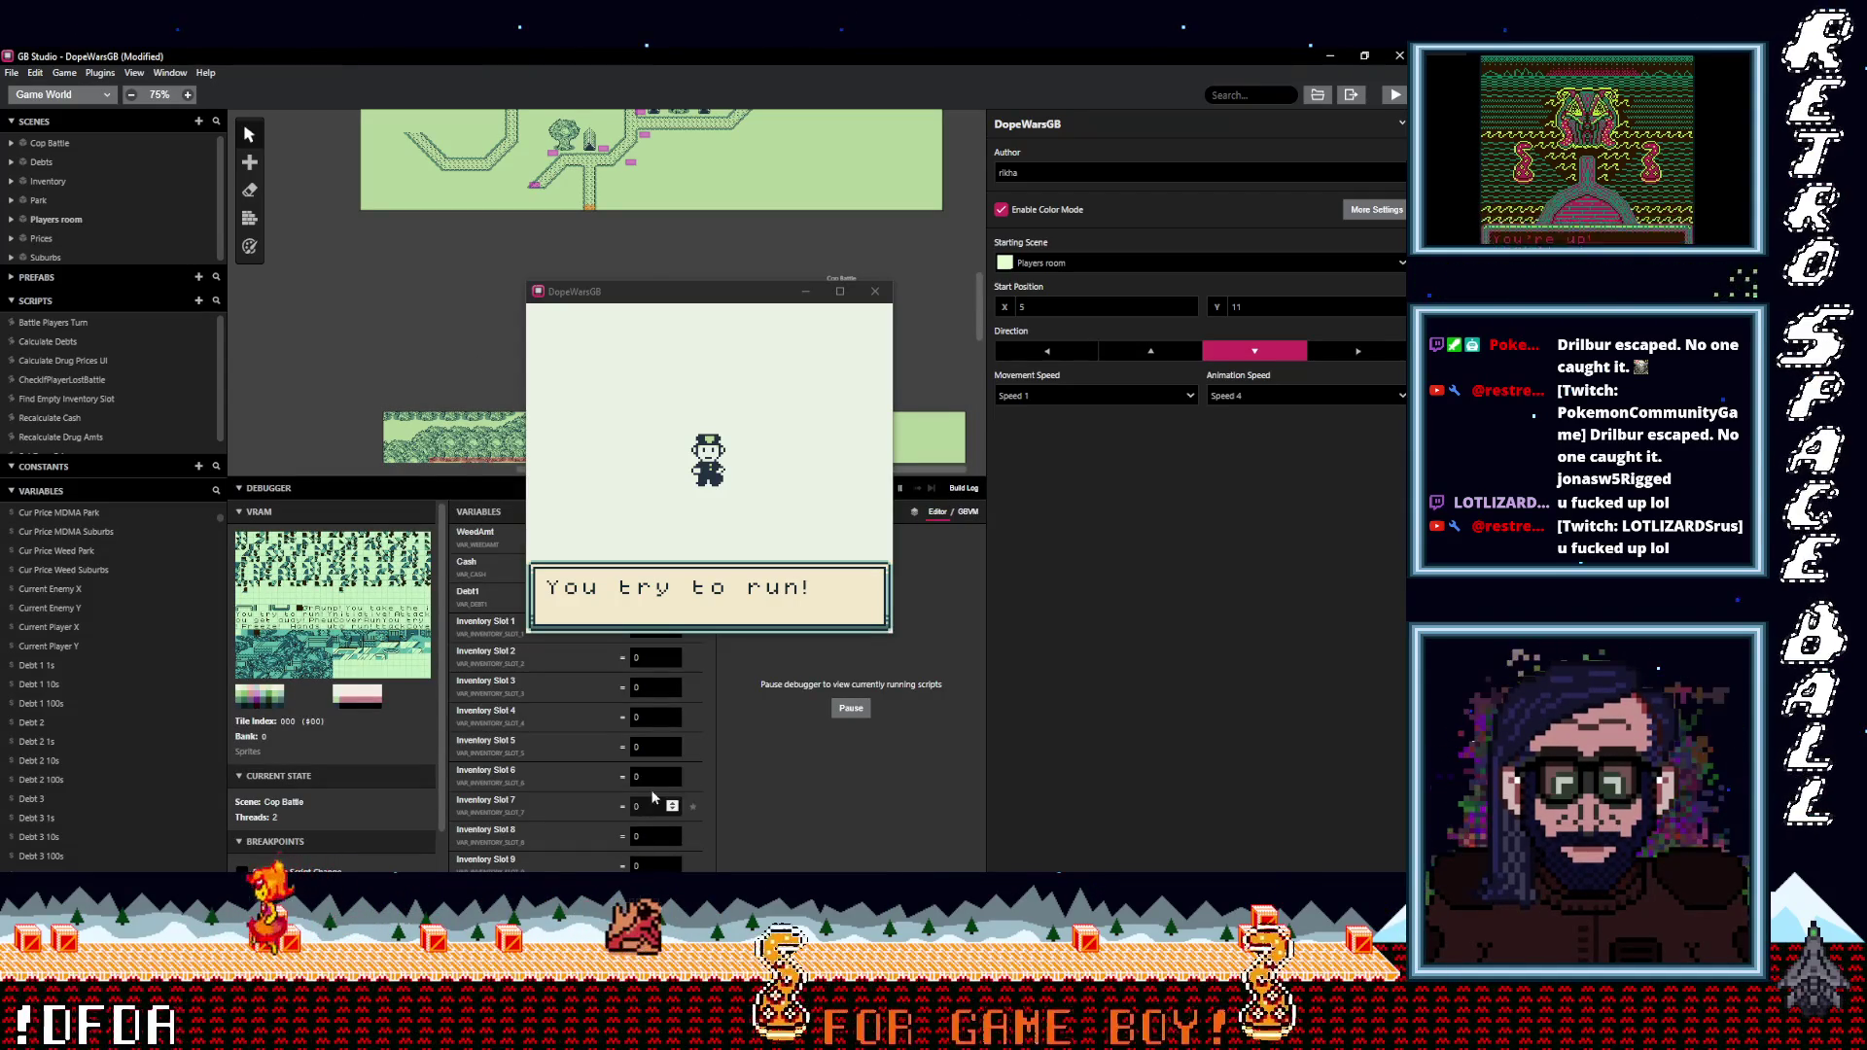
left_click_drag(600, 290, 867, 251)
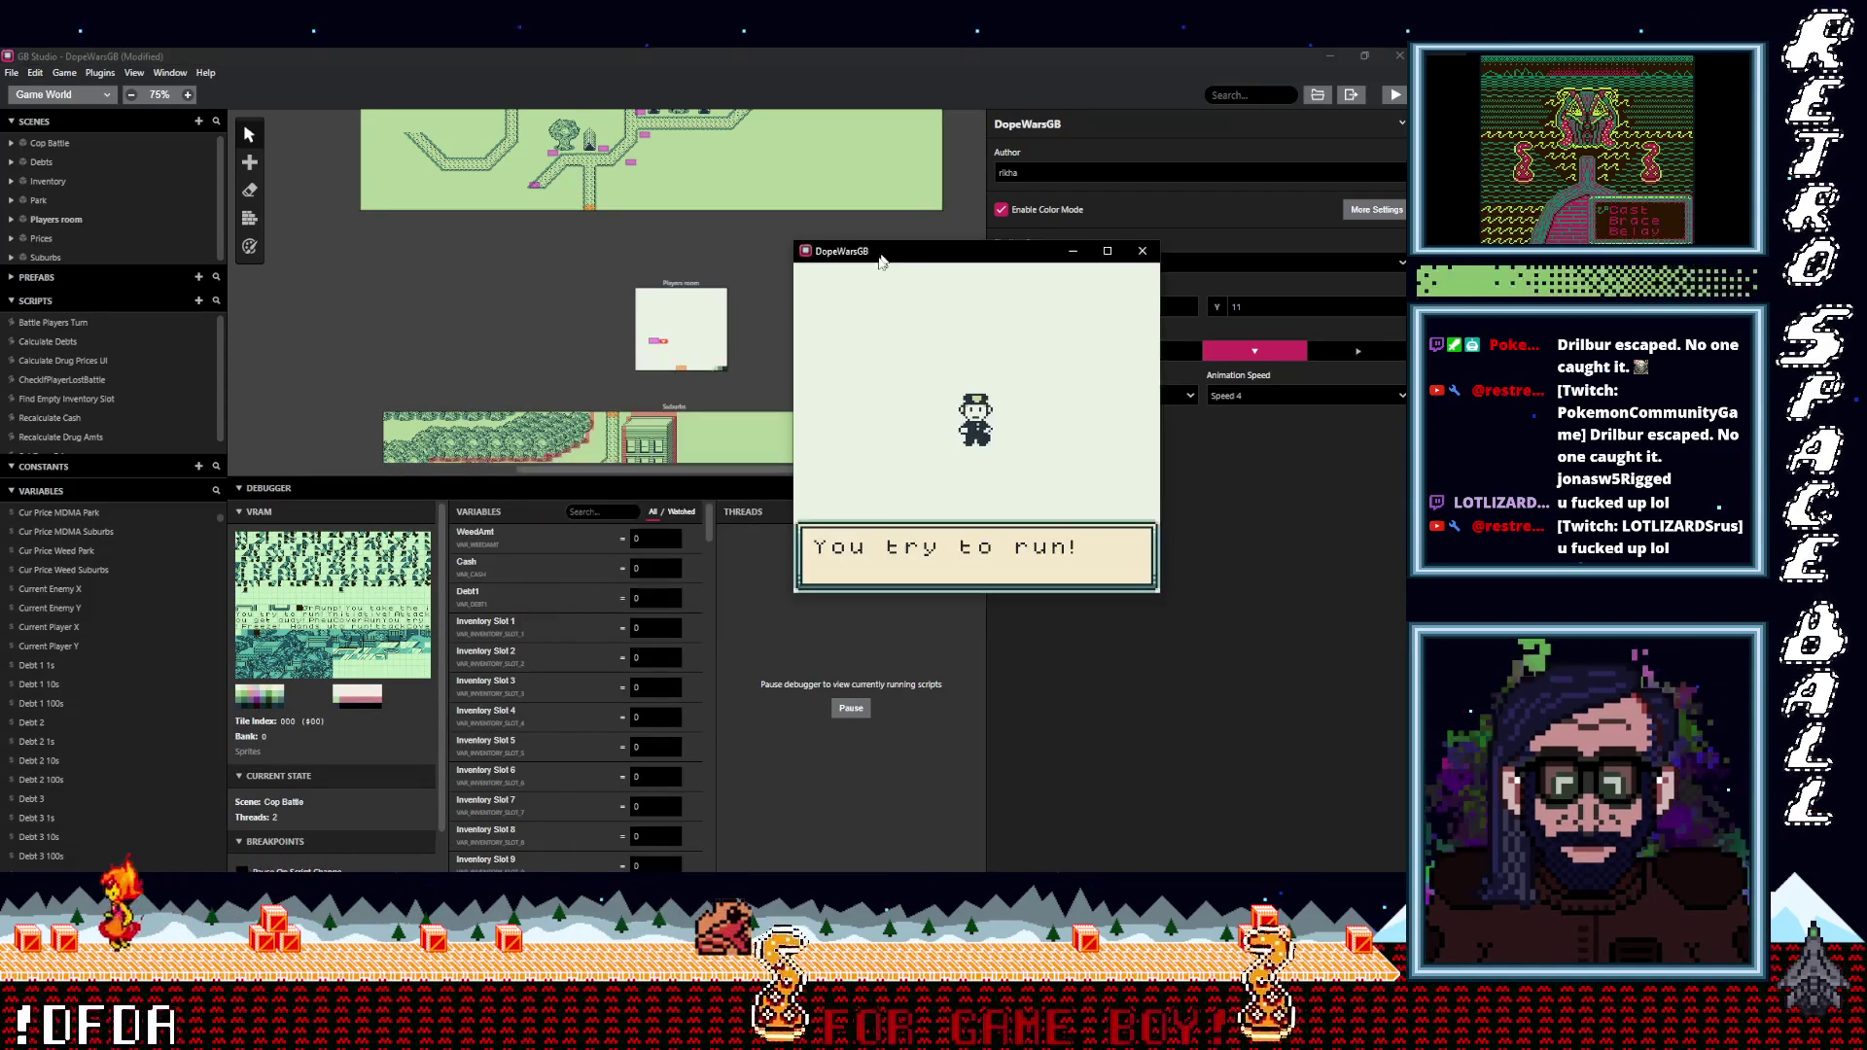
left_click(593, 512)
type("curr")
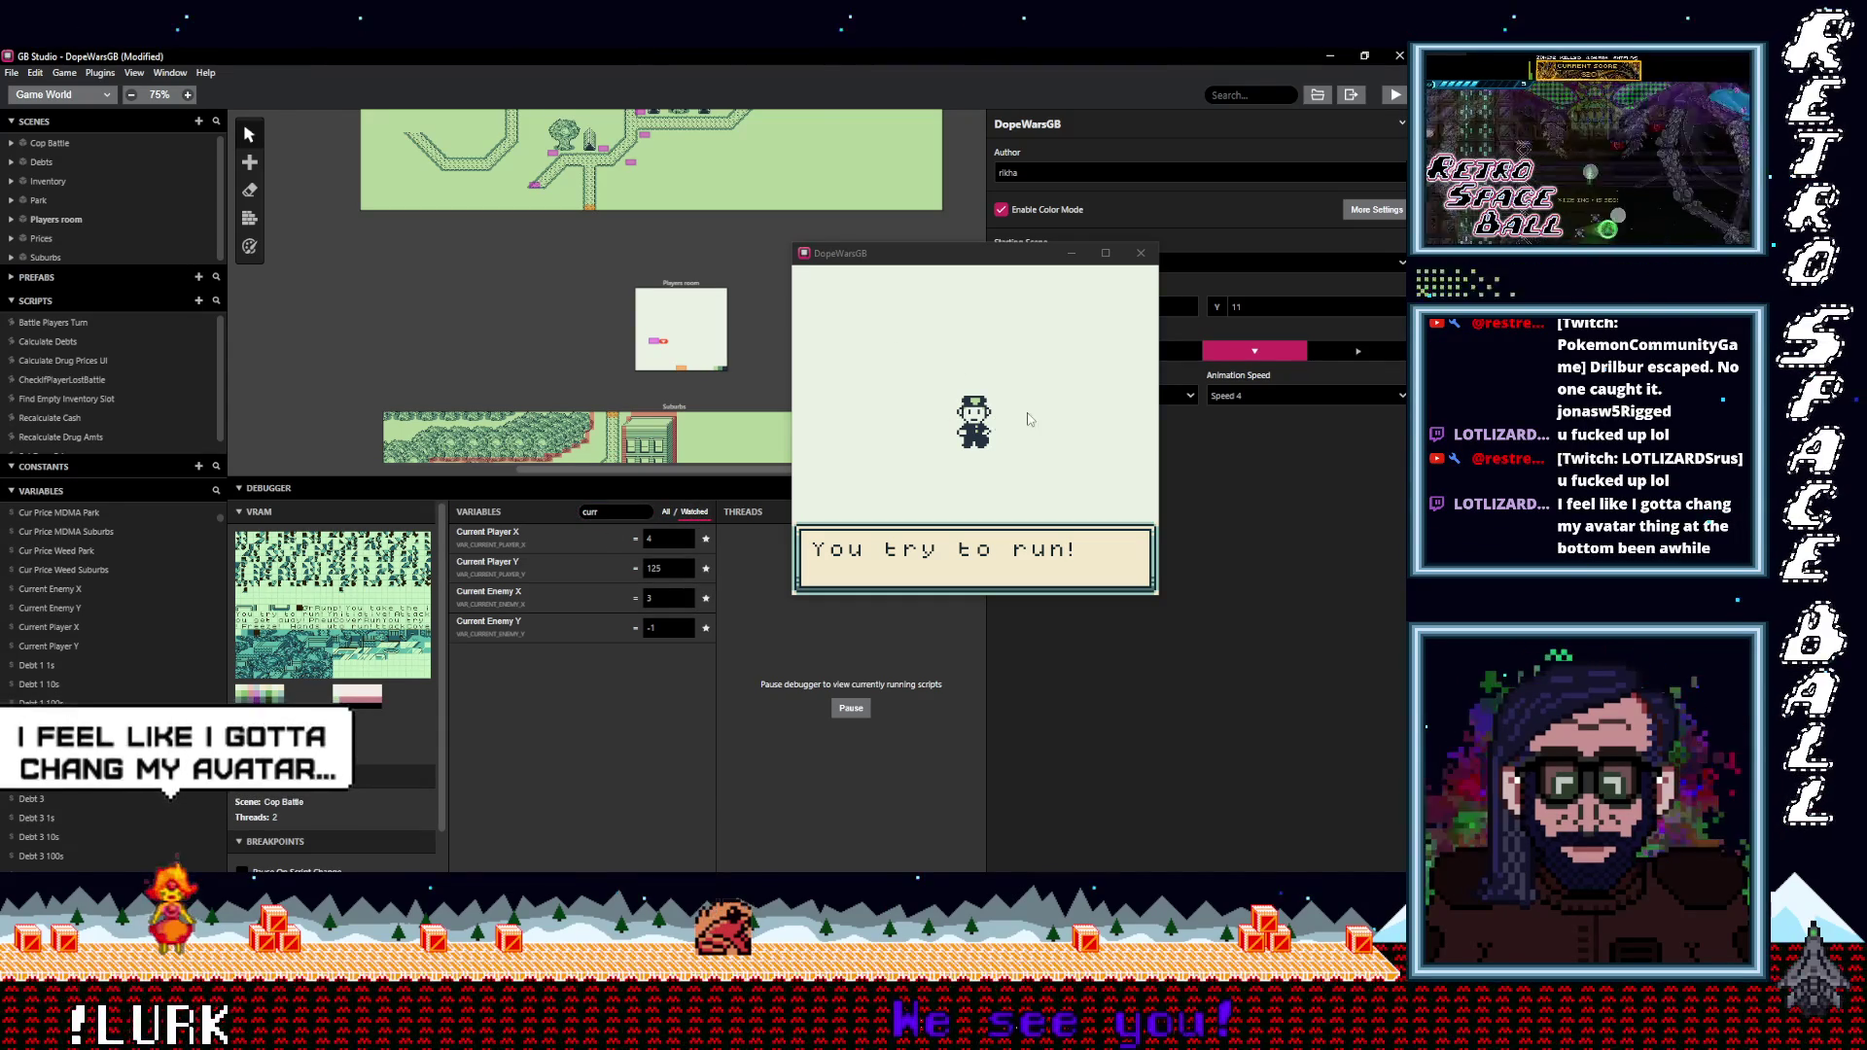
left_click(991, 421)
Dismiss the escape messages and walk the player right and up on the Suburbs street.
key("z")
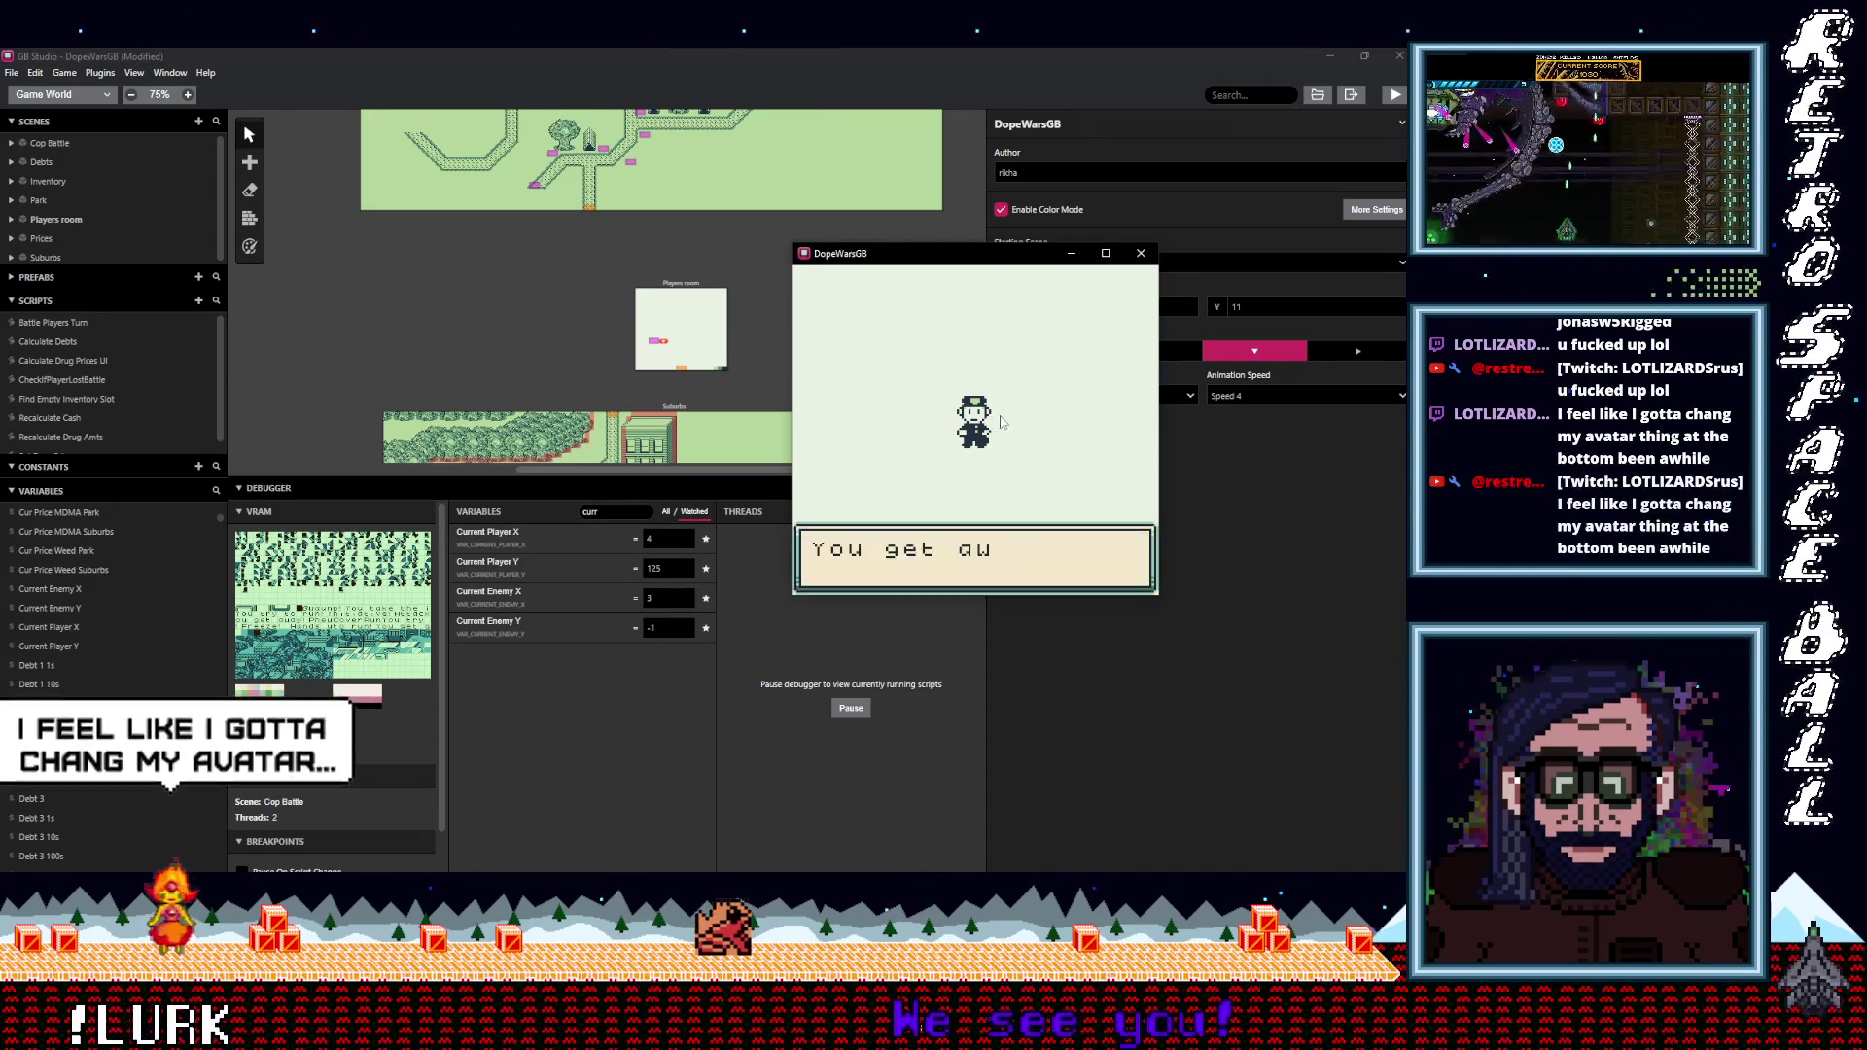
key("z")
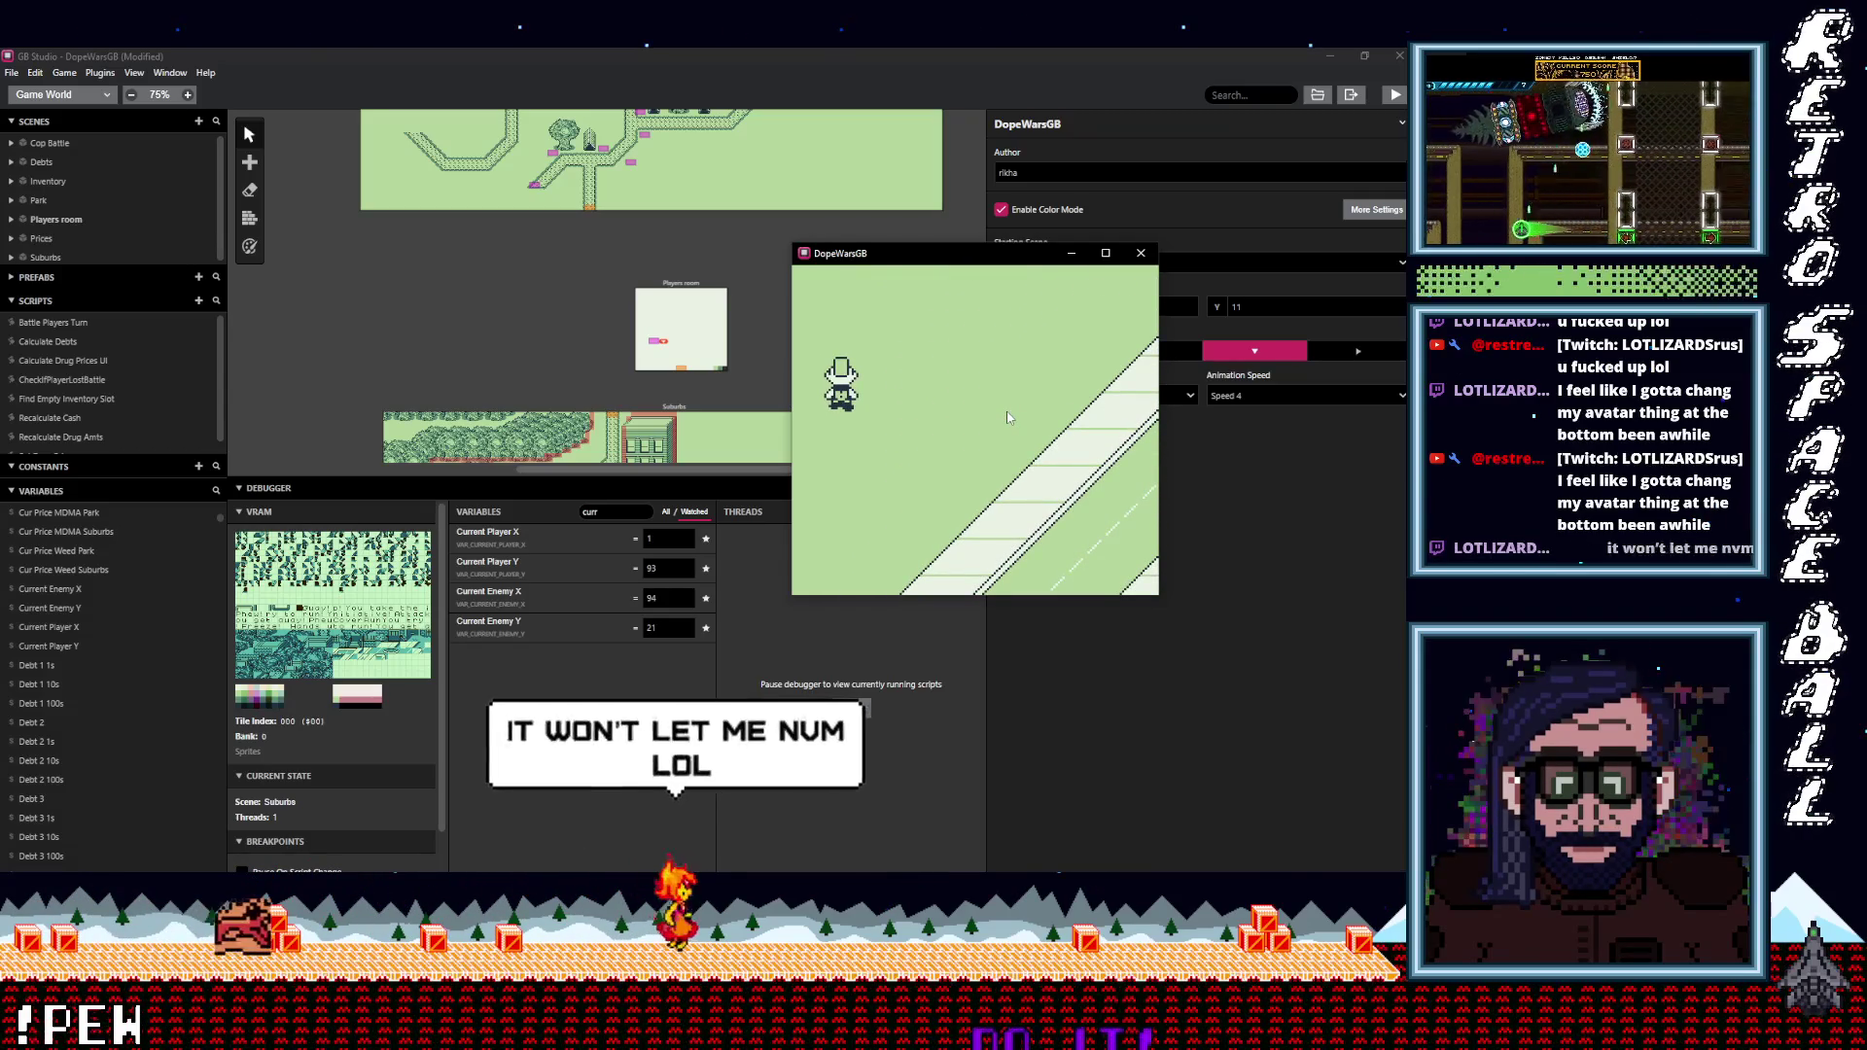
key("Right")
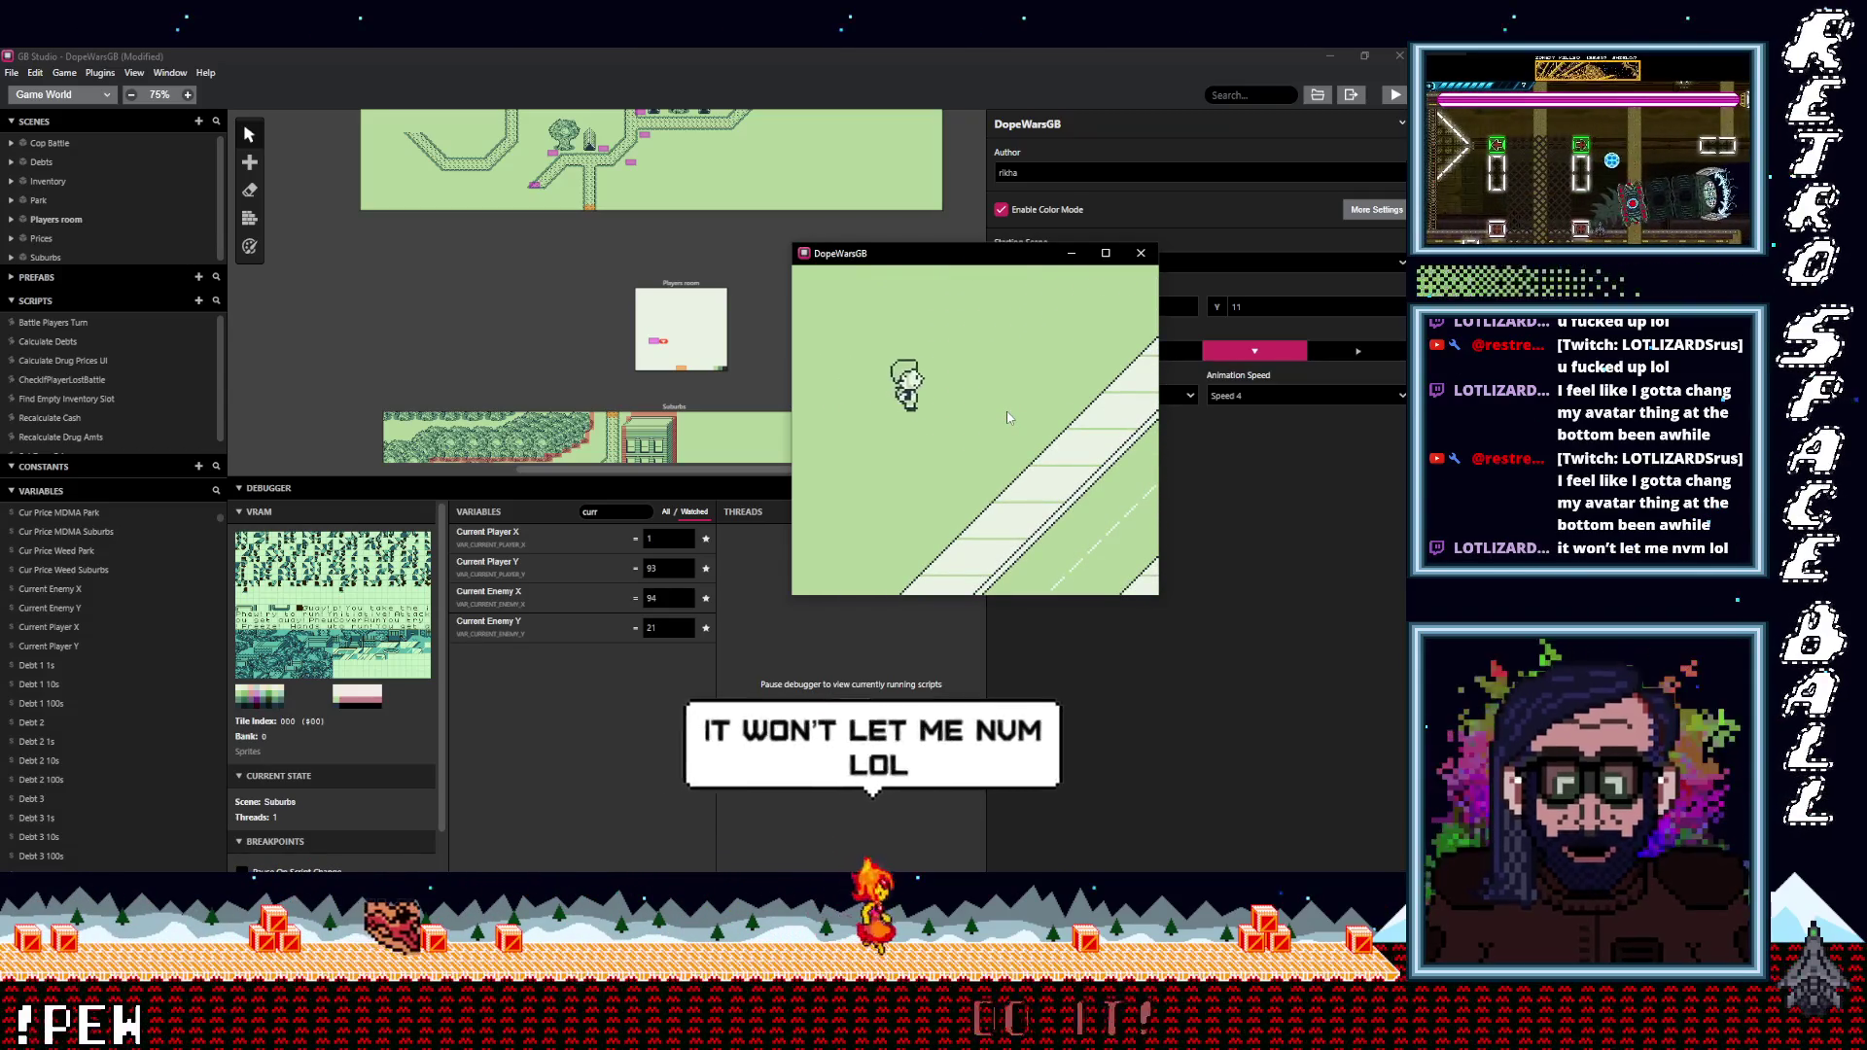
key("Up")
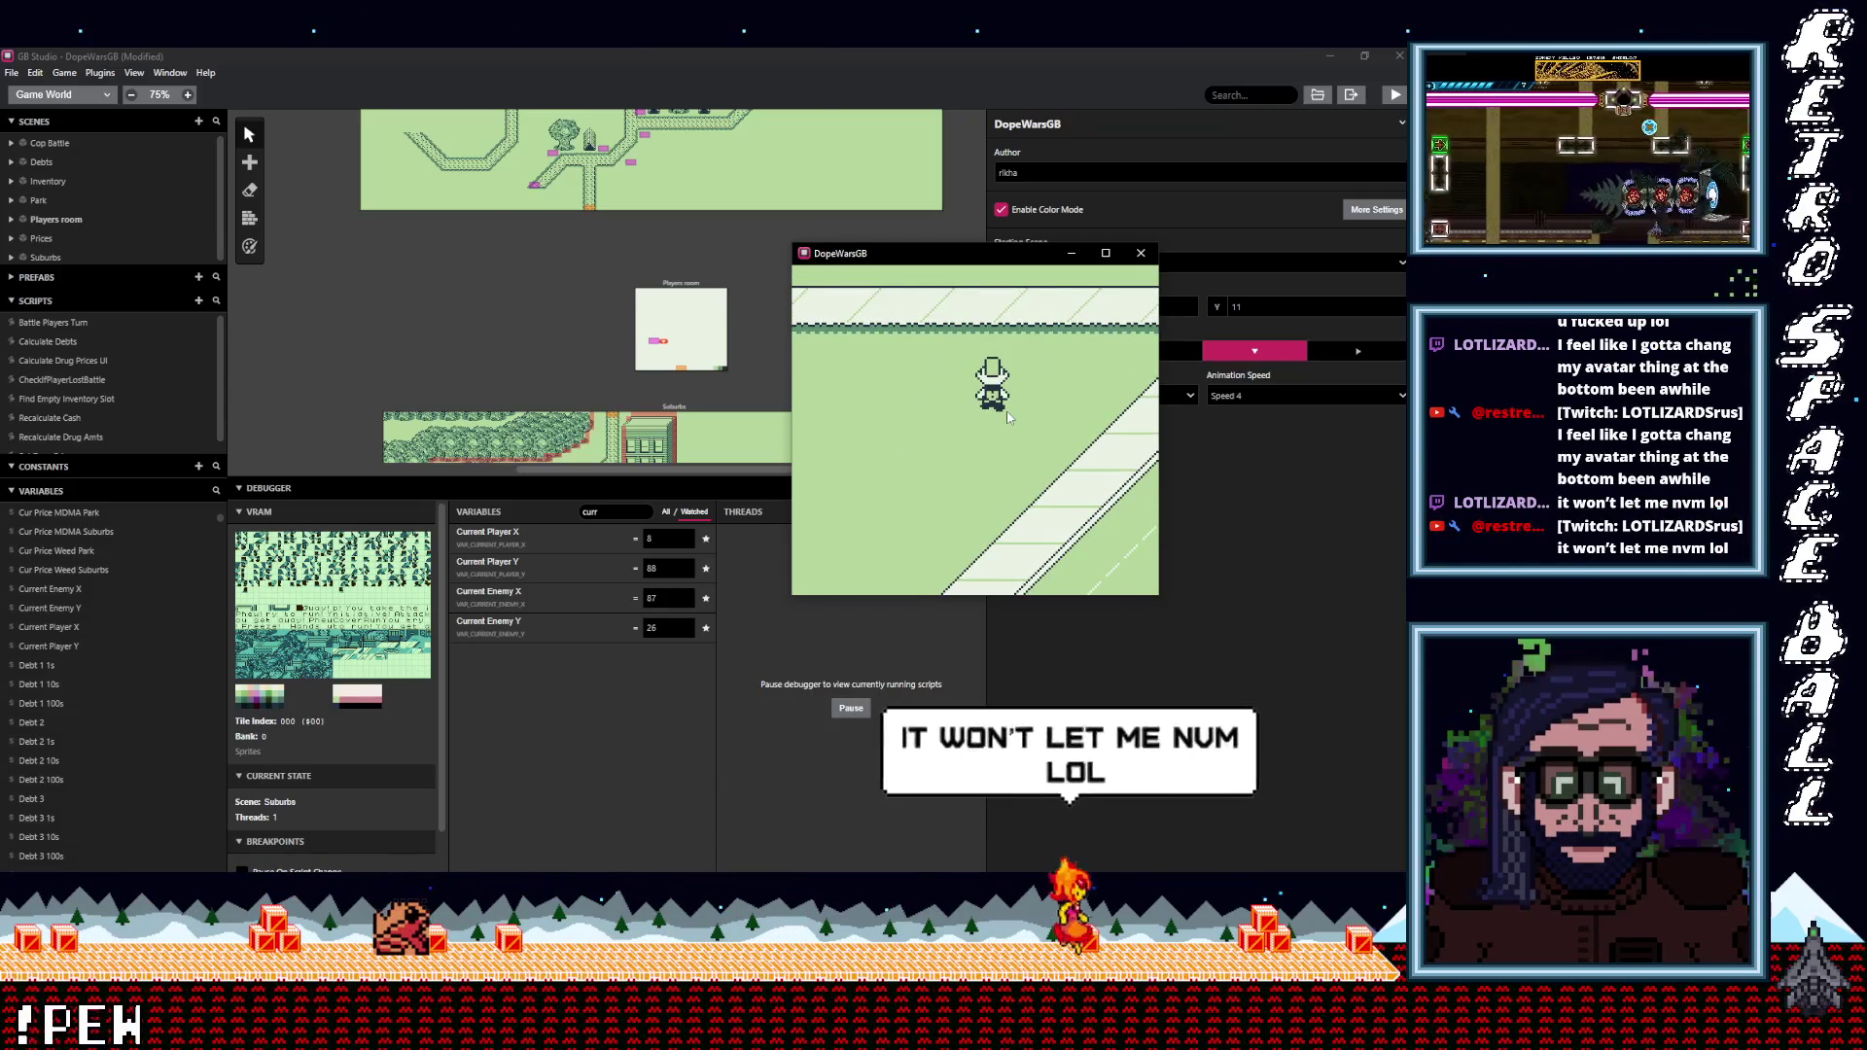
key("Right")
key("Right")
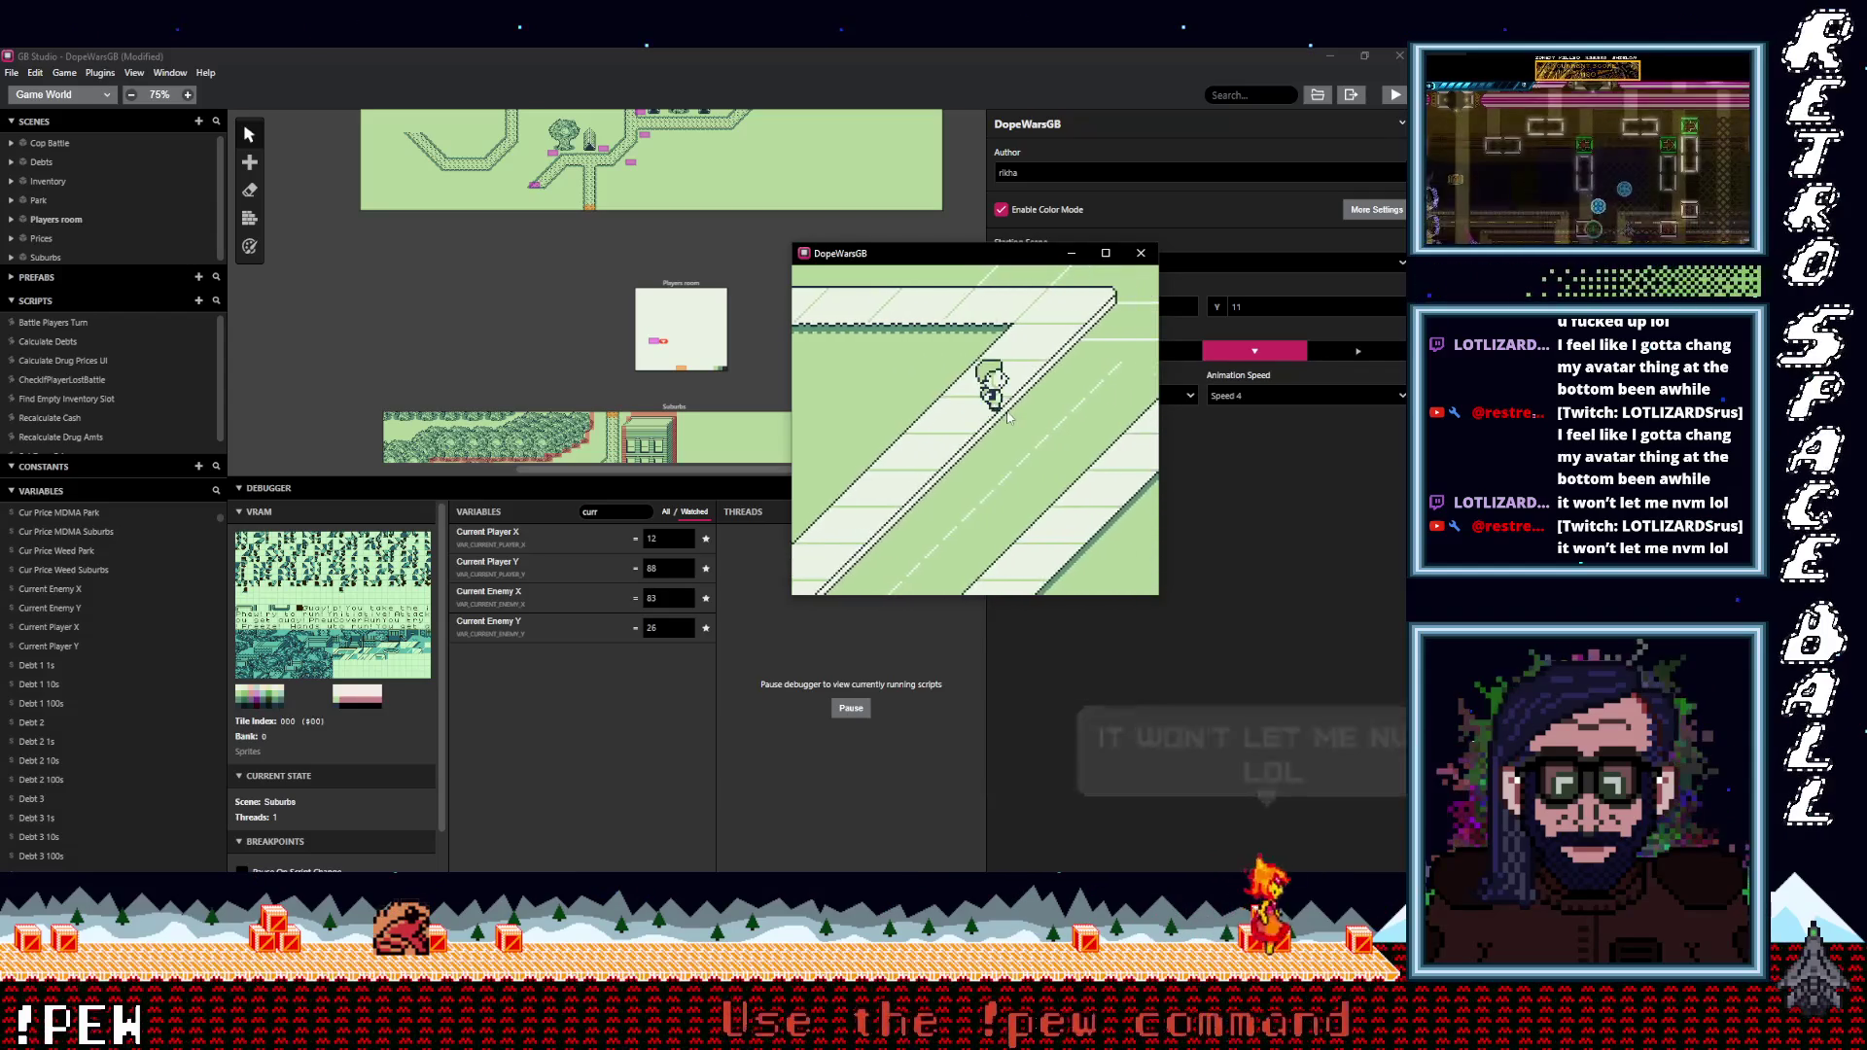
key("Up")
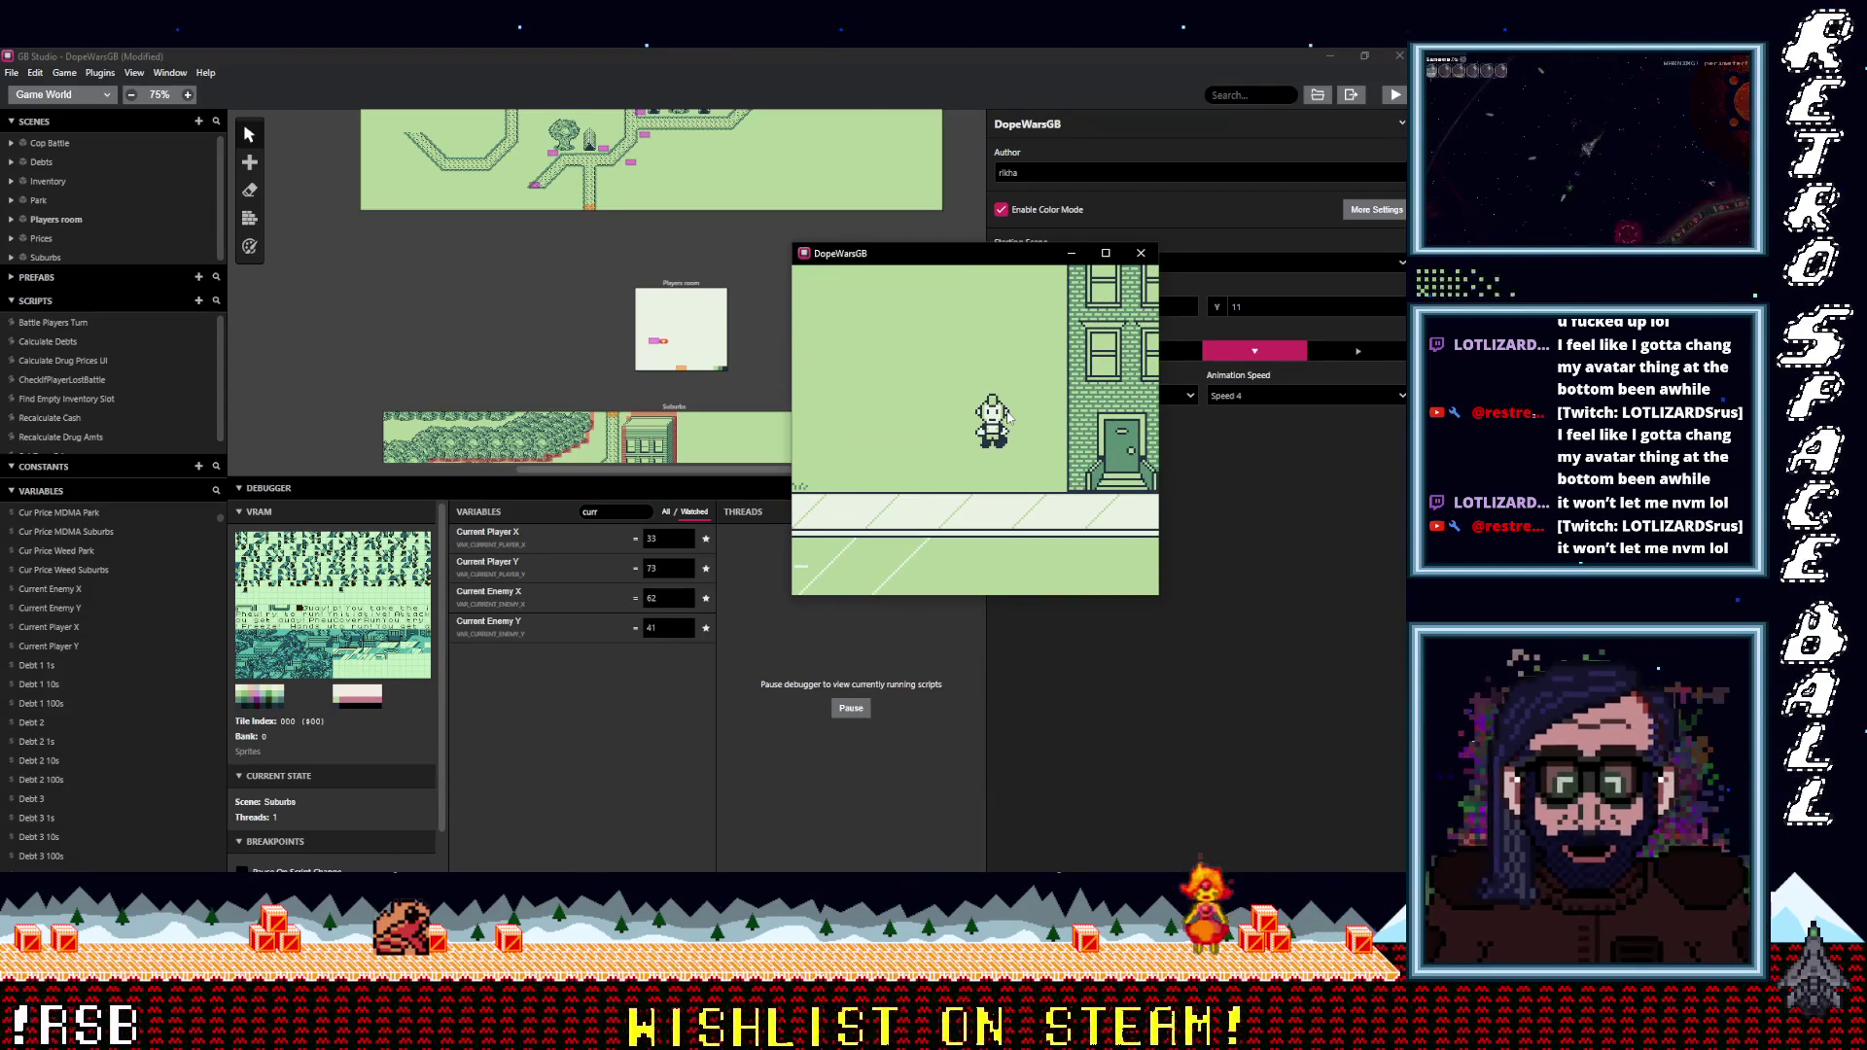
Walk the player right along the road while Current Enemy X drops to -5.
key("Down")
key("Right")
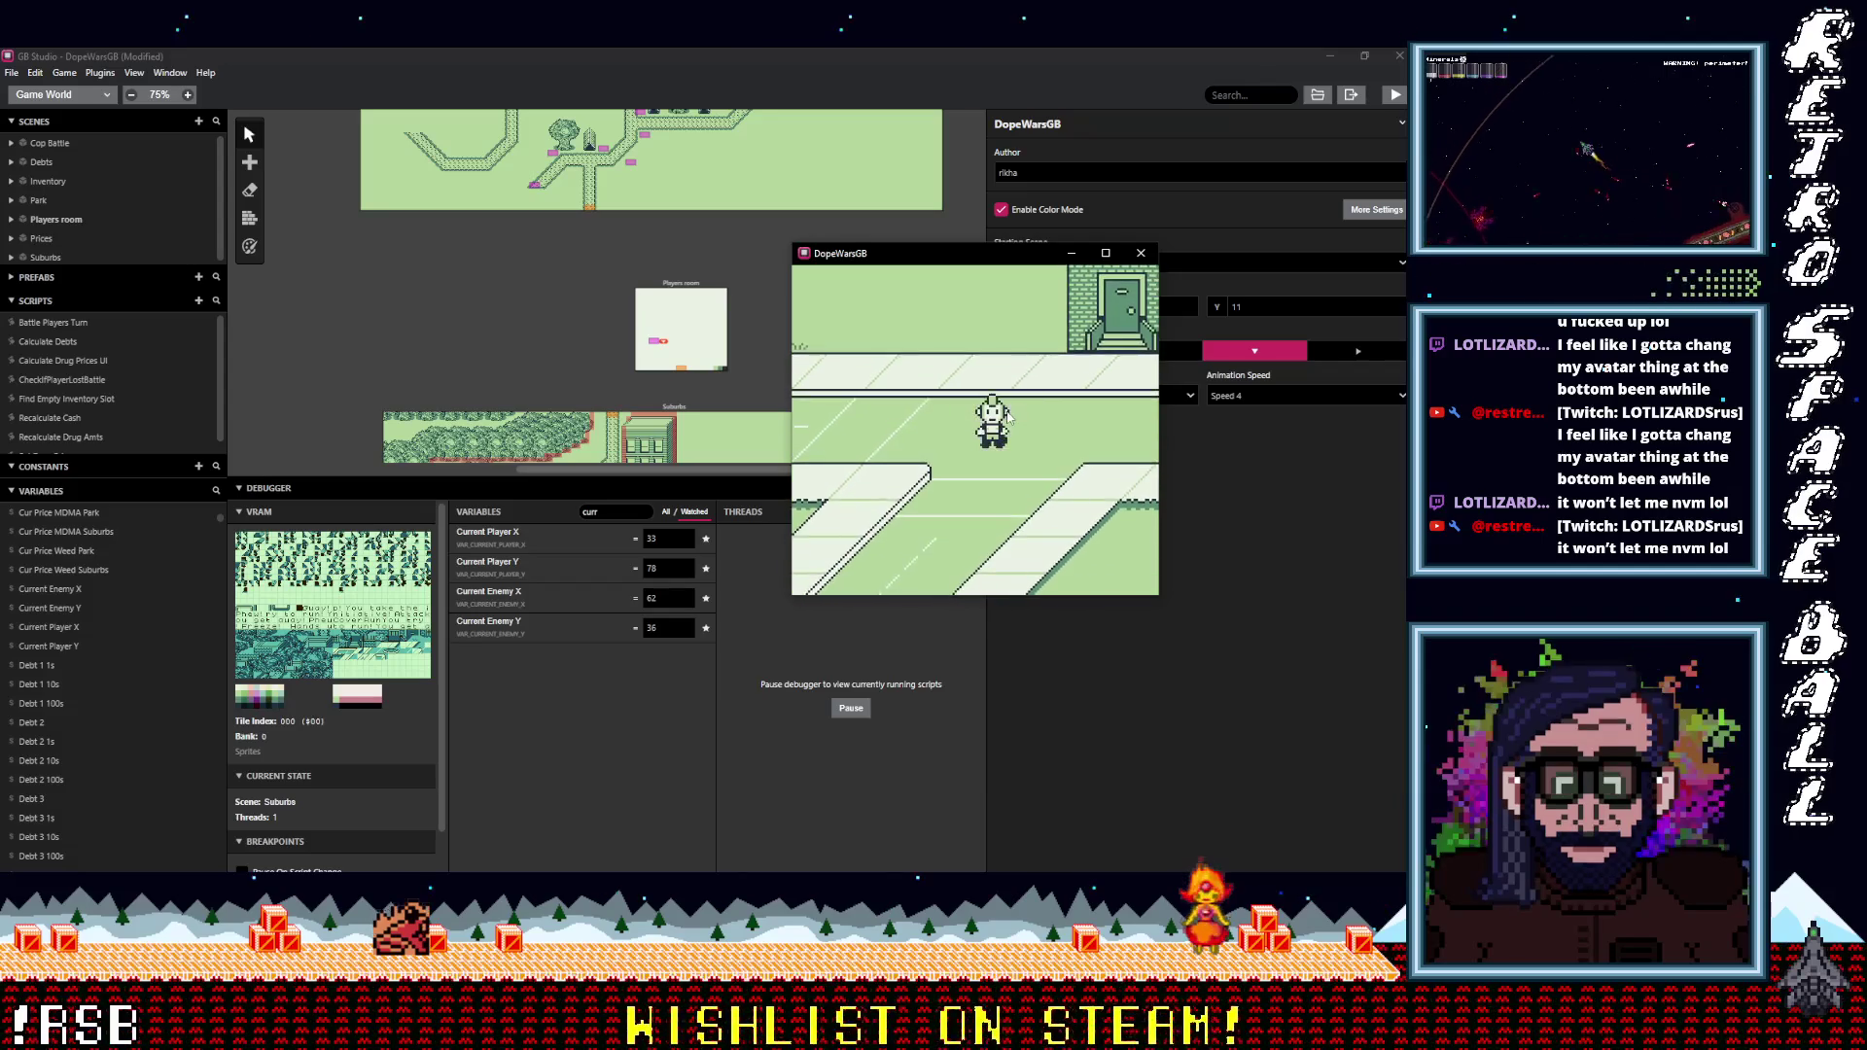
key("Right")
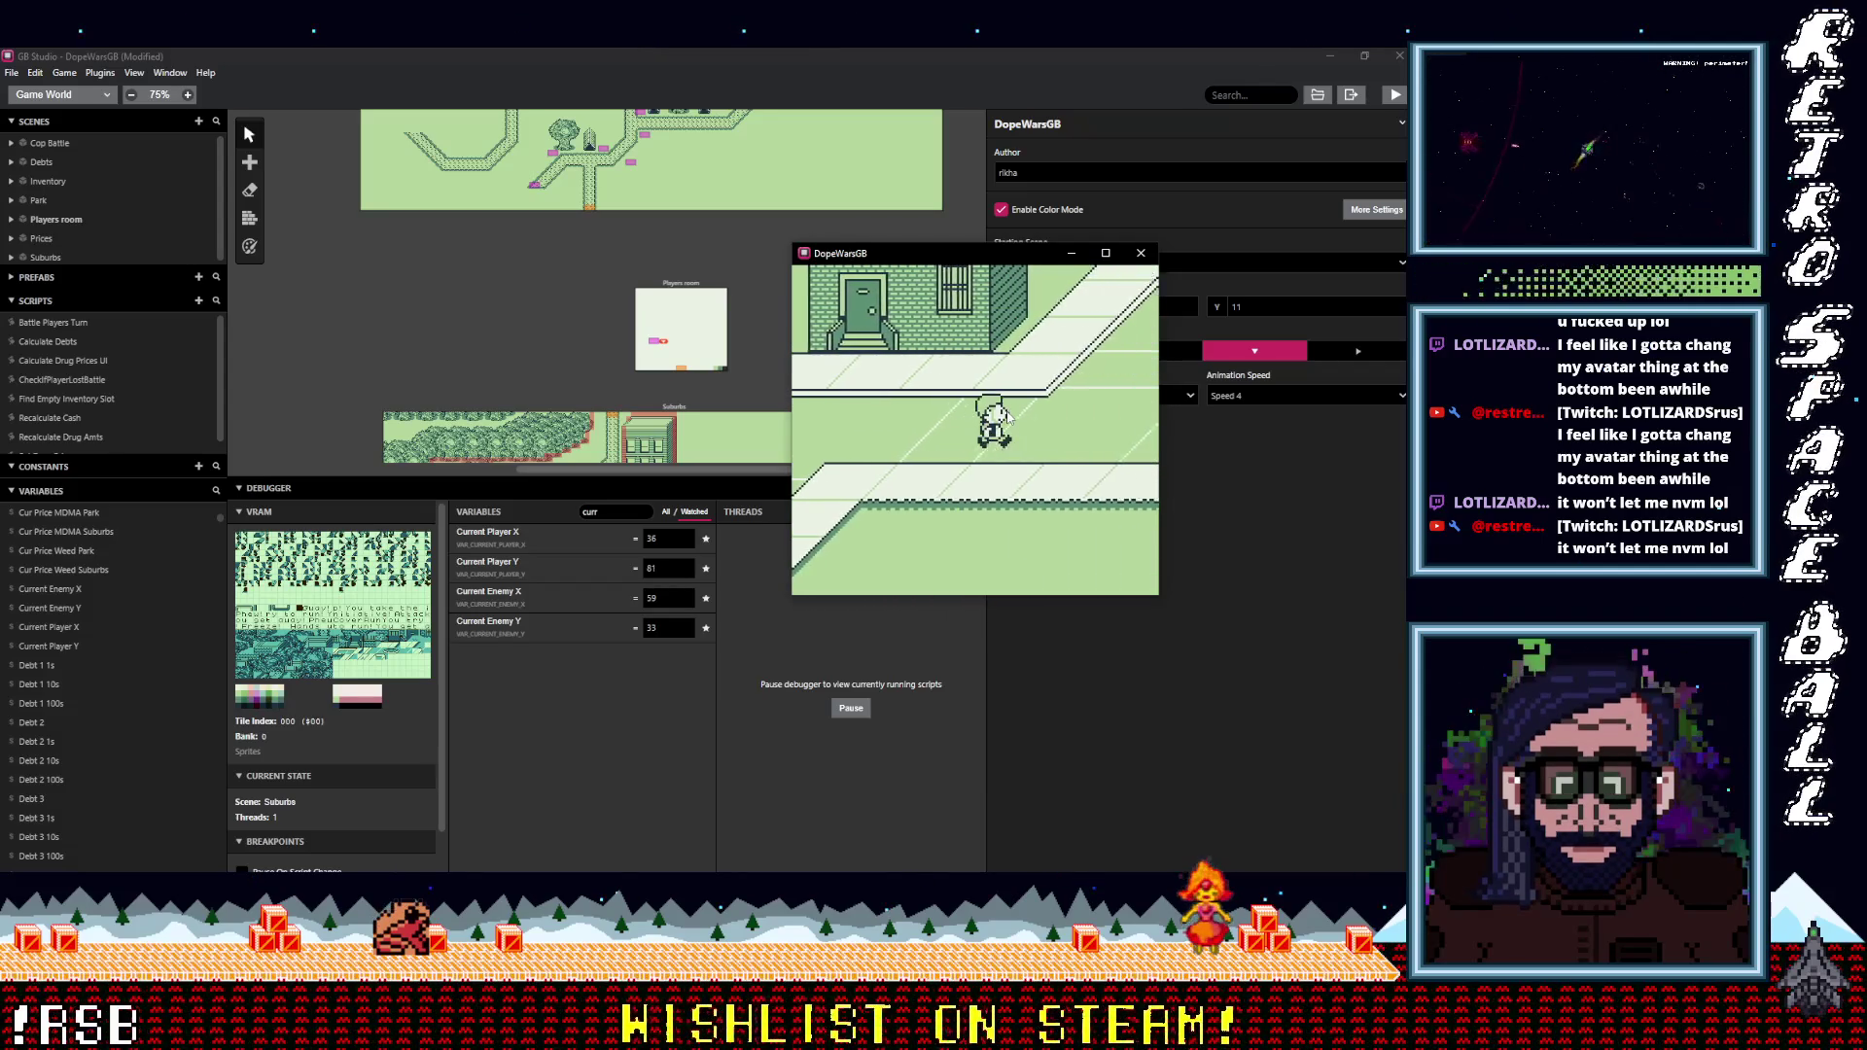
key("Right")
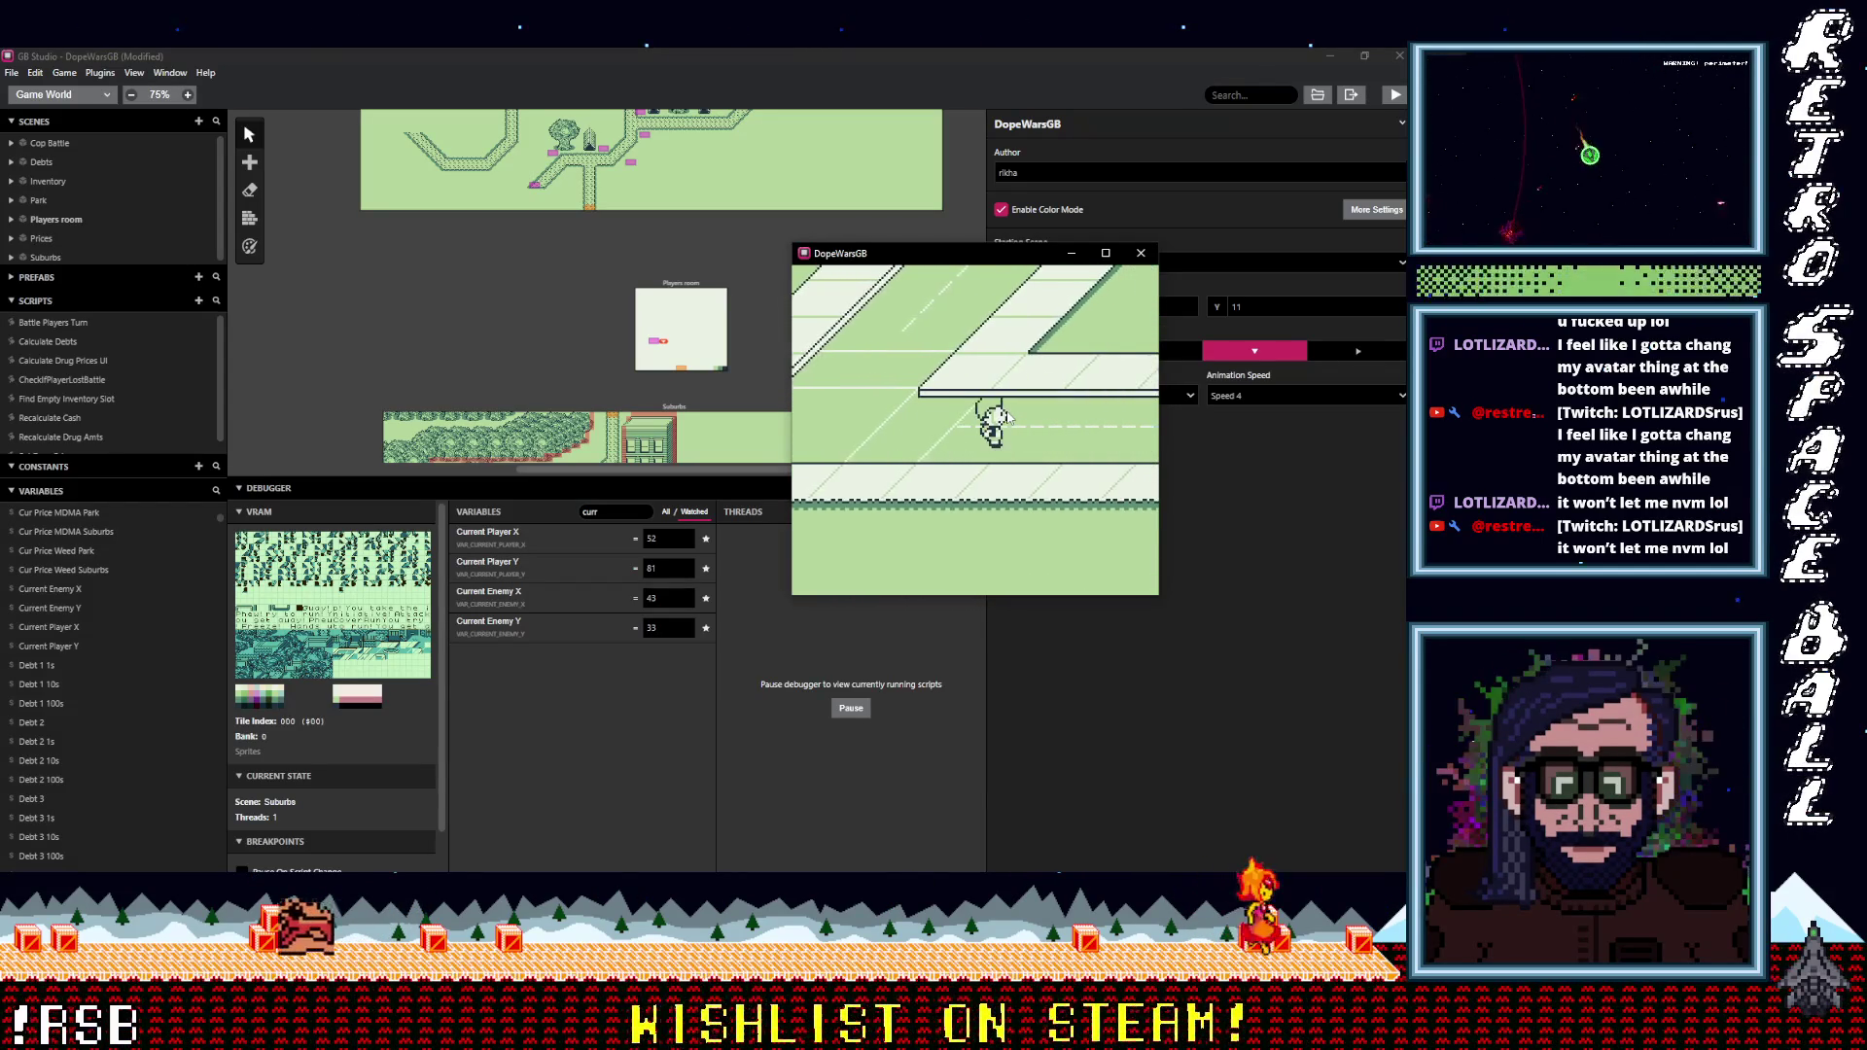
key("Right")
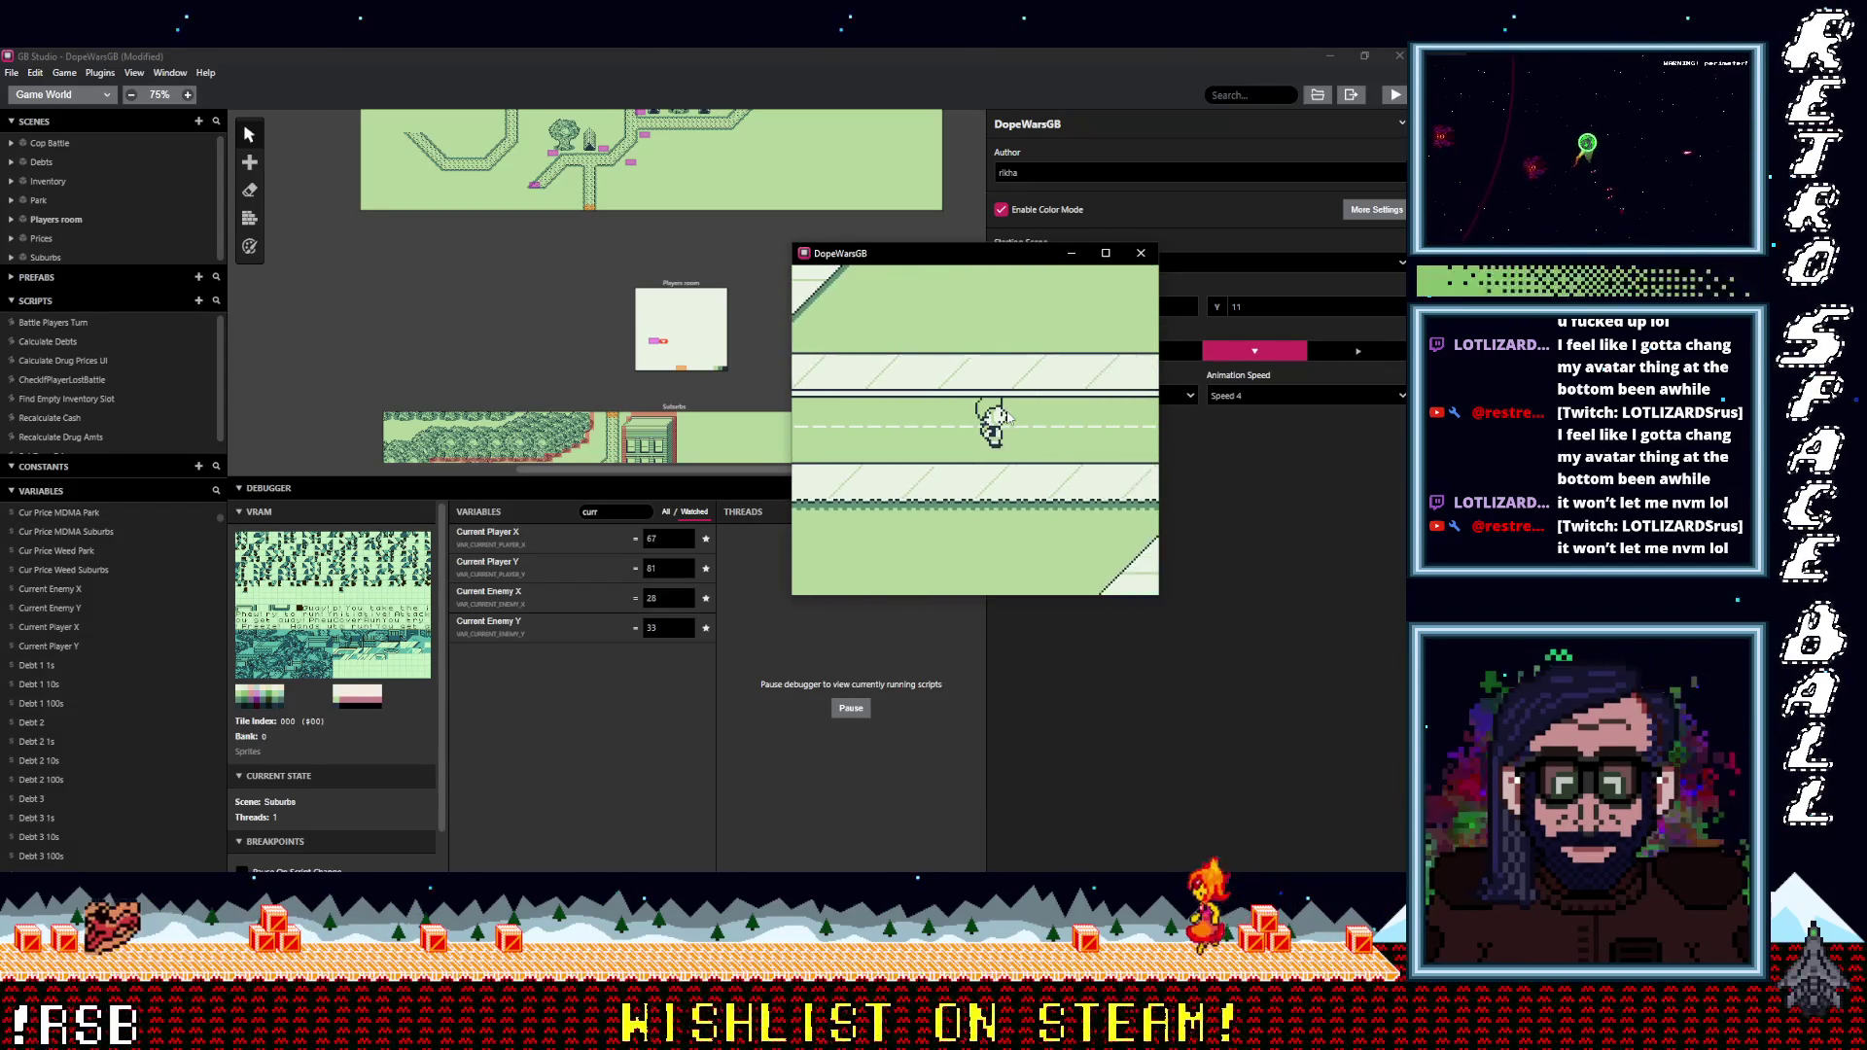
key("Right")
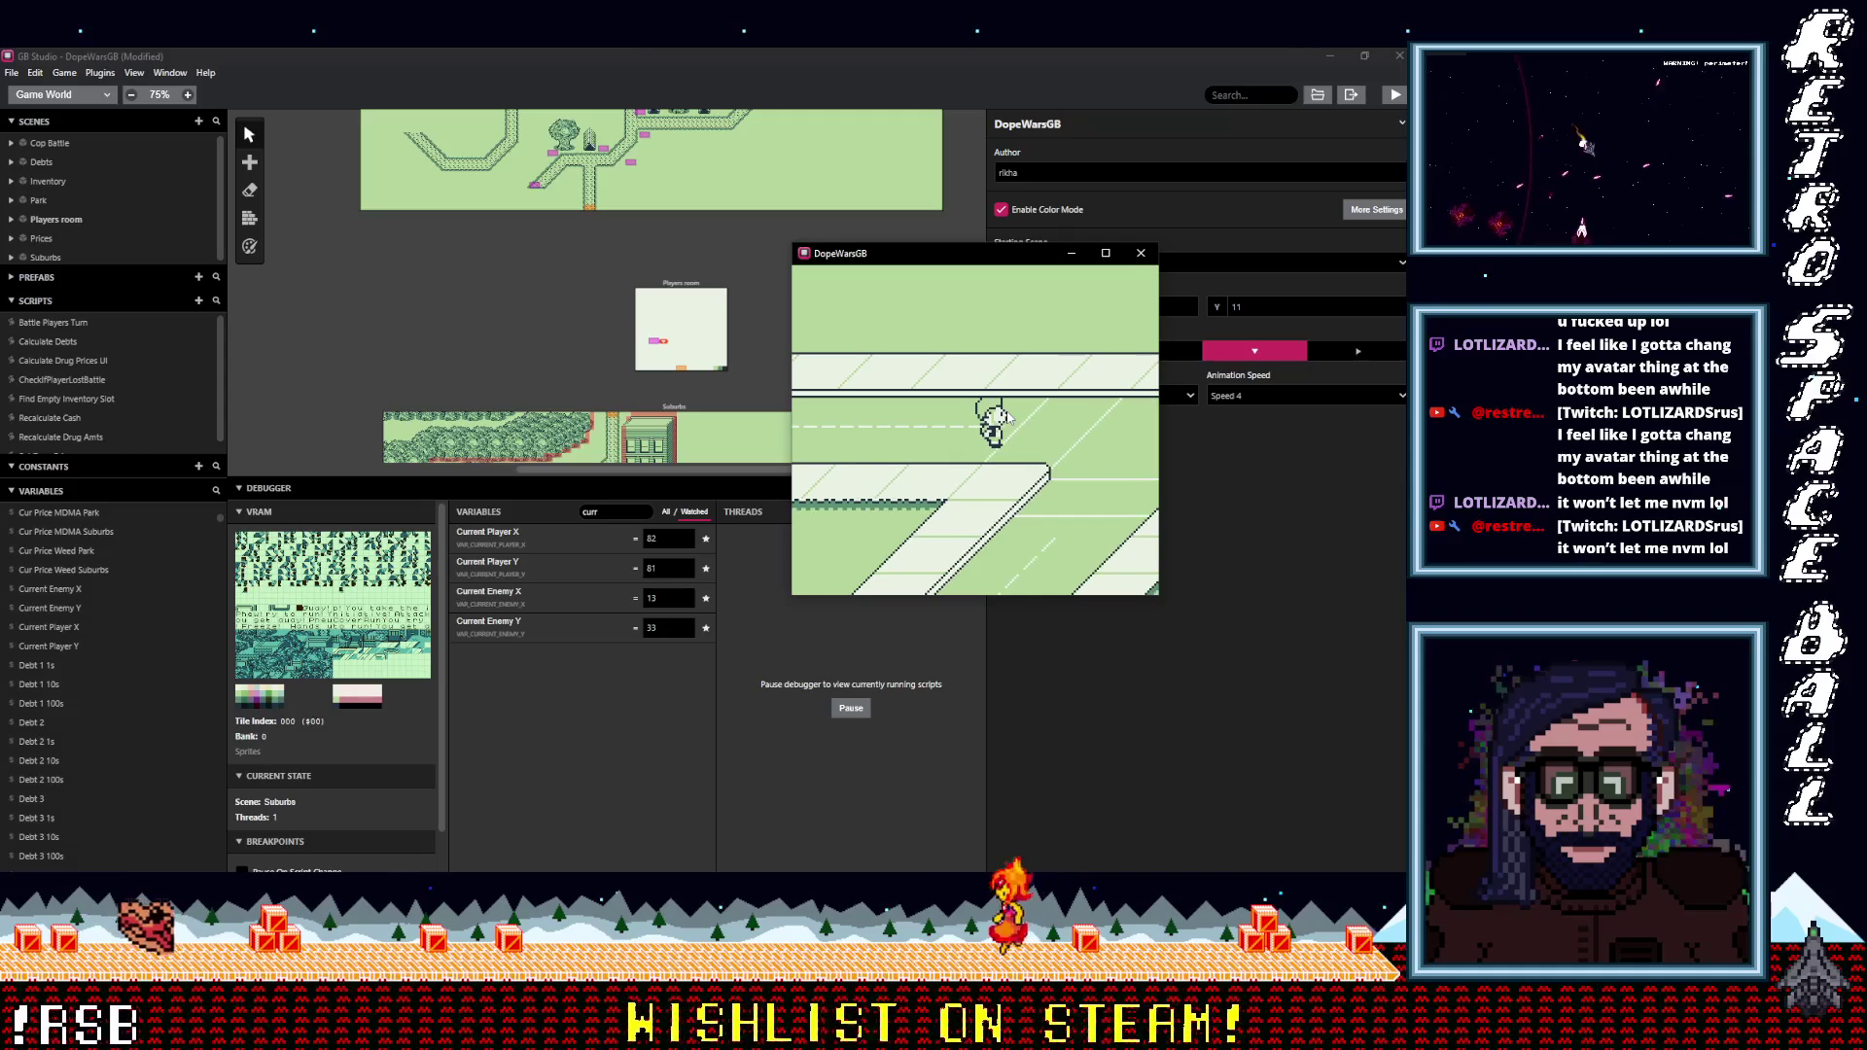
key("Right")
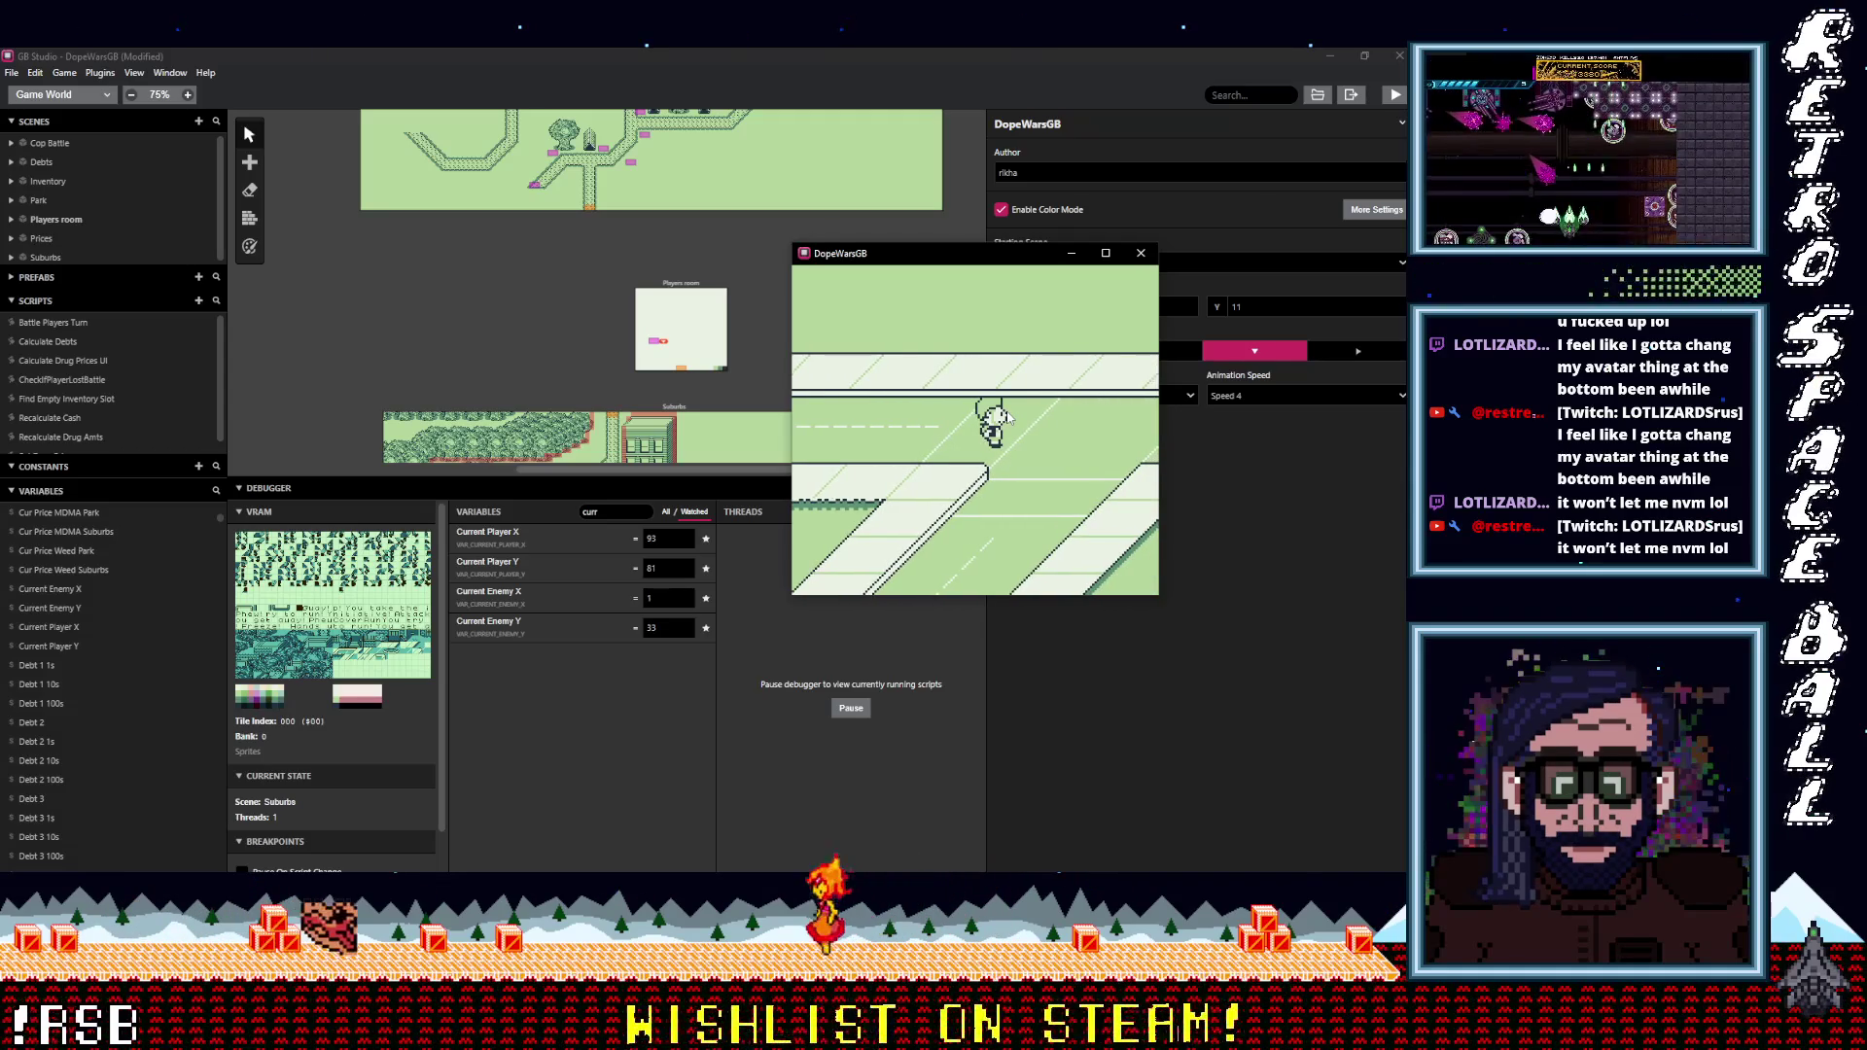
key("Right")
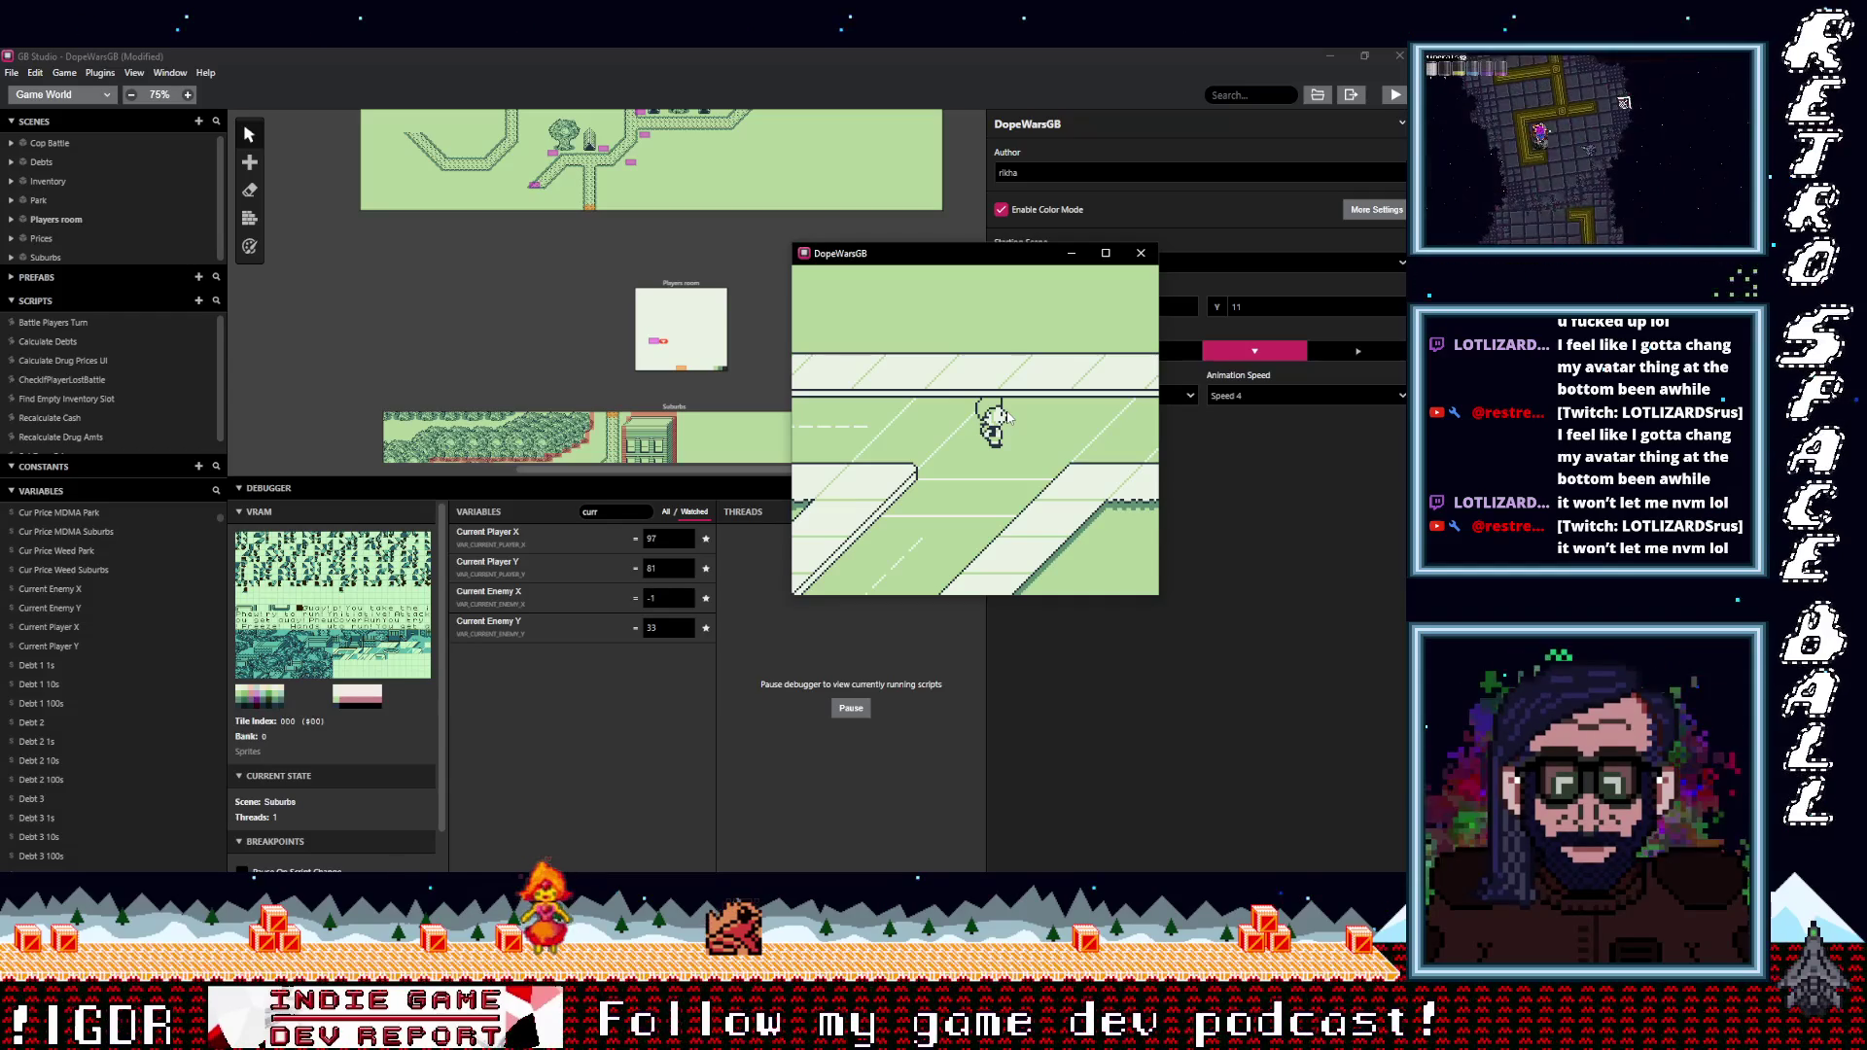
key("Right")
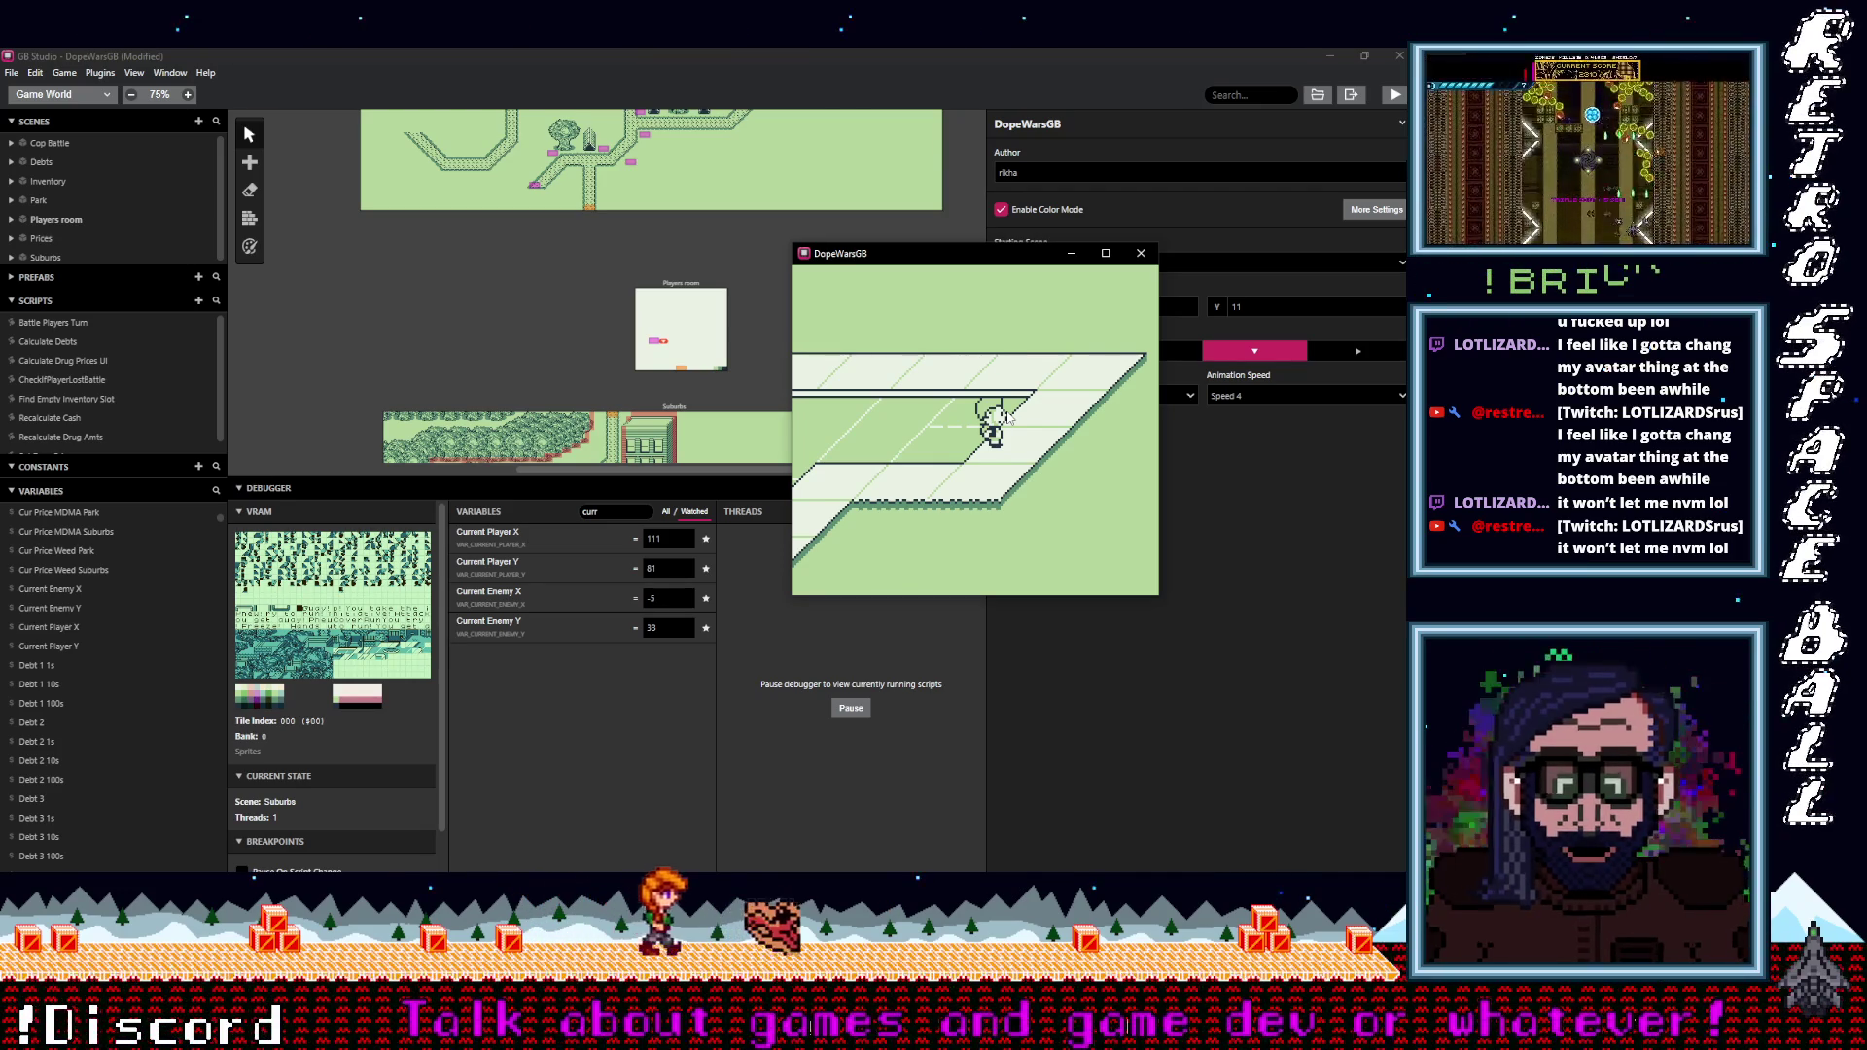
Walk the player four steps up the road and back down until Current Enemy Y reads 50.
key("Up")
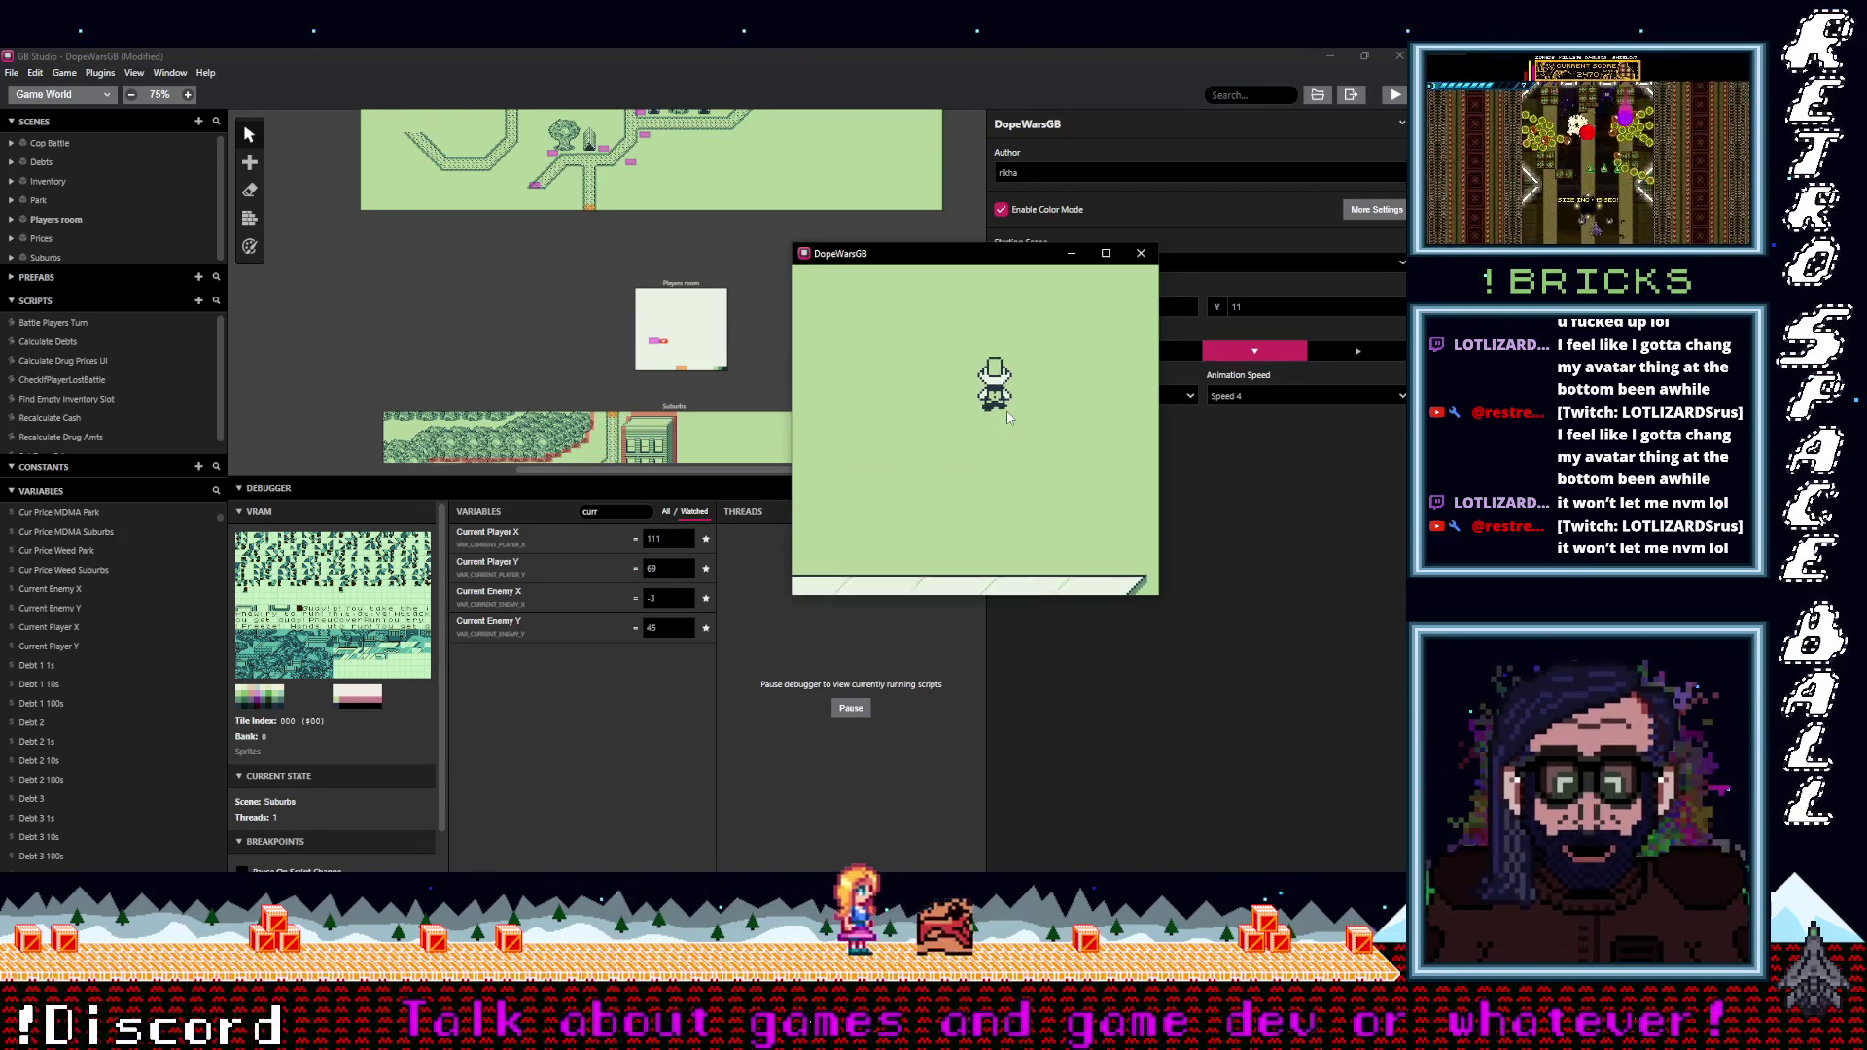
key("Up")
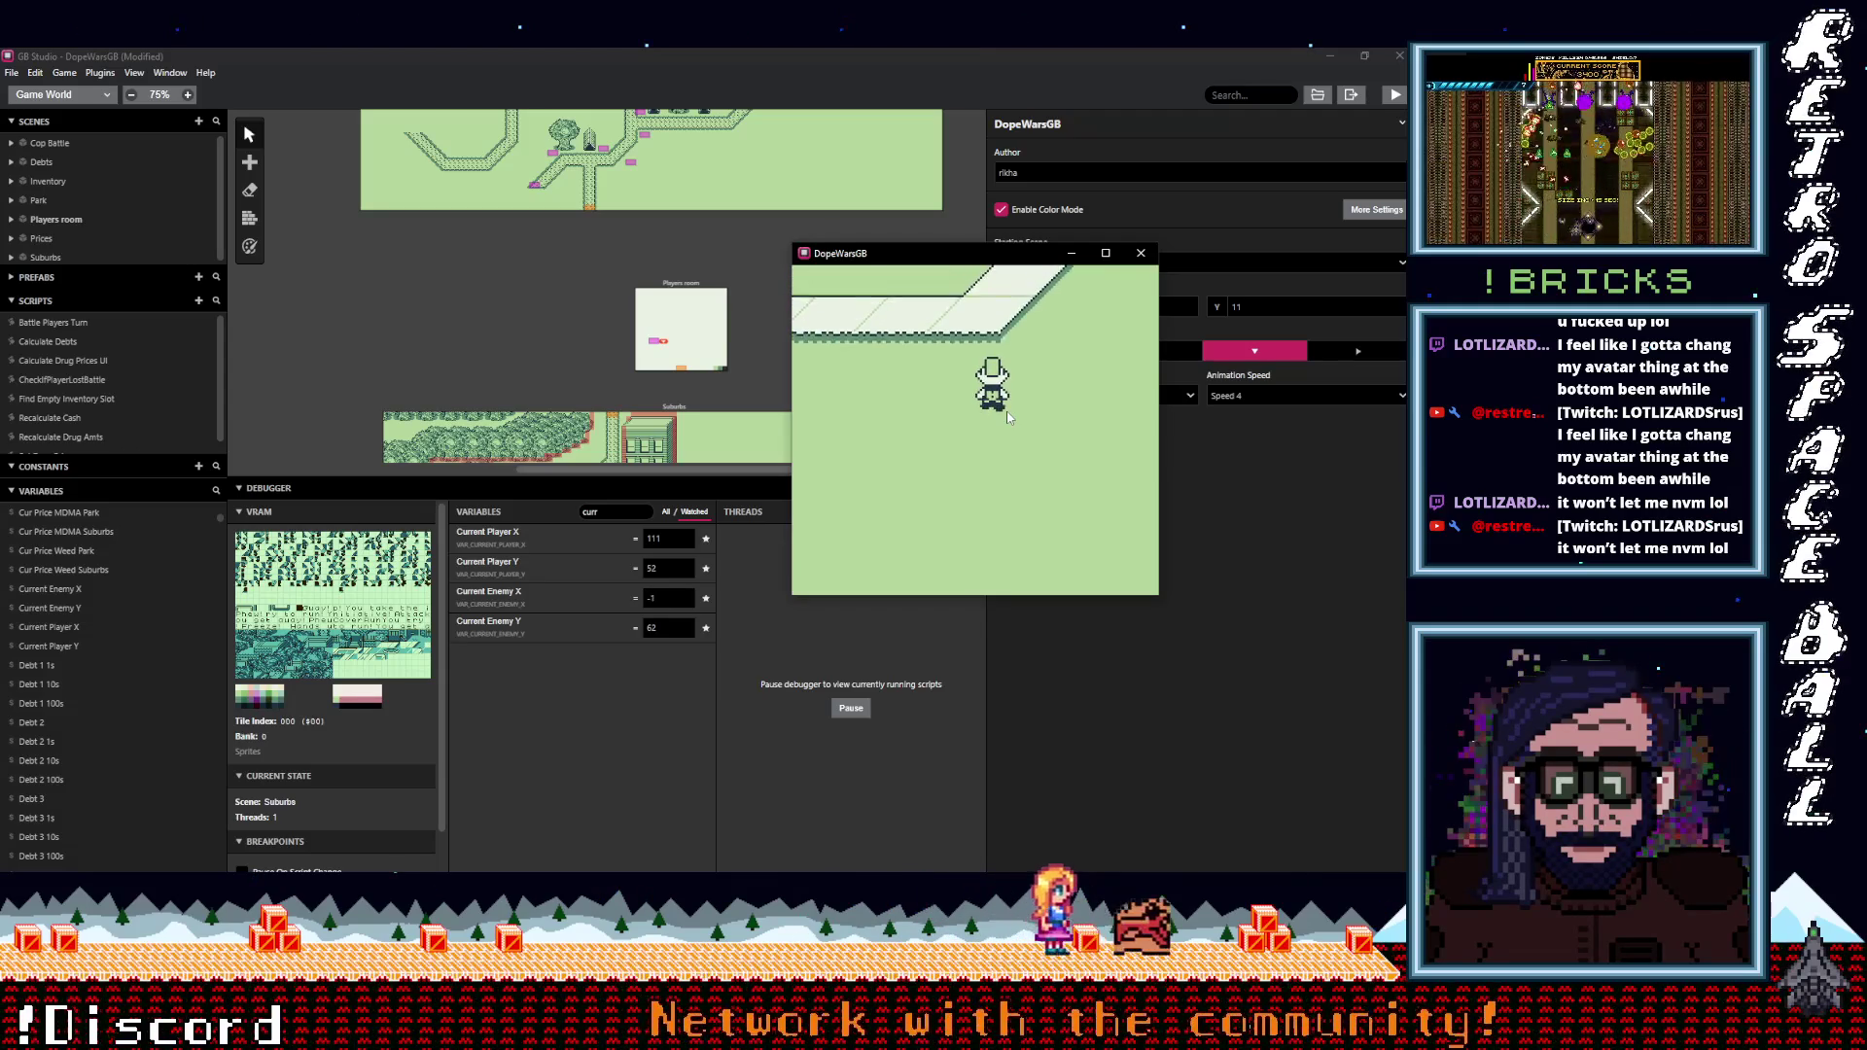
key("Up")
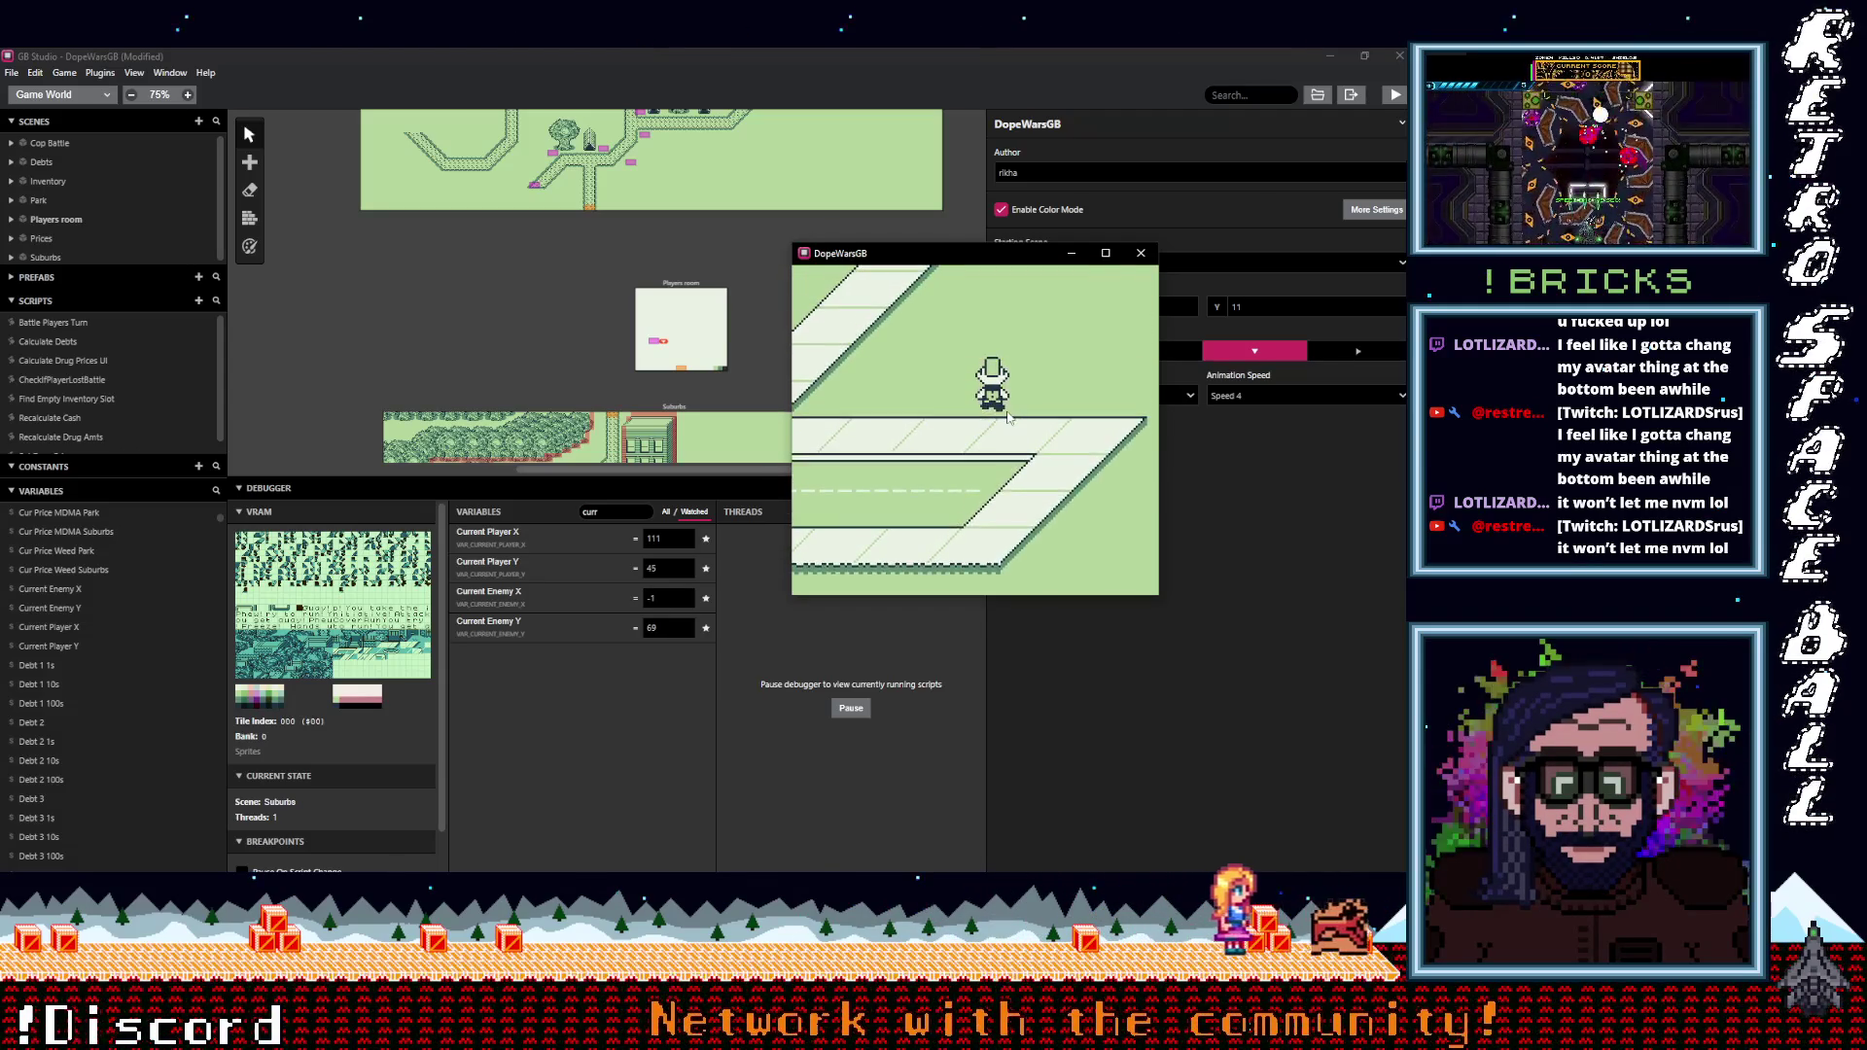
key("Up")
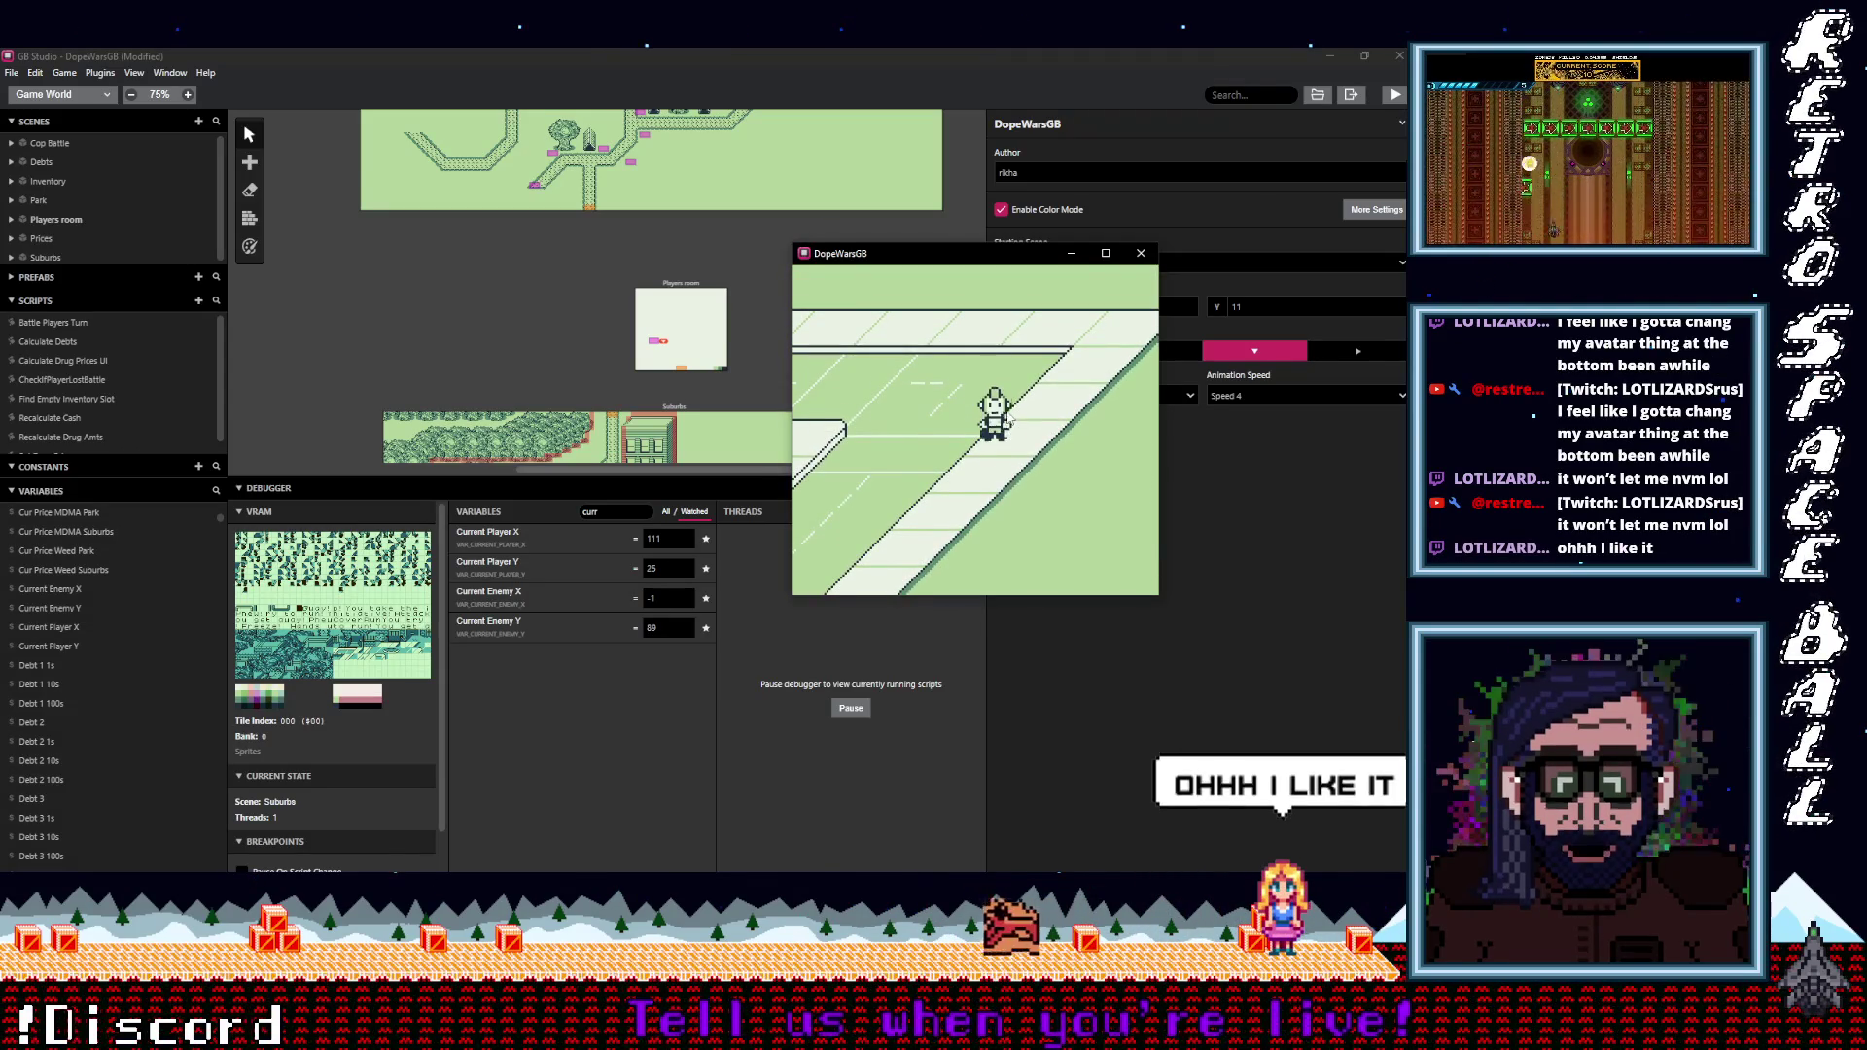
key("Down")
key("Down")
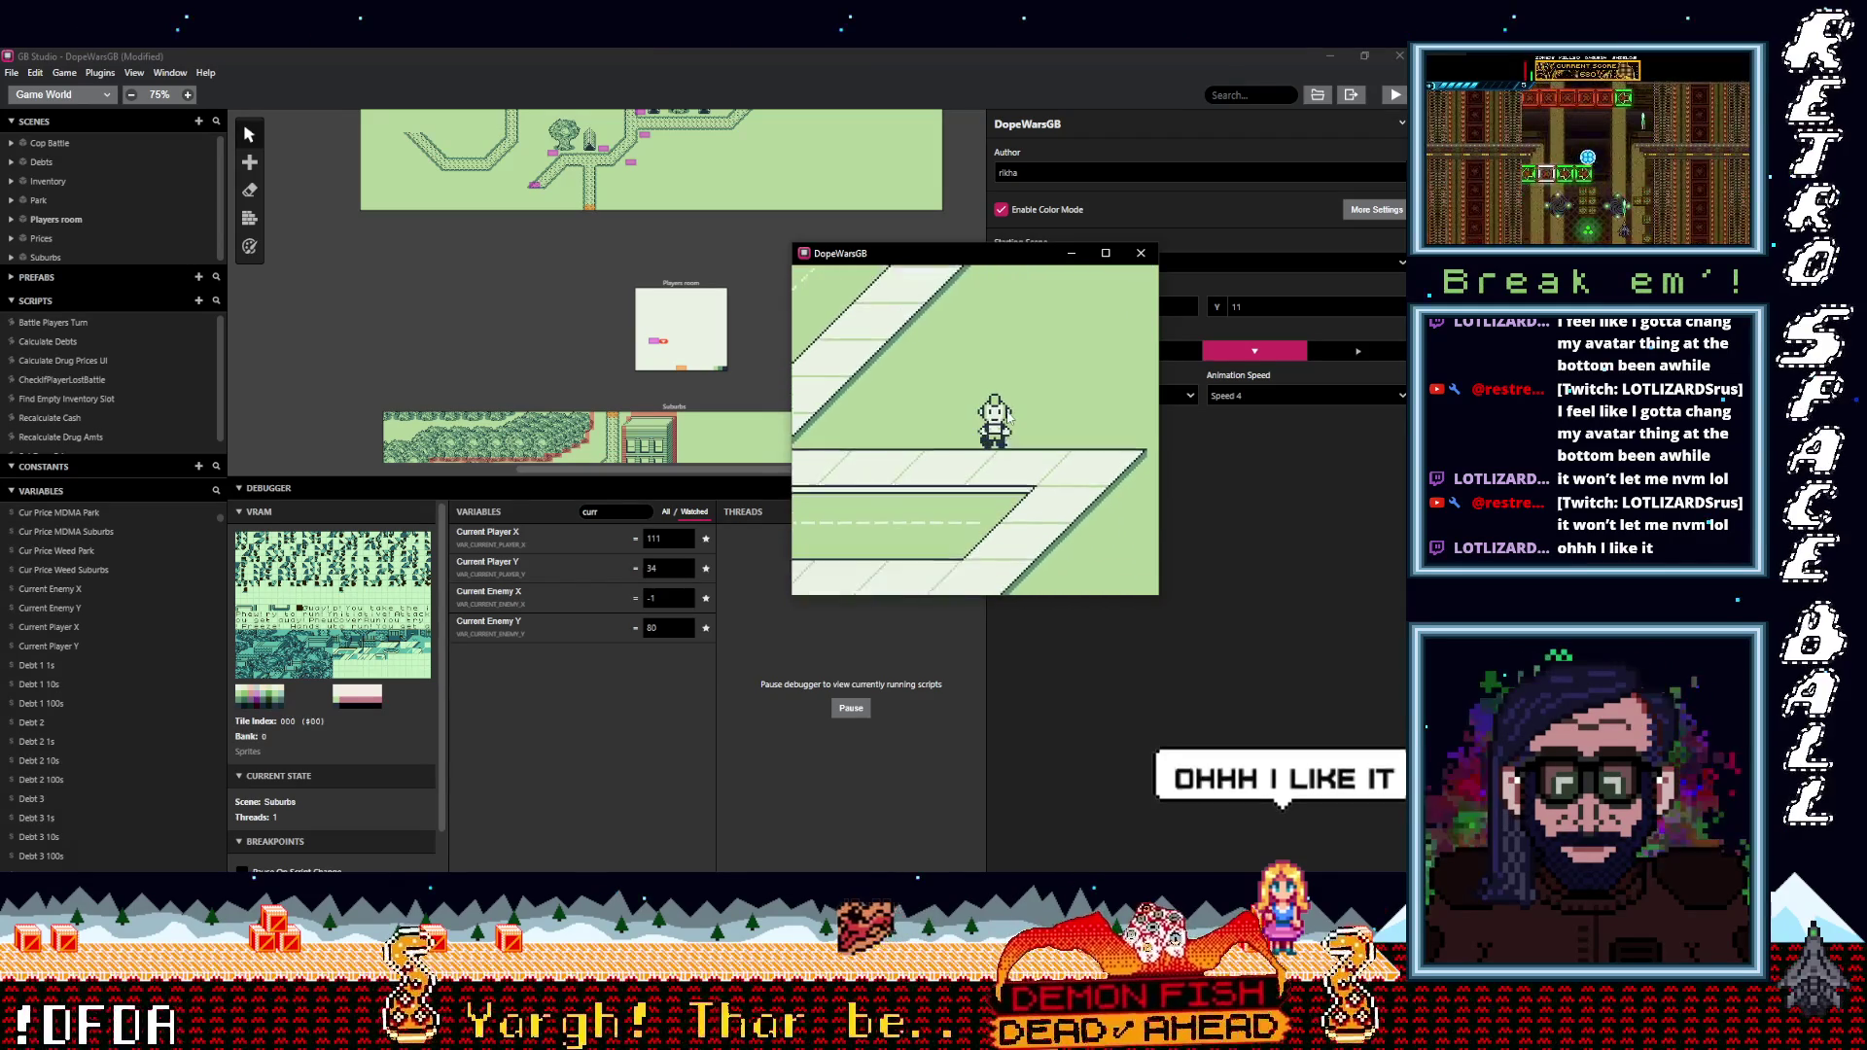
key("Down")
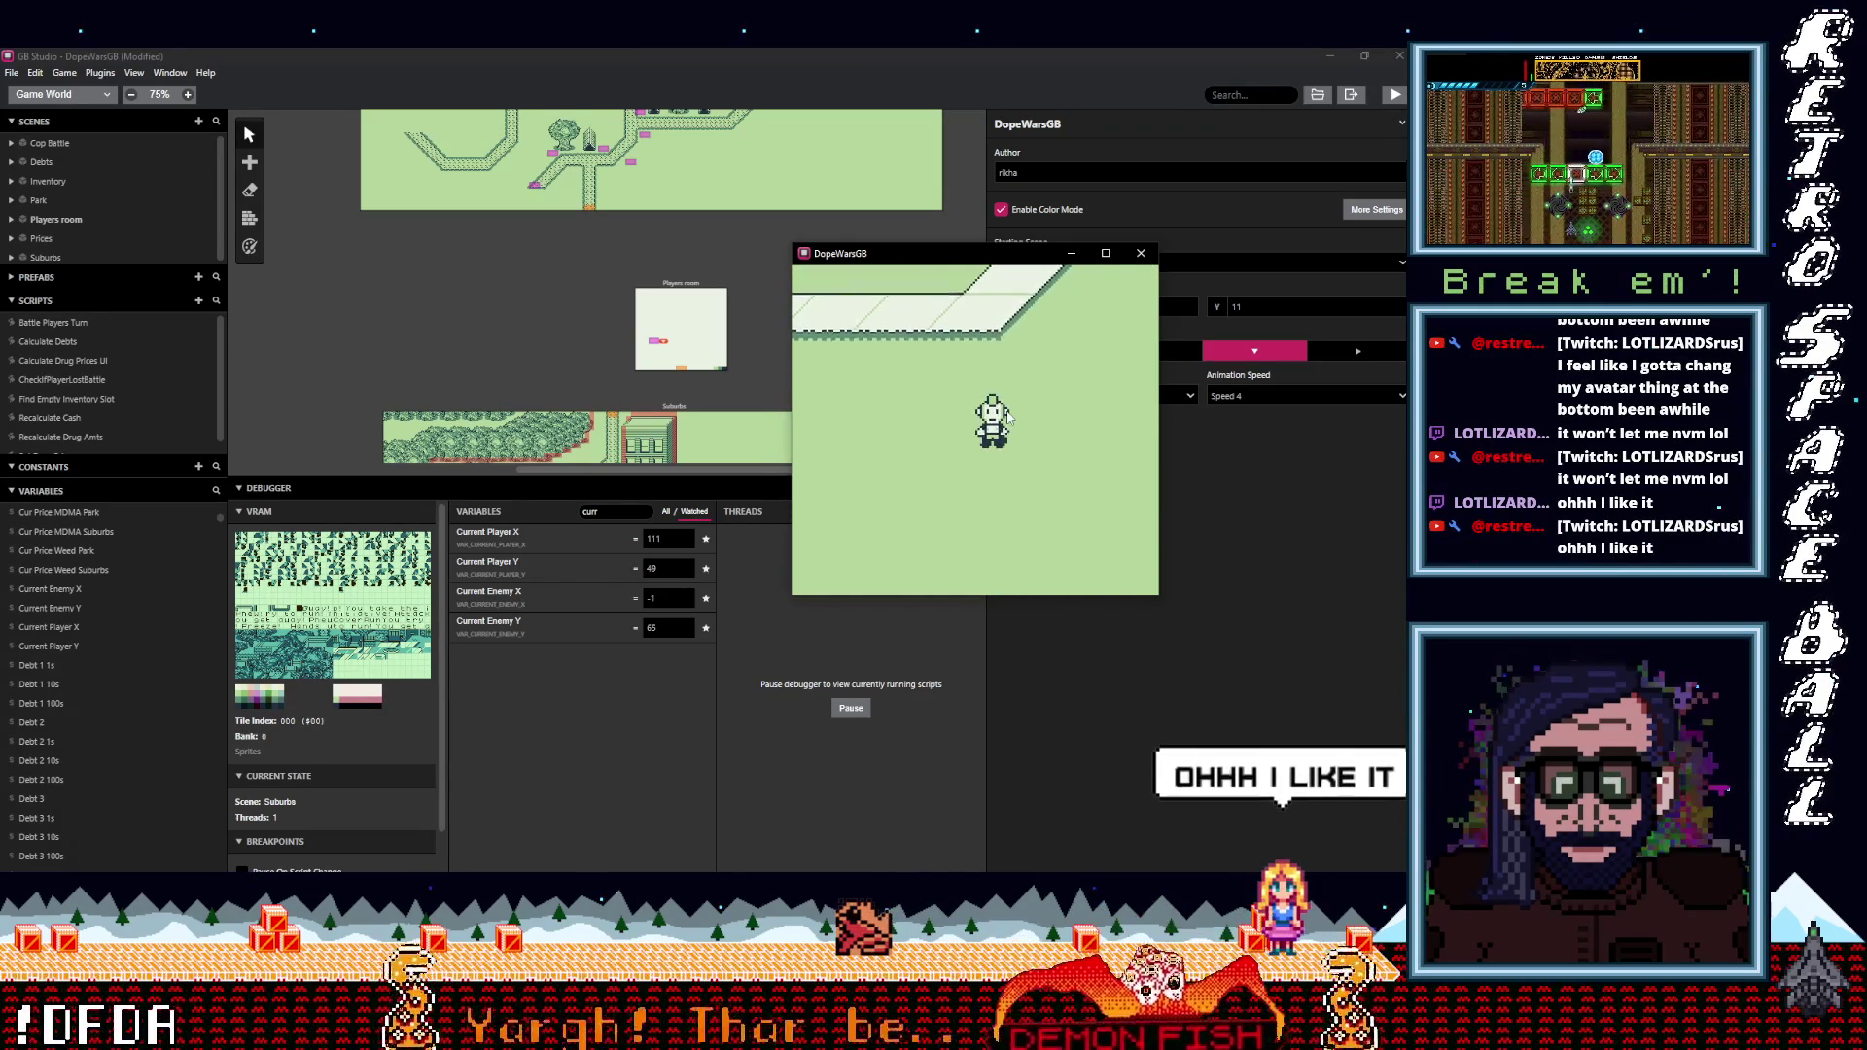
key("Down")
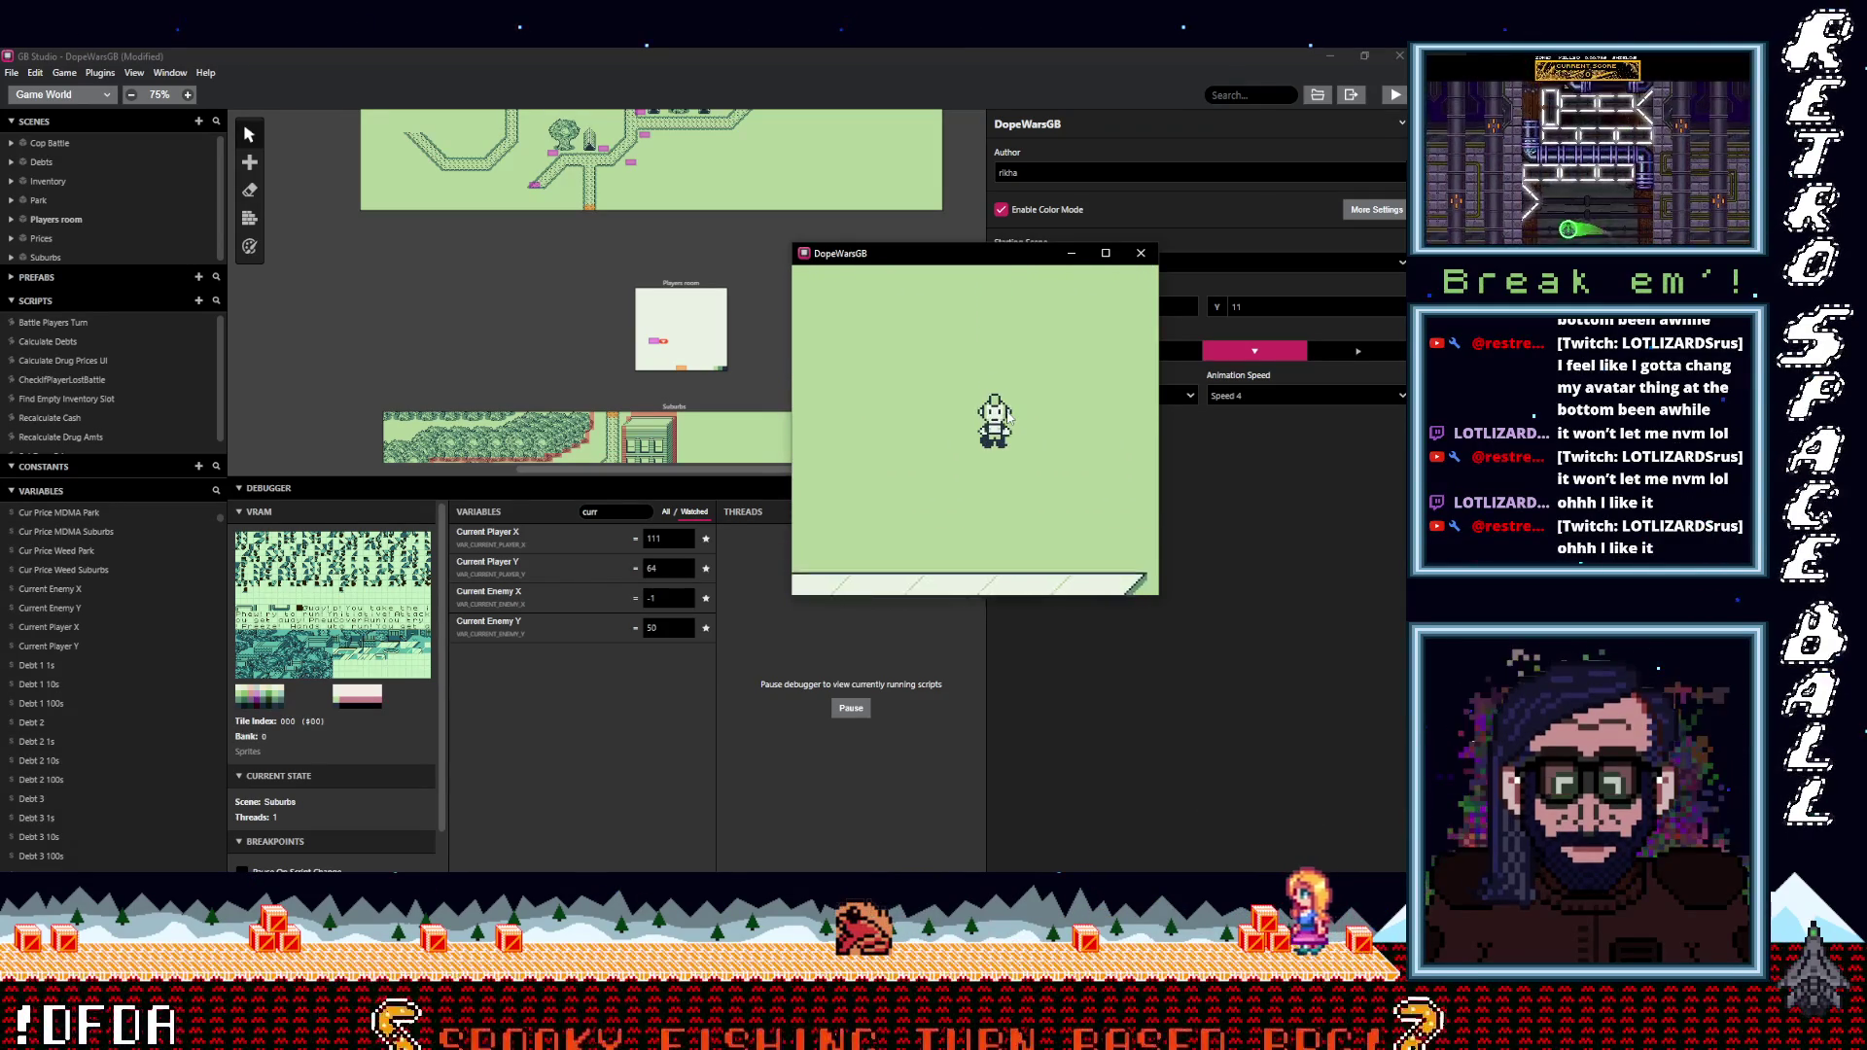
key("Down")
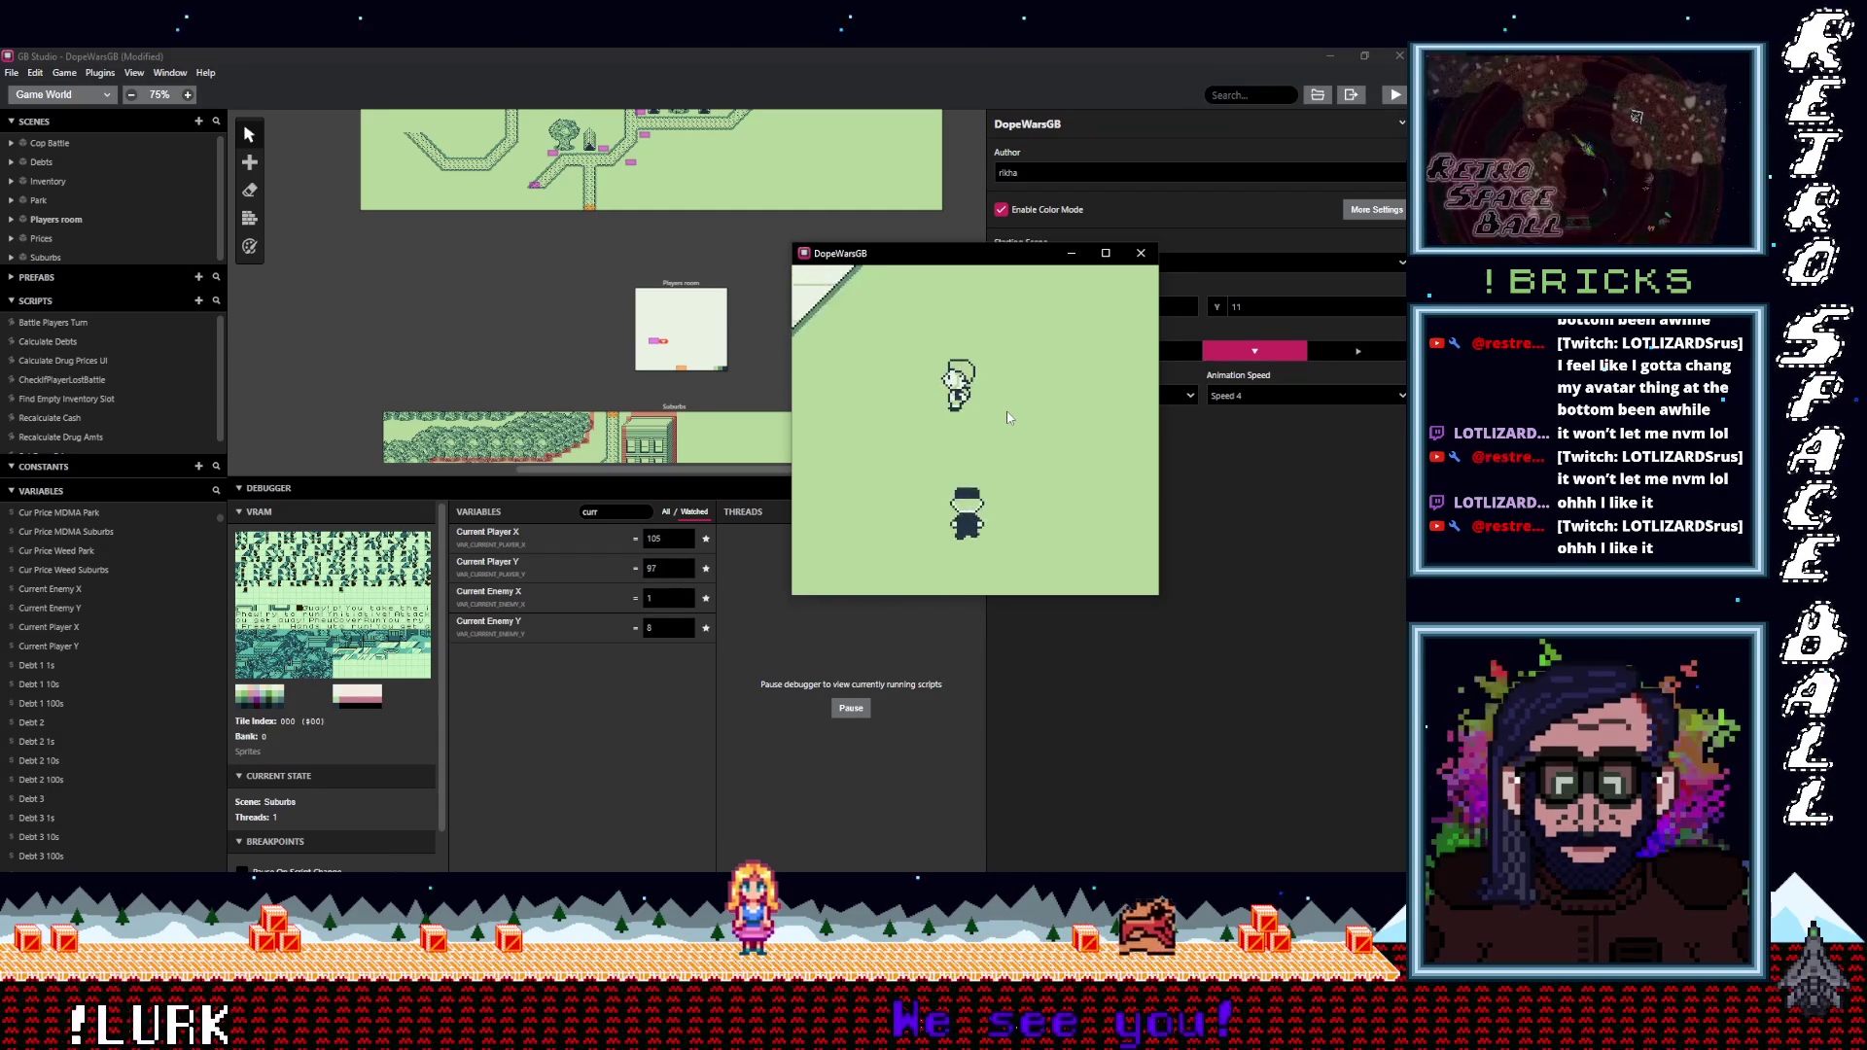
Walk the player up-left then down-right along the diagonal road until the cop catches them.
key("Up+Left")
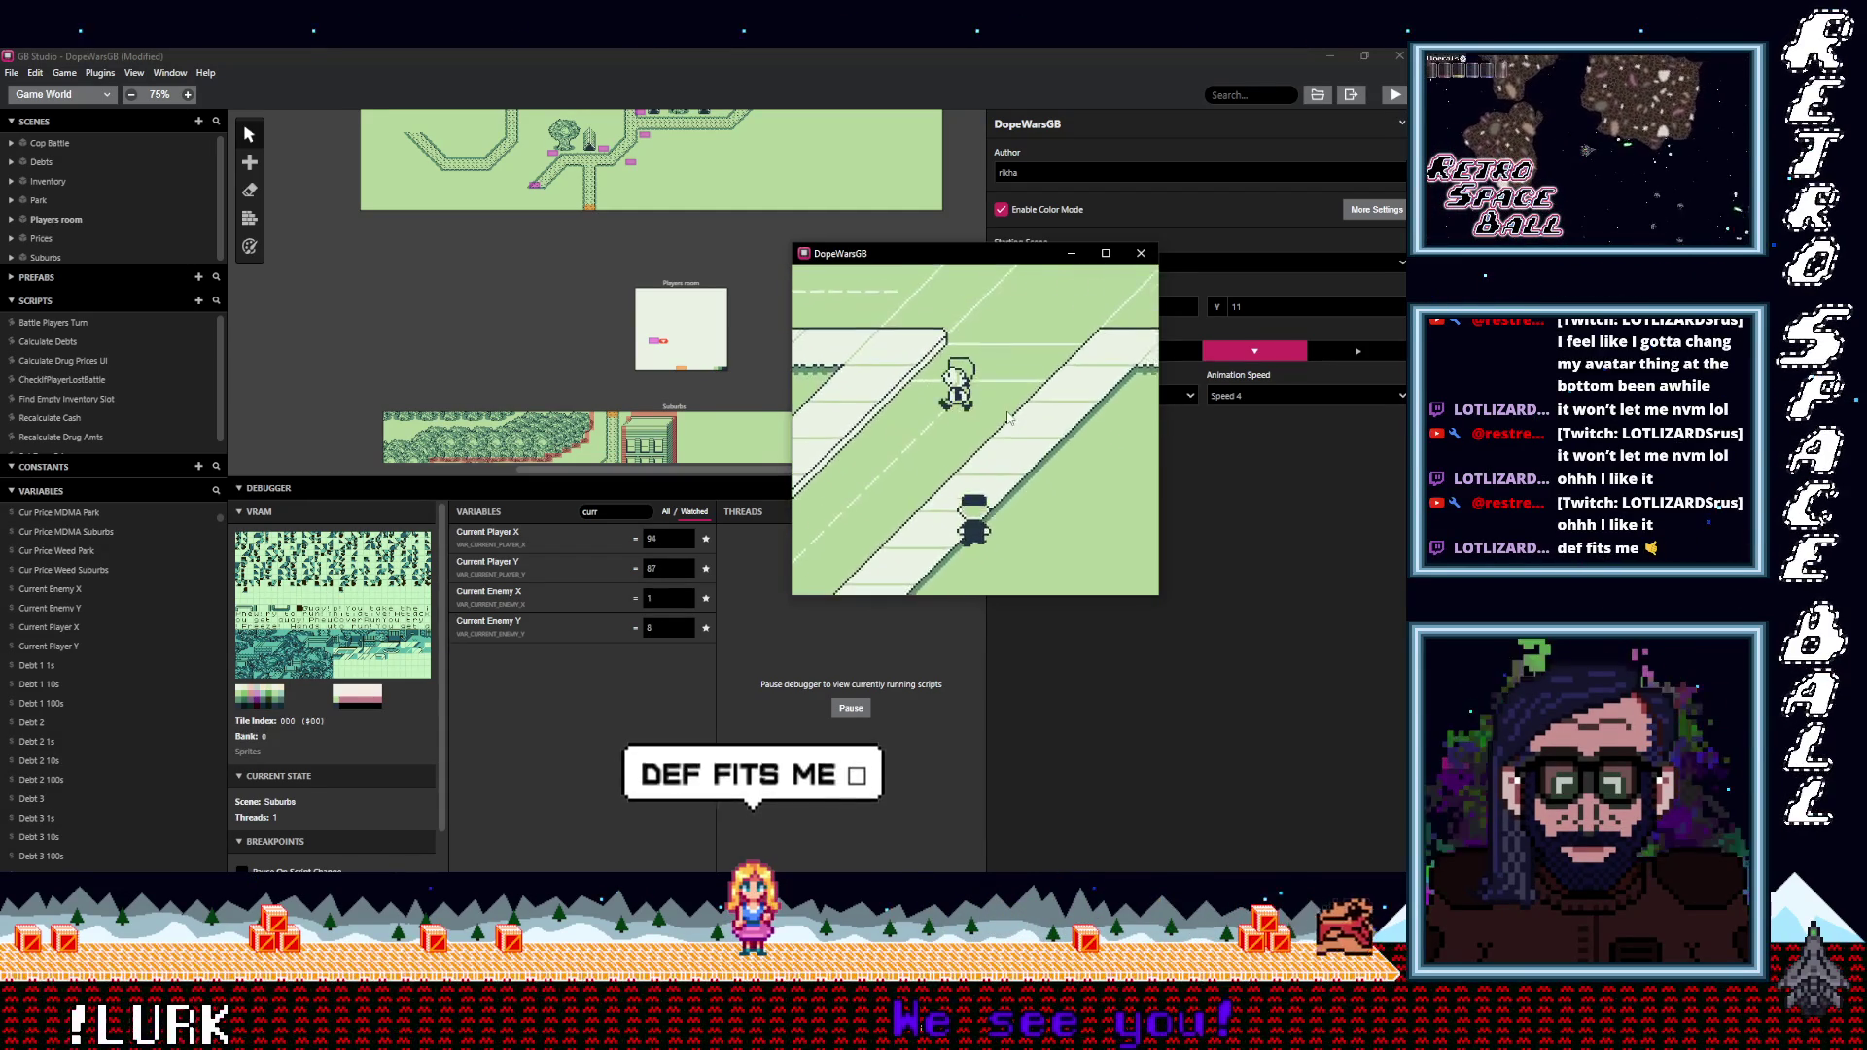
key("Up")
key("Left")
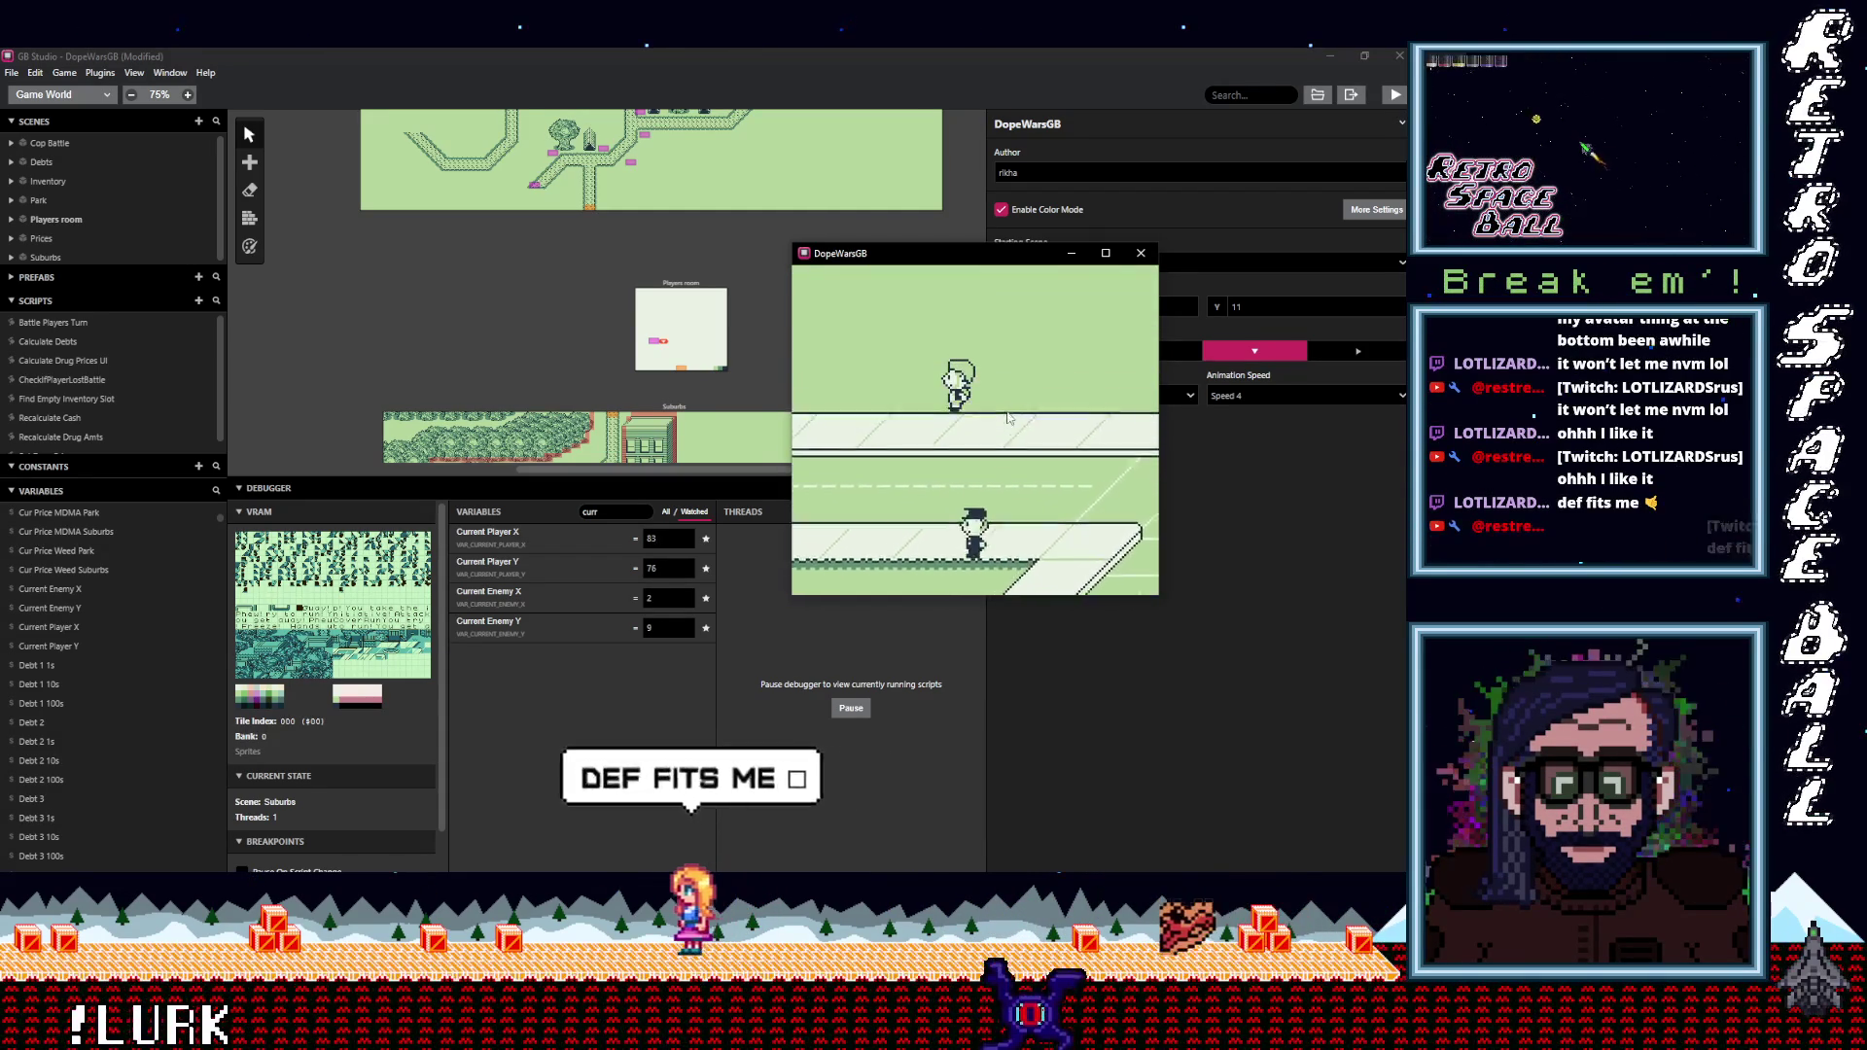
key("Up")
key("Left")
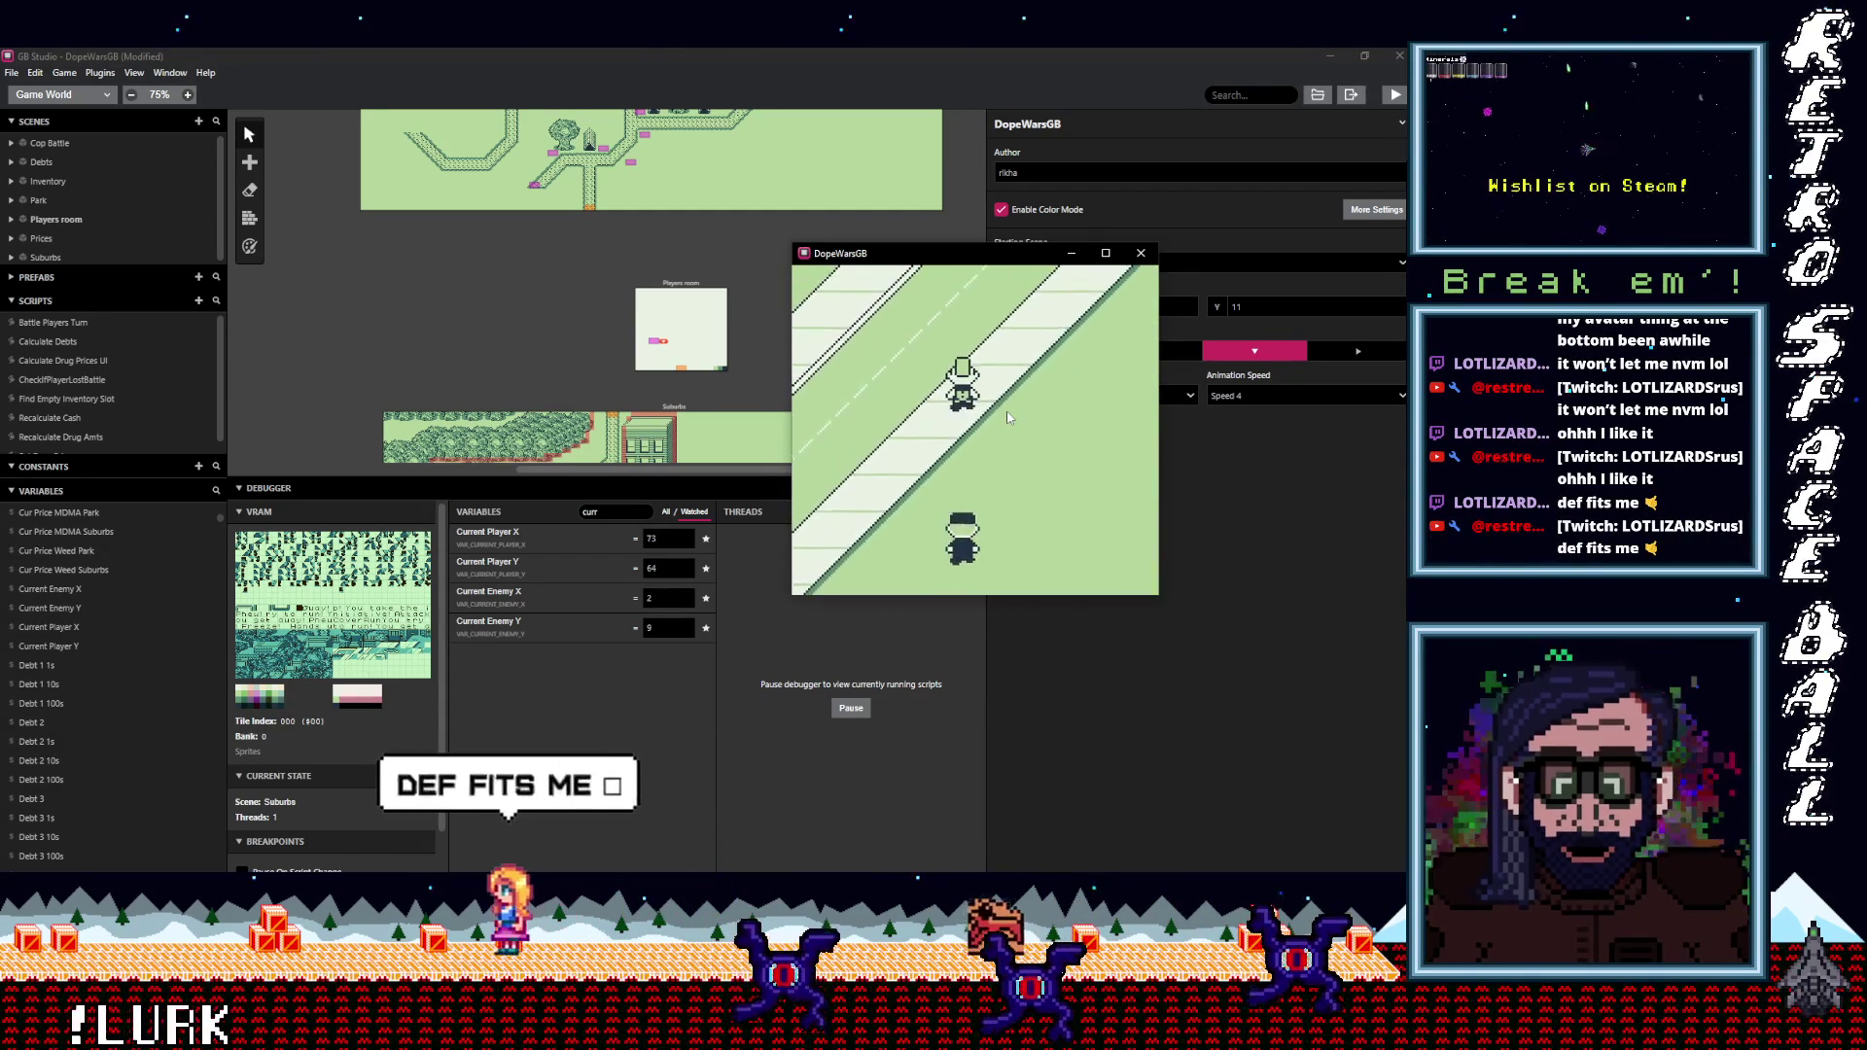
key("Up+Right")
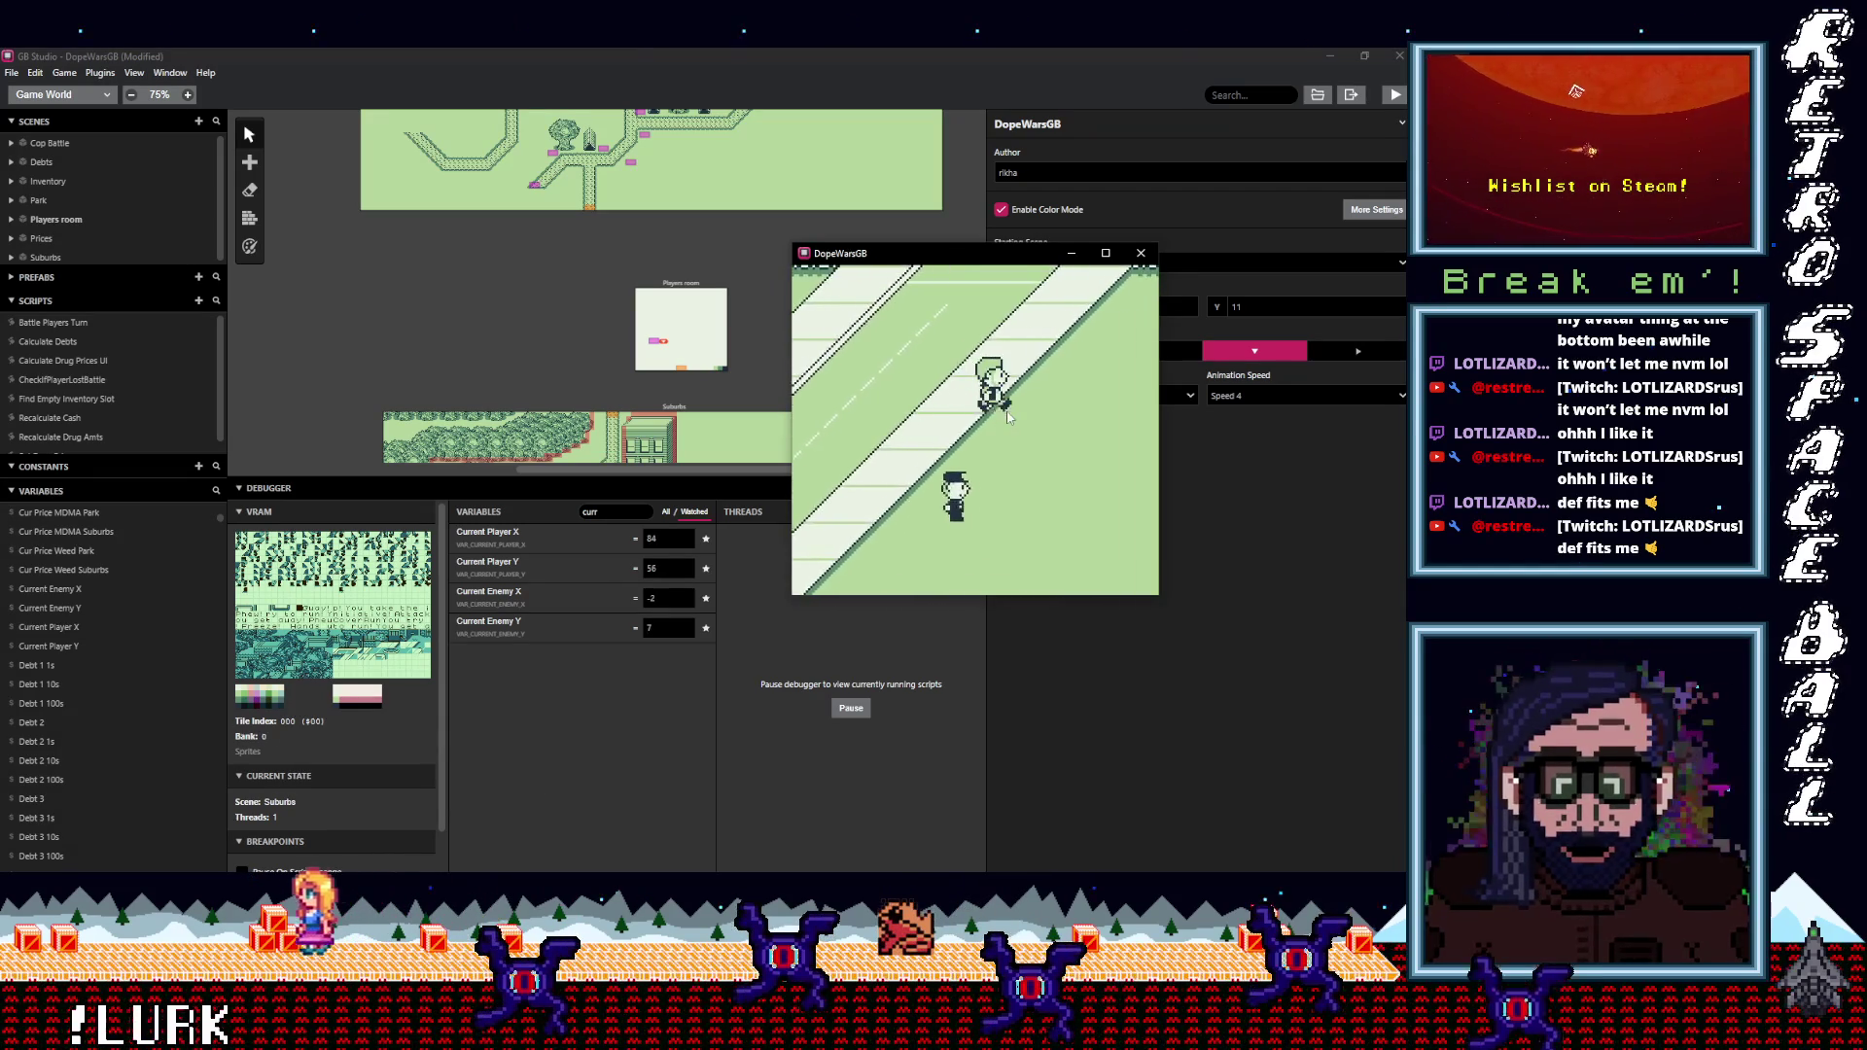
key("Down+Right")
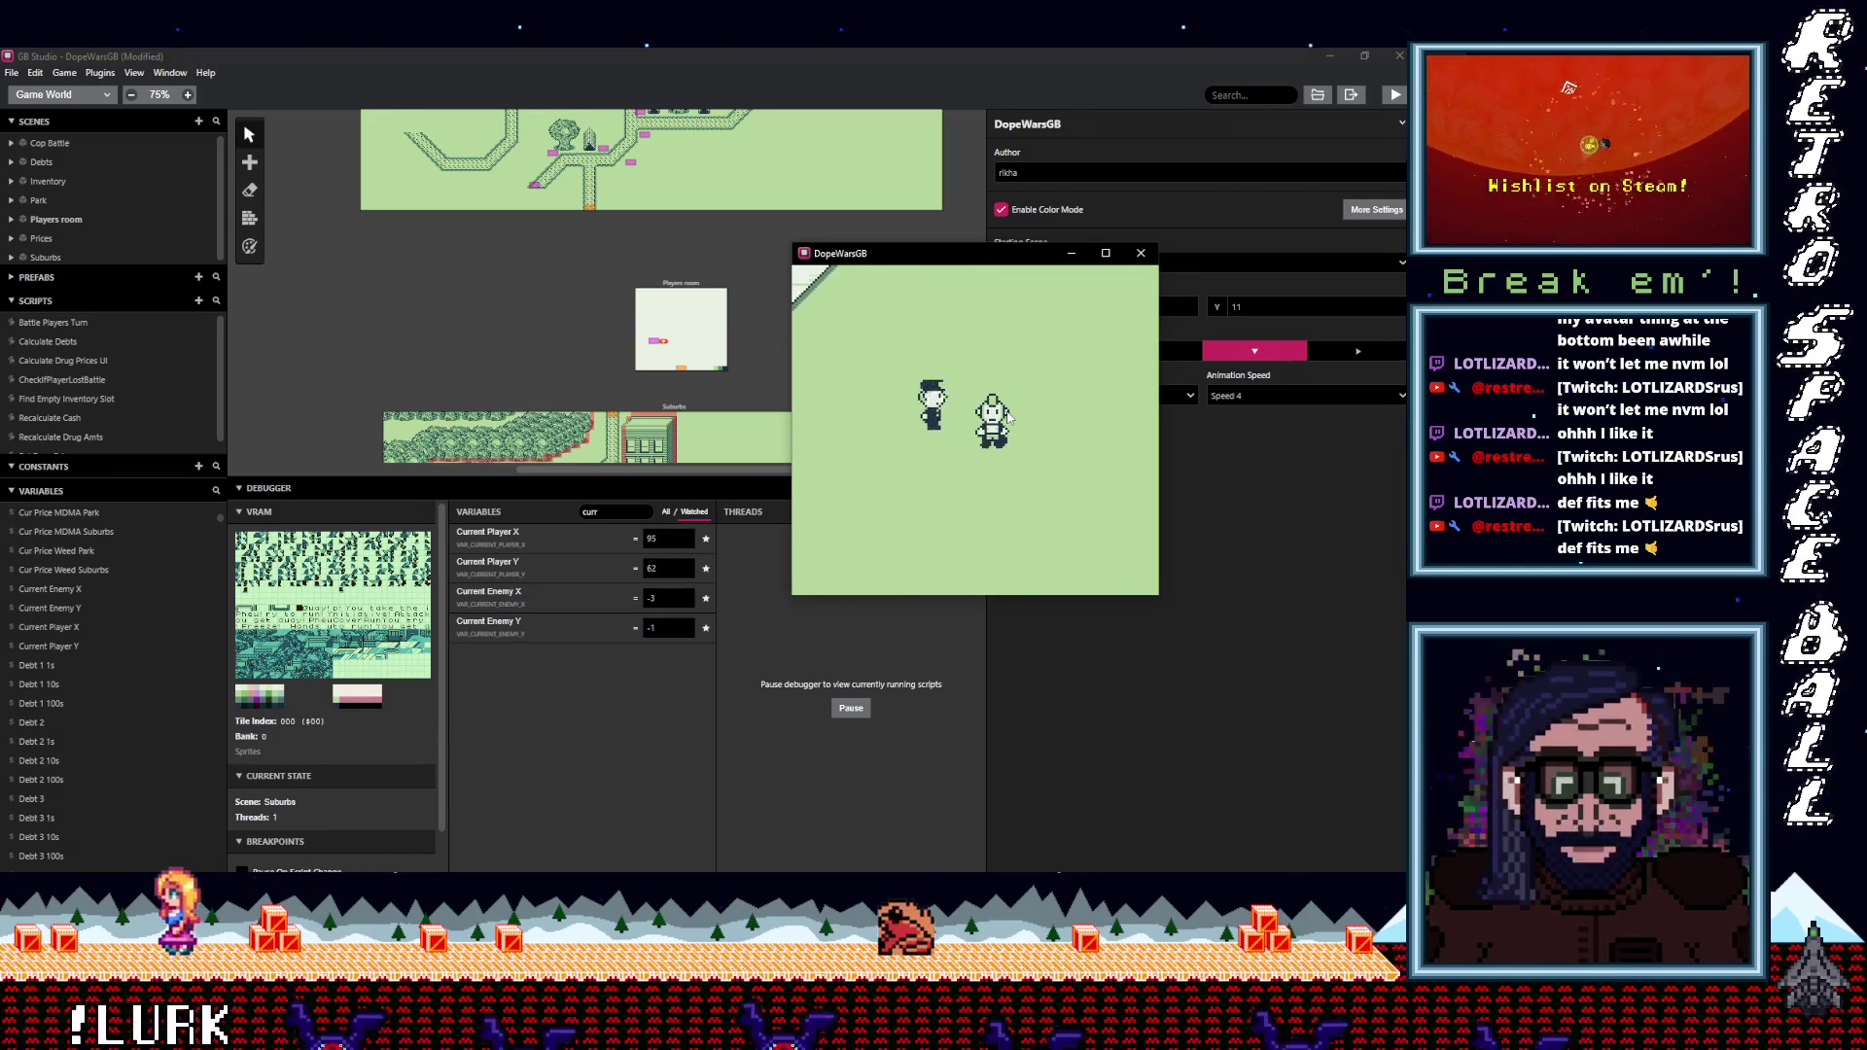
key("Down")
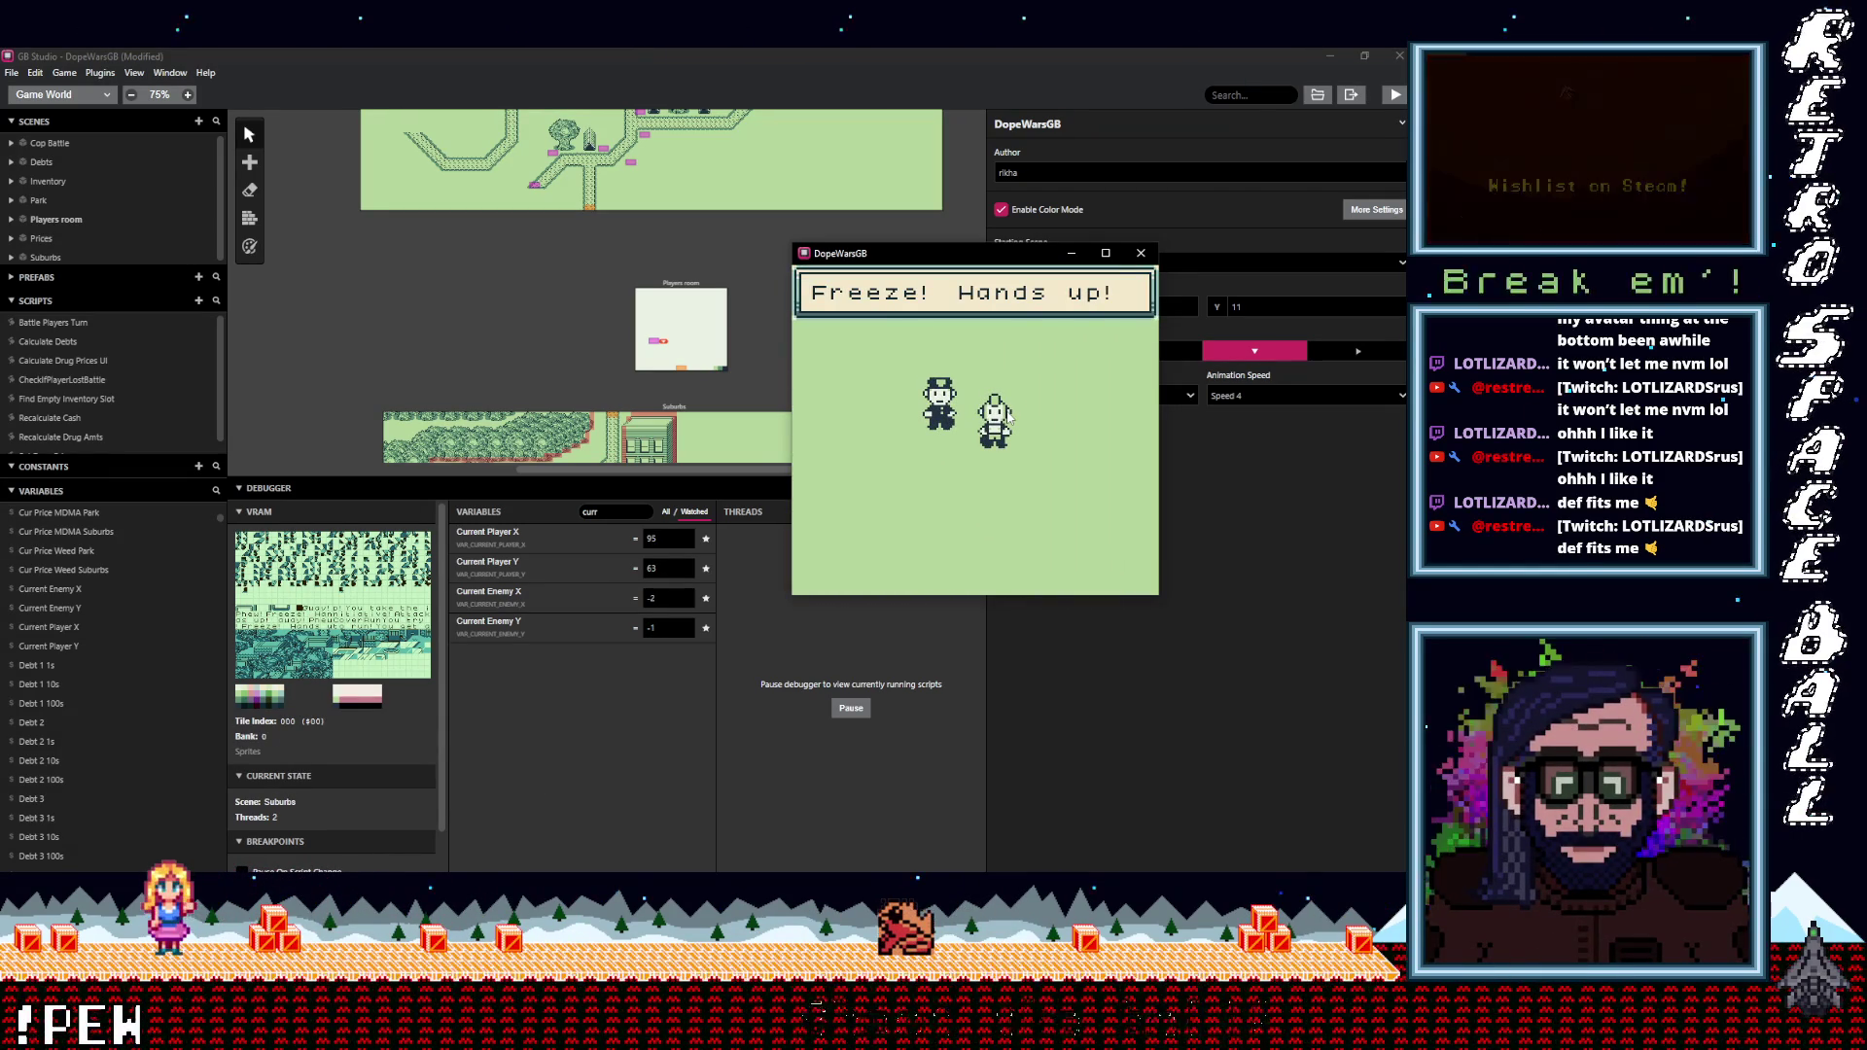
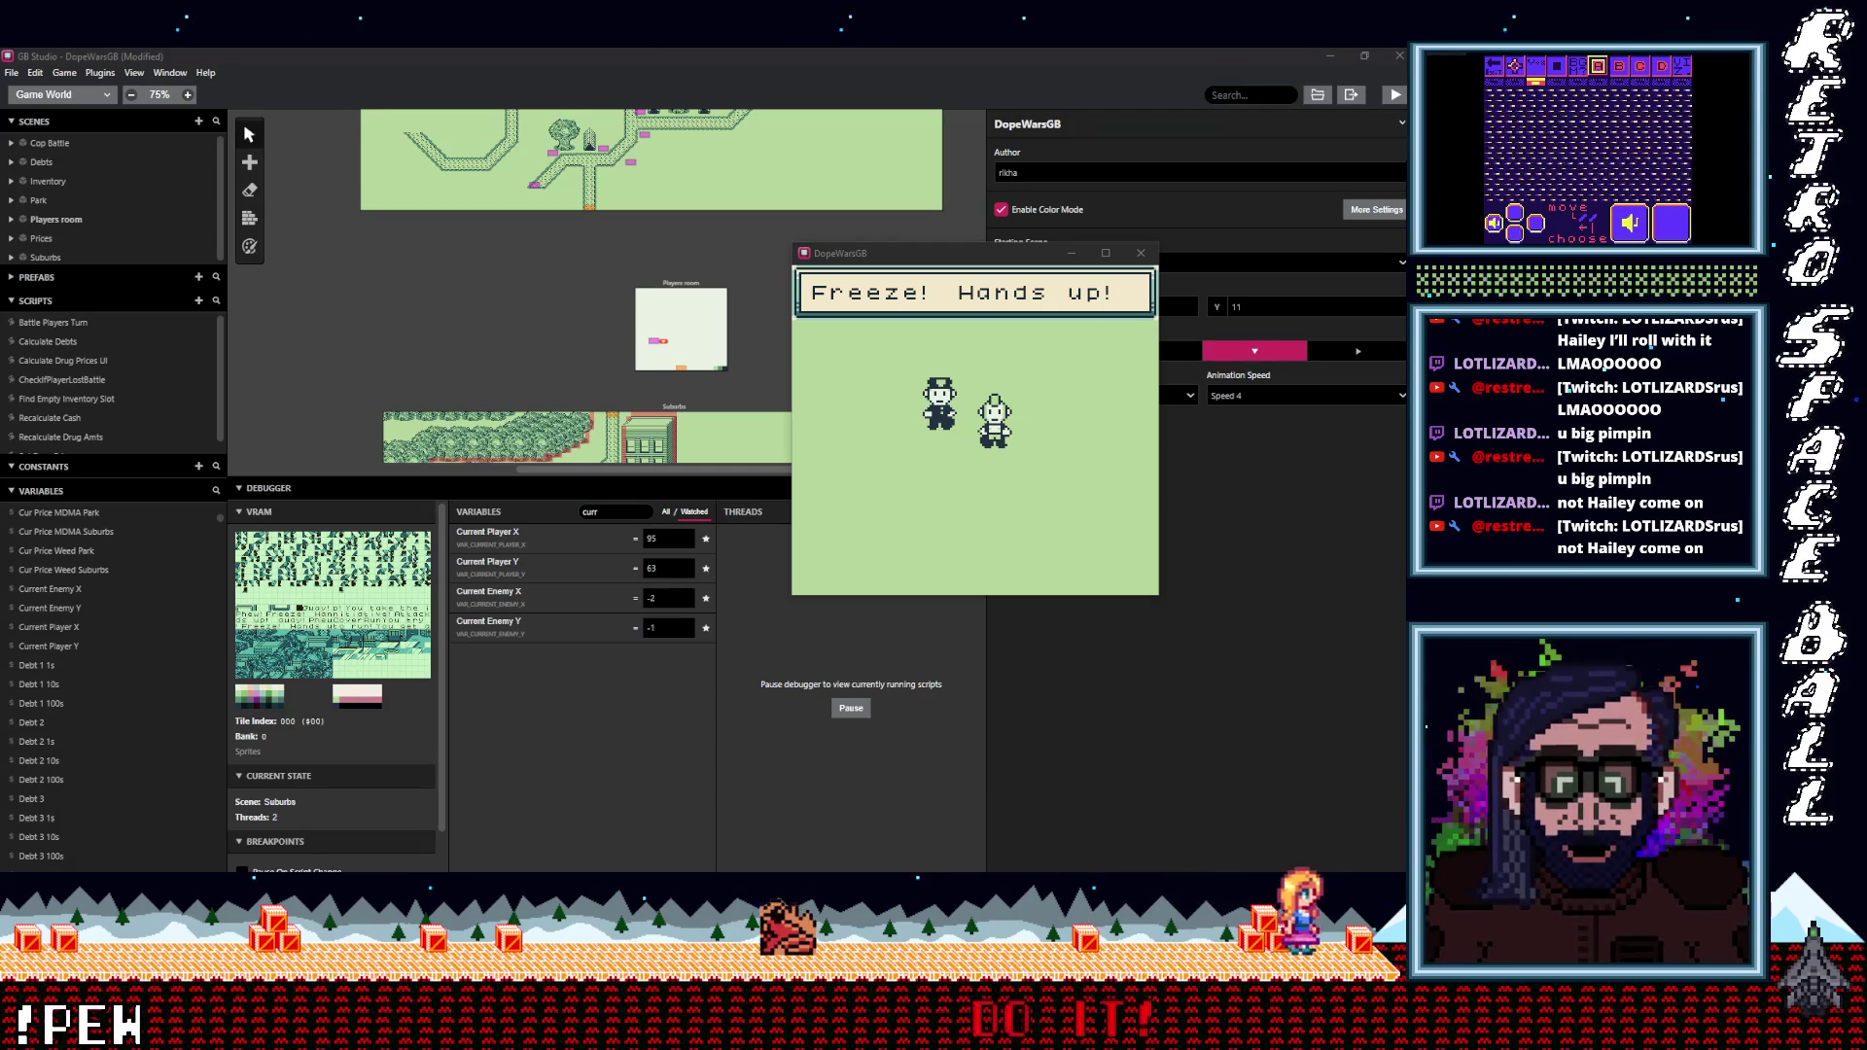
Get through the cop's warning and choose Run to escape with 'You get away! Phew!'.
left_click(1084, 306)
key("z")
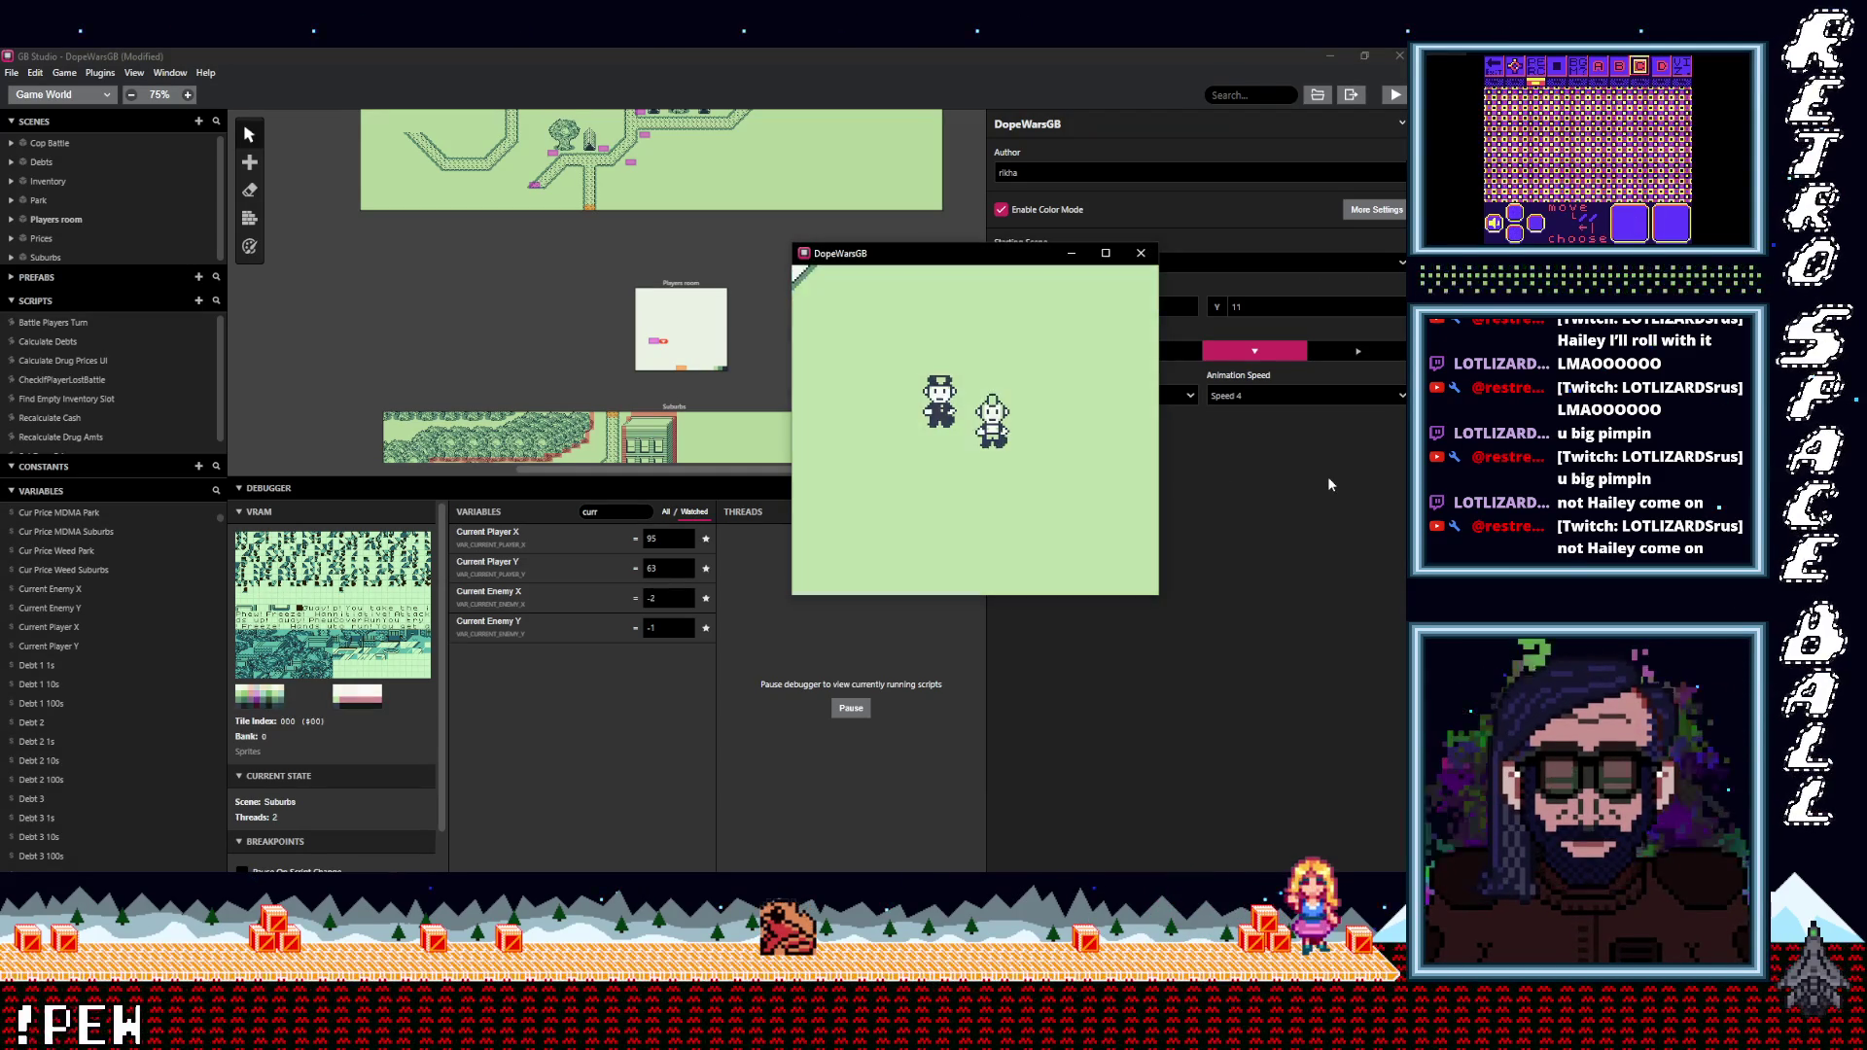
key("z")
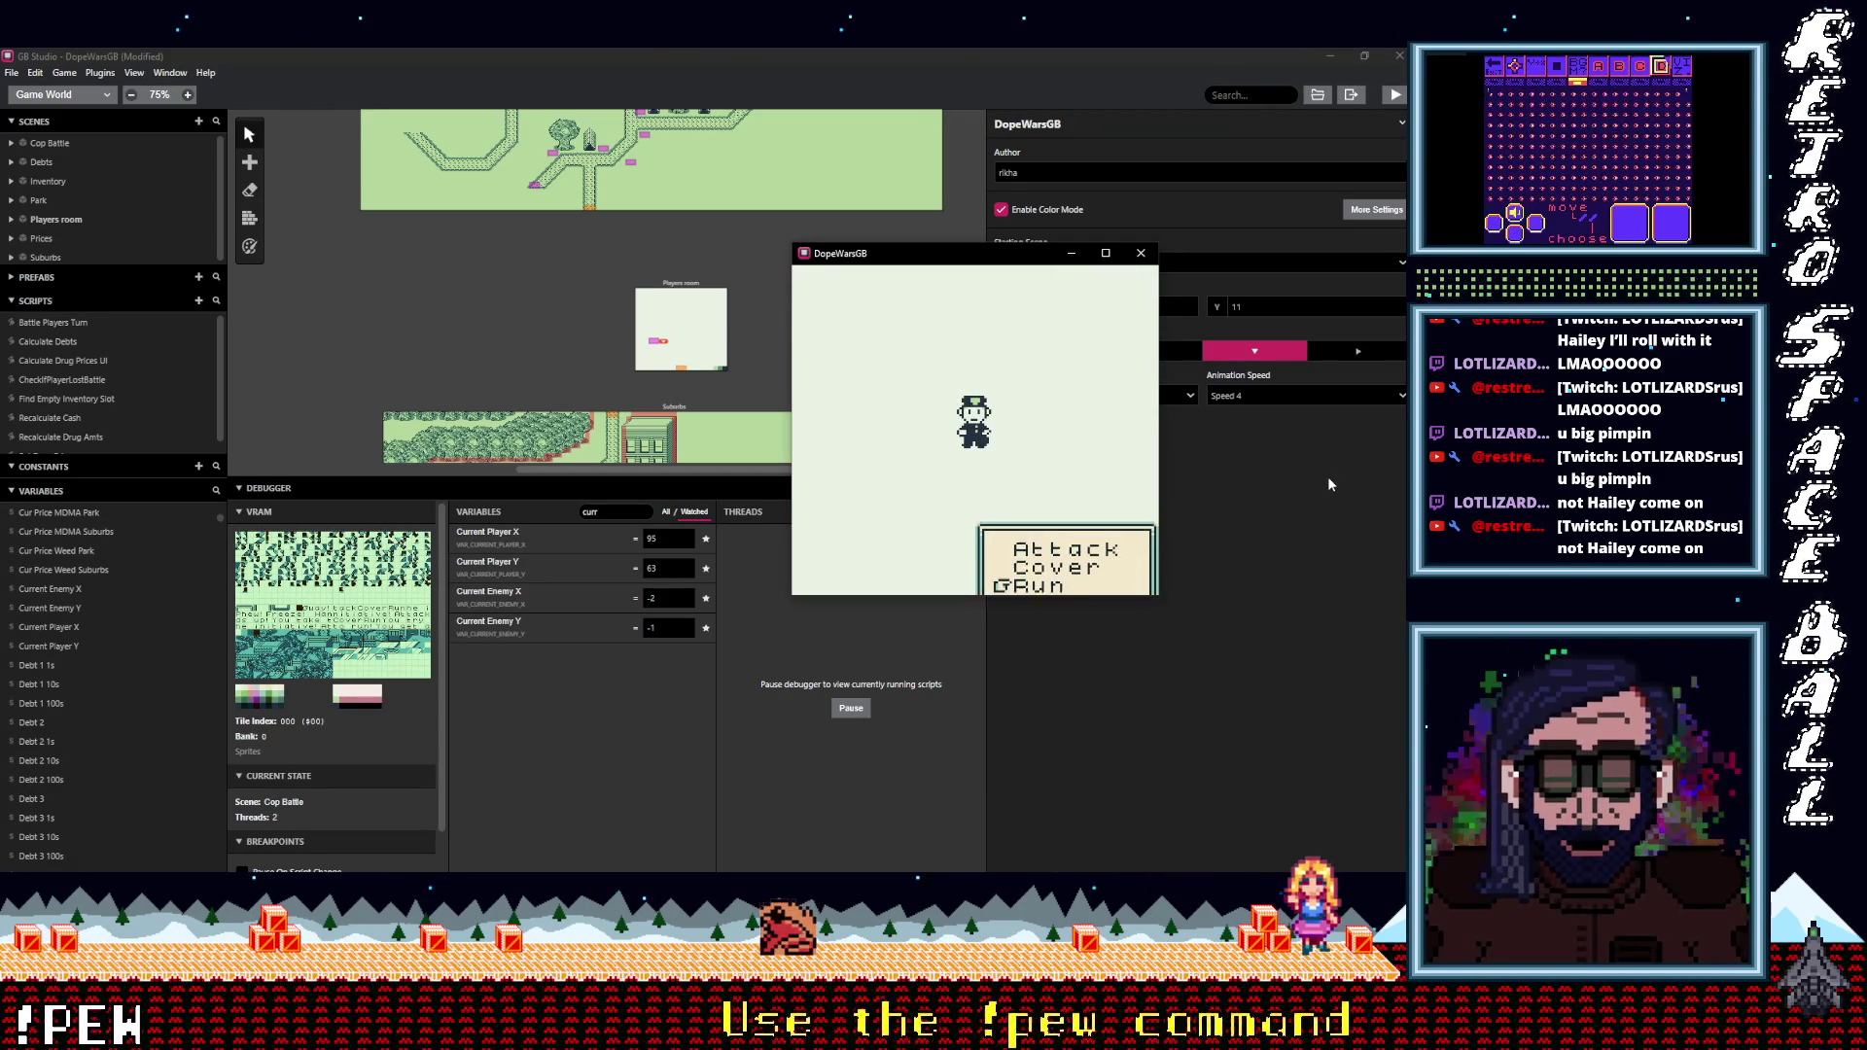
key("z")
key("z")
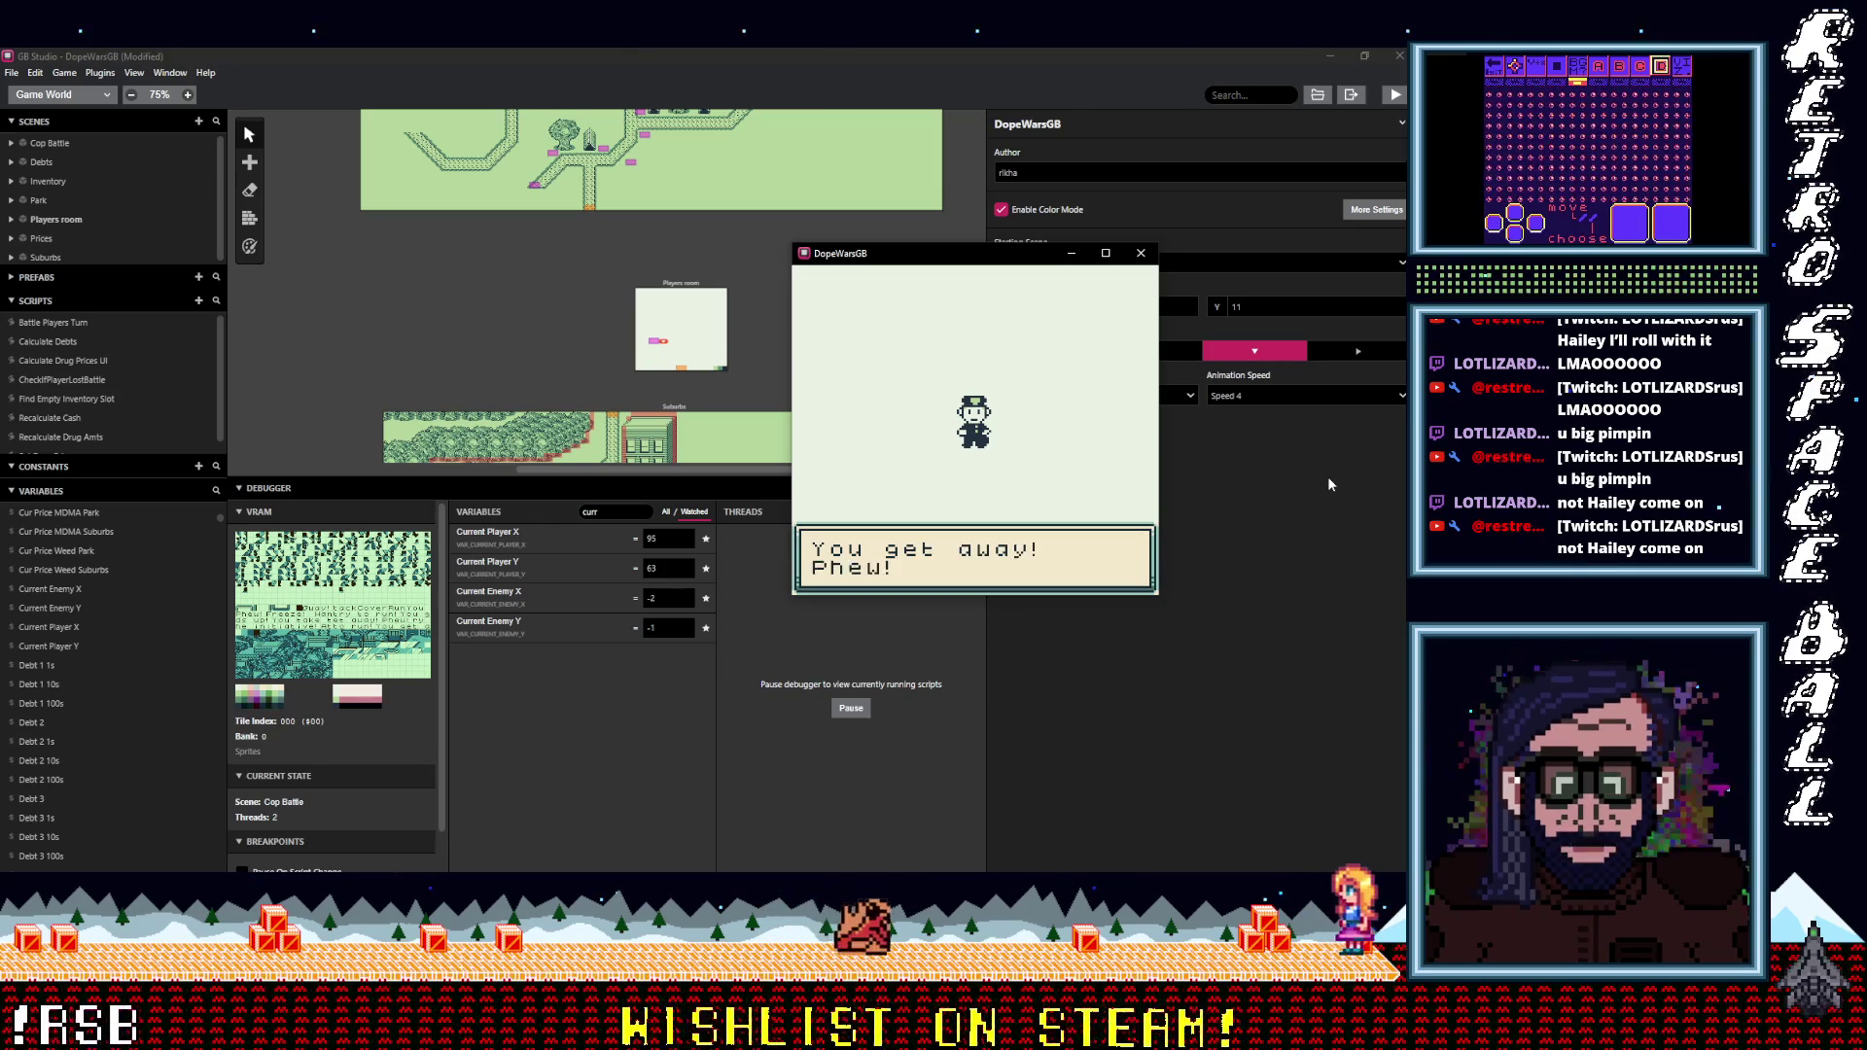
key("z")
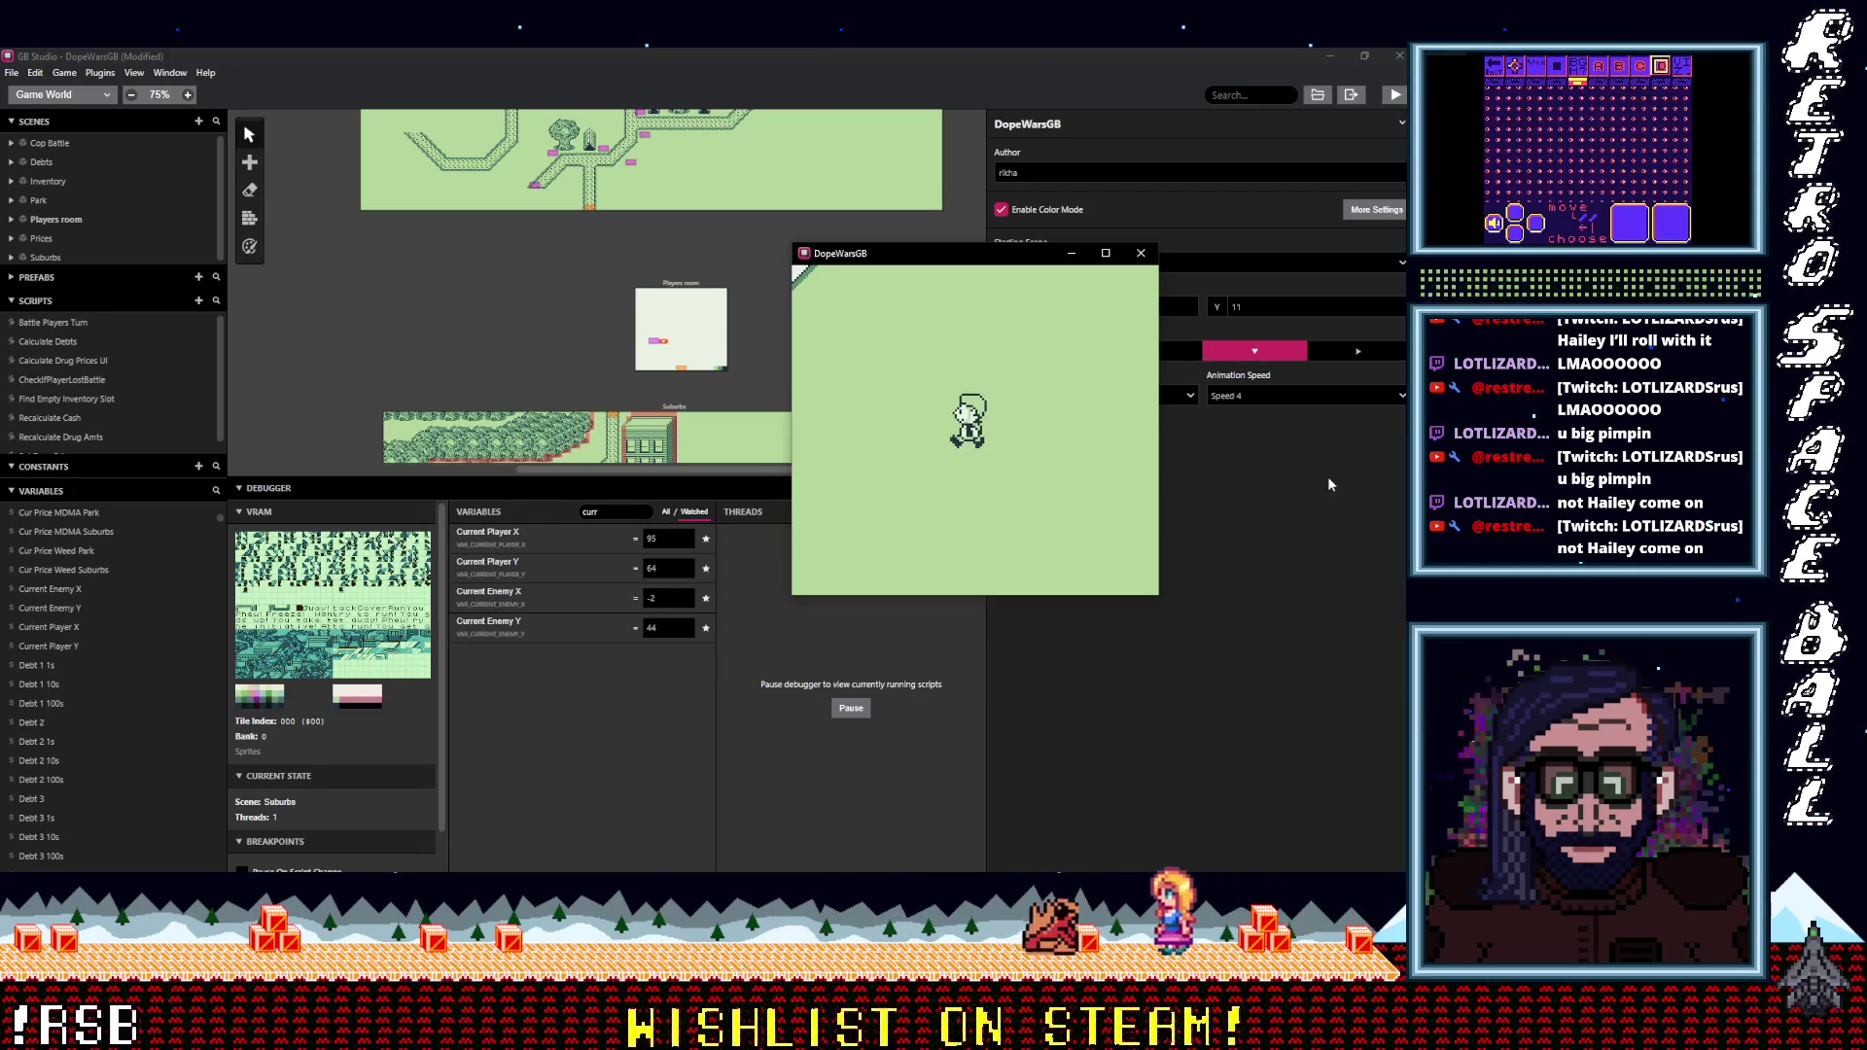
Walk the player around the Suburbs roads, heading left and down.
key("Up")
key("Left")
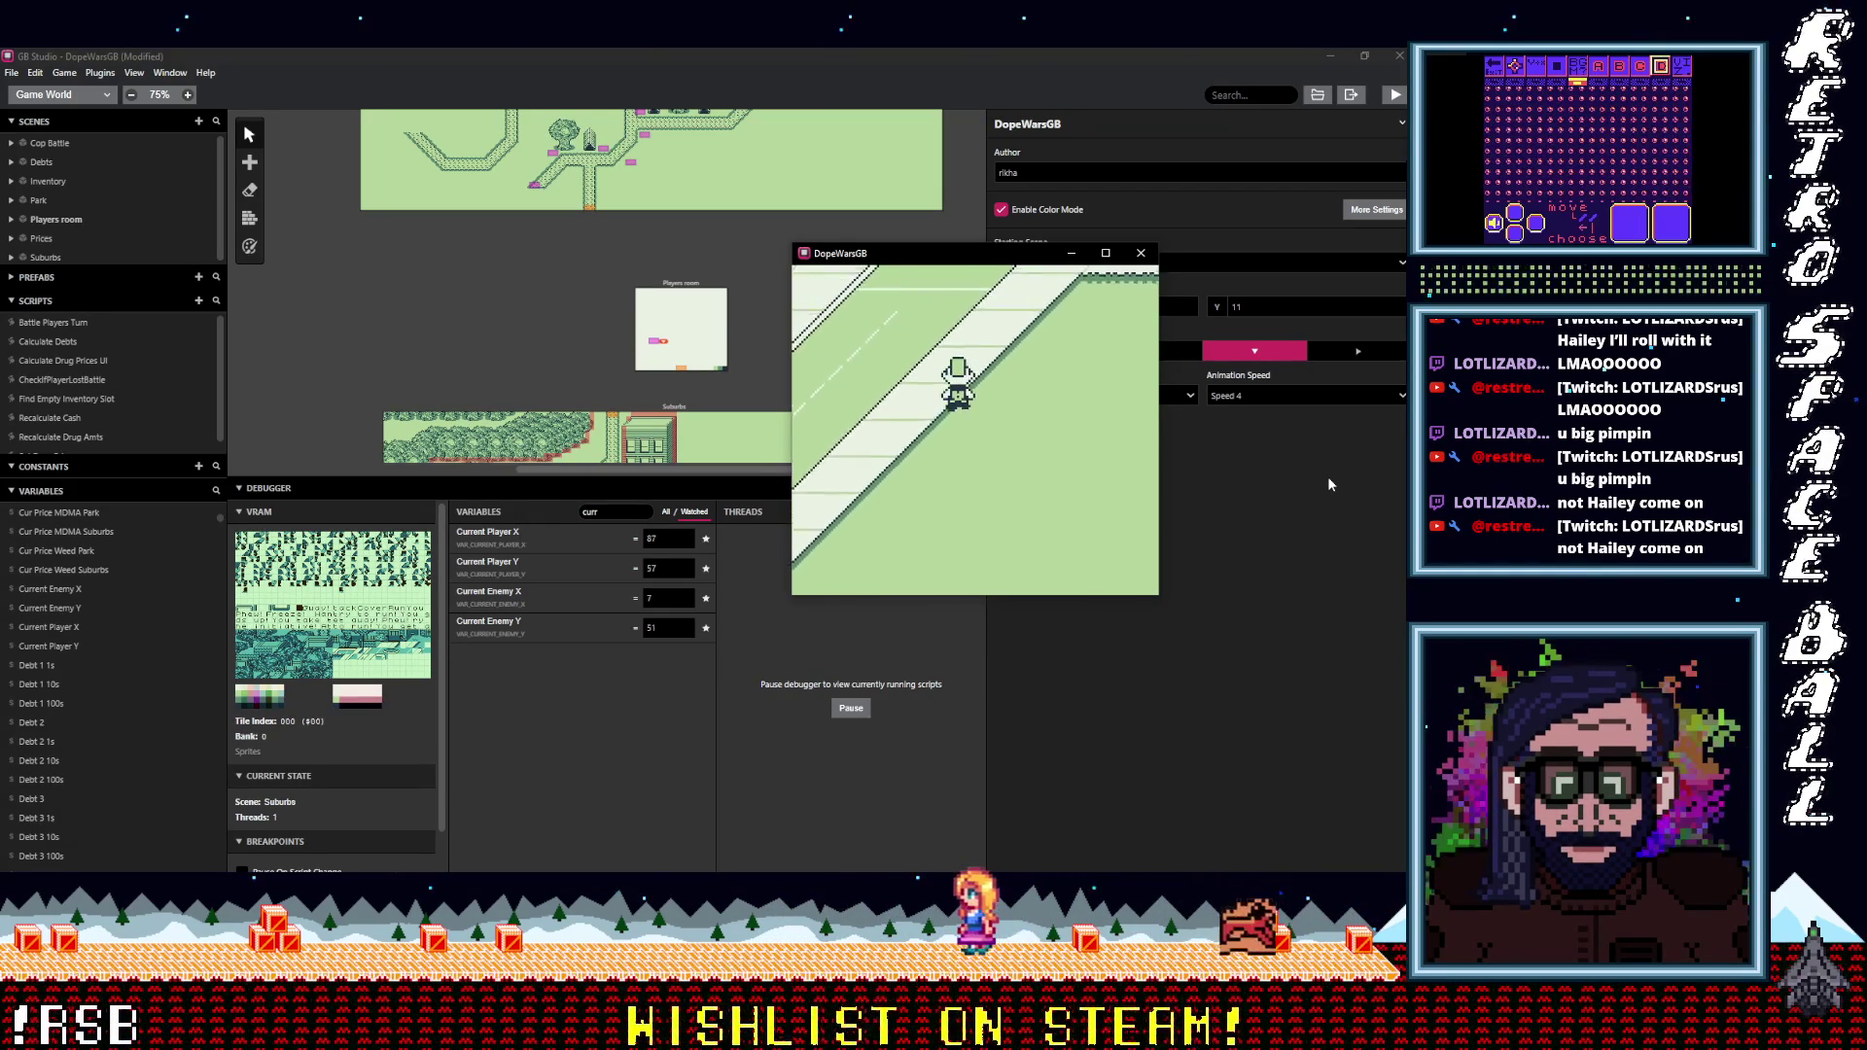
key("Left")
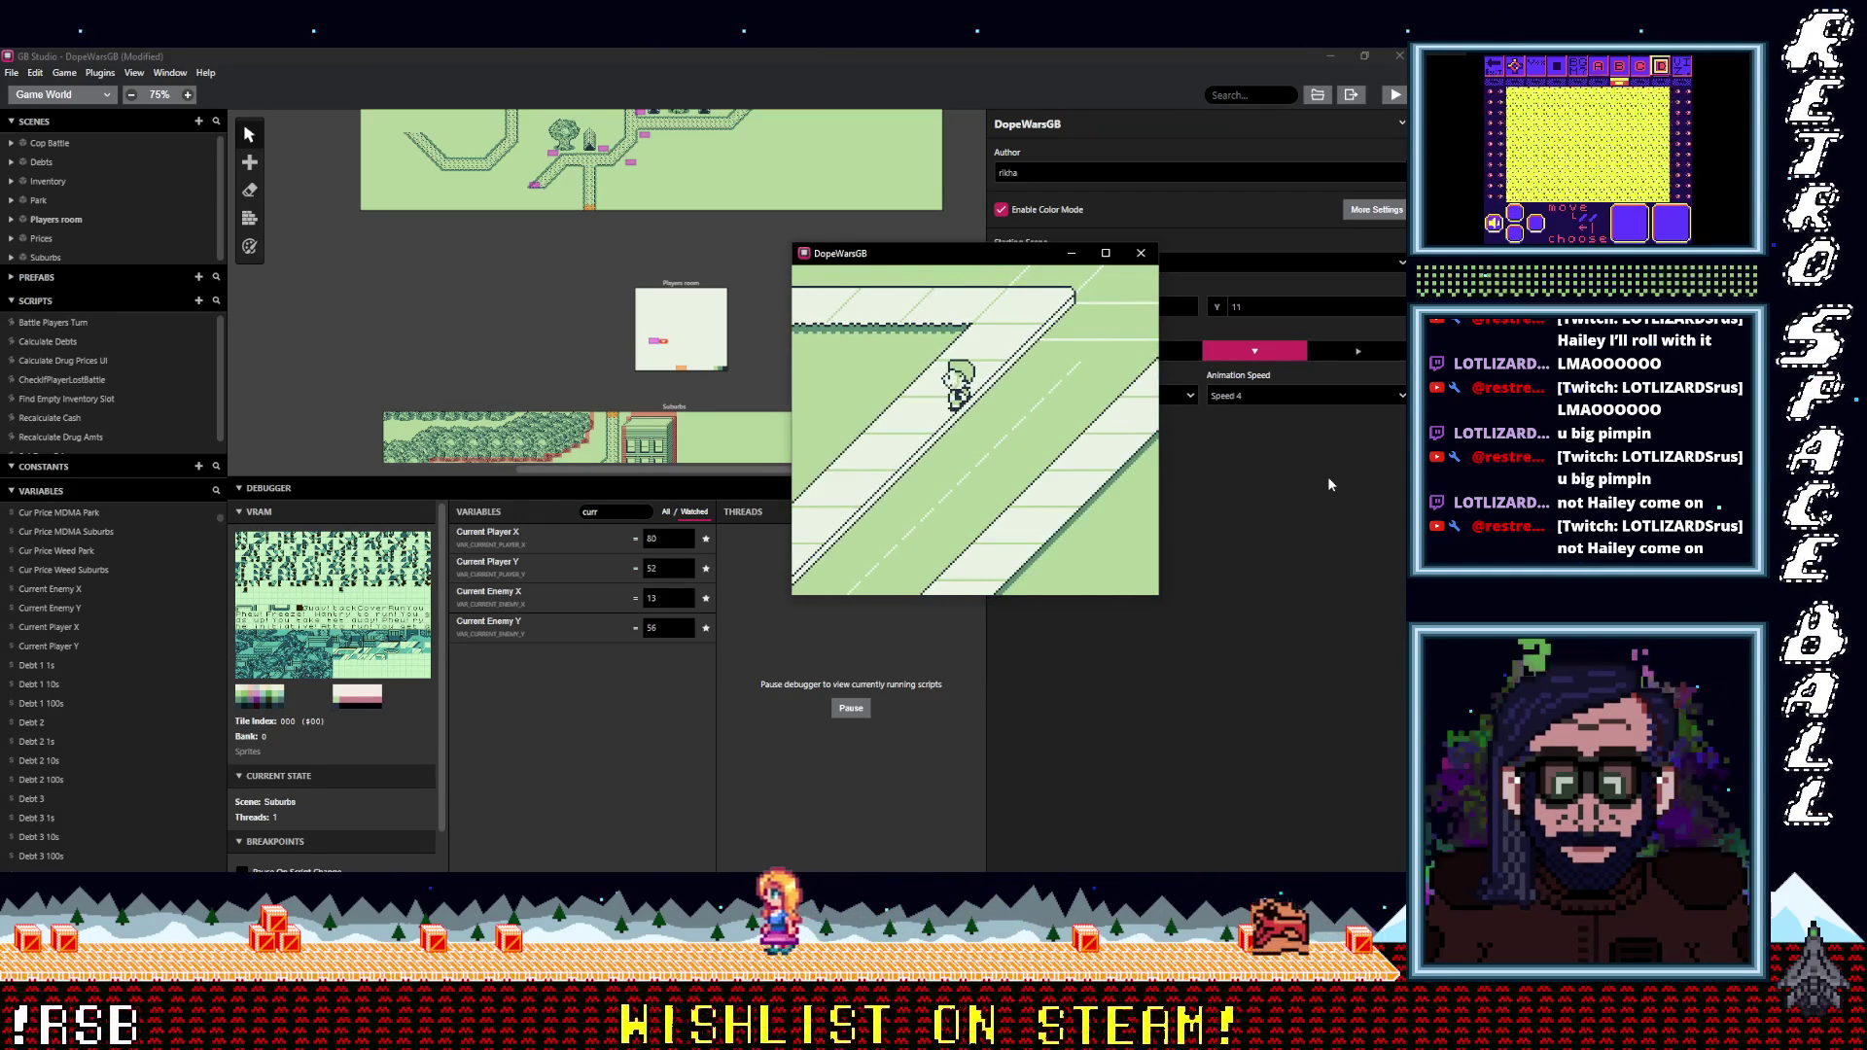
key("Down")
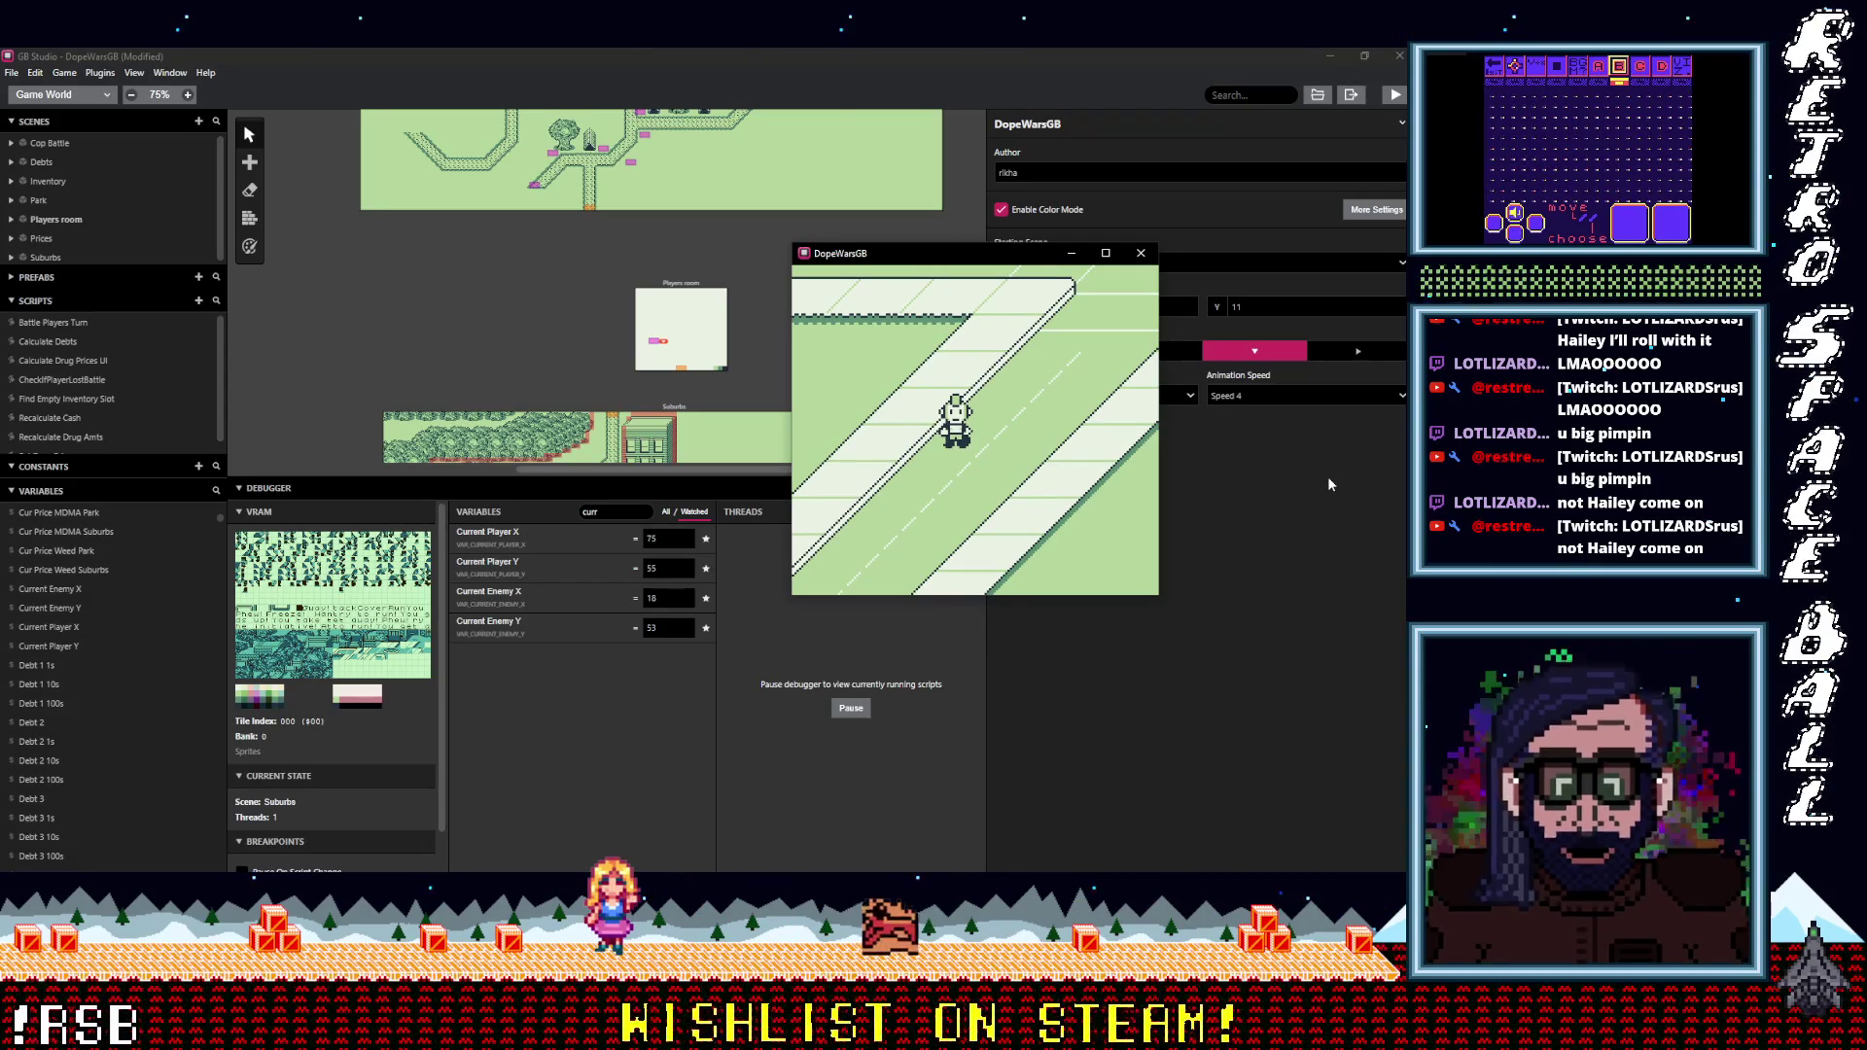
key("Right")
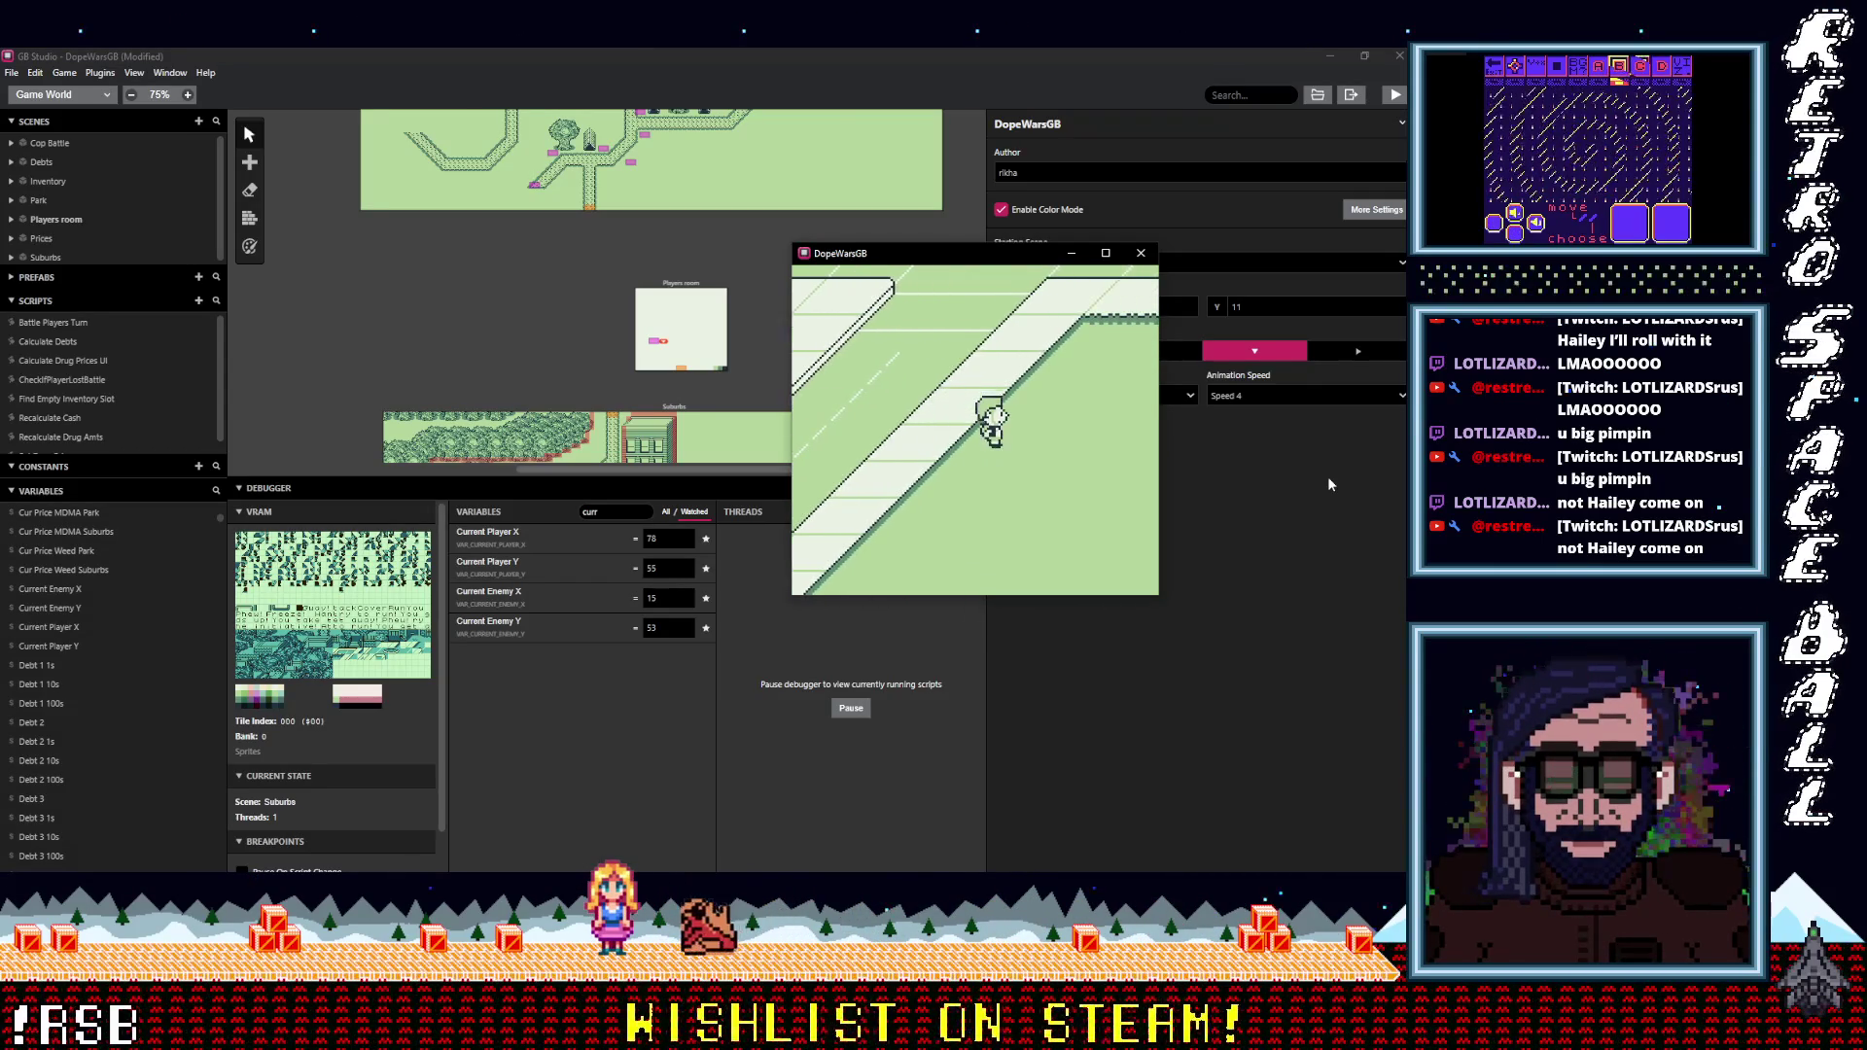
key("Up")
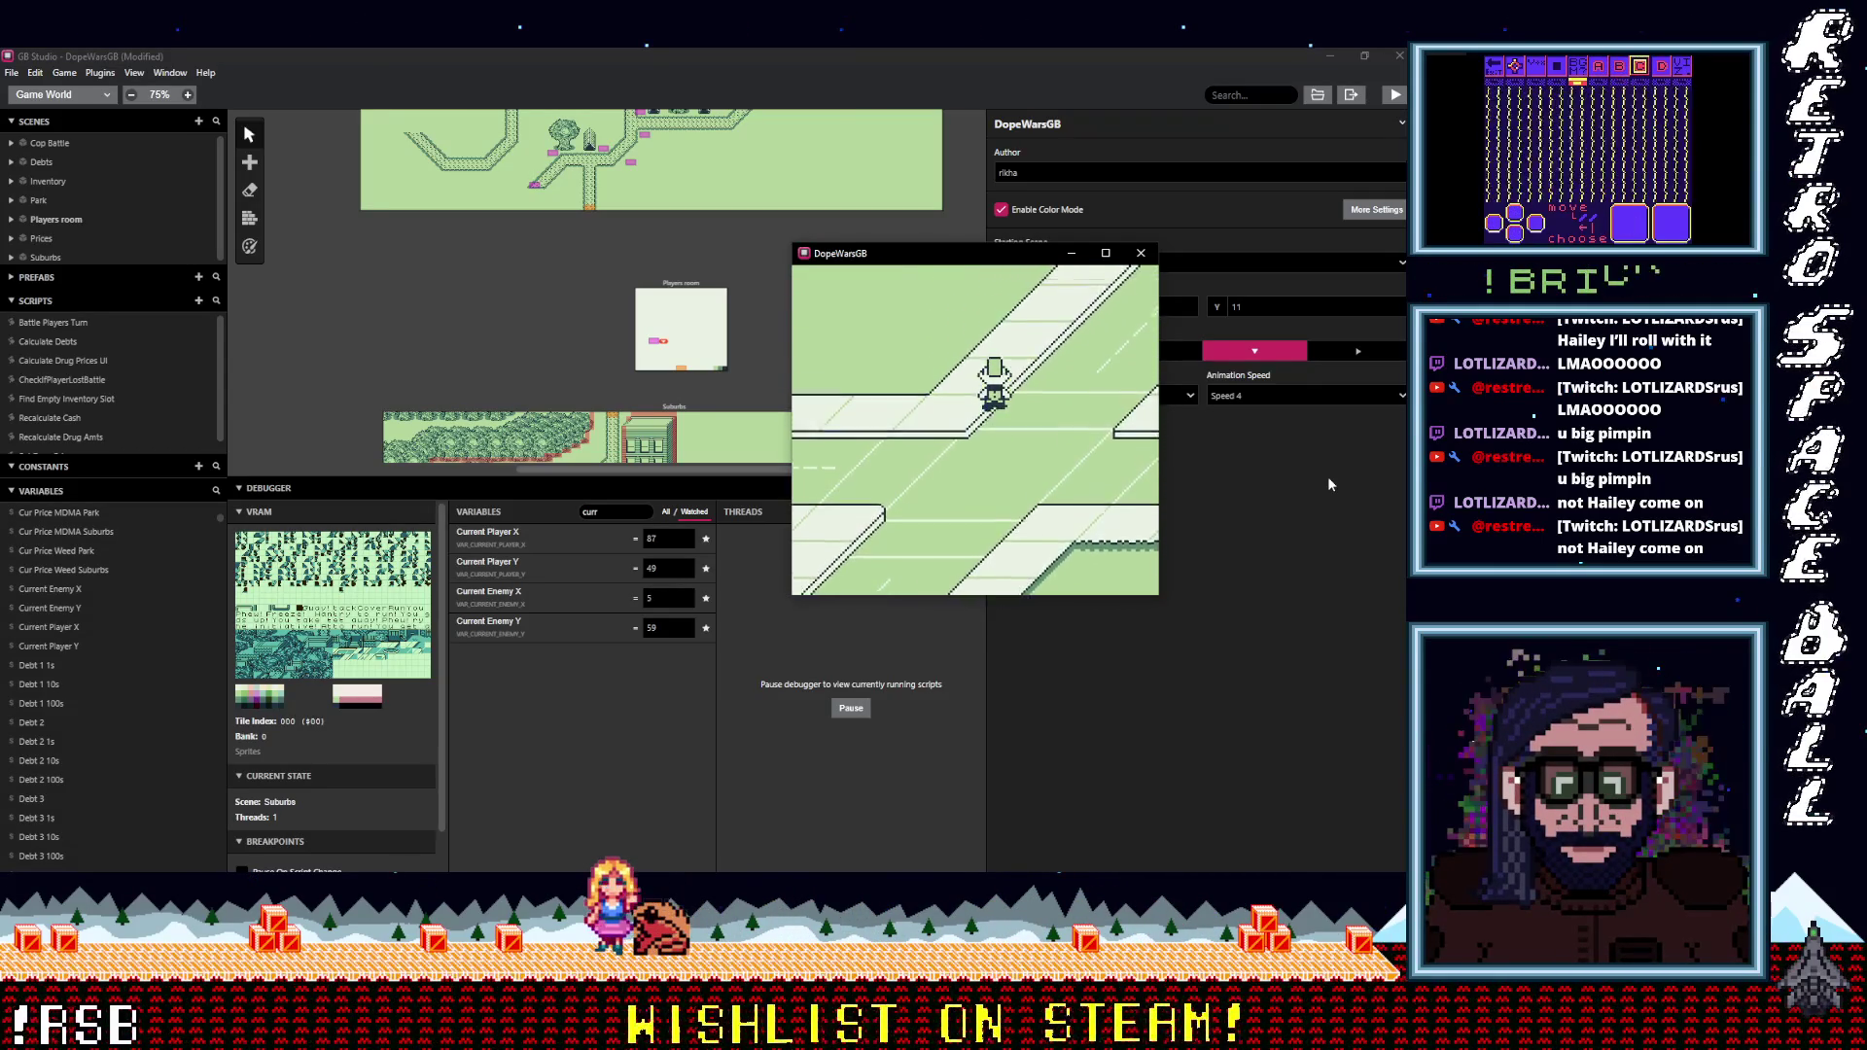
key("Left")
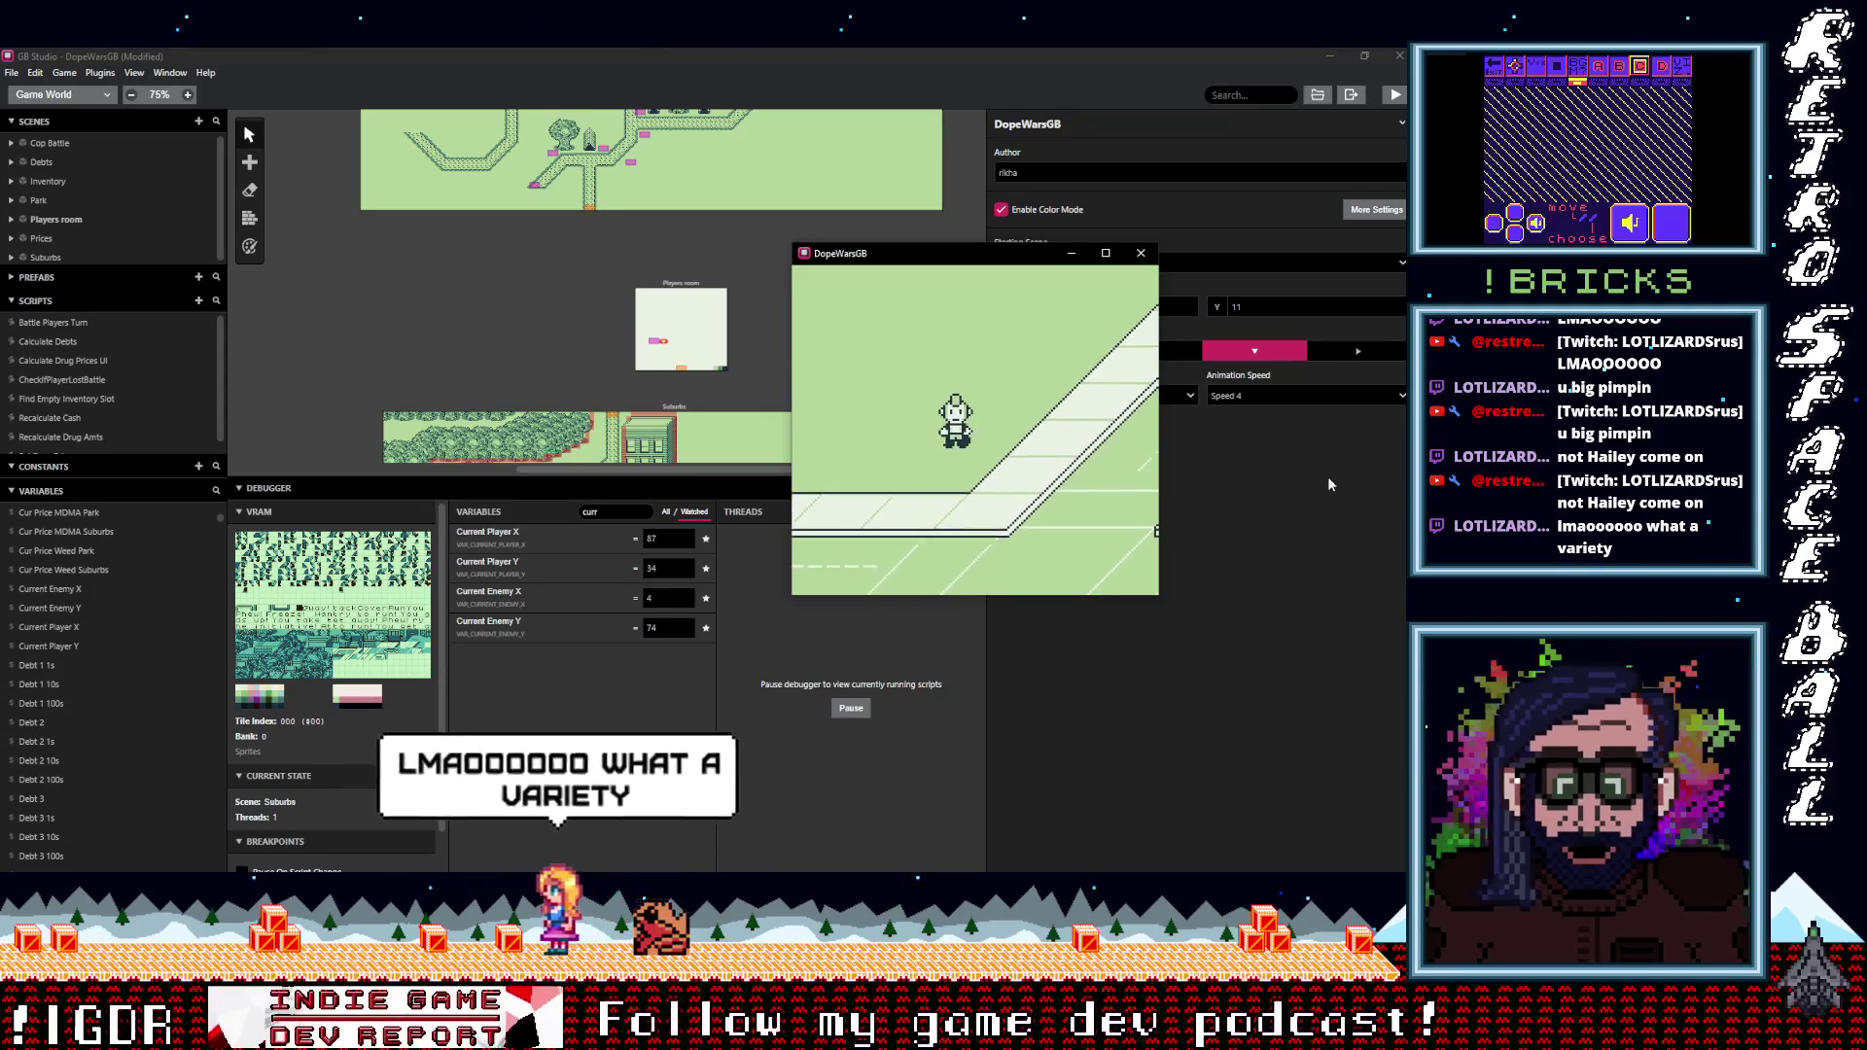
key("Down")
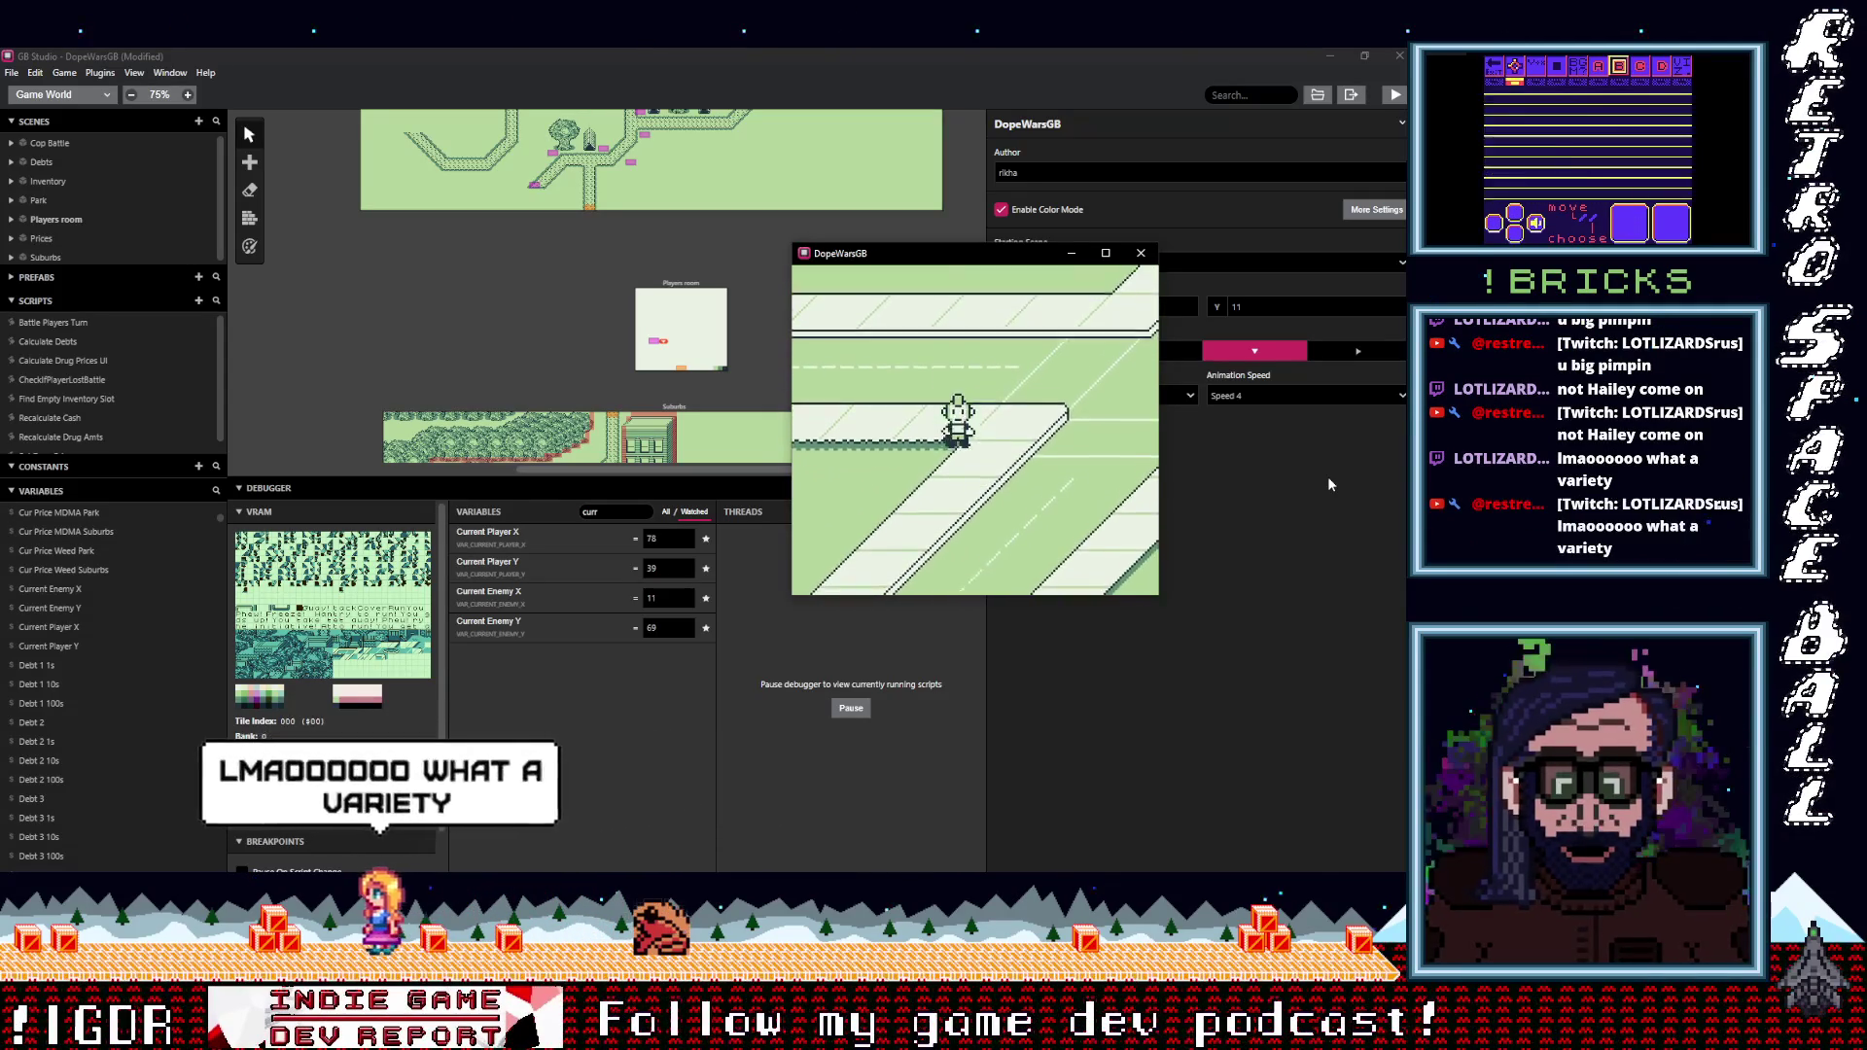
key("Down")
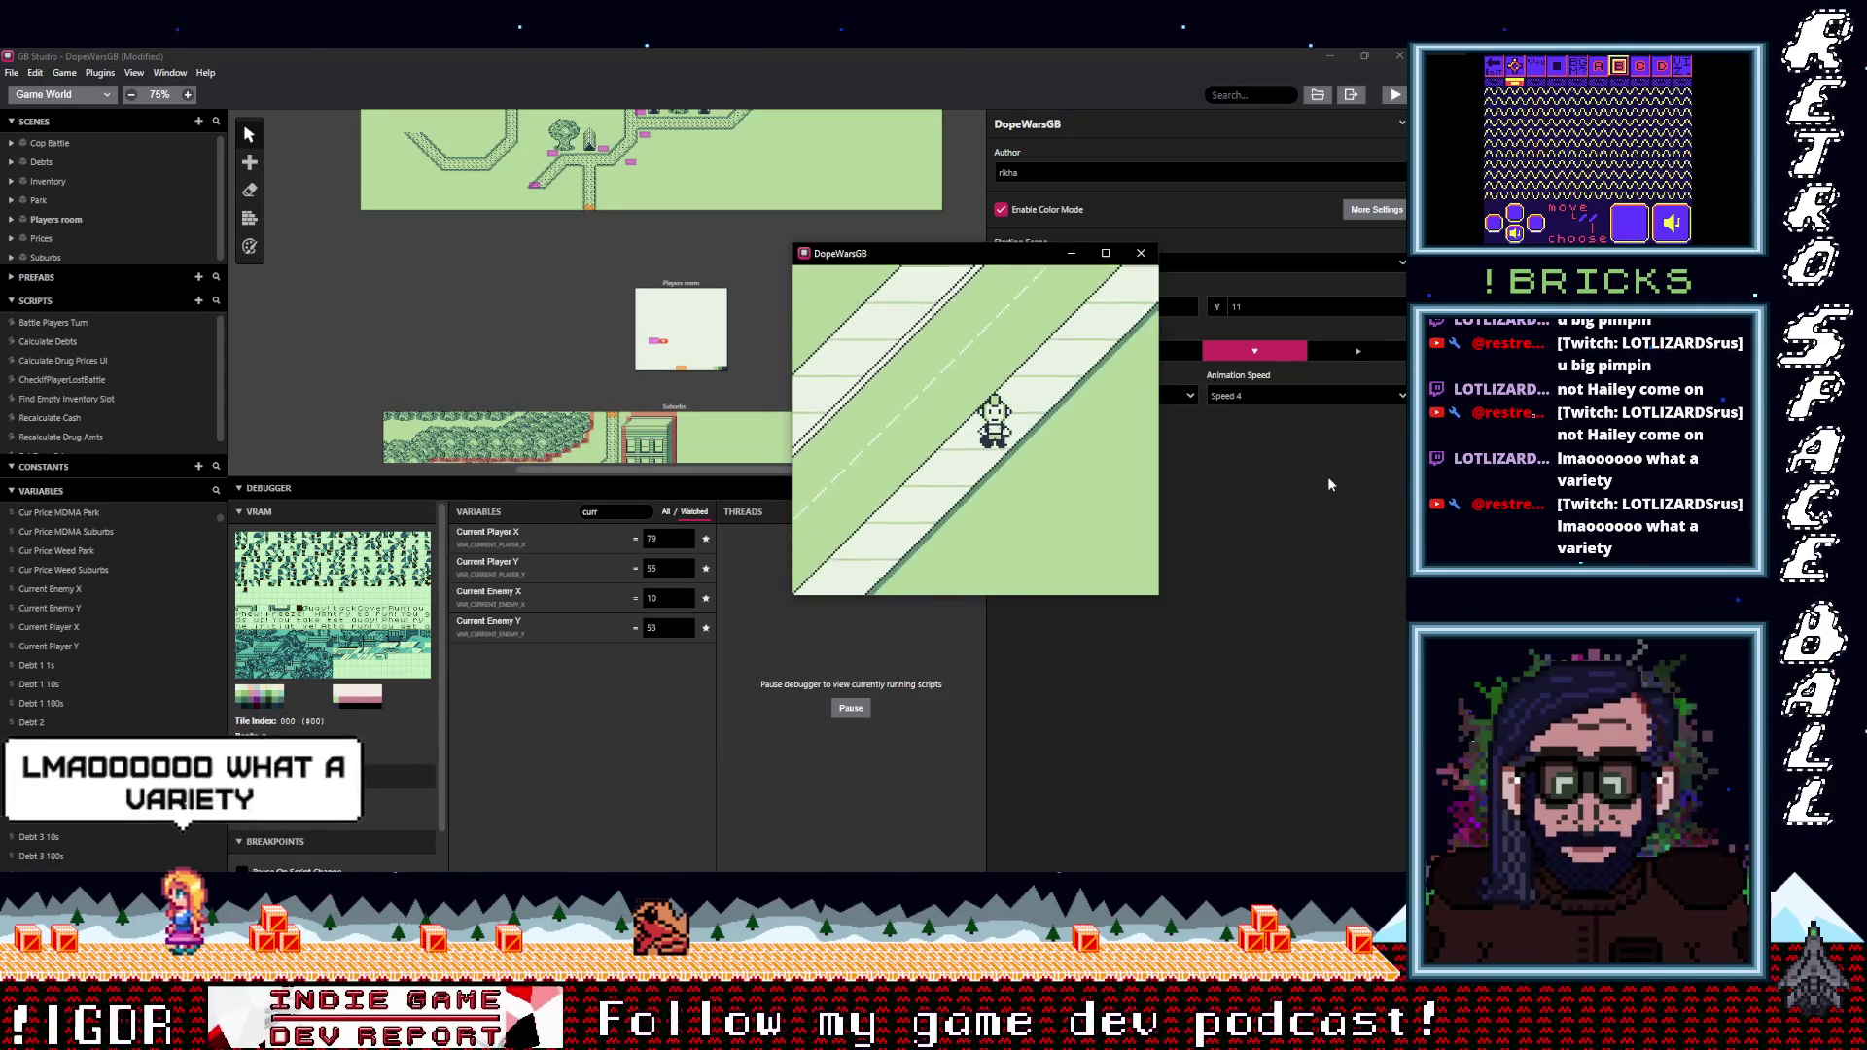
key("Left")
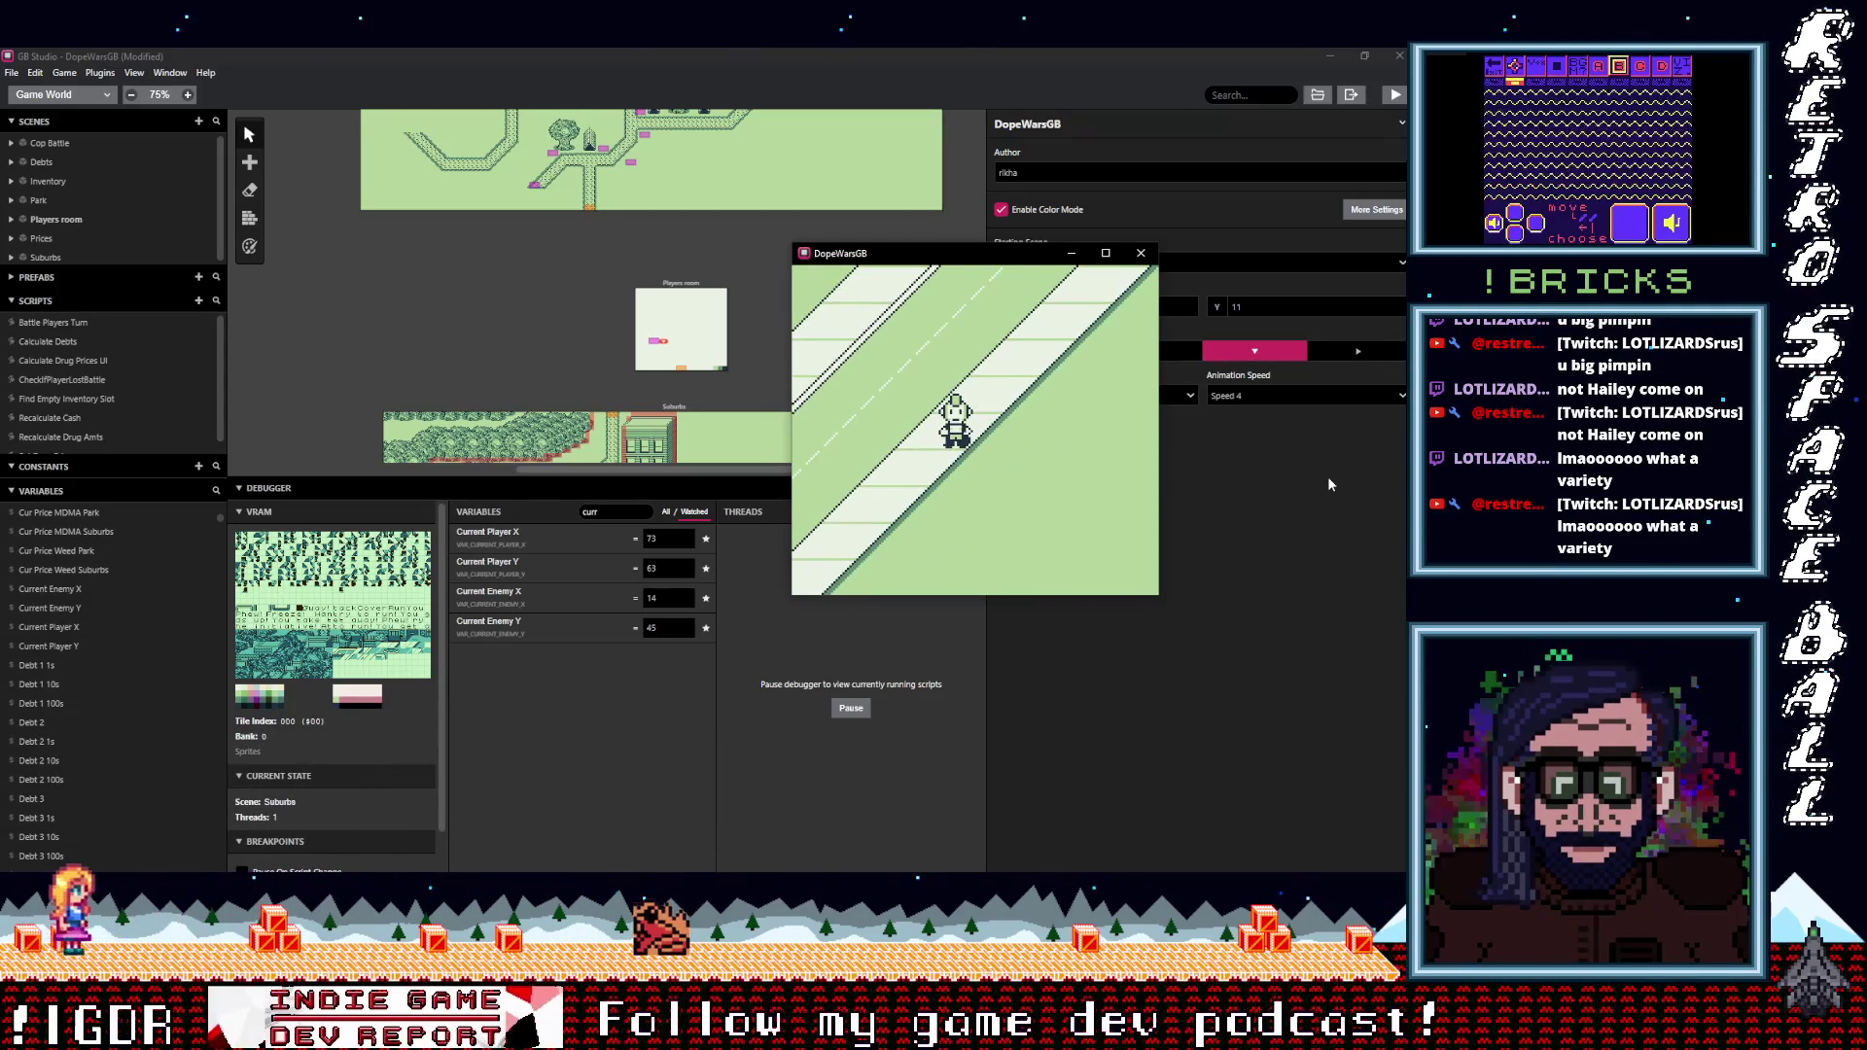
key("Left")
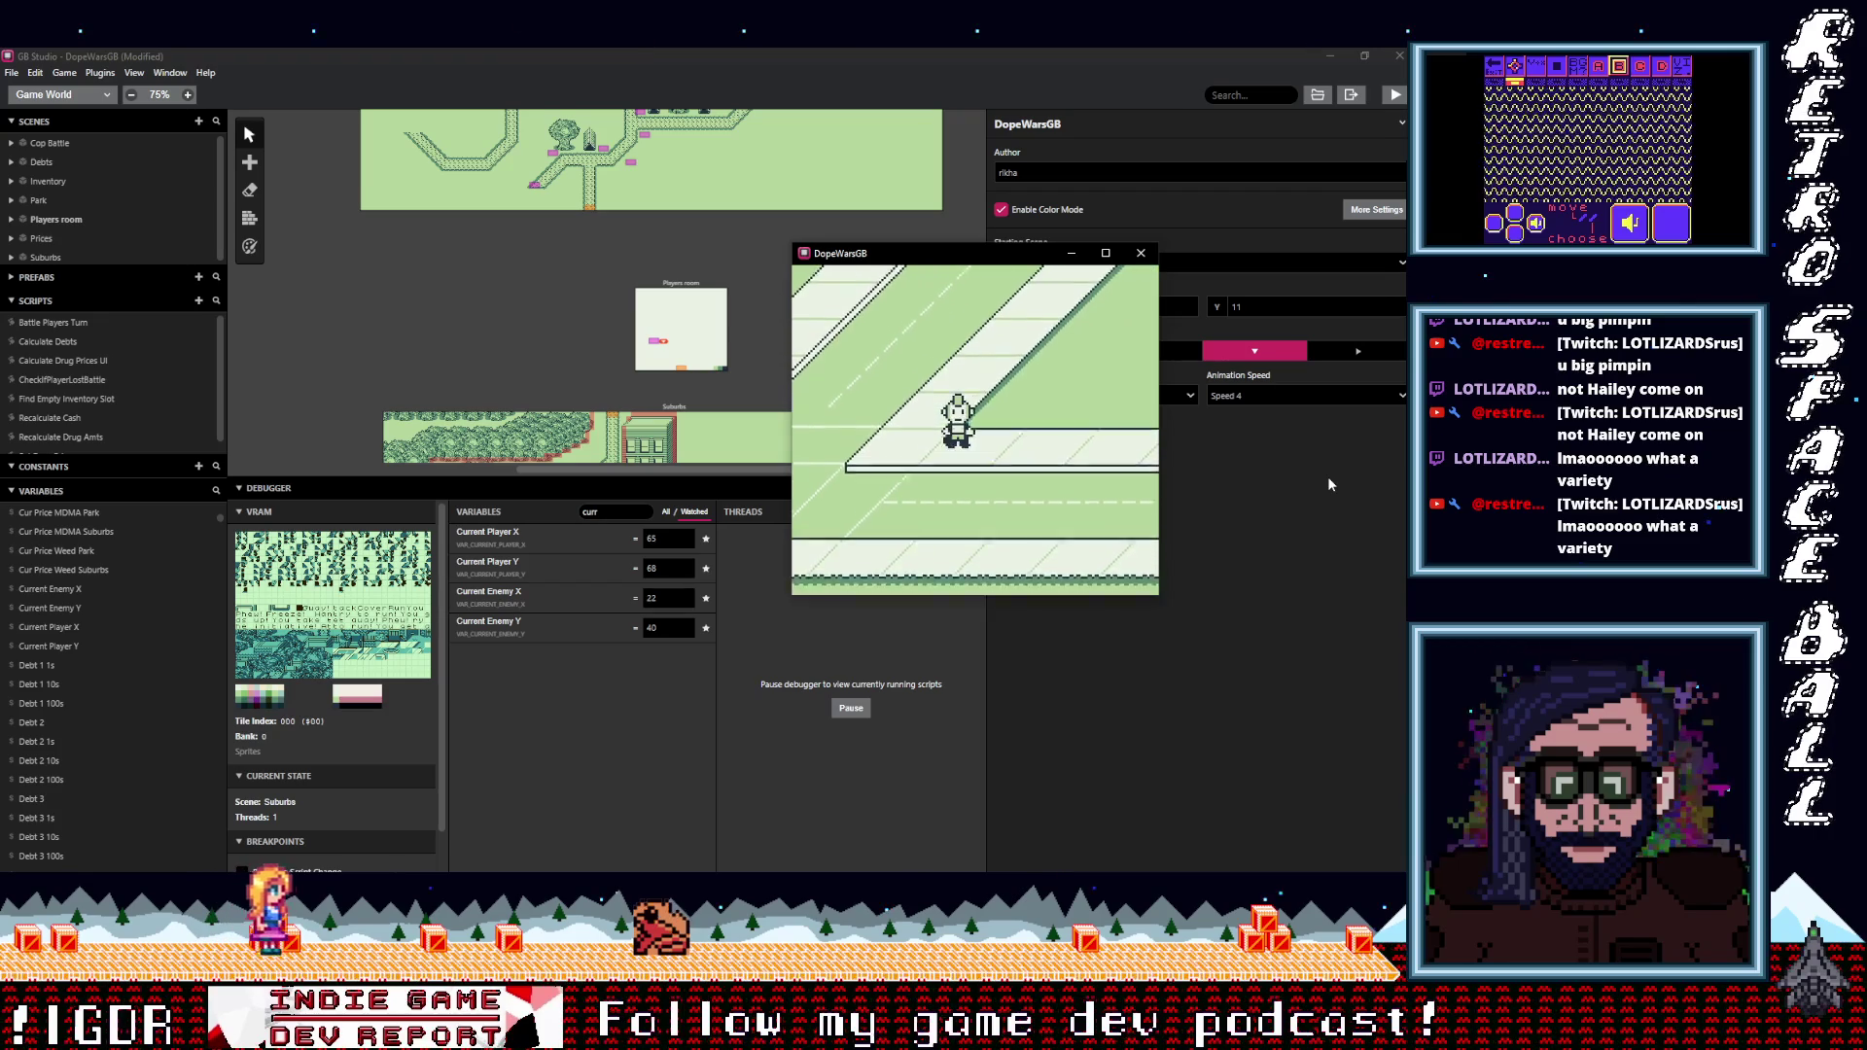
key("Down")
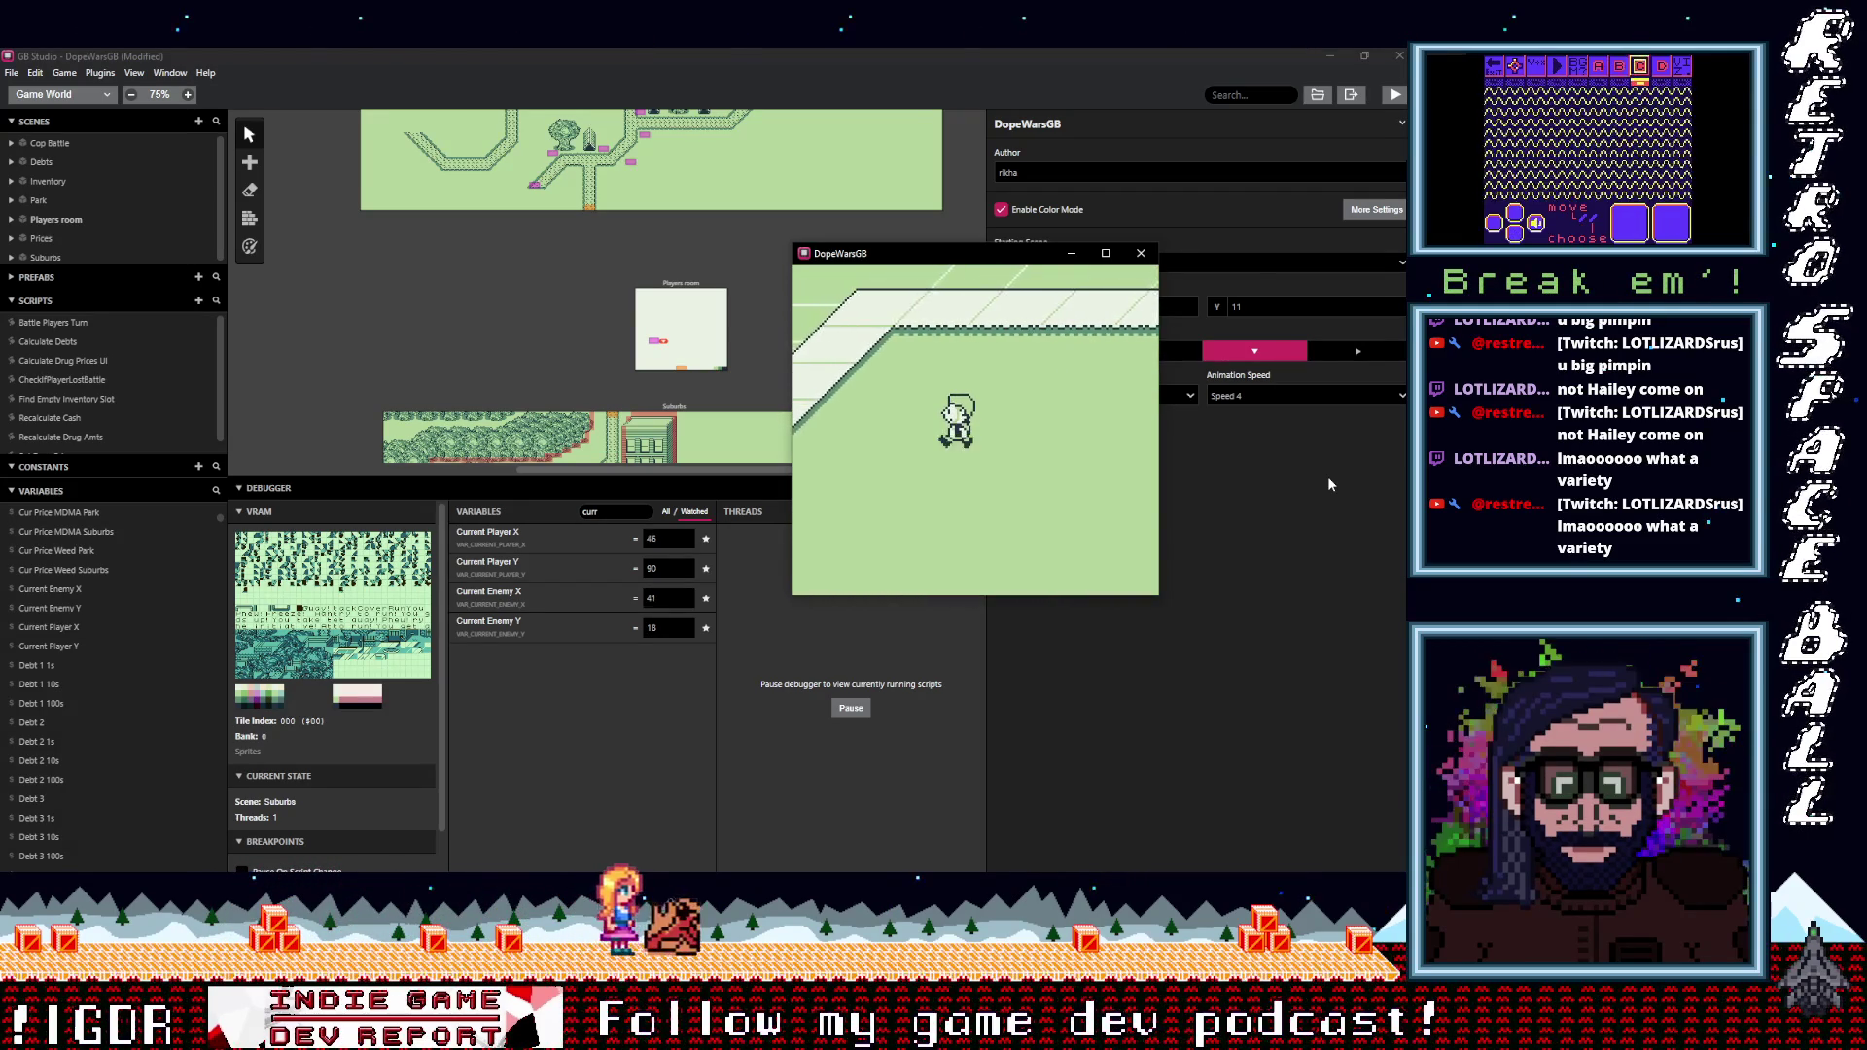
Walk the player diagonally up-right to the top and over to the right edge.
key("Up")
key("Right")
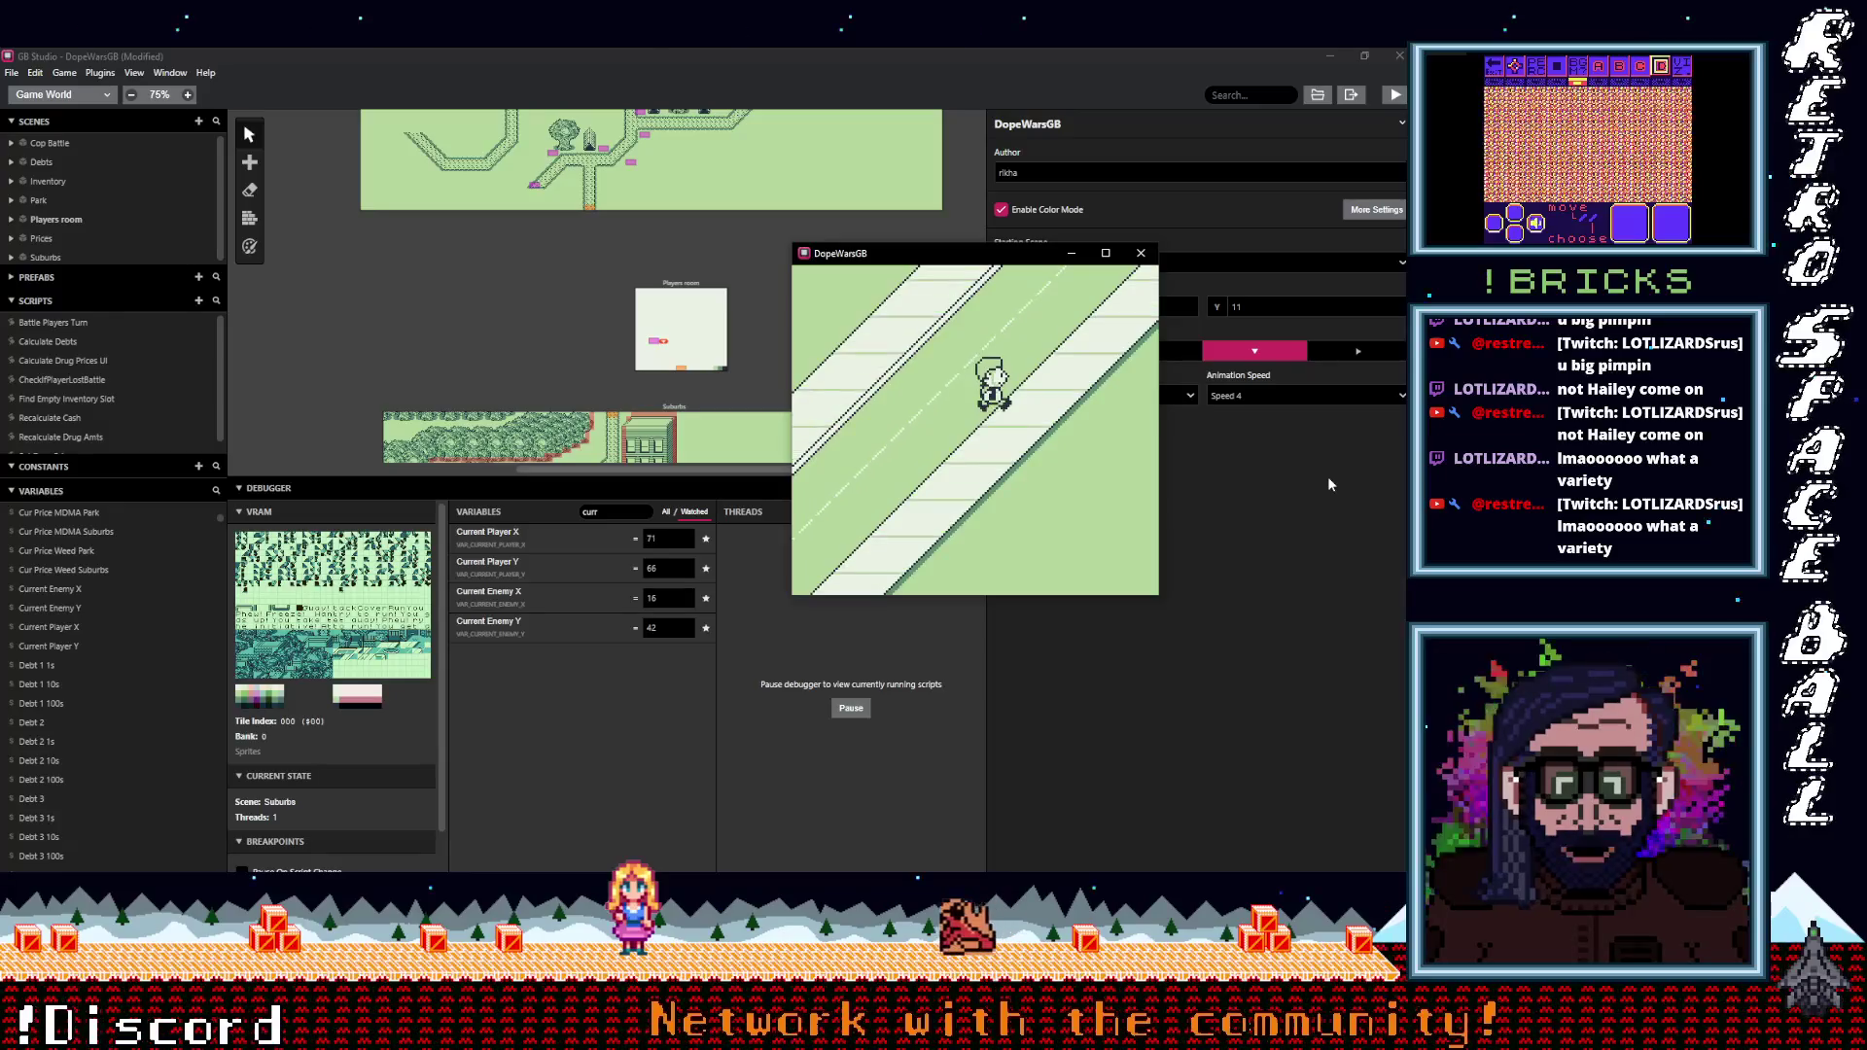
key("Up")
key("Right")
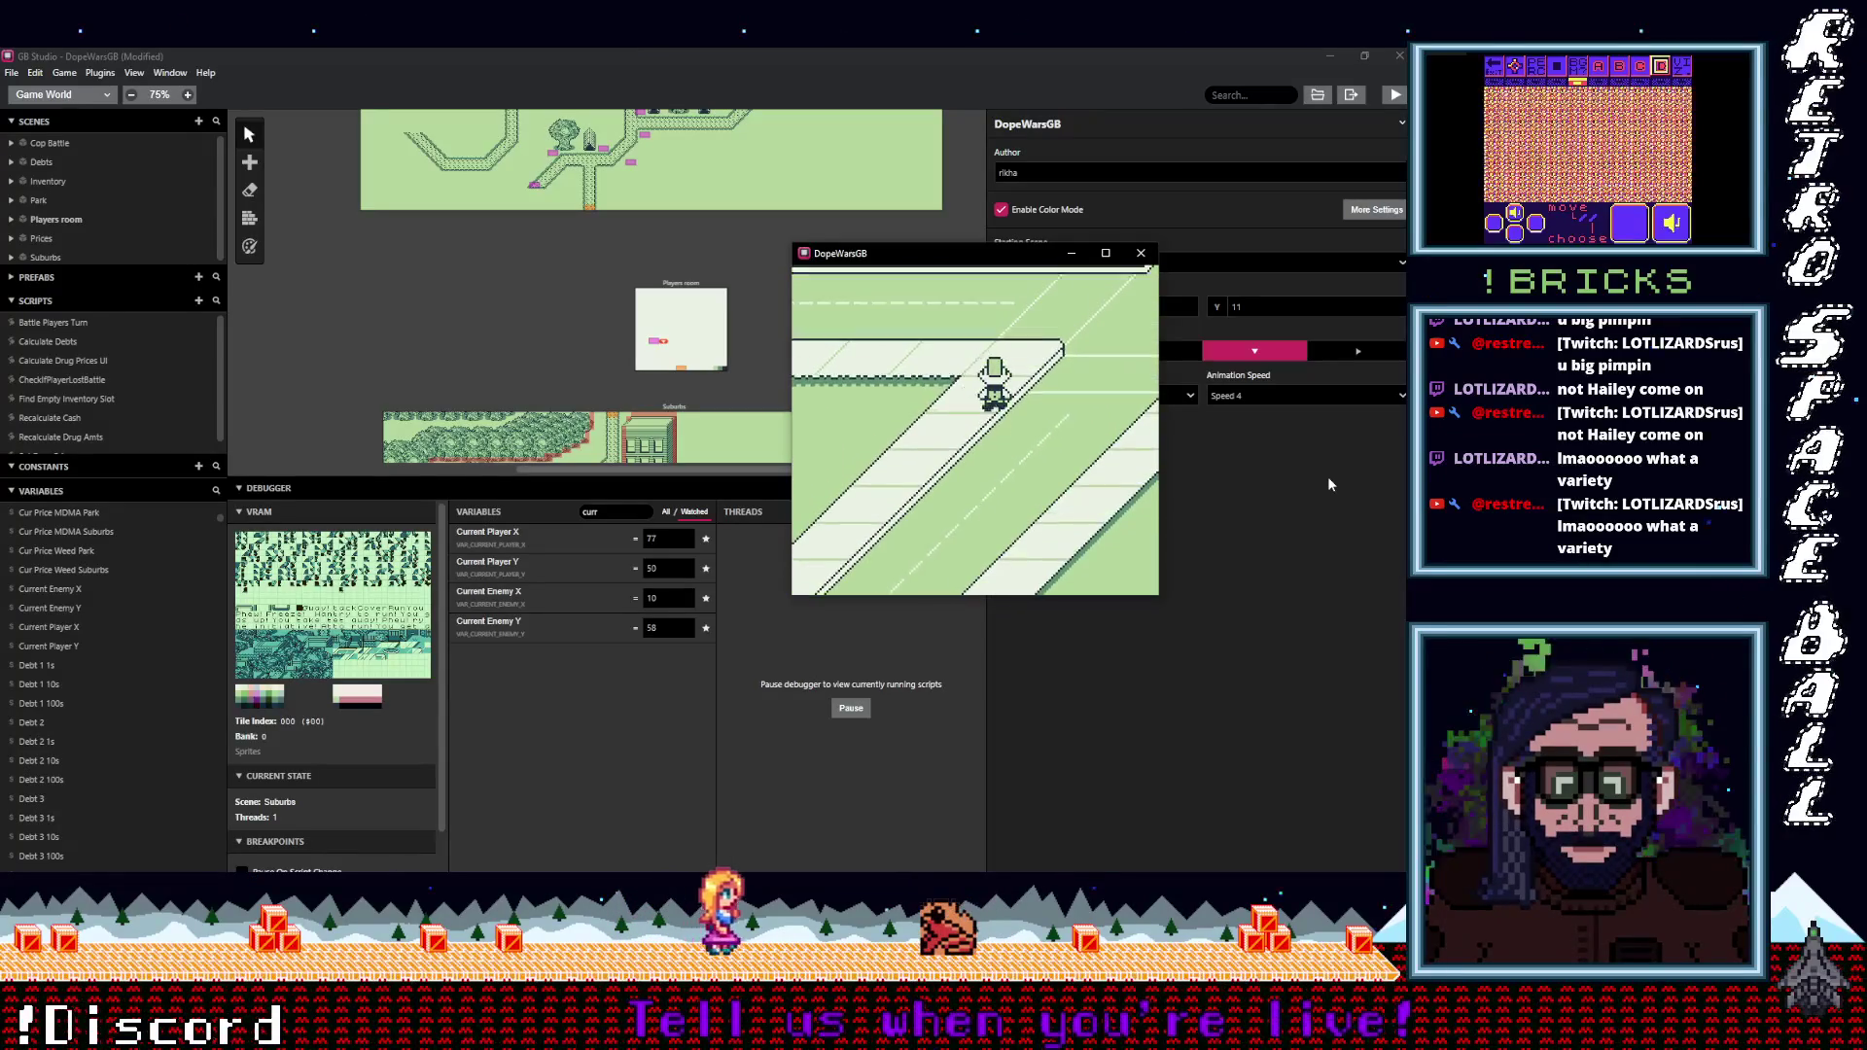
key("Up")
key("Right")
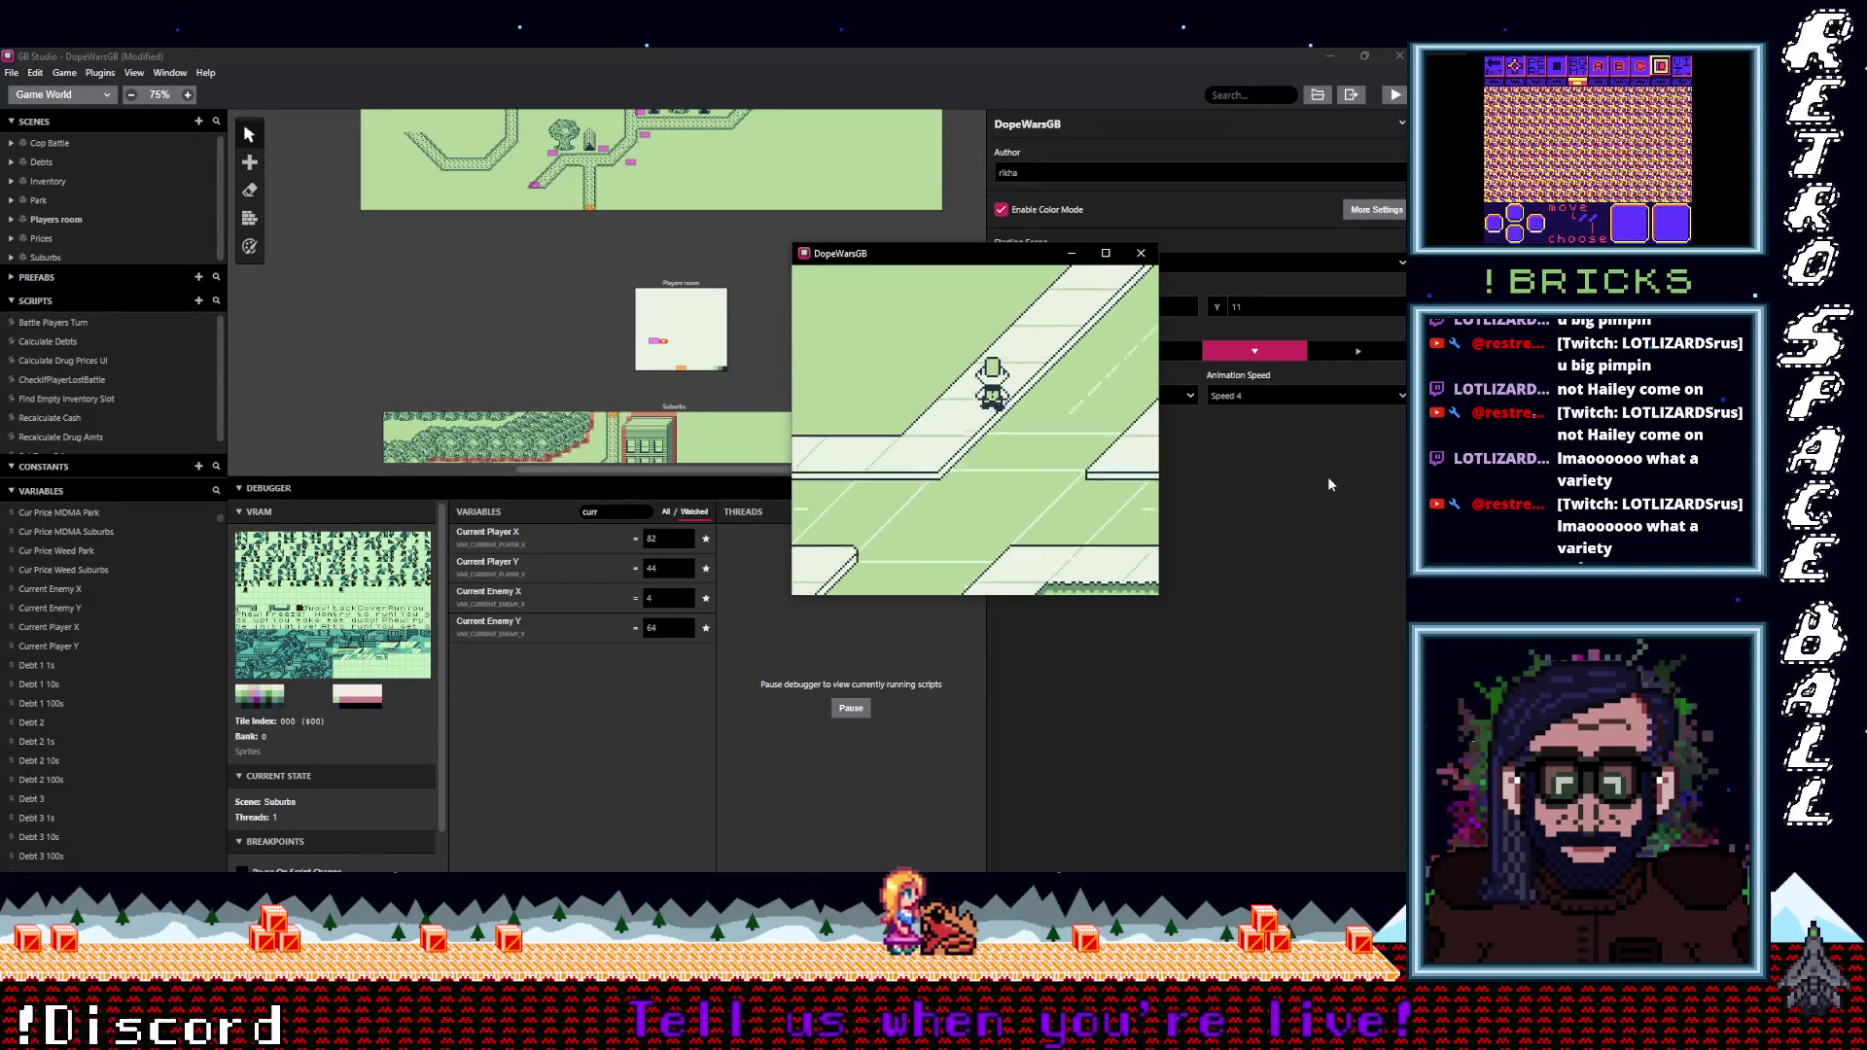
key("Up")
key("Right")
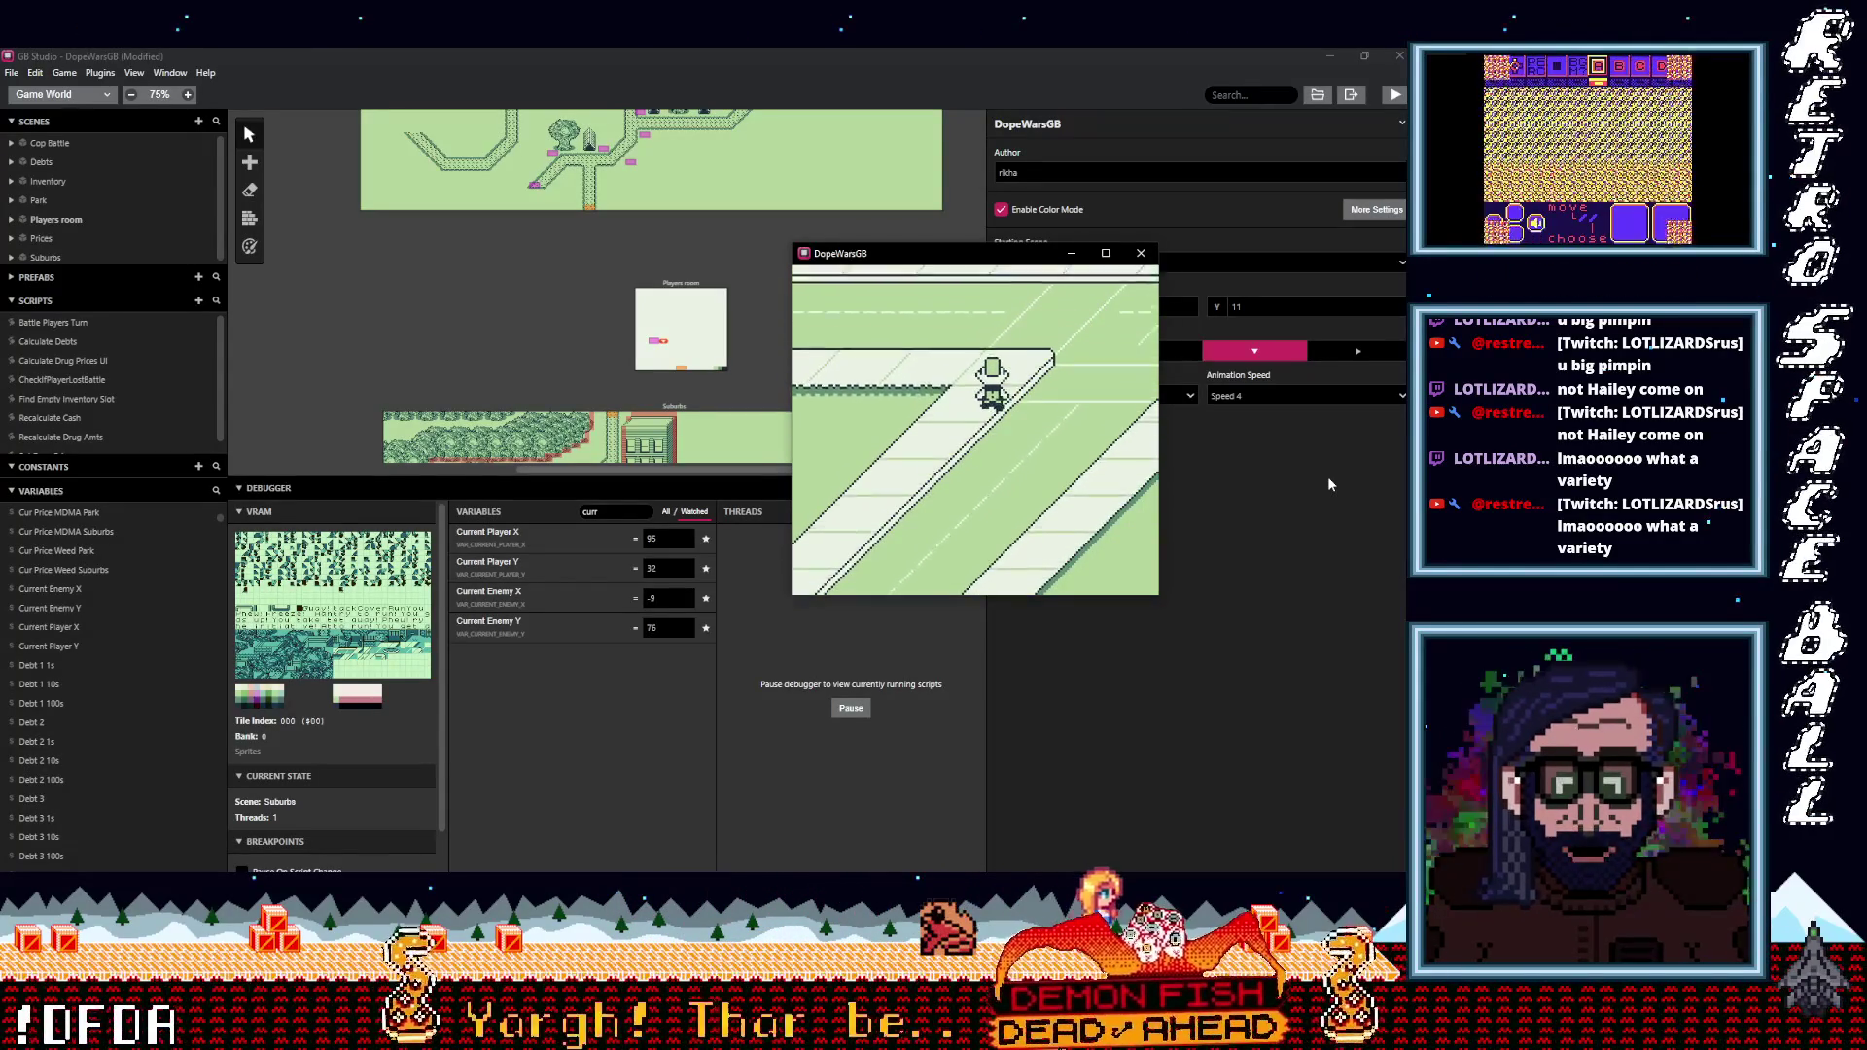
key("Up")
key("Right")
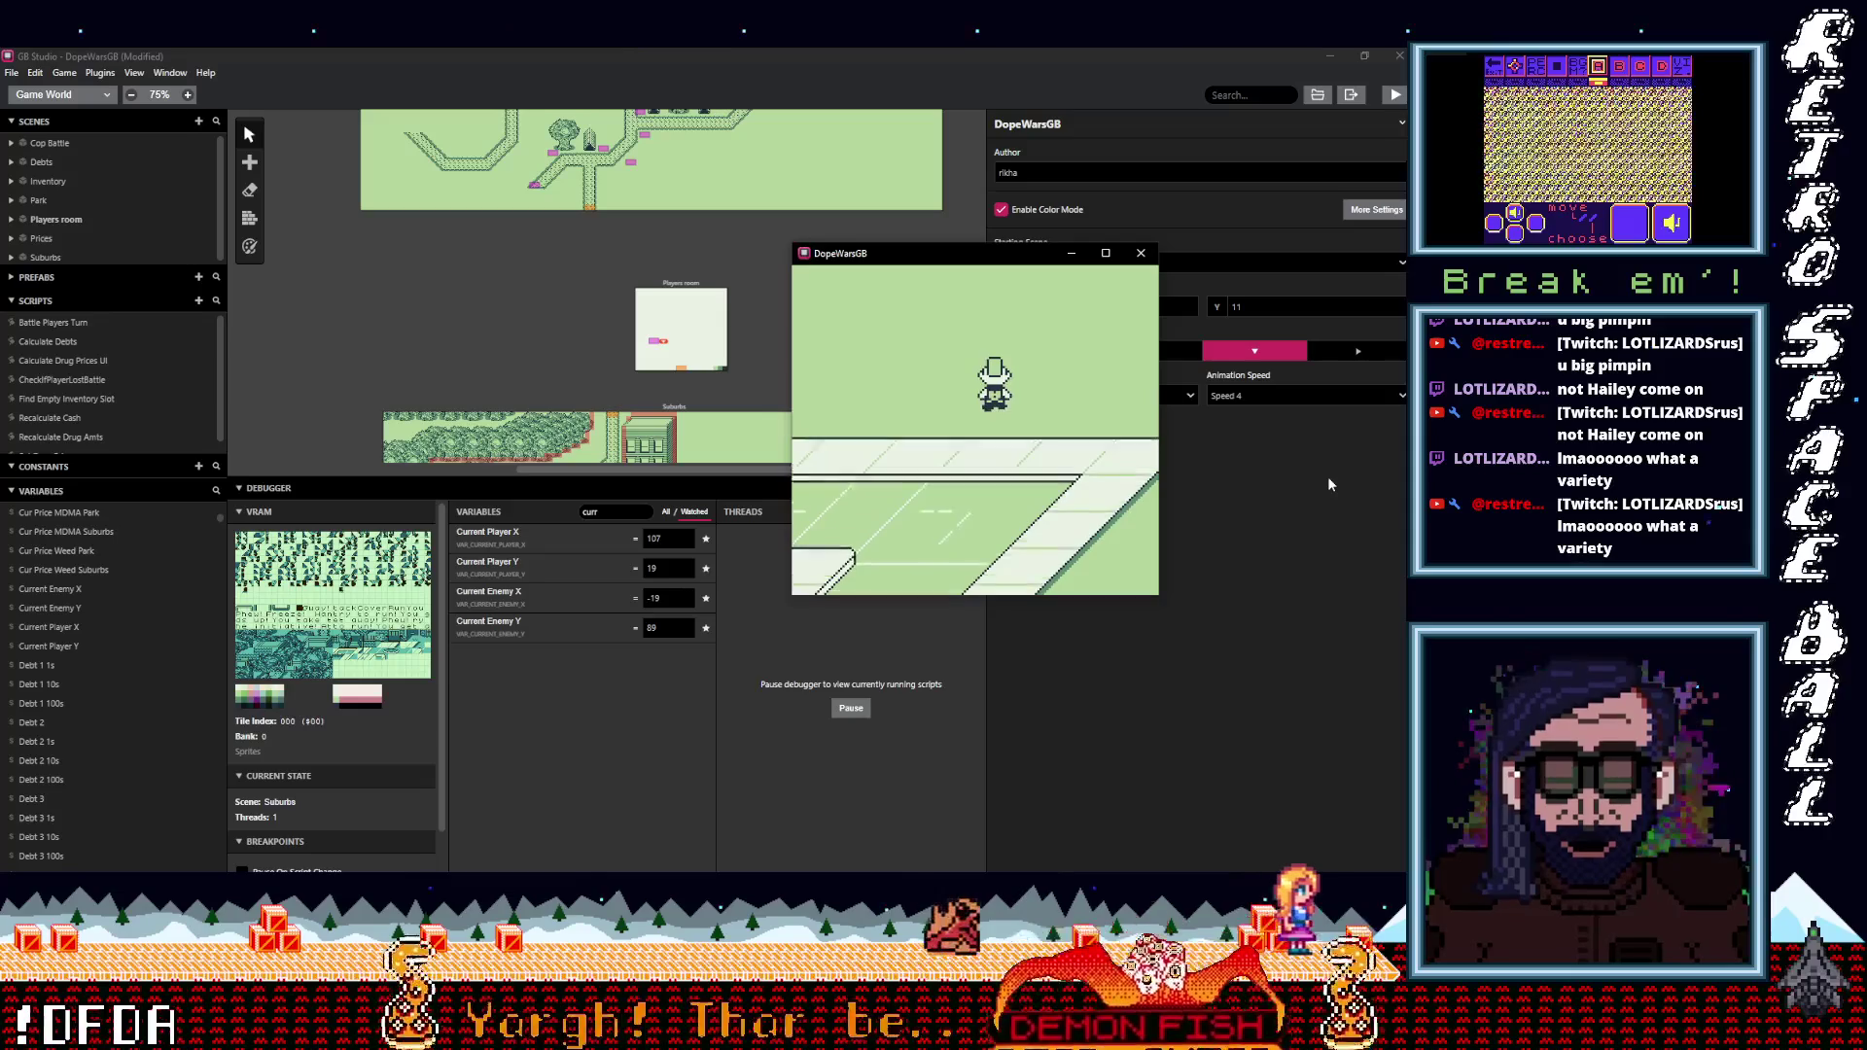
key("Right")
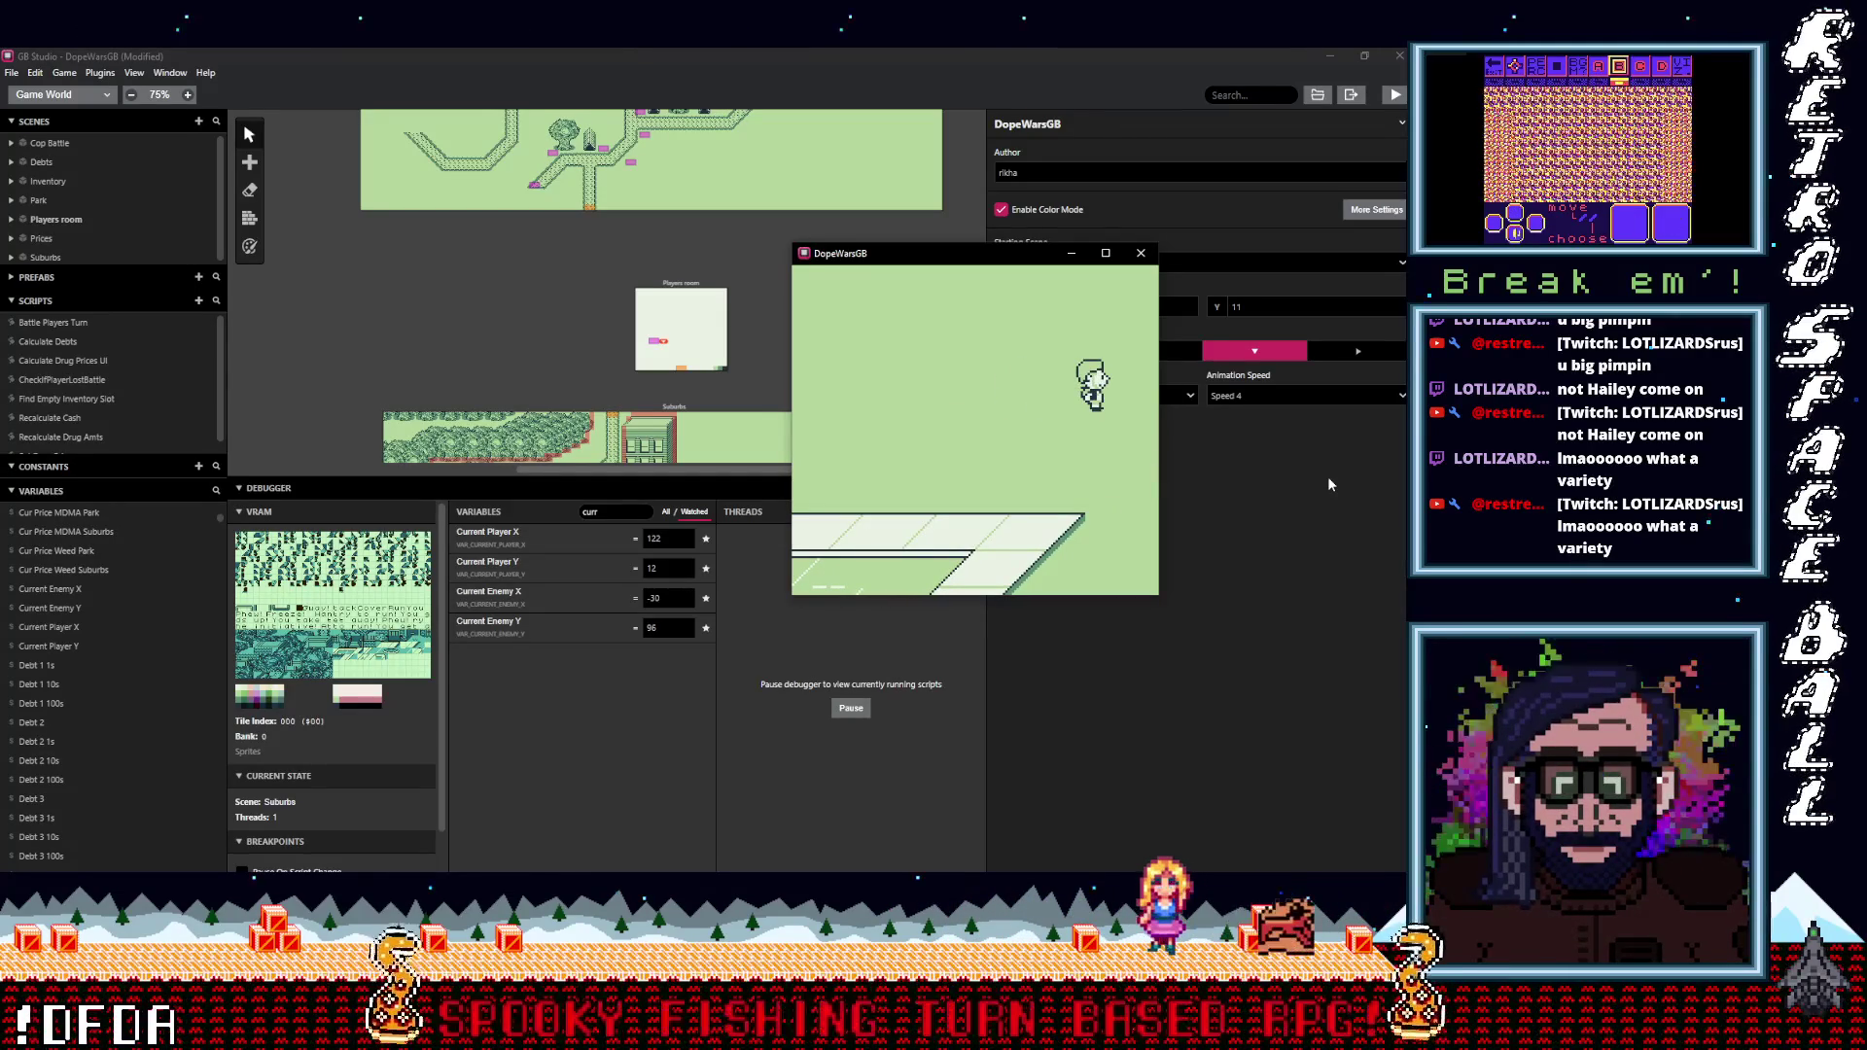
key("Left")
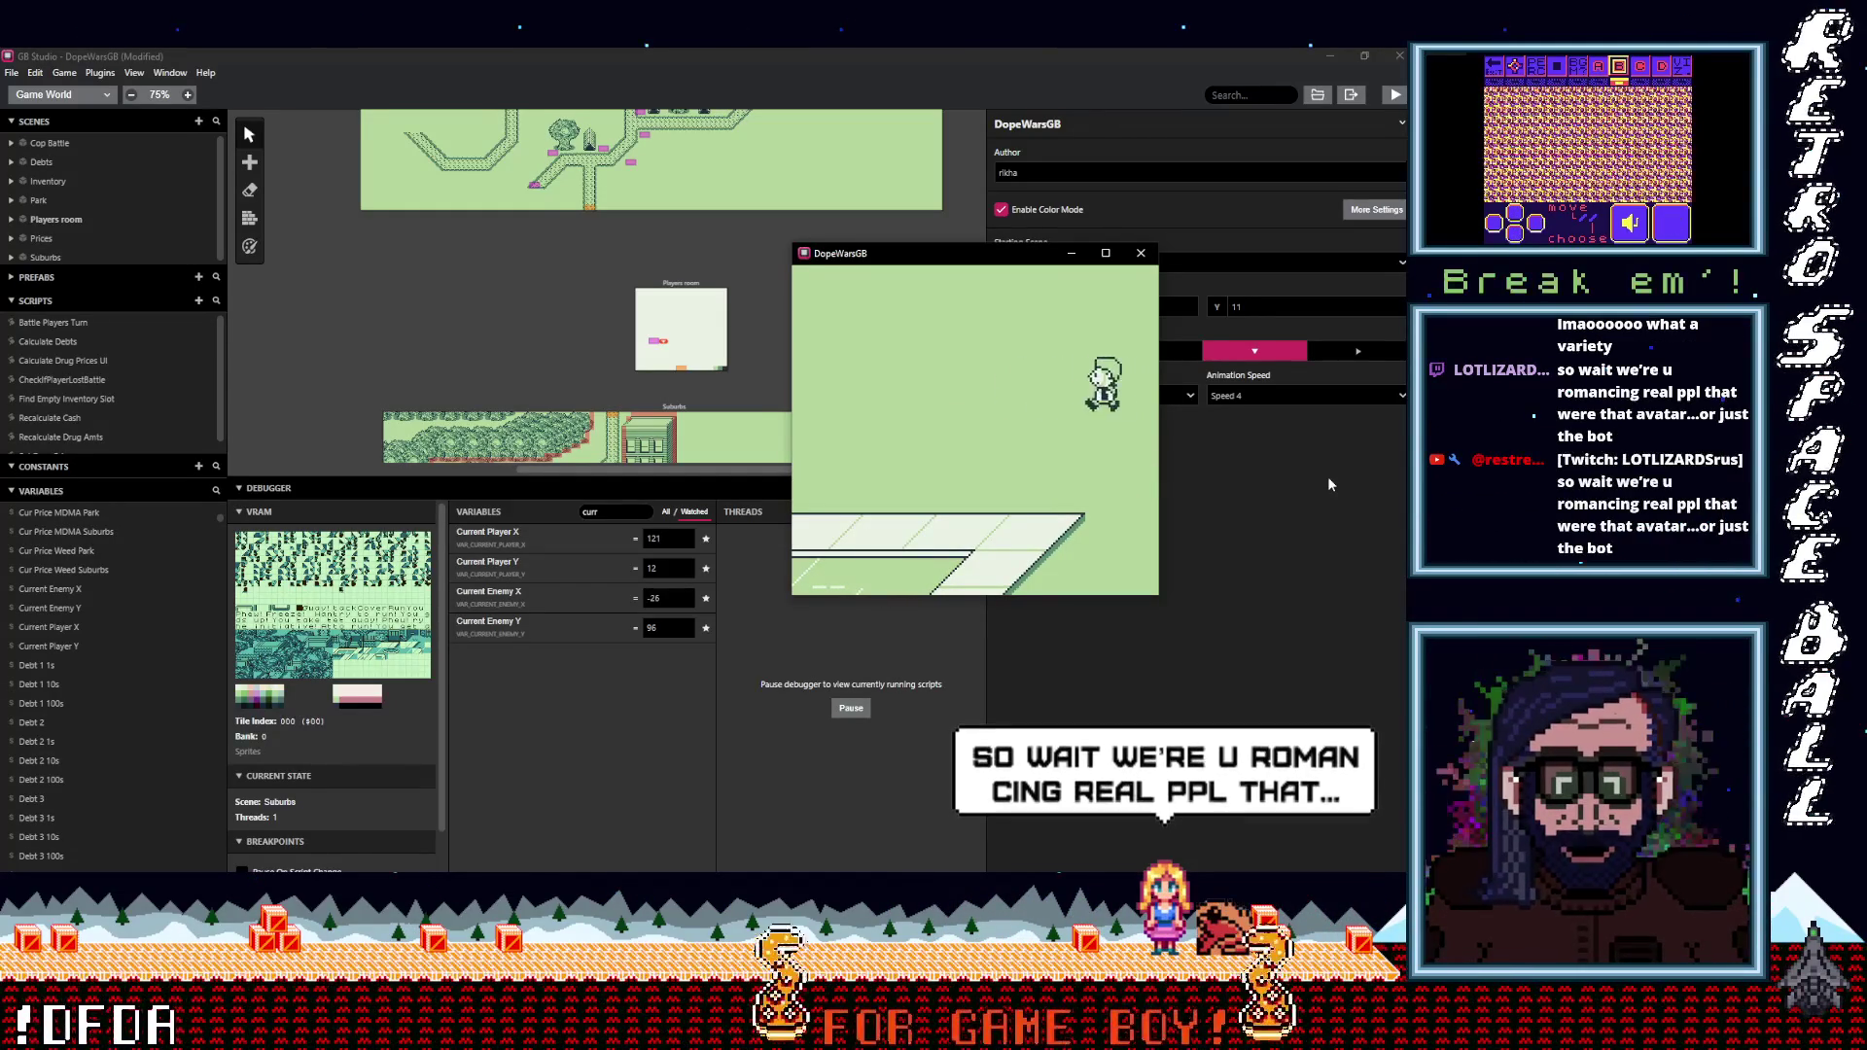
key("Right")
key("Left")
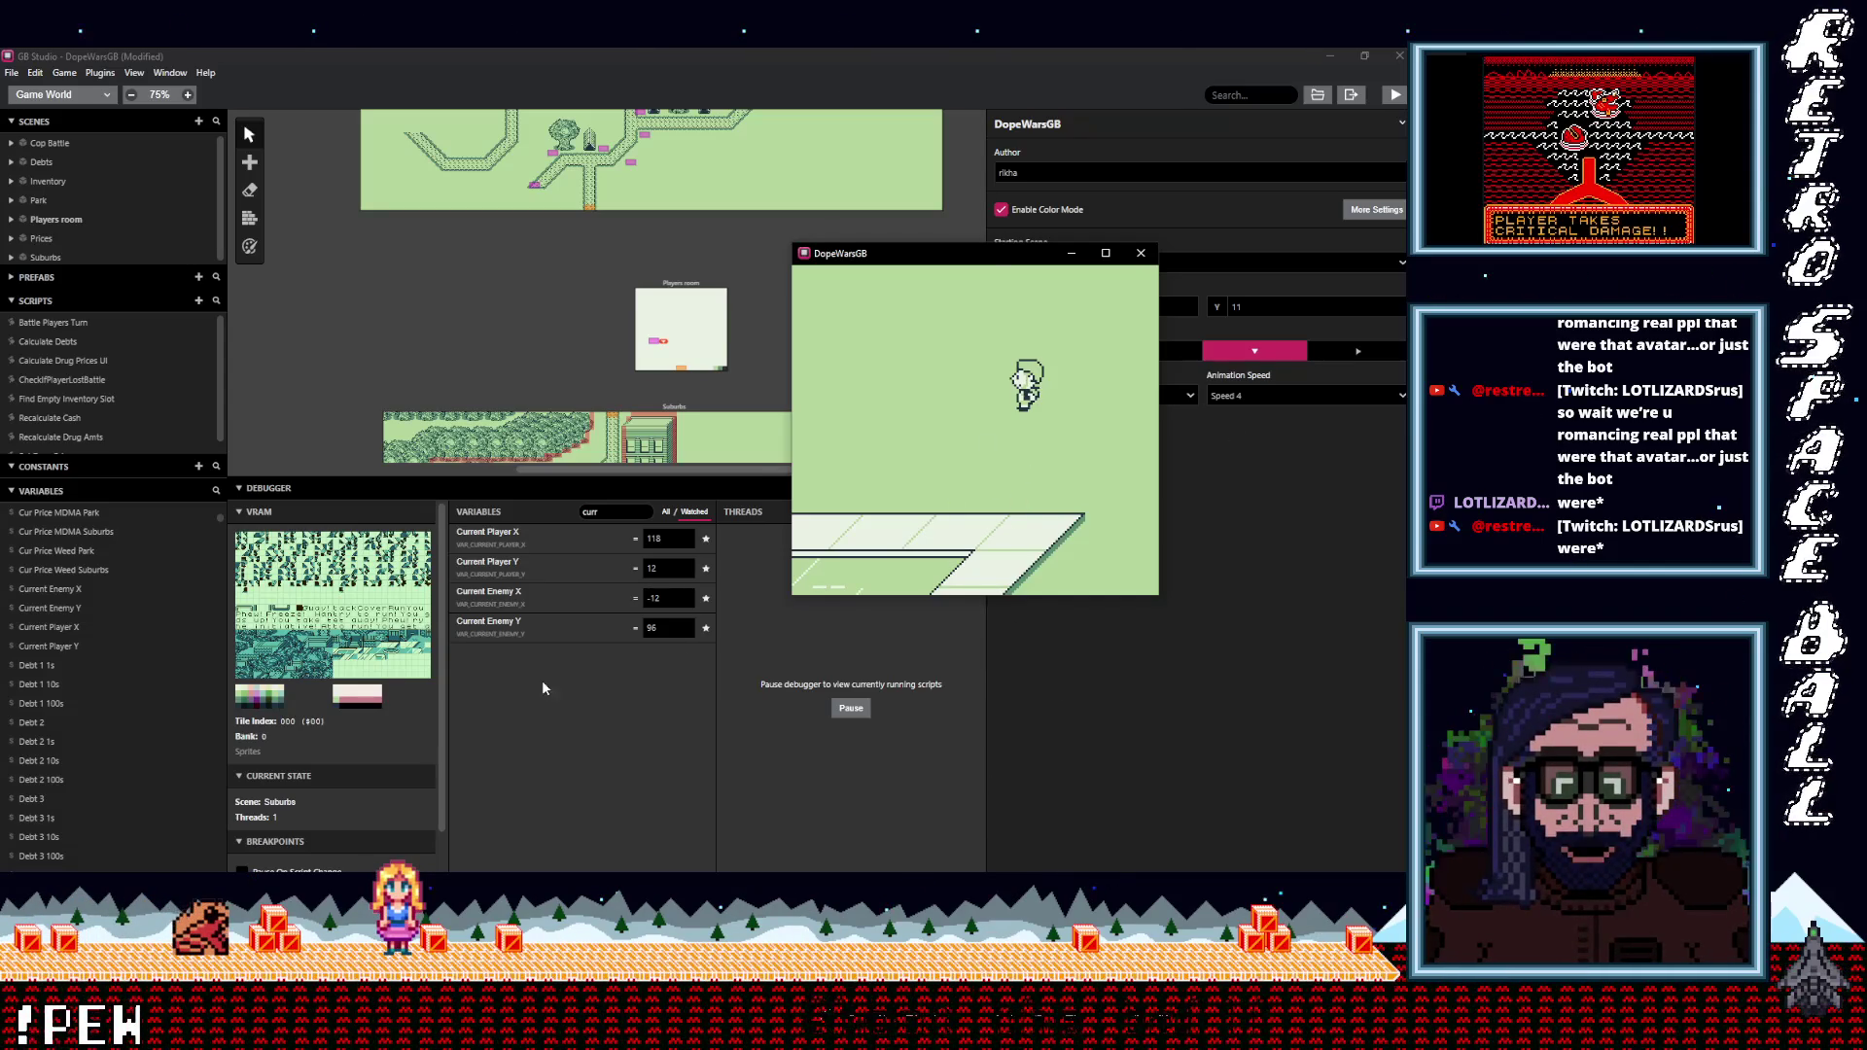
Walk the player straight down the map onto the road.
key("Down")
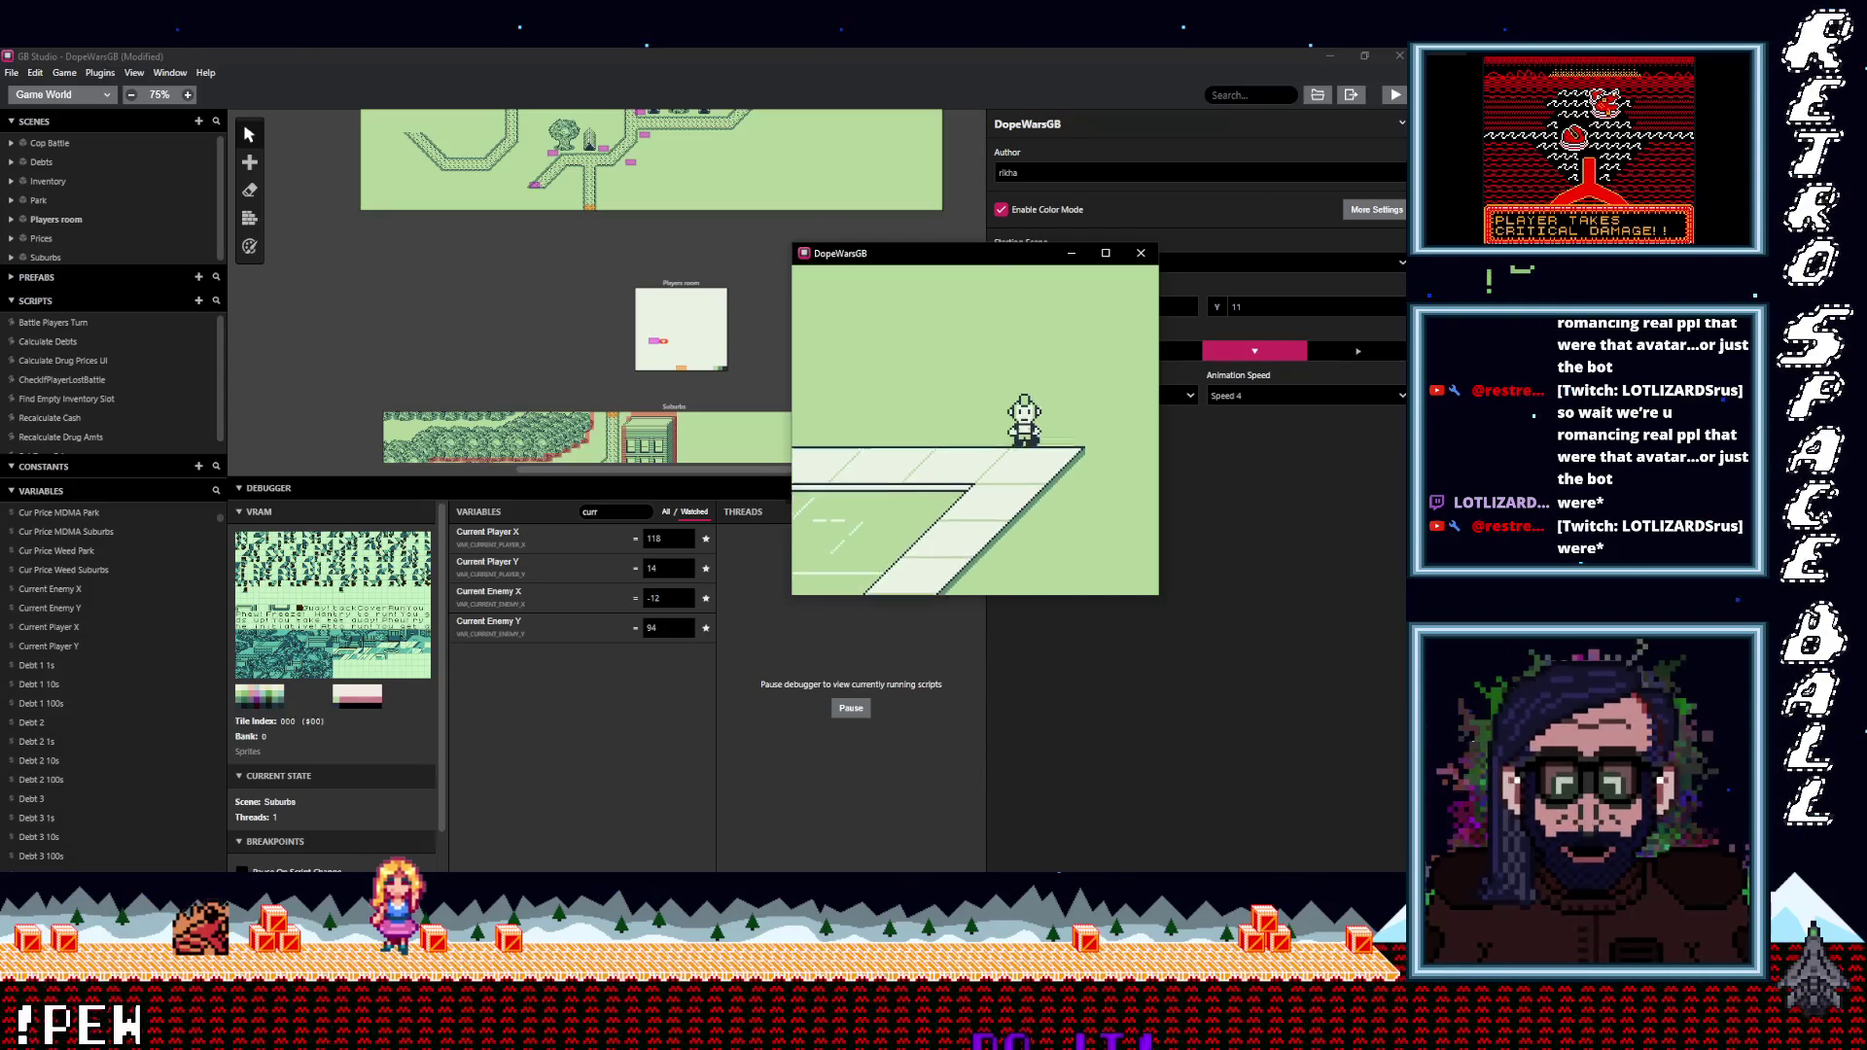
key("Down")
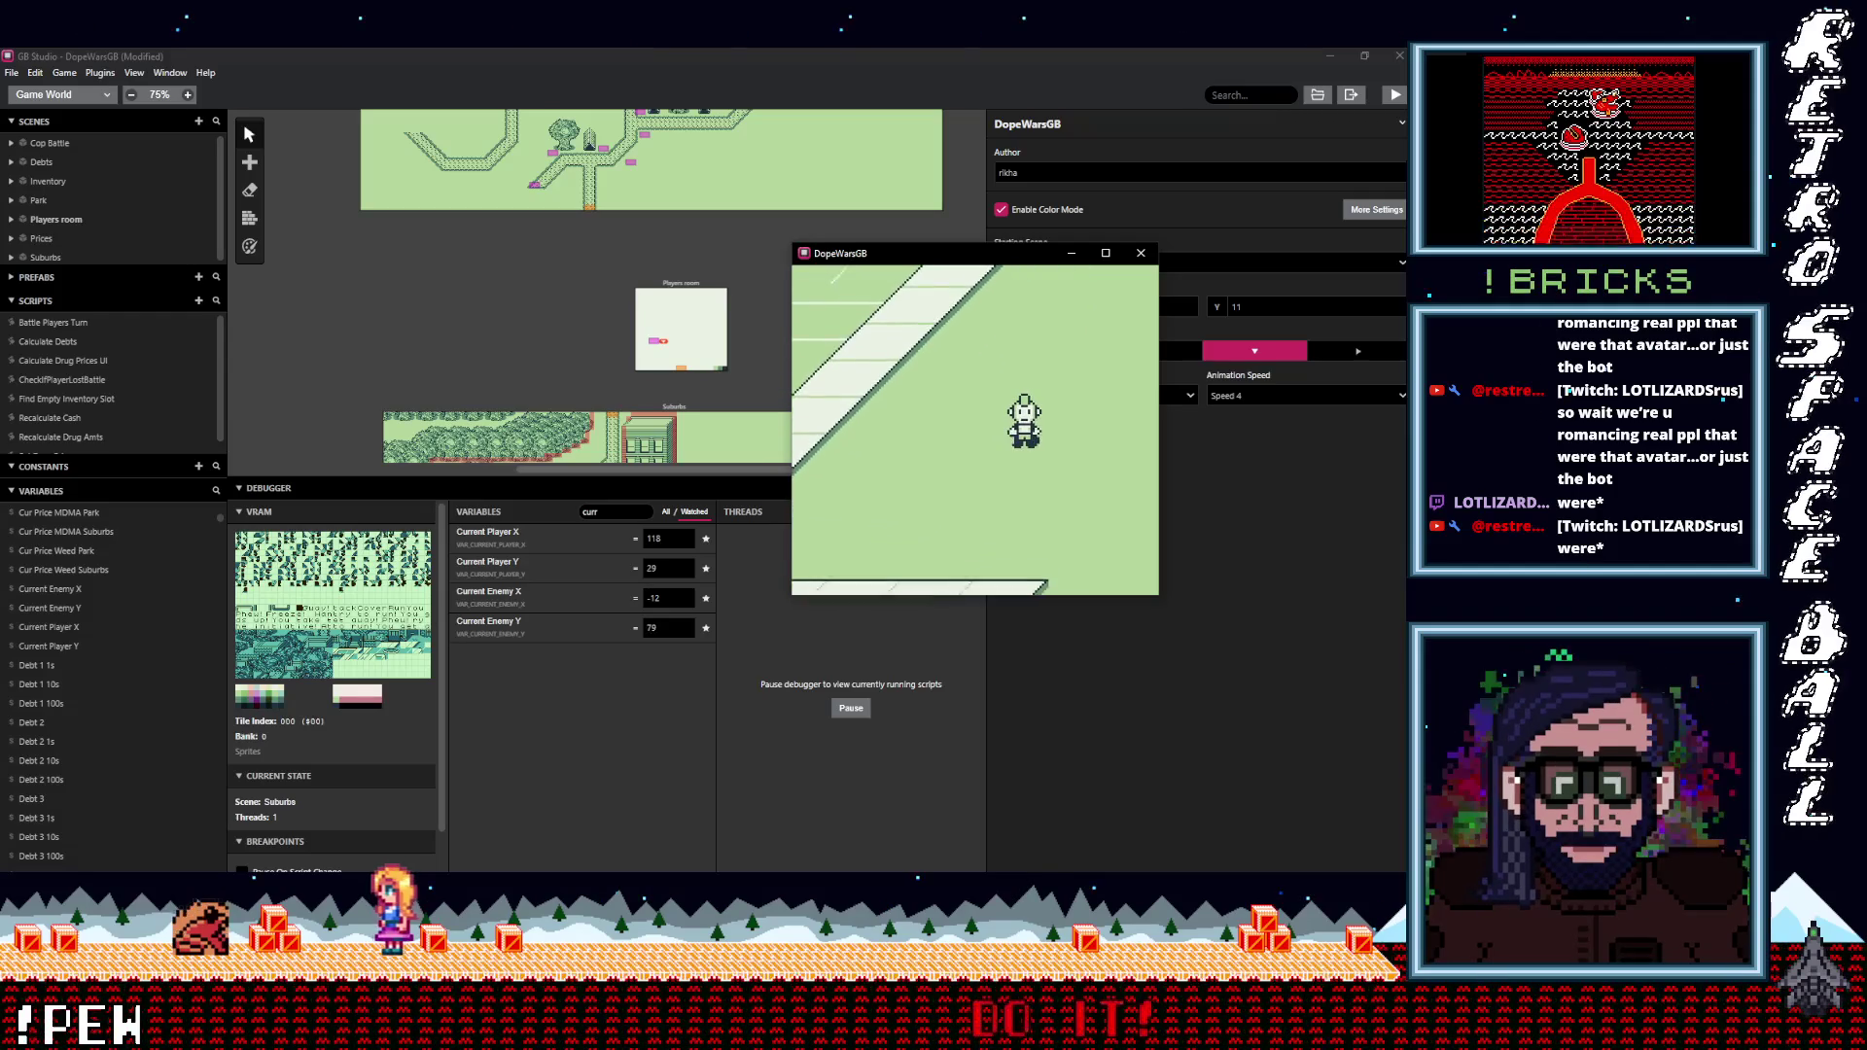
key("Down")
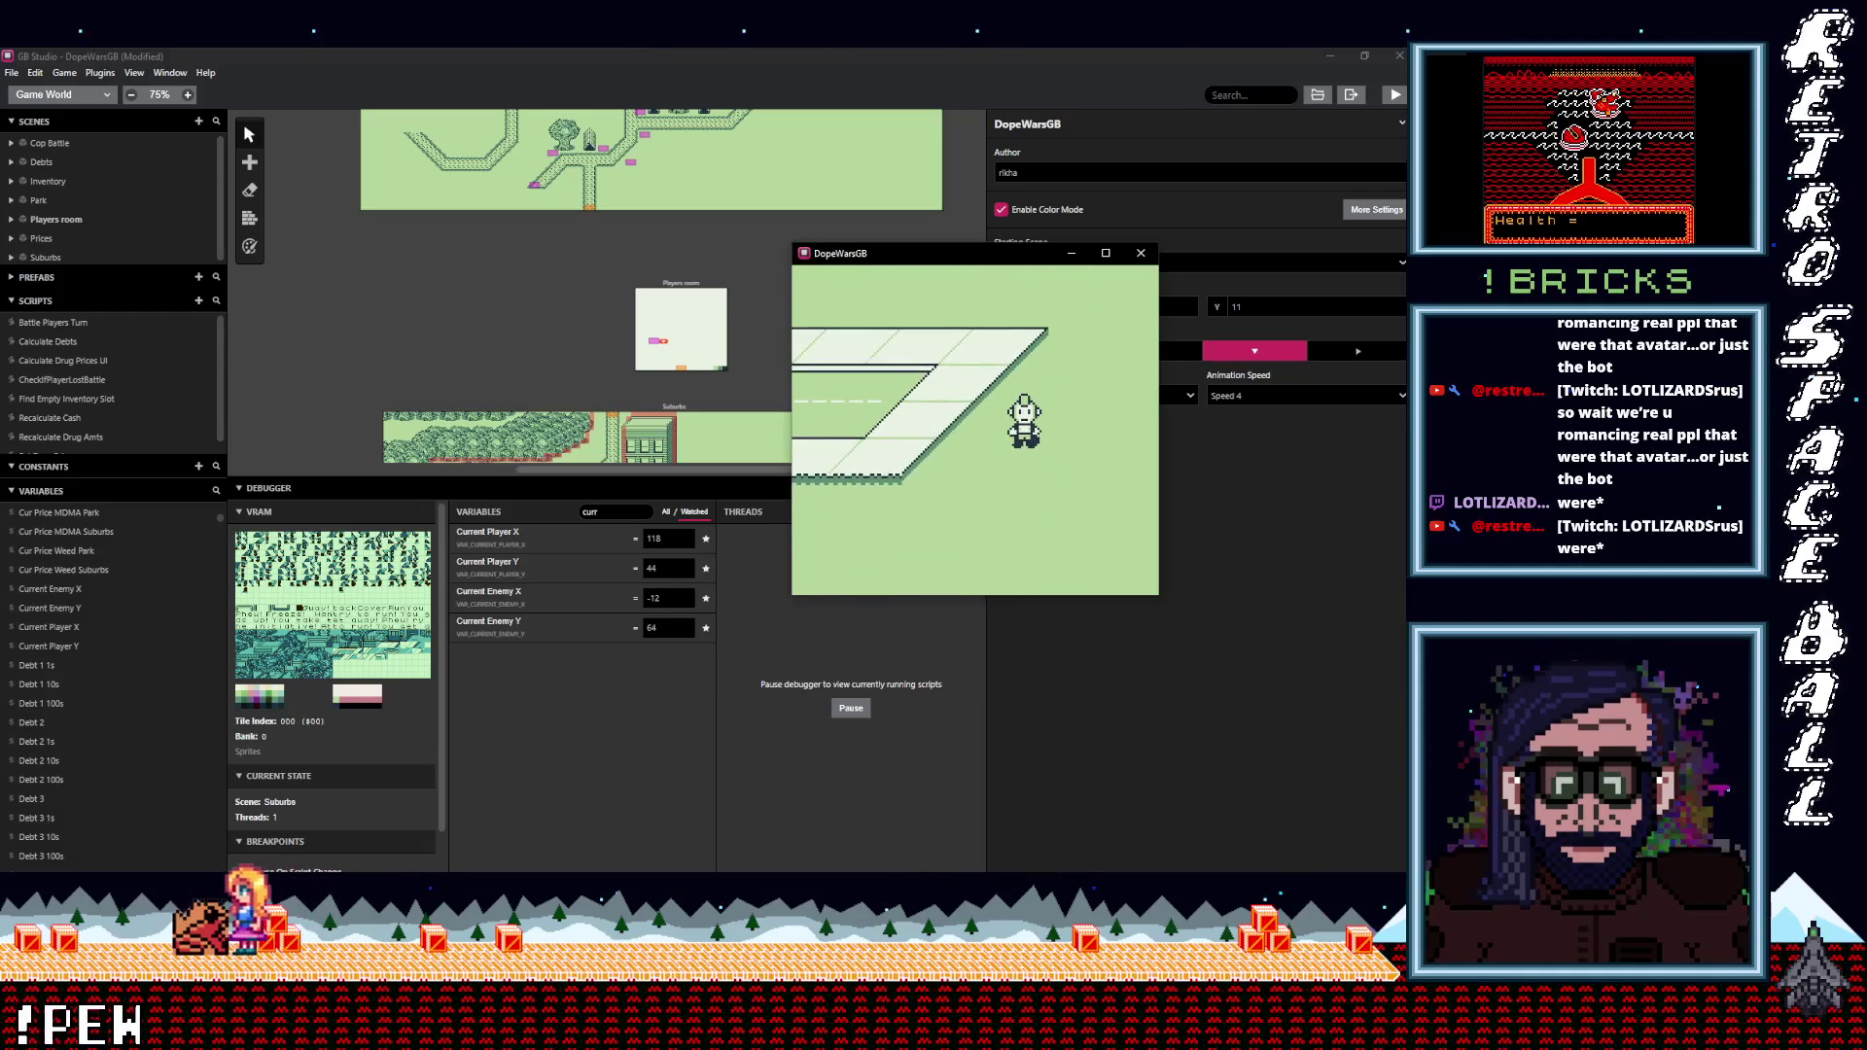
key("Down")
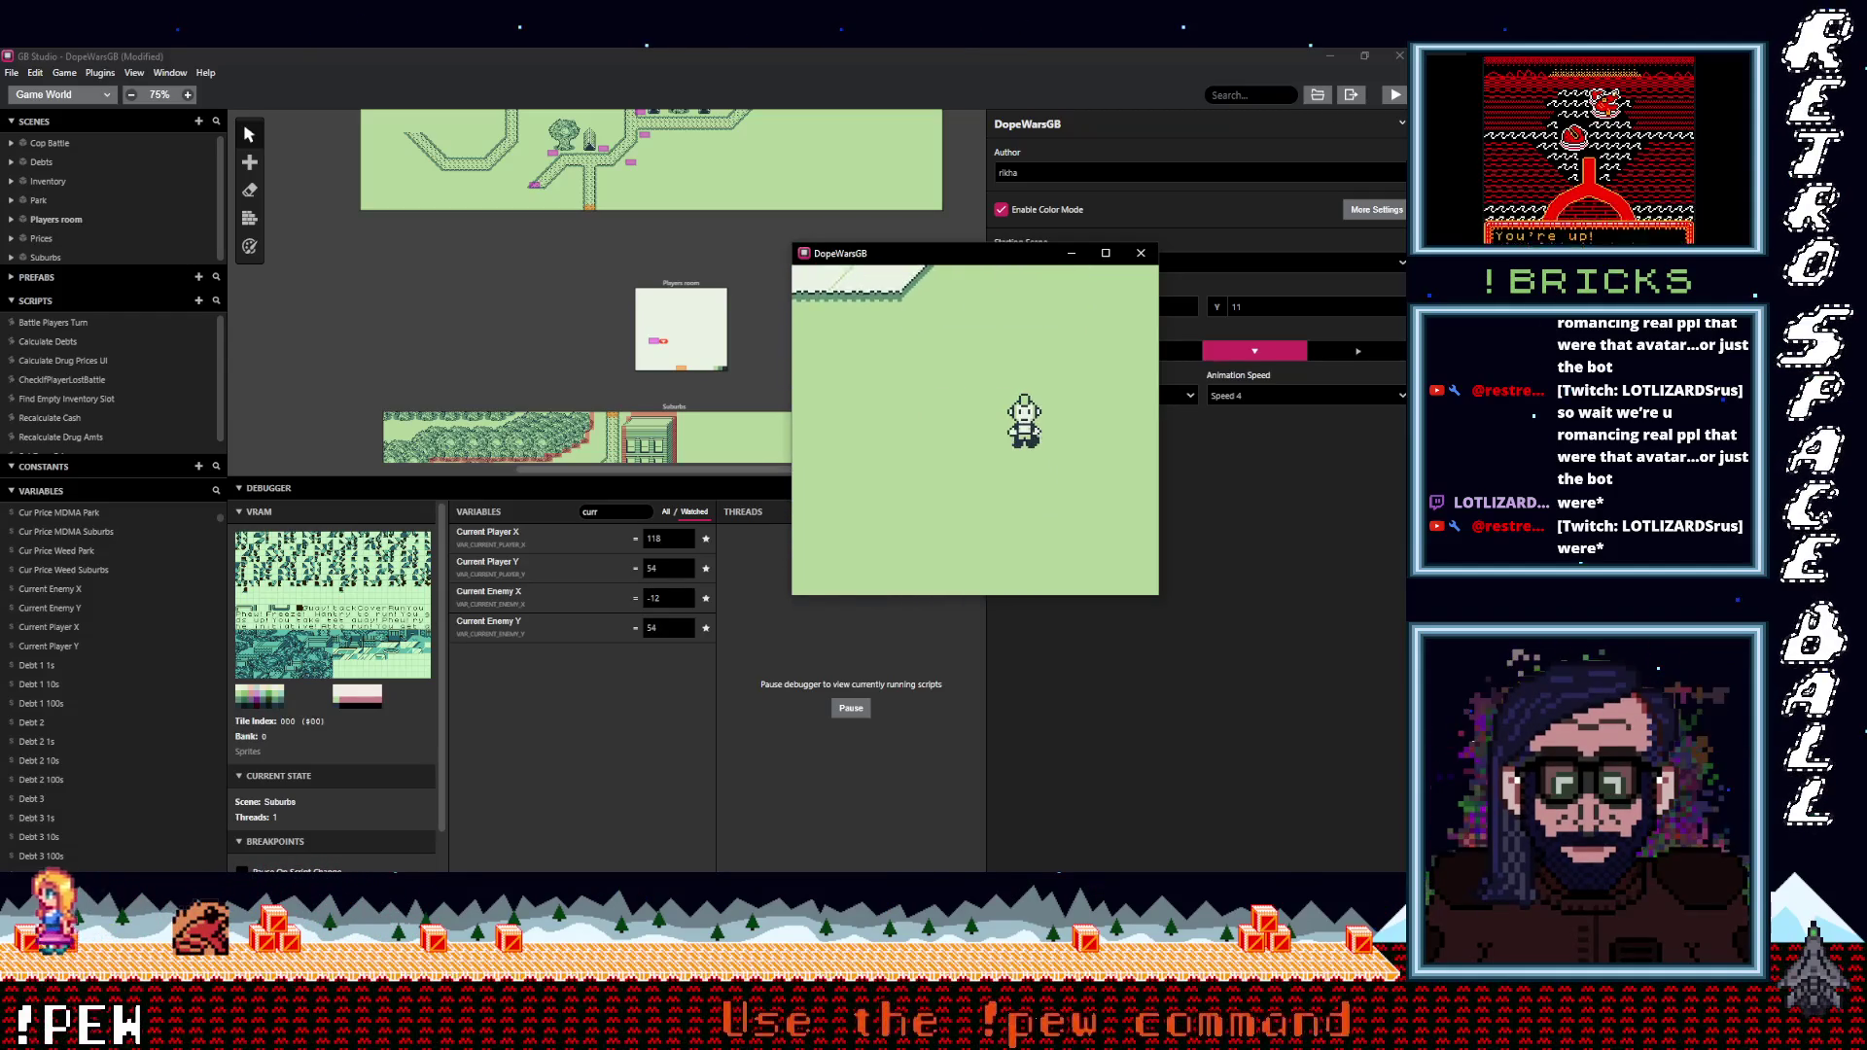
key("Down")
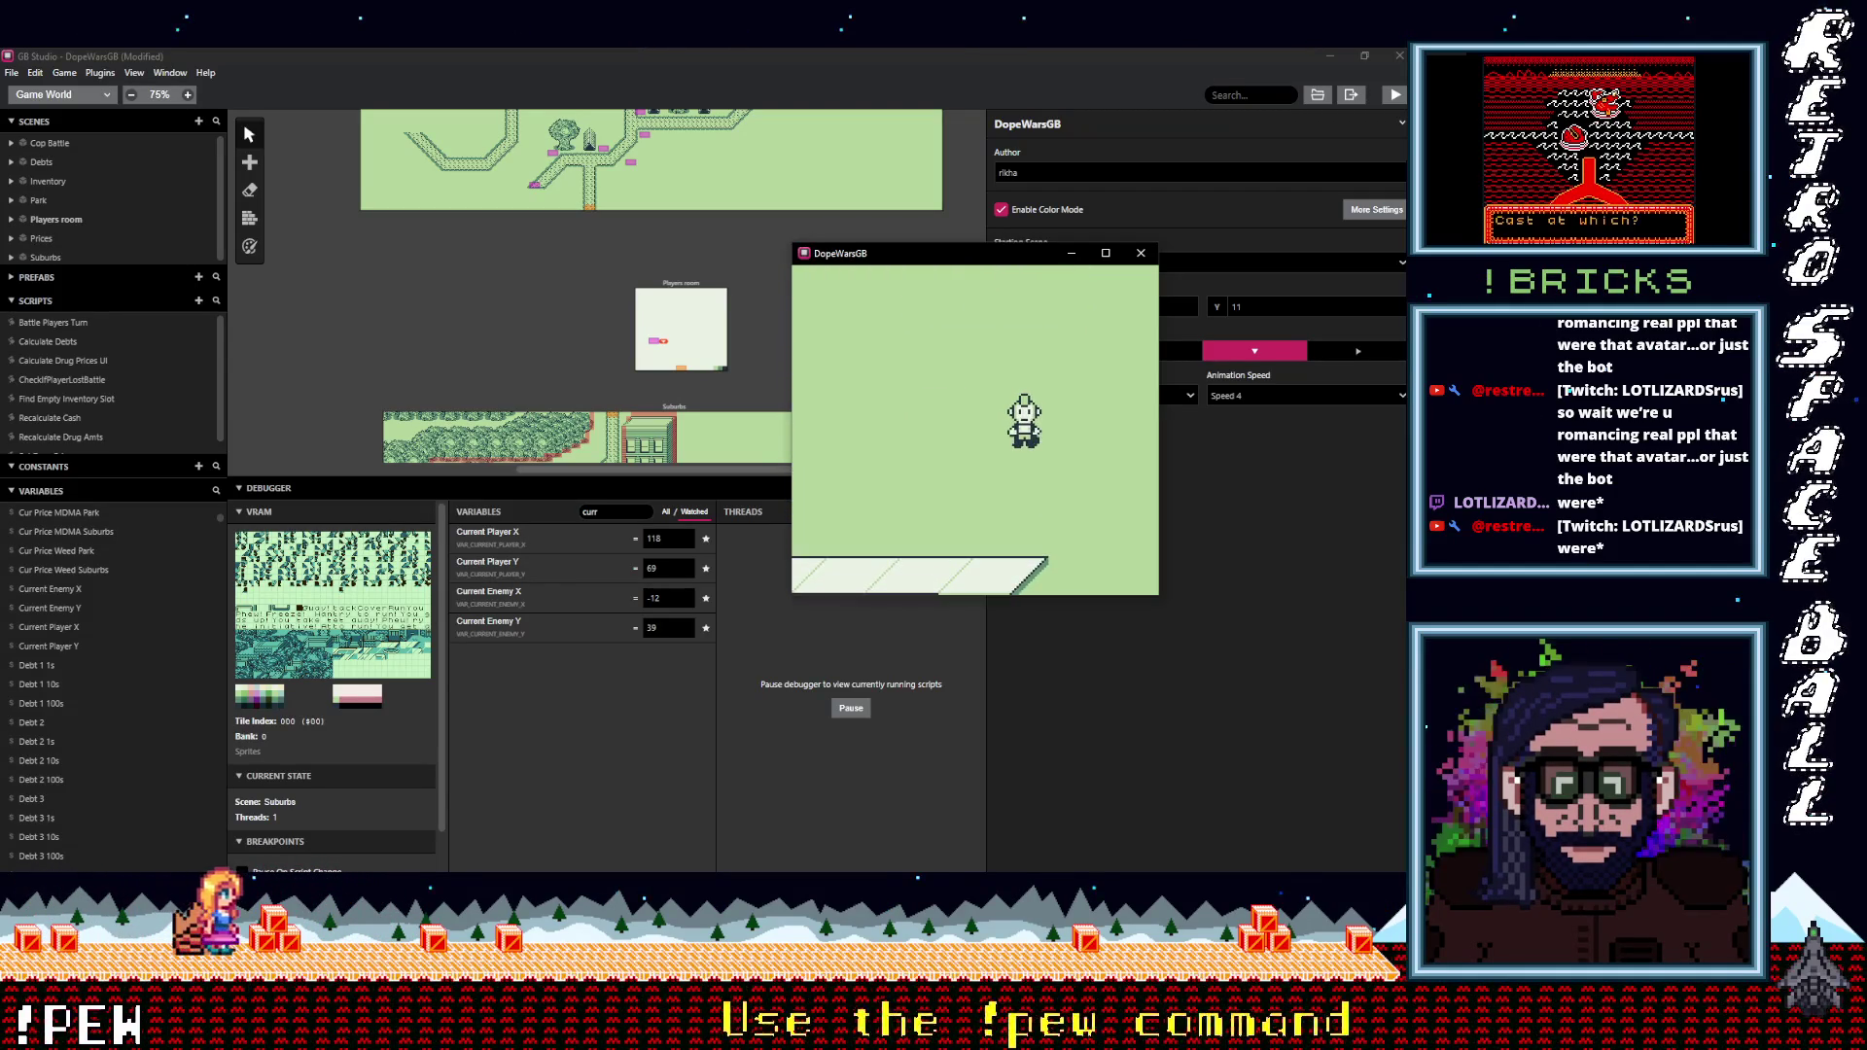
key("Down")
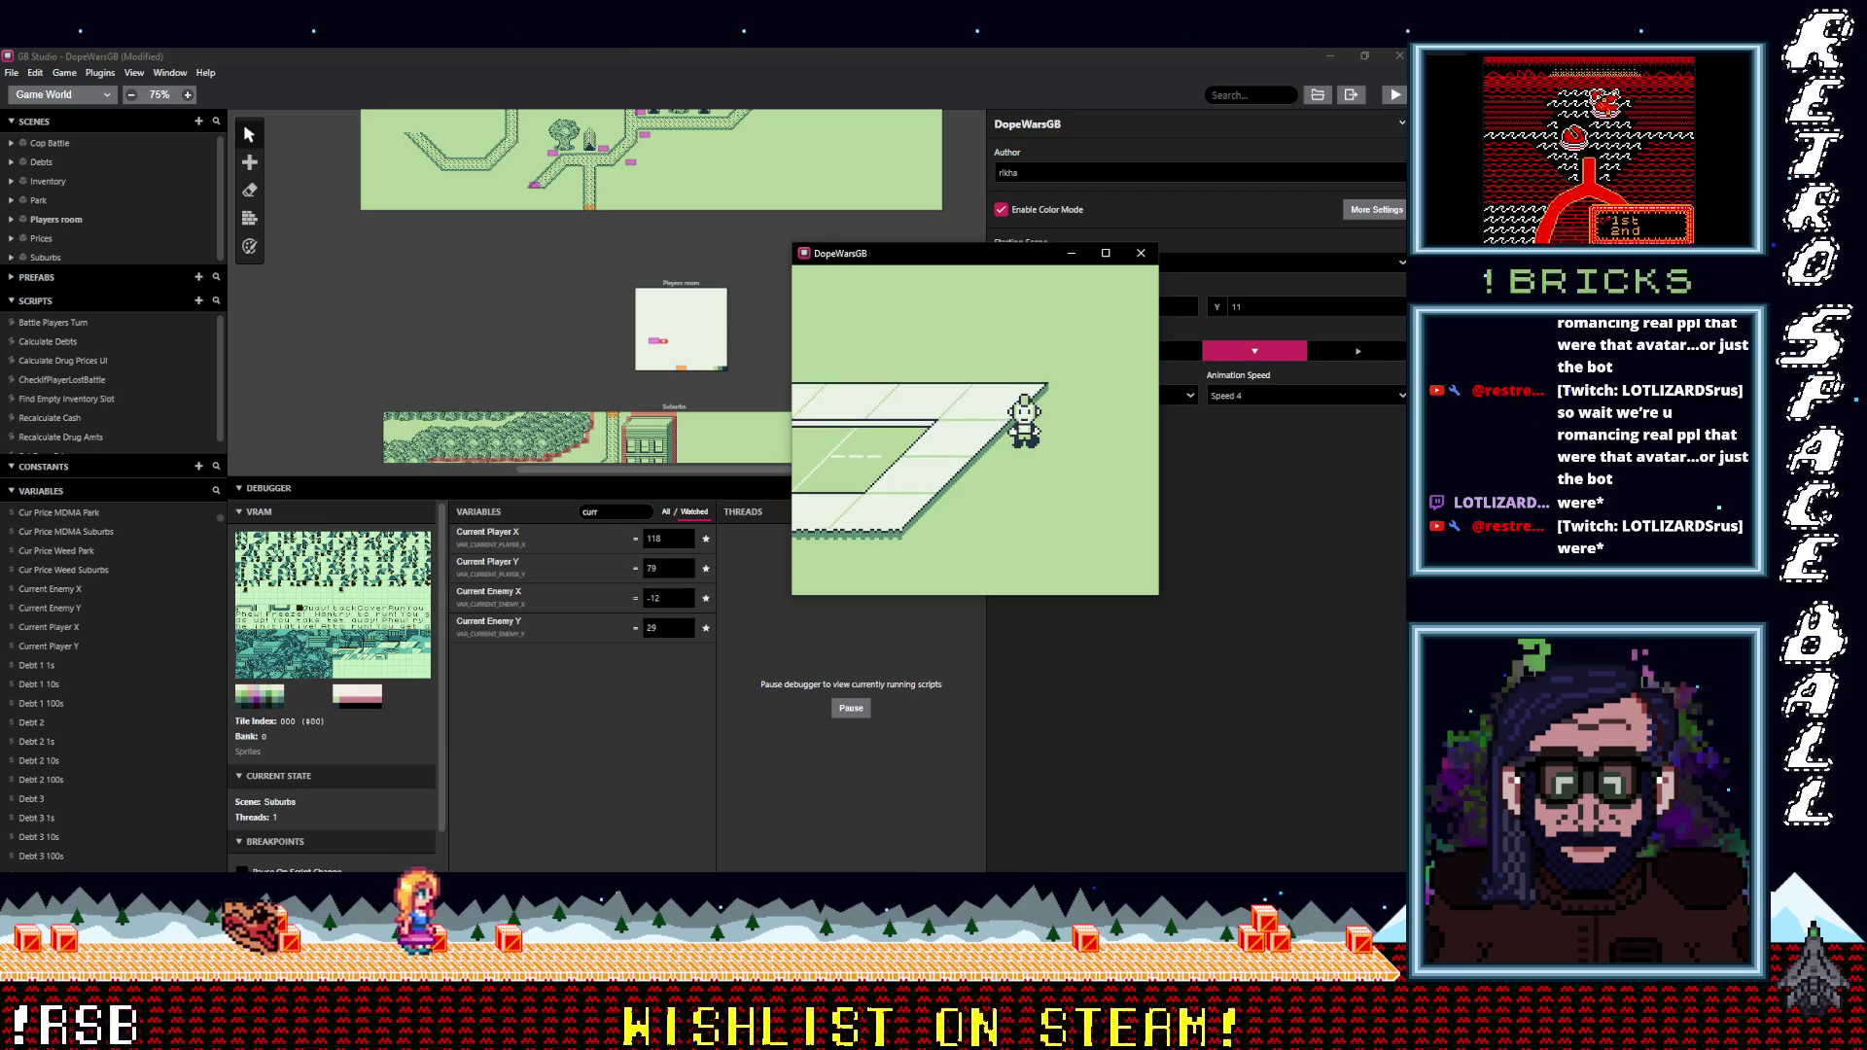
Keep walking south until a cop triggers a battle with 'You take the initiative!'.
key("Down")
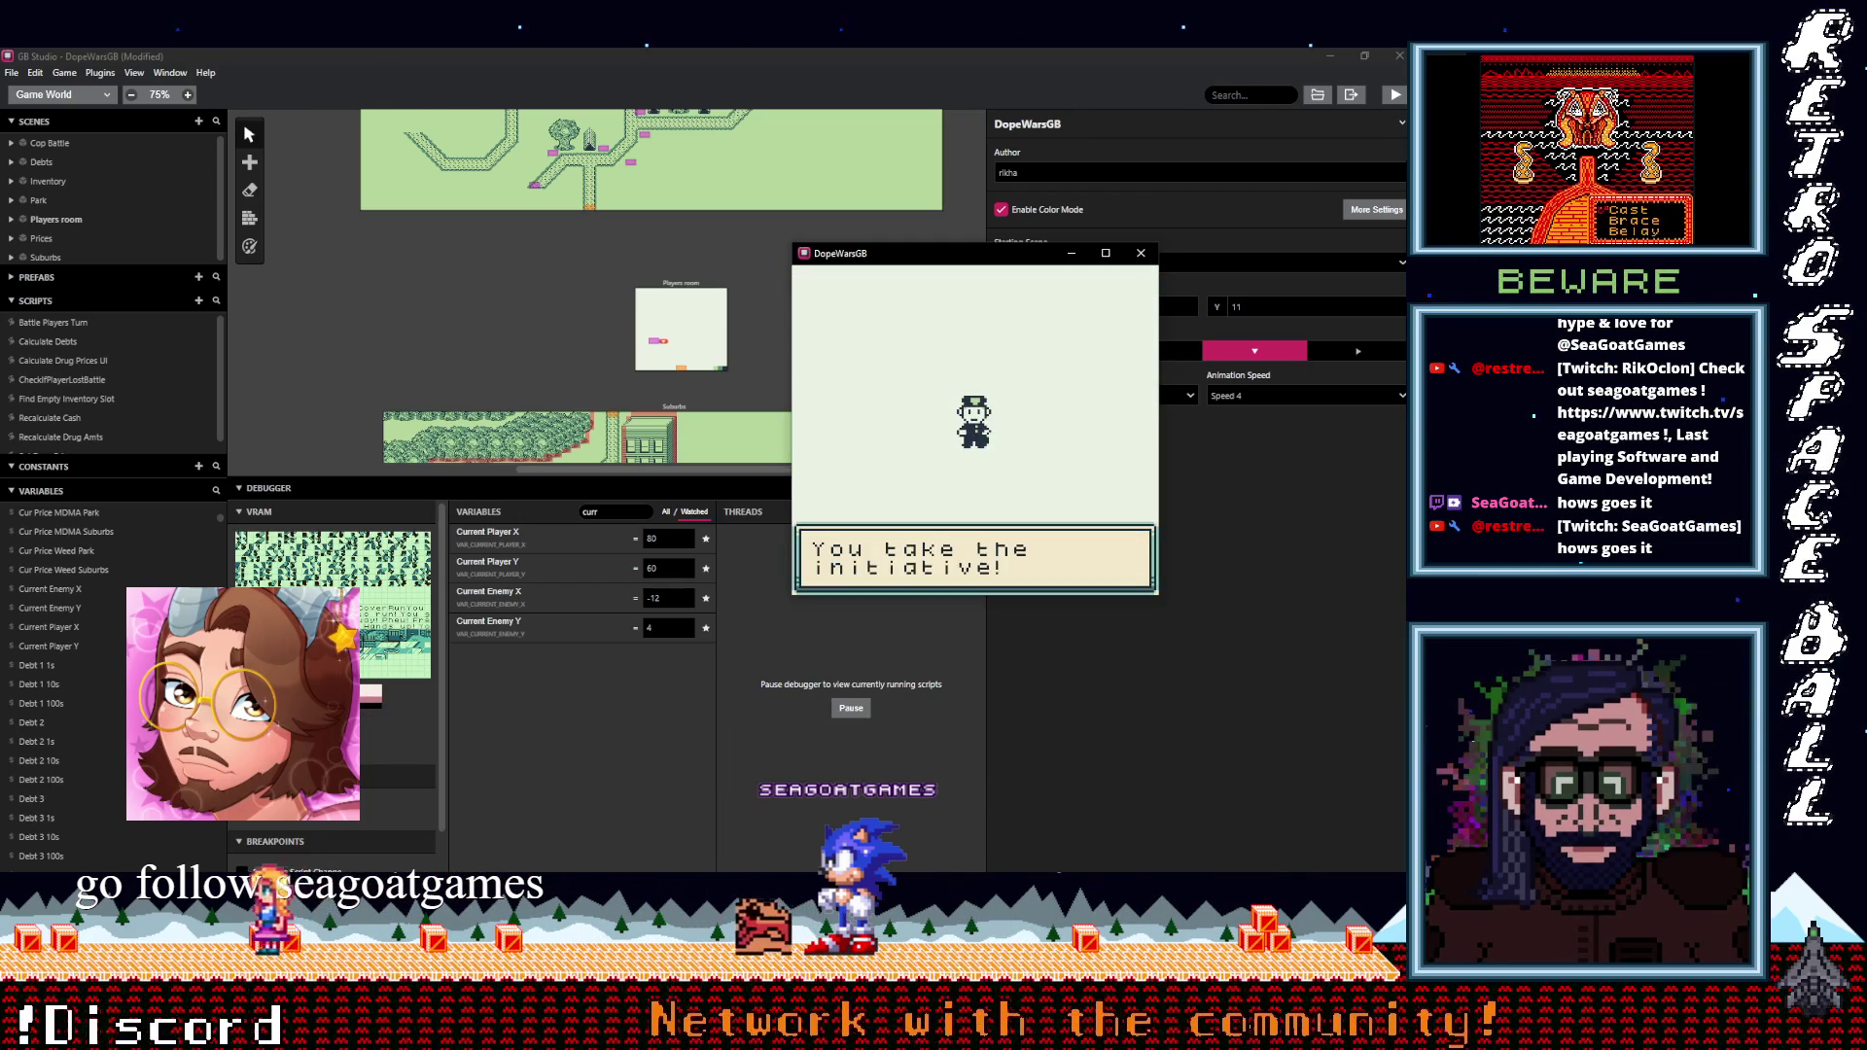
Choose Run in the second cop battle, then walk left along the road.
key("z")
key("Down")
key("Down")
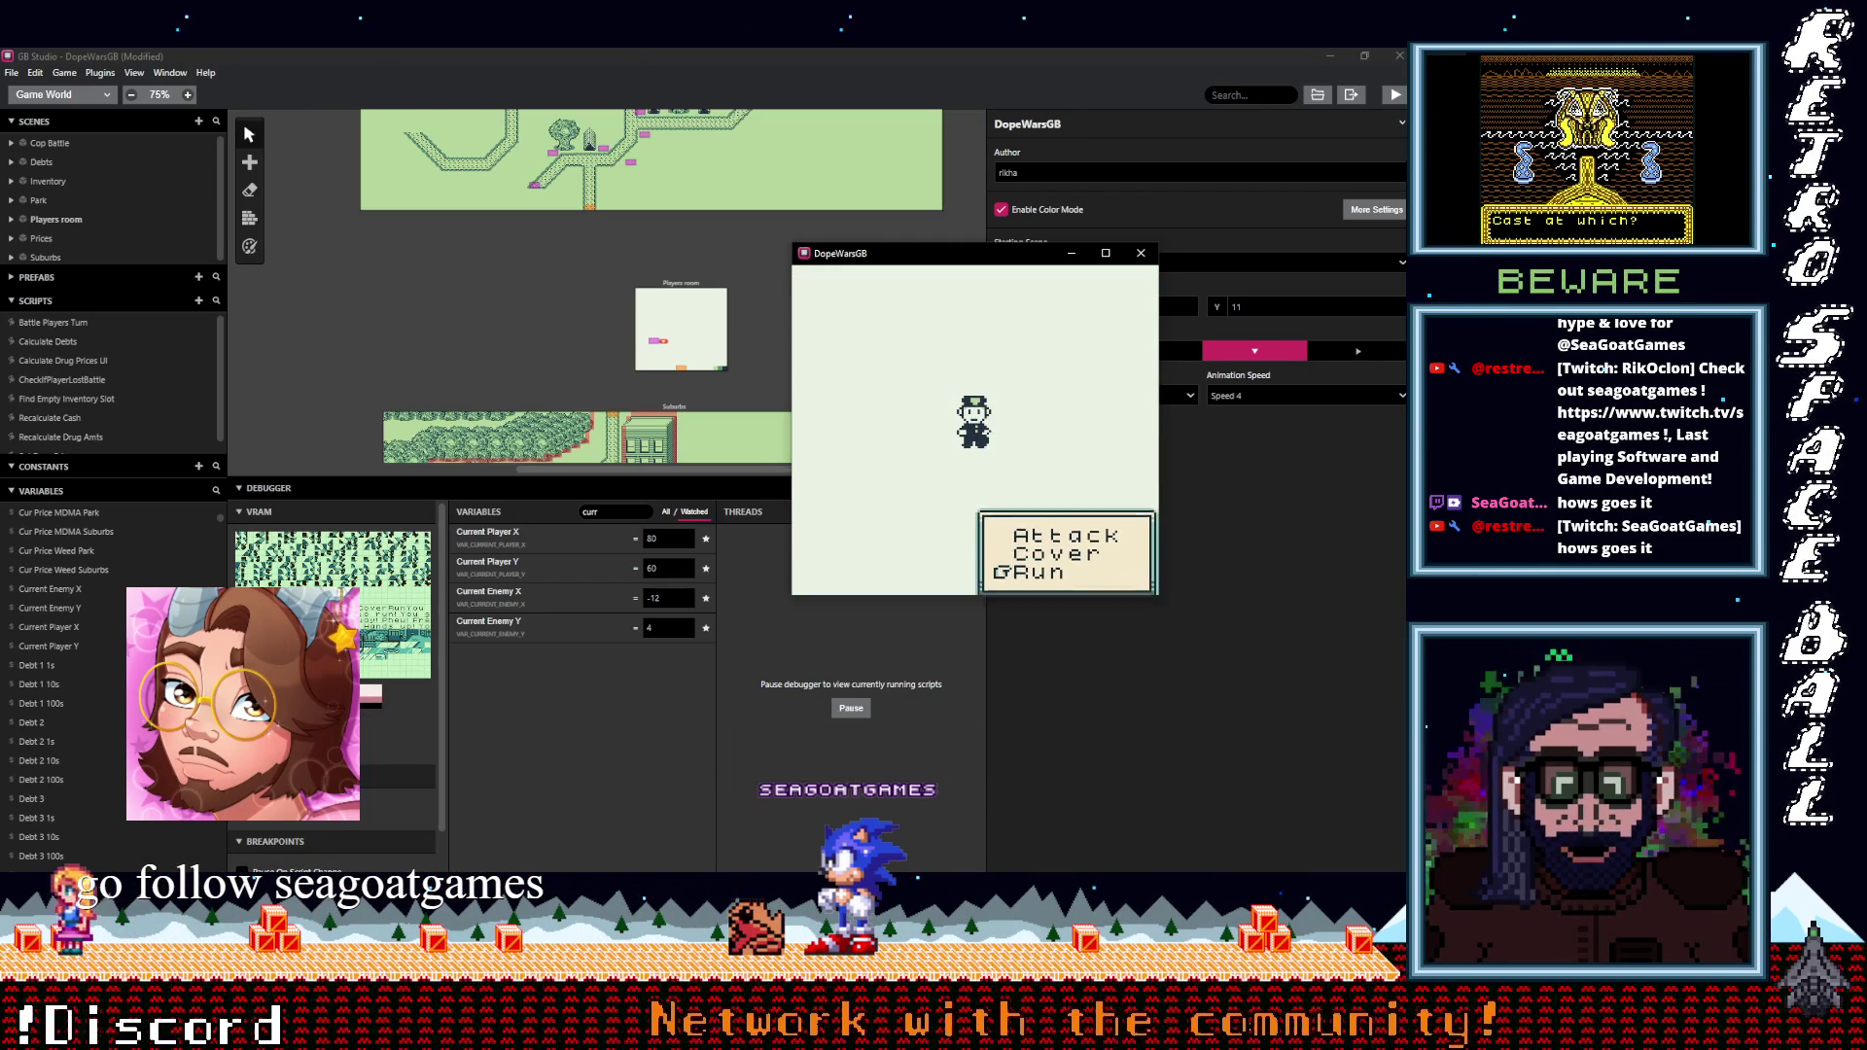
key("z")
key("z")
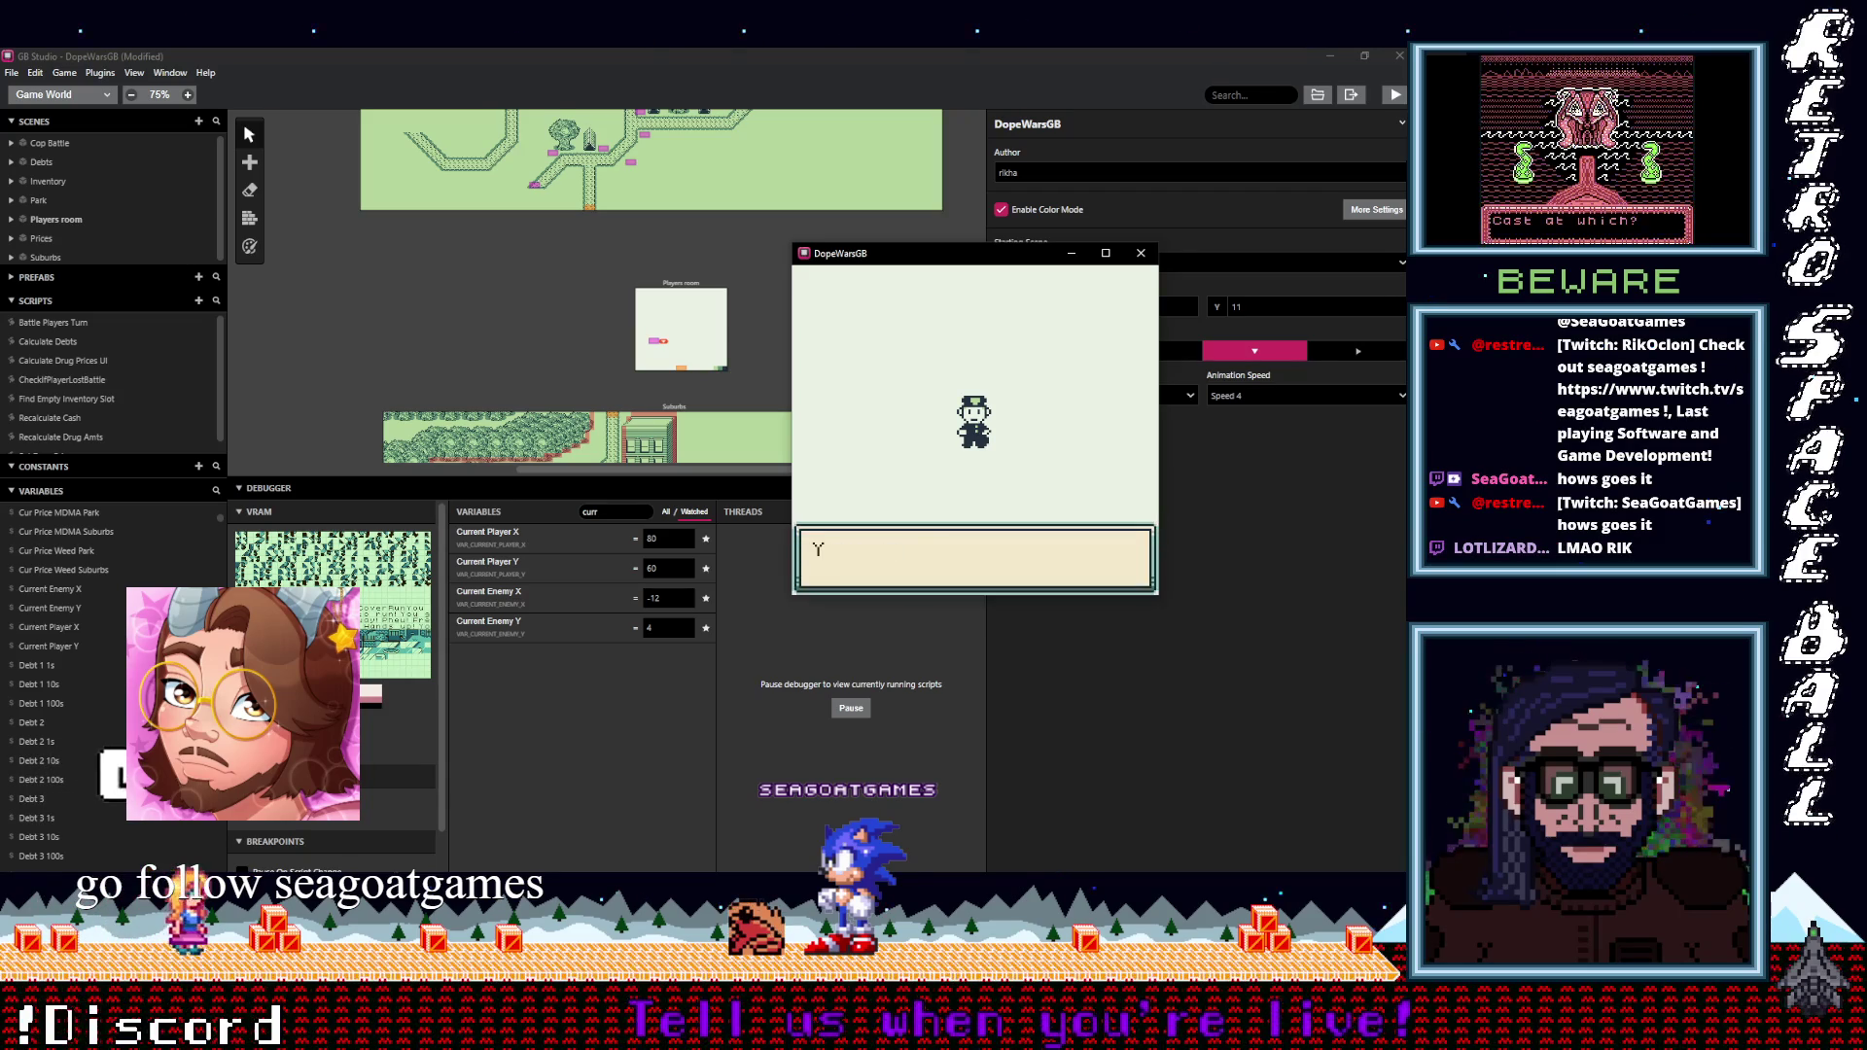
key("z")
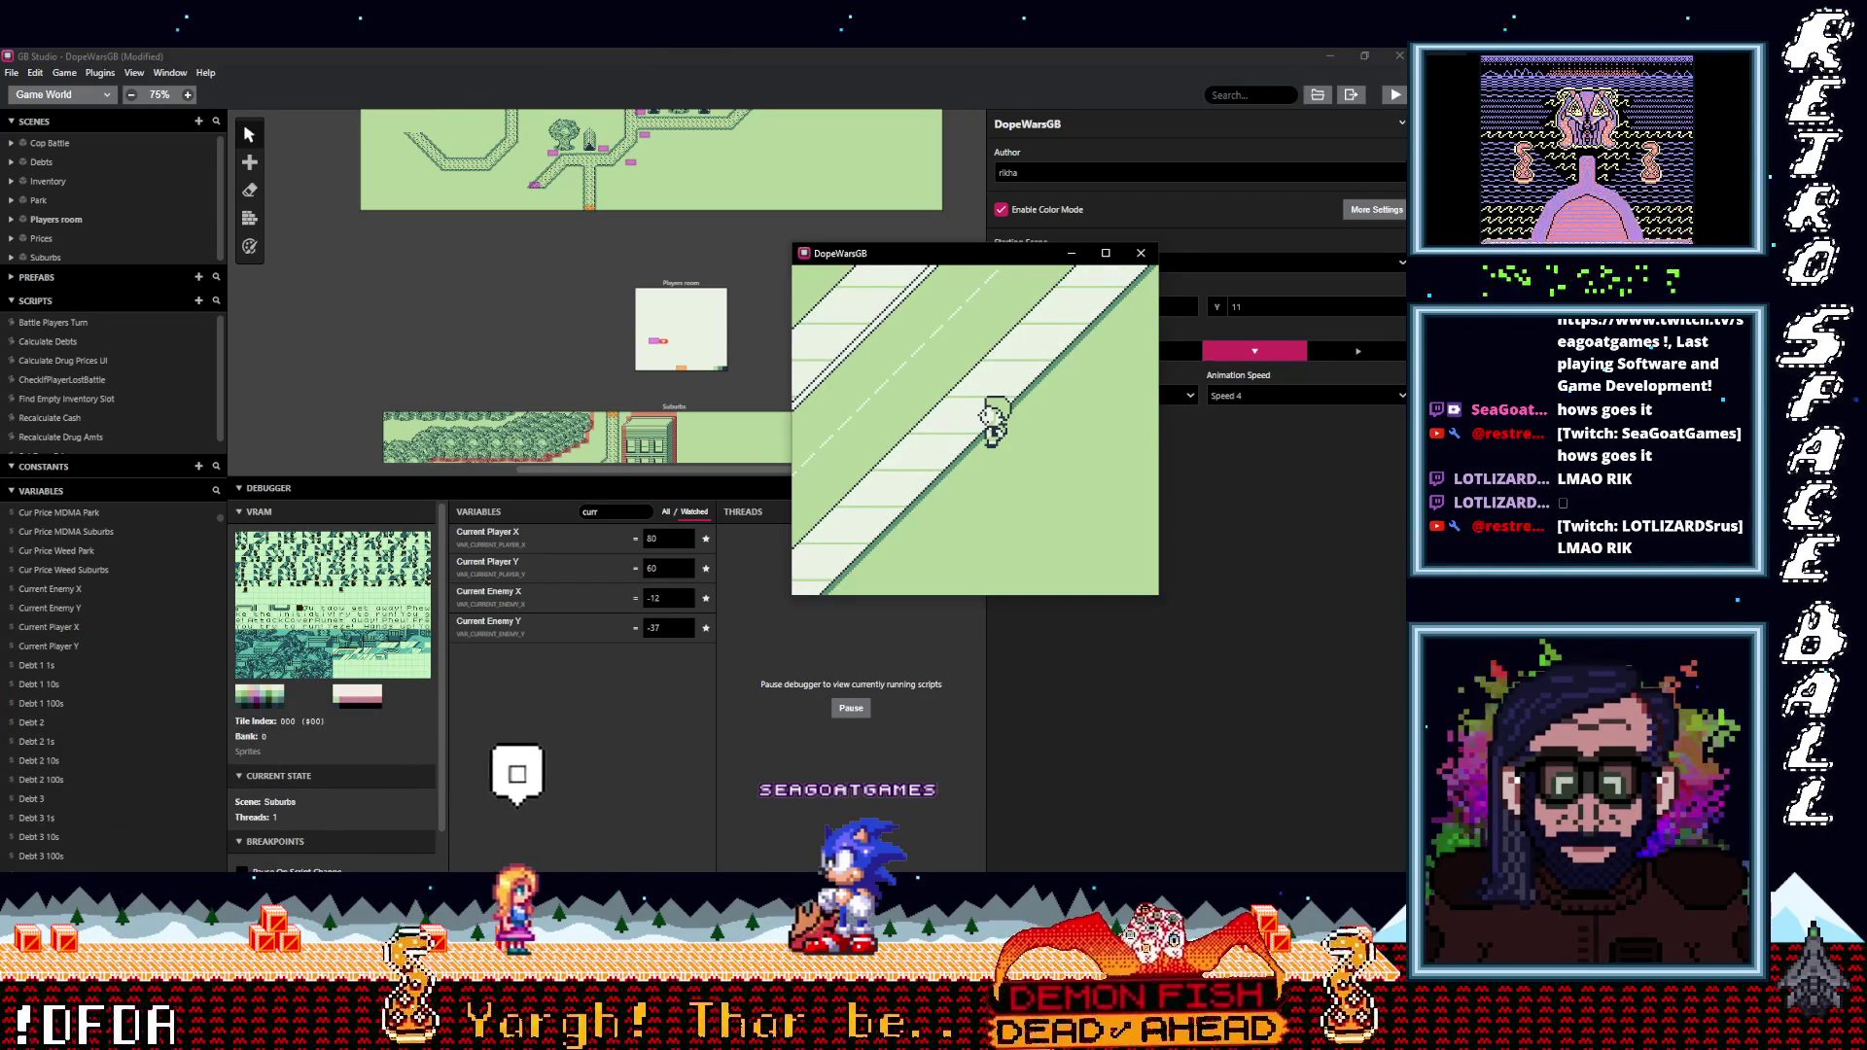
key("Left")
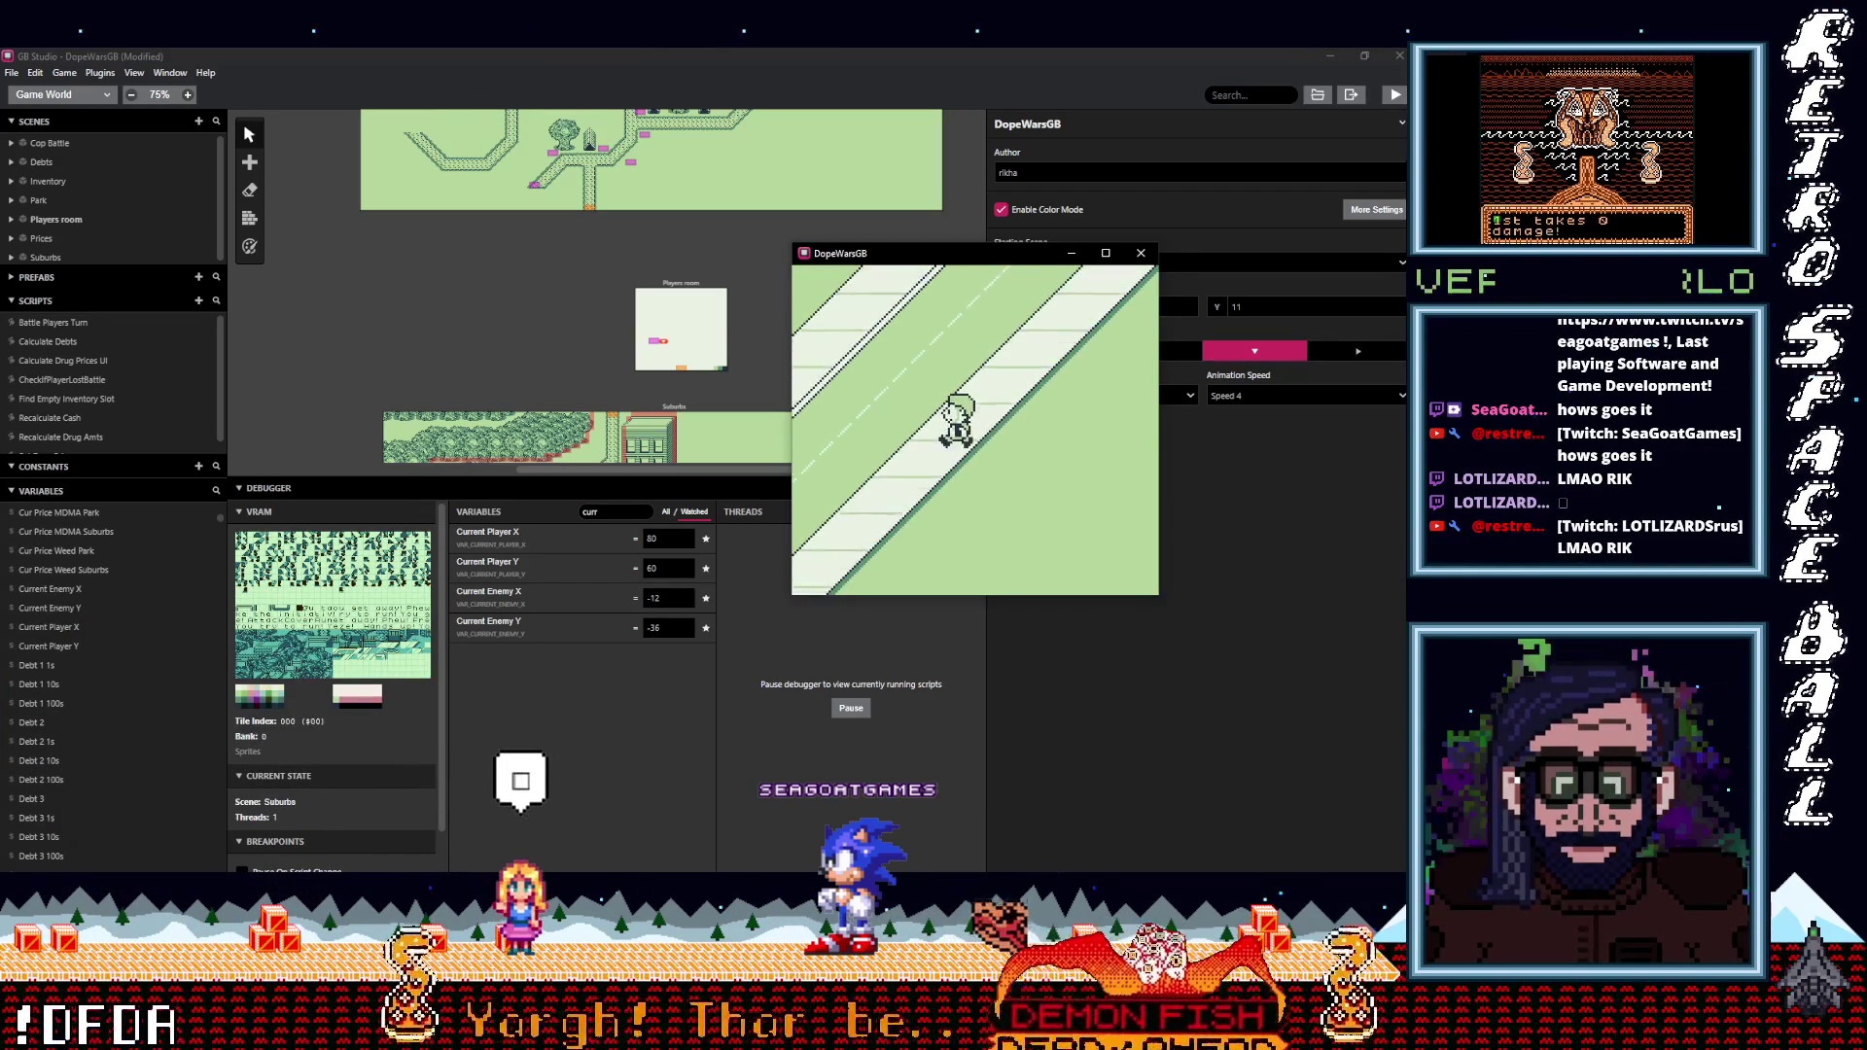
Walk the player left past the brick building and then down the street.
key("Left")
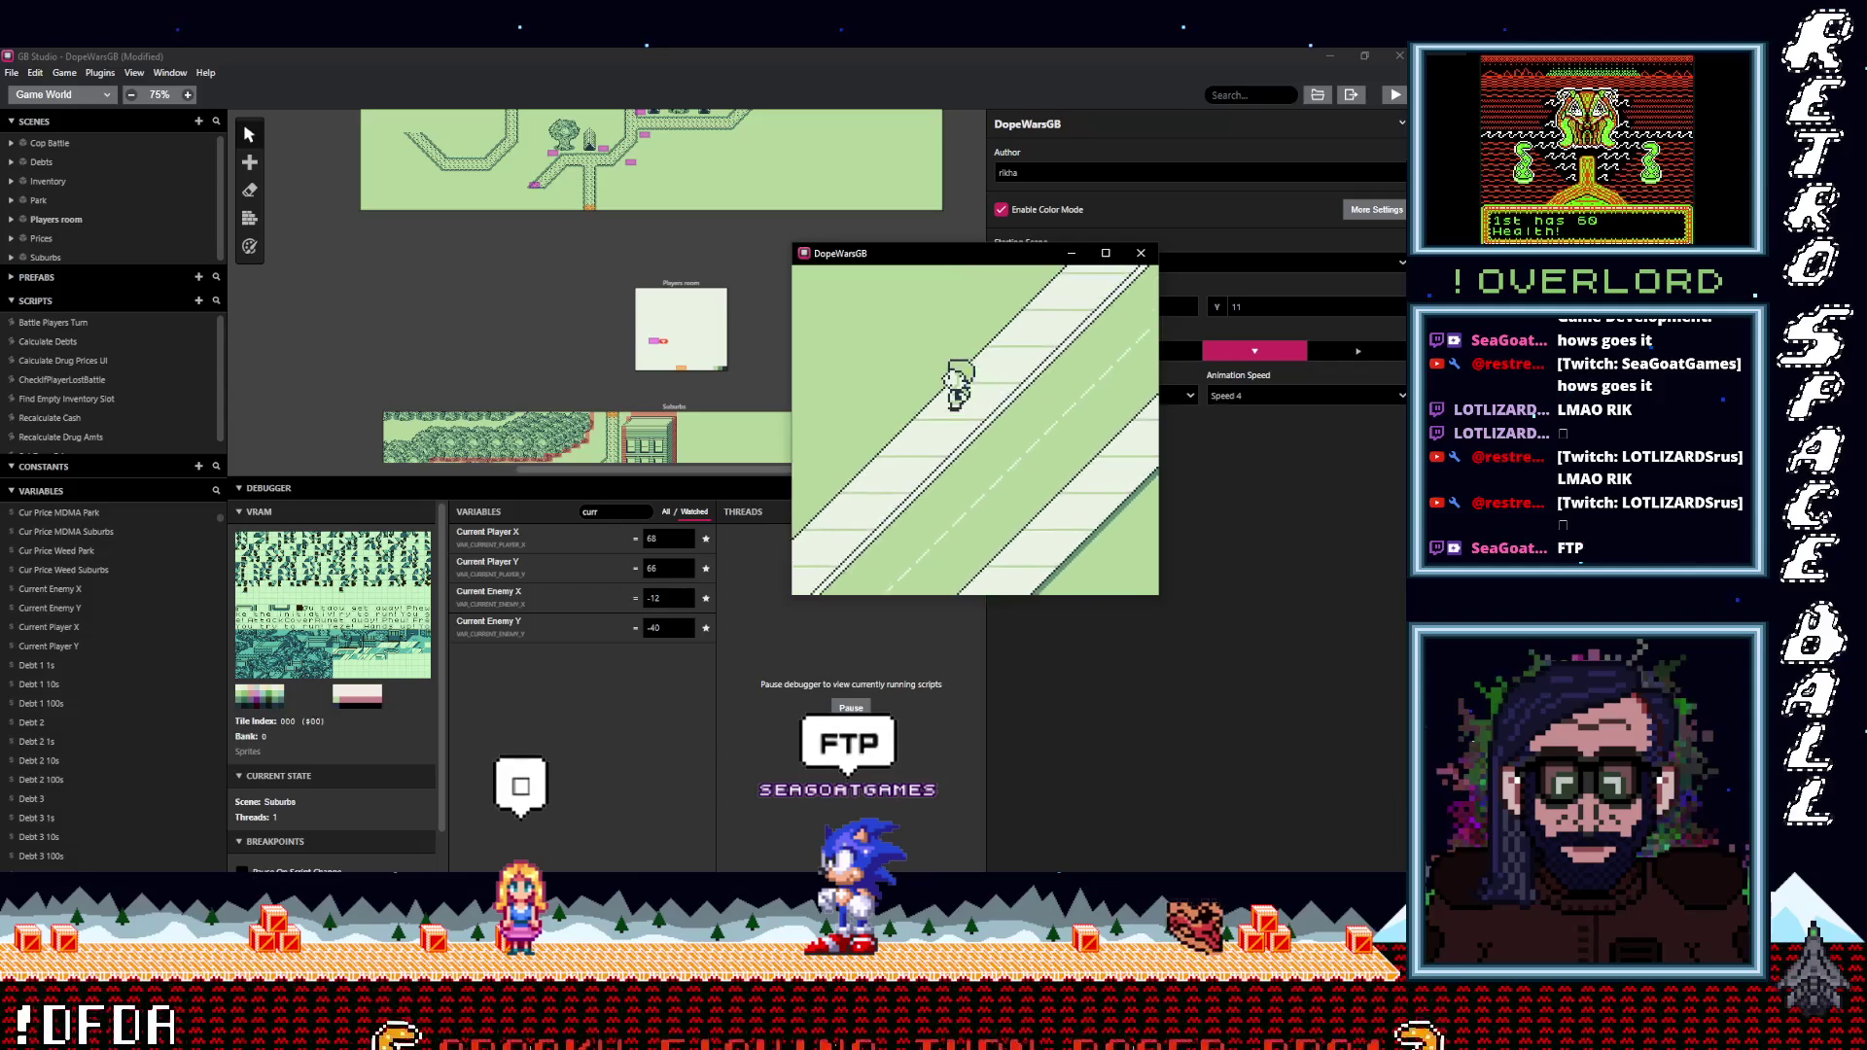
key("Up")
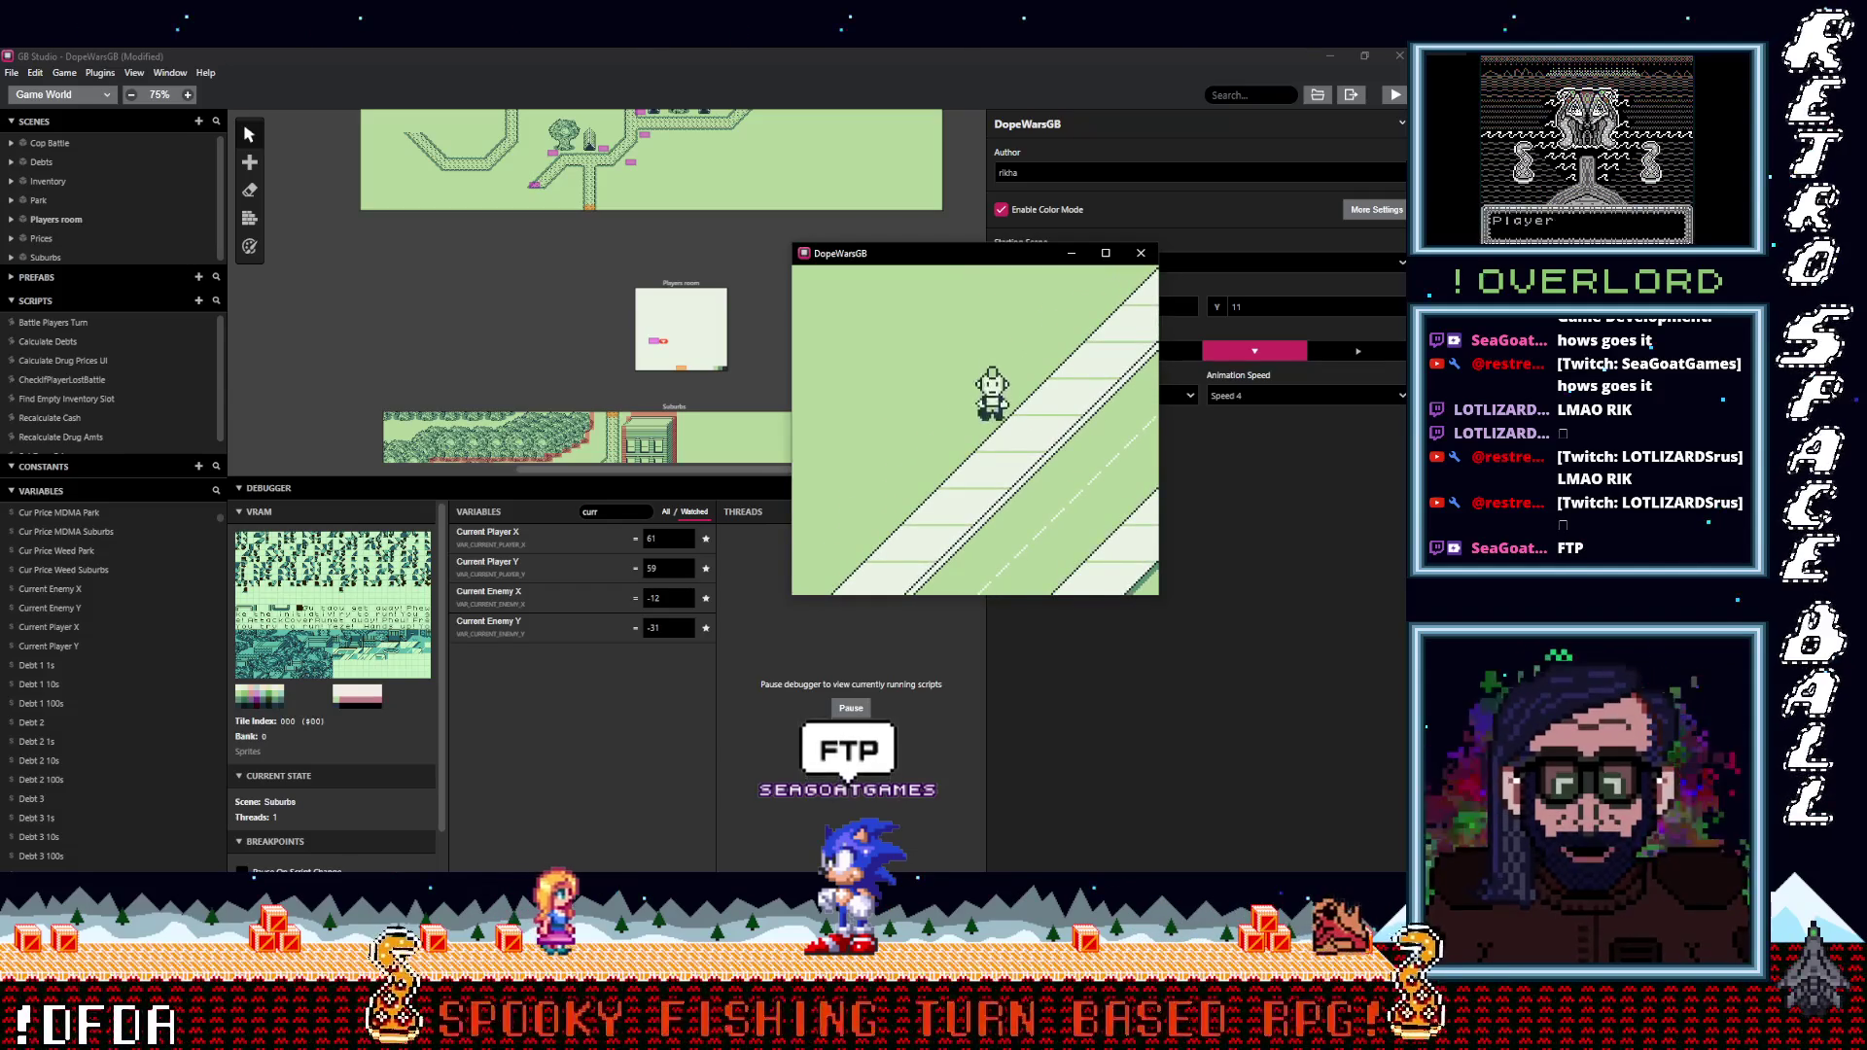
key("Down")
key("Left")
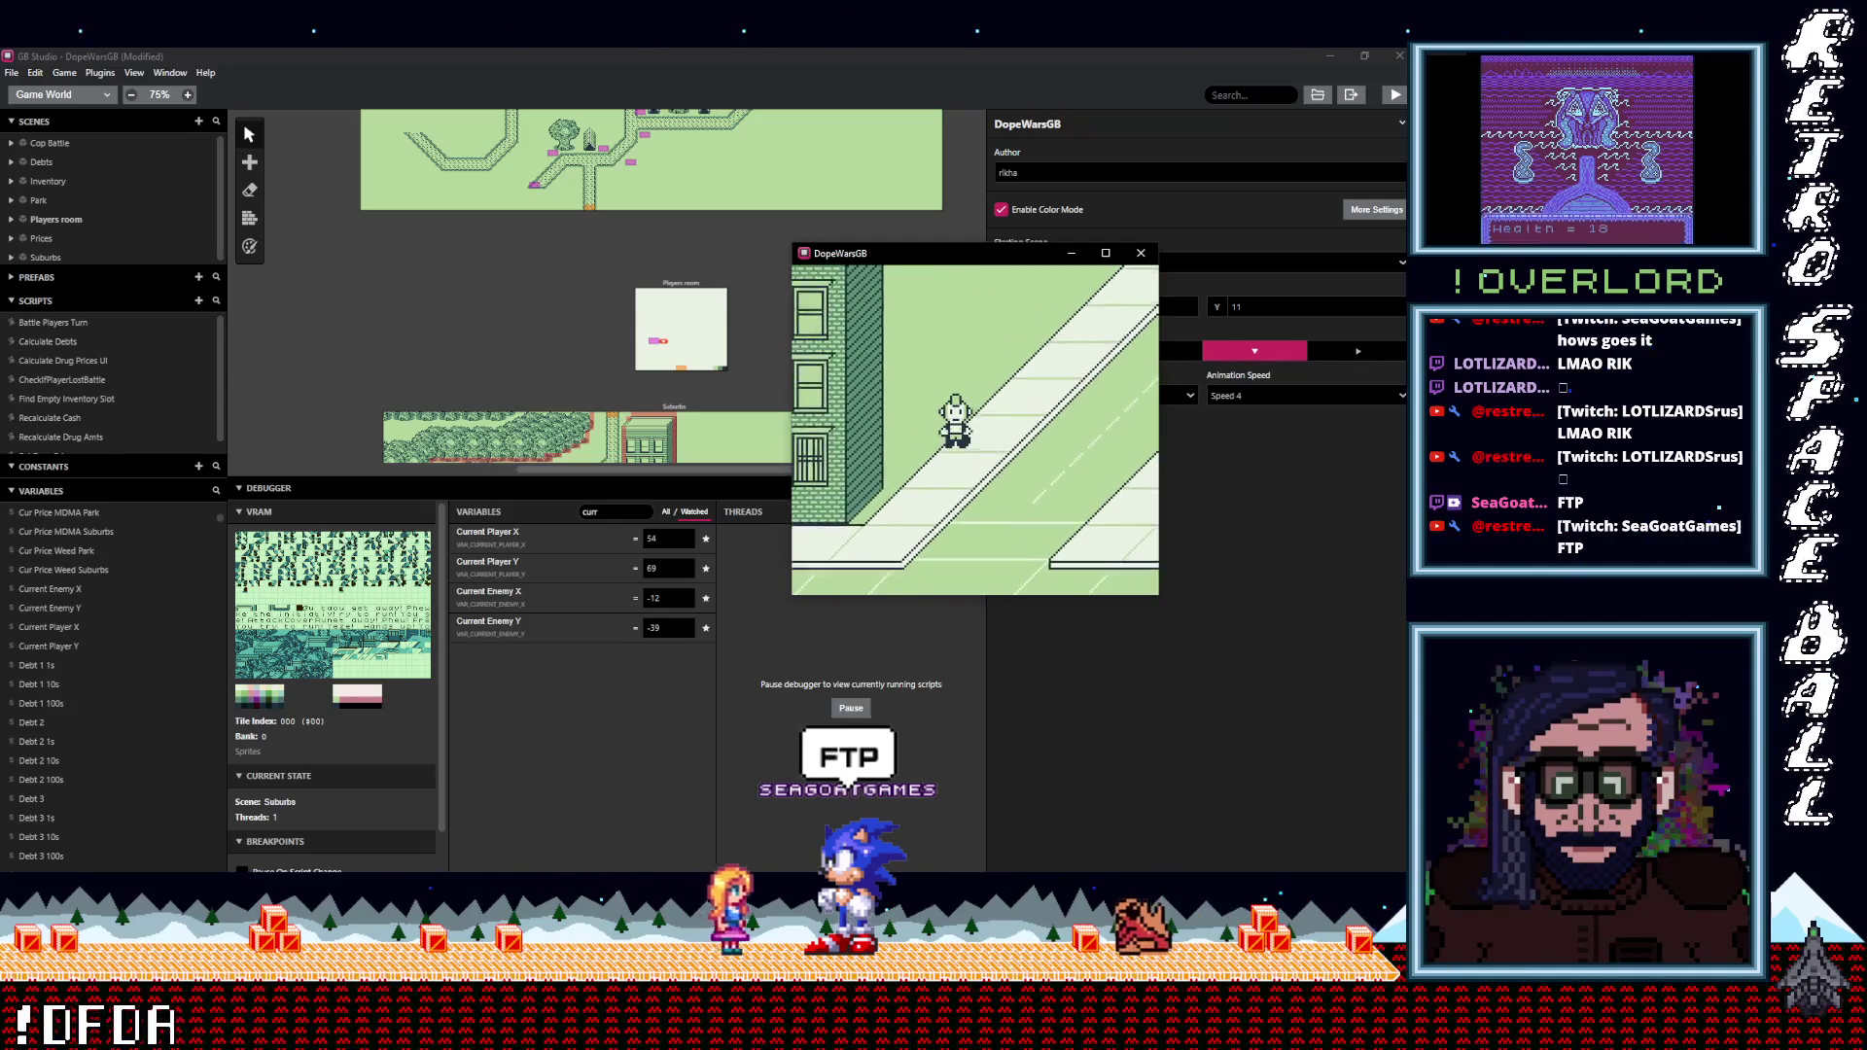
key("Down")
key("Left")
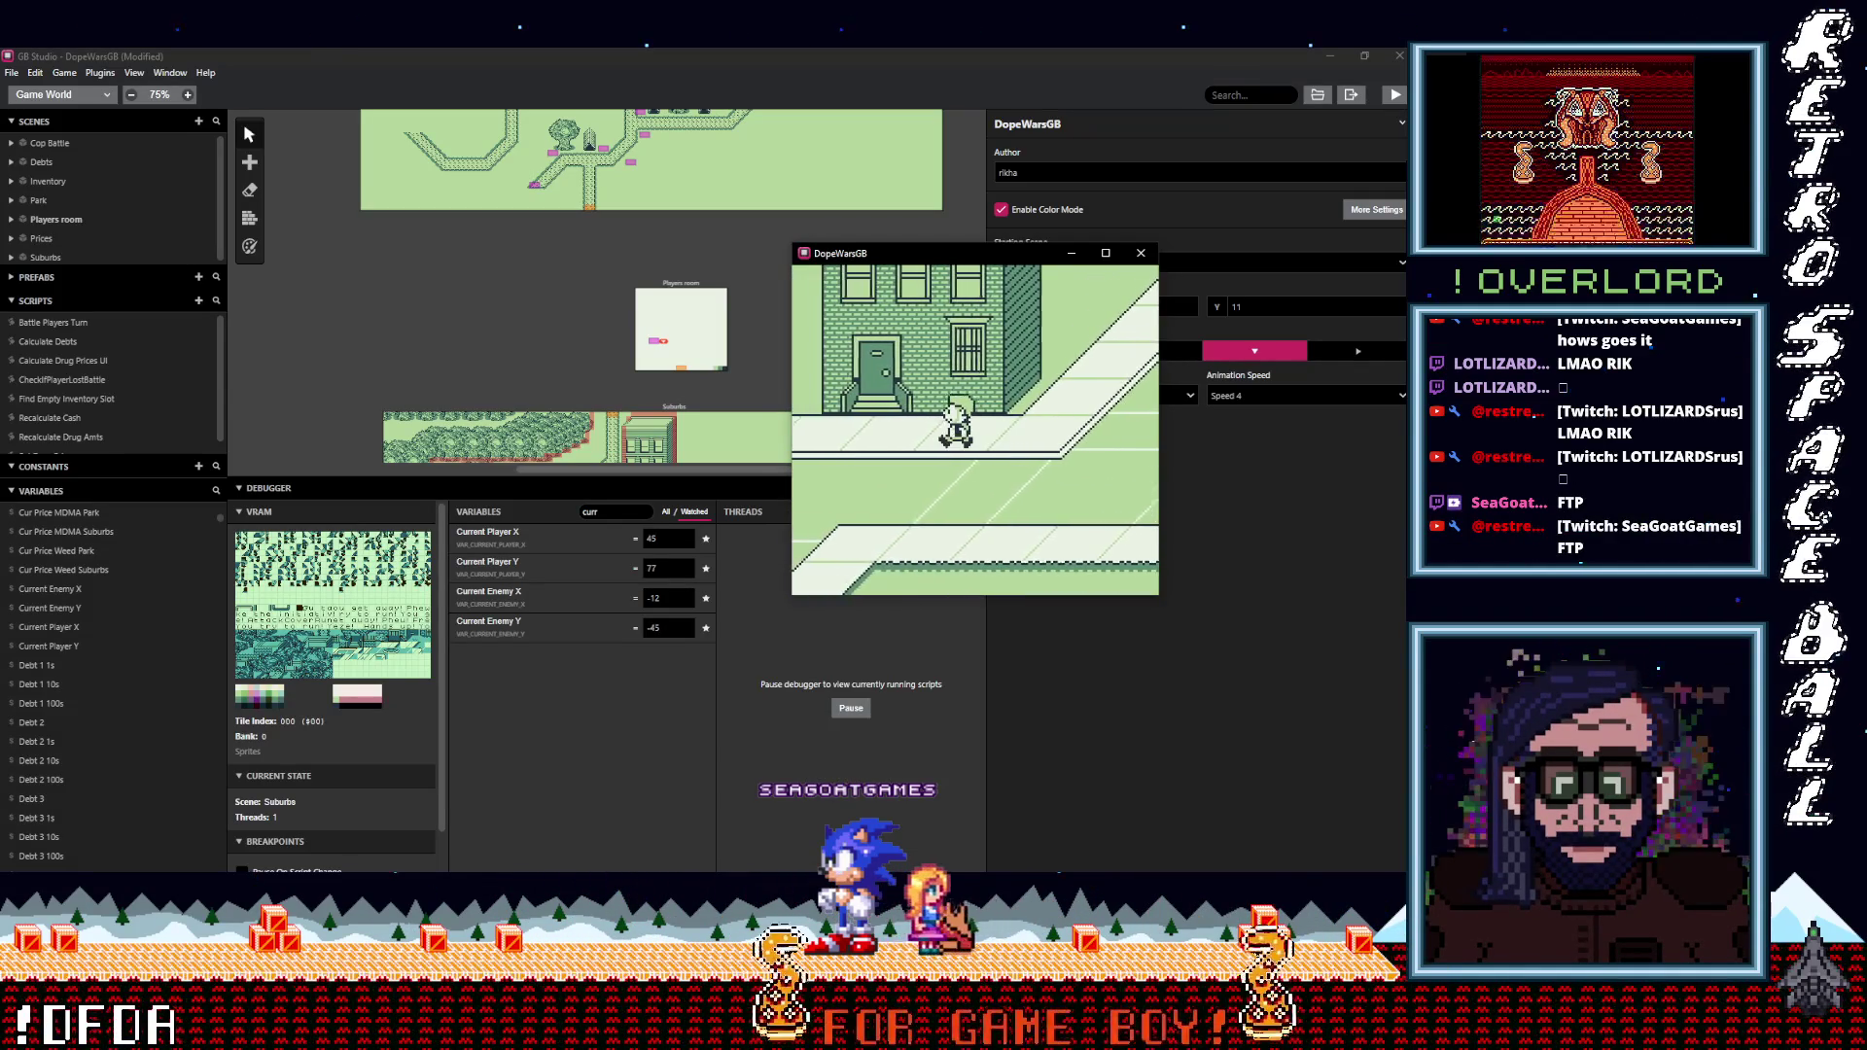
key("Left")
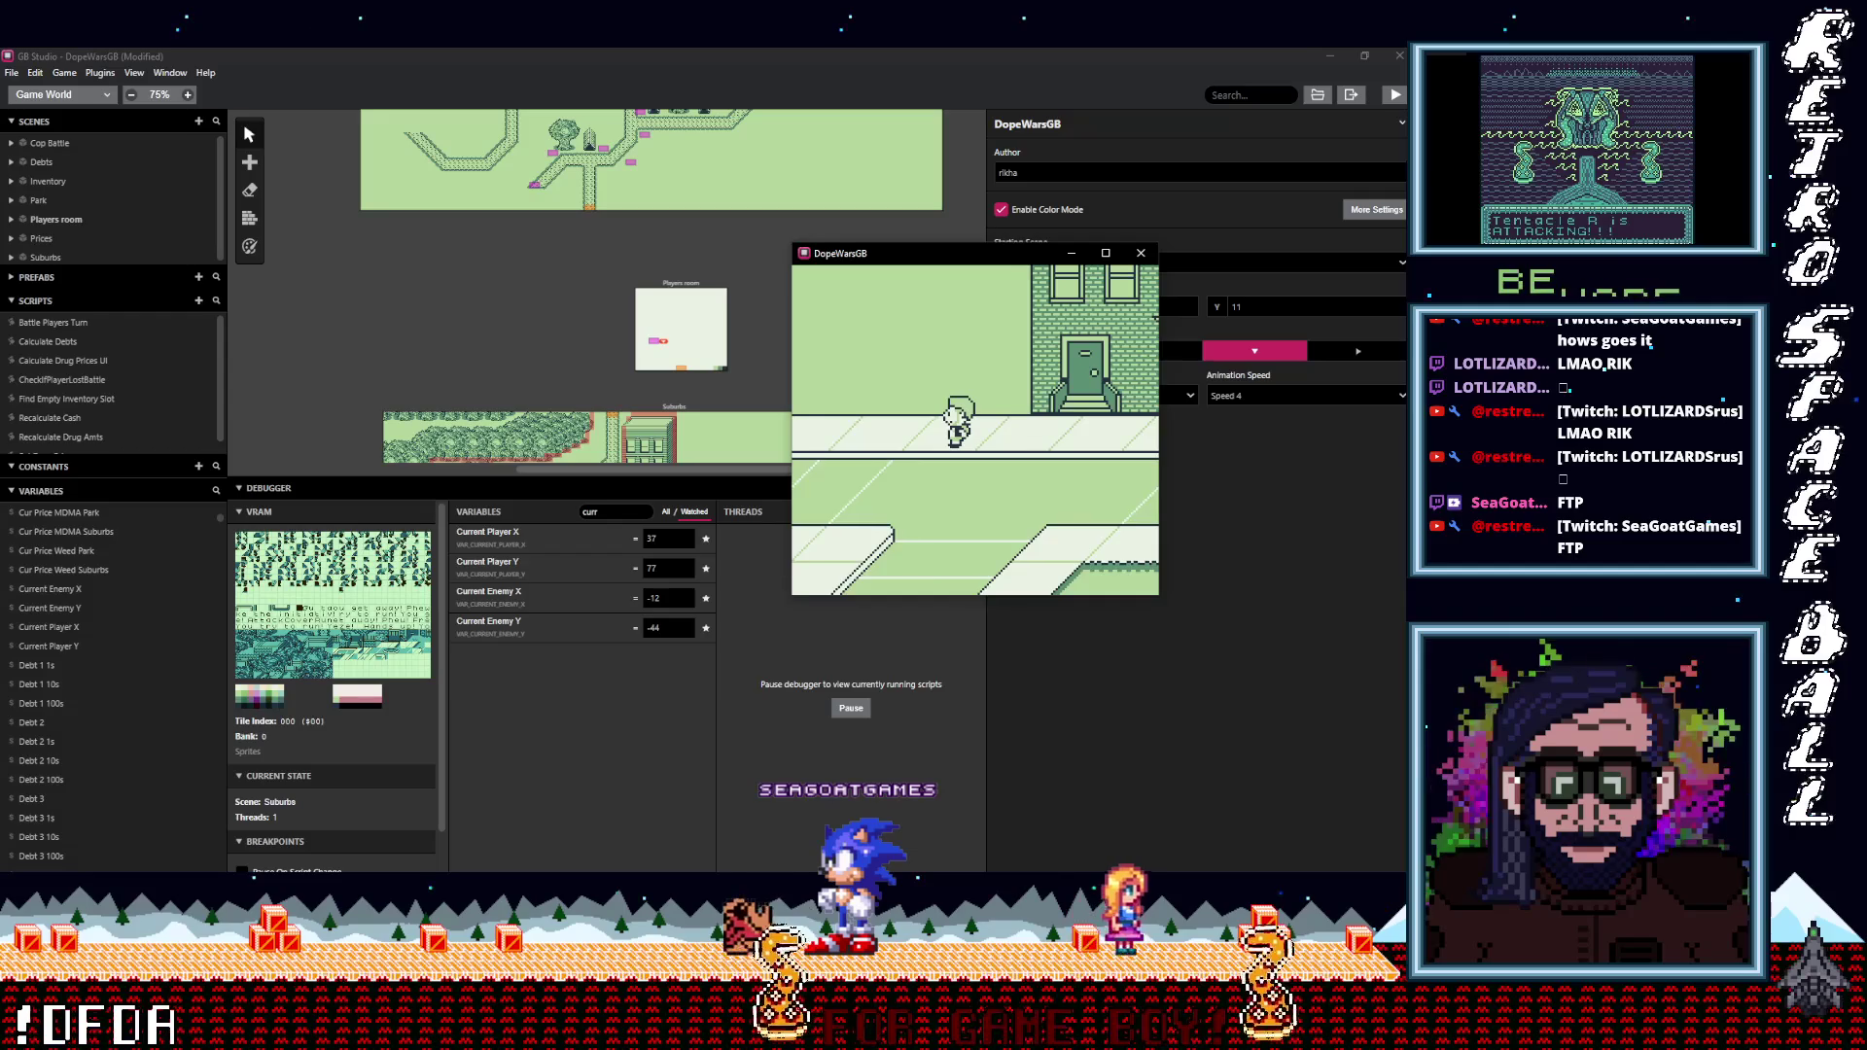
key("Left")
key("Up")
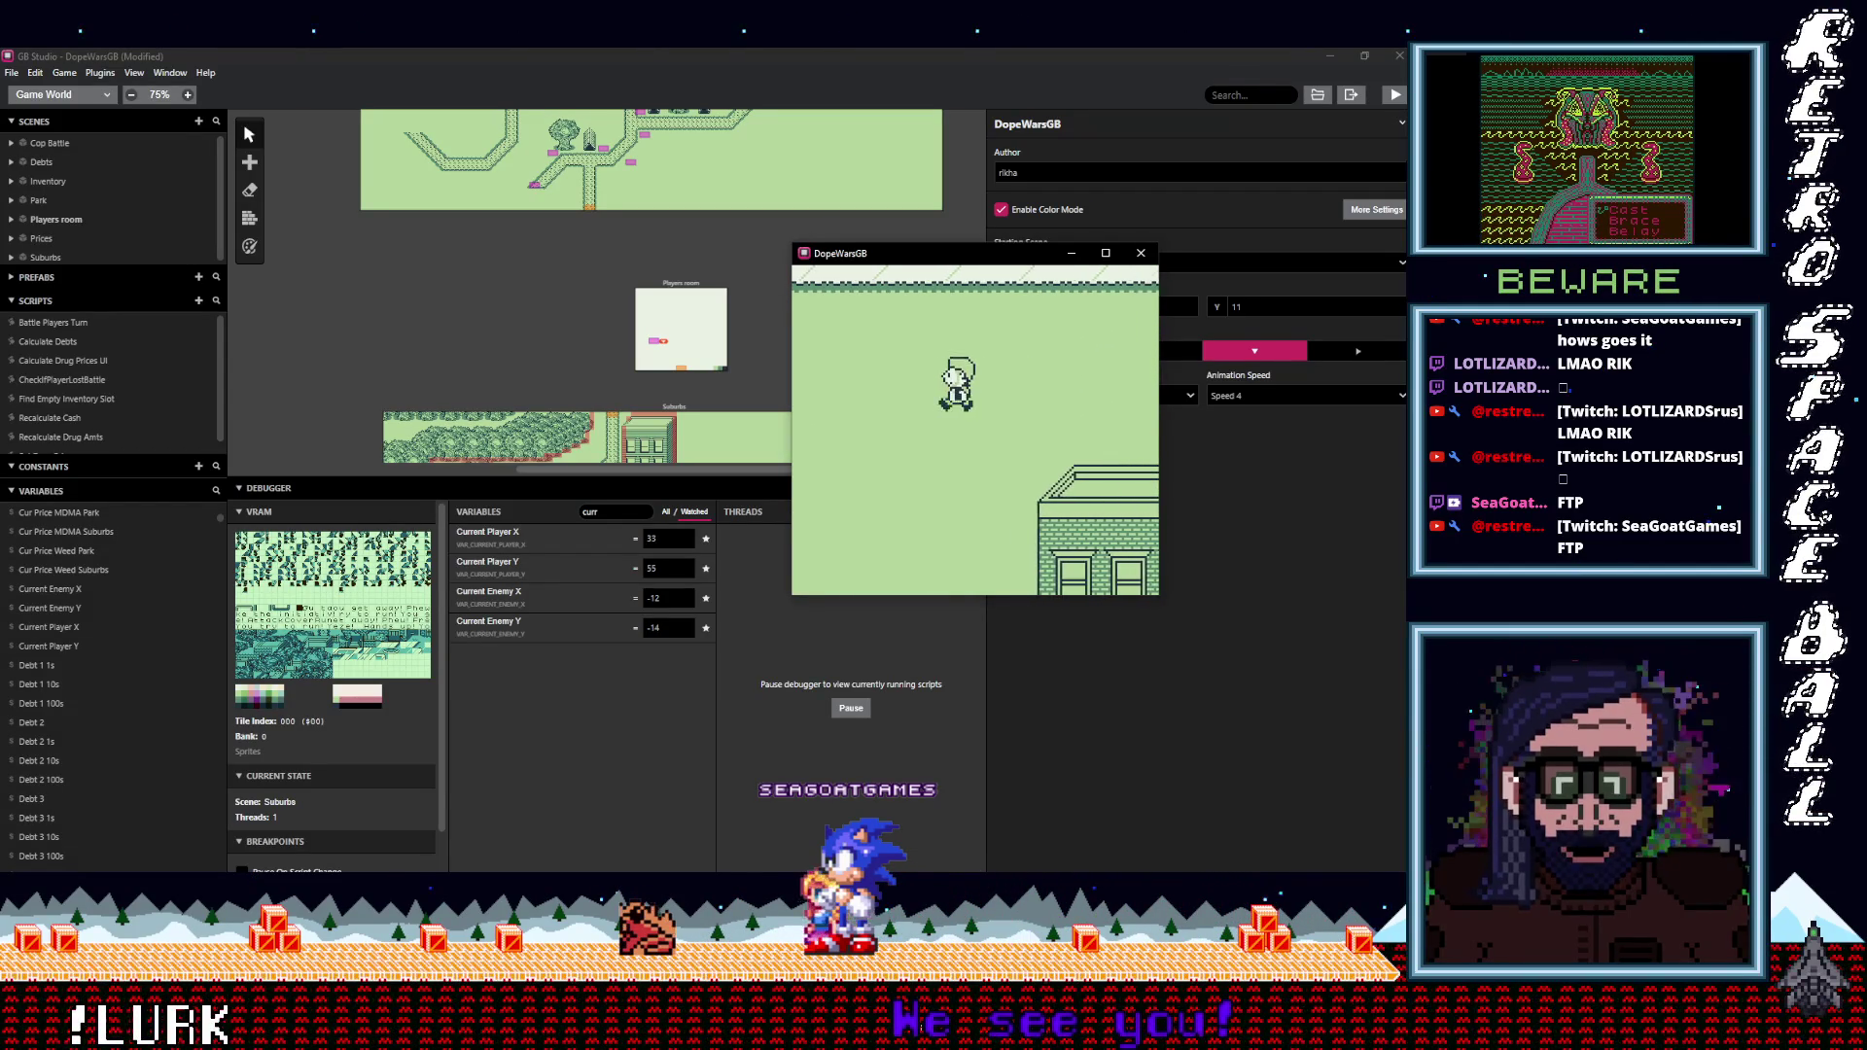
key("Down")
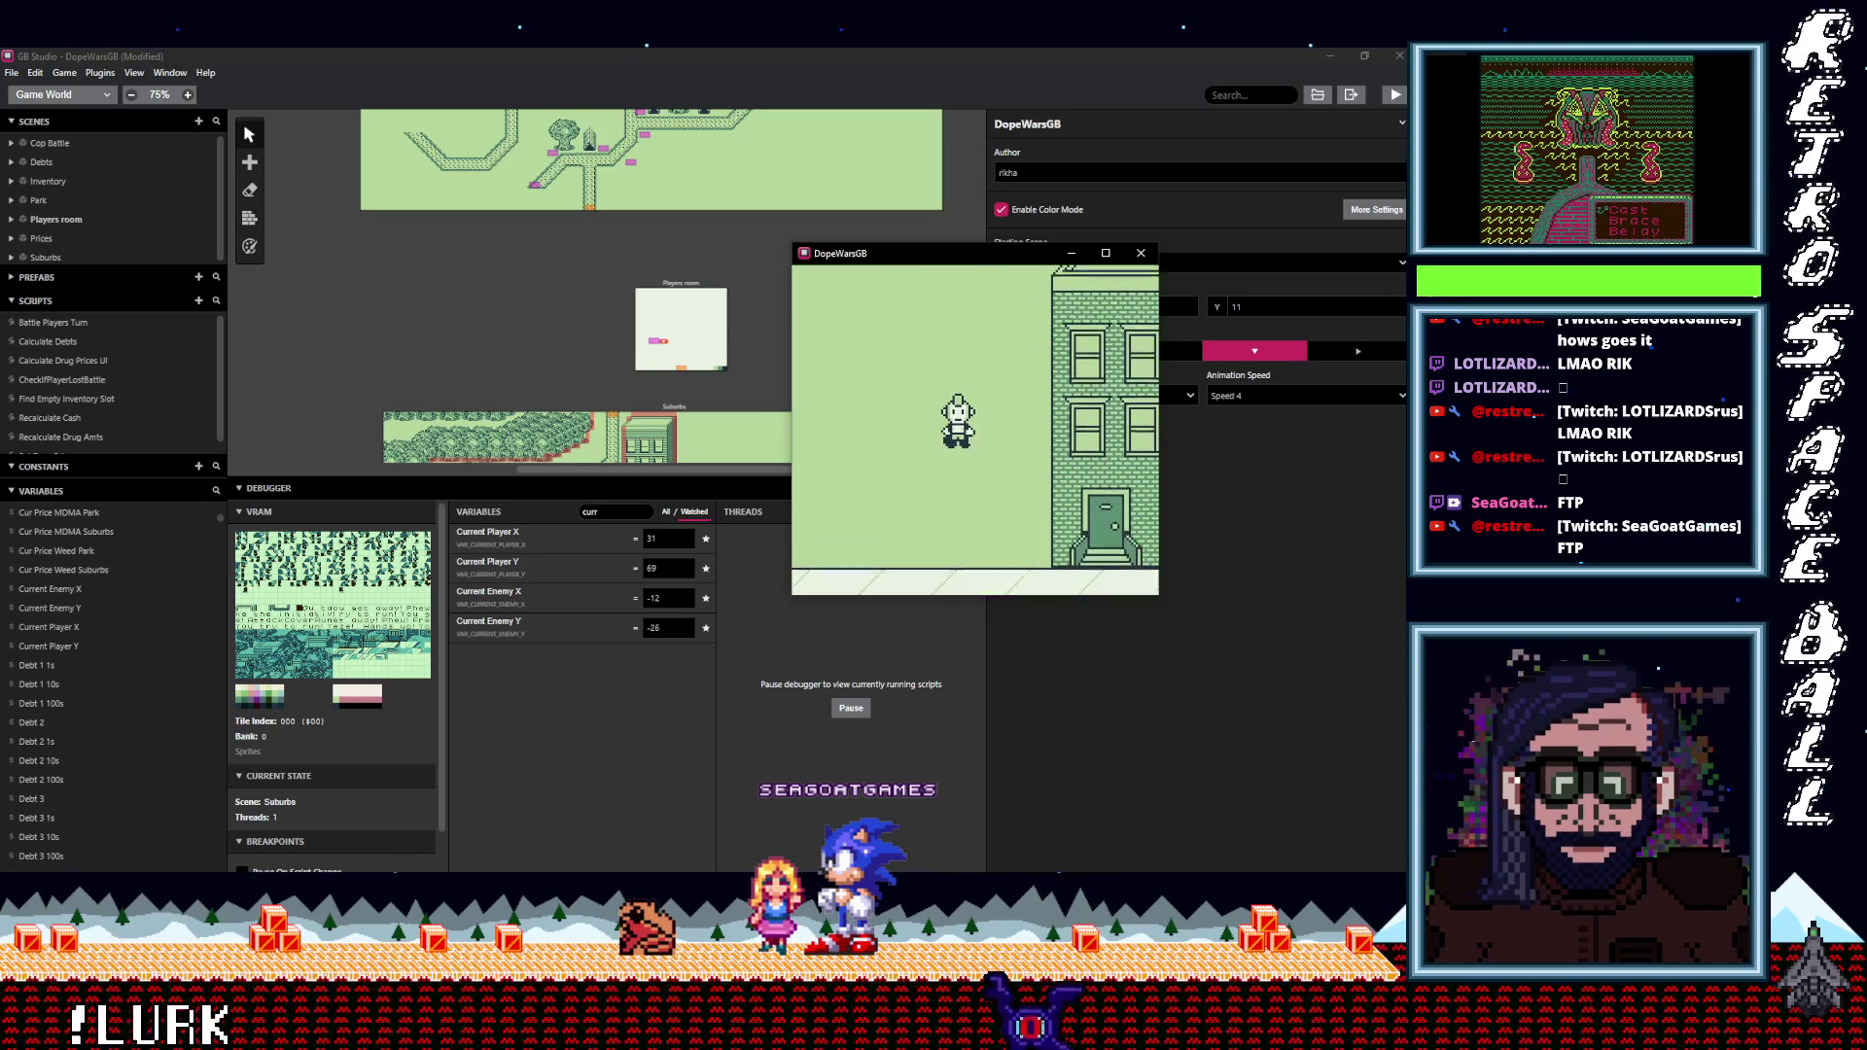
key("Down")
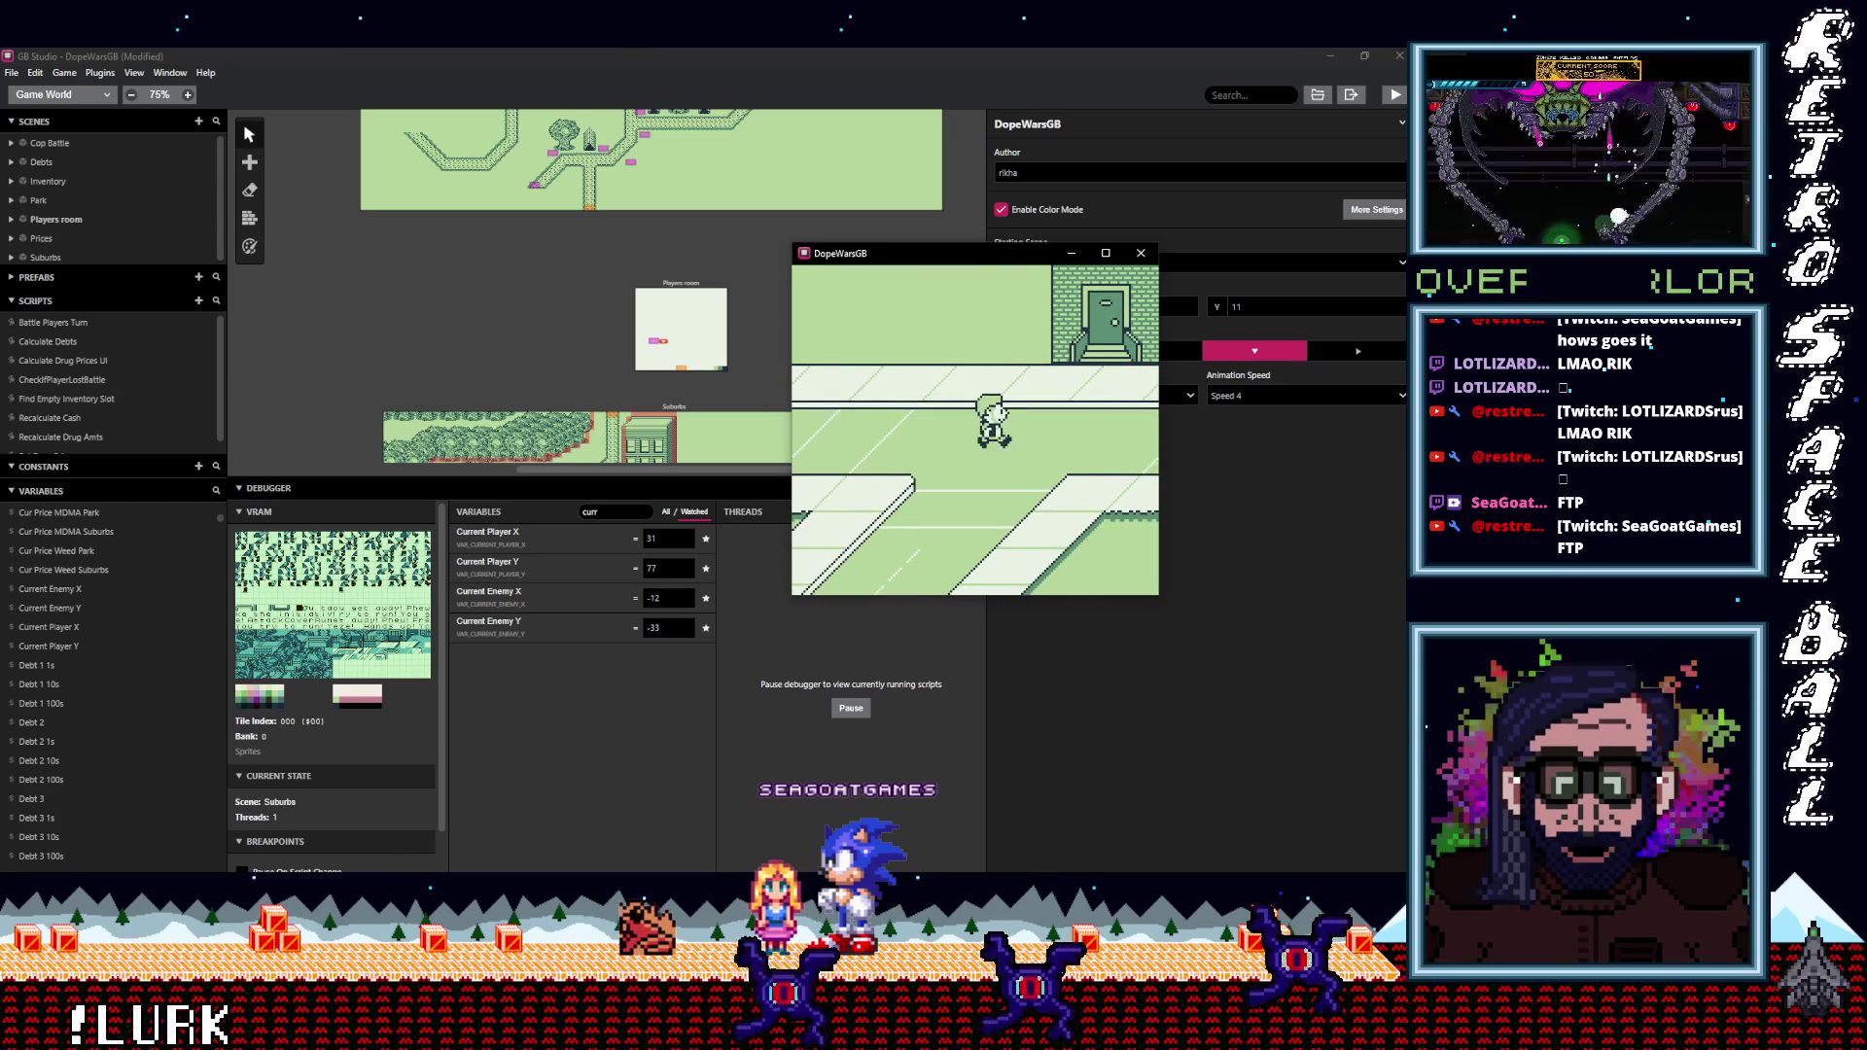
Walk right and up-right along the street until a cop shouts 'Freeze! Hands up!'.
key("Right")
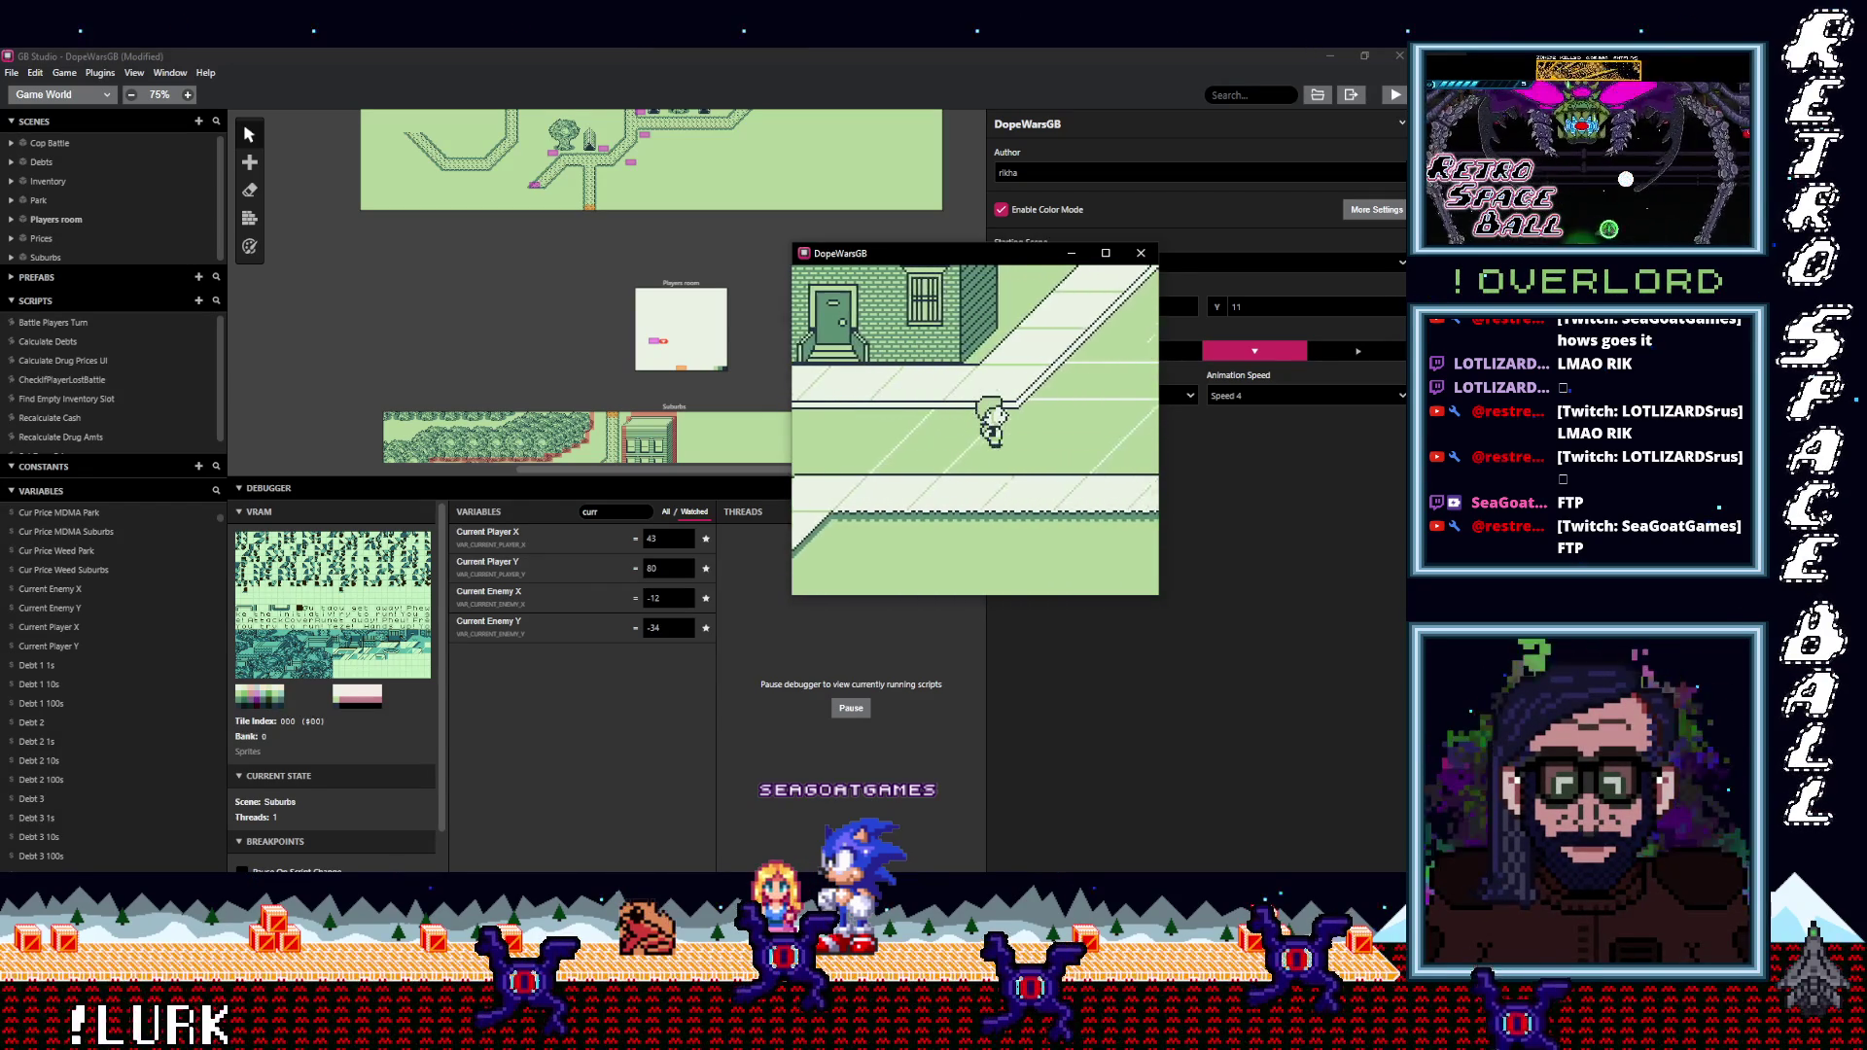
key("Right")
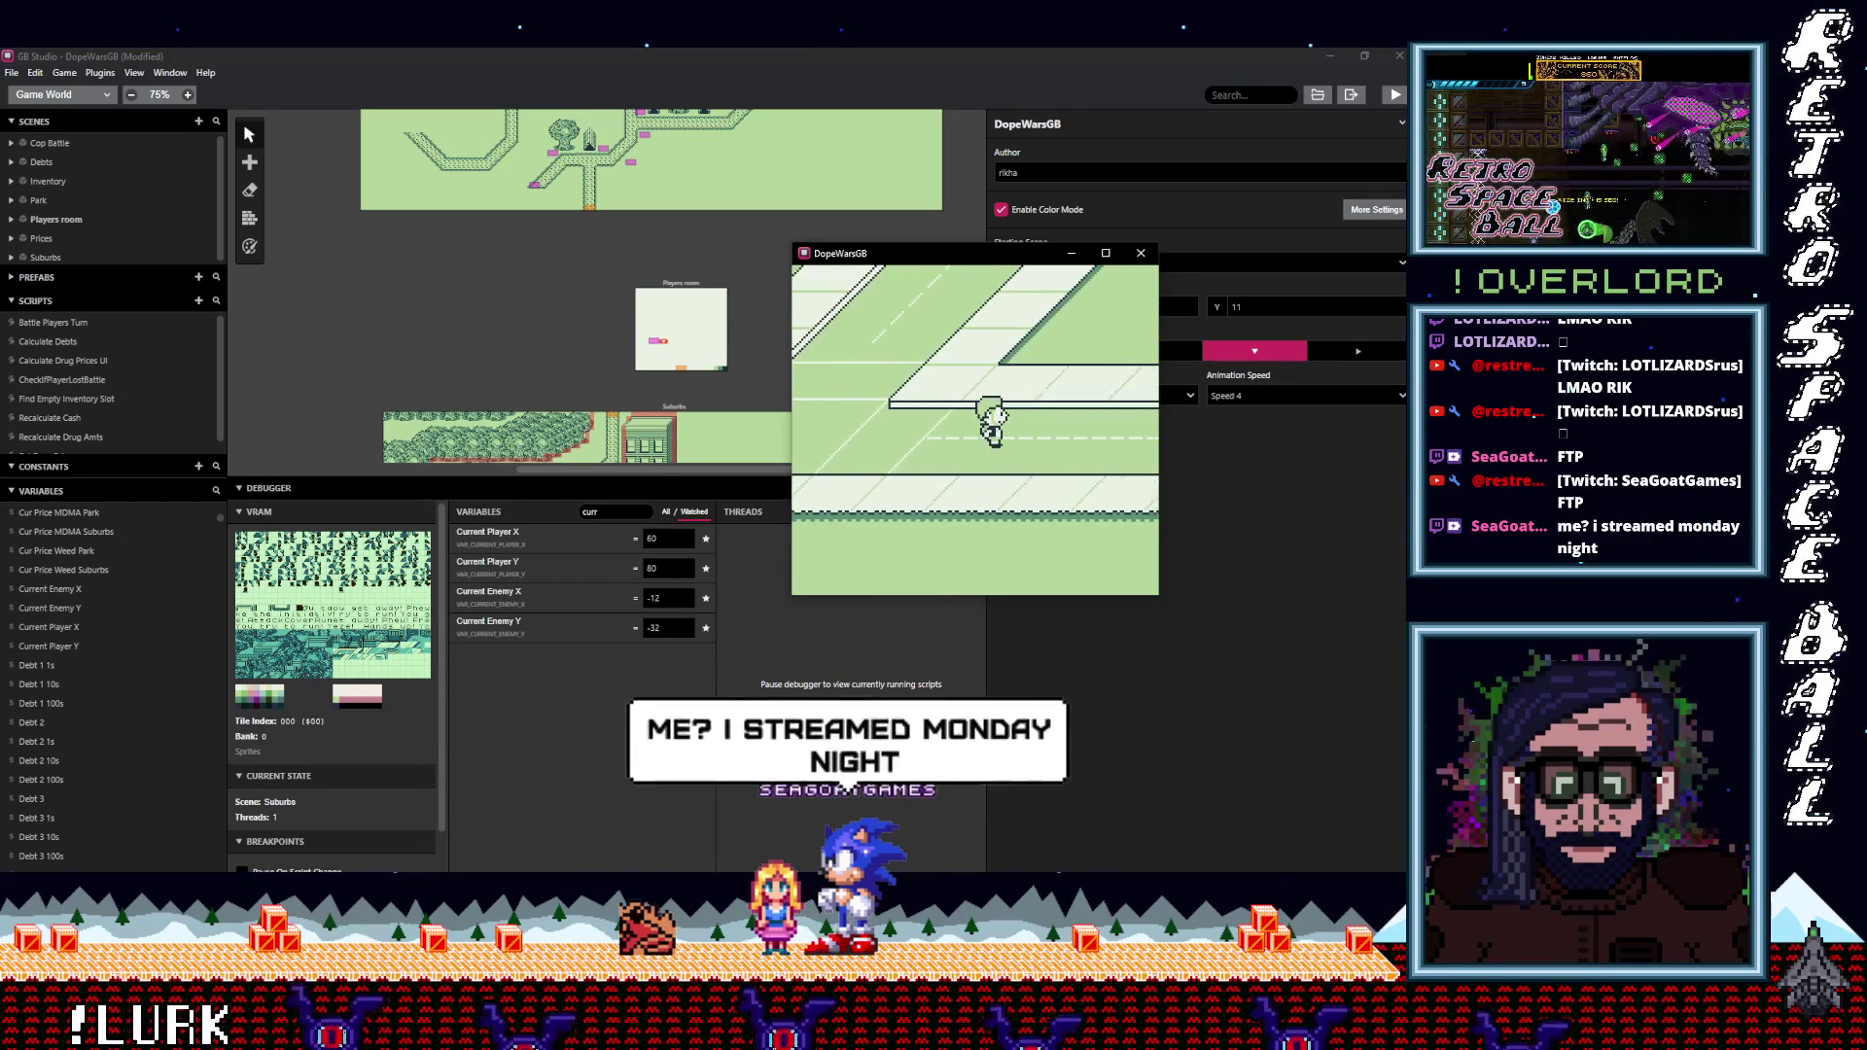
key("Right")
key("Up")
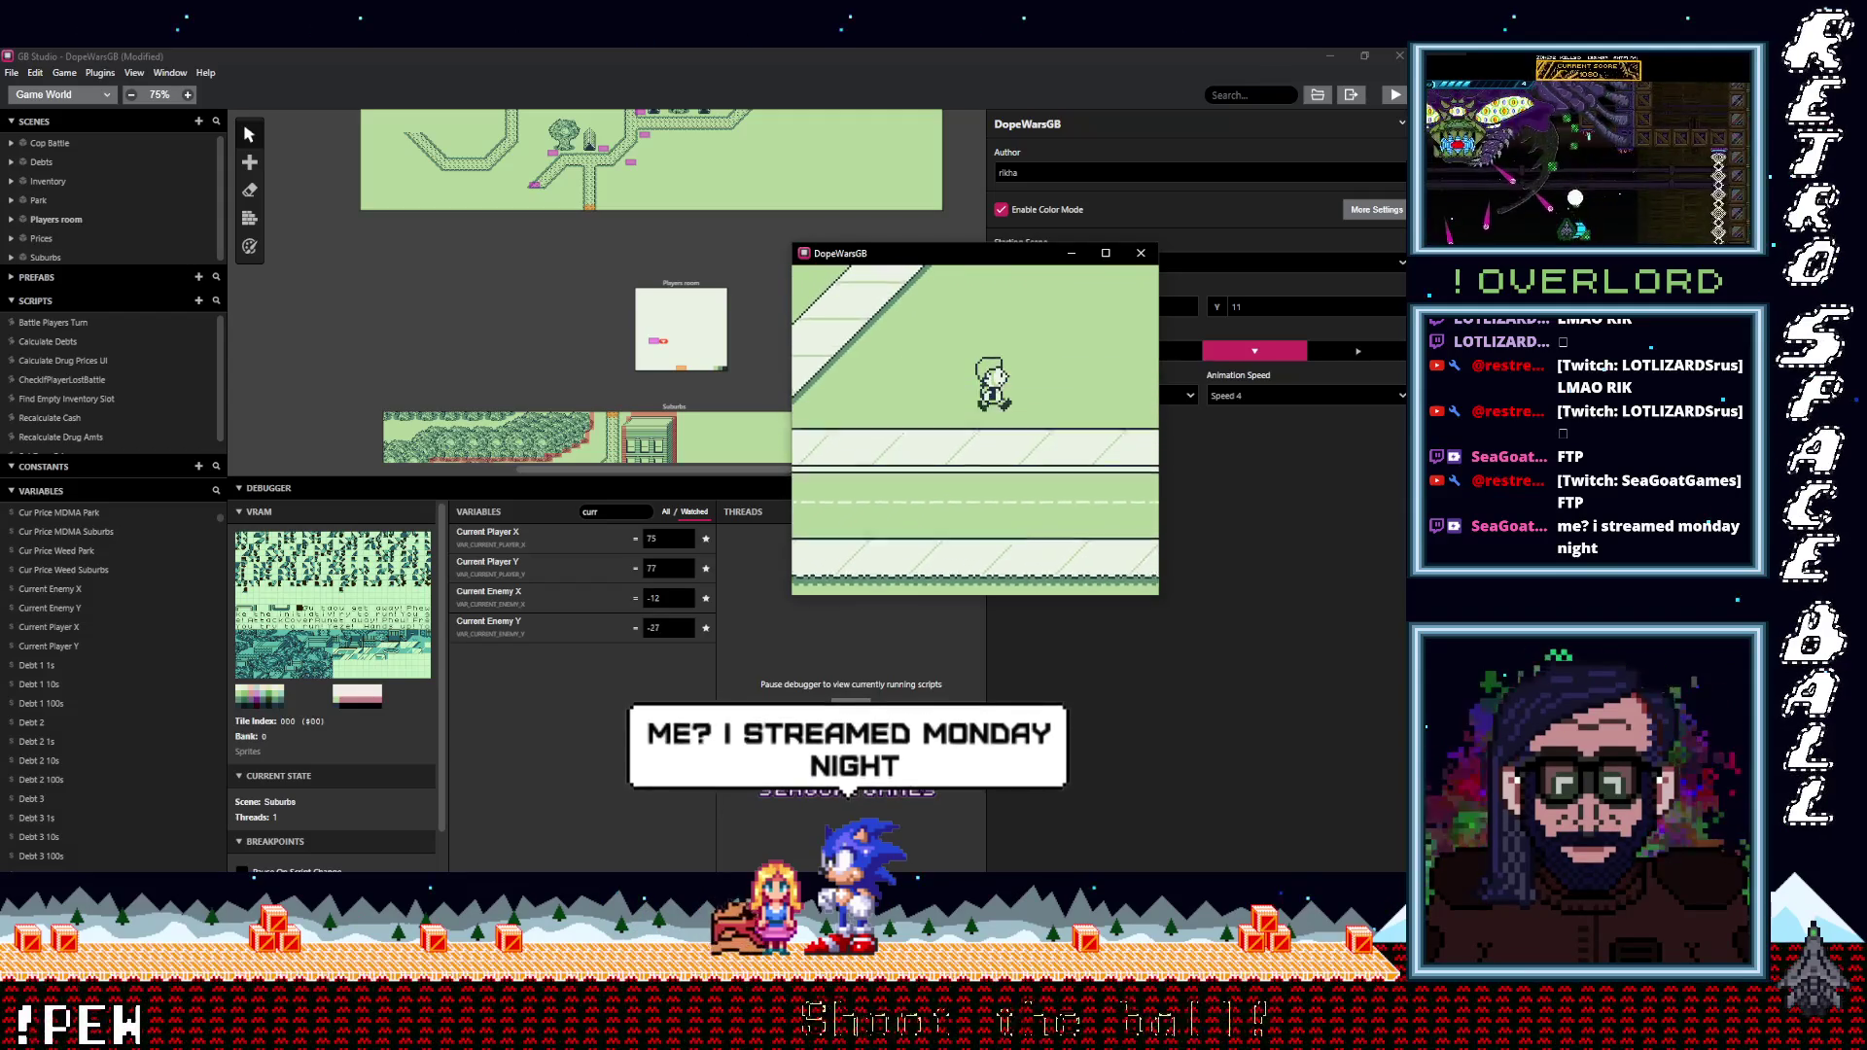
key("Up")
key("Right")
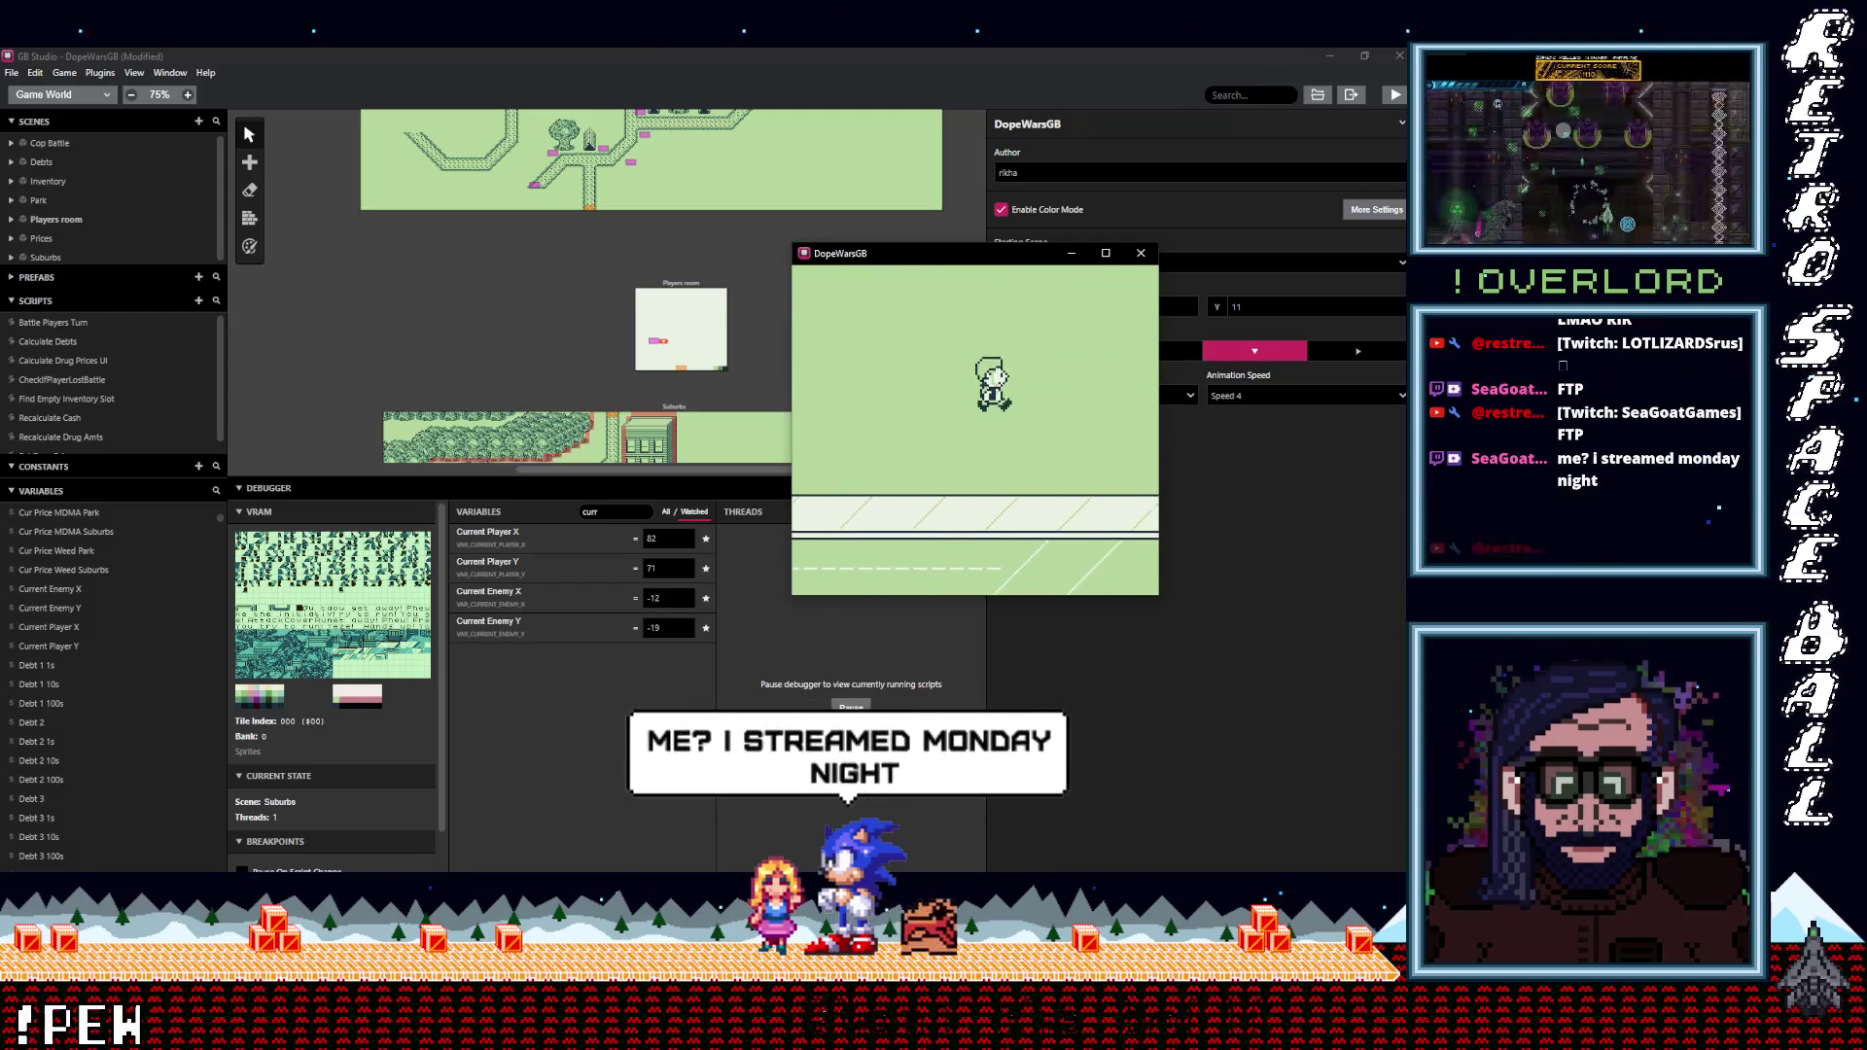
key("Right")
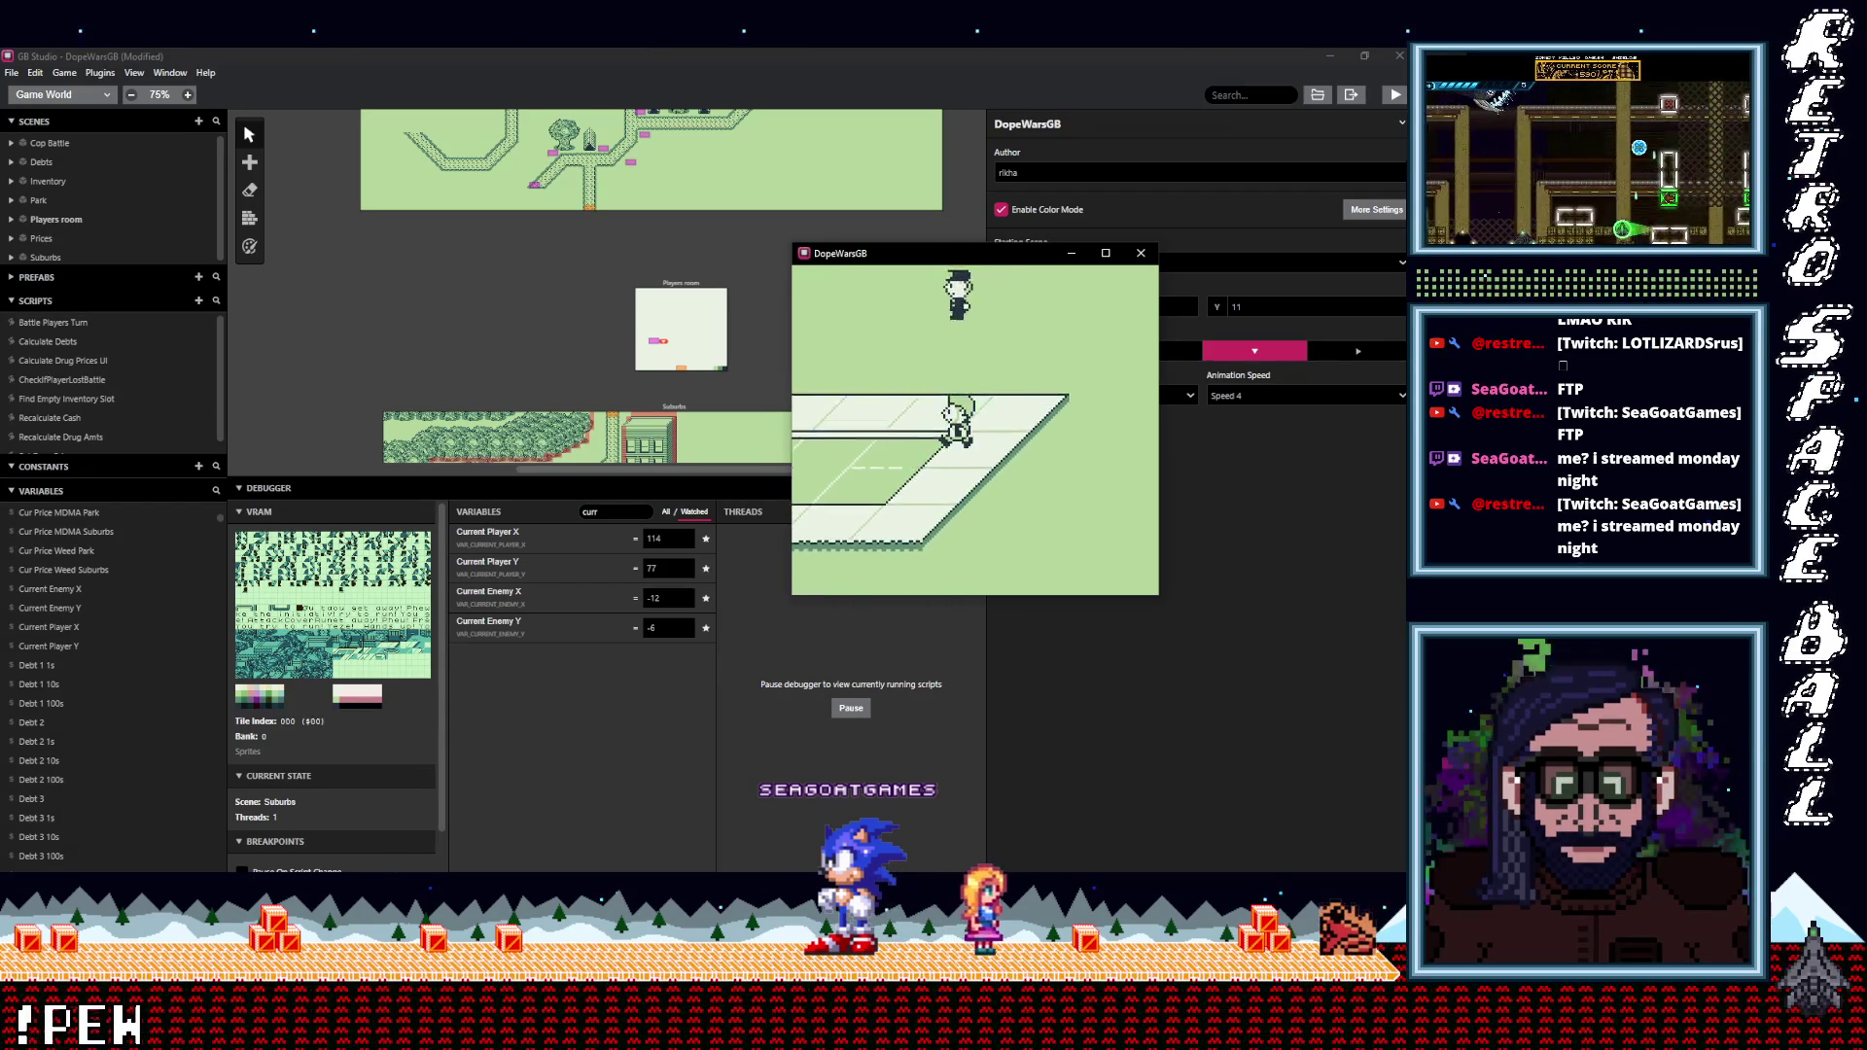
key("Down")
key("Left")
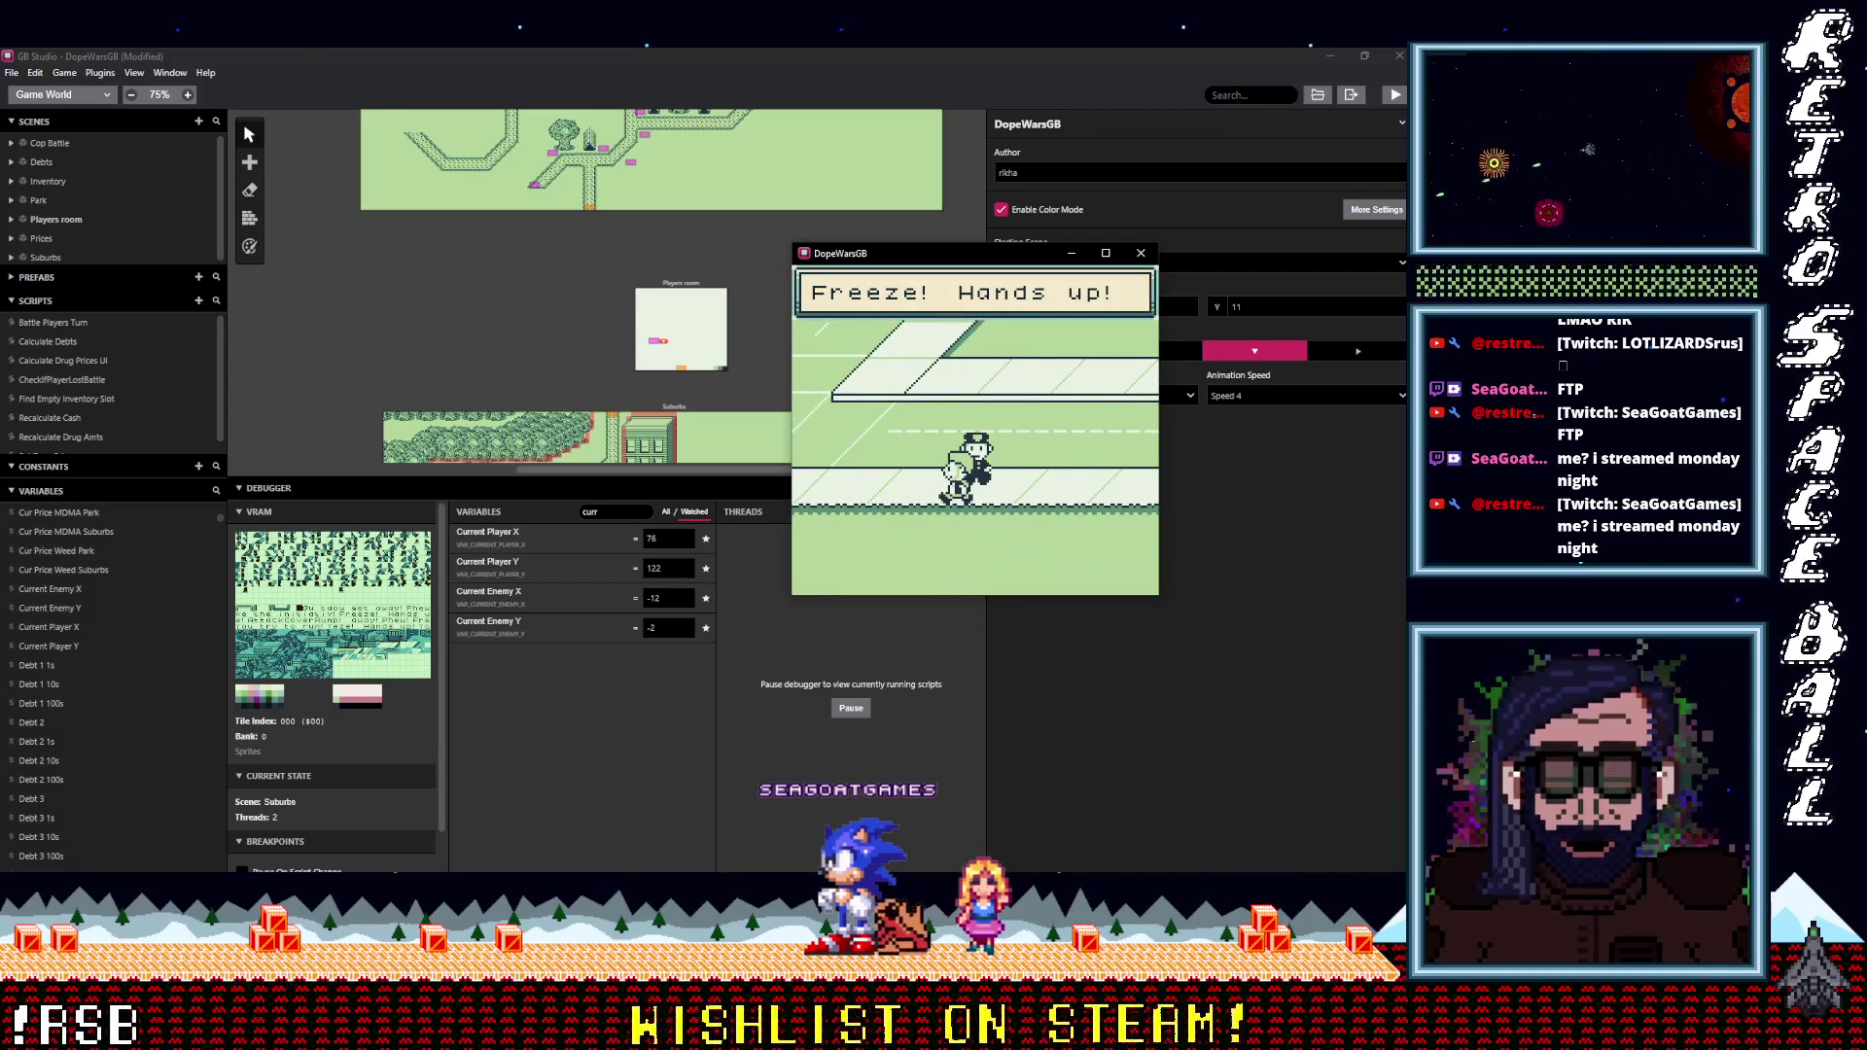
Dismiss the cop messages and choose Attack, so the player fights with their fists.
key("z")
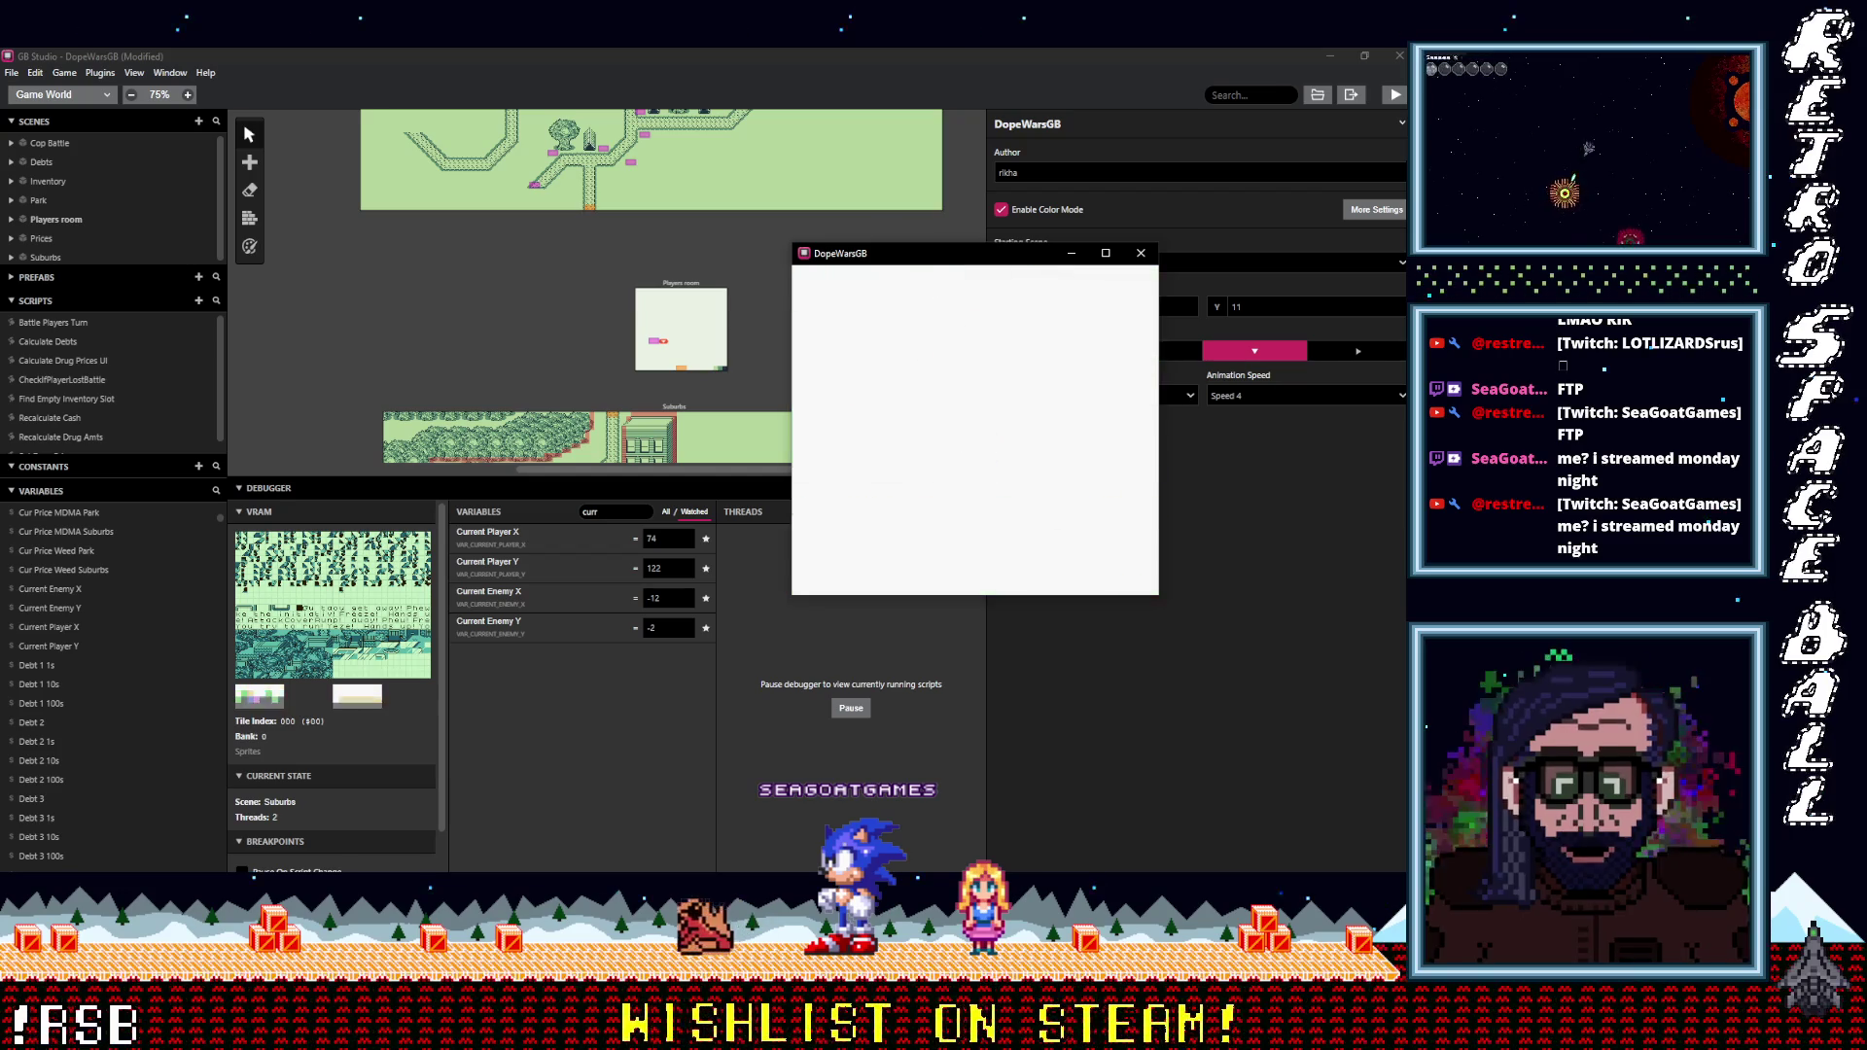
key("z")
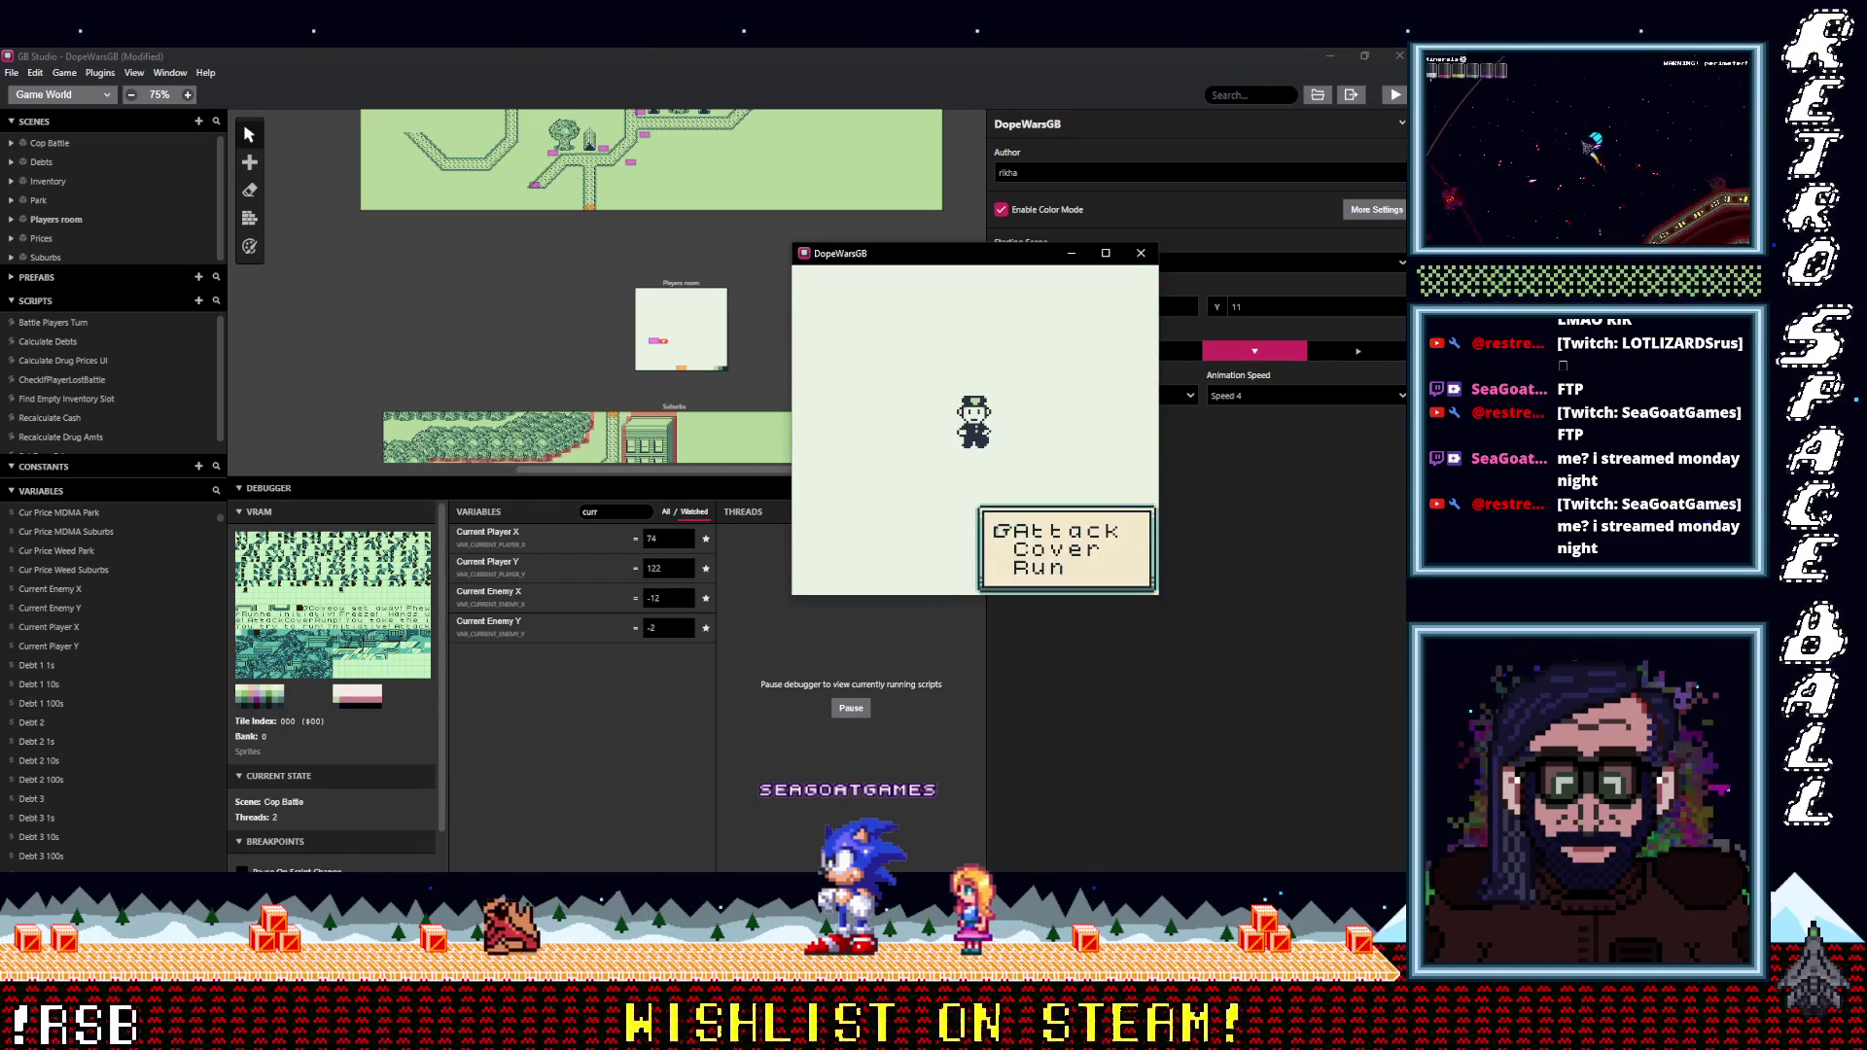
key("z")
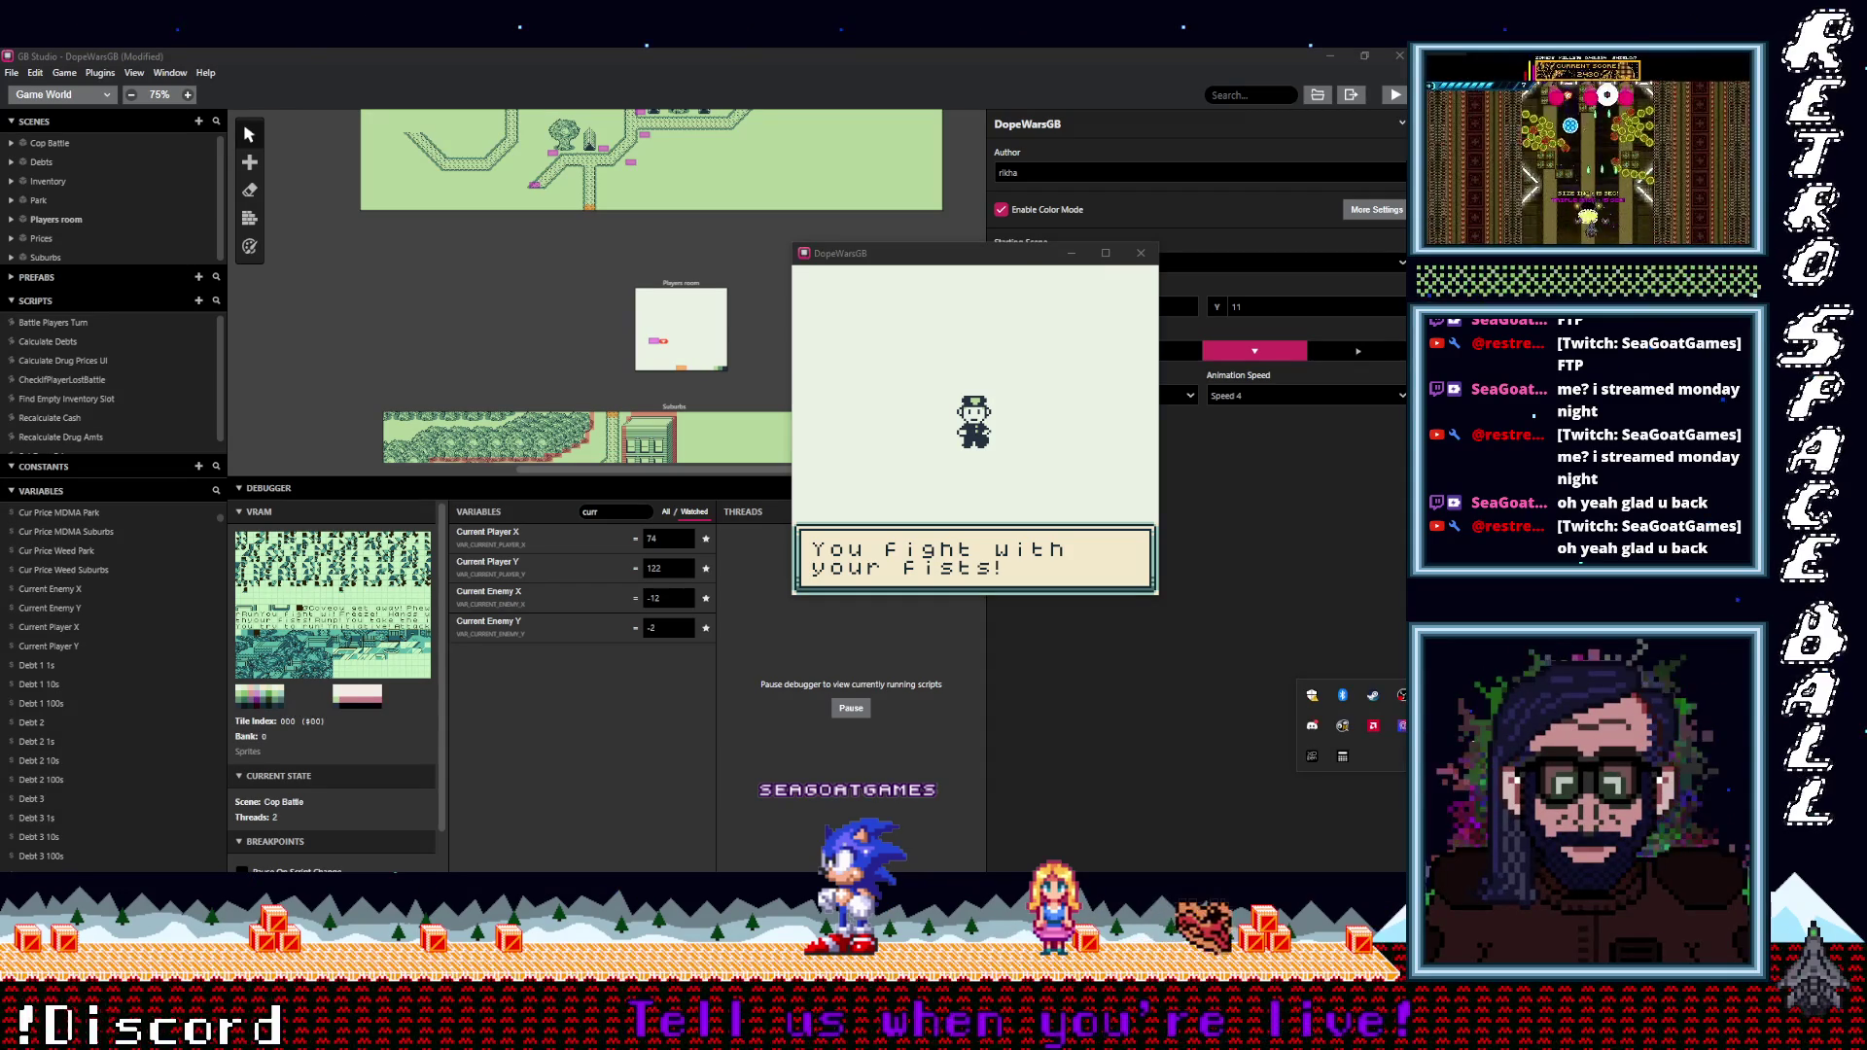
Launch VRChat from the Steam tray in SteamVR mode and minimize the Game Boy emulator.
right_click(1372, 696)
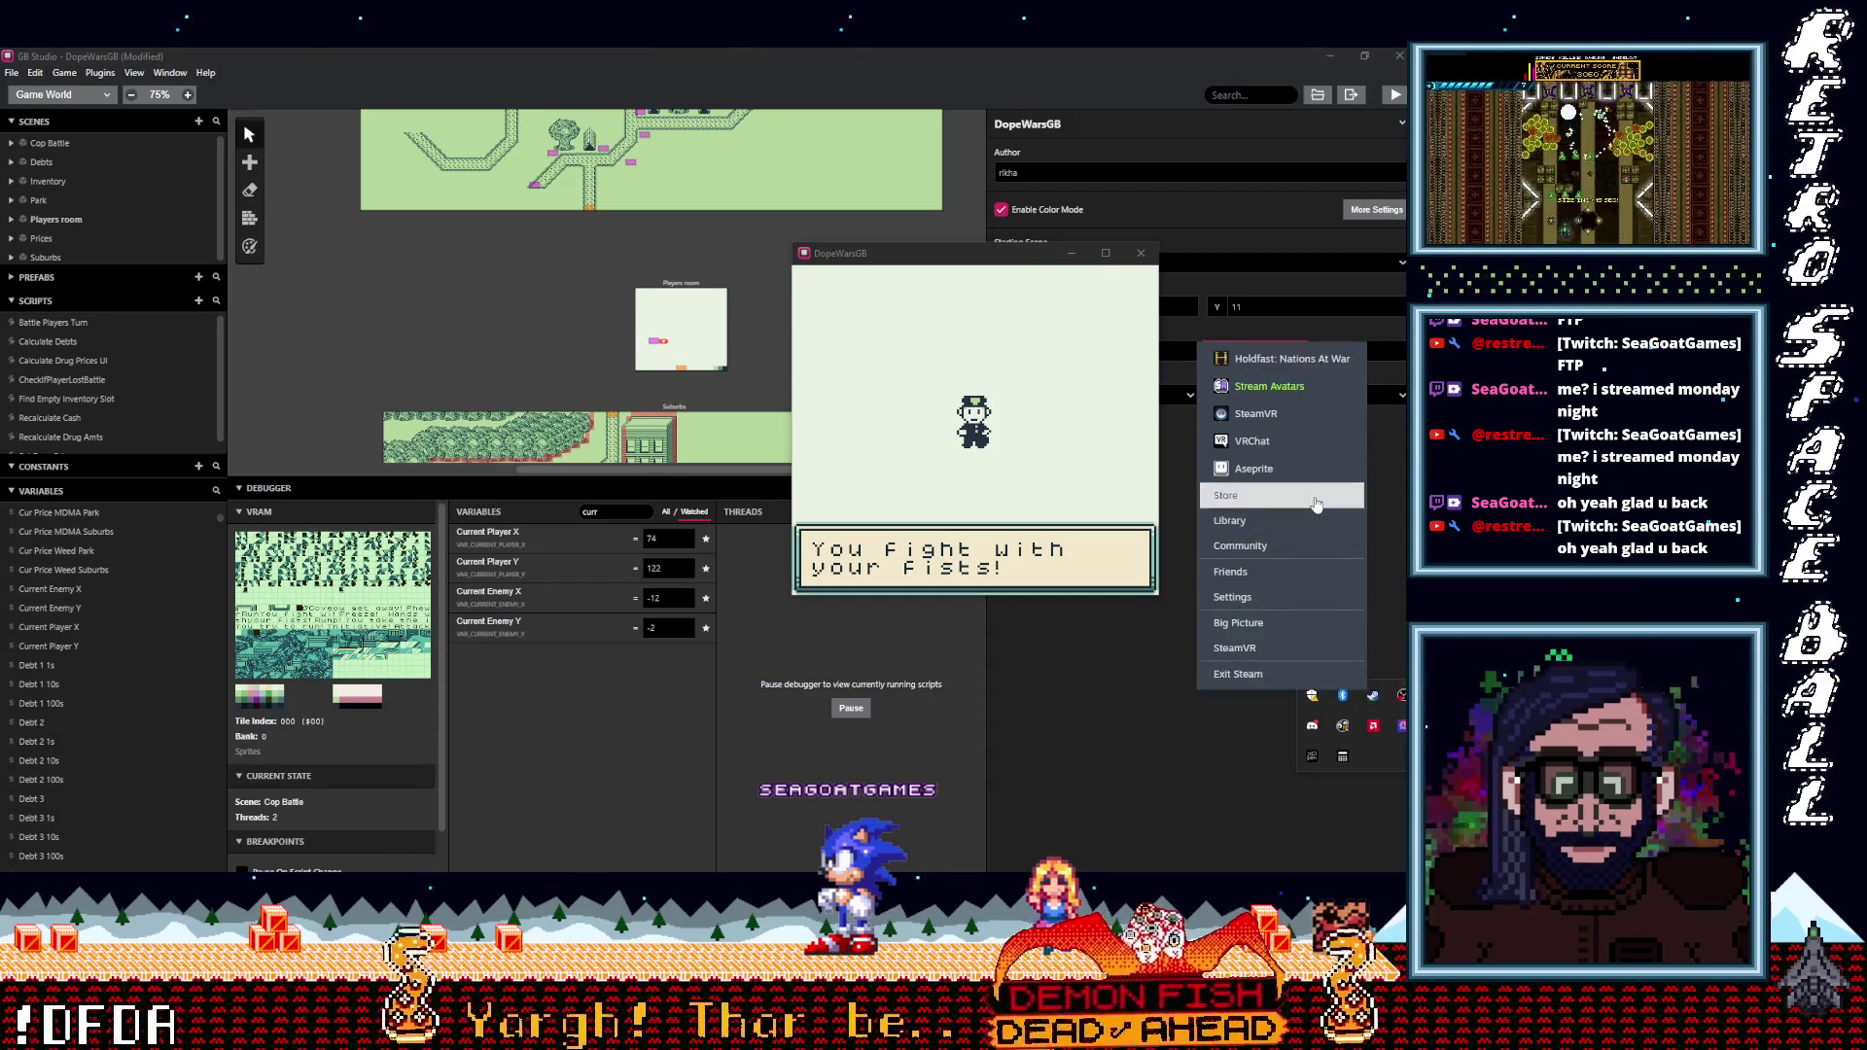
left_click(1282, 440)
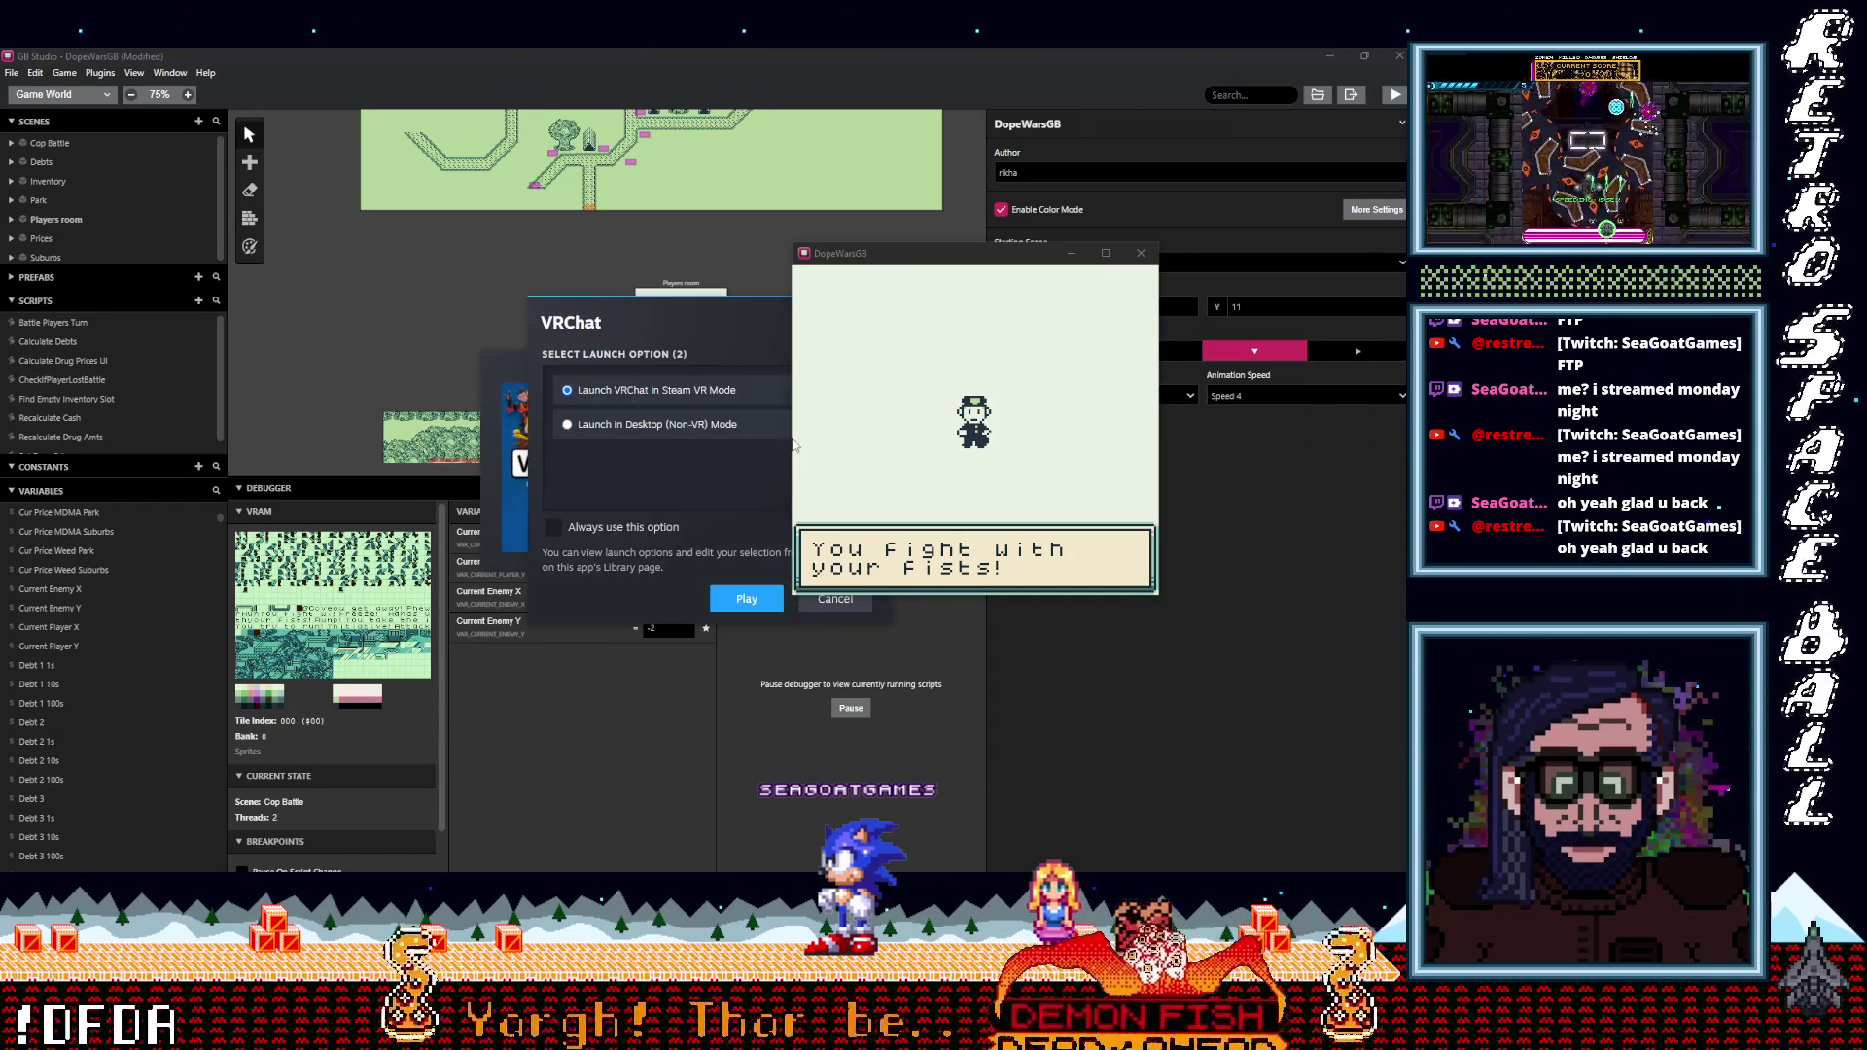
left_click(745, 599)
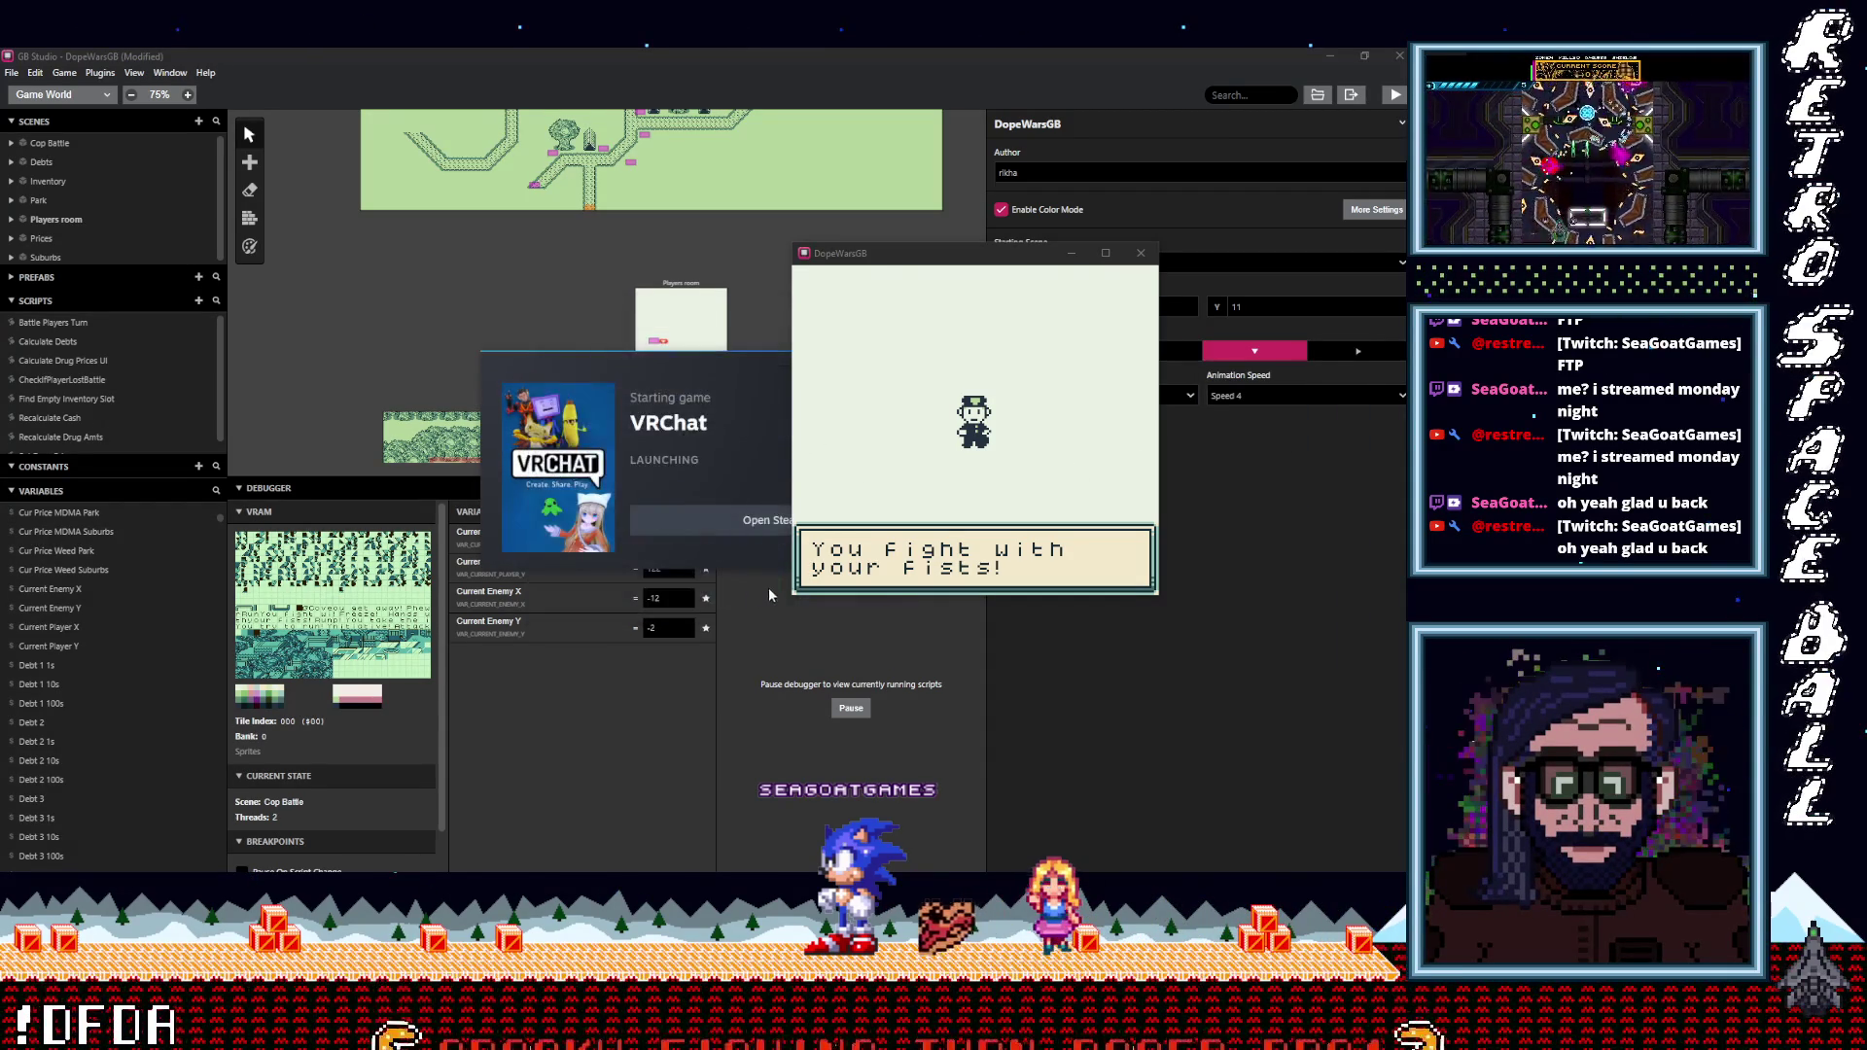
left_click(1074, 255)
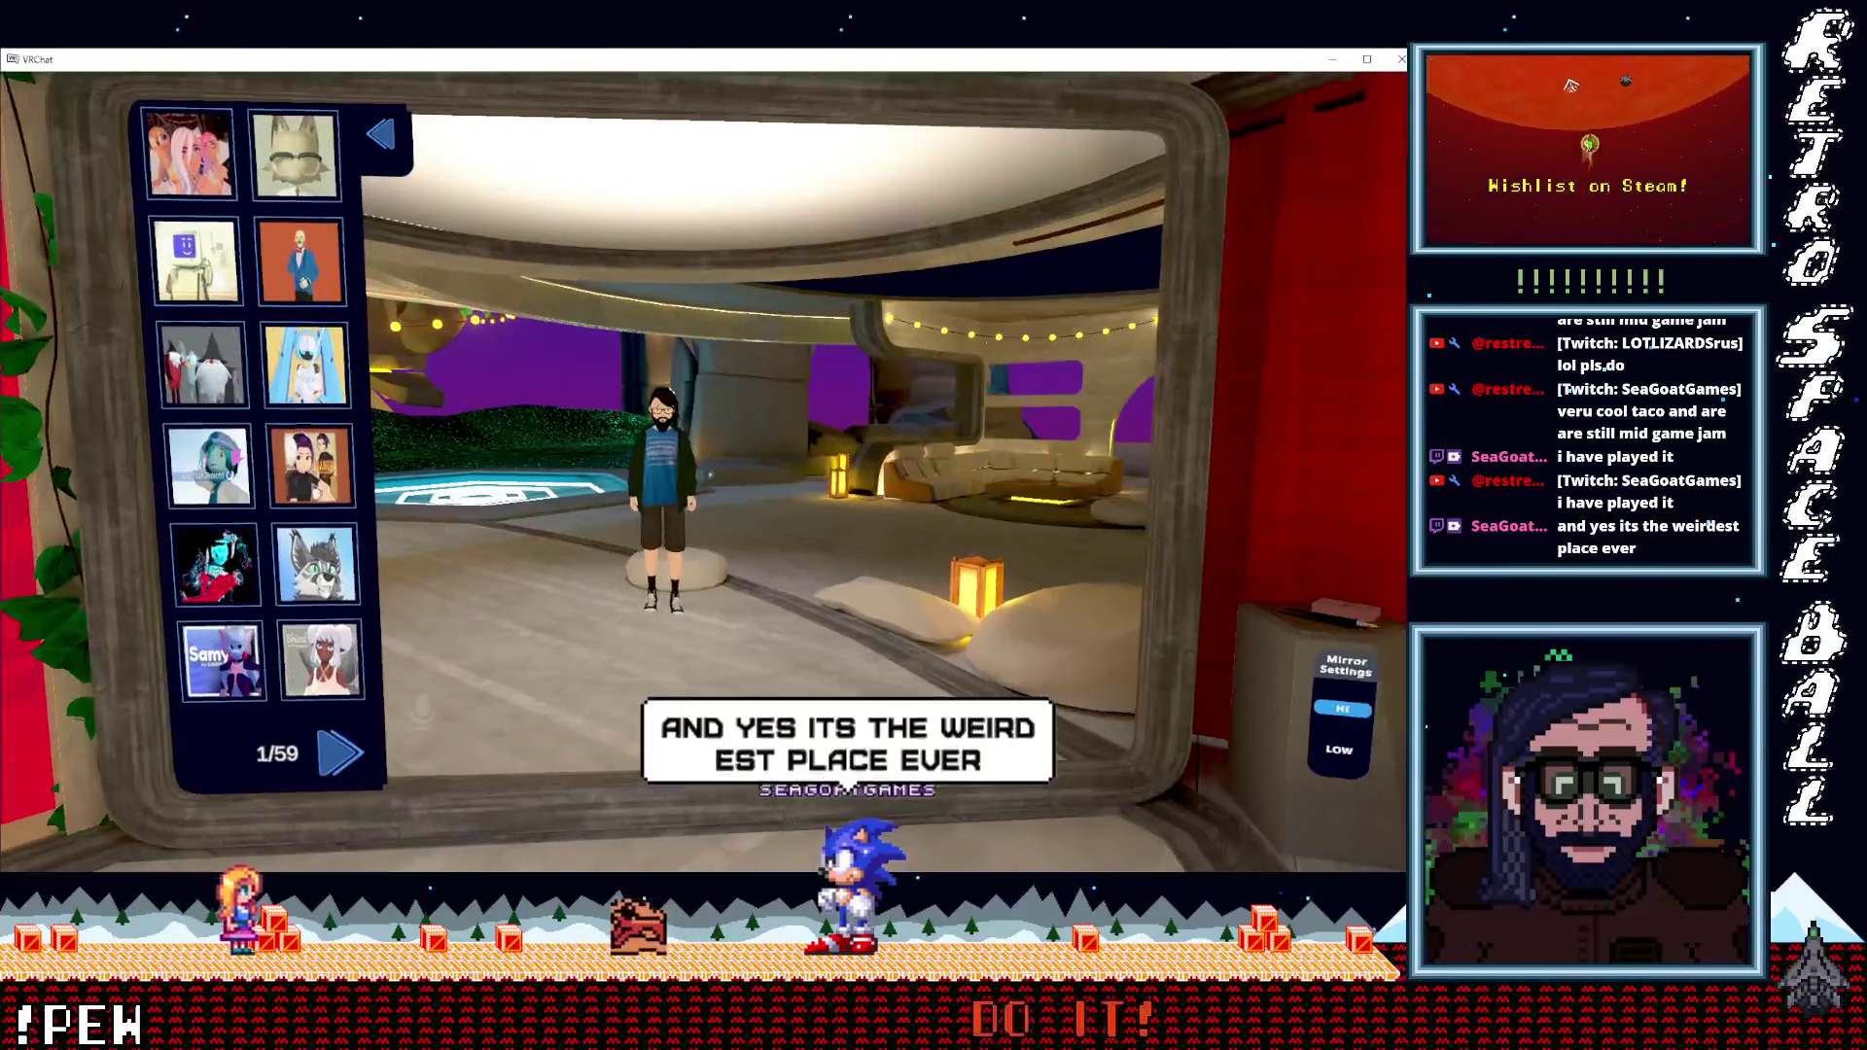
Walk back and forth in front of the home world's mirror, then bring up the Launch Pad.
key("w")
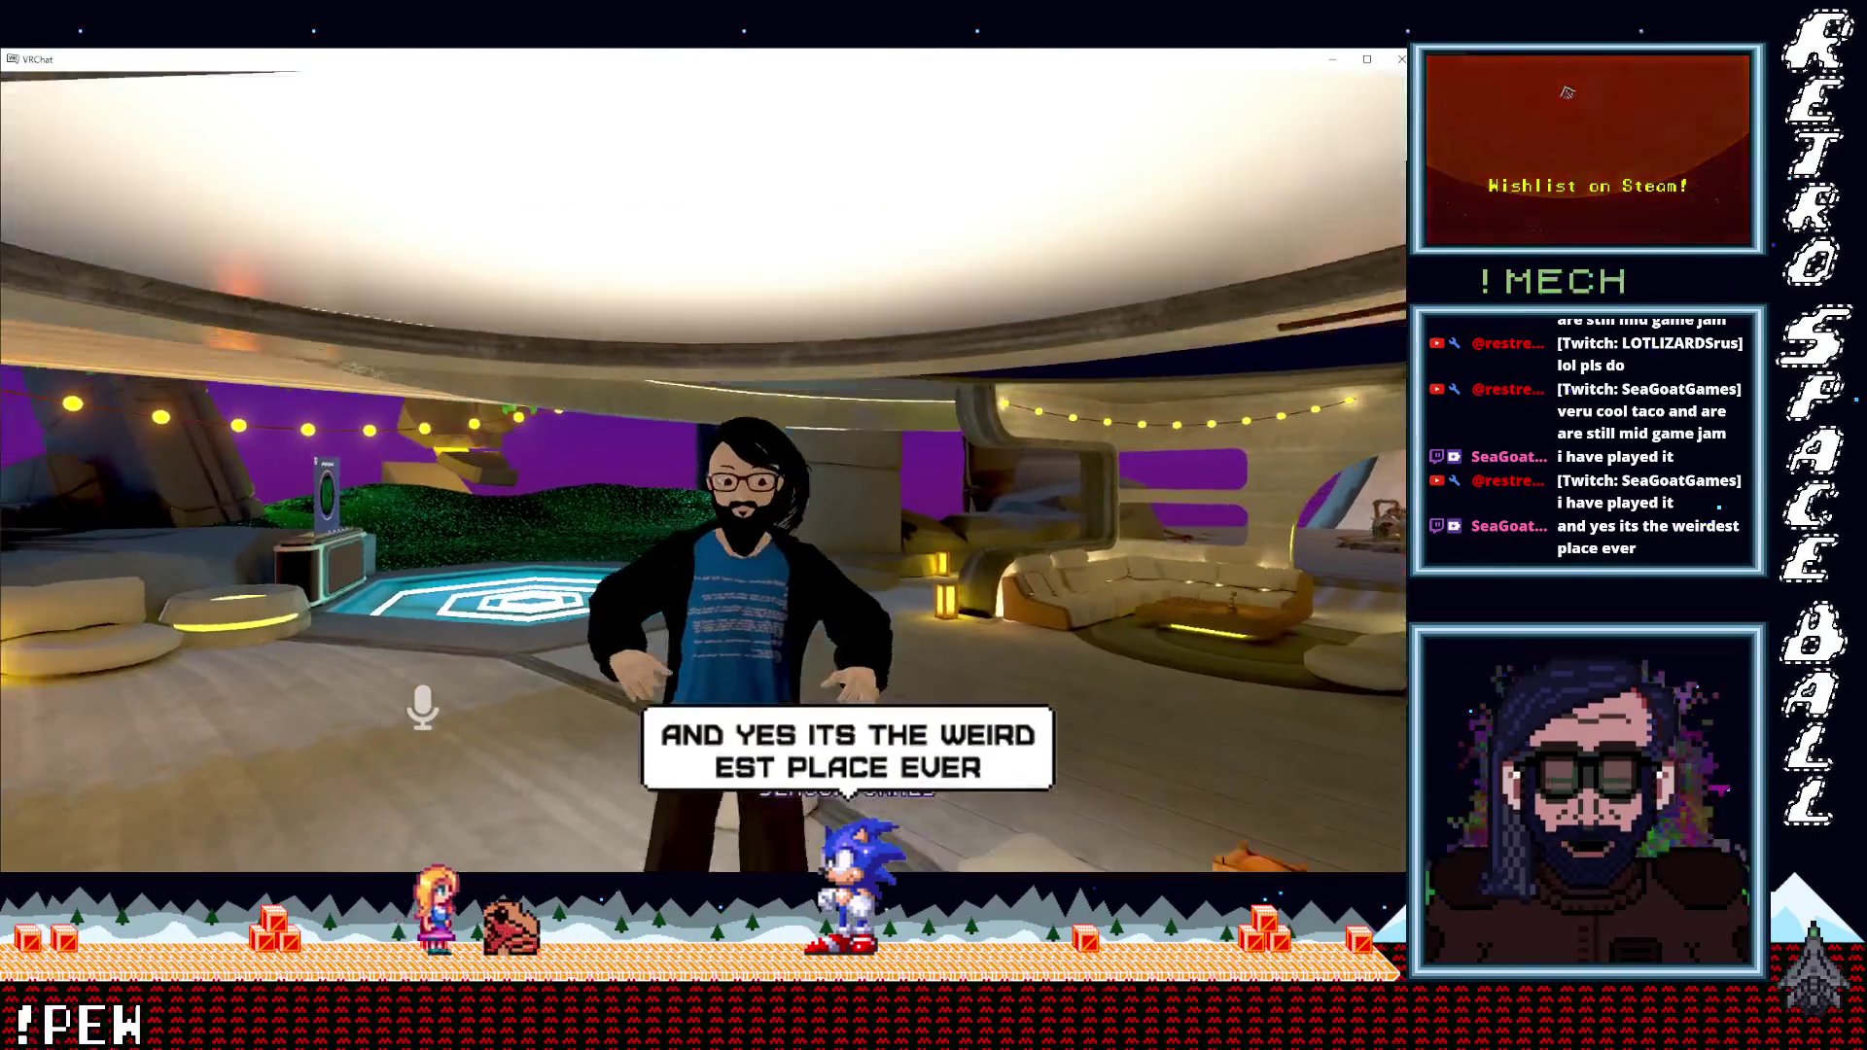
key("s")
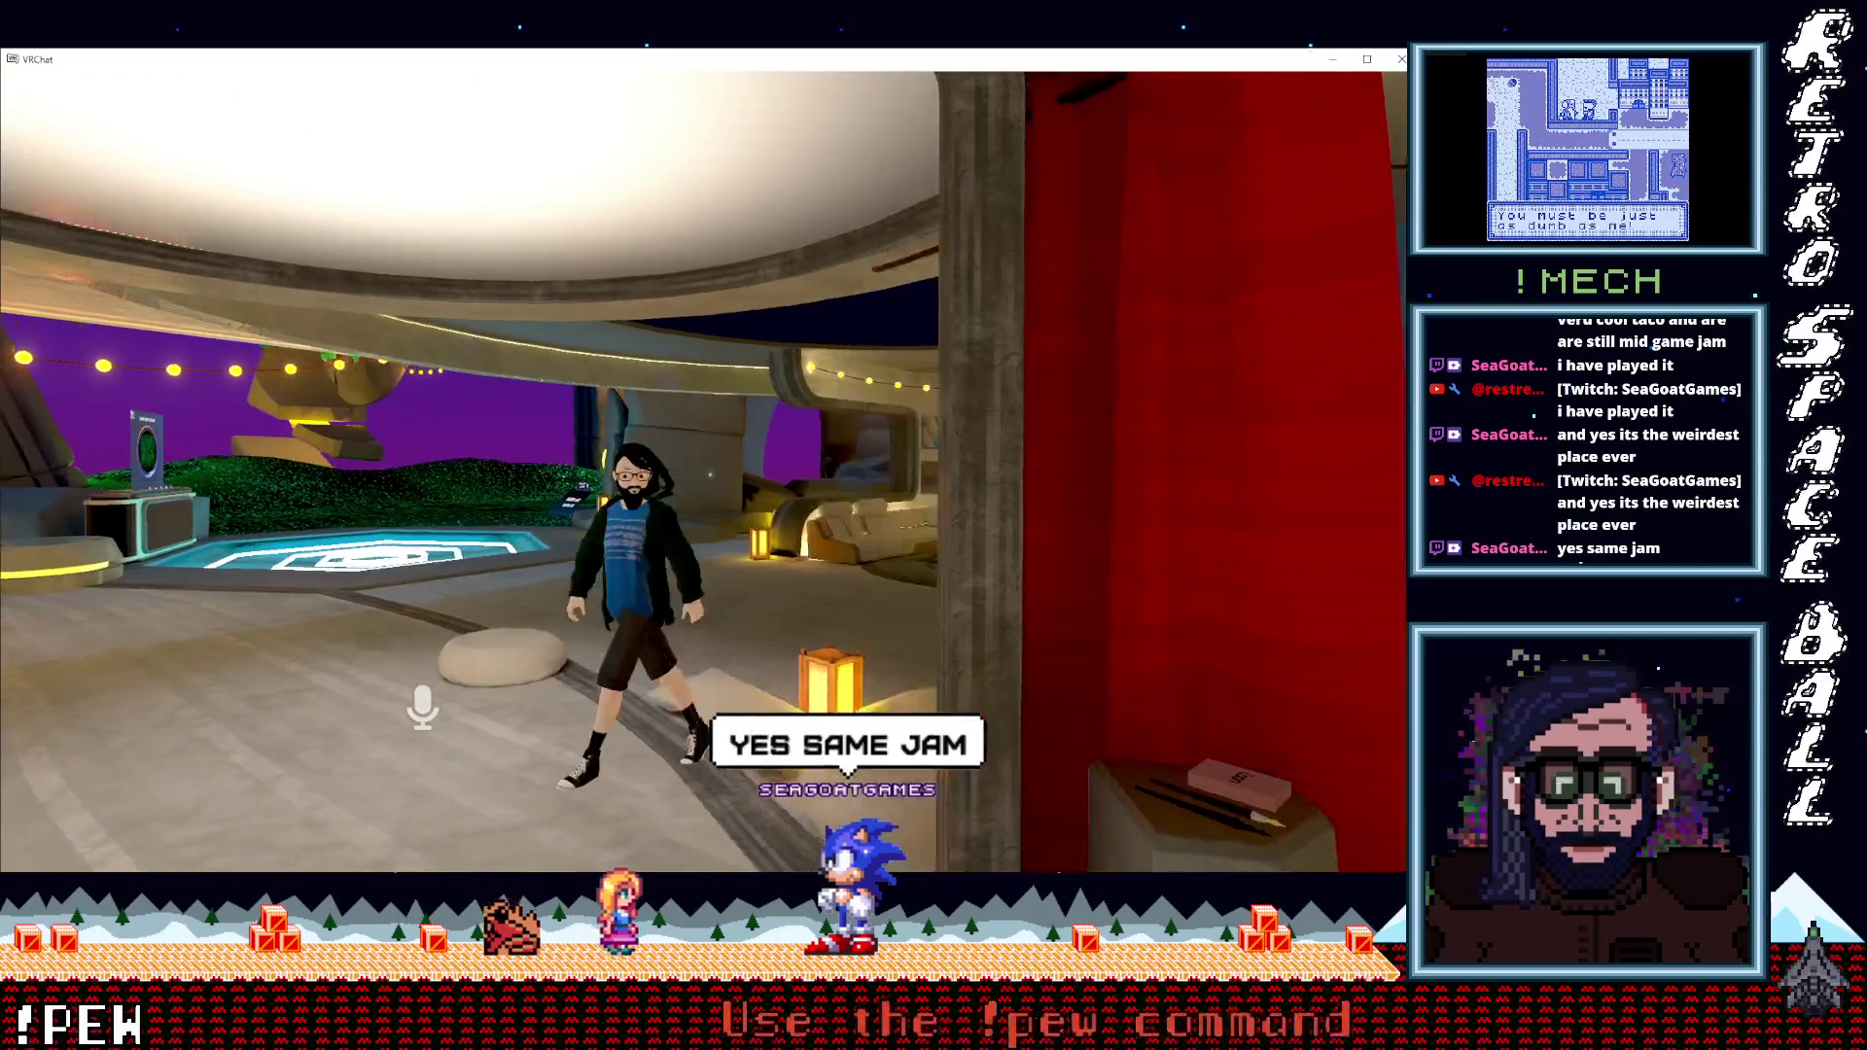
key("d")
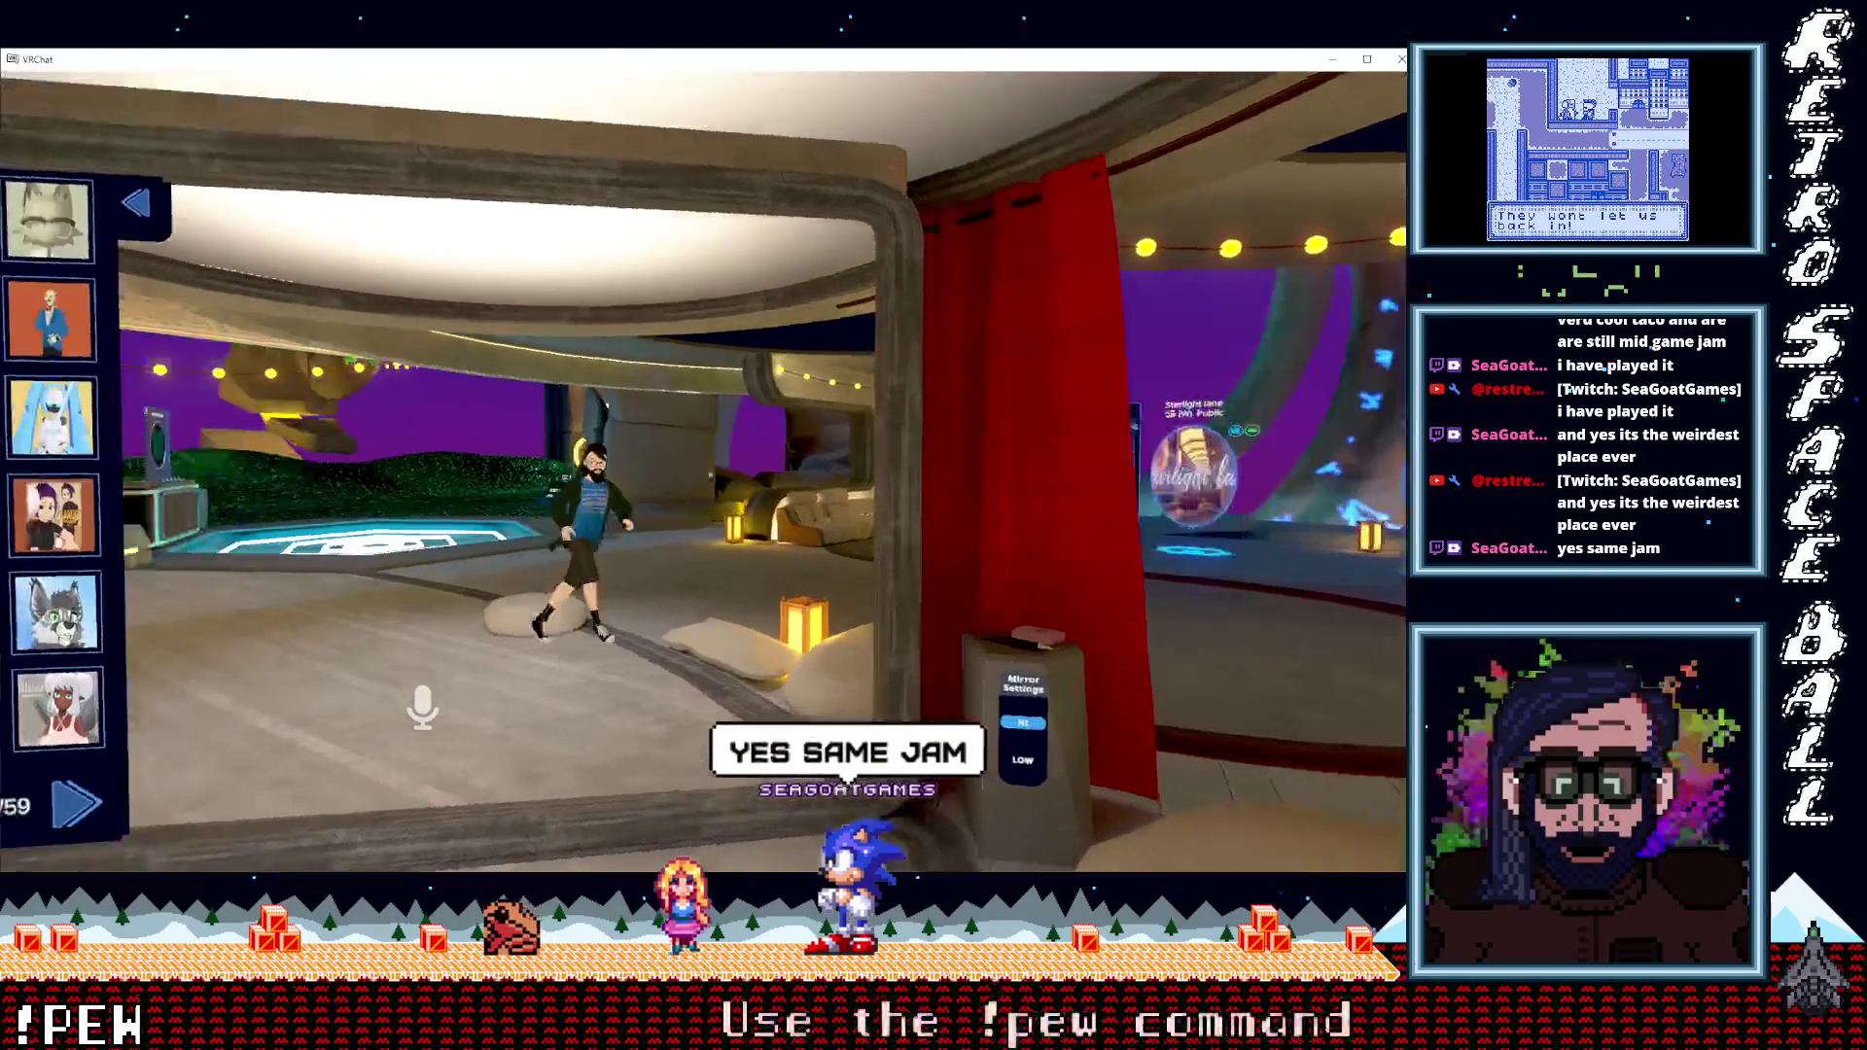
key("w")
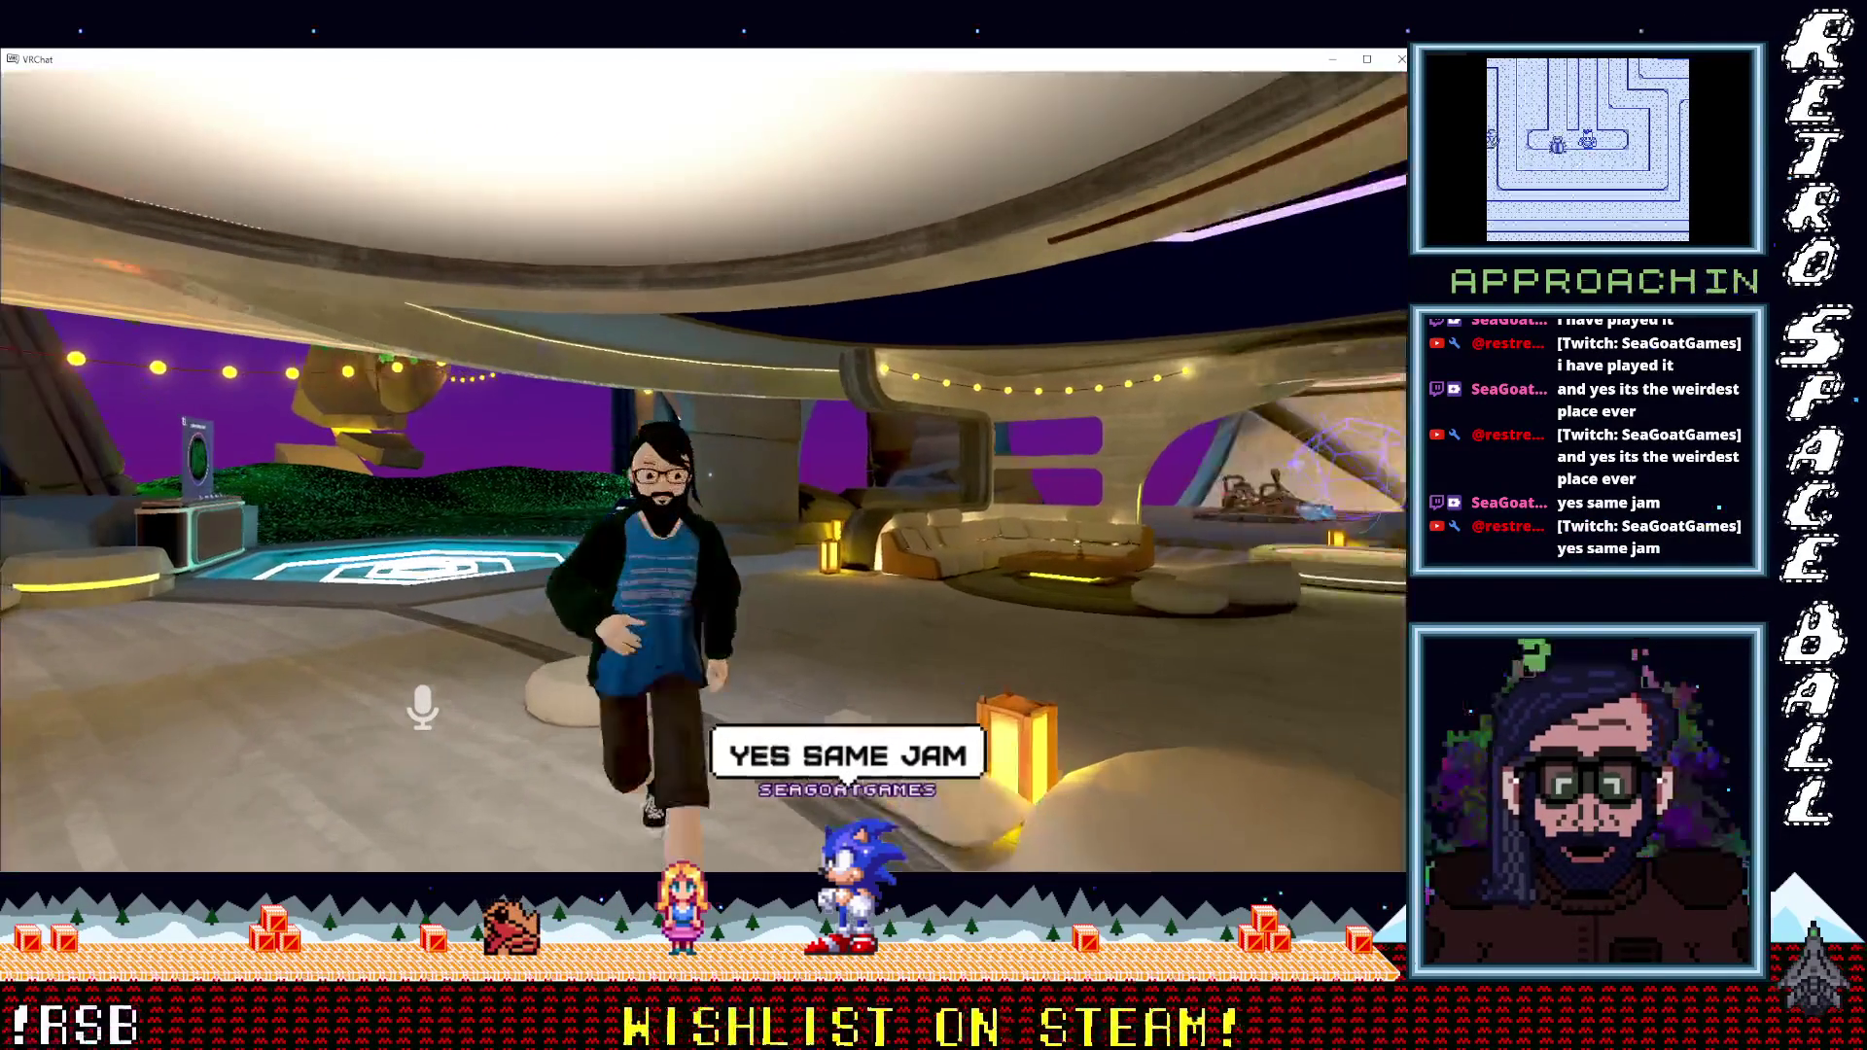
key("s")
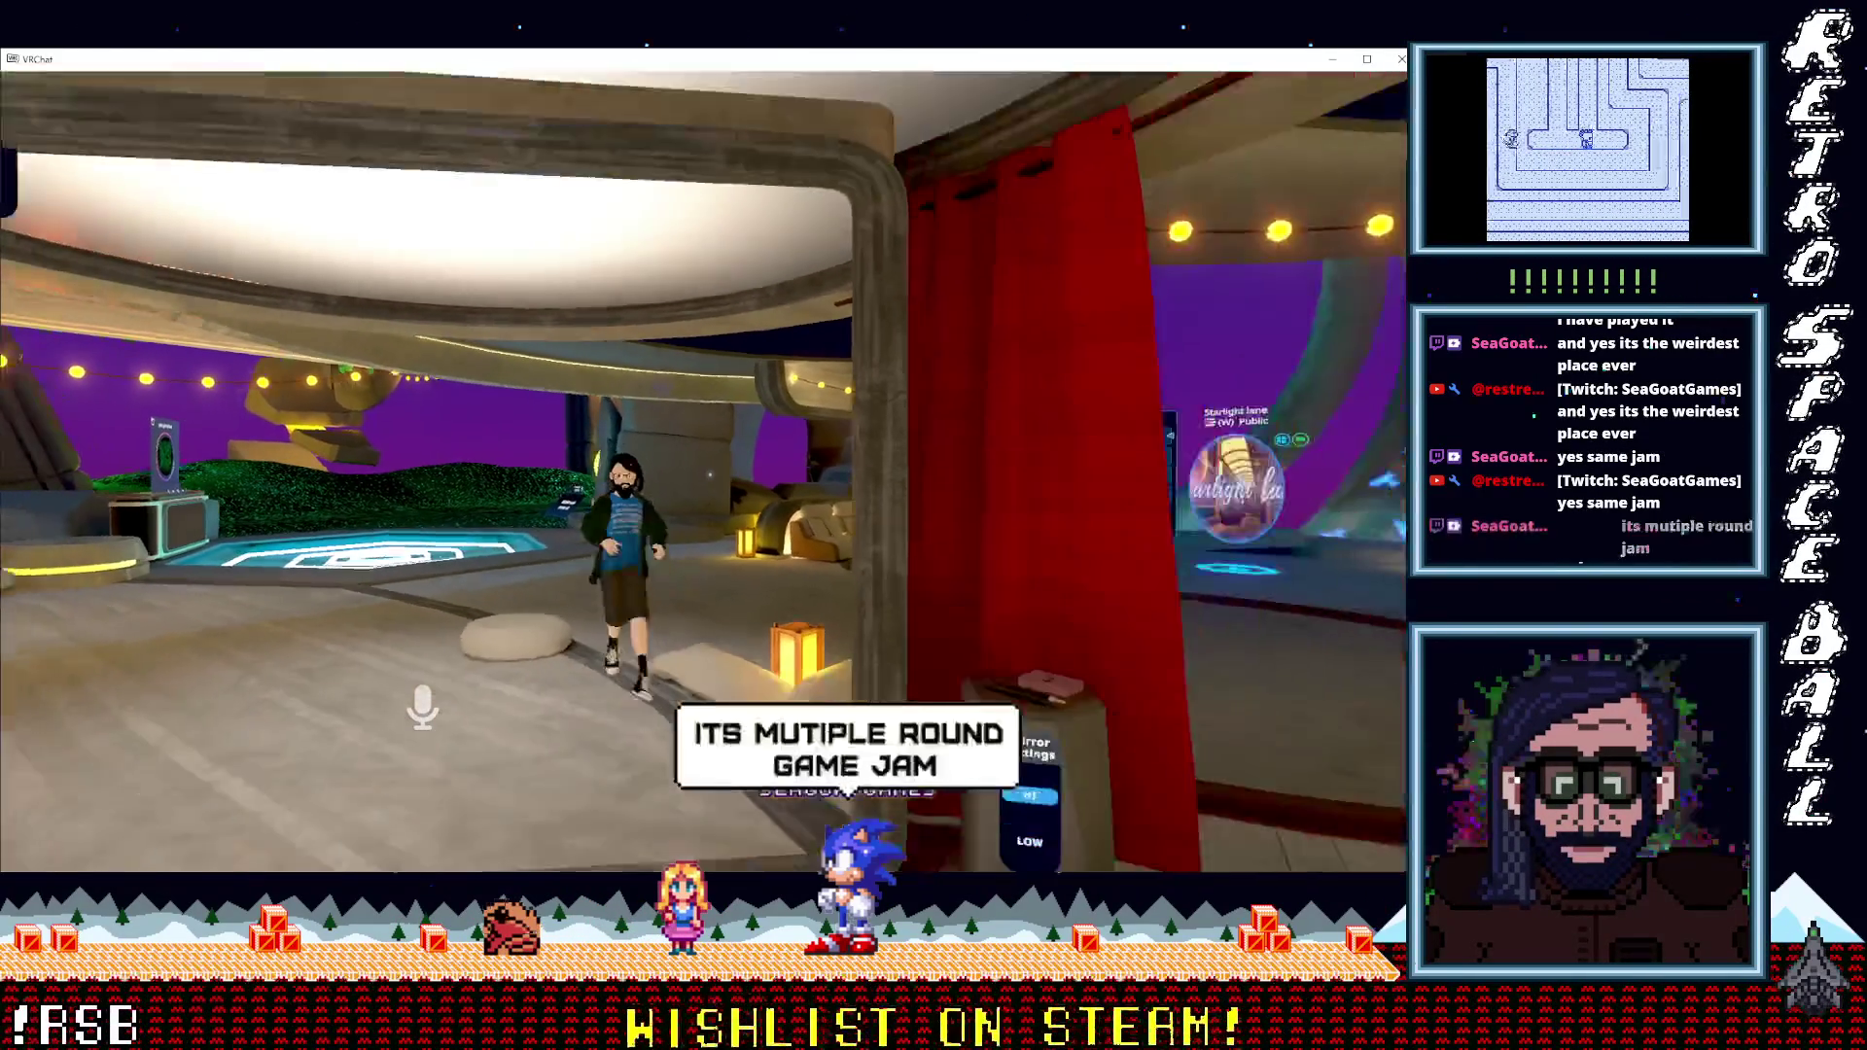
key("w")
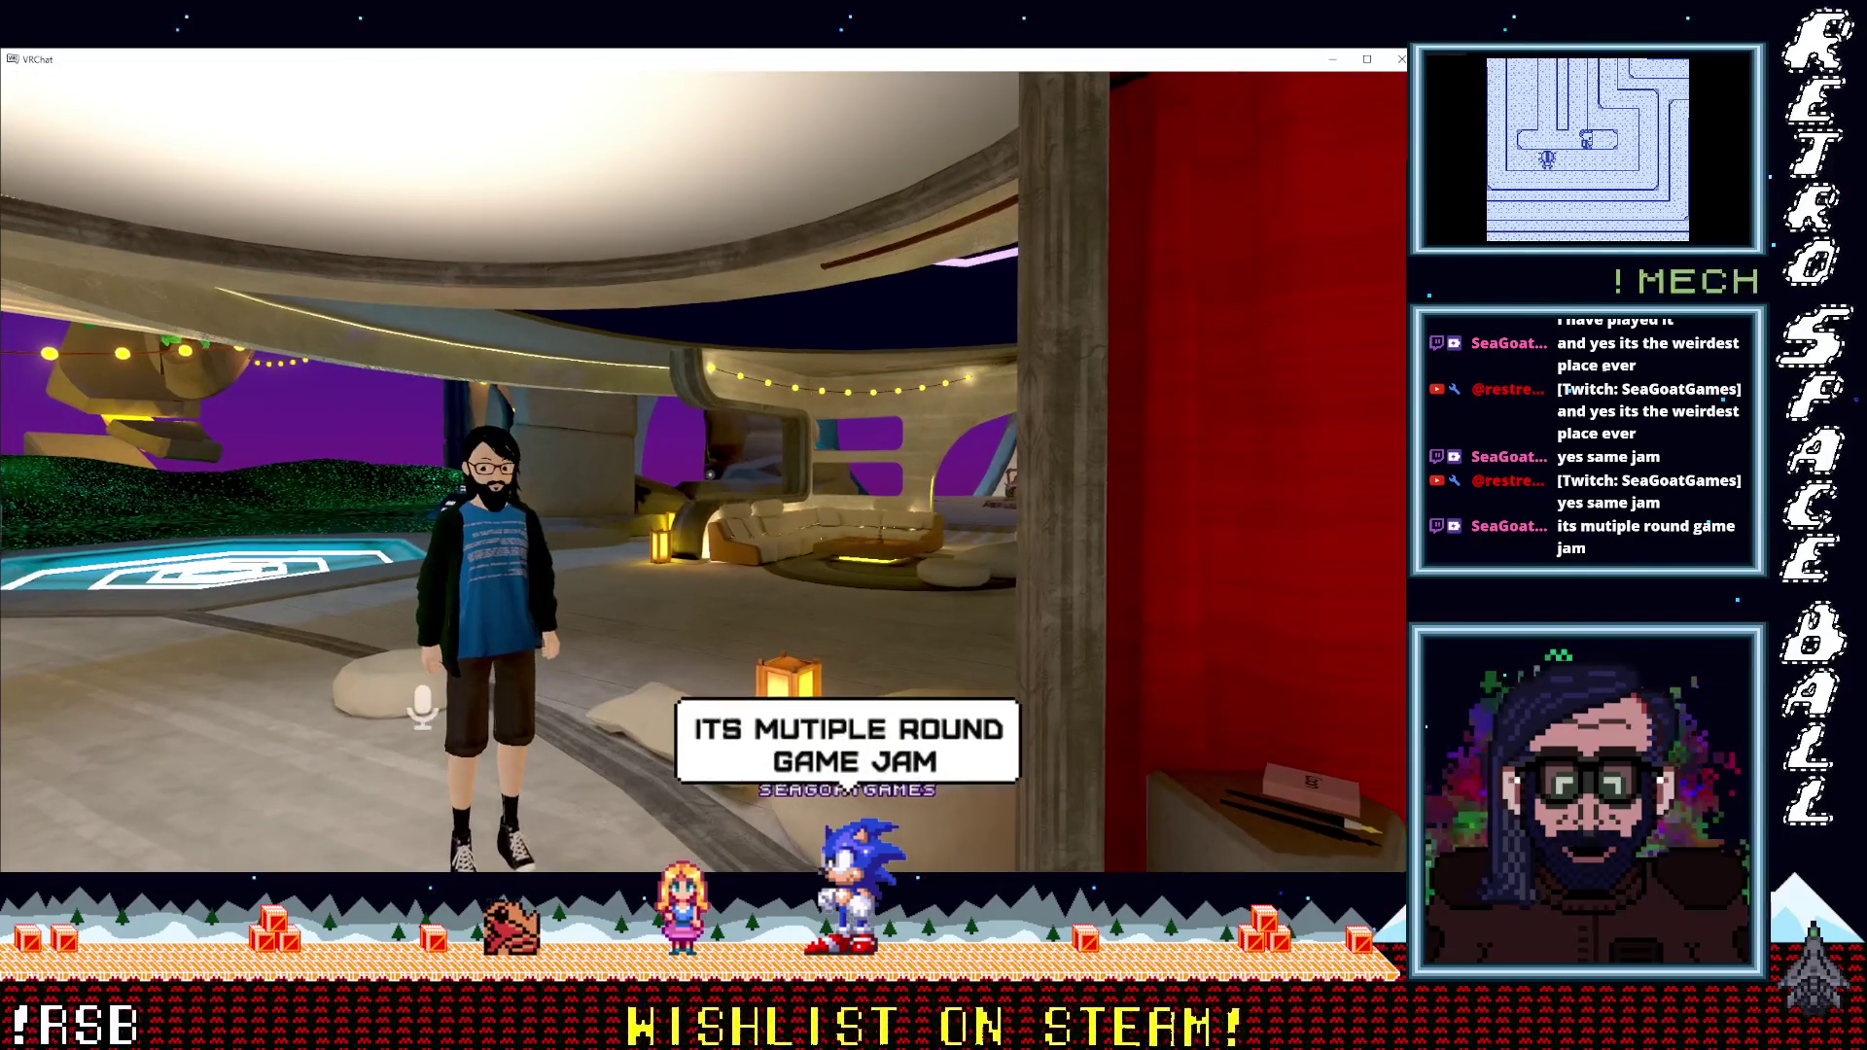
key("w")
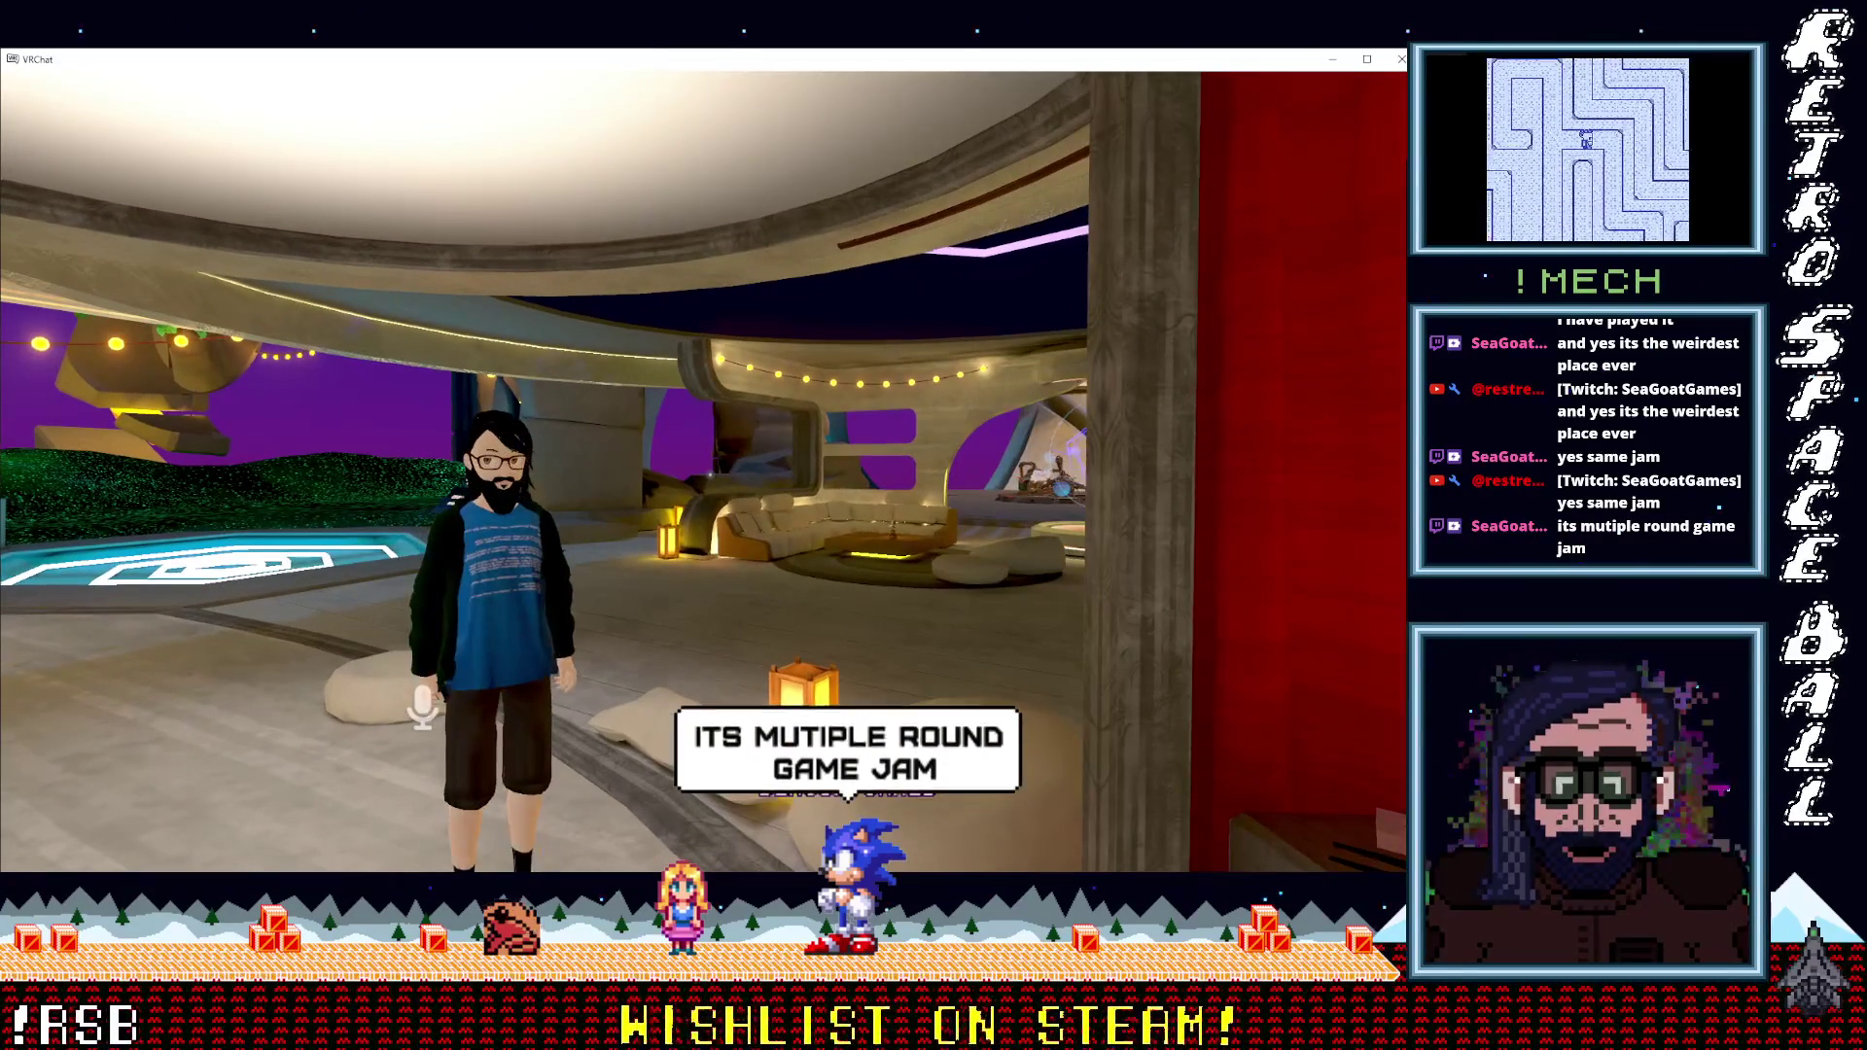
key("s")
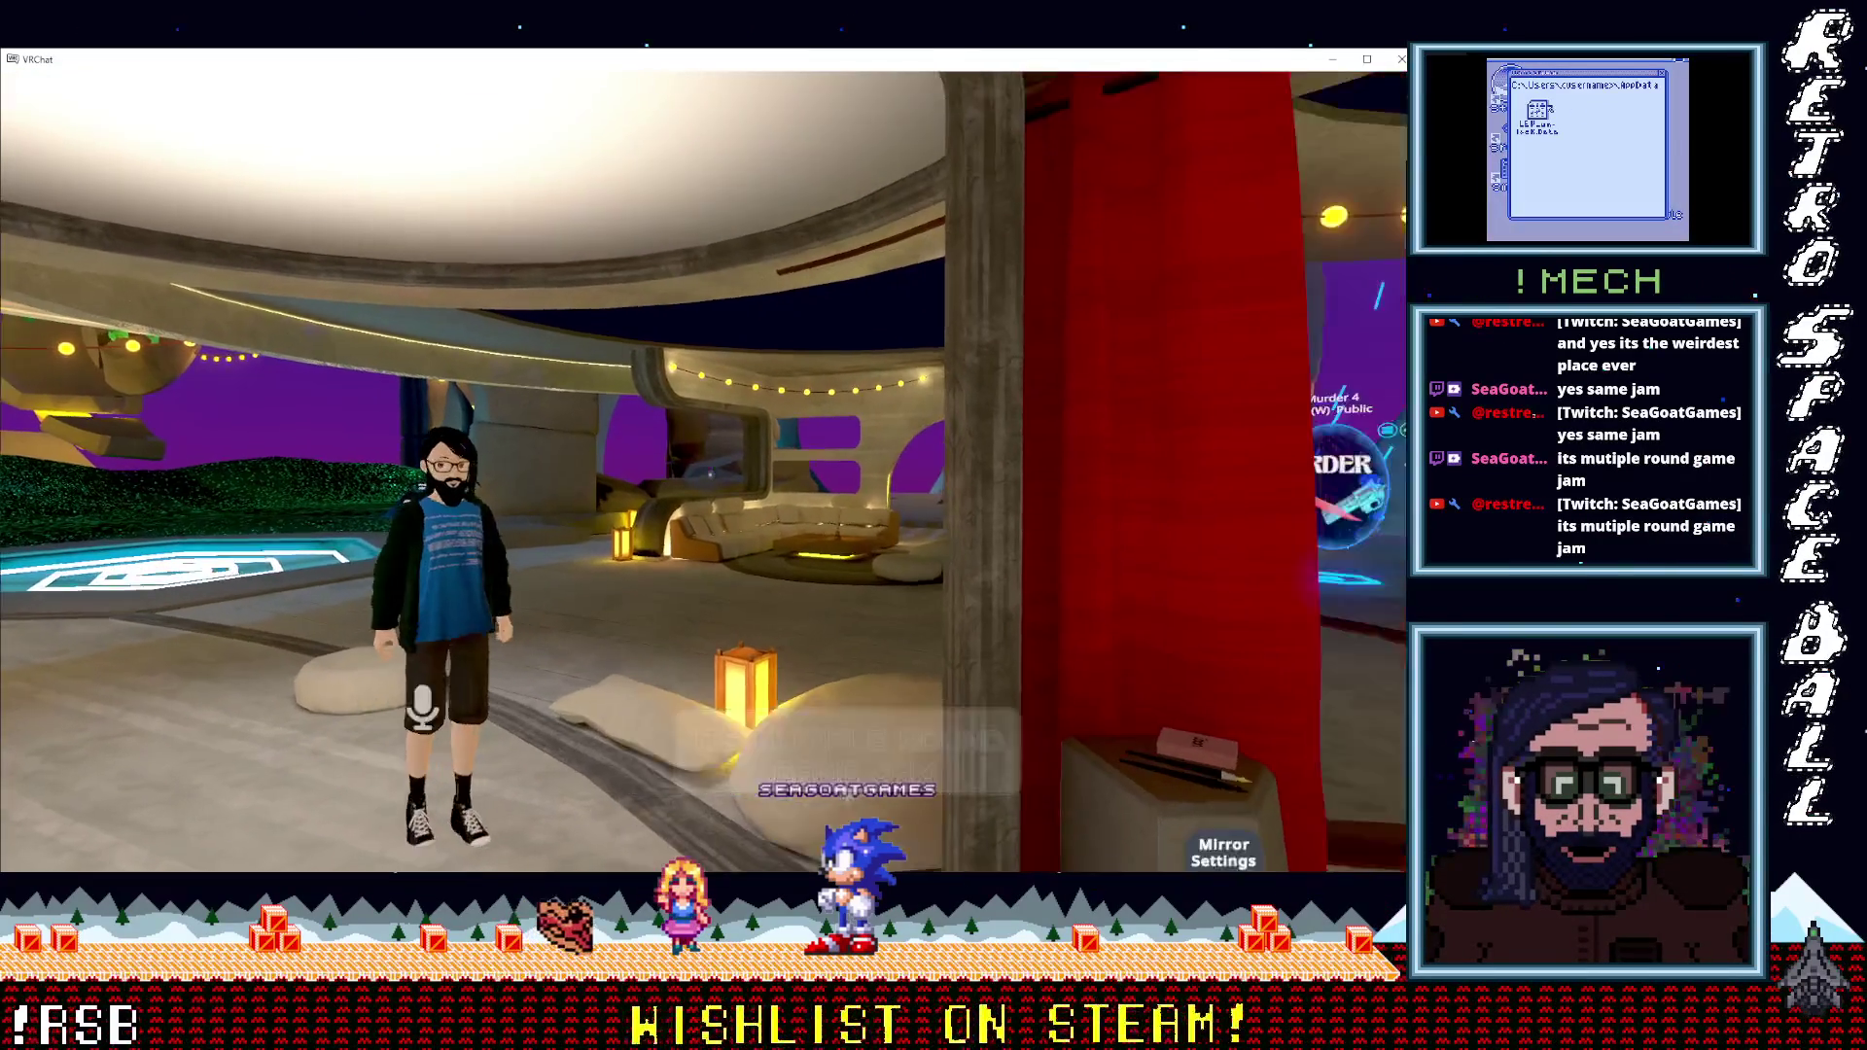
key("a")
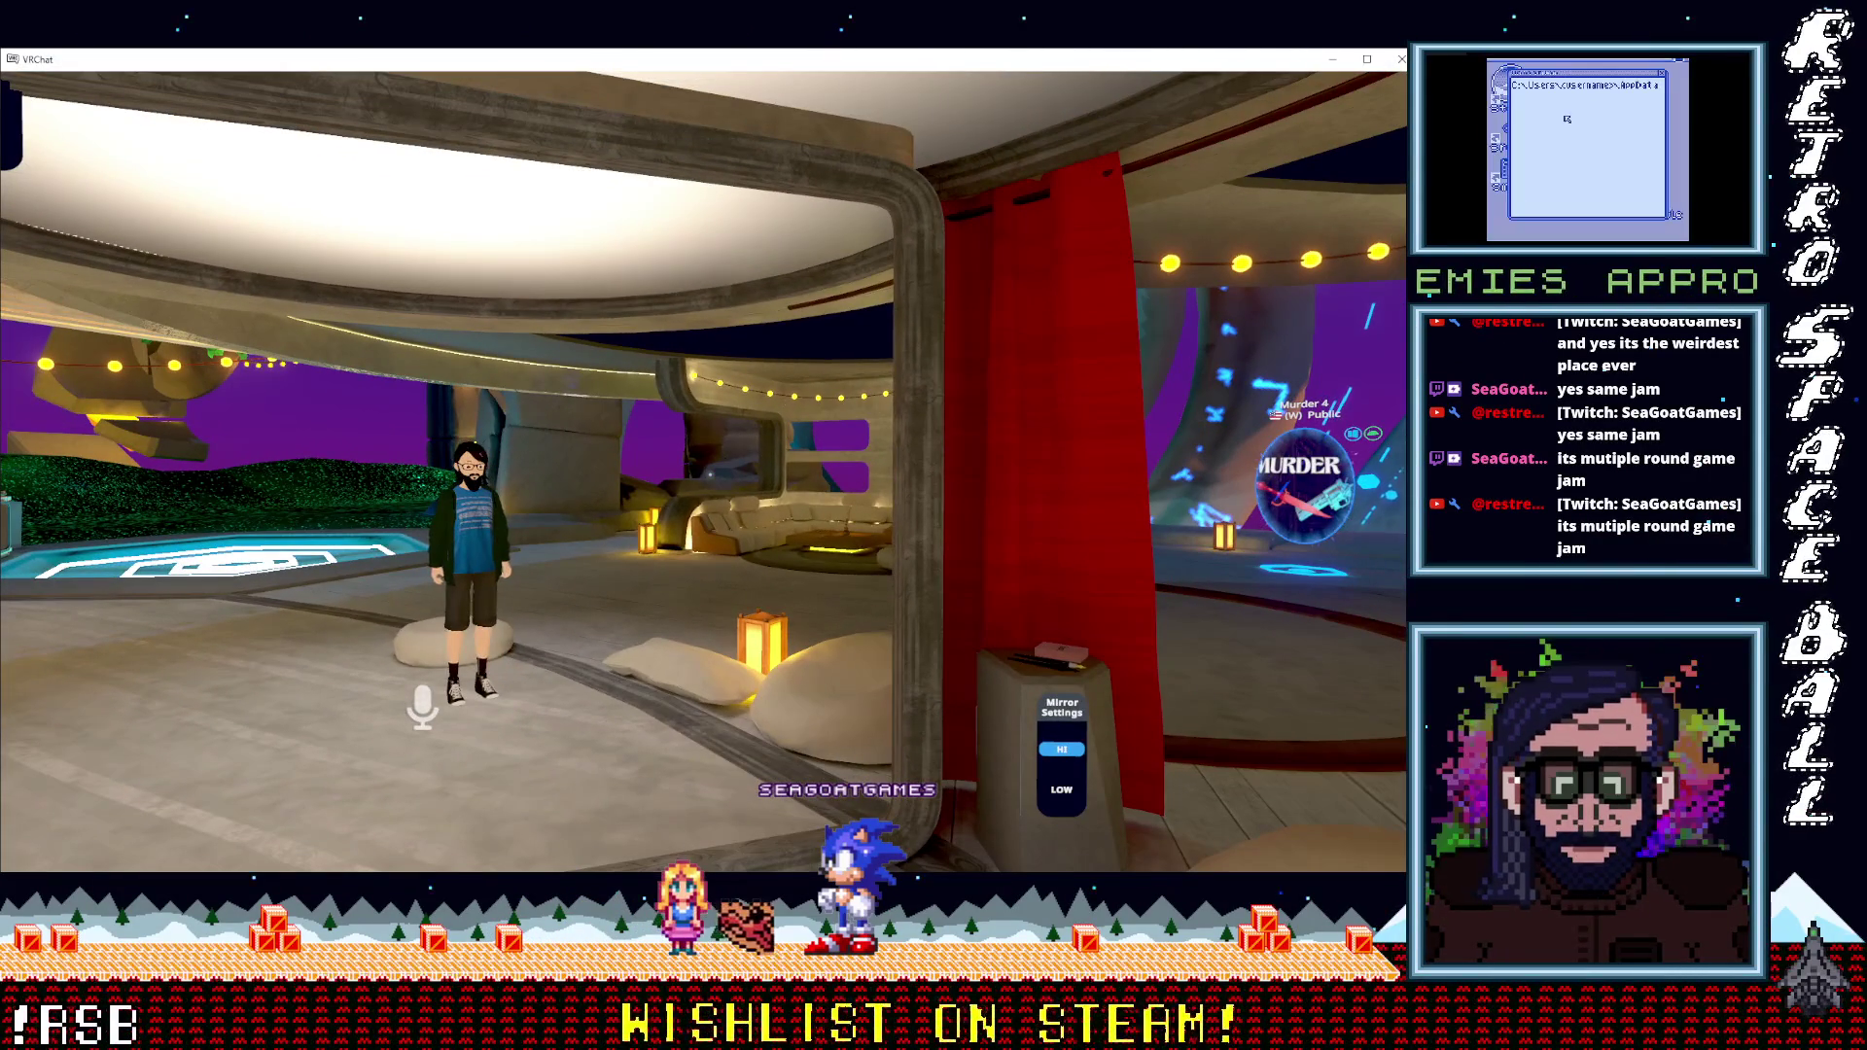
key("Escape")
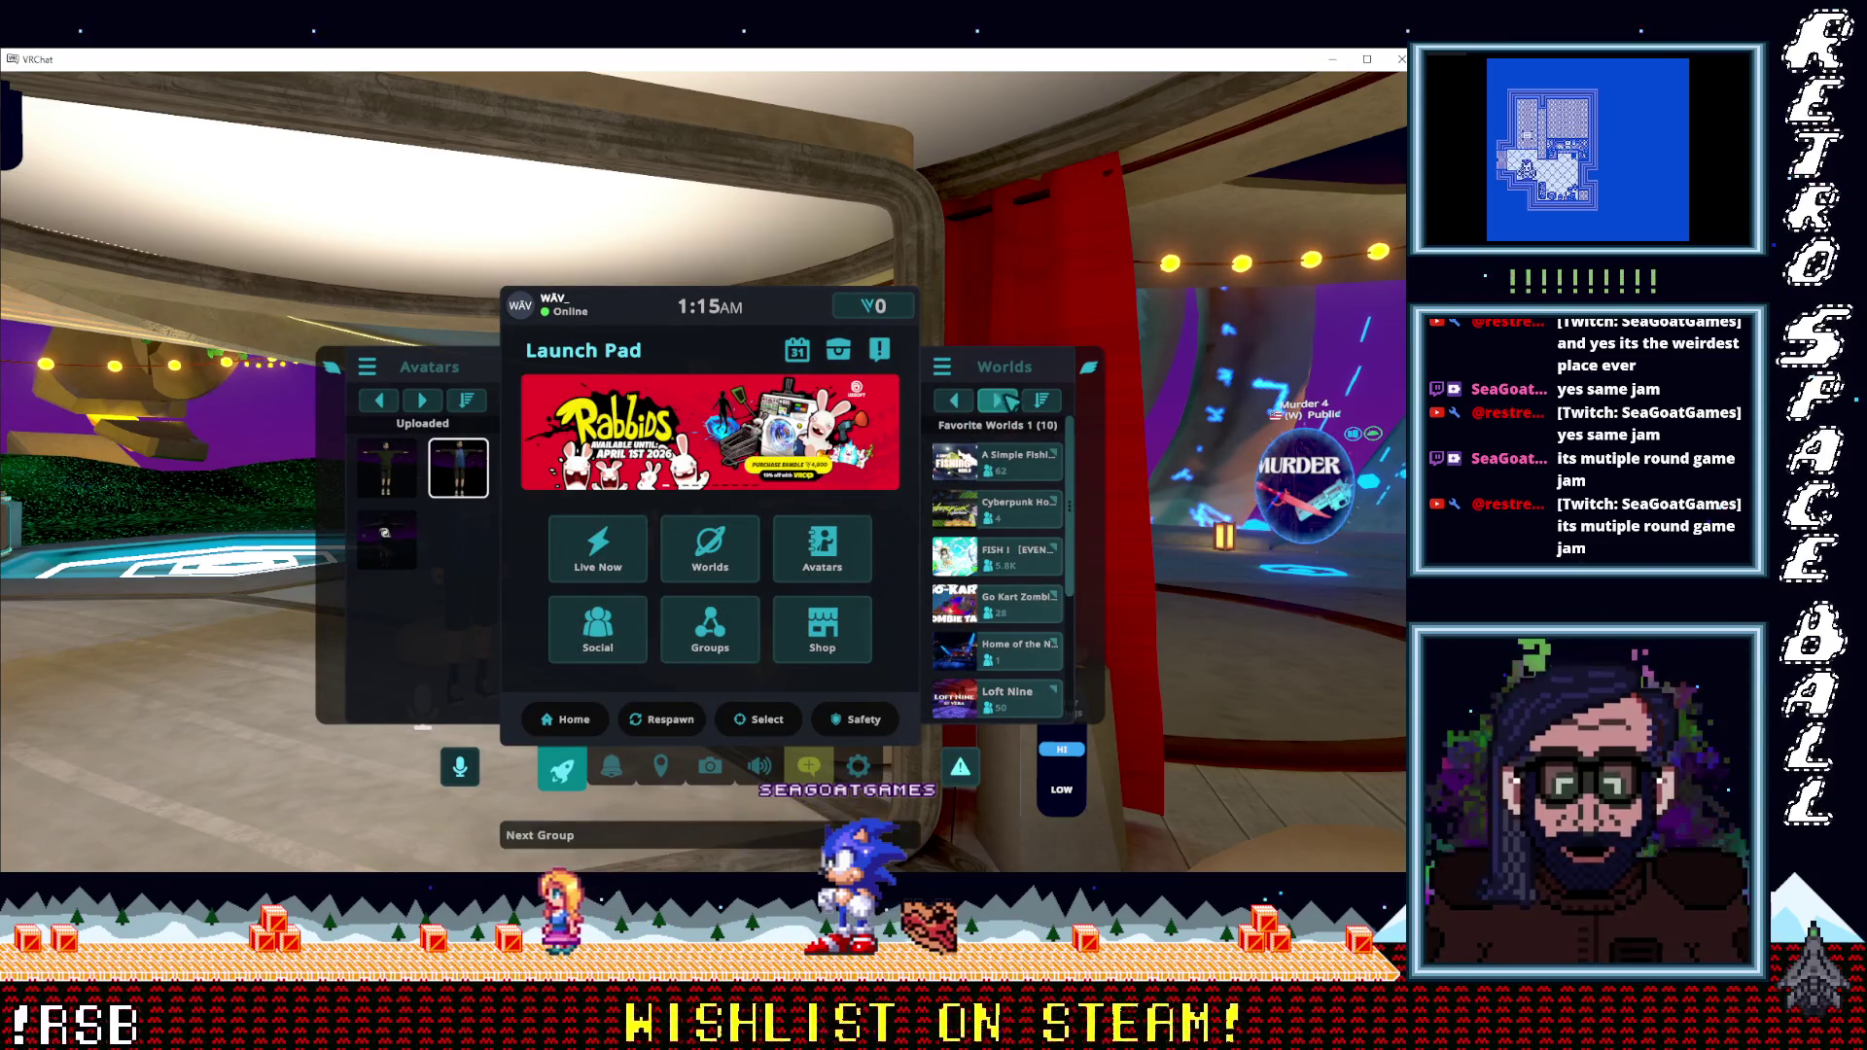
Switch the worlds list to Uploaded and join Campfire in the Desert.
left_click(1007, 401)
left_click(958, 400)
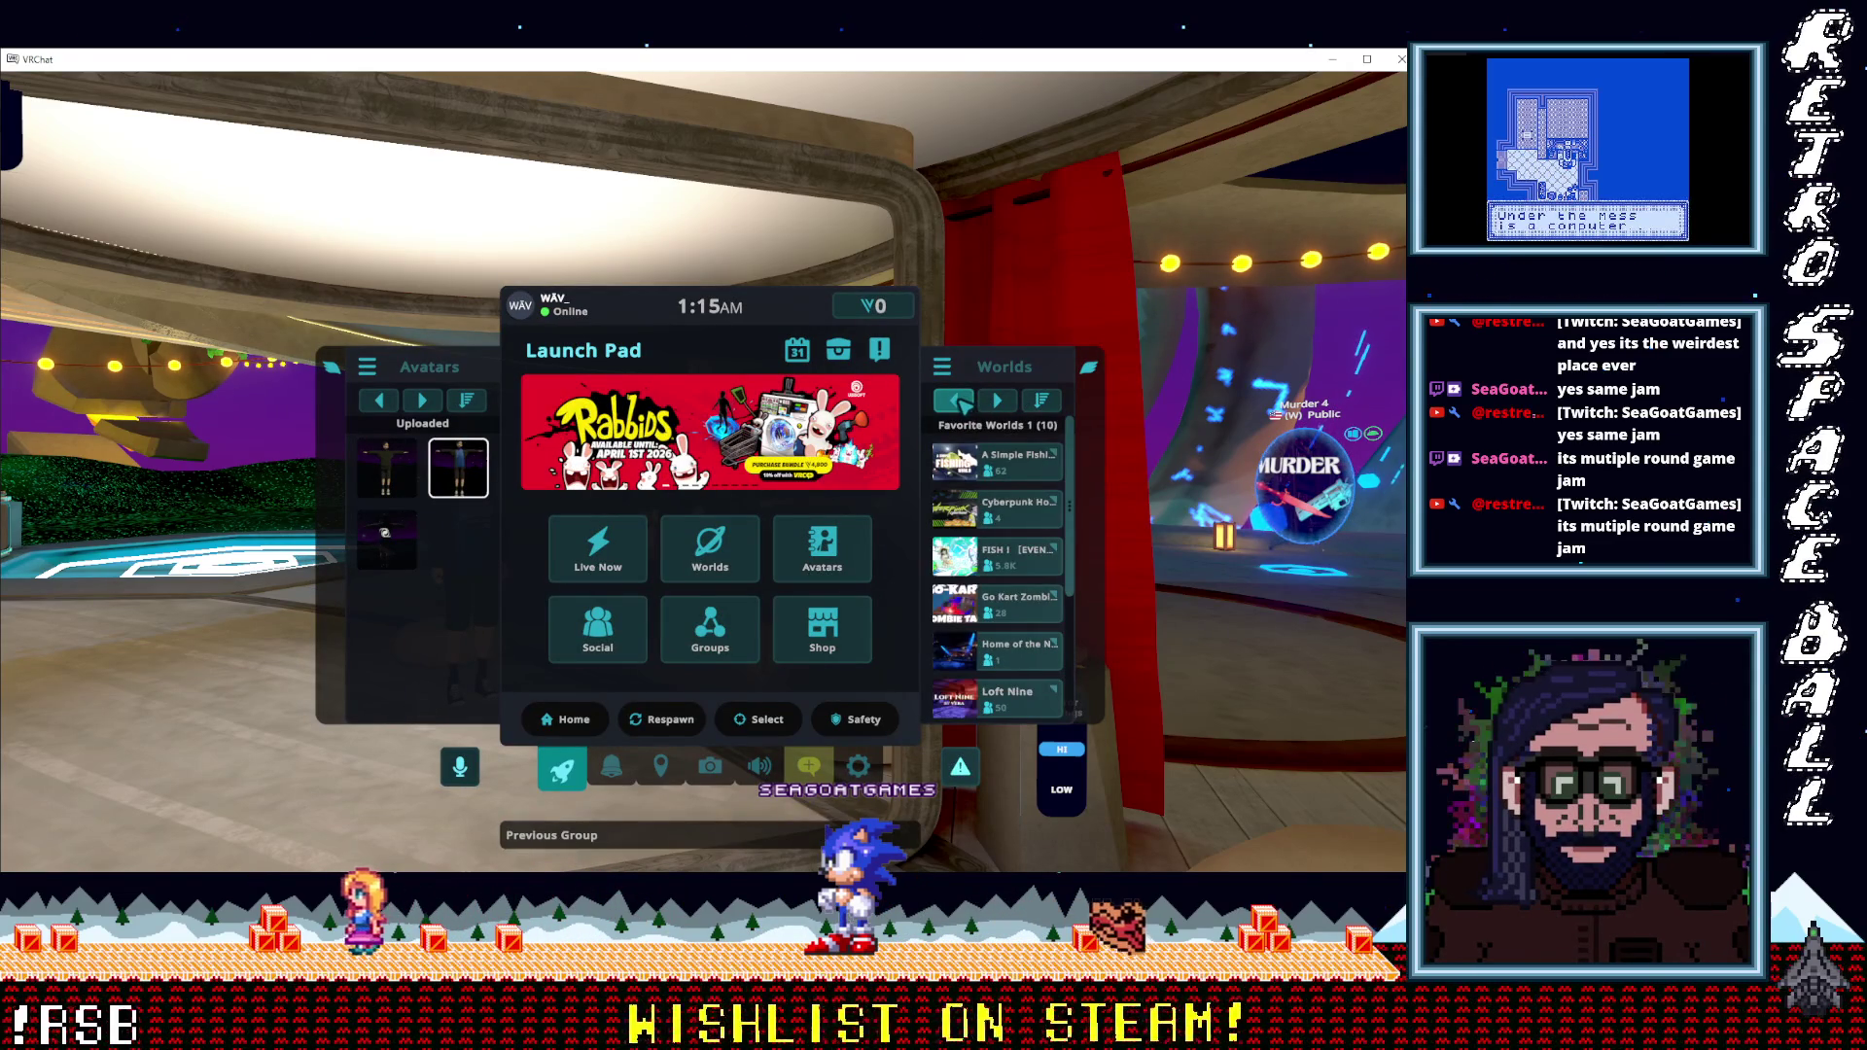
left_click(957, 401)
left_click(1024, 476)
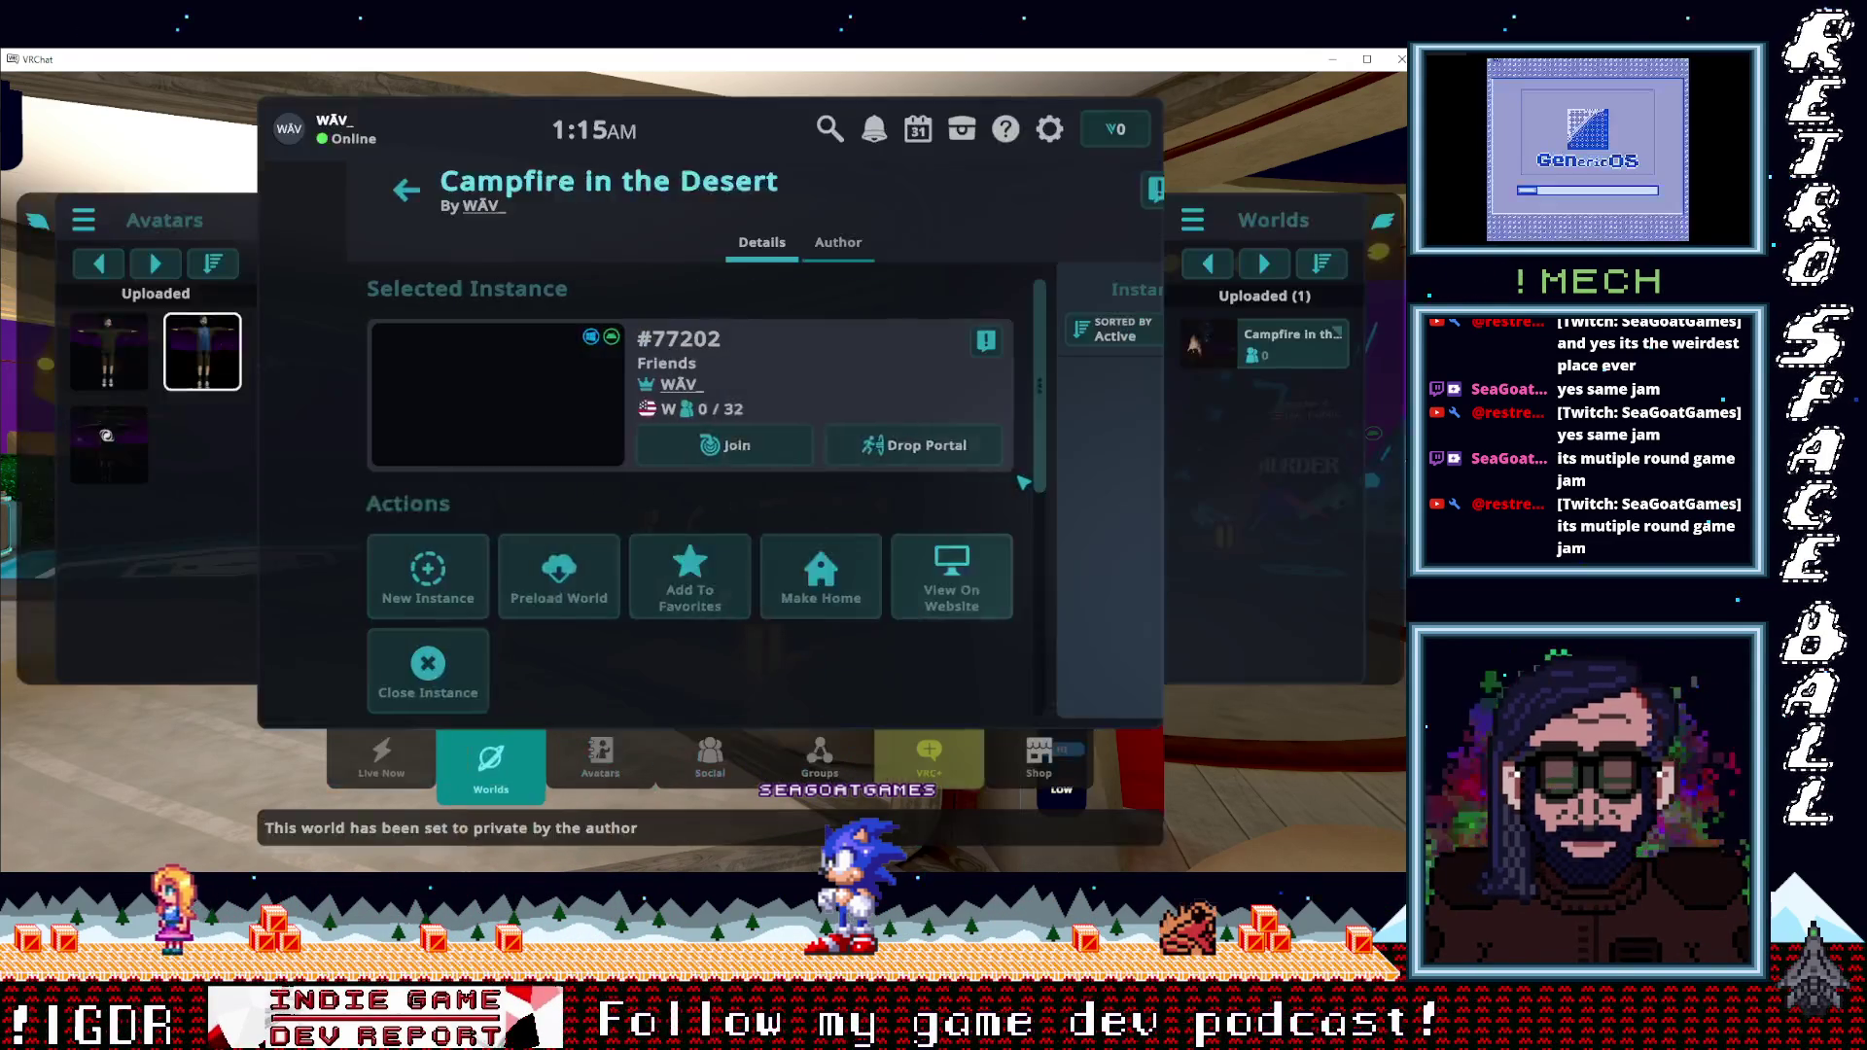
left_click(622, 449)
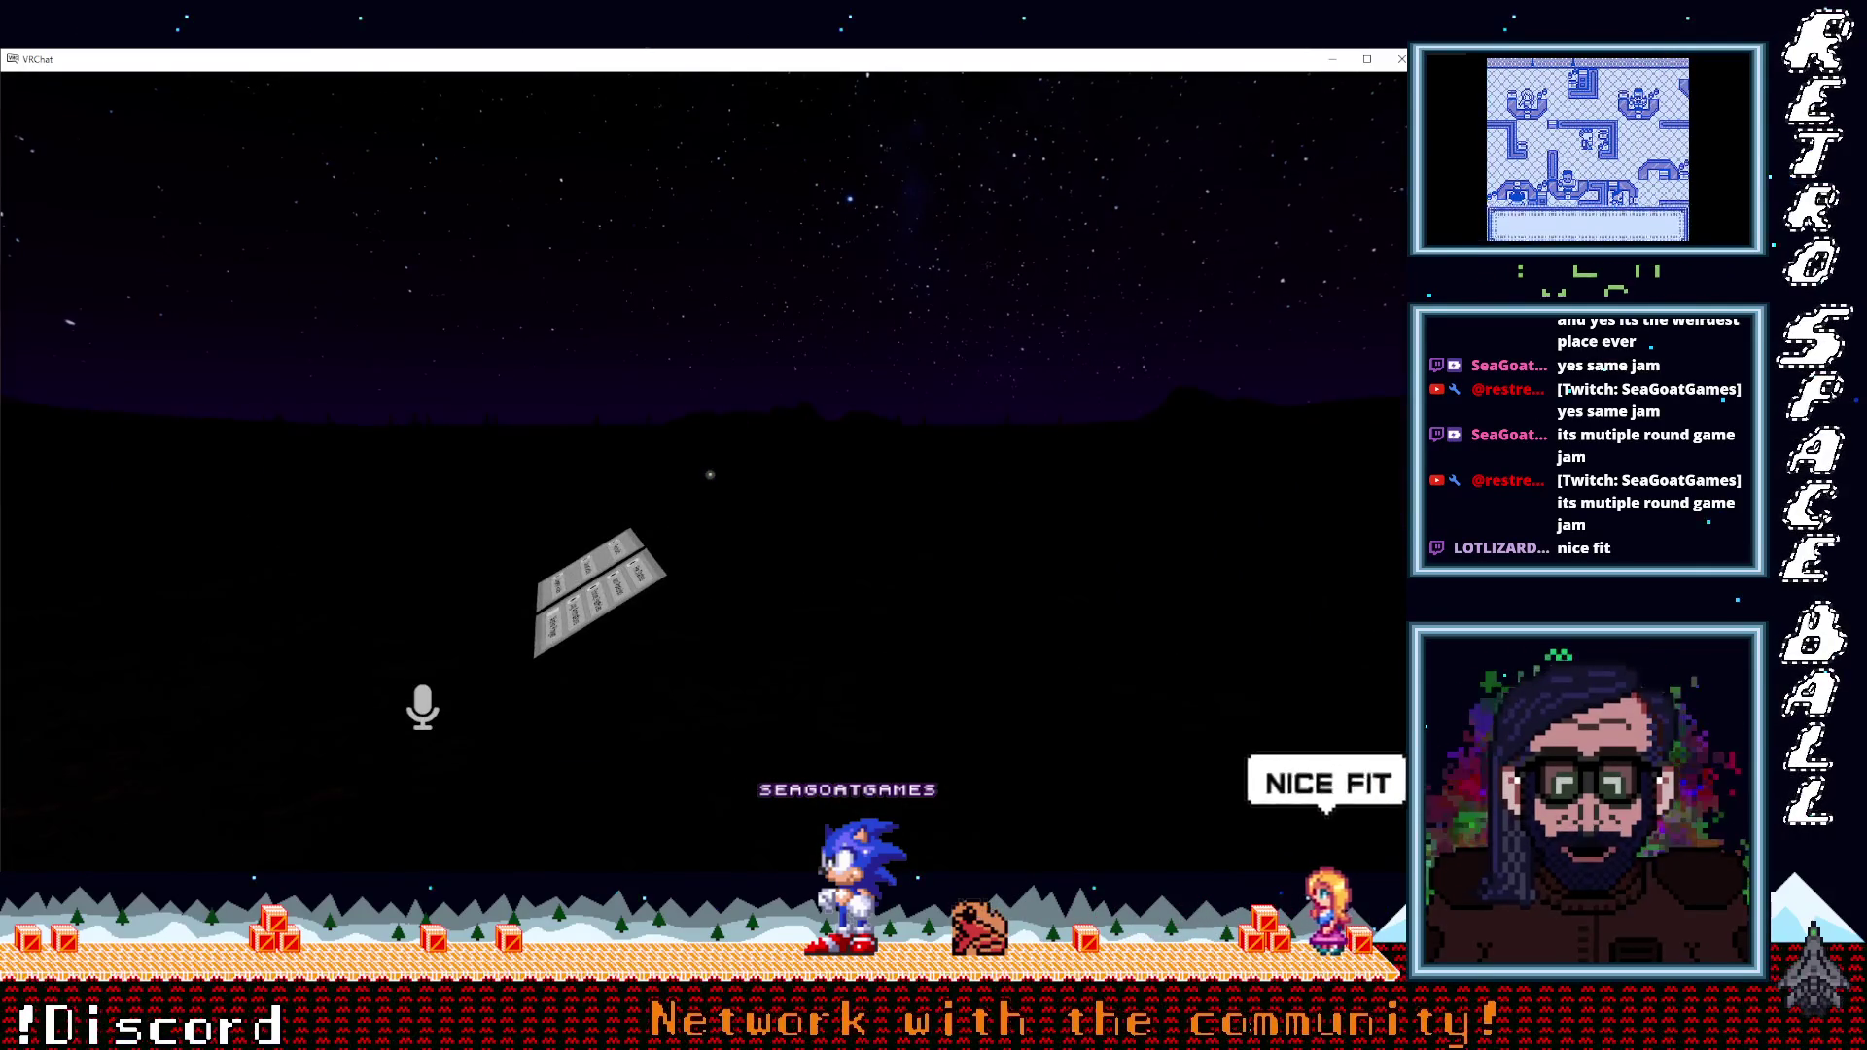
Drag the World volume in Audio & Voice settings to 100%, then reopen the Quick Menu.
key("Escape")
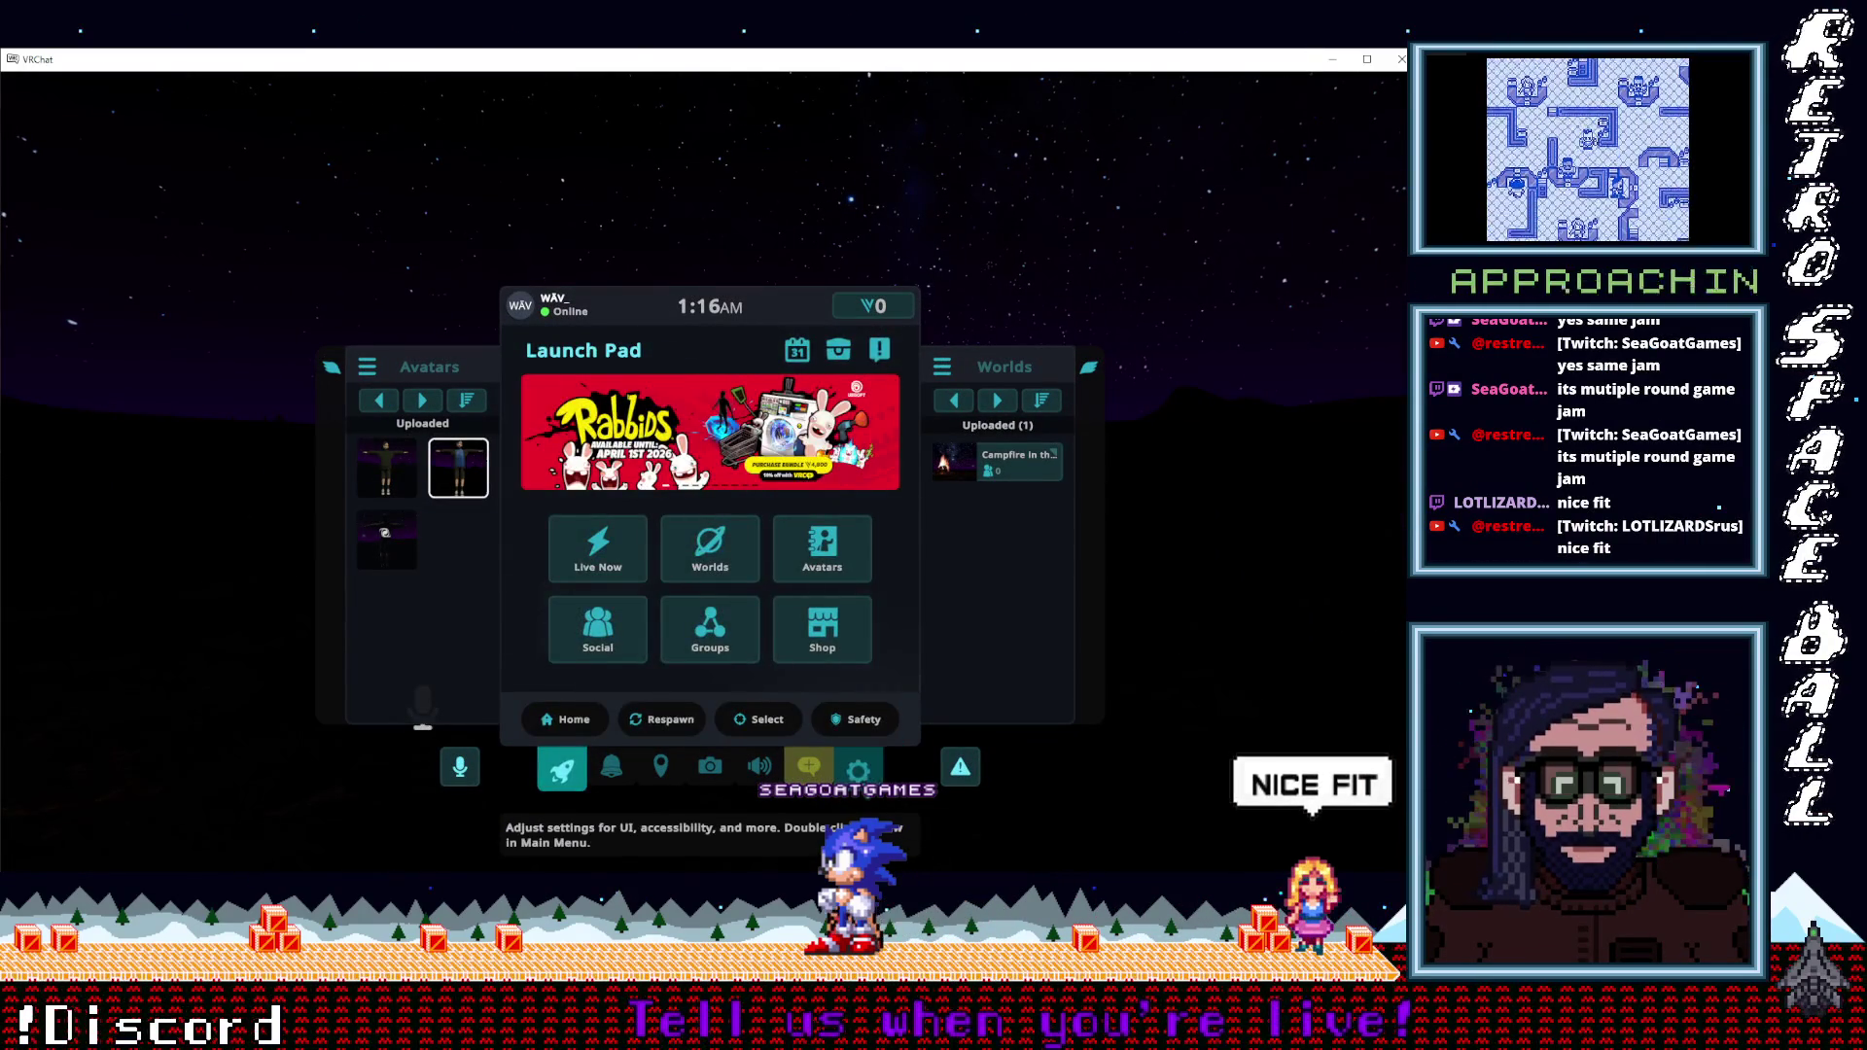
left_click(857, 768)
left_click(866, 305)
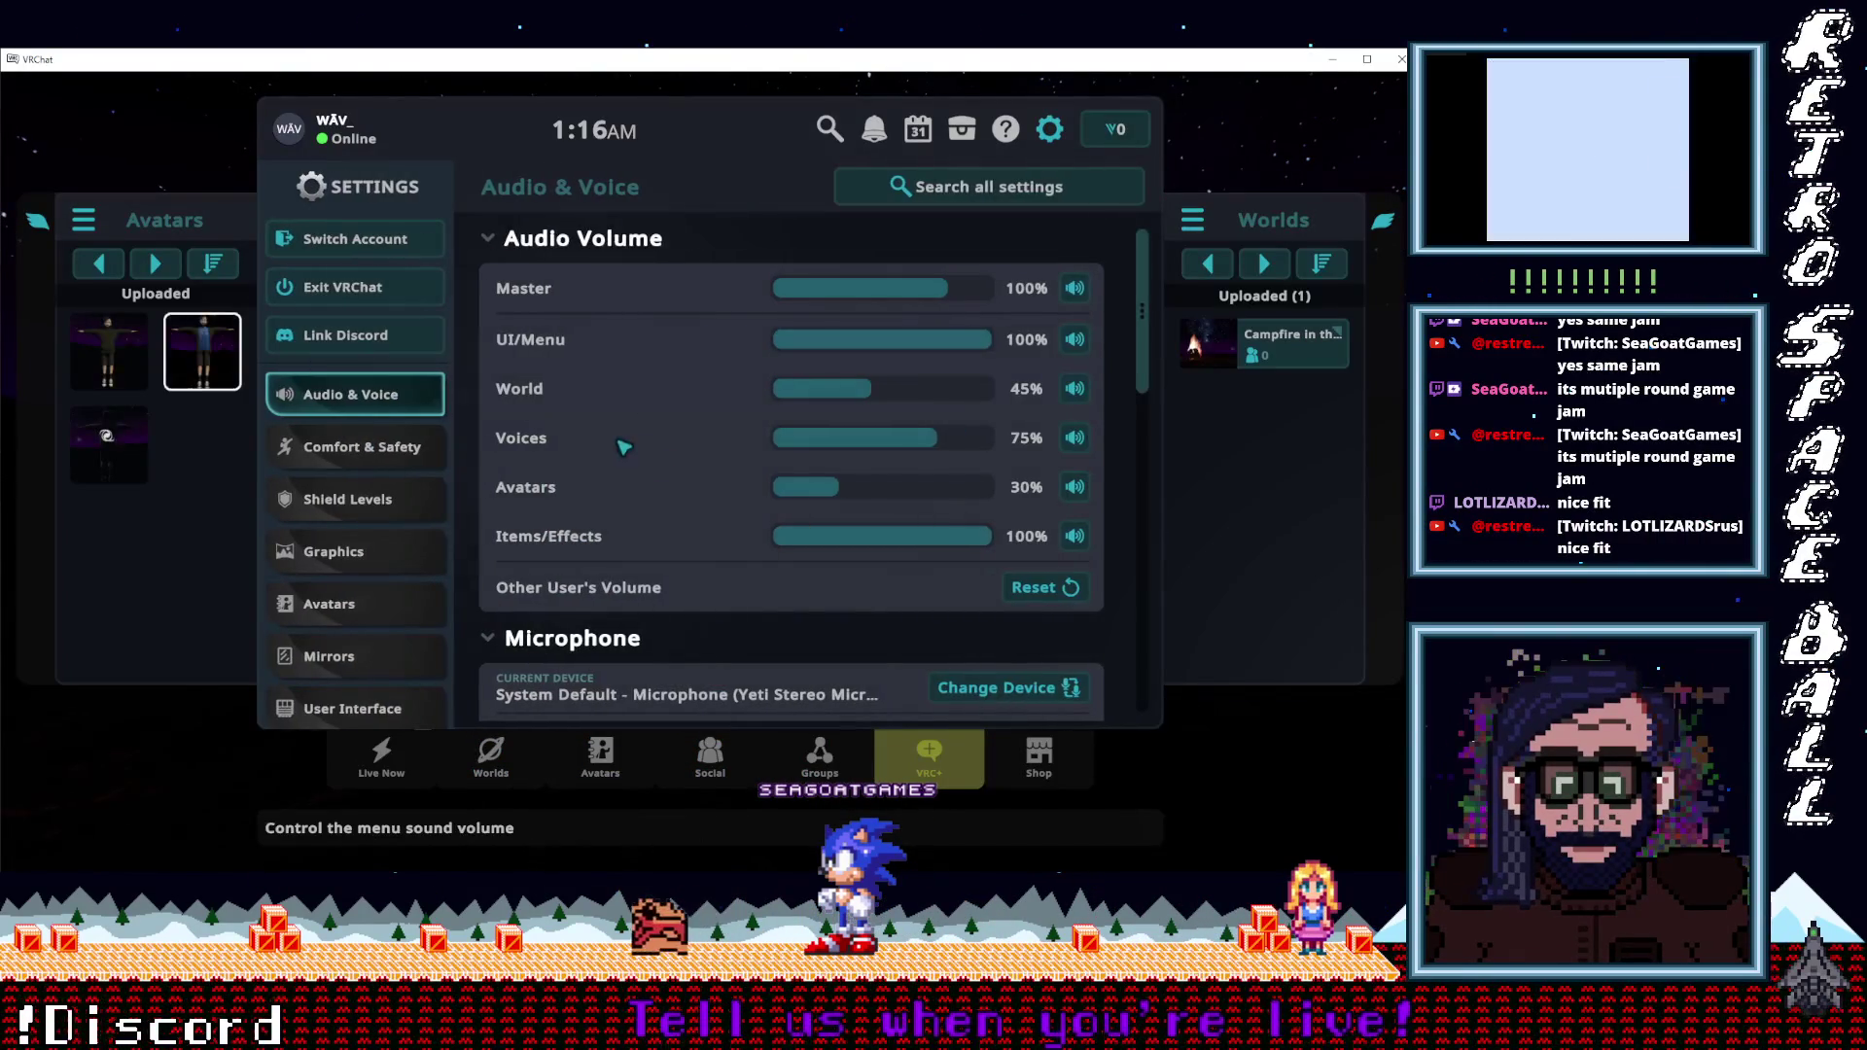
left_click_drag(855, 389, 978, 407)
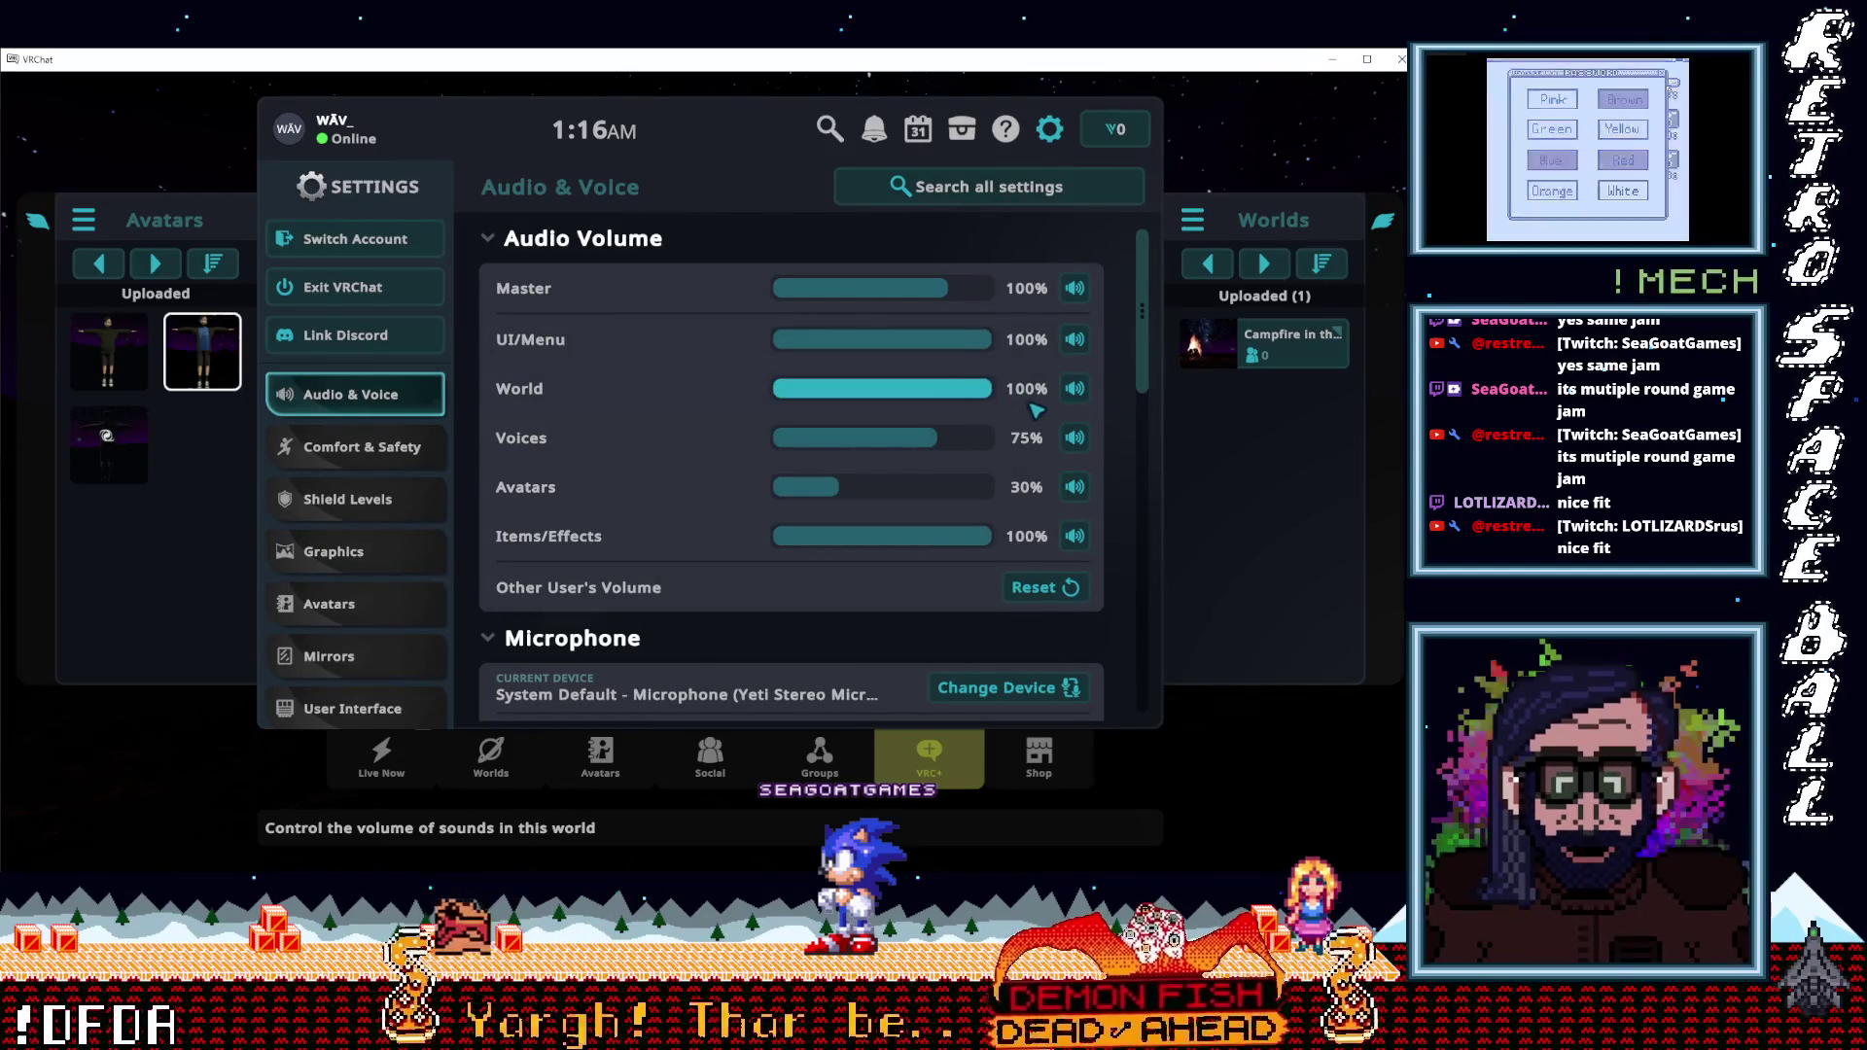
key("Escape")
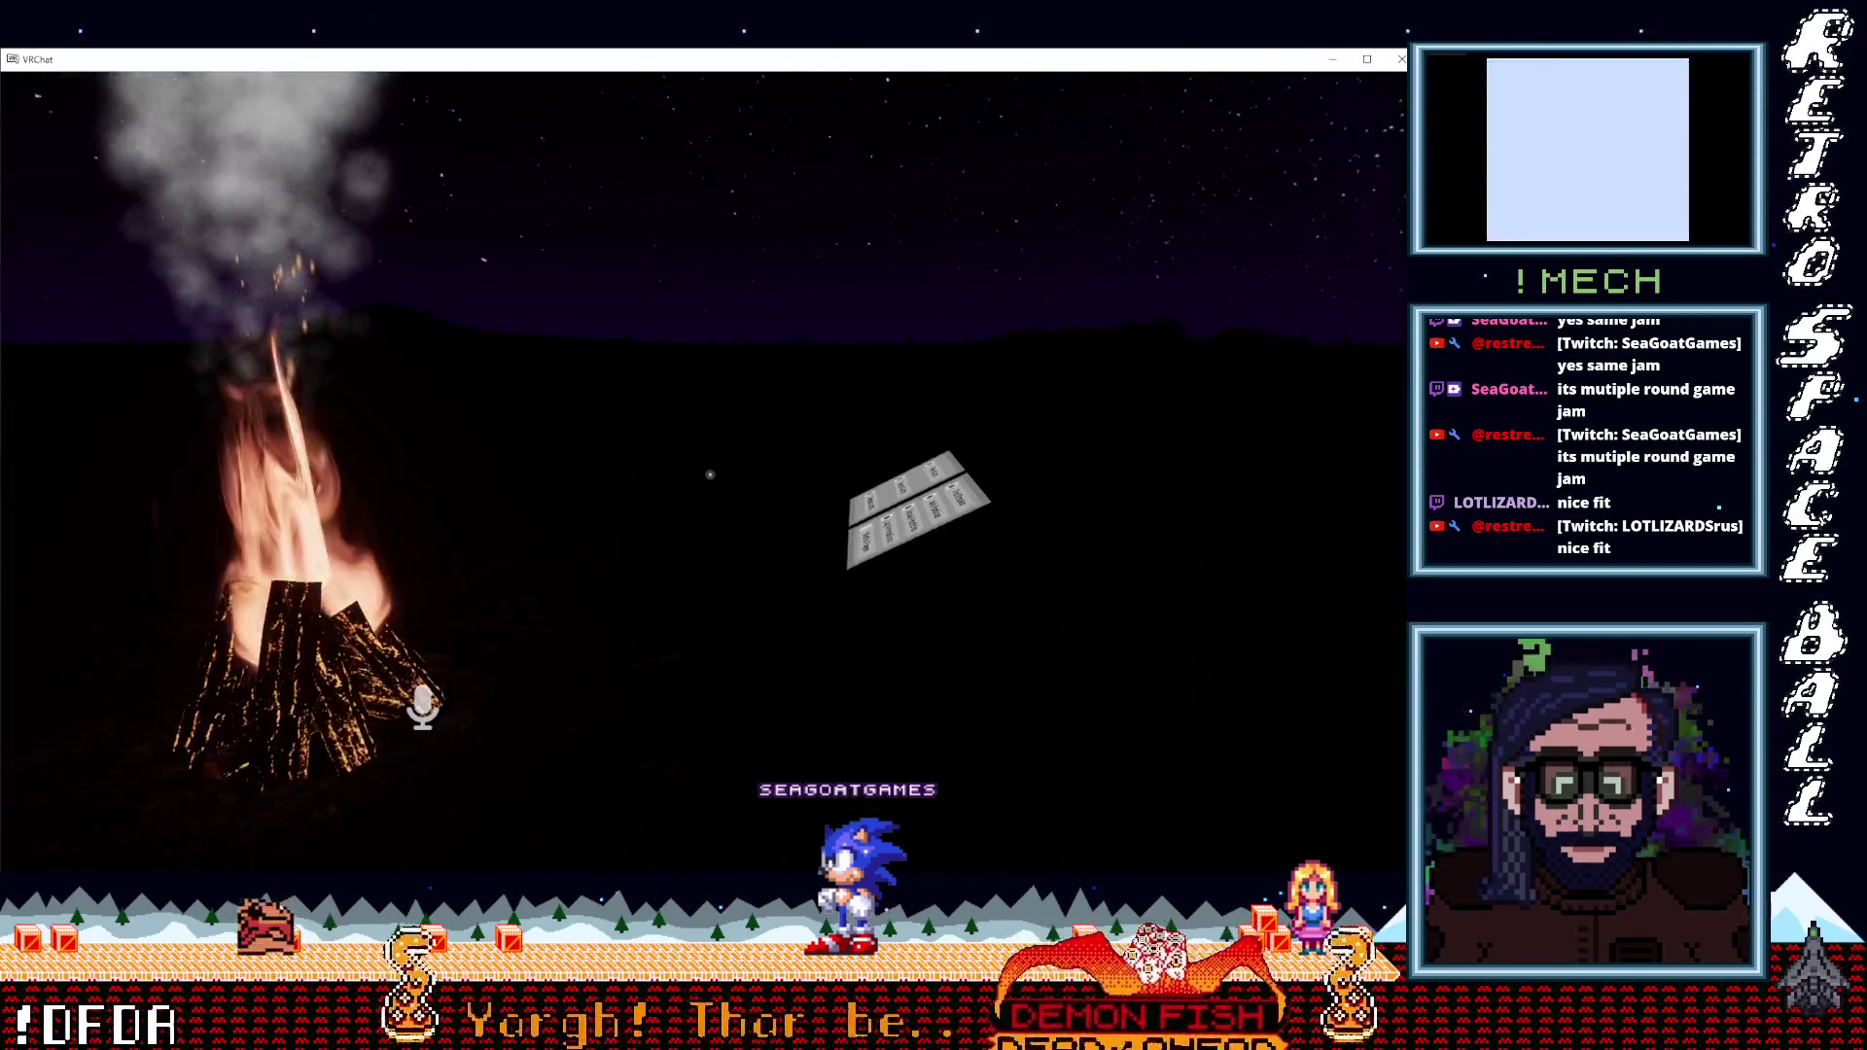
key("Escape")
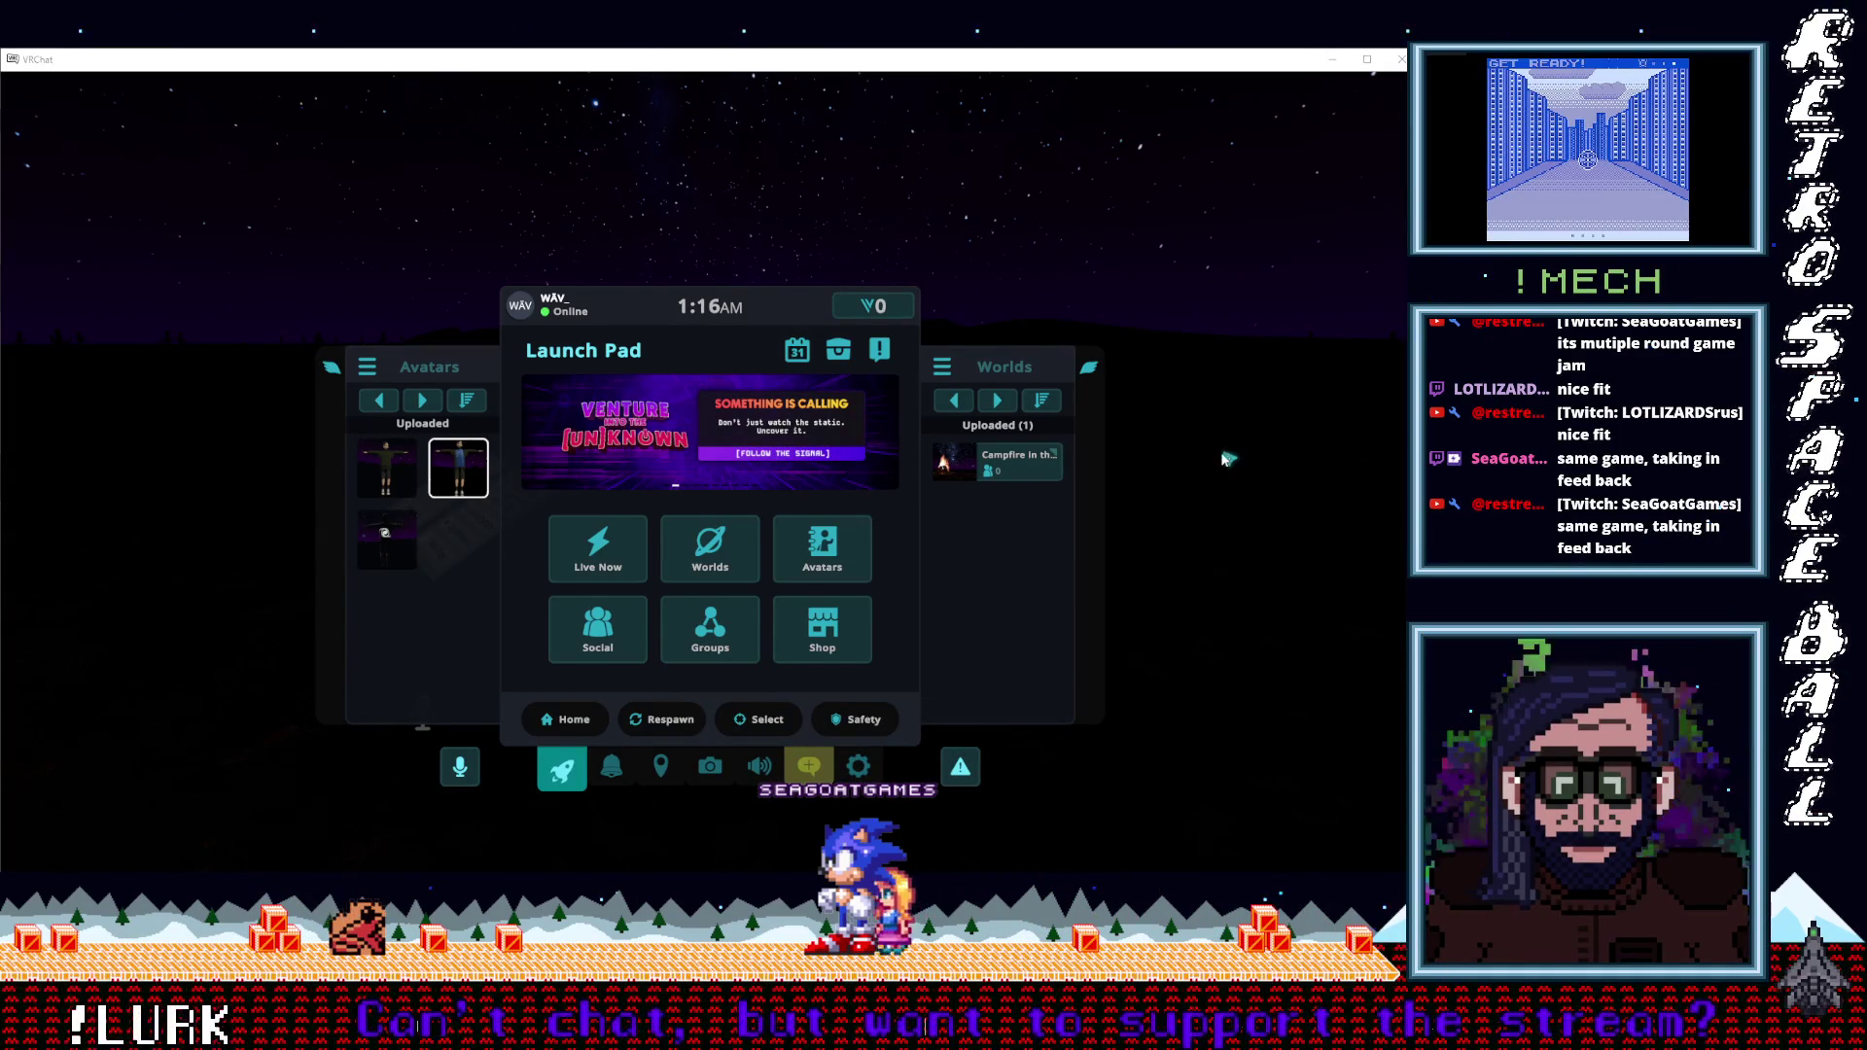
Close the quick menu, mute voice, and walk forward to the toggle panels and QvPen rack.
key("Escape")
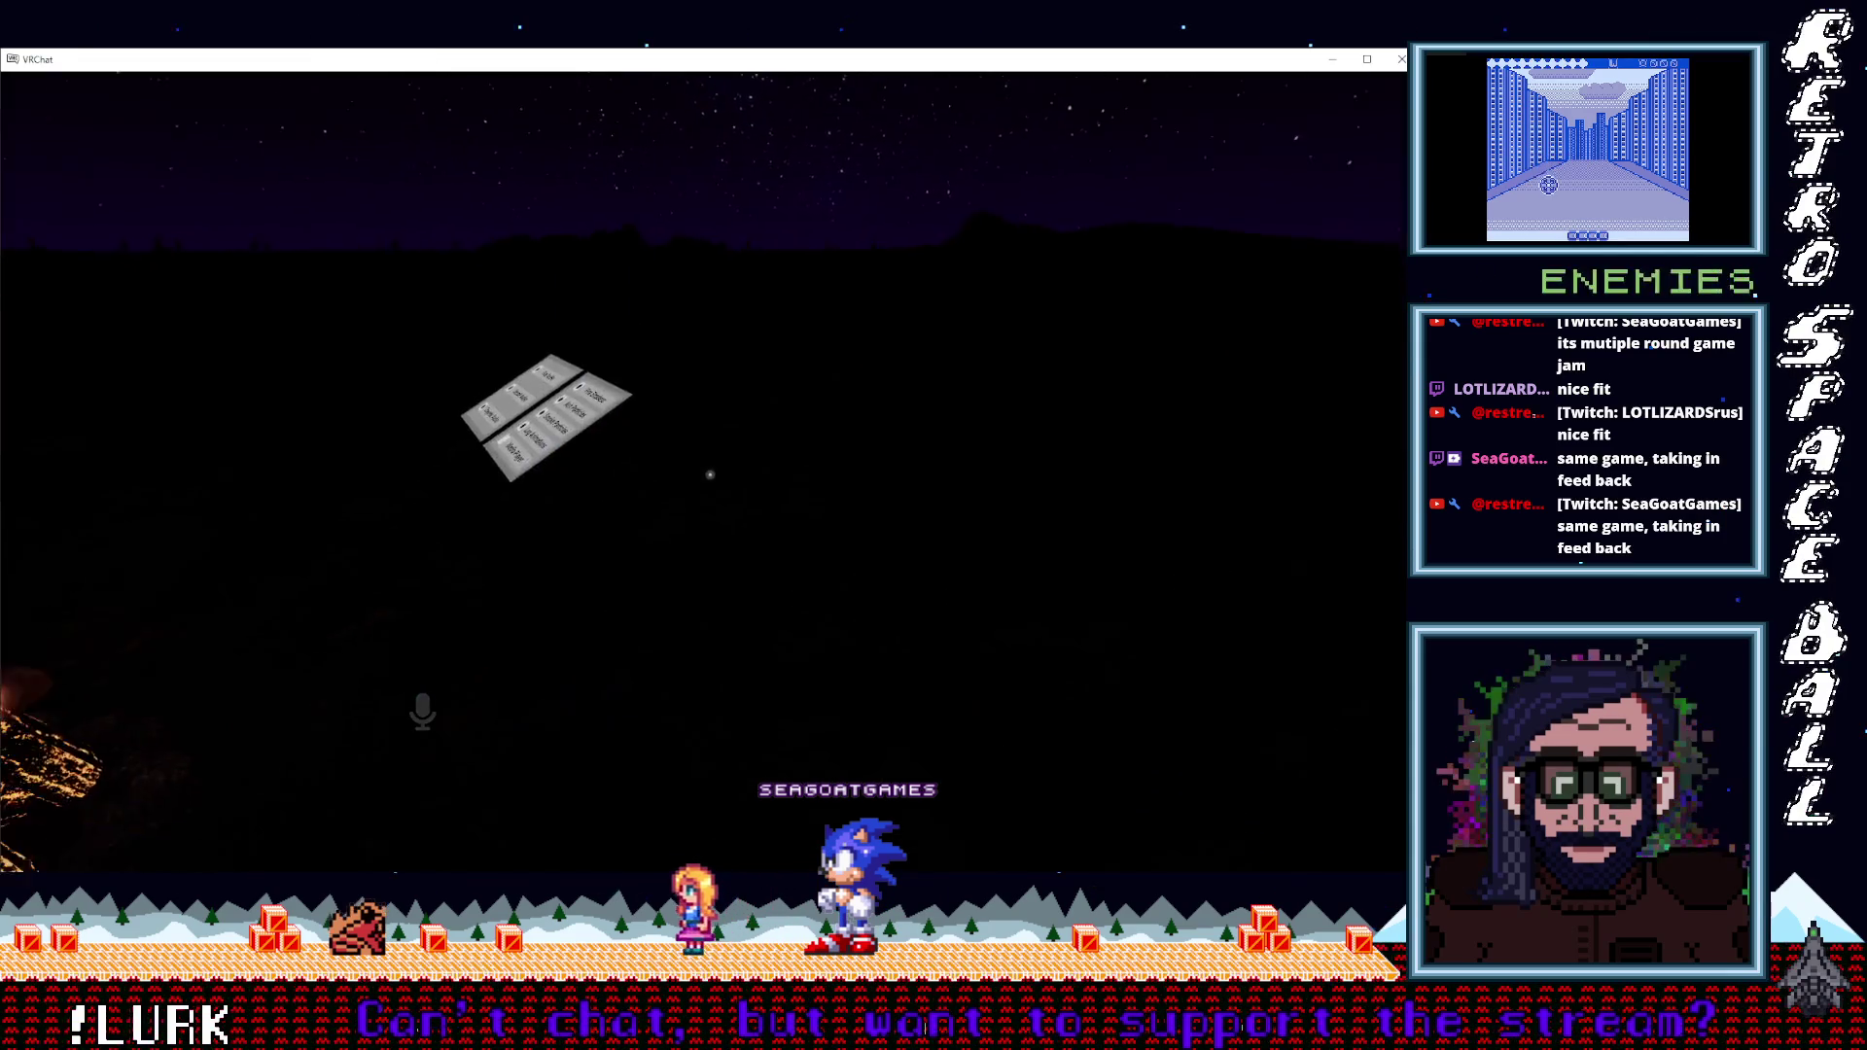
key("w")
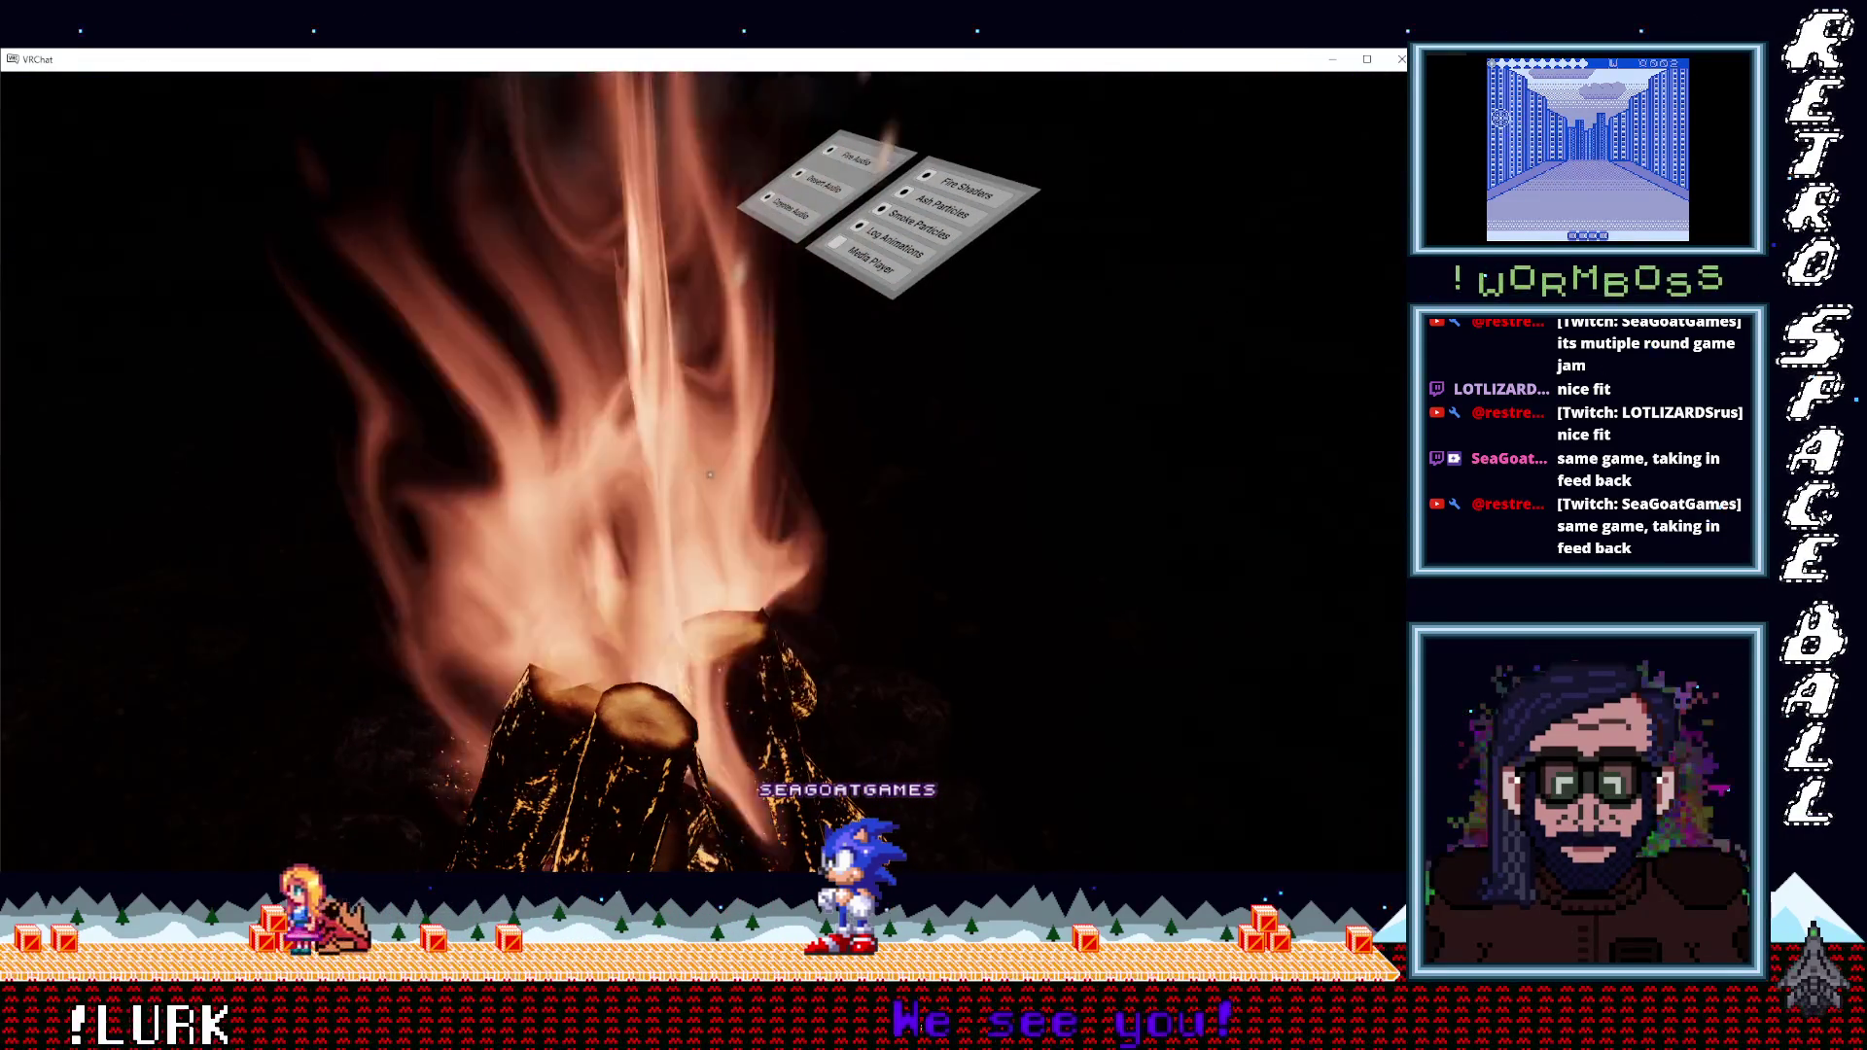
key("v")
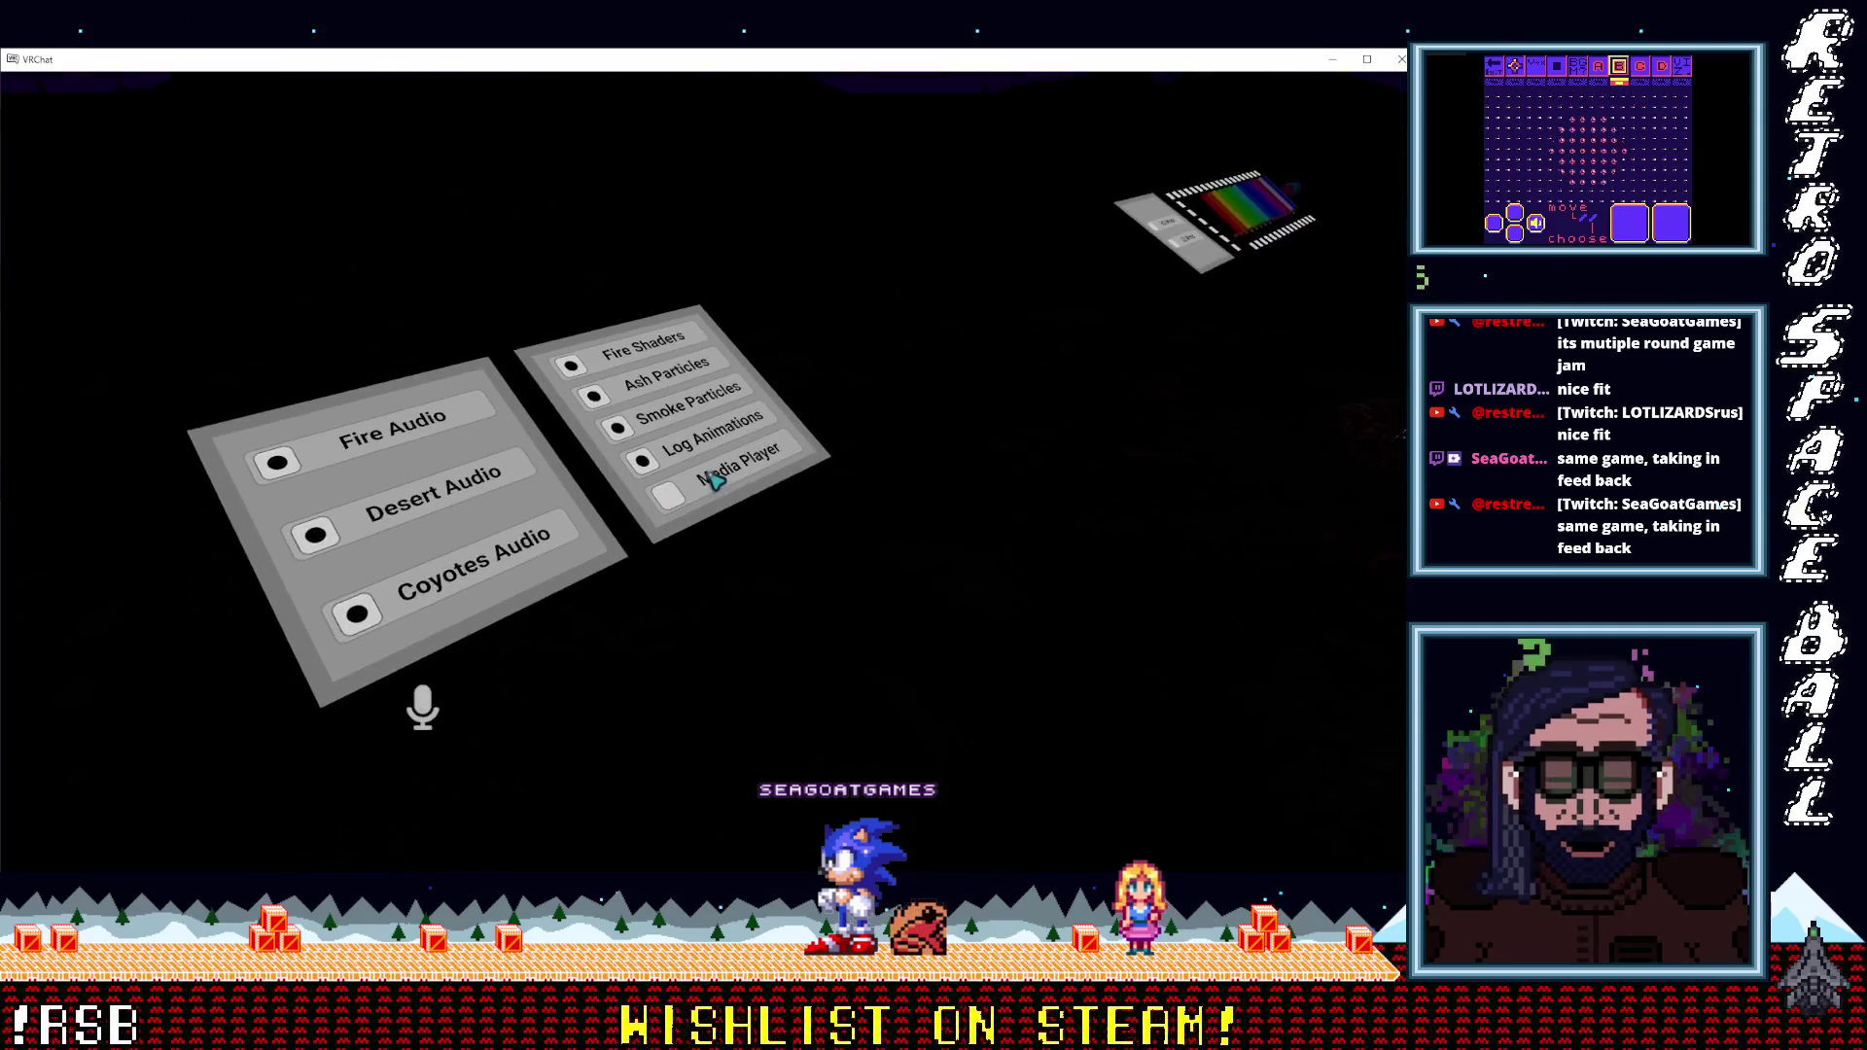
key("w")
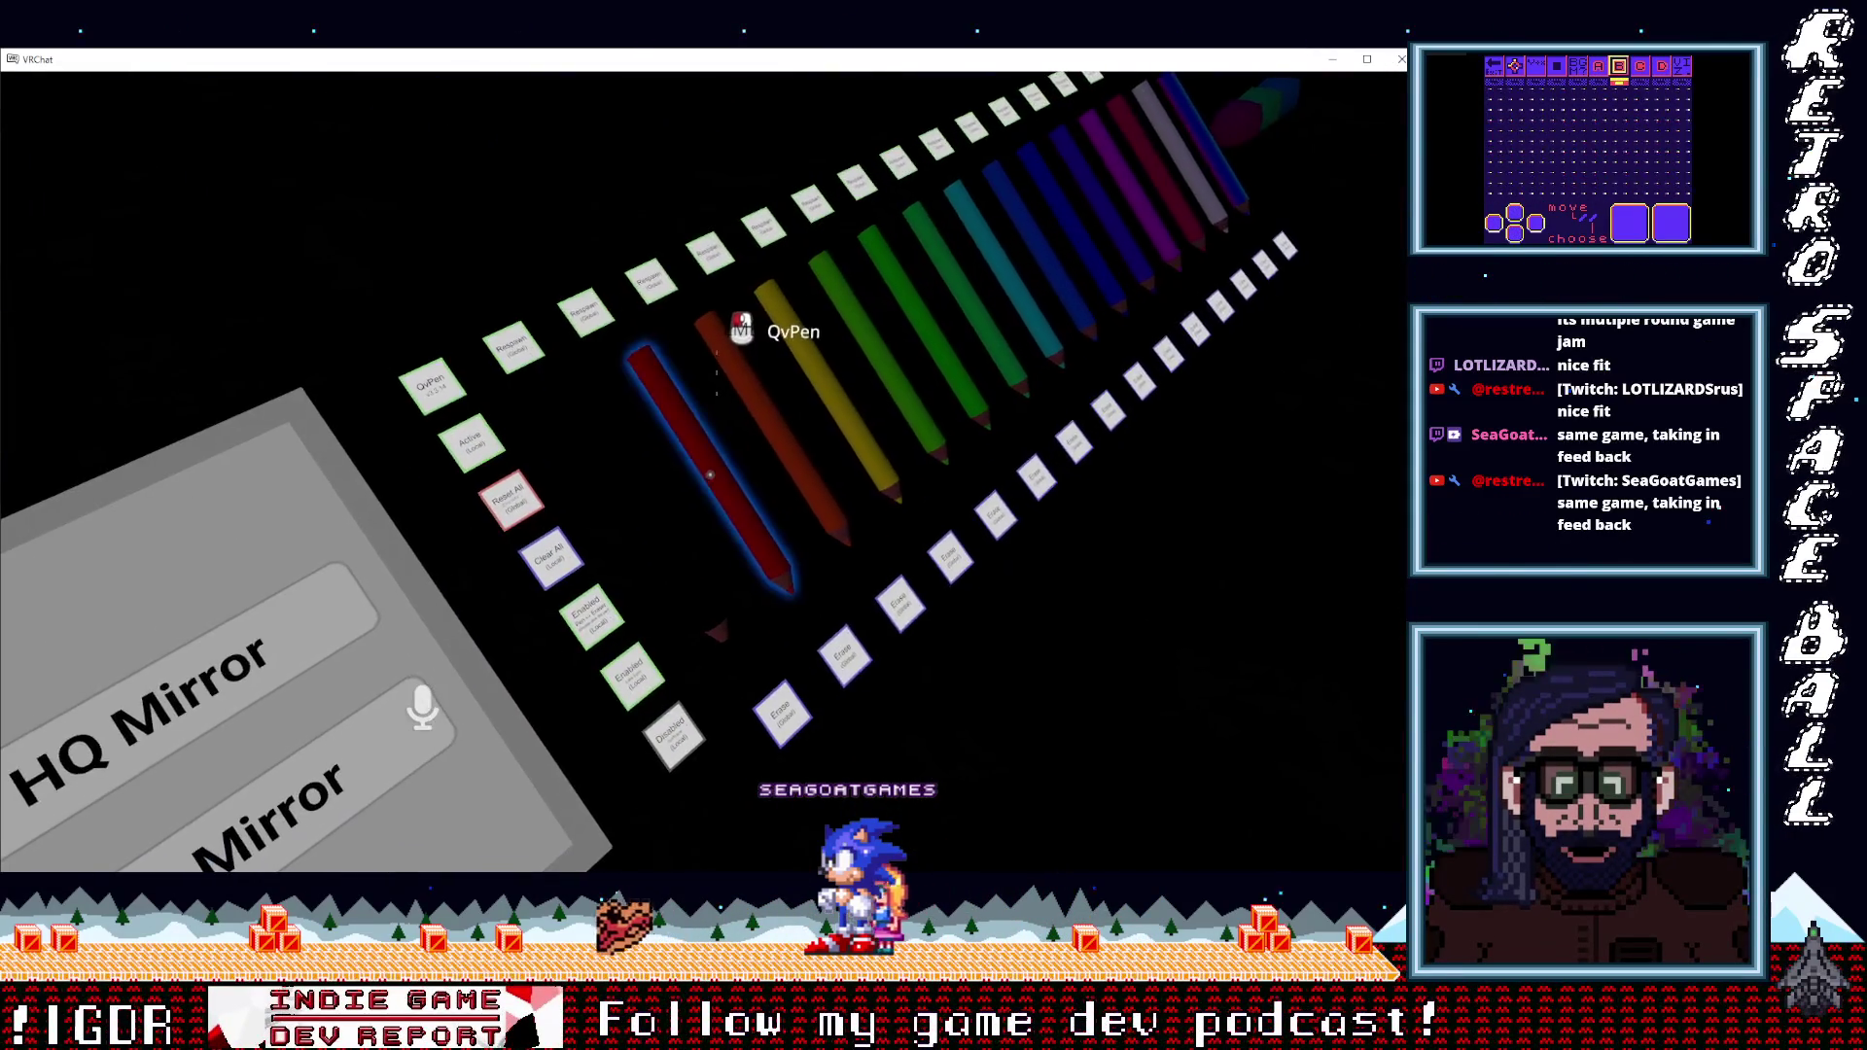
Draw a red spiral in the sky with the red QvPen, drop it, and enable the HQ Mirror.
left_click(710, 475)
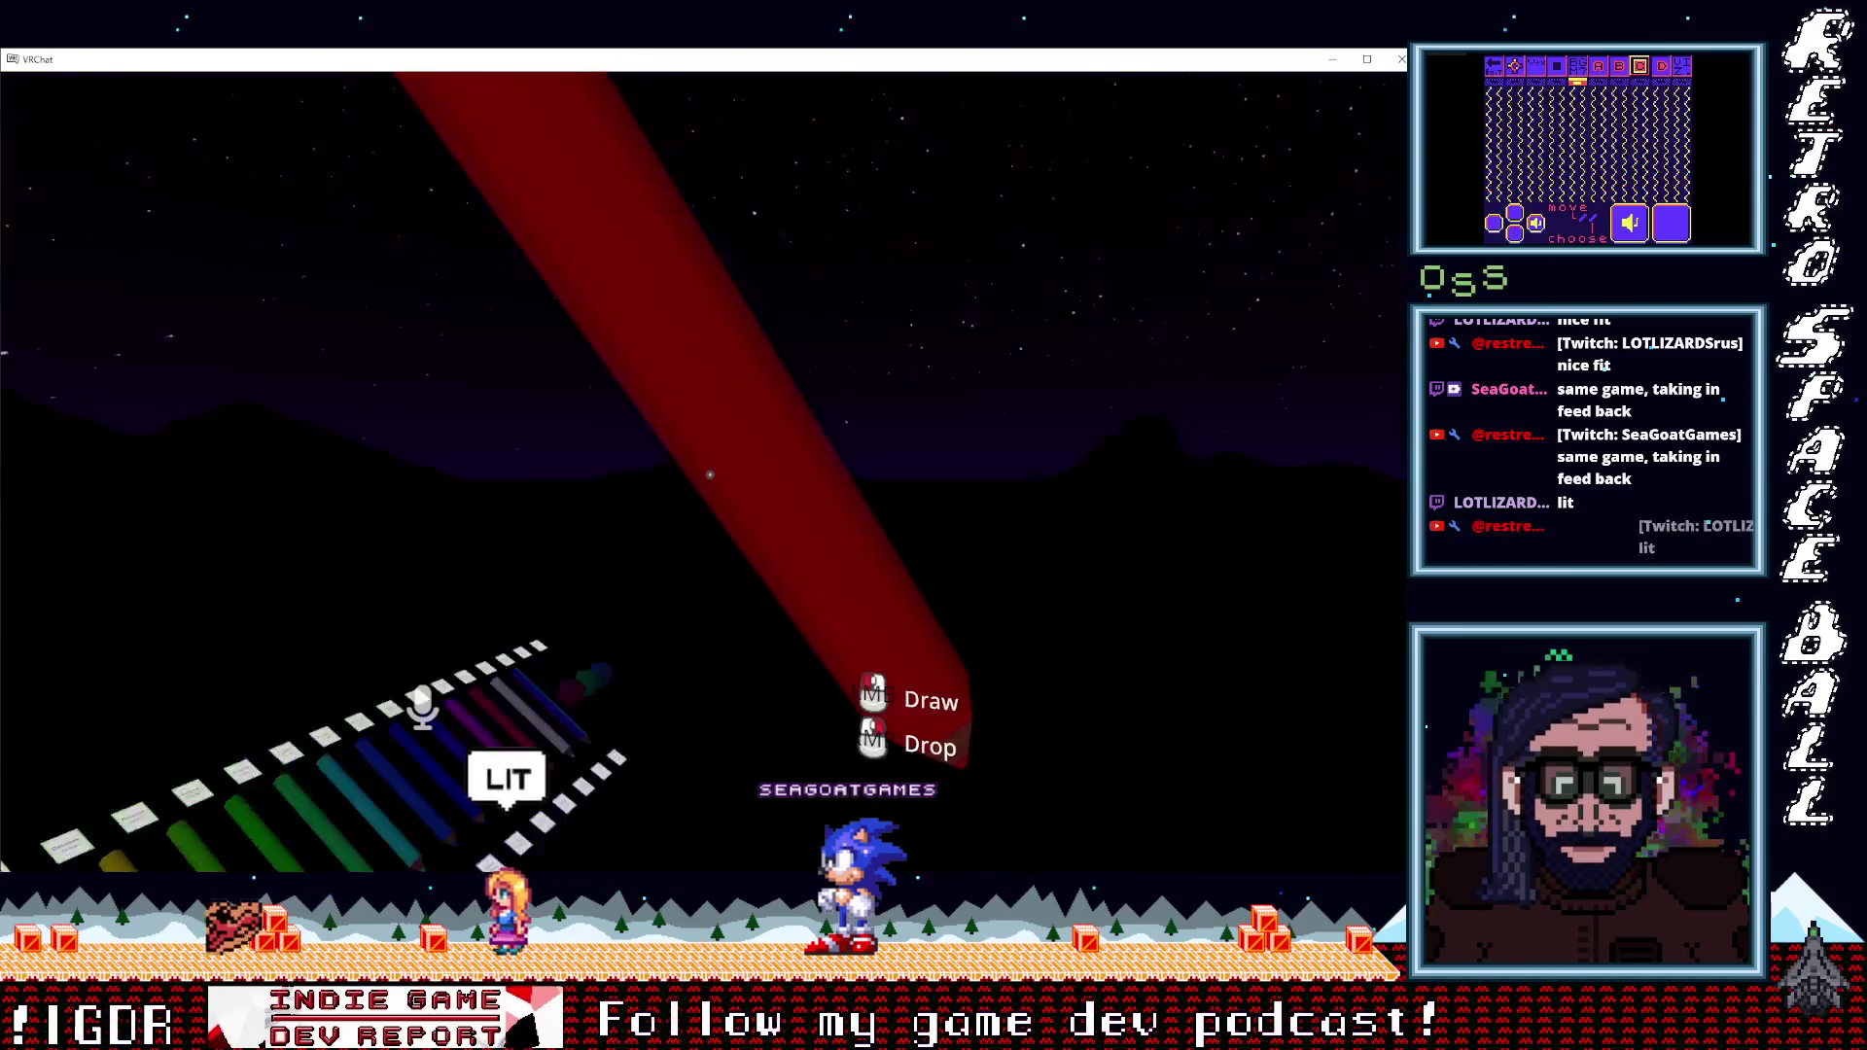
left_click_drag(710, 475, 709, 475)
right_click(710, 474)
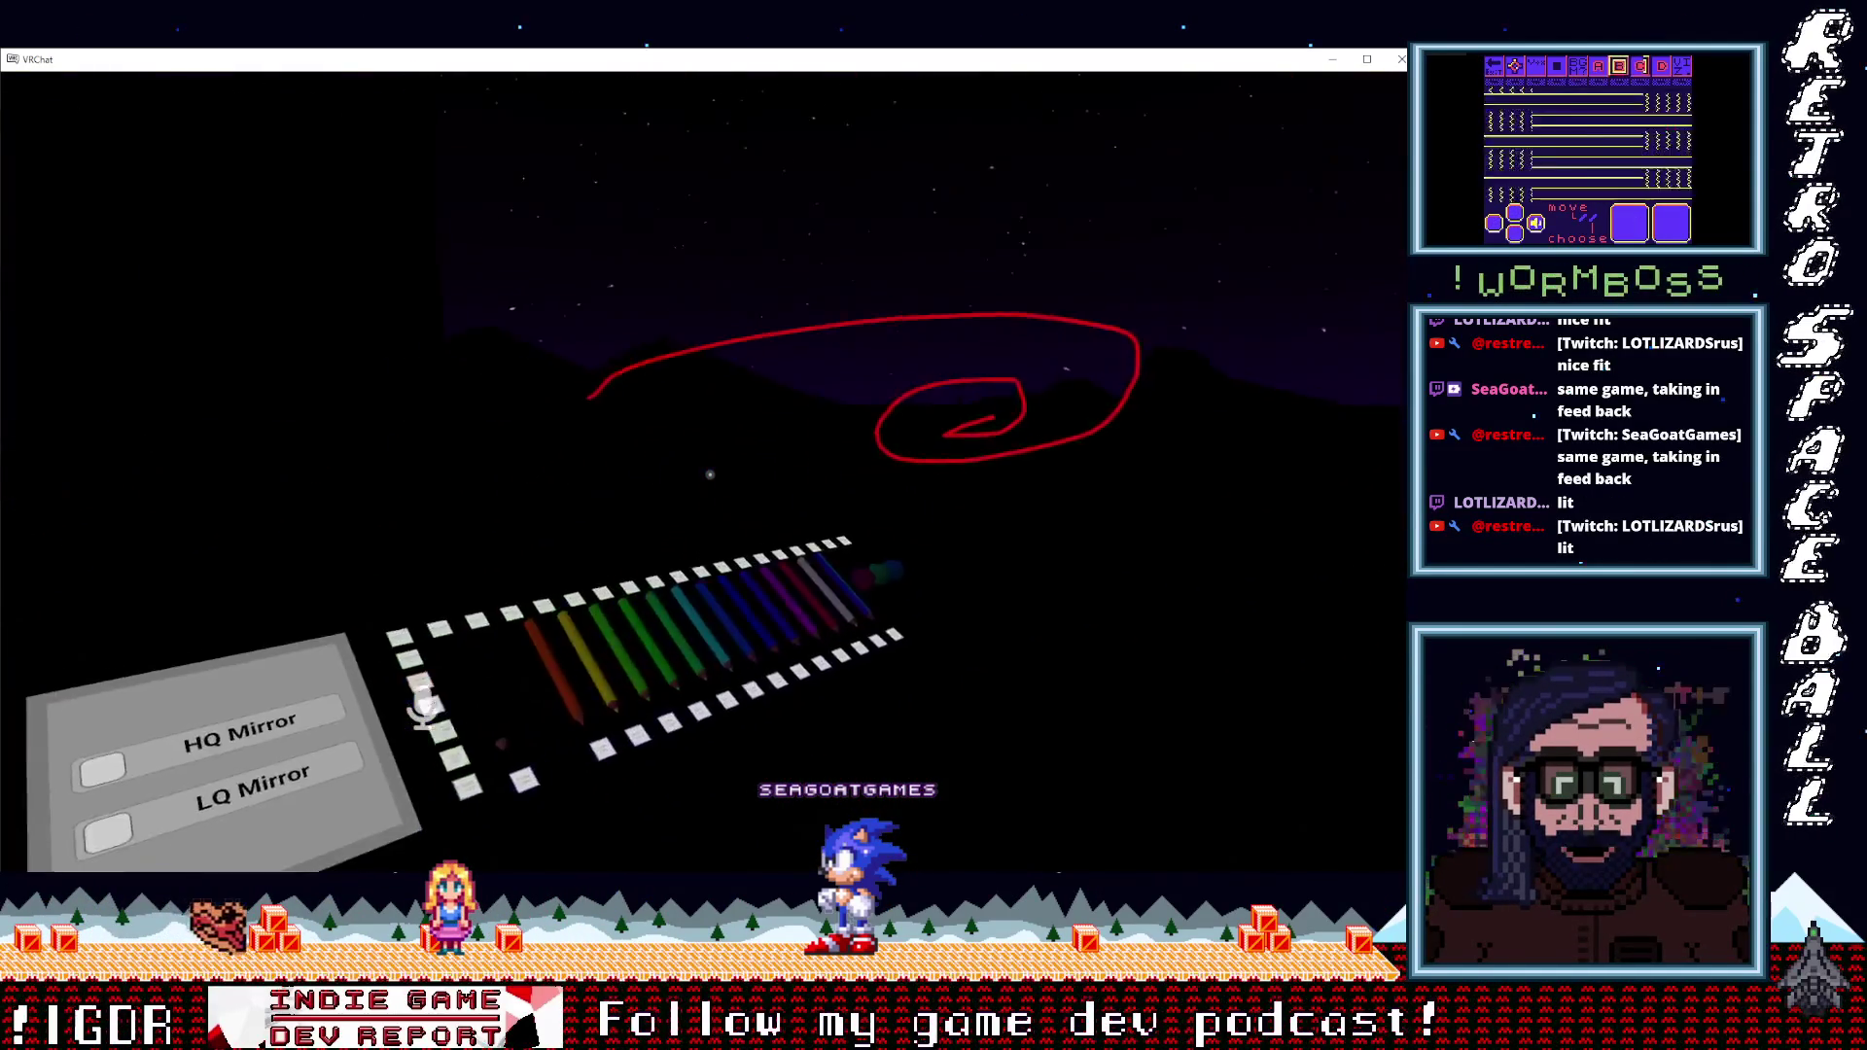
left_click(715, 478)
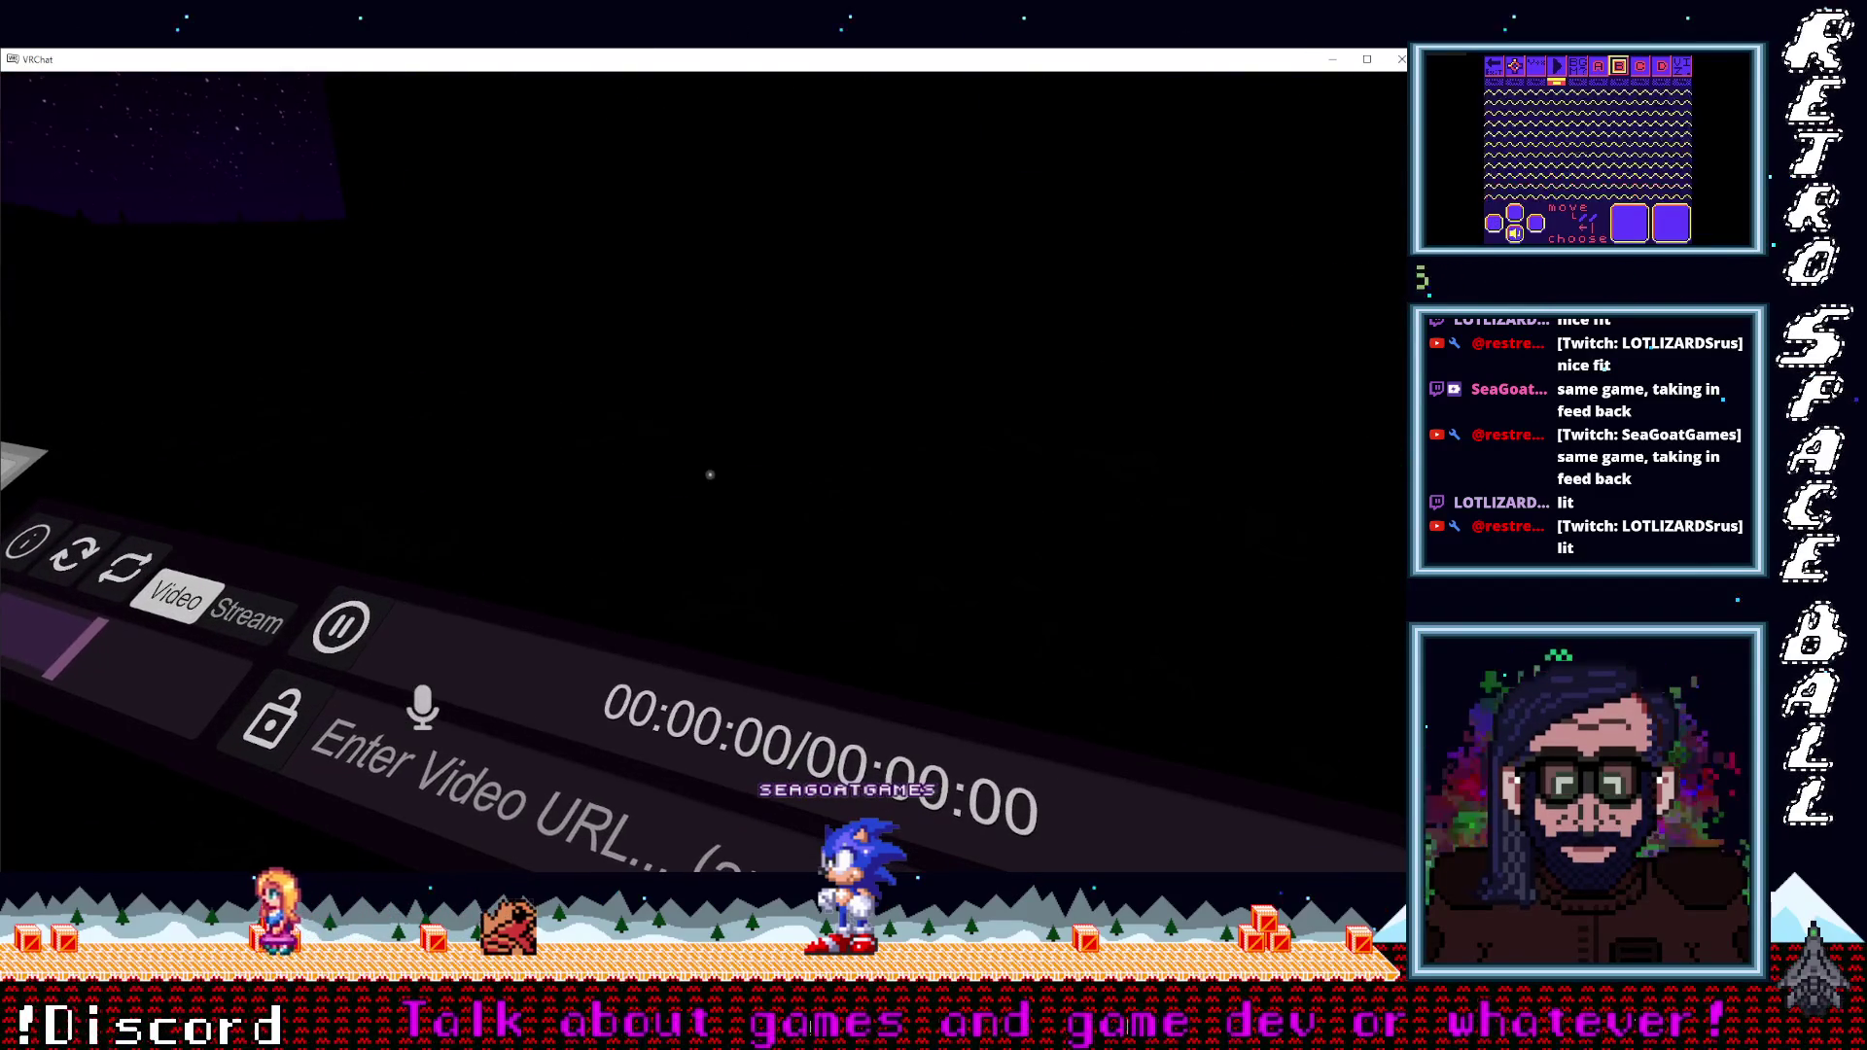
key("Escape")
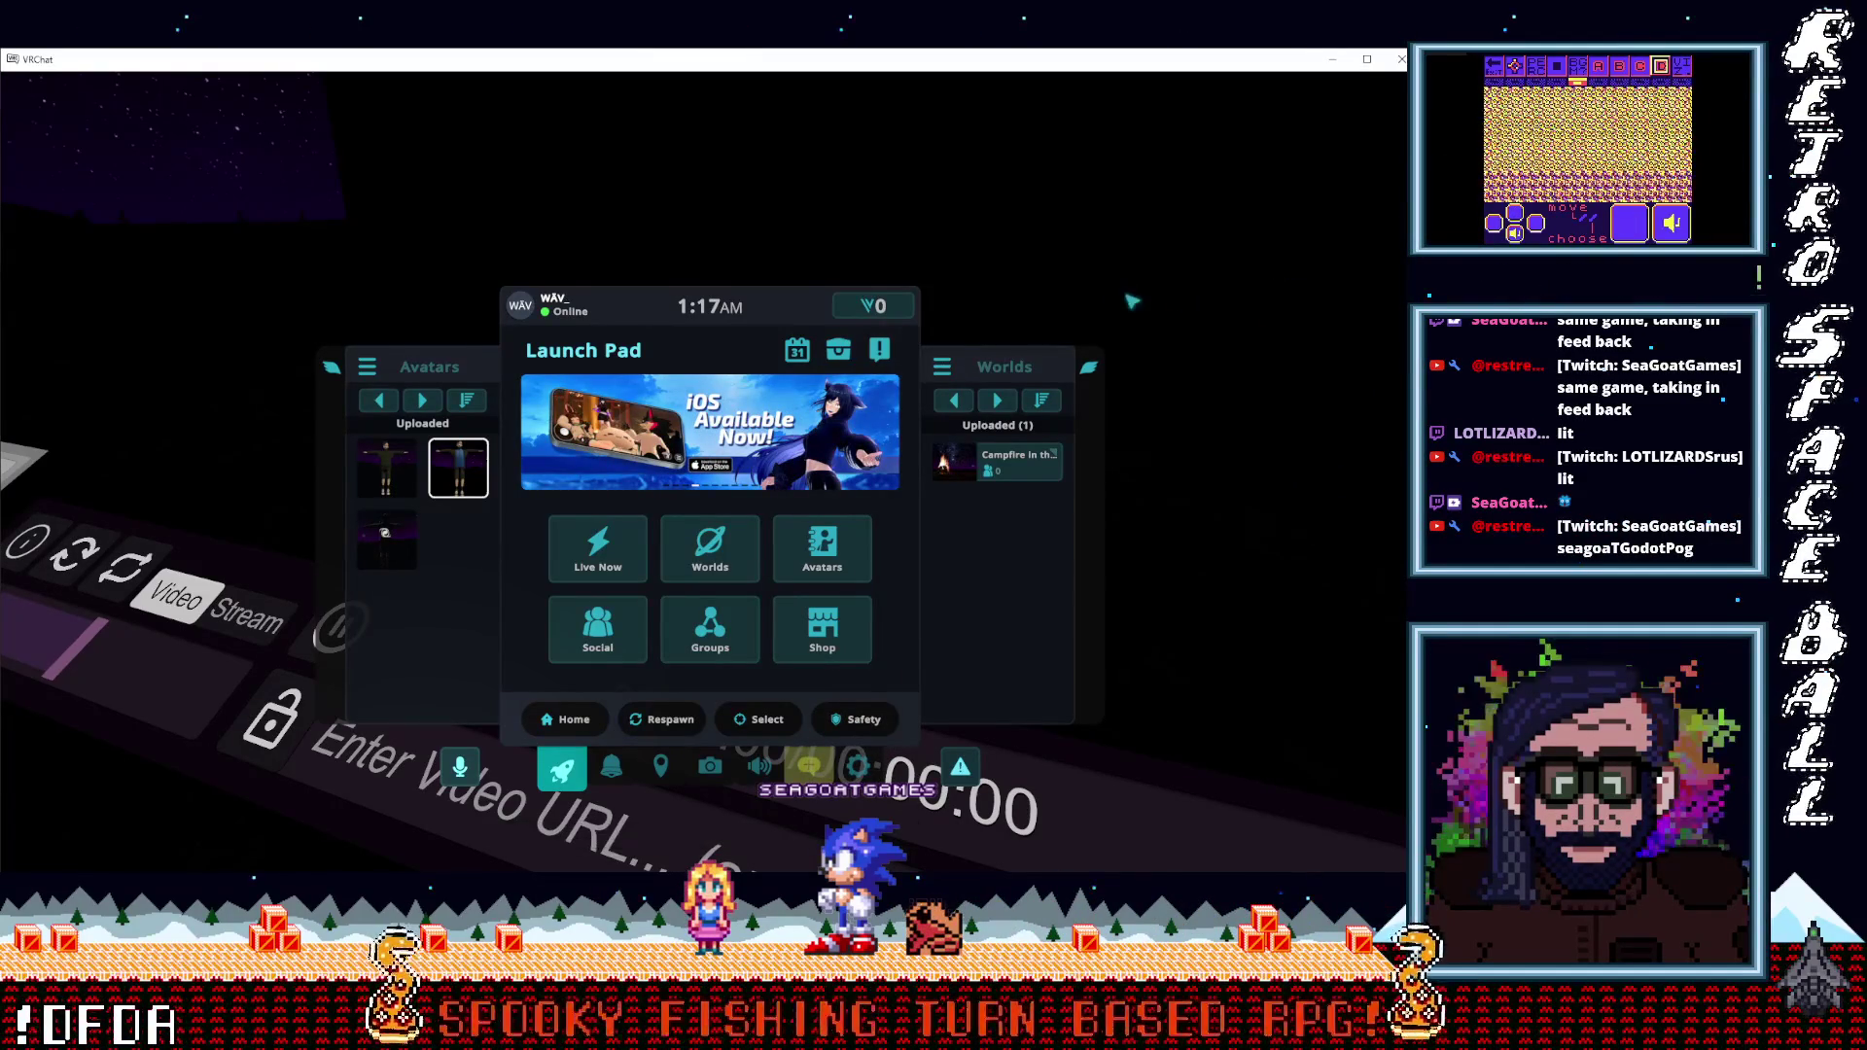
Paste the Twitch stream link into the media player's URL field and start loading it.
key("Escape")
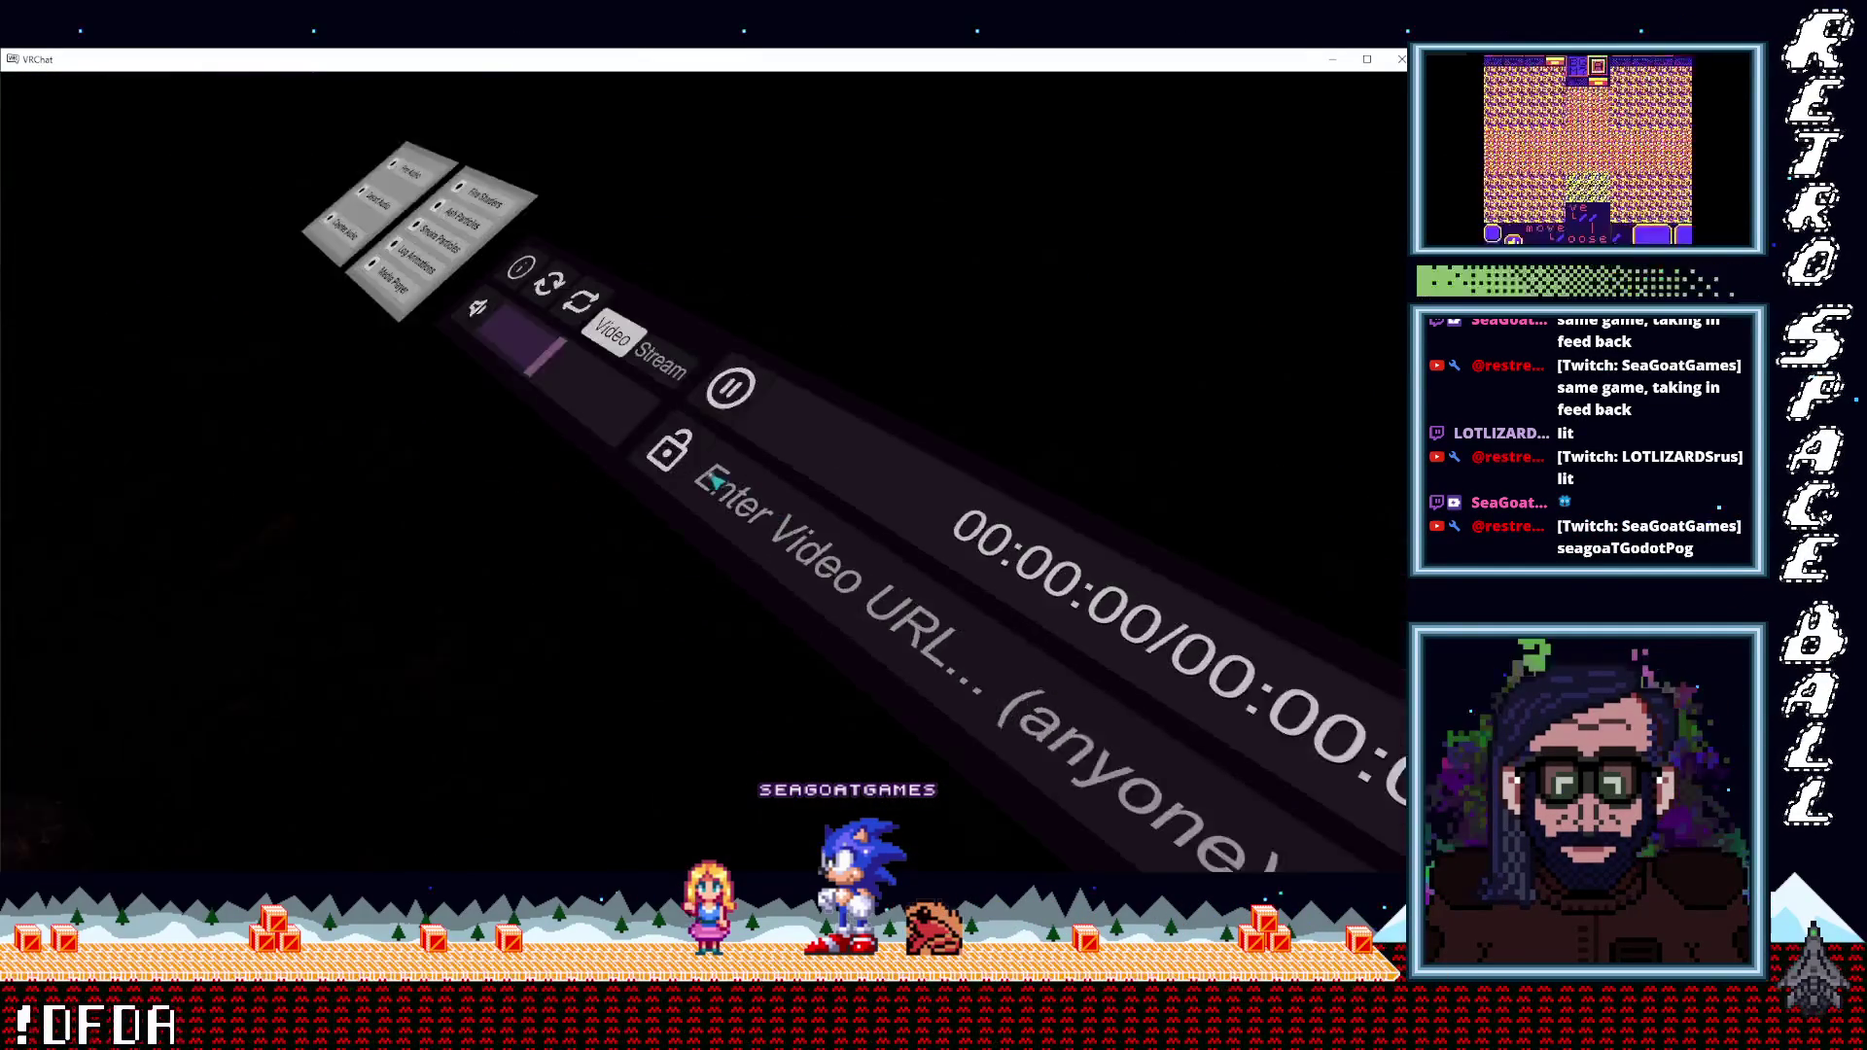
left_click(717, 482)
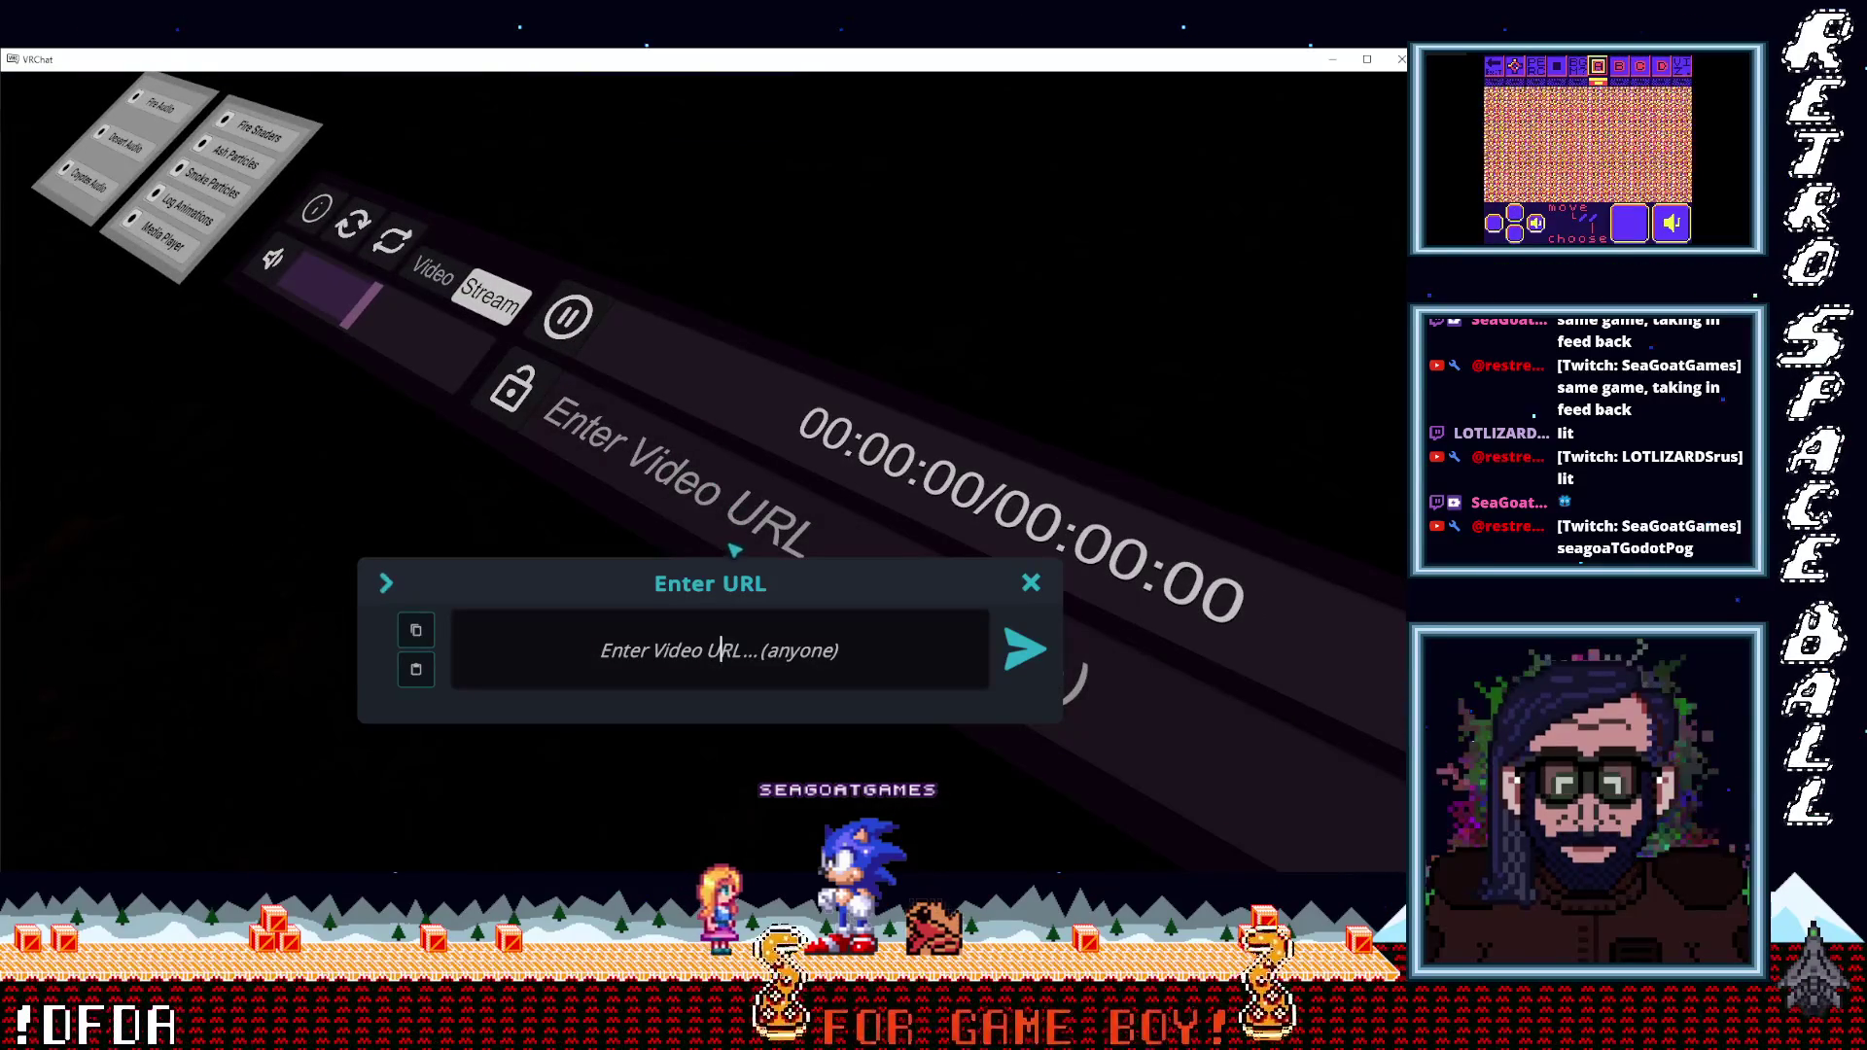
type("https://www.twitch.tv/rikoclon")
key("Return")
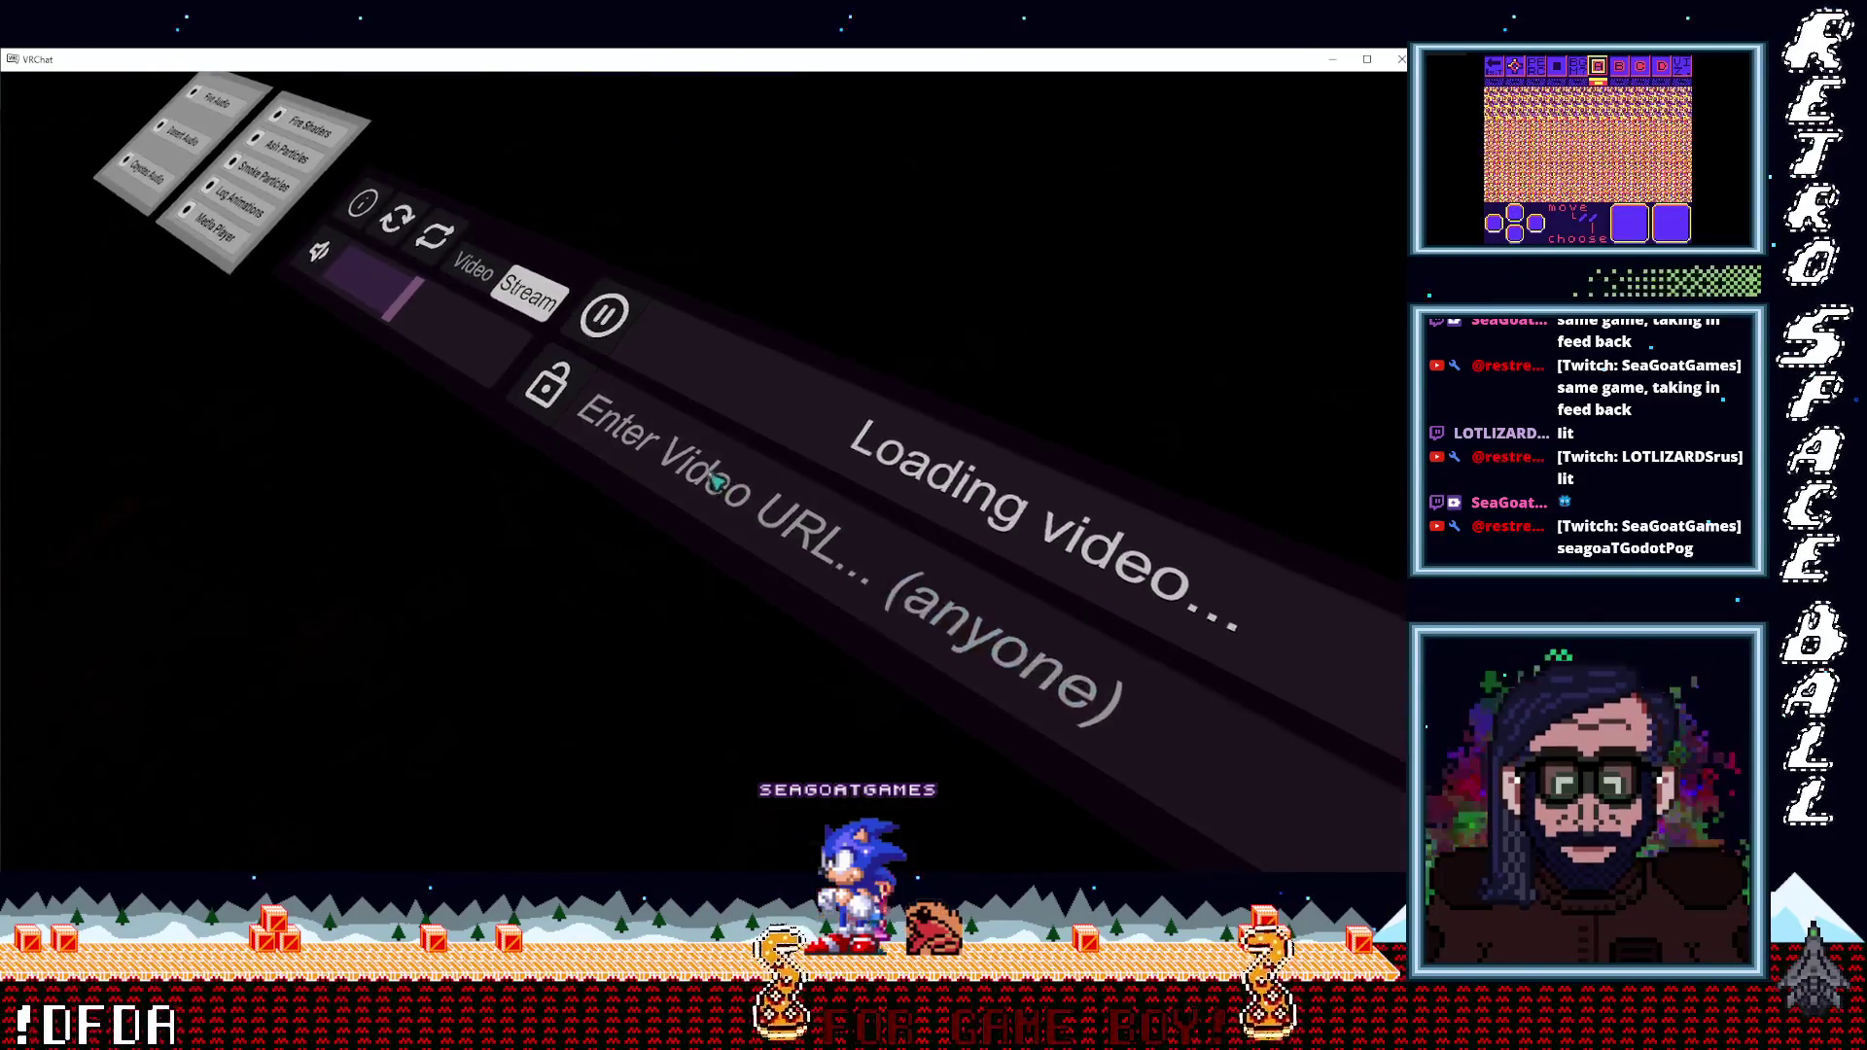
Walk back and turn around to view the media player, mirror and toggles.
key("s")
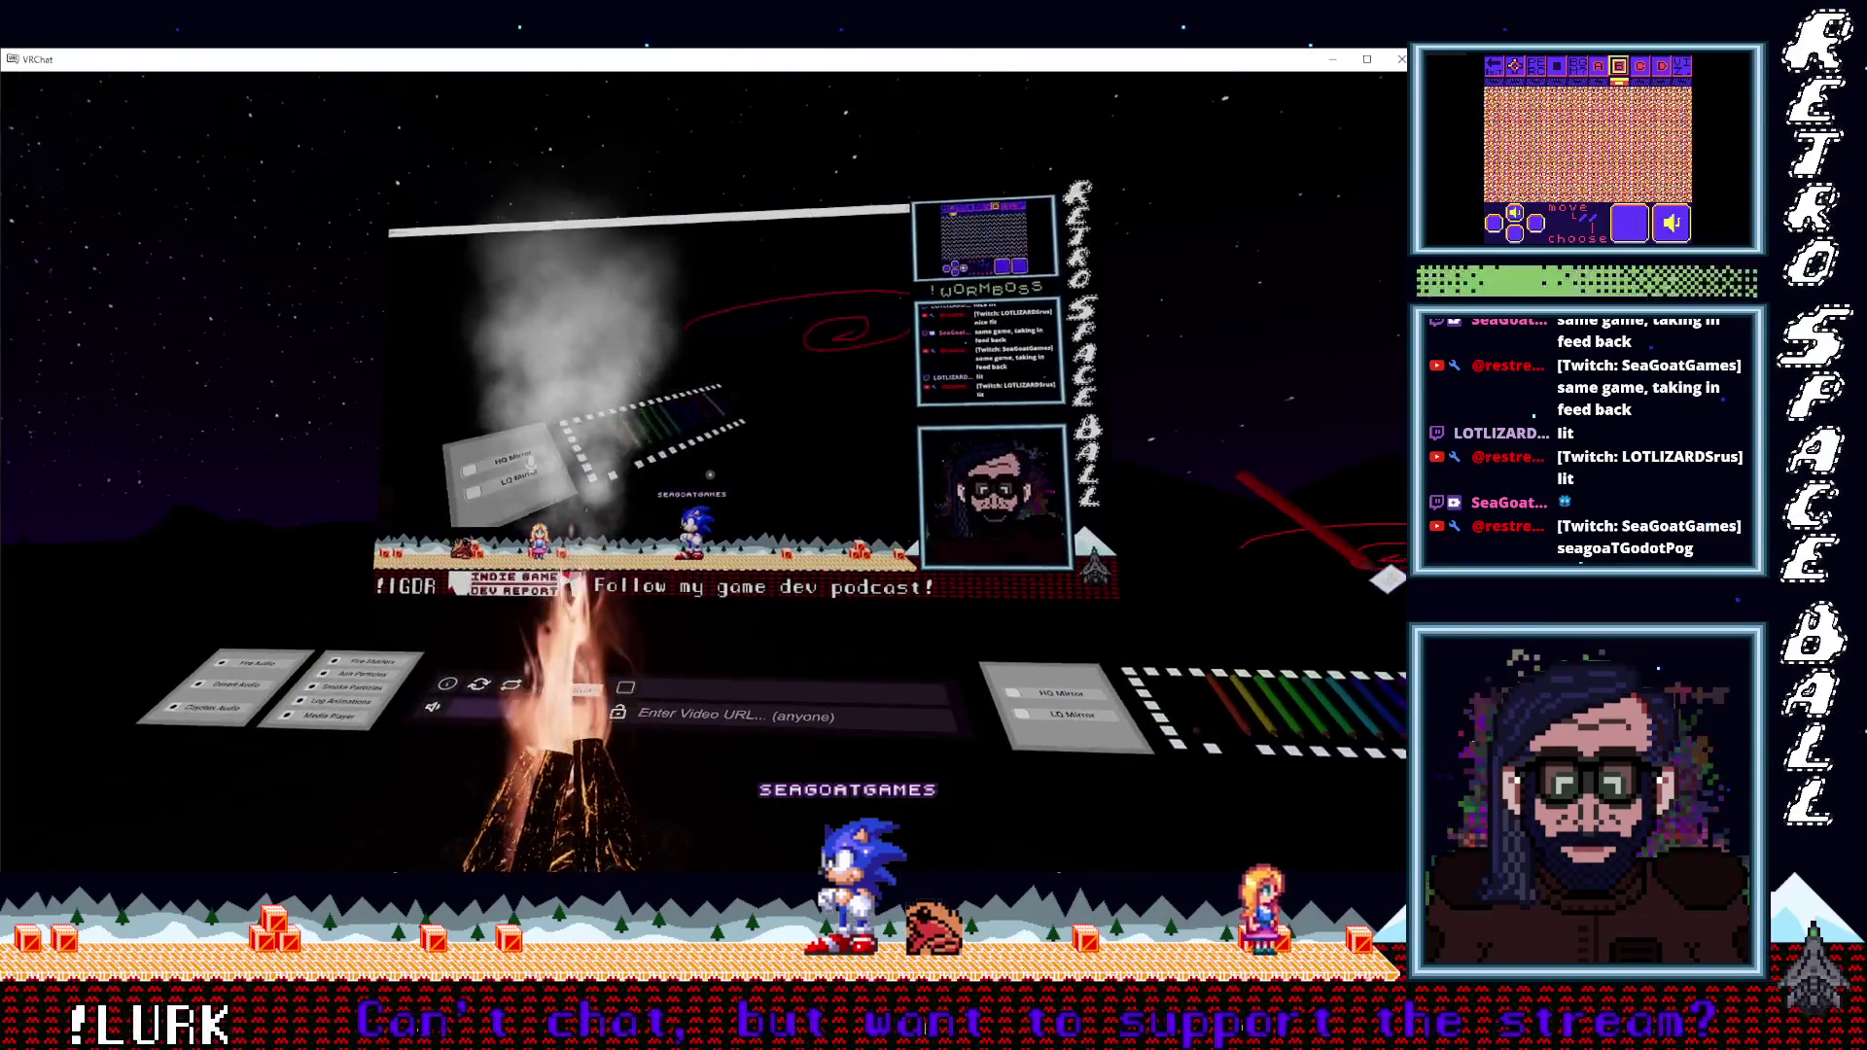
key("d")
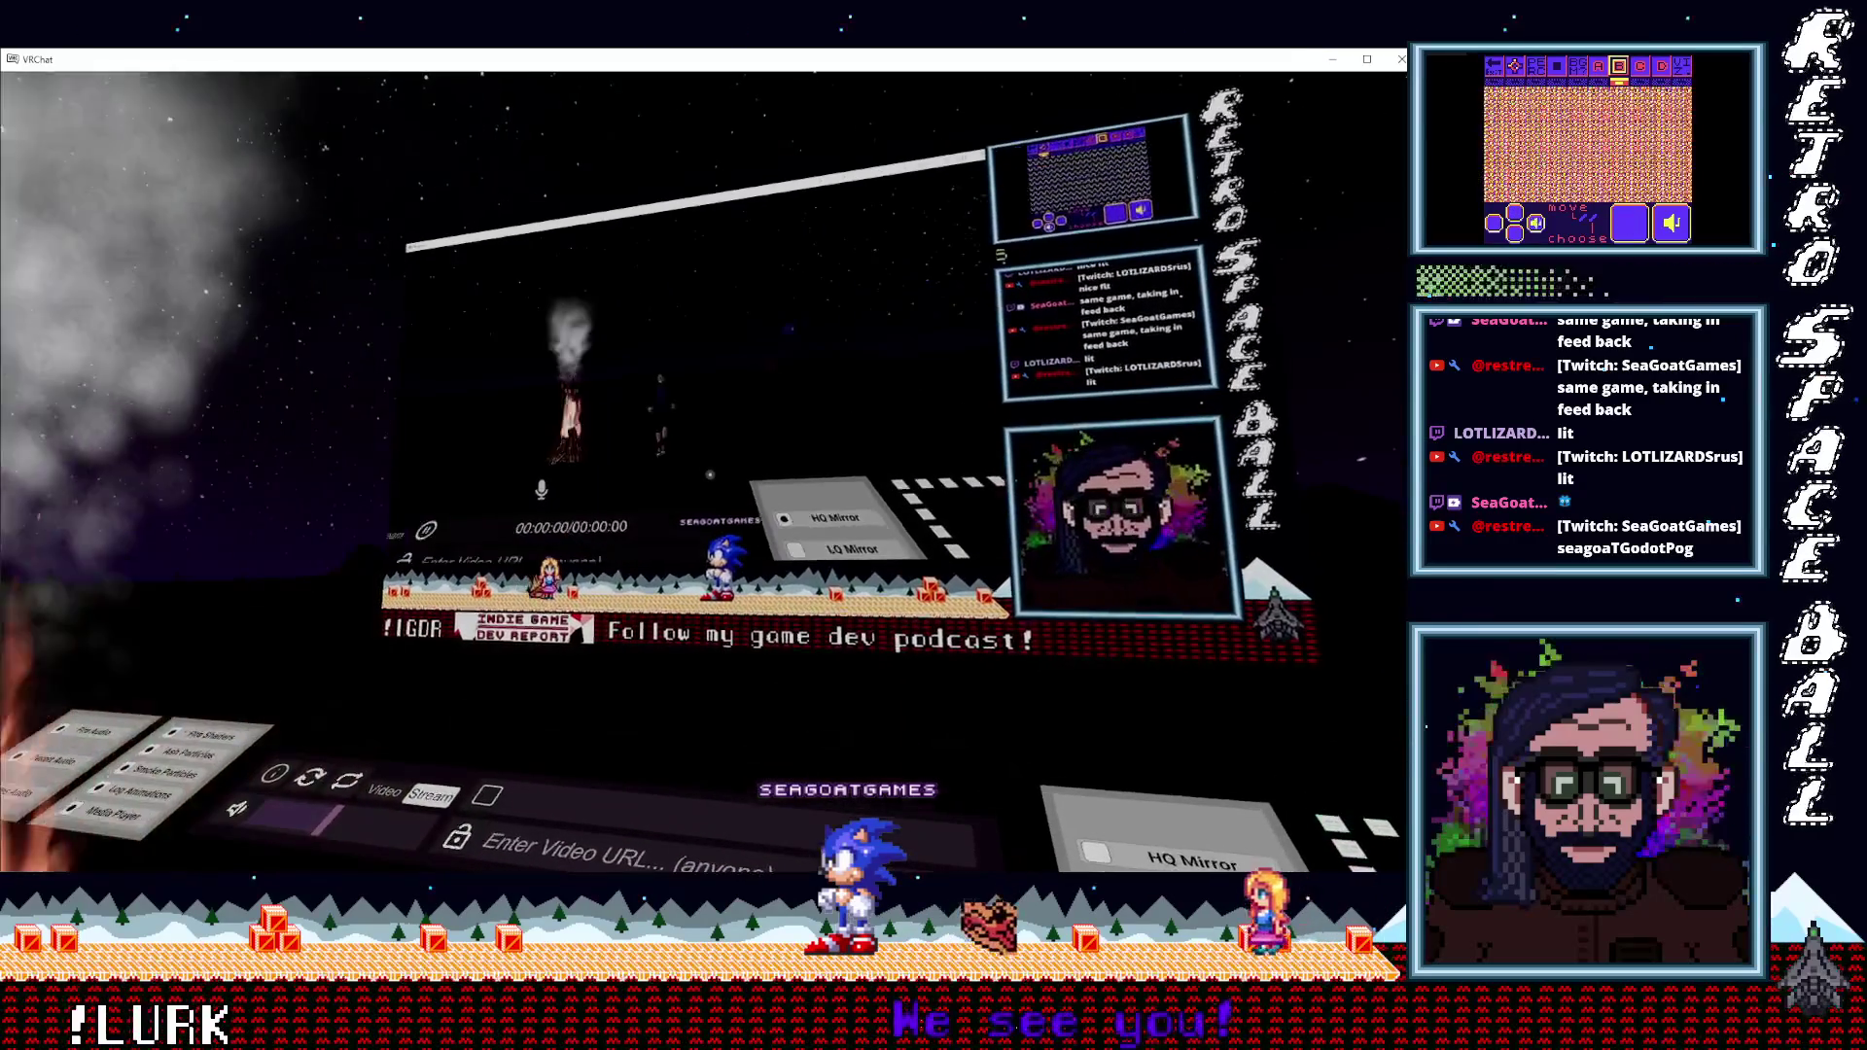
key("w")
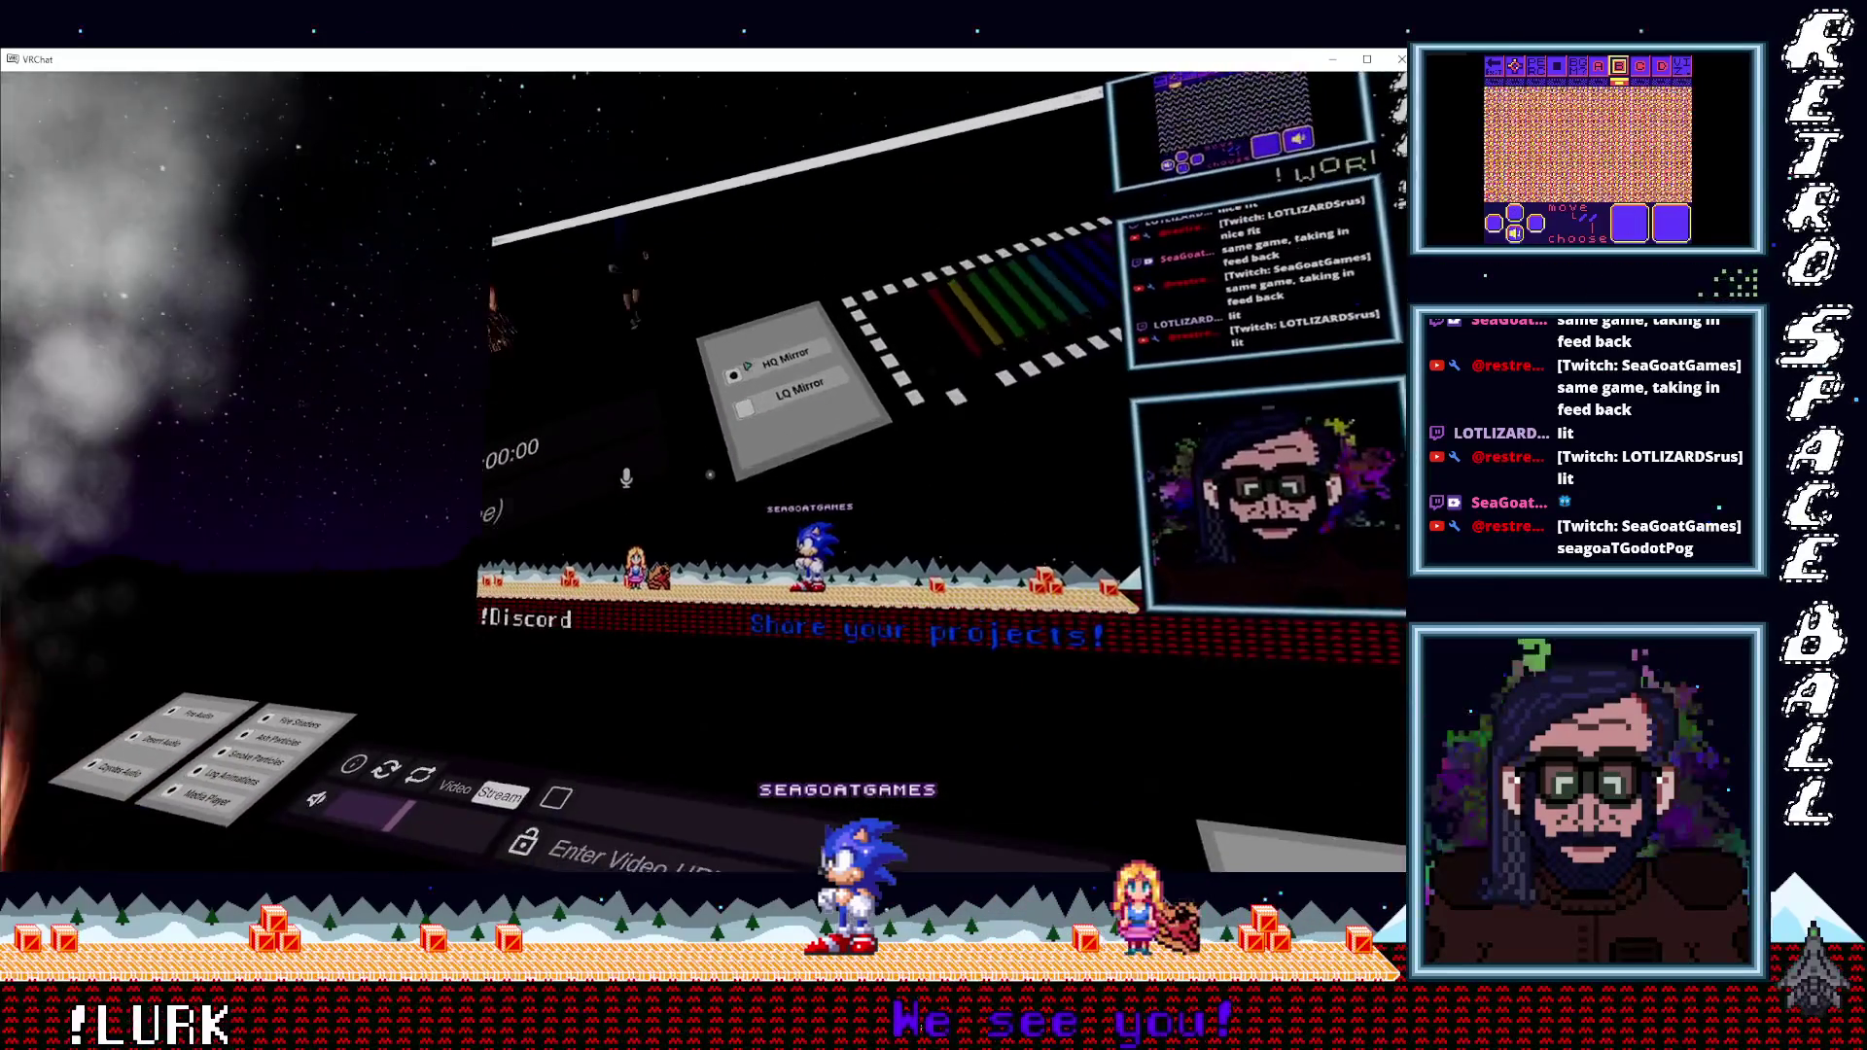
key("a")
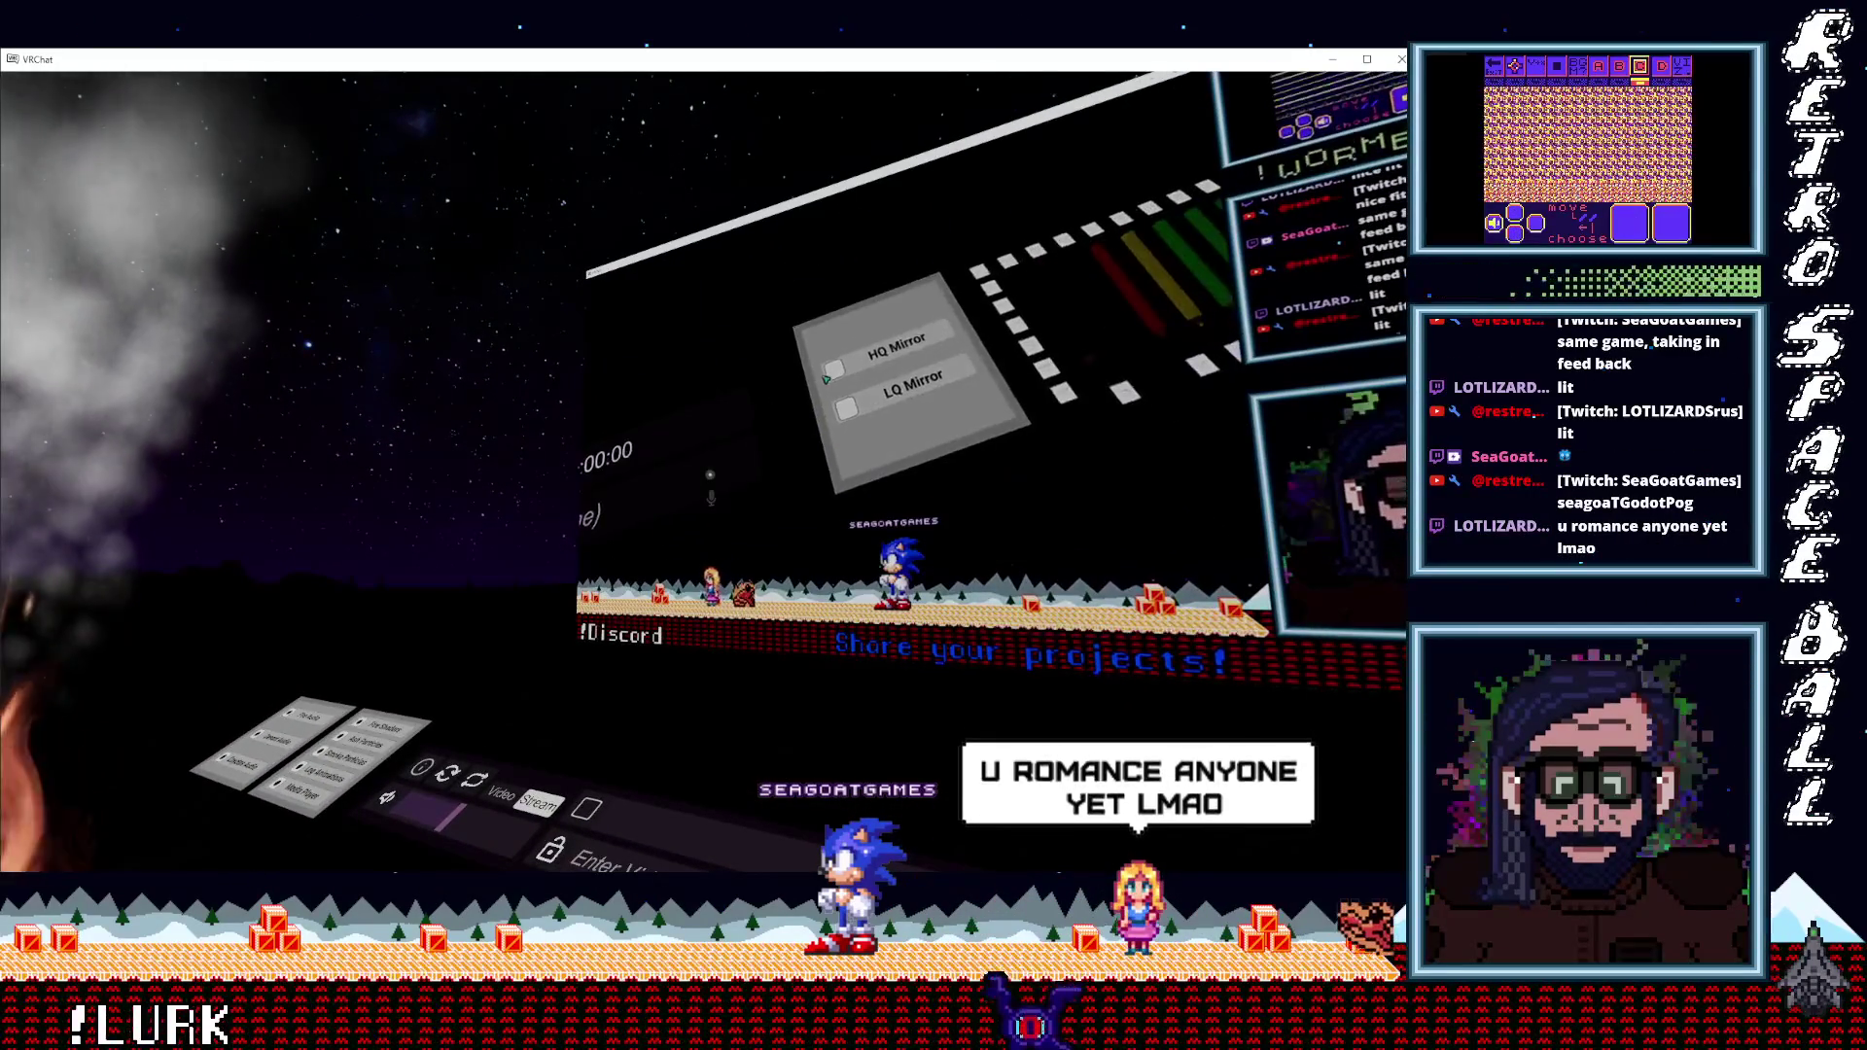
key("w")
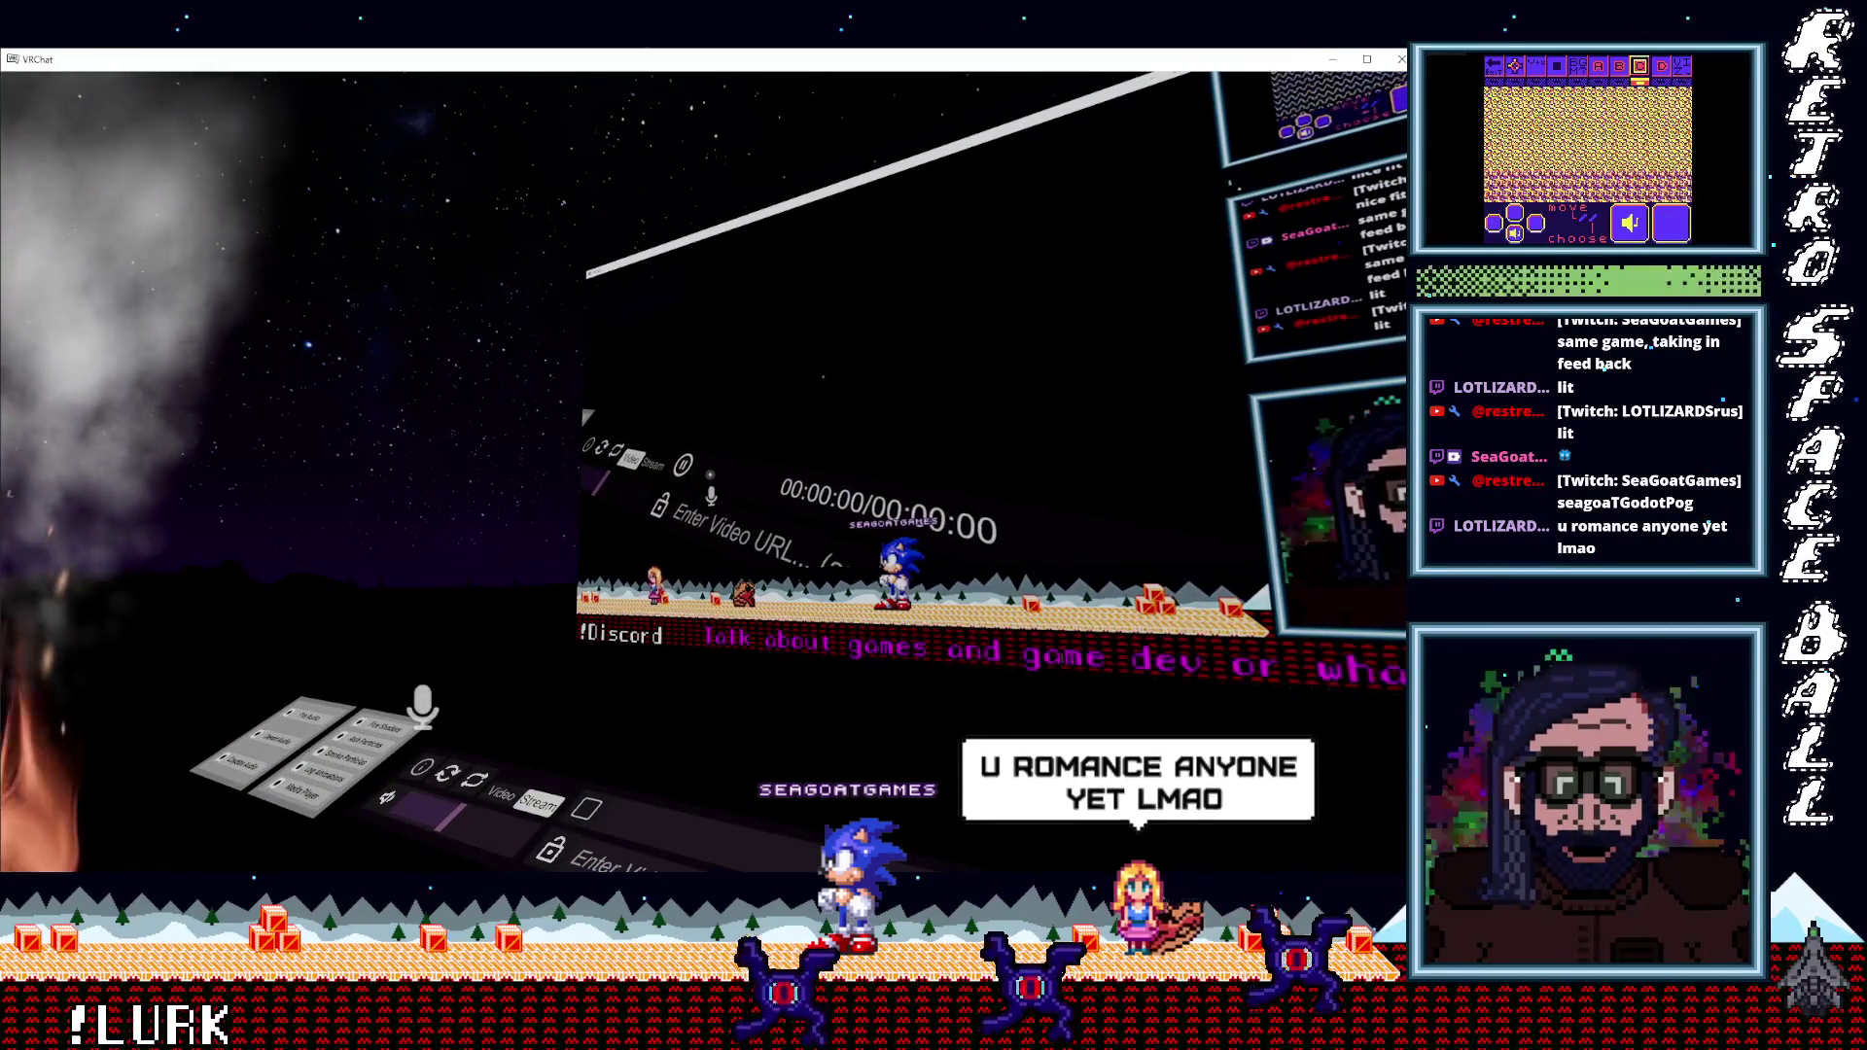
key("Escape")
key("s")
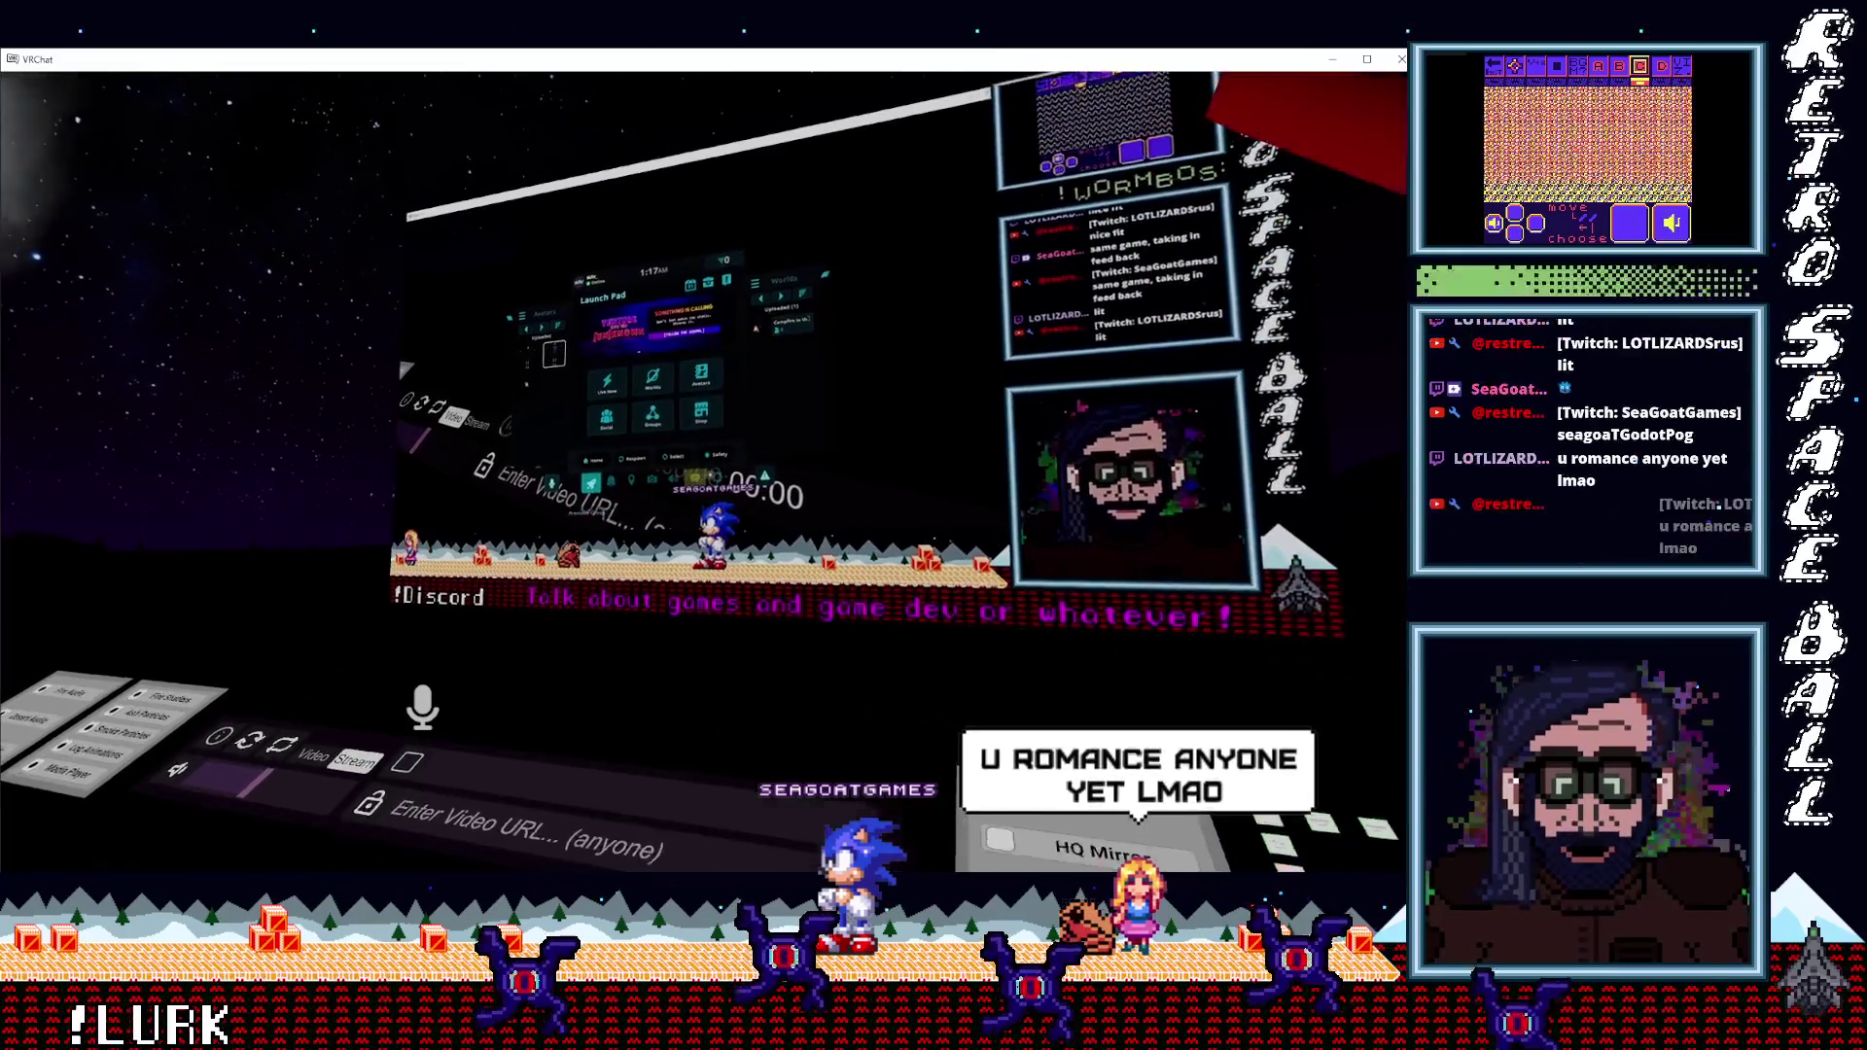
key("d")
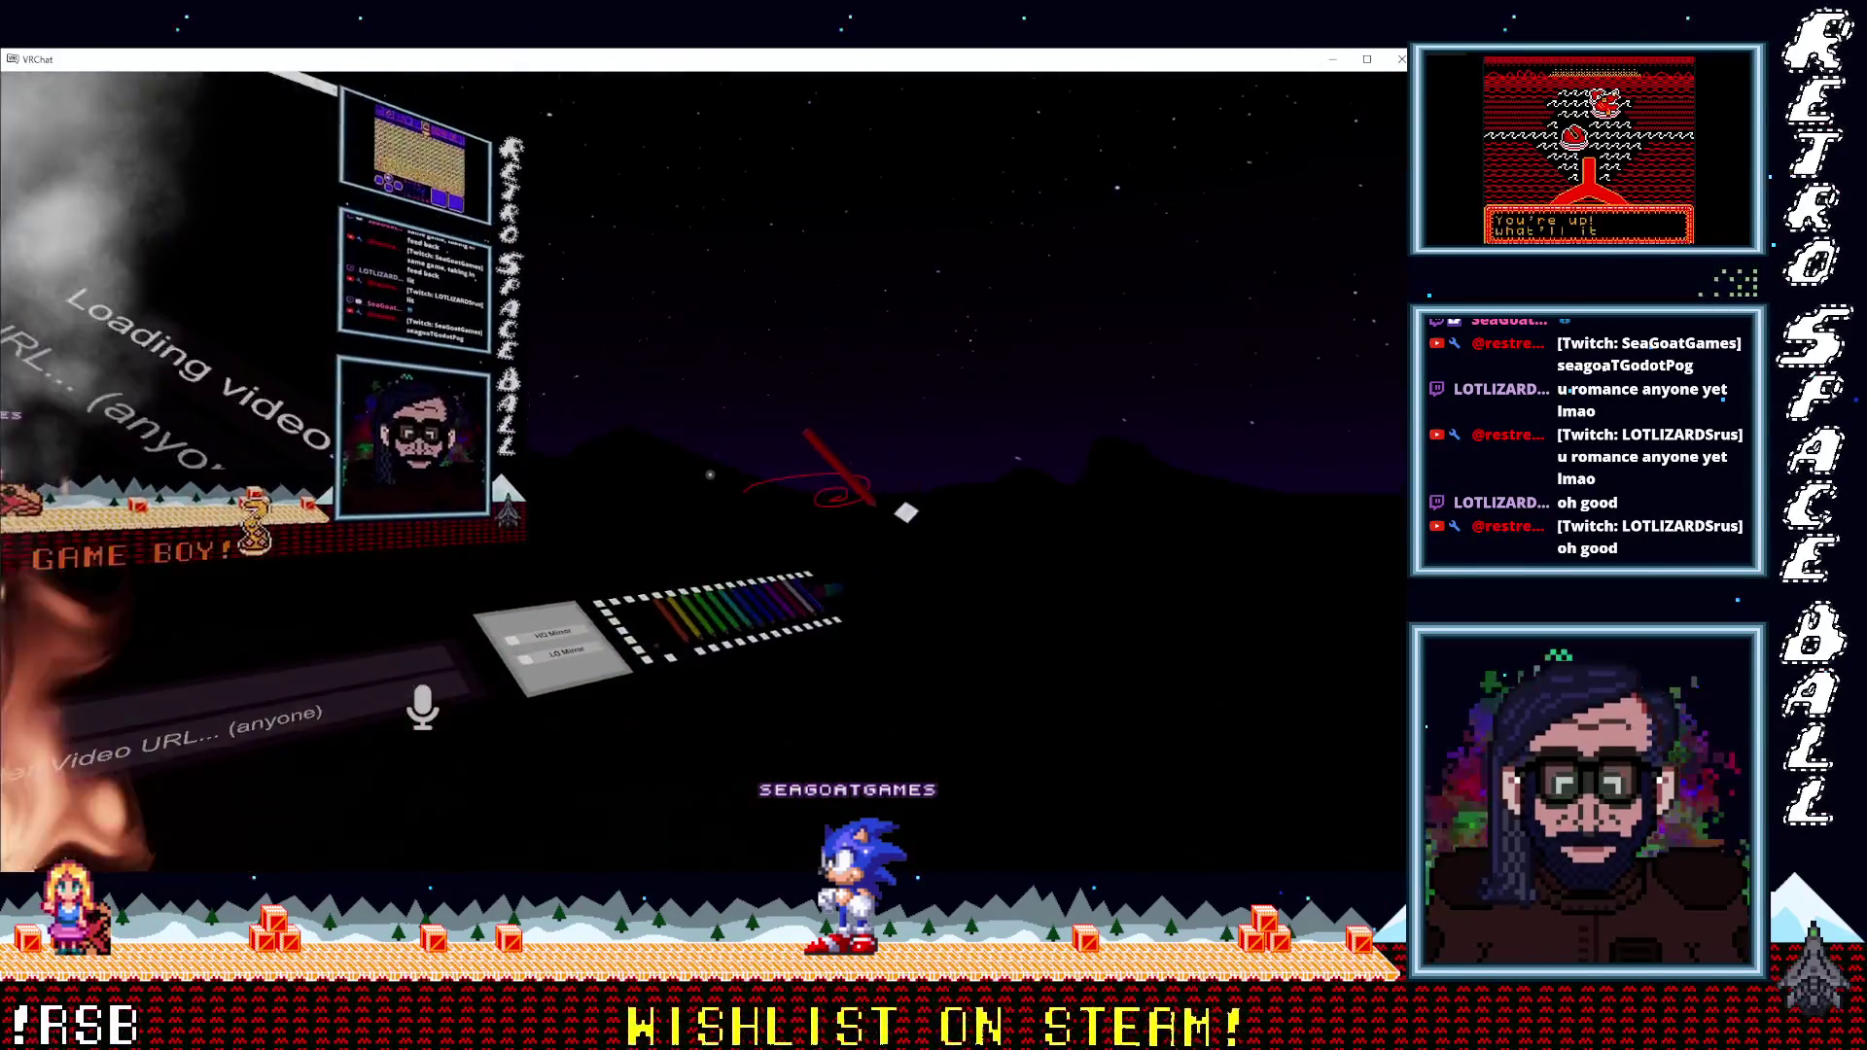
Grab the red QvPen and loop long red strokes around the Twitch stream screen.
left_click(710, 474)
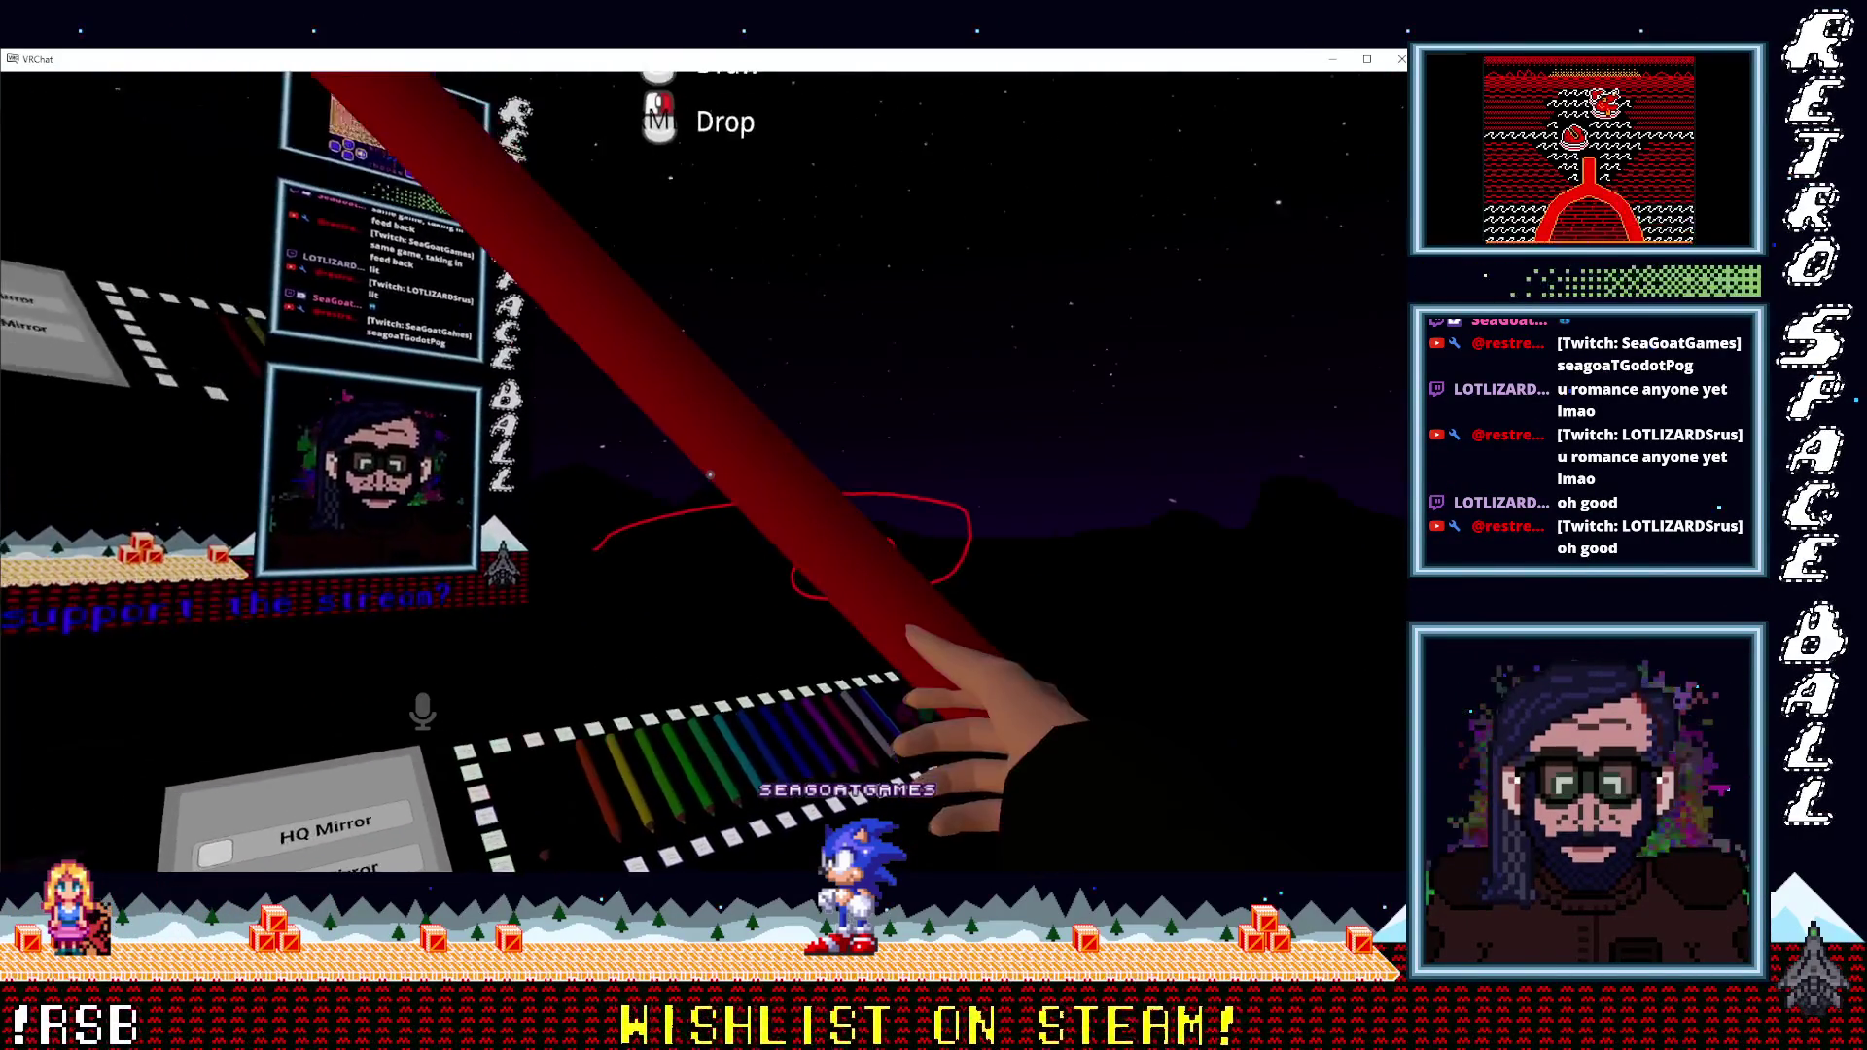
left_click_drag(710, 475, 710, 474)
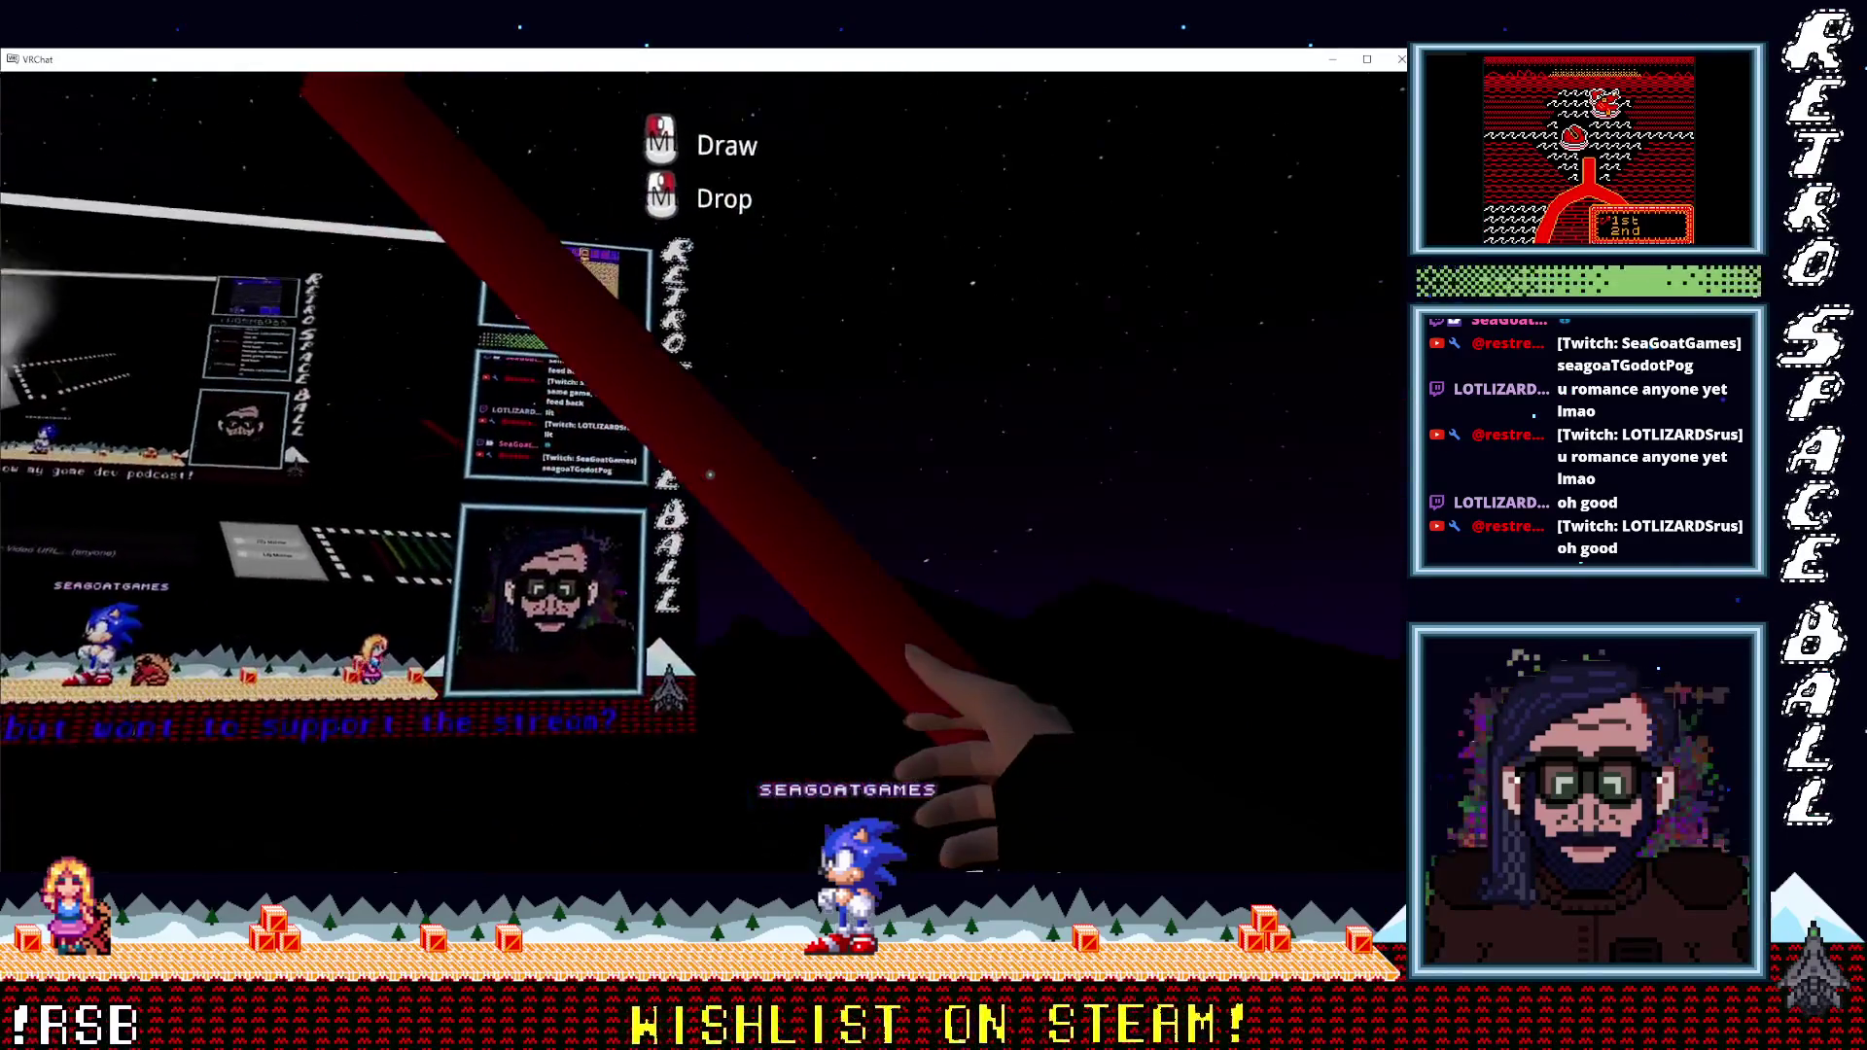
left_click_drag(710, 474, 709, 475)
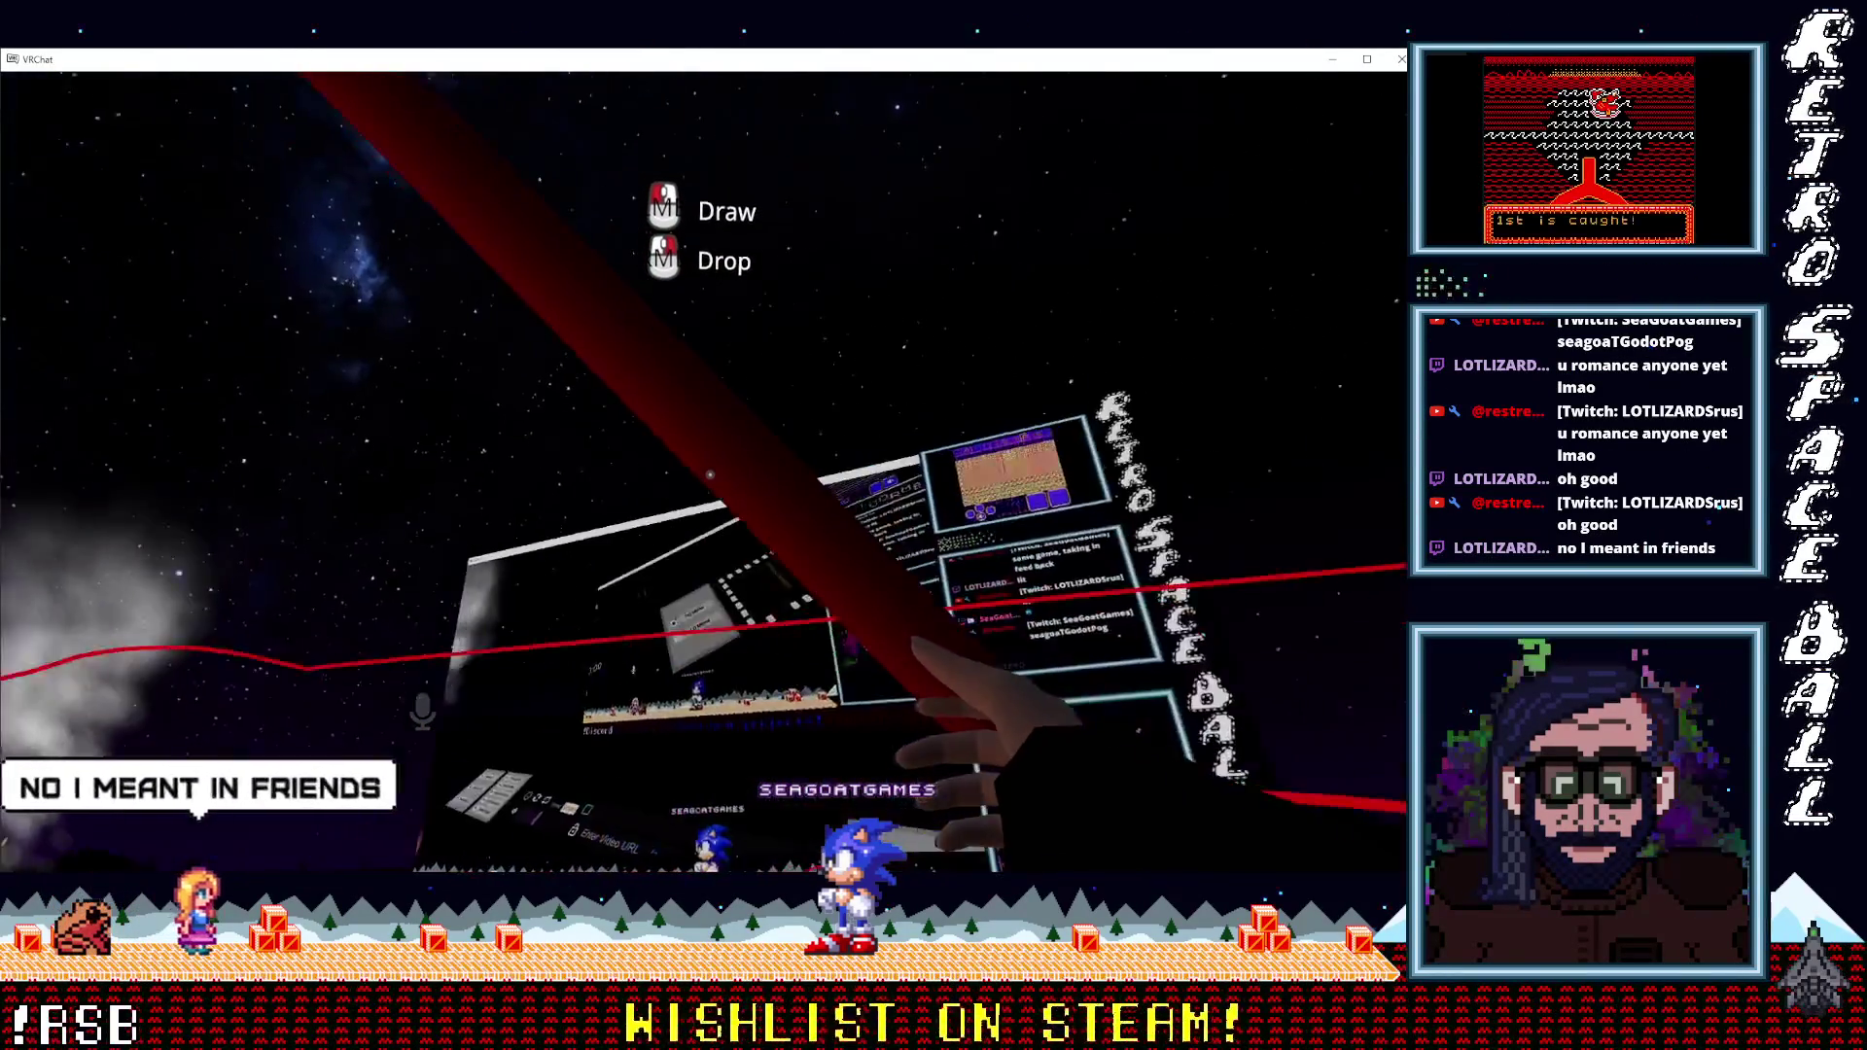
left_click_drag(710, 475, 710, 474)
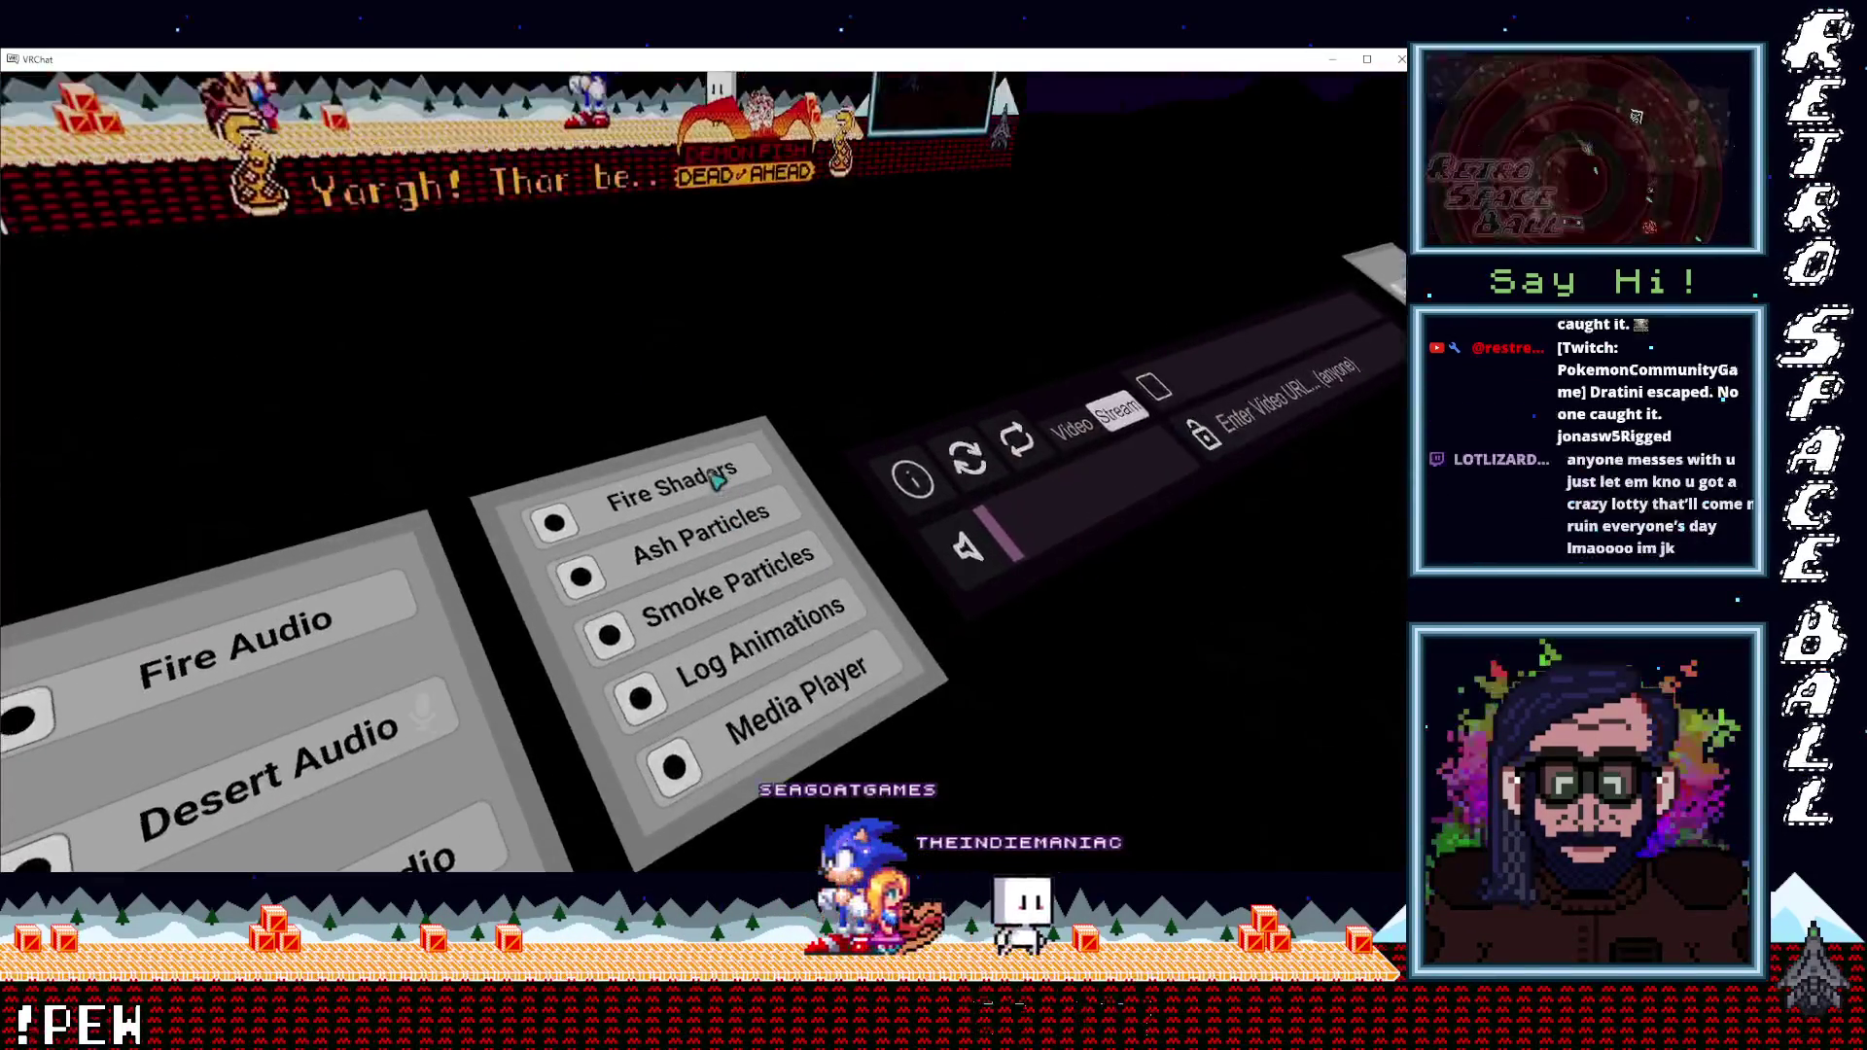
Turn off Fire Shaders and Ash Particles, briefly re-enabling Fire Shaders before switching it off again.
left_click(710, 475)
left_click(713, 479)
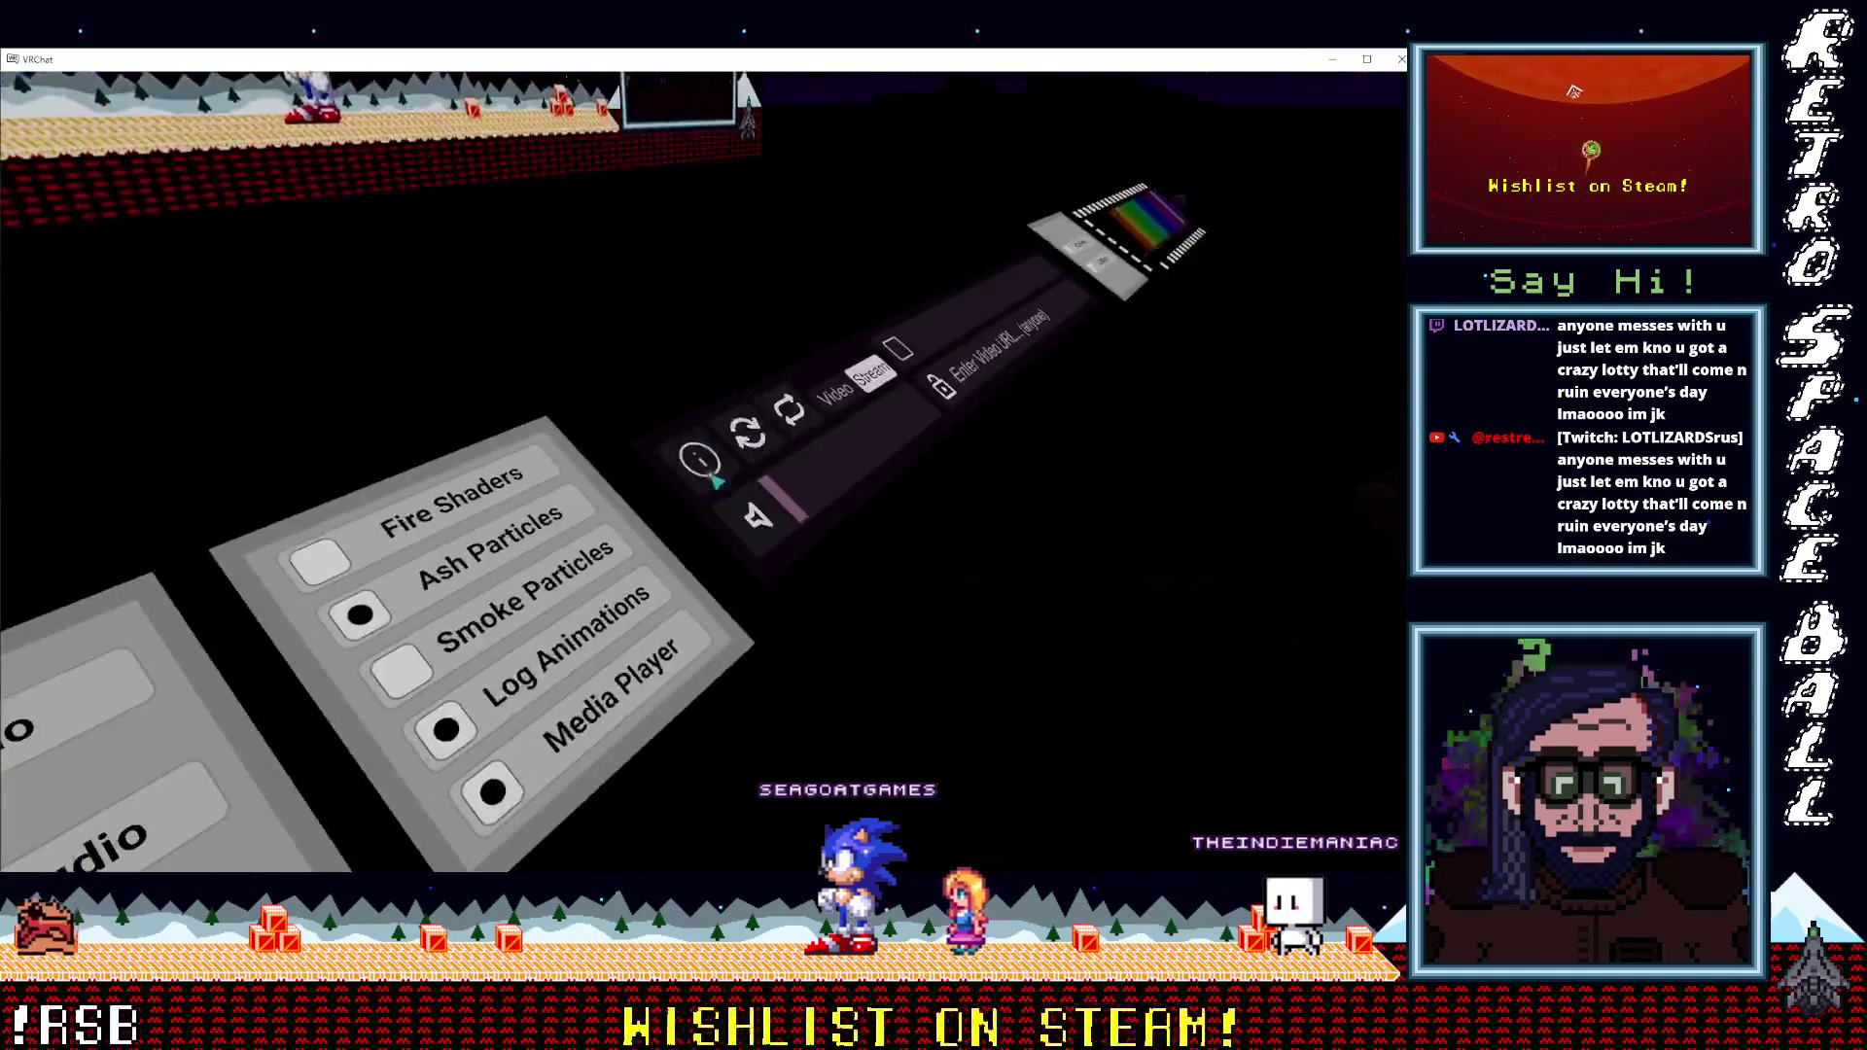
left_click(715, 479)
left_click(716, 481)
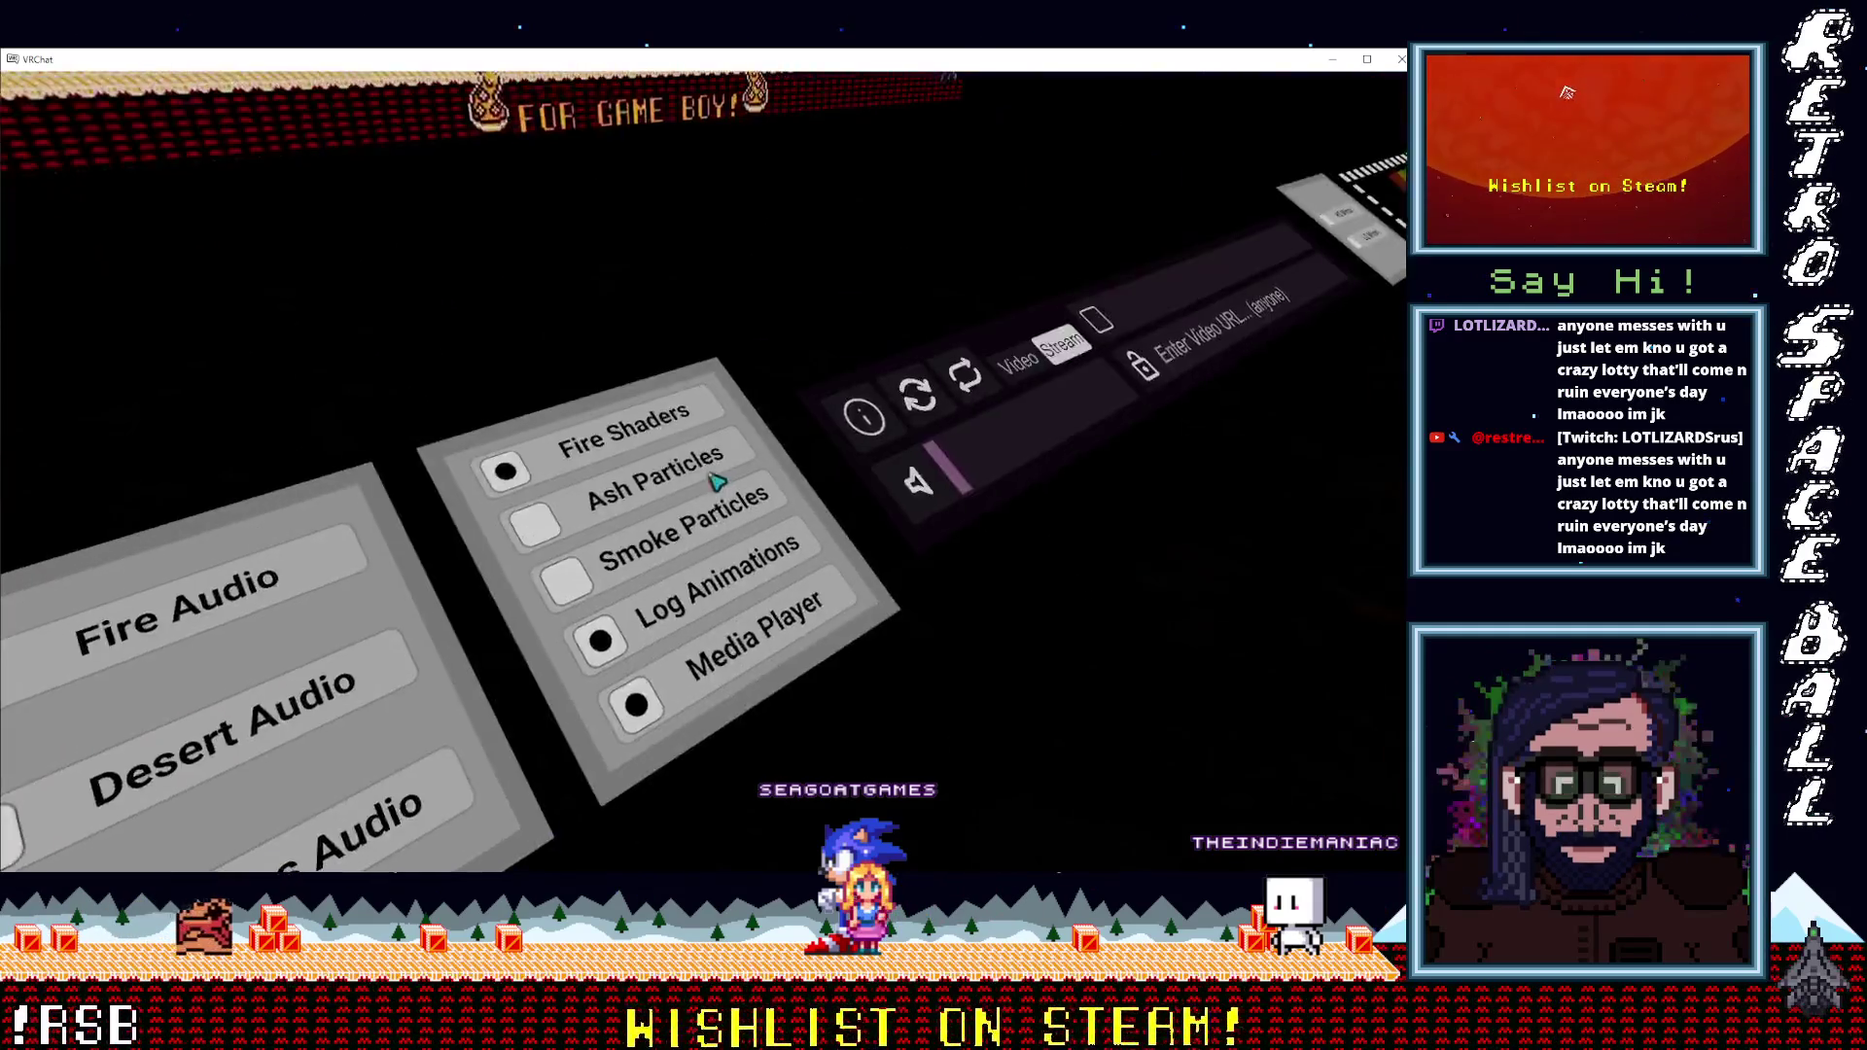
left_click(714, 479)
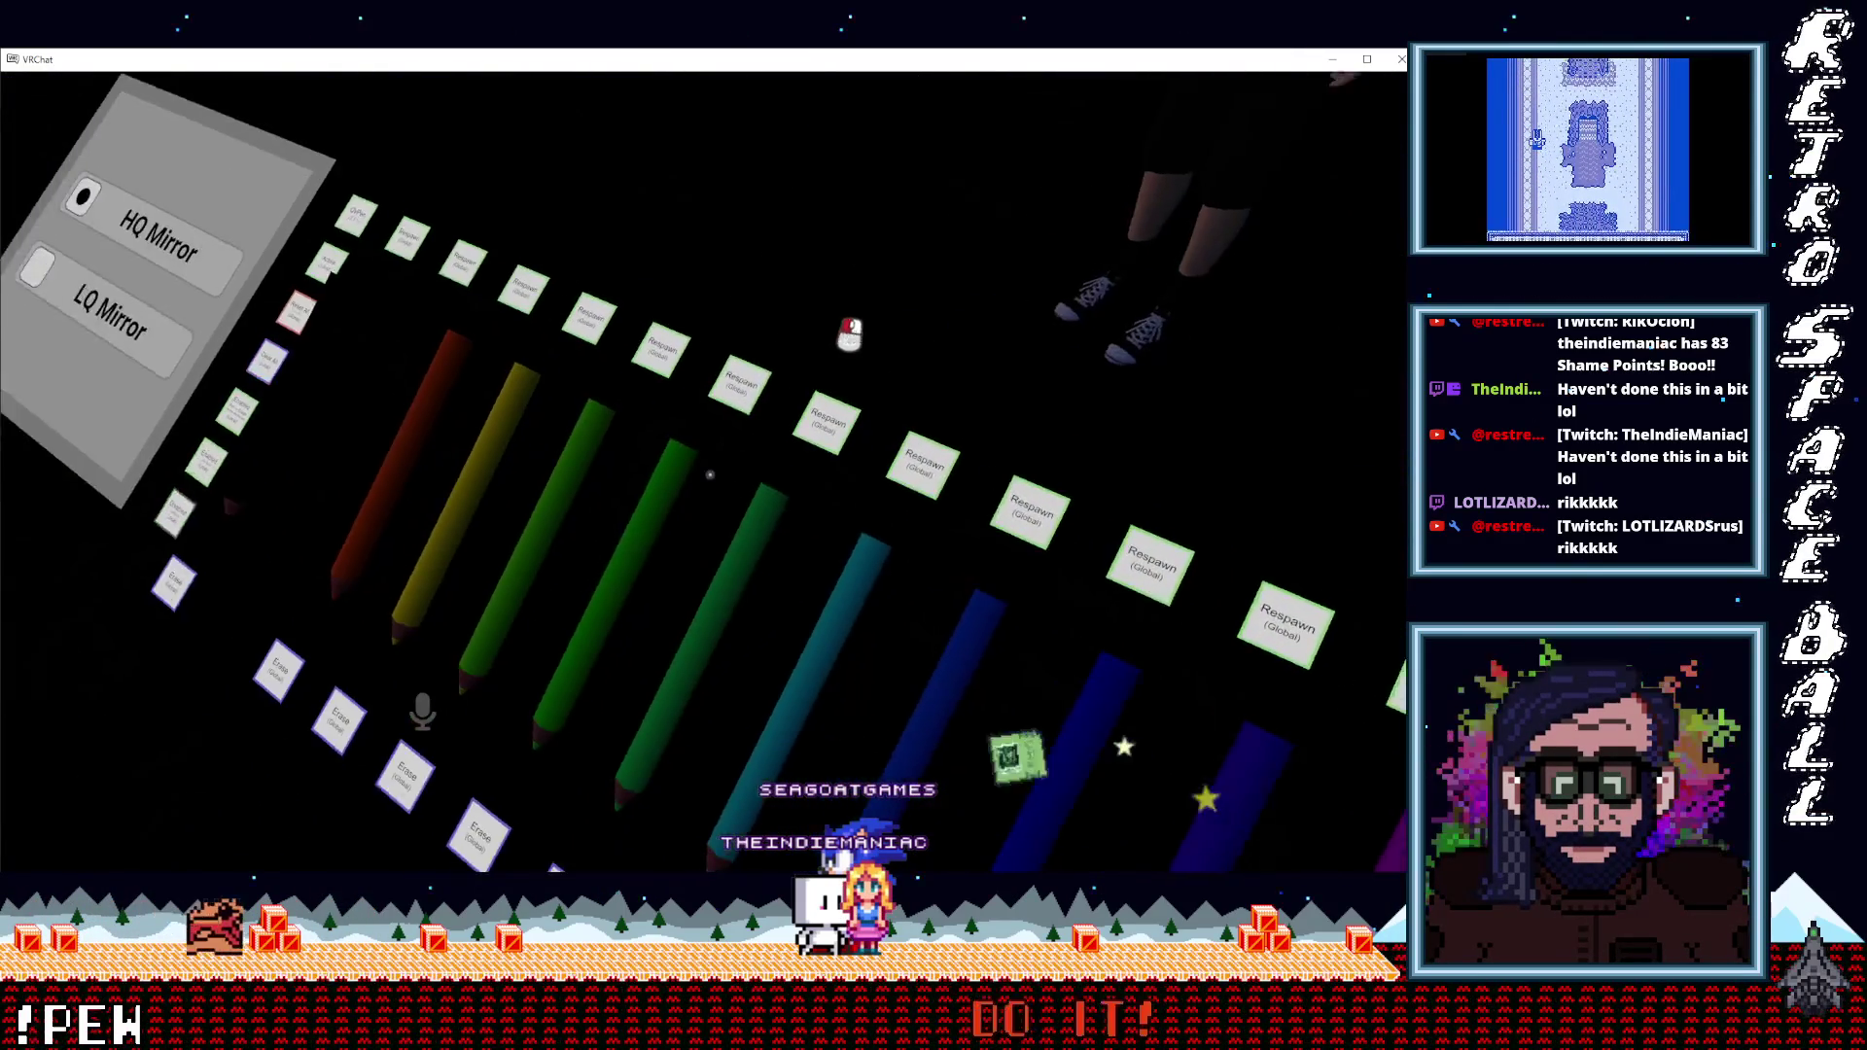
Grab the green QvPen from the pen rack.
left_click(710, 475)
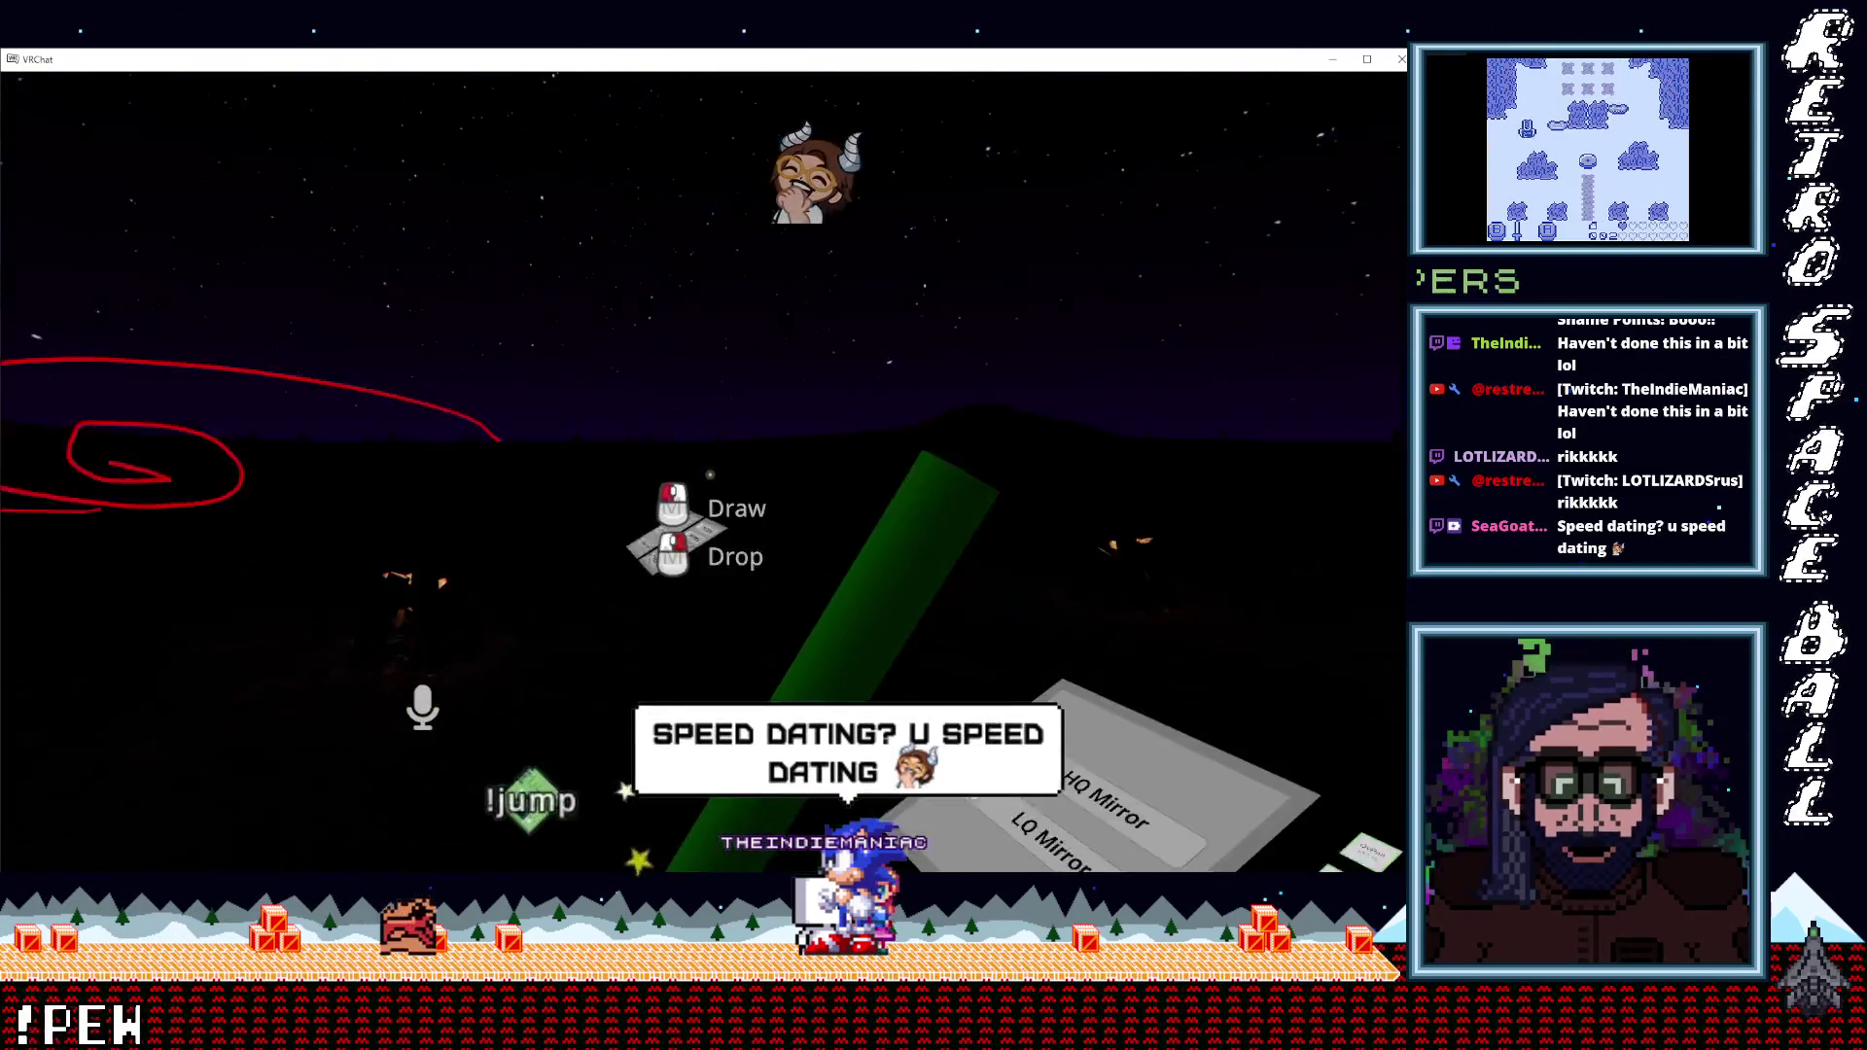